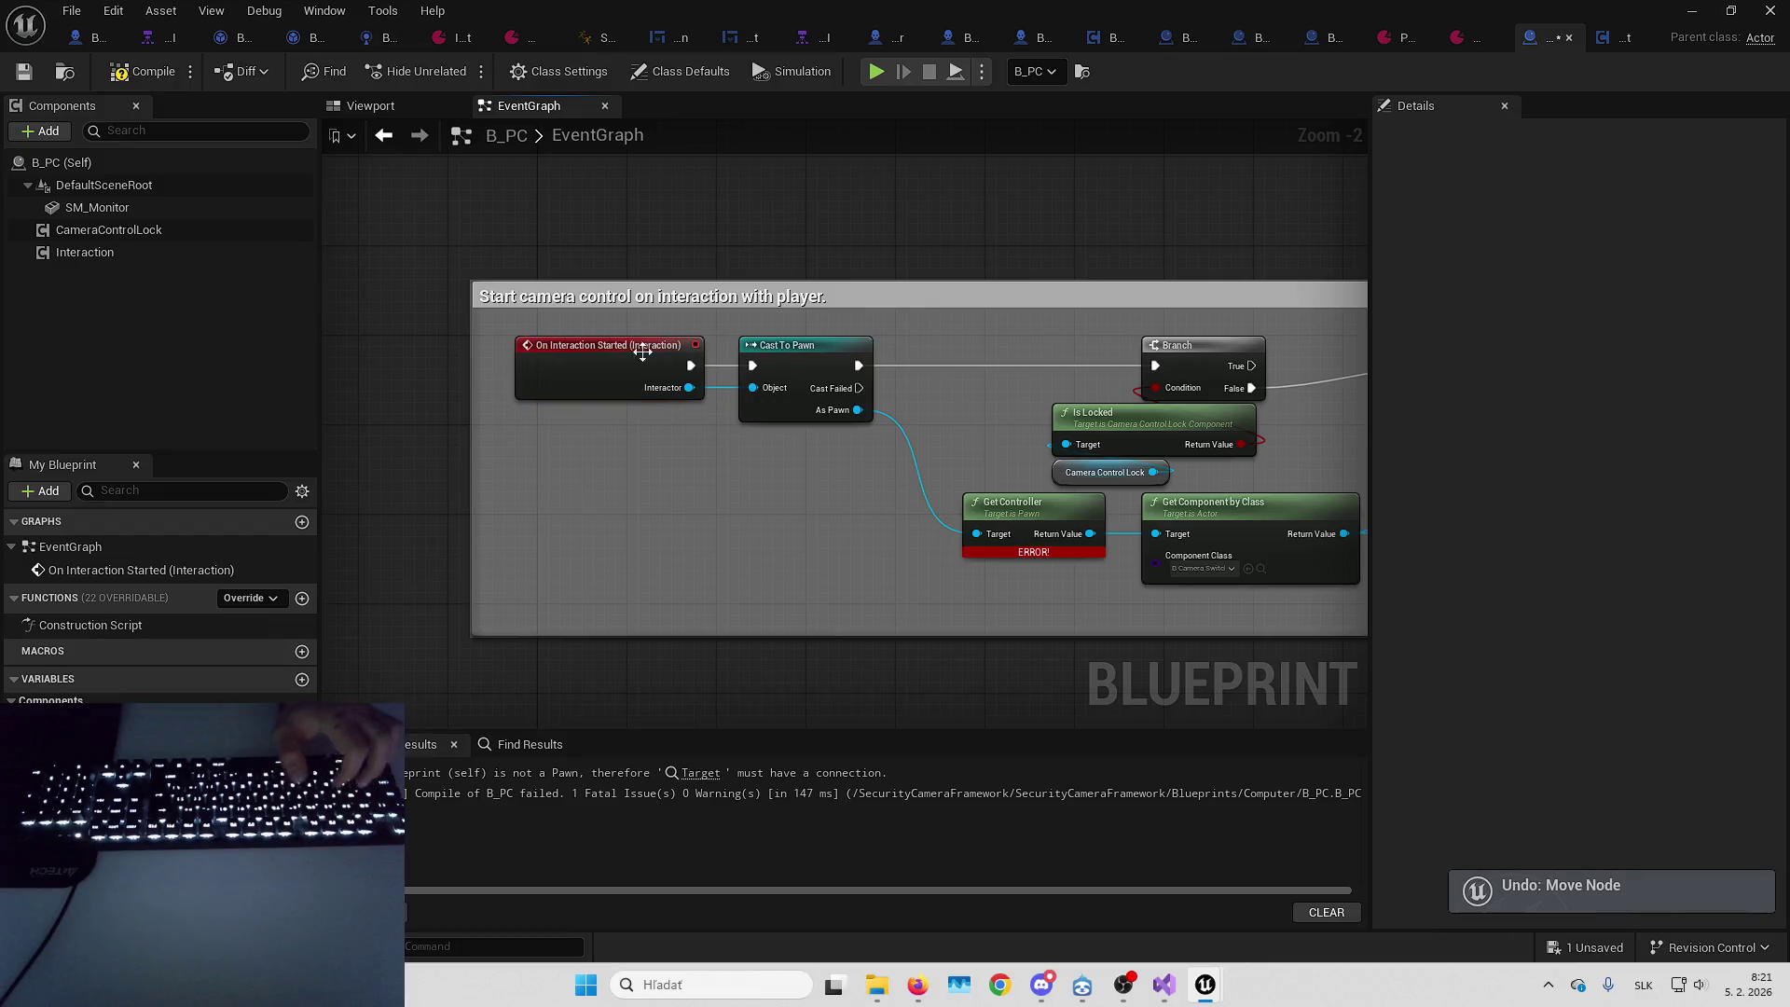
Delete the comment box around the B_PC interaction nodes while keeping the nodes
scroll(639, 332, "down", 2)
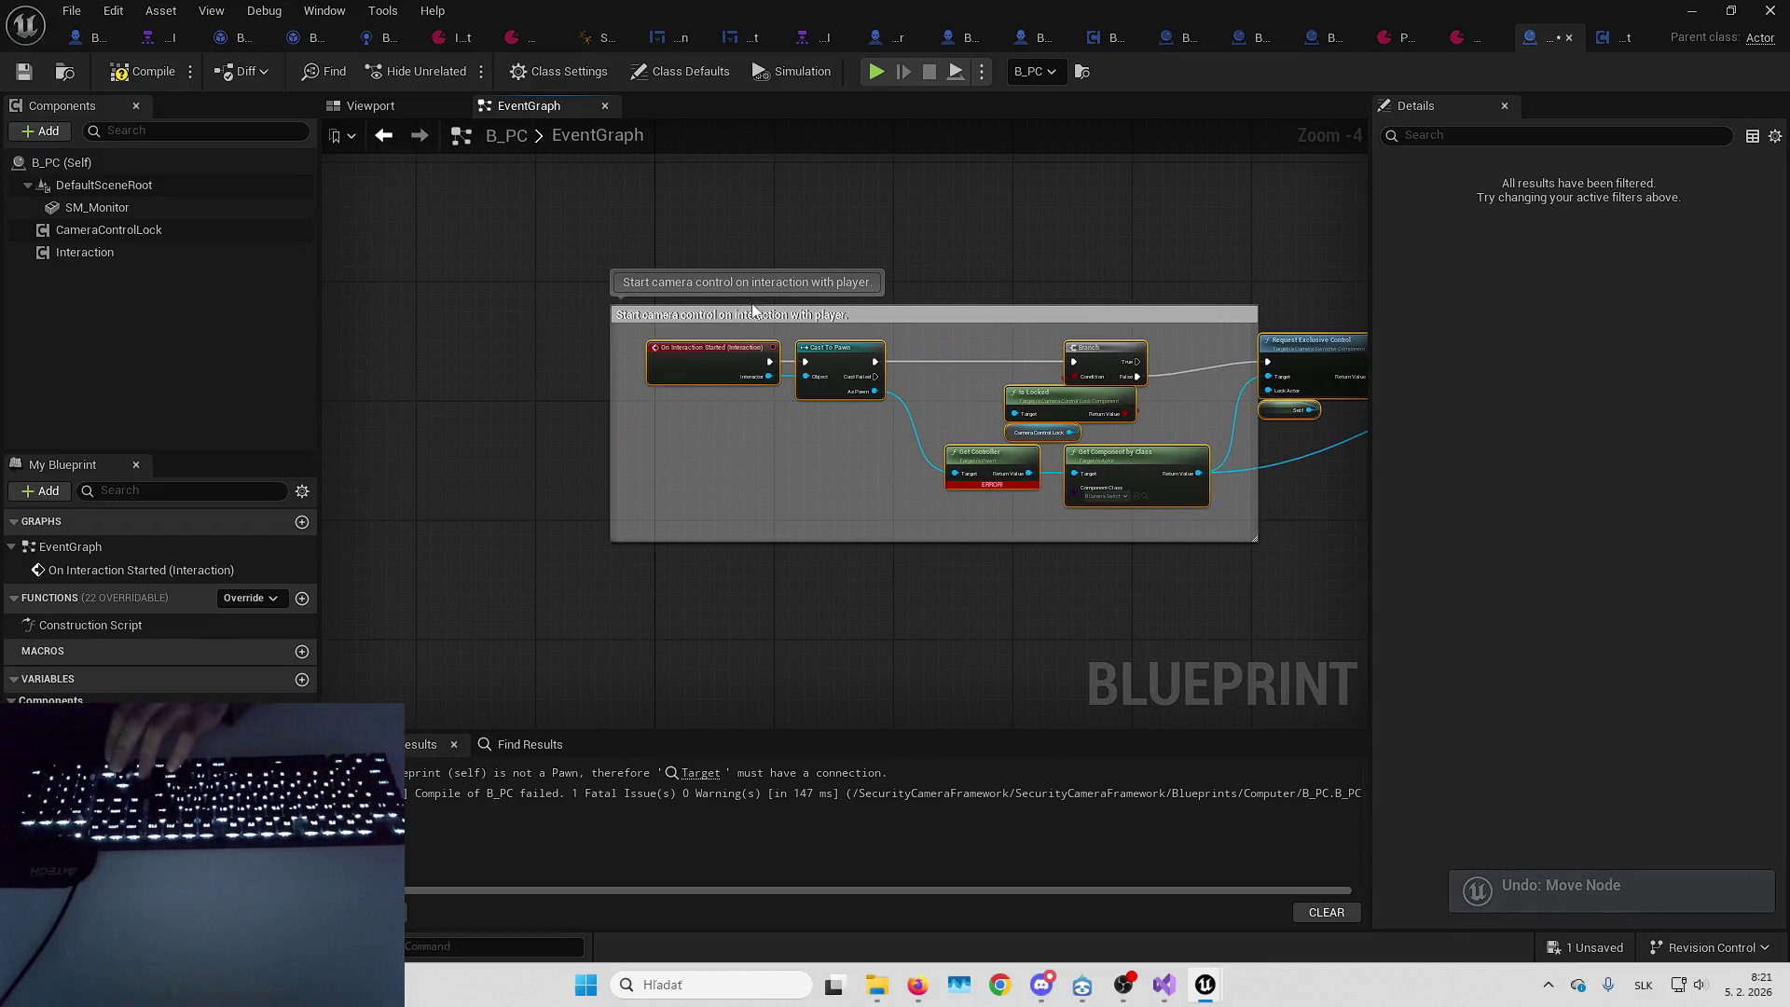
left_click(941, 321)
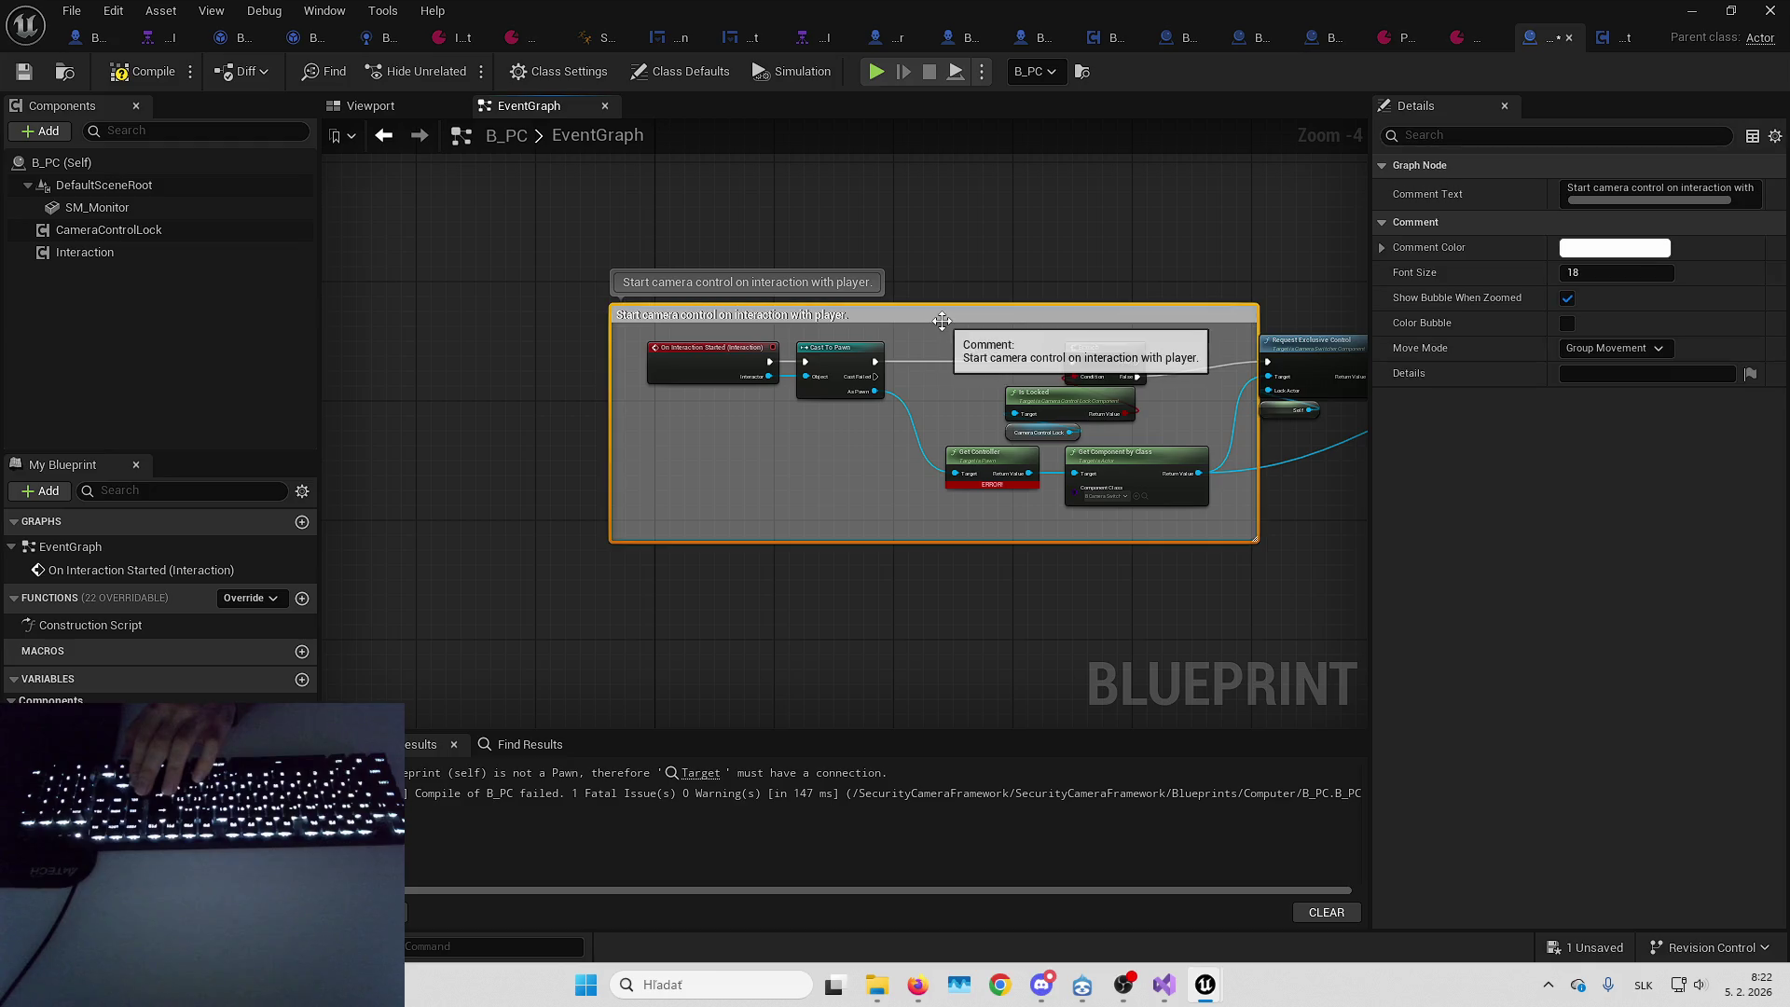
key("Delete")
Compile and save the B_PC Blueprint
scroll(668, 280, "up", 2)
left_click(146, 77)
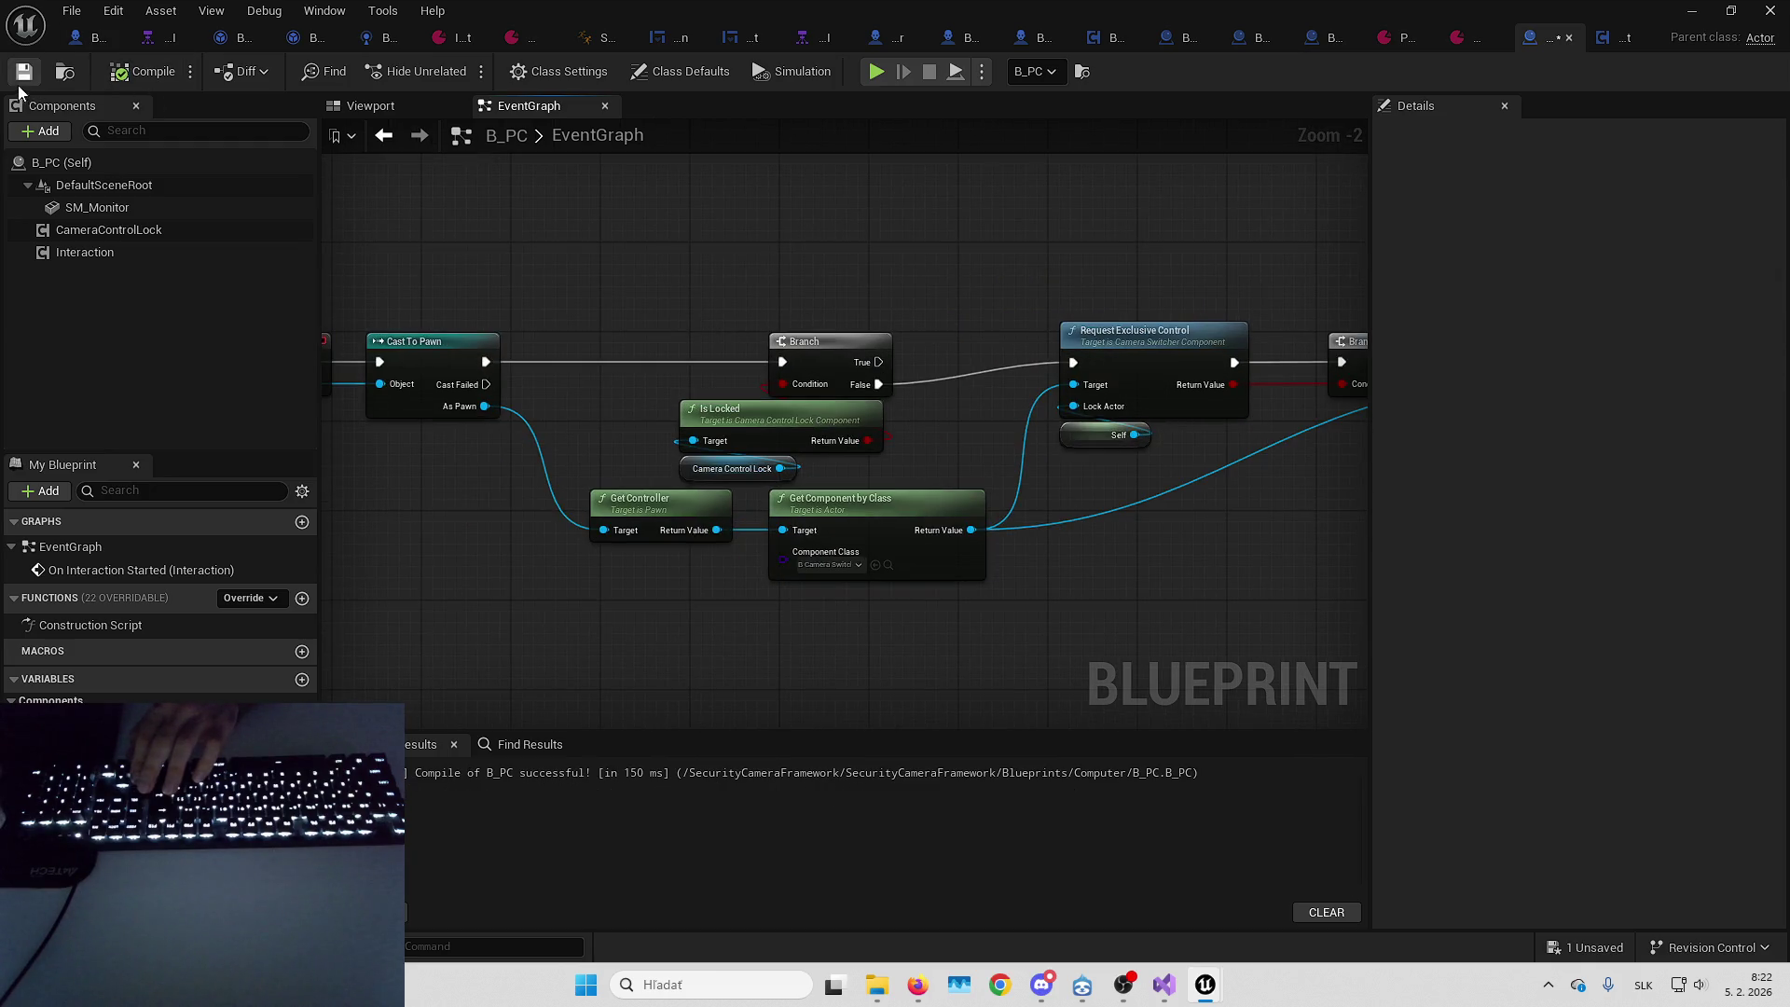
left_click_drag(595, 273, 780, 324)
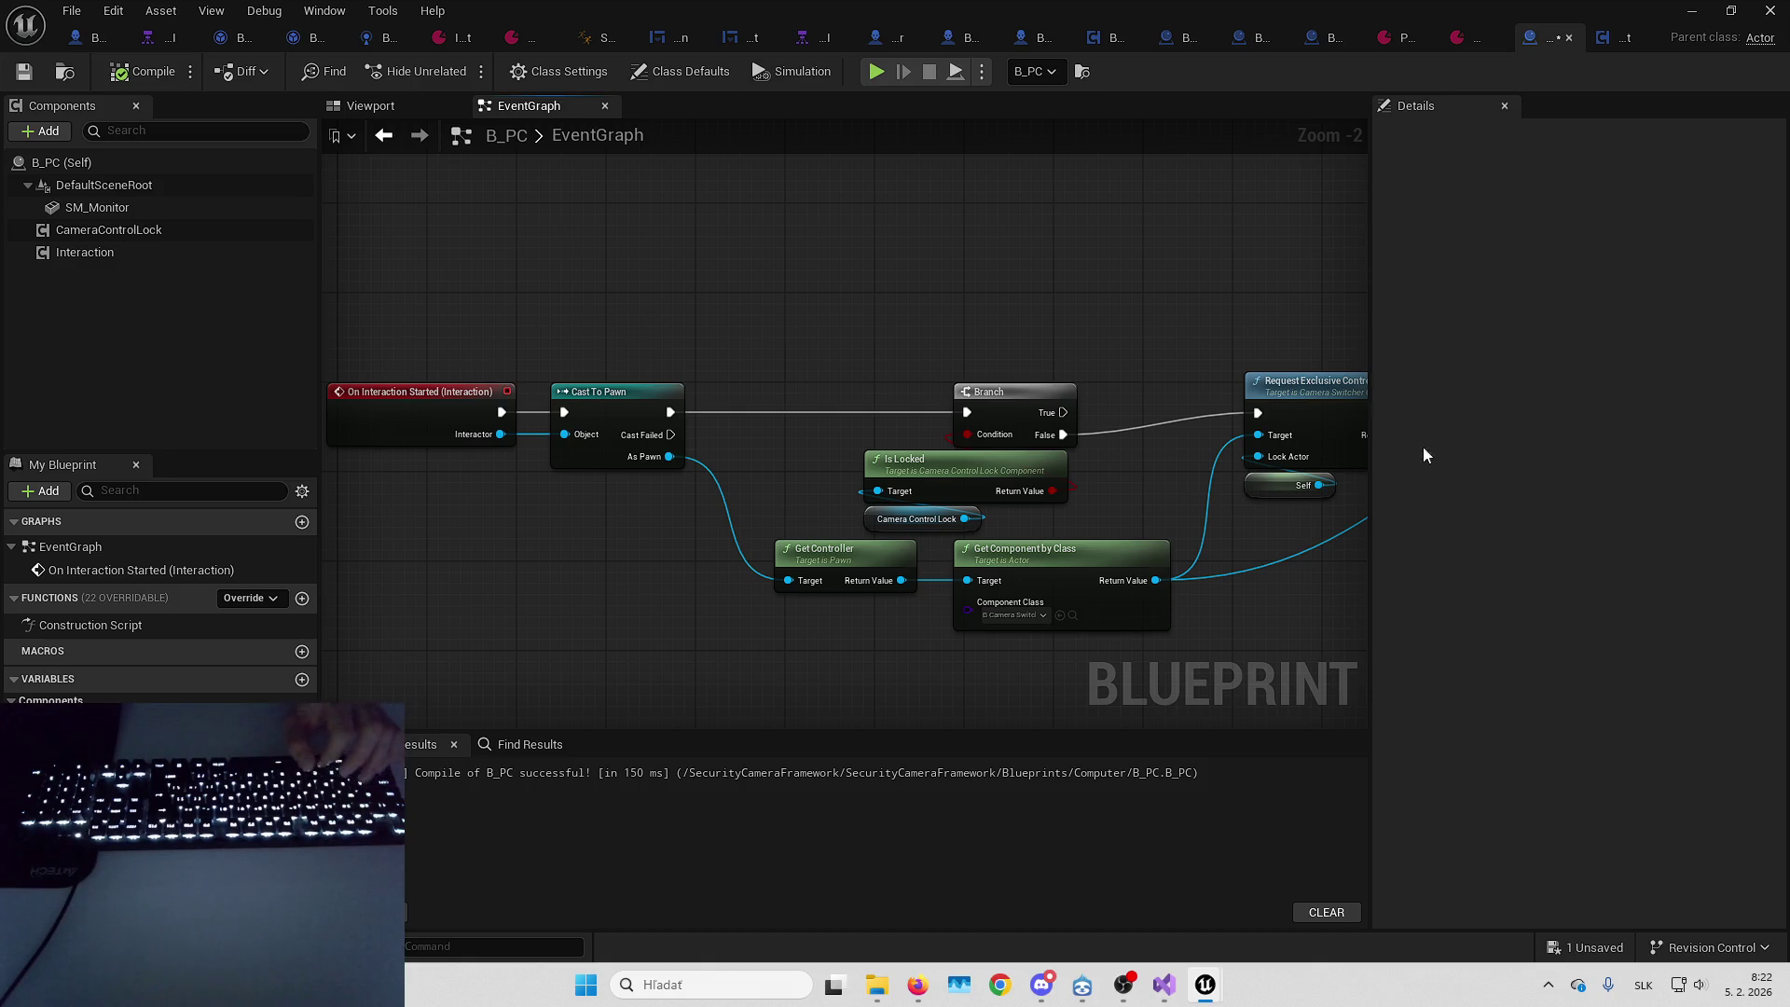
left_click(1585, 947)
key("Escape")
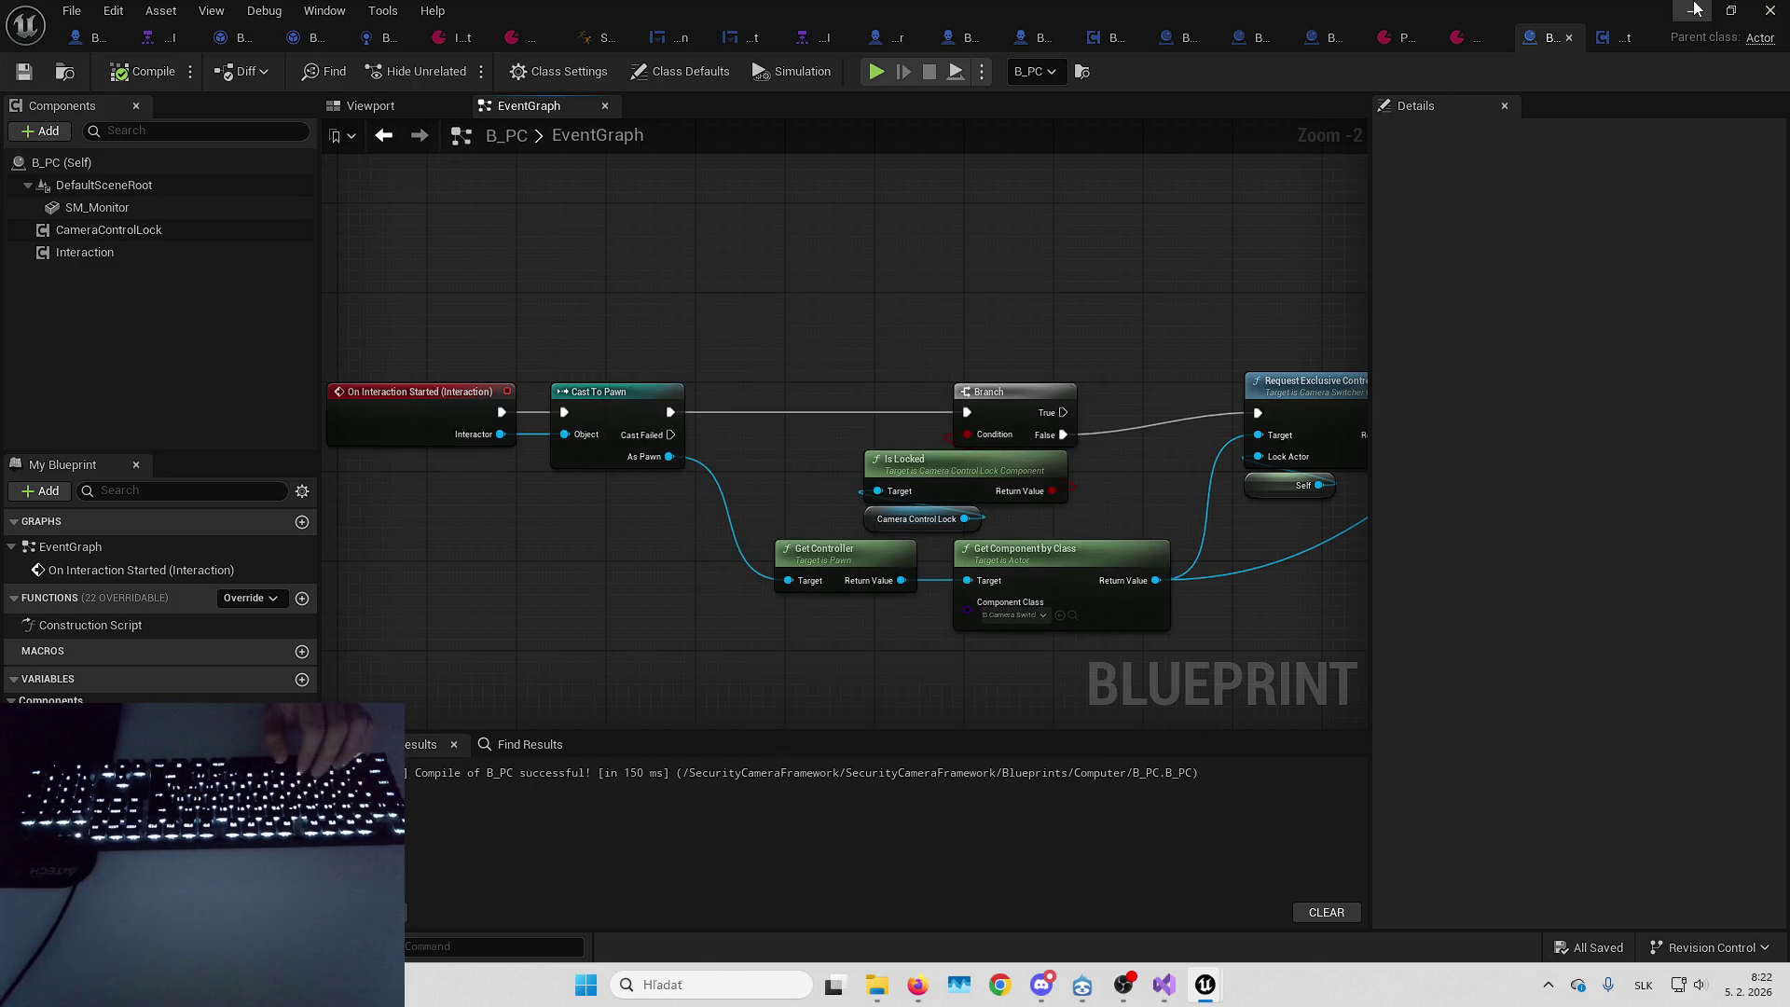
left_click(1695, 10)
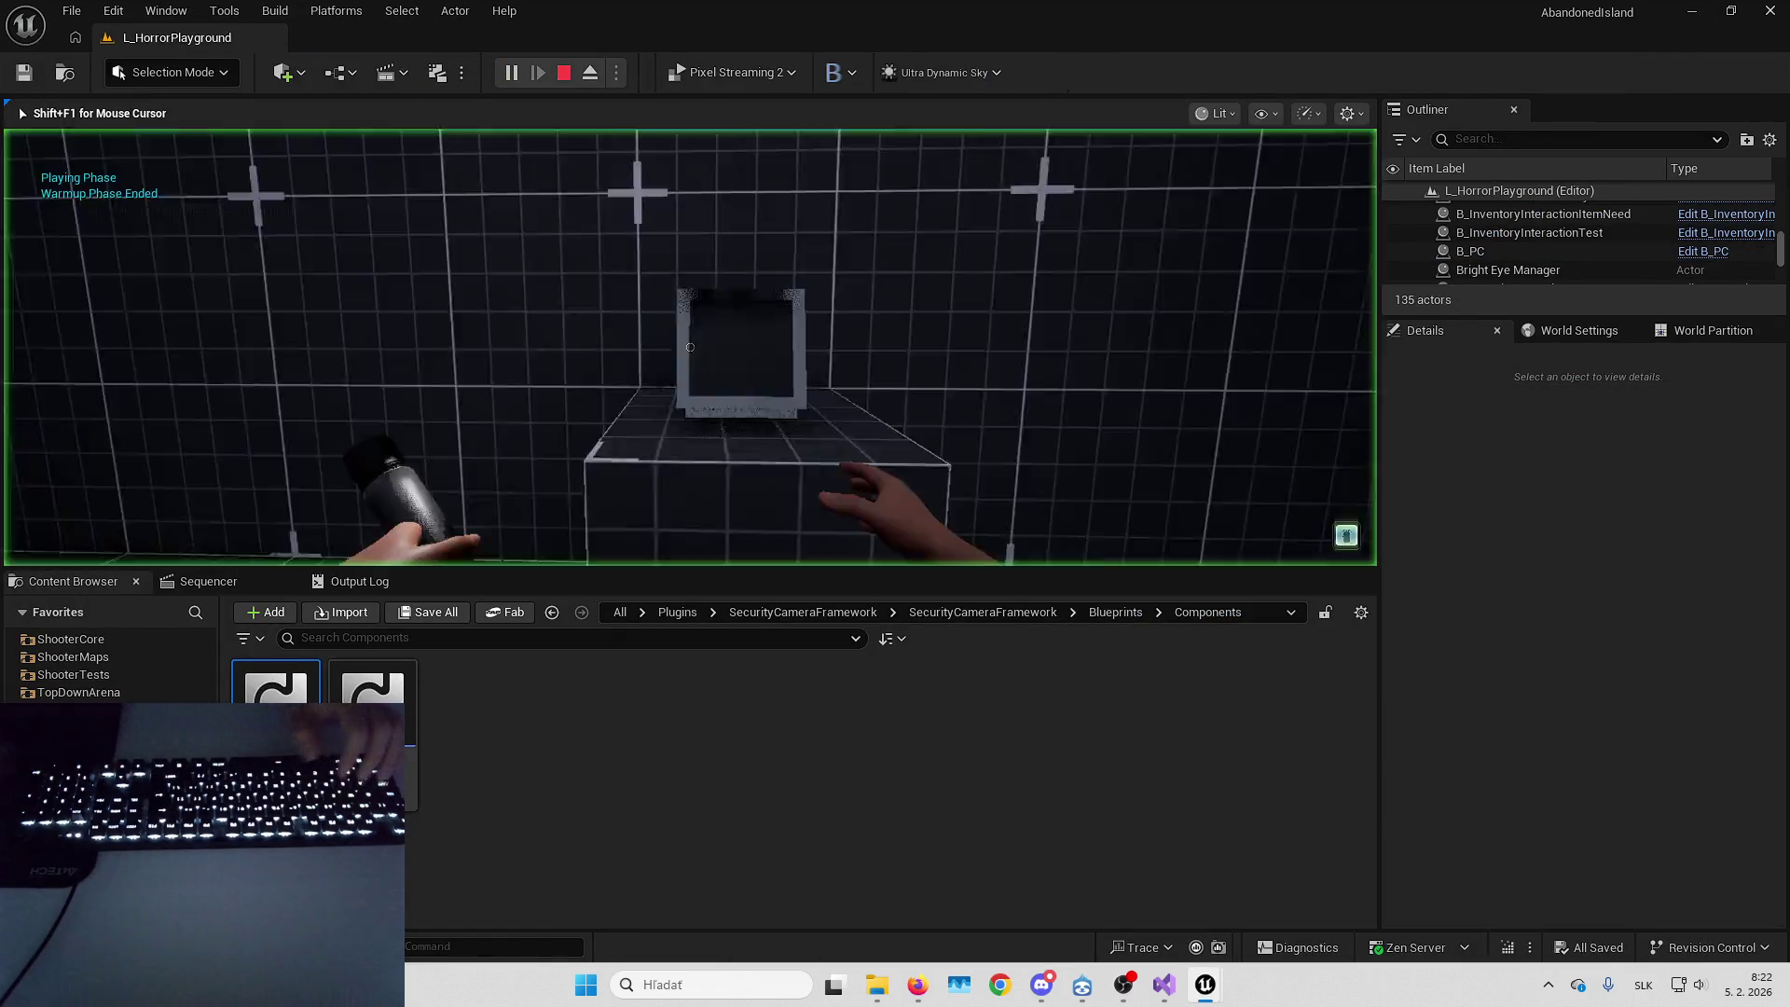
Play-test the level fullscreen at the monitor, then stop and restore the editor layout
key("F11")
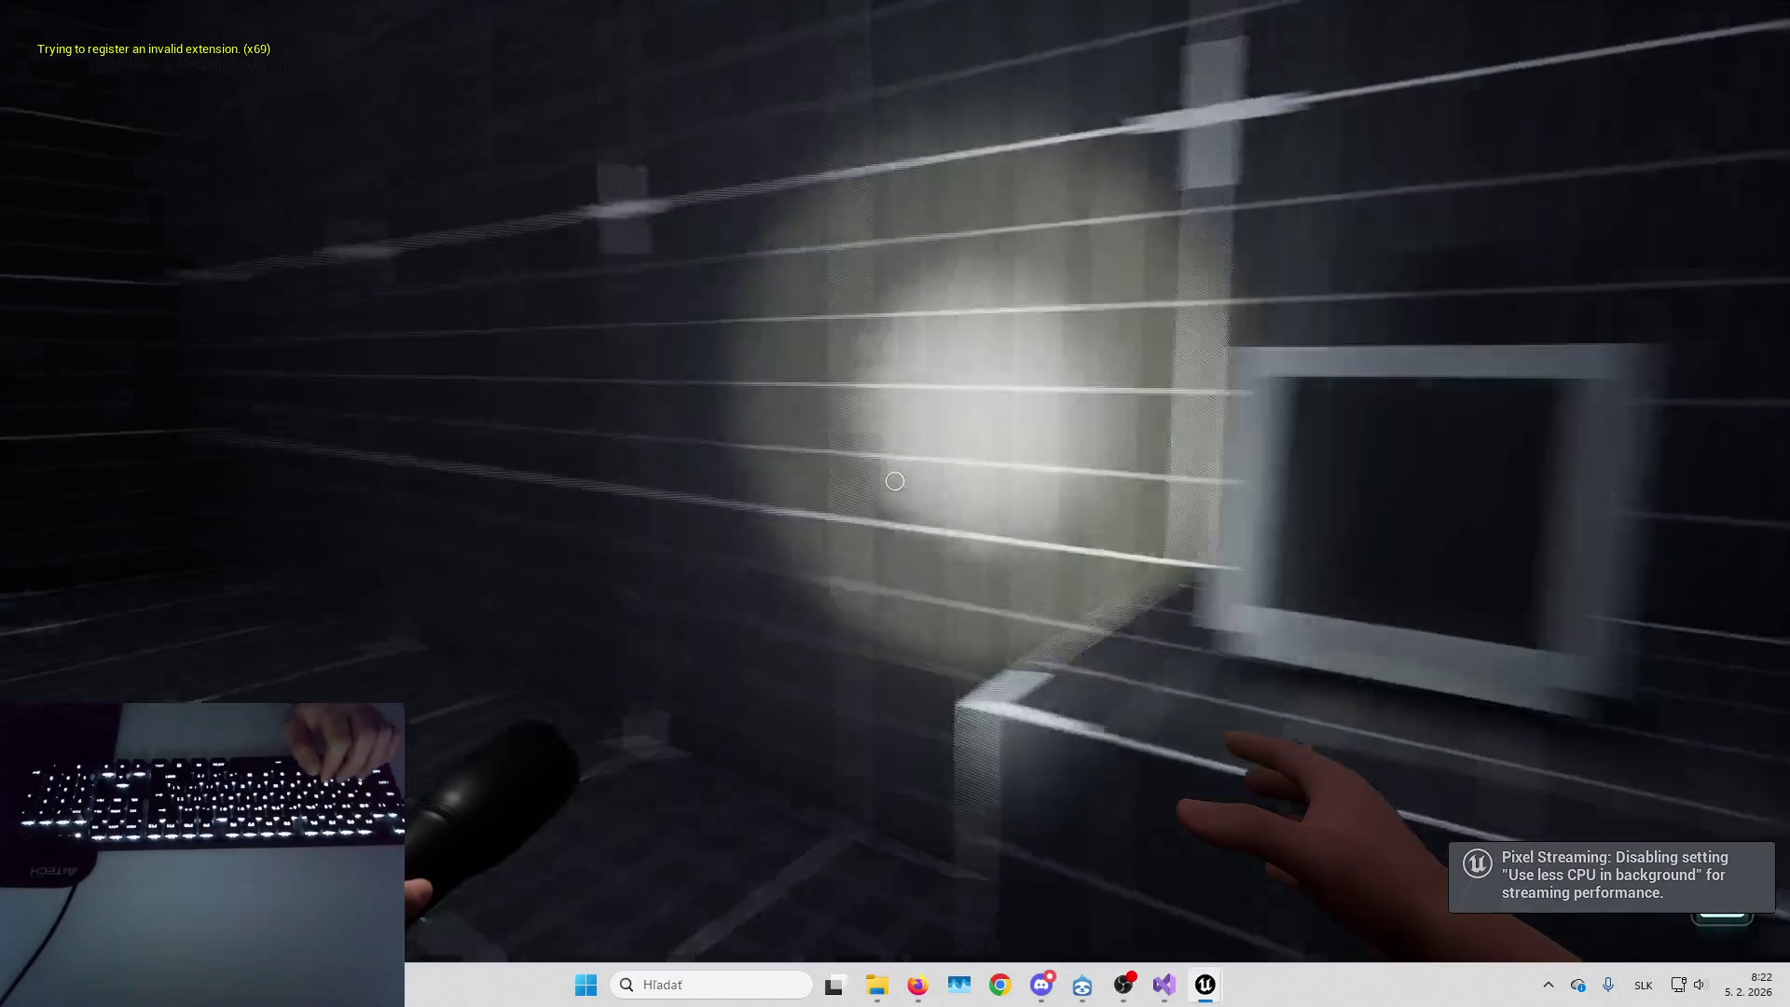
key("Escape")
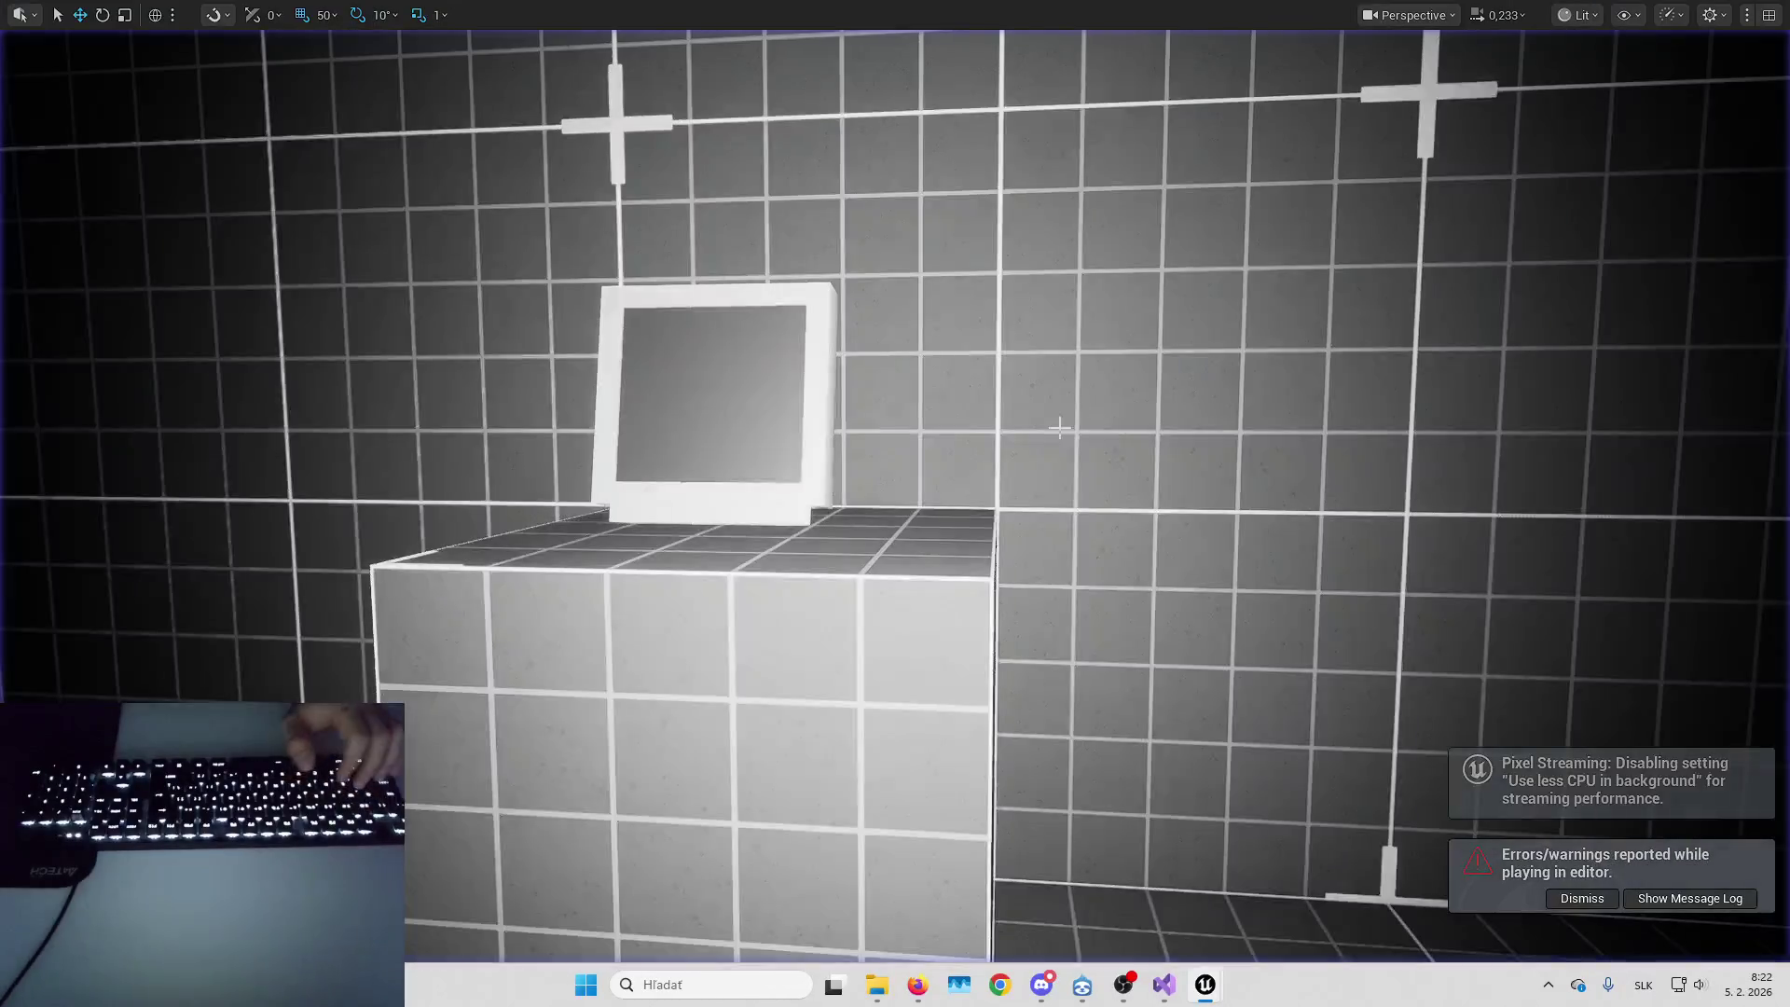
key("F11")
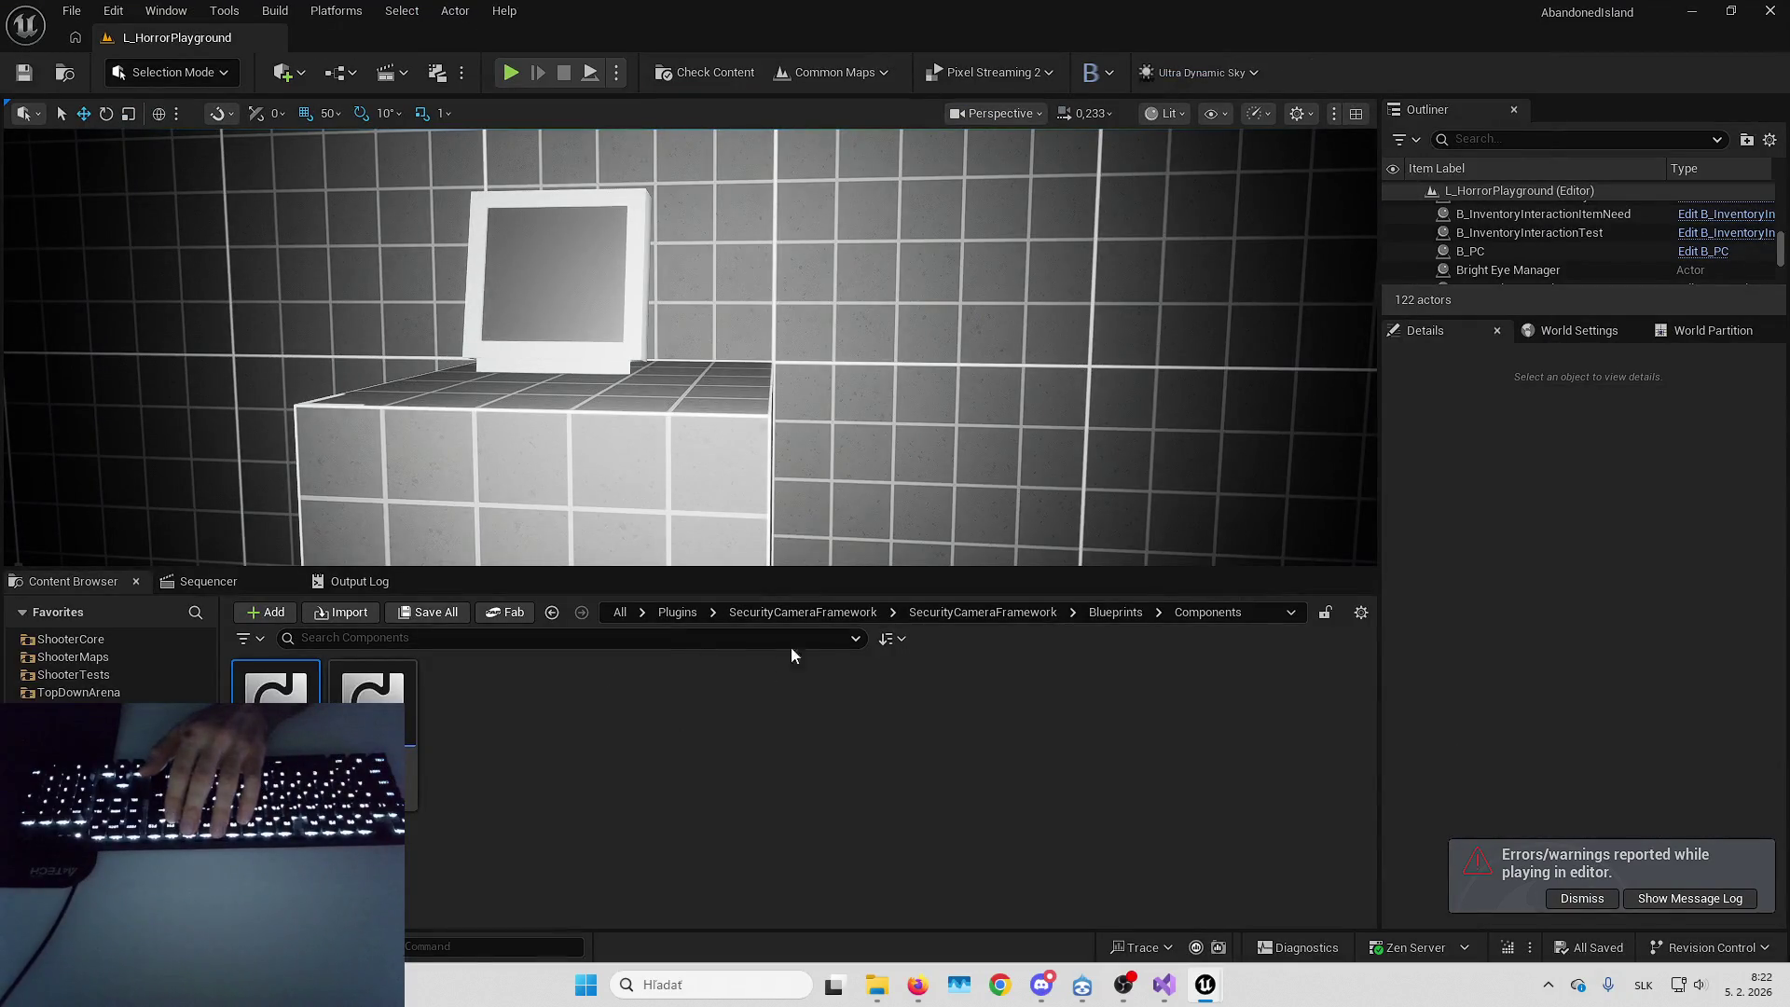
Browse to Plugins > HorrorCore > Blueprints and open B_HorrorPlayerController
left_click(628, 613)
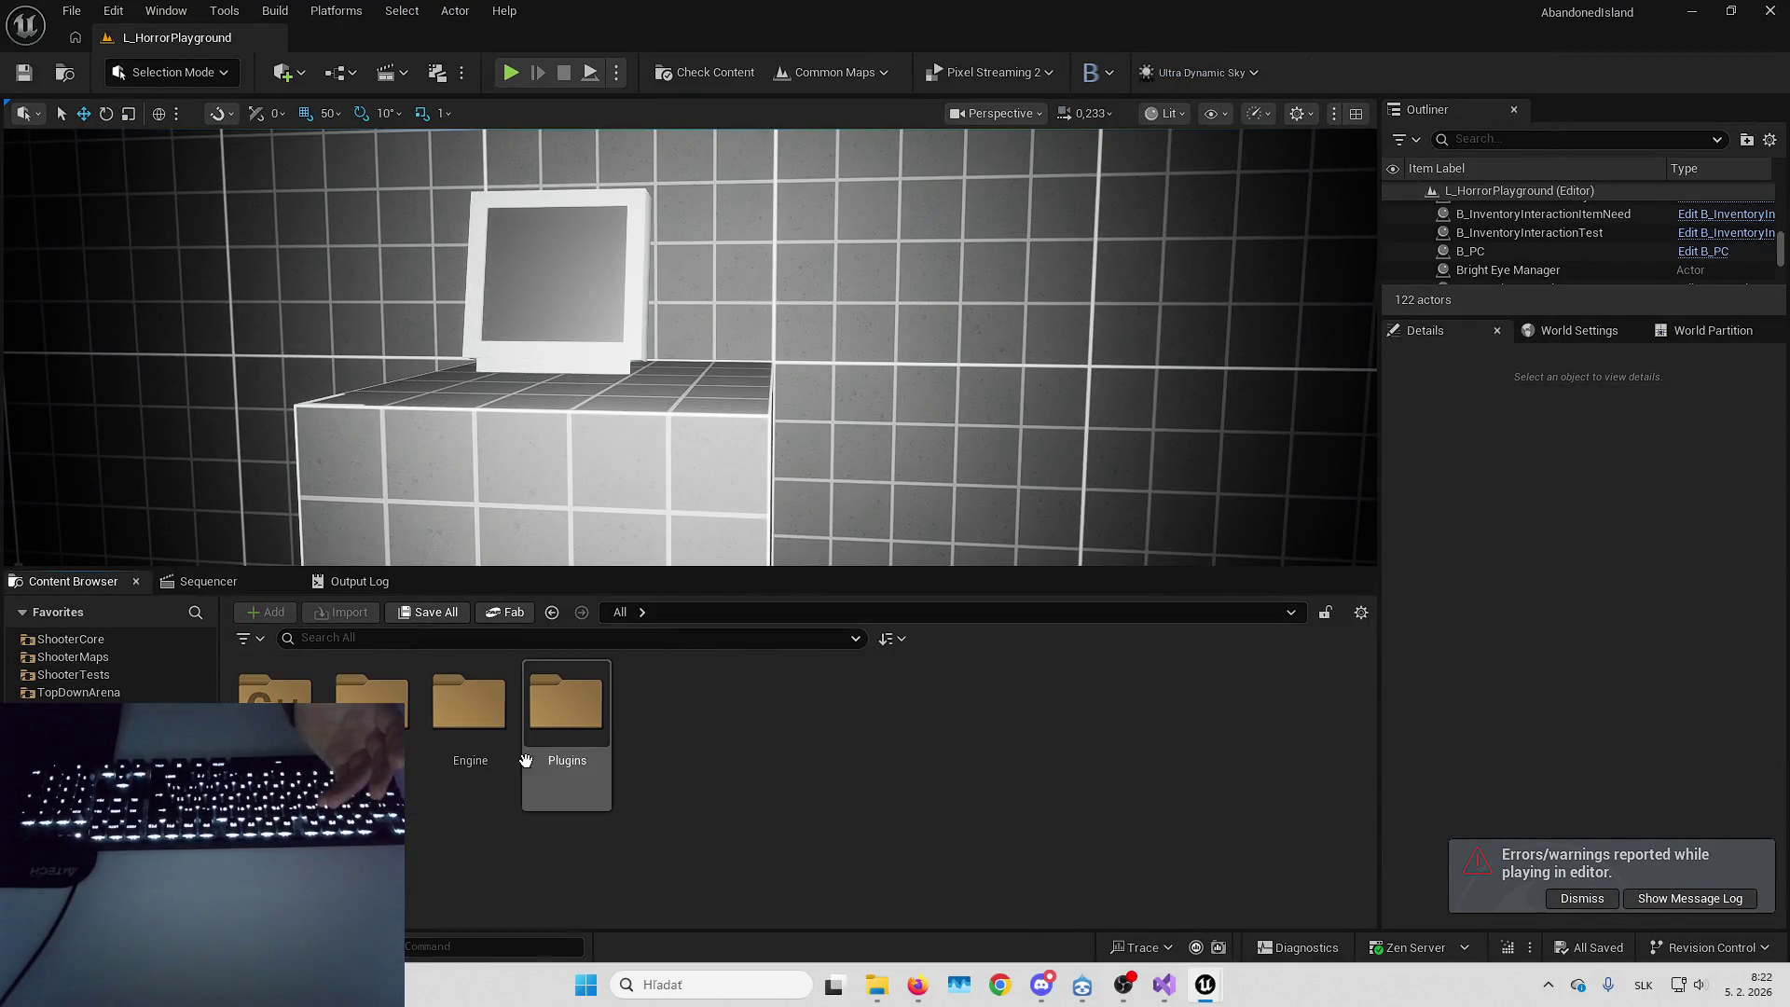
double_click(562, 718)
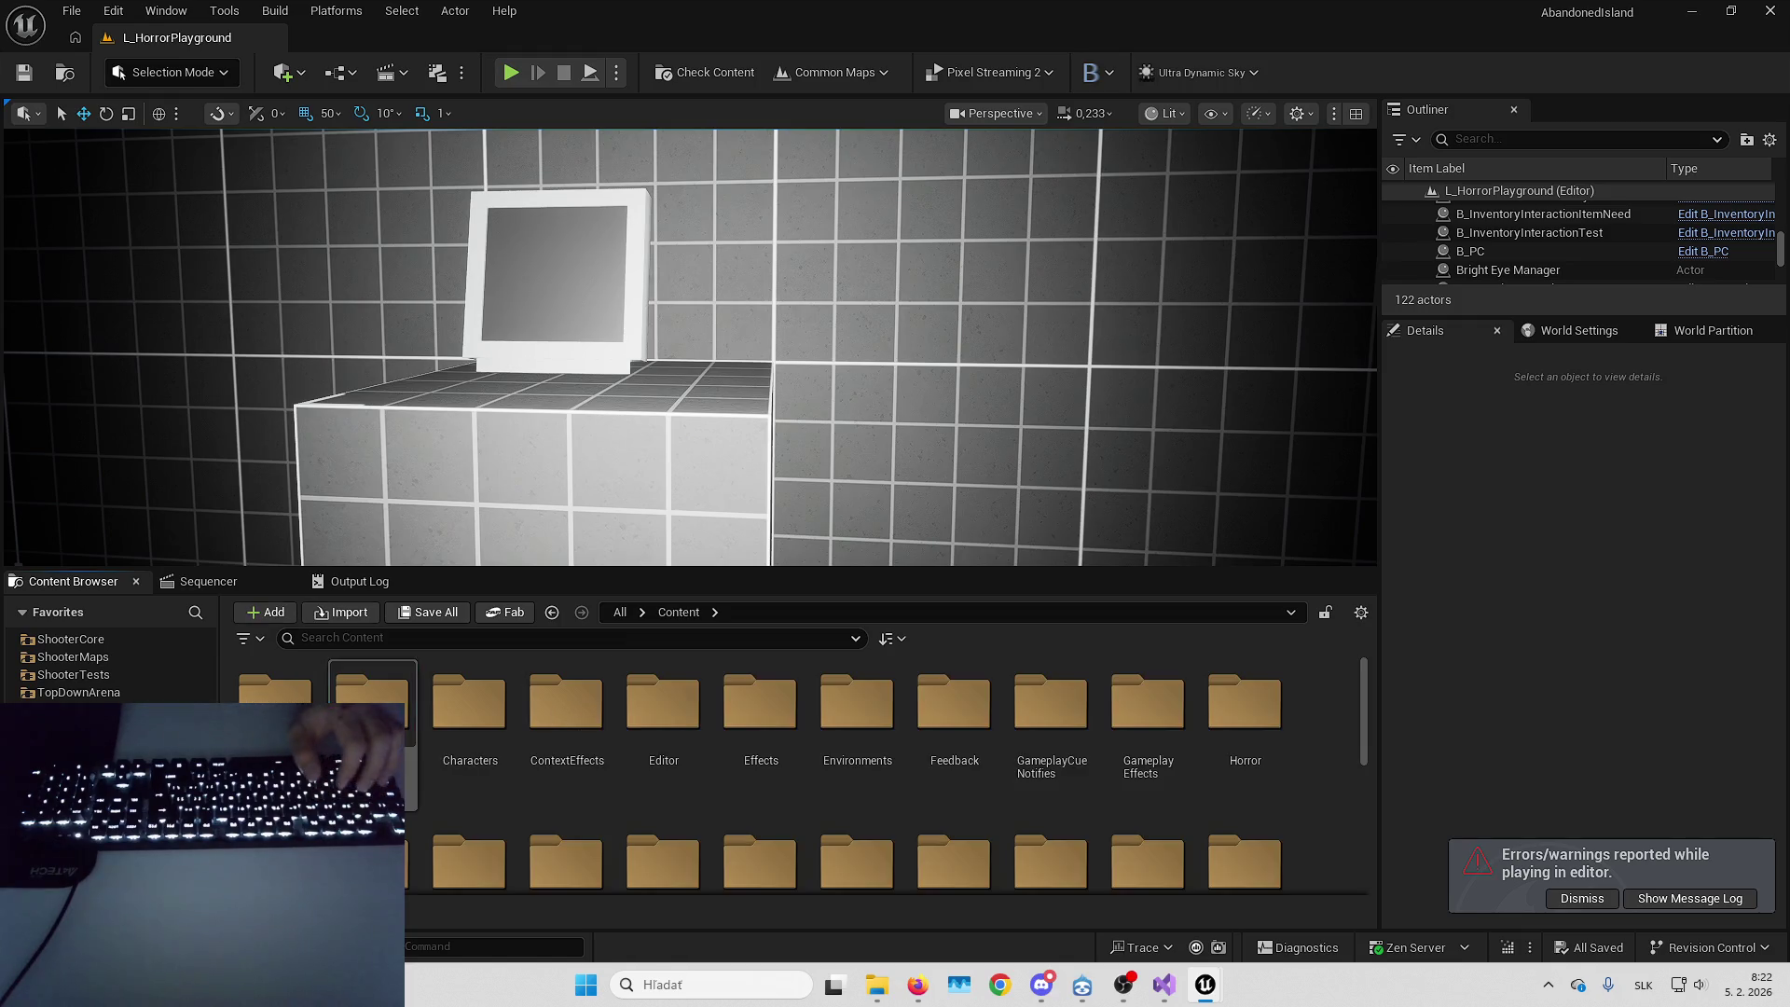
left_click(619, 612)
double_click(566, 709)
double_click(856, 713)
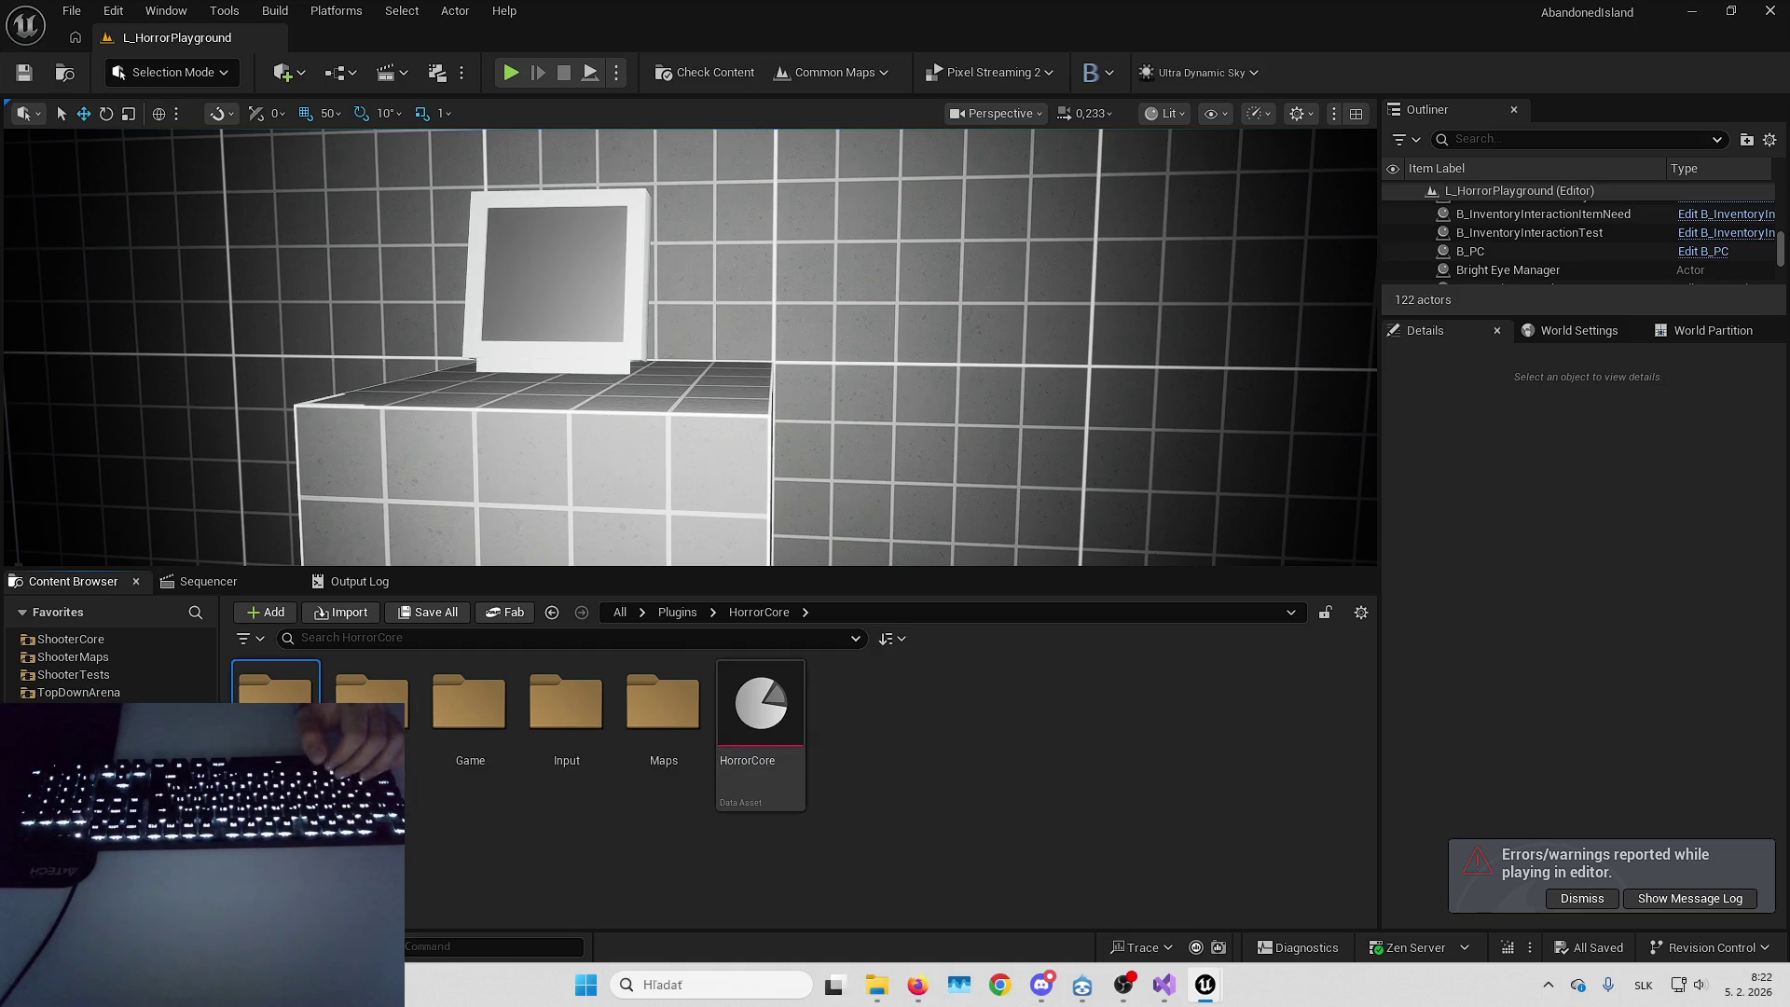
double_click(373, 709)
double_click(978, 728)
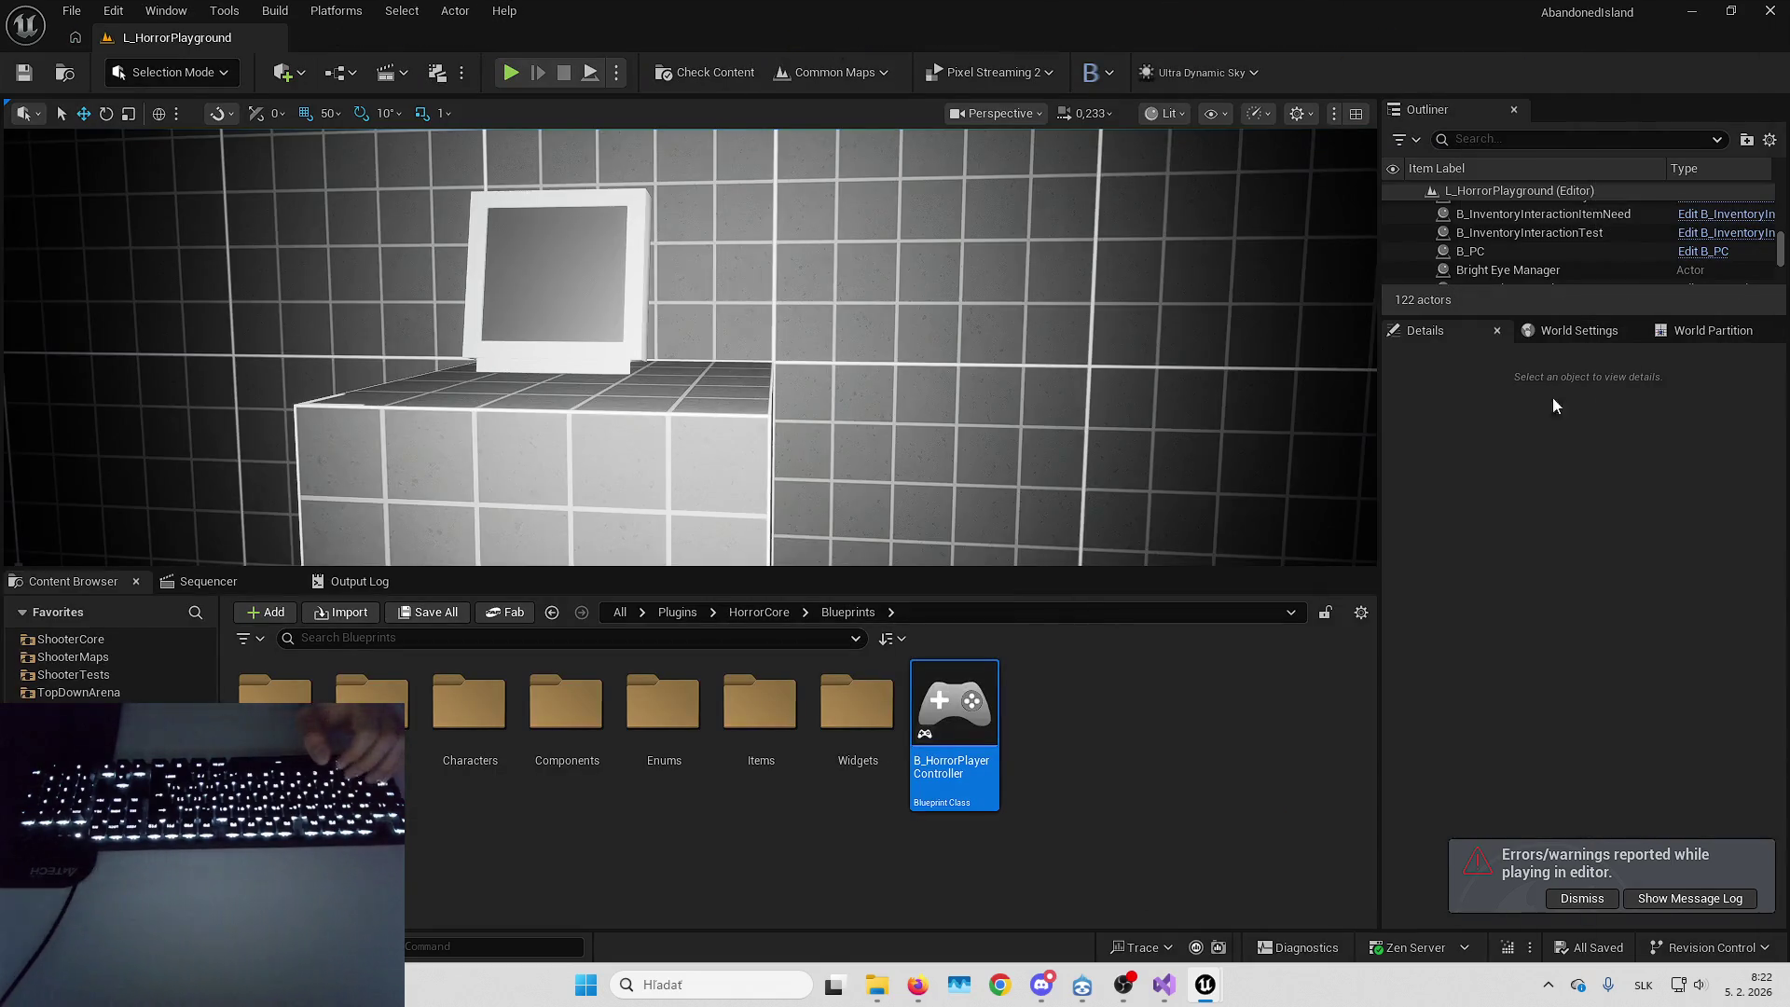
In Project Settings, find the game mode's player controller and open B_HorrorPlayerController
left_click(112, 10)
left_click(204, 306)
type("game m")
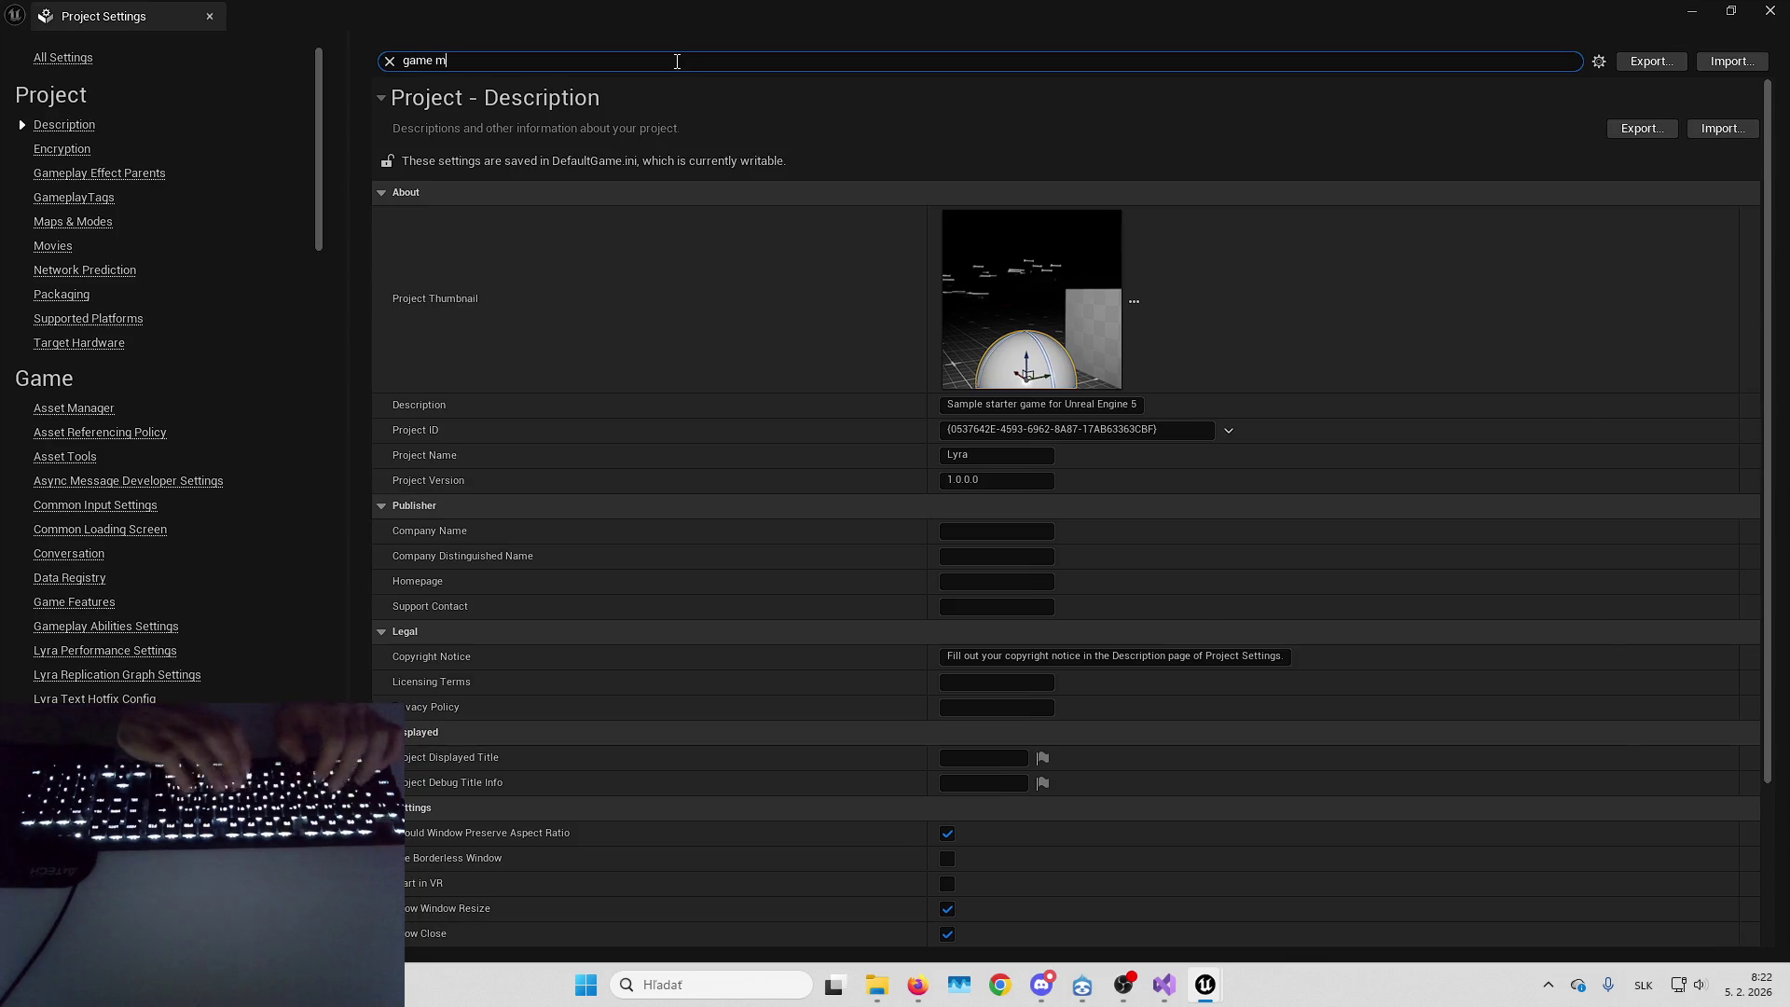
type("ode")
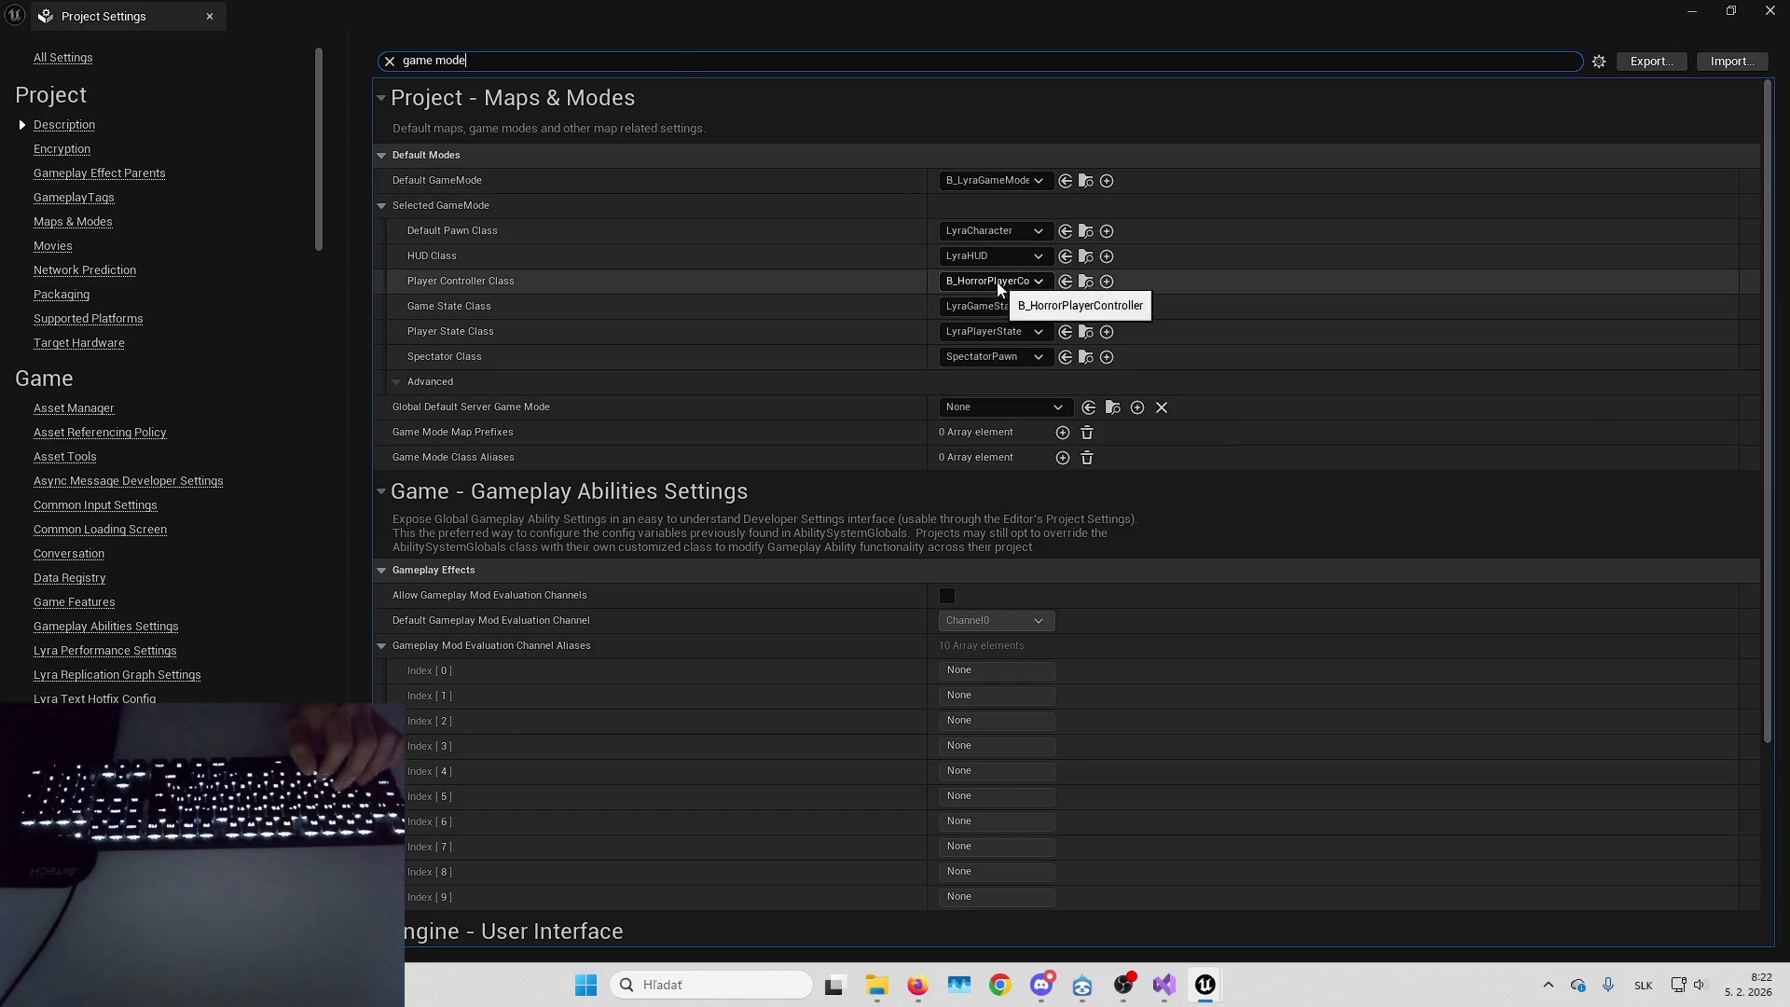
left_click(1085, 280)
double_click(920, 706)
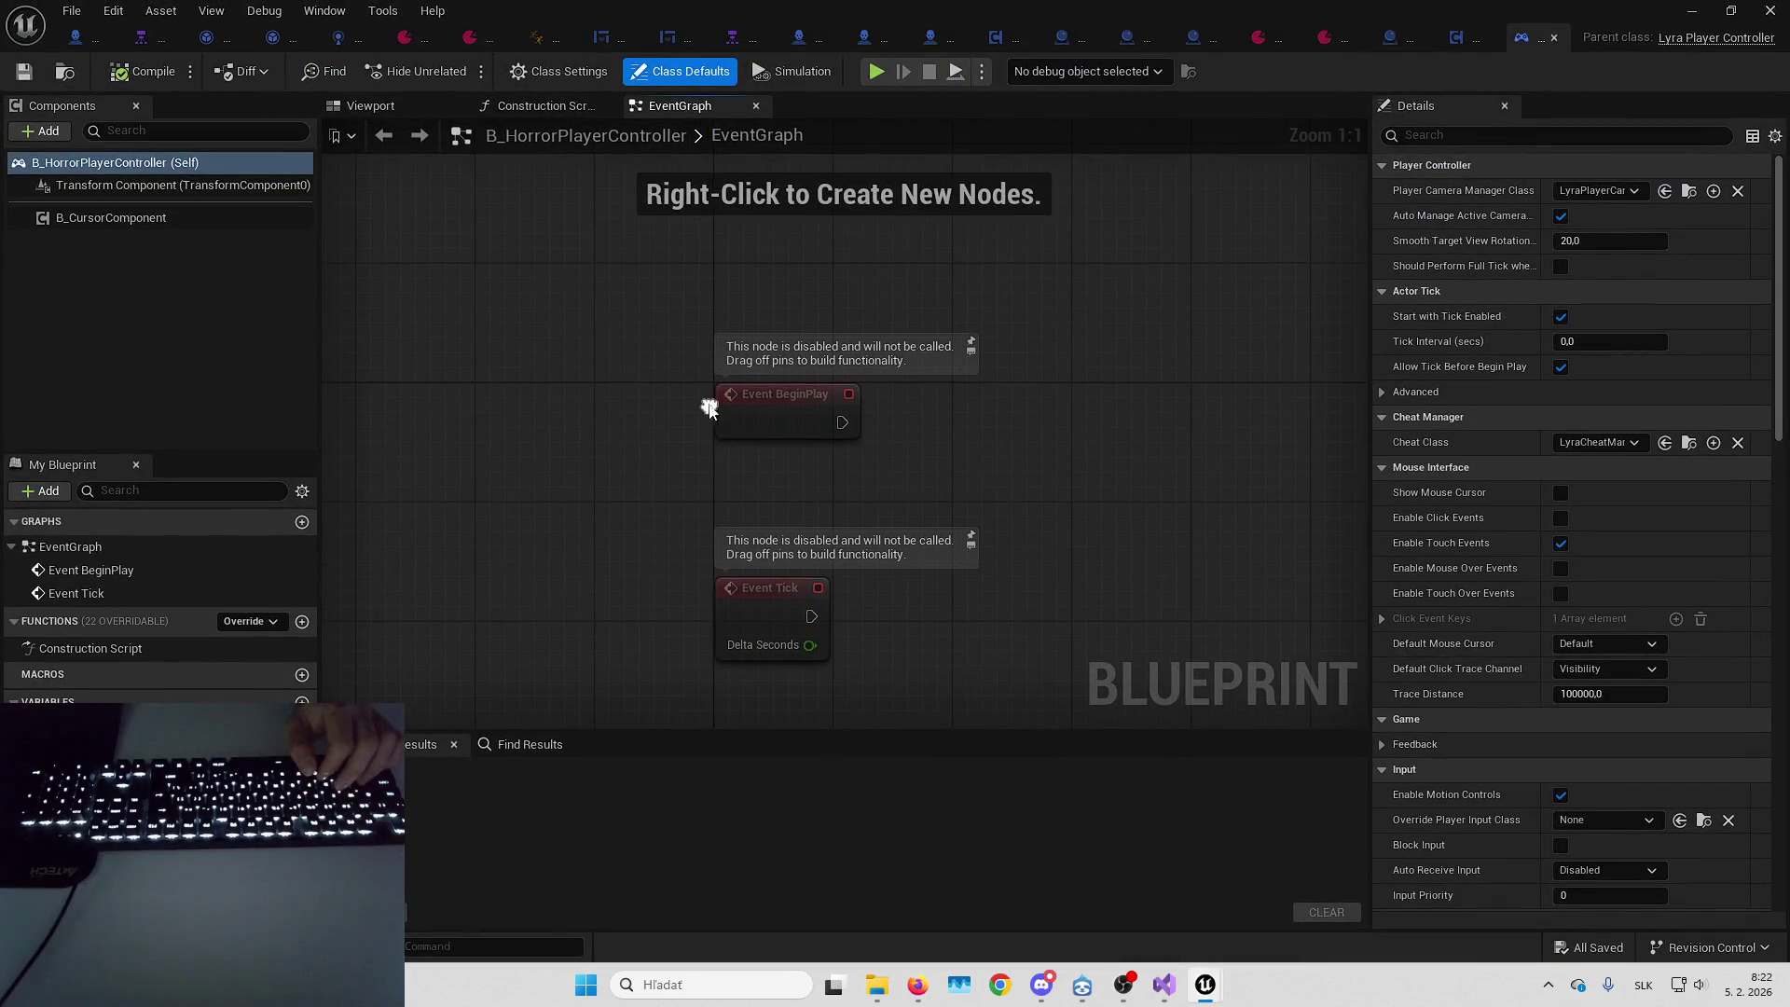
Add a B_CameraSwitcherComponent to B_HorrorPlayerController and compile
left_click(47, 127)
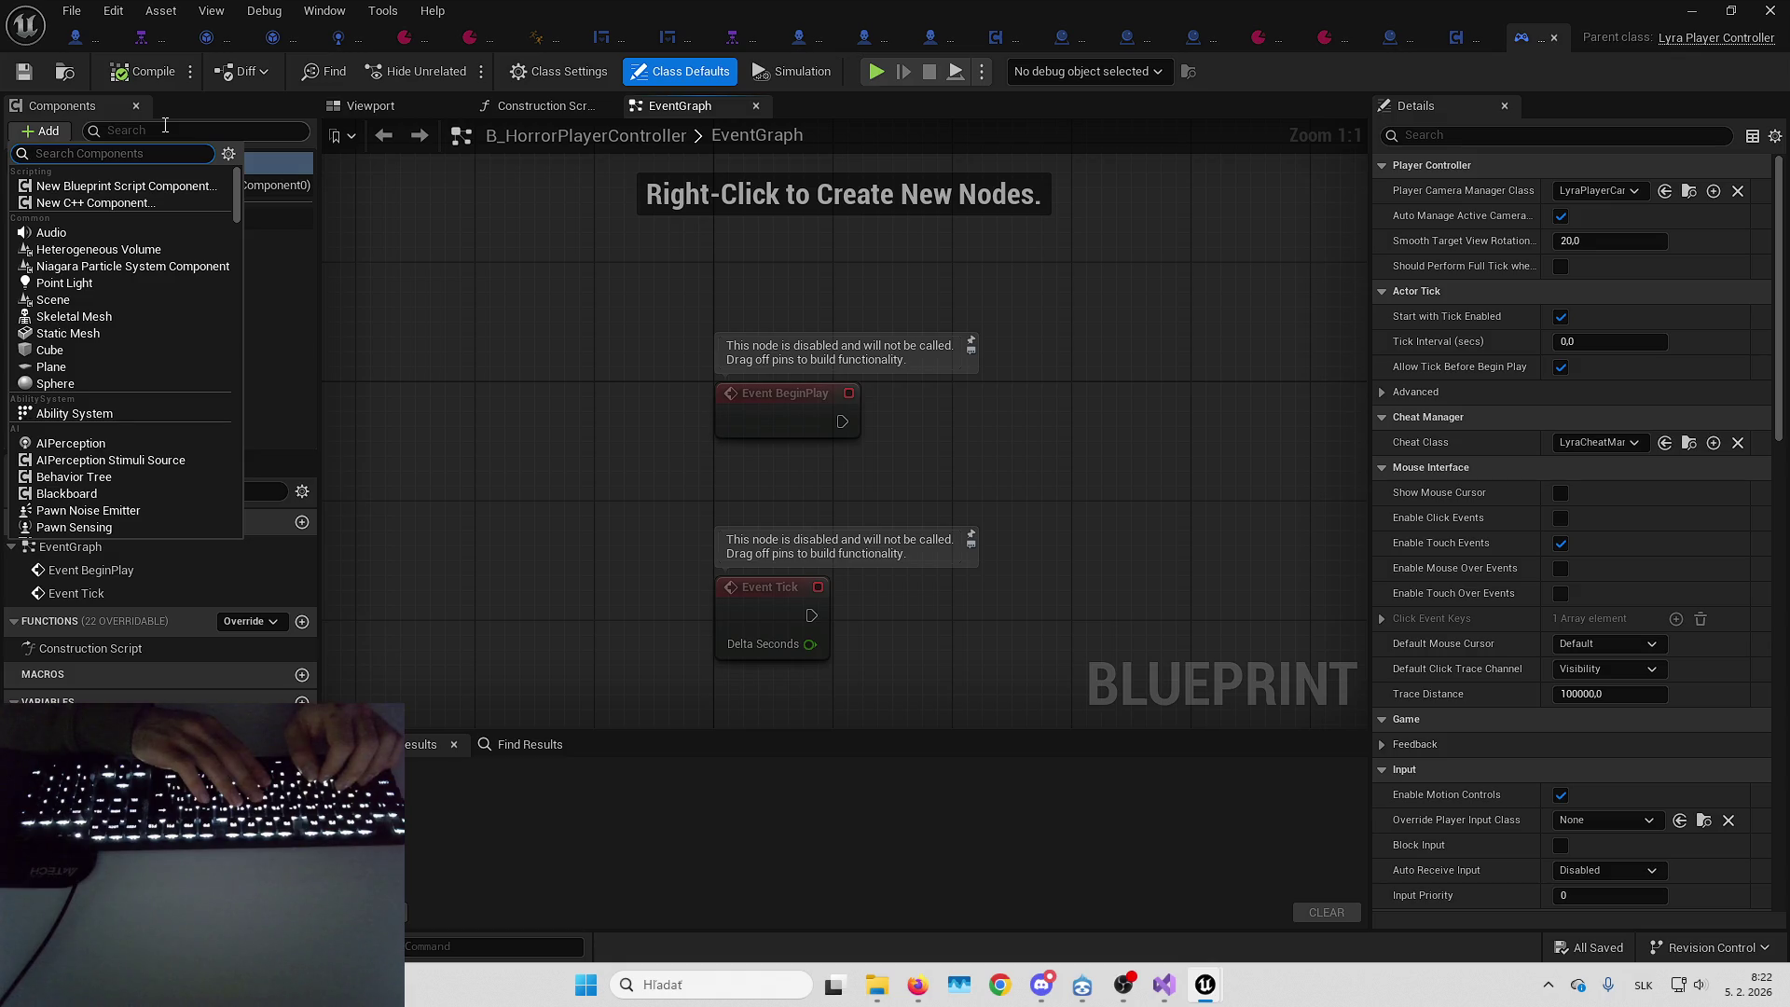
type("camera swit")
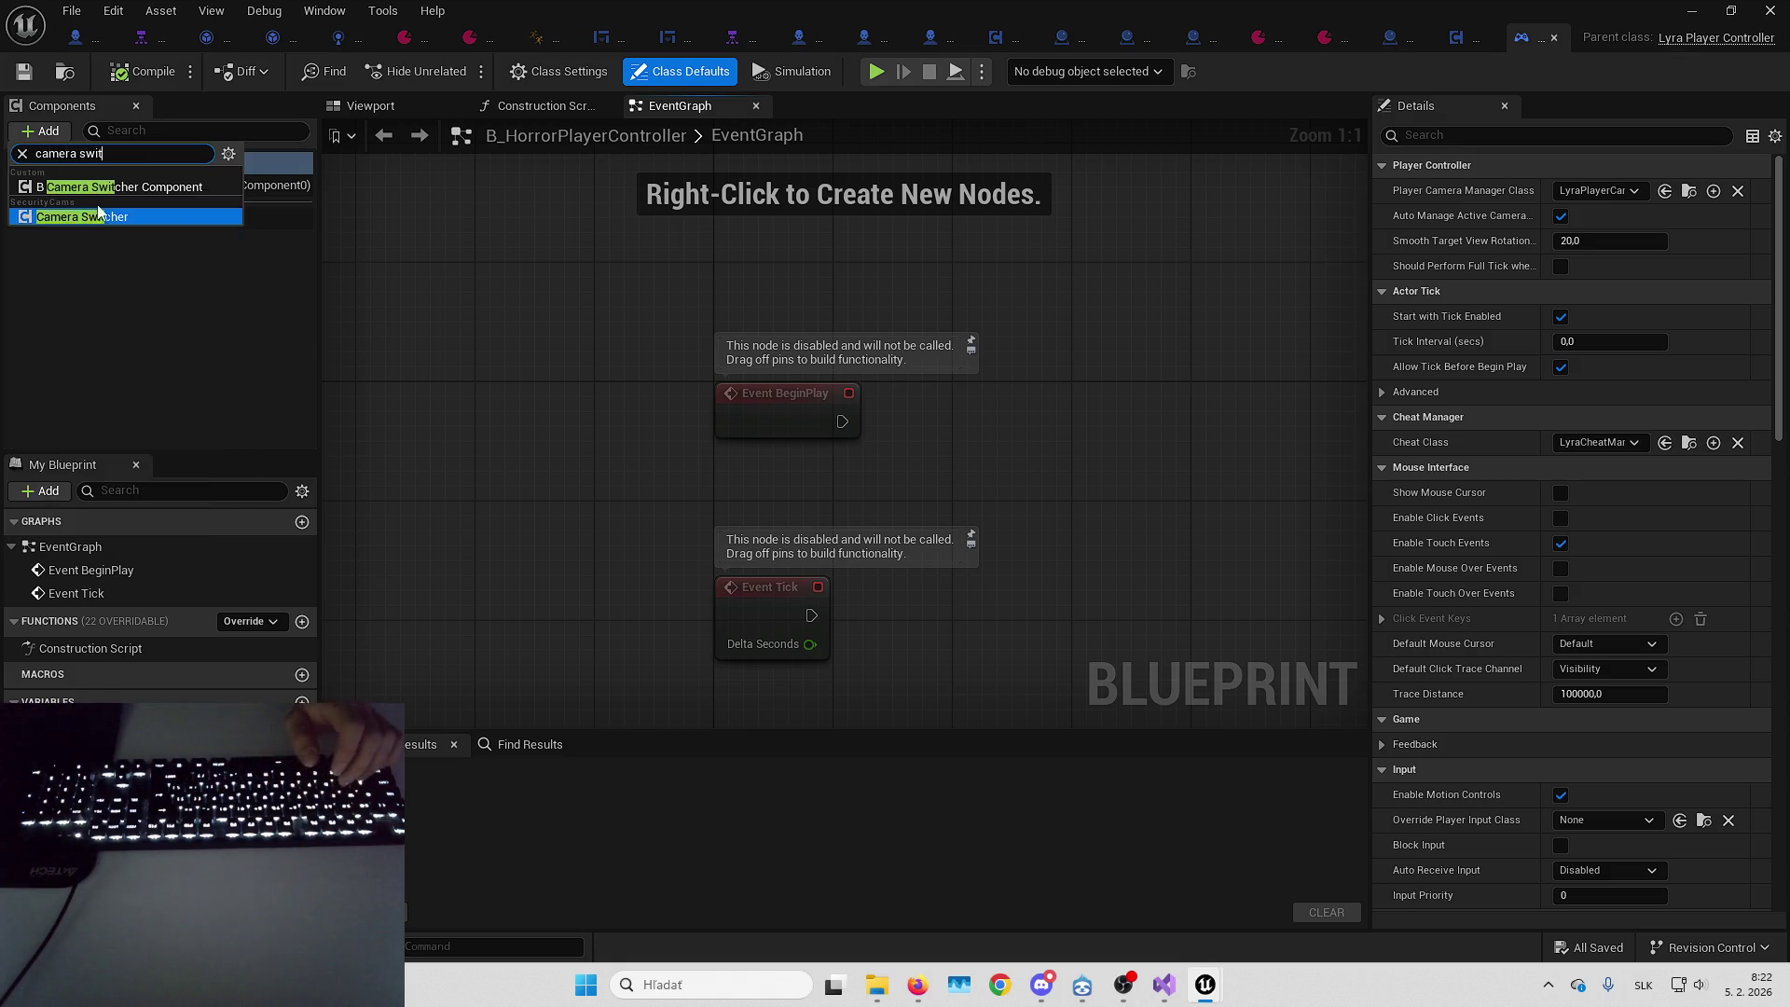
left_click(105, 187)
left_click(26, 72)
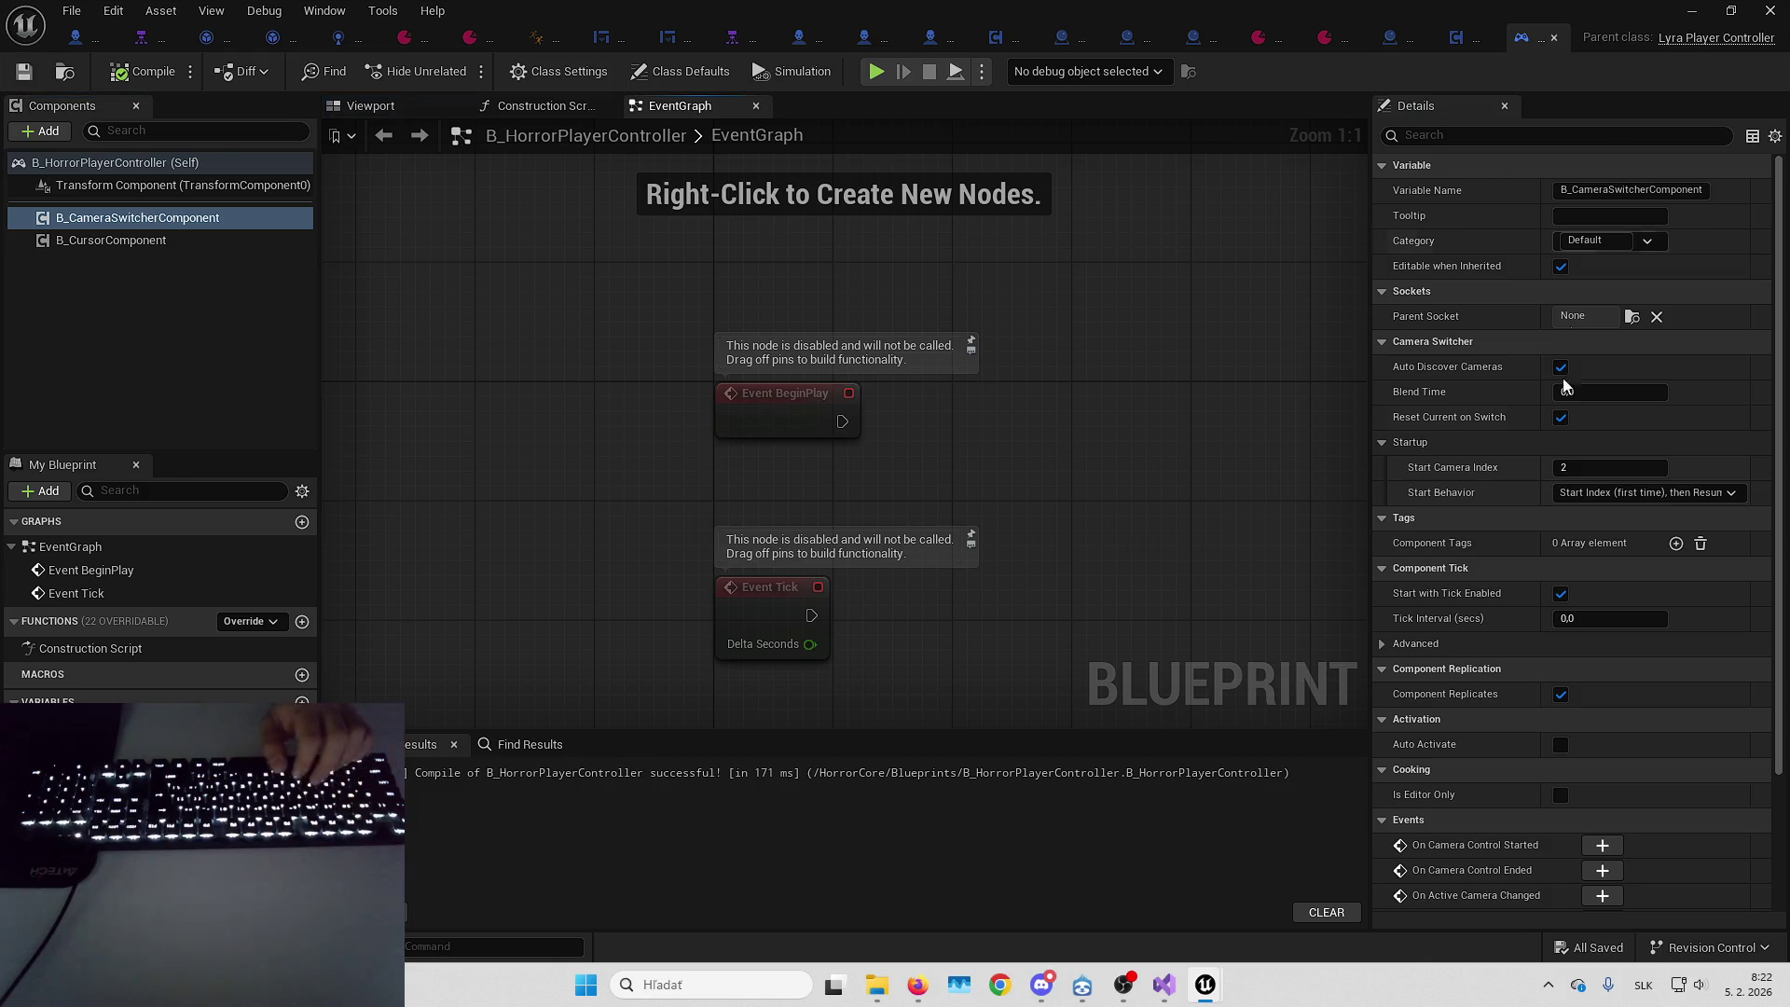
Set the camera switcher's Start Camera Index to 0
left_click(1598, 466)
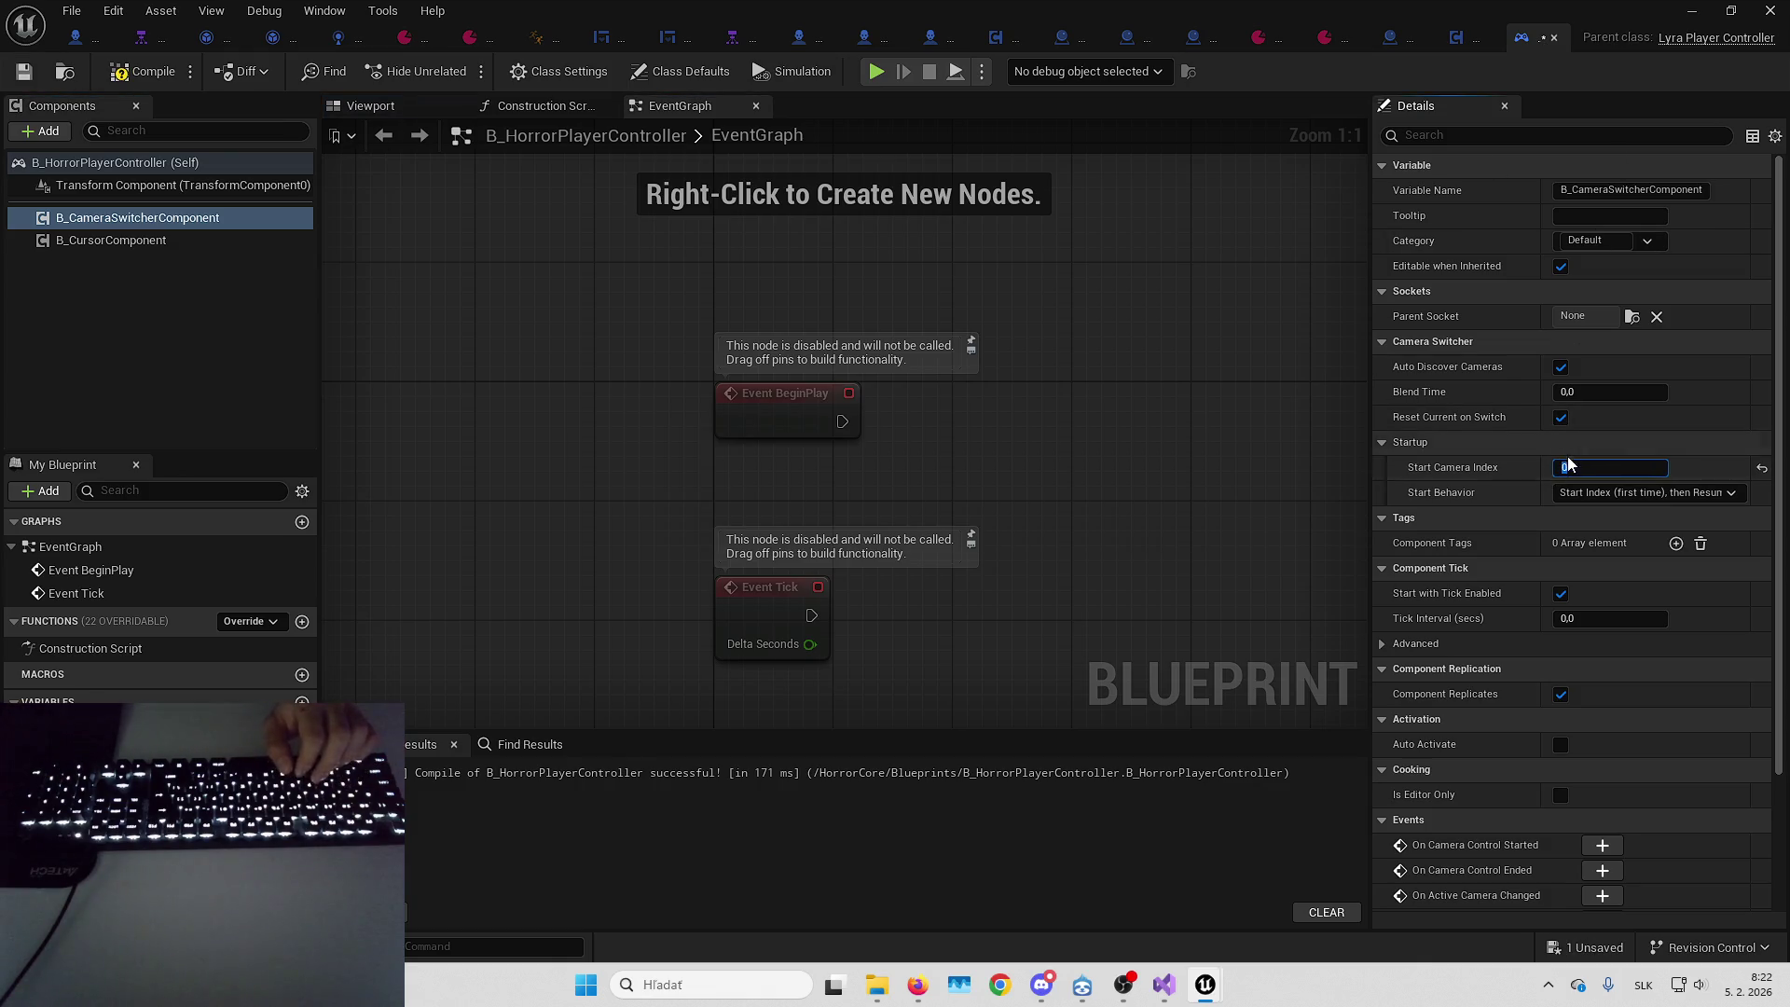
type("0")
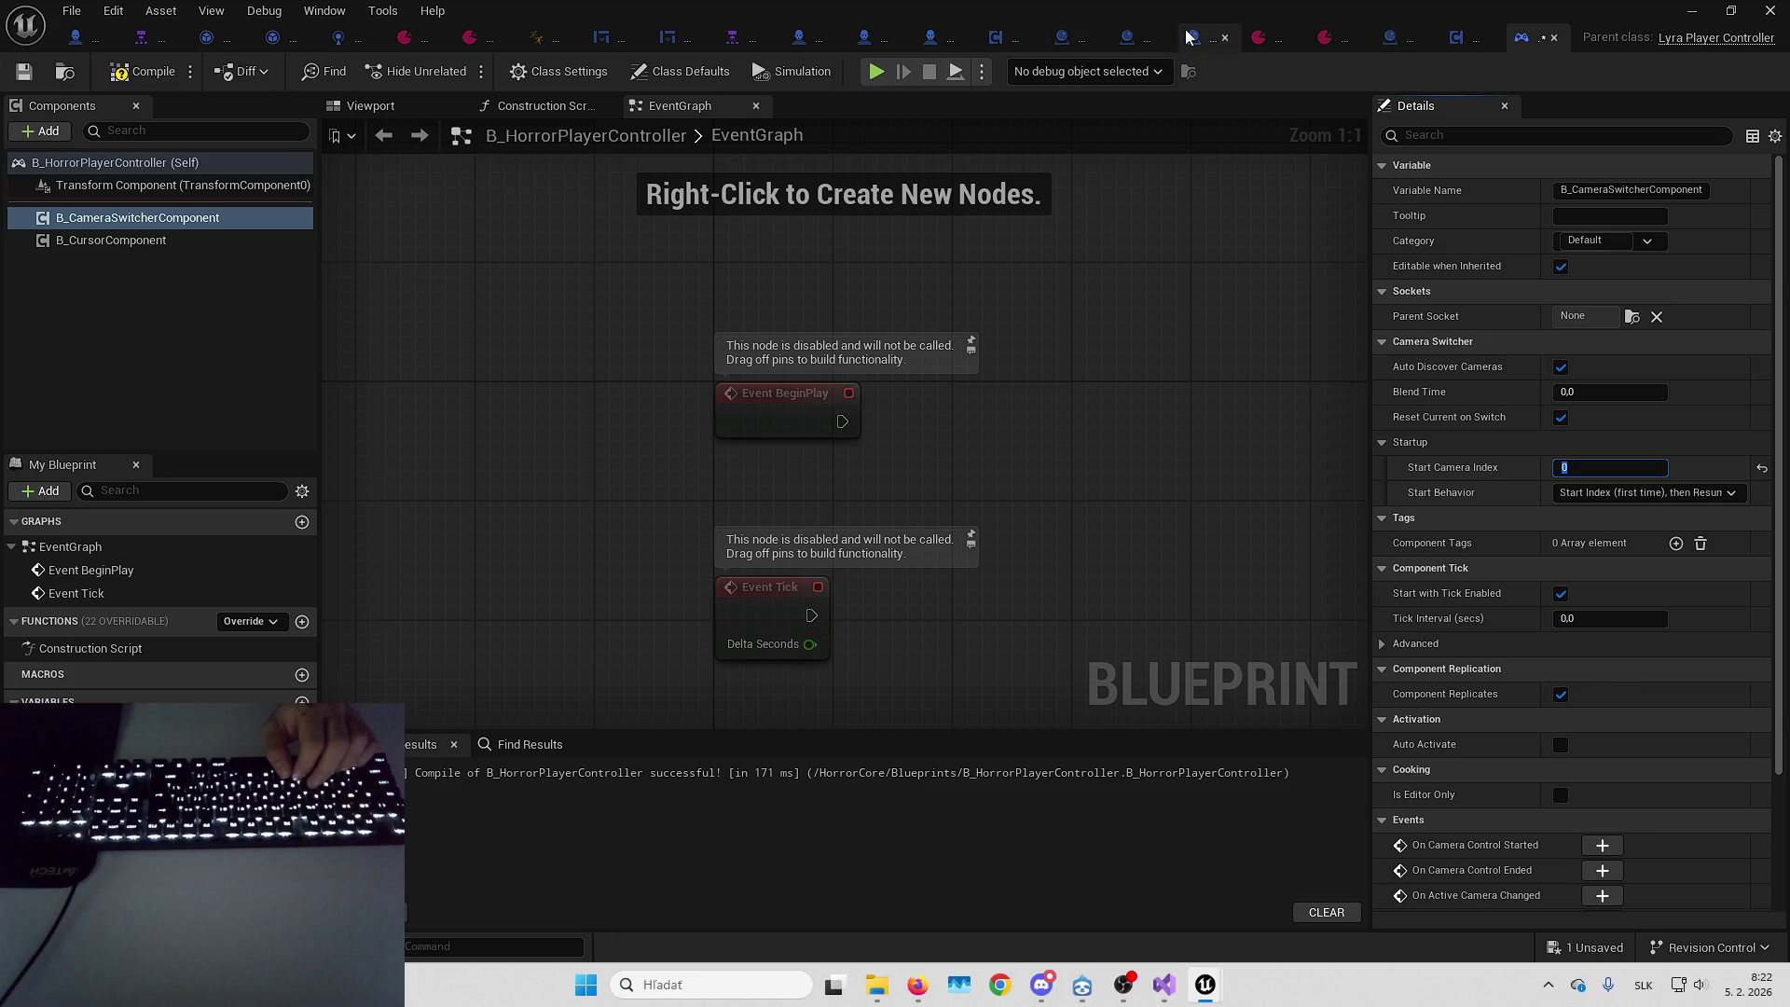
left_click(940, 37)
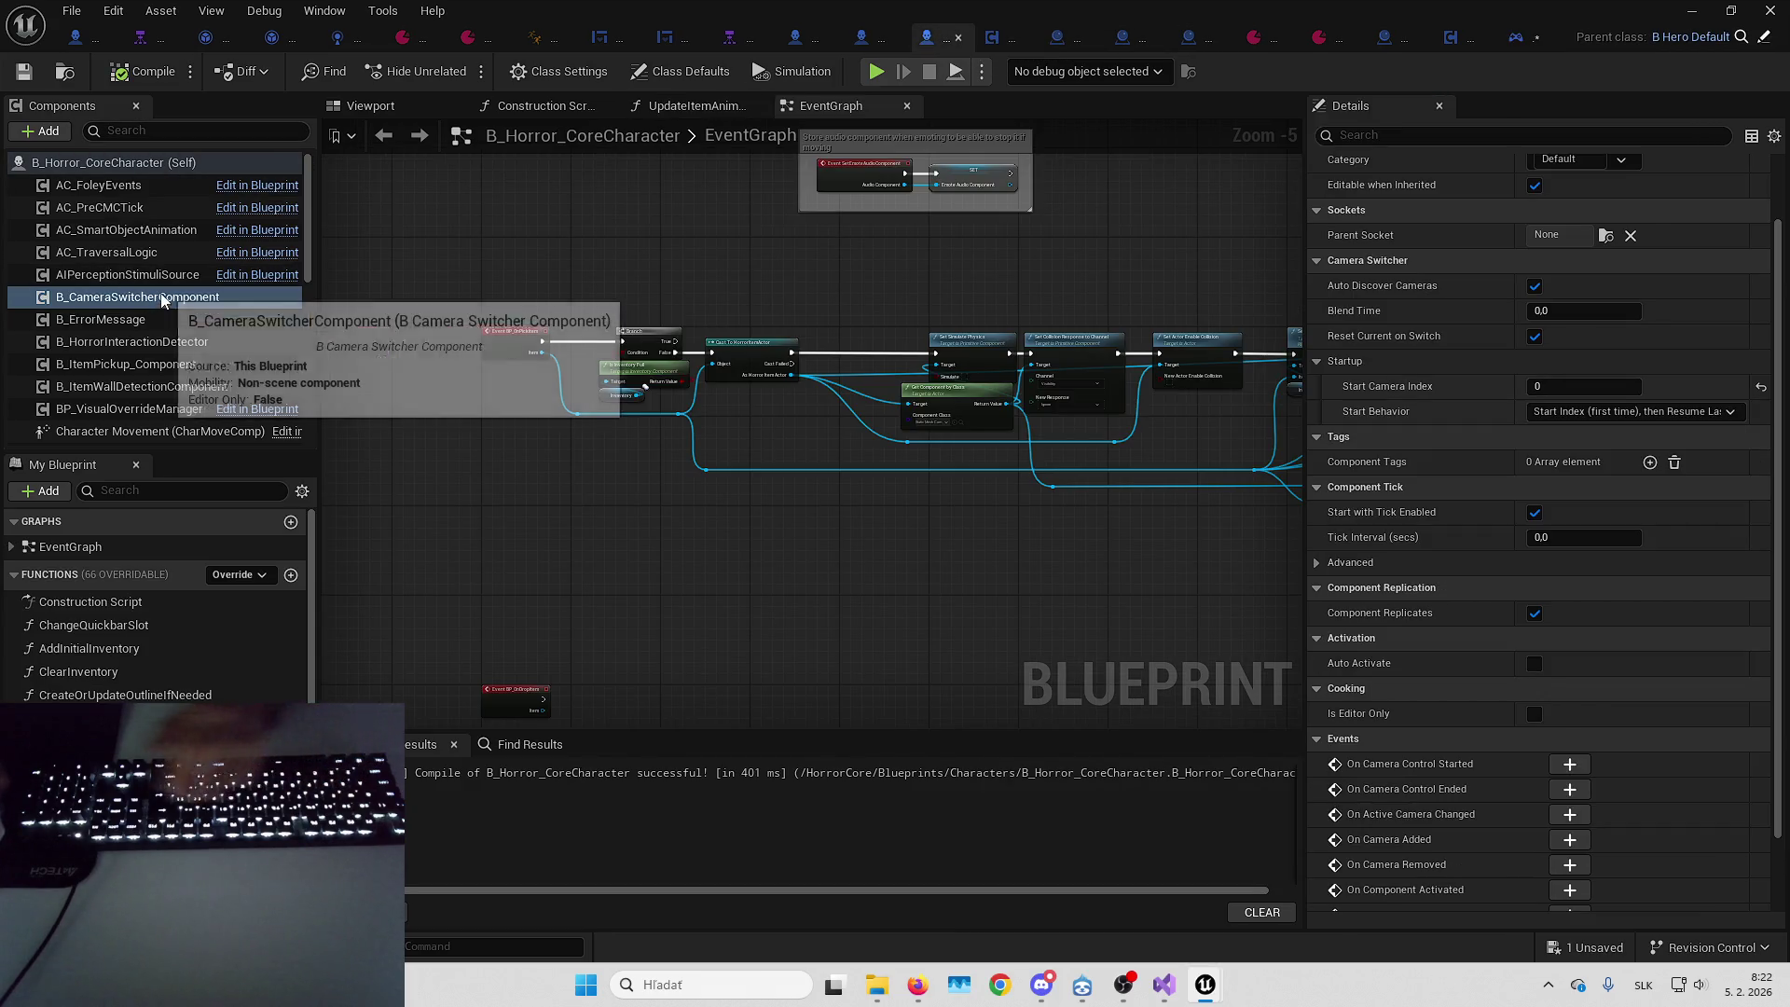
Delete B_CameraSwitcherComponent from B_Horror_CoreCharacter, save, and view the switcher's EventGraph
key("Delete")
left_click(32, 78)
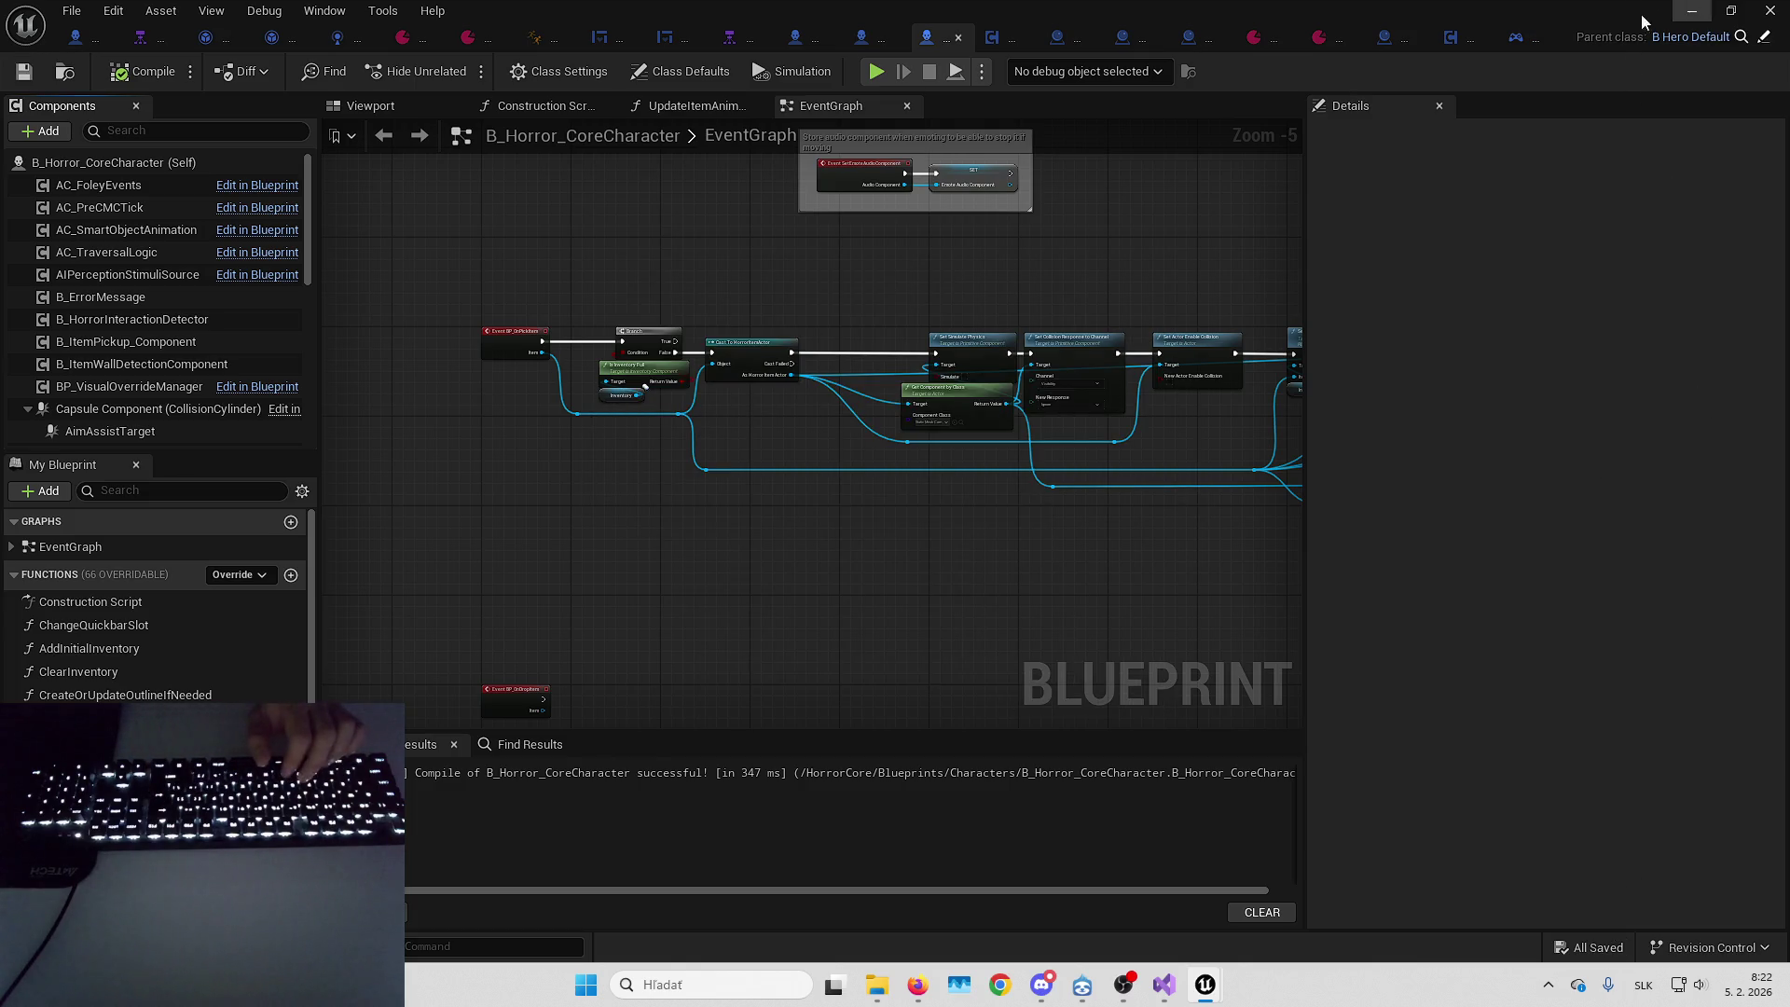
left_click(1452, 37)
scroll(948, 263, "down", 3)
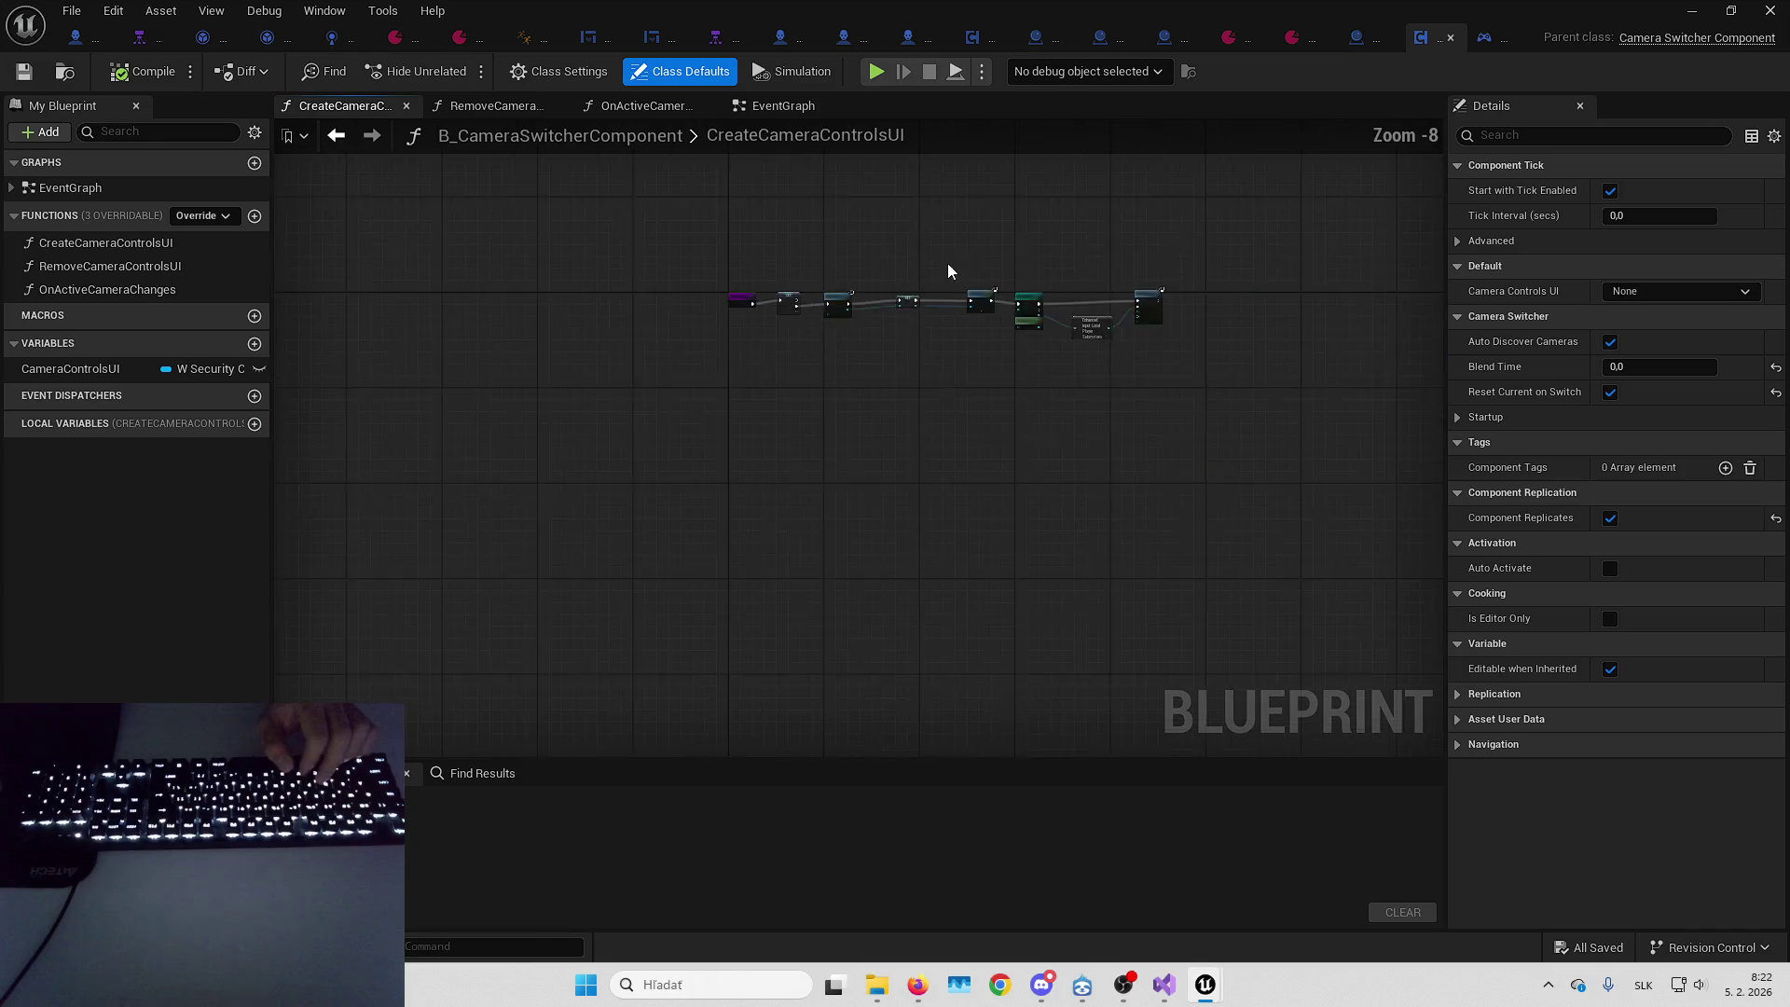
scroll(963, 244, "up", 2)
left_click(783, 106)
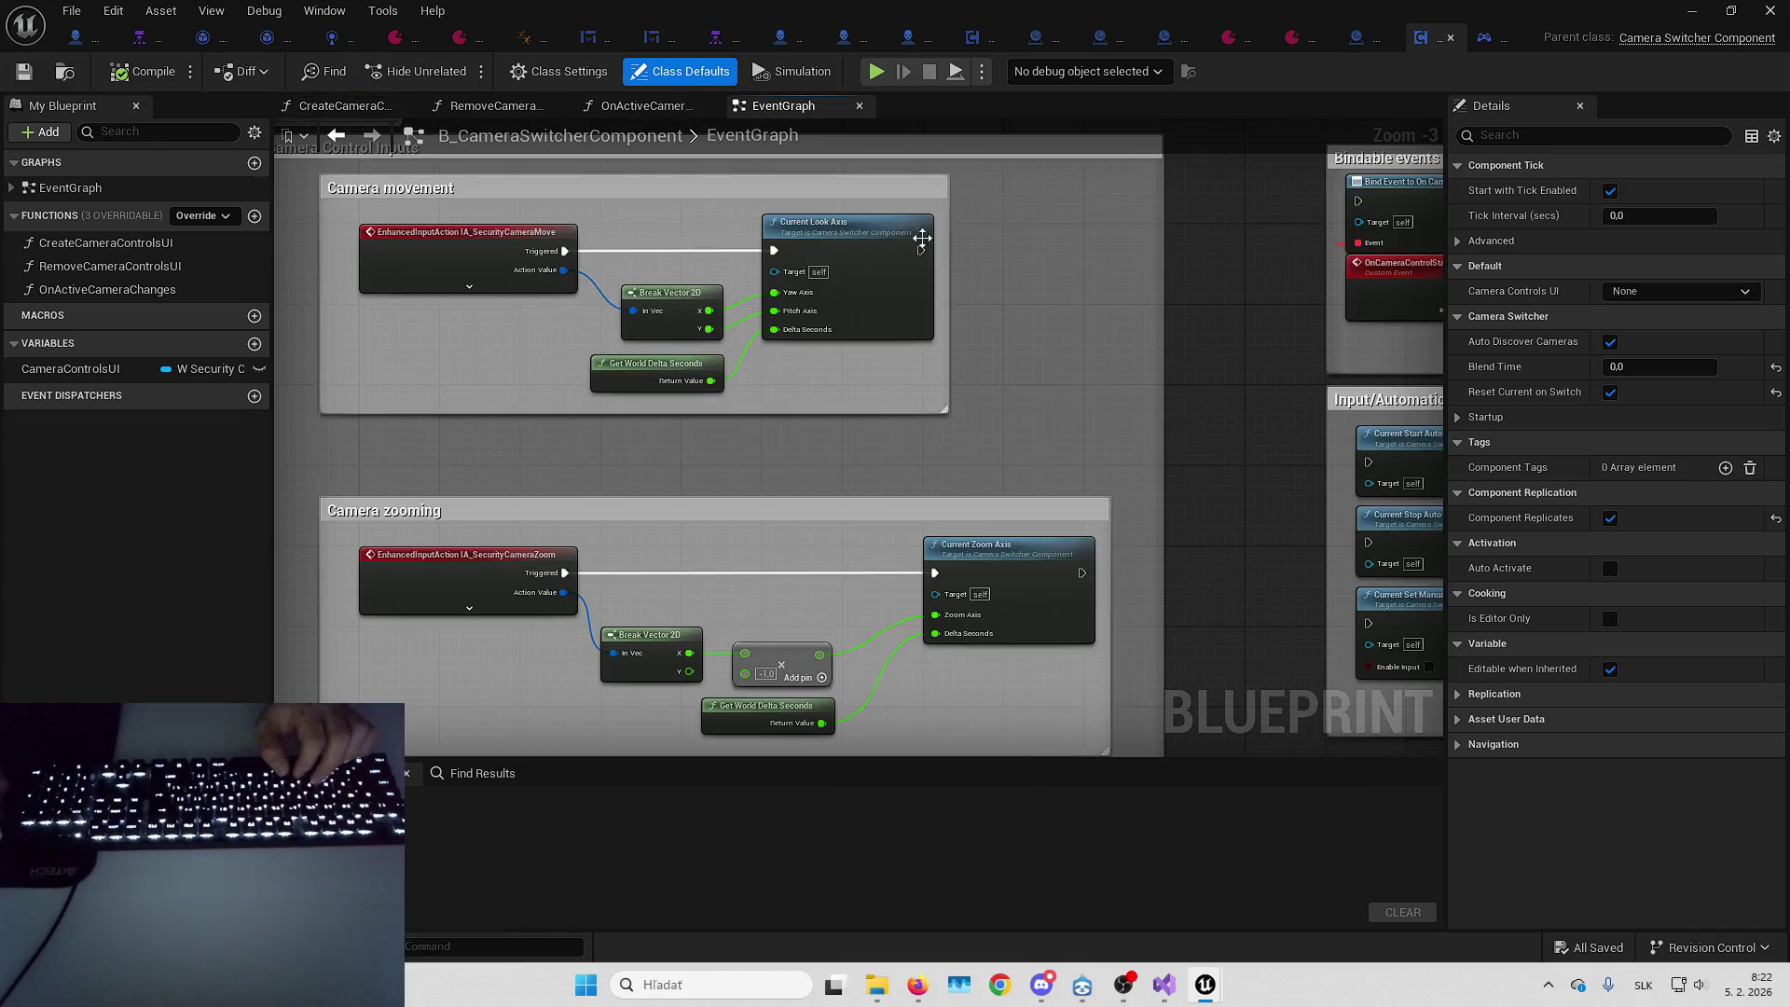
scroll(958, 408, "down", 3)
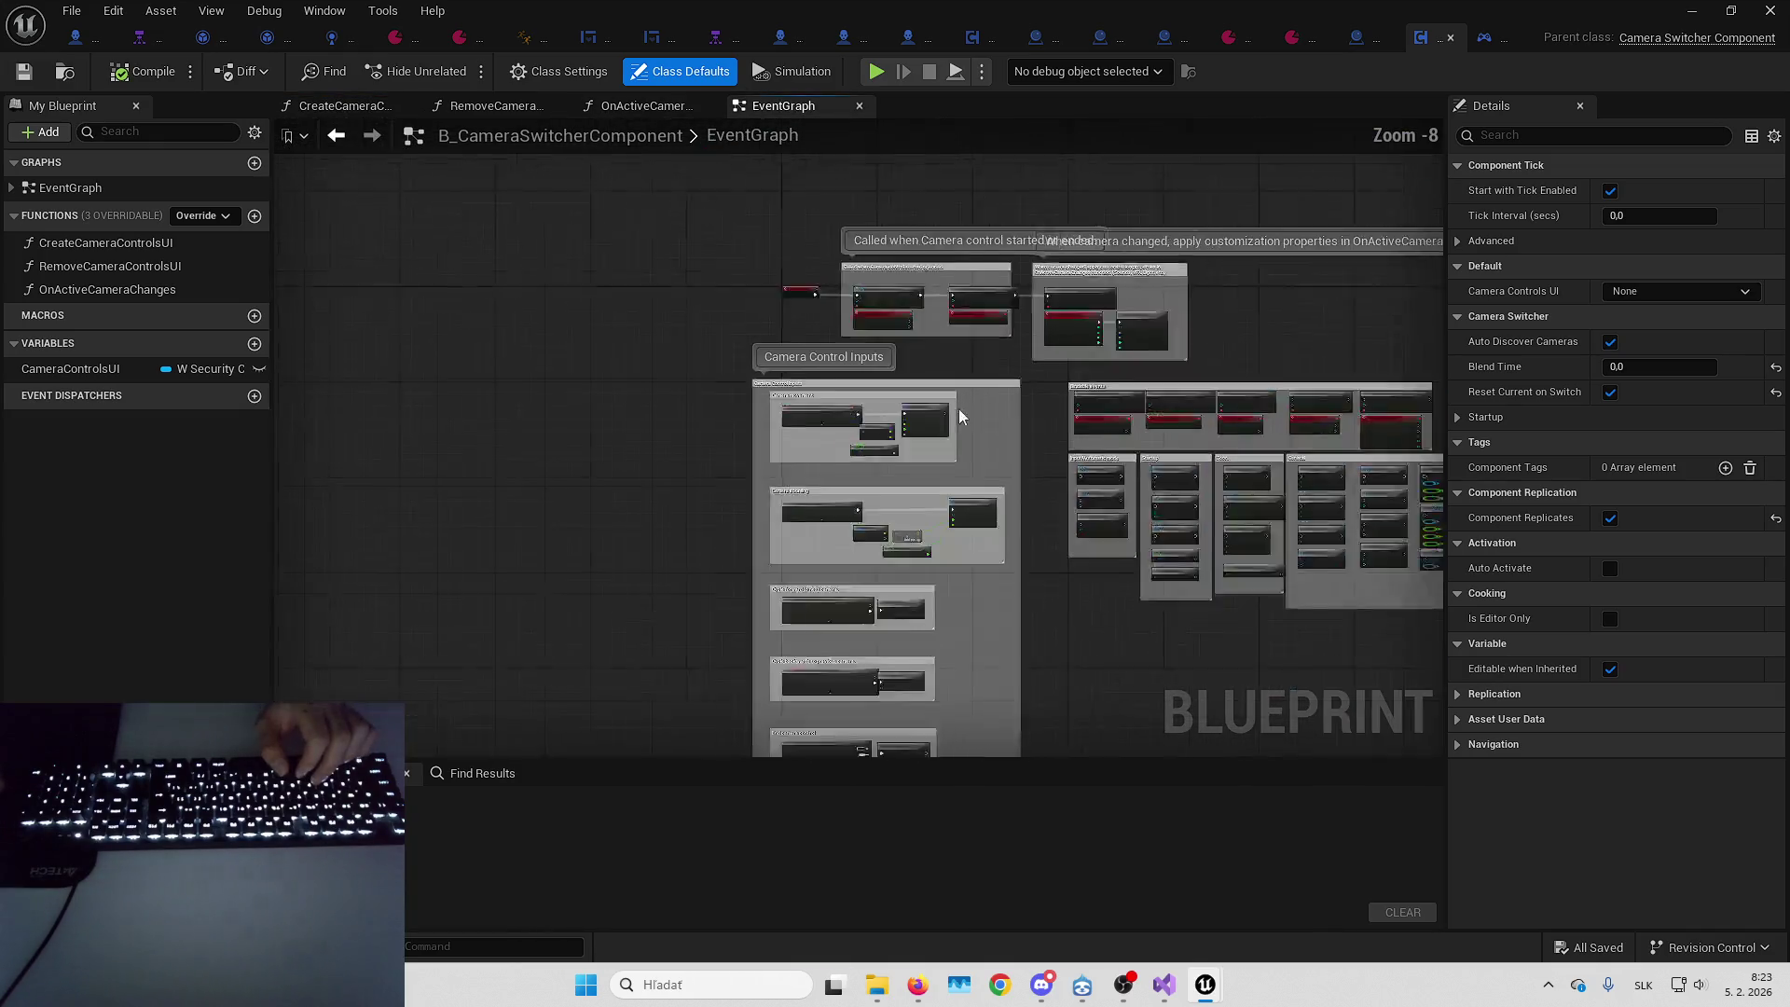
scroll(852, 477, "up", 5)
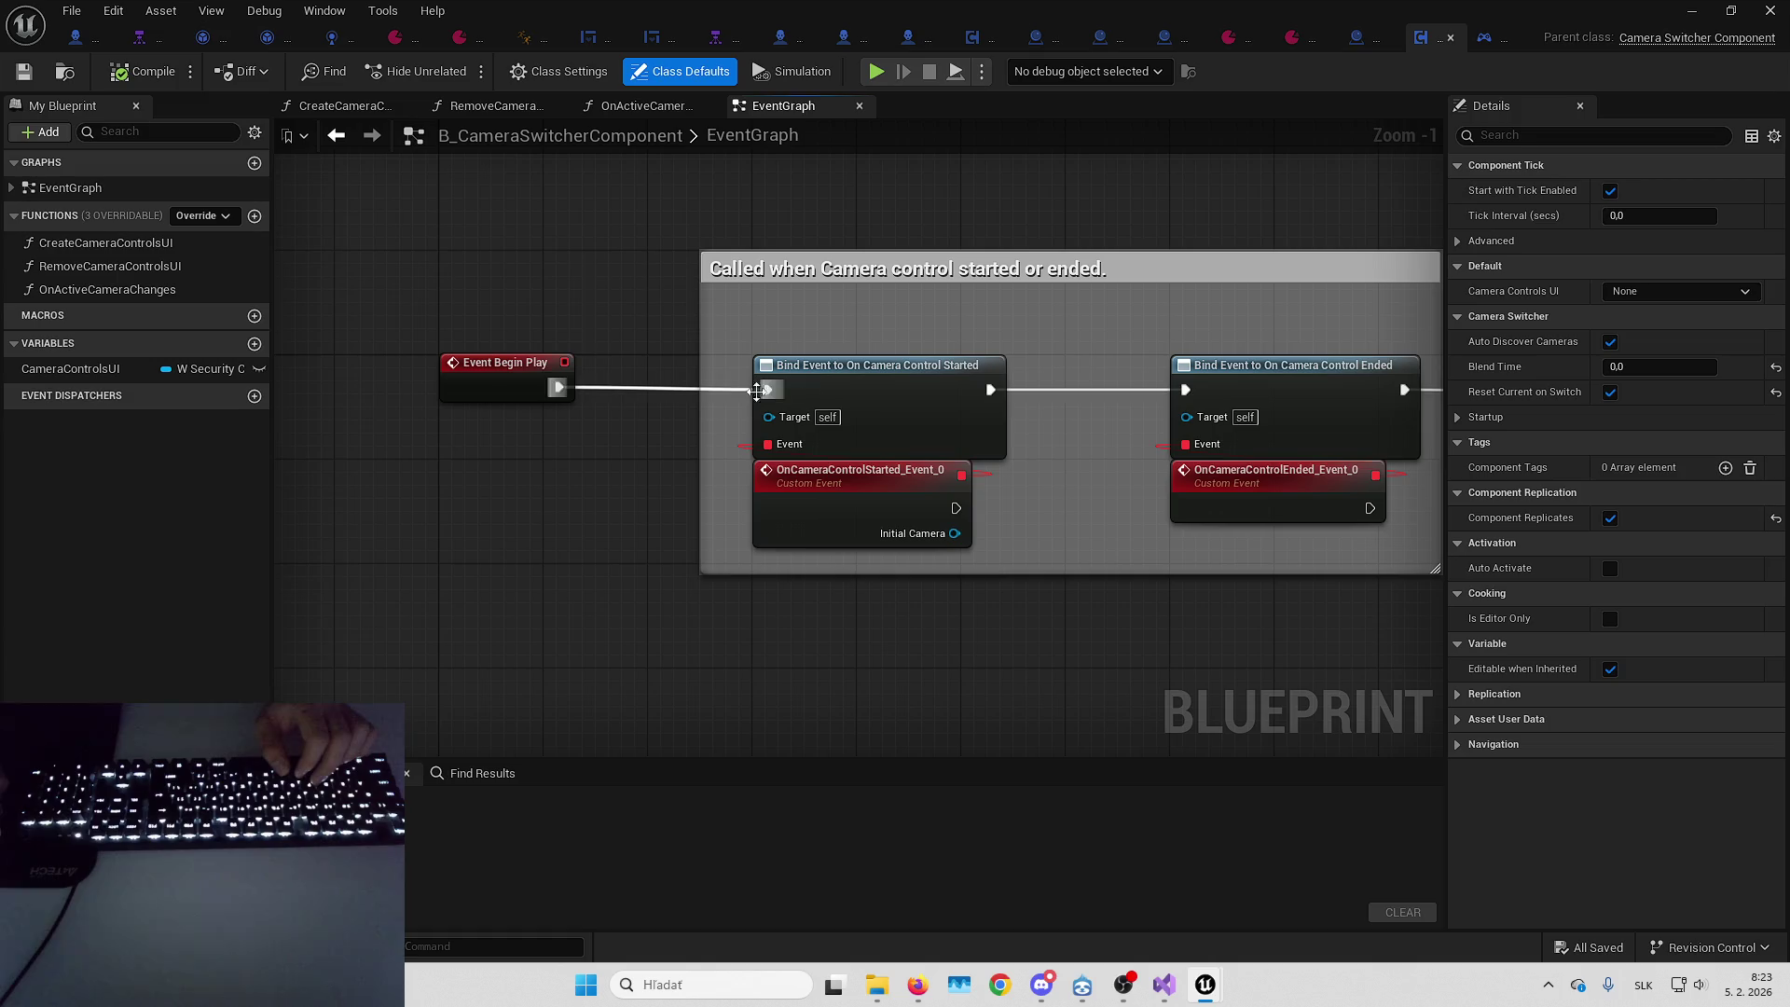
scroll(1087, 406, "down", 2)
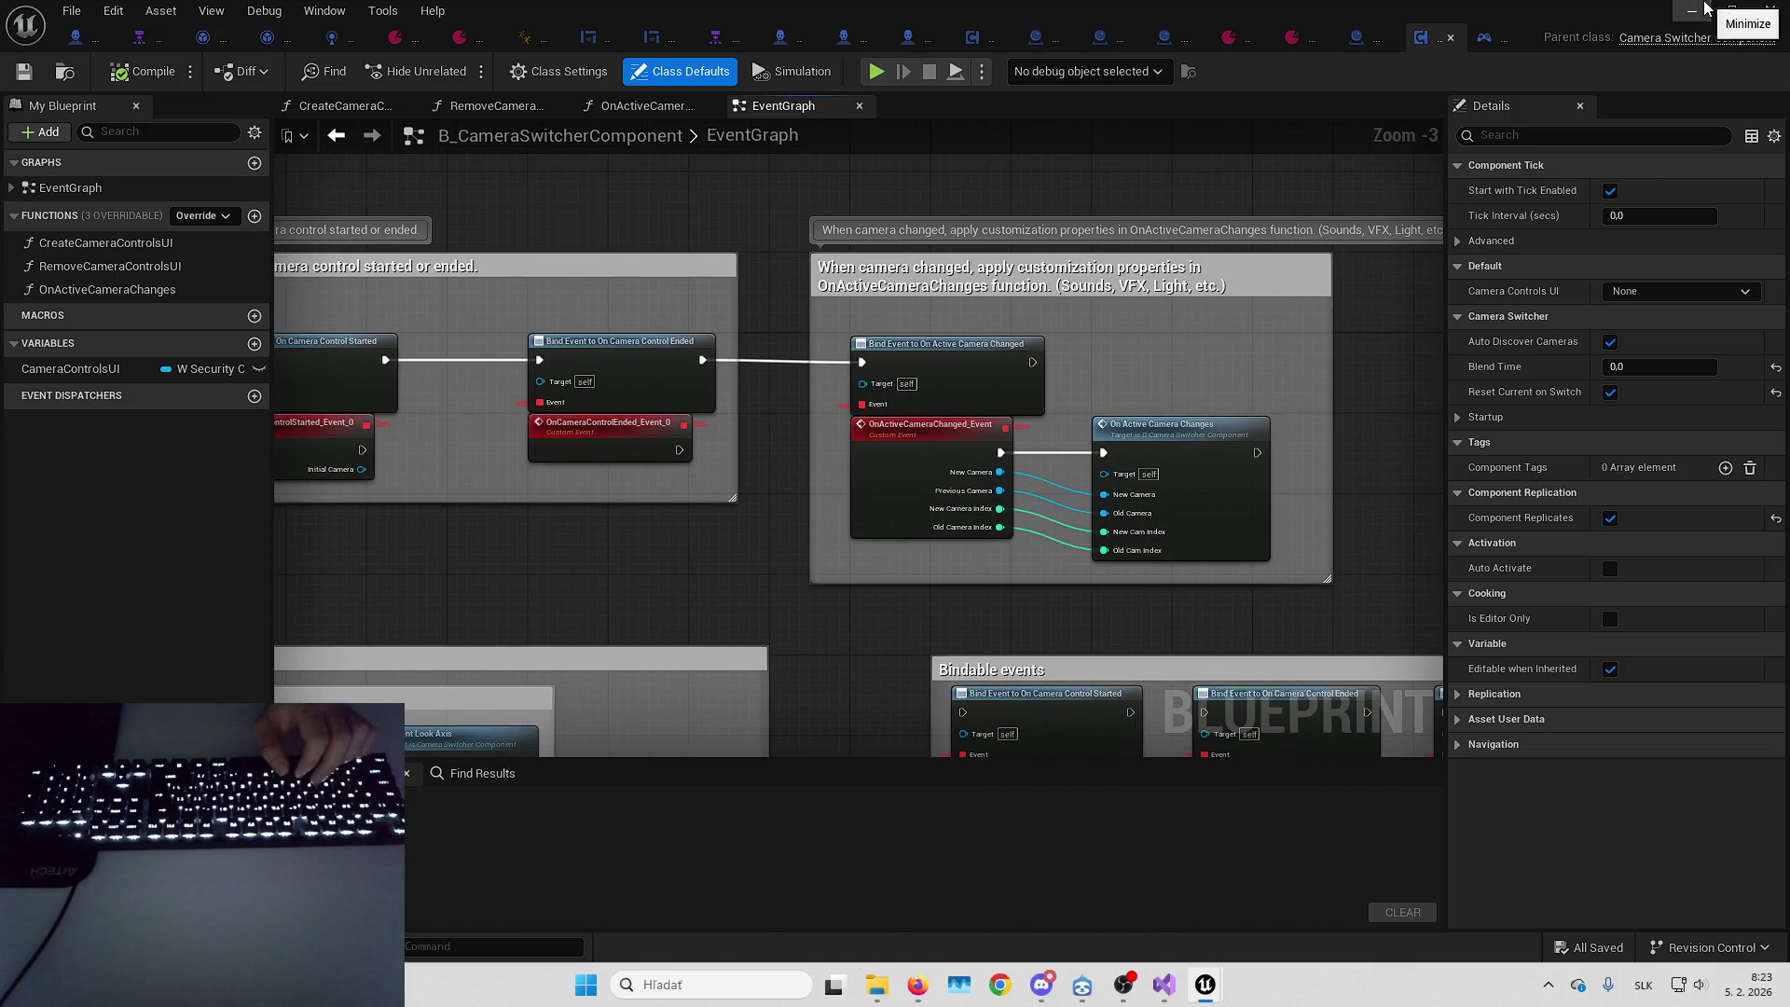
left_click(1705, 8)
Play-test fullscreen, interact with the monitor using F to see camera 0's feed, then stop
key("alt+p")
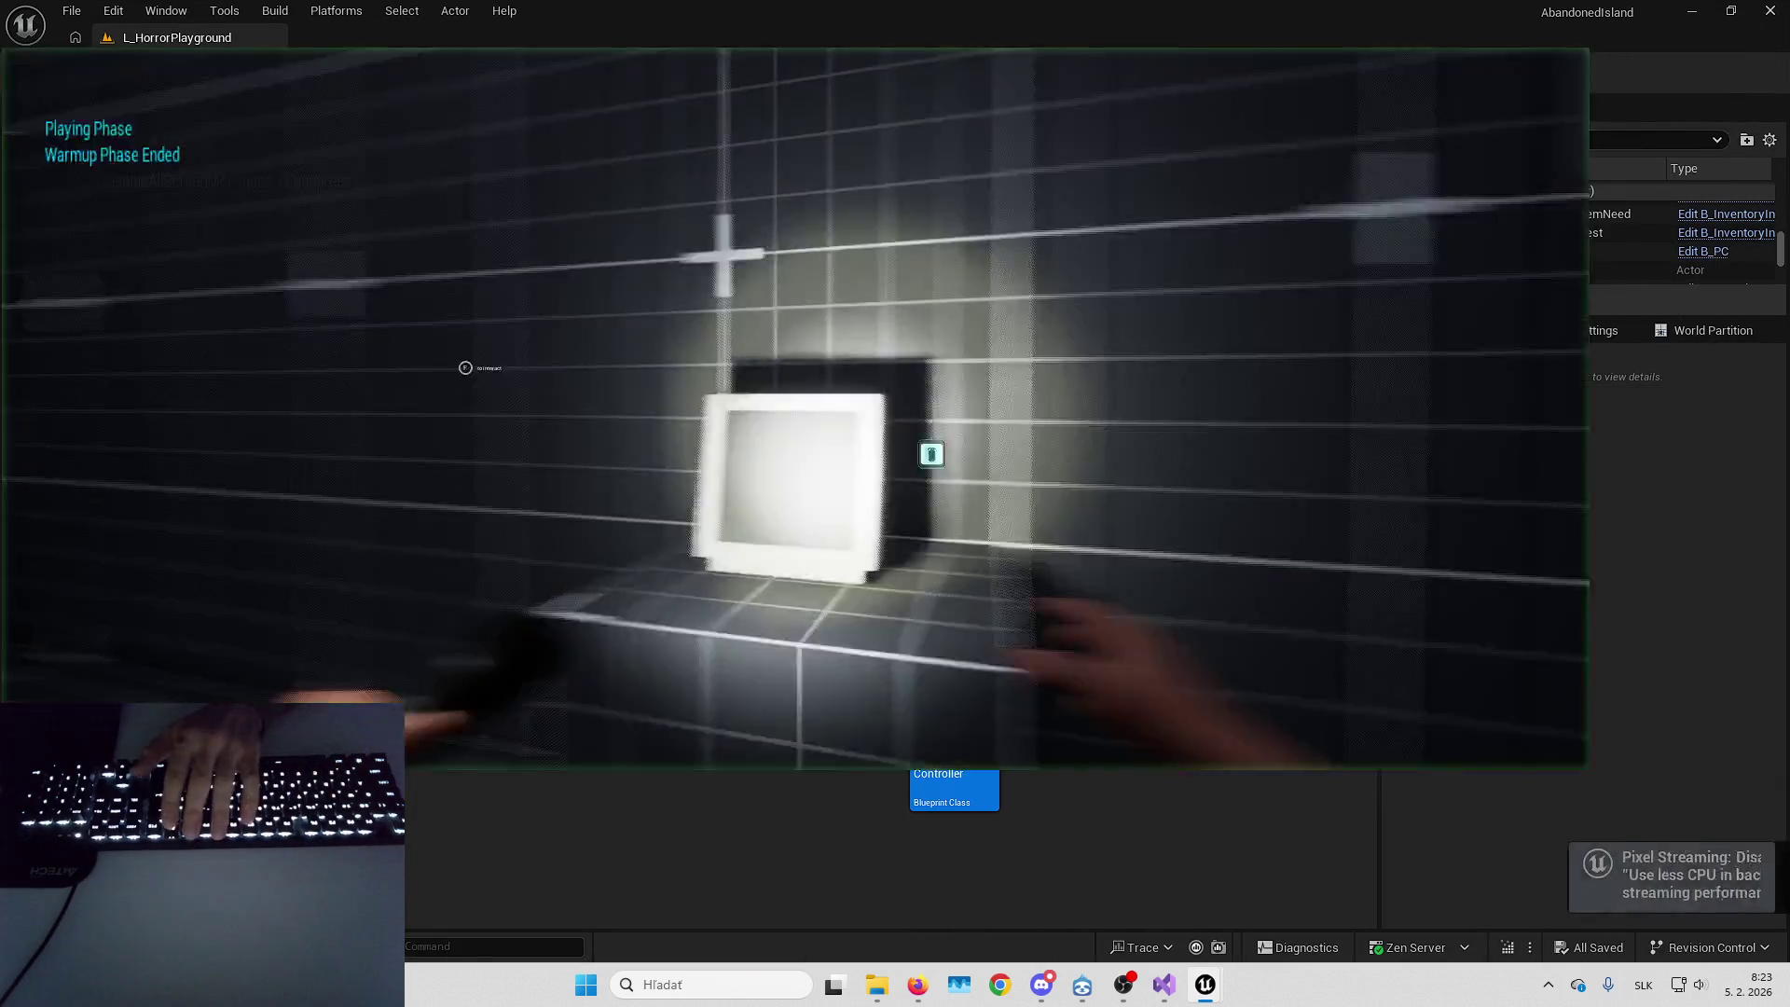
key("F11")
key("w")
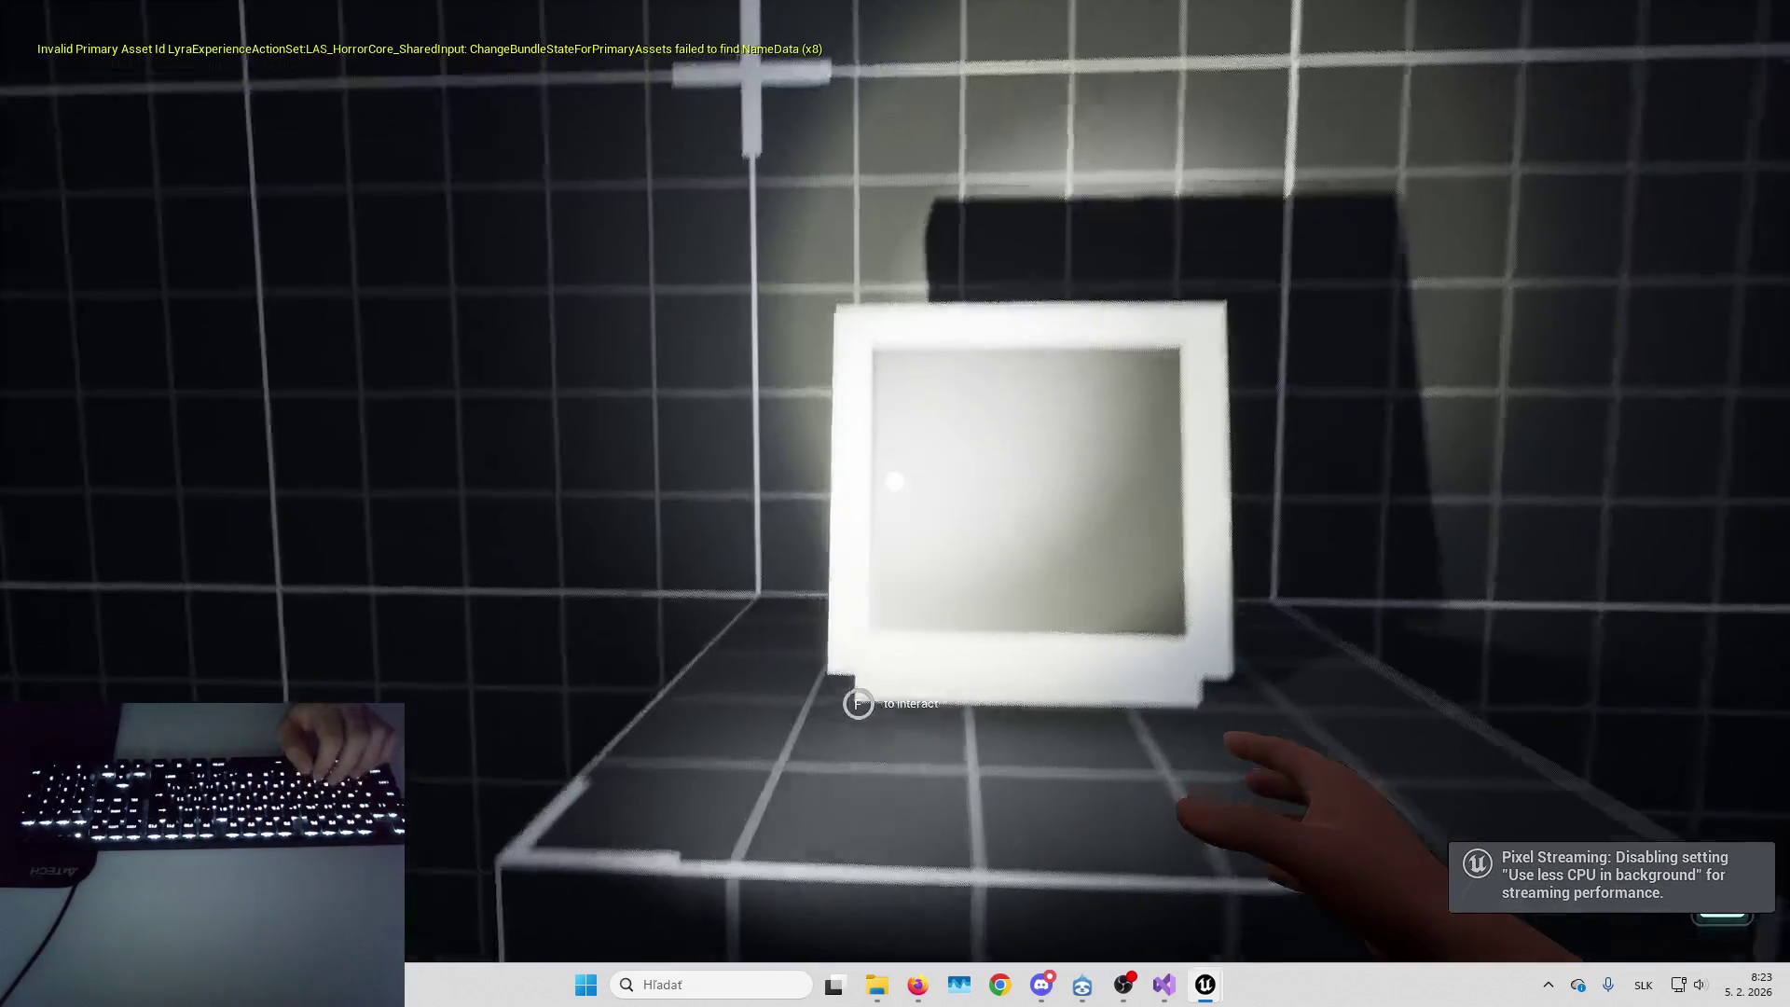
key("f")
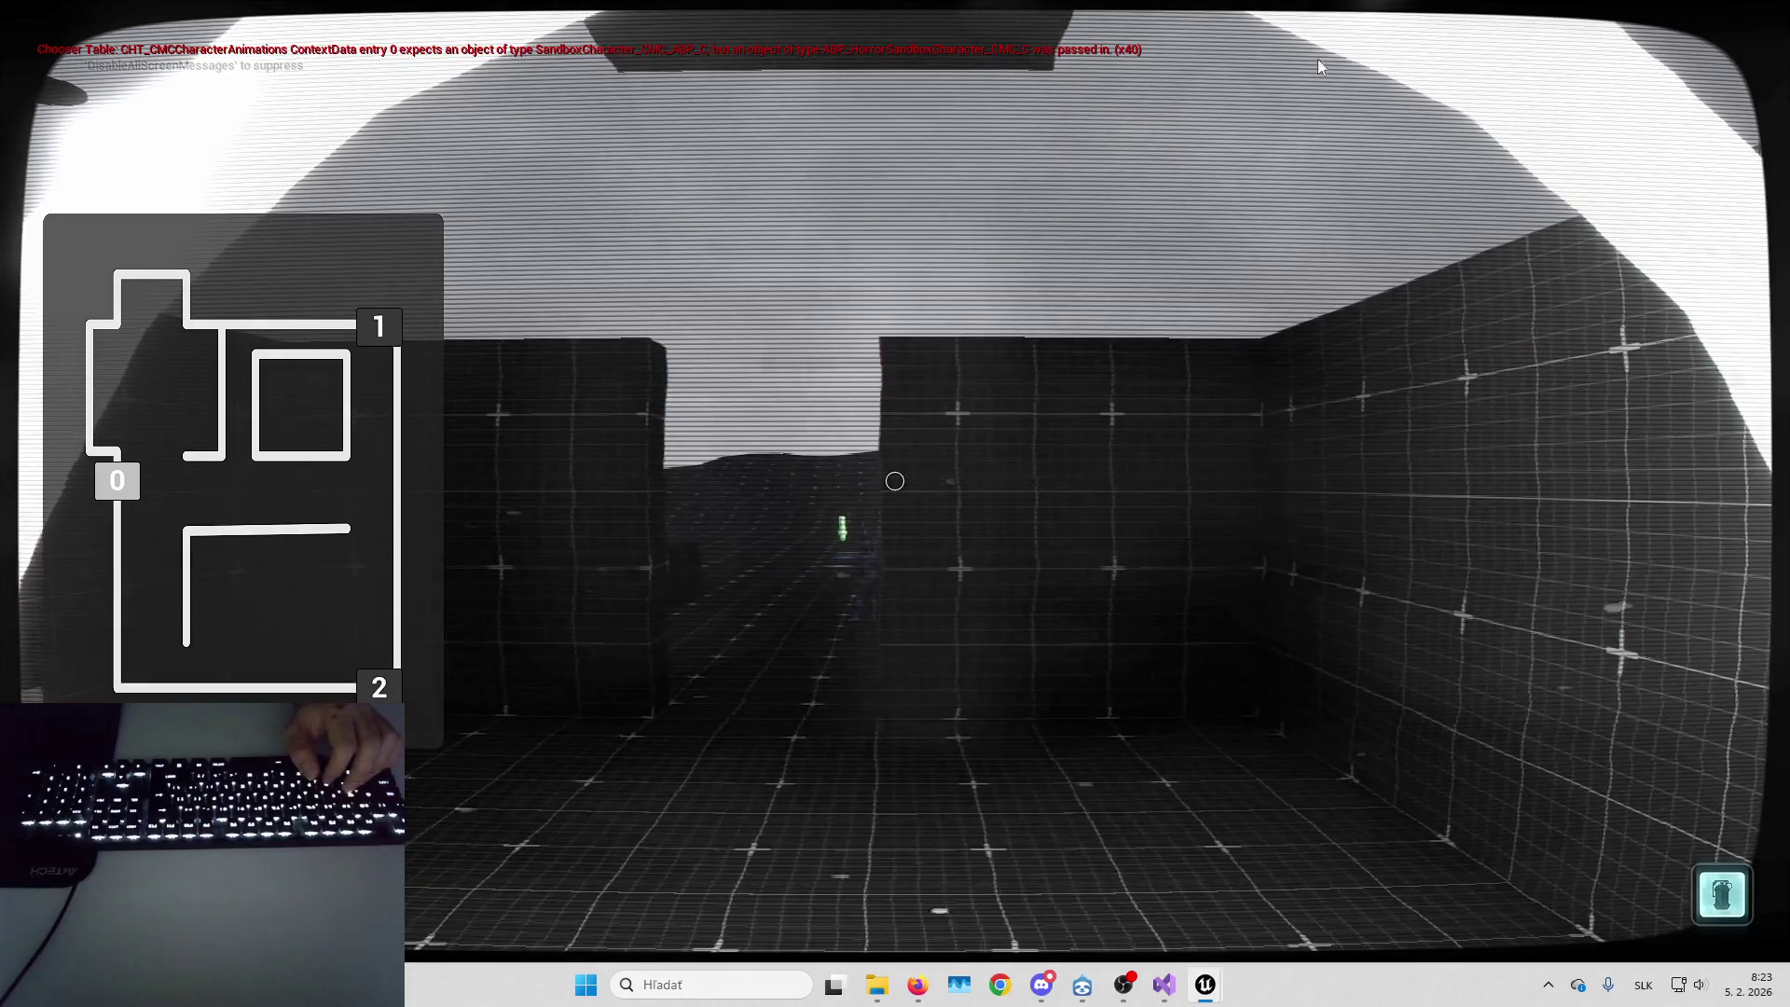
key("Escape")
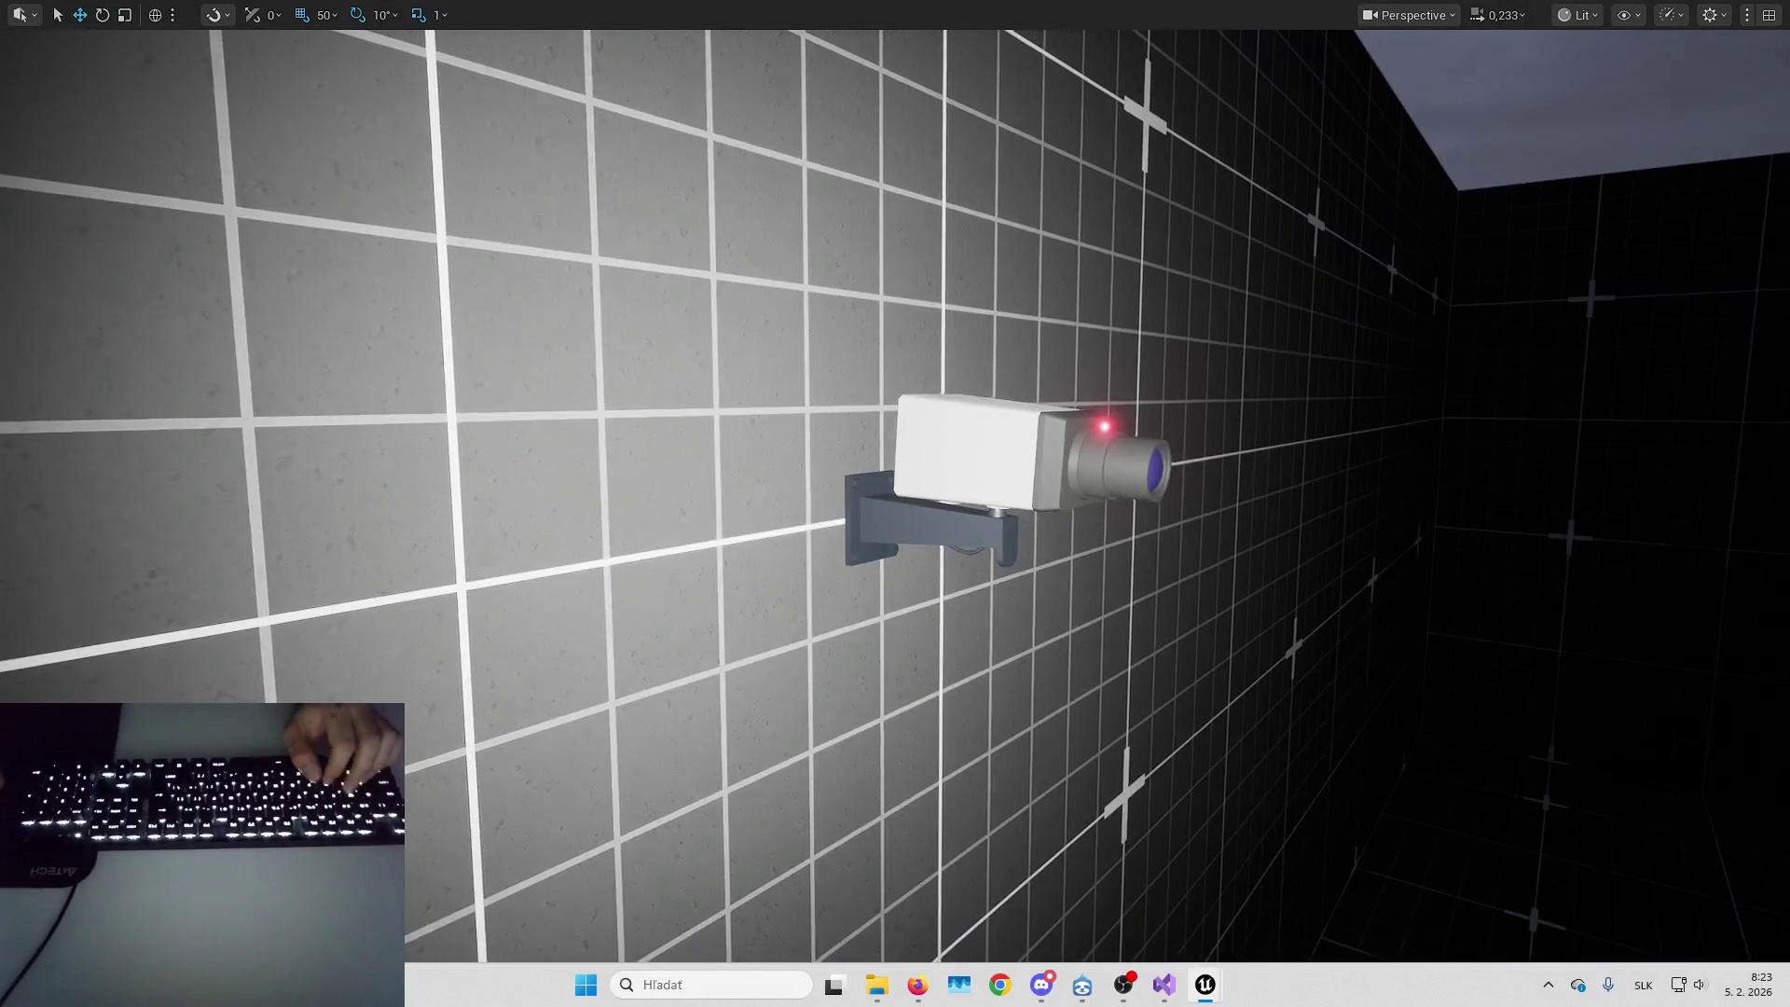
left_click(1005, 531)
key("f")
scroll(942, 612, "down", 2)
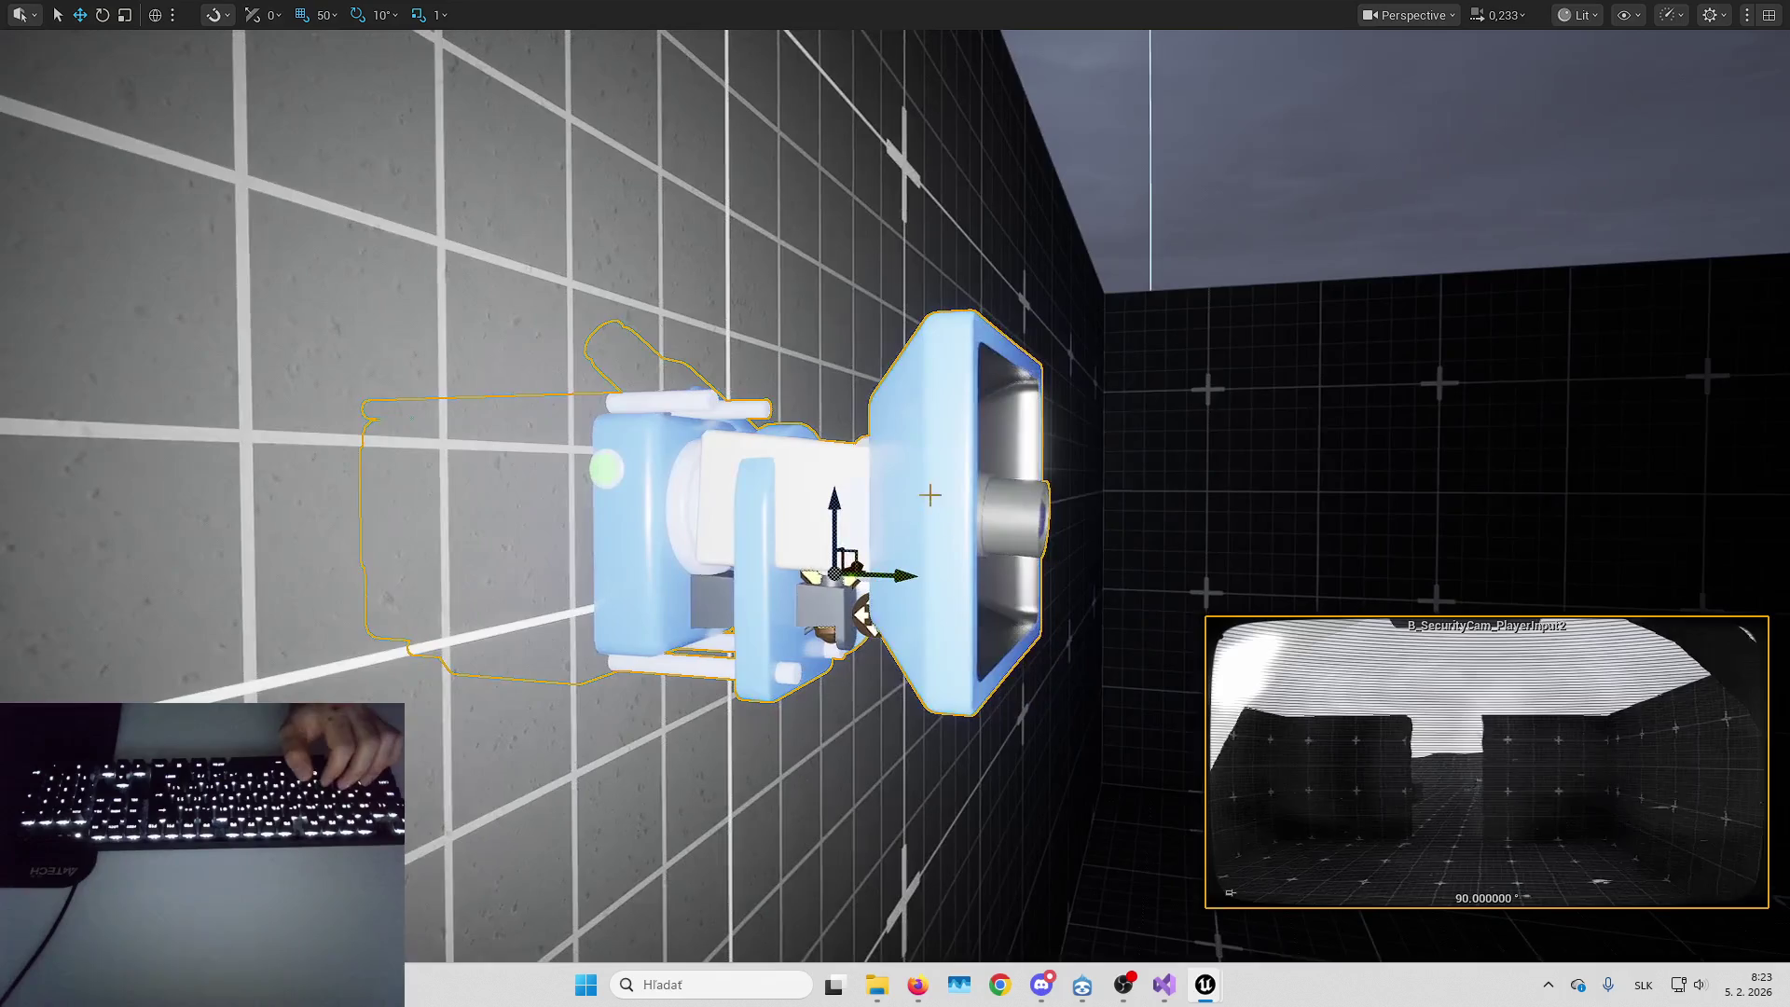
key("ctrl+e")
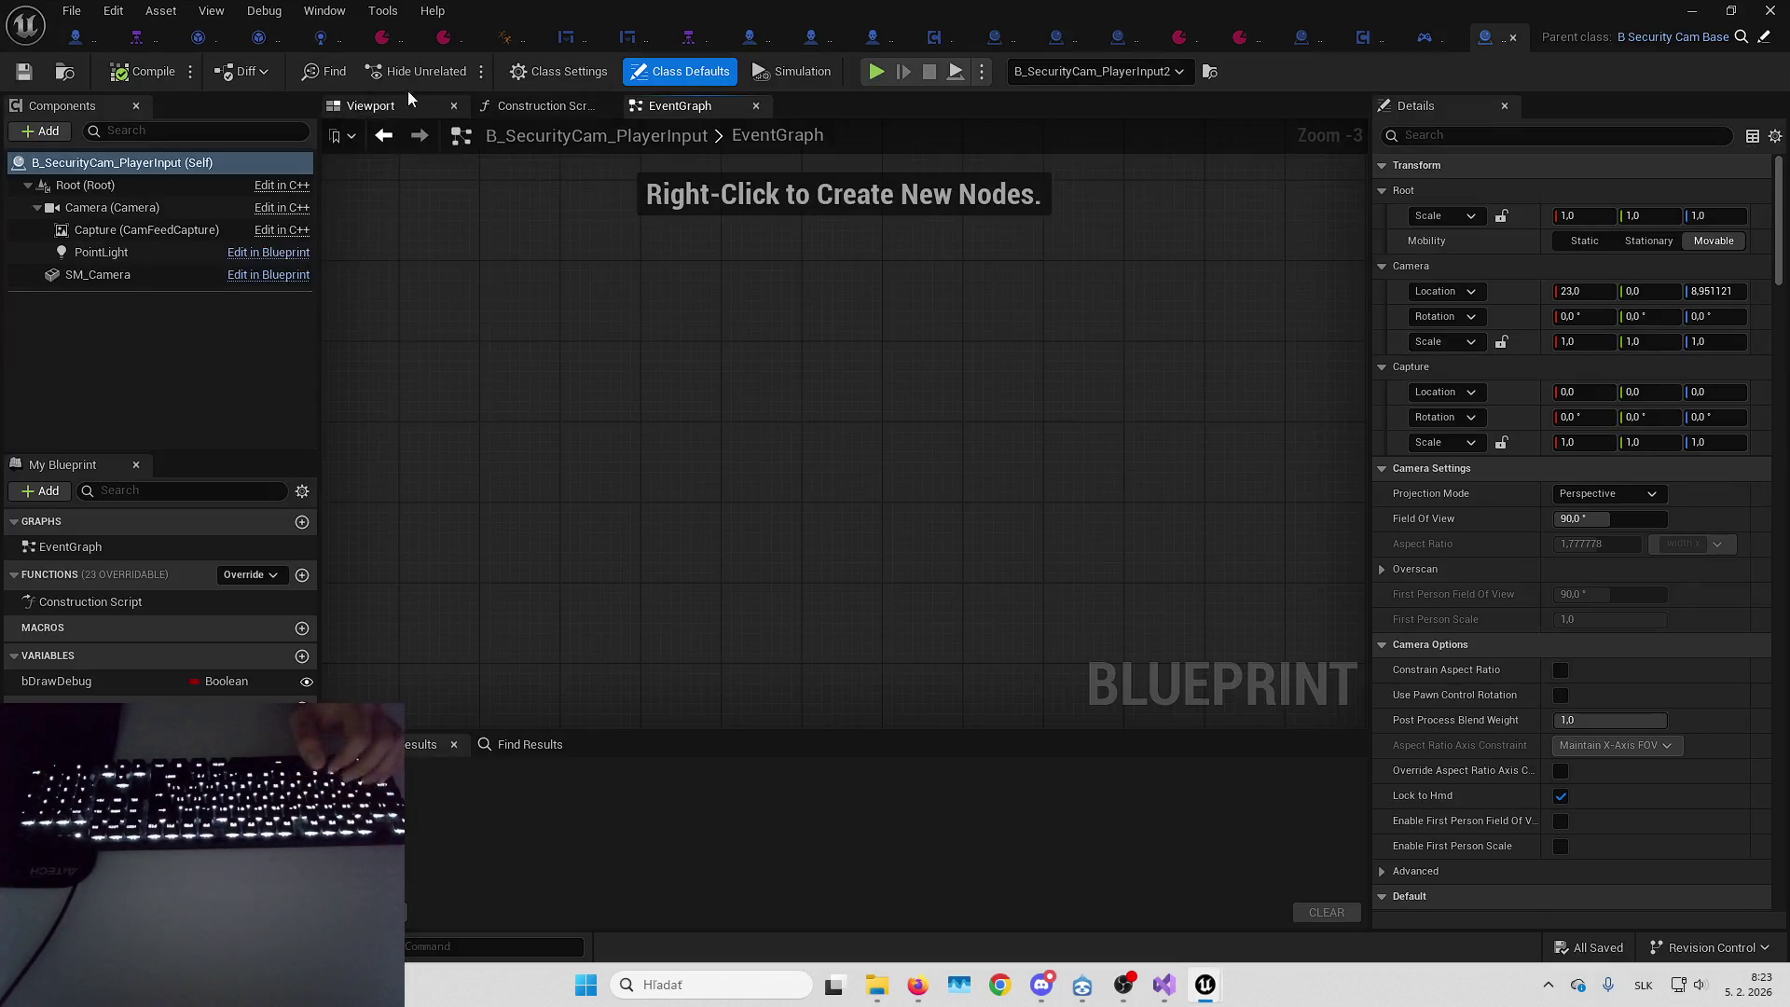
scroll(839, 419, "up", 6)
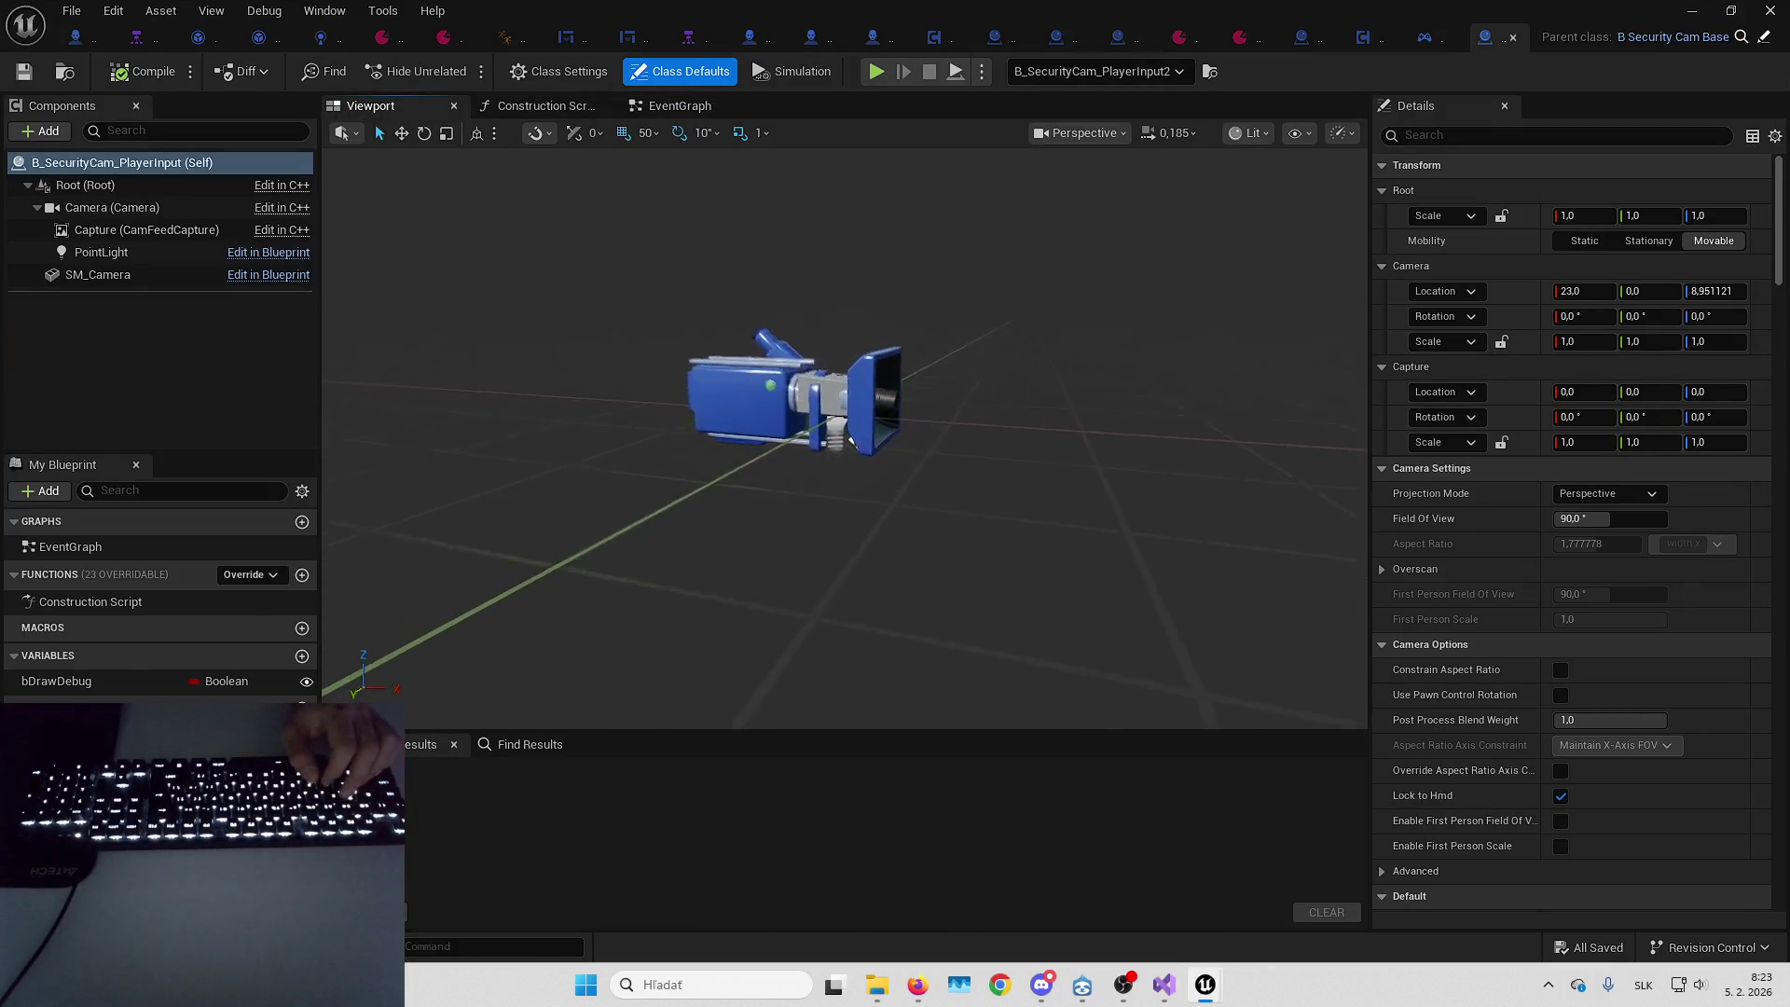
left_click(857, 271)
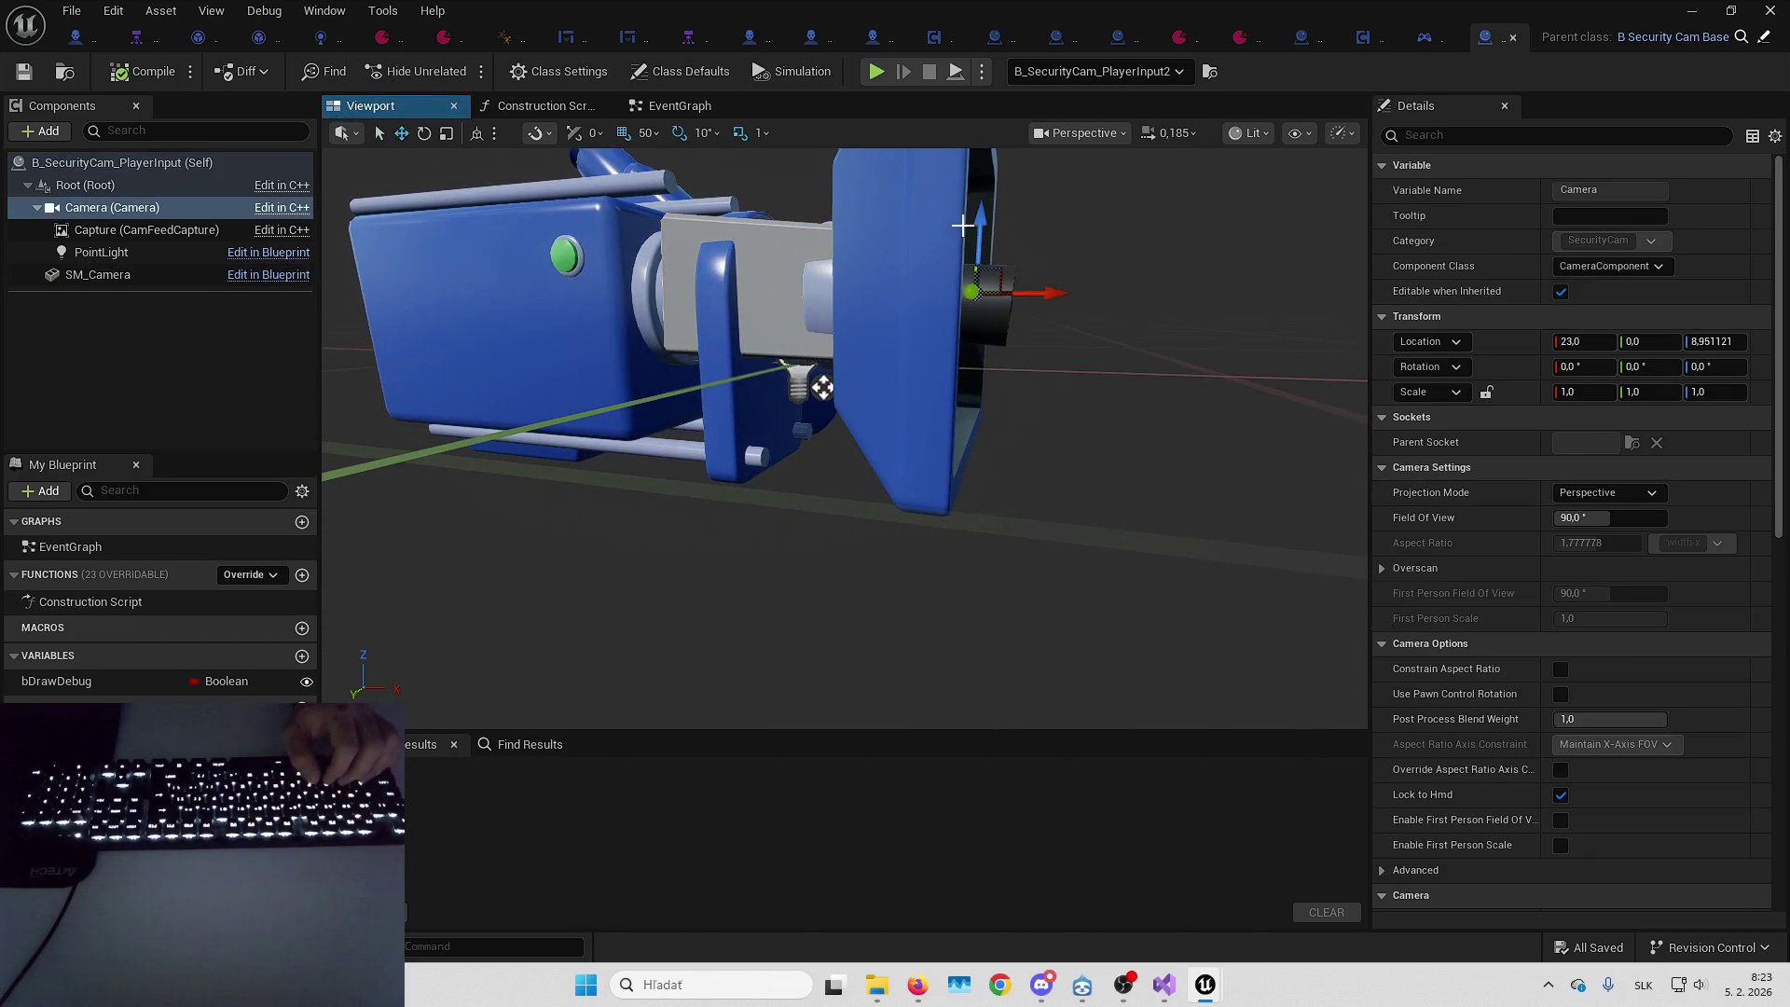
key("alt+Tab")
scroll(1271, 644, "down", 2)
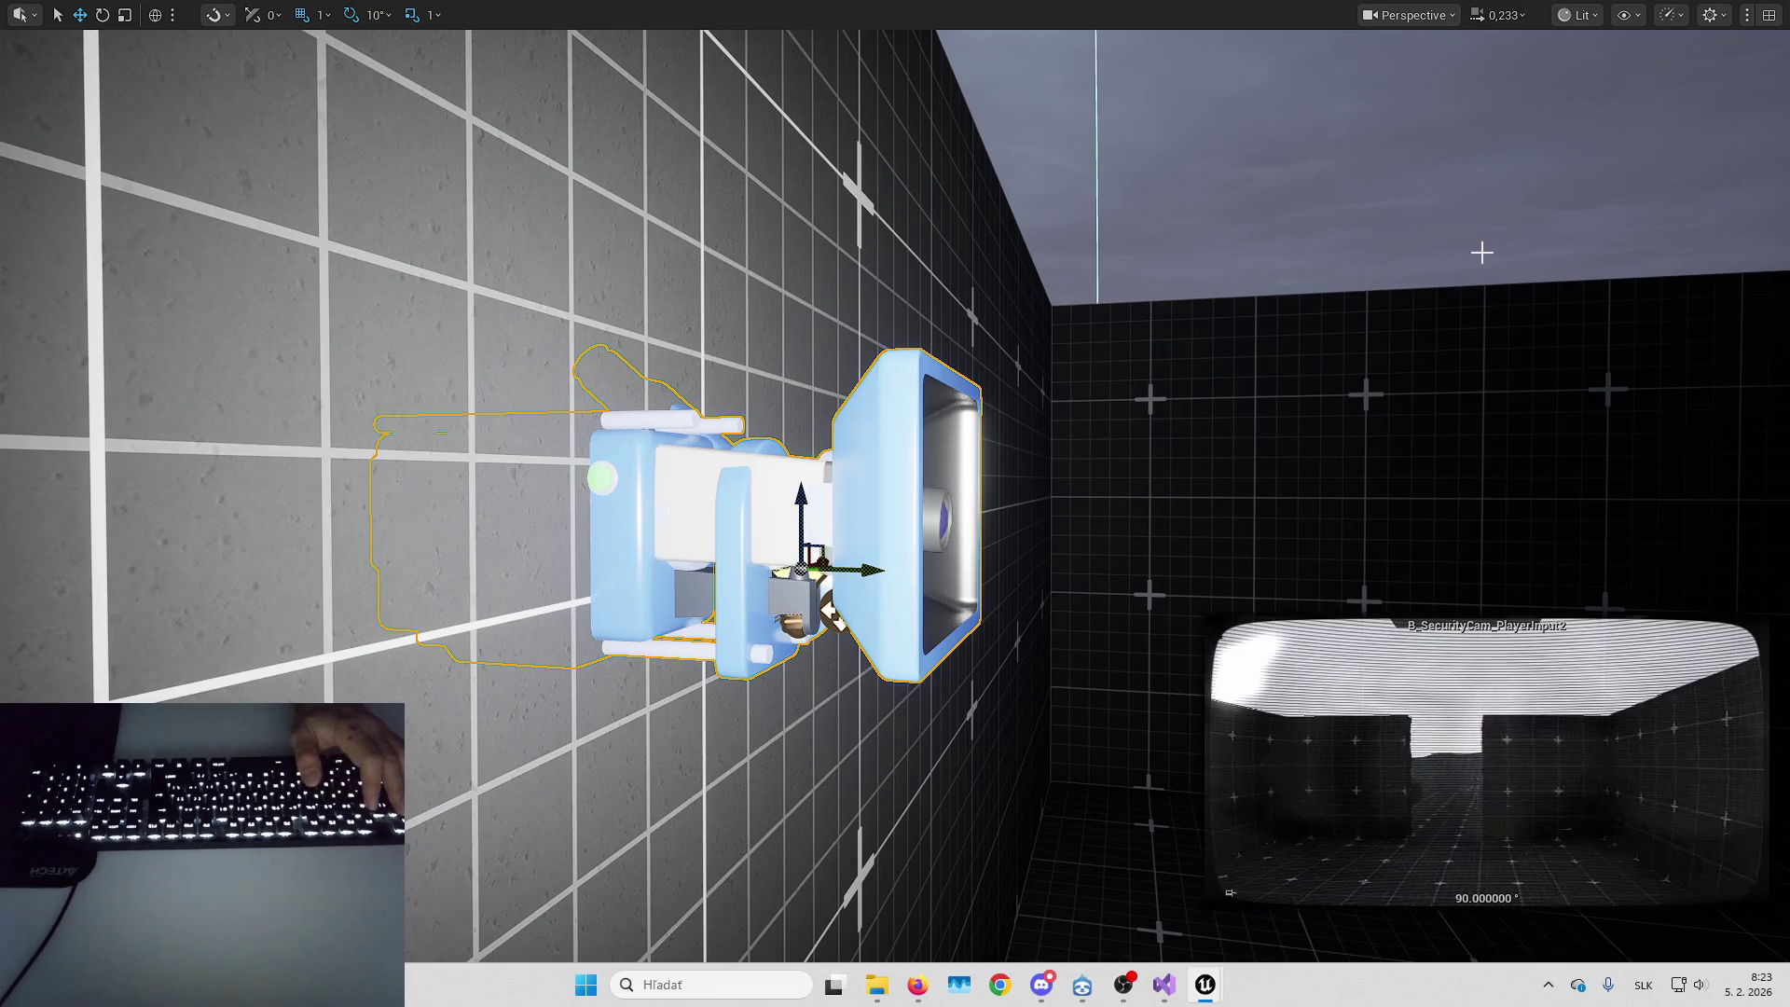
scroll(1156, 265, "up", 2)
key("s")
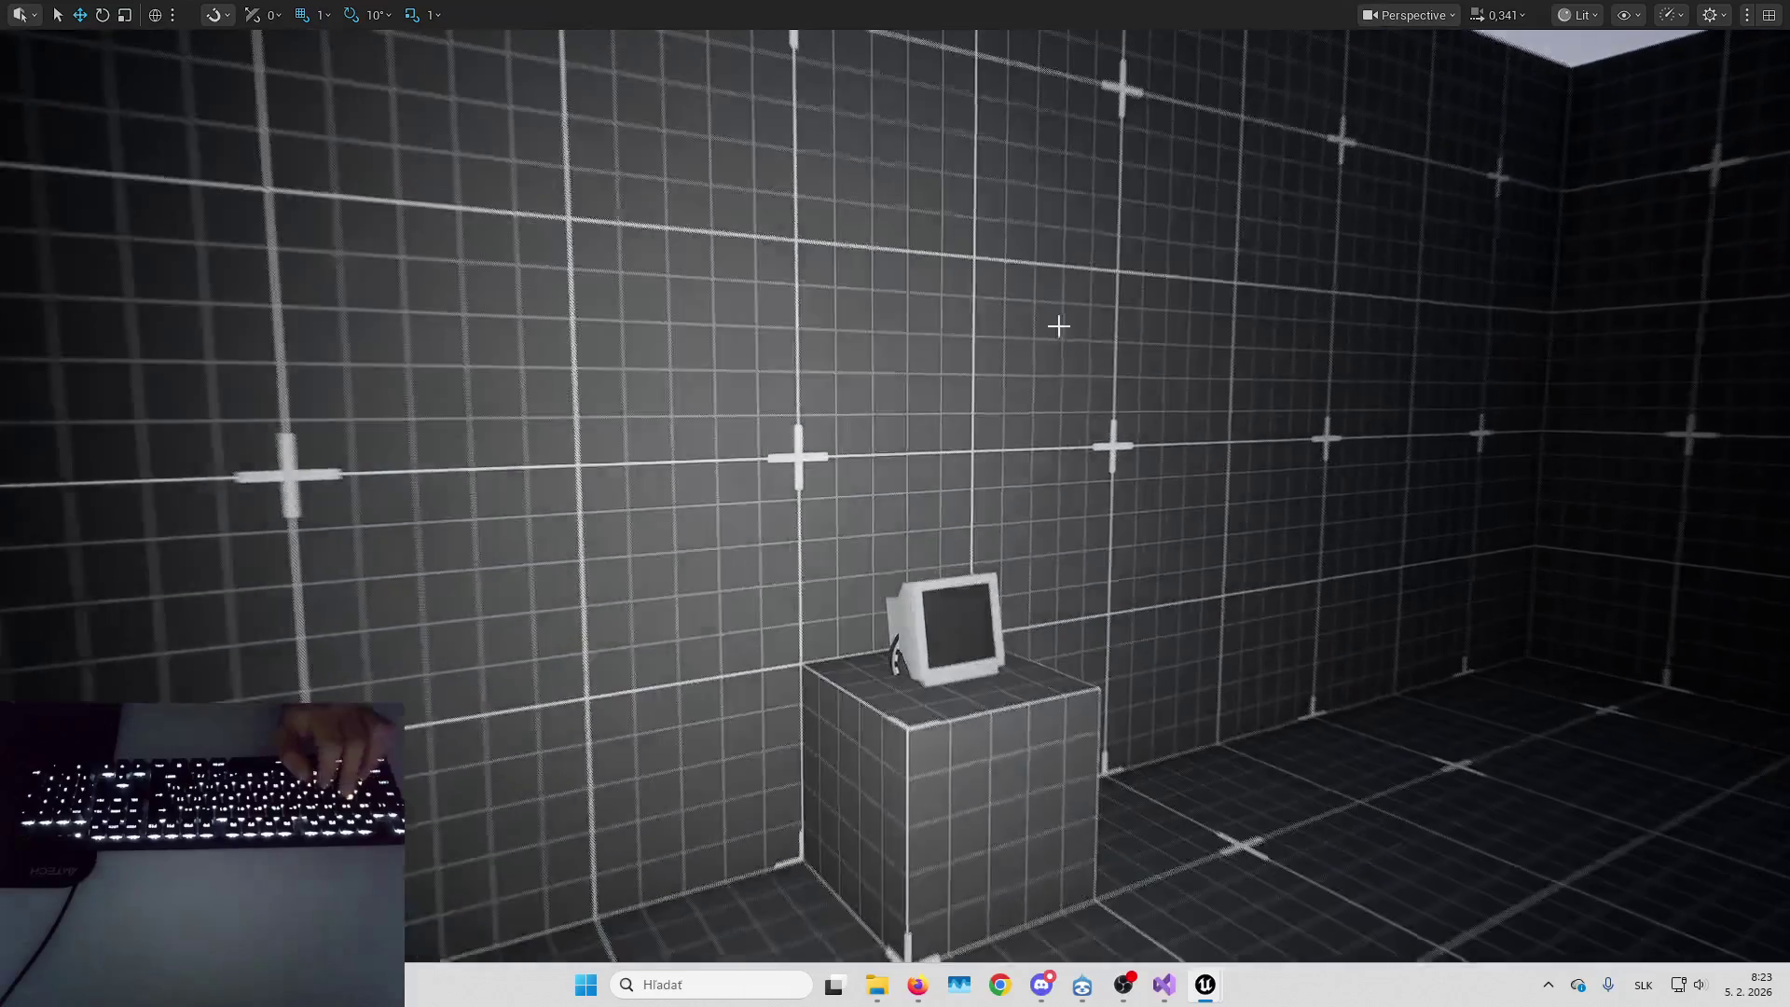
Play-test the monitor, entering camera view and toggling the feed between cameras 0 and 1
key("alt+p")
key("w")
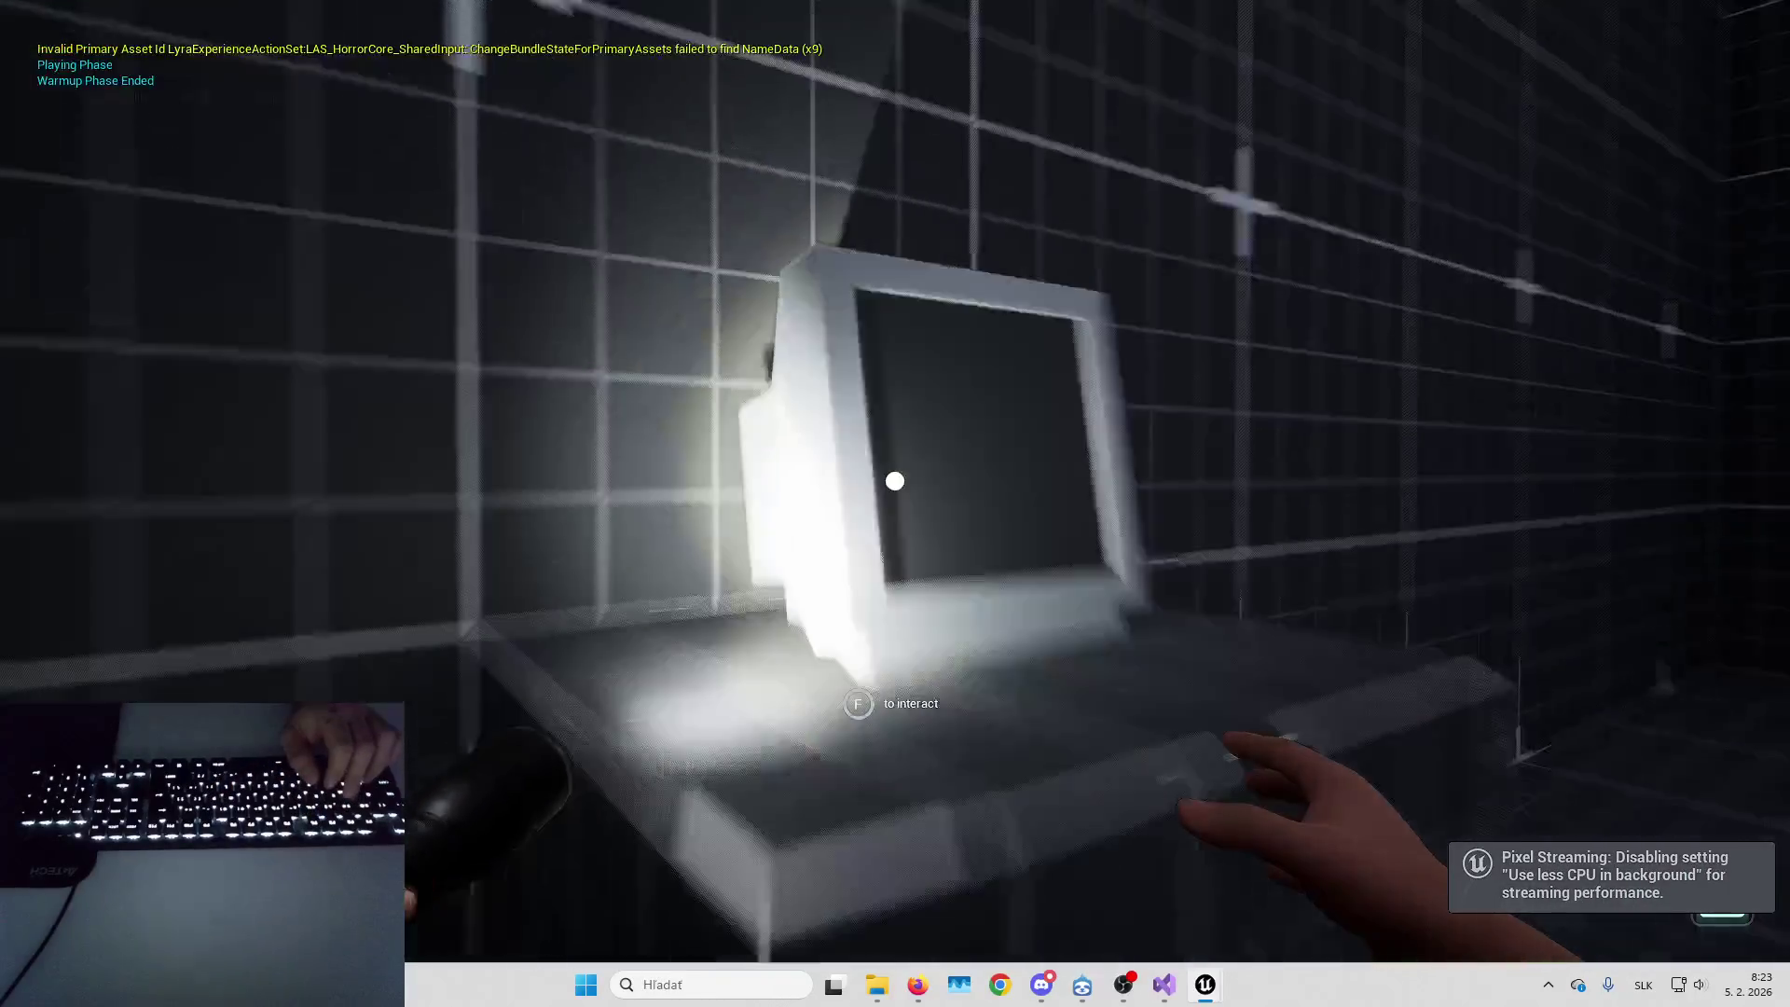
key("e")
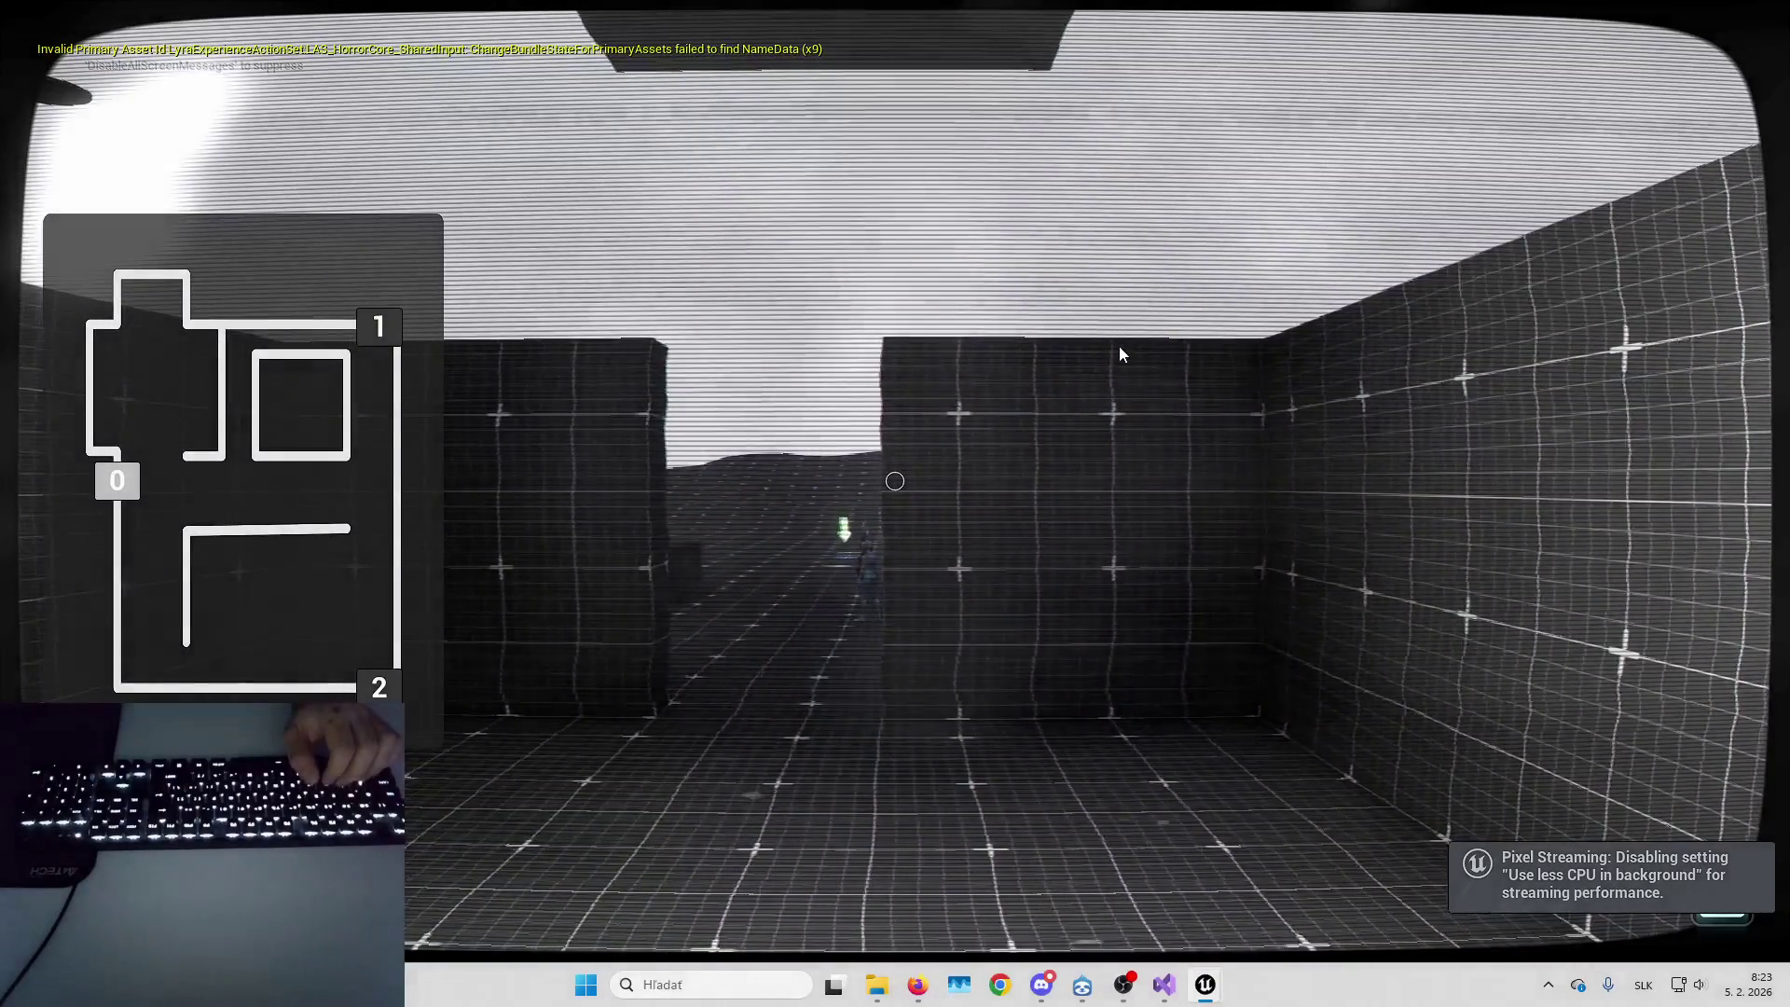
key("1")
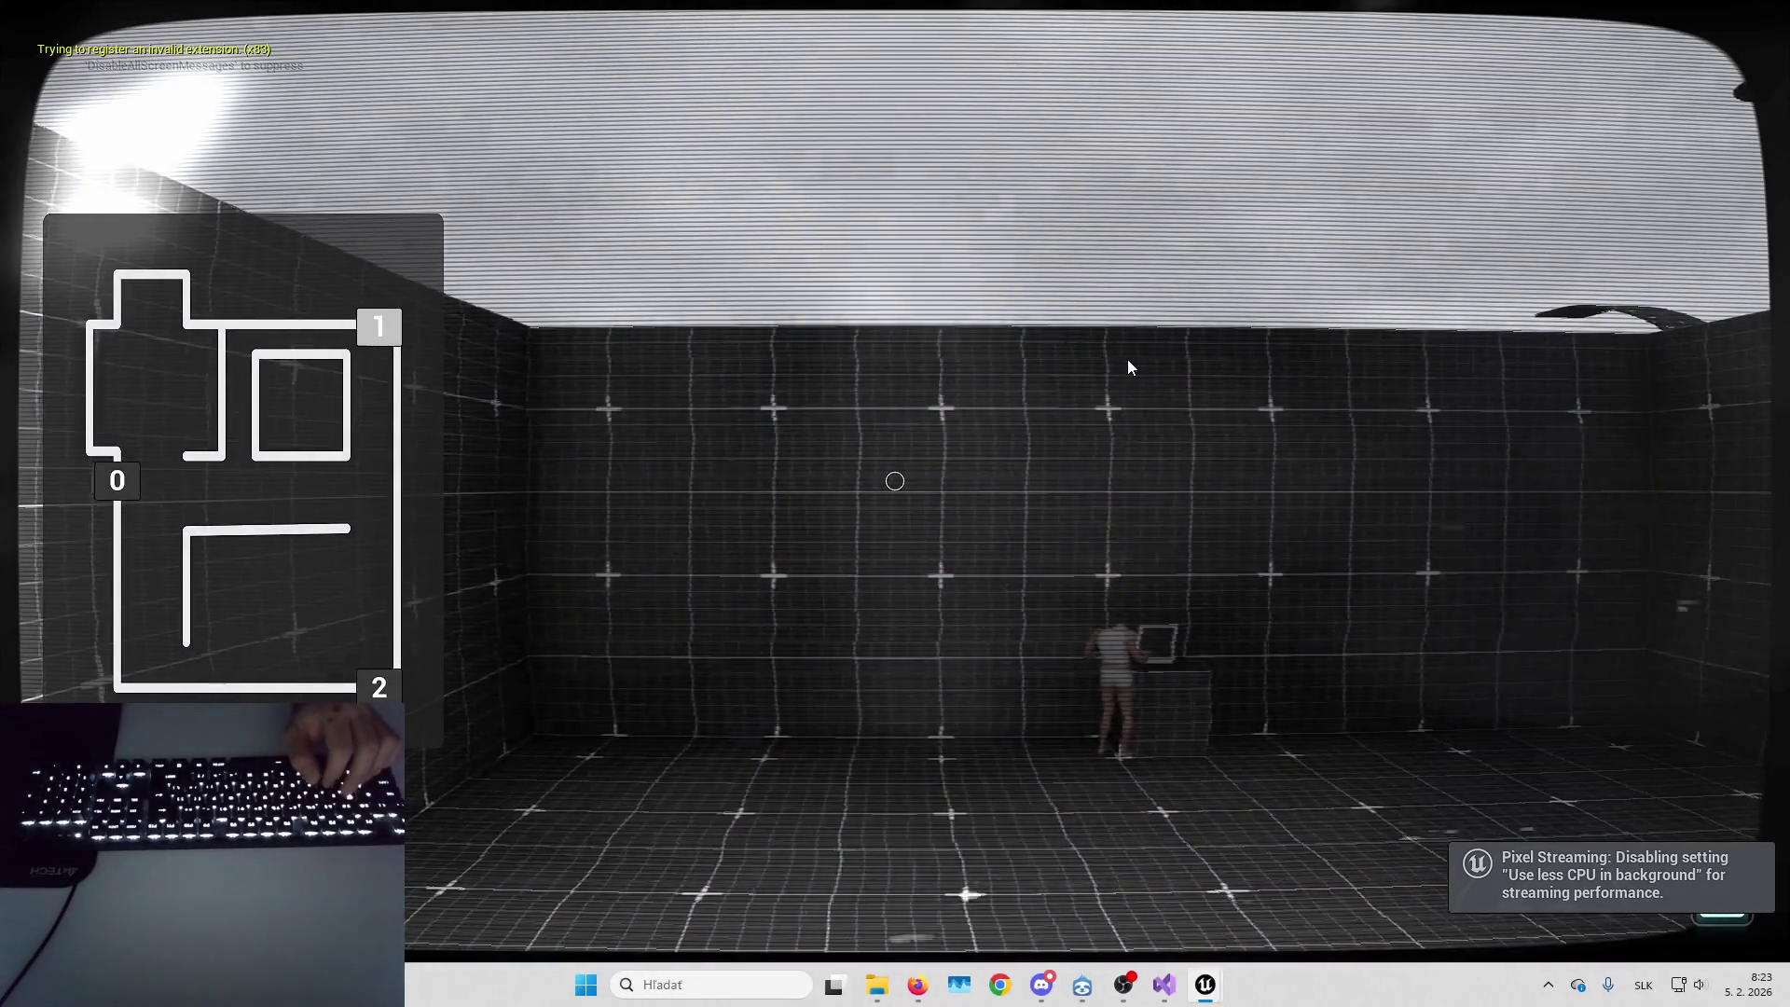
key("0")
key("1")
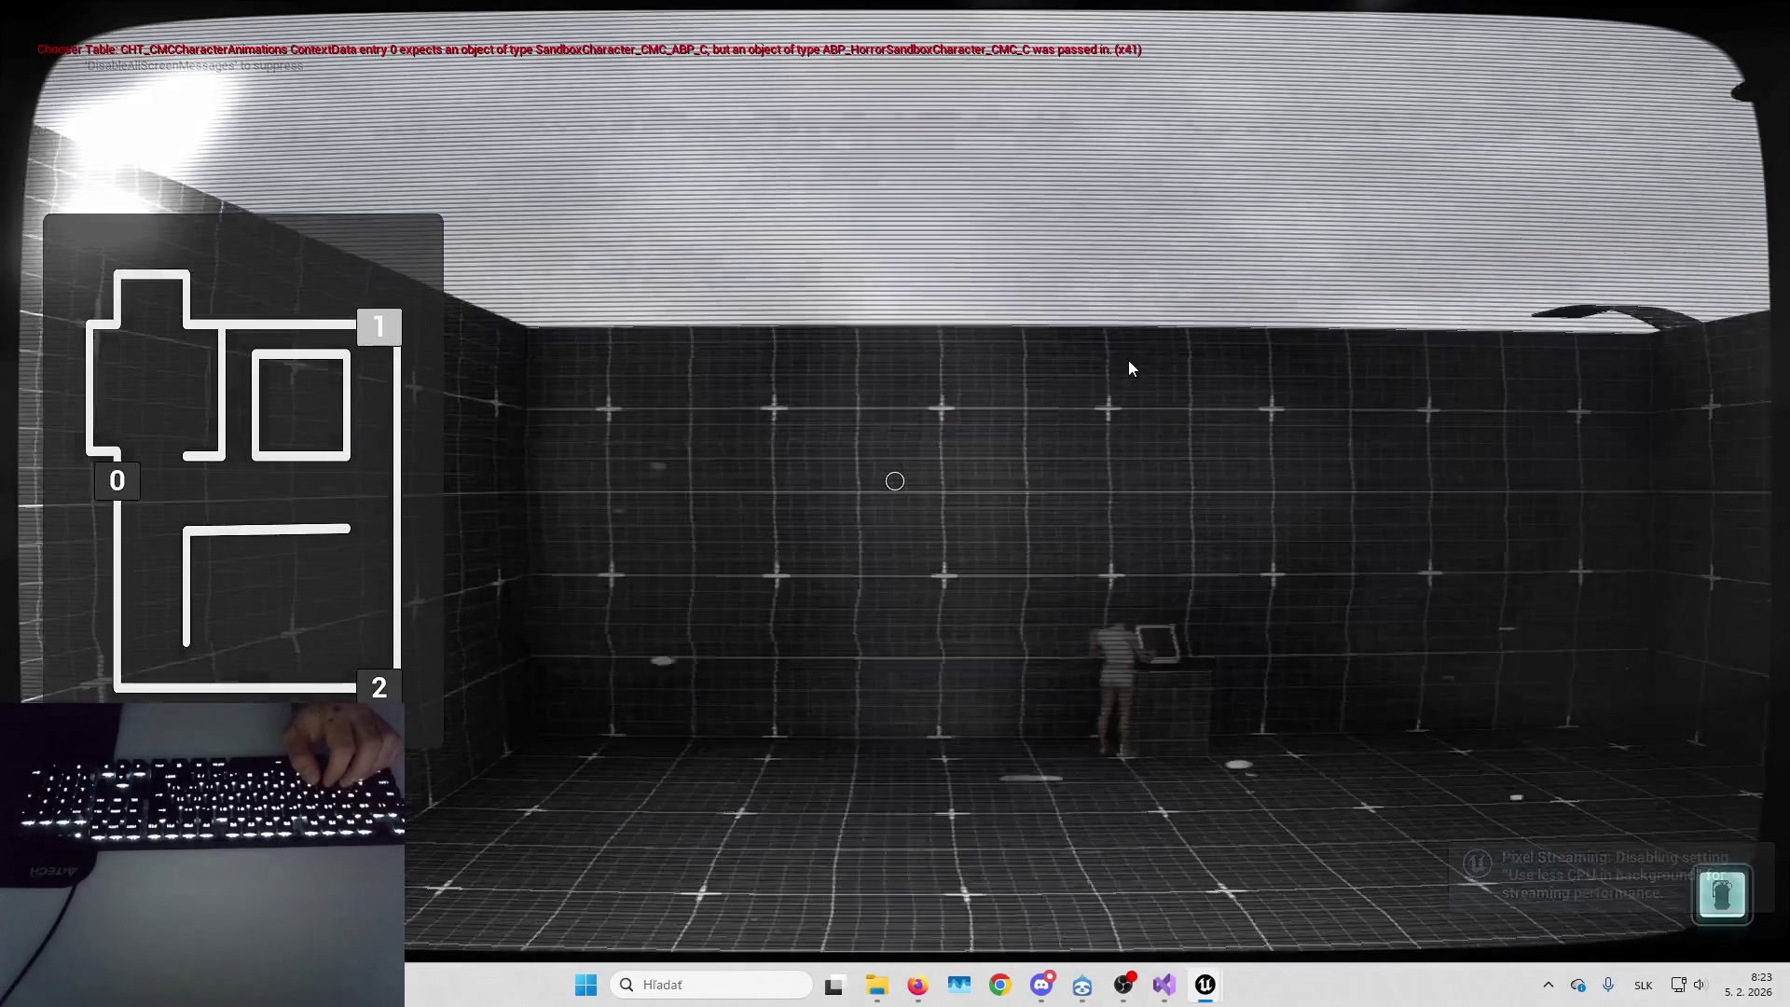
key("0")
key("1")
key("Escape")
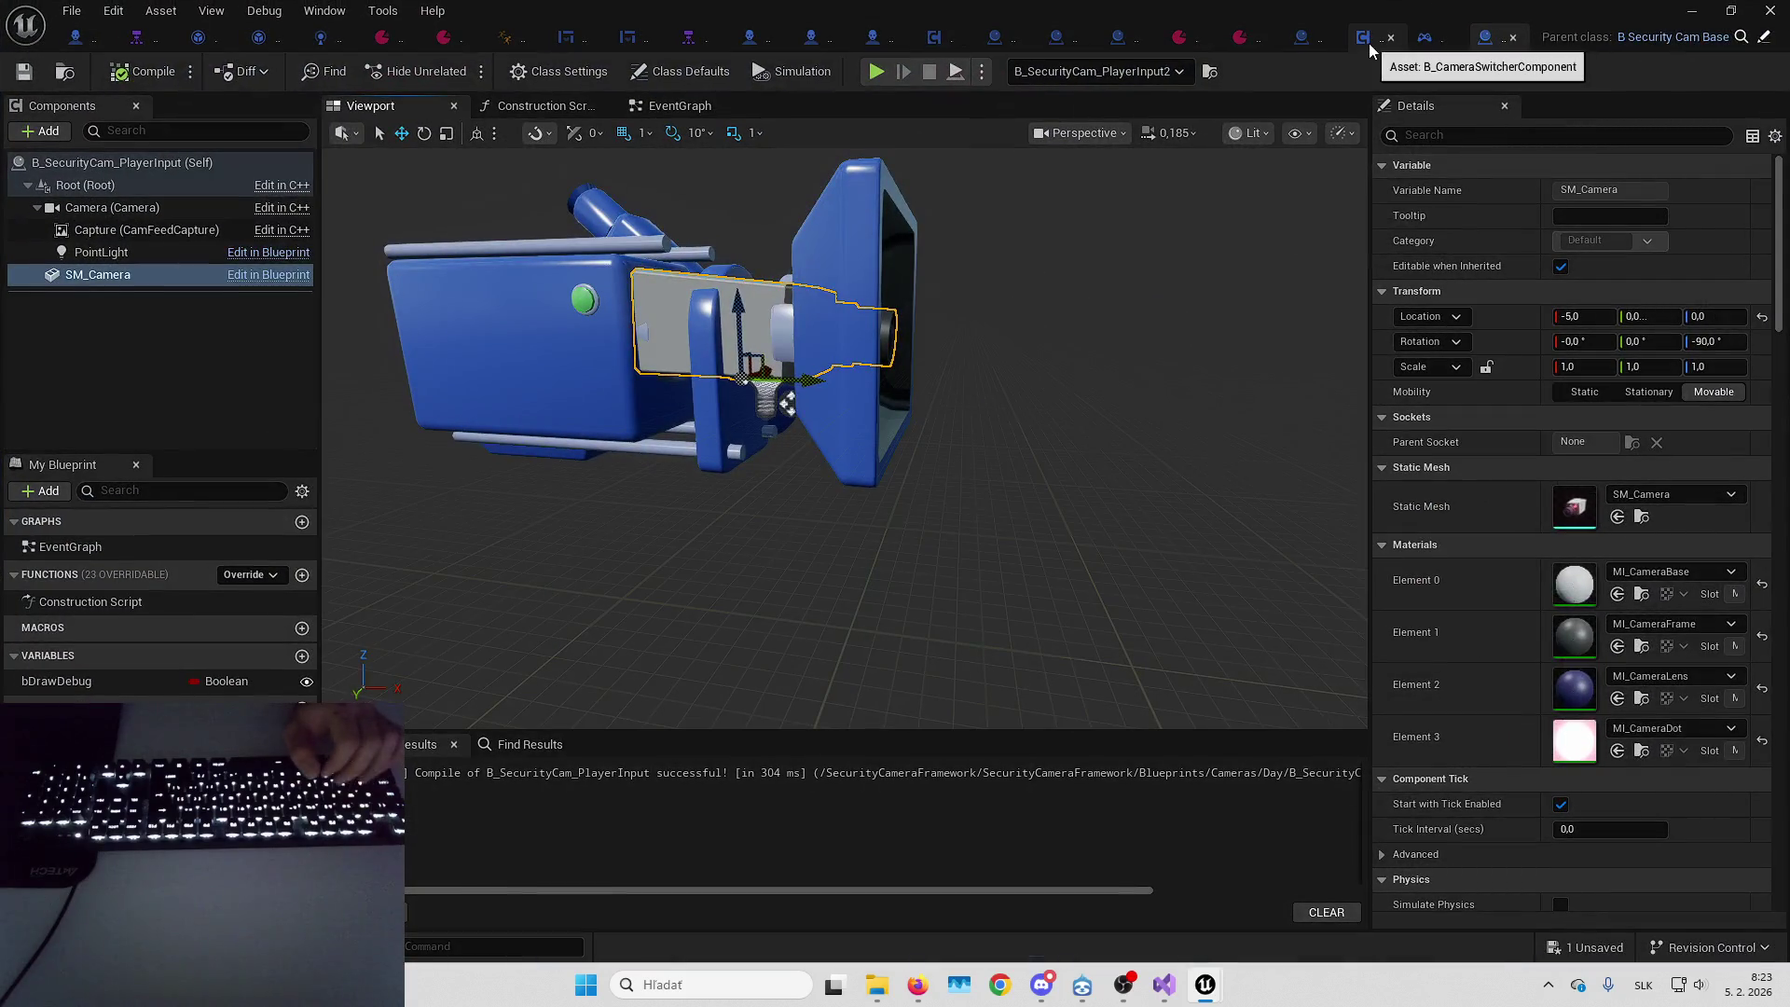
Review the camera movement input events in B_CameraSwitcherComponent's event graph
left_click(1363, 37)
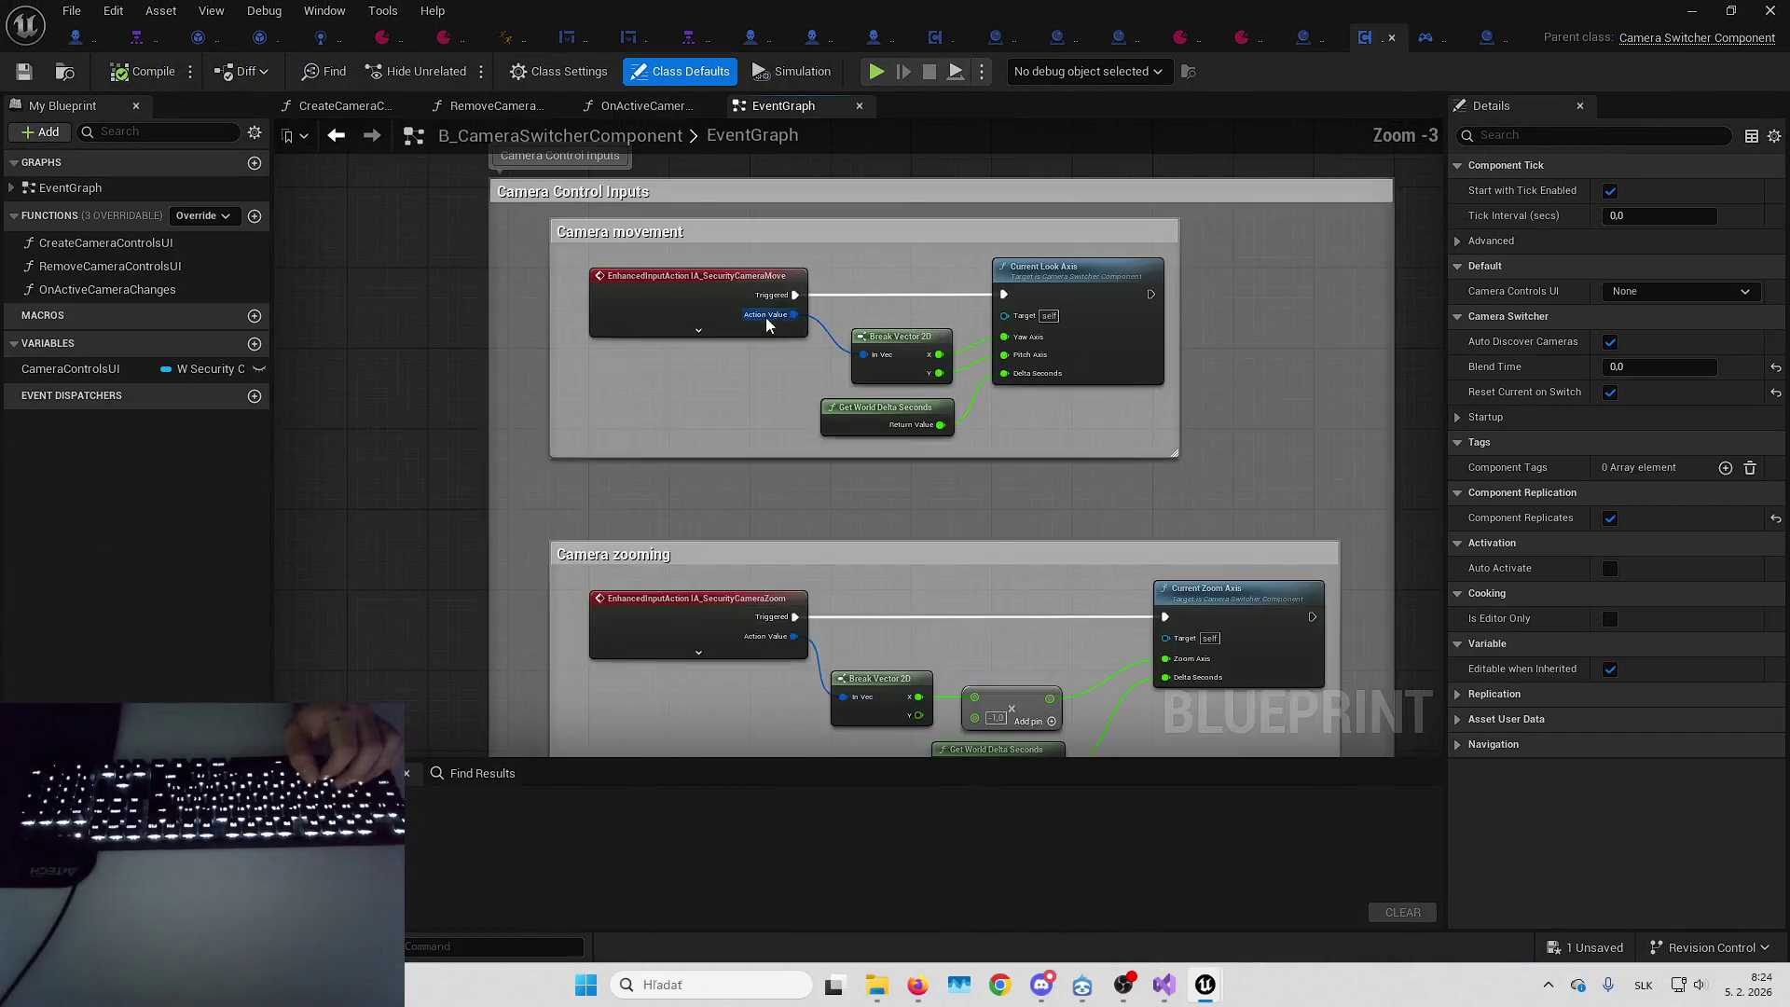
scroll(751, 341, "up", 3)
left_click(735, 419)
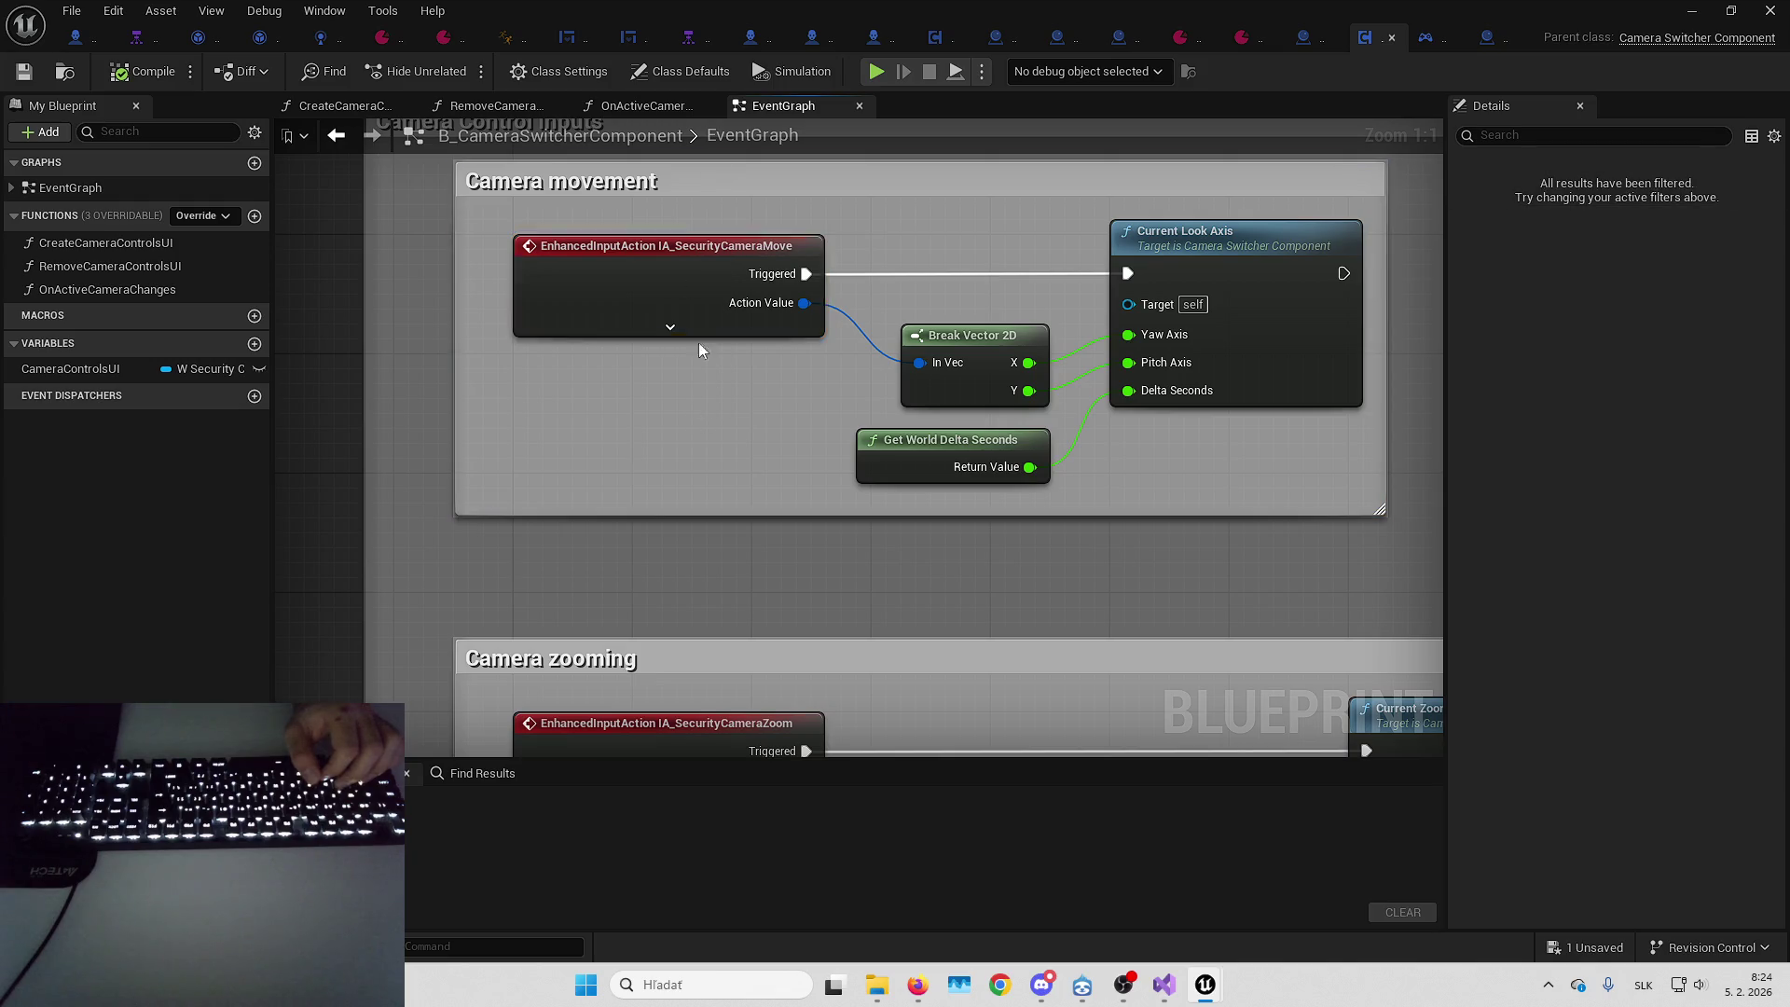
scroll(693, 422, "down", 4)
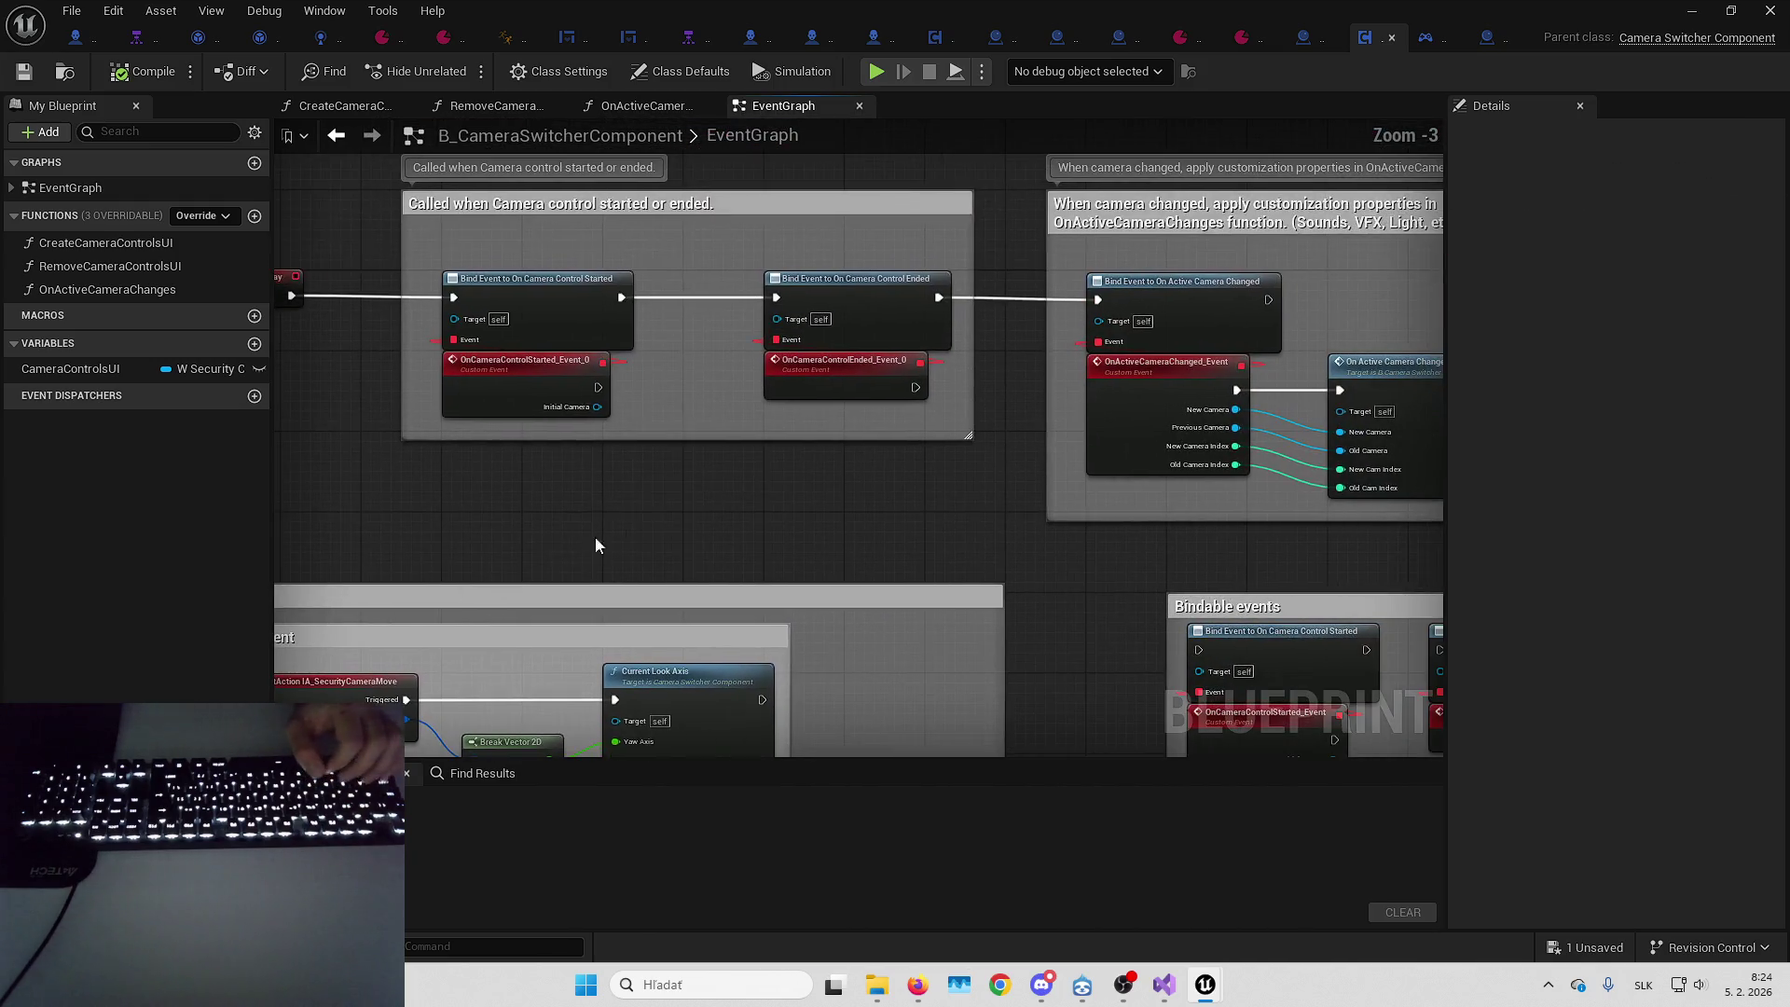
Inspect the Add Mapping Context node inside the CreateCameraControlsUI function
double_click(112, 244)
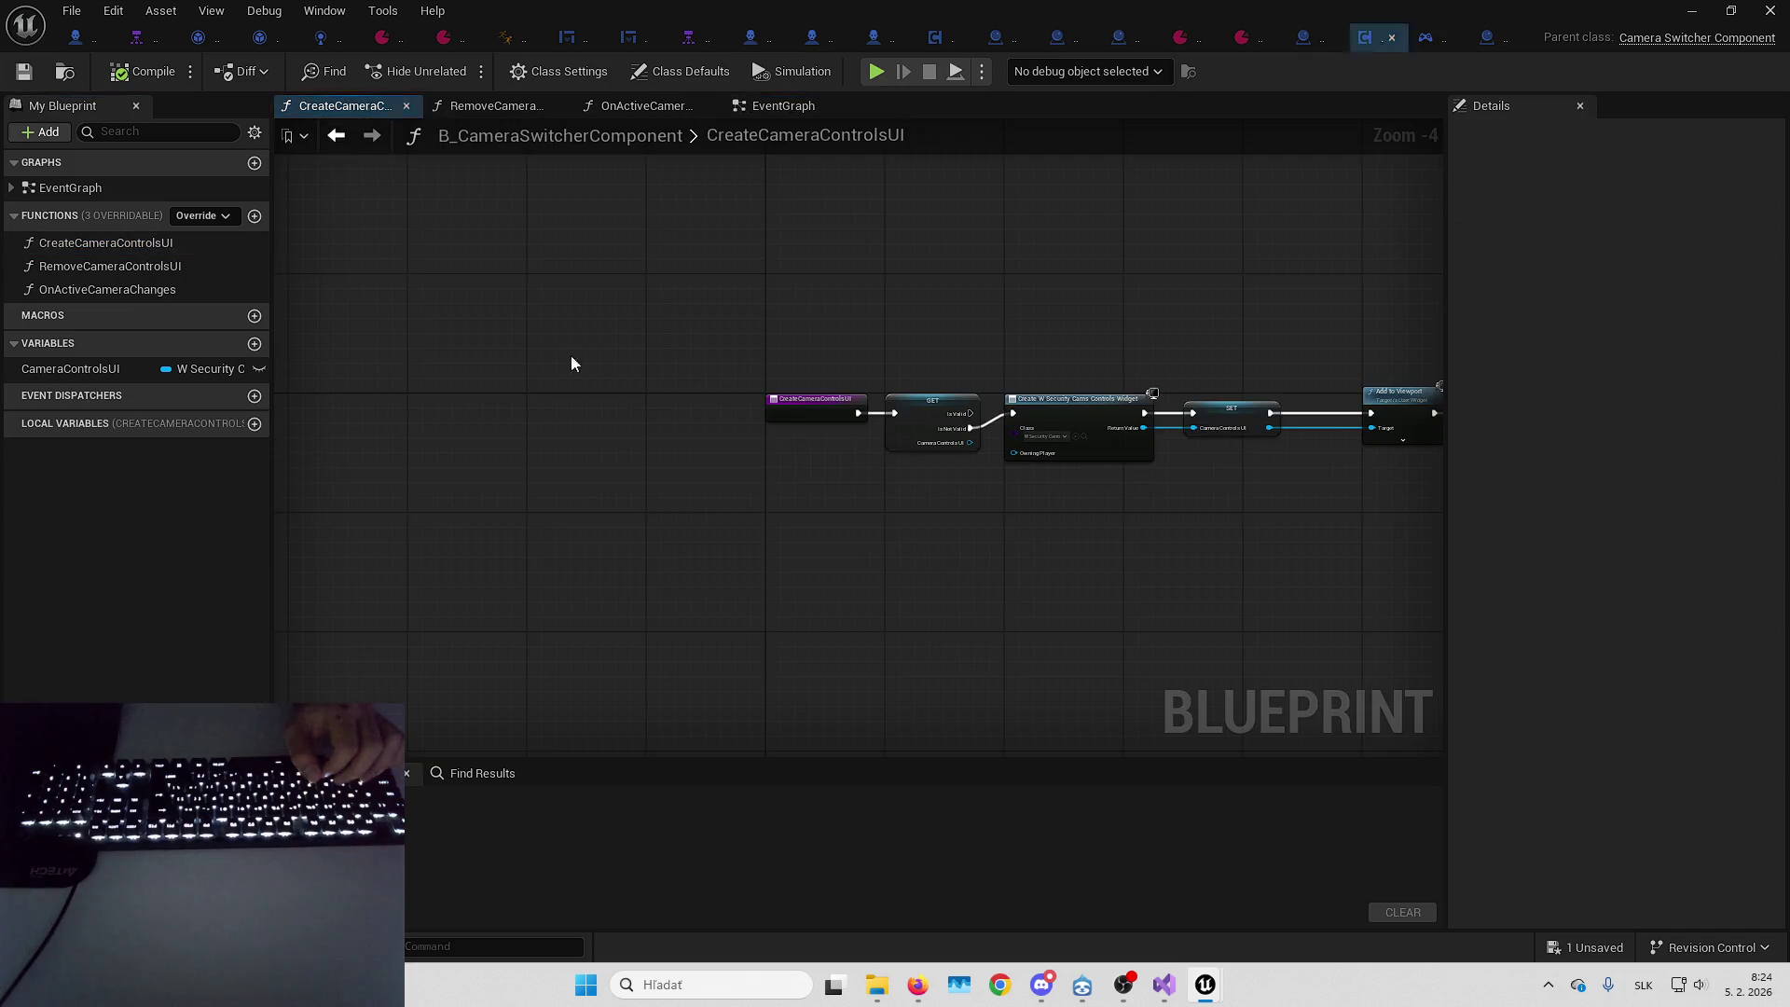
left_click_drag(1039, 563, 913, 345)
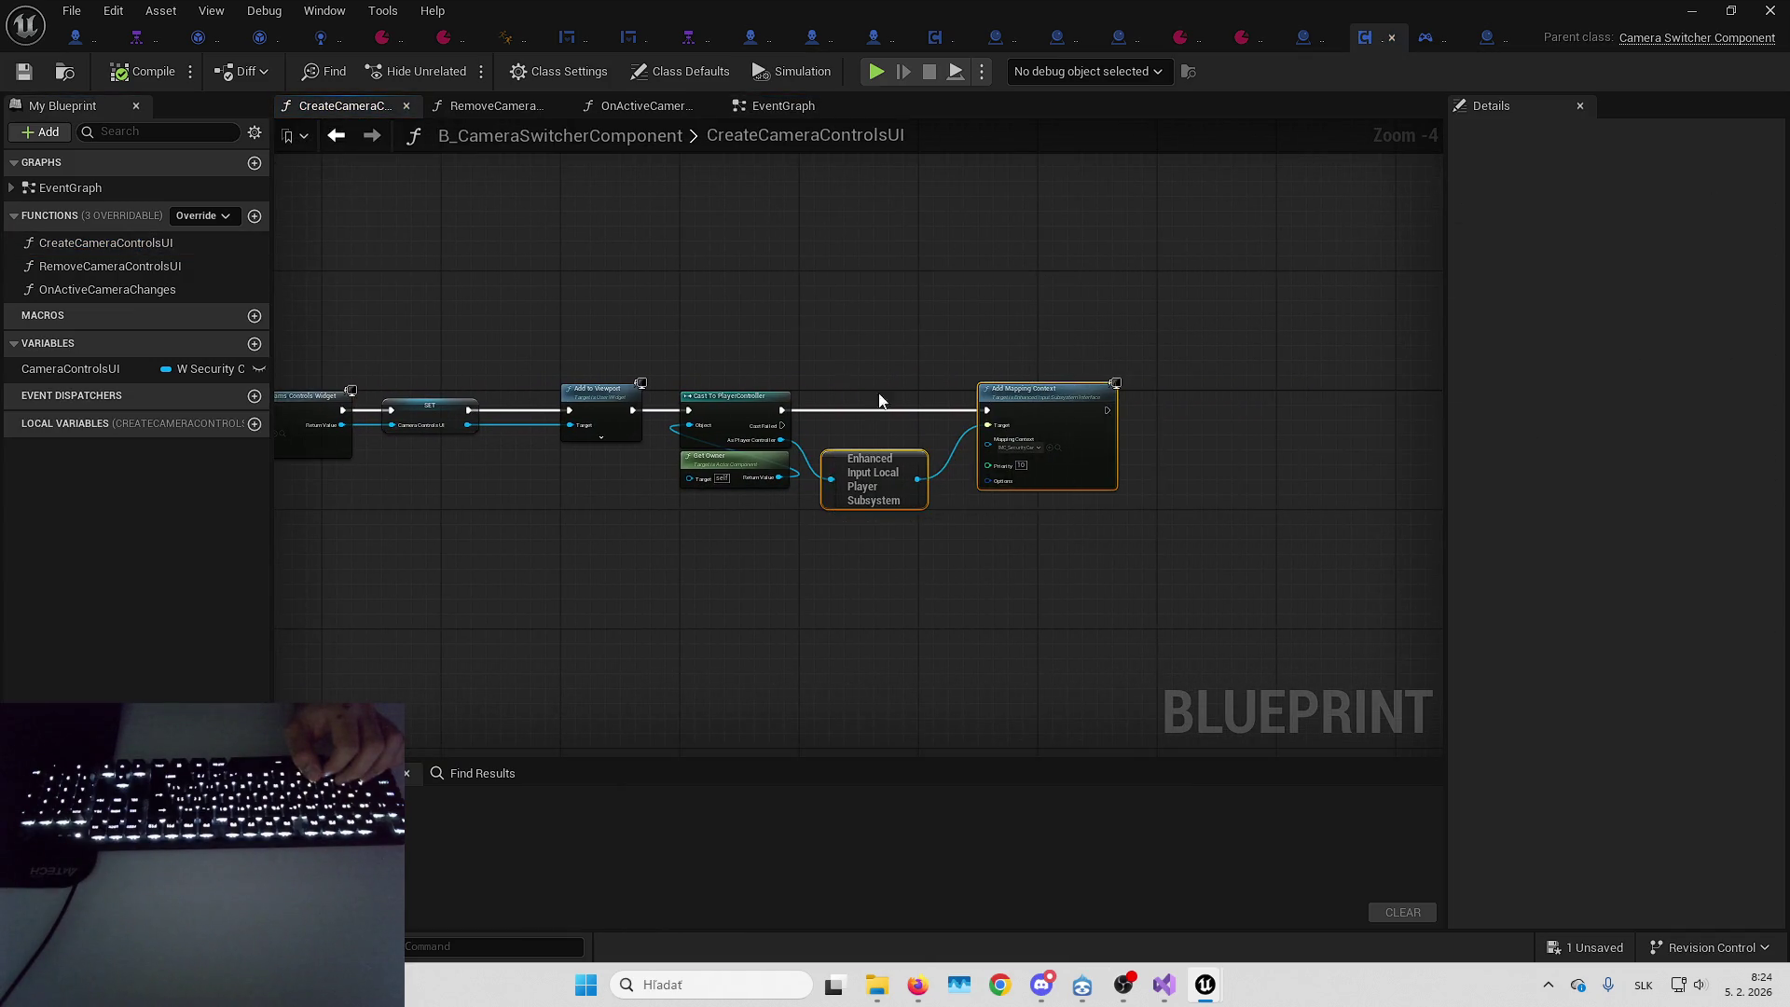
scroll(879, 401, "up", 4)
left_click_drag(680, 327, 936, 703)
left_click_drag(1231, 551, 994, 528)
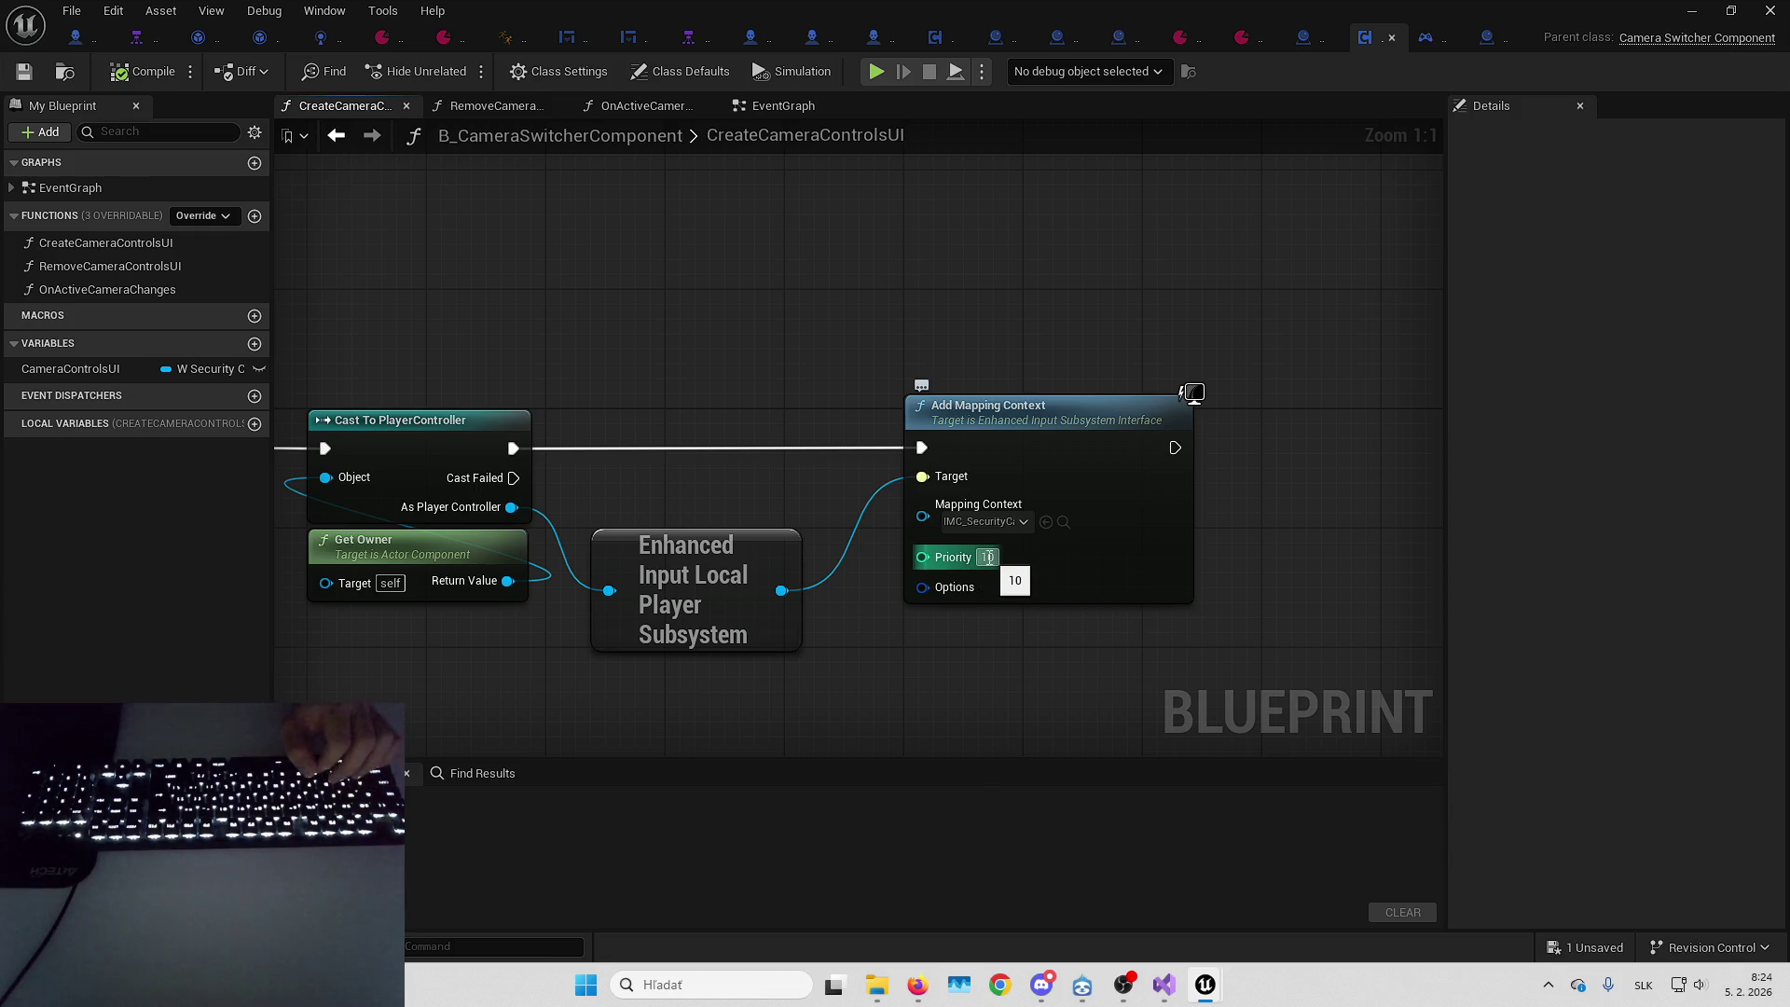
left_click(1248, 47)
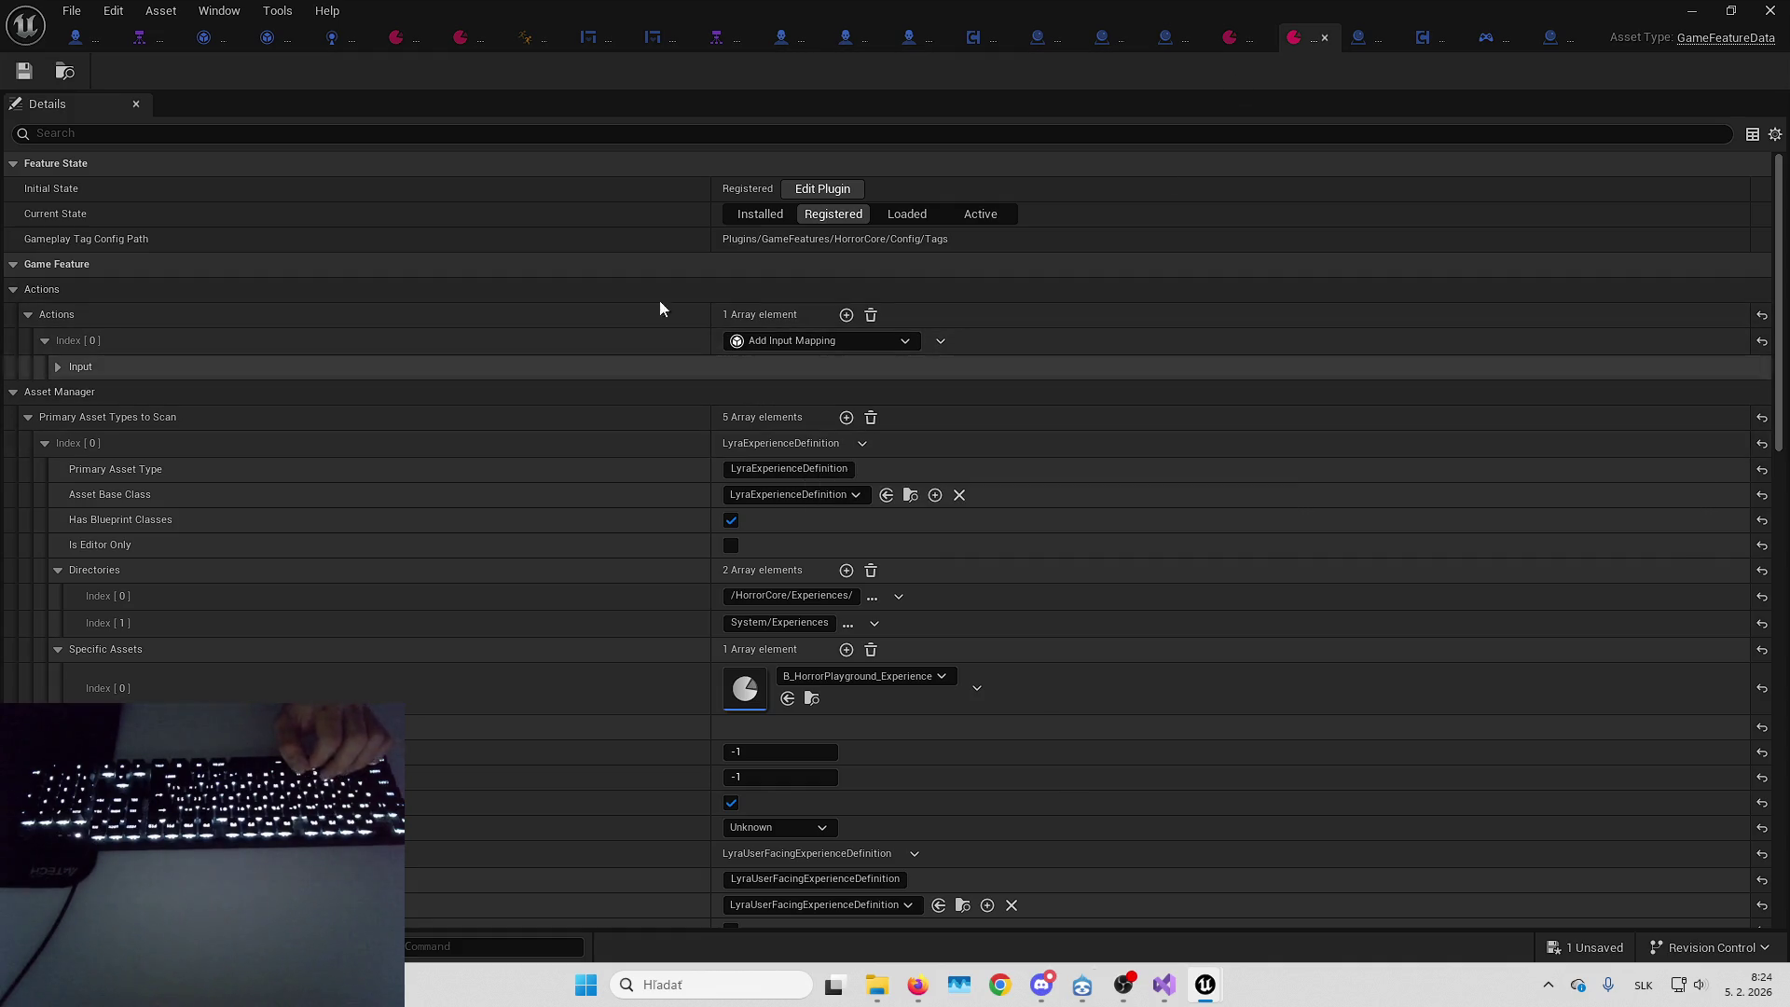
Expand the HorrorCore game feature data's Add Input Mapping action entries
left_click(552, 368)
left_click(560, 403)
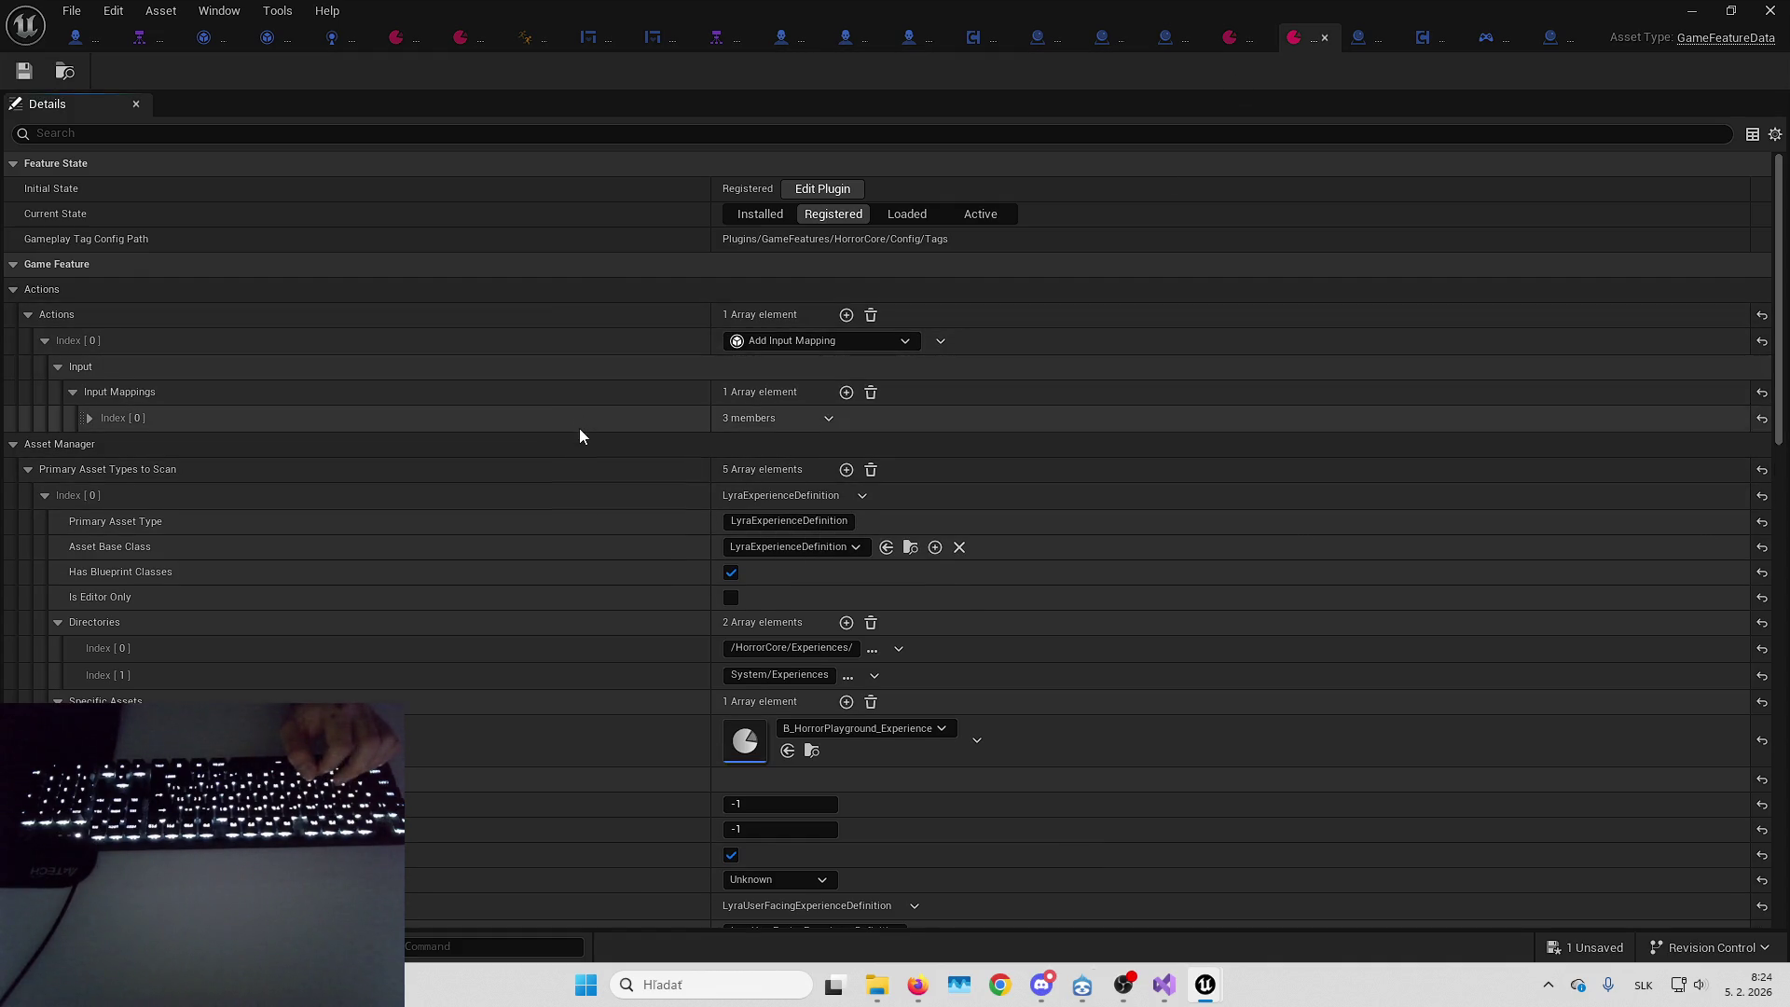
left_click(579, 428)
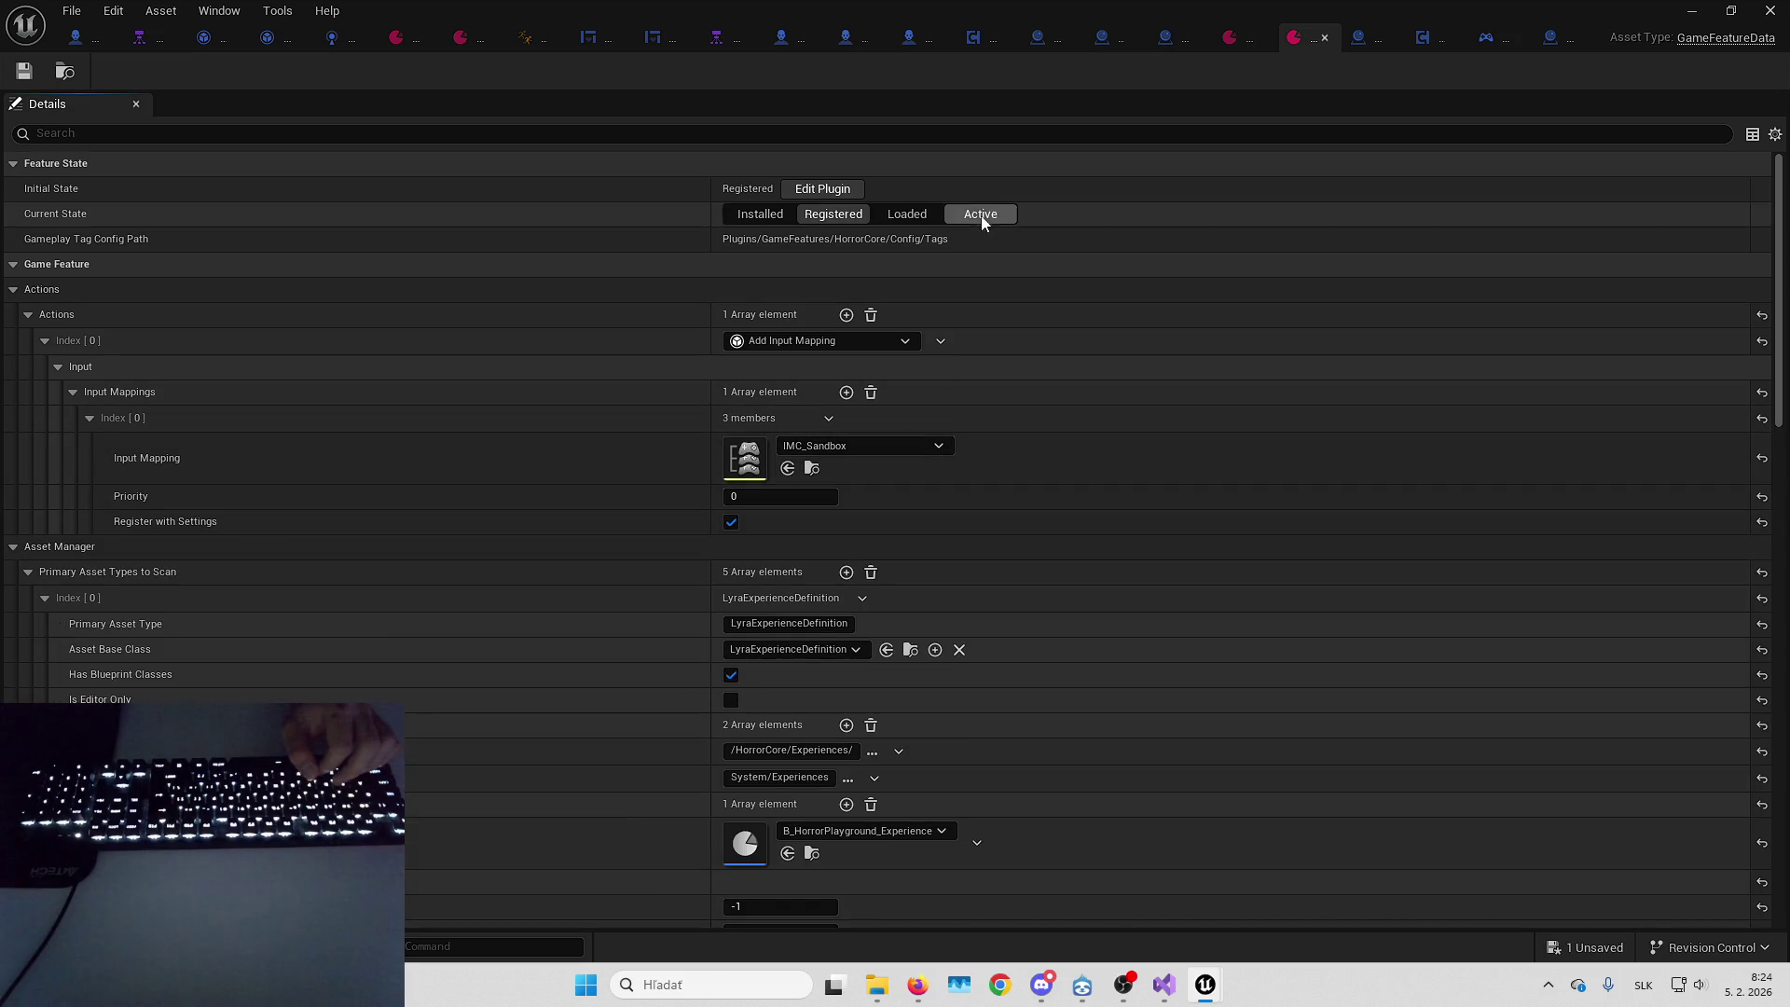
Open the level's default gameplay experience and its LAS_HorrorCore_SharedInput action set
left_click(1239, 34)
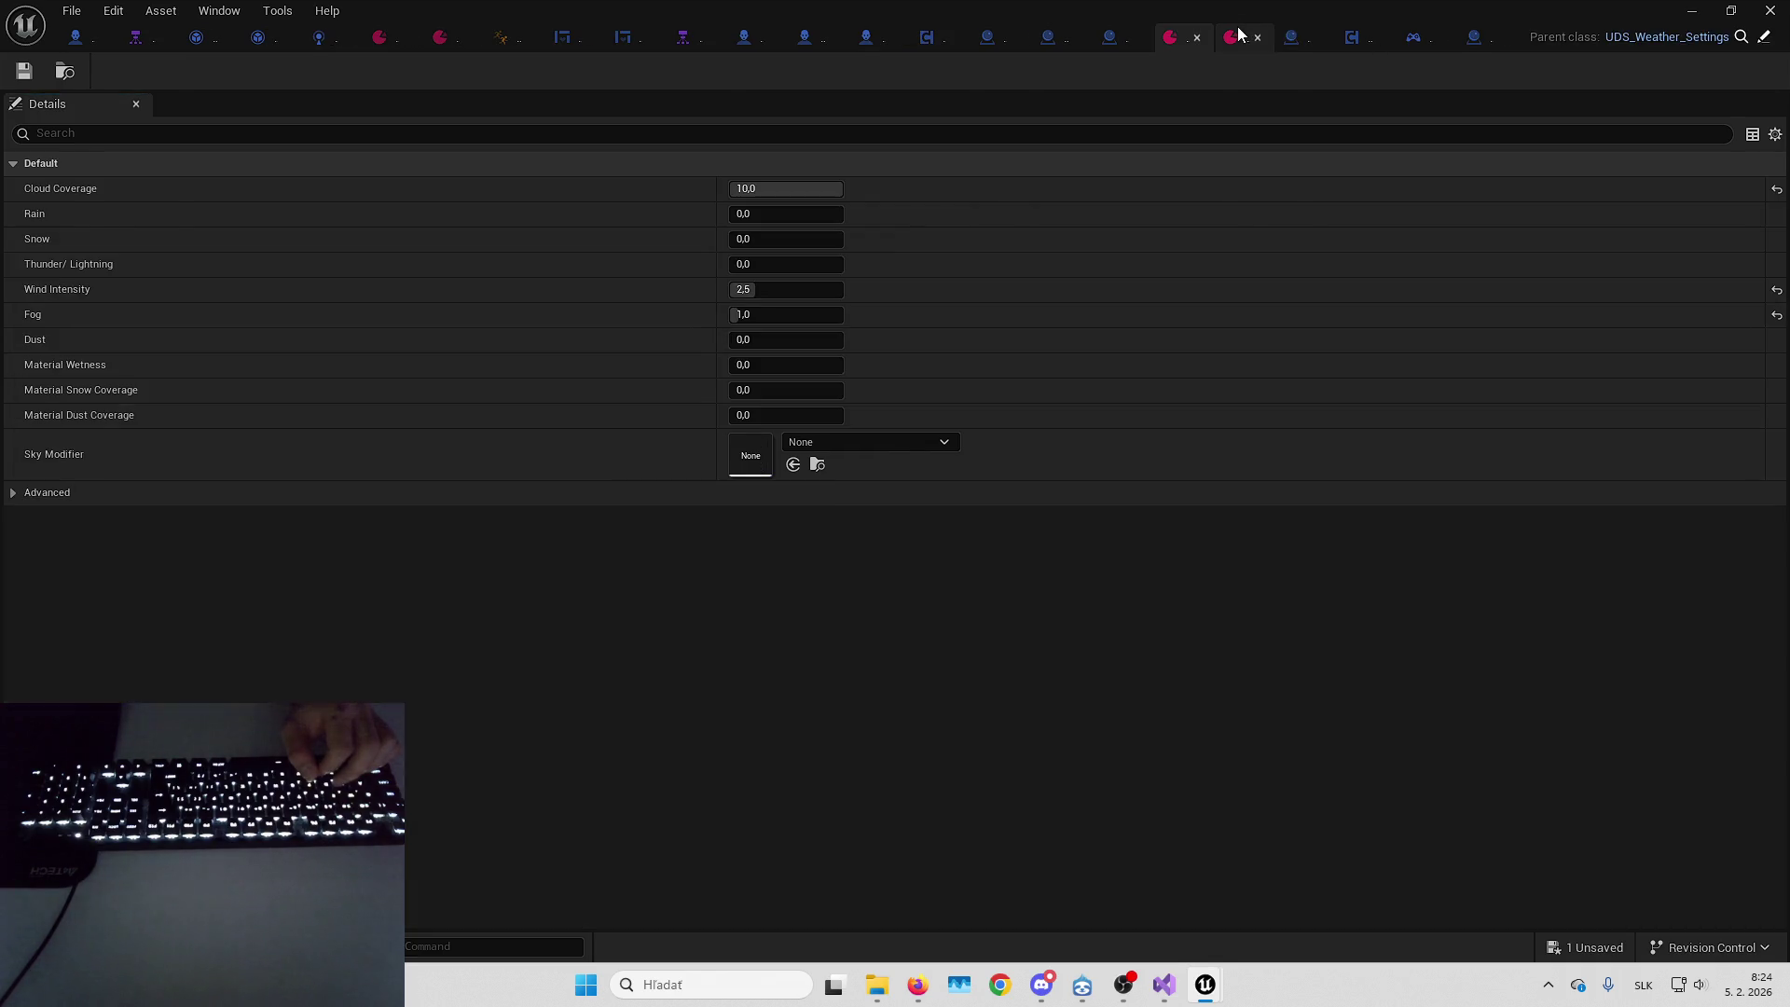
left_click(1691, 10)
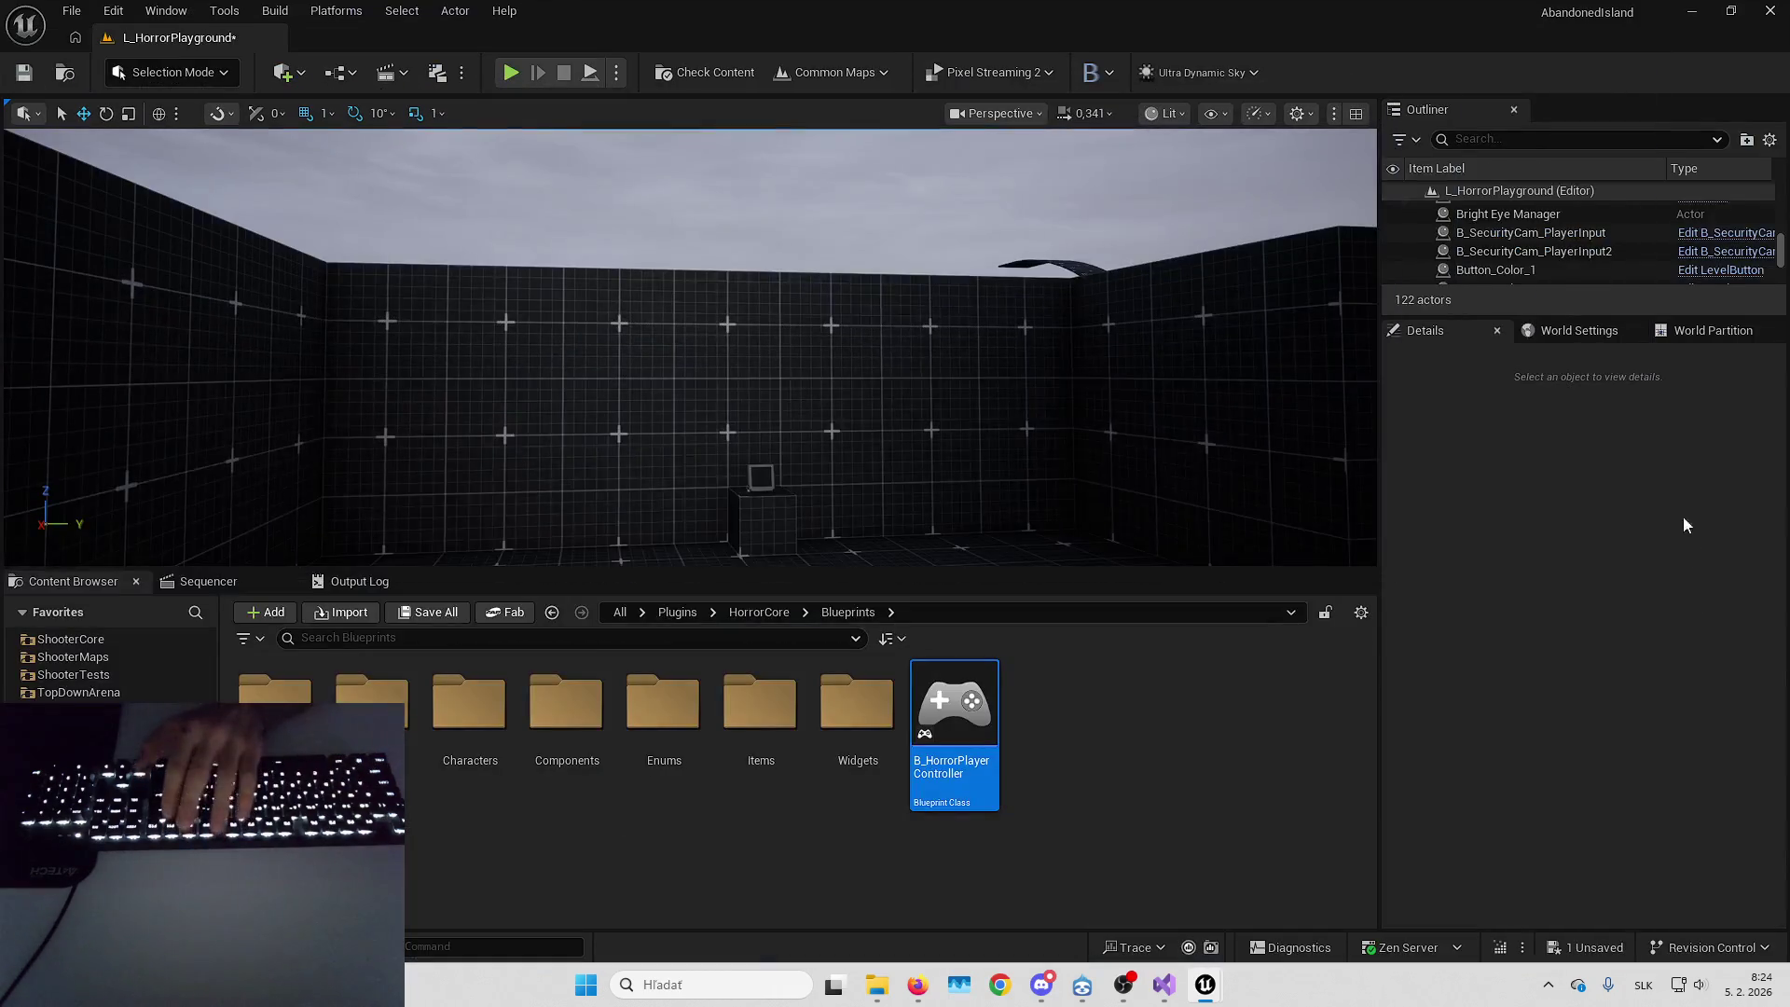
left_click(1581, 341)
left_click(1689, 465)
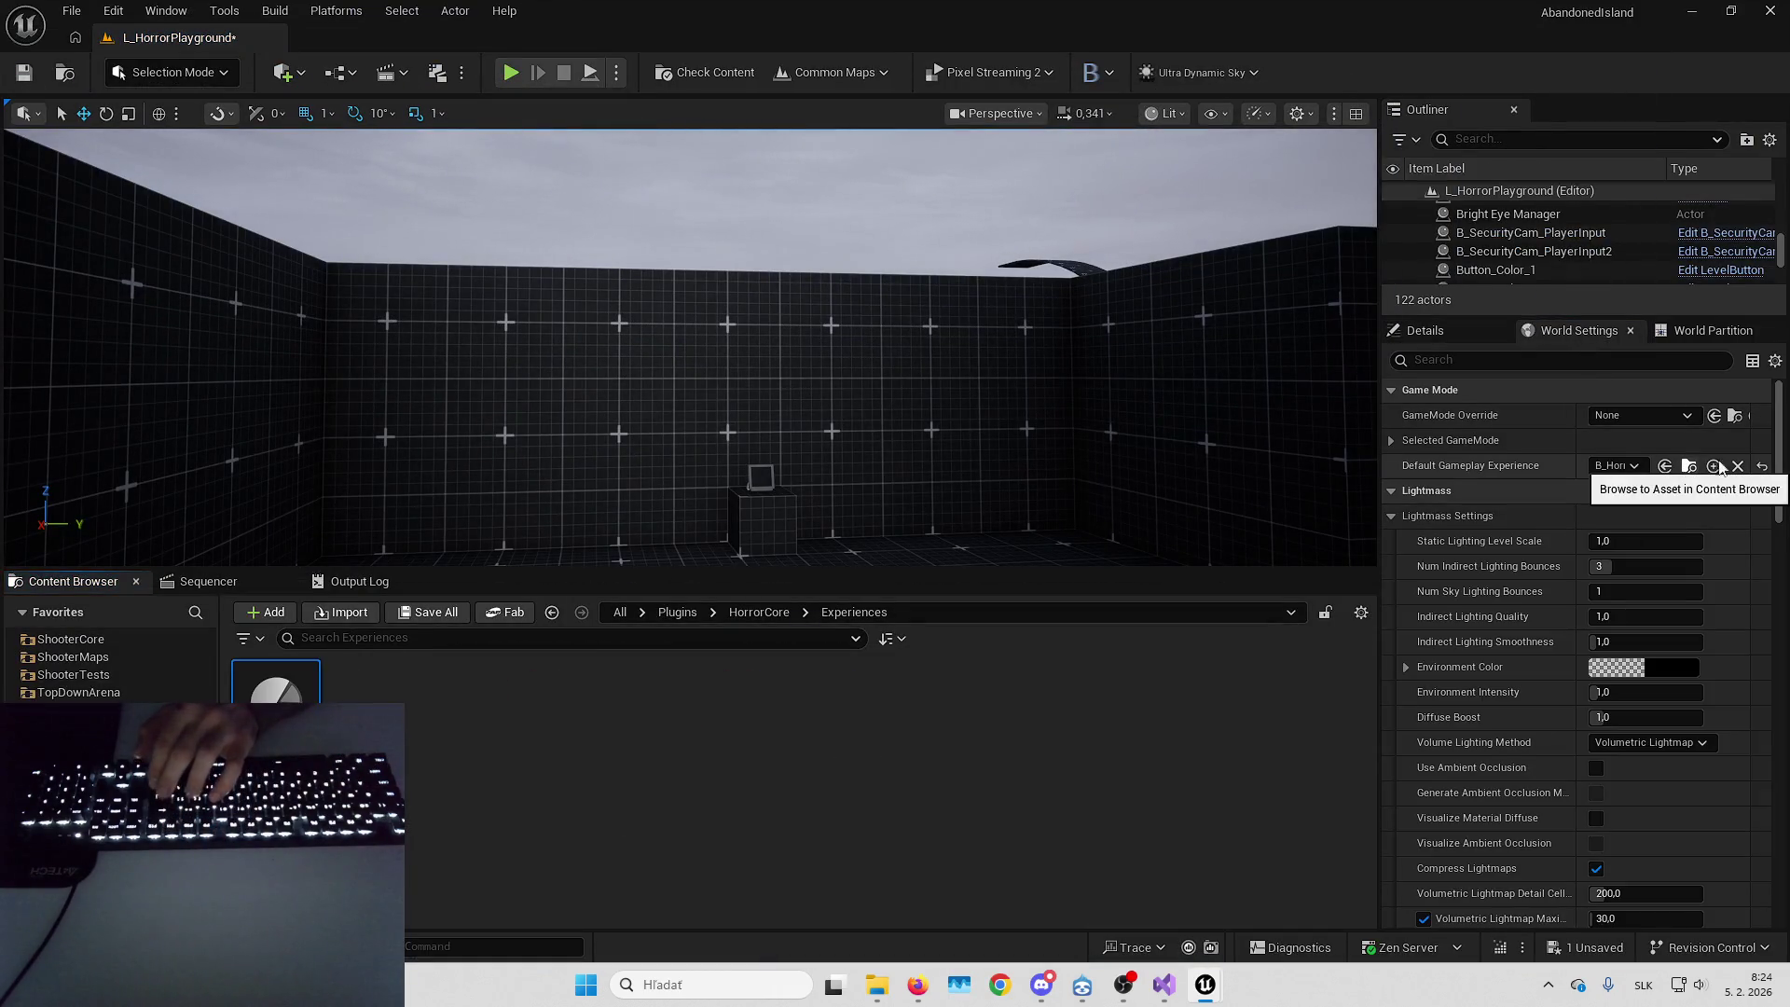
key("Return")
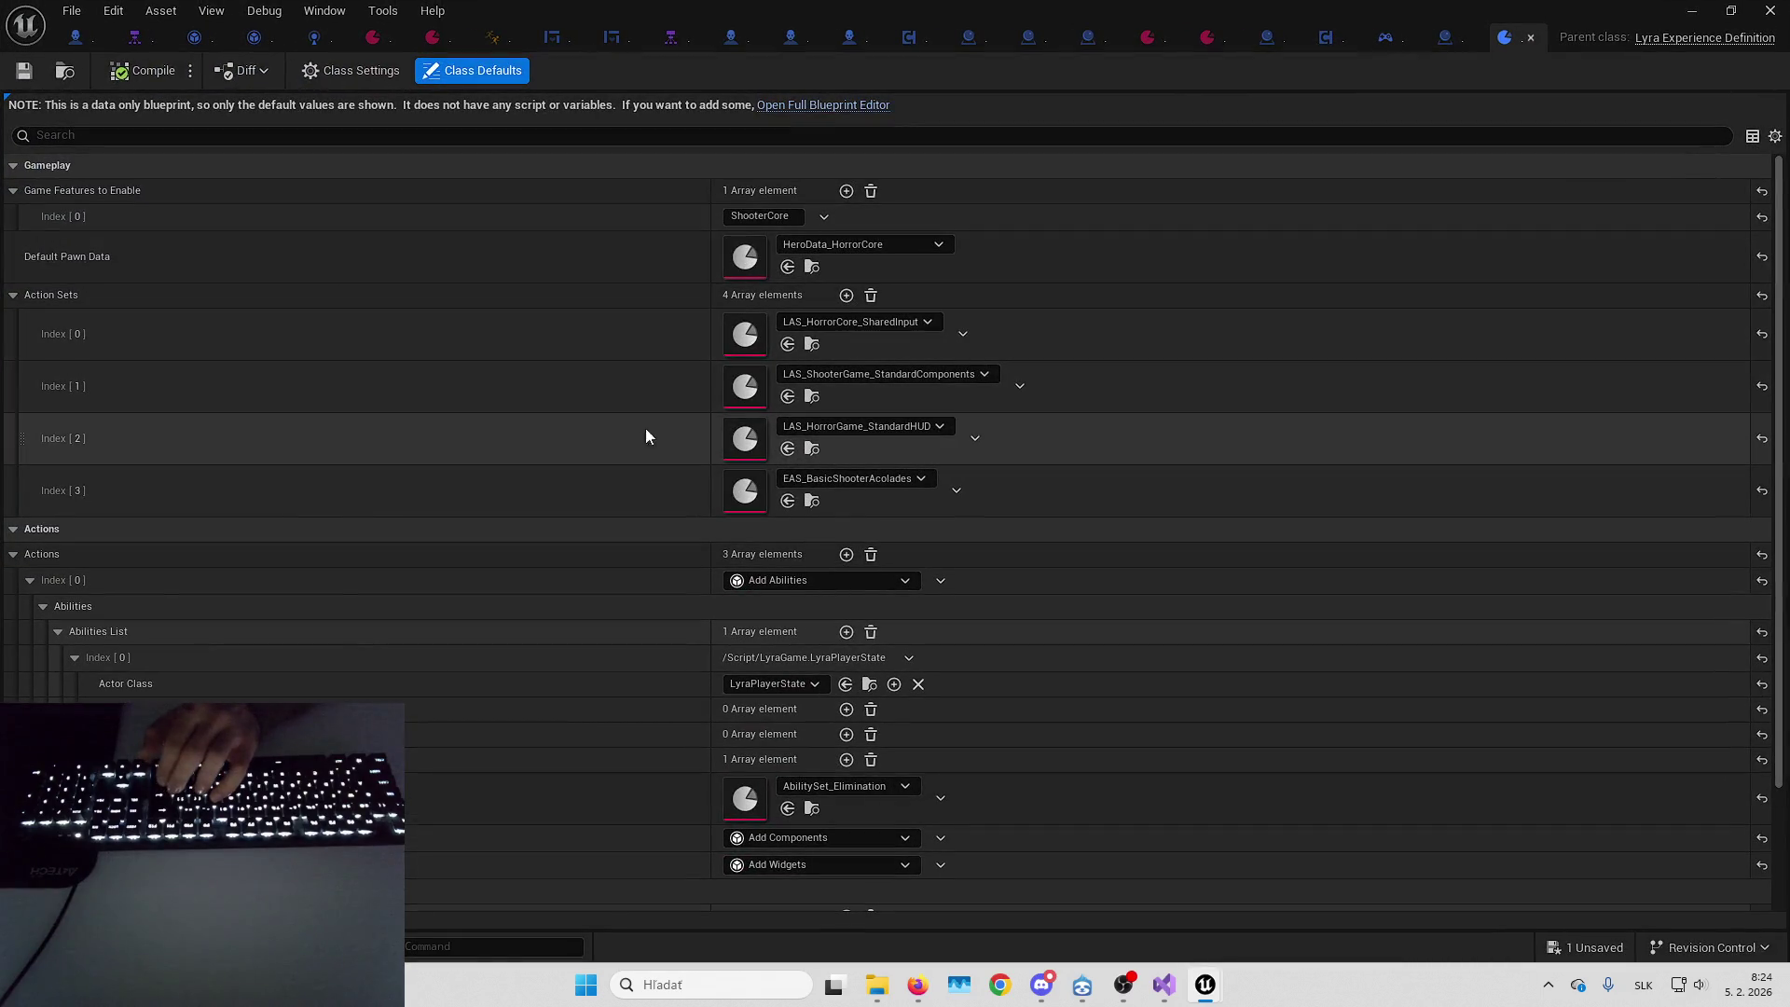
double_click(898, 324)
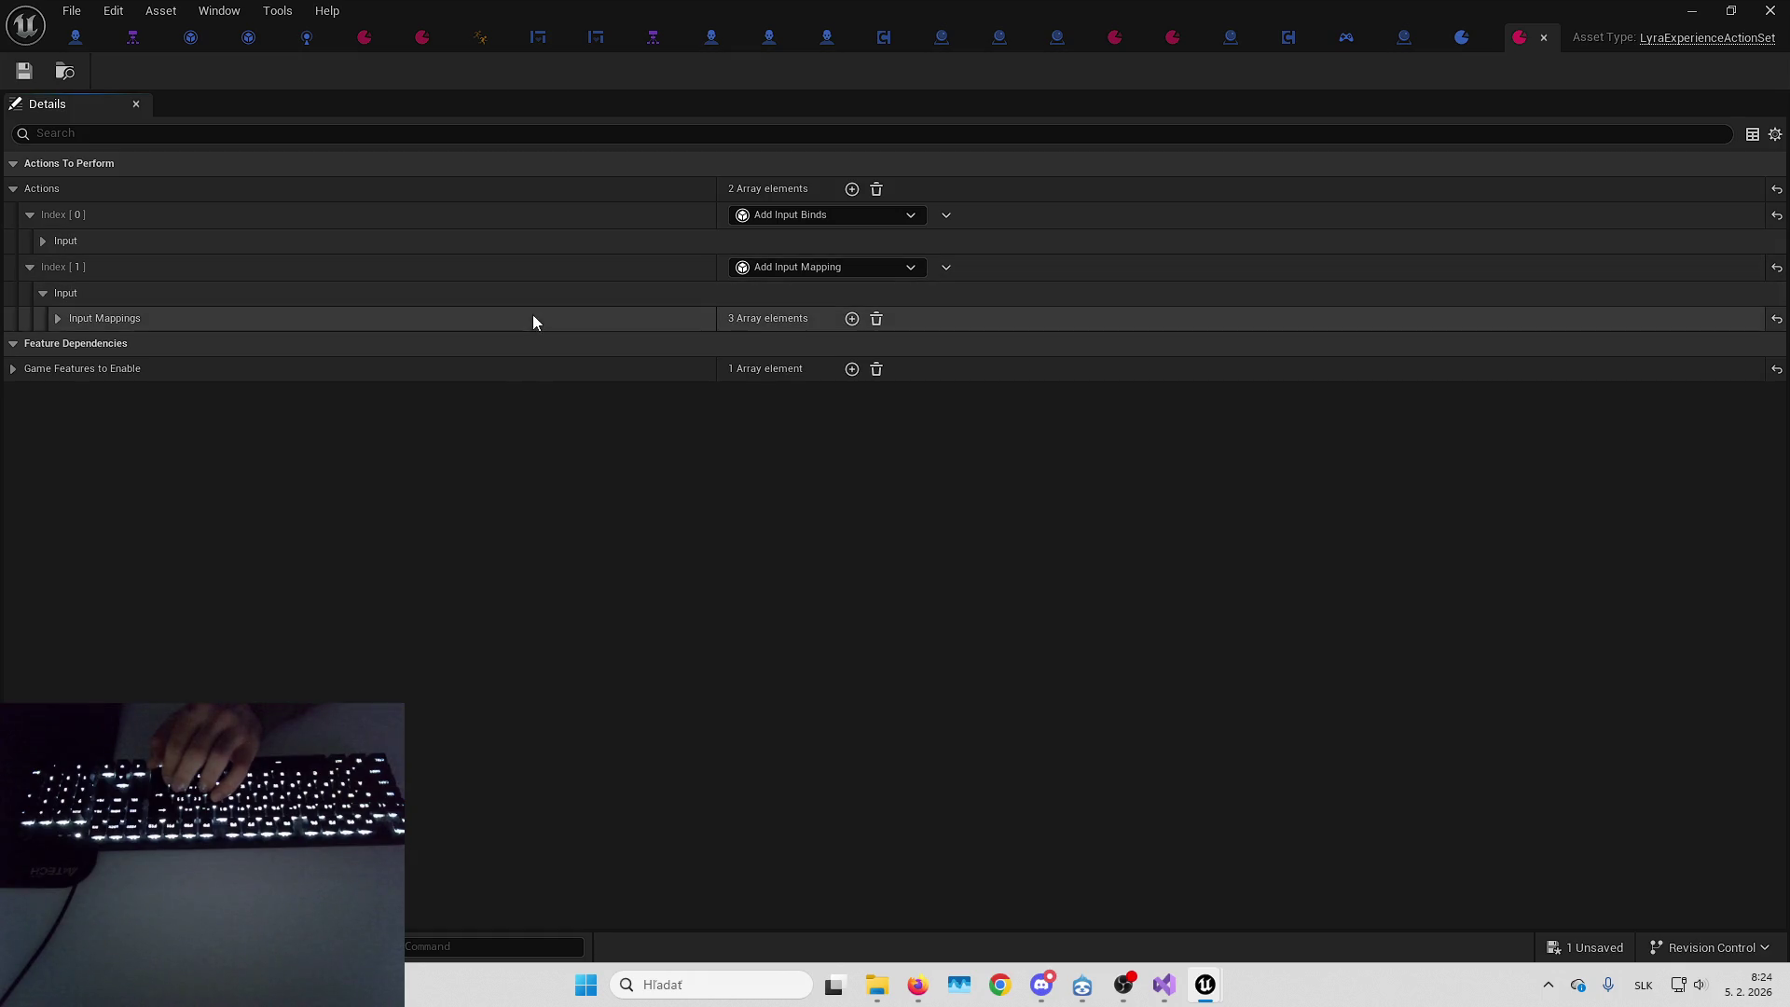
Change the IMC_Sandbox input mapping priority from 150 to 1
left_click(534, 318)
left_click(541, 347)
left_click(554, 472)
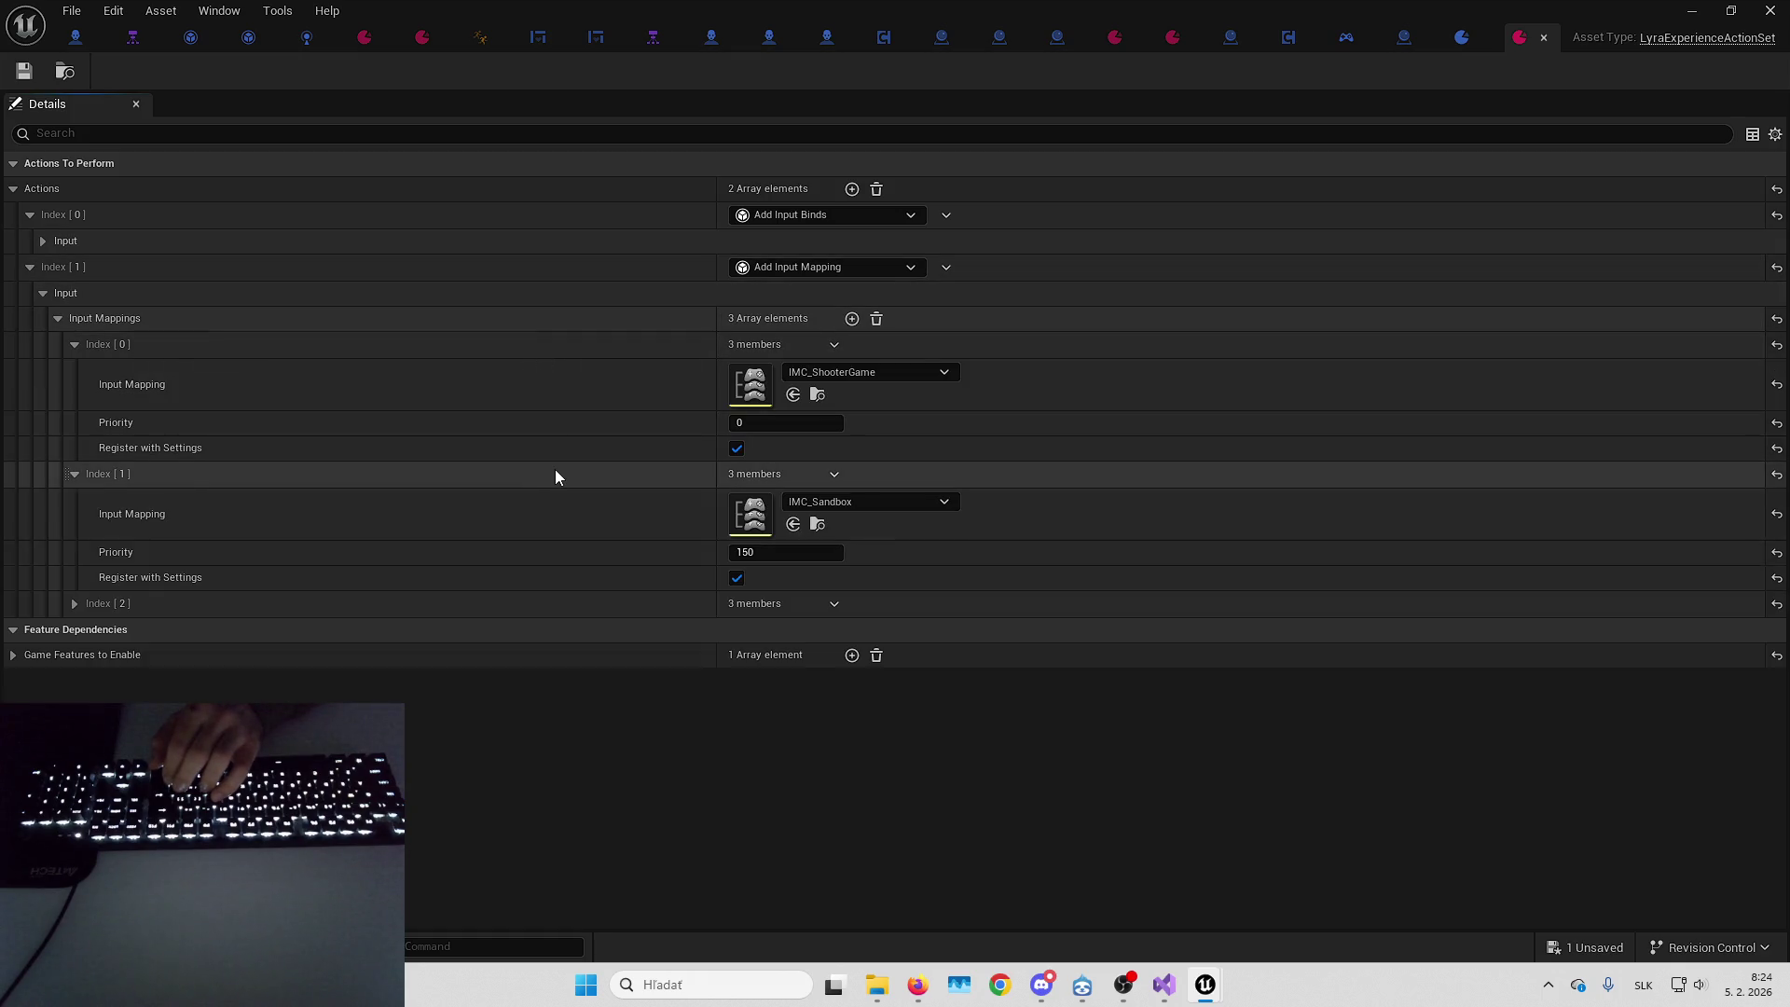
left_click(632, 605)
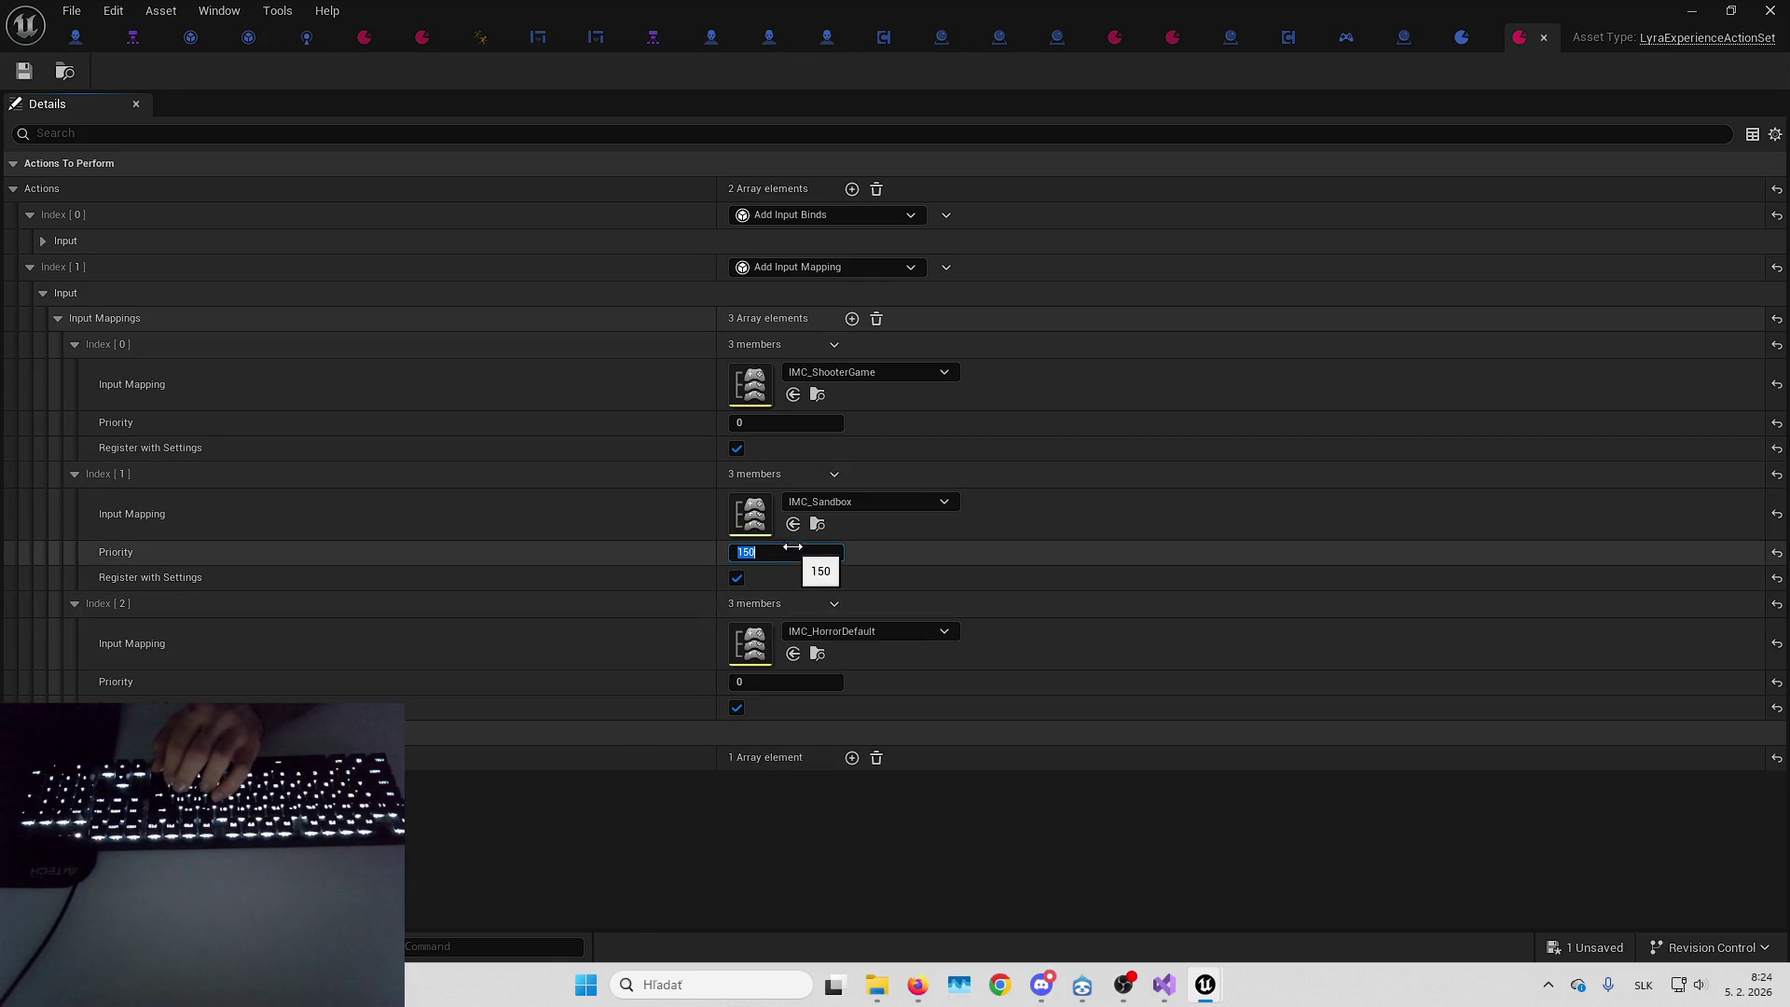
type("1")
key("Return")
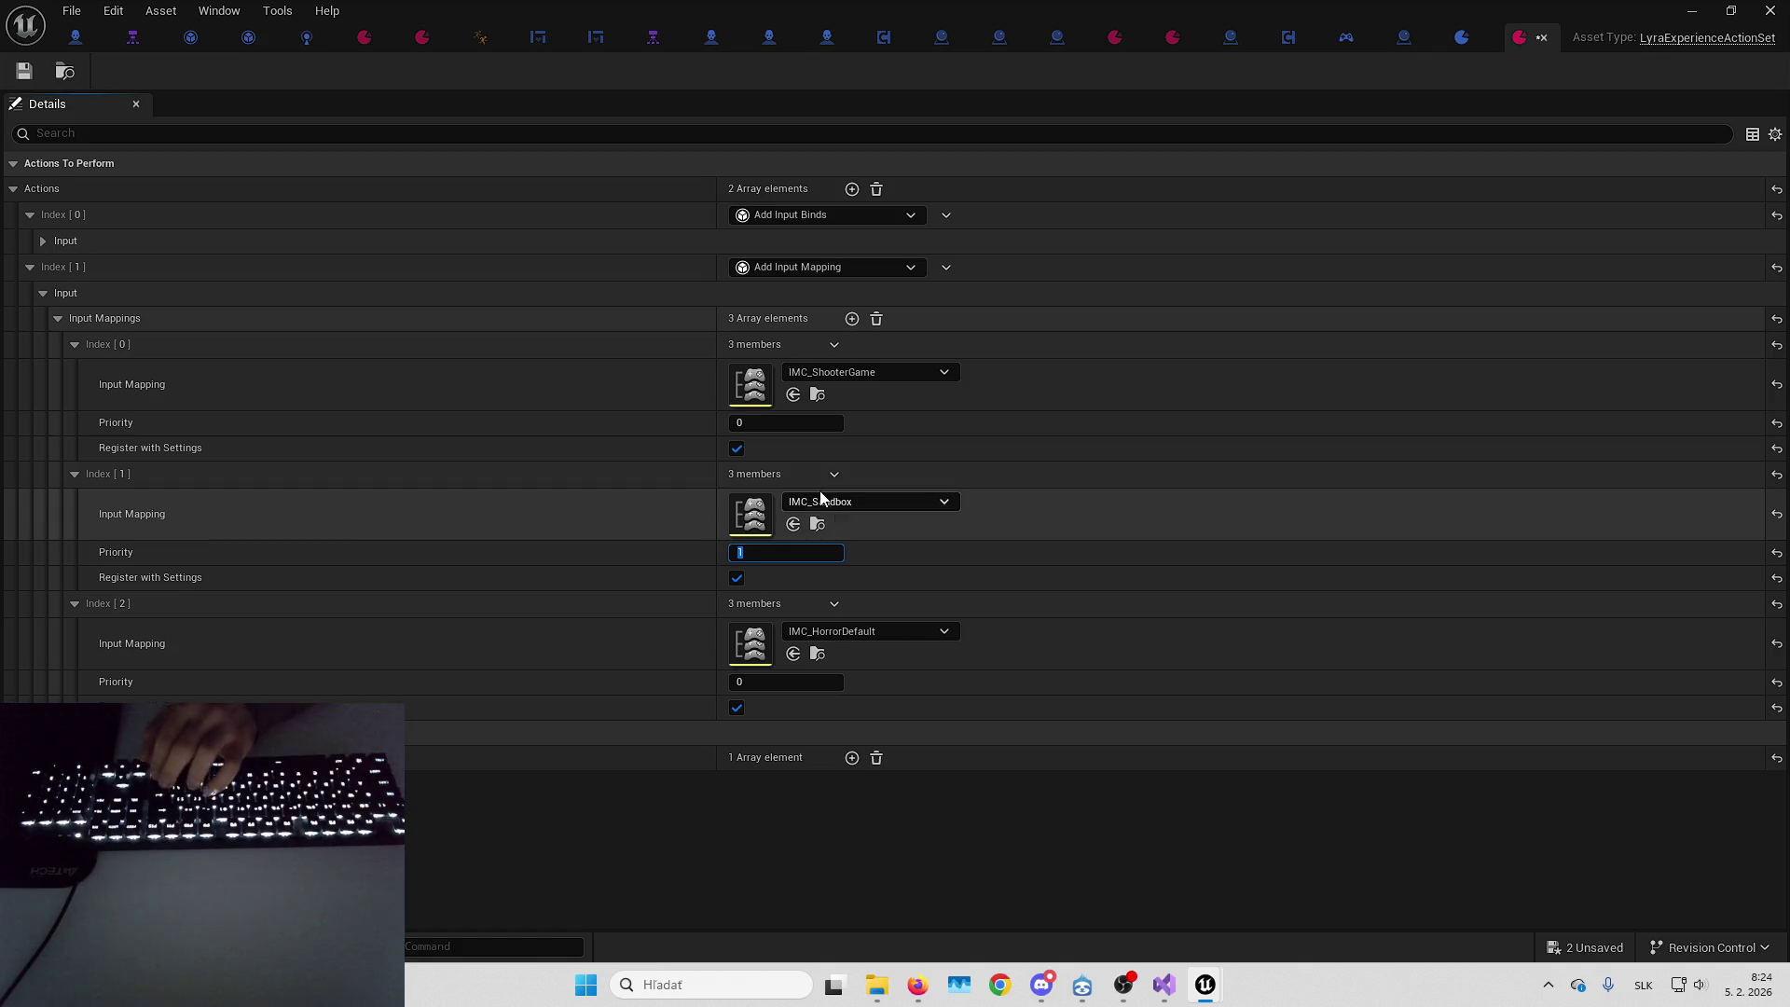
double_click(755, 634)
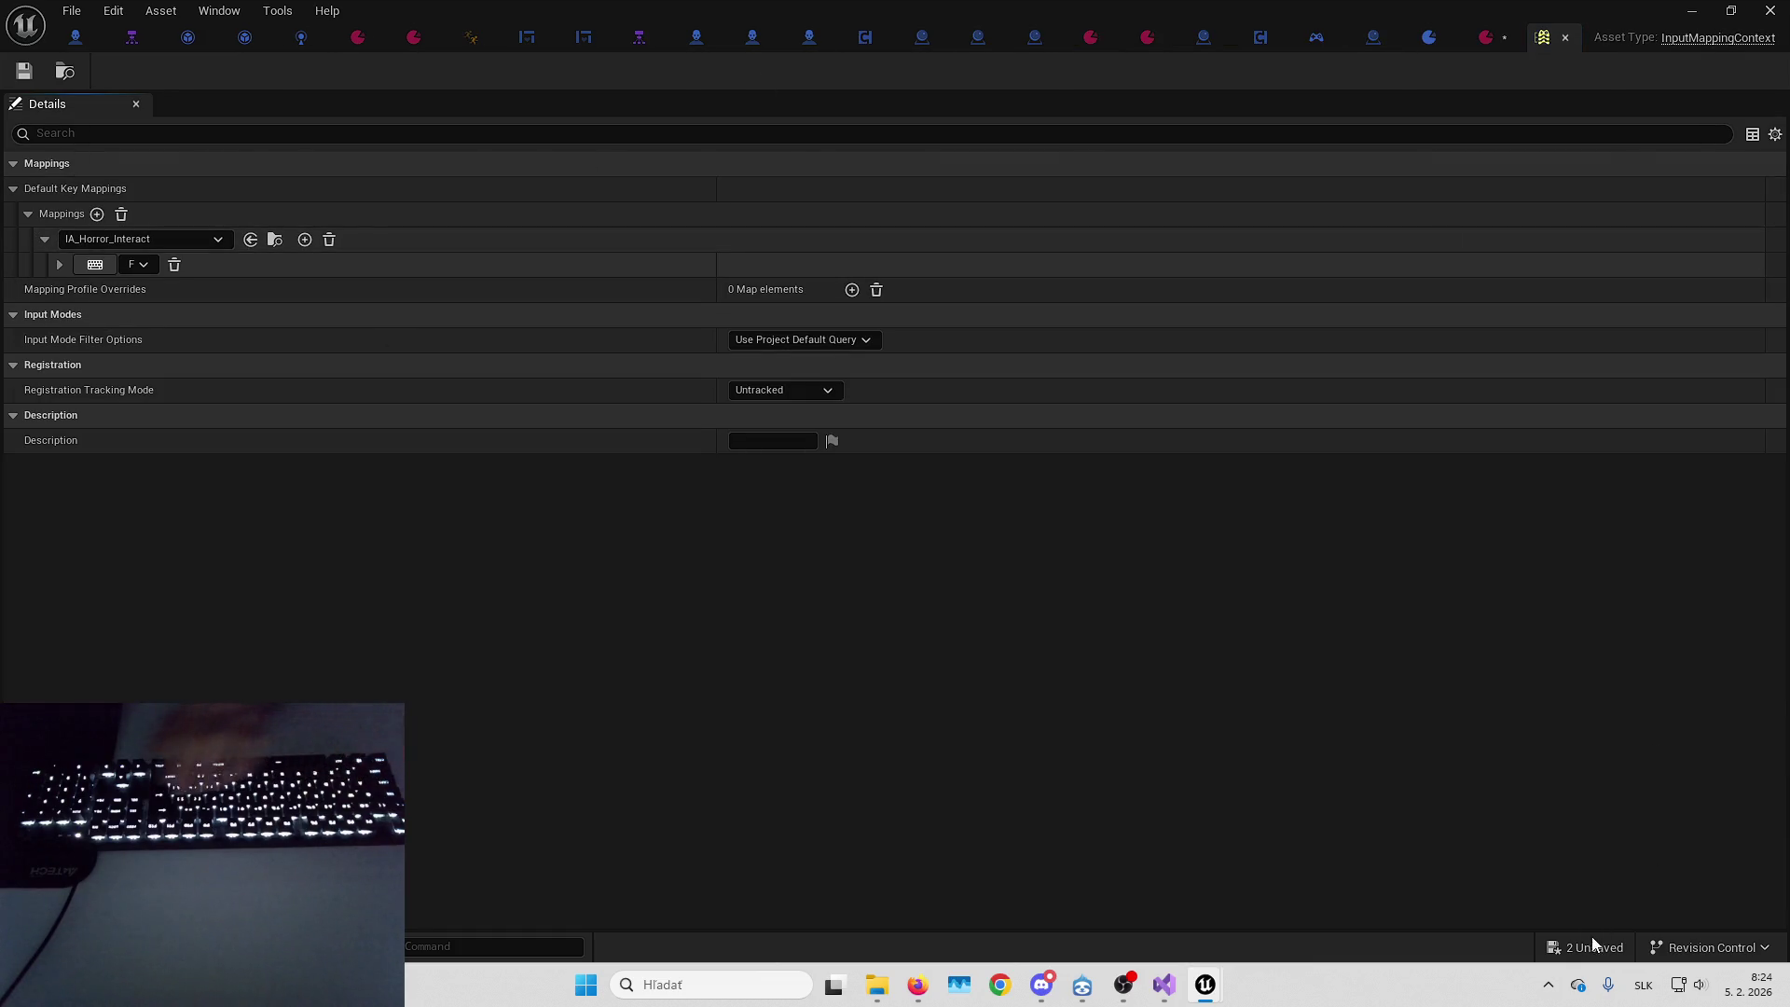
left_click(1692, 11)
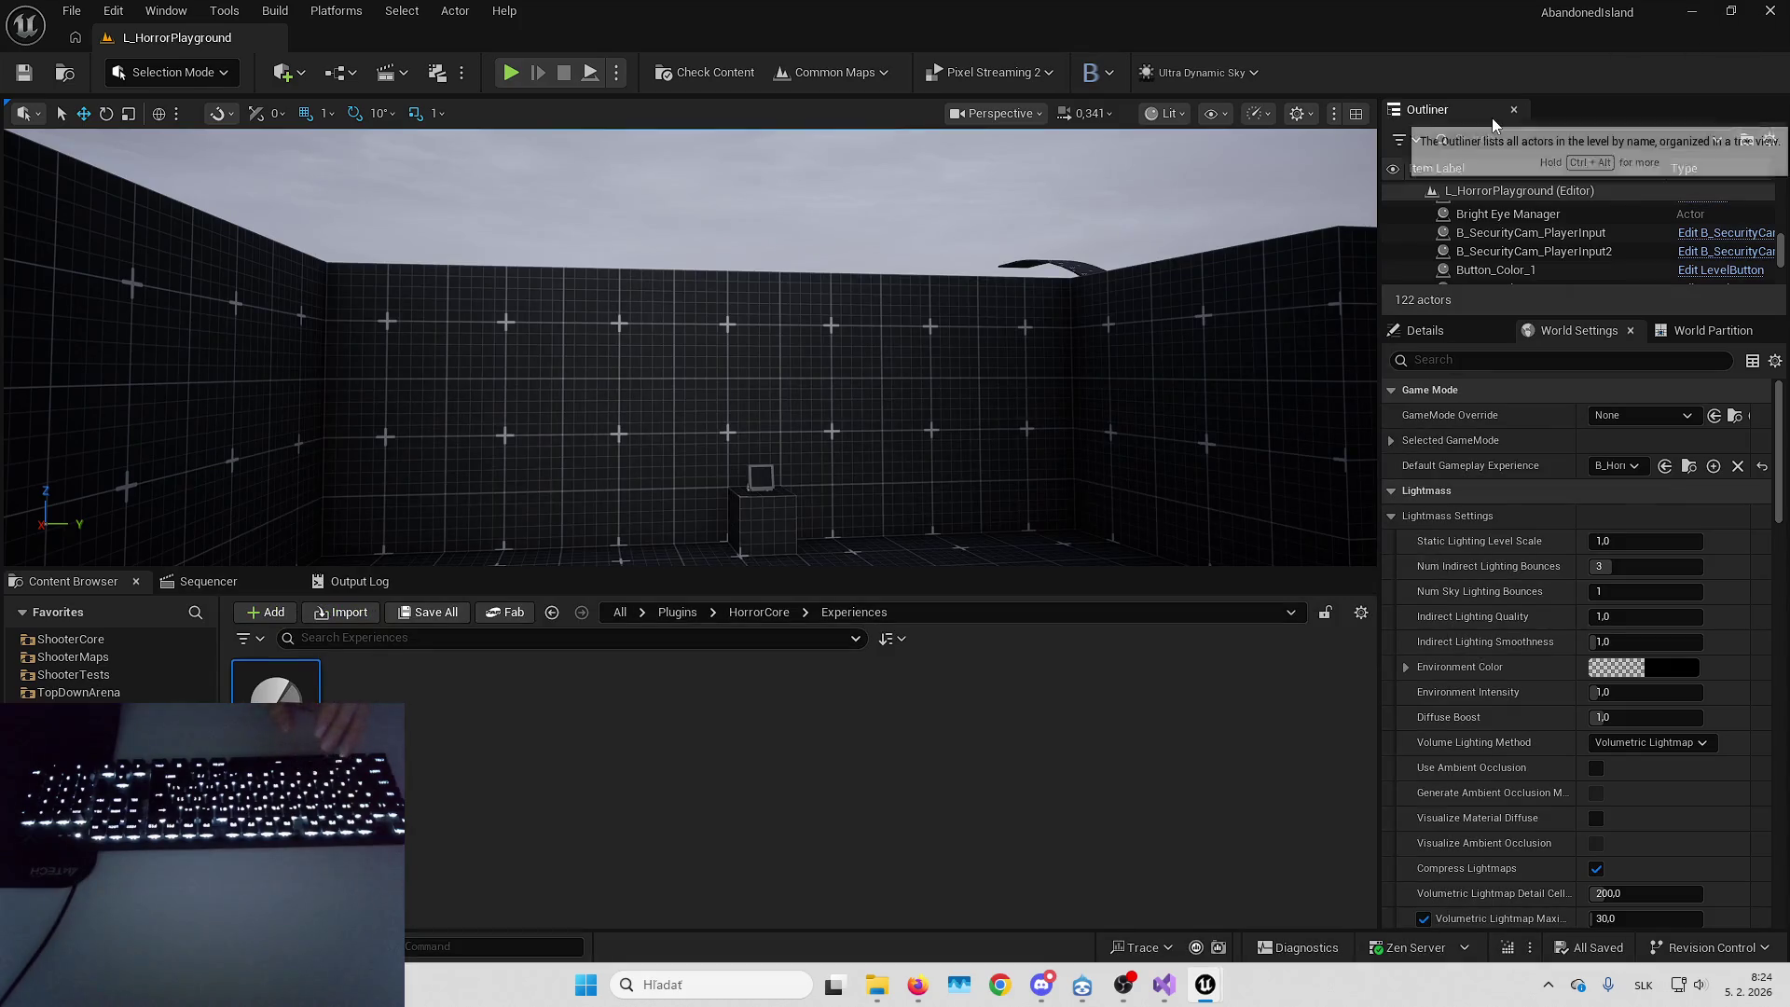
Play fullscreen, walk to the desk and interact with the monitor to view the camera feed
key("alt+p")
key("F11")
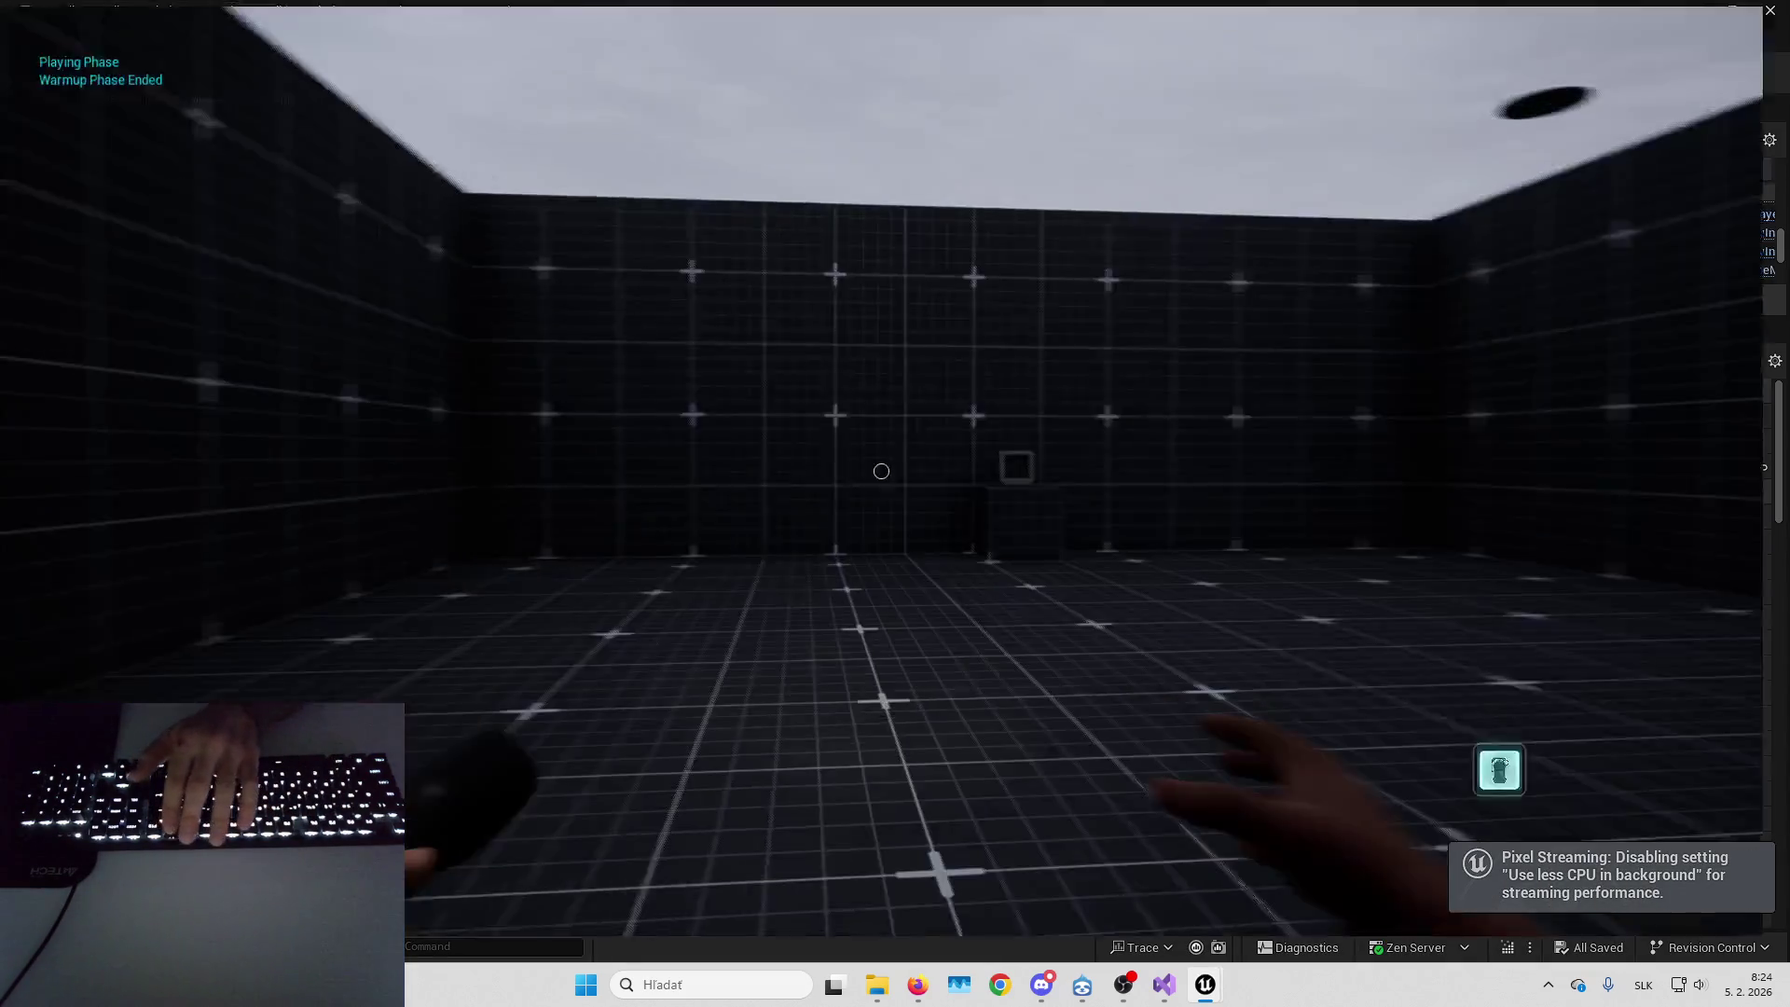
key("w")
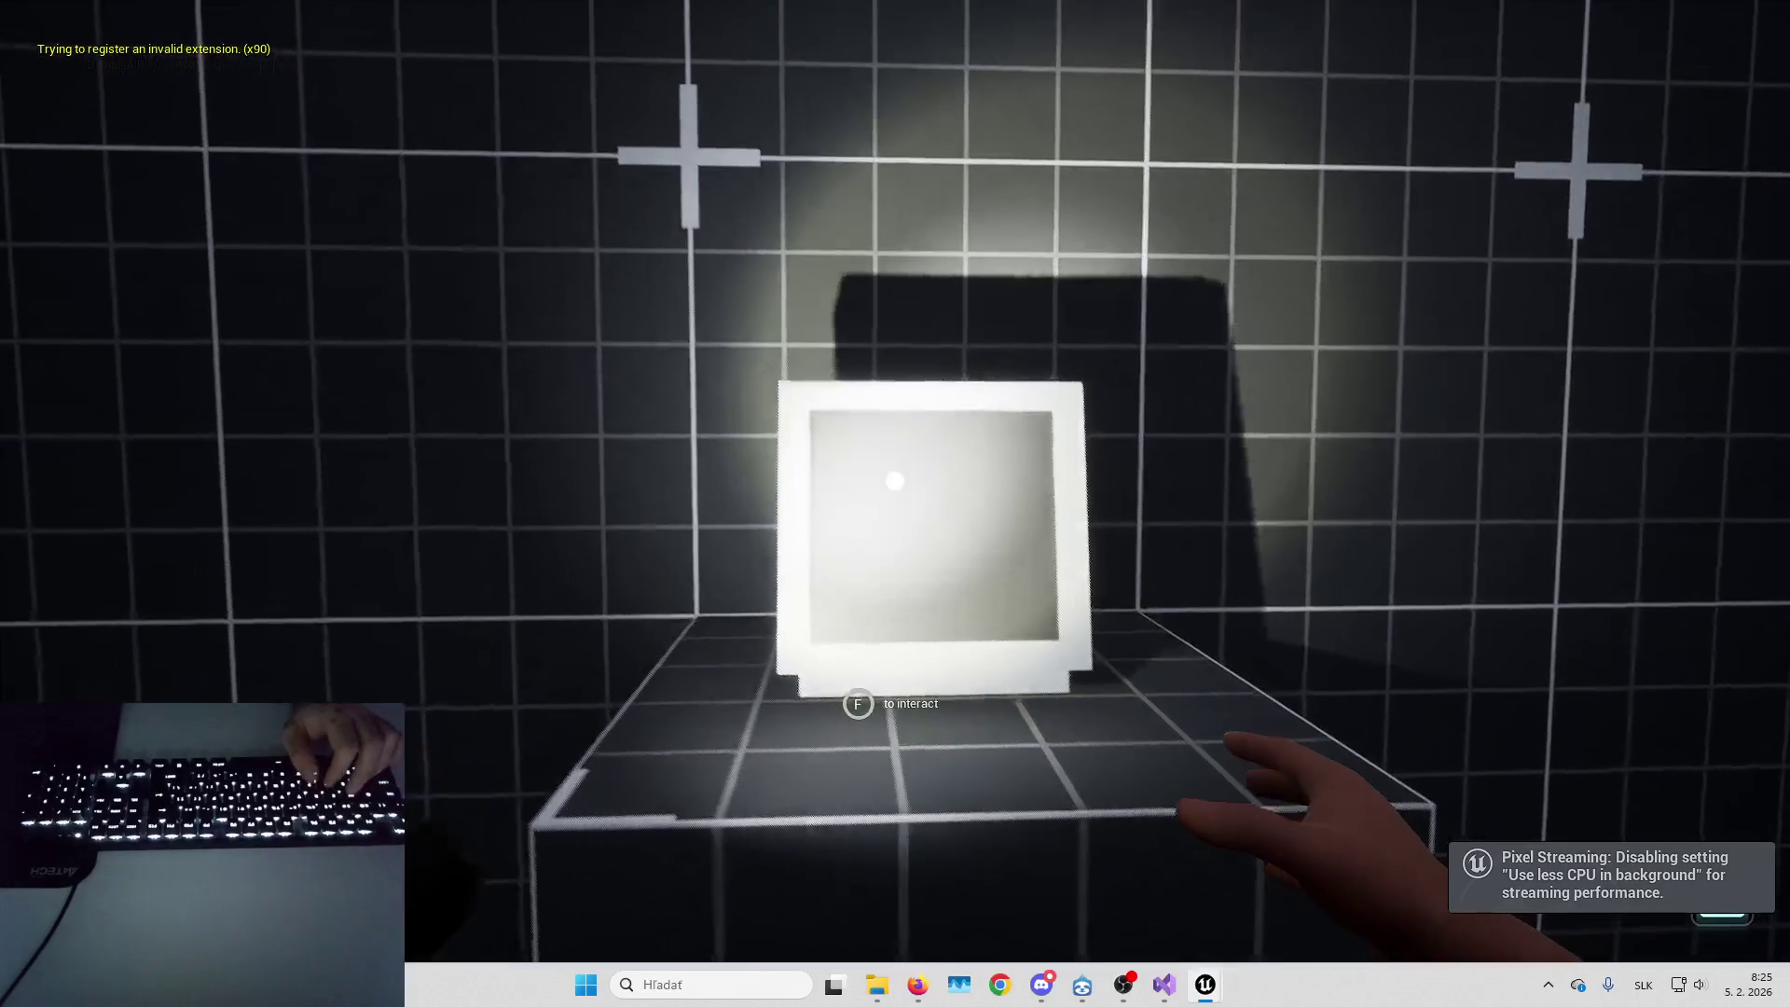
key("e")
Pan and zoom the security cameras around the corridor, room corner, floor and wall
key("w")
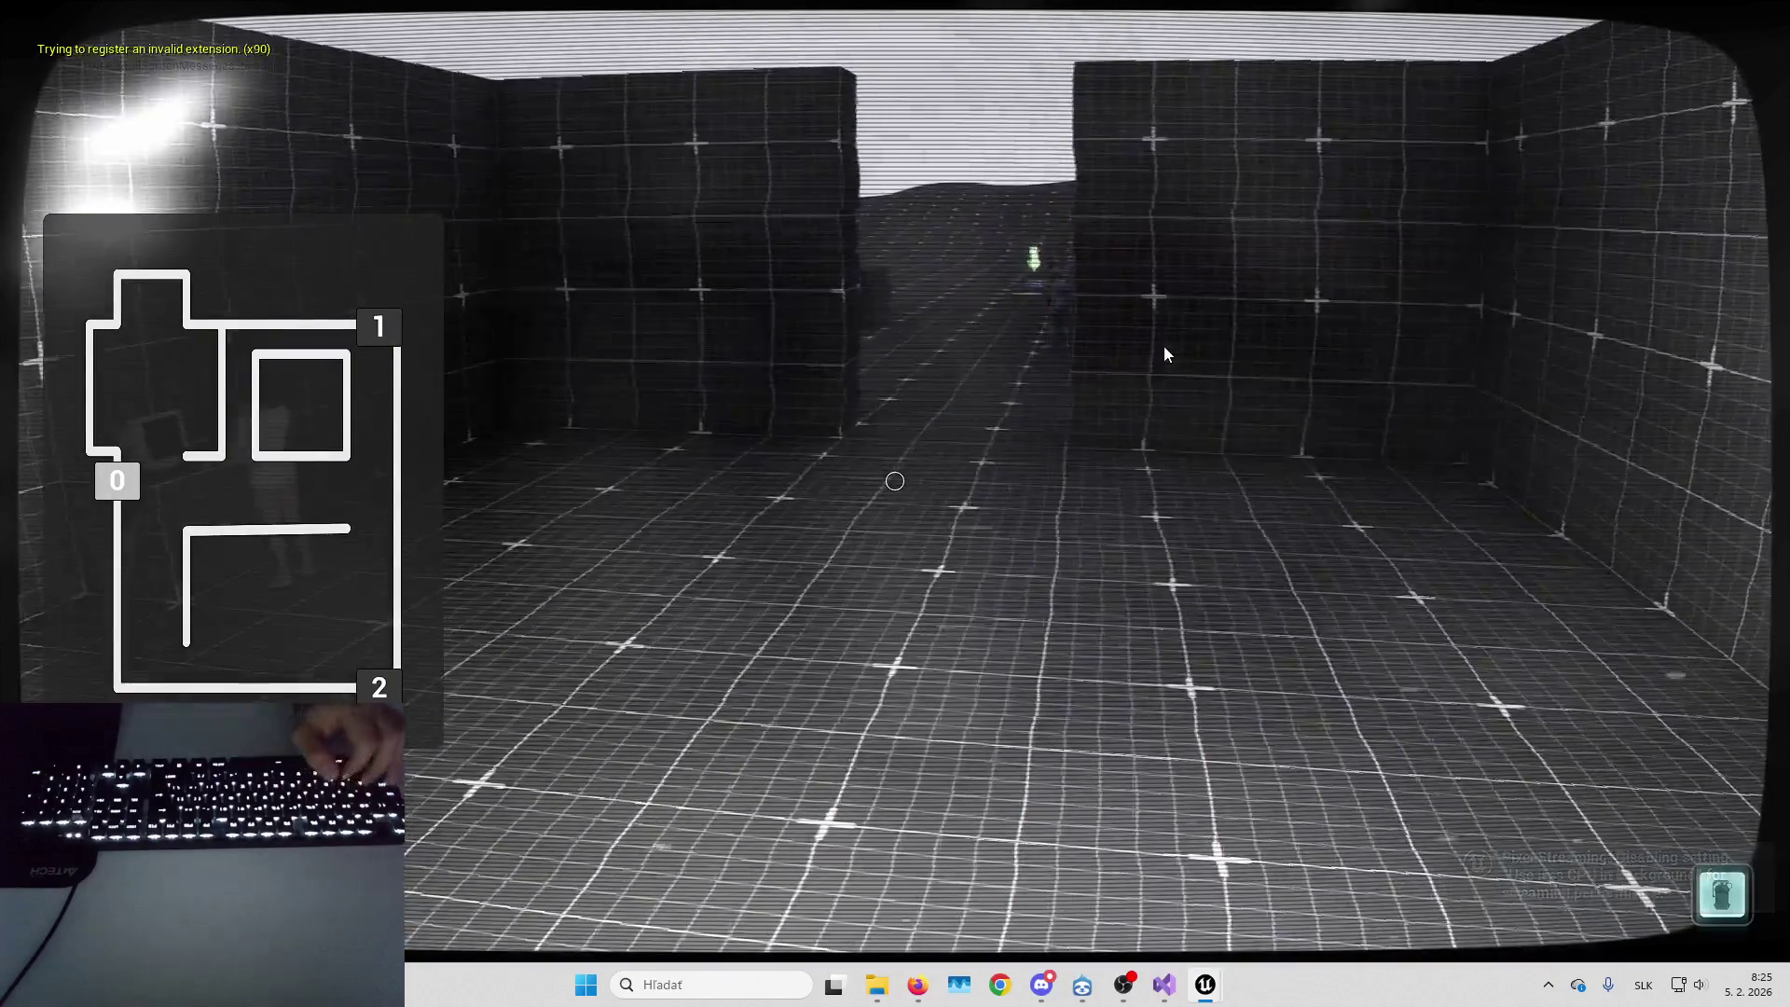
key("w")
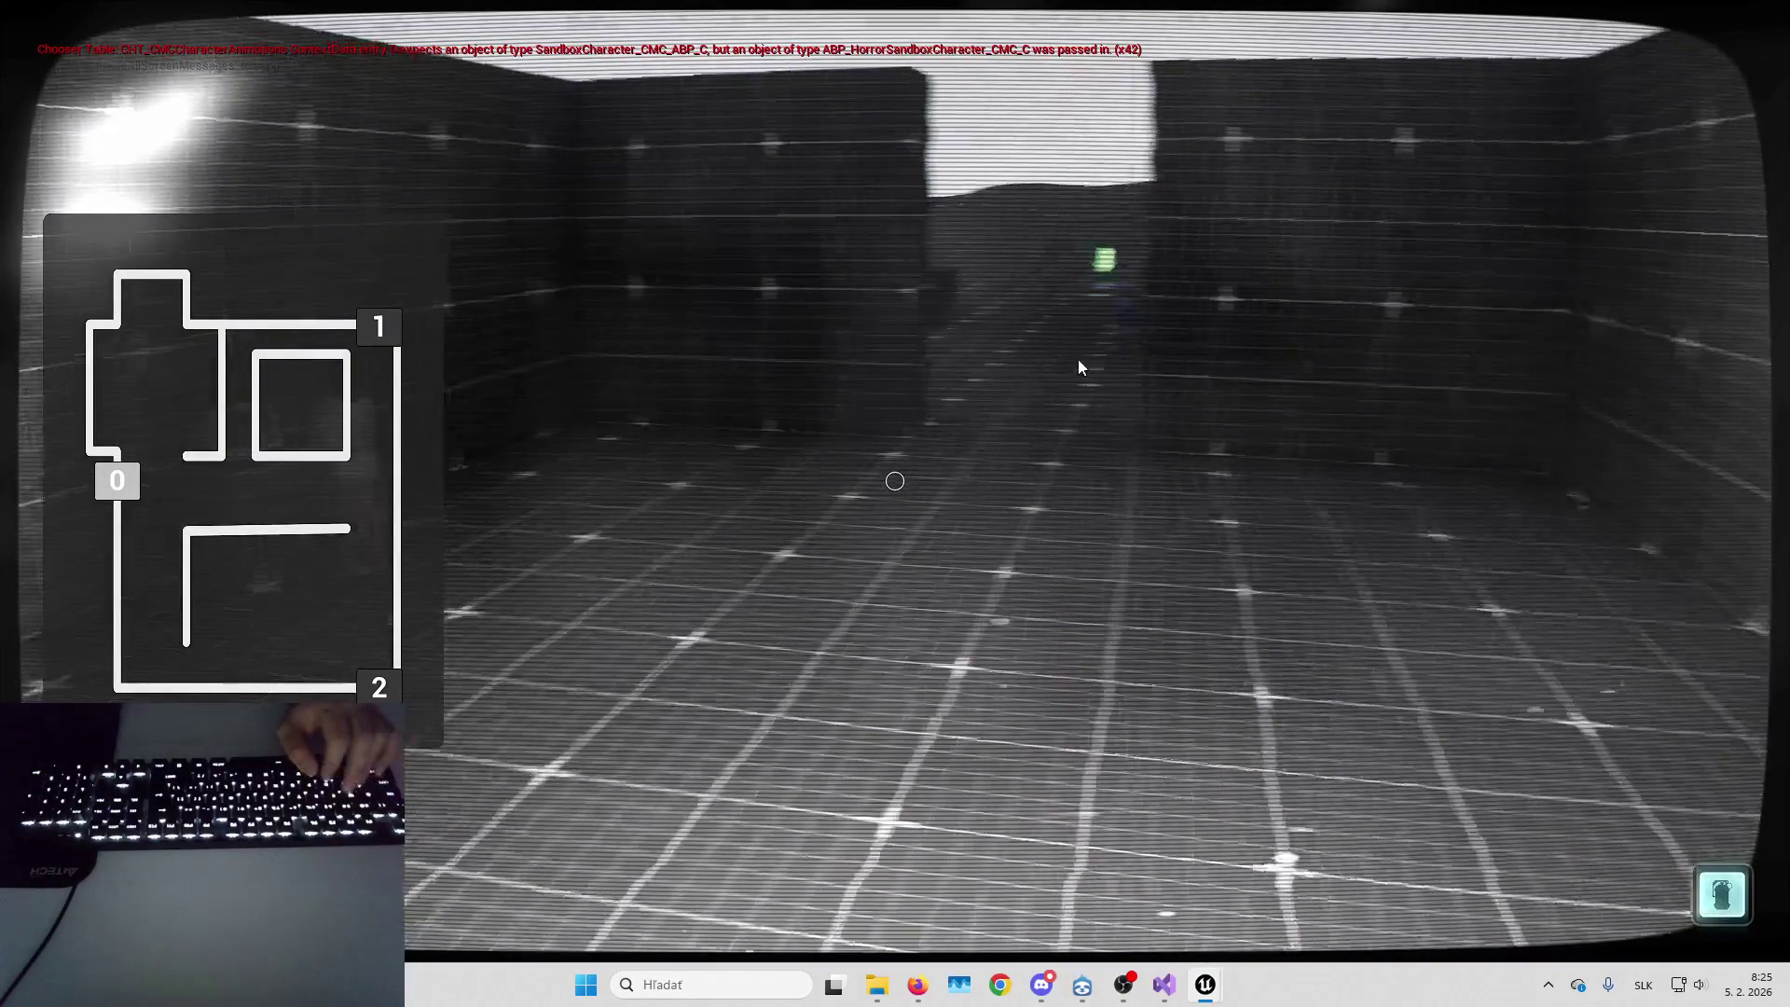
key("w")
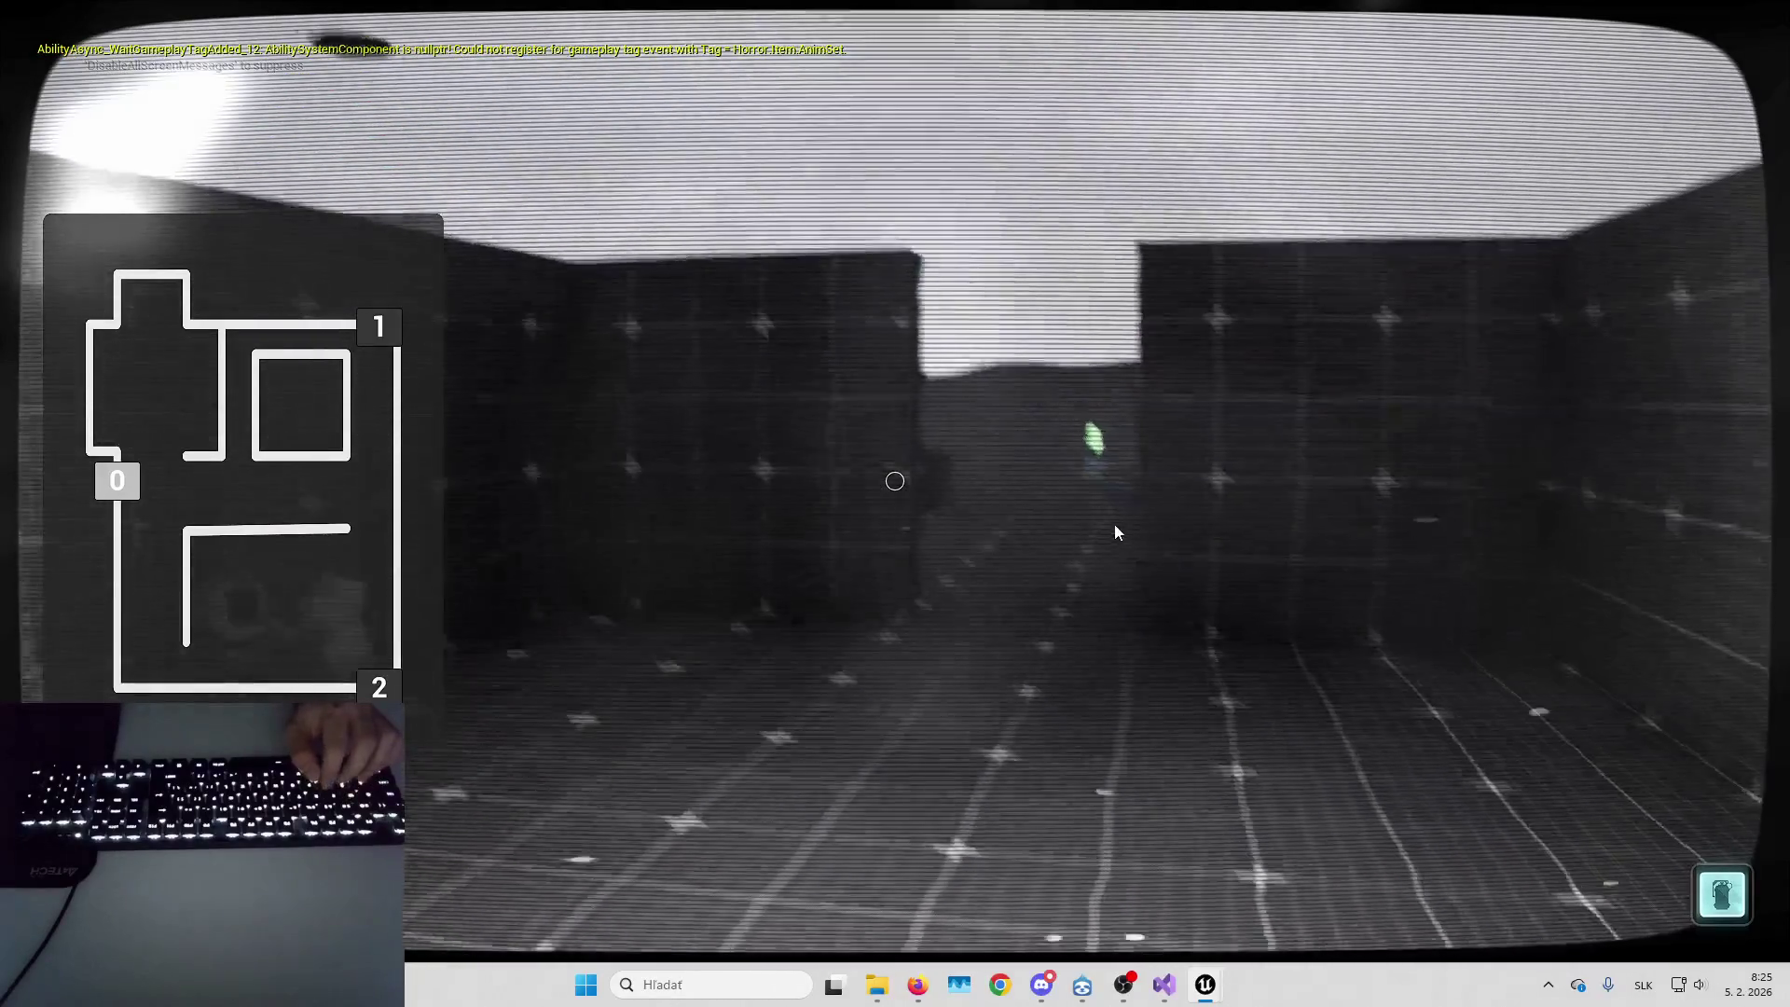
key("w")
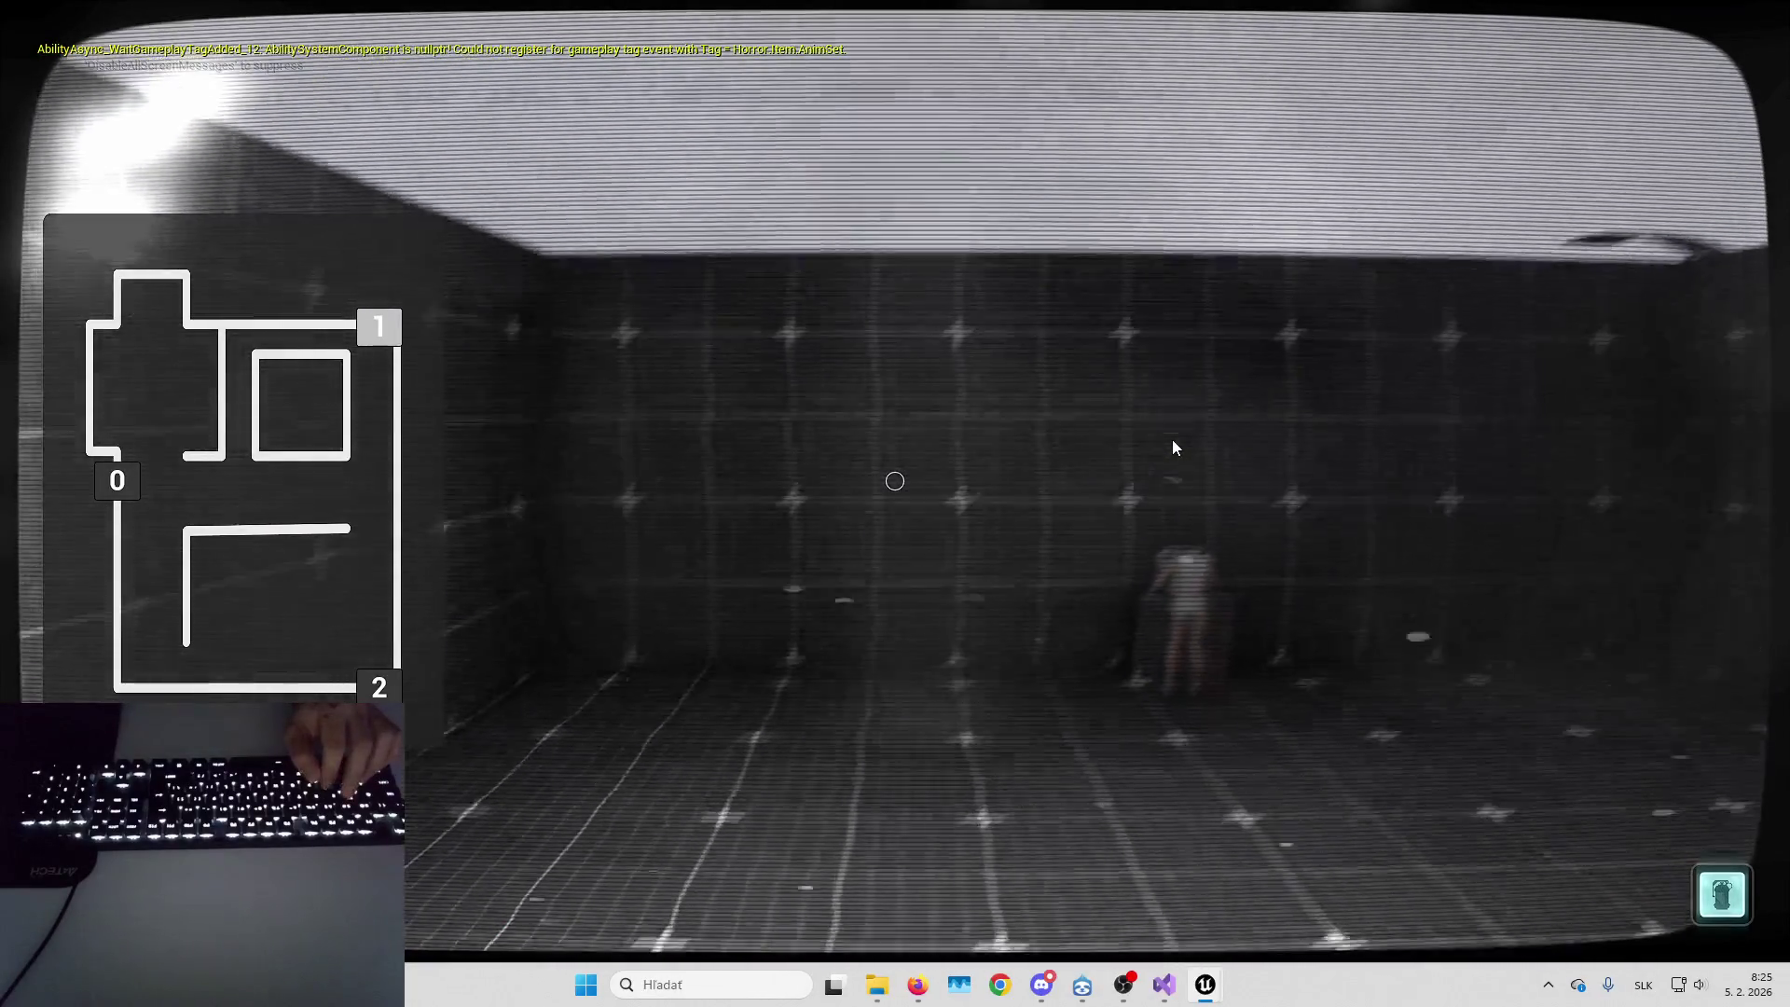
key("w")
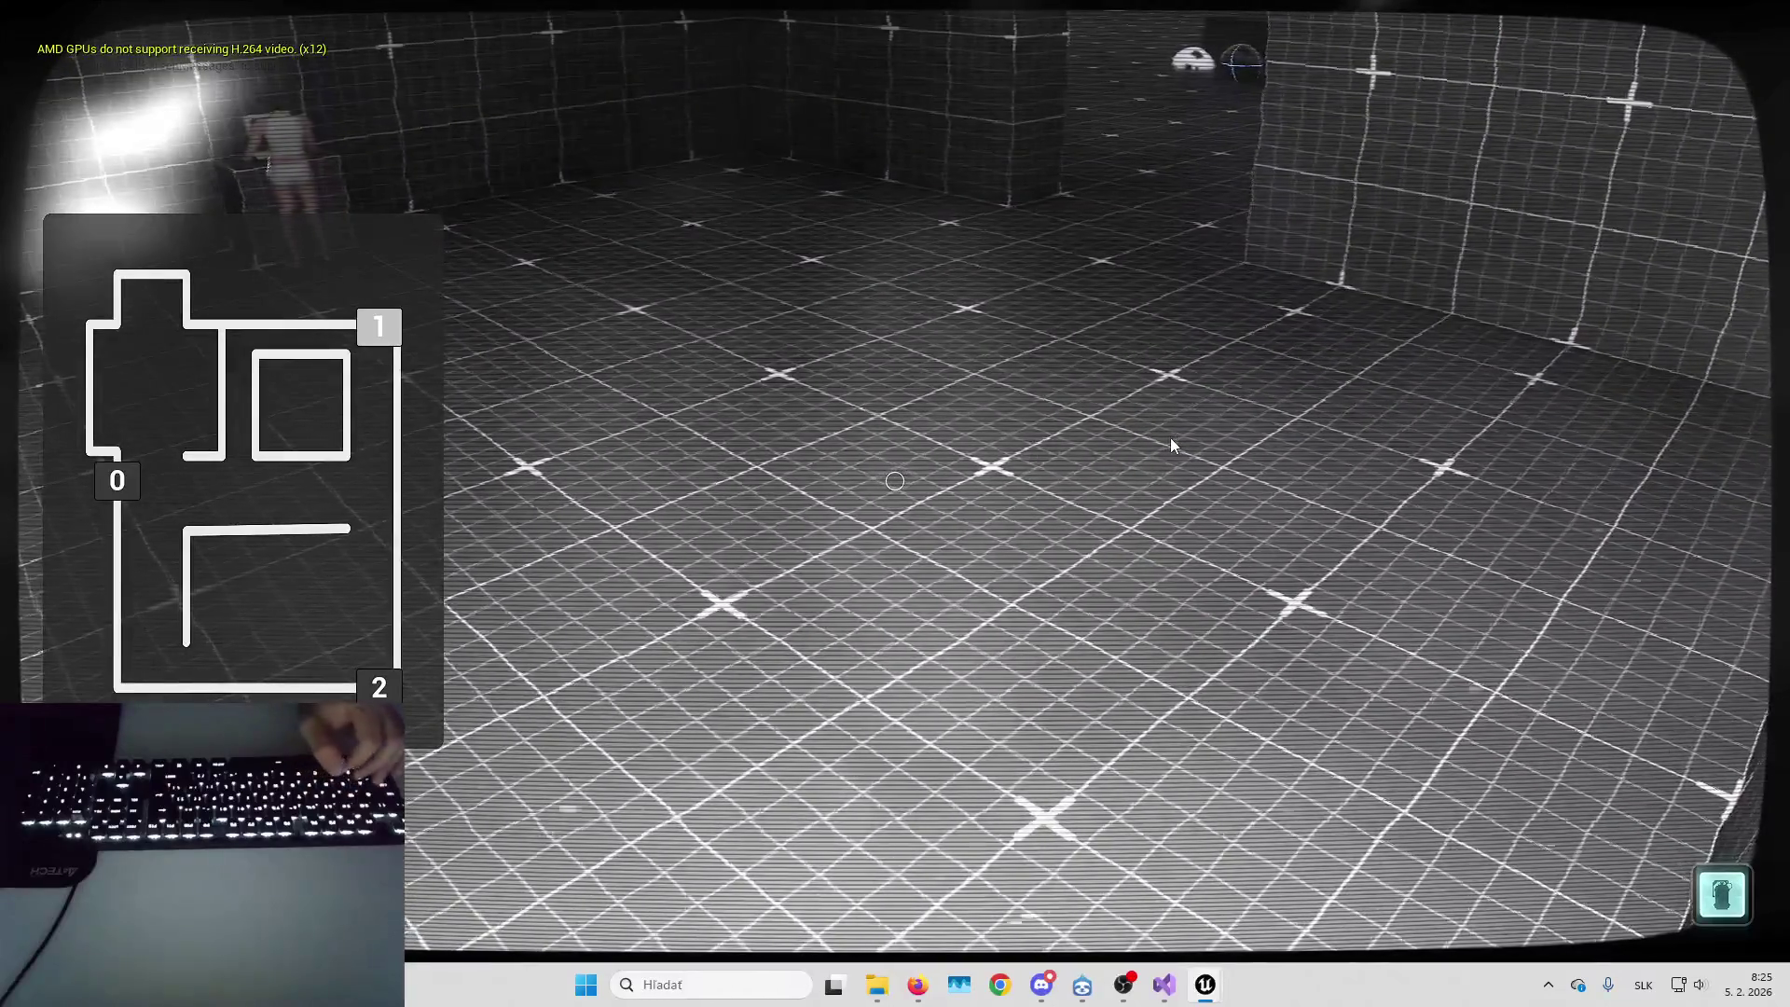
key("w")
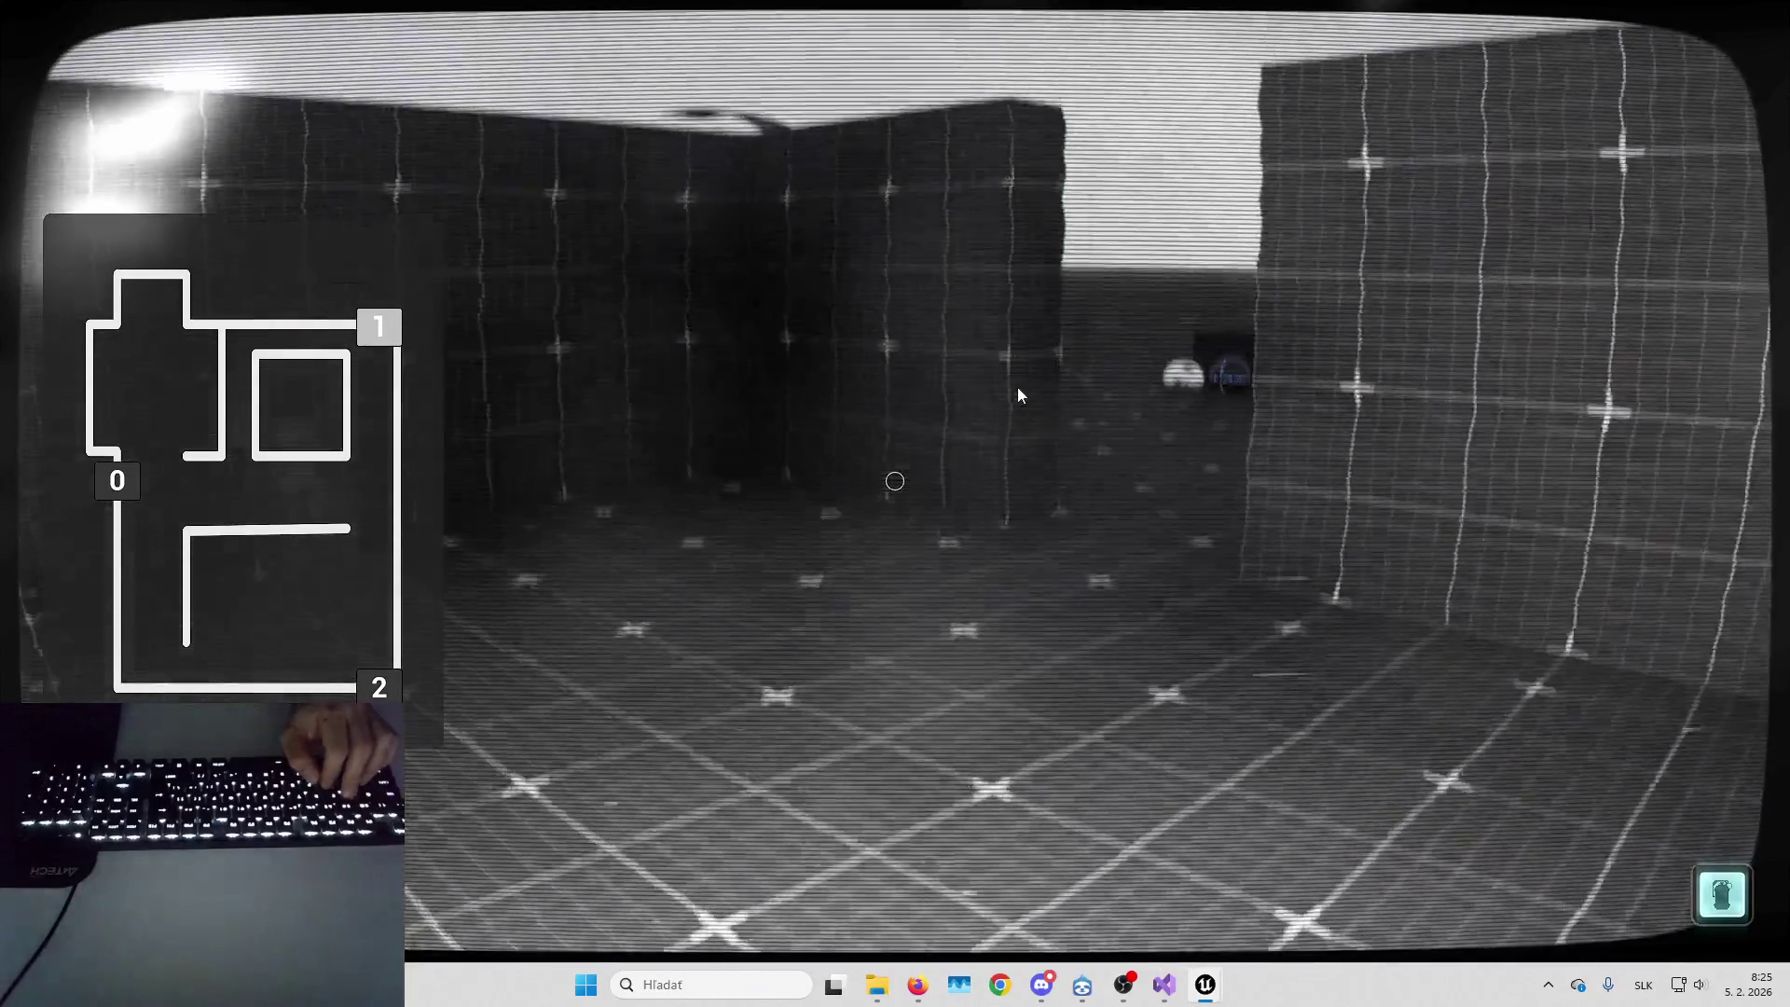
key("w")
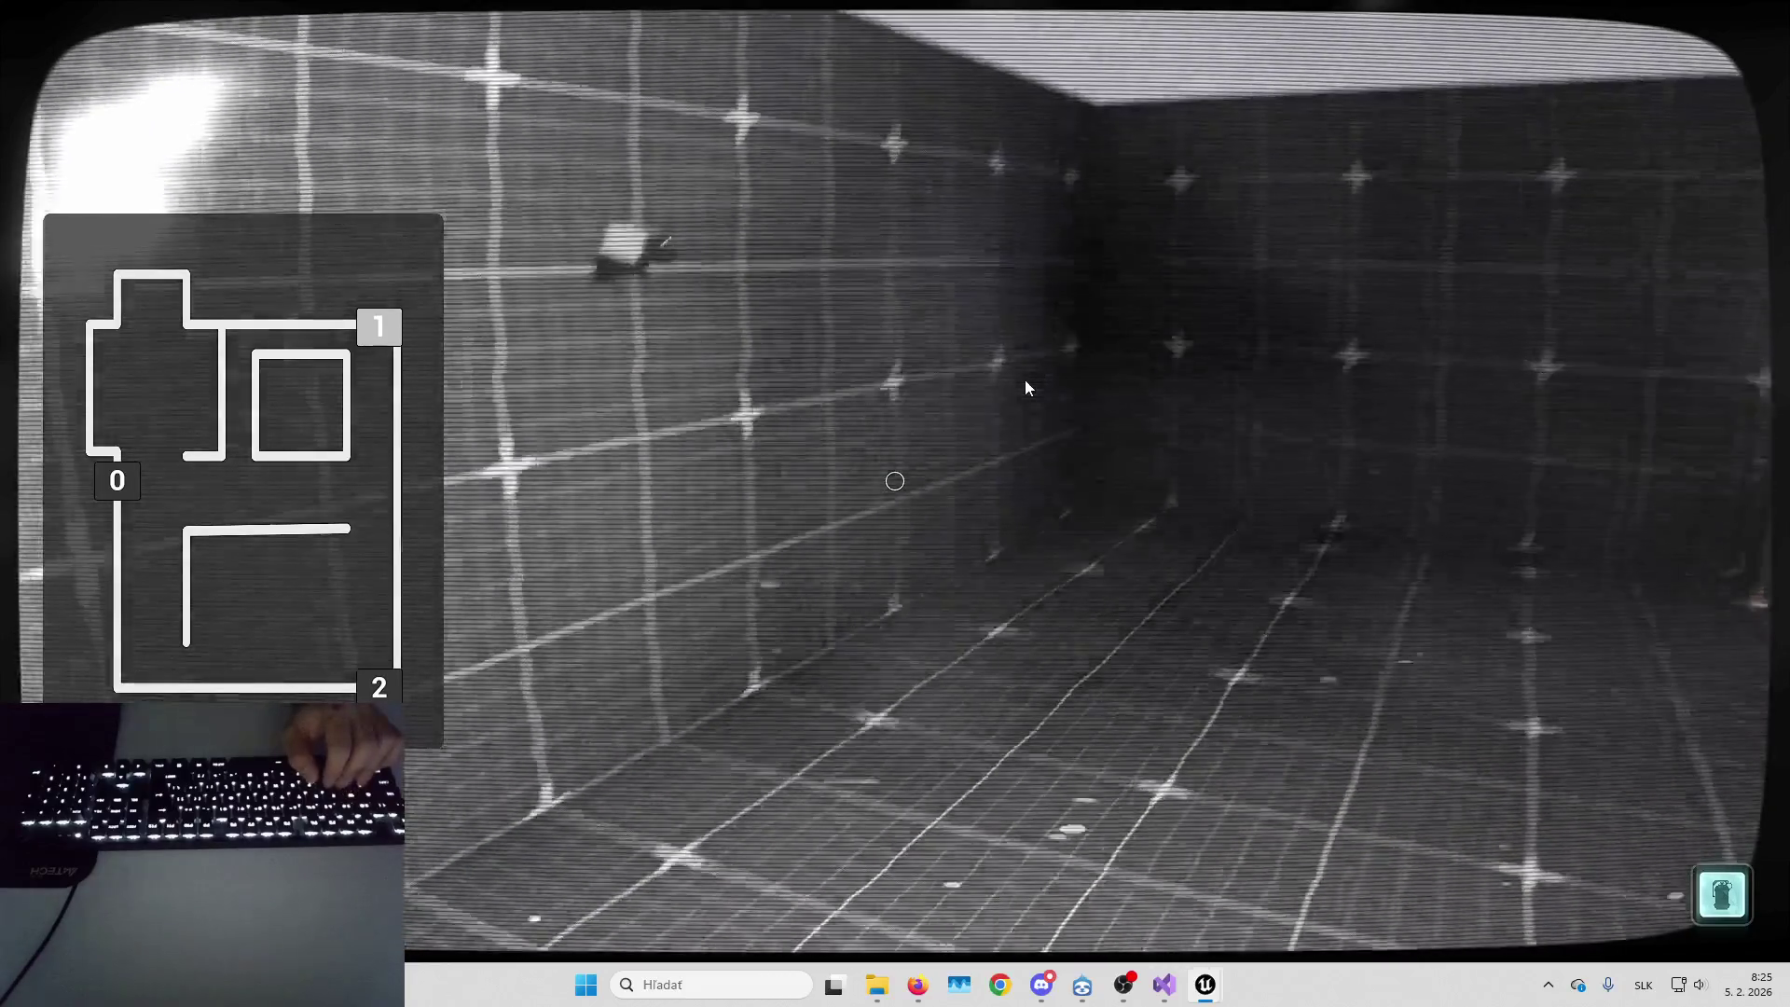
Switch the feed back and forth between cameras 0 and 1
key("0")
key("1")
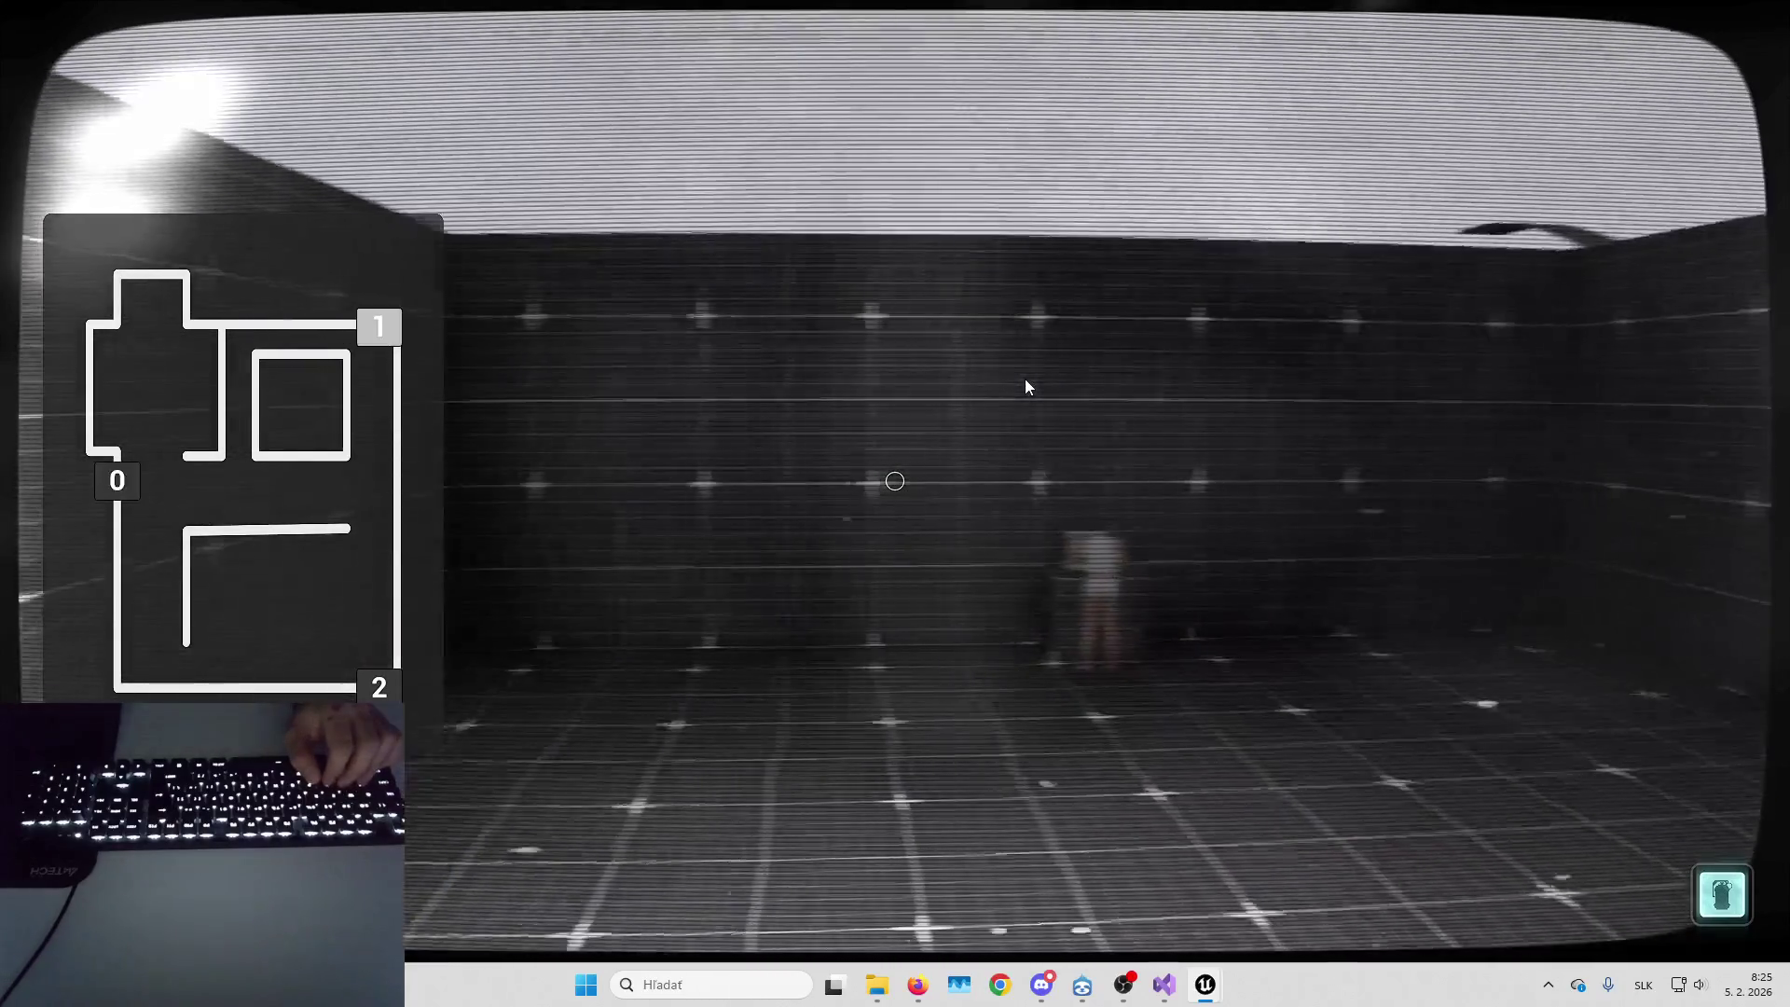
key("0")
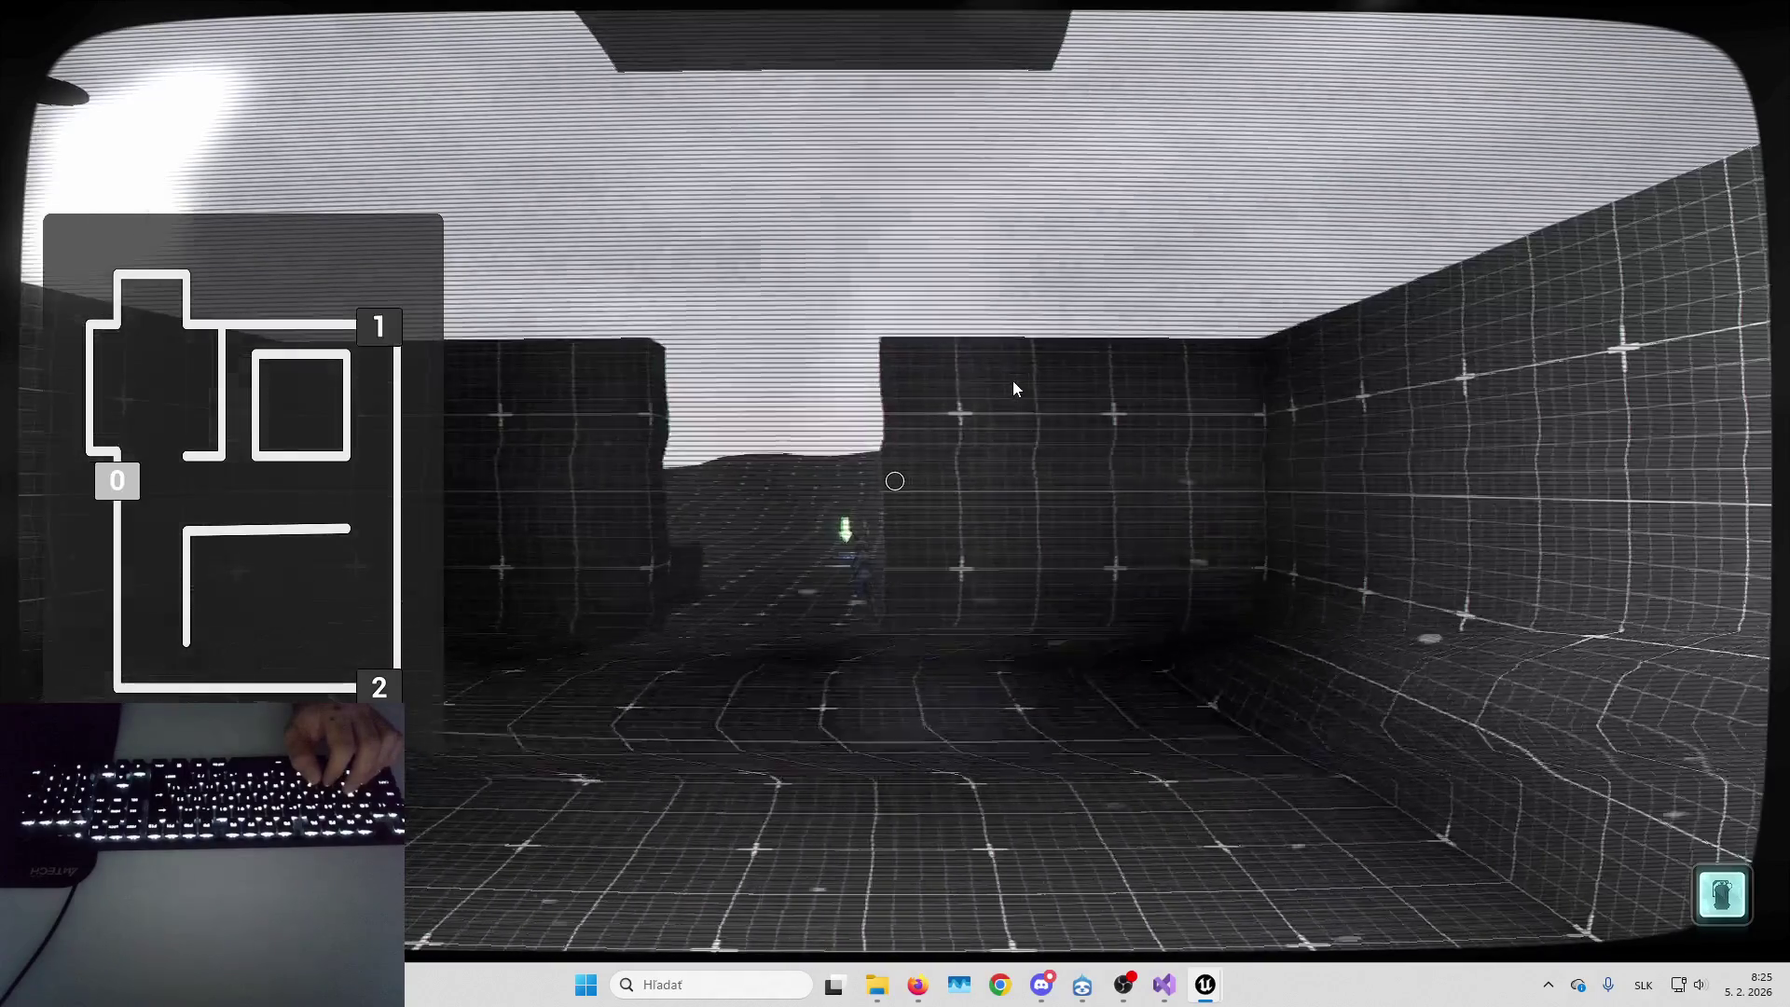
key("1")
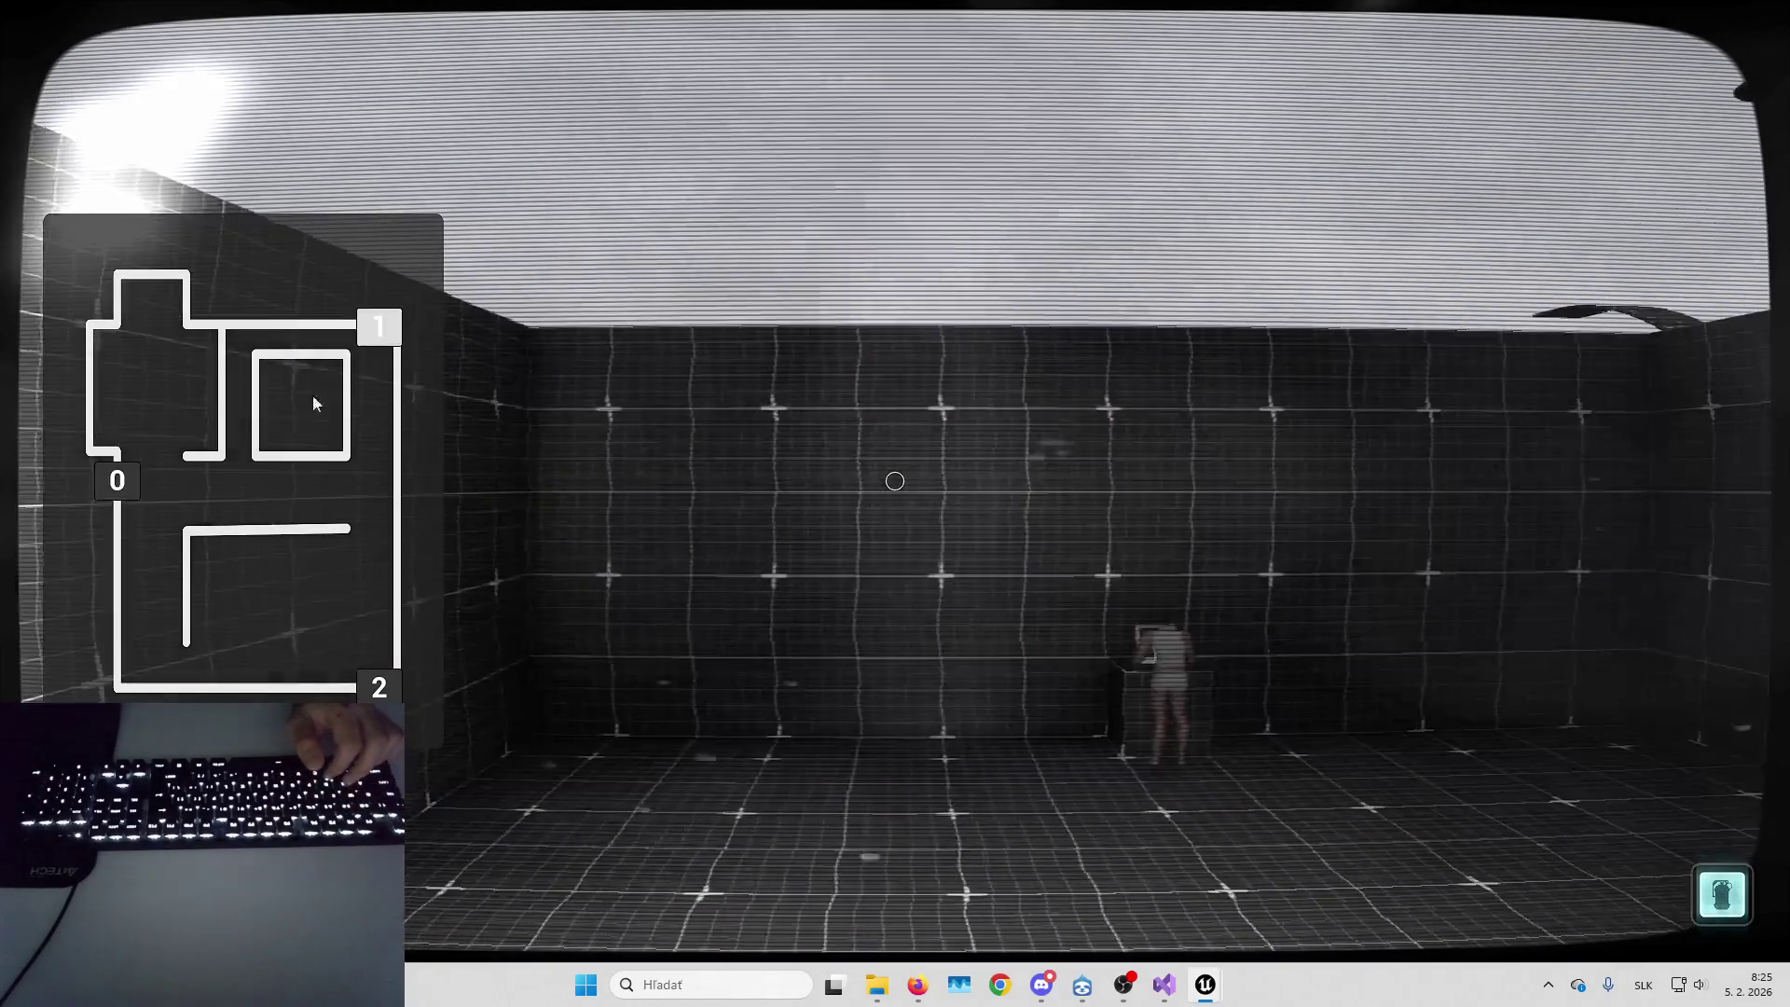
left_click(119, 489)
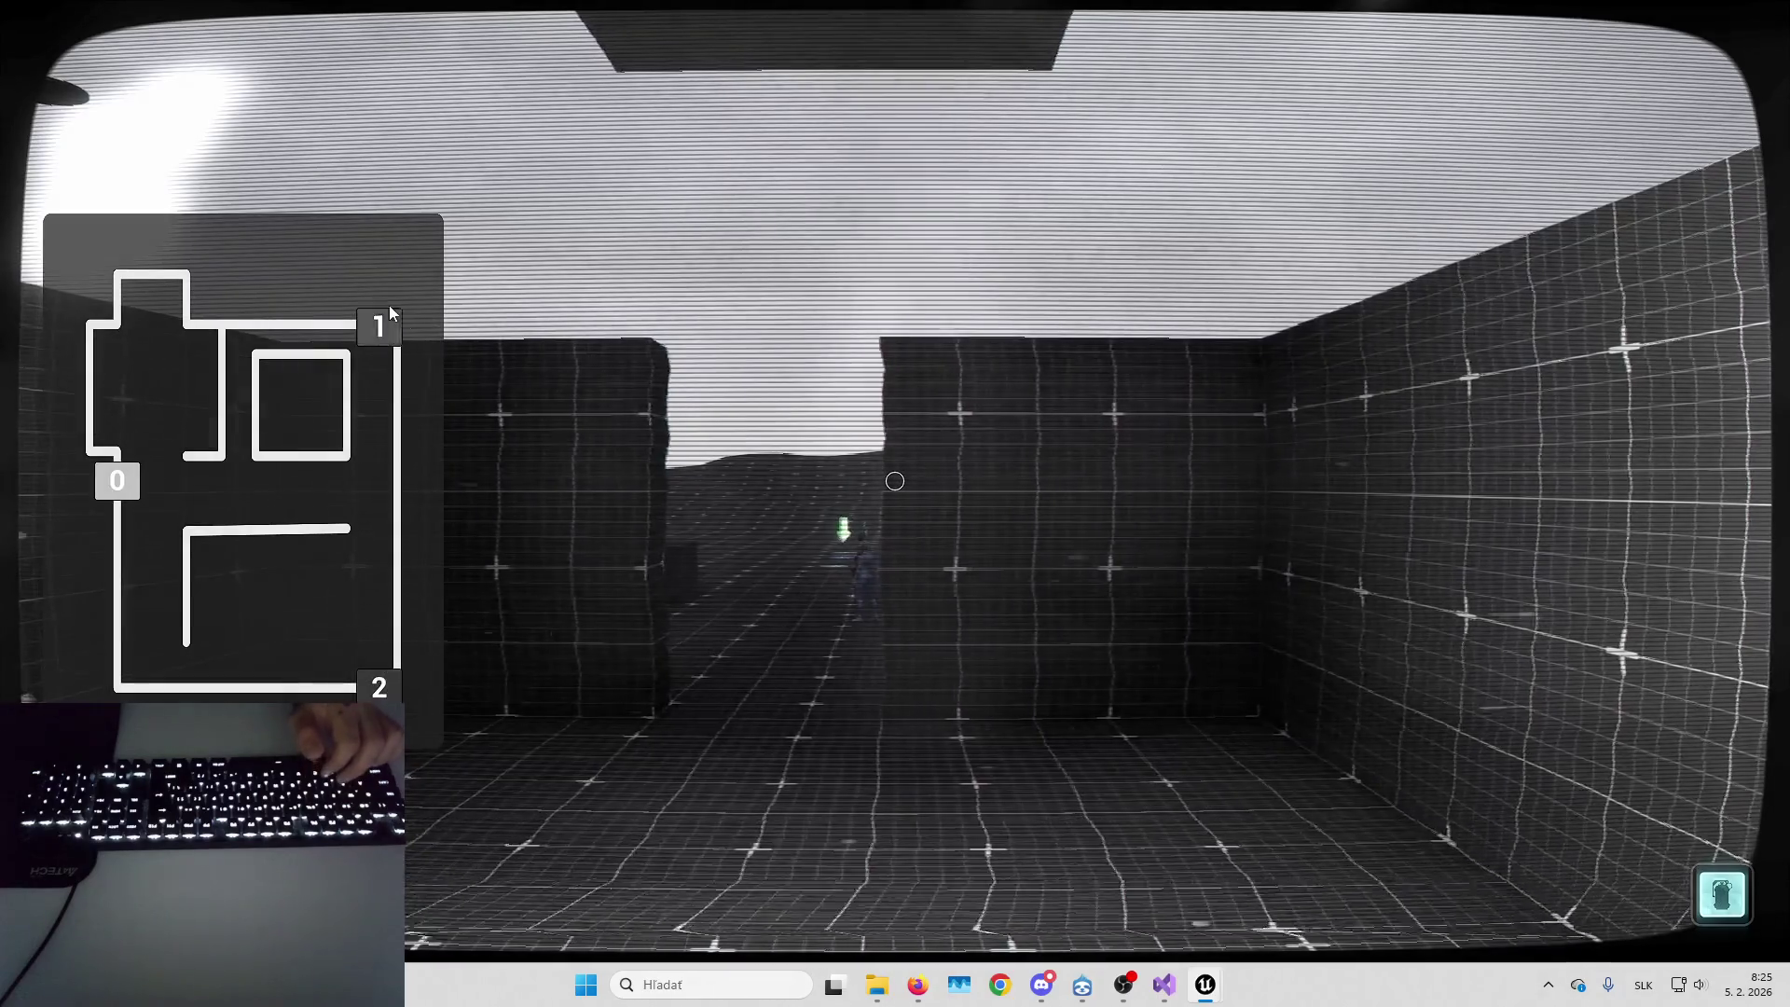
left_click(380, 326)
left_click(118, 481)
key("1")
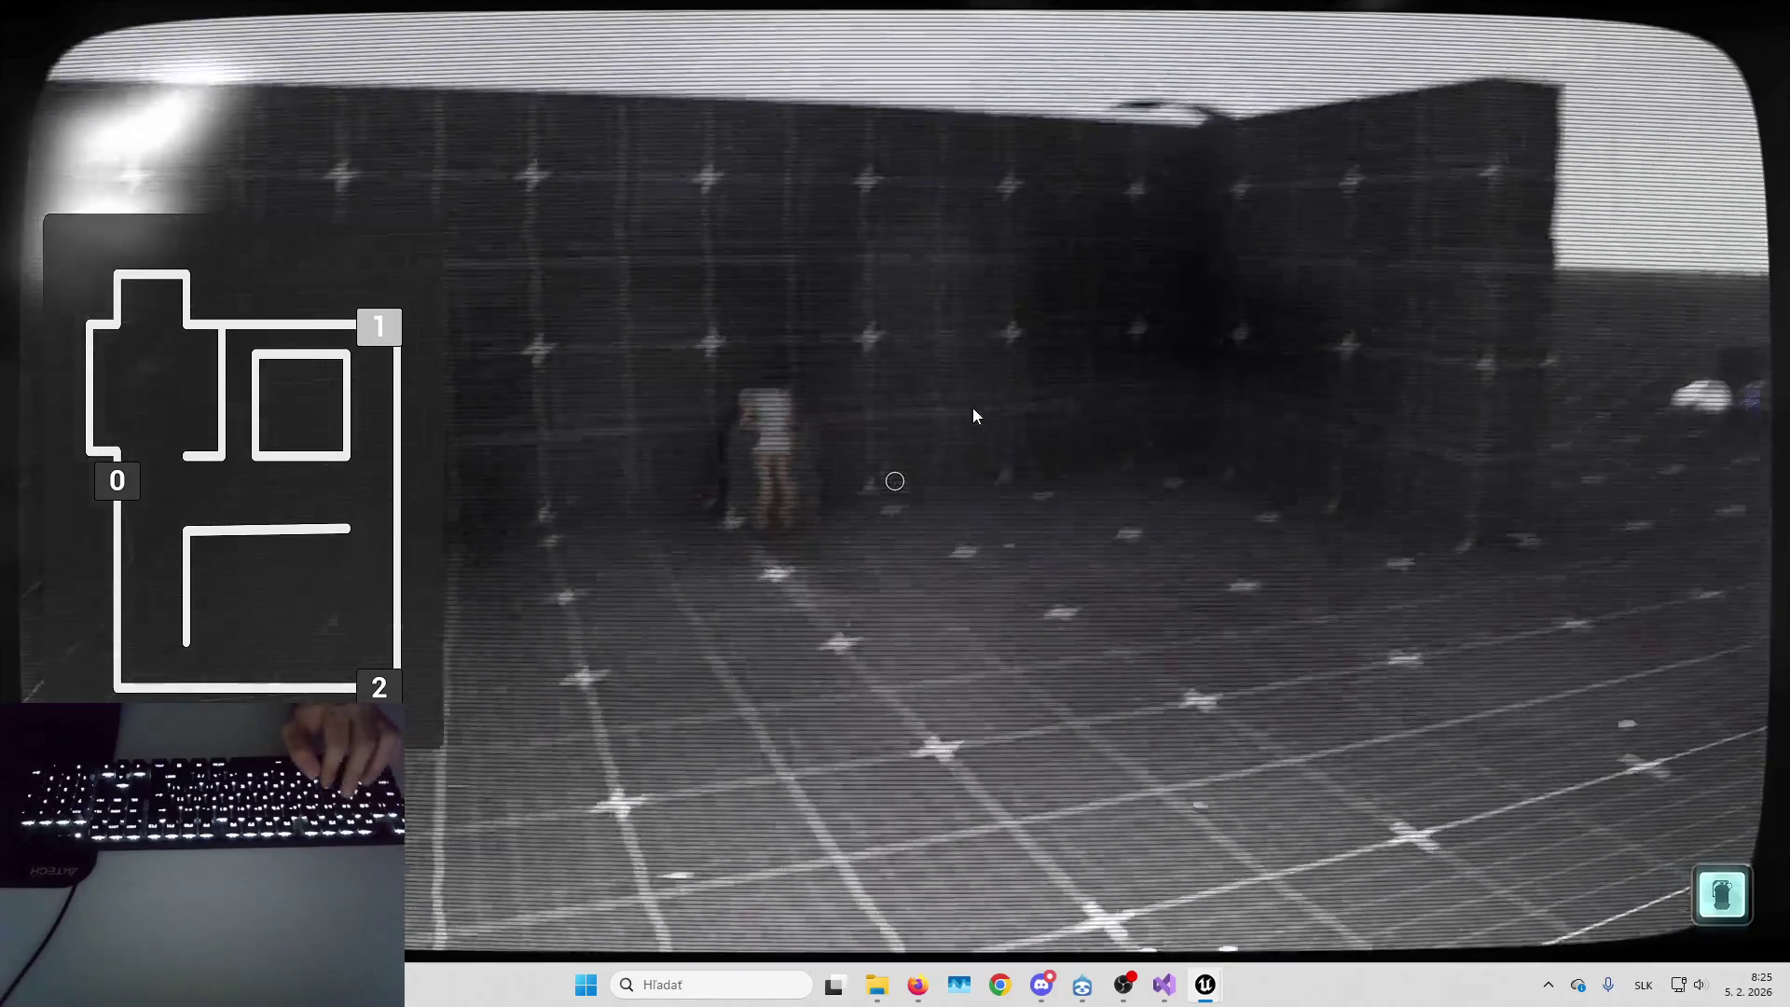
Cycle the camera style to Medium then Debug, return to camera 0, and stop play
key("c")
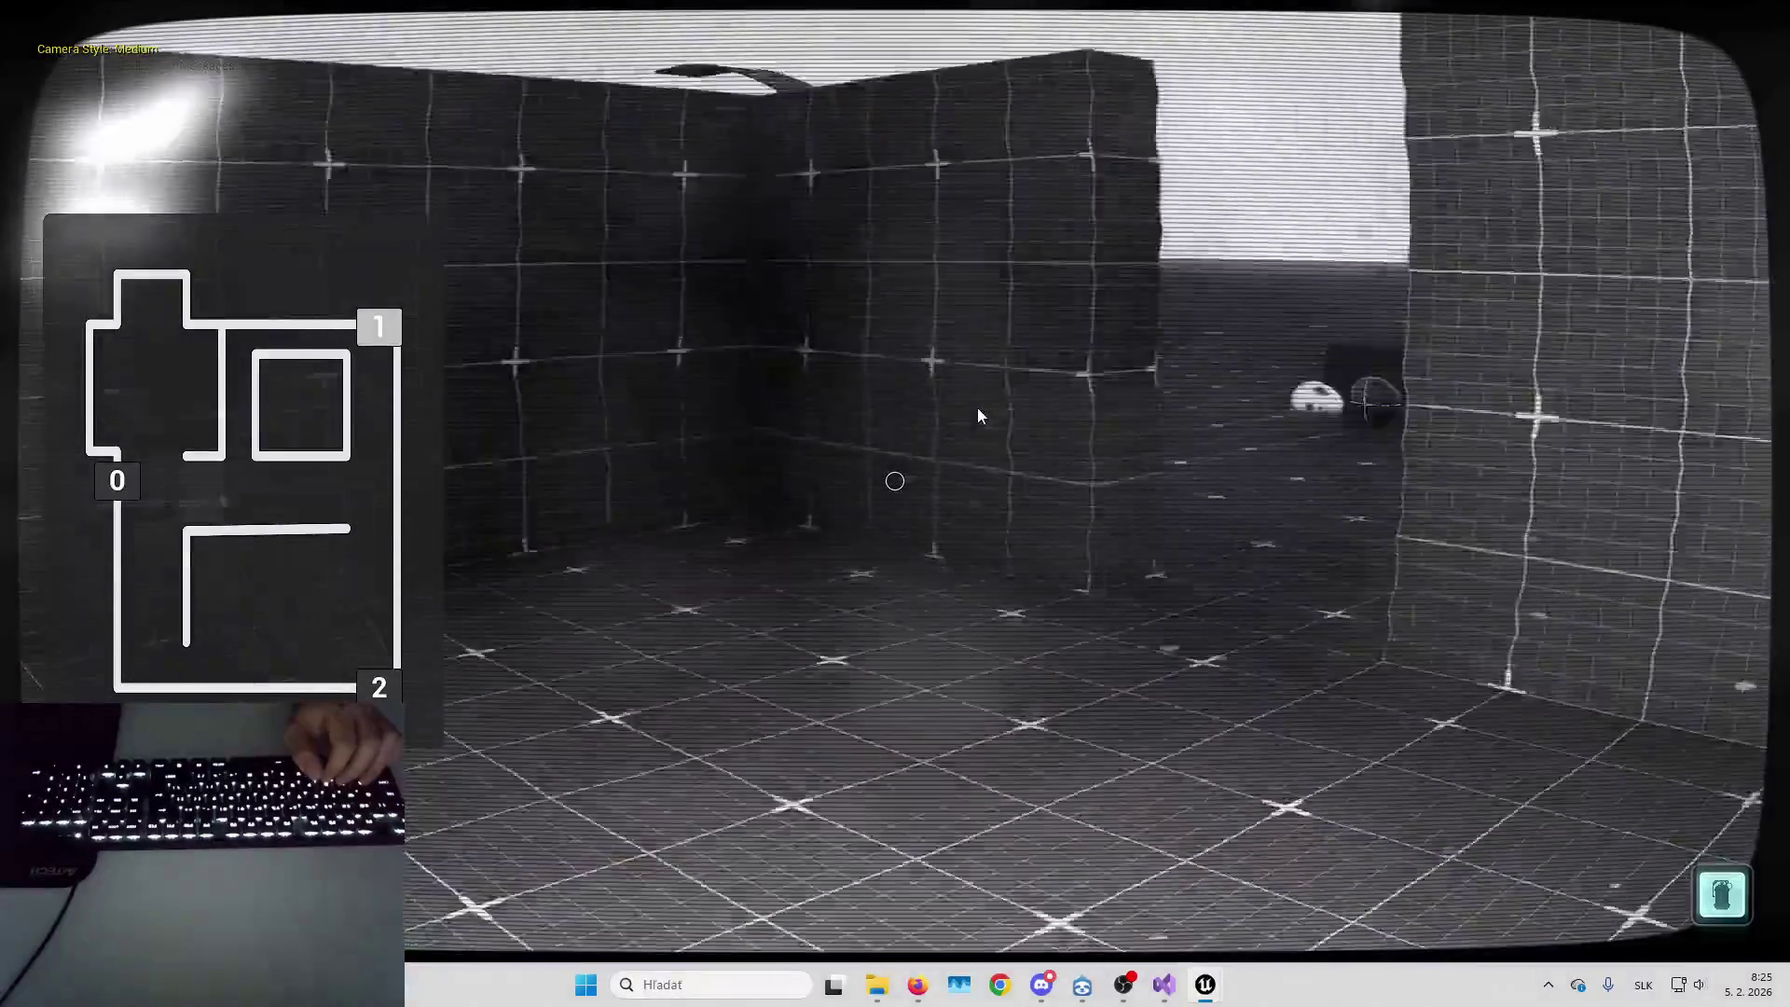
key("c")
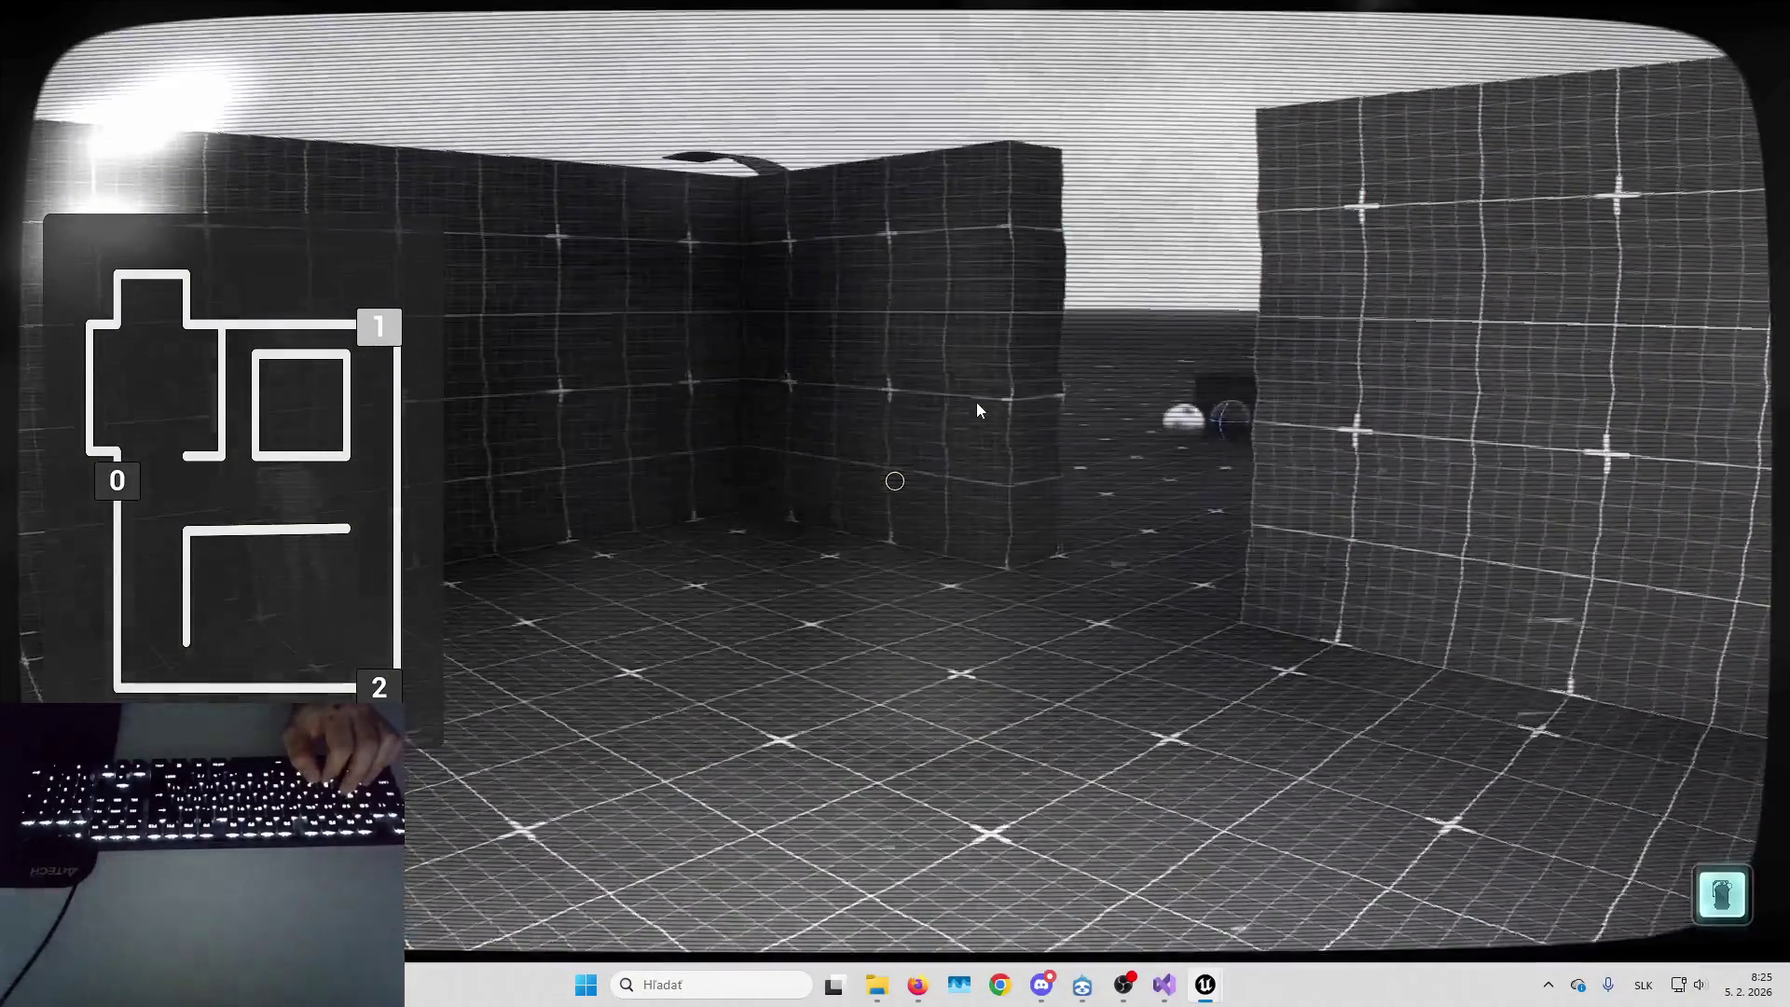
key("0")
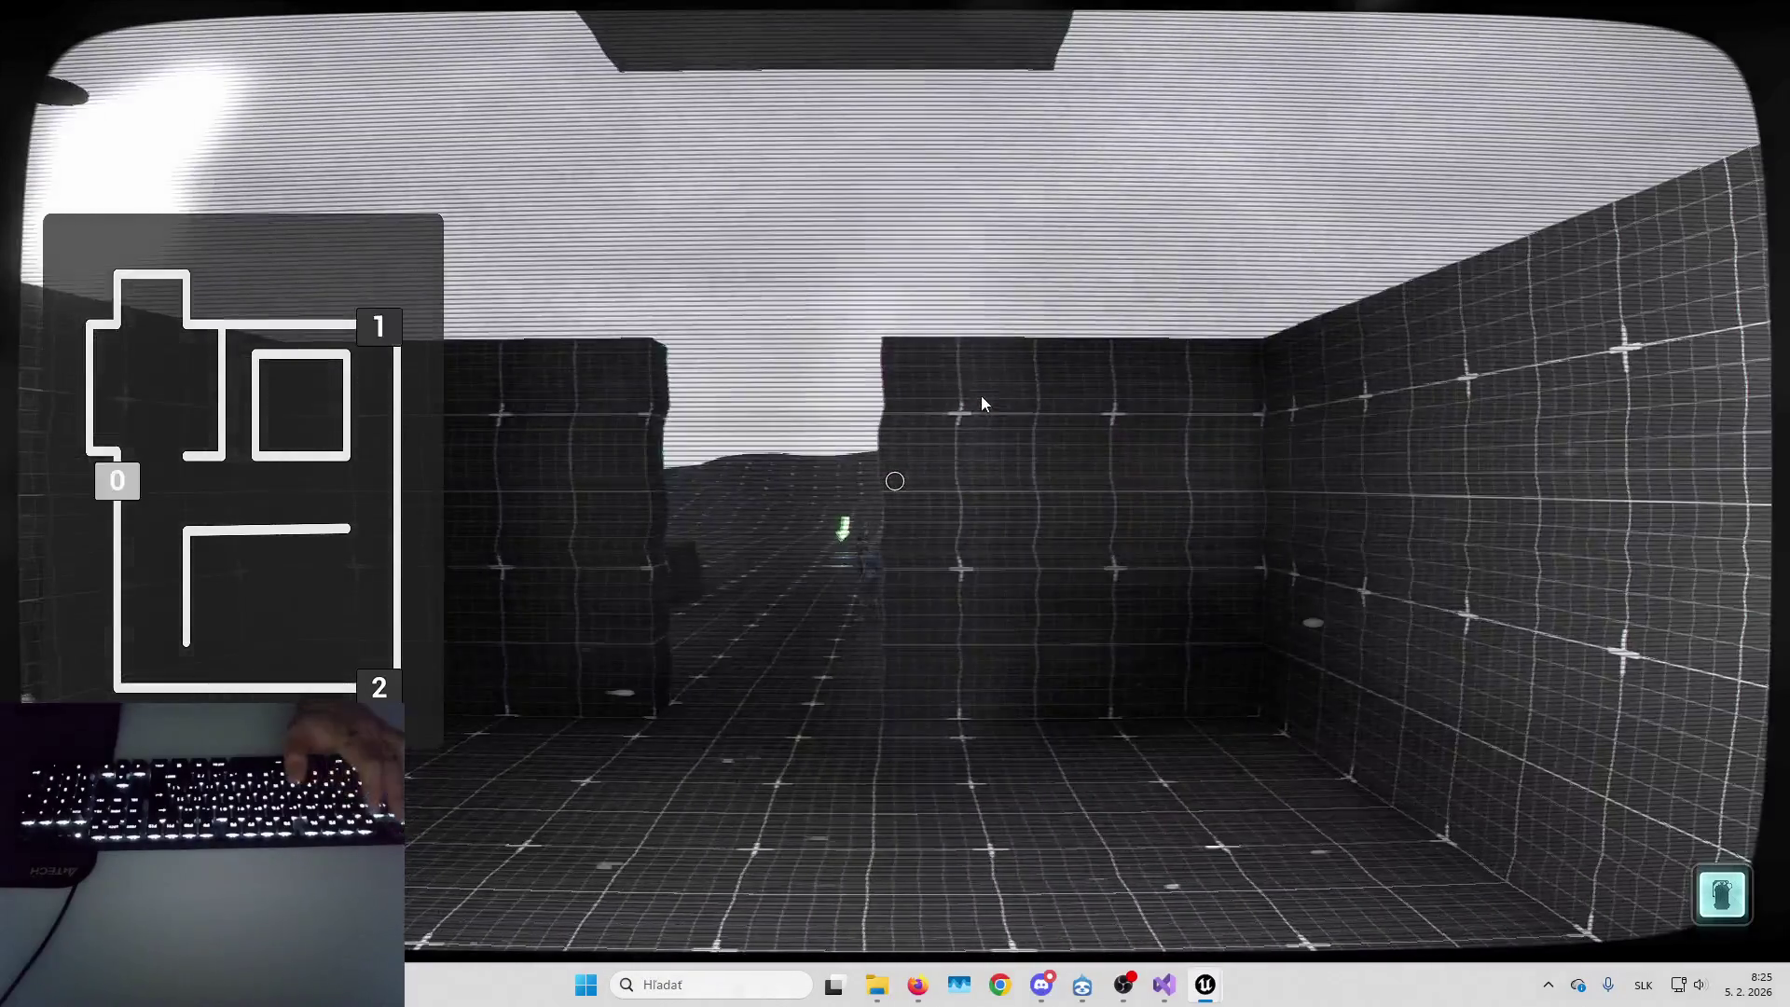
key("Escape")
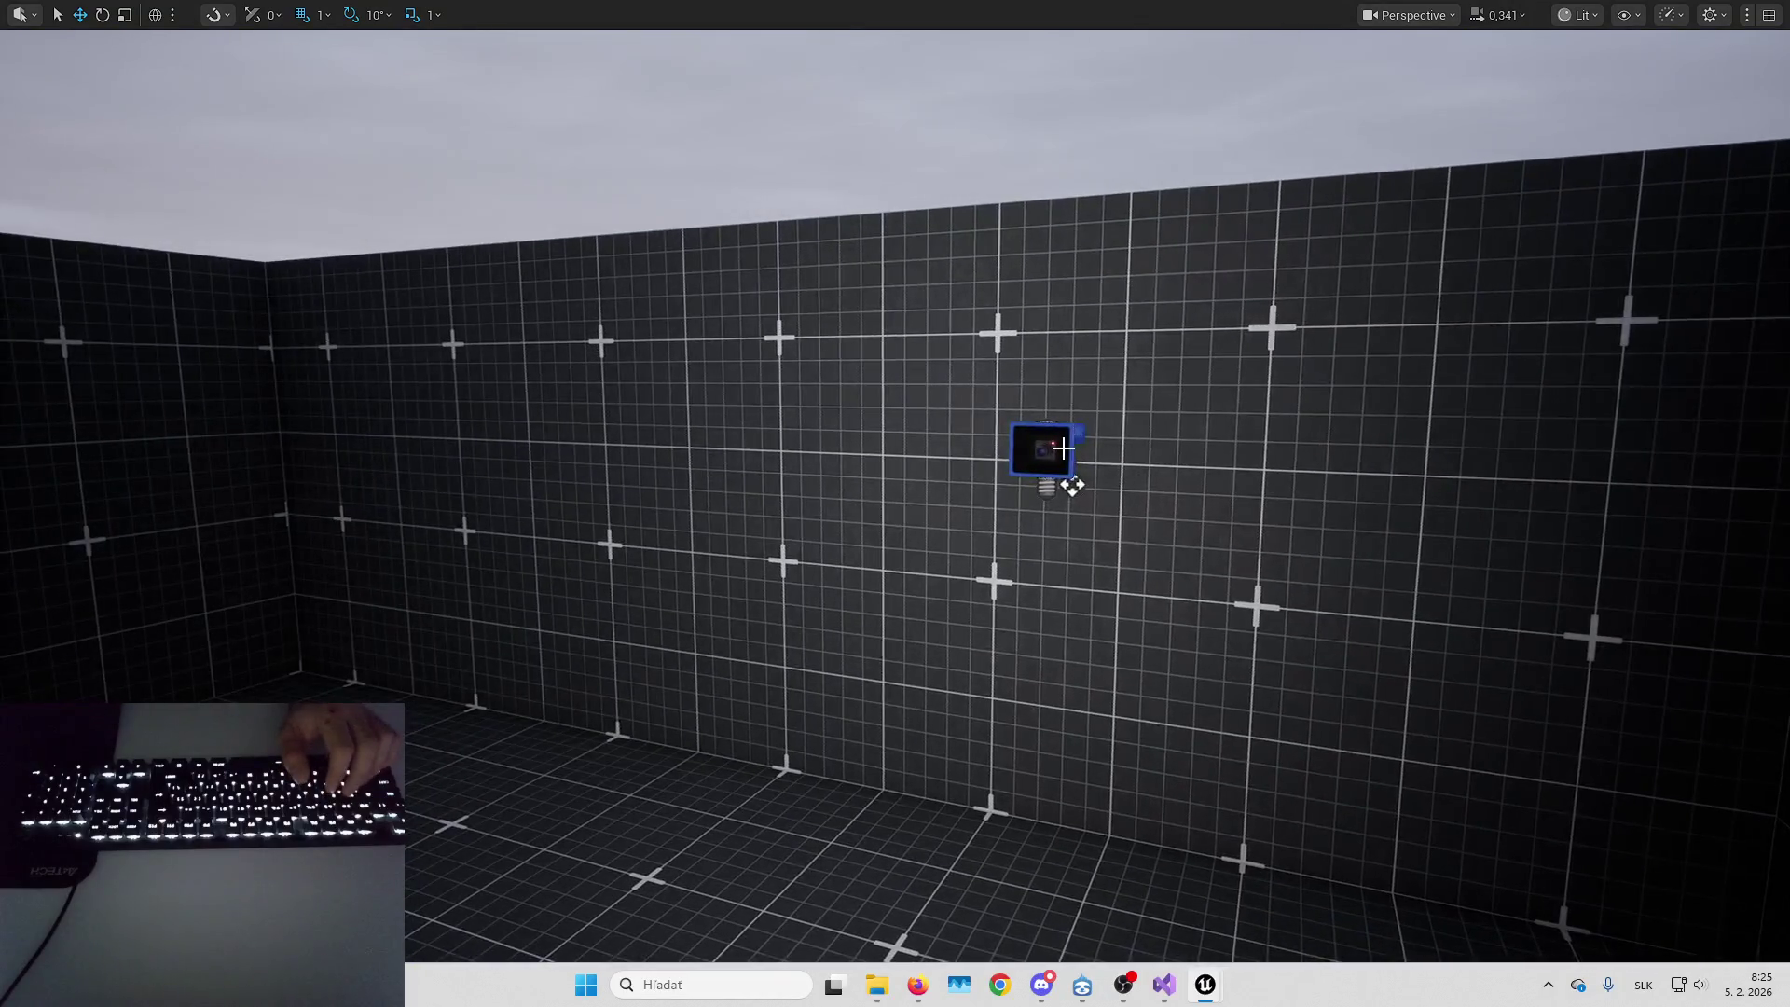
Move the security camera actor from the floor onto the room's wall and frame it in view
scroll(1055, 449, "up", 10)
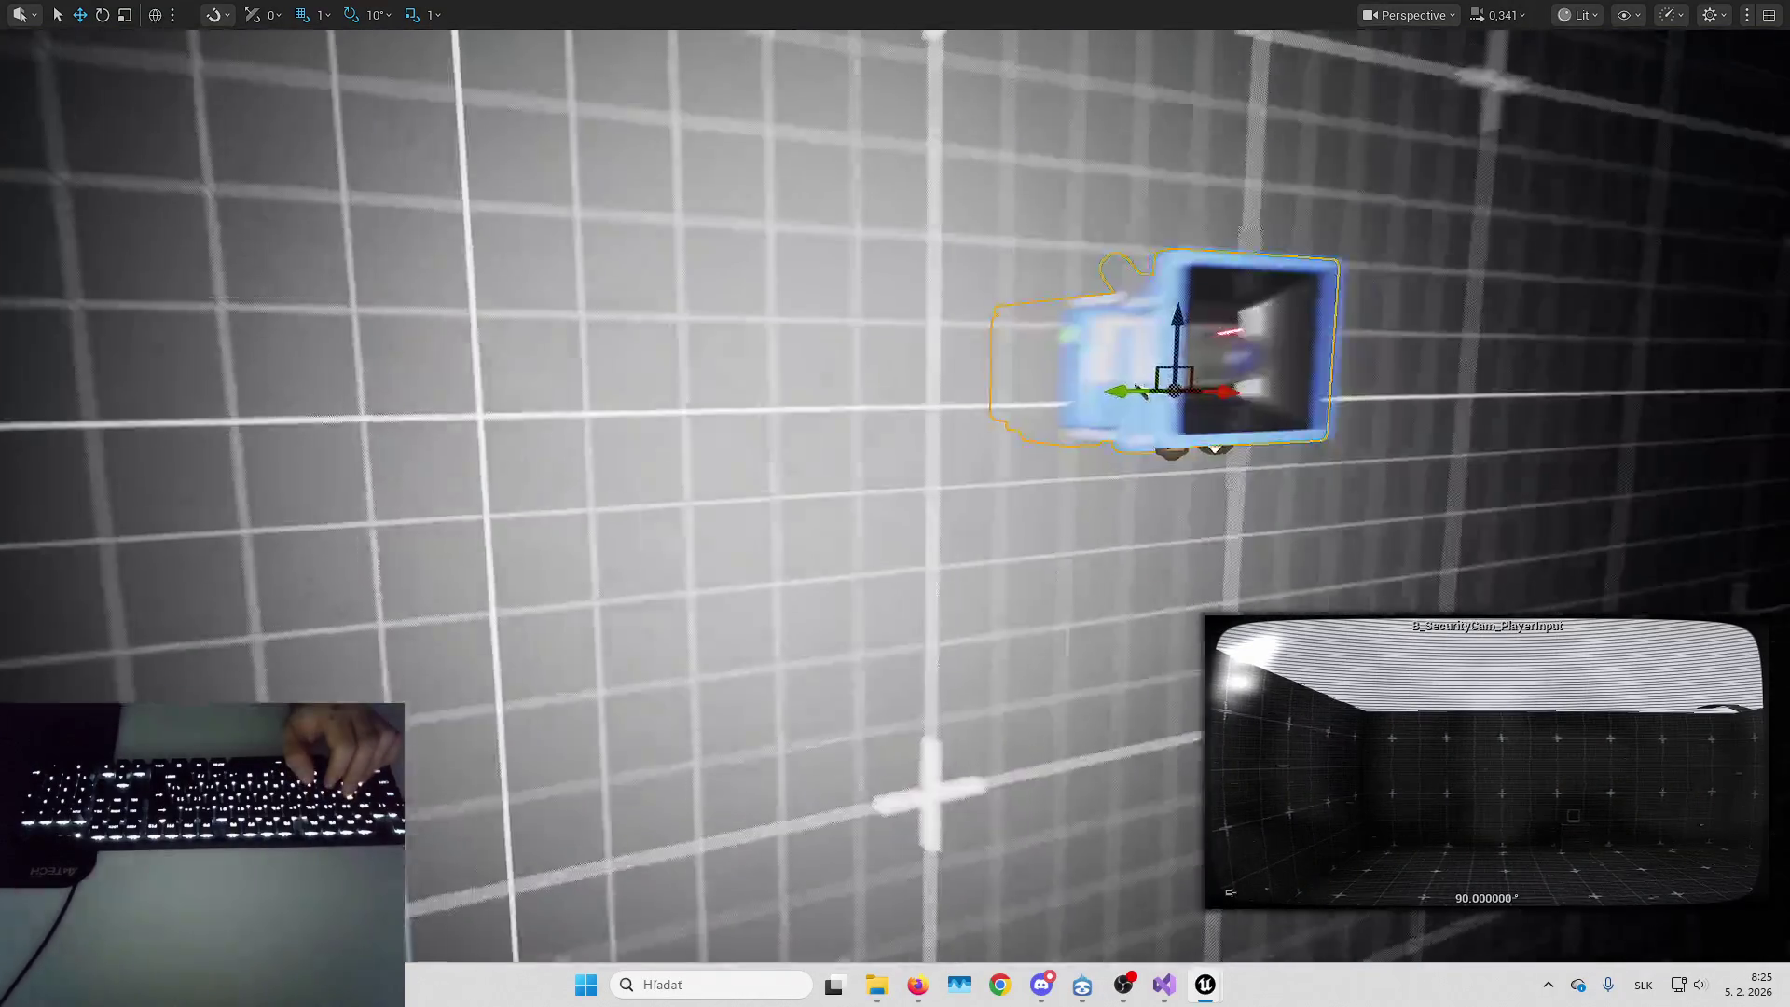
scroll(1161, 436, "down", 15)
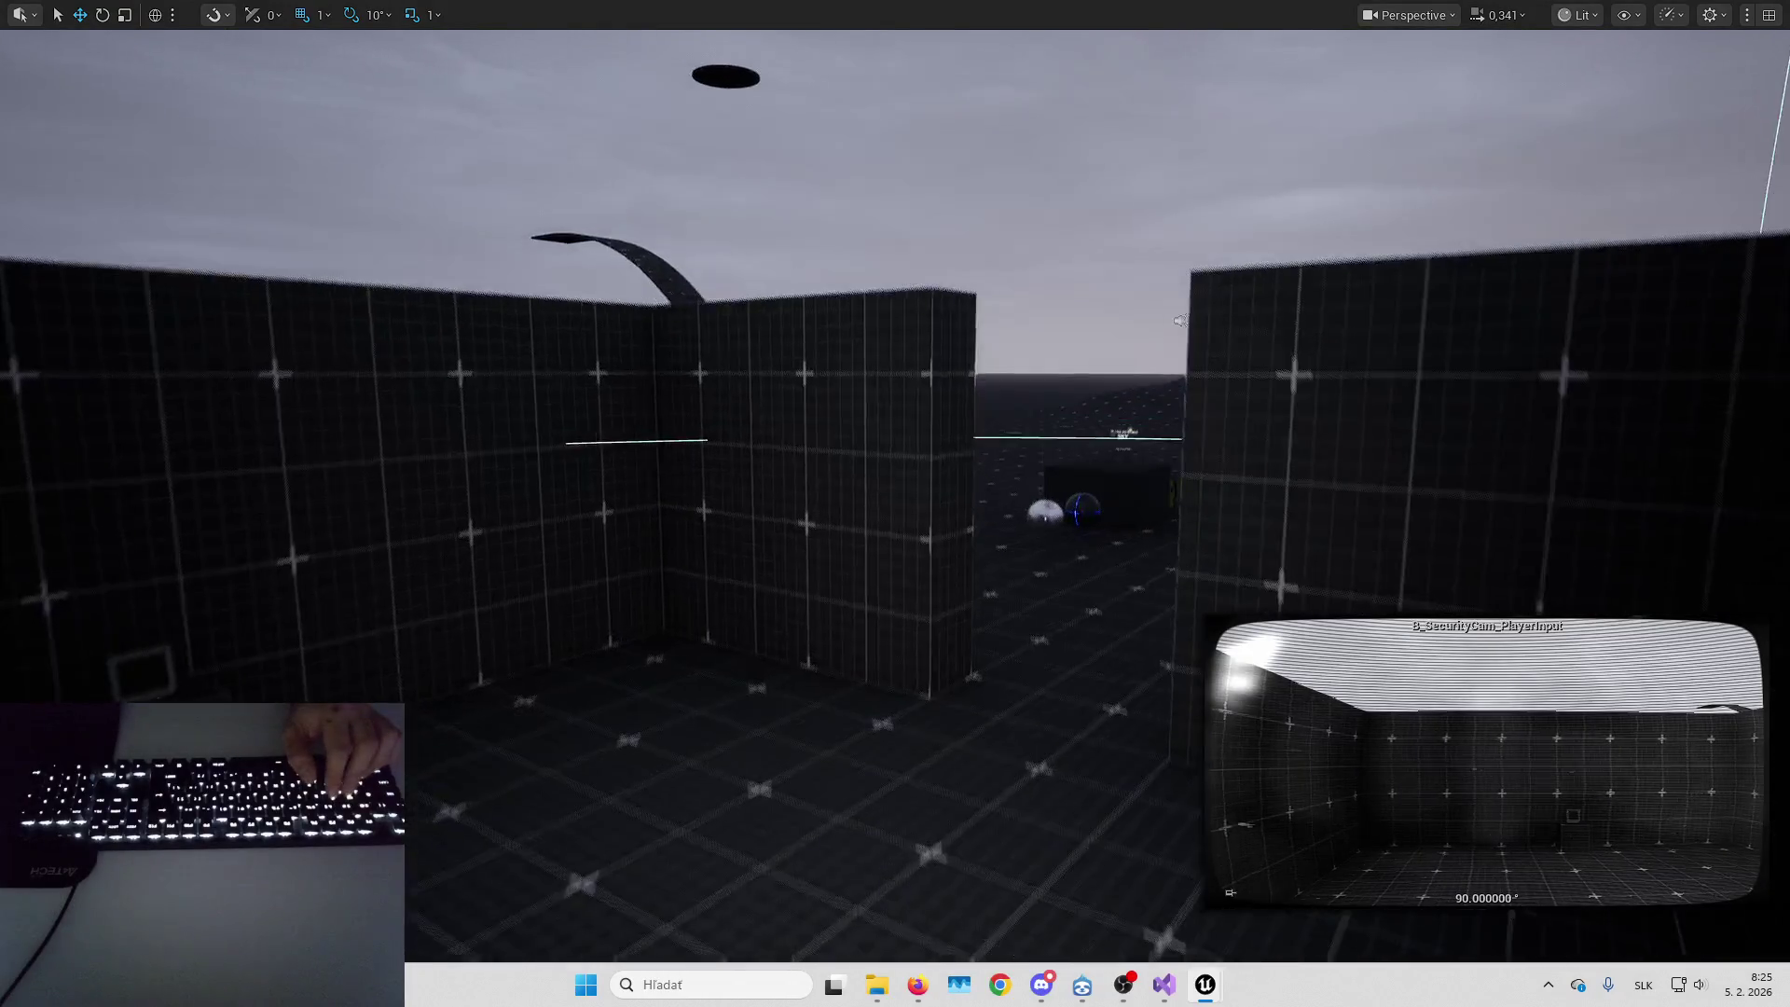
mouse_move(1315, 584)
left_mouse_down()
mouse_move(1286, 522)
mouse_move(1324, 317)
left_mouse_up()
scroll(1026, 560, "up", 10)
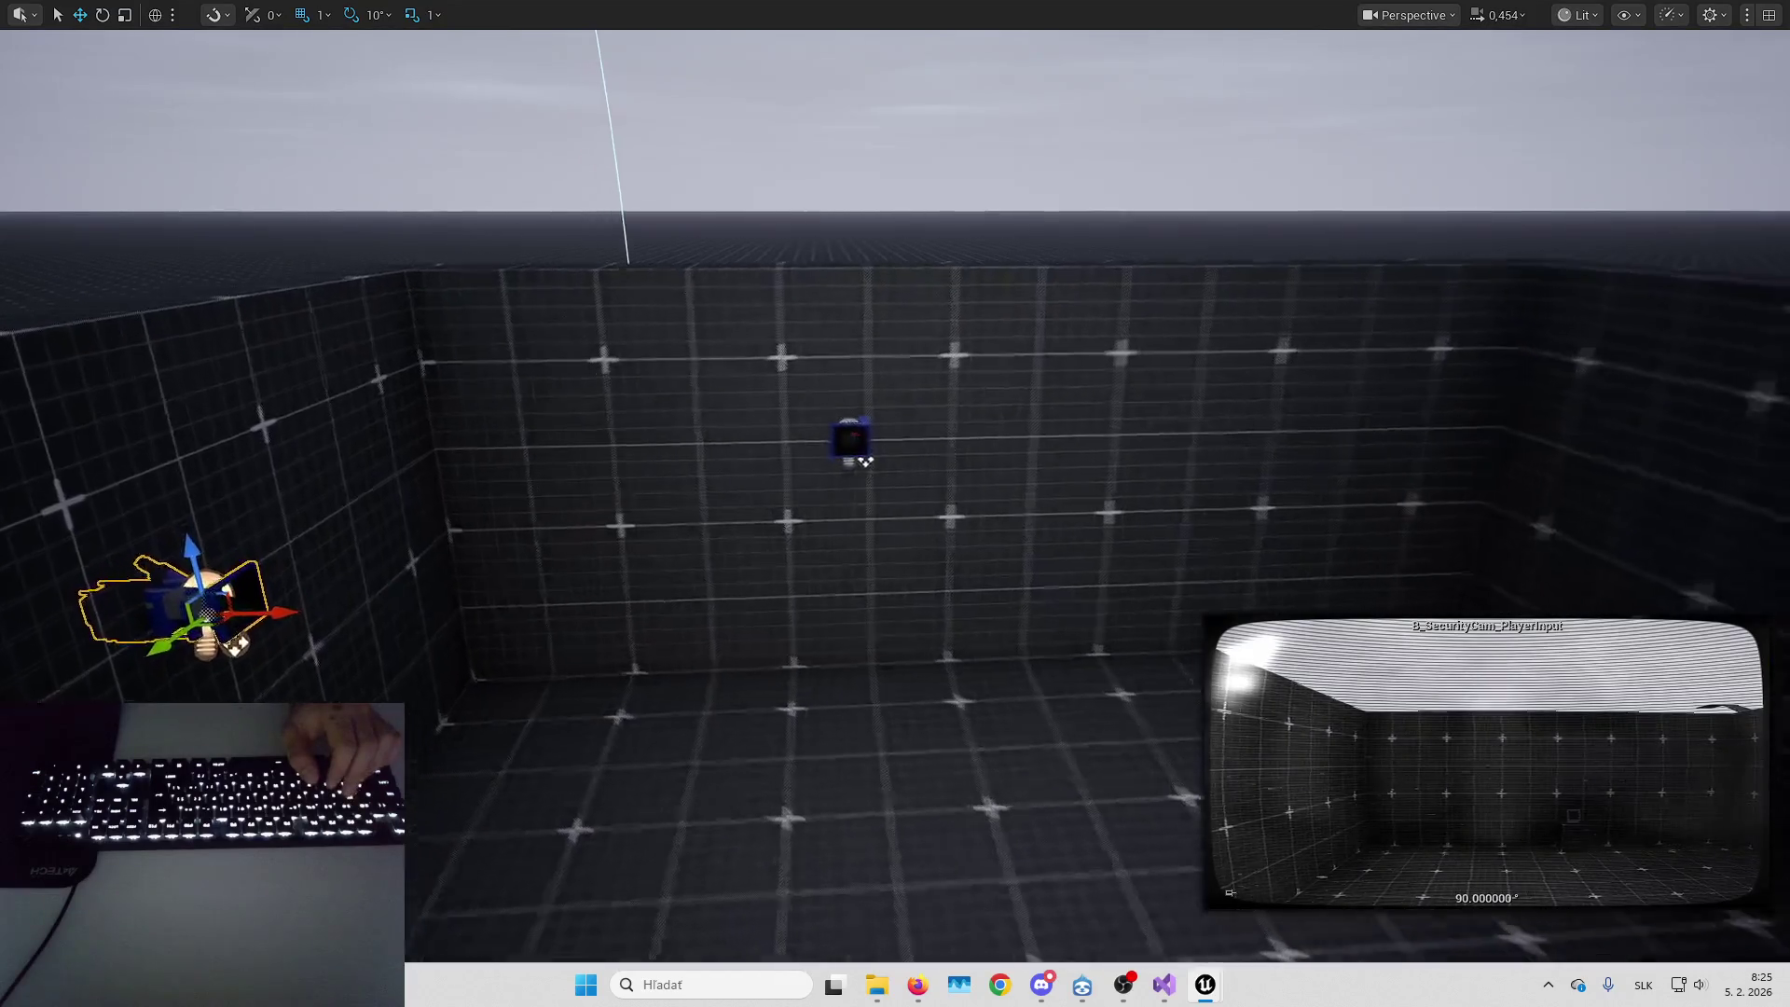
scroll(895, 504, "up", 5)
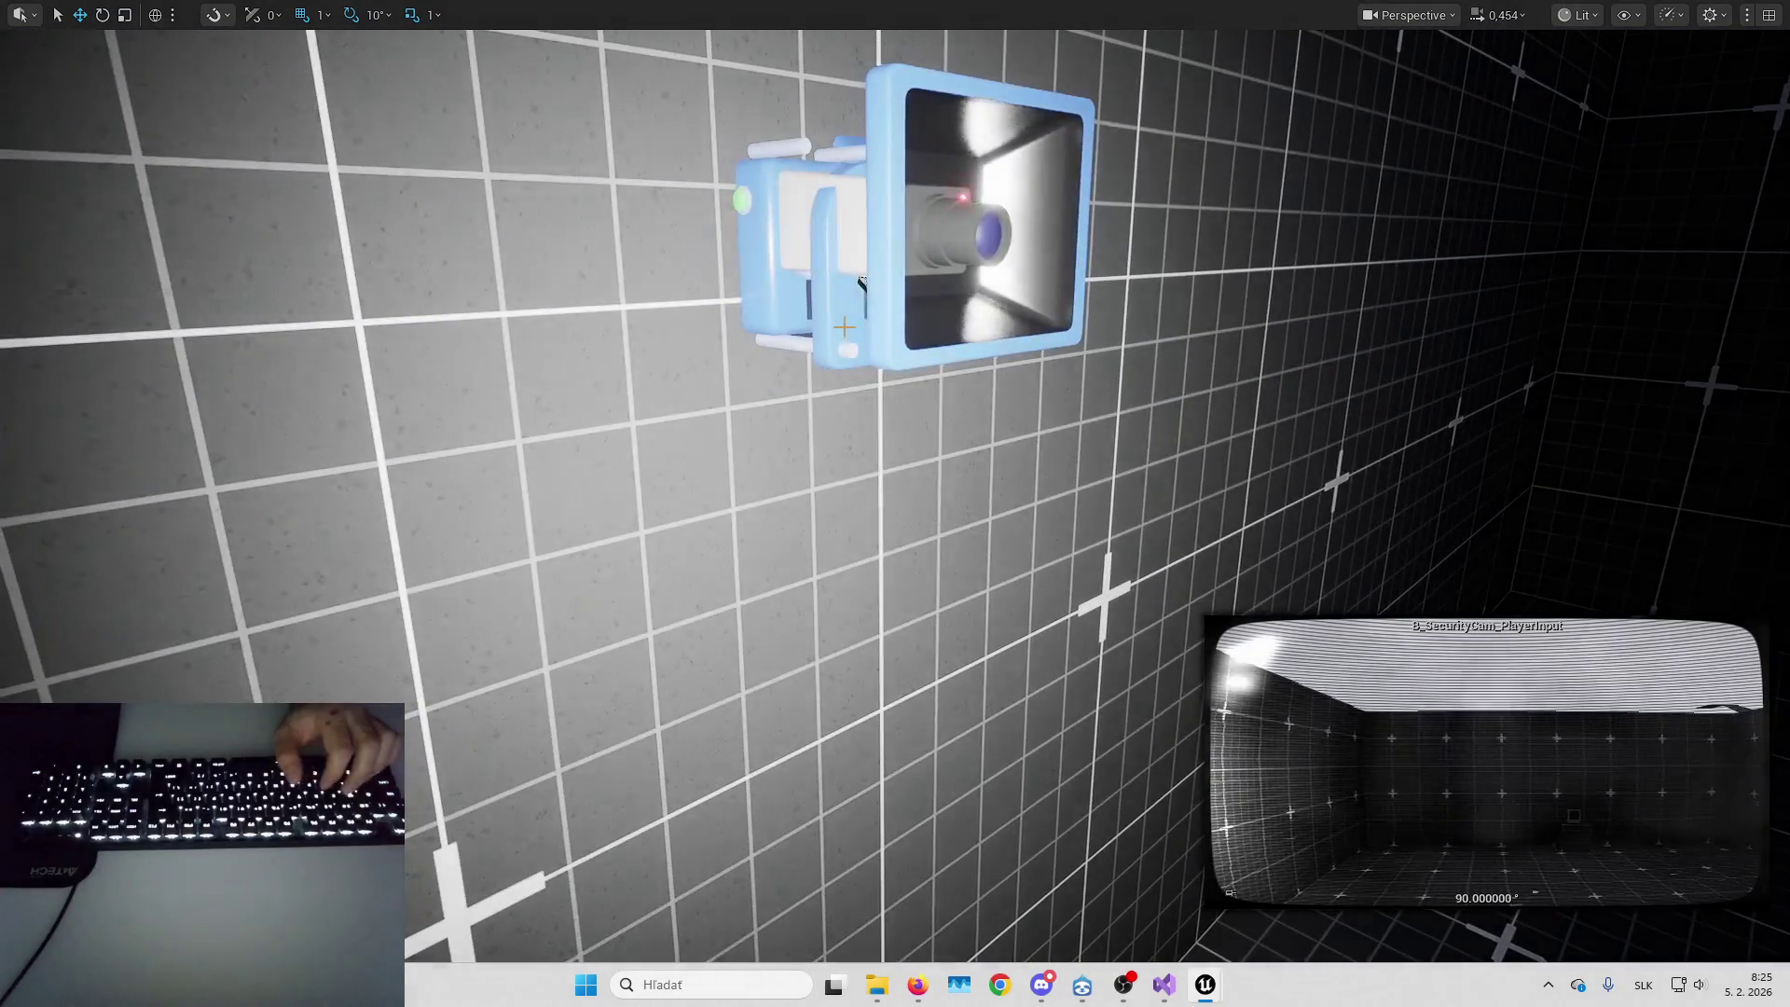
scroll(852, 298, "down", 10)
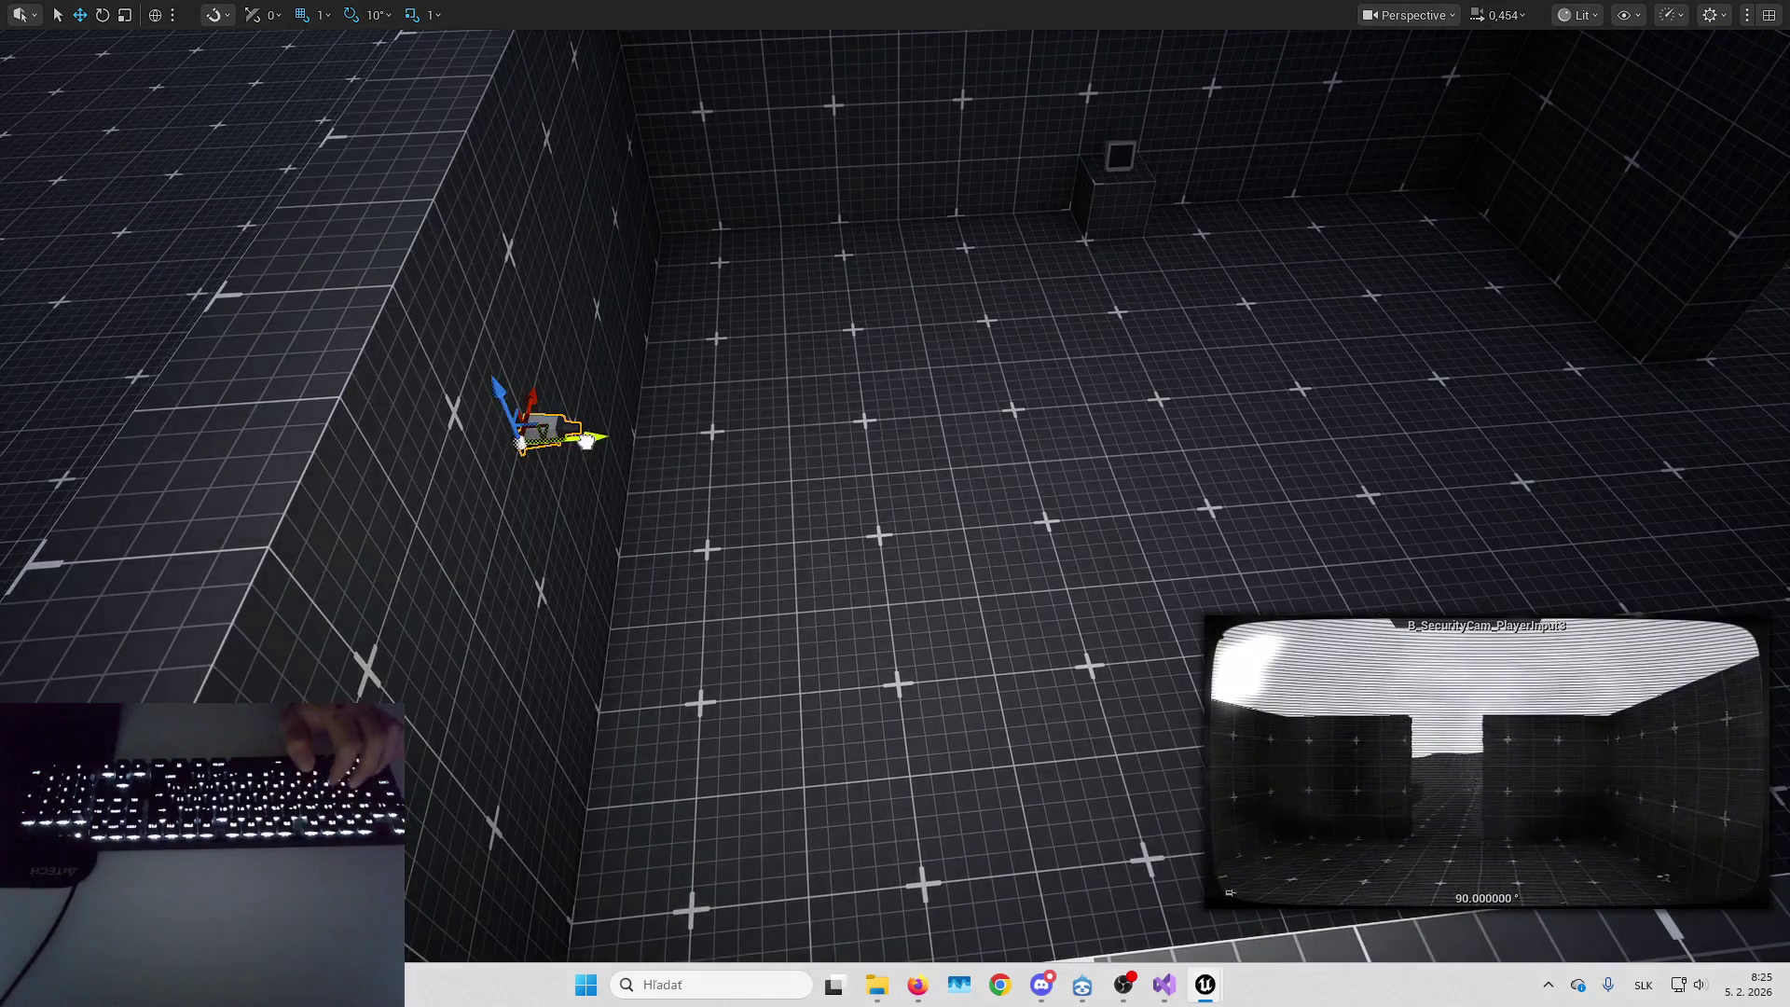
scroll(895, 503, "down", 5)
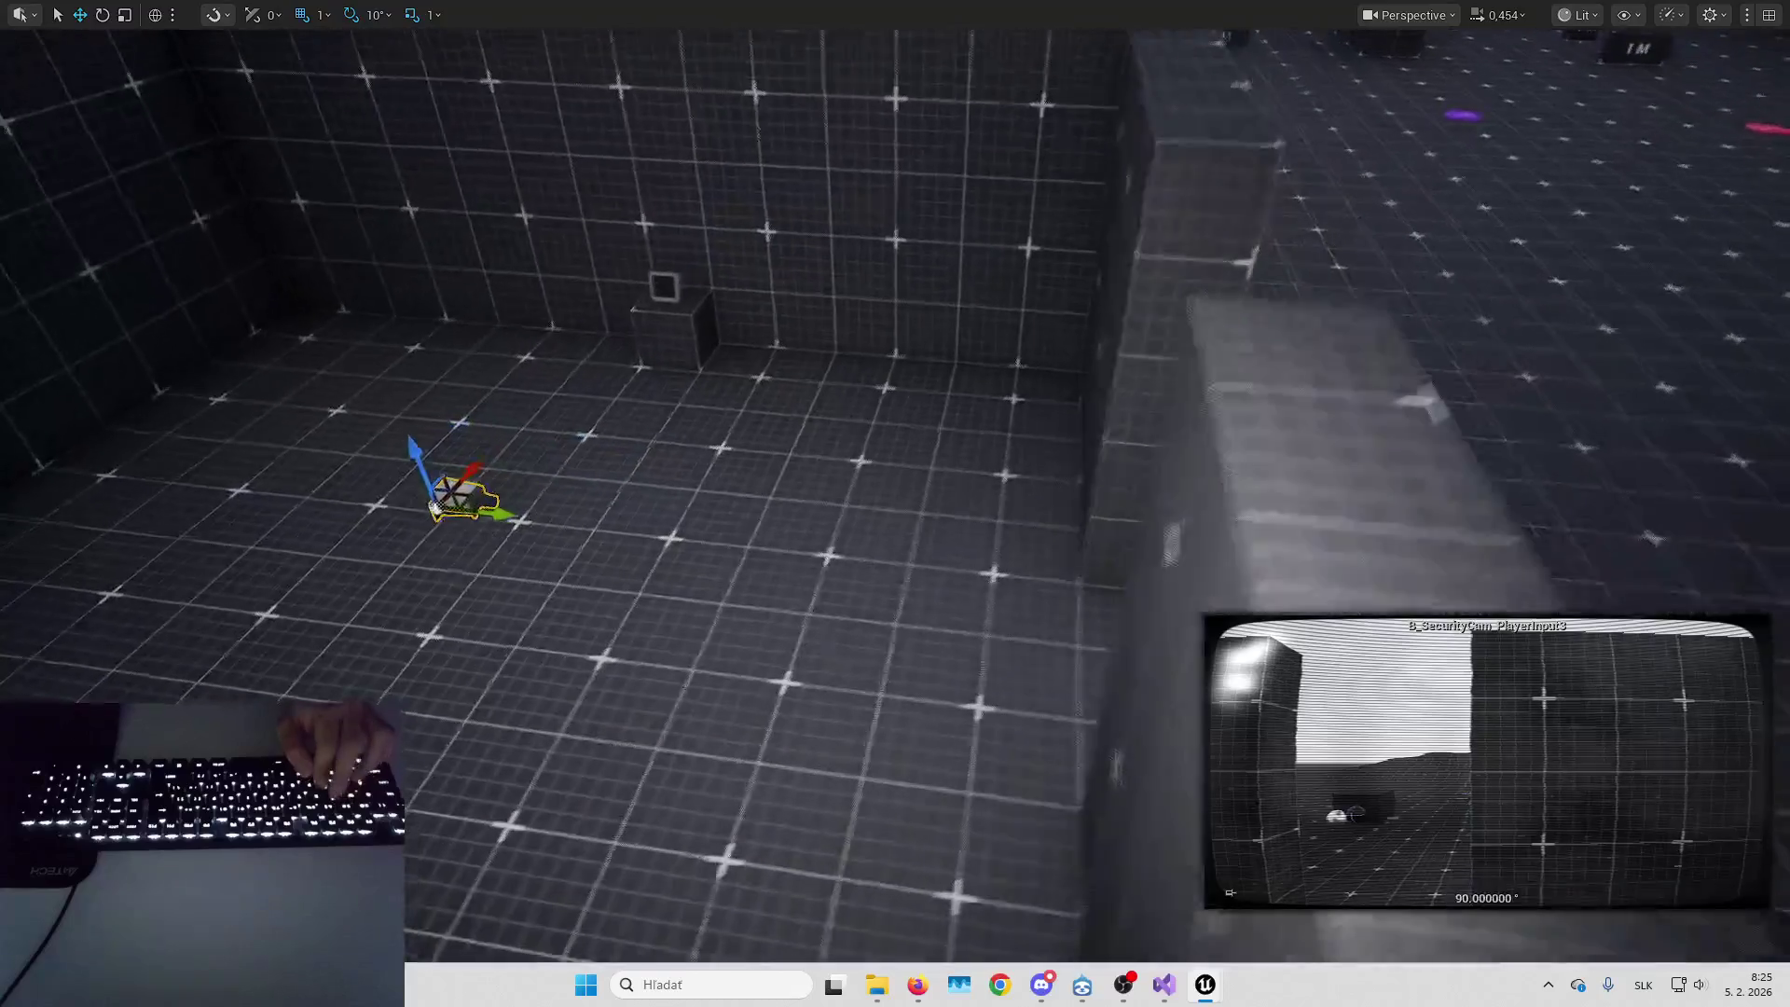
scroll(789, 428, "down", 3)
mouse_move(434, 500)
left_mouse_down()
mouse_move(824, 448)
mouse_move(1212, 261)
left_mouse_up()
key("f")
scroll(1340, 384, "up", 8)
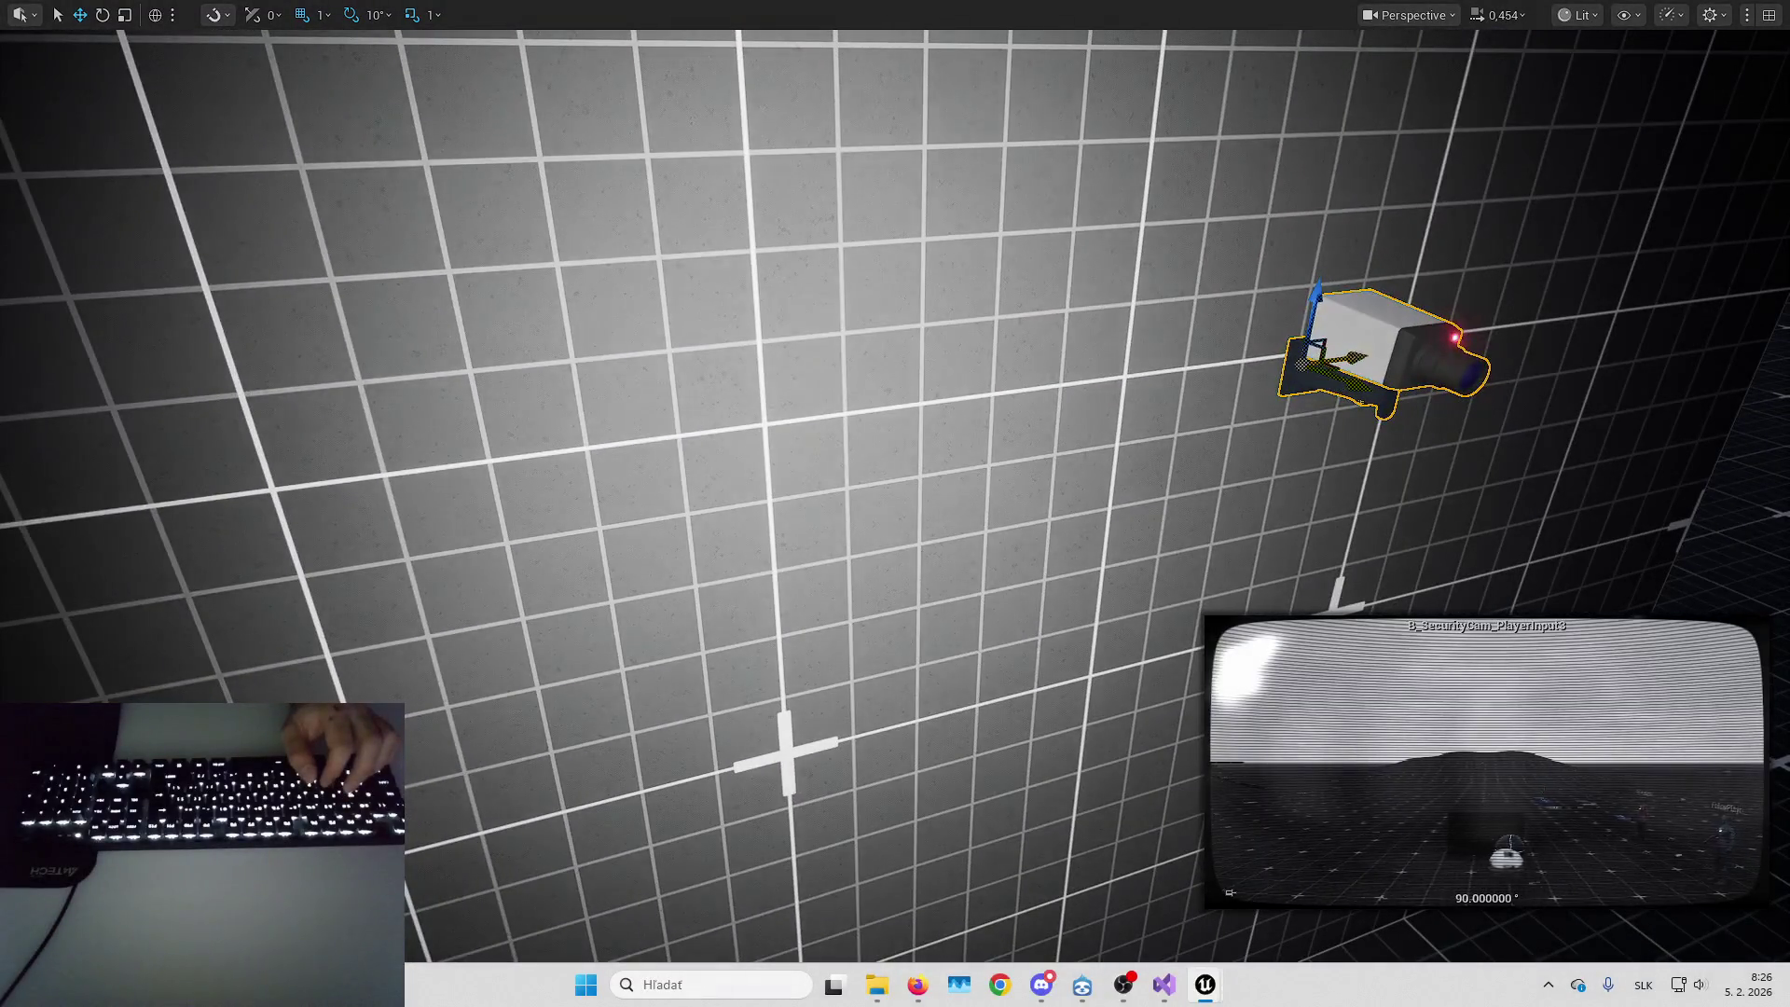
key("f")
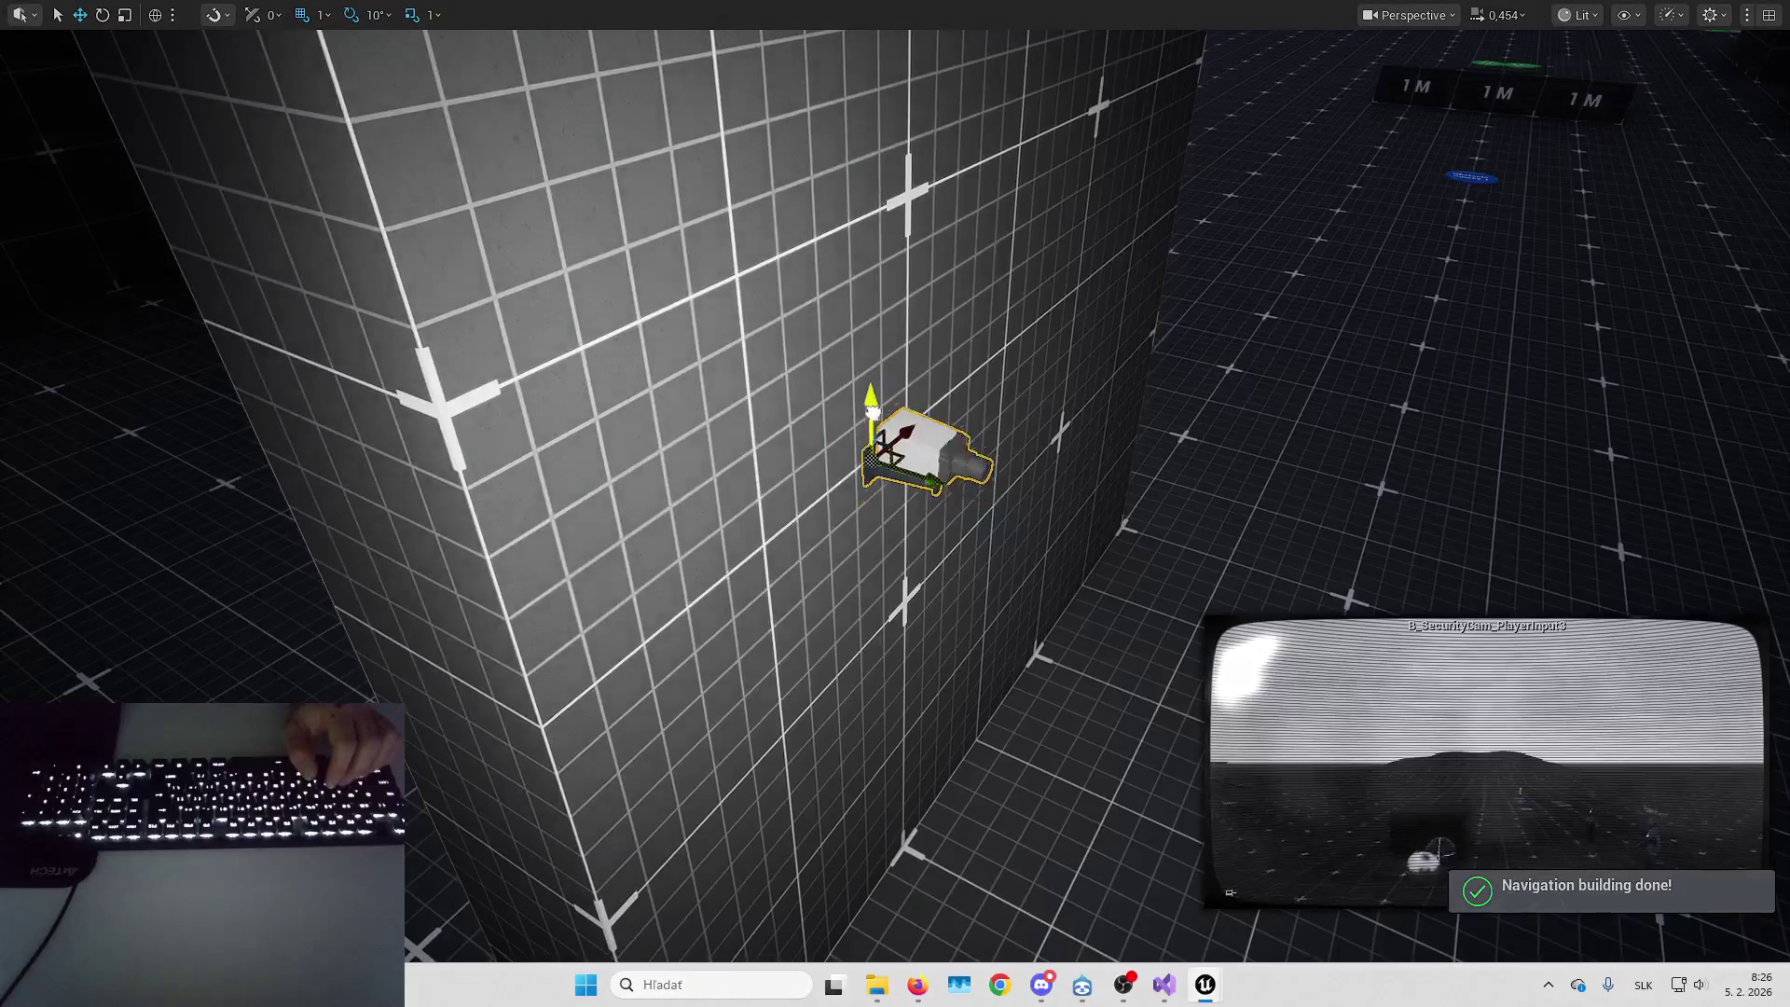
Slide the wall-mounted camera sideways along the wall, then open its Blueprint with Ctrl+E
scroll(706, 403, "up", 3)
scroll(961, 360, "up", 4)
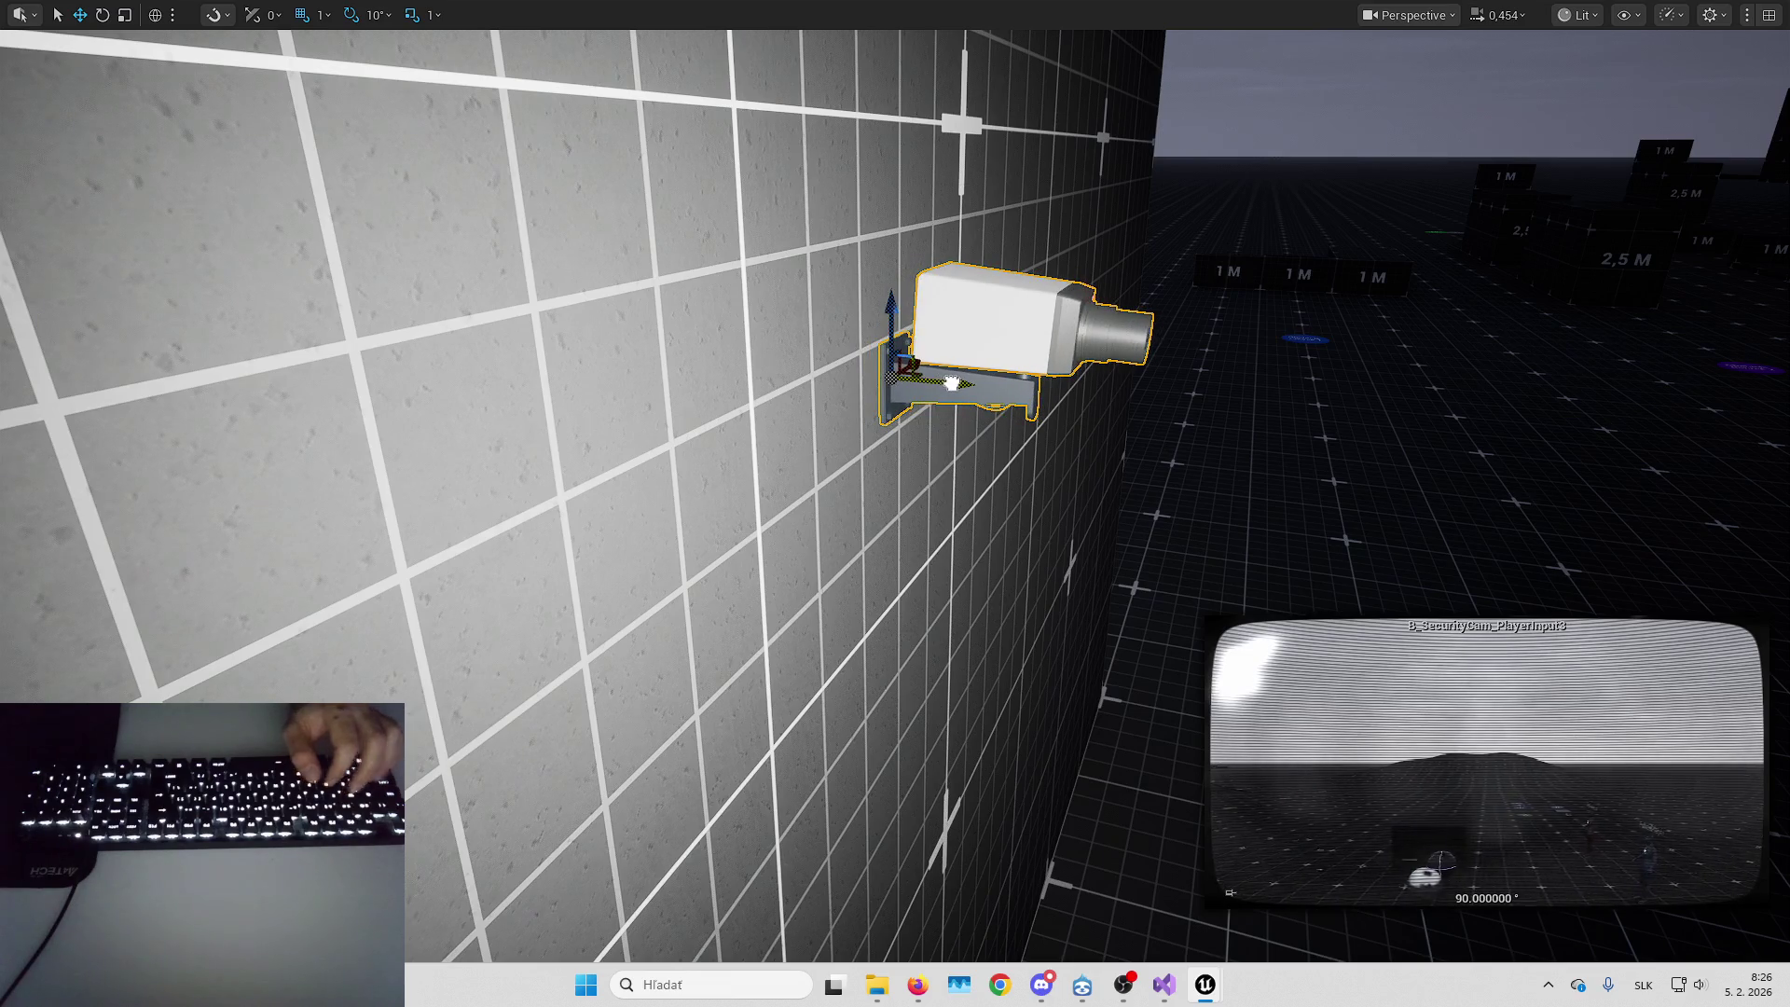
scroll(951, 383, "down", 3)
mouse_move(951, 383)
left_mouse_down()
mouse_move(522, 392)
mouse_move(709, 391)
left_mouse_up()
scroll(522, 392, "down", 3)
scroll(709, 392, "up", 3)
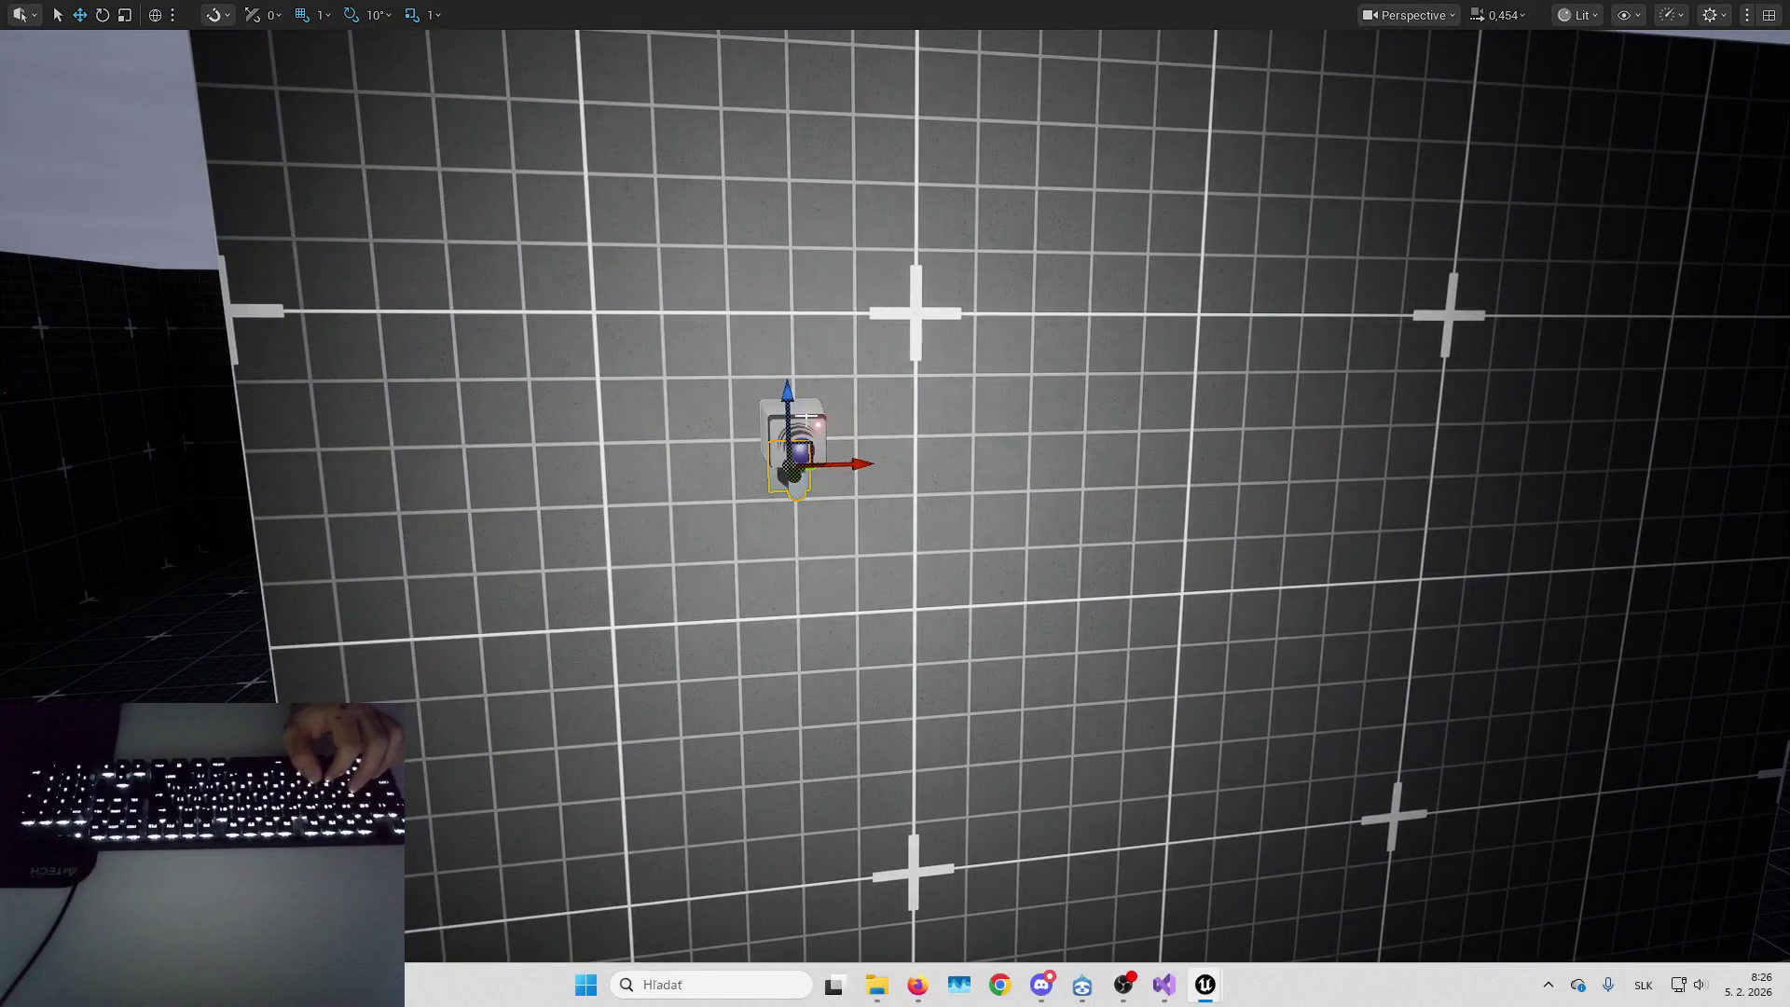
left_click(806, 419)
left_click_drag(808, 469, 560, 484)
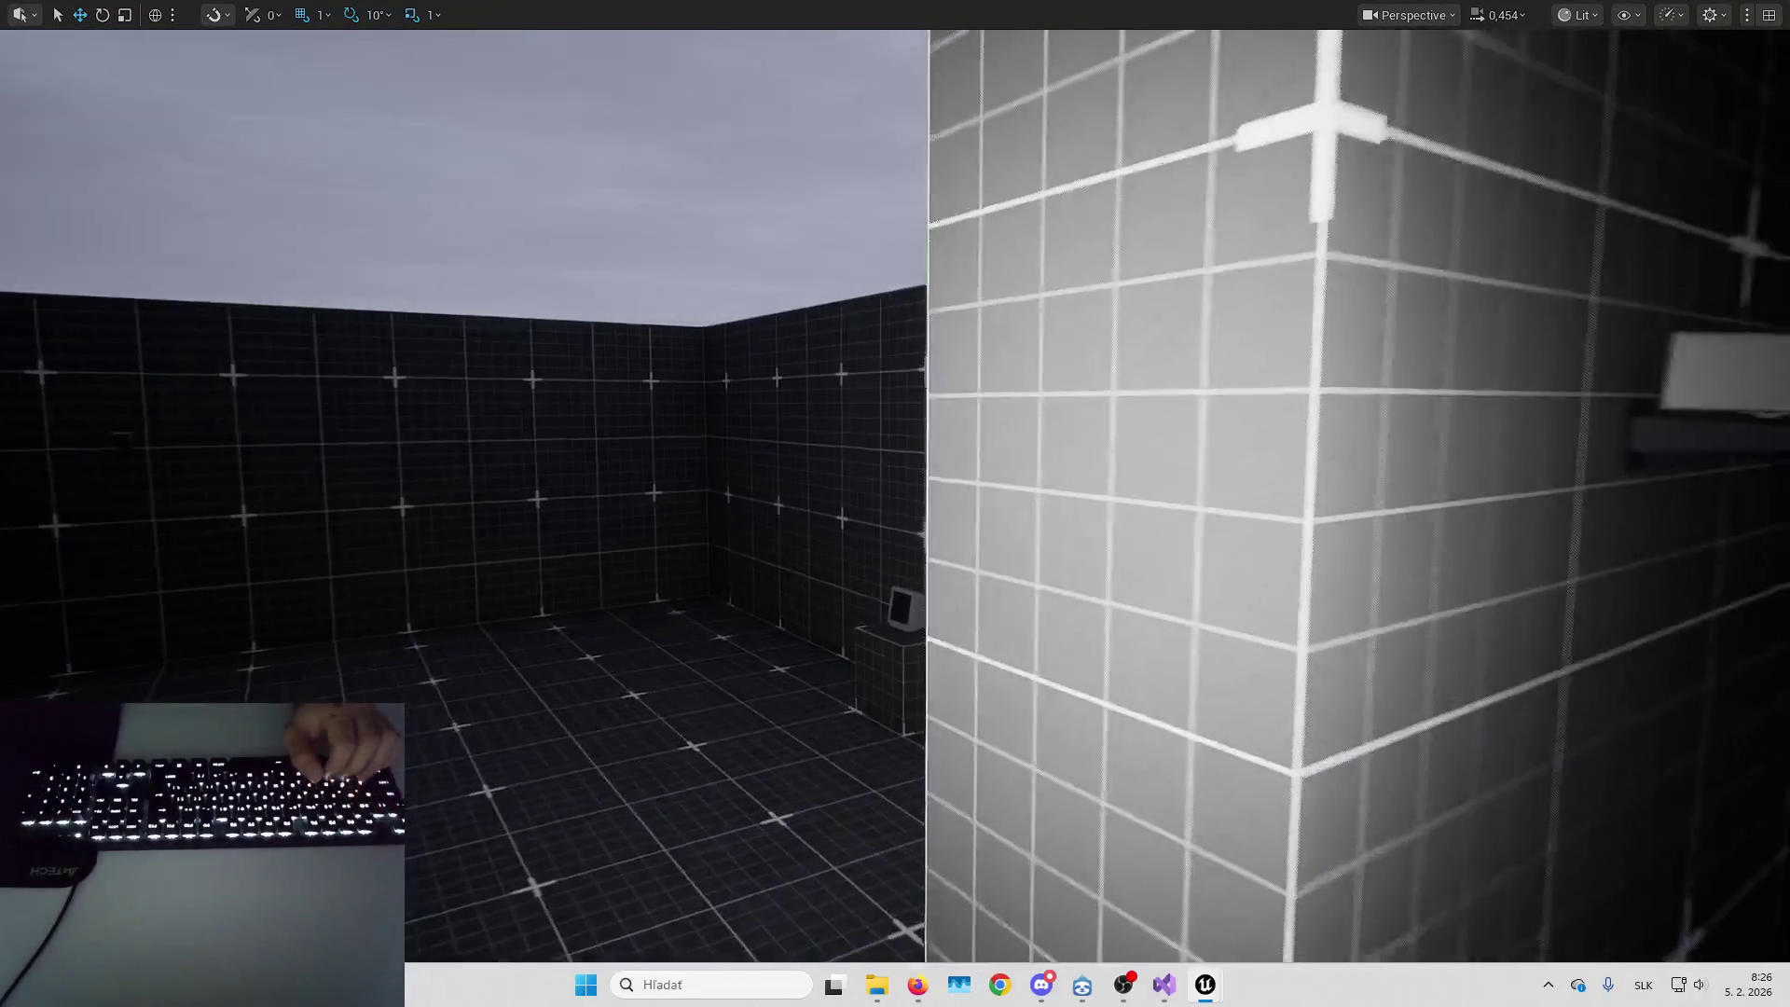
left_click(1398, 429)
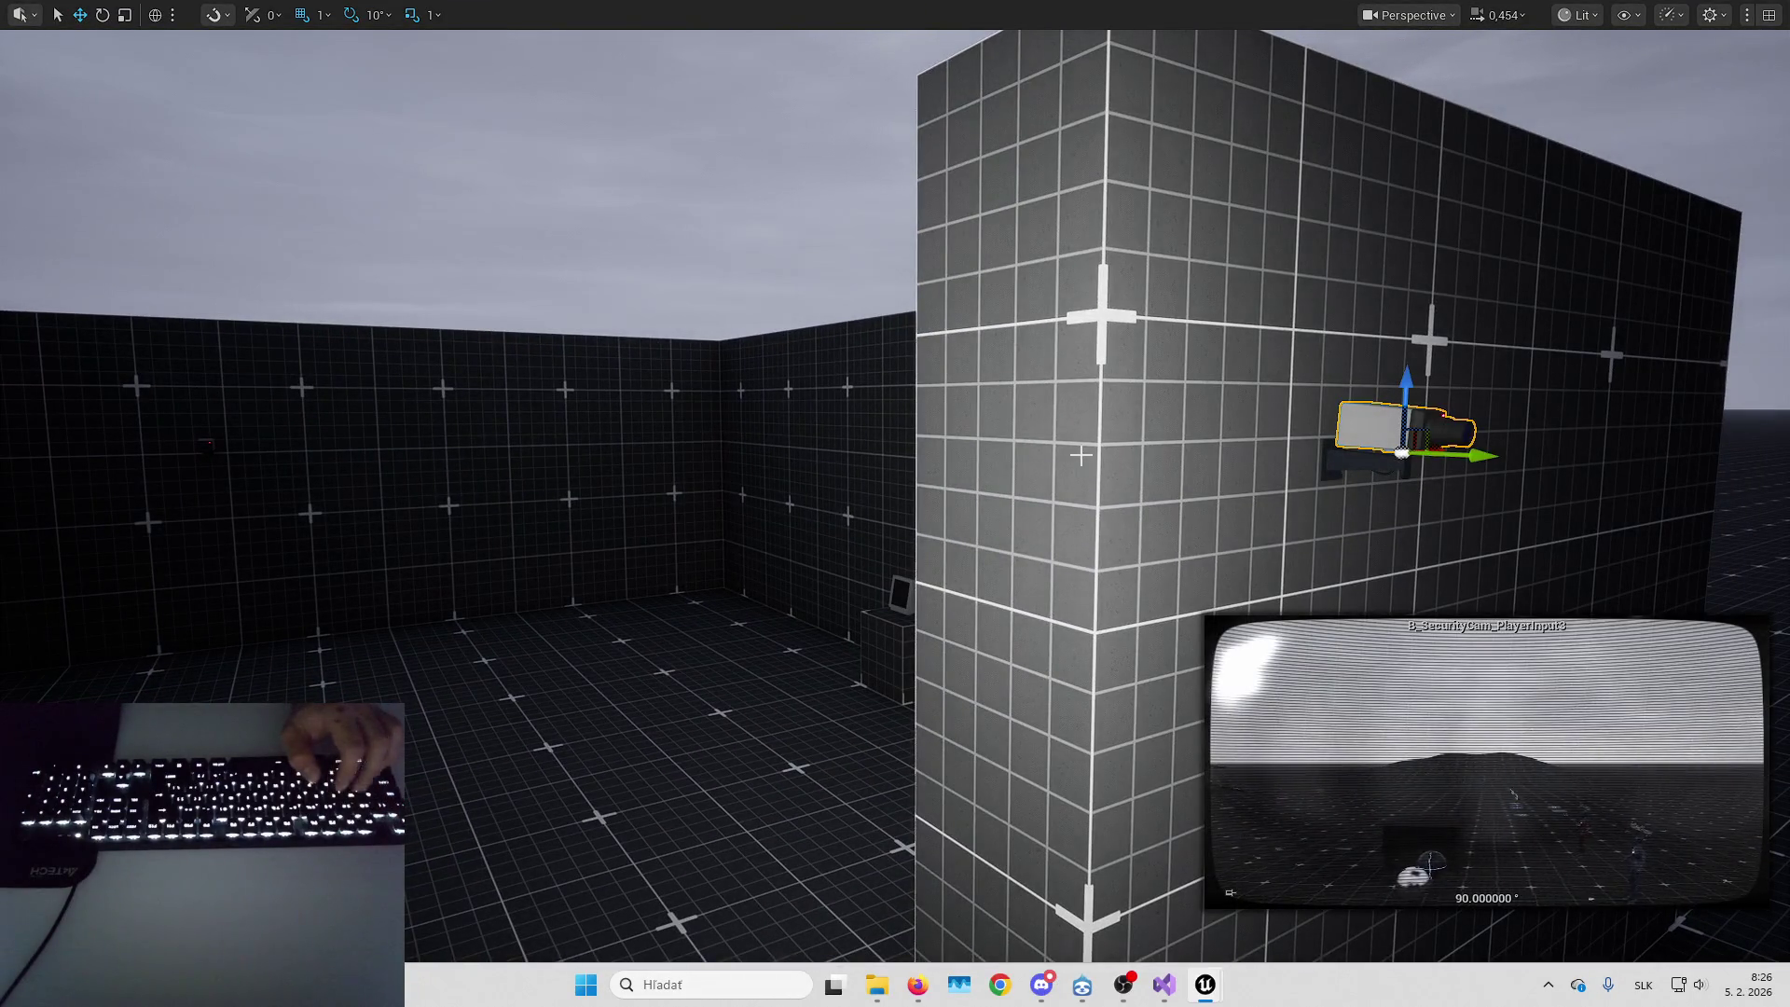
key("ctrl+e")
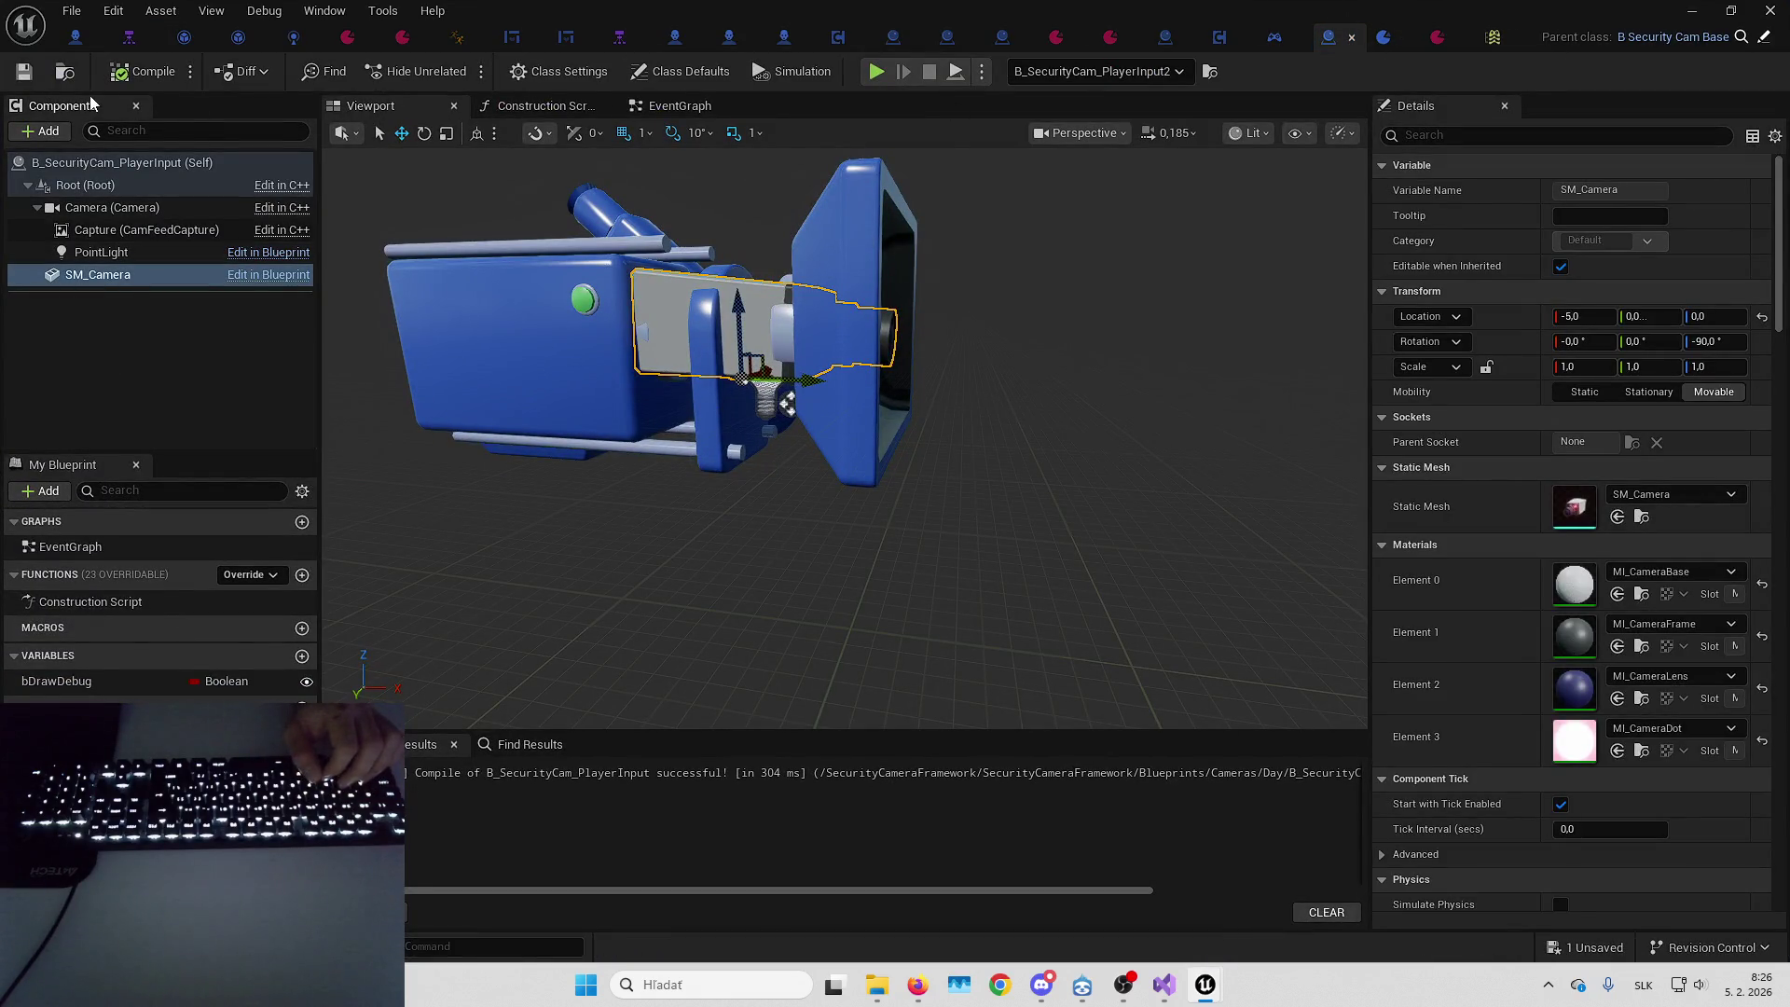
Back in the level, select B_SecurityCam_PlayerInput3, deleting it and then undoing the deletion
key("alt+Tab")
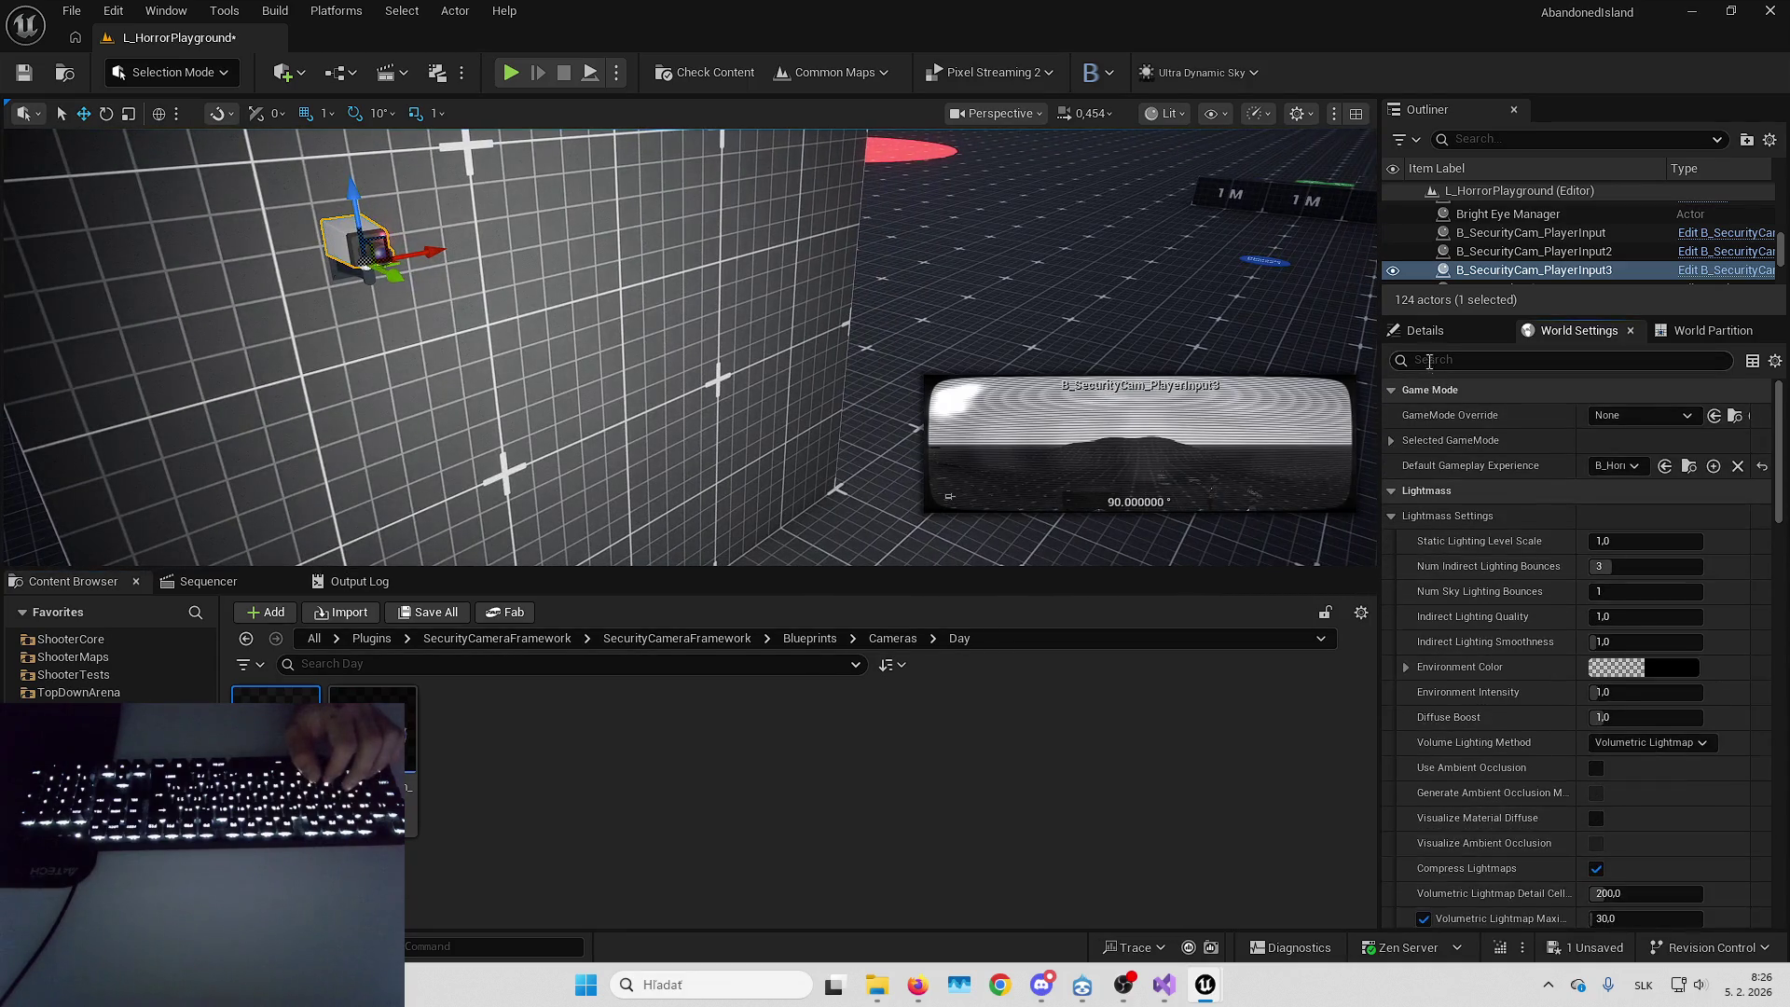
left_click(1441, 330)
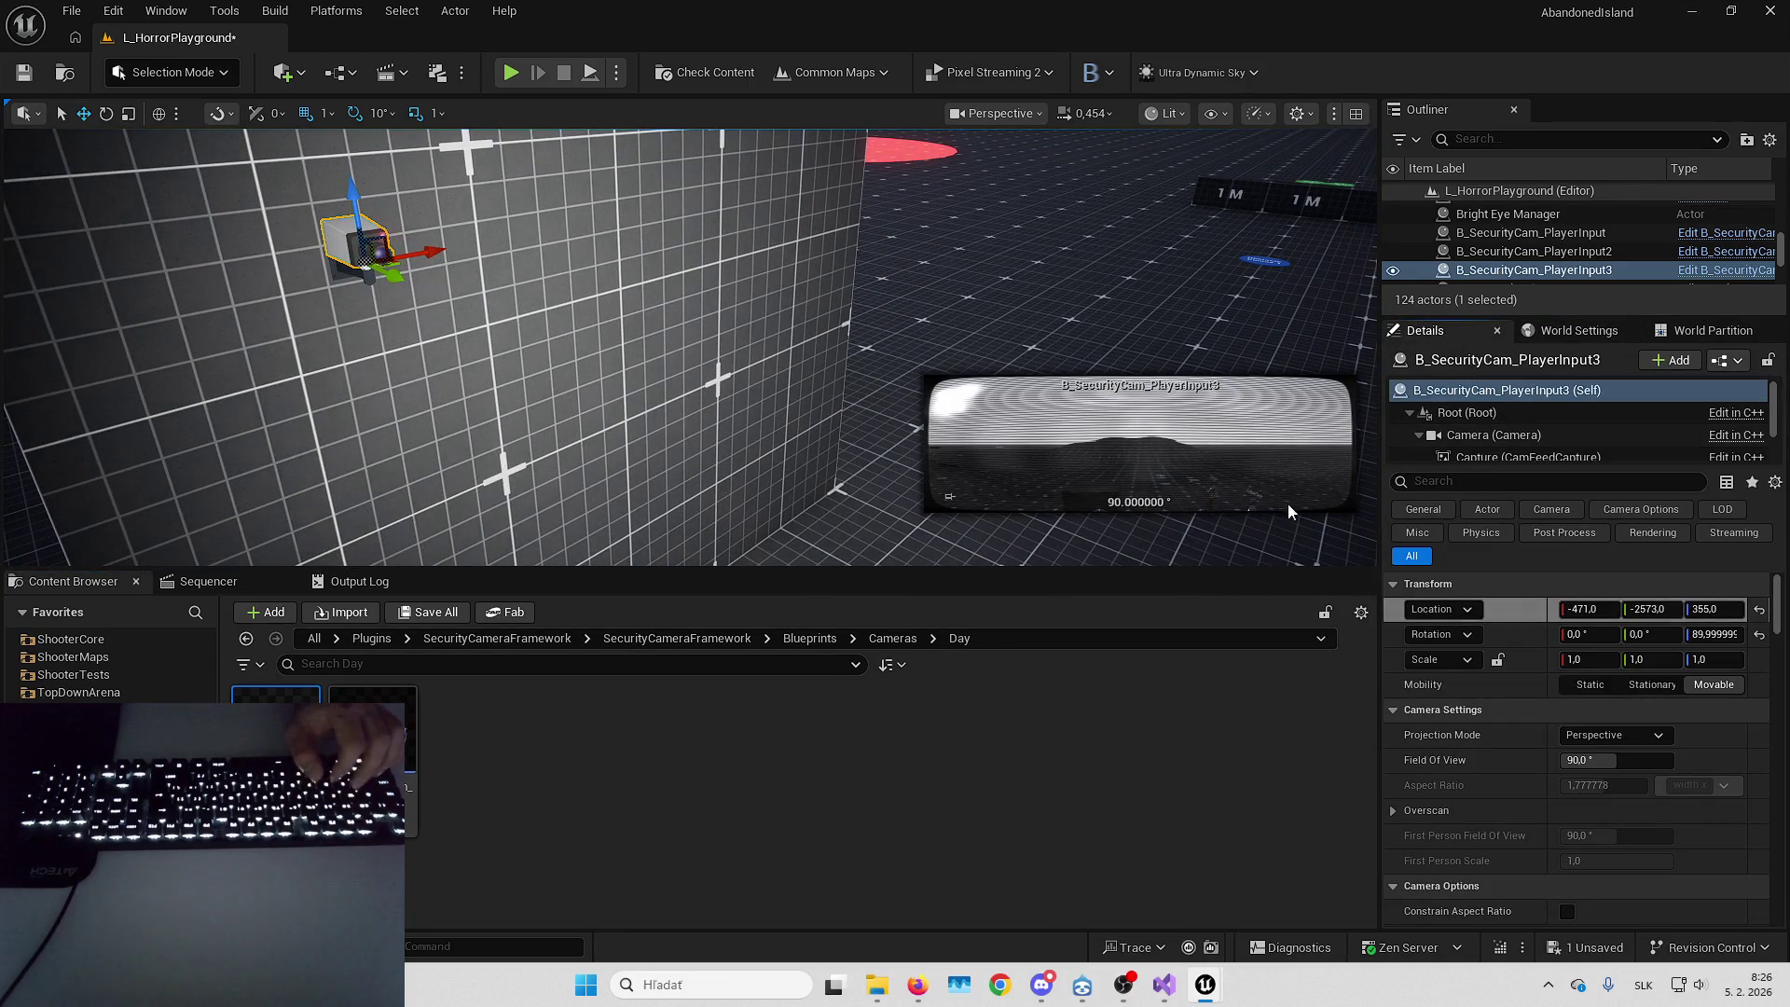
key("Delete")
key("ctrl+z")
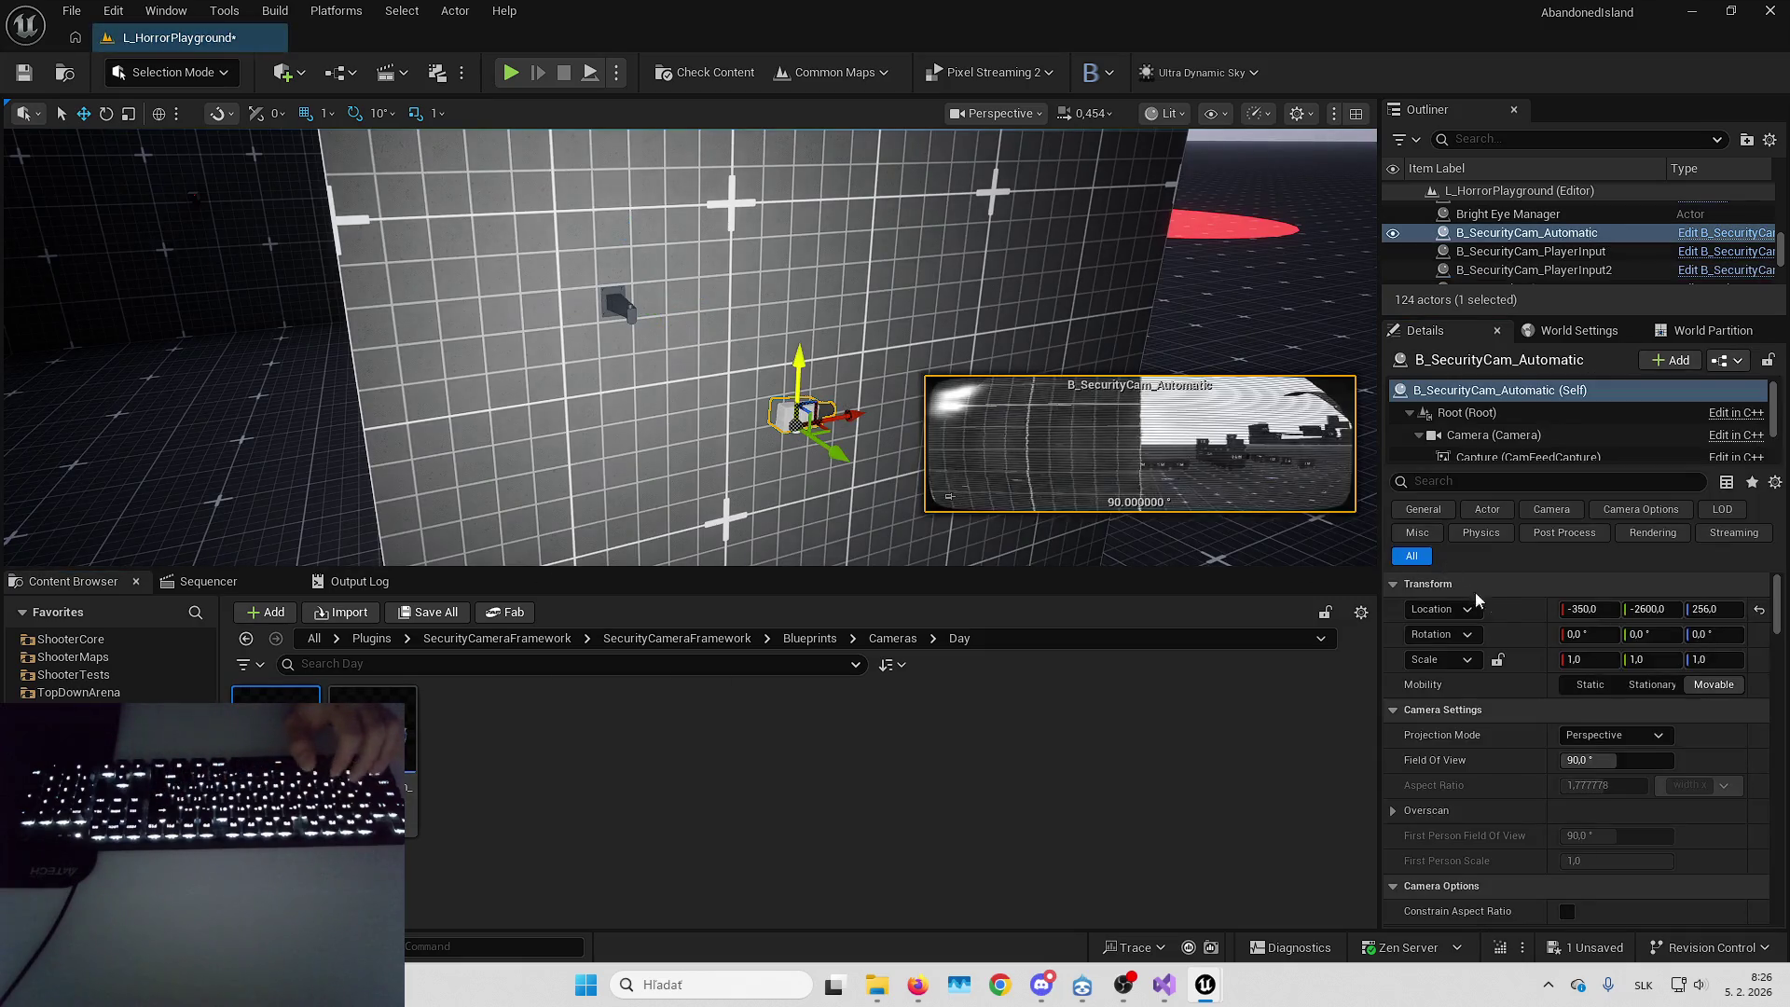
Give the automatic security camera a 90° yaw and save the level
left_click(1723, 634)
type("90")
key("Return")
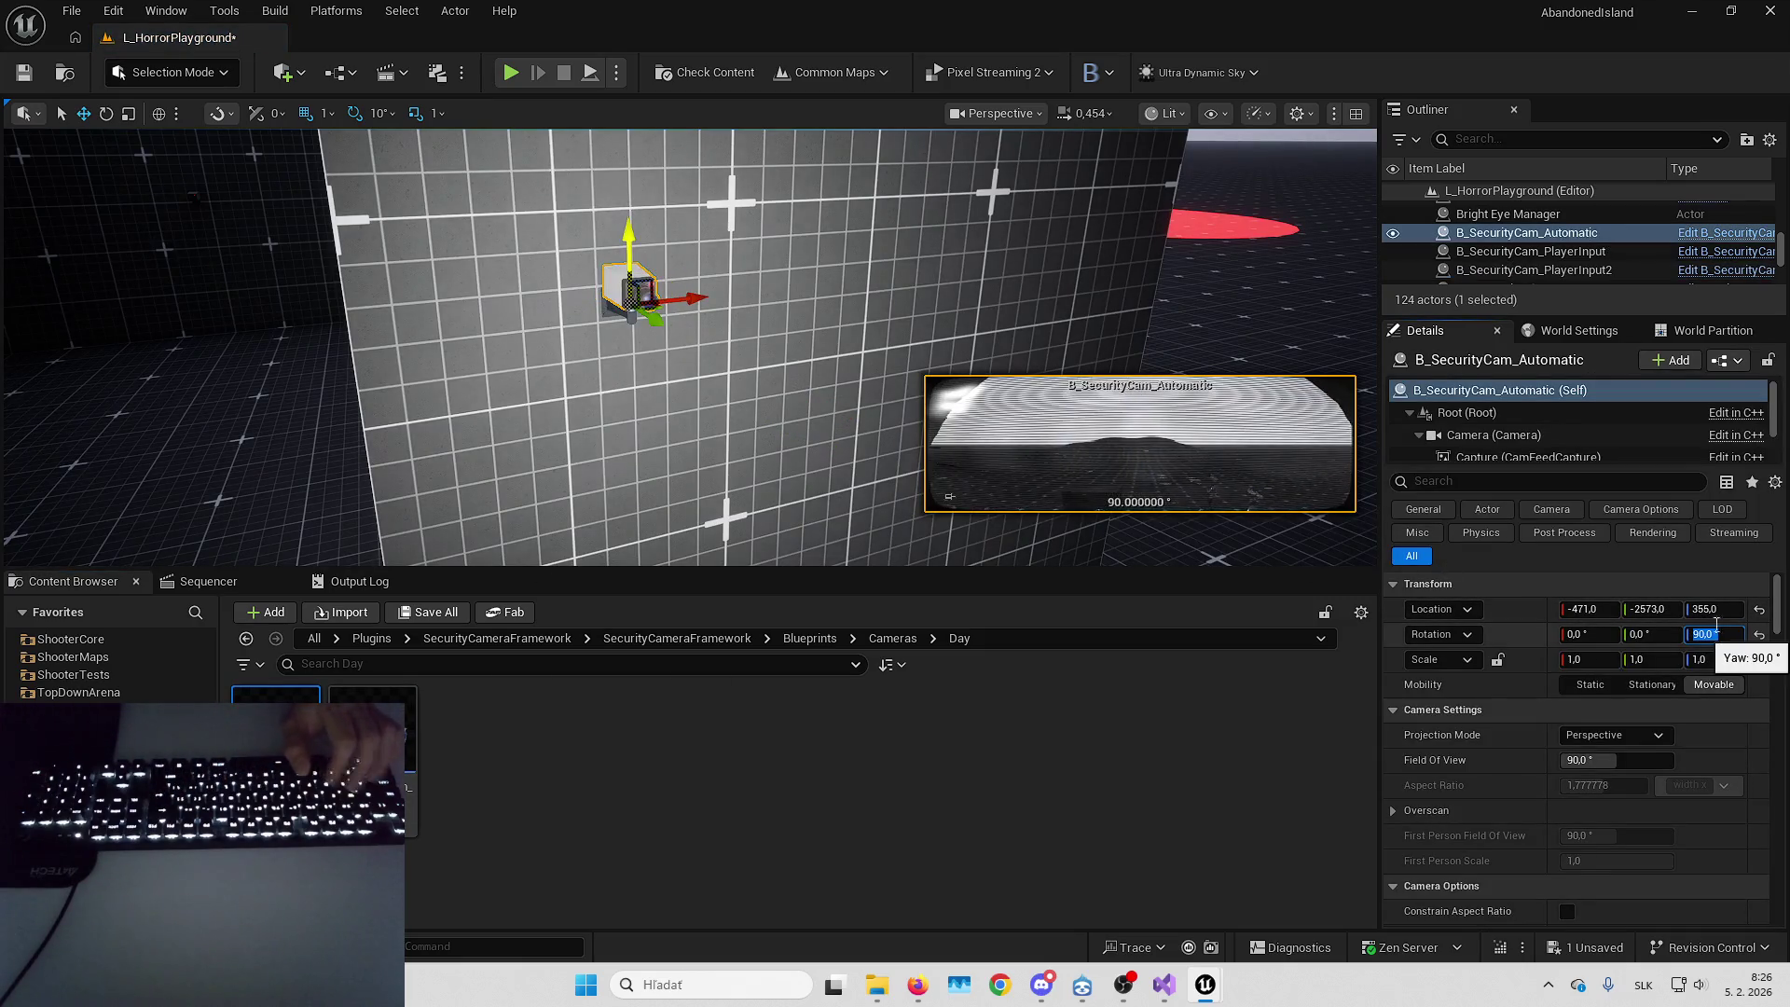
key("Escape")
key("ctrl+s")
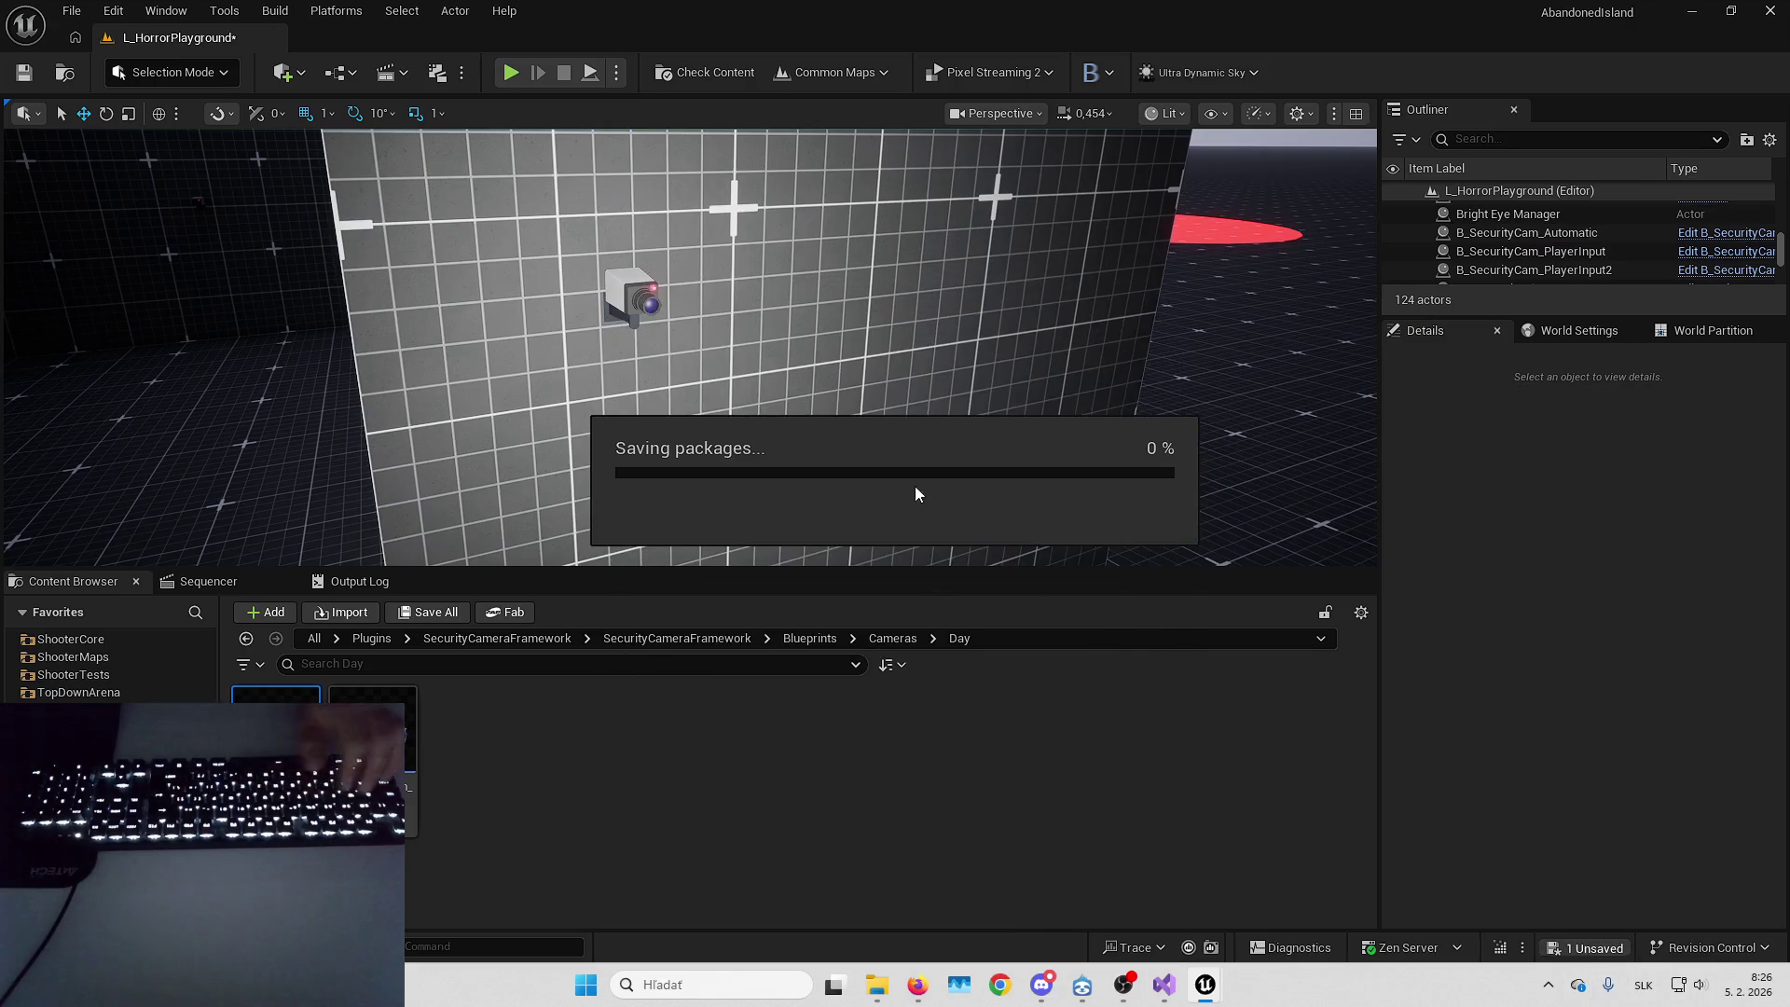
left_click(633, 297)
left_click_drag(931, 368, 931, 367)
Play-test full-screen: walk to the monitor, interact, switch the feed to camera 1, then stop
key("F11")
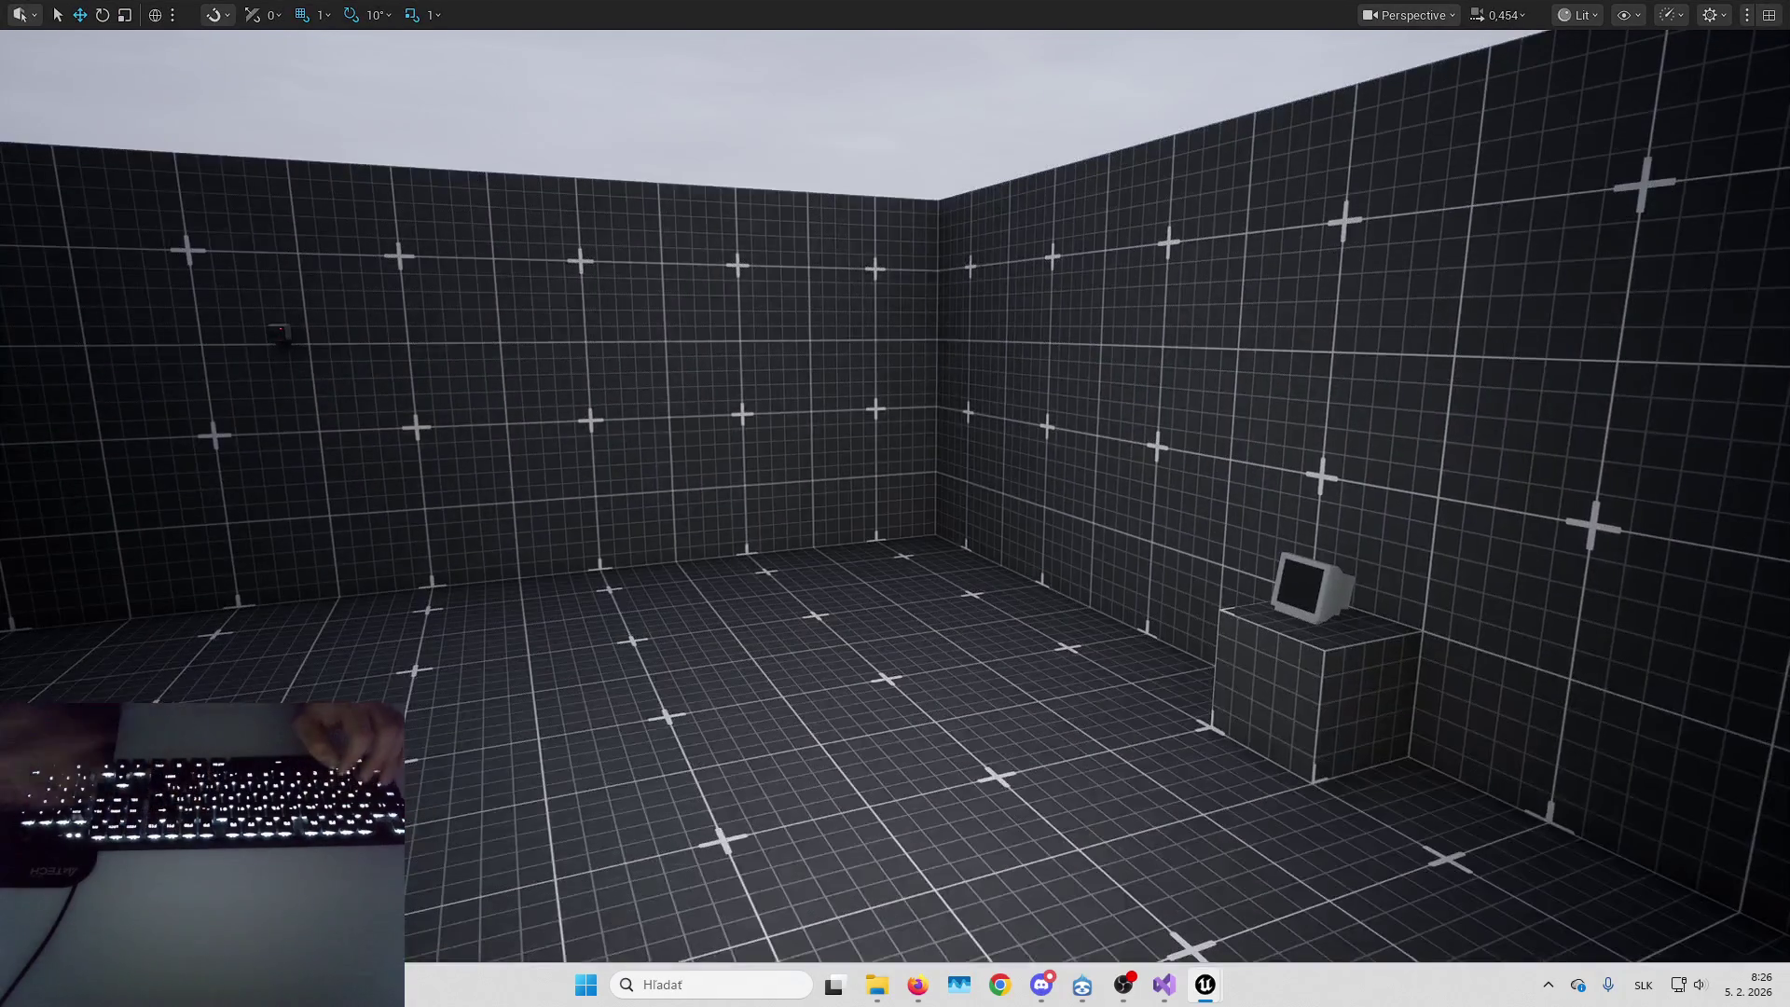
key("alt+p")
key("w")
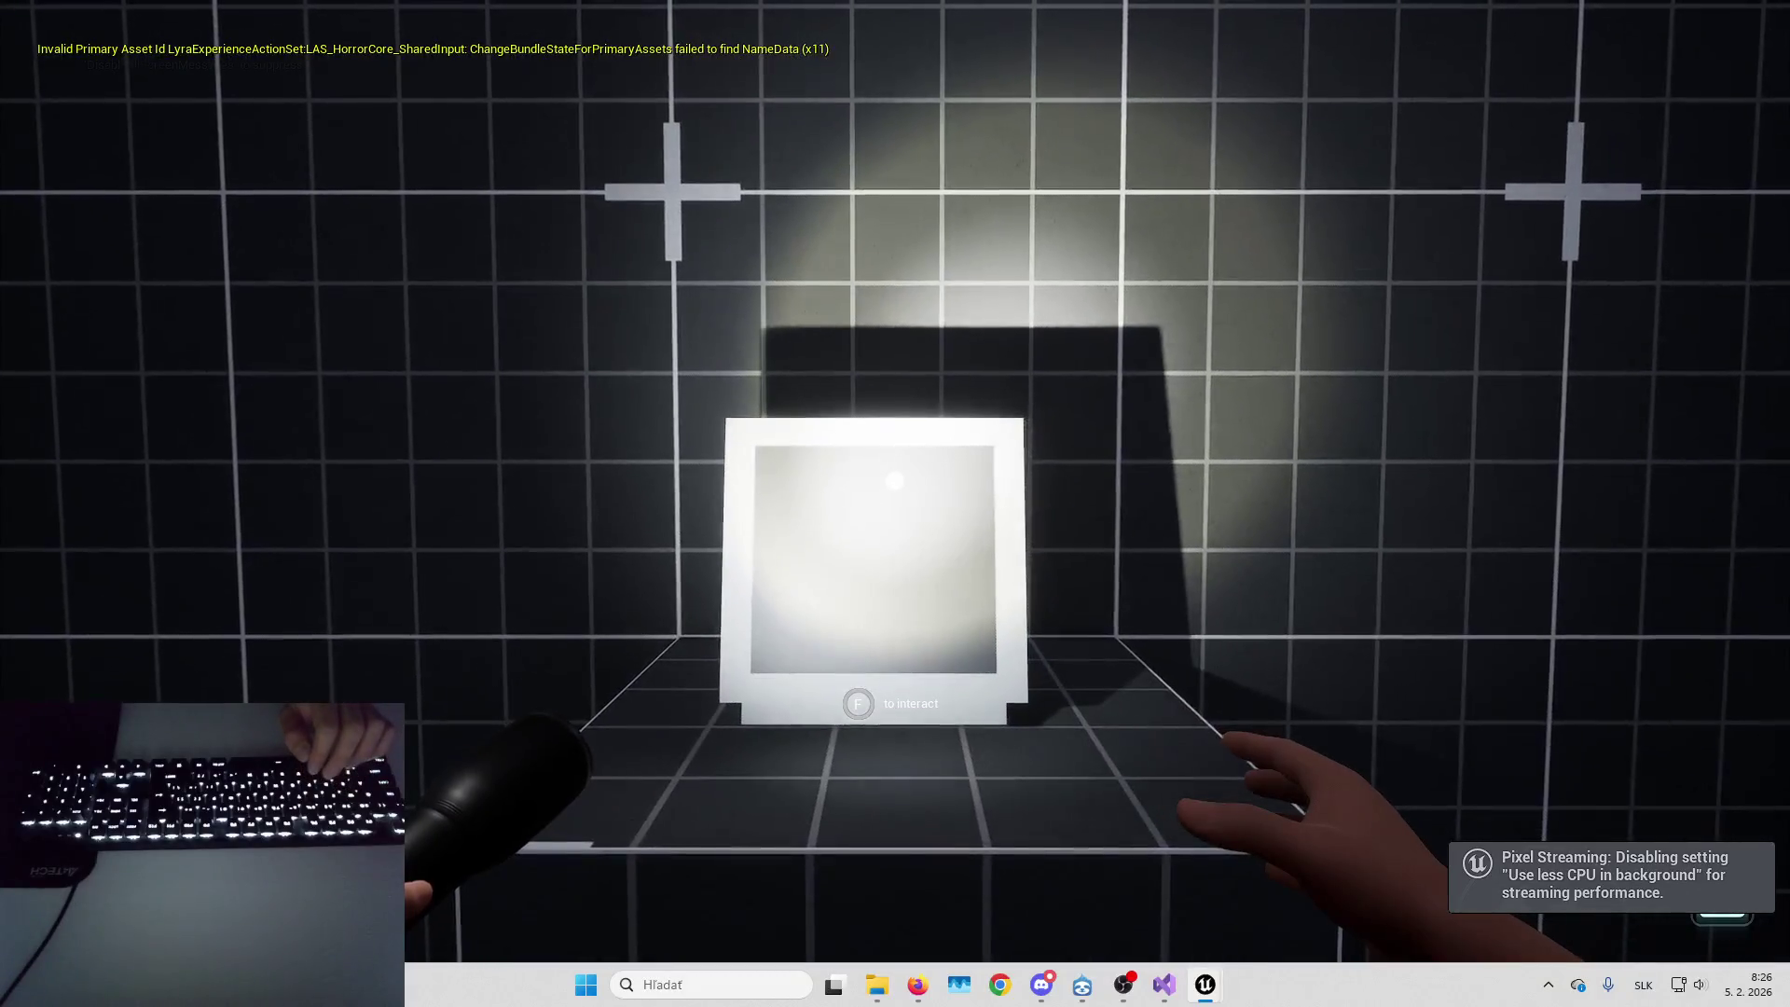
key("e")
key("1")
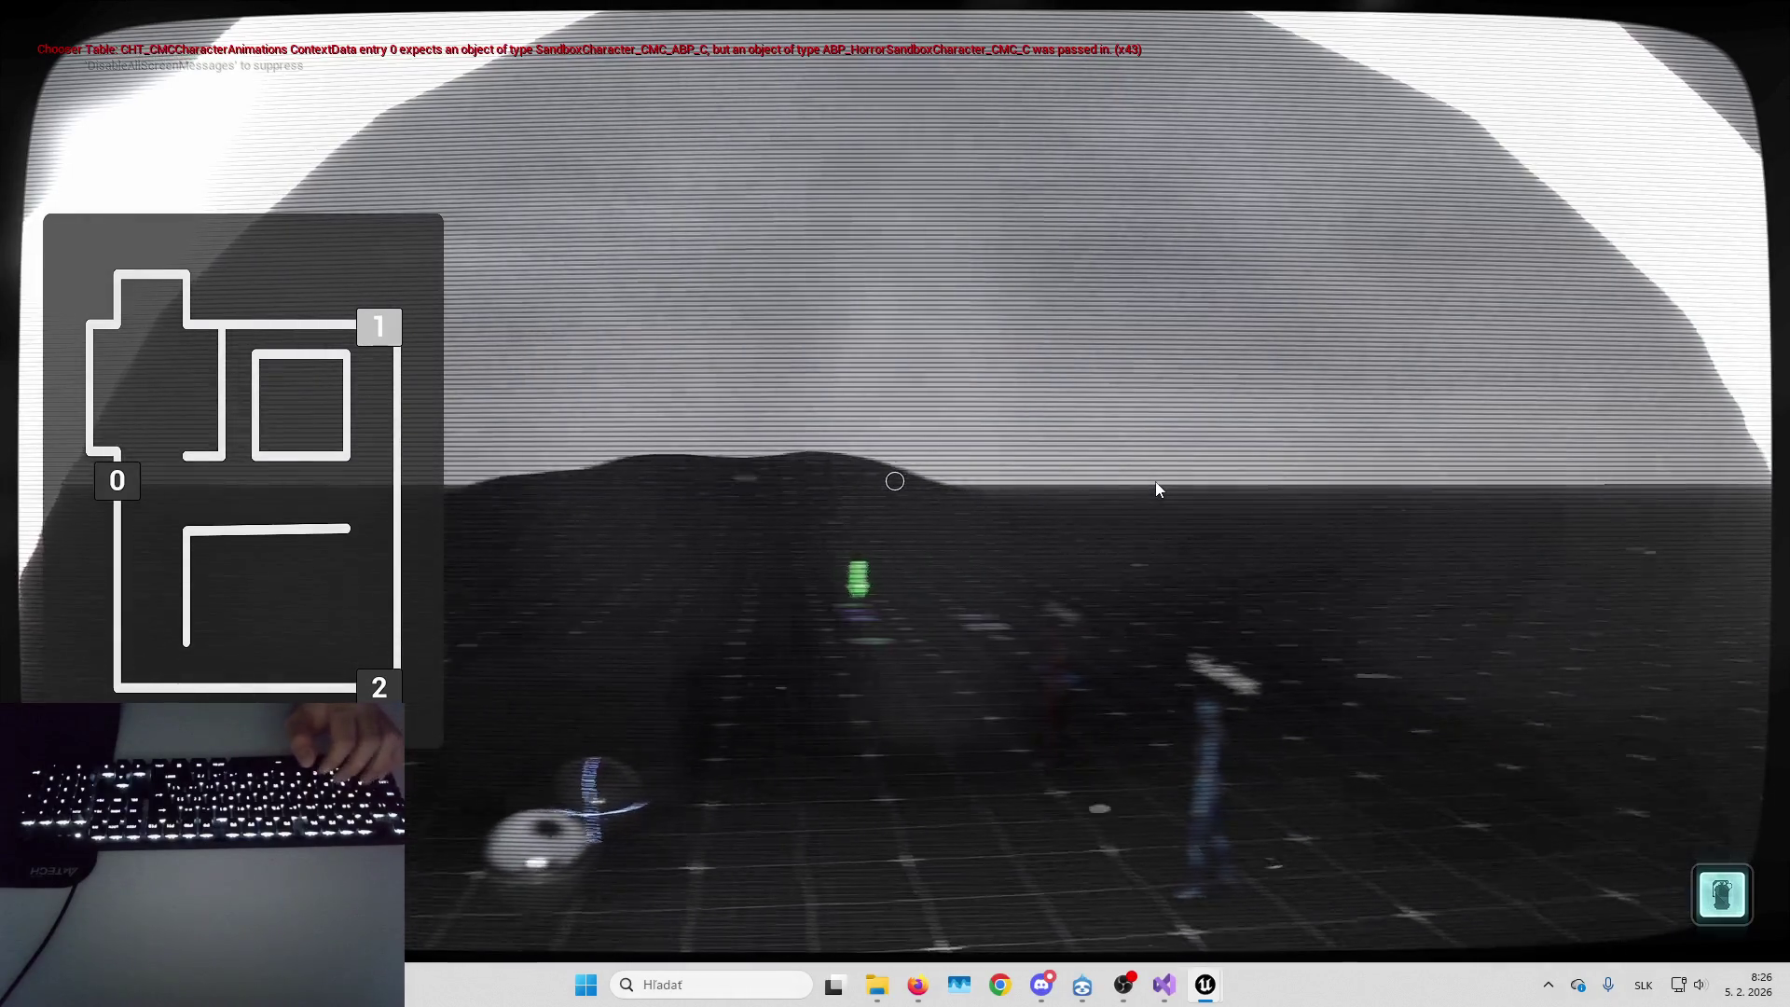
key("Escape")
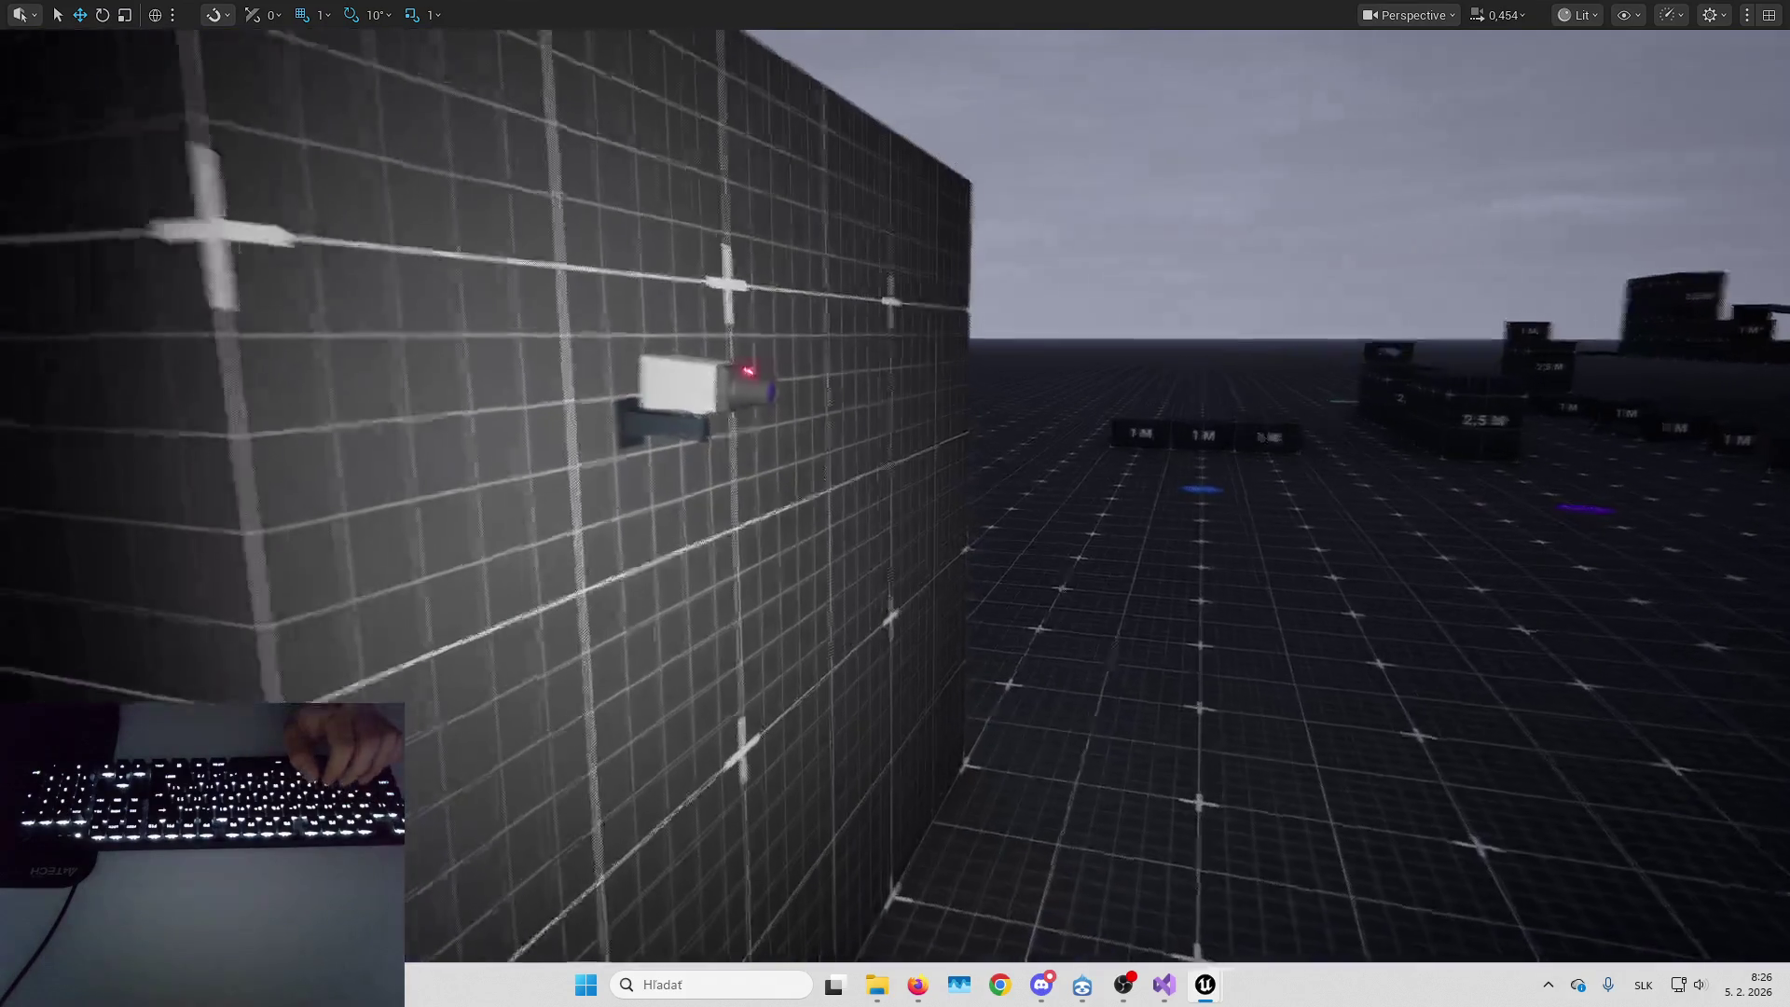
With the wall camera selected and focused, enable rotation snapping at 10°
left_click(694, 424)
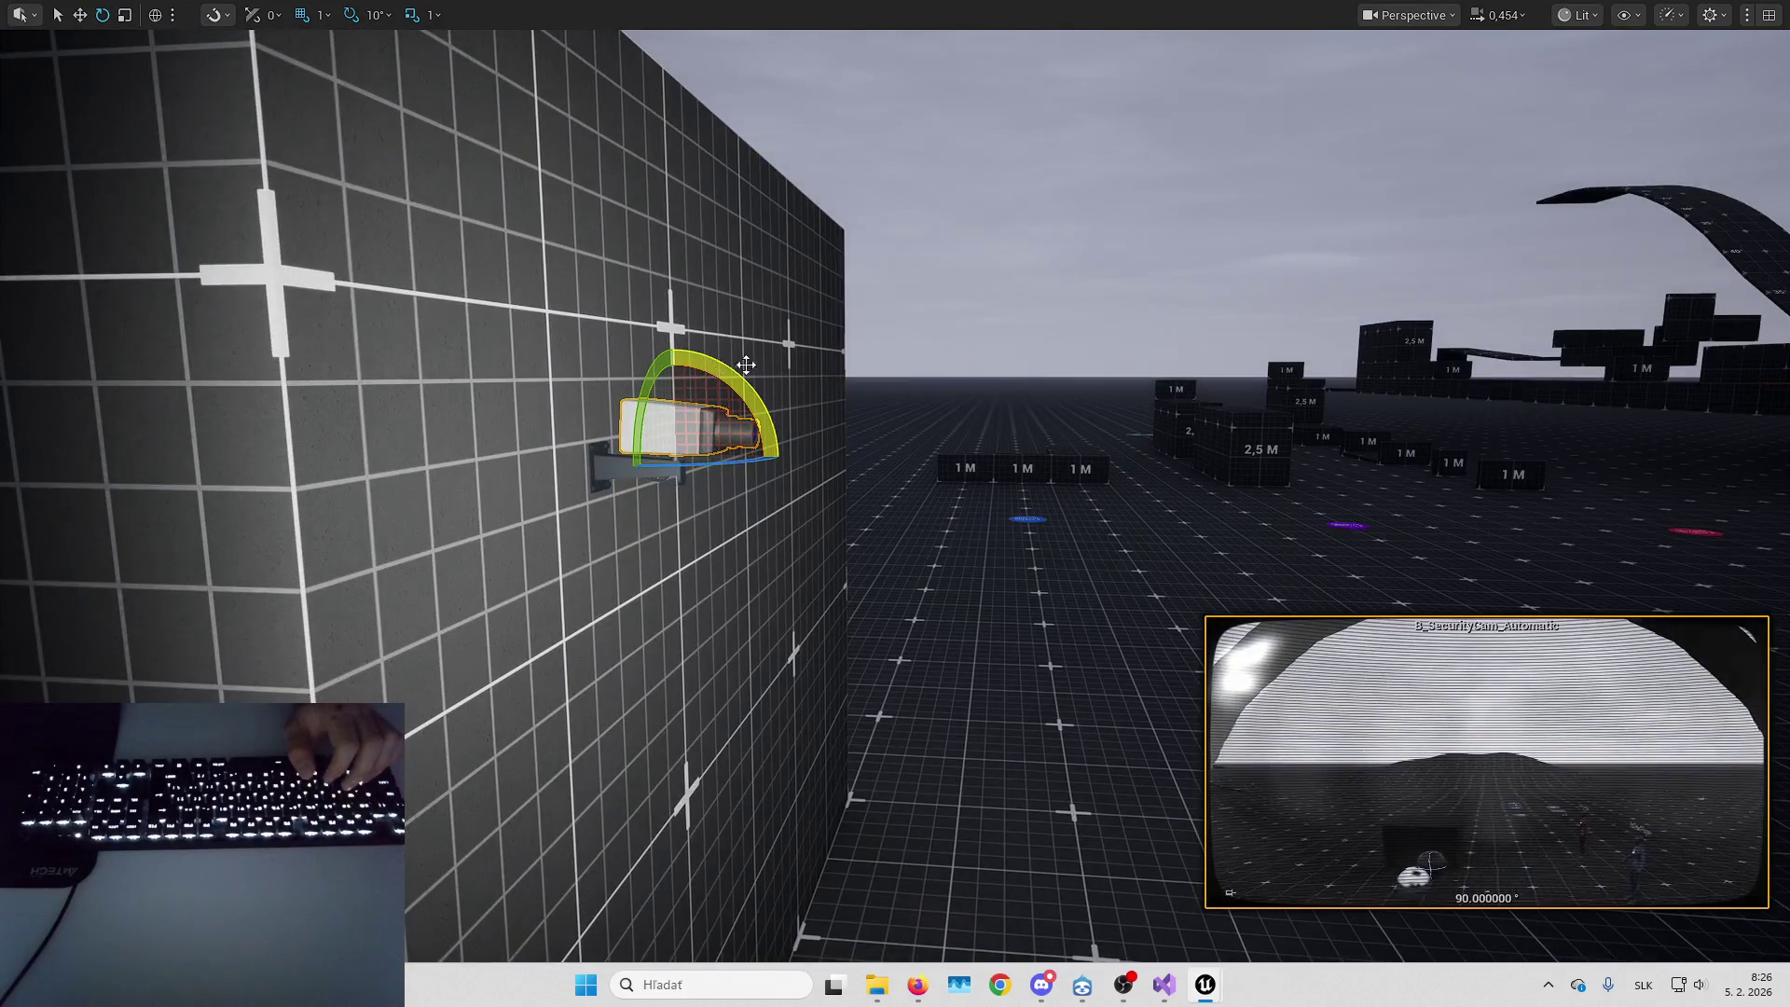
left_click(376, 18)
left_click(392, 96)
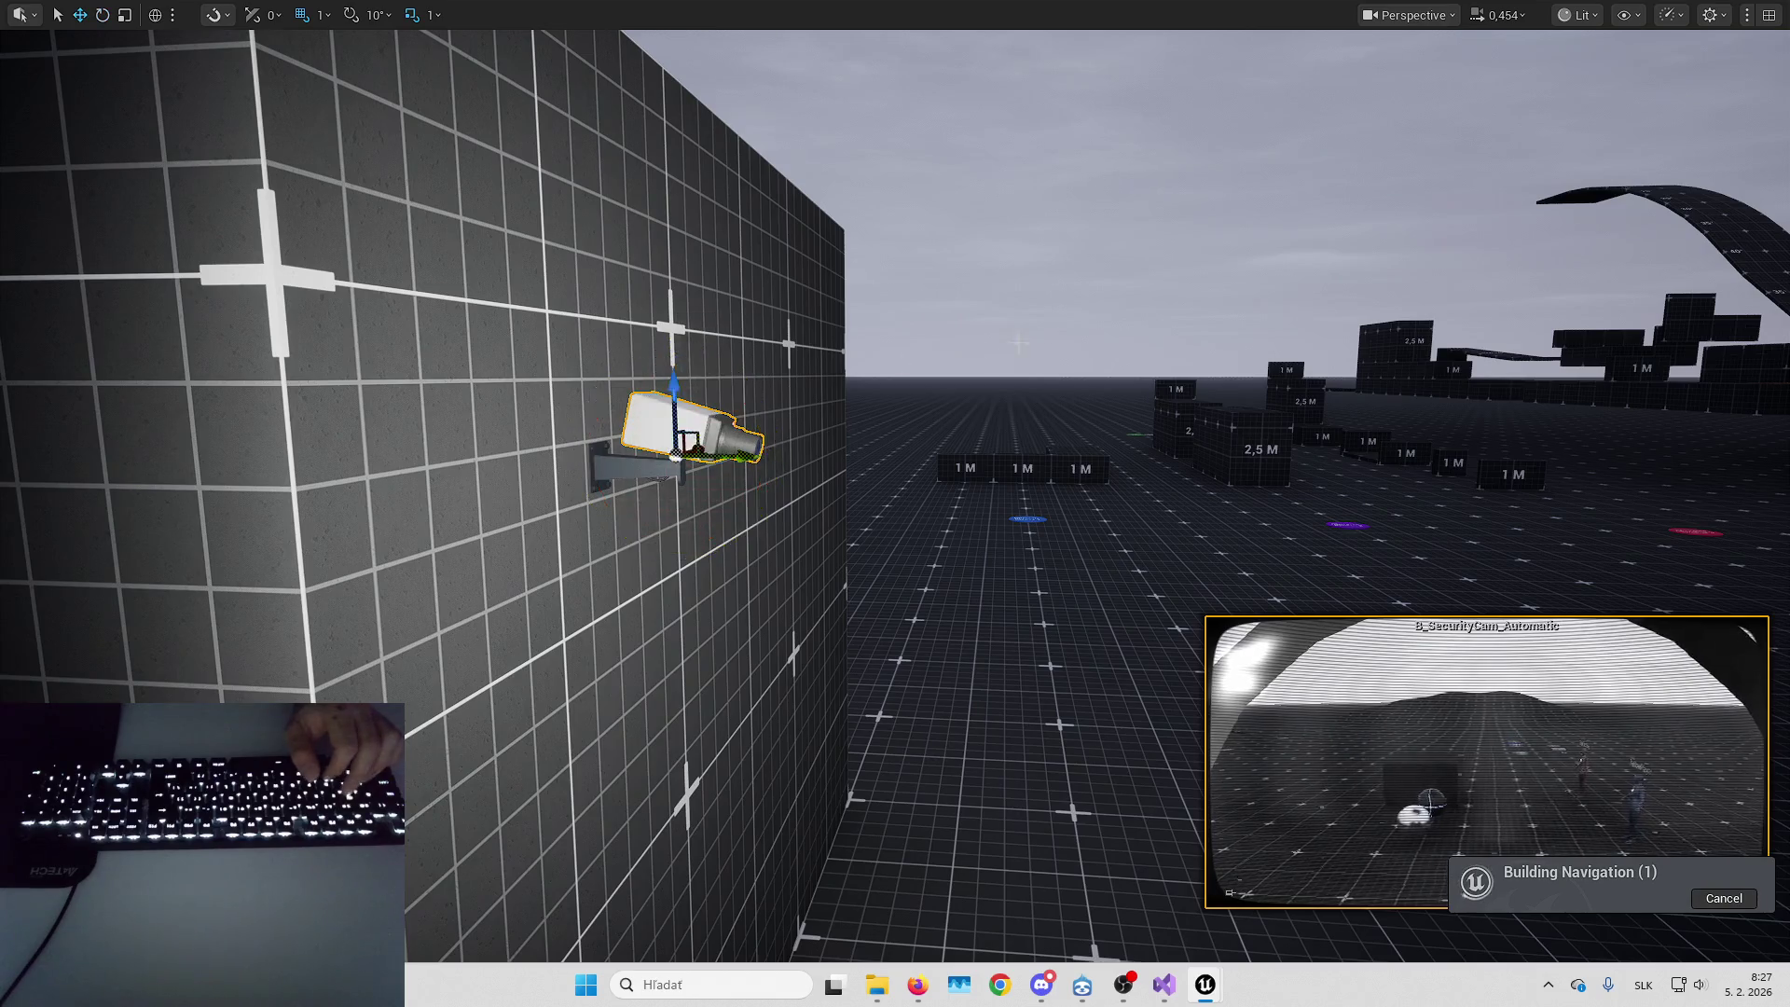
key("f")
left_click(351, 15)
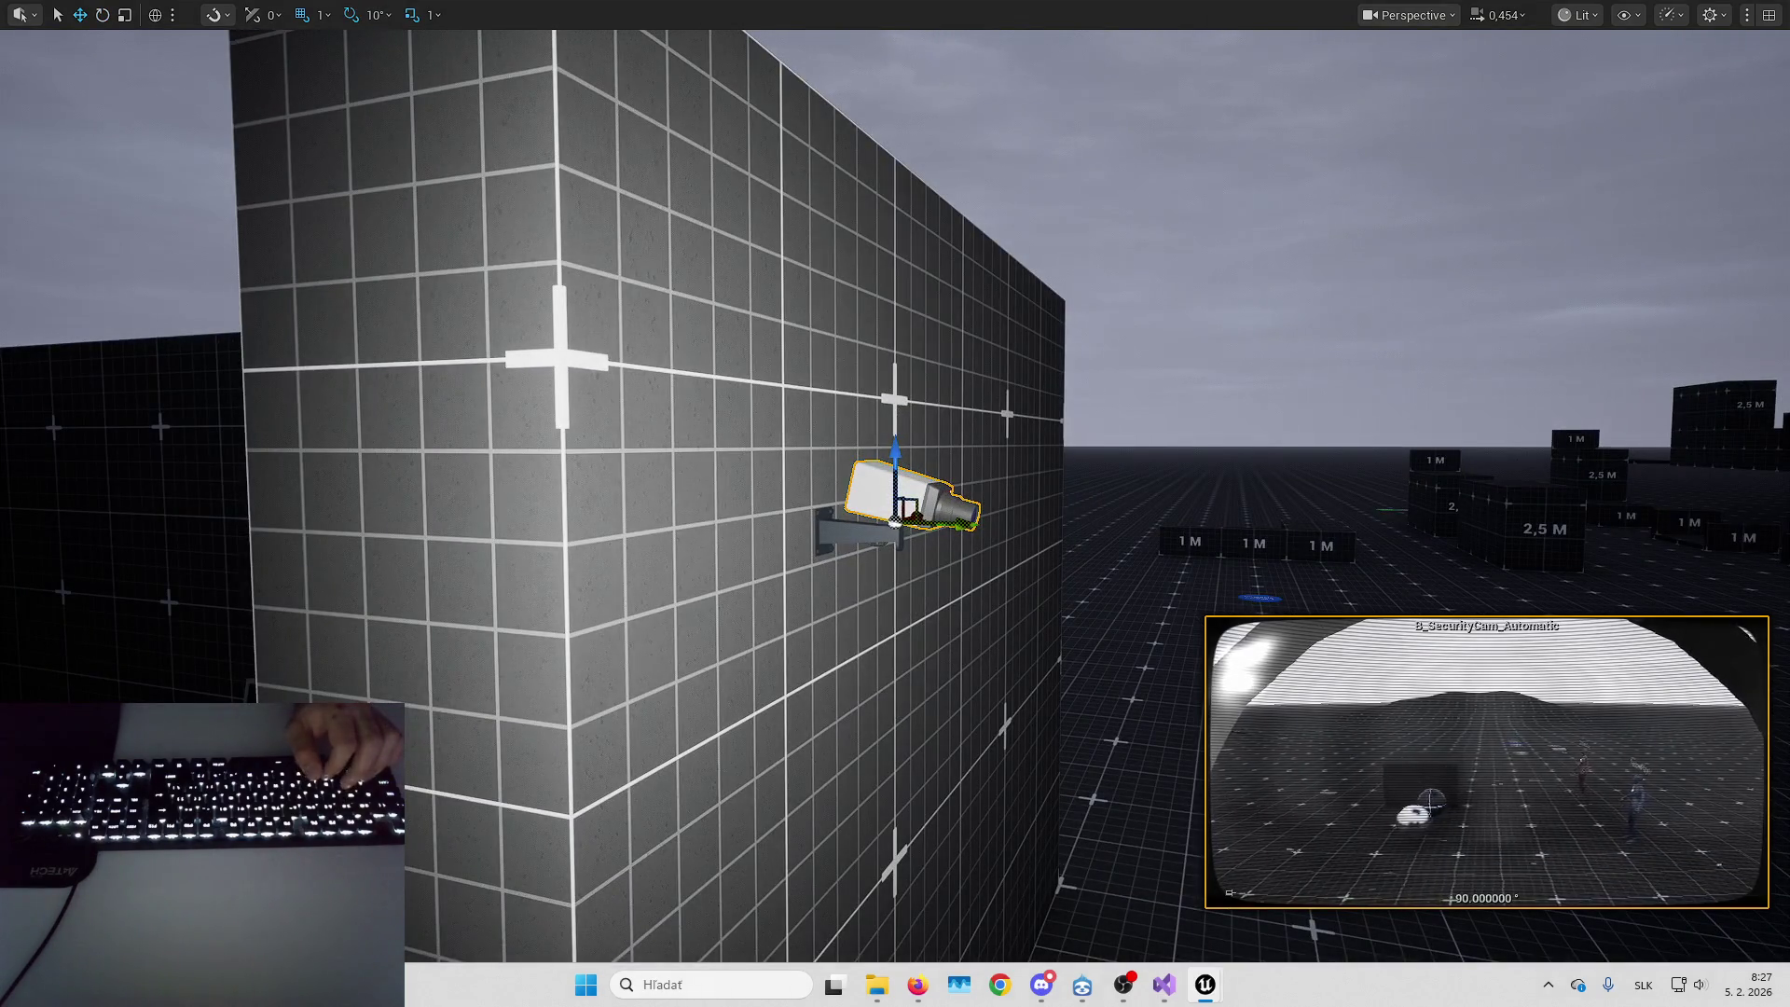
Close B_SecurityCam_PlayerInput and select SM_Camera in B_SecurityCam_Automatic's viewport
key("alt+Tab")
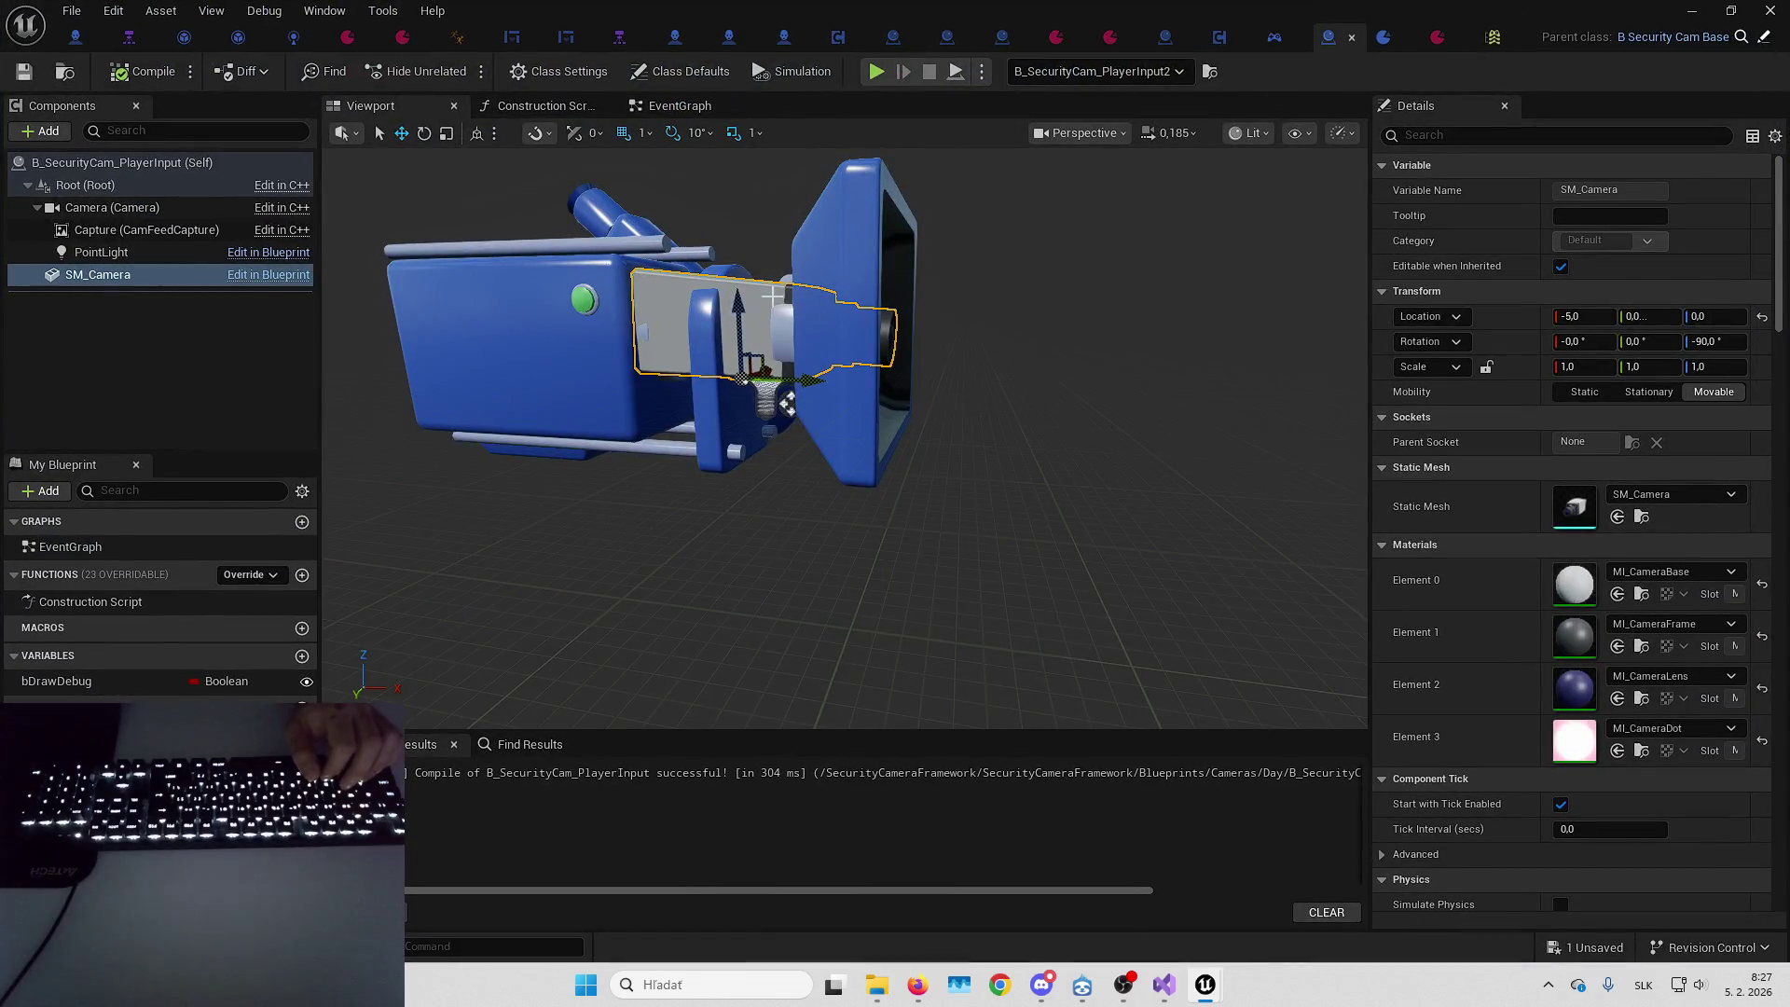
left_click(1349, 38)
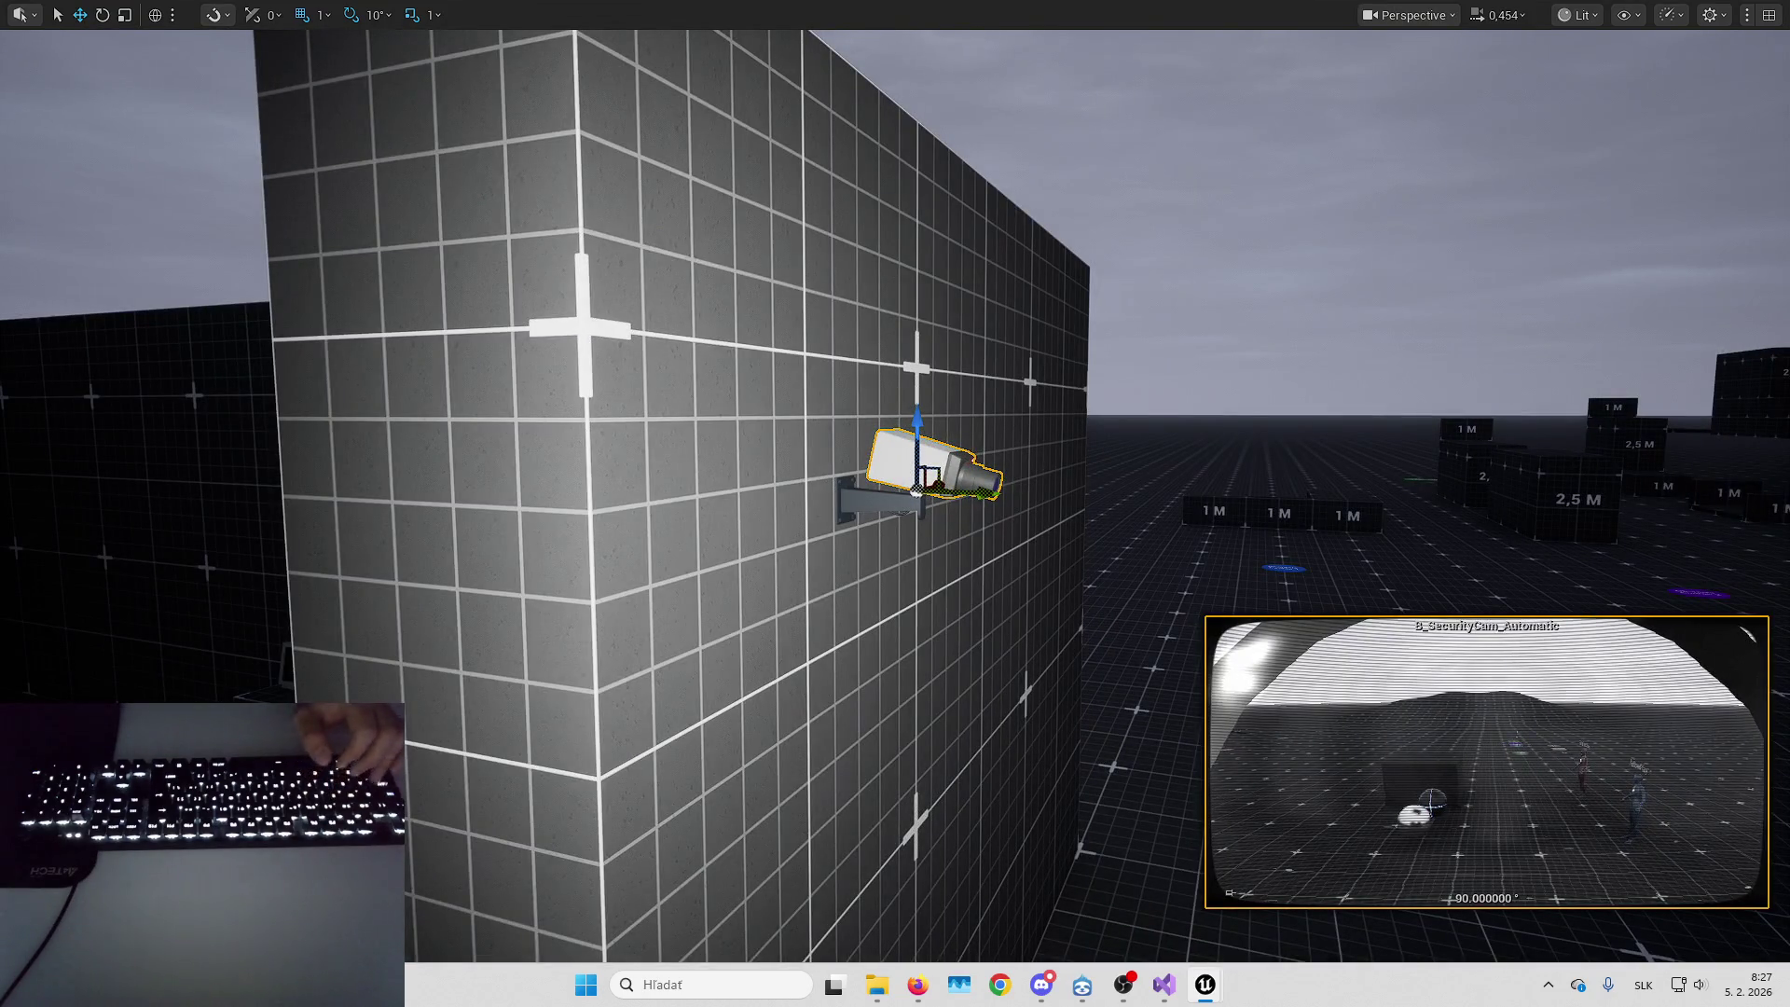
key("ctrl+e")
left_click(391, 107)
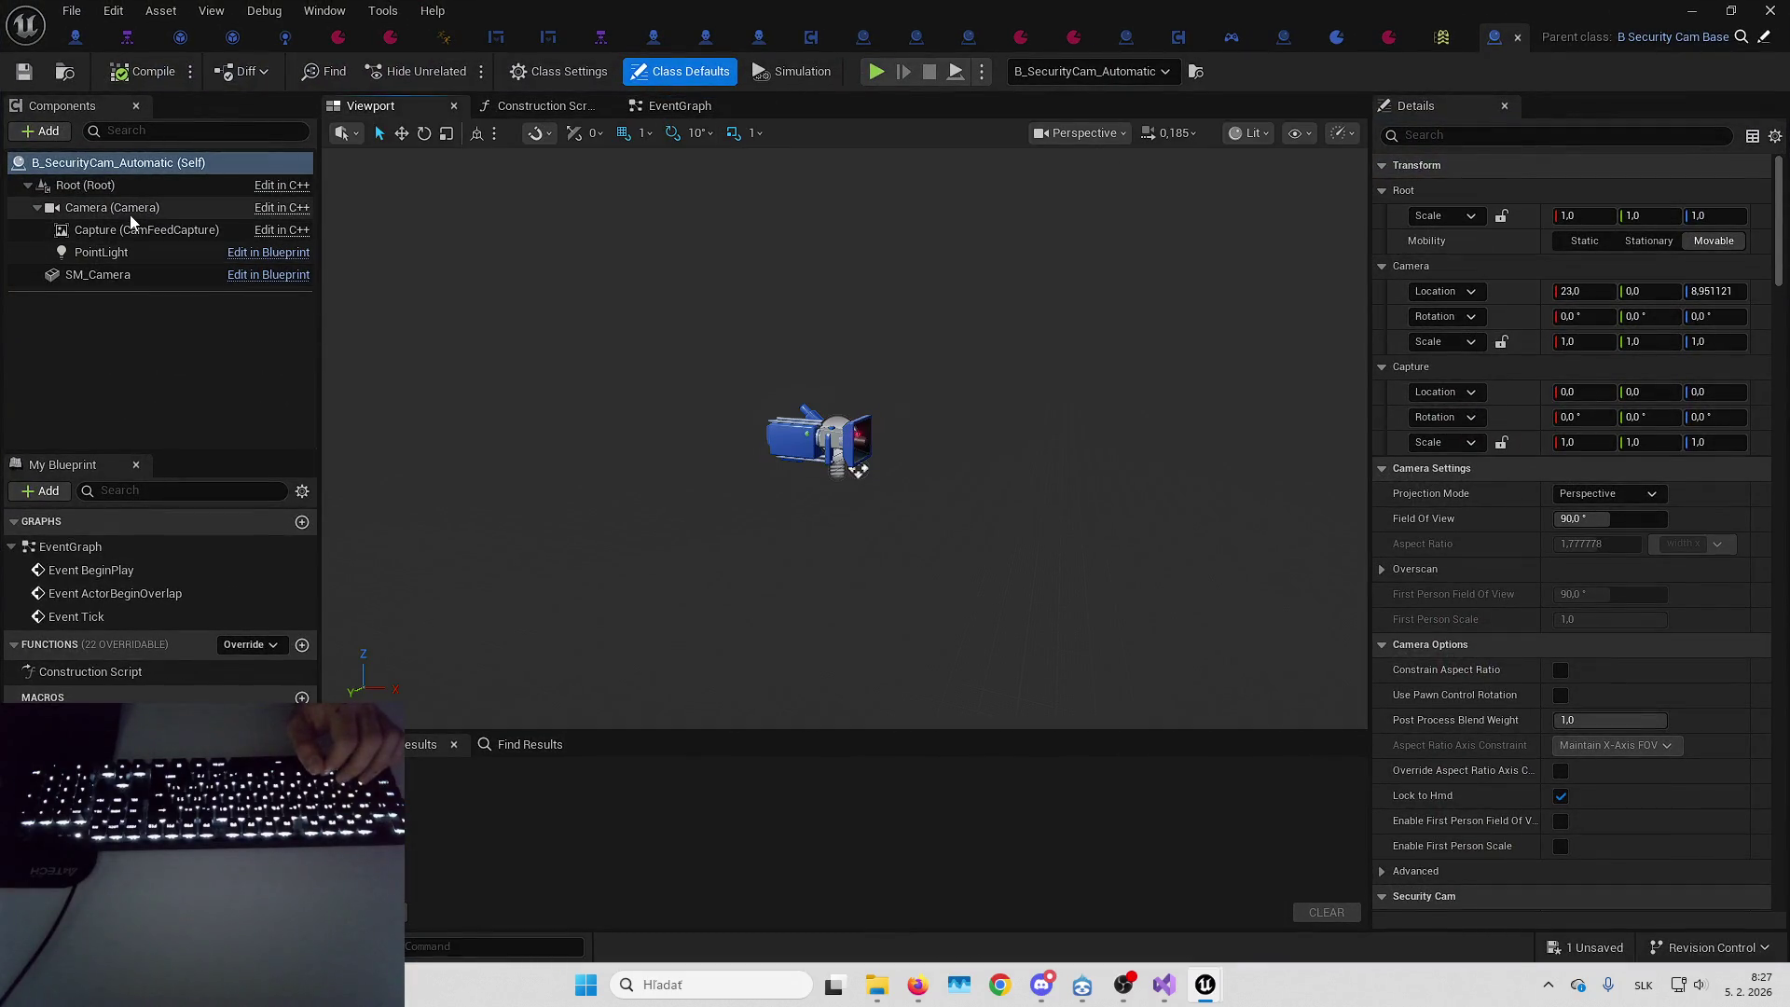
left_click(123, 275)
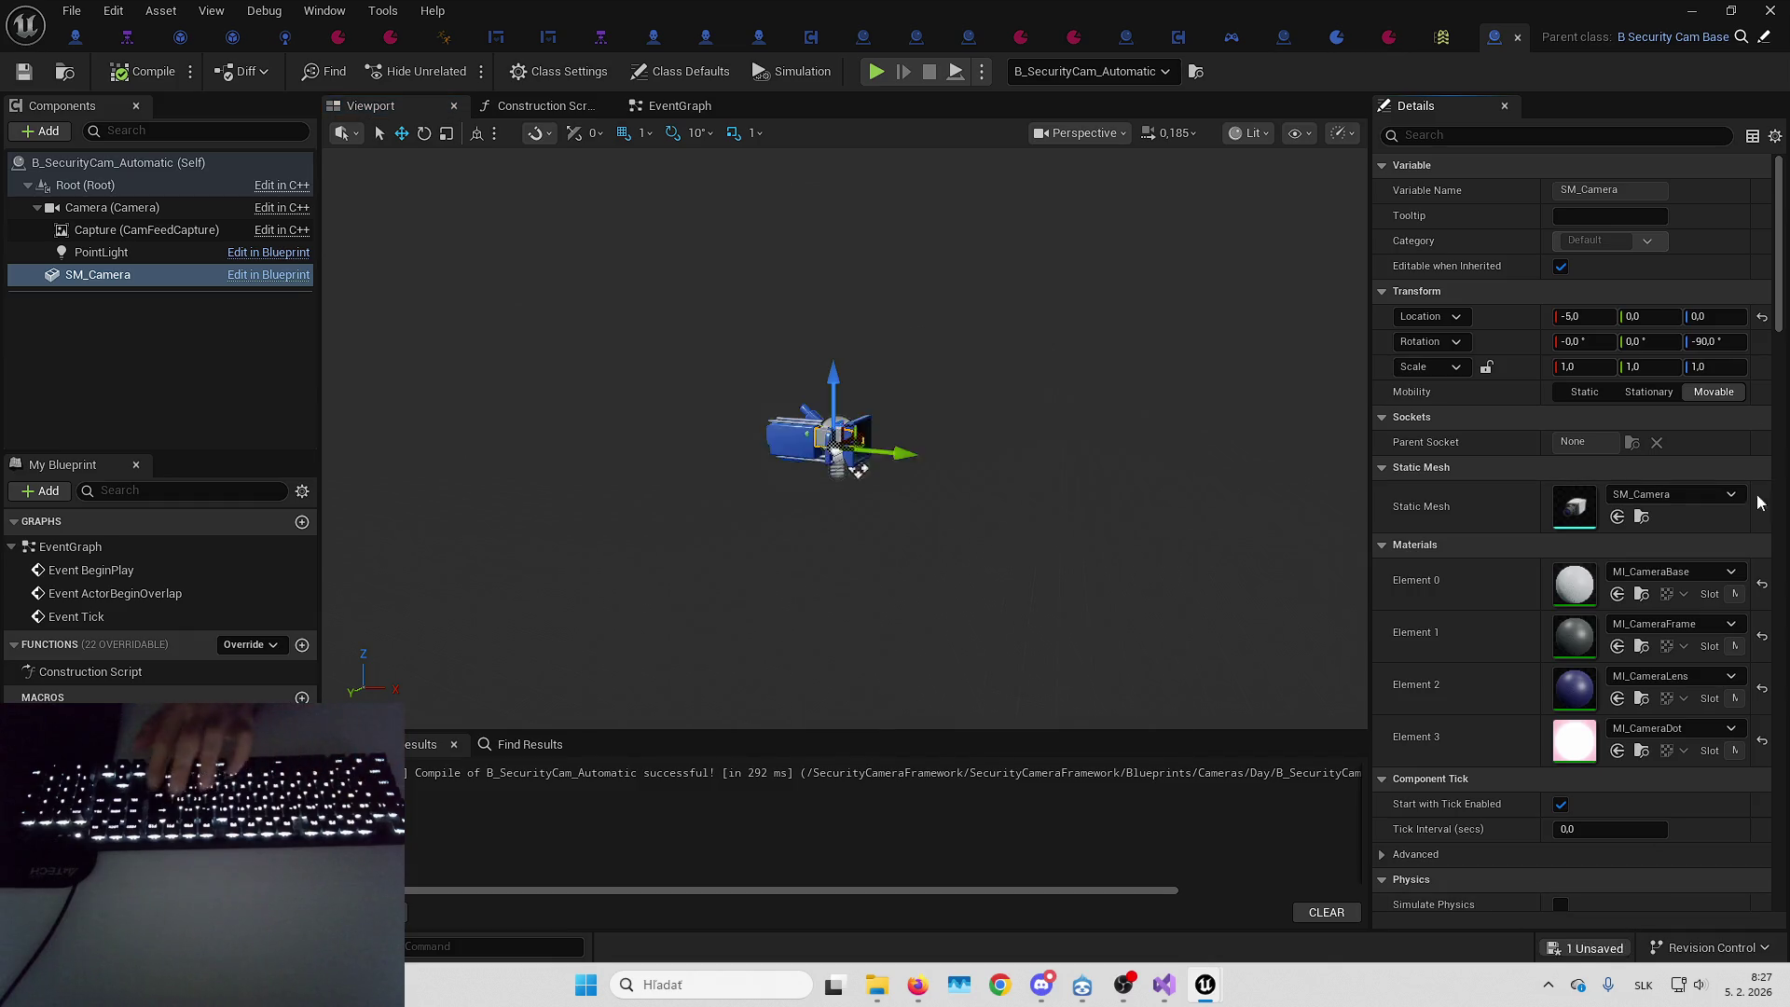
key("alt+Tab")
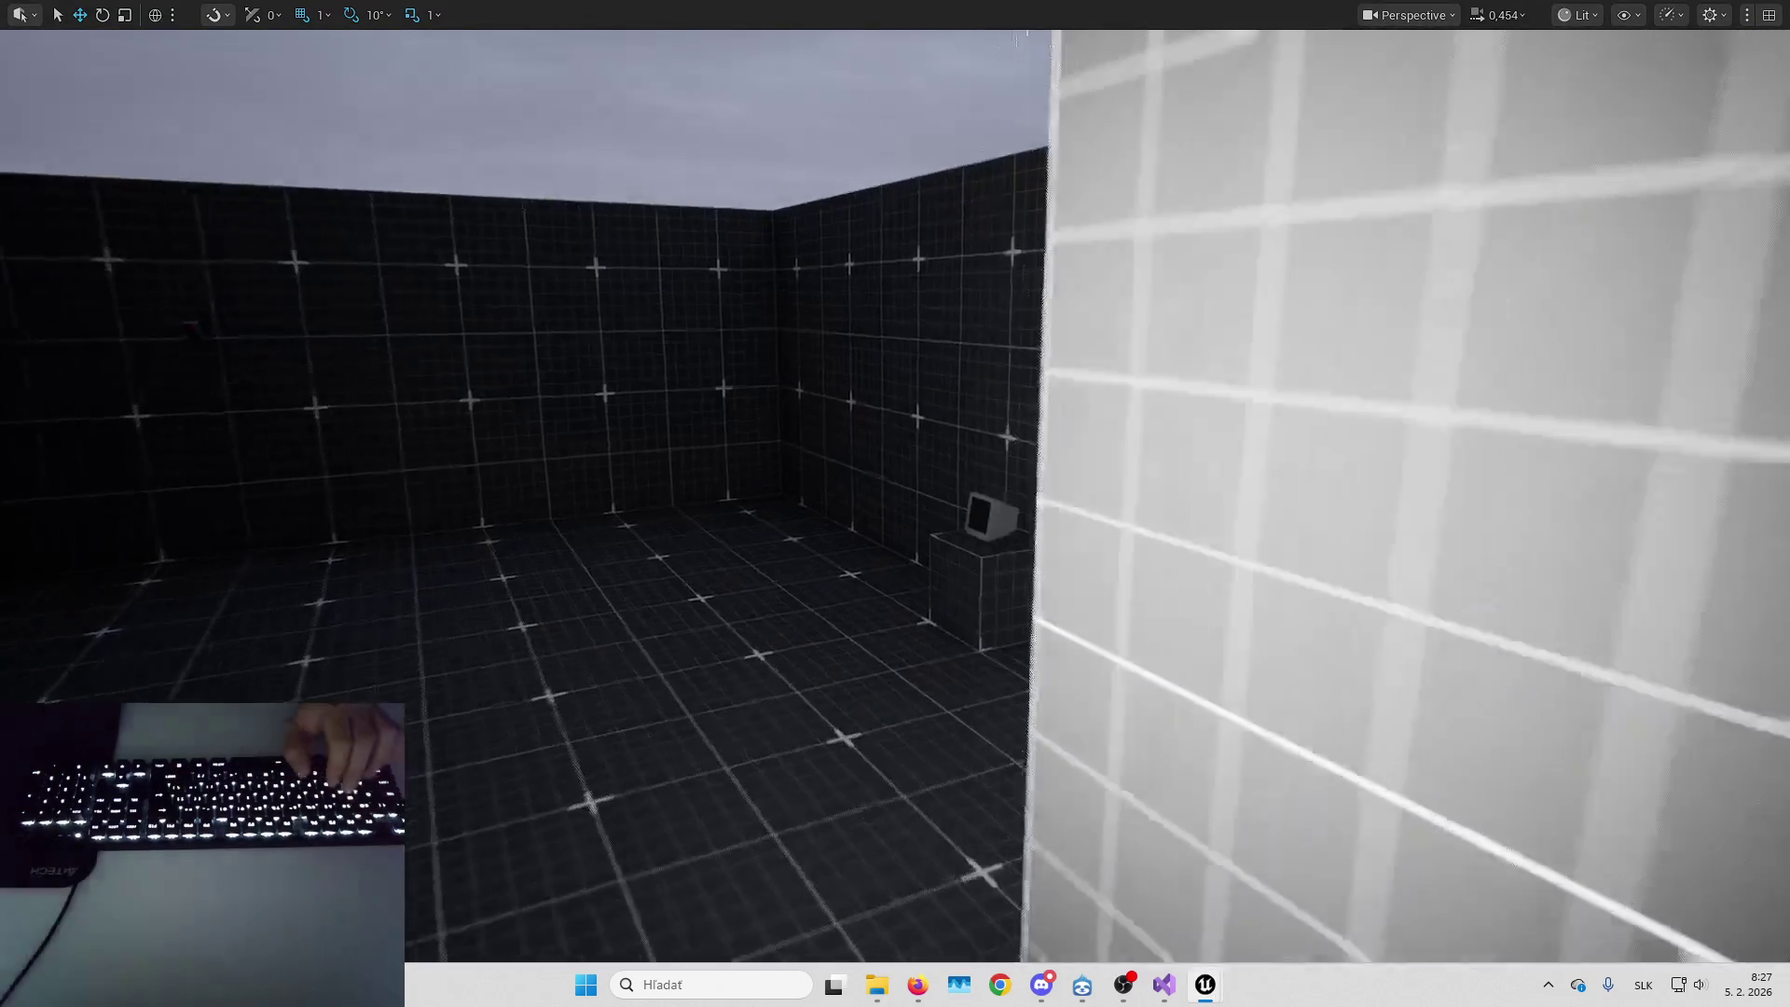
In play, use the monitor and pan the camera feed left and right several times, then stop
key("alt+p")
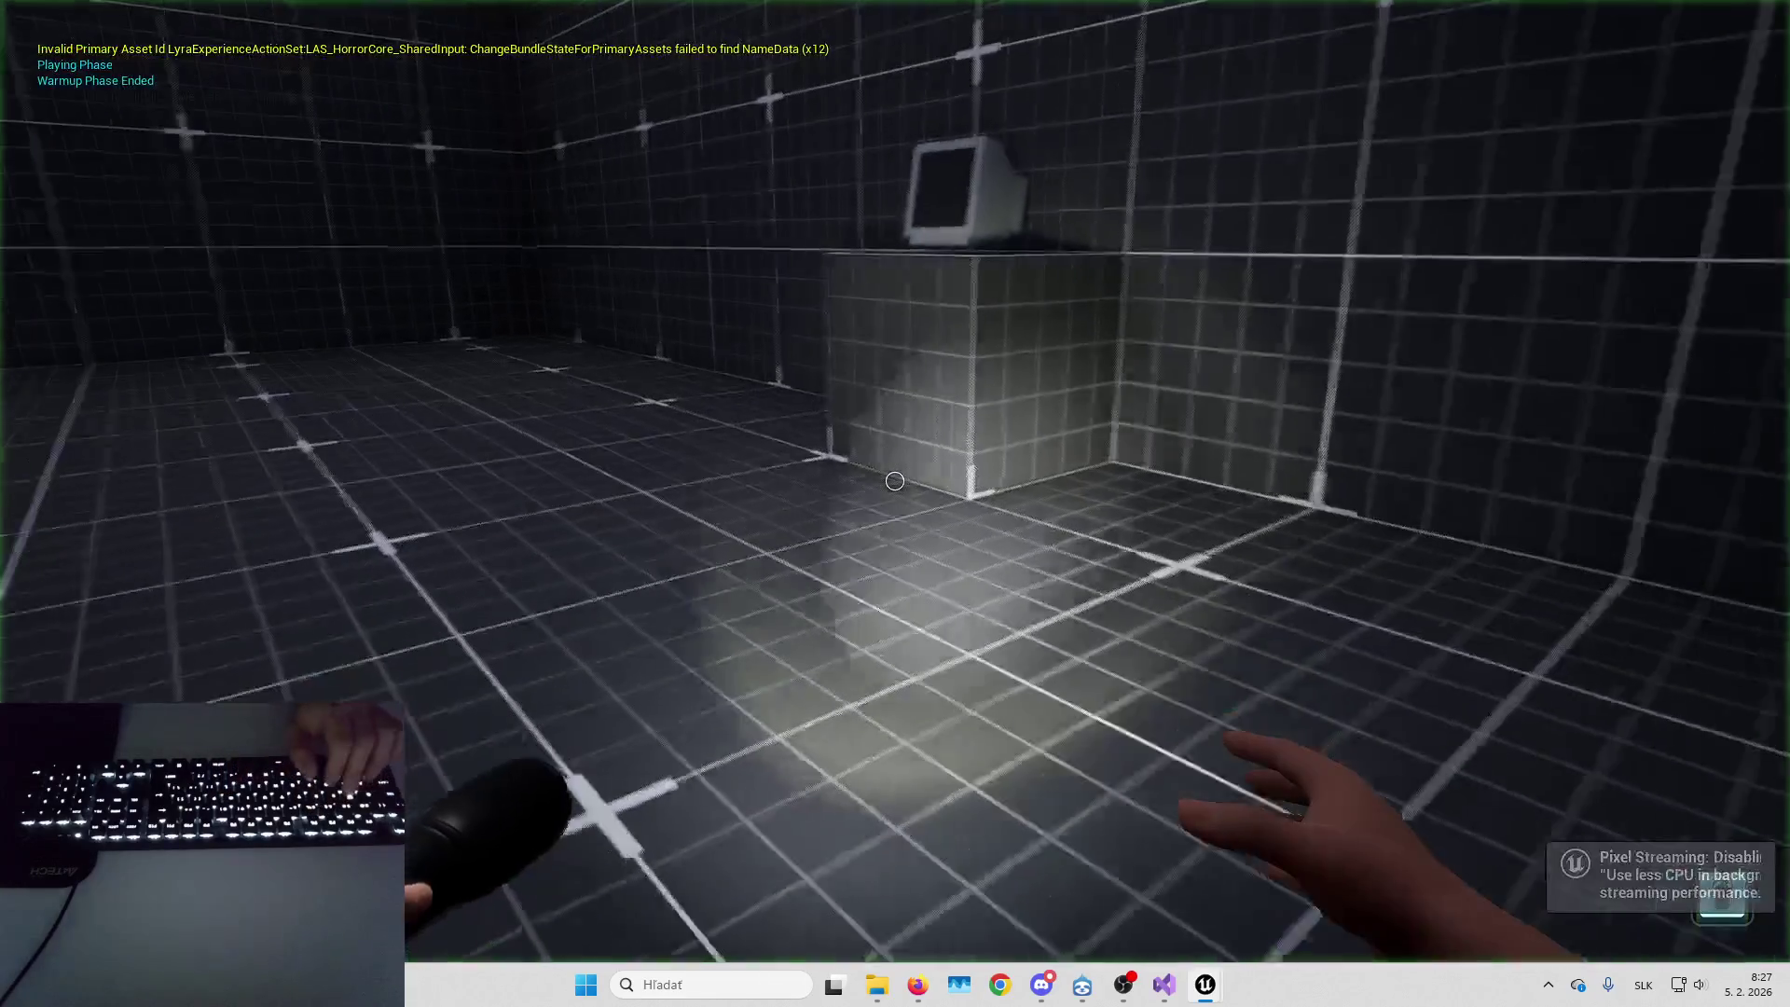
key("w")
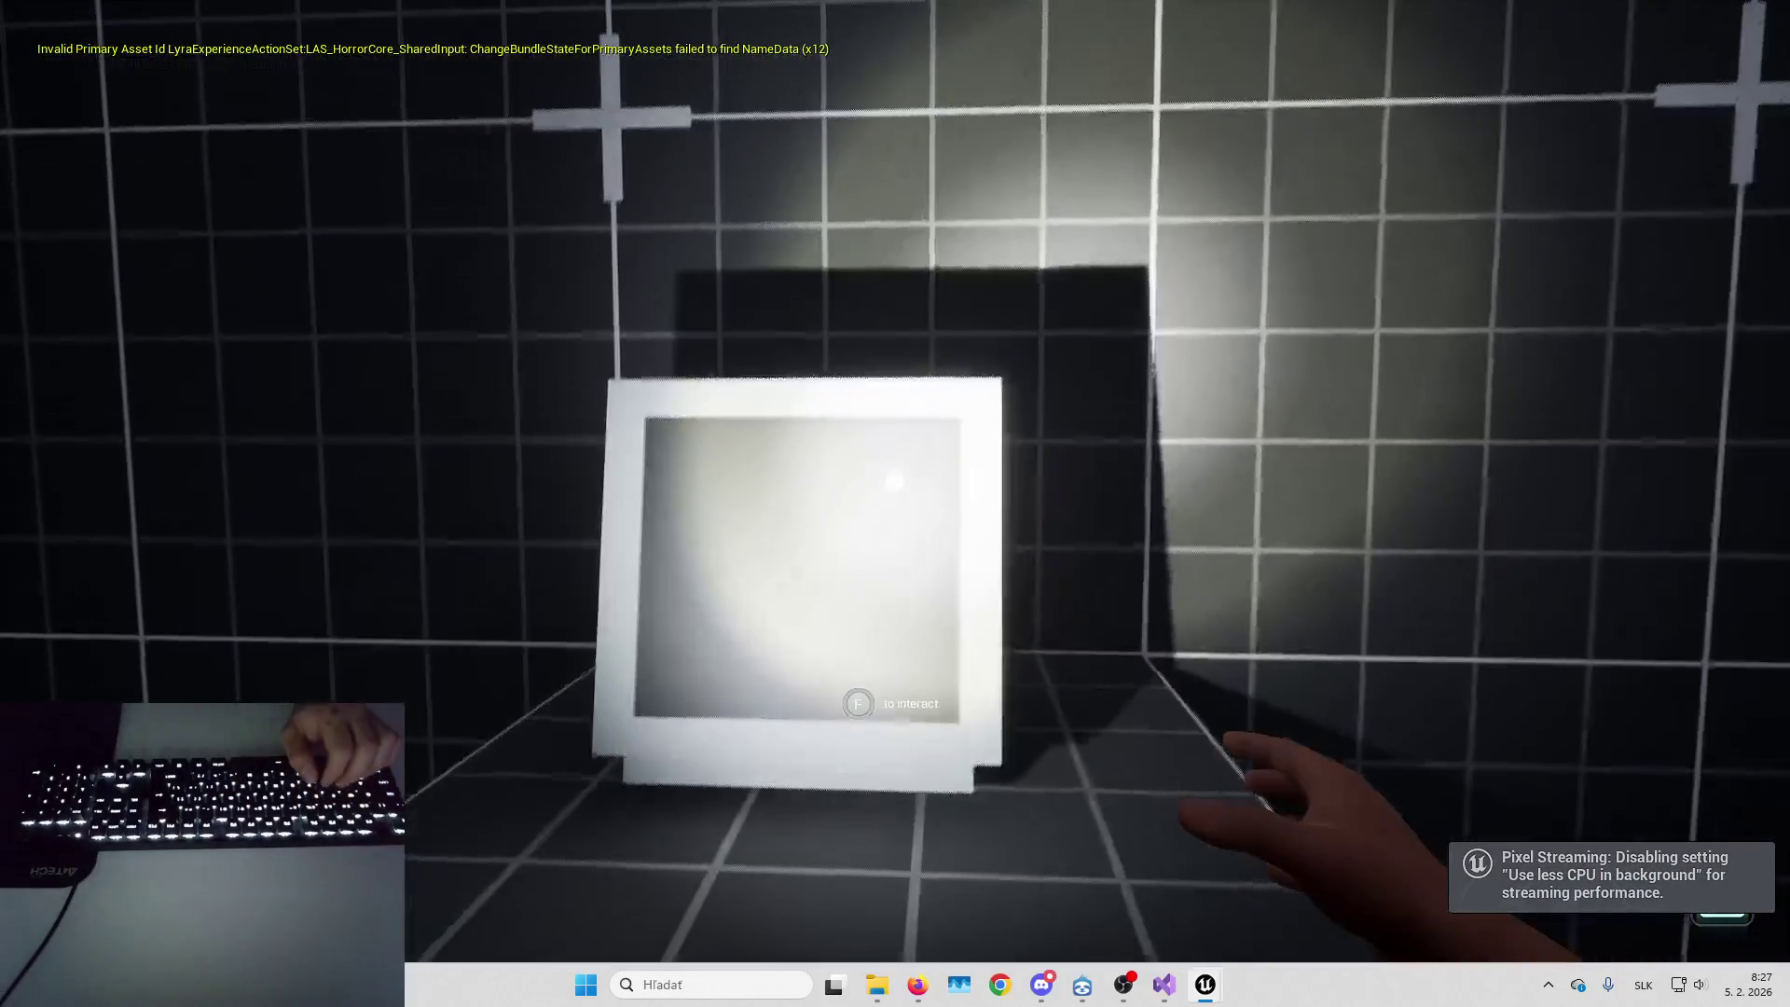
key("f")
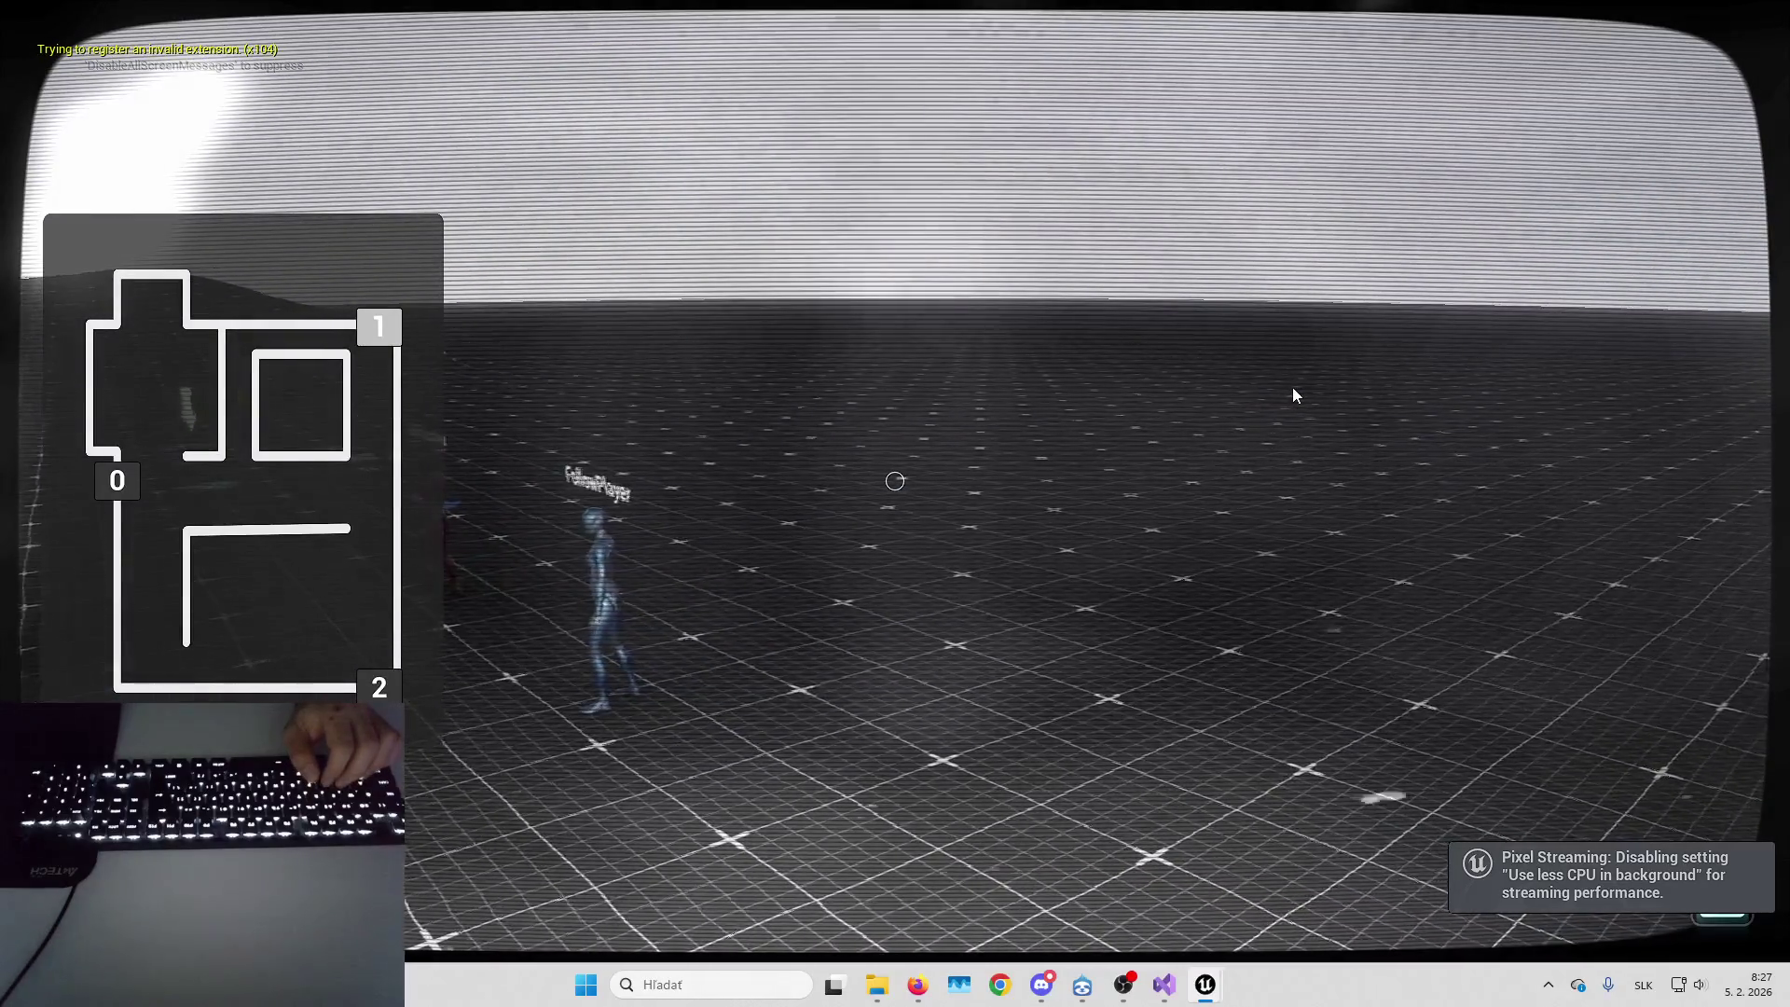
mouse_move(1291, 394)
left_mouse_down()
mouse_move(1240, 421)
mouse_move(1137, 423)
left_mouse_up()
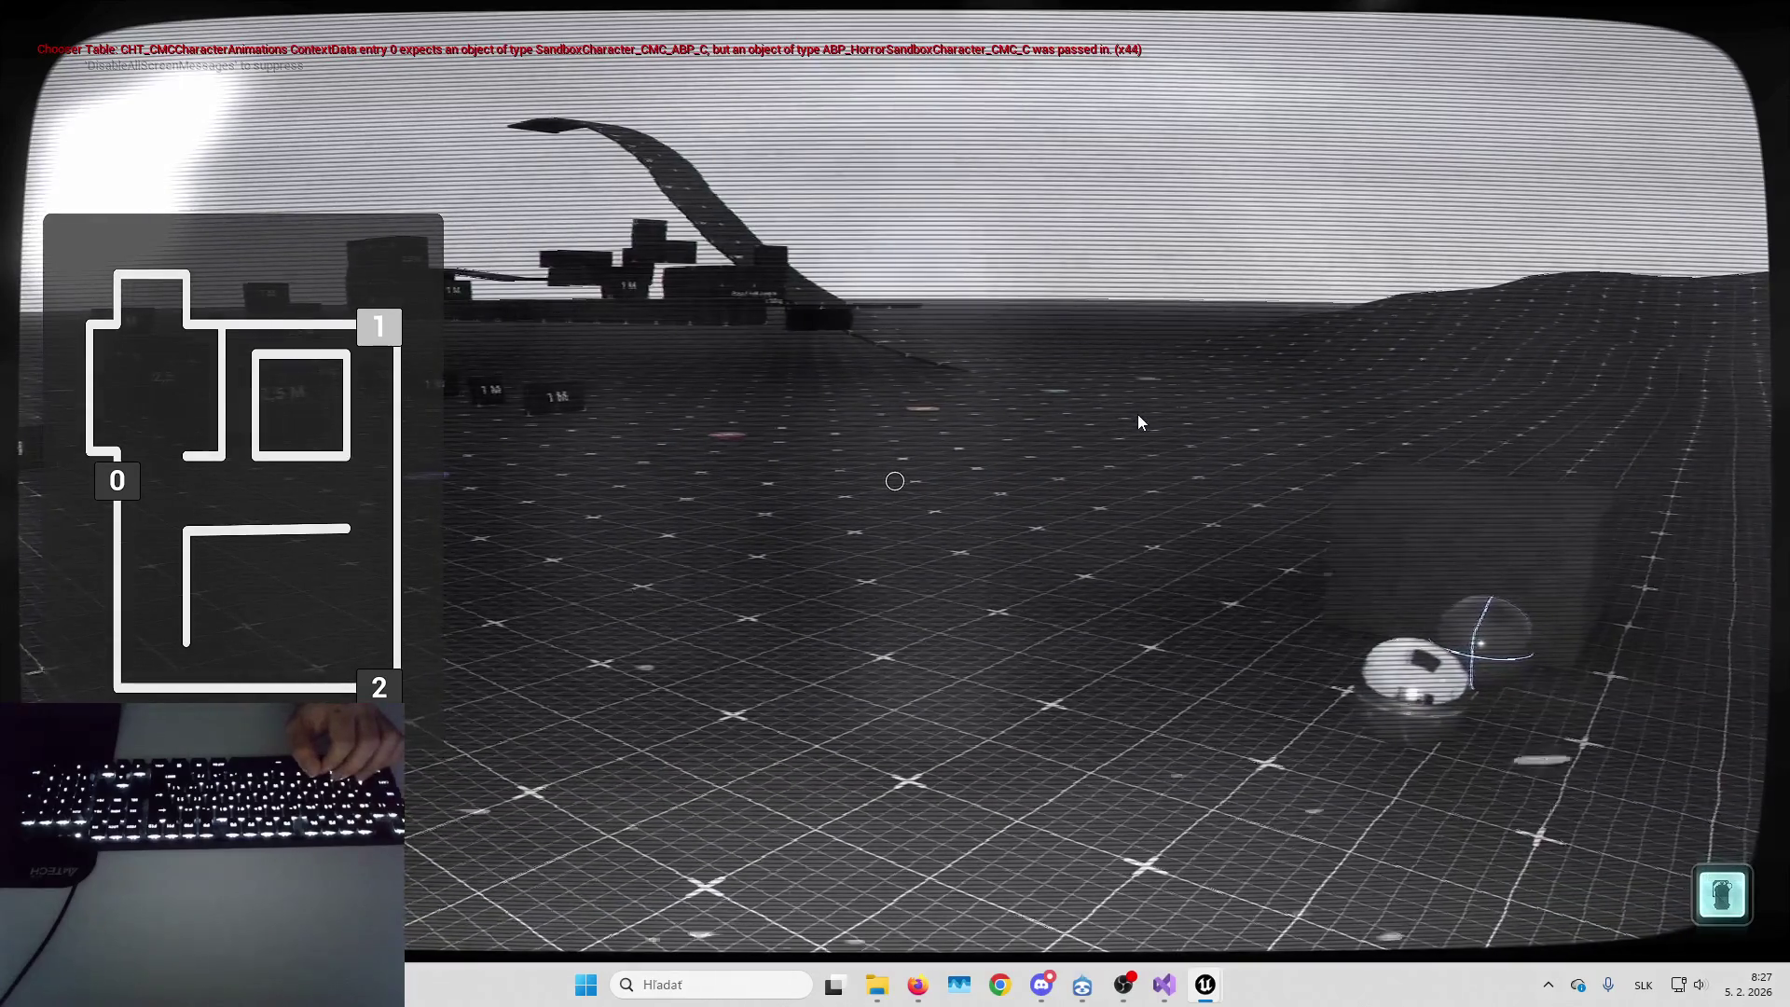
key("Right")
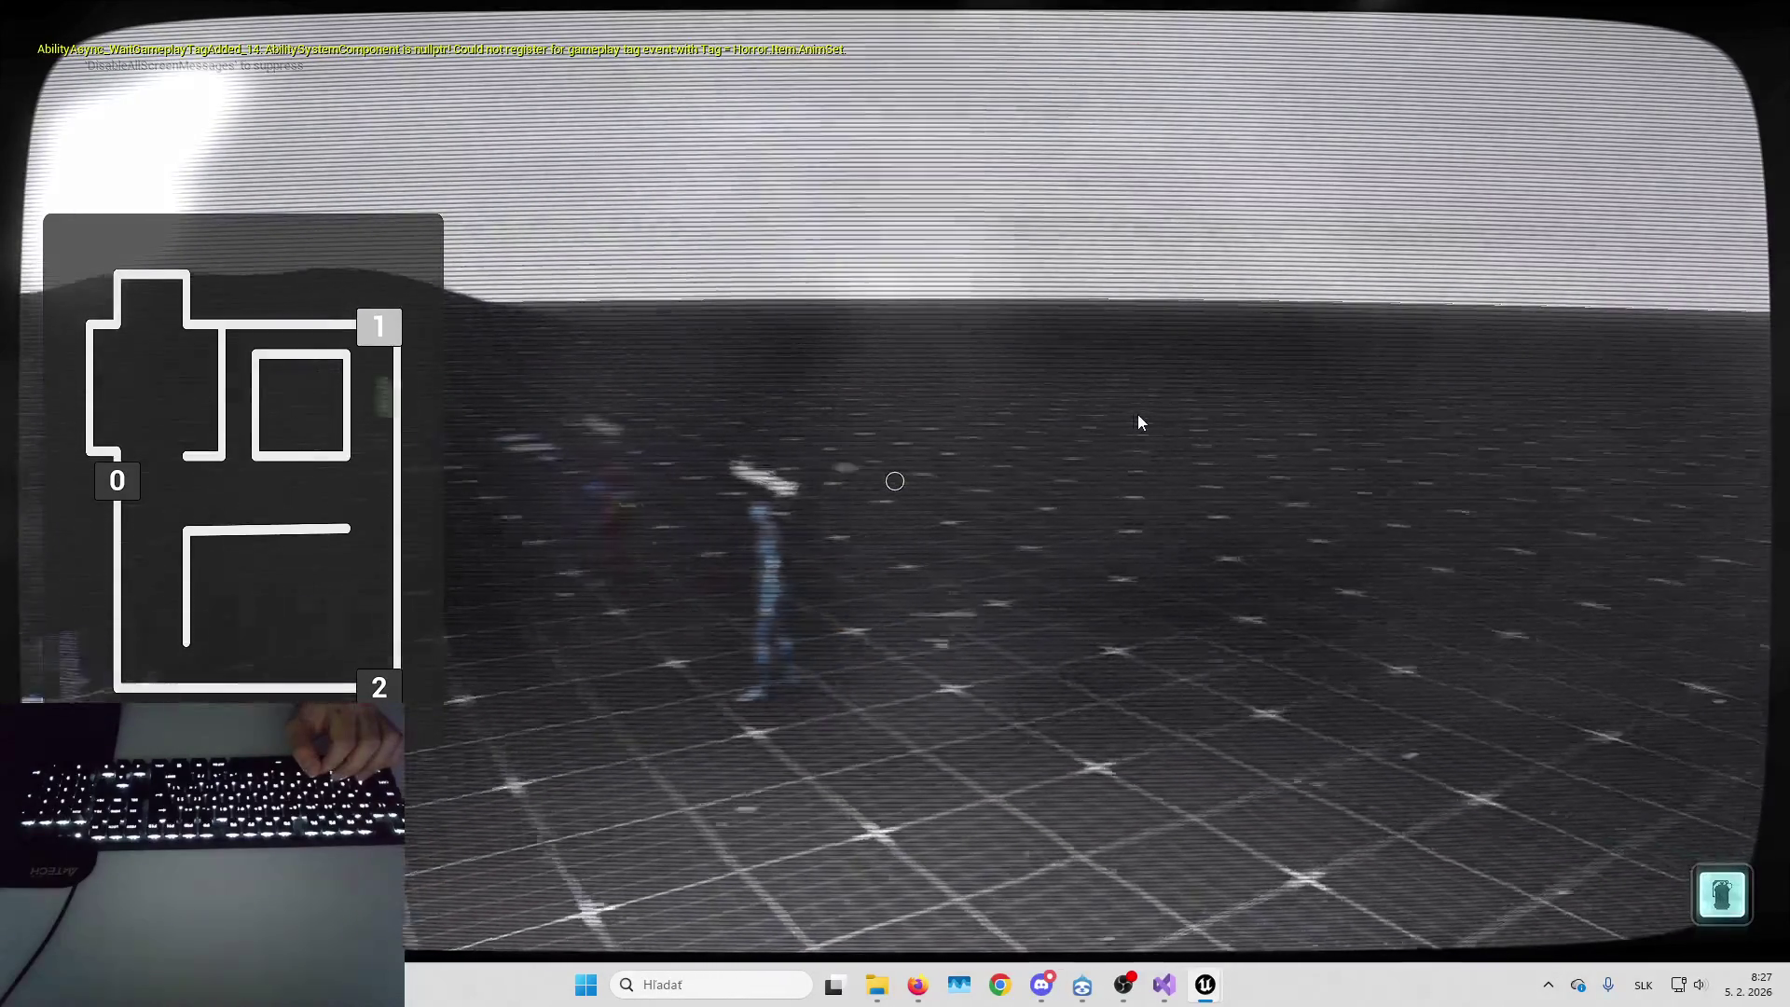
key("Left")
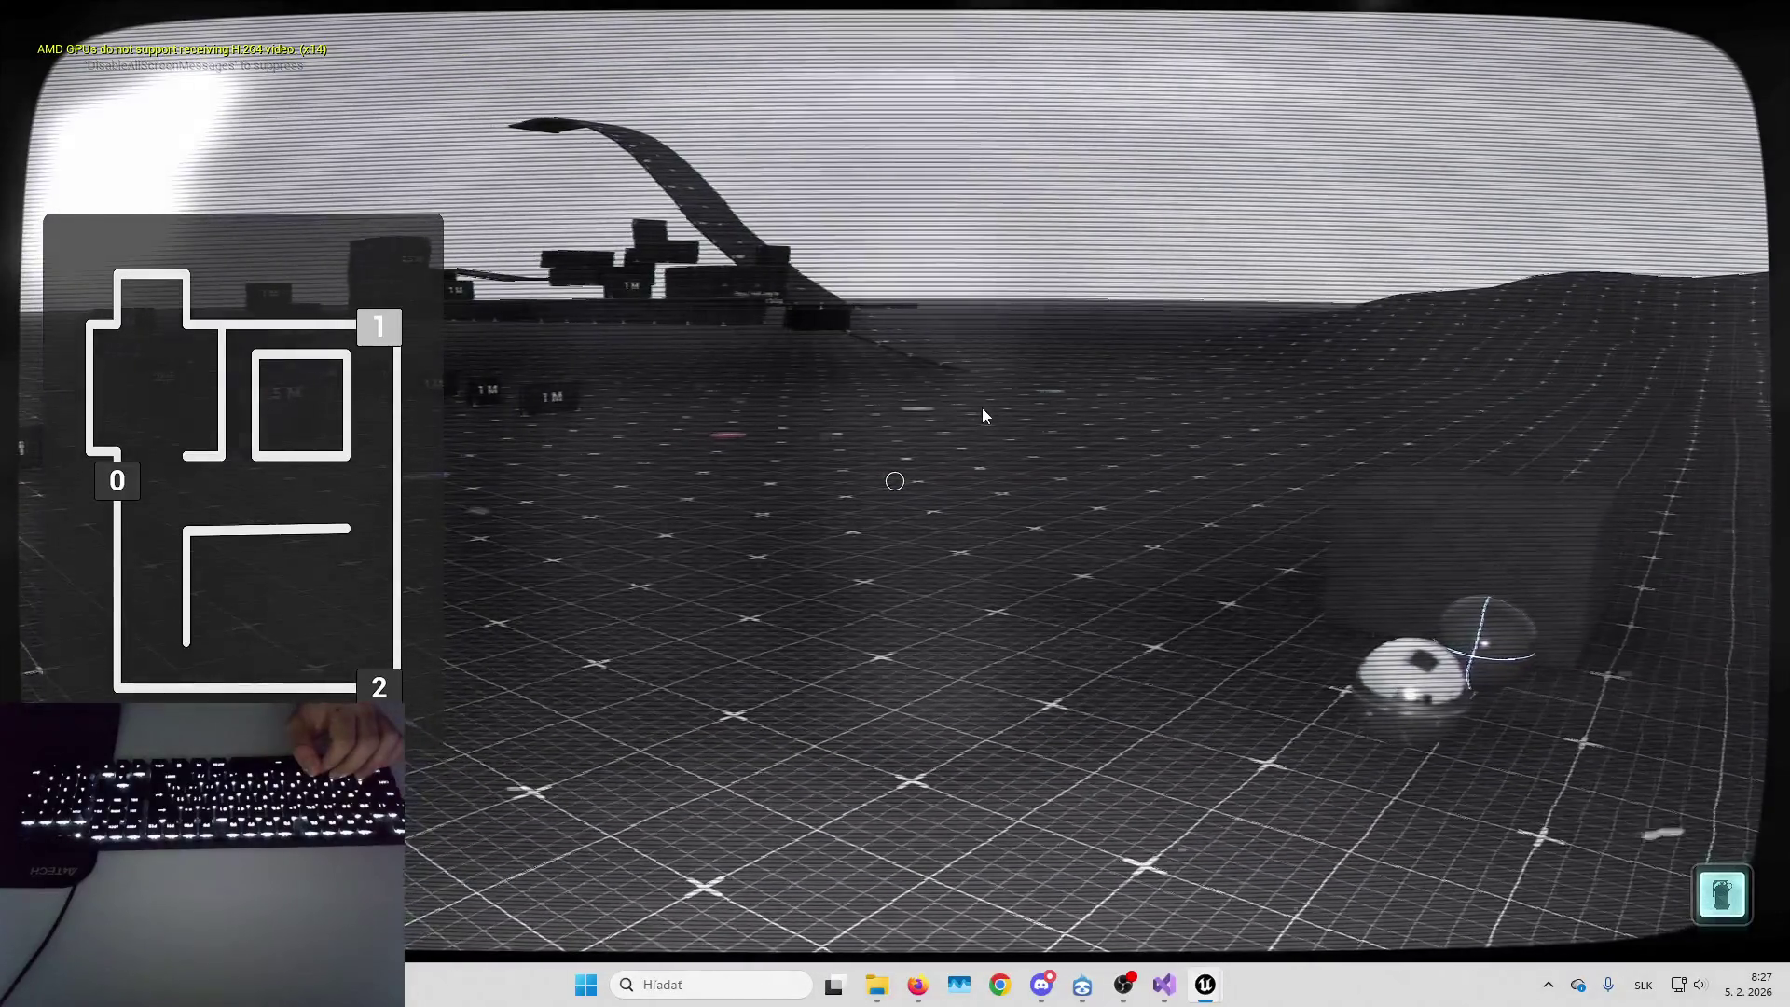
key("Right")
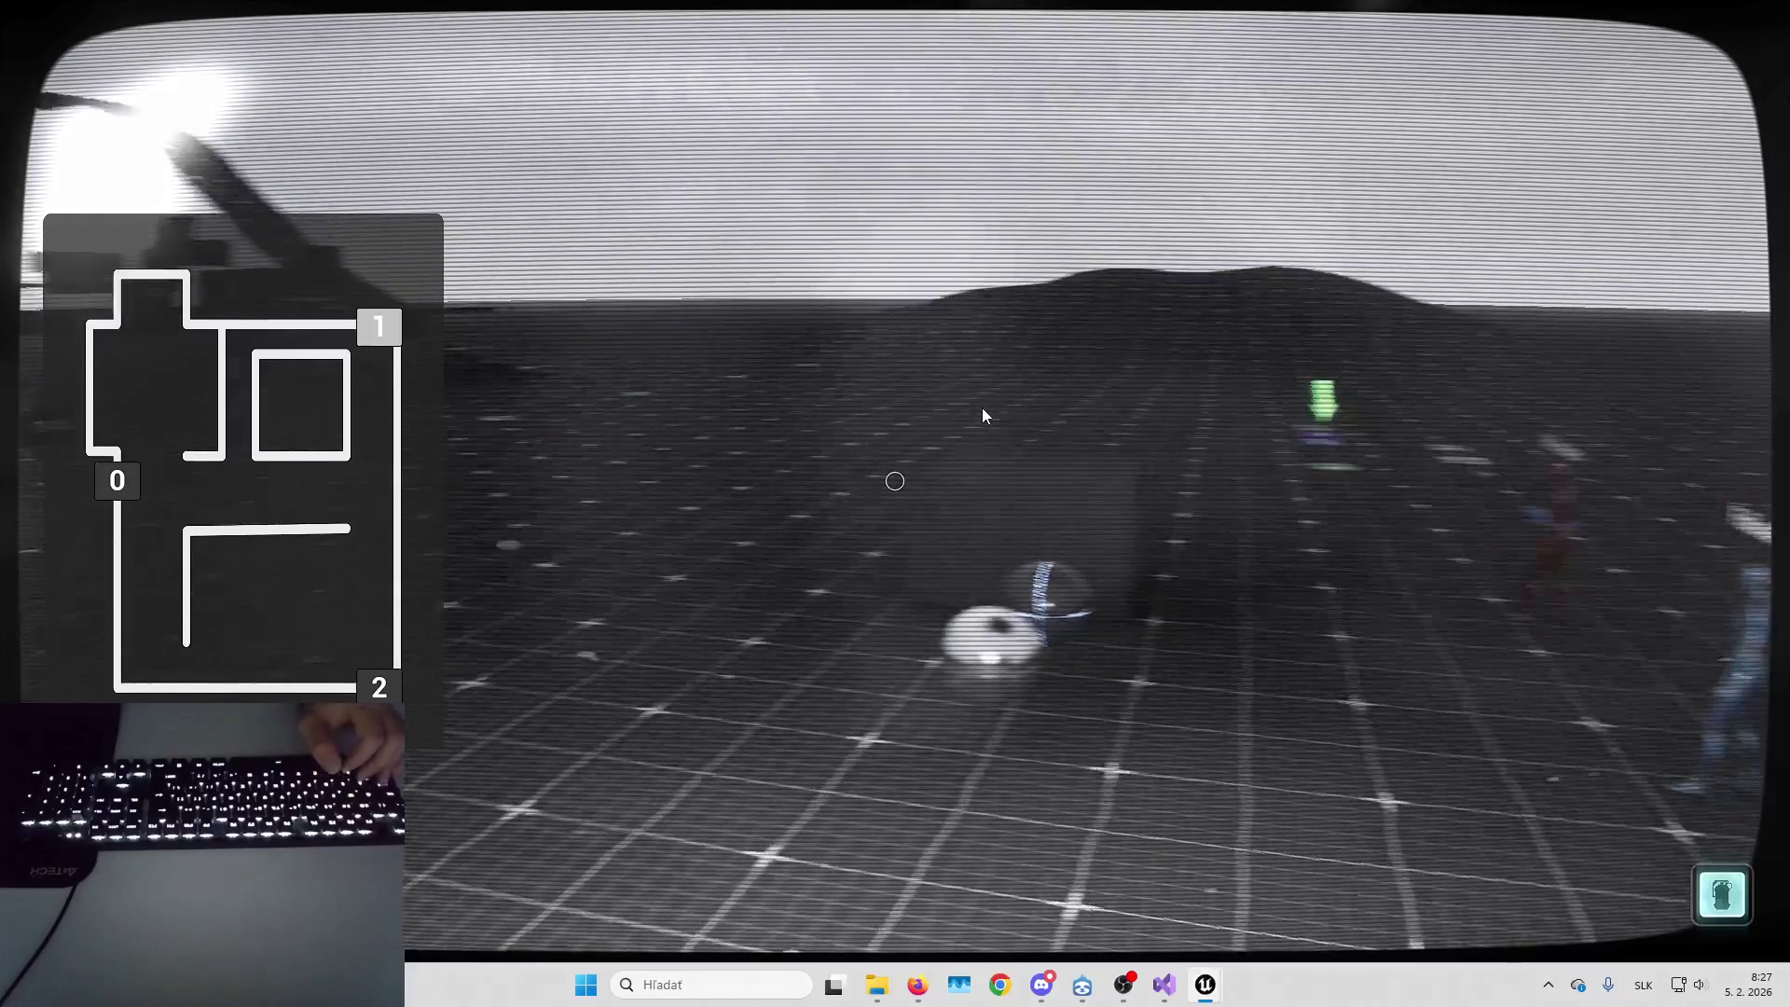
key("Right")
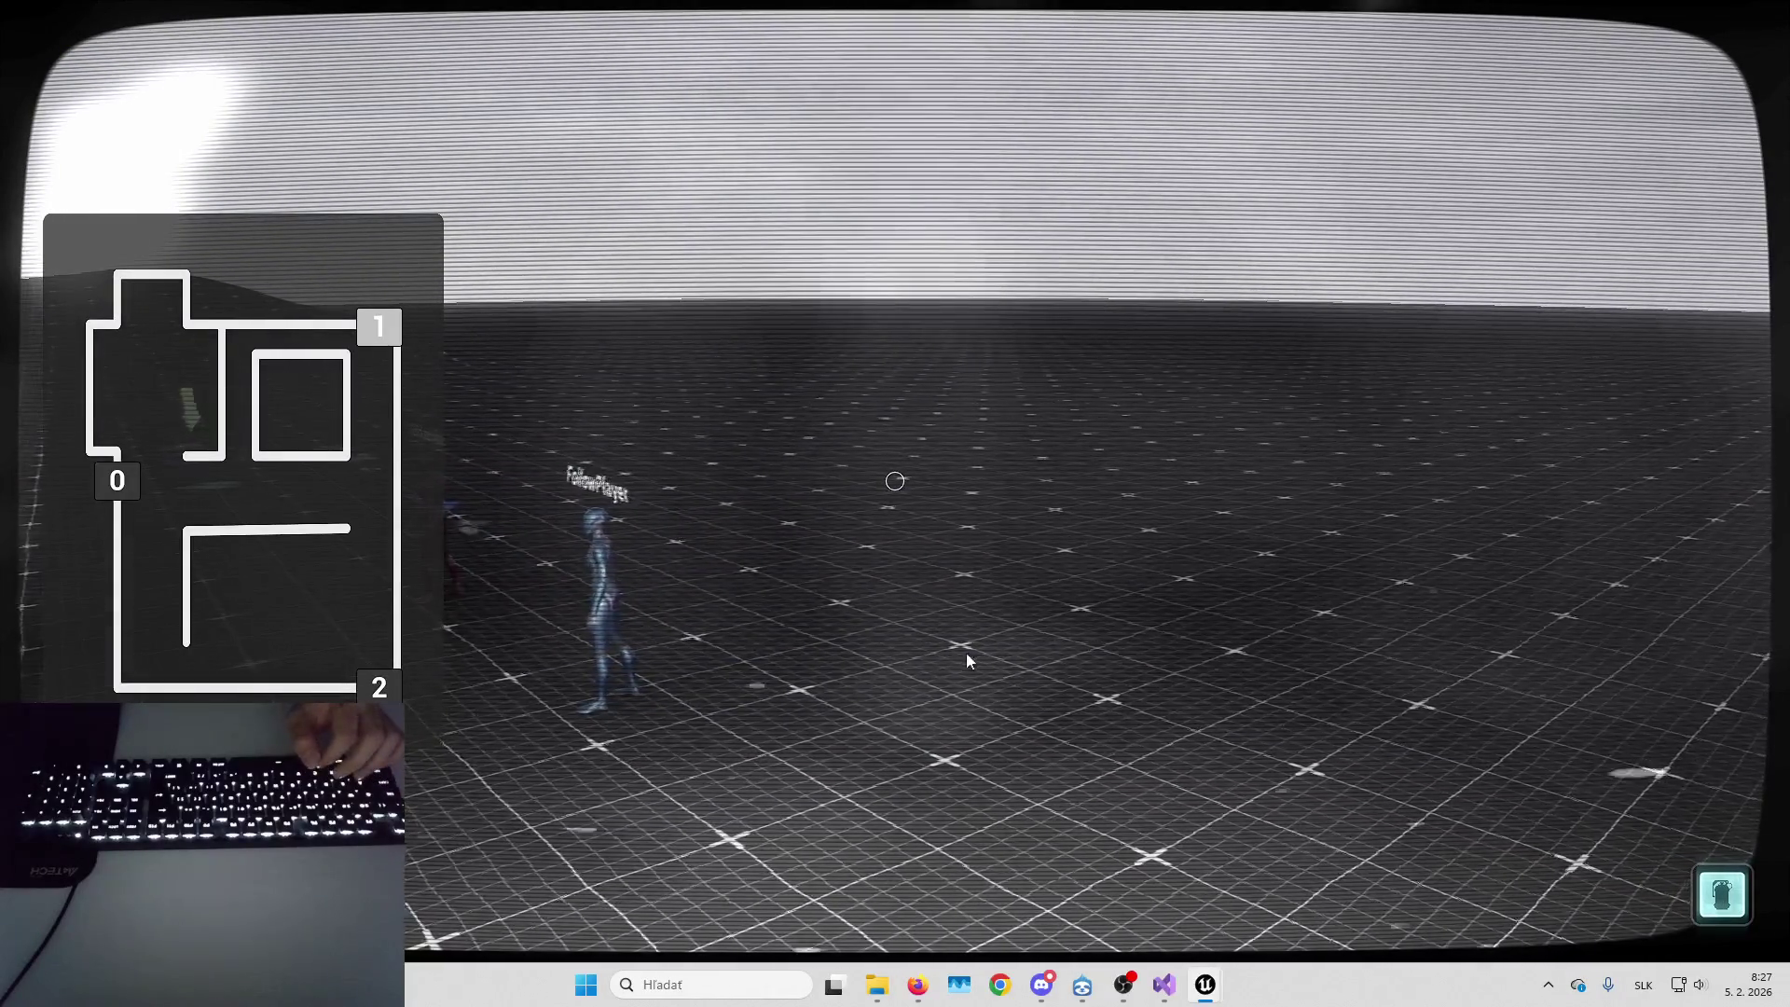
key("Left")
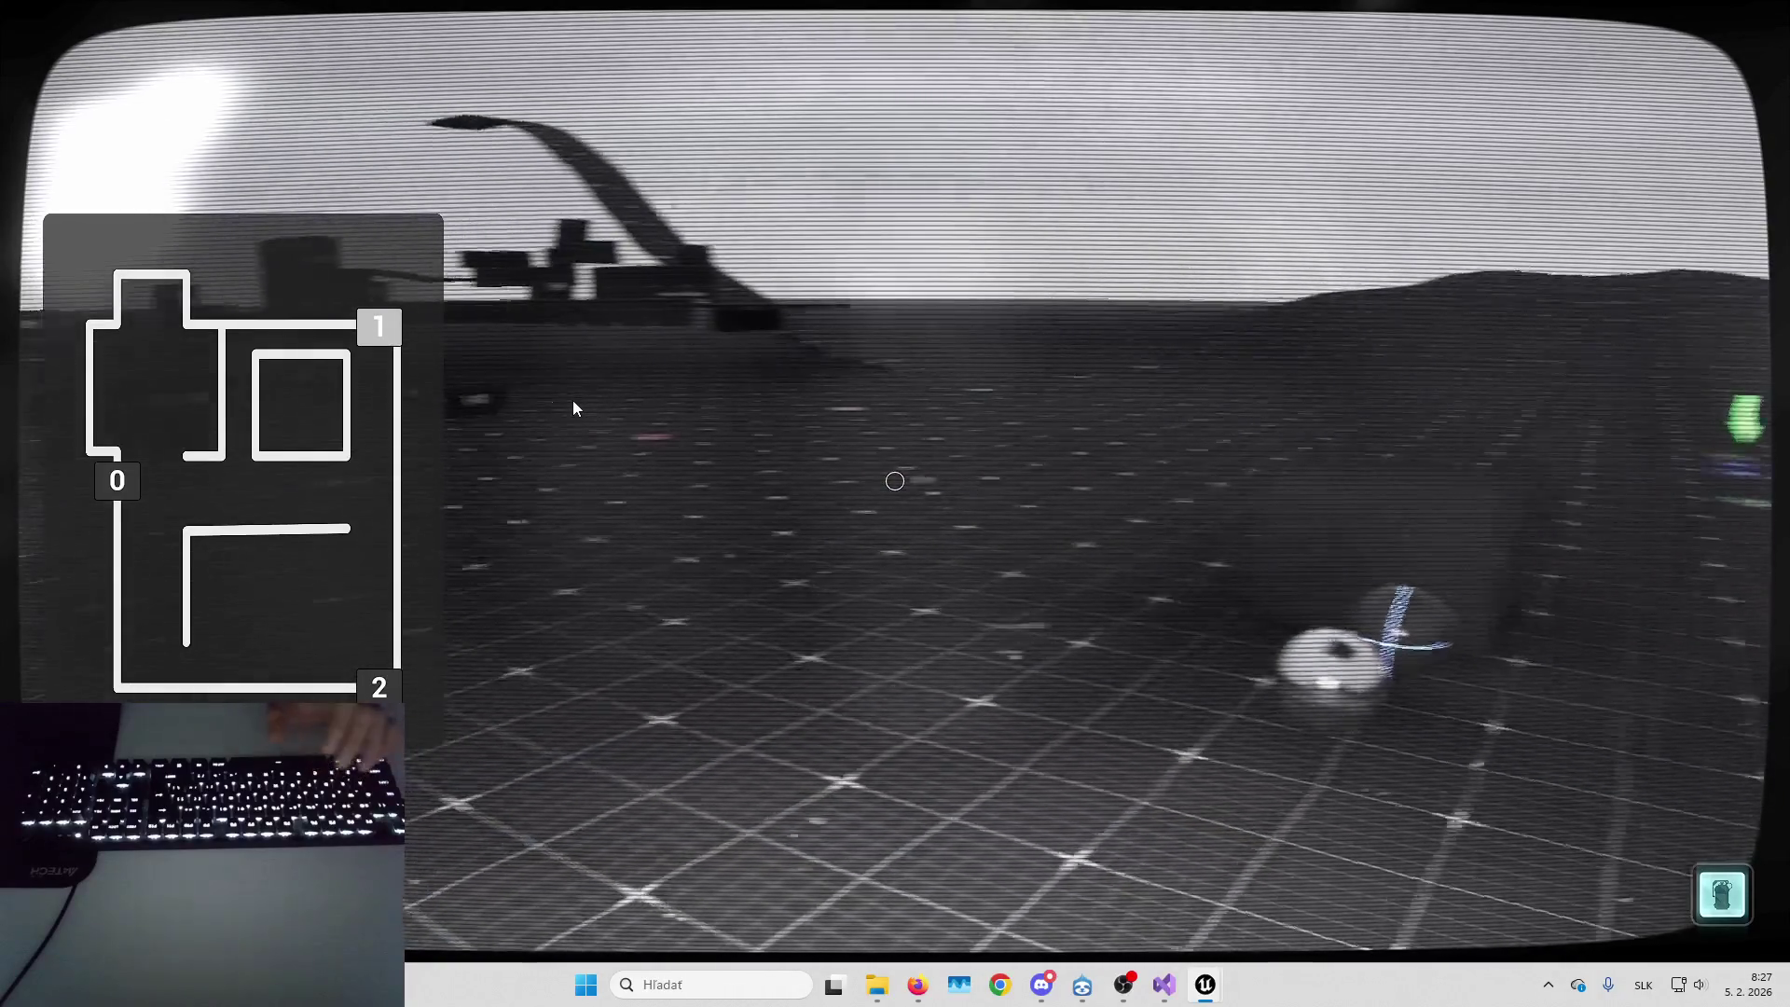
key("Escape")
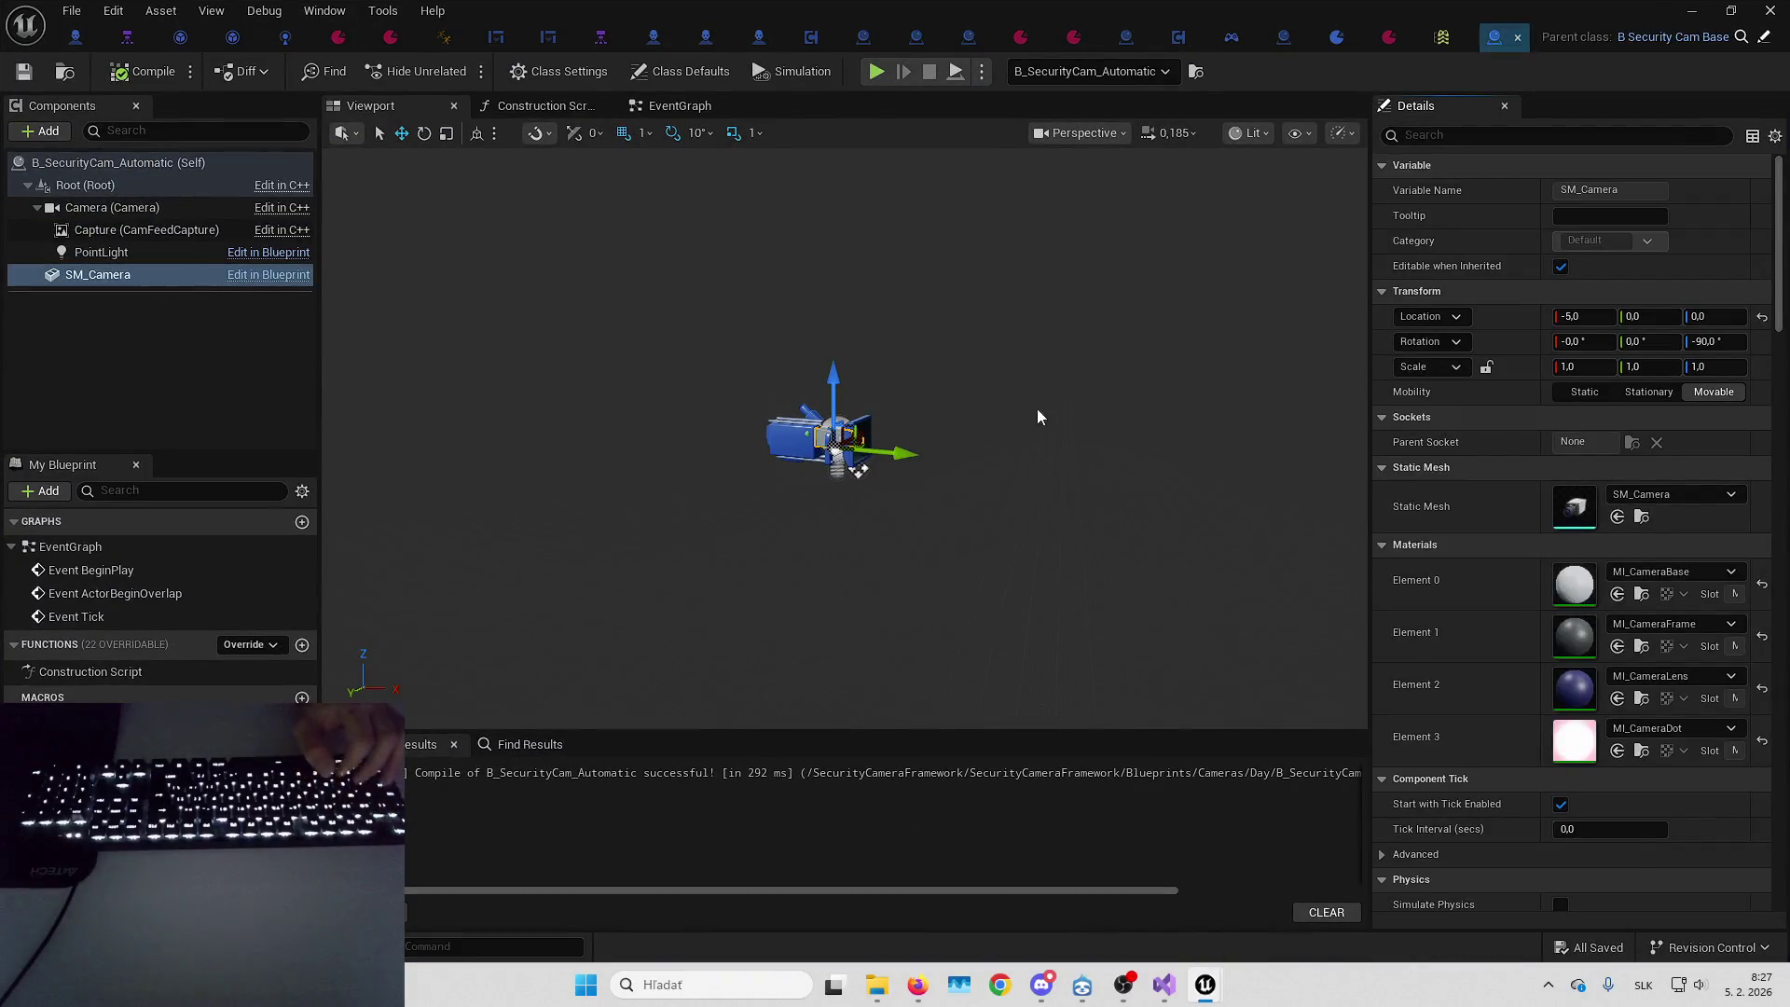
Show B_SecurityCam_Automatic's Class Defaults and expand the Control, Feed, Auto and Smoothing categories
left_click(120, 164)
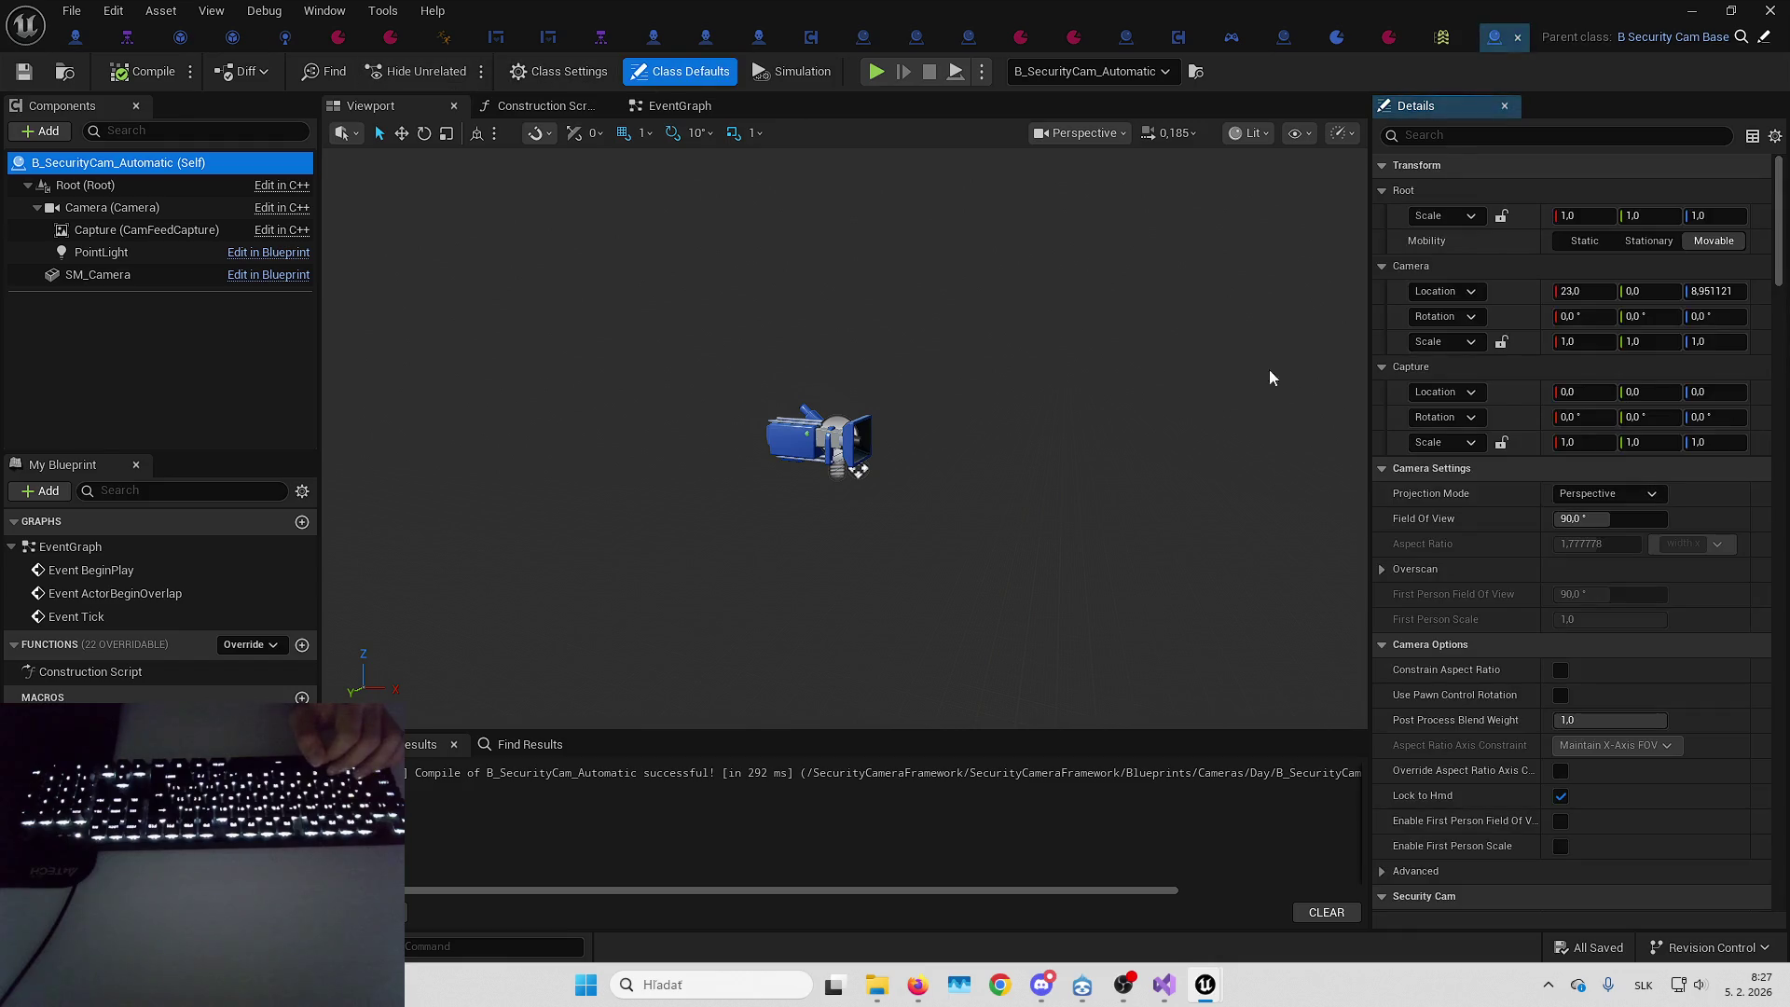
scroll(1581, 619, "down", 10)
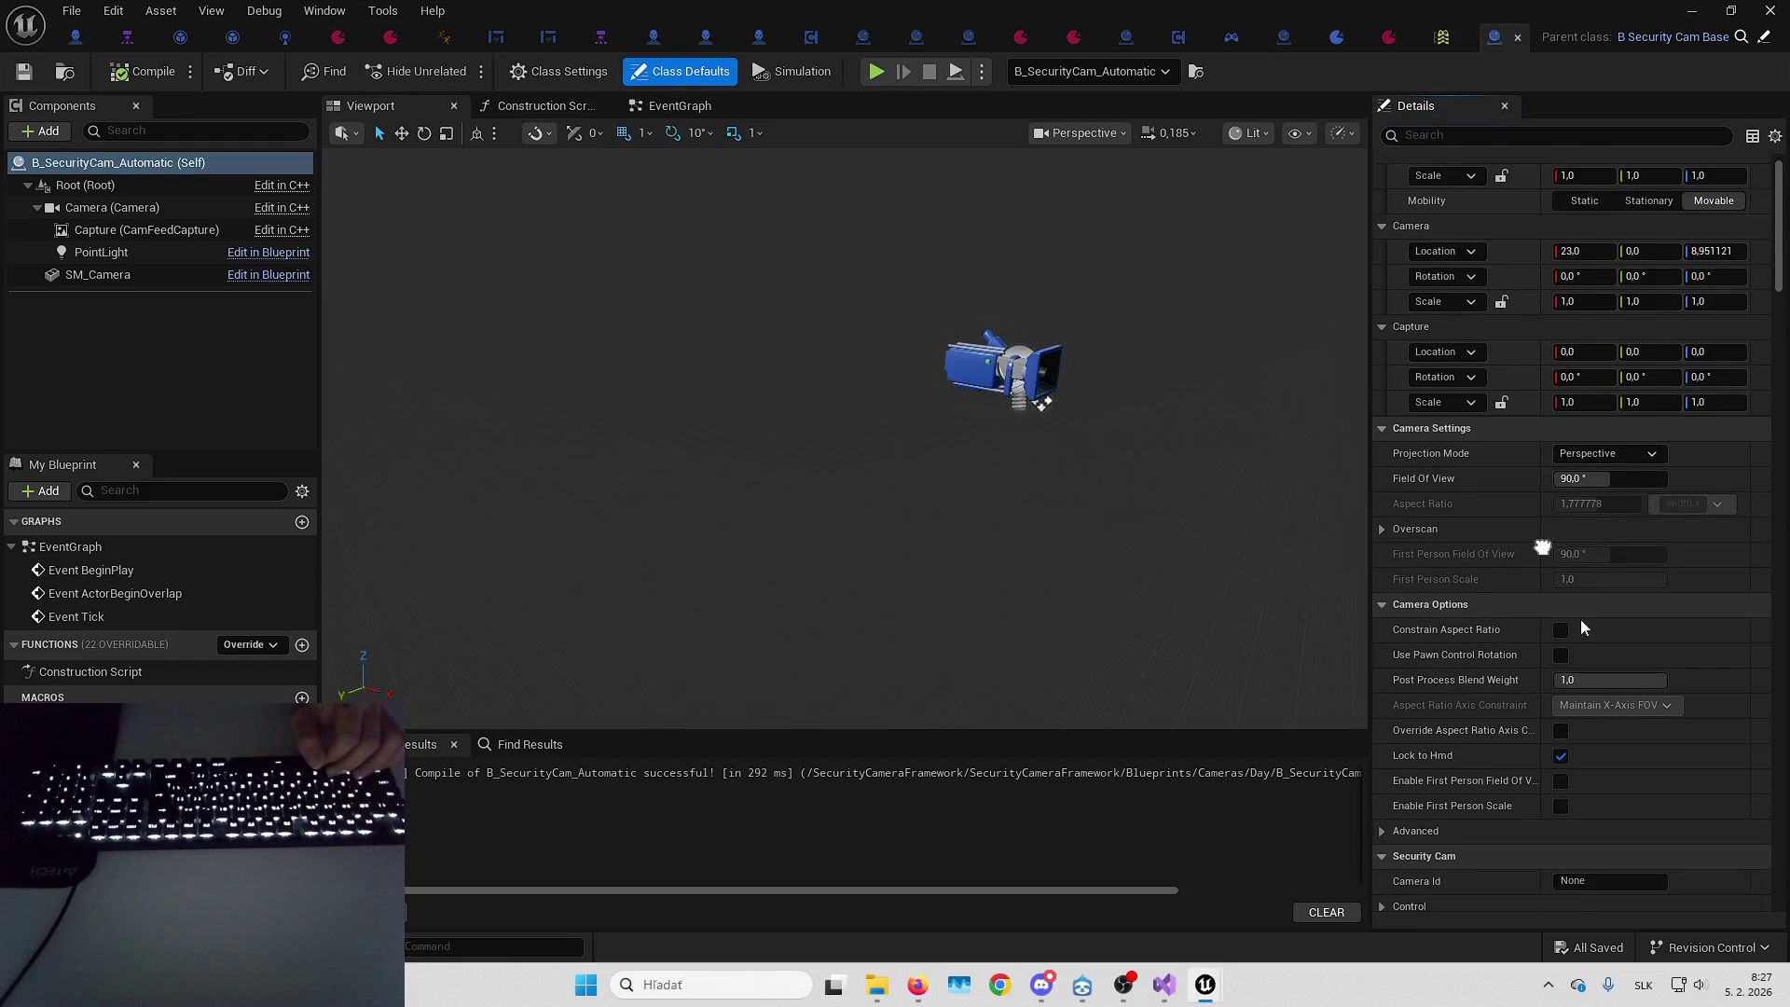
scroll(1473, 466, "up", 8)
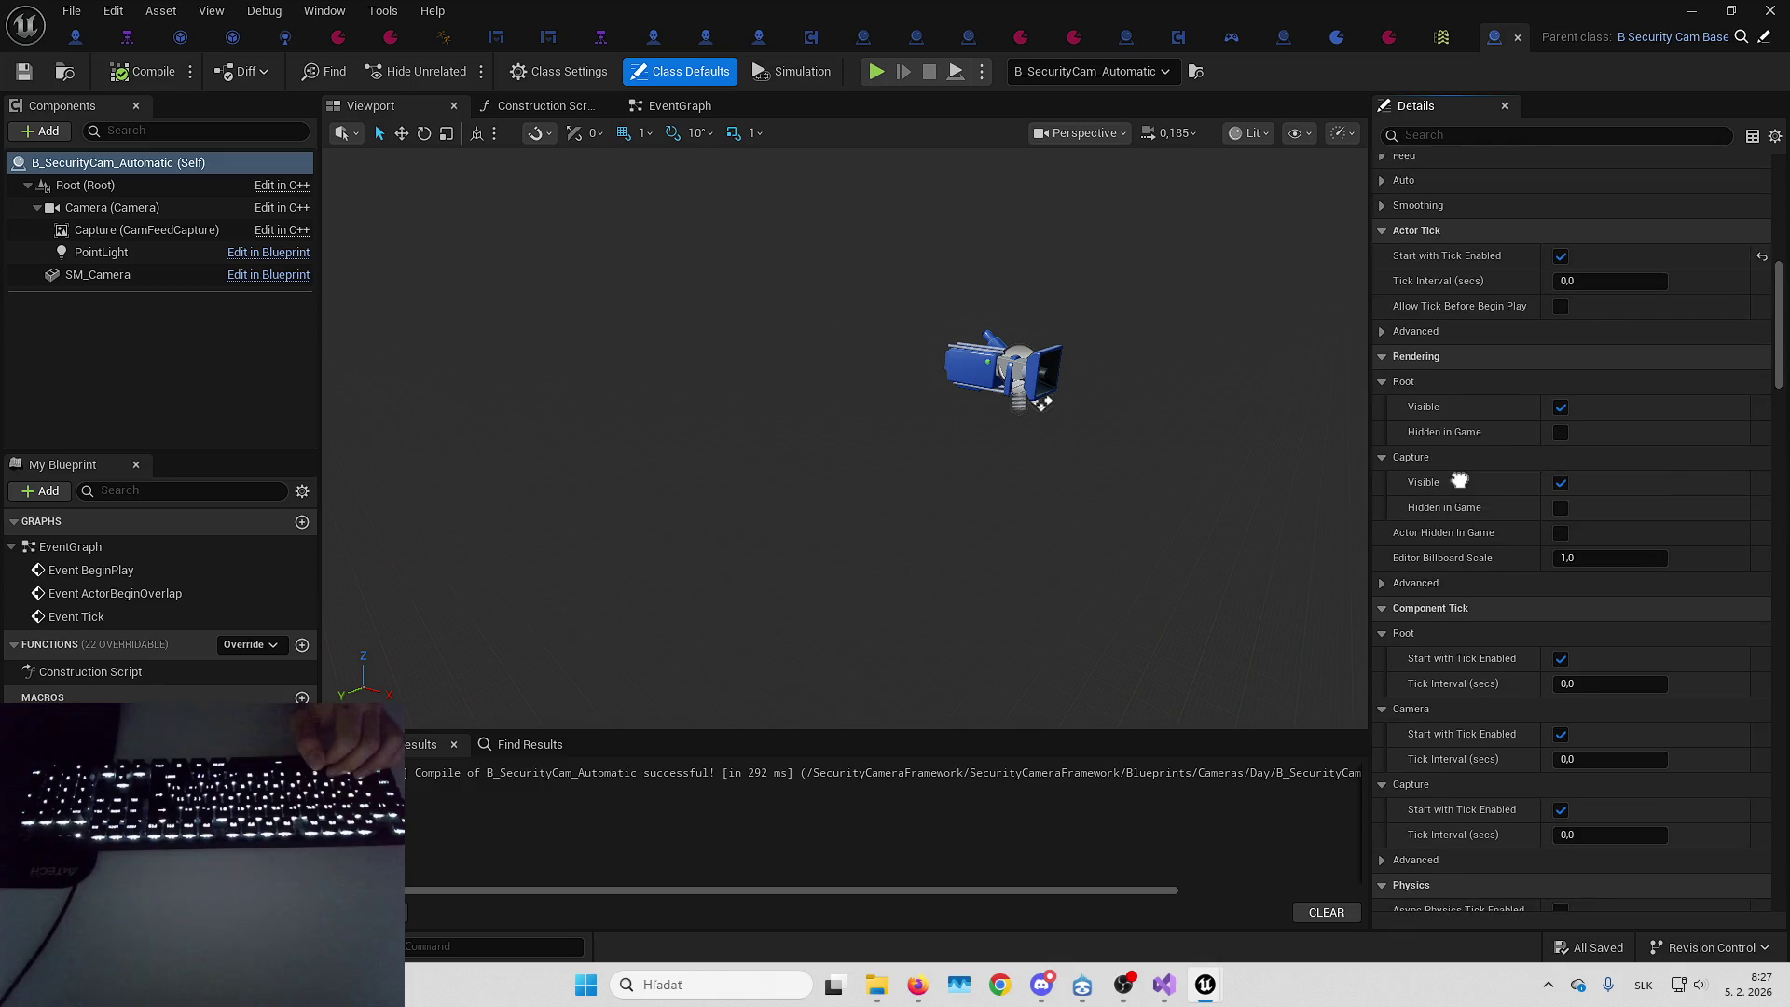
scroll(1383, 528, "up", 3)
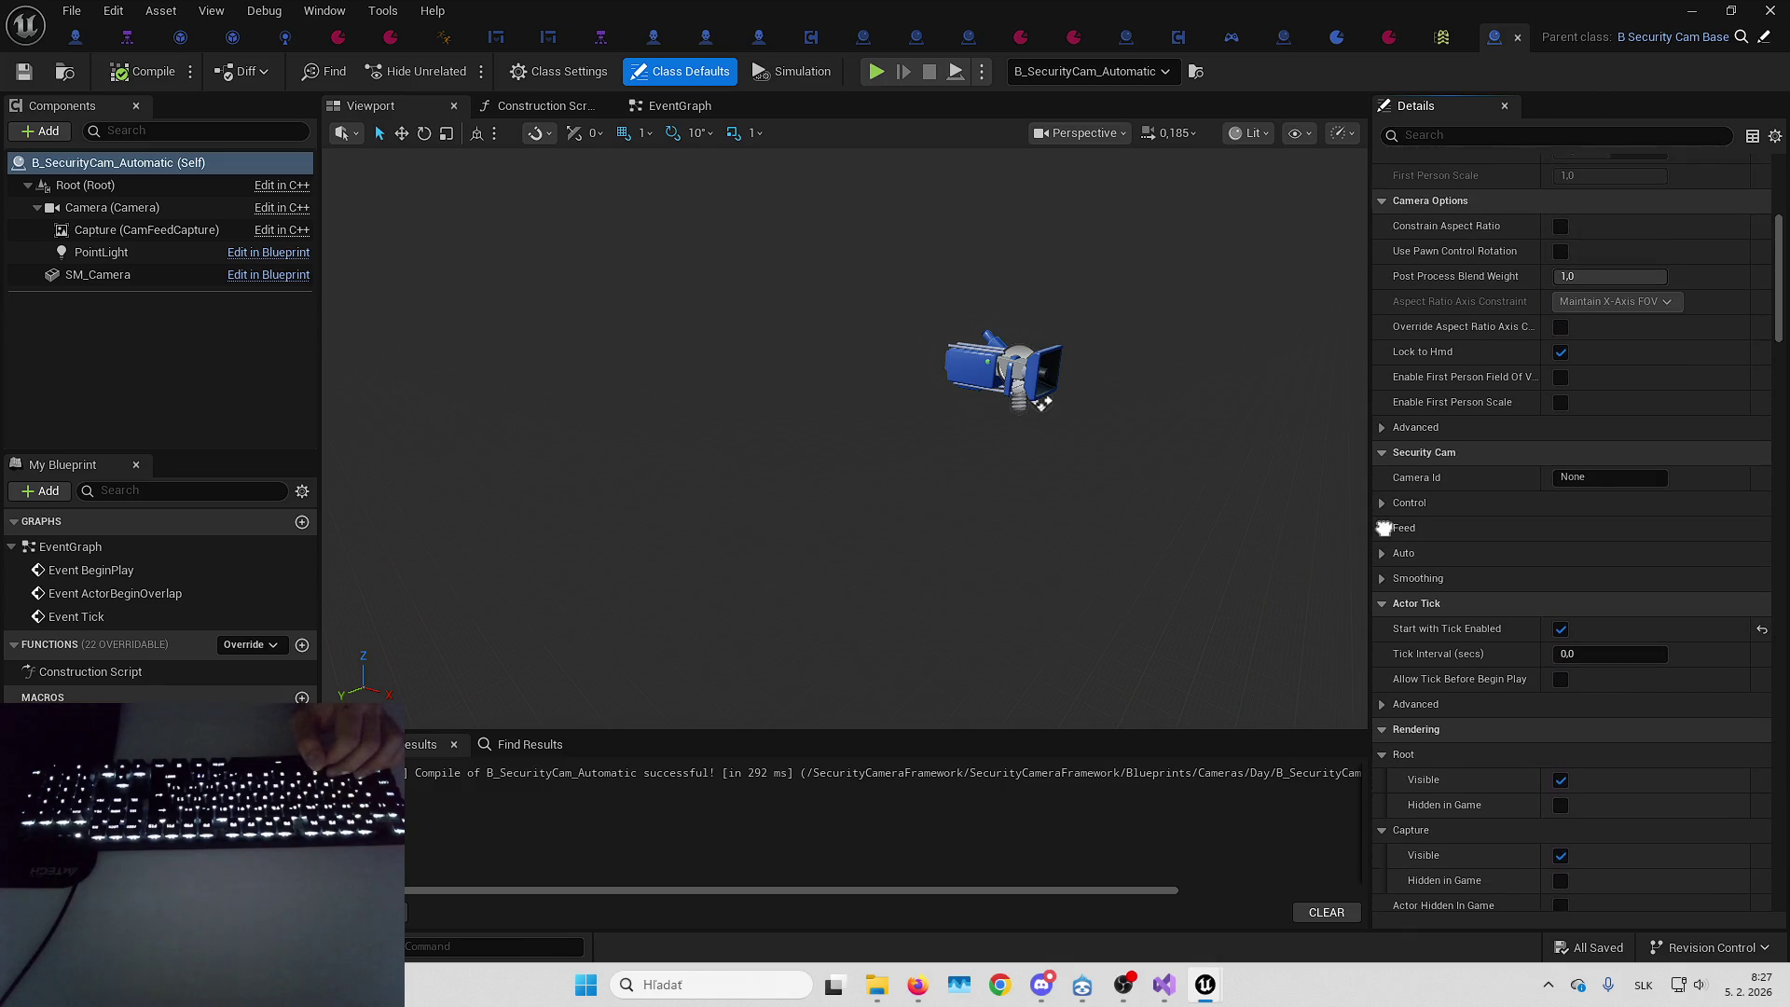
left_click(1384, 579)
left_click(1383, 554)
left_click(1382, 529)
left_click(1382, 504)
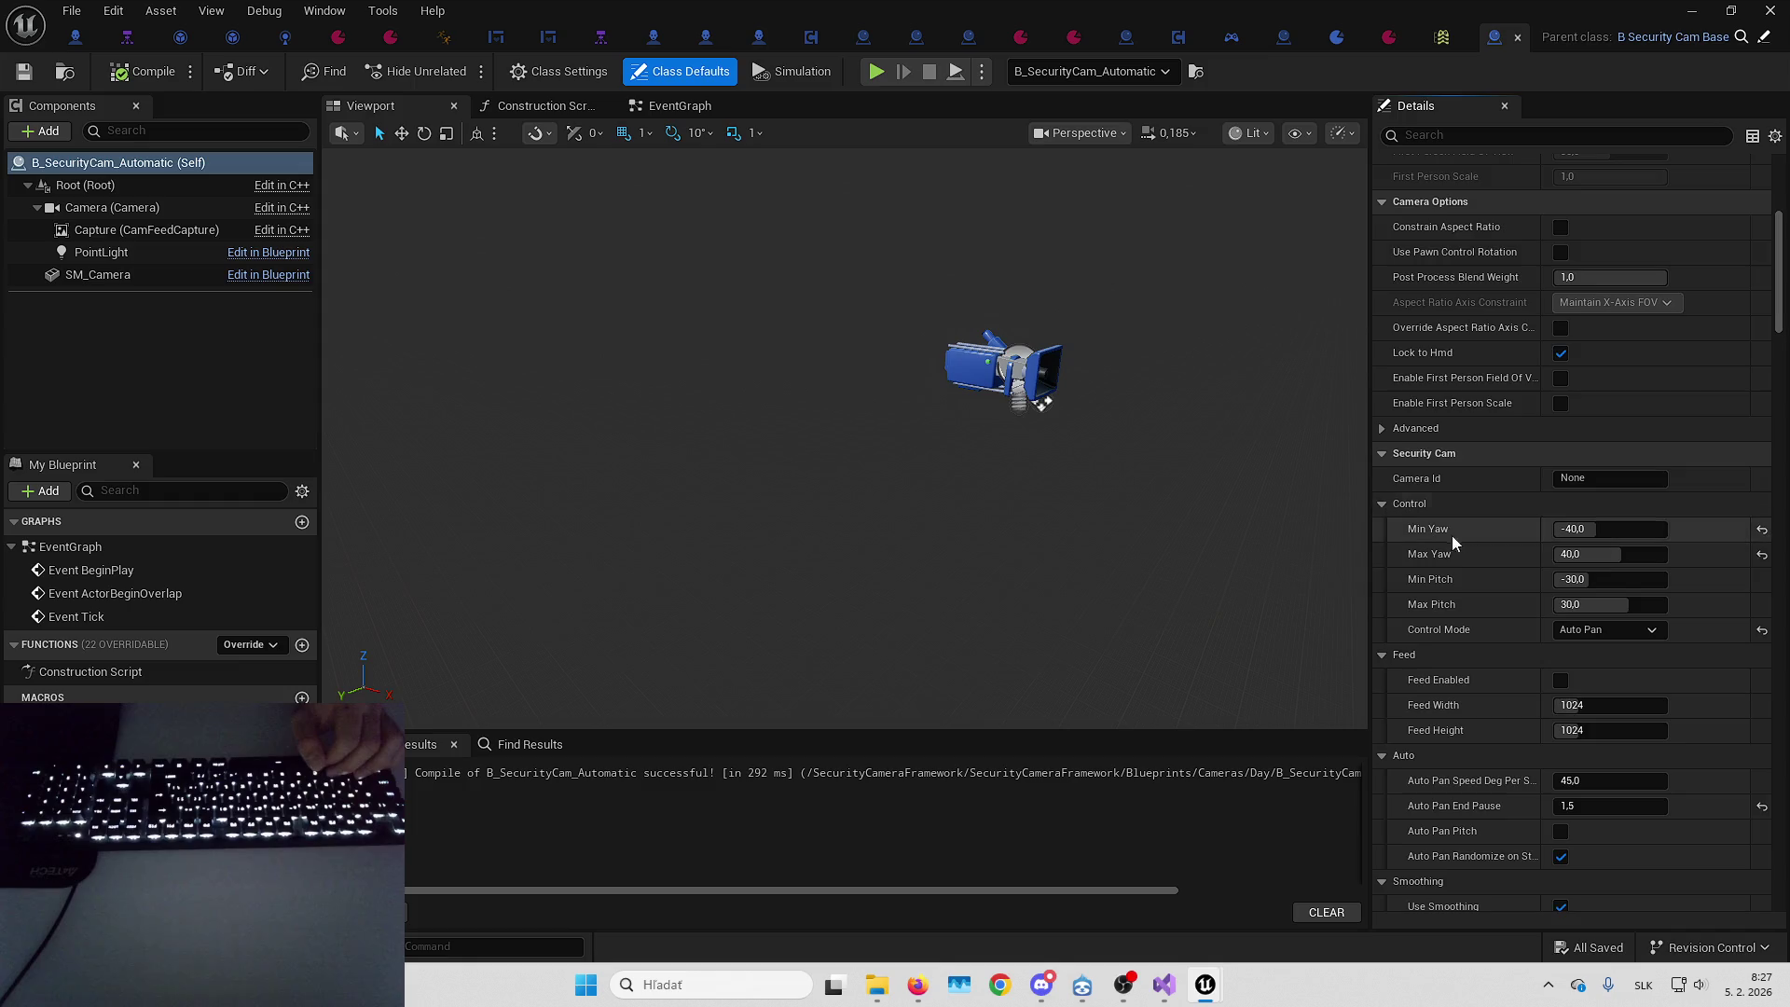
scroll(1451, 535, "down", 1)
scroll(1587, 383, "down", 1)
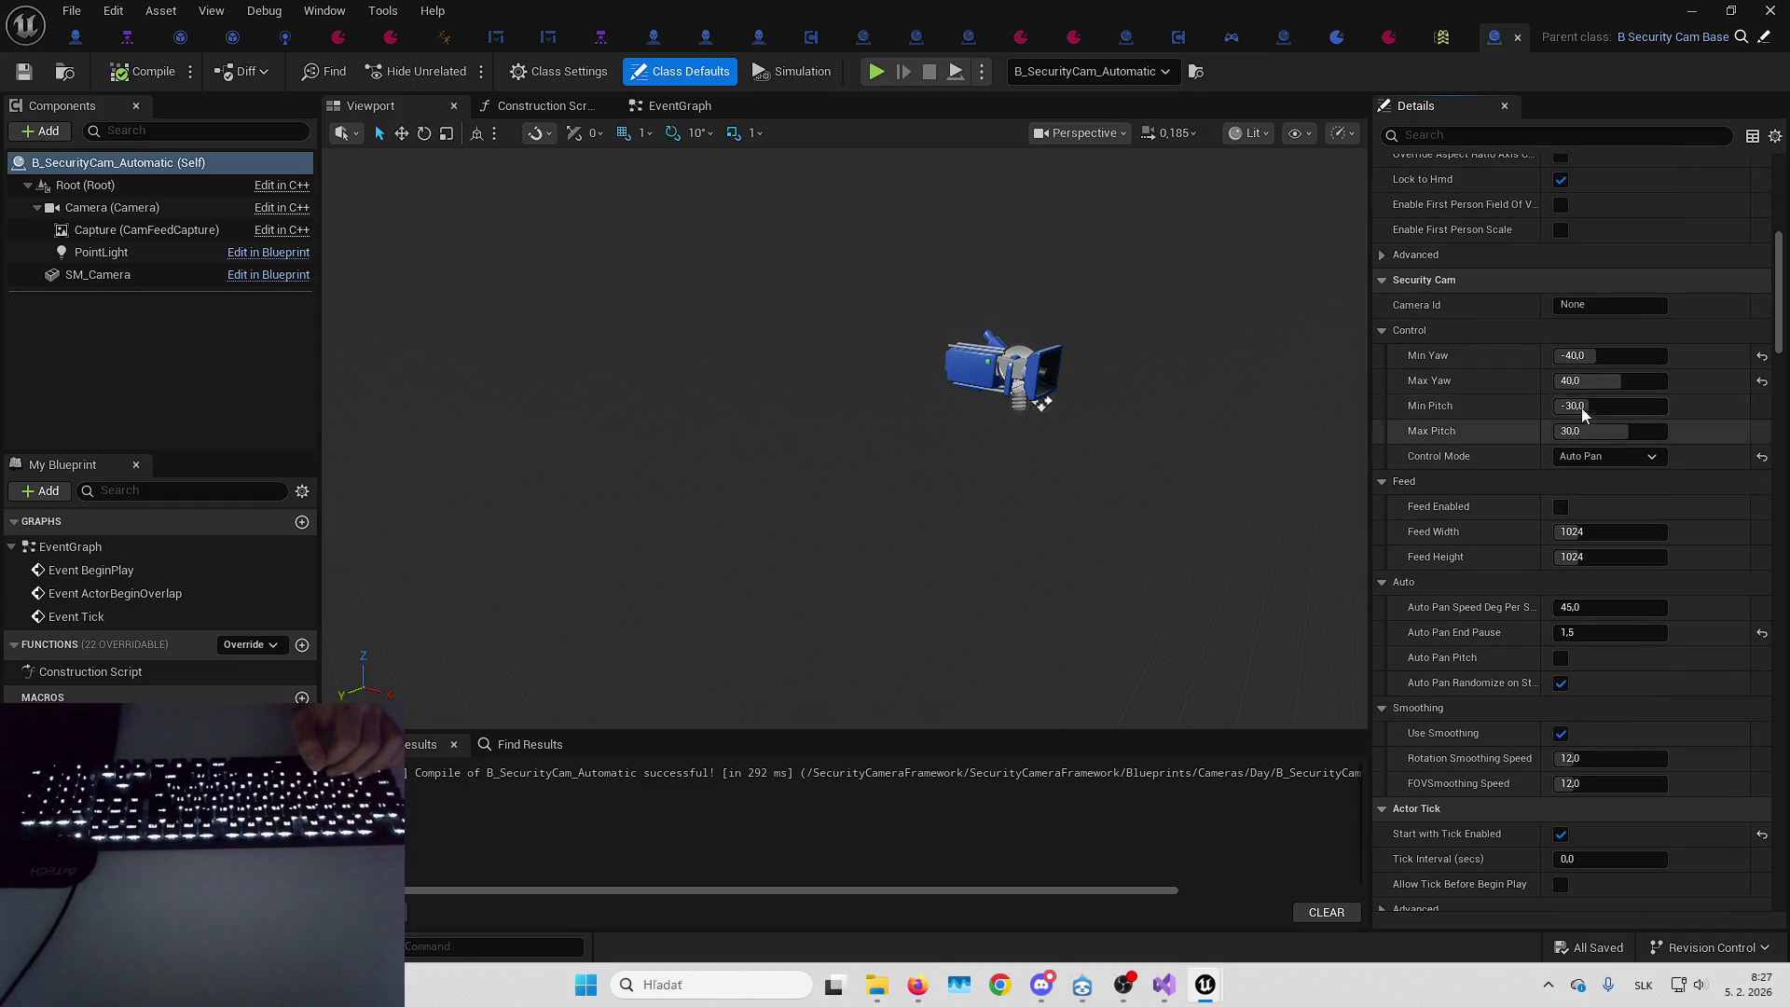
scroll(1585, 359, "down", 1)
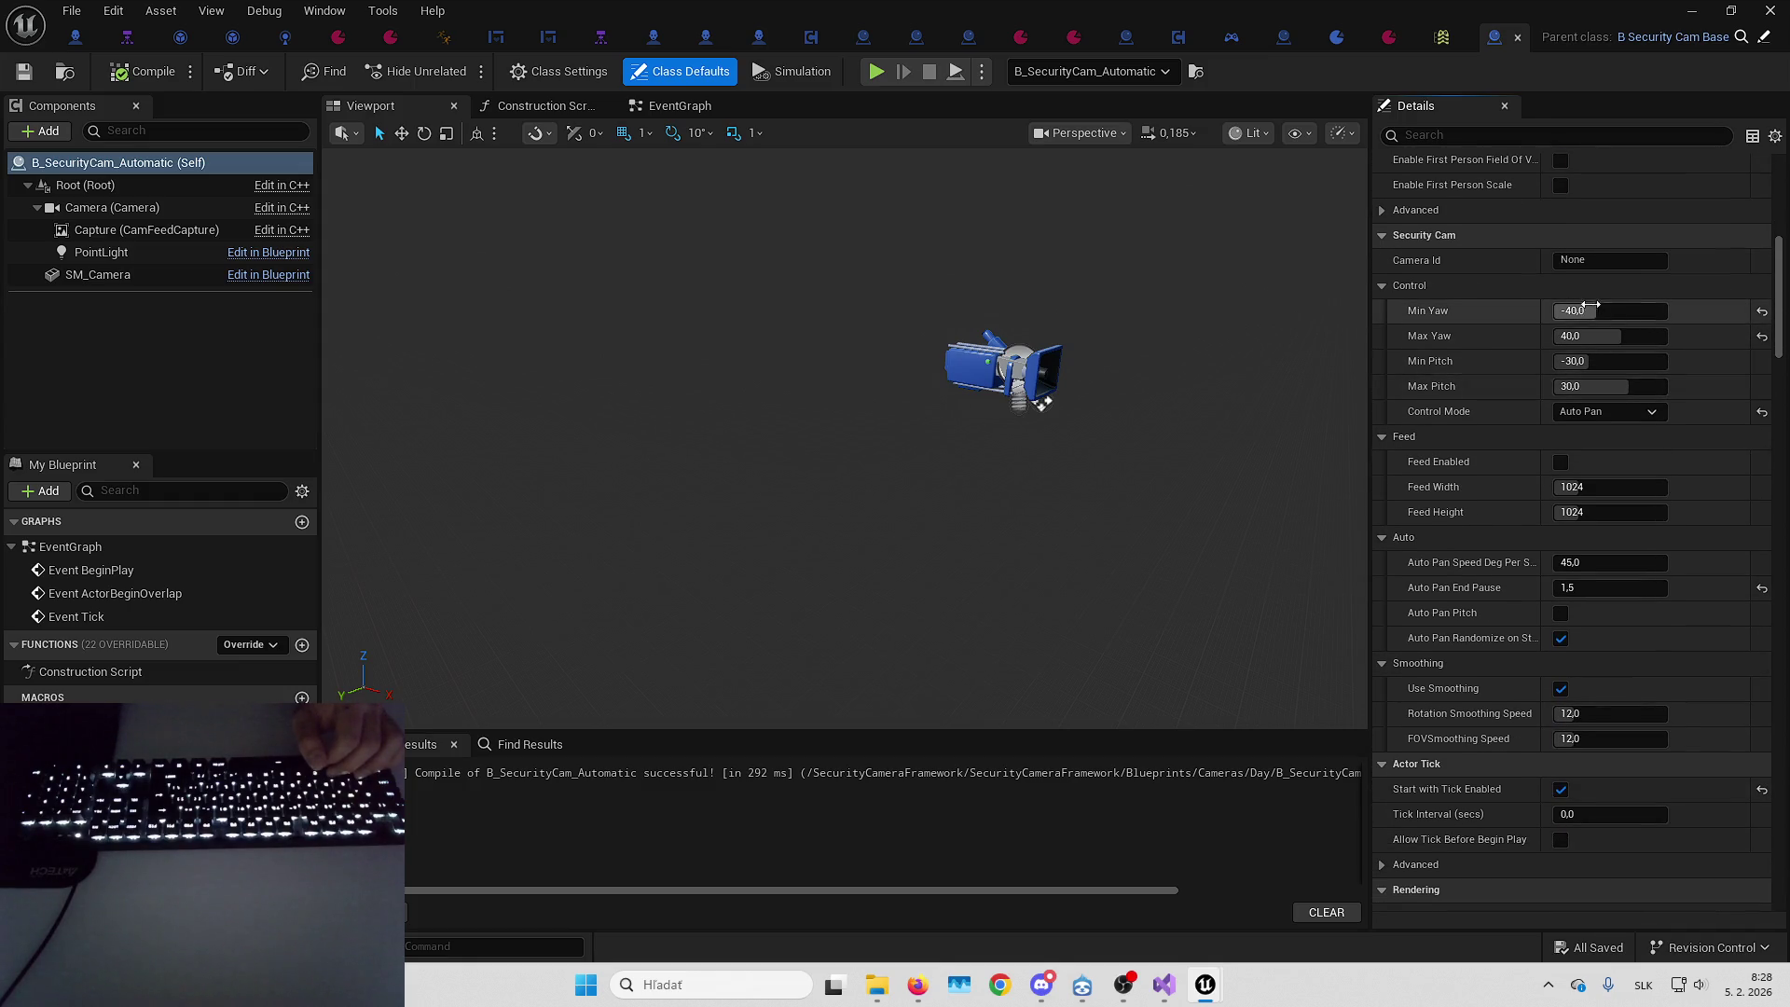
Set Auto Pan Speed Deg Per Sec to 15 and compile the Blueprint
left_click(1600, 313)
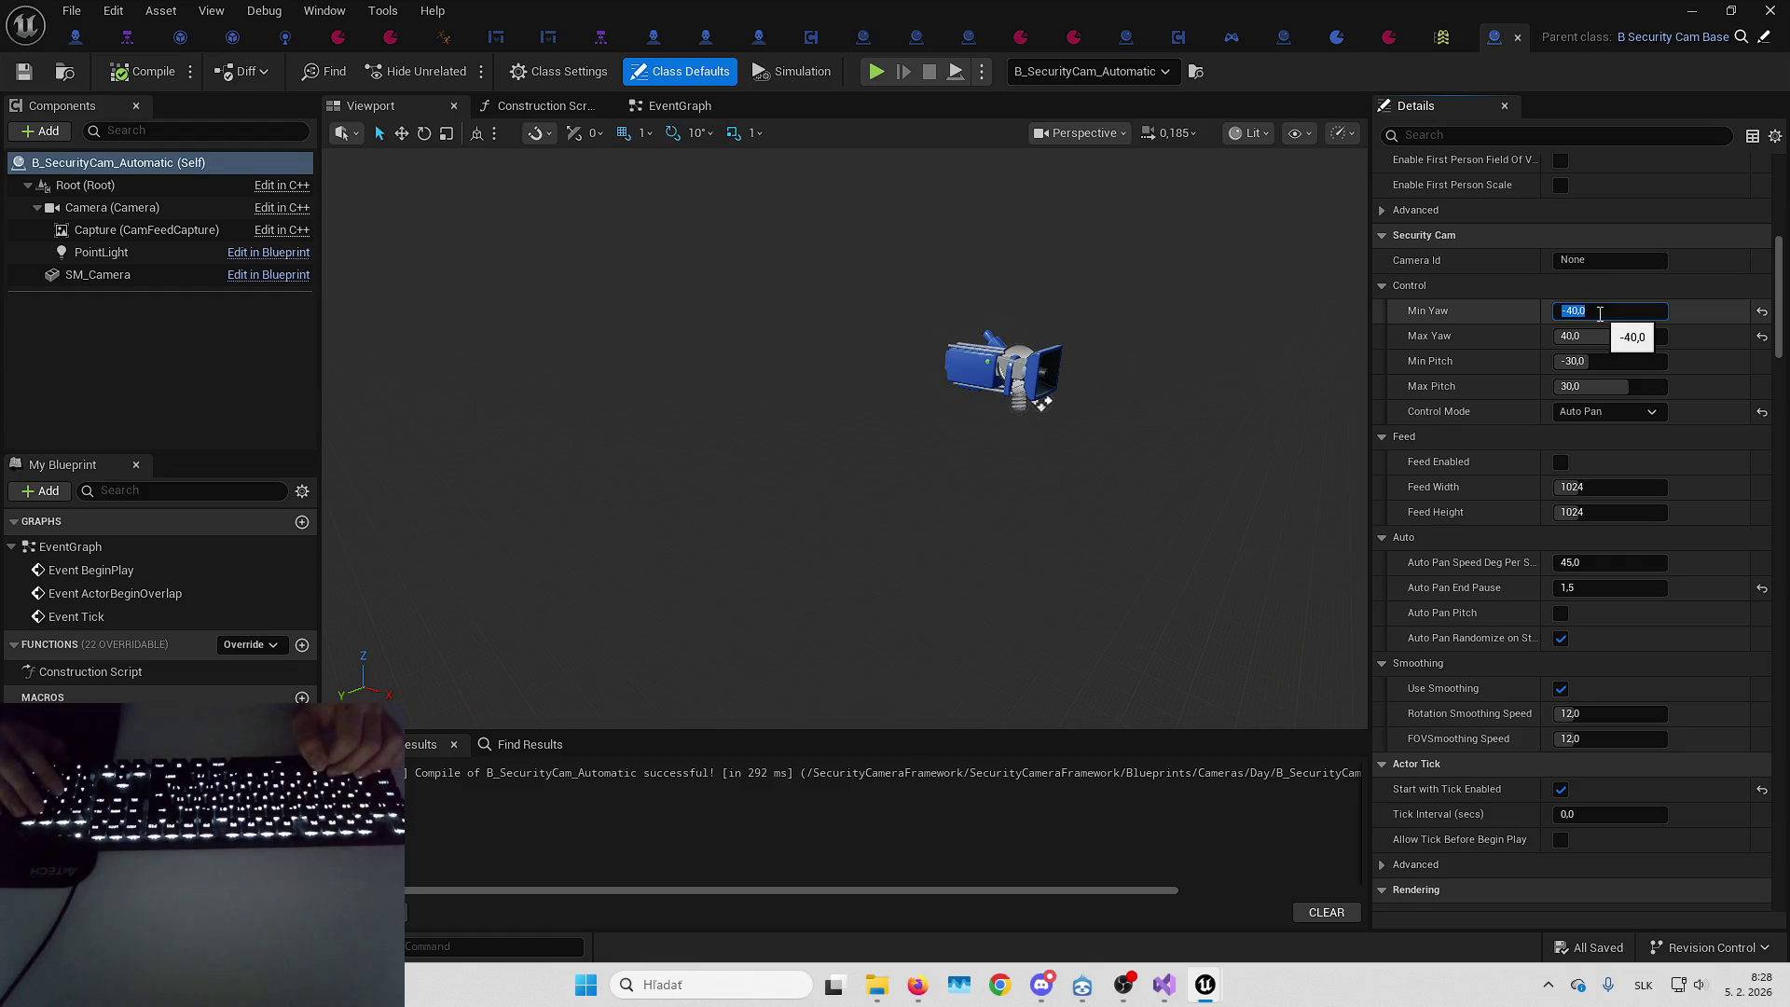
scroll(1427, 331, "down", 1)
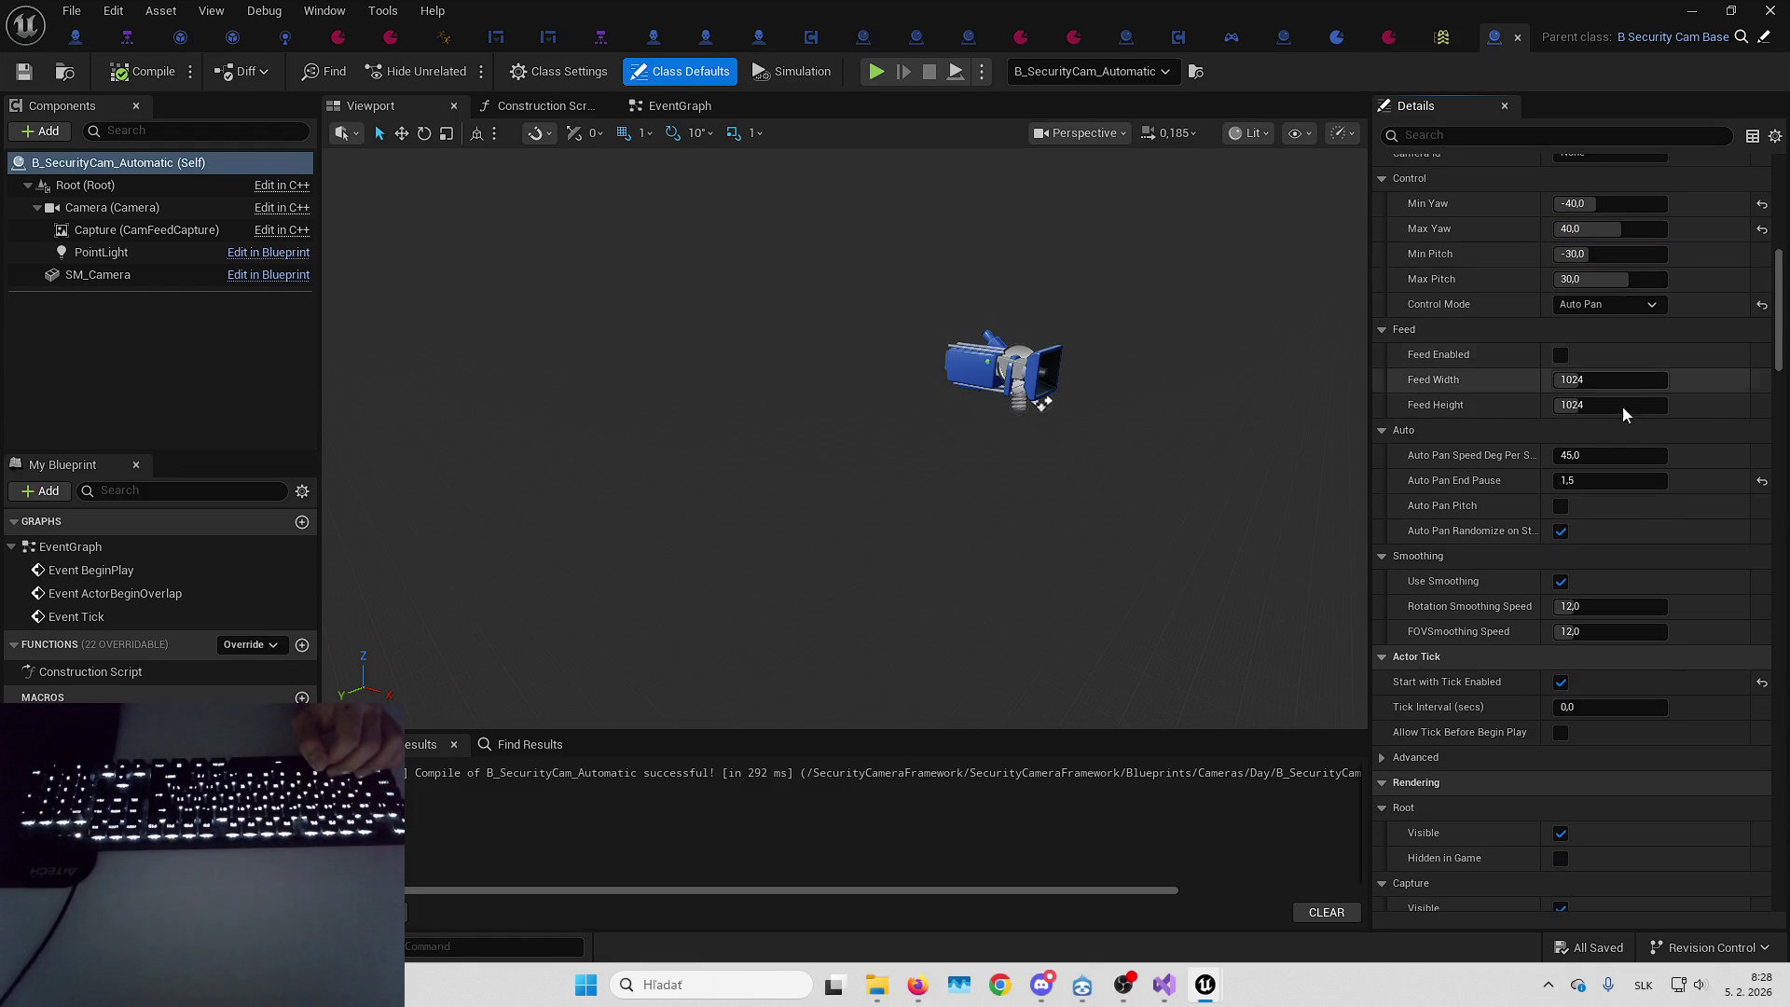
left_click_drag(1539, 452, 1555, 456)
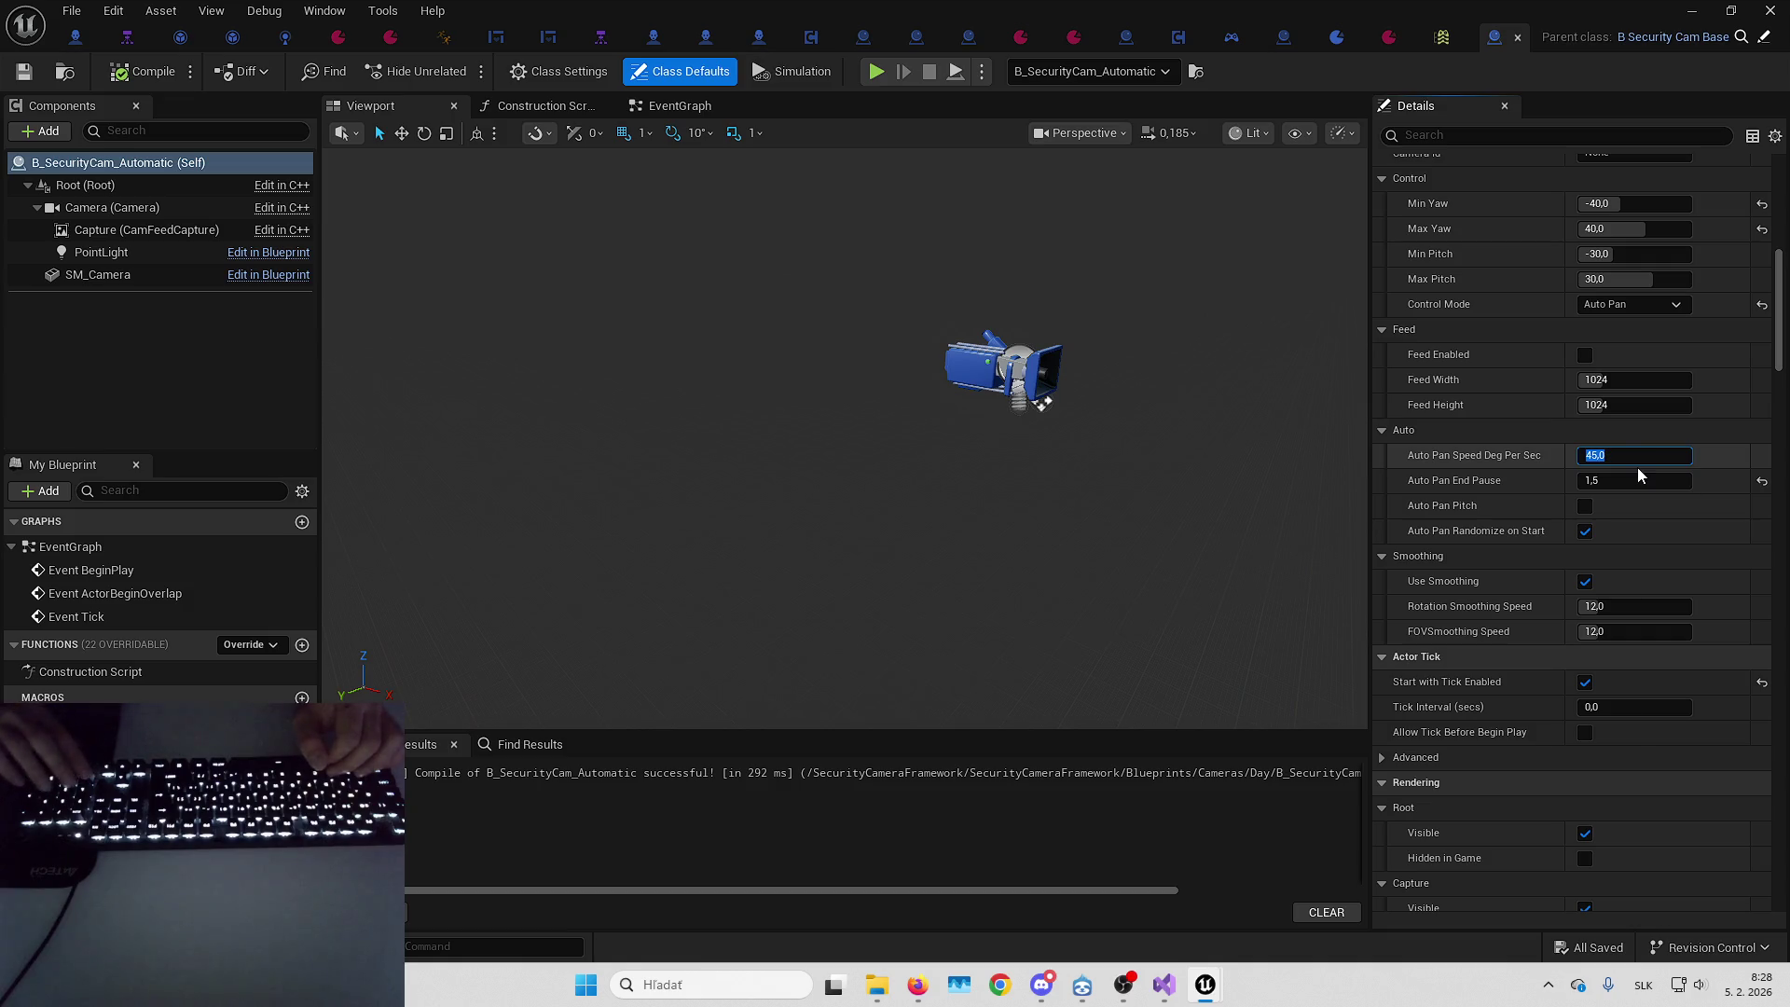
type("15")
key("Return")
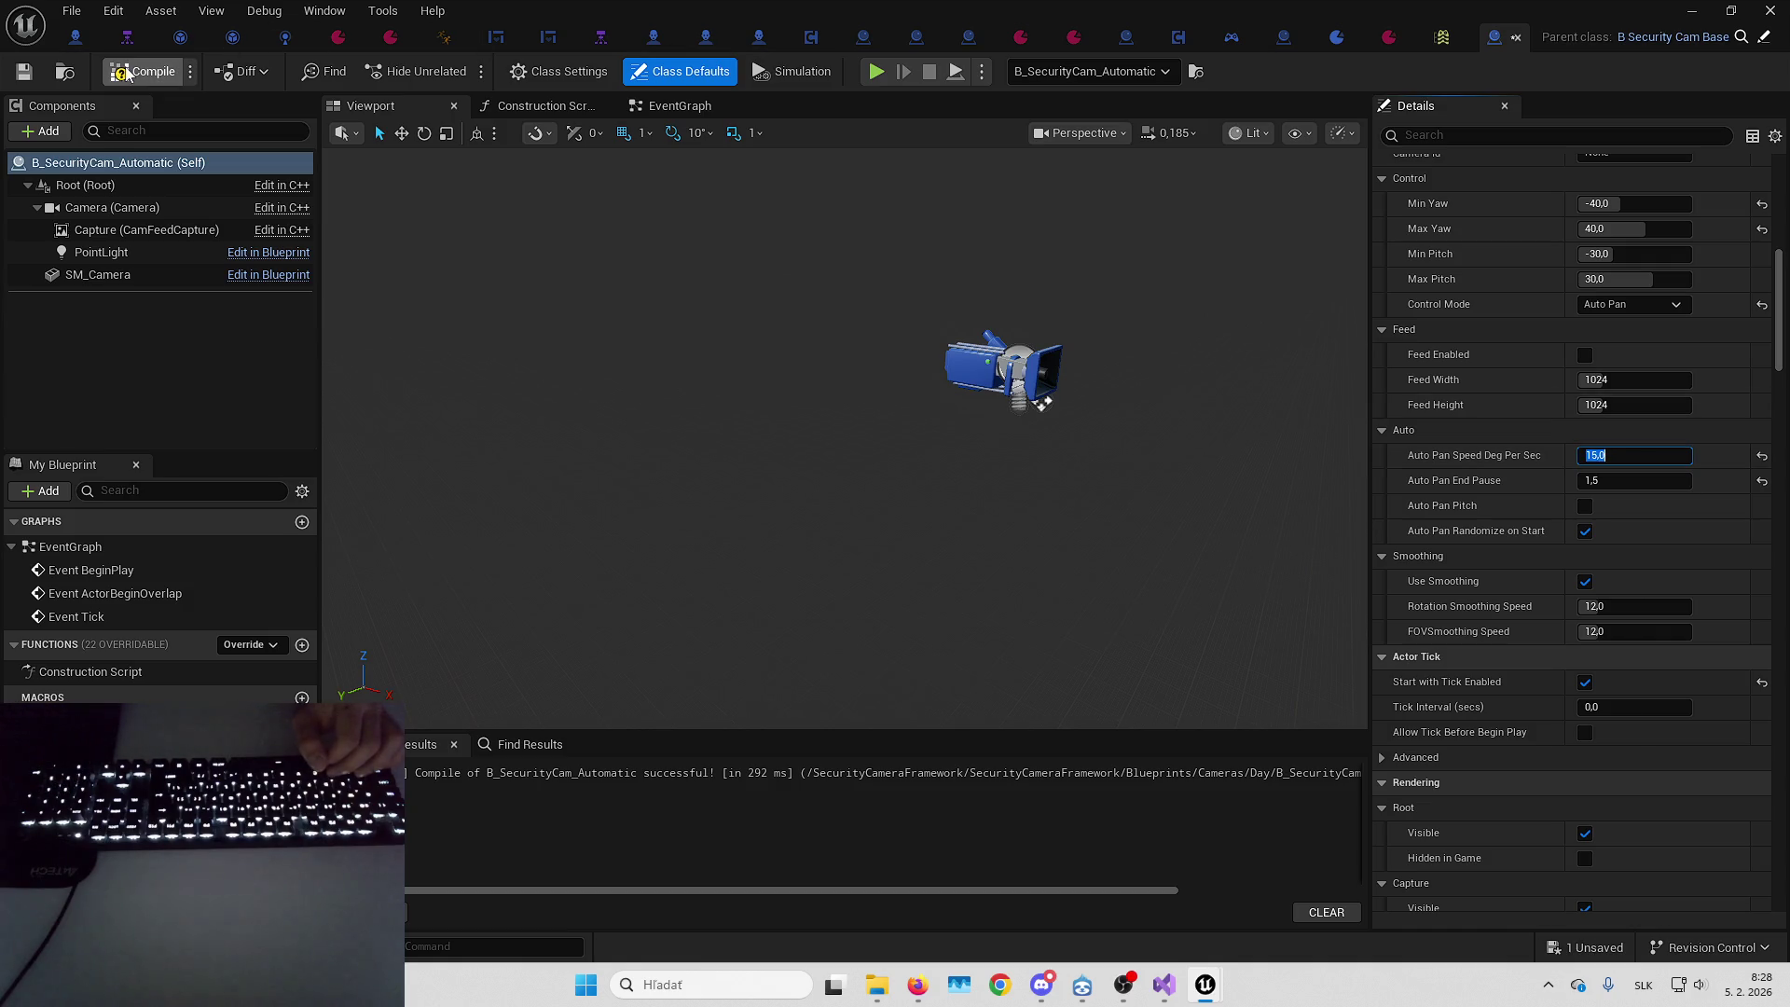
left_click(31, 77)
key("alt+Tab")
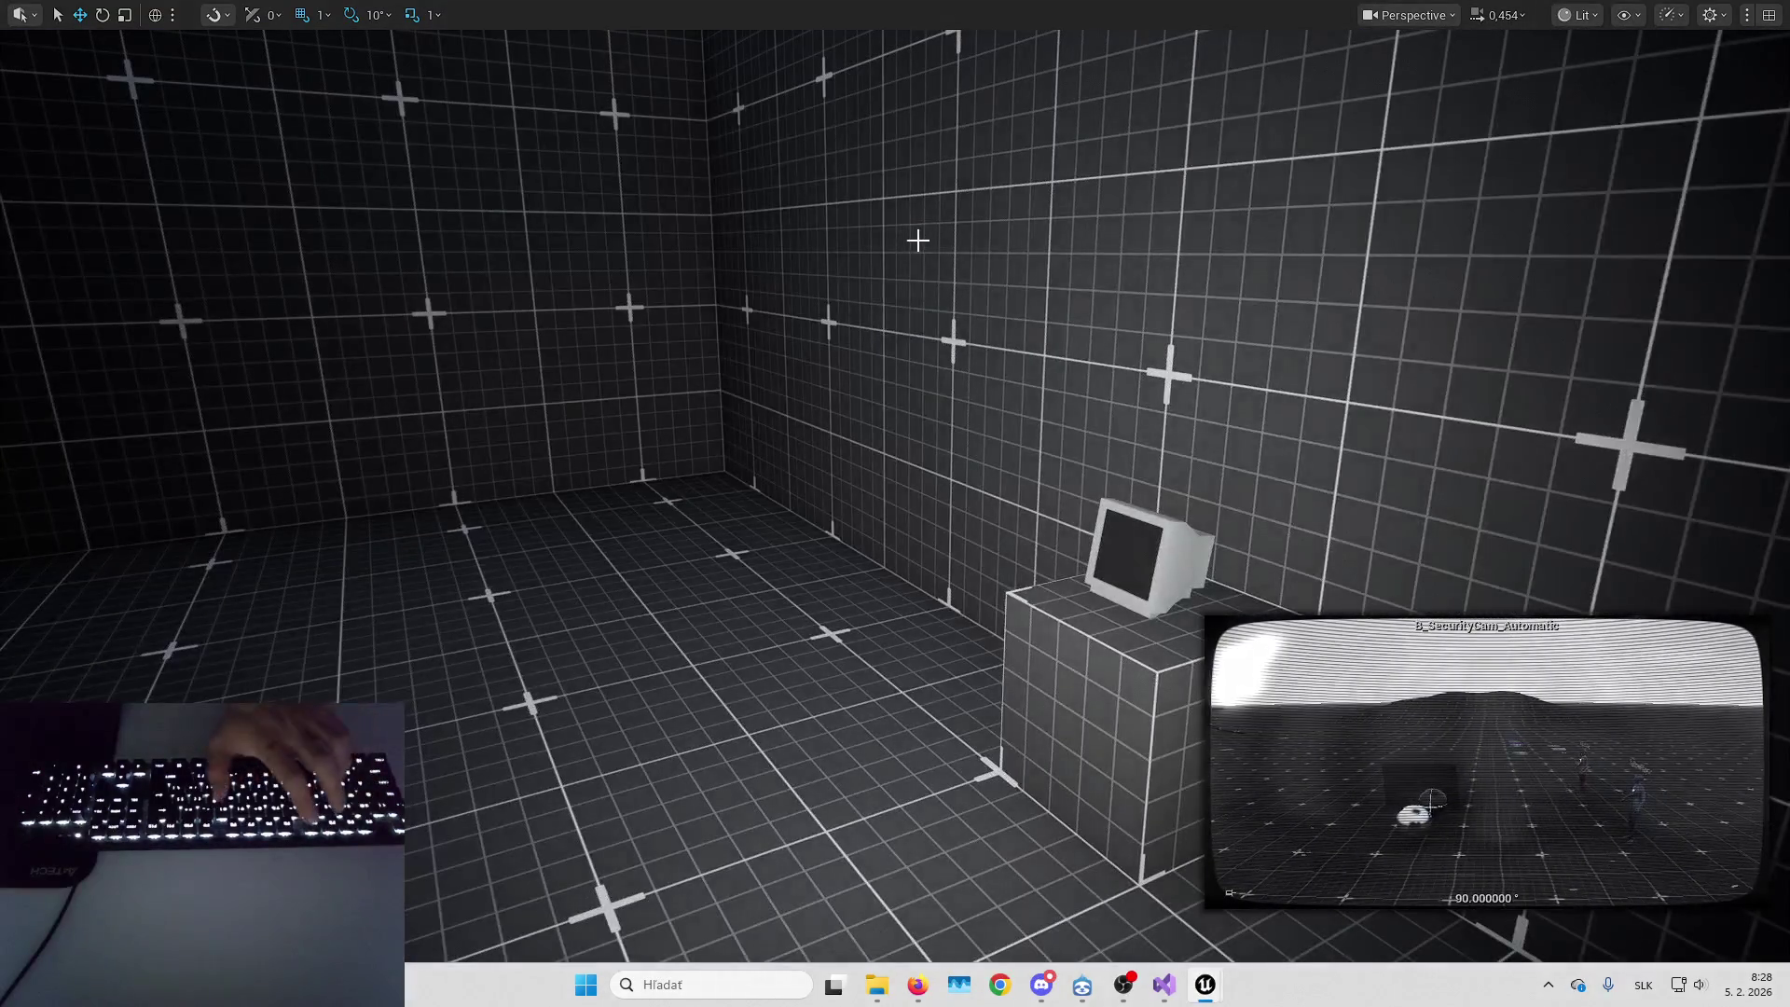
Play the level, enter camera view at the monitor, and watch camera 1's slower pan before stopping
key("alt+p")
key("w")
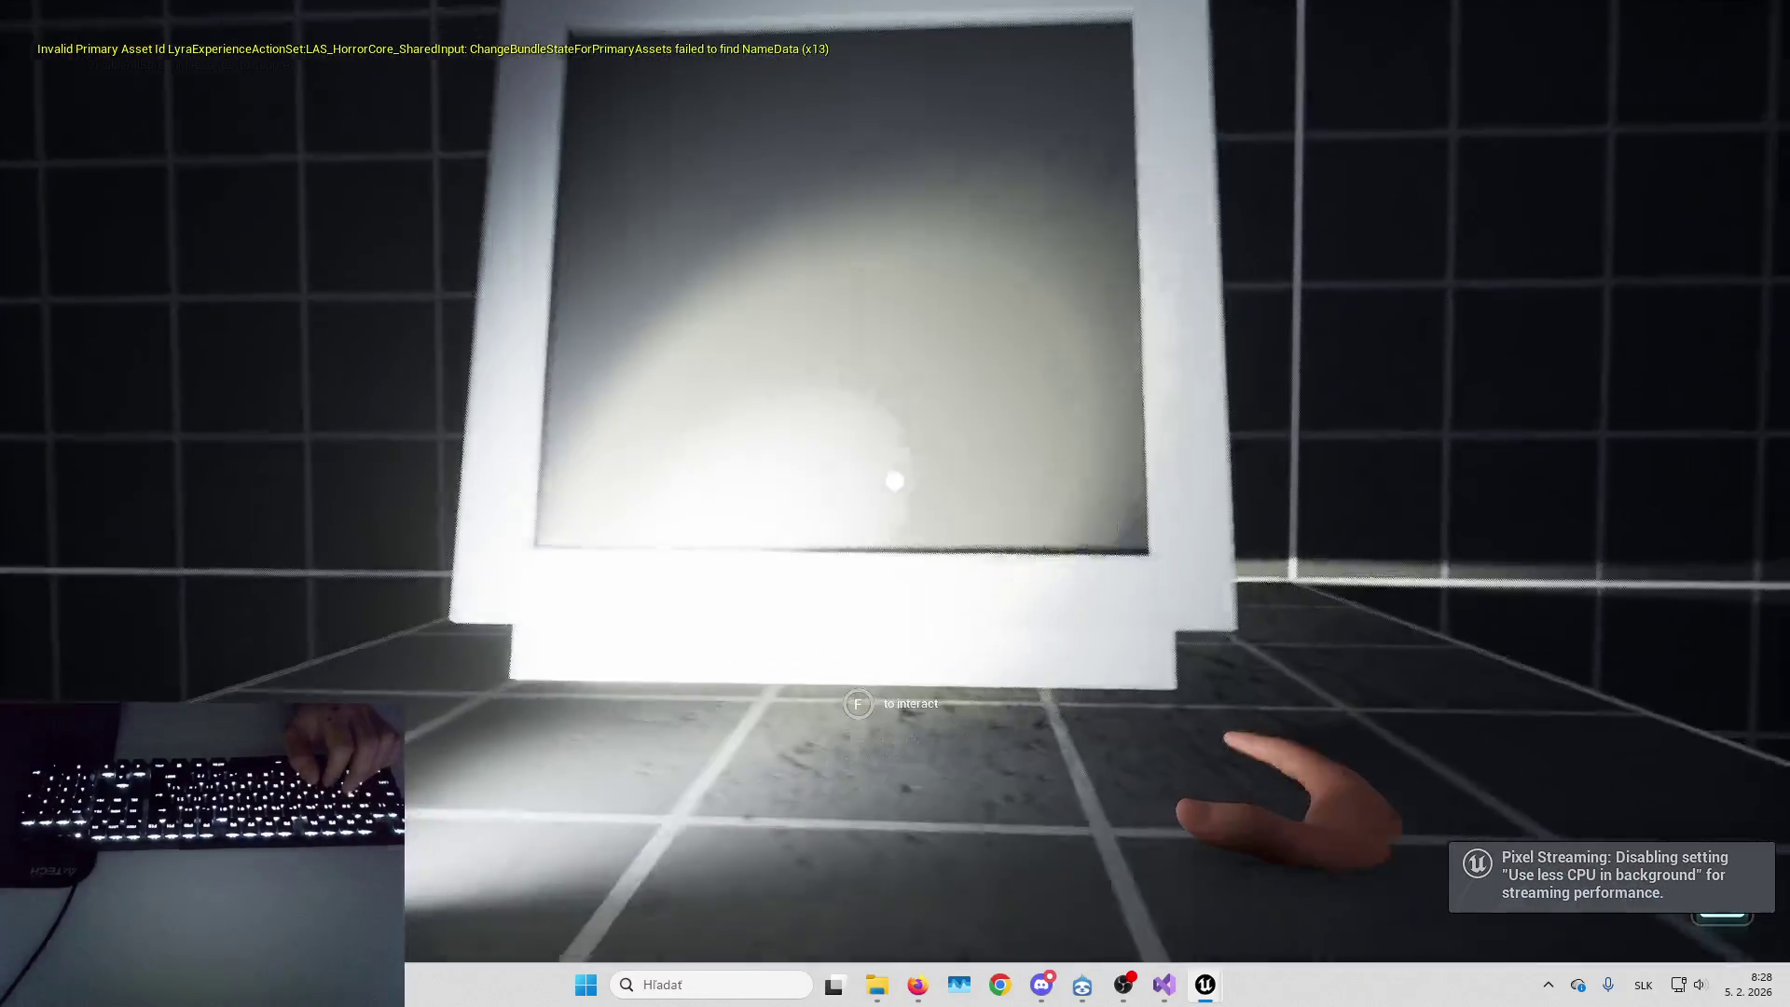
key("e")
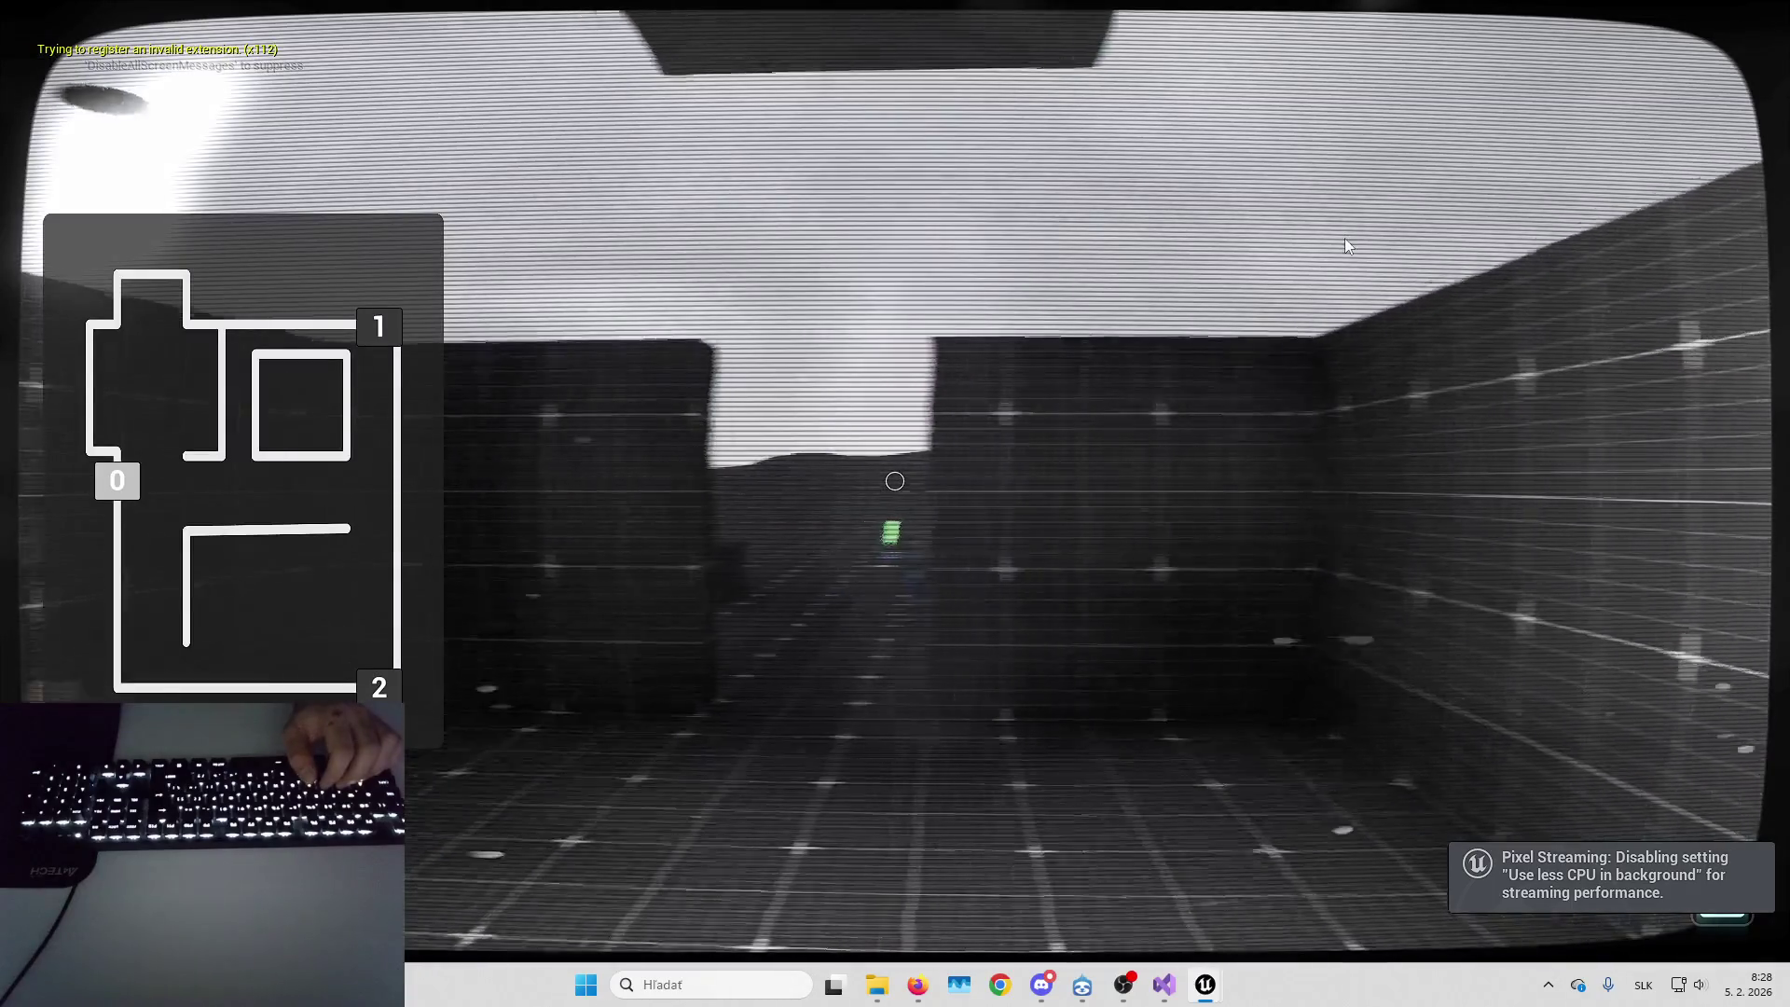
key("1")
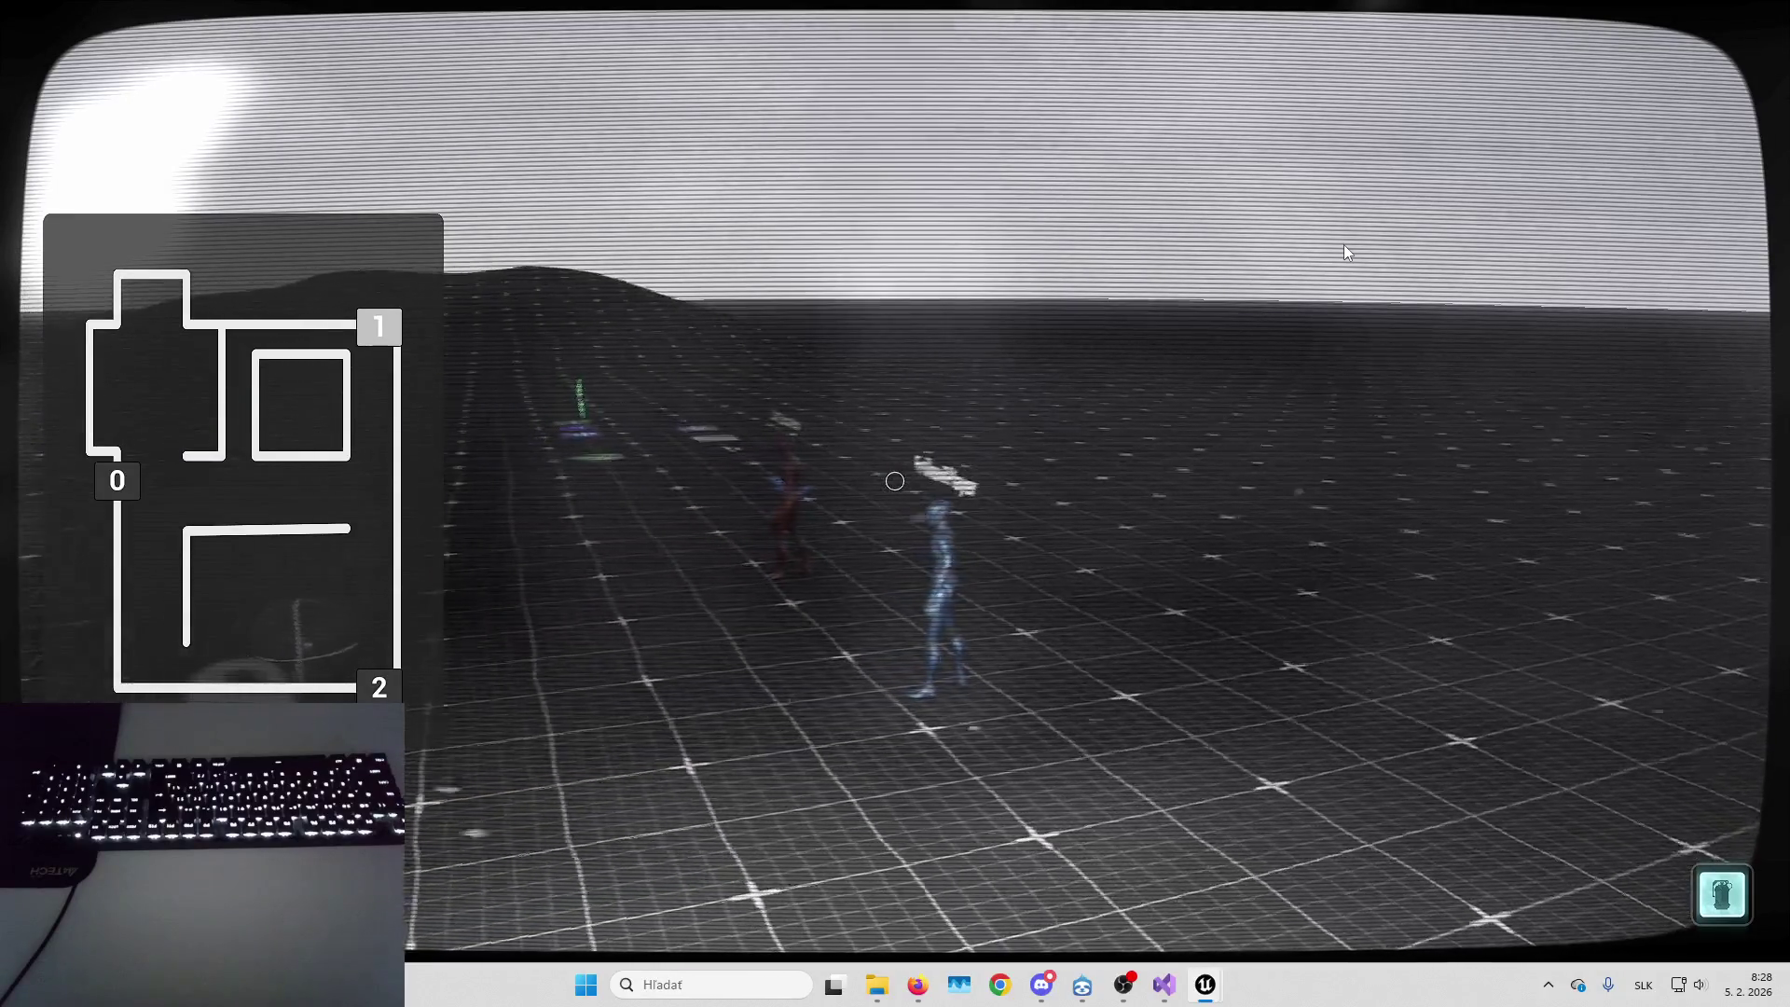
key("Left")
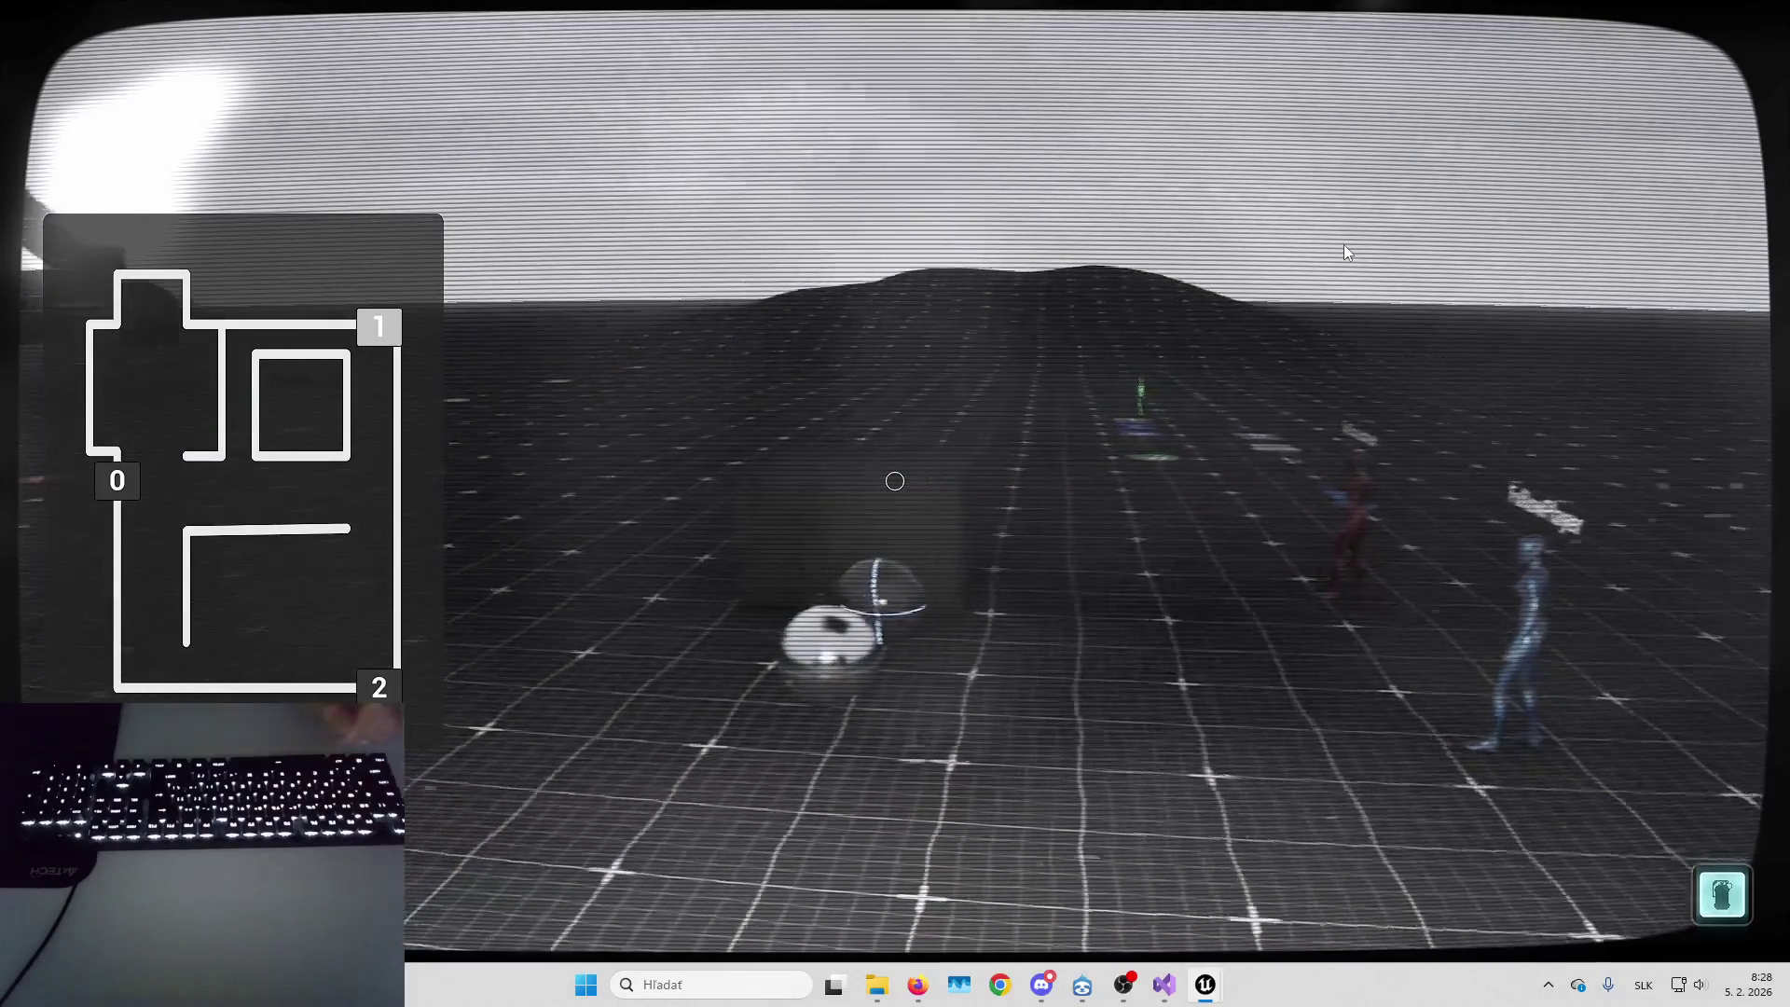
key("Left")
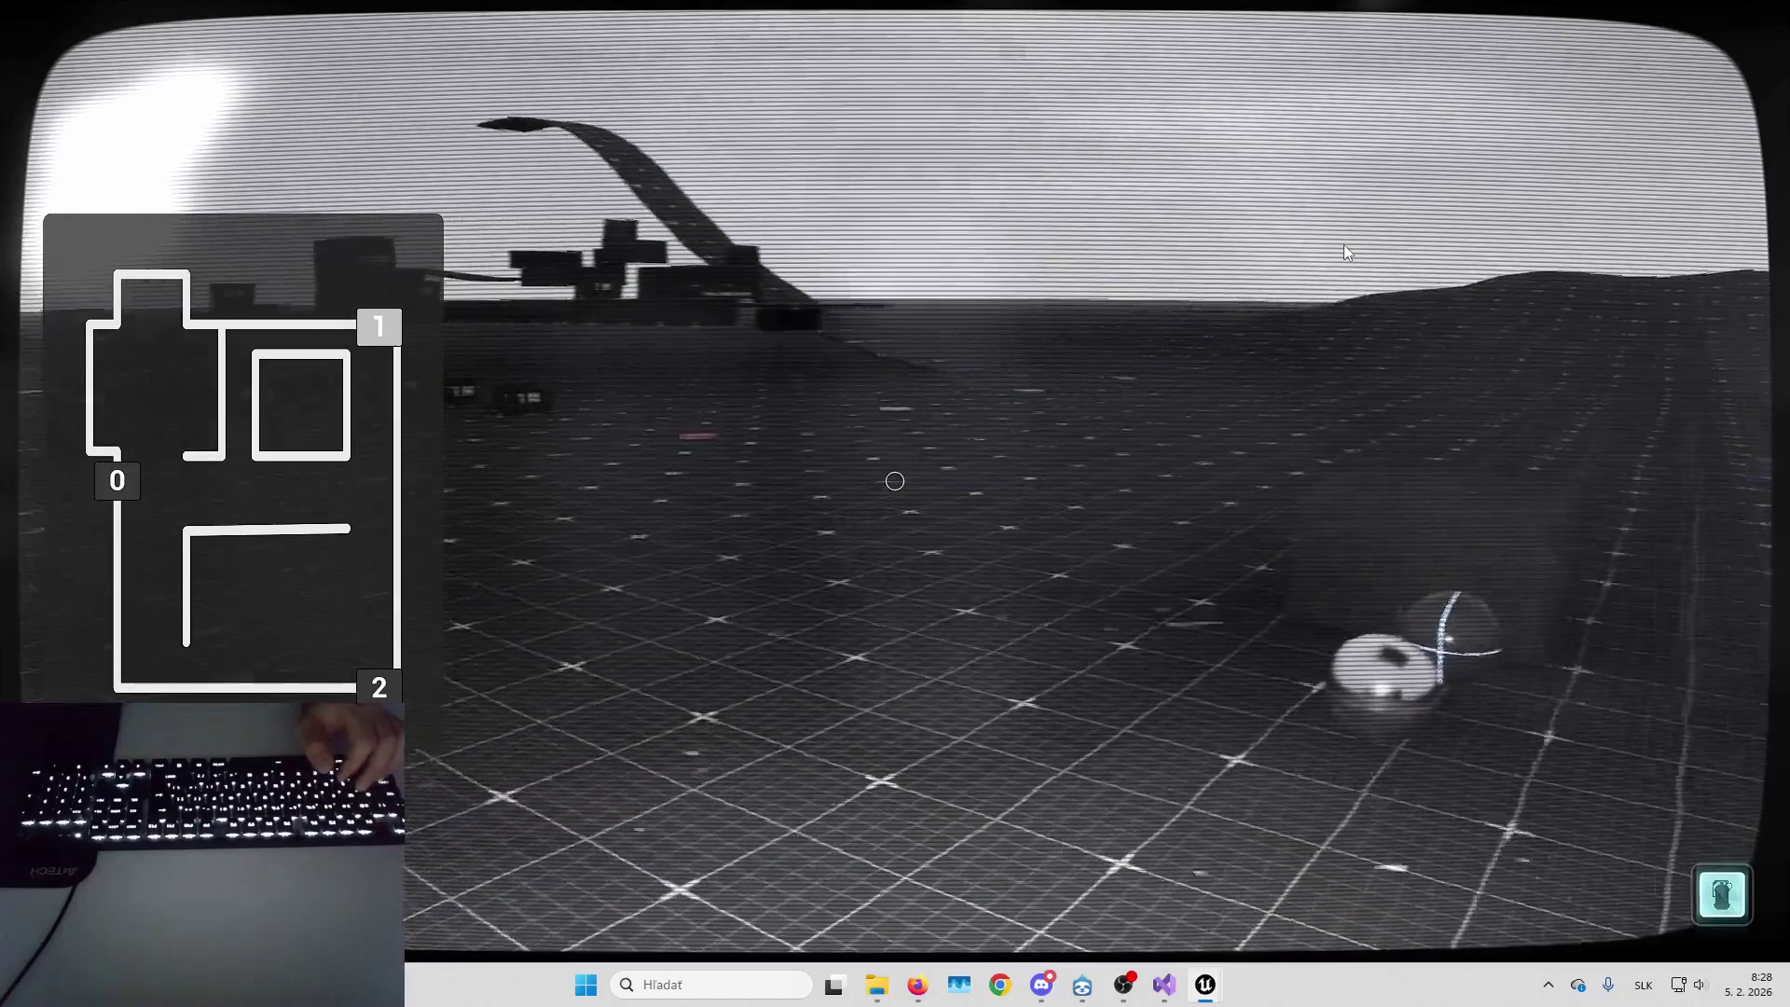
key("Escape")
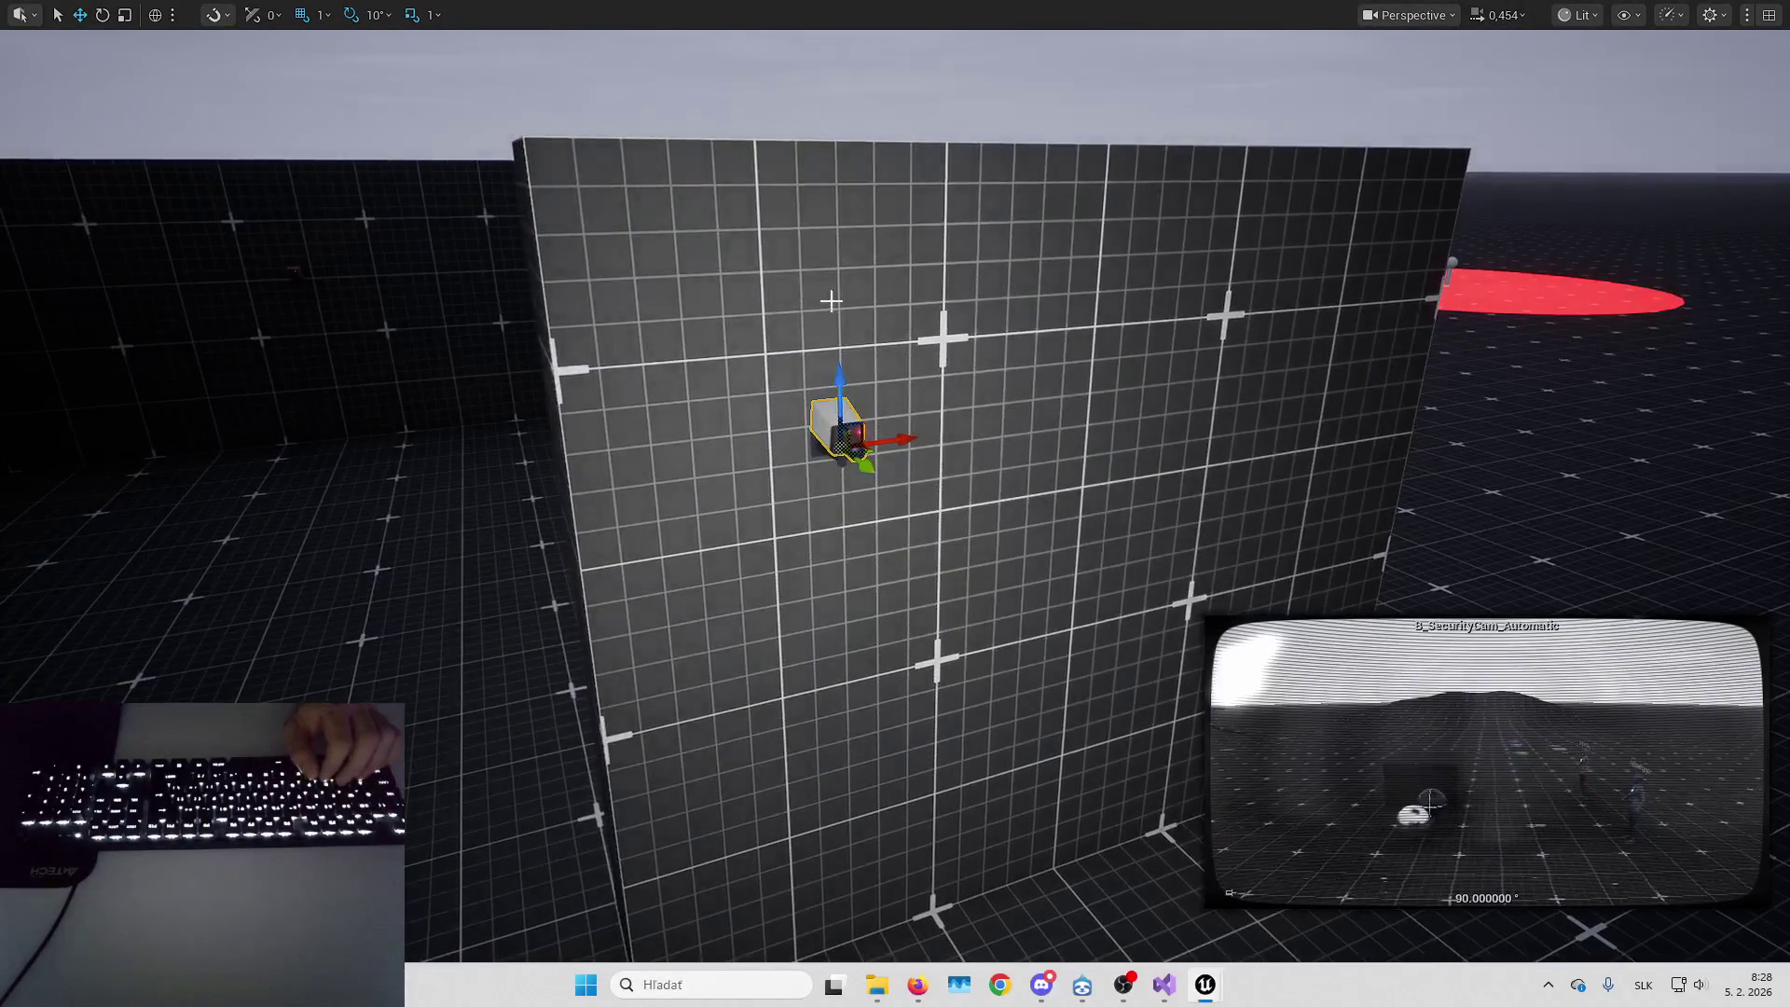
key("F11")
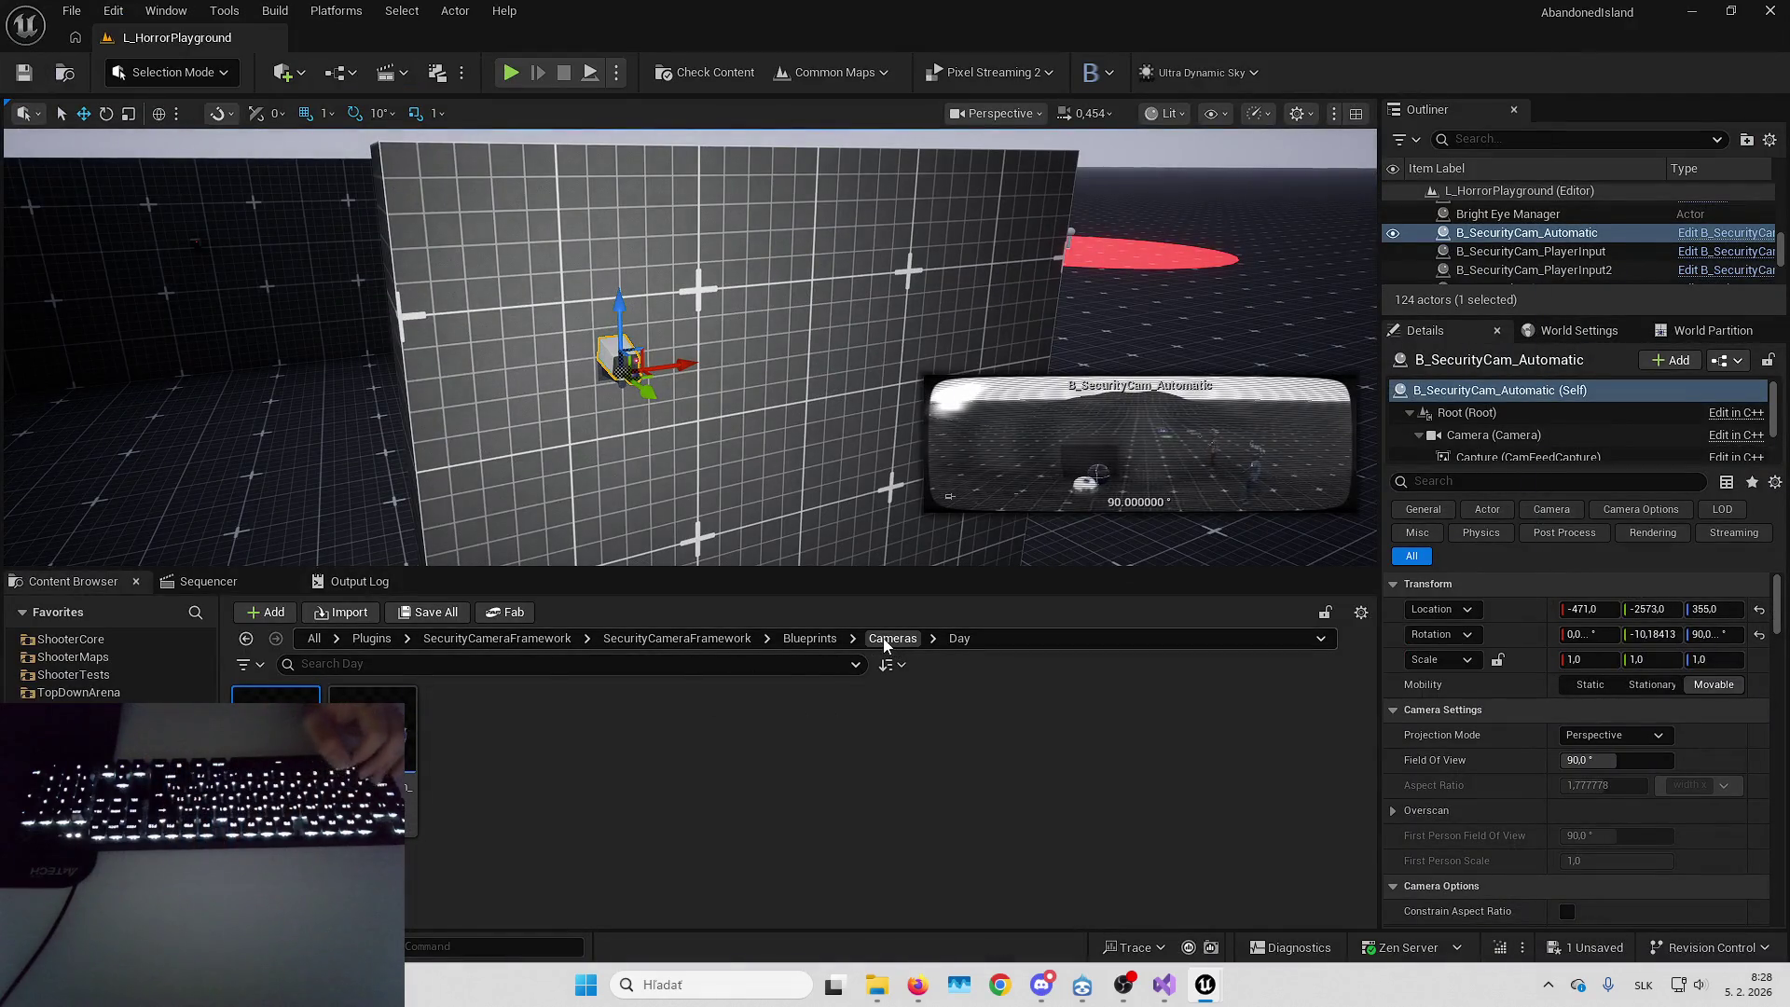
Set the night automatic camera's Auto Pan Speed to 15 and compile it
left_click(885, 644)
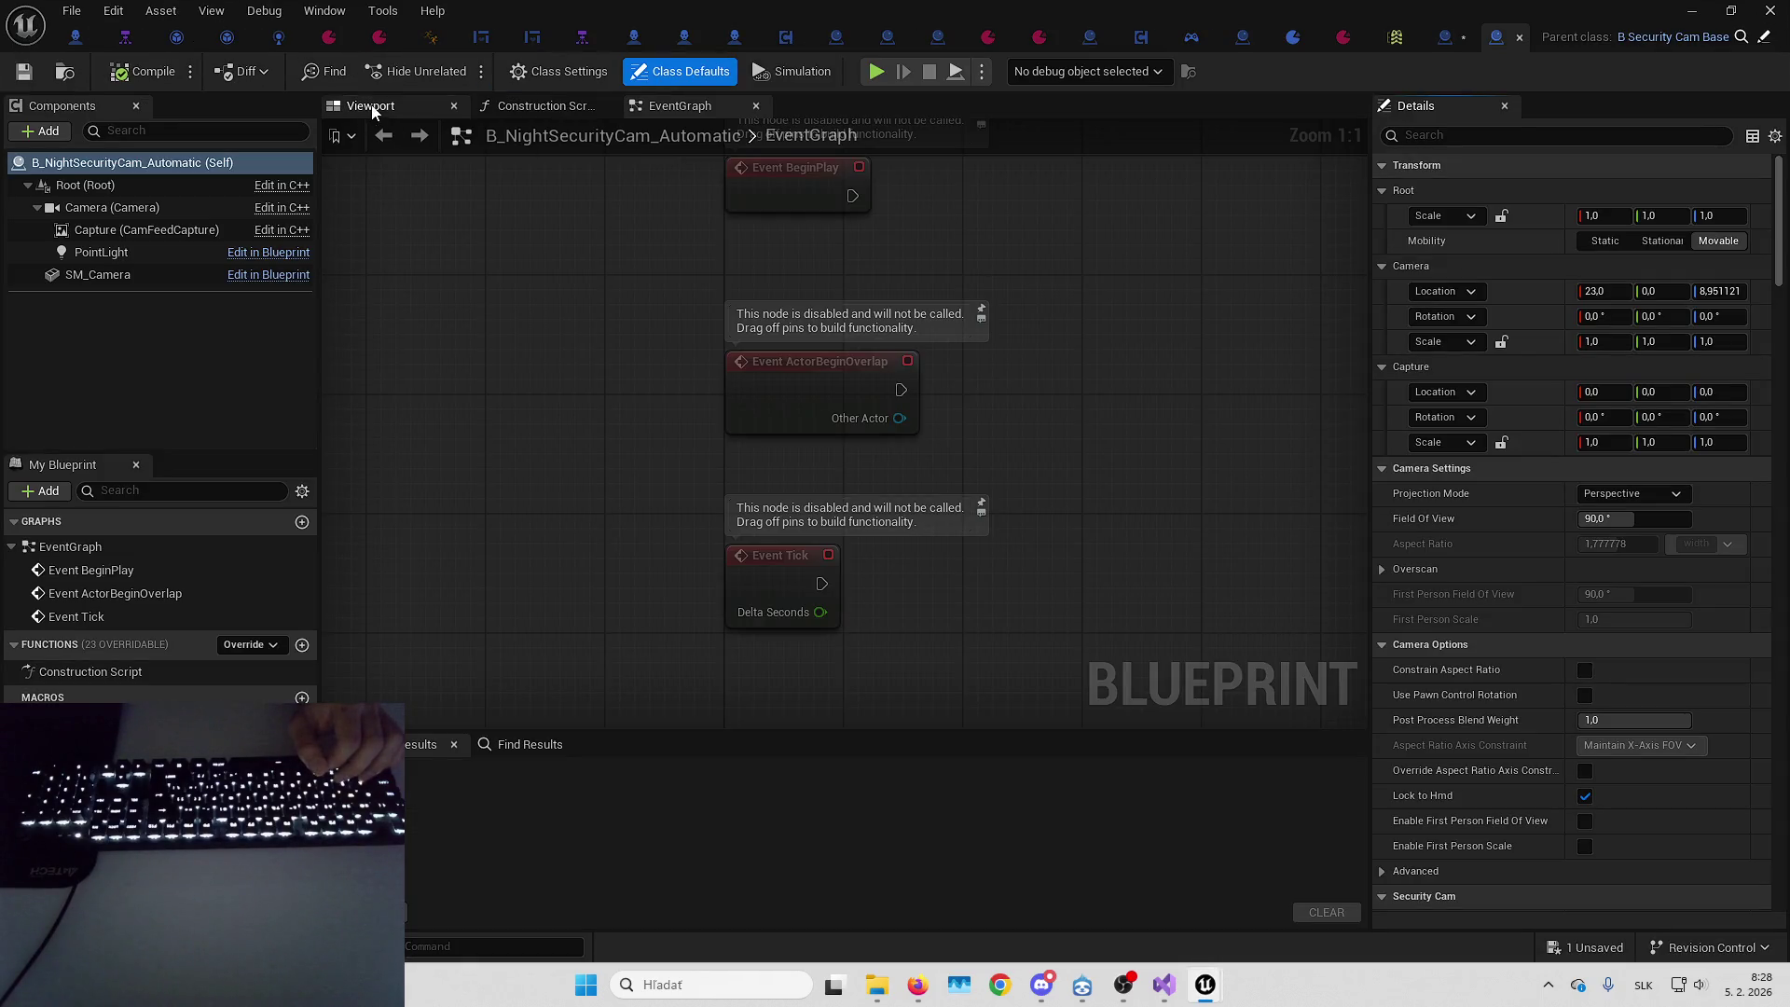
left_click(830, 431)
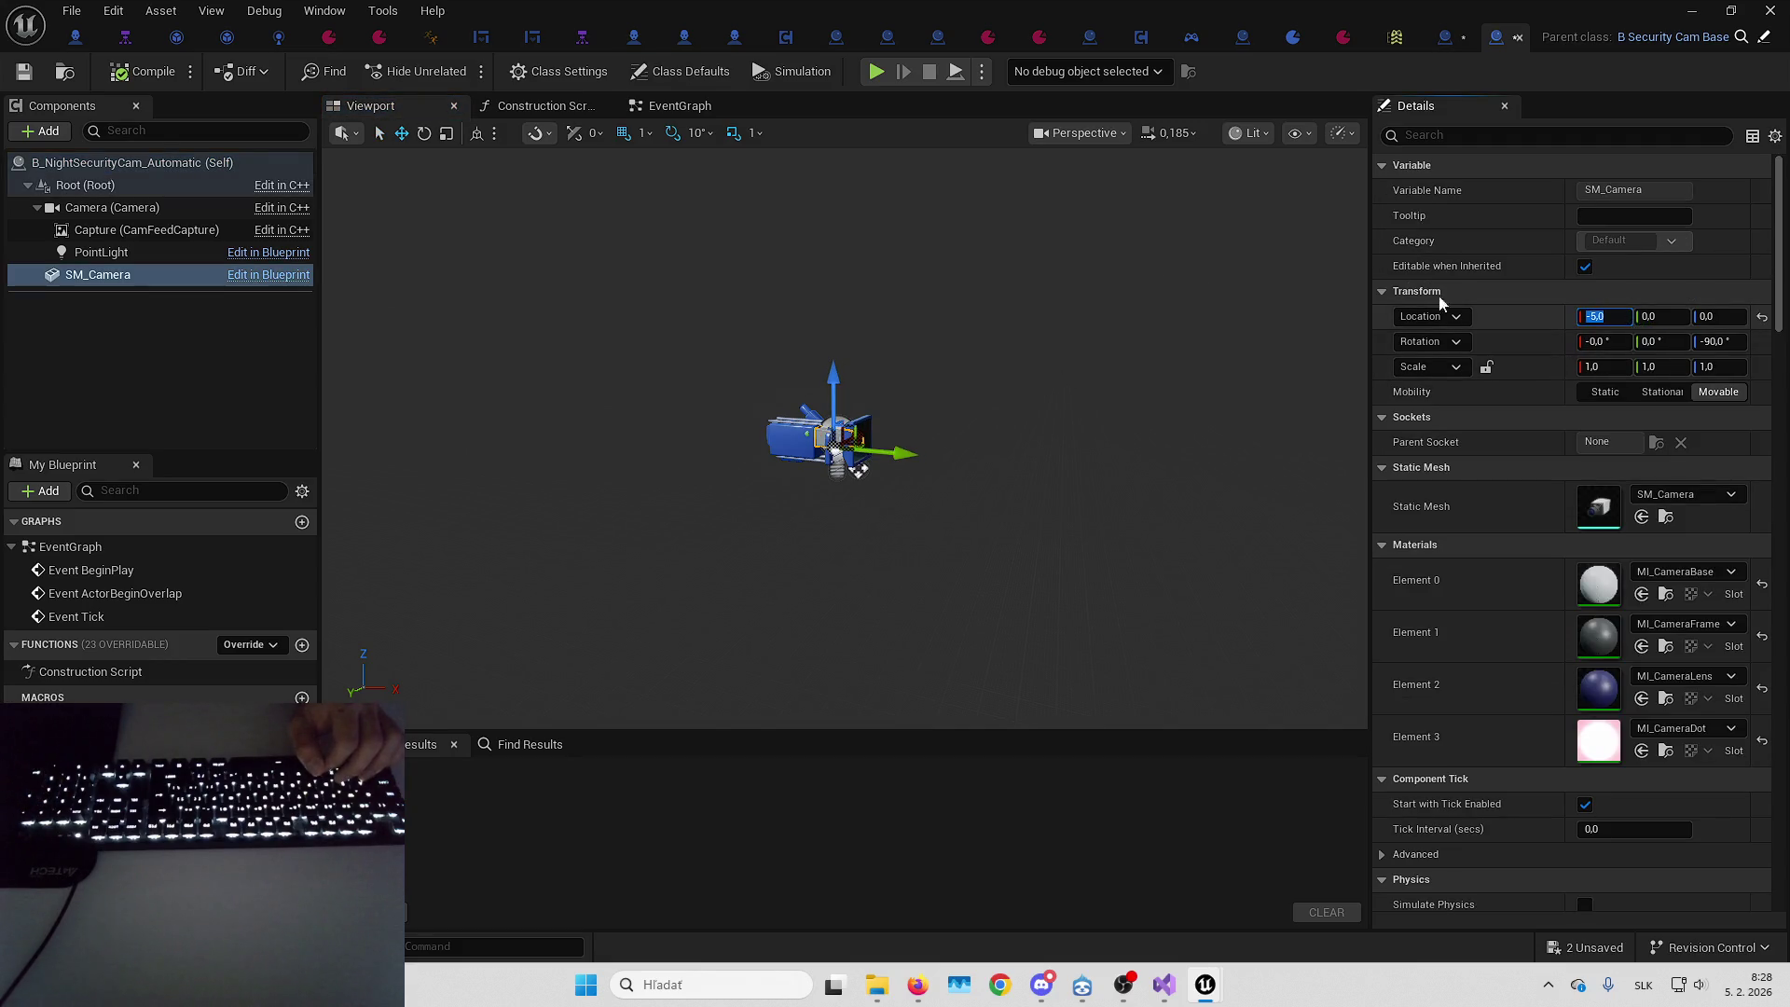
left_click(156, 168)
scroll(1625, 440, "down", 10)
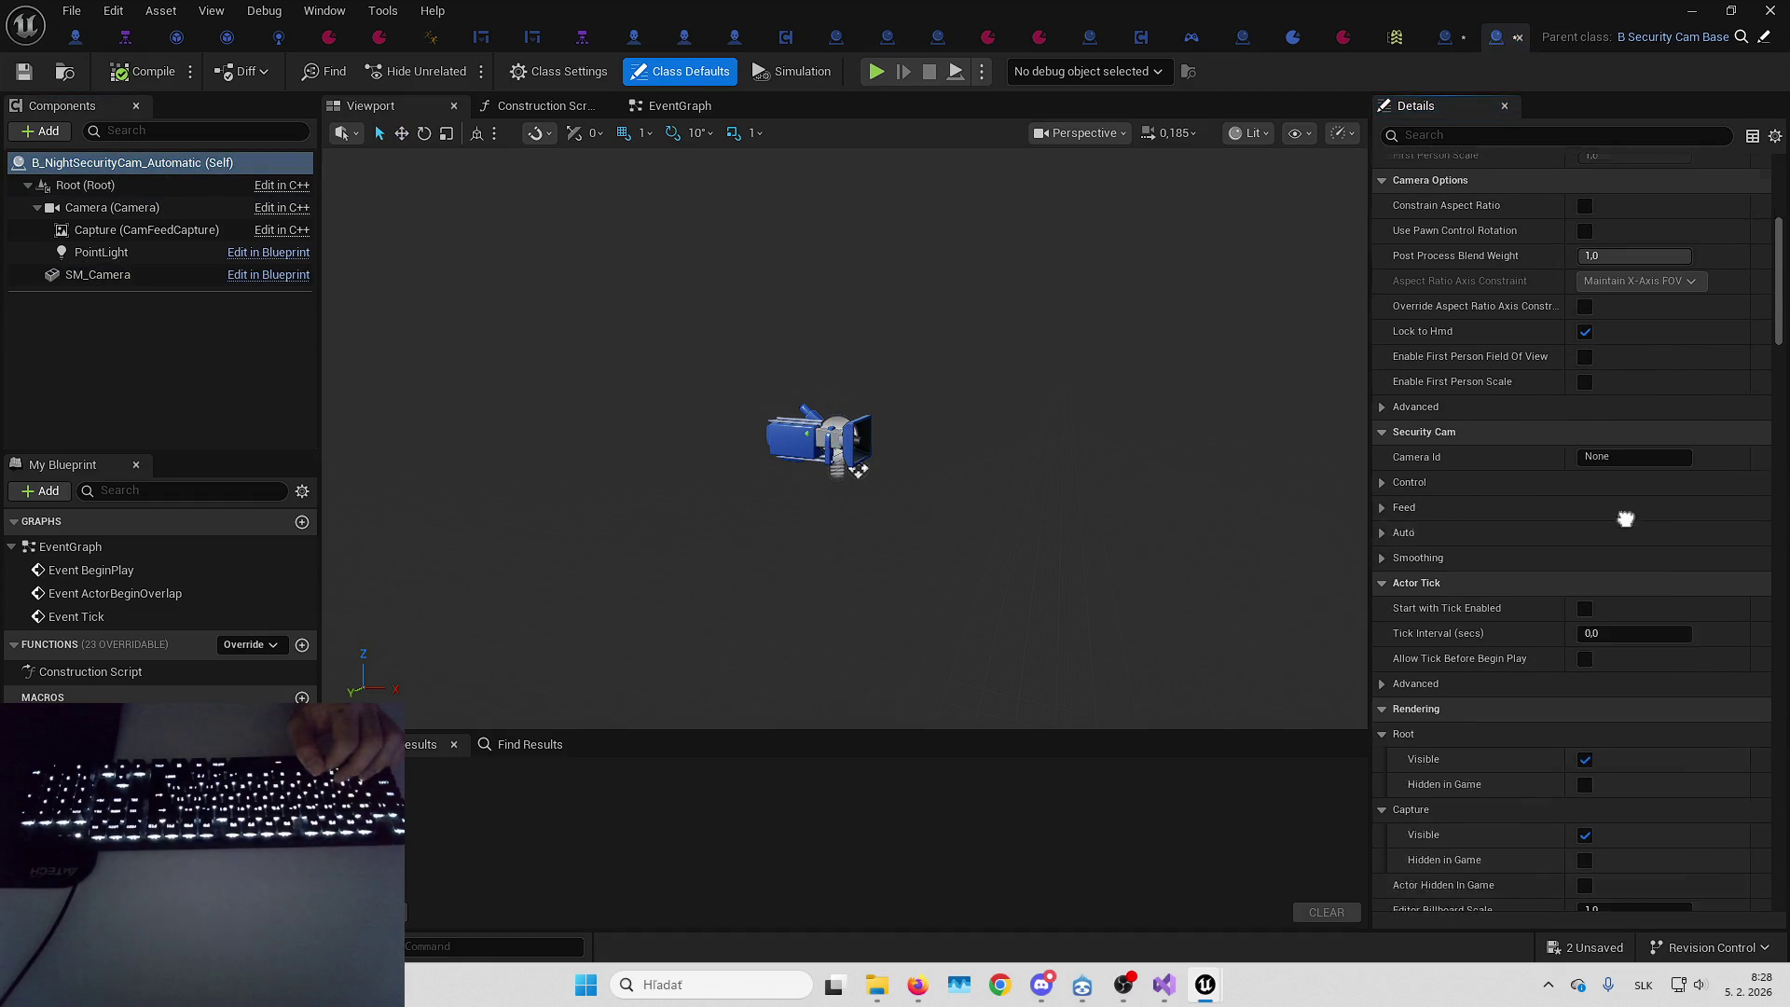
left_click(1396, 457)
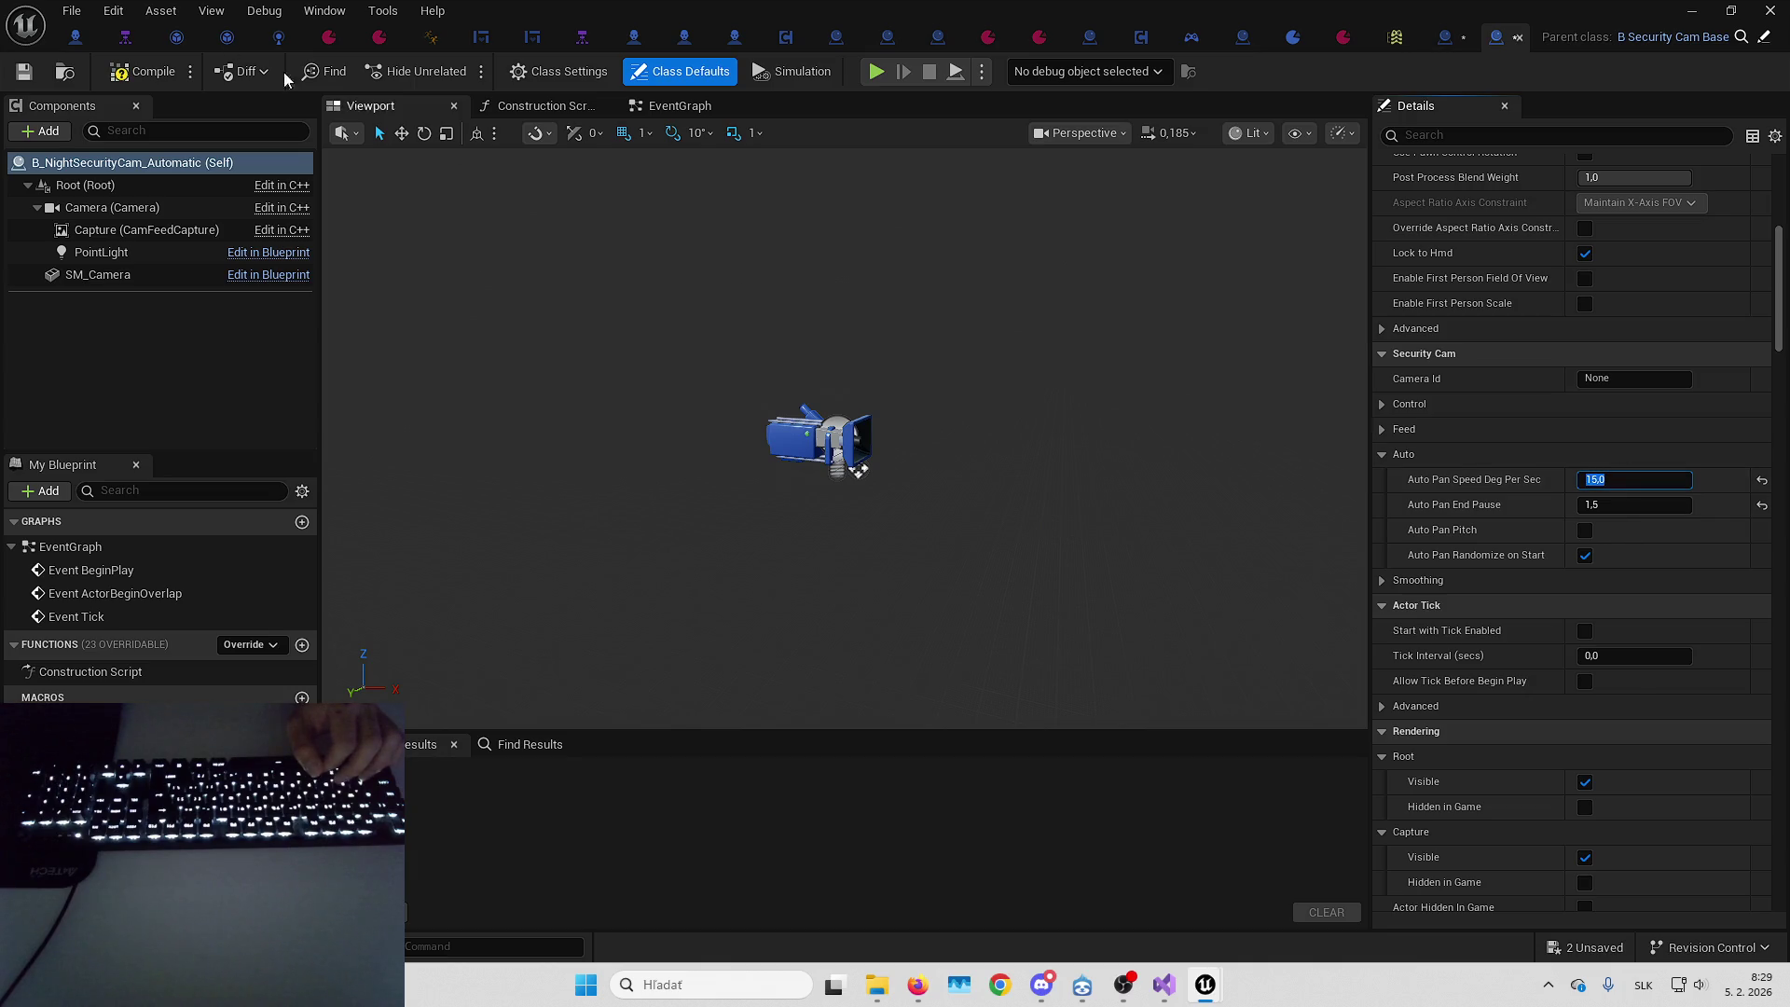
left_click(25, 71)
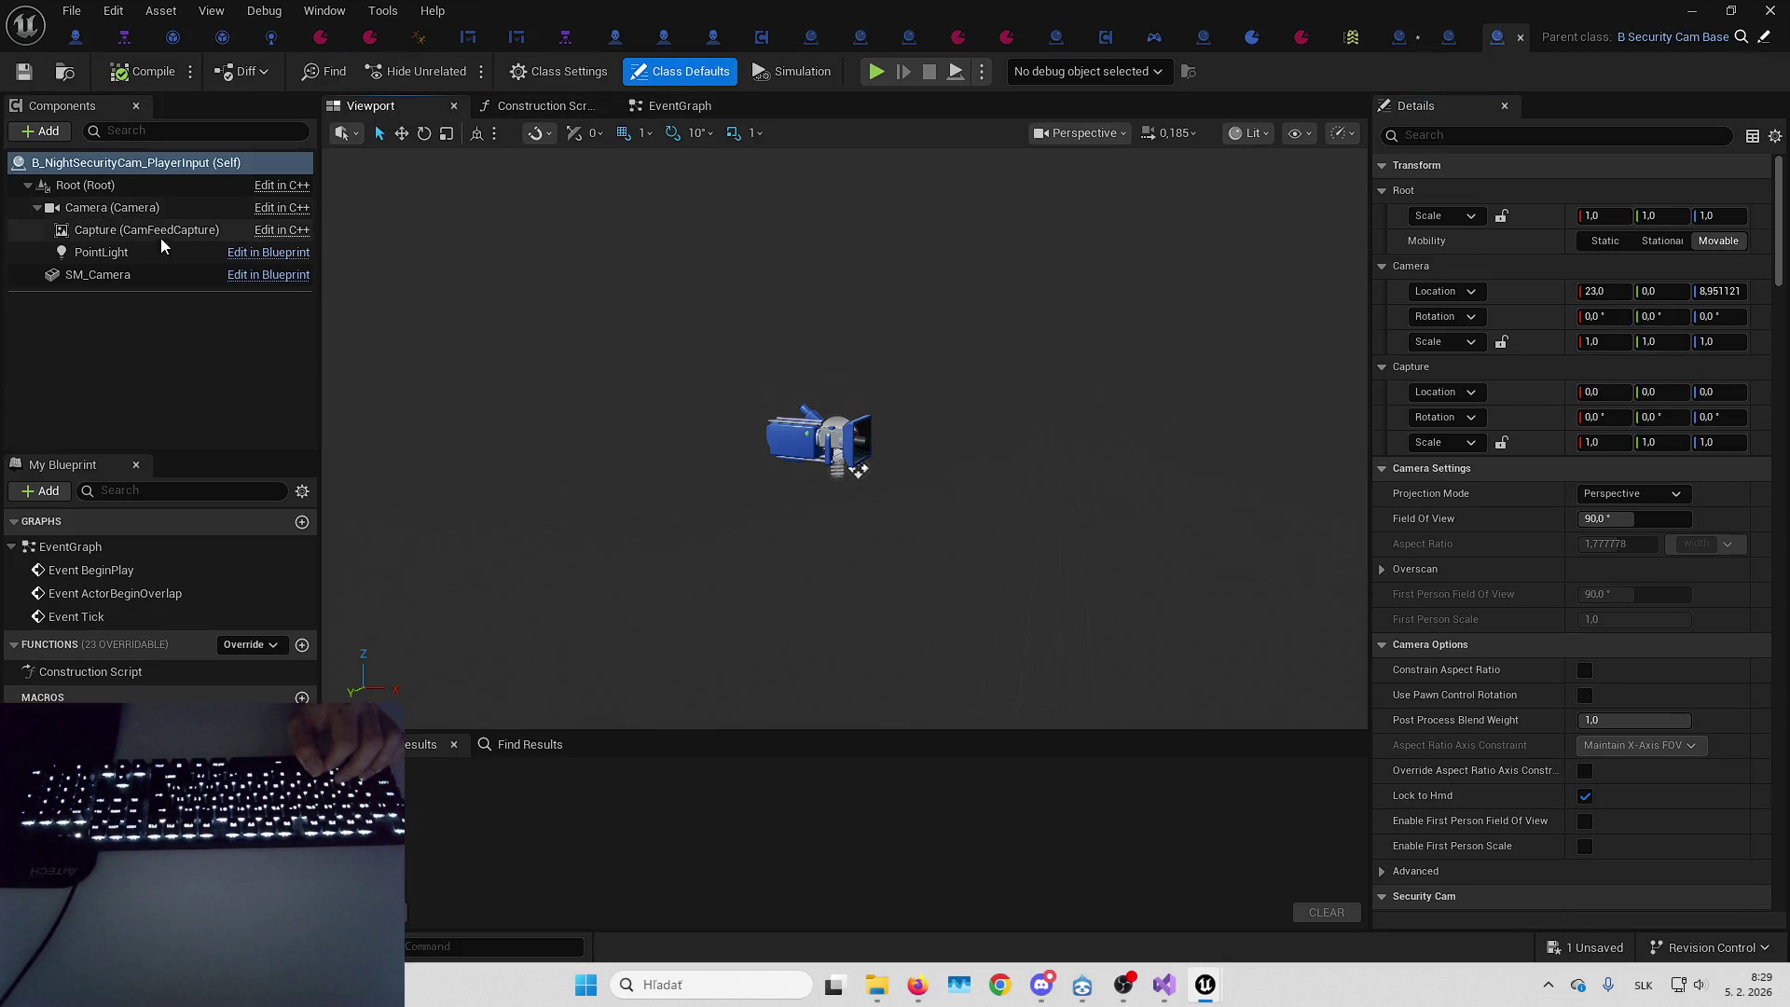
Move B_NightSecurityCam_PlayerInput's SM_Camera to Location X -5 and save all
left_click(147, 275)
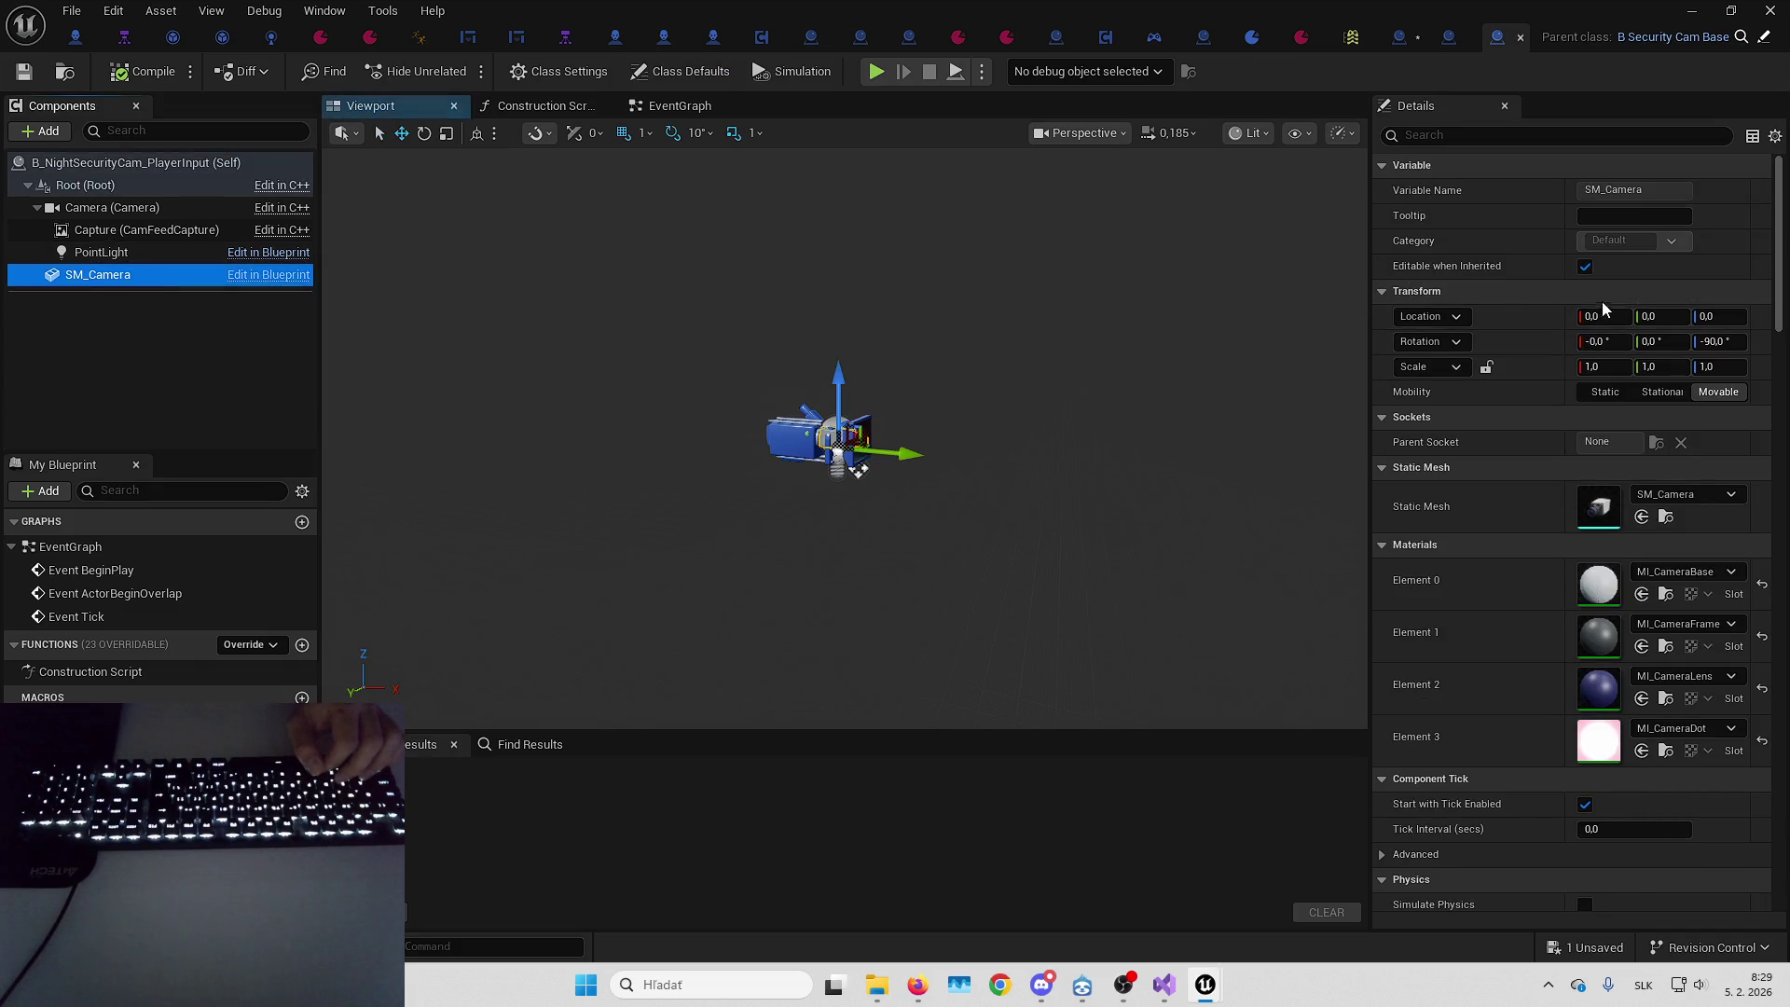
left_click(1599, 317)
type("-5")
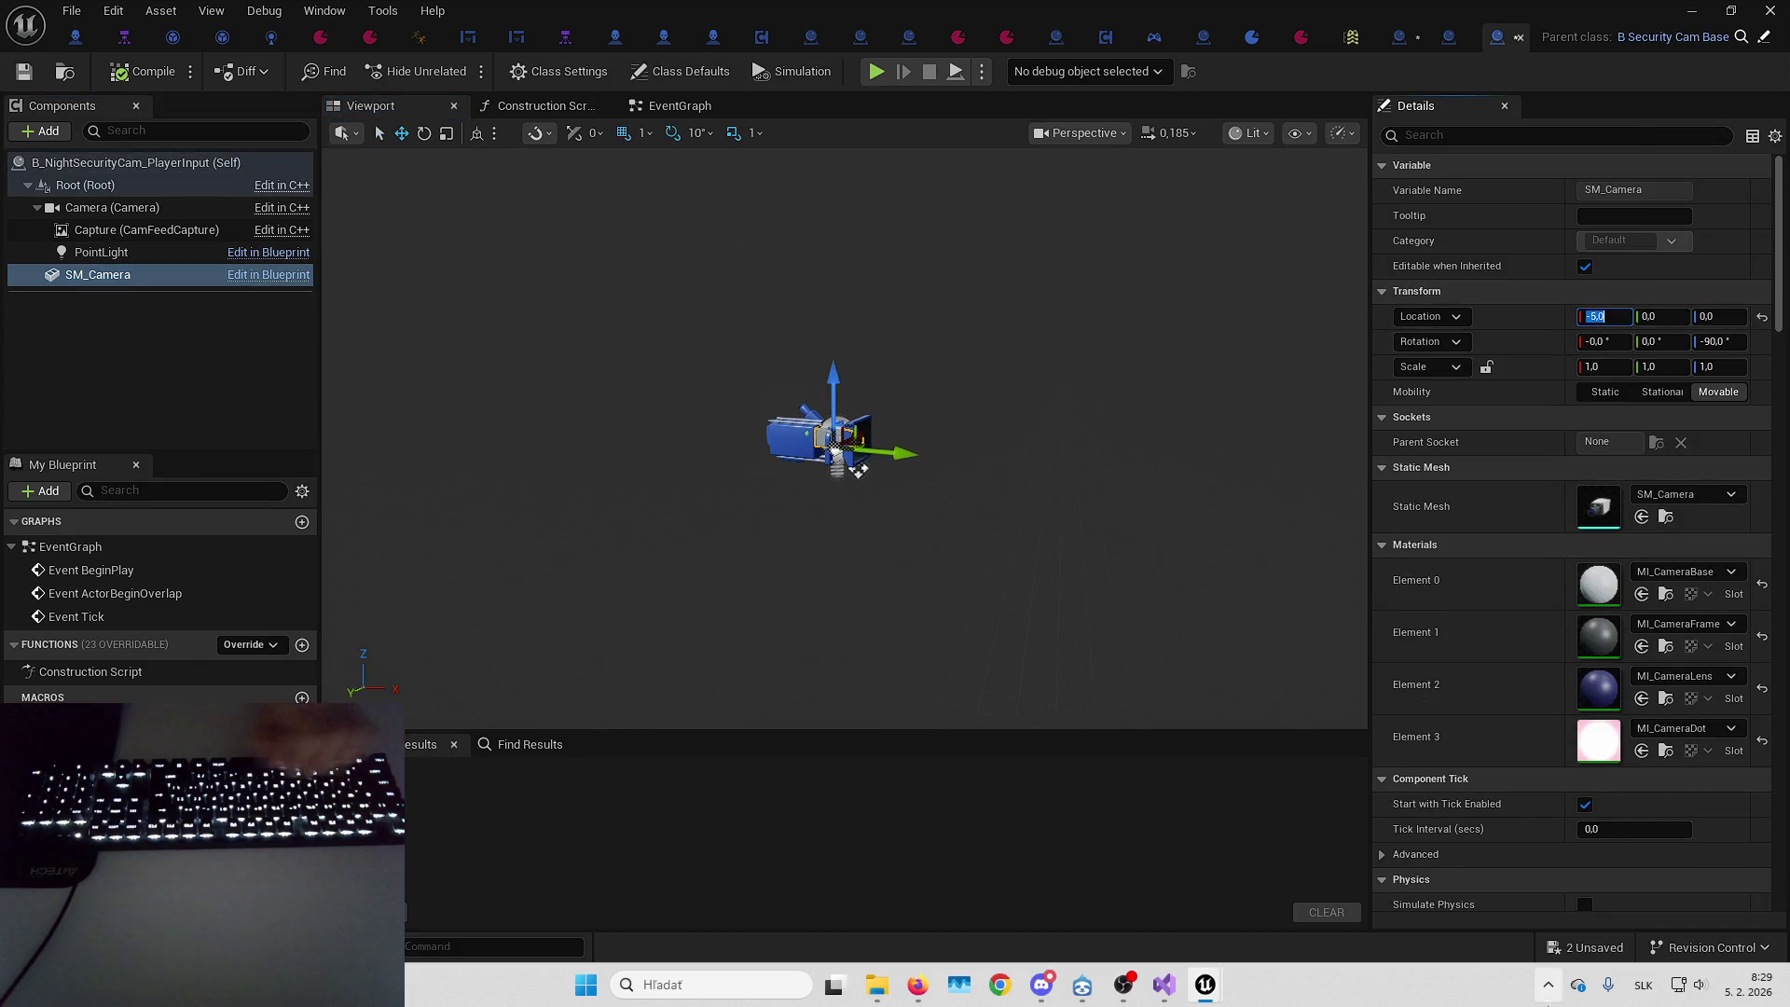
key("Return")
key("ctrl+s")
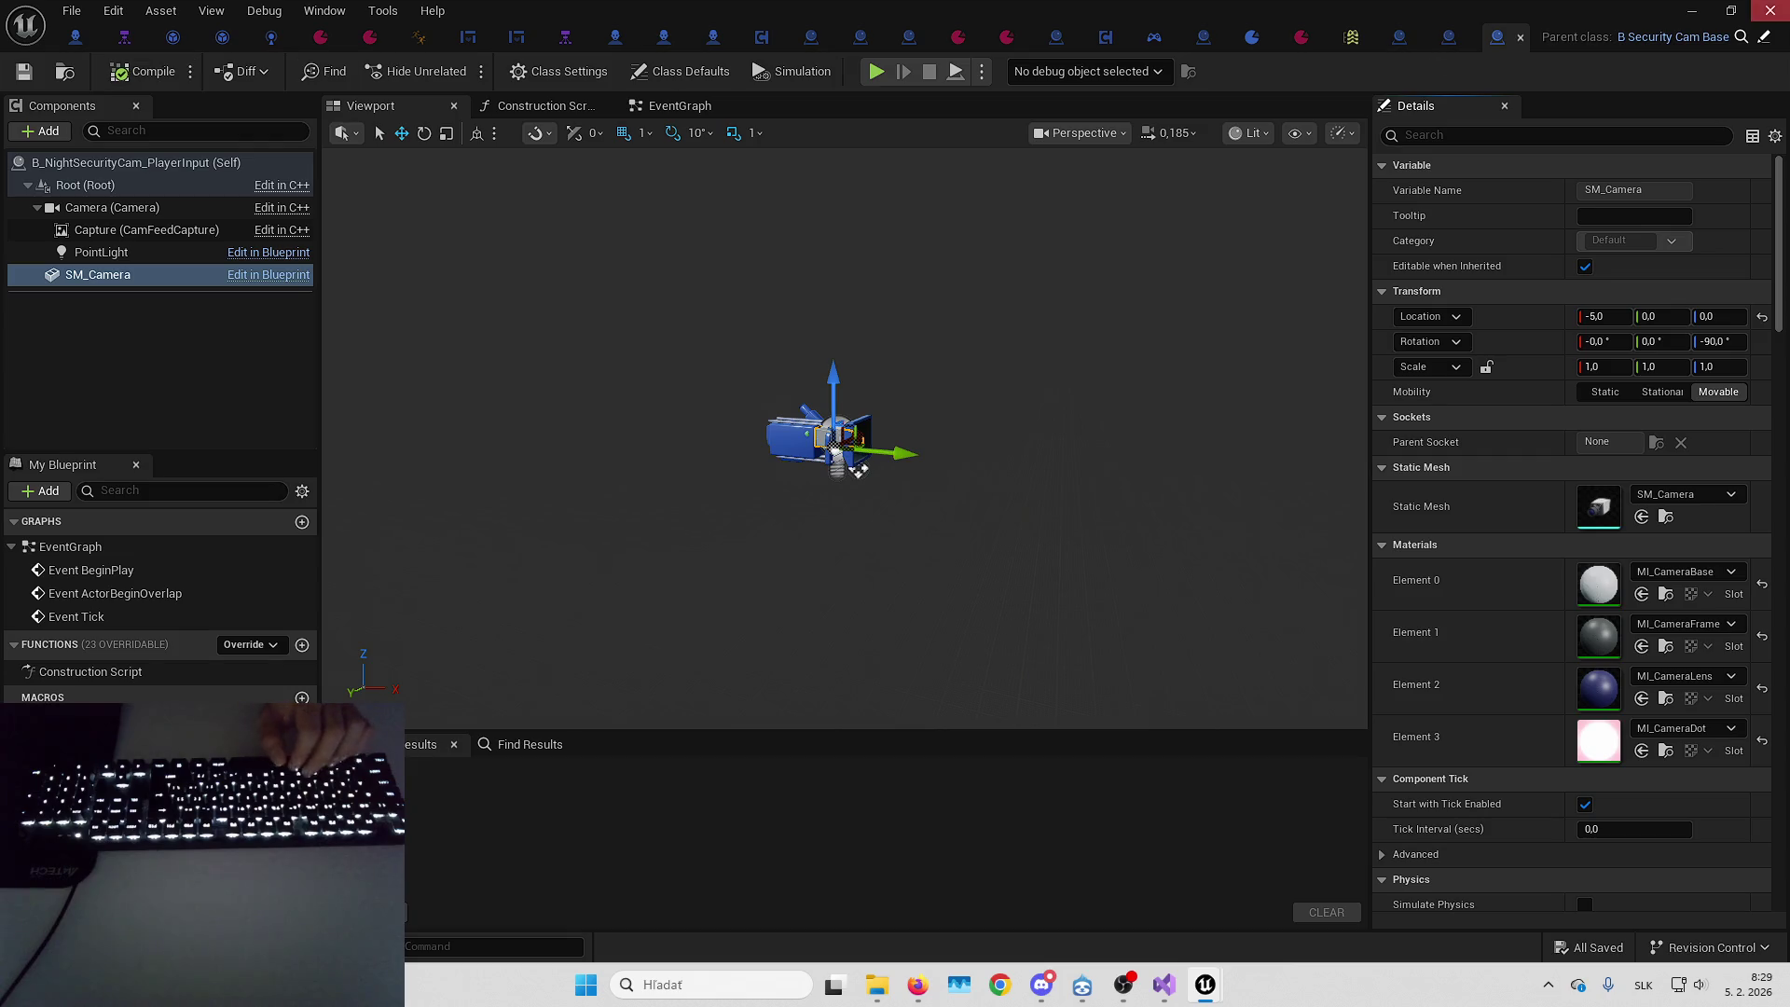
left_click(1449, 39)
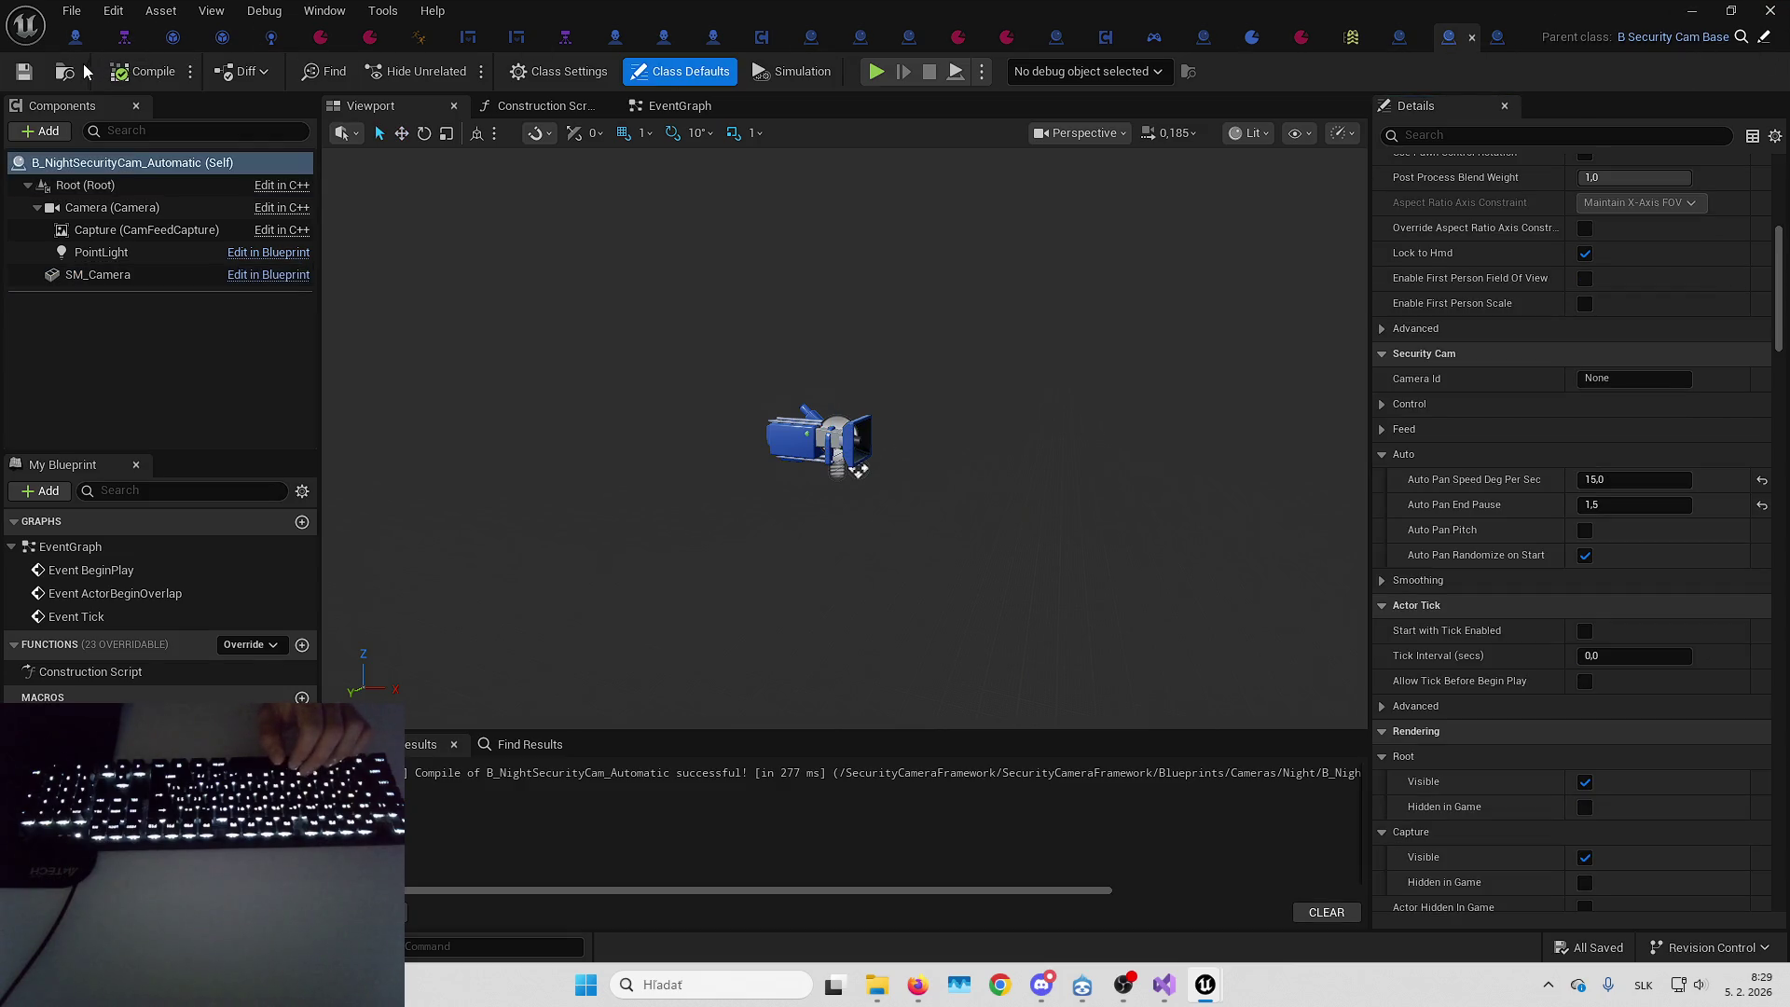
key("alt+Tab")
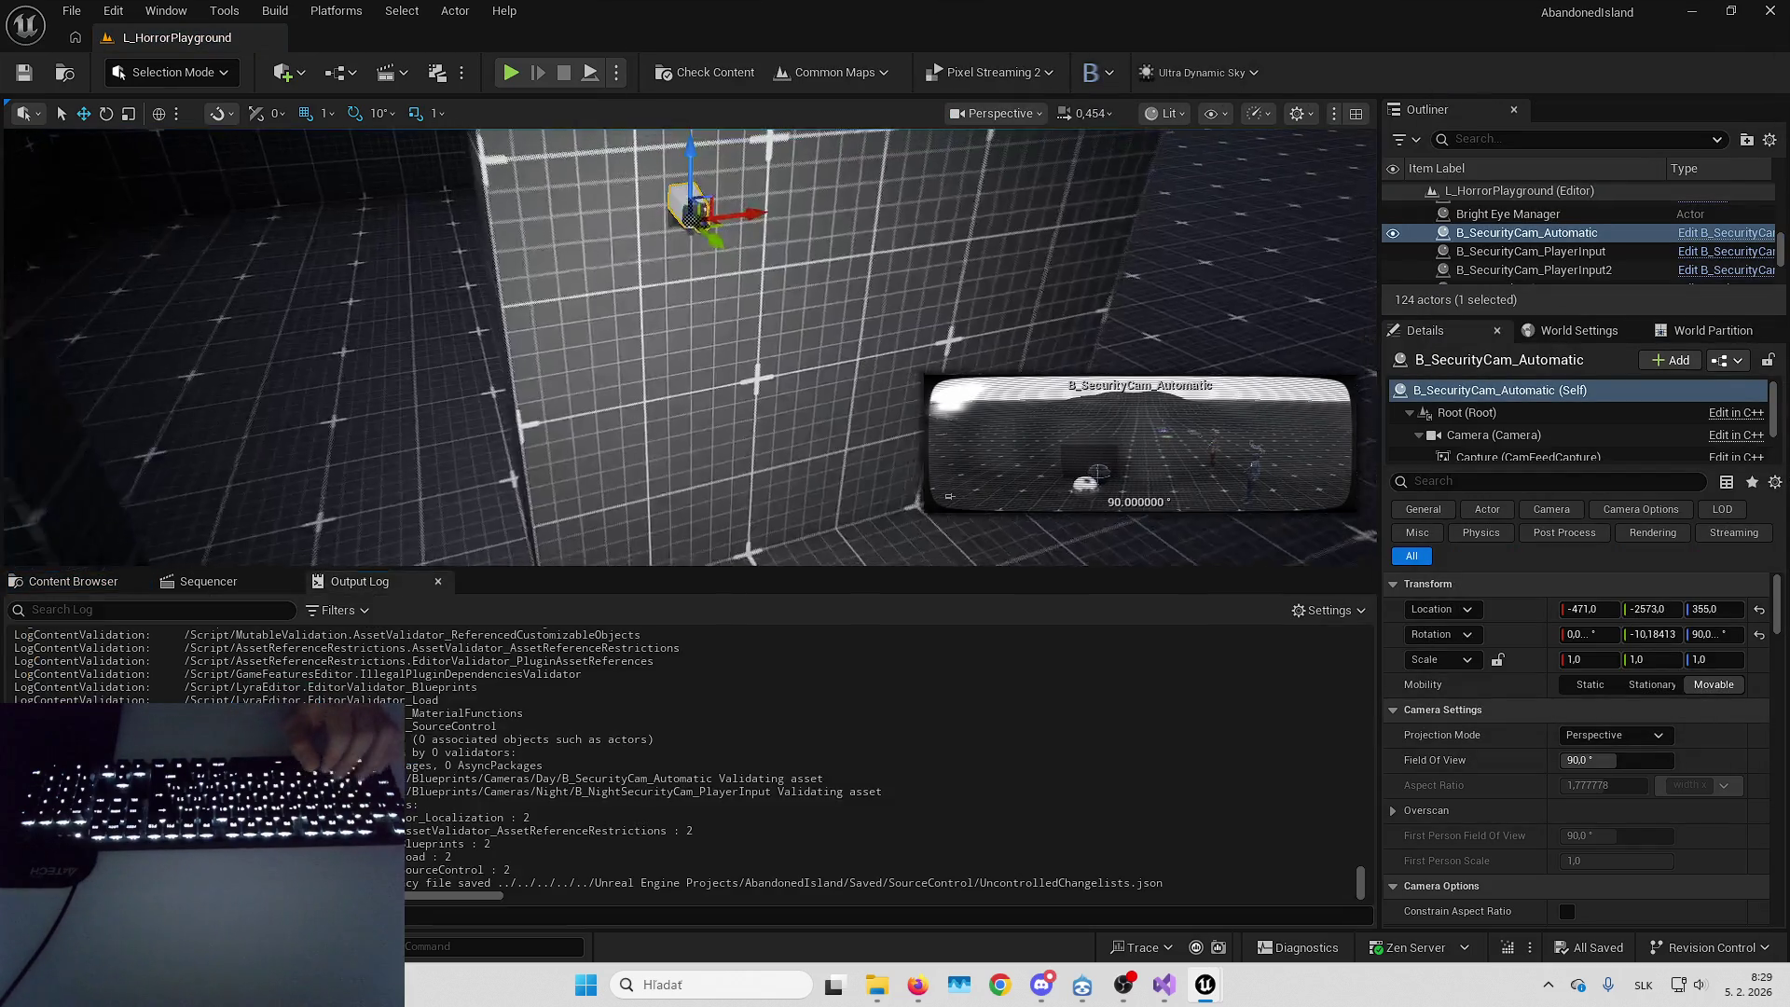
Place a night automatic camera from the Night folder, then delete it again
left_click(37, 581)
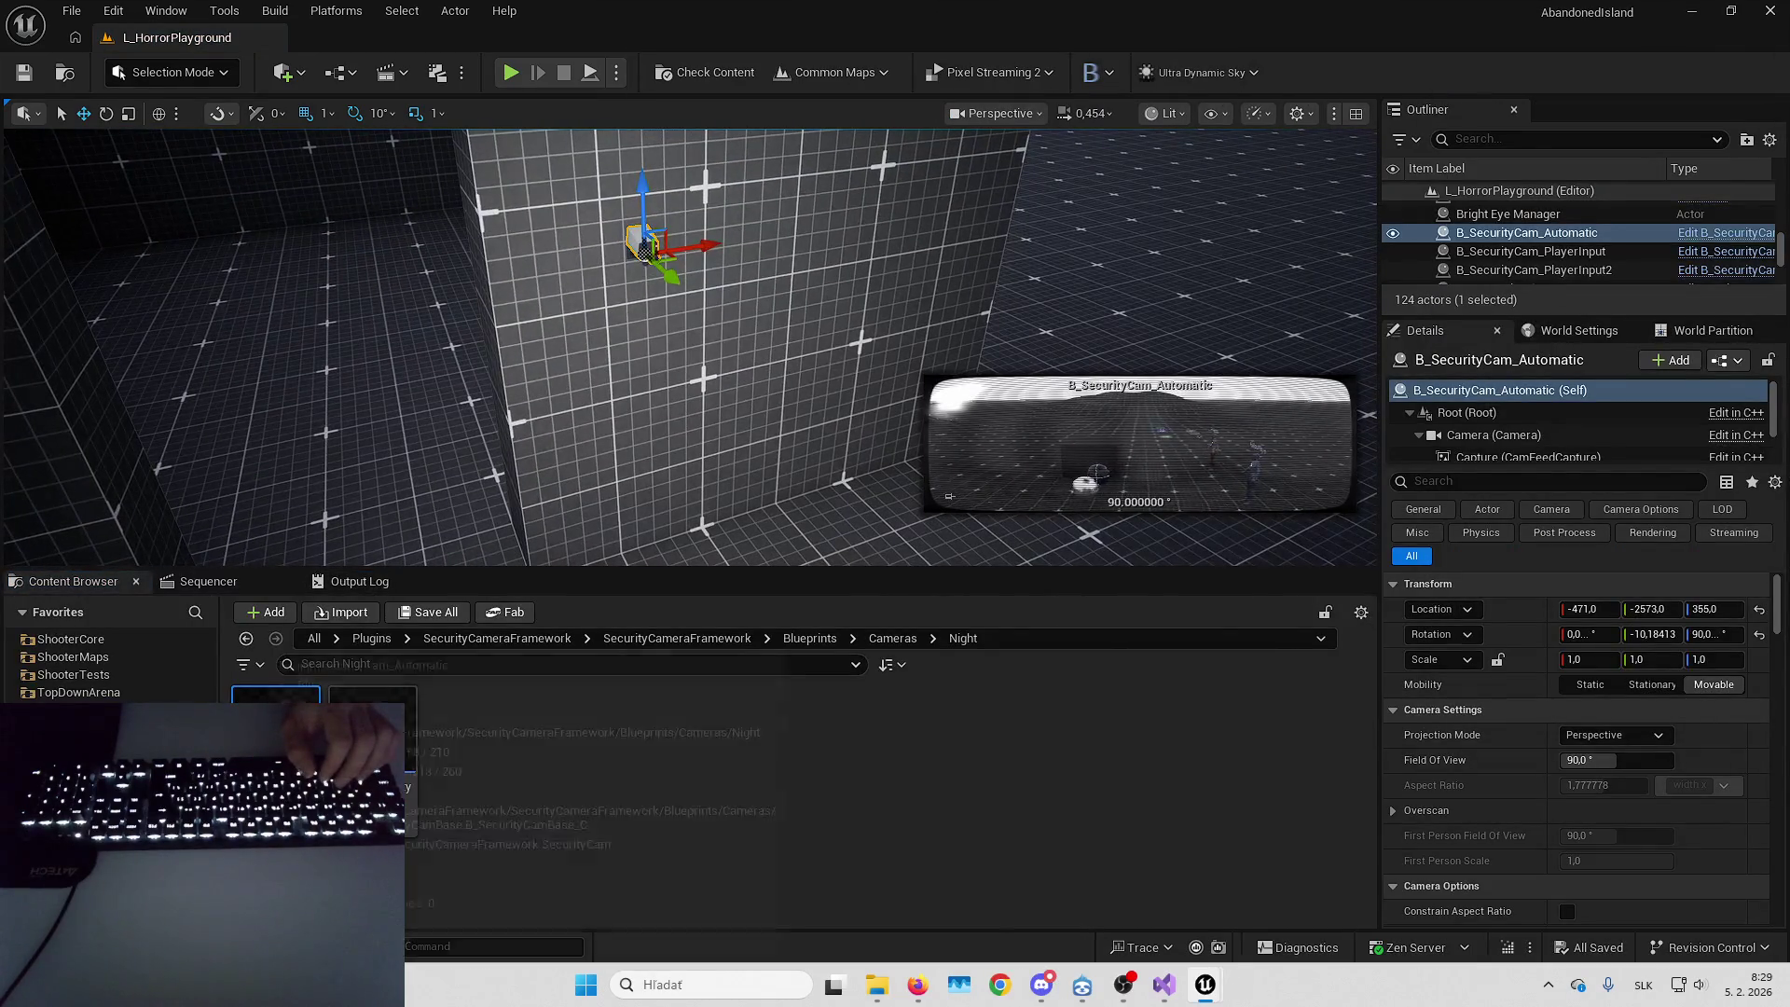
left_click_drag(720, 431, 700, 496)
scroll(699, 496, "up", 5)
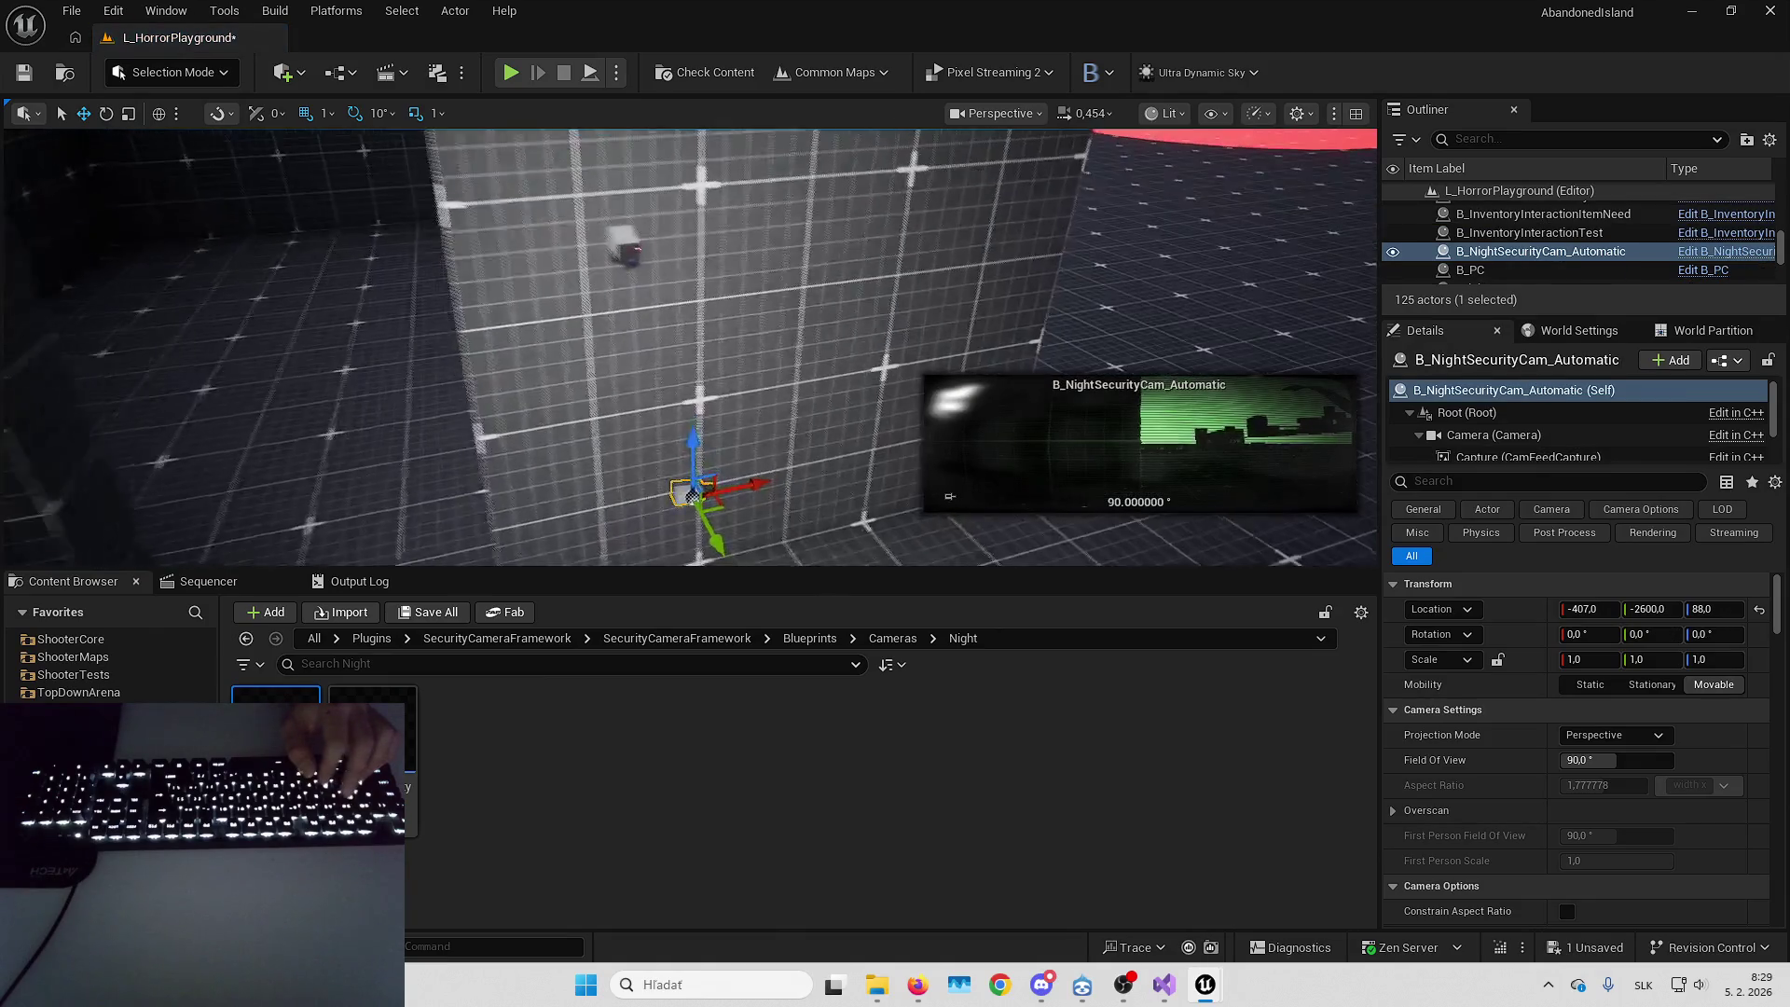
scroll(587, 518, "down", 3)
key("Delete")
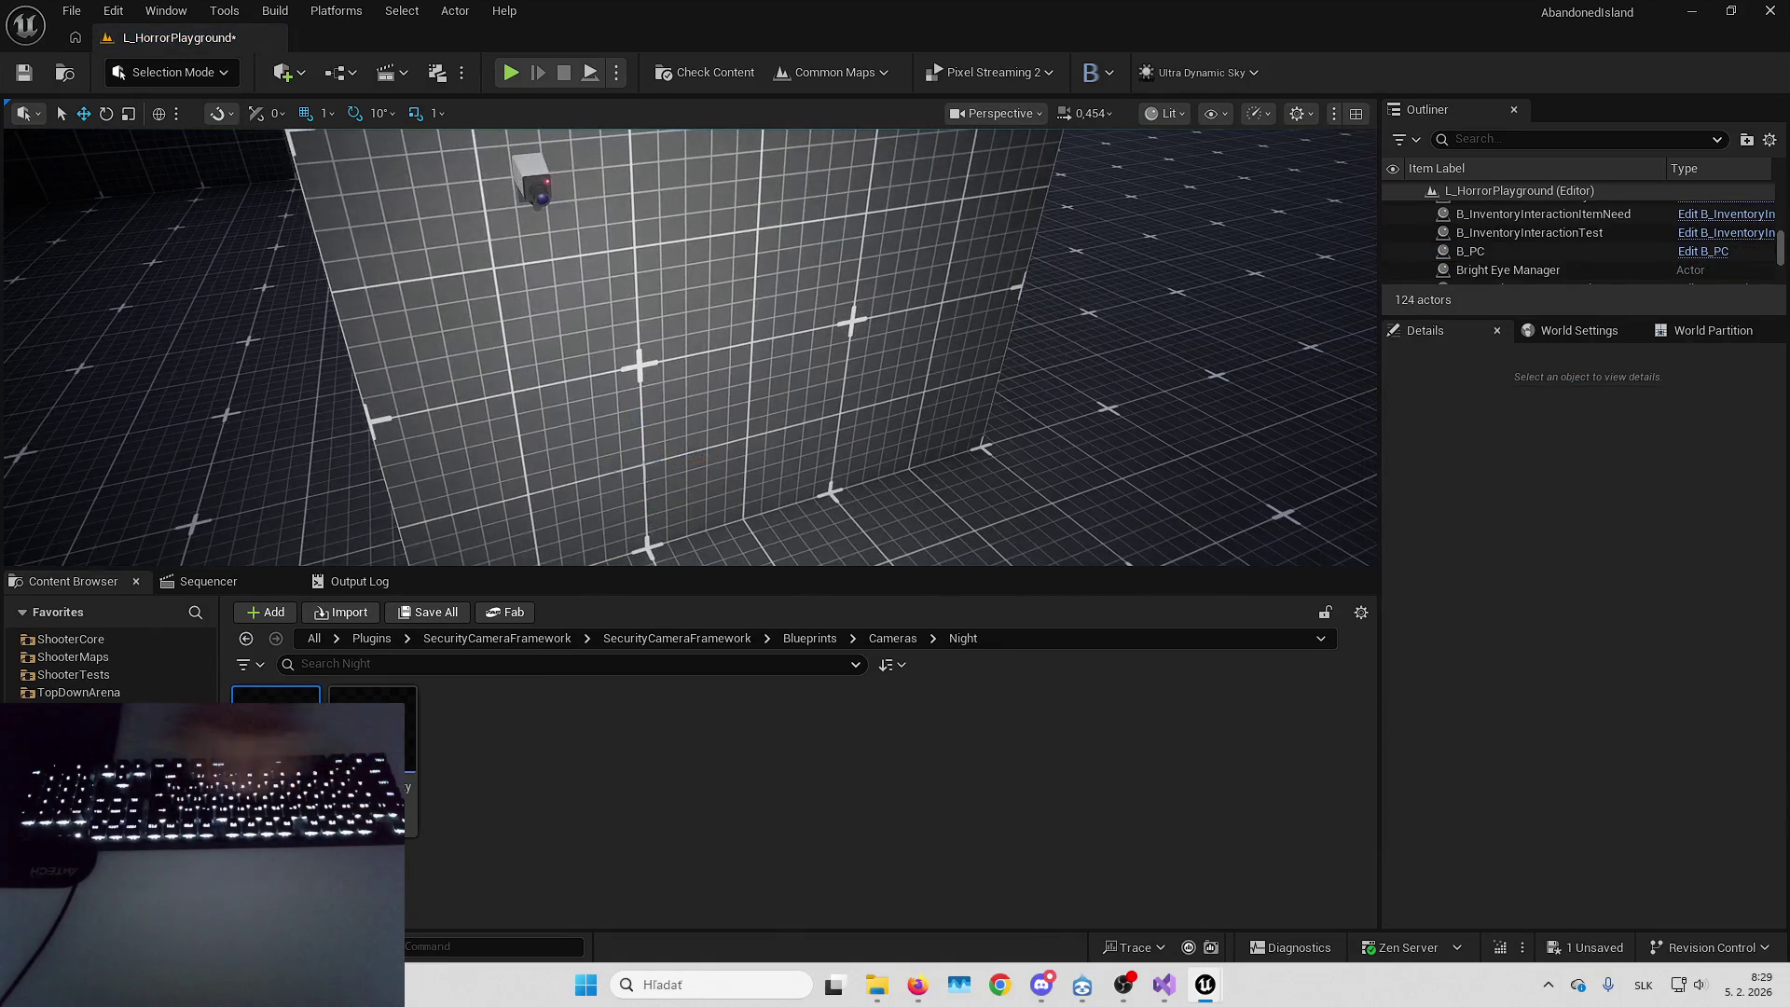
Duplicate the automatic security camera together with its wall and shift the copy right
left_click(532, 182)
left_click(589, 250, "ctrl")
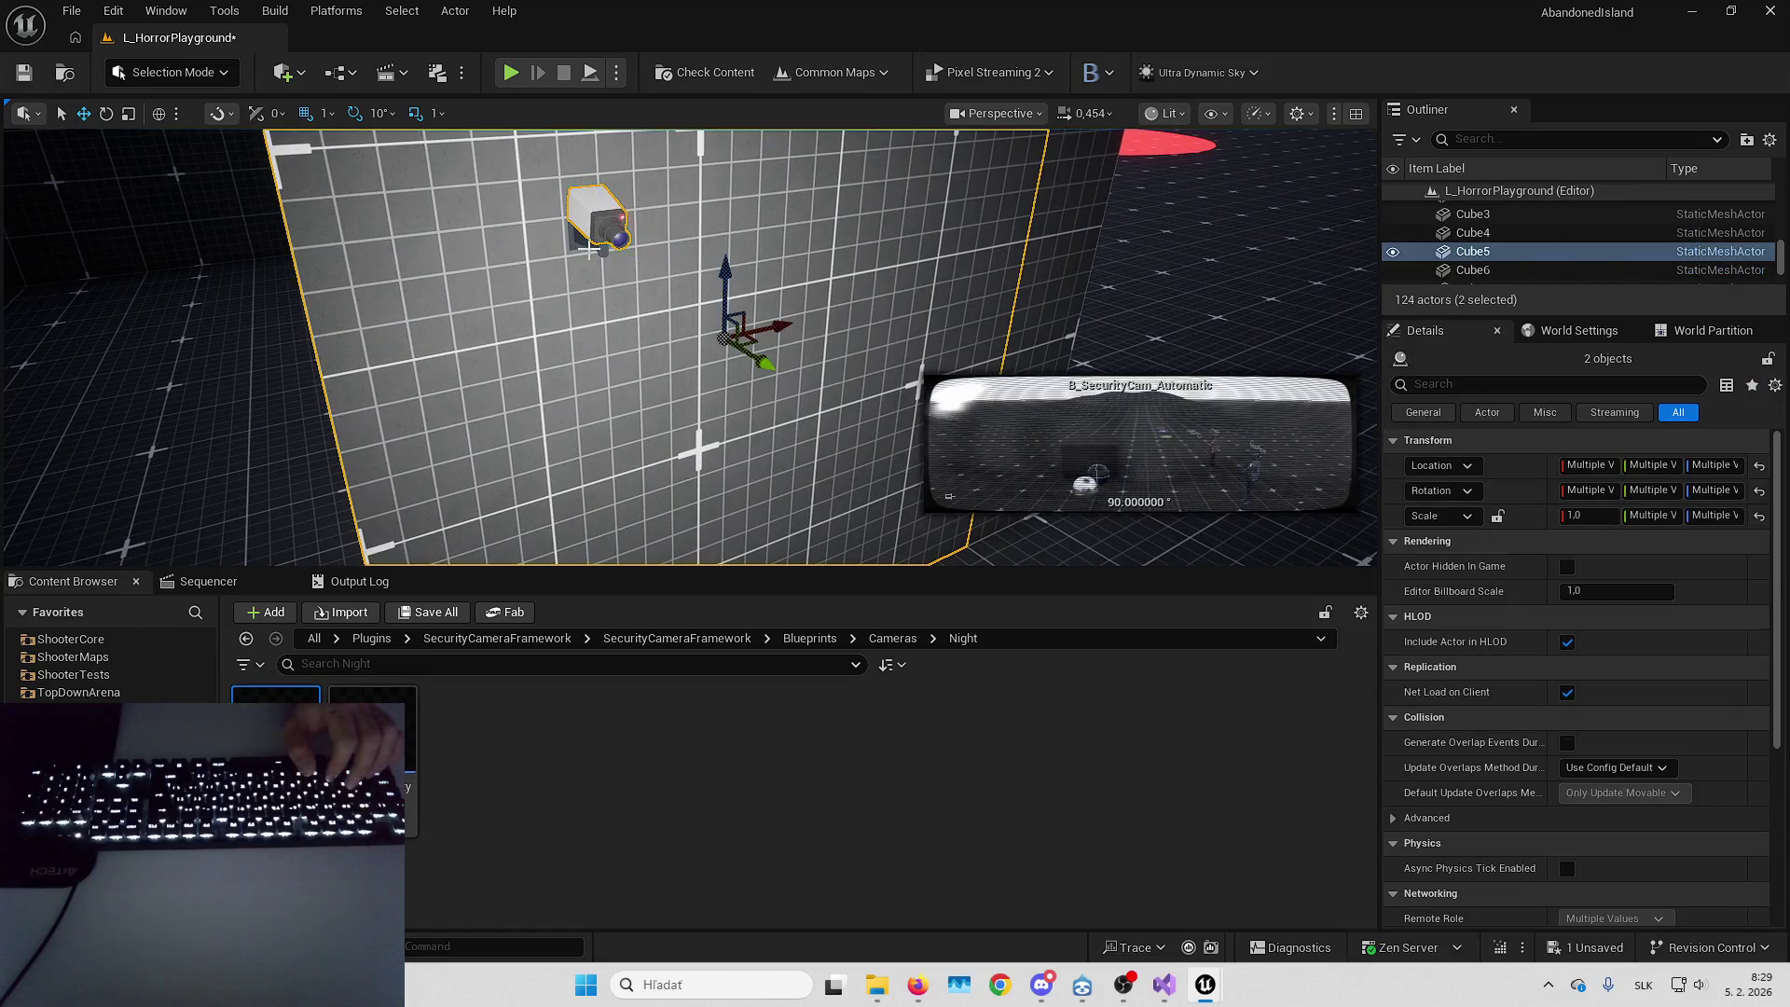
key("ctrl+d")
scroll(701, 315, "down", 2)
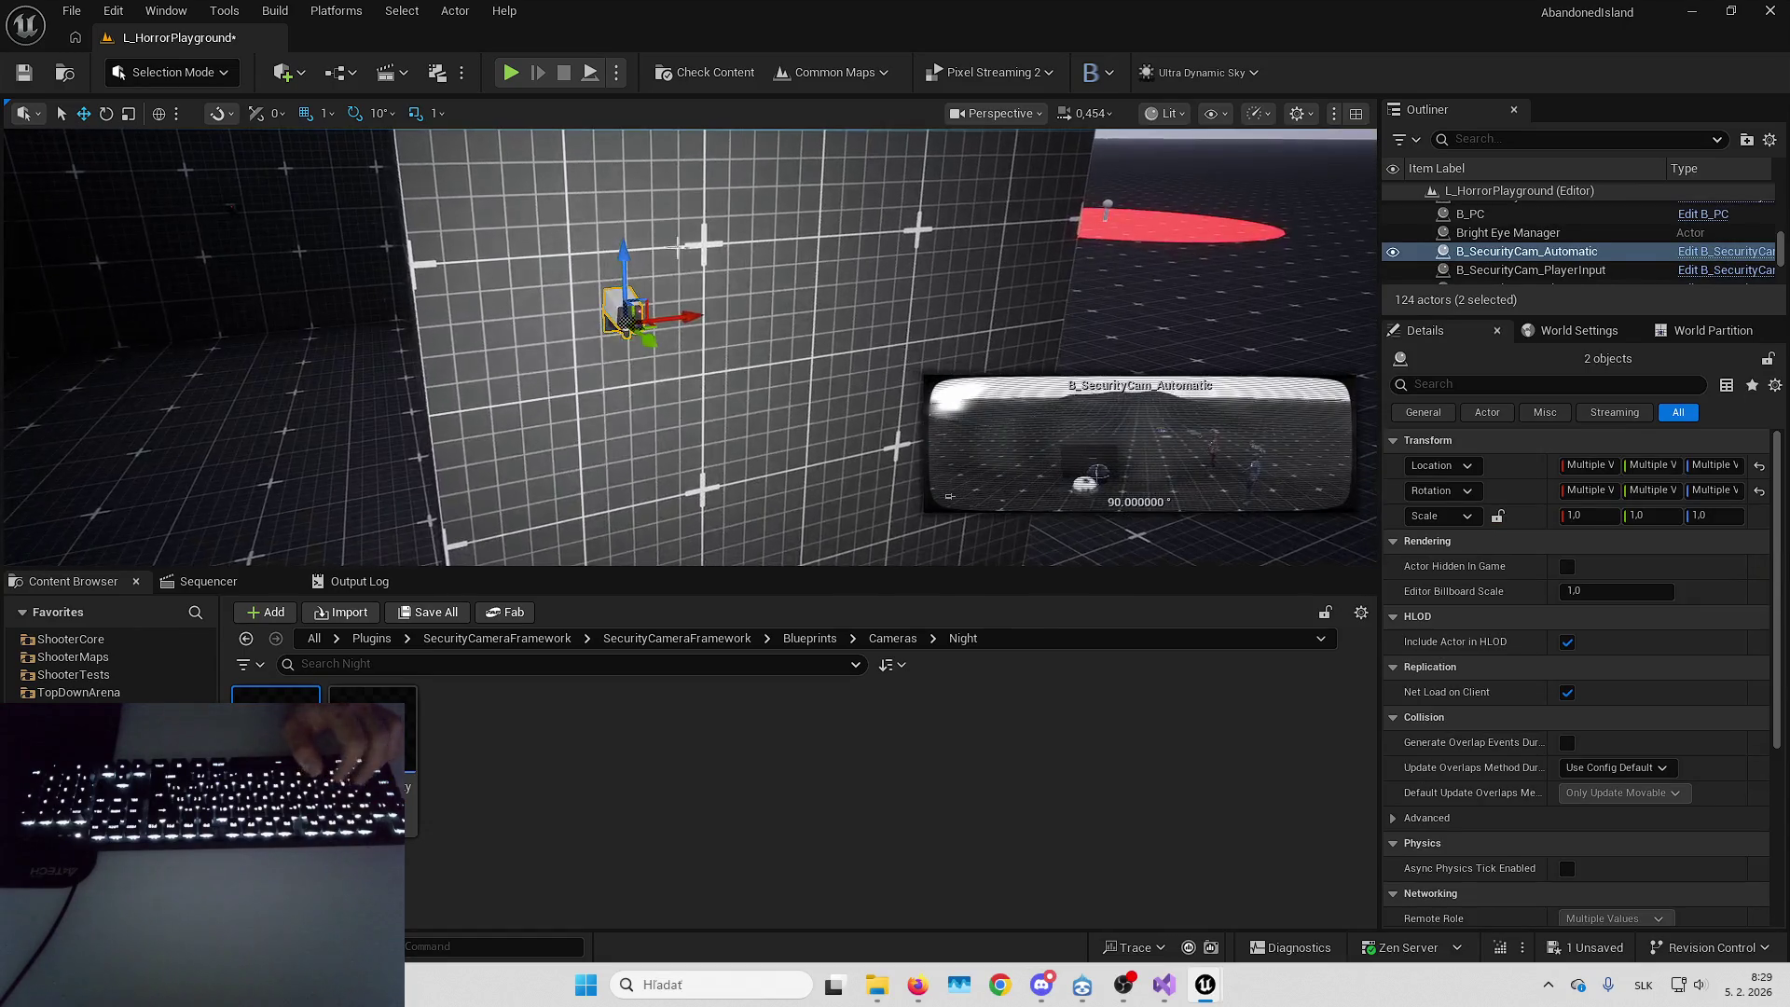
left_click_drag(769, 314, 790, 310)
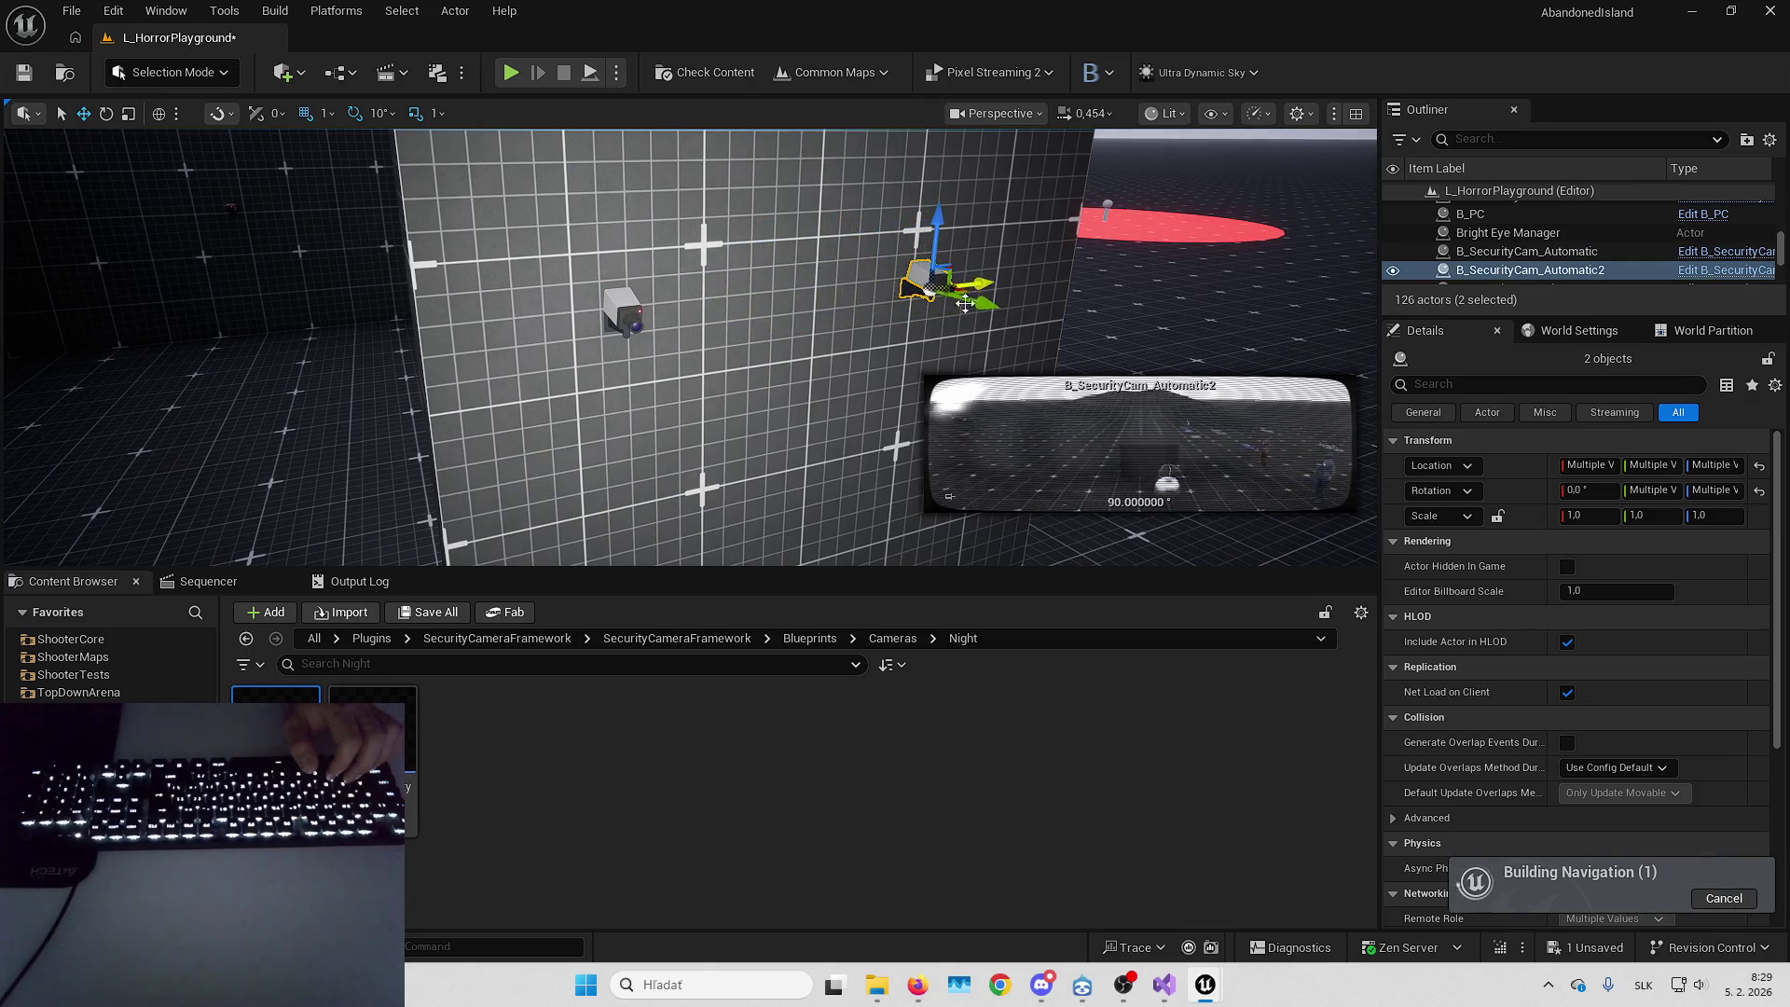
Mount B_NightSecurityCam_Automatic on the copied wall at -205, -2573, 355 with yaw 90
left_click(1530, 269)
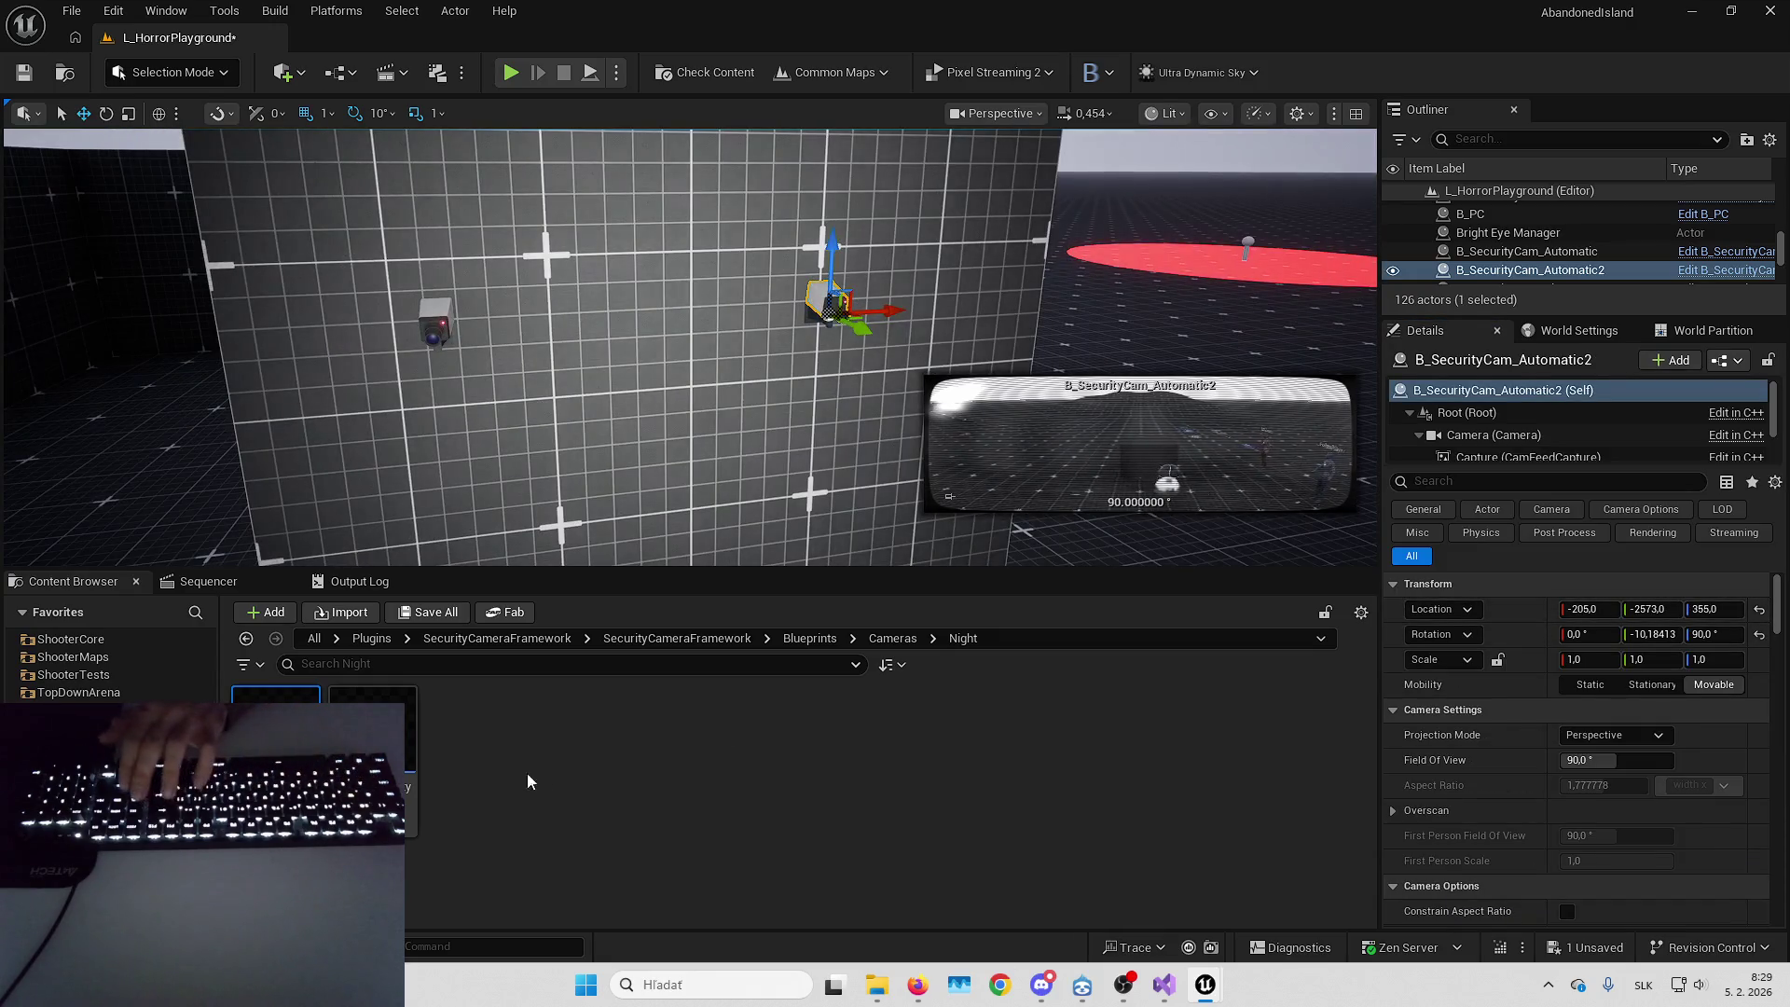
mouse_move(276, 737)
left_mouse_down()
mouse_move(559, 485)
mouse_move(705, 387)
left_mouse_up()
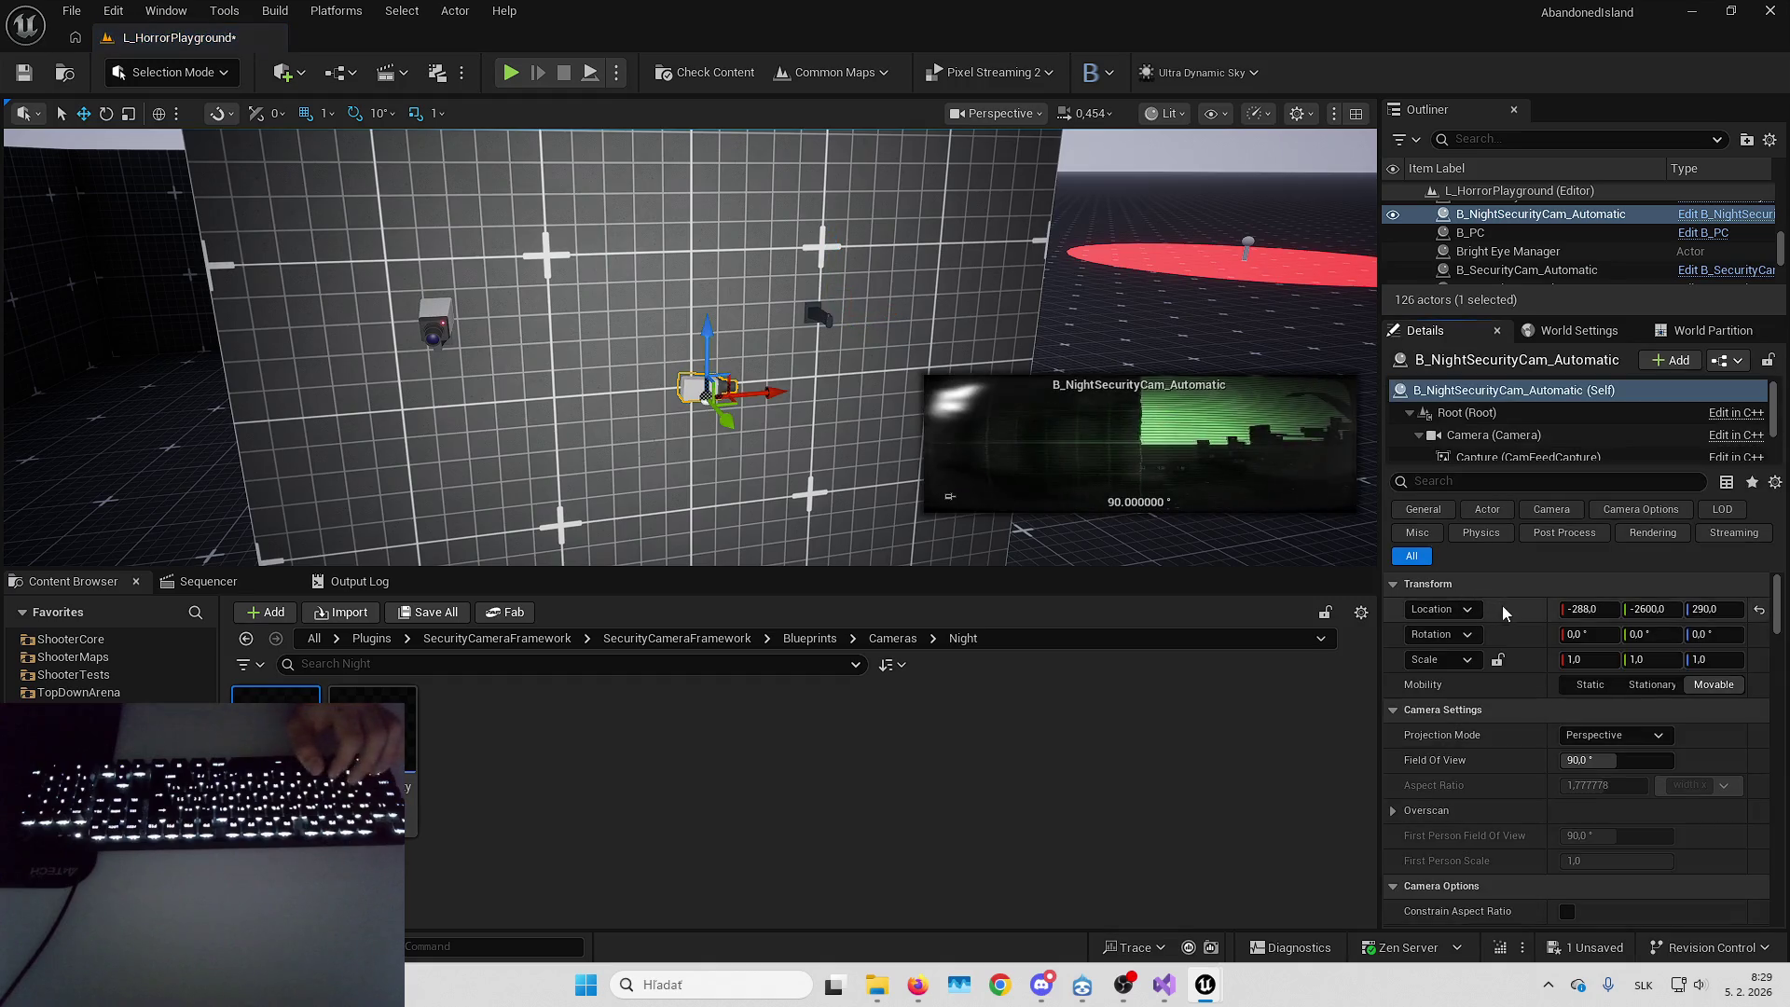
key("ctrl+v")
left_click(1669, 634)
key("Return")
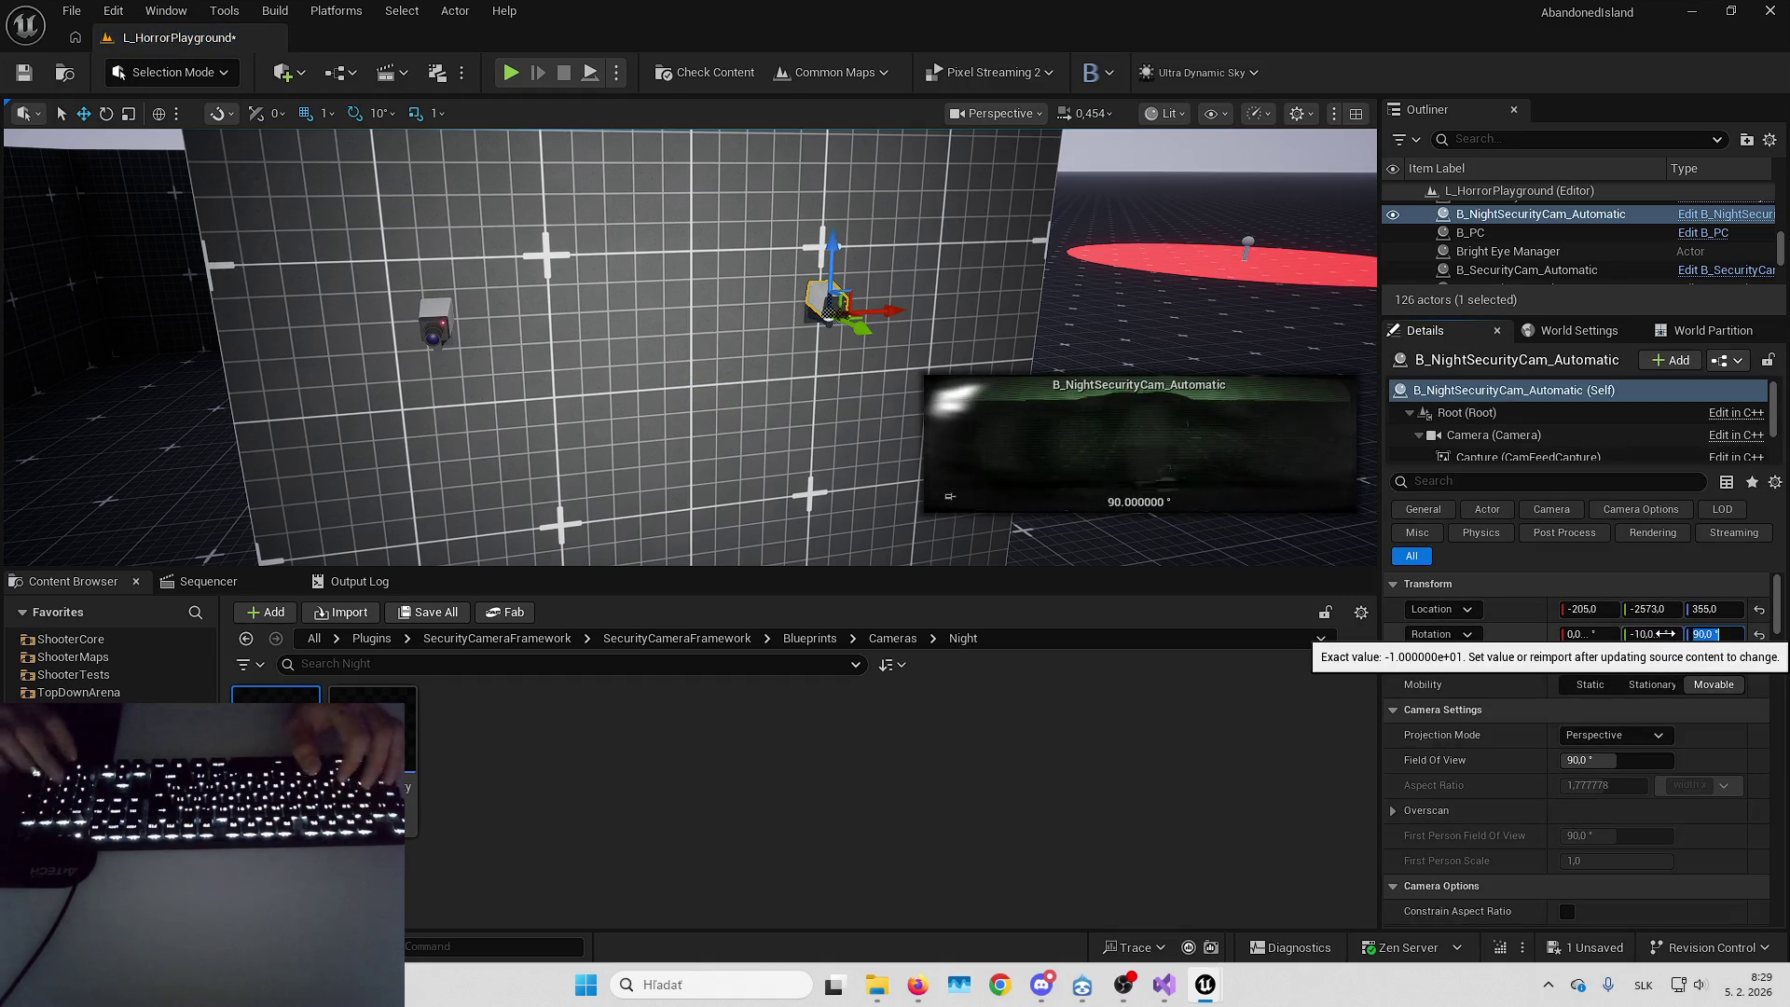
Save the level and start a full-screen play test
left_click_drag(708, 373, 606, 373)
key("s")
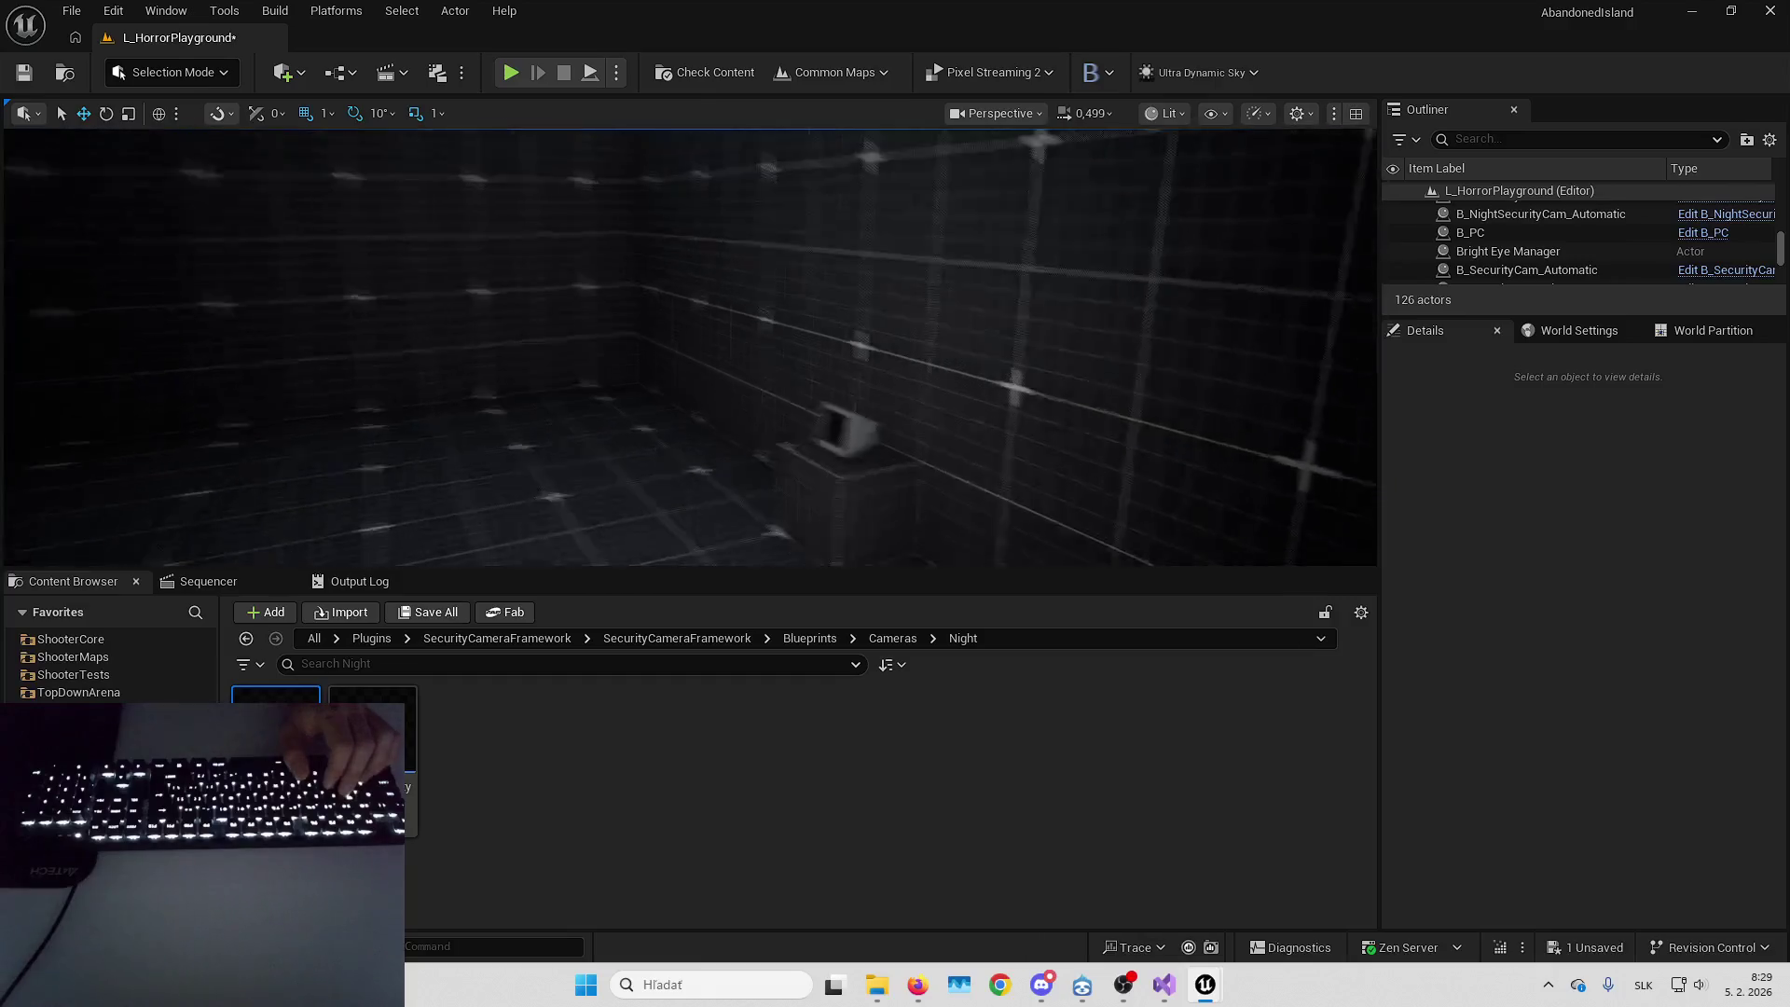
key("ctrl+s")
key("Escape")
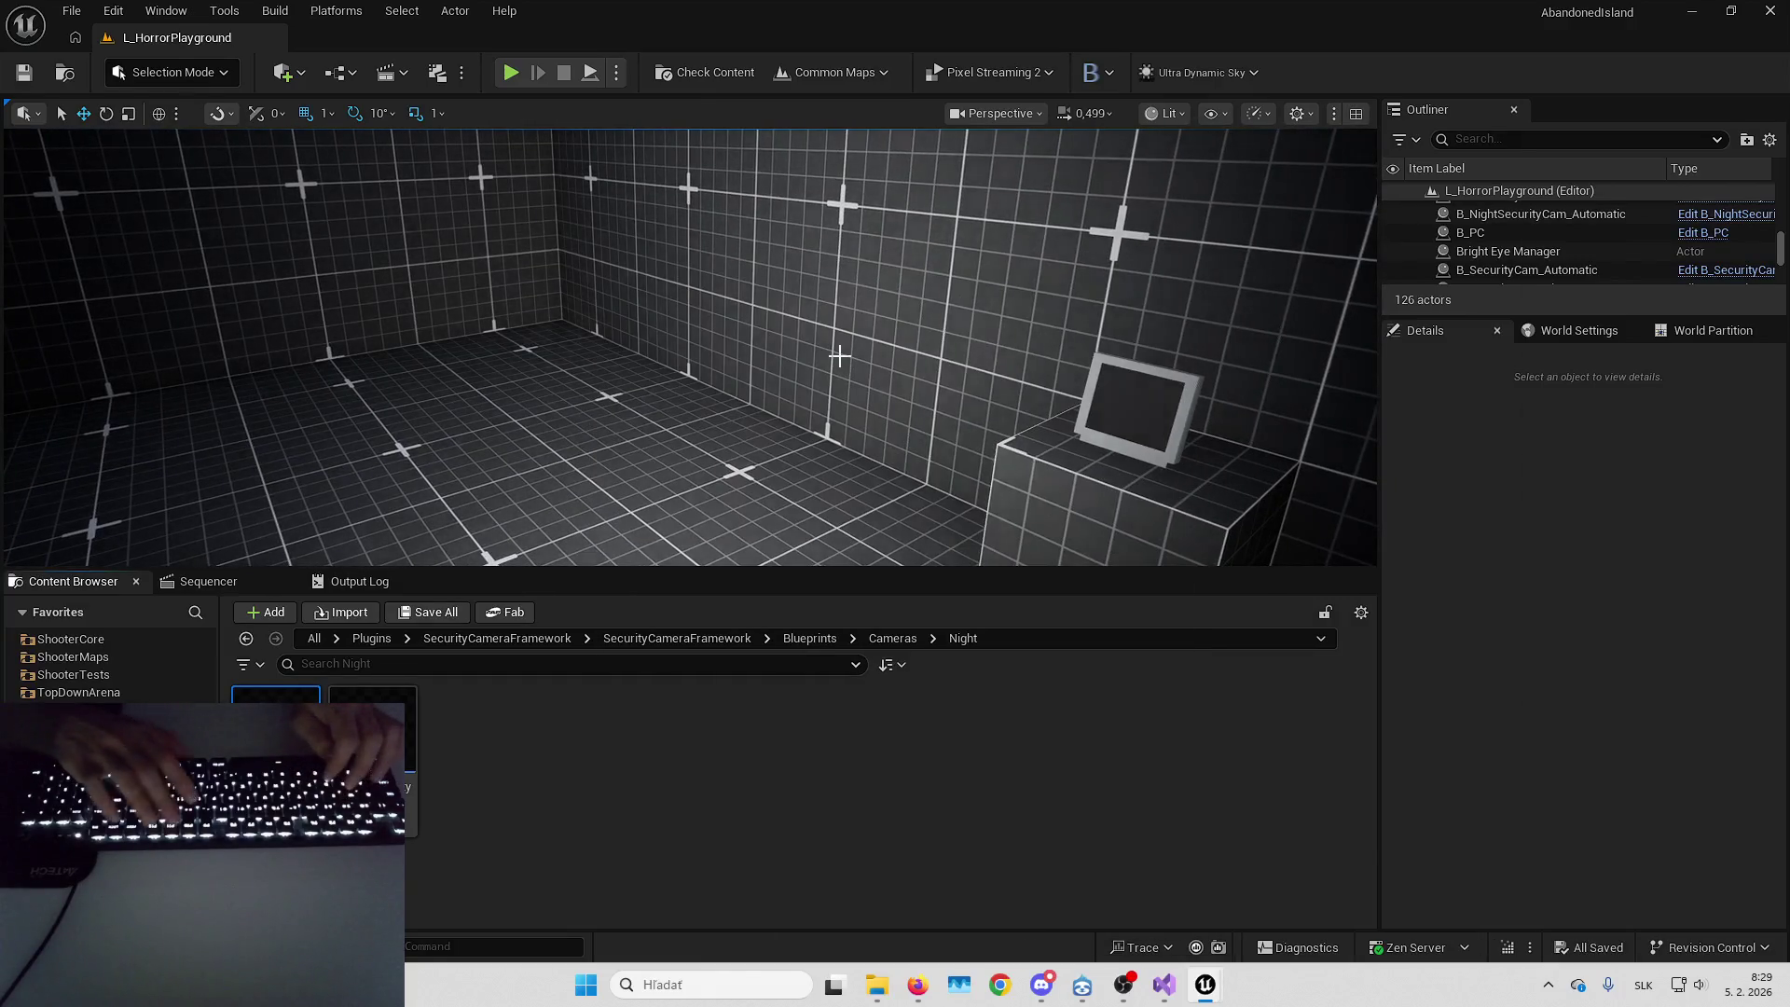
key("F11")
key("alt+p")
At the monitor, switch the feed through cameras 2, 0, 1 and 0, then exit and stop play
key("w")
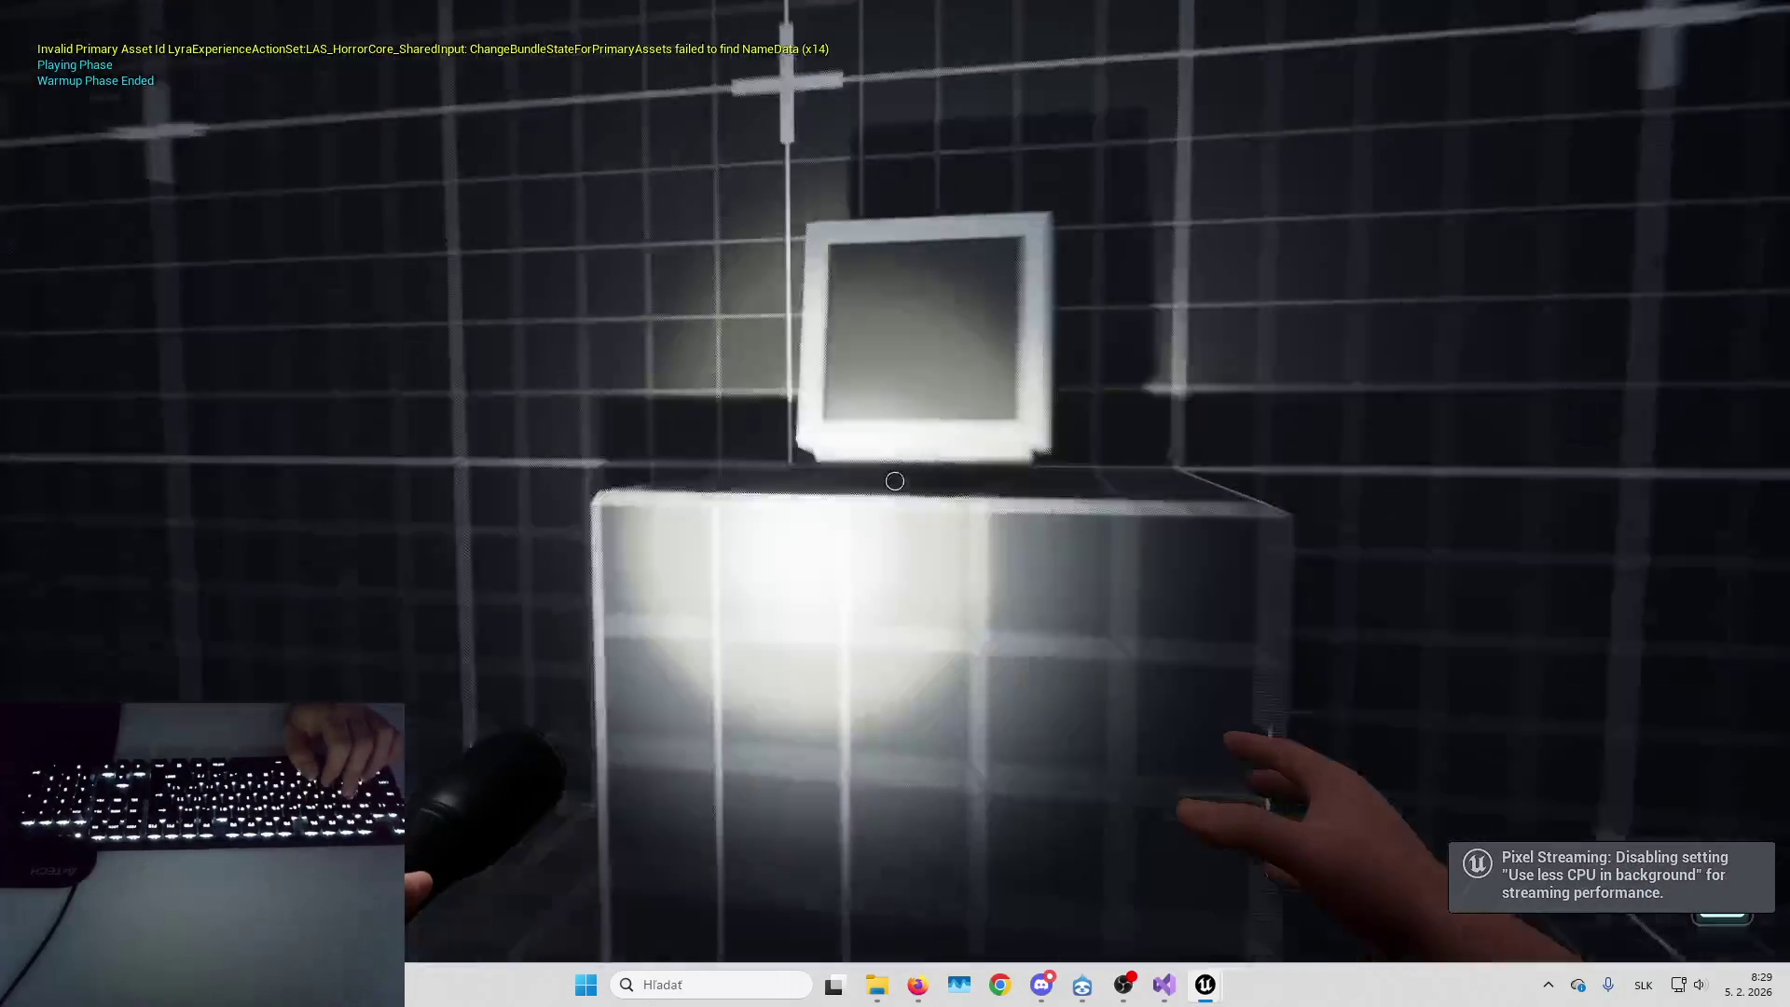
key("e")
key("2")
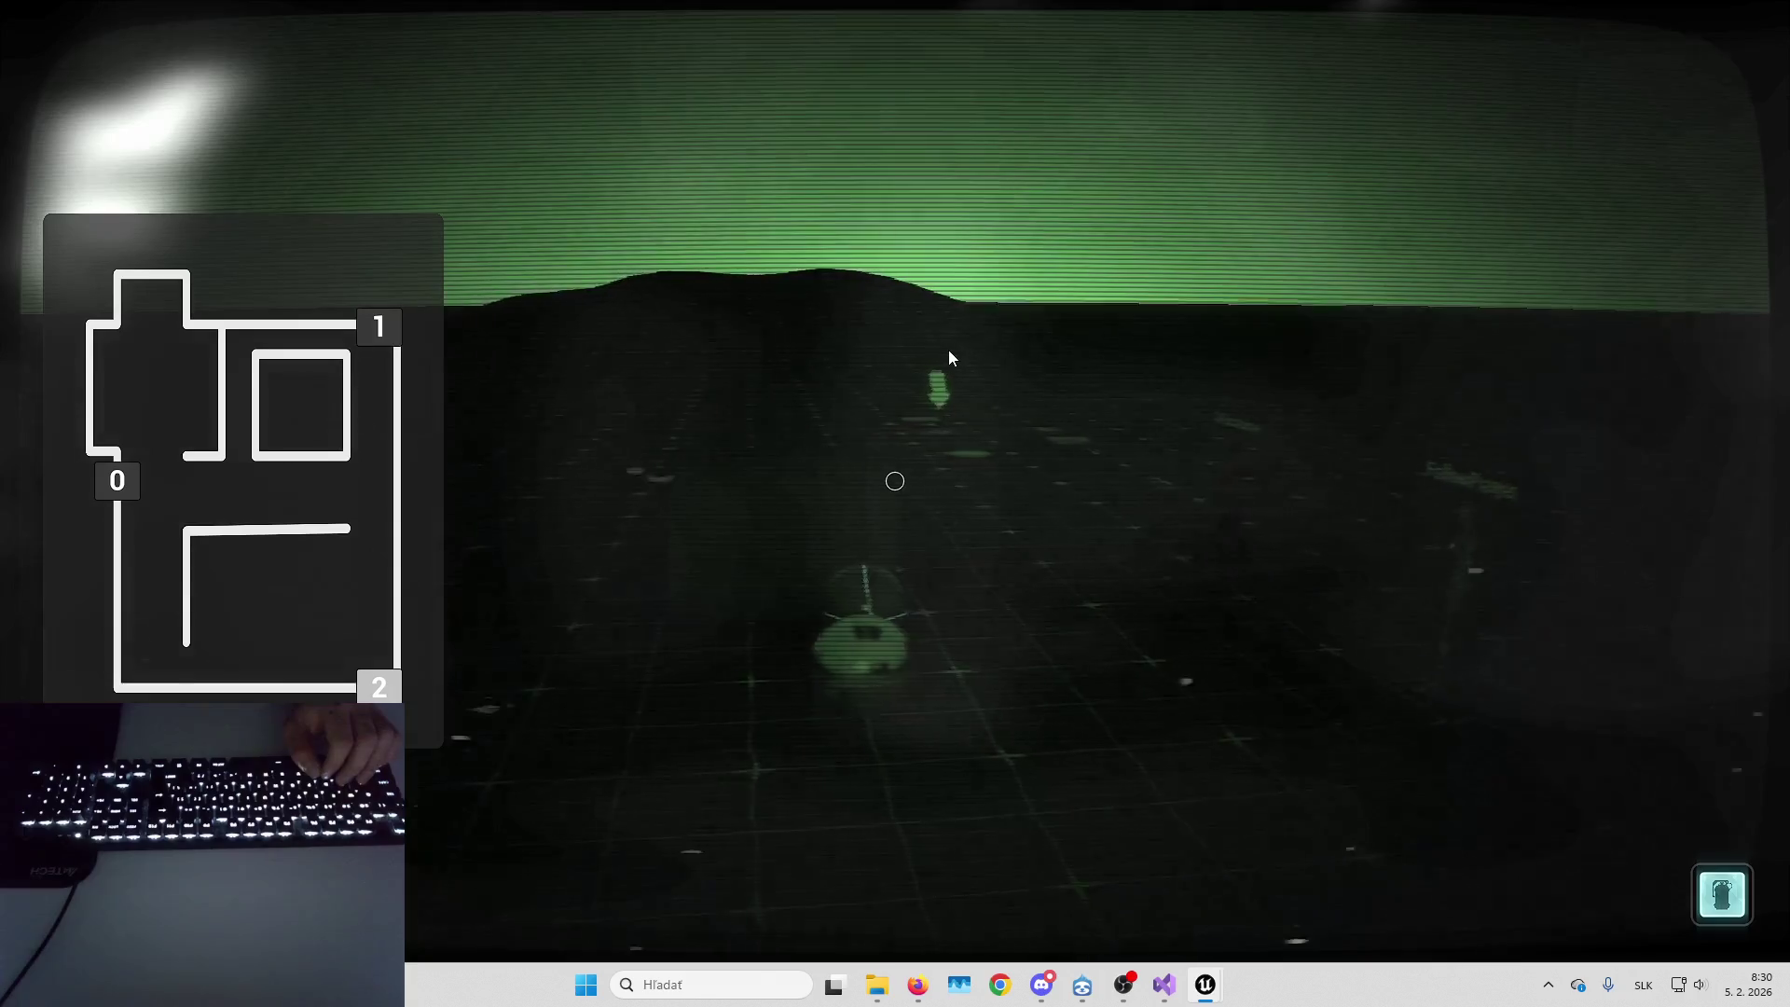
key("n")
key("0")
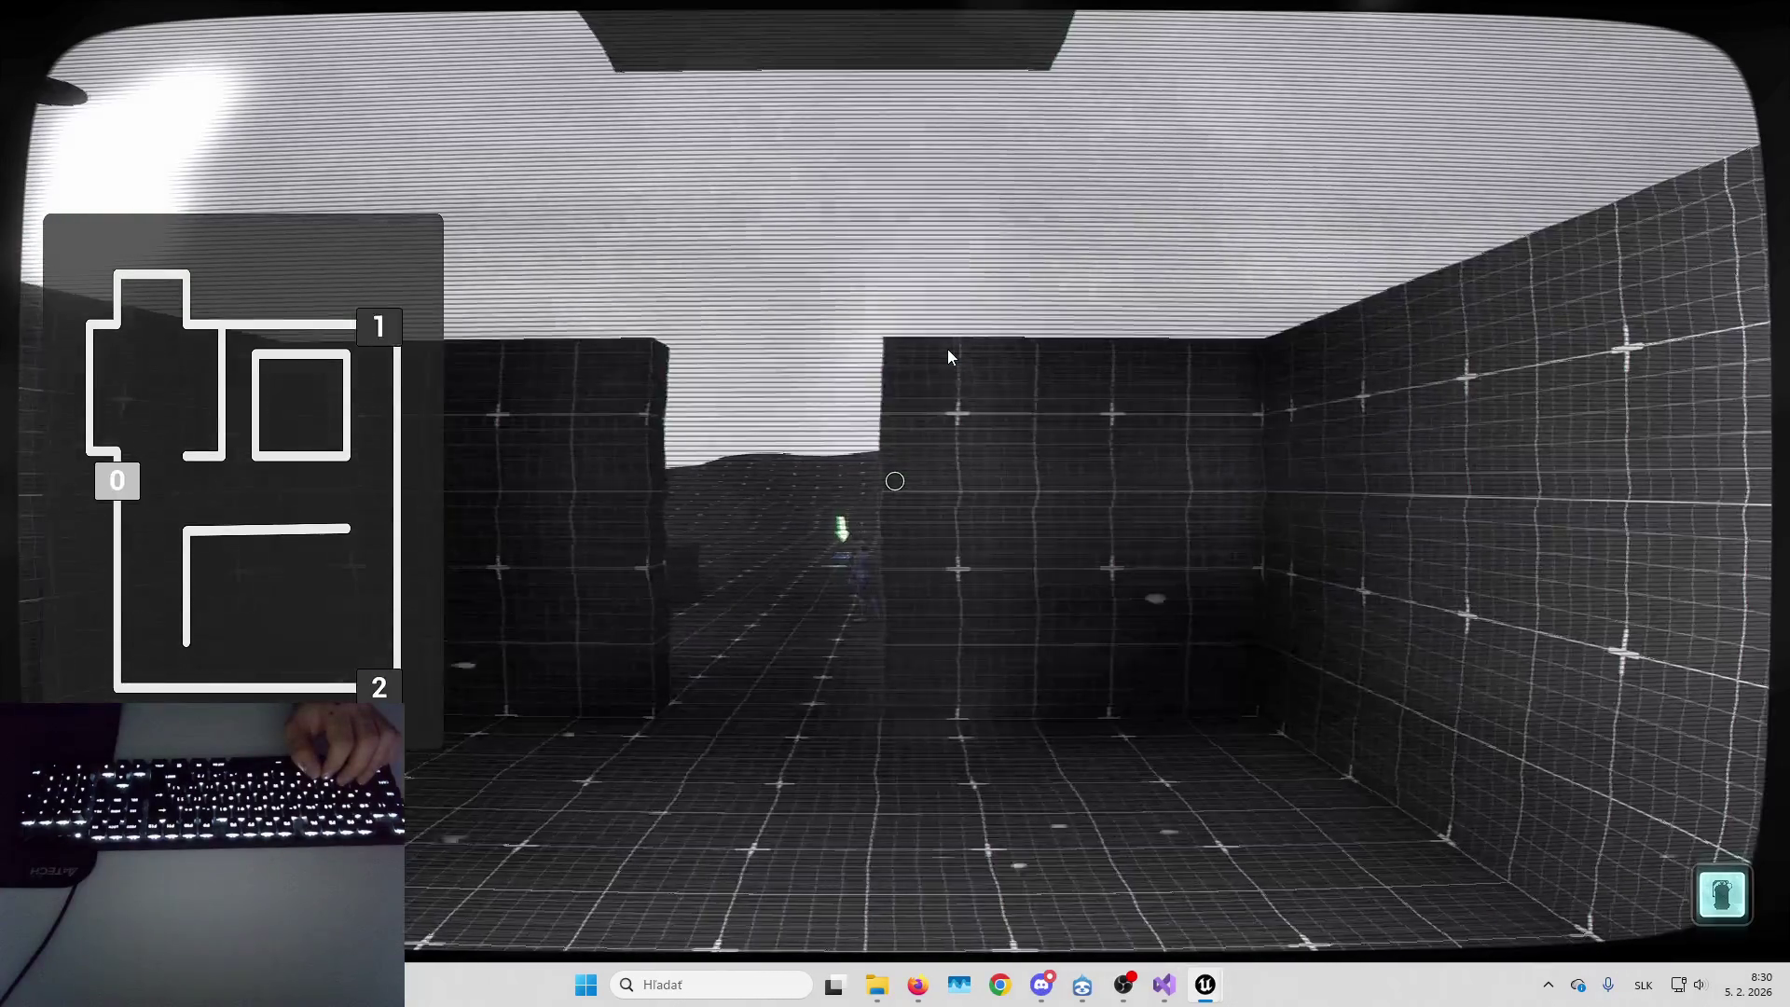
key("1")
key("0")
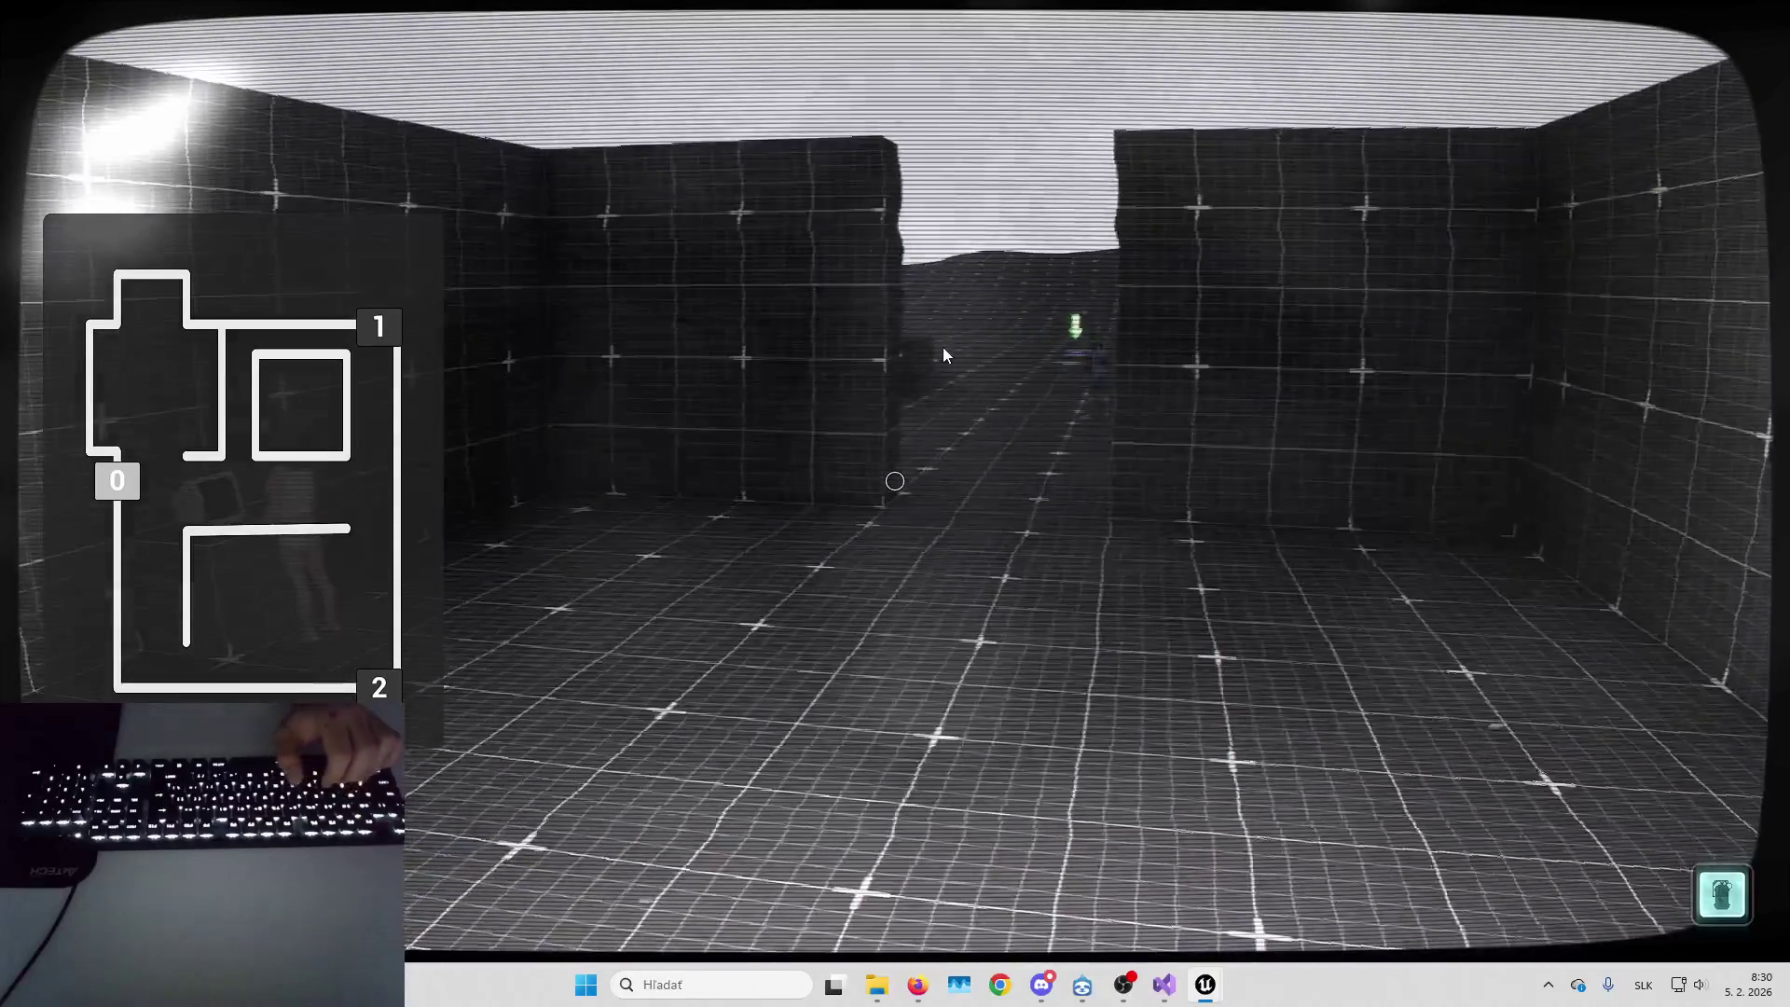
key("Escape")
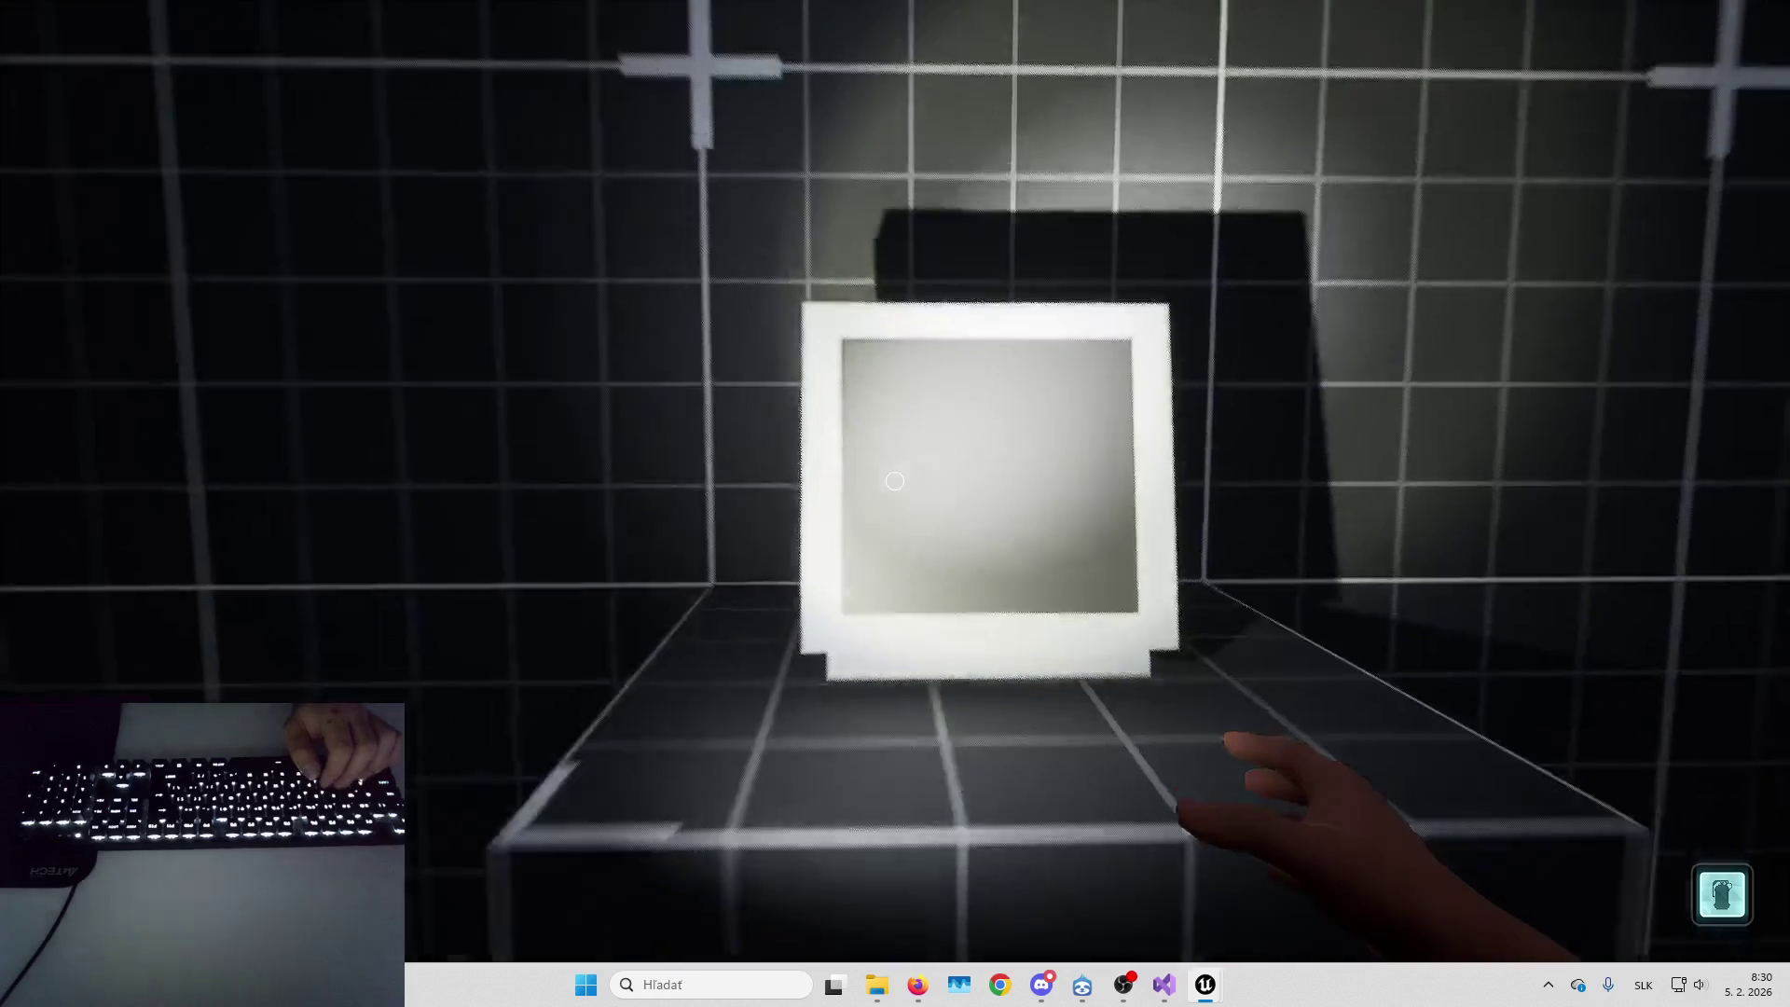
key("w")
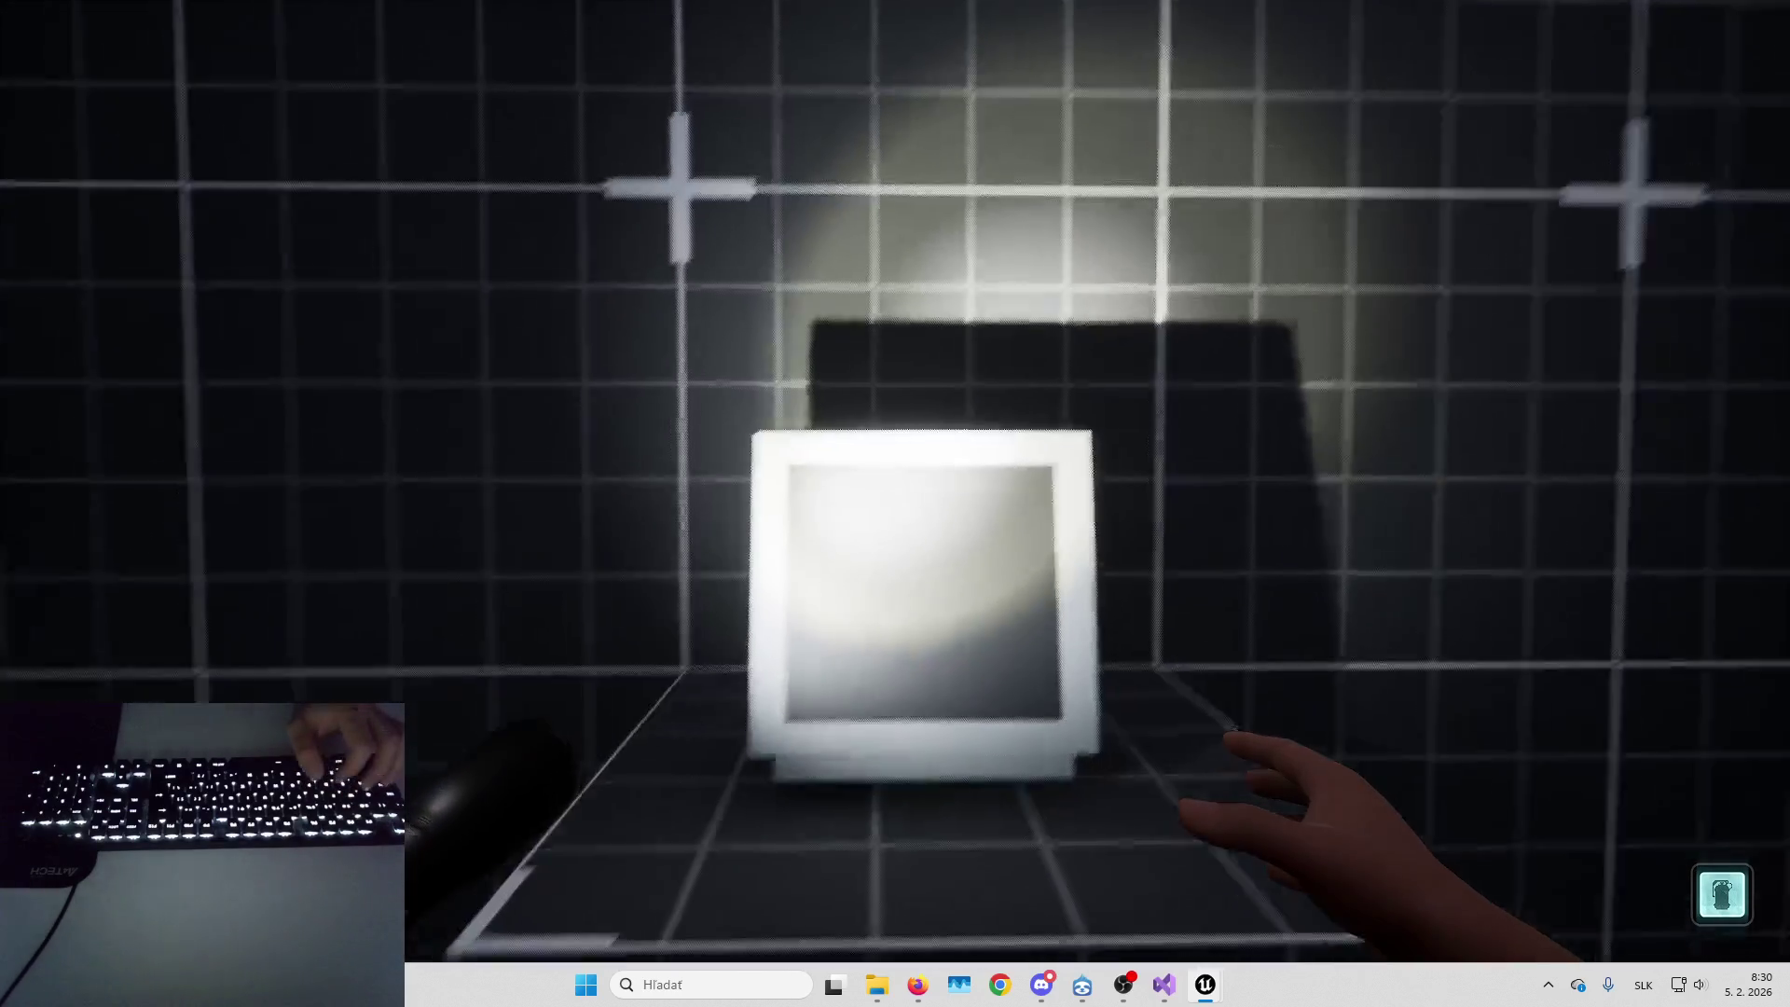
key("Escape")
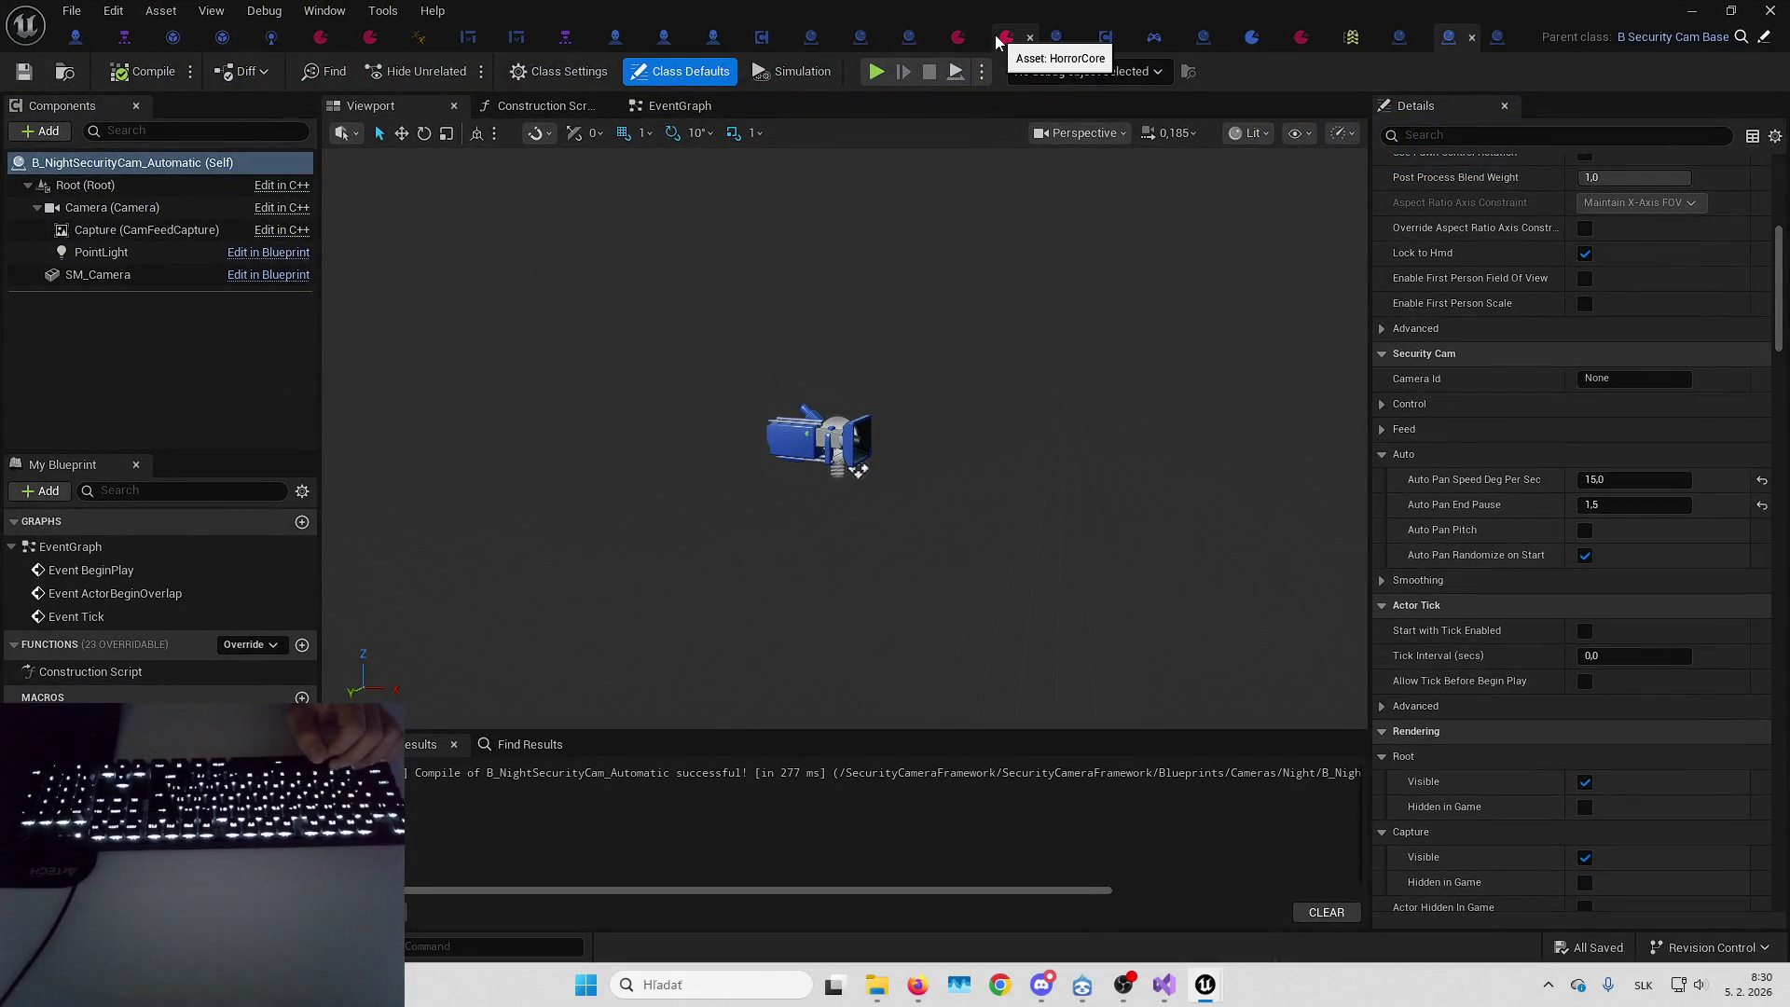
Go to B_PC's event graph and nudge the Cast To Pawn node to the right
left_click(997, 42)
right_click(1047, 43)
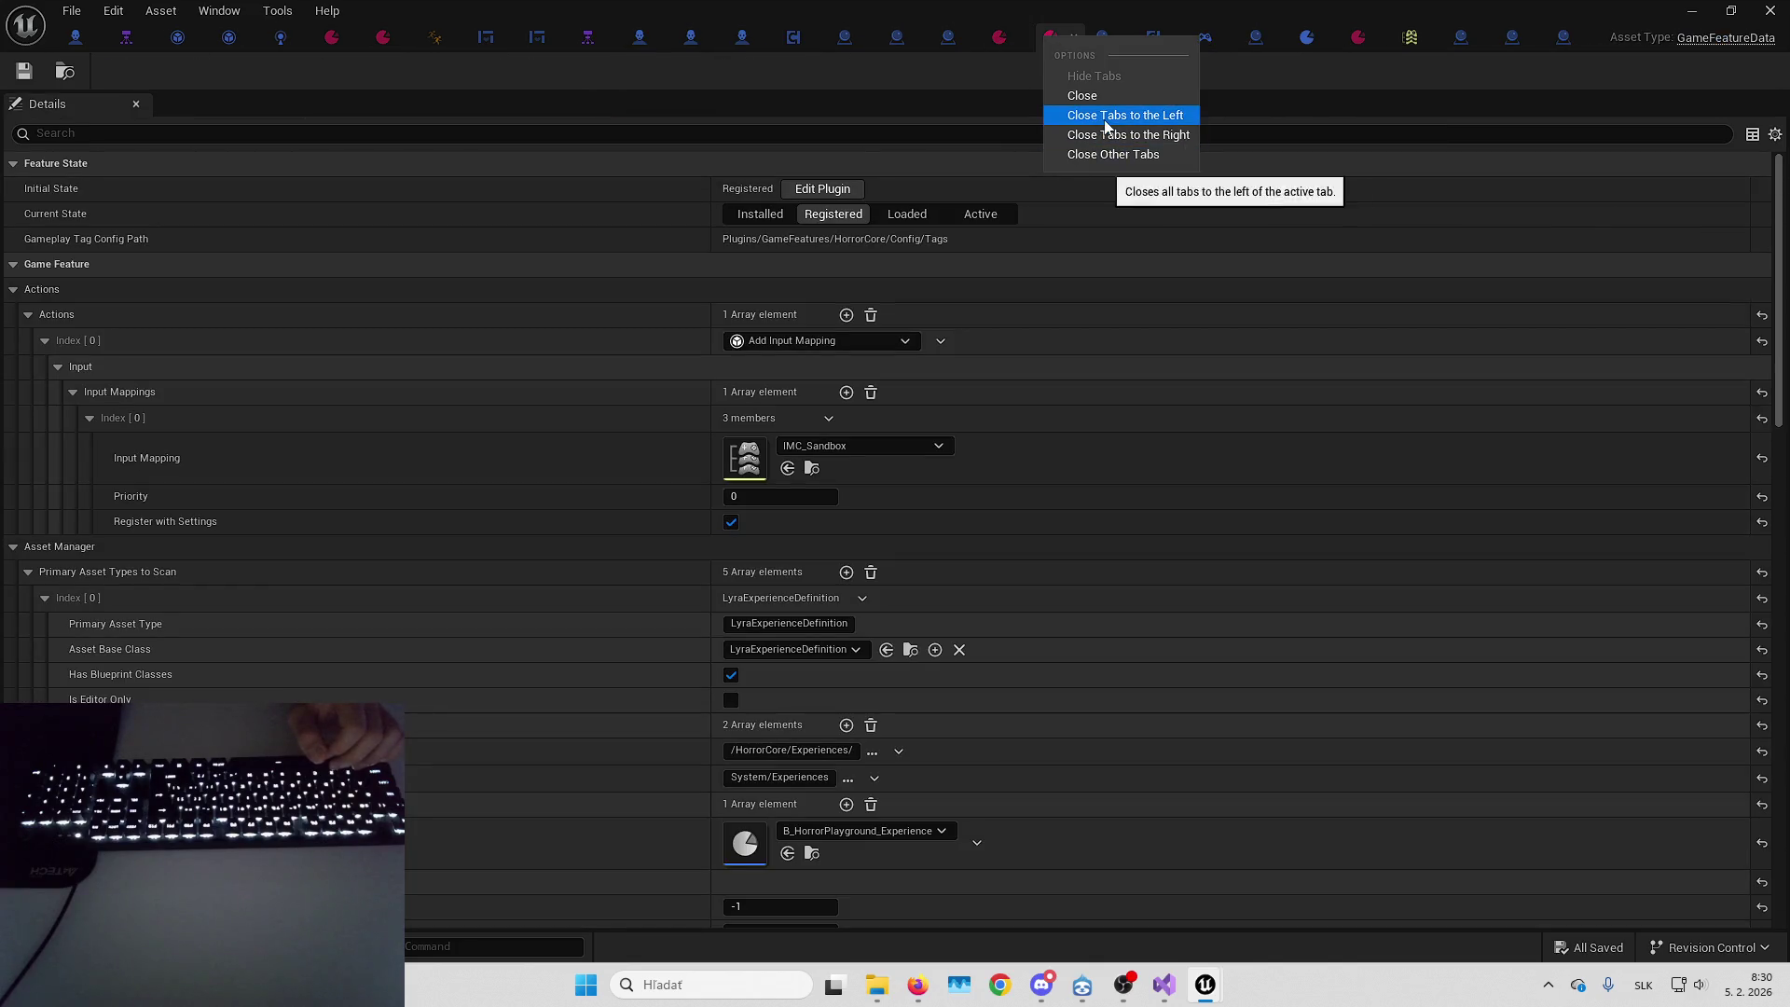
left_click(1104, 199)
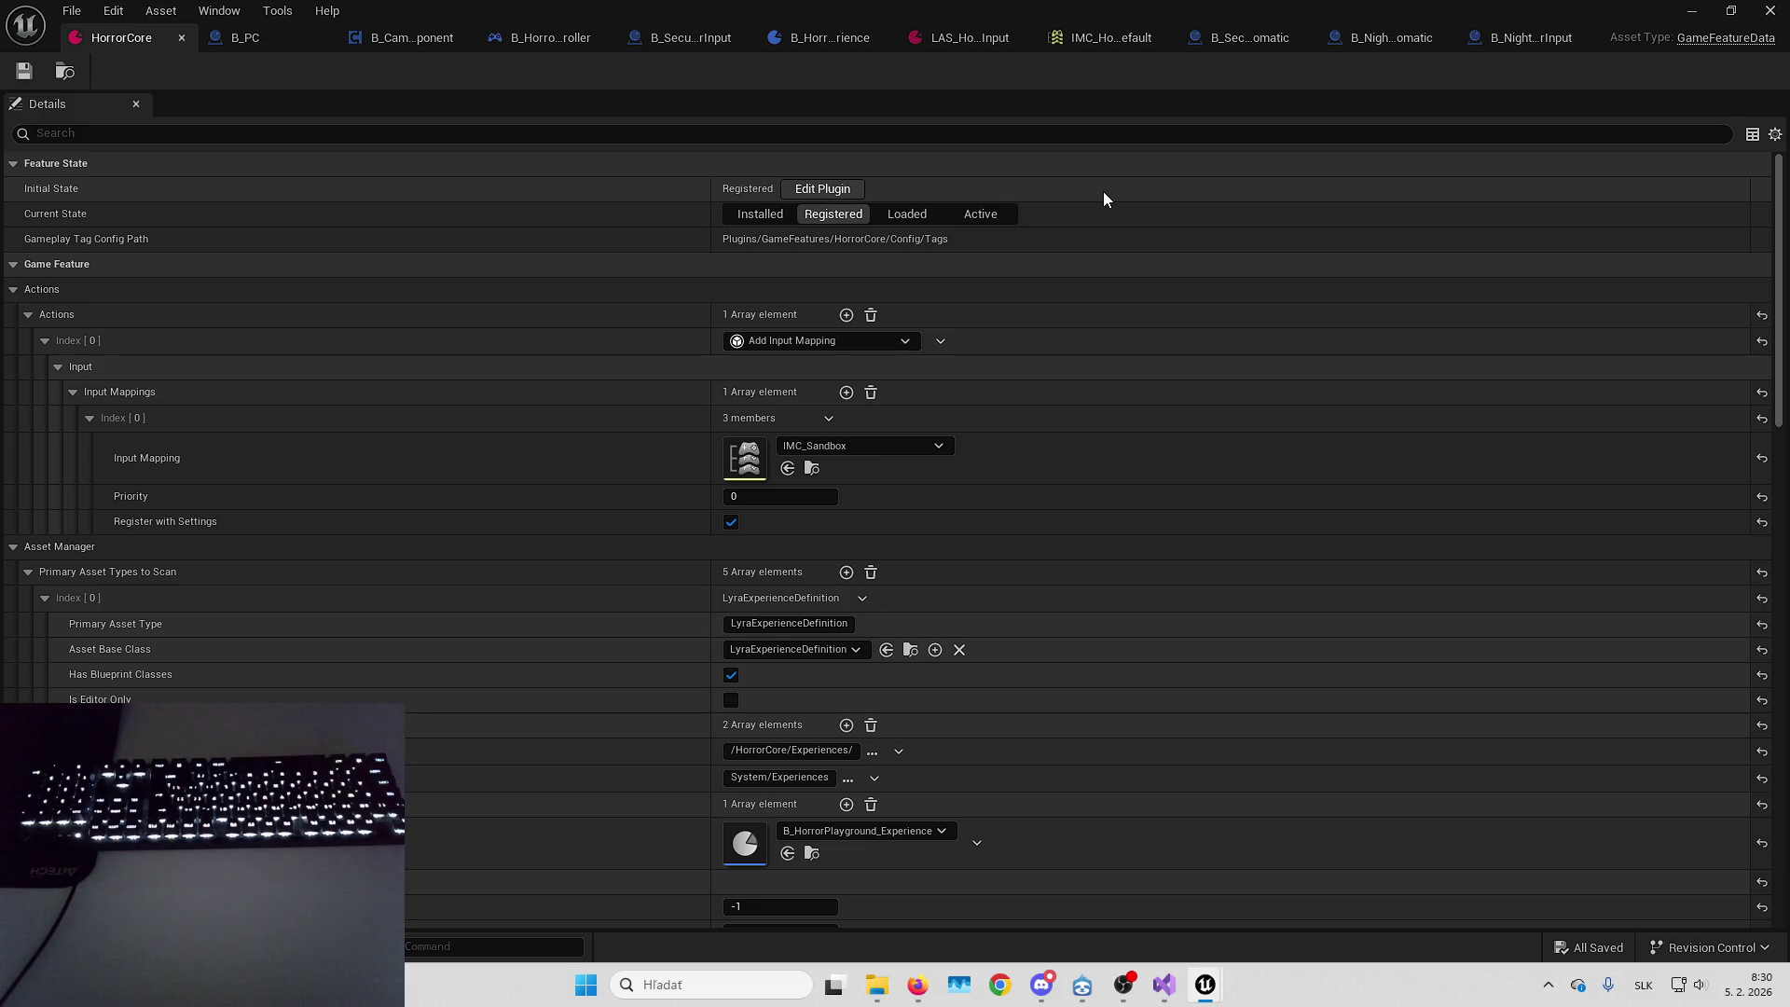
left_click(247, 37)
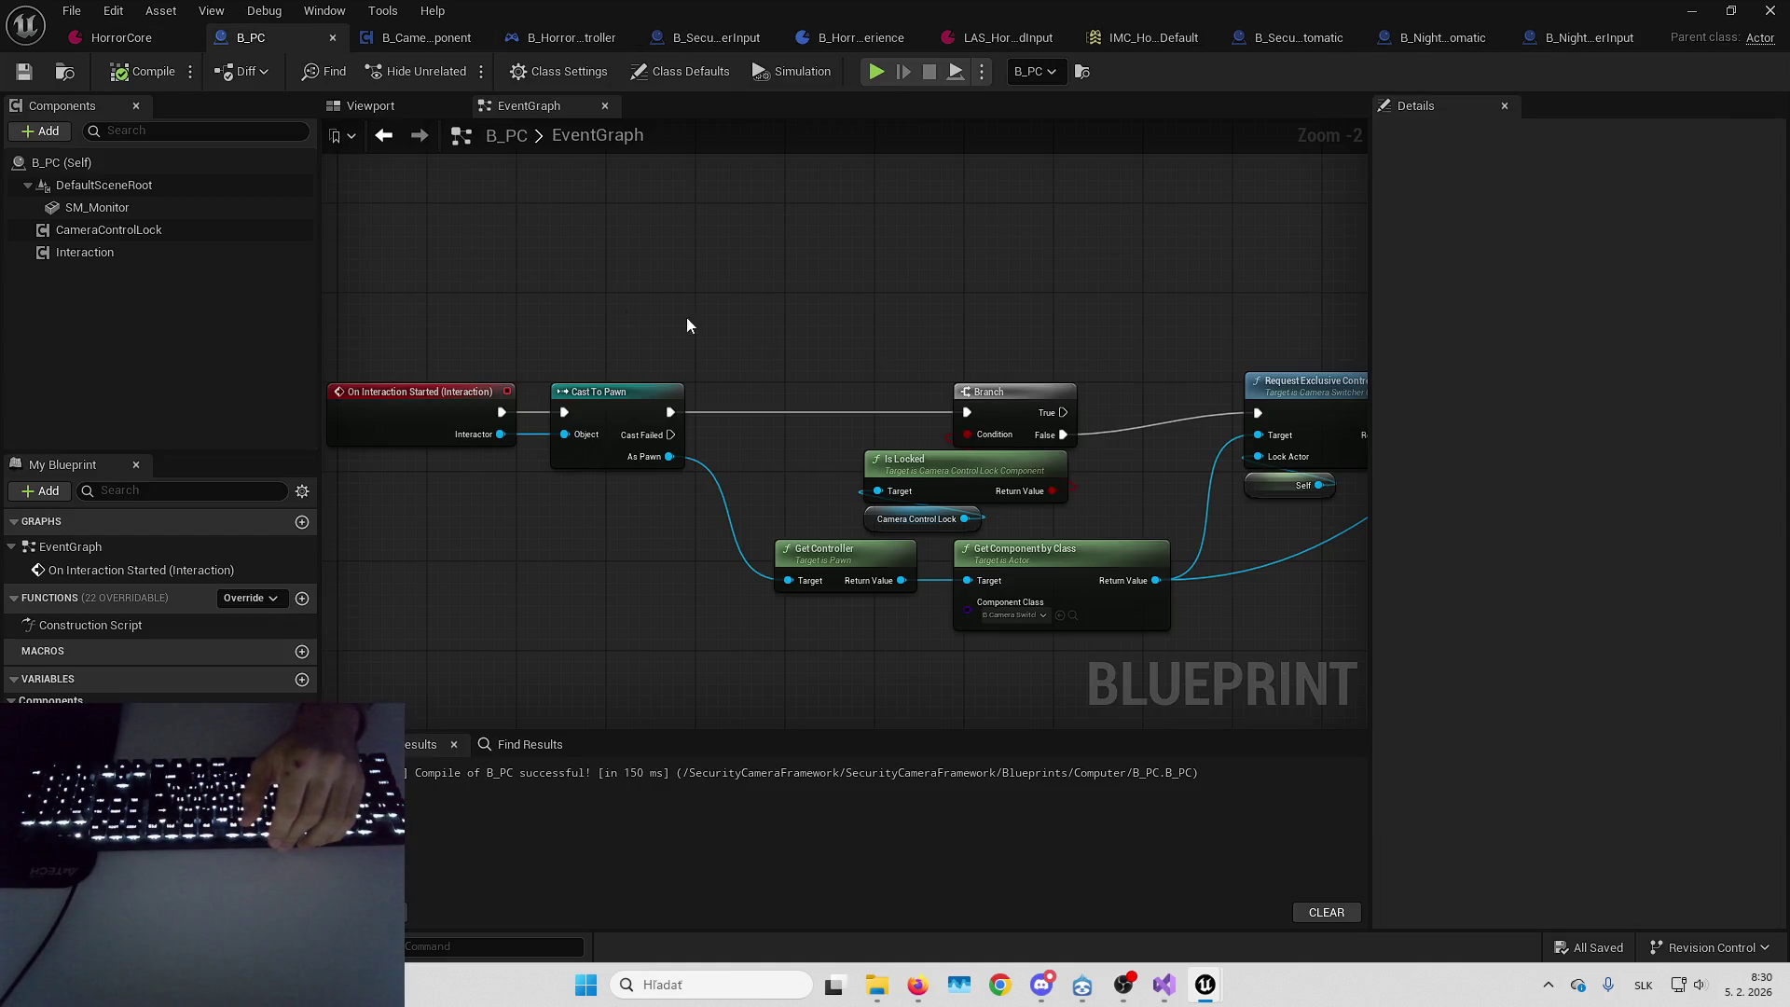
mouse_move(576, 591)
left_mouse_down()
mouse_move(675, 264)
mouse_move(748, 248)
mouse_move(468, 591)
mouse_move(727, 268)
left_mouse_up()
left_click_drag(716, 373, 753, 360)
left_click(878, 307)
left_click_drag(878, 307, 732, 297)
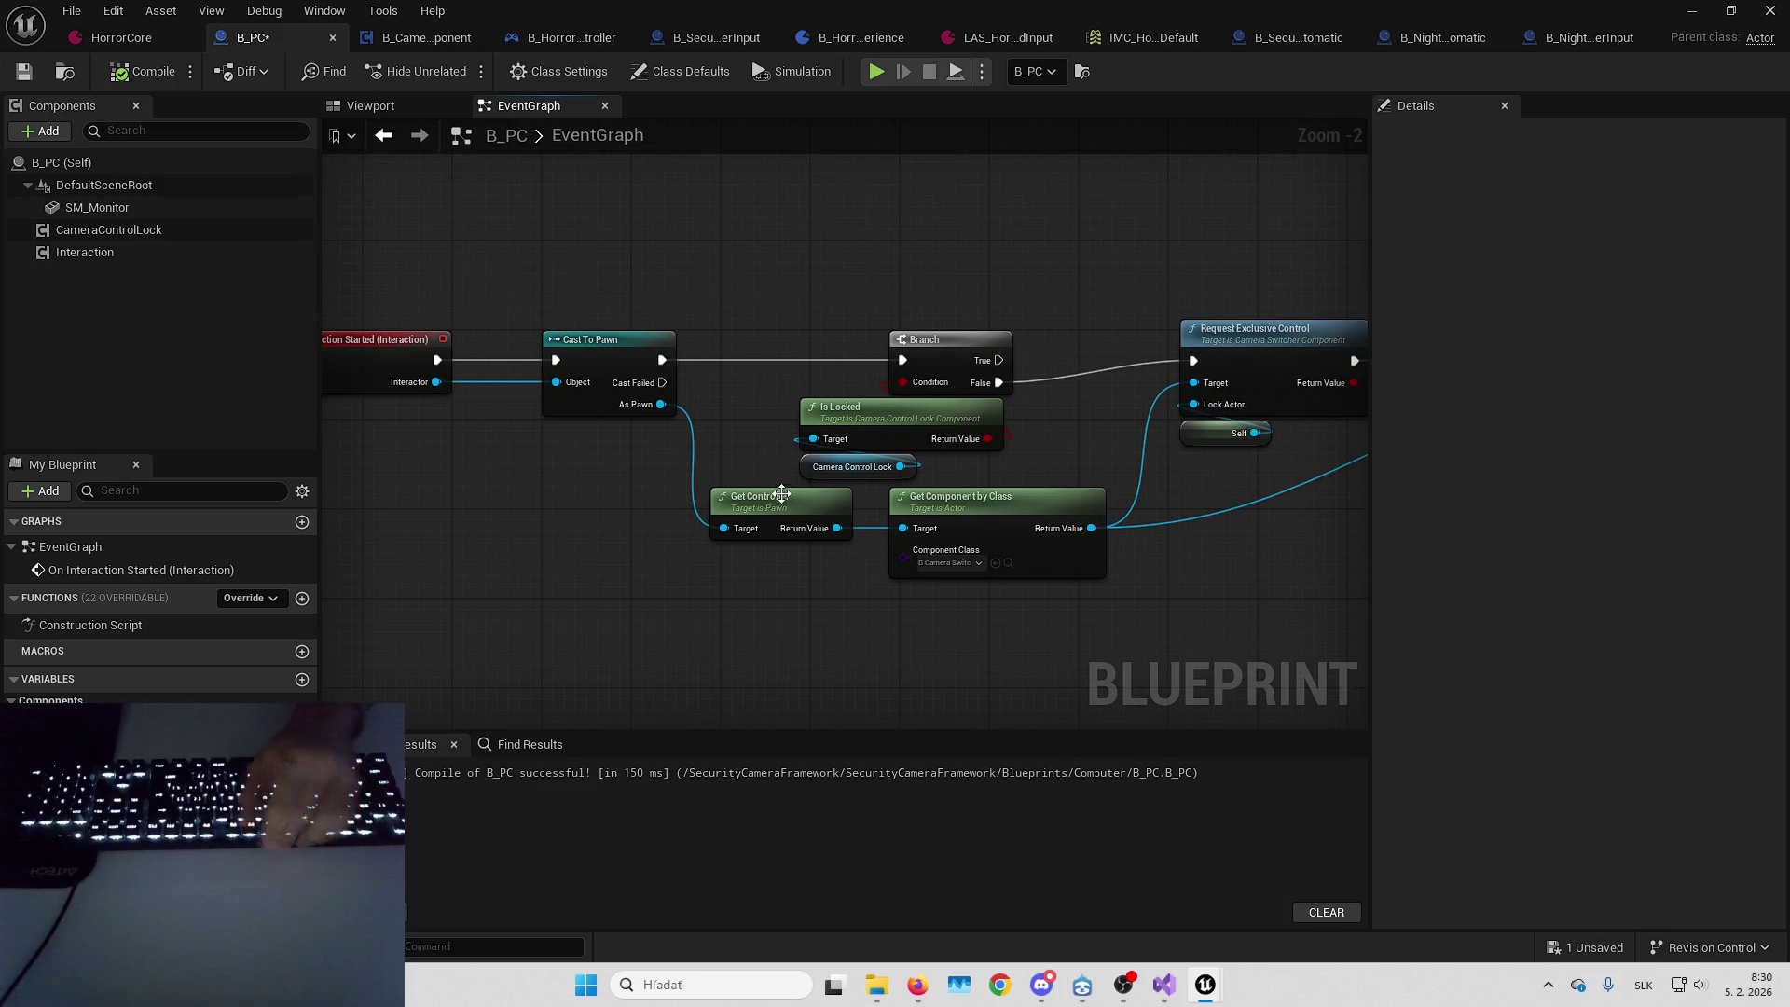
Locate Request Exclusive Control and the Create Camera Controls UI node in the interaction chain
left_click(809, 539)
mouse_move(811, 583)
left_mouse_down()
mouse_move(658, 591)
mouse_move(1038, 480)
left_mouse_up()
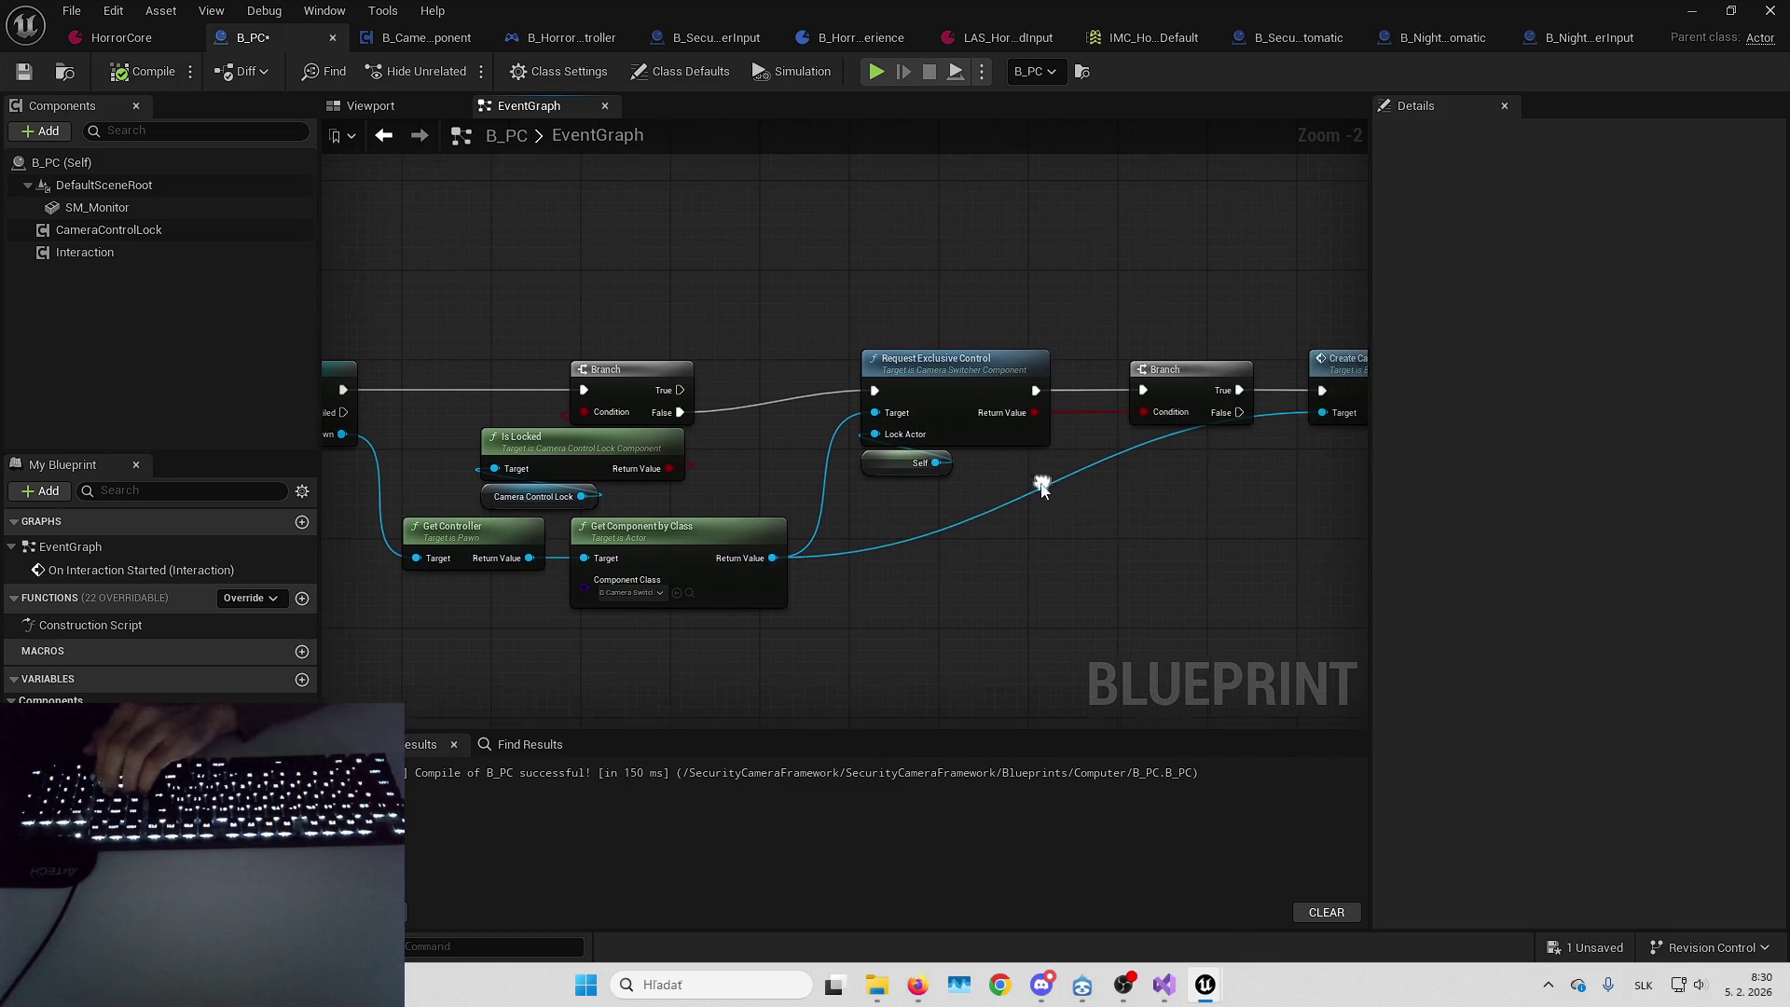
left_click_drag(1148, 525, 914, 530)
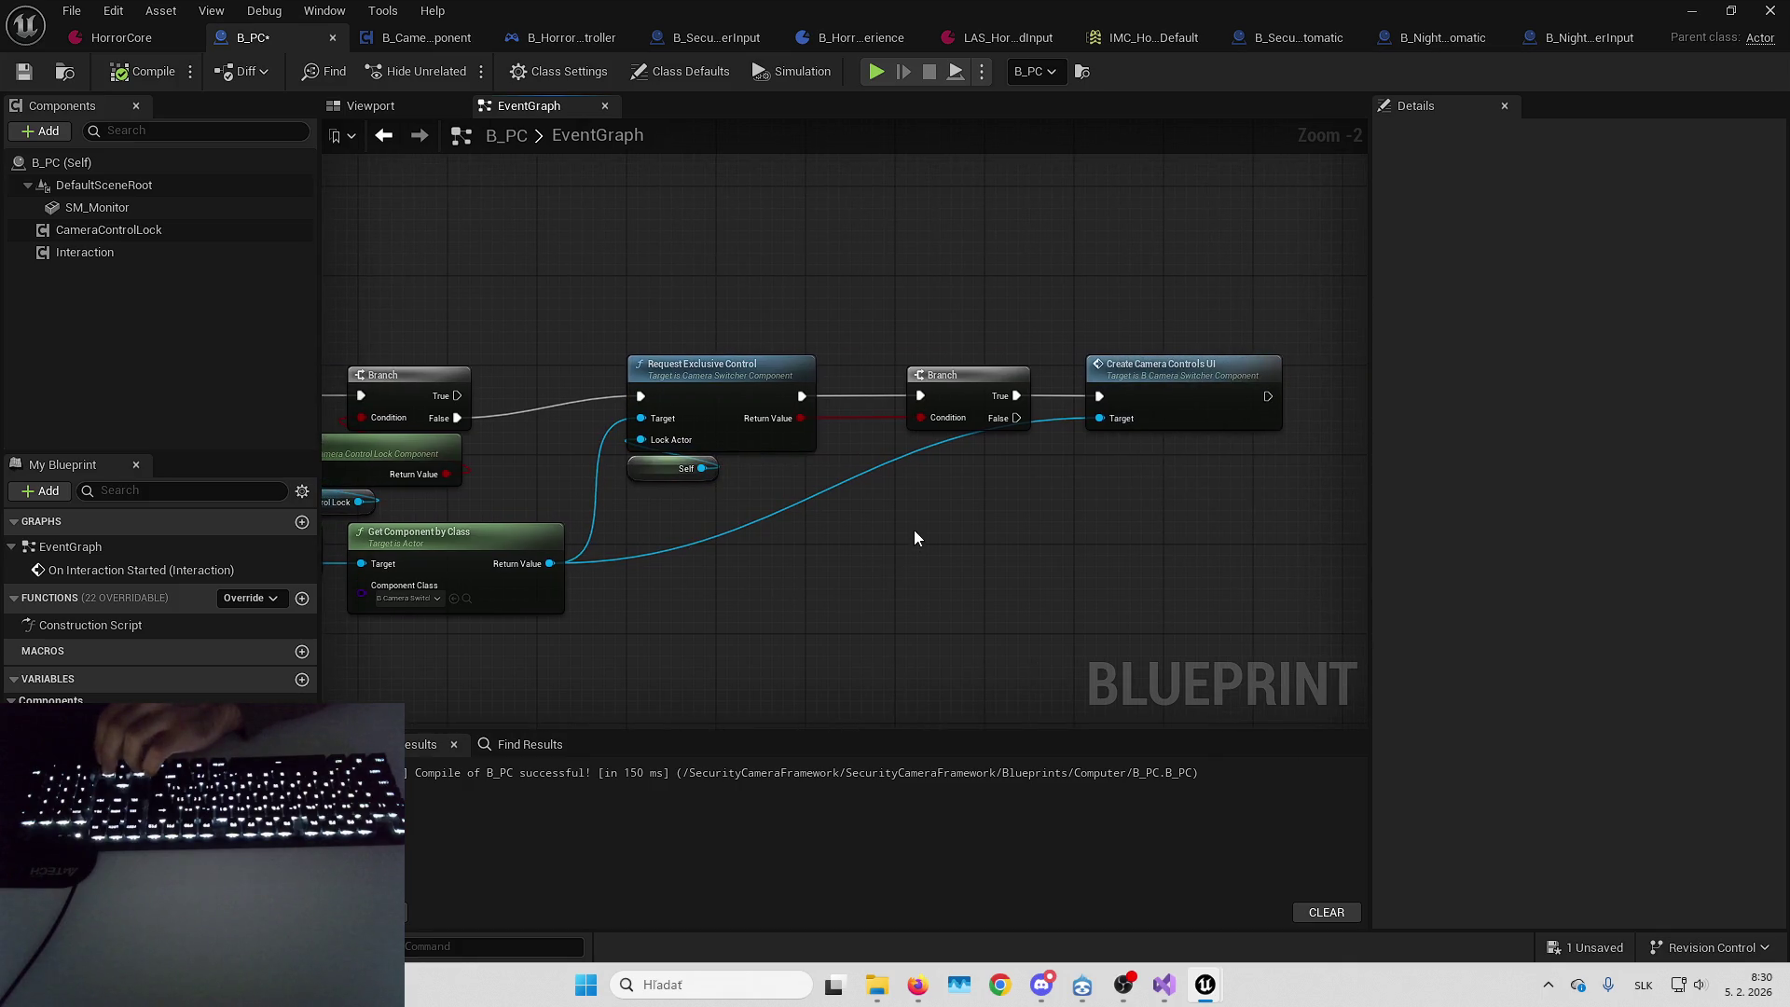
left_click(1175, 410)
left_click(1193, 487)
left_click_drag(1144, 528, 1266, 463)
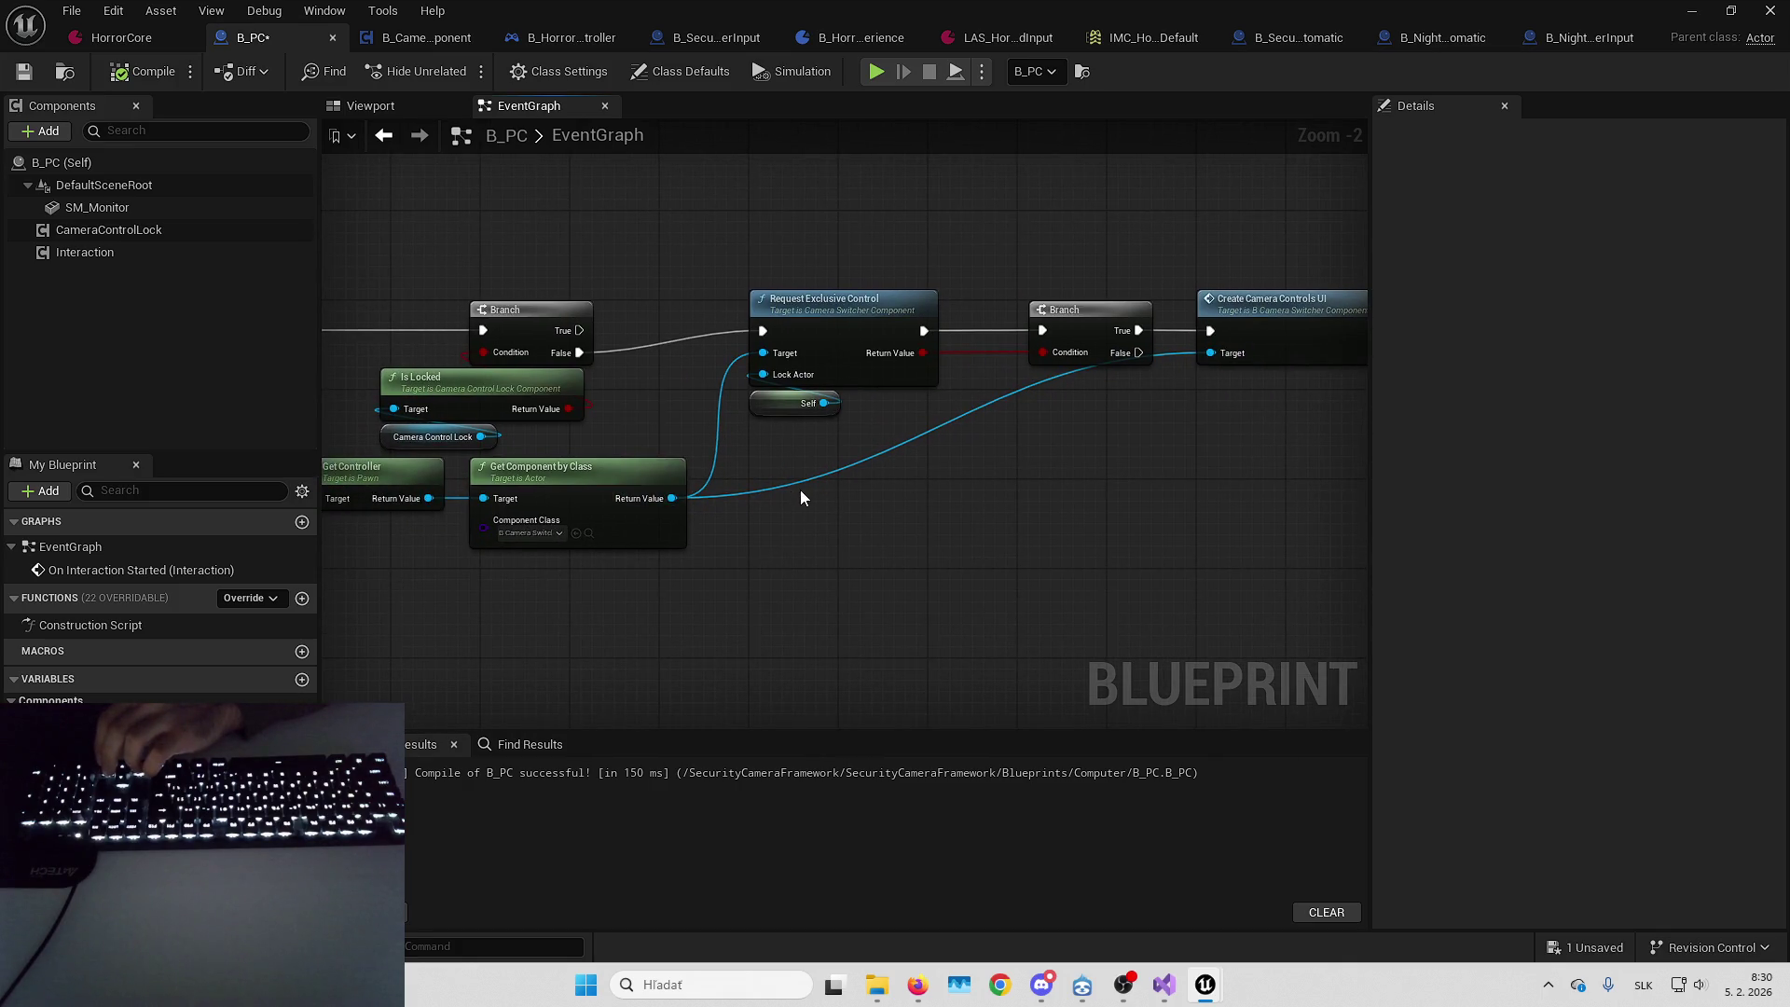
left_click_drag(697, 451, 880, 422)
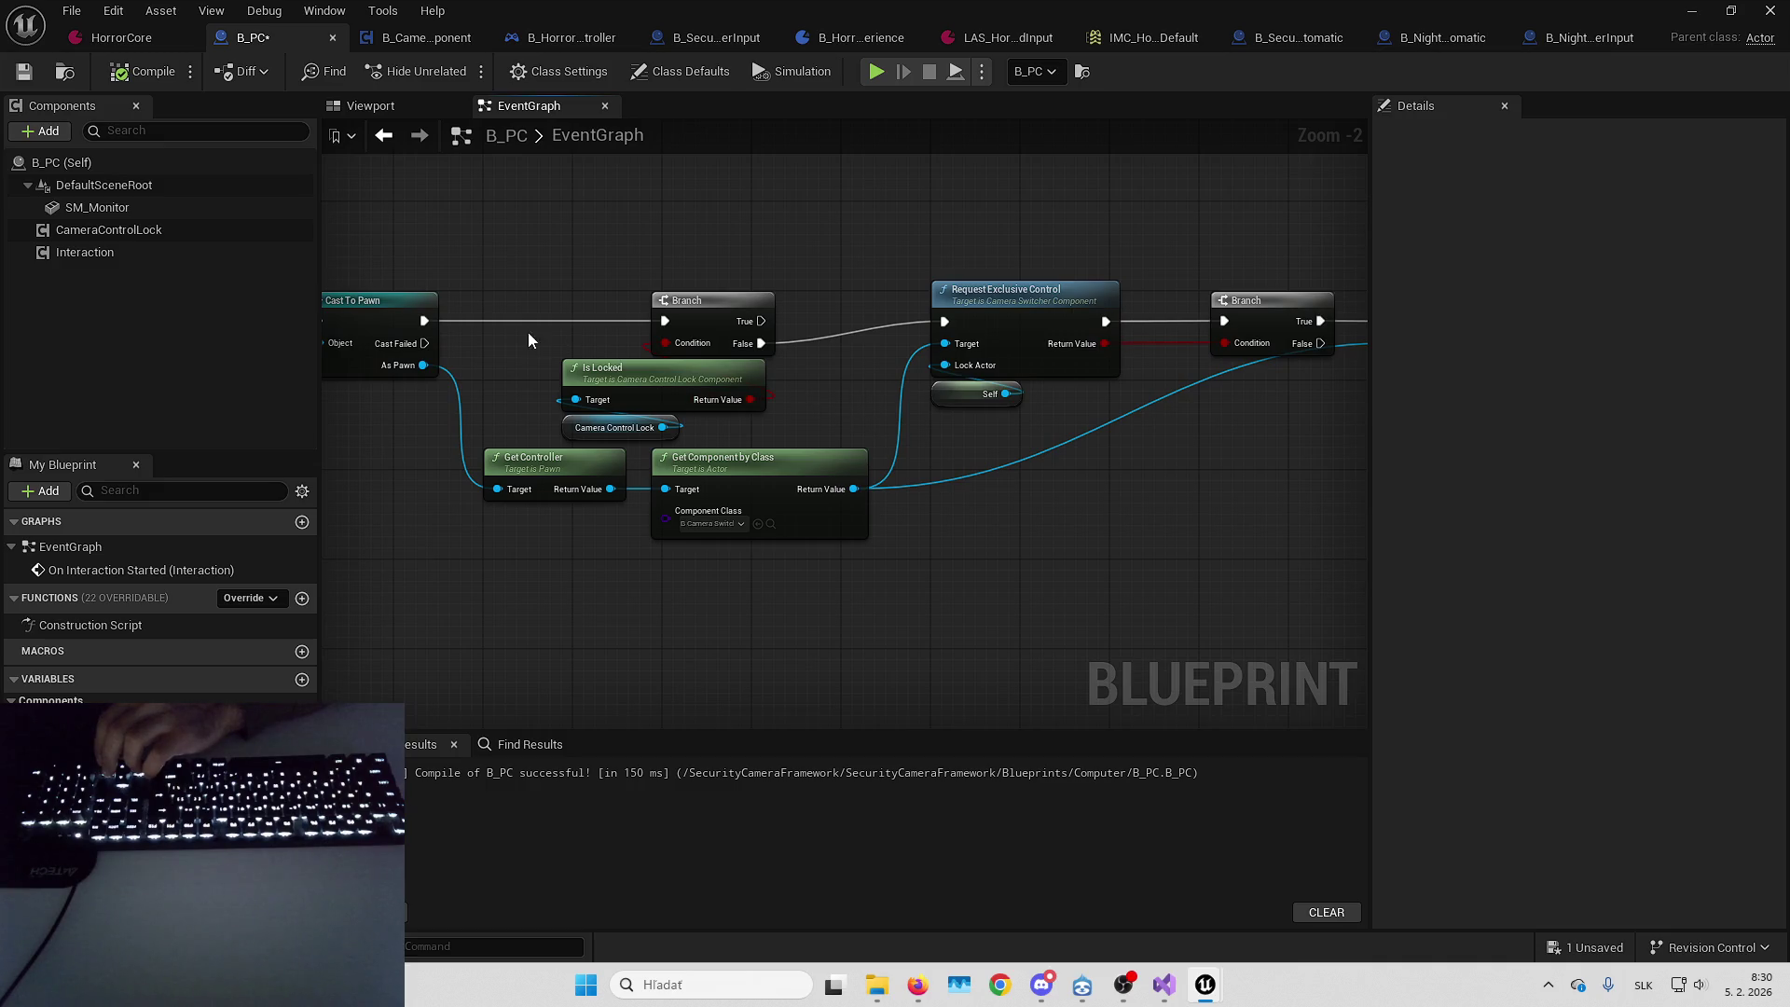
mouse_move(519, 335)
left_mouse_down()
mouse_move(523, 376)
mouse_move(560, 412)
mouse_move(659, 288)
mouse_move(1074, 305)
mouse_move(884, 283)
mouse_move(329, 275)
left_mouse_up()
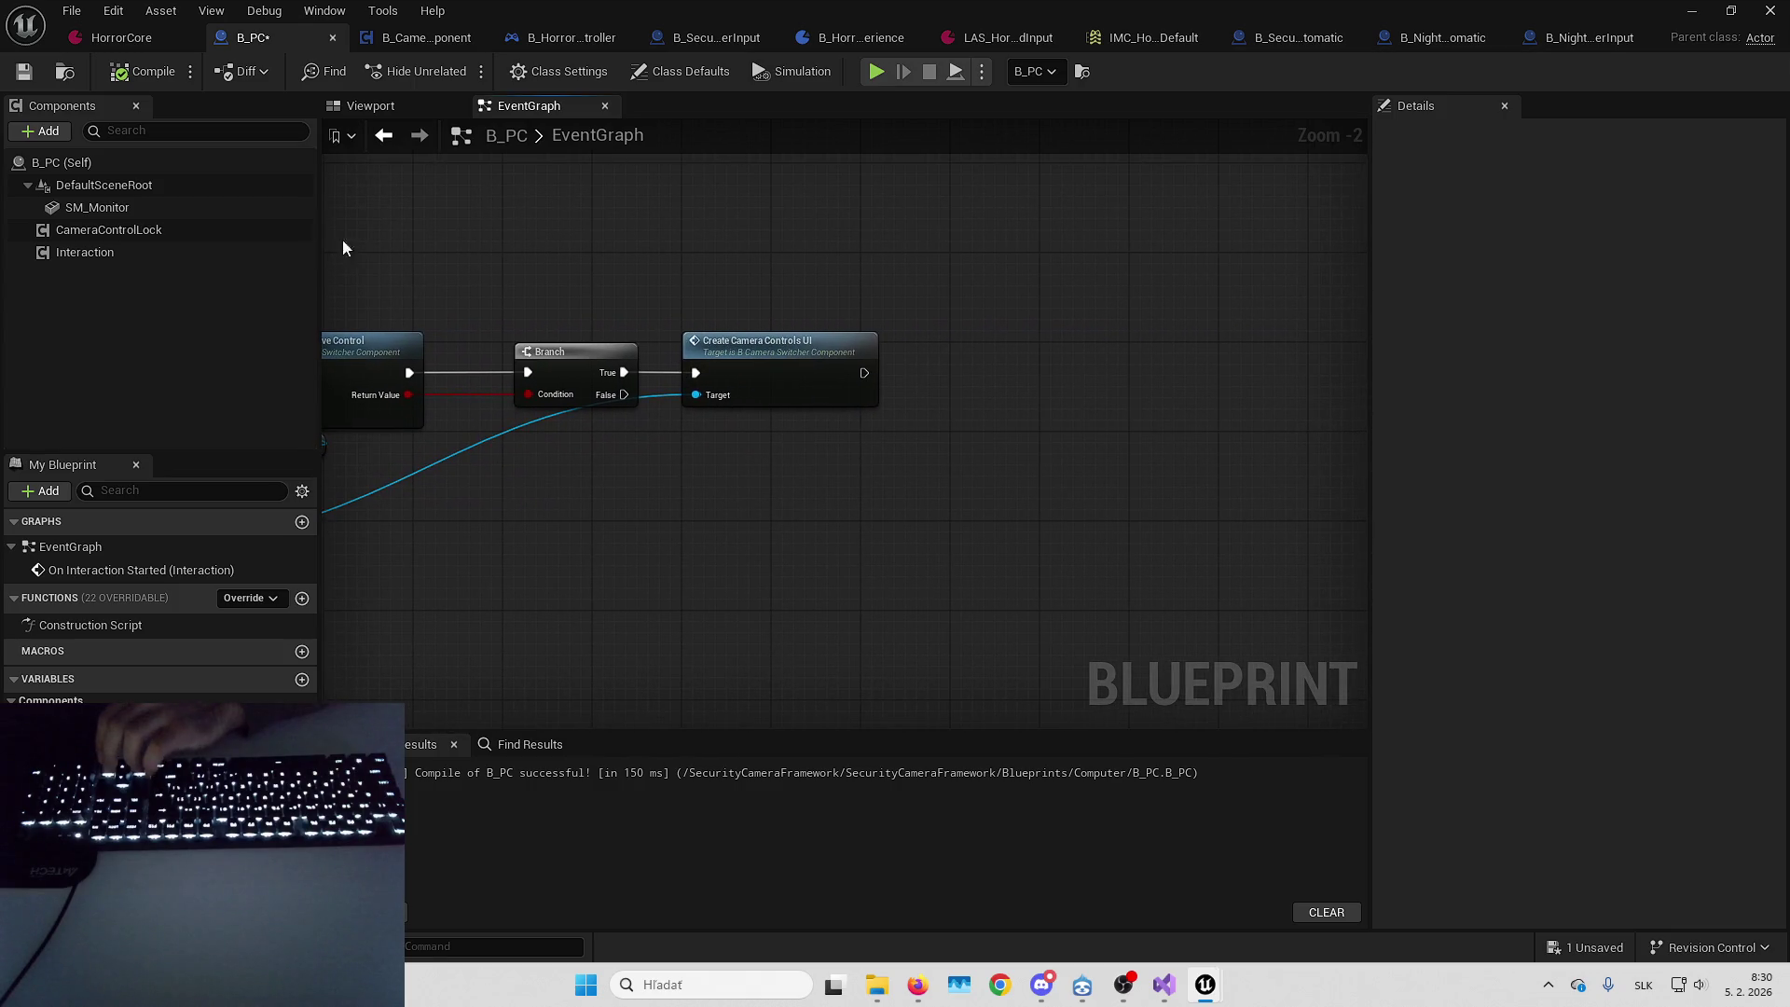
Add an Interaction getter with Reset Interaction, lined up after Create Camera Controls UI
left_click(126, 254)
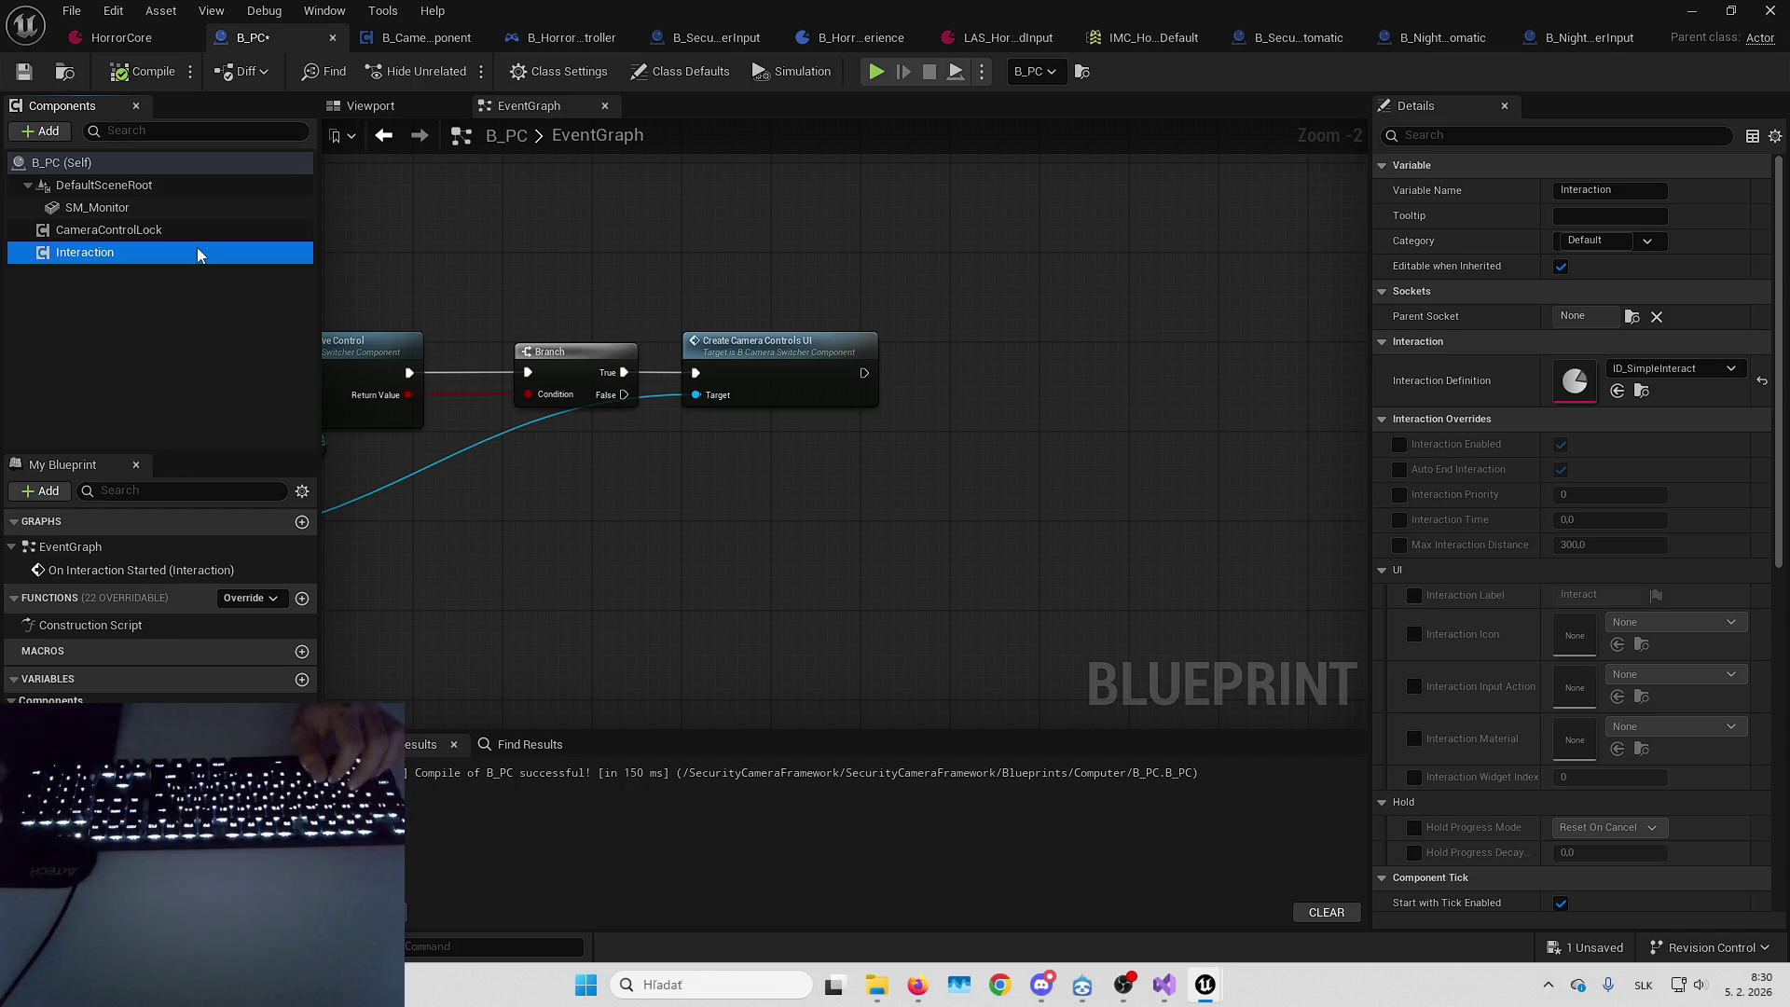
mouse_move(199, 254)
left_mouse_down()
mouse_move(943, 473)
mouse_move(1026, 392)
mouse_move(1006, 433)
left_mouse_up()
type("reset")
key("Return")
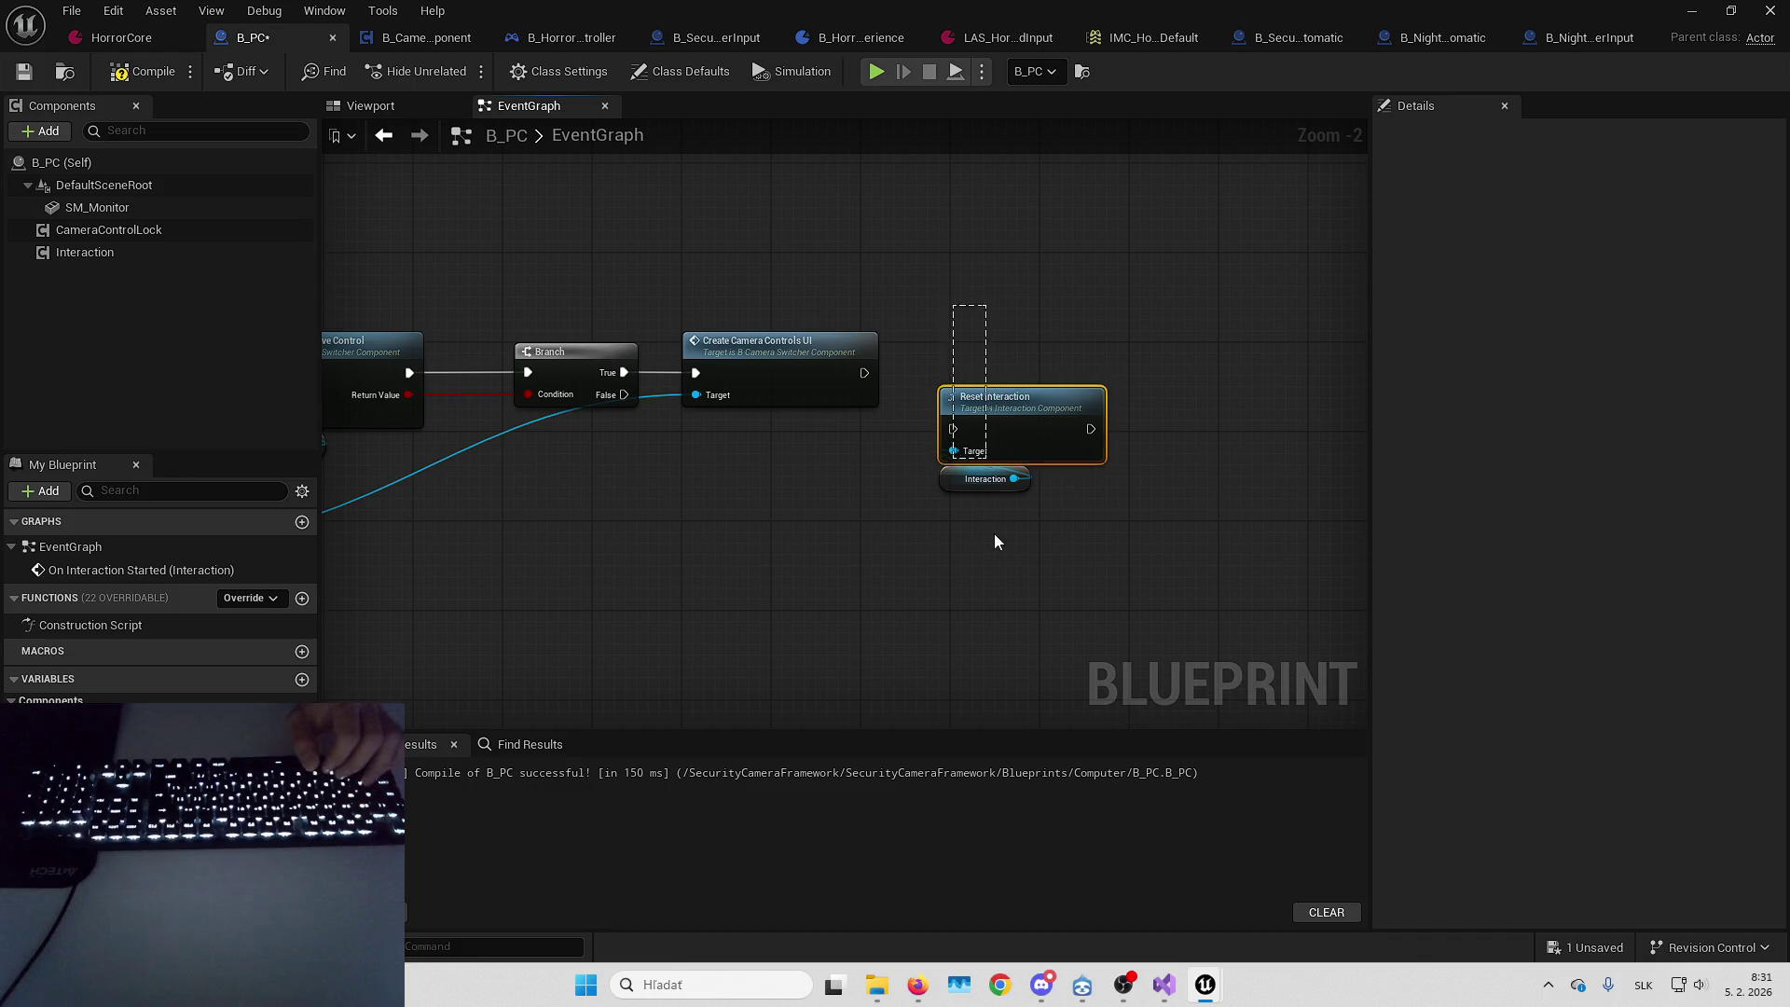
left_click_drag(953, 305, 995, 542)
left_click_drag(1060, 419, 1073, 361)
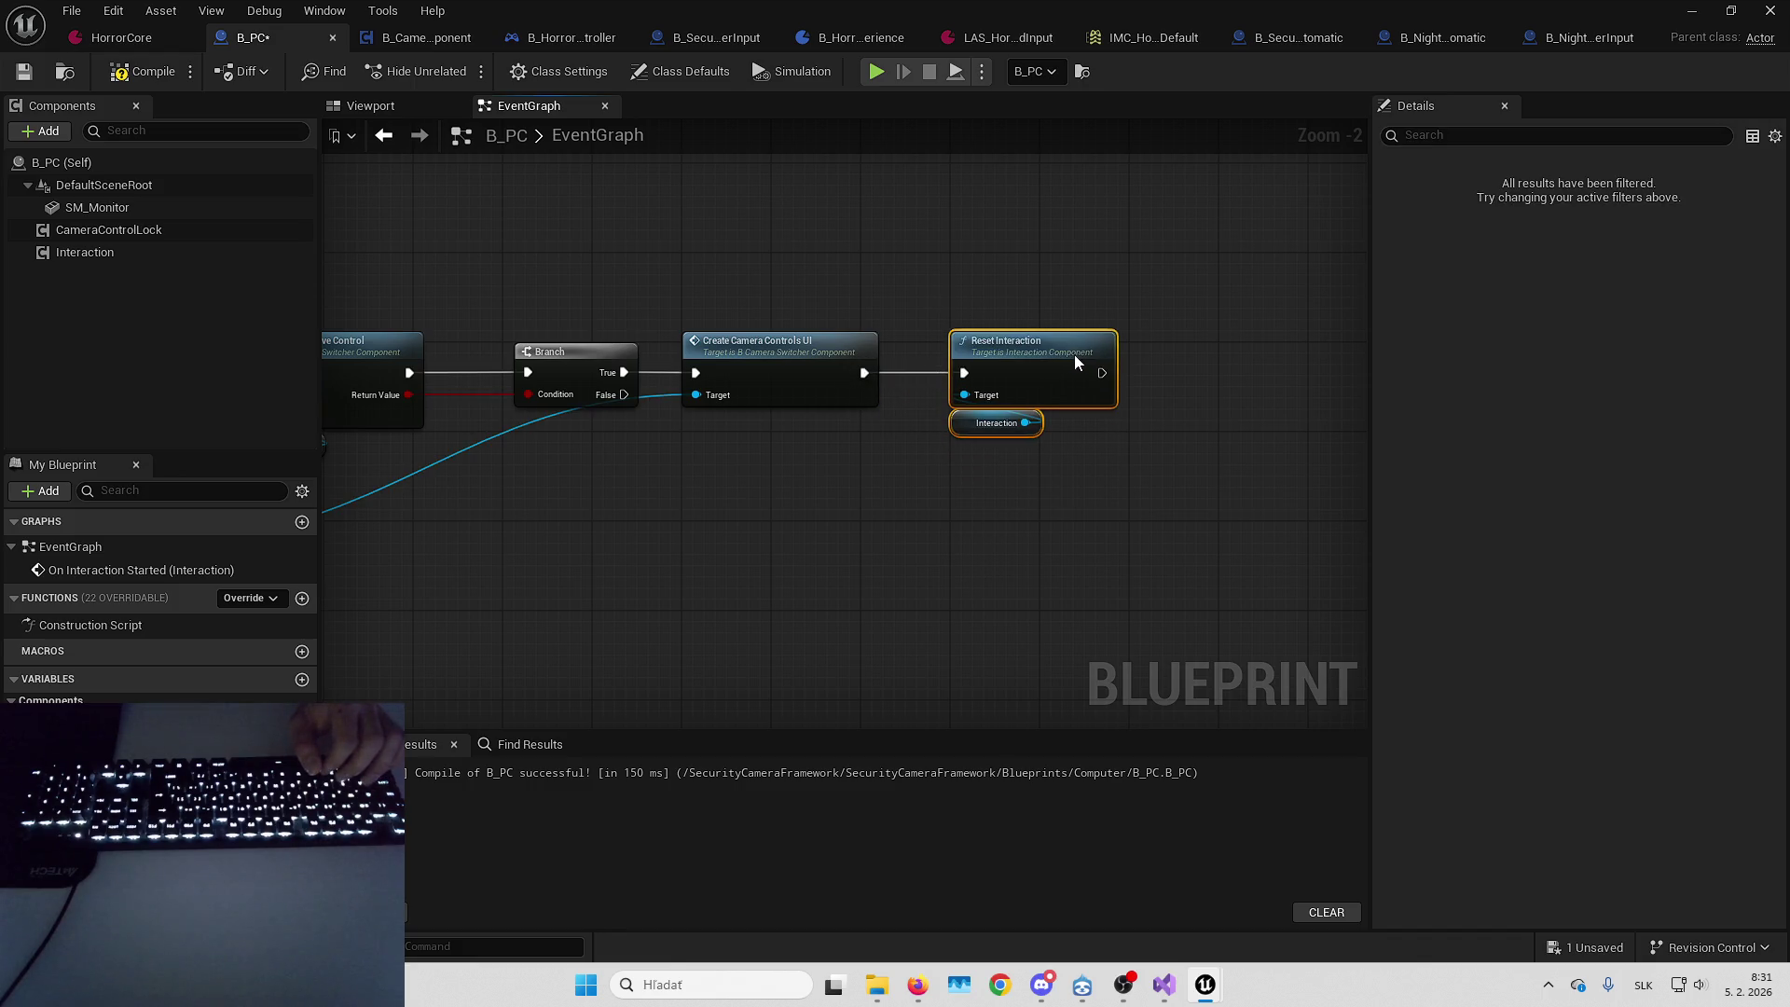
left_click(266, 101)
Save all modified assets and start a play session
left_click(74, 10)
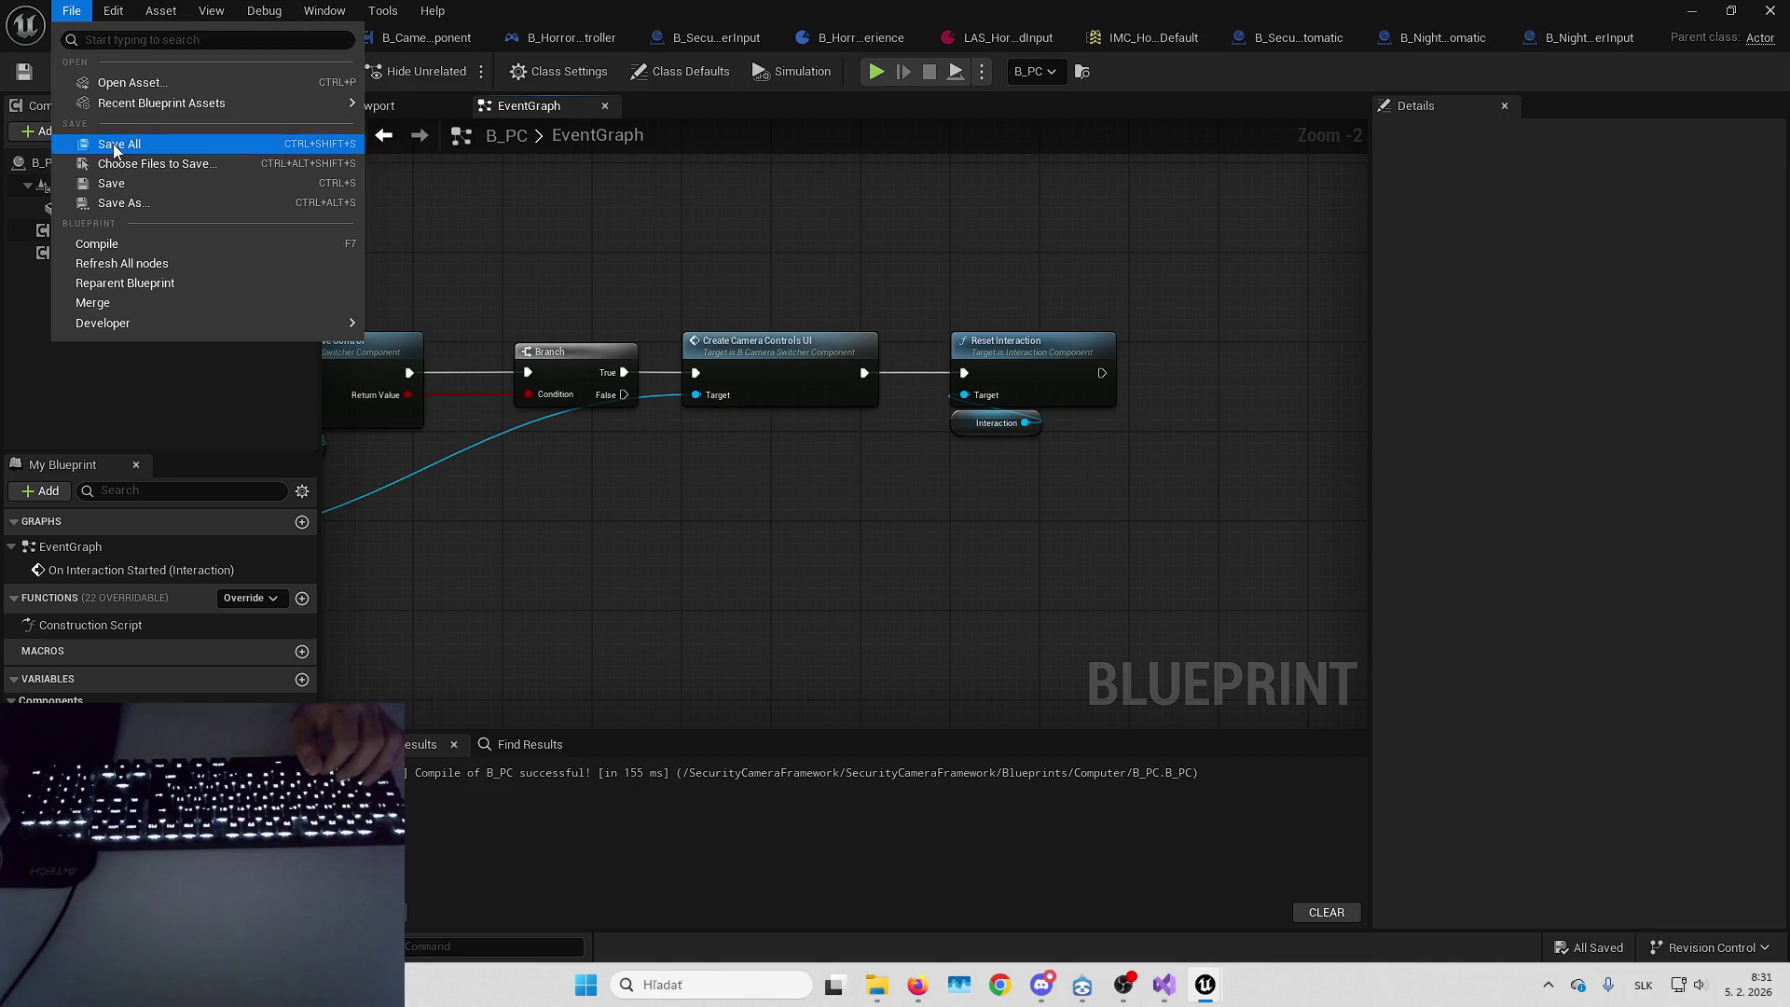
left_click(855, 256)
left_click_drag(855, 256, 1267, 345)
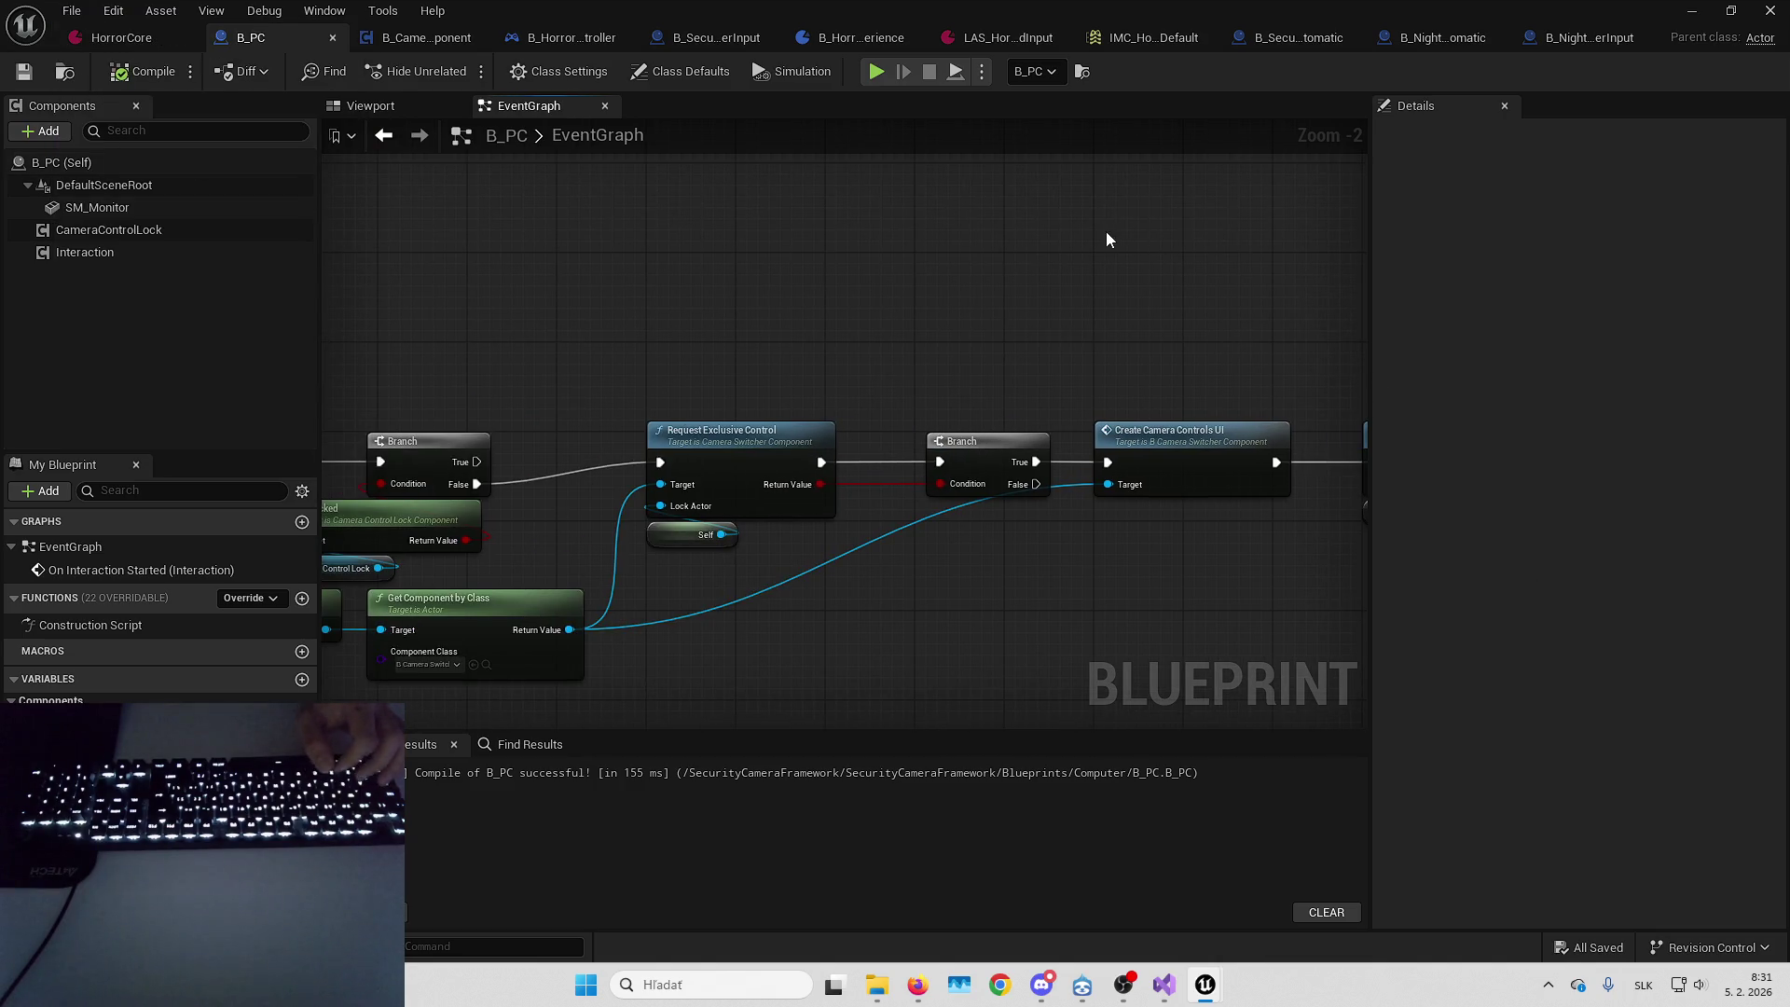
key("alt+p")
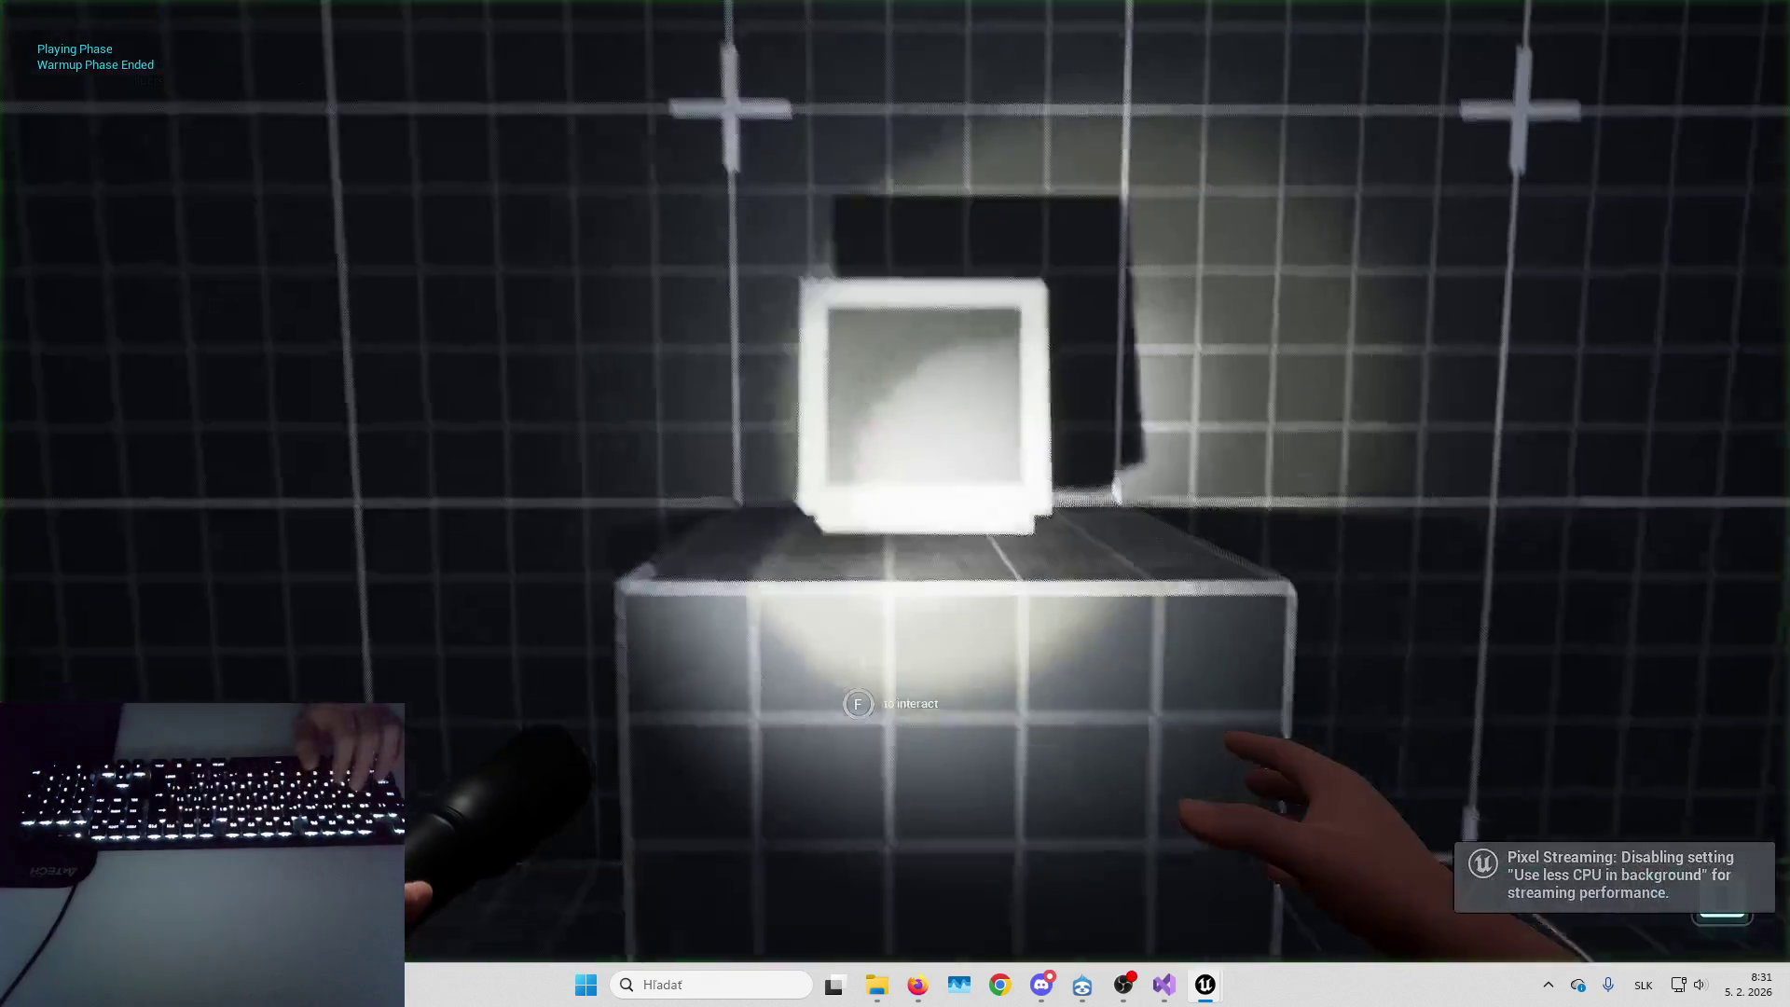
key("e")
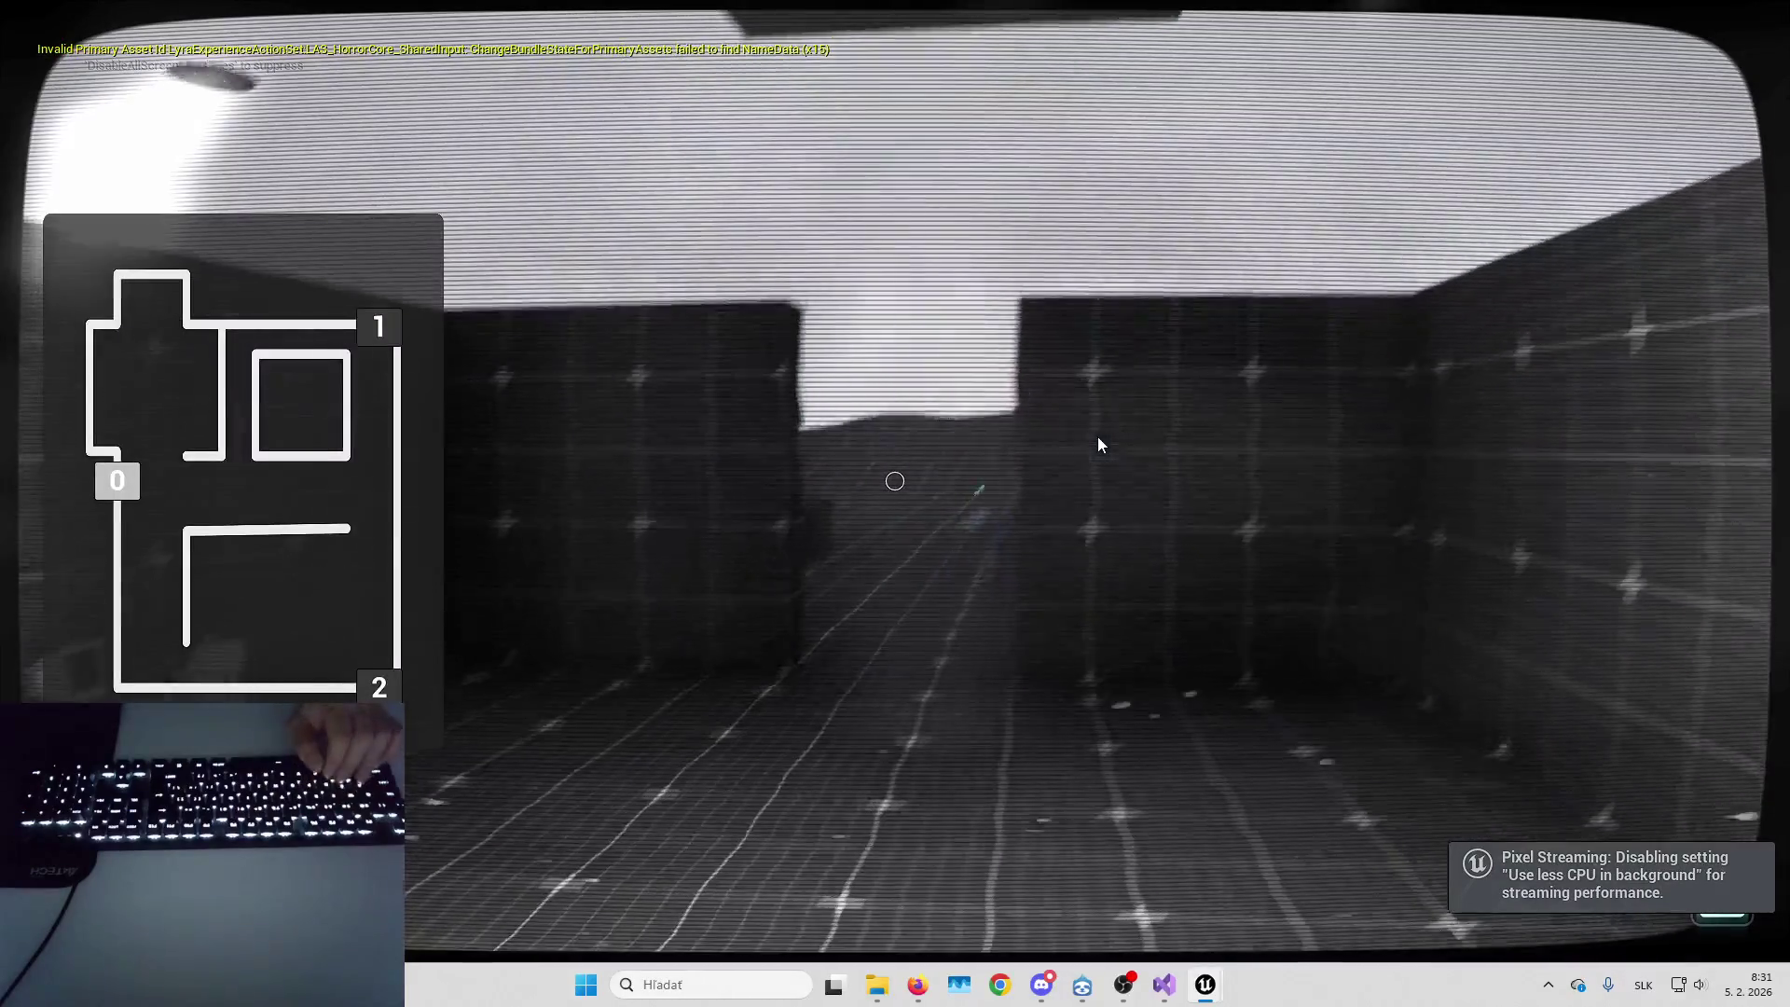
key("1")
key("e")
key("w")
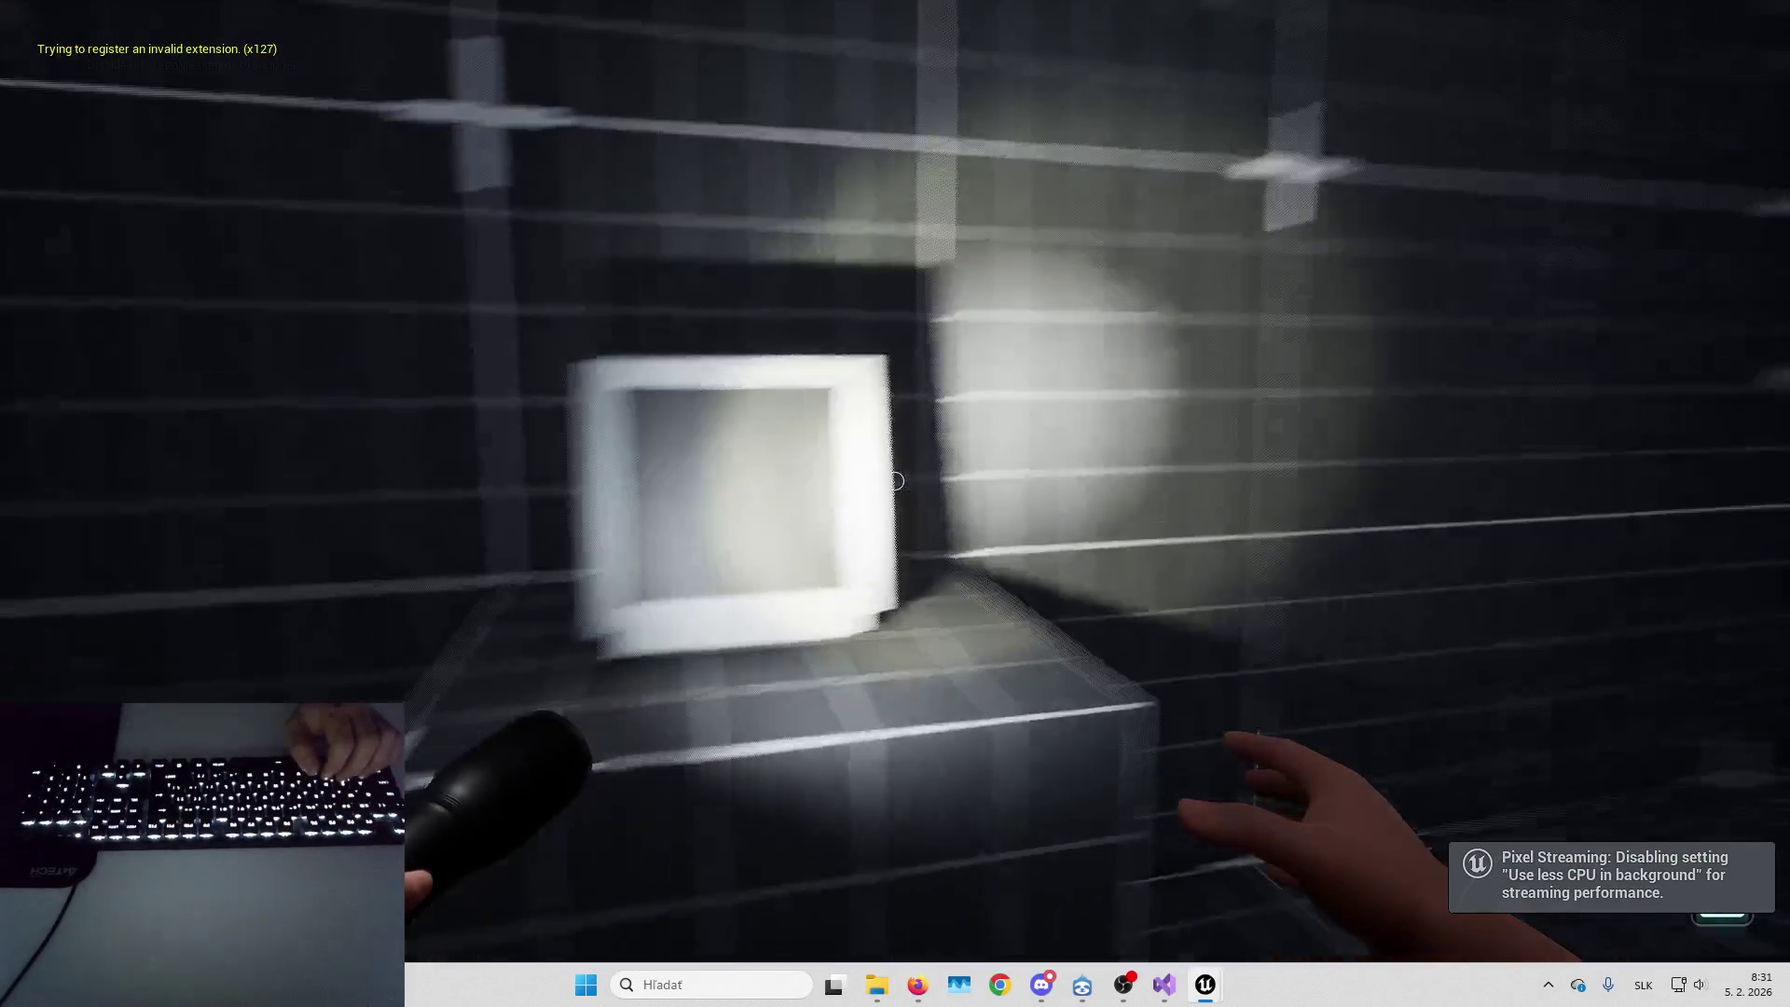
key("s")
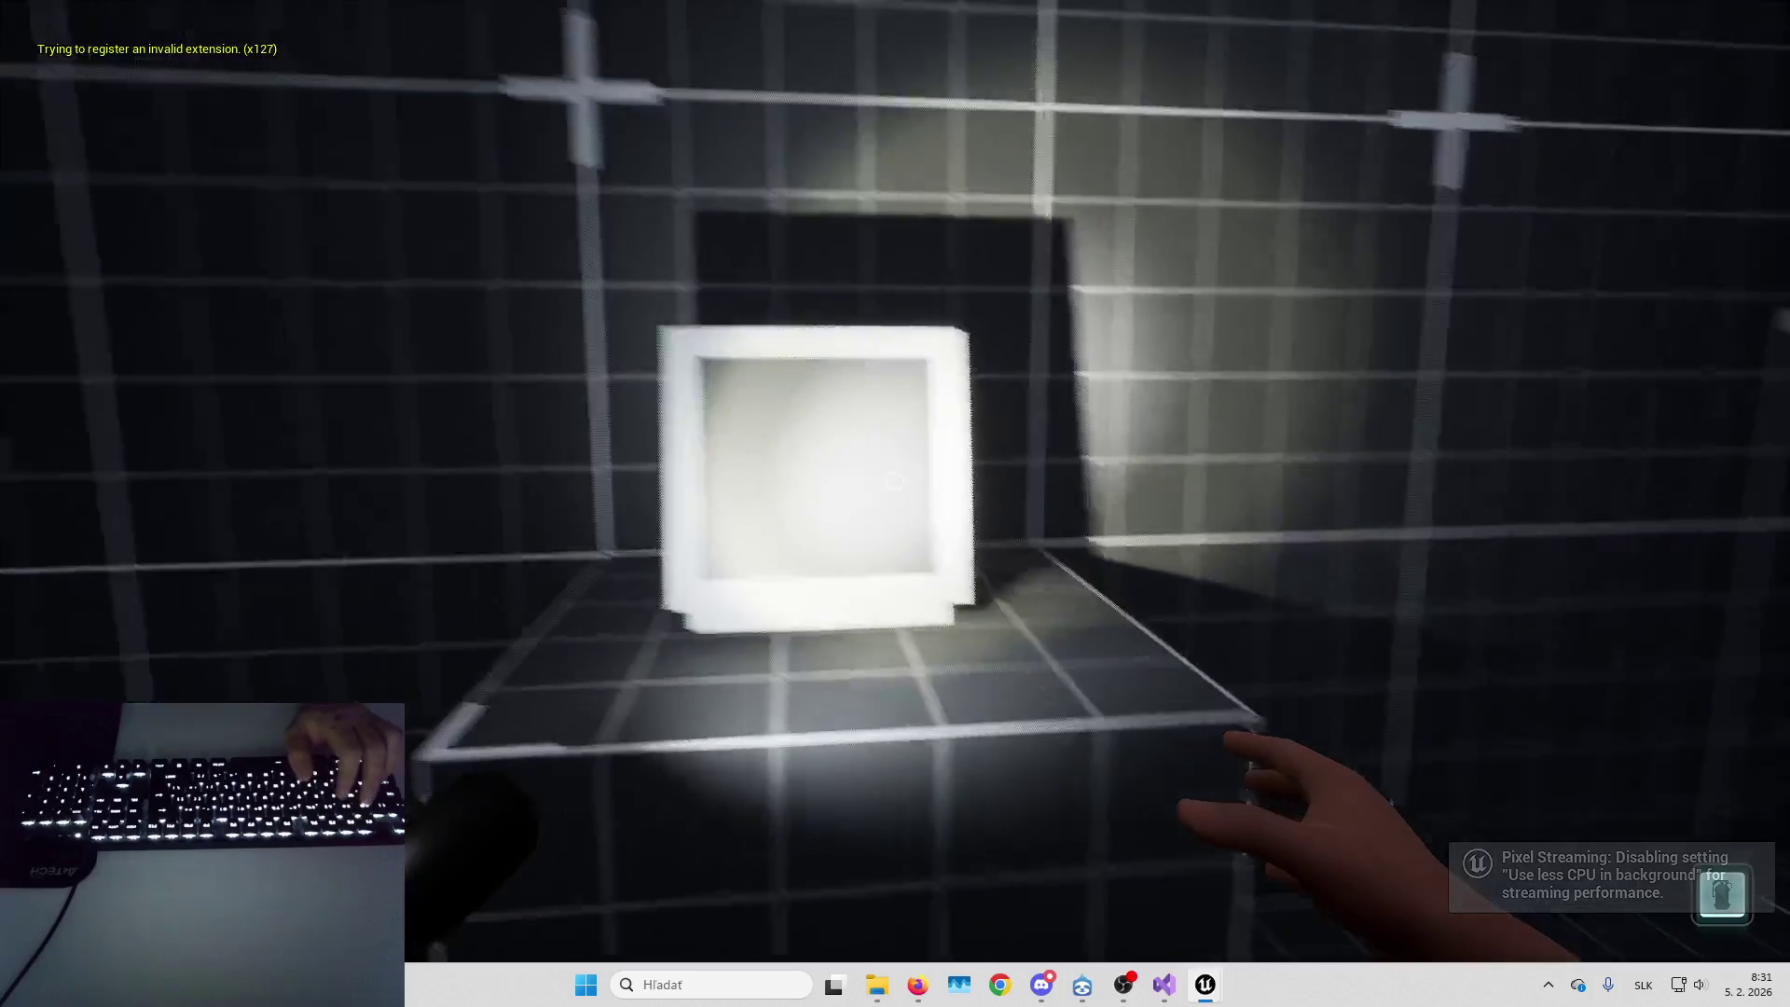
key("Escape")
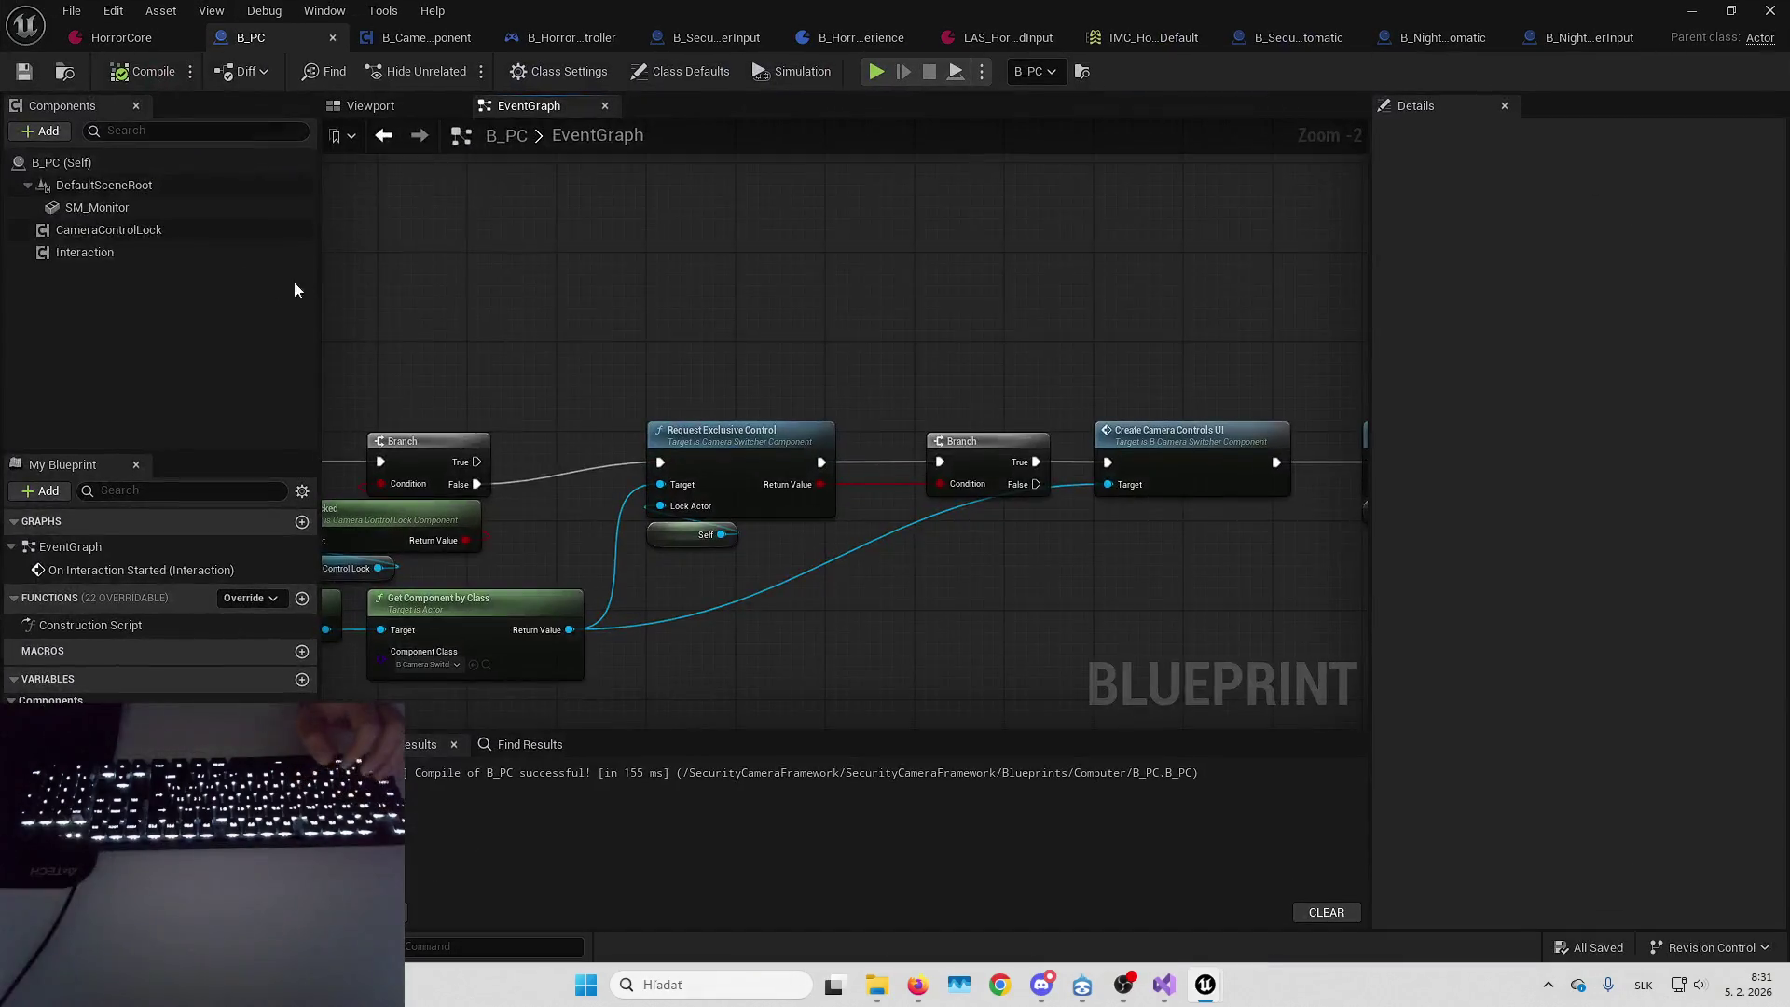
Turn off the Interaction component's Auto End Interaction override and save B_PC
left_click(279, 253)
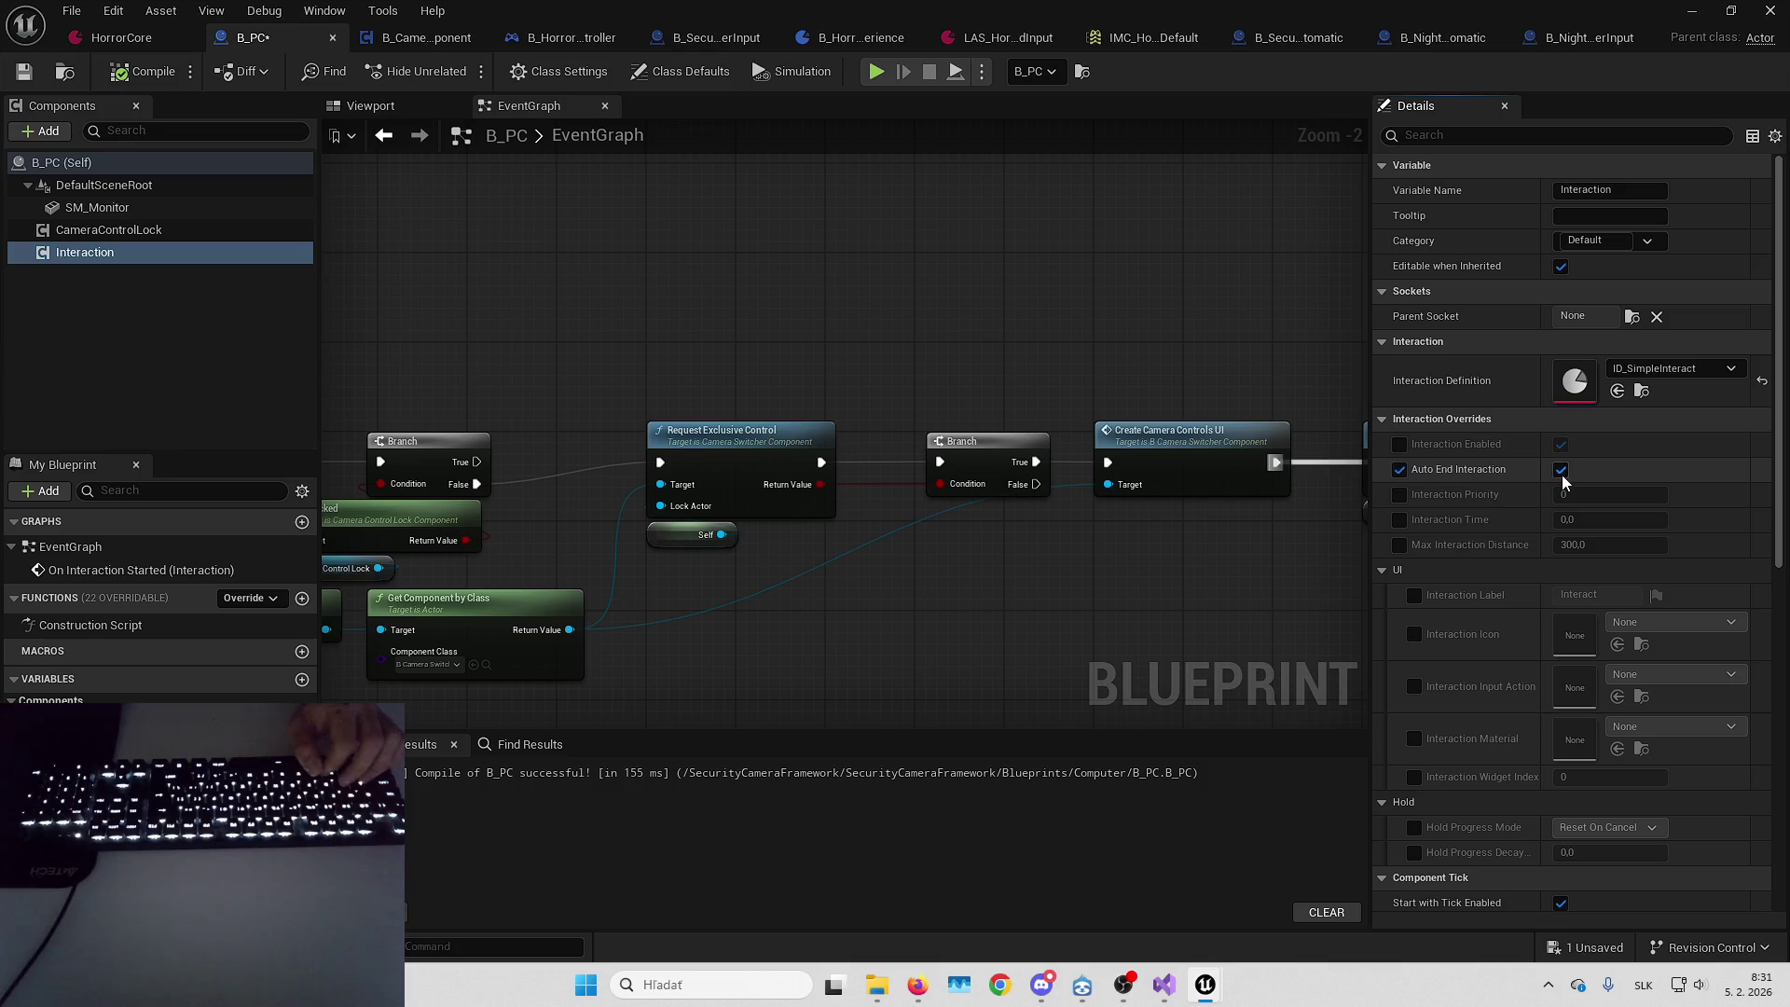
left_click(1401, 471)
left_click(25, 73)
Play-test, stepping through the interaction breakpoint on to Reset Interaction, then resume the game
key("alt+p")
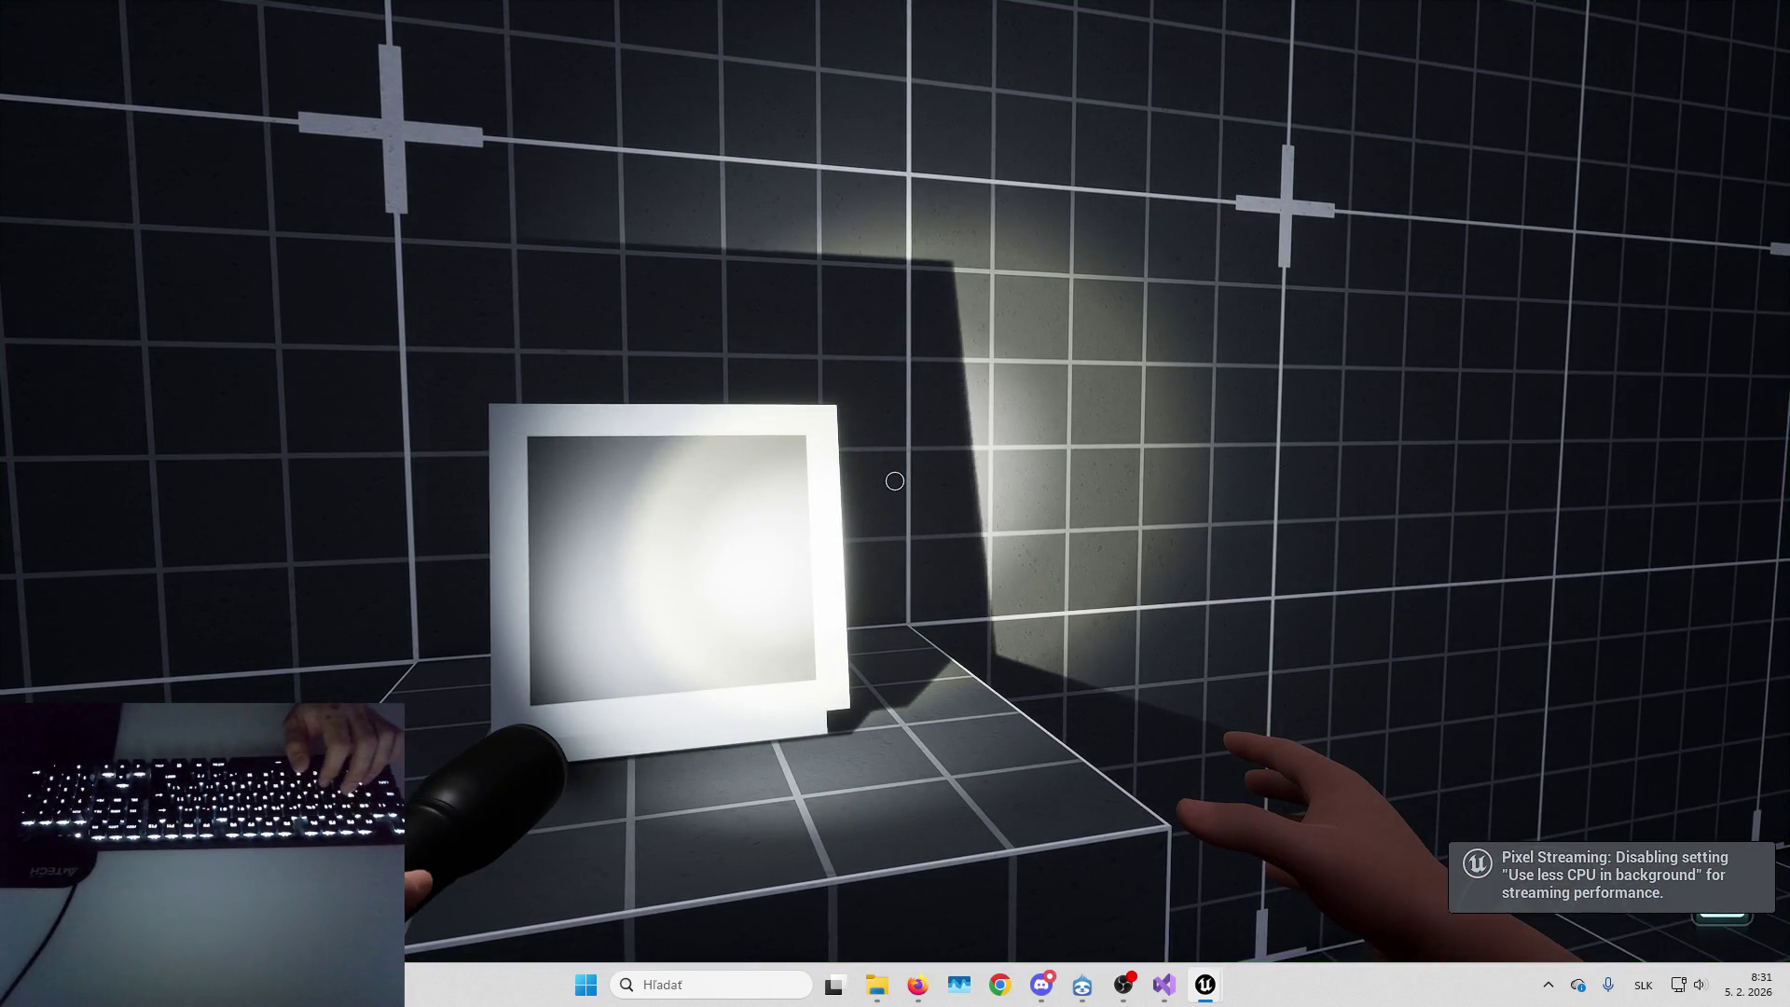
key("w")
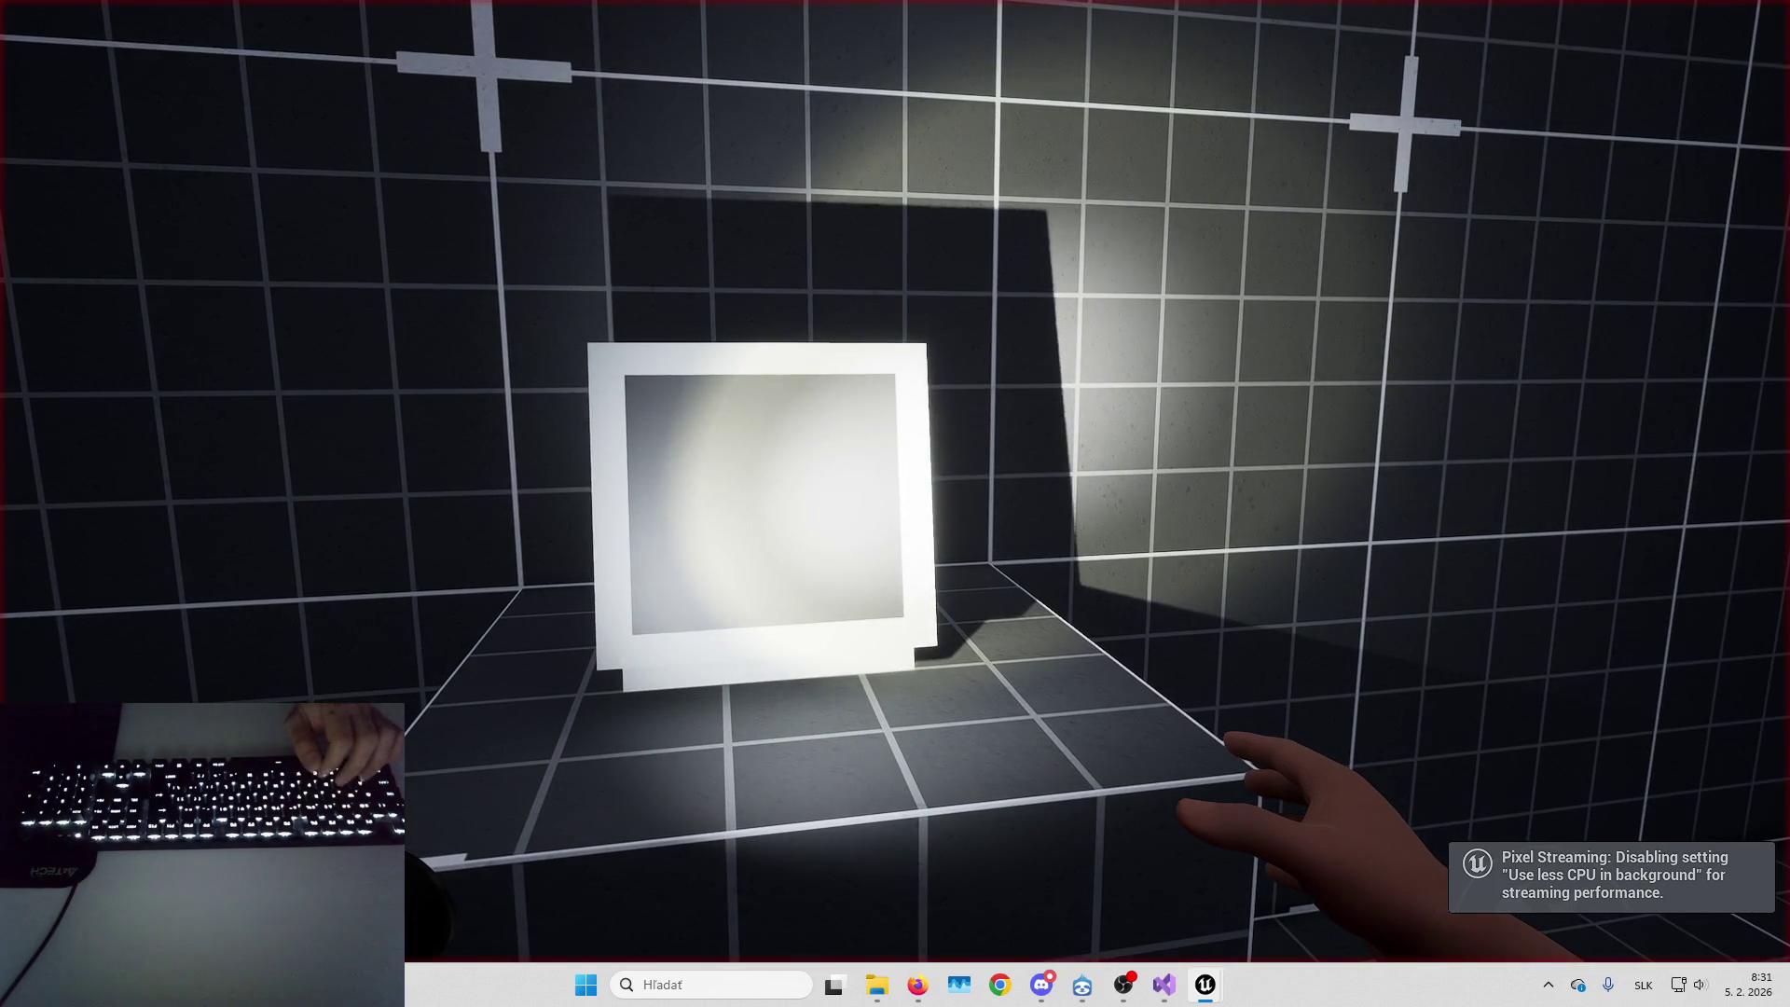
key("alt+Tab")
key("F10")
key("F10")
key("F10")
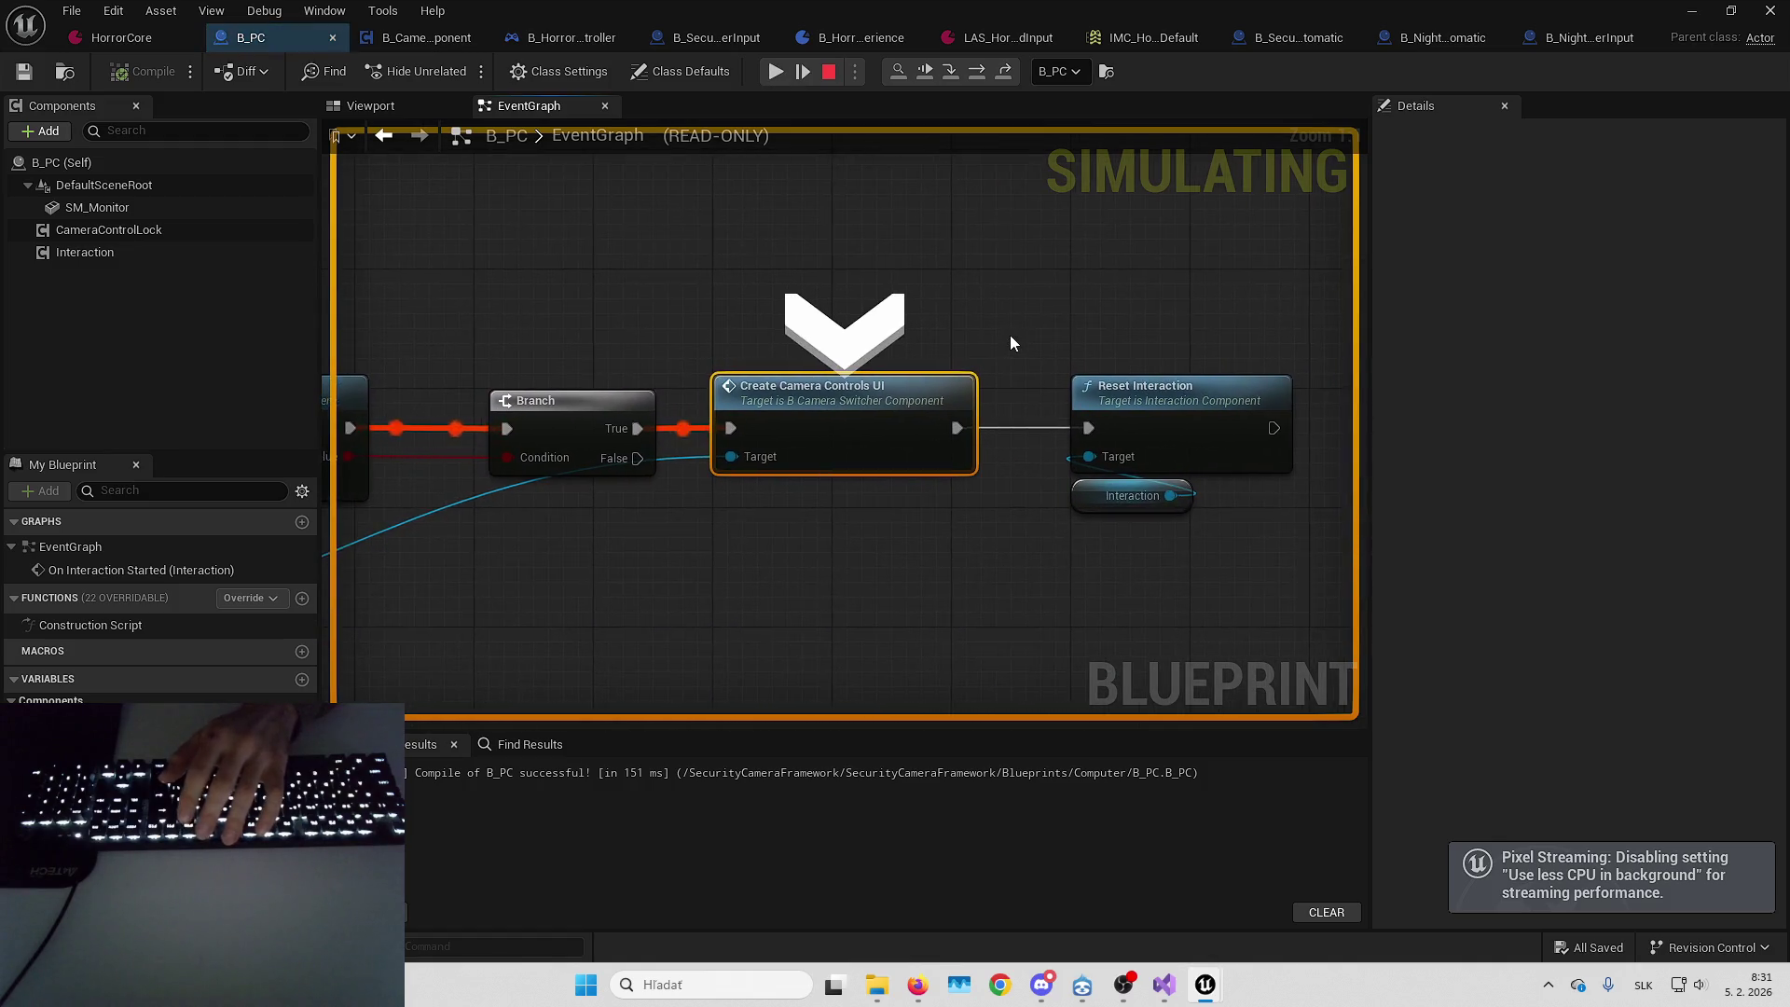
key("F10")
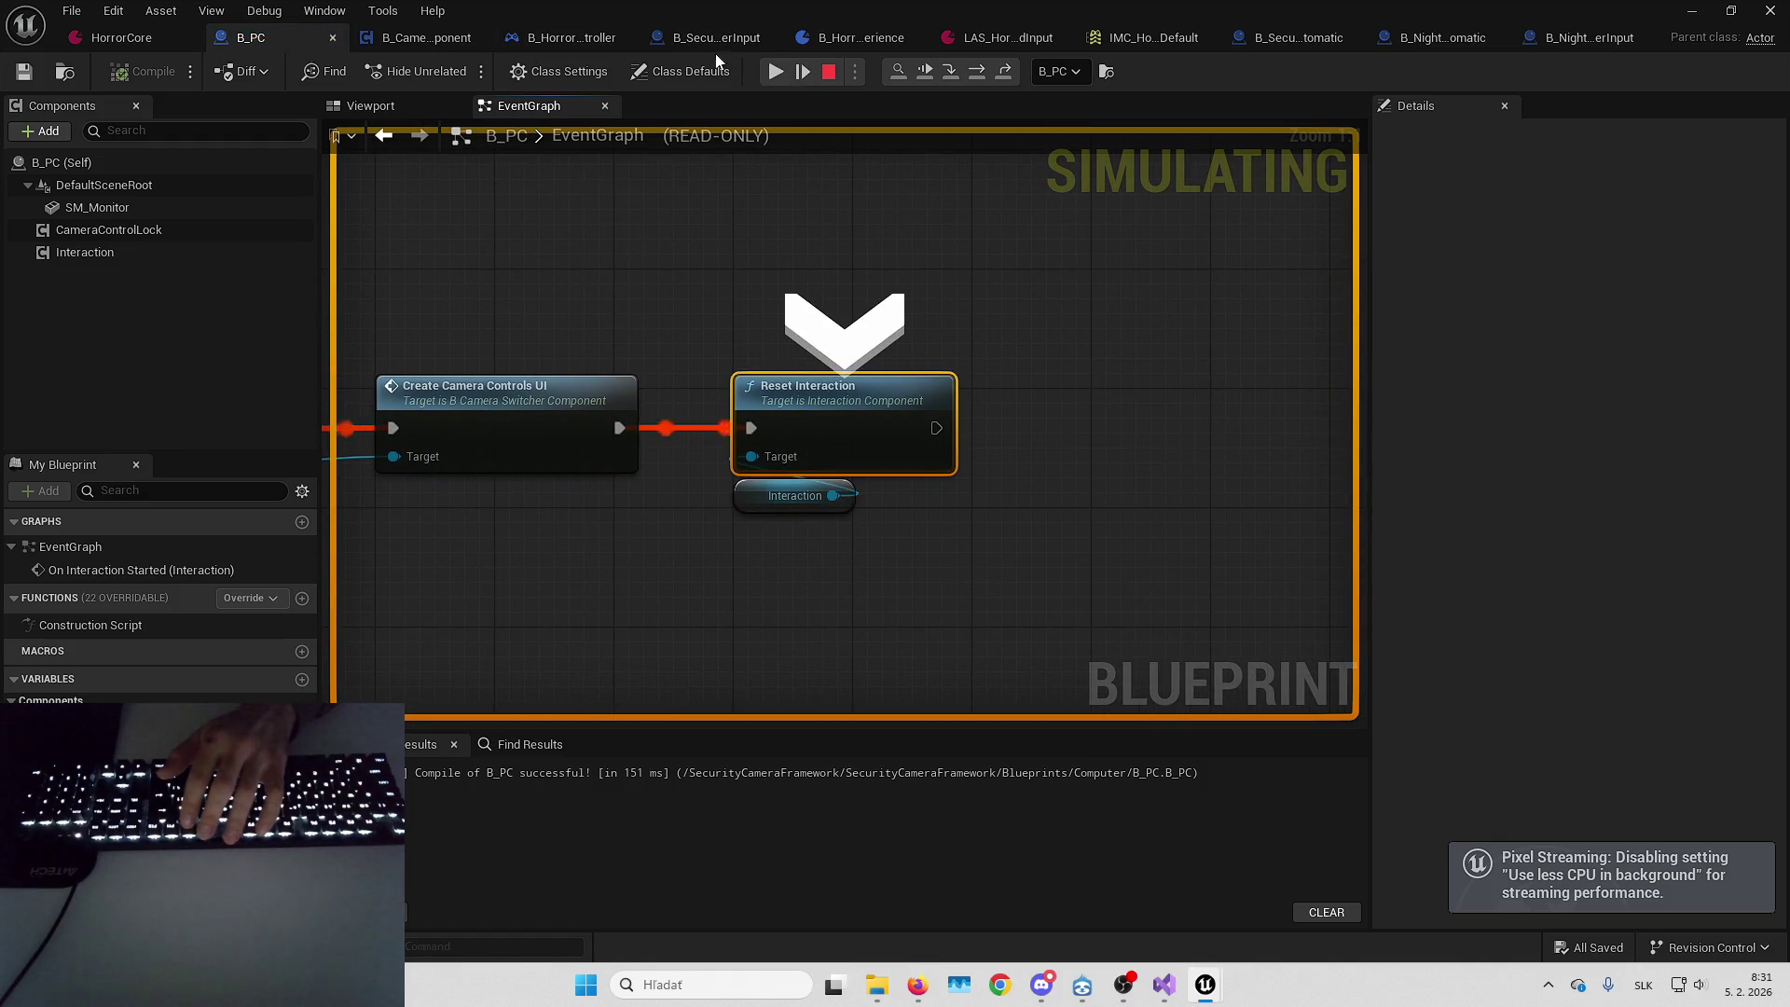
left_click(768, 73)
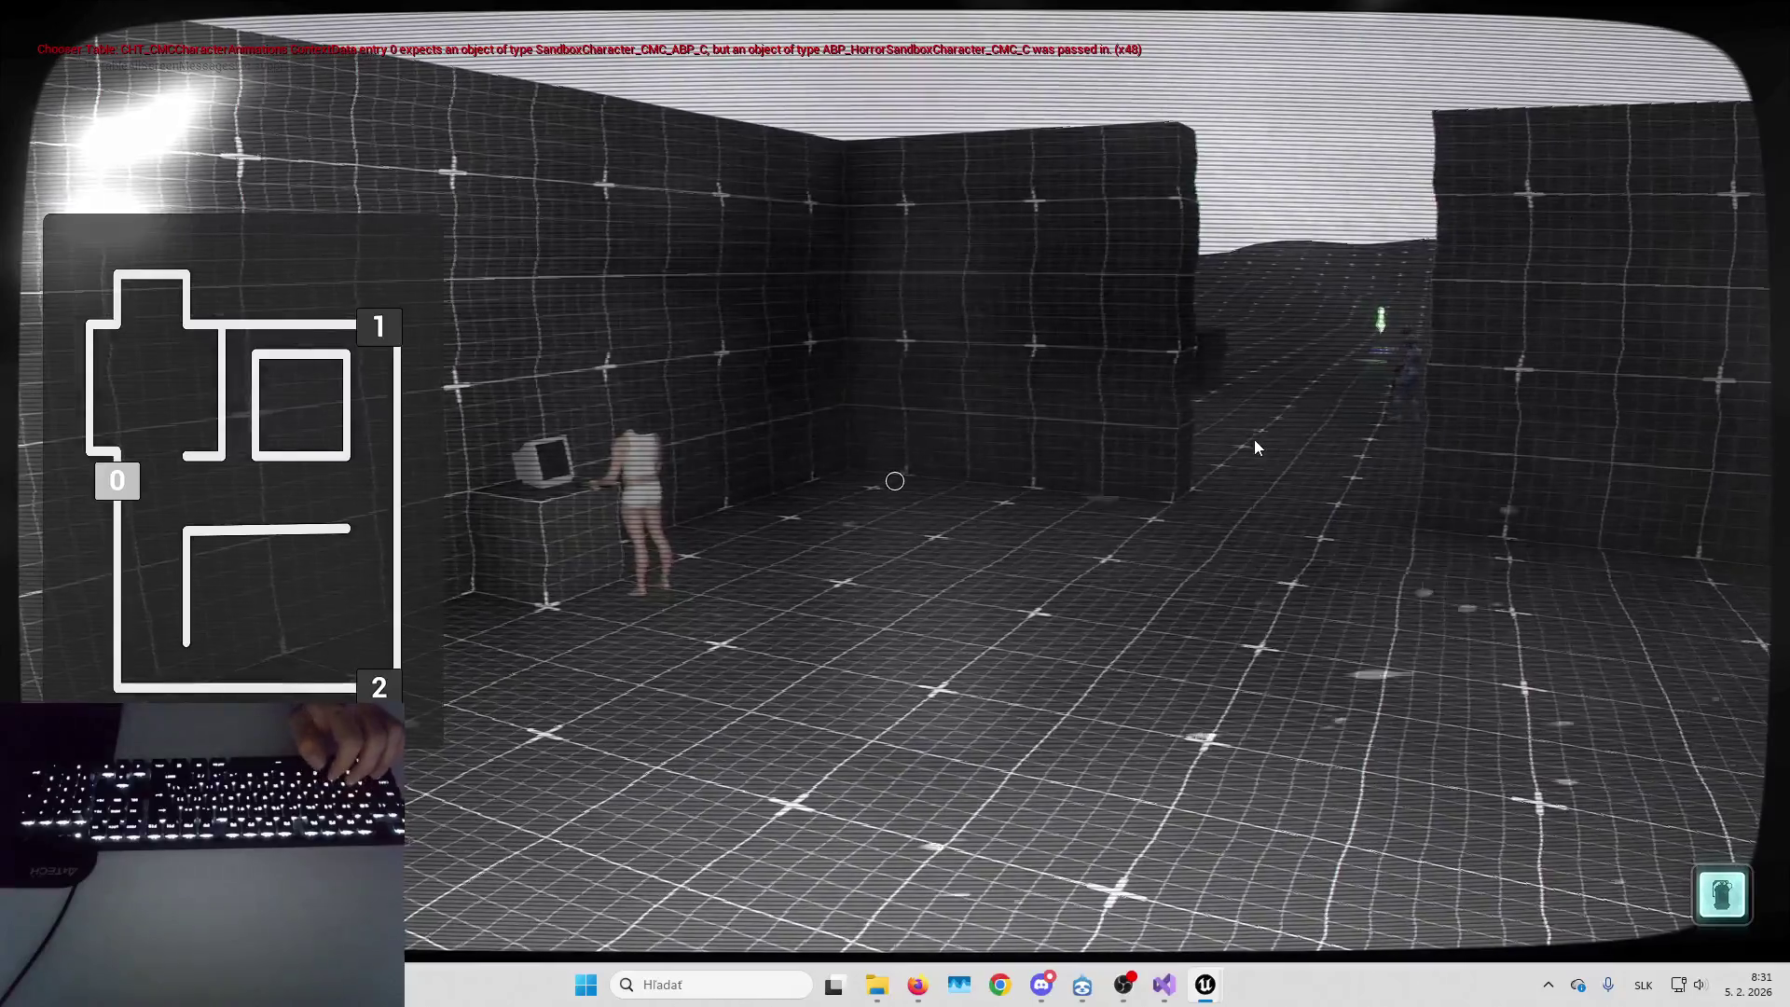
left_click(1255, 439)
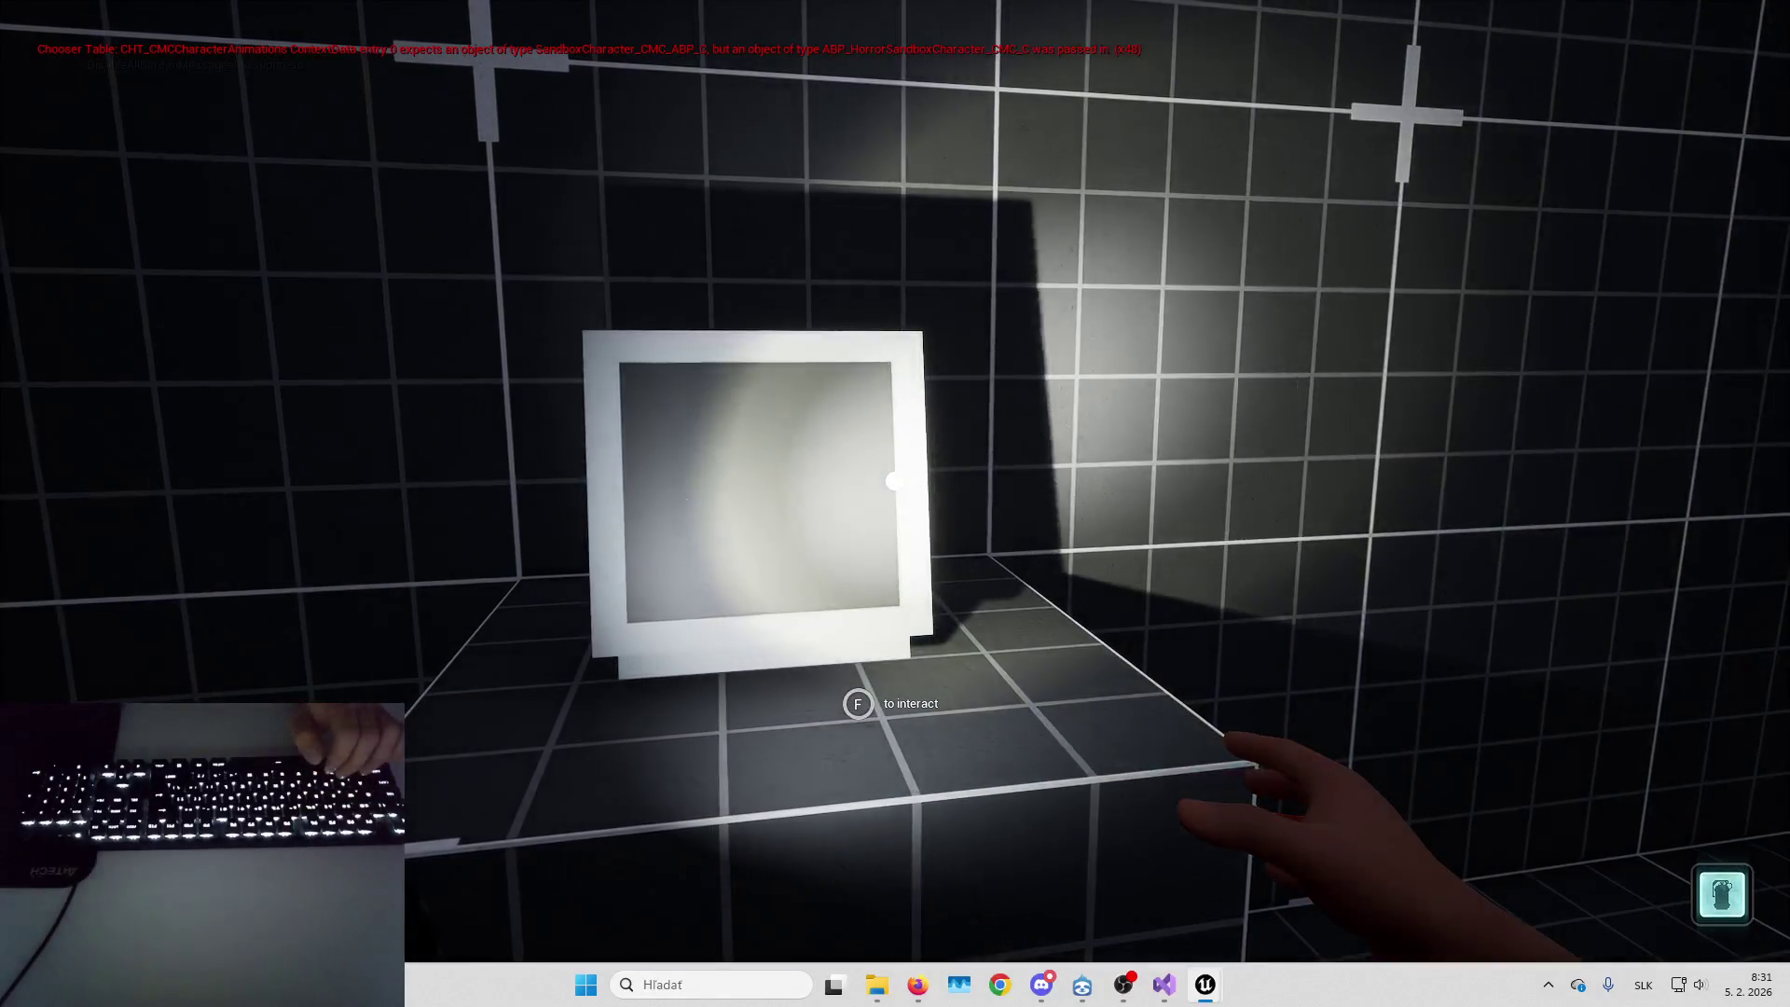
Use the monitor to enter camera control, cycle the feeds, then stop the session
key("e")
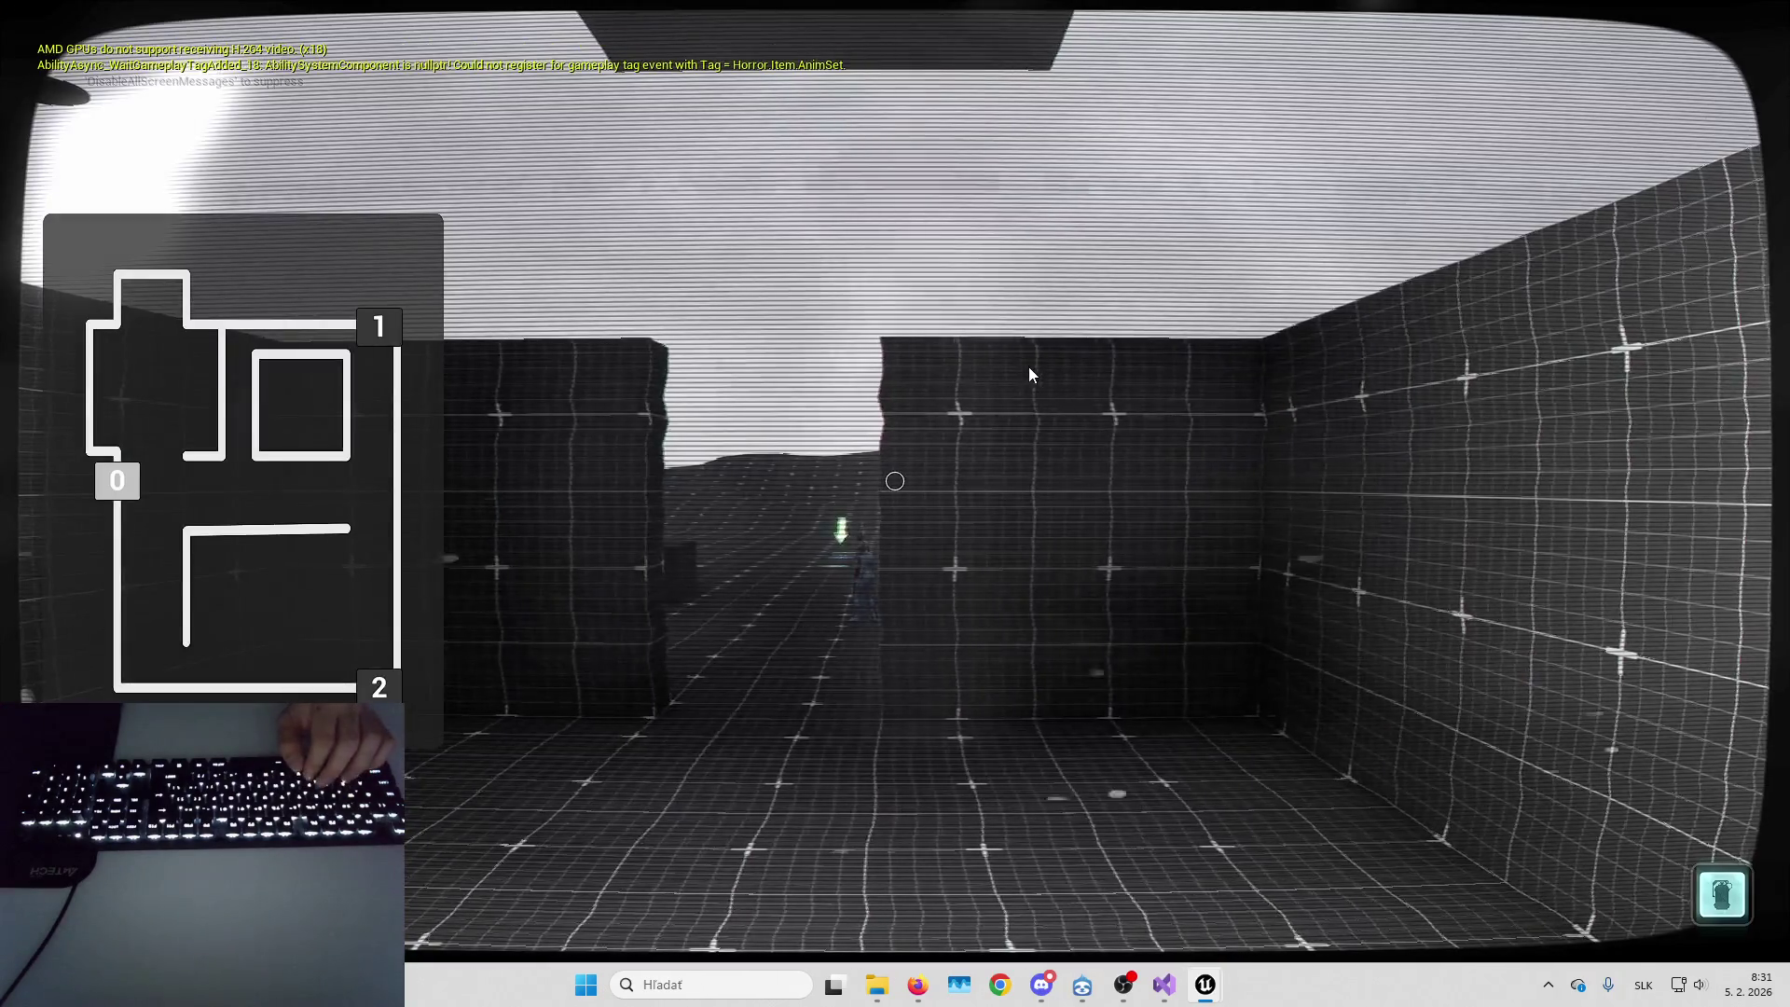
key("f")
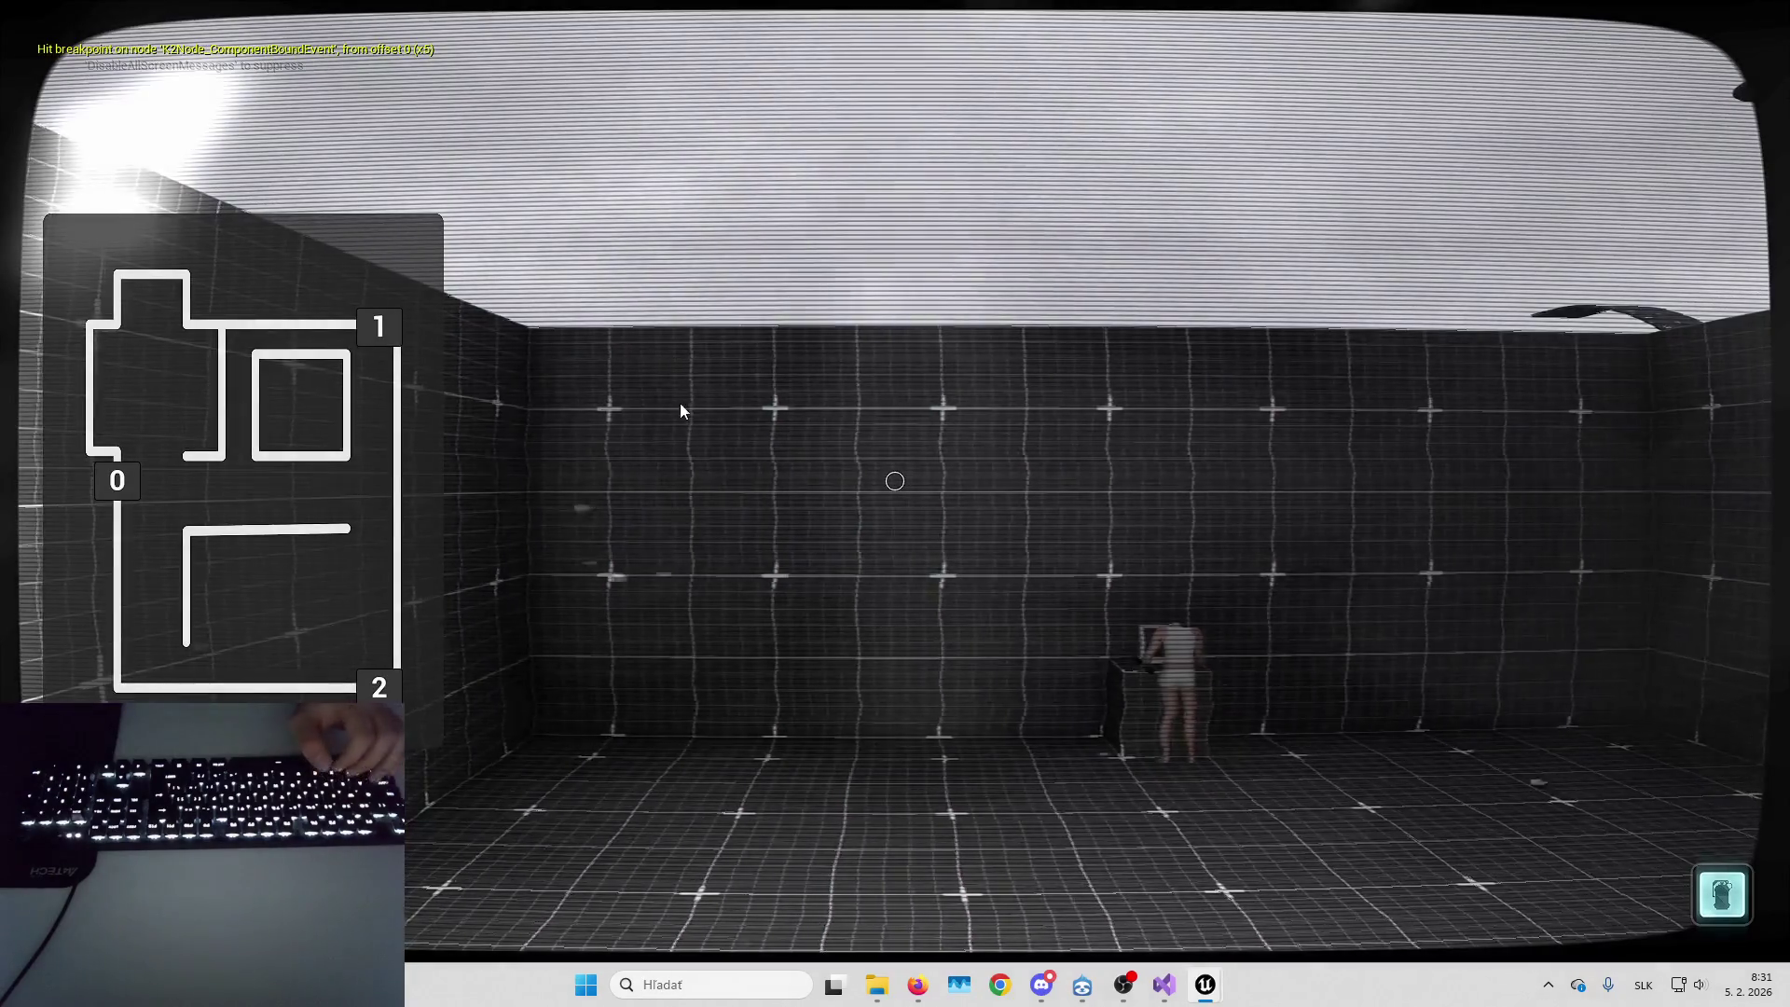
key("f")
key("F8")
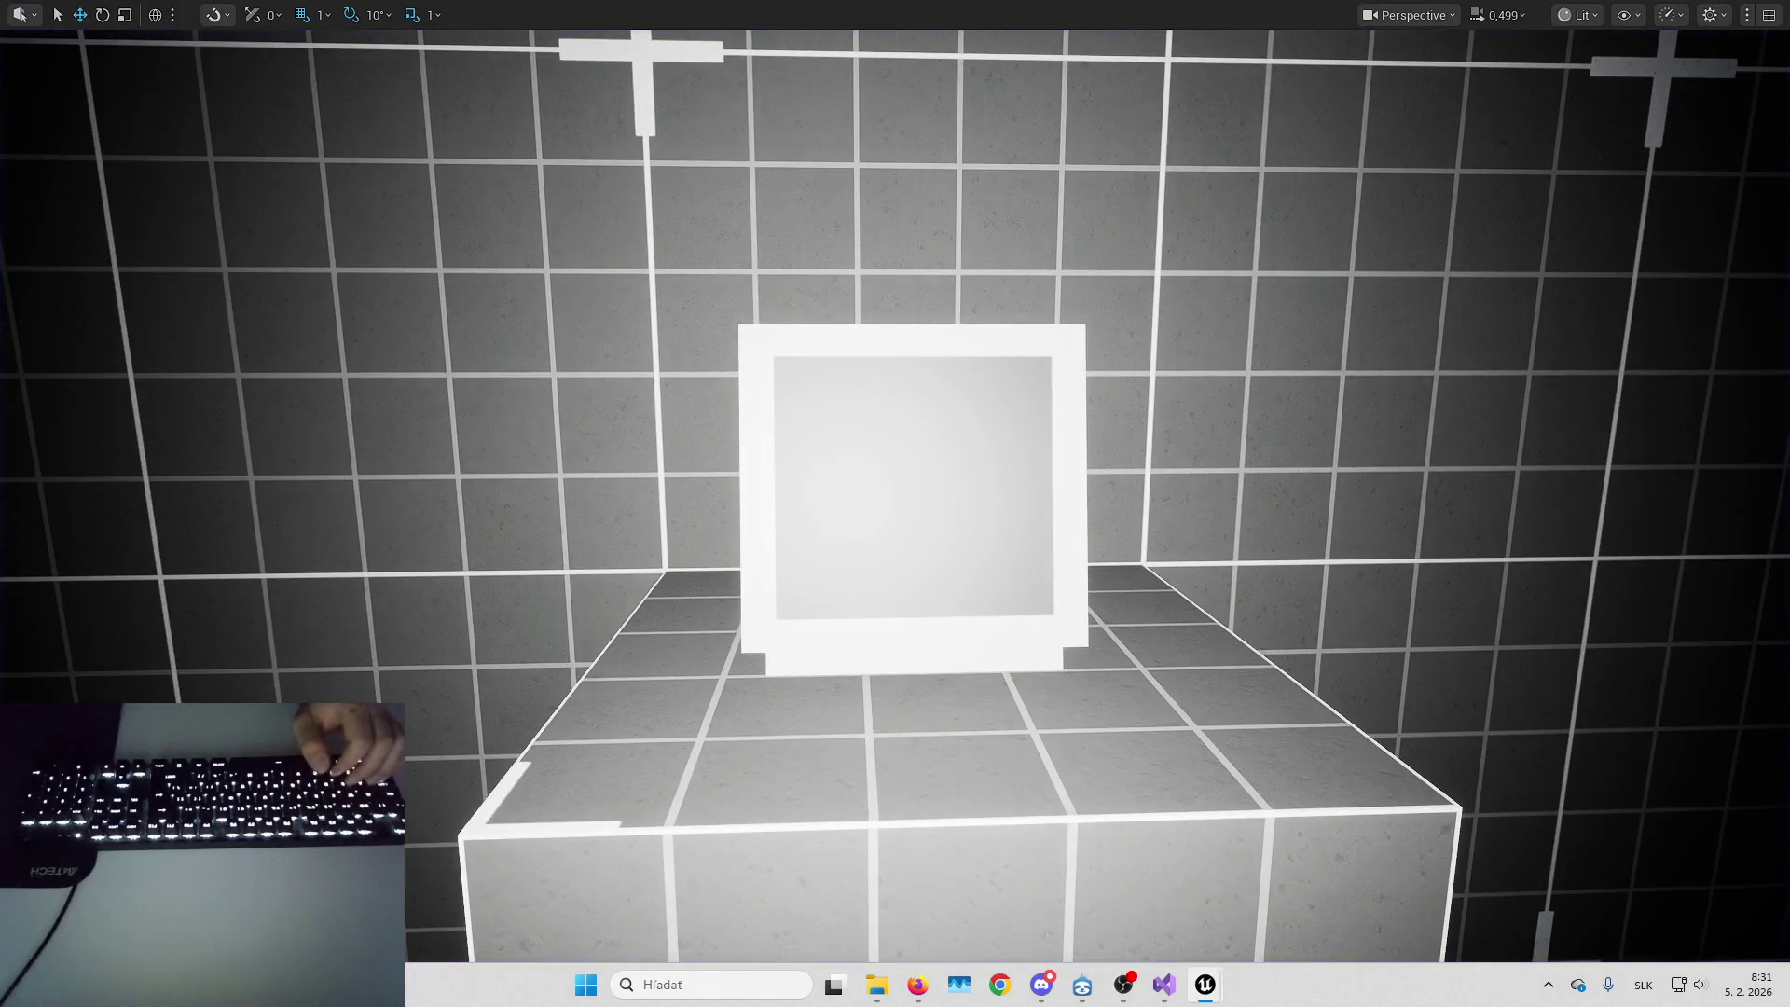
key("Escape")
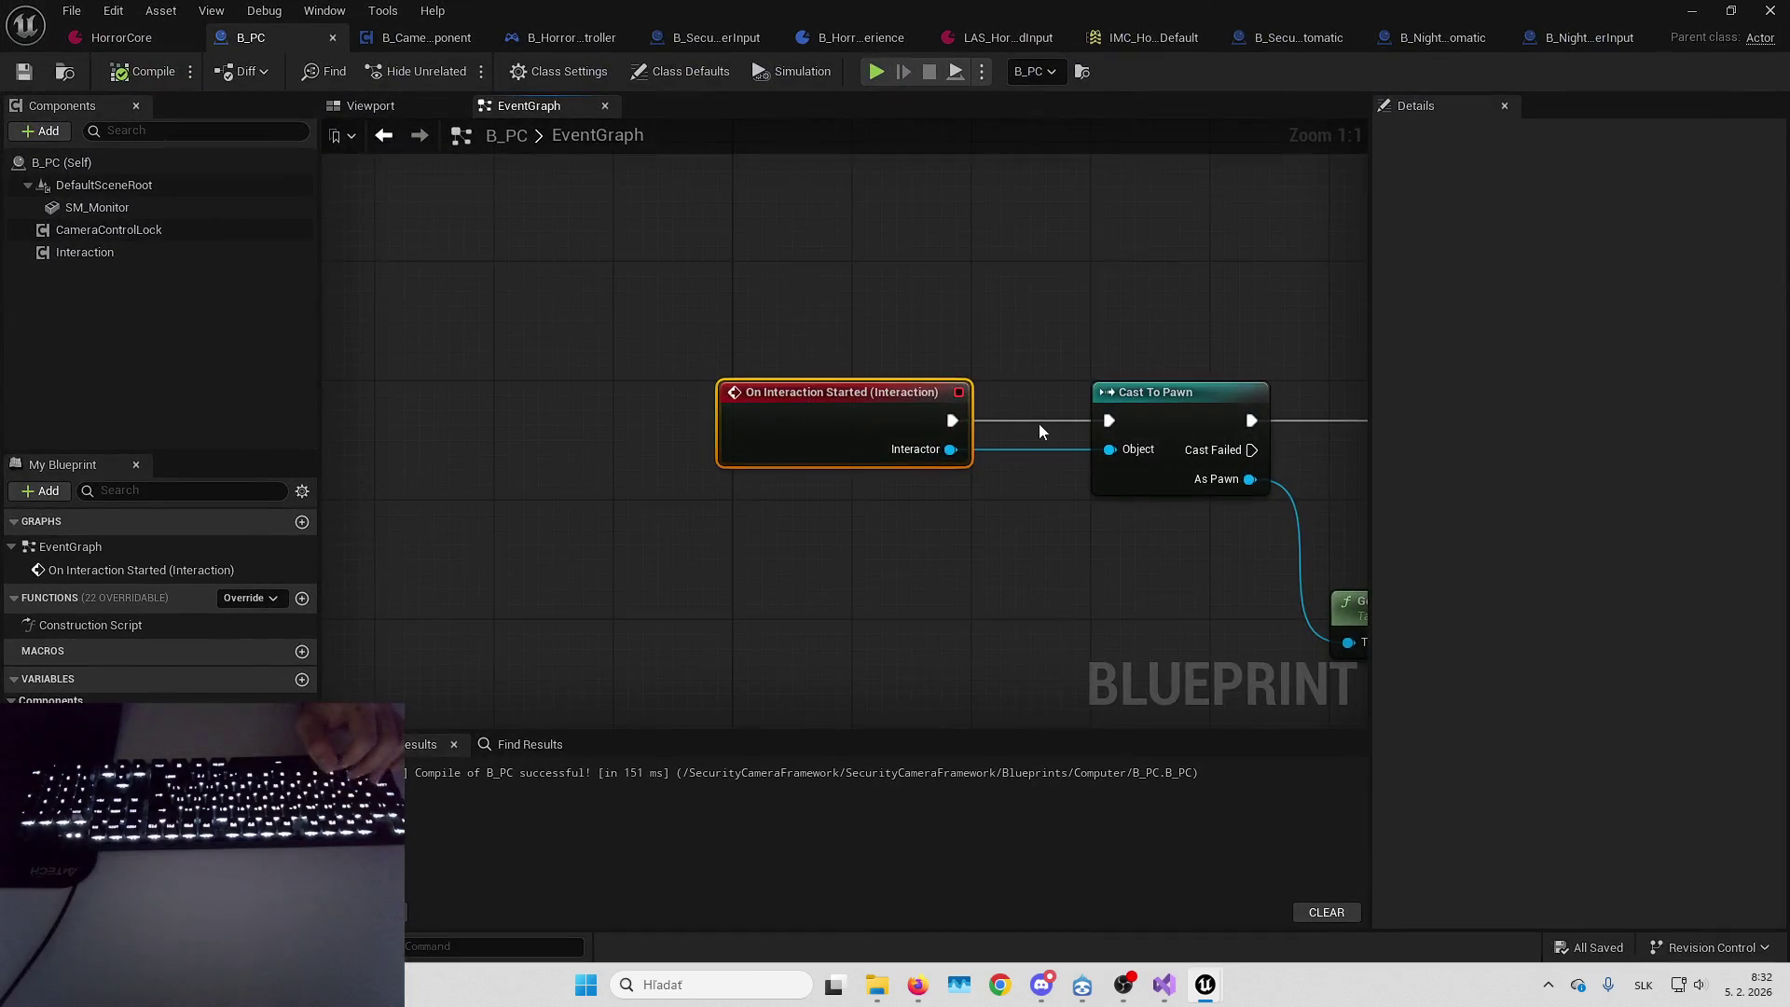
Open CreateCameraControlsUI and inspect its Create Widget and Camera Controls UI setter nodes
scroll(899, 362, "down", 6)
scroll(925, 365, "up", 6)
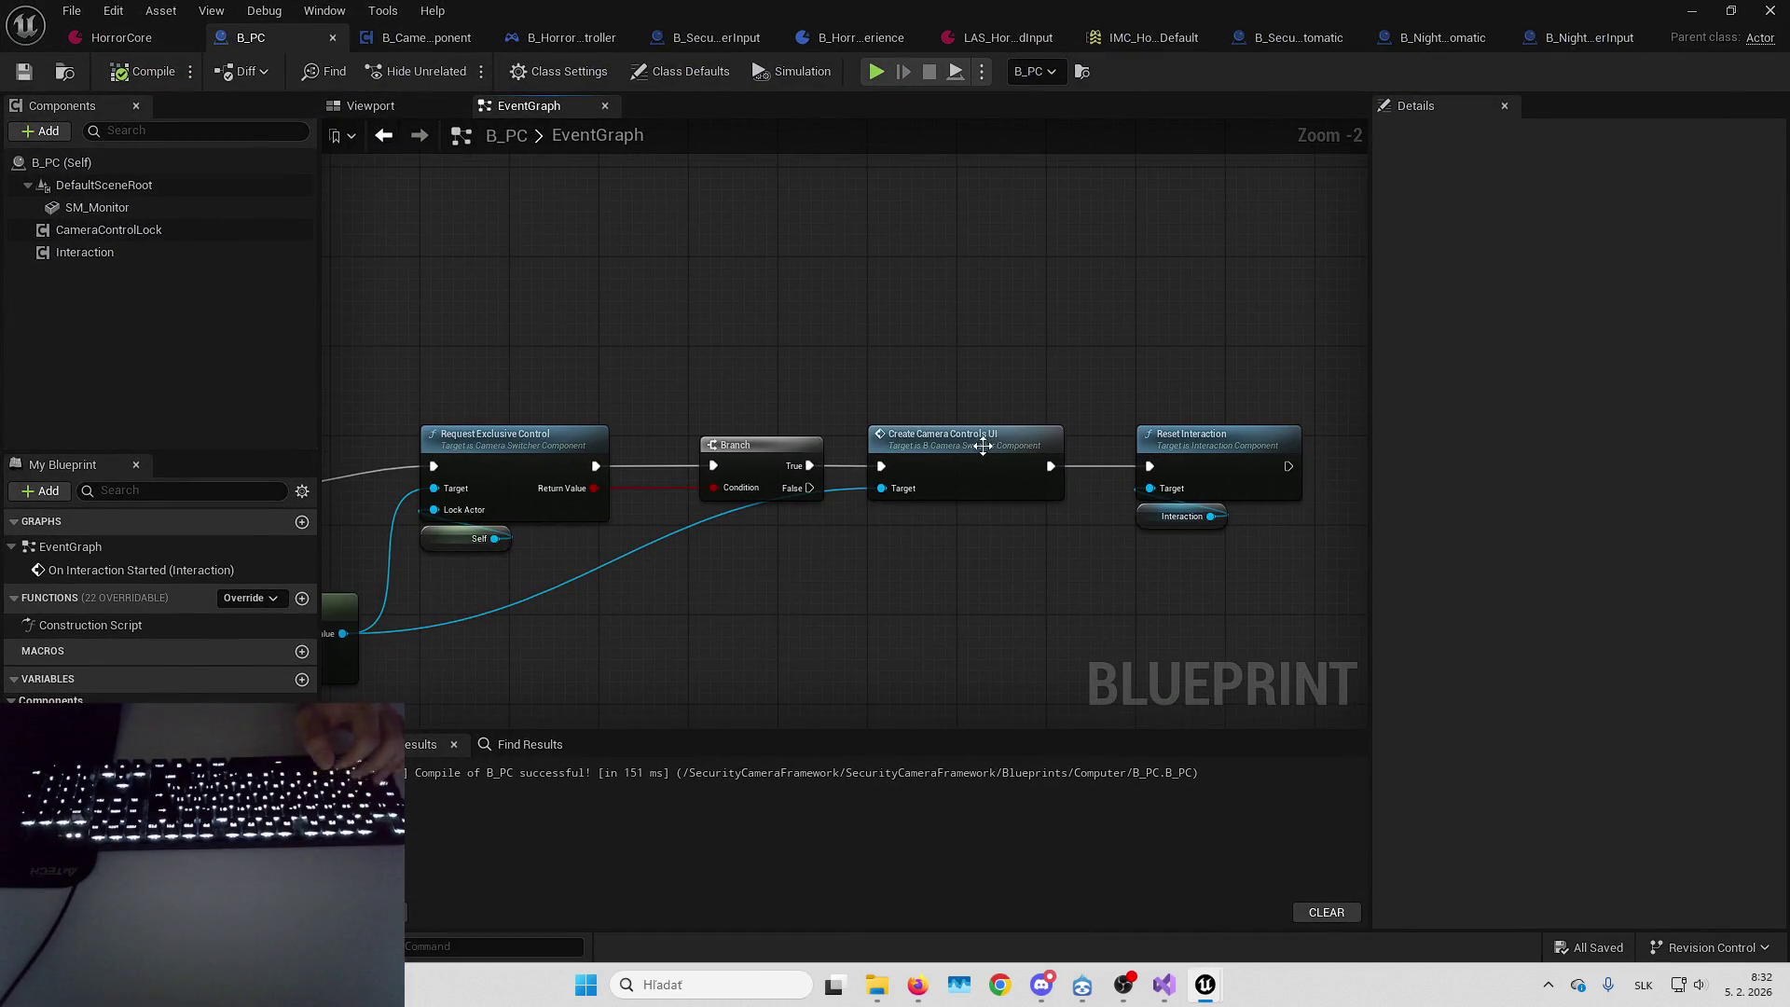
double_click(980, 442)
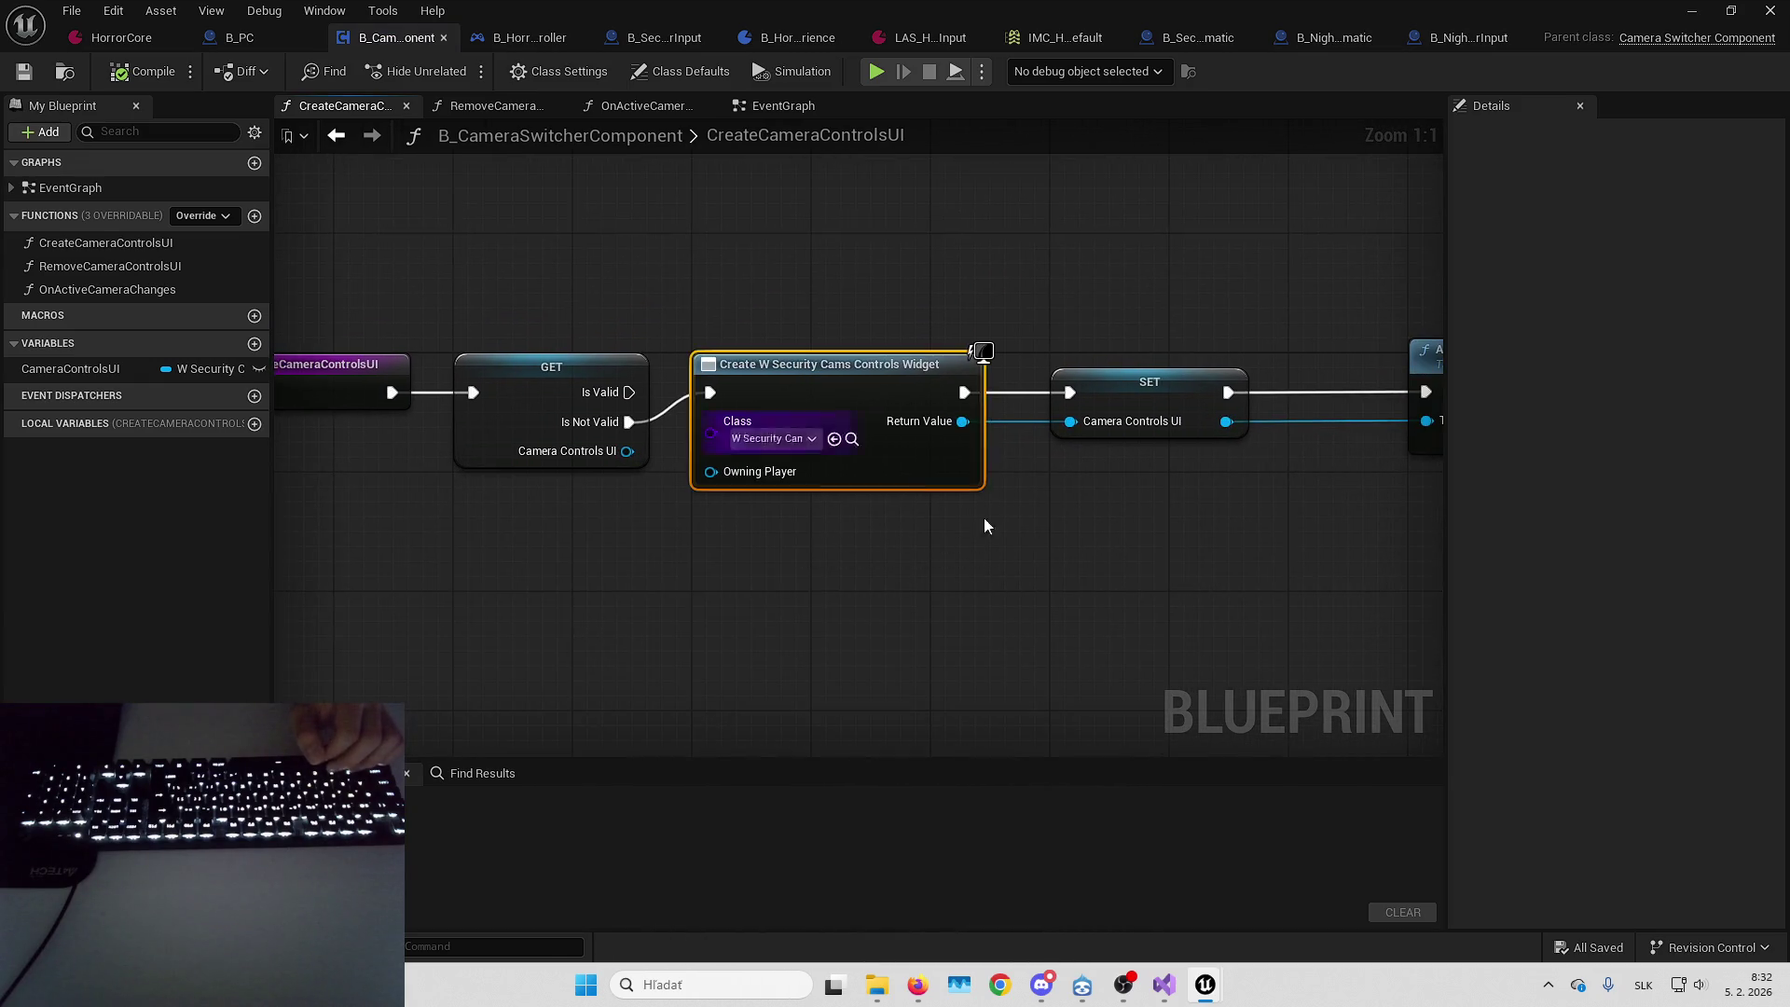
left_click(1156, 384)
left_click(824, 362)
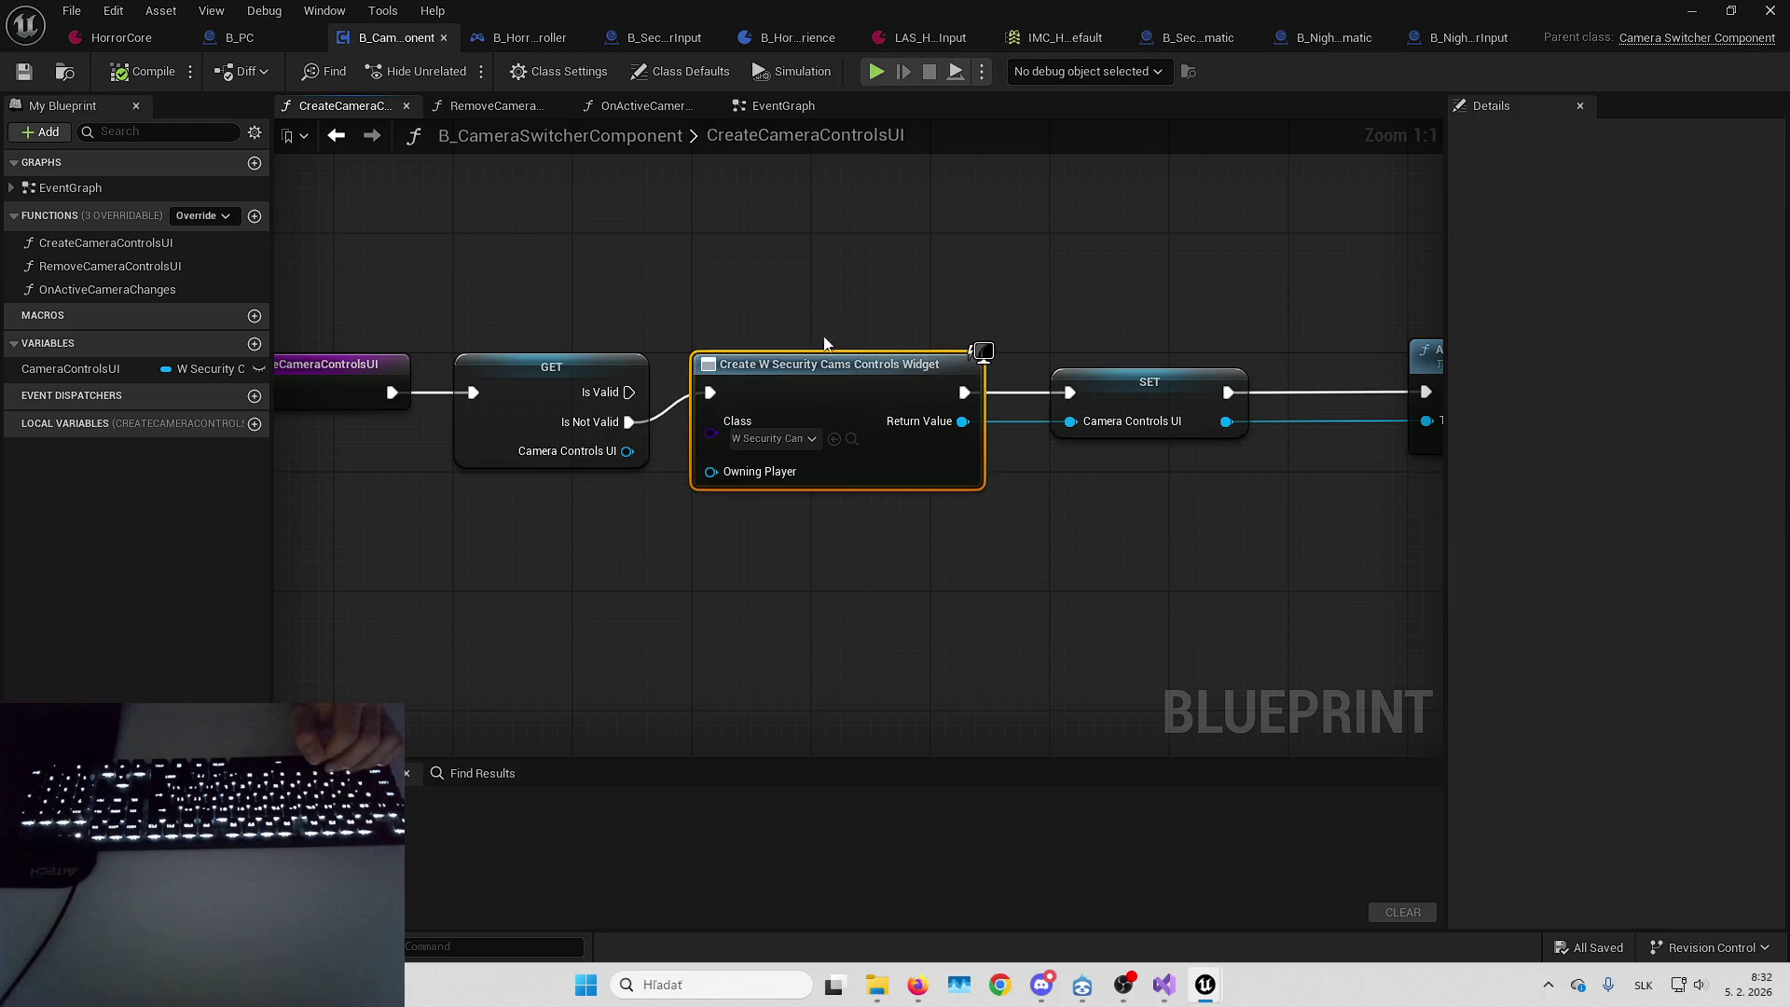
mouse_move(1195, 578)
left_mouse_down()
mouse_move(1179, 629)
mouse_move(1007, 567)
left_mouse_up()
Undo the last change and adjust nodes in the CreateCameraControlsUI graph
key("ctrl+z")
key("ctrl+z")
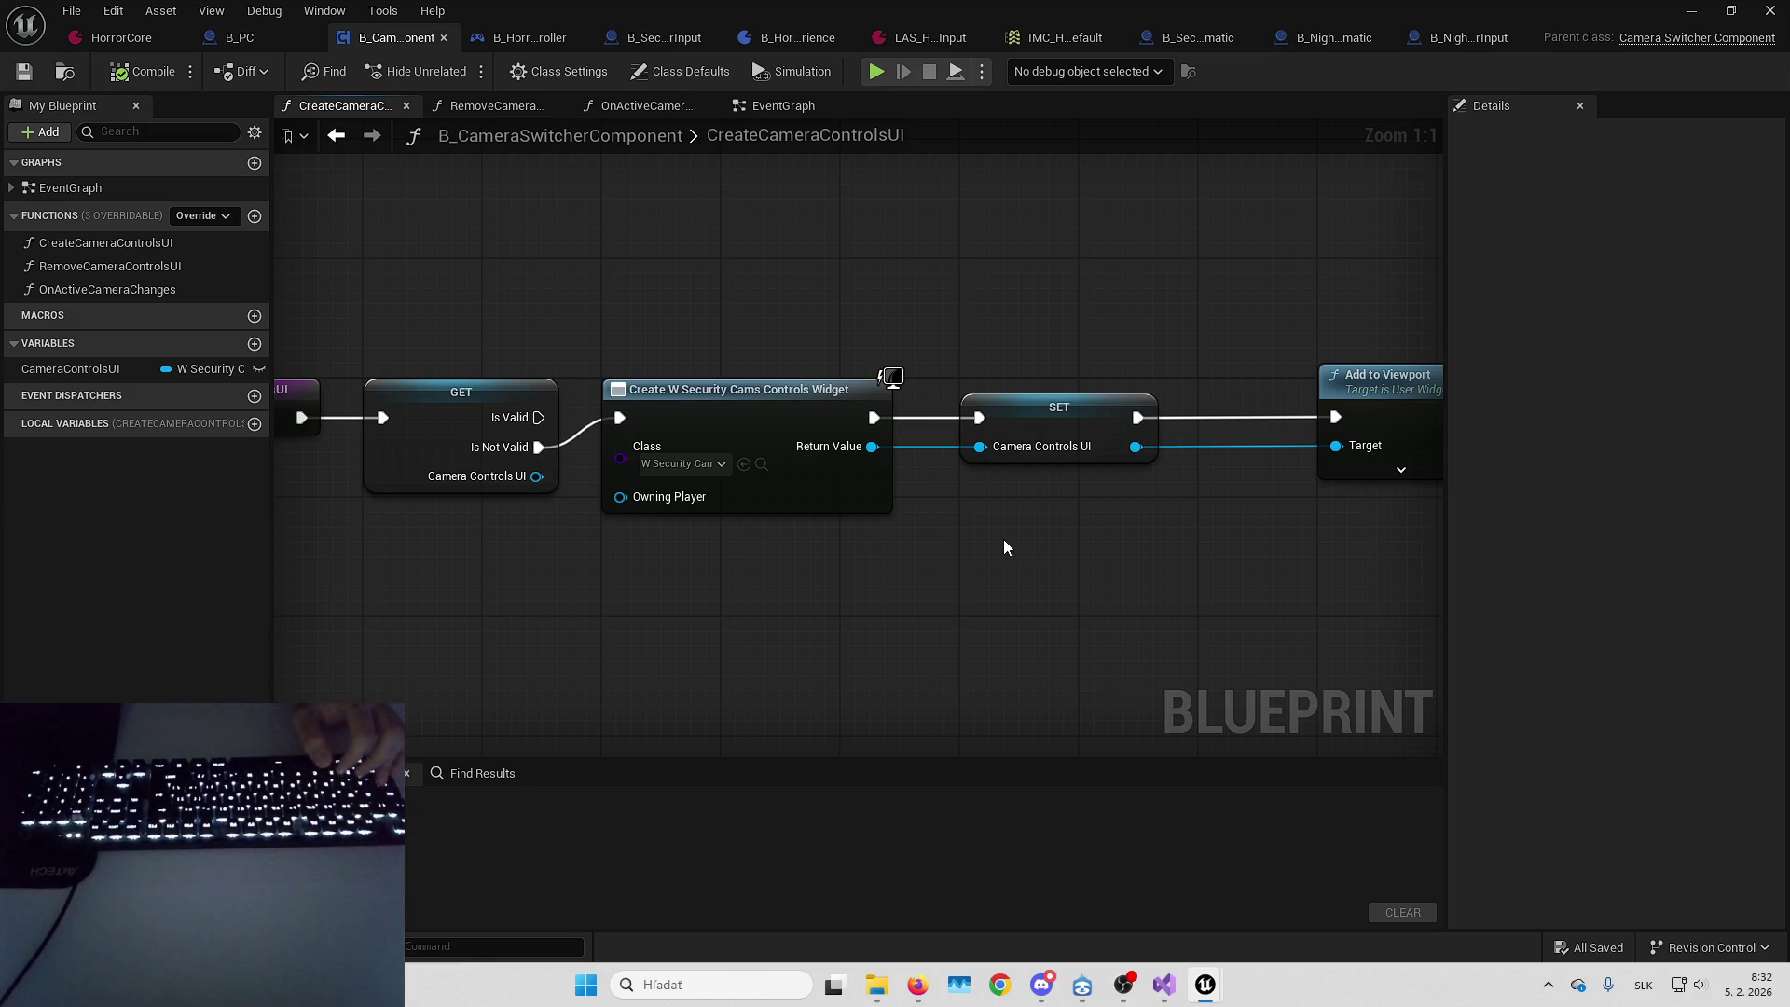
key("Right")
key("Right")
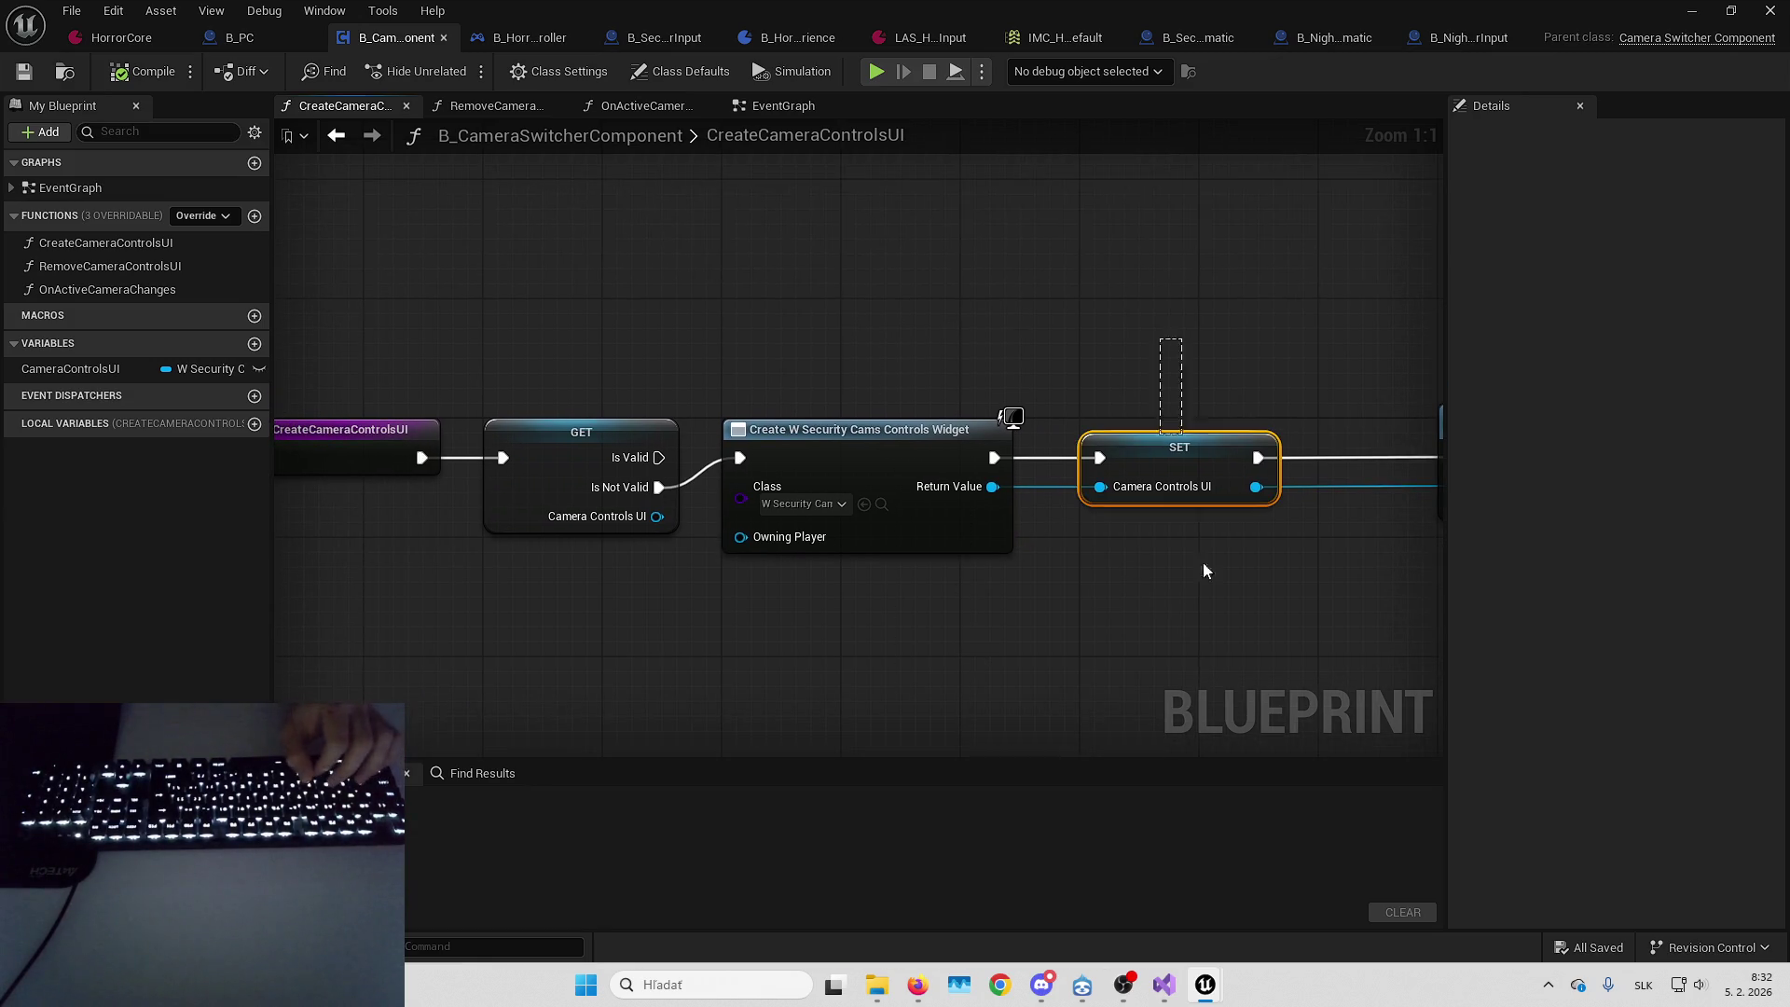
key("Right")
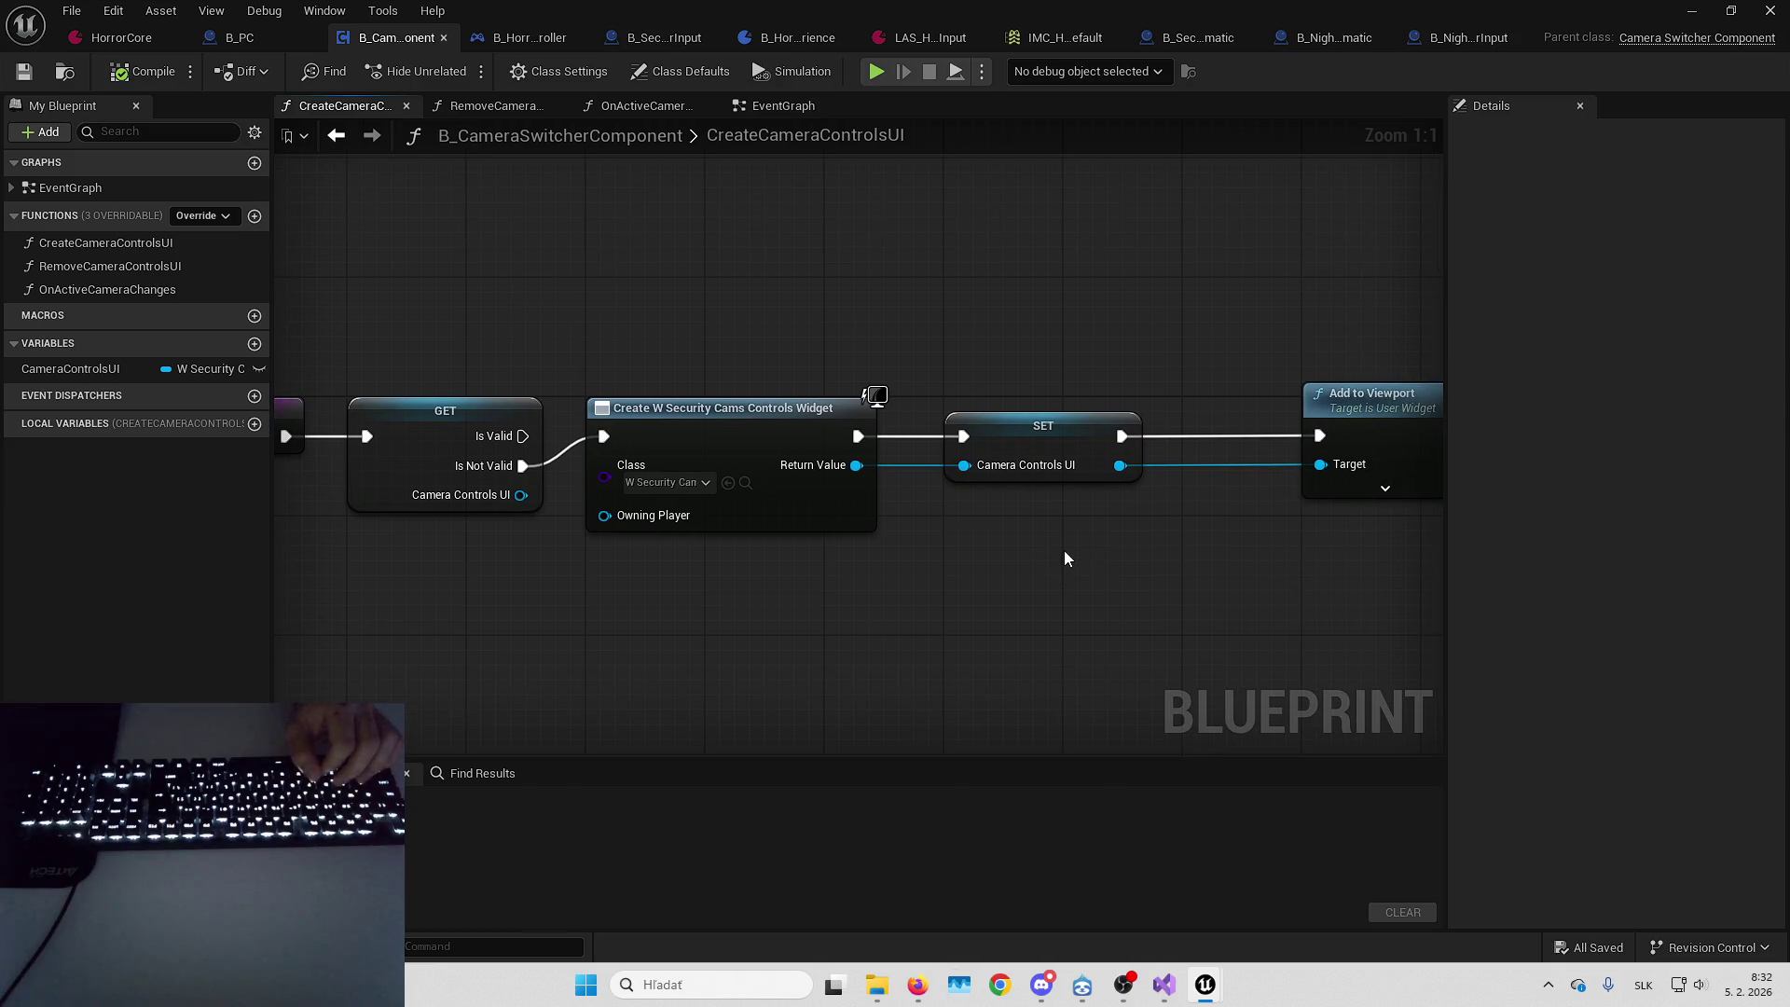
key("Left")
key("Left")
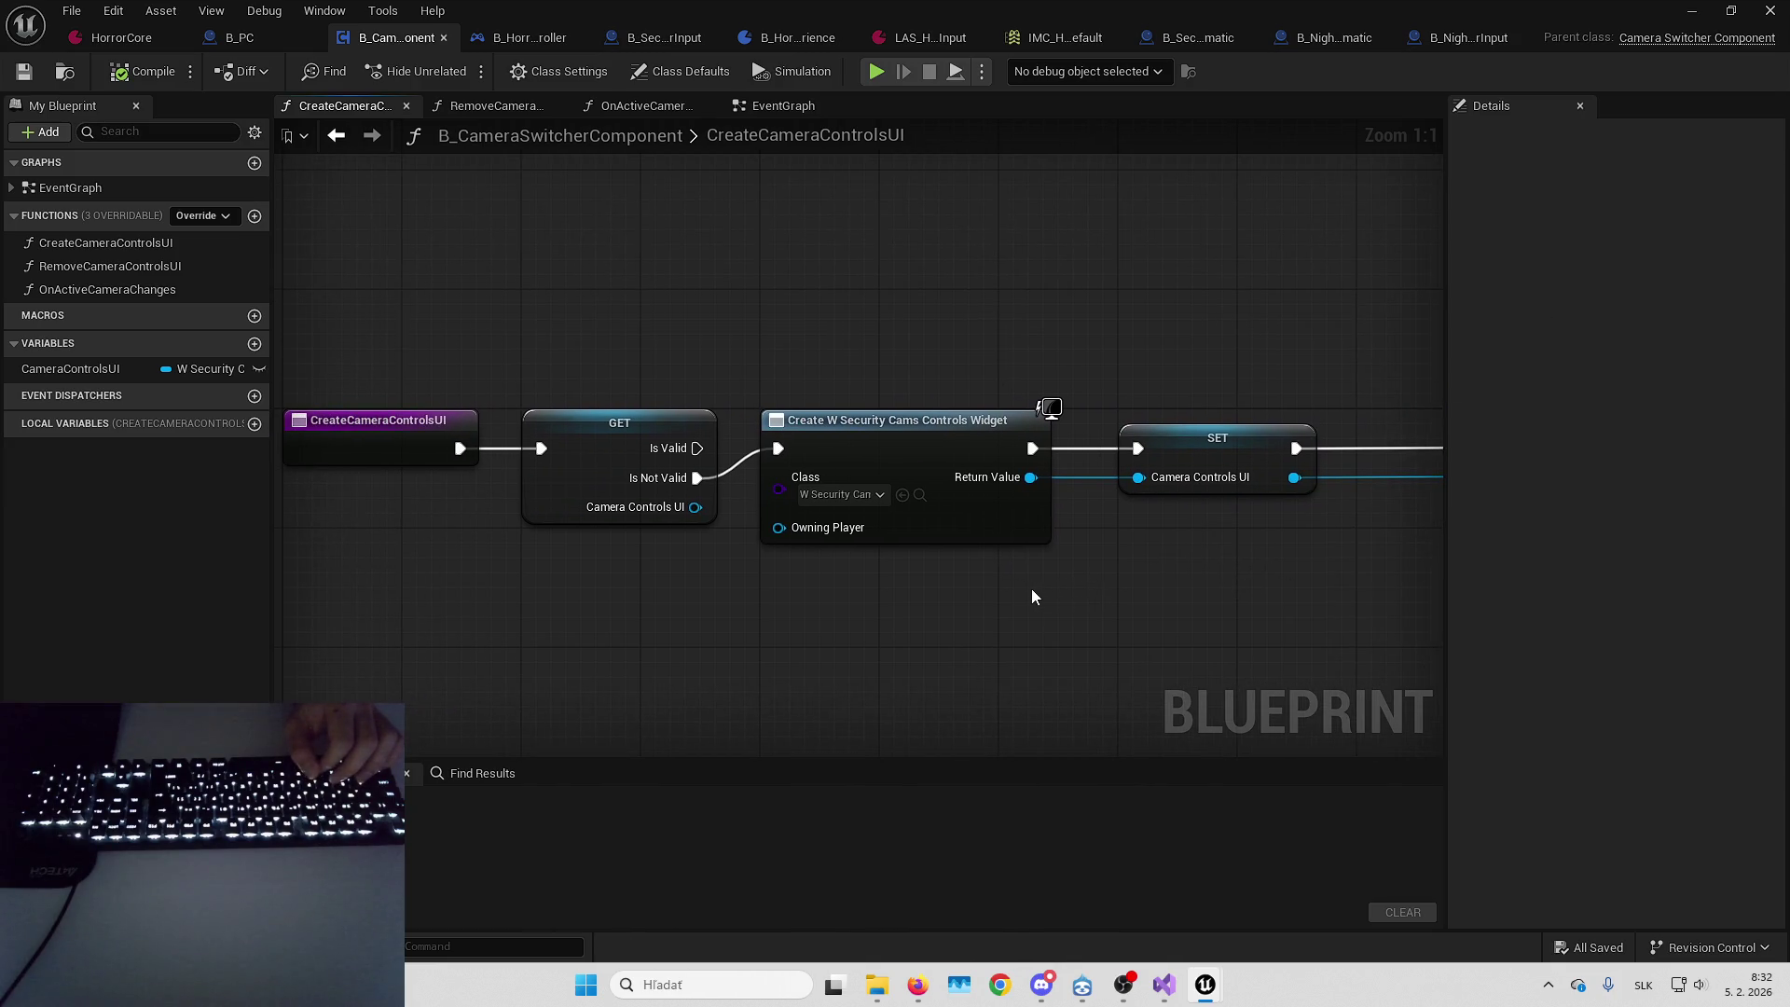
key("Left")
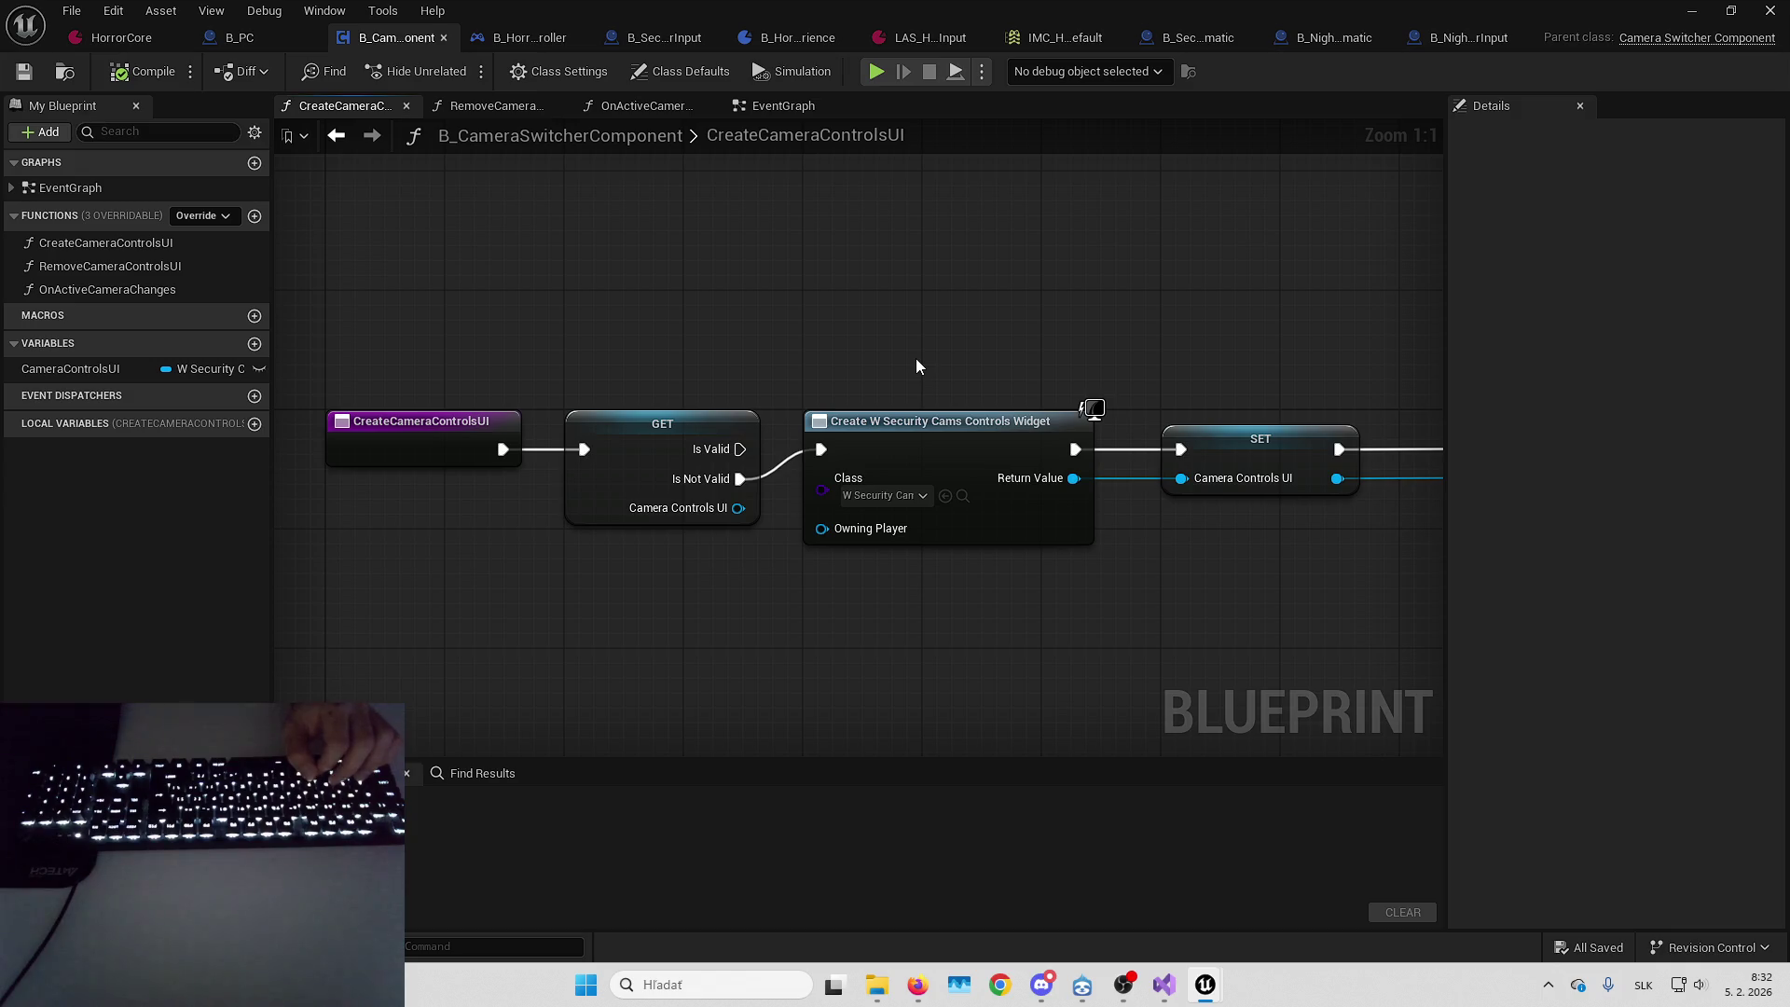
left_click_drag(942, 324, 911, 304)
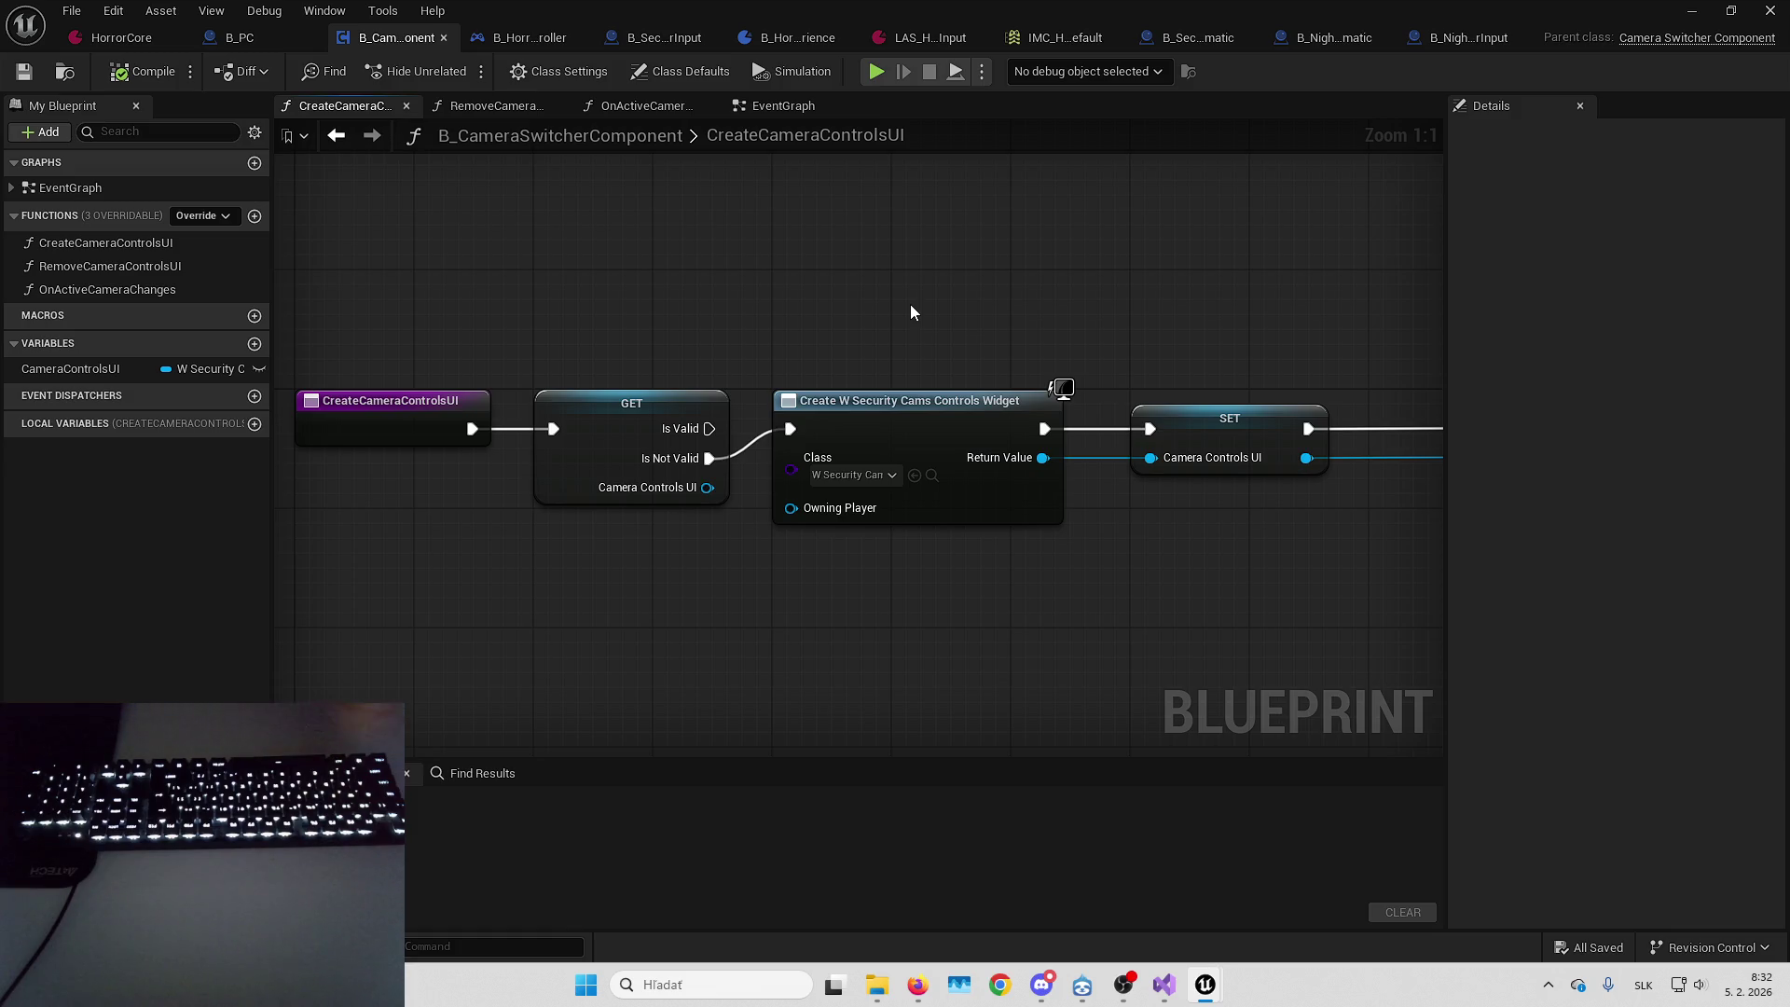
right_click(826, 638)
Add a Get Owner node wired into Get Player Controller from Object
mouse_move(742, 611)
left_mouse_down()
mouse_move(873, 559)
mouse_move(707, 388)
mouse_move(410, 448)
left_mouse_up()
right_click(869, 589)
type("get owner")
key("Return")
left_click_drag(599, 485, 752, 376)
type("get pú")
key("ctrl+a")
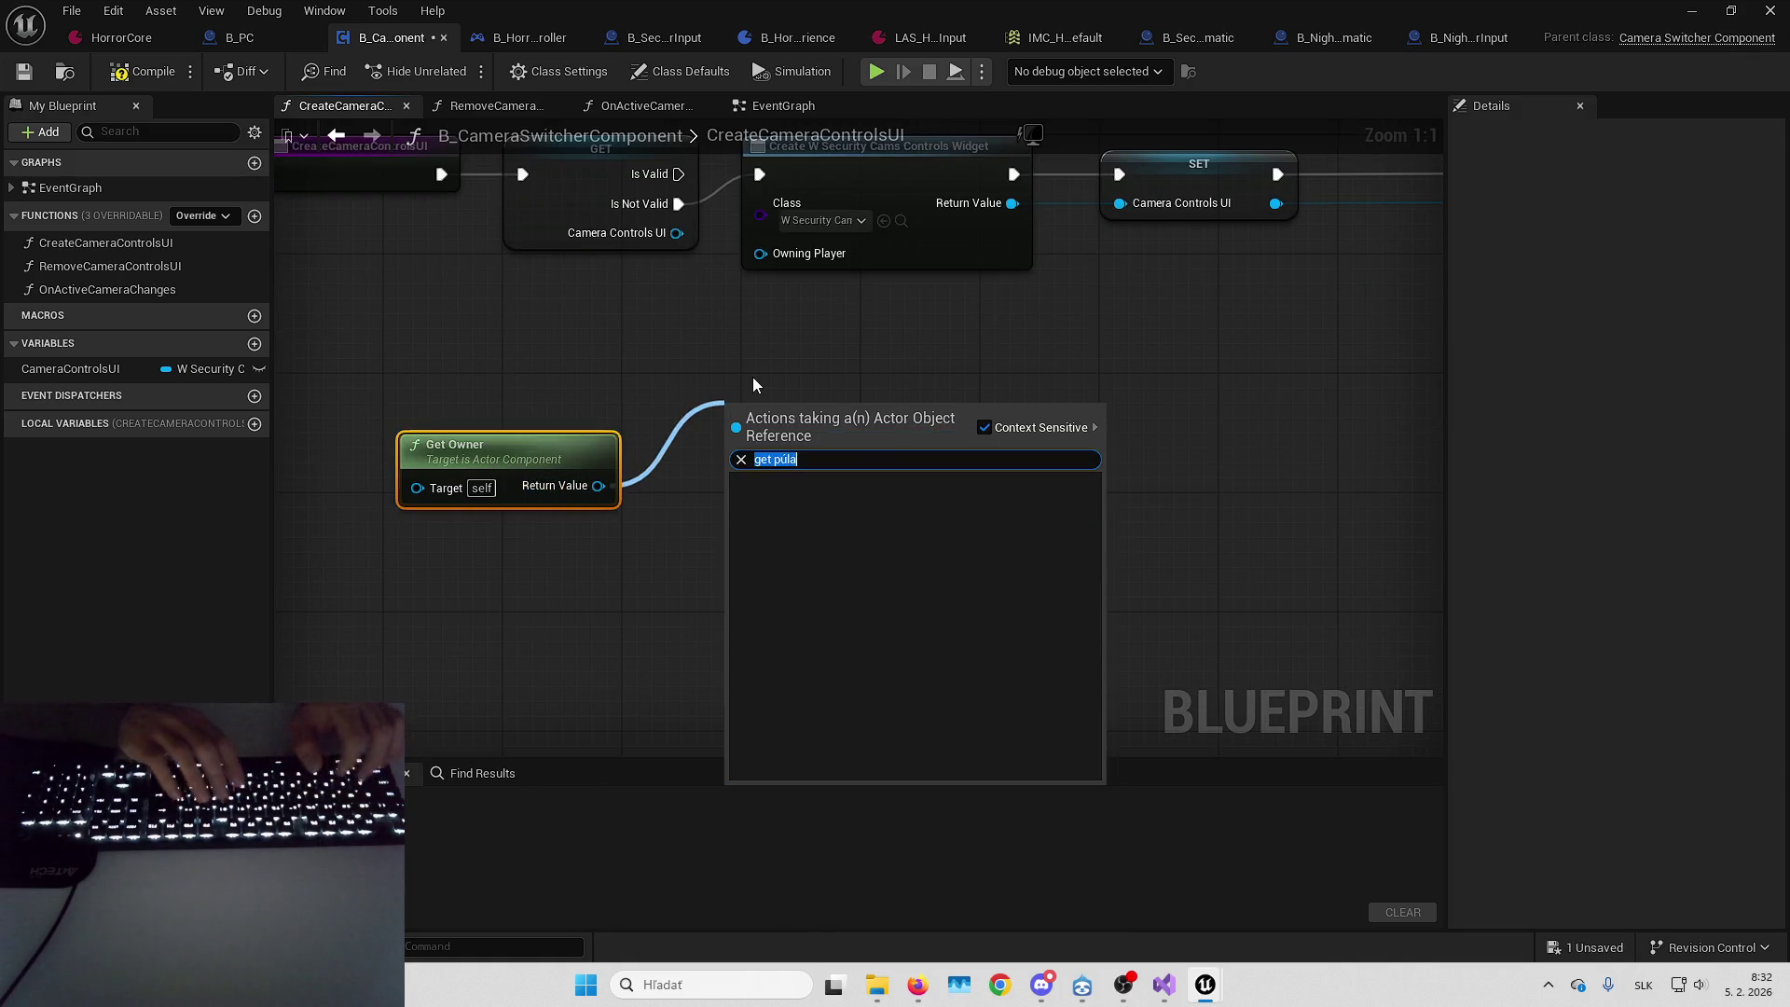
type("getplayer")
key("Up")
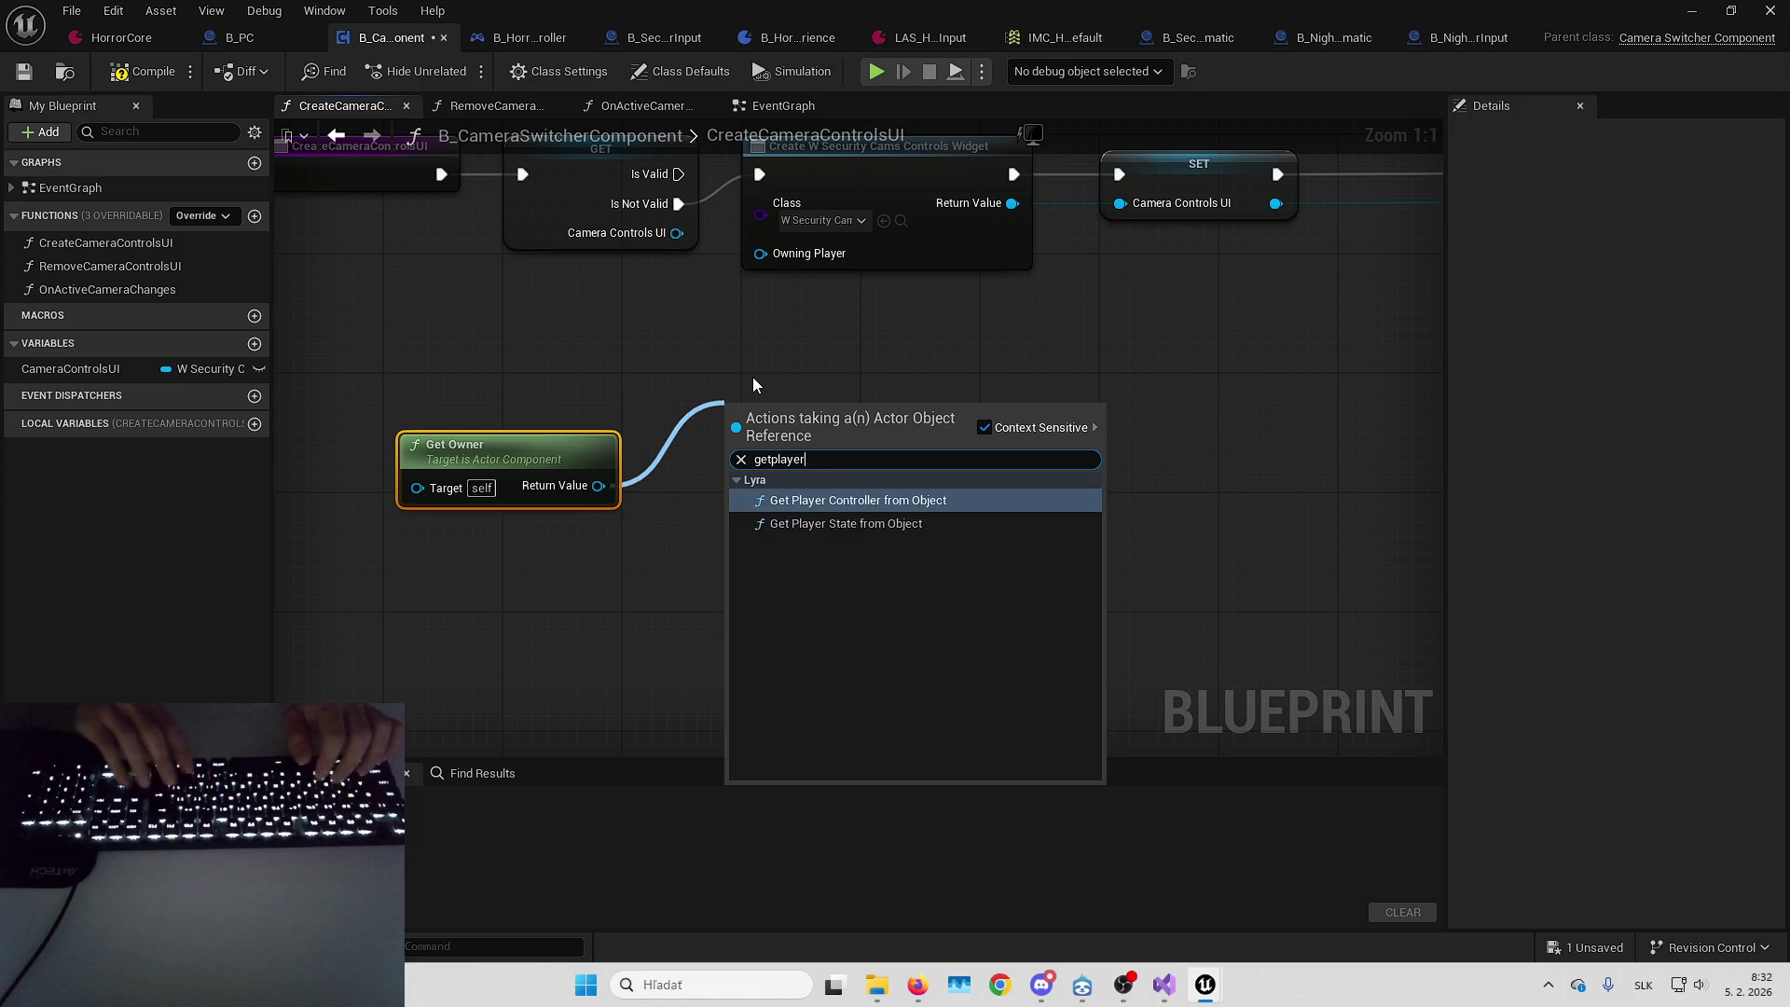
key("Return")
Move the Get Owner and player controller nodes into the component's EventGraph
left_click_drag(753, 429, 863, 428)
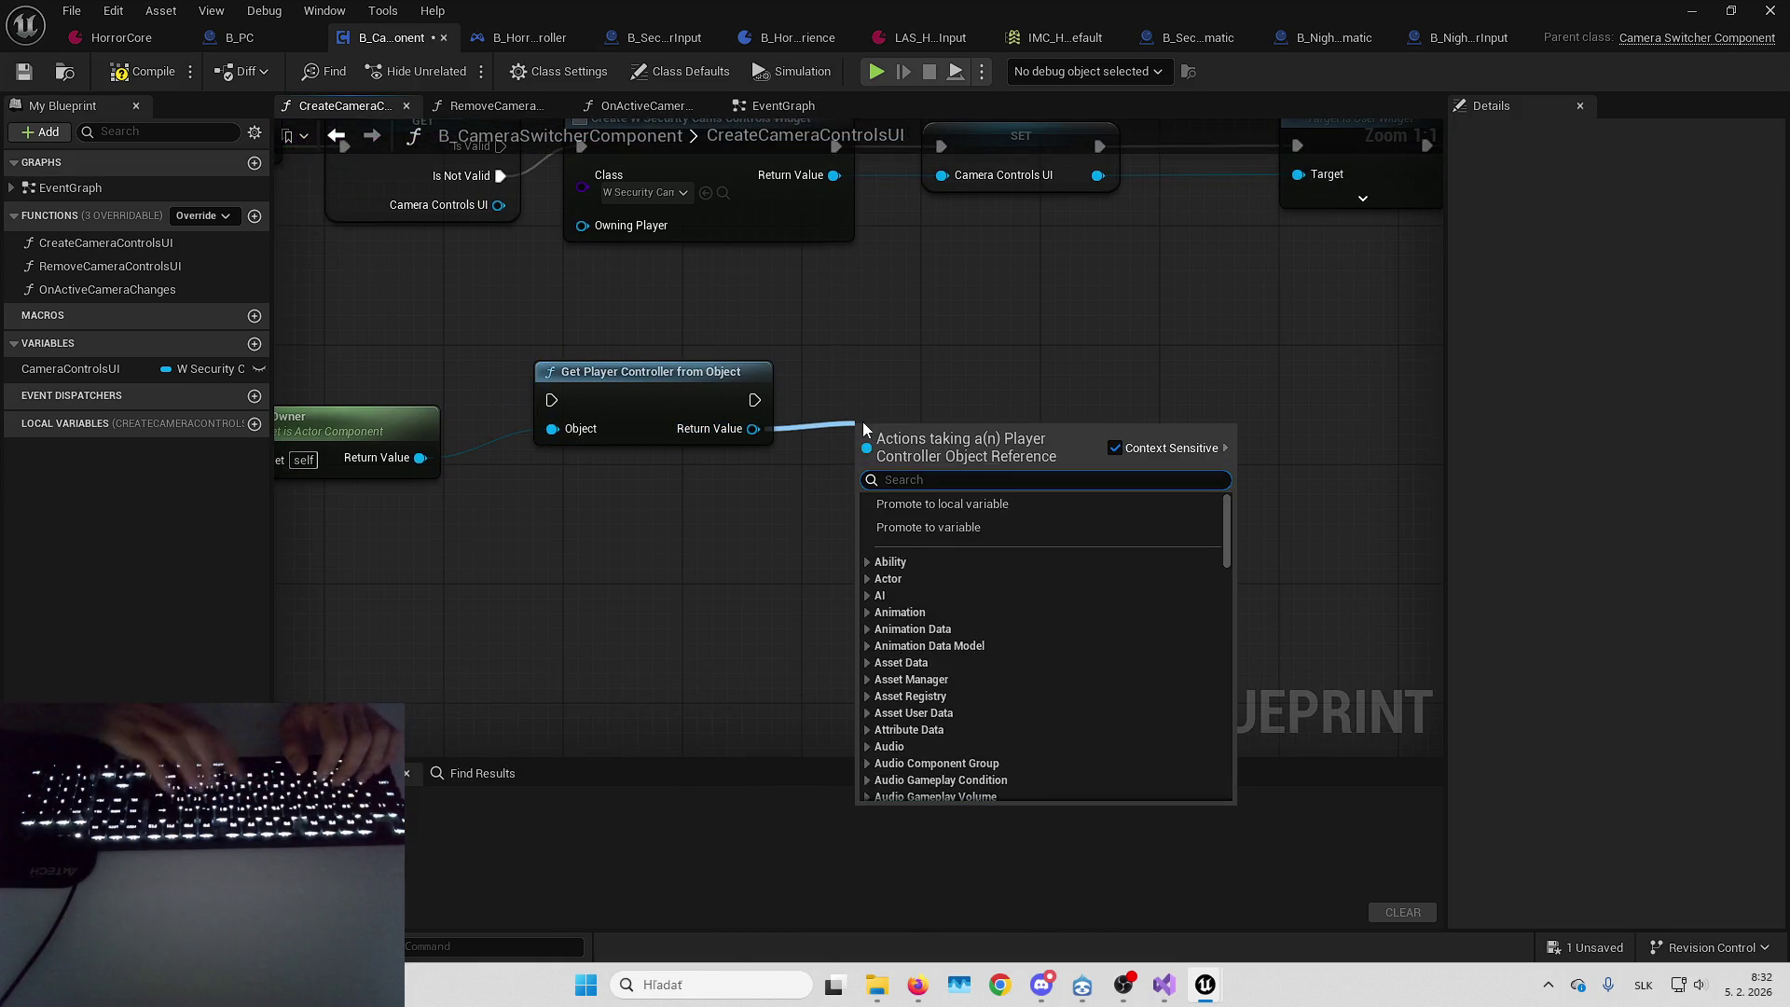
type("push")
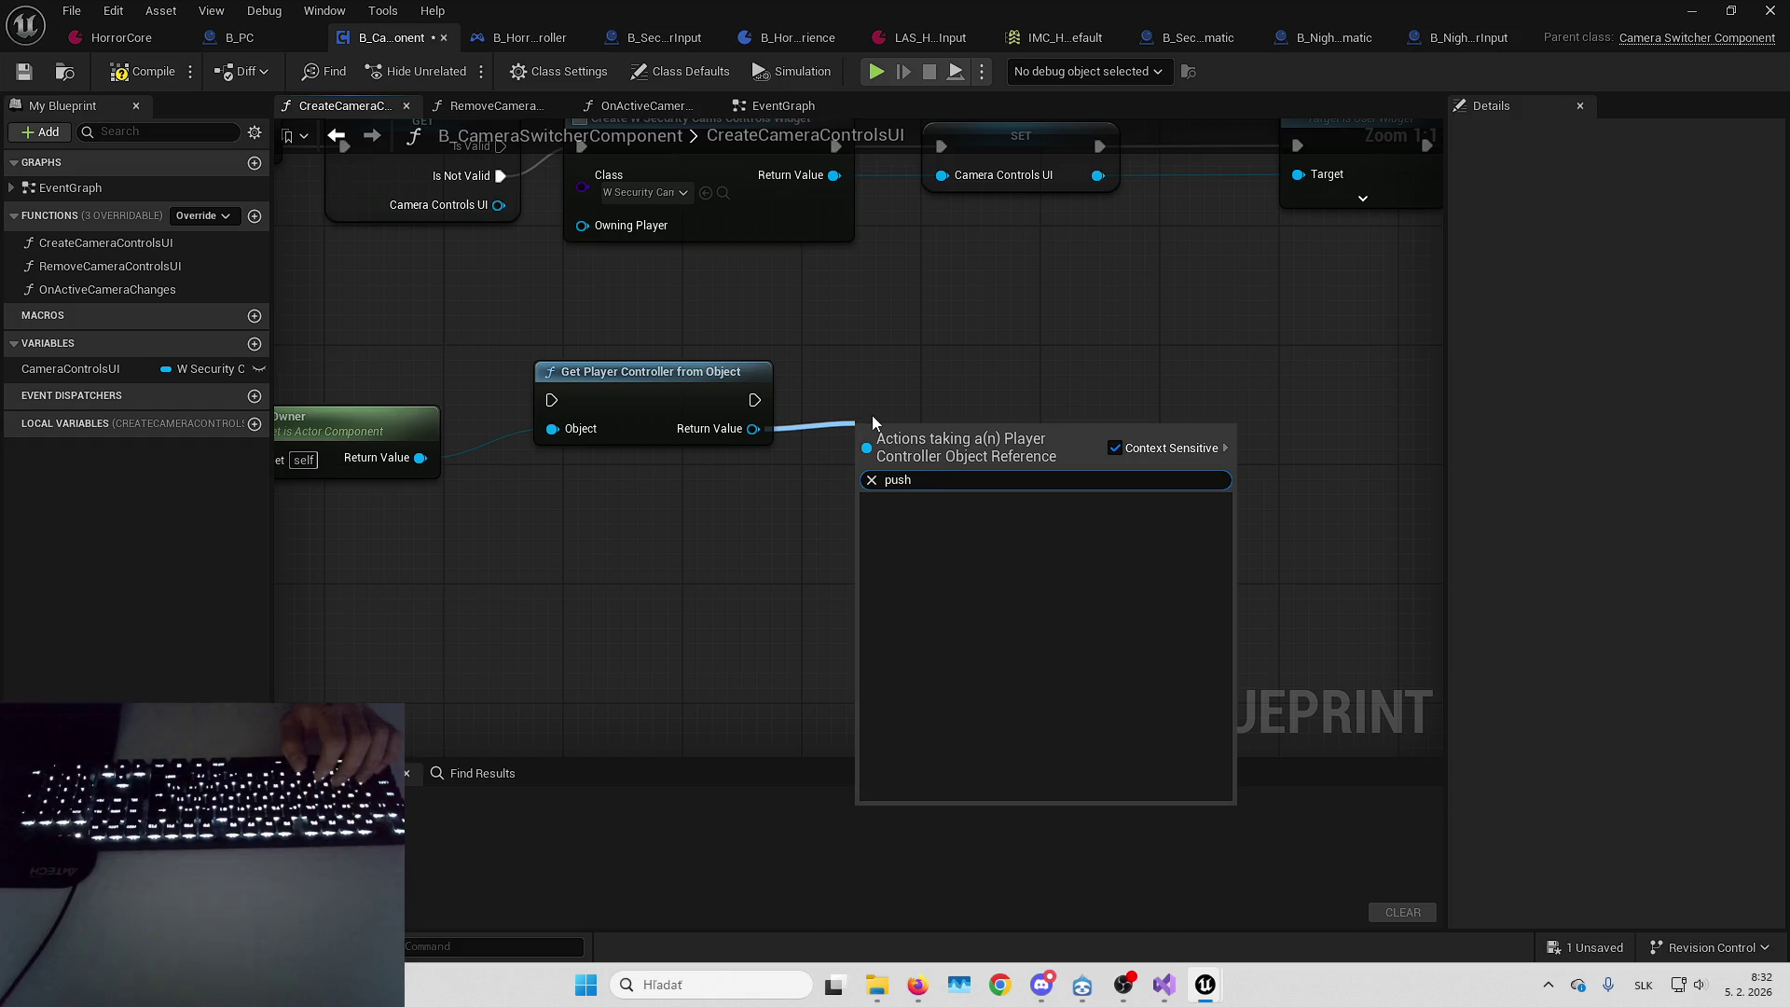
key("Escape")
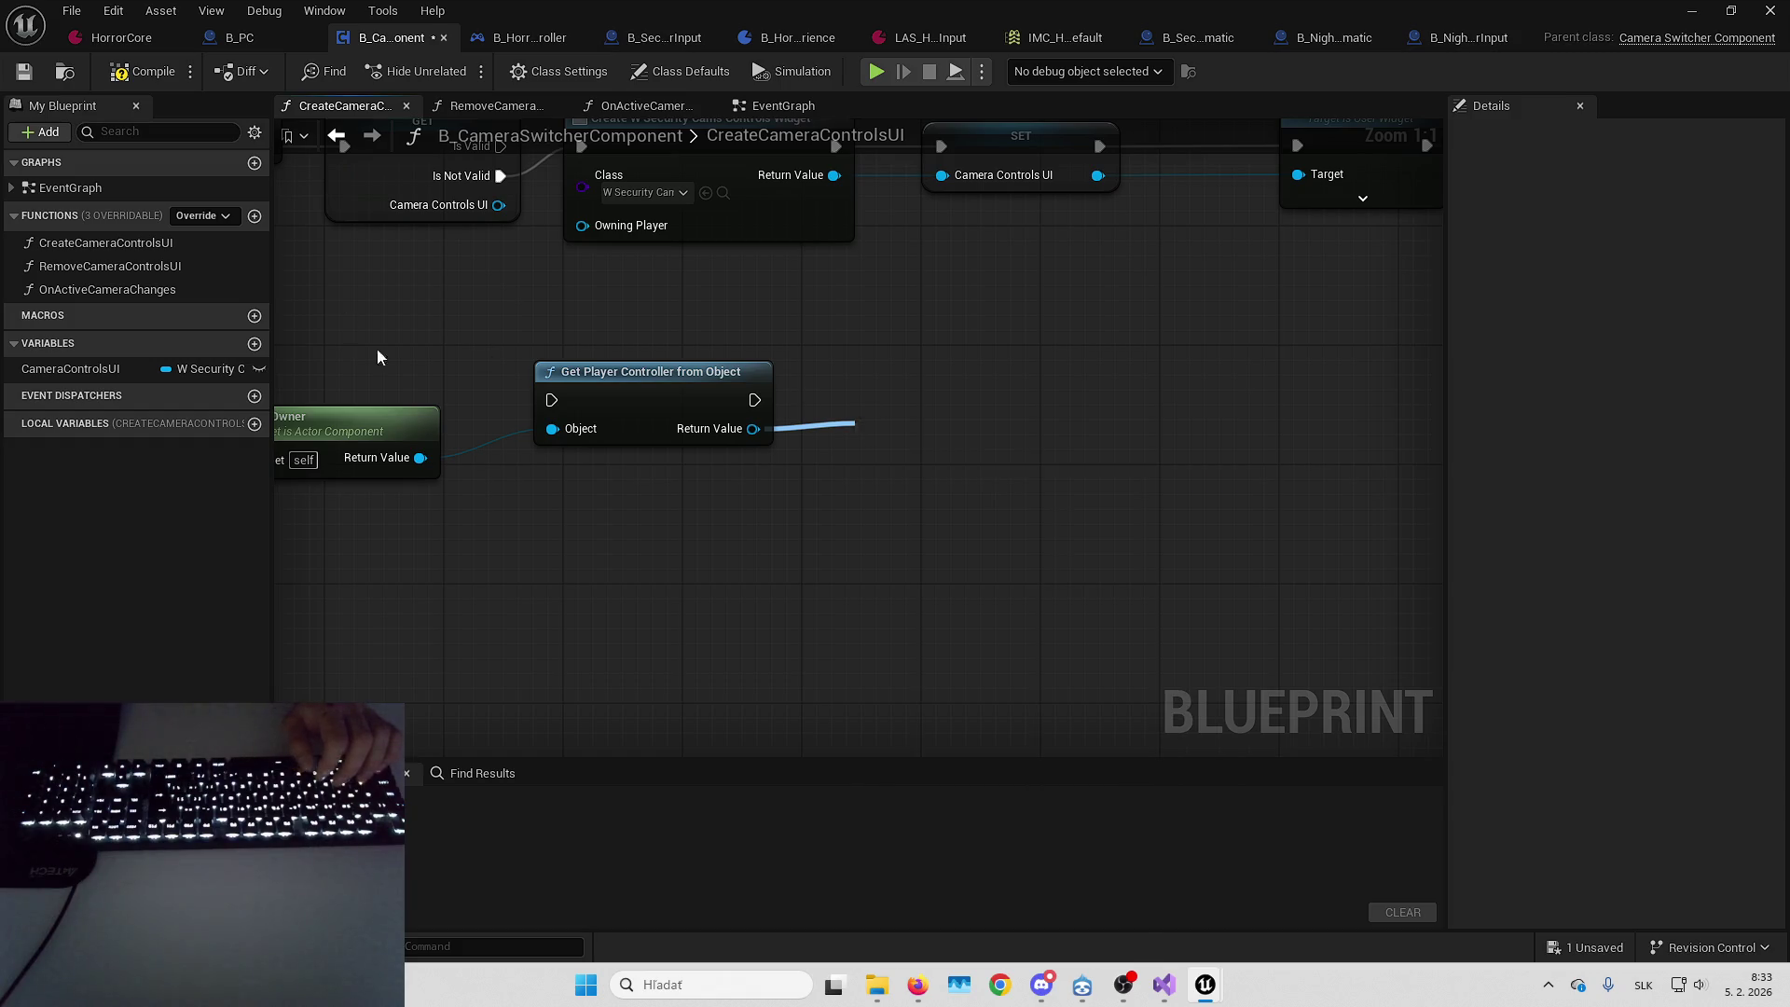
left_click(763, 106)
scroll(942, 305, "down", 5)
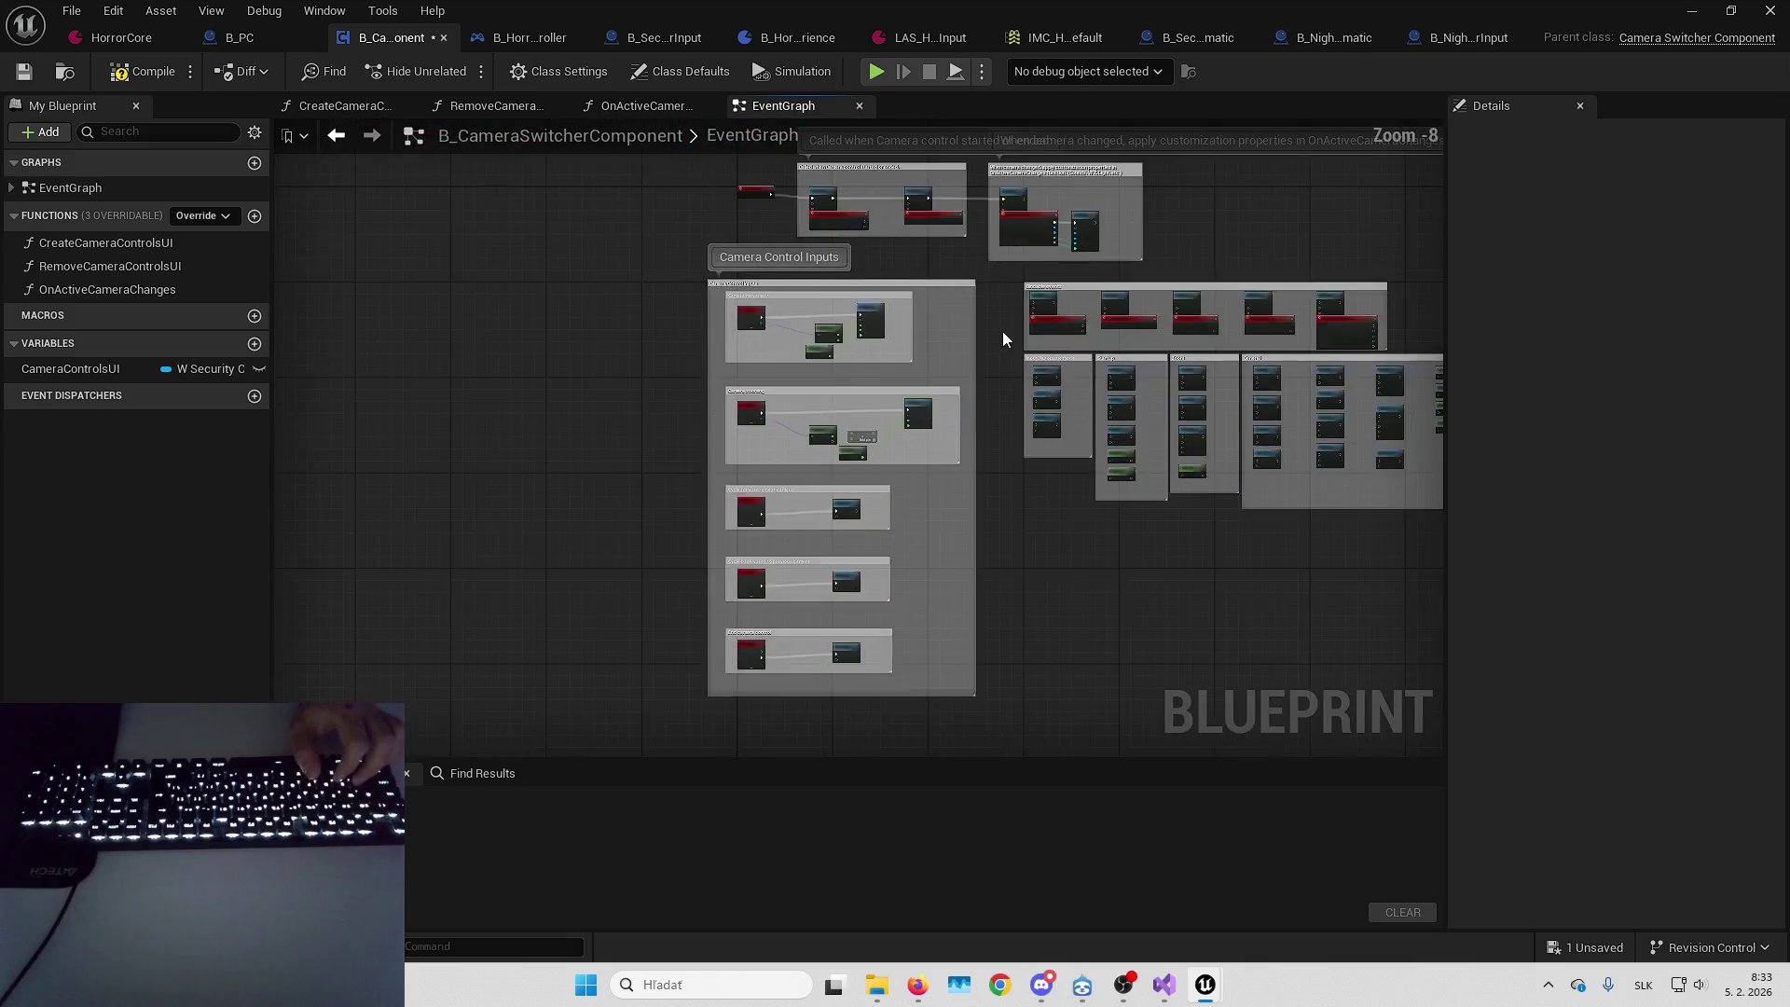
scroll(740, 324, "up", 4)
key("ctrl+v")
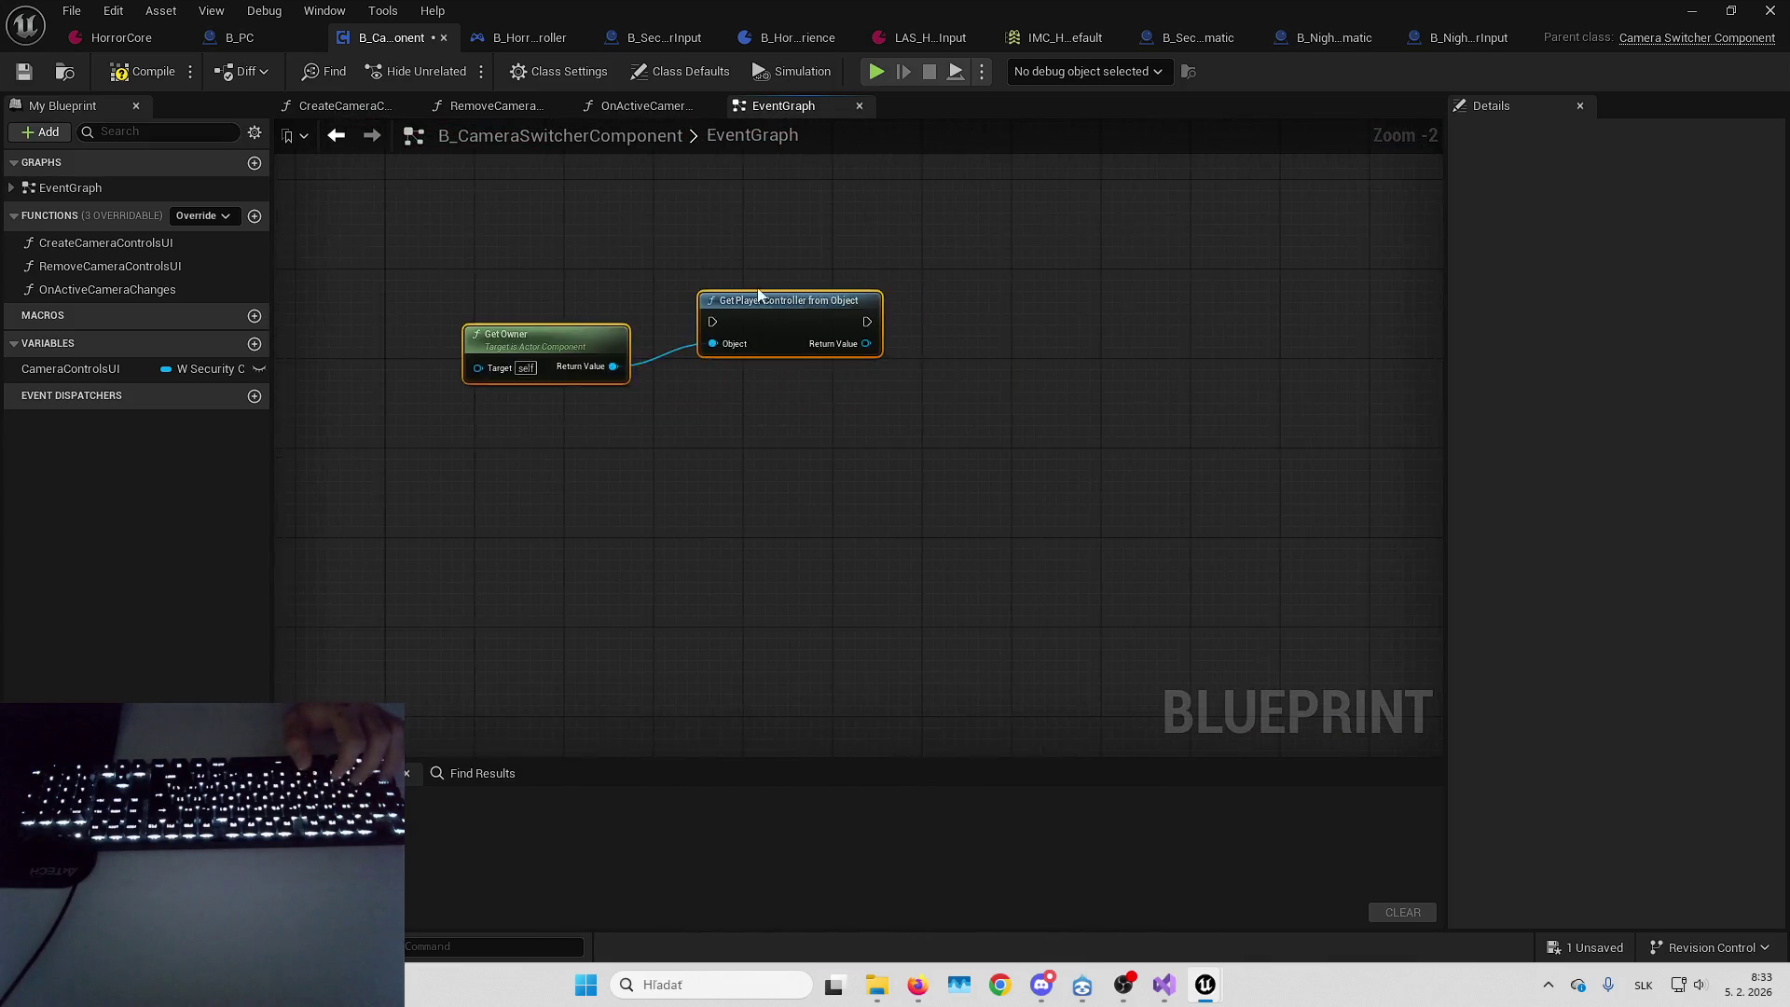
scroll(784, 307, "up", 2)
Add PushContentToLayerForPlayer from the player controller output
left_click_drag(892, 357, 1111, 334)
type("pus")
key("Return")
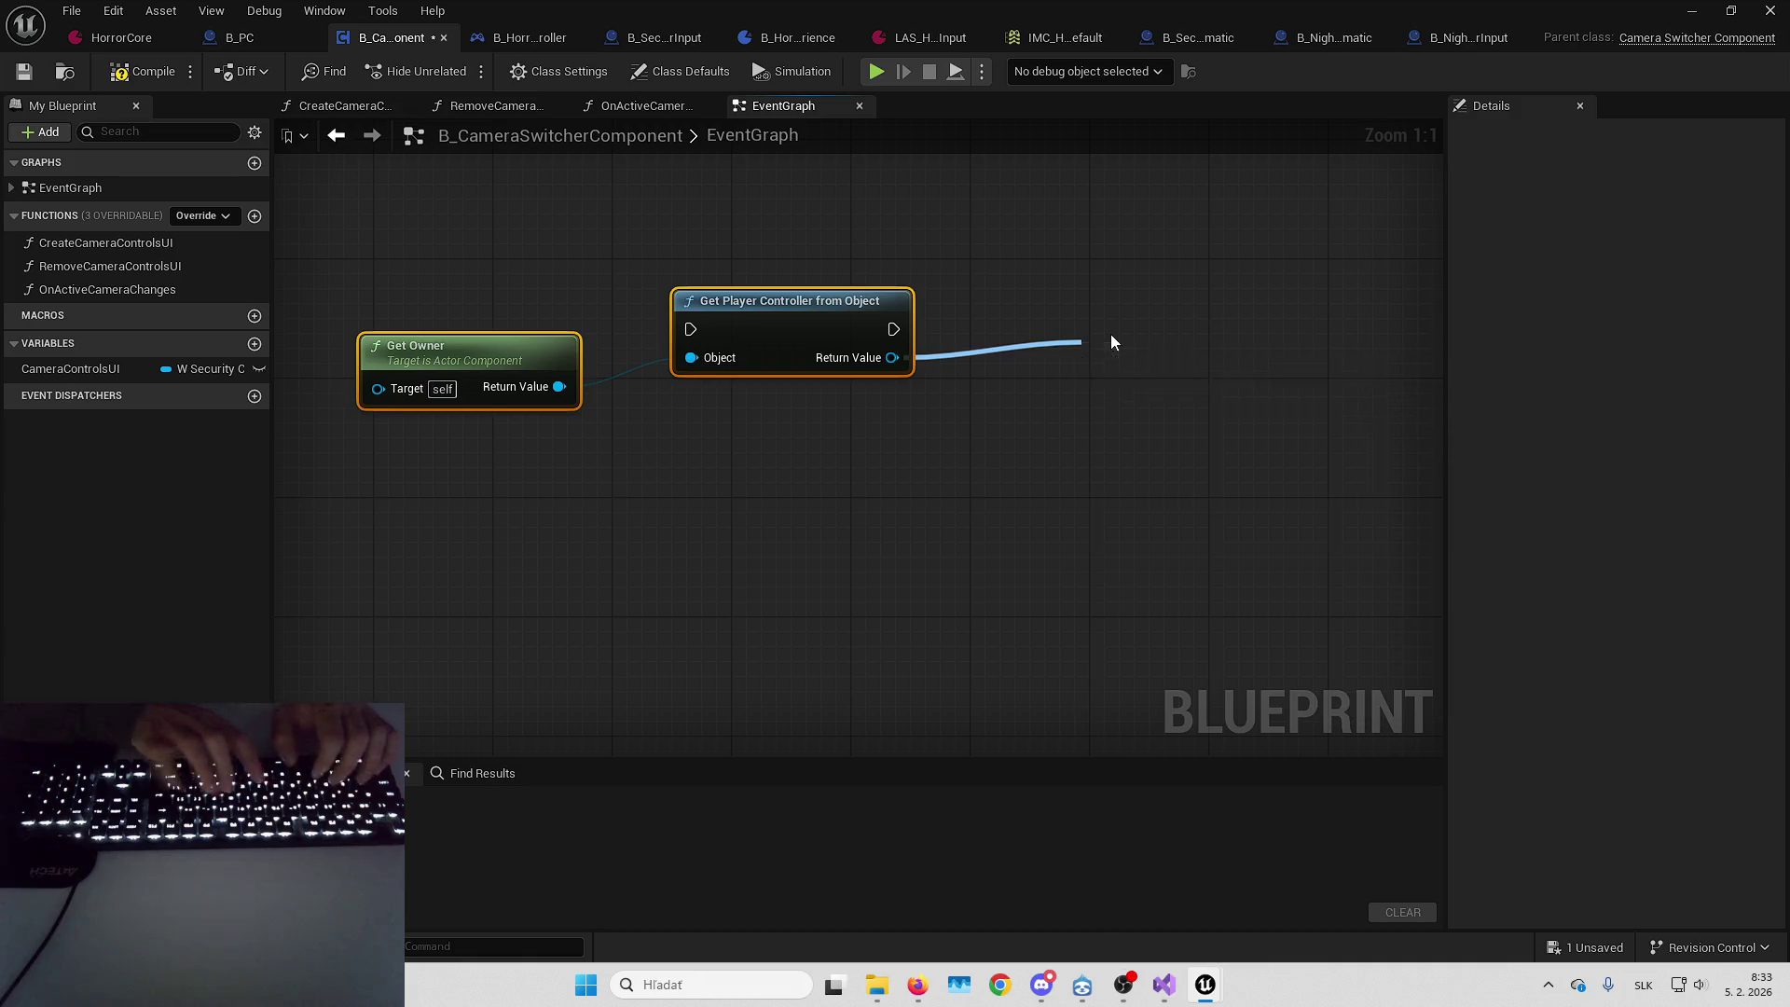
left_click_drag(1084, 316, 1069, 300)
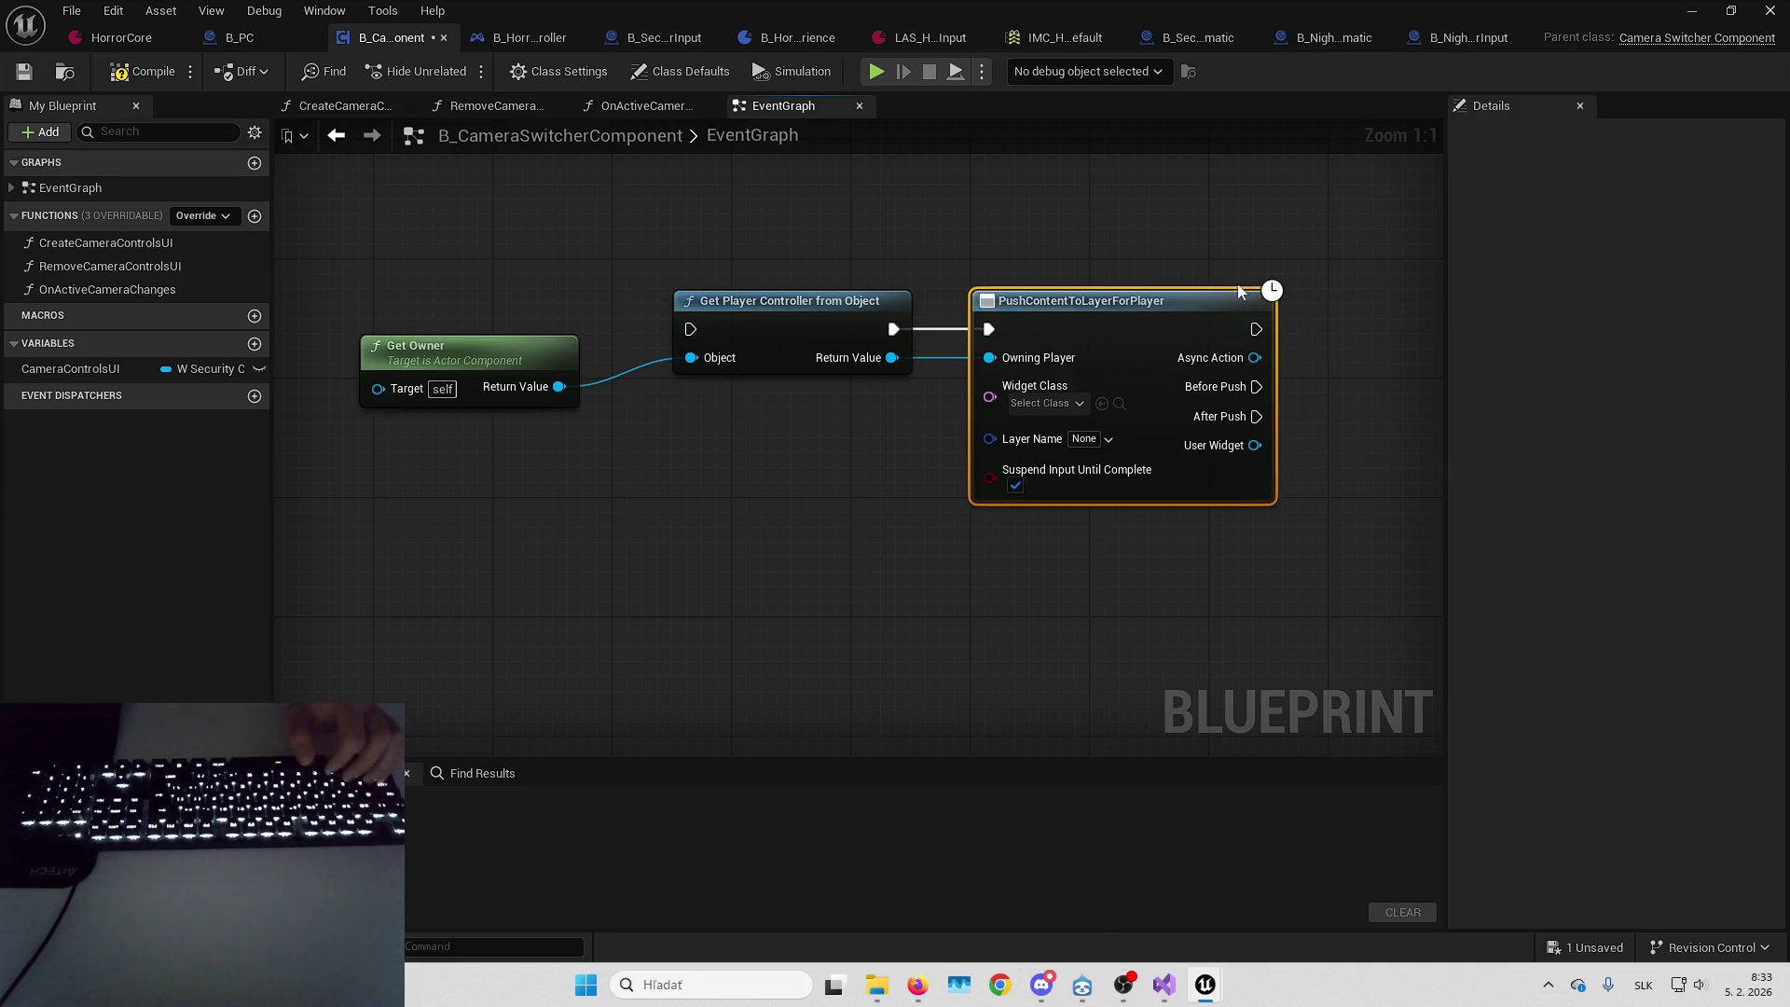
left_click_drag(1249, 251, 1358, 403)
left_click(1198, 228)
key("Home")
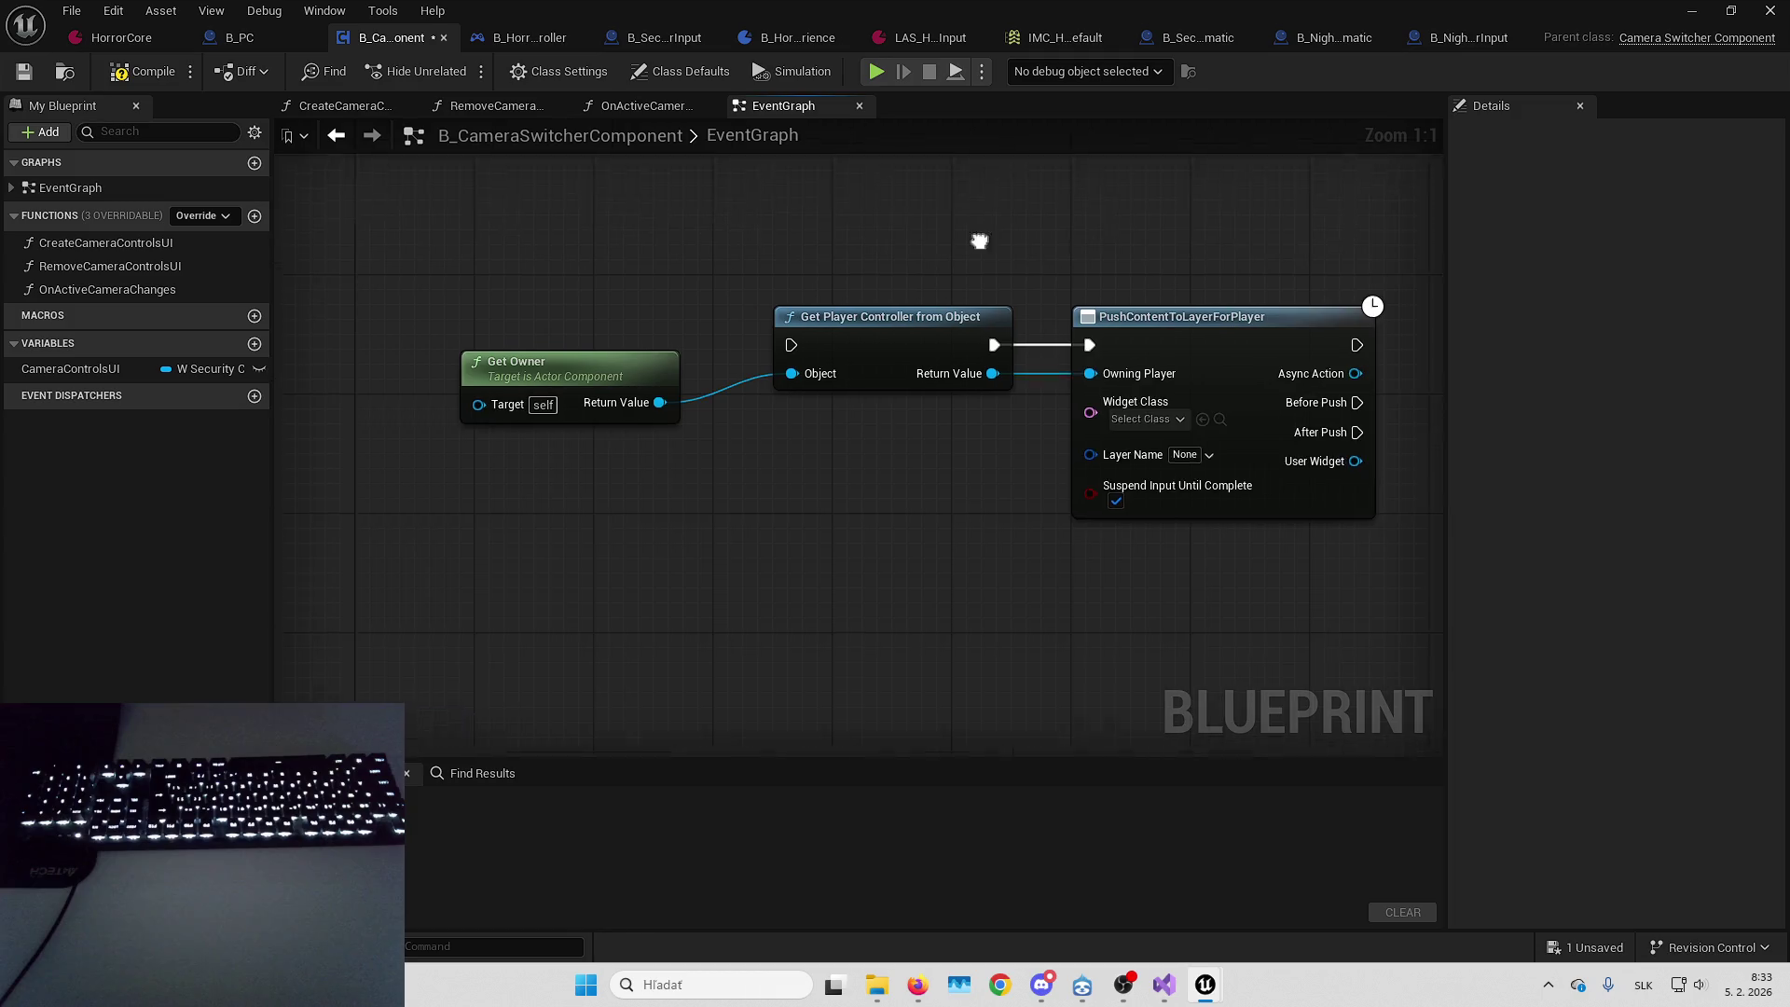
Tidy the Get Owner chain layout, then return to CreateCameraControlsUI
mouse_move(532, 418)
left_mouse_down()
mouse_move(681, 457)
mouse_move(859, 459)
left_mouse_up()
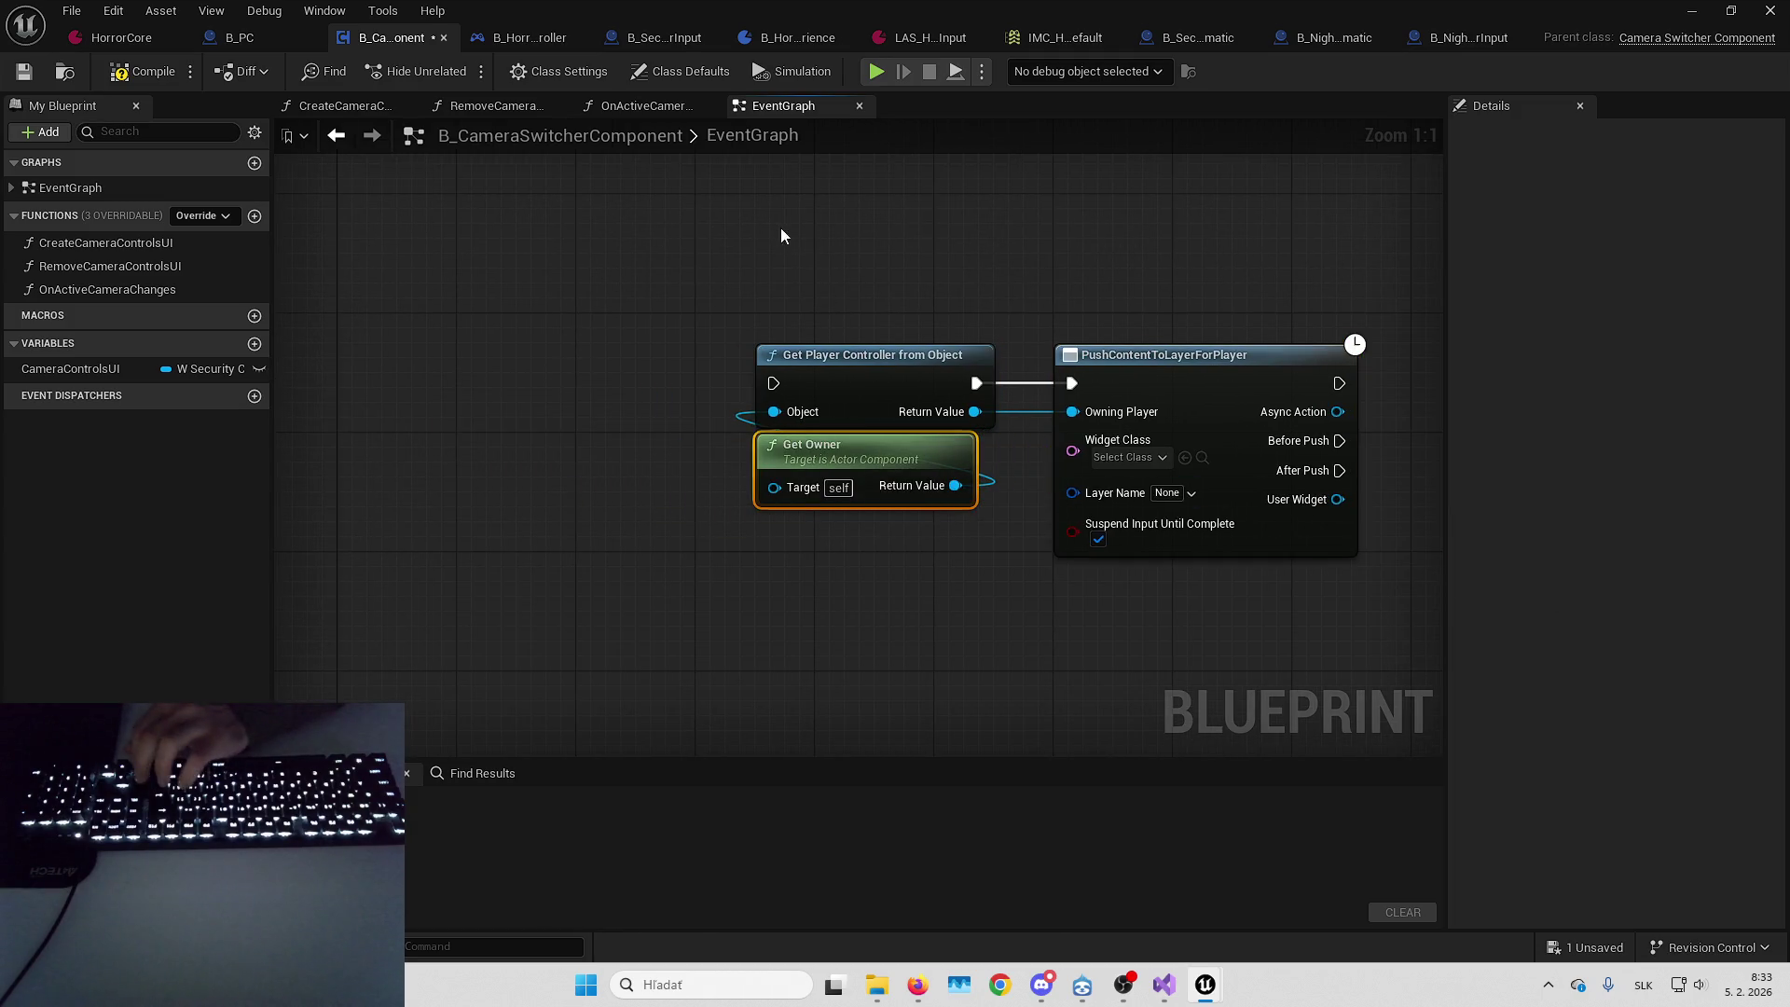
scroll(729, 288, "down", 5)
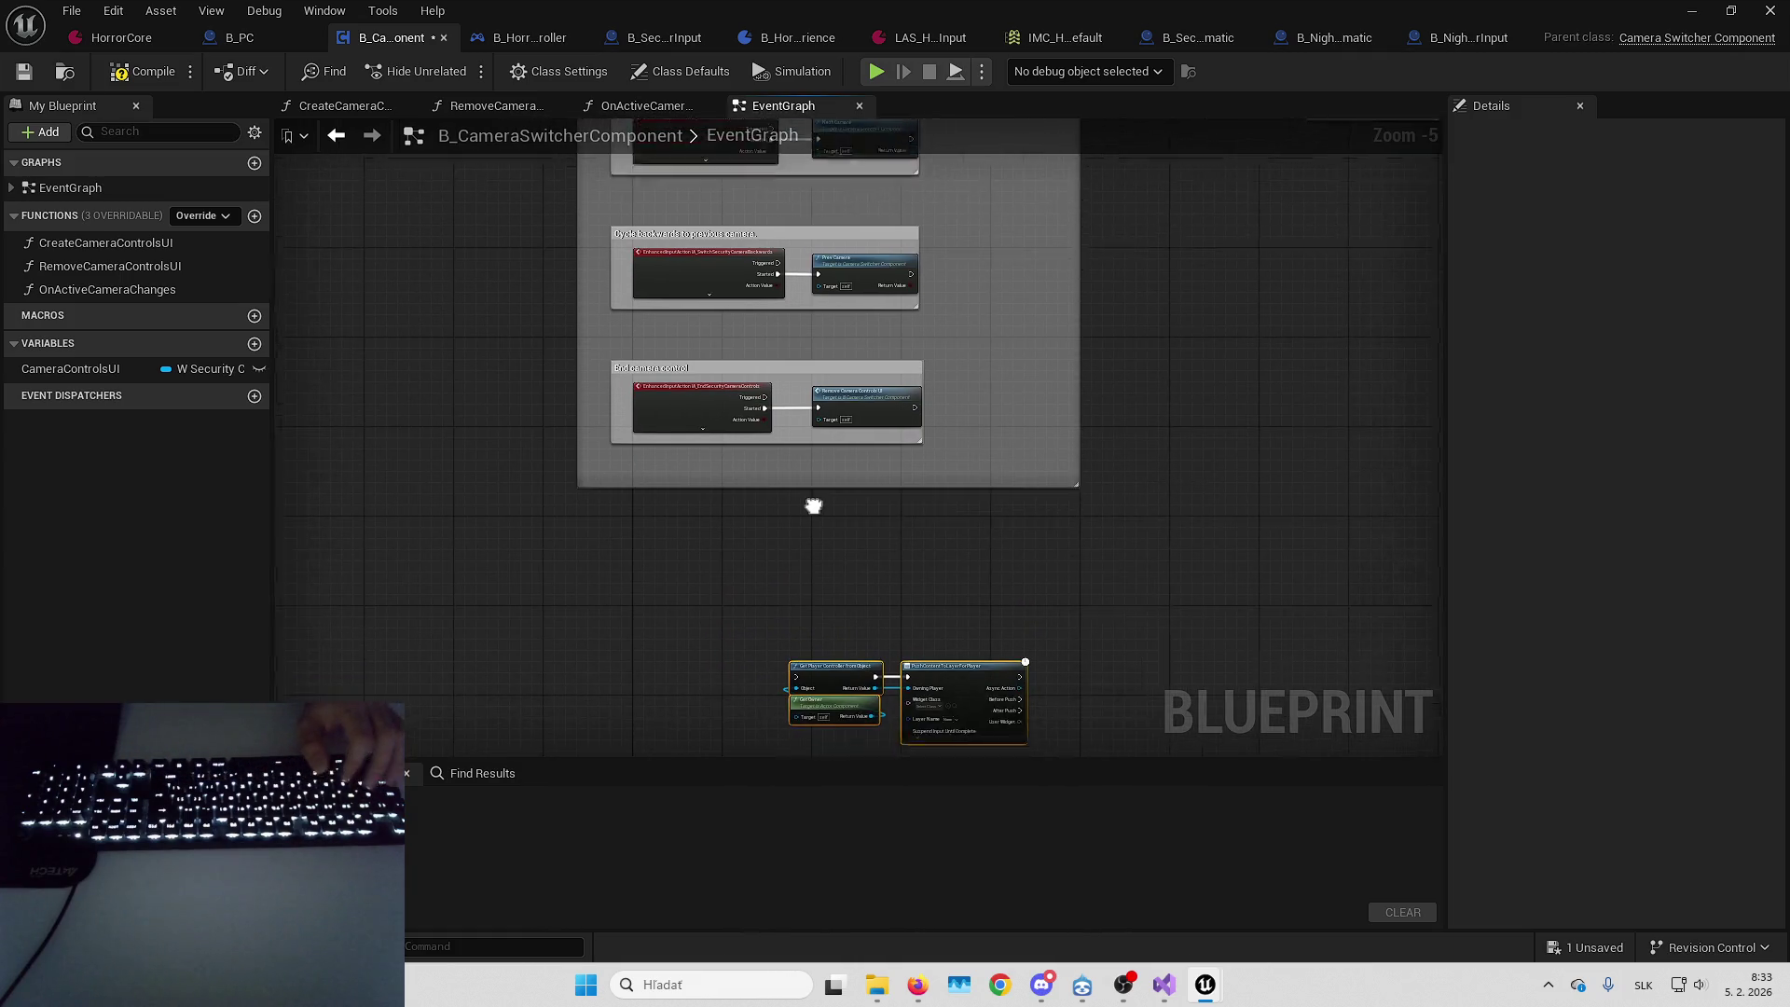
mouse_move(818, 634)
left_mouse_down()
mouse_move(328, 239)
mouse_move(432, 511)
mouse_move(463, 121)
mouse_move(495, 455)
mouse_move(438, 231)
left_mouse_up()
scroll(821, 429, "up", 3)
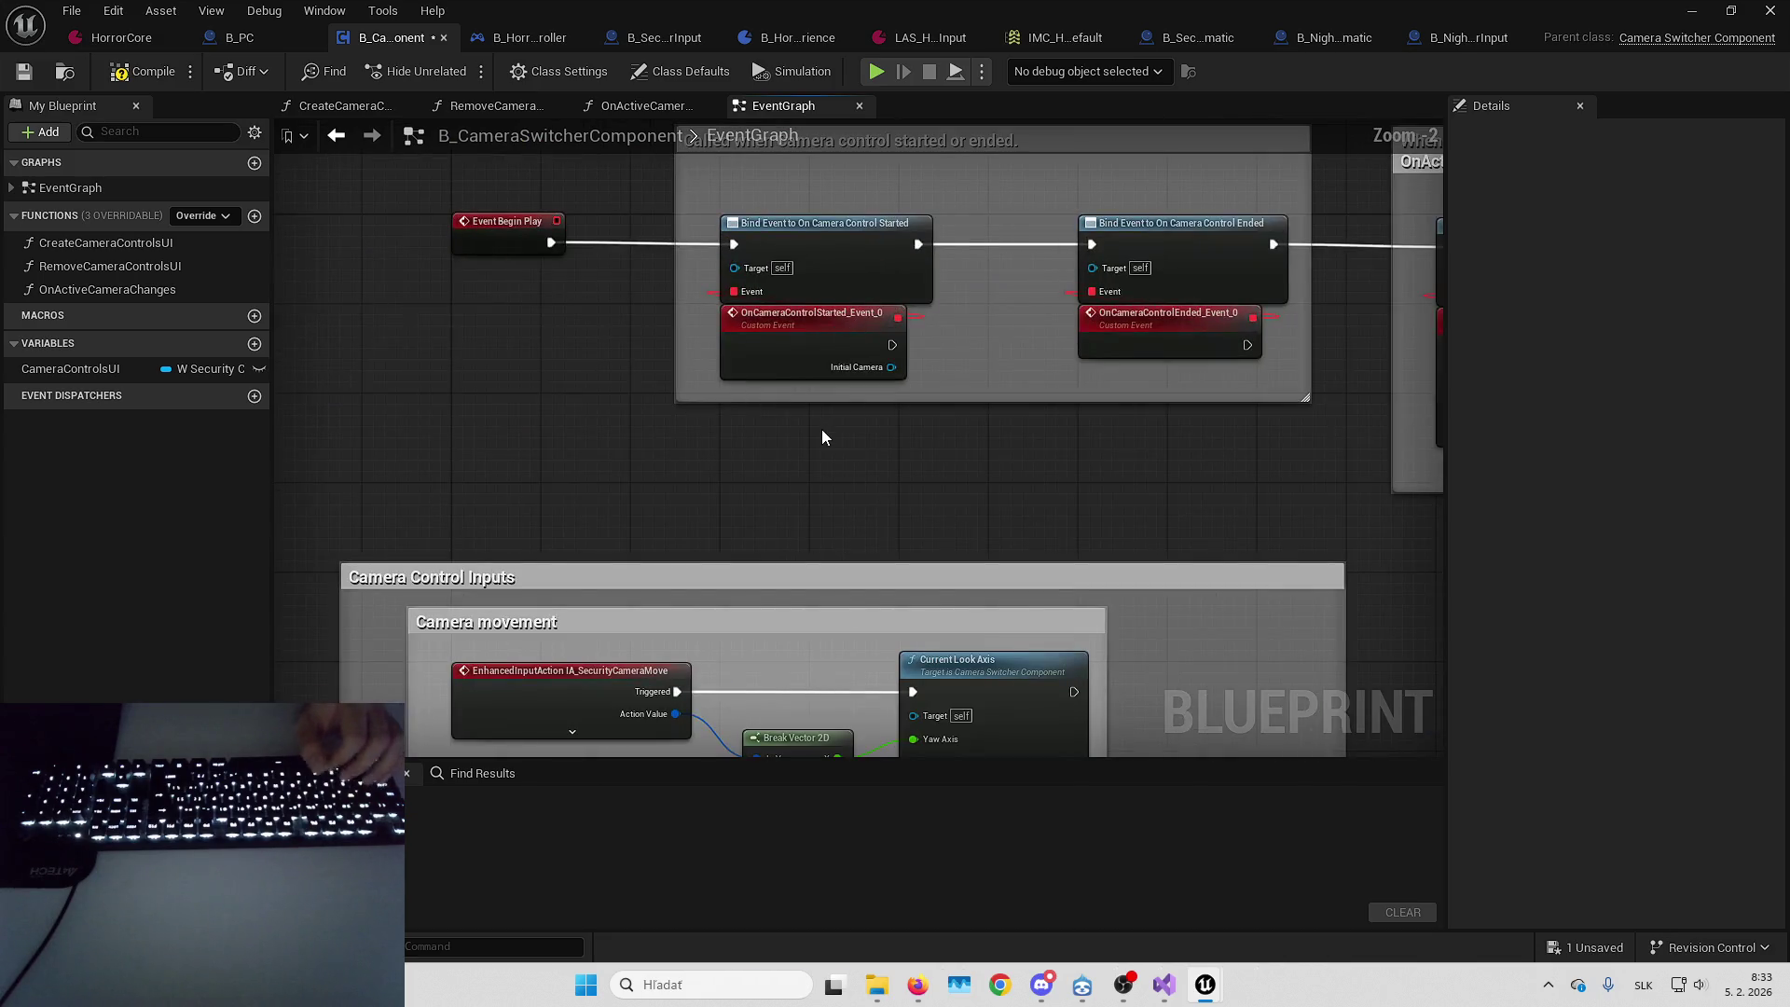
left_click(773, 361)
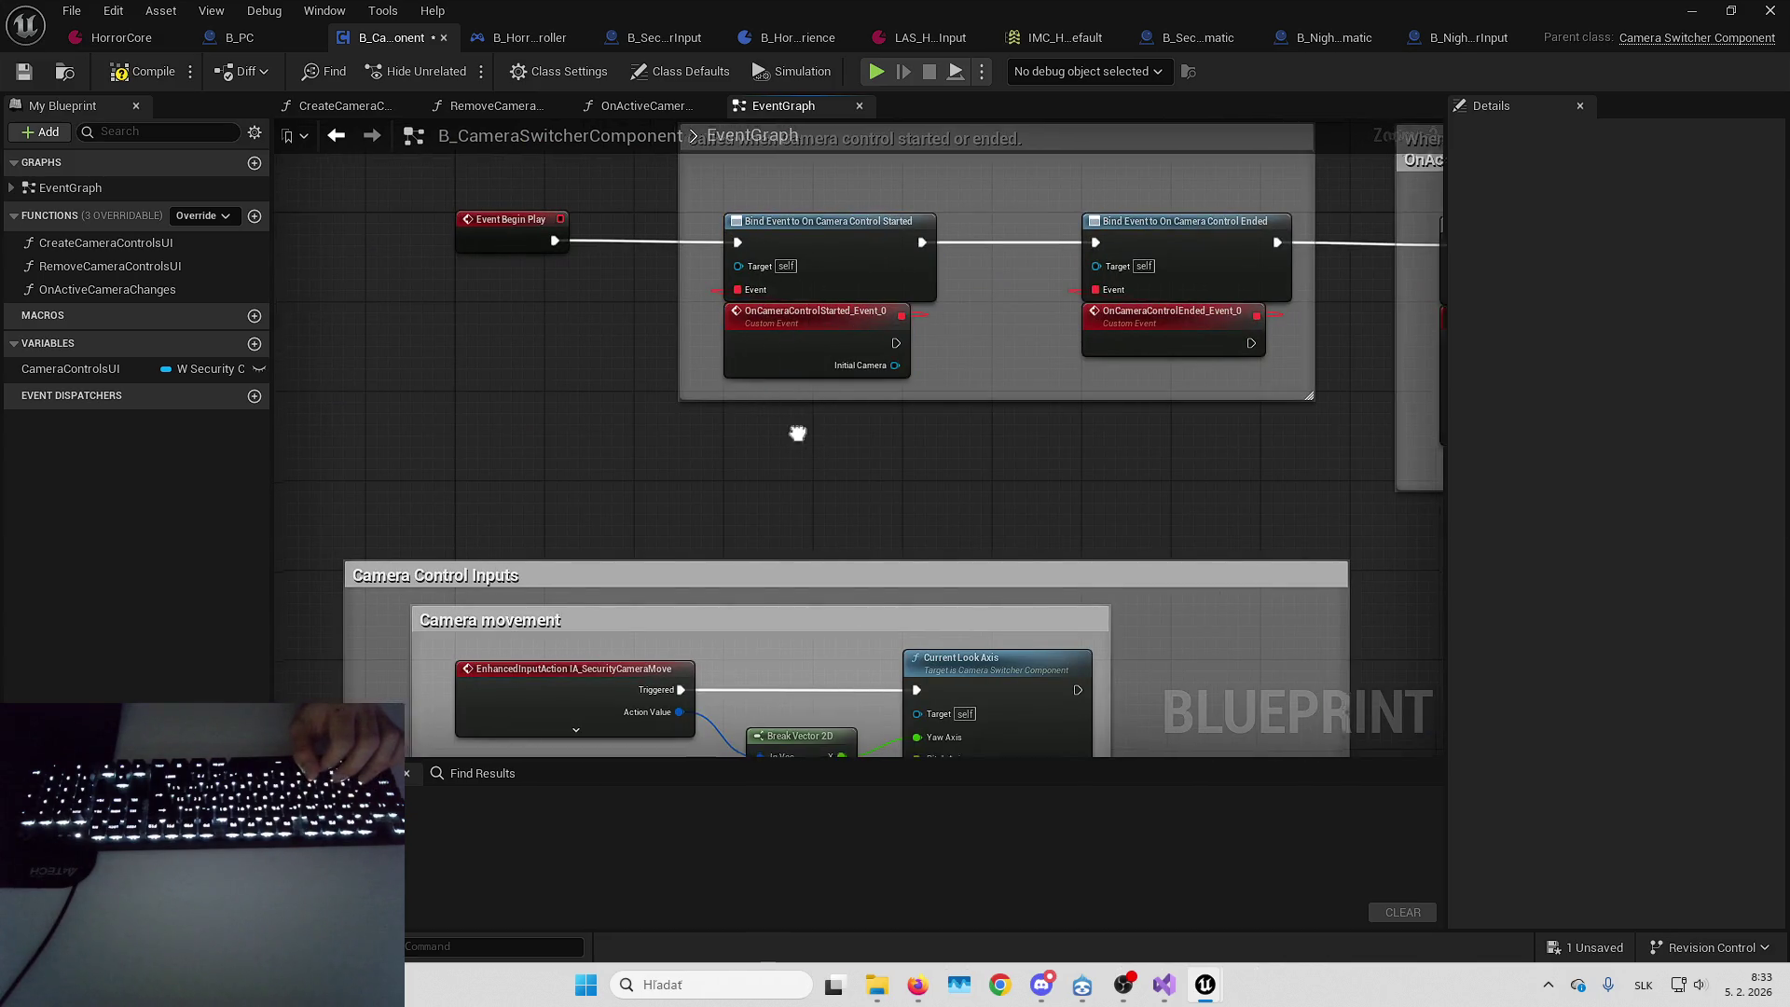
double_click(177, 247)
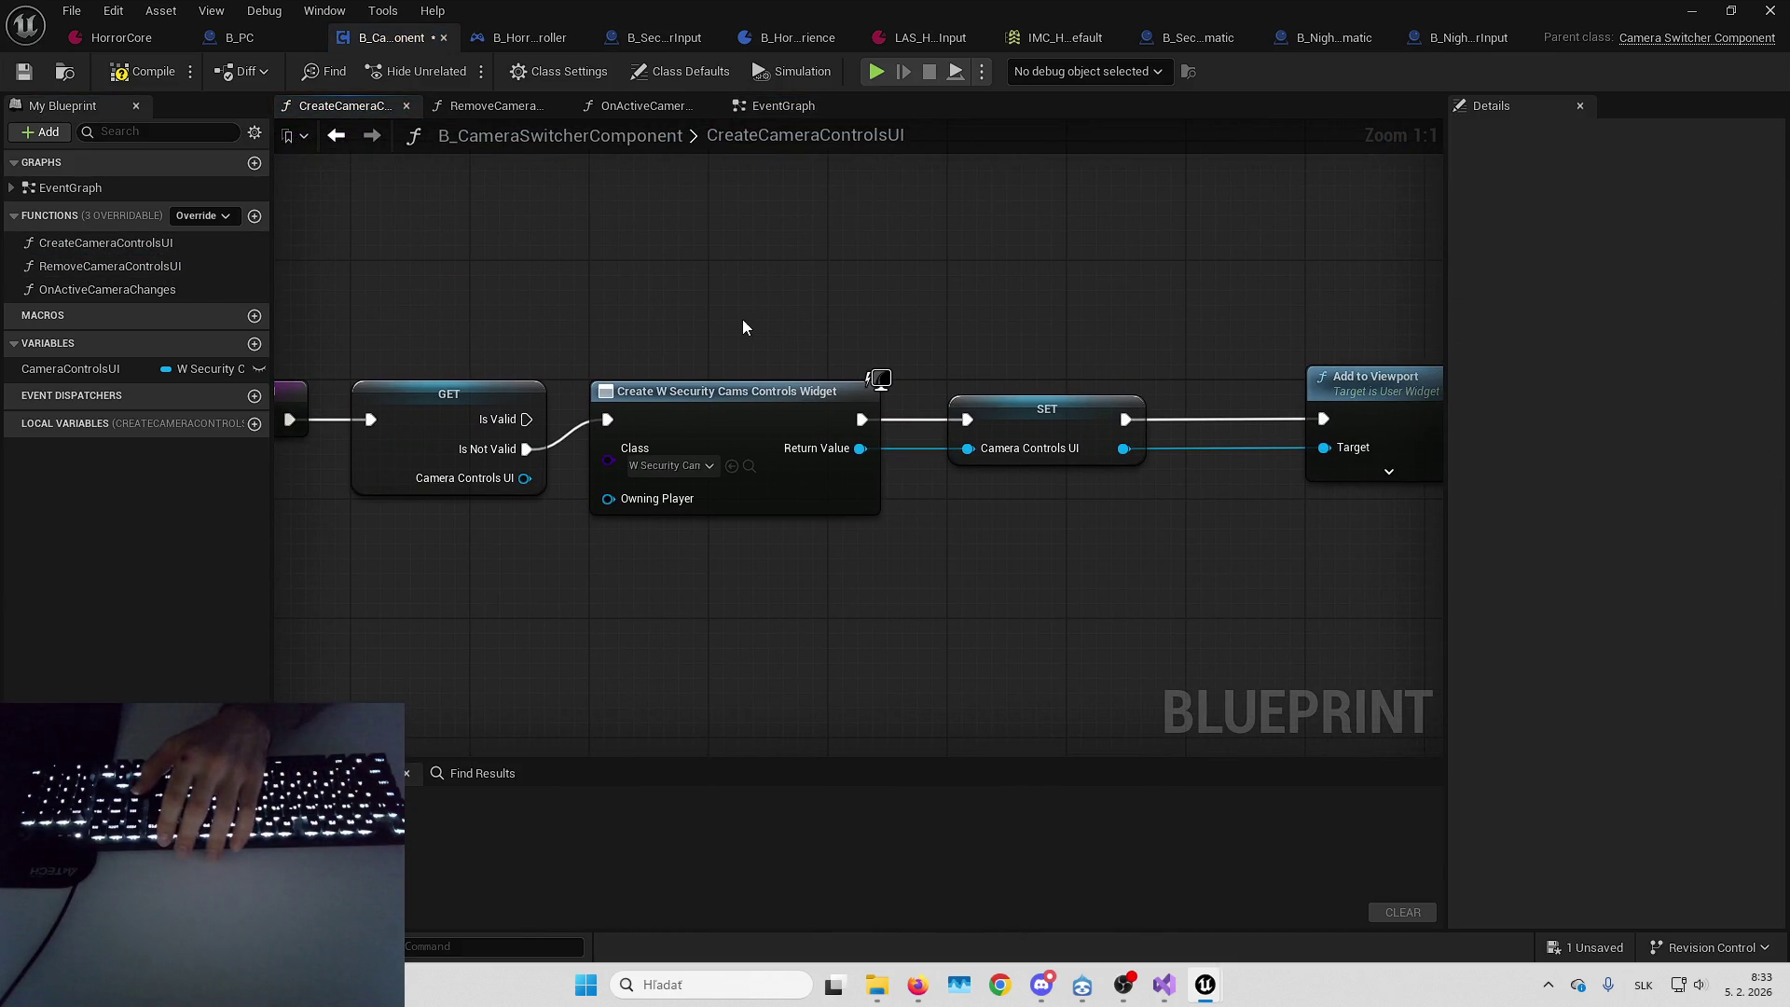
Delete the GET, Create Widget and SET nodes in CreateCameraControlsUI
left_click_drag(739, 322, 1332, 591)
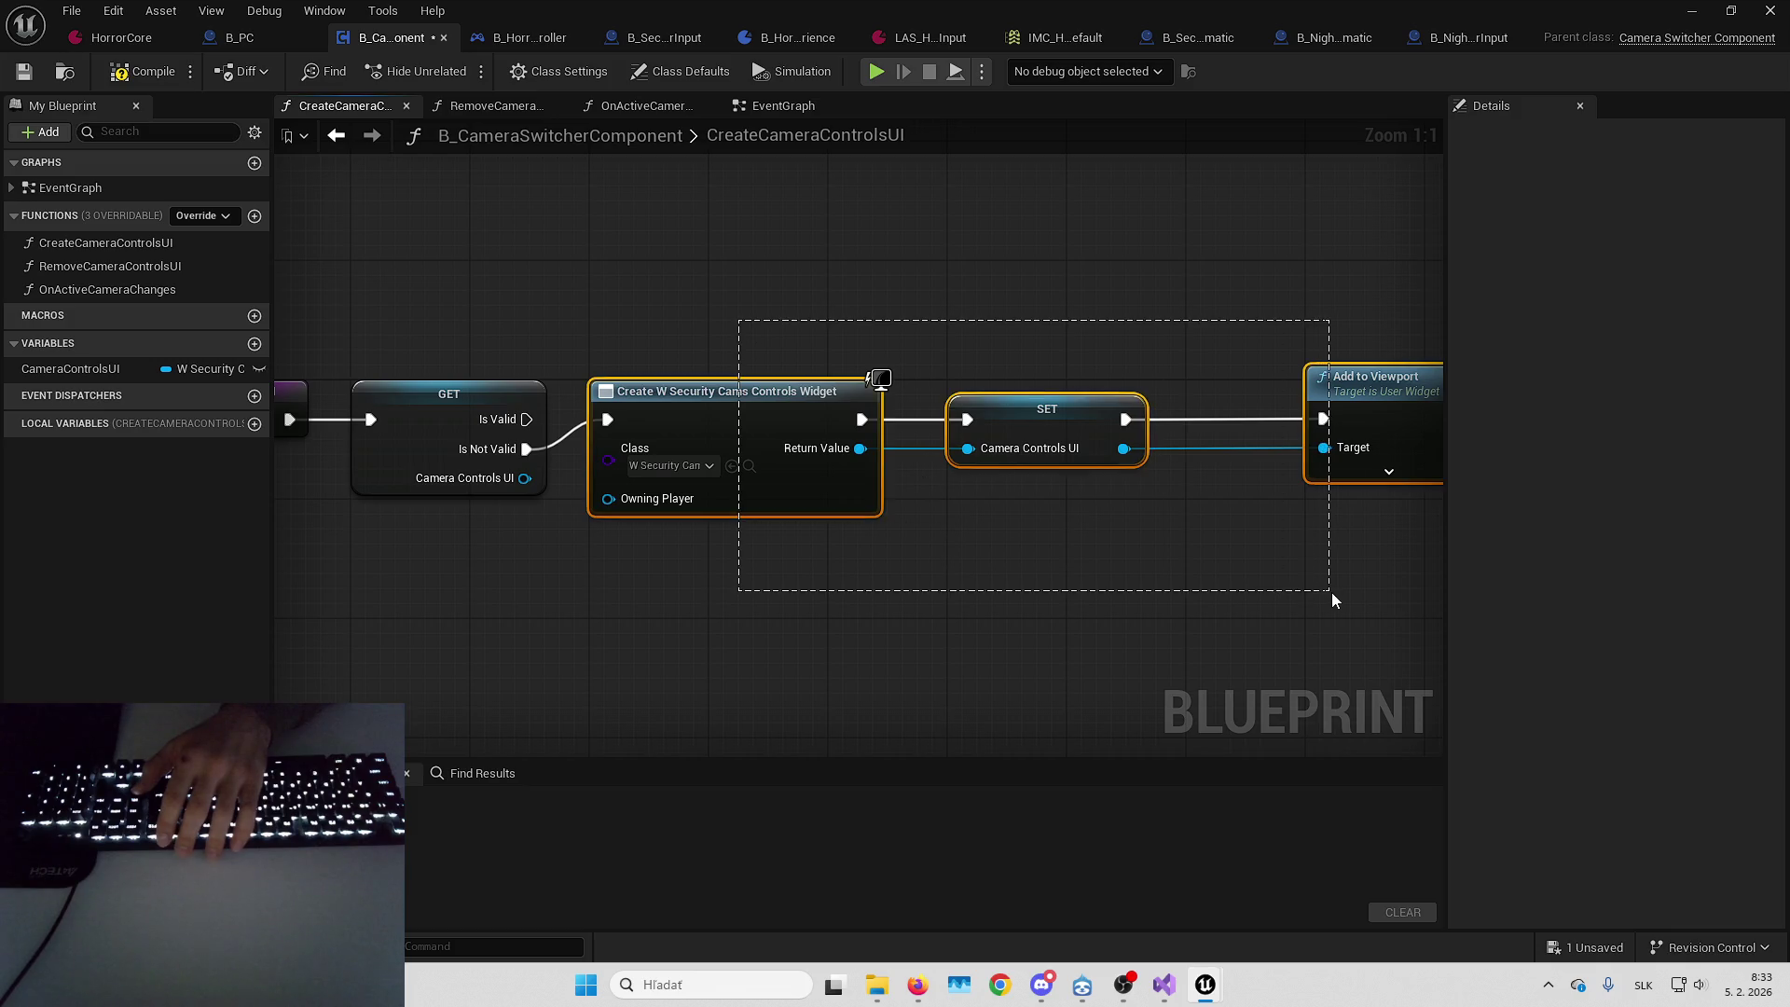
left_click_drag(492, 319, 1334, 602)
scroll(1094, 567, "down", 1)
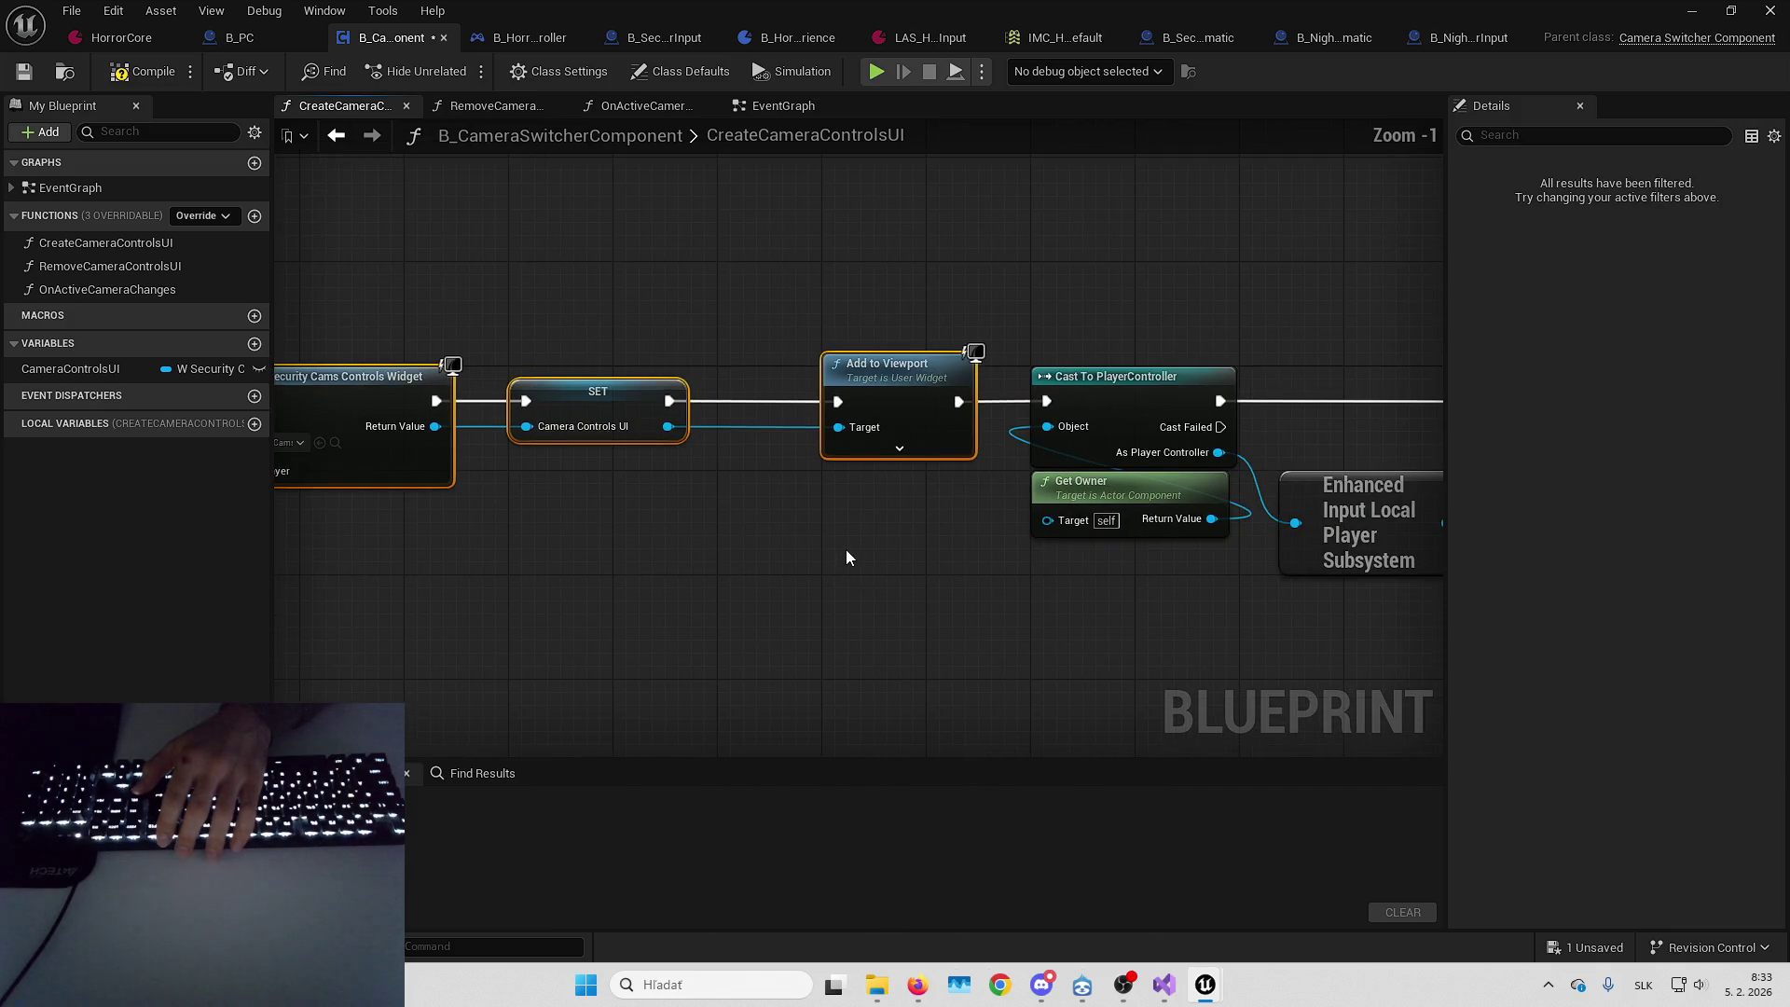
key("Delete")
scroll(848, 535, "down", 3)
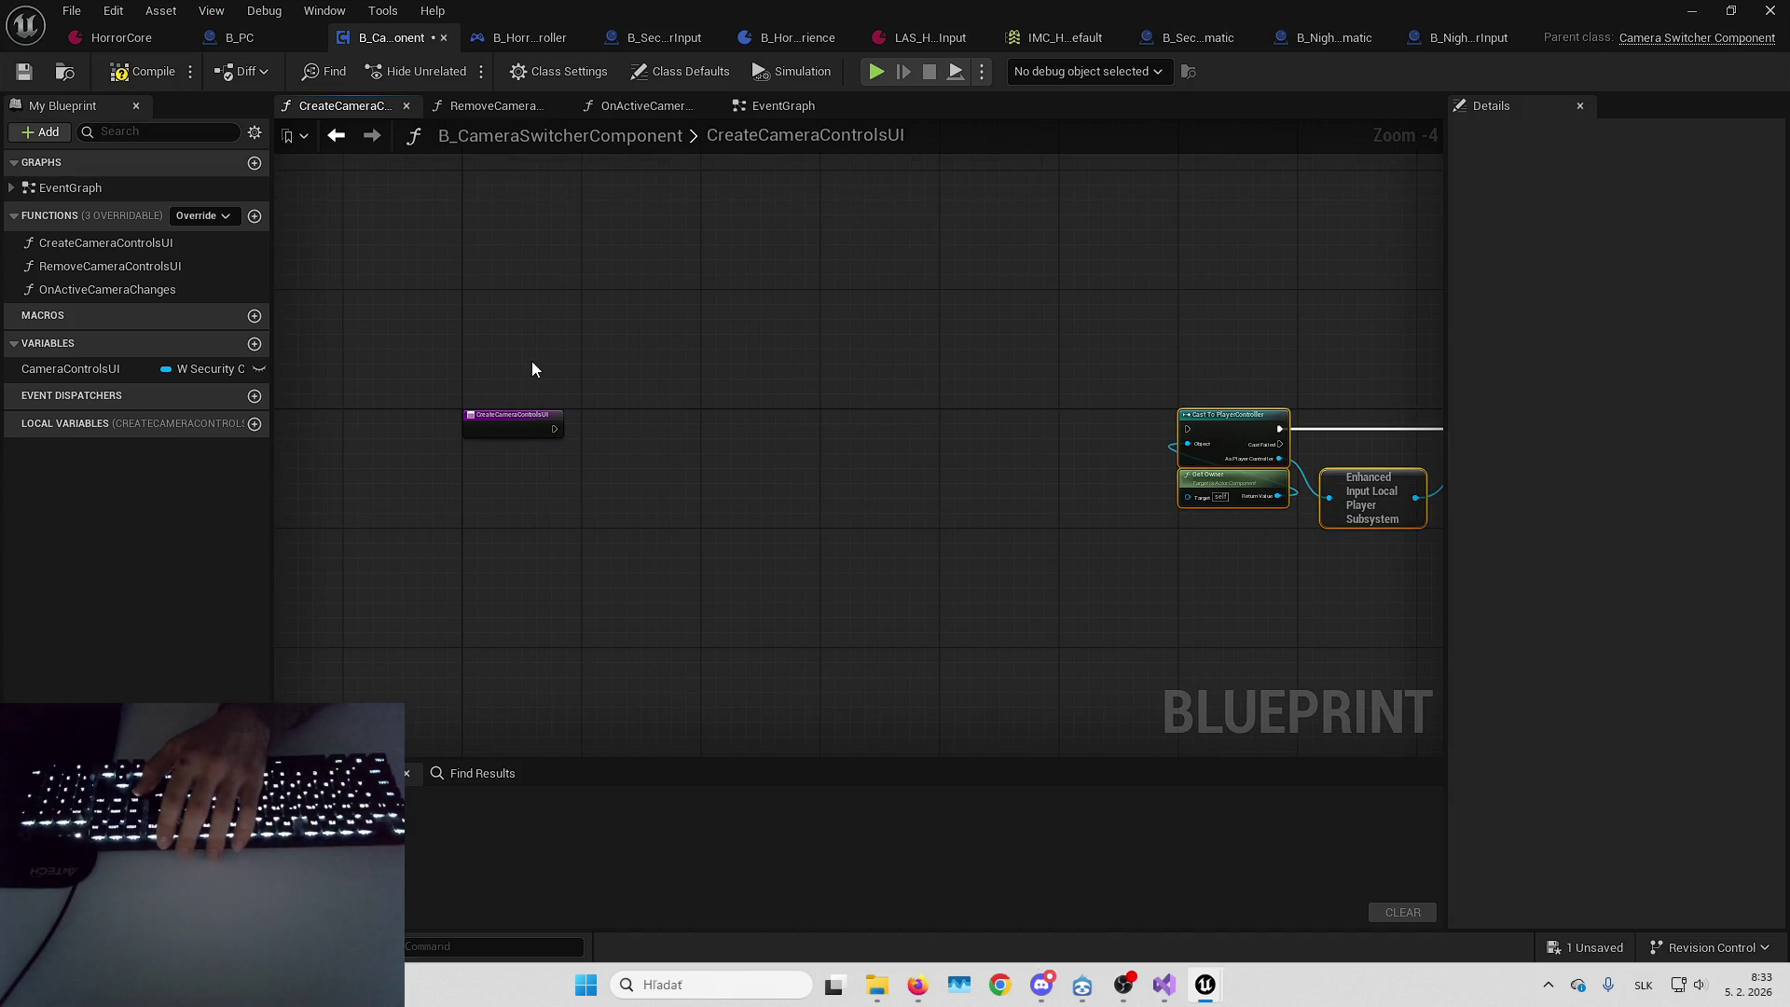
left_click_drag(531, 369, 522, 442)
left_click(874, 390)
key("Home")
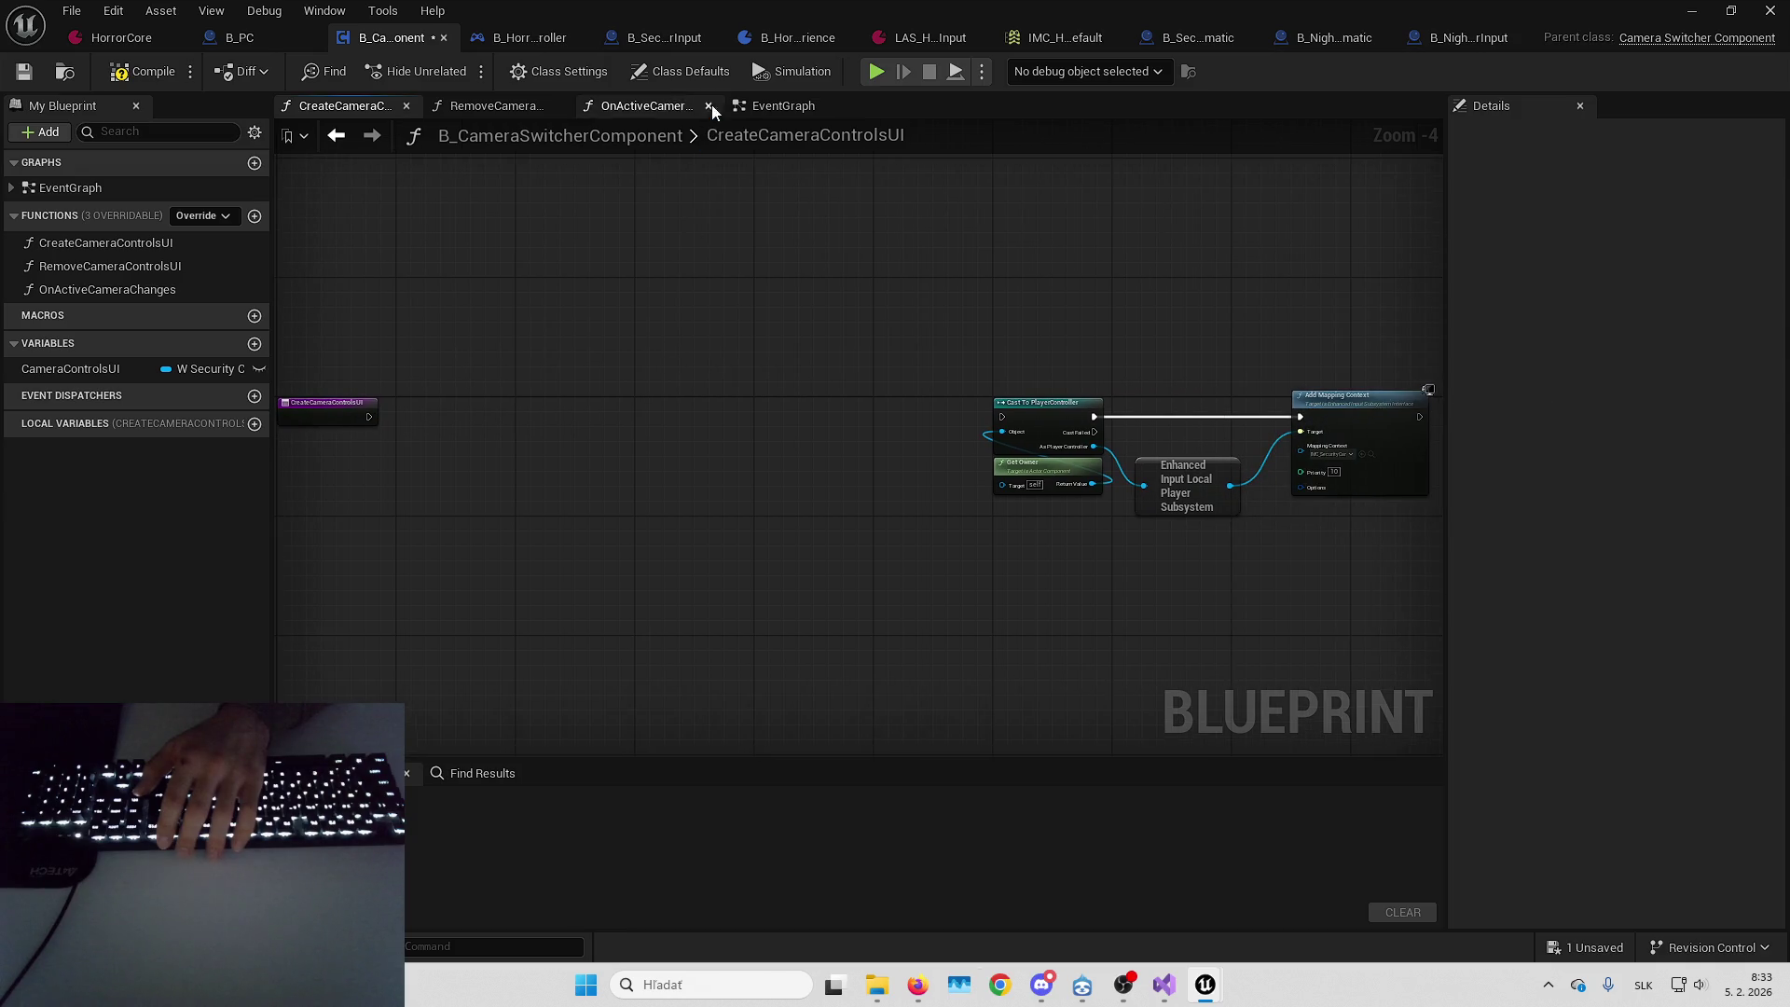
Review the component's camera control event bindings and B_PC's Reset Interaction node
left_click(757, 107)
mouse_move(941, 389)
left_mouse_down()
mouse_move(607, 383)
mouse_move(707, 408)
left_mouse_up()
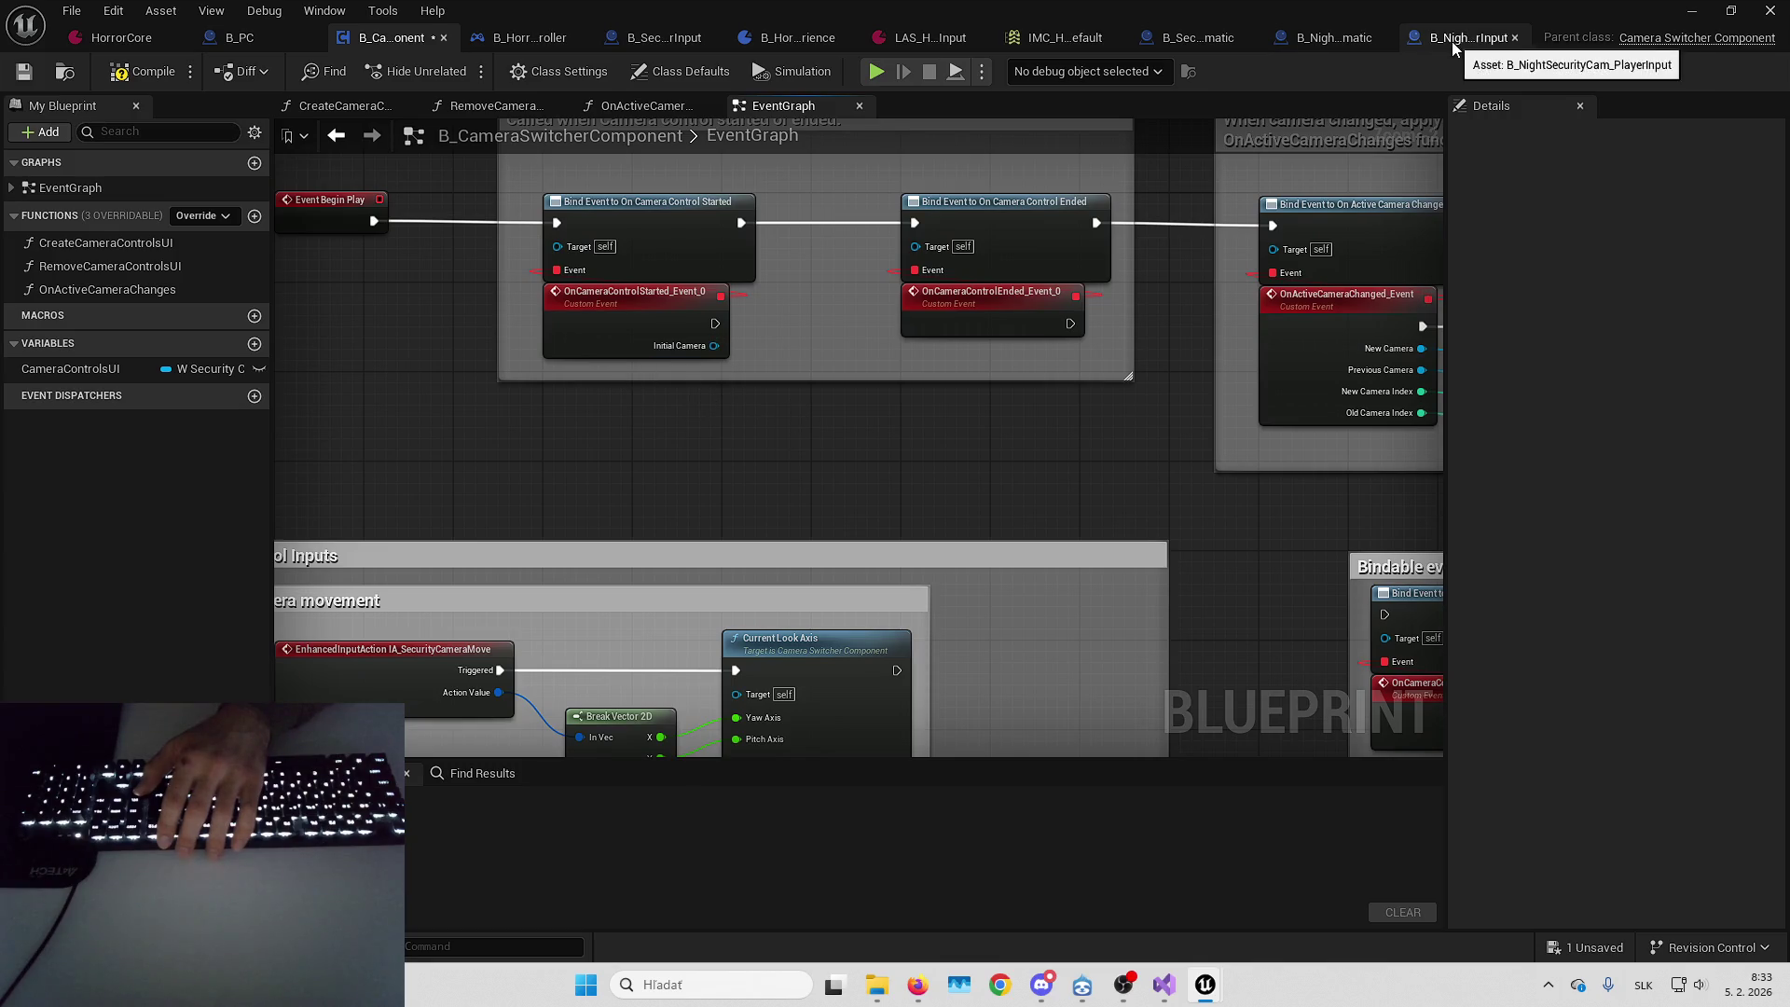
left_click(233, 35)
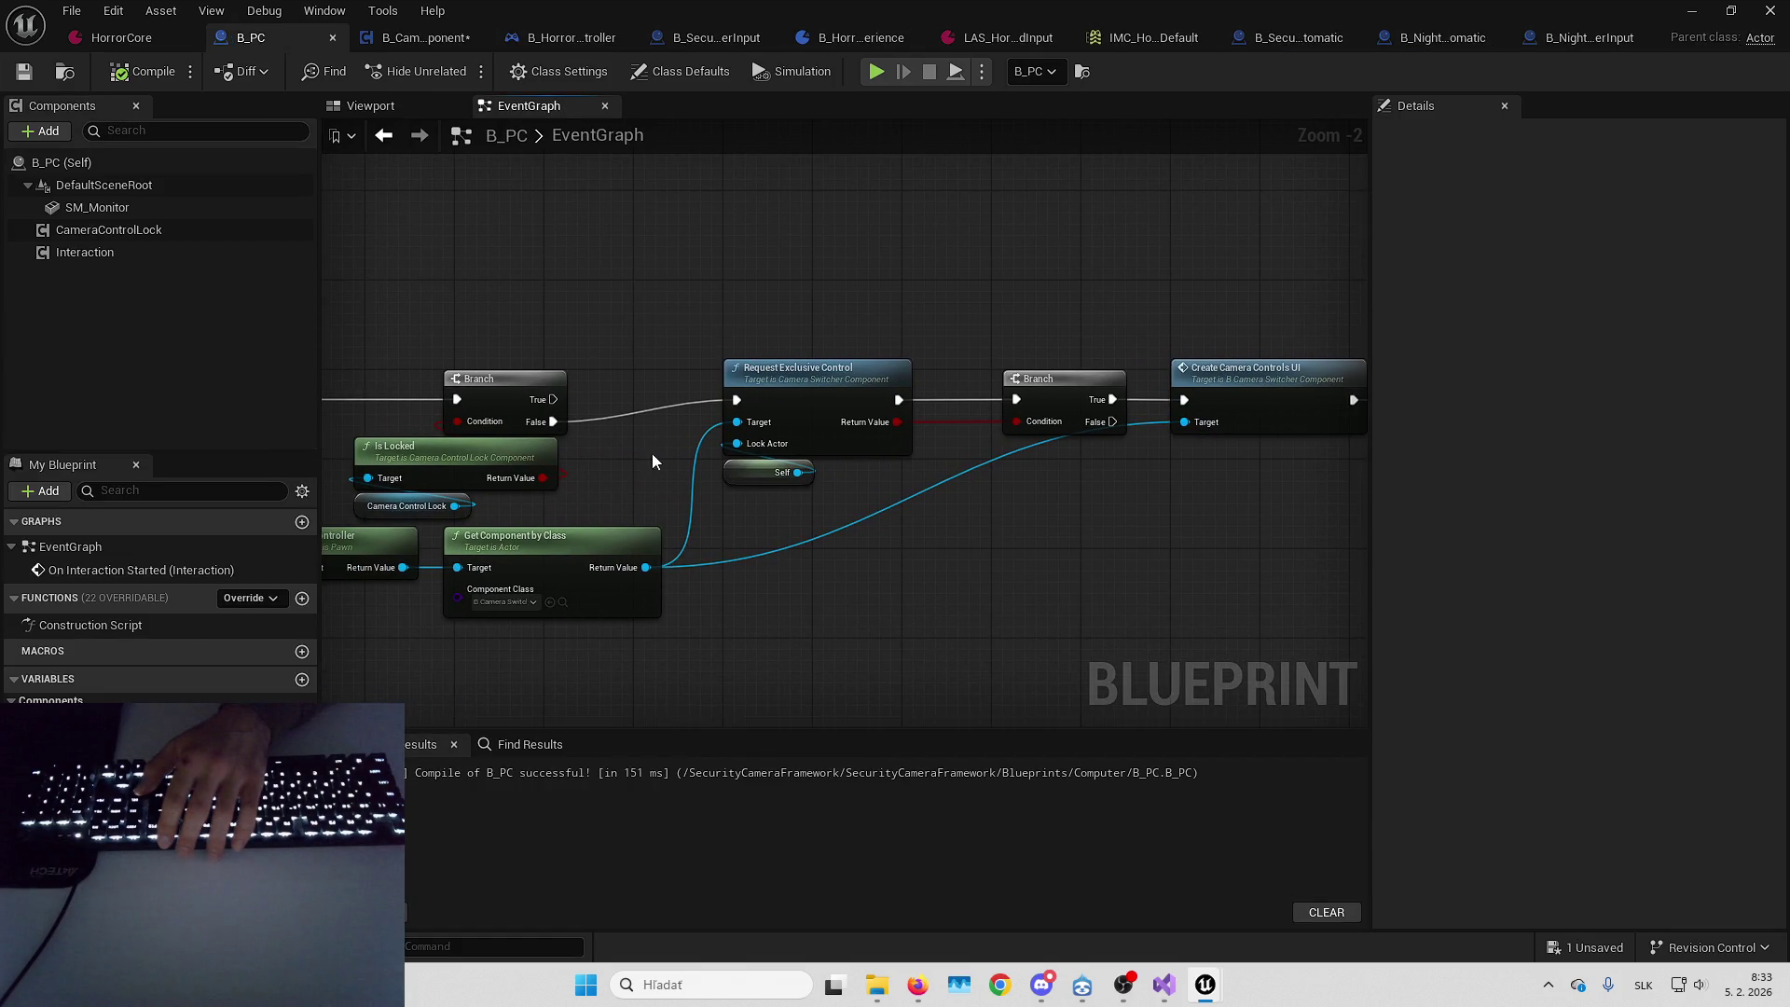
mouse_move(901, 380)
left_mouse_down()
mouse_move(926, 327)
mouse_move(723, 252)
mouse_move(828, 253)
left_mouse_up()
Undo the deletion in CreateCameraControlsUI to restore its widget nodes, then return to the level editor
double_click(887, 333)
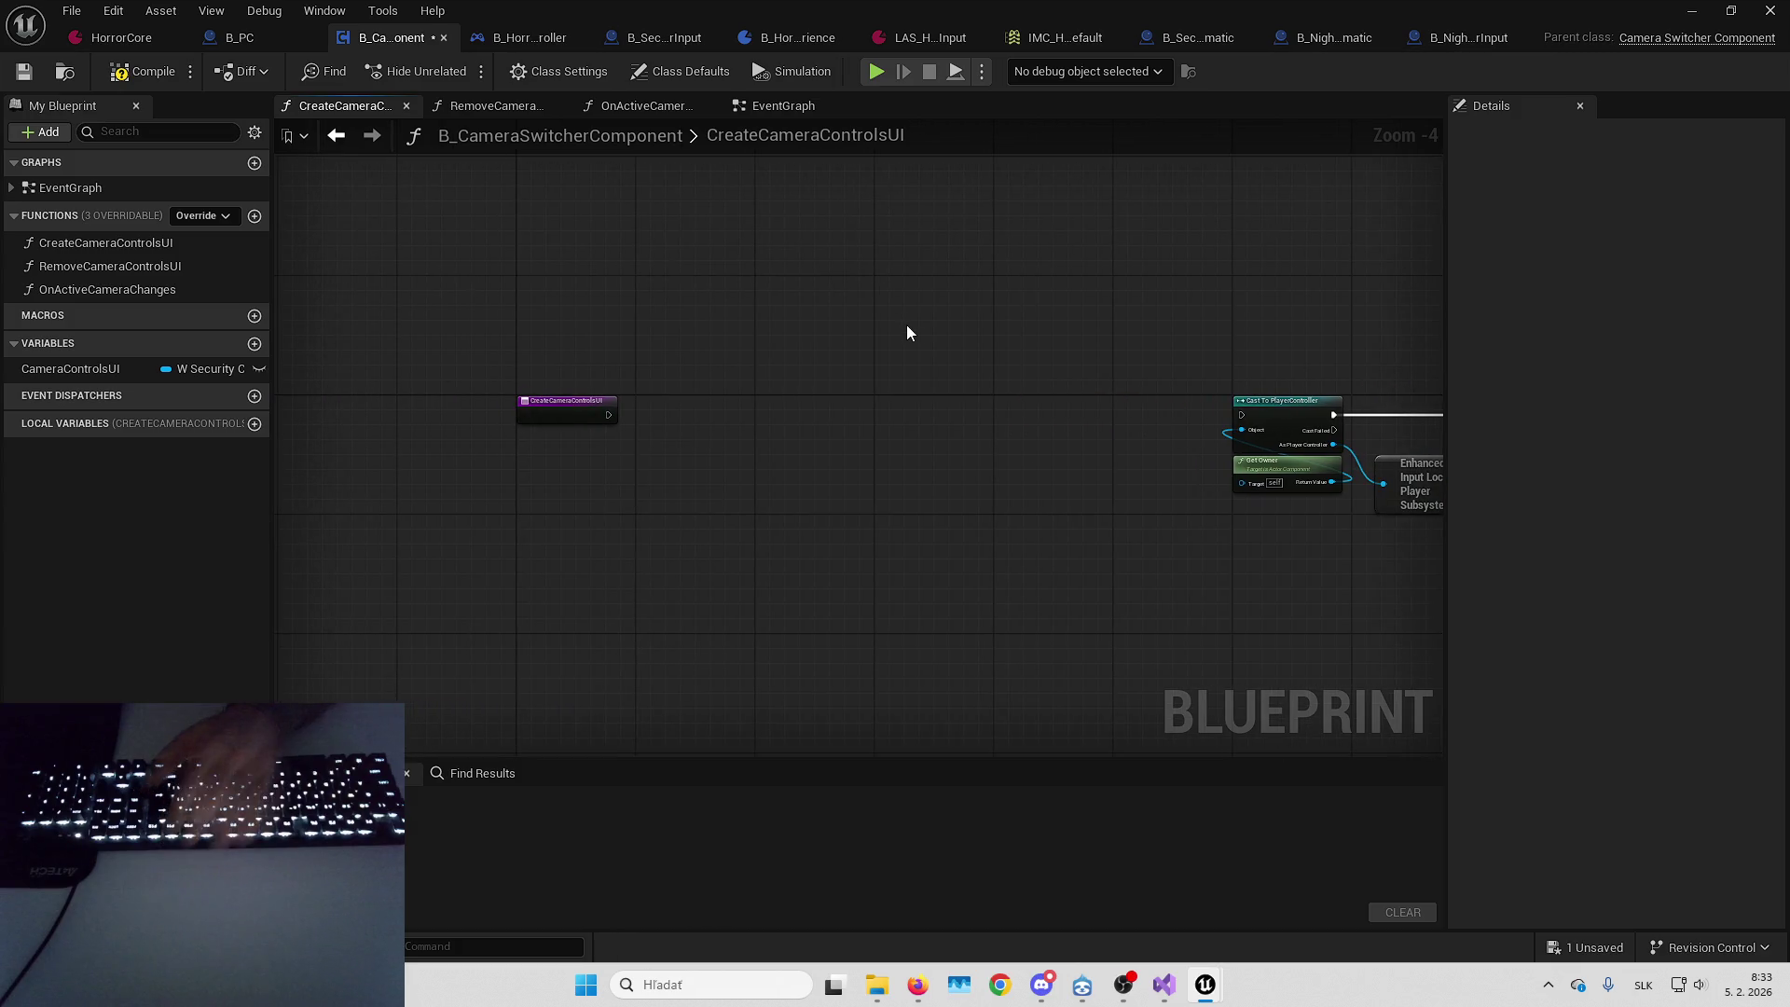
key("ctrl+z")
scroll(833, 419, "up", 2)
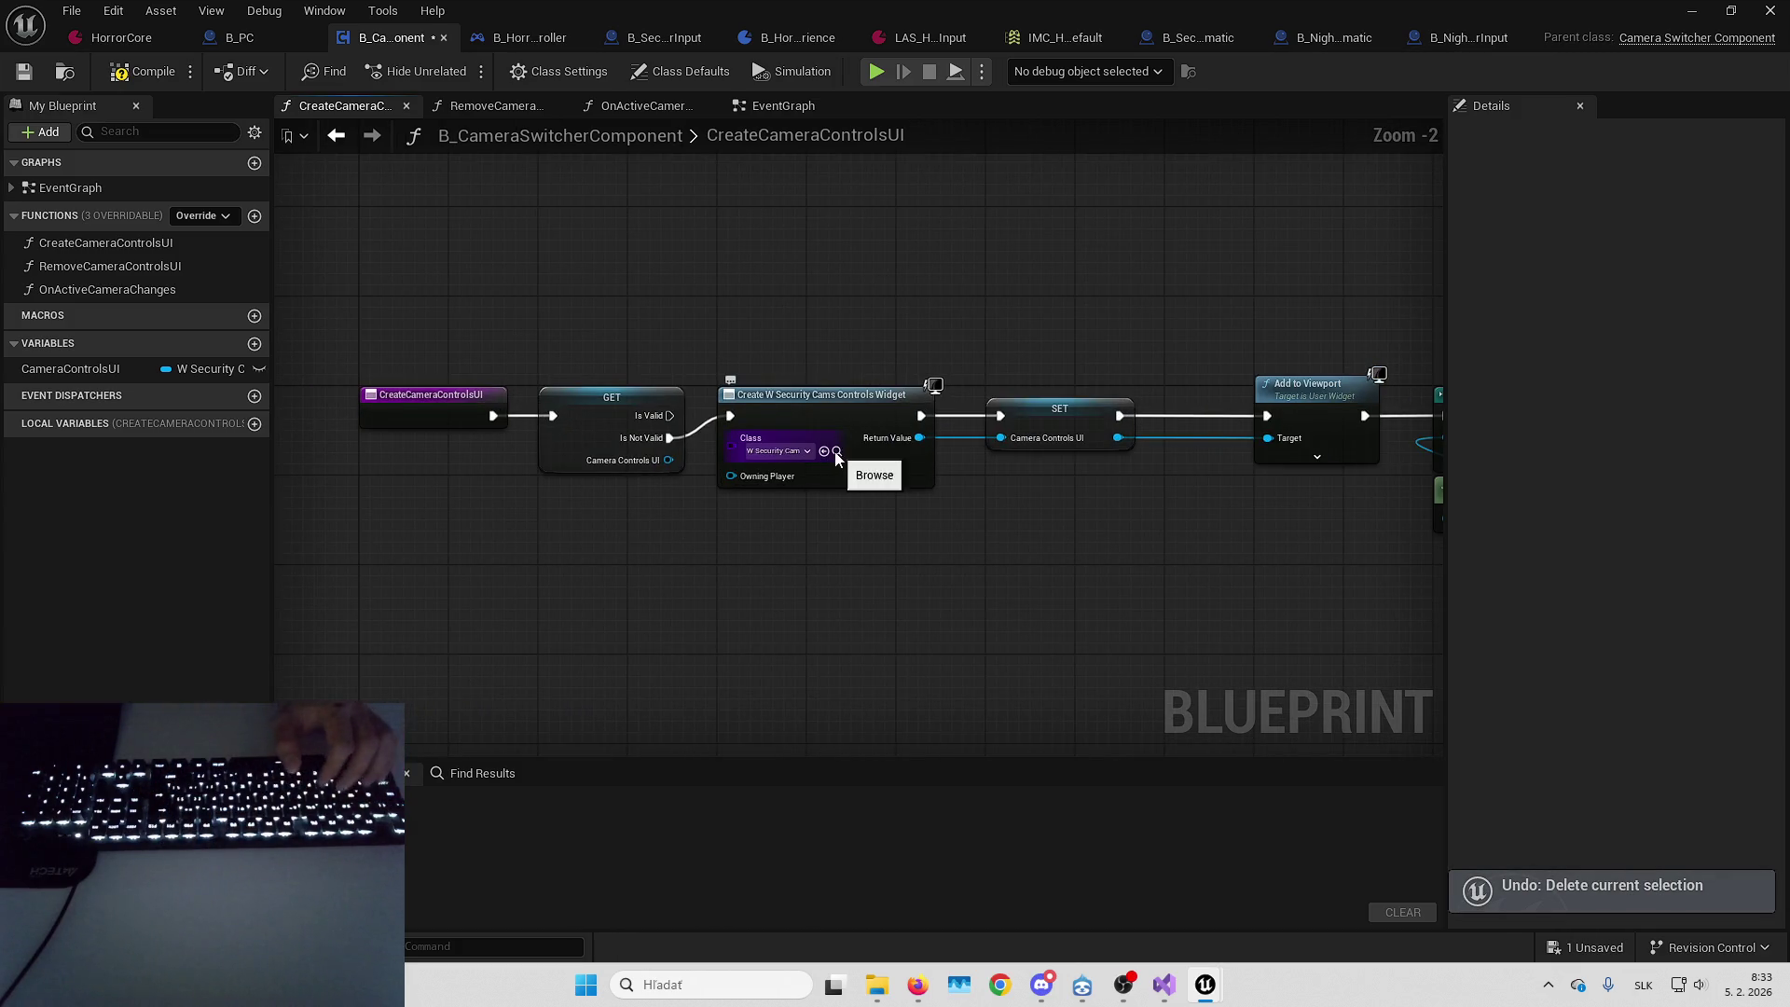
left_click(1690, 10)
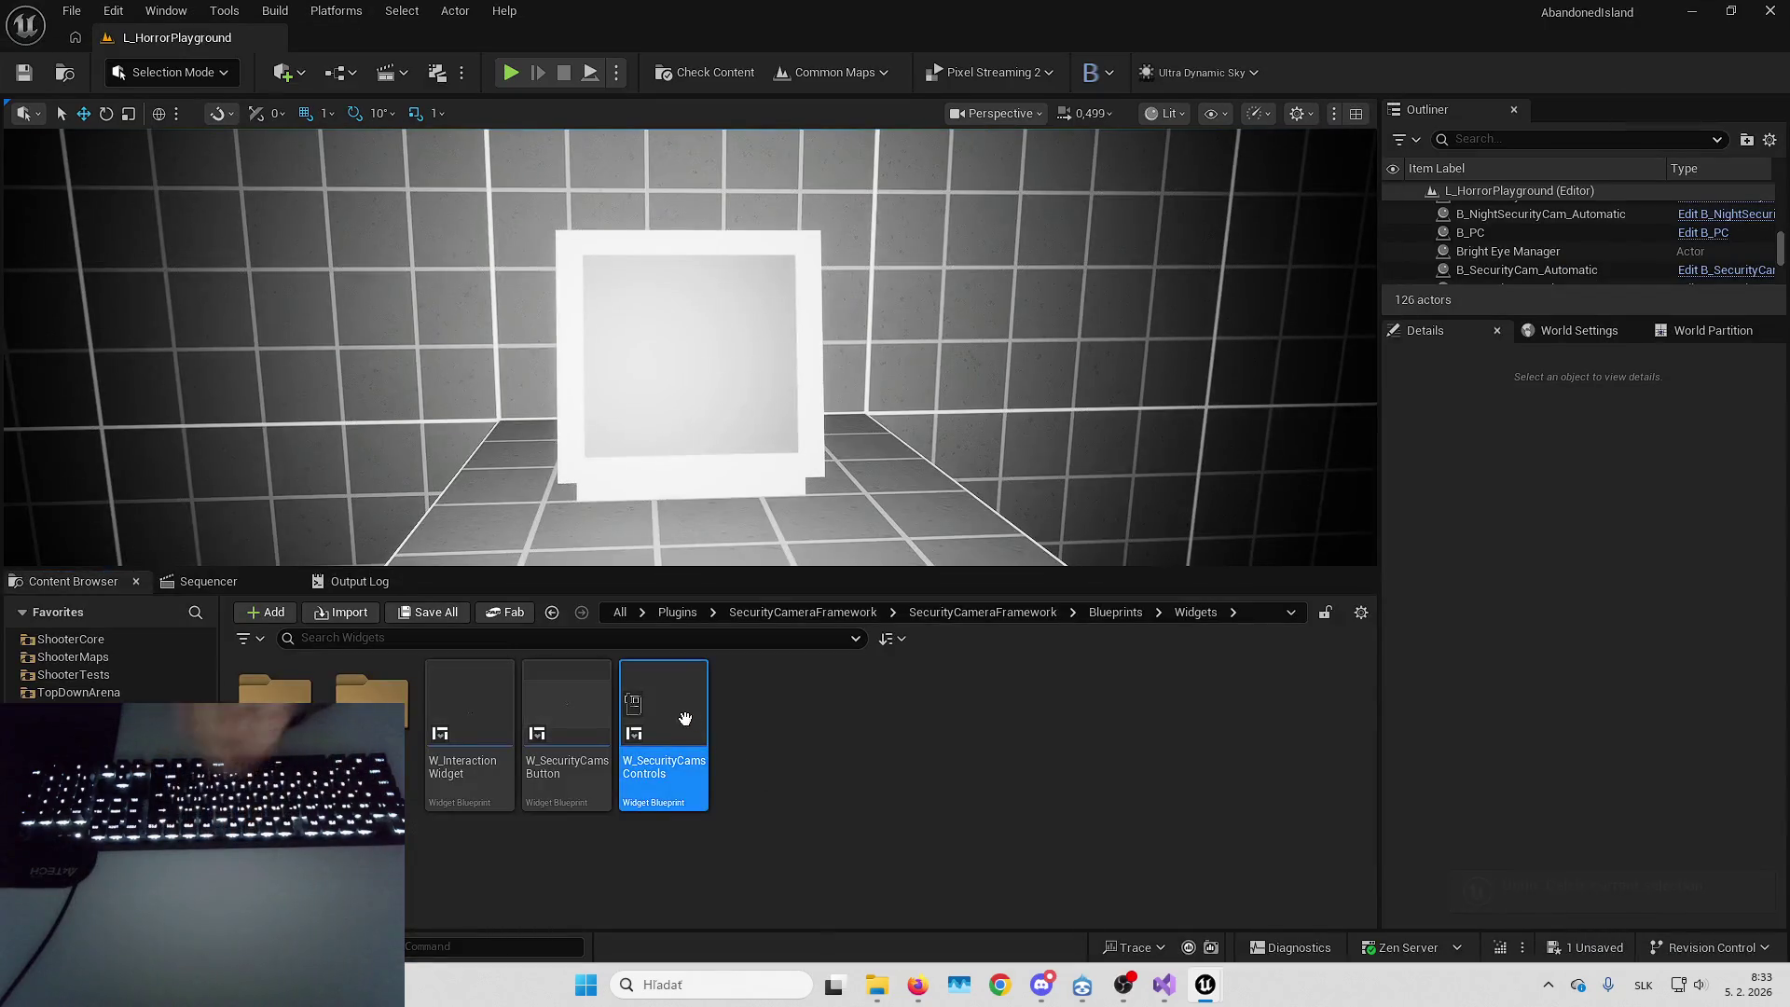
Open W_SecurityCamsControls' graph and cut out its Enter Camera Control node
double_click(697, 709)
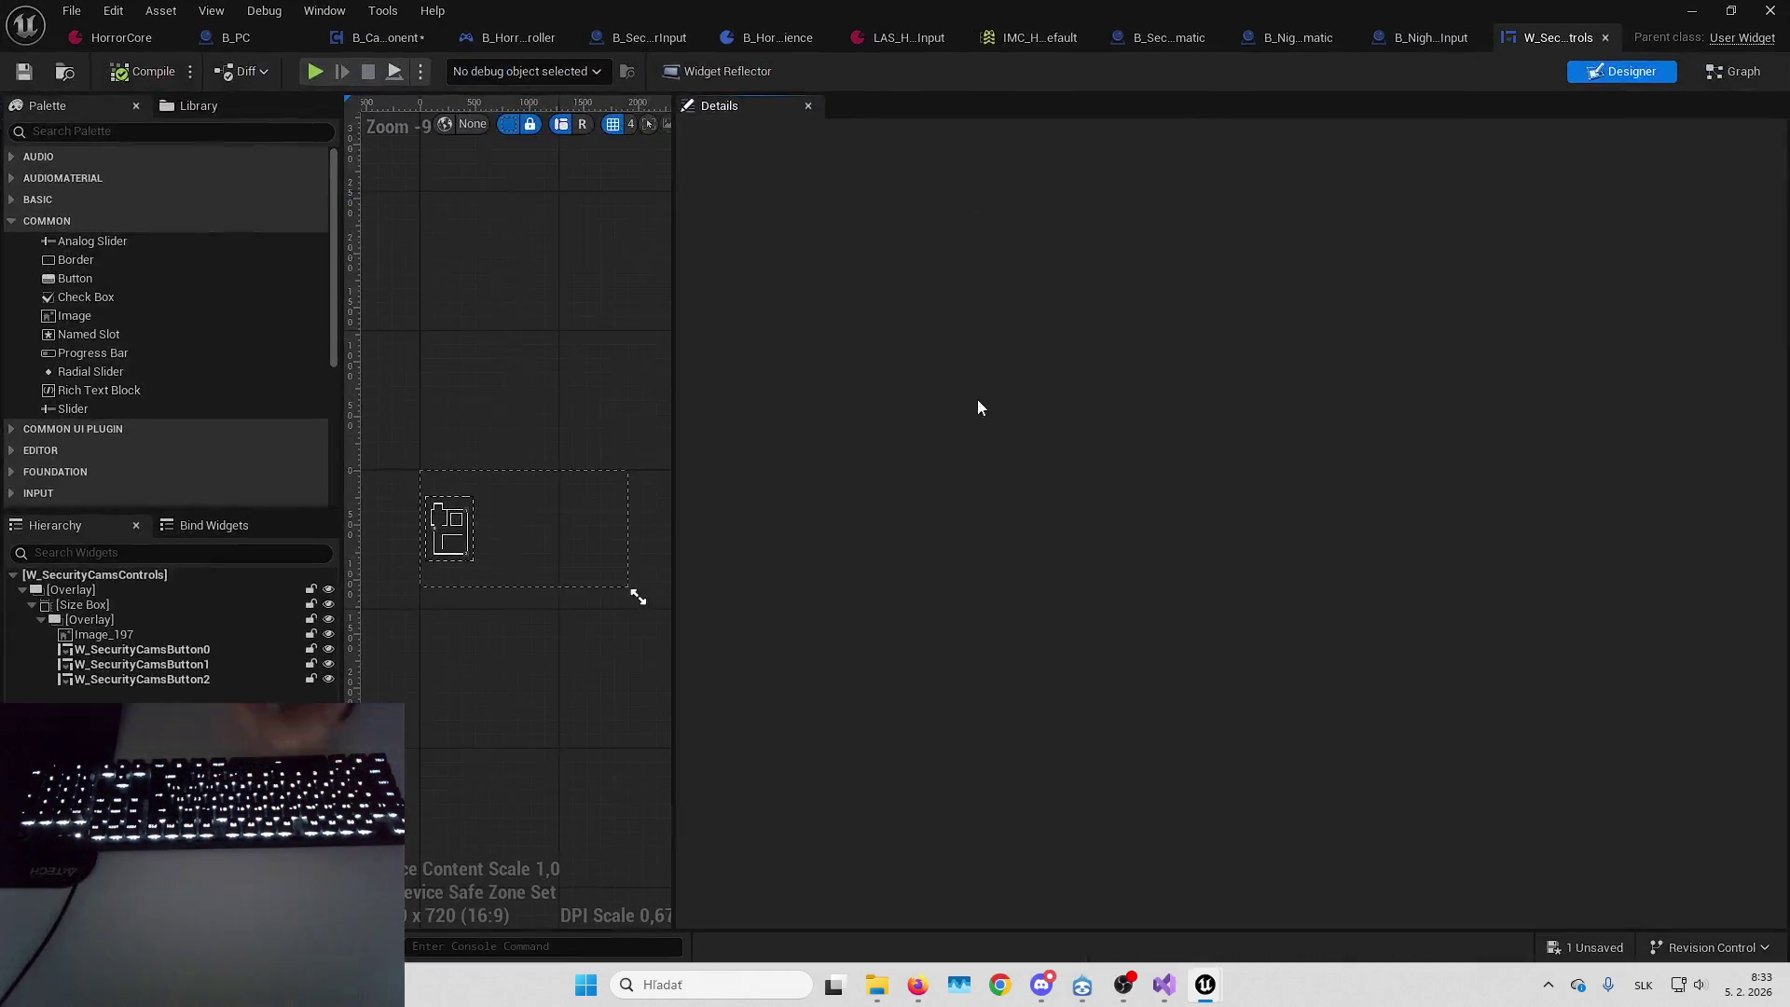
mouse_move(671, 403)
left_mouse_down()
mouse_move(1498, 440)
mouse_move(1414, 445)
left_mouse_up()
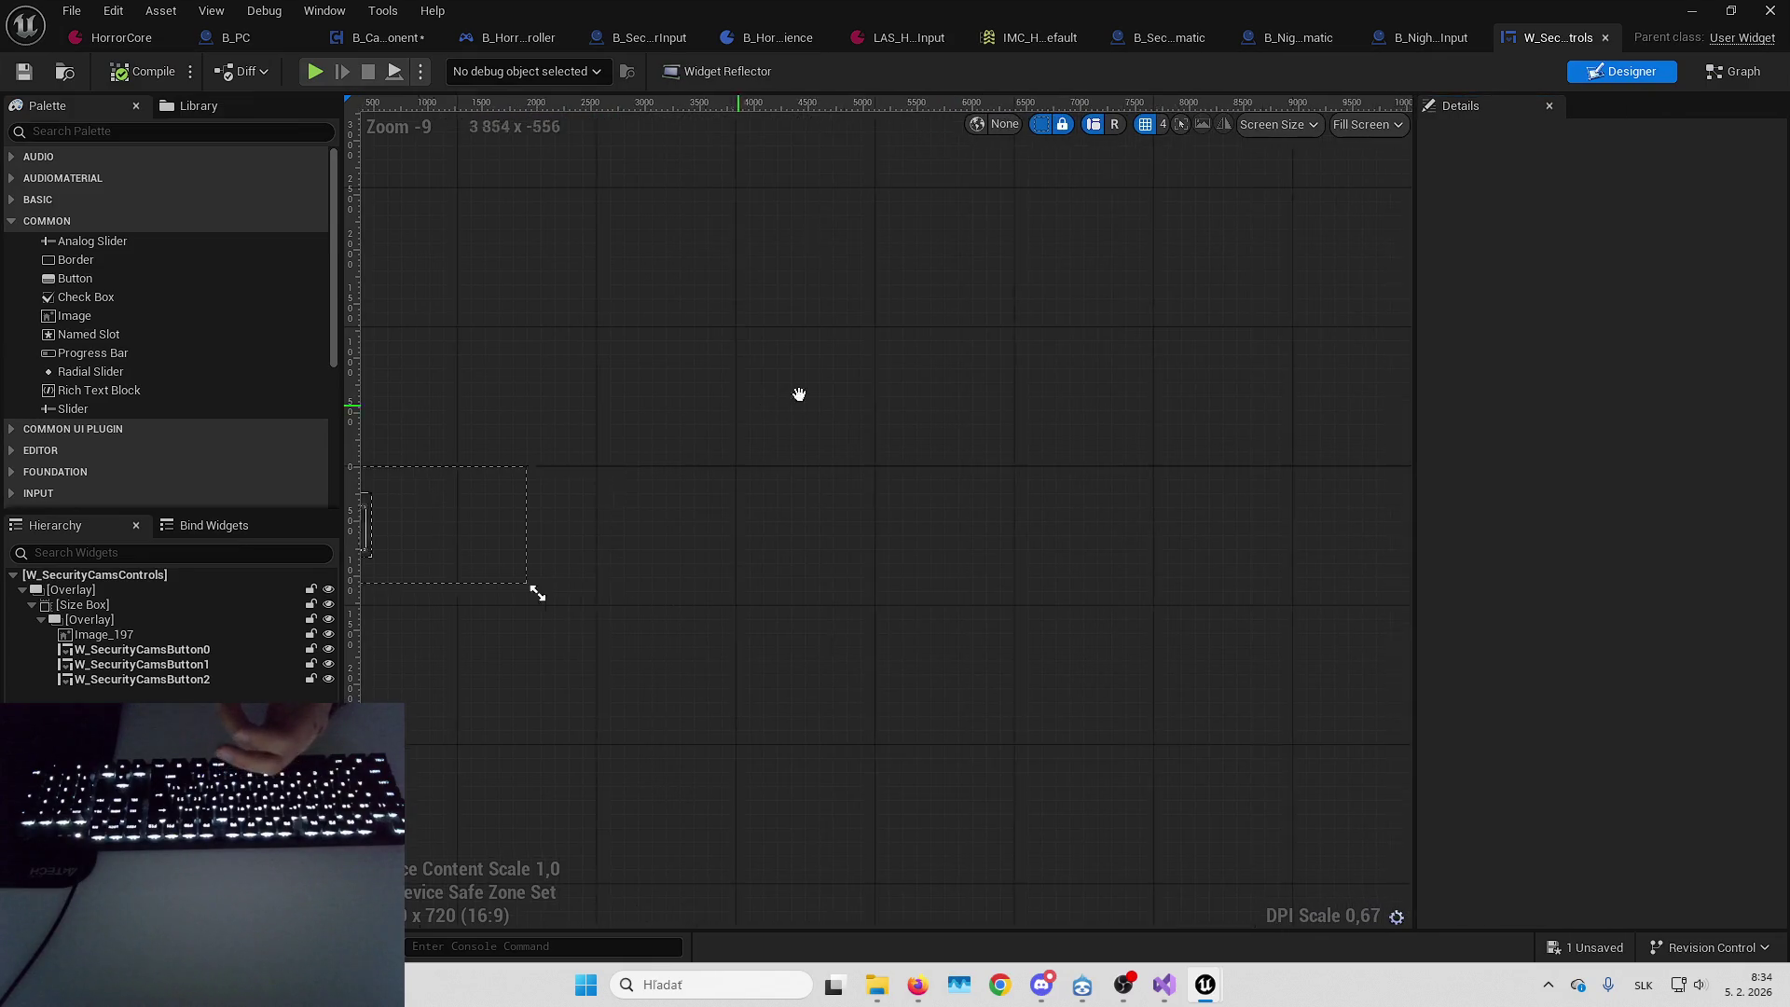
key("ctrl+shift+g")
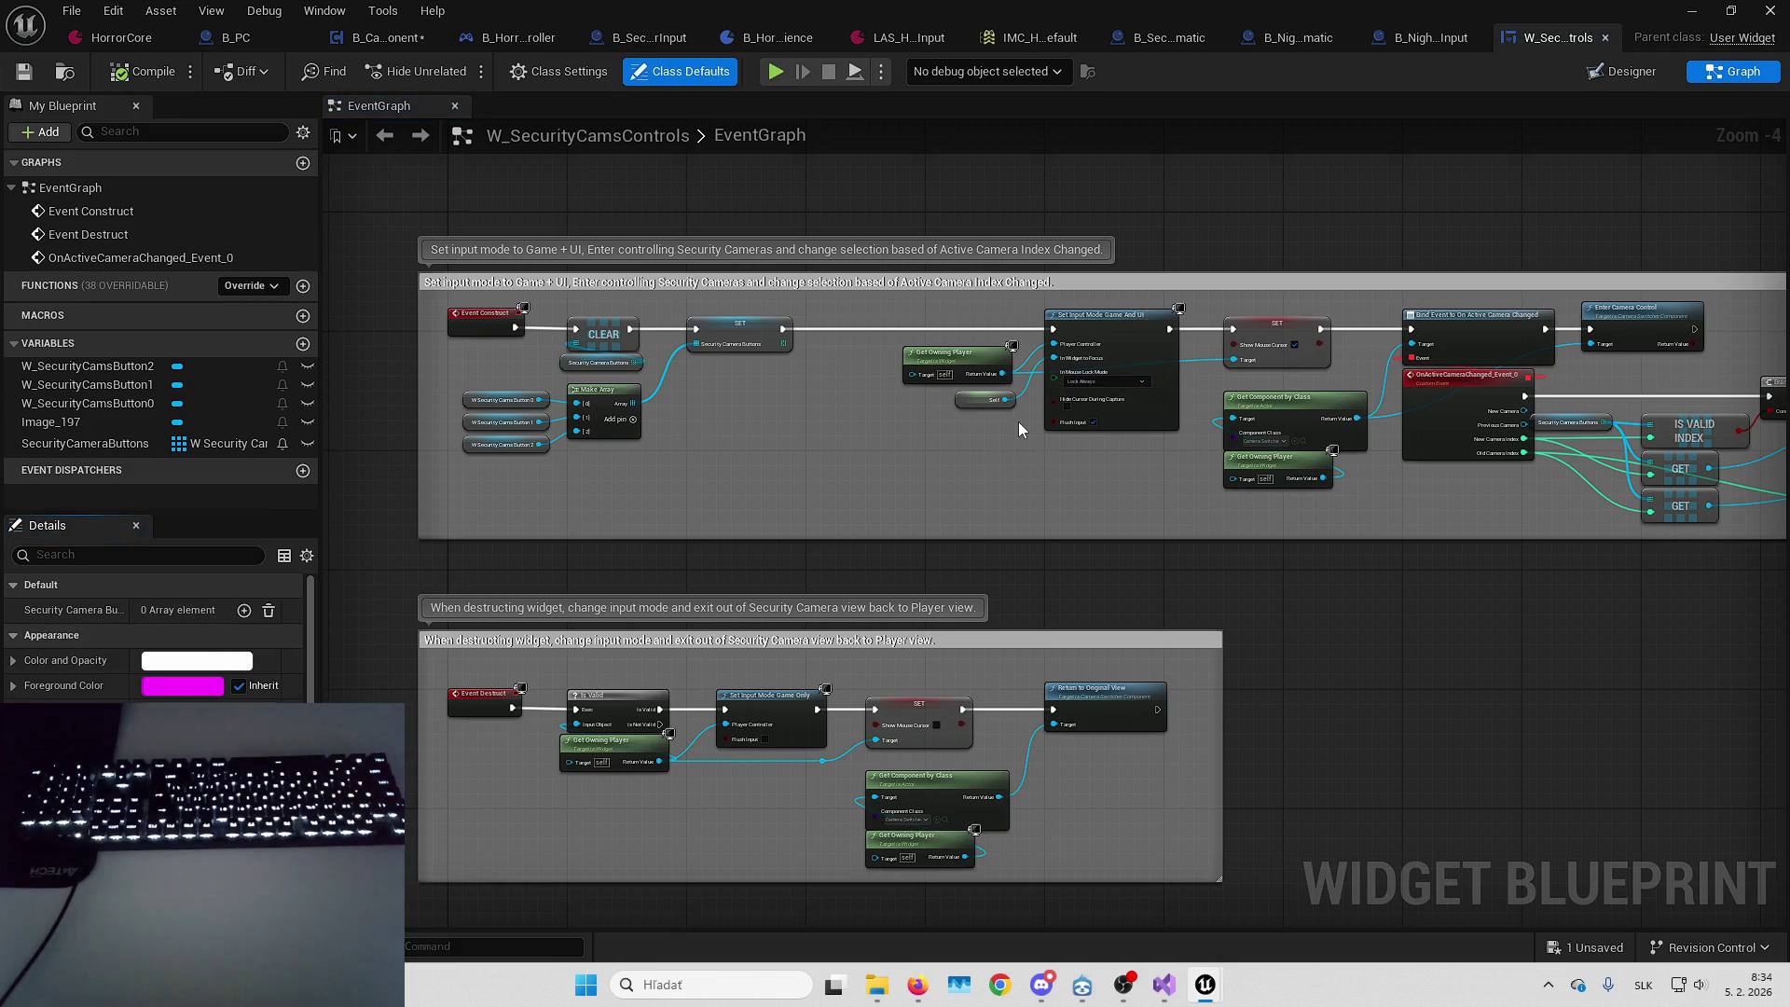
scroll(1018, 422, "up", 5)
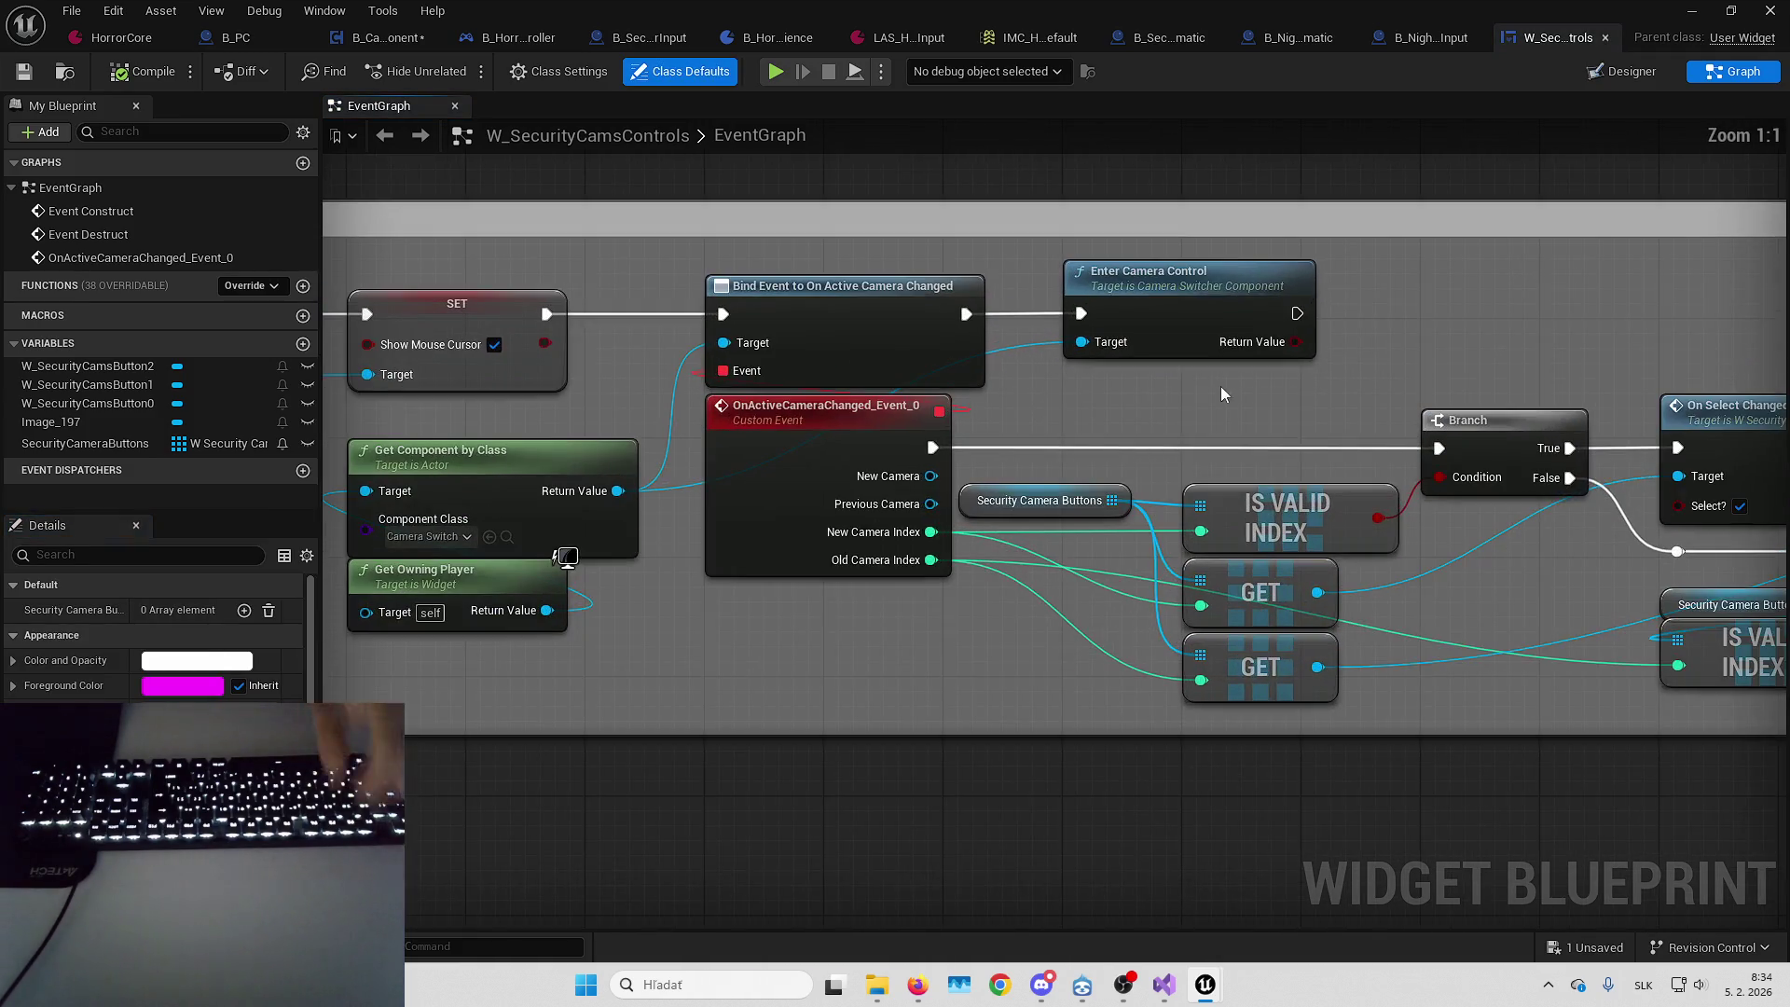
left_click(1193, 339)
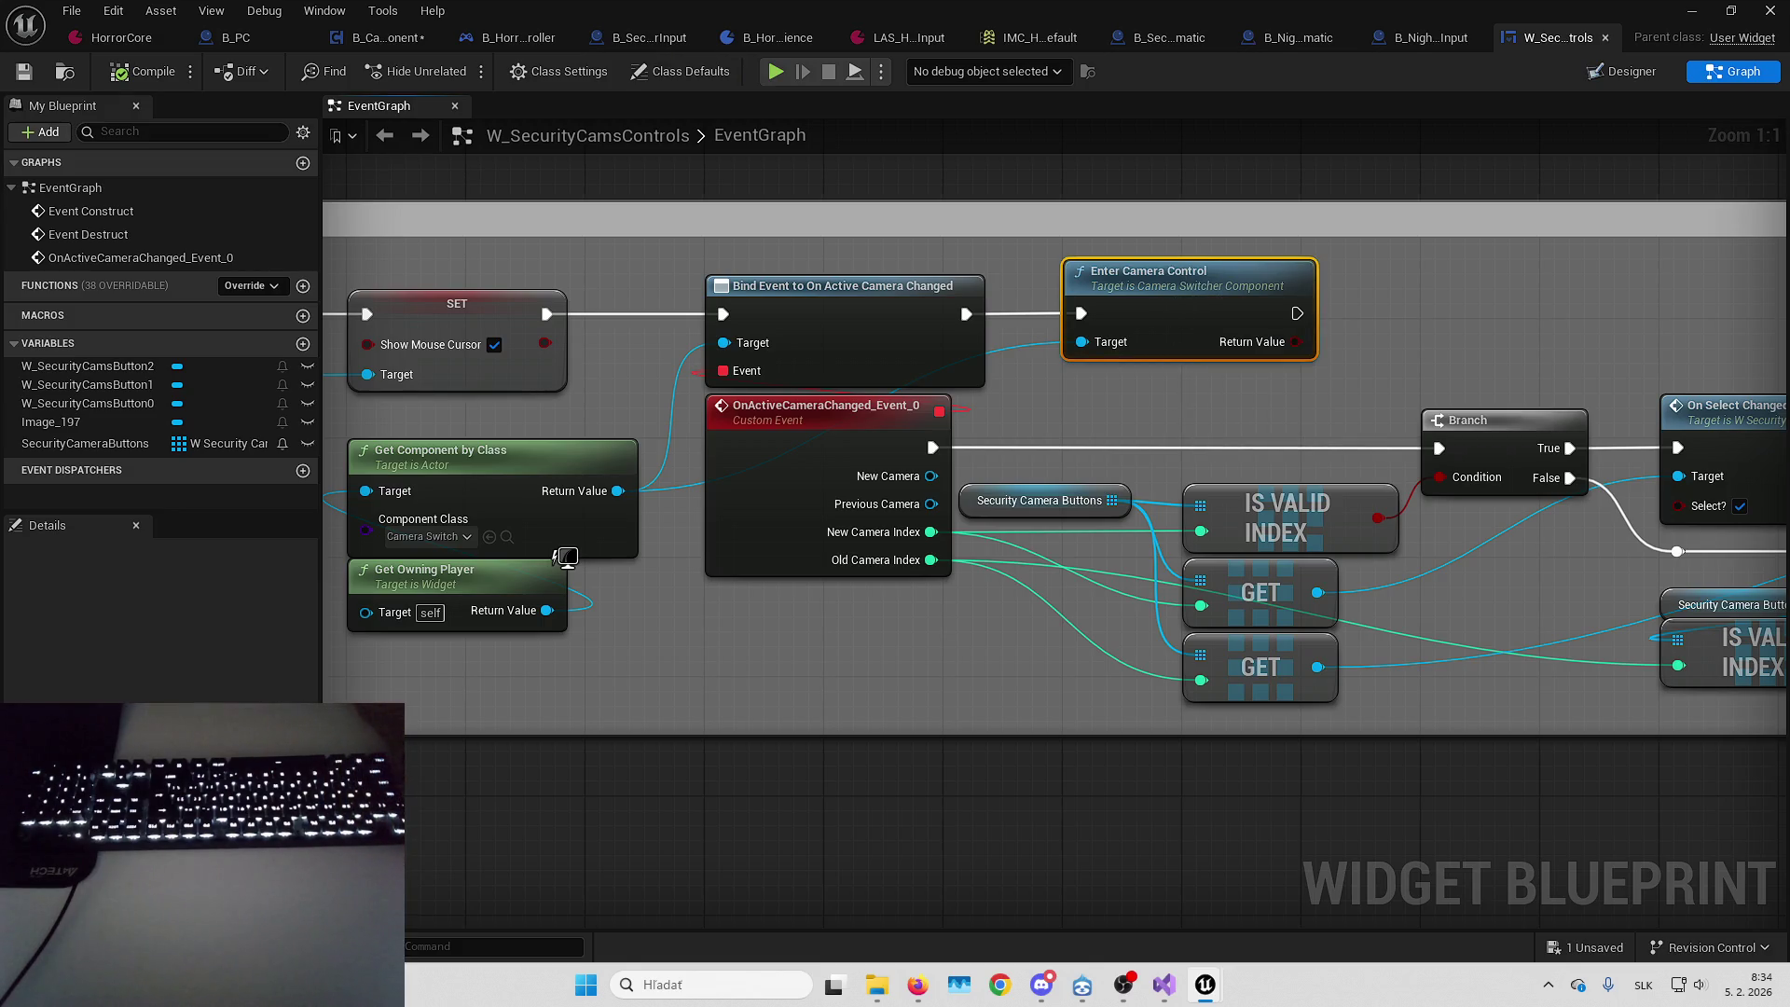
key("alt+Tab")
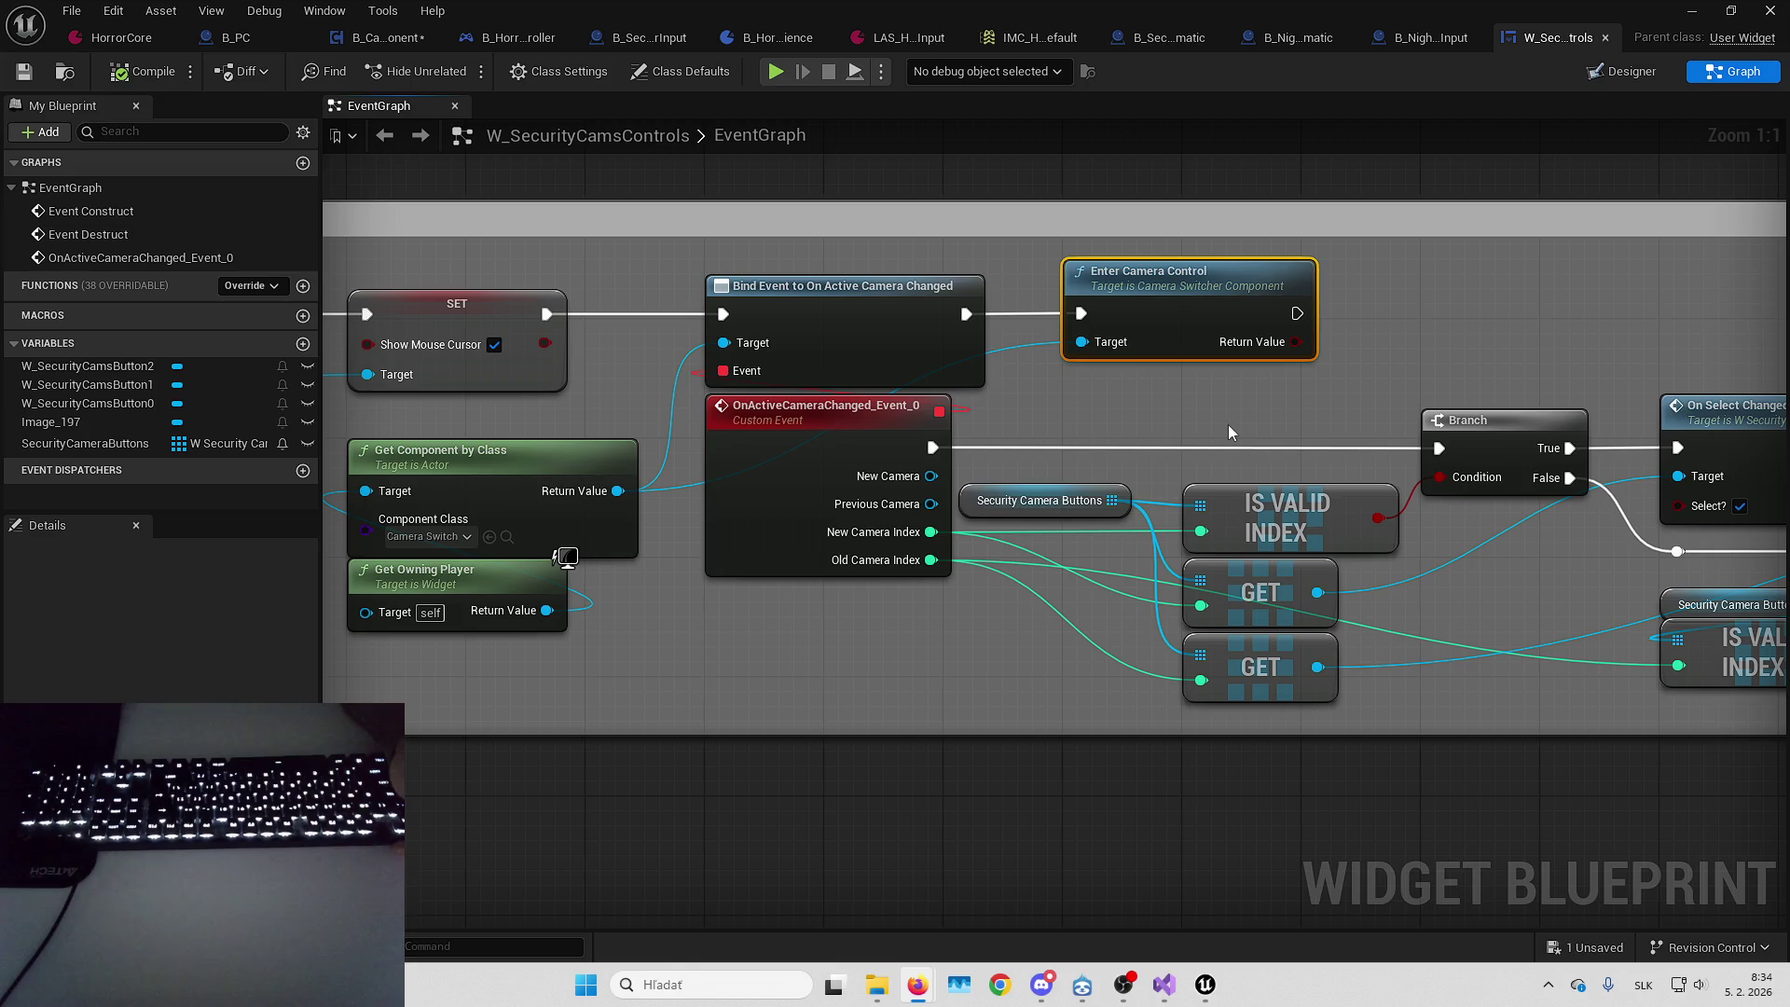
mouse_move(1196, 403)
left_mouse_down()
mouse_move(1122, 310)
mouse_move(1276, 395)
left_mouse_up()
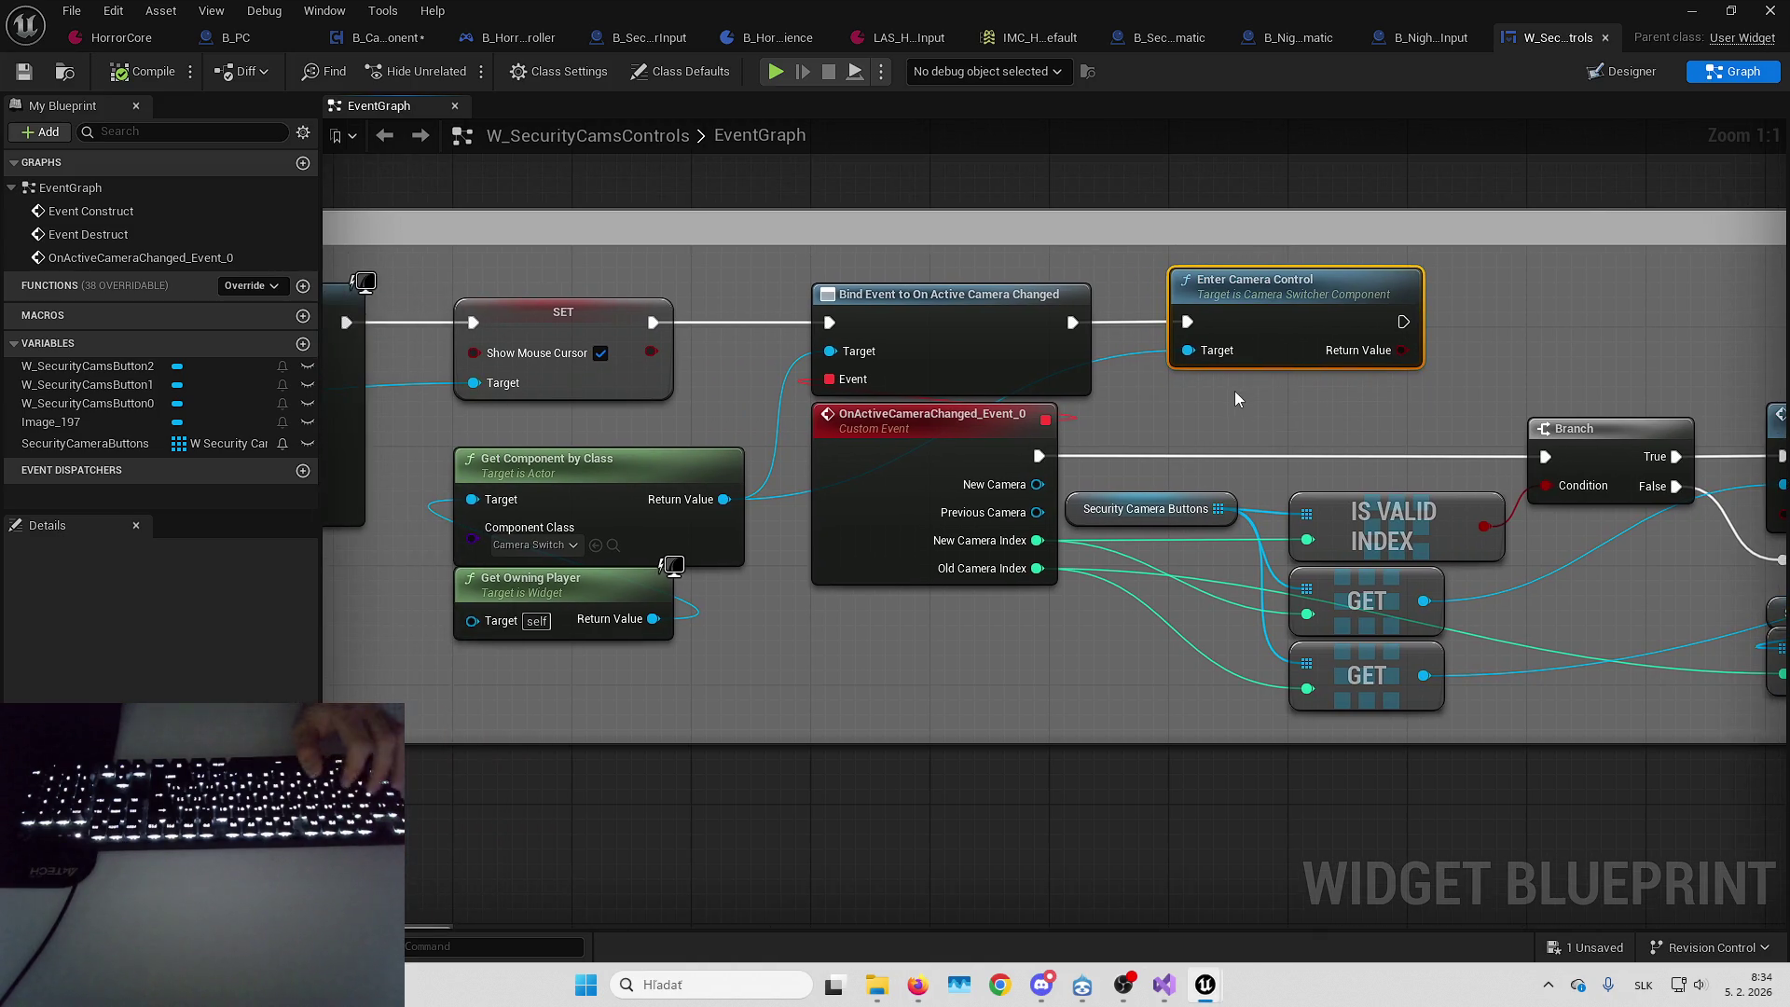
key("Delete")
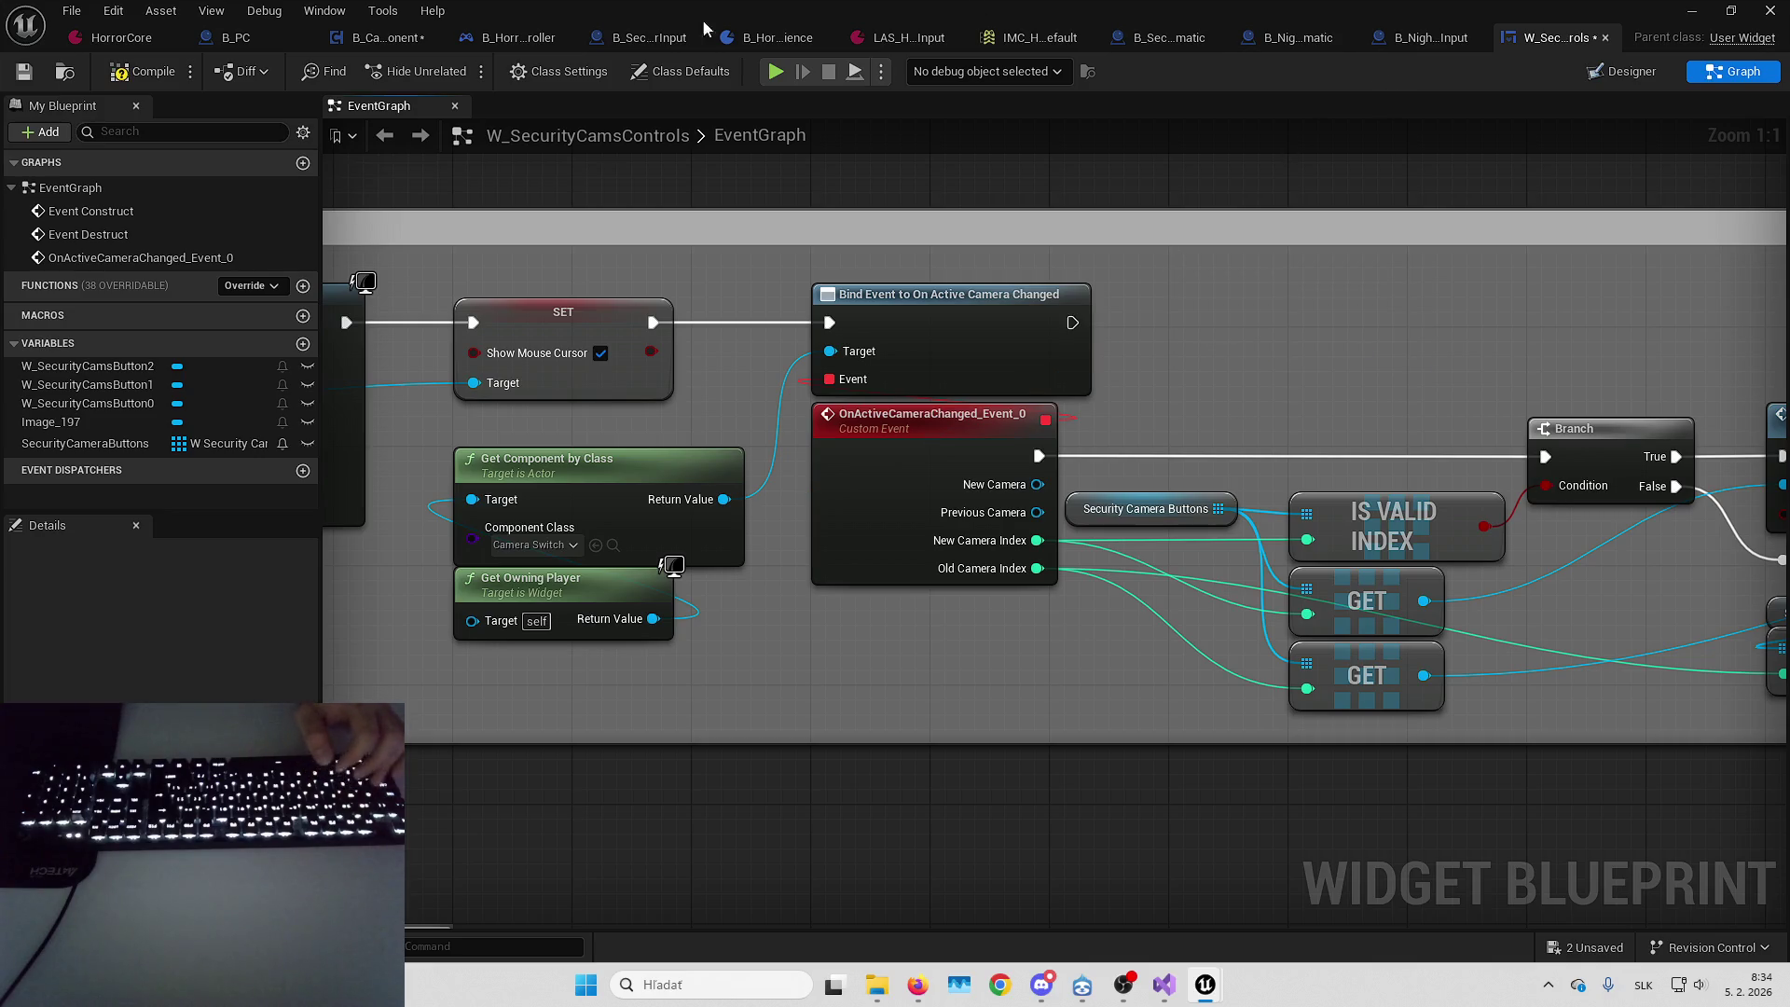
left_click(236, 37)
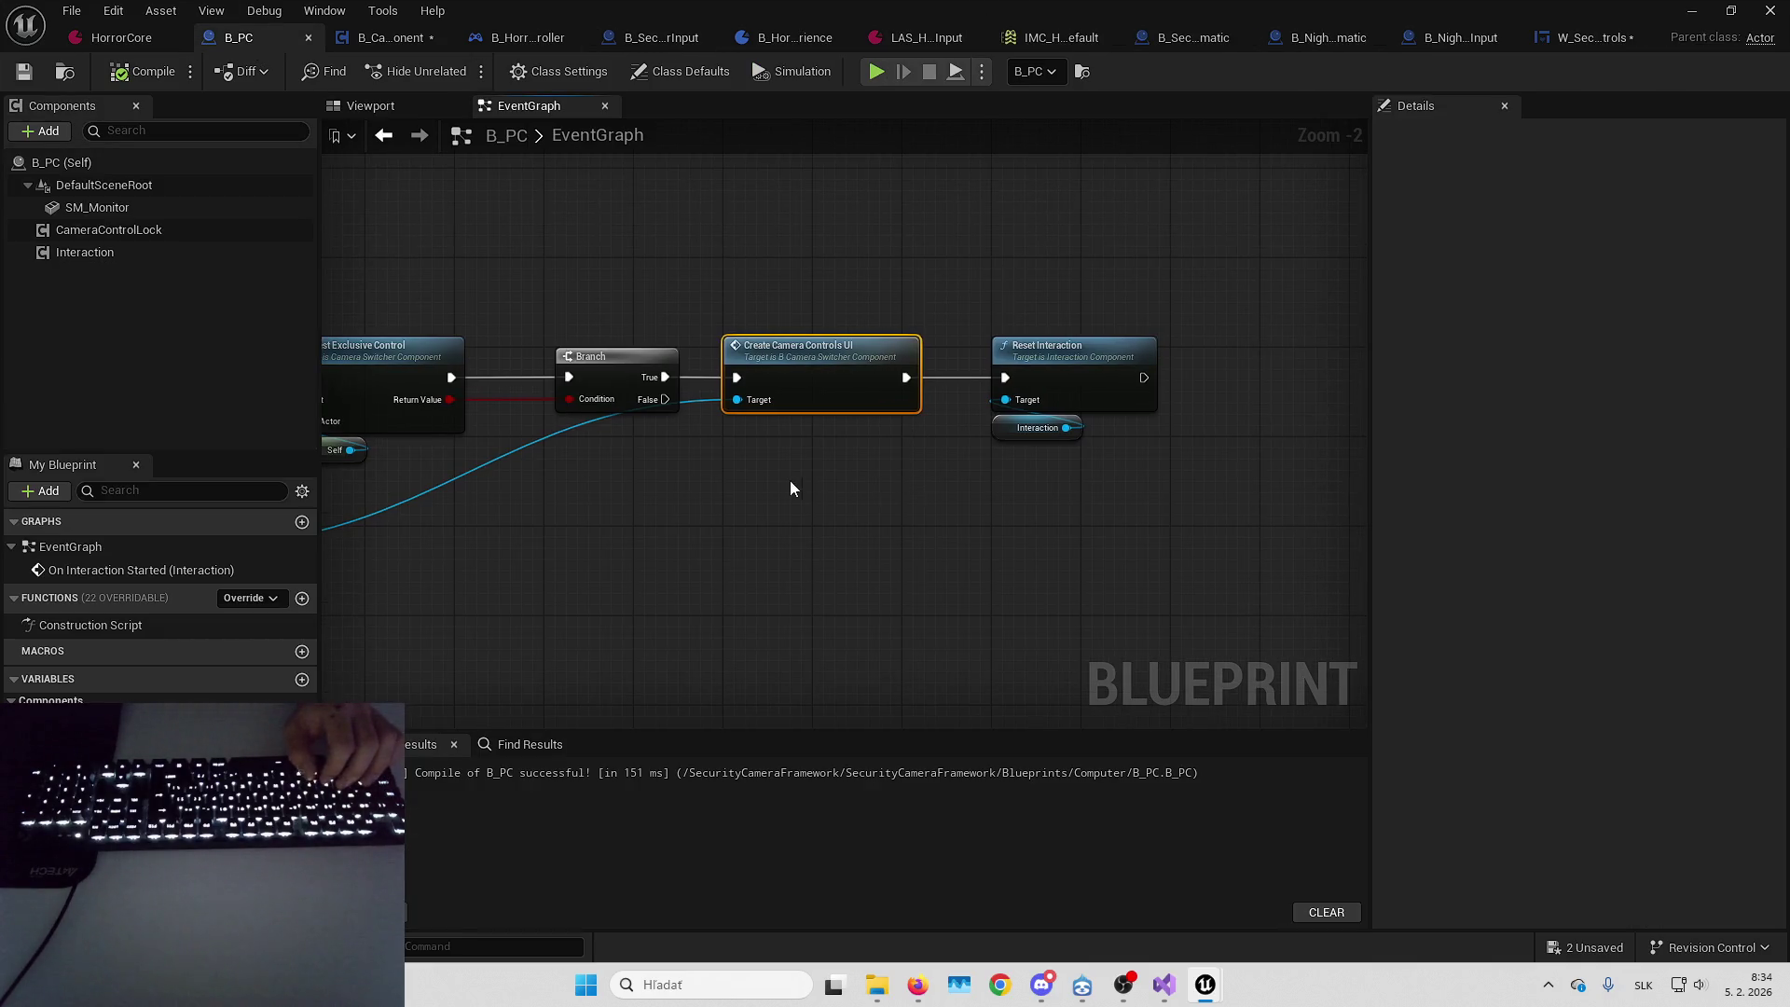
Paste Enter Camera Control, wire it between Branch True and Reset Interaction, deleting Create Camera Controls UI
key("ctrl+v")
left_click_drag(813, 493, 790, 433)
left_click_drag(681, 448, 917, 446)
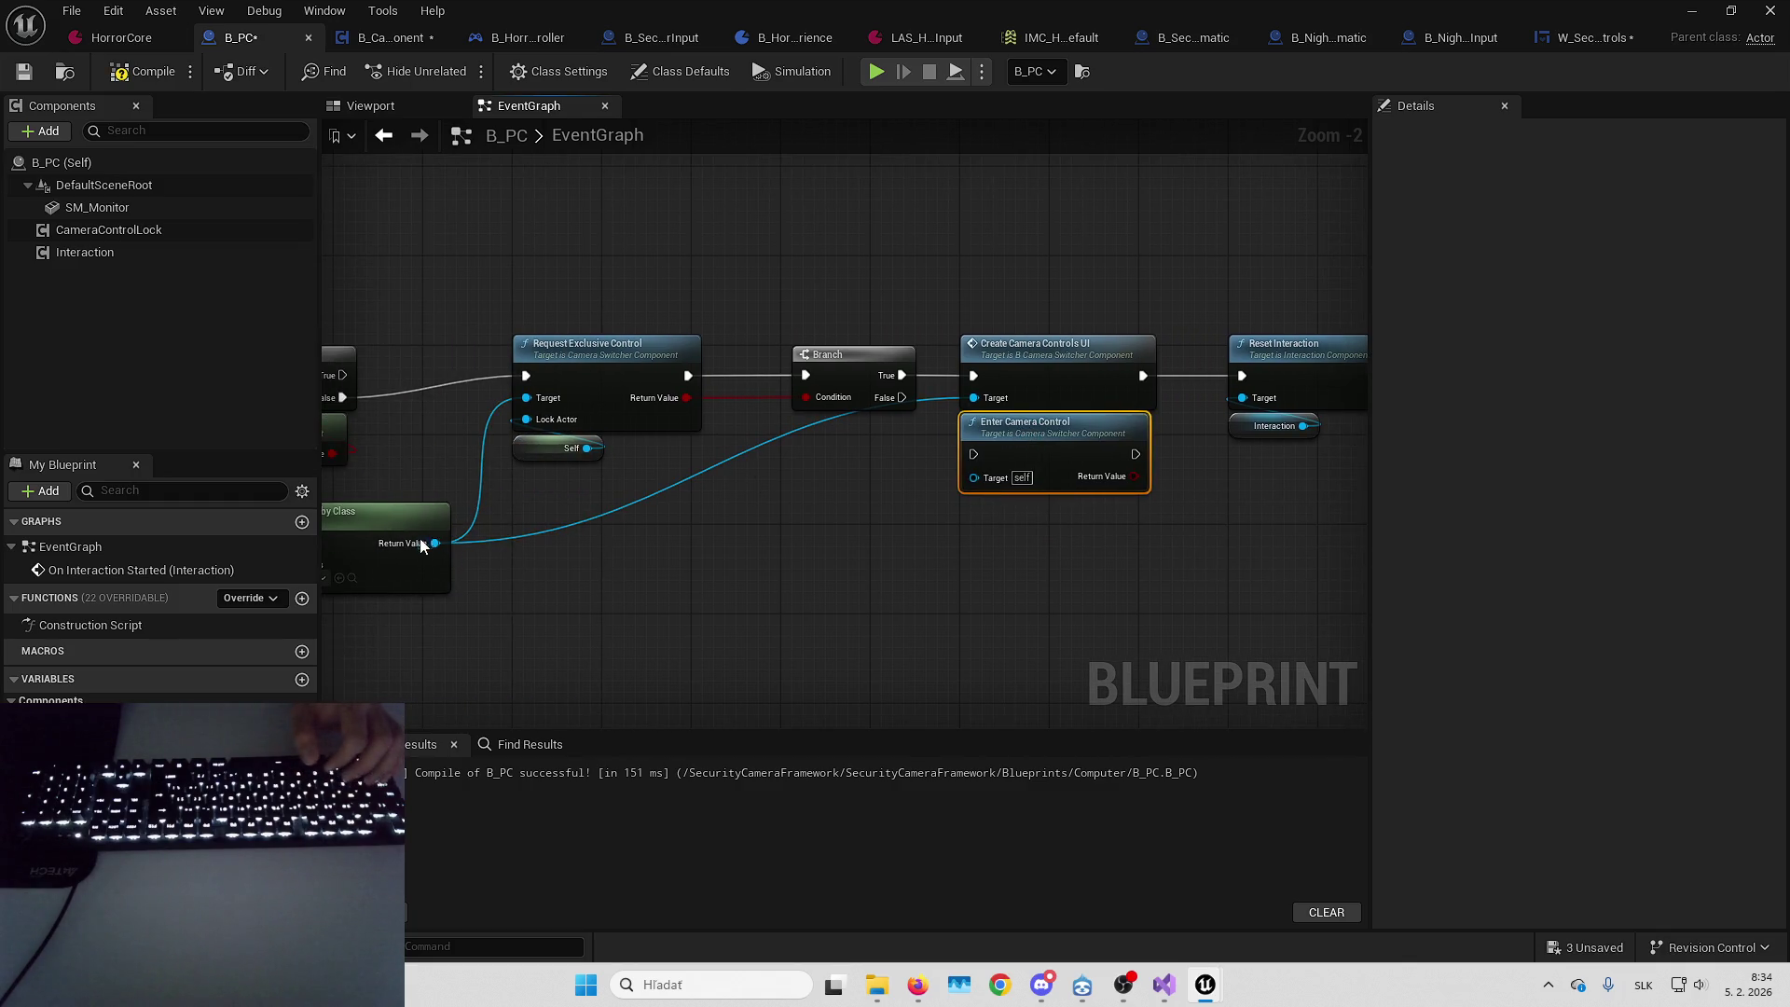
mouse_move(421, 545)
left_mouse_down()
mouse_move(830, 525)
mouse_move(975, 477)
left_mouse_up()
left_click_drag(974, 375, 973, 454)
mouse_move(1143, 375)
left_mouse_down()
mouse_move(1136, 454)
mouse_move(1042, 355)
left_mouse_up()
left_click(1070, 354)
key("Delete")
left_click(919, 468)
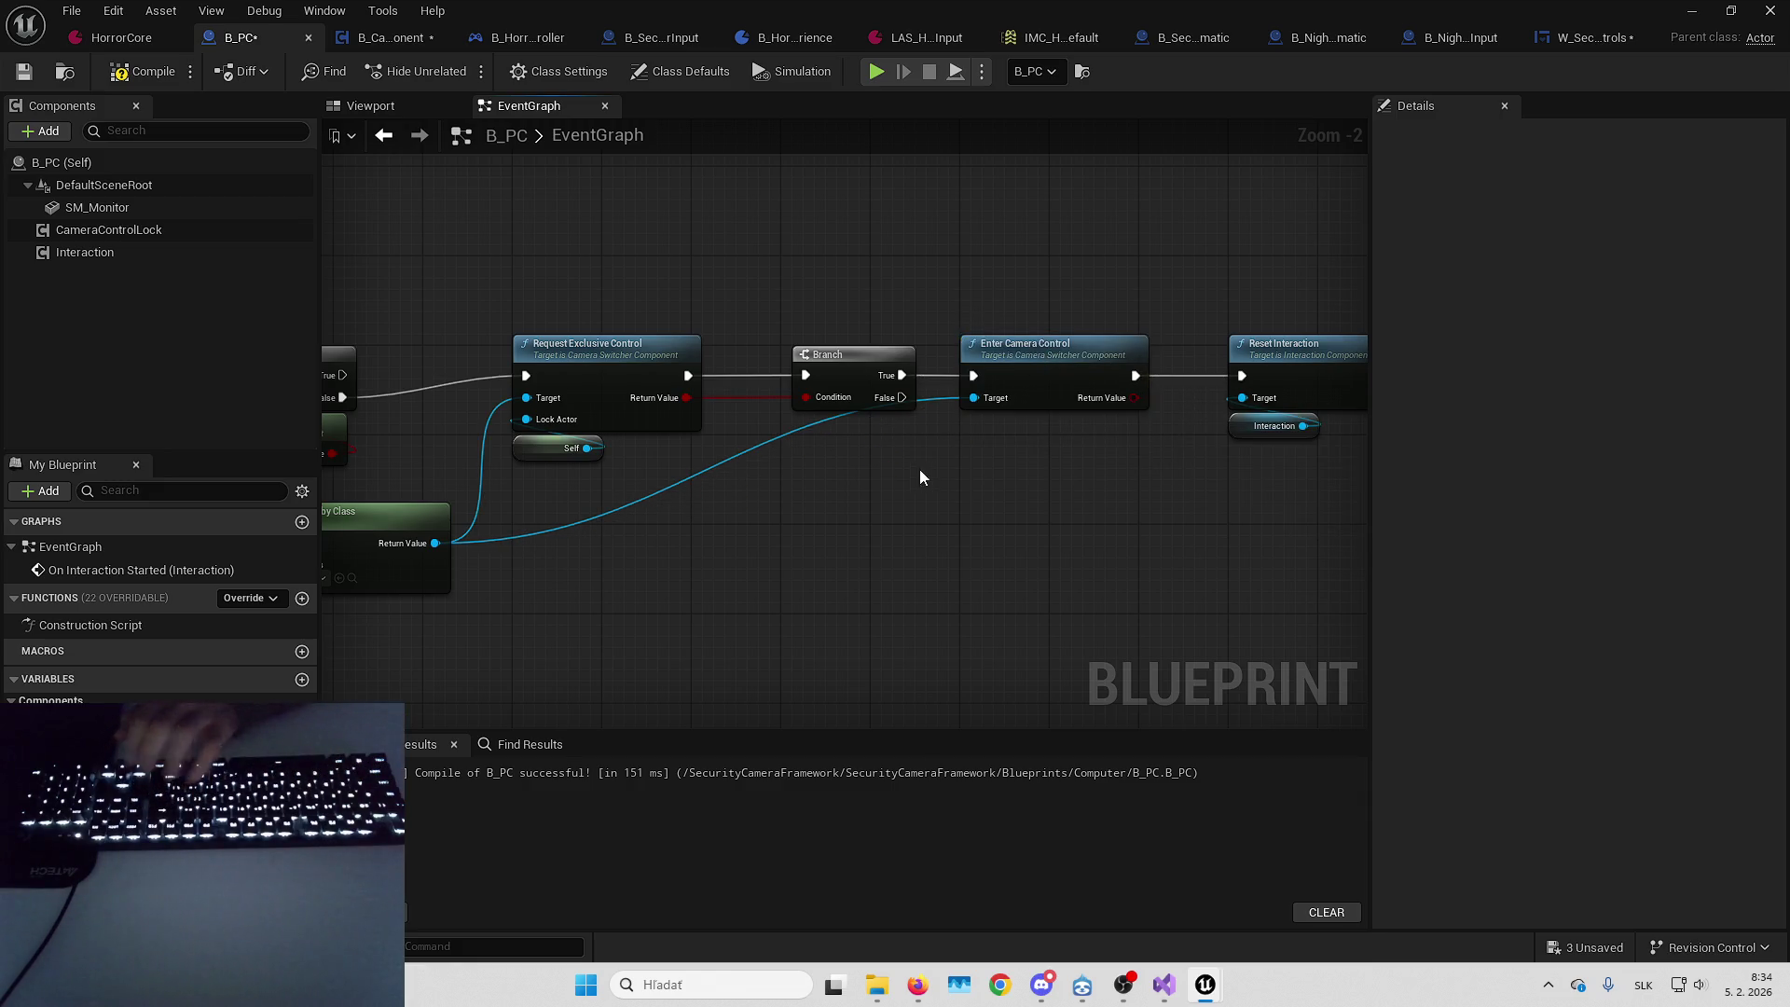
left_click_drag(920, 468, 604, 451)
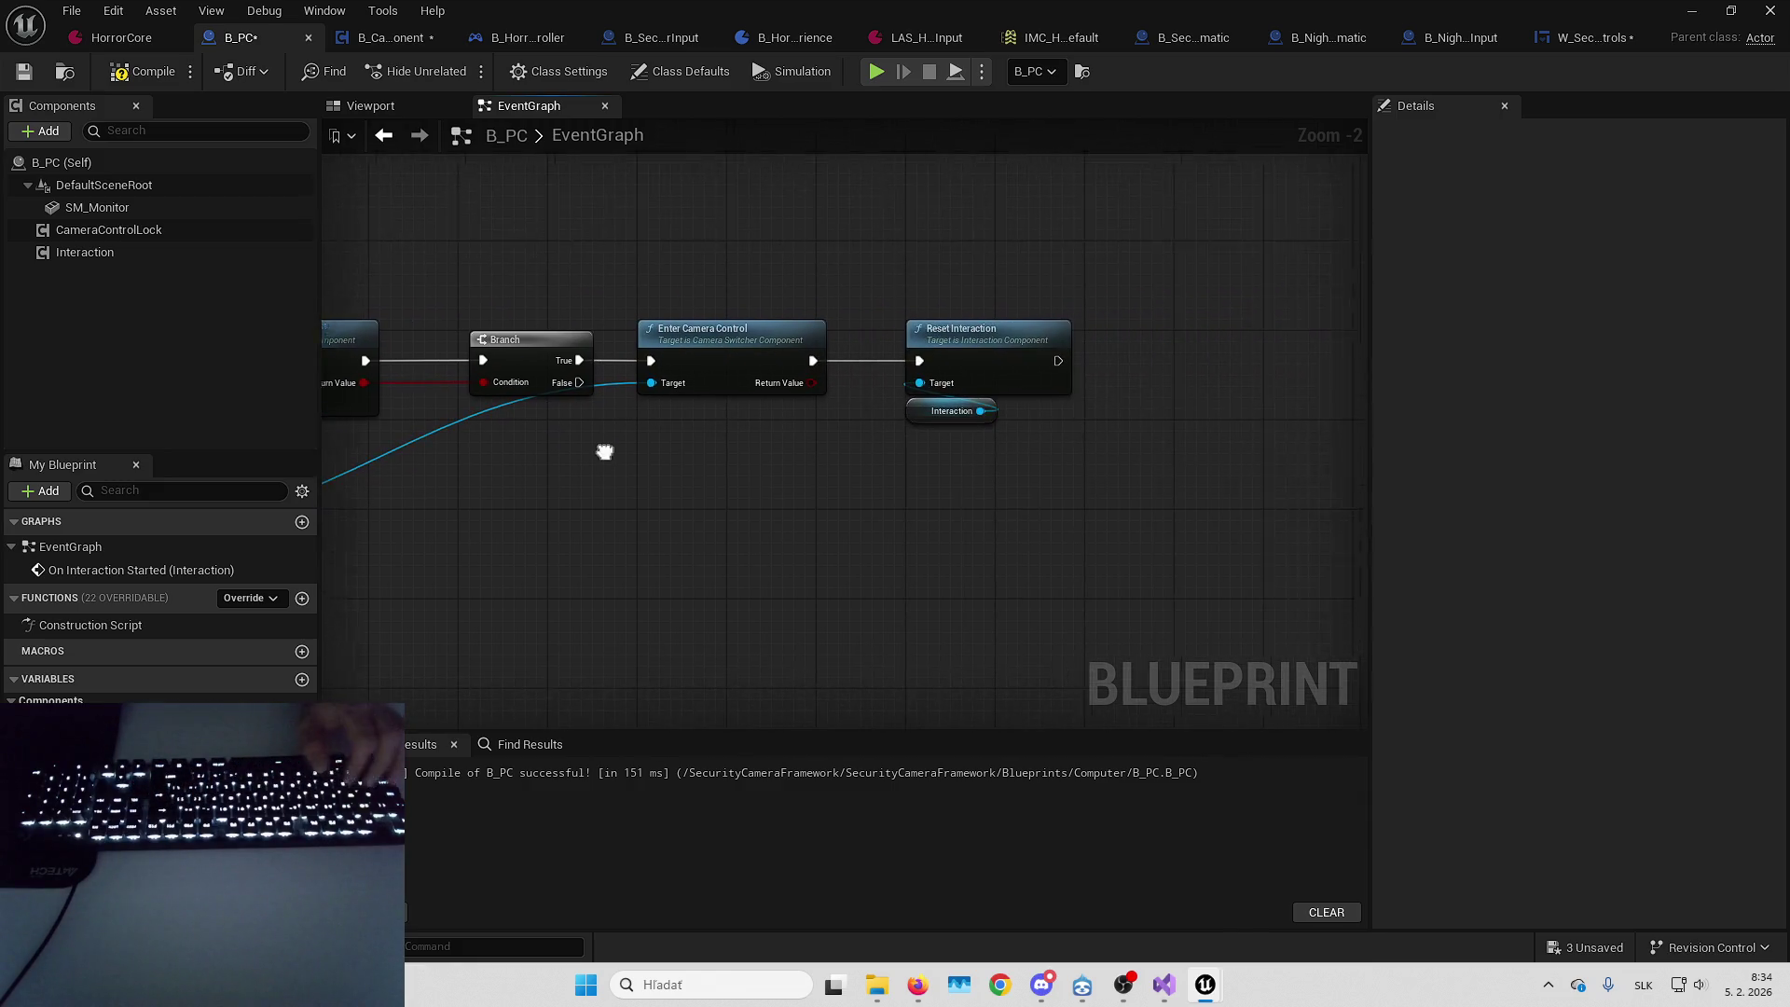
Delete CreateCameraControlsUI from B_CameraSwitcherComponent's function list, then zoom out on its EventGraph
left_click(387, 37)
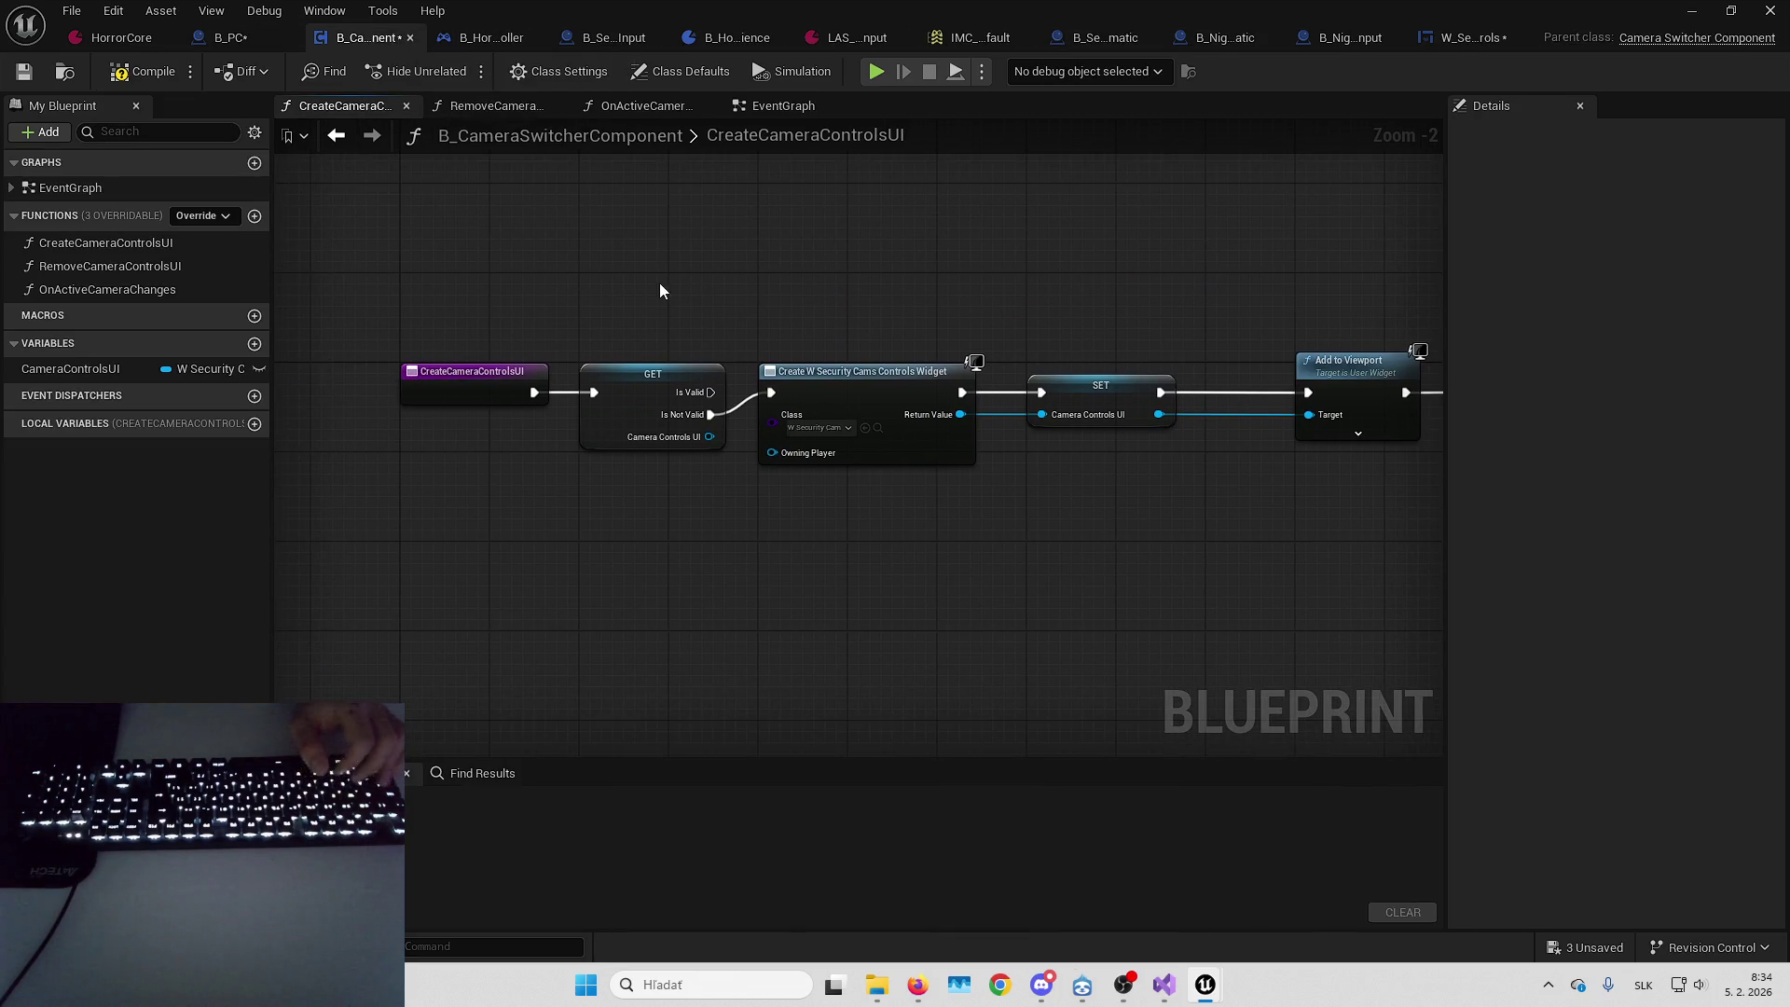
mouse_move(658, 282)
left_mouse_down()
mouse_move(1117, 513)
mouse_move(836, 436)
mouse_move(1343, 558)
mouse_move(939, 523)
left_mouse_up()
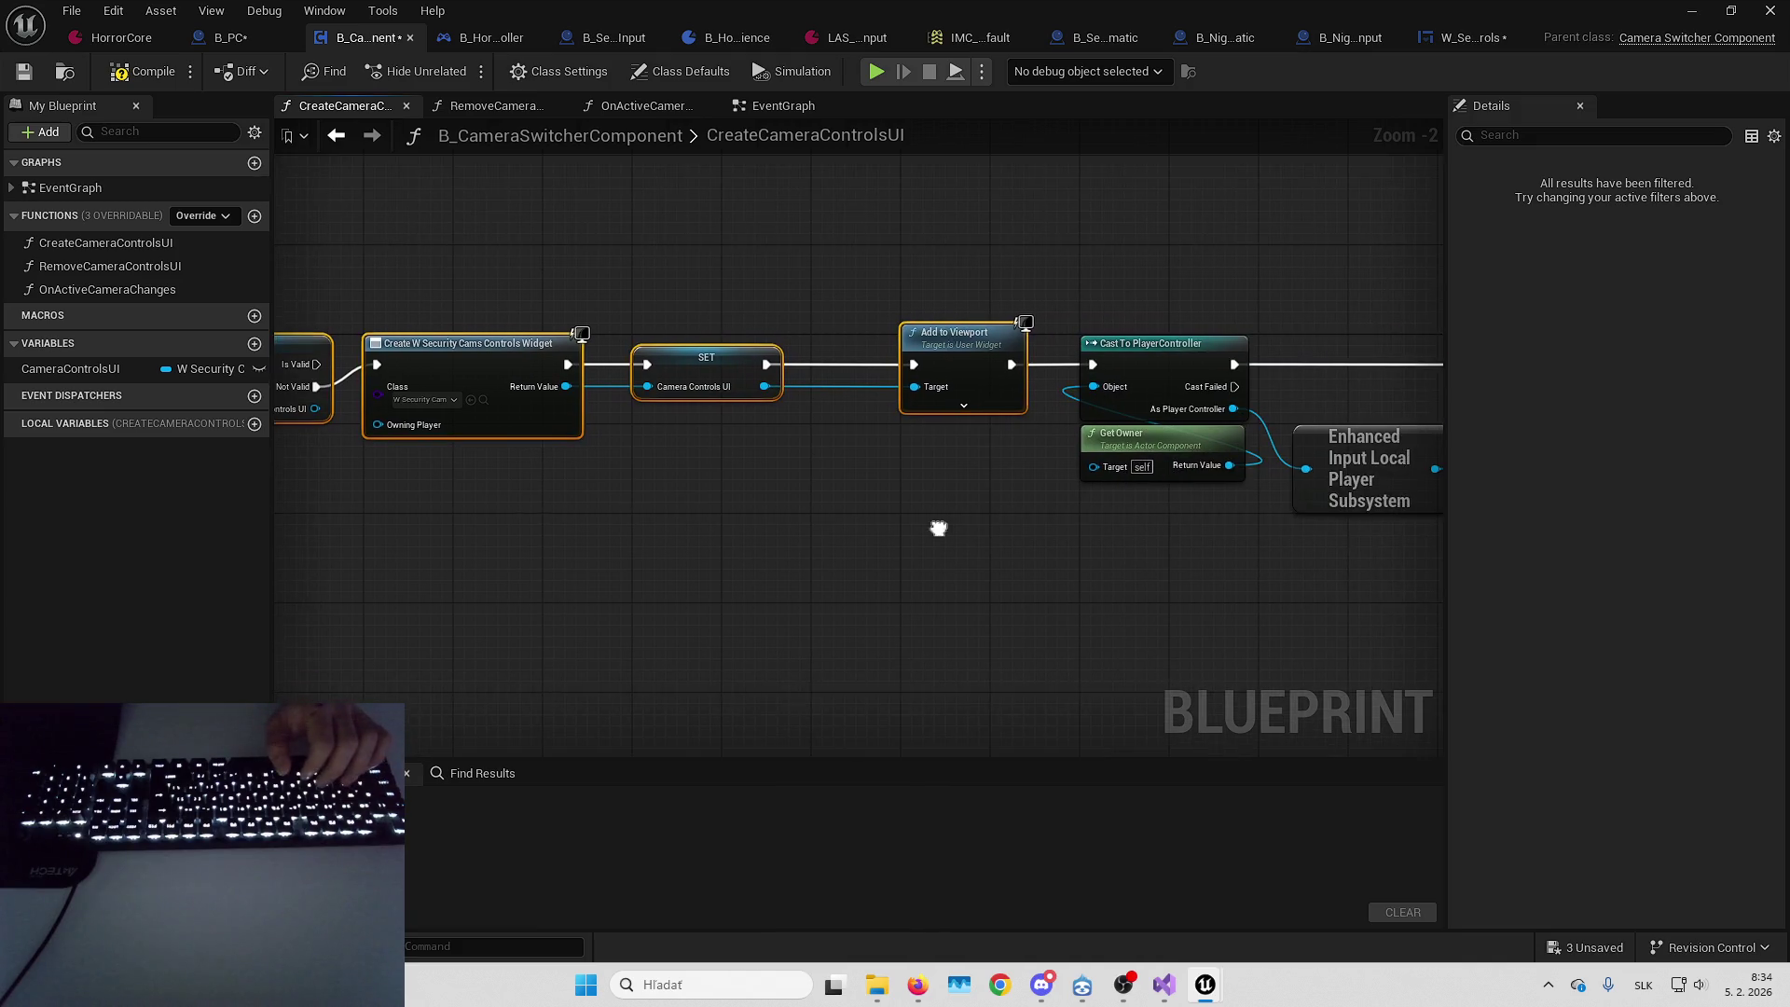
scroll(948, 532, "down", 2)
left_click_drag(1242, 564, 1278, 574)
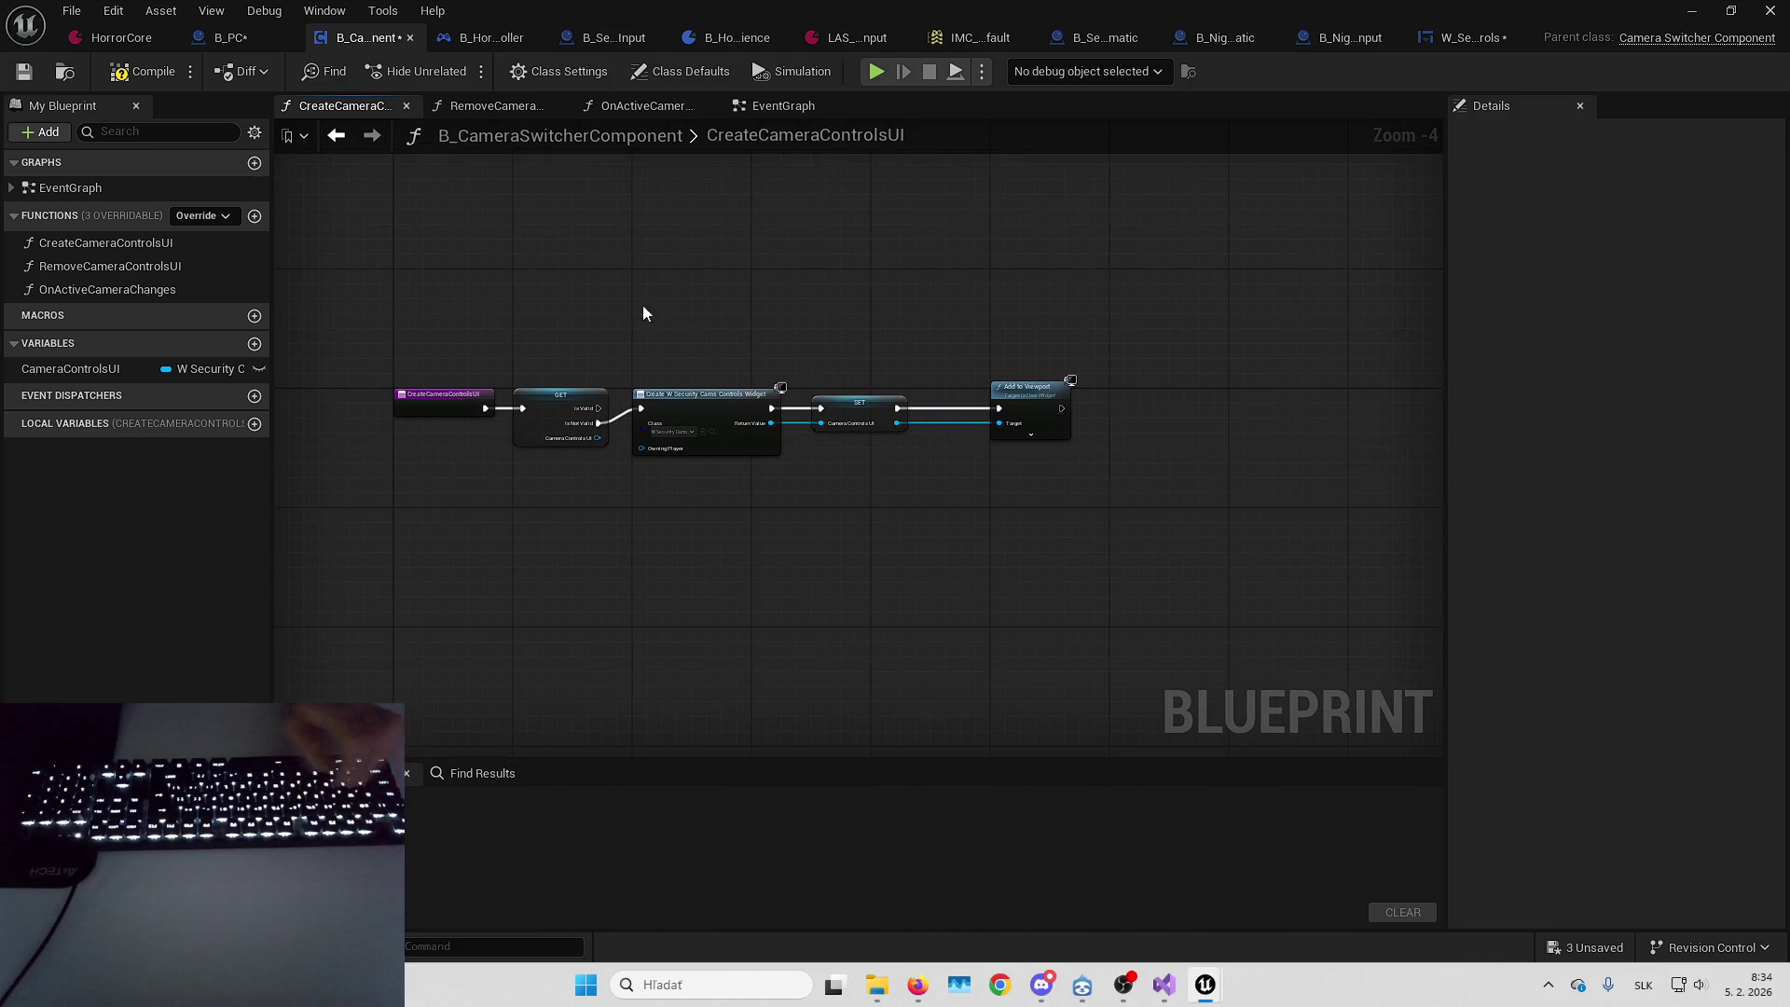
left_click(127, 245)
key("Delete")
left_click_drag(673, 344, 937, 418)
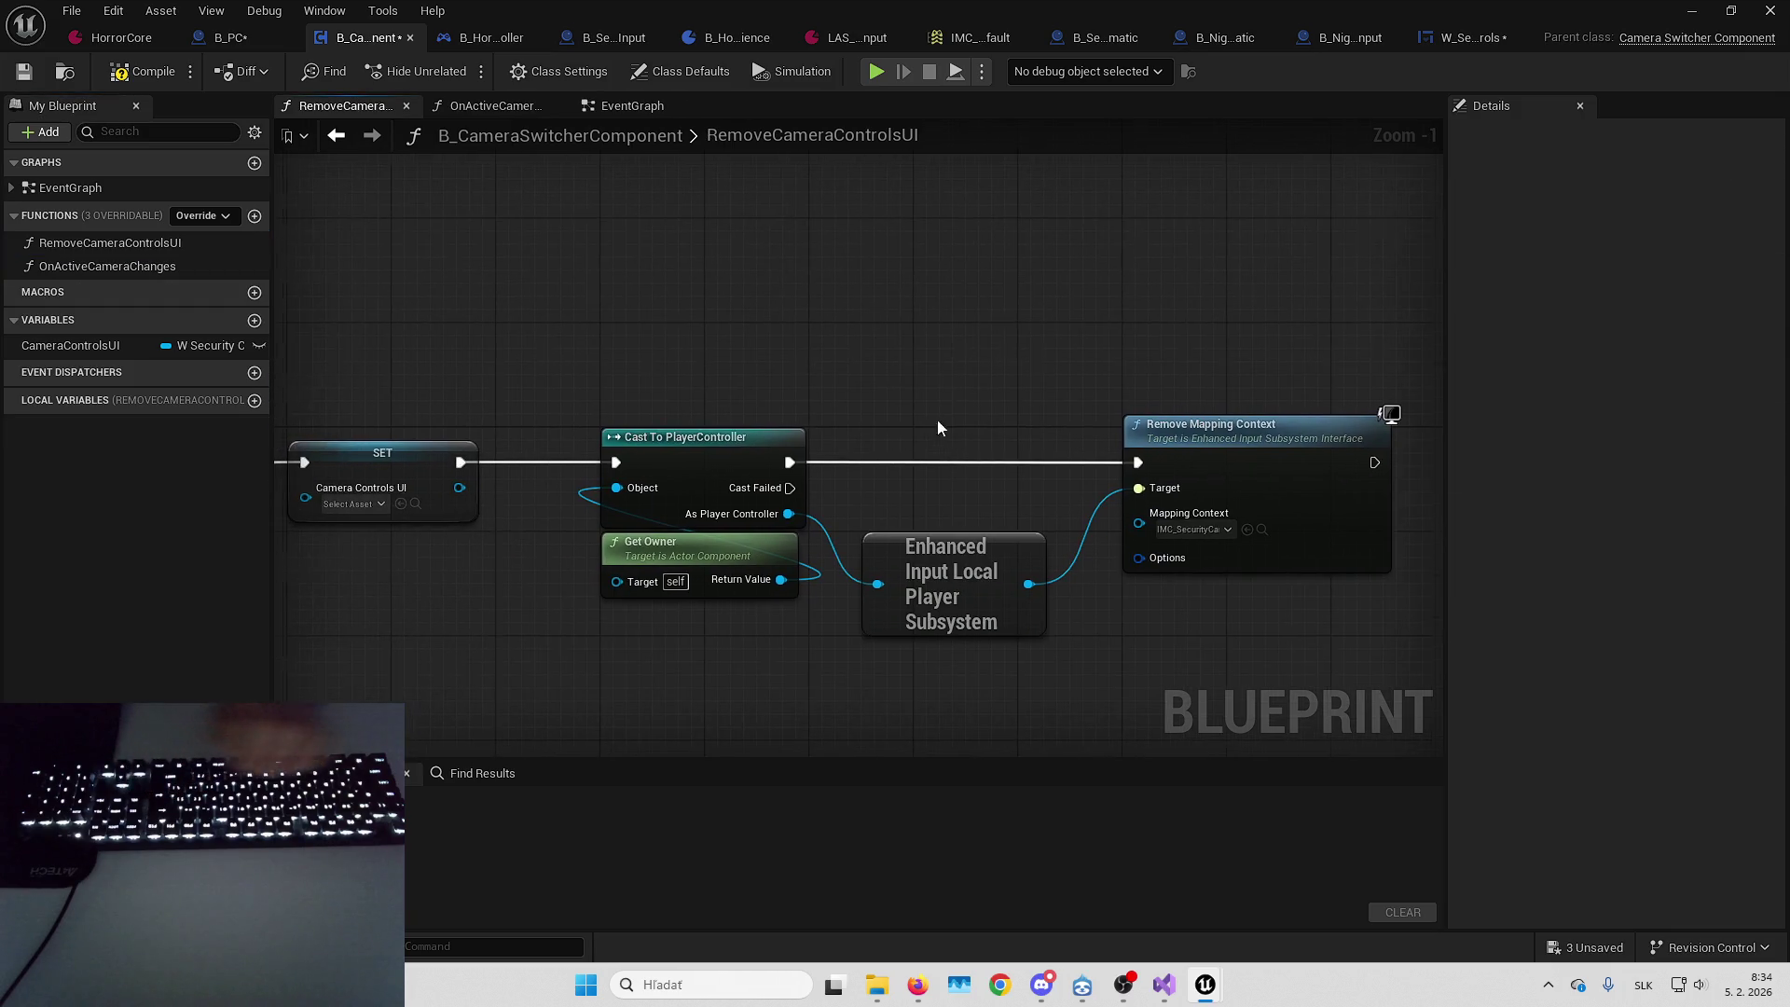
left_click(625, 105)
scroll(804, 500, "down", 3)
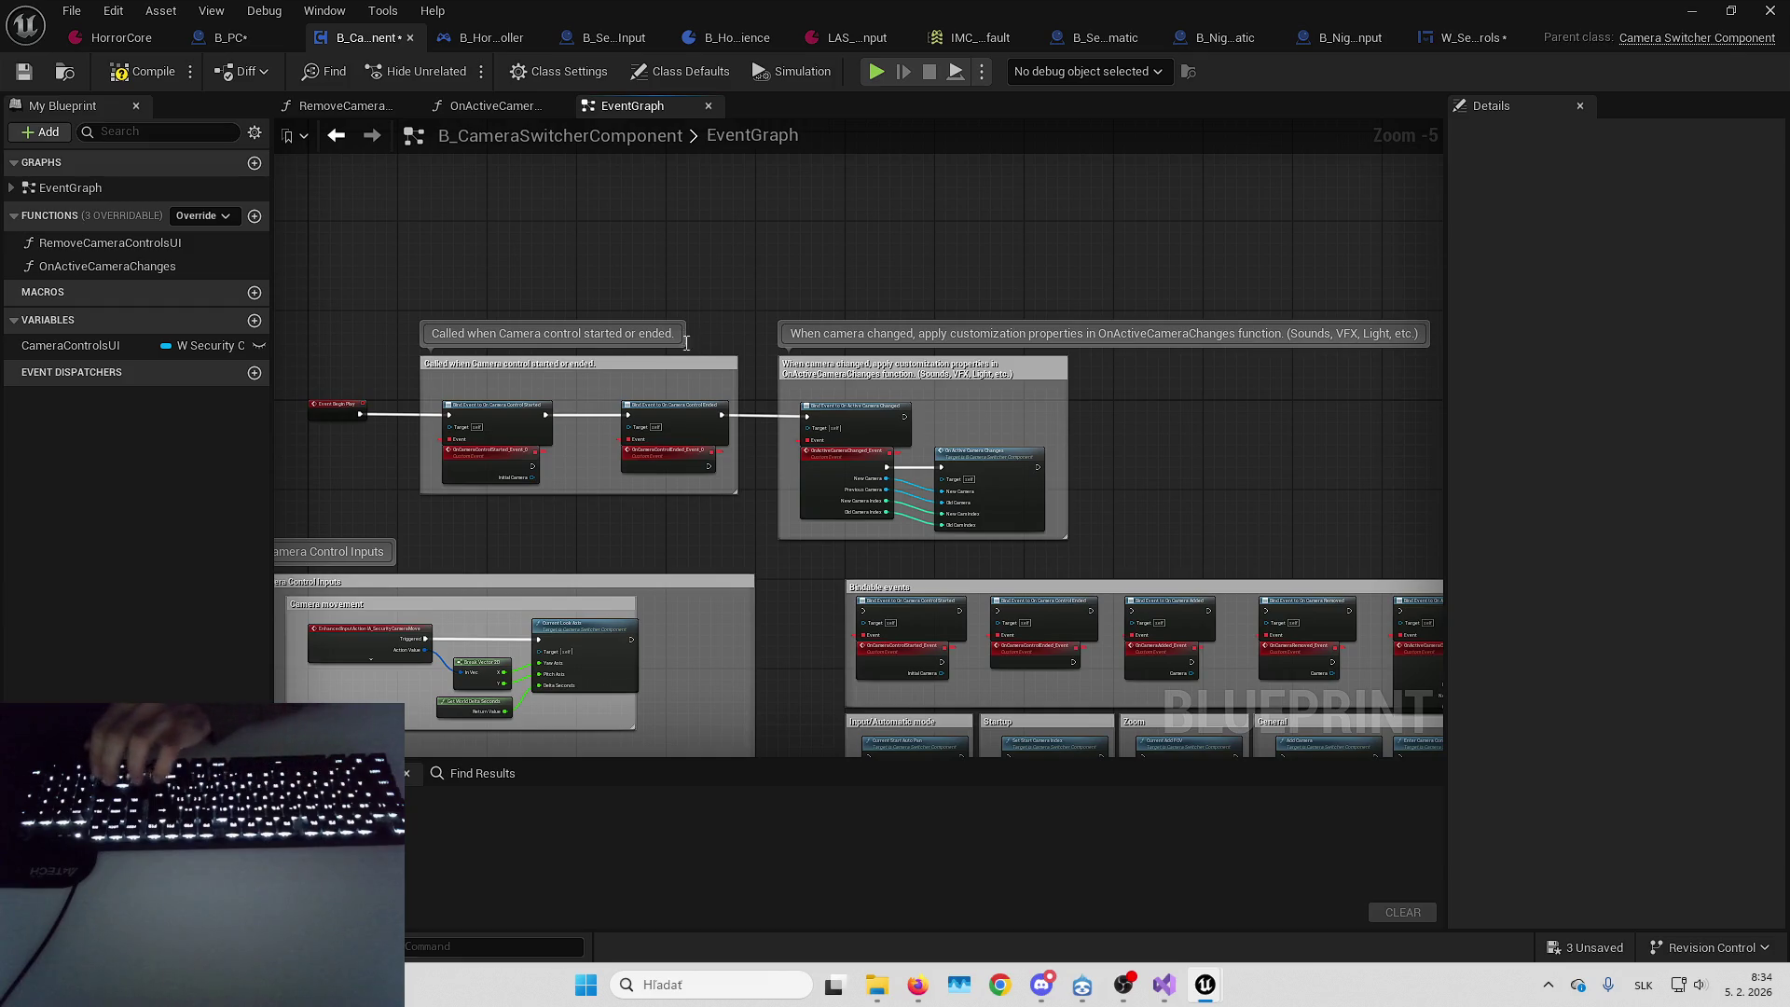
Delete the started/ended comment and move the camera-changed comment box up and to the right
left_click(690, 362)
key("Delete")
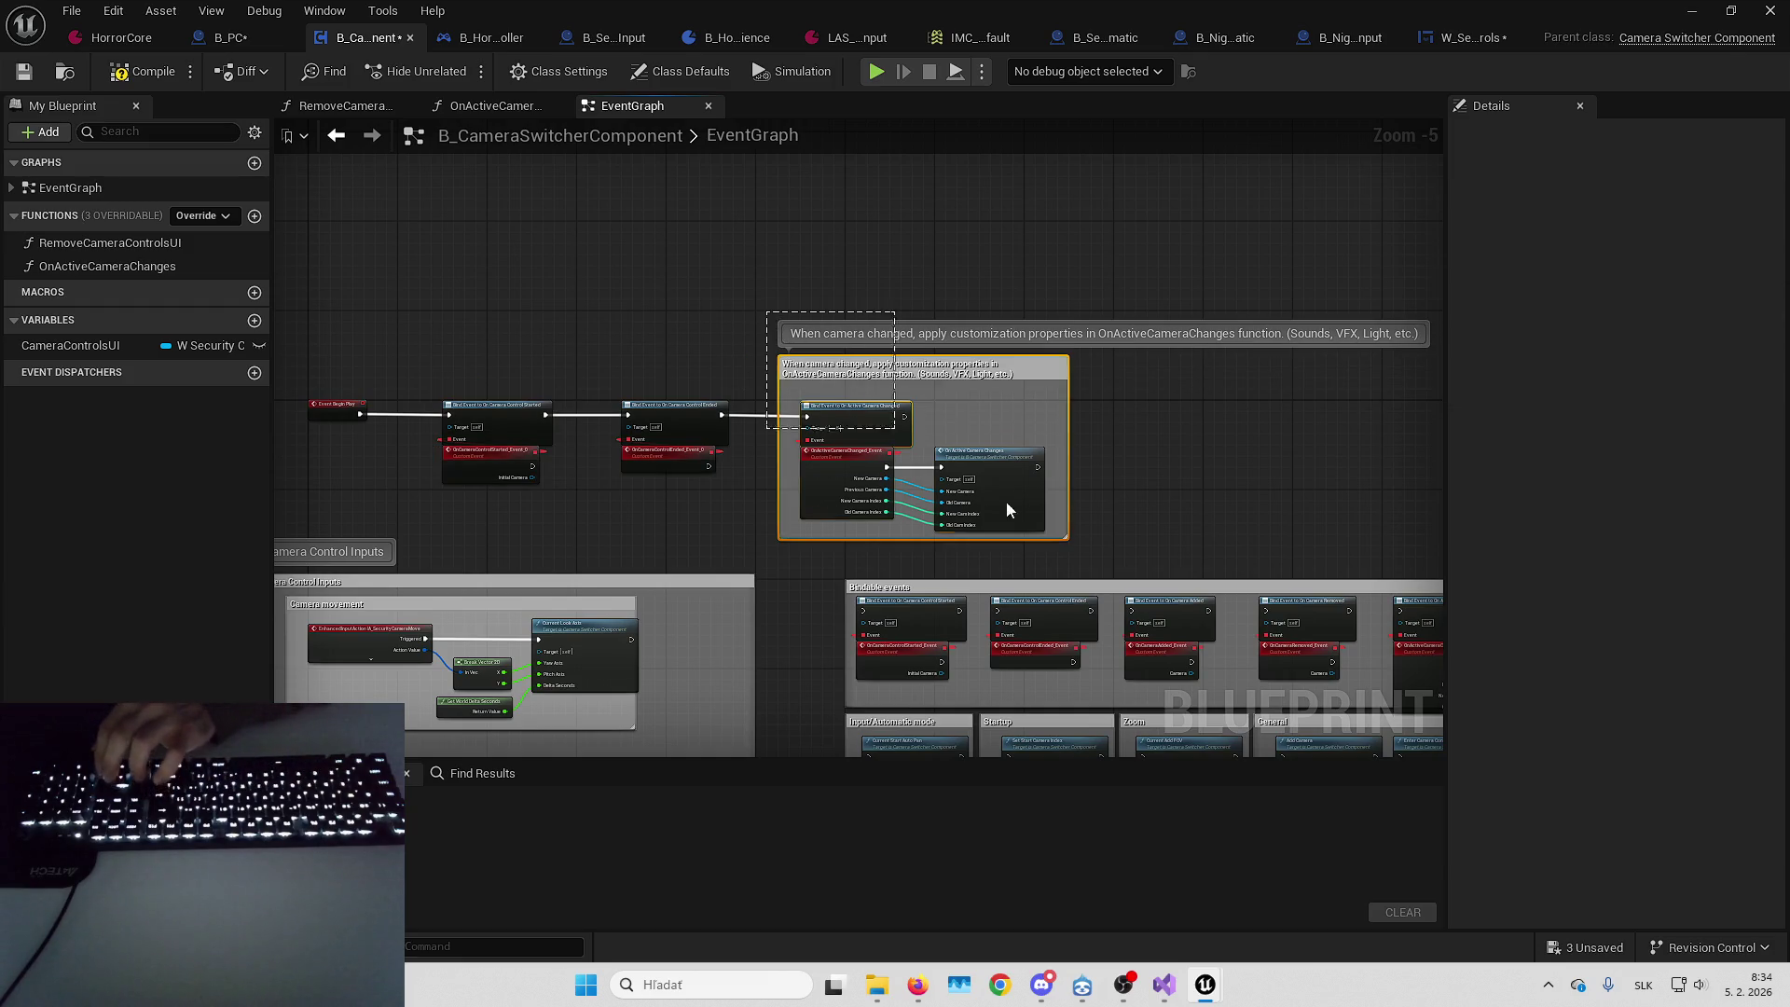
left_click(1005, 501)
mouse_move(935, 494)
left_mouse_down()
mouse_move(1100, 499)
mouse_move(687, 368)
mouse_move(1120, 395)
left_mouse_up()
scroll(1121, 388, "up", 2)
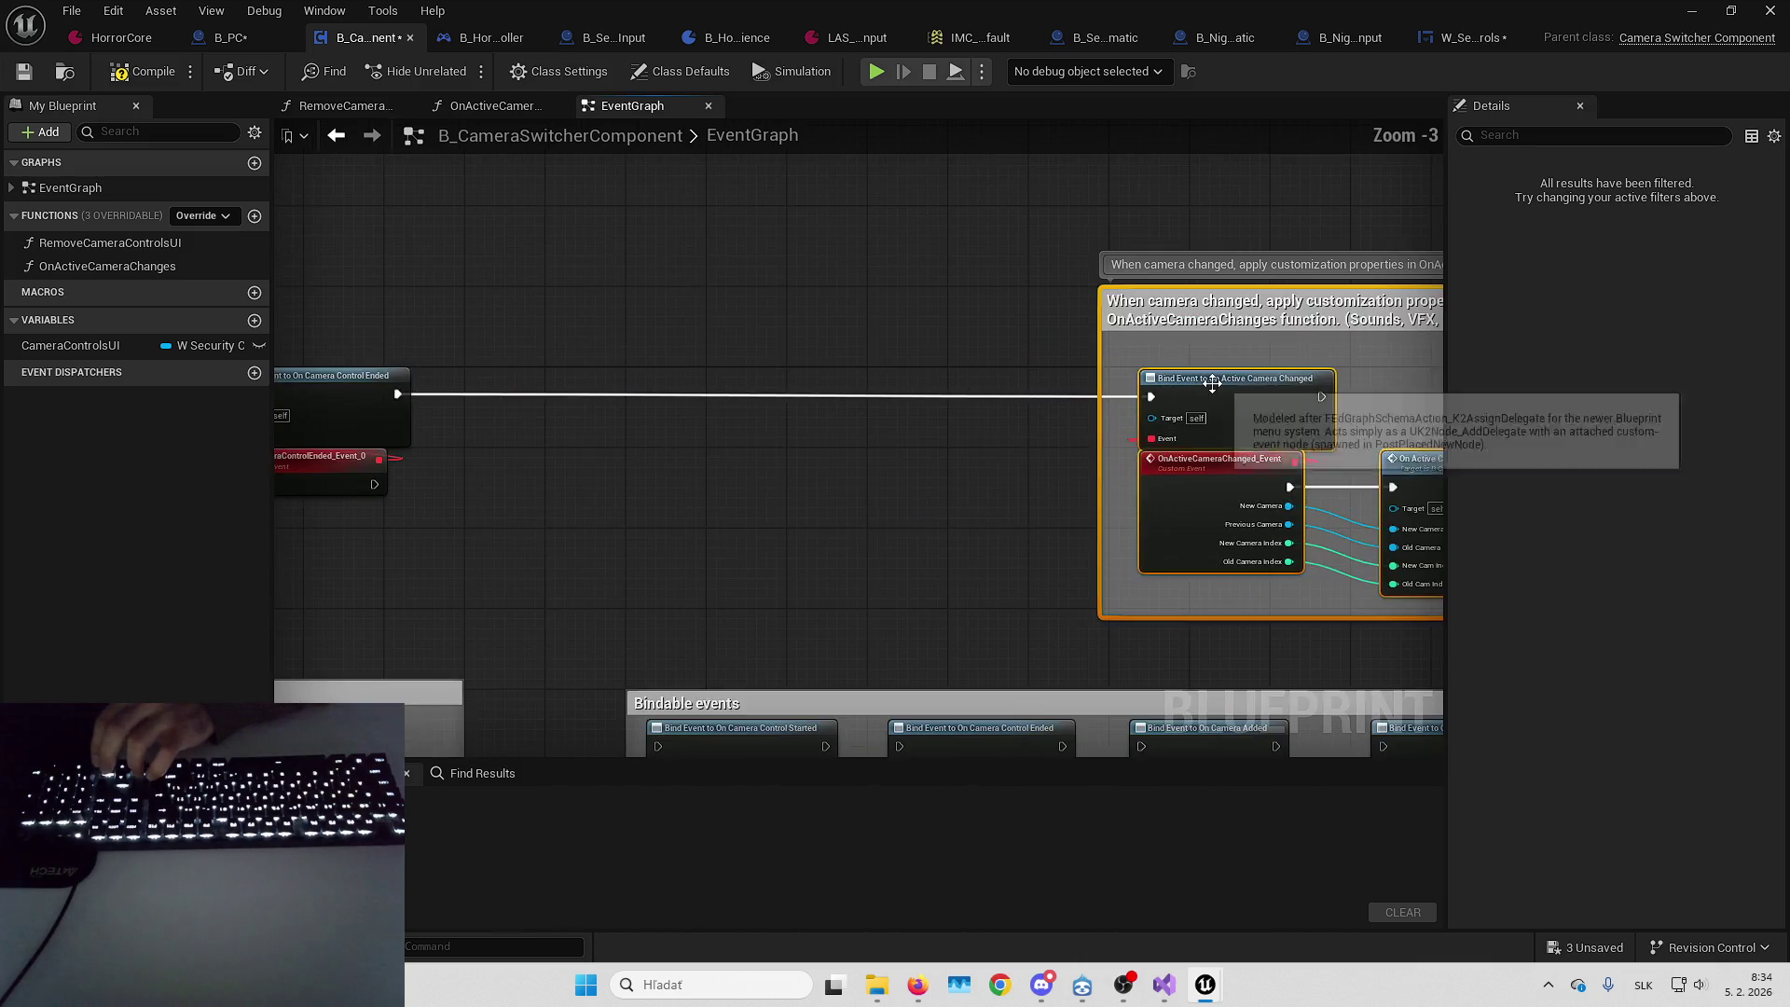
Feed the Started binding from a Create Event node bound to OnCameraControlStarted_Event_0
mouse_move(782, 384)
left_mouse_down()
mouse_move(879, 308)
mouse_move(1134, 393)
left_mouse_up()
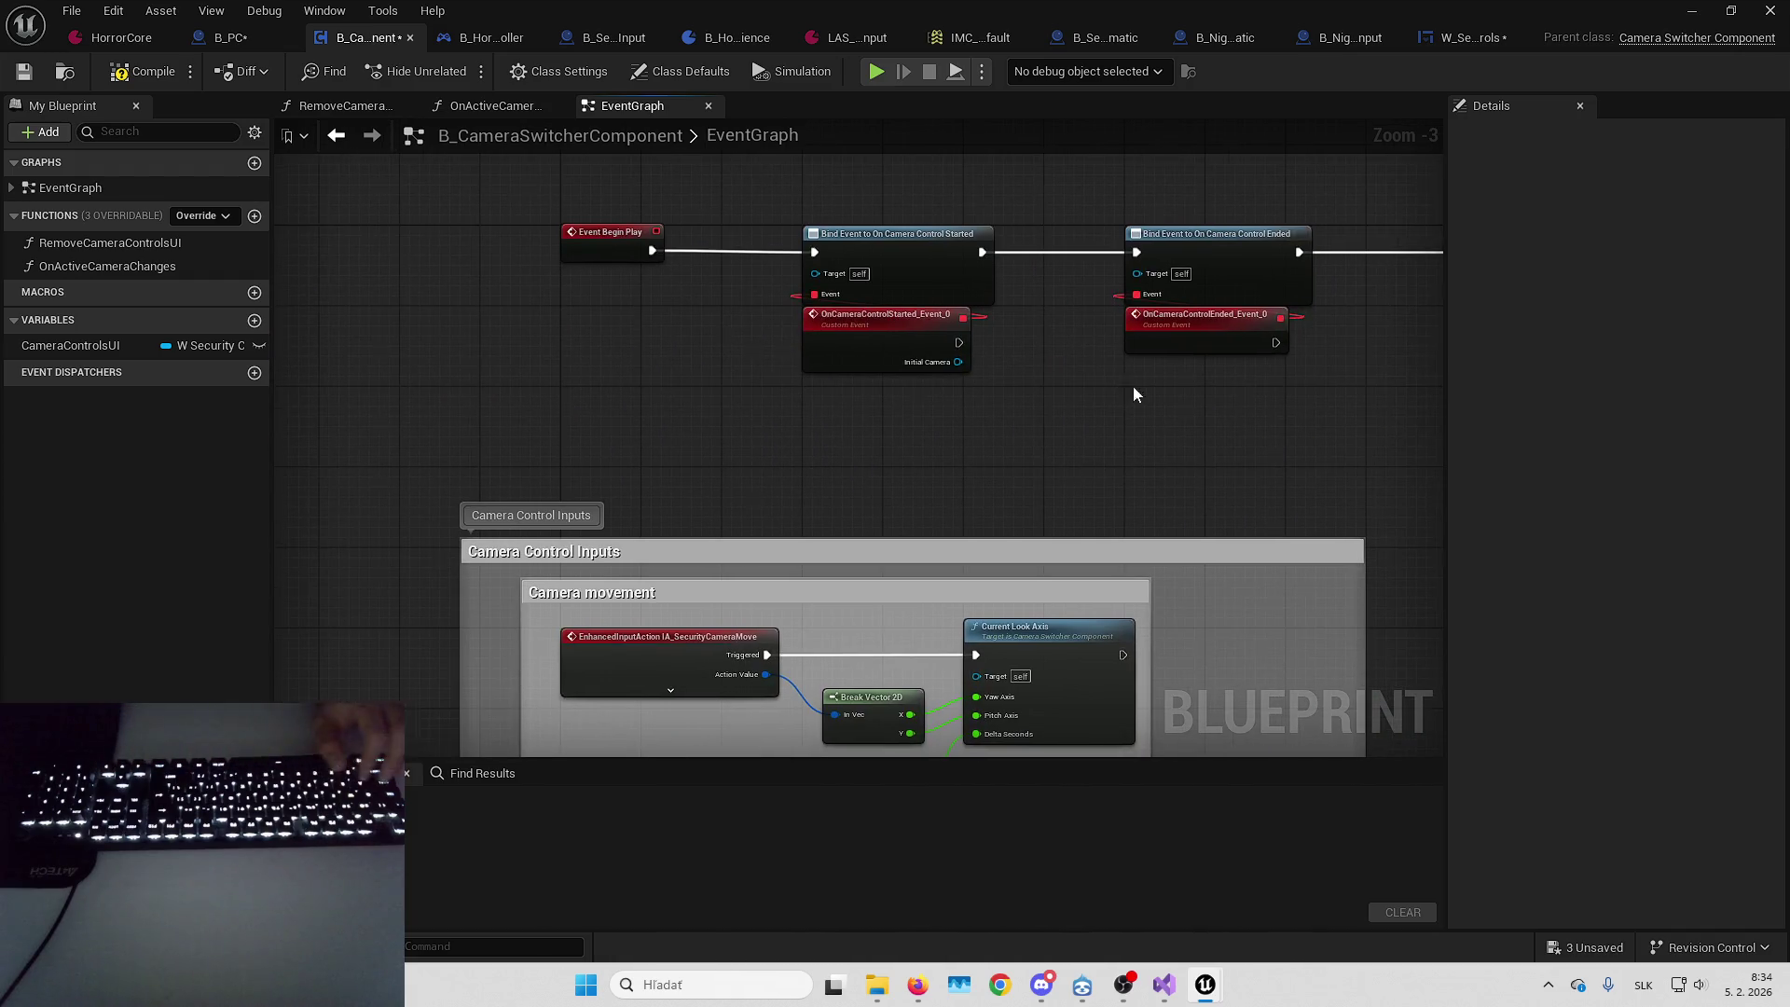
left_click_drag(821, 314, 292, 295)
left_click_drag(815, 294, 839, 332)
type("cr")
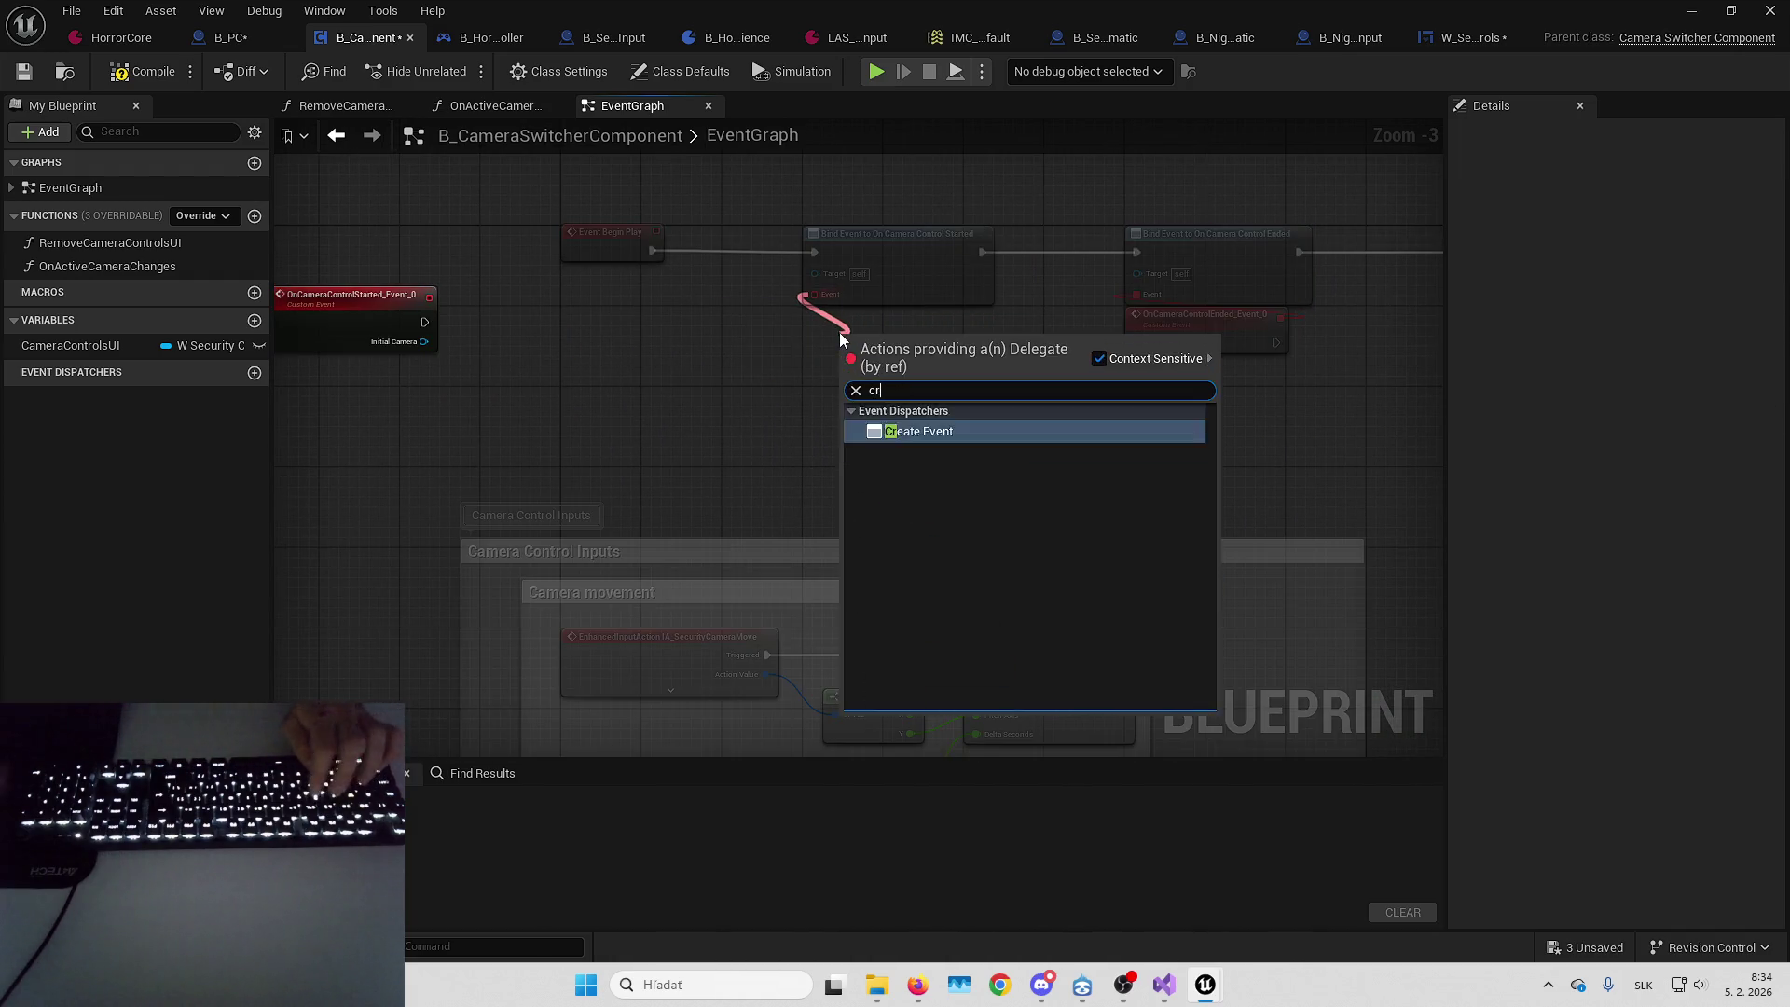
key("Return")
left_click(835, 393)
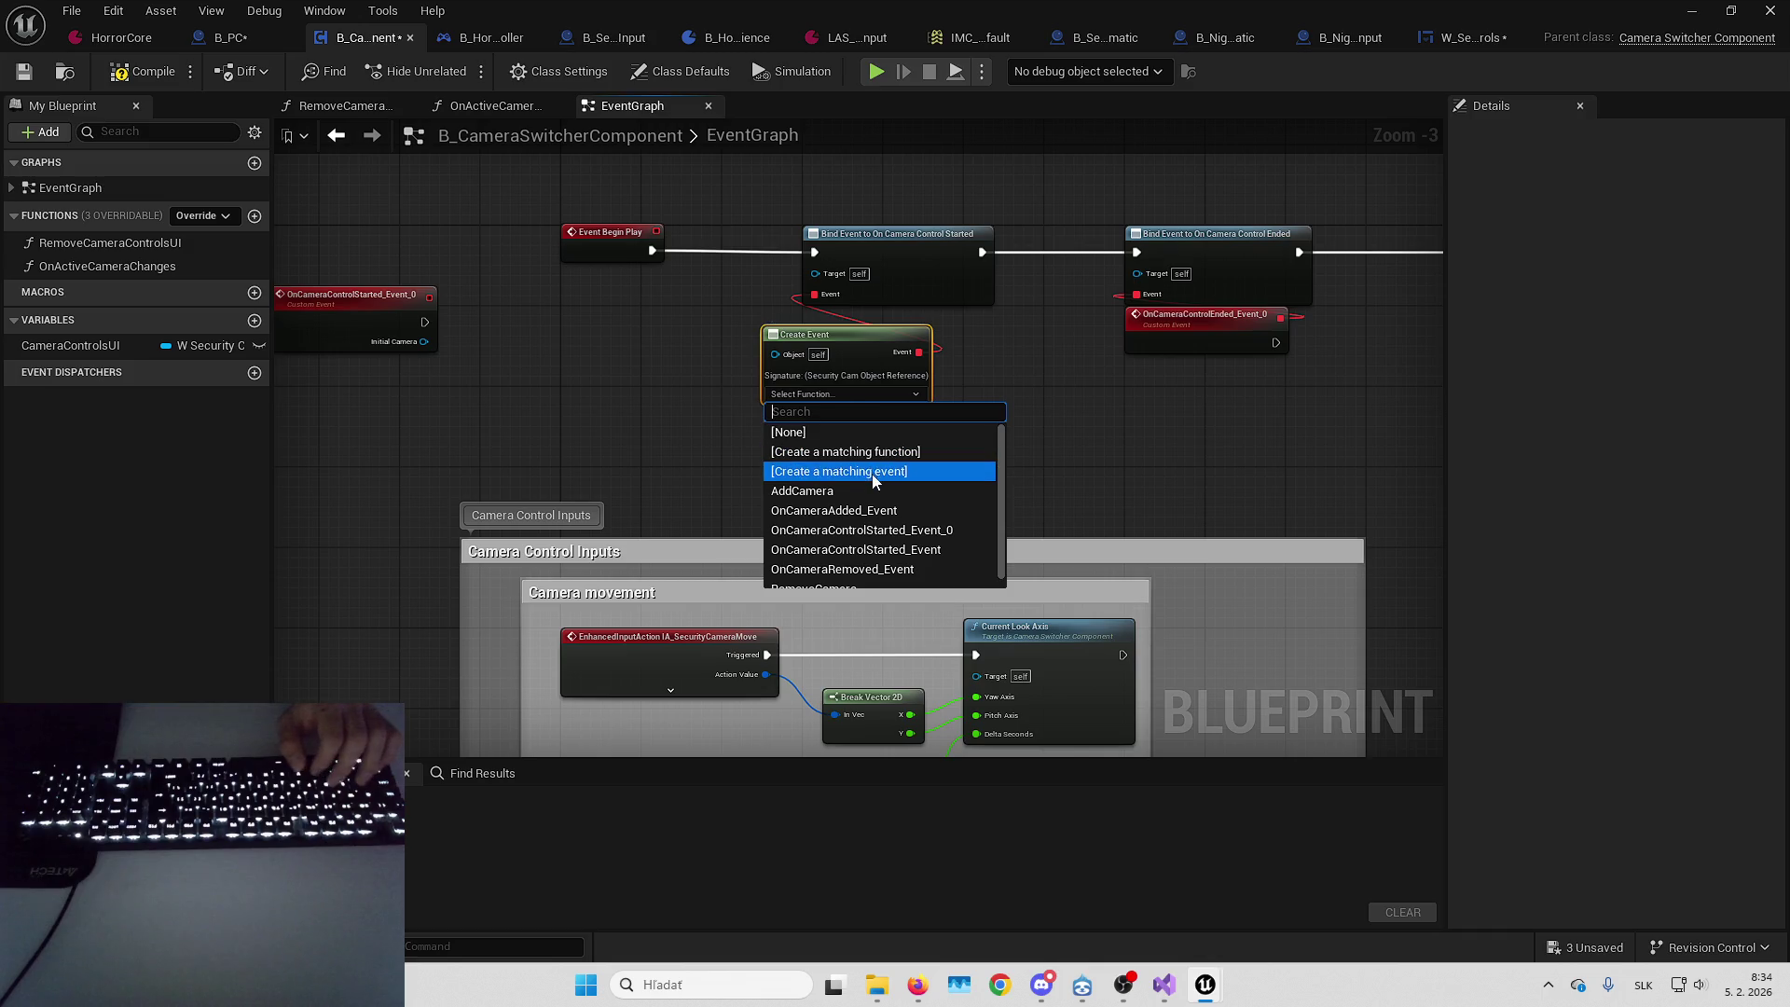
left_click(914, 530)
mouse_move(897, 345)
left_mouse_down()
mouse_move(920, 329)
mouse_move(899, 331)
left_mouse_up()
Feed the Ended binding from a second Create Event node bound to OnCameraControlEnded_Event_0
left_click_drag(1026, 359, 872, 408)
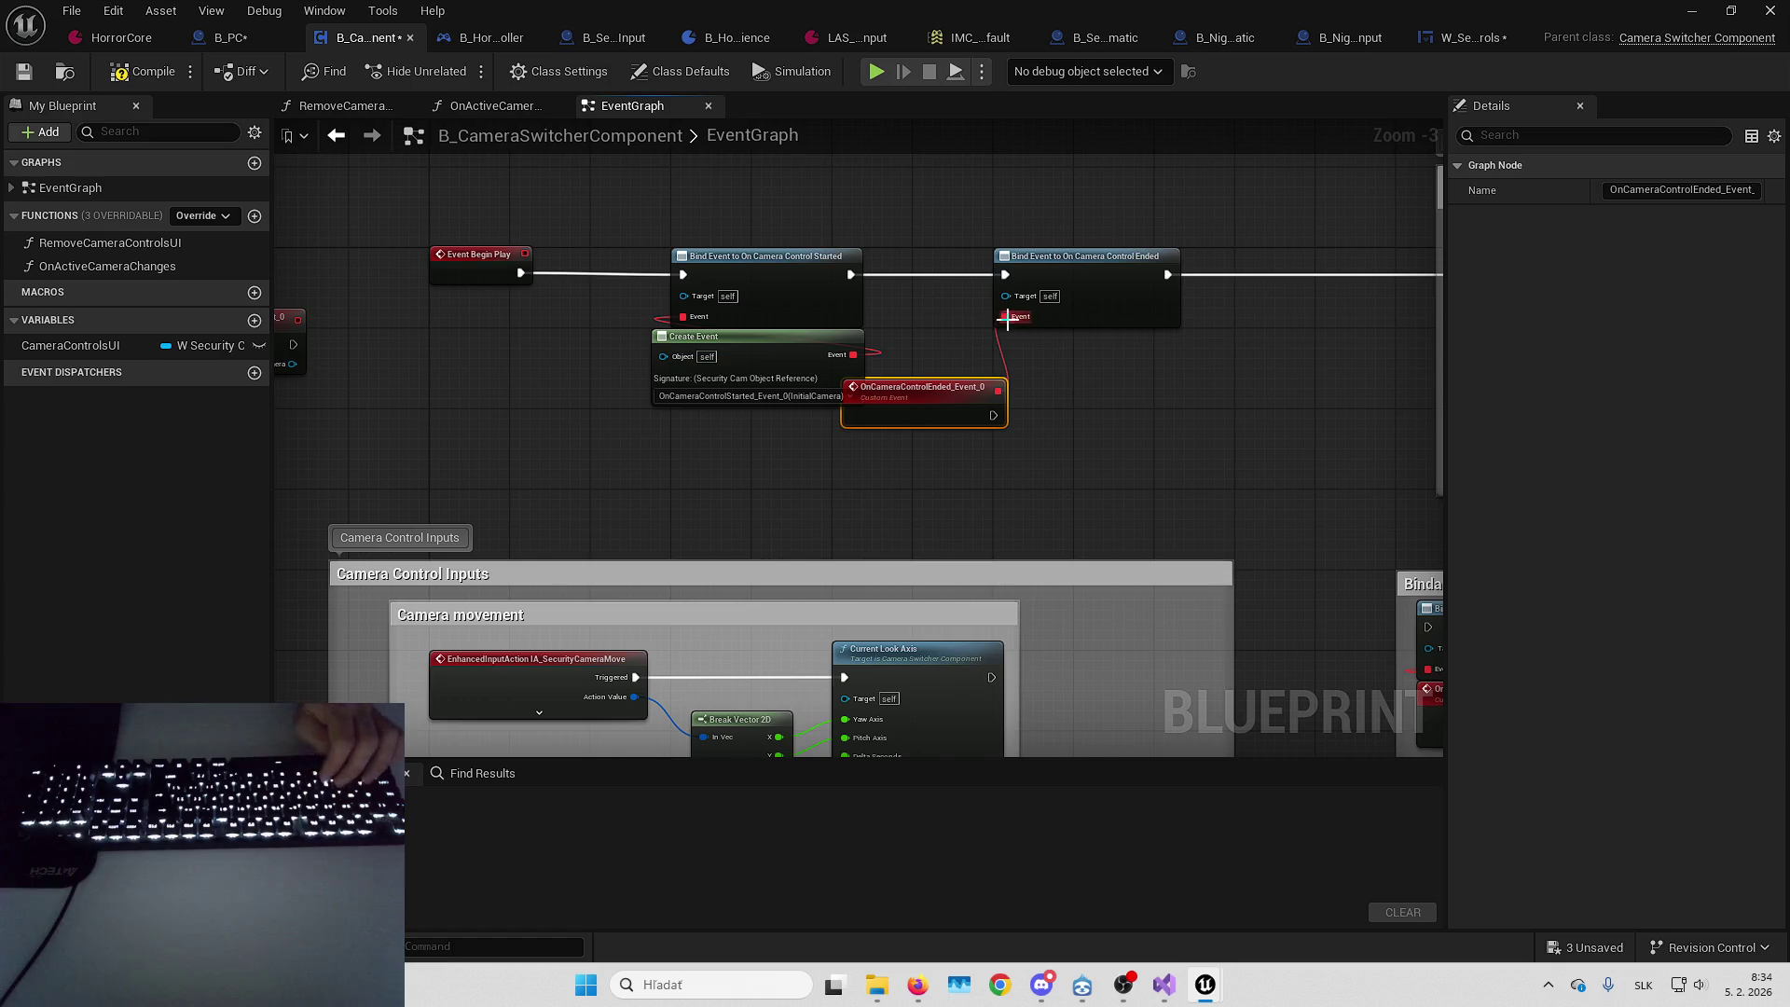
left_click_drag(1022, 320, 1067, 365)
type("create event")
key("Return")
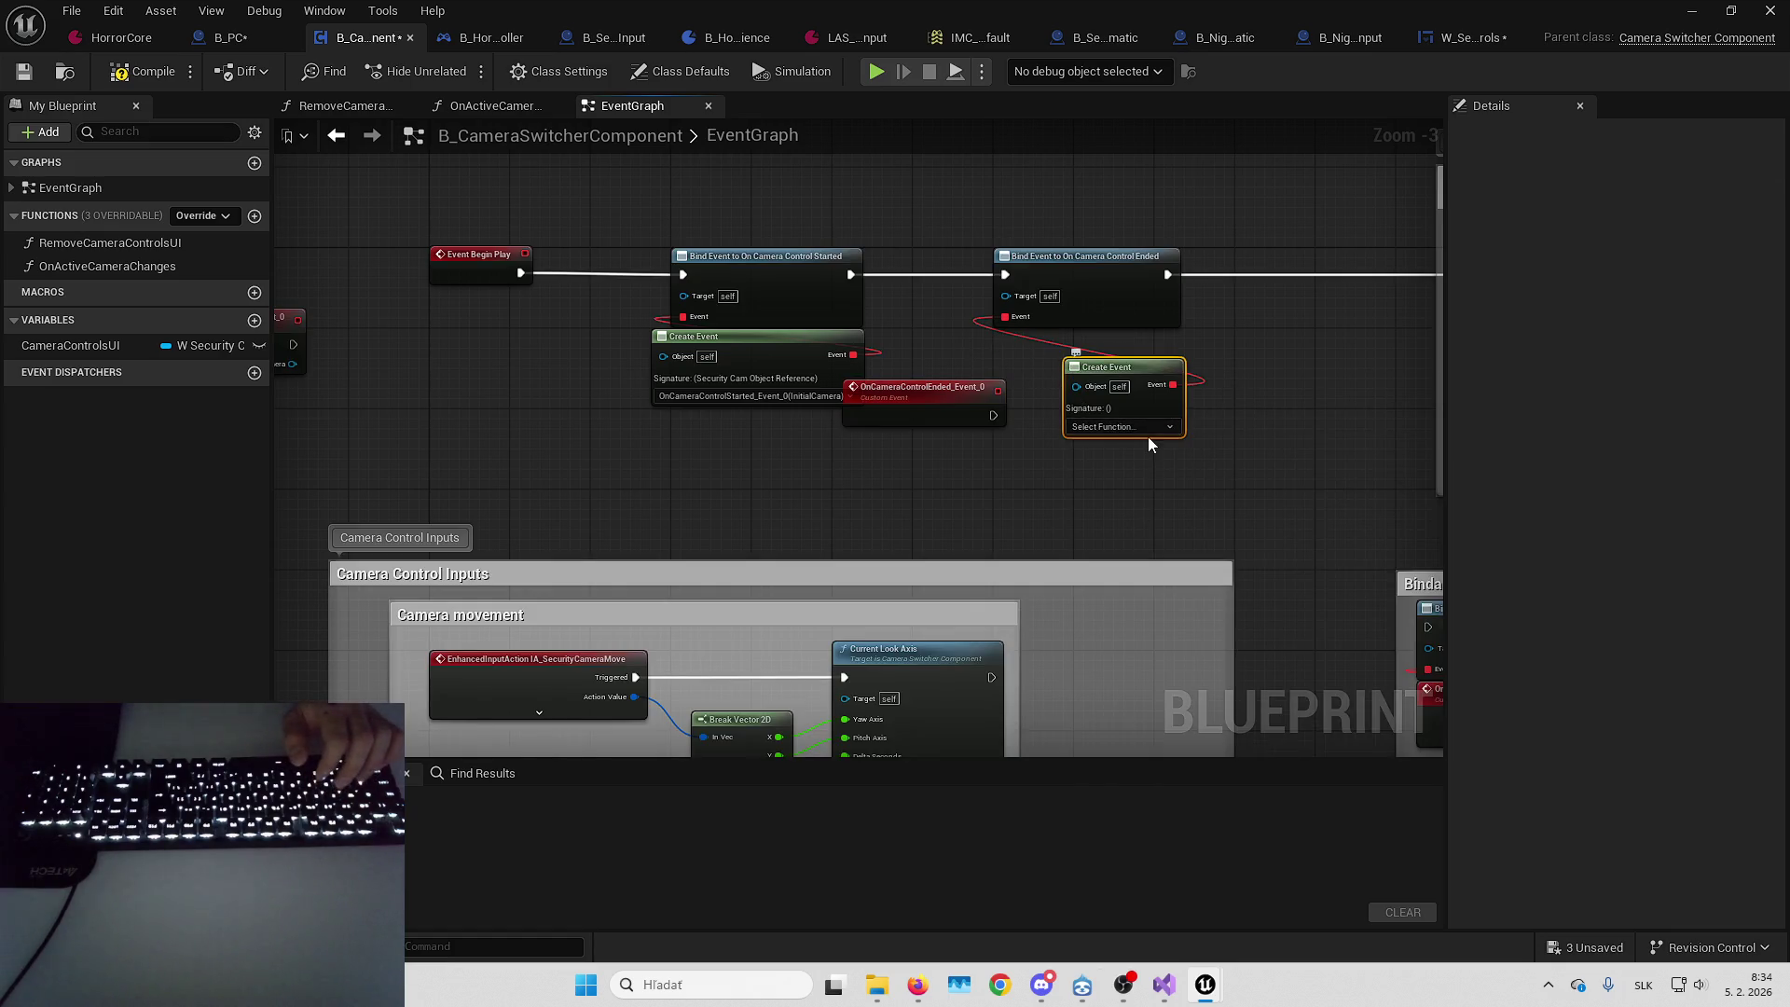
left_click(1145, 427)
left_click(1202, 601)
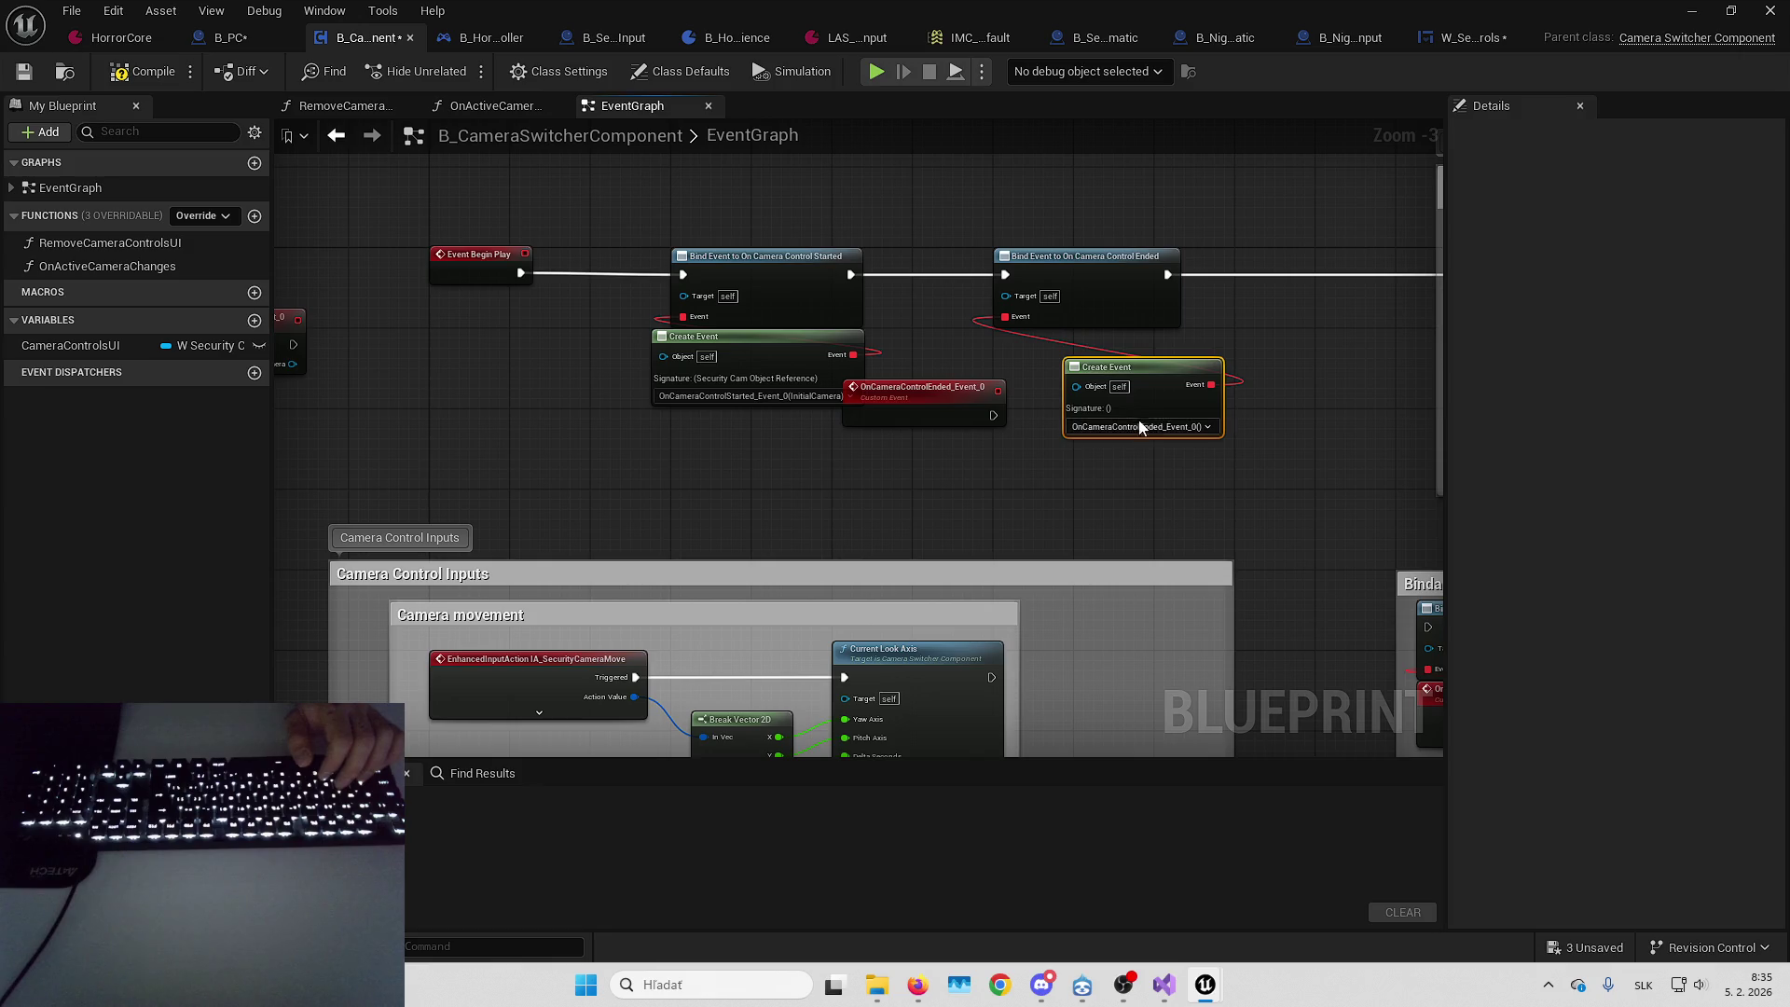
mouse_move(1180, 378)
left_mouse_down()
mouse_move(1099, 349)
mouse_move(850, 373)
left_mouse_up()
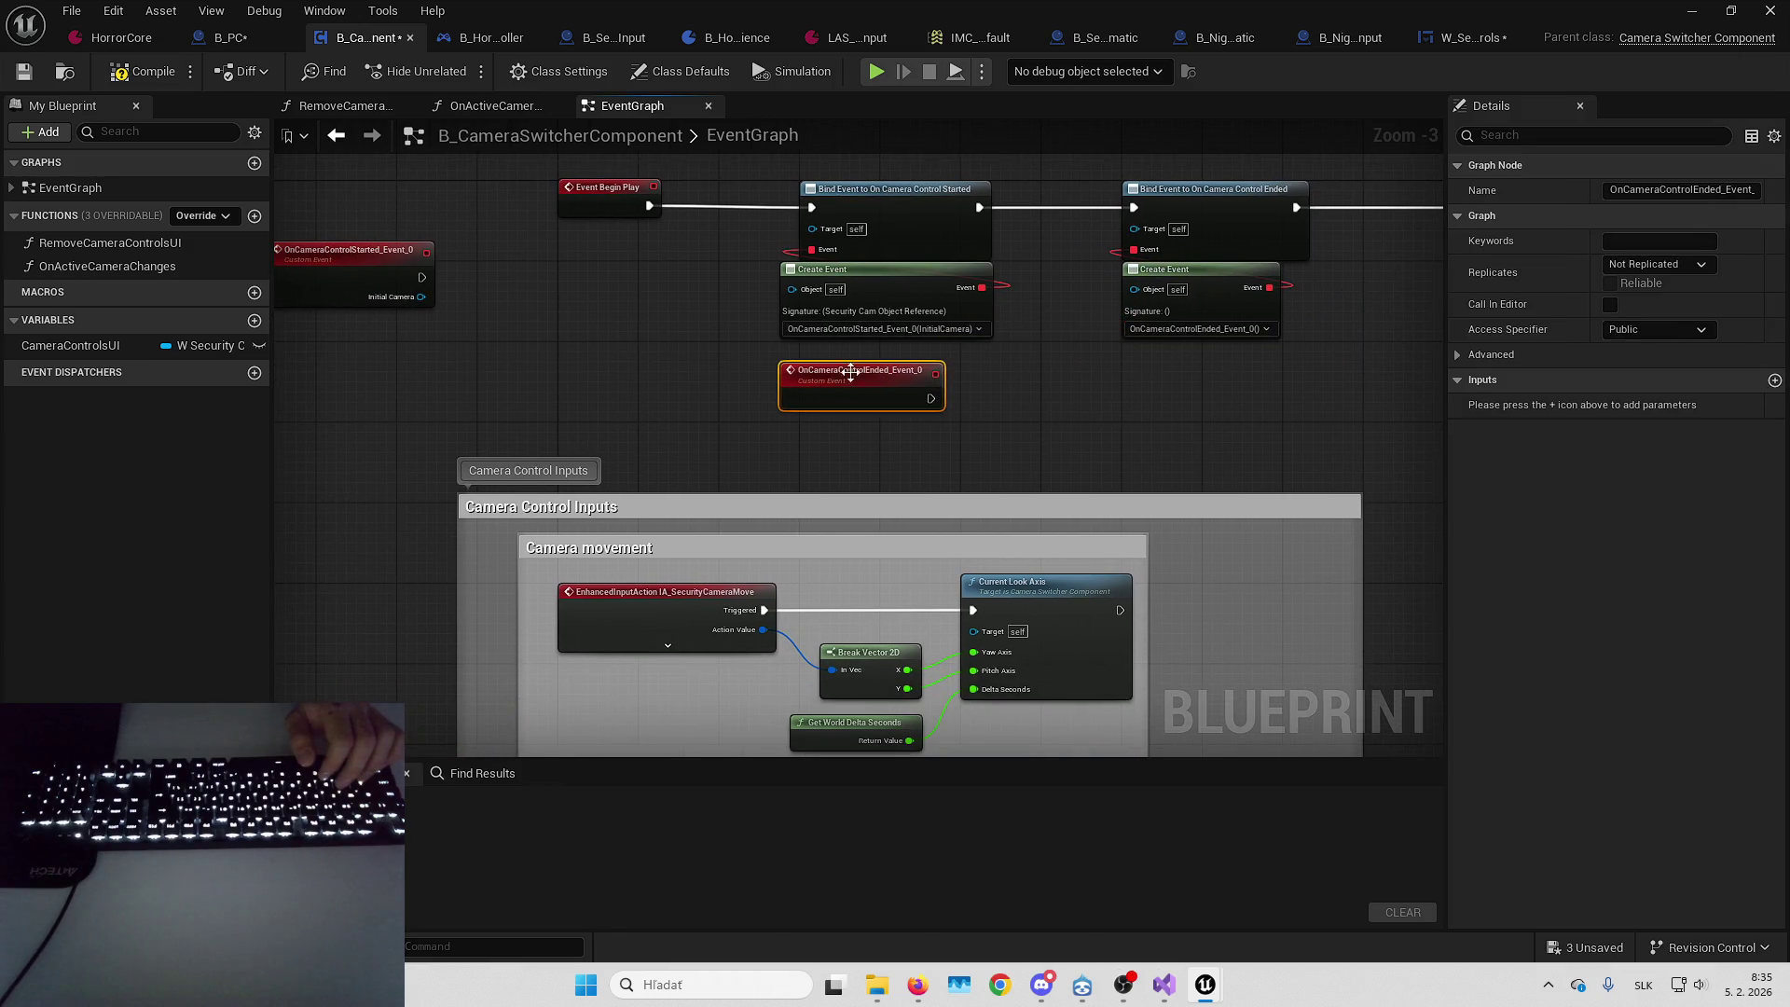
Align OnCameraControlEnded under the Started event and select the Camera Control Inputs node groups
key("ctrl+z")
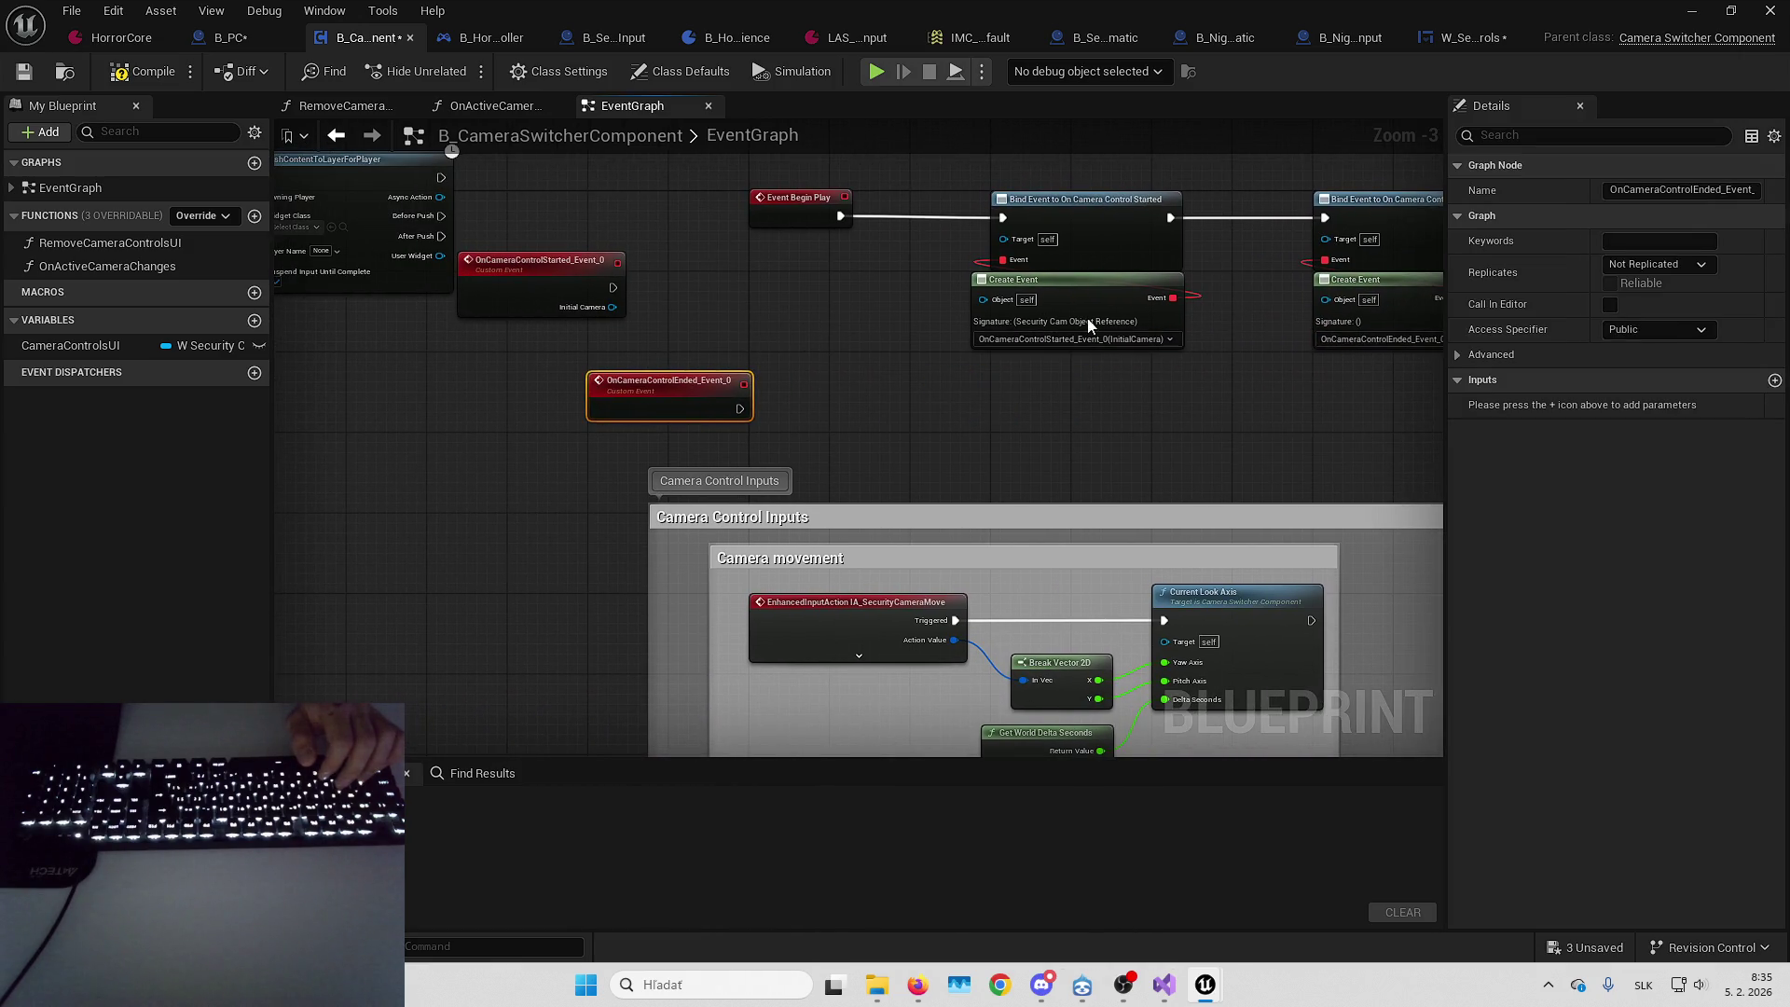
left_click_drag(888, 361, 742, 351)
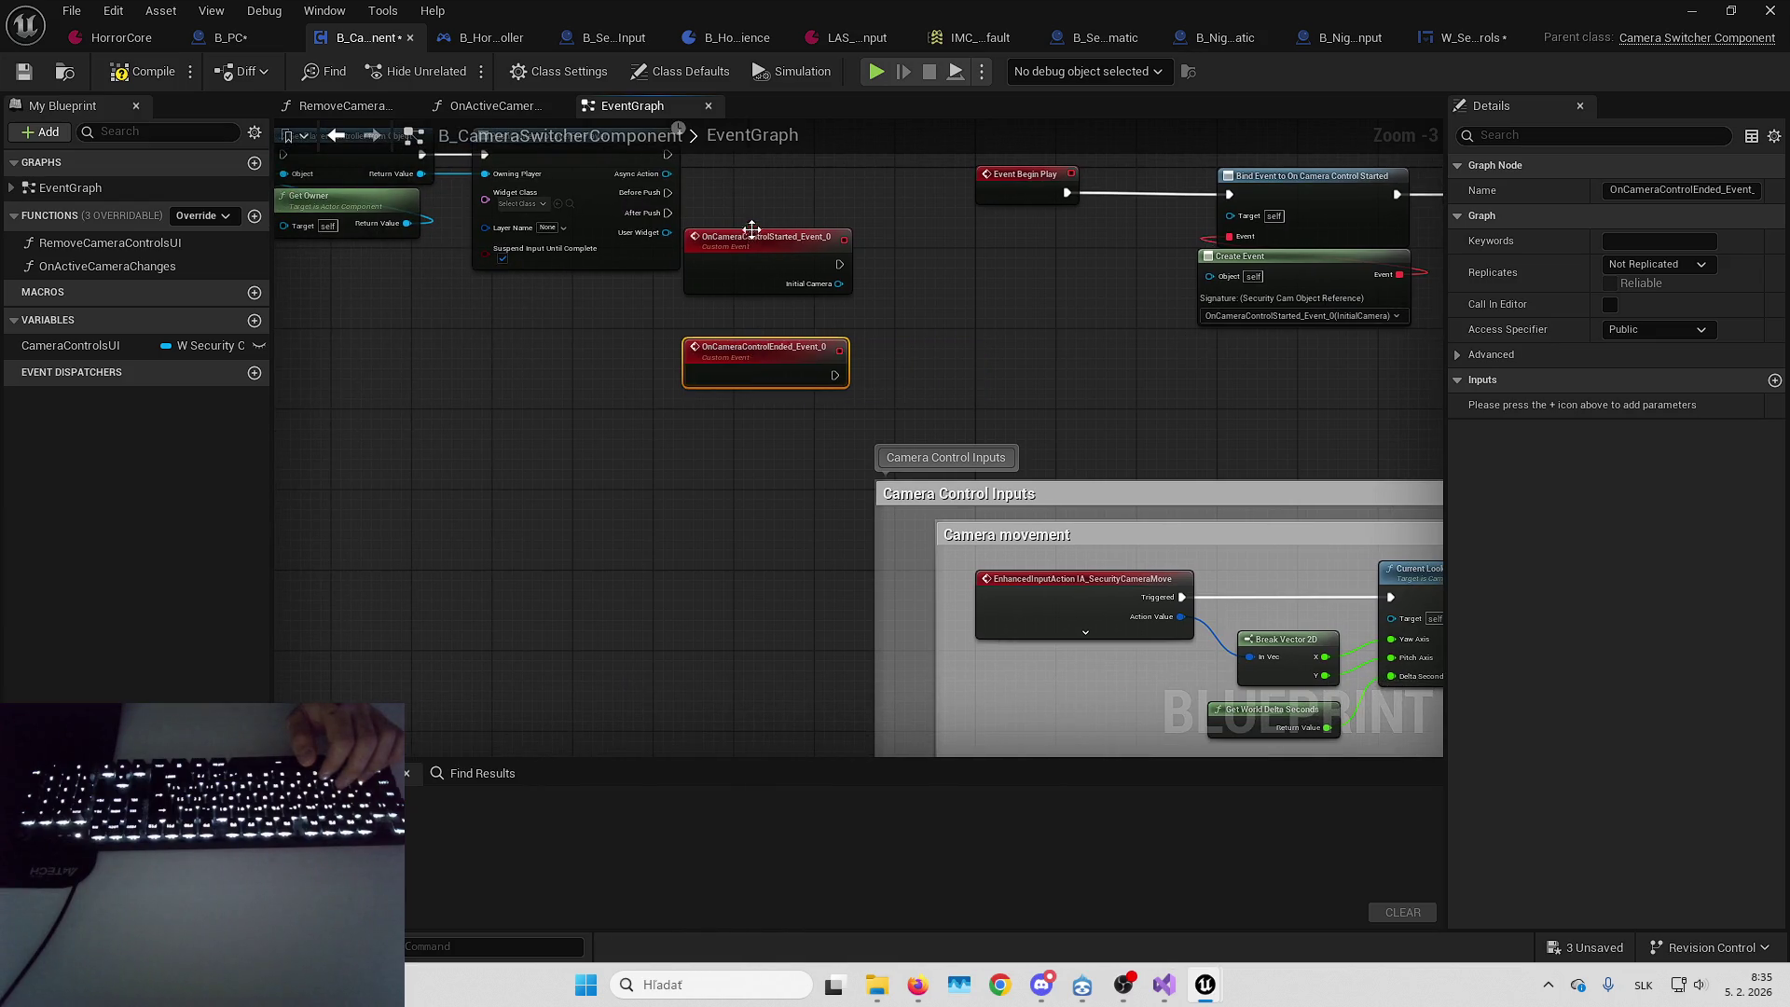
scroll(751, 229, "down", 4)
left_click_drag(633, 242, 981, 646)
left_click_drag(731, 197, 1261, 536)
Frame the selected groups and move the Bindable events group below Camera Control Inputs
scroll(1037, 271, "up", 2)
scroll(1037, 272, "up", 1)
scroll(1037, 272, "down", 2)
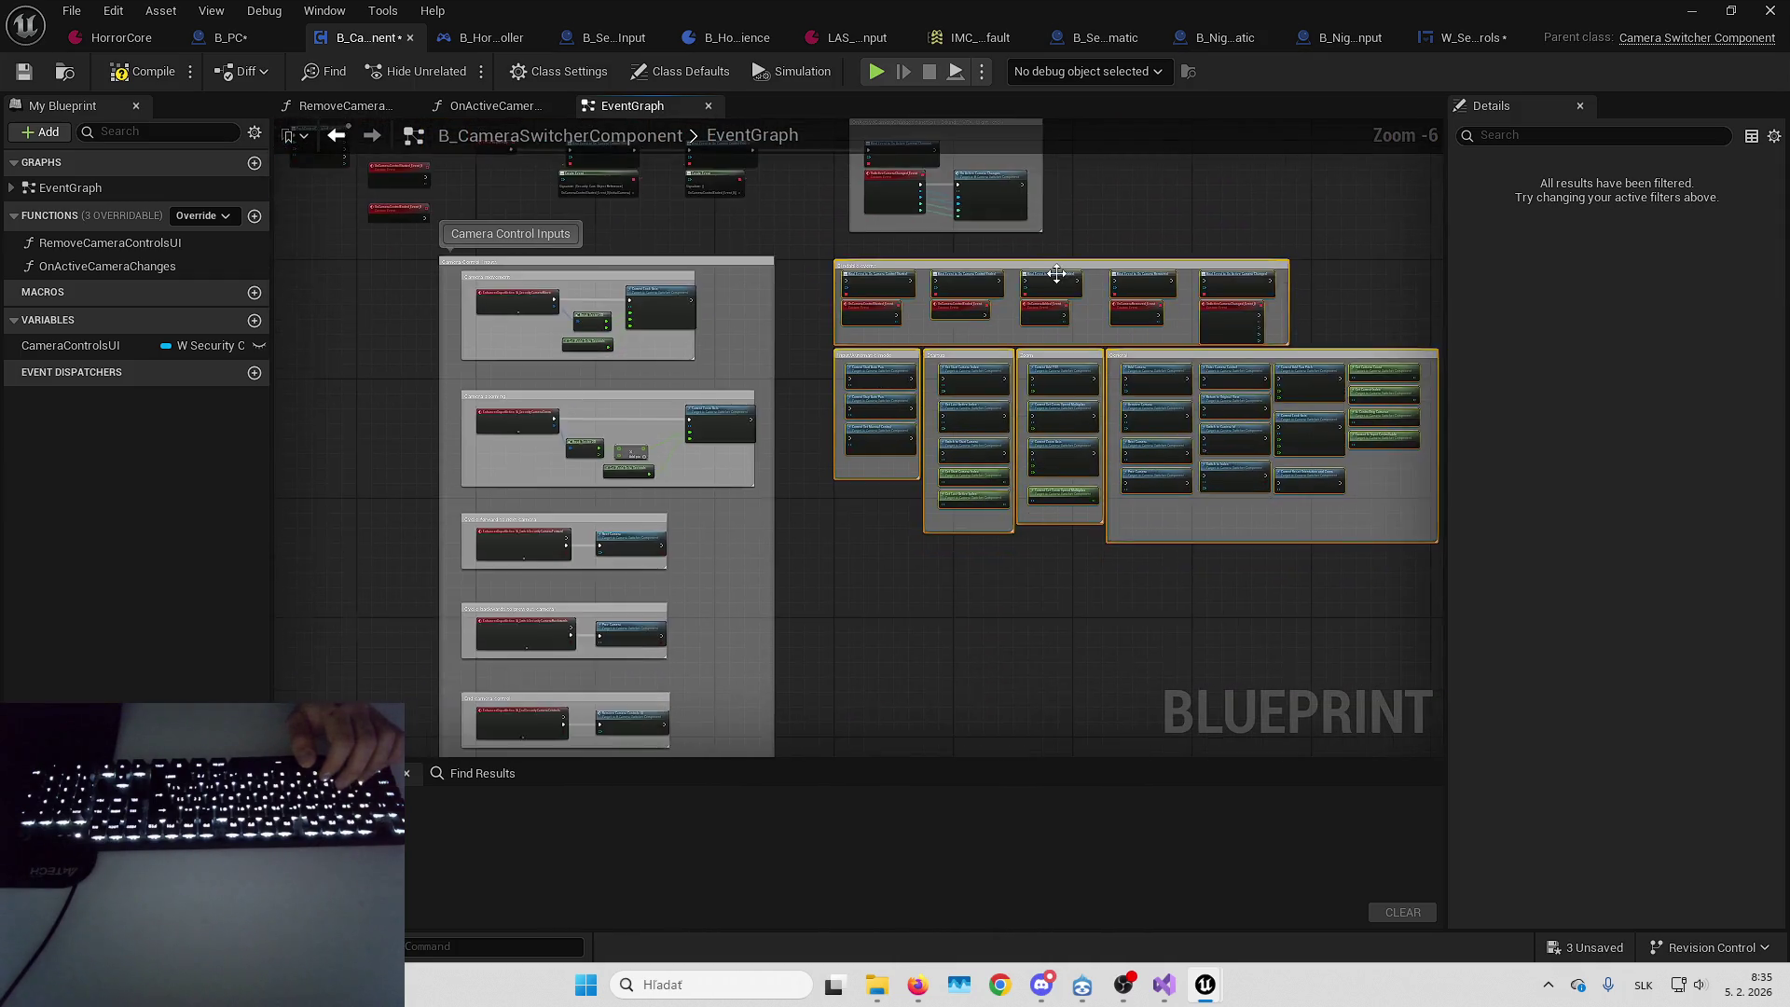
scroll(854, 276, "down", 2)
key("f")
scroll(1039, 222, "down", 5)
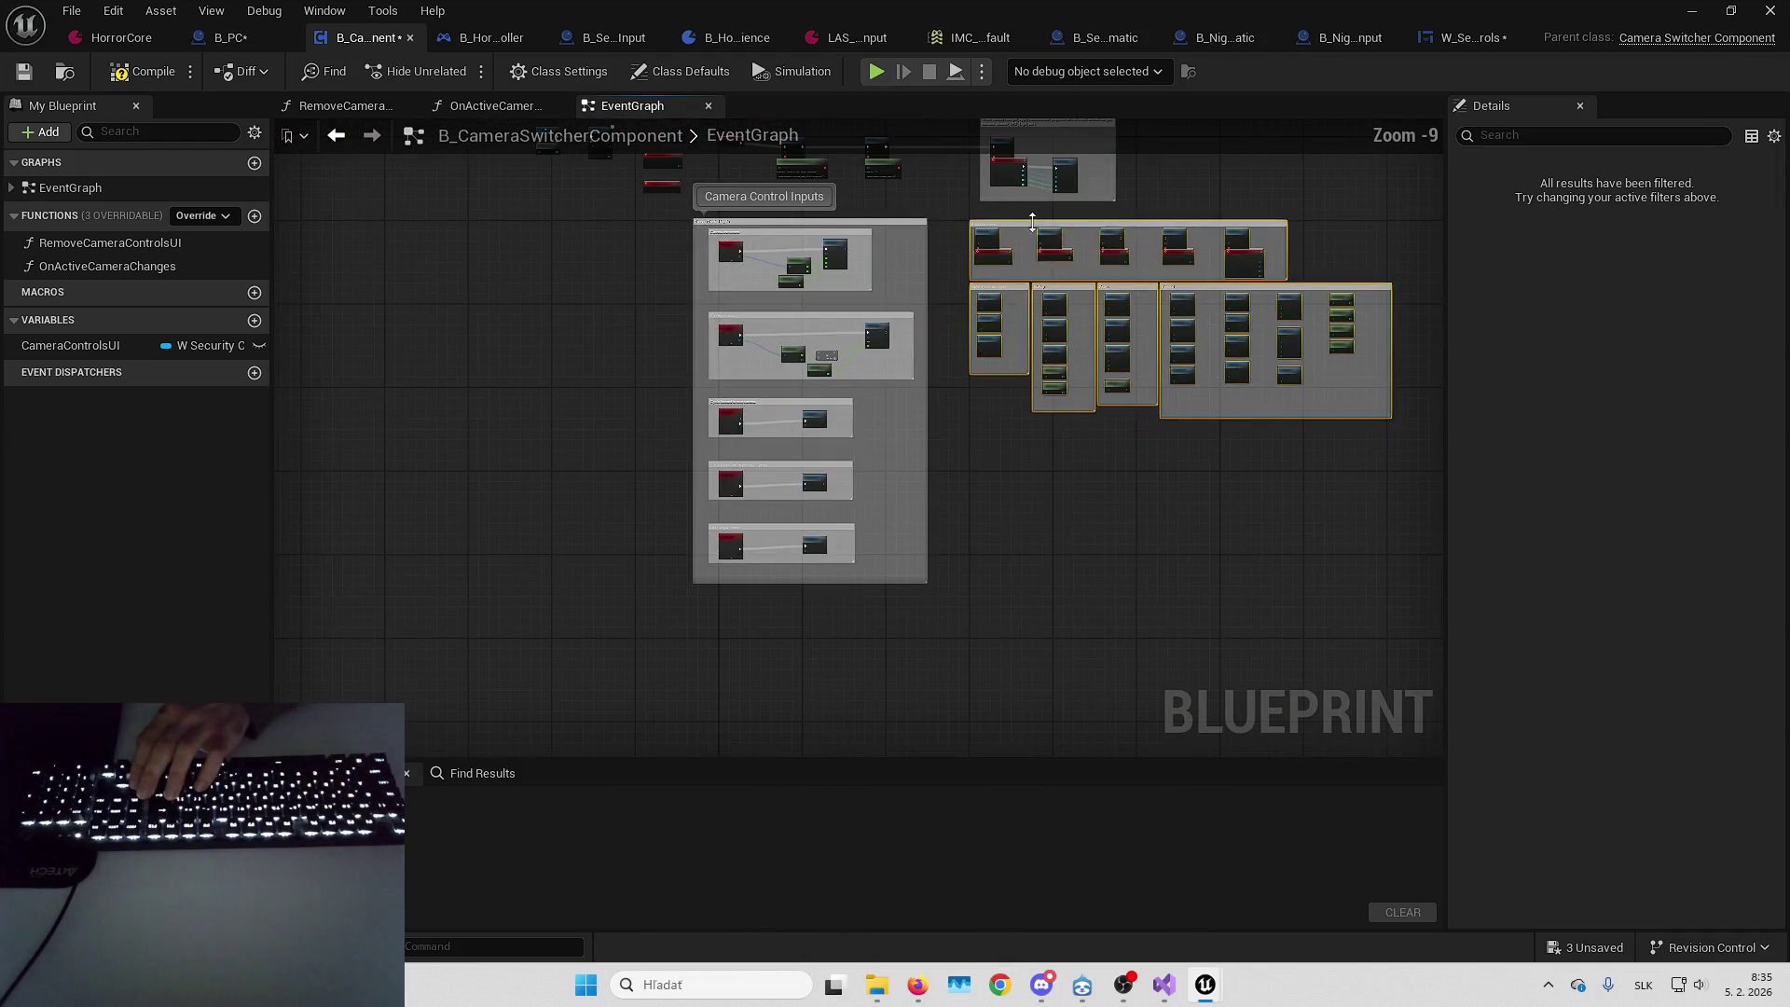
mouse_move(1020, 220)
left_mouse_down()
mouse_move(774, 628)
mouse_move(744, 613)
left_mouse_up()
Spread the Started and Ended custom events apart and shift the Get Player Controller and PushContent nodes right
scroll(1040, 362, "up", 4)
left_click_drag(820, 239, 723, 383)
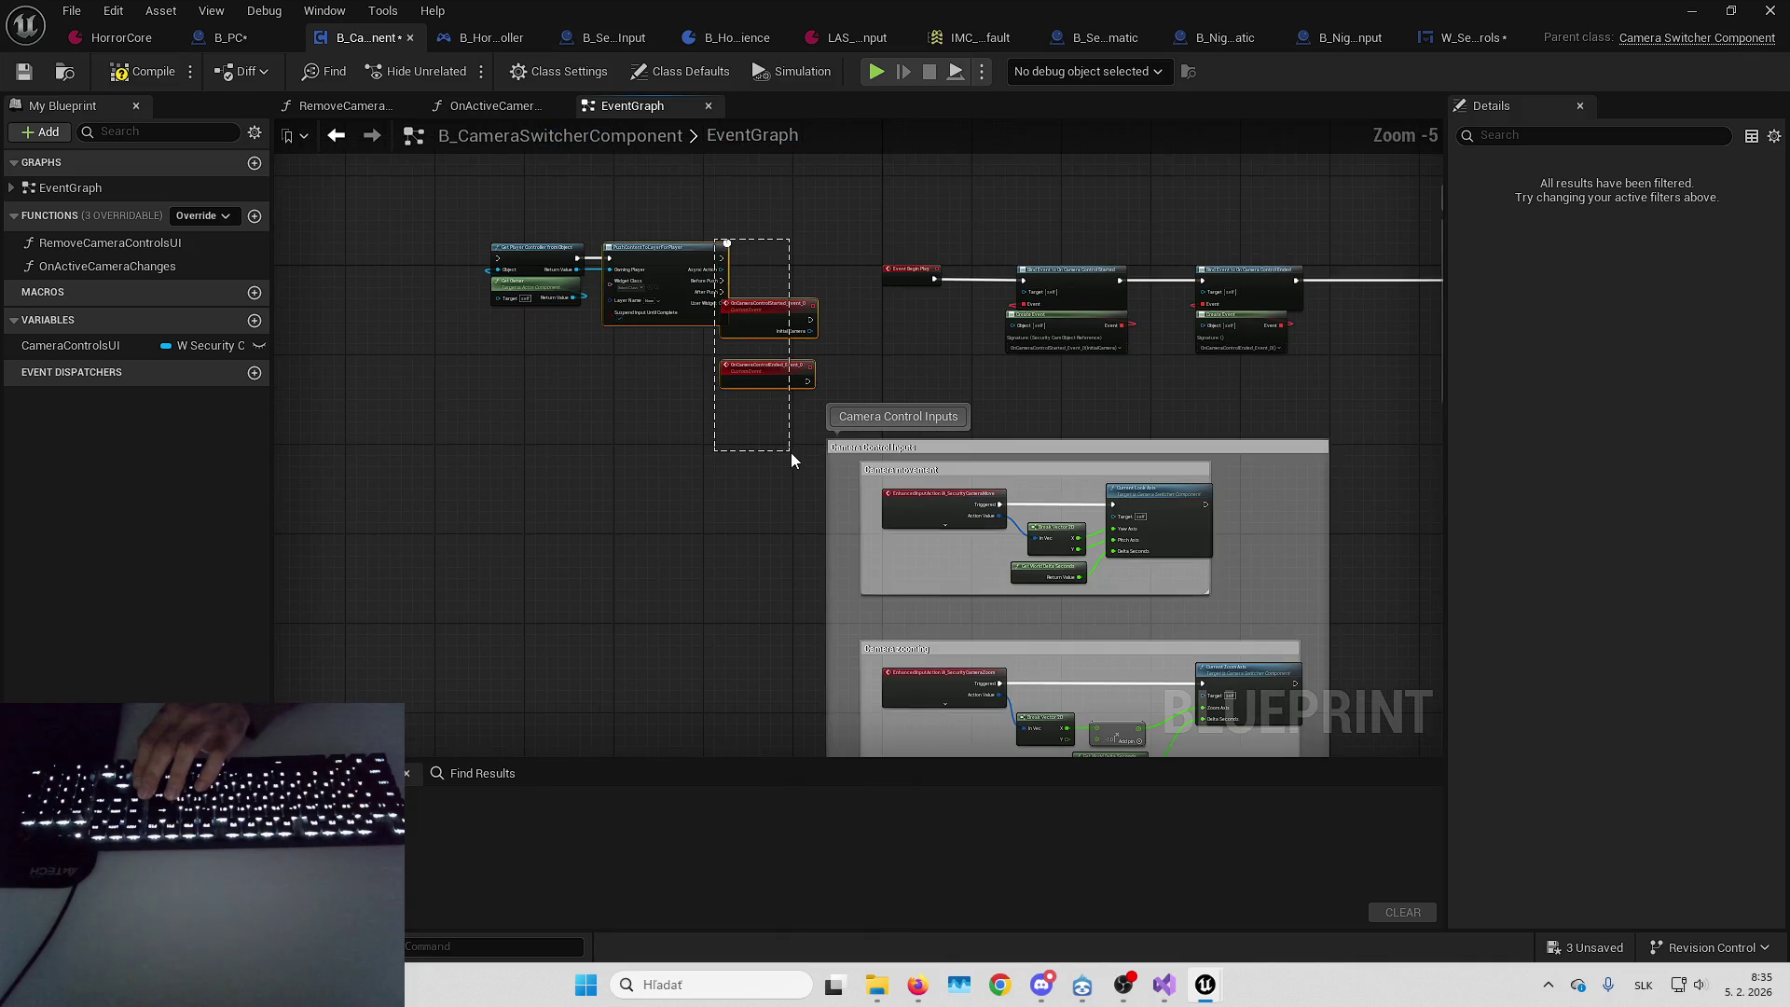
key("ctrl+z")
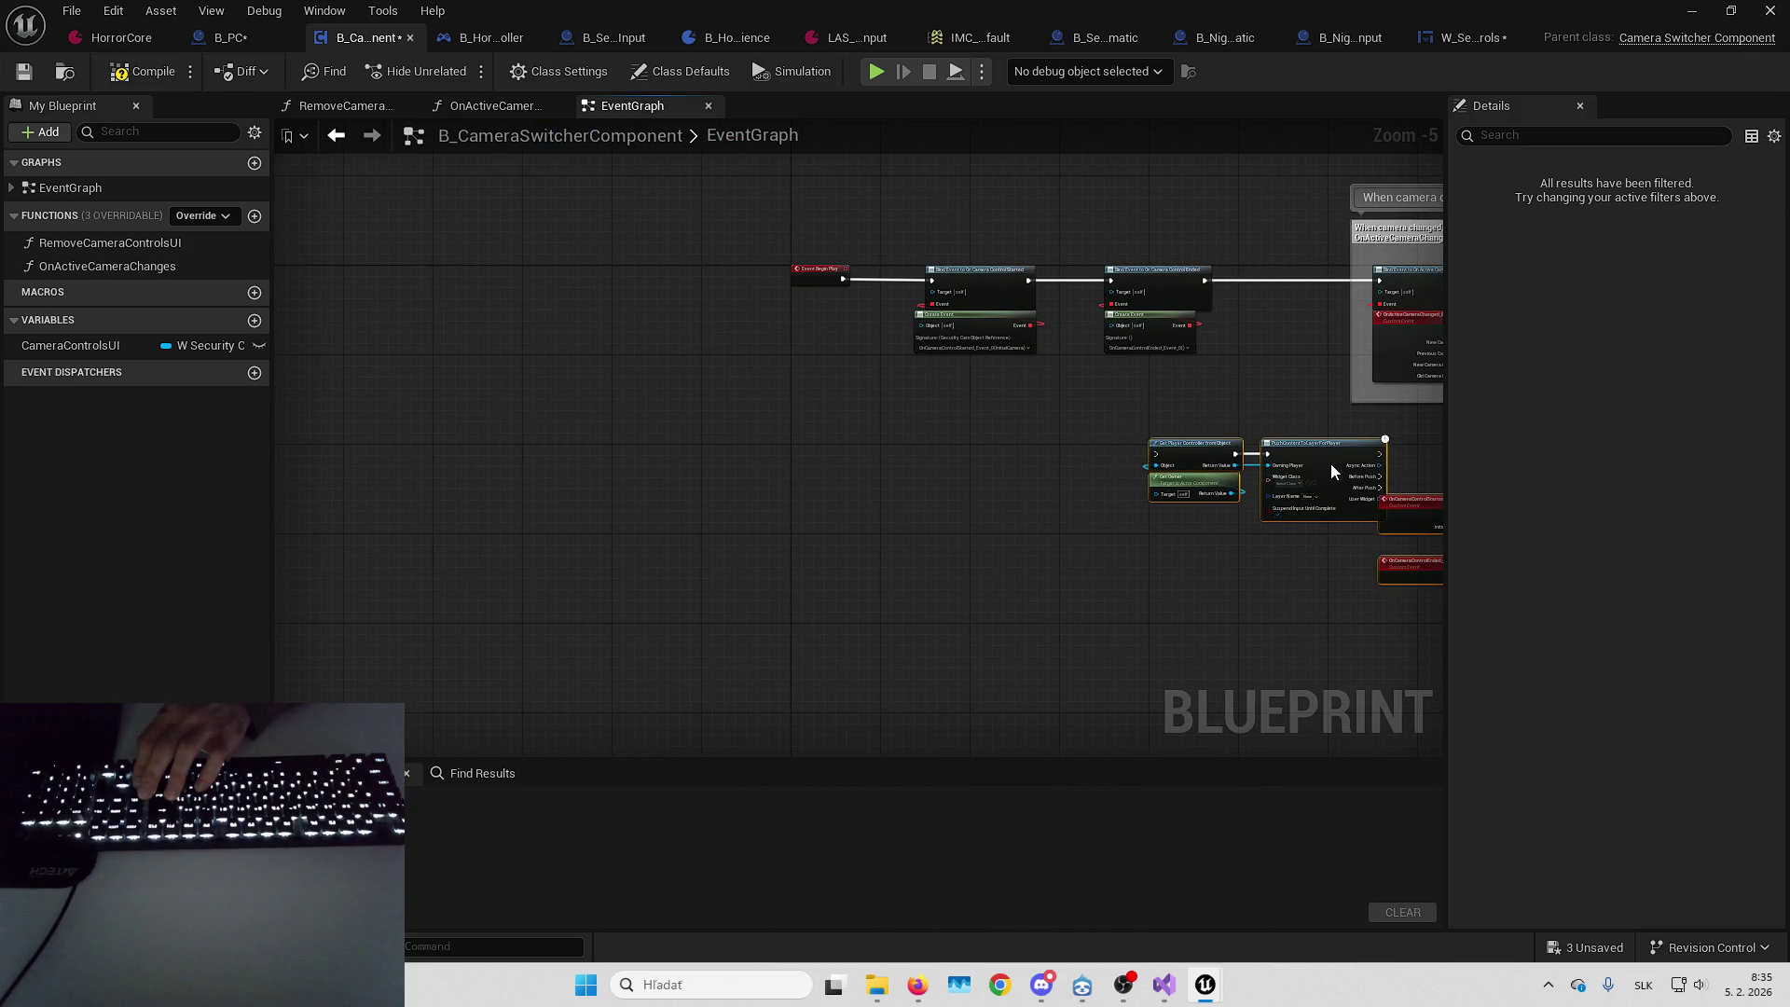
mouse_move(539, 300)
left_mouse_down()
mouse_move(802, 411)
mouse_move(1559, 635)
mouse_move(935, 485)
left_mouse_up()
scroll(935, 486, "up", 3)
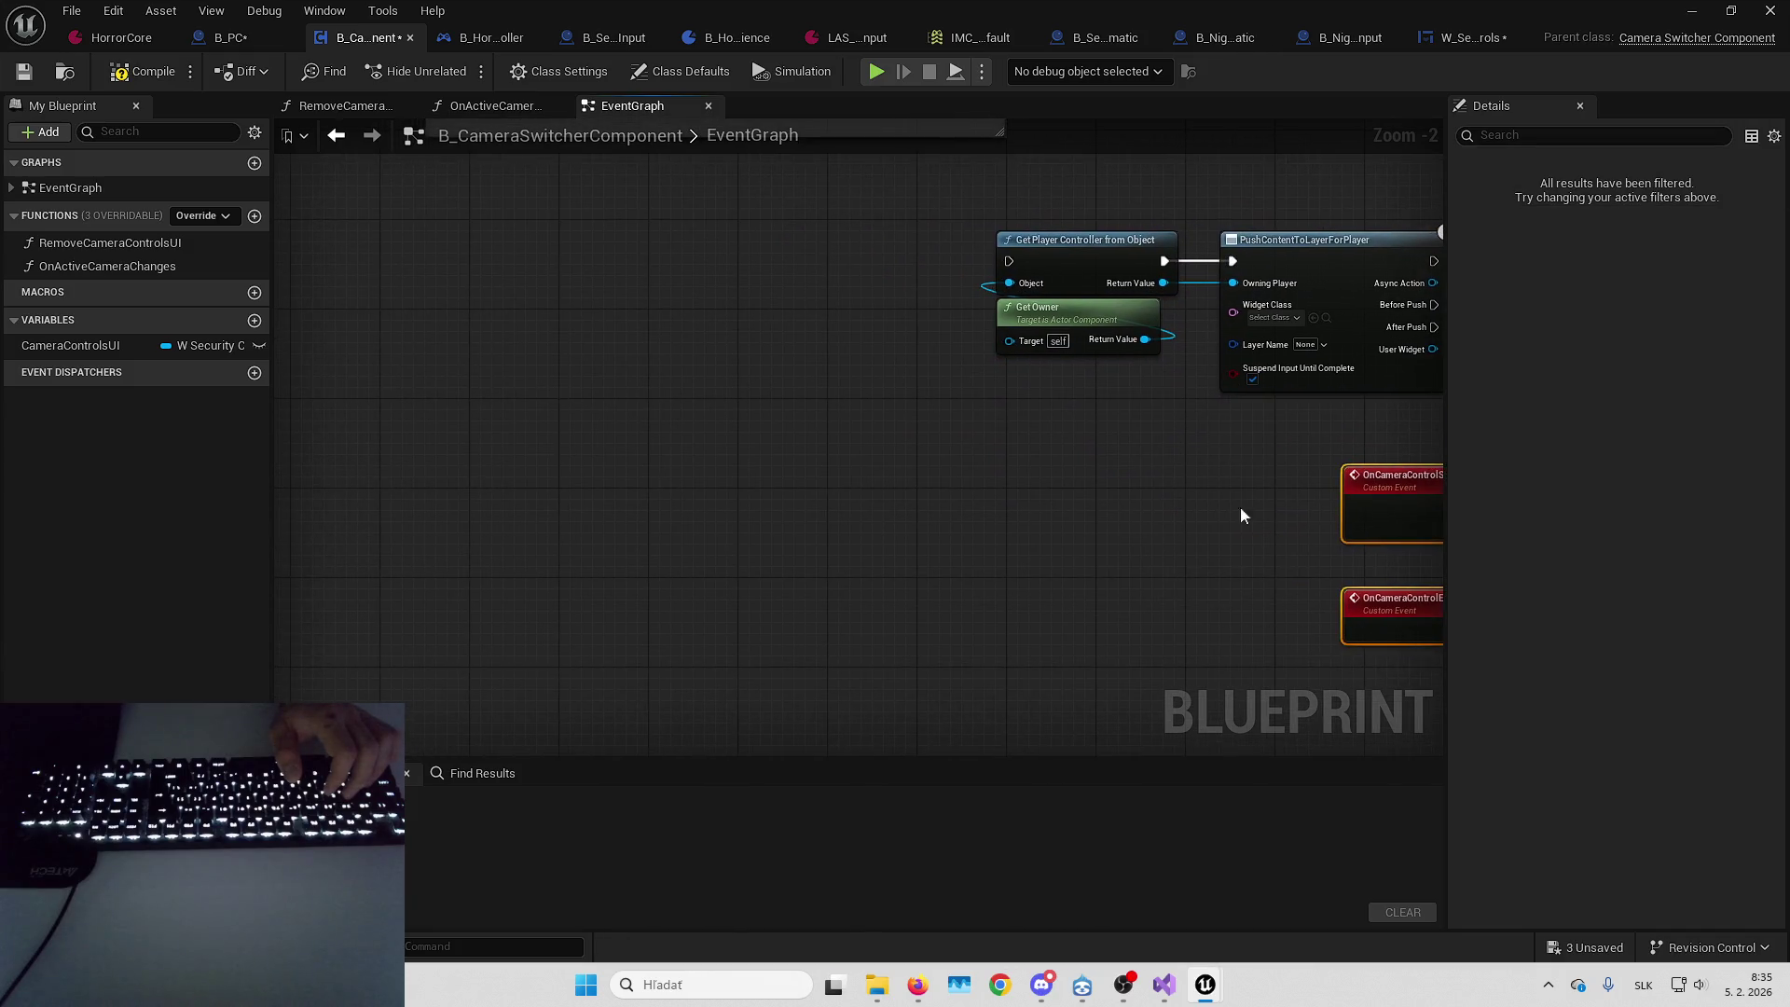
mouse_move(1380, 506)
left_mouse_down()
mouse_move(411, 352)
mouse_move(959, 523)
mouse_move(1060, 520)
mouse_move(1053, 446)
left_mouse_up()
mouse_move(722, 462)
left_mouse_down()
mouse_move(743, 634)
mouse_move(719, 619)
mouse_move(724, 691)
left_mouse_up()
left_click(1003, 544)
left_click_drag(1119, 298, 1370, 557)
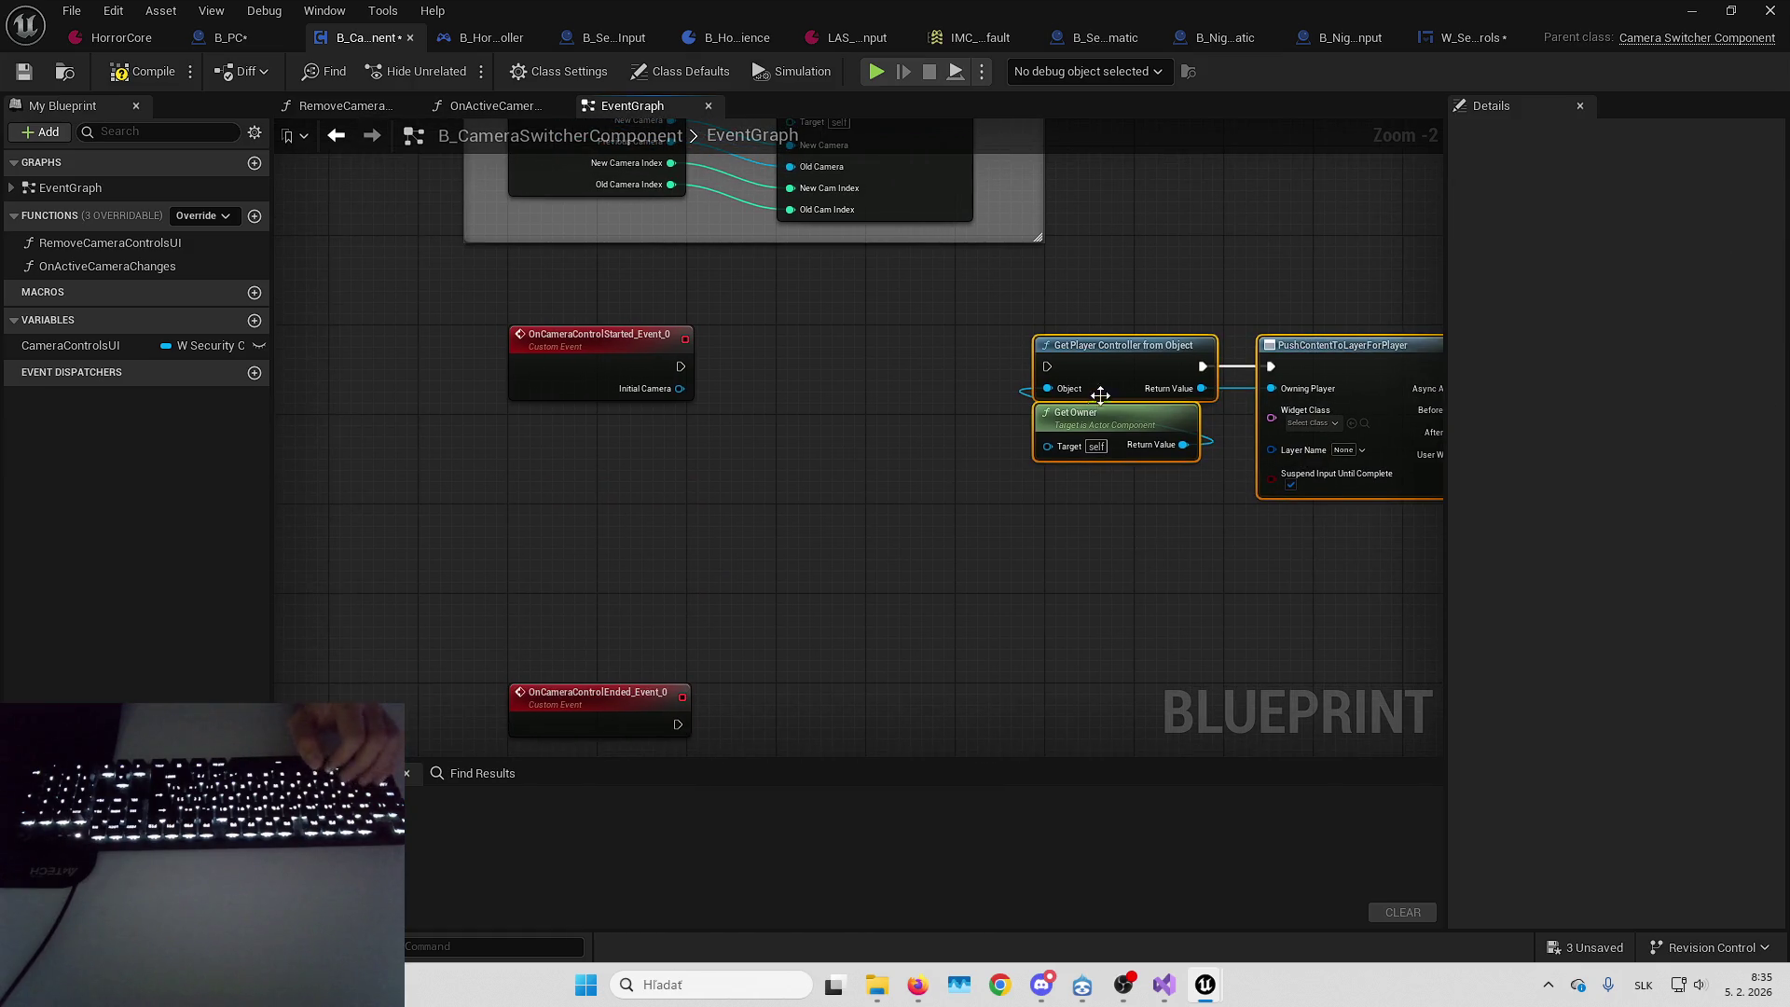
mouse_move(1119, 366)
left_mouse_down()
mouse_move(893, 354)
mouse_move(1199, 373)
mouse_move(1398, 352)
left_mouse_up()
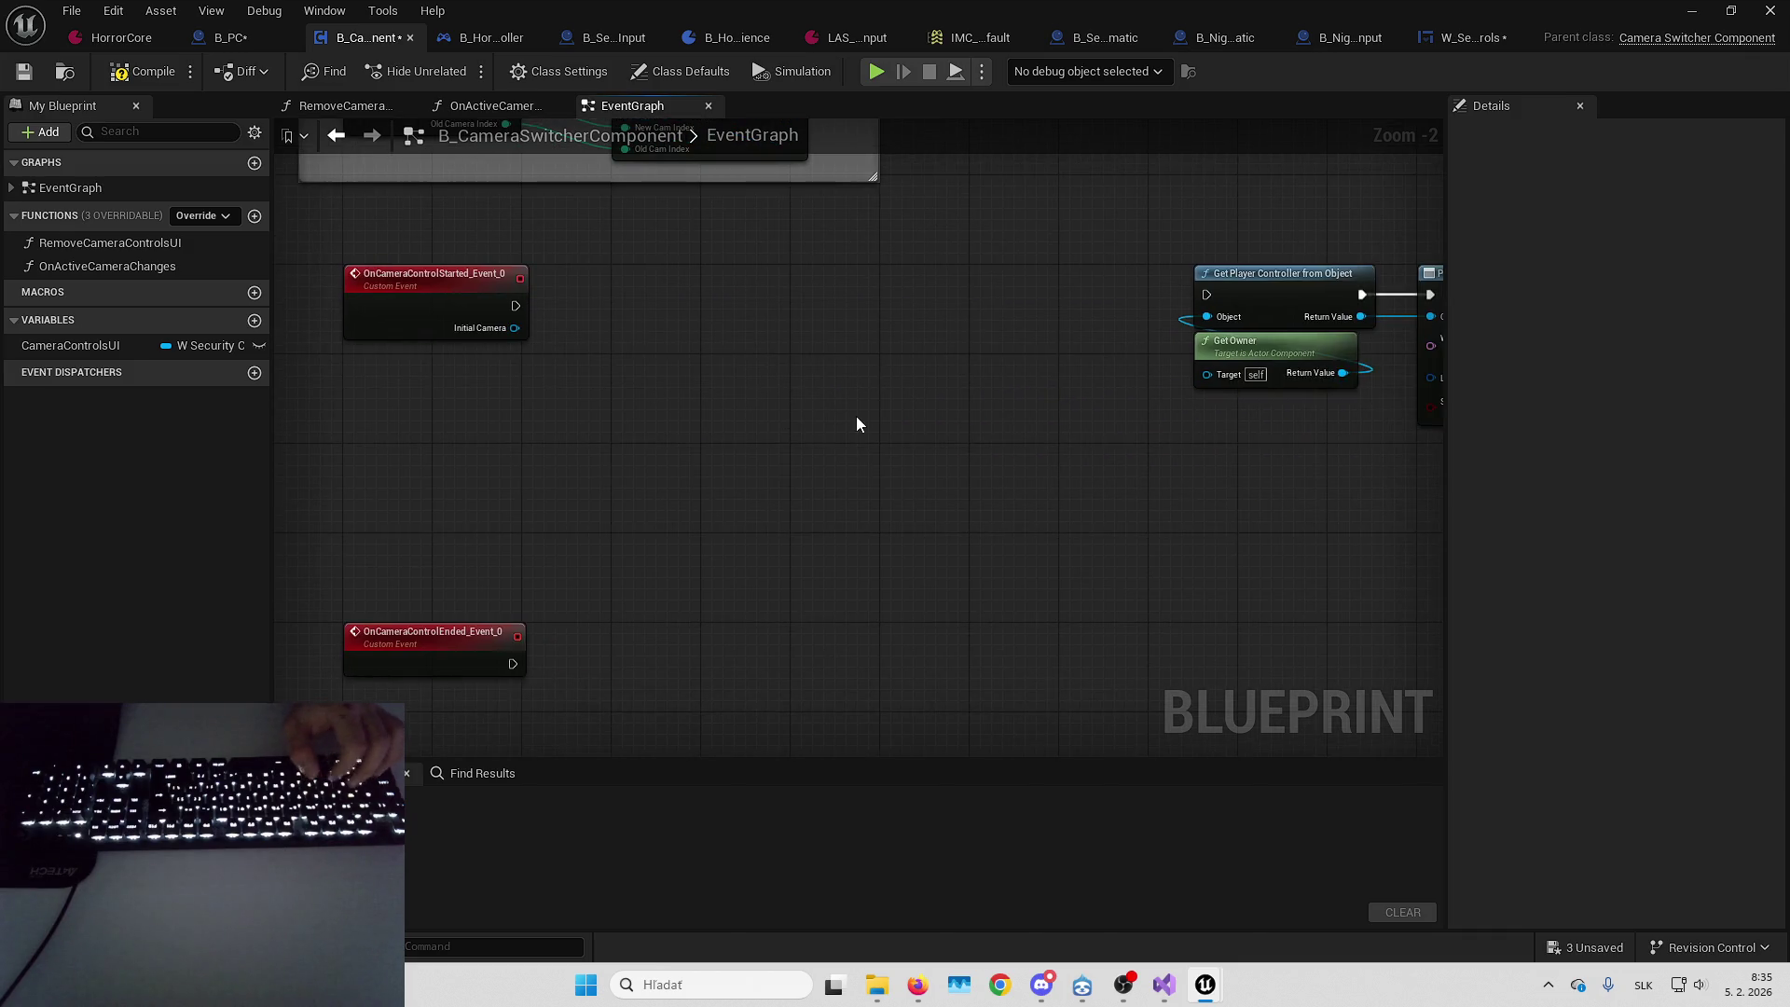
Paste Cast To PlayerController, Get Owner, Enhanced Input Subsystem and Add Mapping Context after OnCameraControlStarted
key("ctrl+v")
mouse_move(790, 401)
left_mouse_down()
mouse_move(723, 300)
mouse_move(516, 305)
left_mouse_up()
left_click_drag(726, 310, 709, 307)
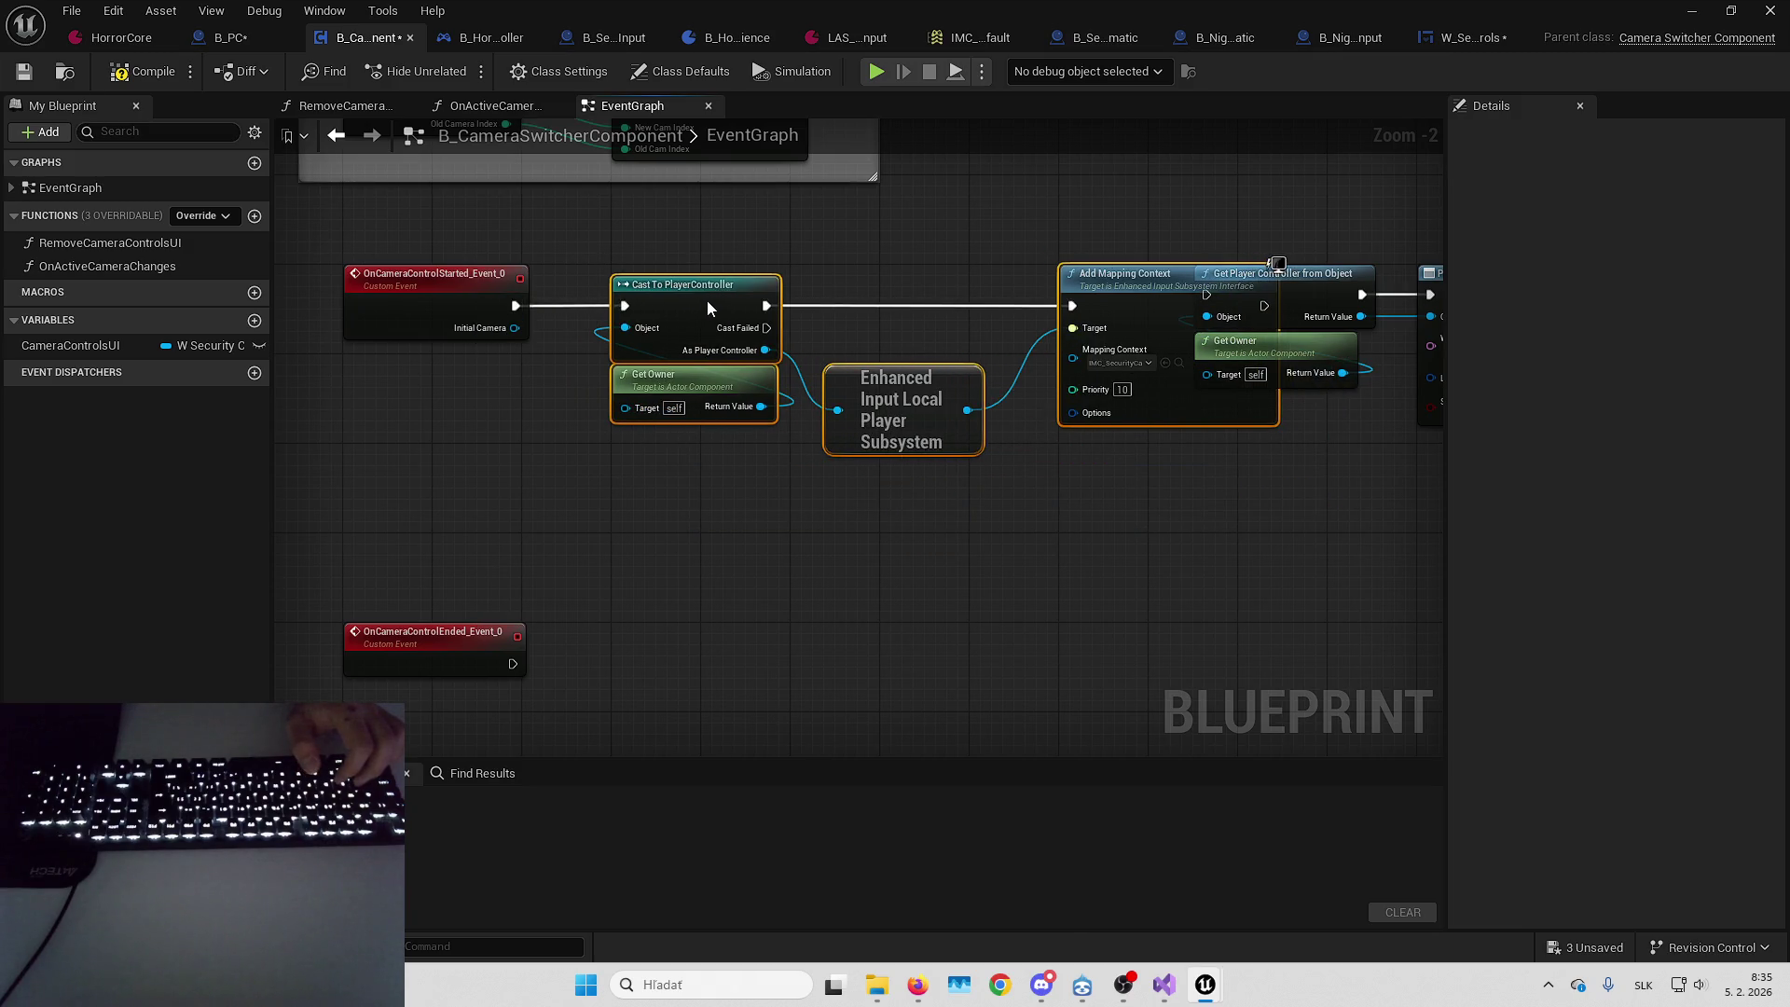
mouse_move(1328, 204)
left_mouse_down()
mouse_move(928, 220)
mouse_move(1380, 392)
left_mouse_up()
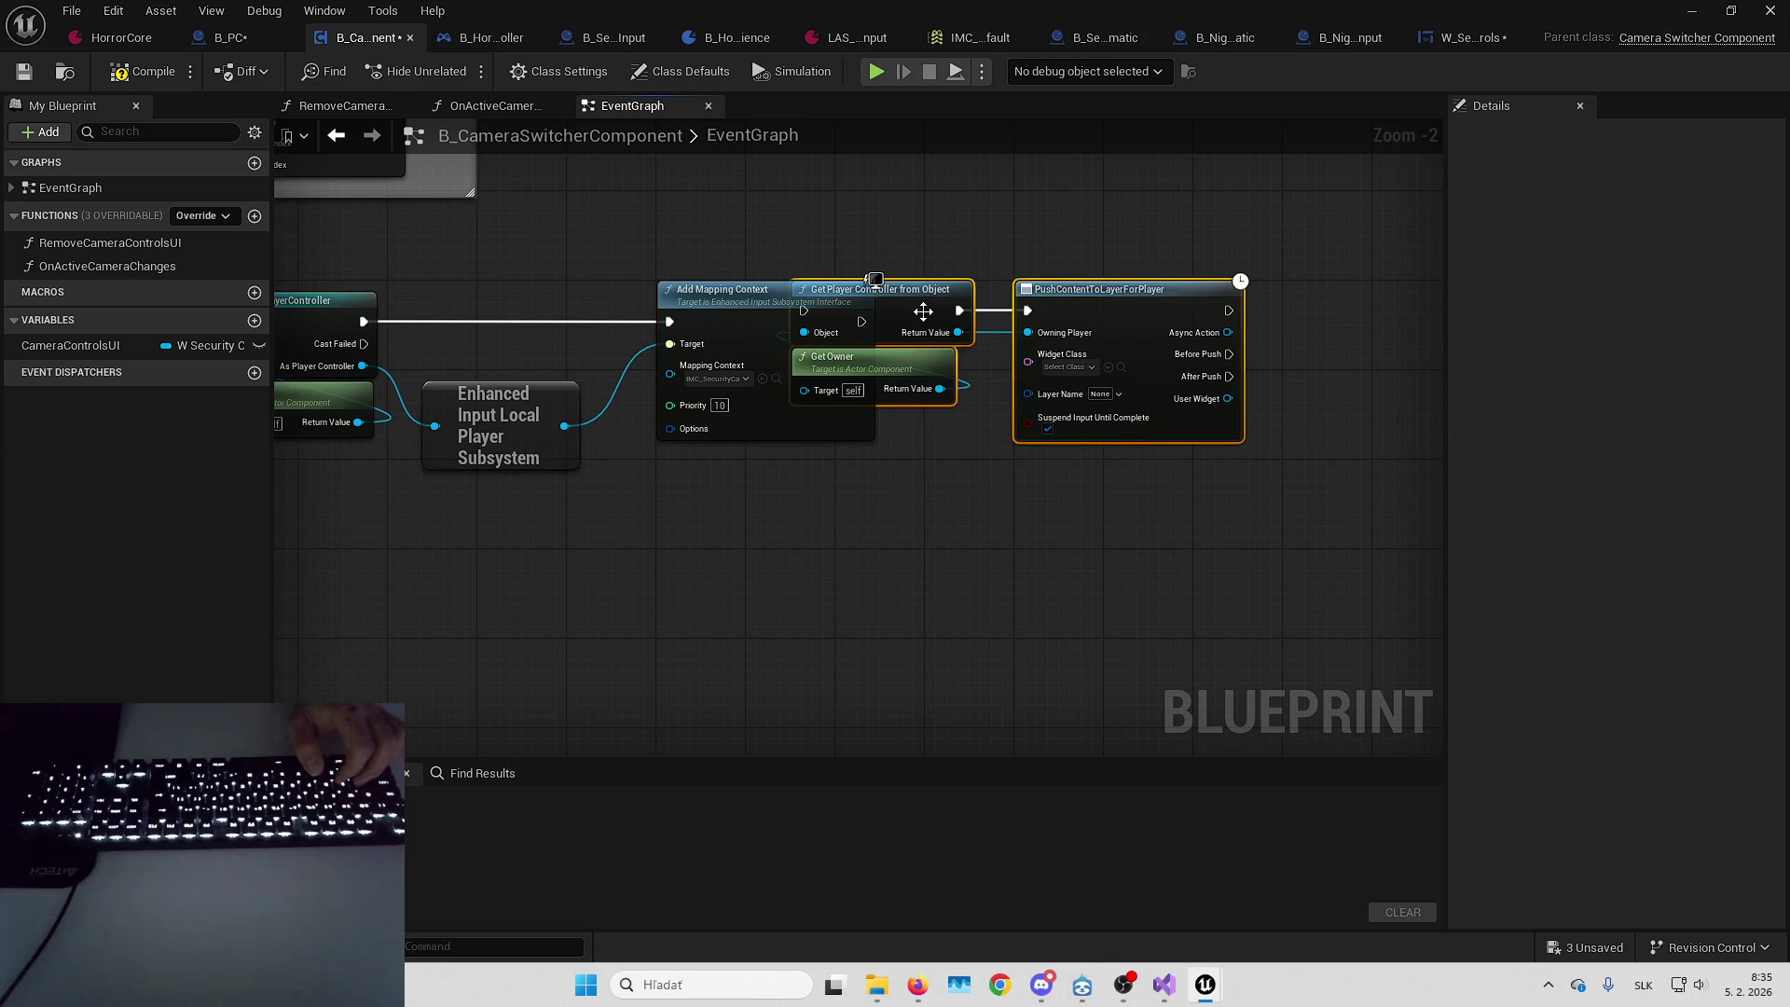
mouse_move(810, 301)
left_mouse_down()
mouse_move(888, 320)
mouse_move(851, 337)
mouse_move(862, 322)
left_mouse_up()
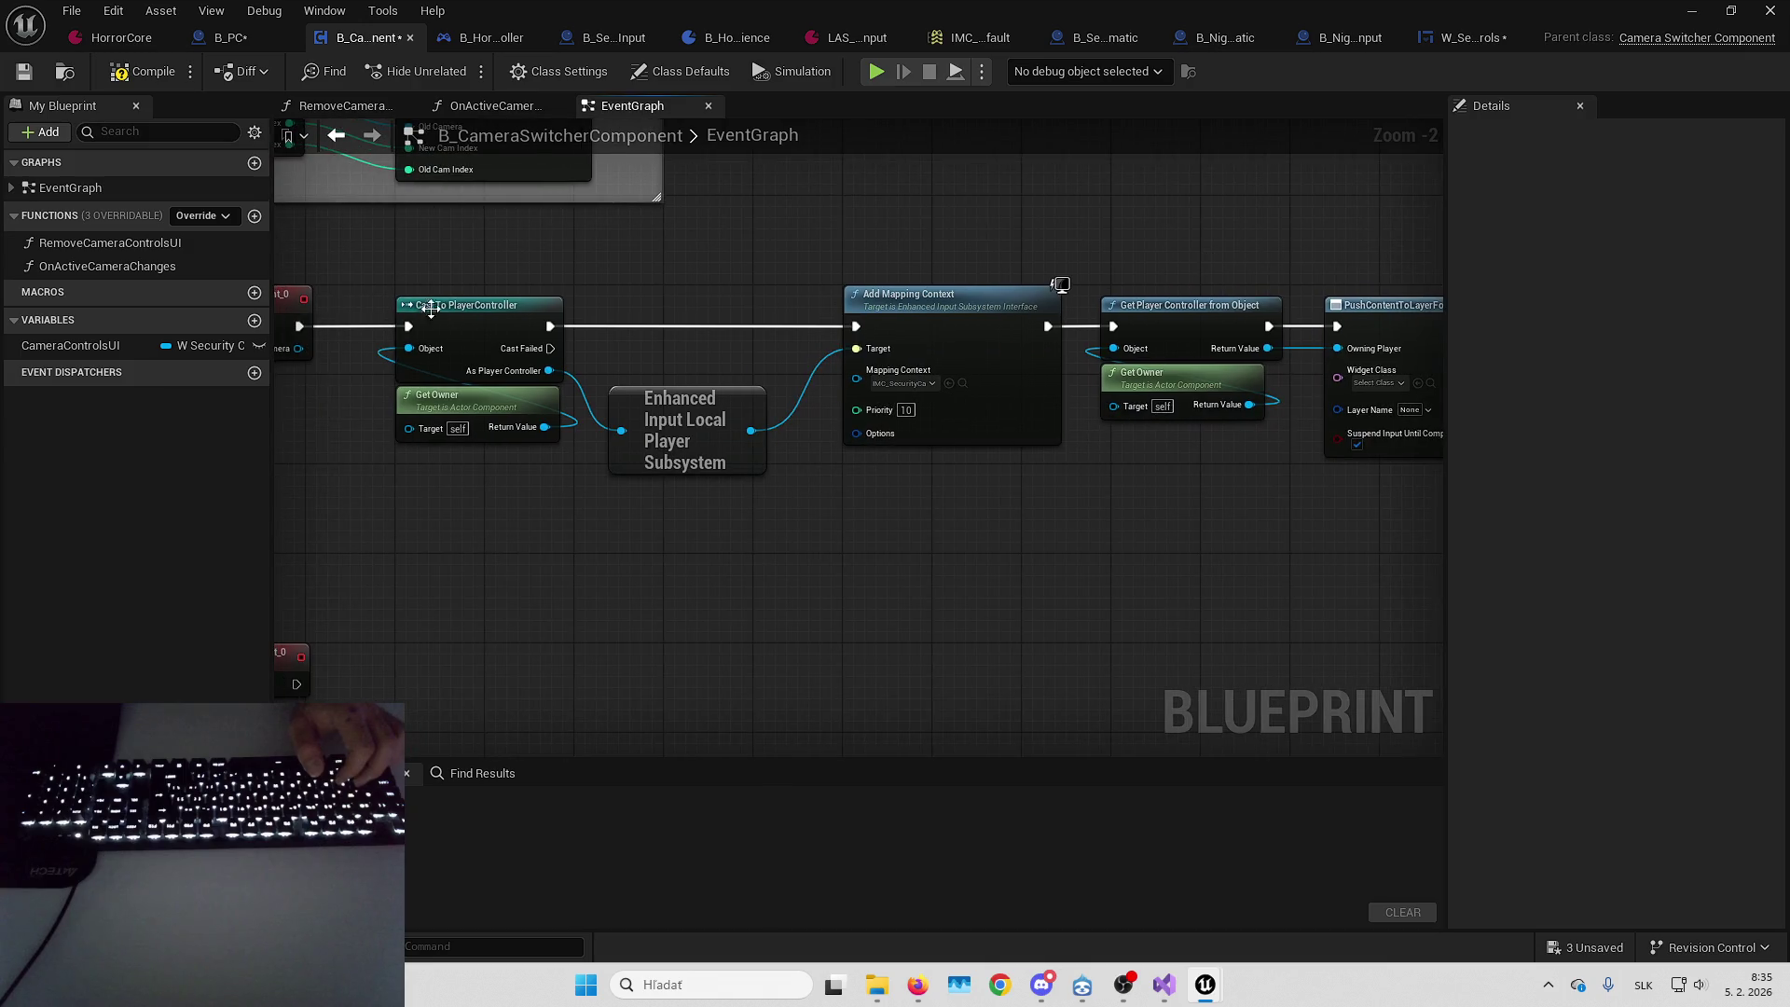
left_click_drag(449, 254, 500, 618)
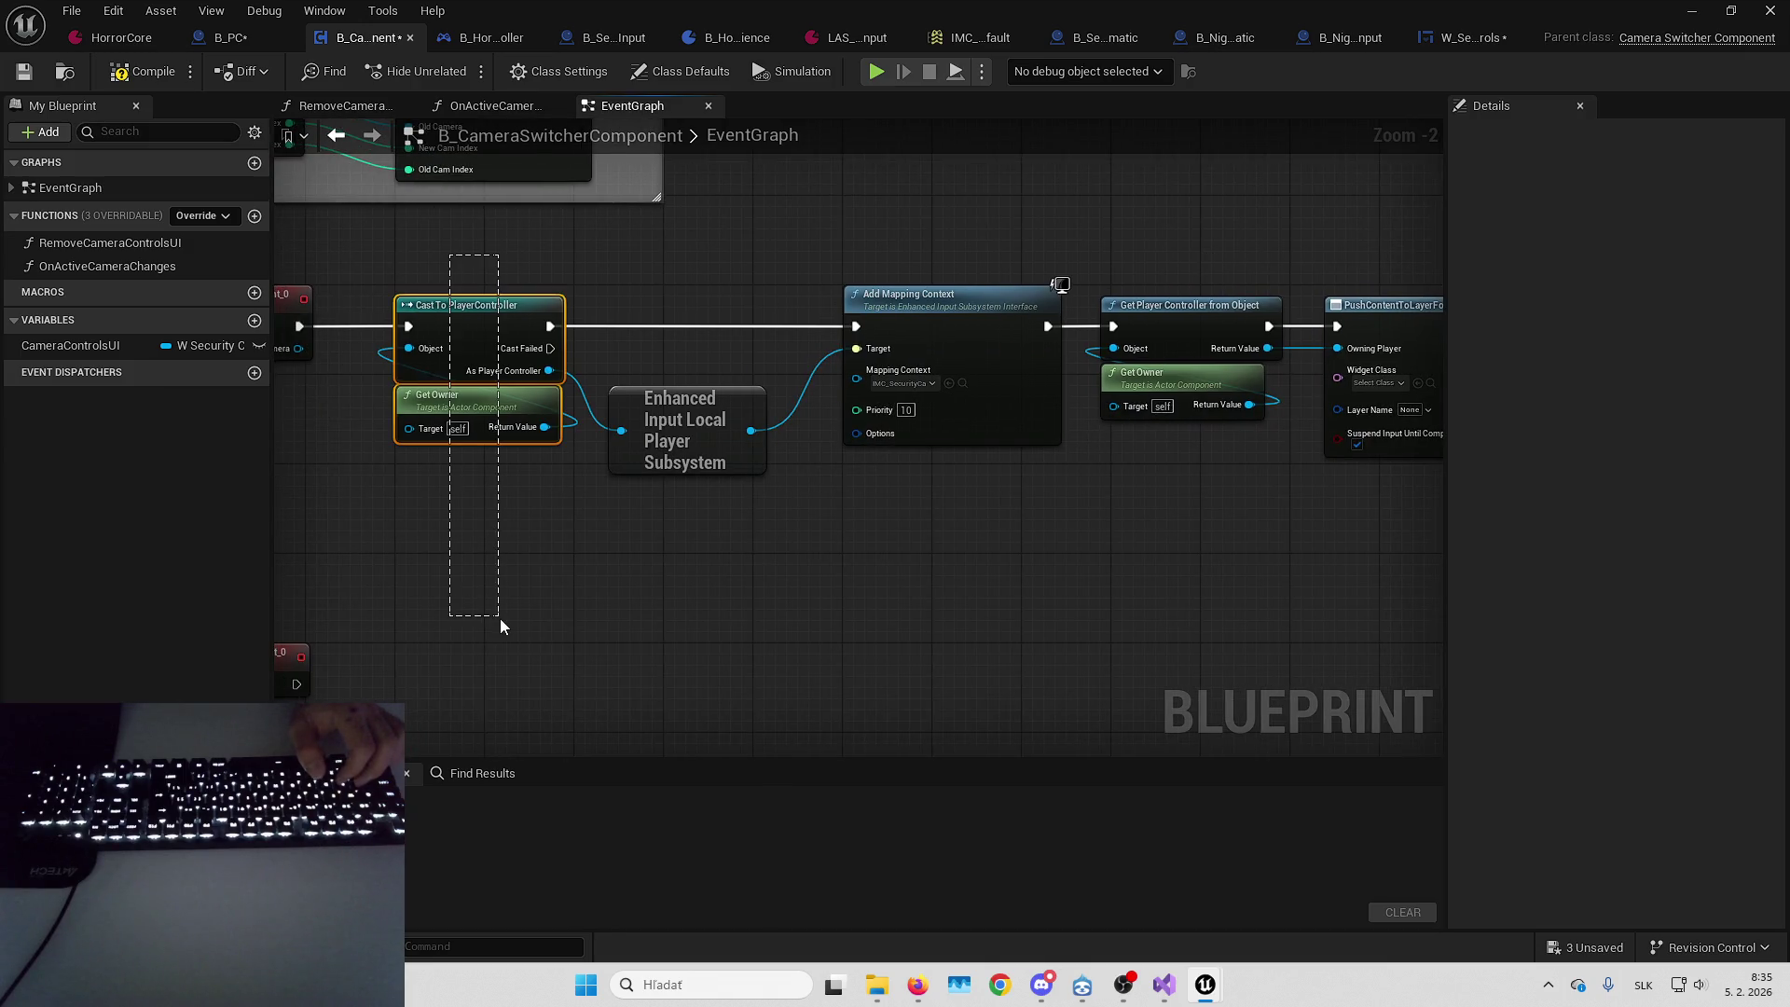
left_click_drag(500, 618, 499, 618)
Replace Get Player Controller with the cast's As Player Controller and chain Add Mapping Context into PushContentToLayerForPlayer
left_click_drag(1149, 243, 1011, 552)
key("Delete")
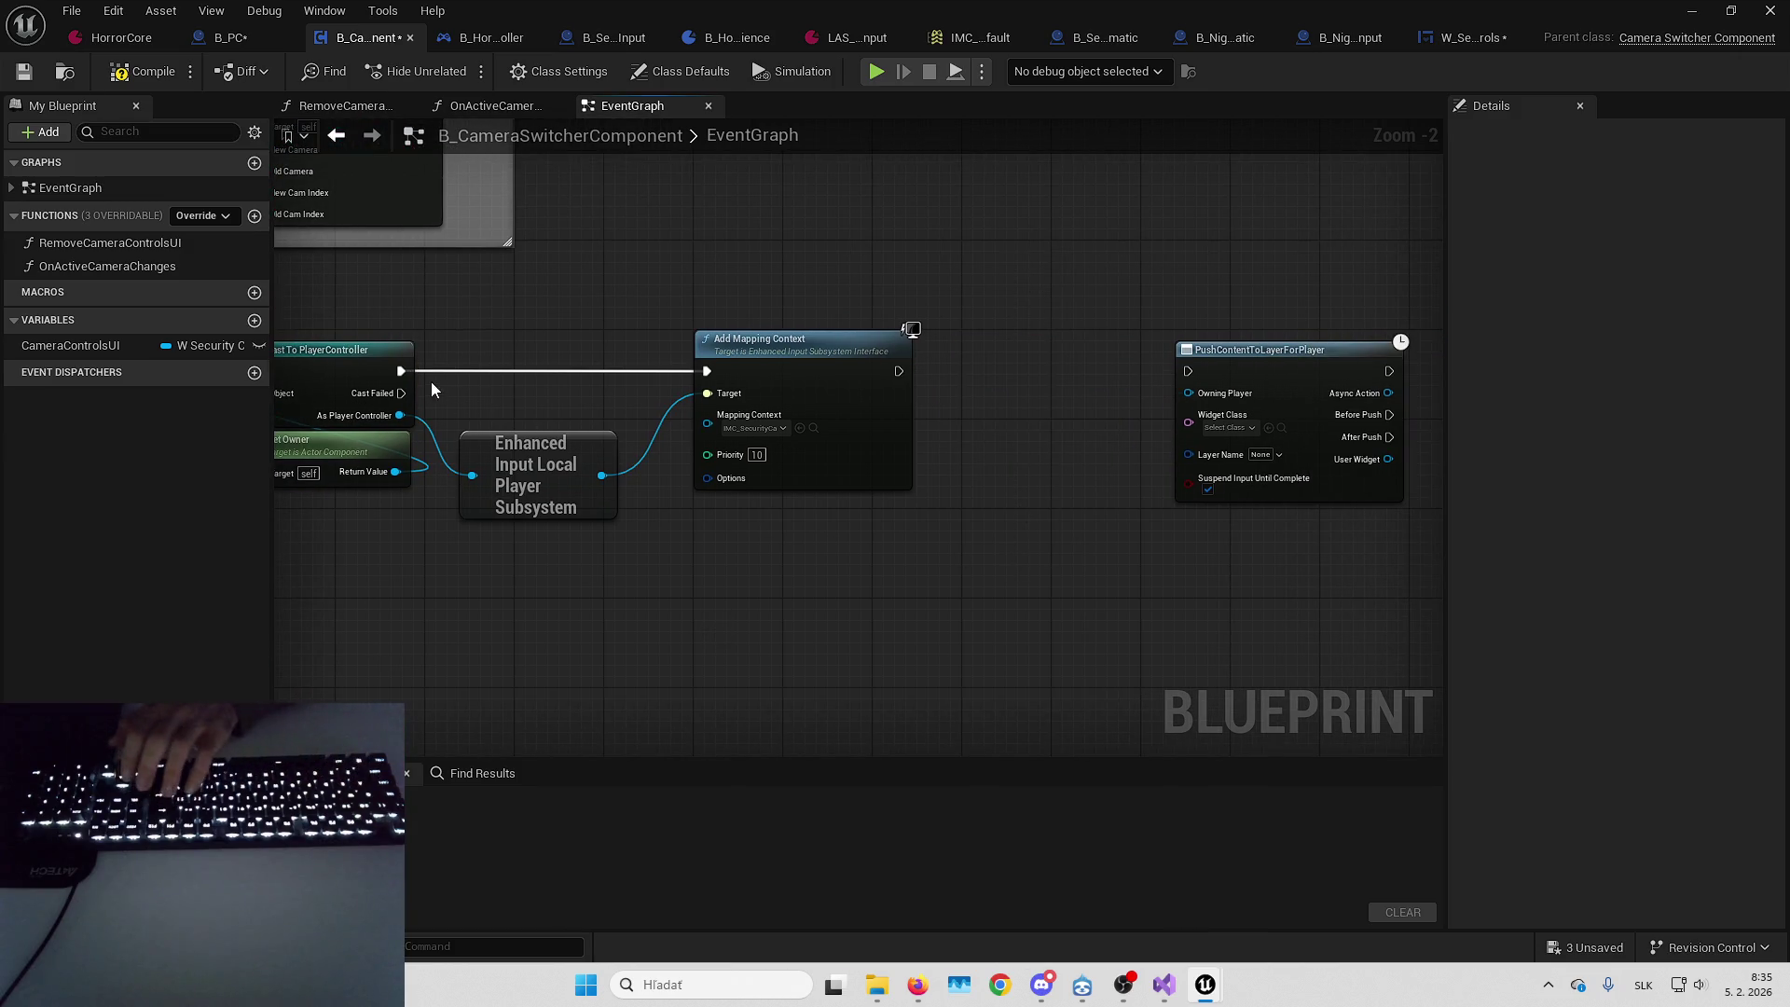
mouse_move(399, 414)
left_mouse_down()
mouse_move(880, 423)
mouse_move(1188, 392)
mouse_move(1078, 375)
left_mouse_up()
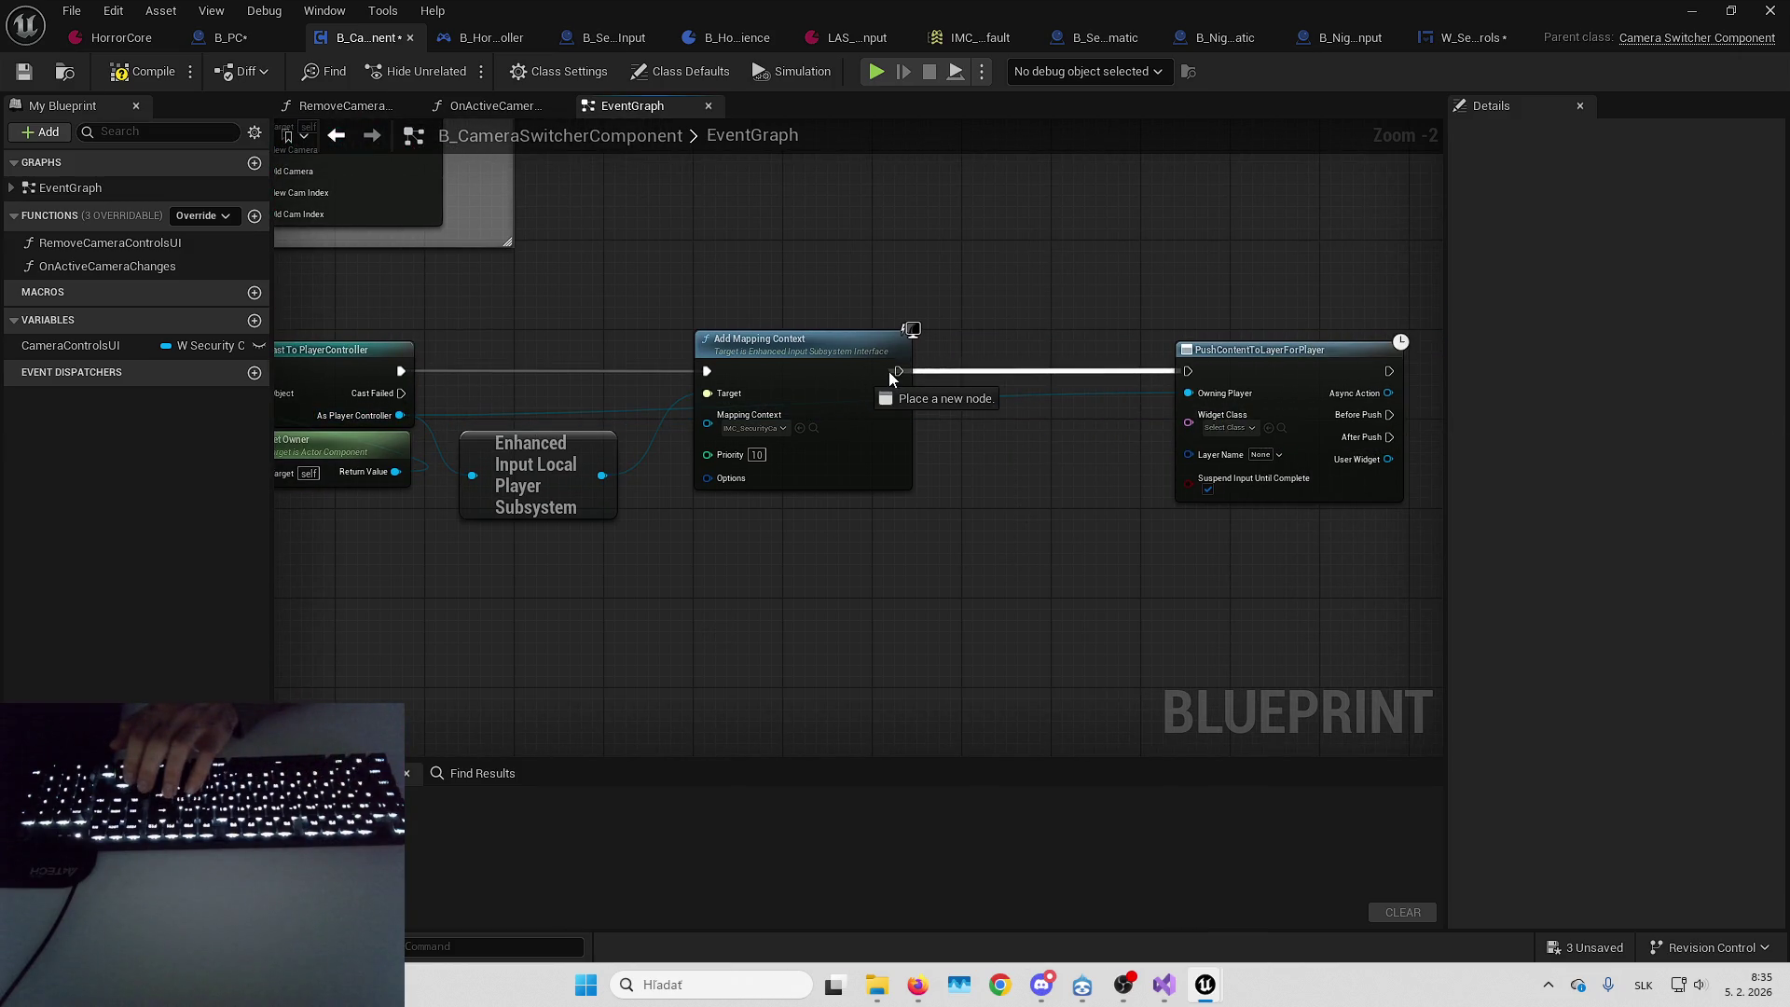
left_click_drag(888, 371, 892, 372)
left_click_drag(1240, 380, 1027, 373)
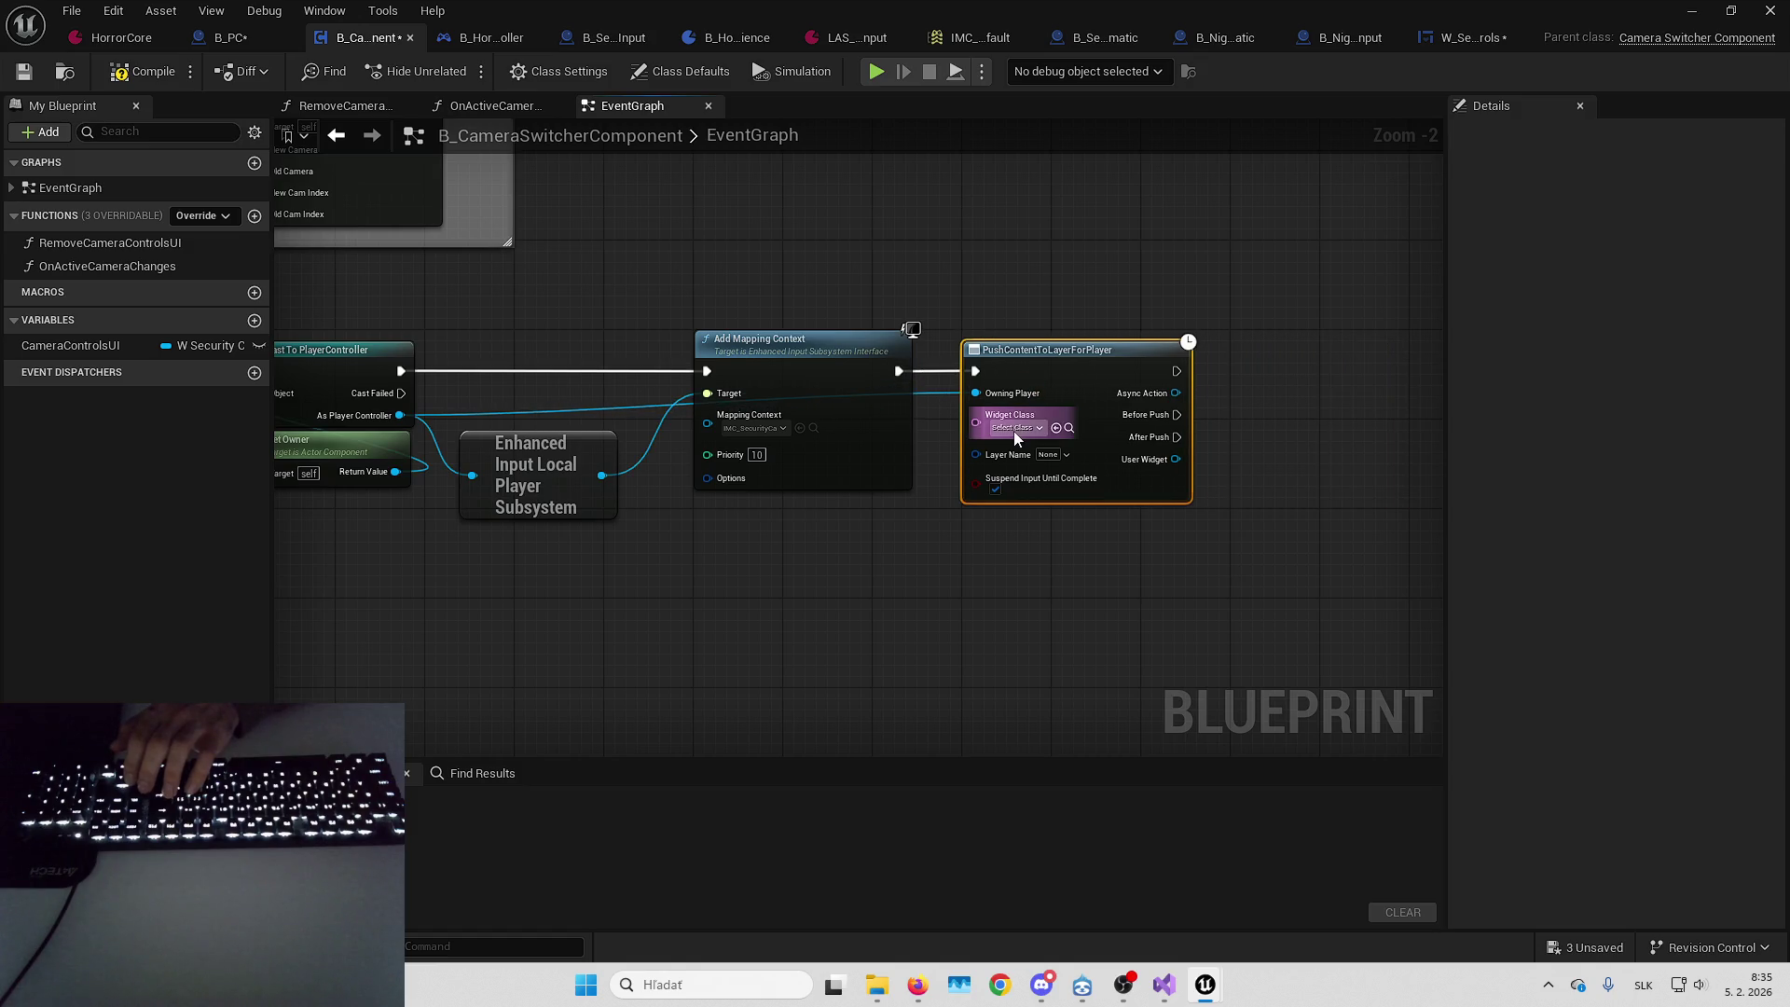
left_click(1014, 433)
left_click(1119, 245)
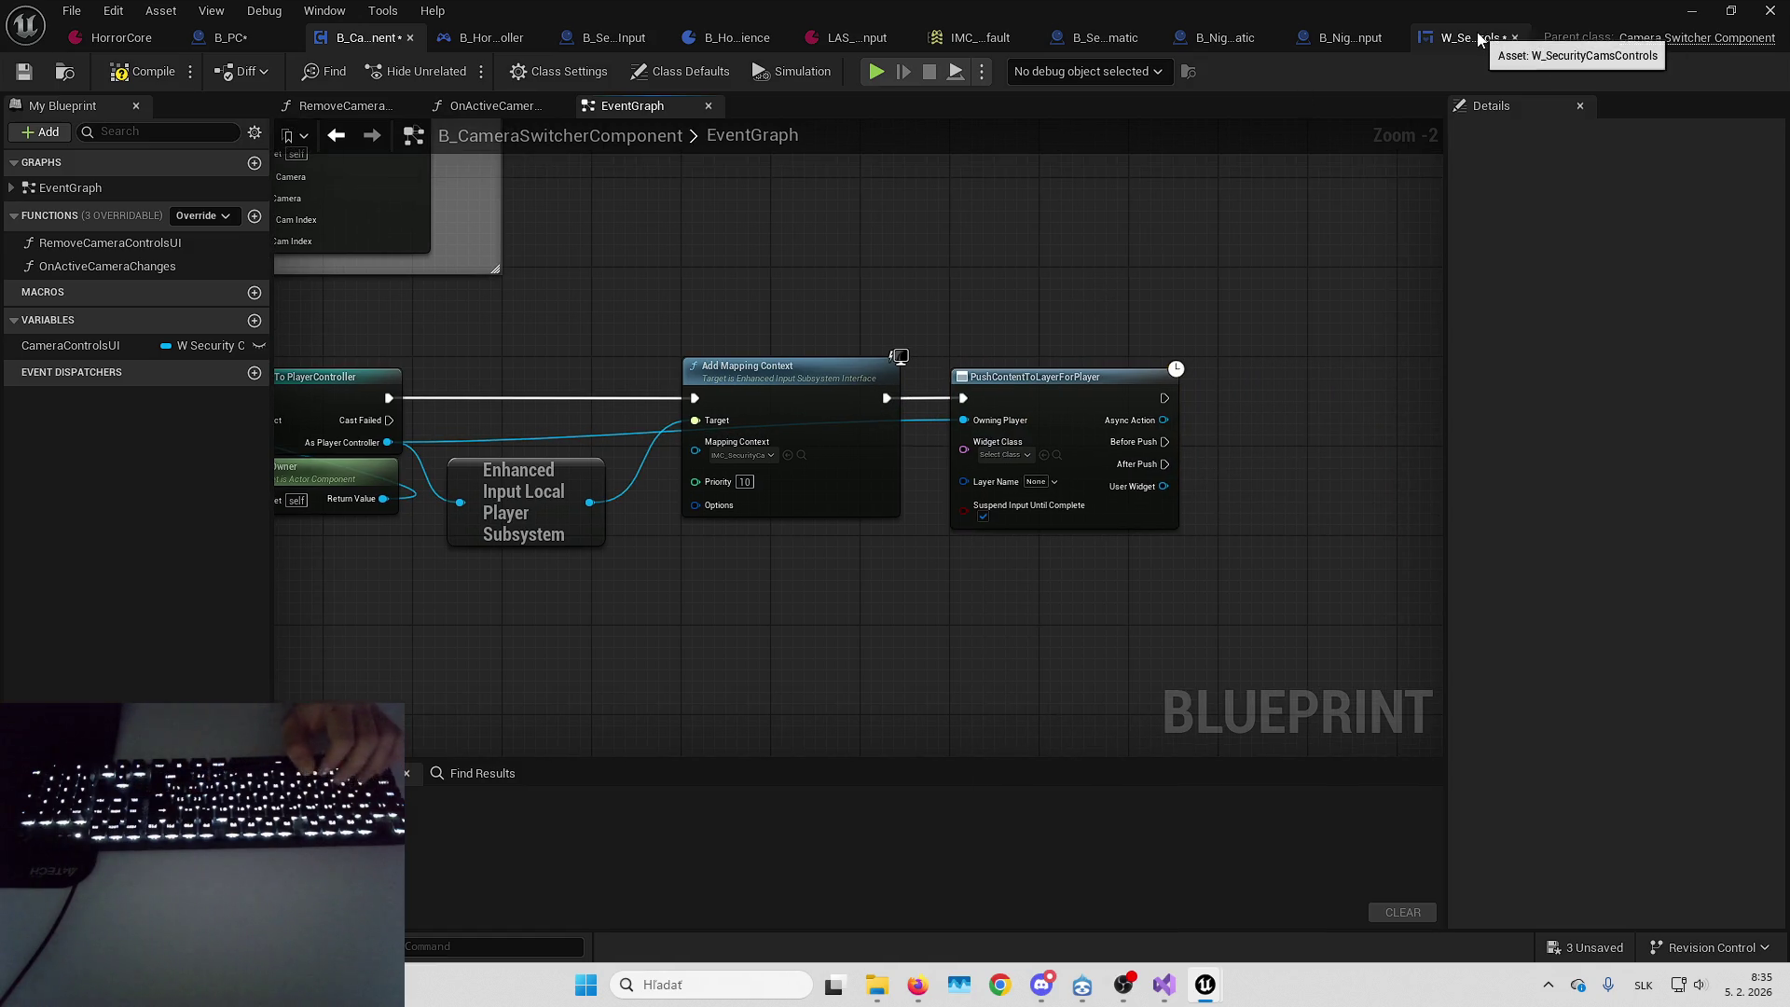
left_click(1480, 37)
Set W_SecurityCamsControls' parent class to LyraActivatableWidget in Class Settings and save it
left_click(511, 72)
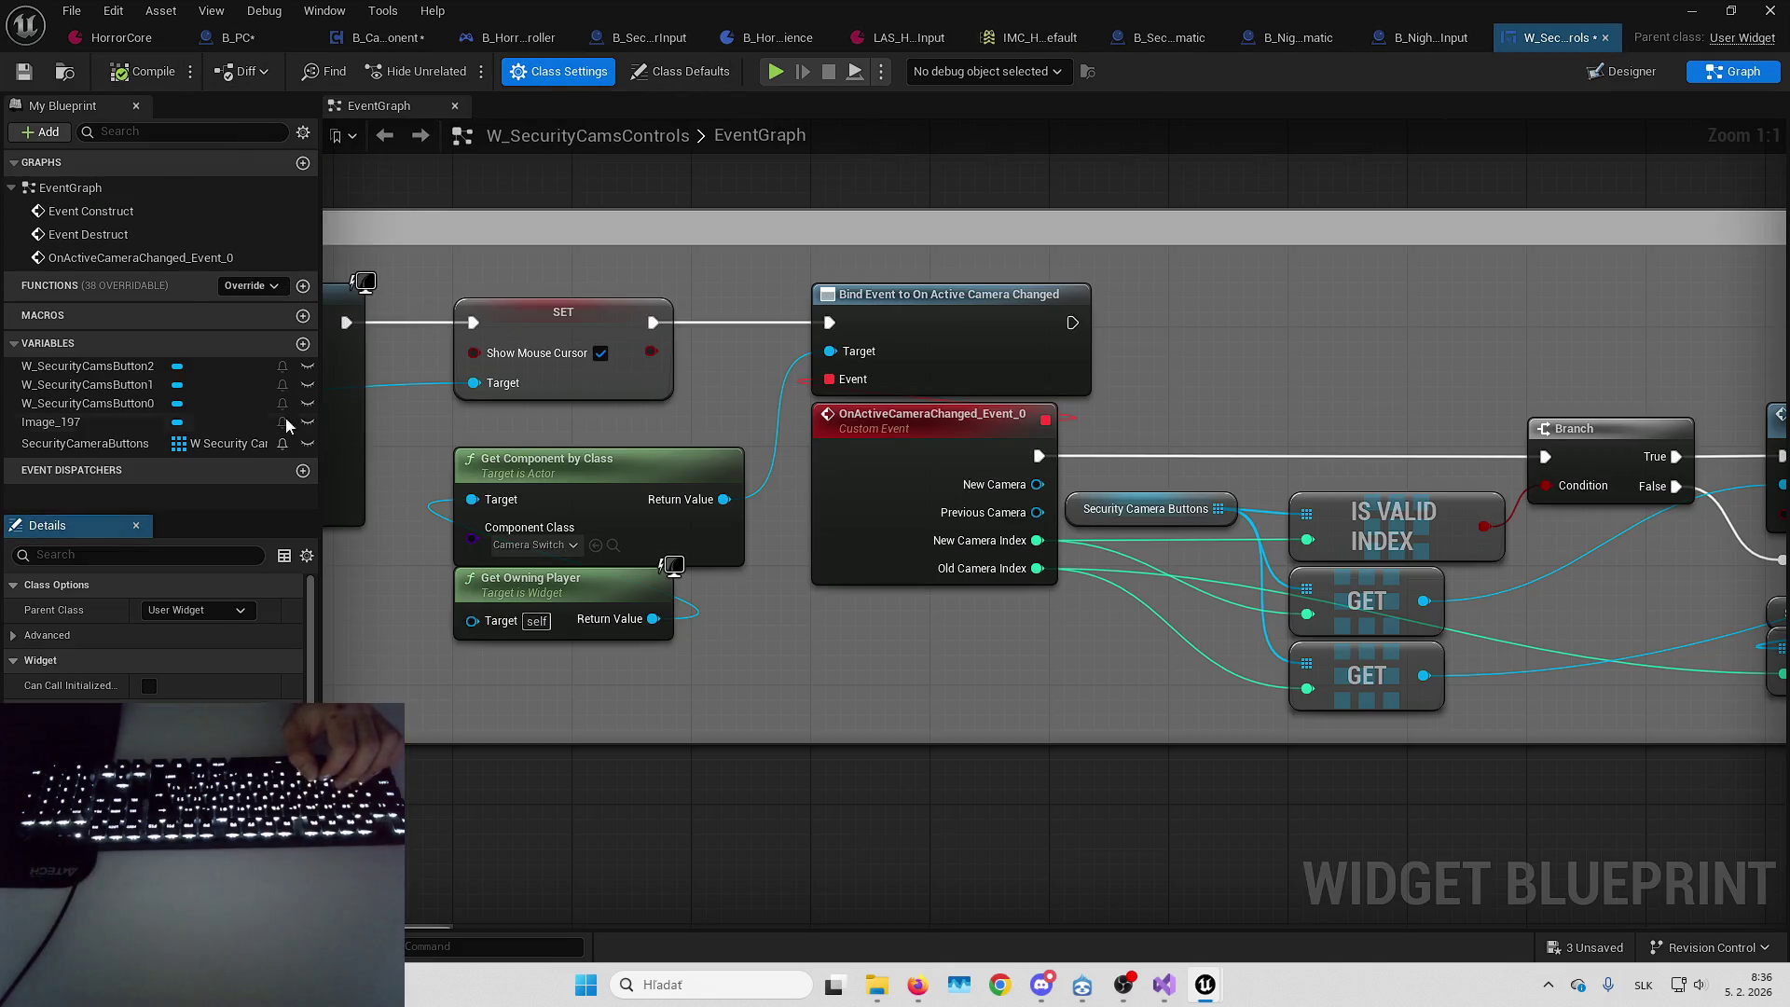
left_click(223, 606)
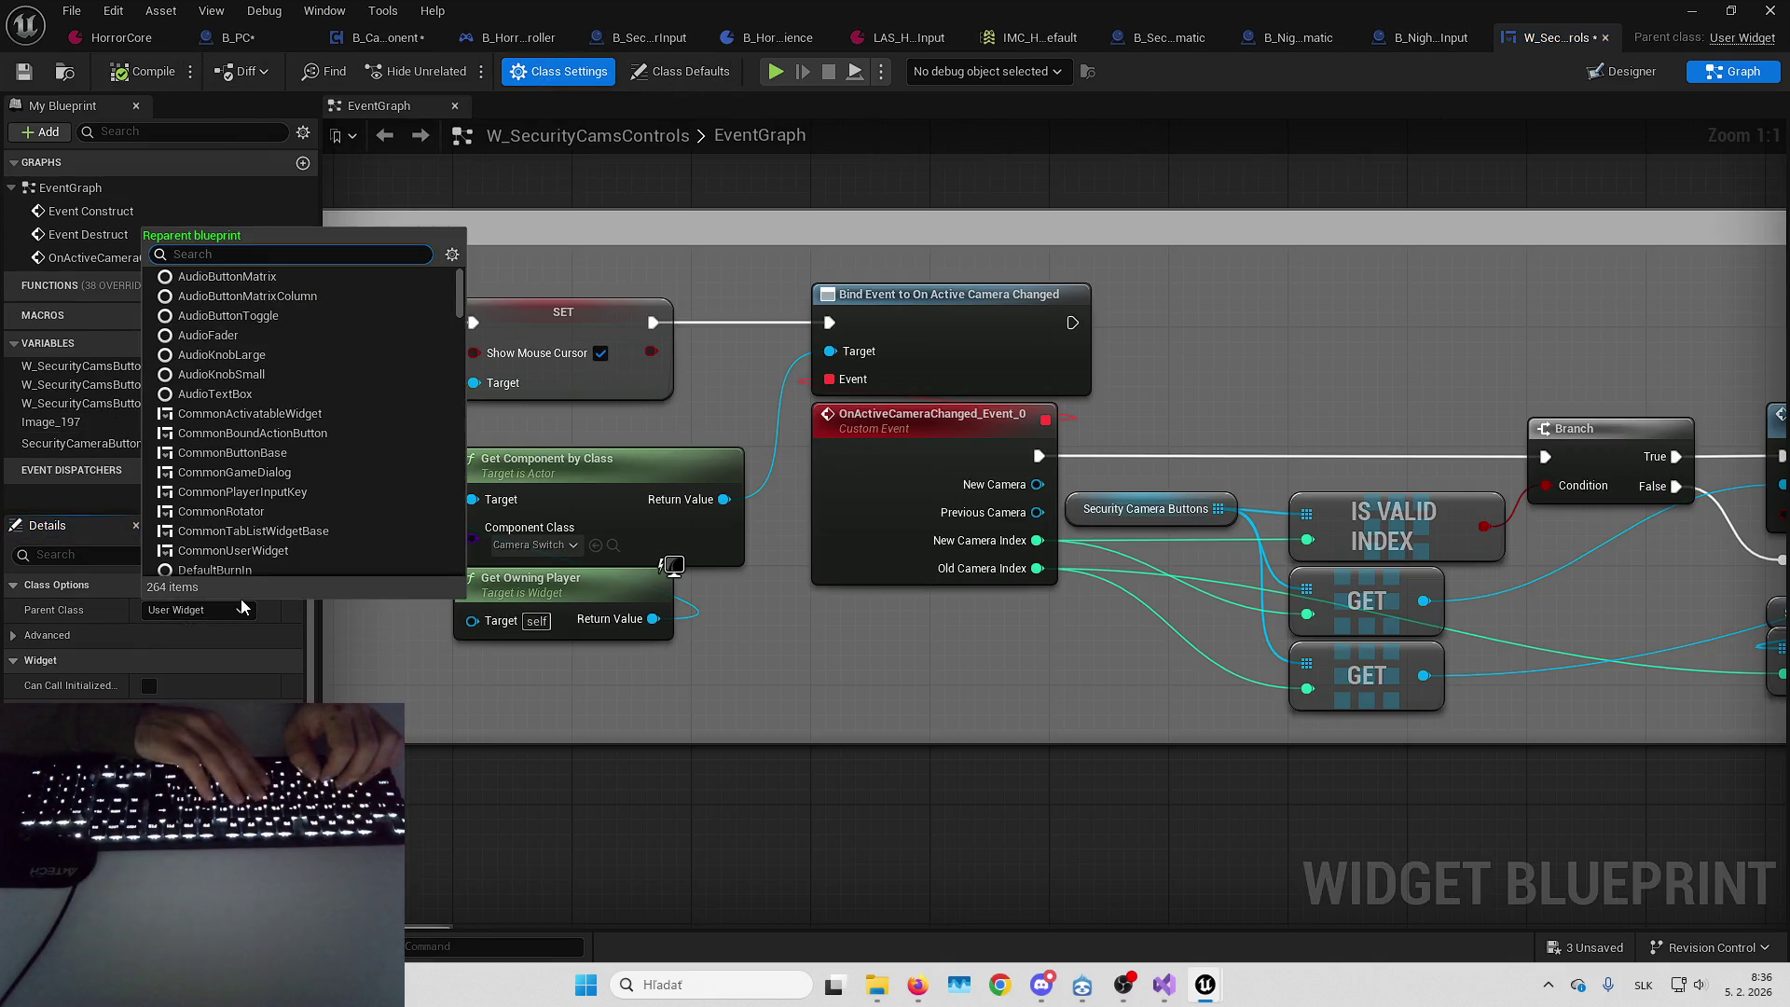
type("lyraaac")
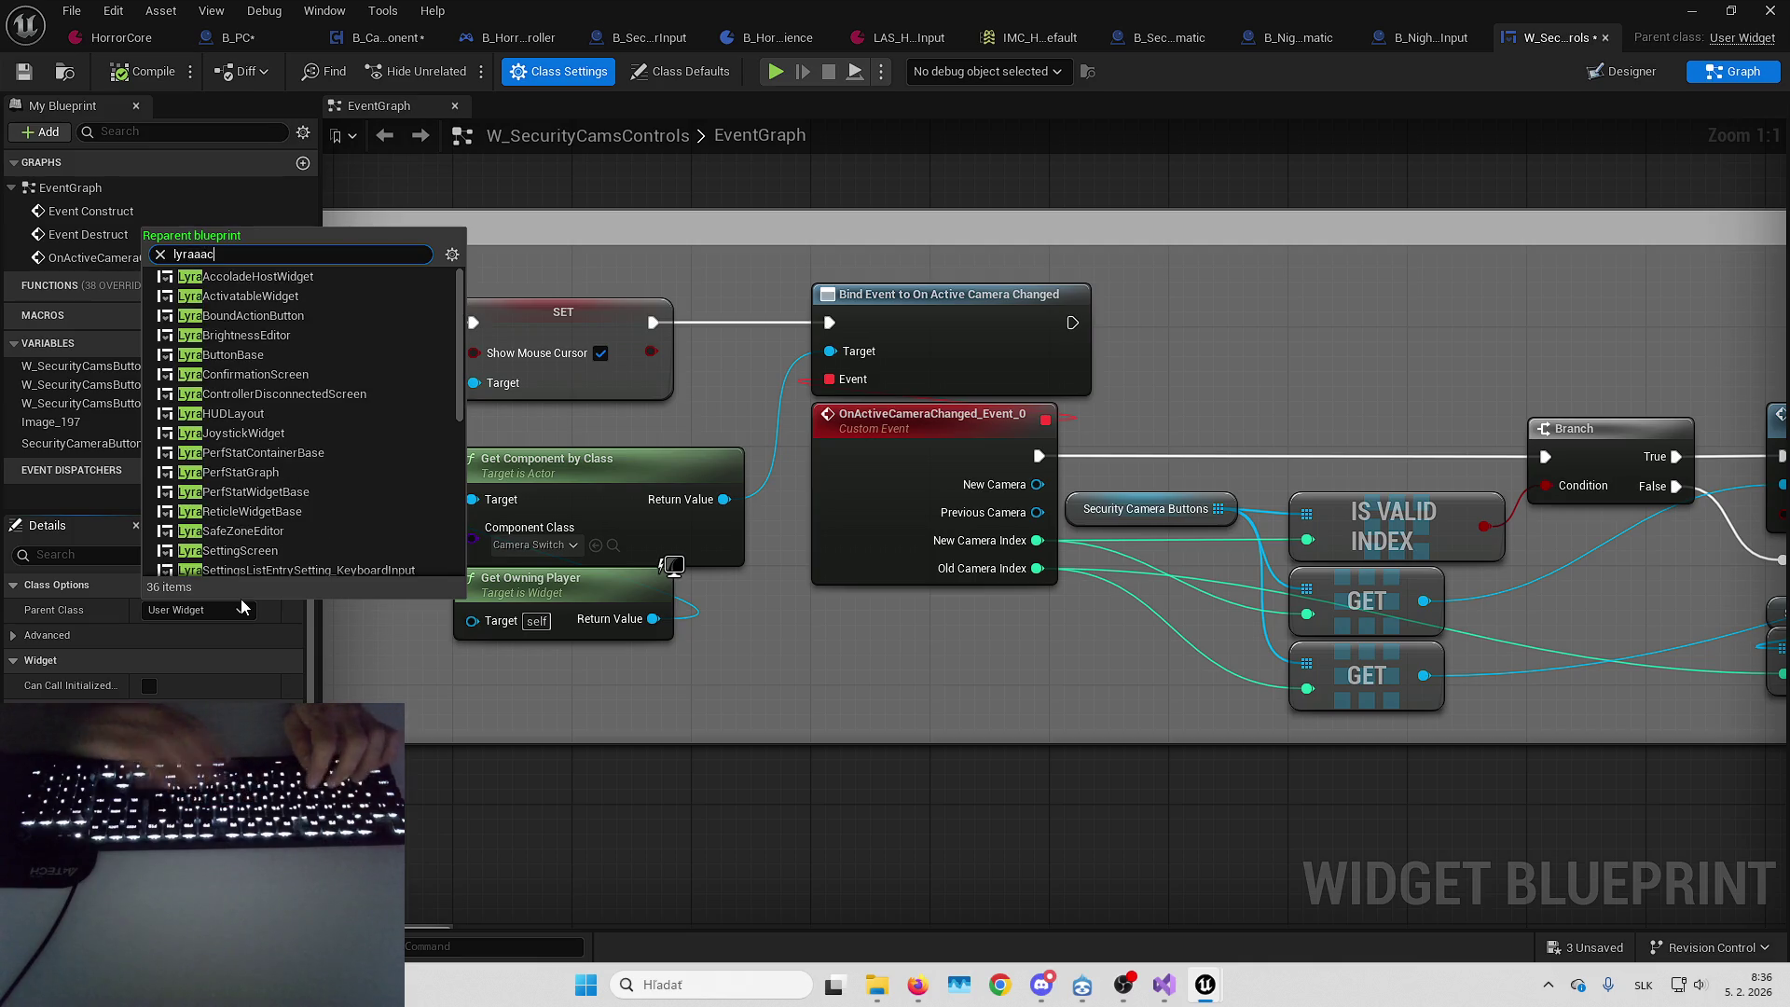
key("BackSpace")
key("BackSpace")
type("c")
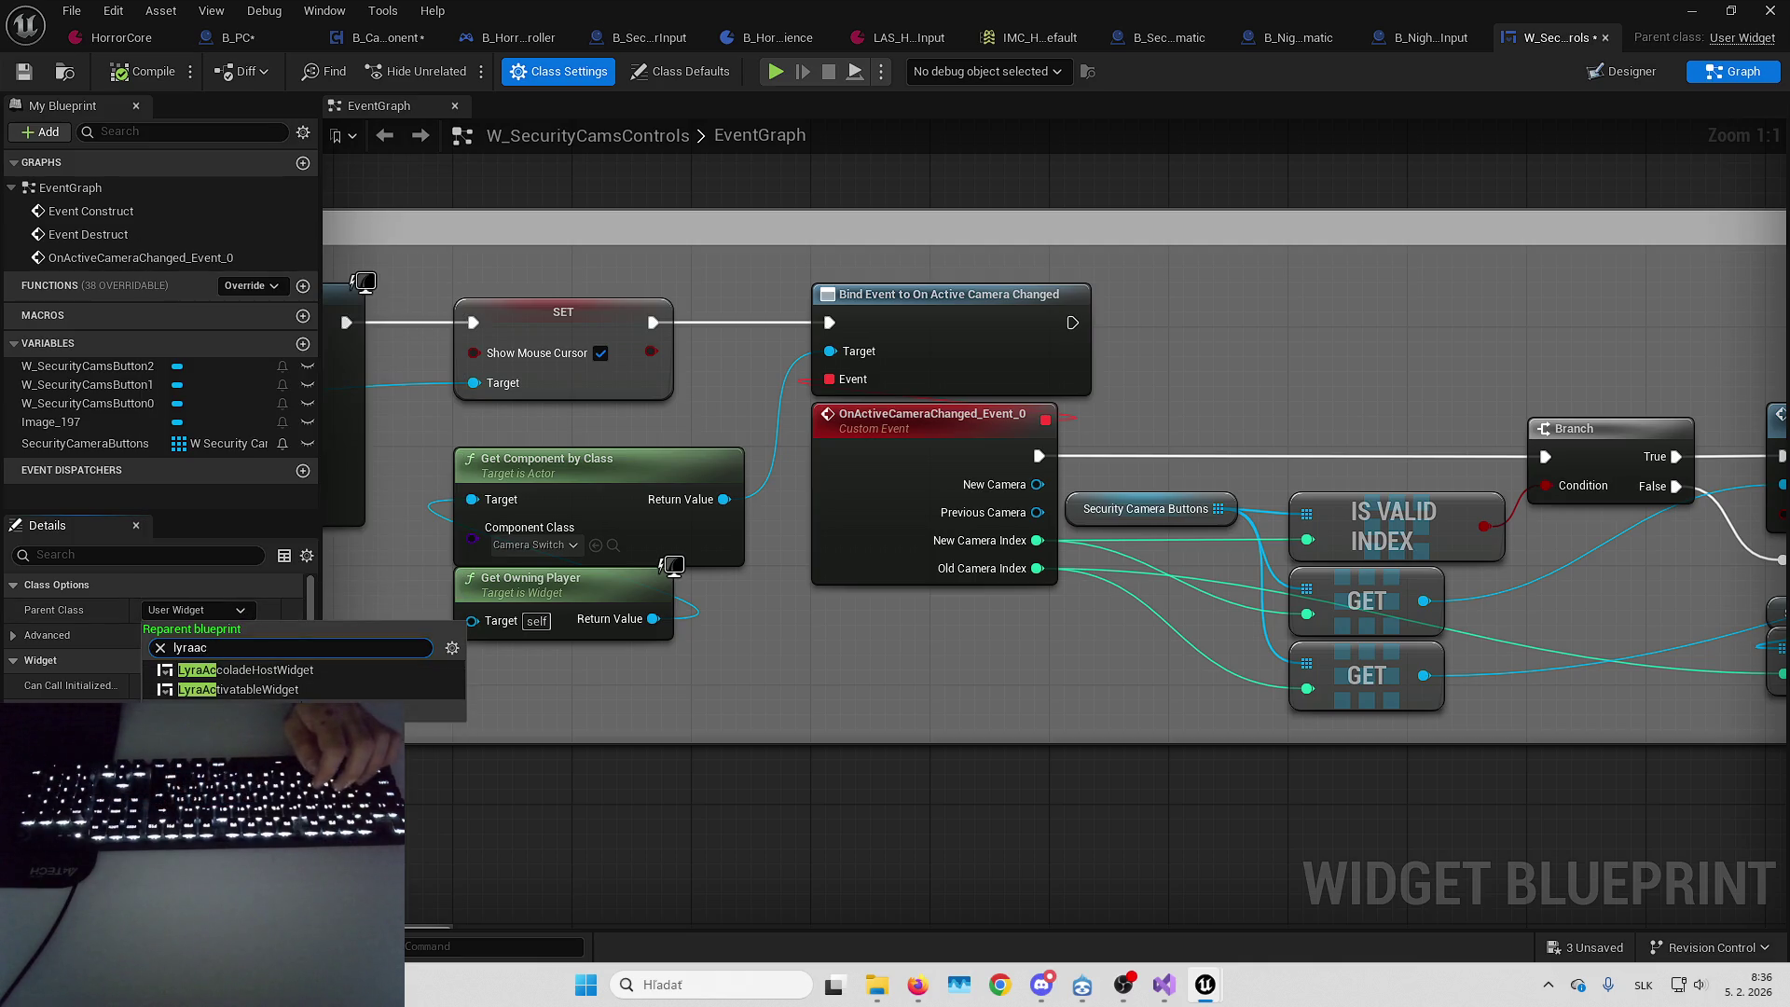
left_click(238, 689)
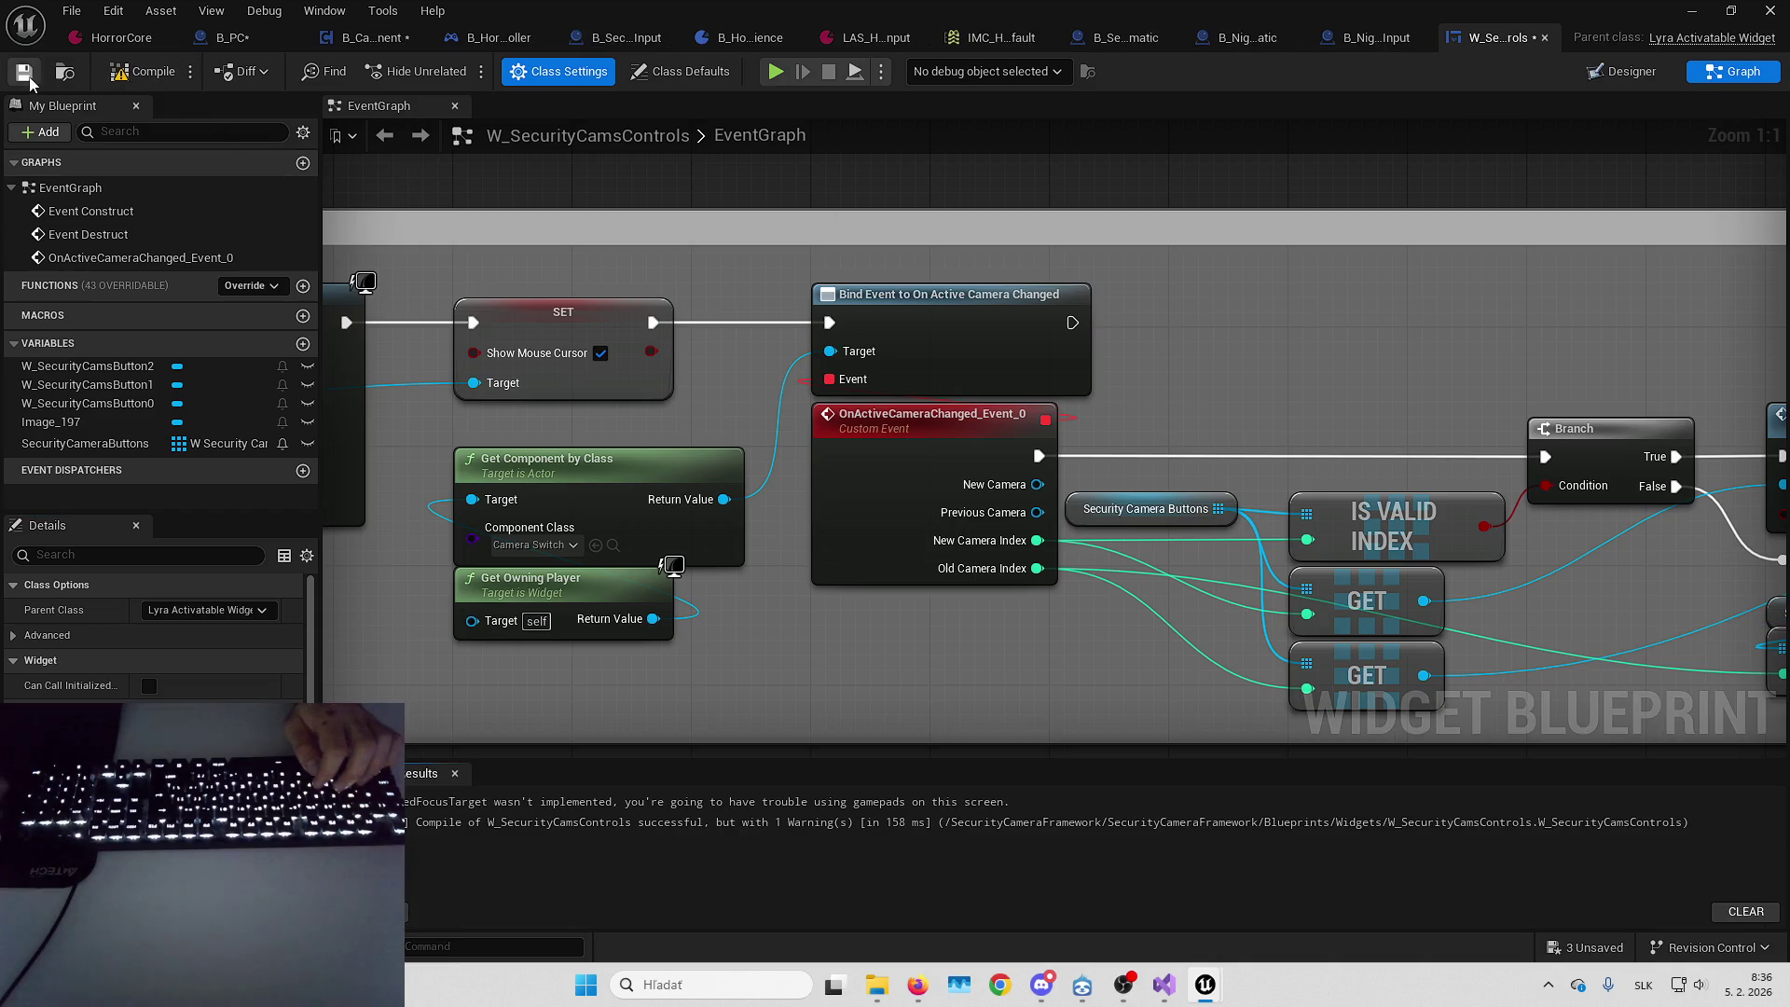
left_click(30, 78)
left_click(1624, 71)
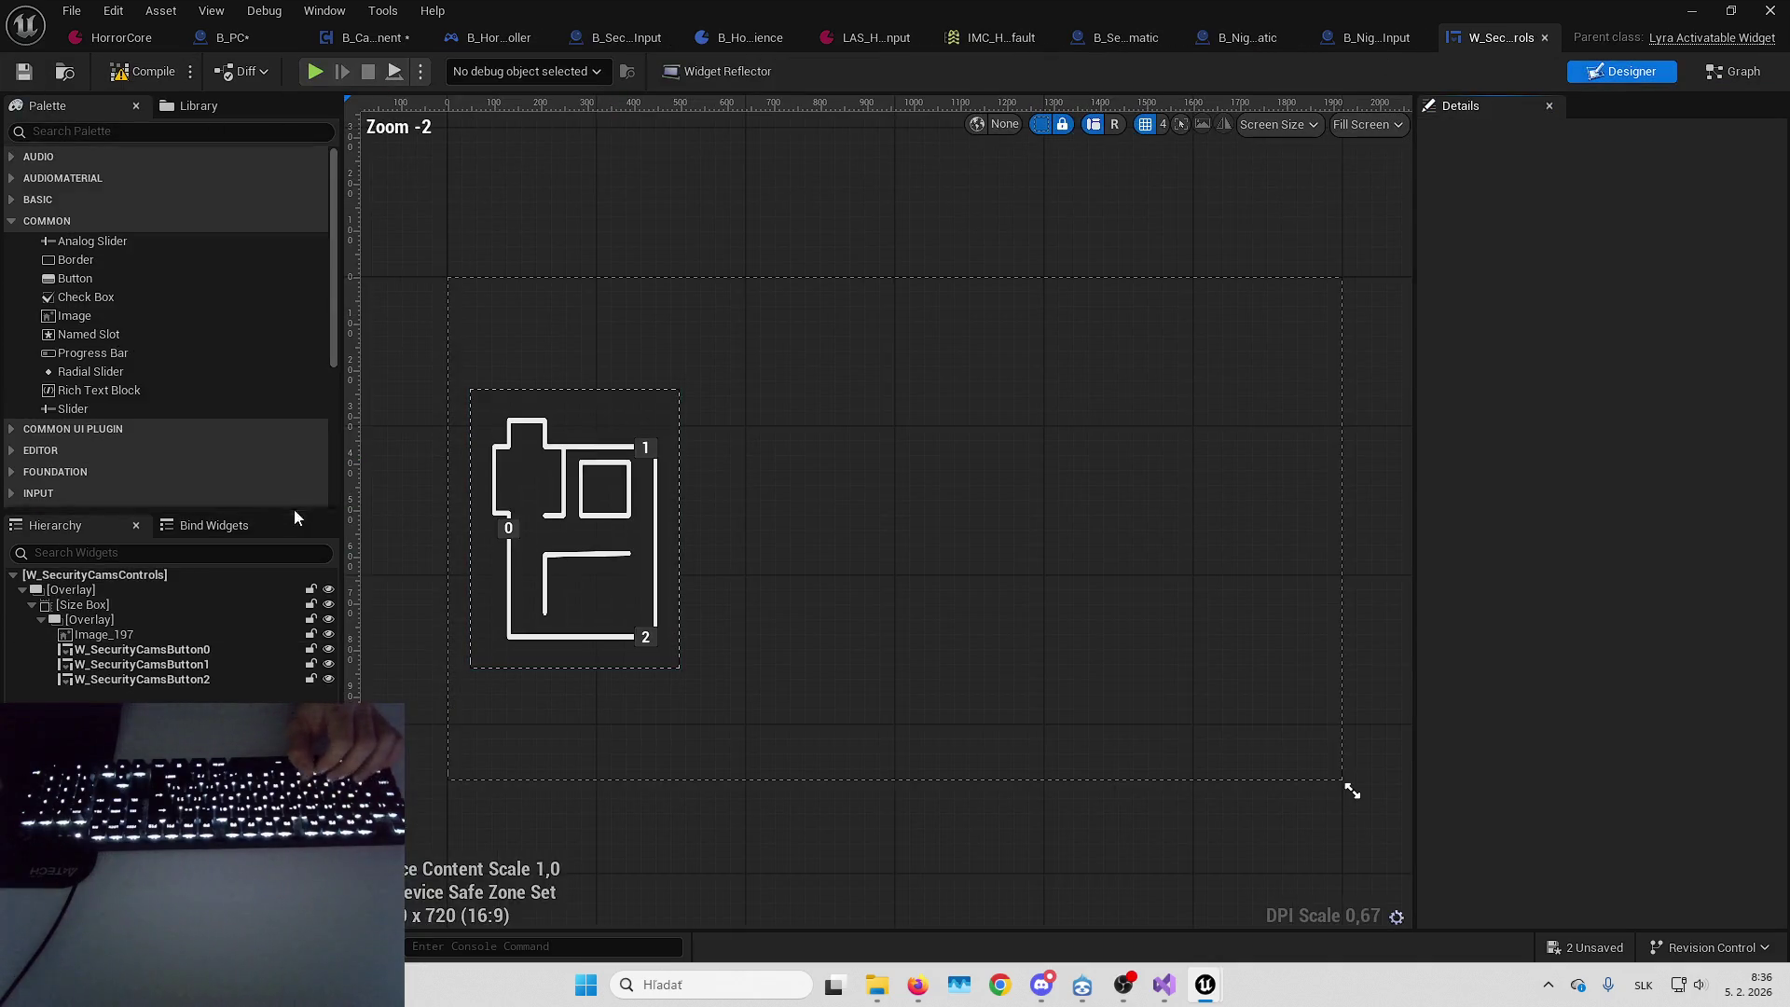
Give the root widget Game and Menu input config, Capture Permanently mouse capture and Is Back Handler, then compile and save
left_click(183, 575)
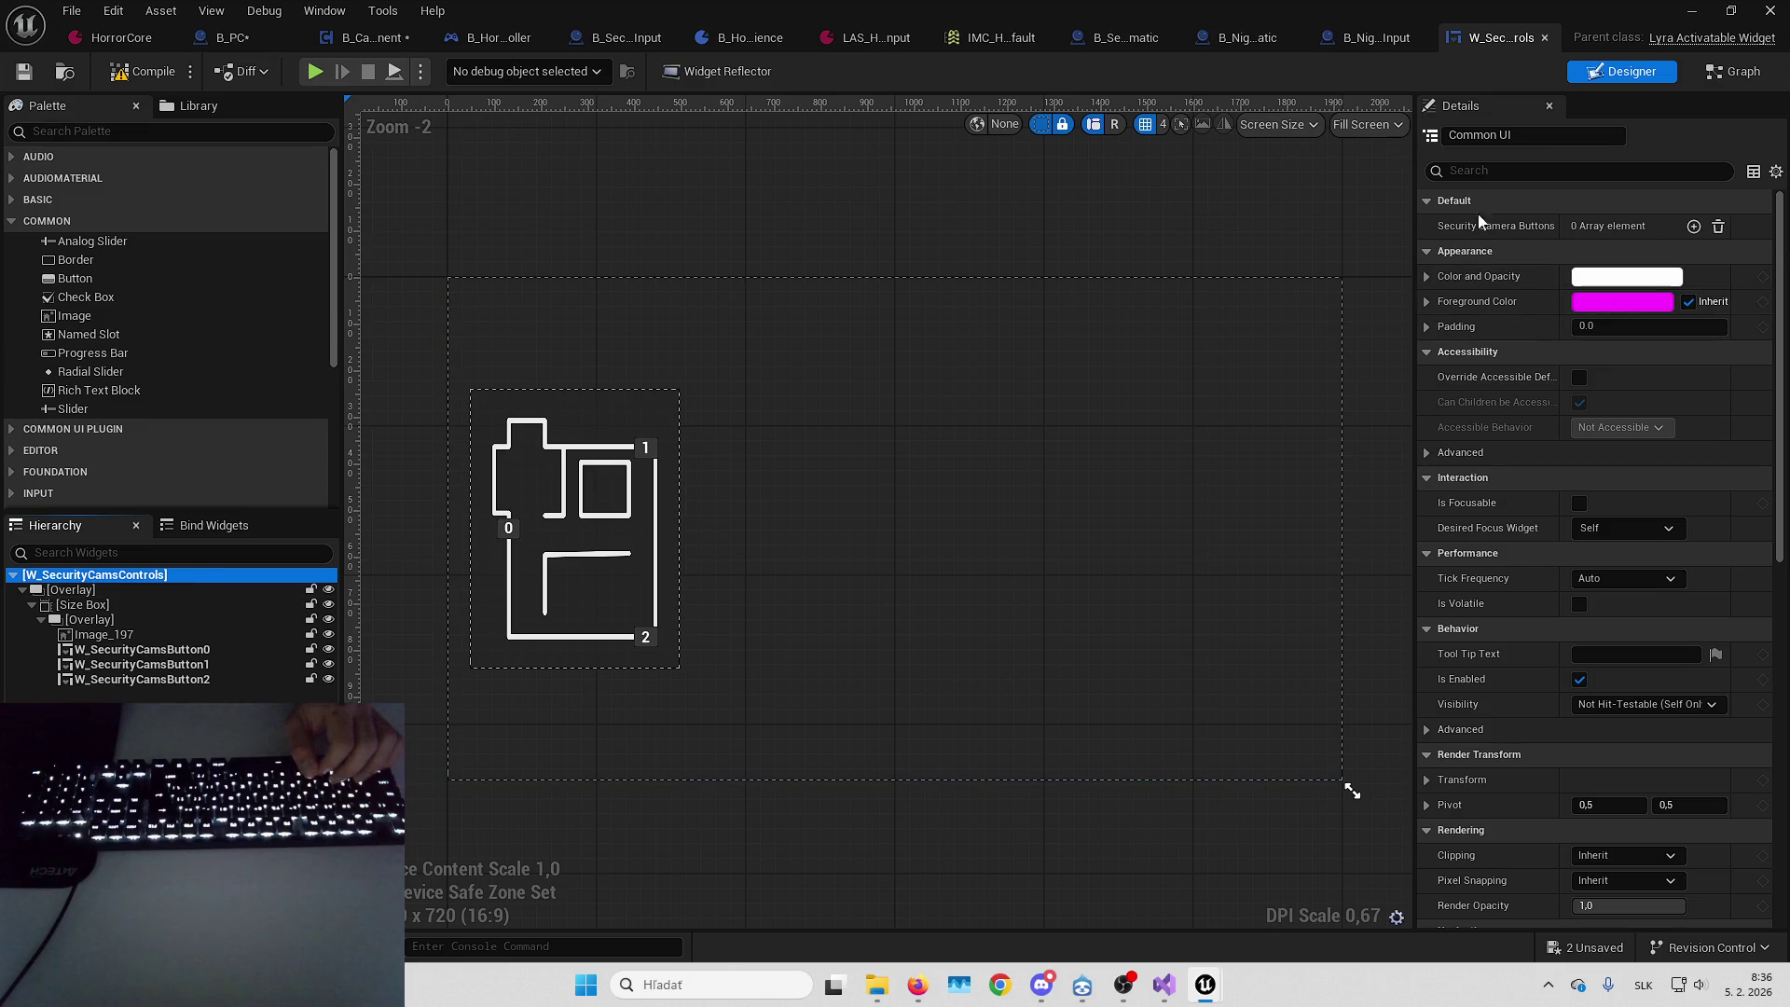
scroll(1510, 494, "down", 5)
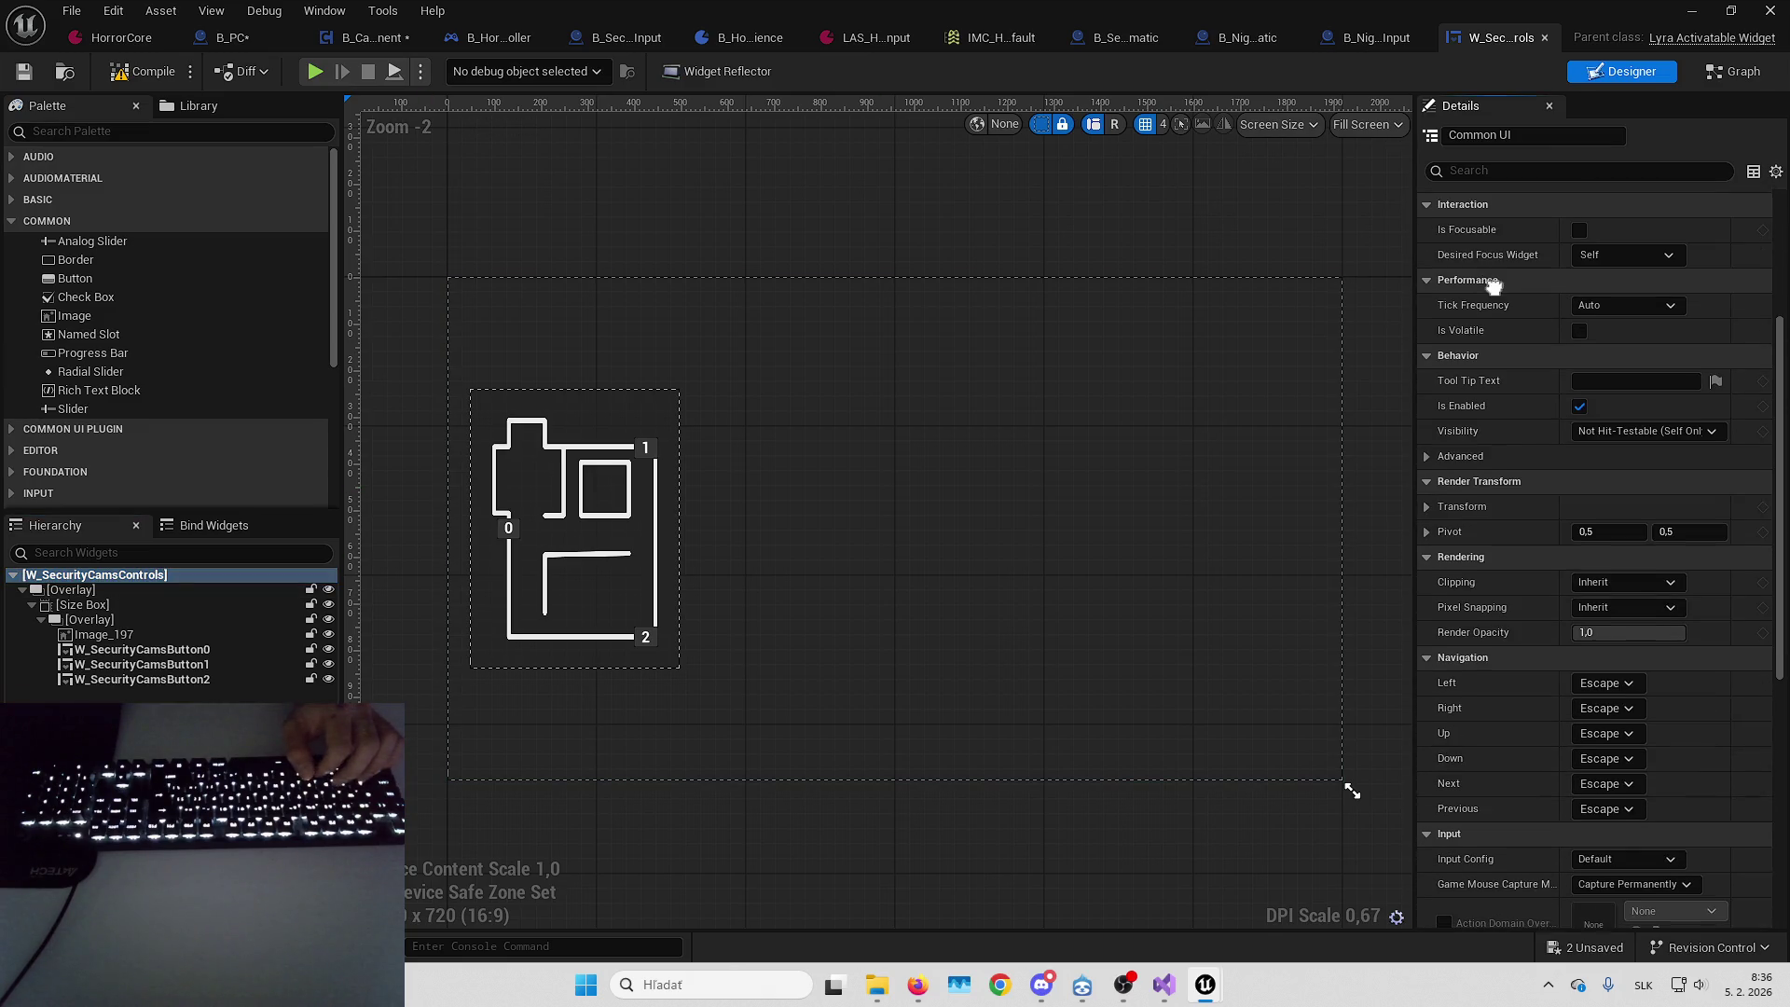
scroll(1486, 500, "down", 6)
left_click(1627, 457)
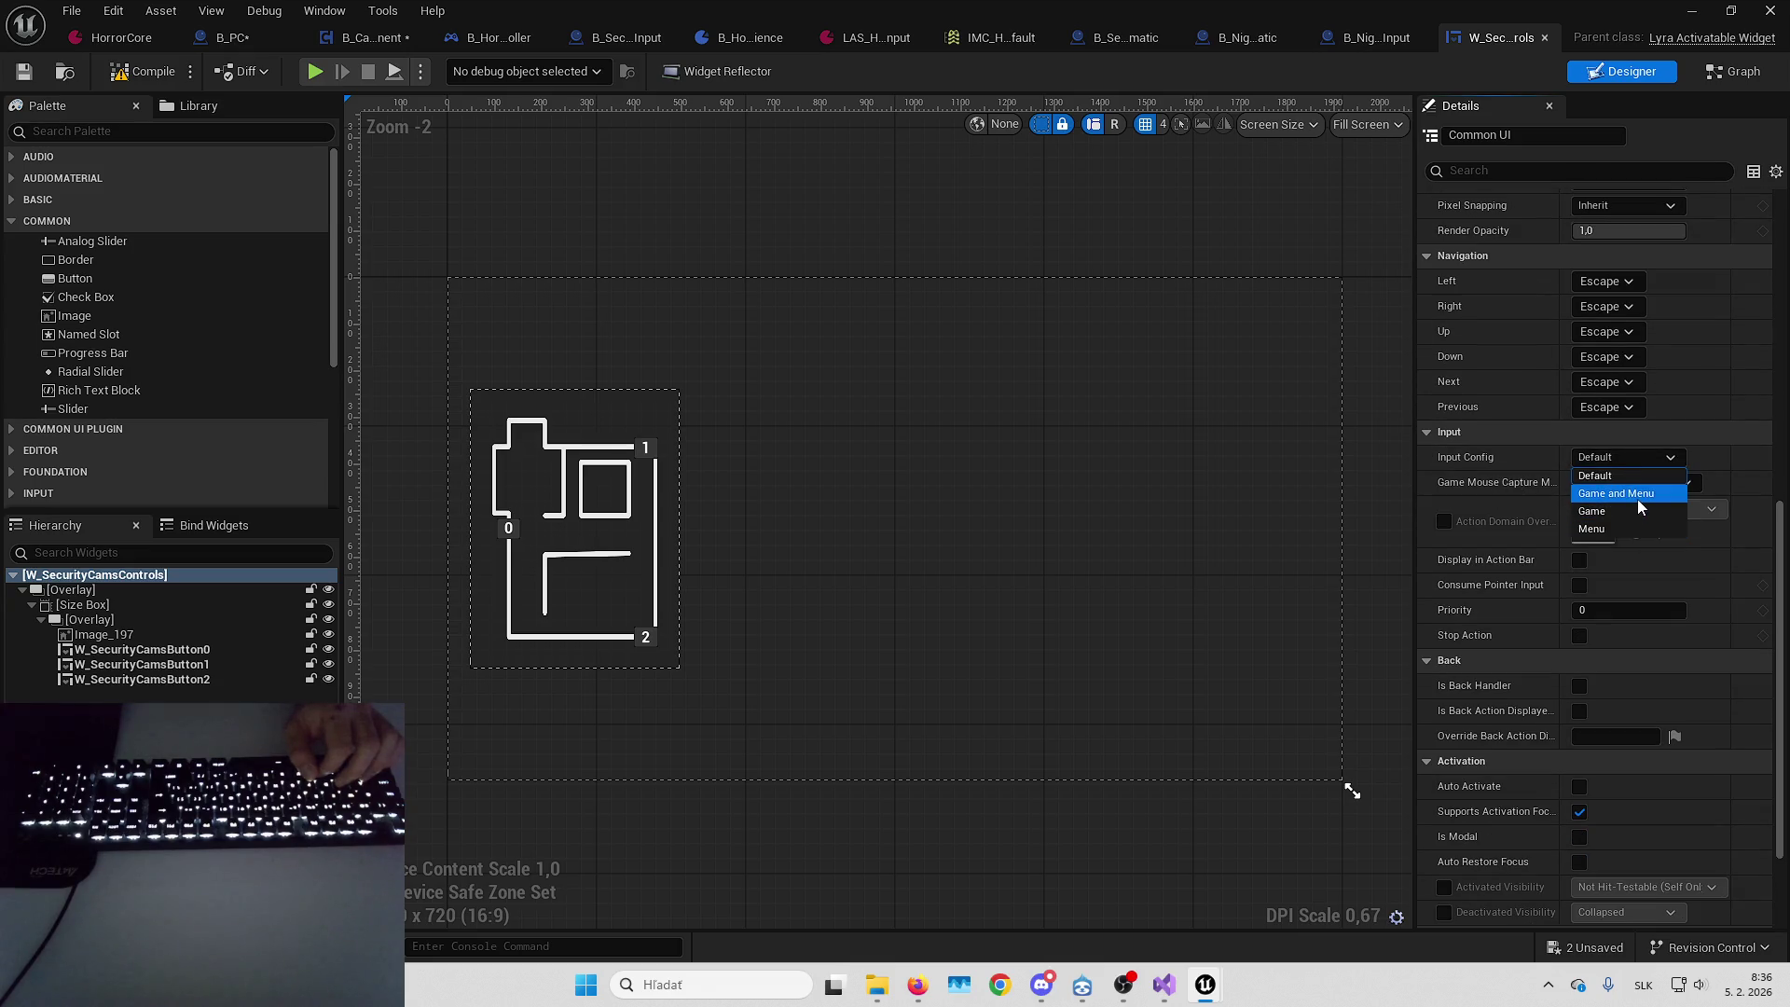
left_click(1635, 496)
scroll(1622, 467, "down", 1)
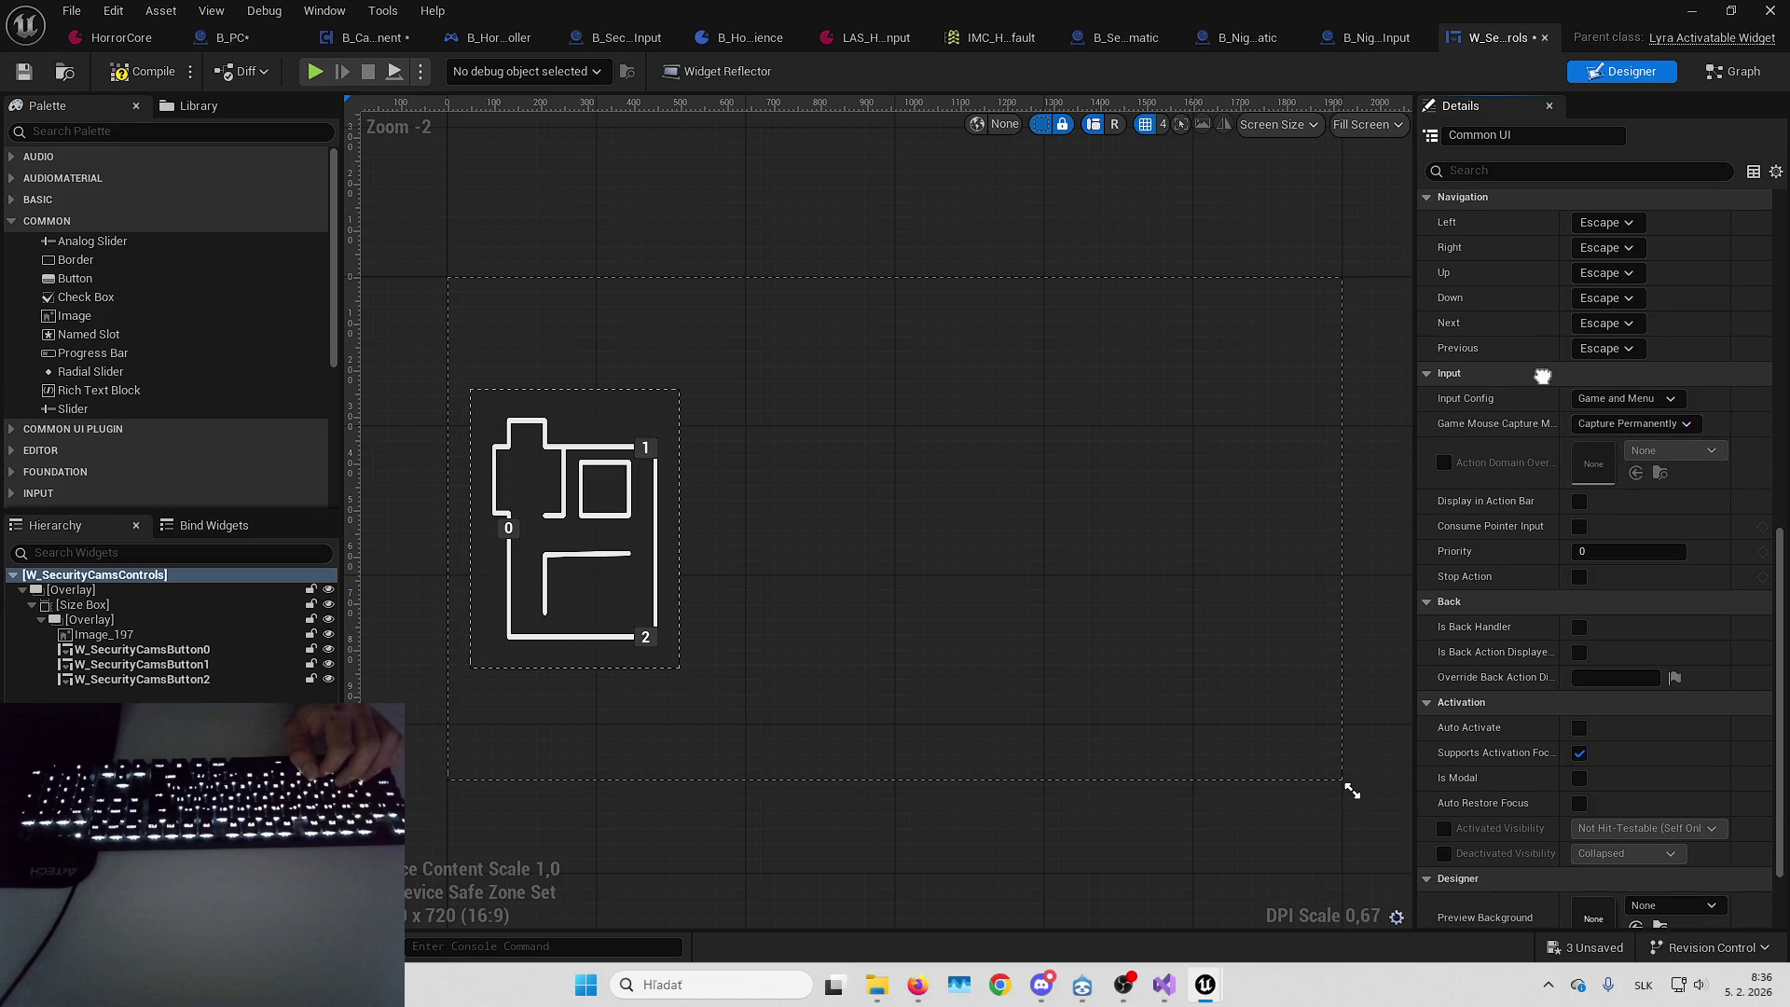
left_click(1615, 421)
left_click(1616, 421)
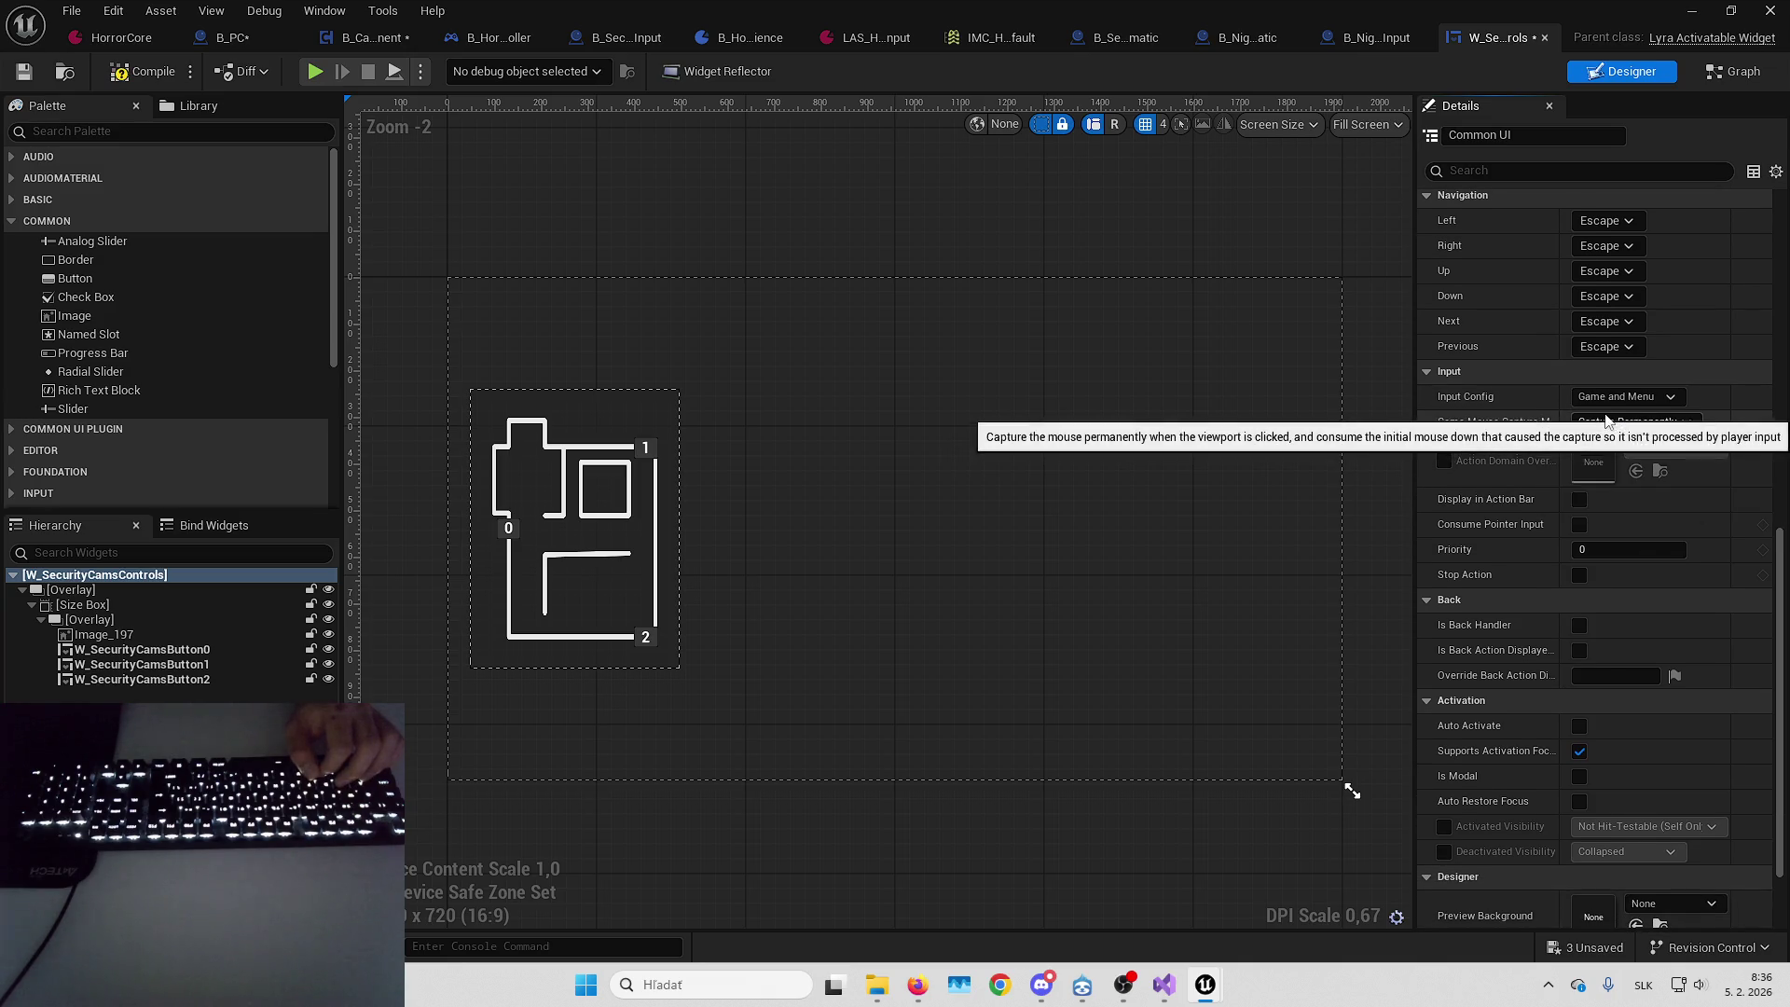
left_click(147, 74)
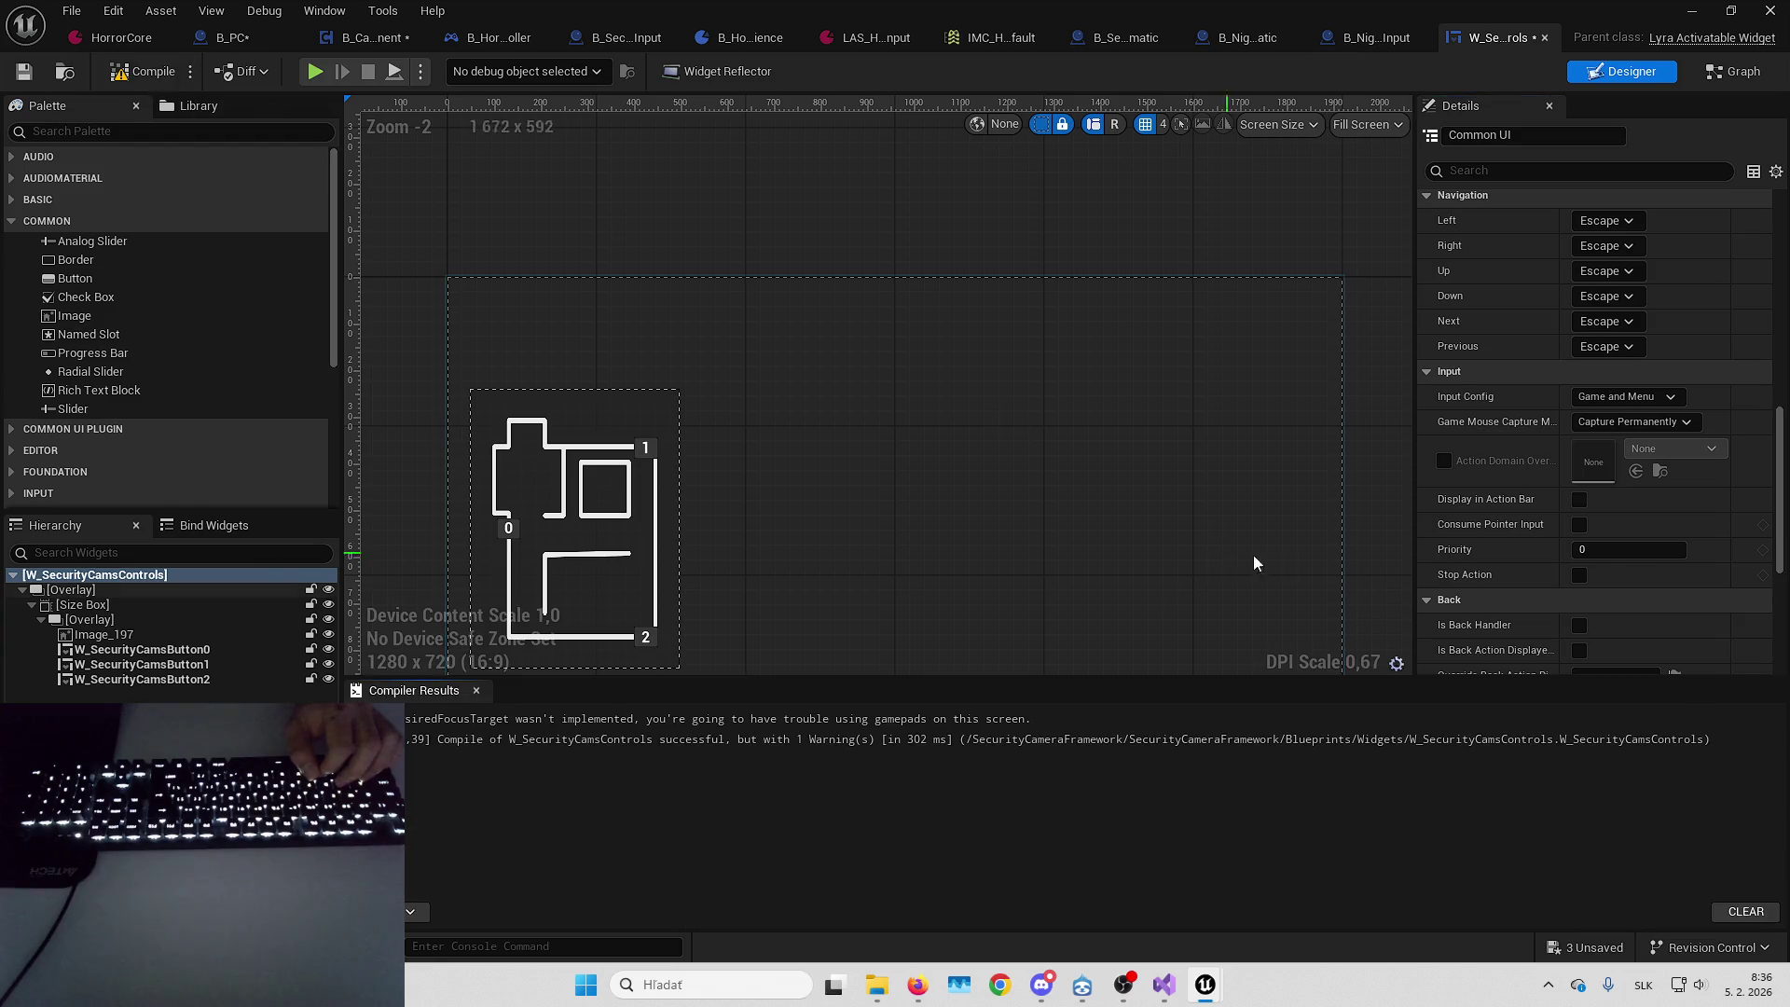
scroll(1585, 448, "down", 3)
left_click(1579, 481)
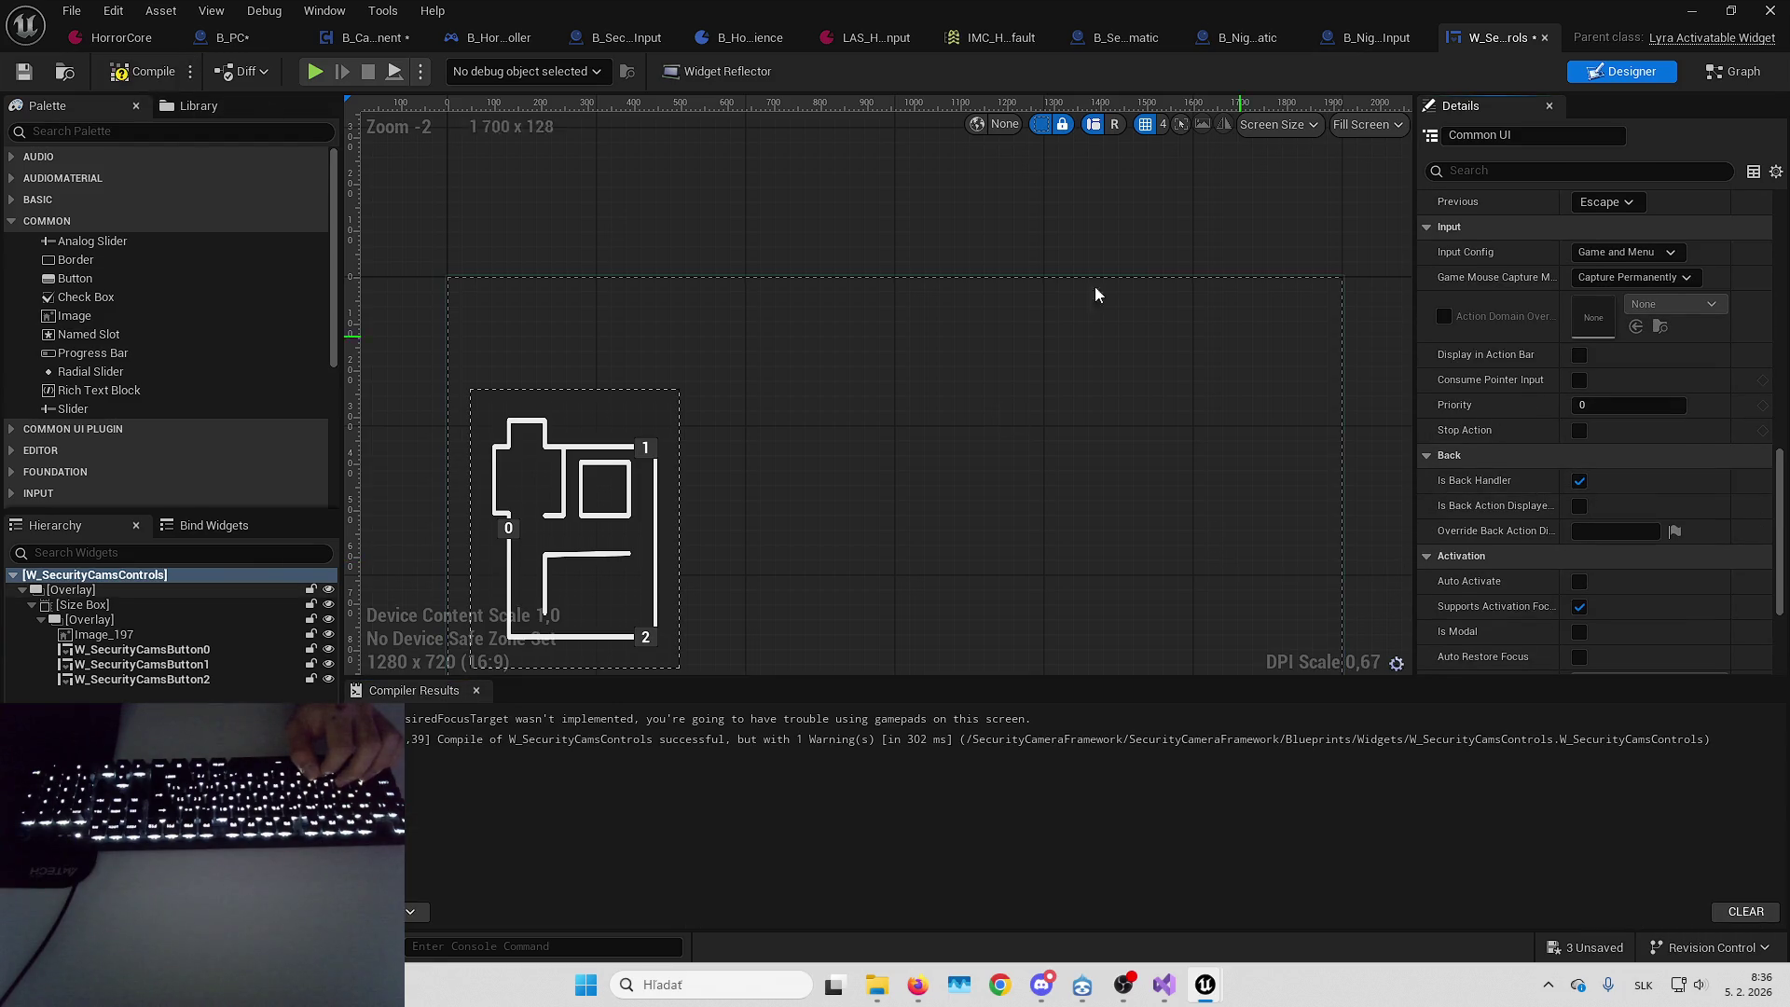
left_click(28, 72)
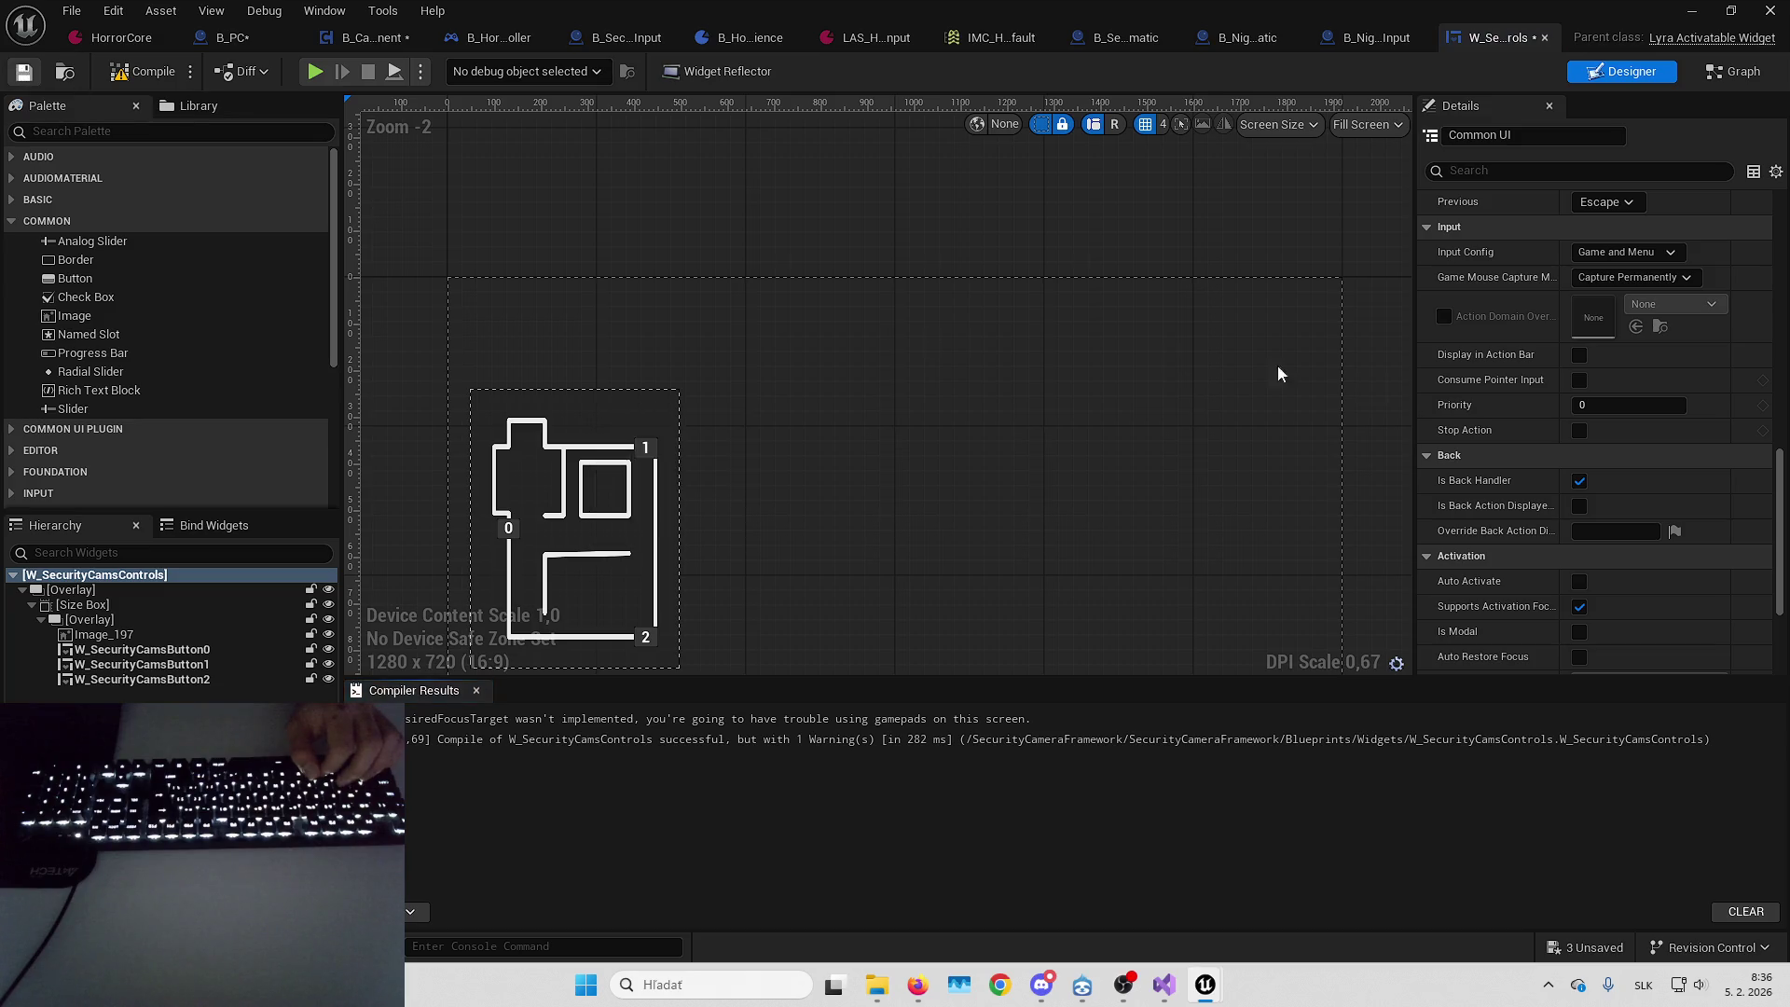
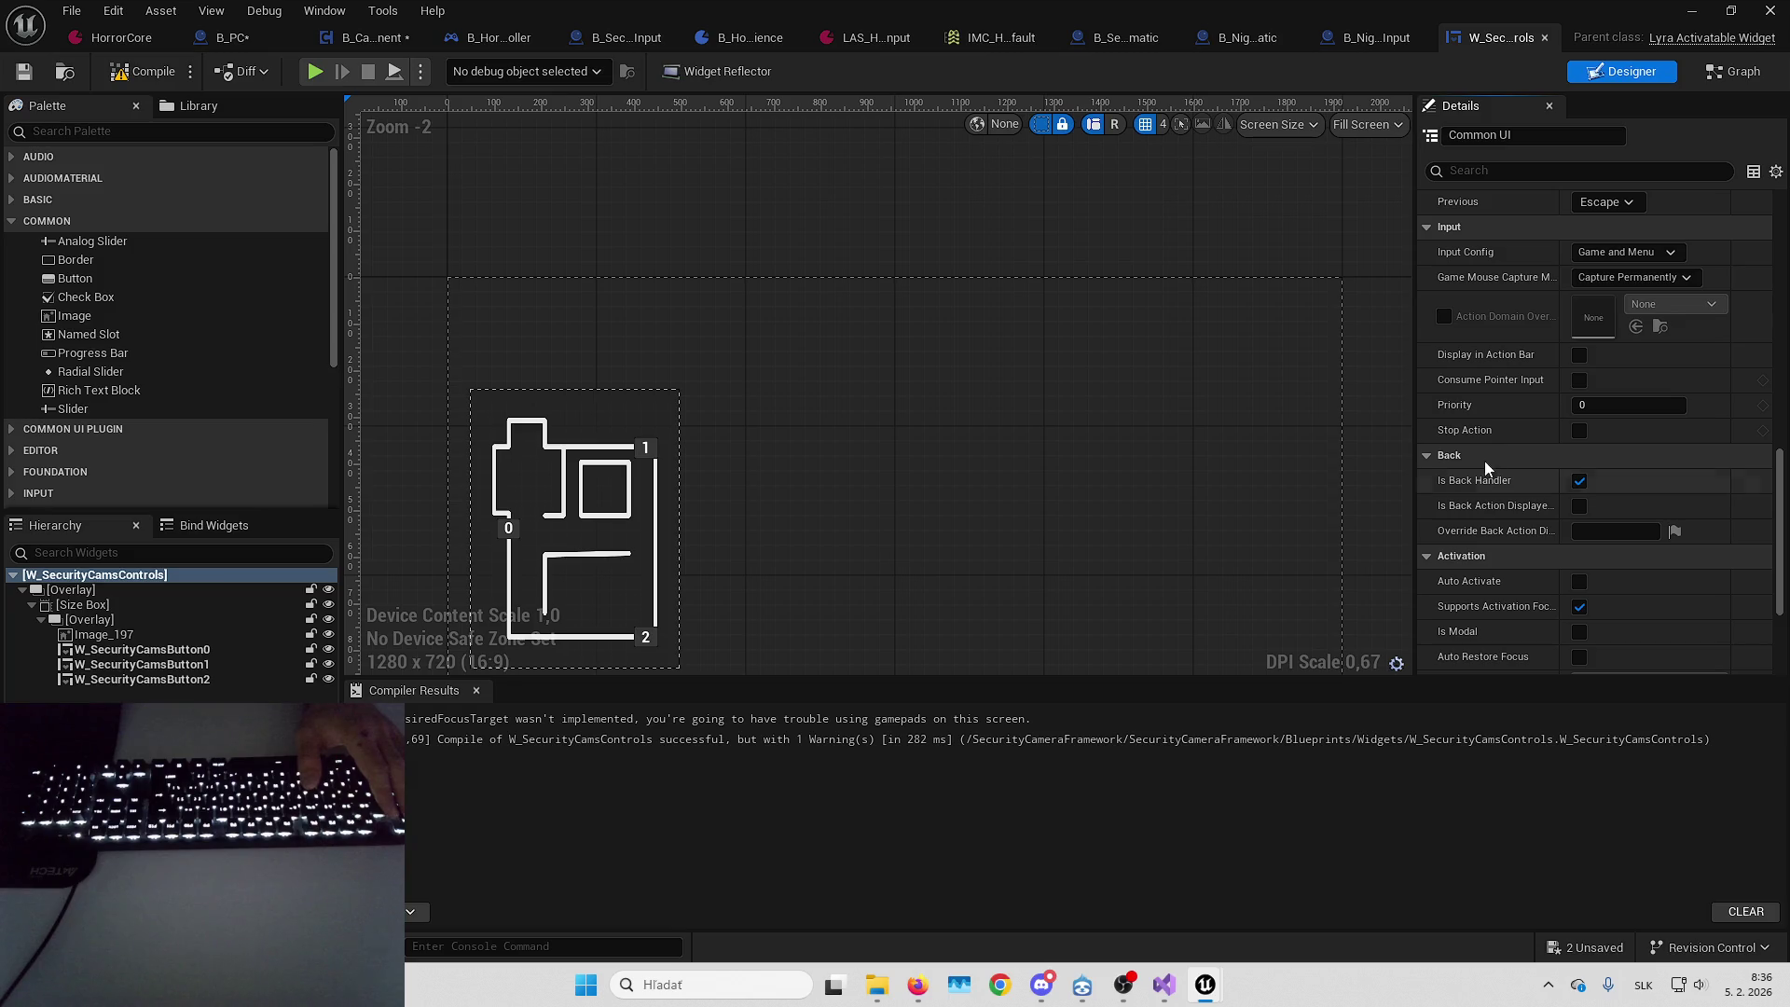
Set the push node's Widget Class to W_SecurityCamsControls and its Layer Name to UI.Layer.GameMenu
left_click(229, 37)
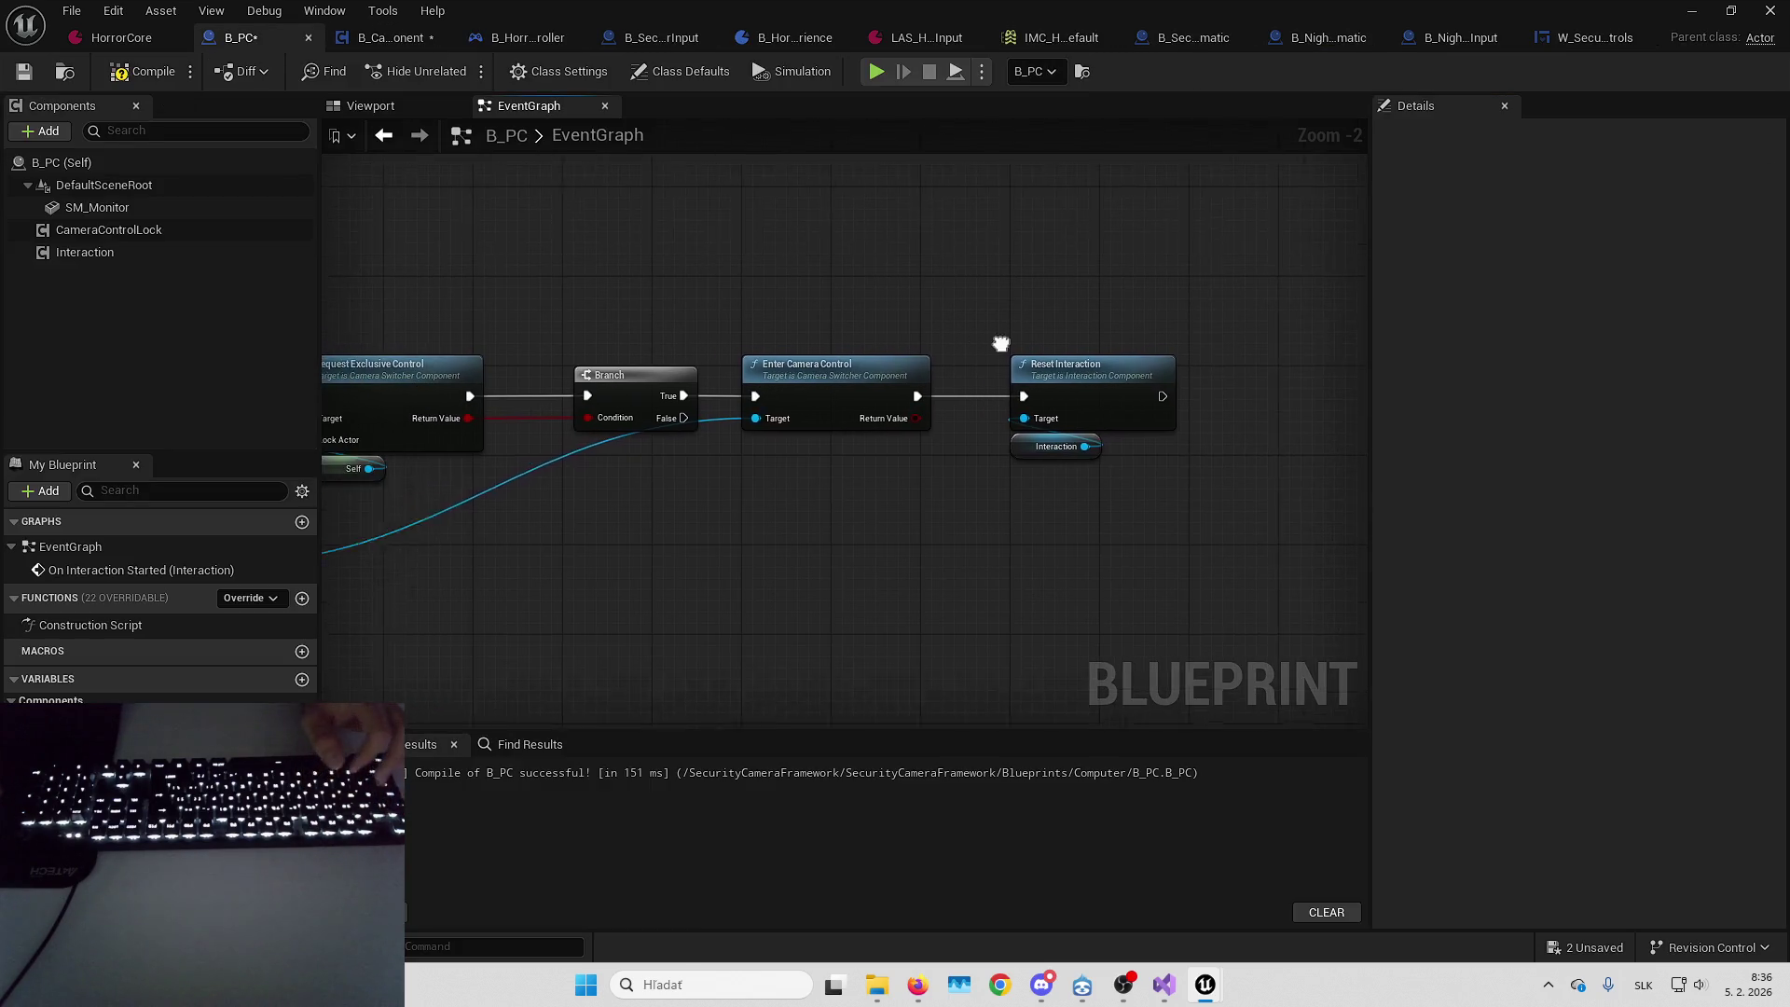
left_click_drag(1001, 344, 1158, 322)
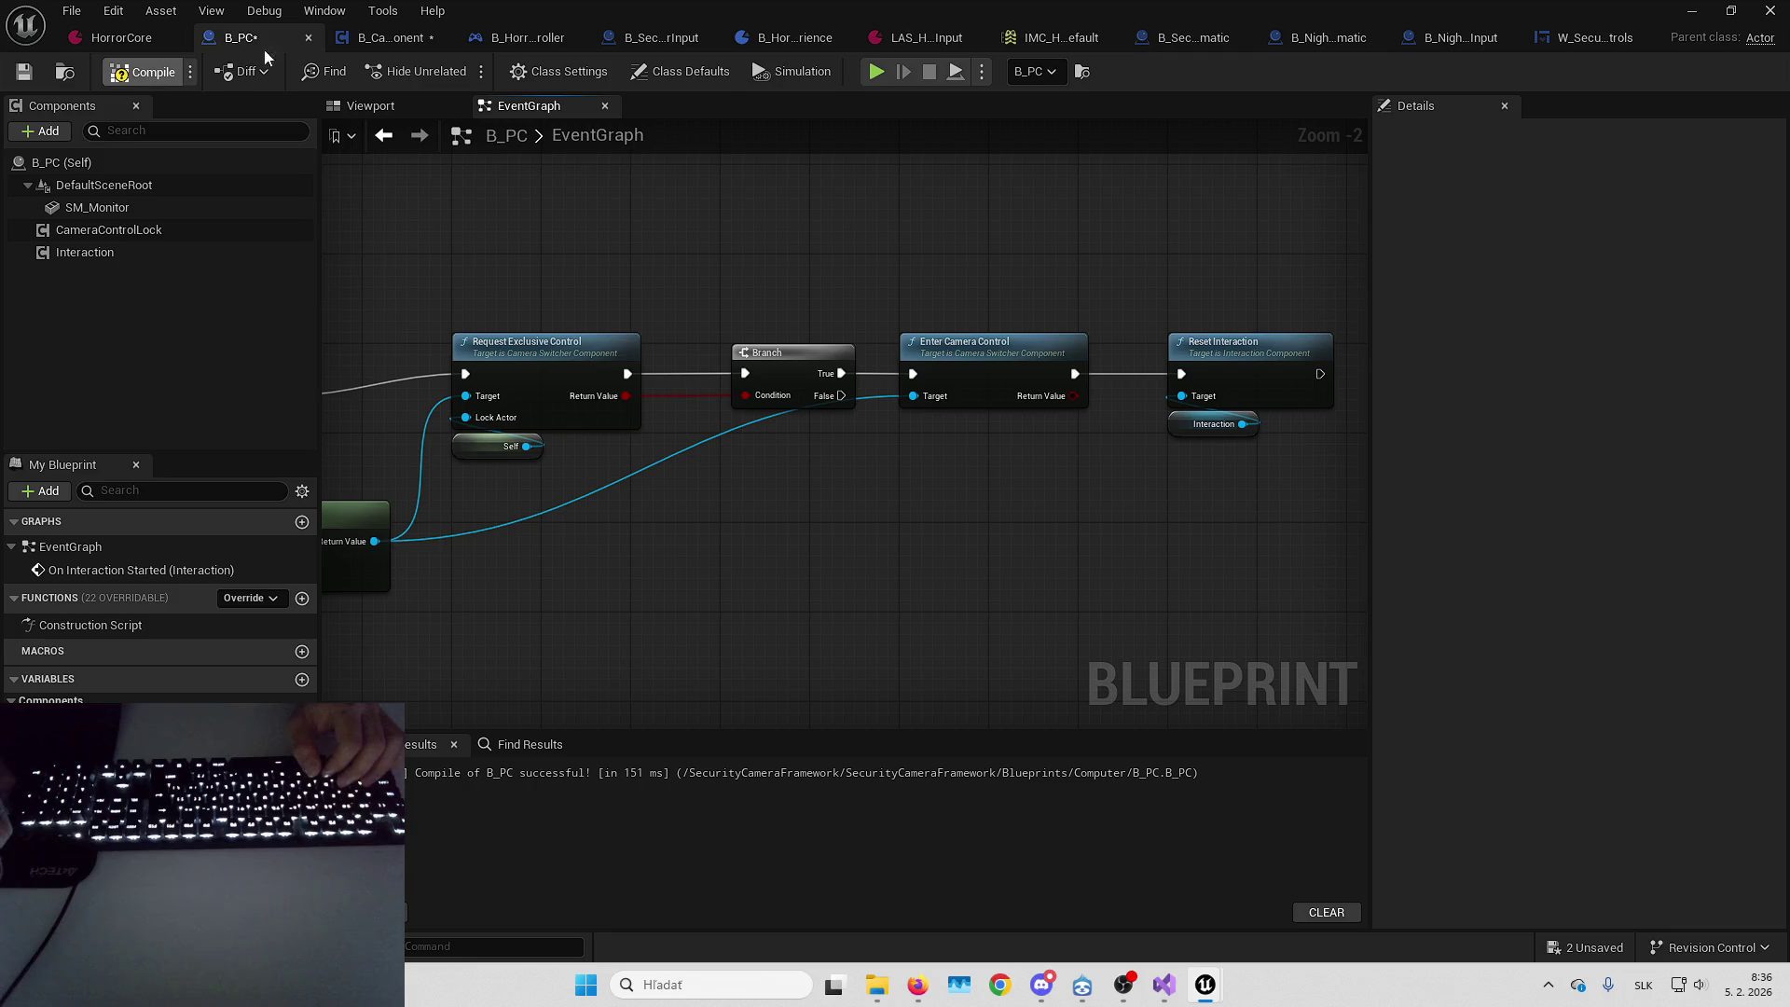
left_click(379, 37)
scroll(908, 491, "up", 3)
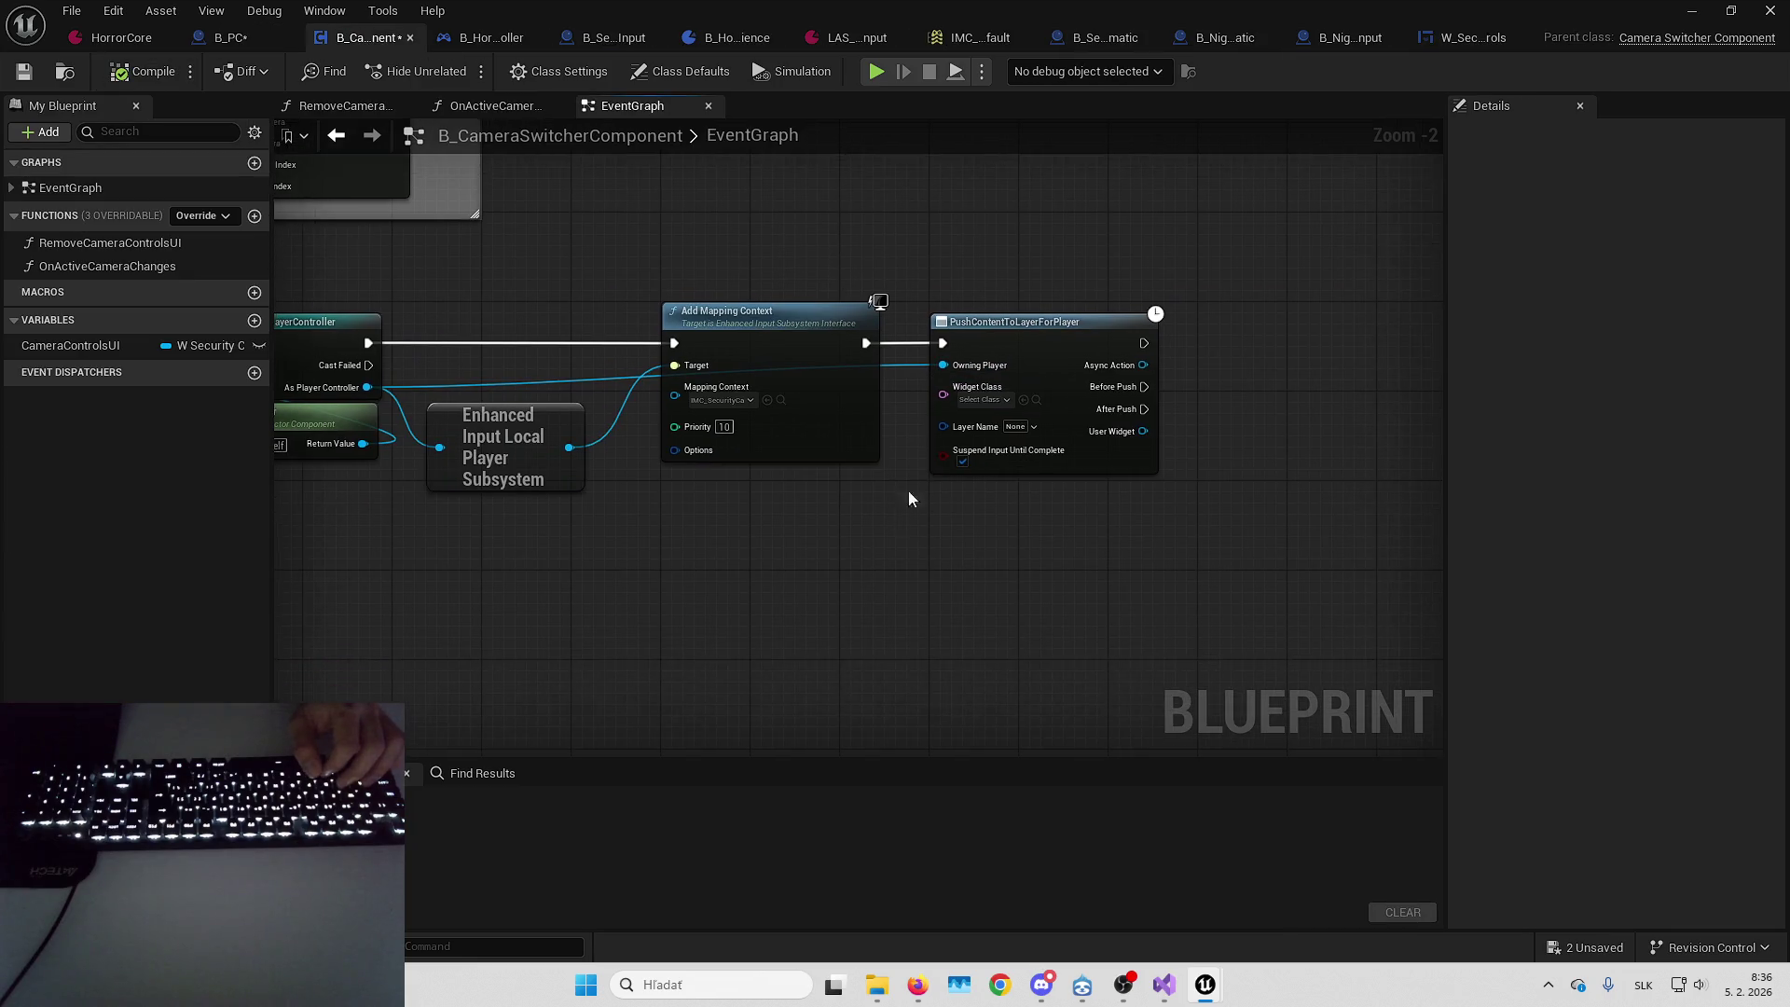
left_click(985, 405)
type("w_")
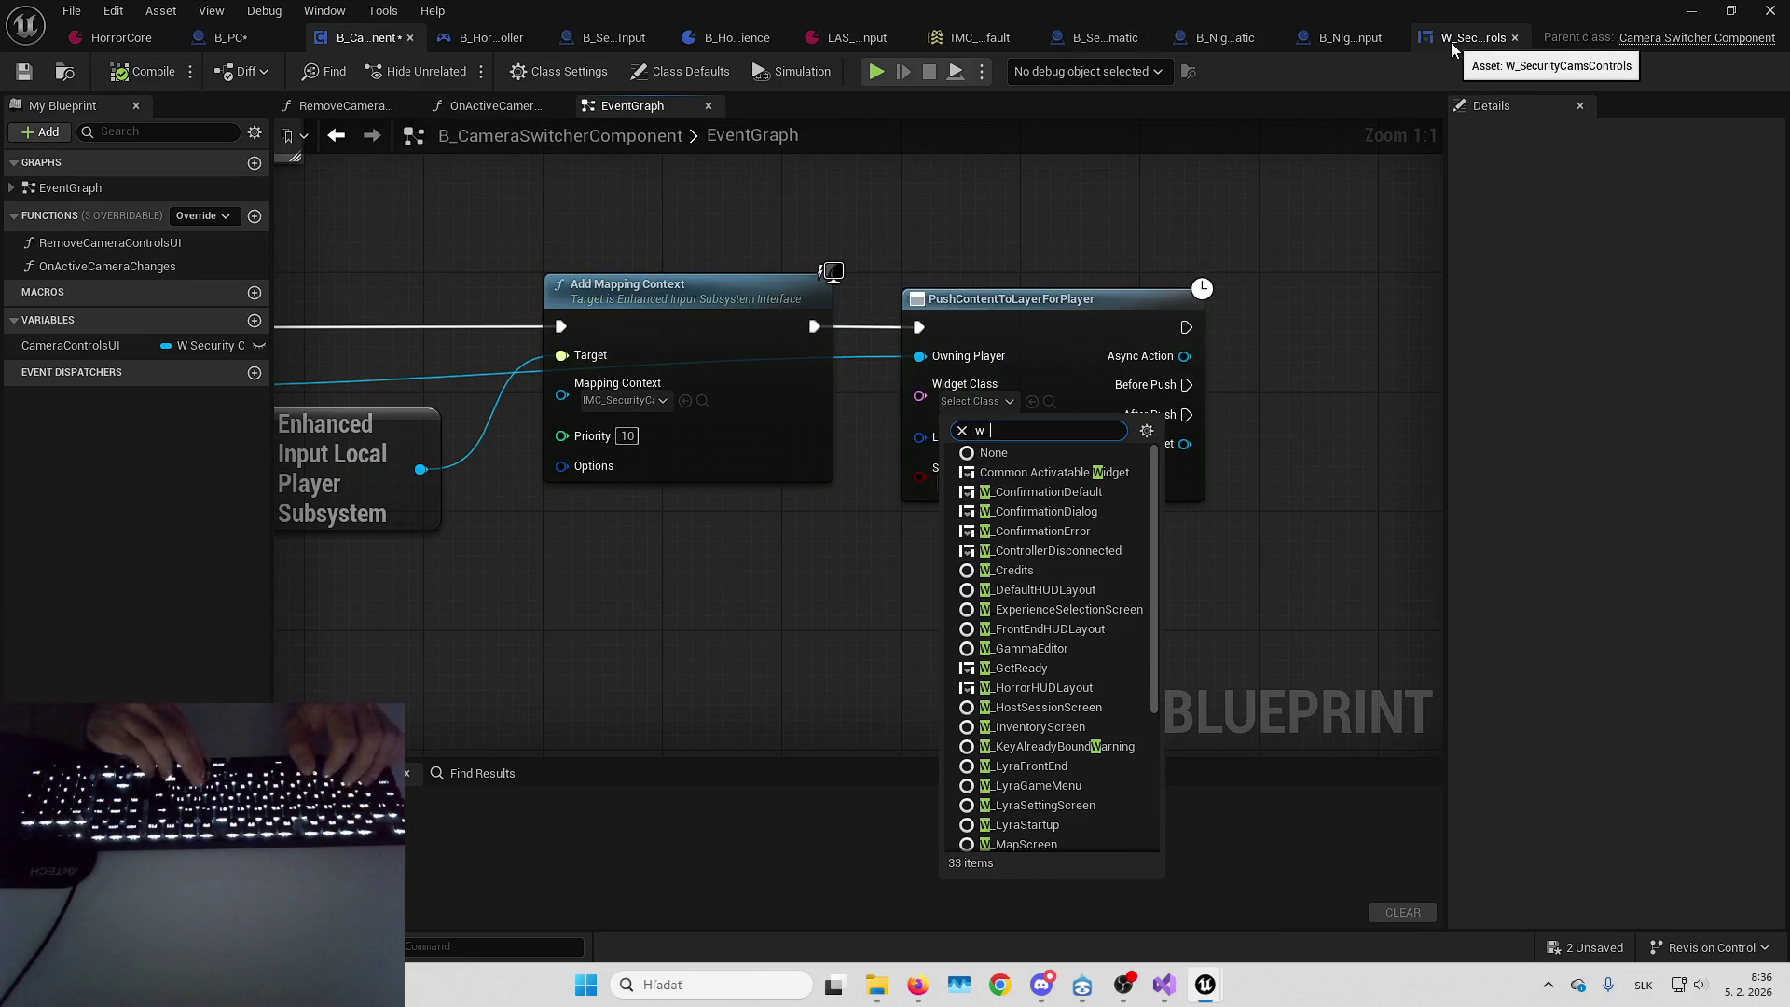
type("security")
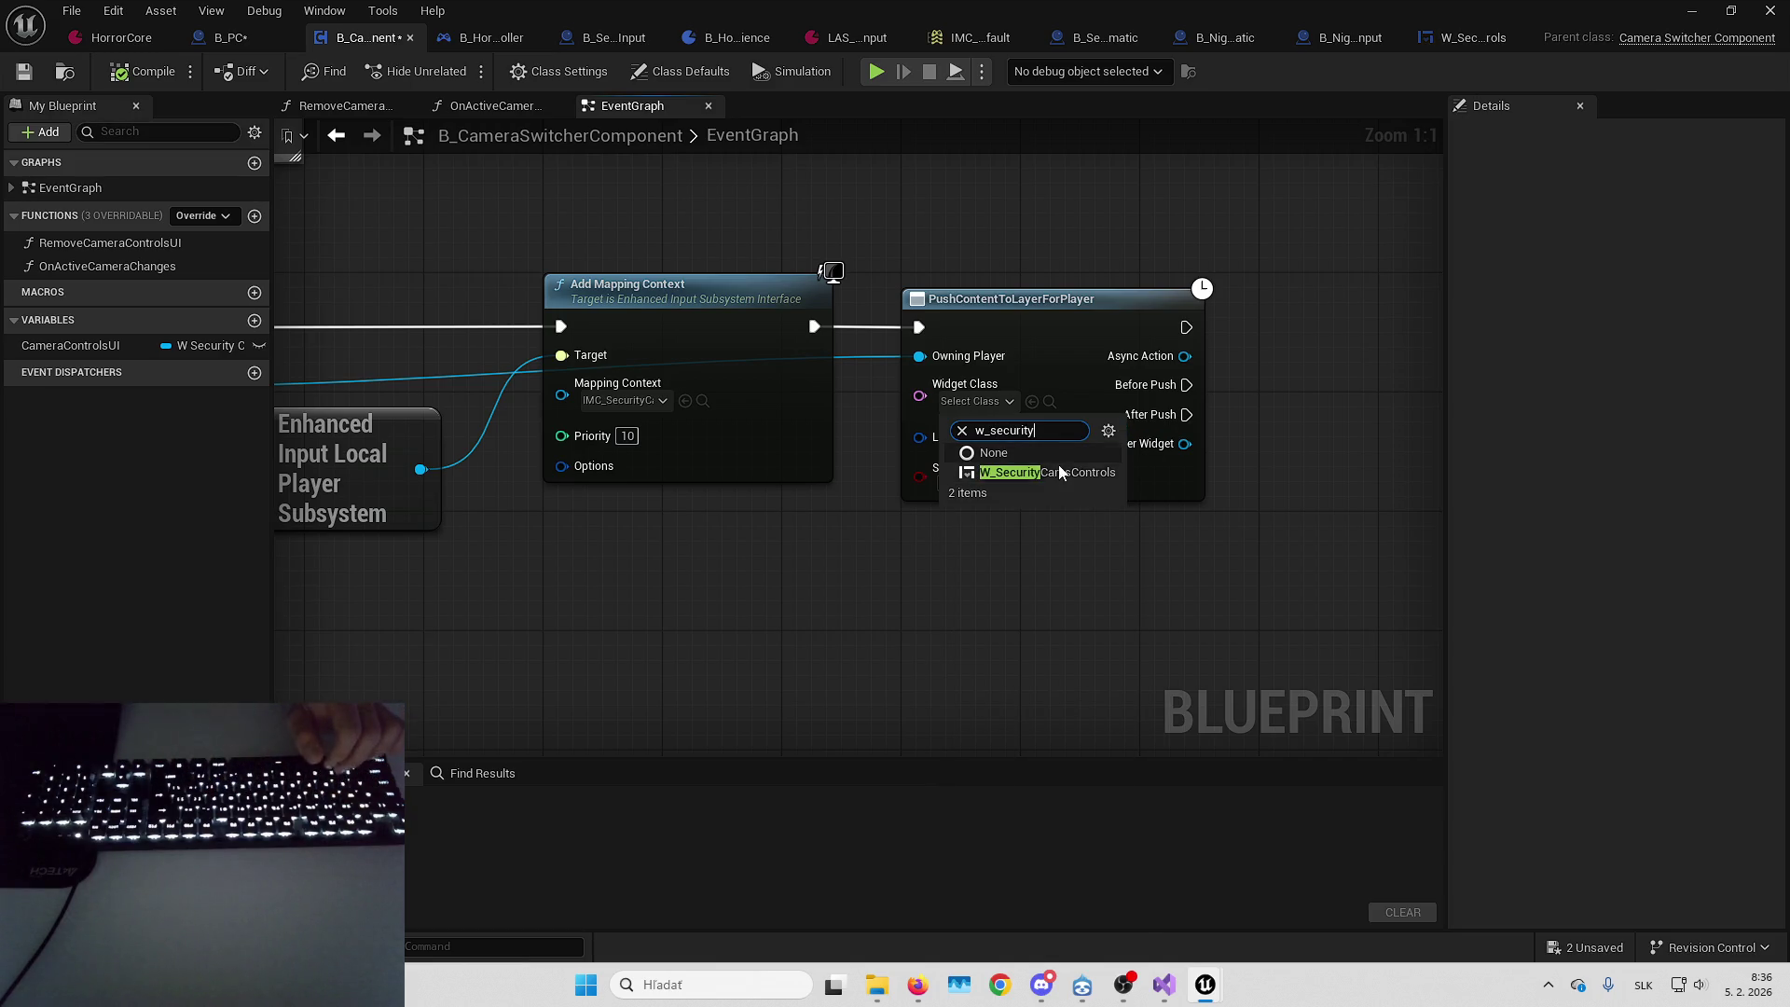
left_click(1059, 472)
left_click(1033, 437)
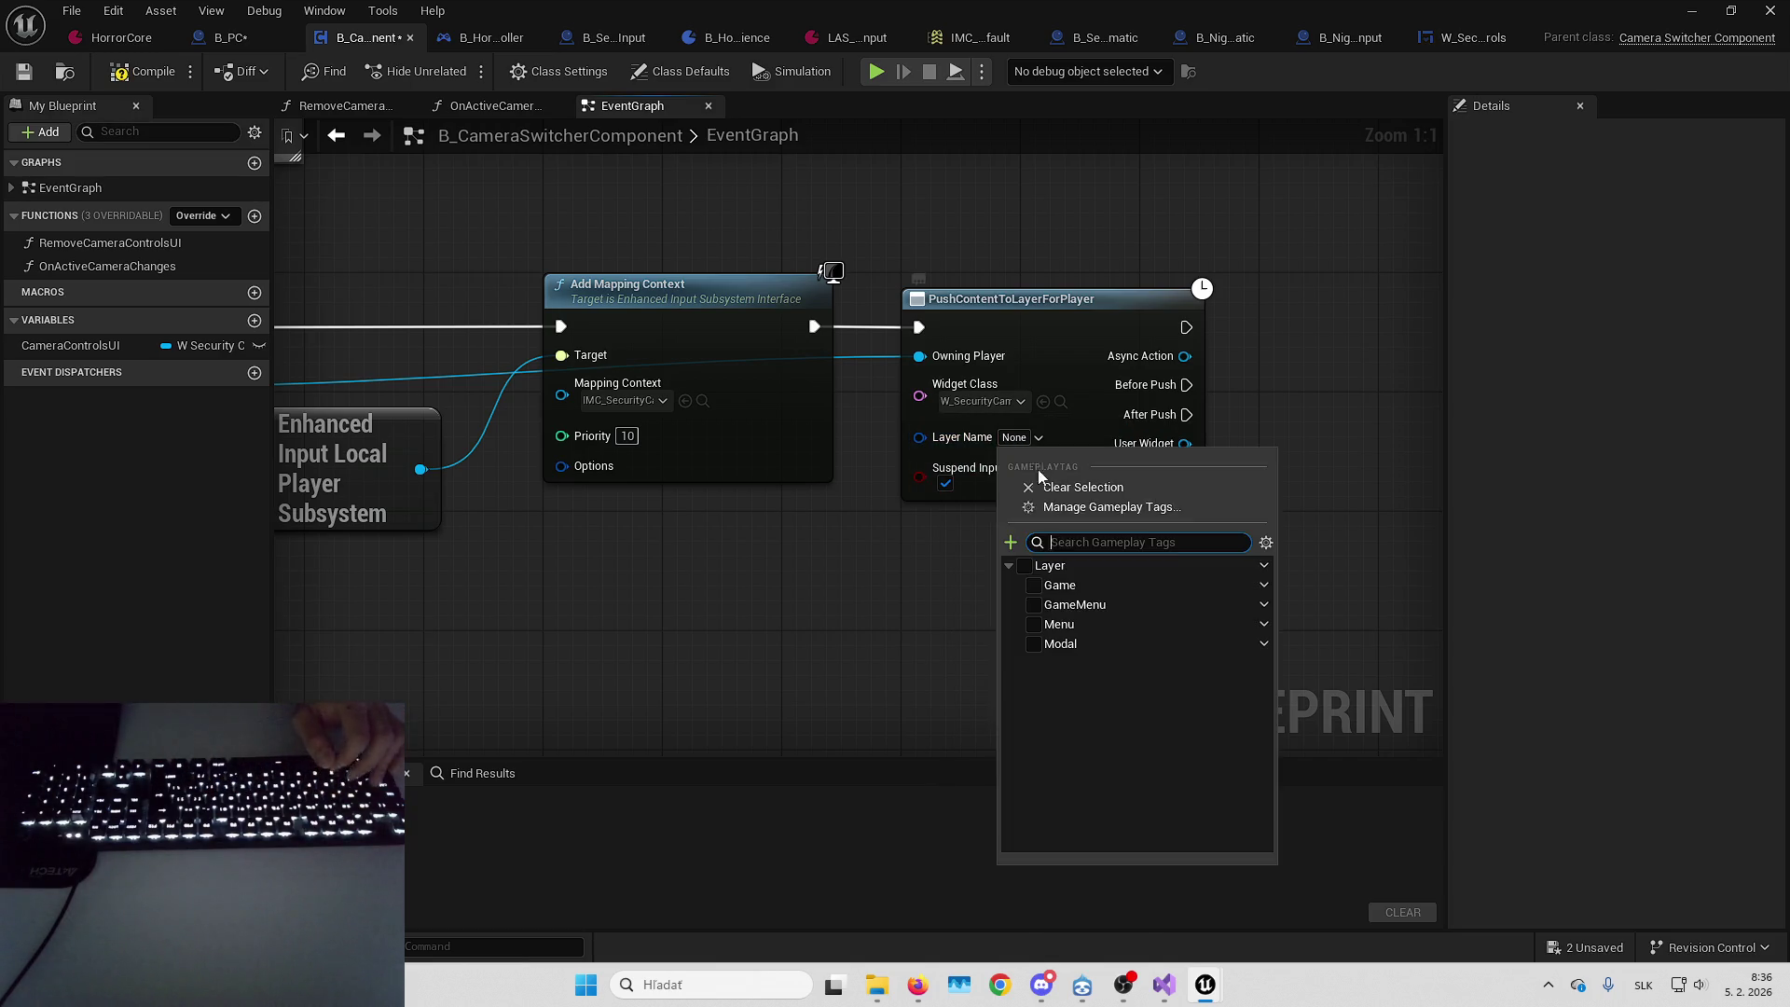
left_click(1072, 611)
left_click(797, 523)
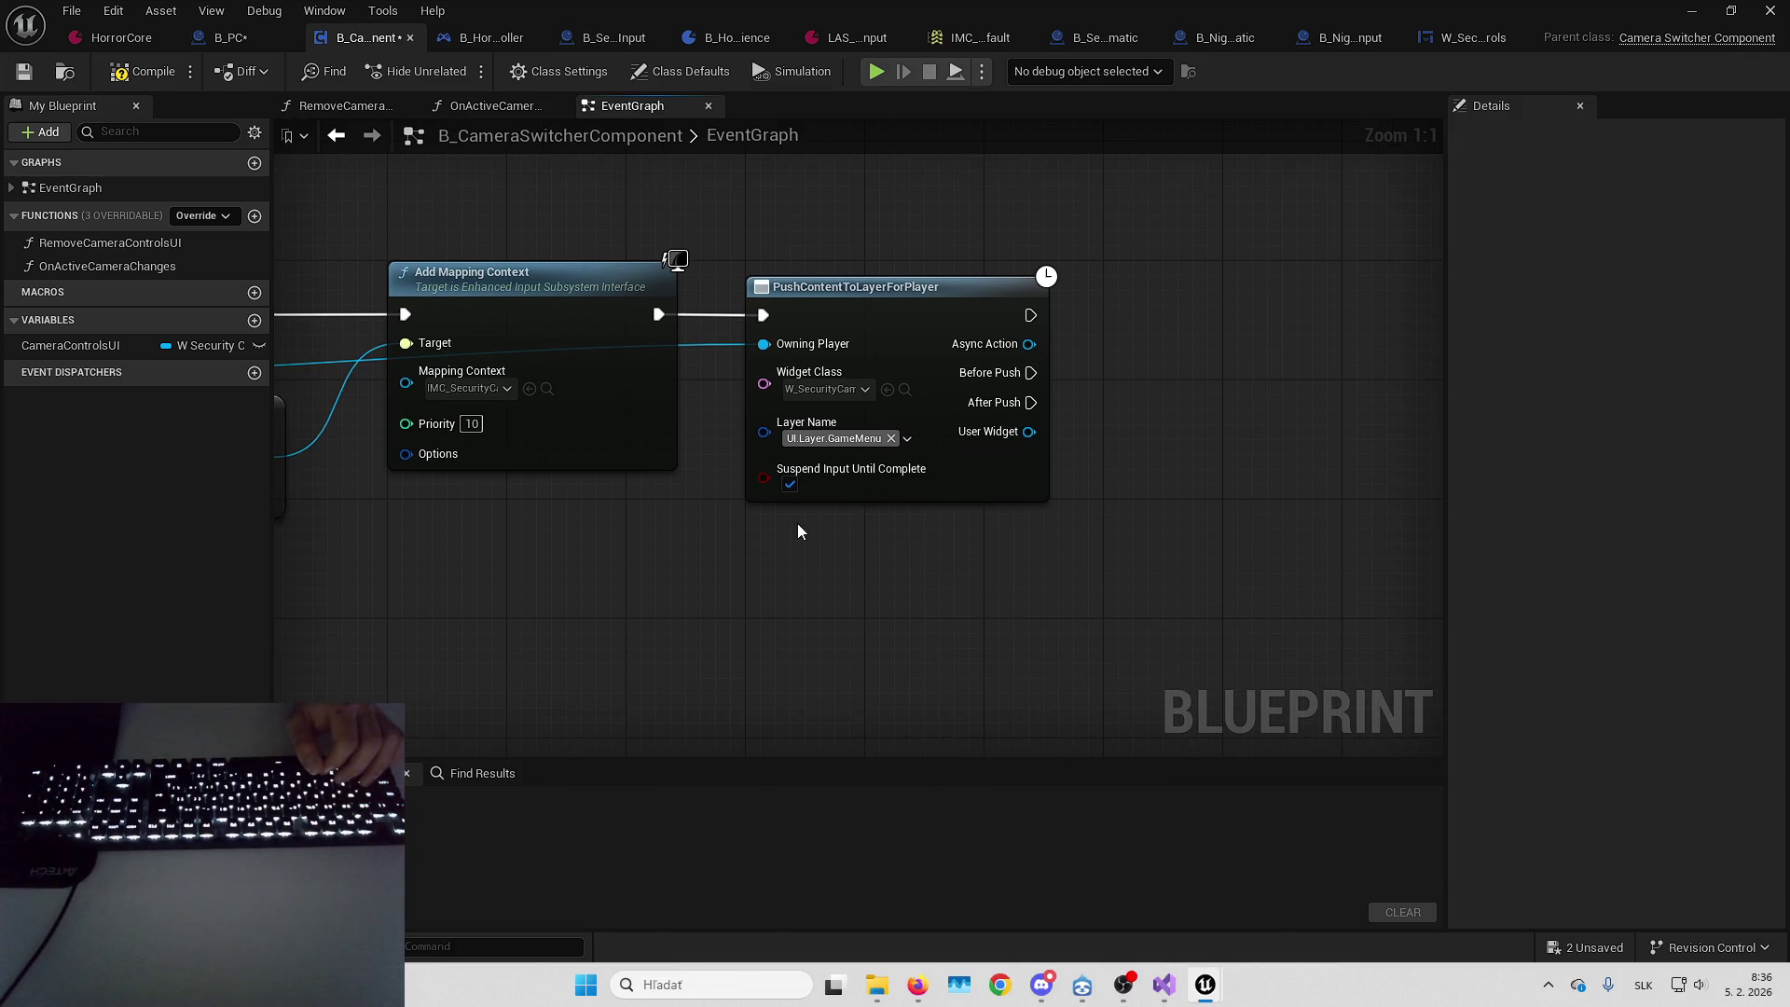
Compile and save B_CameraSwitcherComponent, then add an Activate Widget node off the pushed User Widget
left_click(143, 71)
left_click(24, 71)
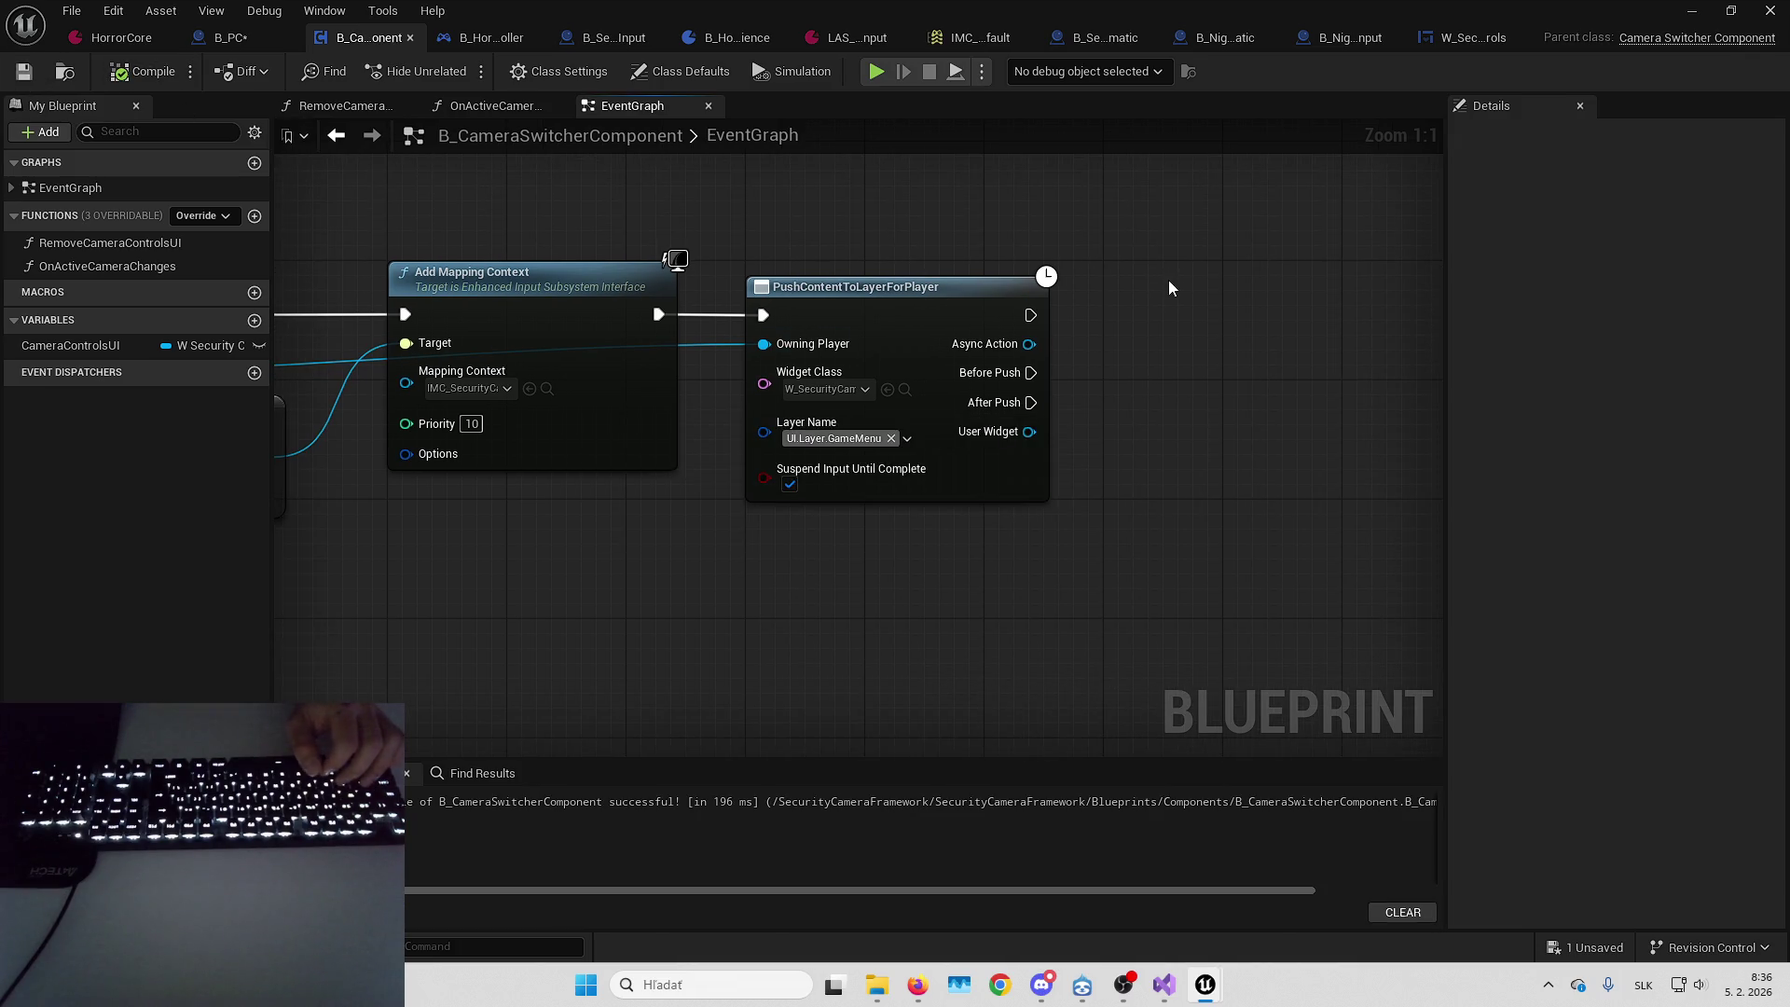
mouse_move(914, 432)
left_mouse_down()
mouse_move(984, 421)
mouse_move(905, 395)
left_mouse_up()
type("activate")
key("Return")
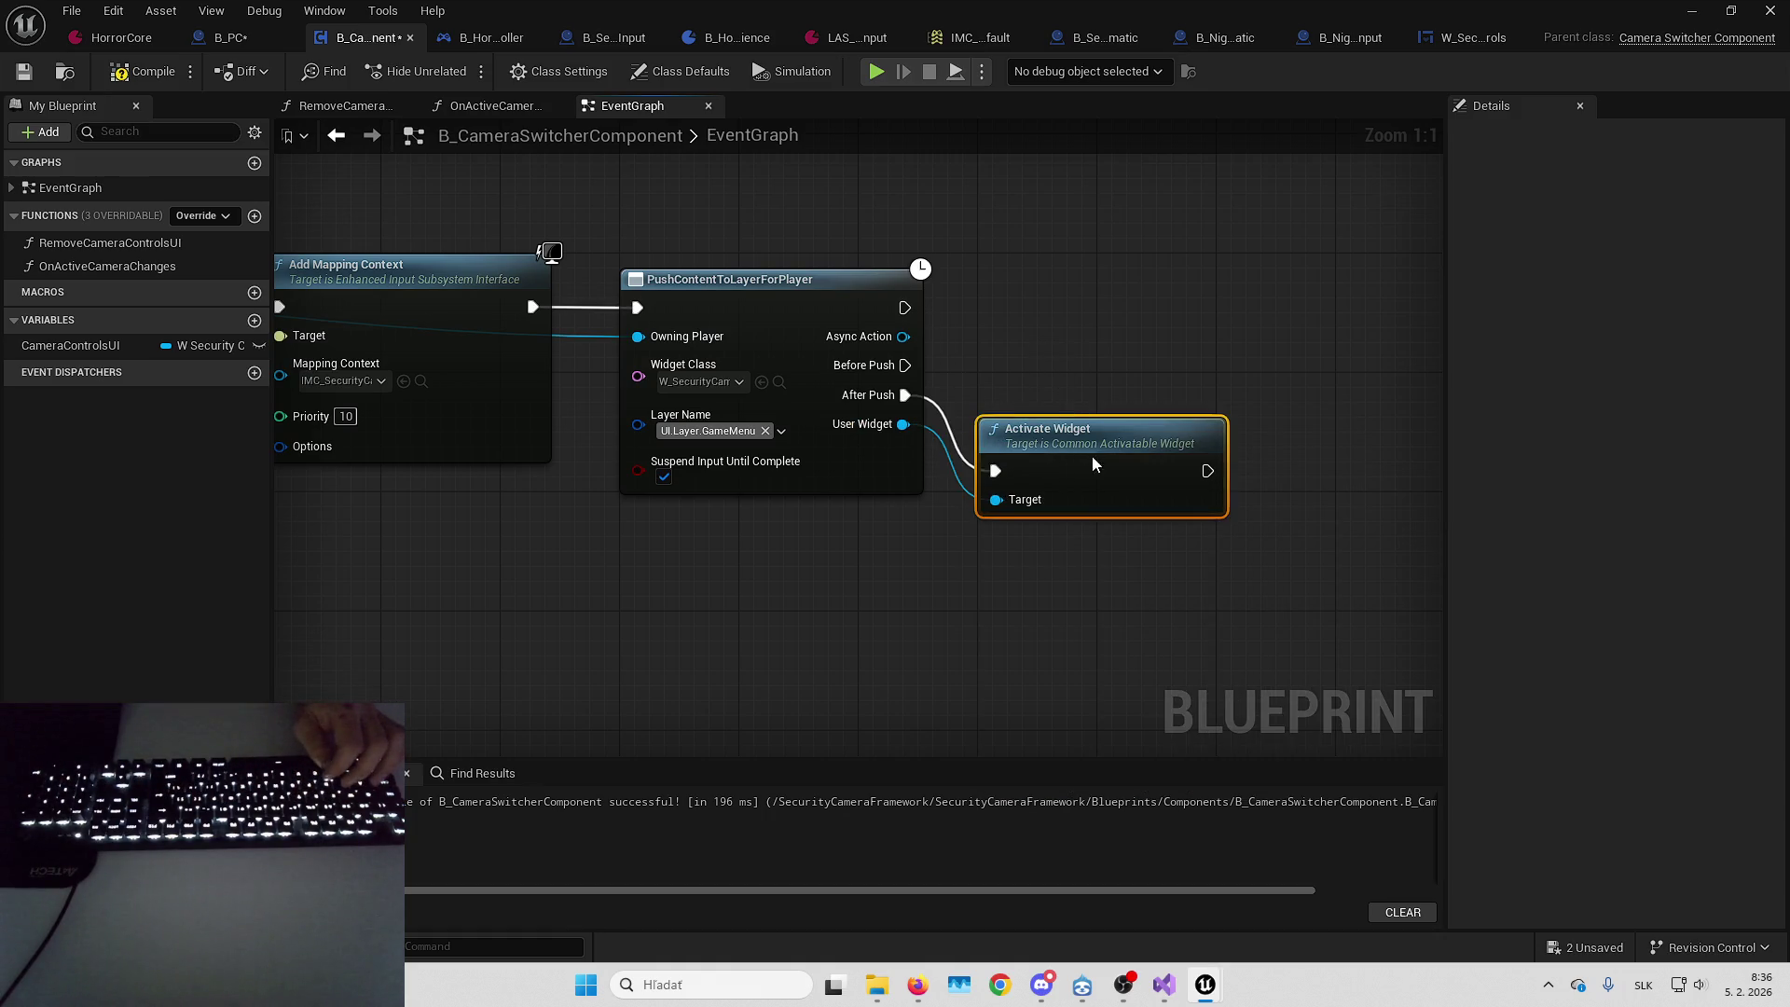
Wire After Push into Activate Widget, then bring the End camera control section into view
left_click_drag(1054, 428, 1053, 359)
mouse_move(1038, 261)
left_mouse_down()
mouse_move(1284, 198)
mouse_move(1210, 222)
left_mouse_up()
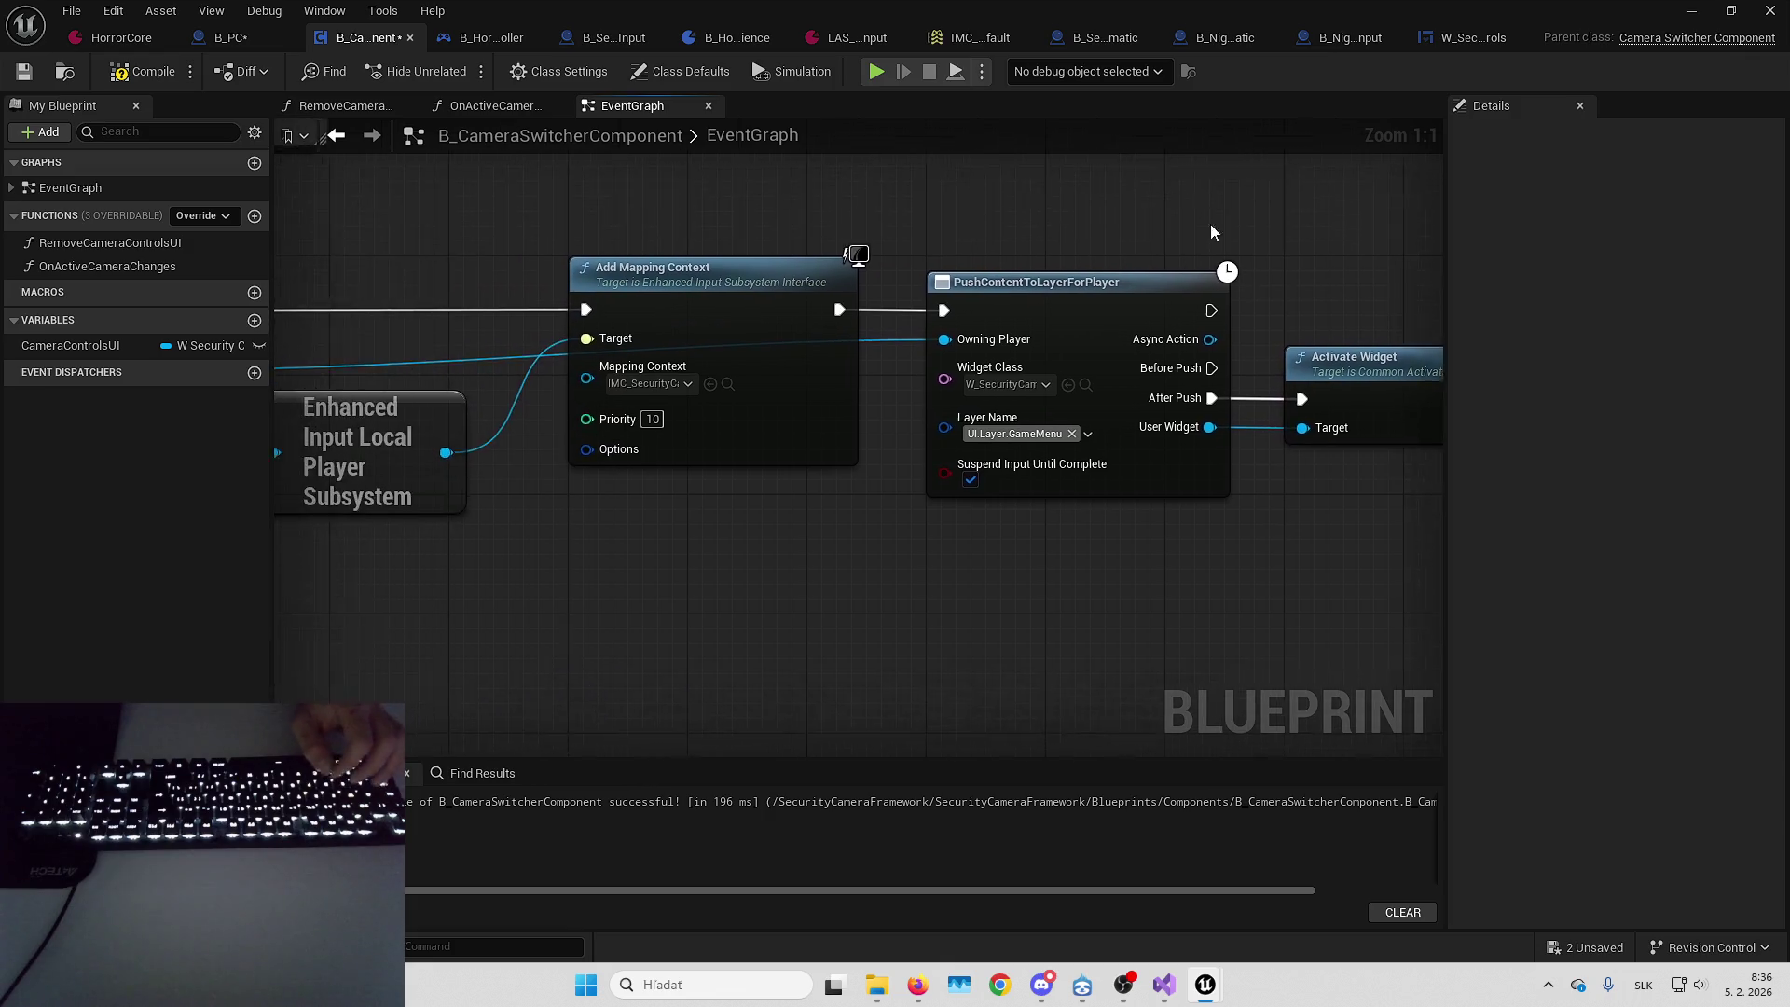
scroll(1210, 222, "down", 5)
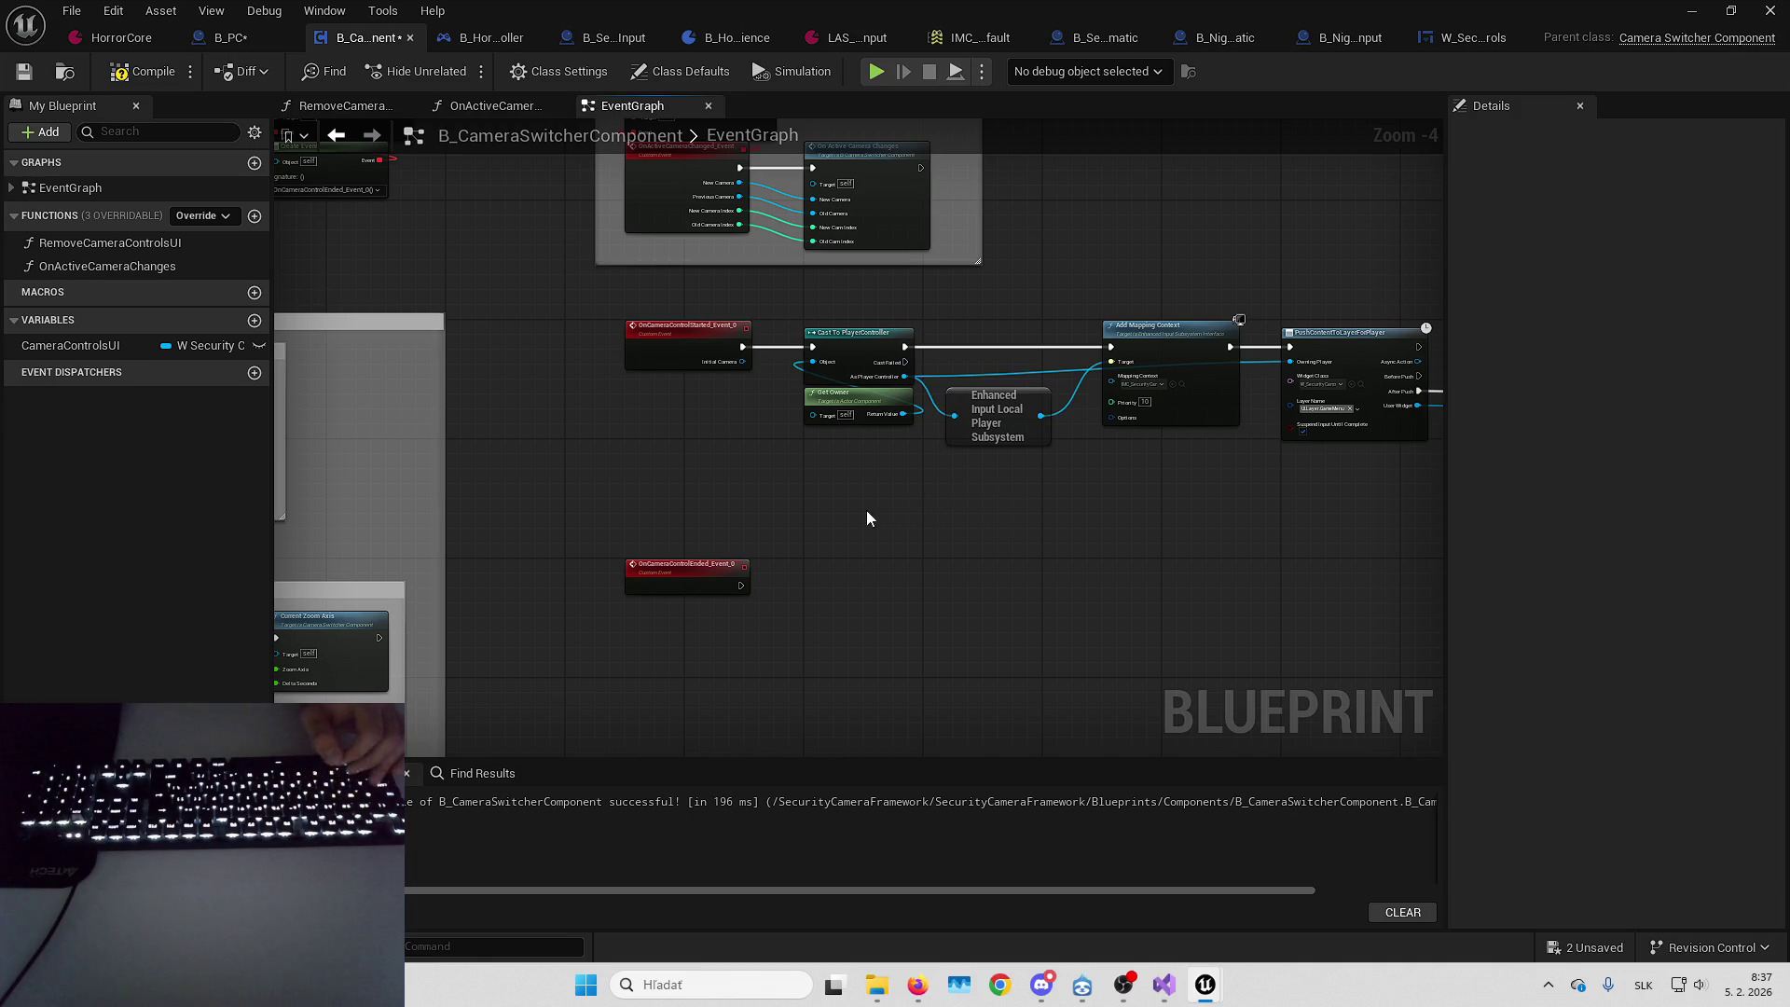
scroll(883, 487, "down", 4)
left_click_drag(1010, 432, 1108, 220)
scroll(819, 310, "up", 4)
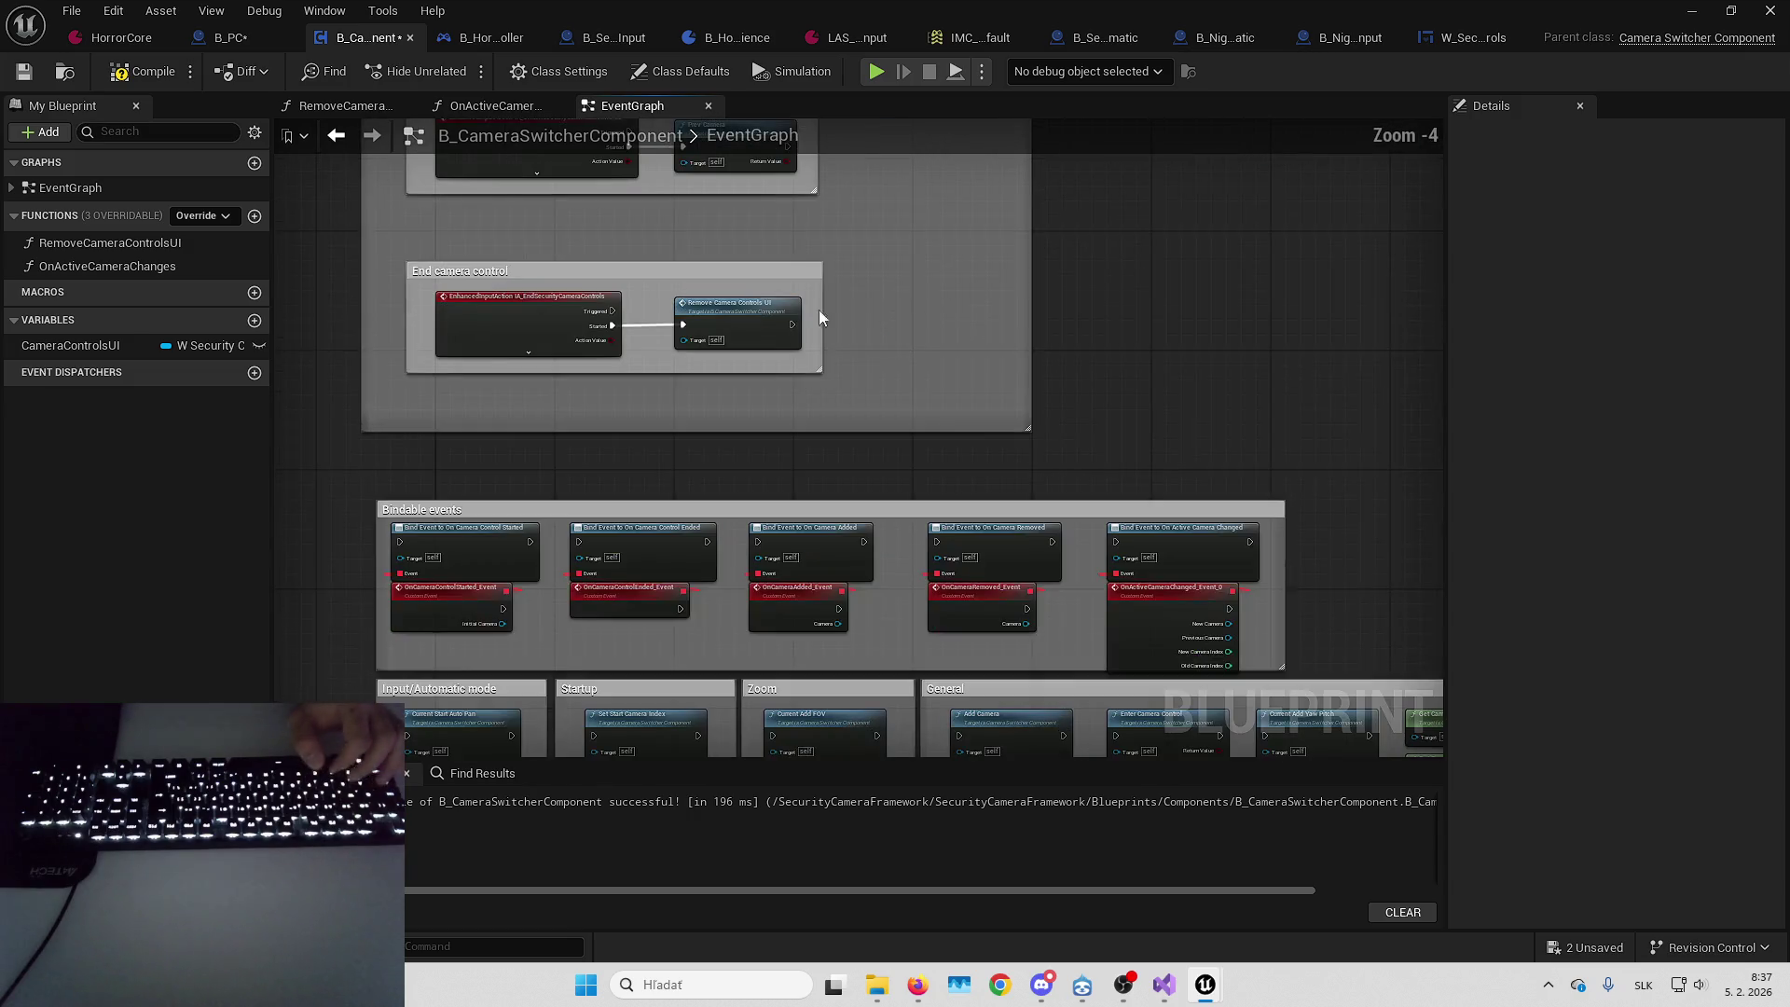
scroll(775, 298, "up", 4)
left_click(597, 344)
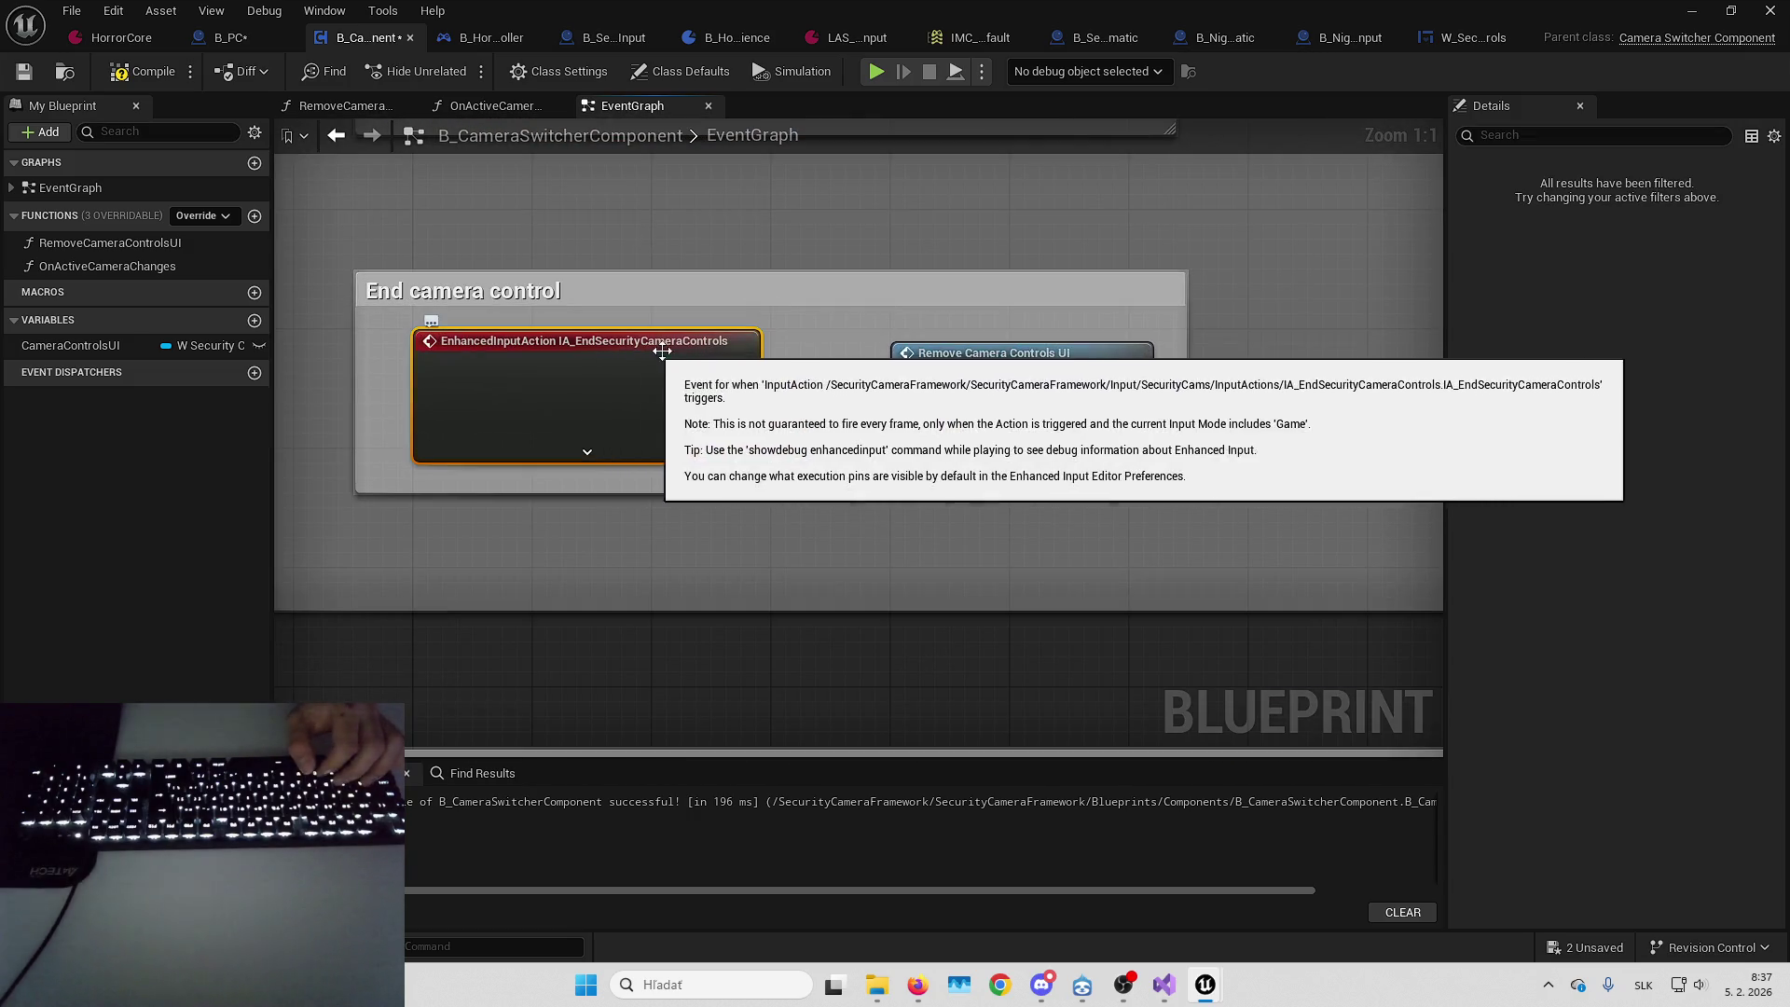
mouse_move(824, 343)
left_mouse_down()
mouse_move(768, 388)
mouse_move(677, 372)
left_mouse_up()
Open the RemoveCameraControlsUI function graph and select its Remove from Parent, cast and subsystem nodes
left_click(849, 420)
mouse_move(849, 419)
left_mouse_down()
mouse_move(1065, 410)
mouse_move(1359, 352)
left_mouse_up()
double_click(1074, 411)
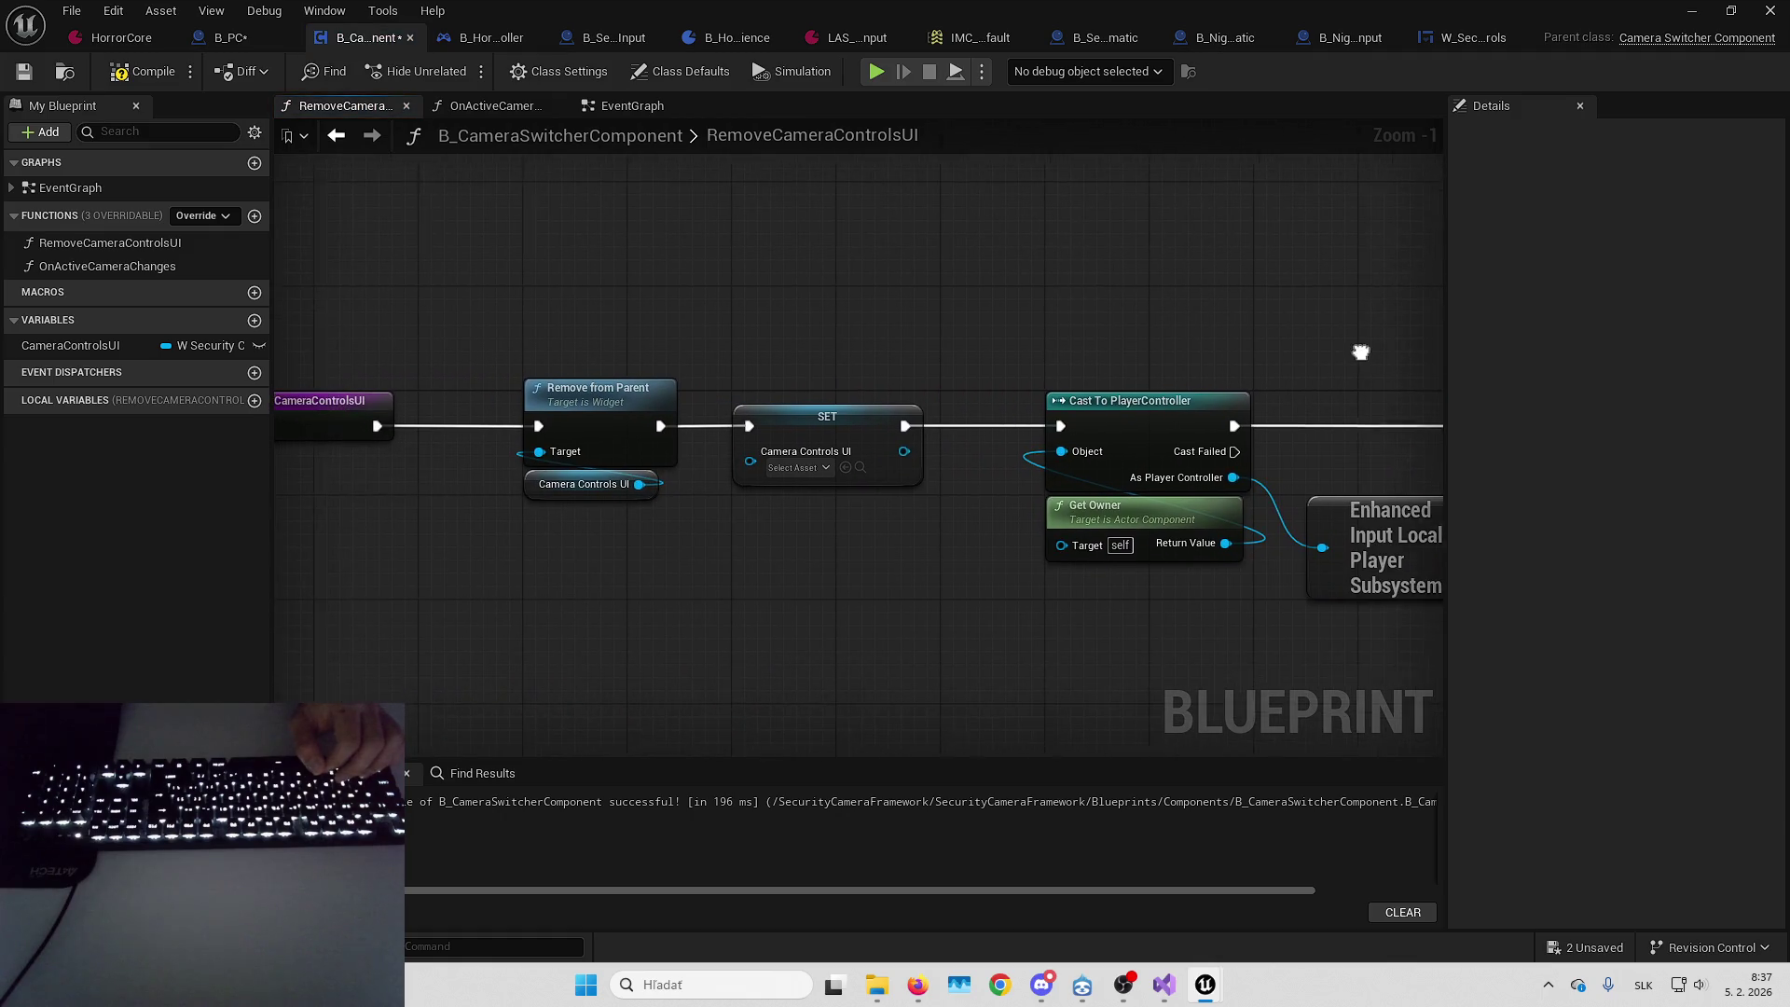
scroll(1126, 304, "down", 2)
mouse_move(713, 286)
left_mouse_down()
mouse_move(822, 507)
mouse_move(860, 484)
mouse_move(708, 475)
left_mouse_up()
left_click_drag(896, 281, 1217, 565)
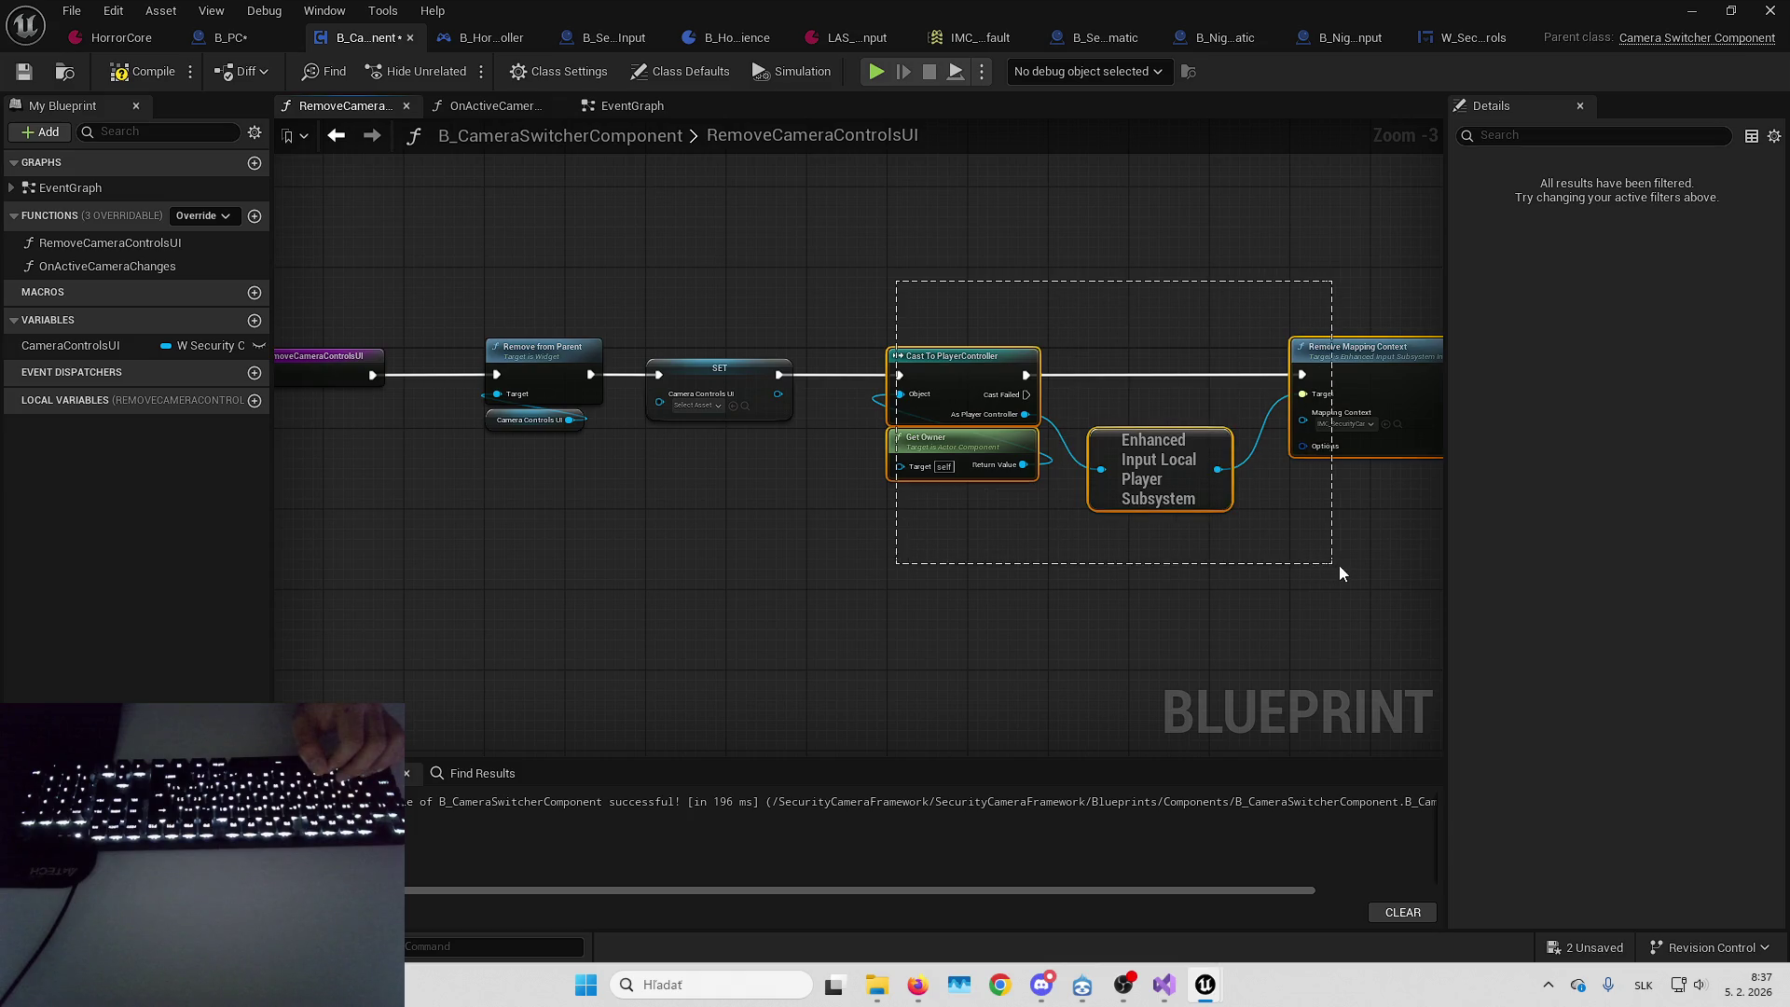
left_click_drag(1339, 565, 1340, 571)
mouse_move(1341, 570)
left_mouse_down()
mouse_move(1262, 619)
mouse_move(1088, 383)
mouse_move(1132, 352)
mouse_move(759, 301)
mouse_move(733, 314)
mouse_move(1167, 489)
mouse_move(1189, 473)
left_mouse_up()
scroll(746, 310, "down", 2)
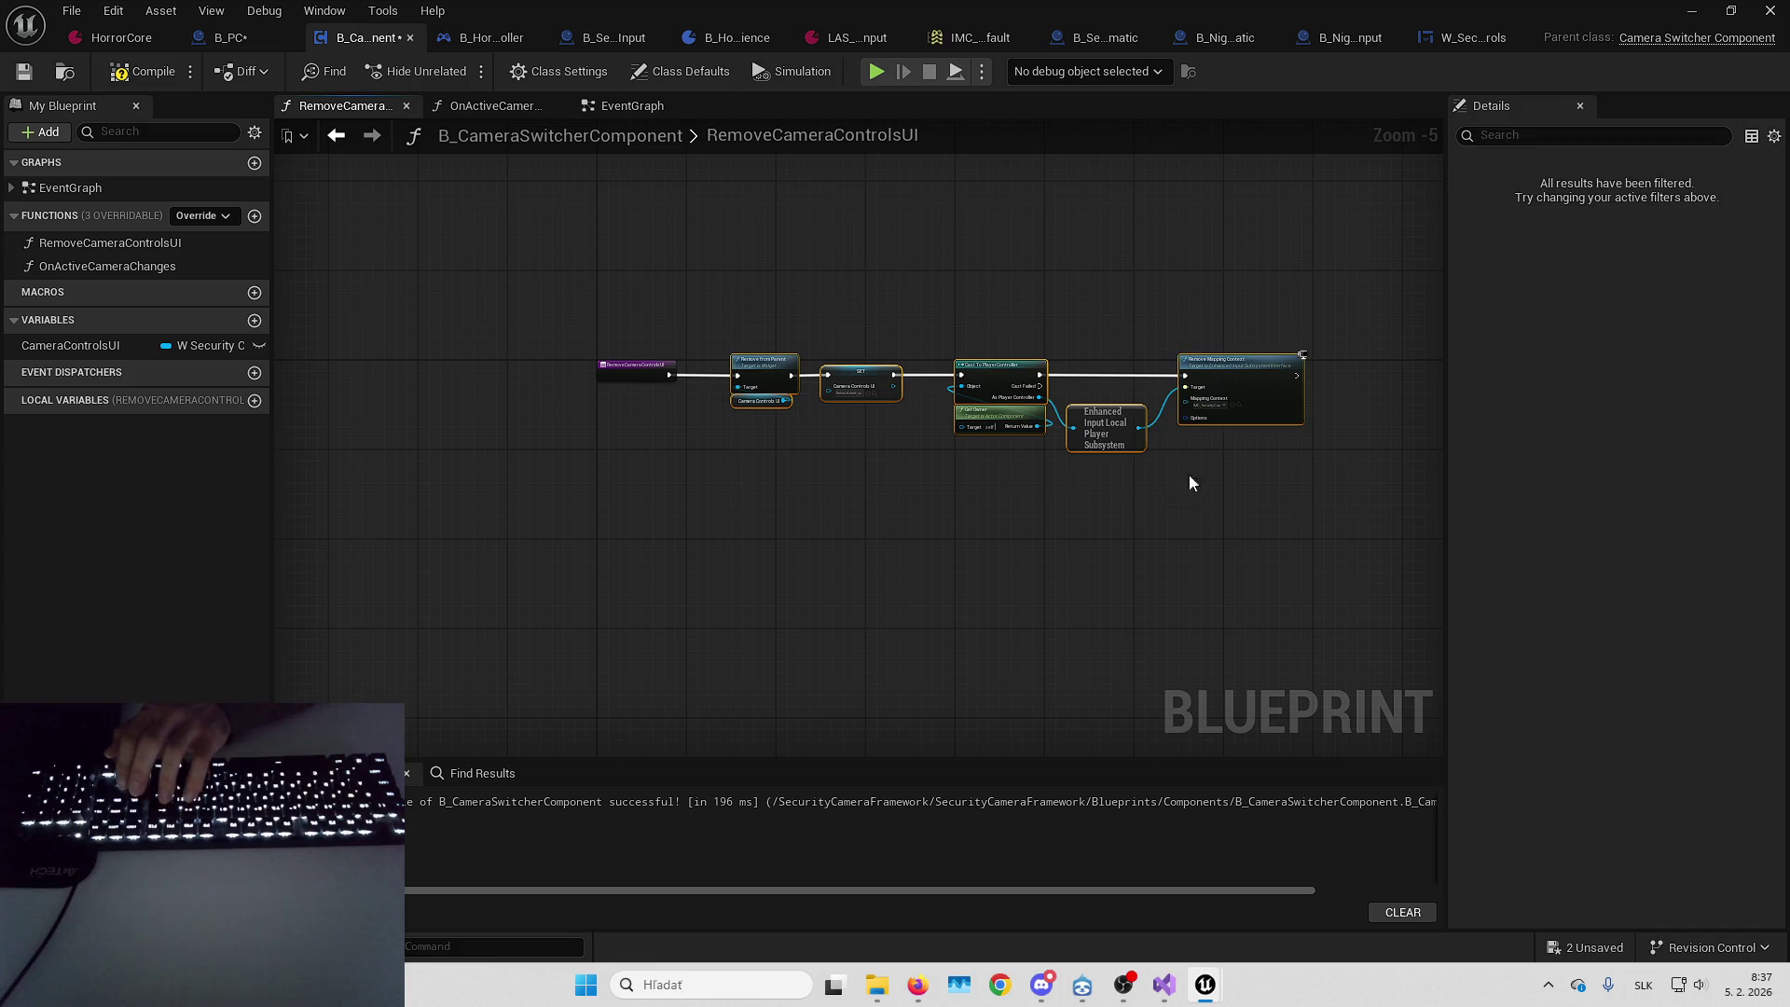
Empty the RemoveCameraControlsUI function body while keeping the function itself
key("Delete")
left_click(156, 248)
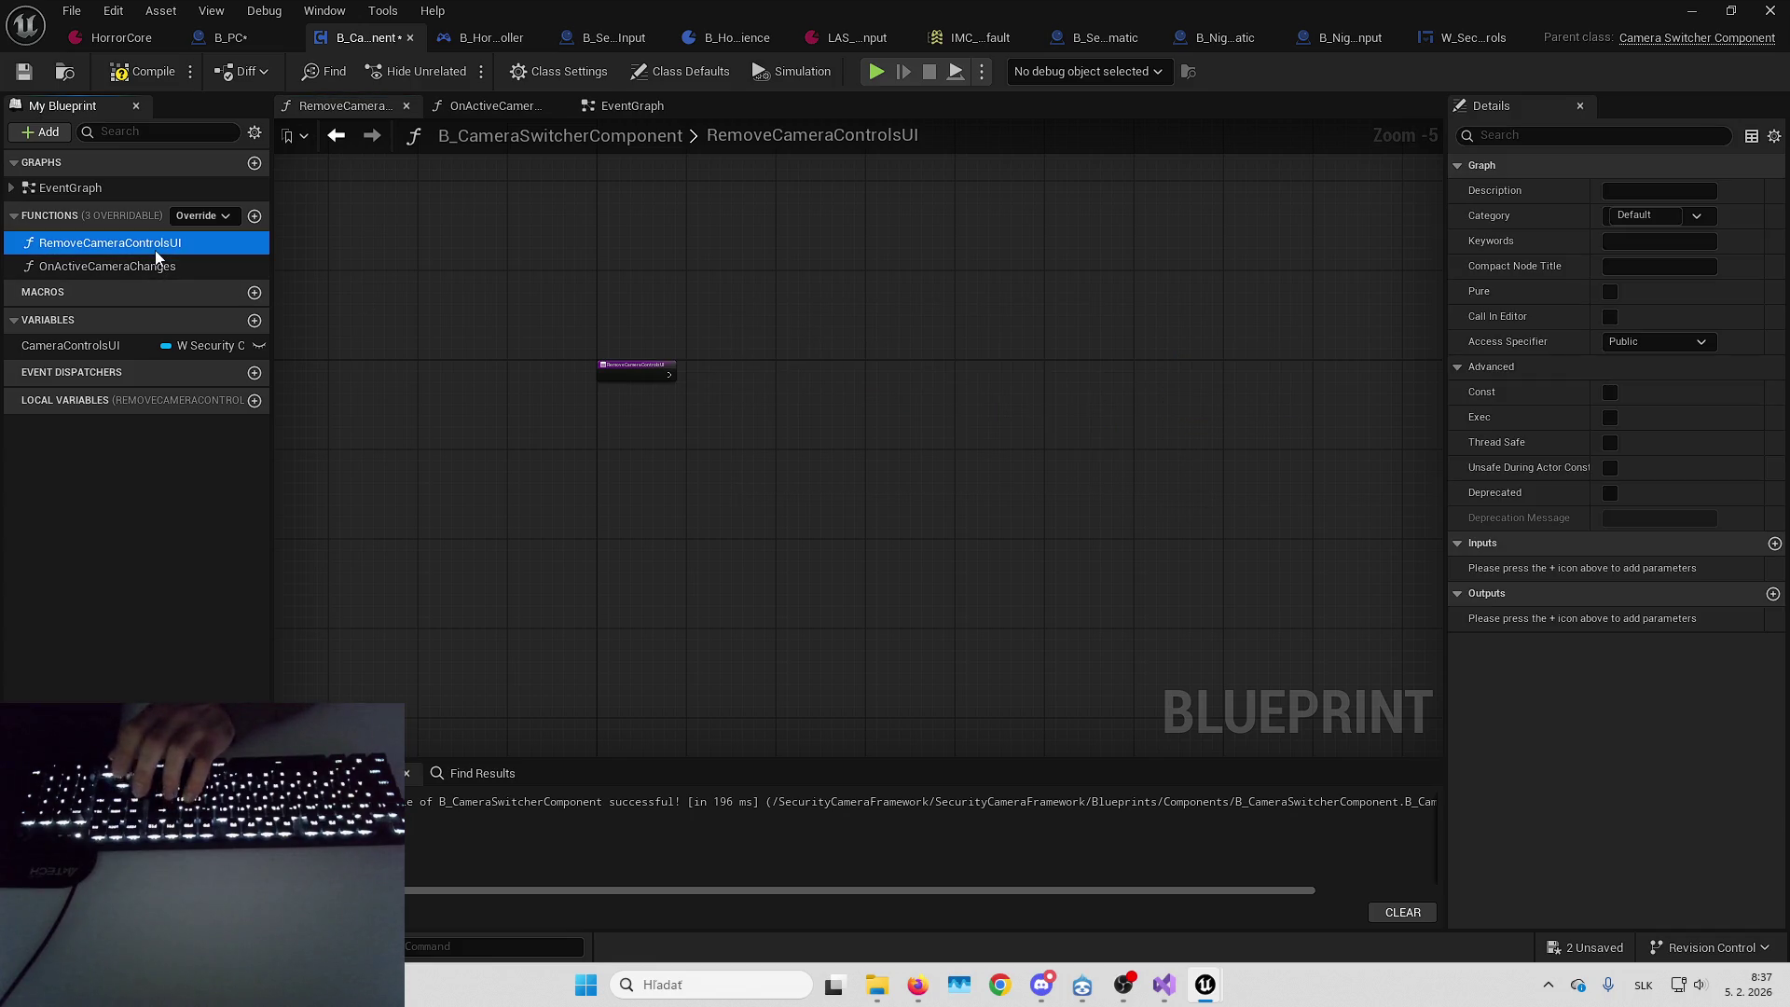
key("Delete")
left_click(1109, 528)
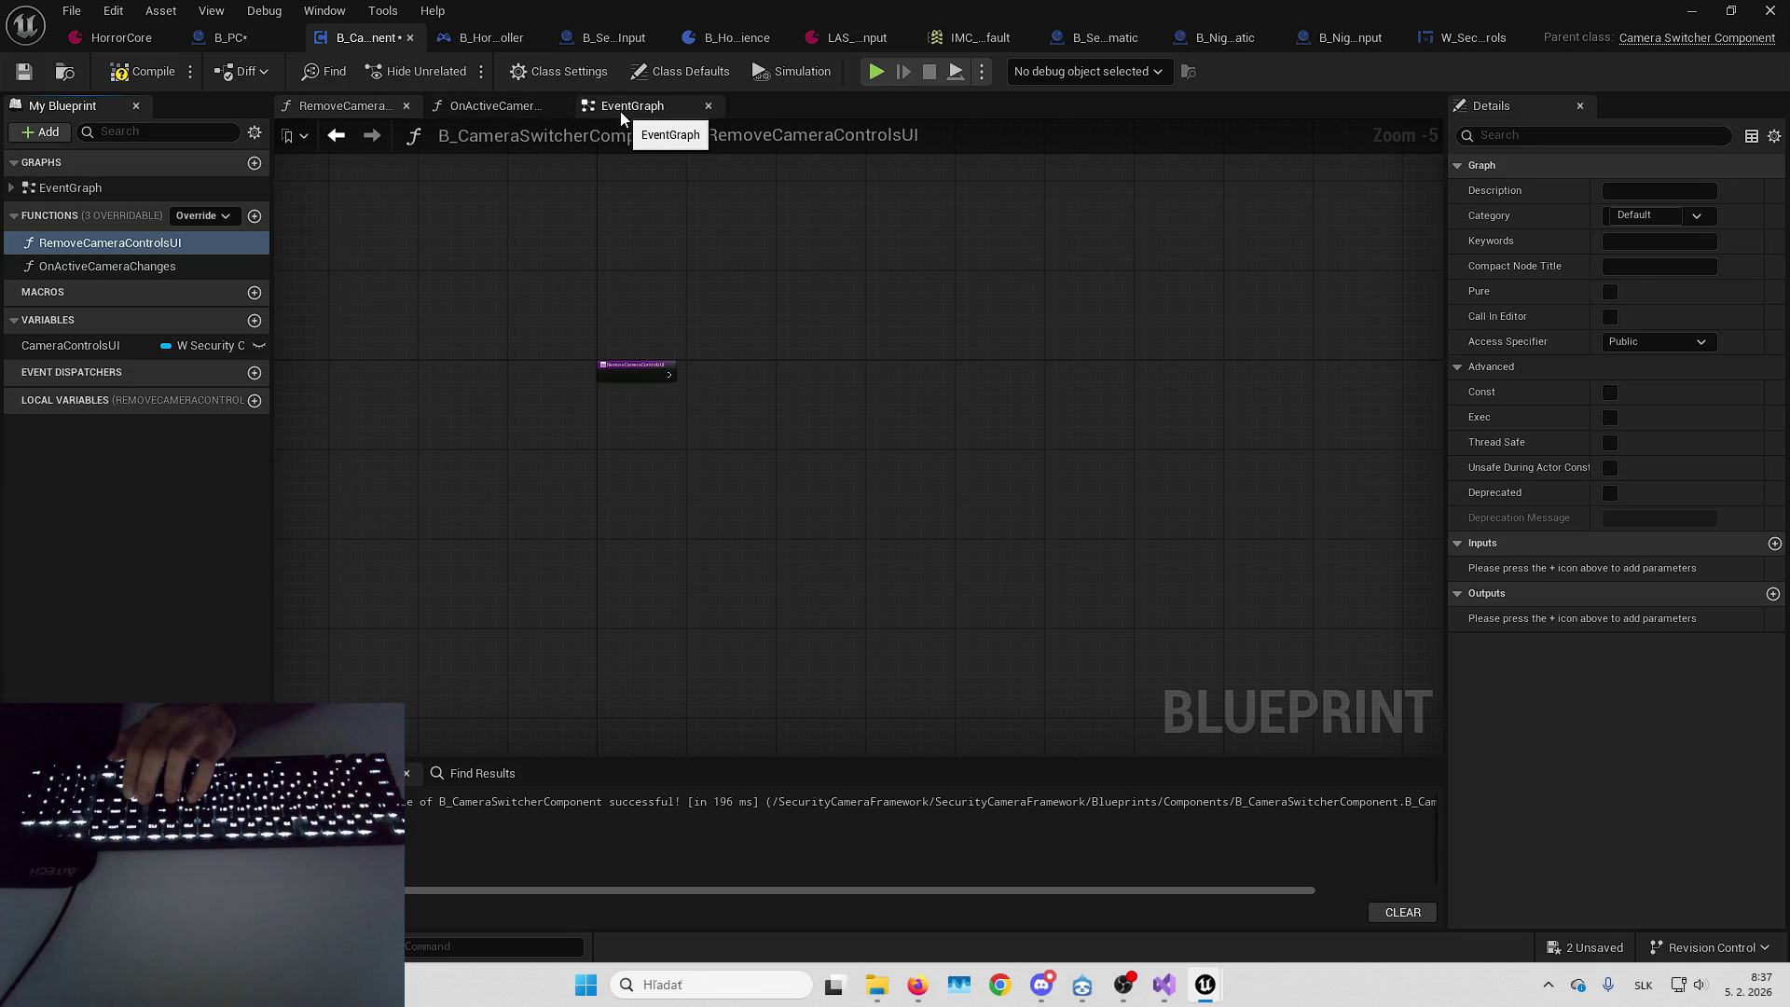
left_click(171, 242)
key("Delete")
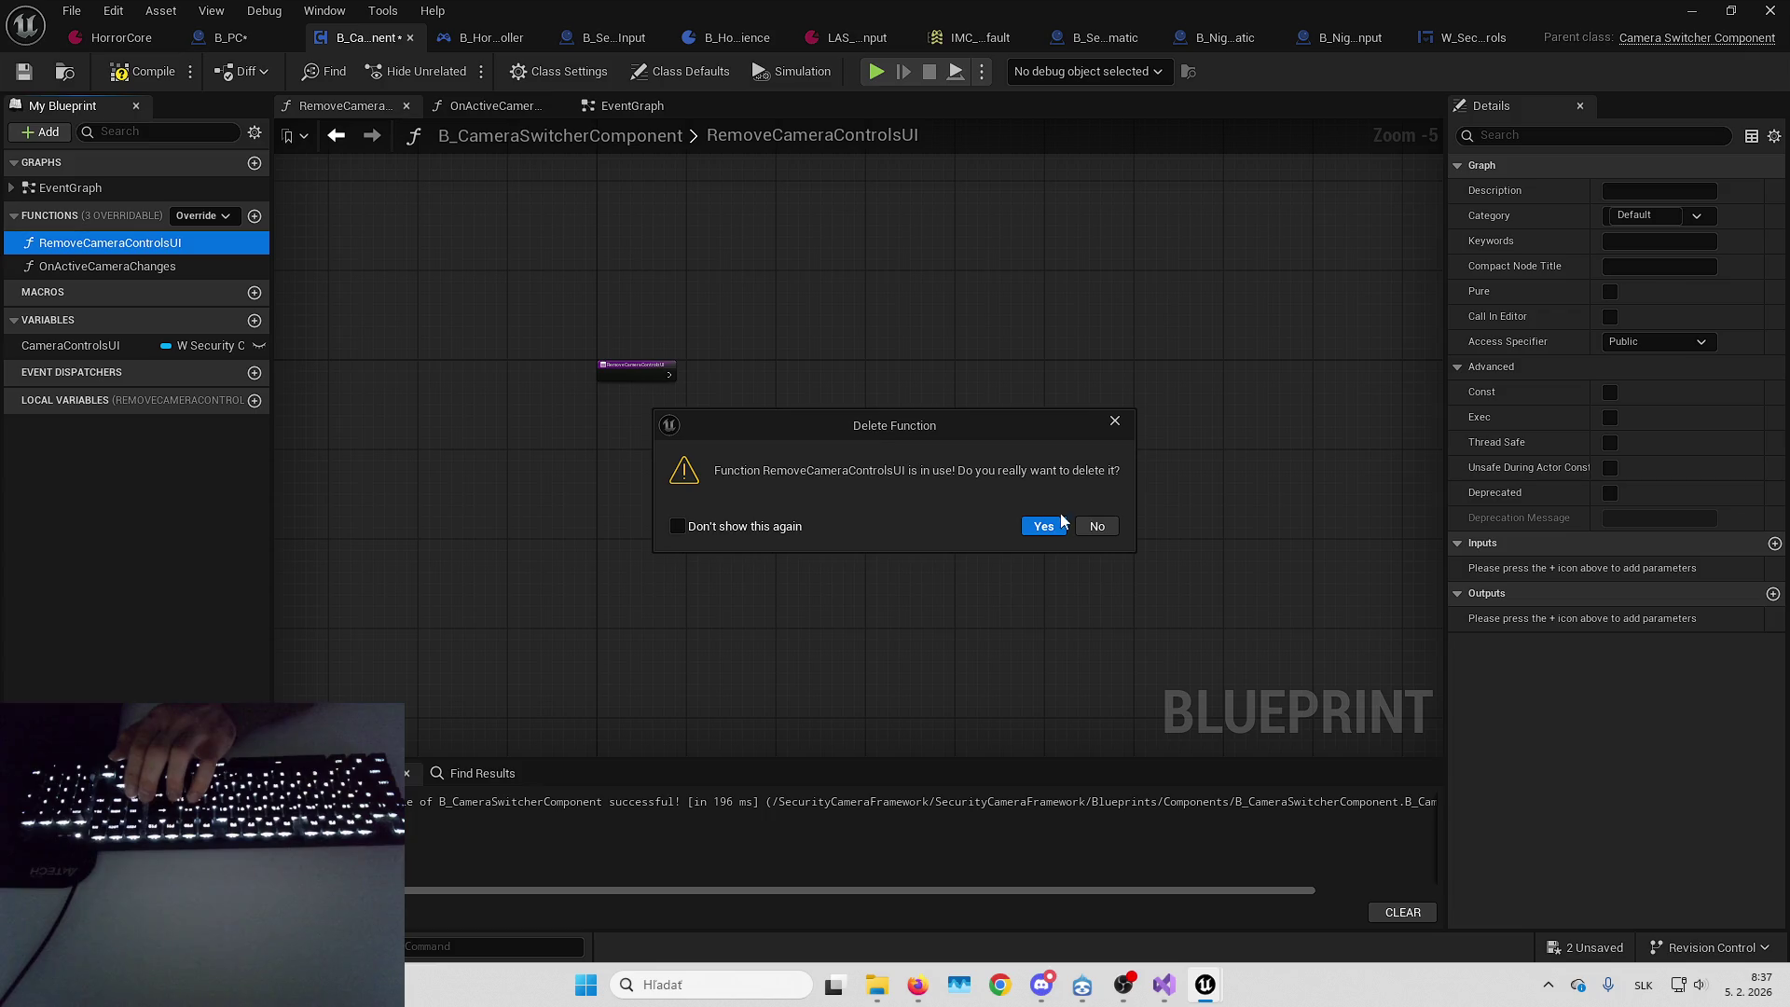
left_click(1062, 521)
Delete the Remove Camera Controls UI call after EndSecurityCameraControls in the EventGraph
left_click(641, 111)
left_click(1071, 447)
key("Delete")
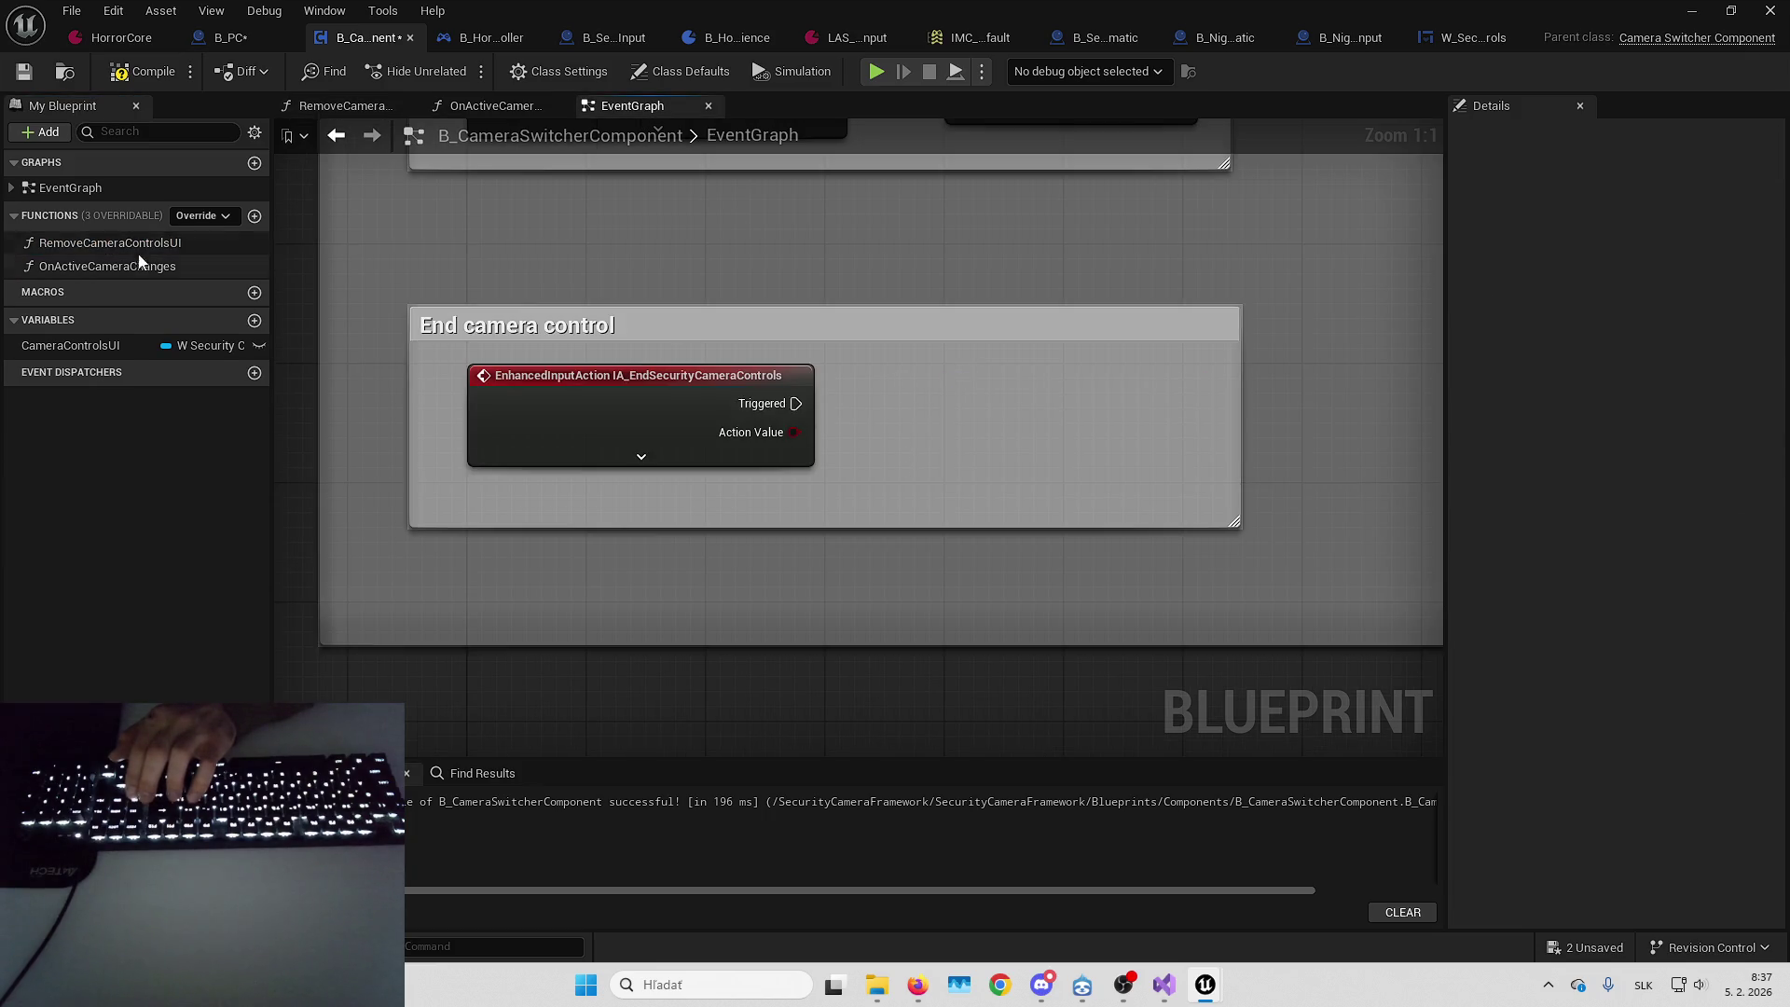
left_click(139, 250)
key("Delete")
left_click(1096, 528)
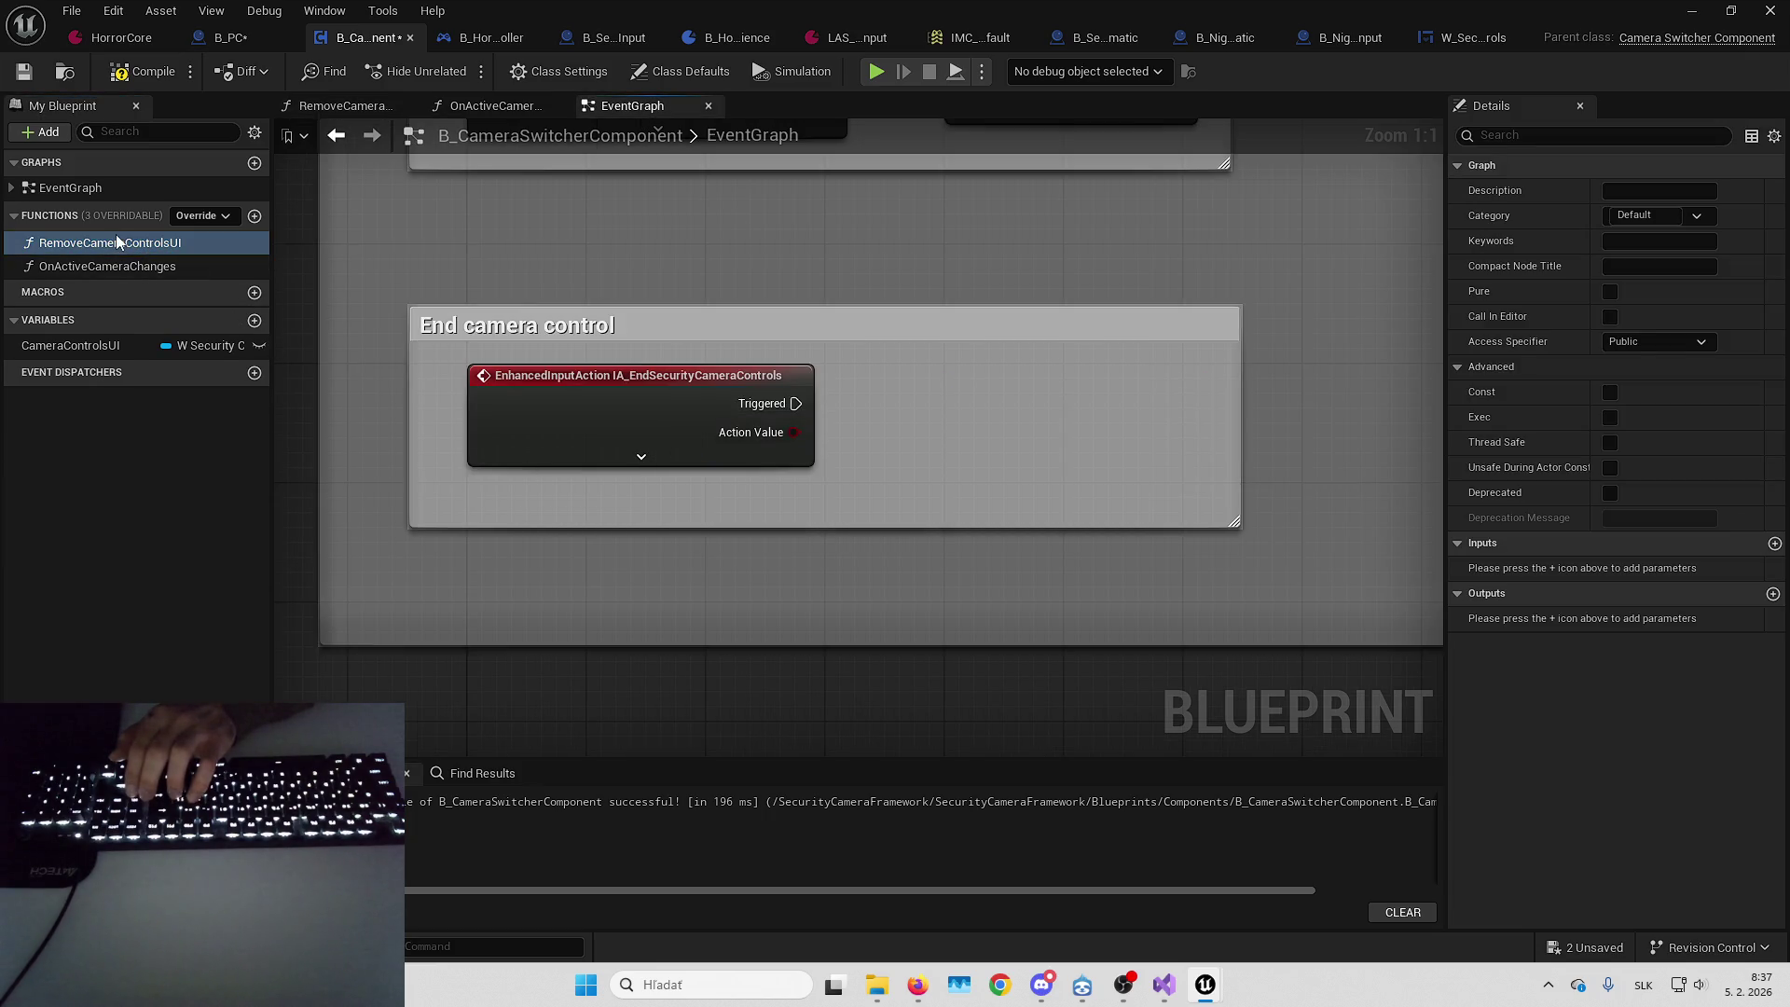
Search all blueprints for RemoveCameraControlsUI references and open the player controller's reference
right_click(116, 234)
mouse_move(242, 340)
left_click(350, 366)
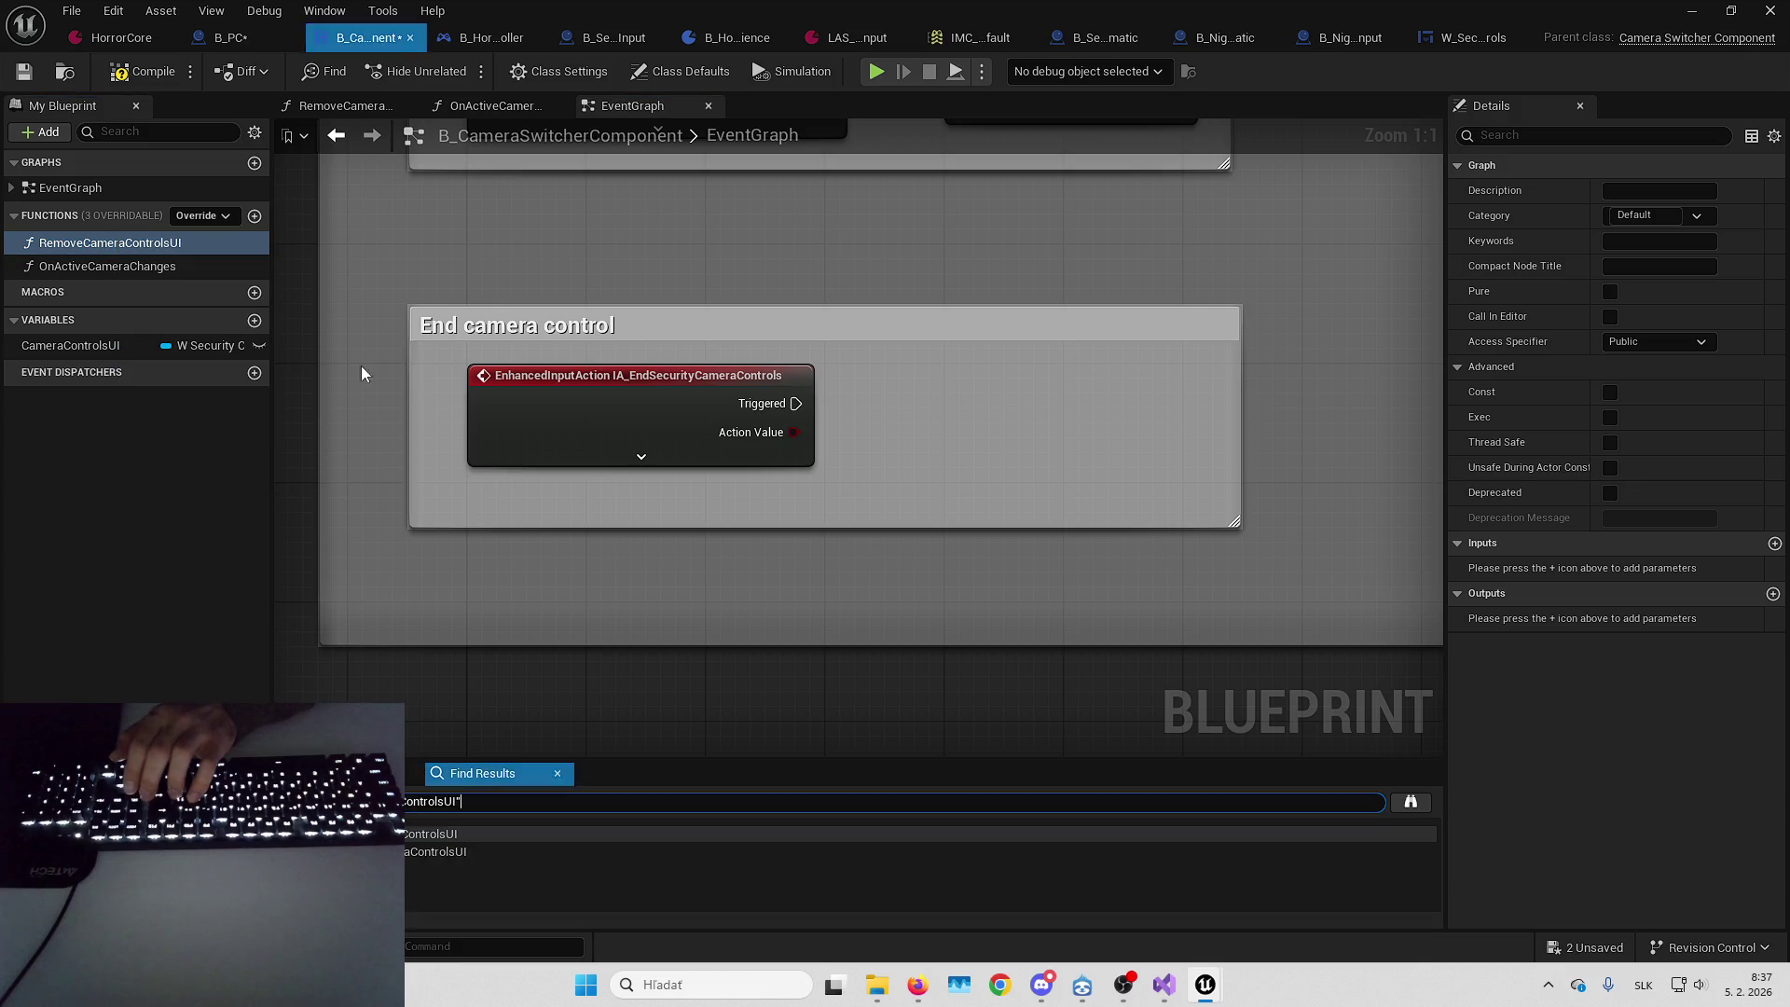
right_click(180, 244)
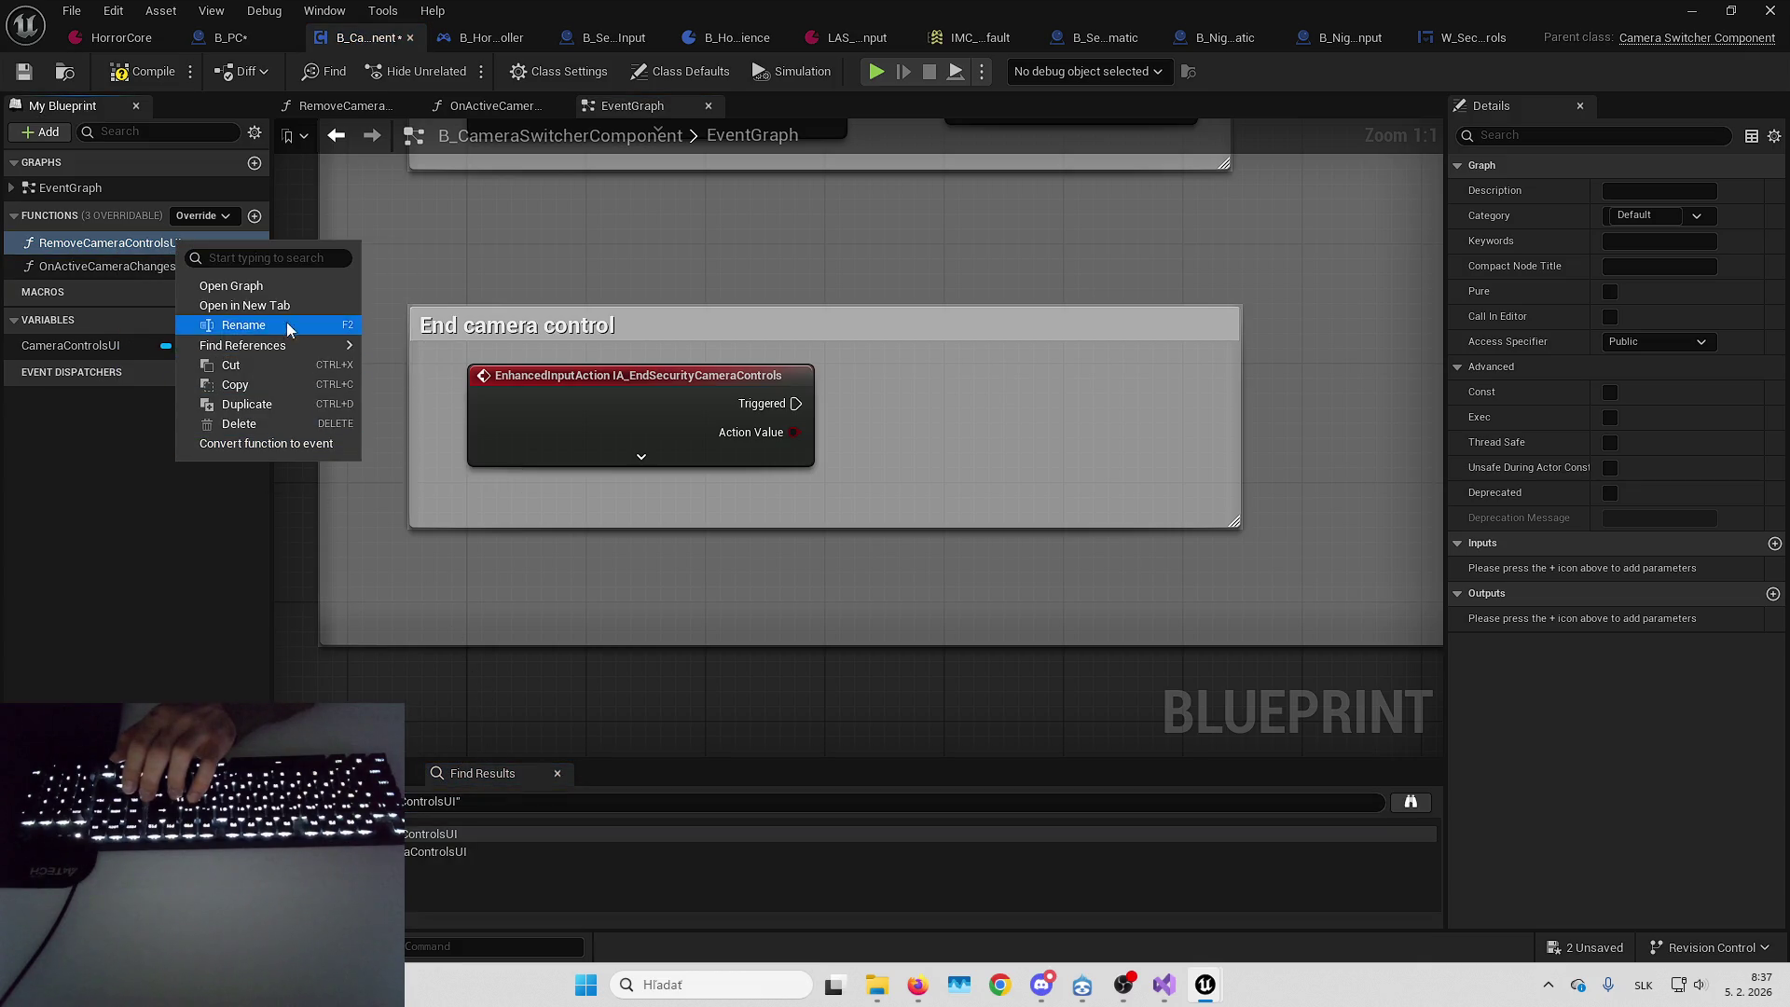
mouse_move(287, 324)
left_click(434, 352)
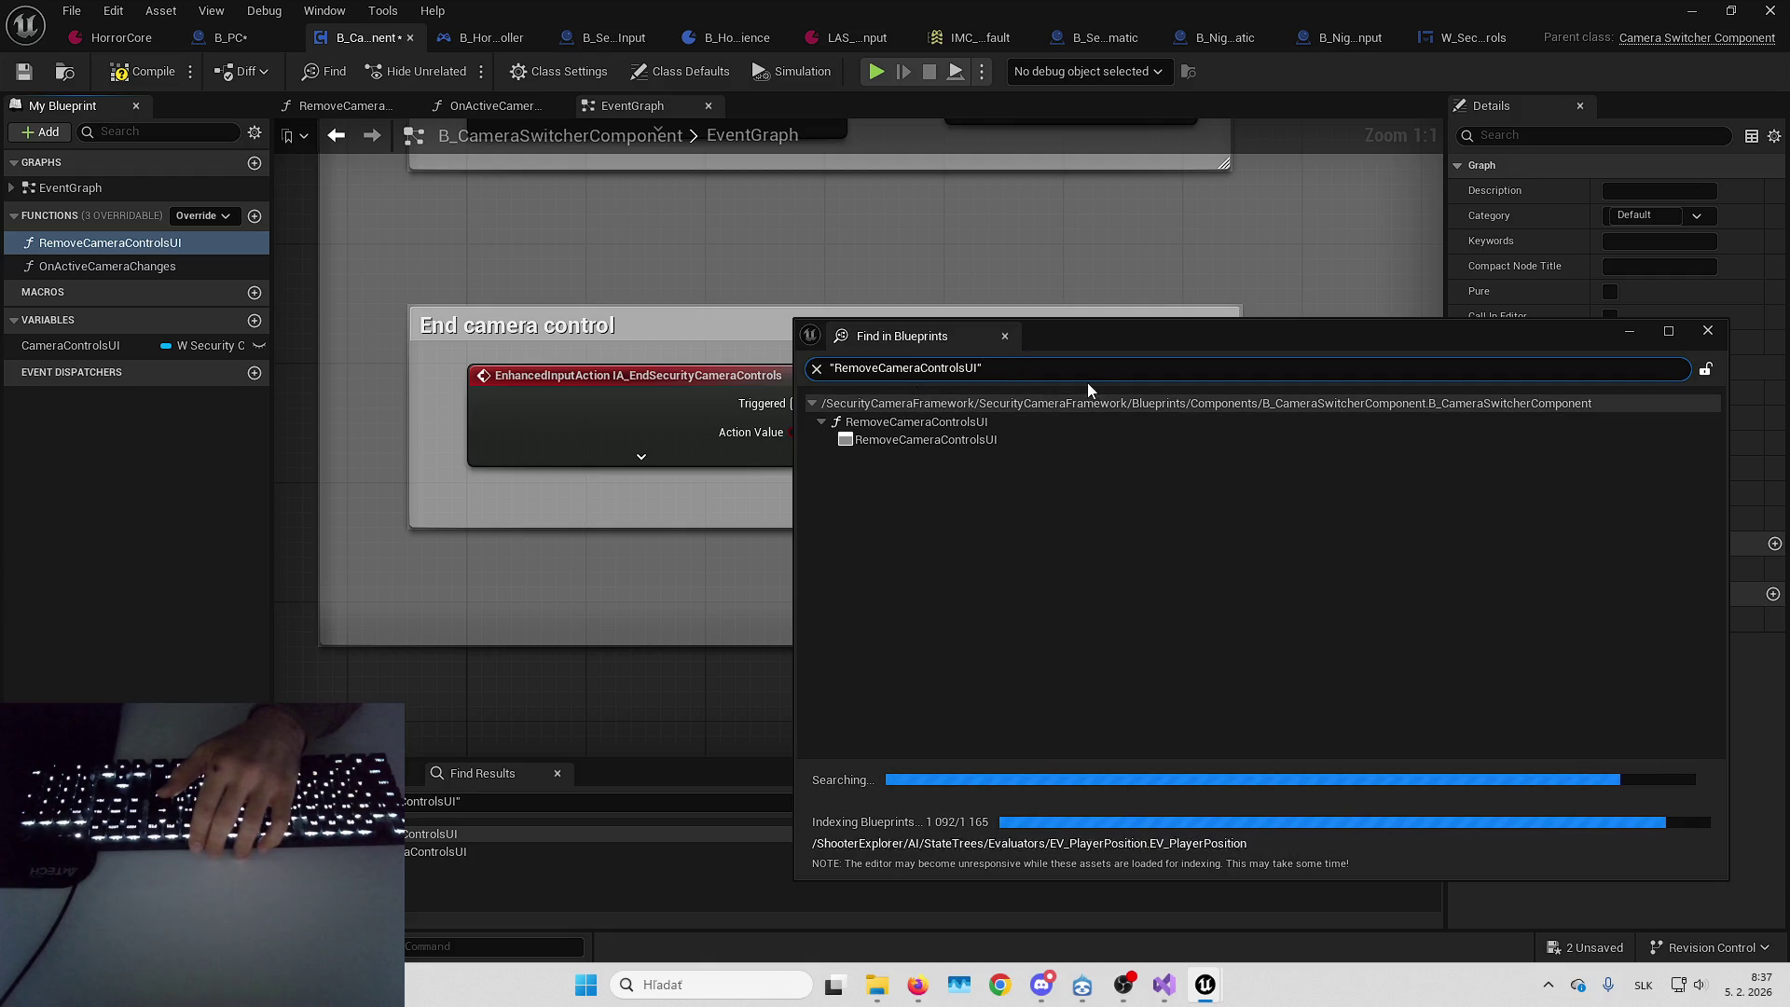
double_click(938, 500)
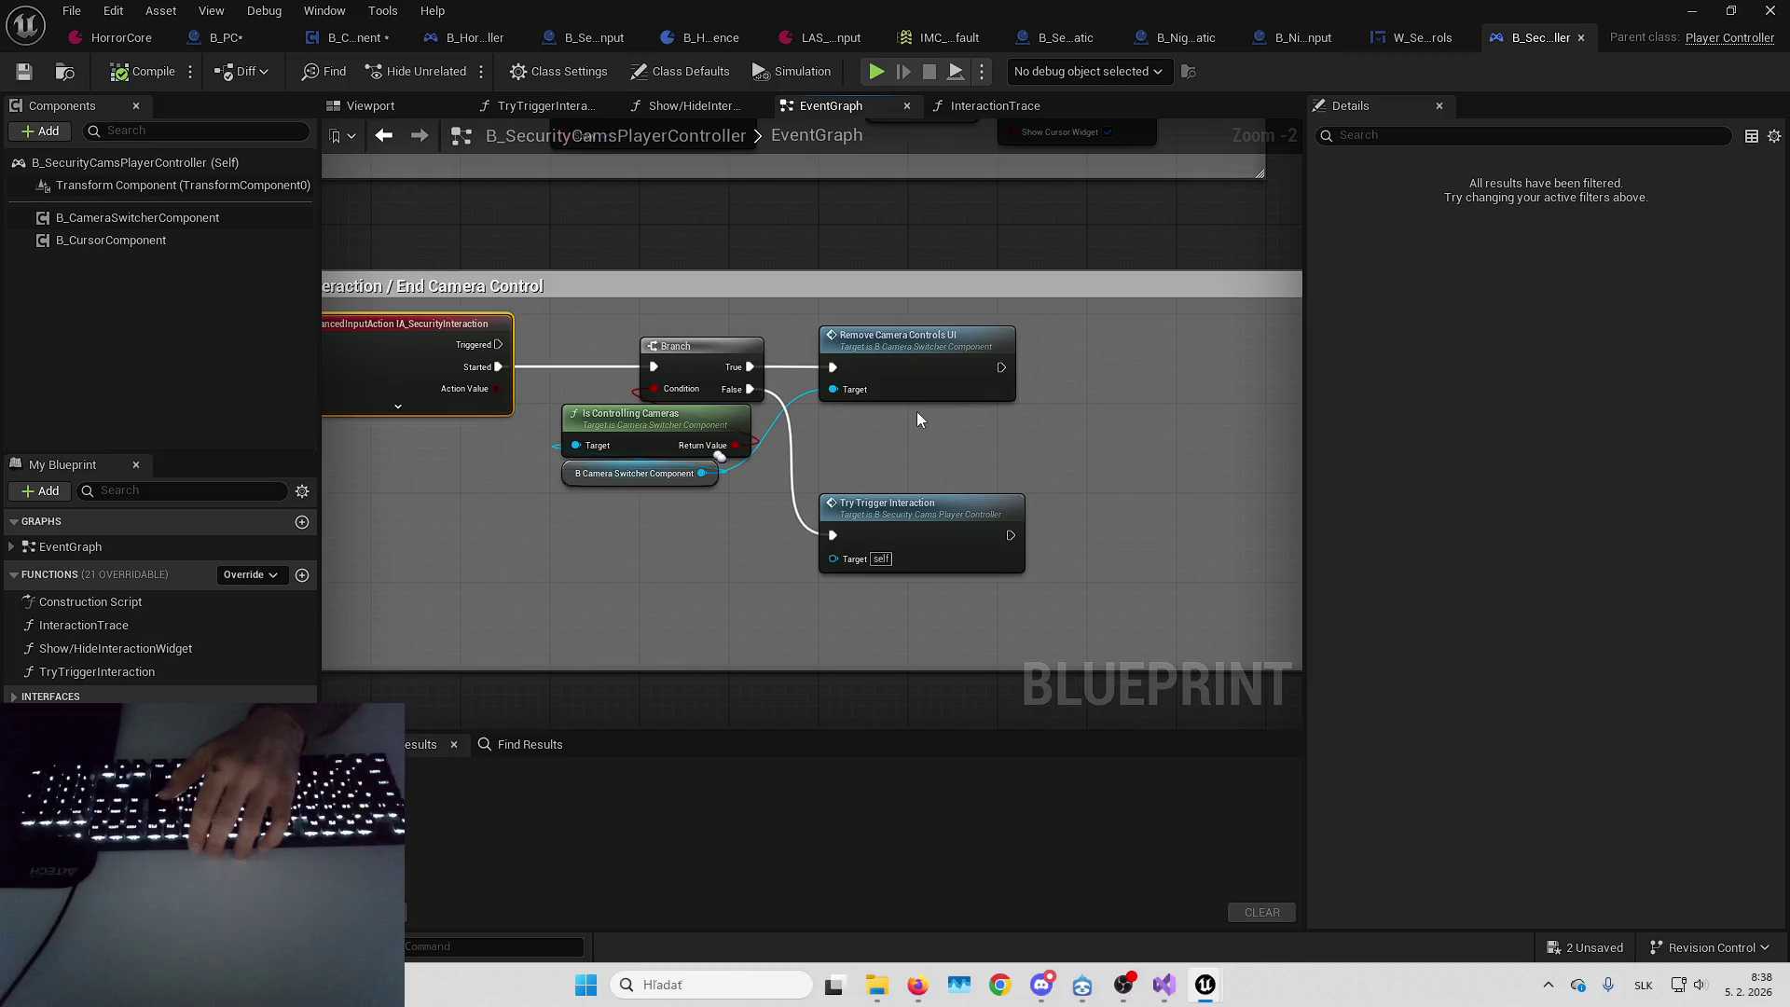
Remove the Remove Camera Controls UI call from B_SecurityCamsPlayerController's interaction branch, compile, and close it
left_click_drag(918, 420, 953, 430)
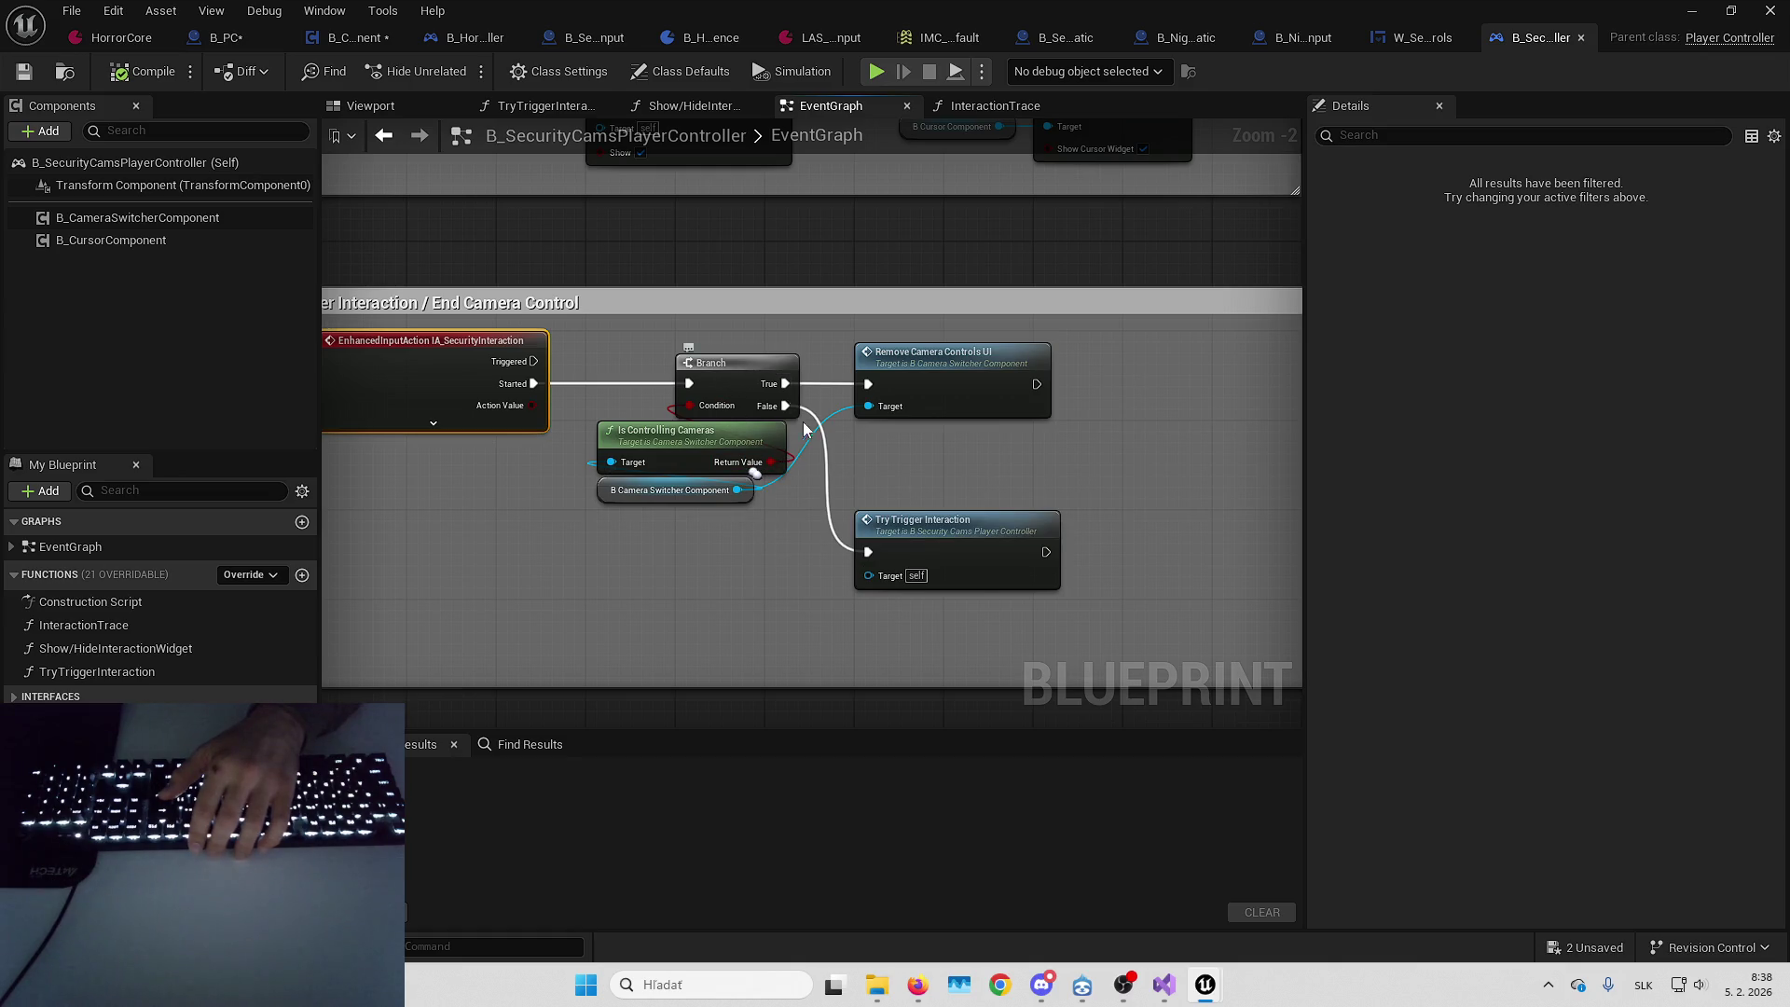
left_click_drag(925, 464, 1010, 624)
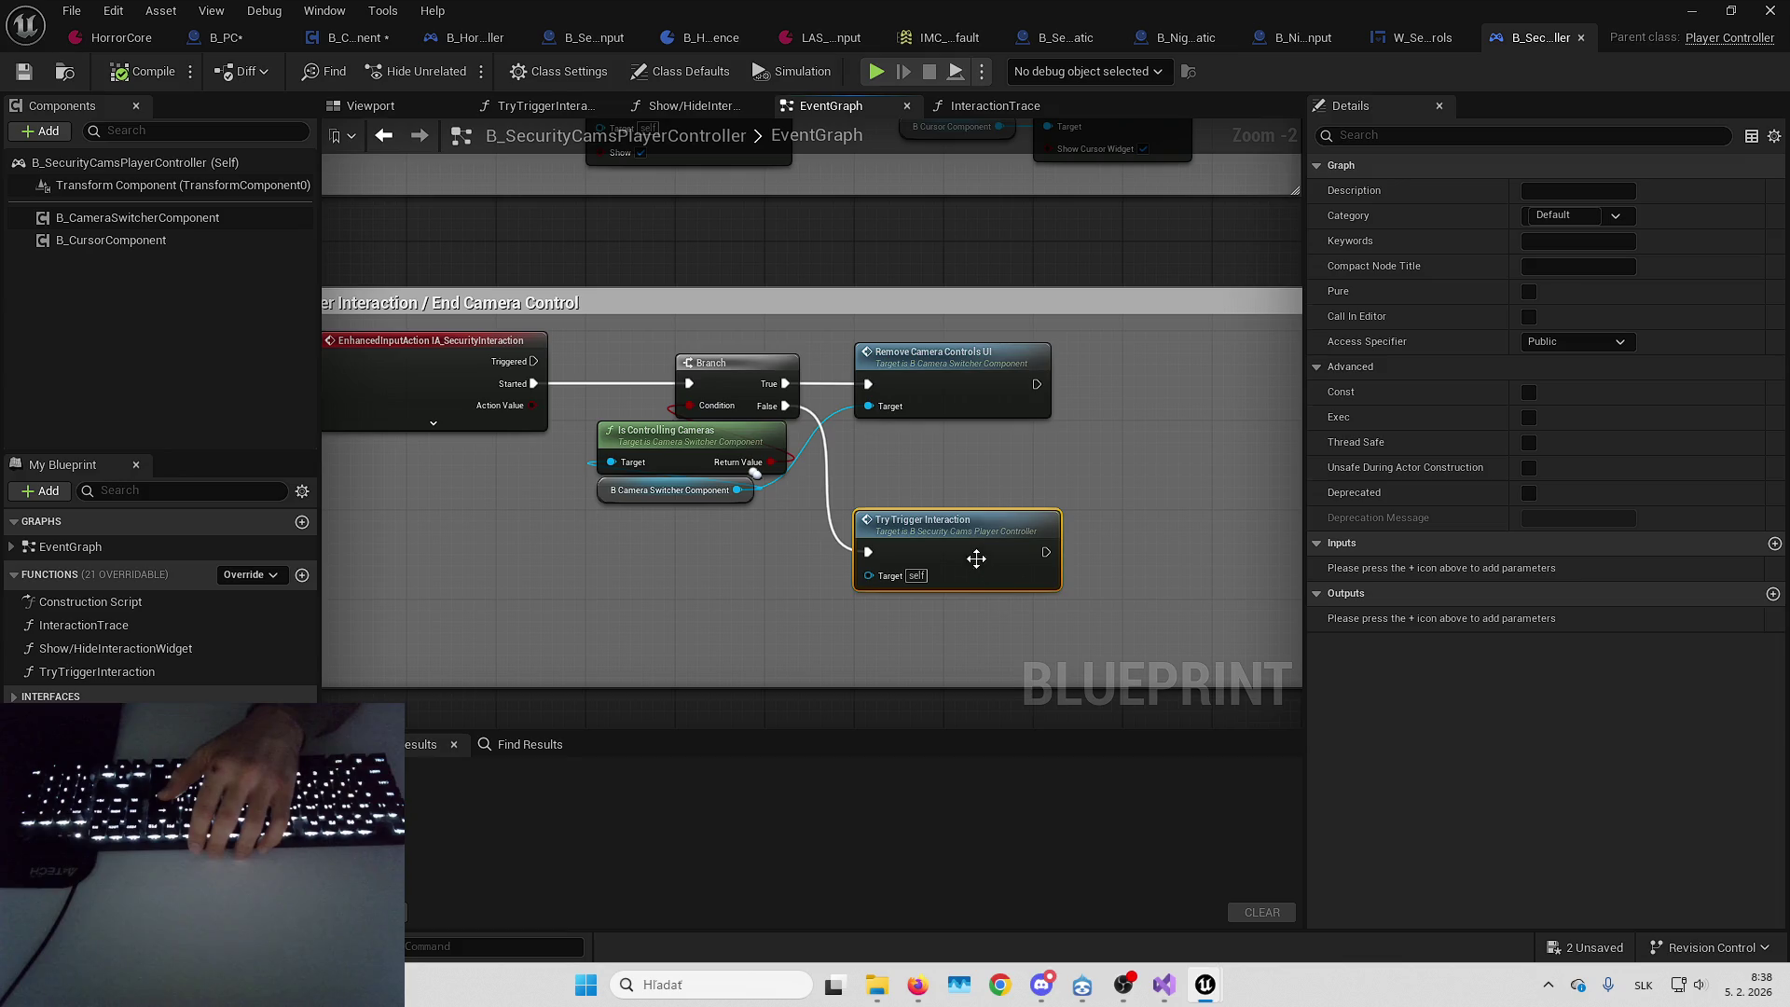
double_click(970, 534)
left_click(977, 540)
key("alt+Left")
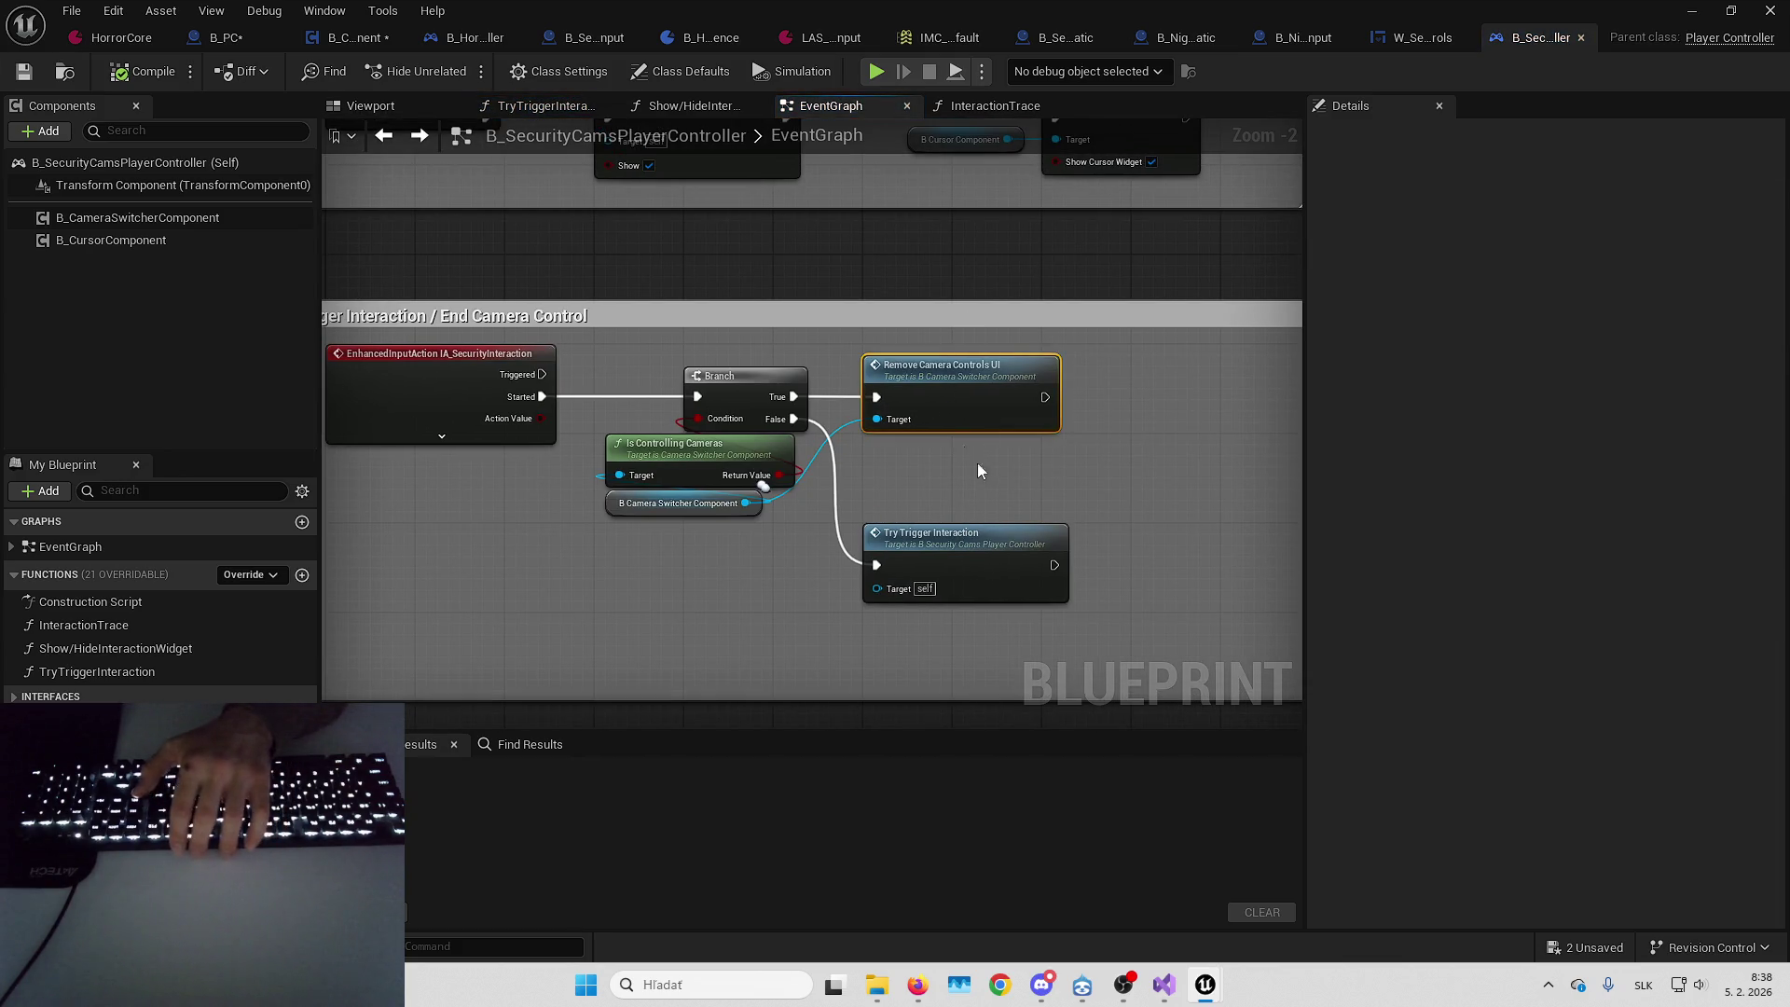
key("Delete")
left_click(148, 75)
left_click(1583, 38)
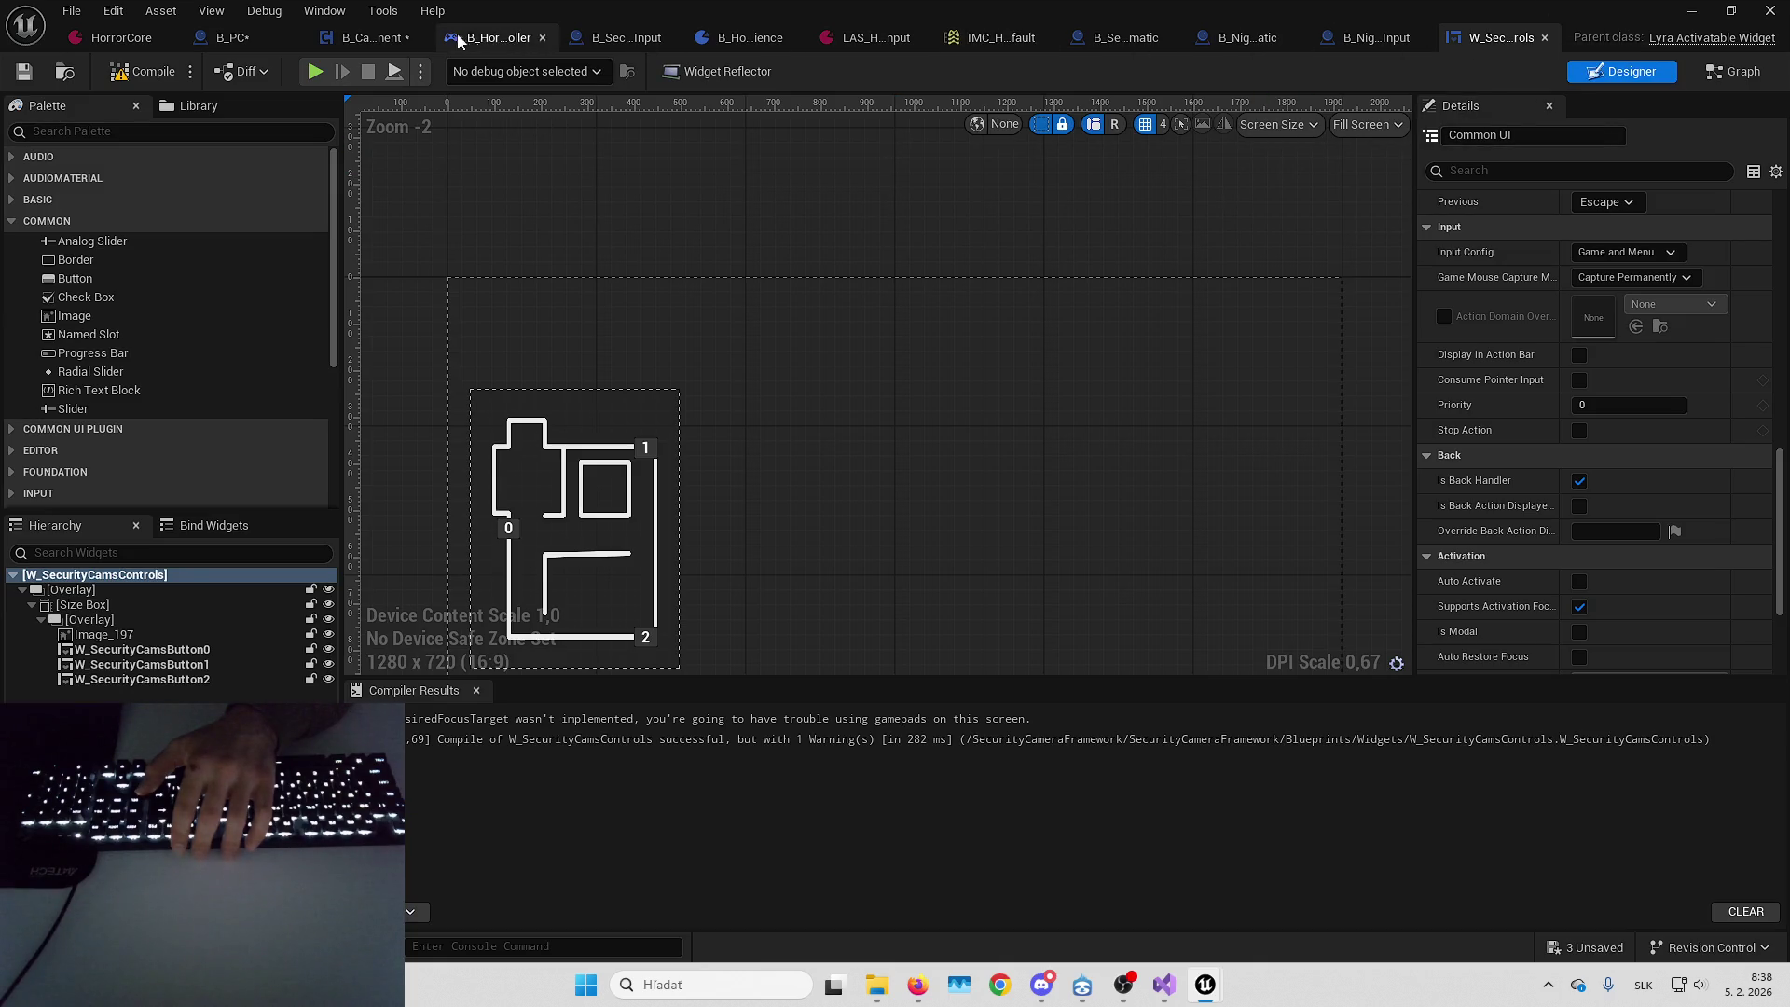
Delete the RemoveCameraControlsUI function and the unused CameraControlsUI variable from B_CameraSwitcherComponent
left_click(387, 39)
left_click(186, 249)
key("Delete")
left_click(112, 322)
key("Delete")
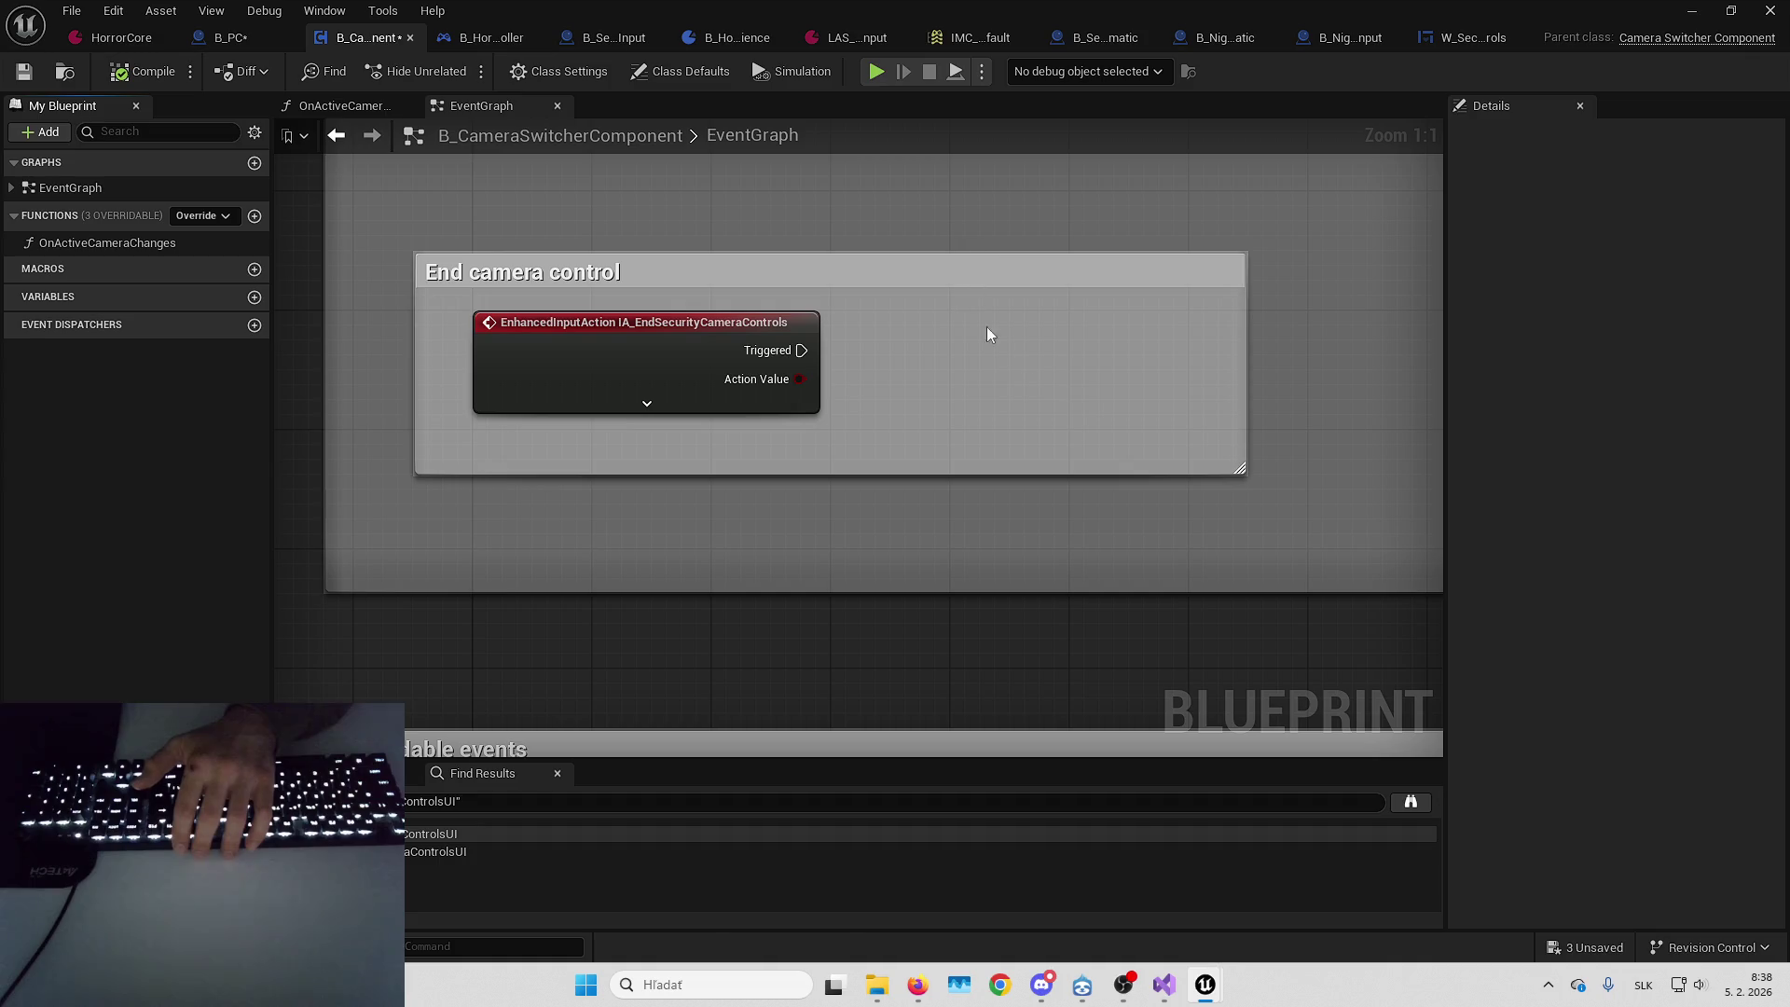
Paste the Cast To PlayerController and Remove Mapping Context nodes, wired from OnCameraControlEnded
scroll(787, 364, "down", 5)
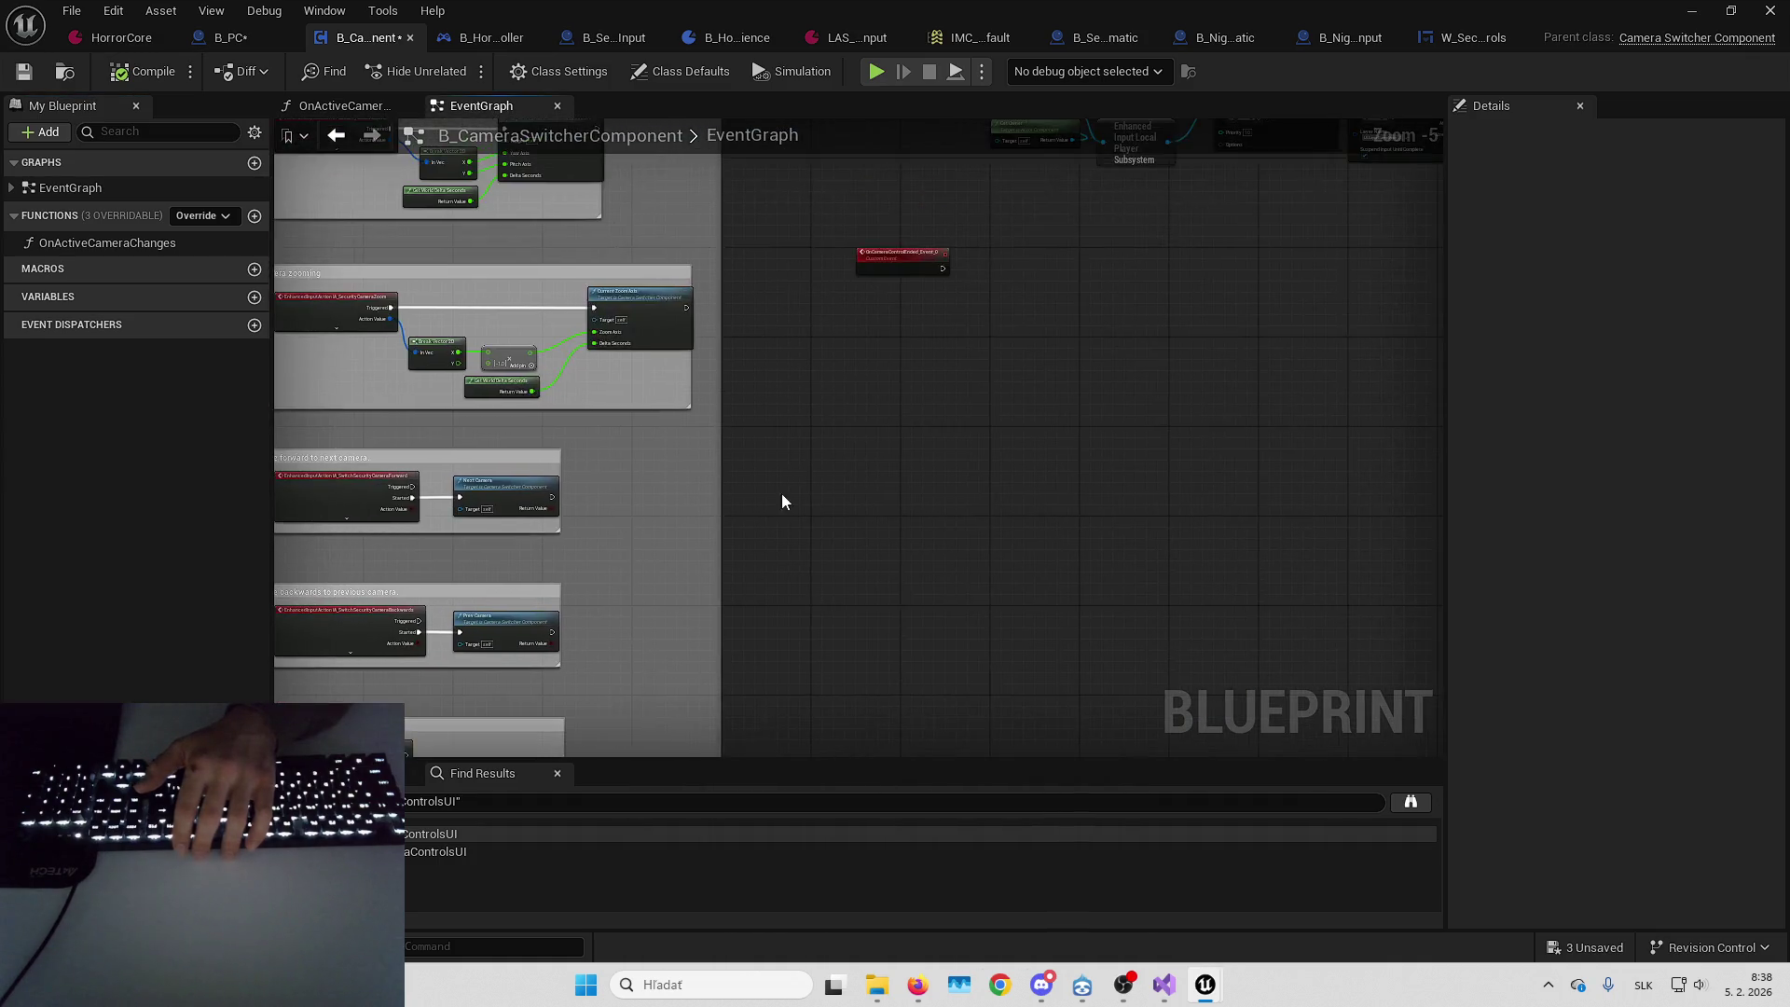
scroll(781, 508, "up", 5)
key("ctrl+v")
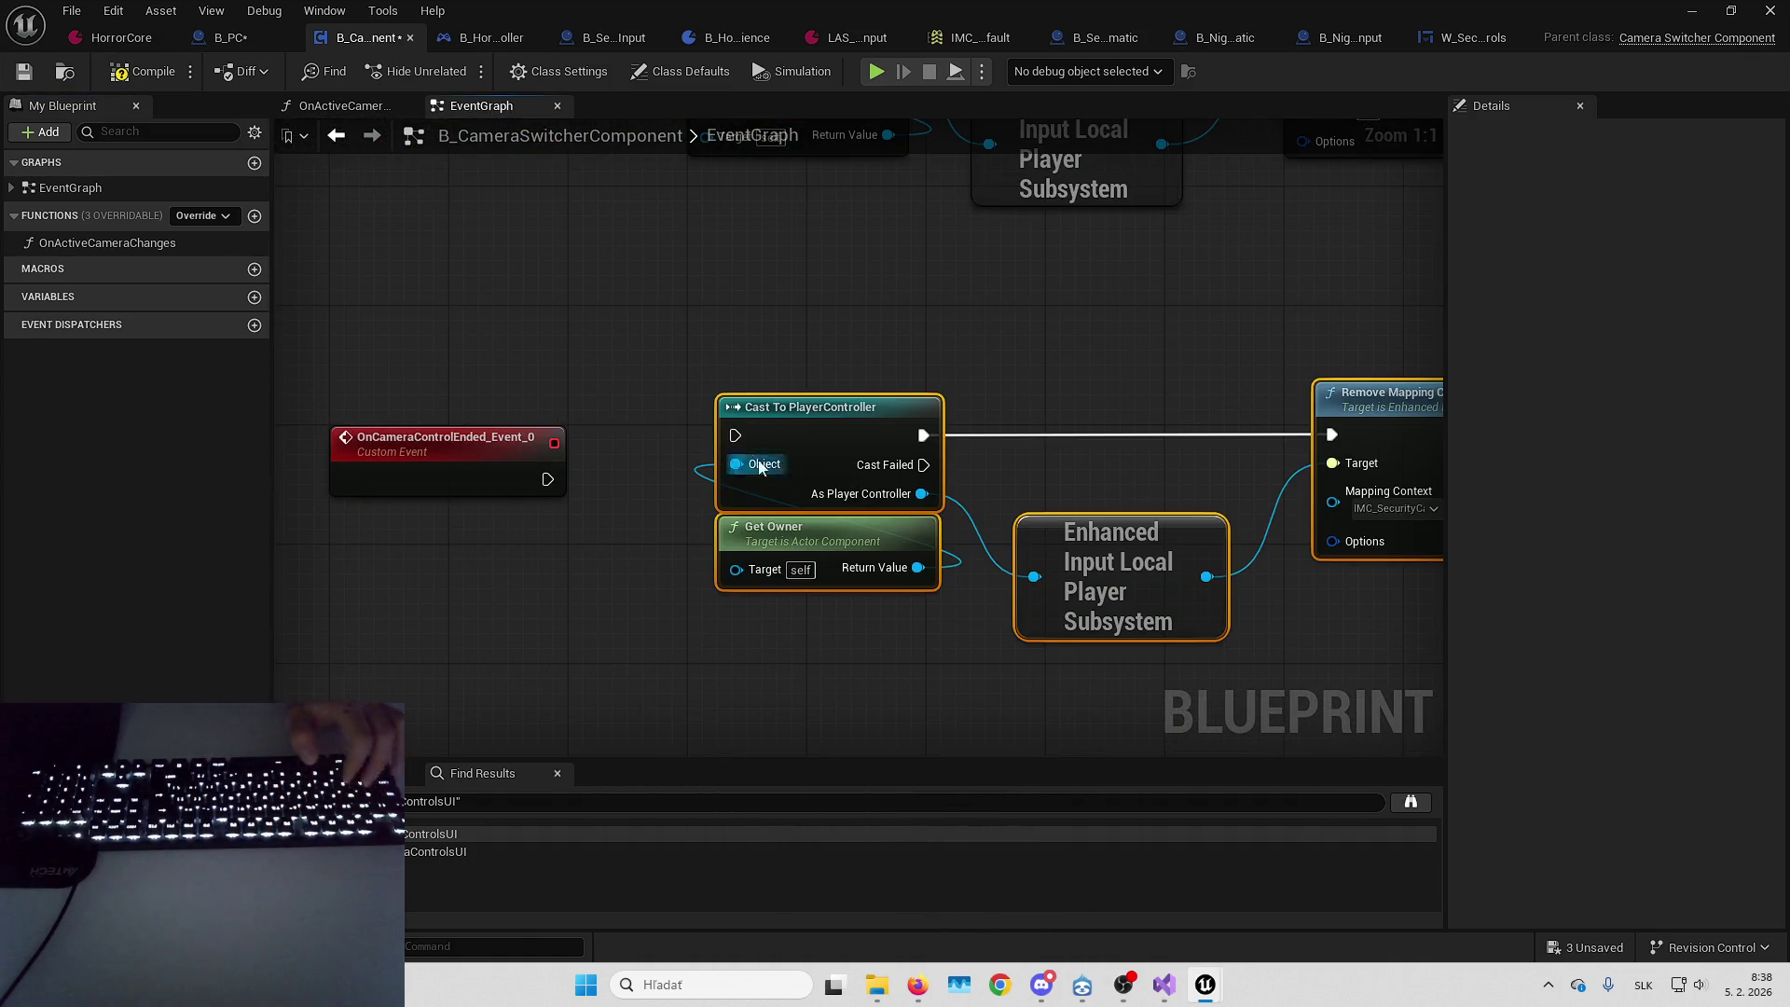
mouse_move(734, 436)
left_mouse_down()
mouse_move(546, 484)
mouse_move(737, 473)
left_mouse_up()
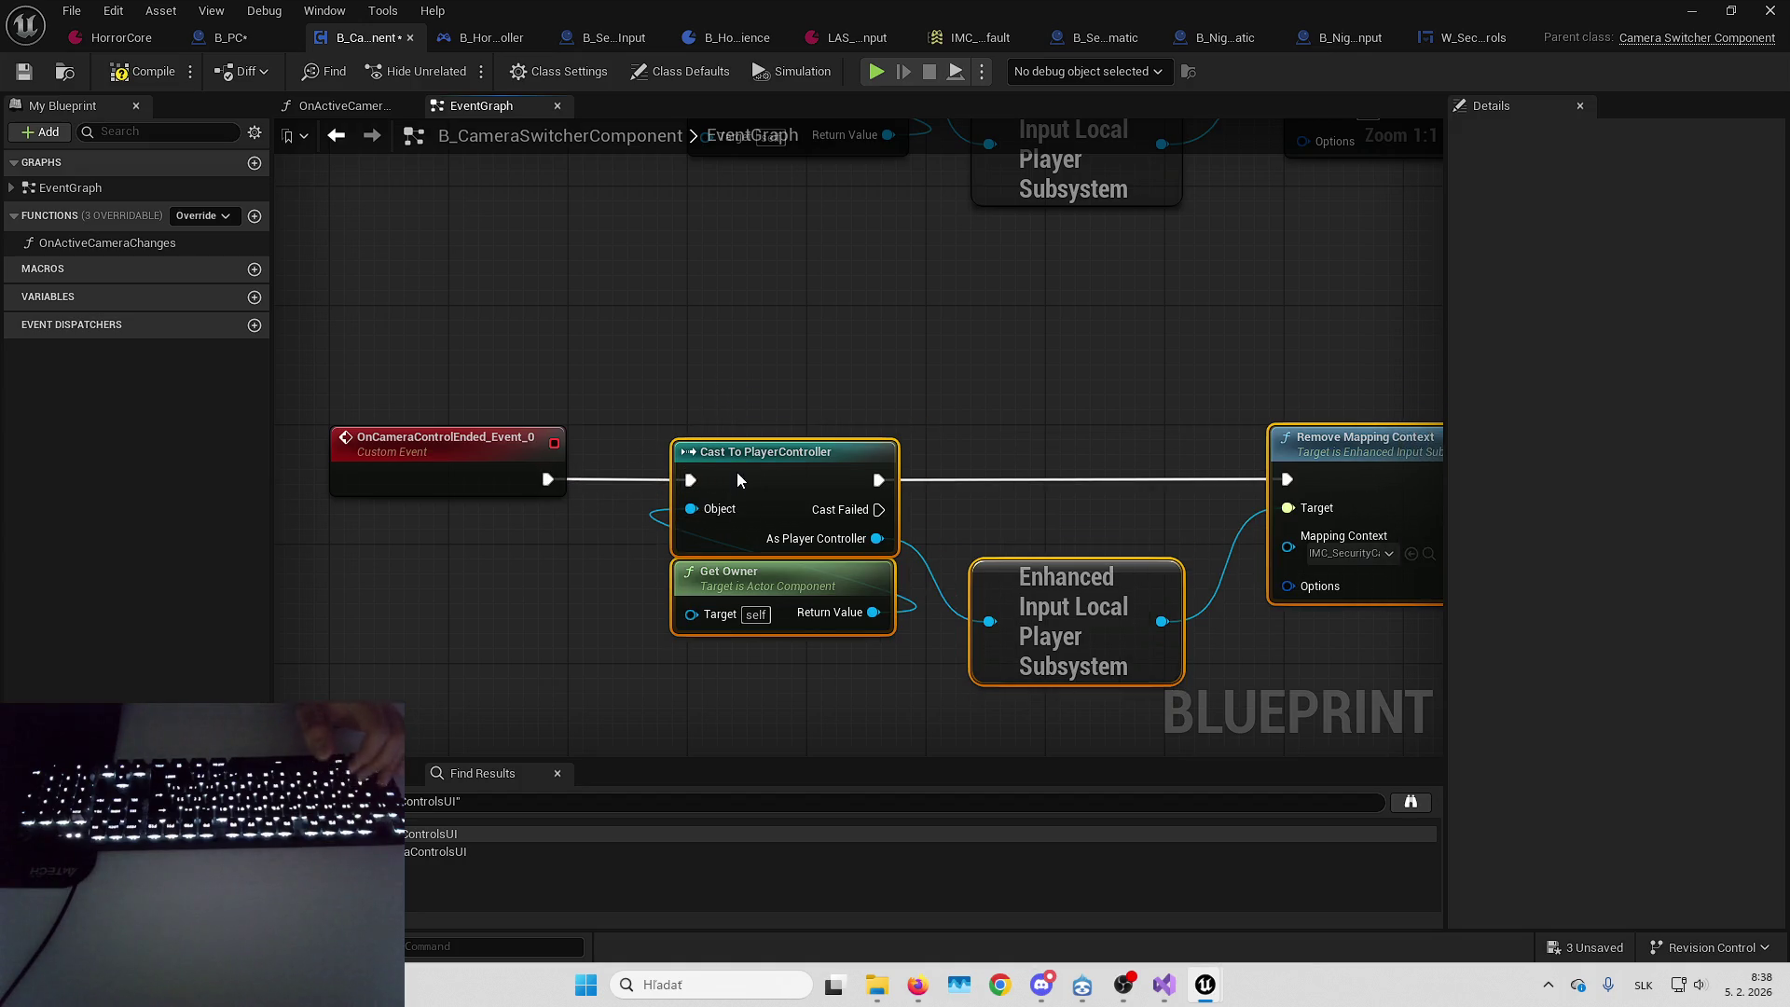
mouse_move(520, 393)
left_mouse_down()
mouse_move(1027, 635)
mouse_move(949, 455)
left_mouse_up()
scroll(1042, 439, "down", 3)
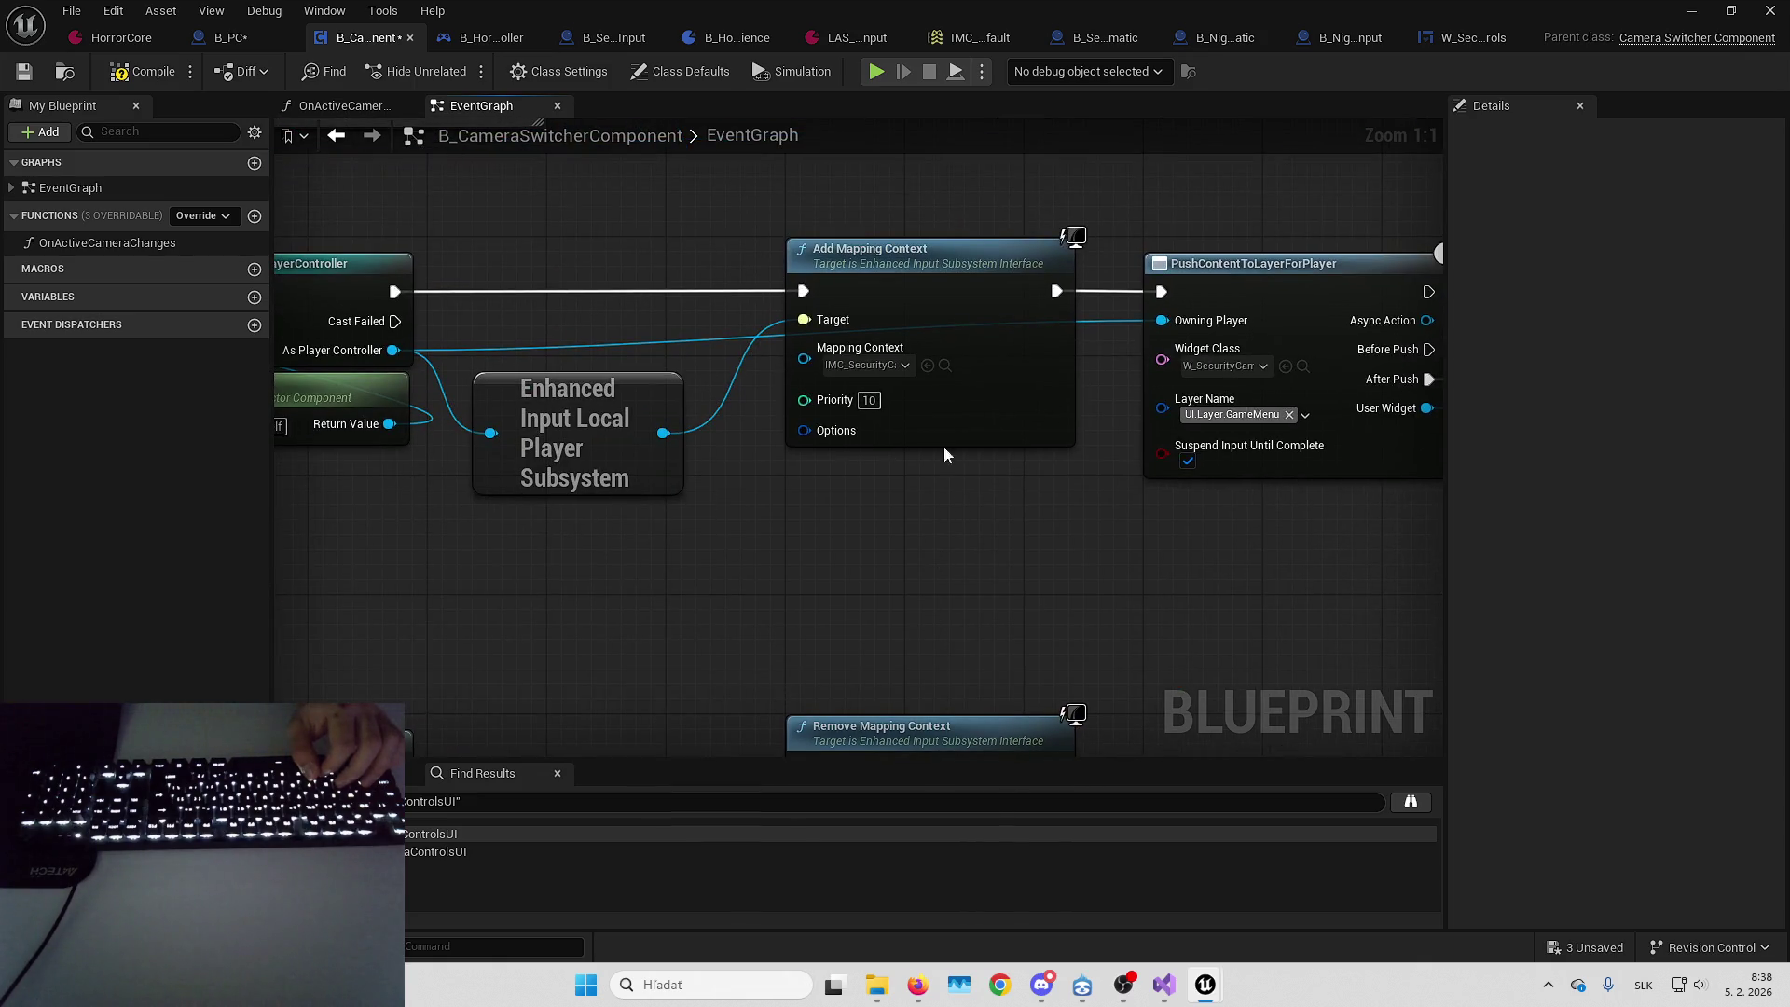
mouse_move(944, 534)
left_mouse_down()
mouse_move(1298, 508)
mouse_move(861, 508)
left_mouse_up()
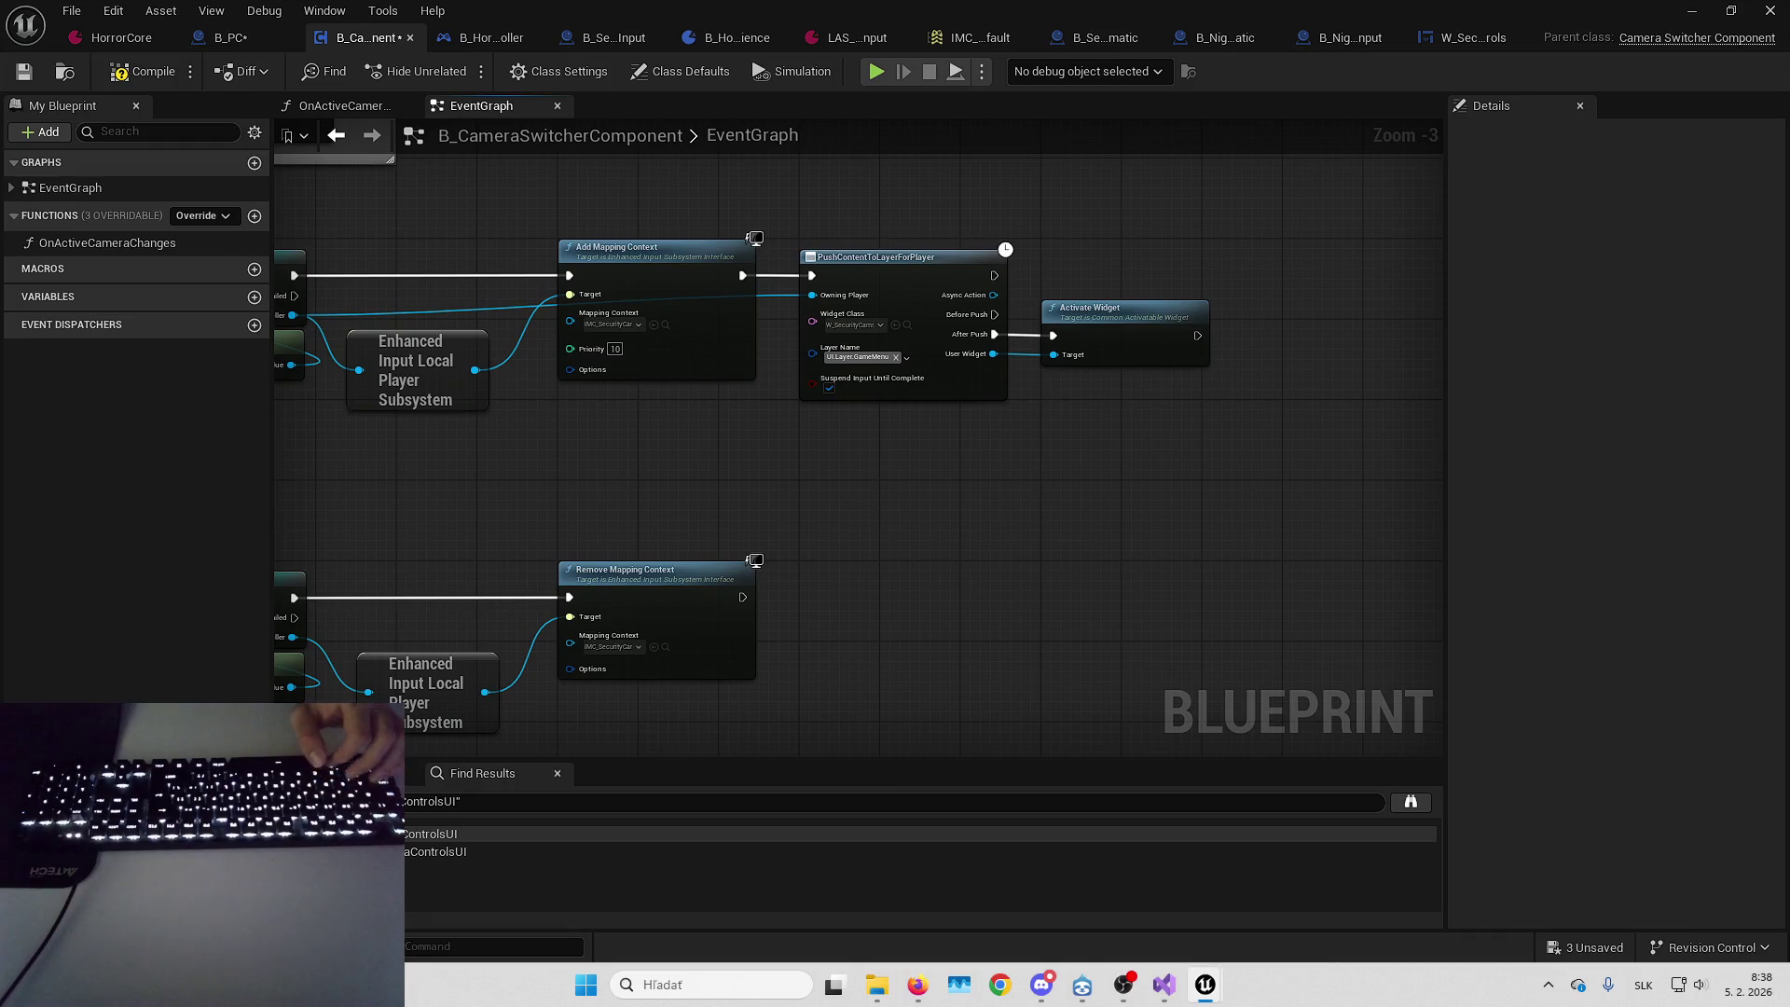
Move the Activate Widget node further to the right
right_click(1012, 492)
left_click_drag(1143, 470, 1291, 438)
left_click(1291, 280)
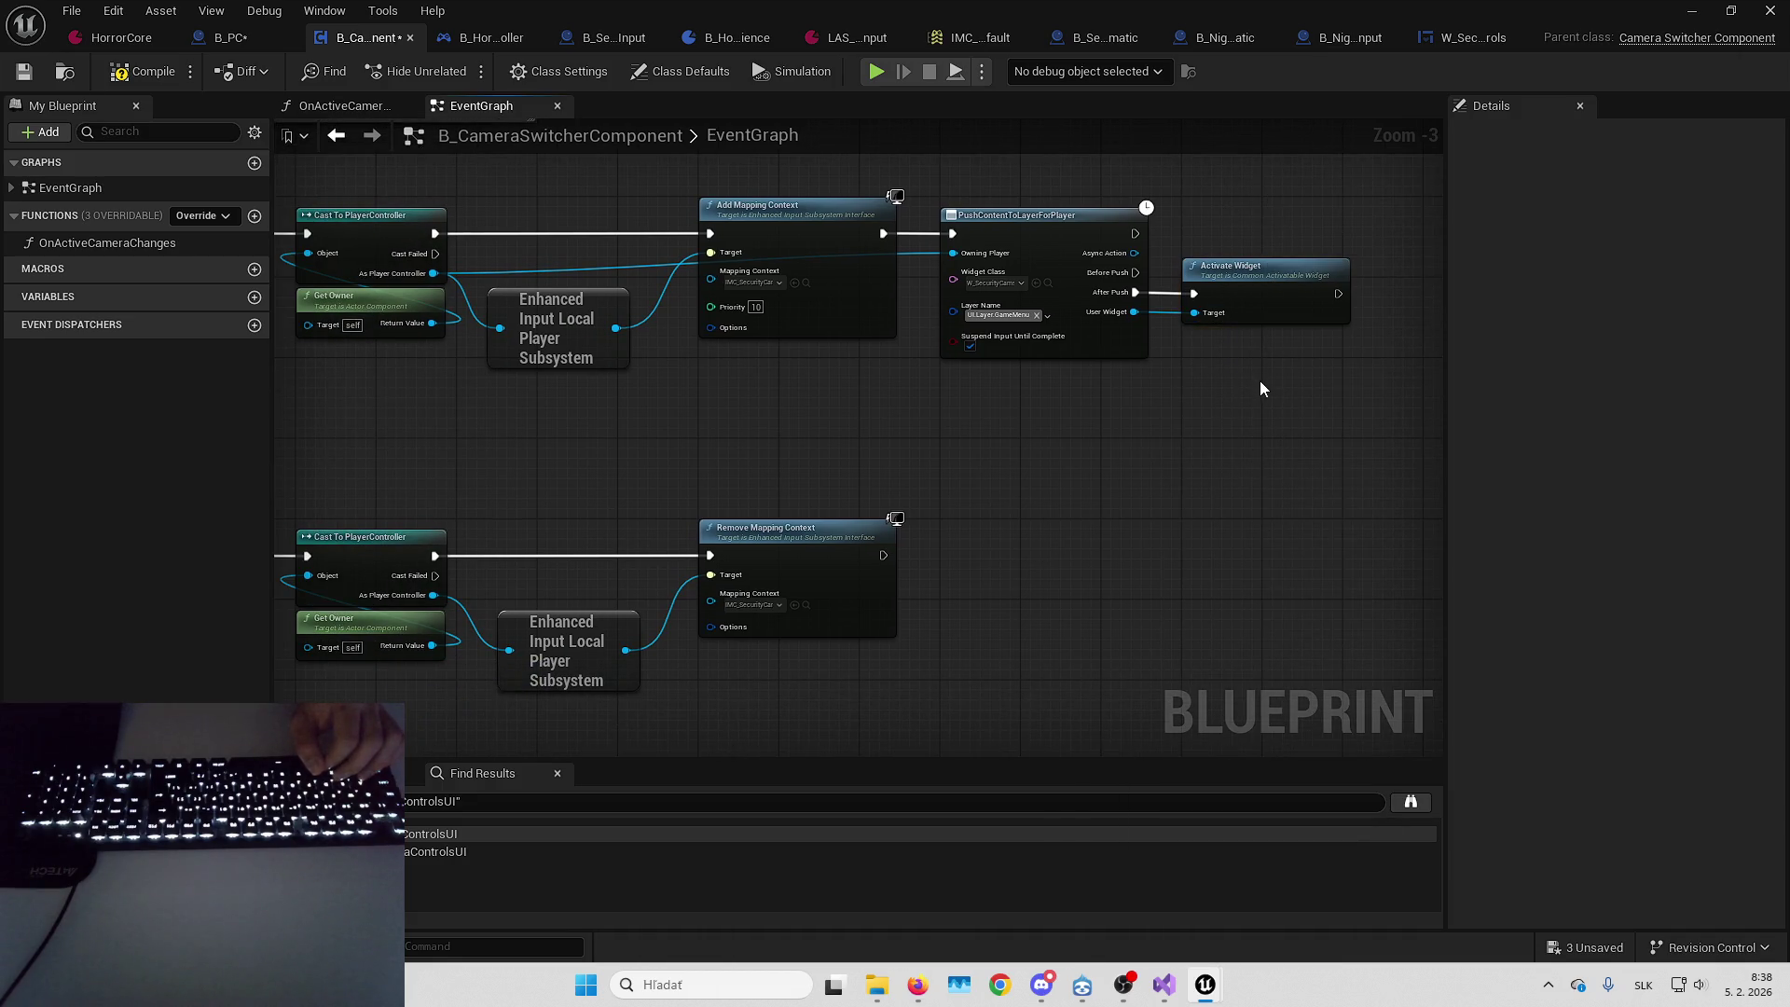
scroll(1205, 368, "up", 3)
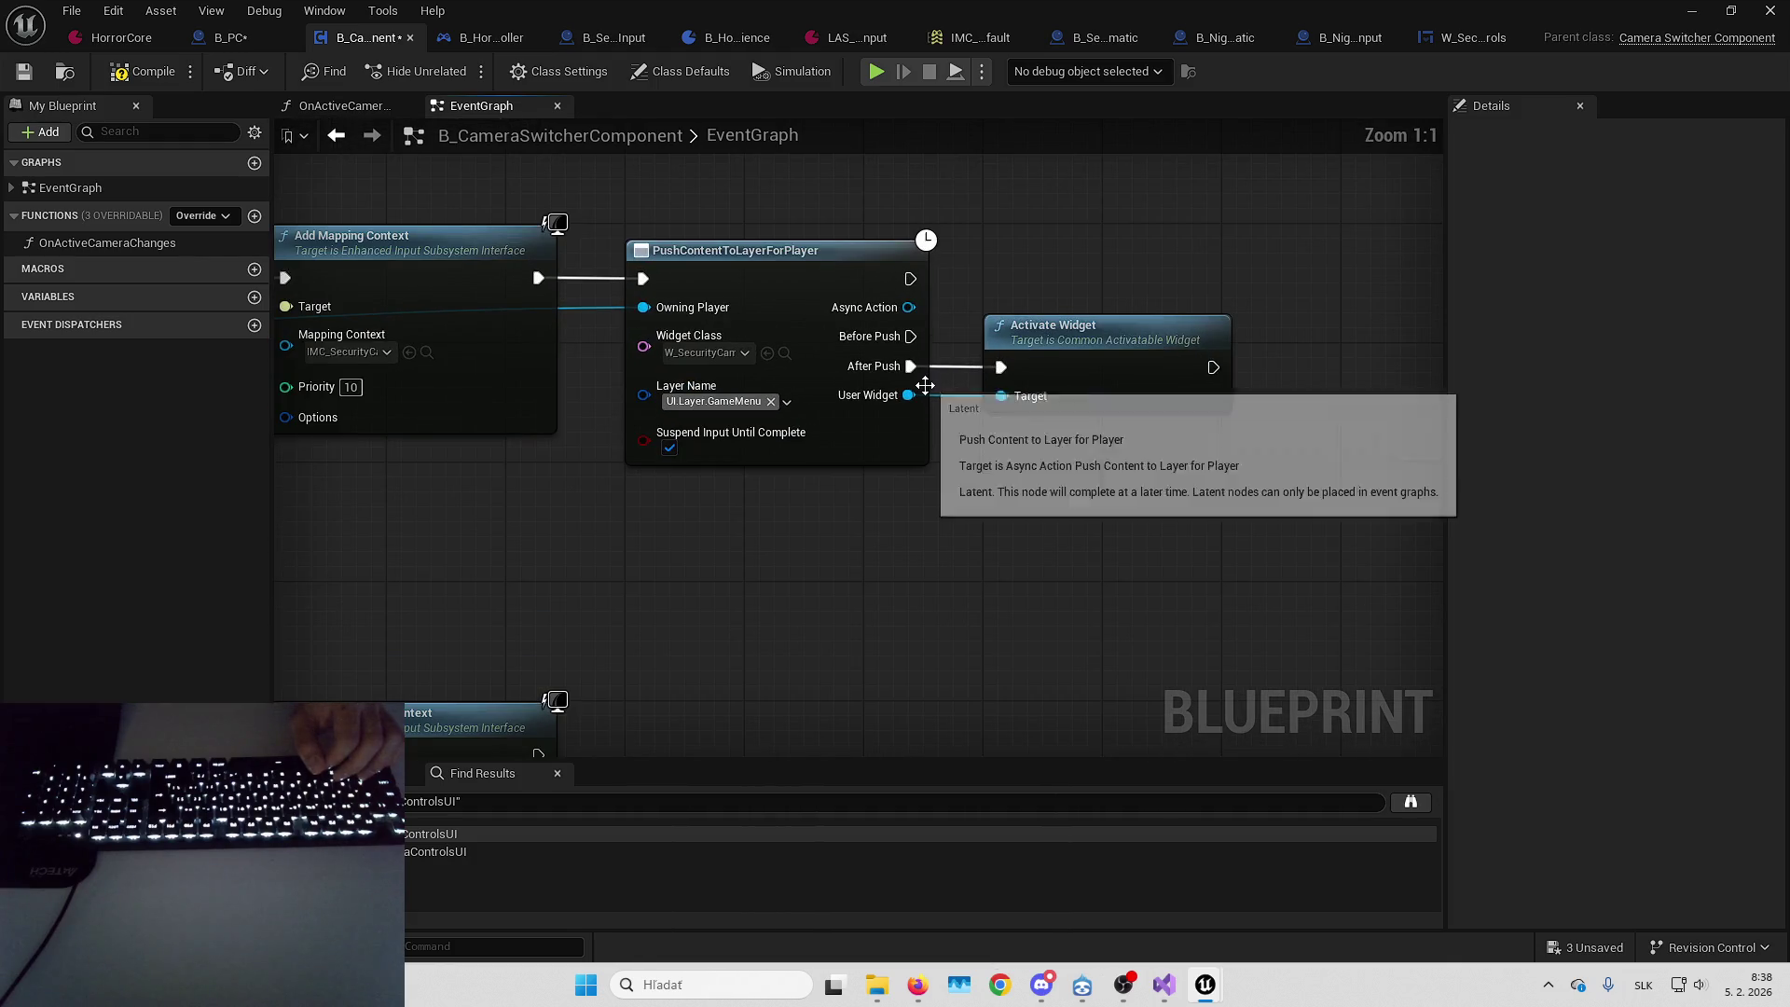
scroll(925, 385, "down", 5)
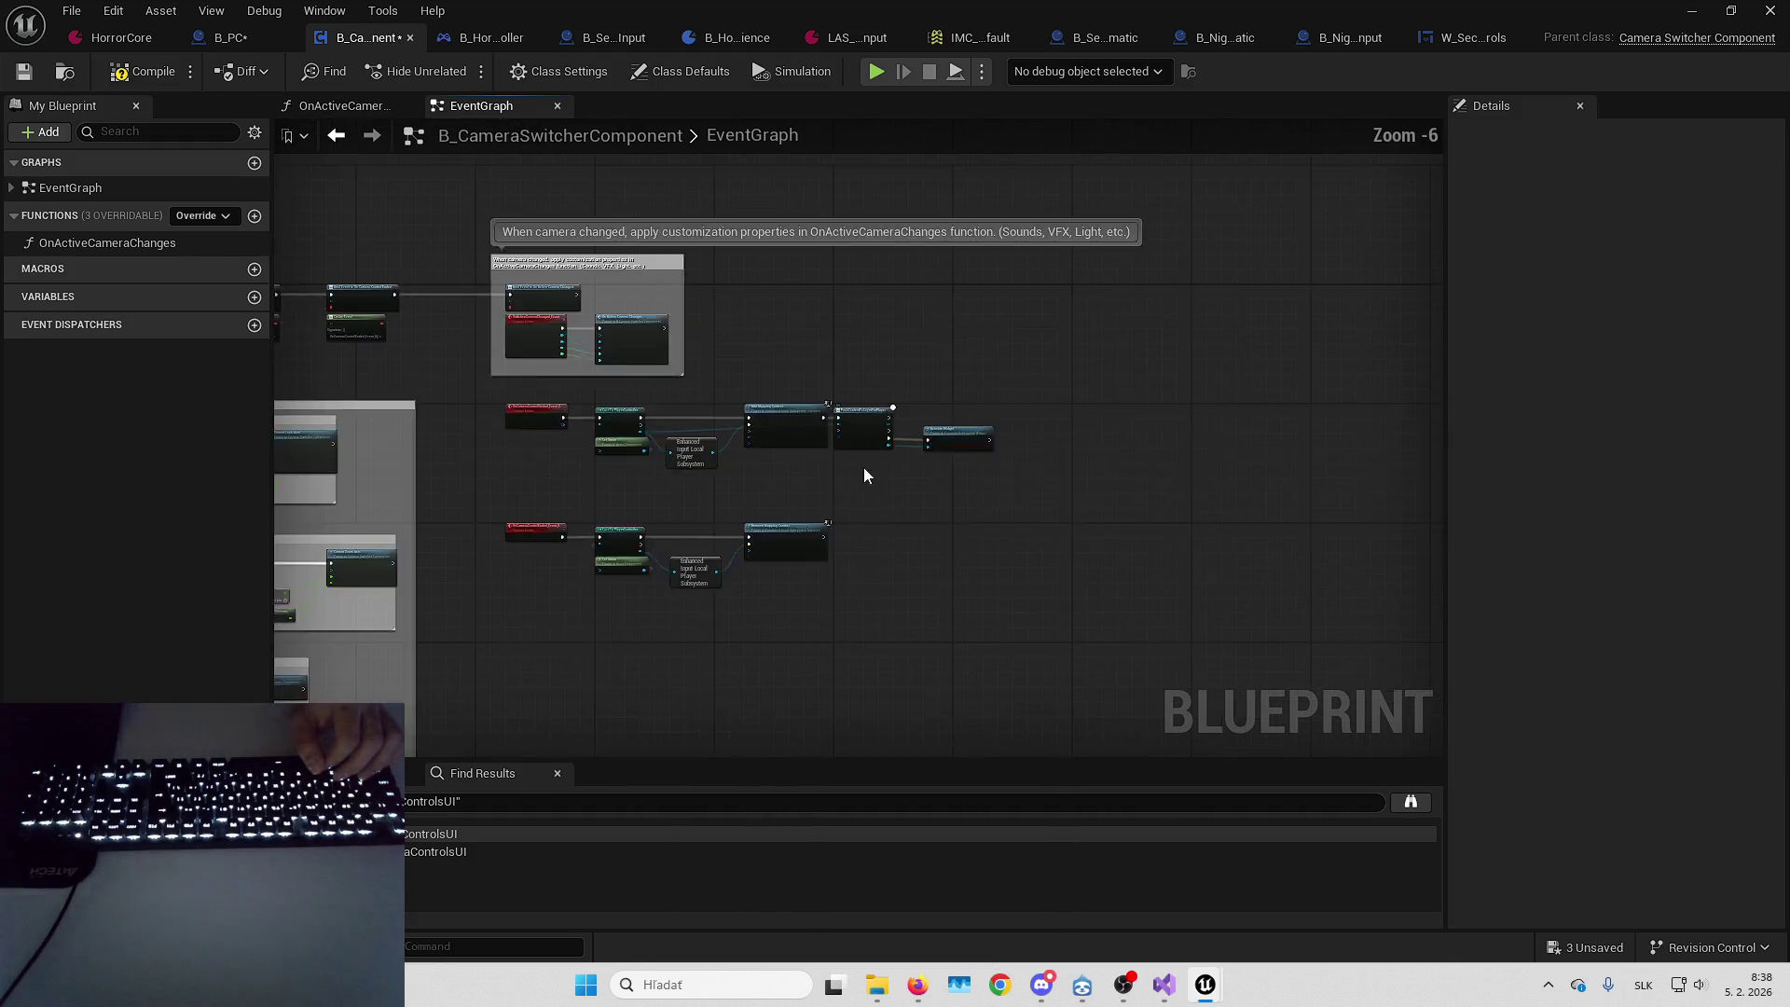
scroll(791, 524, "up", 3)
scroll(1080, 306, "down", 5)
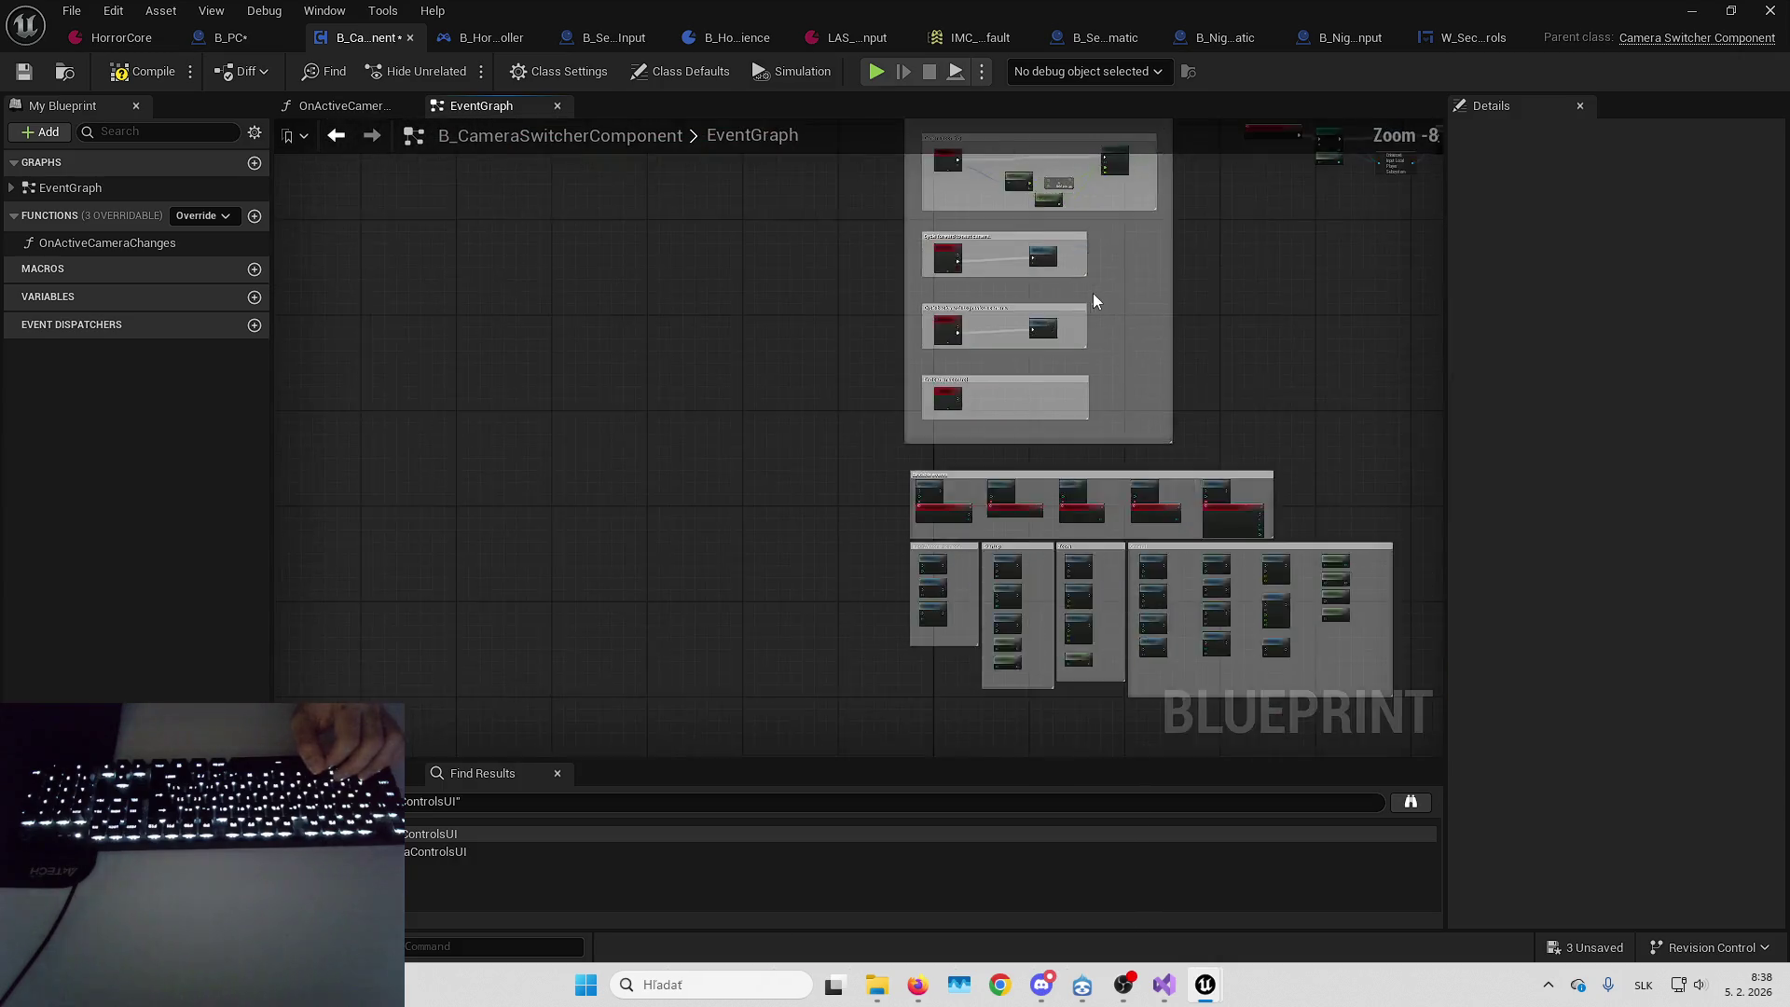
scroll(812, 412, "up", 6)
mouse_move(992, 424)
left_mouse_down()
mouse_move(1281, 423)
mouse_move(966, 420)
mouse_move(1287, 411)
left_mouse_up()
Promote the pushed User Widget to SecurityCamerasUI, set it after After Push, and feed Activate Widget's Target
left_click(1190, 483)
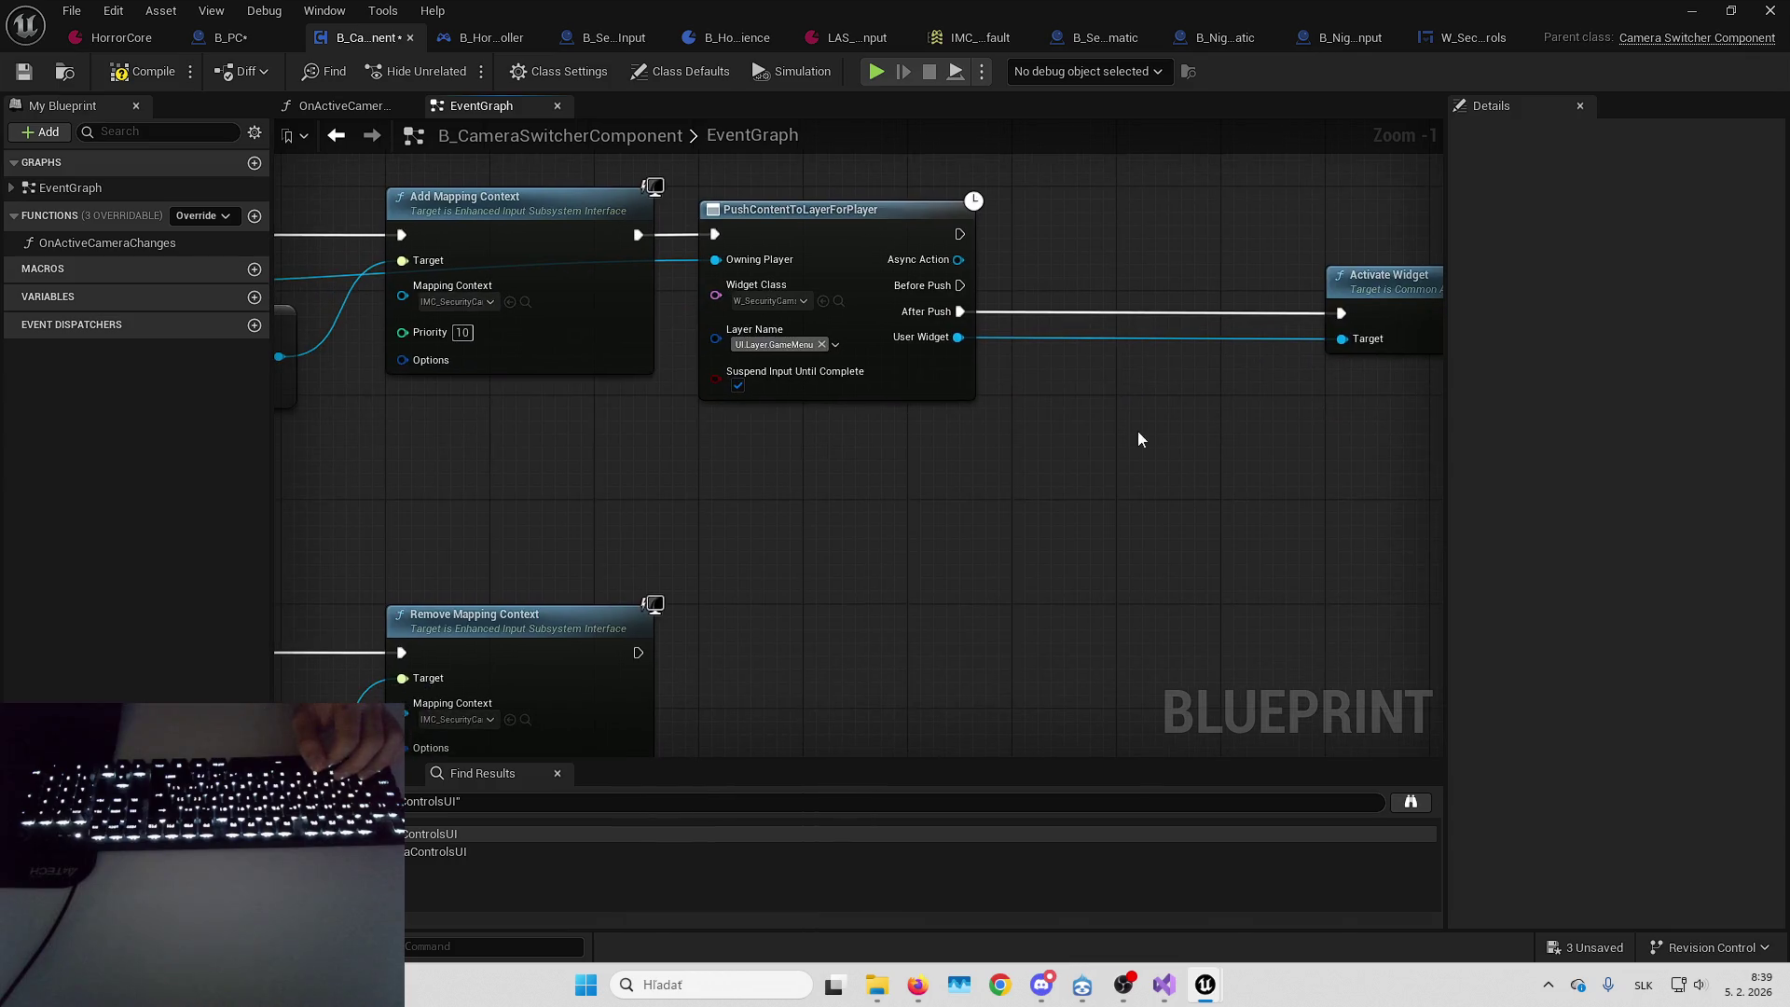
left_click_drag(940, 345, 1030, 392)
left_click(1134, 495)
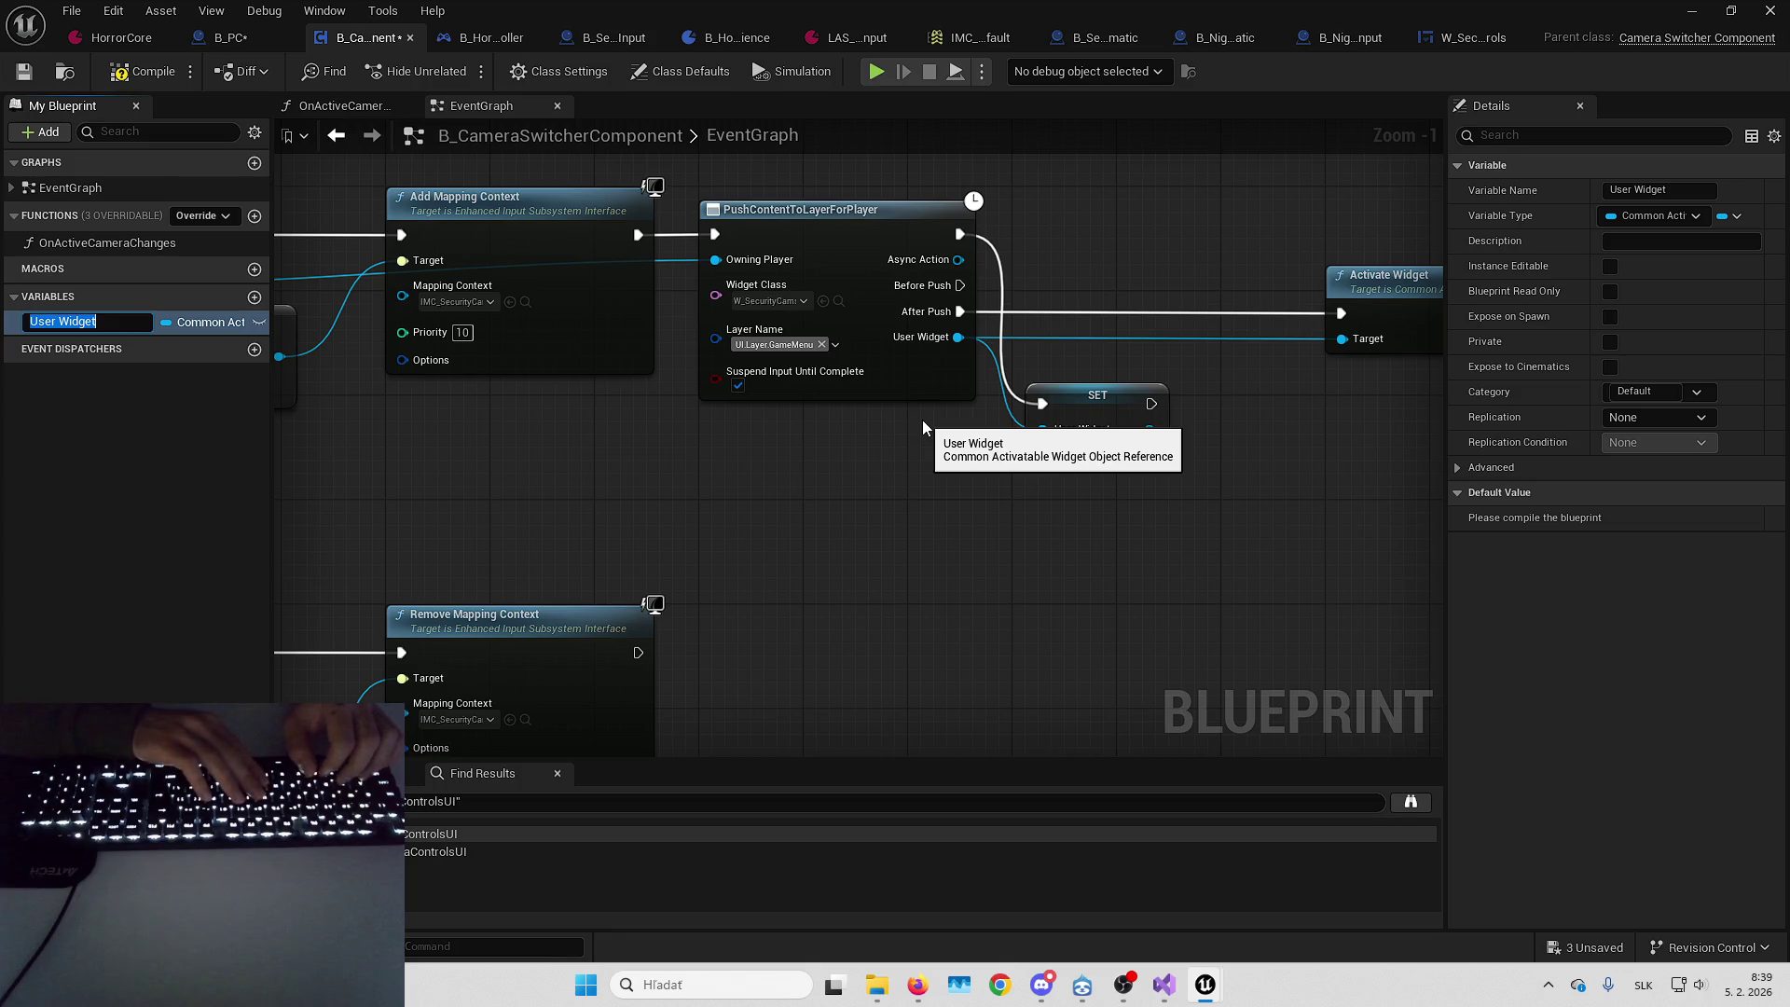
type("SecurityC")
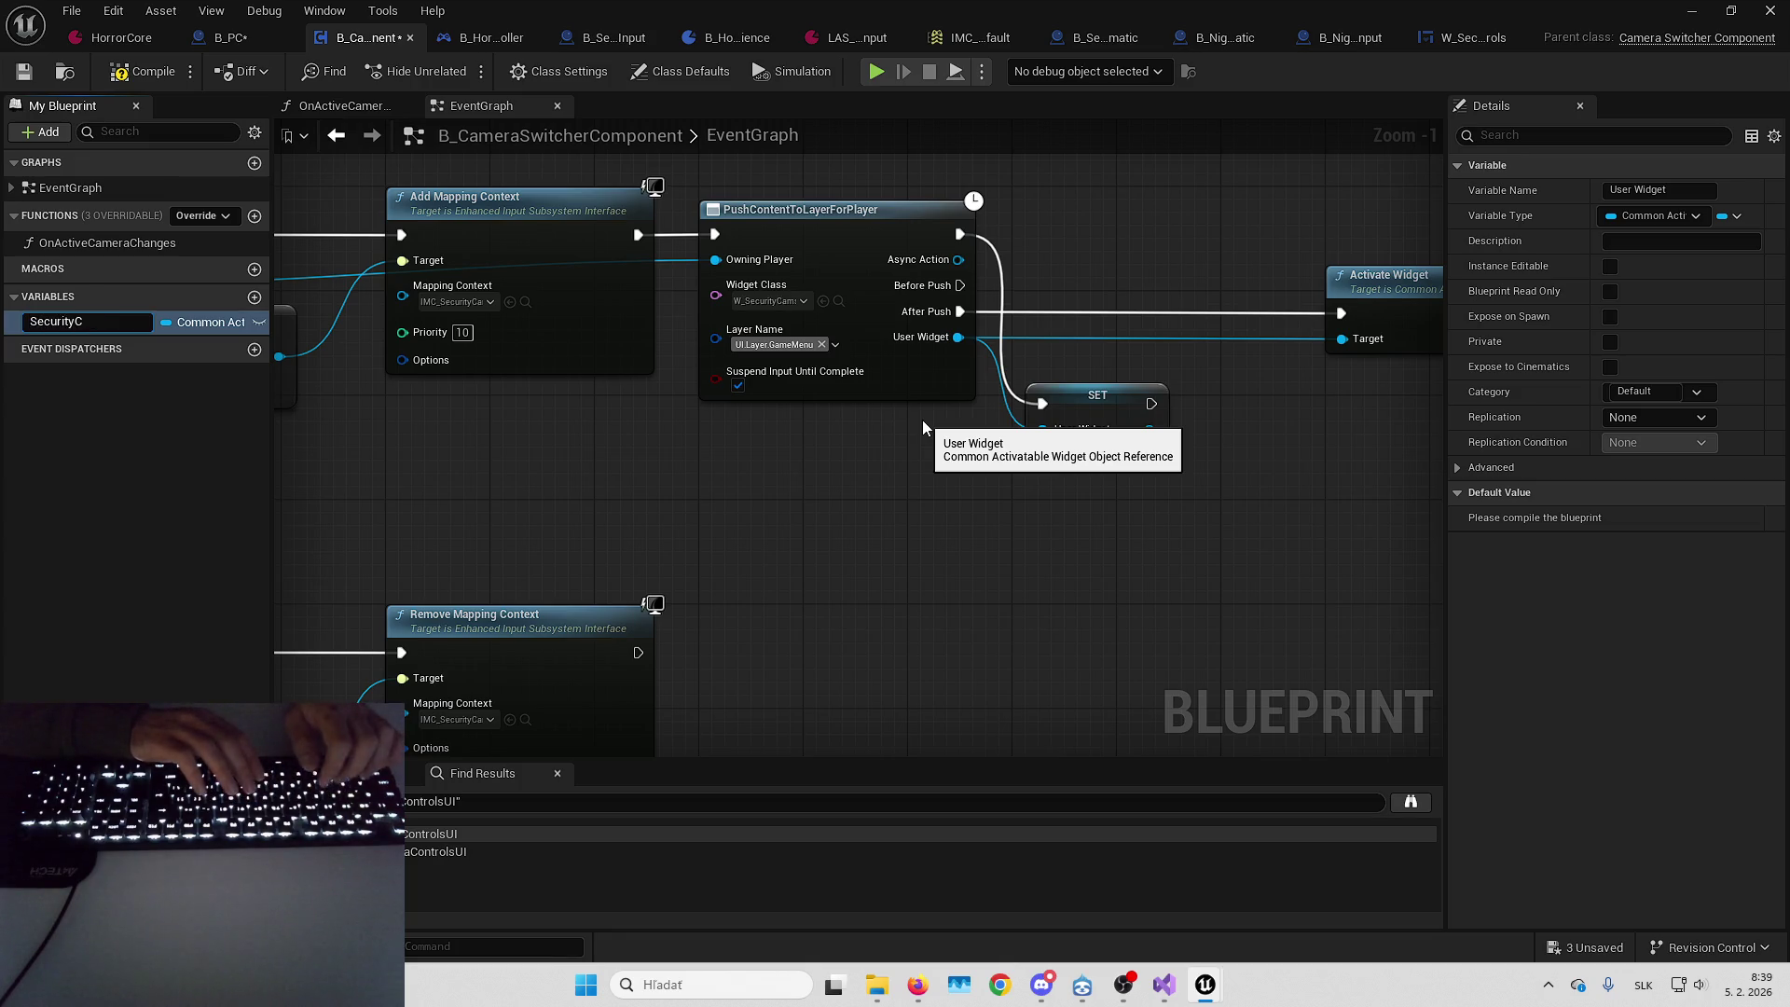
type("amerasUI")
key("Return")
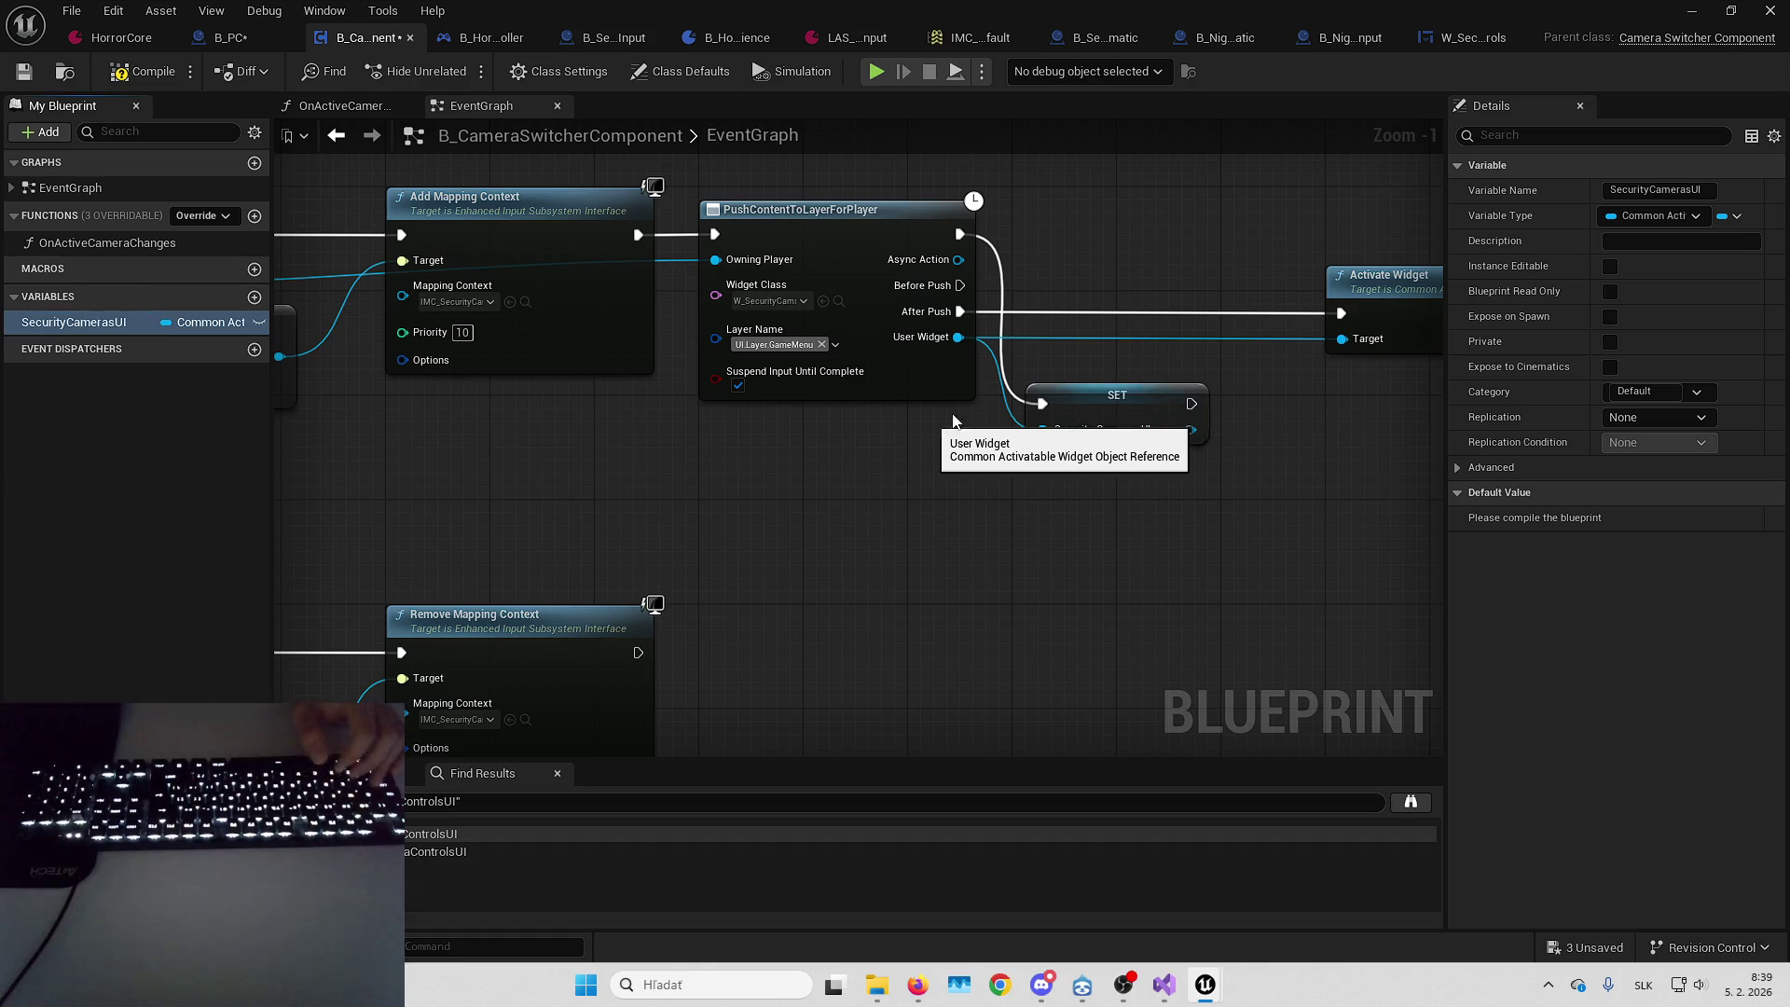
mouse_move(1043, 404)
left_mouse_down()
mouse_move(1054, 320)
mouse_move(966, 312)
left_mouse_up()
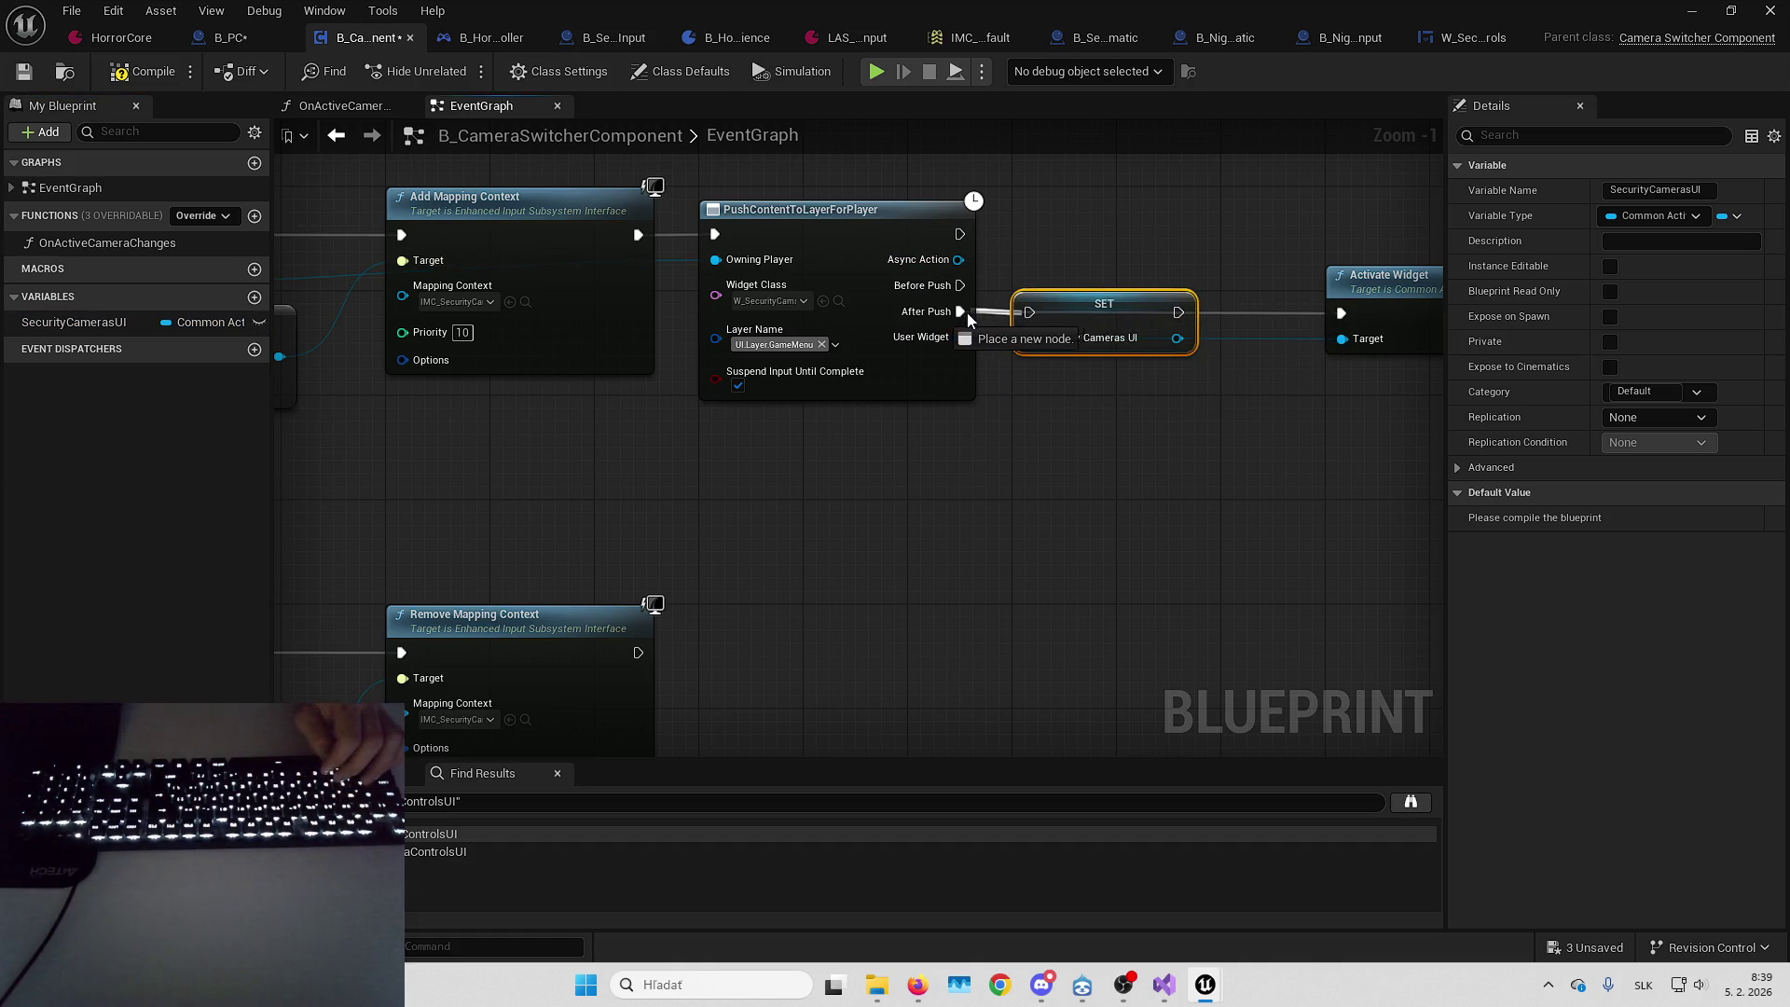
left_click(1209, 342)
mouse_move(1178, 337)
left_mouse_down()
mouse_move(1341, 341)
mouse_move(1179, 313)
left_mouse_up()
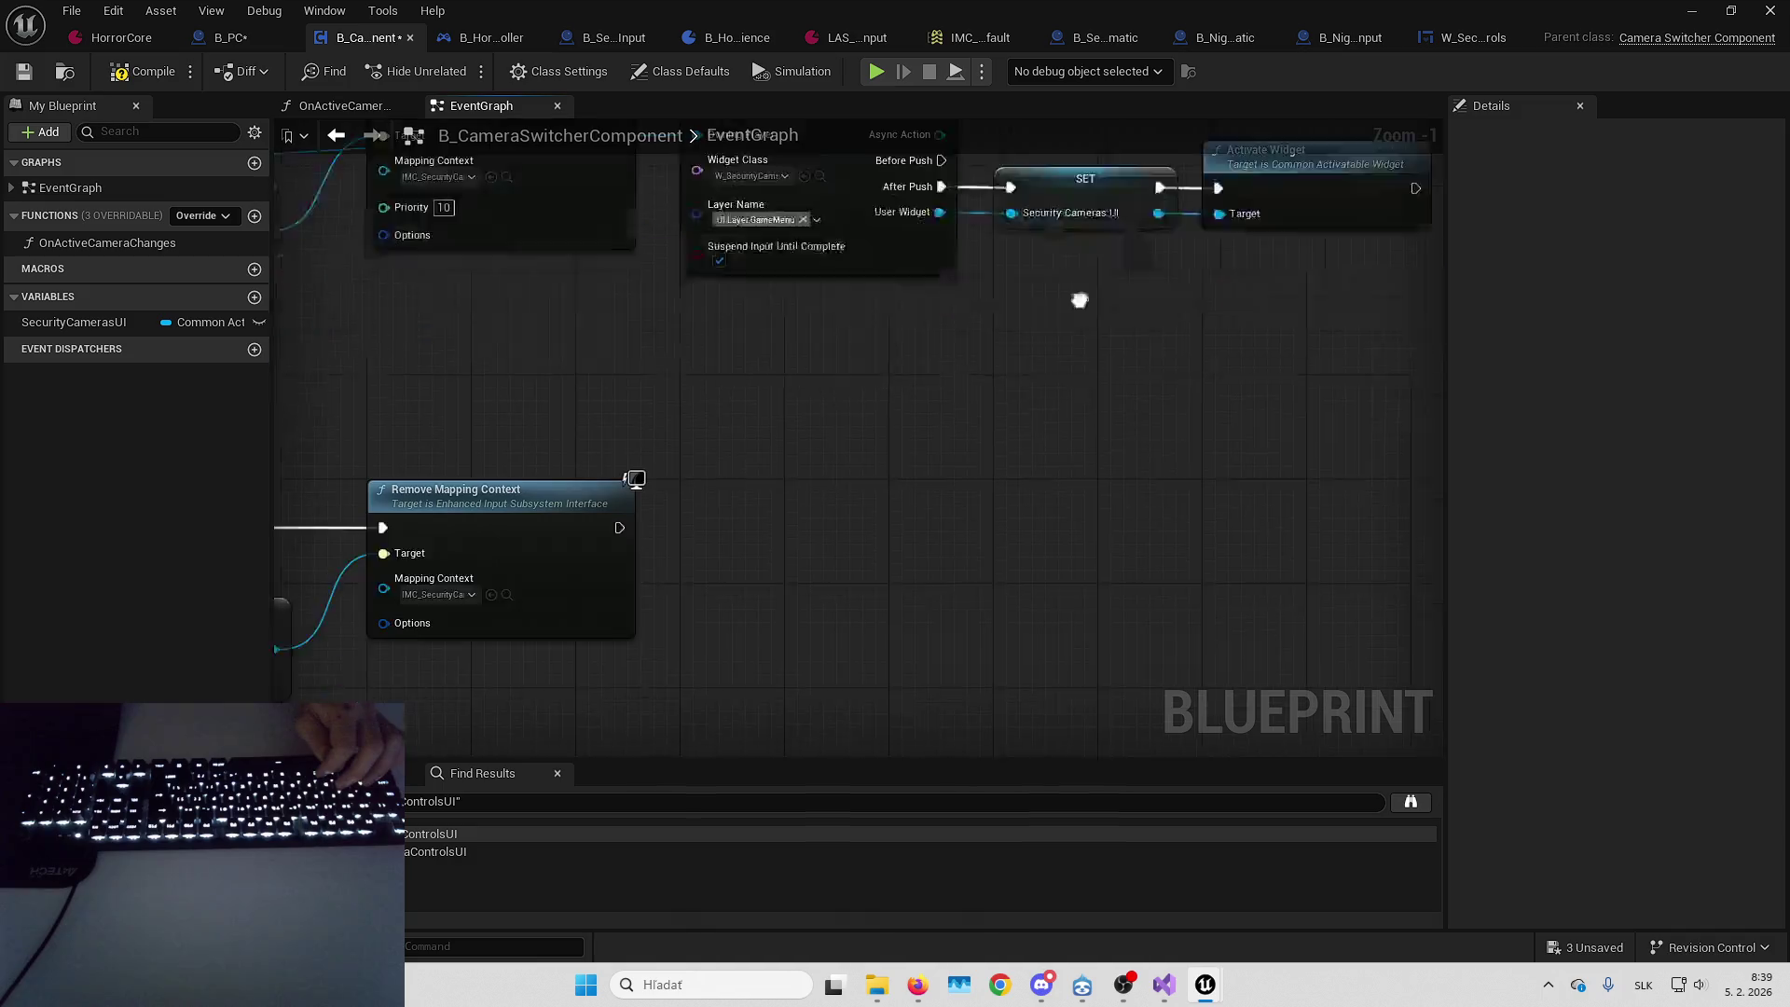
Add Deactivate Widget on a SecurityCamerasUI getter, running right after Remove Mapping Context
mouse_move(139, 322)
left_mouse_down()
mouse_move(684, 466)
mouse_move(692, 508)
mouse_move(848, 434)
left_mouse_up()
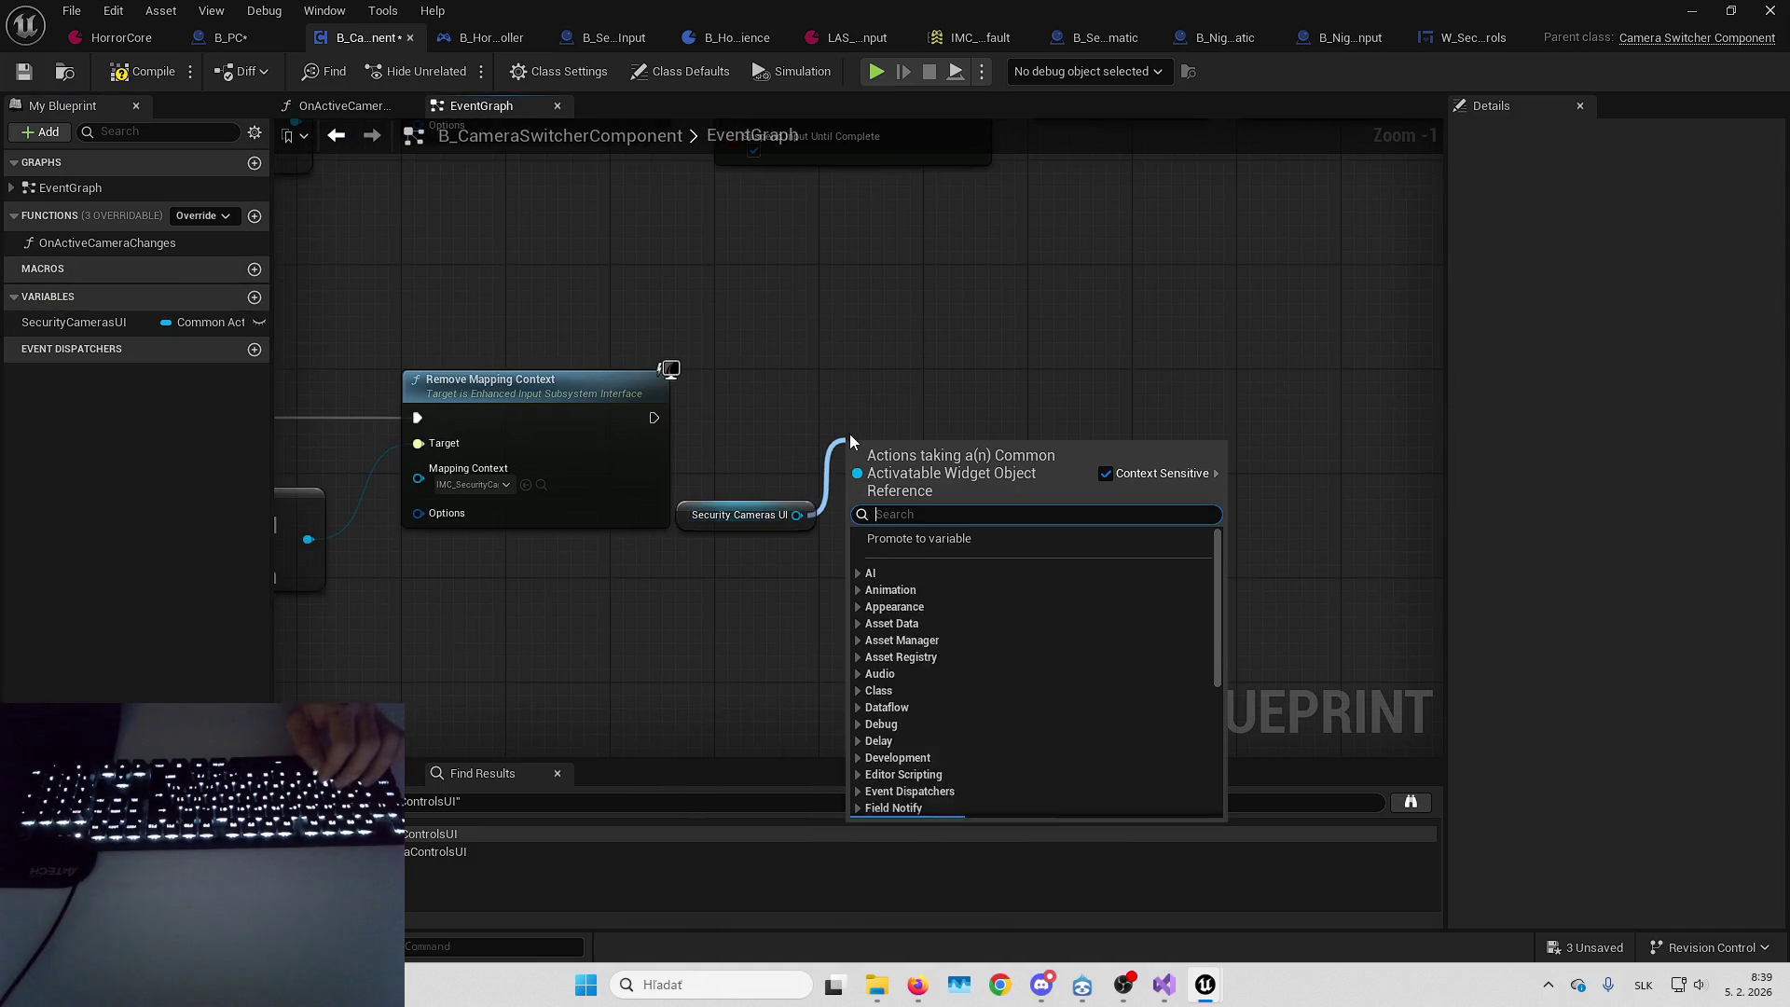
type("deactivate")
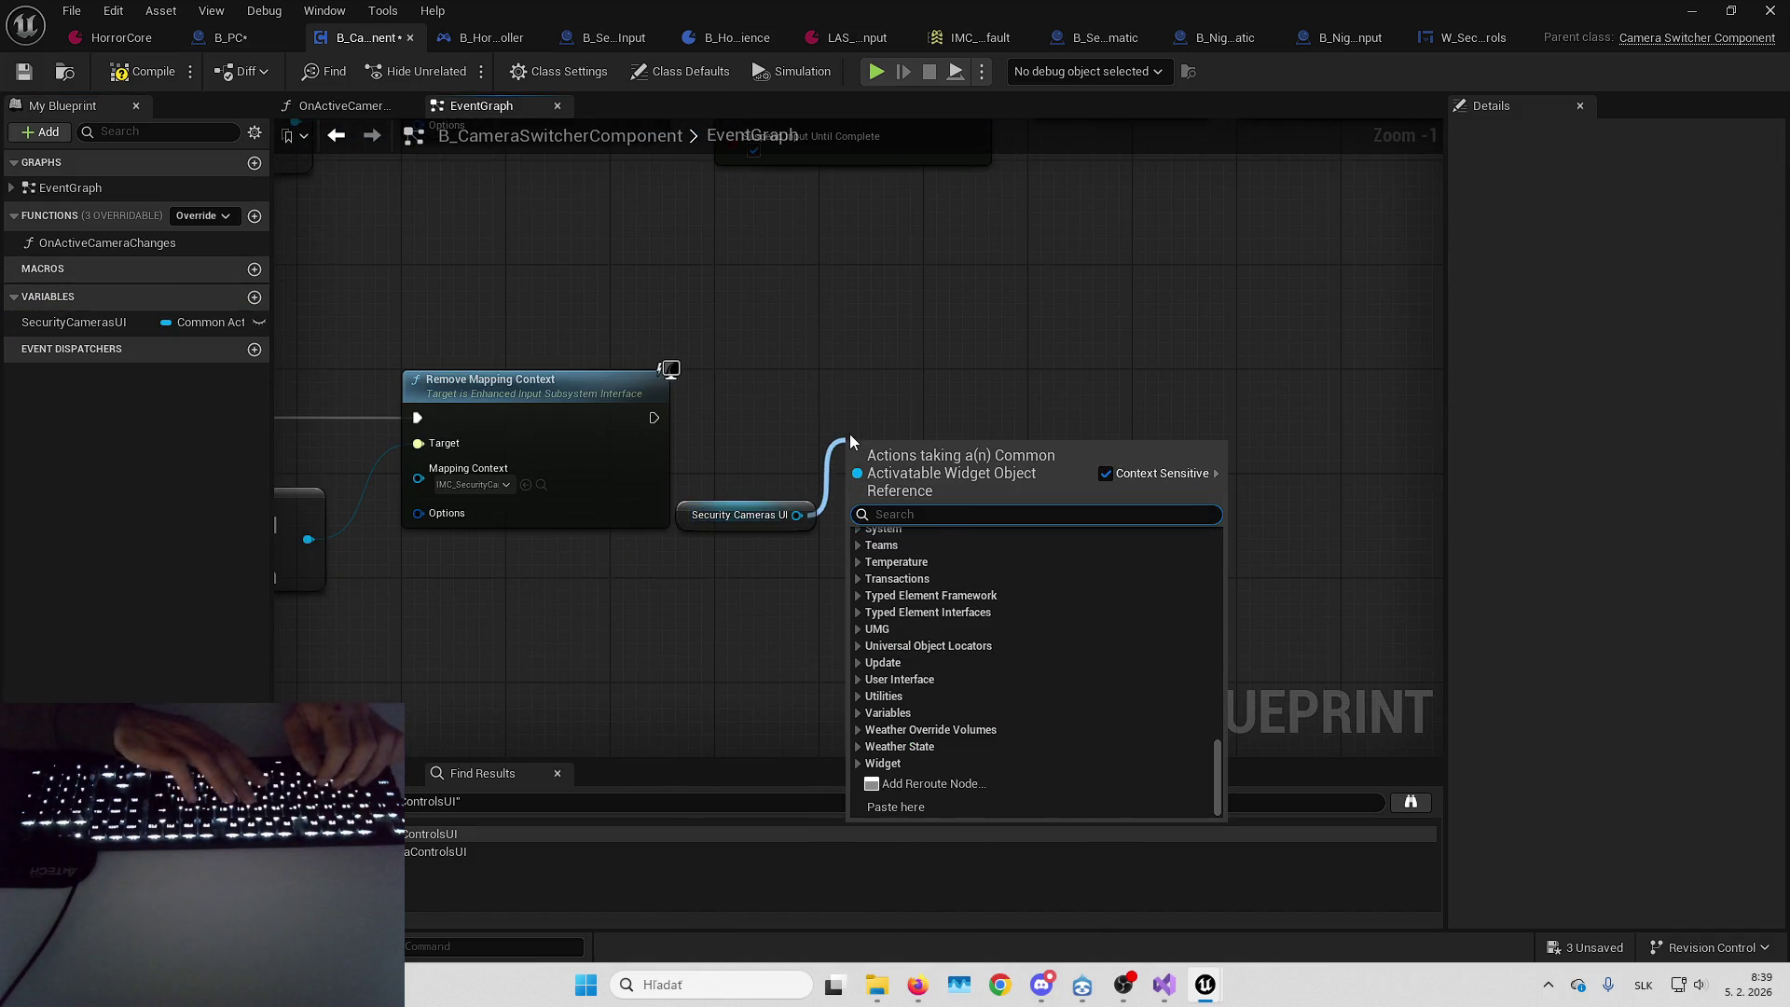
key("Return")
mouse_move(655, 418)
left_mouse_down()
mouse_move(859, 483)
mouse_move(882, 412)
left_mouse_up()
key("Escape")
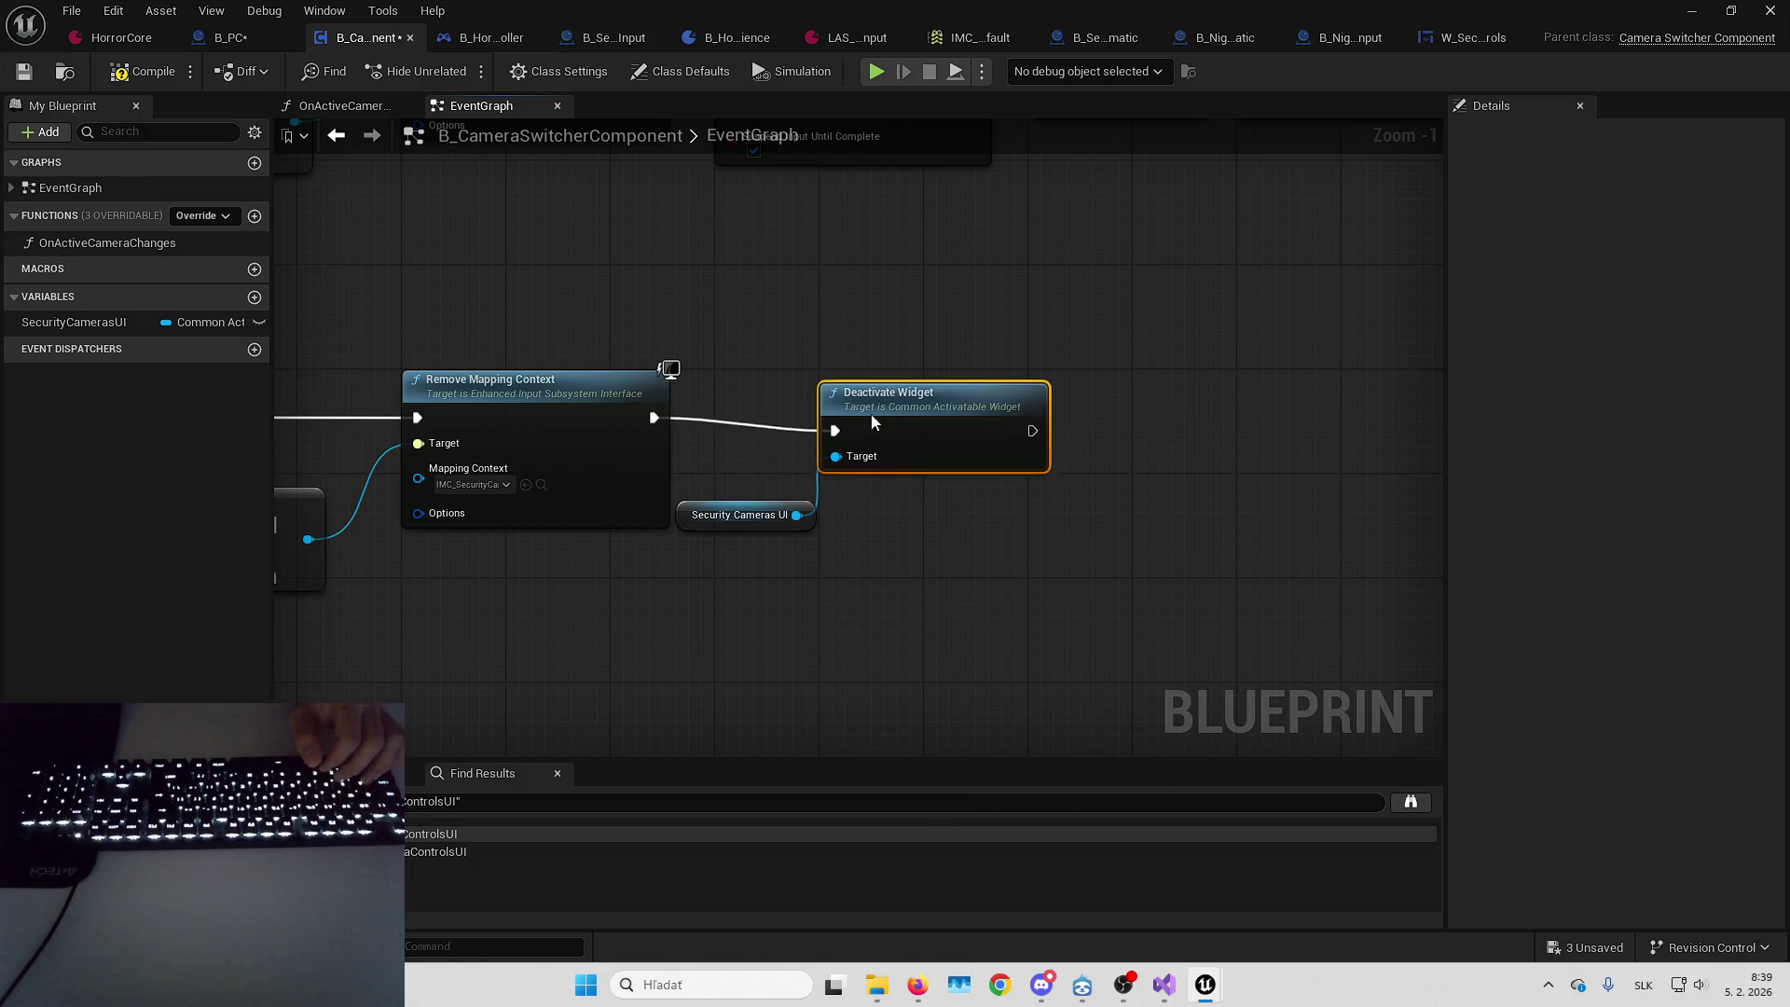
left_click_drag(713, 516, 818, 505)
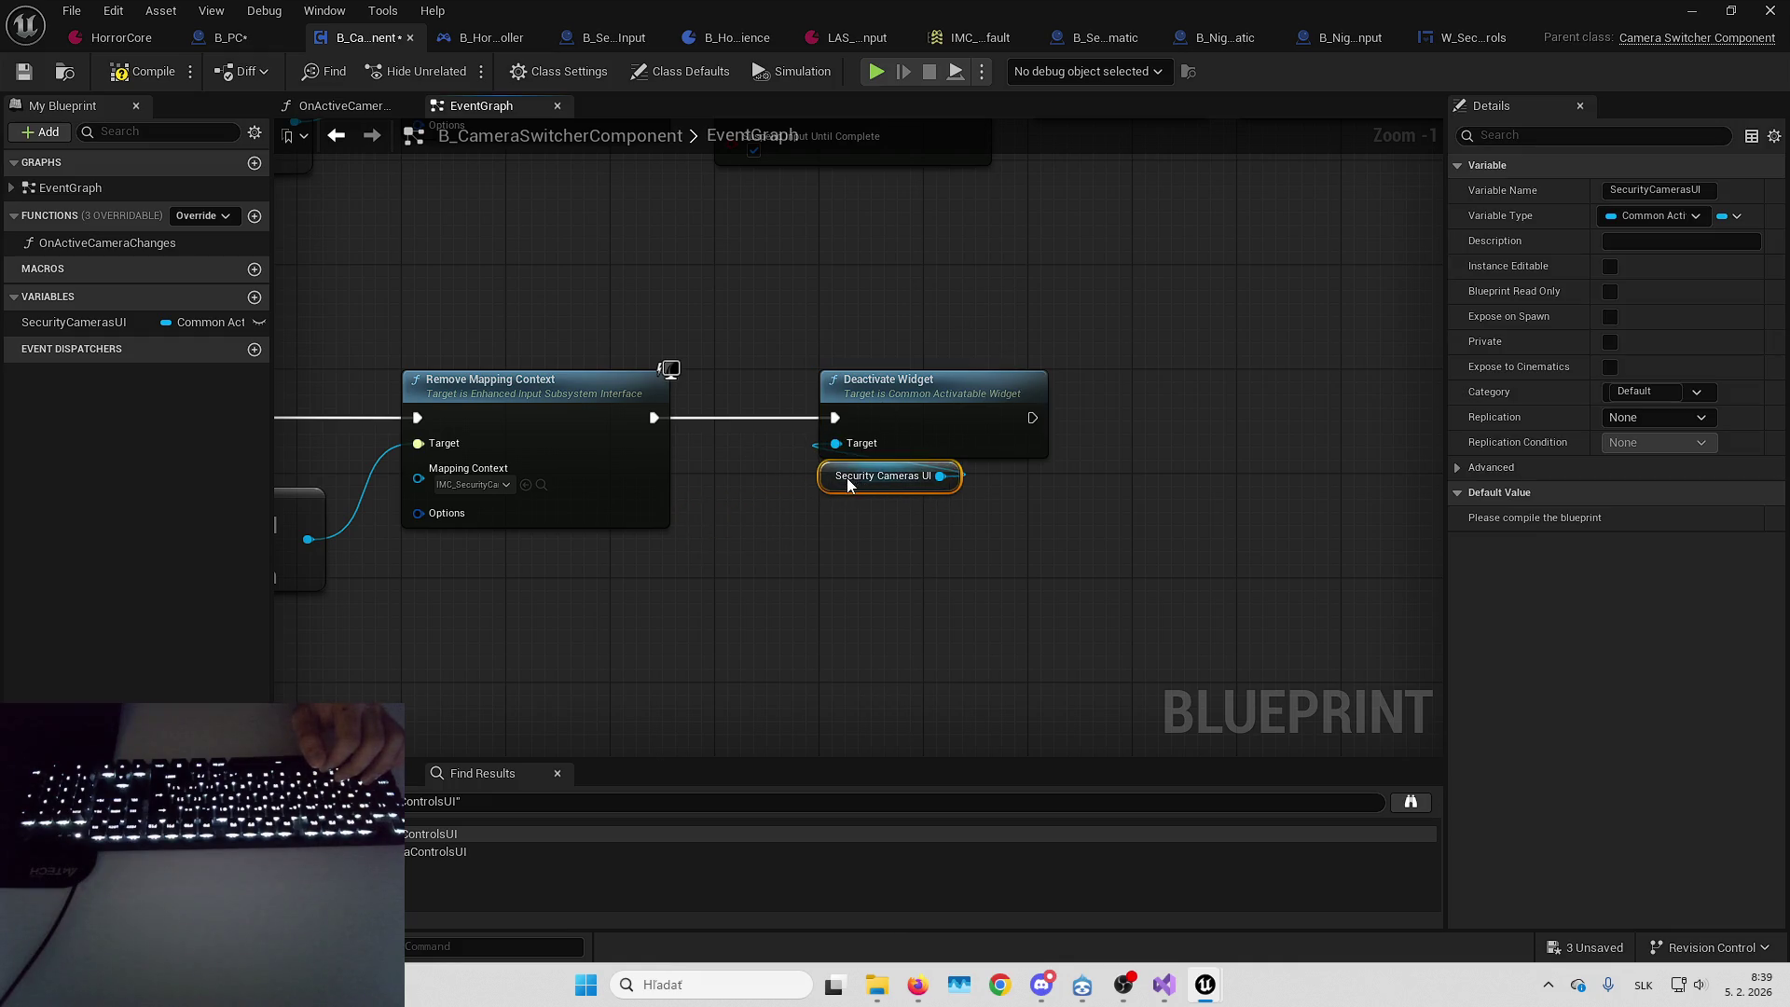
scroll(1063, 472, "down", 2)
left_click_drag(1043, 227, 1289, 573)
scroll(1071, 477, "down", 3)
mouse_move(1071, 478)
left_mouse_down()
mouse_move(1100, 400)
mouse_move(859, 372)
left_mouse_up()
scroll(860, 372, "up", 5)
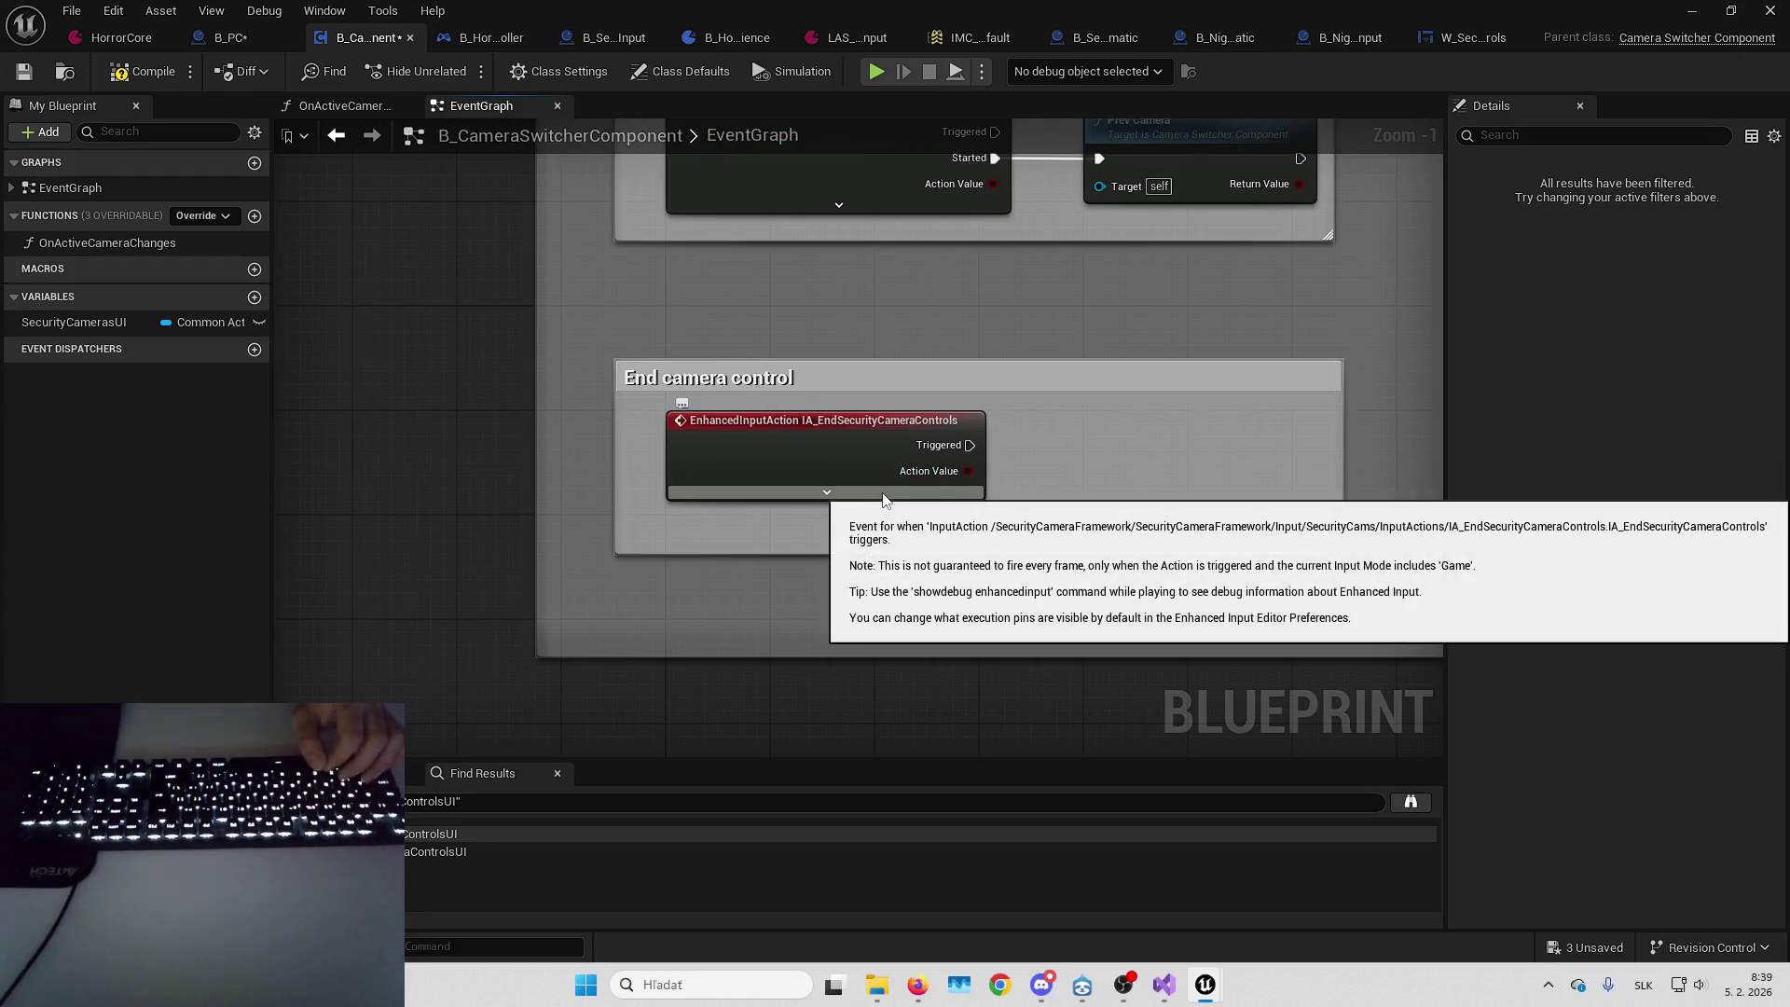
Expand the IA_EndSecurityCameraControls event pins and search for a 'request' node from Started without adding one
left_click(889, 485)
left_click_drag(1082, 447, 884, 460)
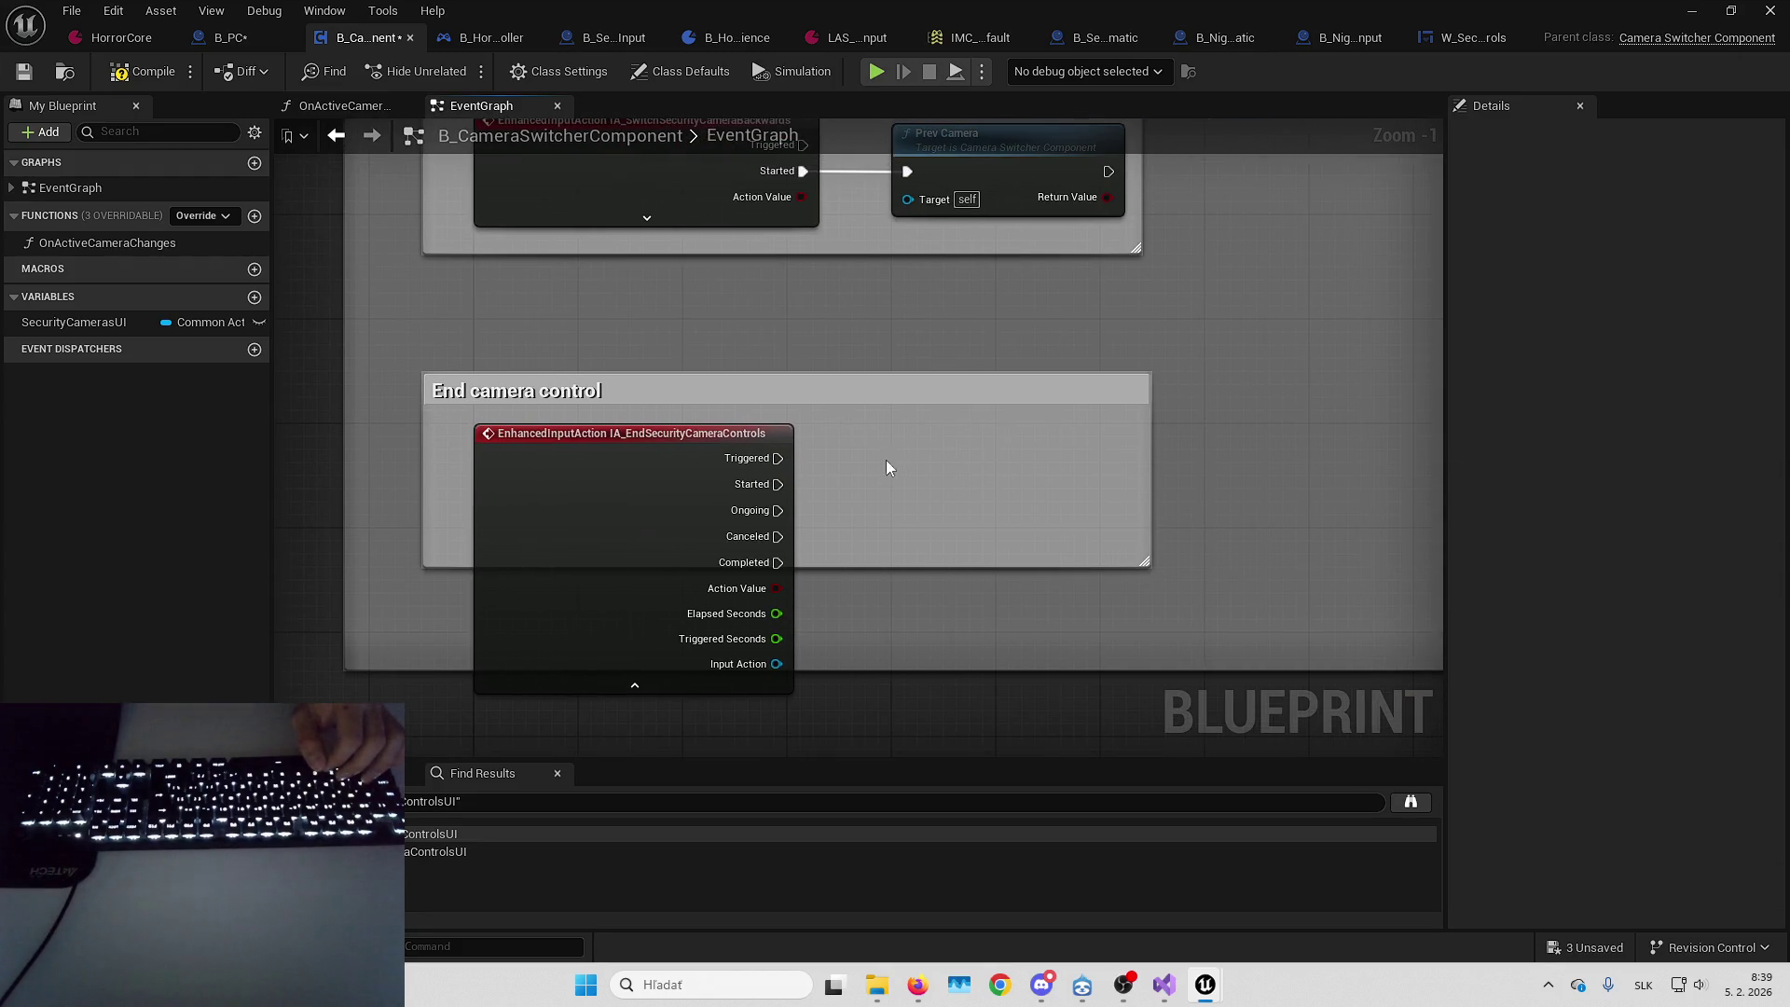
left_click_drag(778, 484, 908, 461)
type("request")
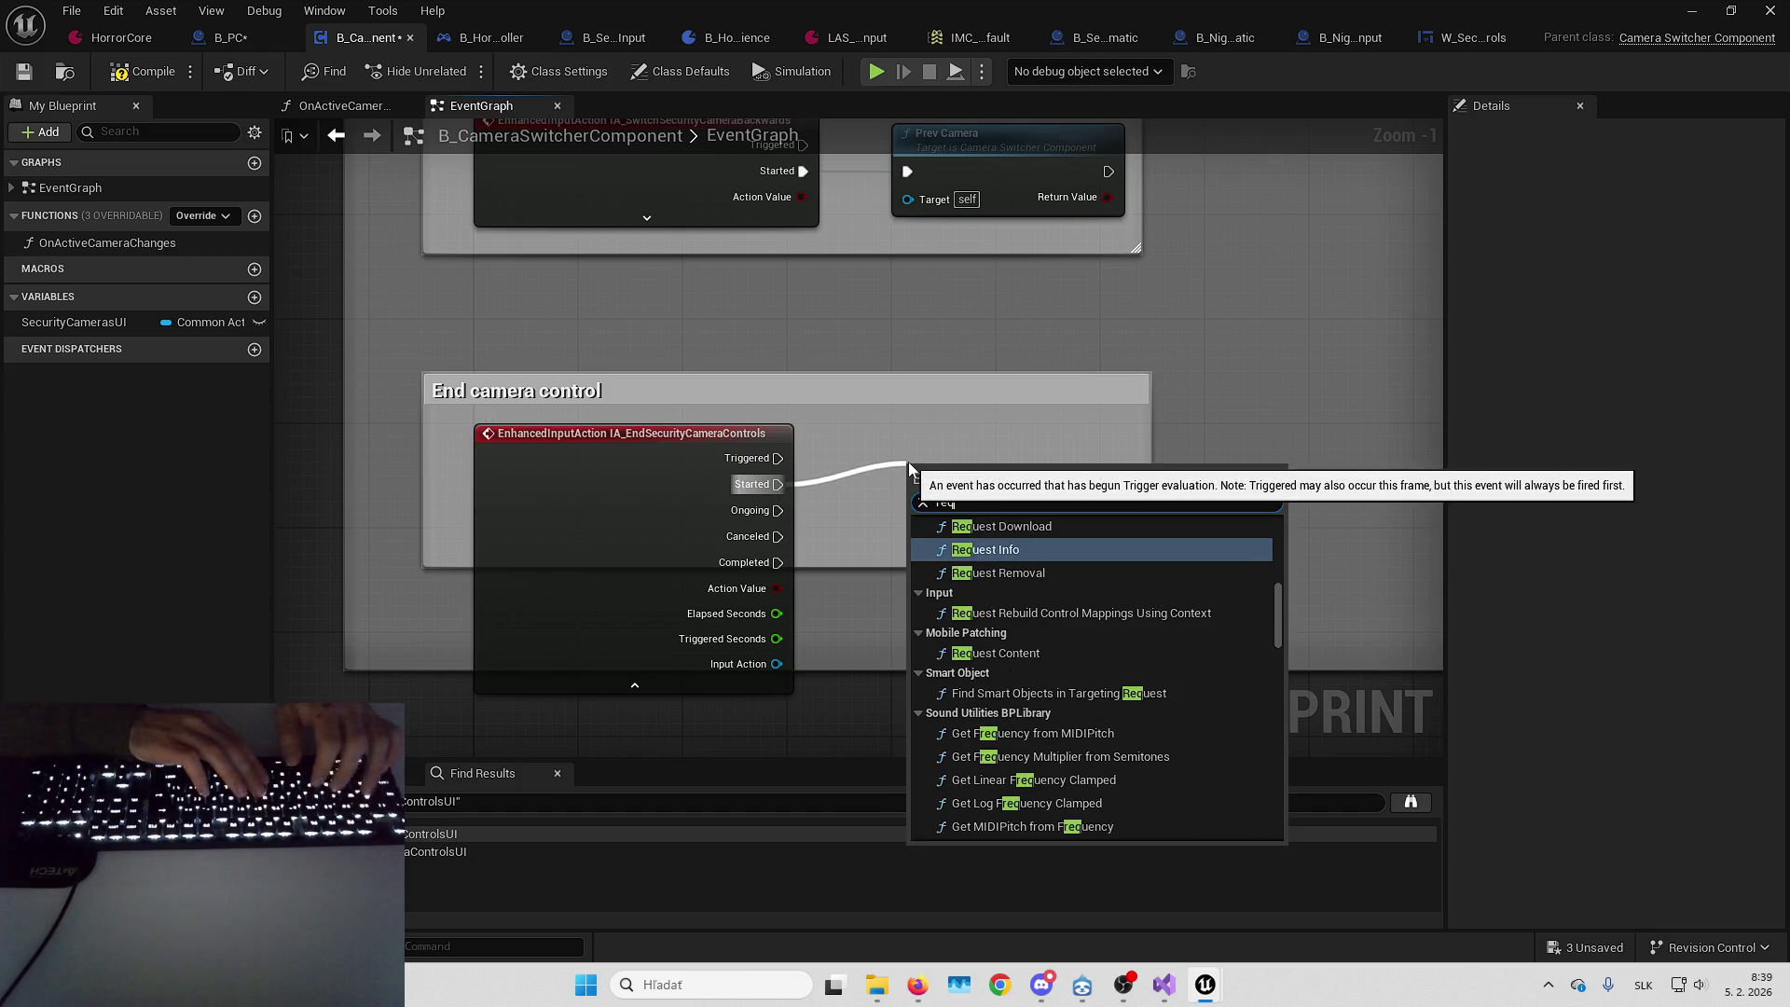
scroll(1072, 556, "up", 6)
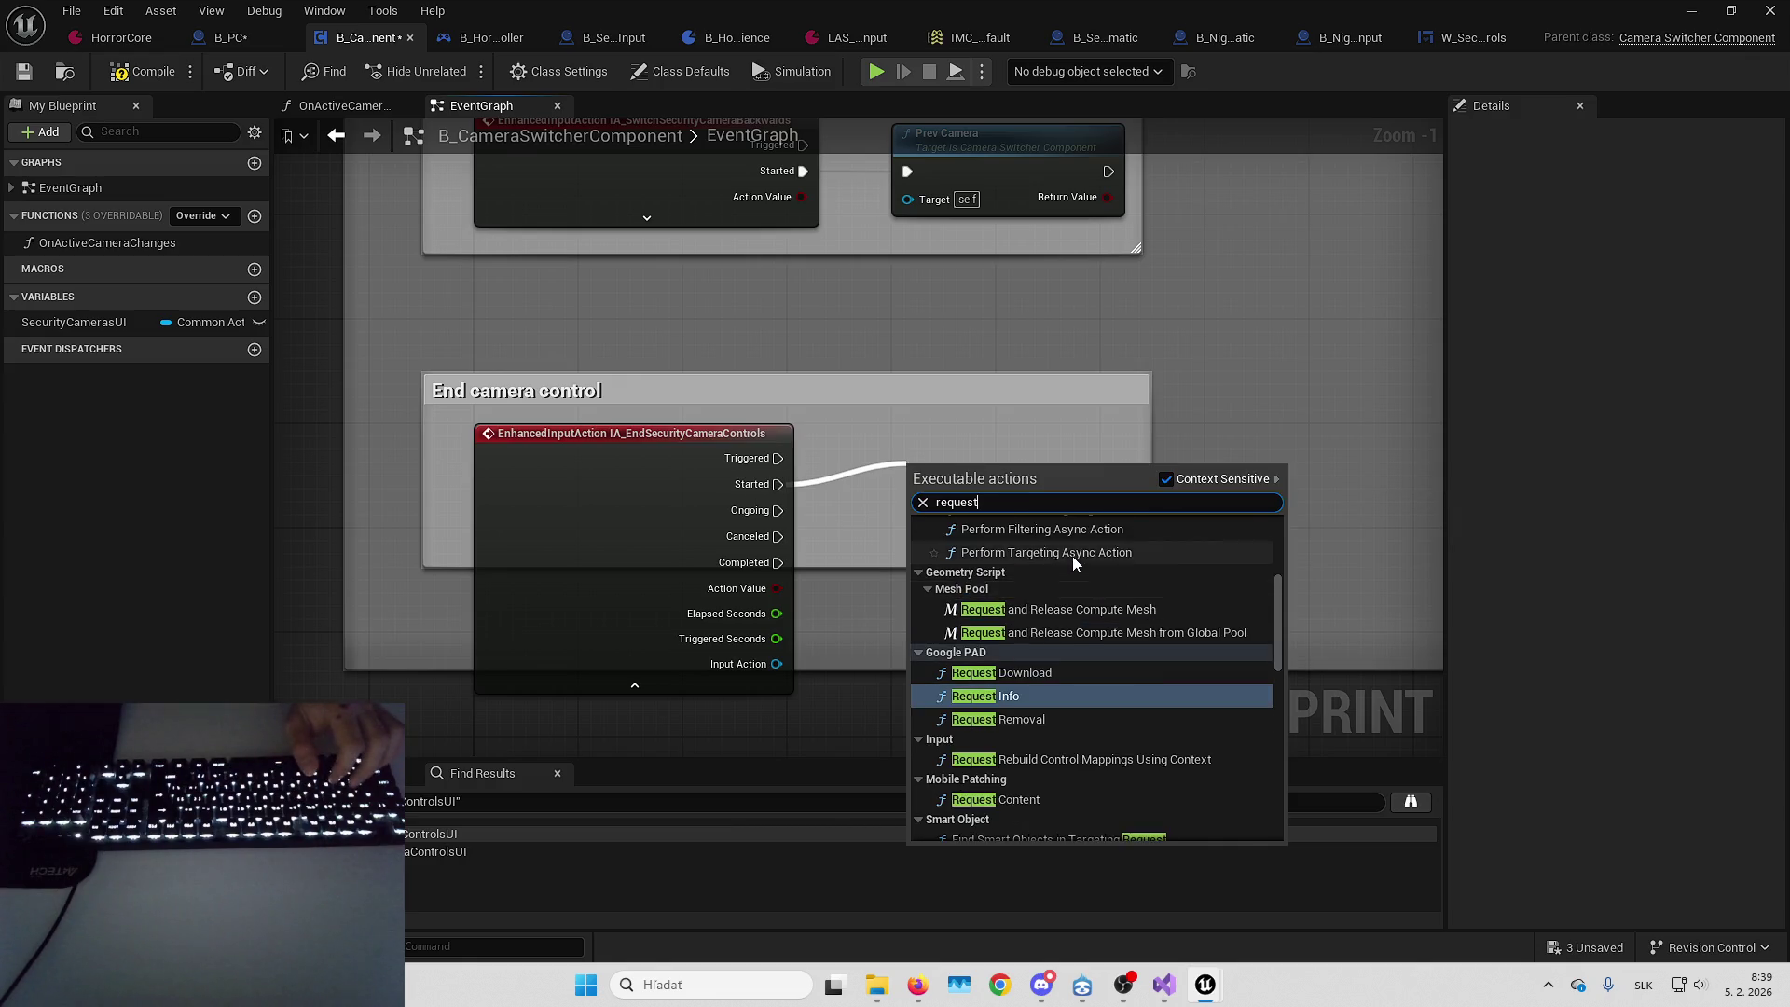
scroll(1082, 596, "up", 2)
scroll(1100, 625, "down", 5)
scroll(1110, 612, "up", 2)
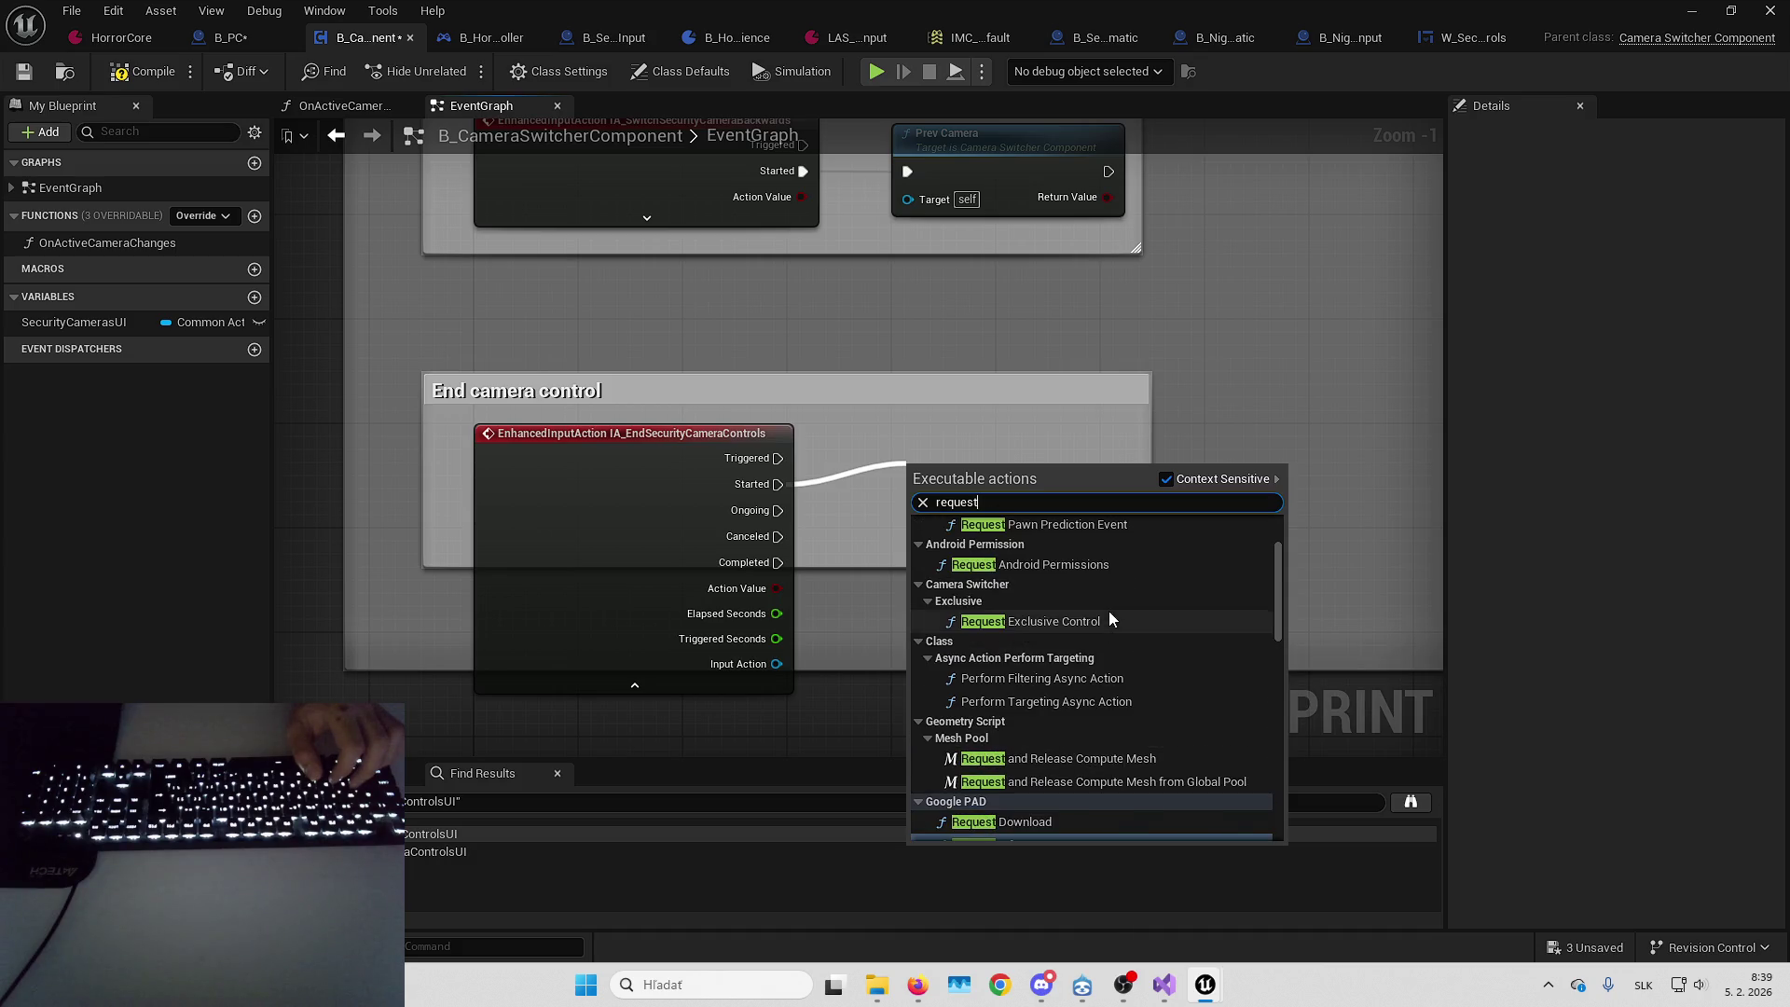
left_click(1266, 442)
scroll(1205, 249, "down", 4)
scroll(1049, 303, "up", 2)
Add Return to Original View inside End camera control, driven by Started, then open IA_EndSecurityCameraControls
mouse_move(753, 420)
left_mouse_down()
mouse_move(820, 404)
mouse_move(1484, 554)
left_mouse_up()
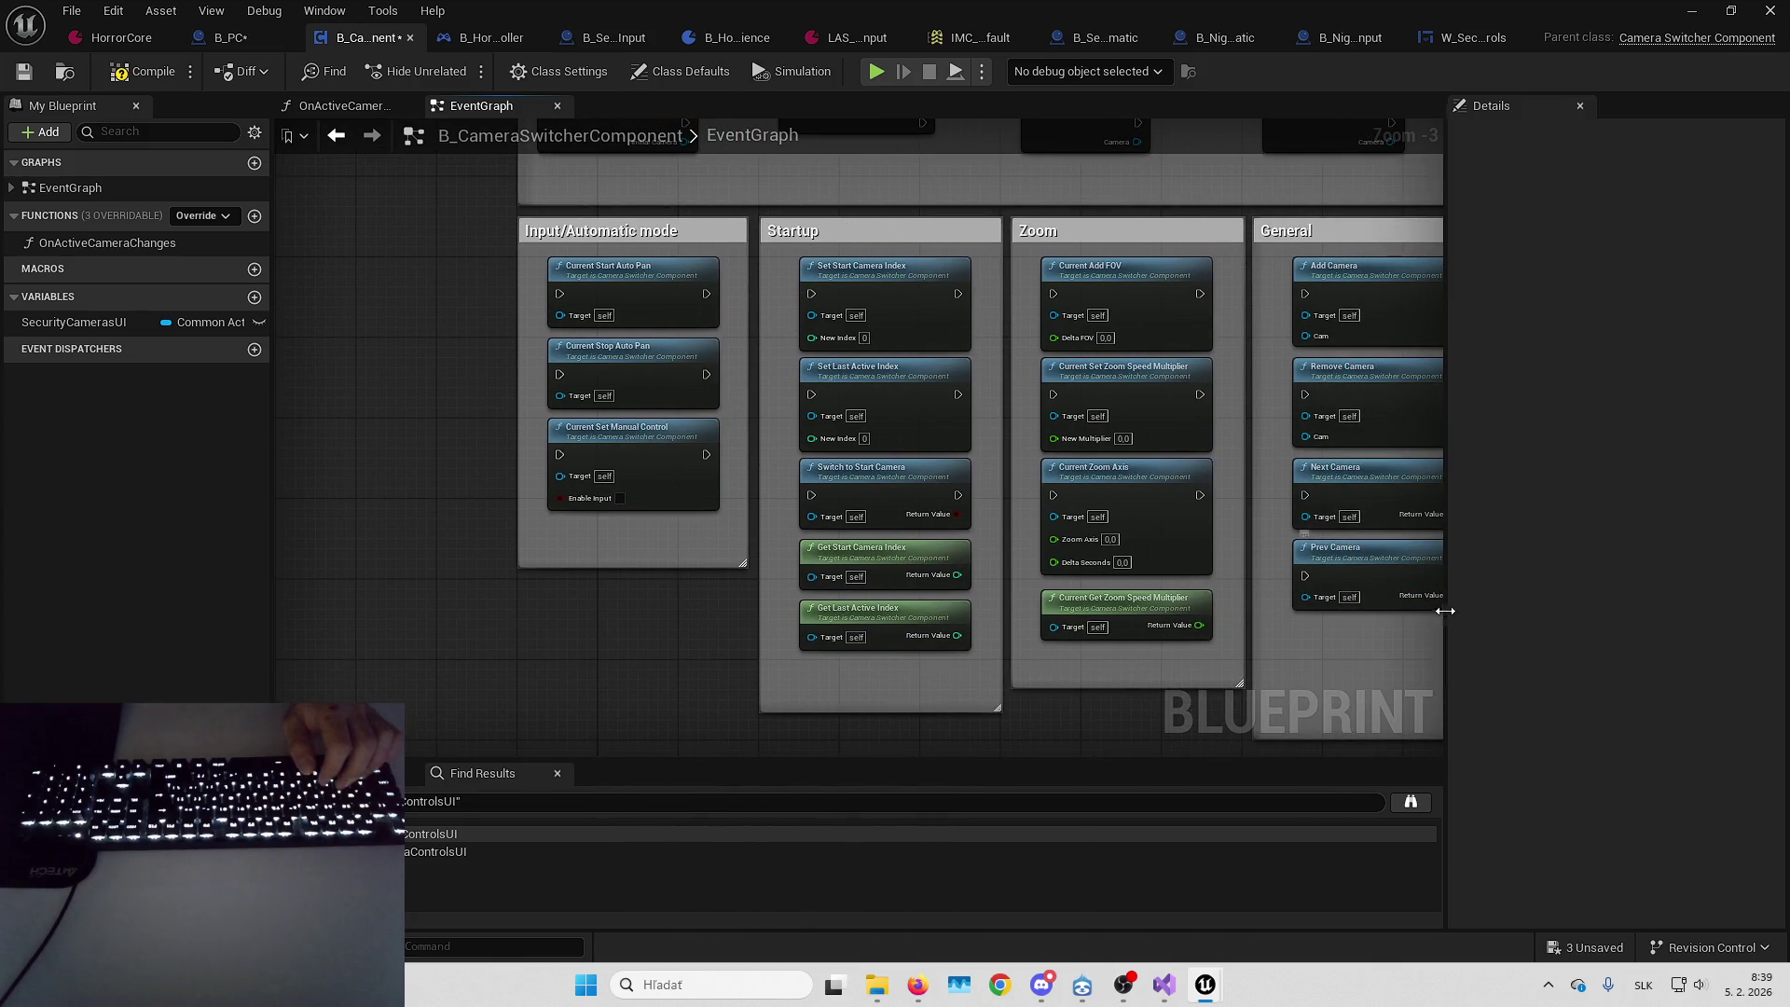
left_click_drag(1447, 616, 1575, 604)
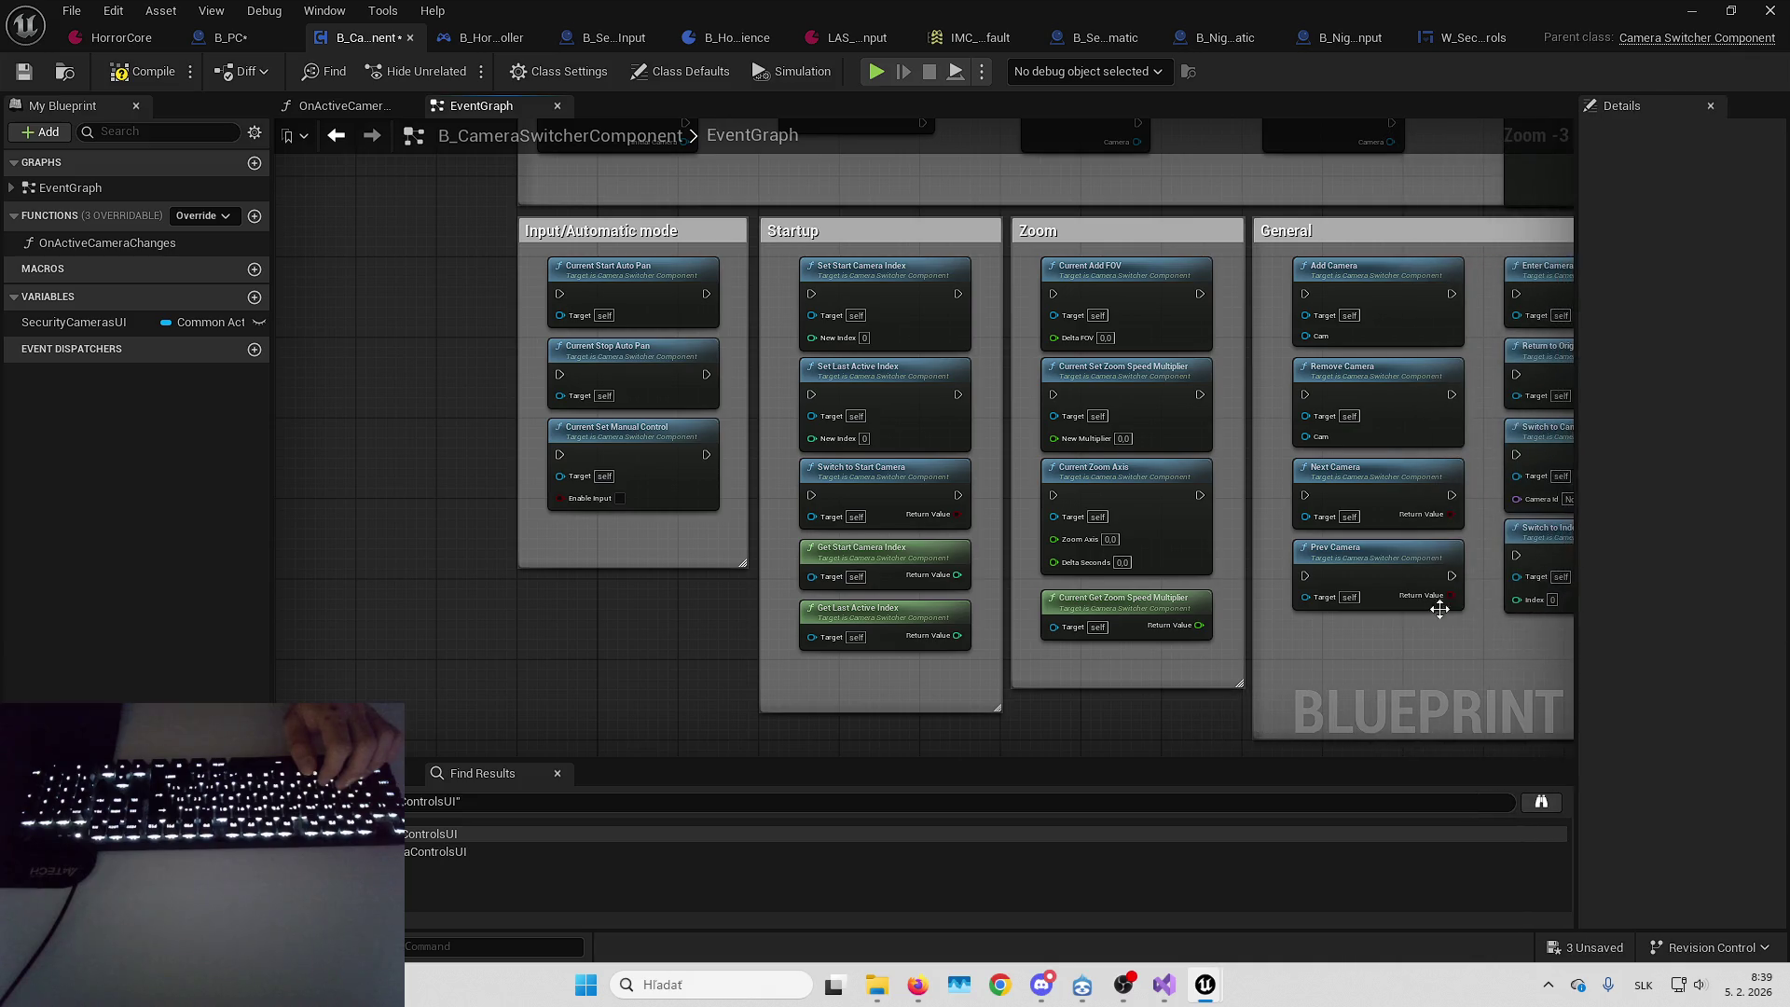
left_click_drag(1352, 595, 1108, 564)
mouse_move(1326, 317)
left_mouse_down()
mouse_move(1187, 559)
mouse_move(1033, 439)
mouse_move(893, 412)
left_mouse_up()
right_click(792, 420)
type("return to original")
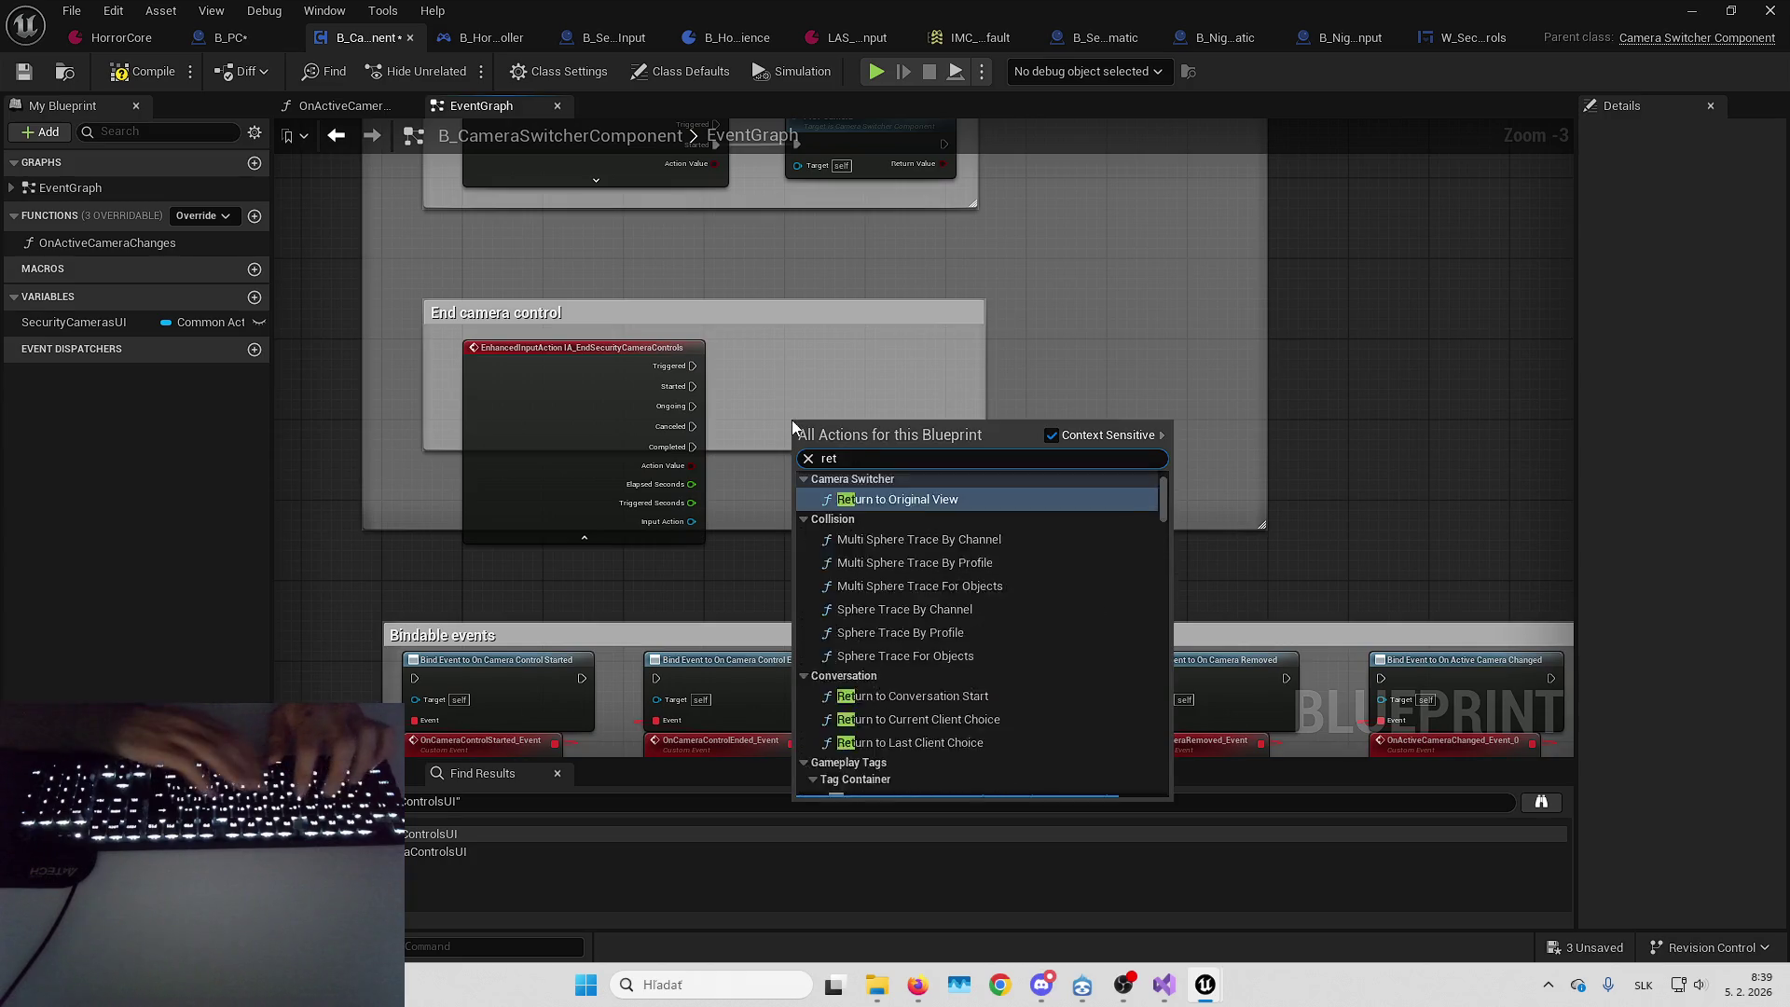
key("Return")
mouse_move(822, 433)
left_mouse_down()
mouse_move(820, 356)
mouse_move(795, 378)
left_mouse_up()
key("q")
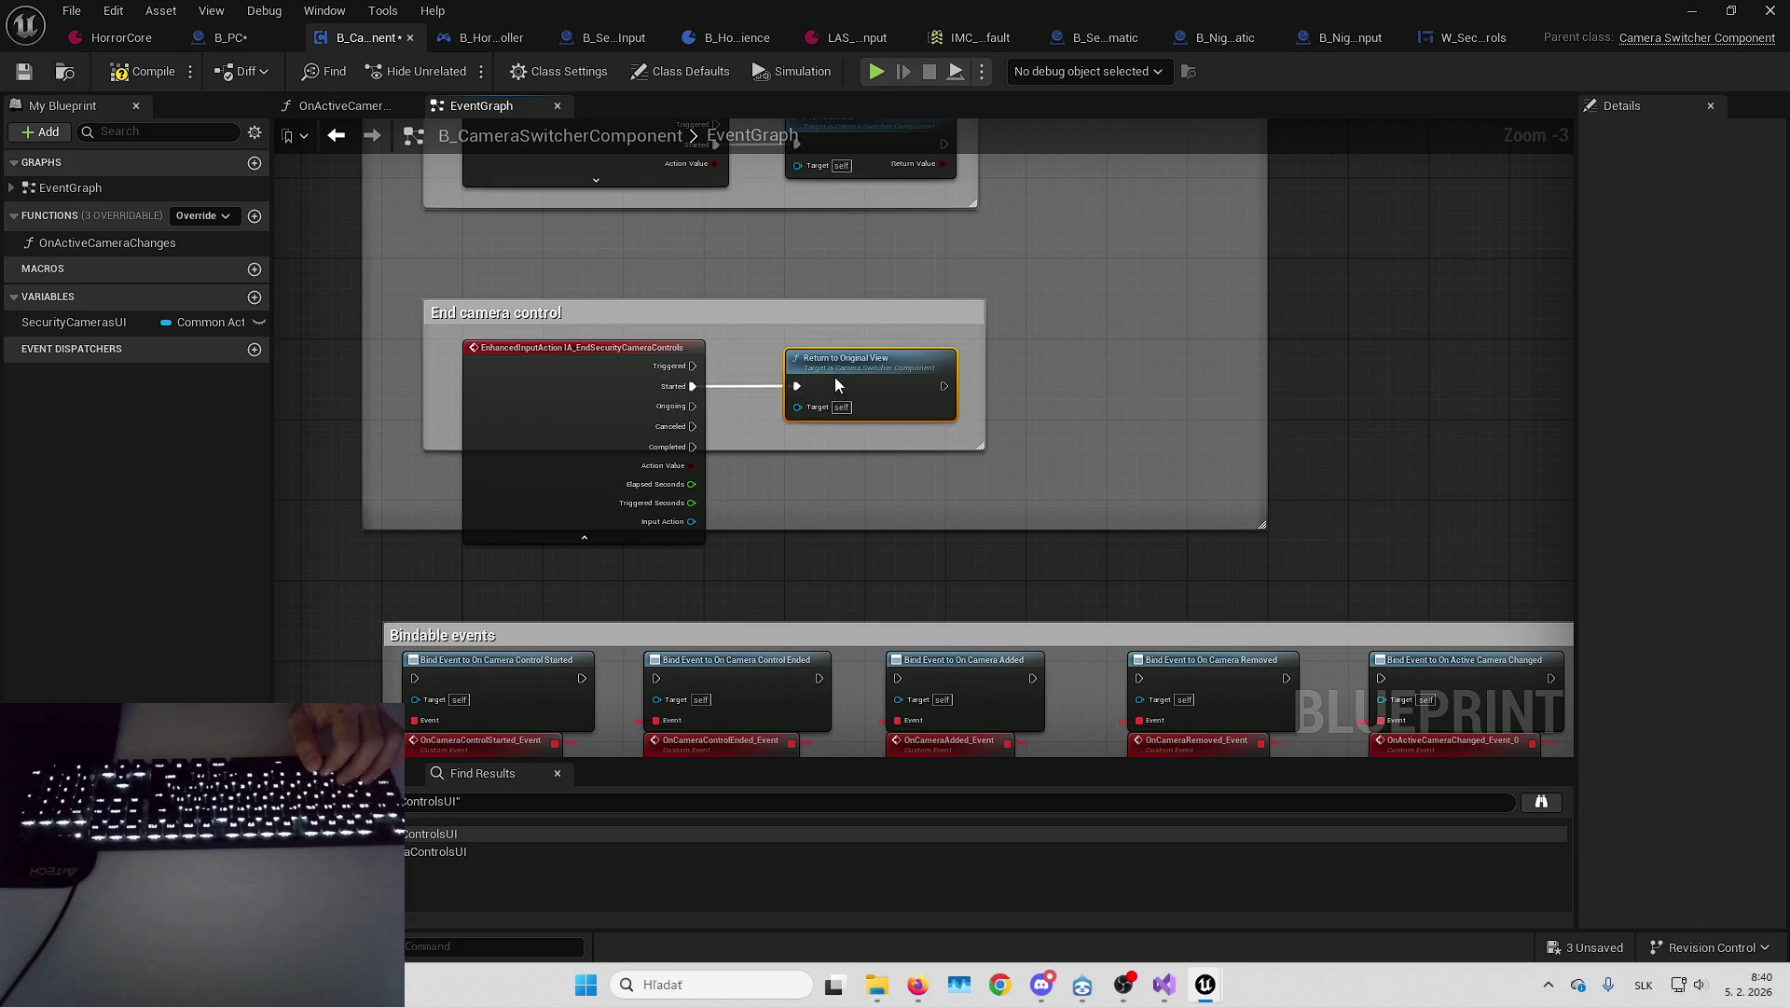
double_click(584, 401)
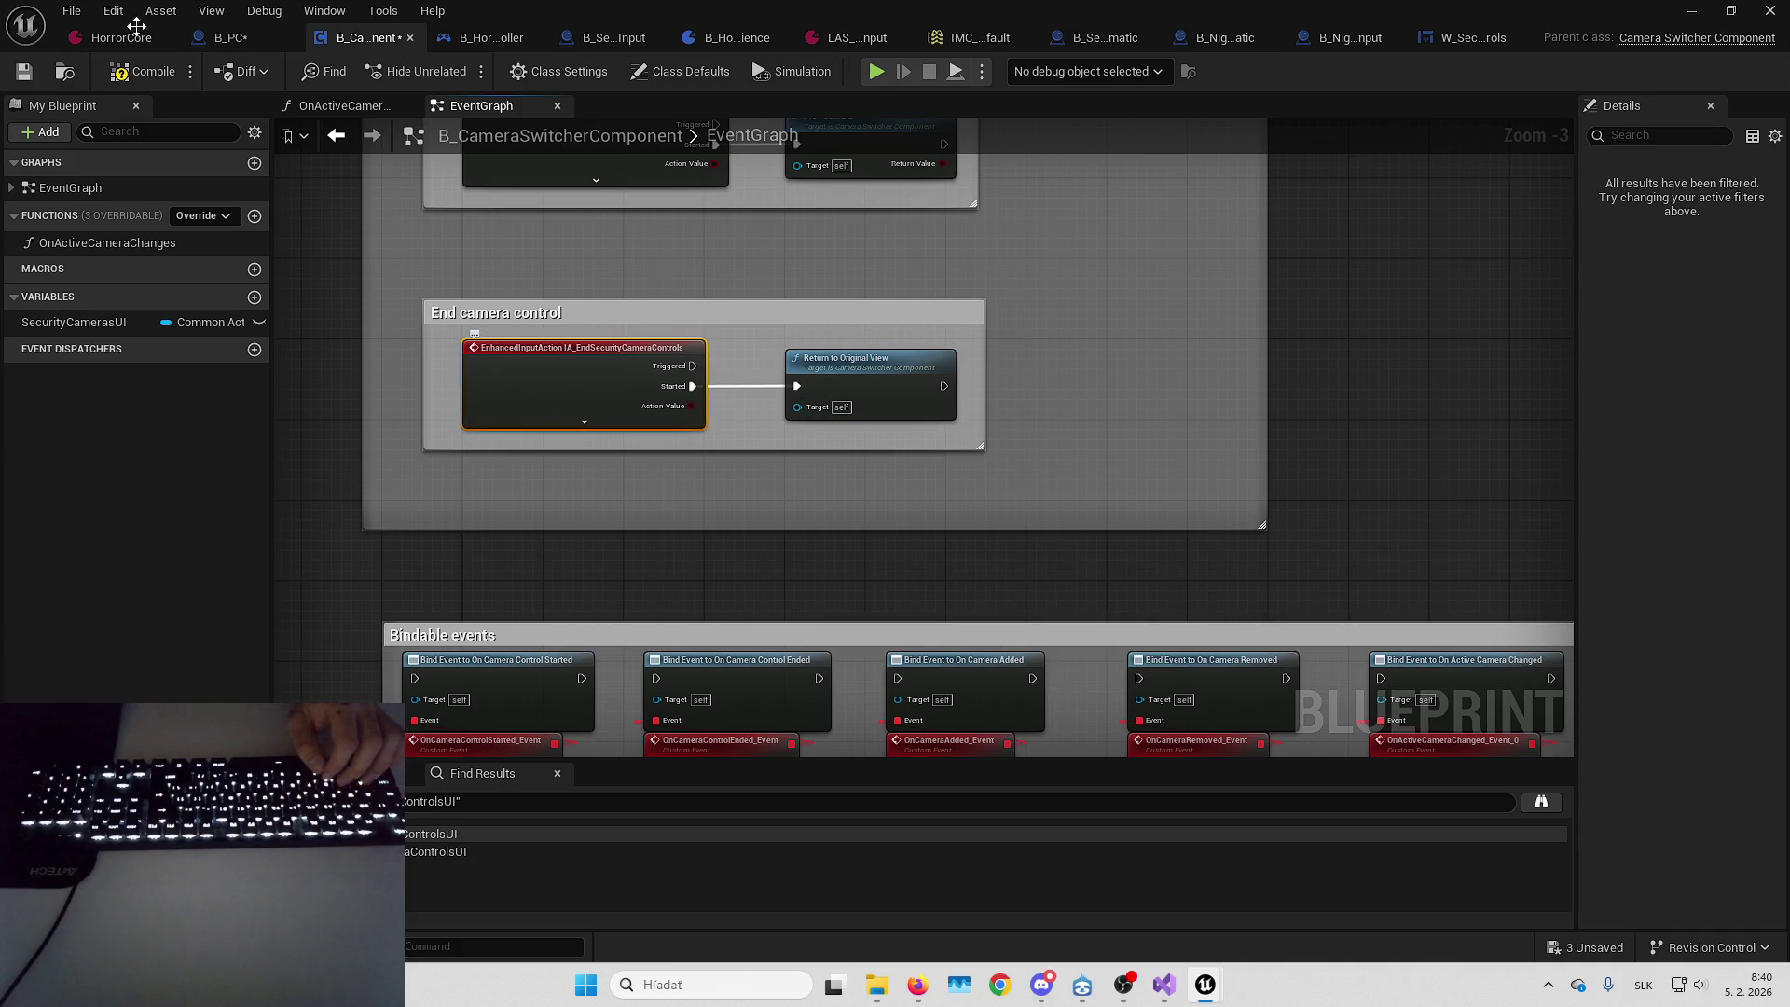
key("alt+Tab")
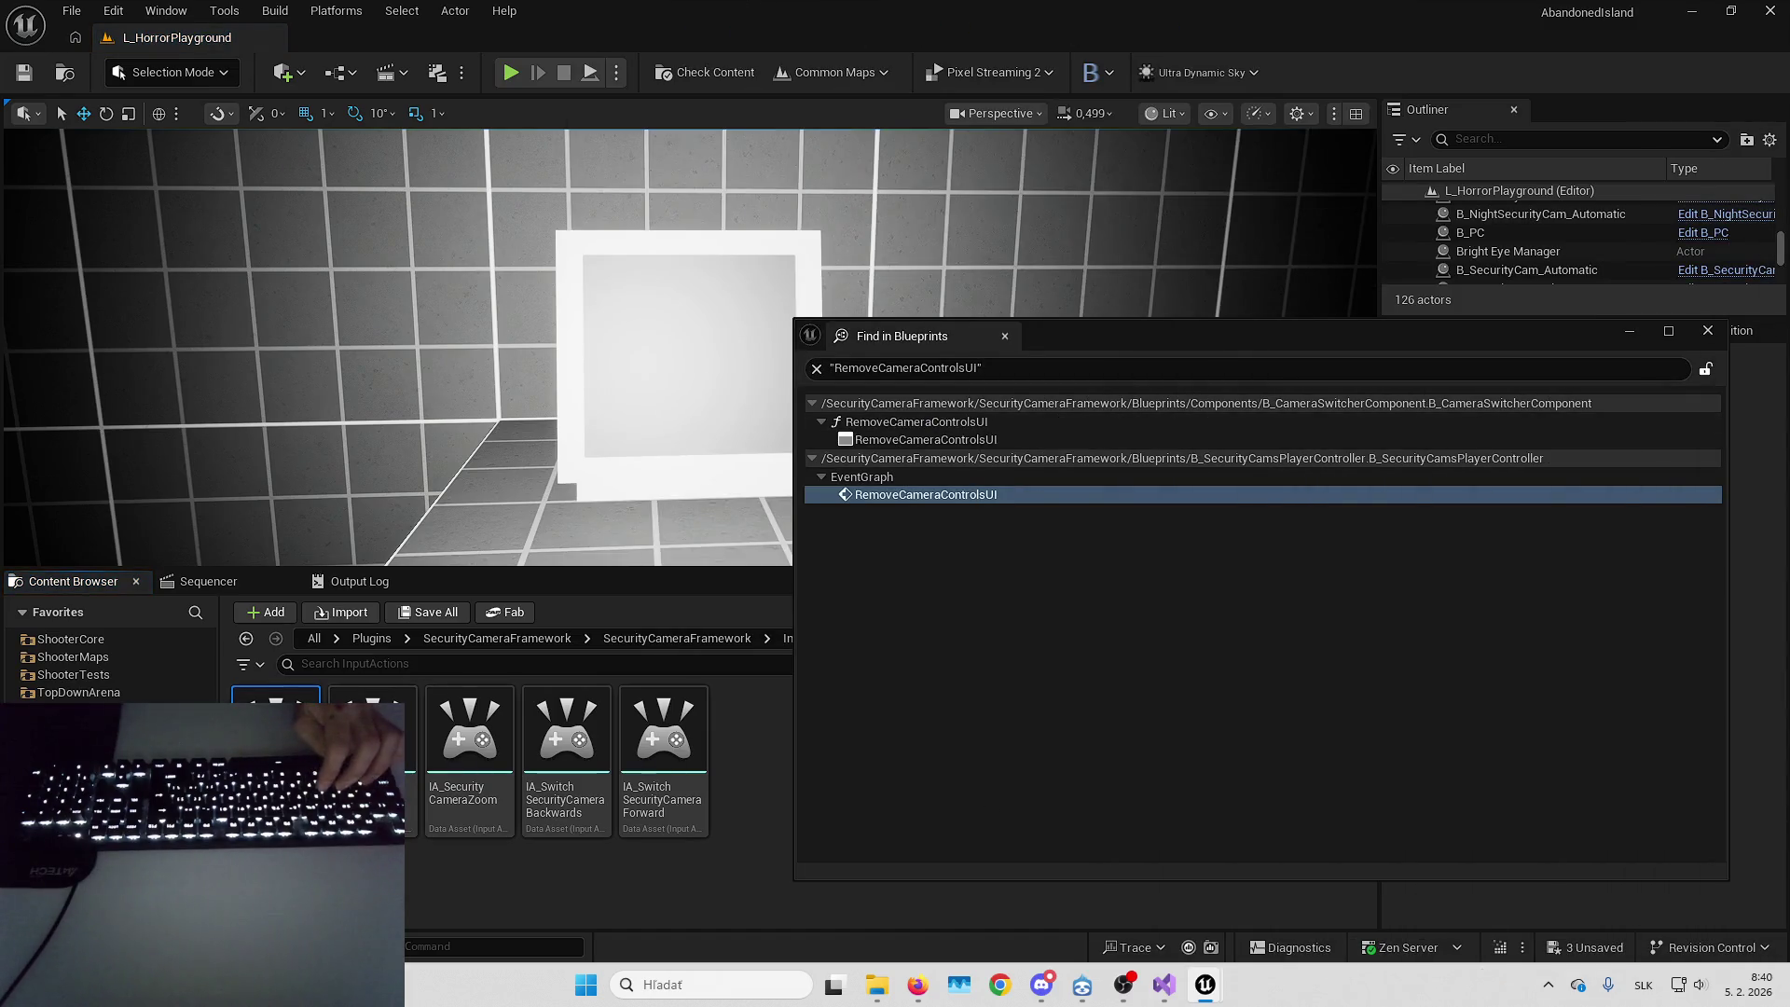
Rebind IA_EndSecurityCameraControls from C to F in IMC_SecurityCameraControls and save all assets
key("alt+Tab")
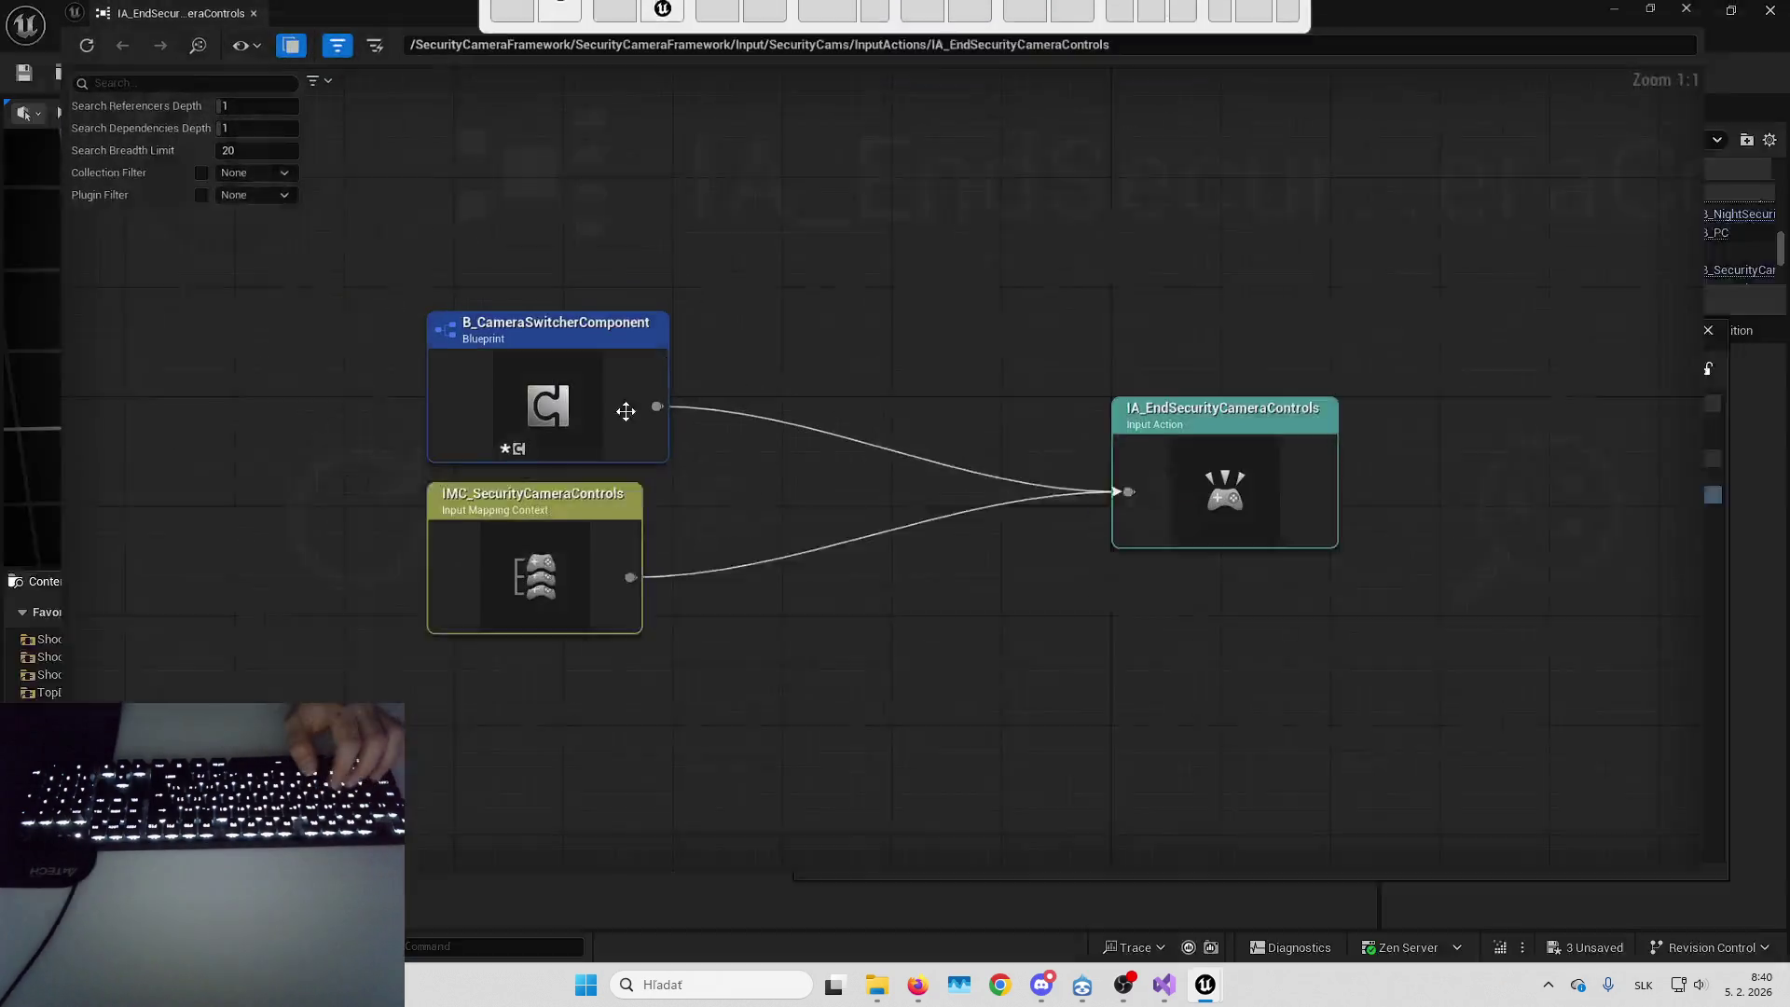
key("alt+Tab")
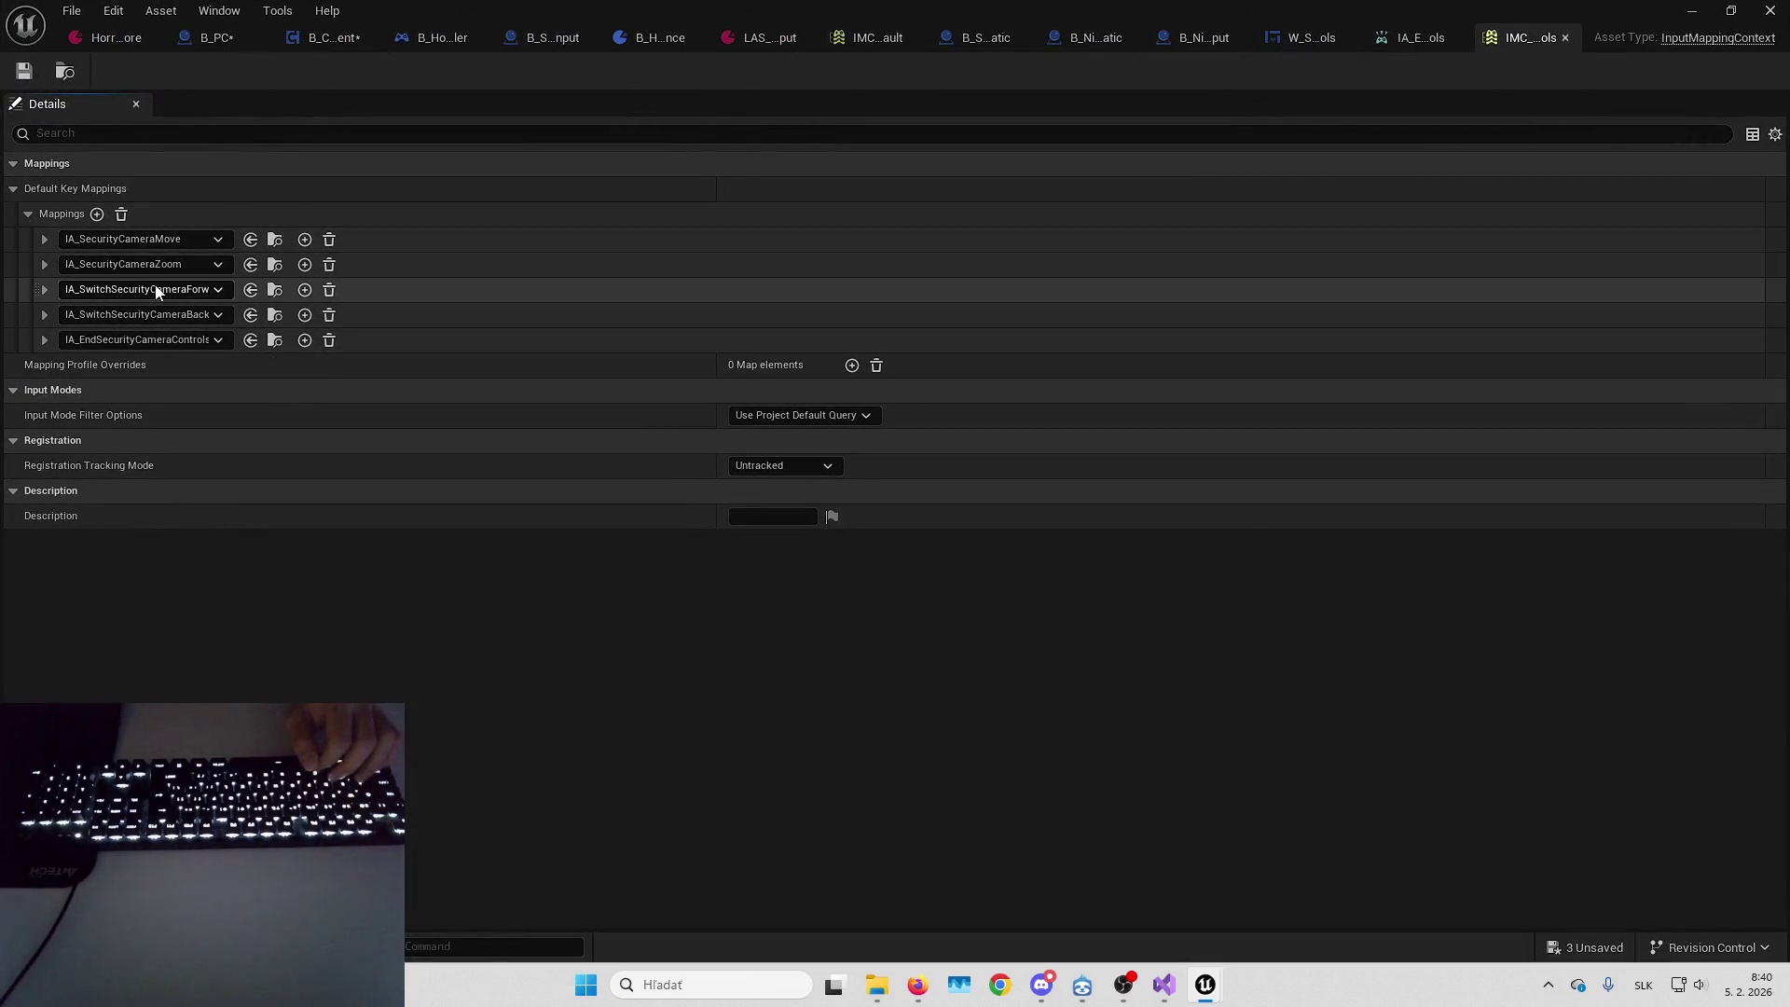
left_click(44, 340)
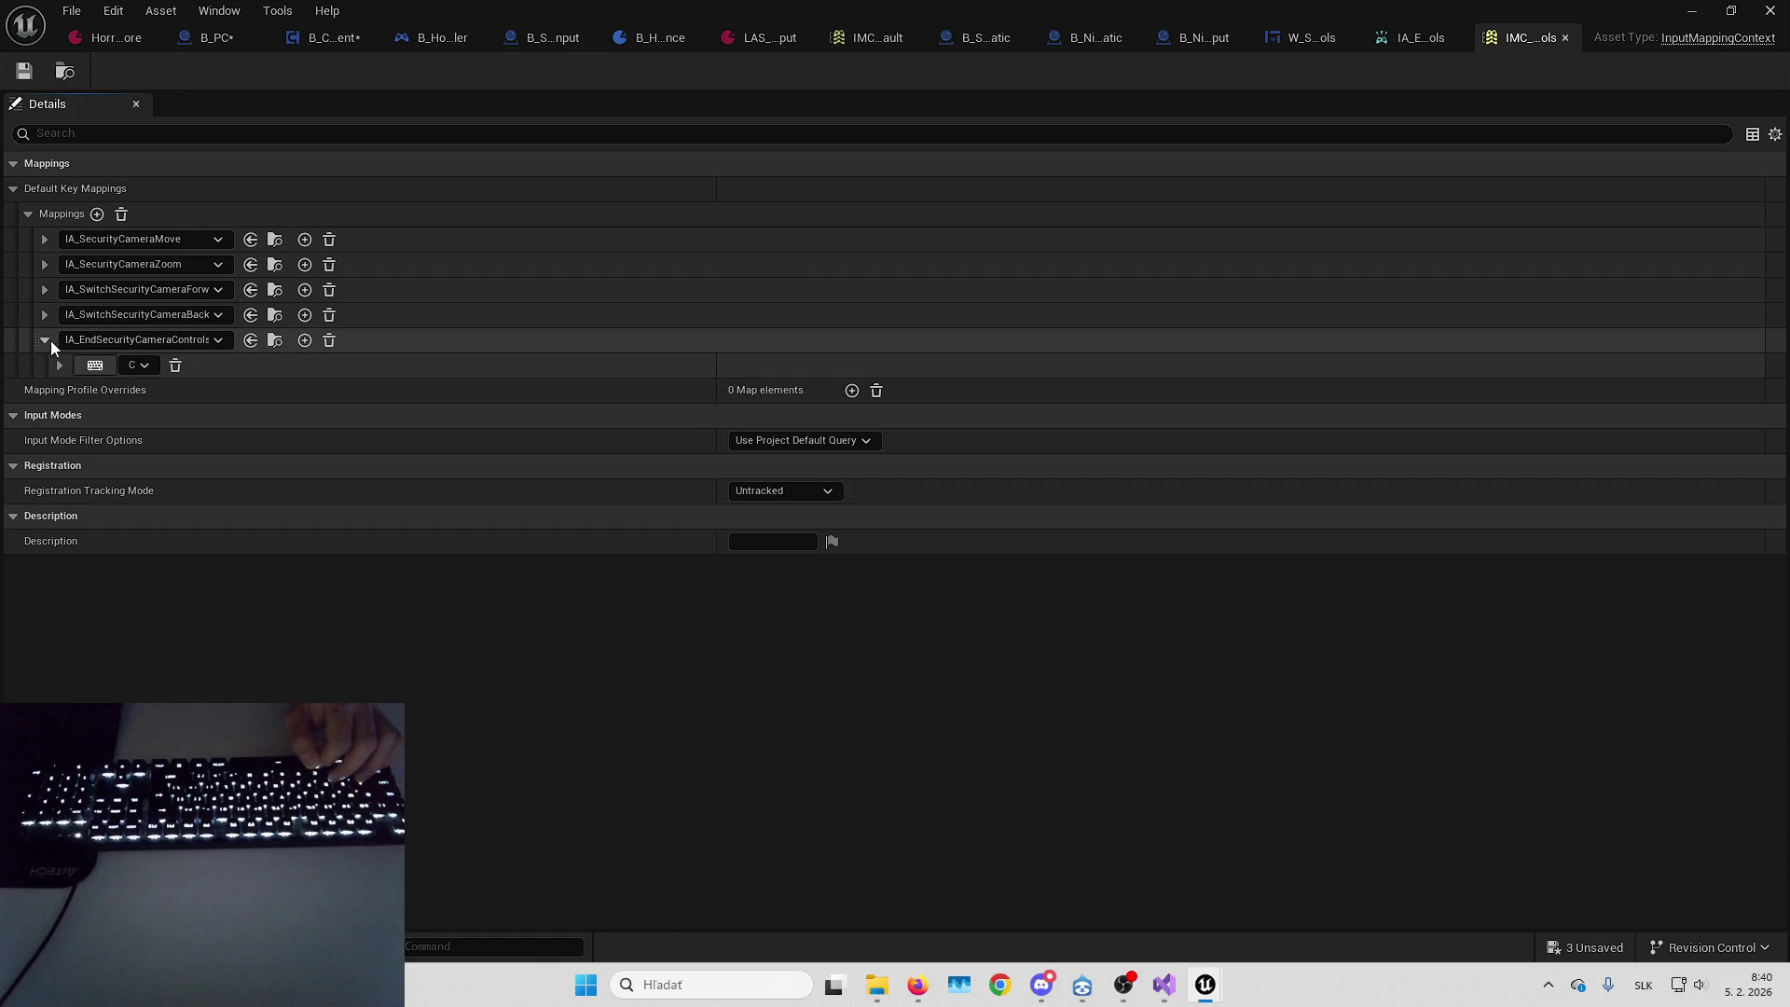
left_click(101, 367)
key("f")
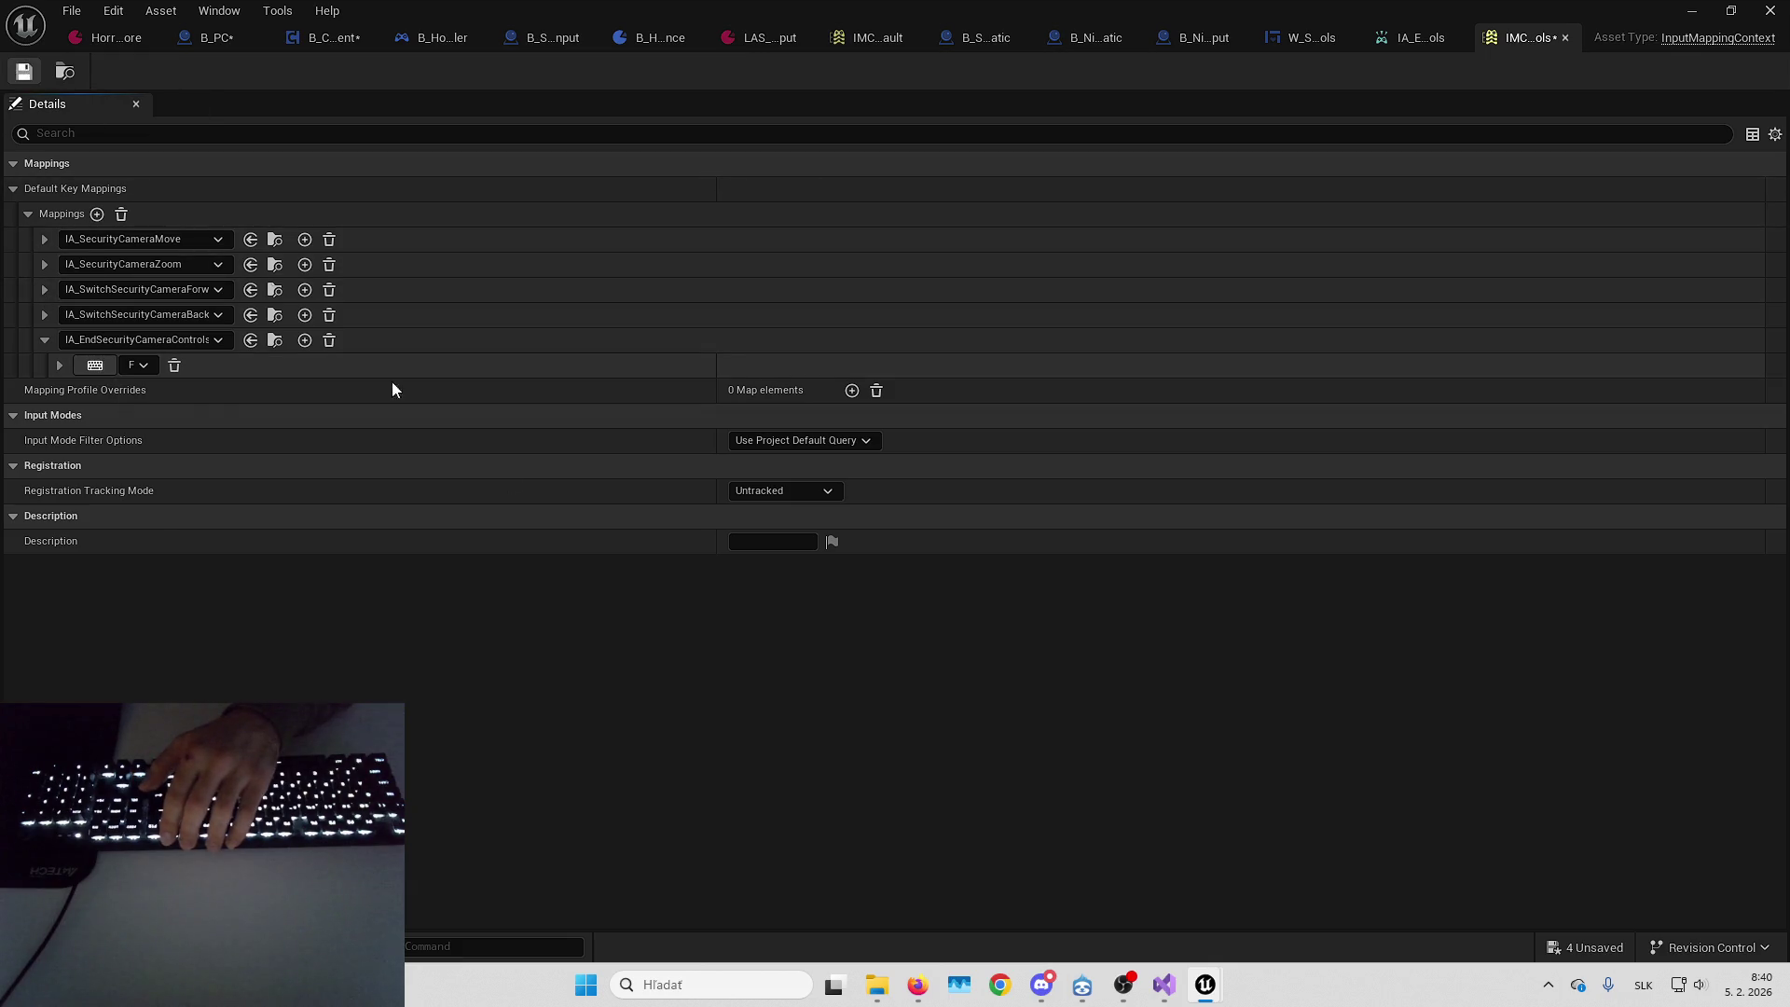
key("ctrl+shift+s")
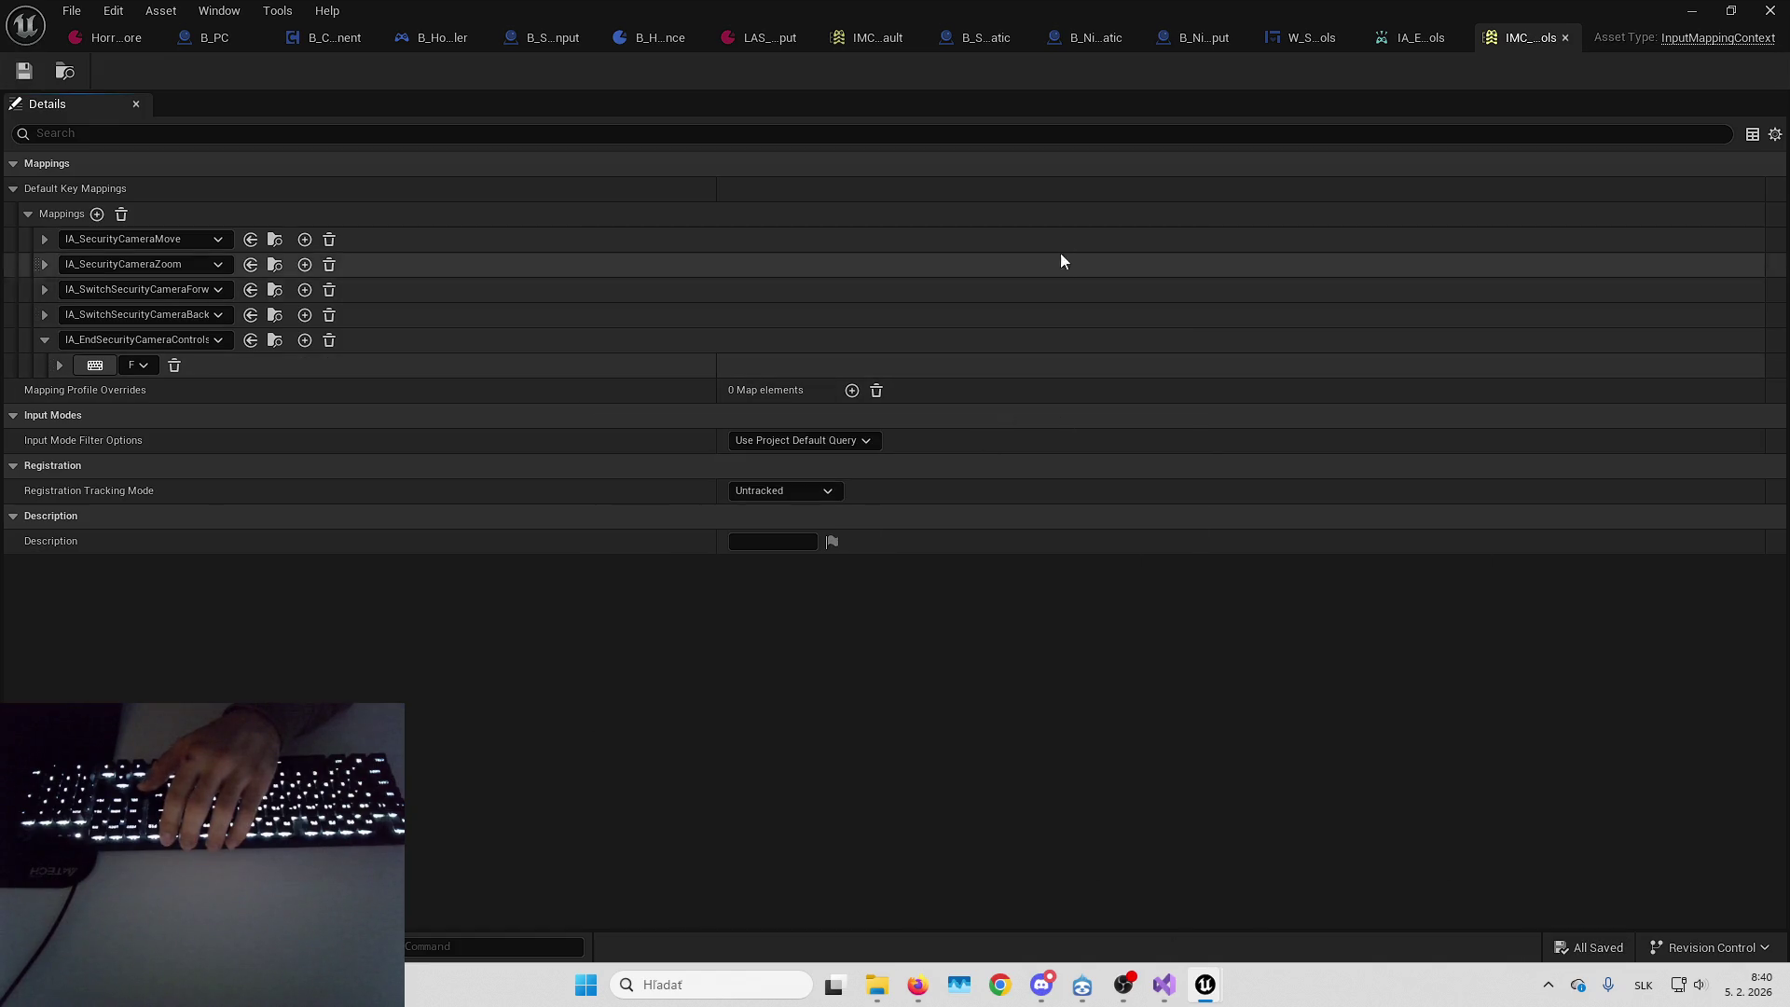
left_click(329, 38)
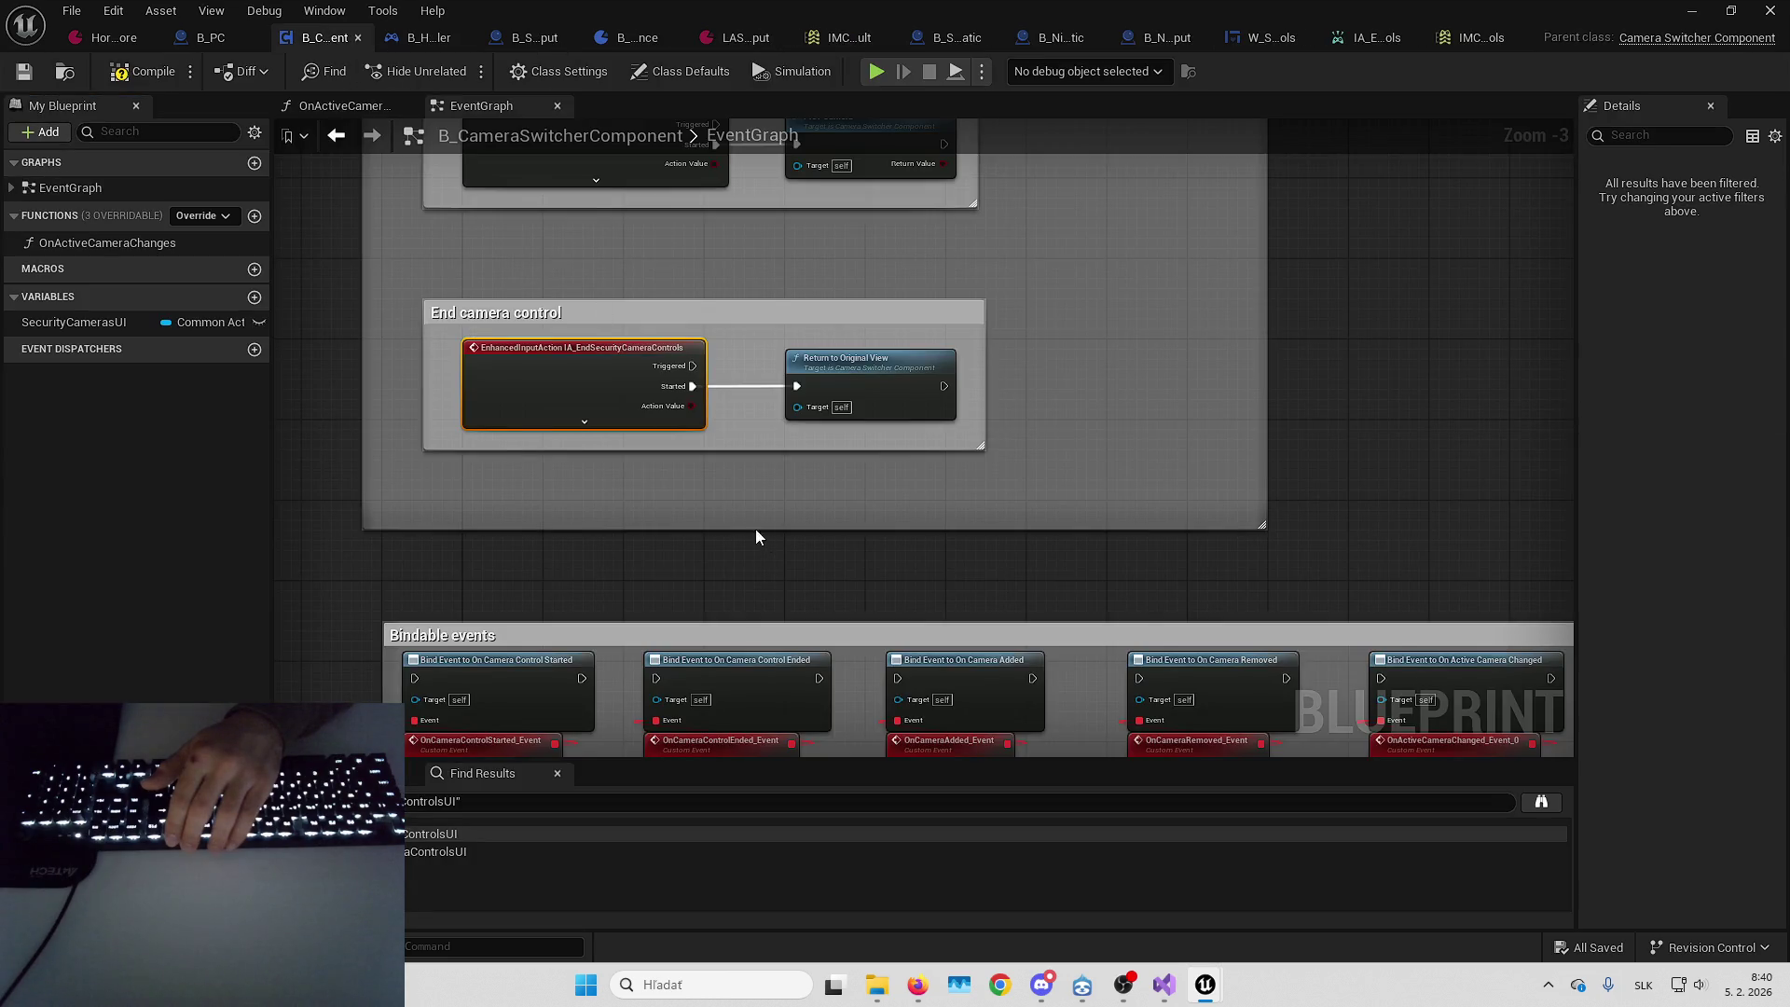
Search the node actions for 'IA_ horr' beside the end camera control event, finding nothing
left_click(593, 483)
mouse_move(593, 483)
left_mouse_down()
mouse_move(707, 478)
mouse_move(751, 512)
left_mouse_up()
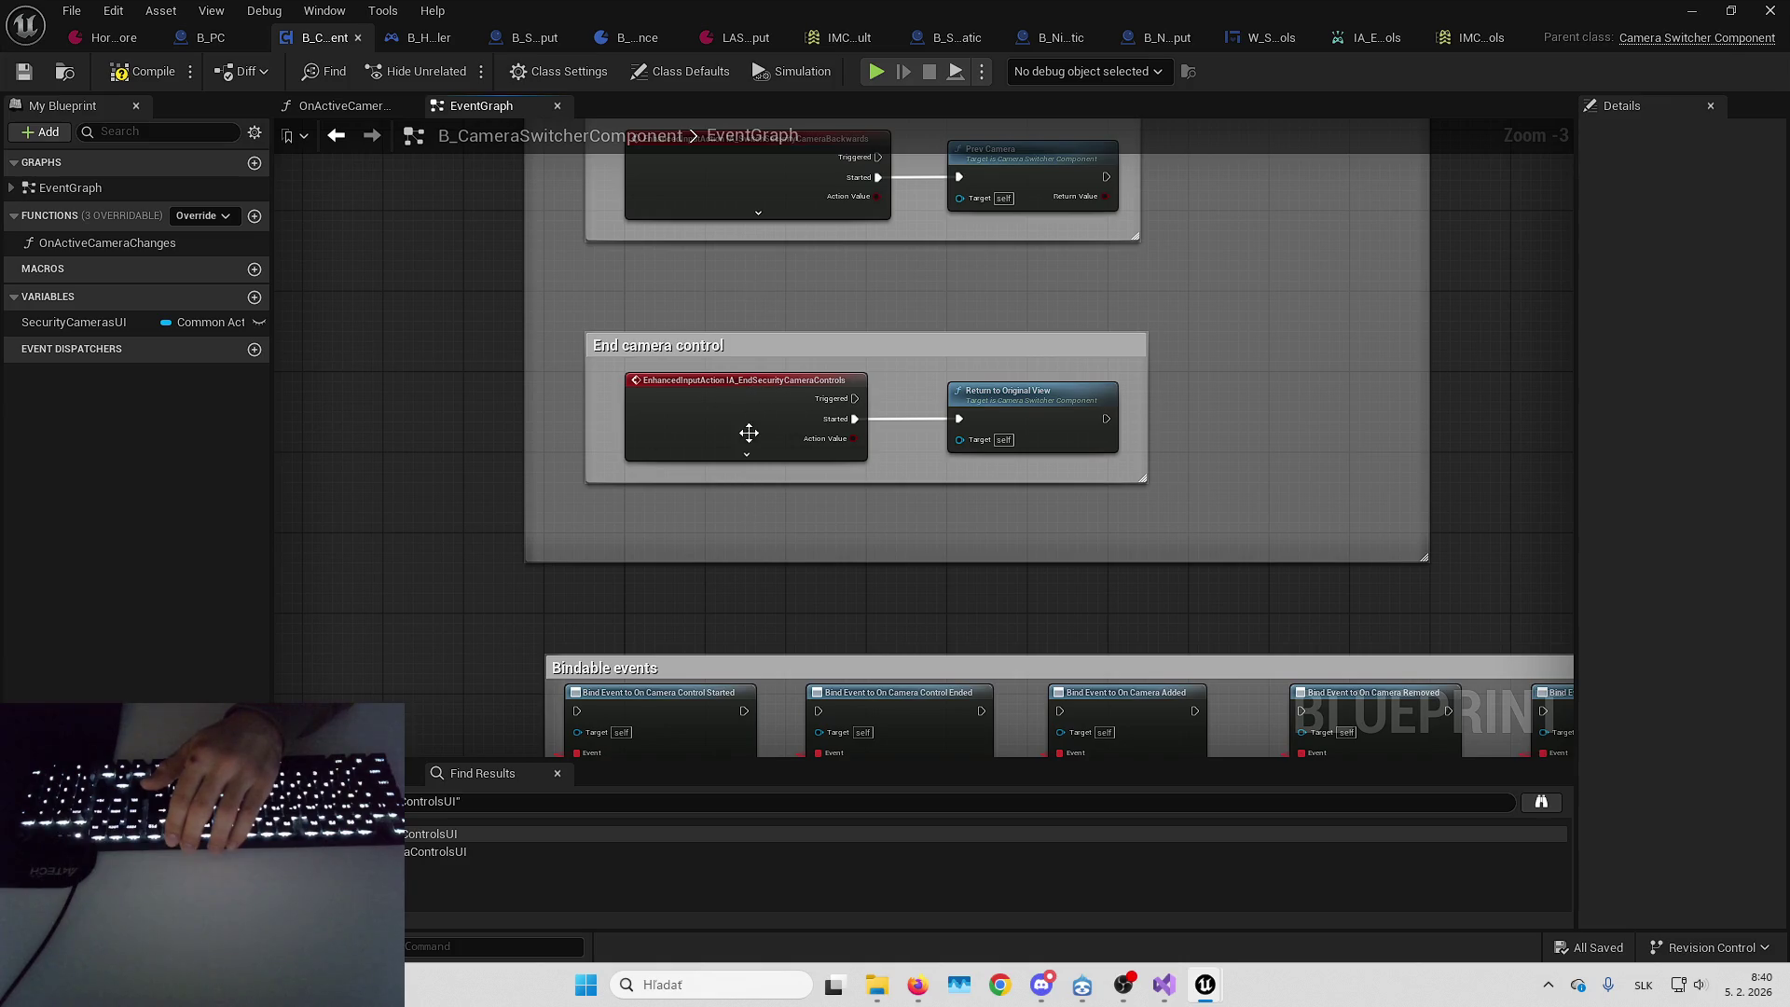
left_click(751, 415)
right_click(696, 512)
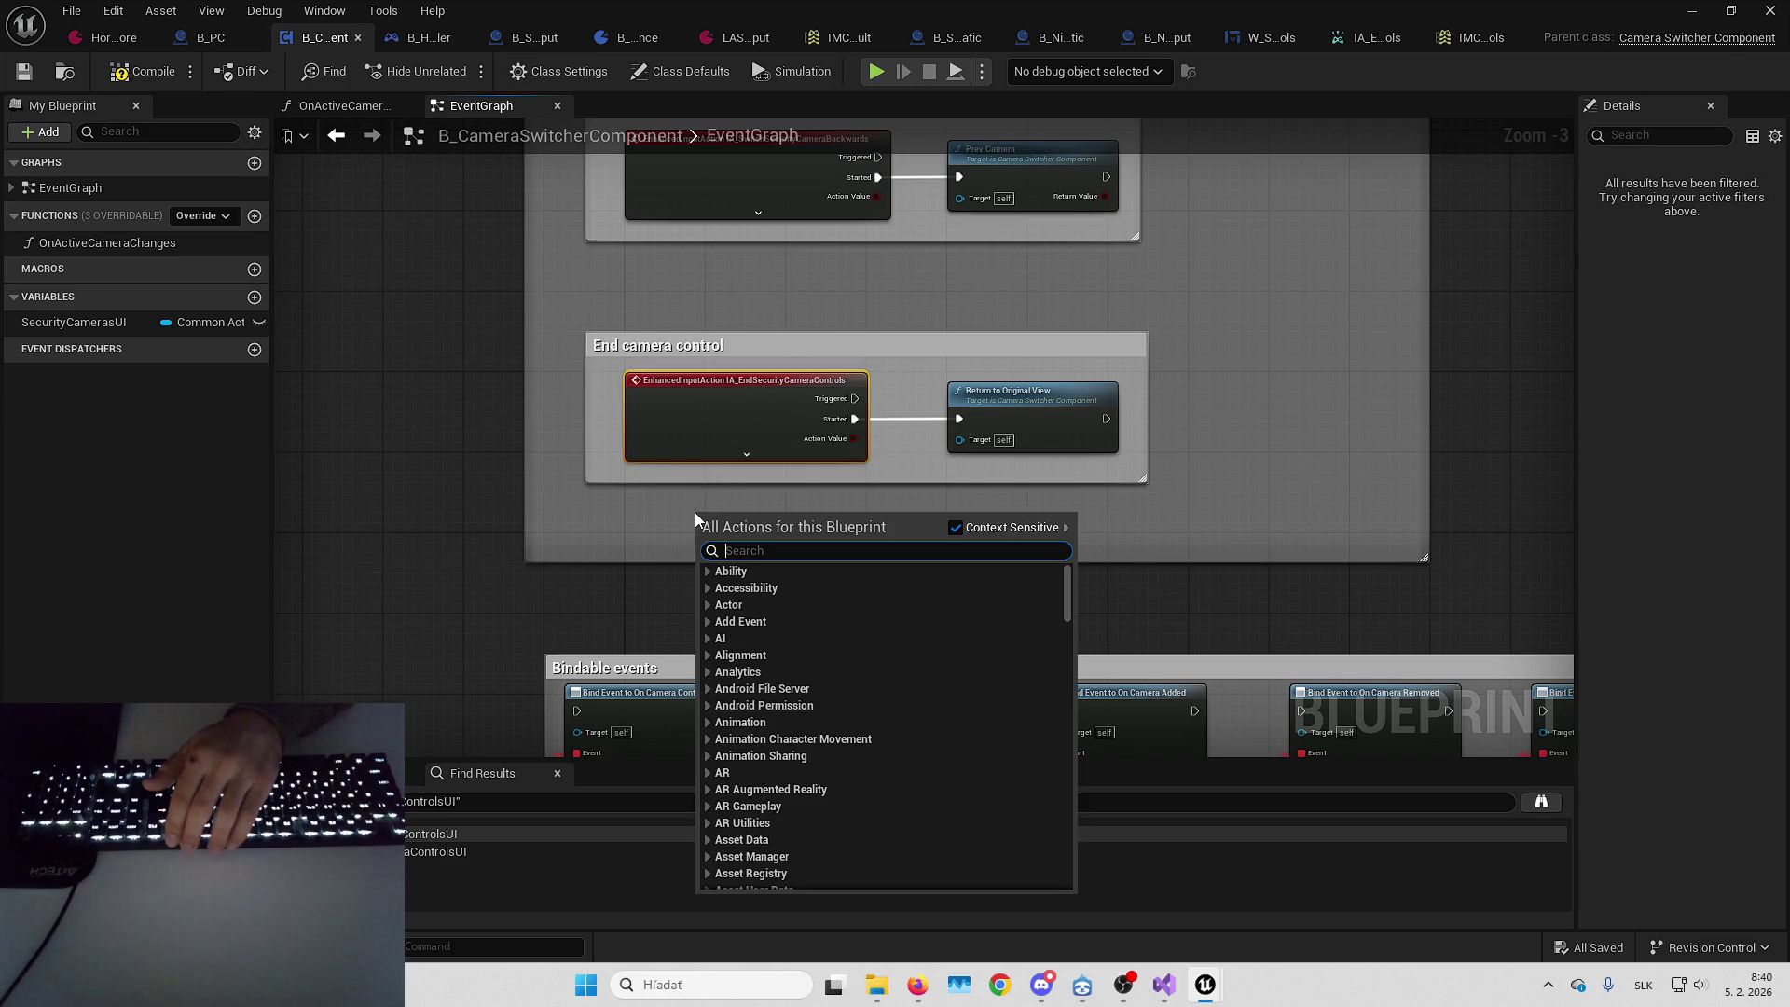
type("ia horror")
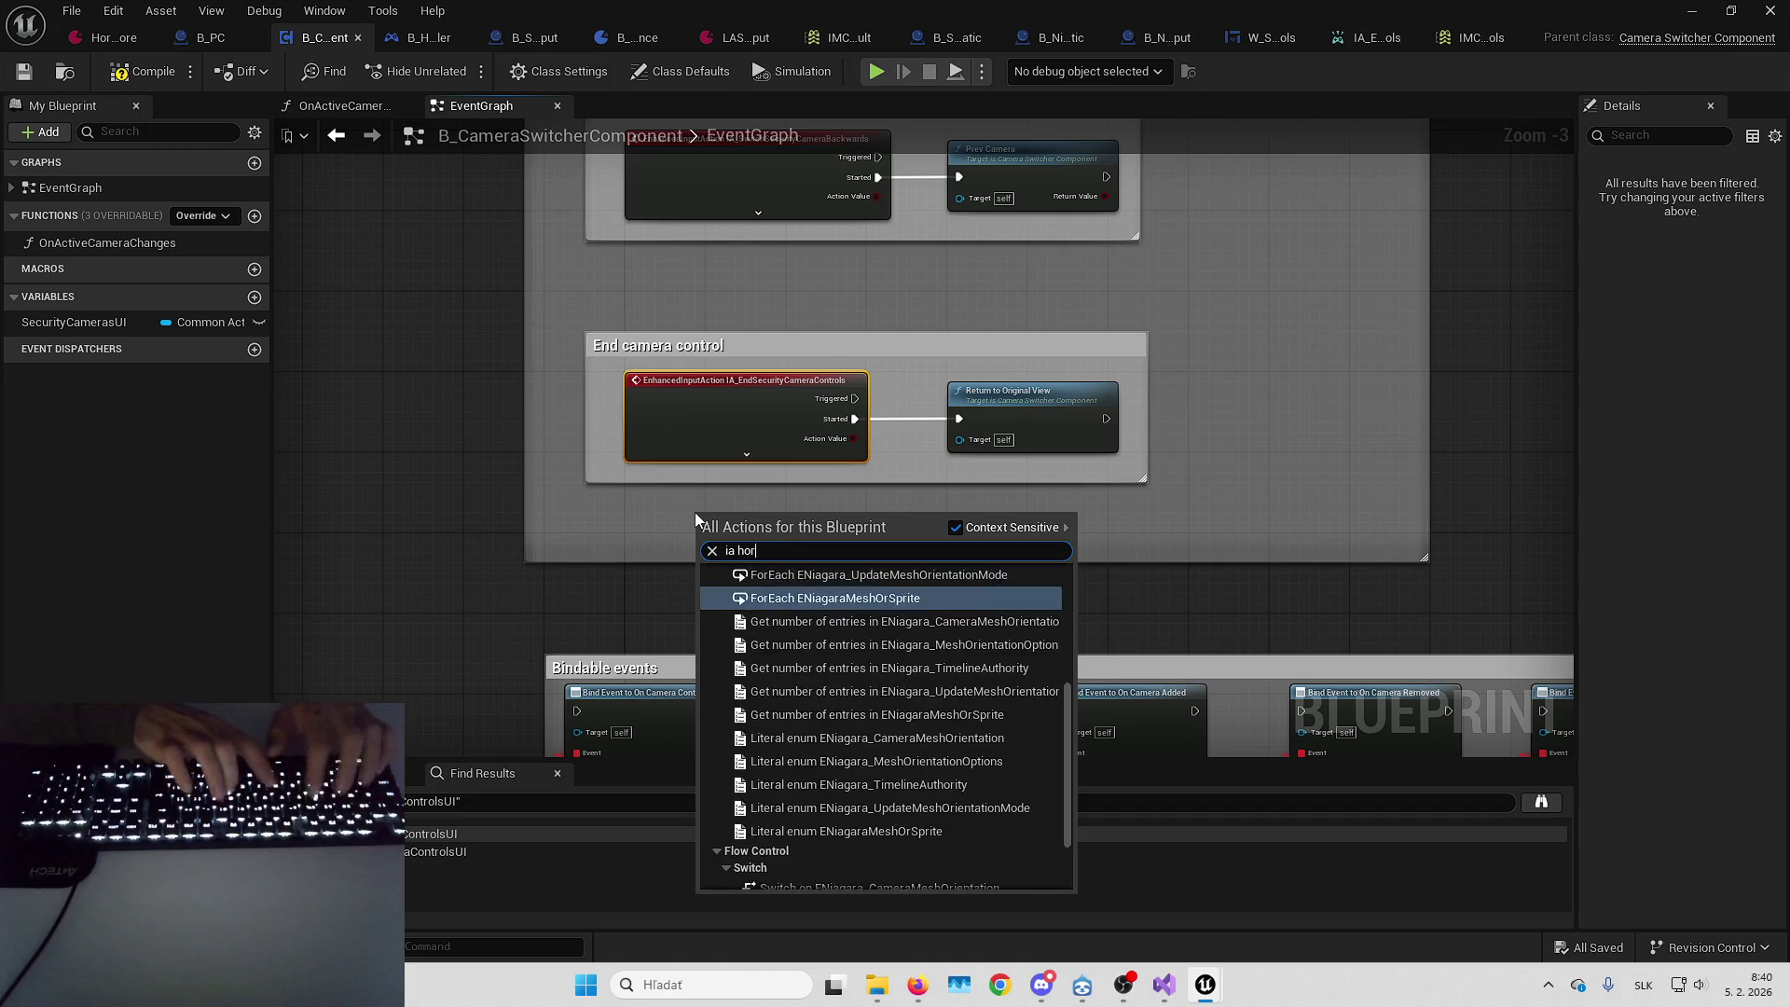
key("ctrl+a")
type("IA")
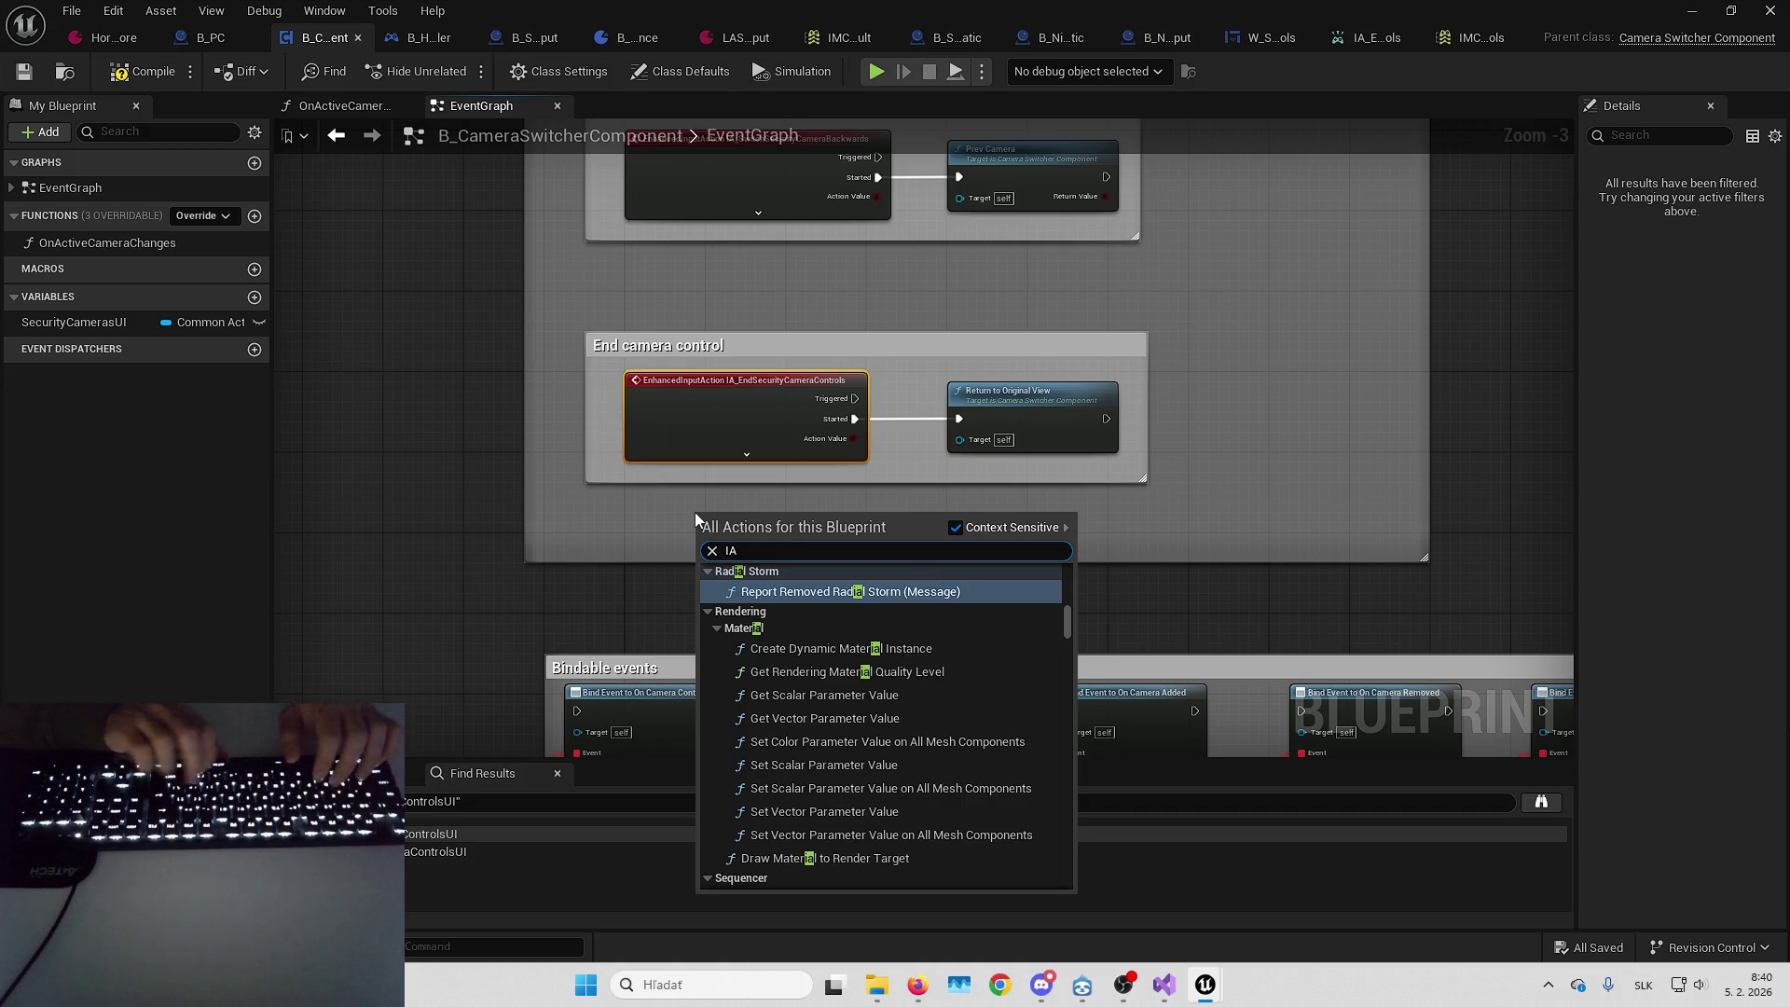
type("_ horr")
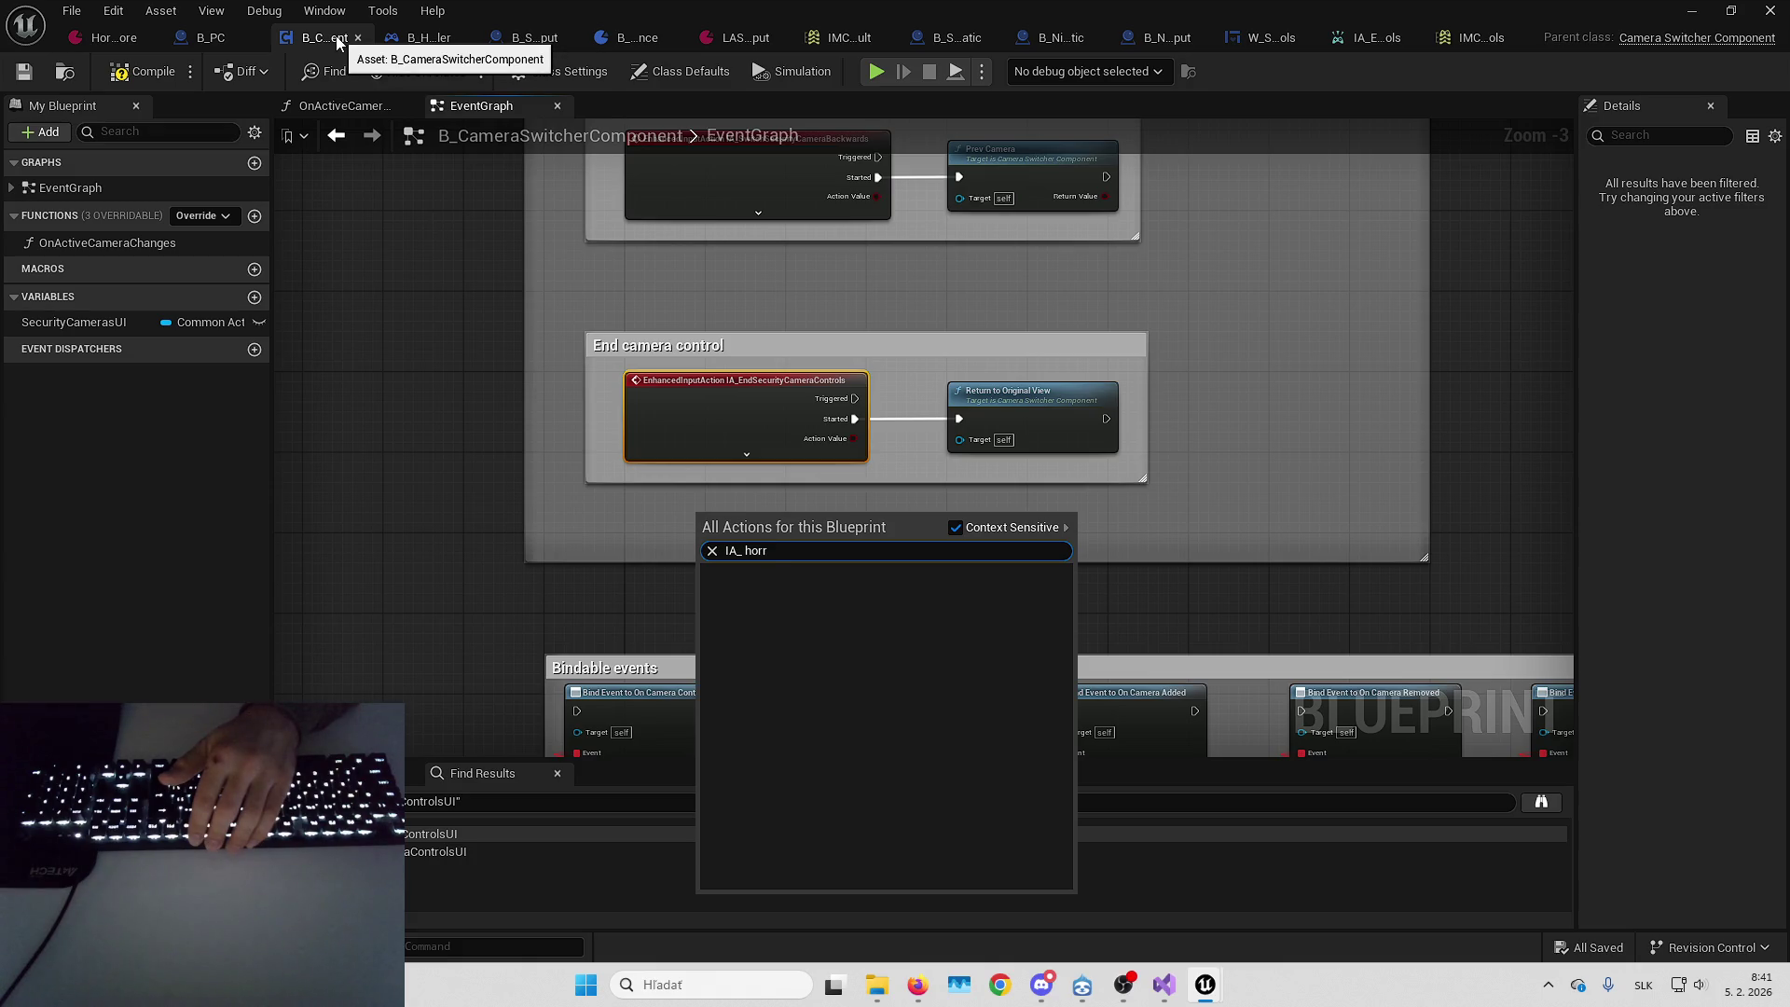
Compile B_CameraSwitcherComponent and close the Reference Viewer window
left_click(140, 71)
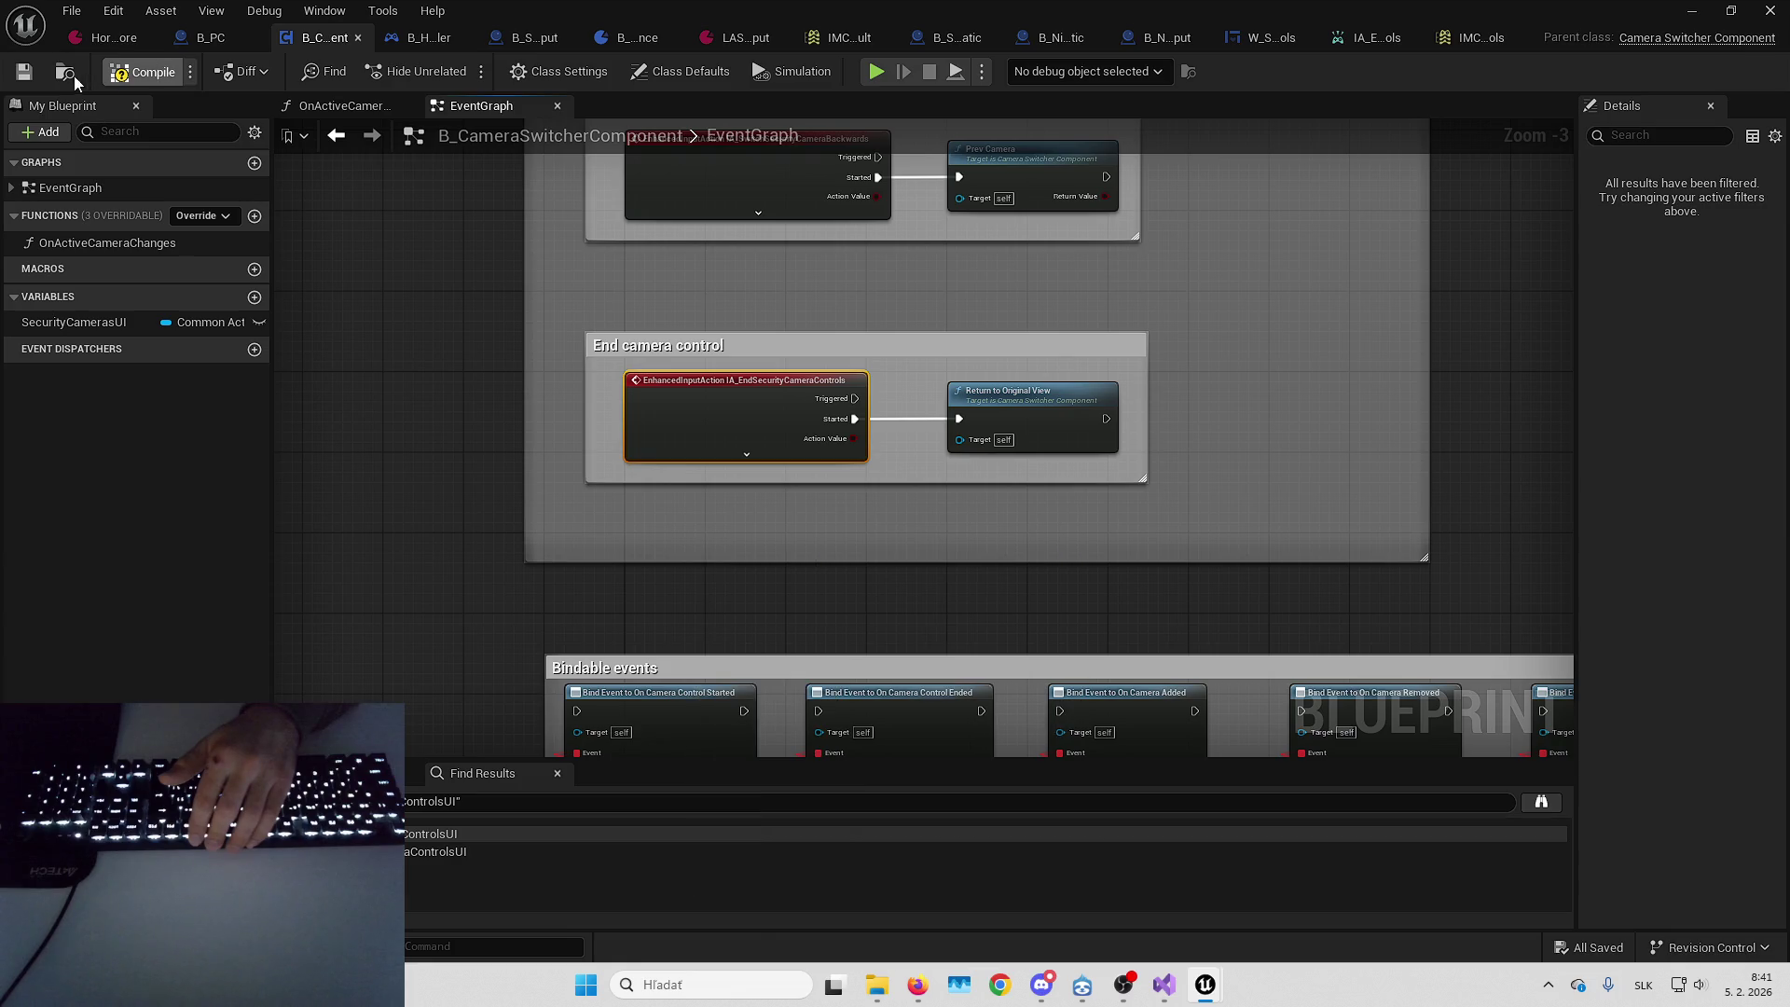
key("alt+Tab")
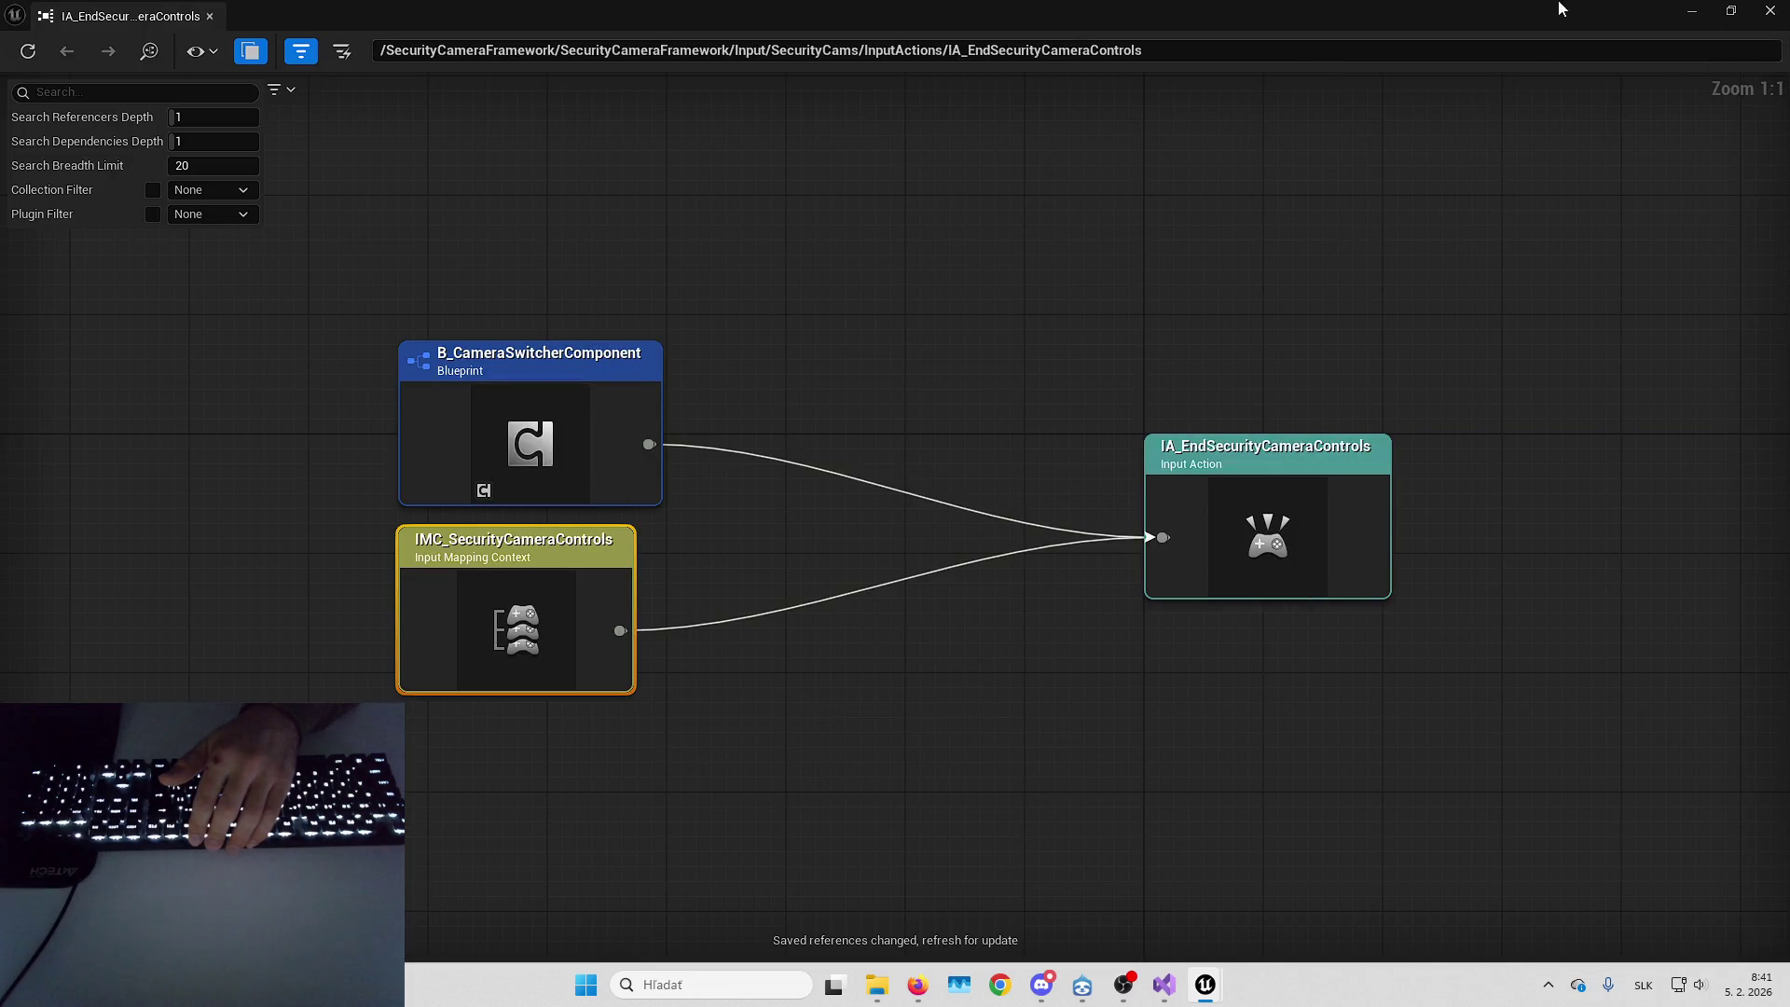
left_click(1768, 10)
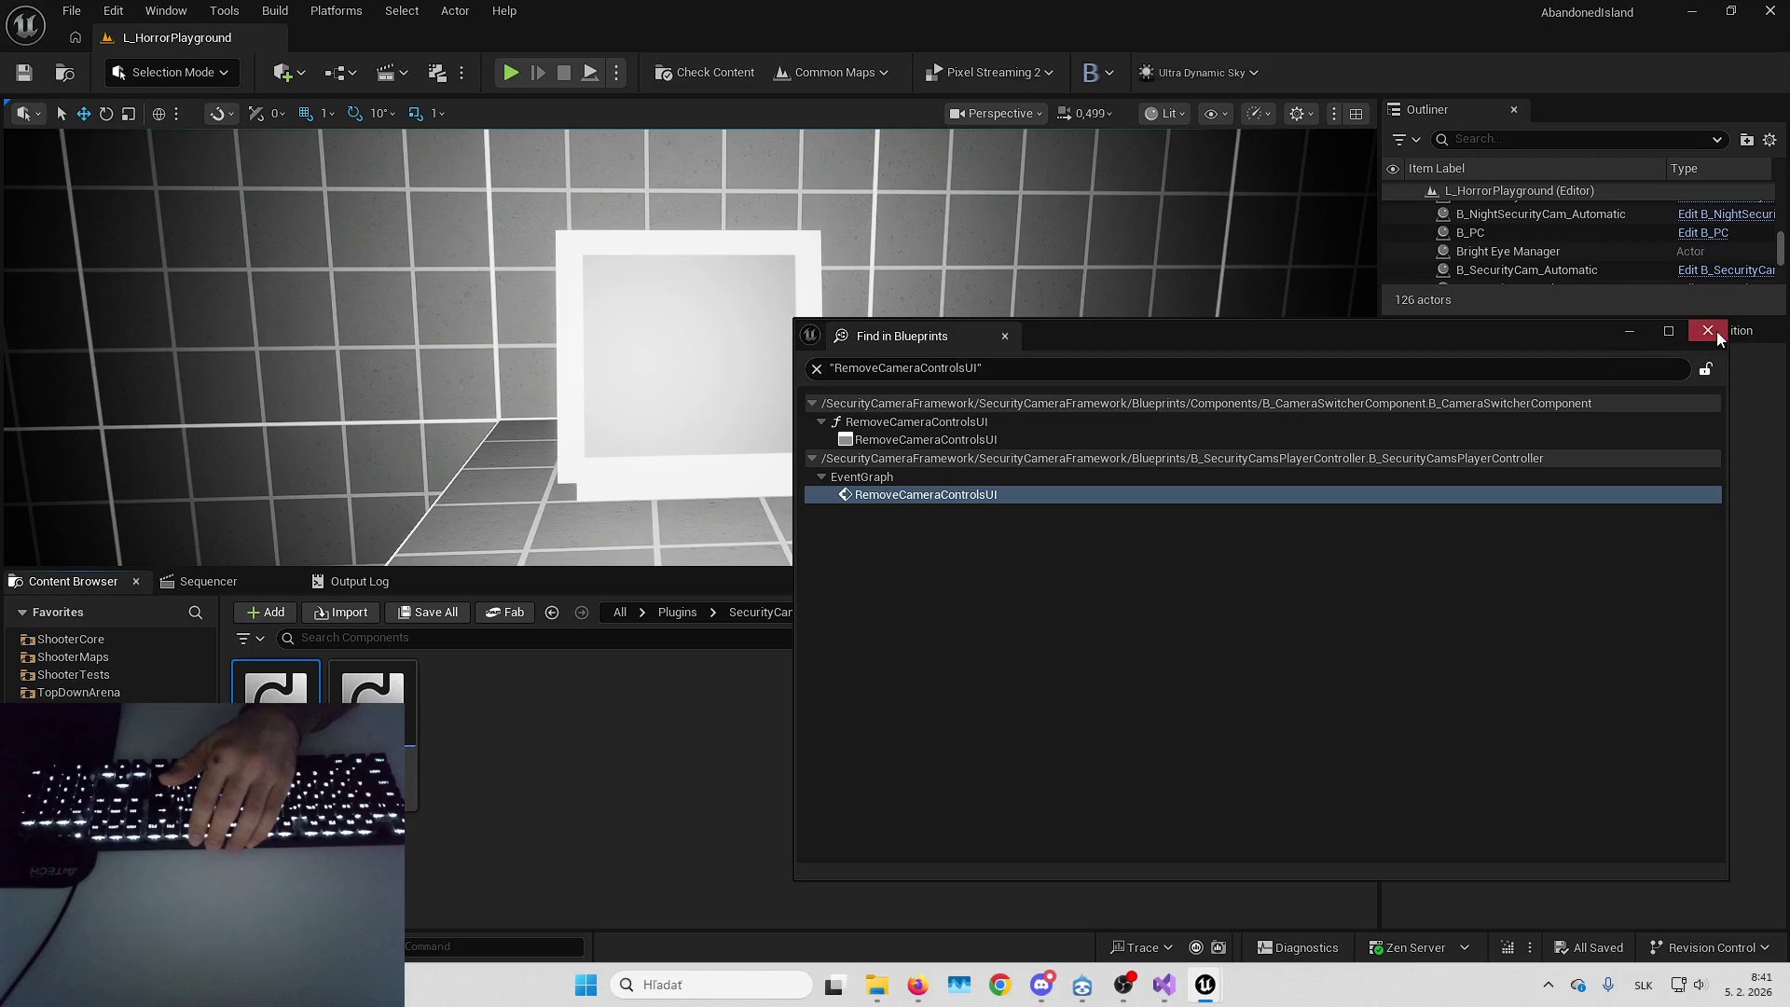
Duplicate B_CameraSwitcherComponent and name the copy B_HorrorCameraSwitcherComponent
left_click(1714, 332)
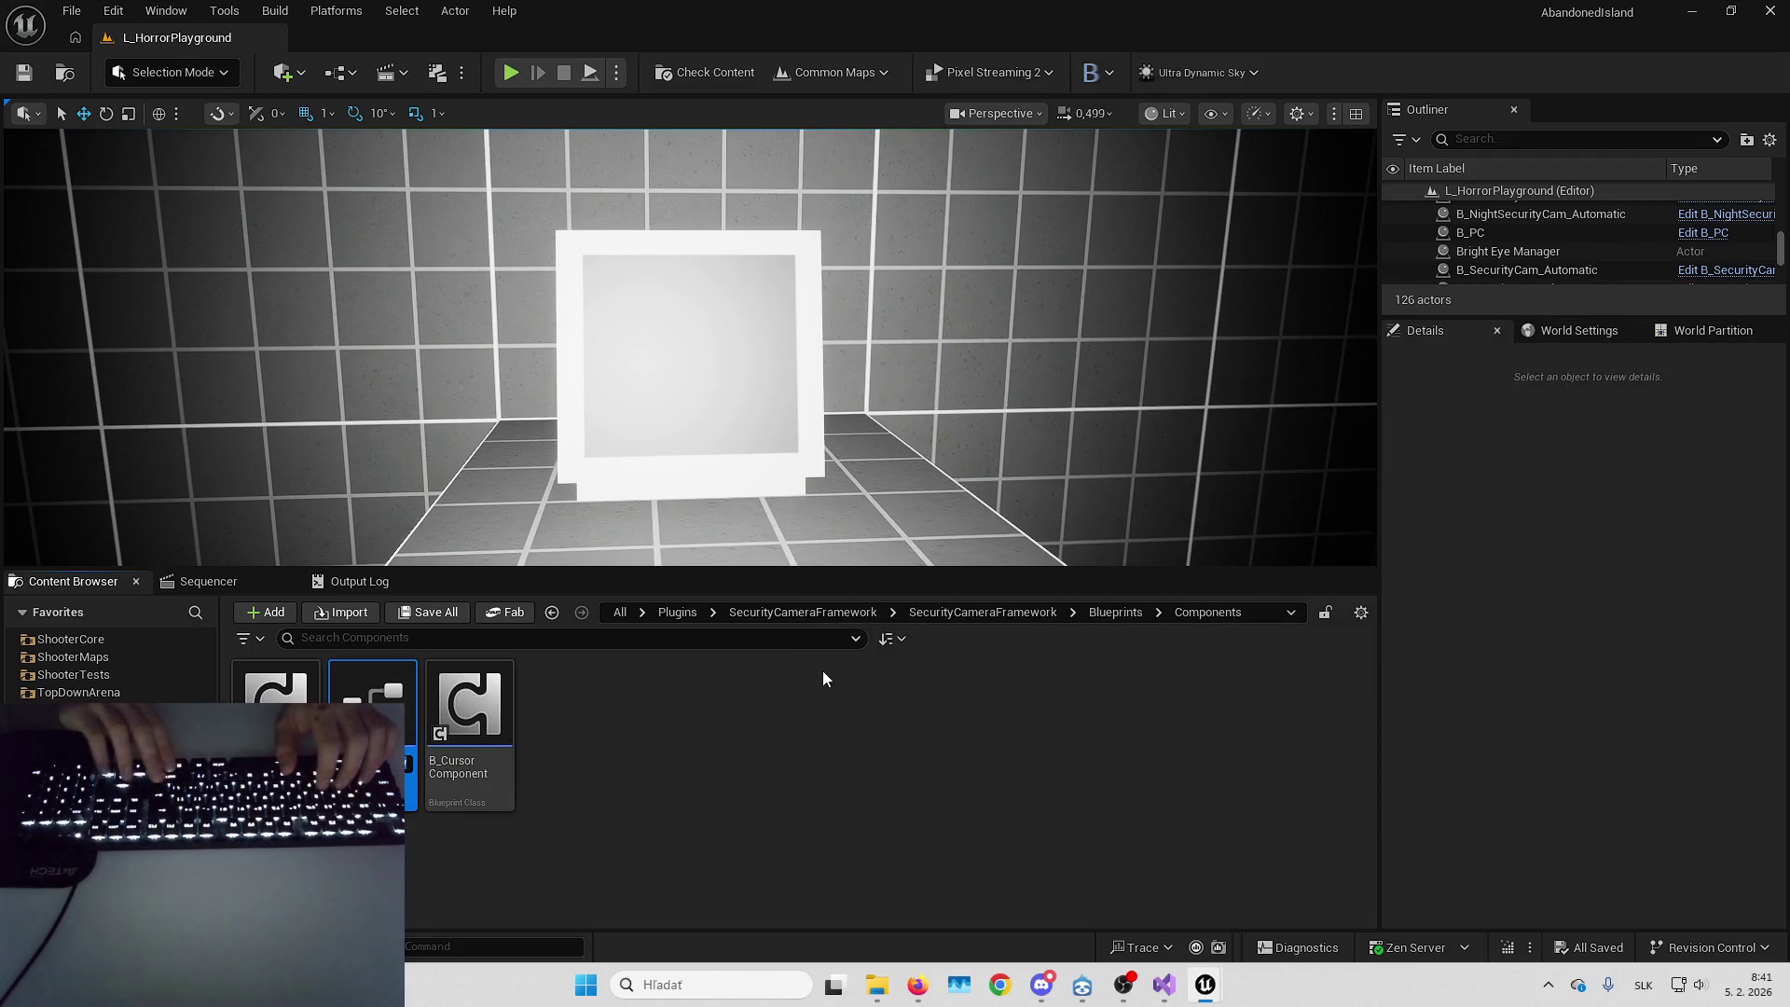
key("ctrl+v")
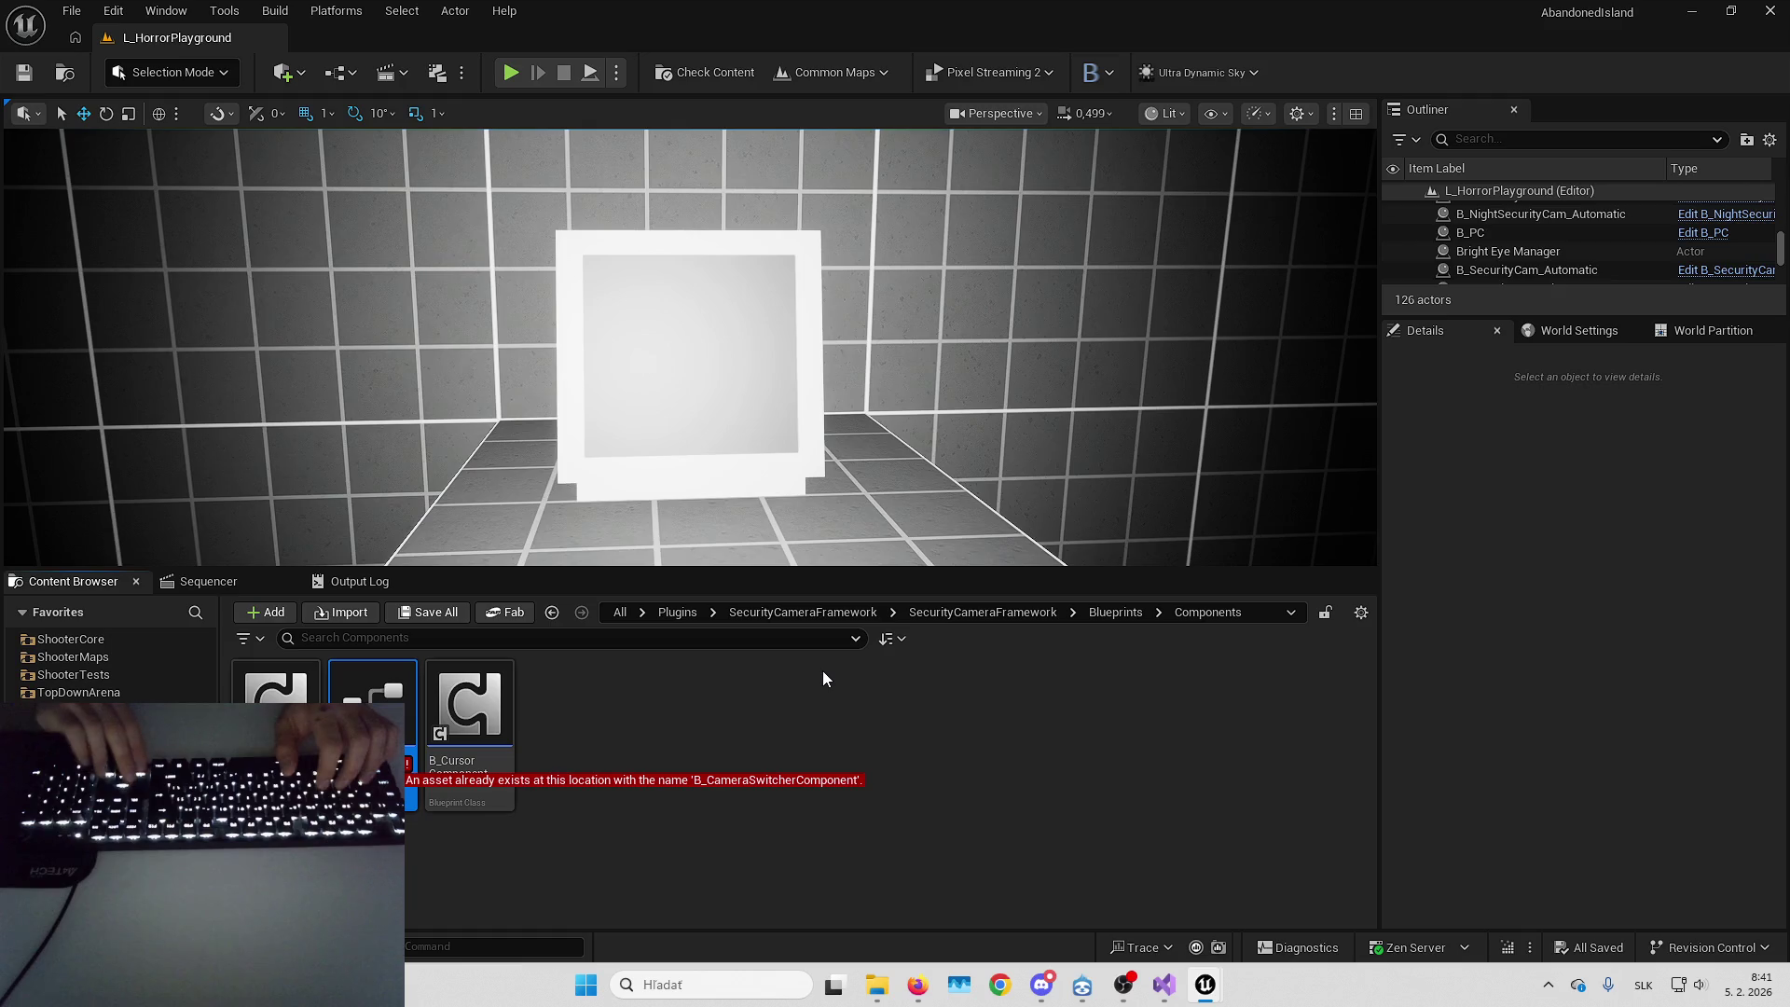
type("Horror")
key("Return")
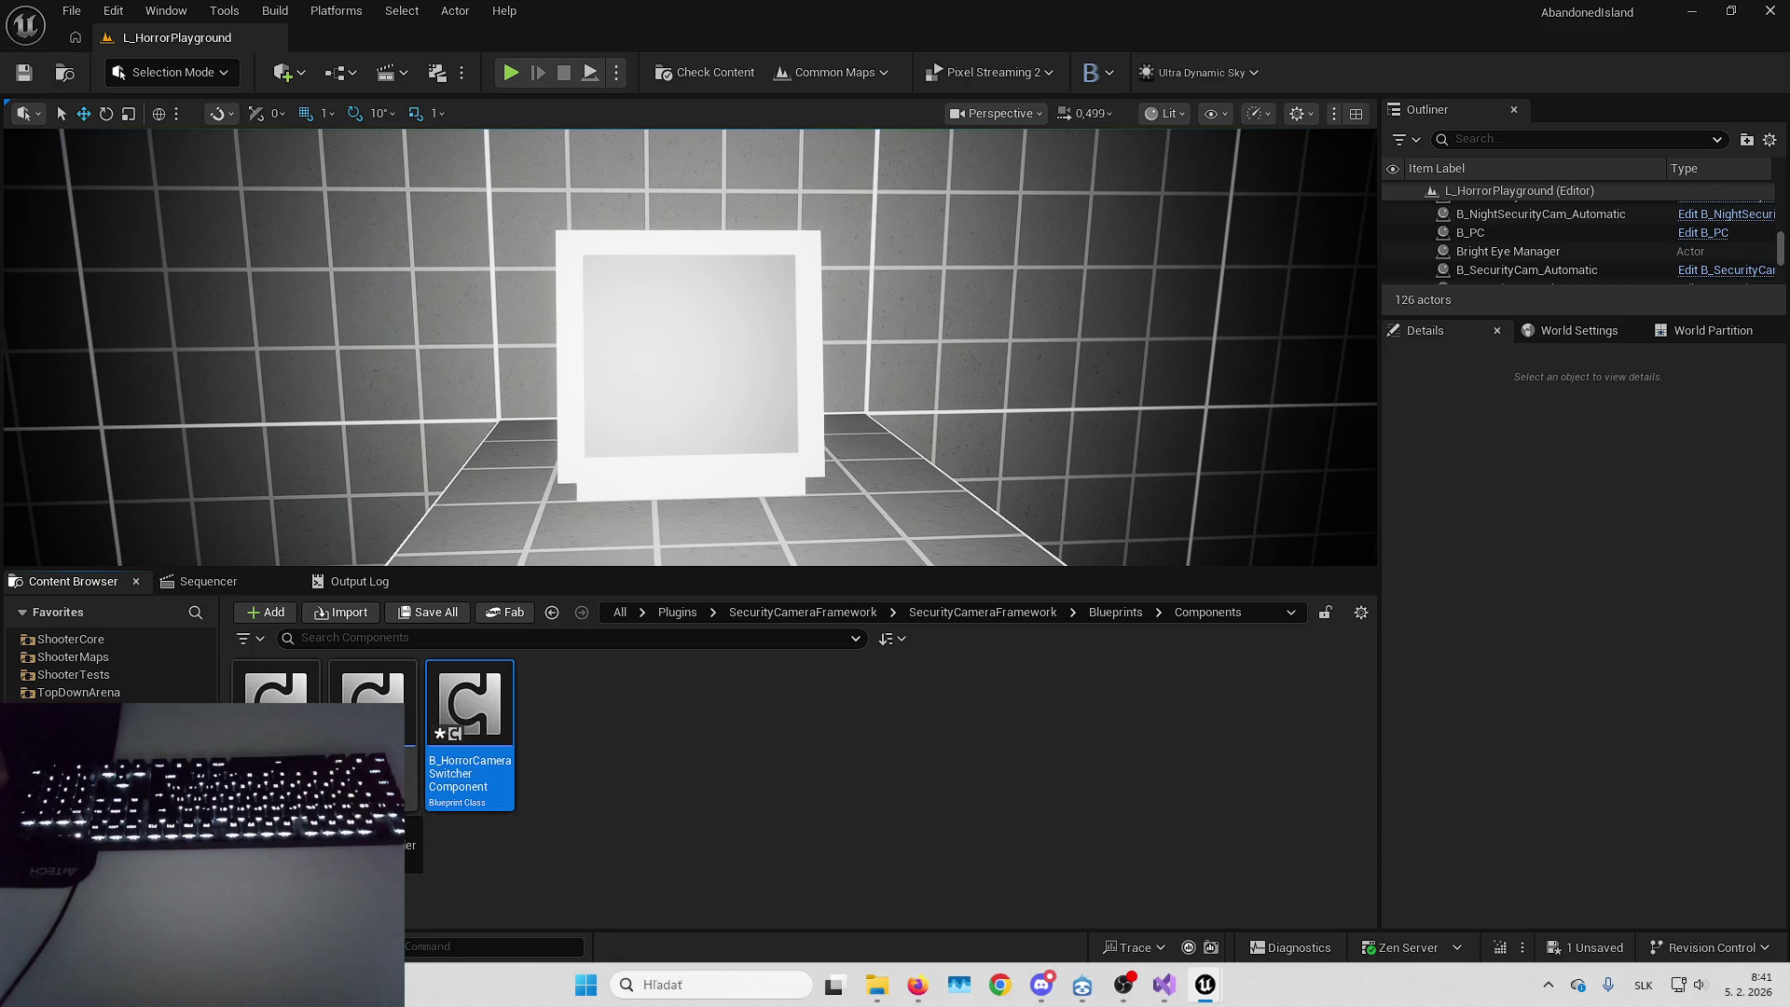
Move B_HorrorCameraSwitcherComponent into HorrorCore/Blueprints/Components and open its blueprint
key("Delete")
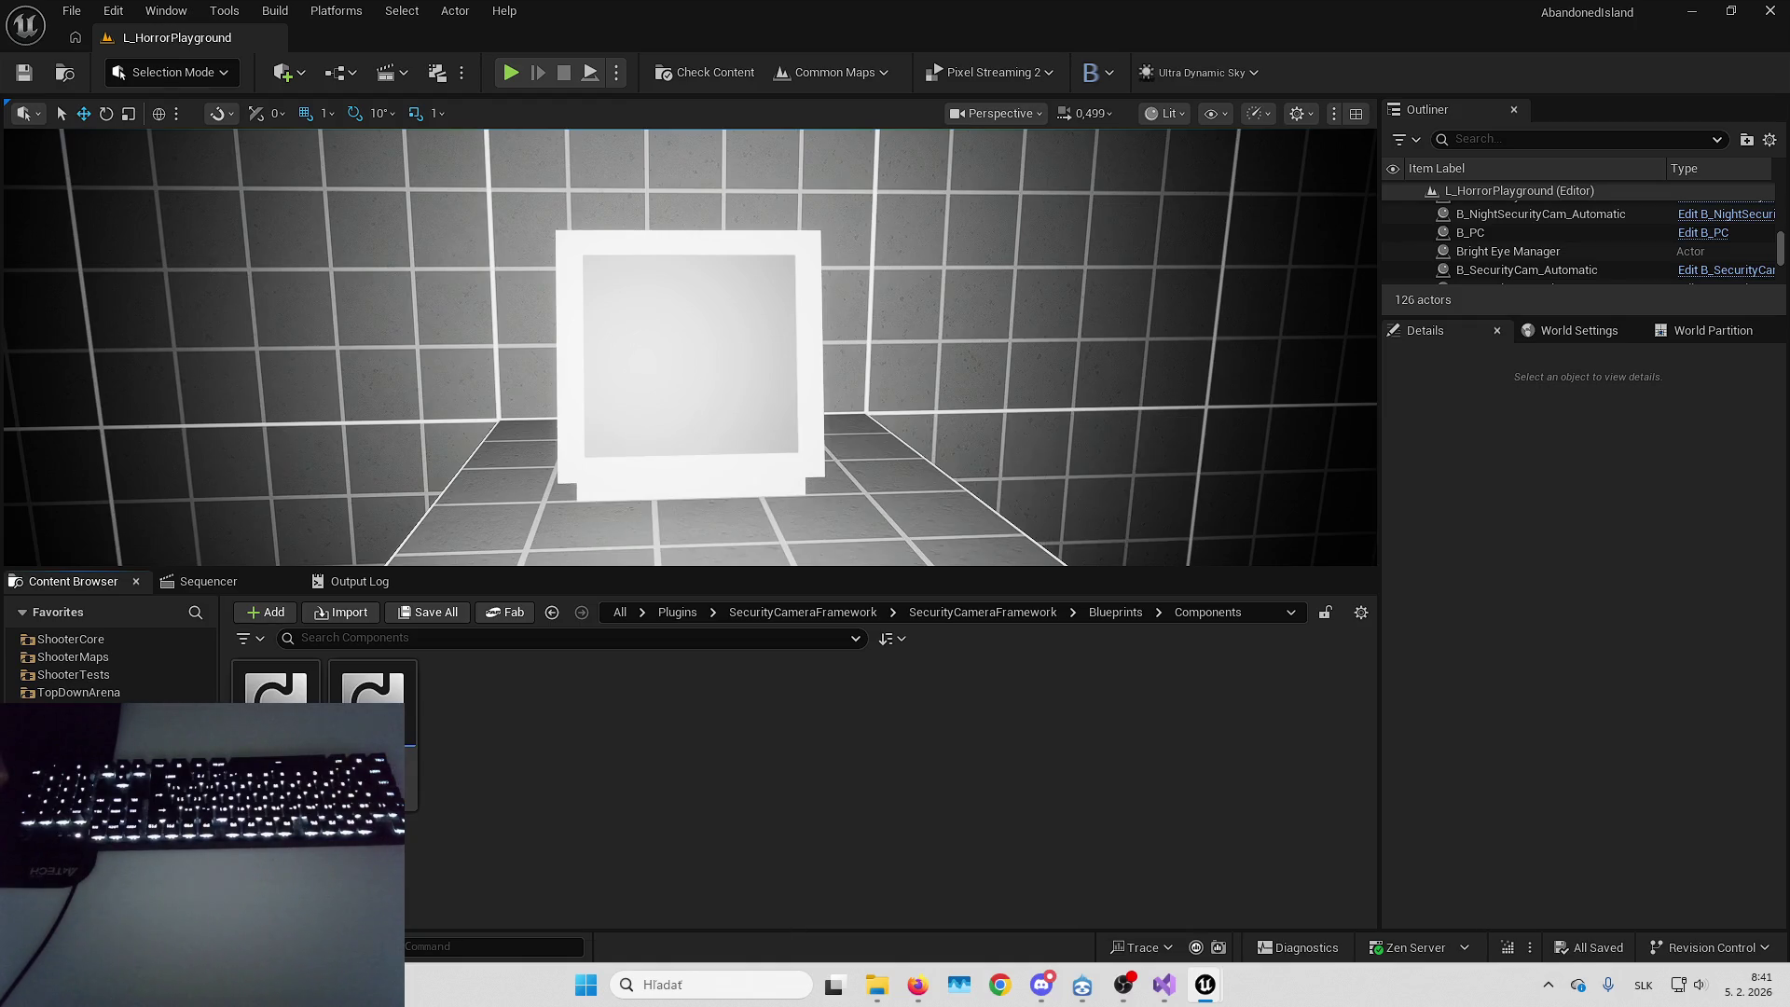
key("alt+Left")
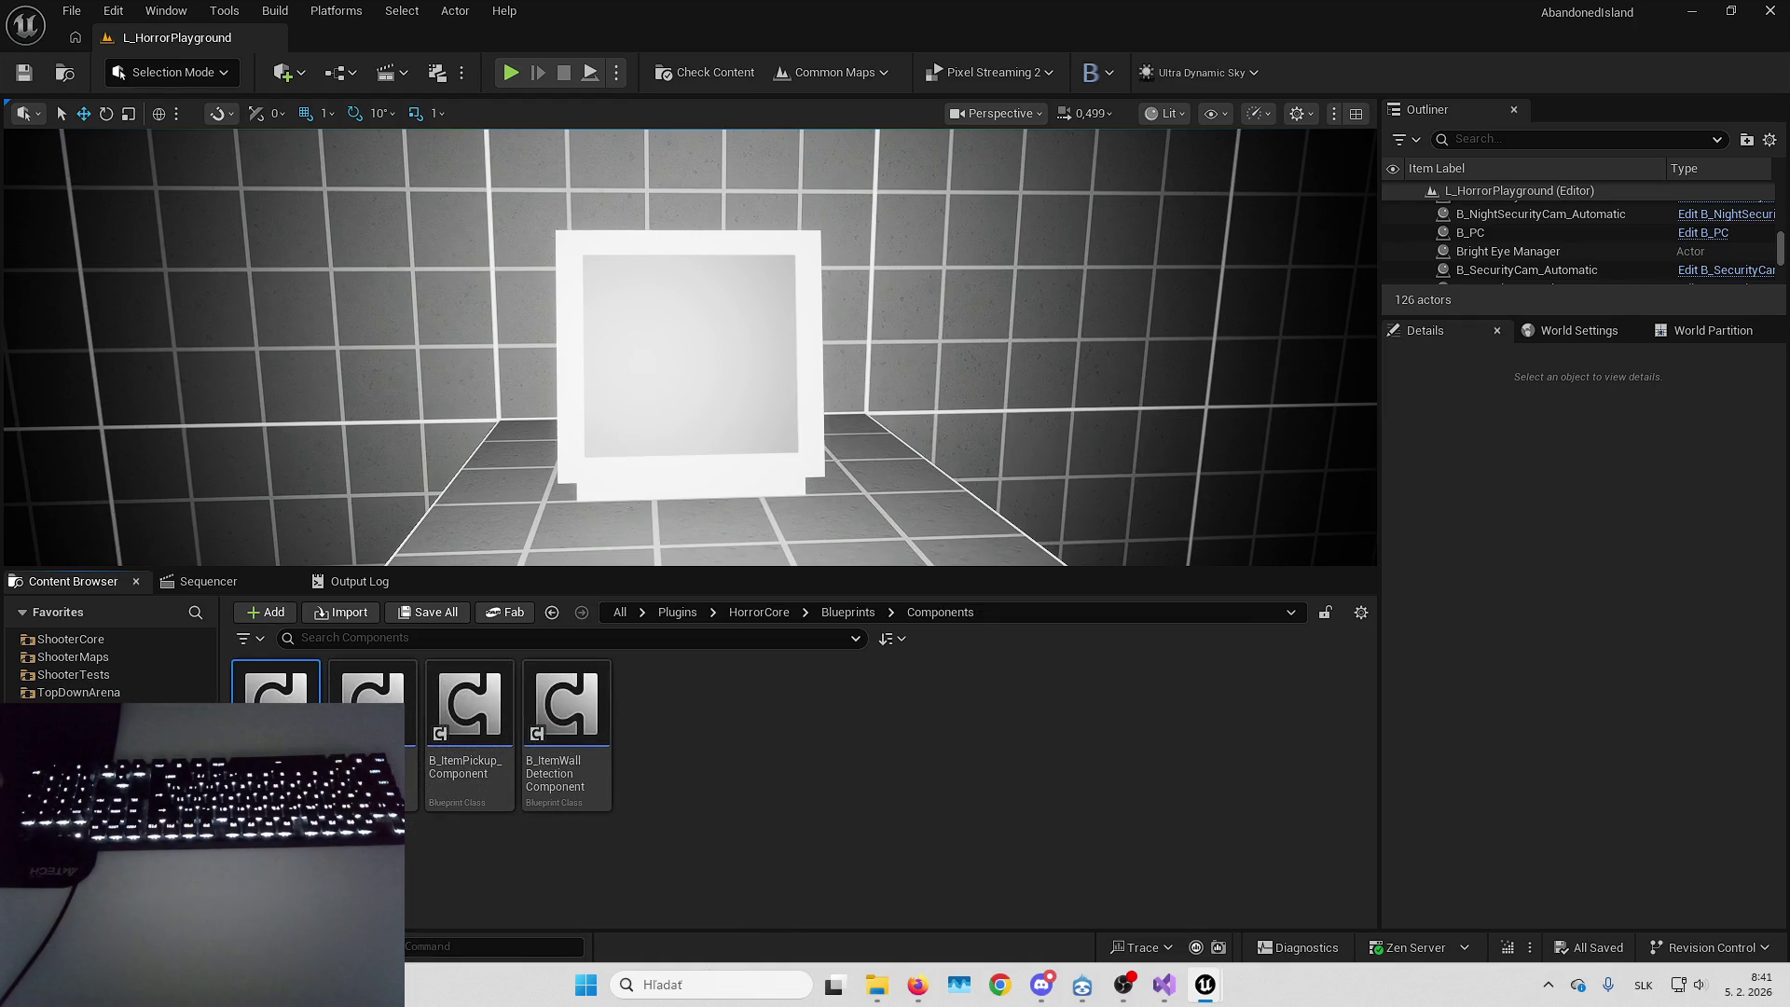
key("Return")
right_click(959, 518)
type("ia_horror")
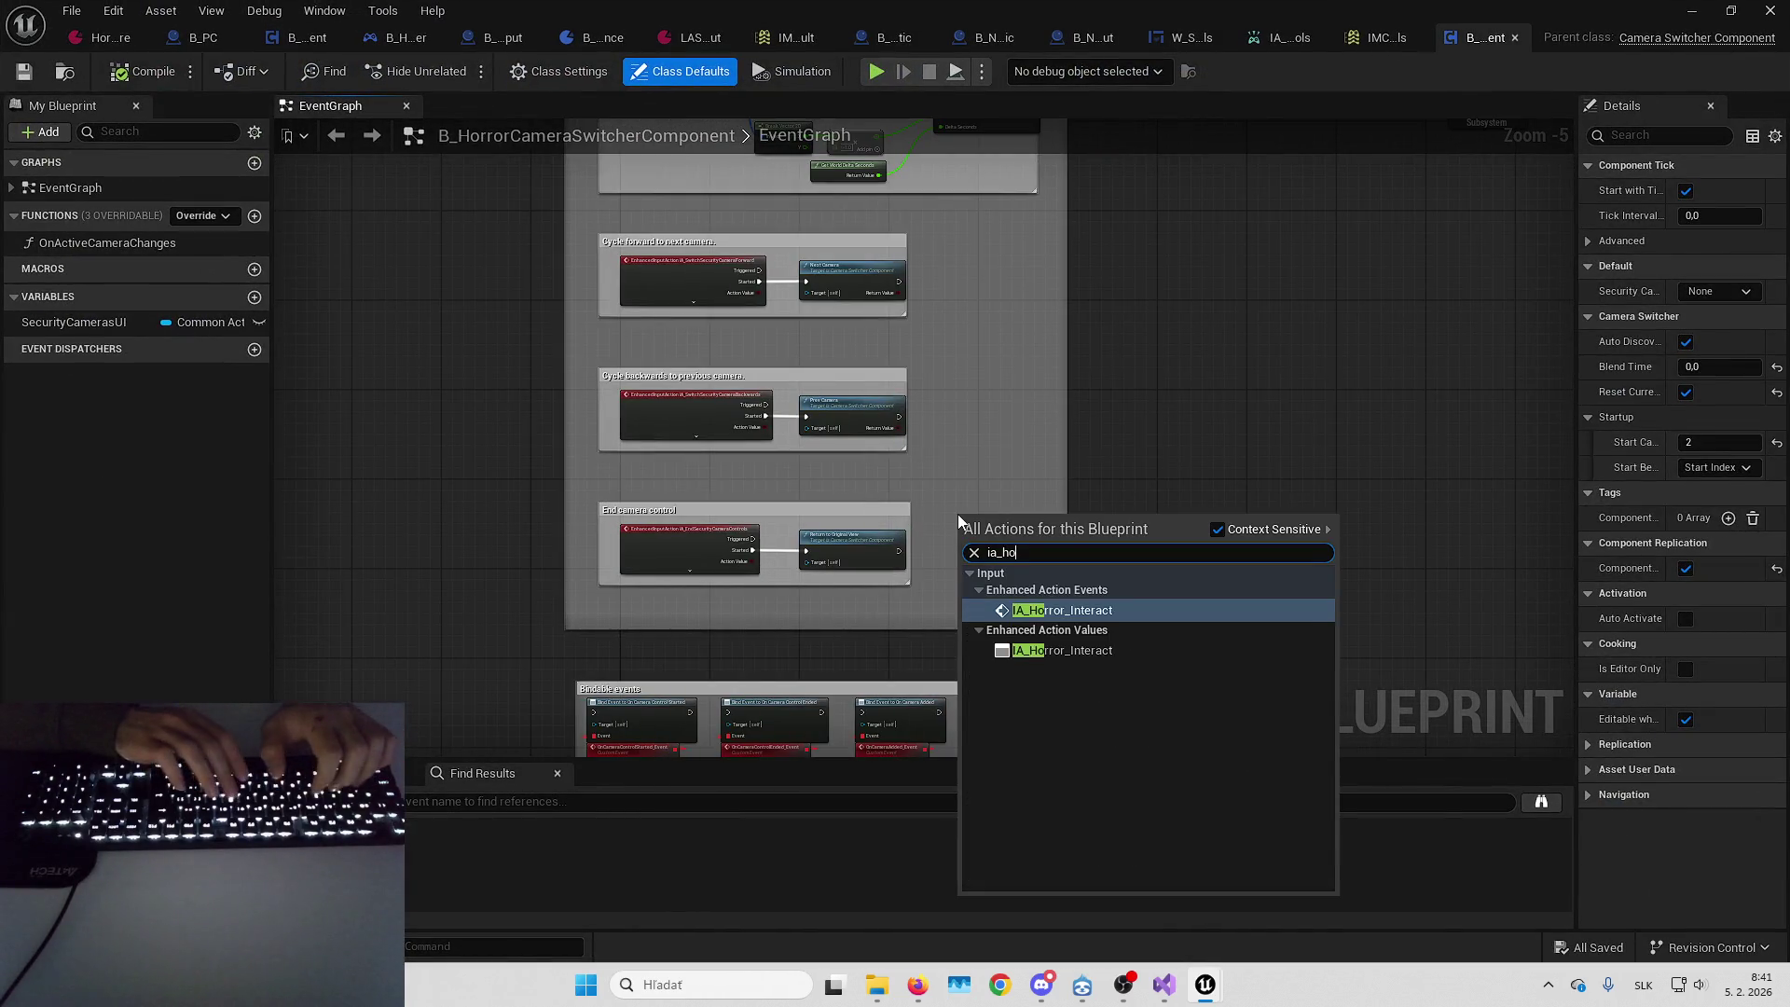
key("Return")
scroll(959, 512, "up", 4)
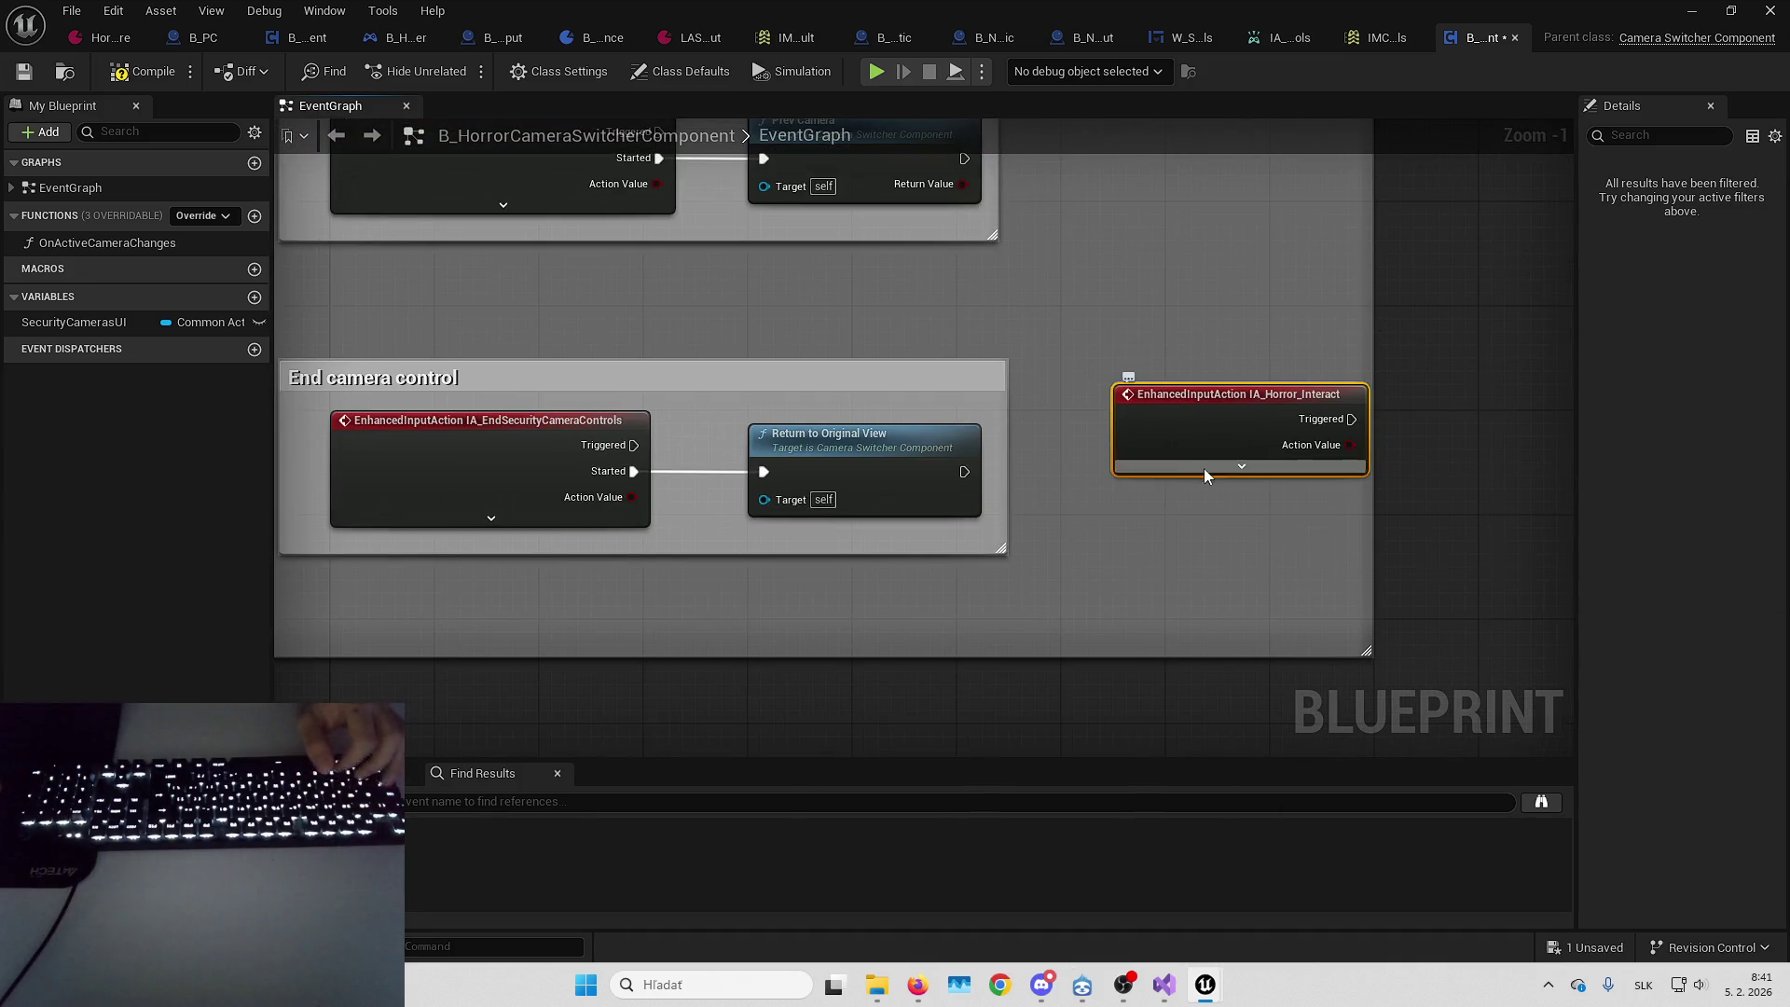
left_click(1205, 468)
left_click_drag(1452, 450, 1190, 418)
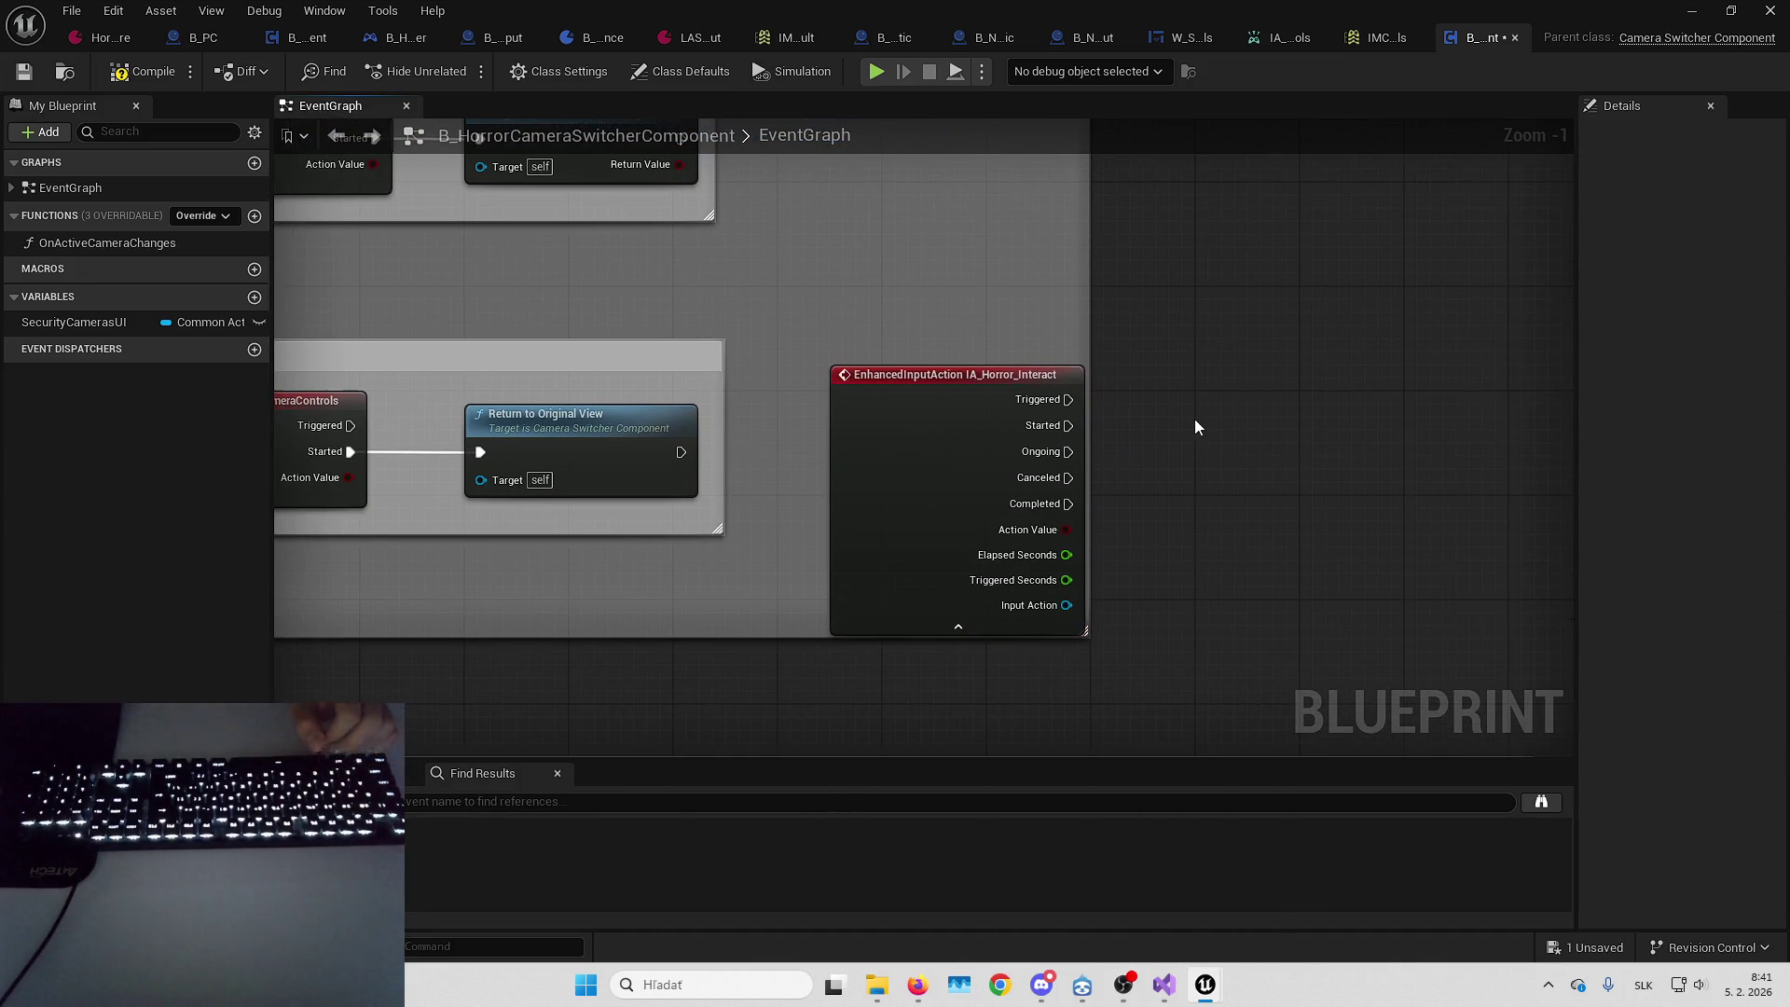
left_click_drag(1069, 426, 1152, 436)
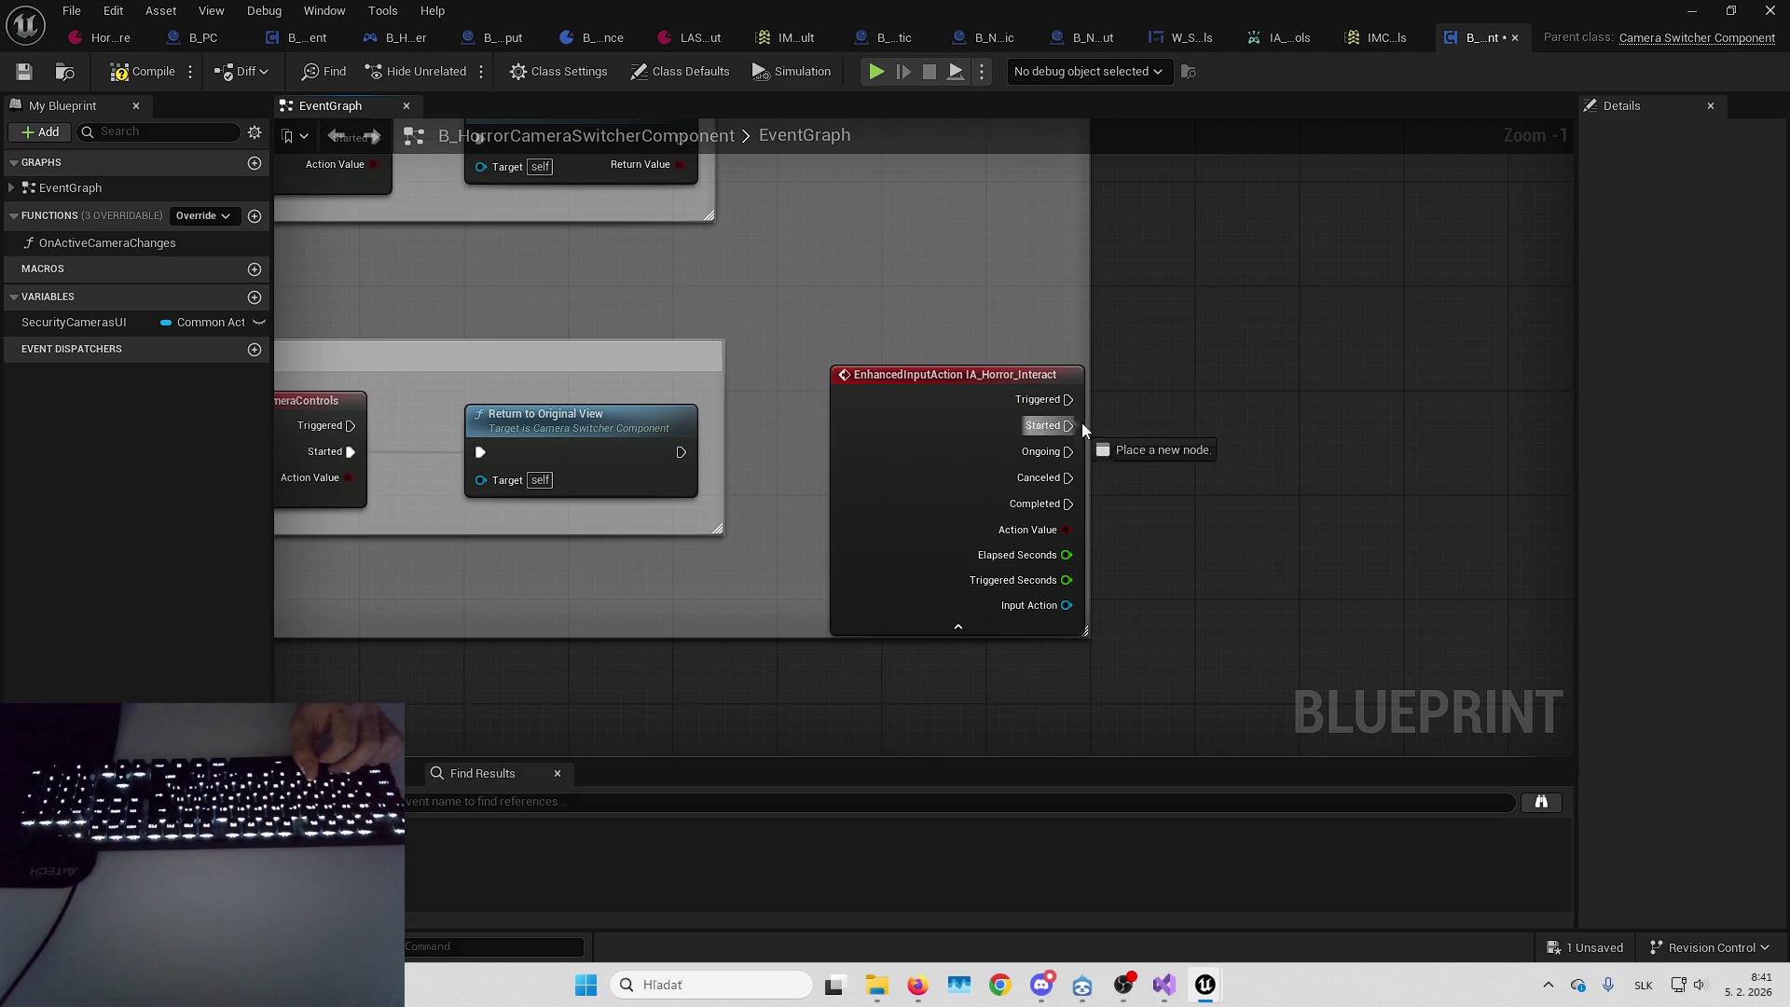
mouse_move(1099, 405)
left_mouse_down()
mouse_move(1084, 427)
mouse_move(1212, 433)
left_mouse_up()
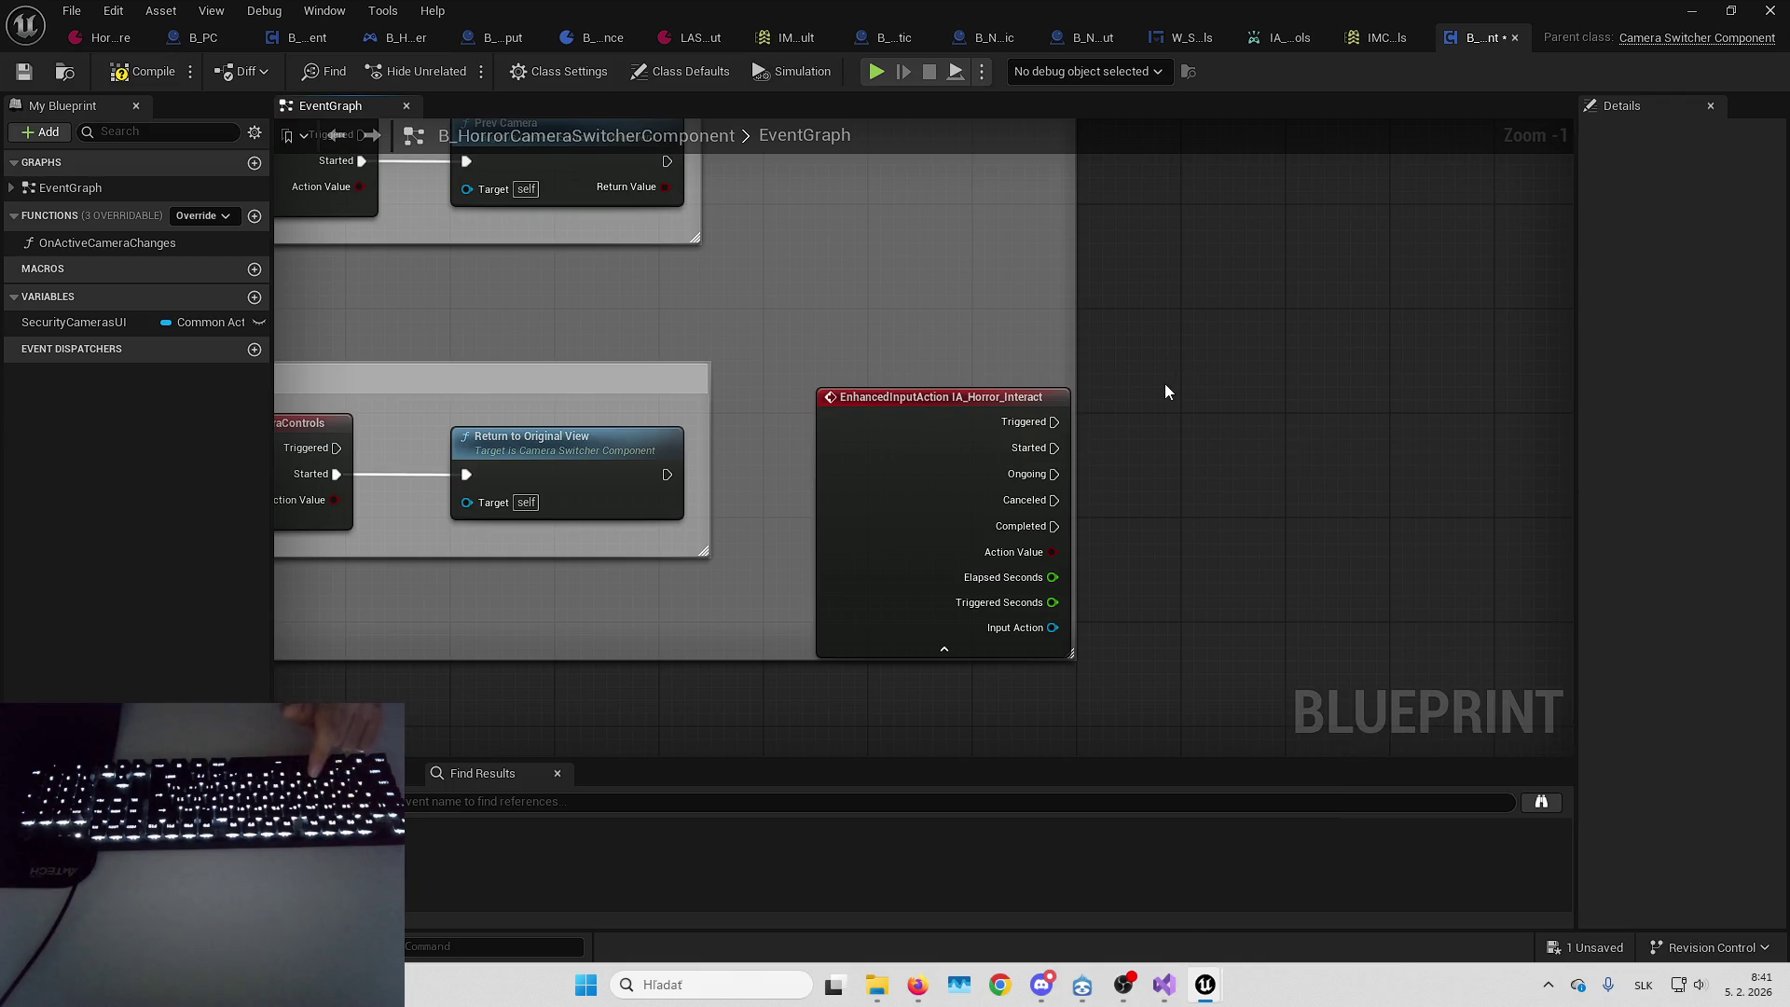
left_click(1072, 416)
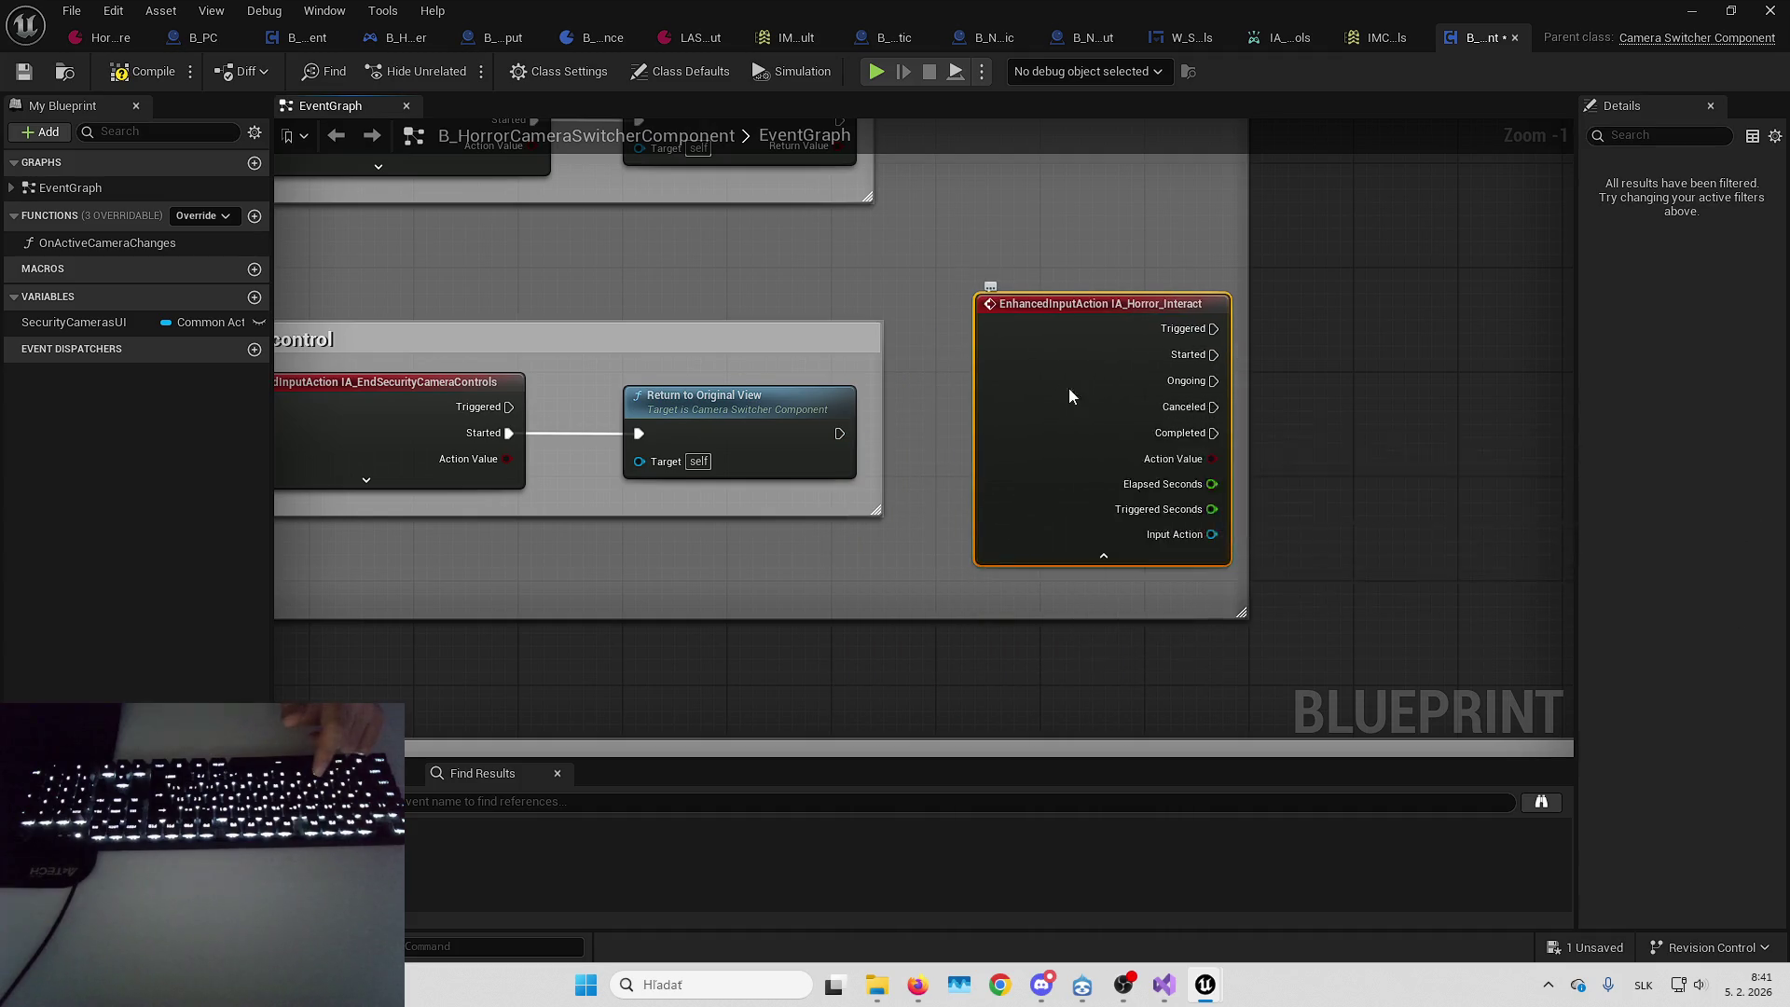
left_click_drag(1073, 417, 824, 378)
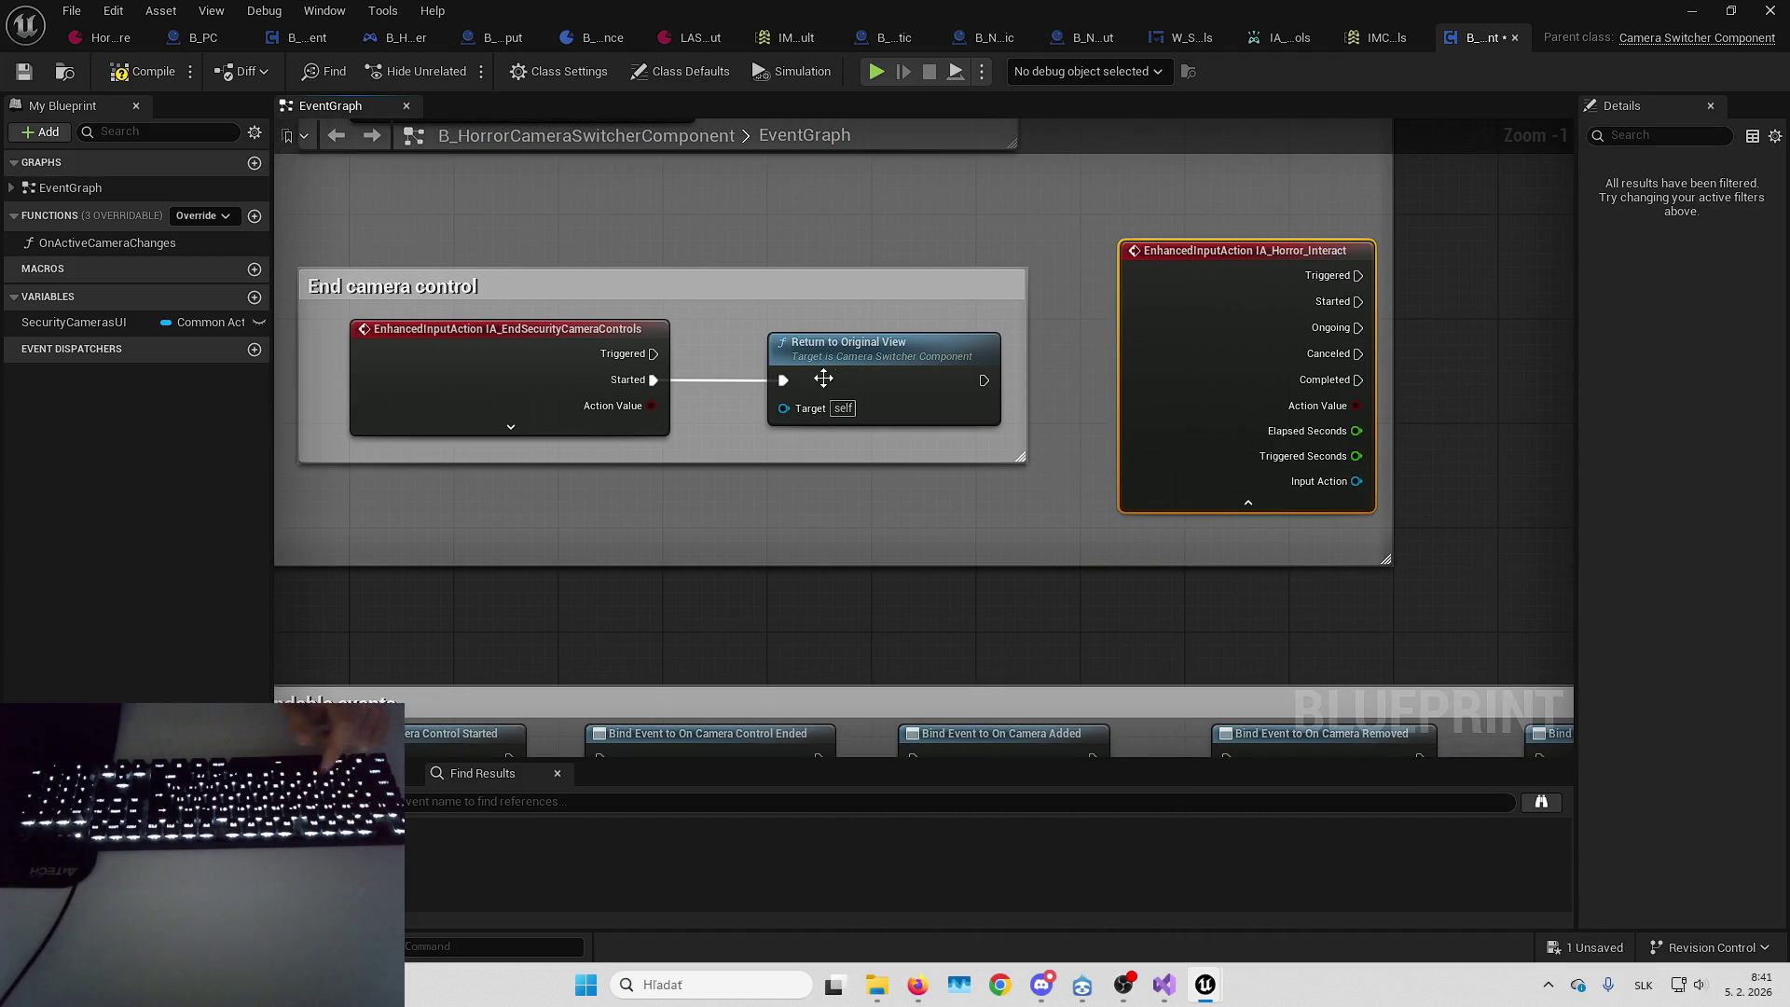
left_click_drag(653, 380, 1355, 310)
left_click(638, 390)
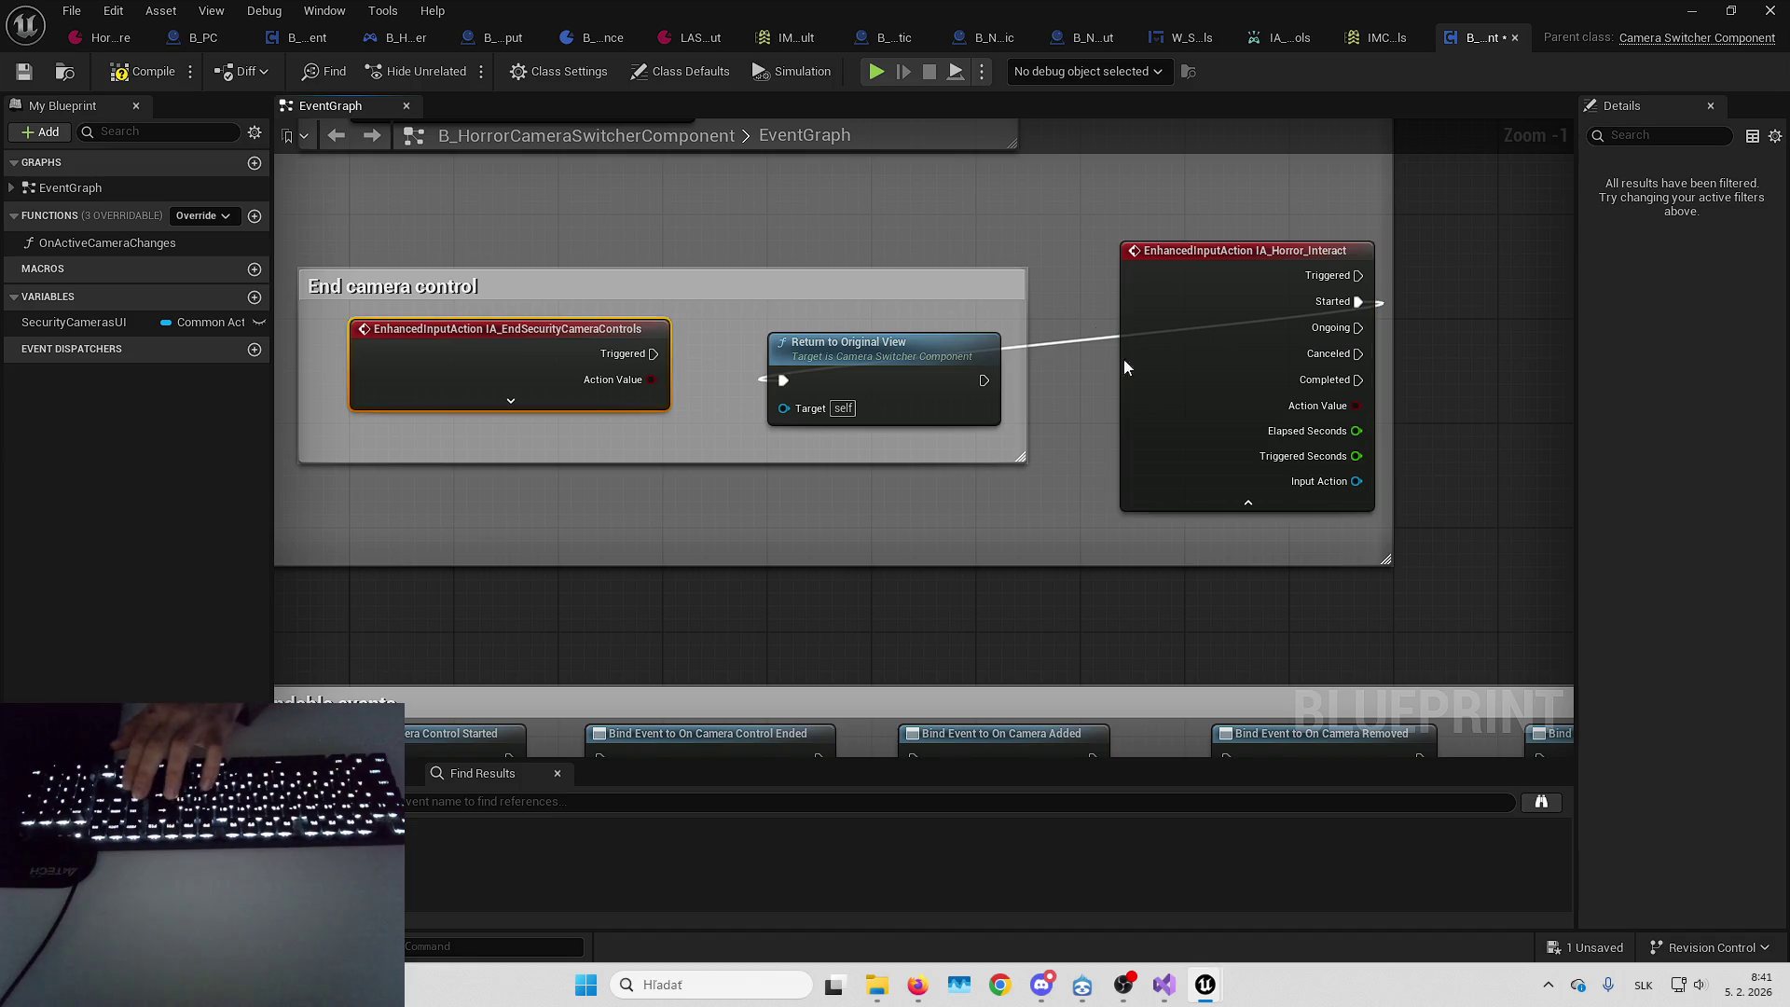
key("Delete")
left_click(1247, 503)
mouse_move(1212, 308)
left_mouse_down()
mouse_move(394, 361)
mouse_move(468, 371)
left_mouse_up()
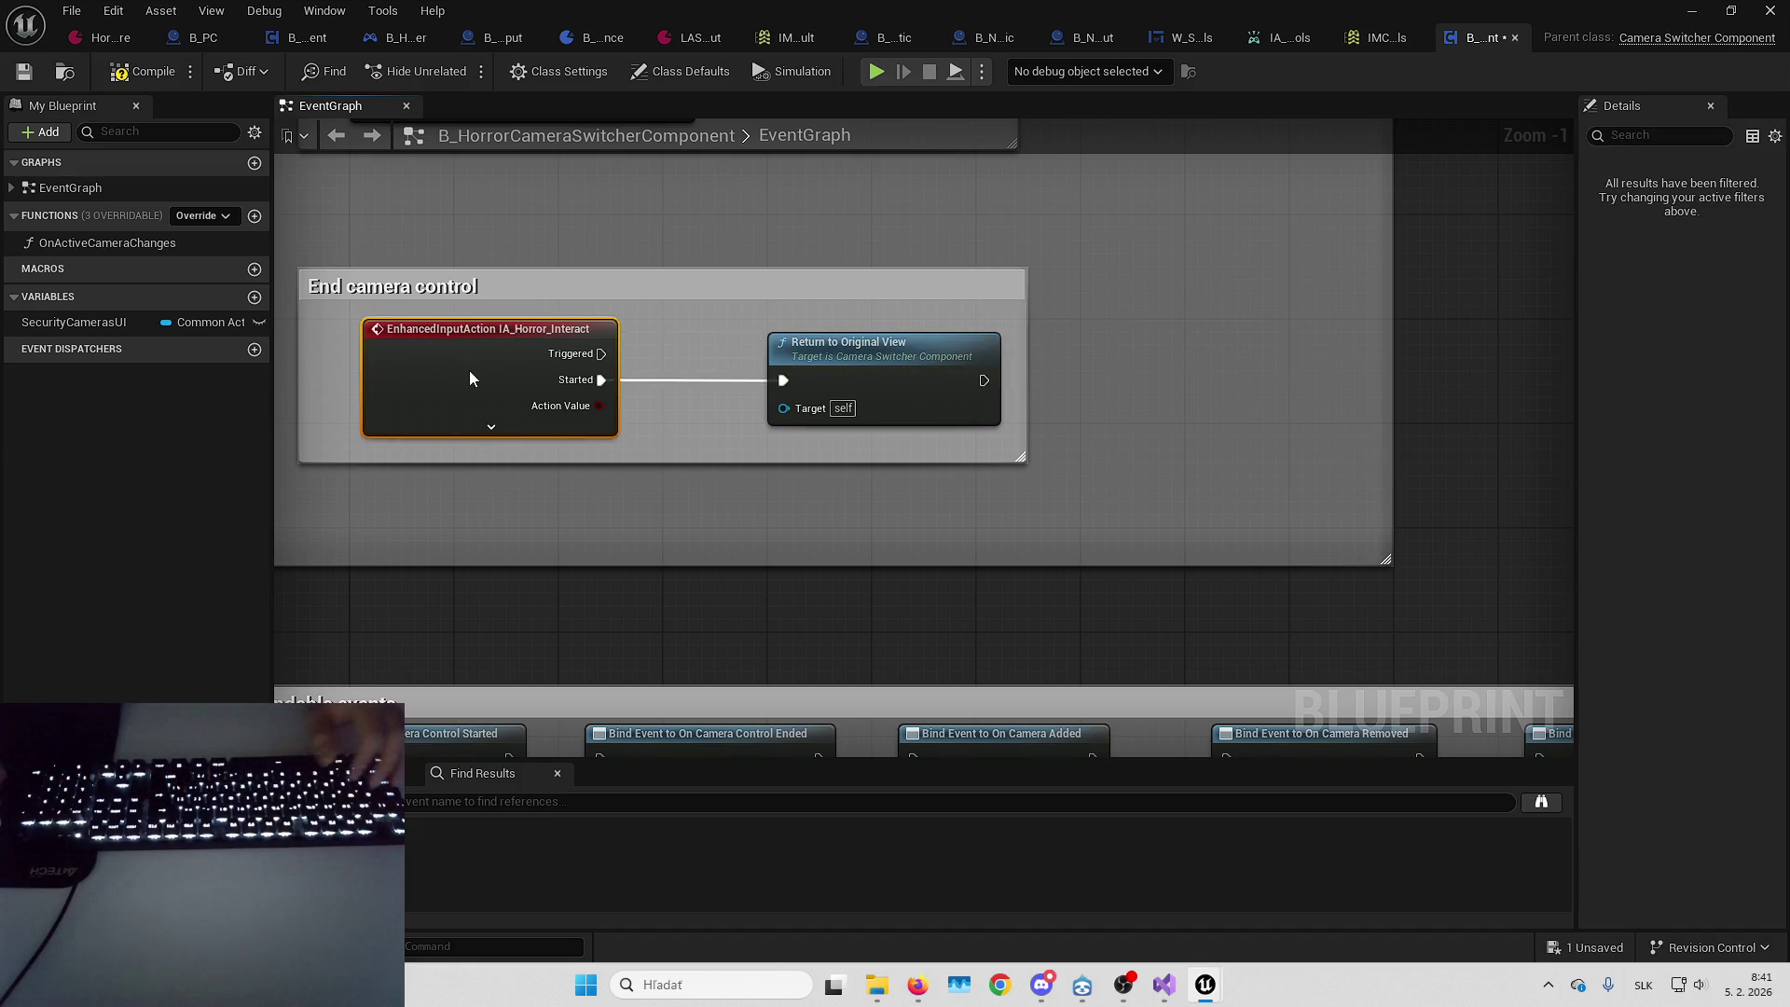
left_click(702, 345)
left_click(124, 81)
scroll(1059, 396, "down", 8)
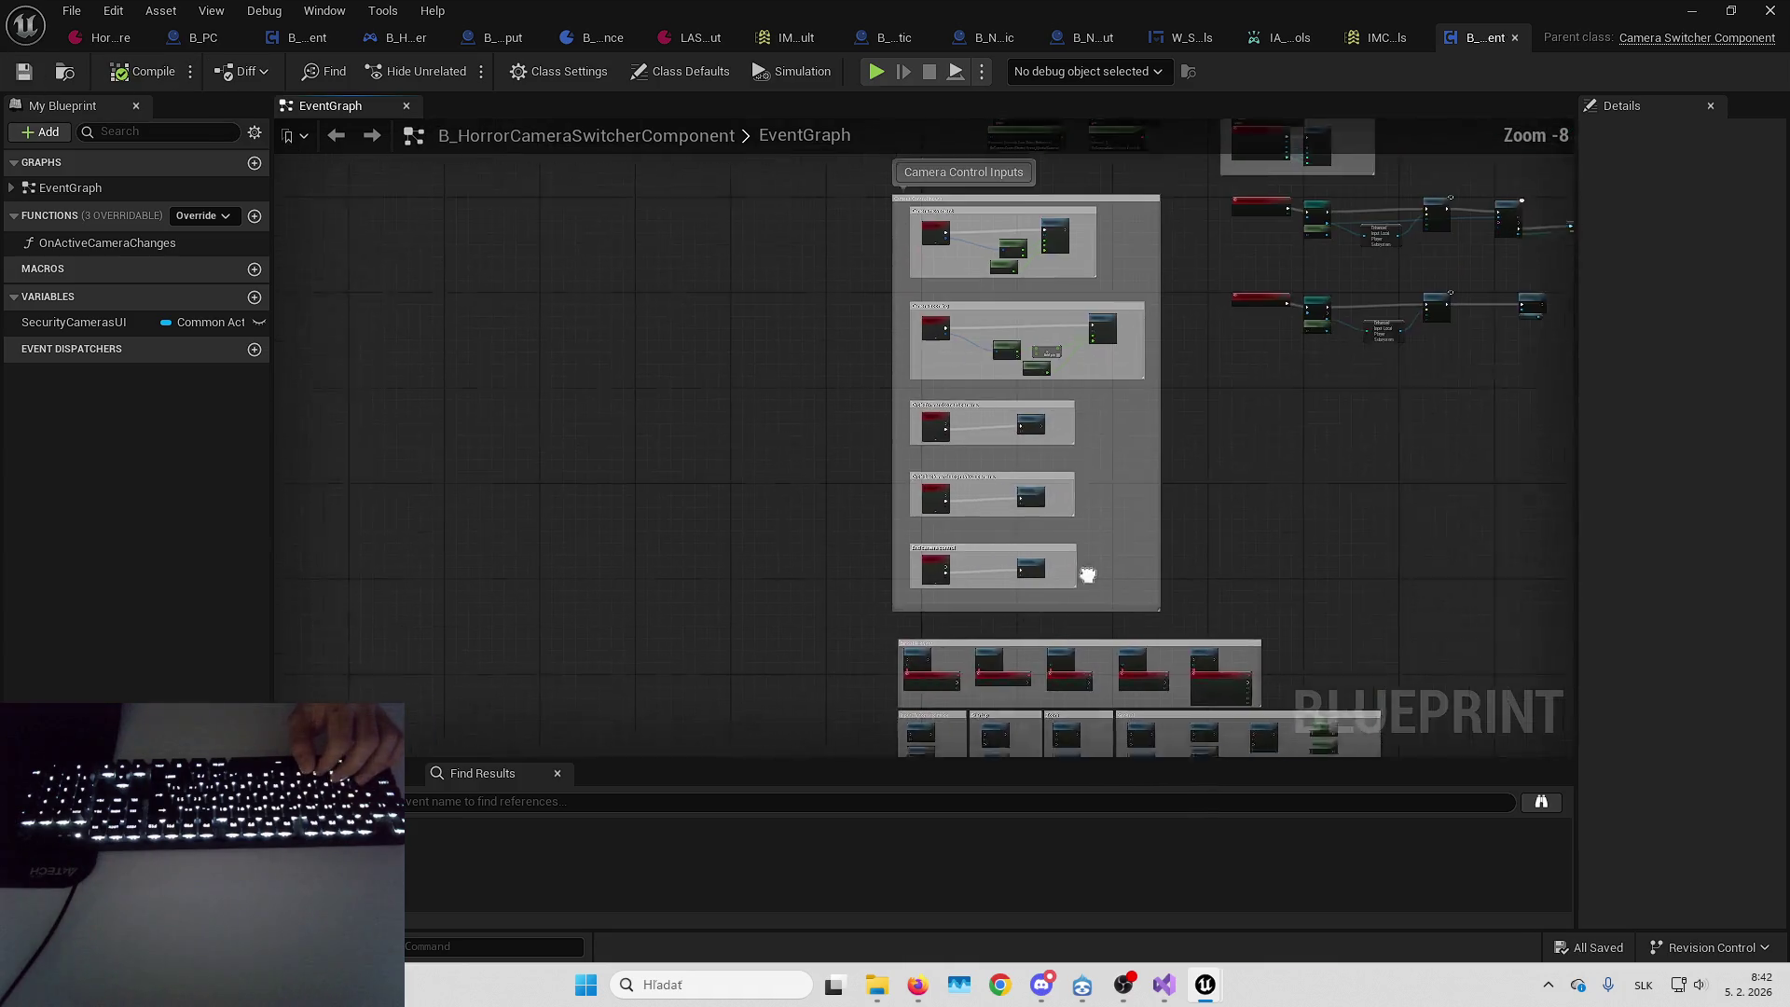
scroll(918, 451, "up", 6)
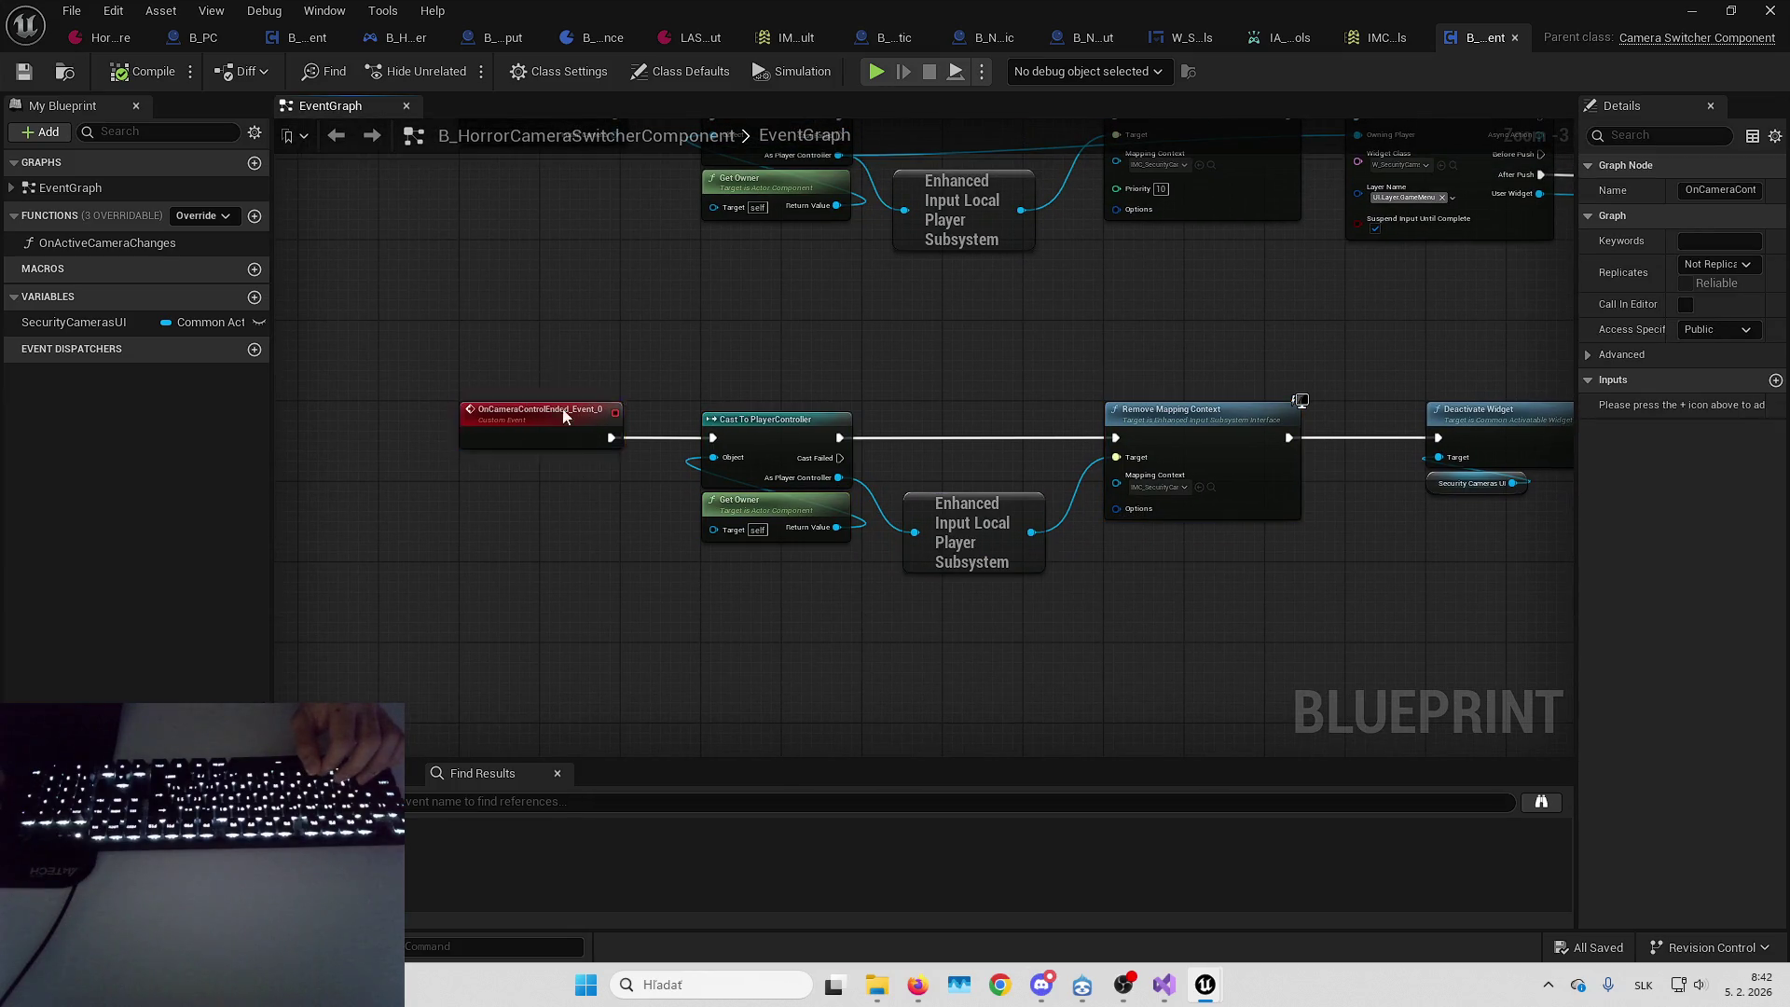
left_click_drag(797, 622, 800, 529)
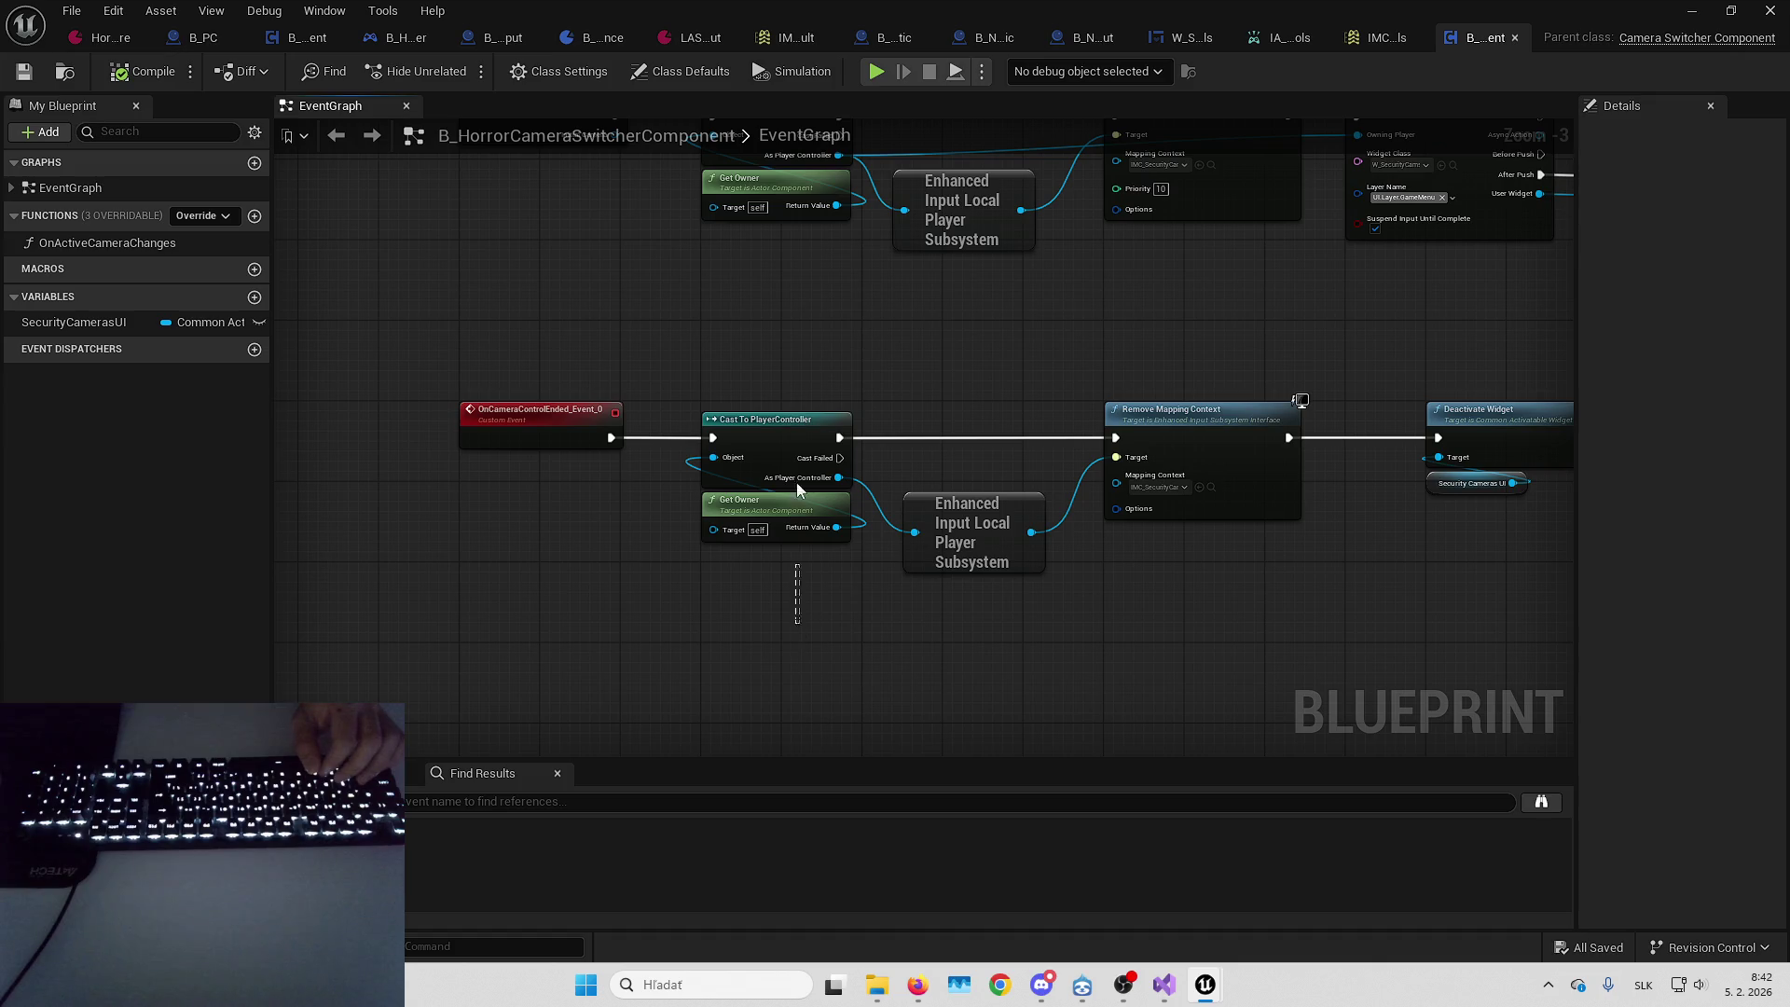
left_click(1347, 580)
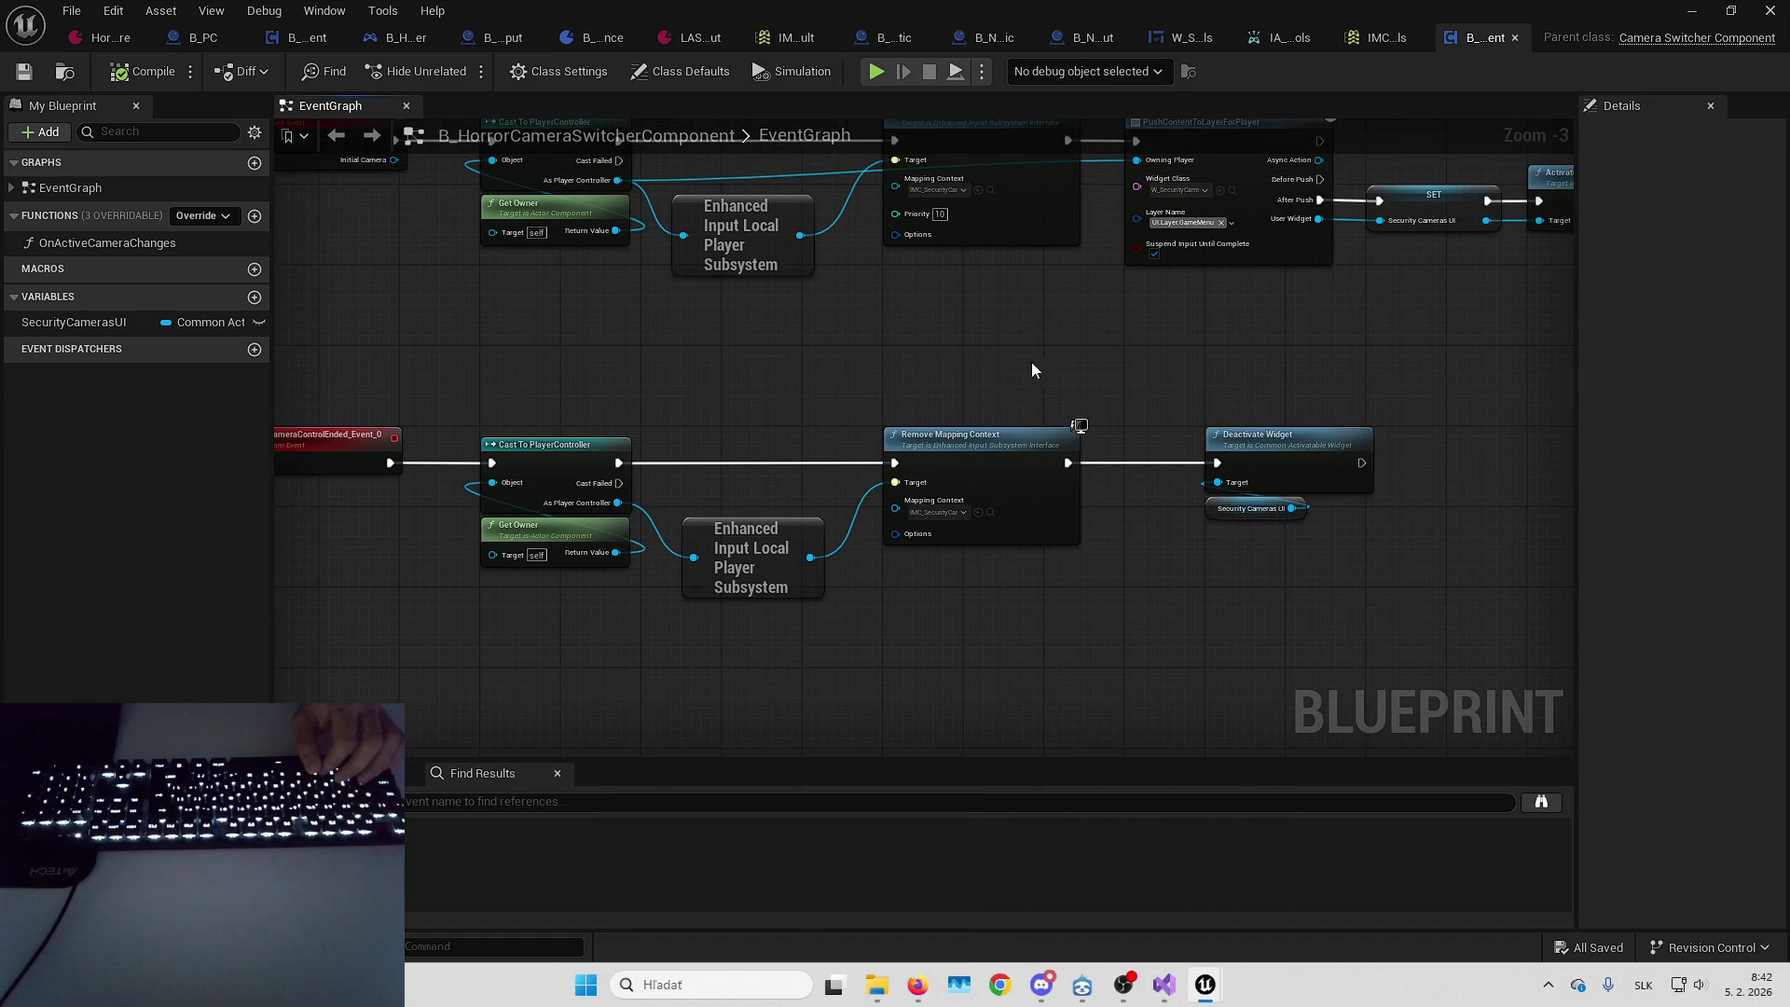
scroll(1029, 370, "down", 1)
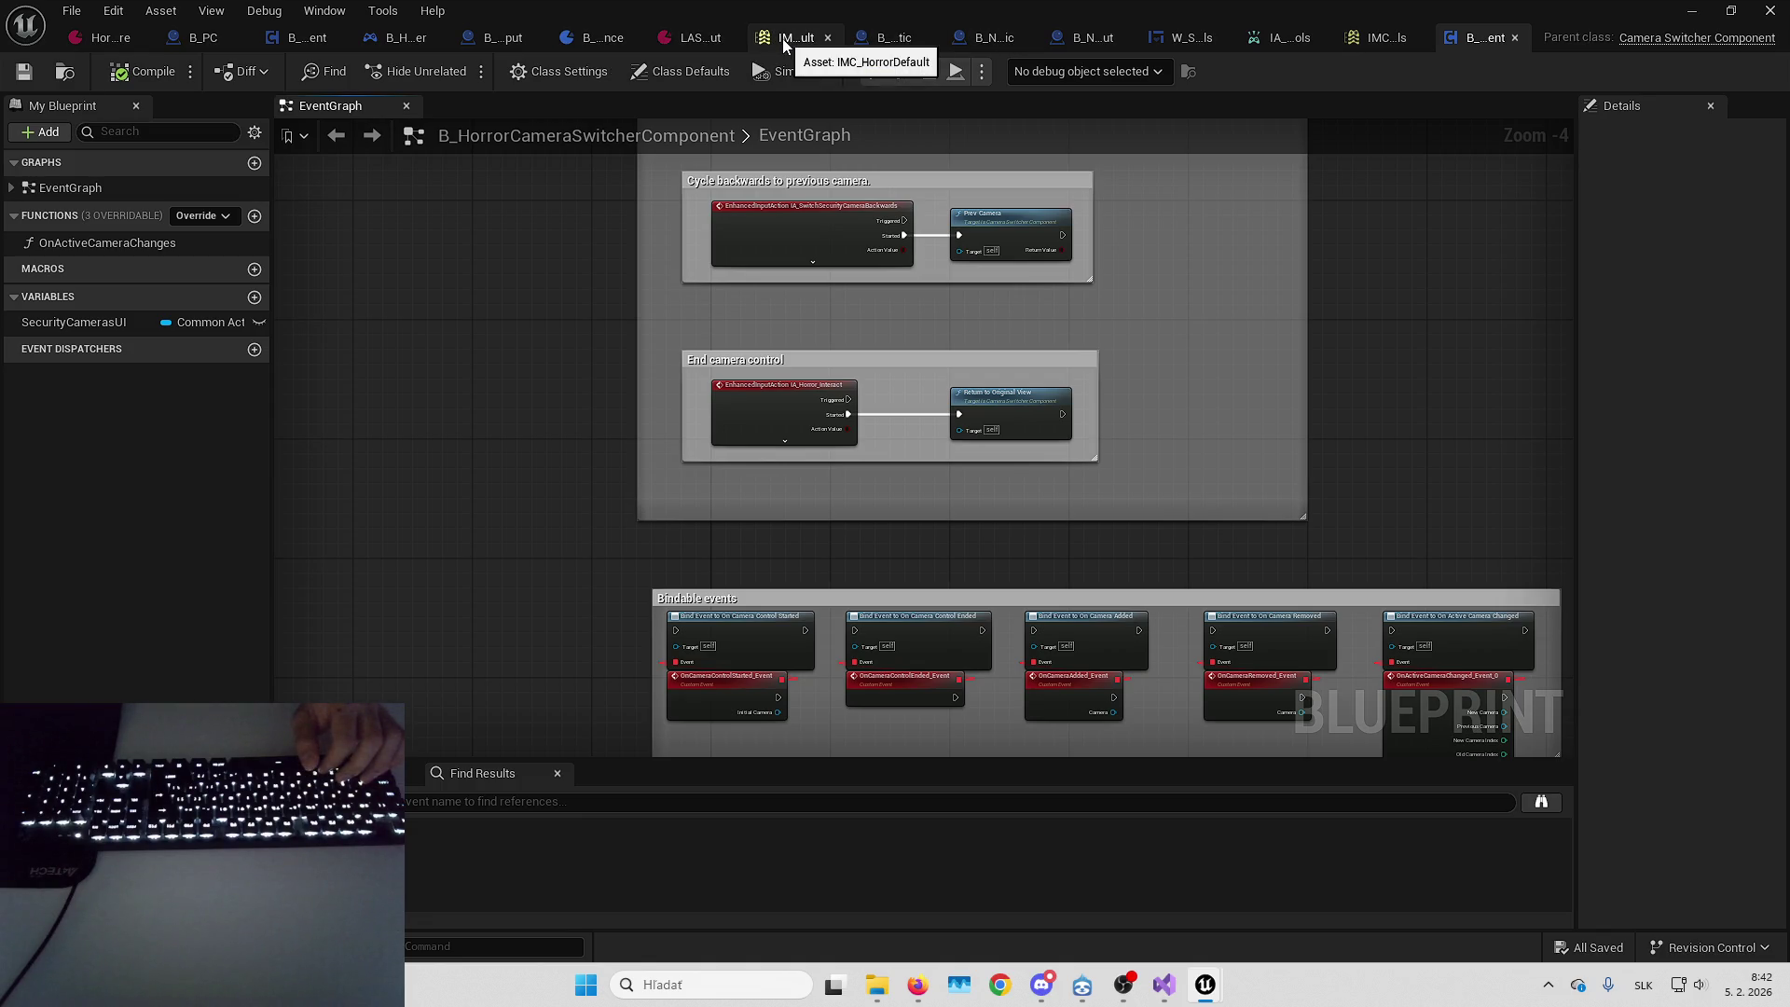
Add a B_HorrorCameraSwitcherComponent to B_HorrorPlayerController
left_click(404, 44)
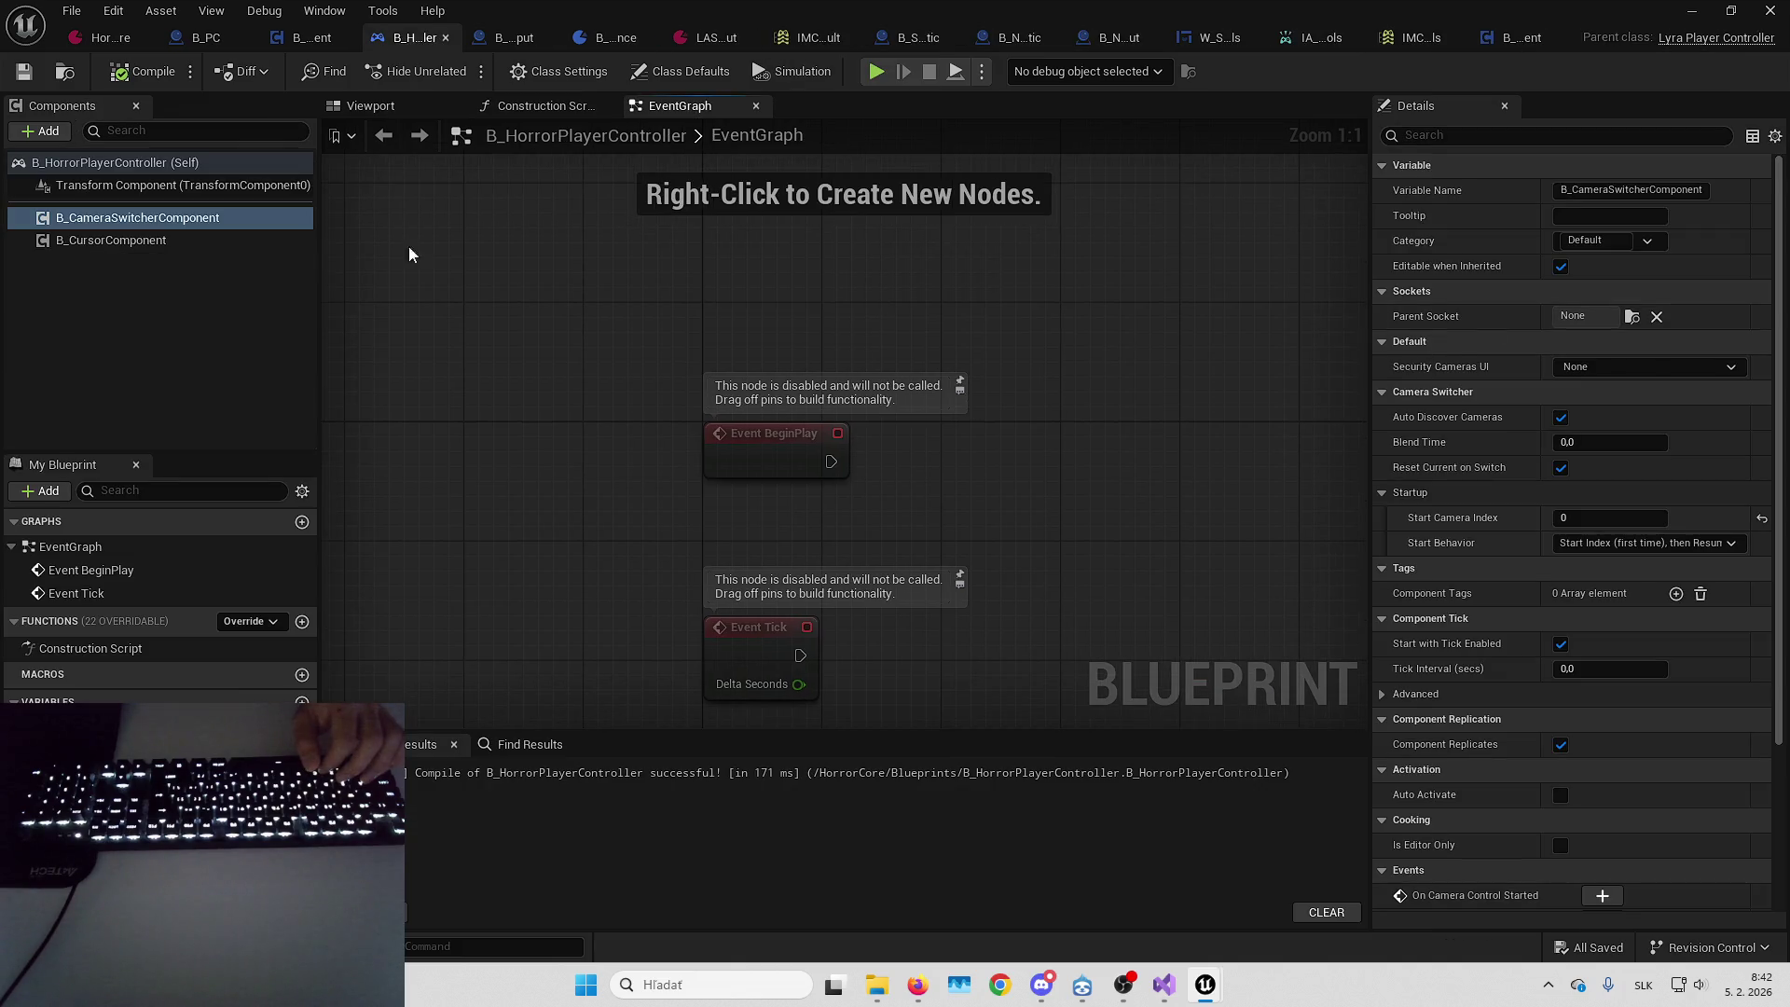
left_click(42, 132)
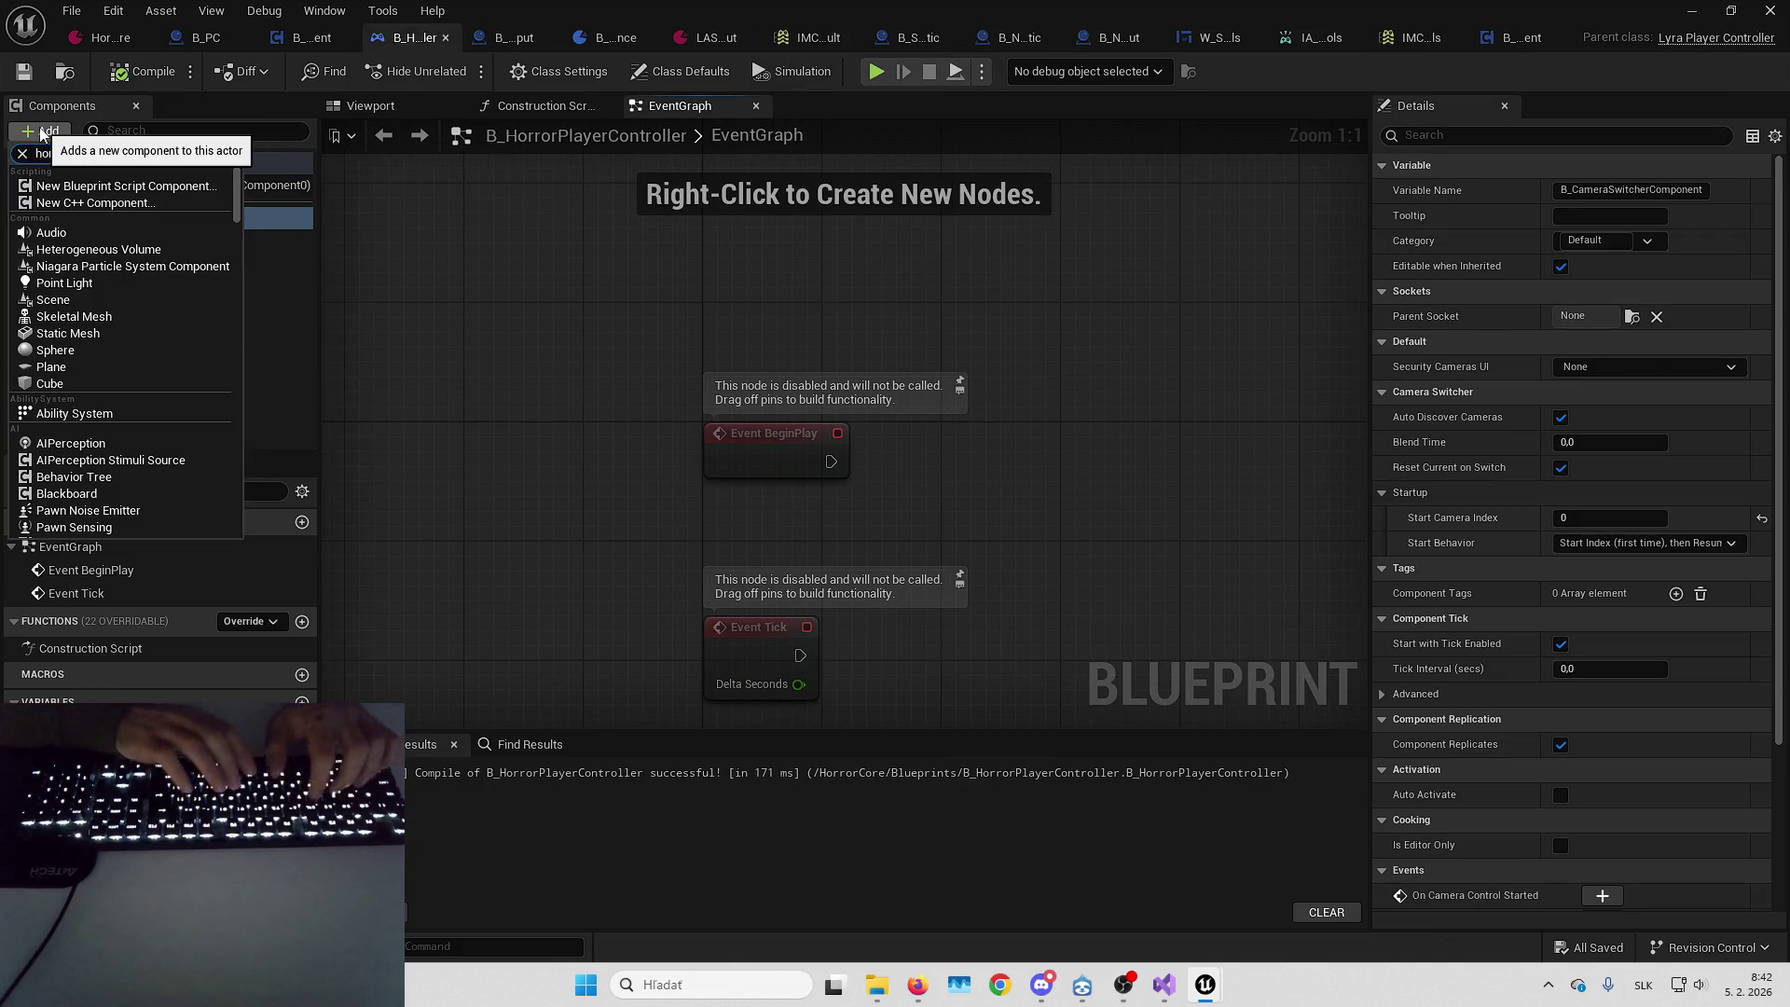
type("ror")
left_click(175, 193)
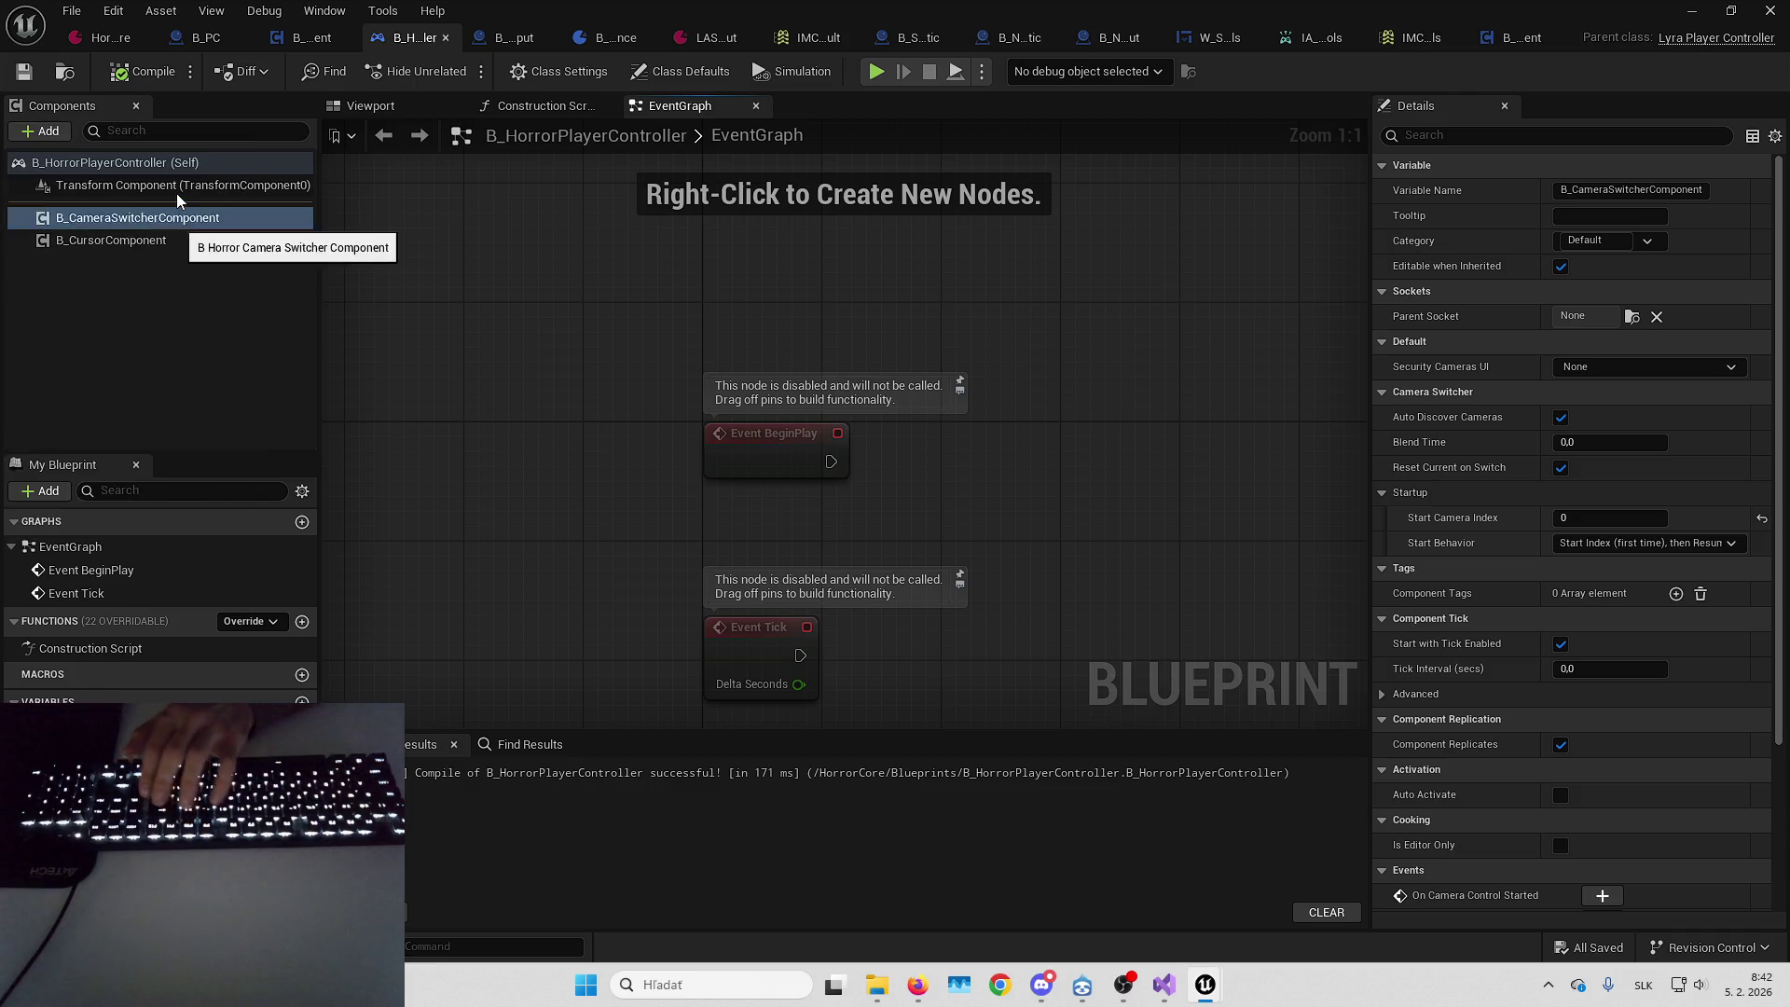
Delete the old B_CameraSwitcherComponent from the player controller
left_click(150, 317)
left_click(175, 212)
key("Delete")
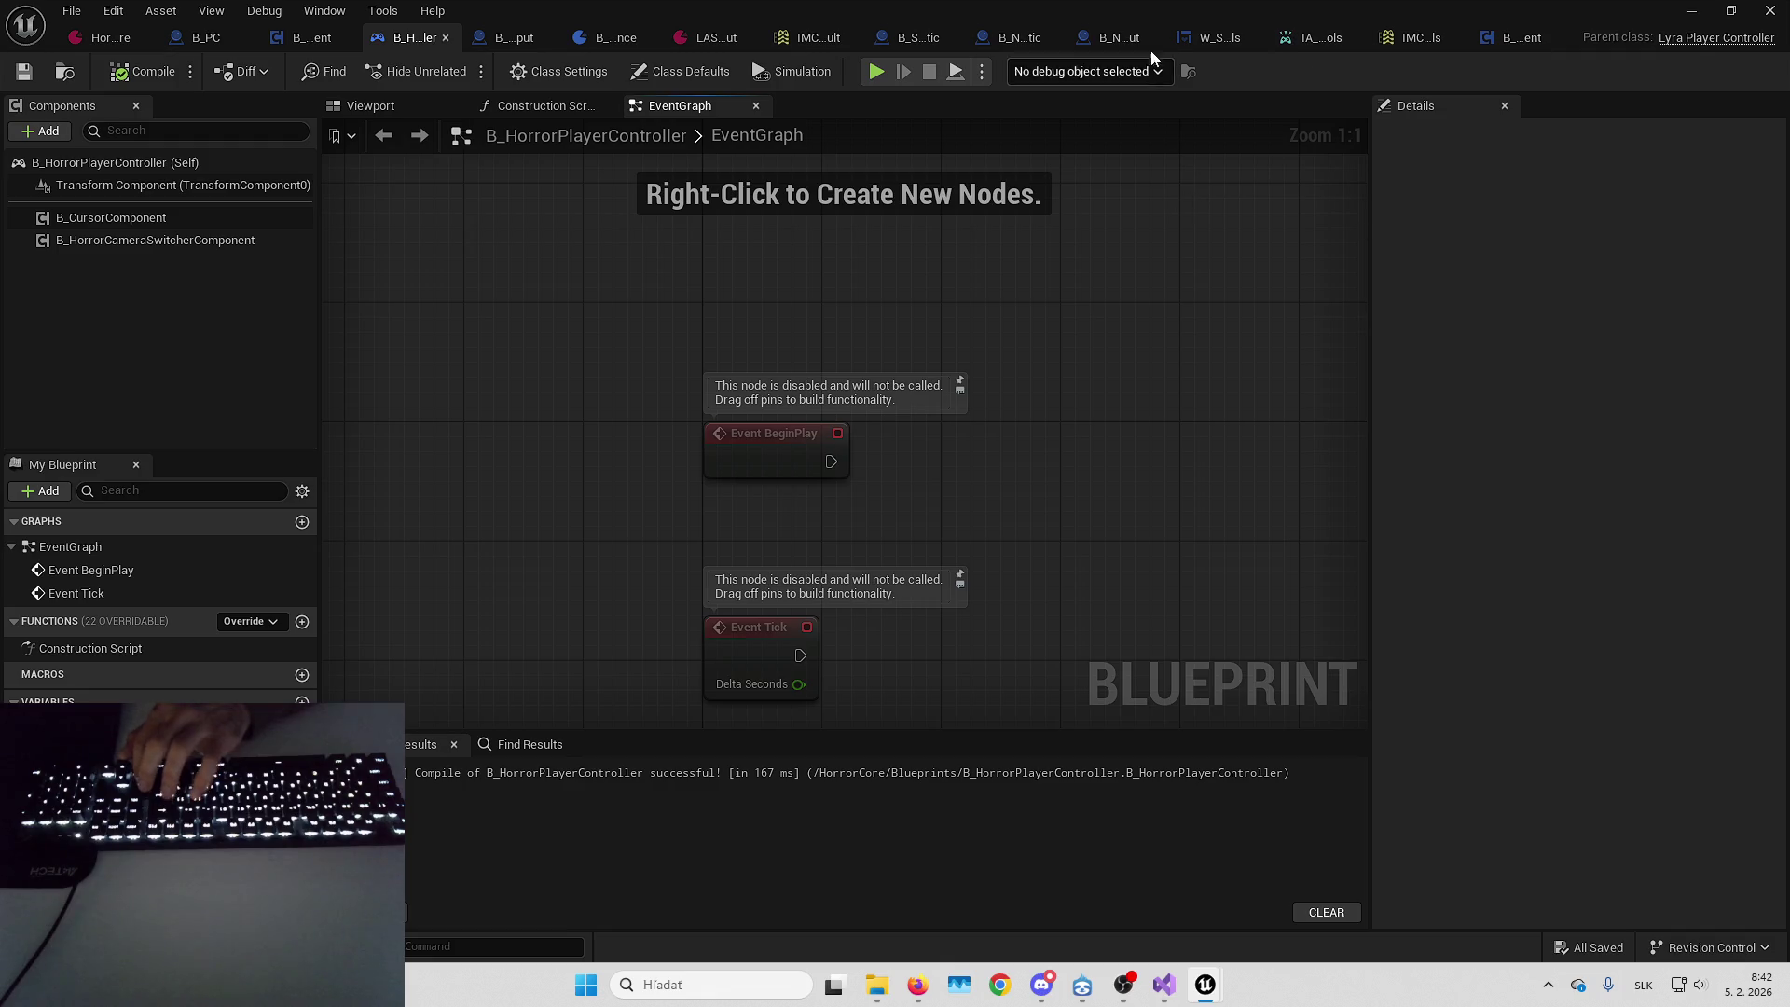
left_click(1189, 41)
Delete the Event Destruct comment group along with its input-mode and cursor nodes
left_click(1734, 71)
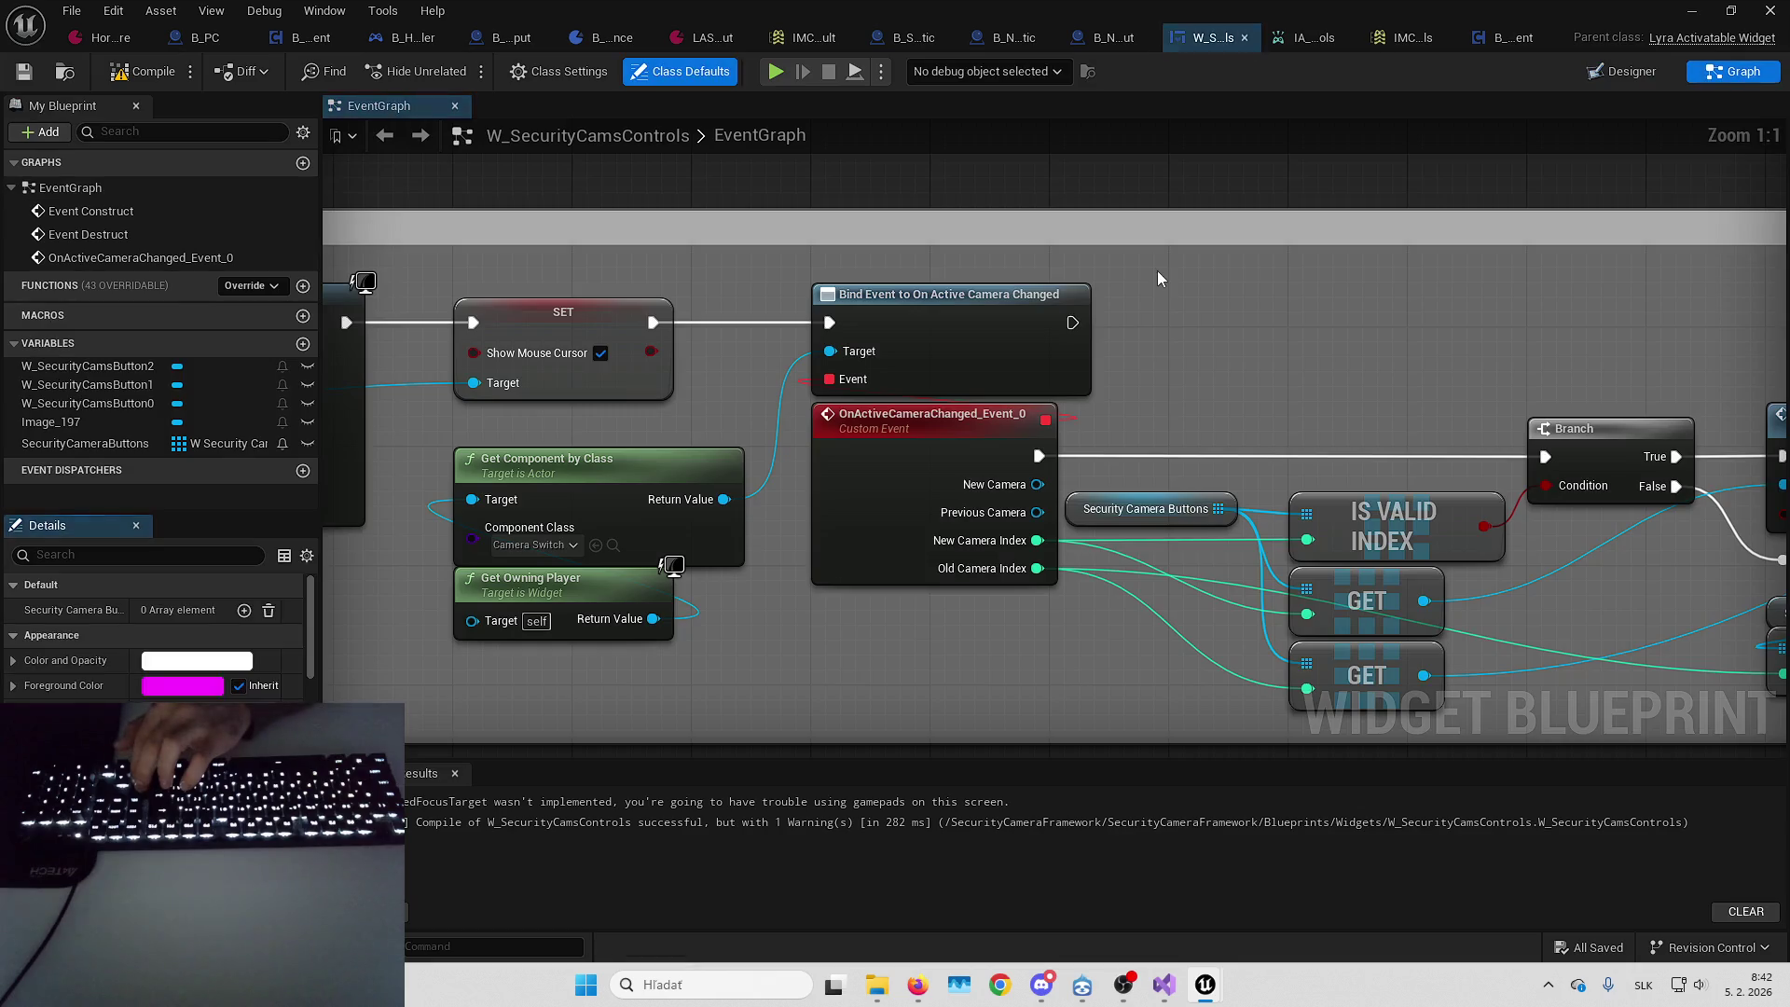
scroll(780, 373, "down", 3)
scroll(1403, 433, "up", 3)
left_click_drag(1403, 435, 1394, 293)
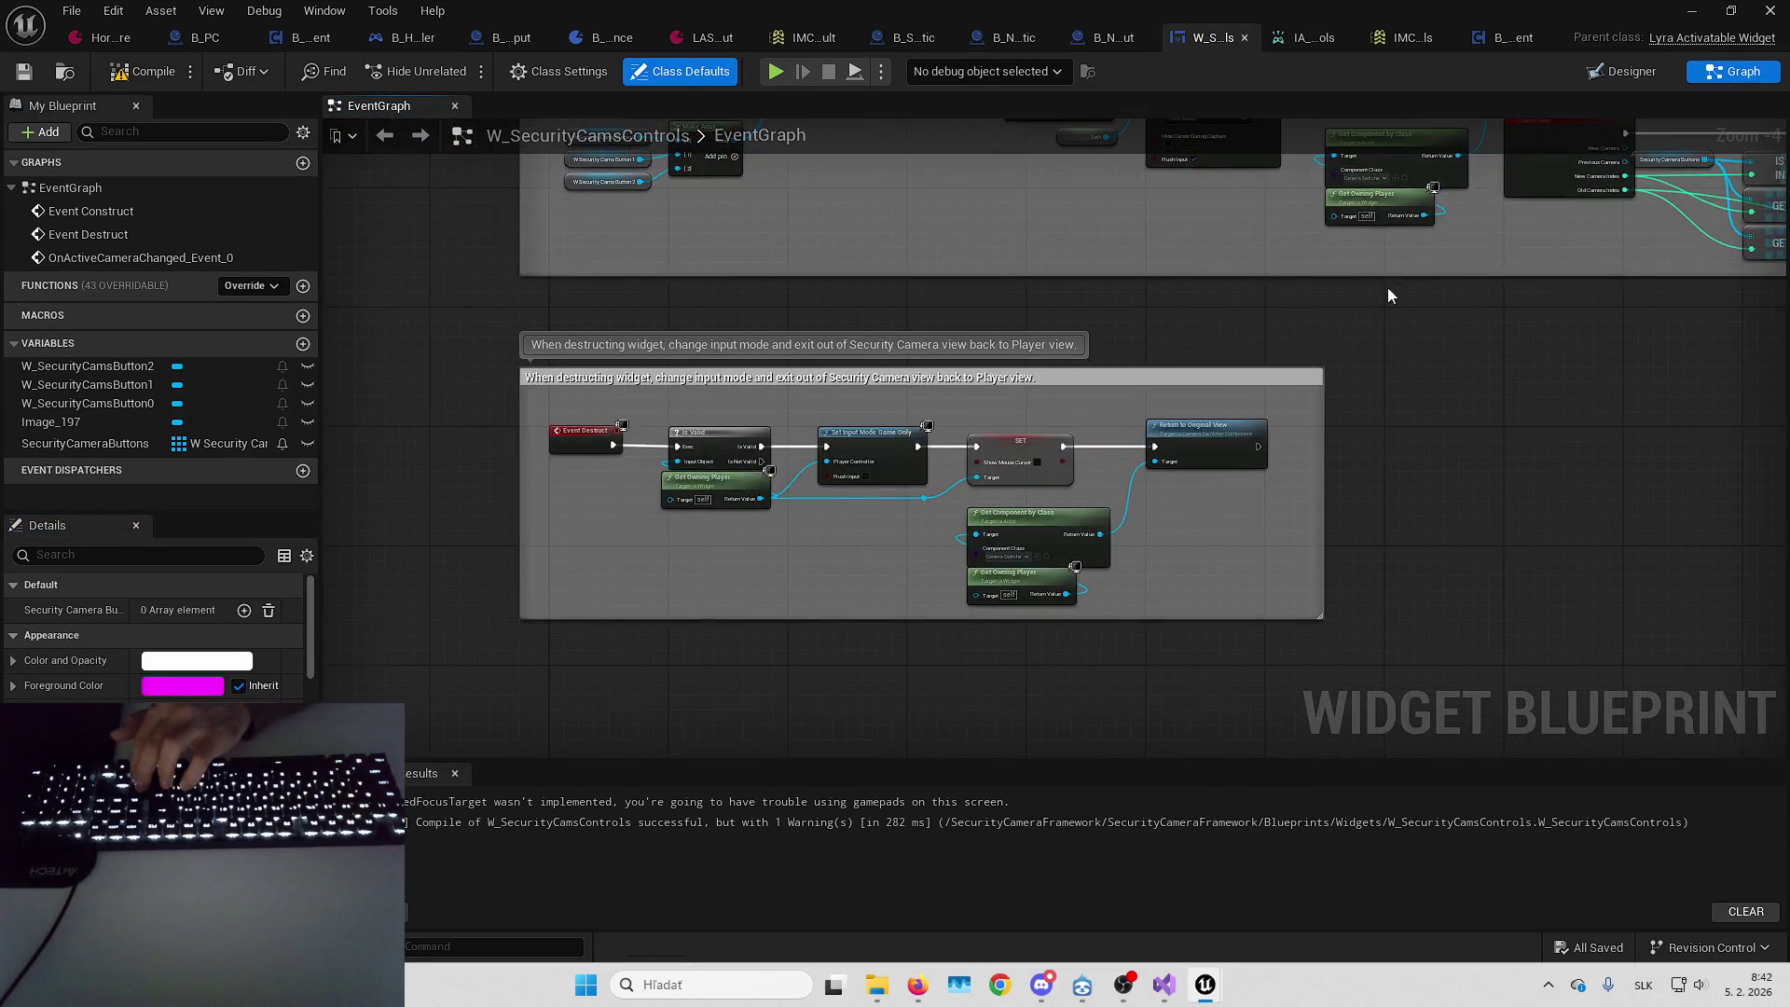
left_click(606, 441)
scroll(627, 466, "up", 3)
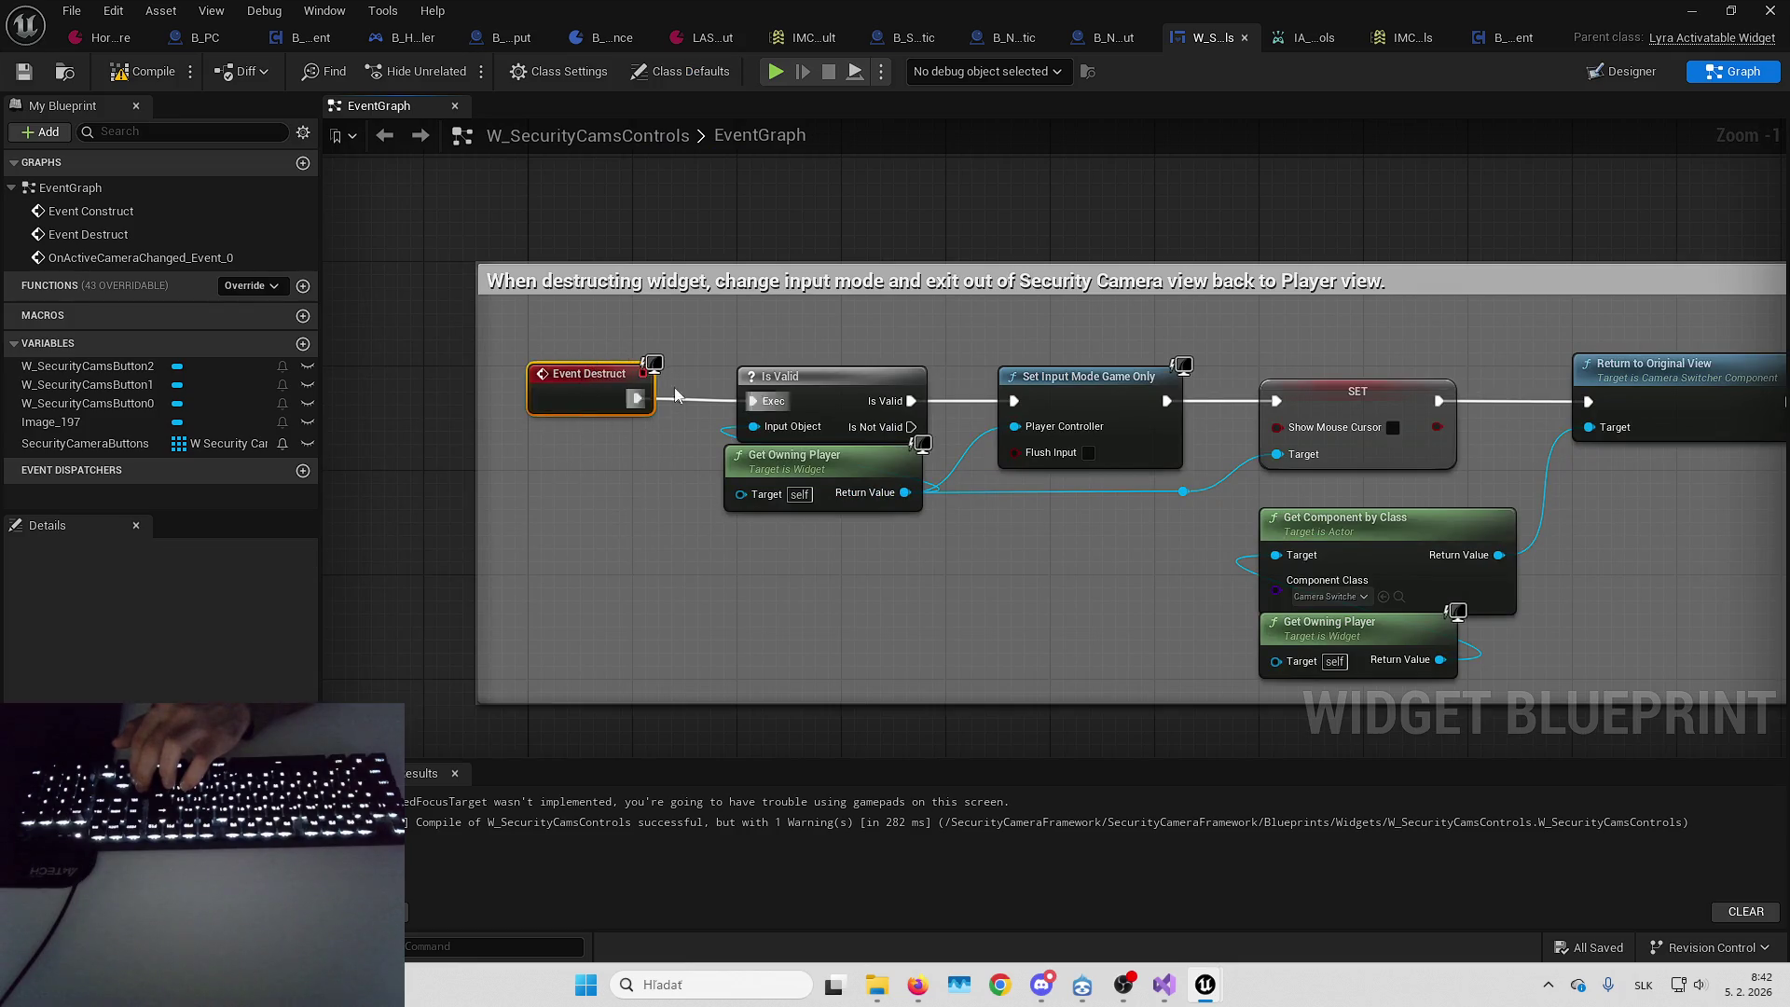
left_click_drag(1183, 350, 572, 295)
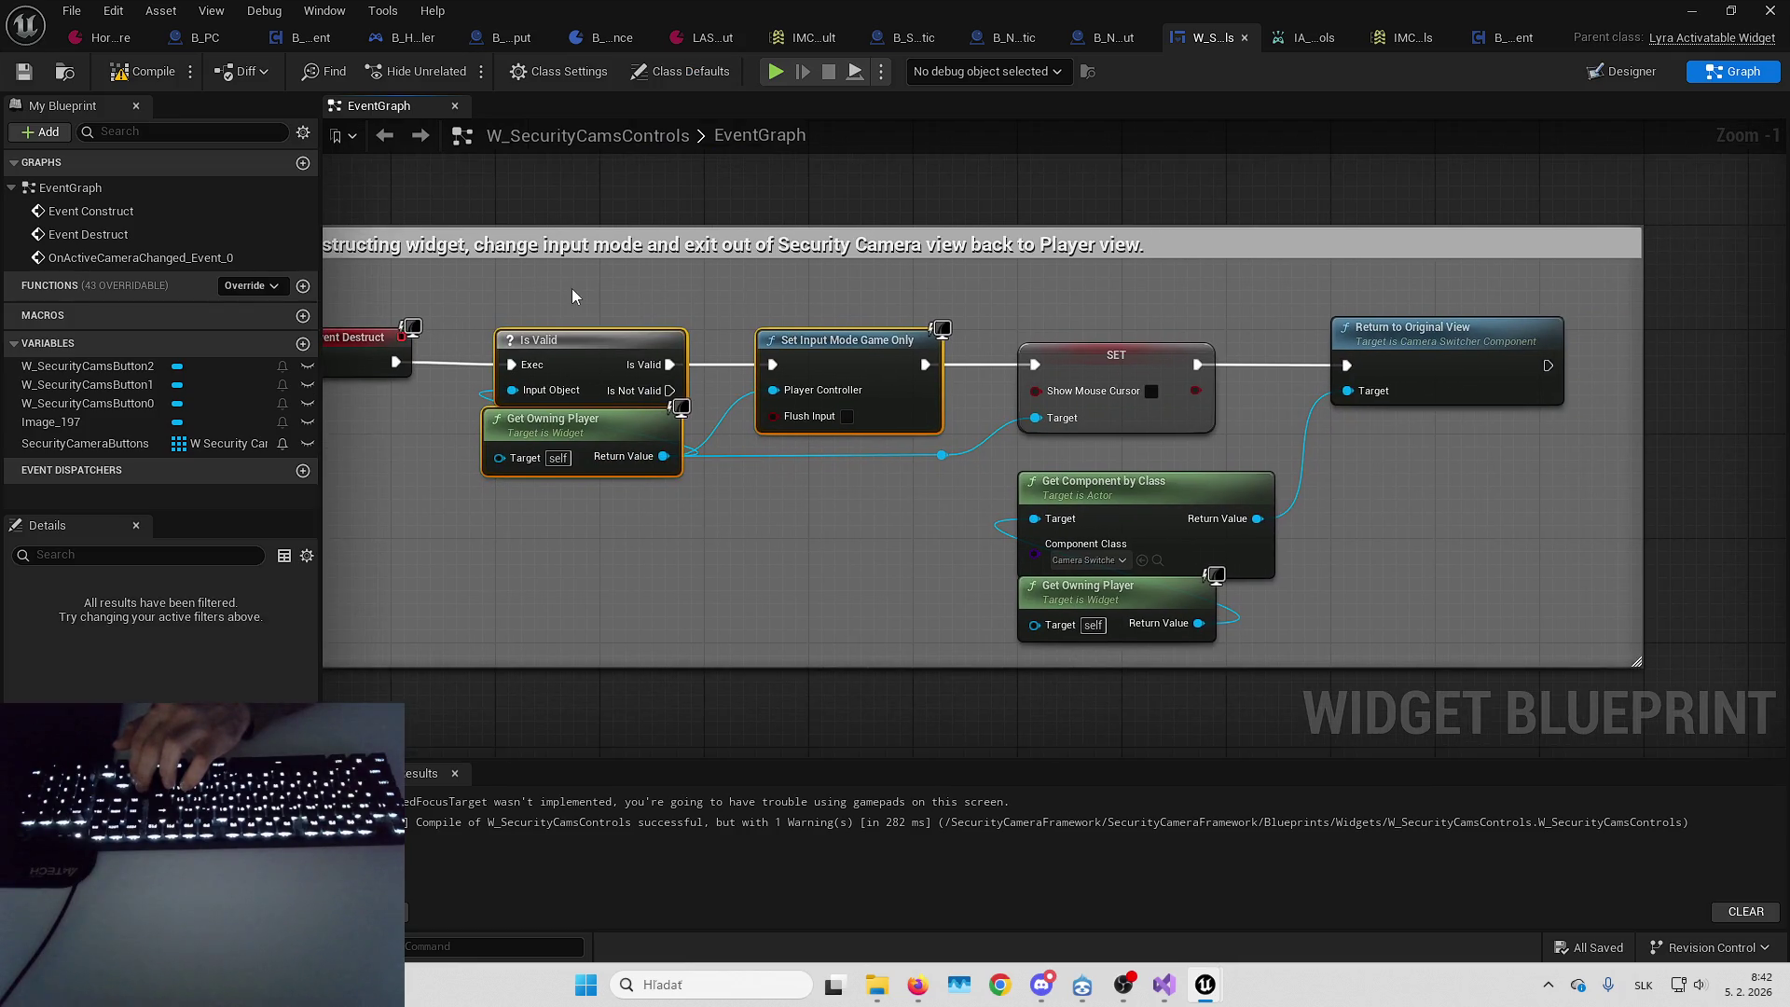
left_click_drag(1041, 469, 1042, 469)
key("Delete")
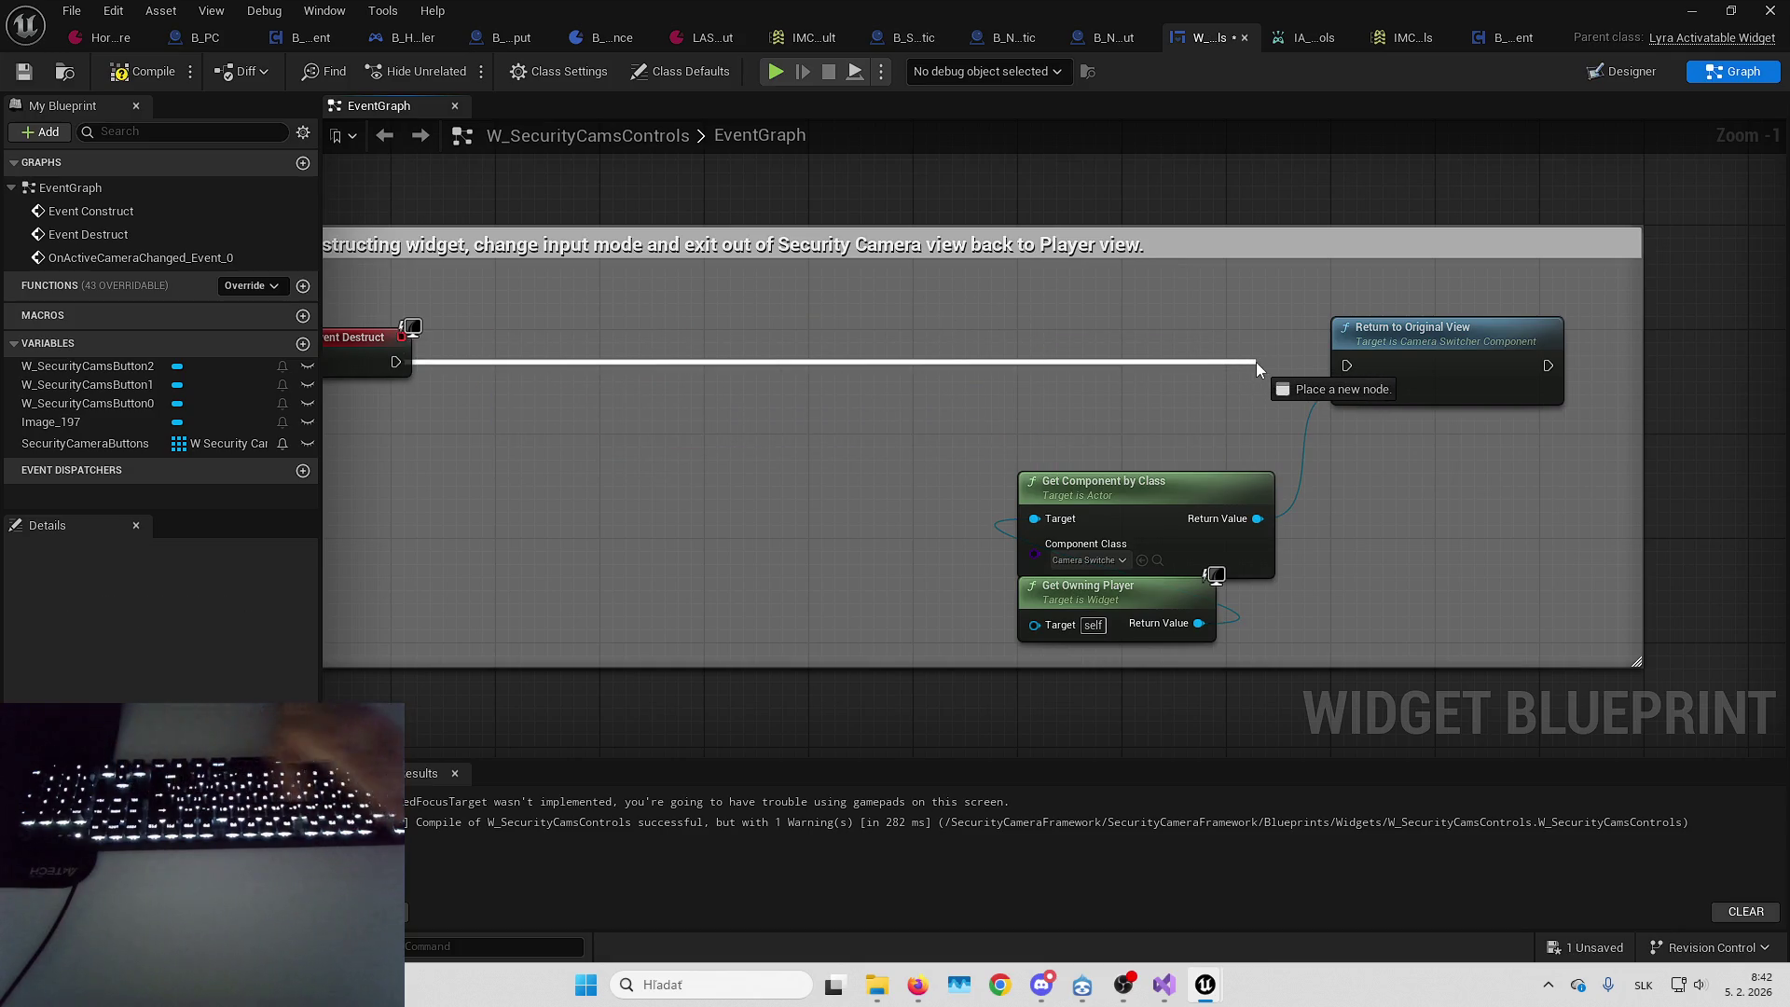
left_click_drag(1256, 361, 1255, 362)
scroll(804, 328, "down", 4)
left_click_drag(554, 277, 1210, 492)
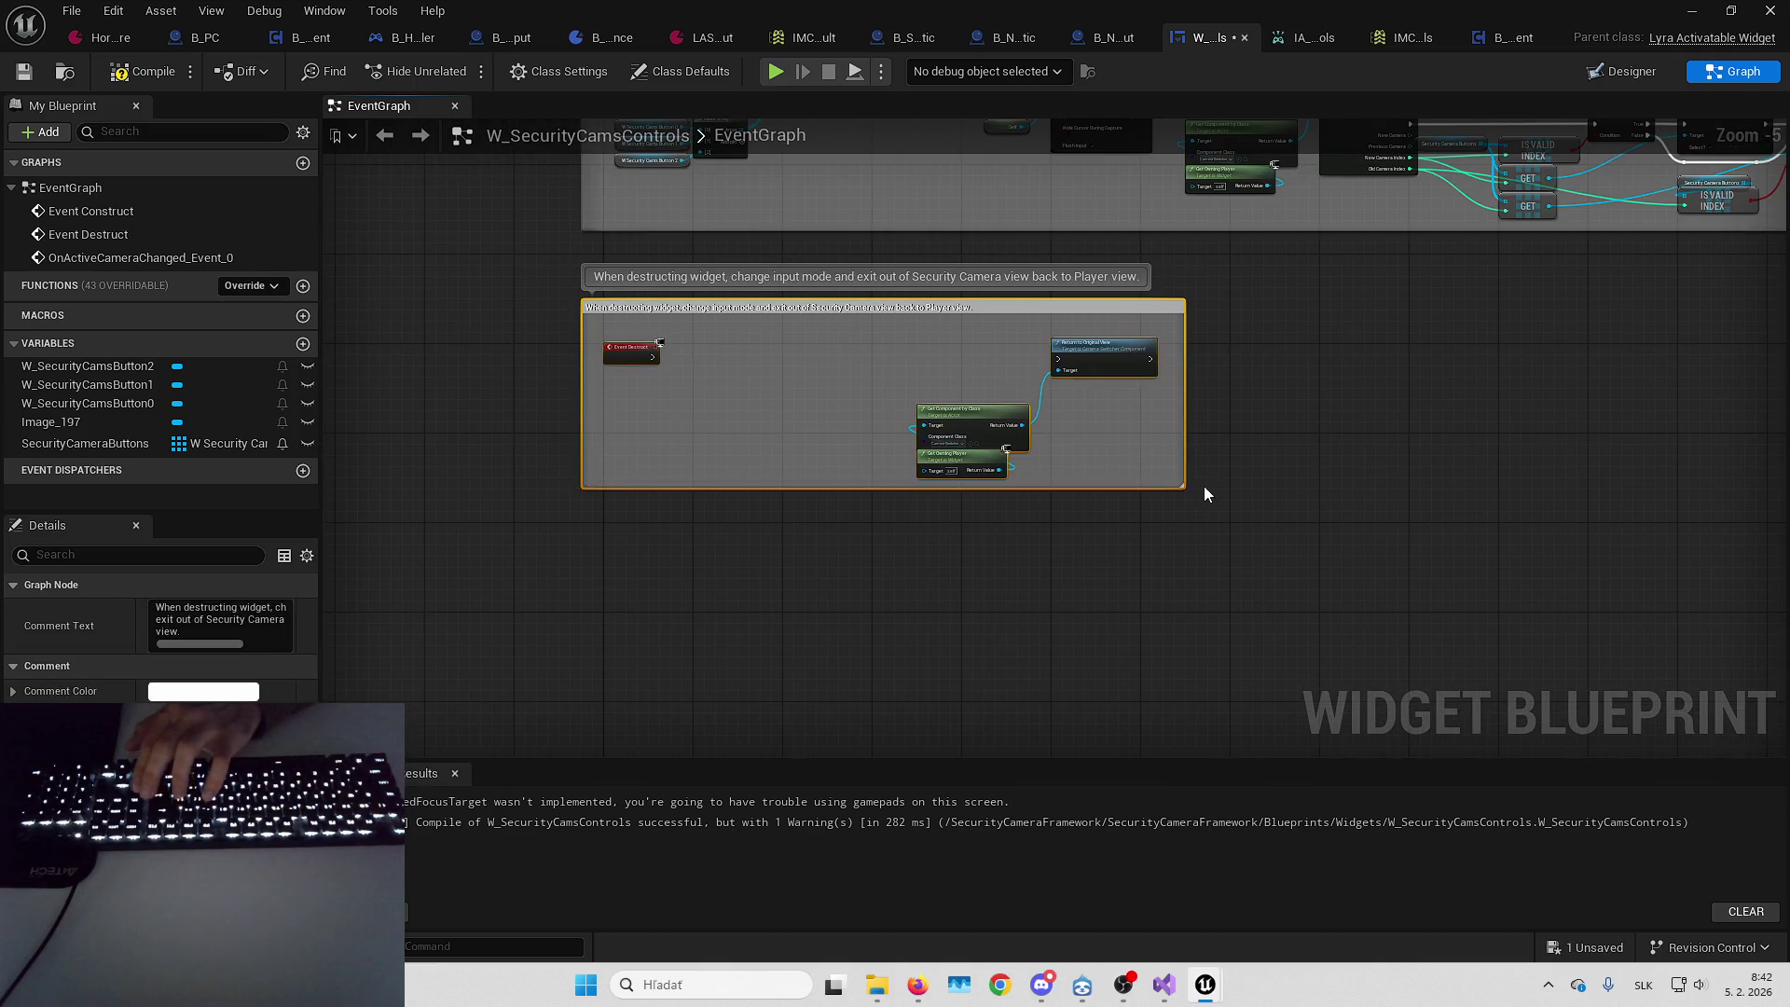
key("Delete")
Remove the Set Input Mode Game And UI and cursor nodes, wiring SET to Bind Event
scroll(1003, 371, "up", 4)
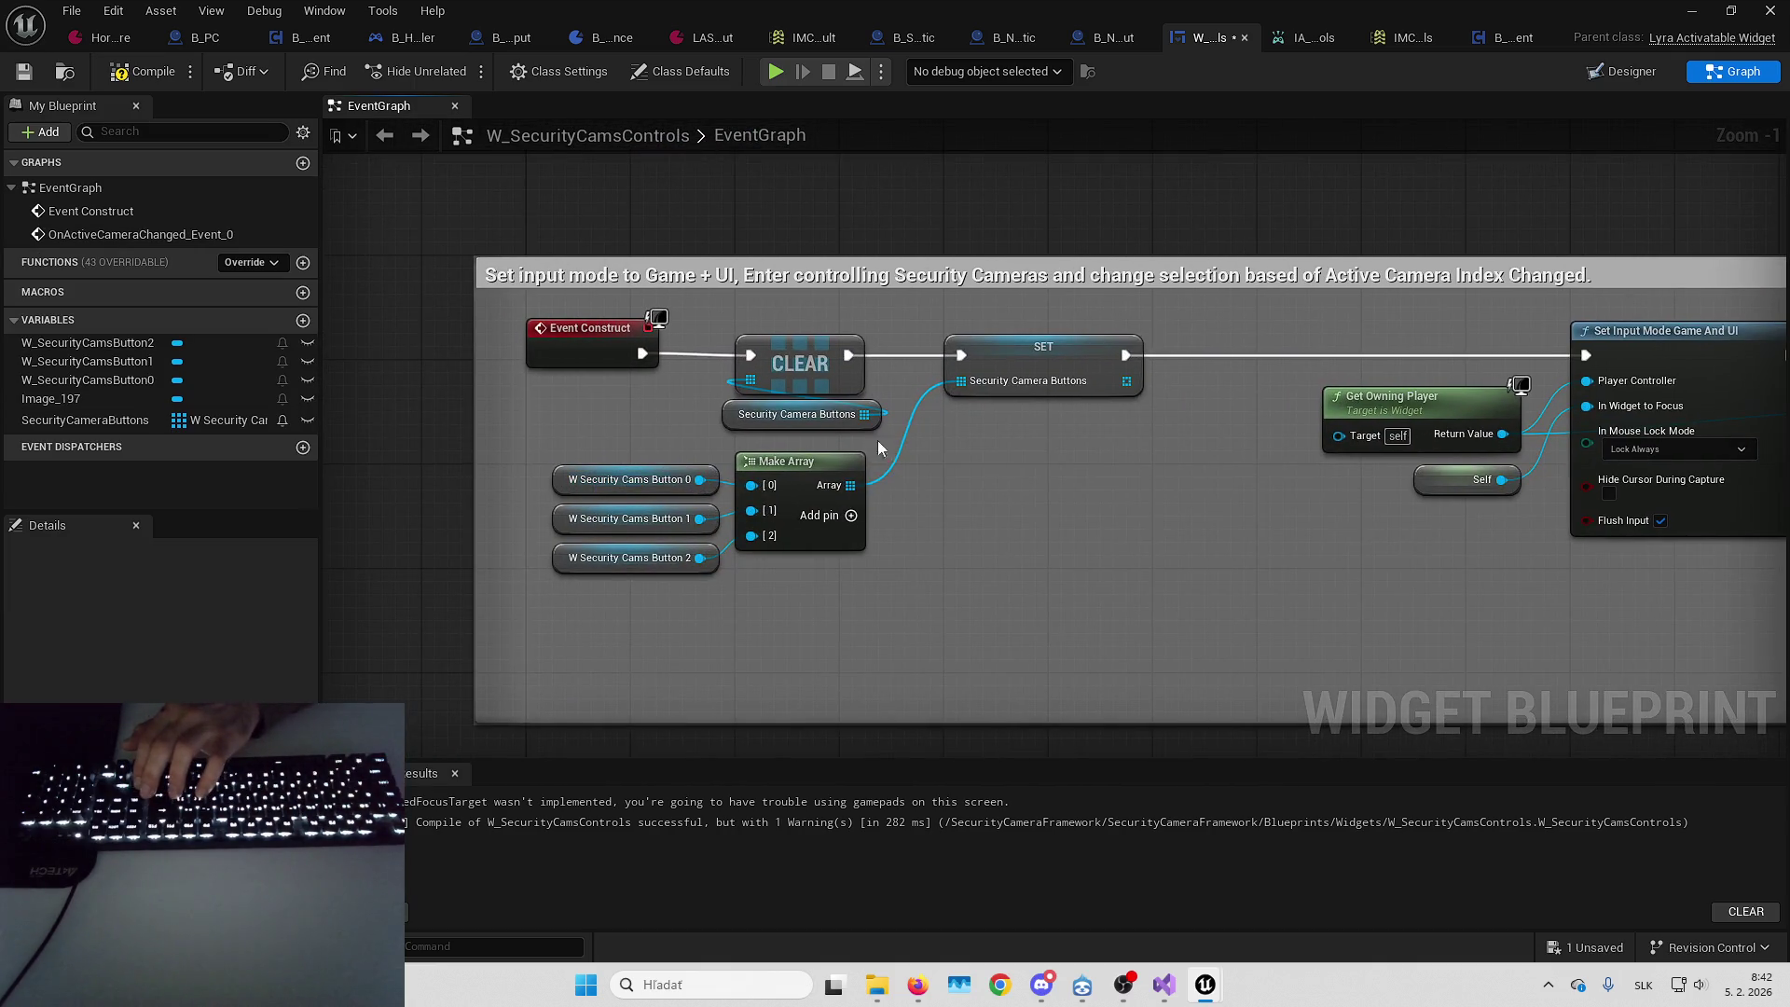
mouse_move(1029, 408)
left_mouse_down()
mouse_move(951, 447)
mouse_move(653, 382)
mouse_move(1111, 365)
left_mouse_up()
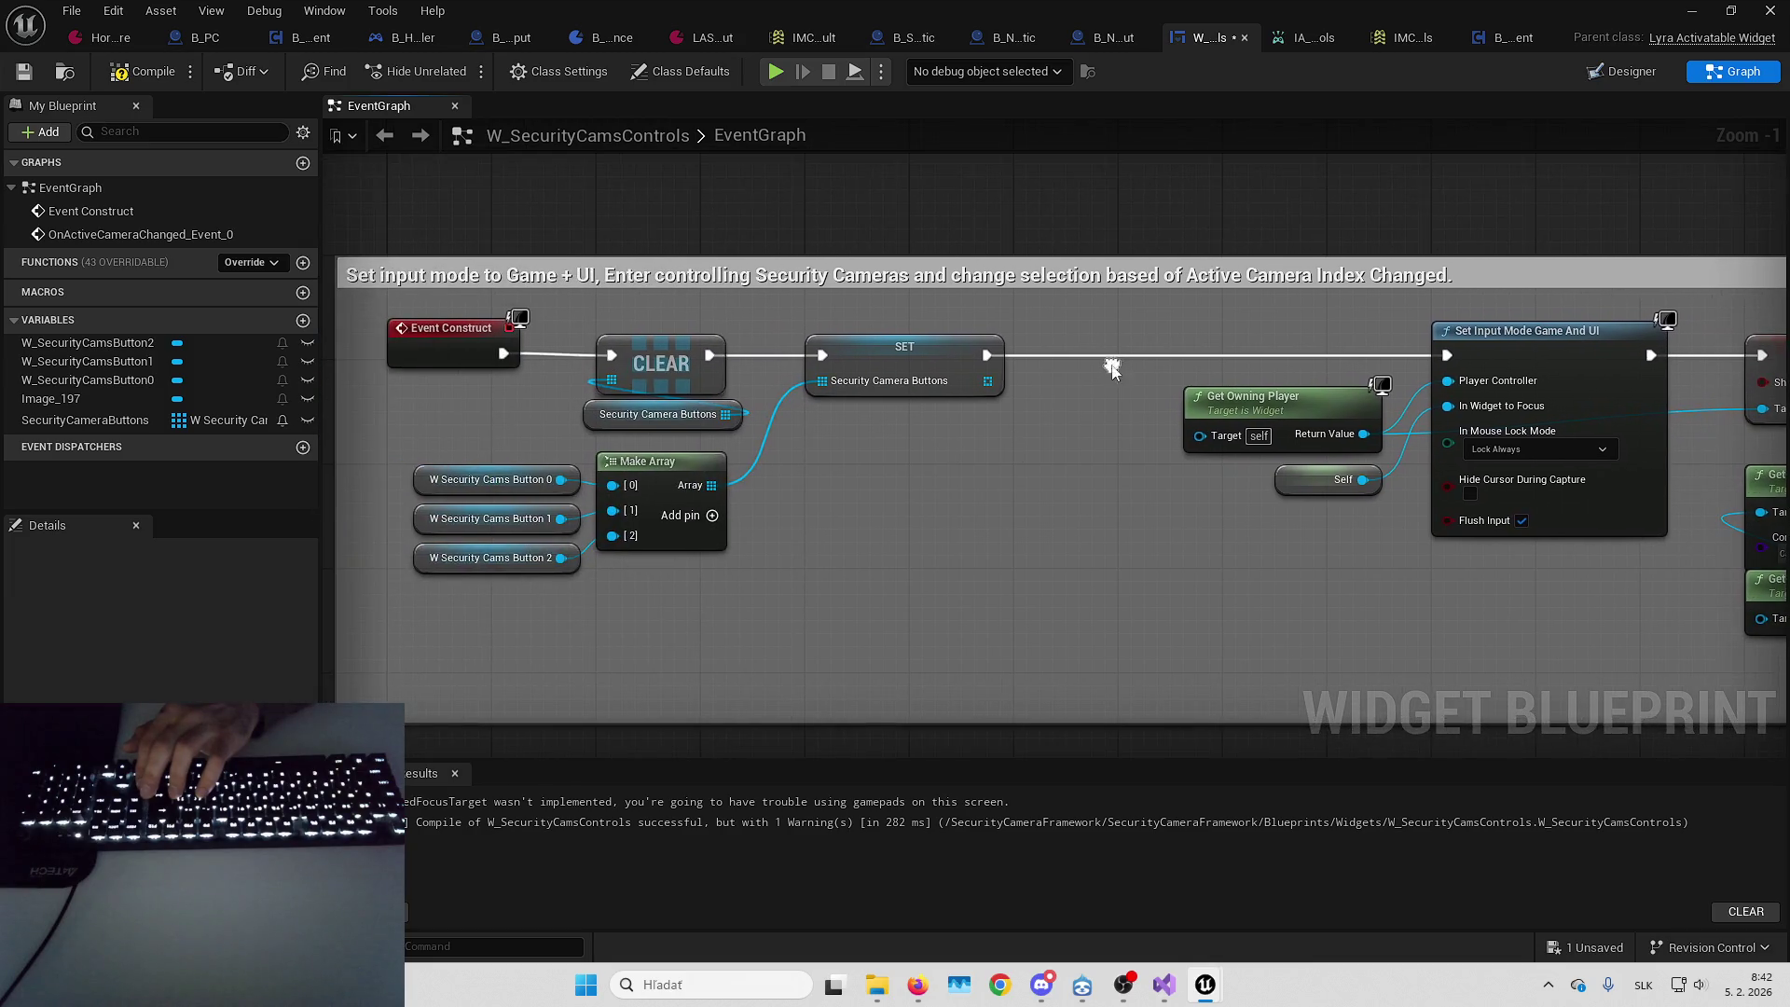
mouse_move(1005, 416)
left_mouse_down()
mouse_move(679, 420)
mouse_move(363, 391)
left_mouse_up()
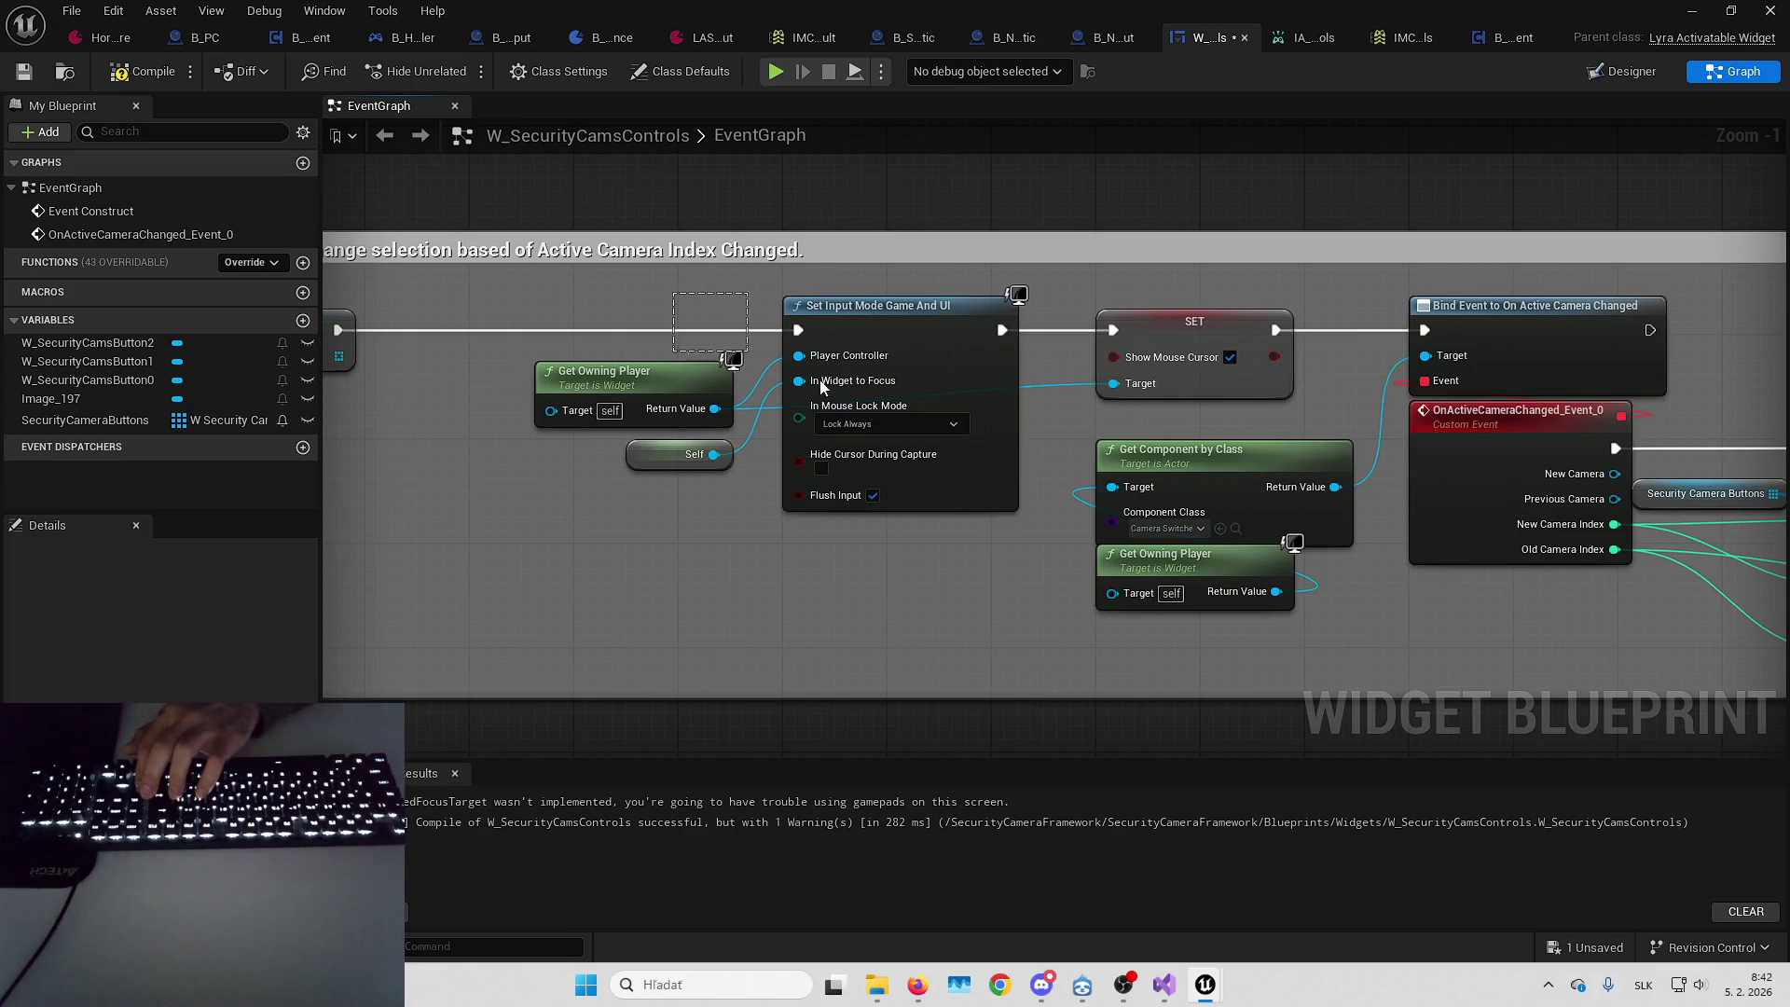
key("Delete")
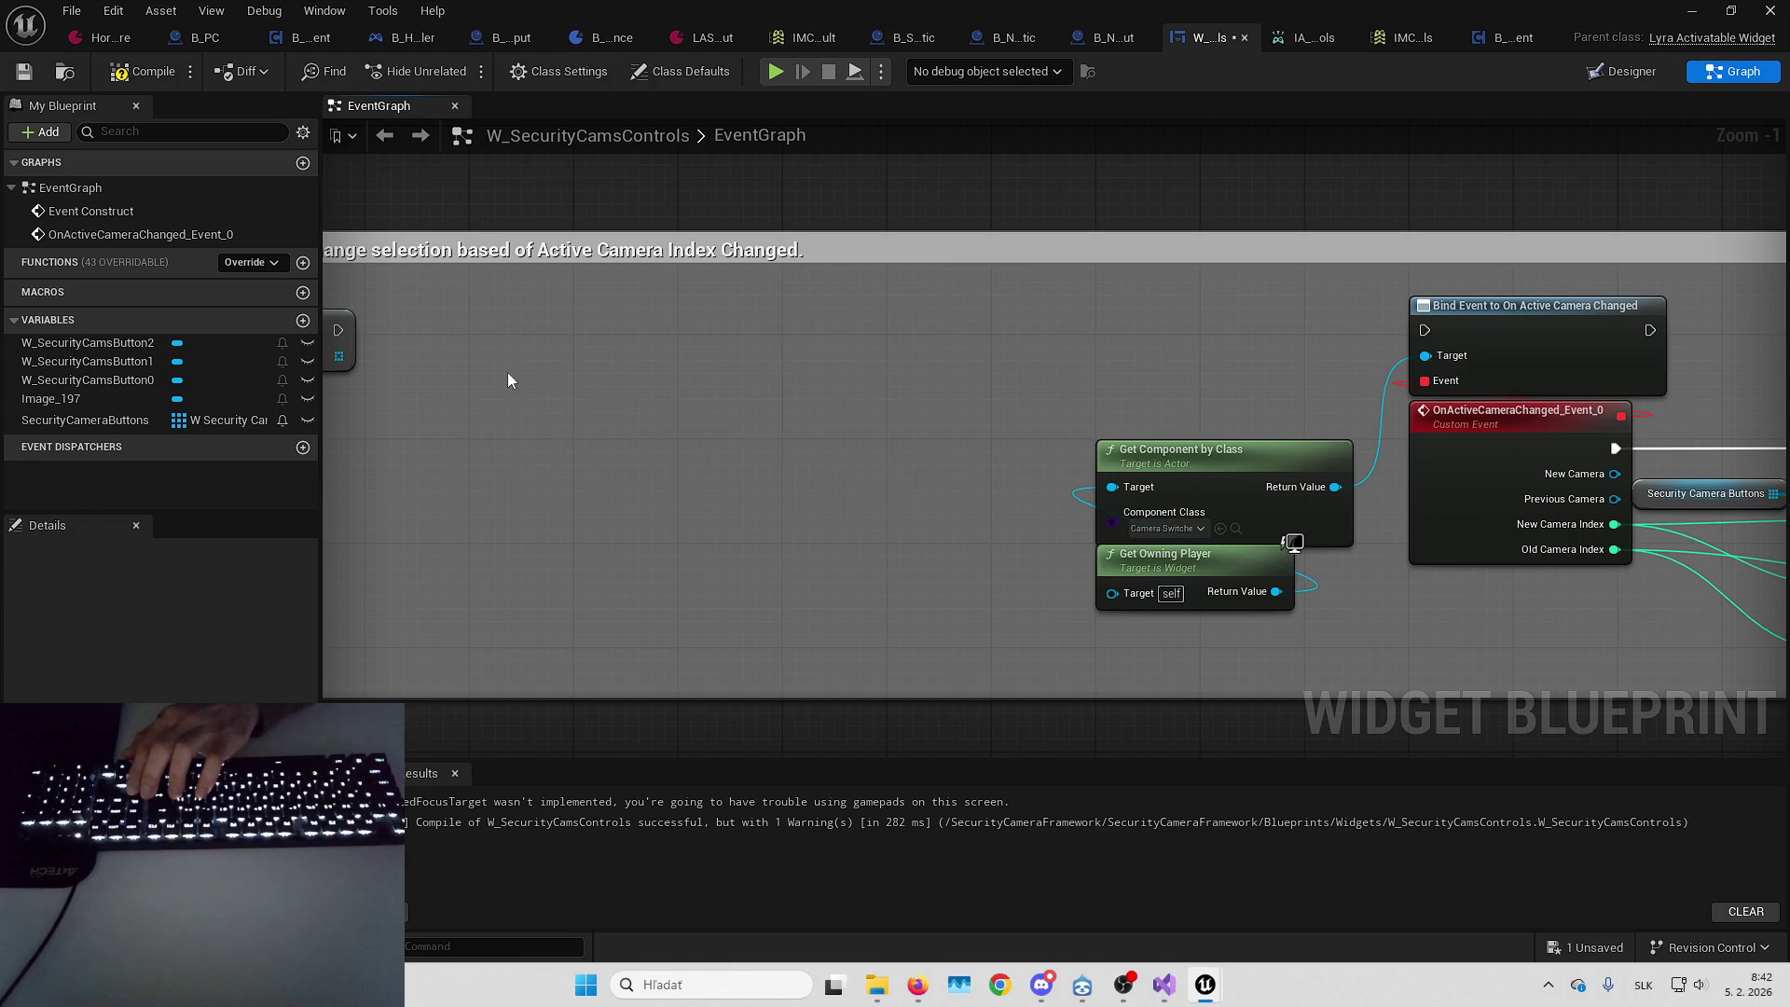
left_click_drag(523, 389, 677, 396)
left_click_drag(1576, 343, 1578, 339)
mouse_move(1578, 340)
left_mouse_down()
mouse_move(1096, 360)
mouse_move(550, 298)
left_mouse_up()
Center the rewired construct chain and compile the widget
left_click(1104, 338)
mouse_move(1103, 338)
left_mouse_down()
mouse_move(790, 316)
mouse_move(841, 327)
left_mouse_up()
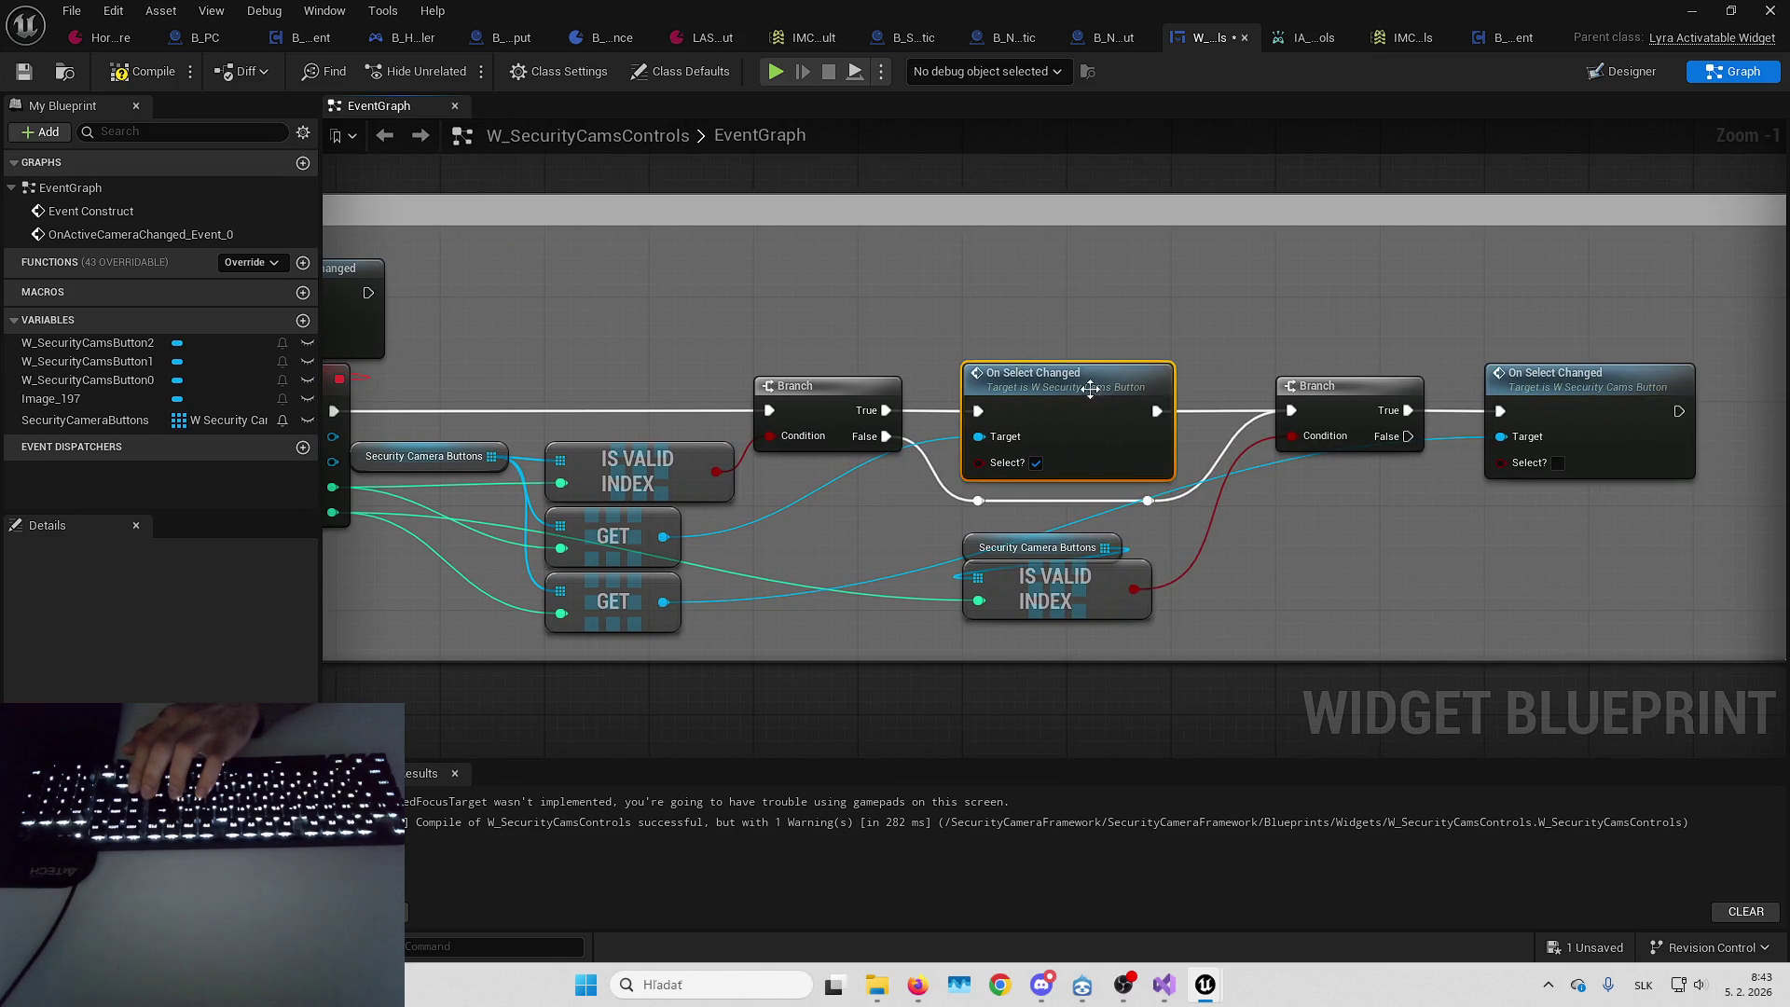
scroll(1102, 397, "down", 6)
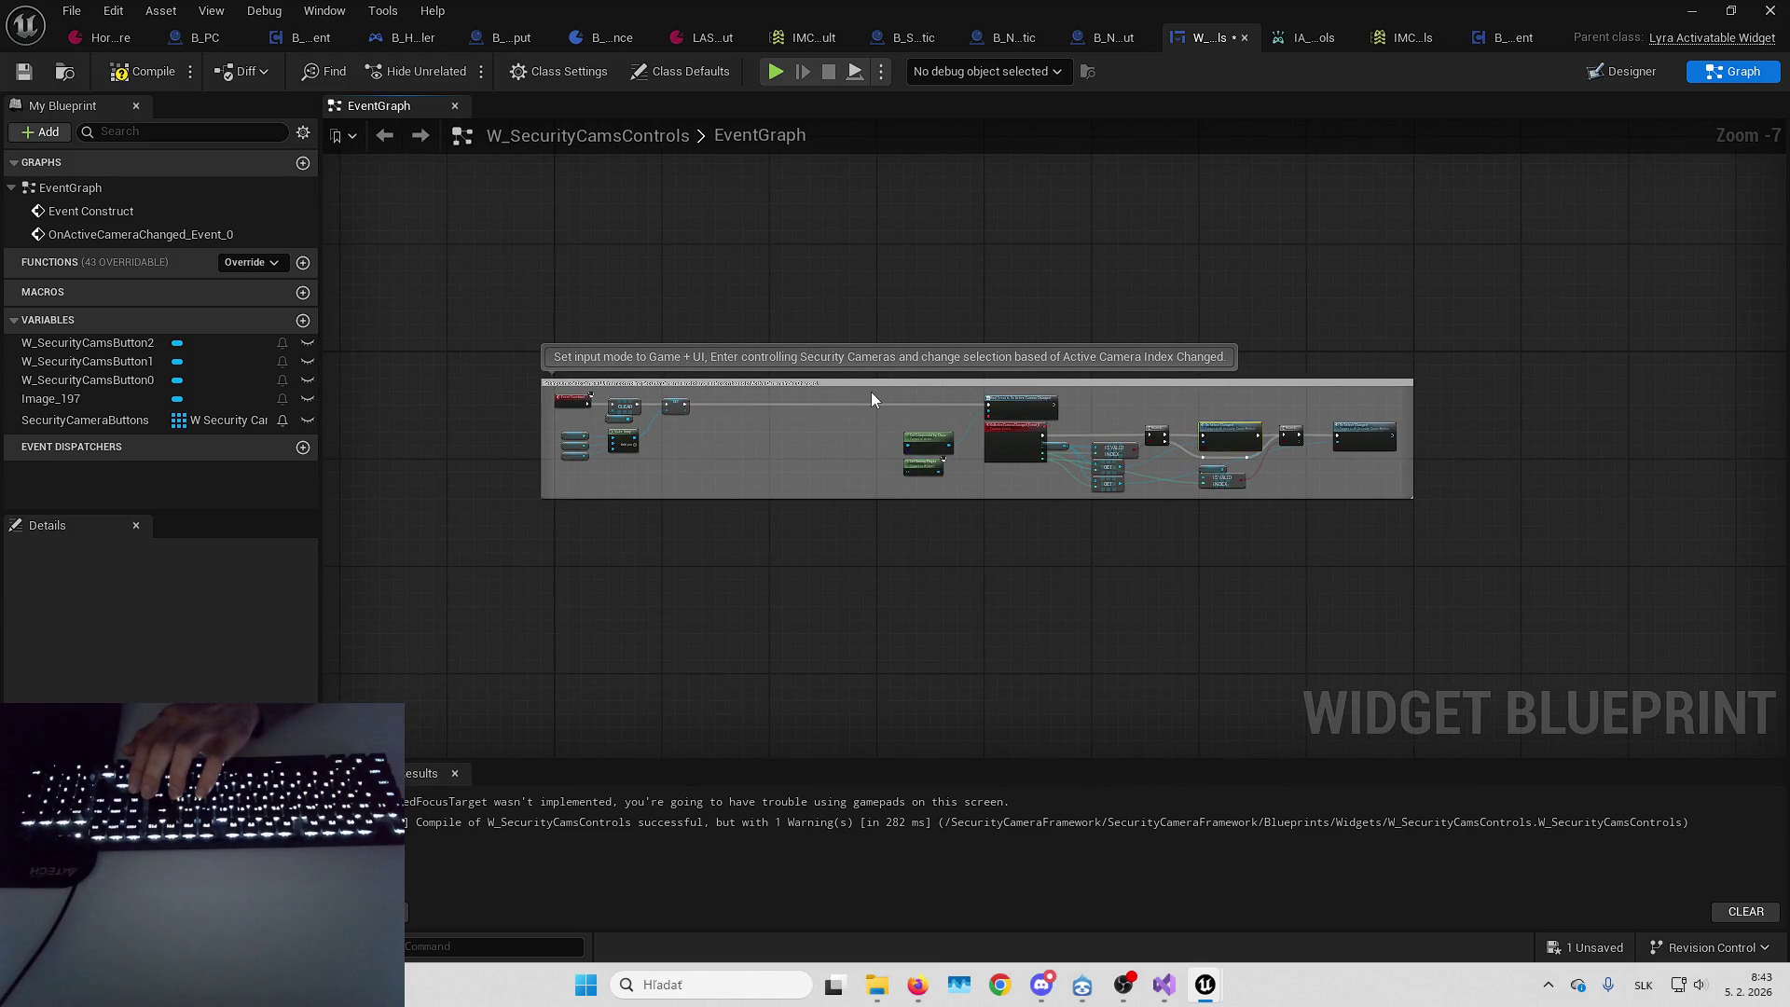
scroll(1045, 413, "up", 4)
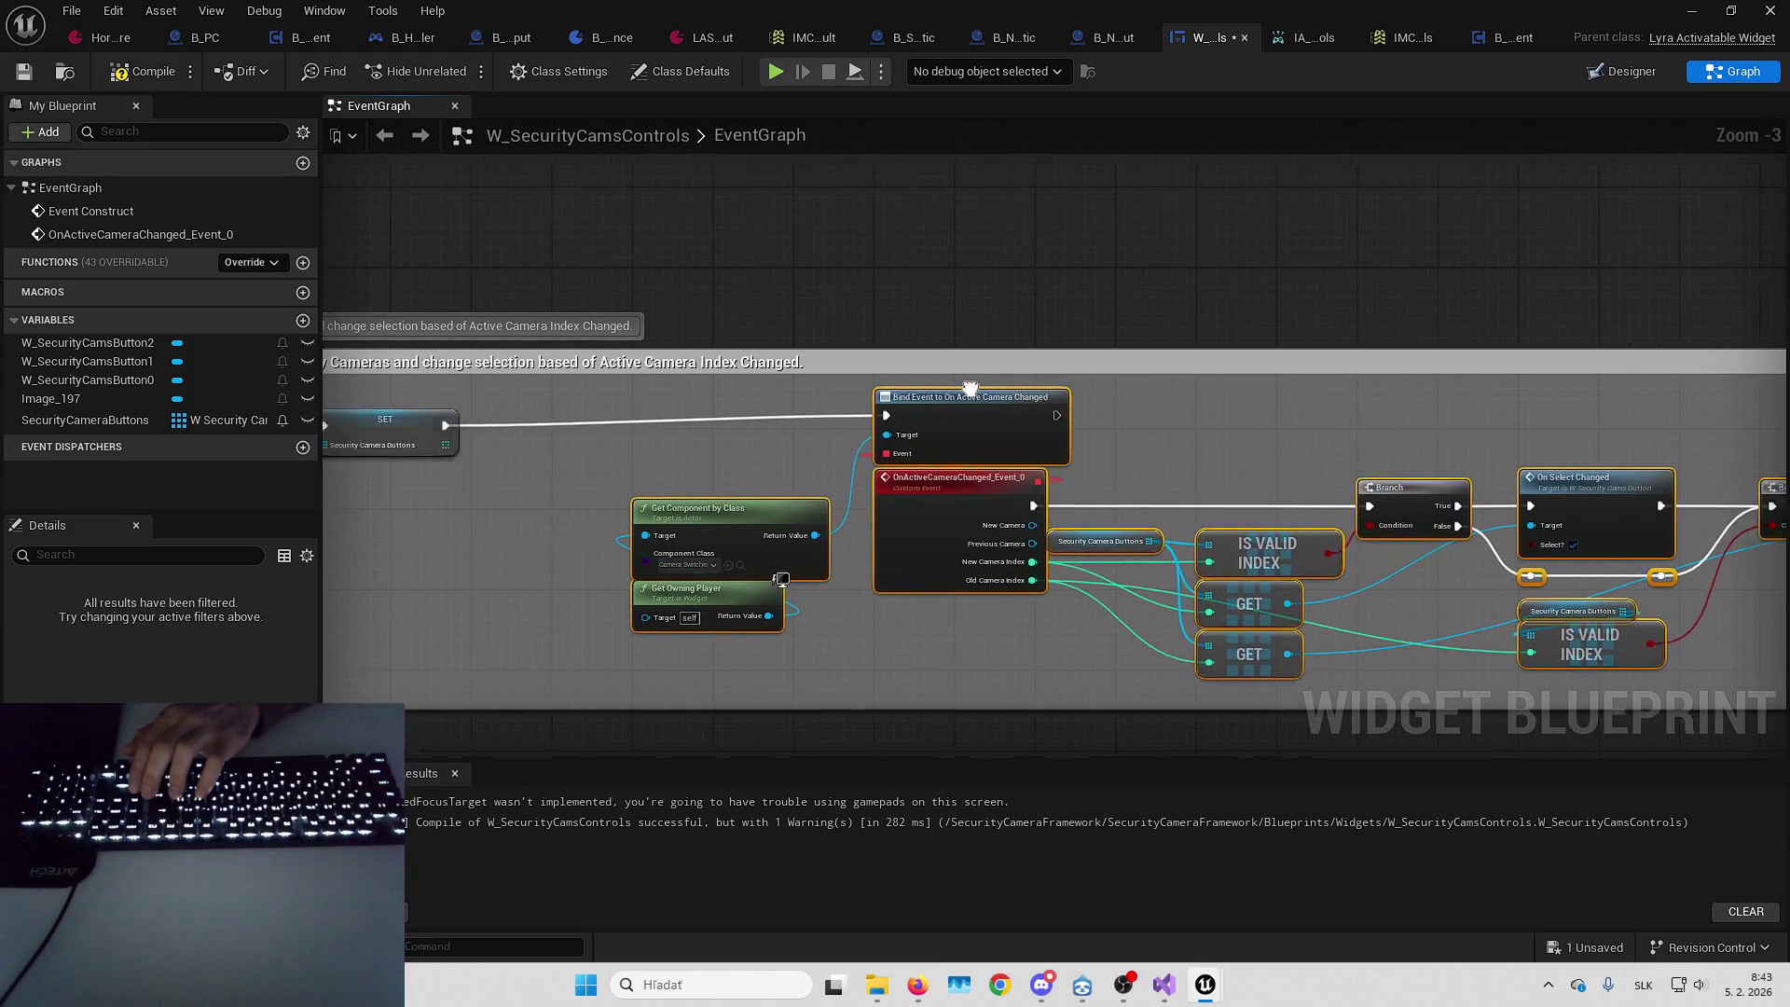
left_click_drag(996, 420, 892, 404)
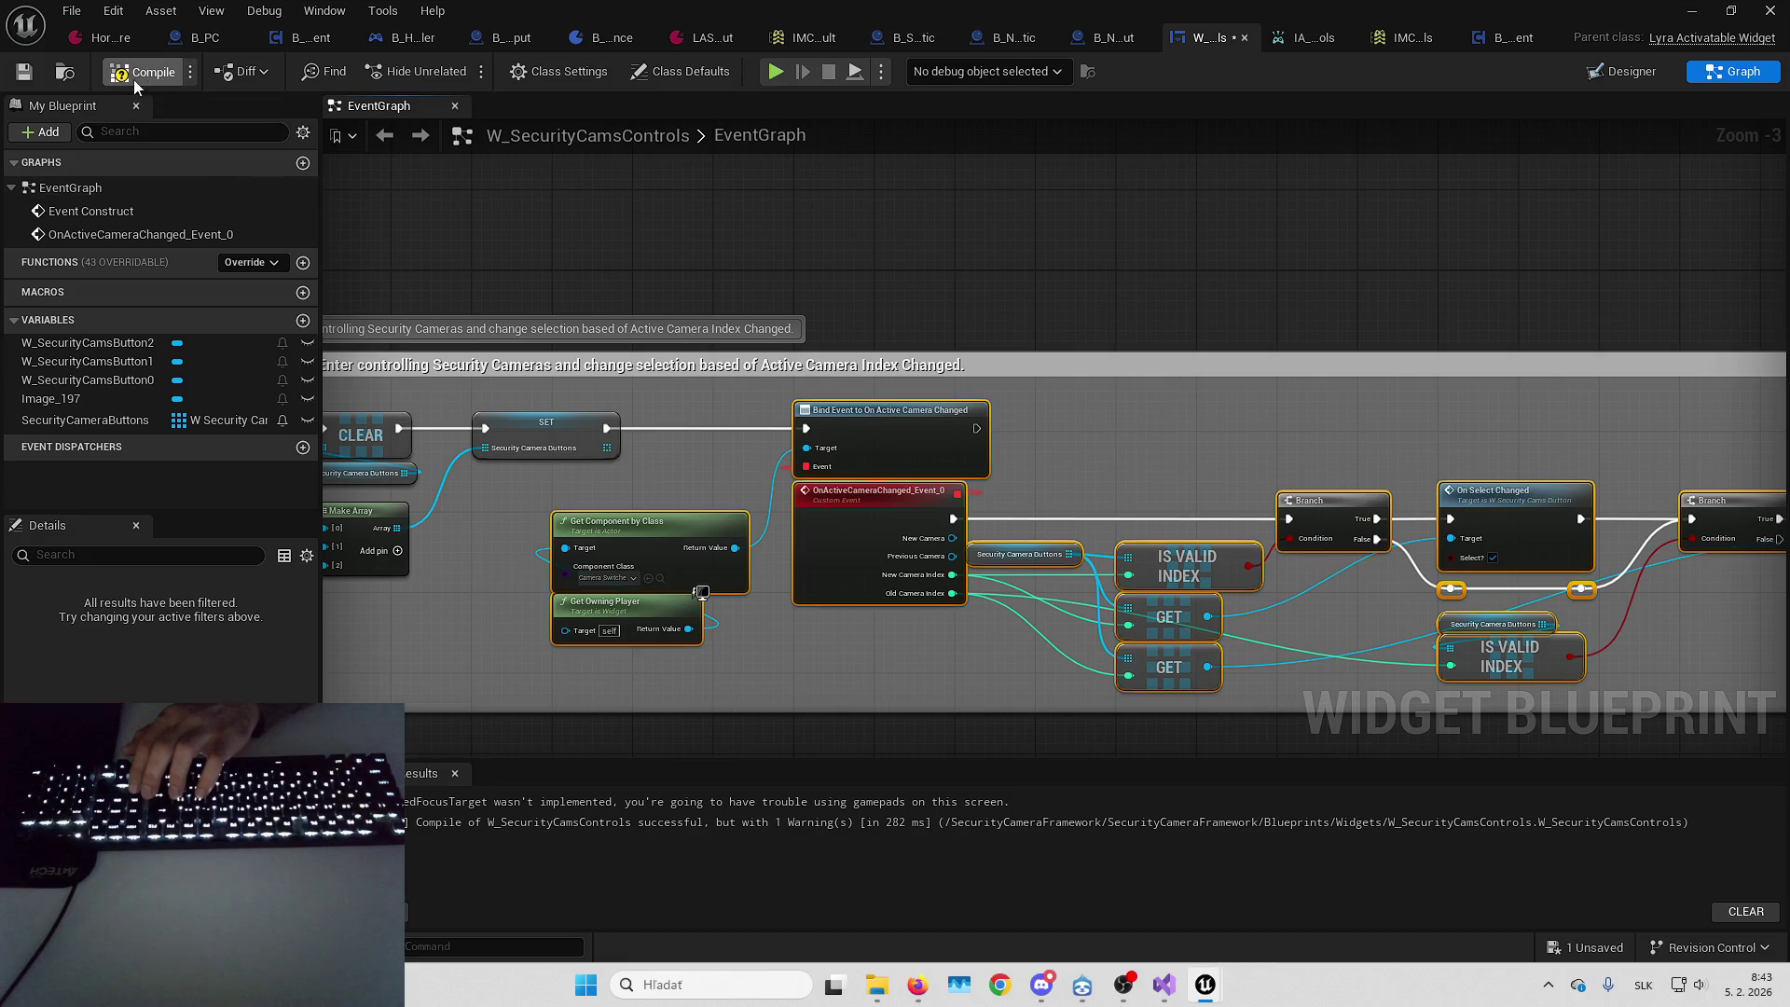
left_click(25, 73)
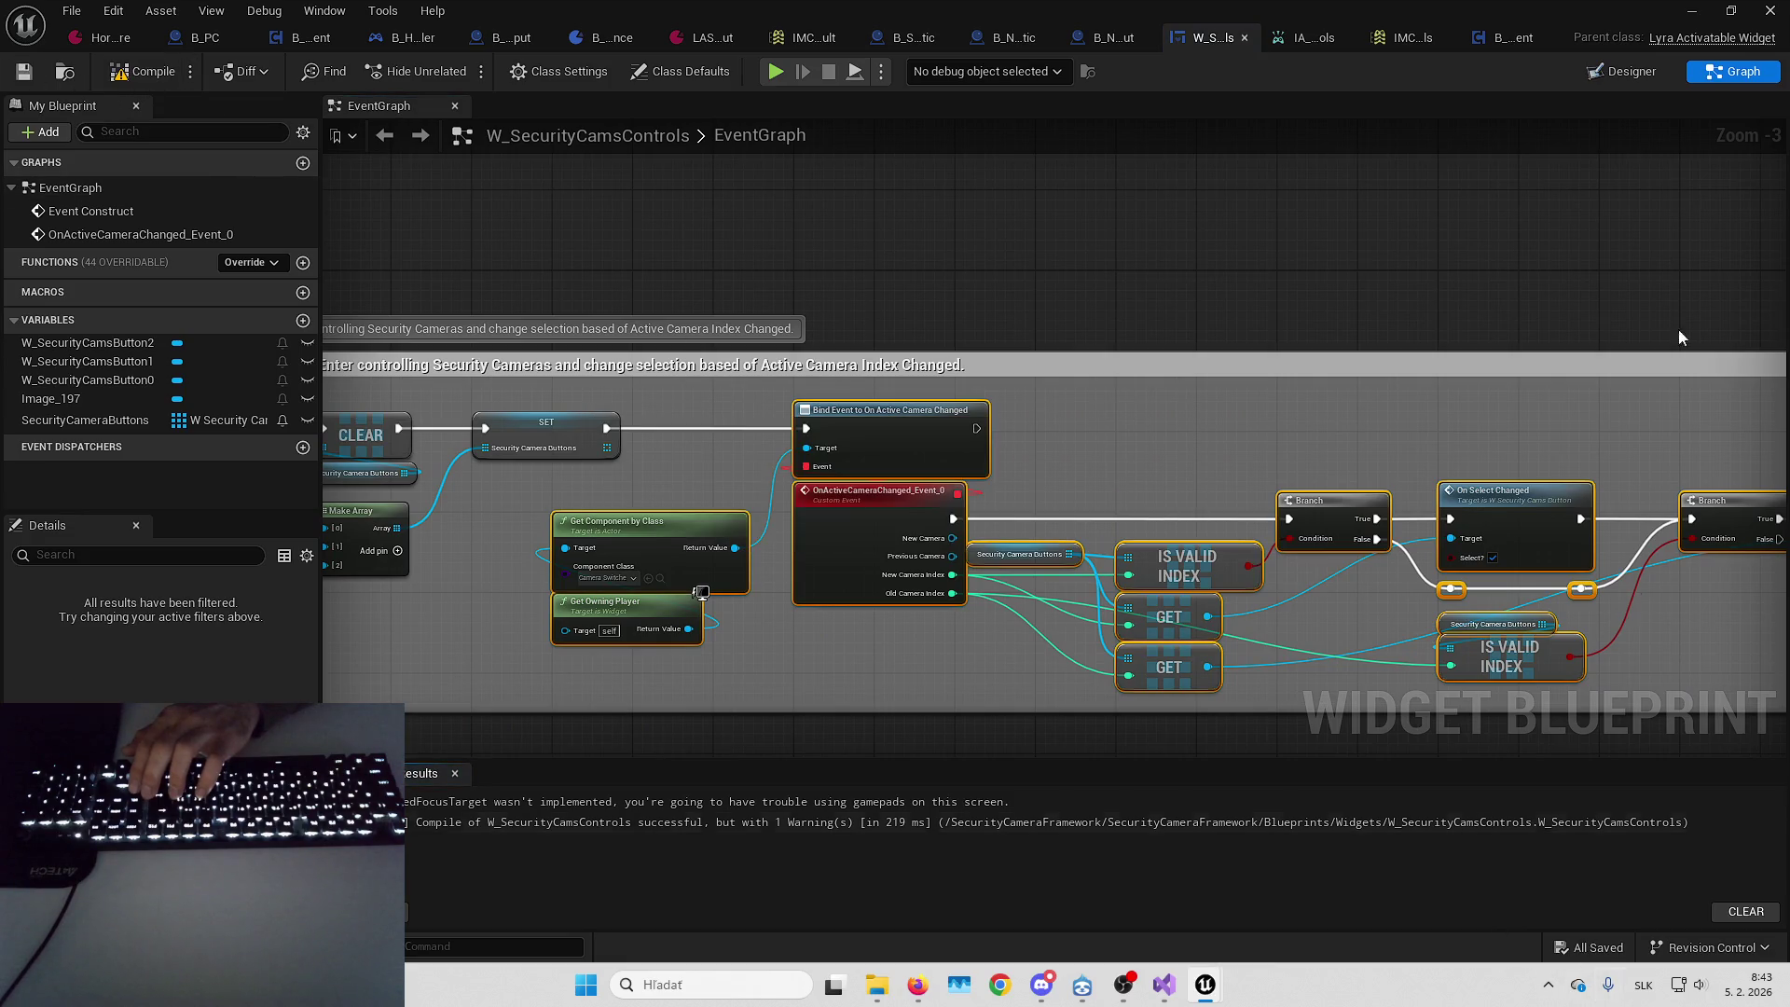
Play the level full-screen, then eject to inspect B_PC
left_click(1687, 11)
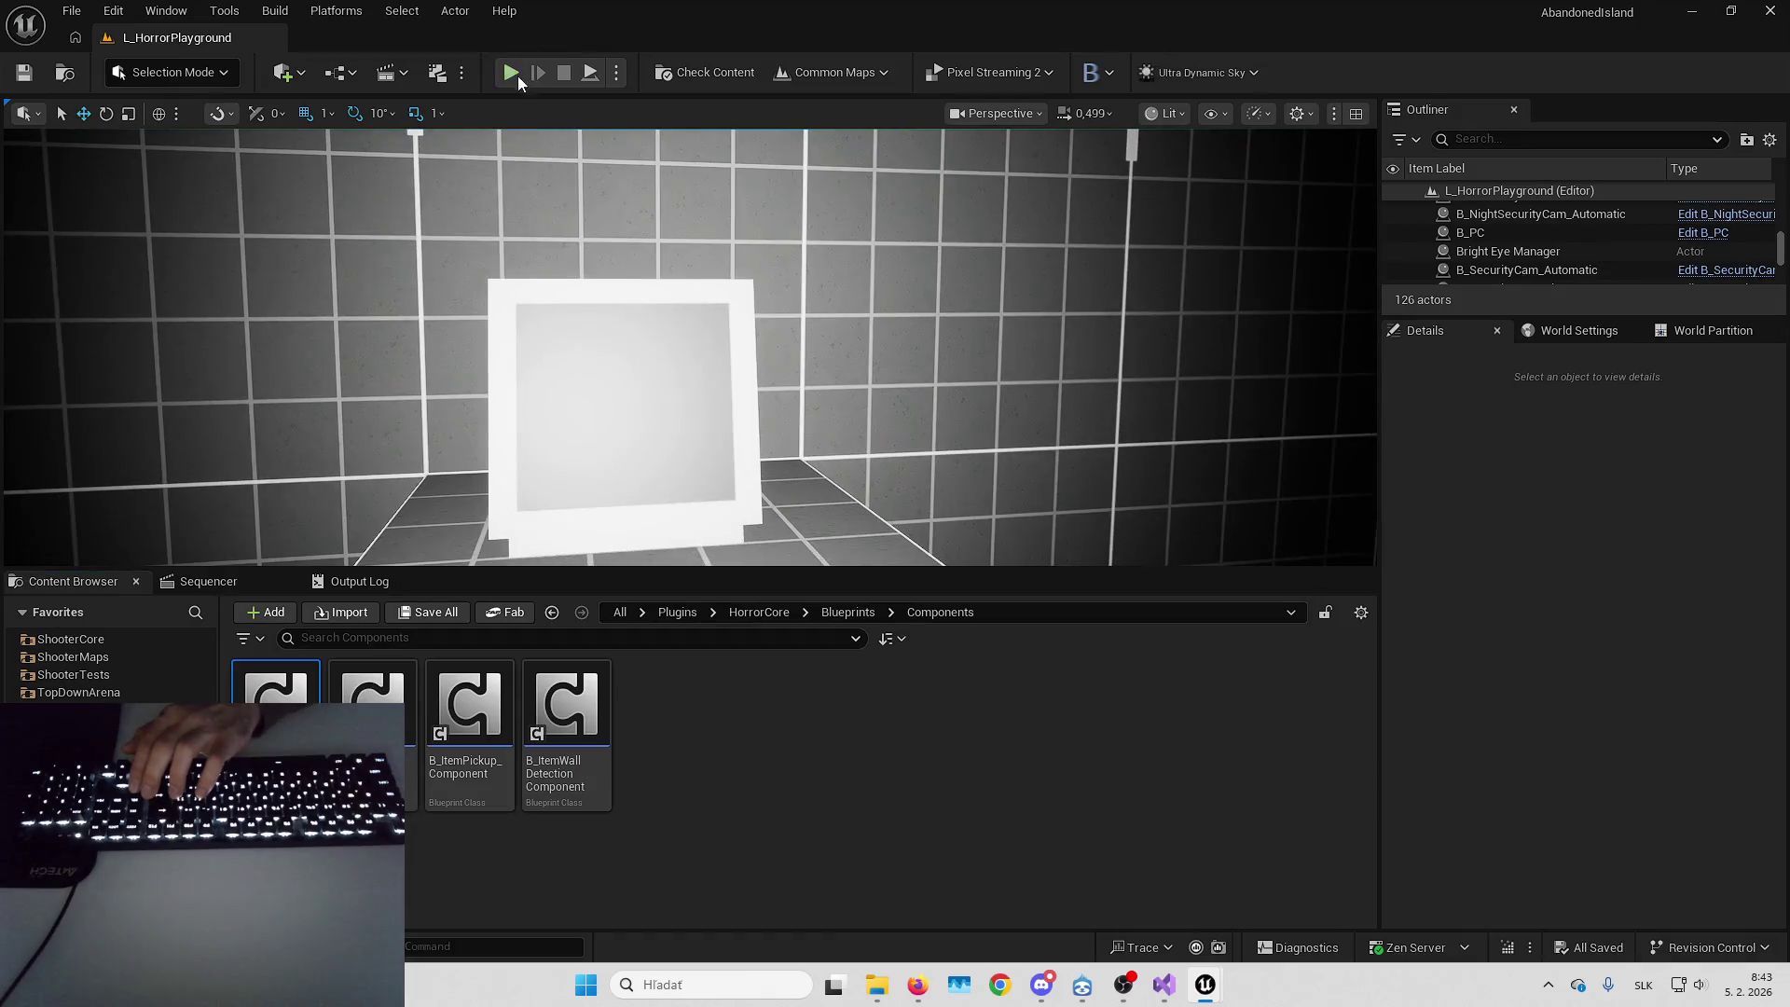
key("alt+p")
key("F11")
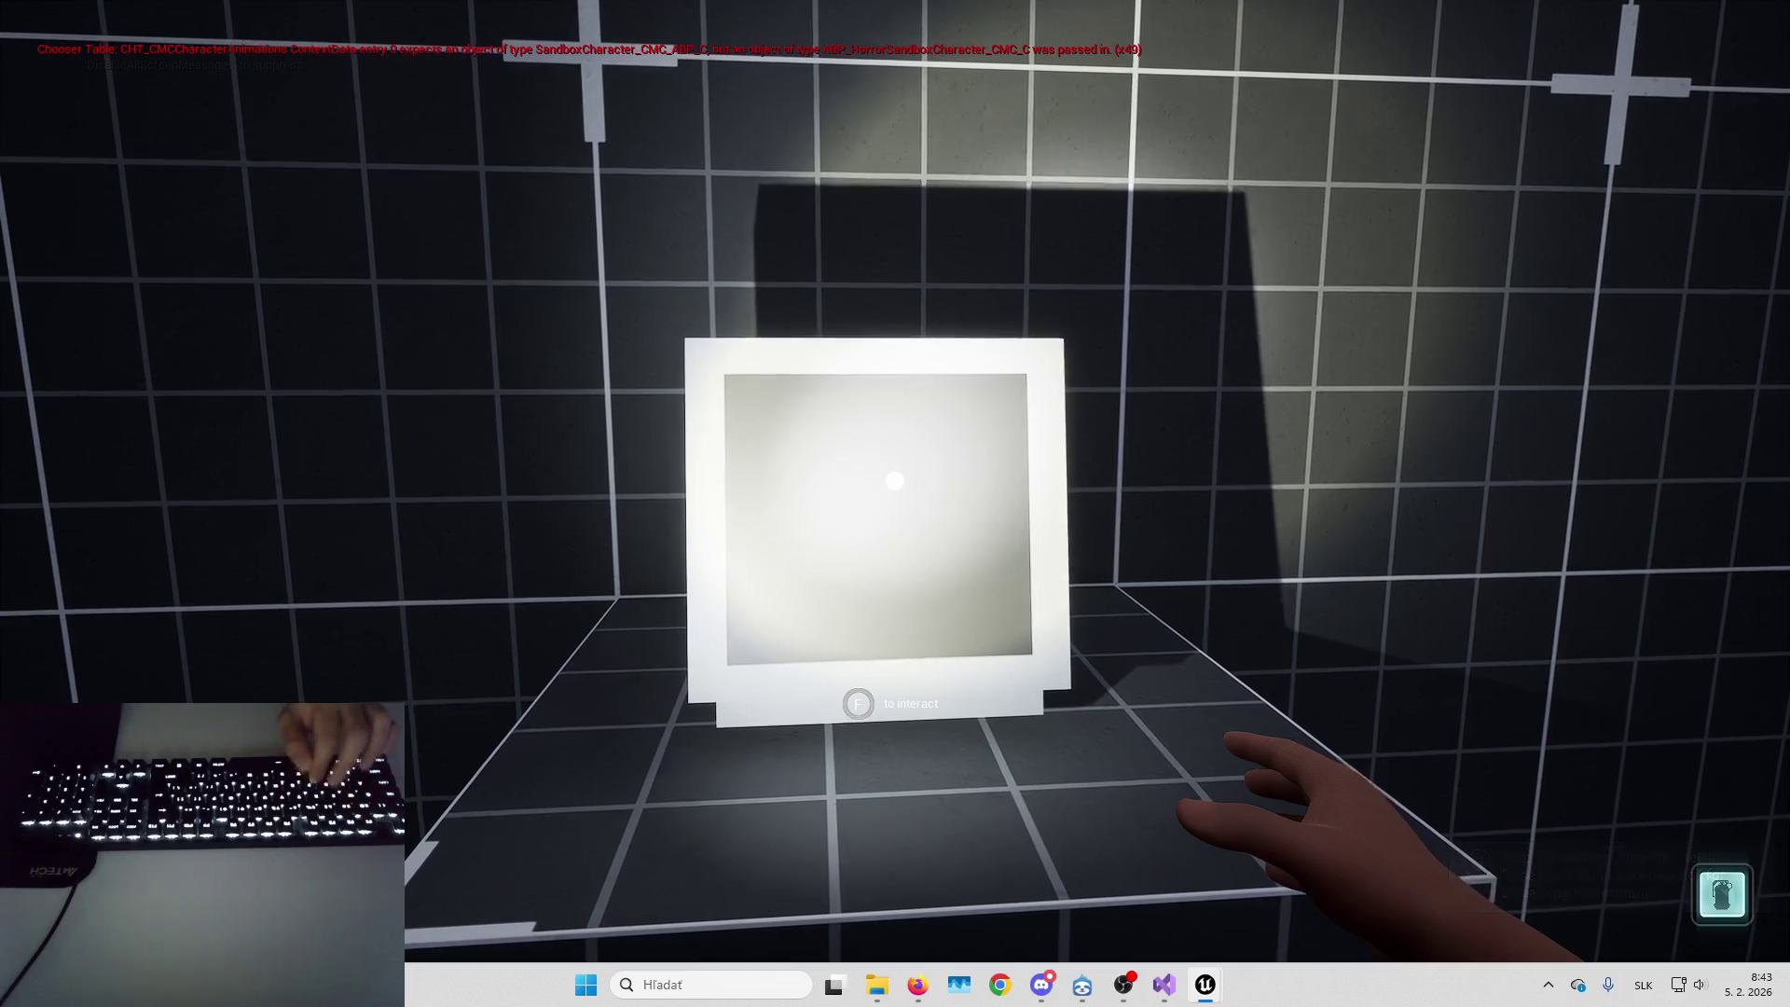
key("F8")
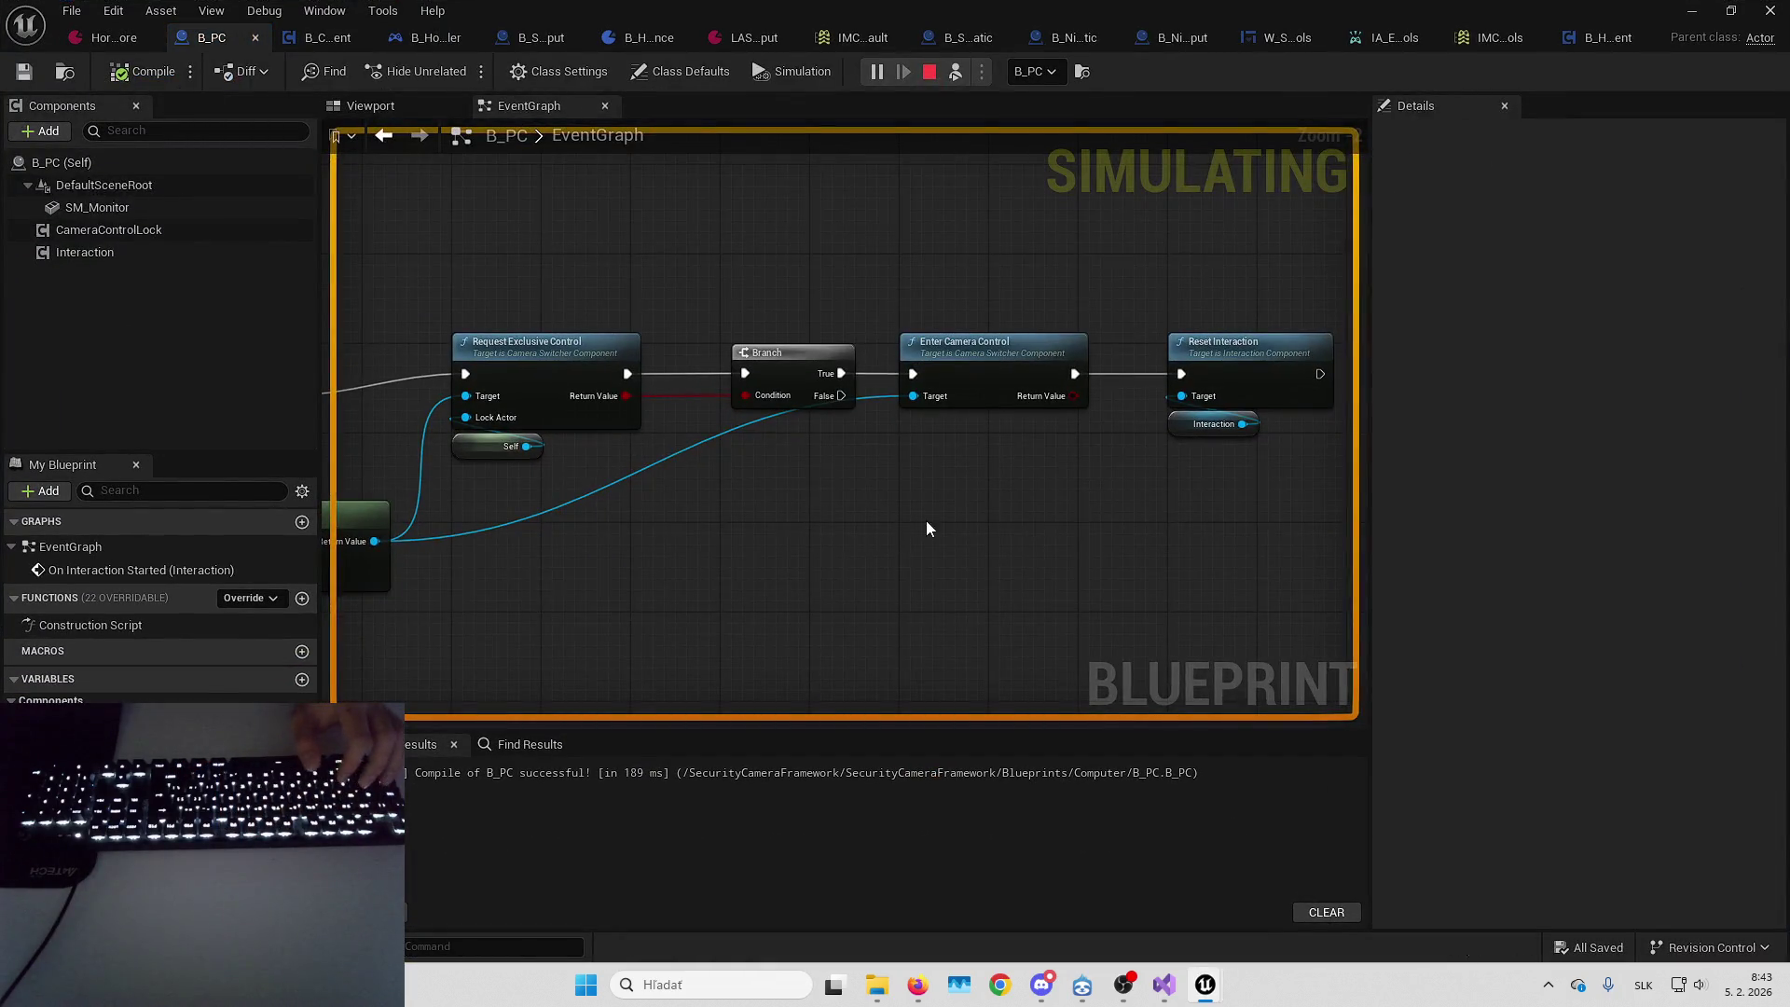
Add a breakpoint on B_PC's Enter Camera Control node
mouse_move(926, 520)
left_mouse_down()
mouse_move(1150, 526)
mouse_move(1209, 412)
left_mouse_up()
right_click(1148, 526)
left_click_drag(1145, 481, 961, 502)
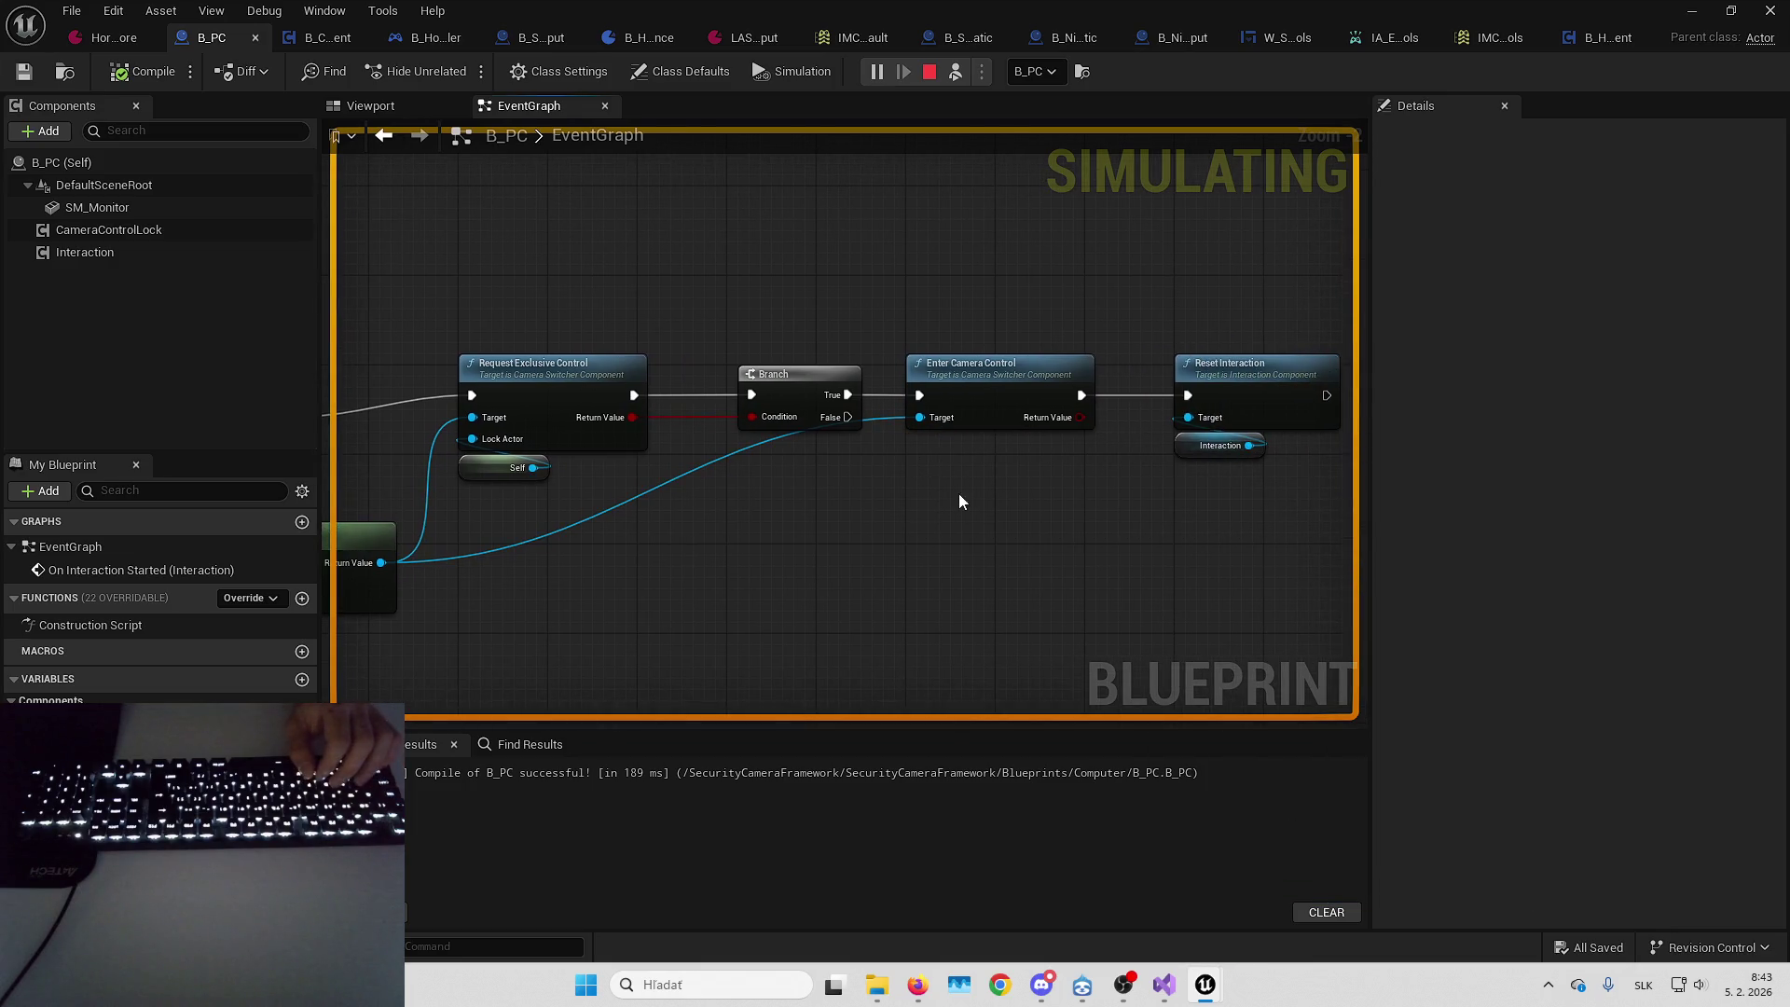
left_click_drag(1033, 410, 917, 417)
right_click(895, 393)
left_click(969, 808)
Resume the game, interact with the security monitor, and stop the session
key("alt+Tab")
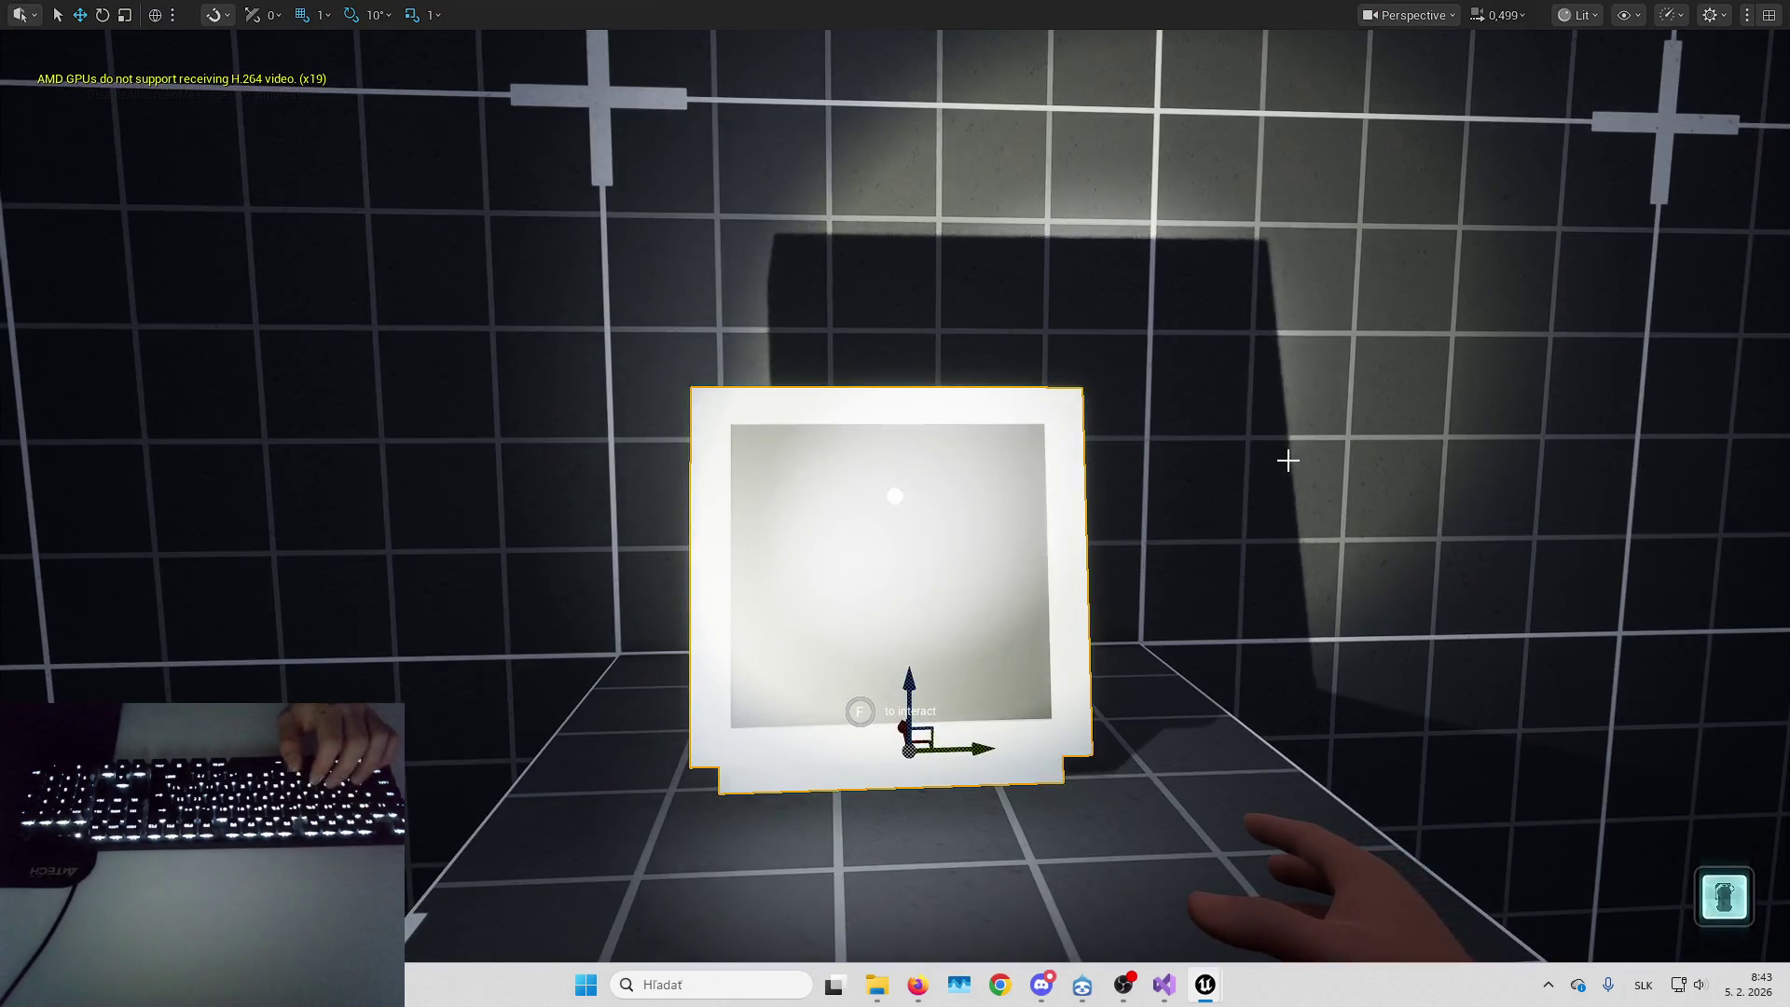
key("F8")
key("f")
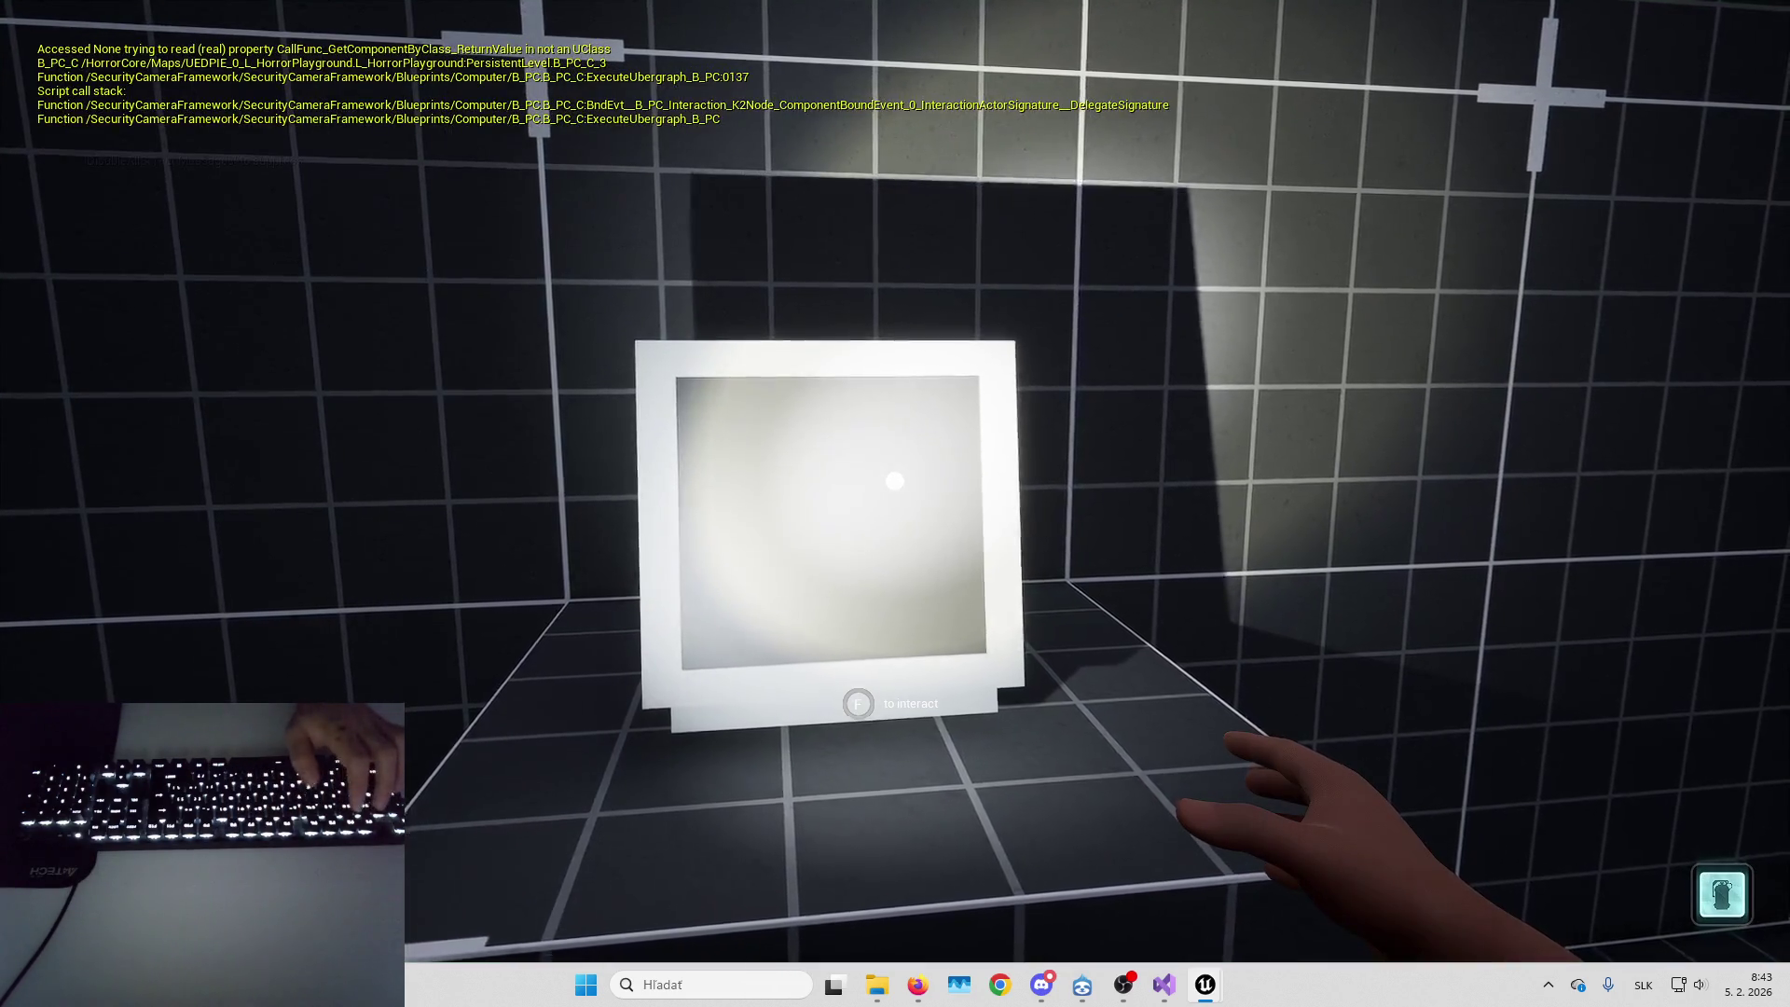
key("Escape")
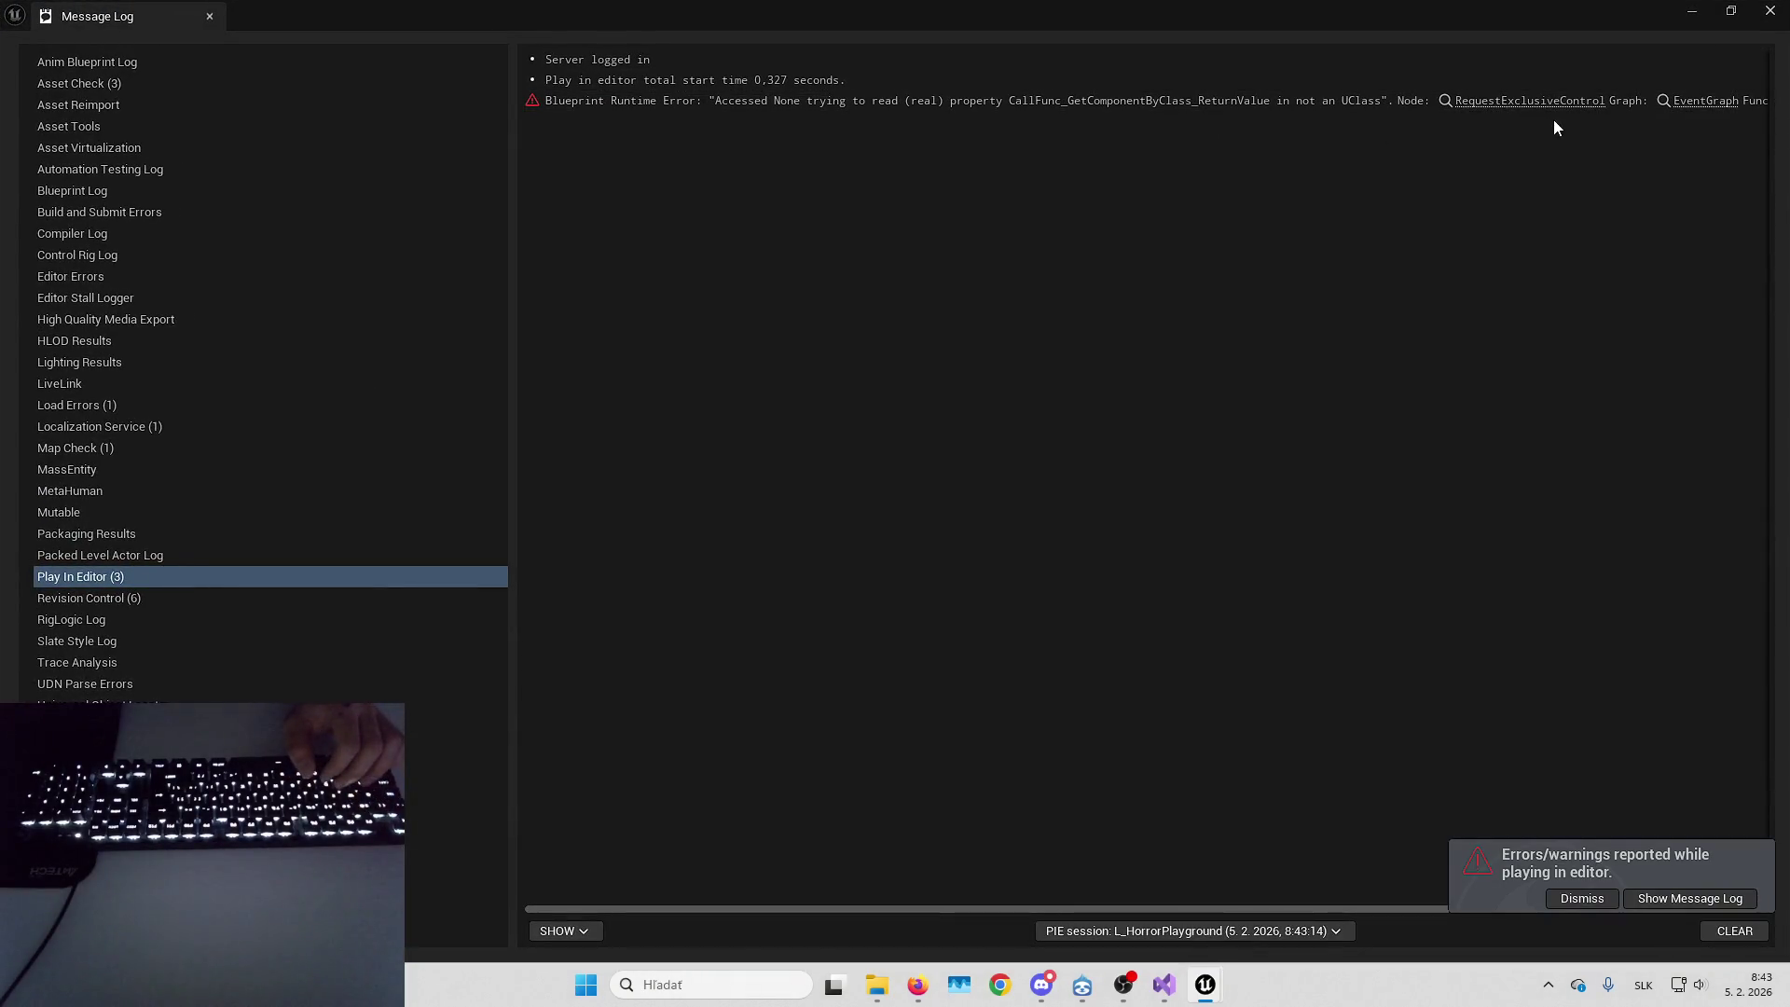
From the Accessed None error, set Get Component by Class to Camera Switcher and play-test
left_click(1551, 104)
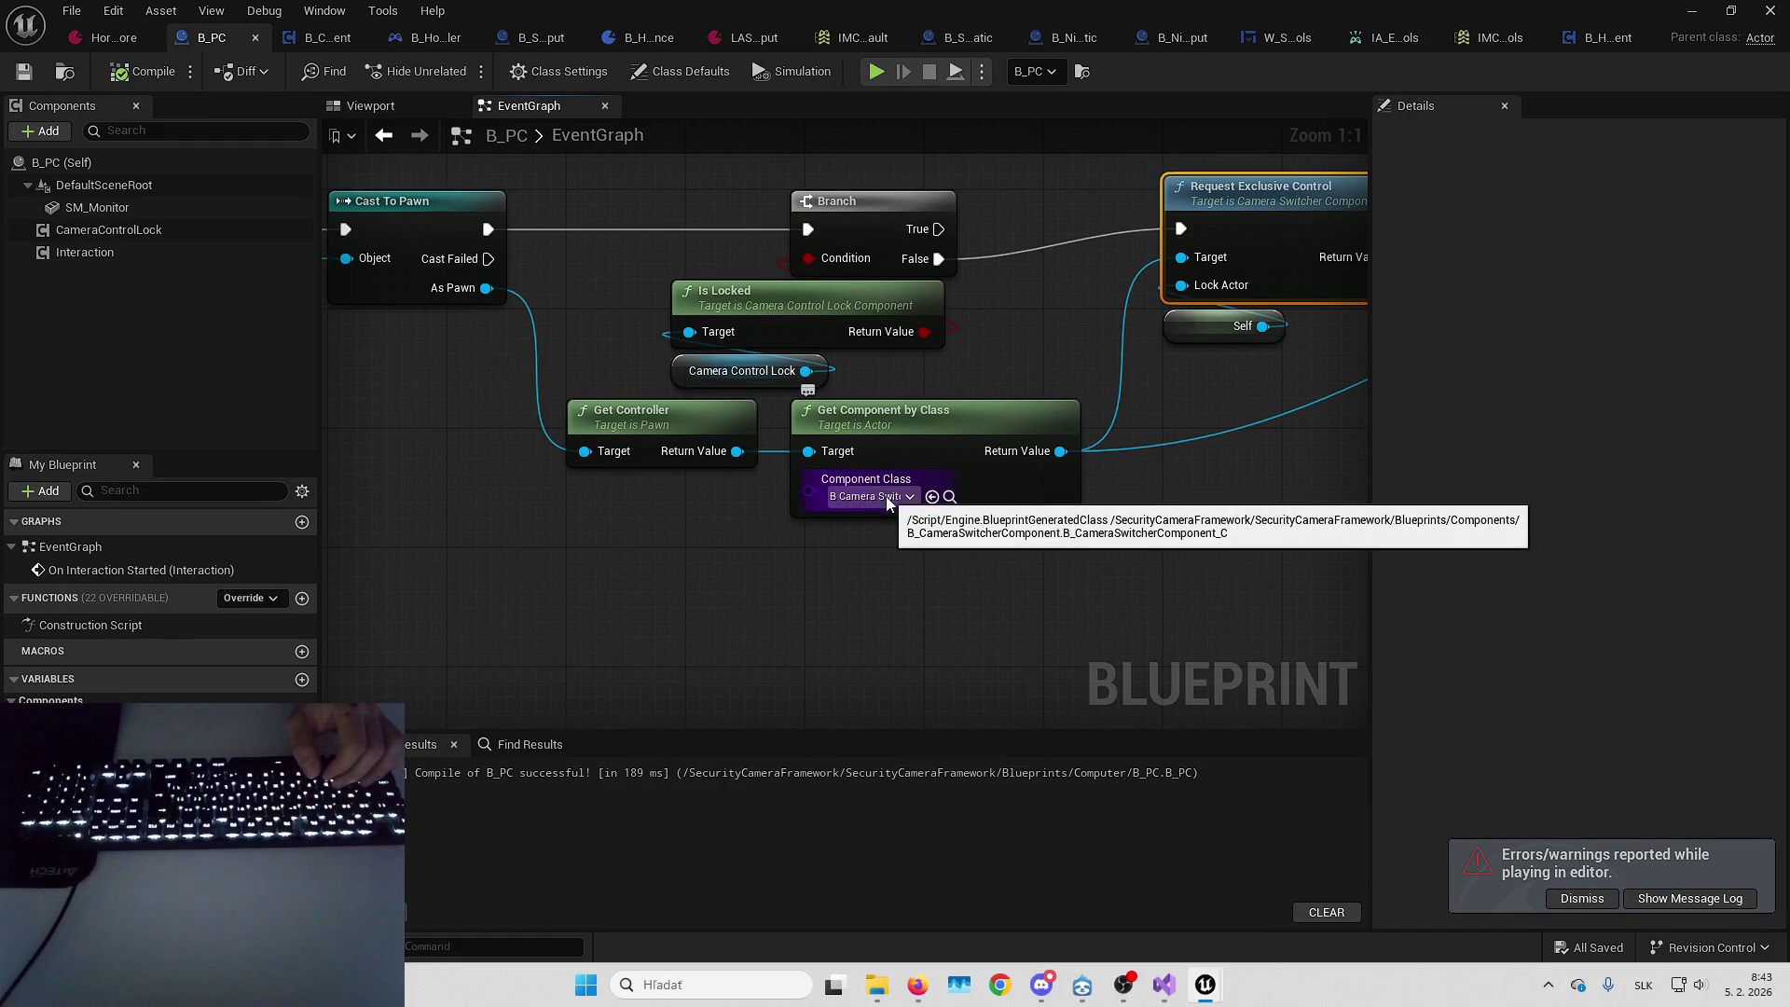
left_click(893, 496)
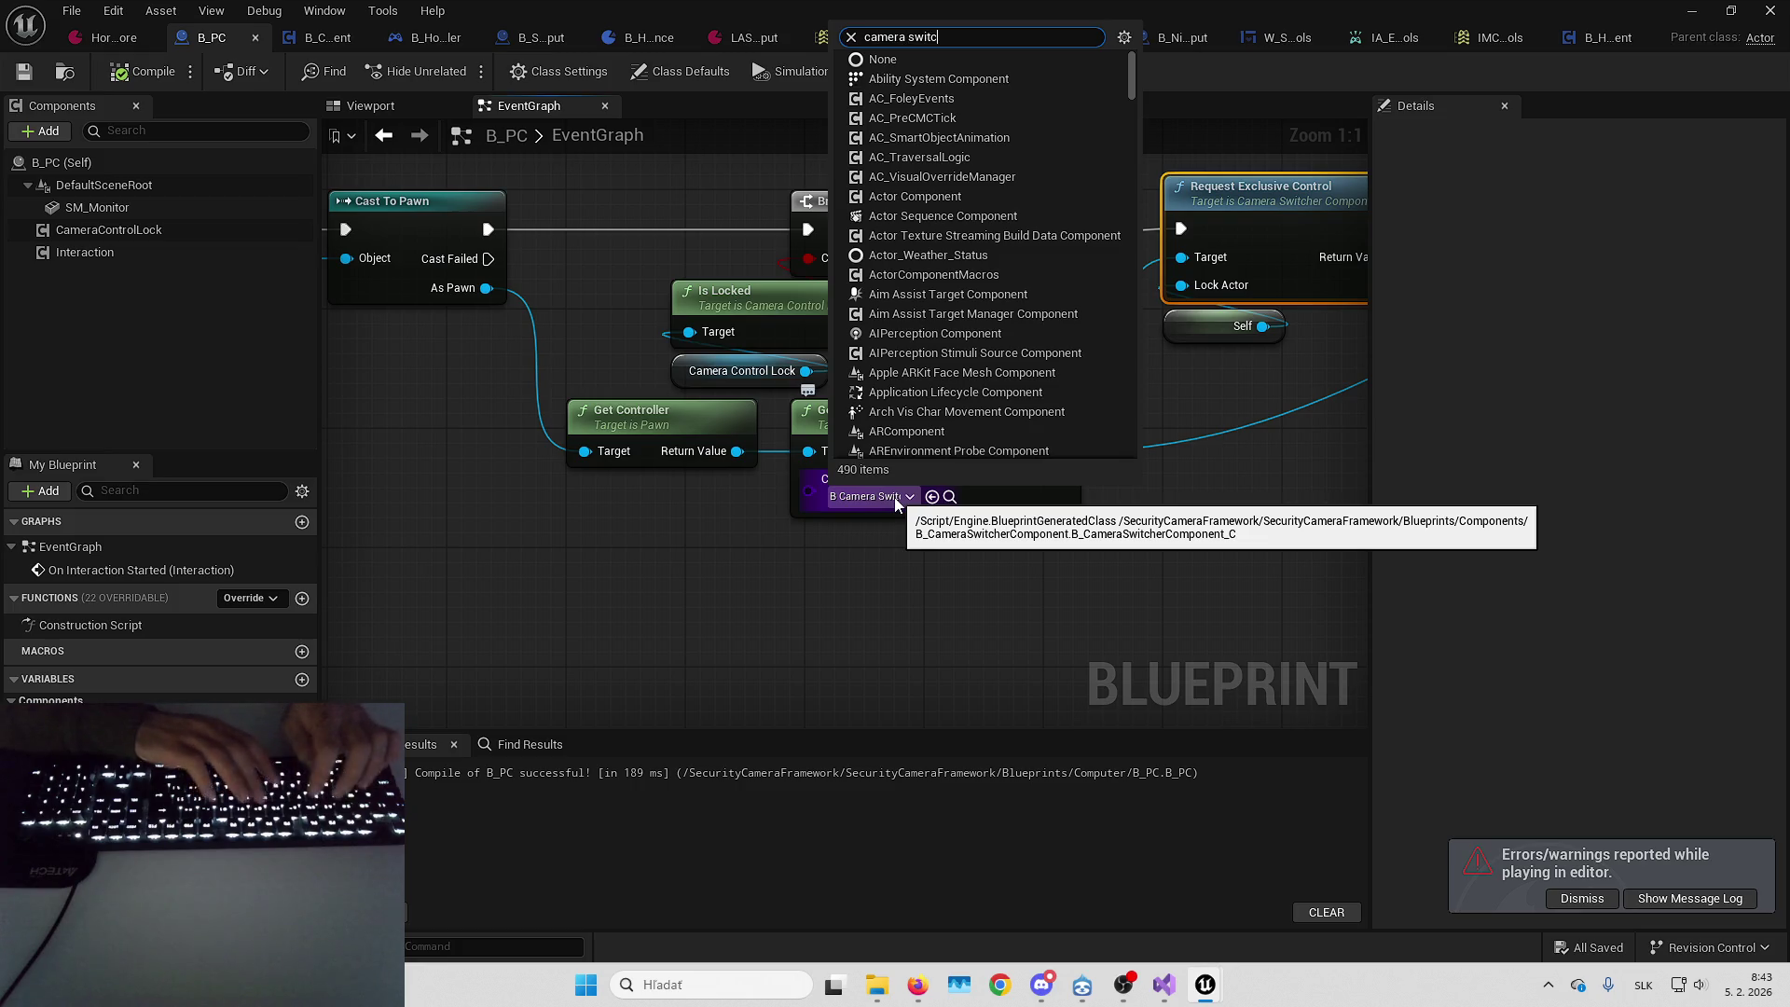
type("her")
left_click(947, 607)
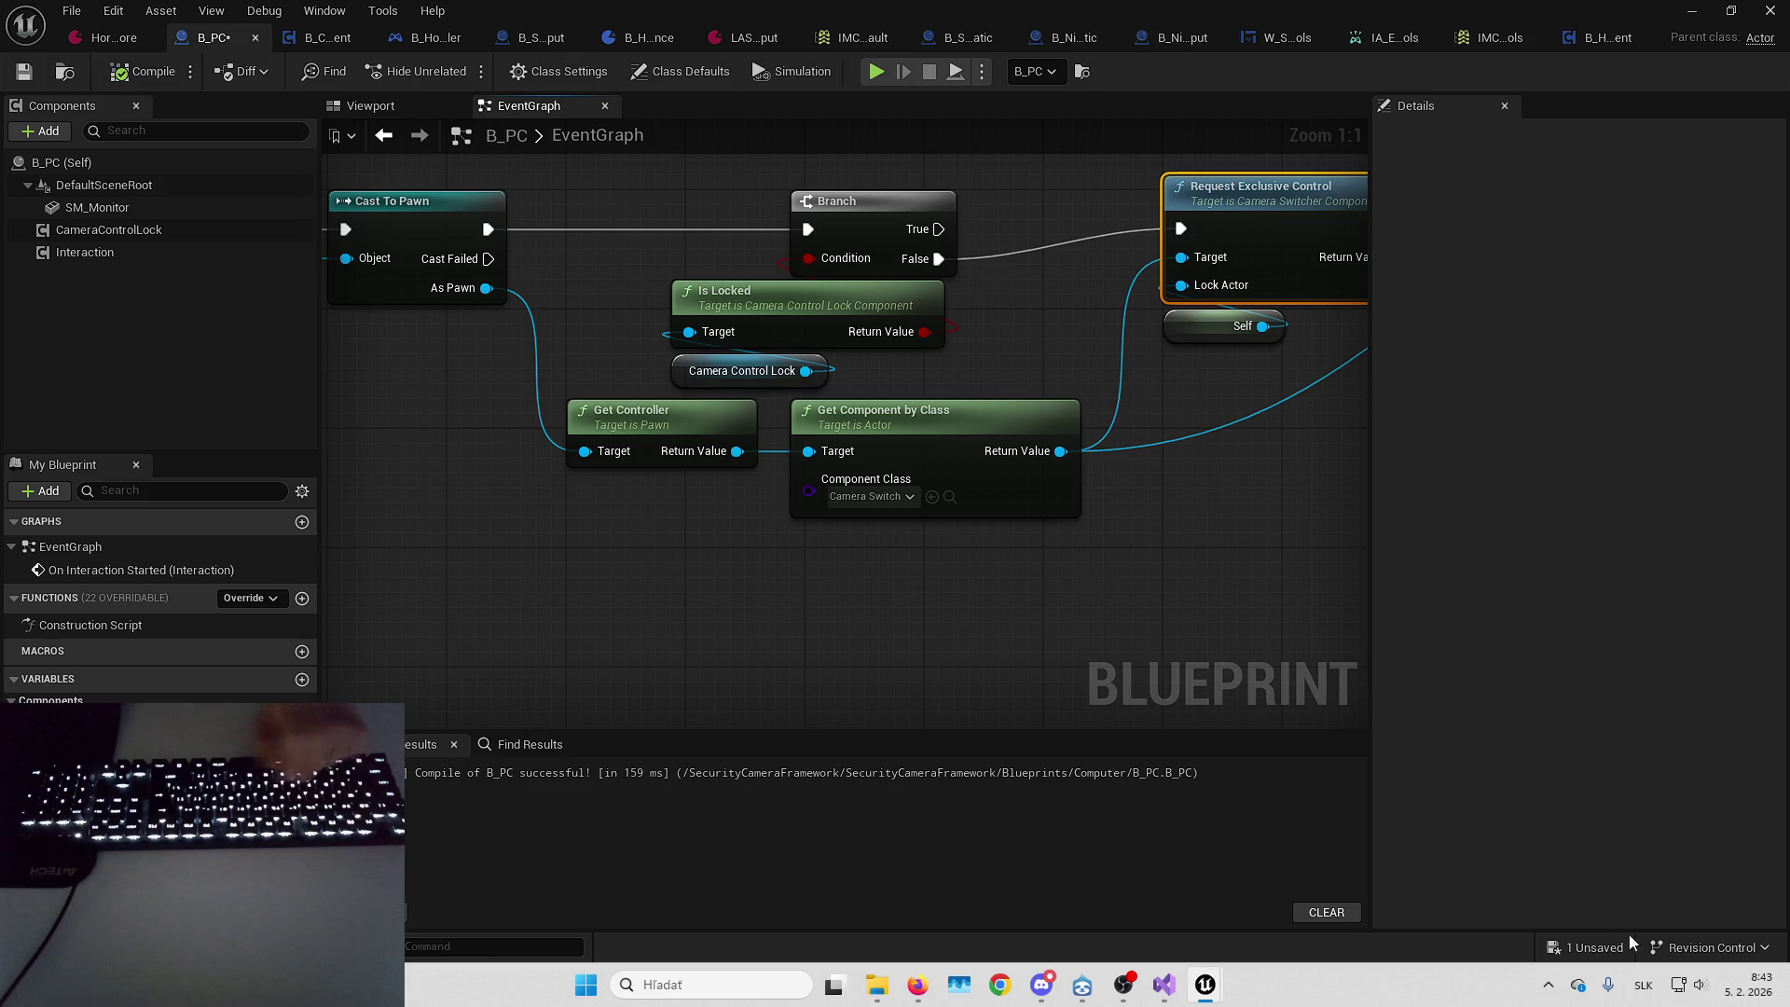
left_click(1703, 7)
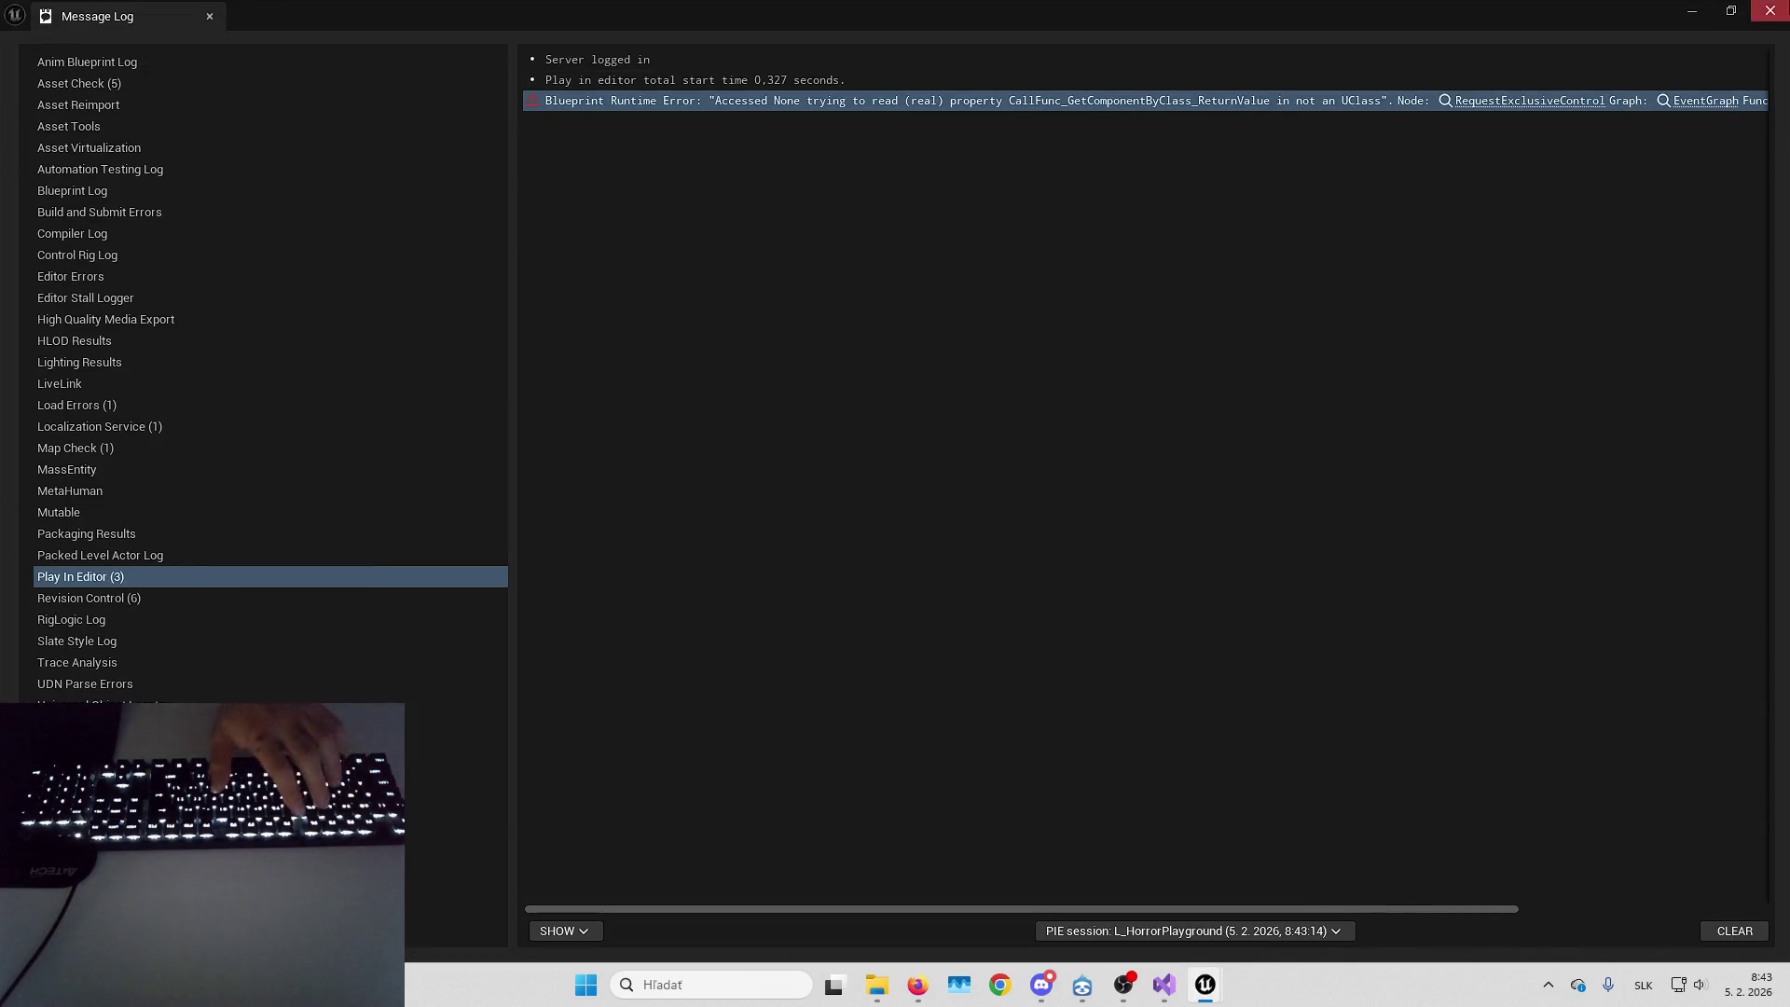
left_click(1770, 10)
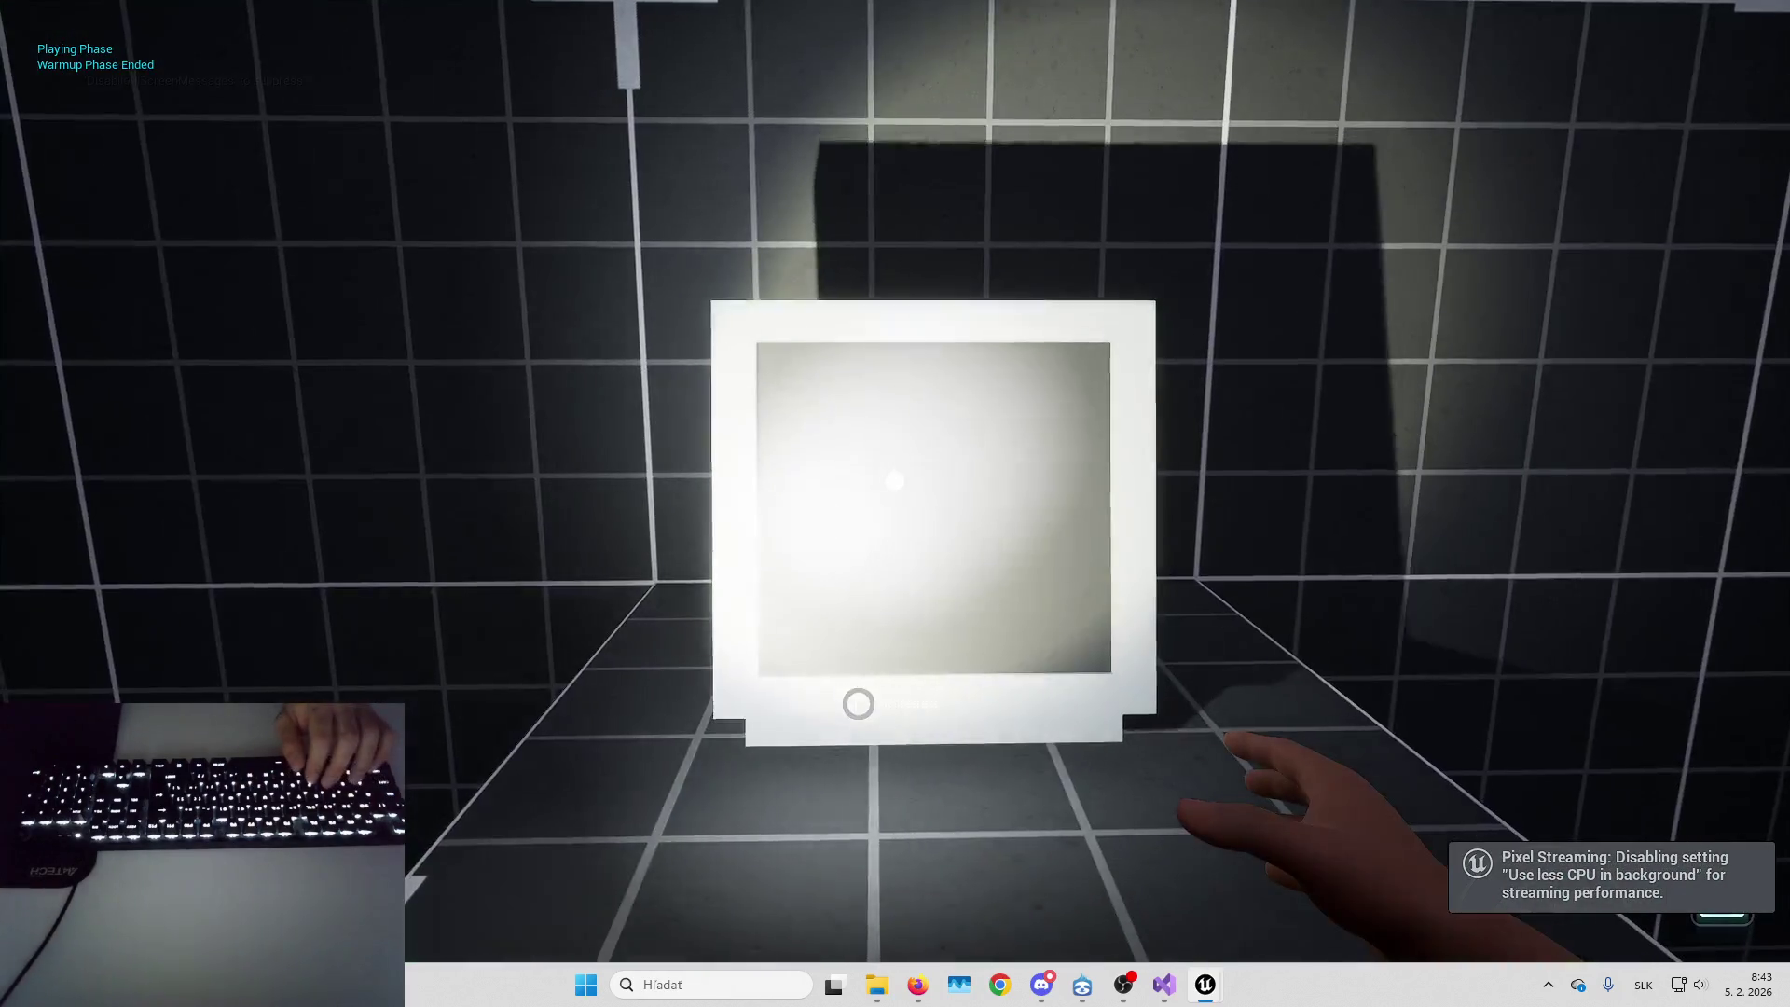
Step over the Enter Camera Control breakpoint, remove it, and resume play
key("f")
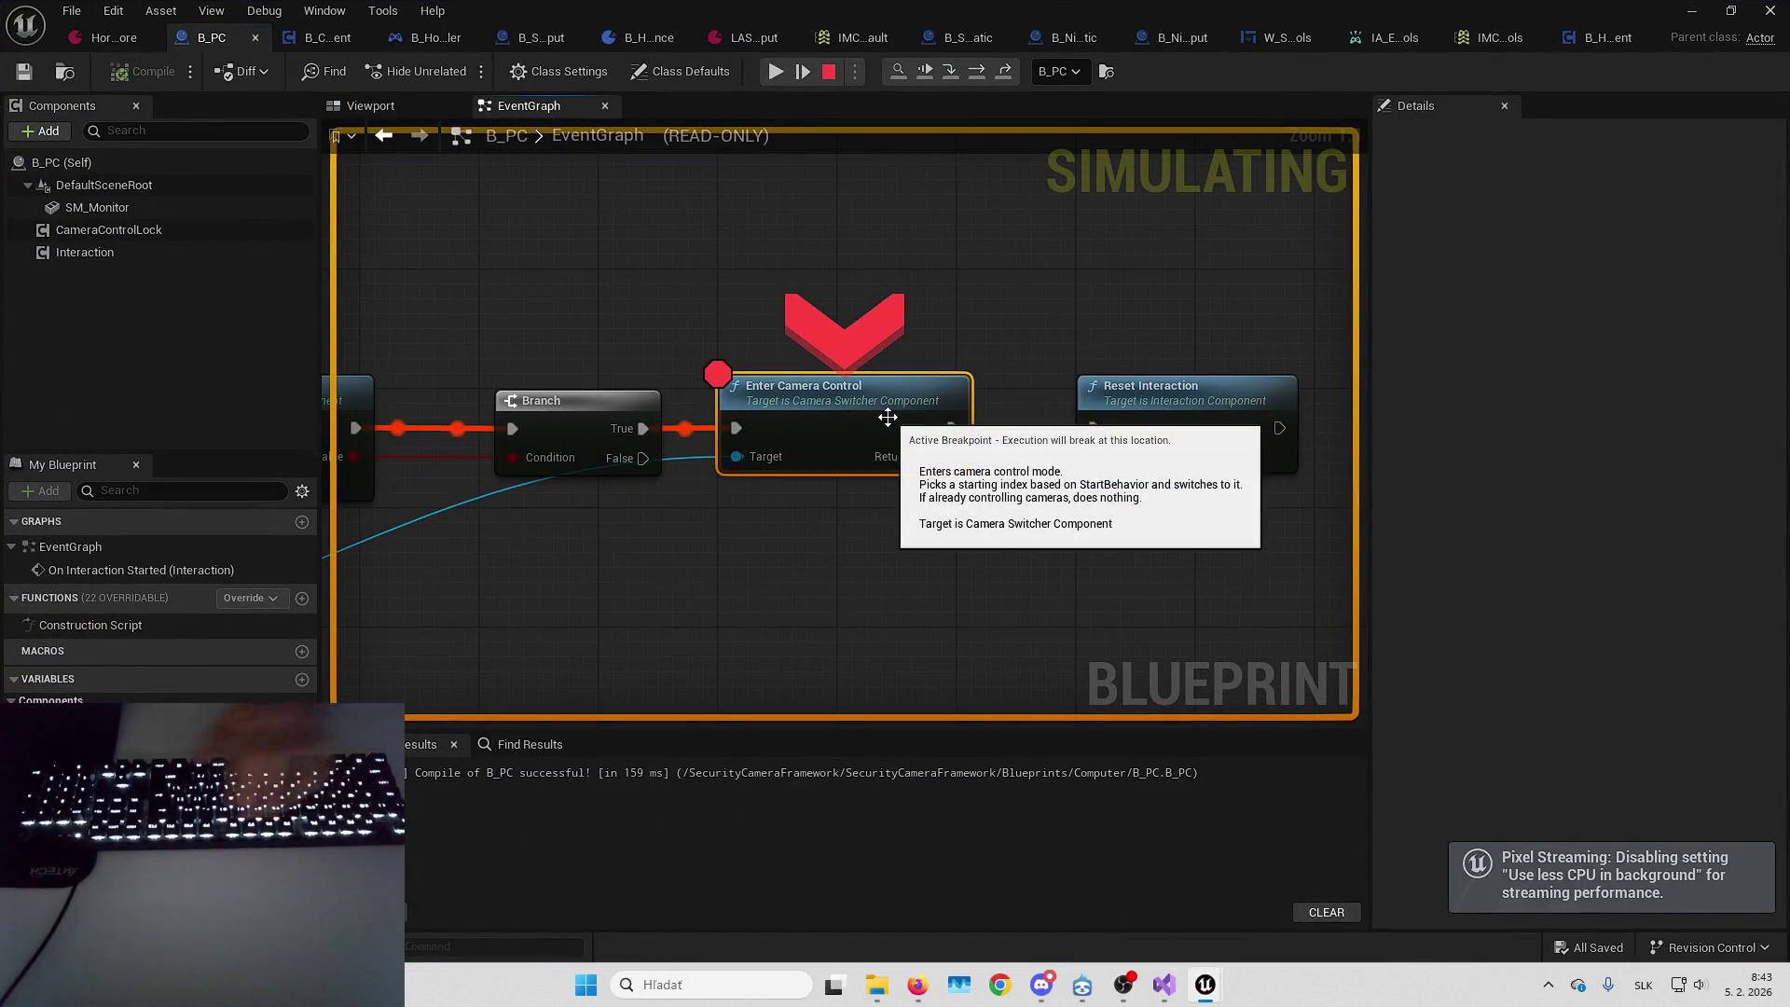
key("F10")
right_click(653, 445)
left_click(714, 612)
key("F5")
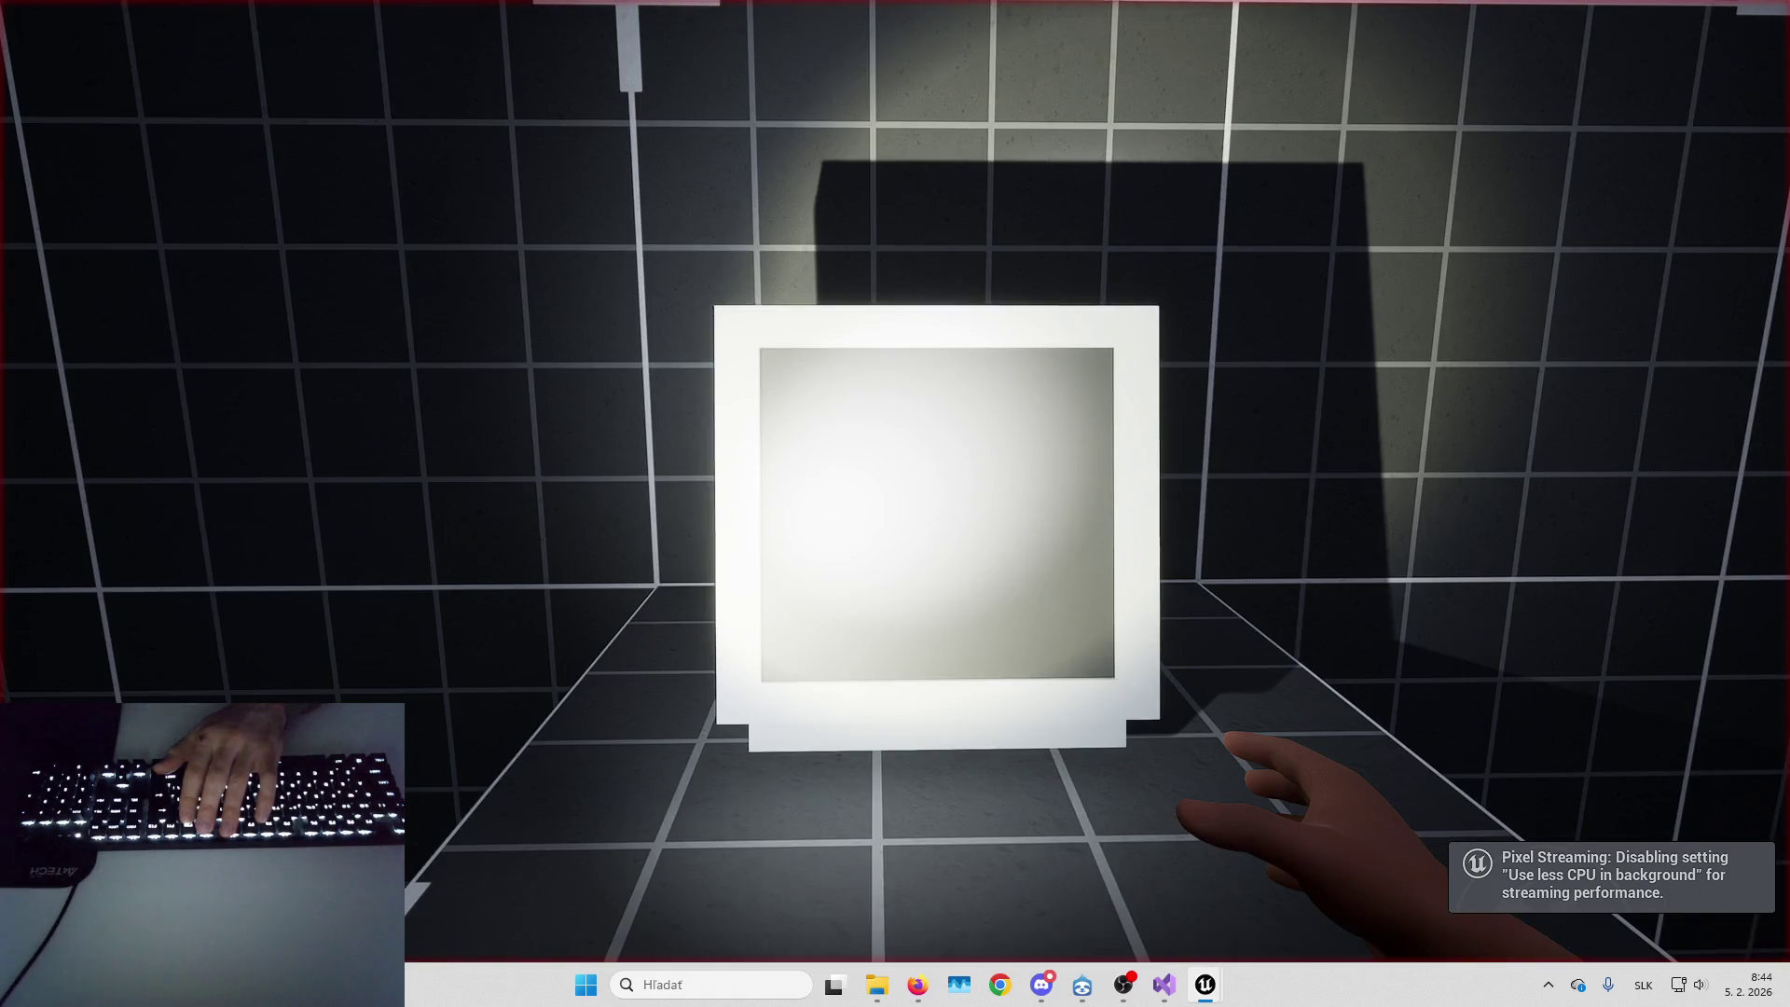
Cycle the security feed between cameras 0, 1 and 2
key("Left")
key("Left")
key("Left")
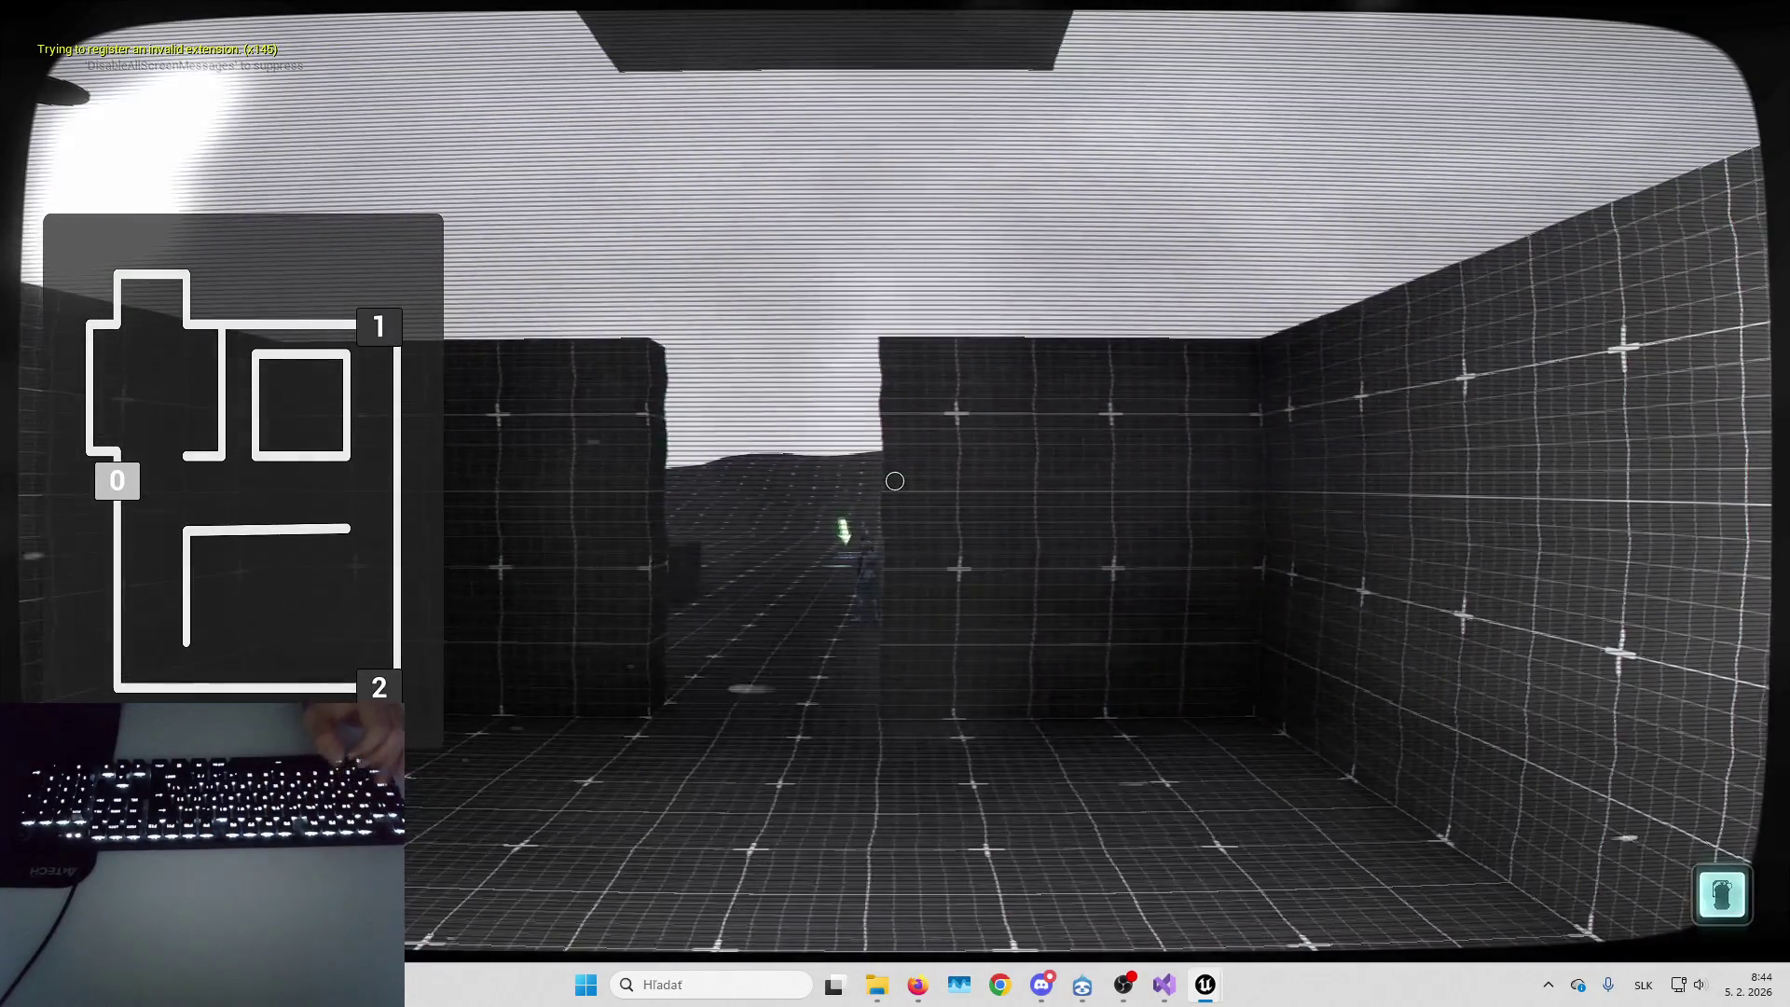
key("Right")
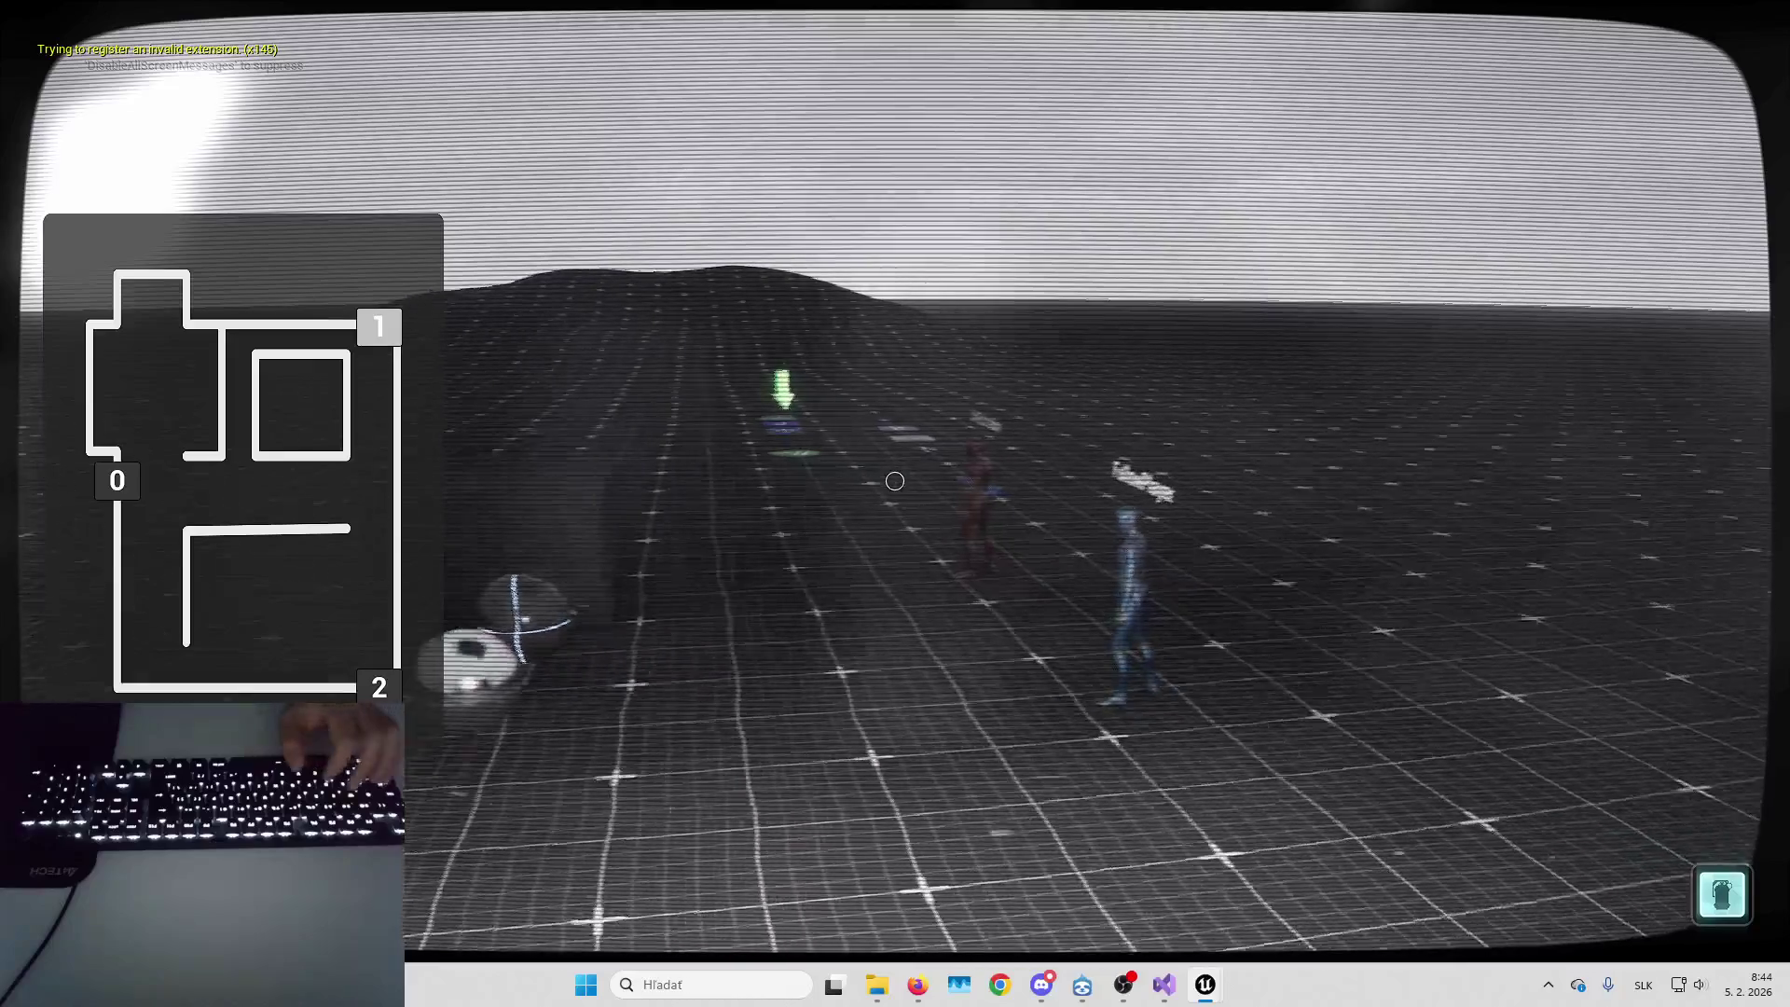
key("Right")
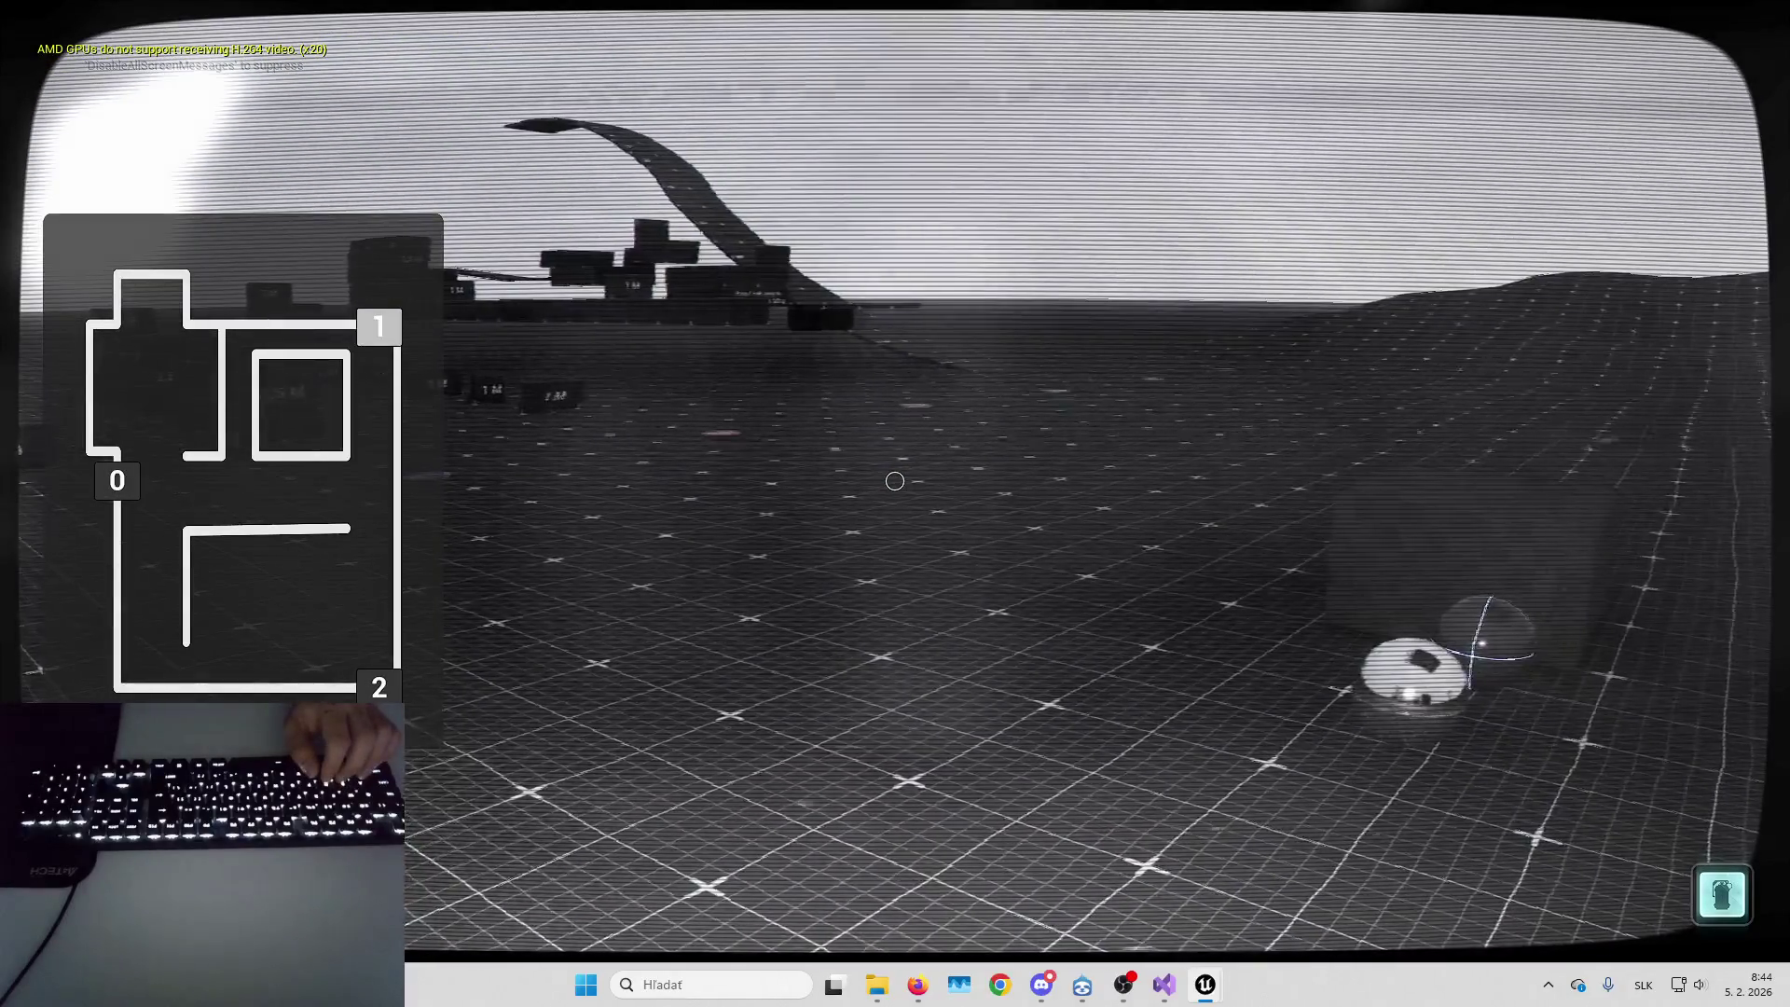
key("0")
key("1")
key("2")
key("0")
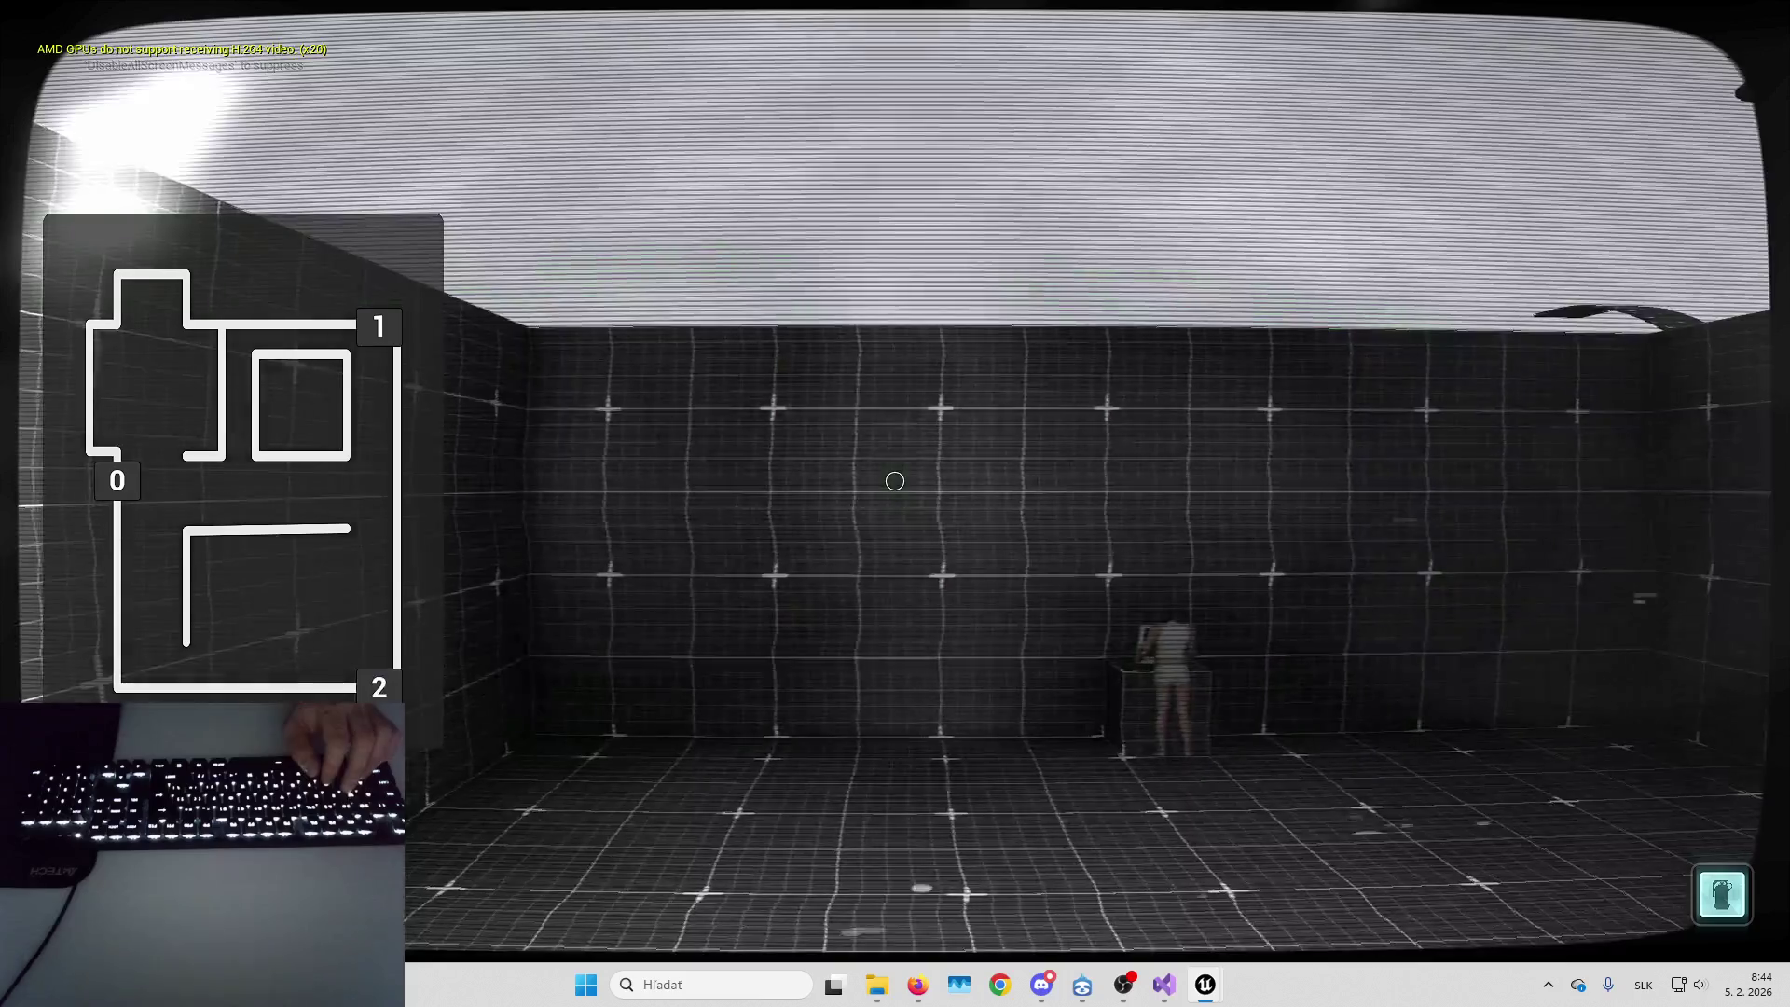
key("0")
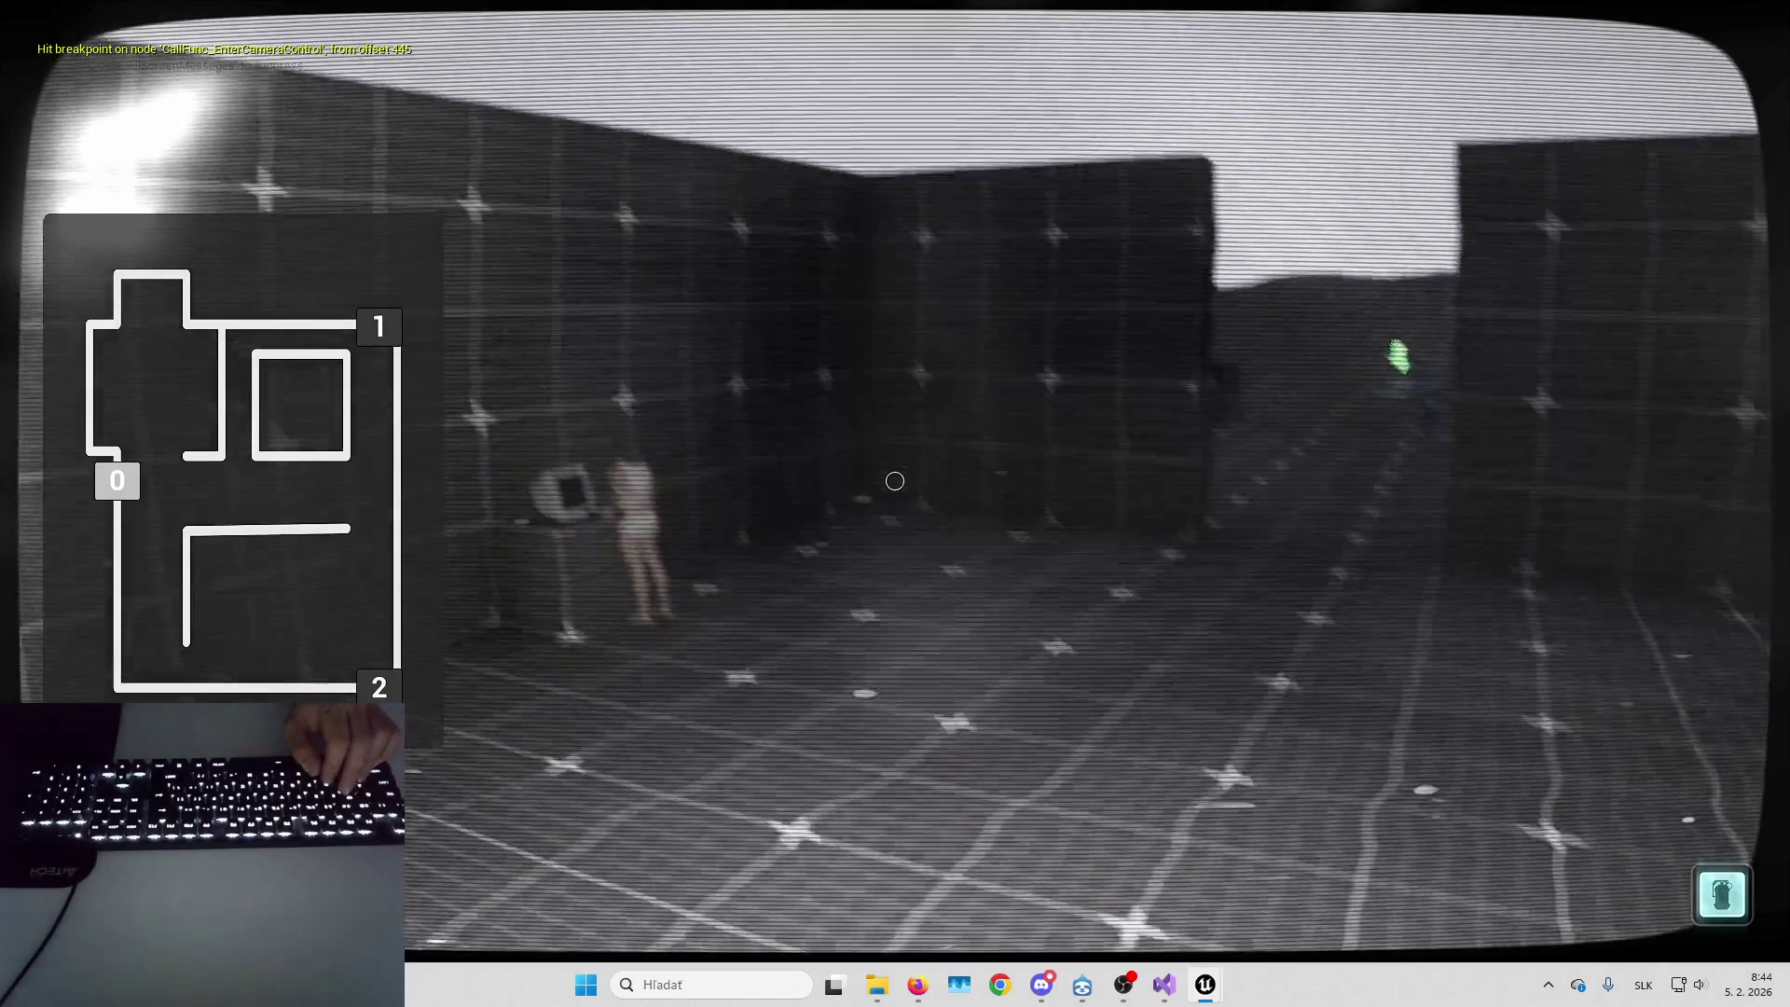
key("1")
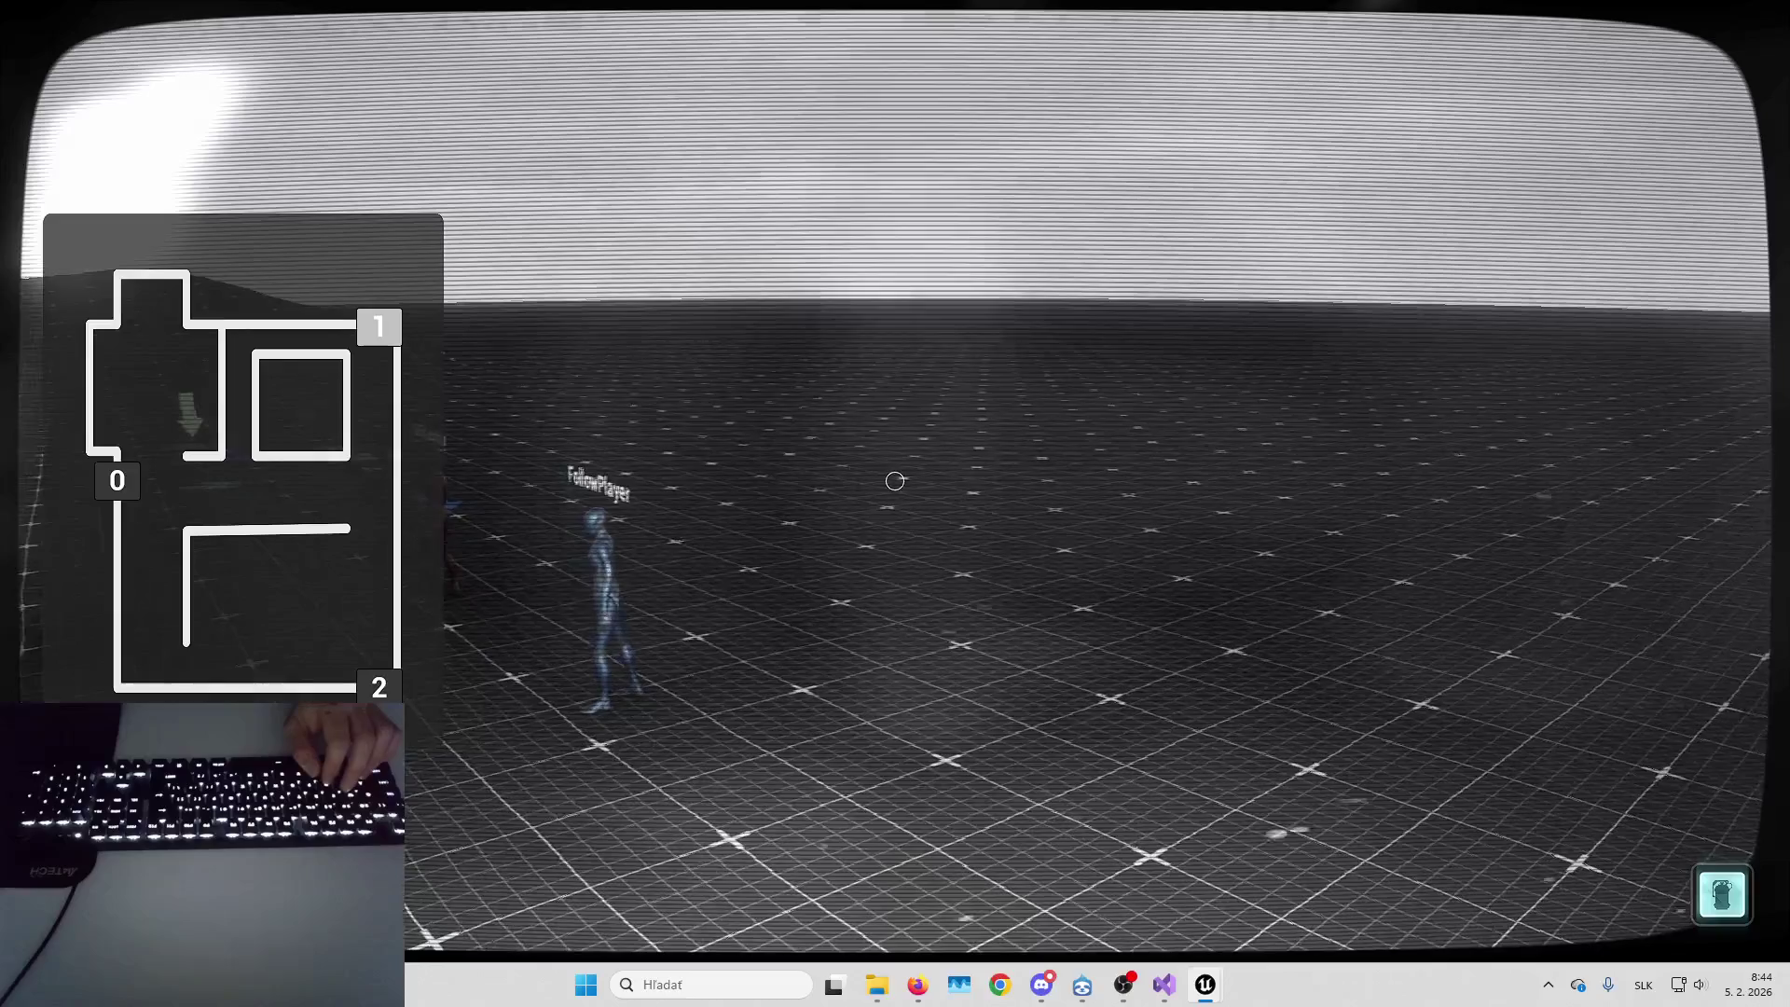
key("2")
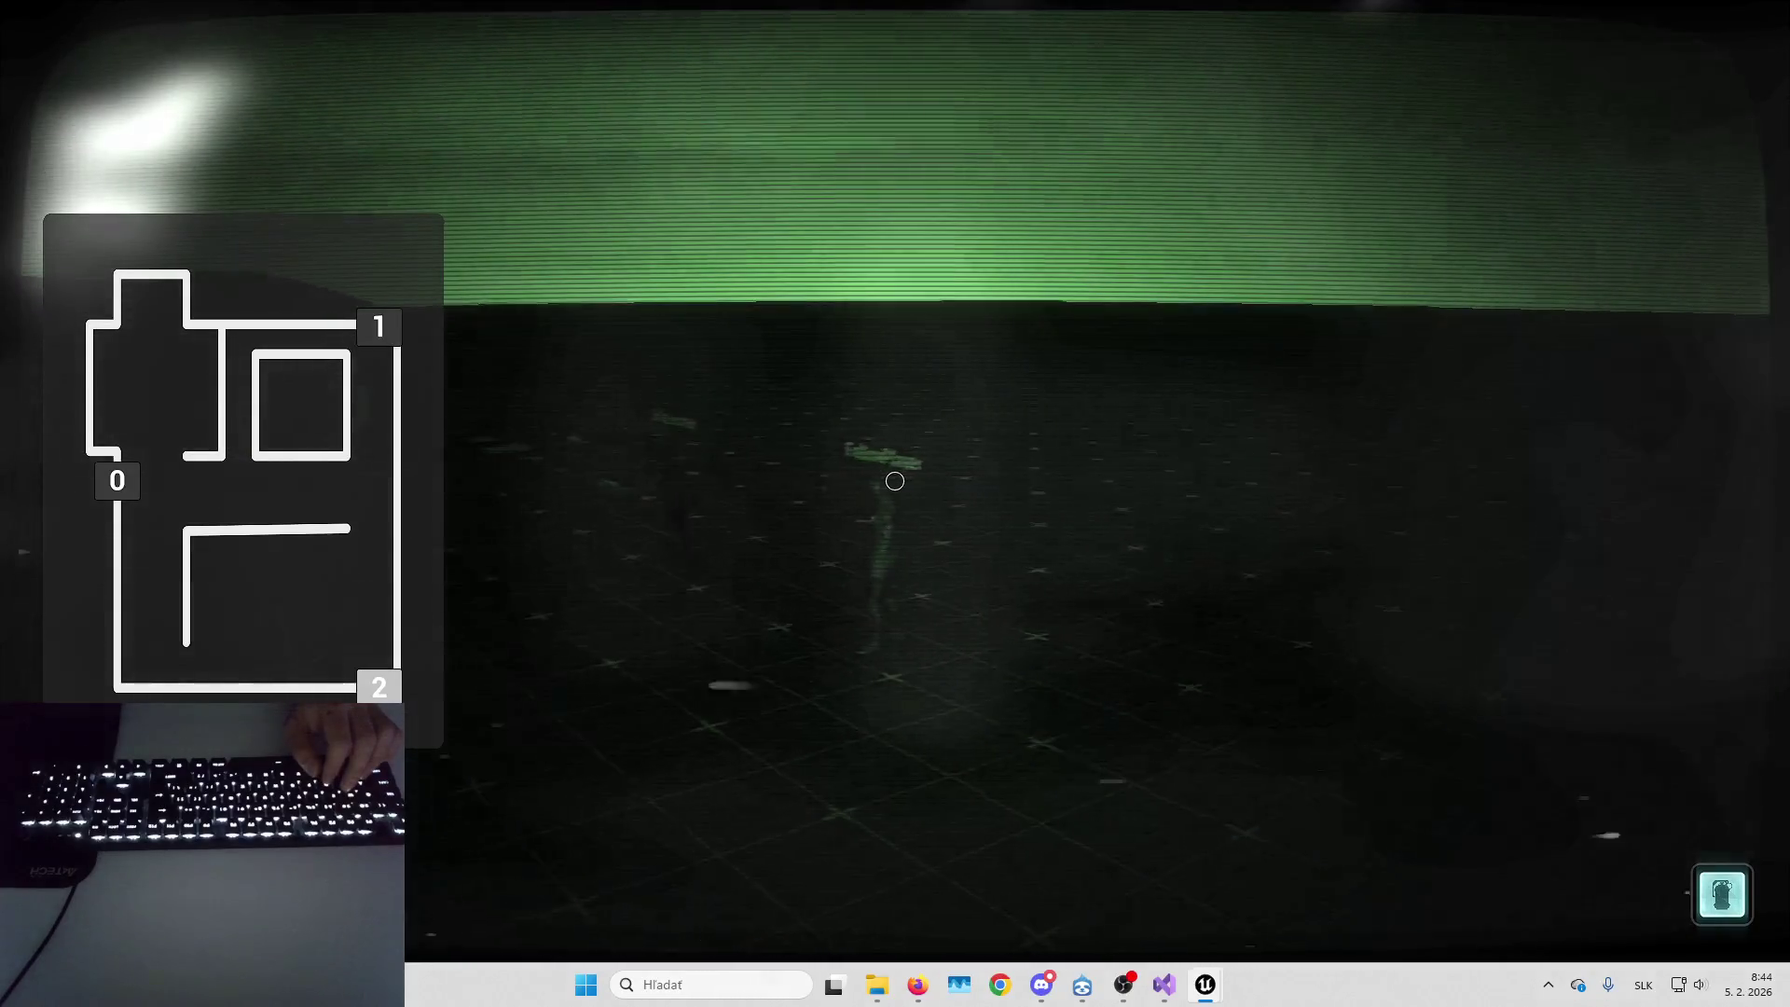
key("1")
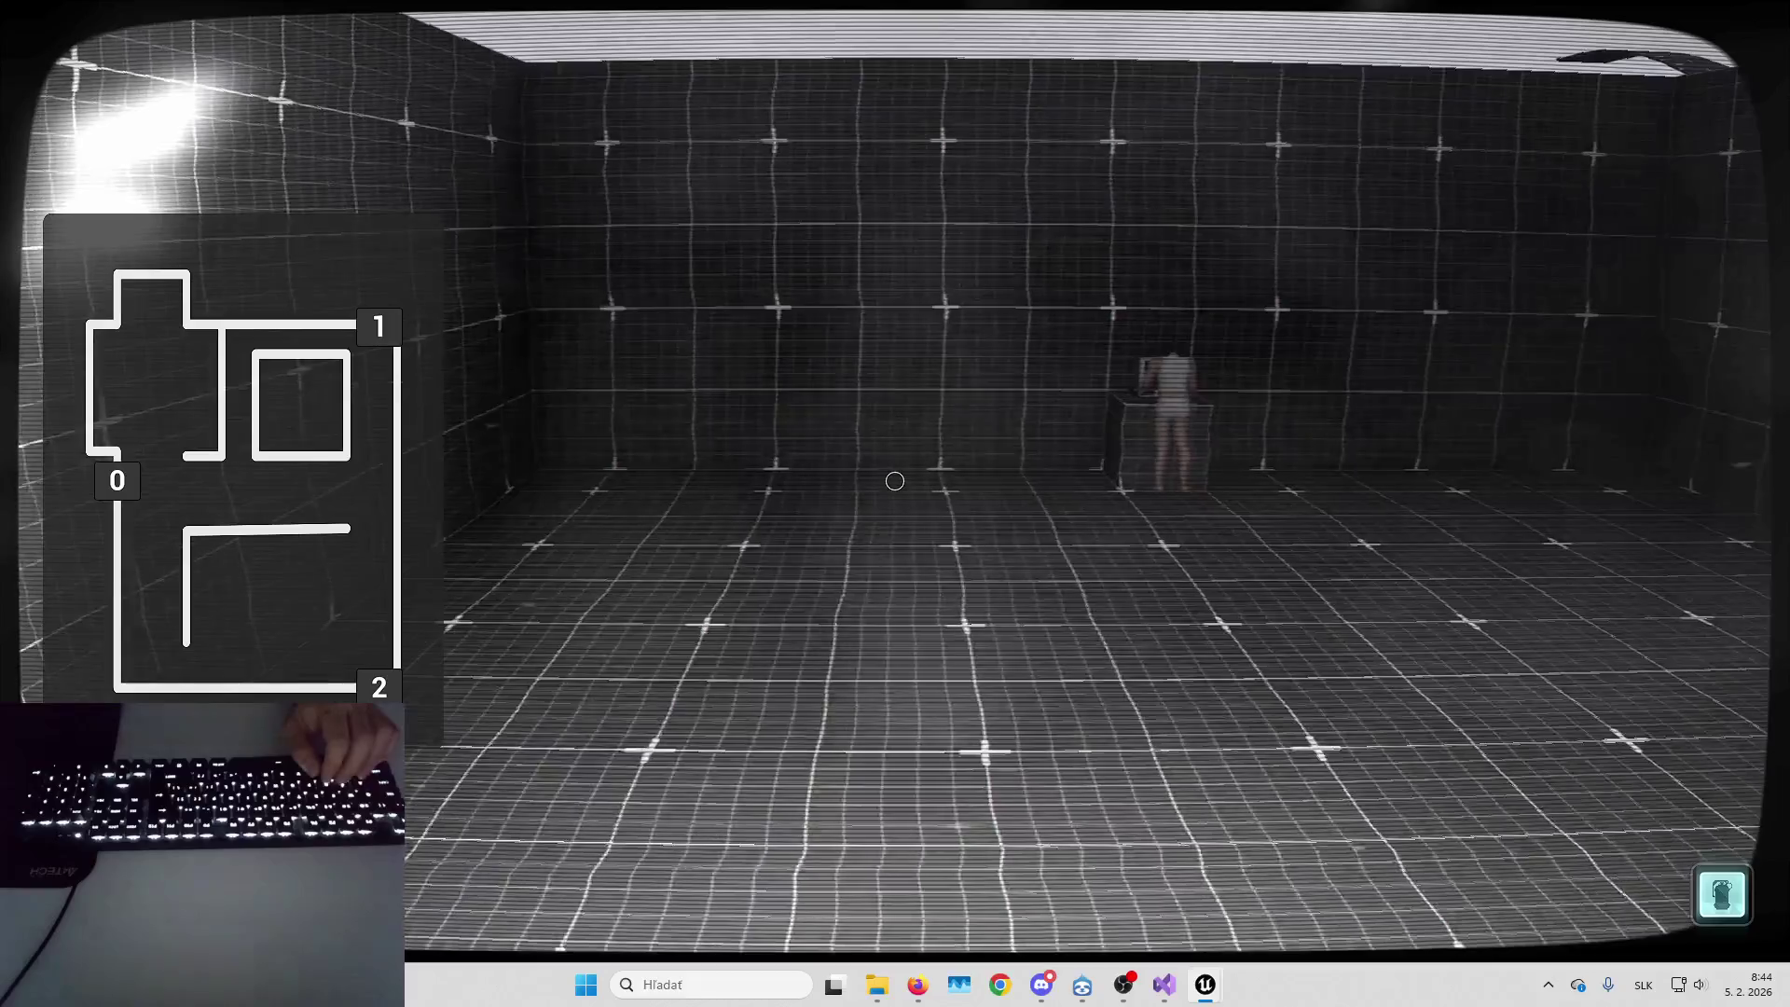
Leave camera control and stop the play session
key("Tab")
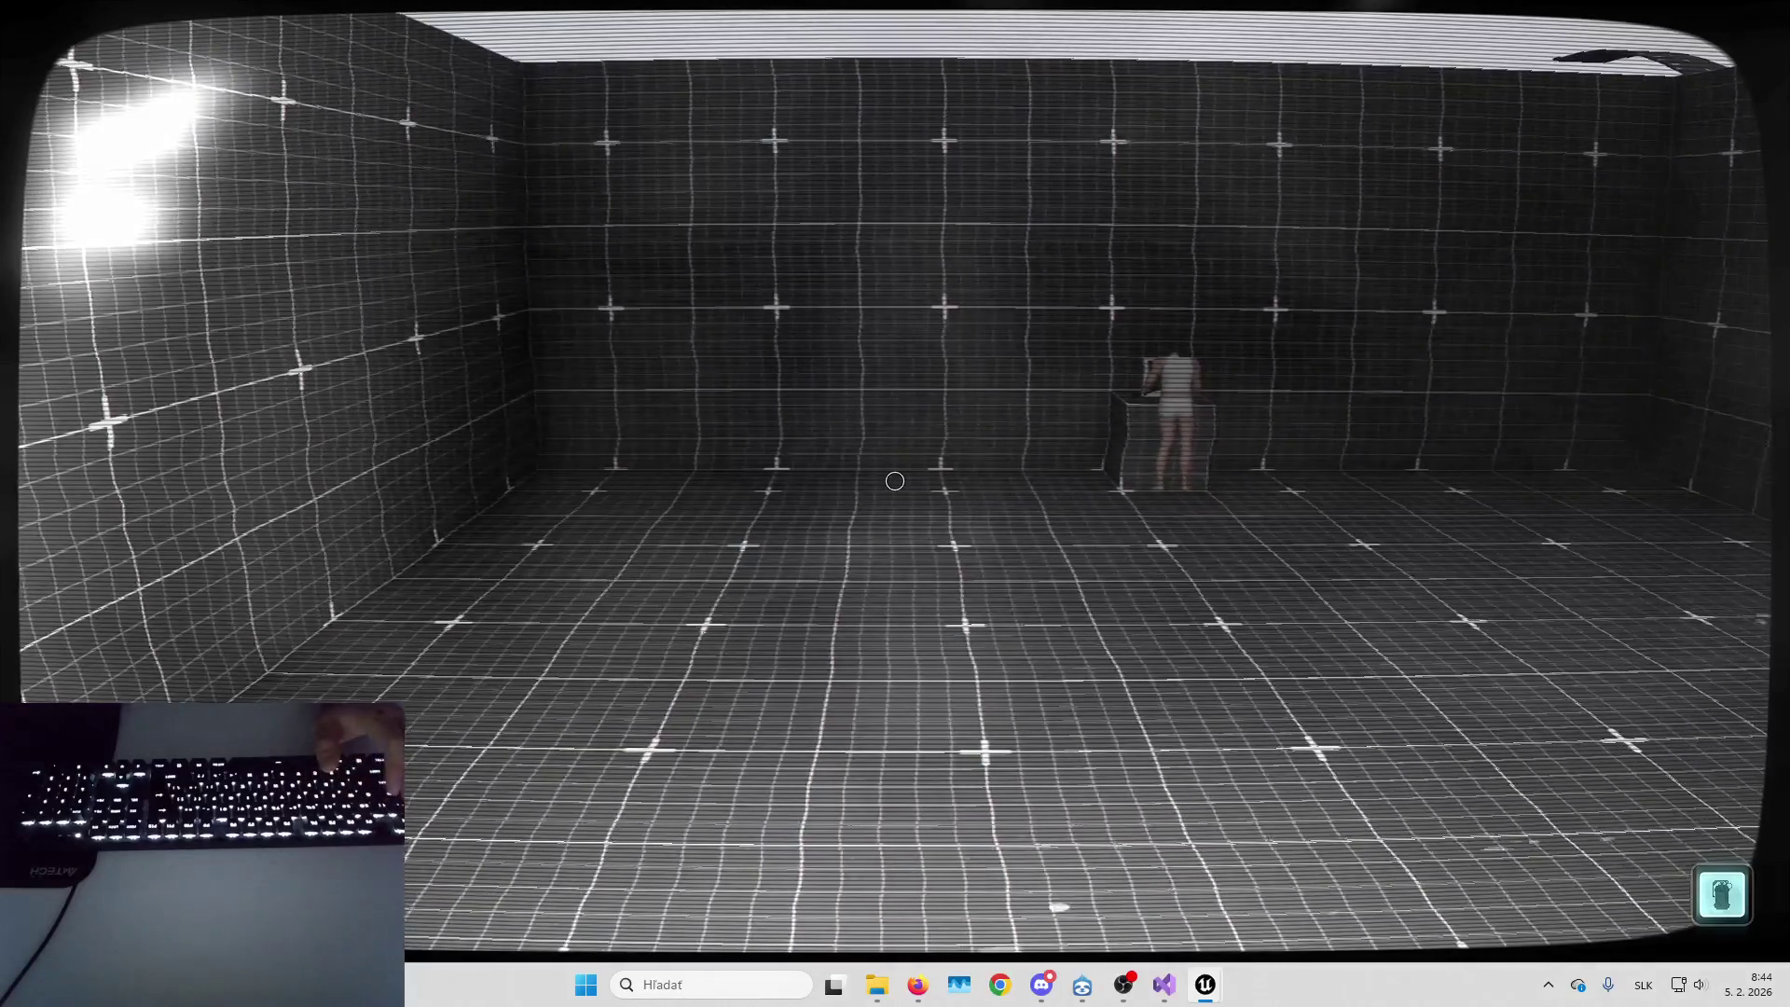
key("Escape")
key("Escape")
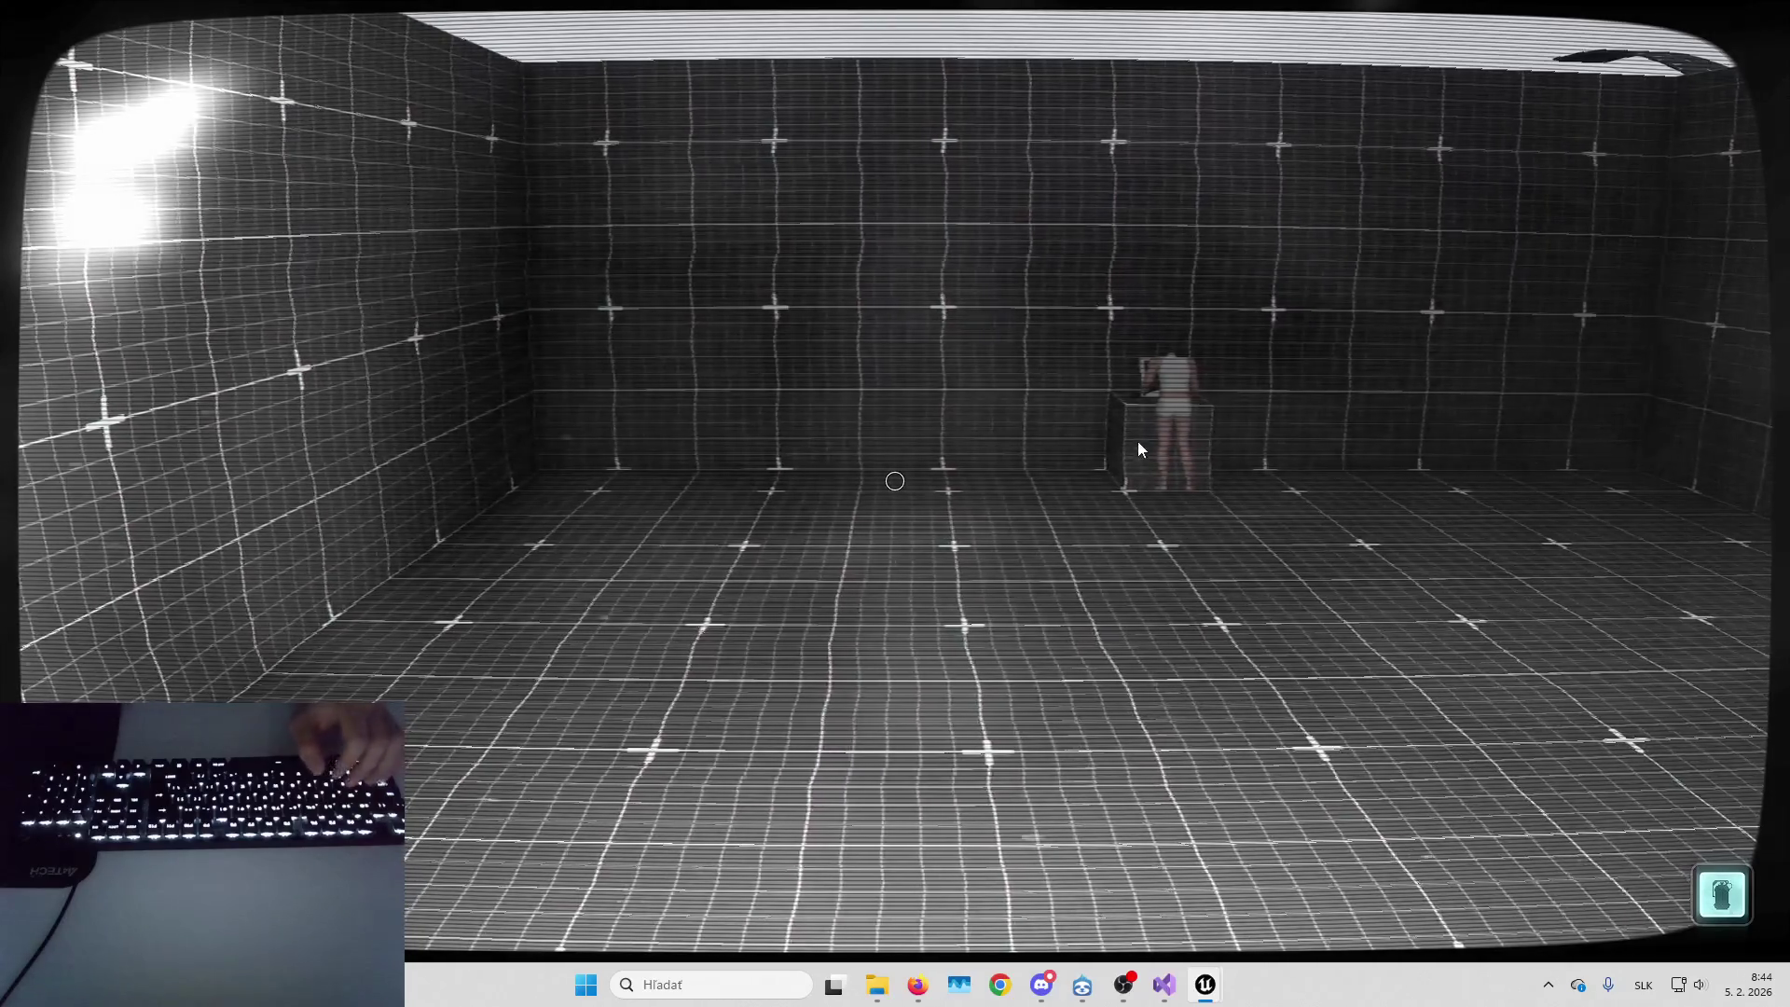
key("Escape")
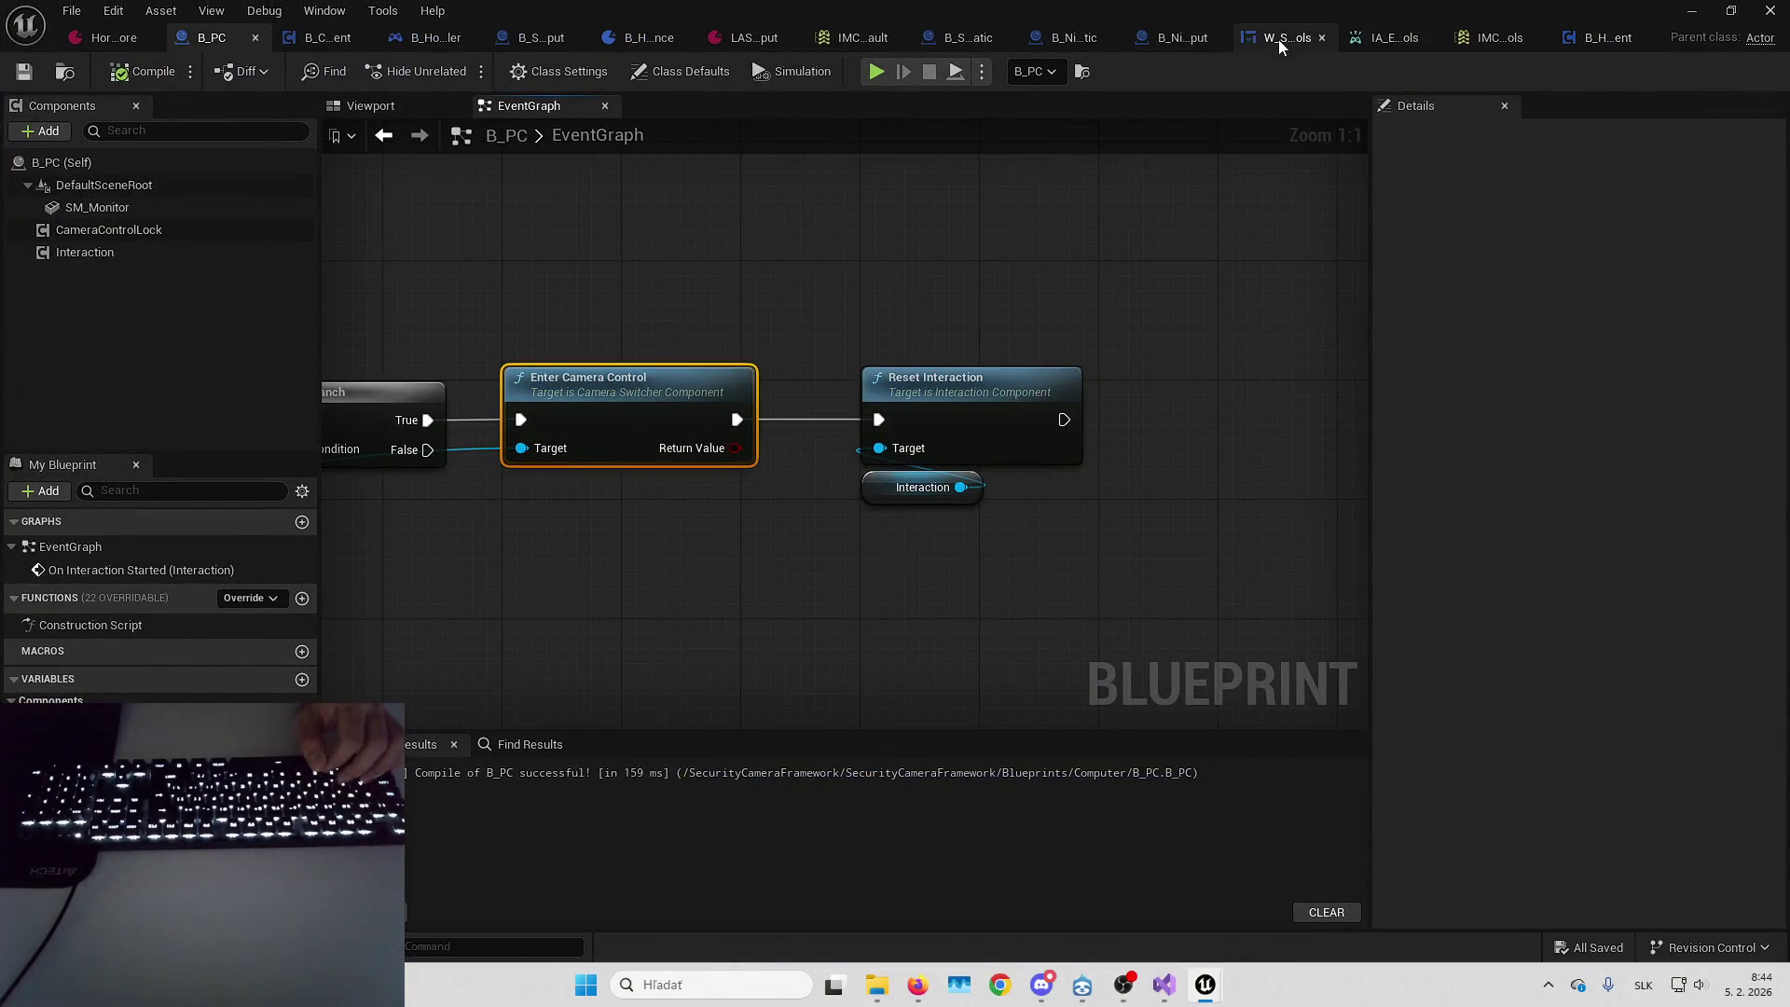
Add an Event On Deactivated node to W_SecurityCamsControls, deleting a stray Bind Event
left_click(1279, 39)
scroll(933, 466, "down", 3)
right_click(822, 471)
left_click(851, 438)
right_click(850, 439)
type("focus")
key("Escape")
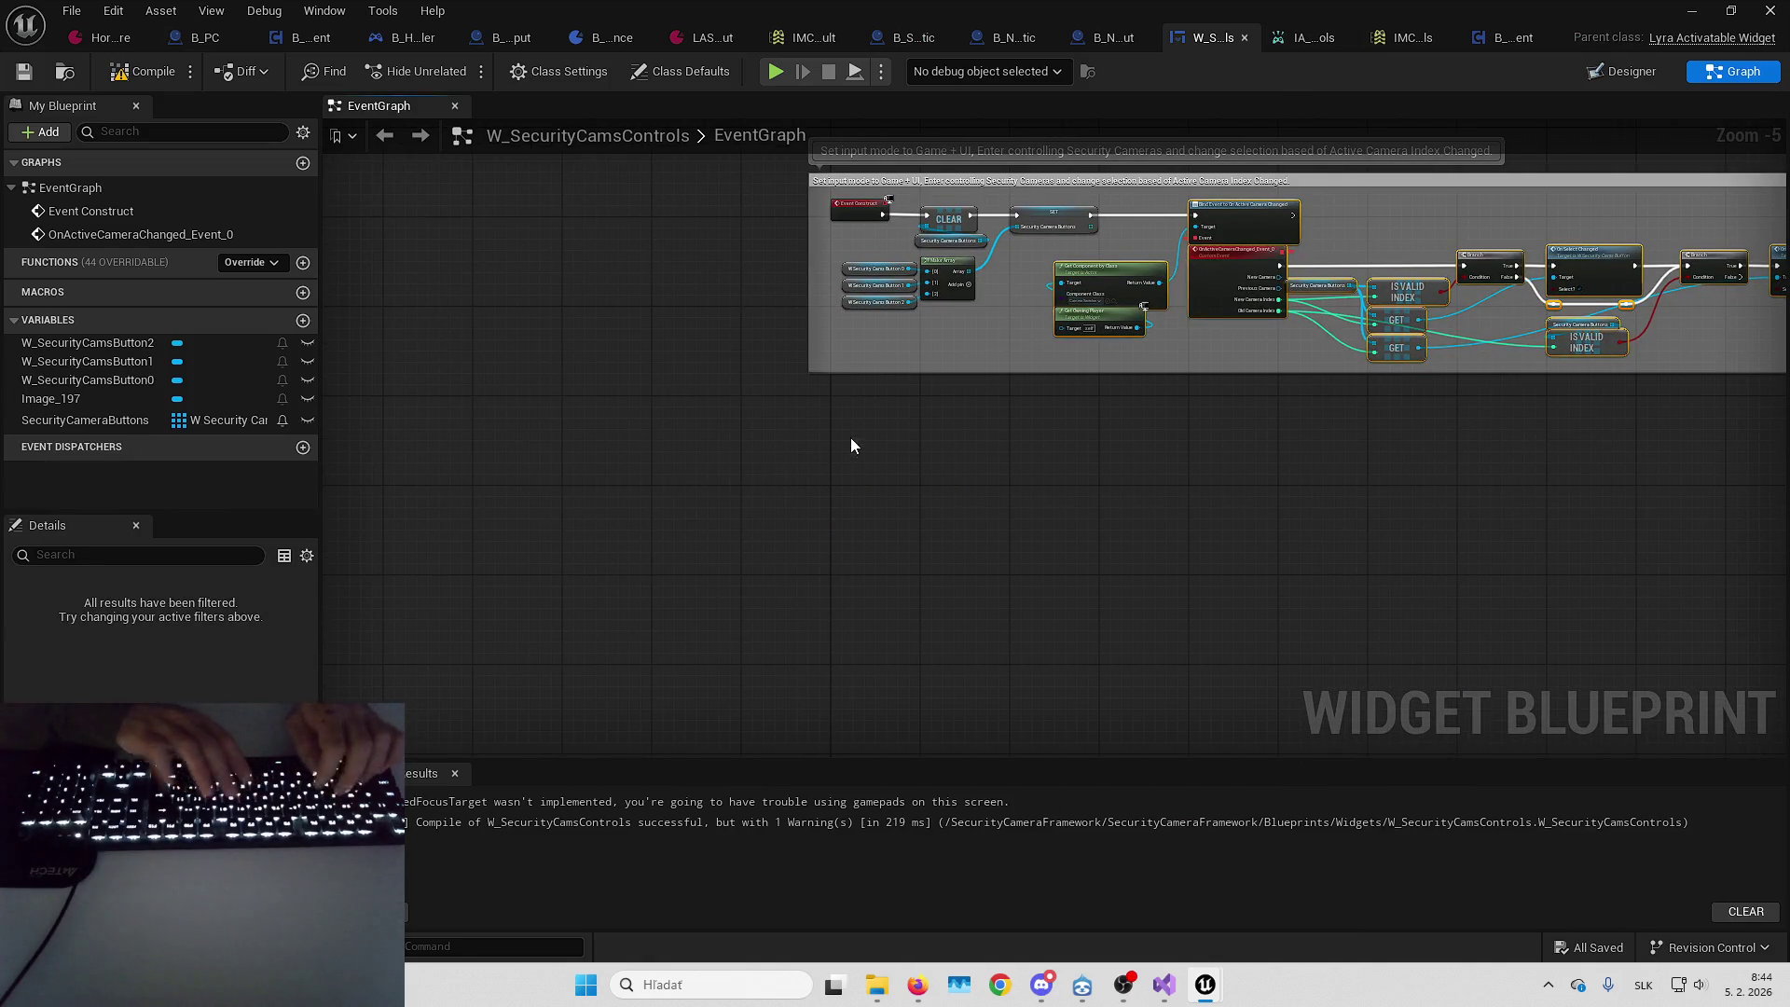
scroll(858, 434, "up", 6)
key("Delete")
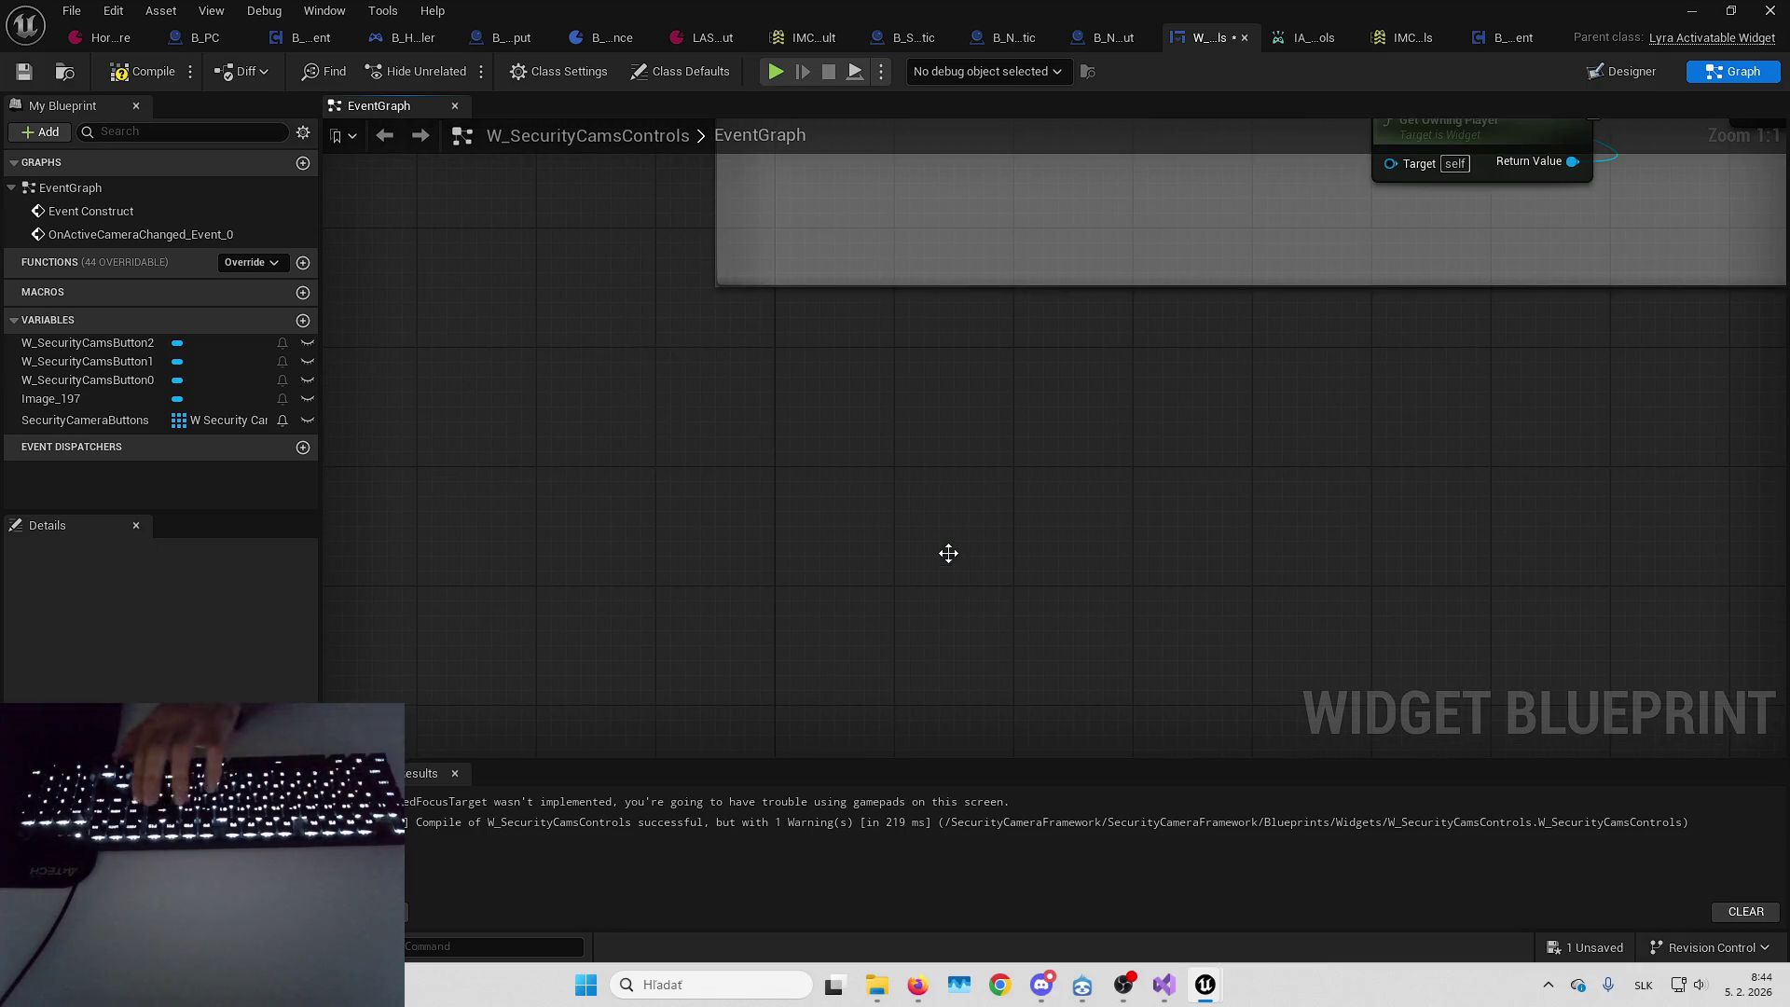
right_click(948, 552)
type("event dea")
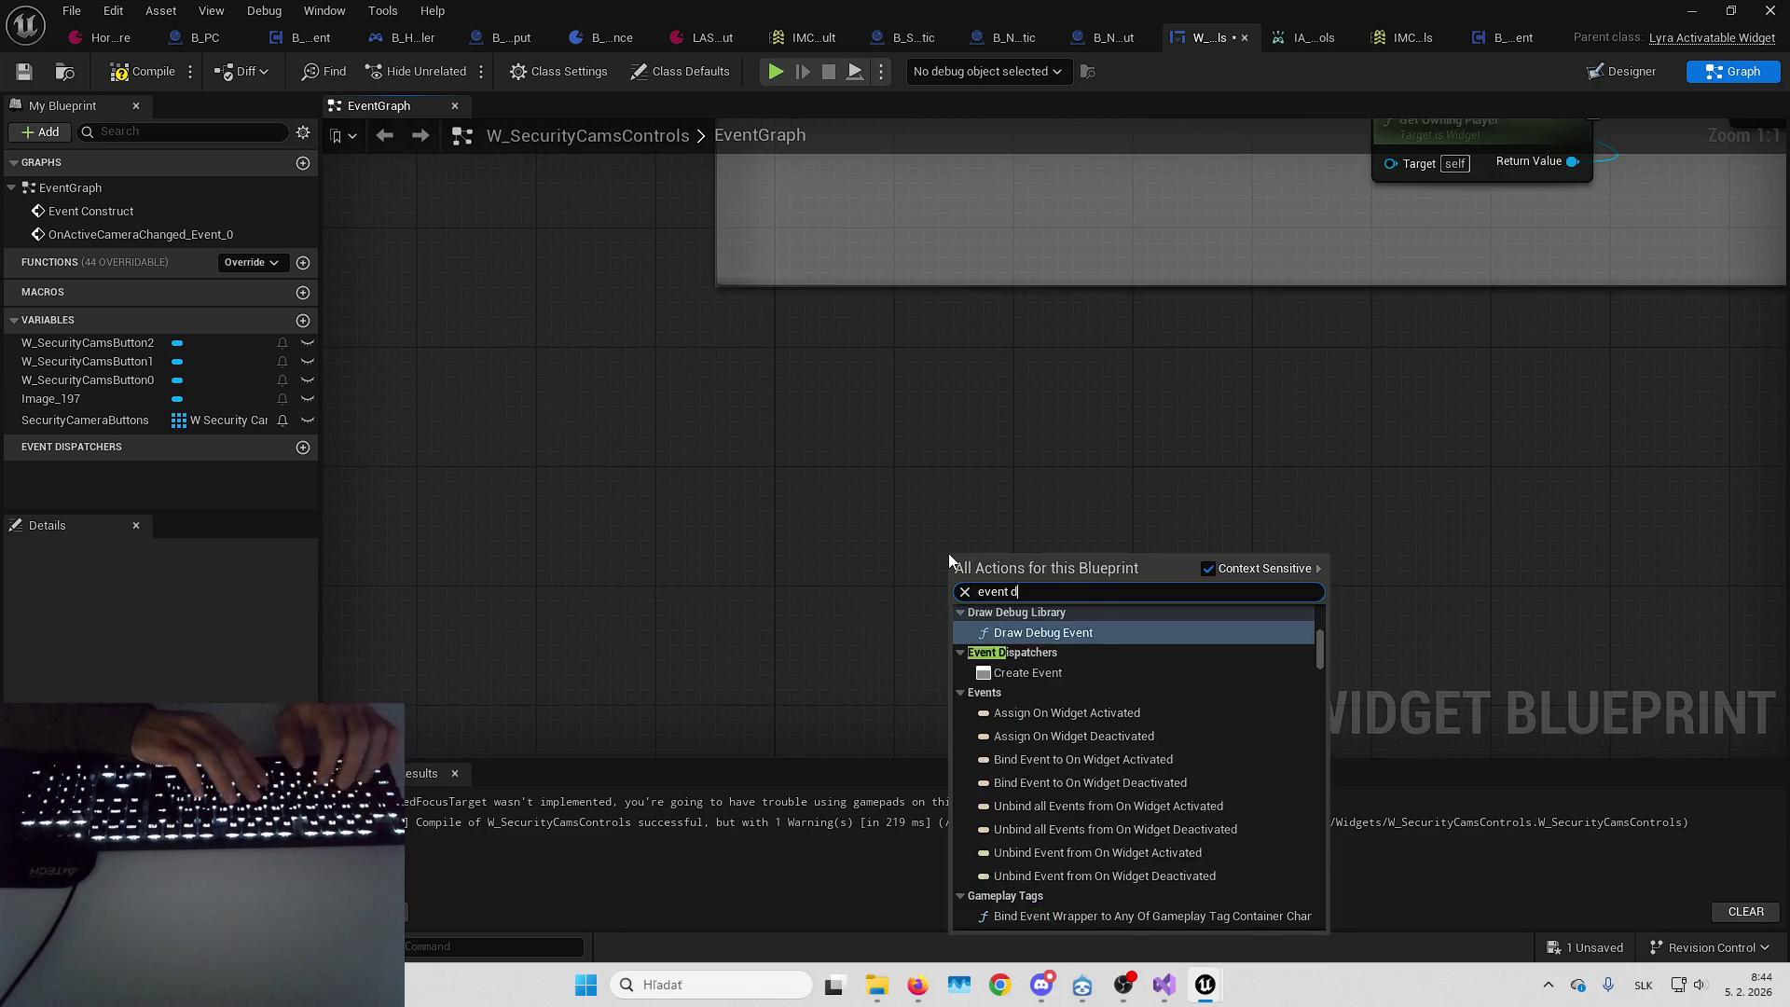
left_click(1096, 656)
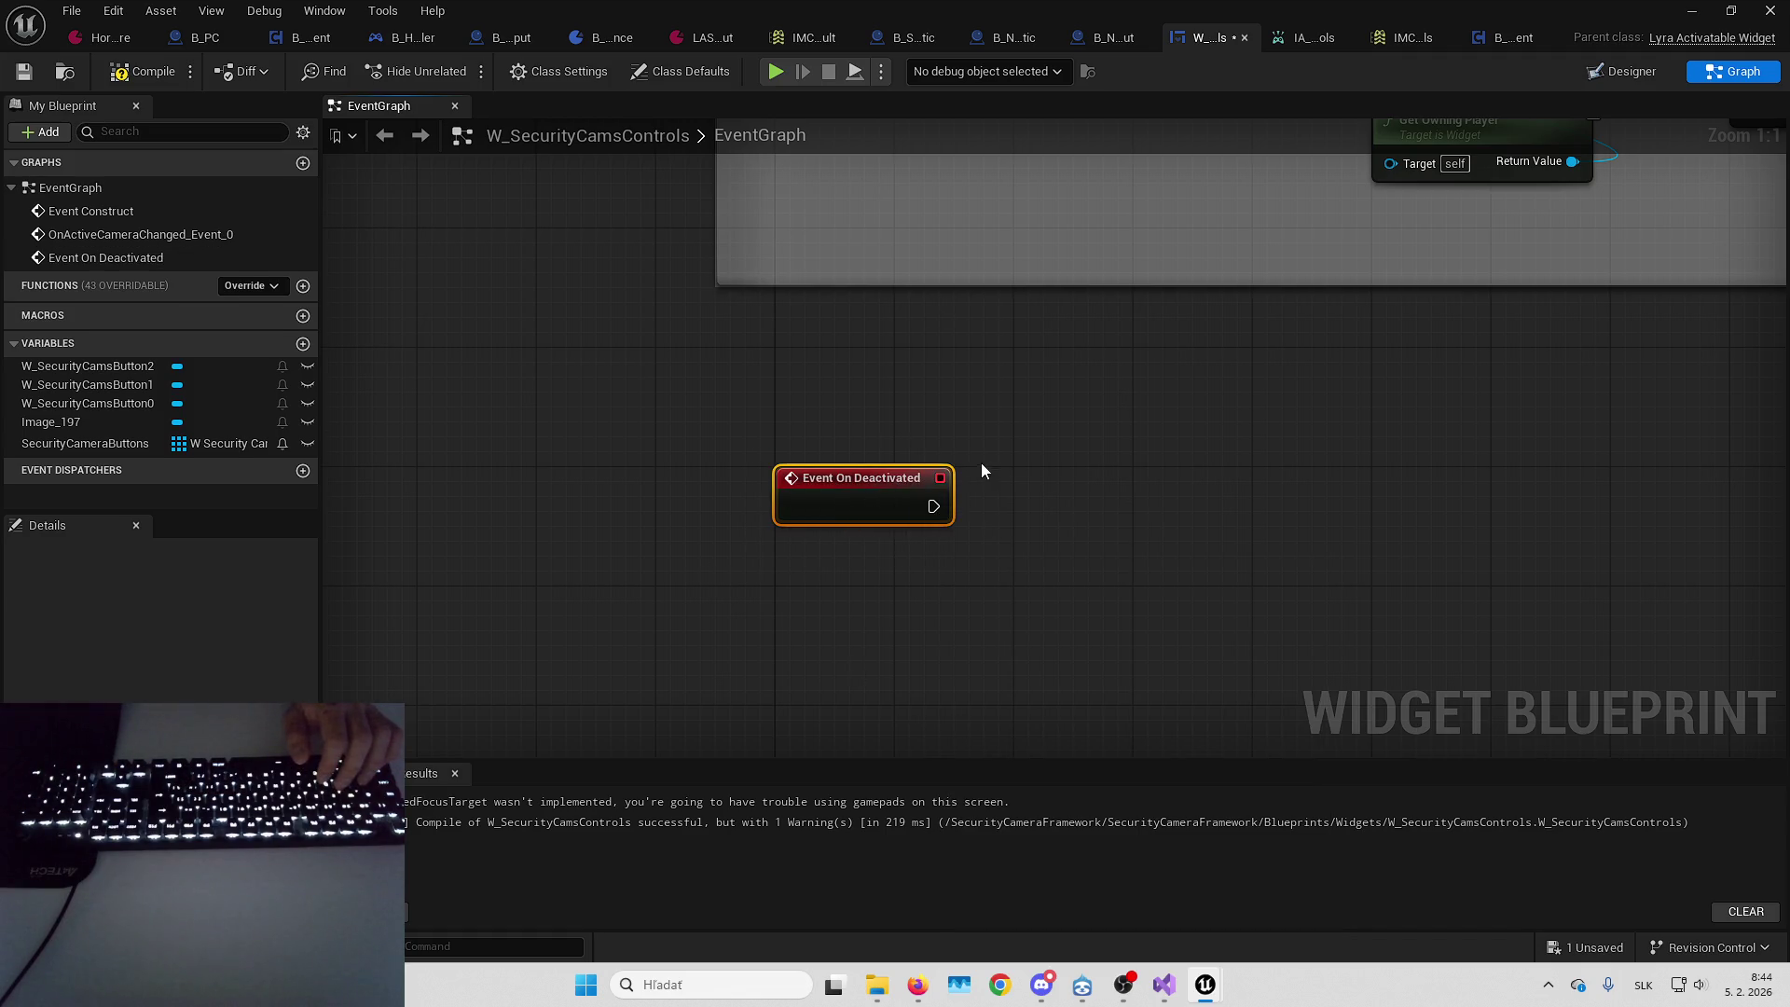
Move Get Component by Class and Get Owning Player from Event Construct beside Event On Deactivated
left_click_drag(982, 472, 820, 541)
scroll(822, 550, "down", 2)
left_click_drag(914, 595, 783, 593)
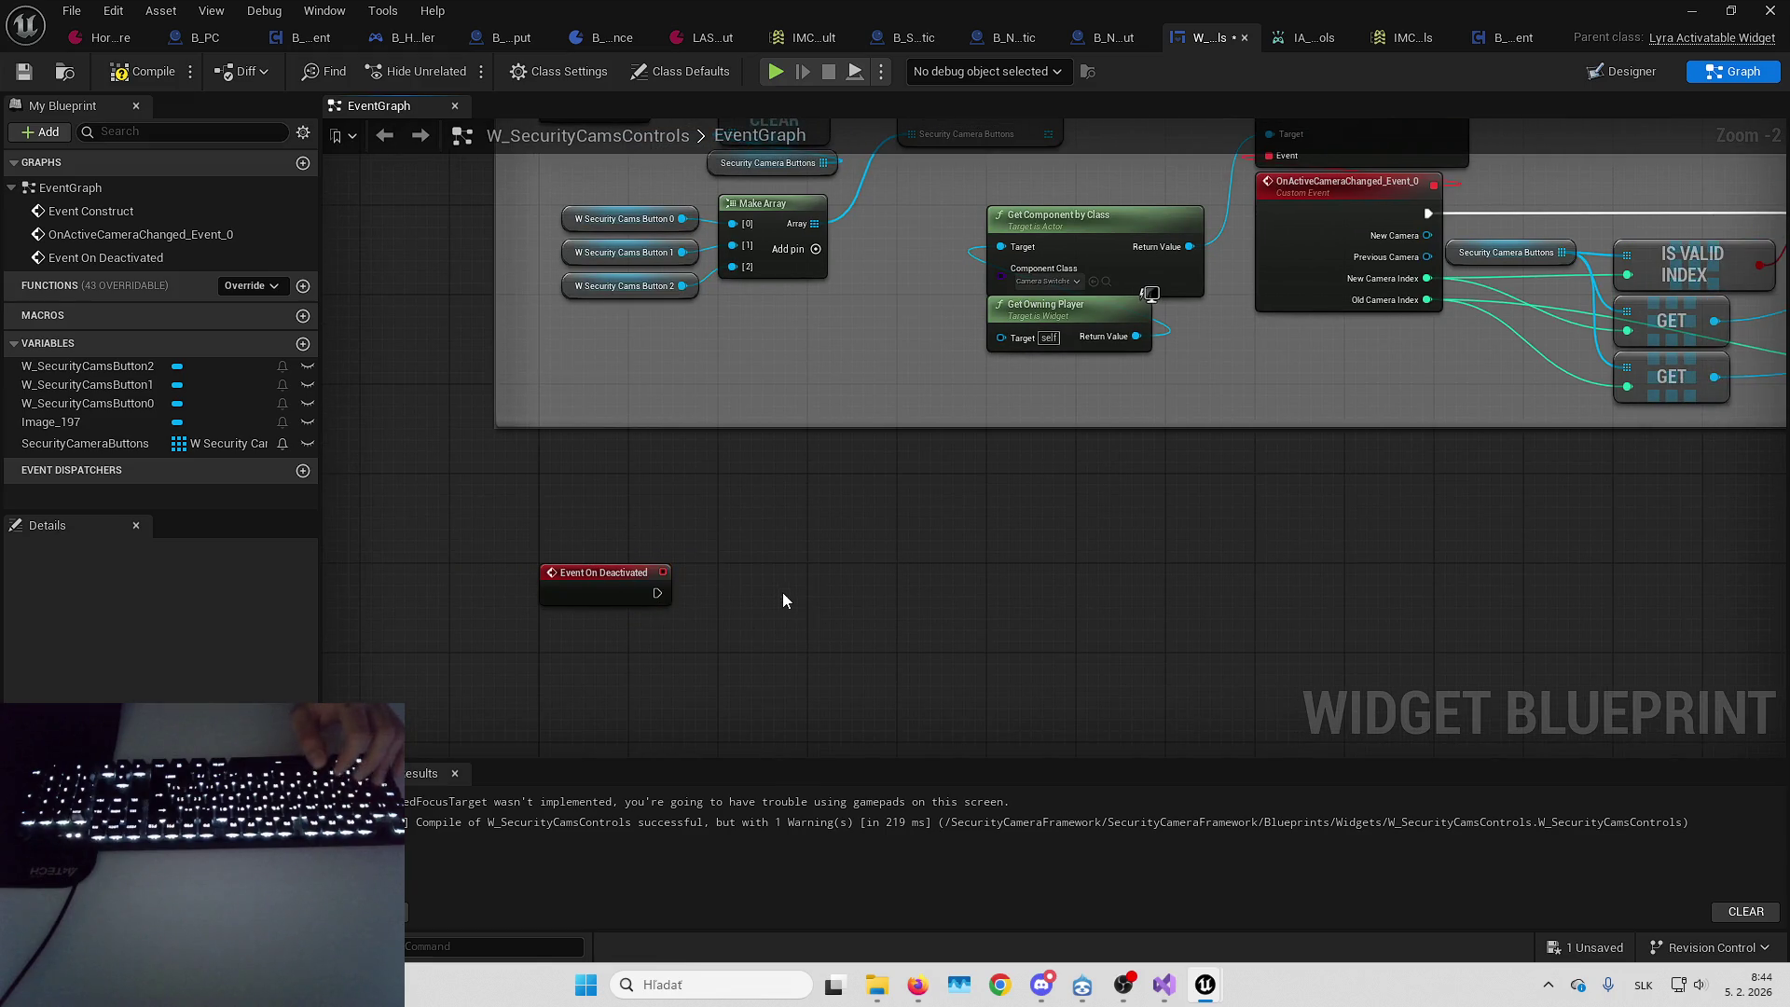
scroll(746, 583, "up", 2)
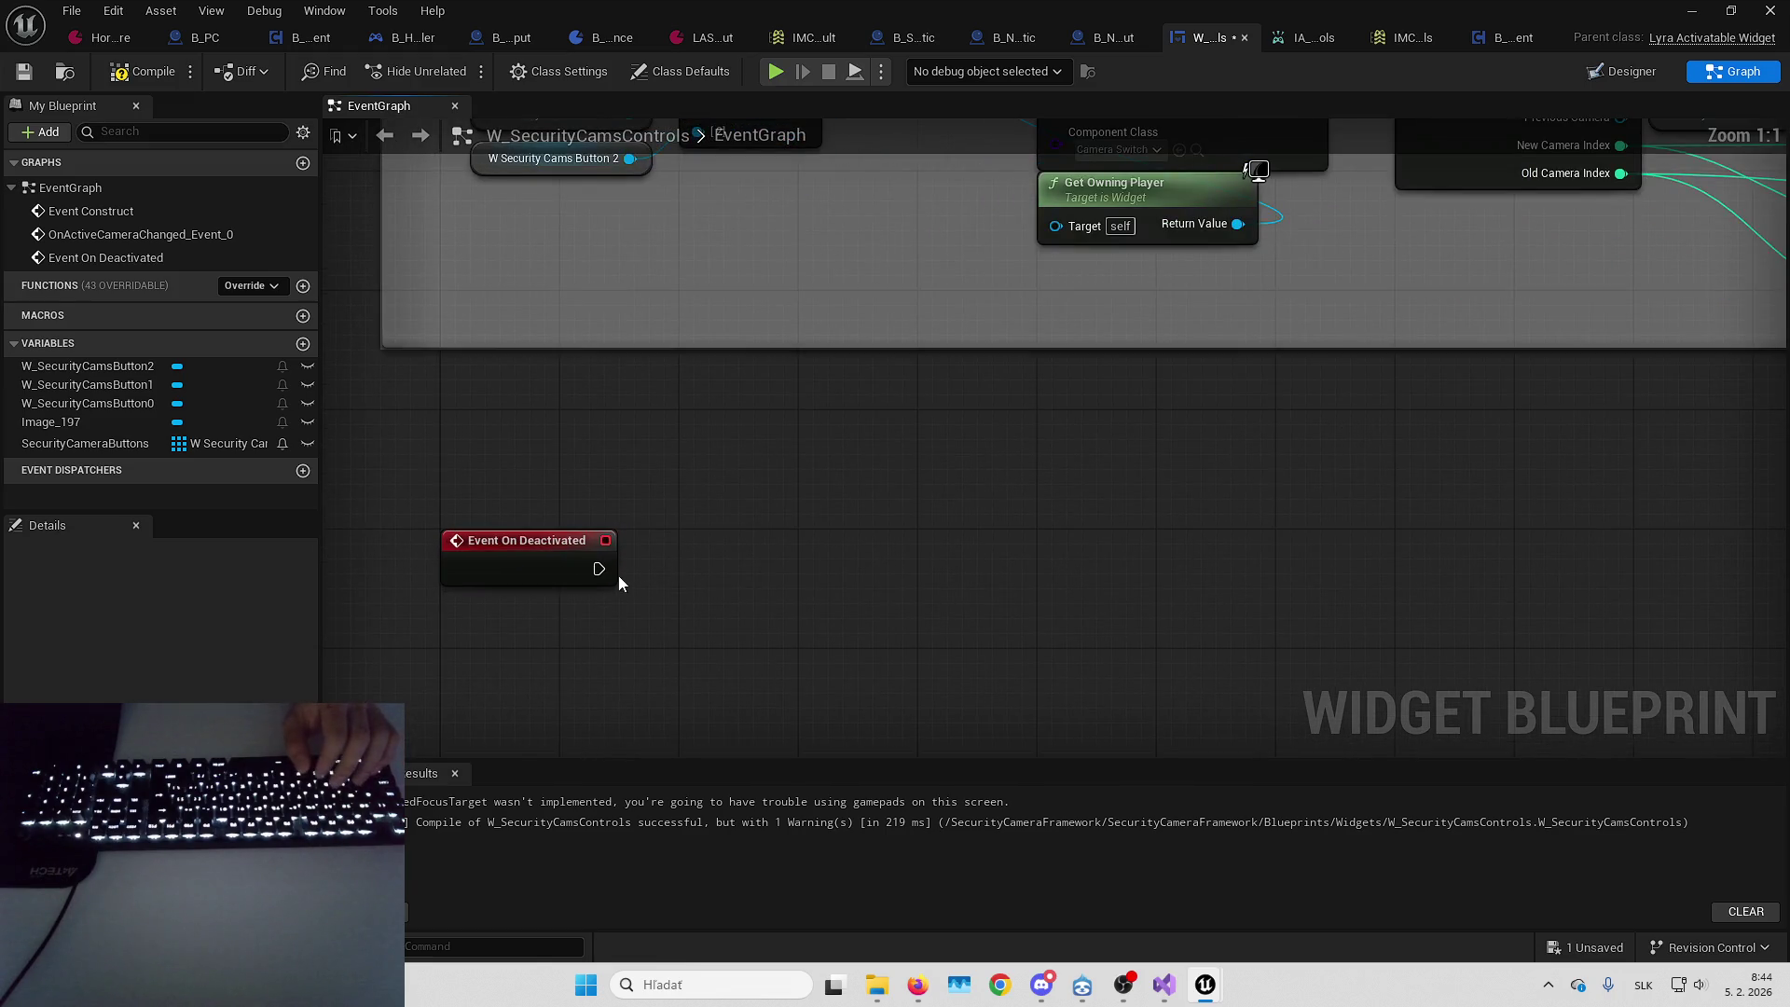
mouse_move(609, 576)
left_mouse_down()
mouse_move(927, 448)
mouse_move(827, 763)
mouse_move(896, 546)
left_mouse_up()
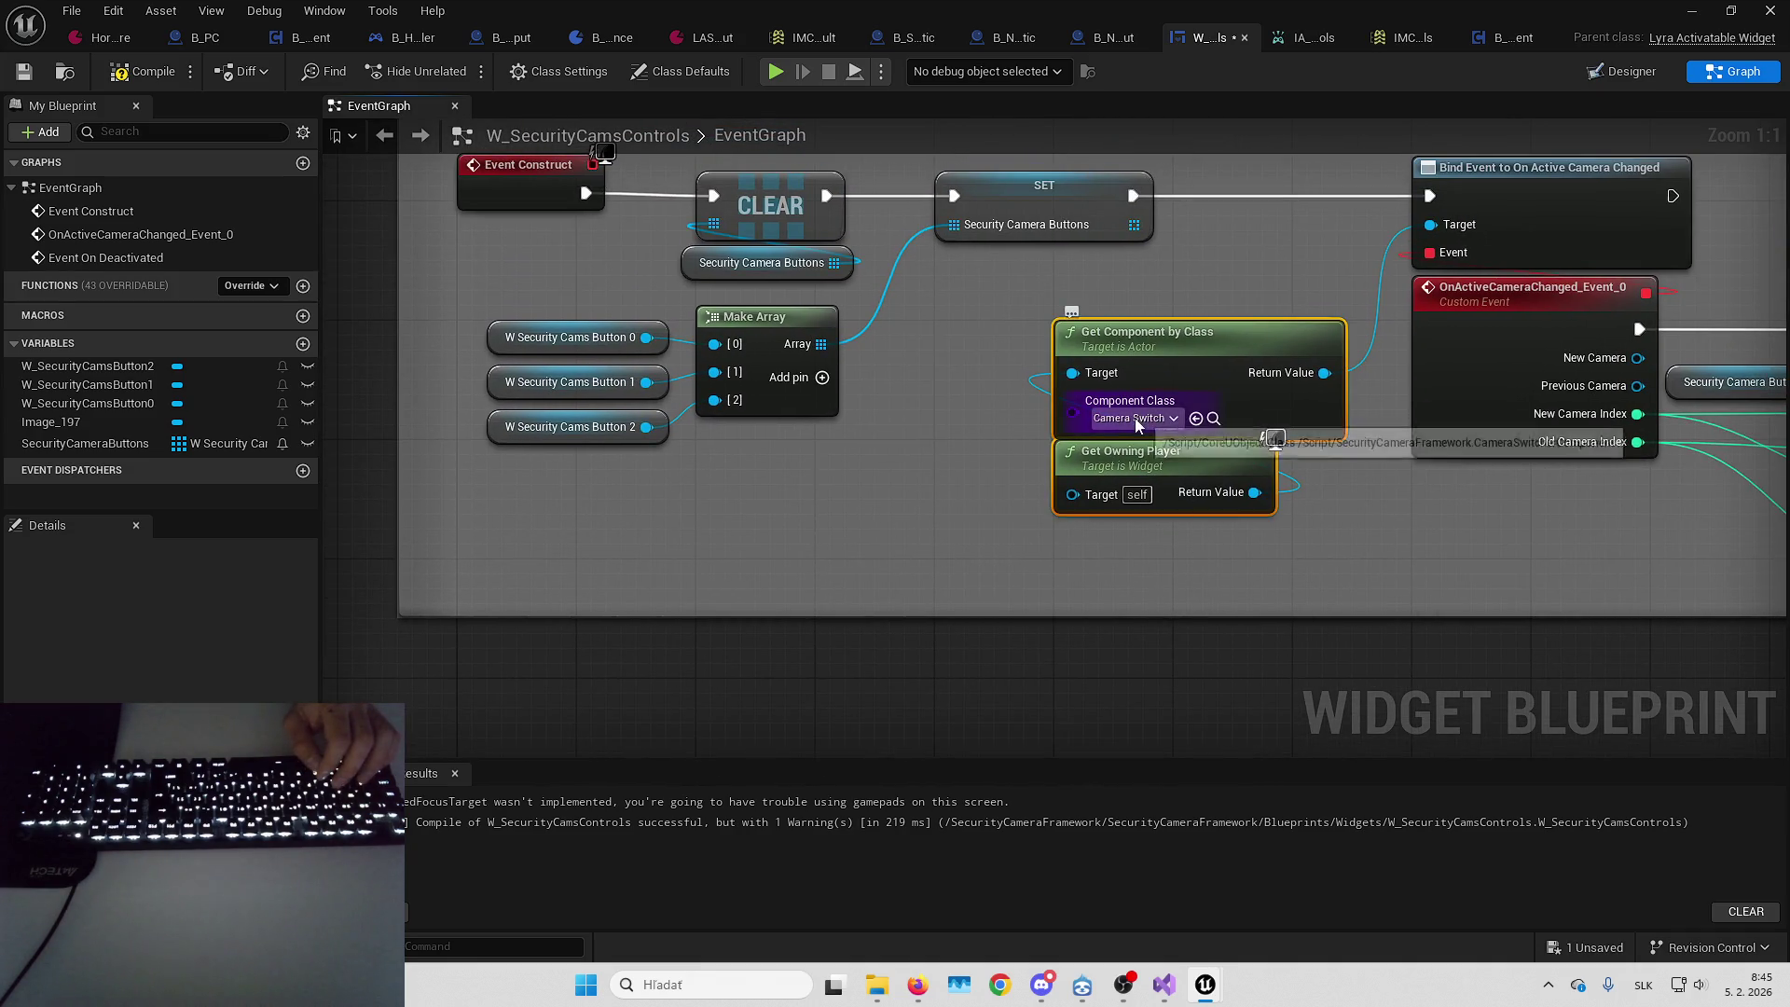
key("ctrl+x")
mouse_move(1200, 557)
left_mouse_down()
mouse_move(1054, 511)
mouse_move(1097, 324)
left_mouse_up()
key("ctrl+v")
mouse_move(976, 466)
left_mouse_down()
mouse_move(839, 466)
mouse_move(769, 401)
left_mouse_up()
Add Return to Original View on the camera switcher and wire it to Event On Deactivated
left_click_drag(897, 431, 1009, 315)
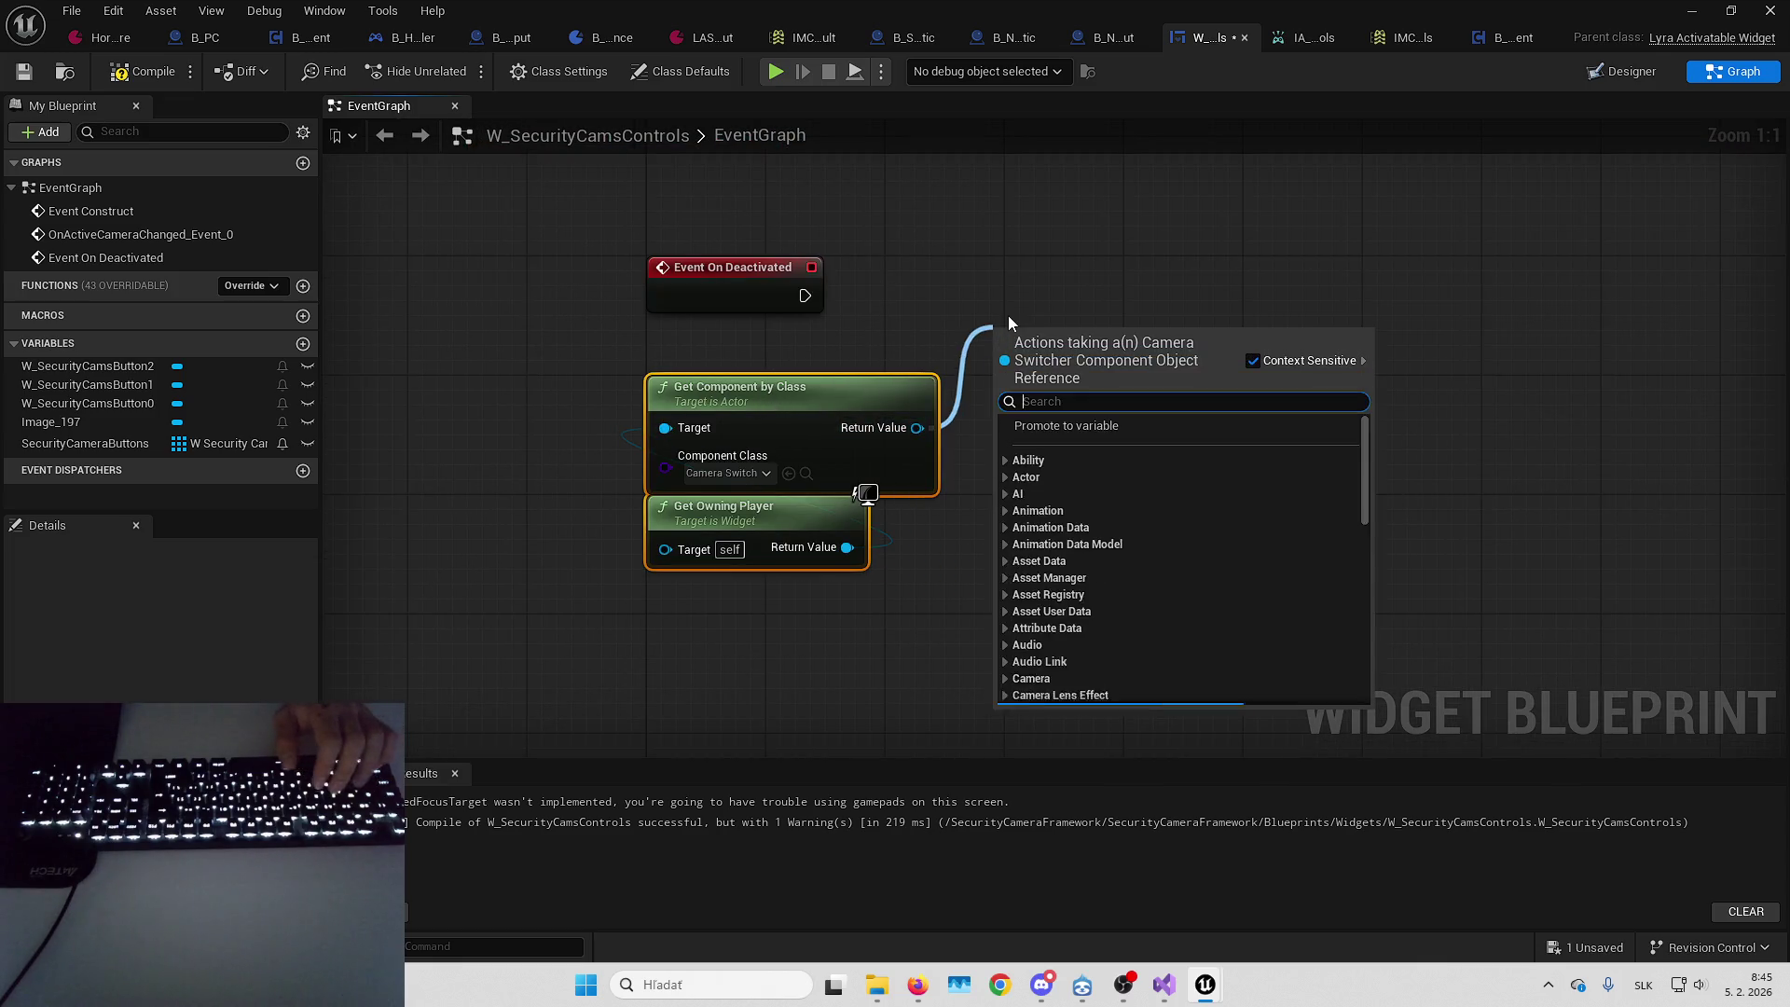
type("return")
key("Return")
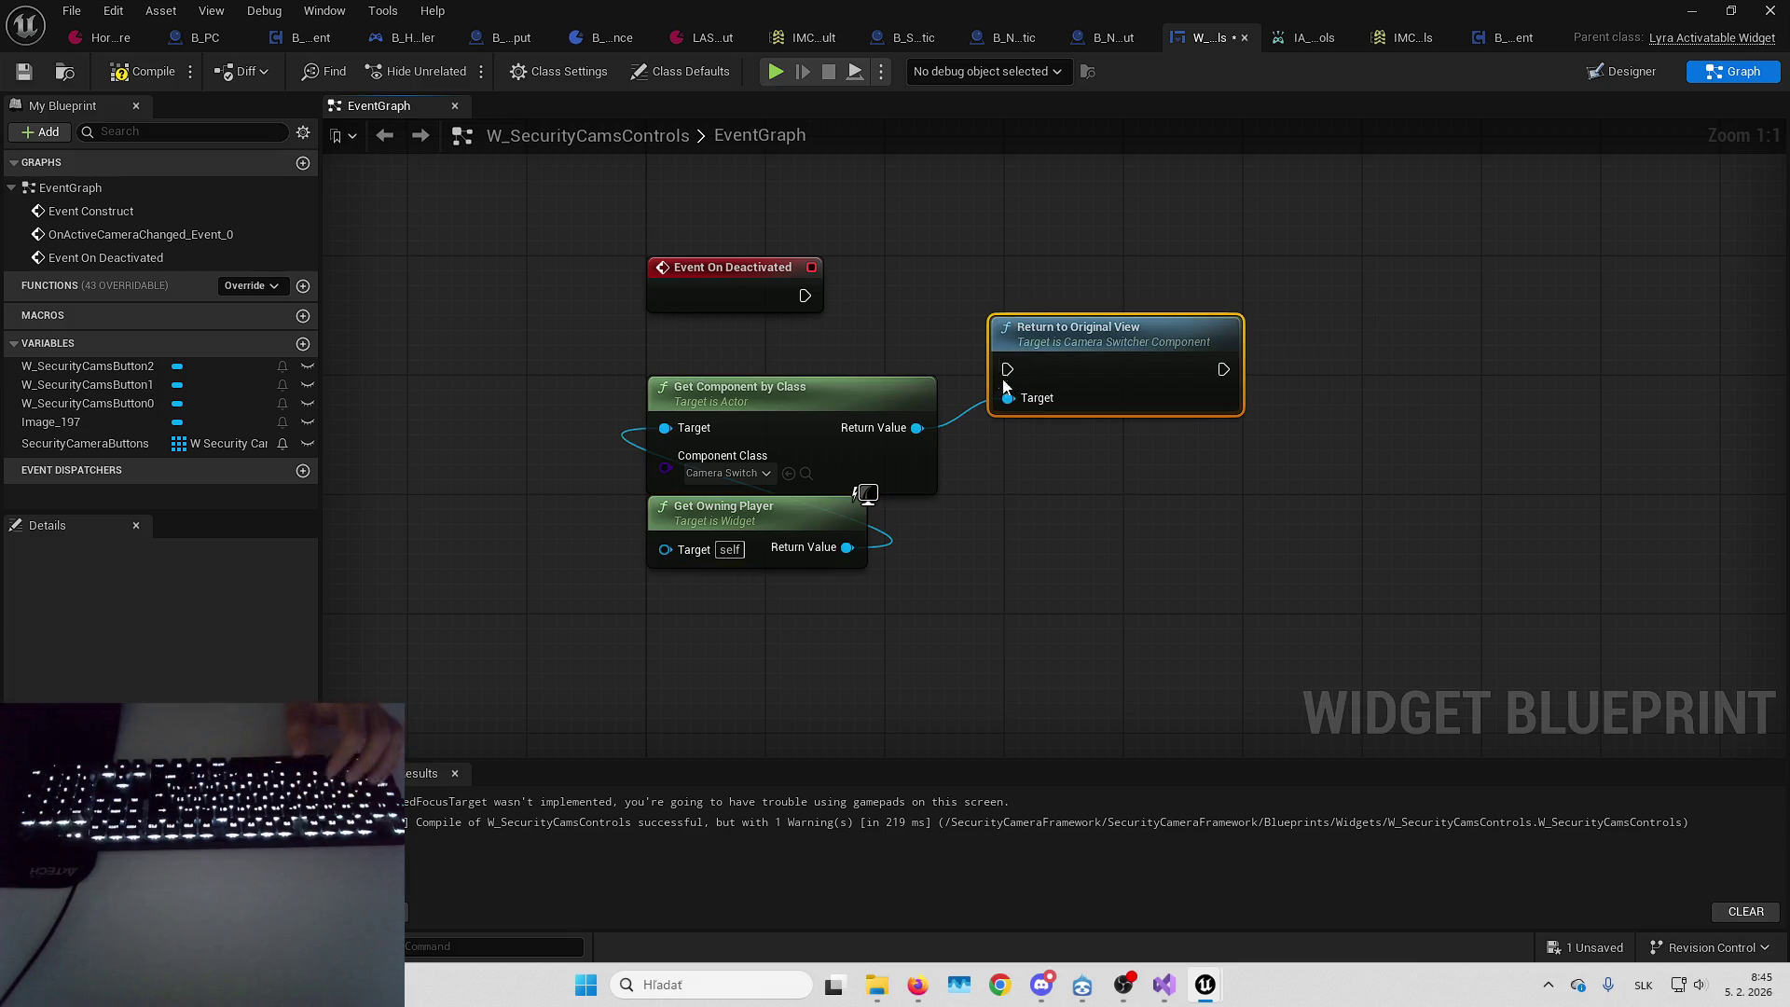
left_click_drag(809, 300, 809, 300)
left_click_drag(1117, 345, 1133, 270)
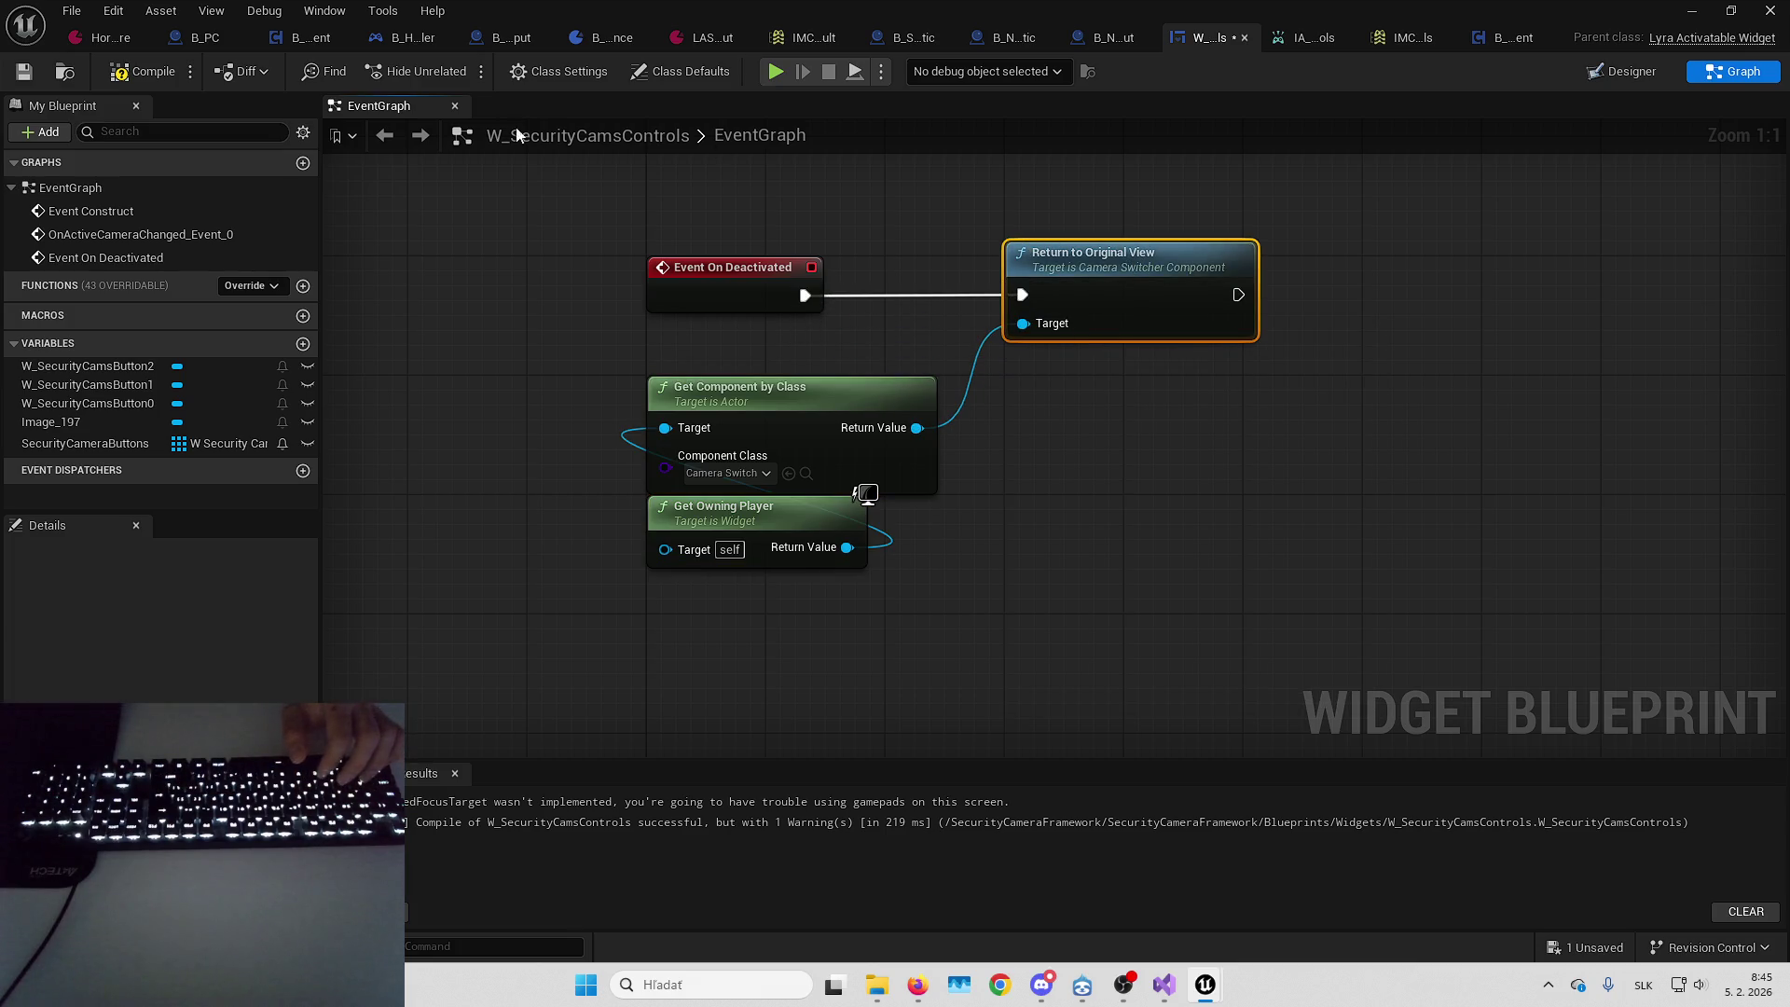
left_click(1764, 10)
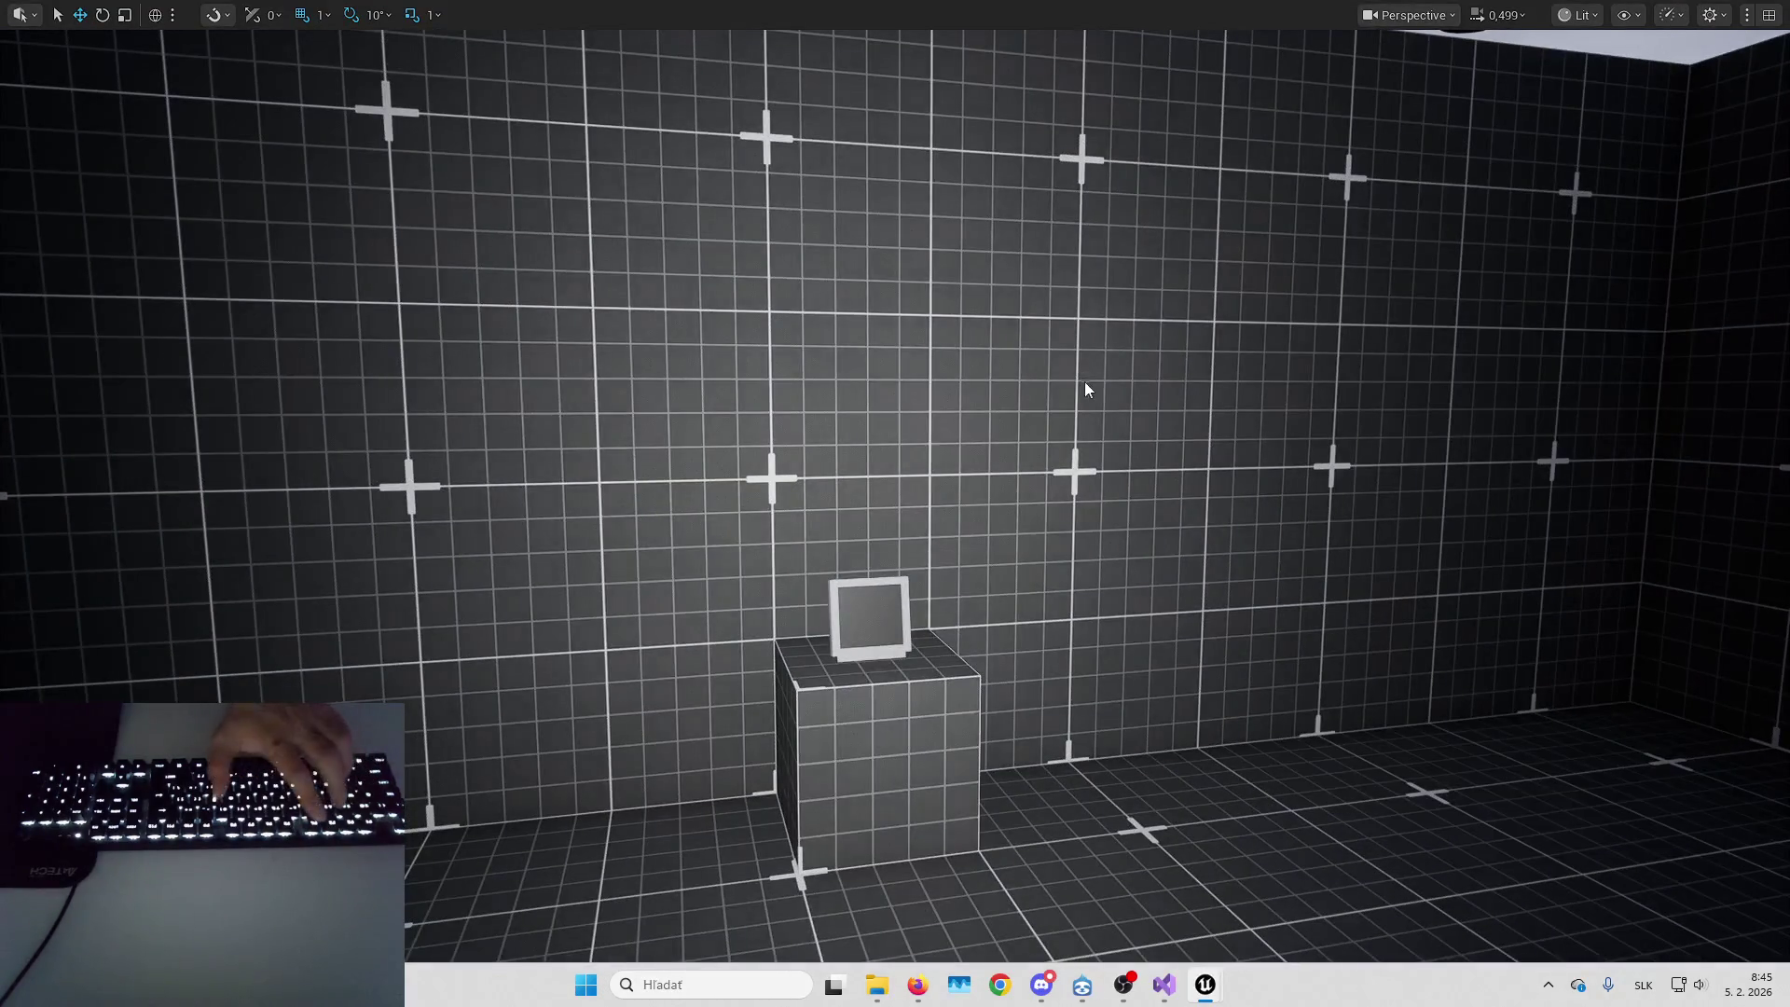
Start play, walk to the monitor, view camera 0, then exit to first-person
key("alt+p")
key("w")
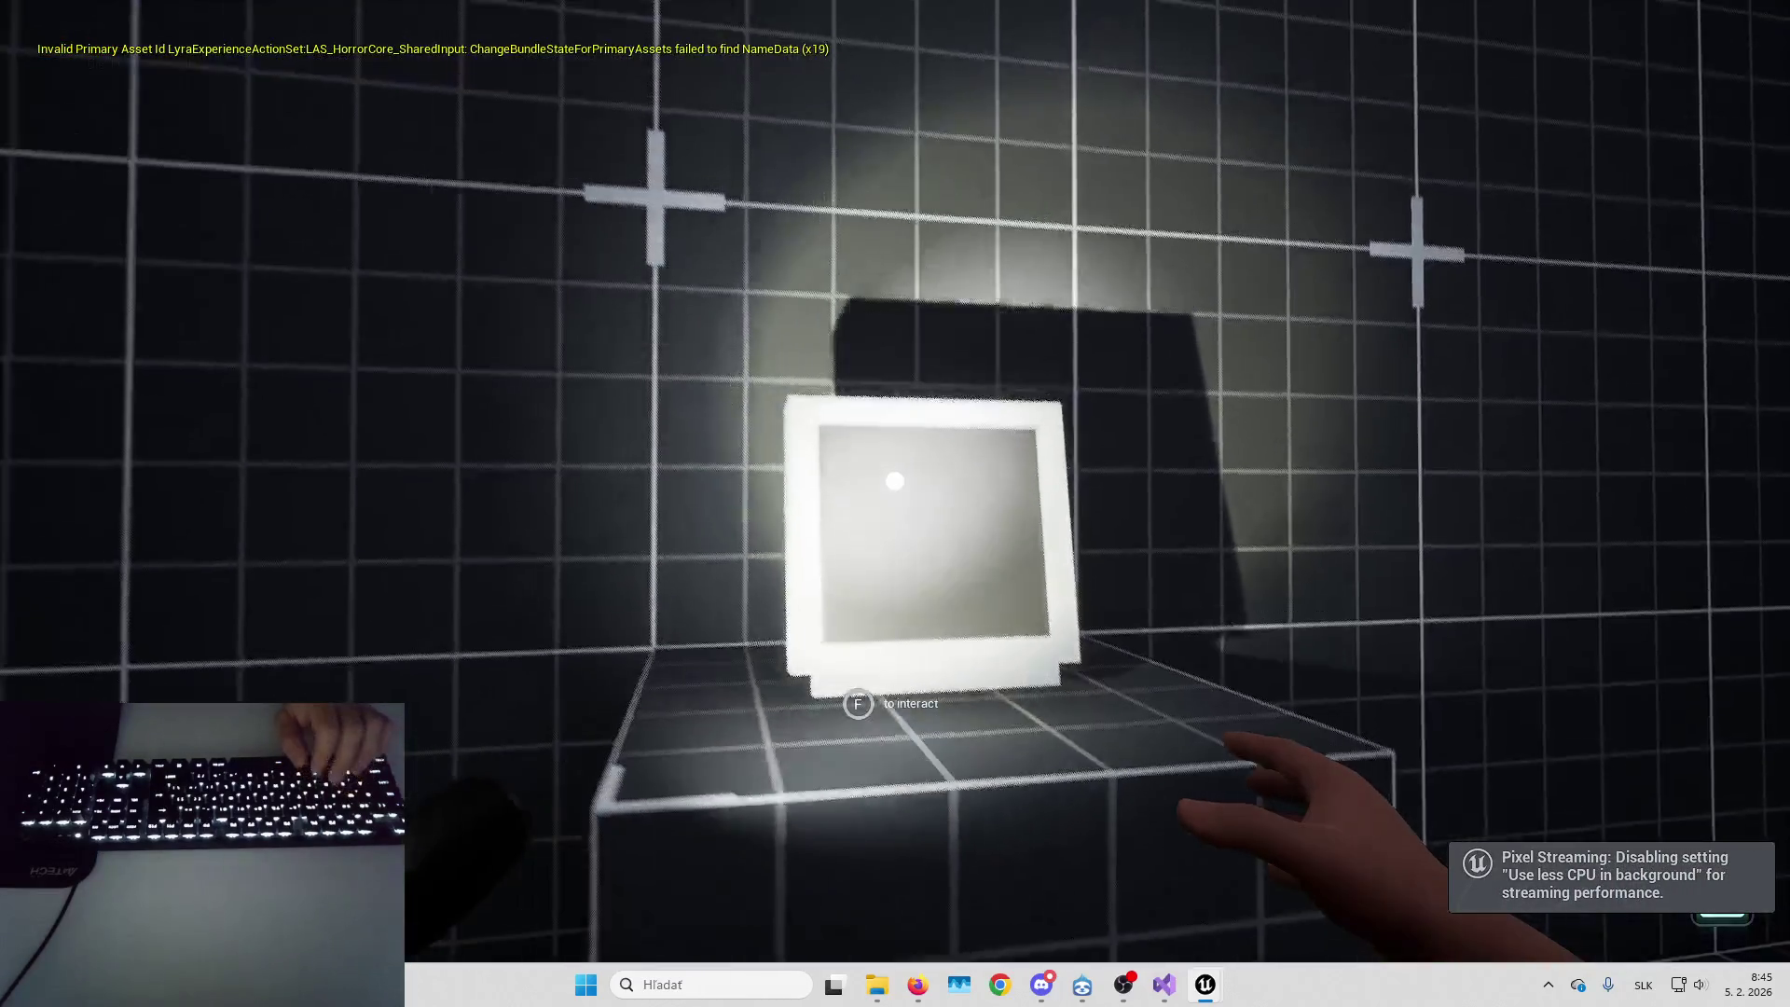
key("f")
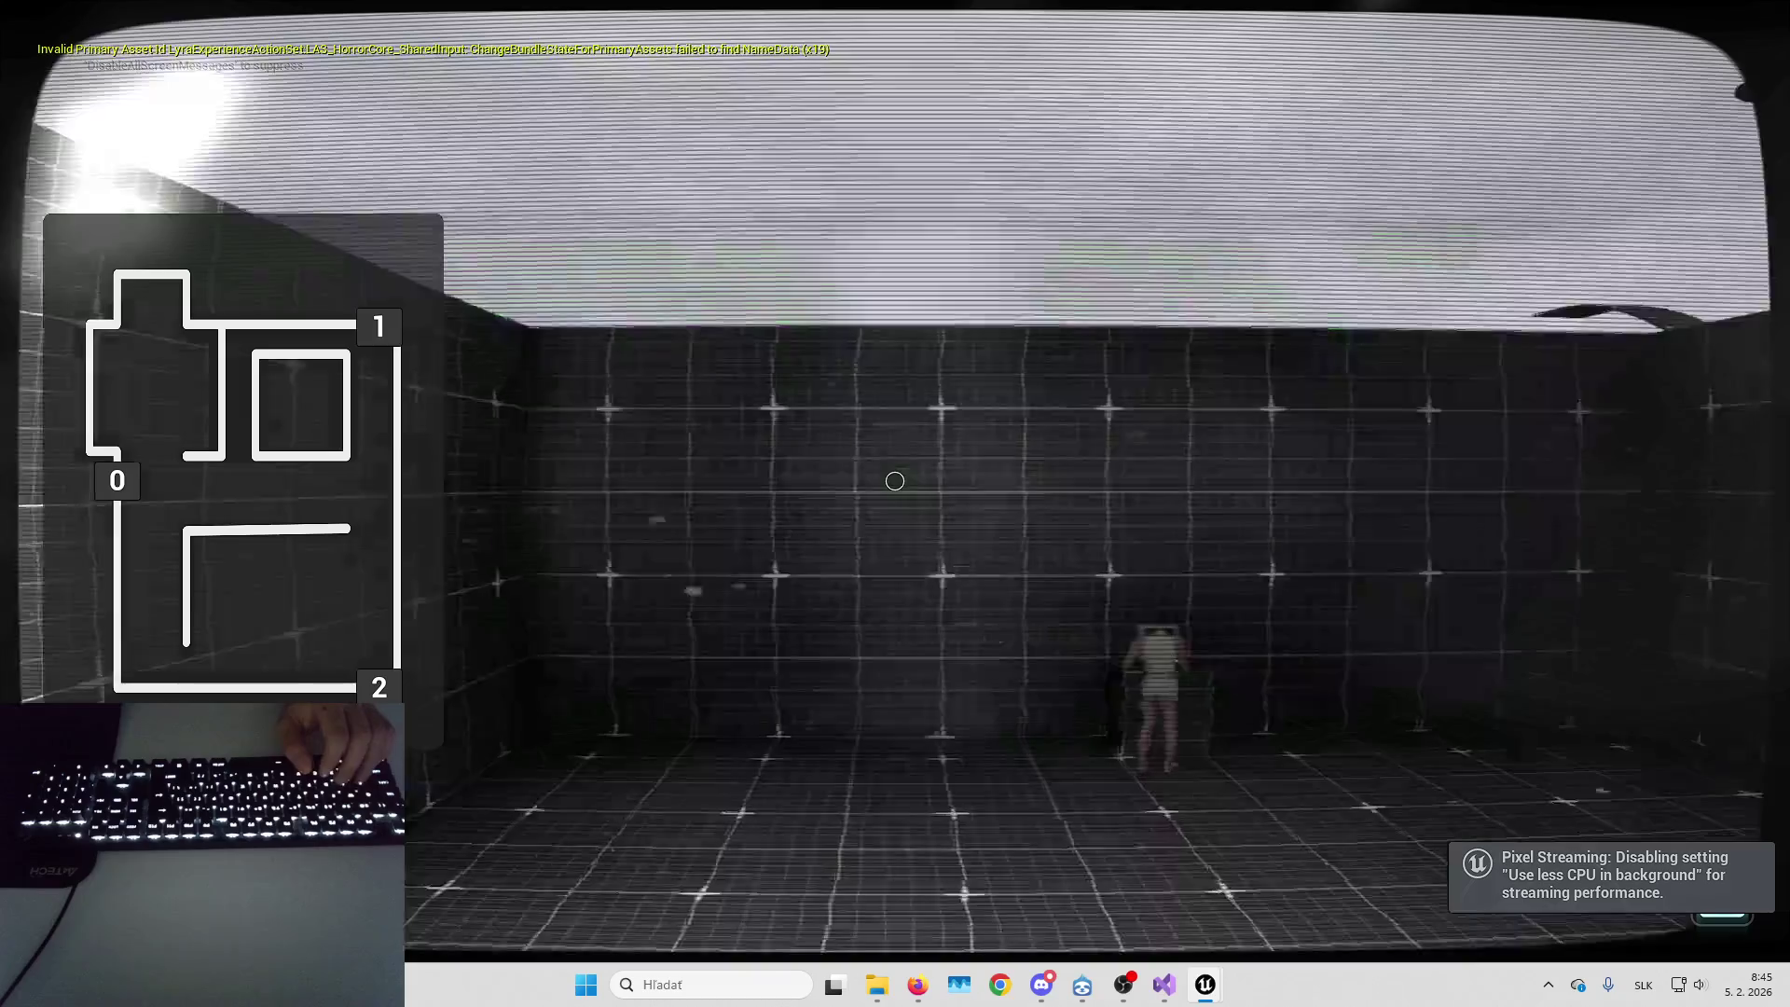
key("0")
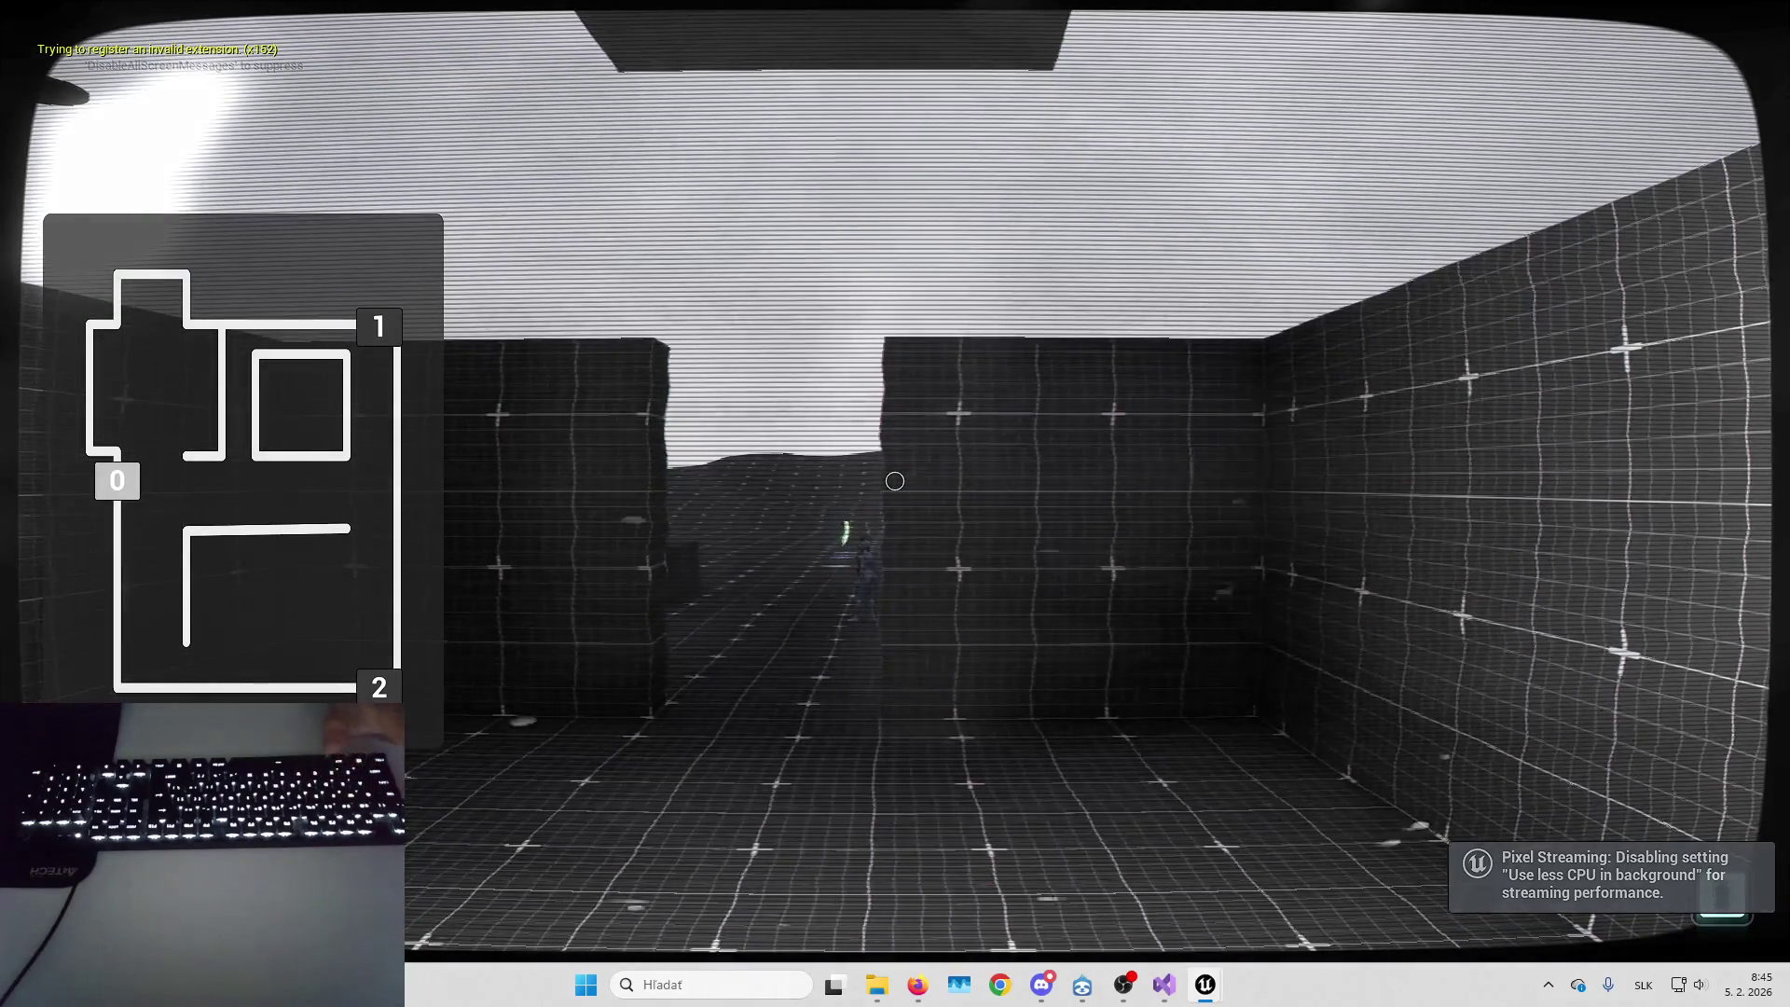
key("e")
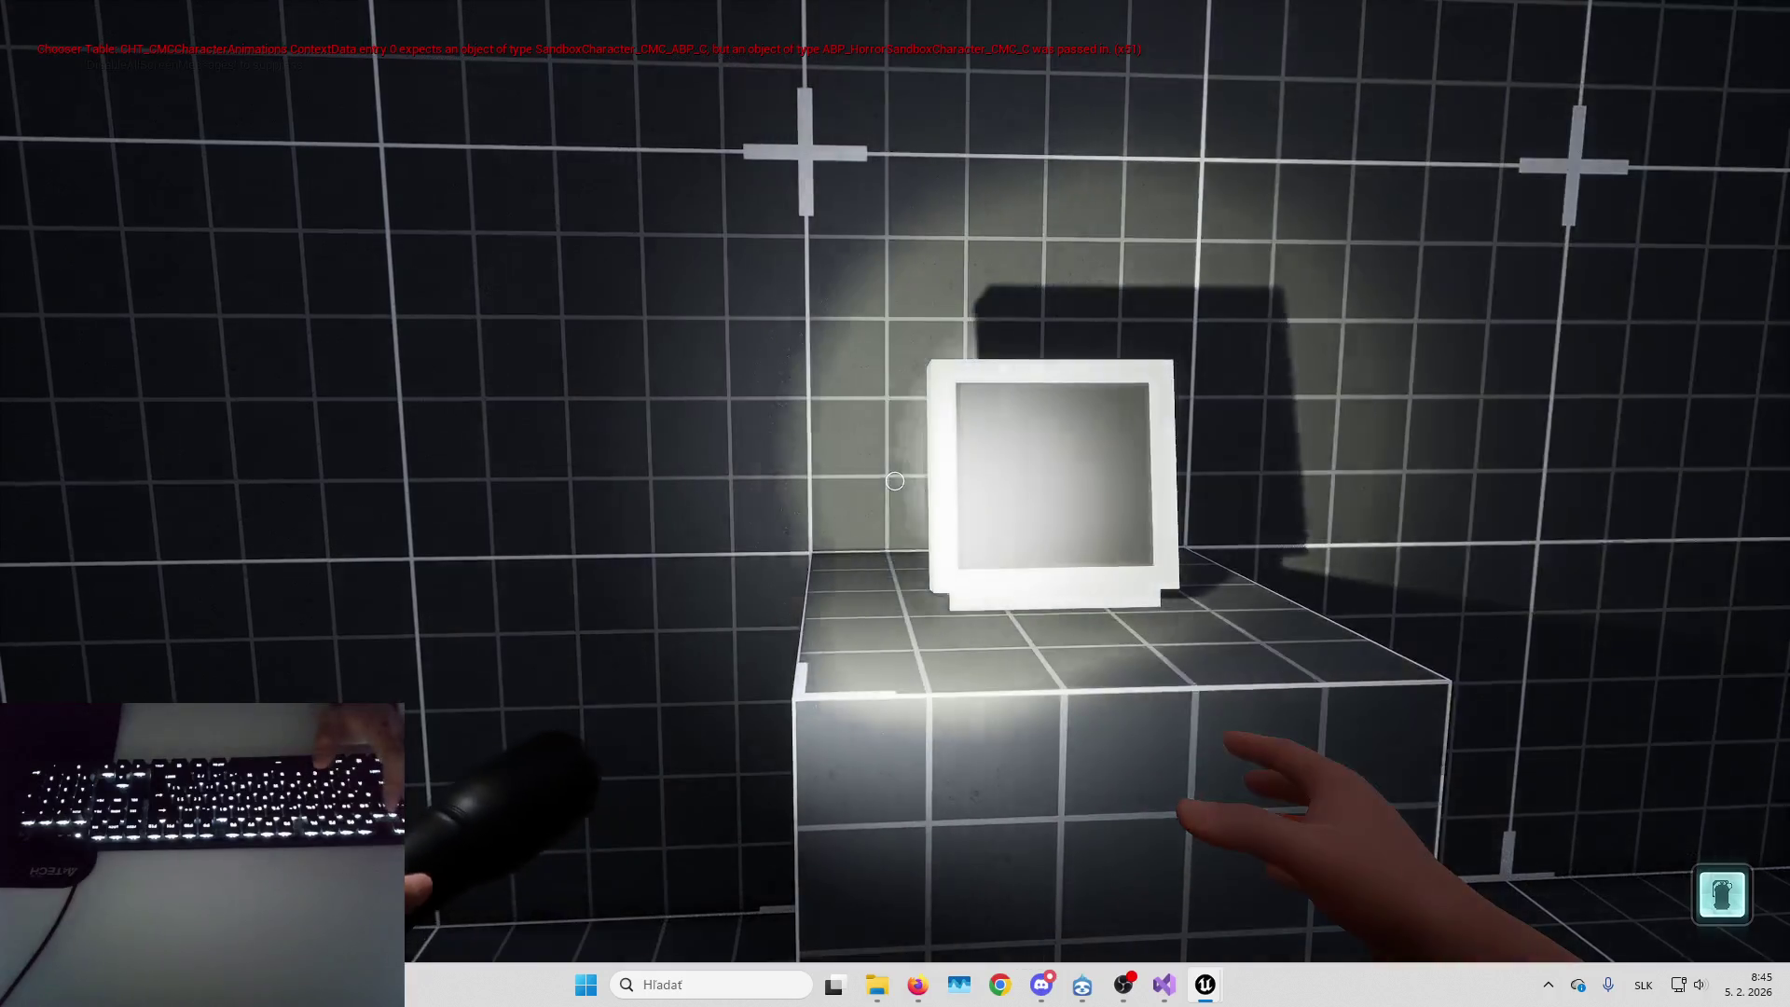
Repeatedly open and close the camera feed, cycling cameras 0 and 2, checking the flashlight returns
key("w")
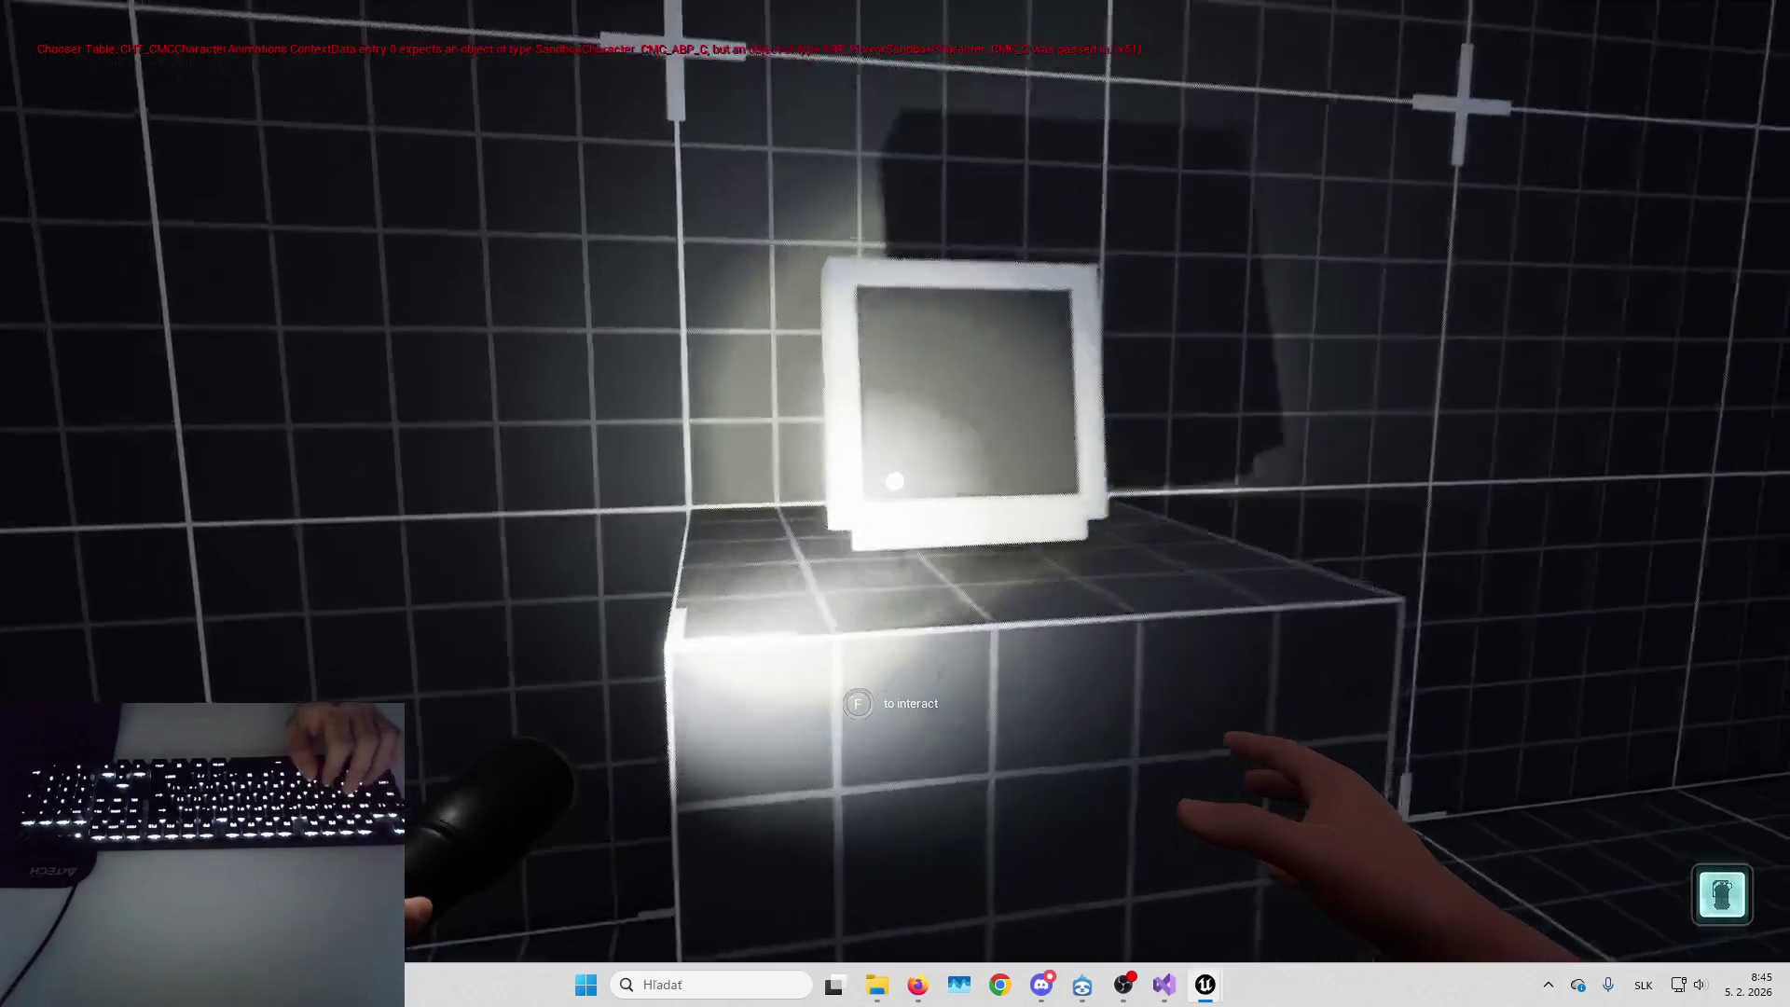
key("f")
key("e")
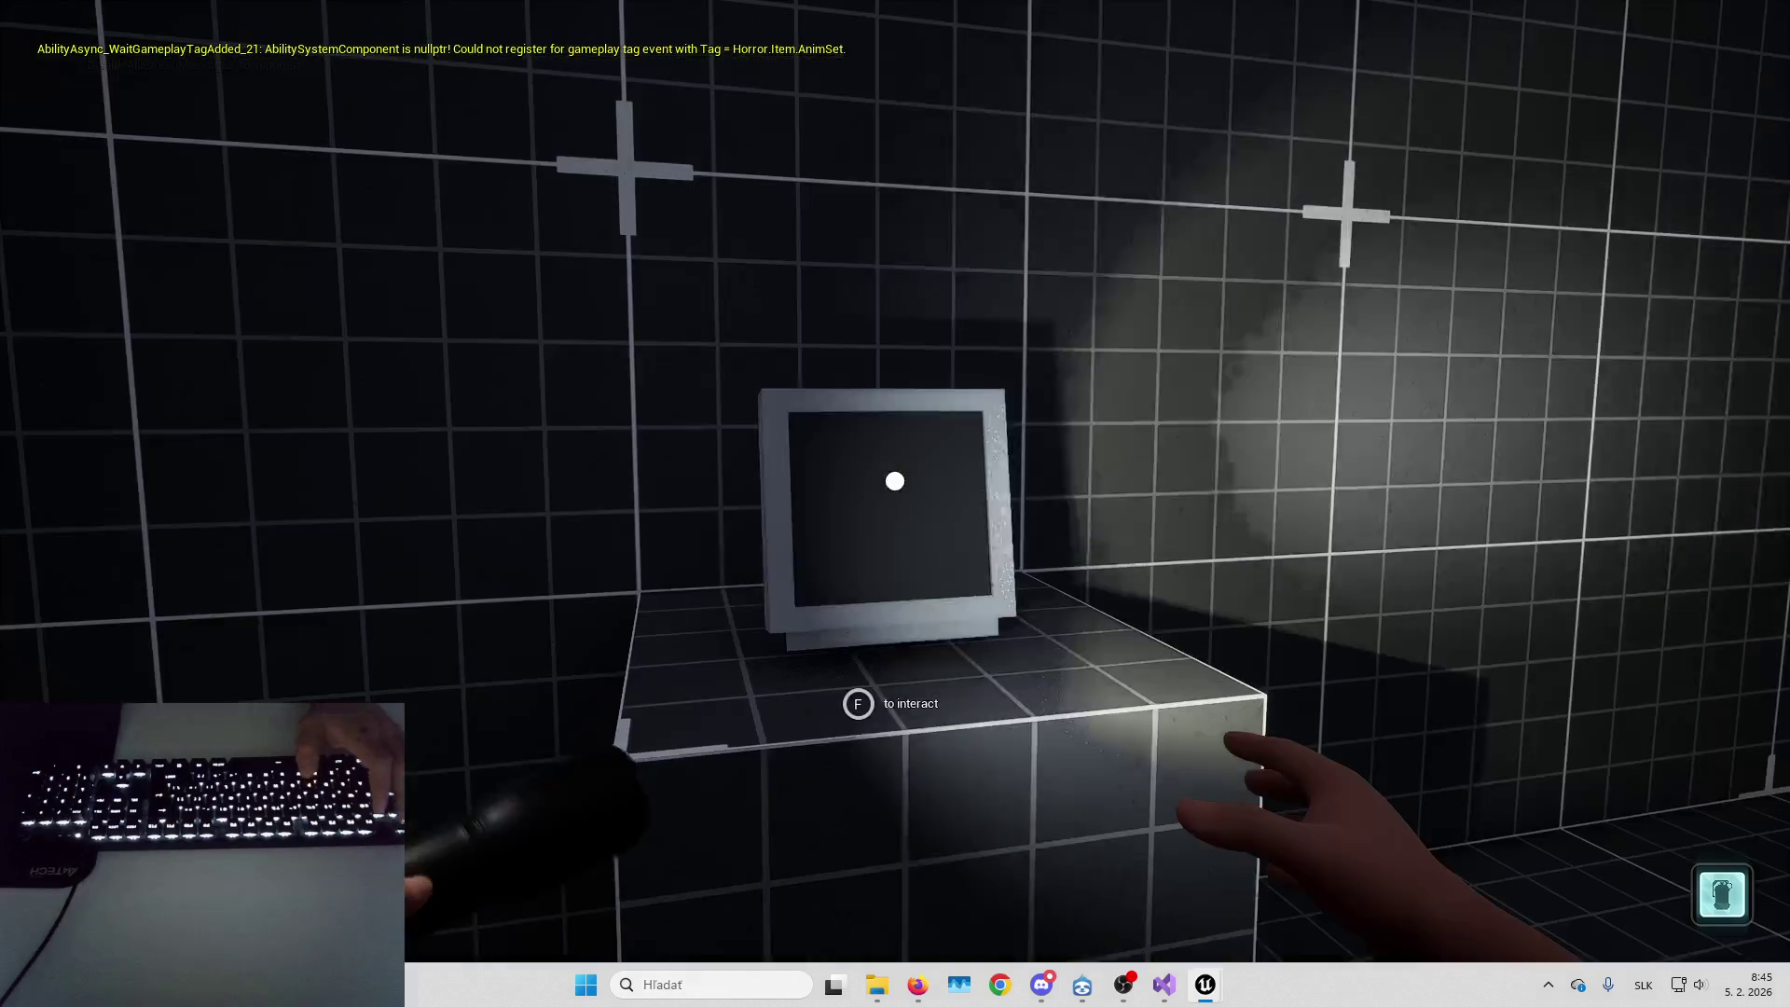
key("f")
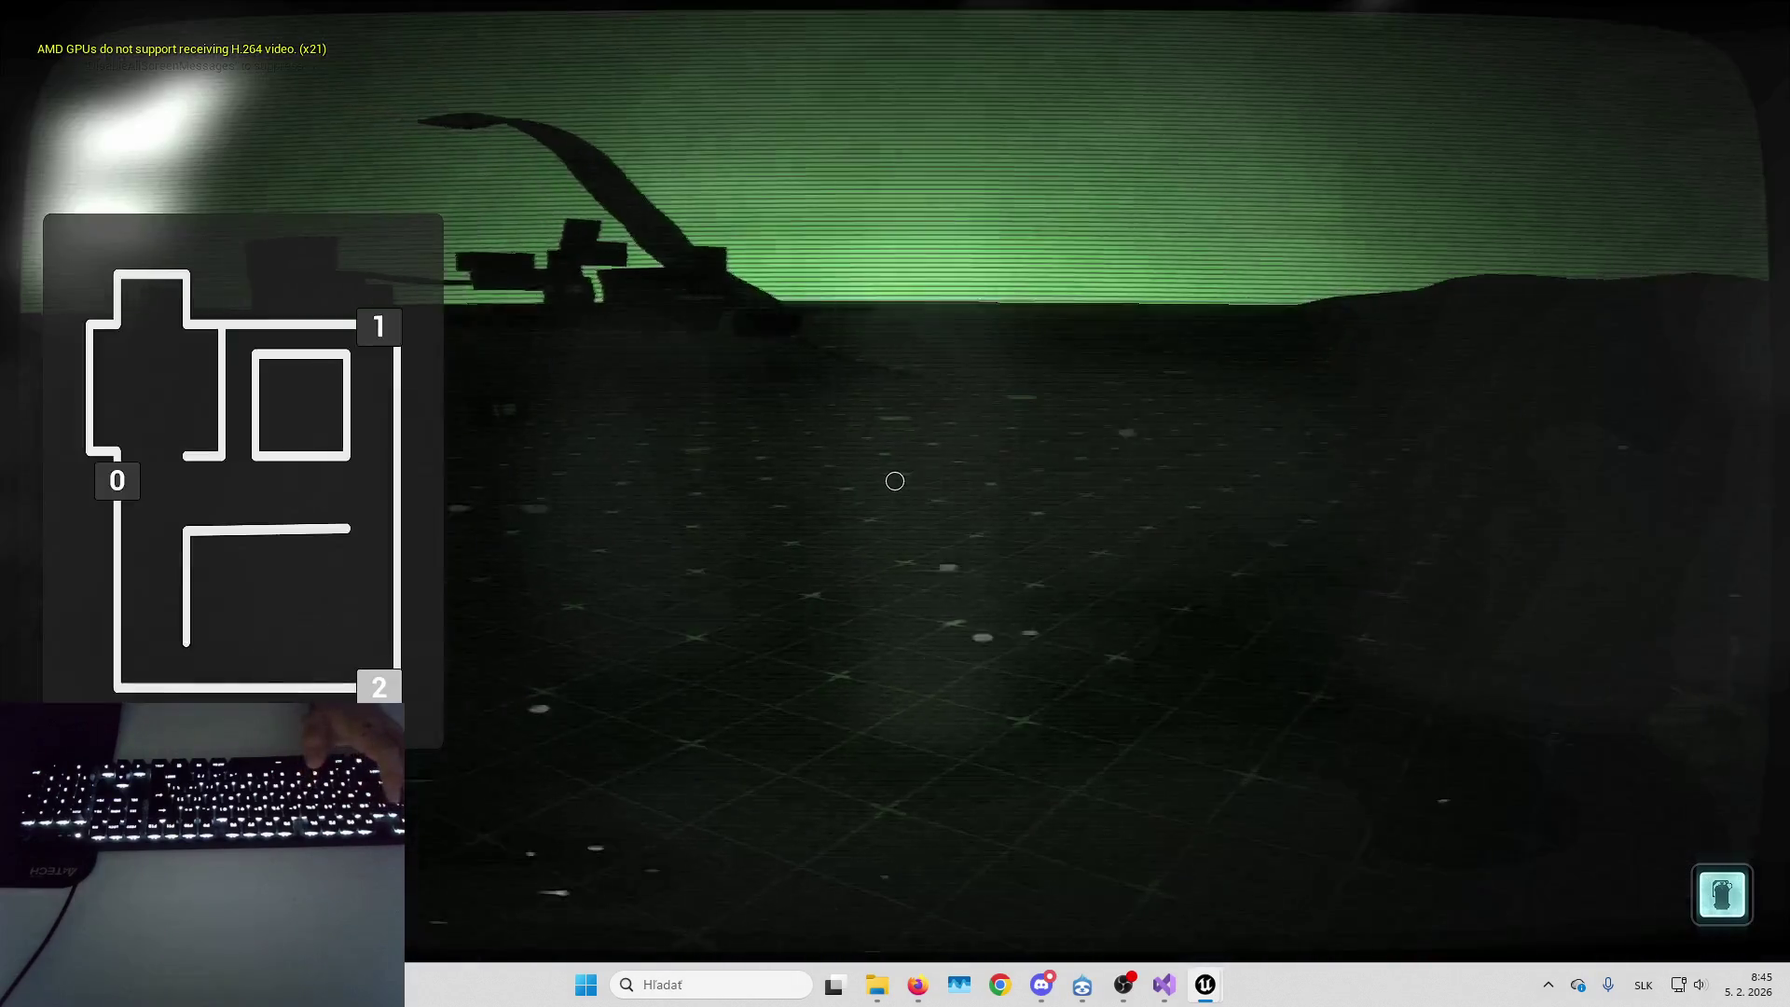
key("e")
key("f")
key("e")
key("f")
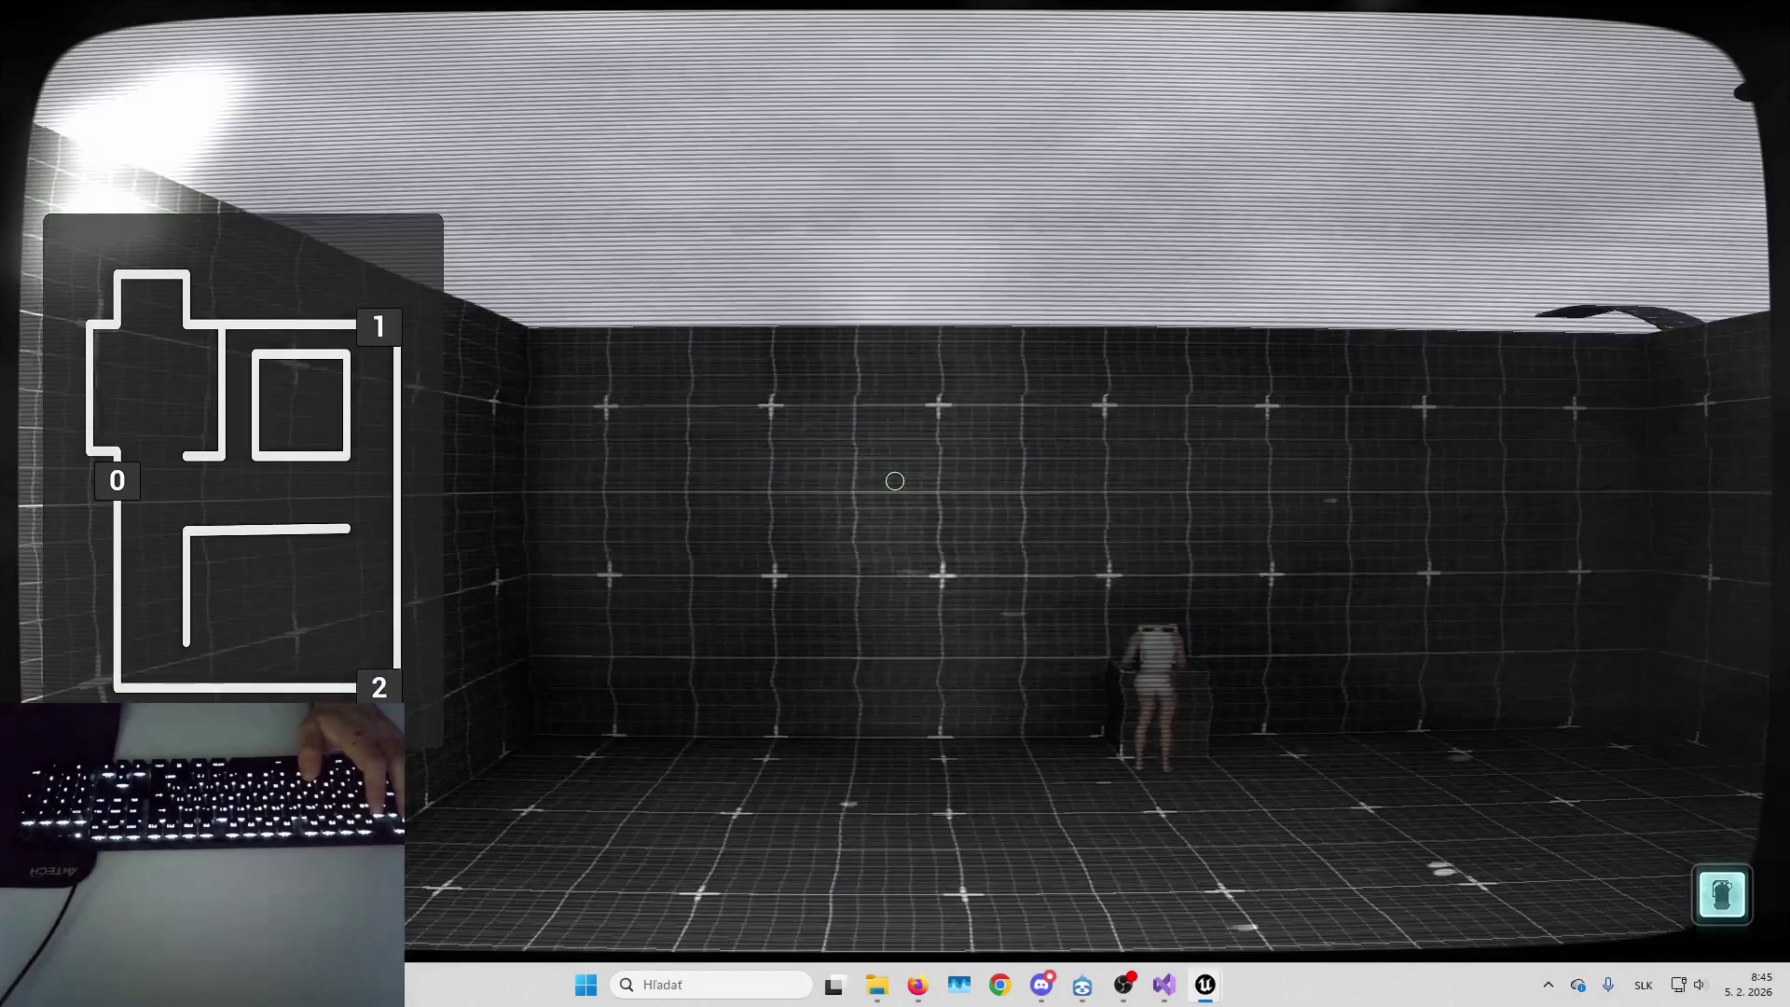
key("0")
key("2")
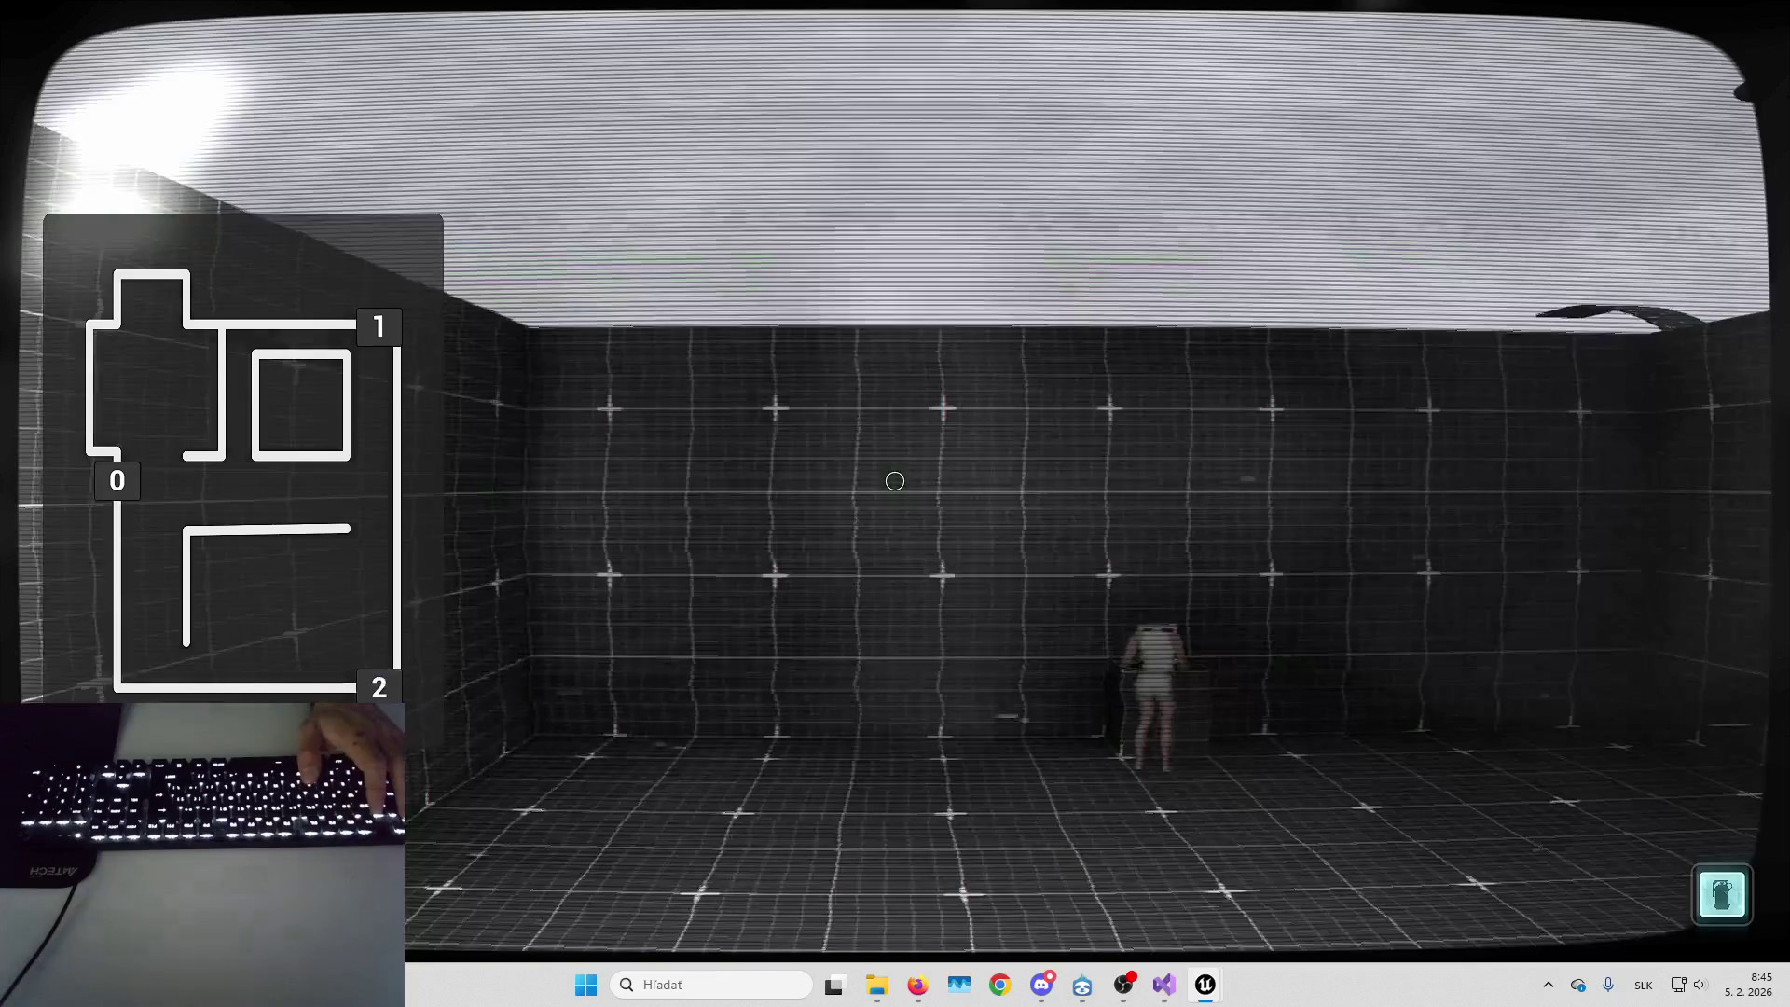
key("e")
Cycle cameras 1 and 2 once more, stop play, and return to W_SecurityCamsControls
key("f")
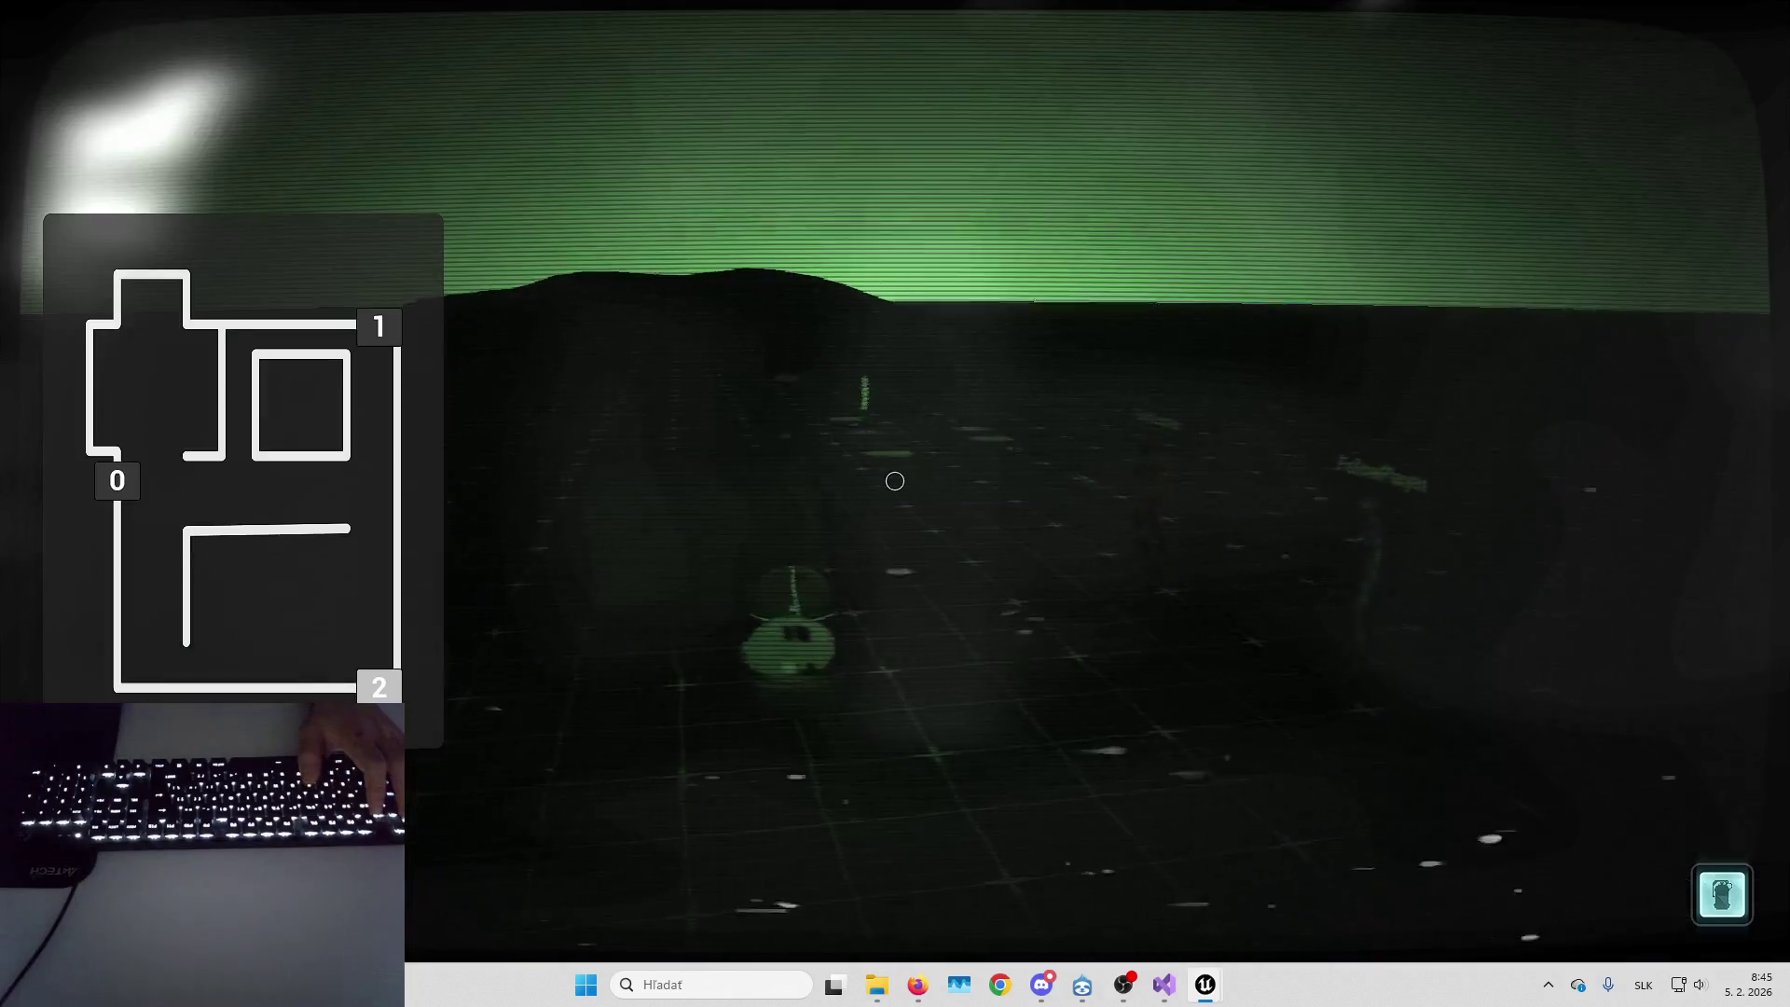
key("e")
key("f")
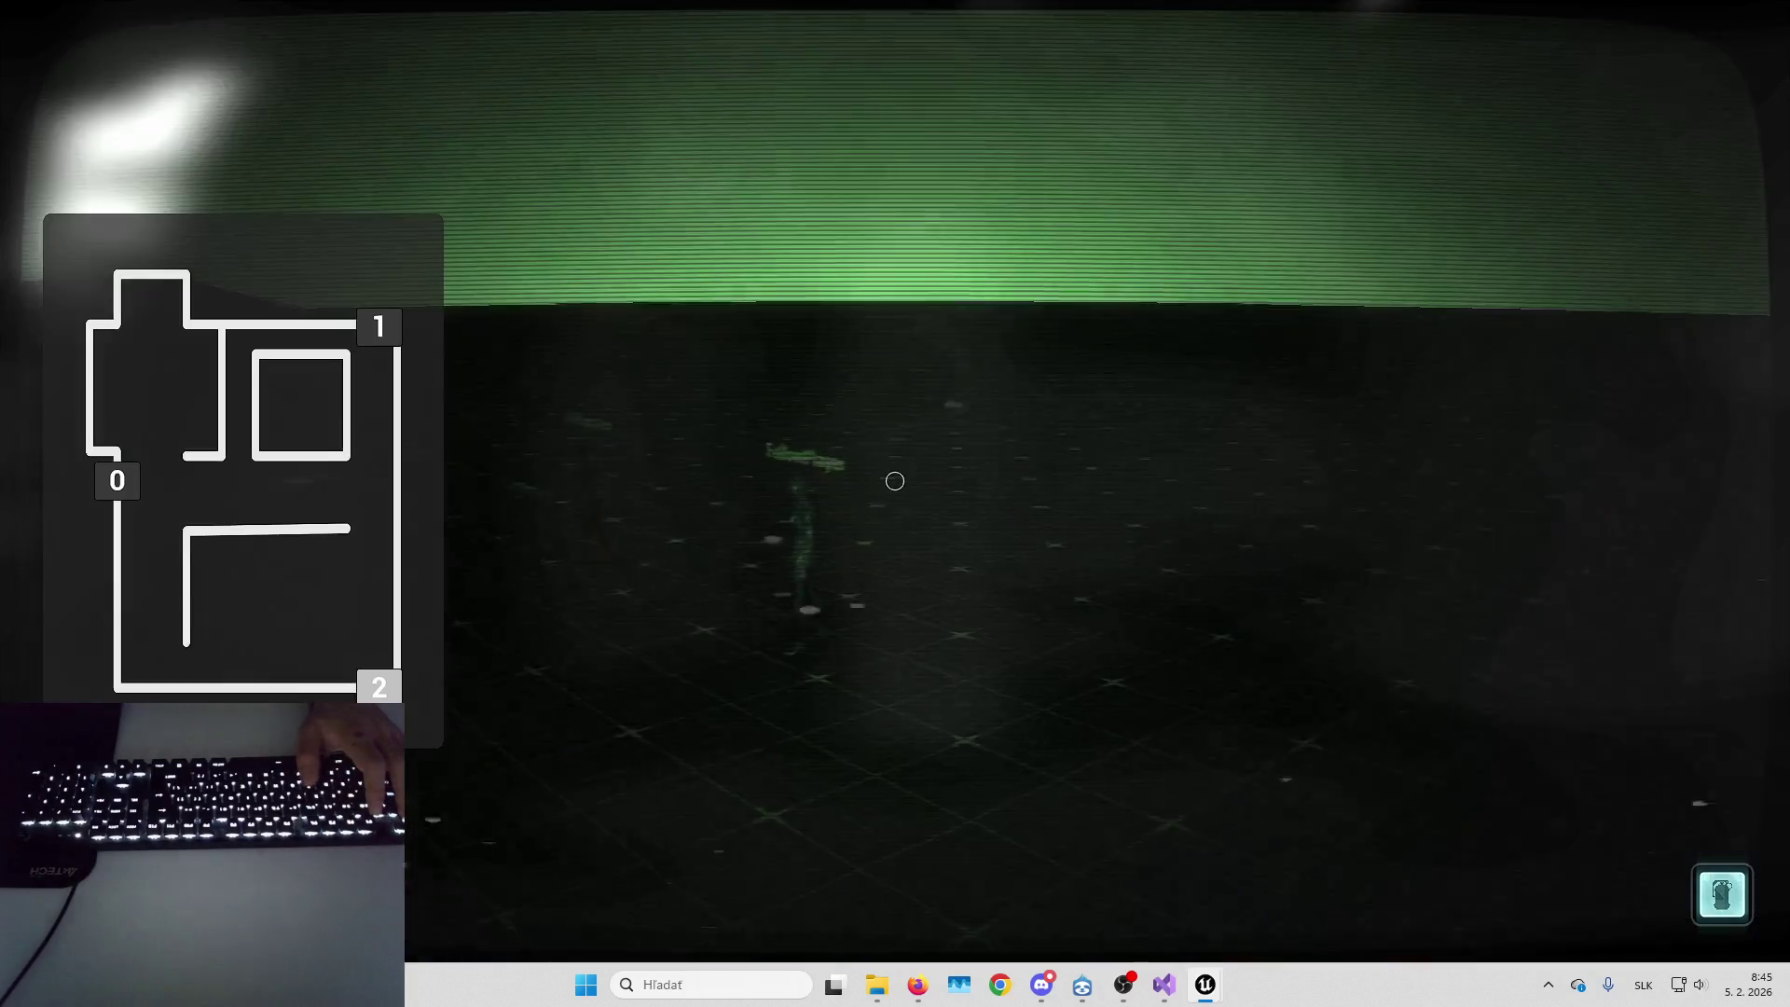
key("1")
key("2")
key("e")
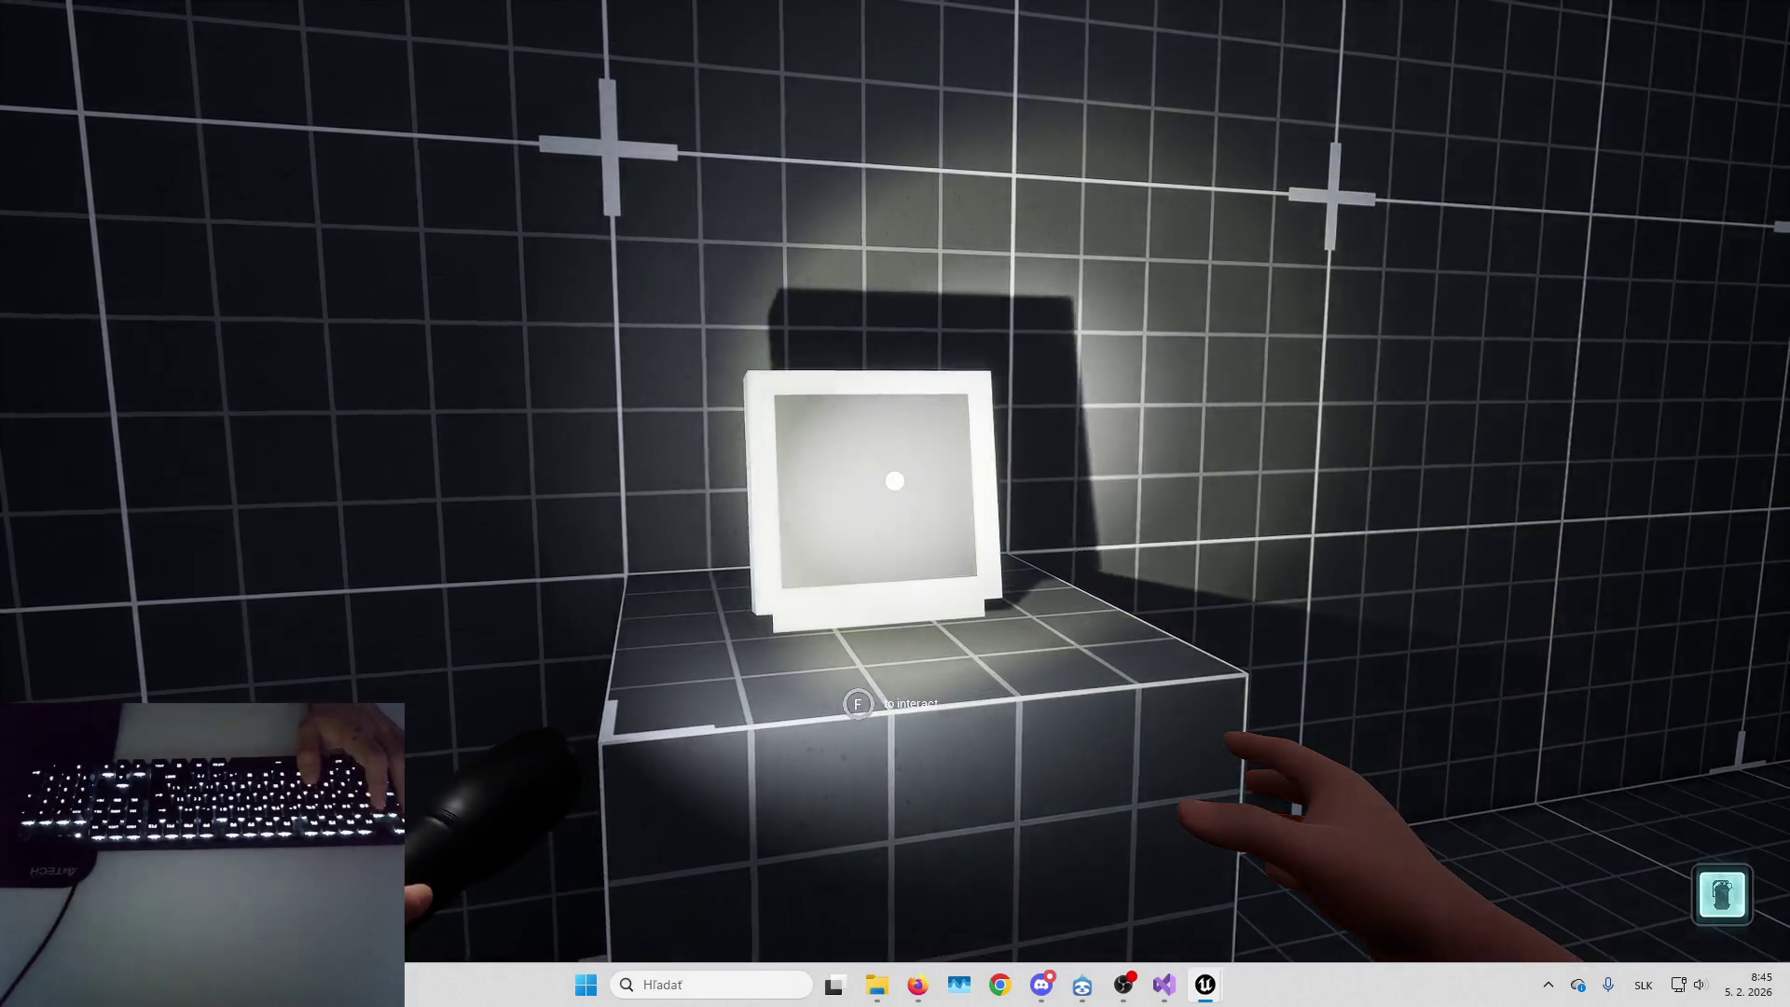
key("Escape")
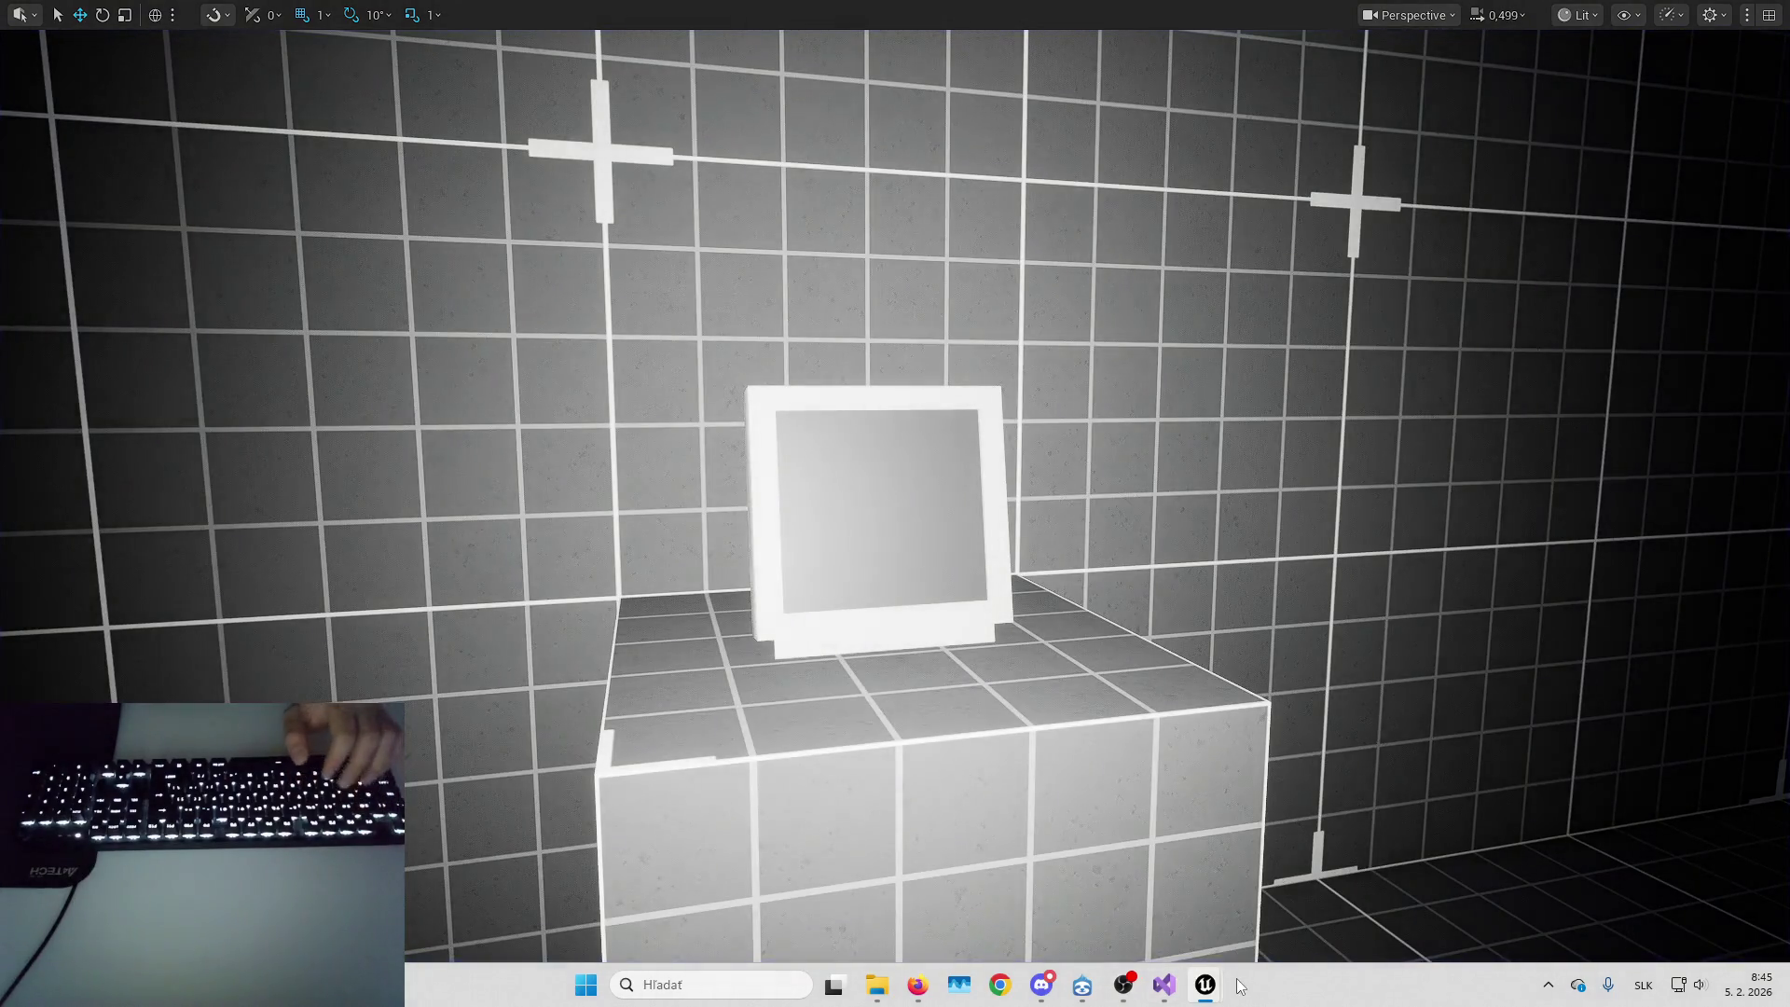
mouse_move(1205, 985)
left_click(1352, 881)
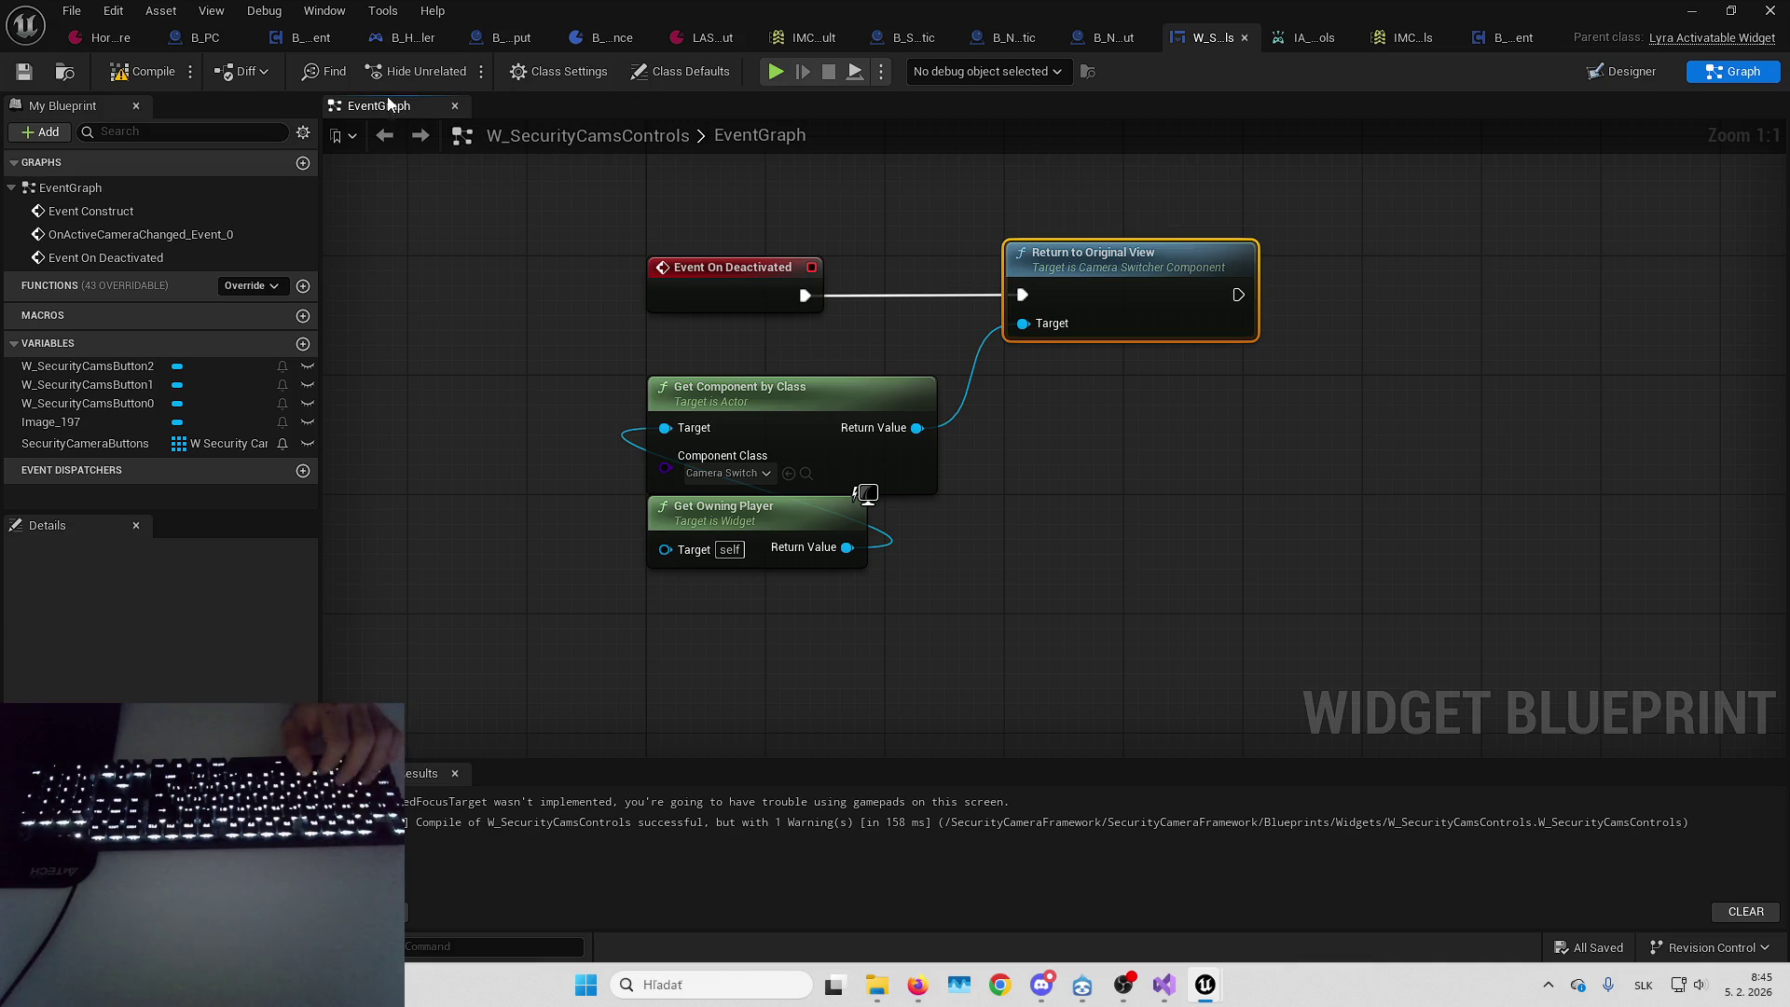
Show the B_CameraSwitcherComponent event graph, then play the level and open the camera feed
left_click(301, 37)
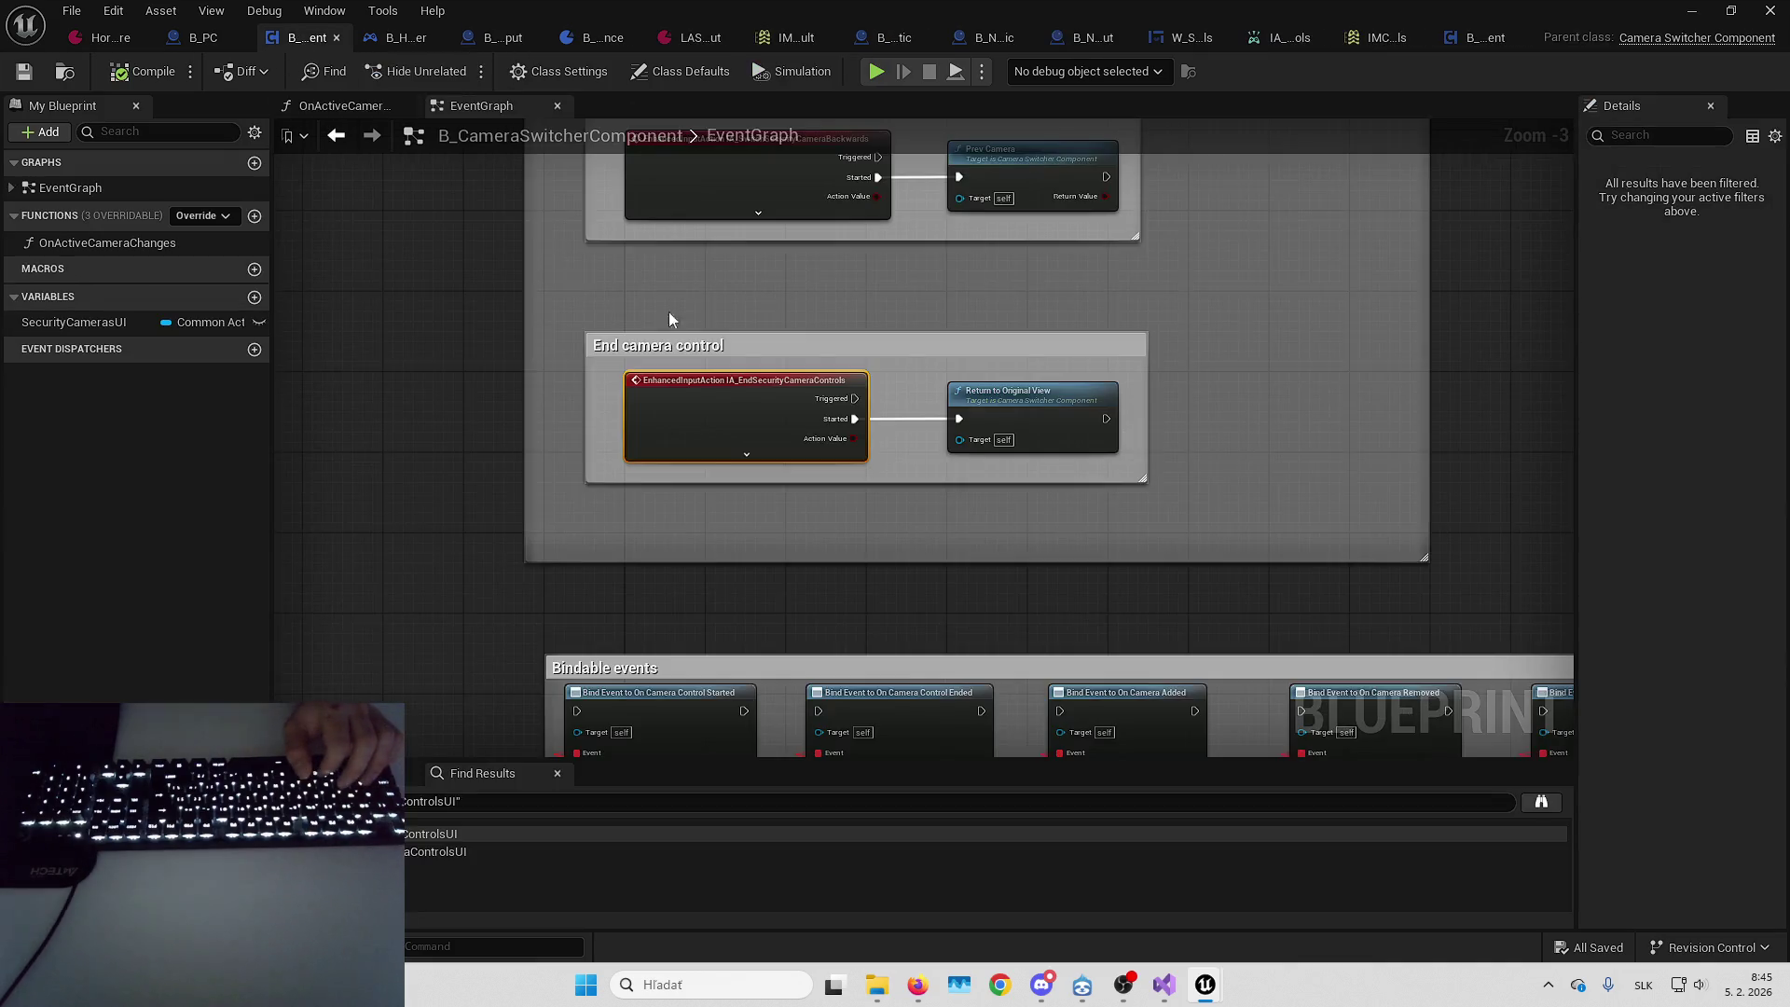
scroll(890, 354, "down", 8)
scroll(715, 307, "up", 5)
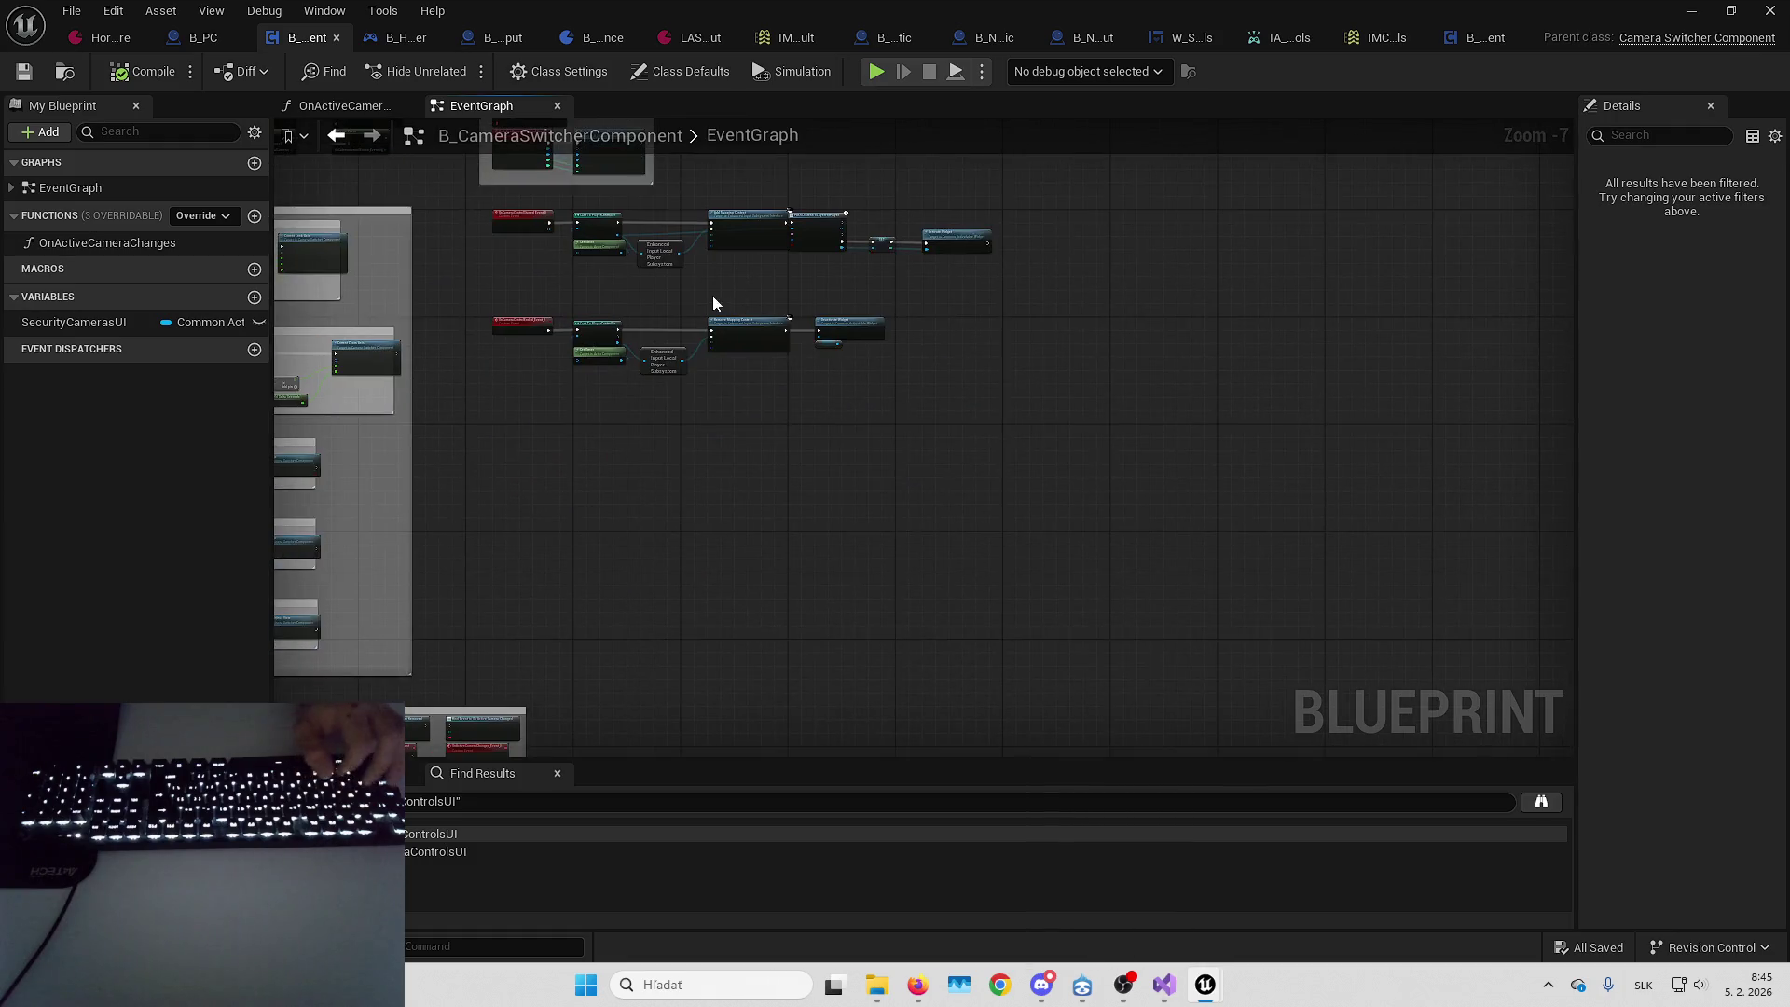
key("alt+Tab")
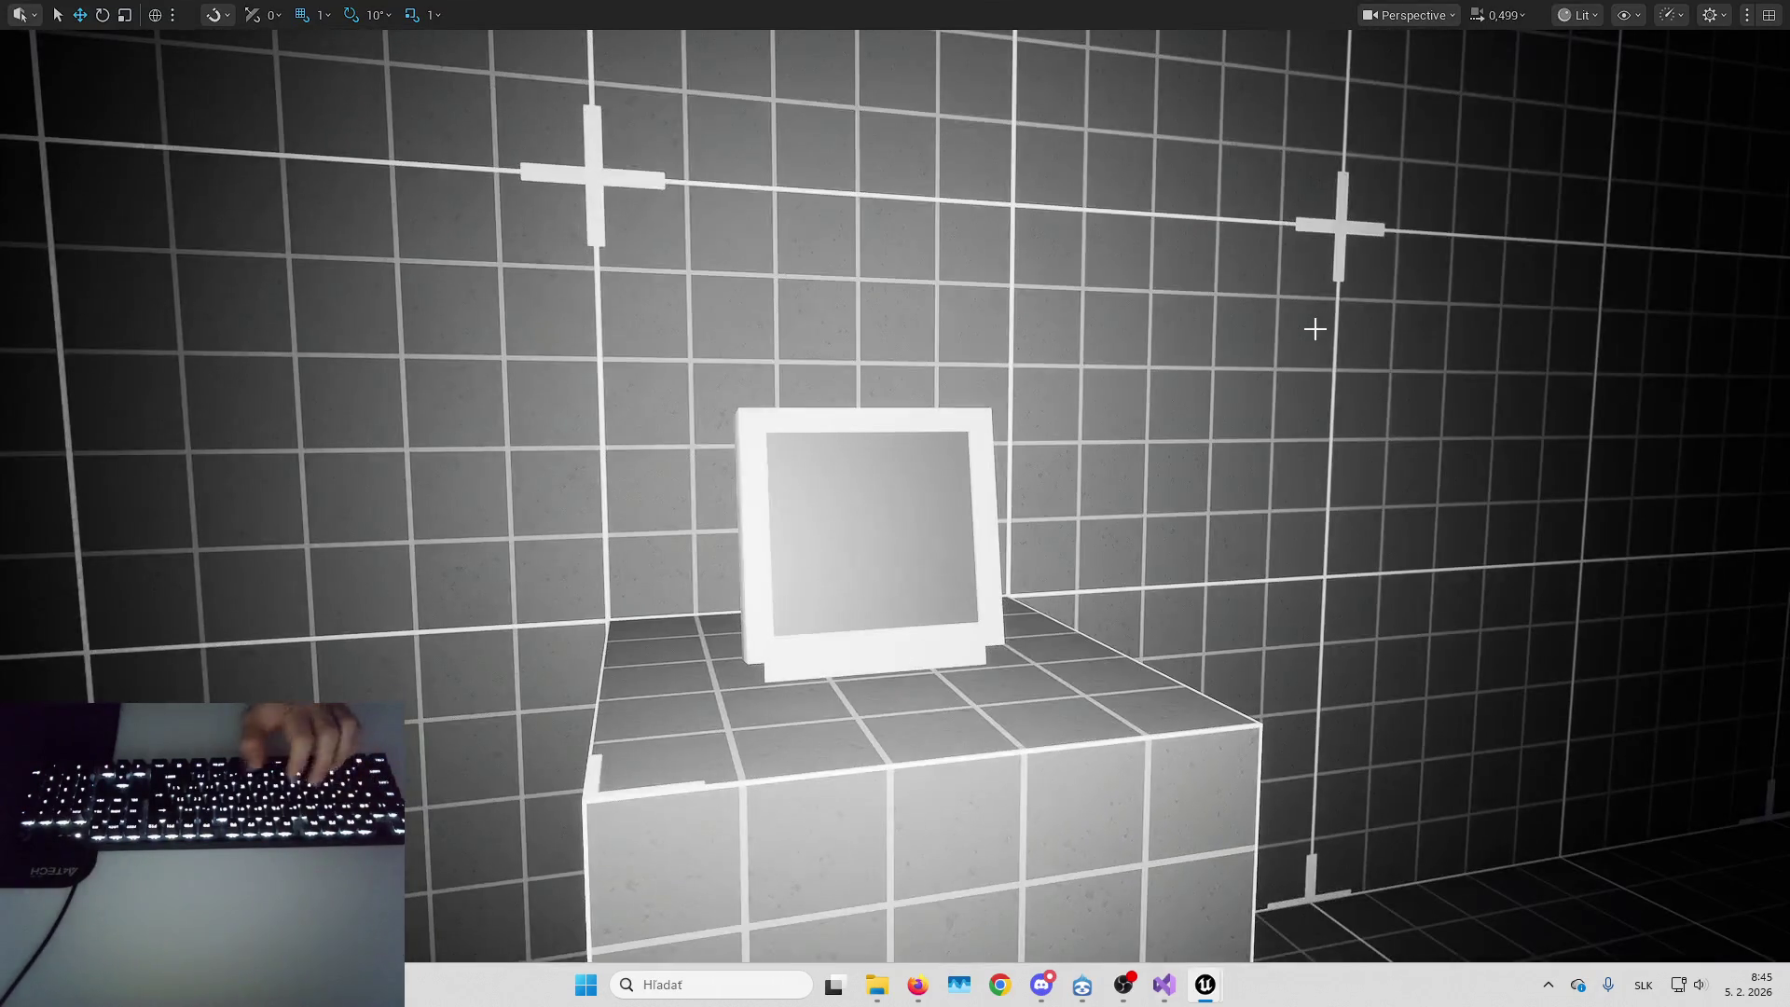
key("alt+p")
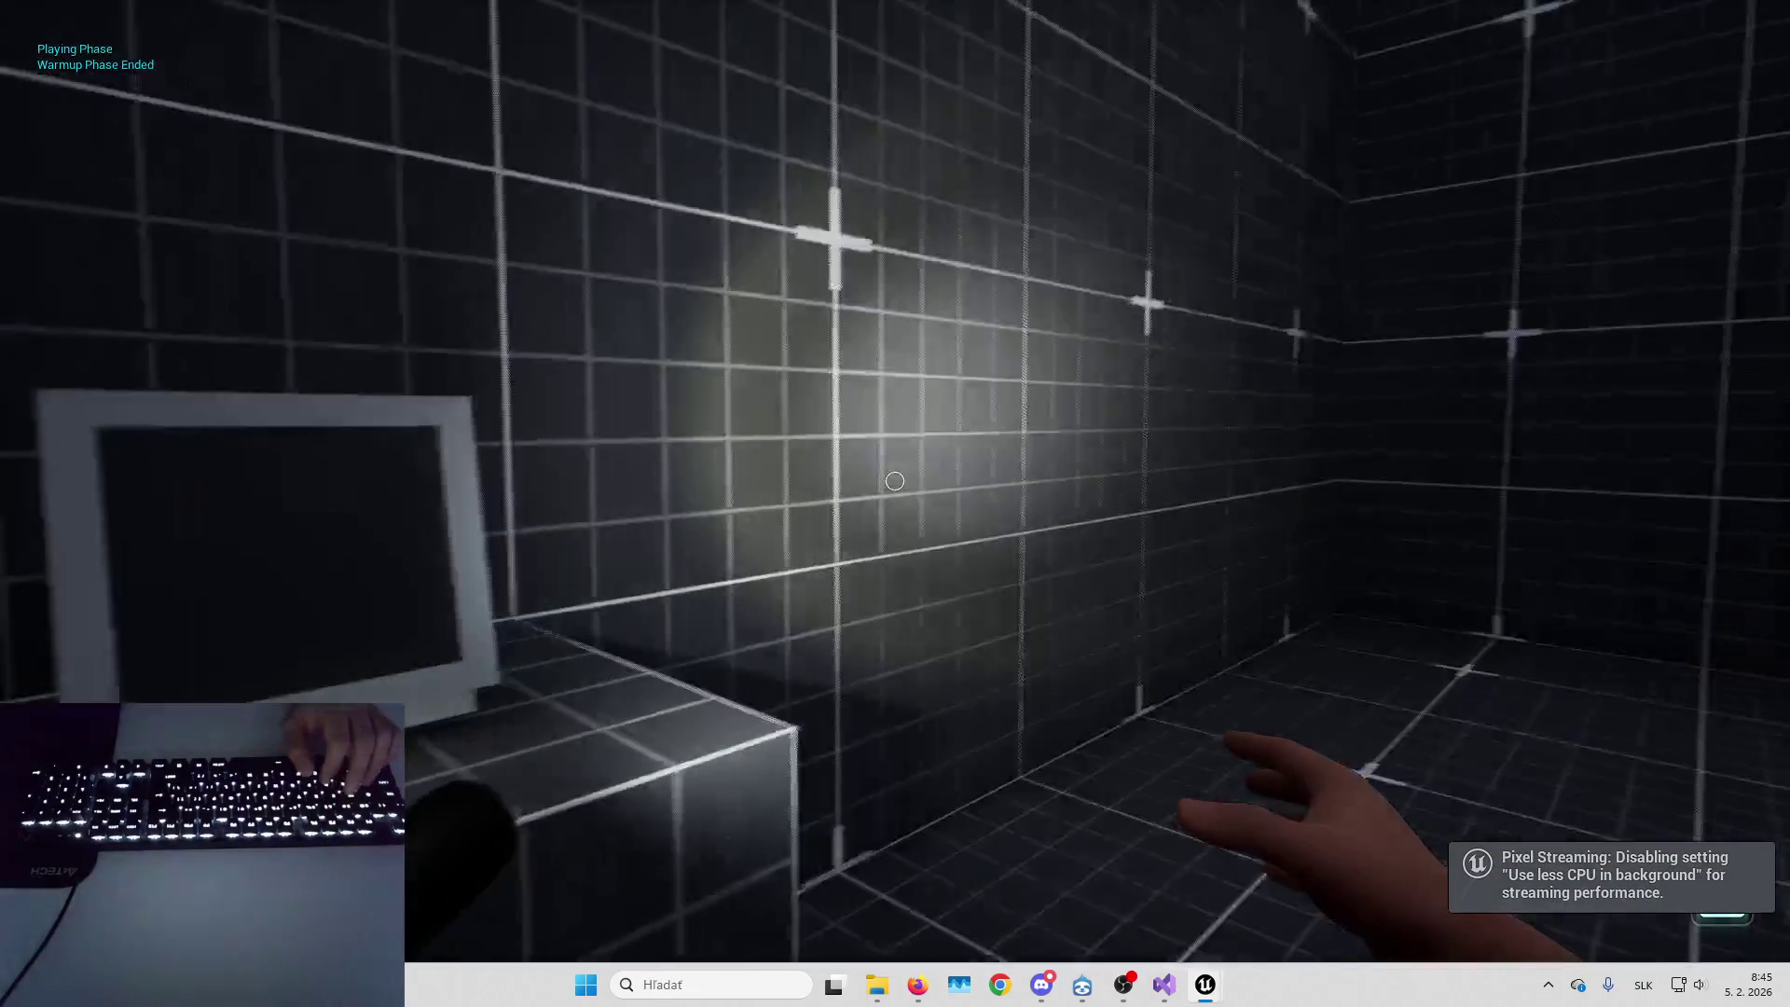
key("f")
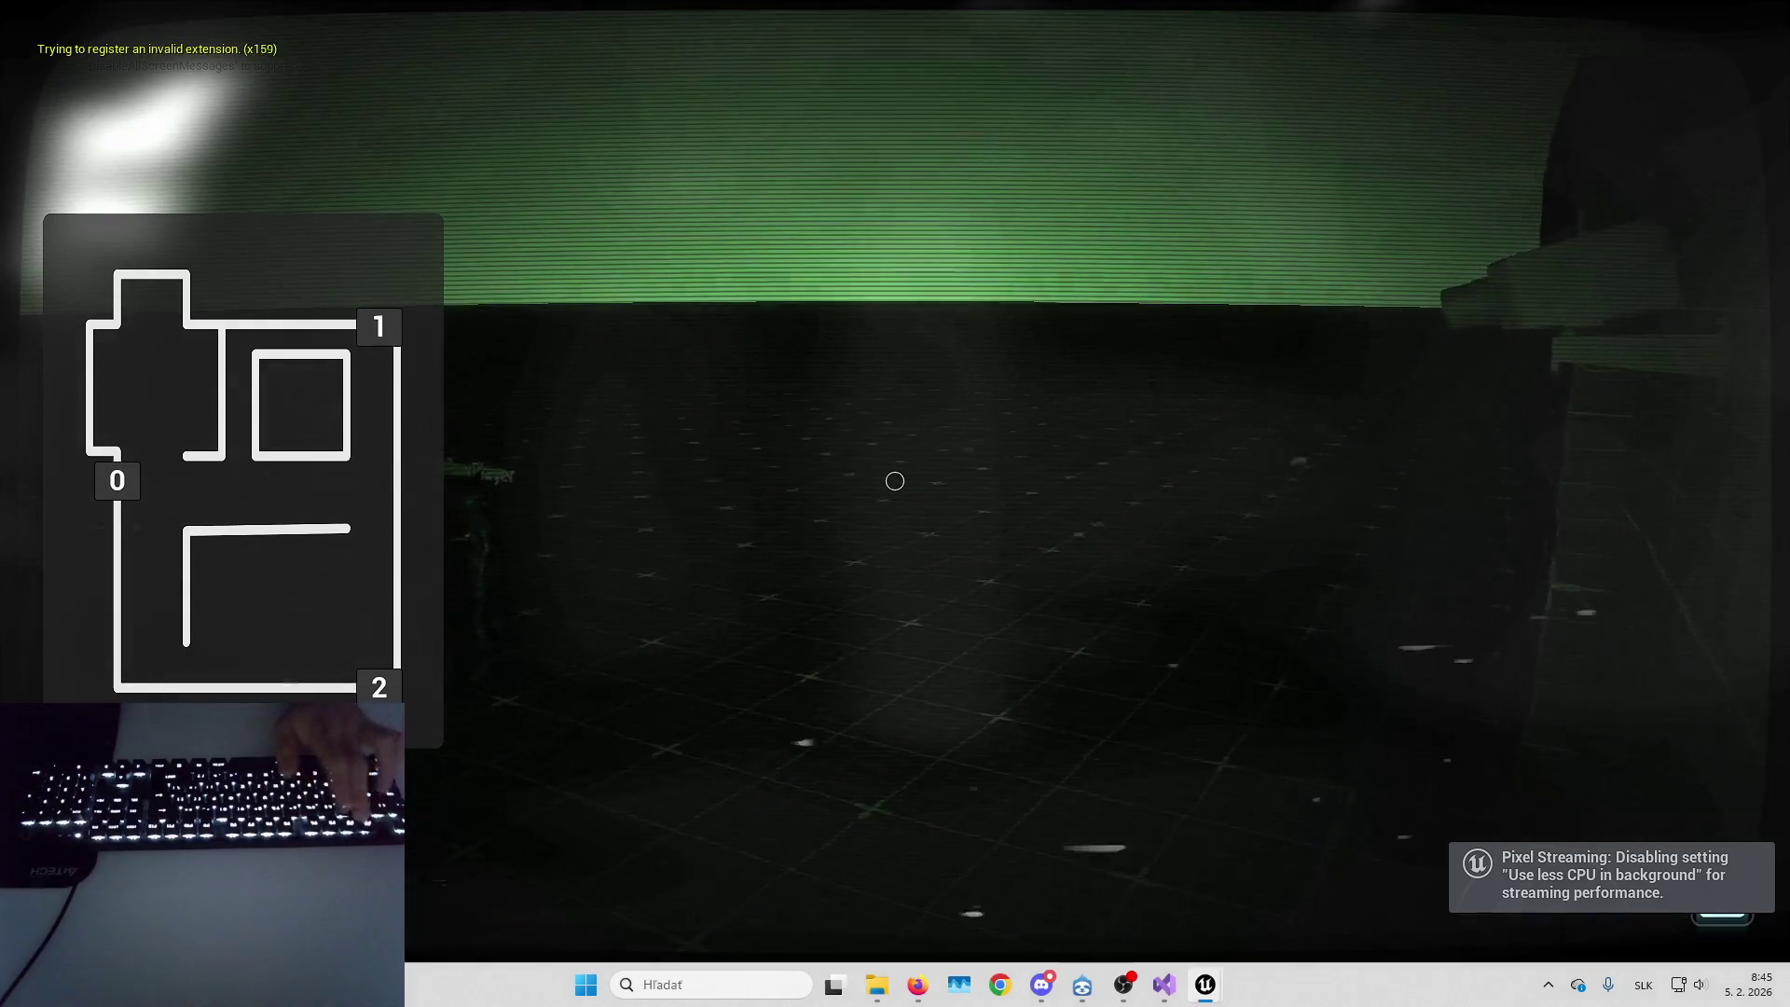
Switch to B_HorrorCameraSwitcherComponent, debug its spawned instance, then stop the play session
key("alt+Tab")
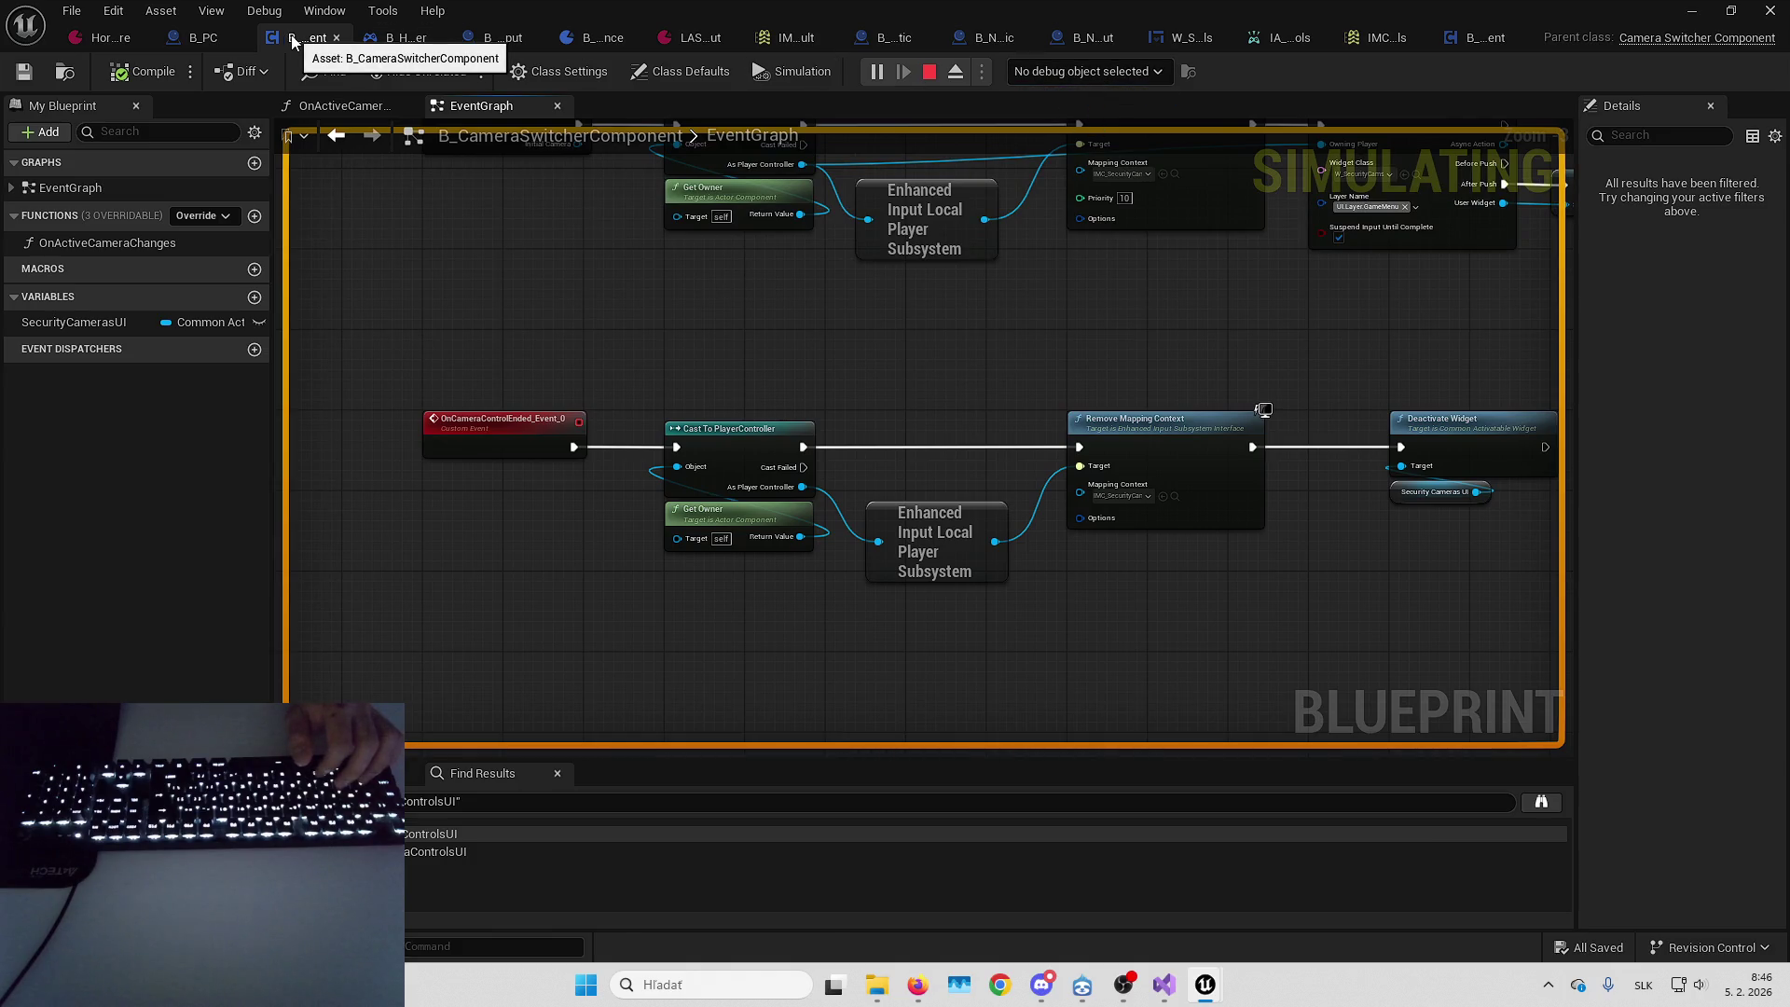
left_click(334, 37)
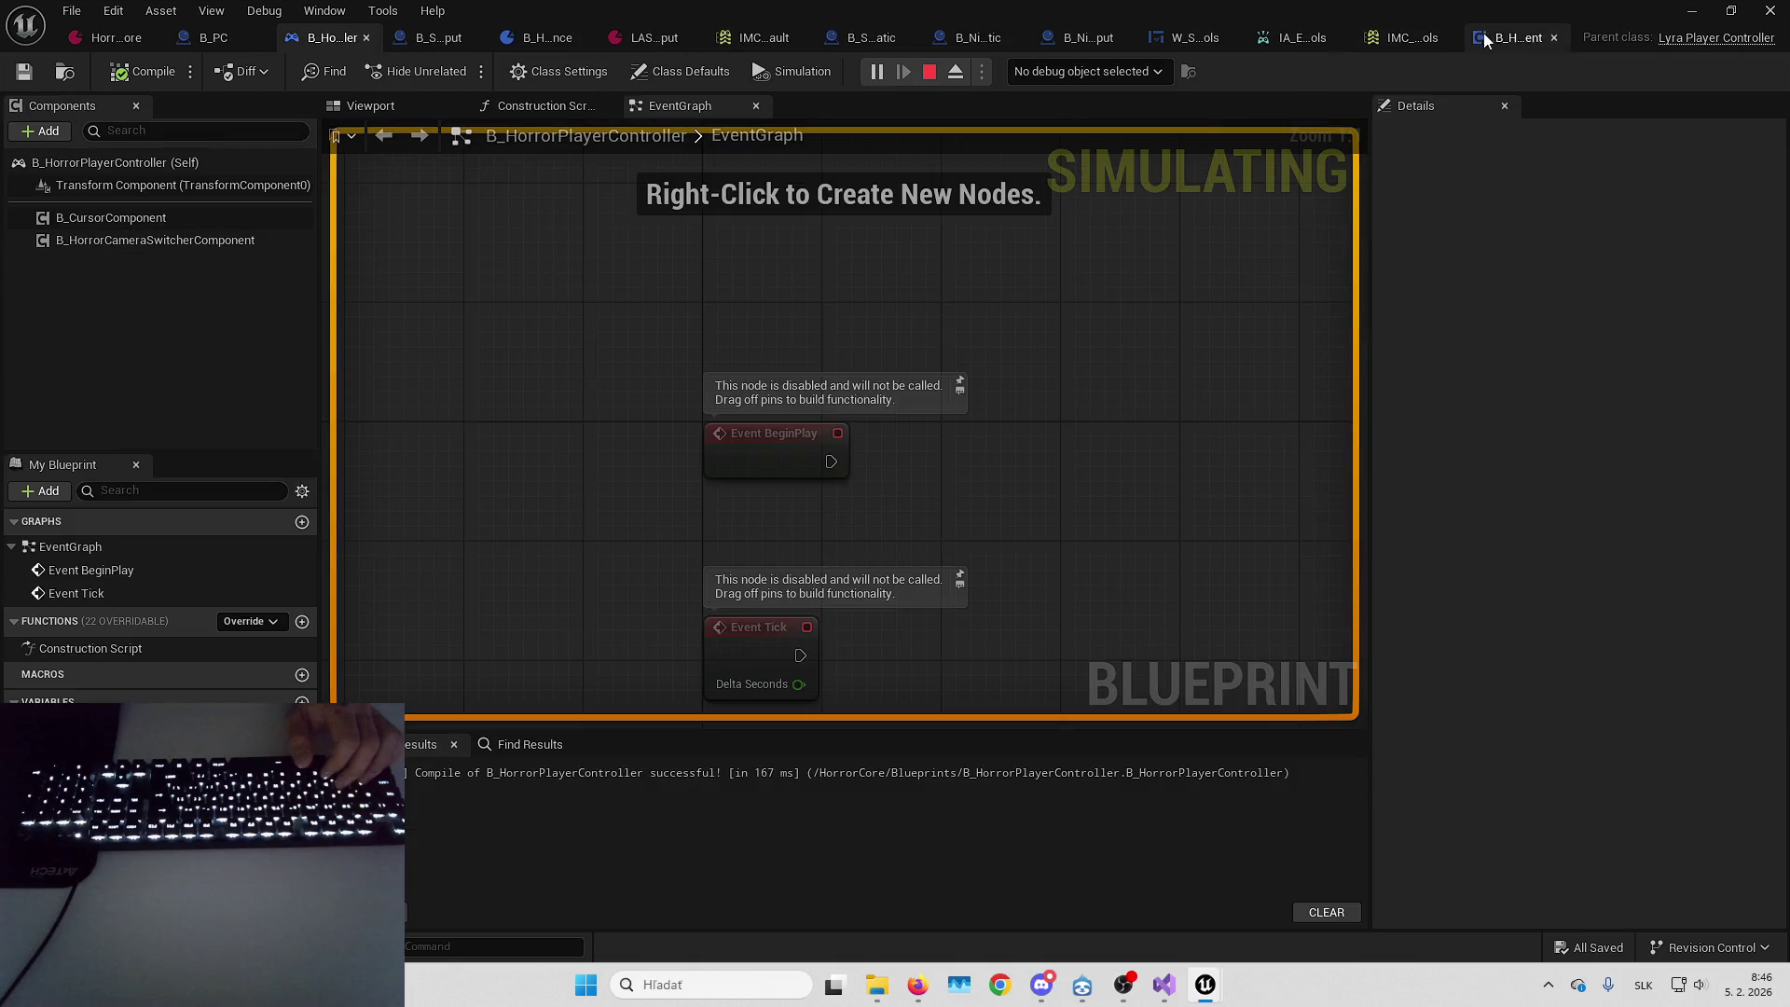
left_click(1487, 38)
left_click(1089, 73)
left_click(1089, 114)
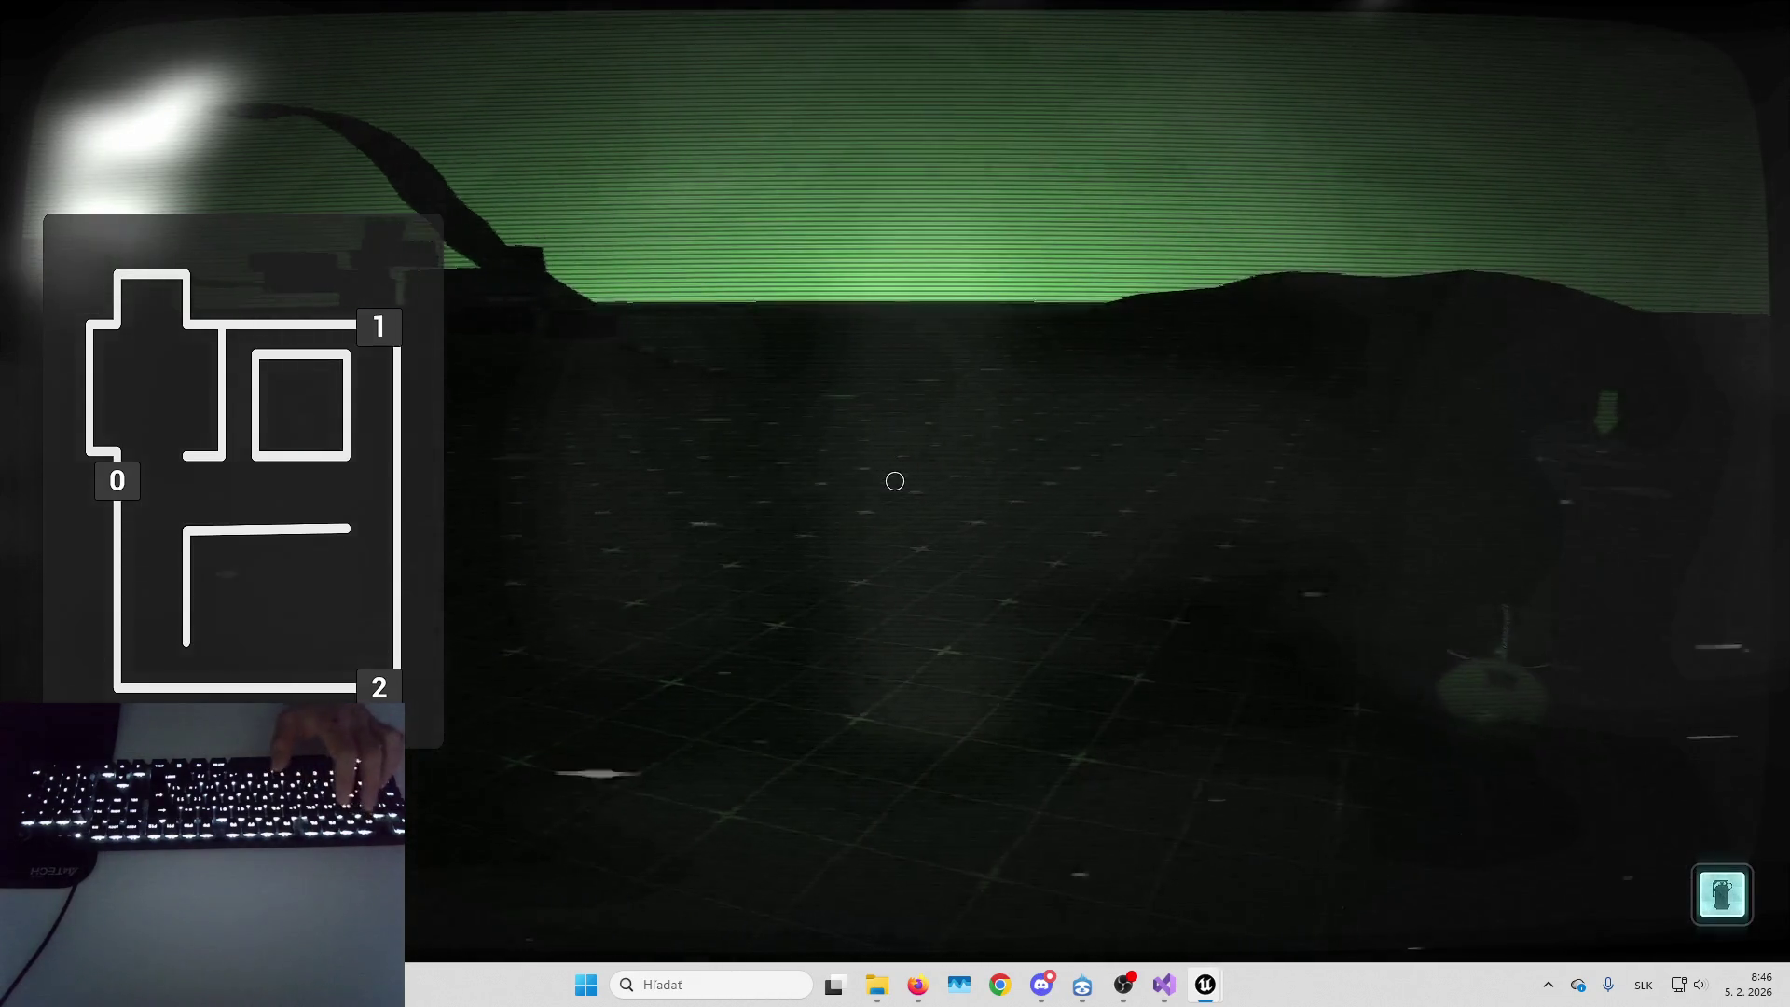
key("alt+Tab")
scroll(661, 465, "up", 2)
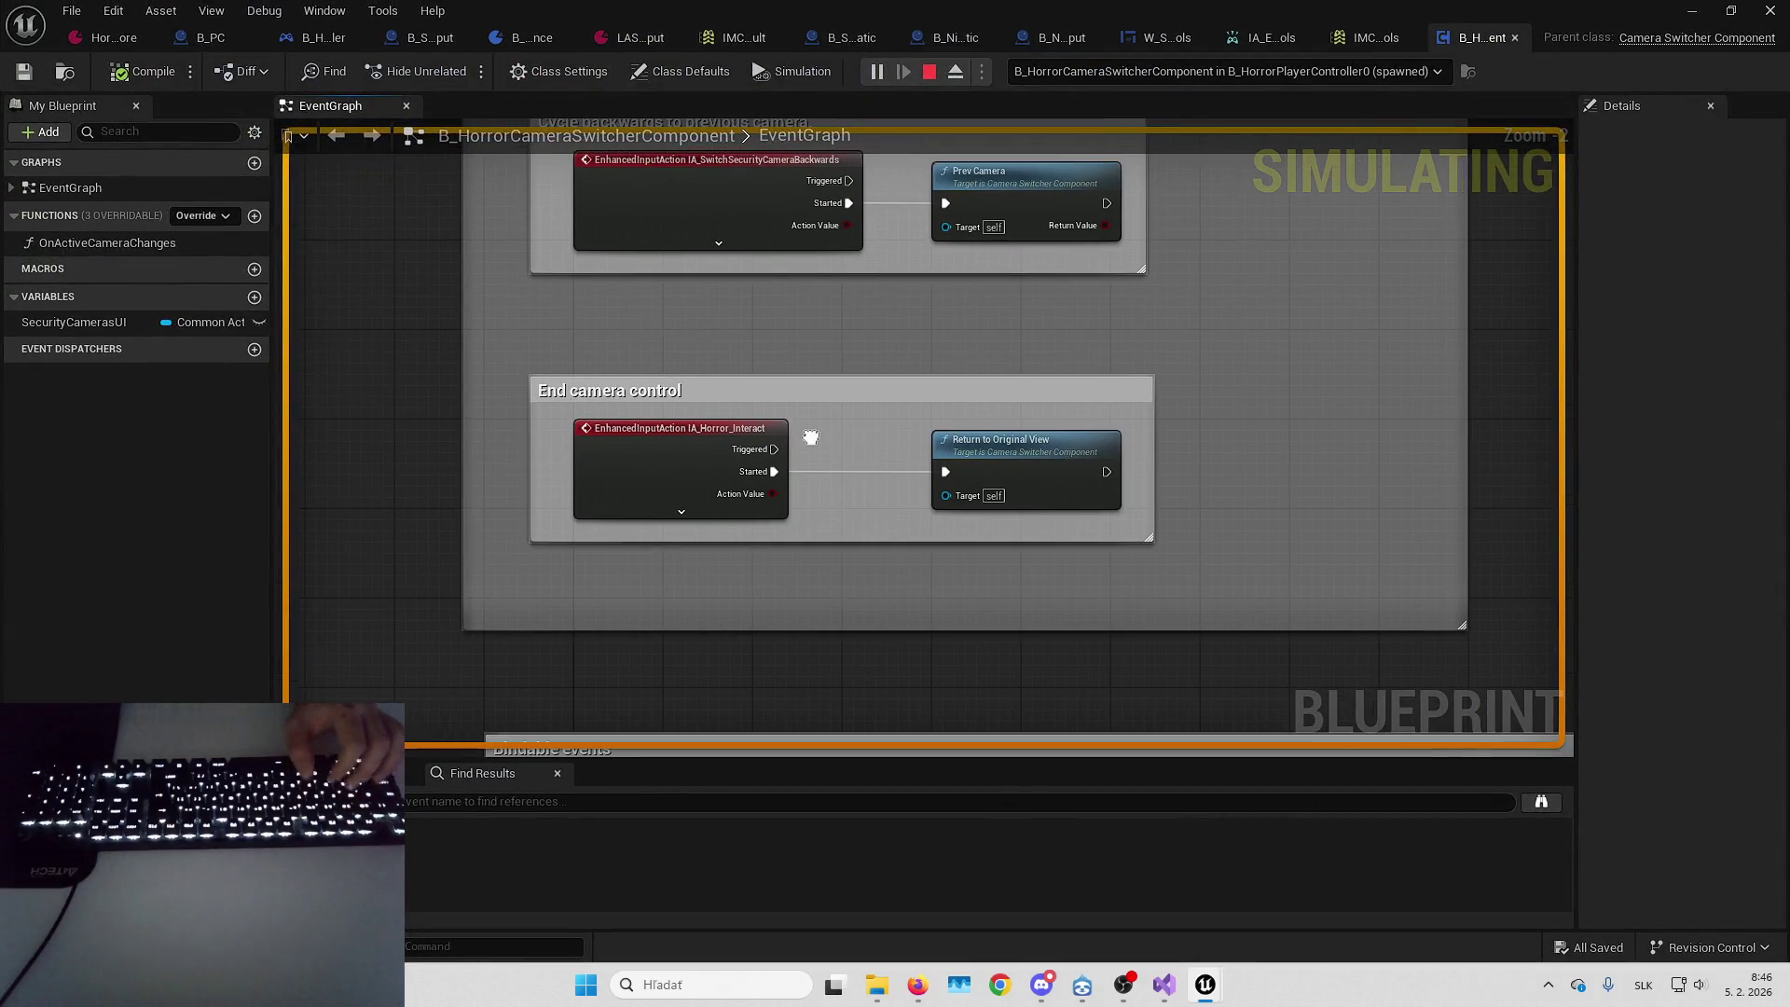
key("Escape")
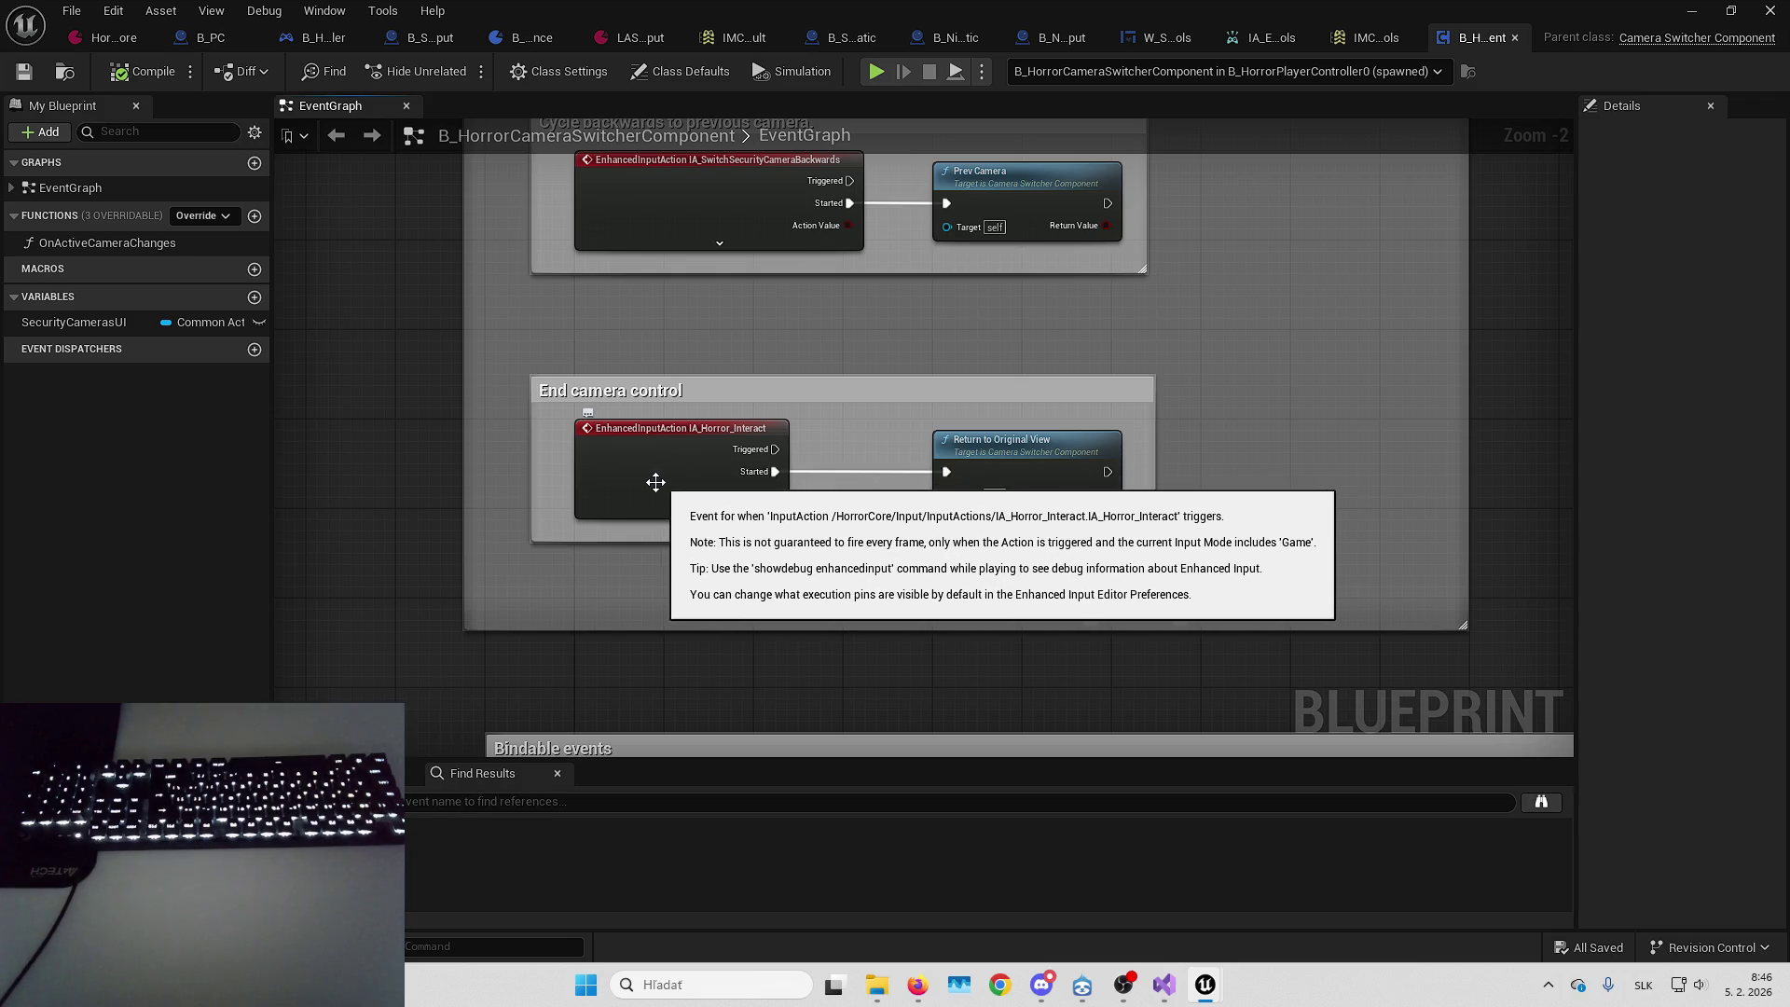
Look through the HorrorCore game feature data asset
left_click(90, 39)
scroll(576, 464, "down", 5)
scroll(551, 244, "up", 5)
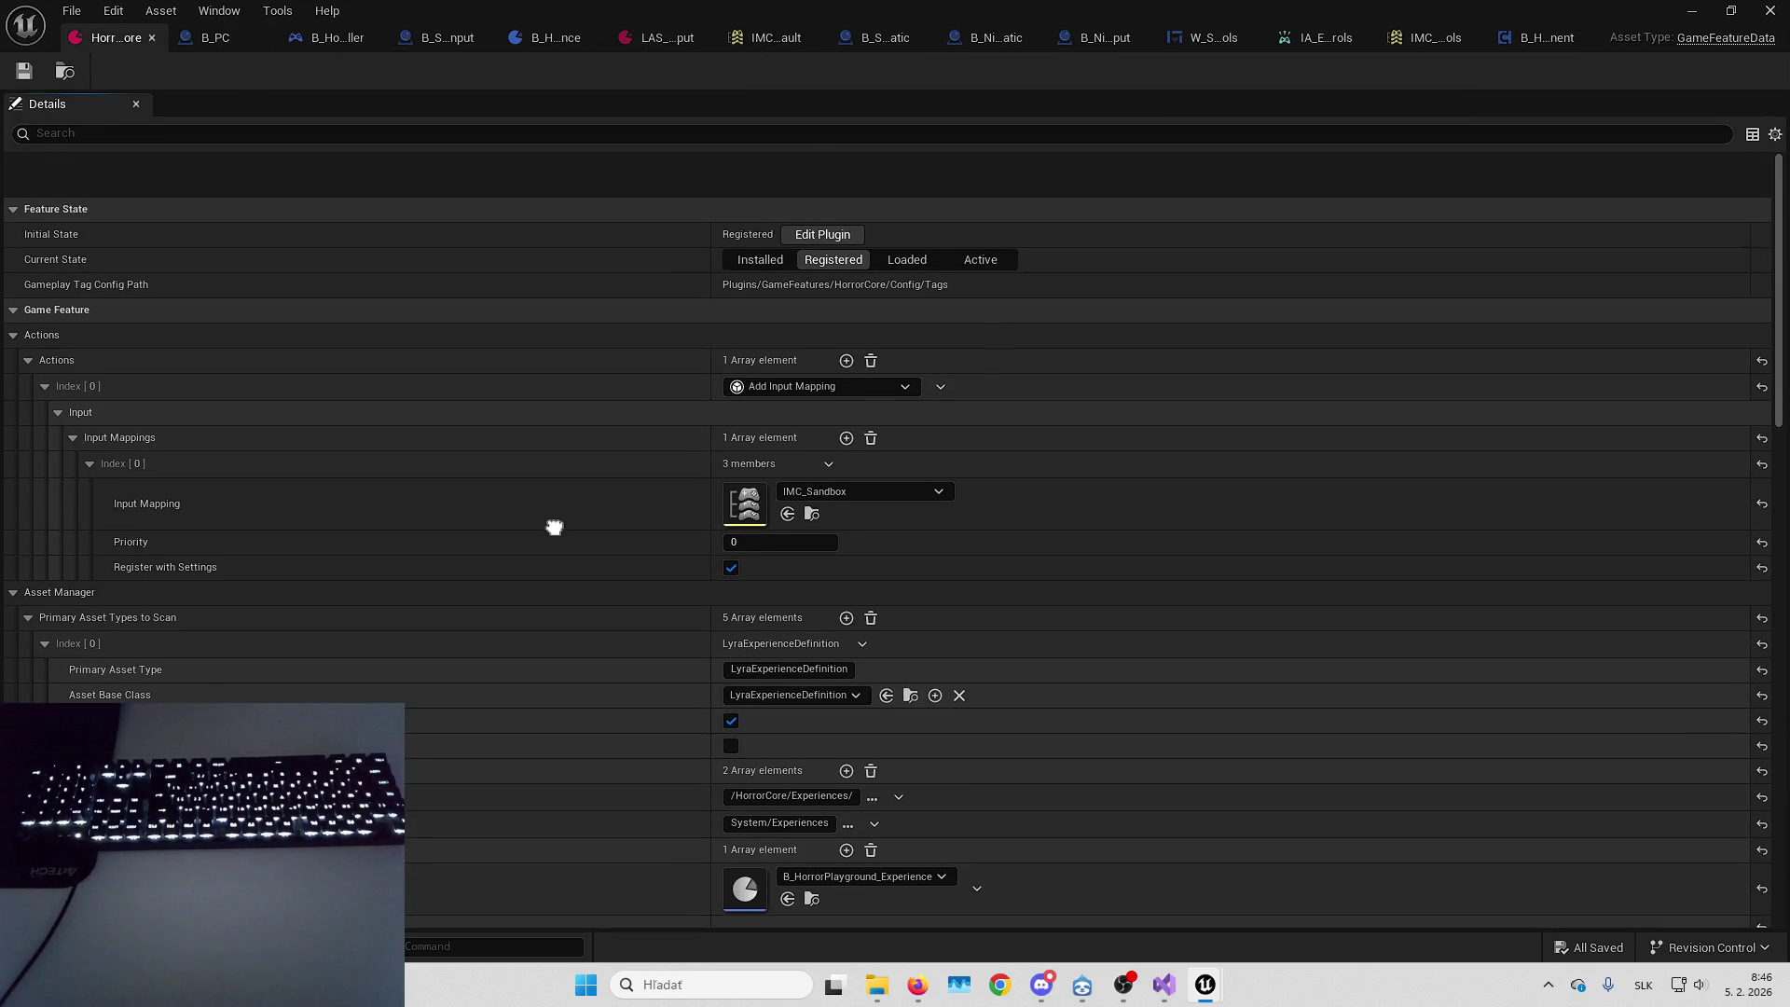
scroll(554, 528, "down", 1)
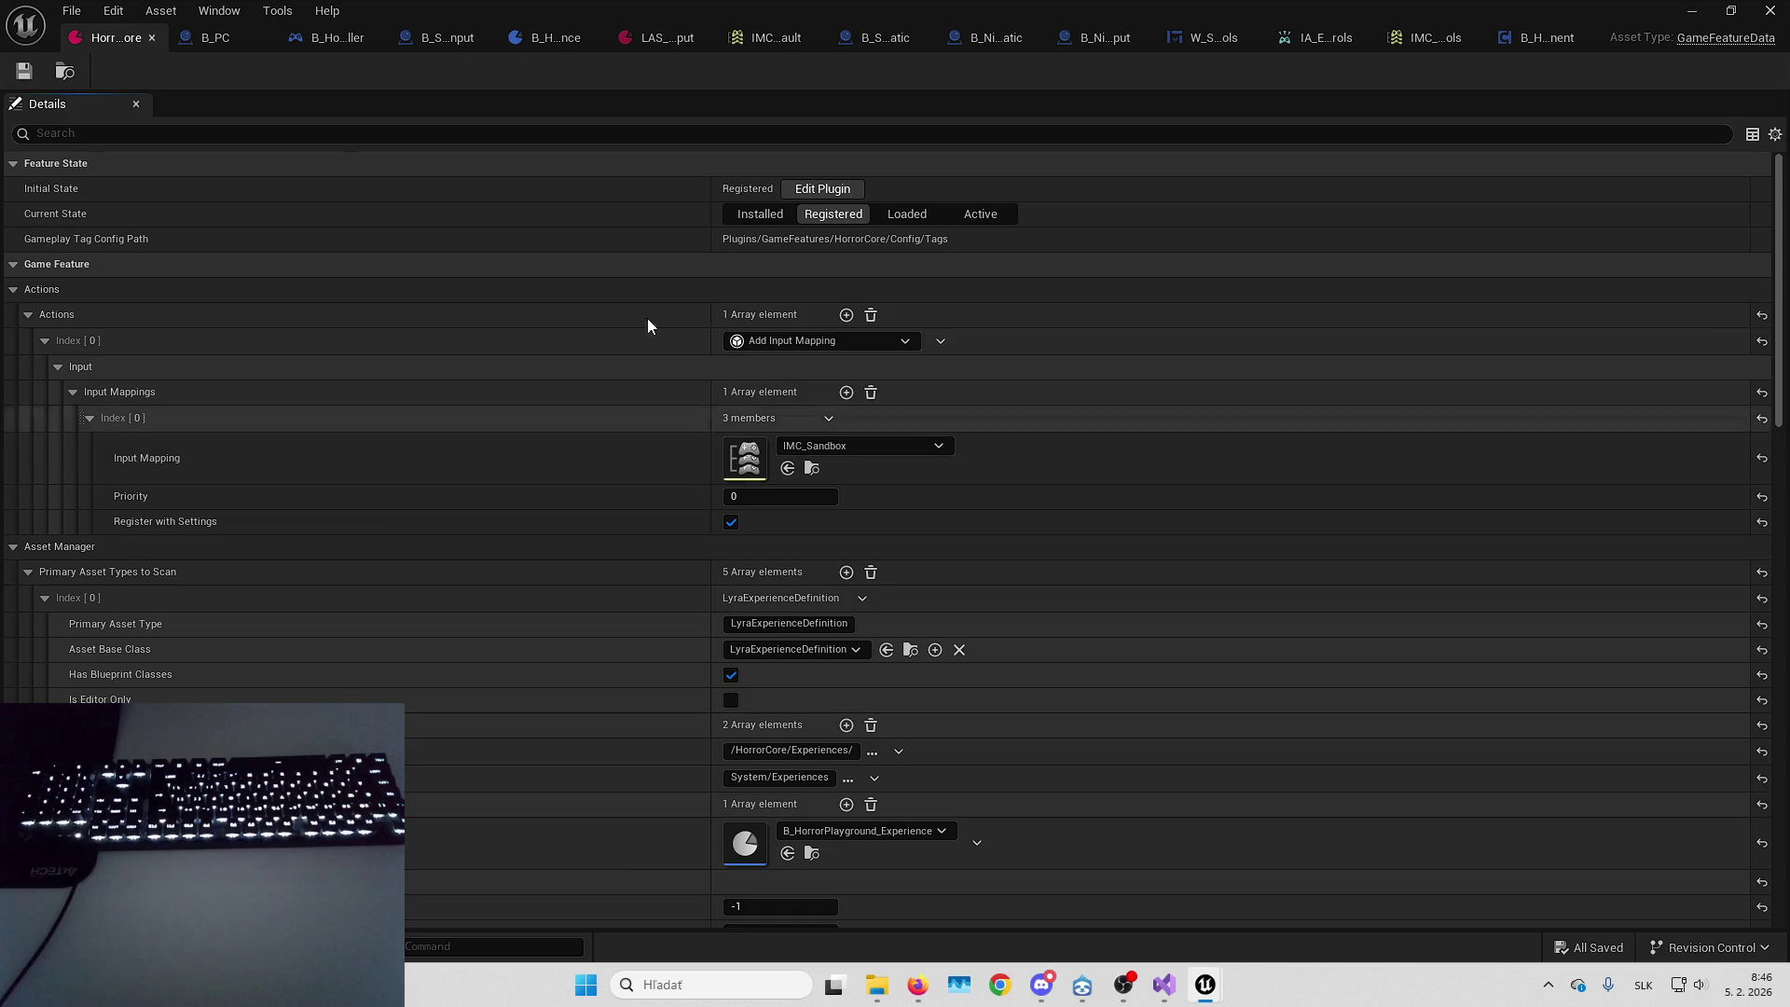
Delete the IA_EndSecurityCameraControls mapping from IMC_SecurityCameraControls and return to the level
left_click(681, 40)
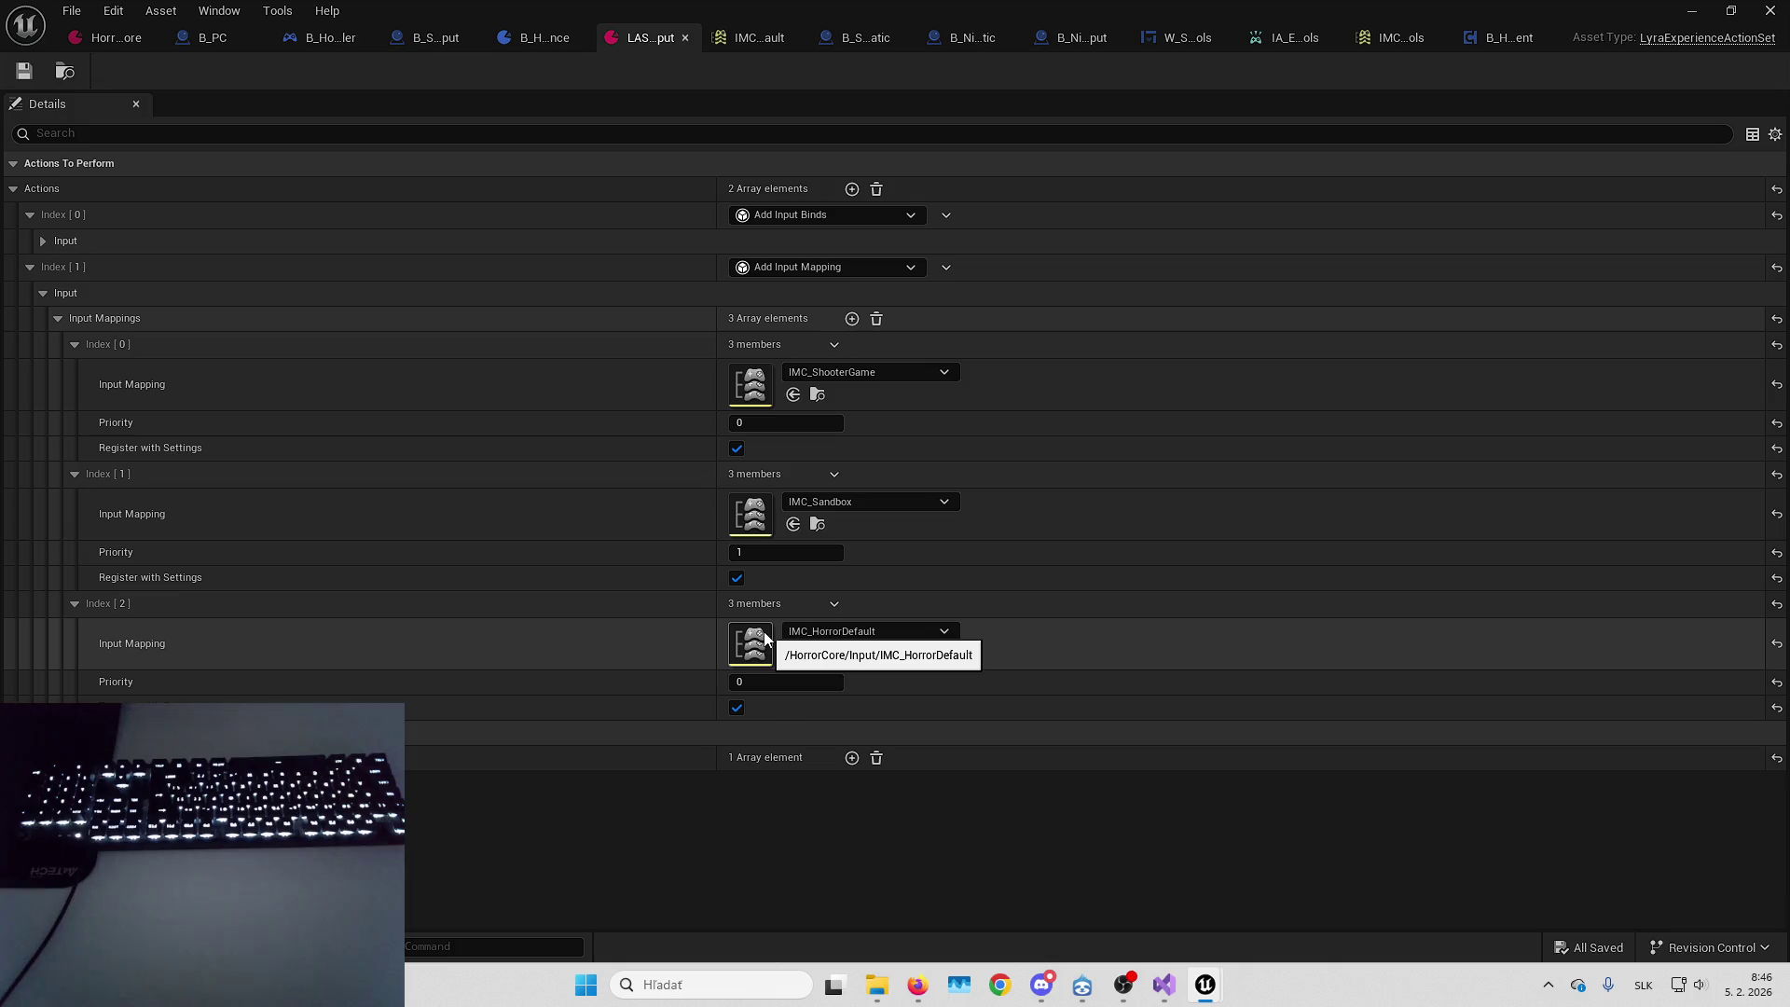
left_click(1396, 36)
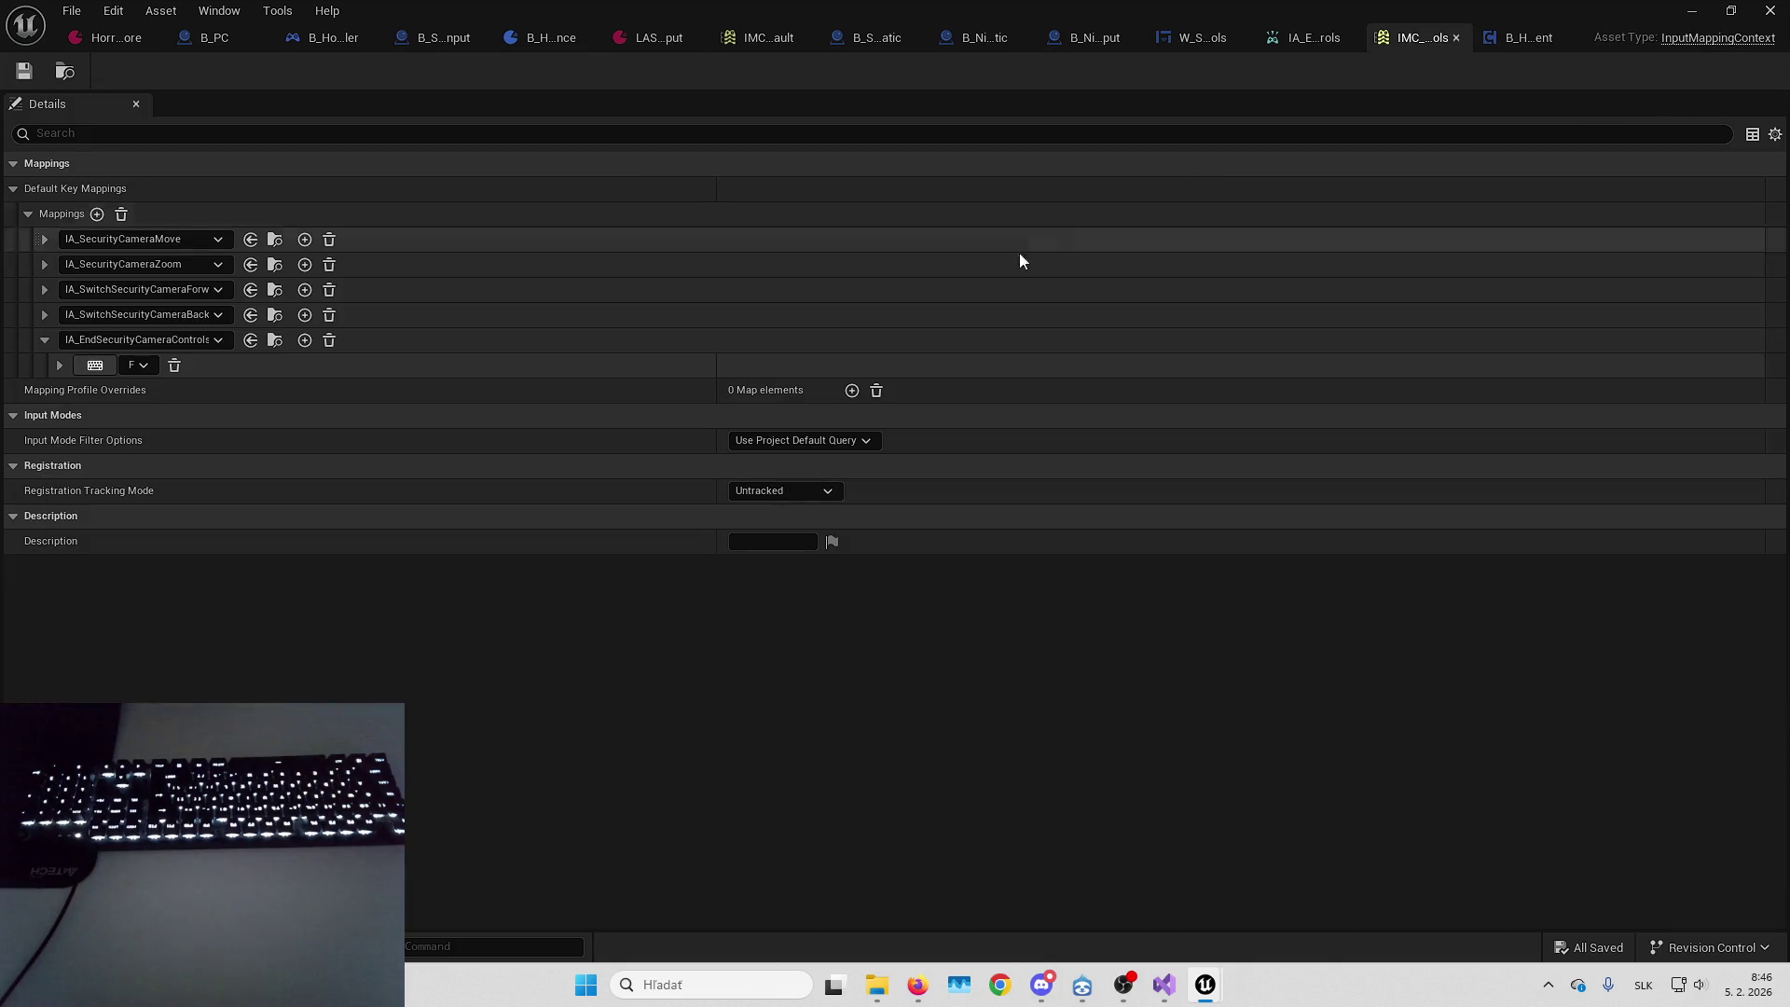
left_click(329, 341)
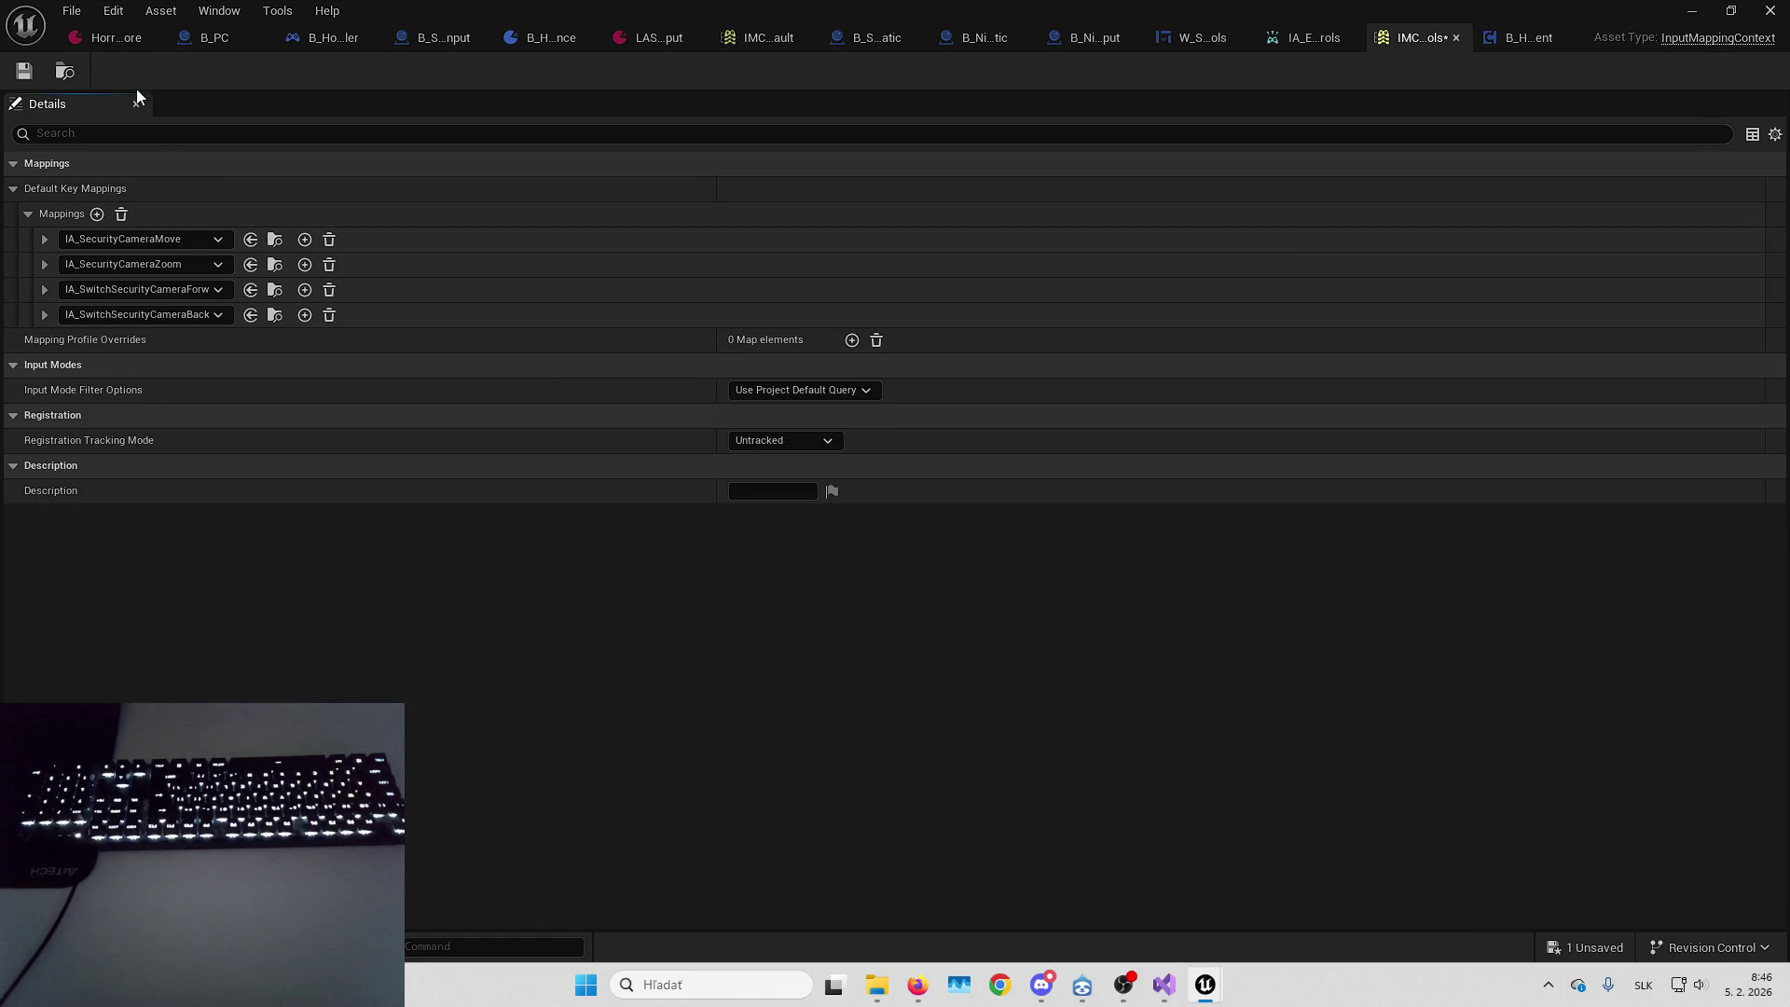
left_click(1689, 10)
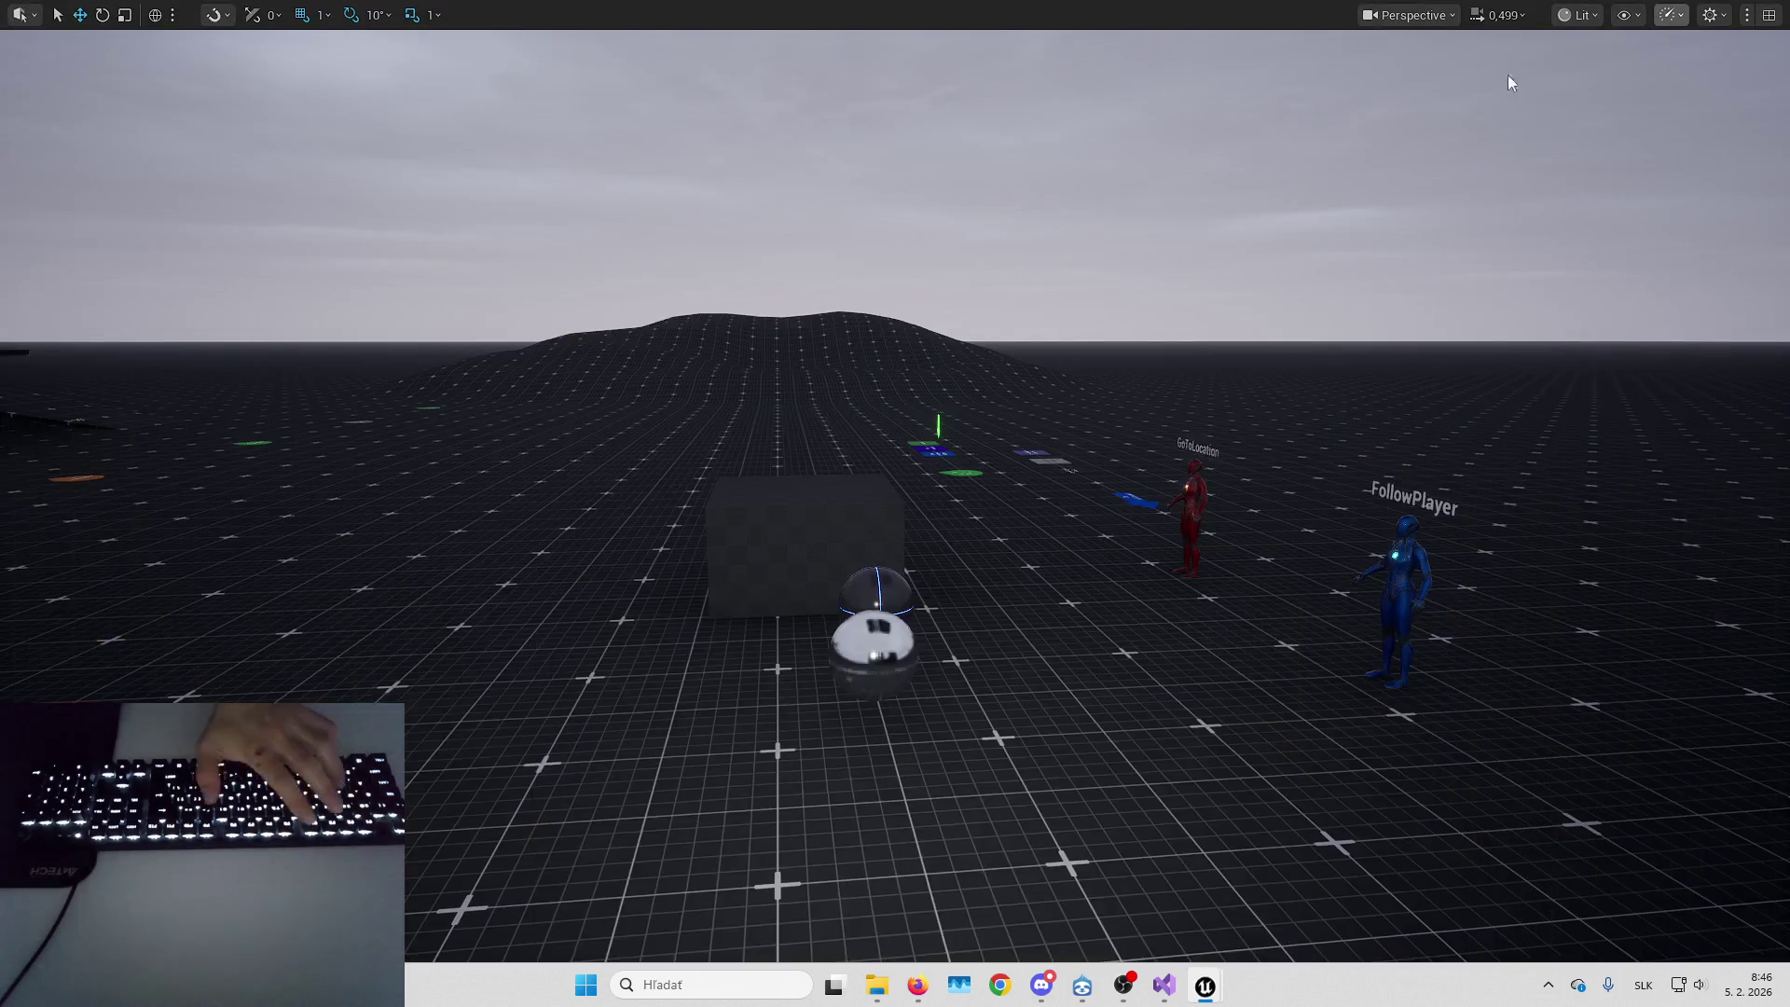
Play the level, walk to the monitor, switch cameras and exit the feed twice, then stop
key("alt+p")
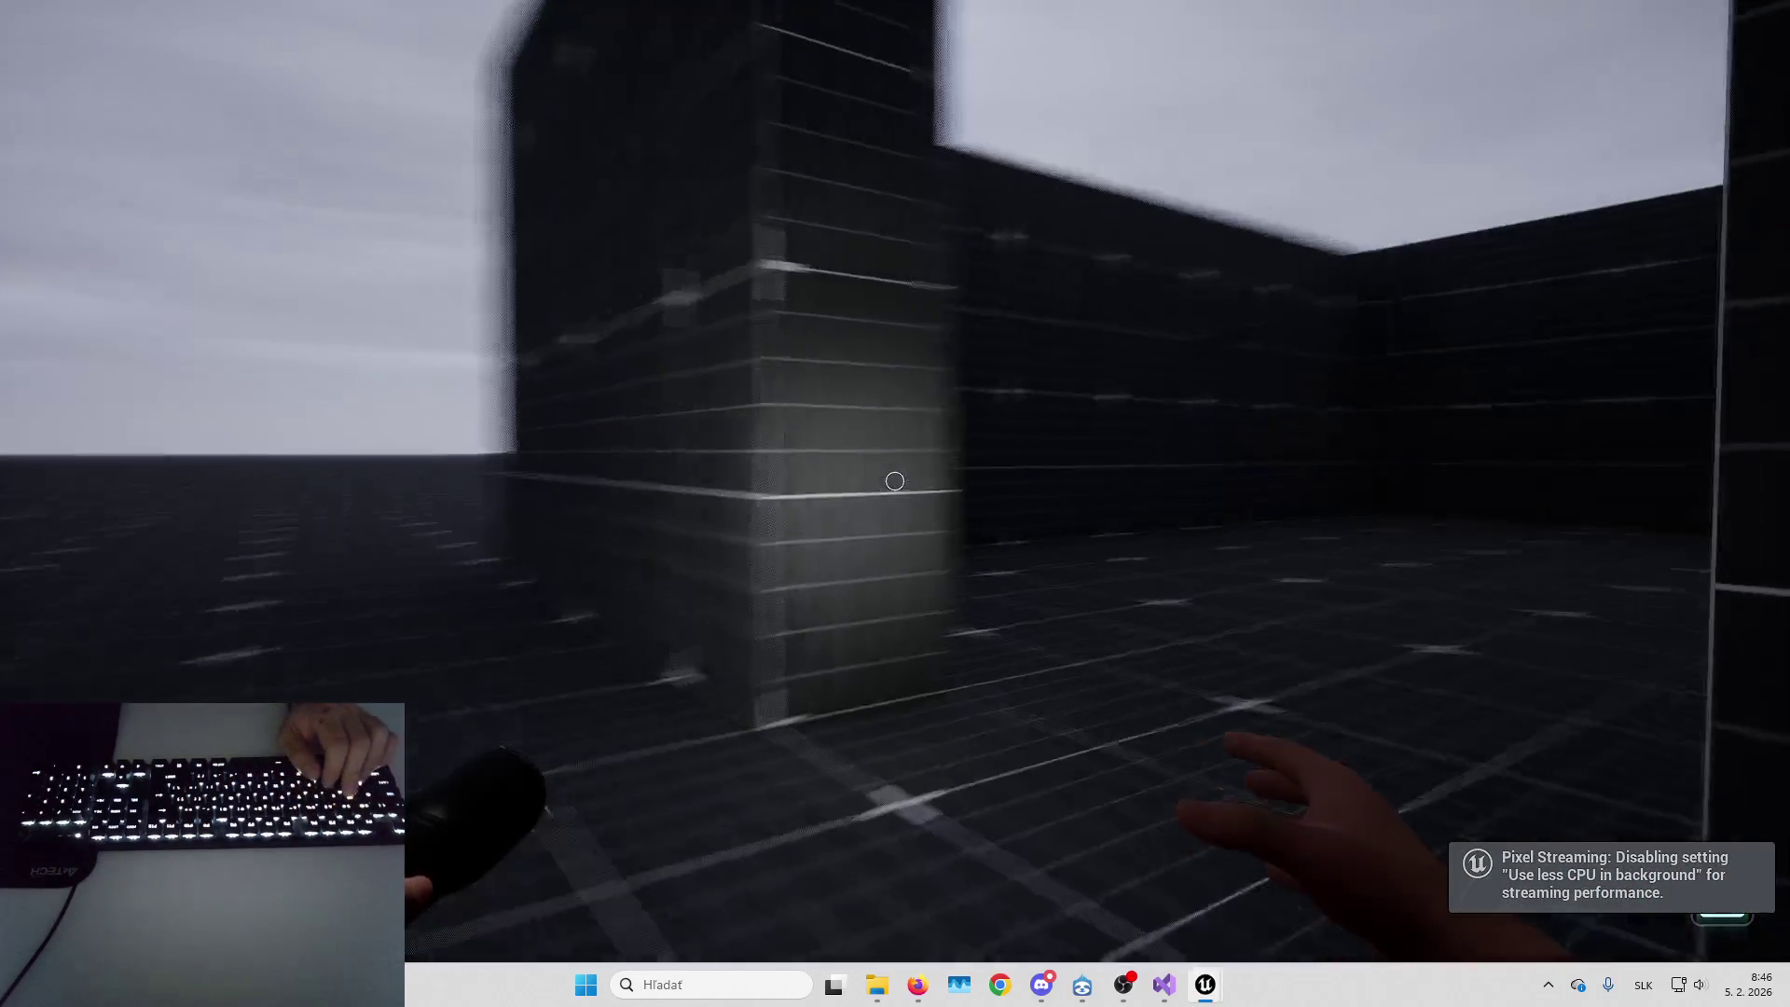
key("w")
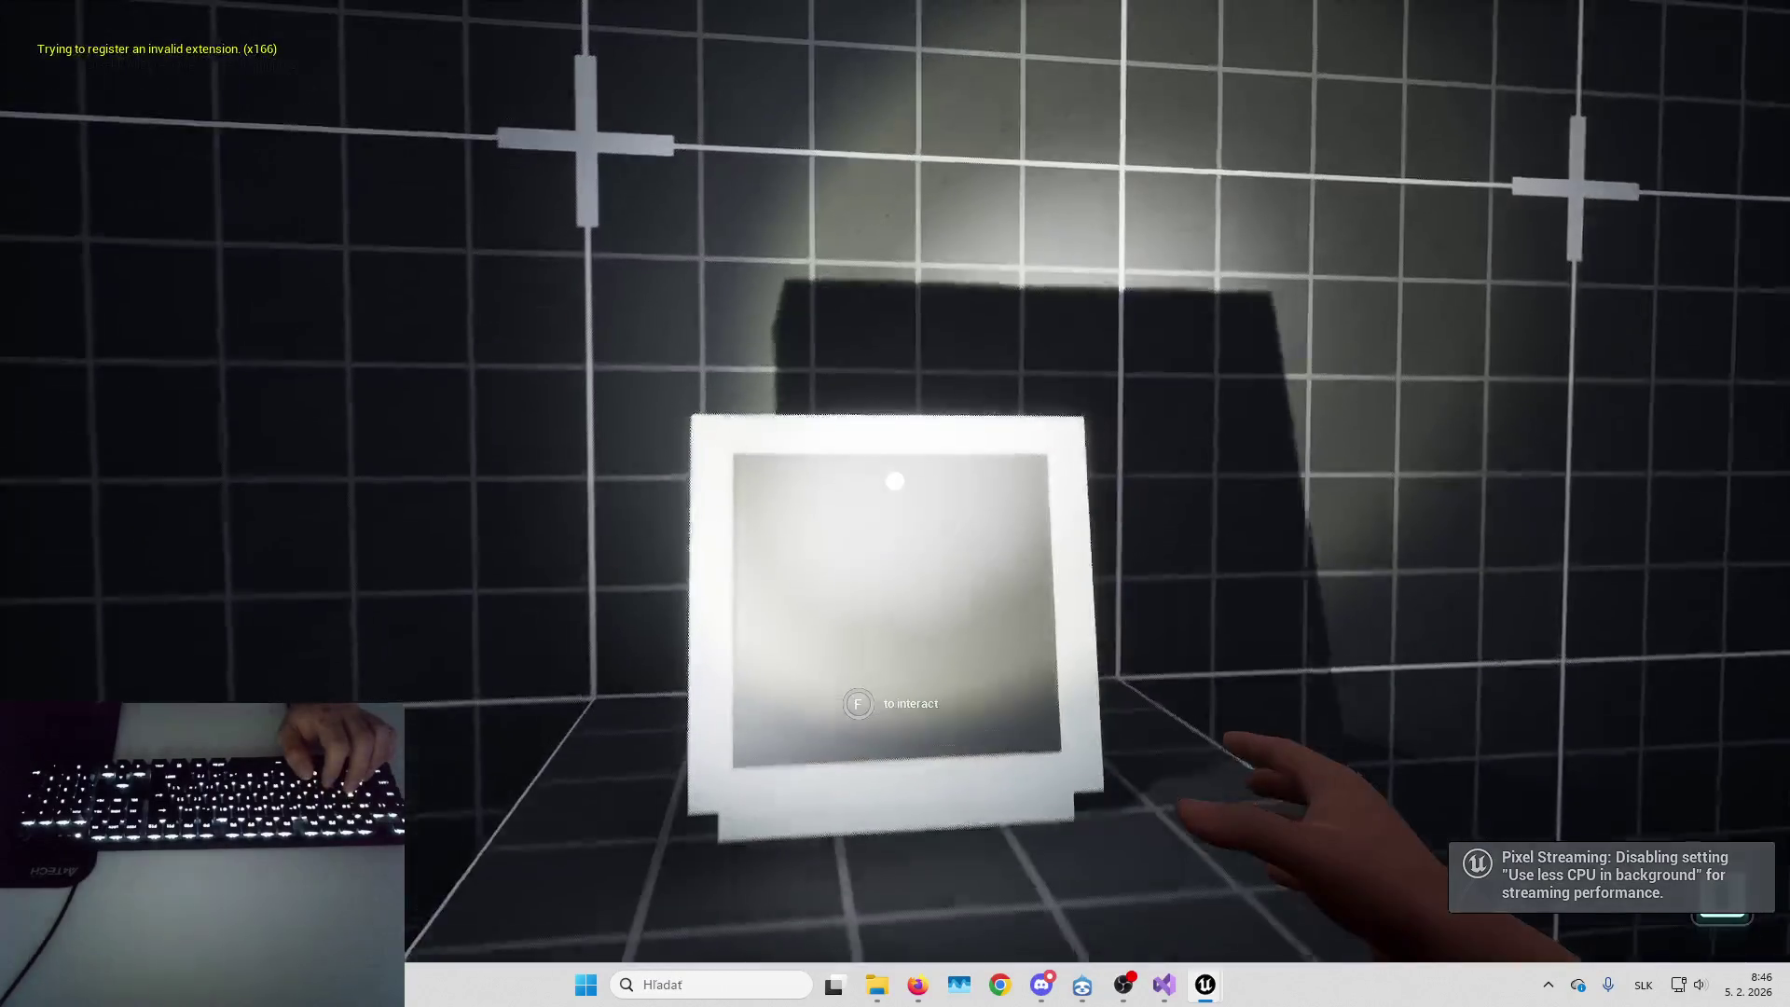
key("f")
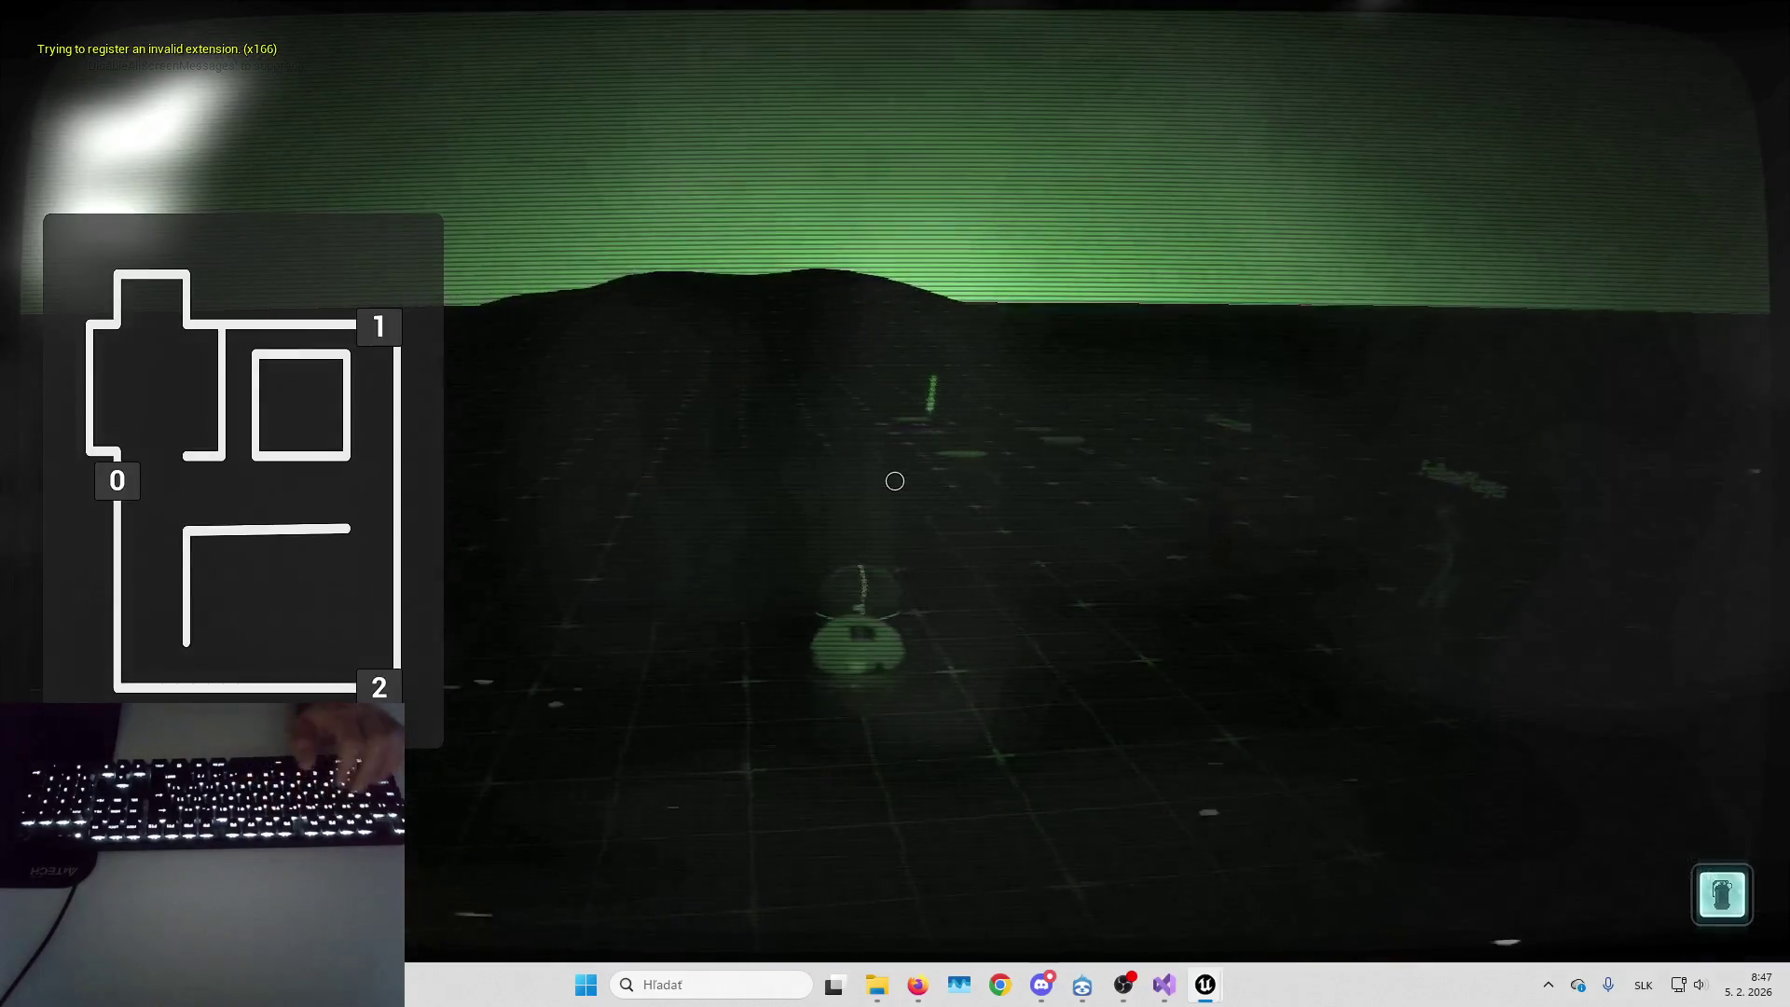
key("d")
key("f")
key("f")
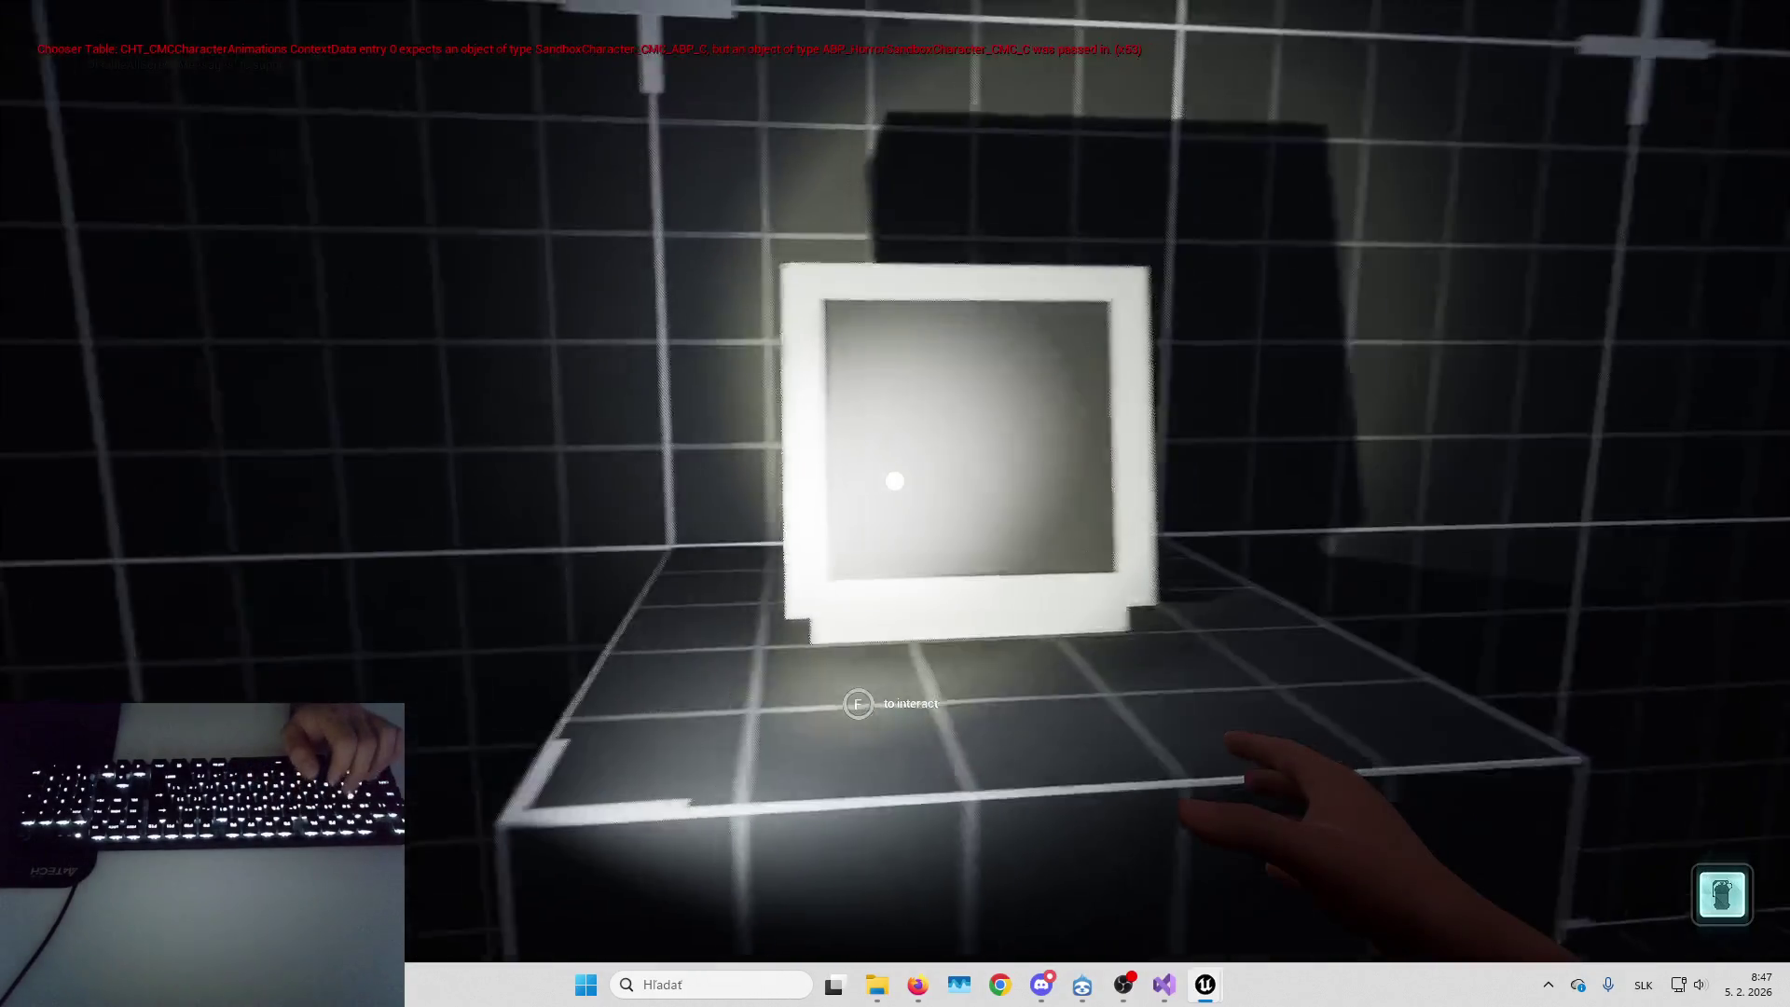
key("d")
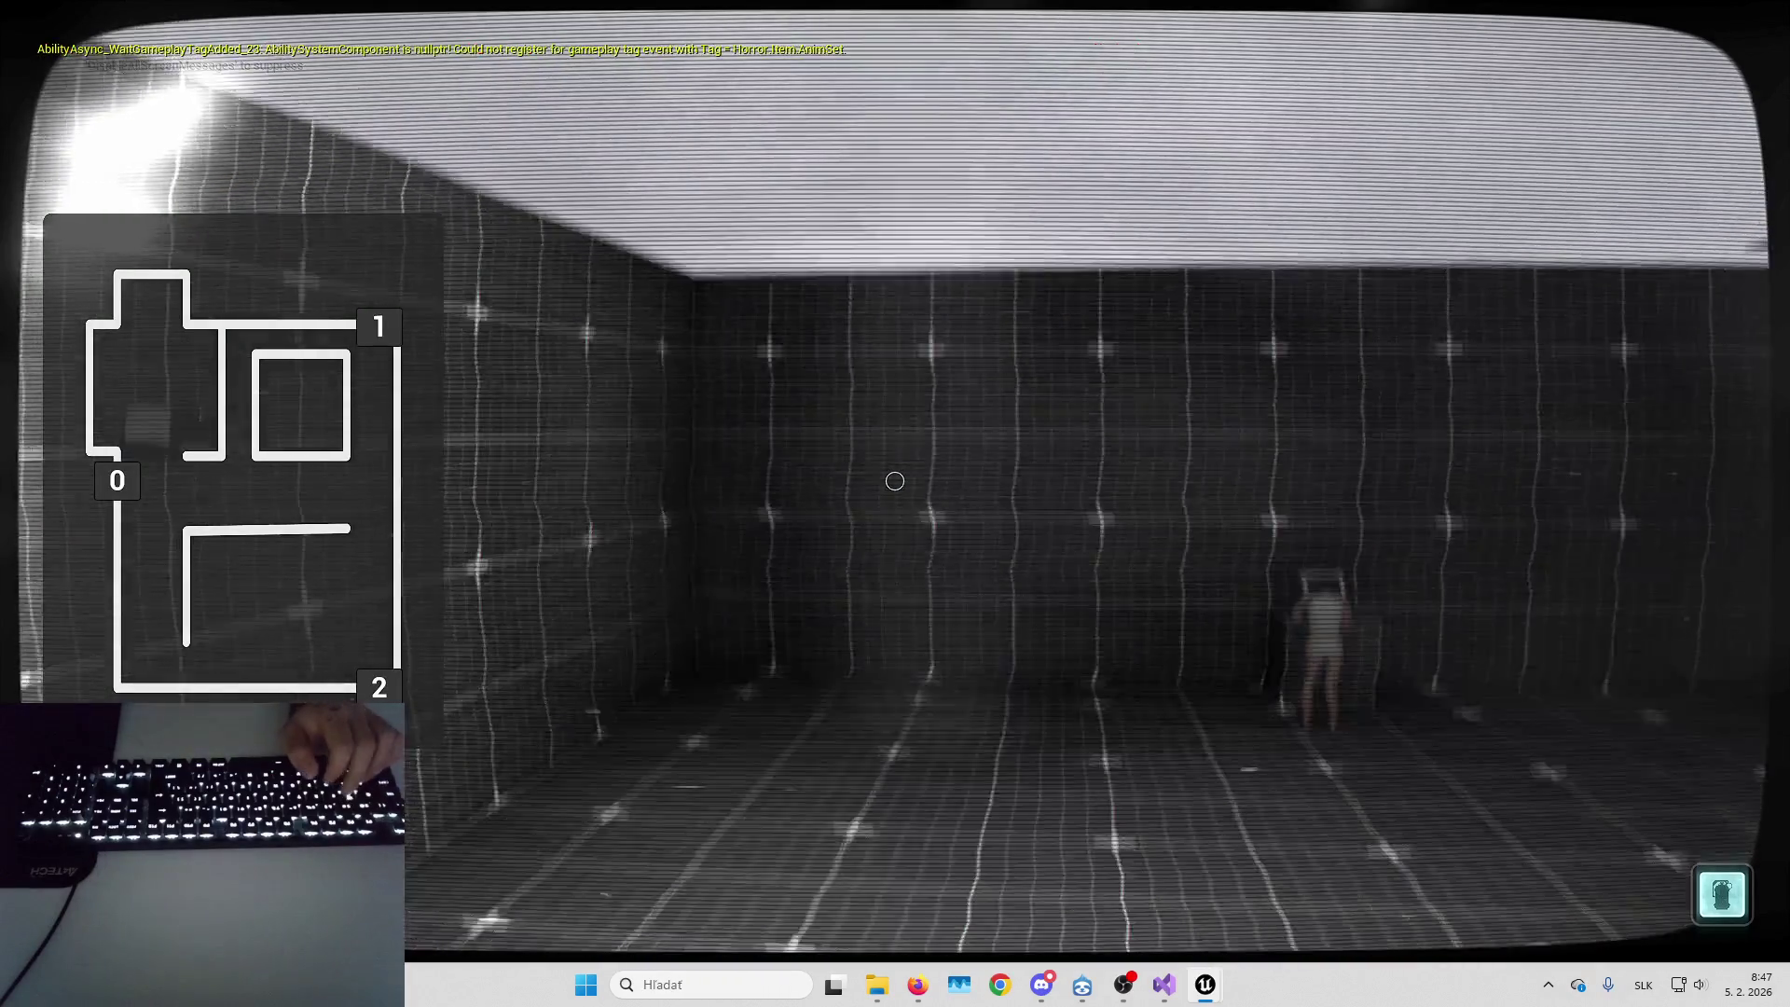
key("f")
key("Escape")
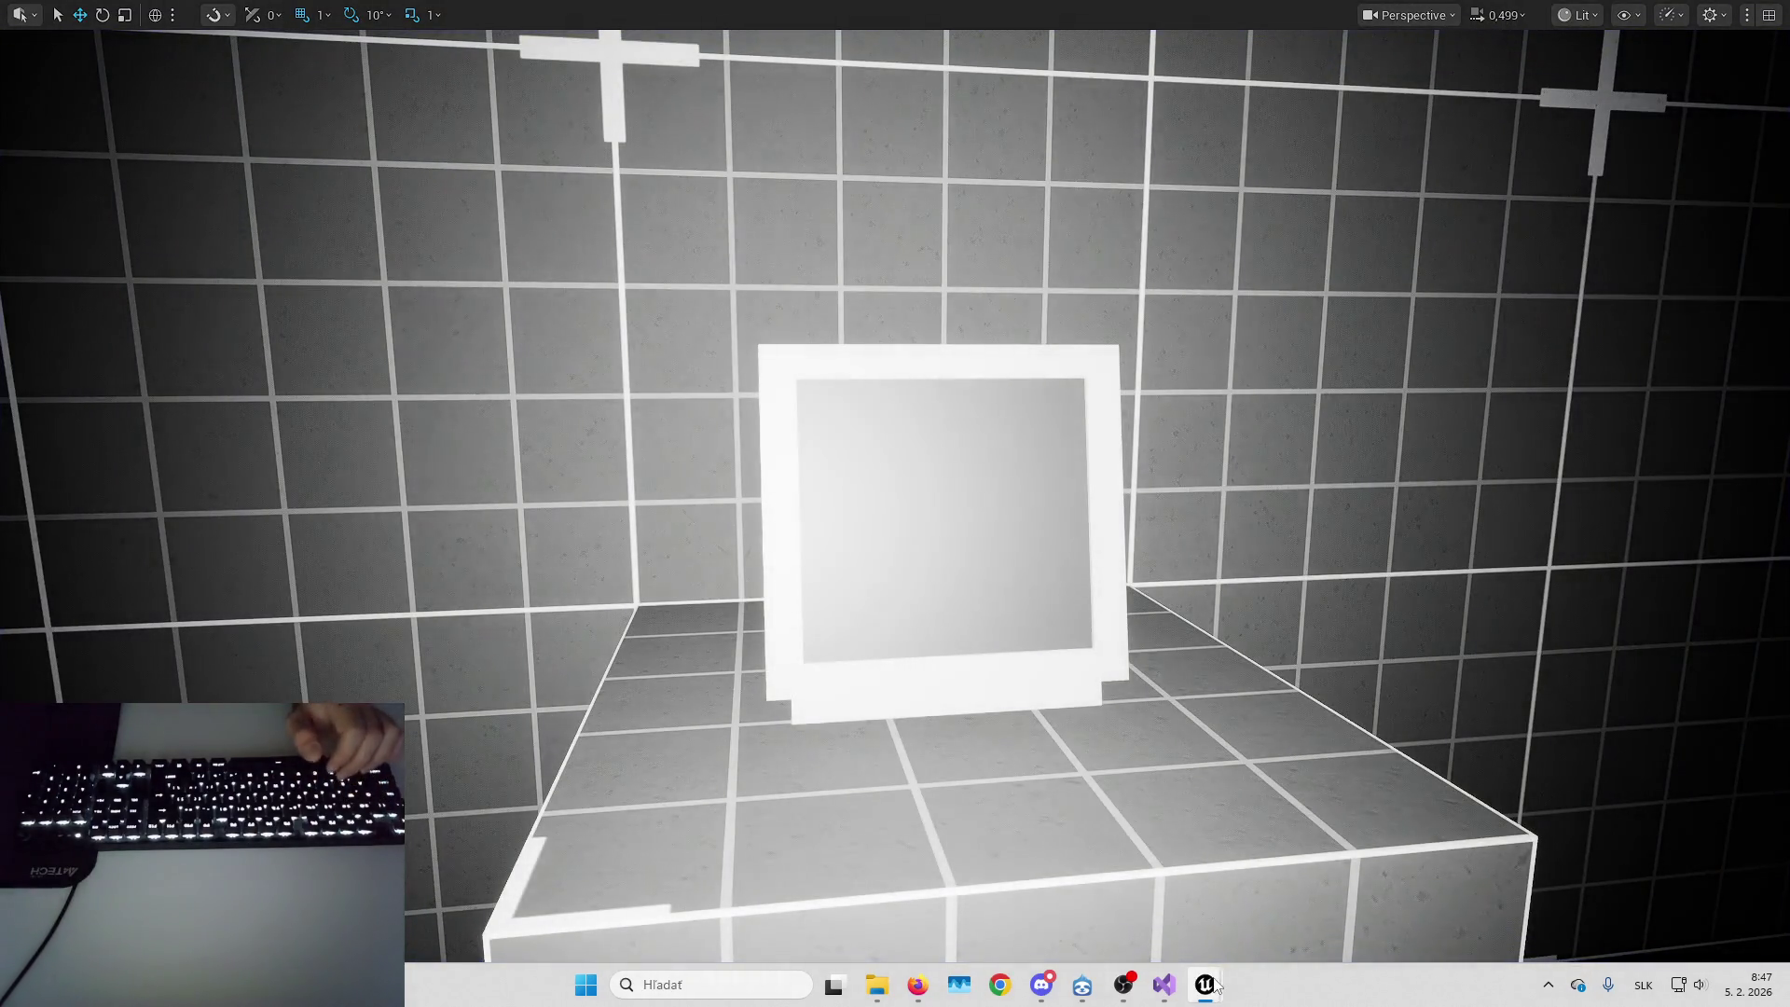
Review the camera control nodes in the B_HorrorCameraSwitcherComponent event graph
left_click(1270, 915)
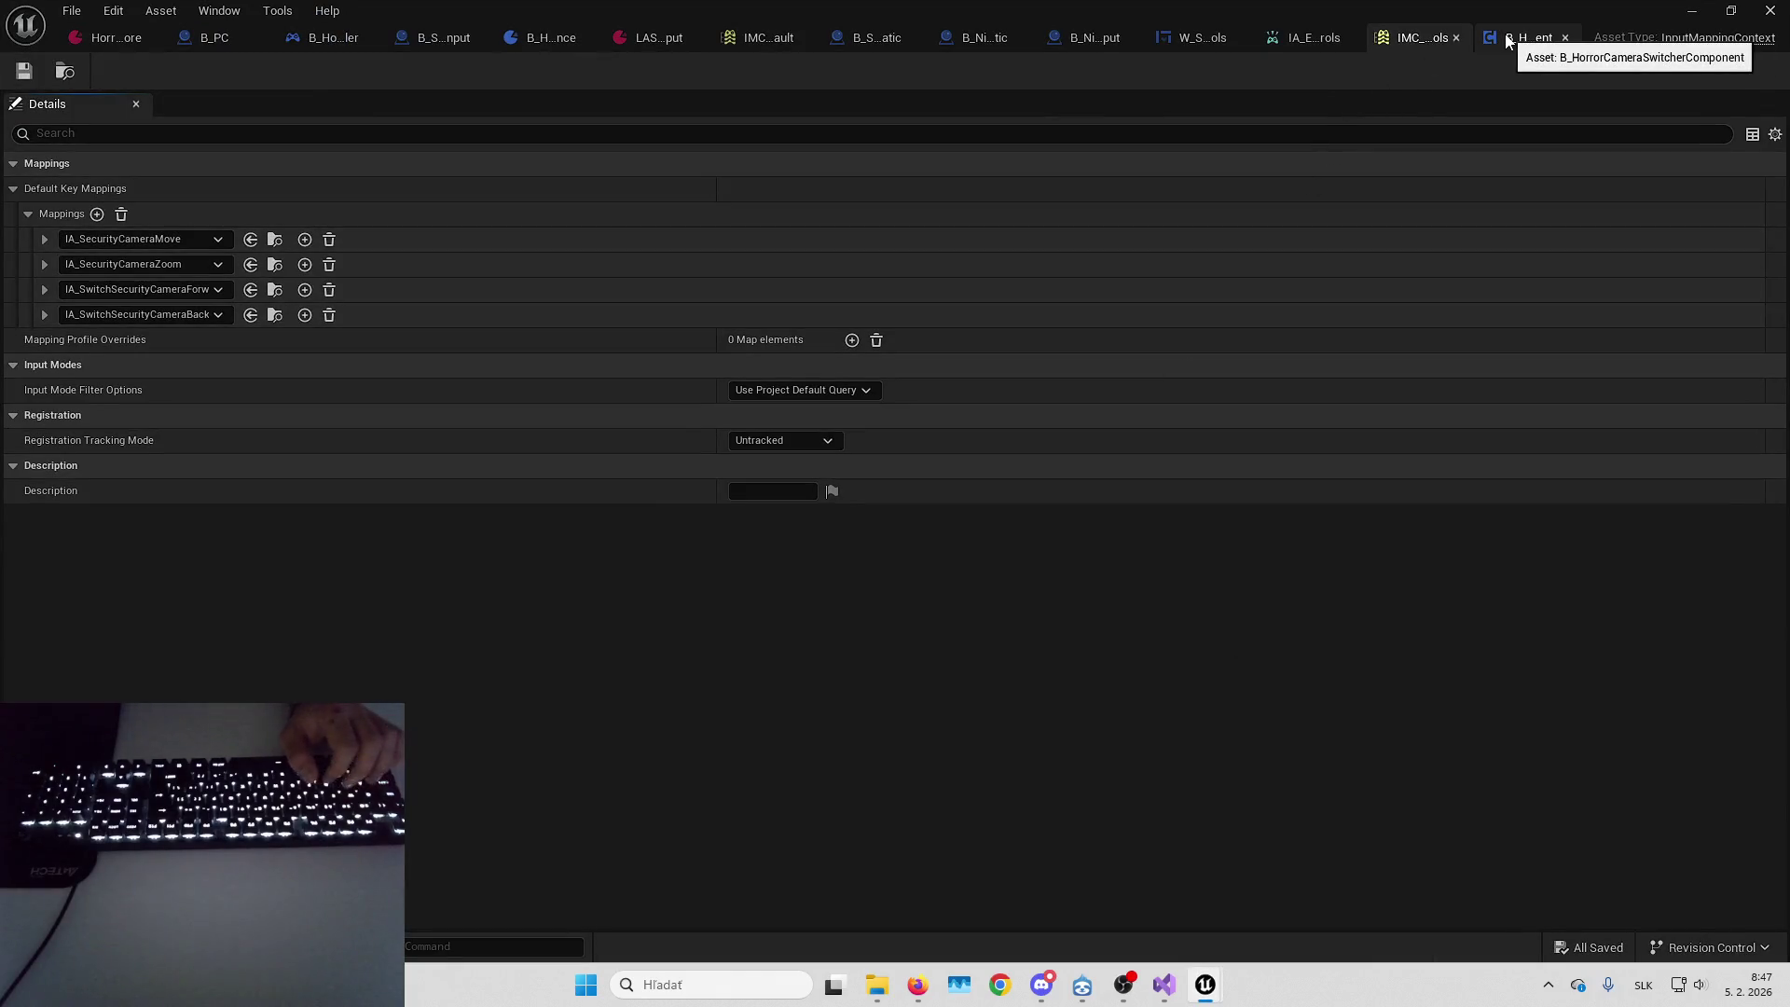
left_click(1507, 42)
scroll(1086, 447, "down", 5)
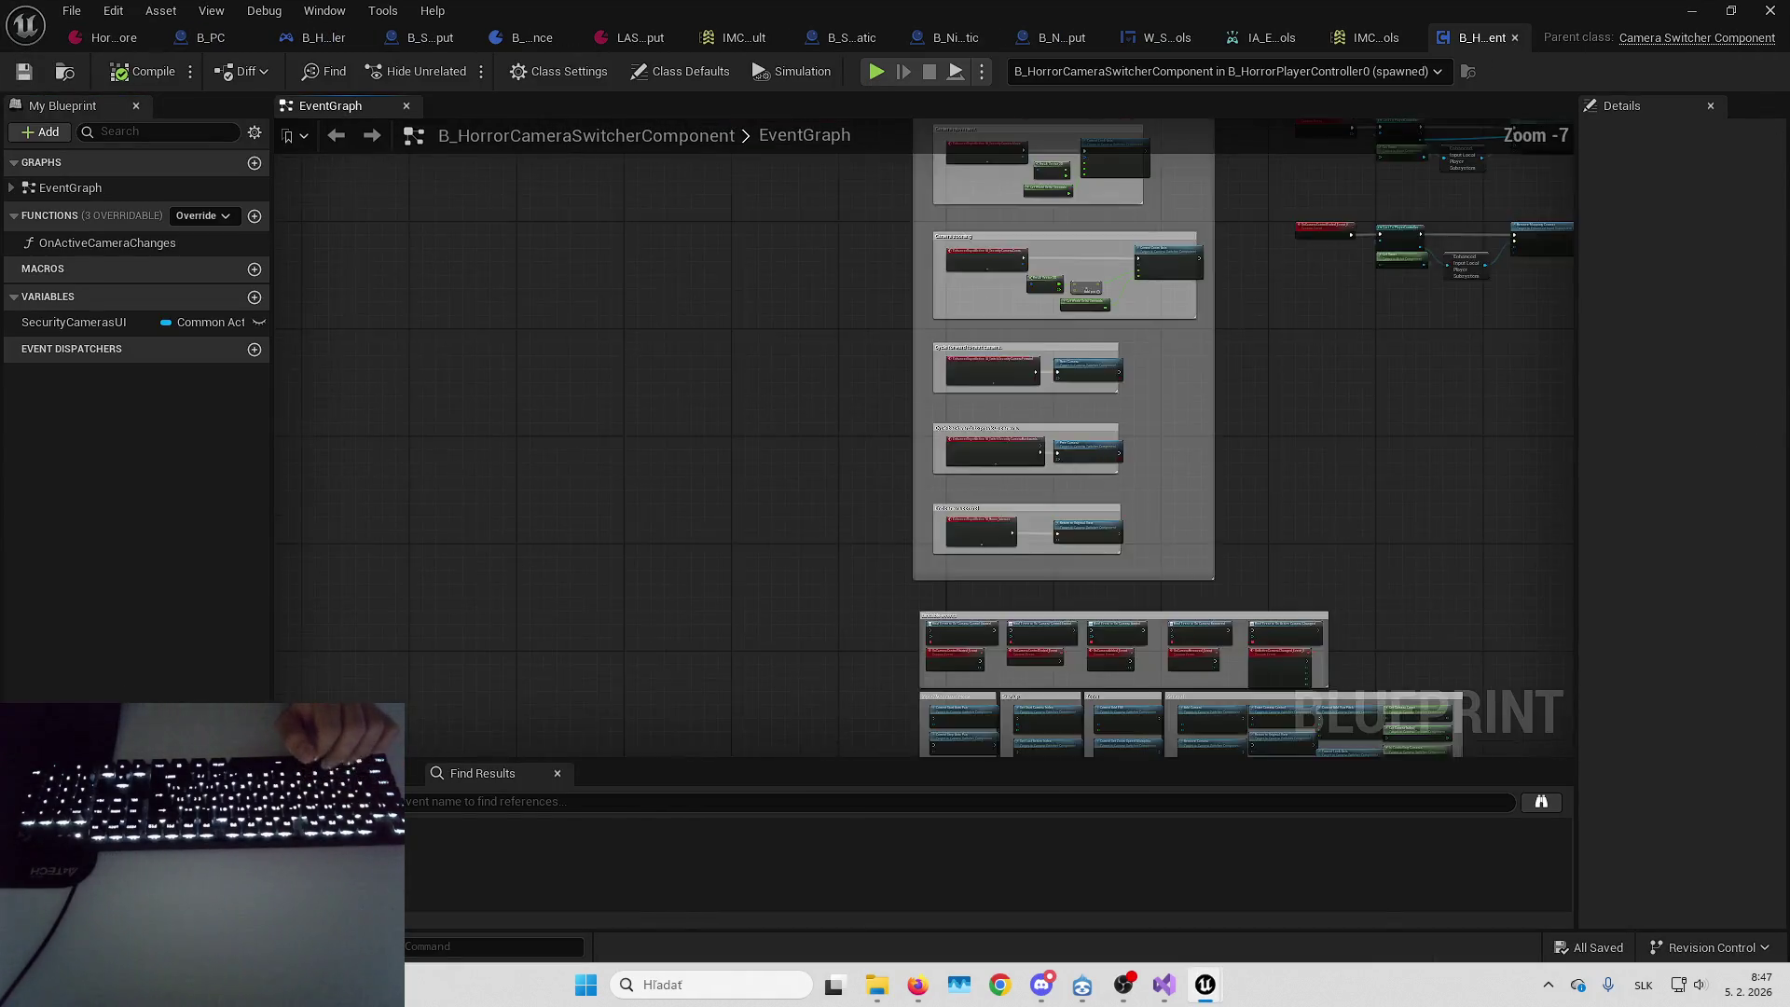
left_click_drag(920, 502, 796, 376)
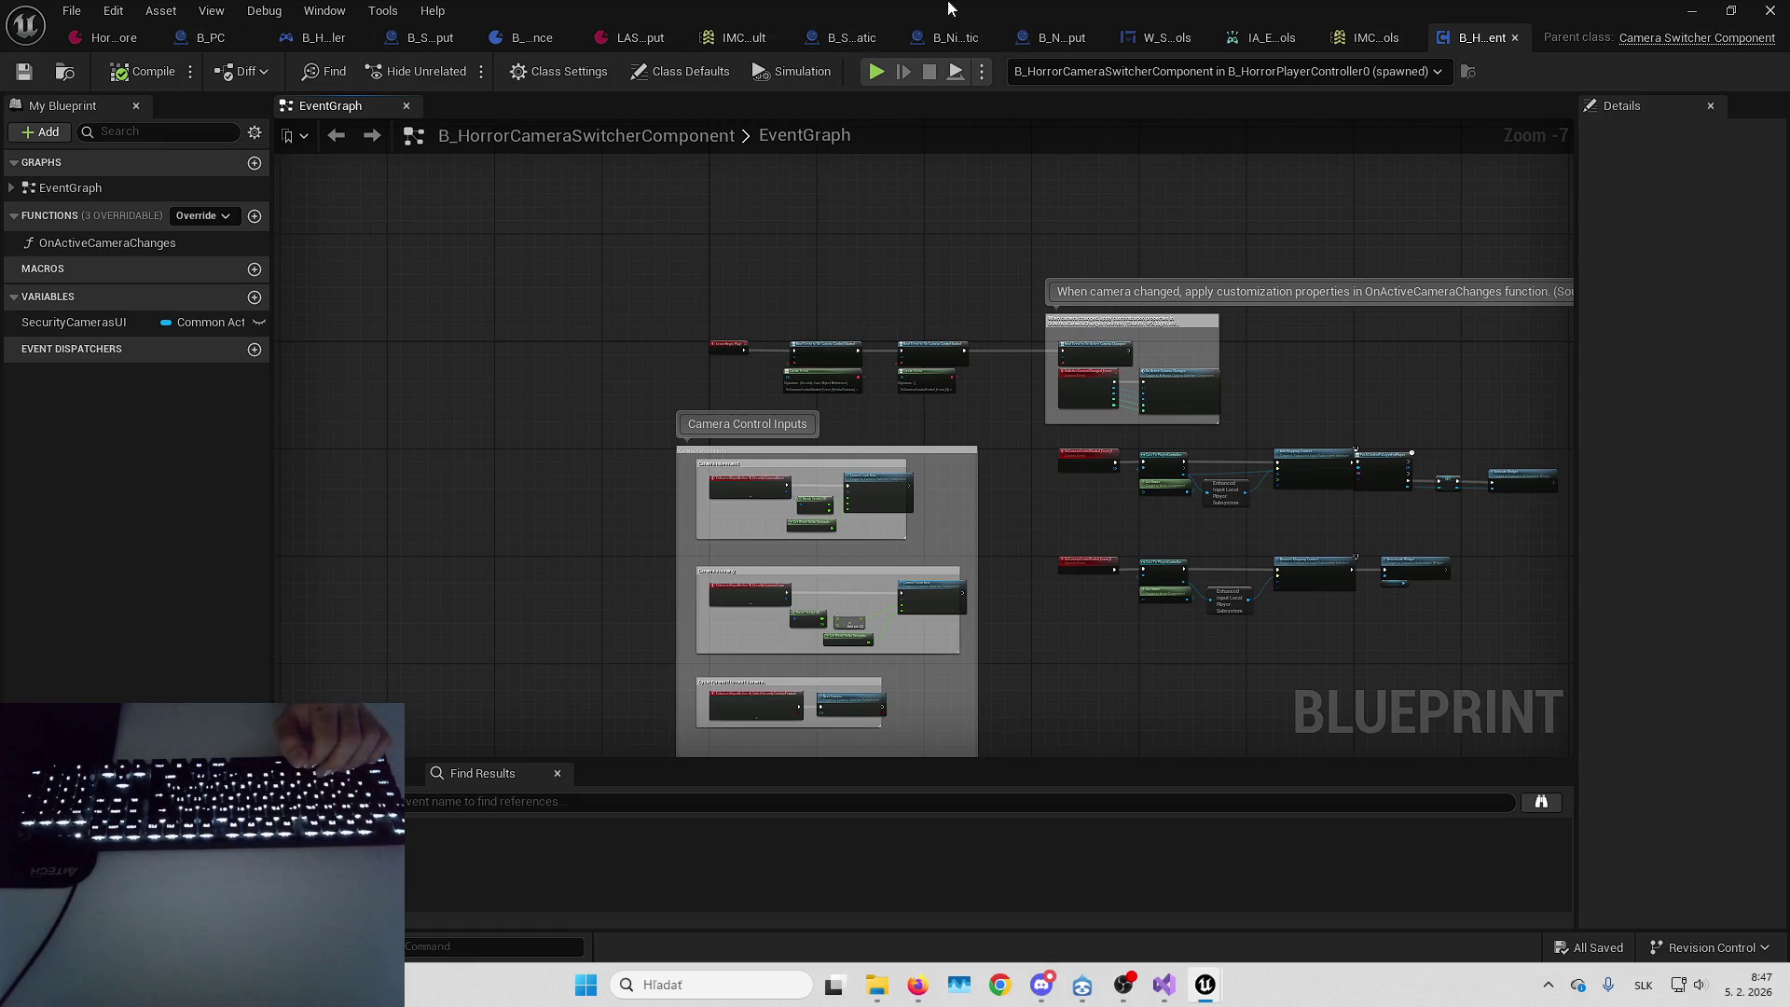
key("ctrl+Tab")
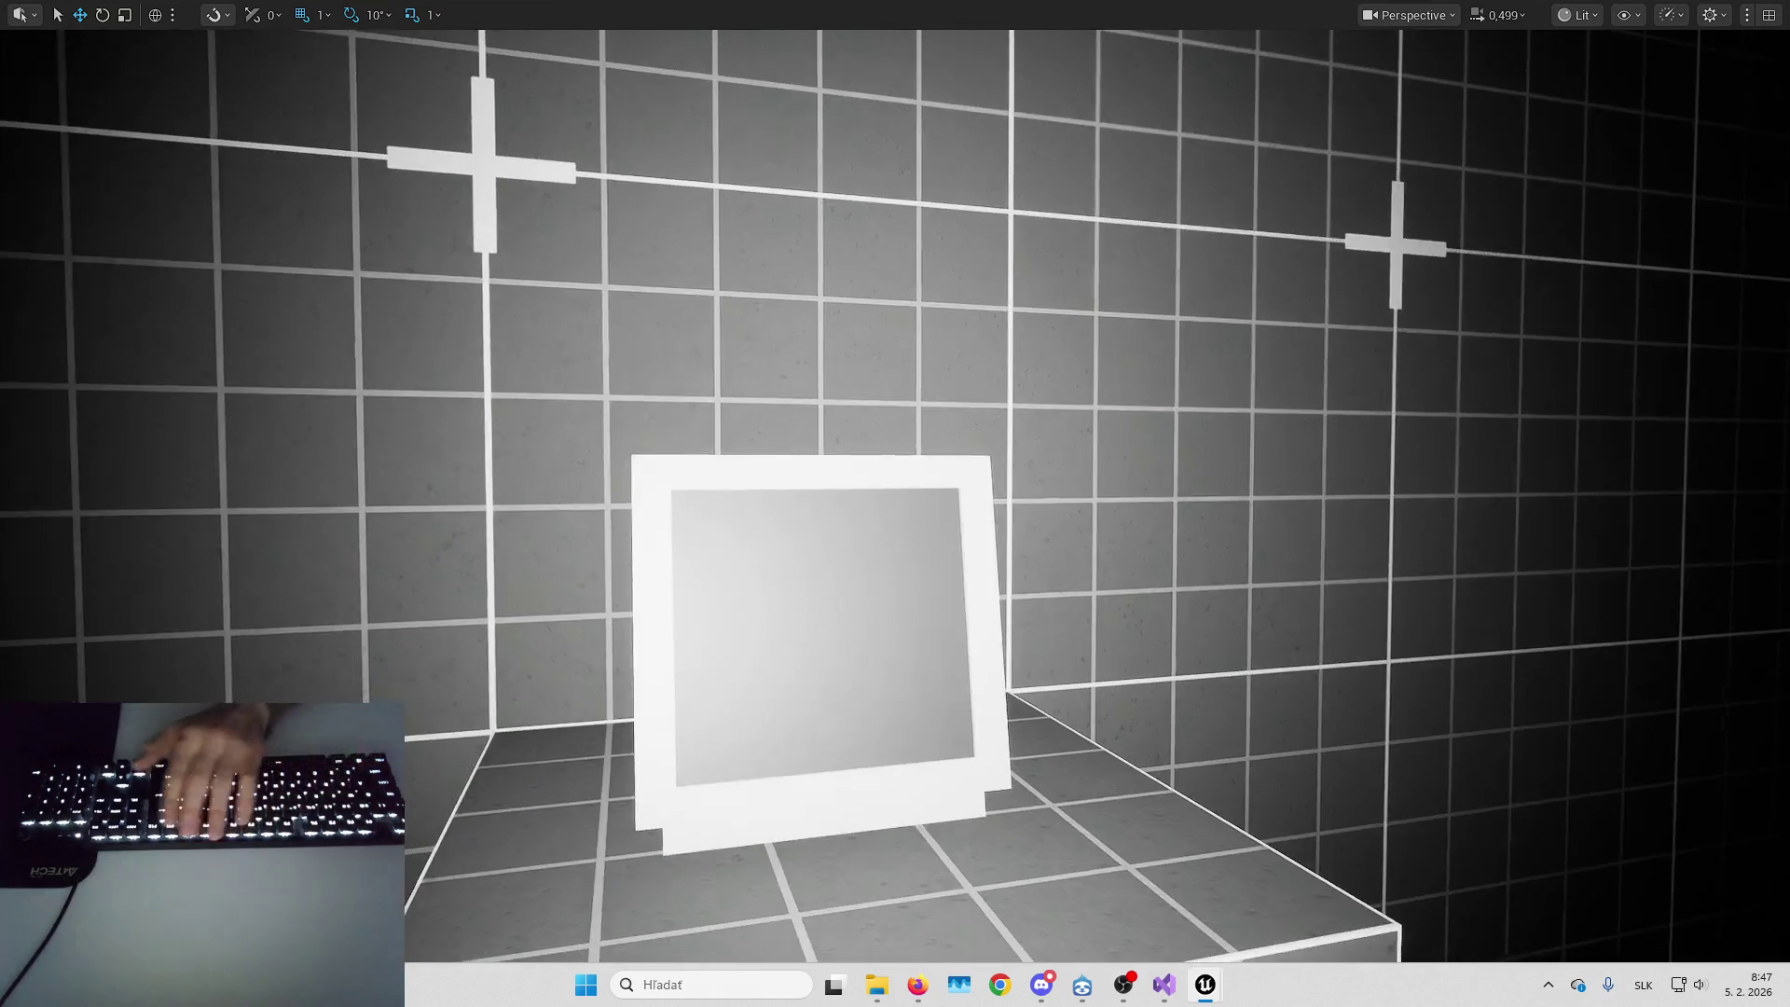
key("F11")
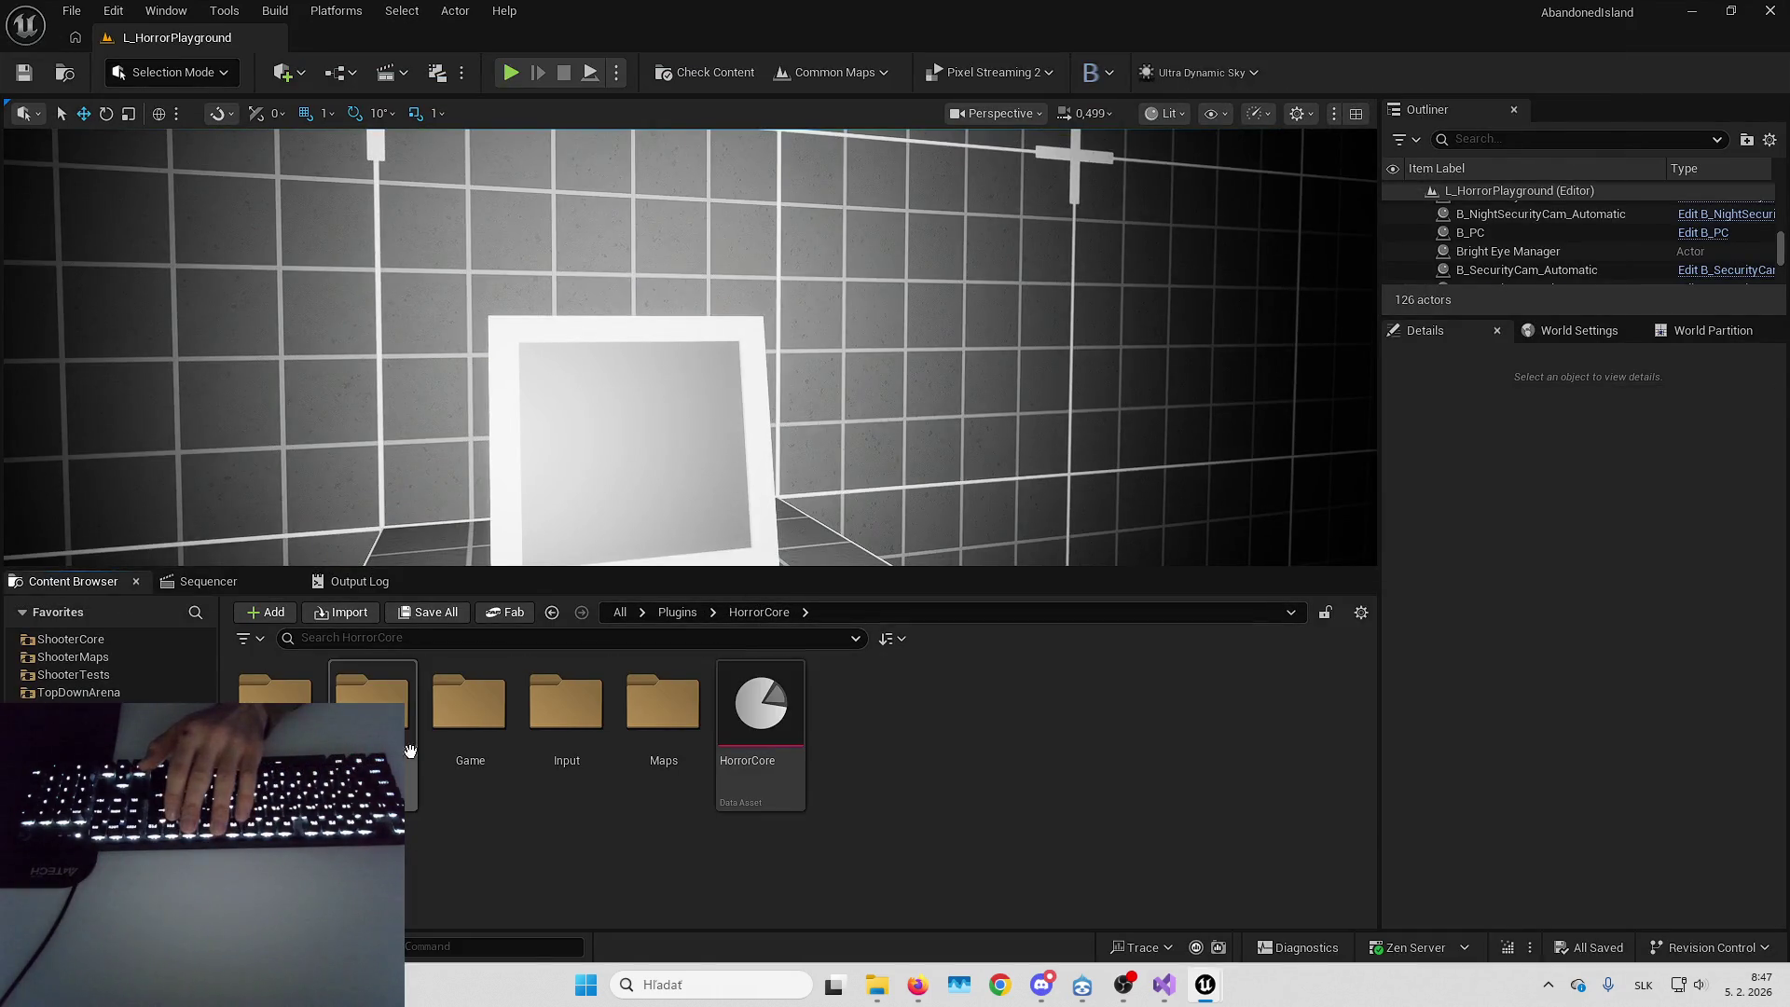
Open B_Horror_CoreCharacter from Blueprints > Characters to inspect its flashlight logic, then return to the switcher
double_click(275, 694)
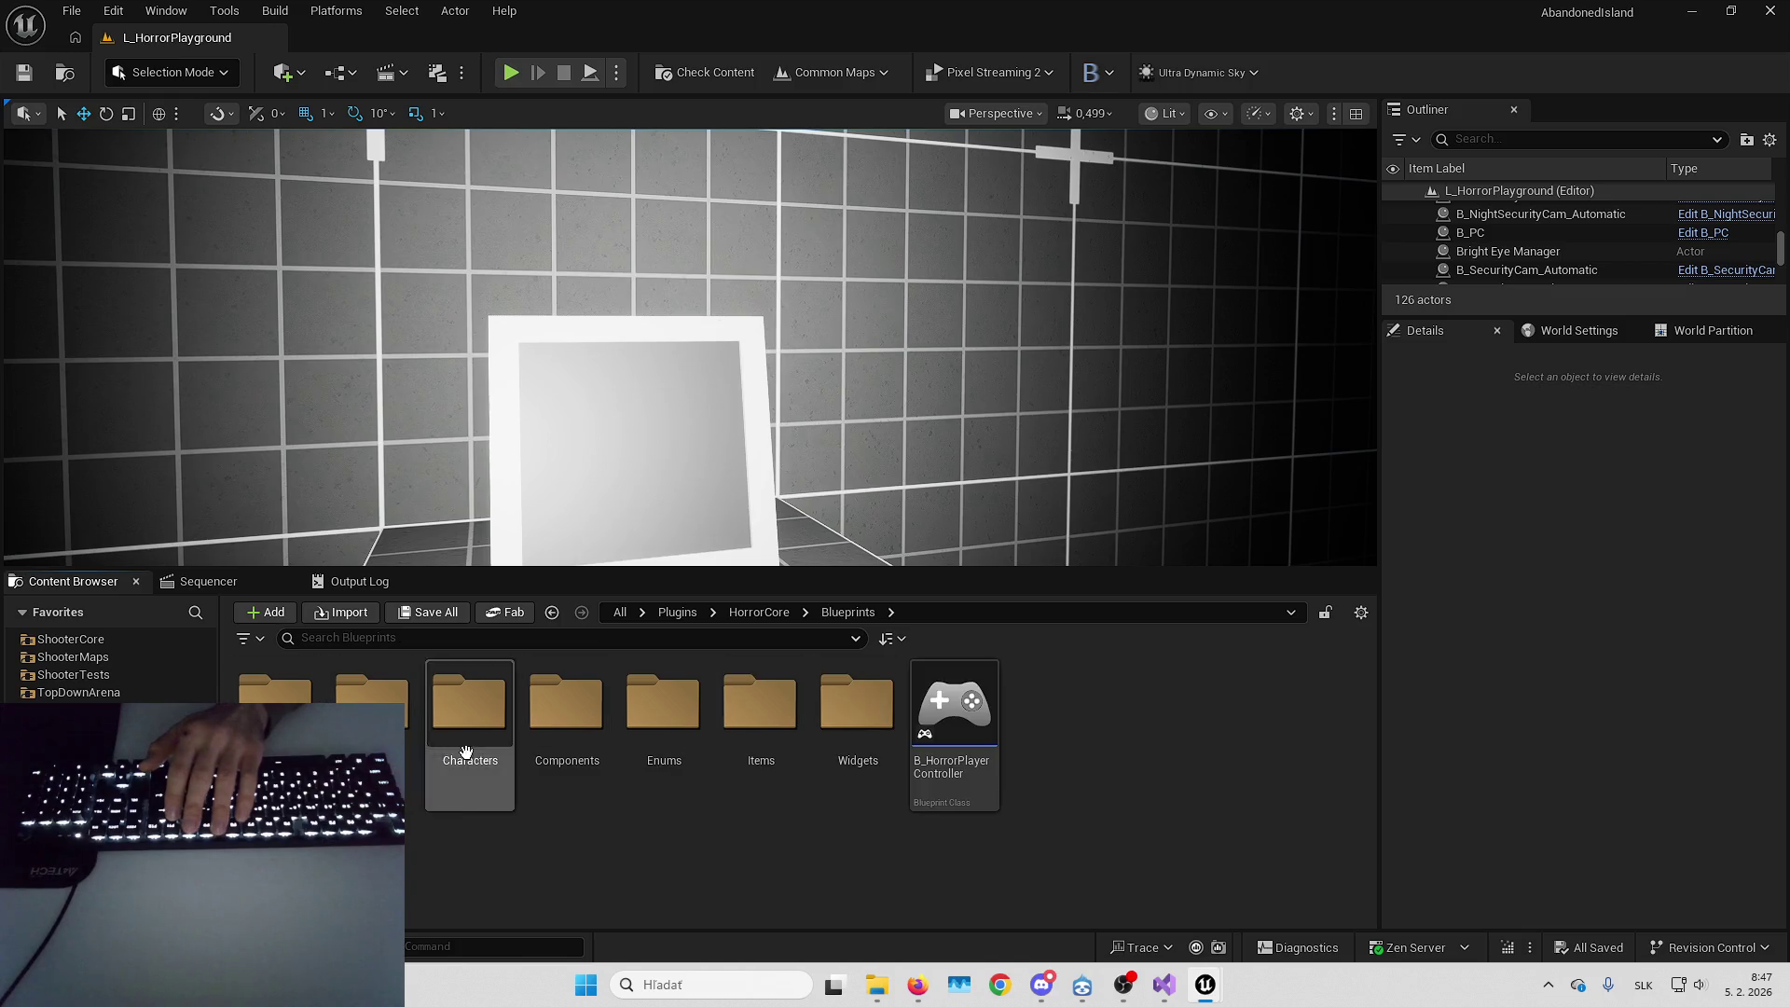
double_click(479, 728)
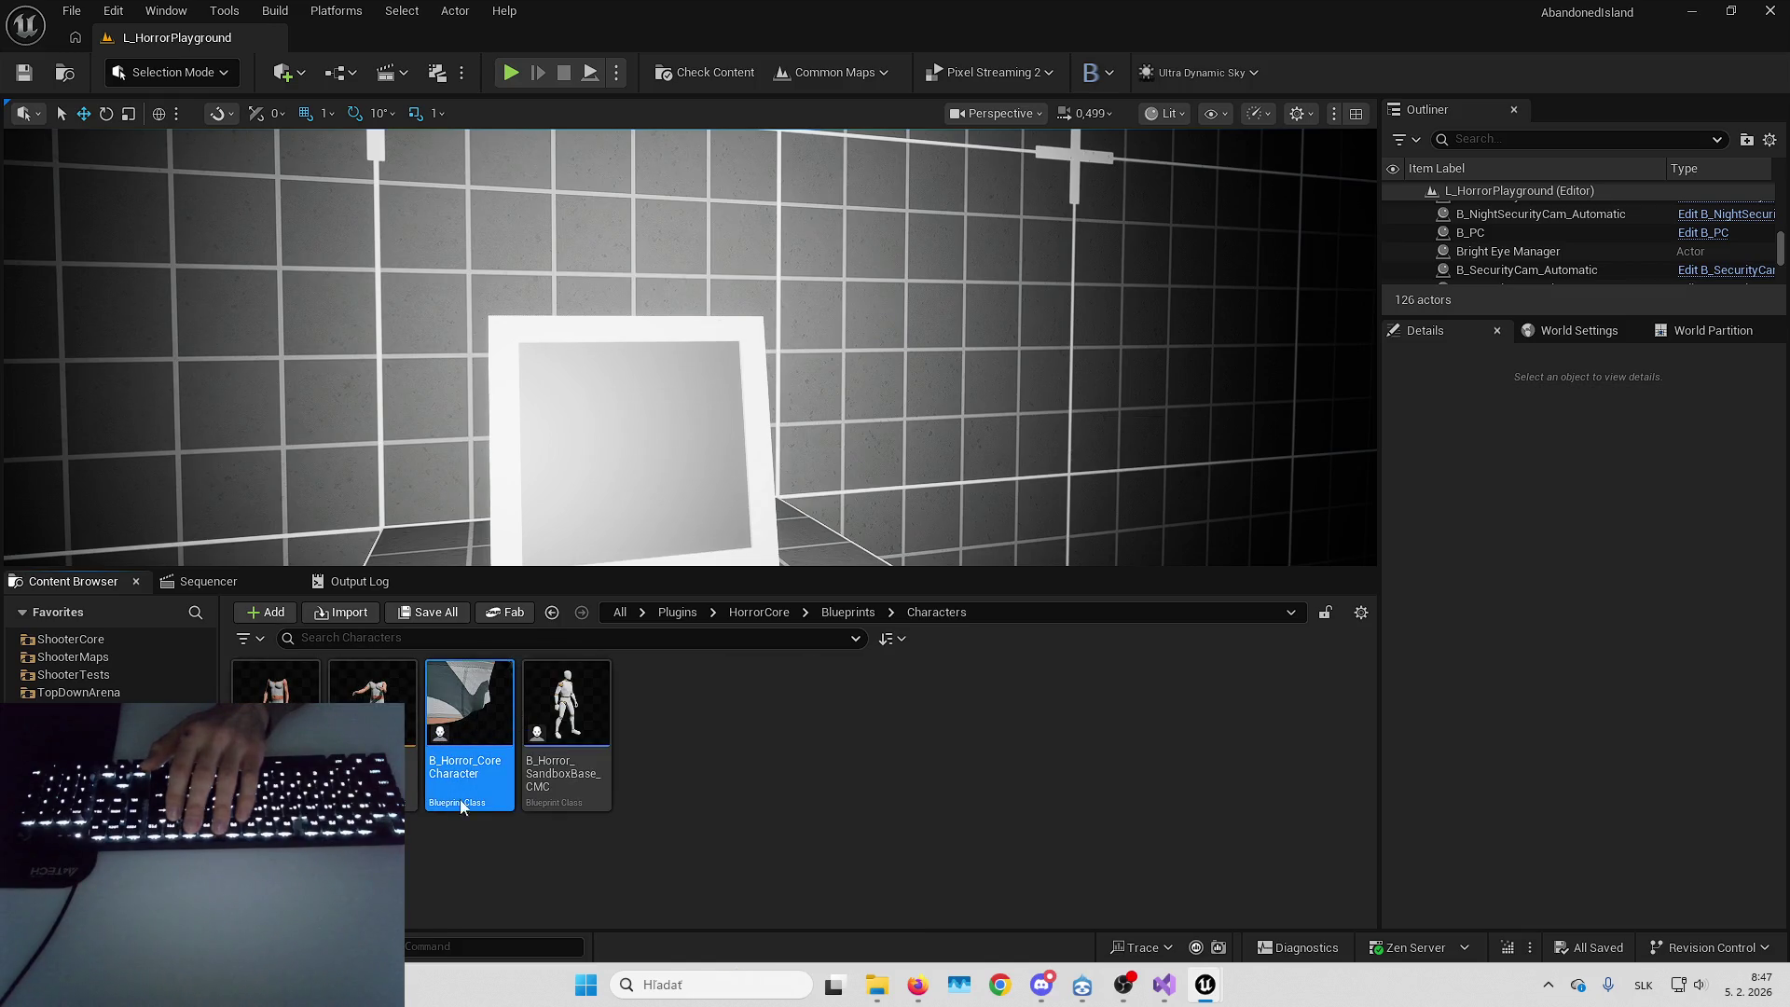
key("Return")
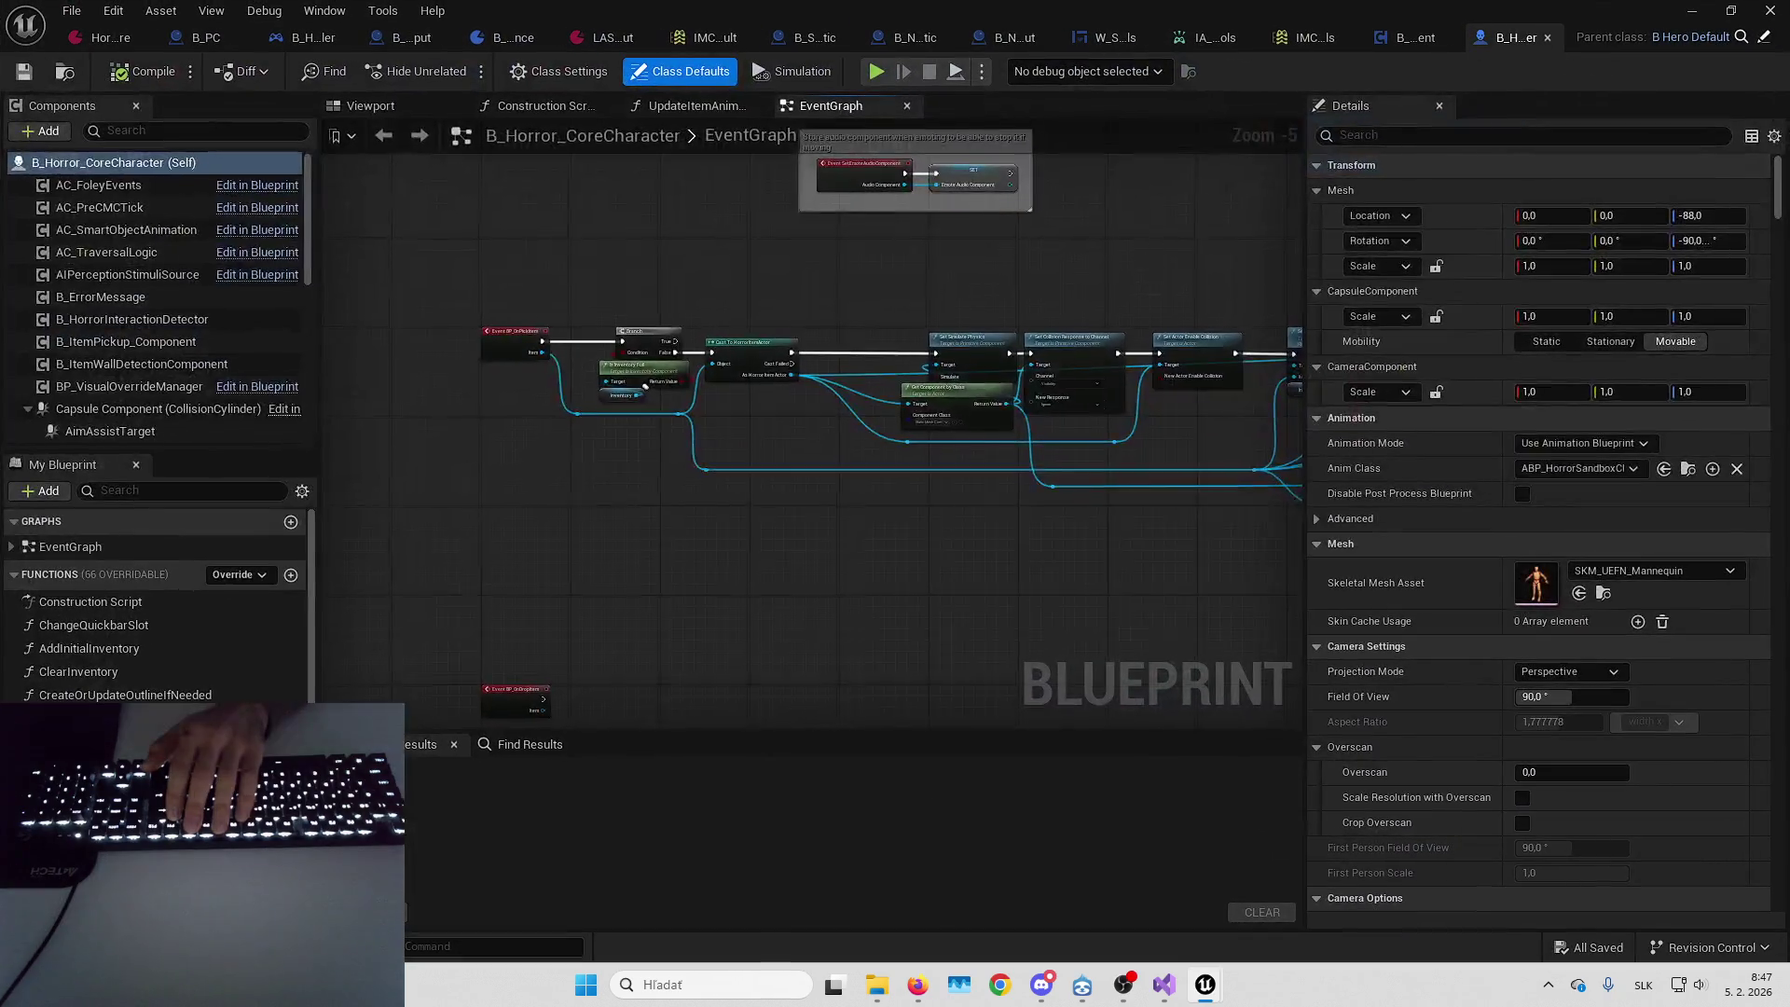
scroll(887, 466, "up", 6)
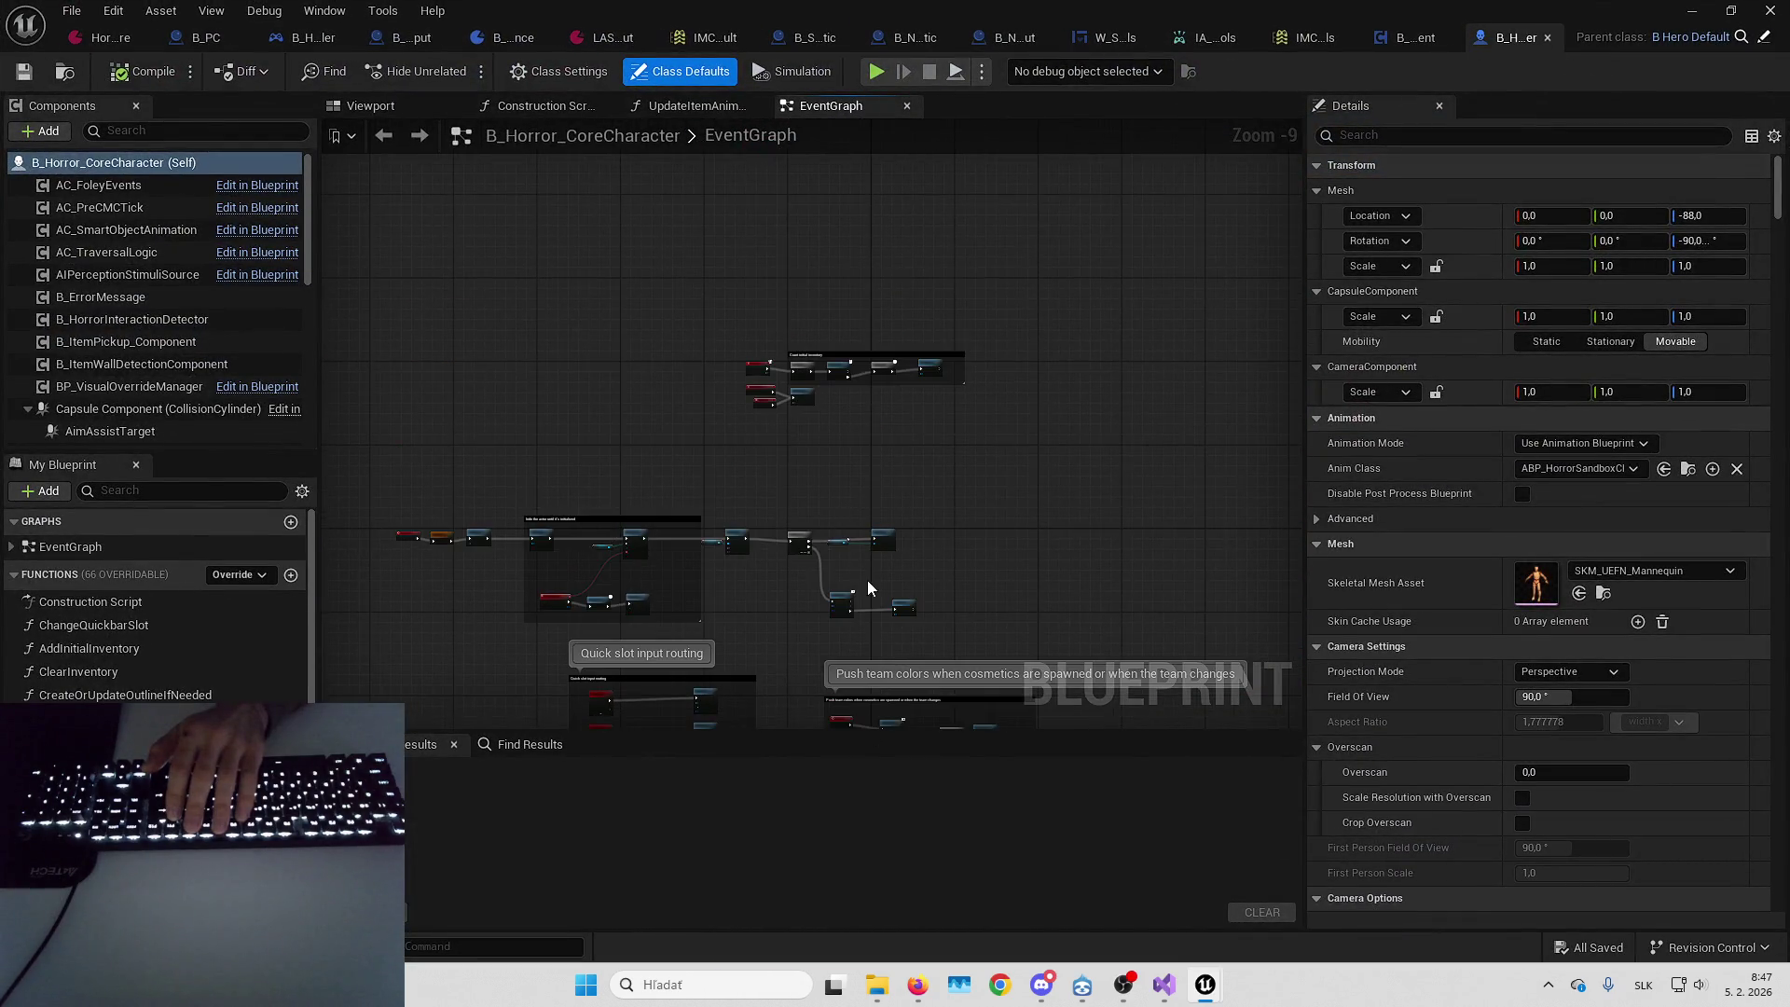
scroll(873, 555, "up", 2)
left_click(746, 400)
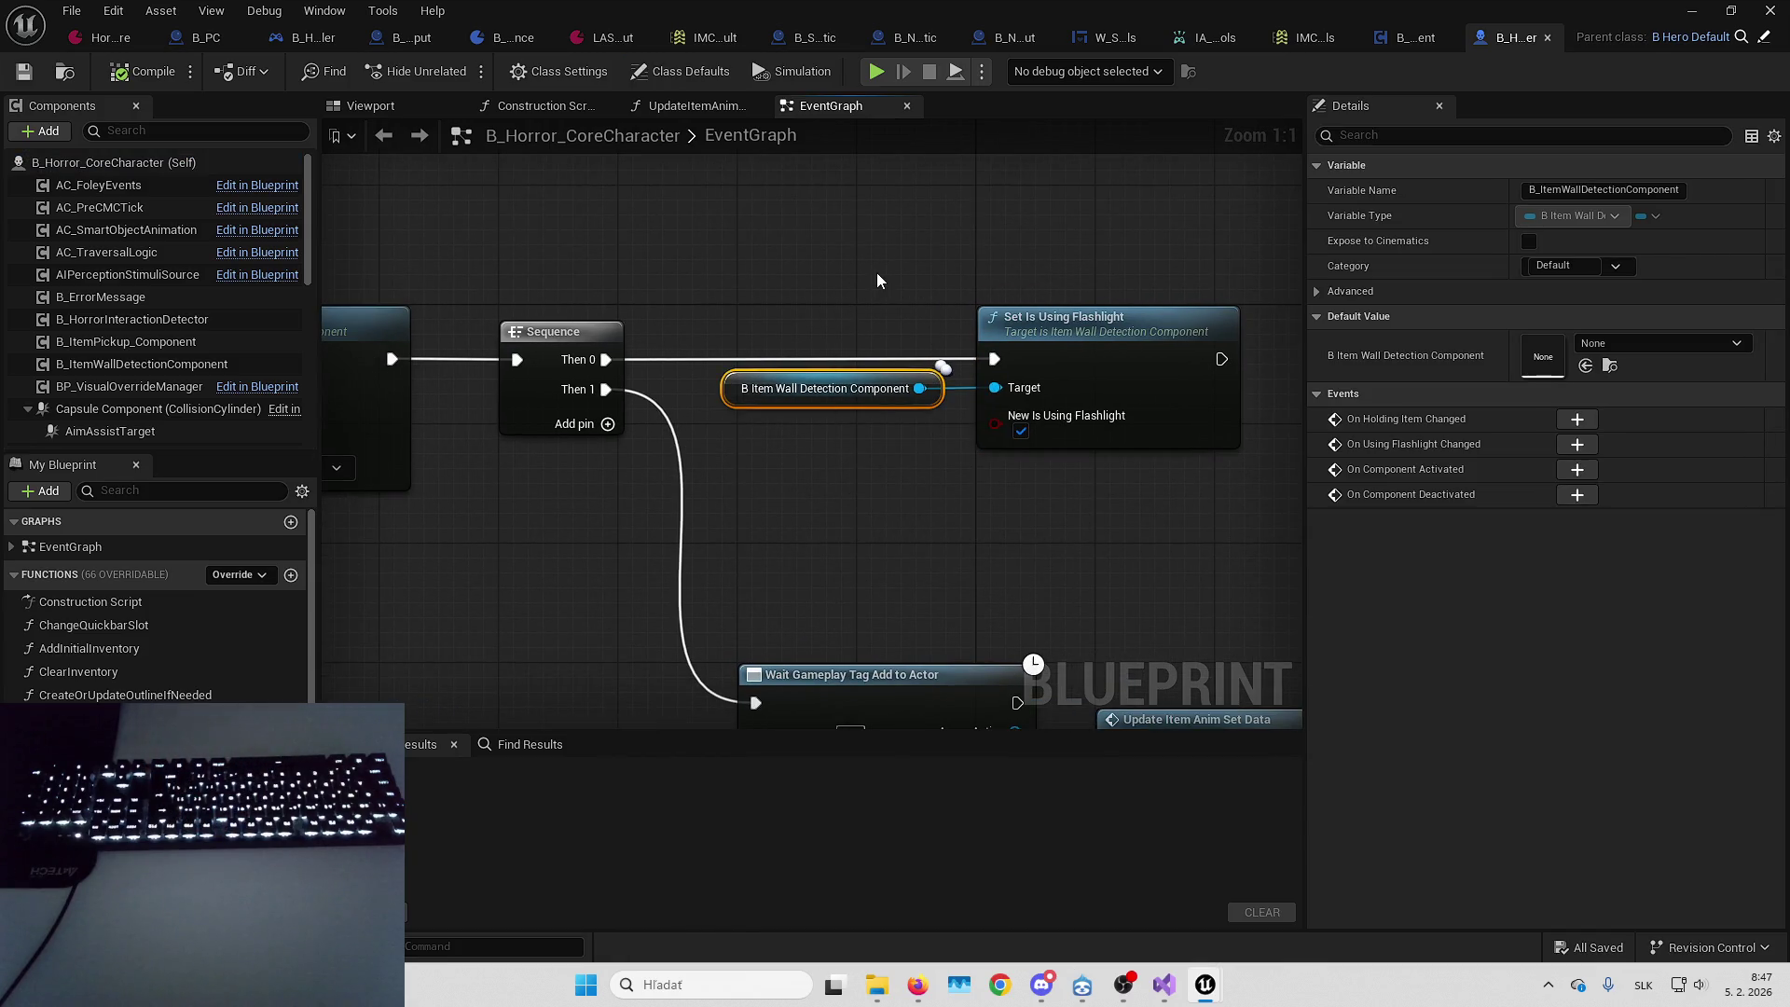
left_click_drag(1050, 539, 1018, 575)
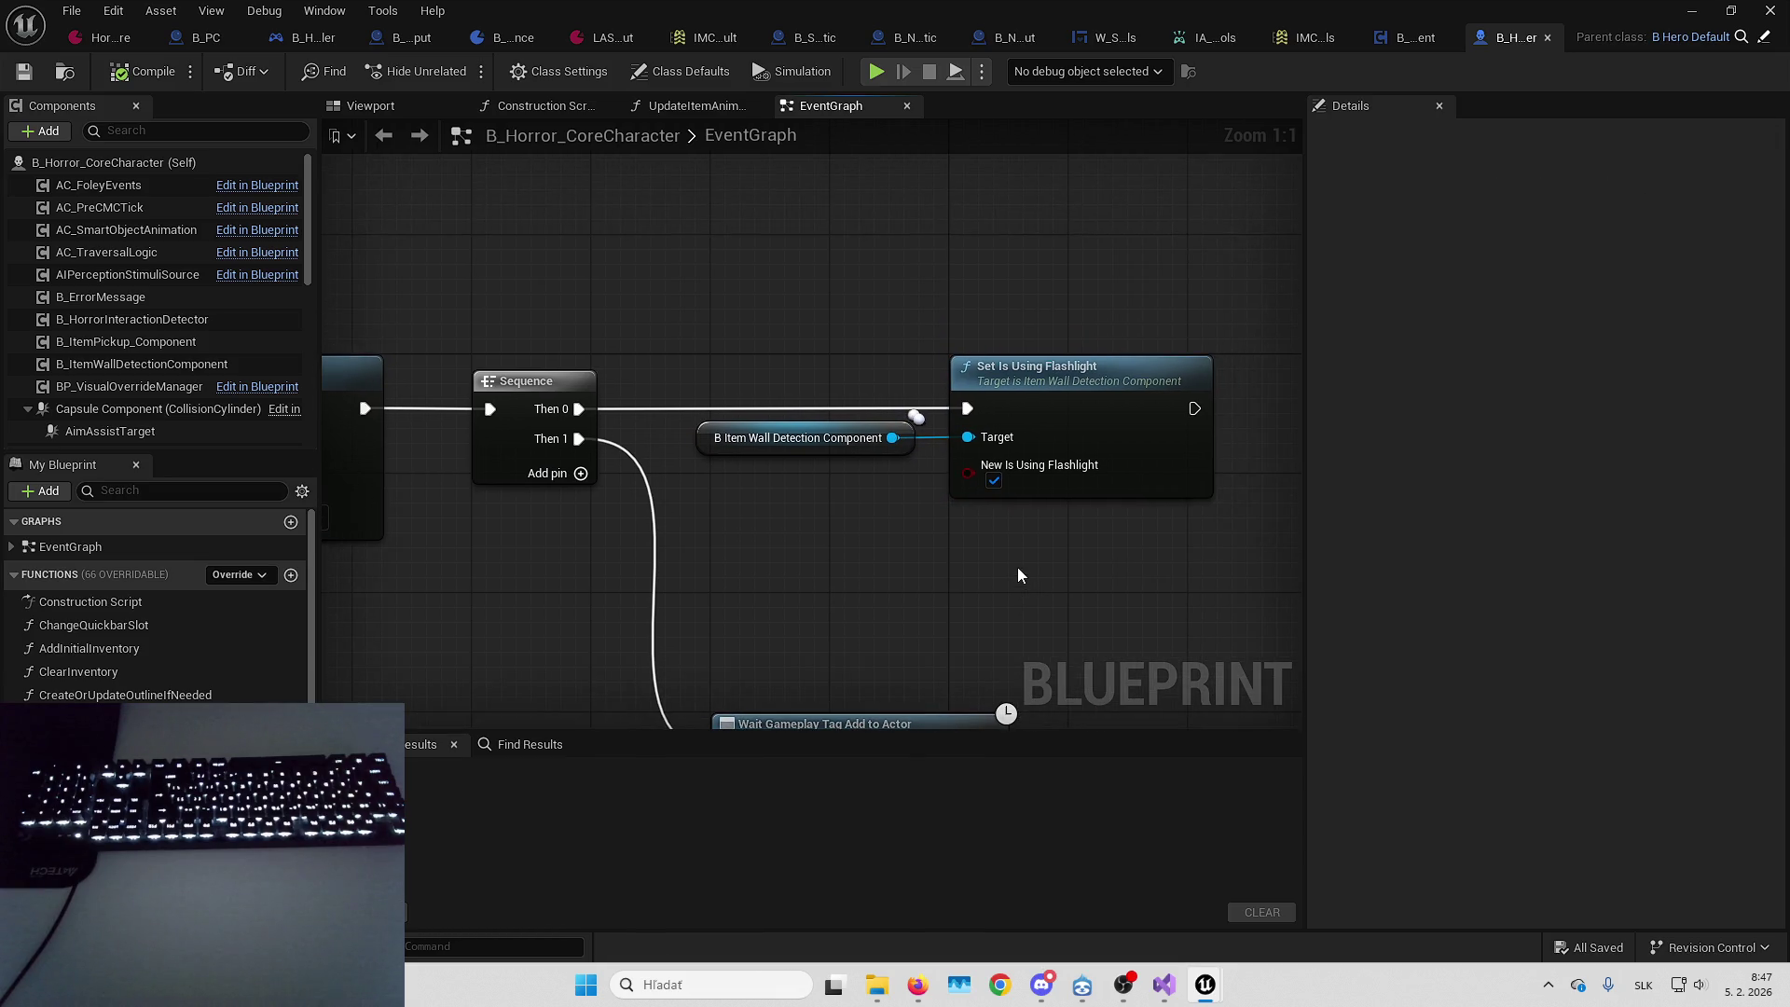
left_click(1427, 39)
scroll(877, 335, "up", 4)
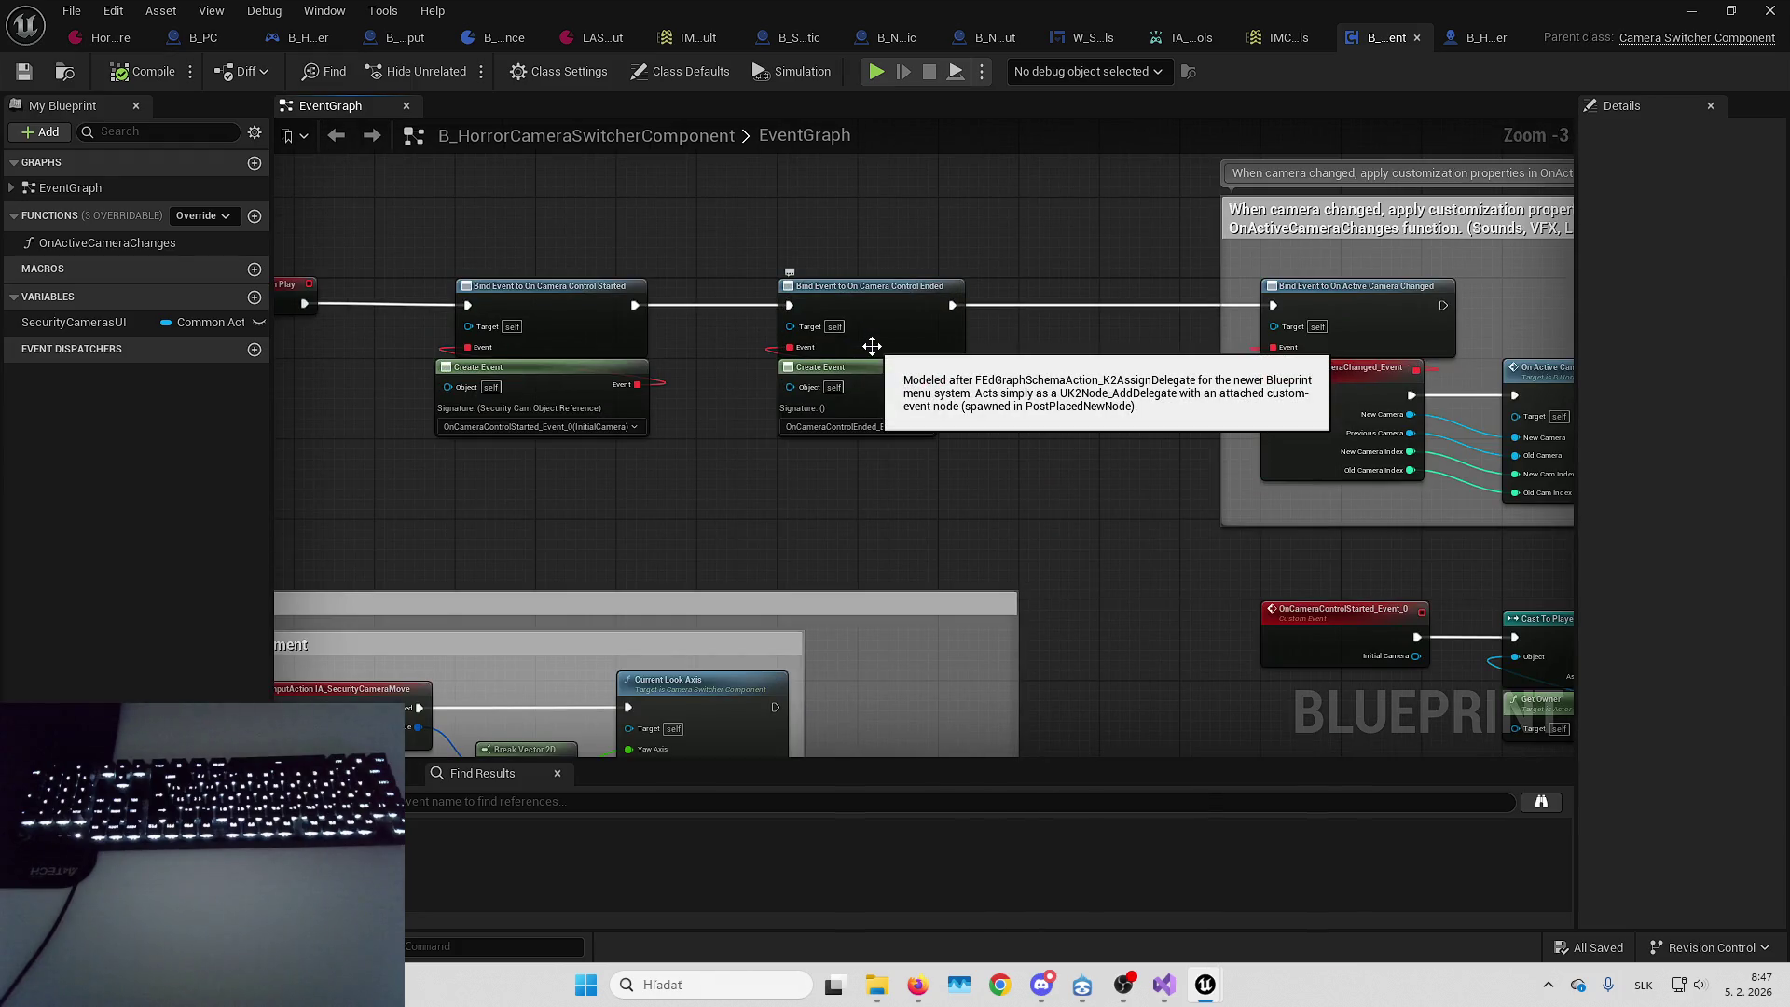
Add a Get Controlled Pawn node fed from the As Player Controller output
left_click_drag(877, 407, 1012, 283)
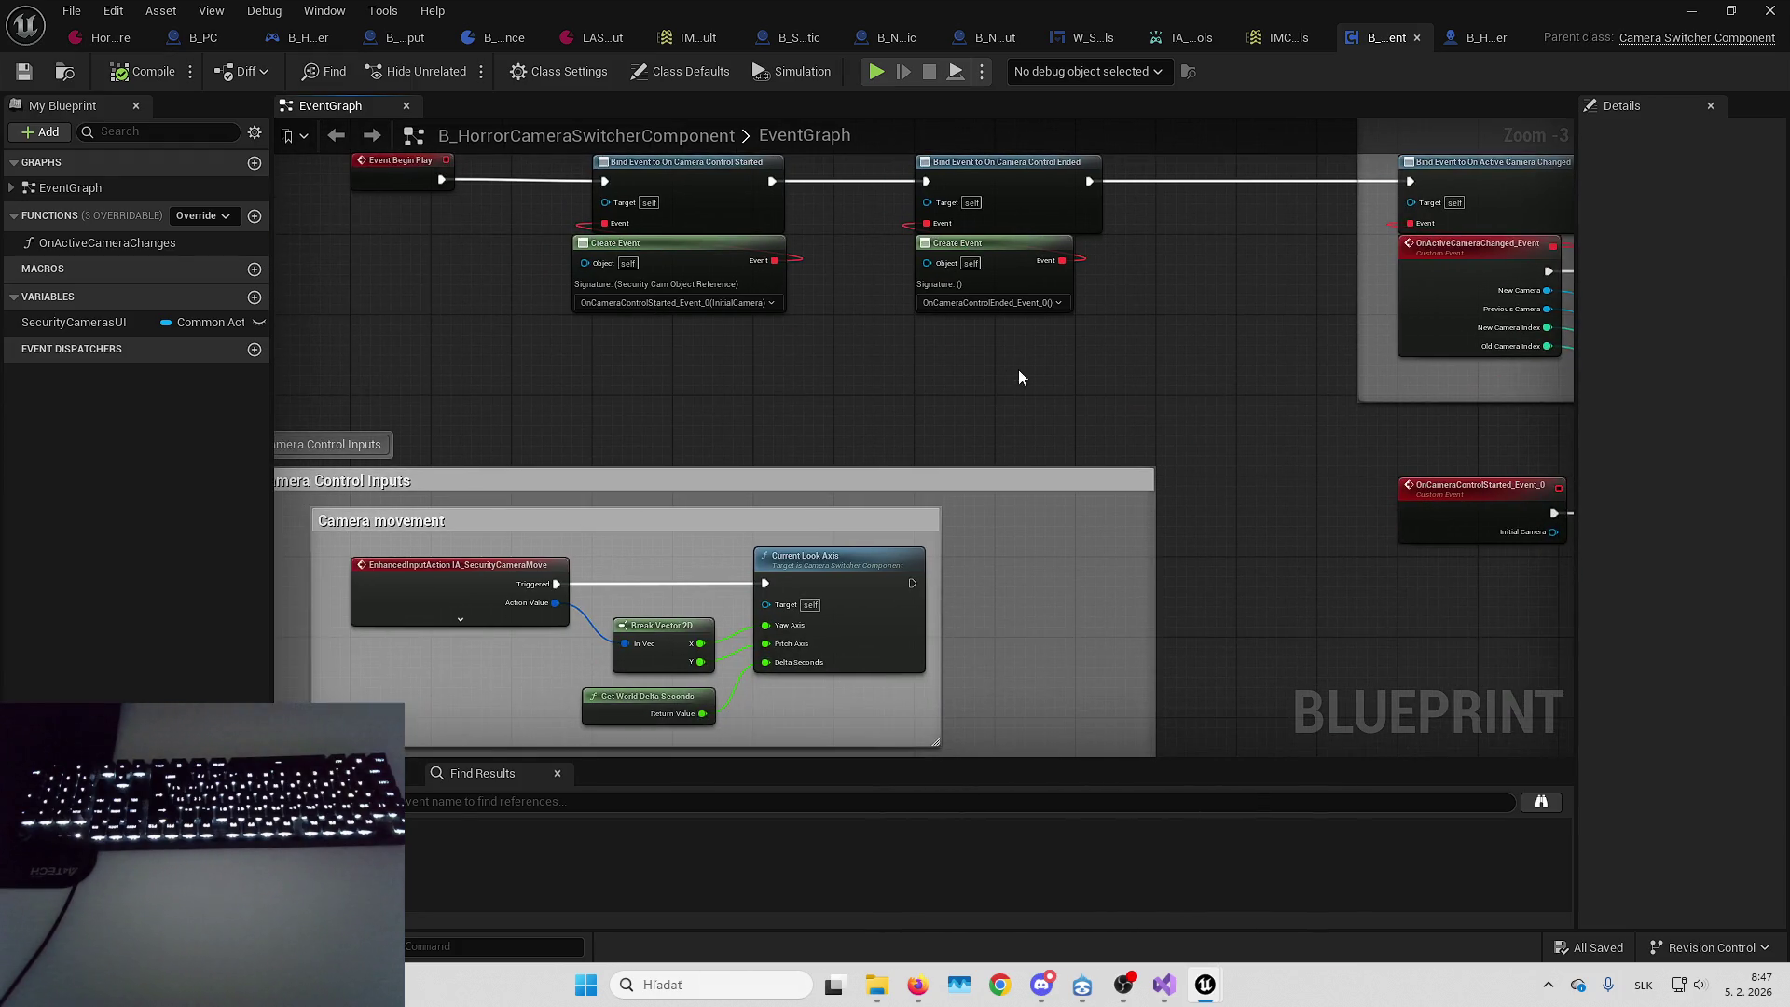
scroll(1006, 426, "up", 3)
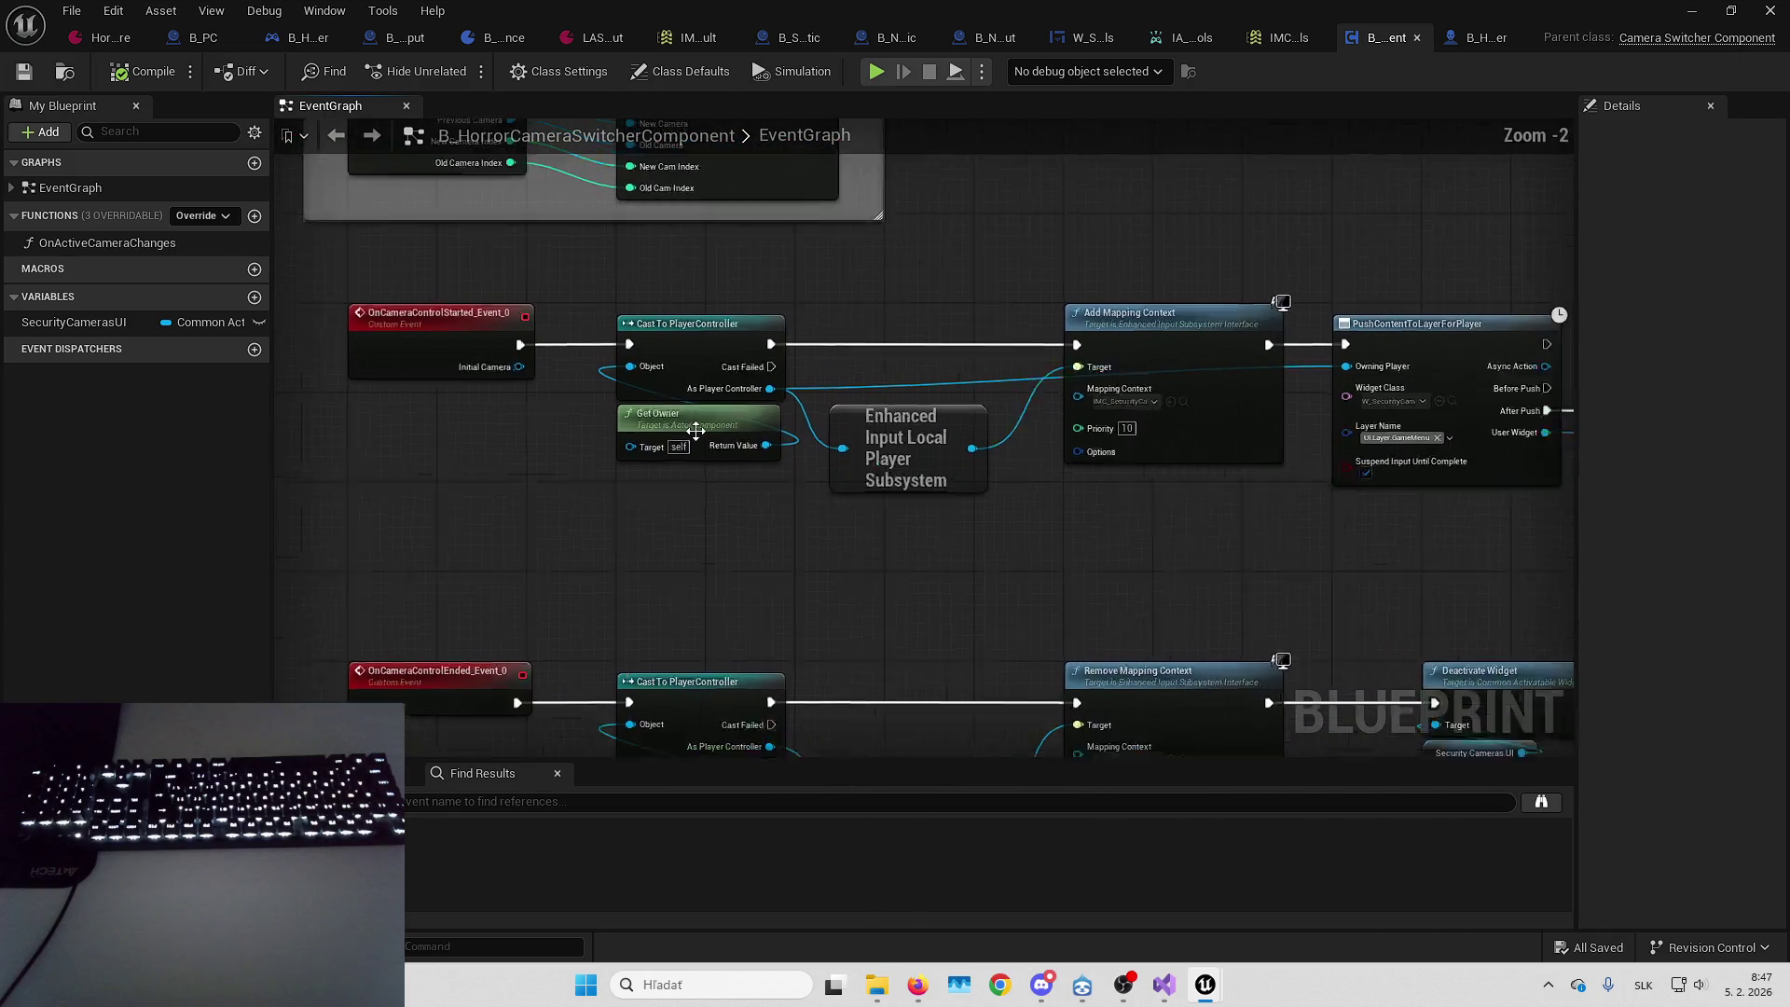
left_click_drag(691, 364, 832, 599)
type("ge")
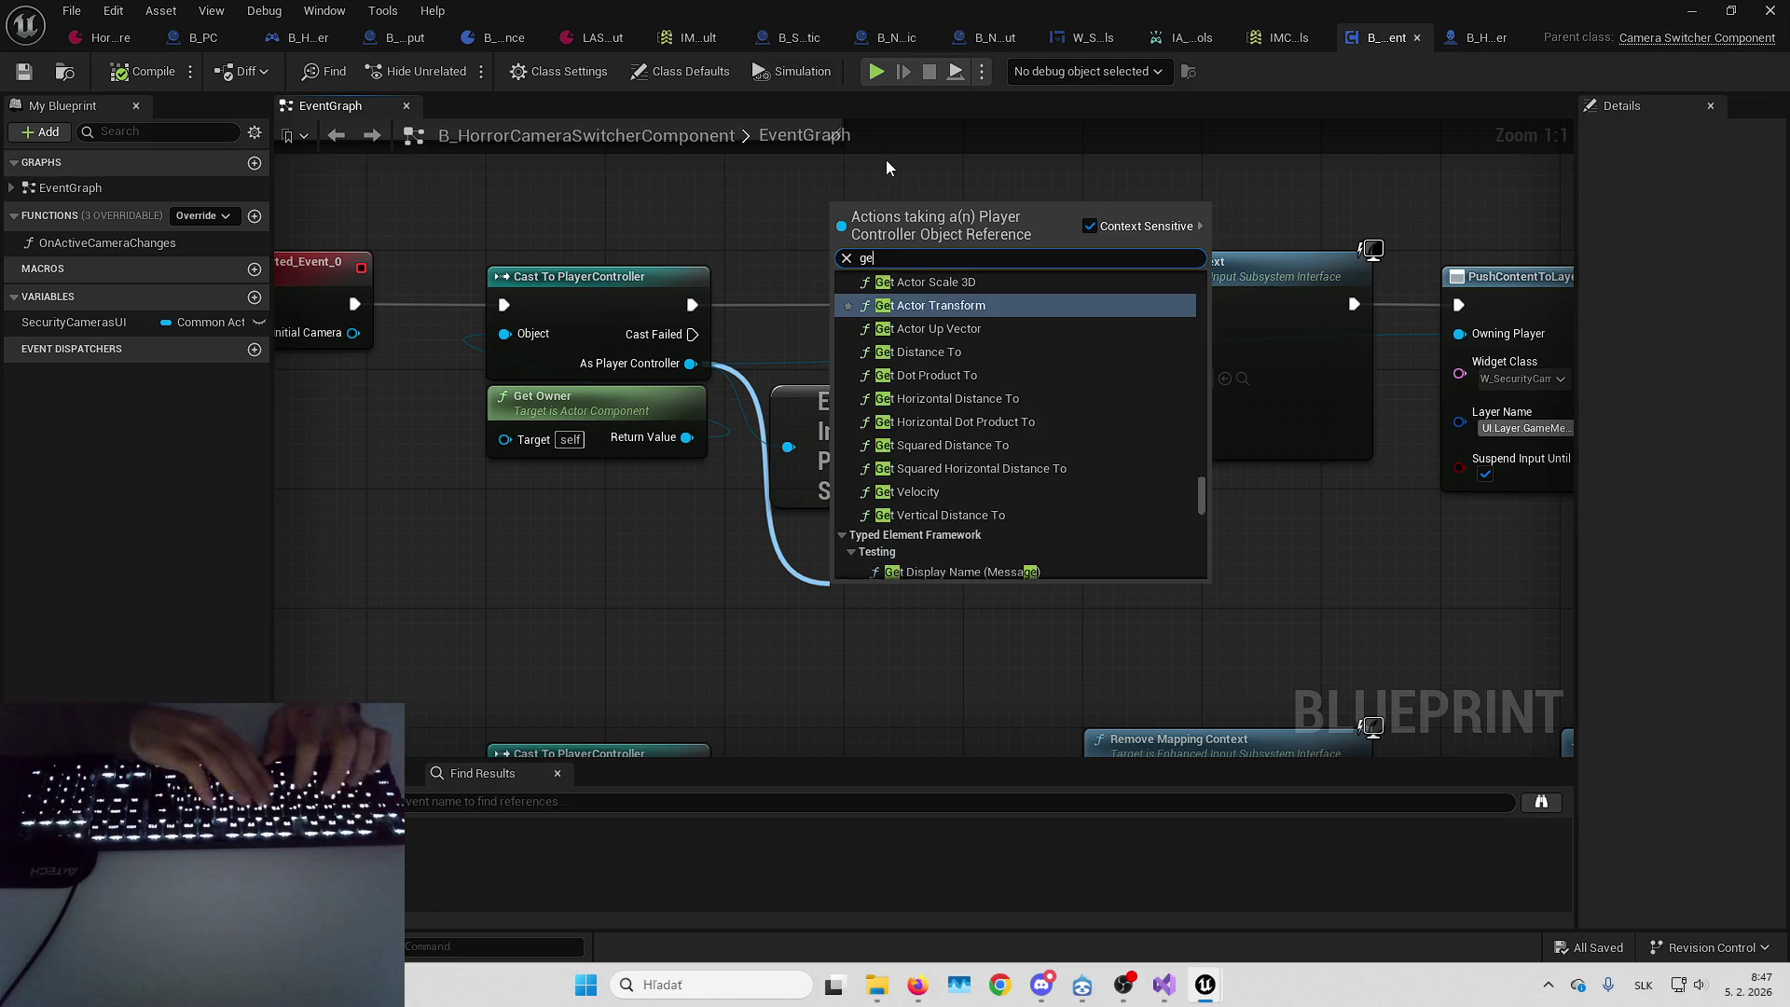
type("tcontrolled")
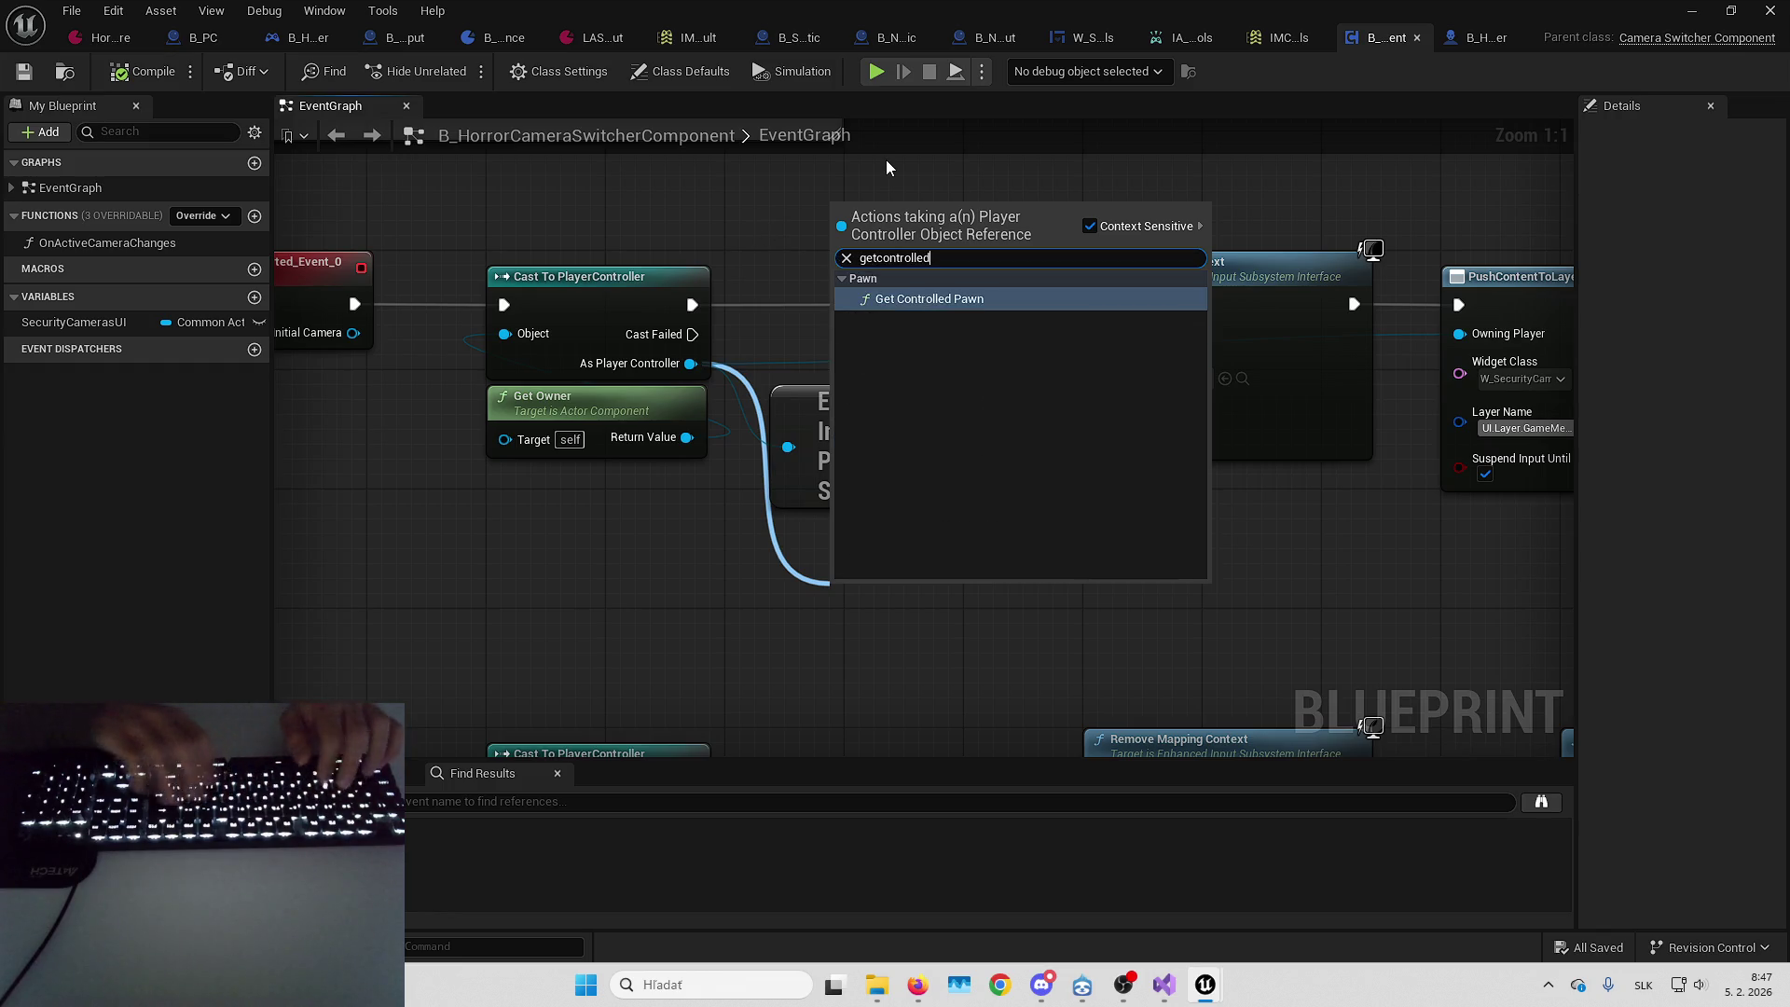
key("Return")
left_click_drag(919, 637, 857, 579)
left_click(653, 307)
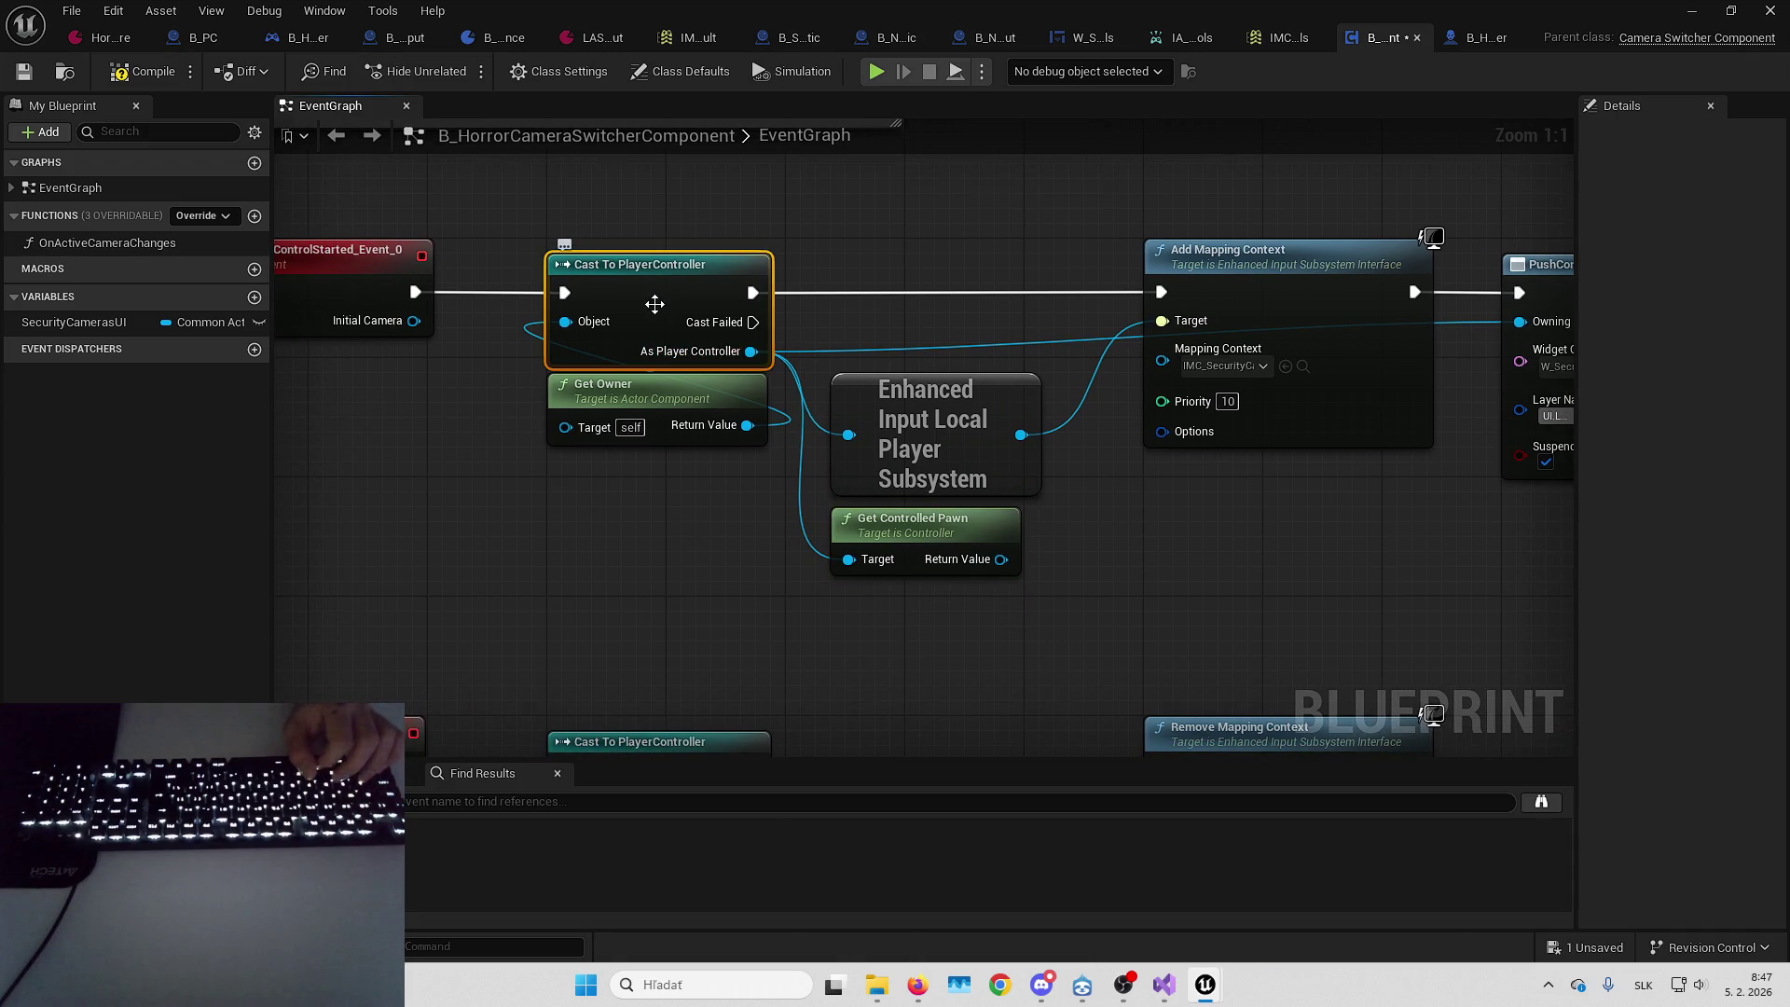
left_click(939, 523)
mouse_move(941, 527)
left_mouse_down()
mouse_move(892, 551)
mouse_move(1005, 546)
left_mouse_up()
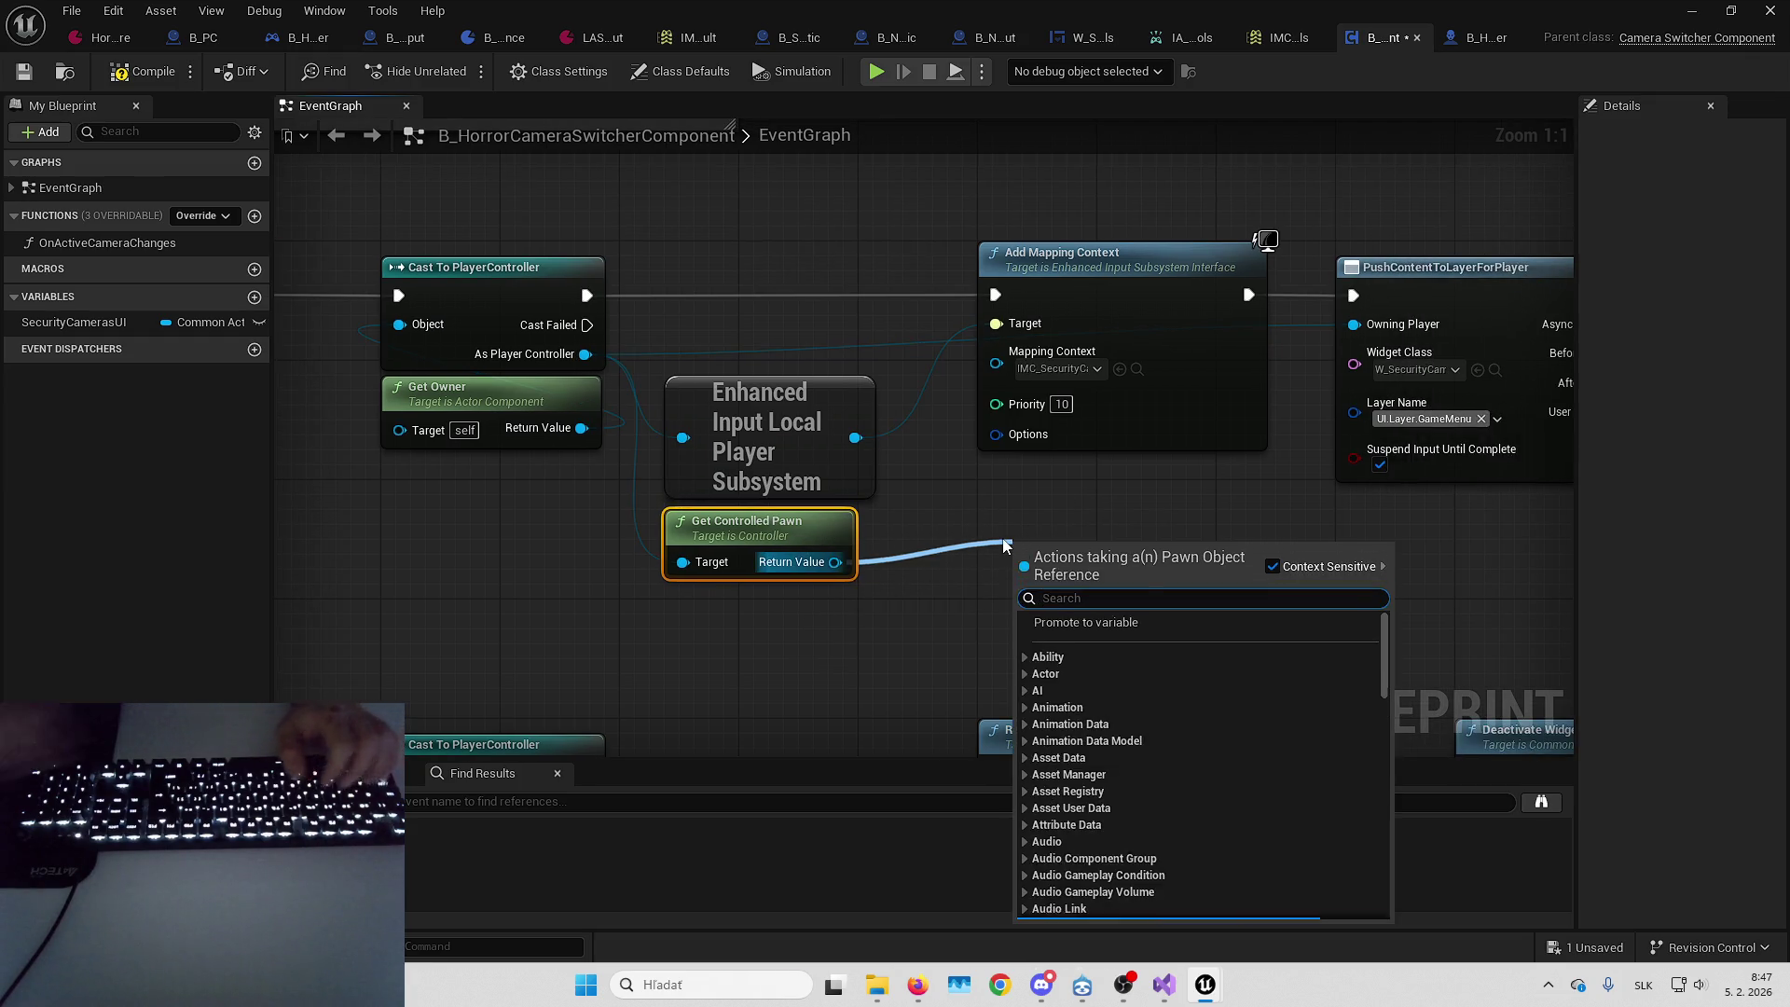
Add Get Component by Class on the pawn with Component Class B_ItemWallDetectionComponent
type("get comp by")
key("Up")
key("Up")
key("Up")
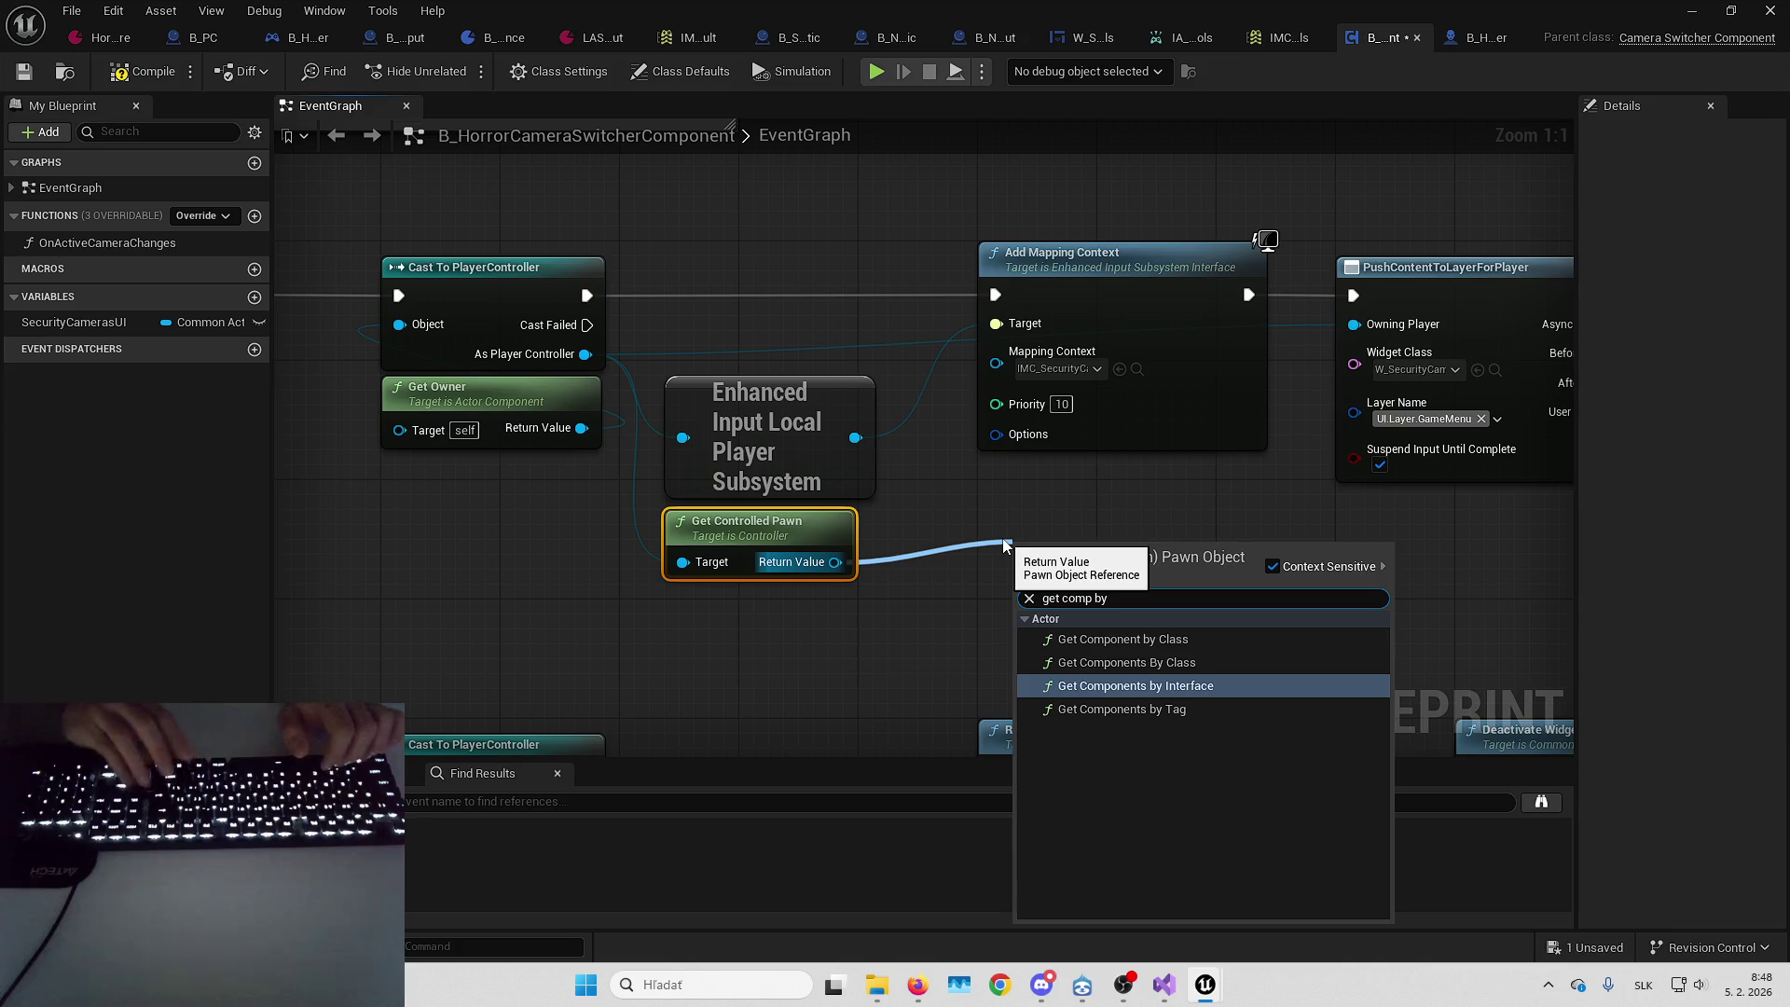
key("Return")
left_click_drag(1142, 547, 1110, 543)
left_click(833, 608)
left_click_drag(834, 608, 797, 653)
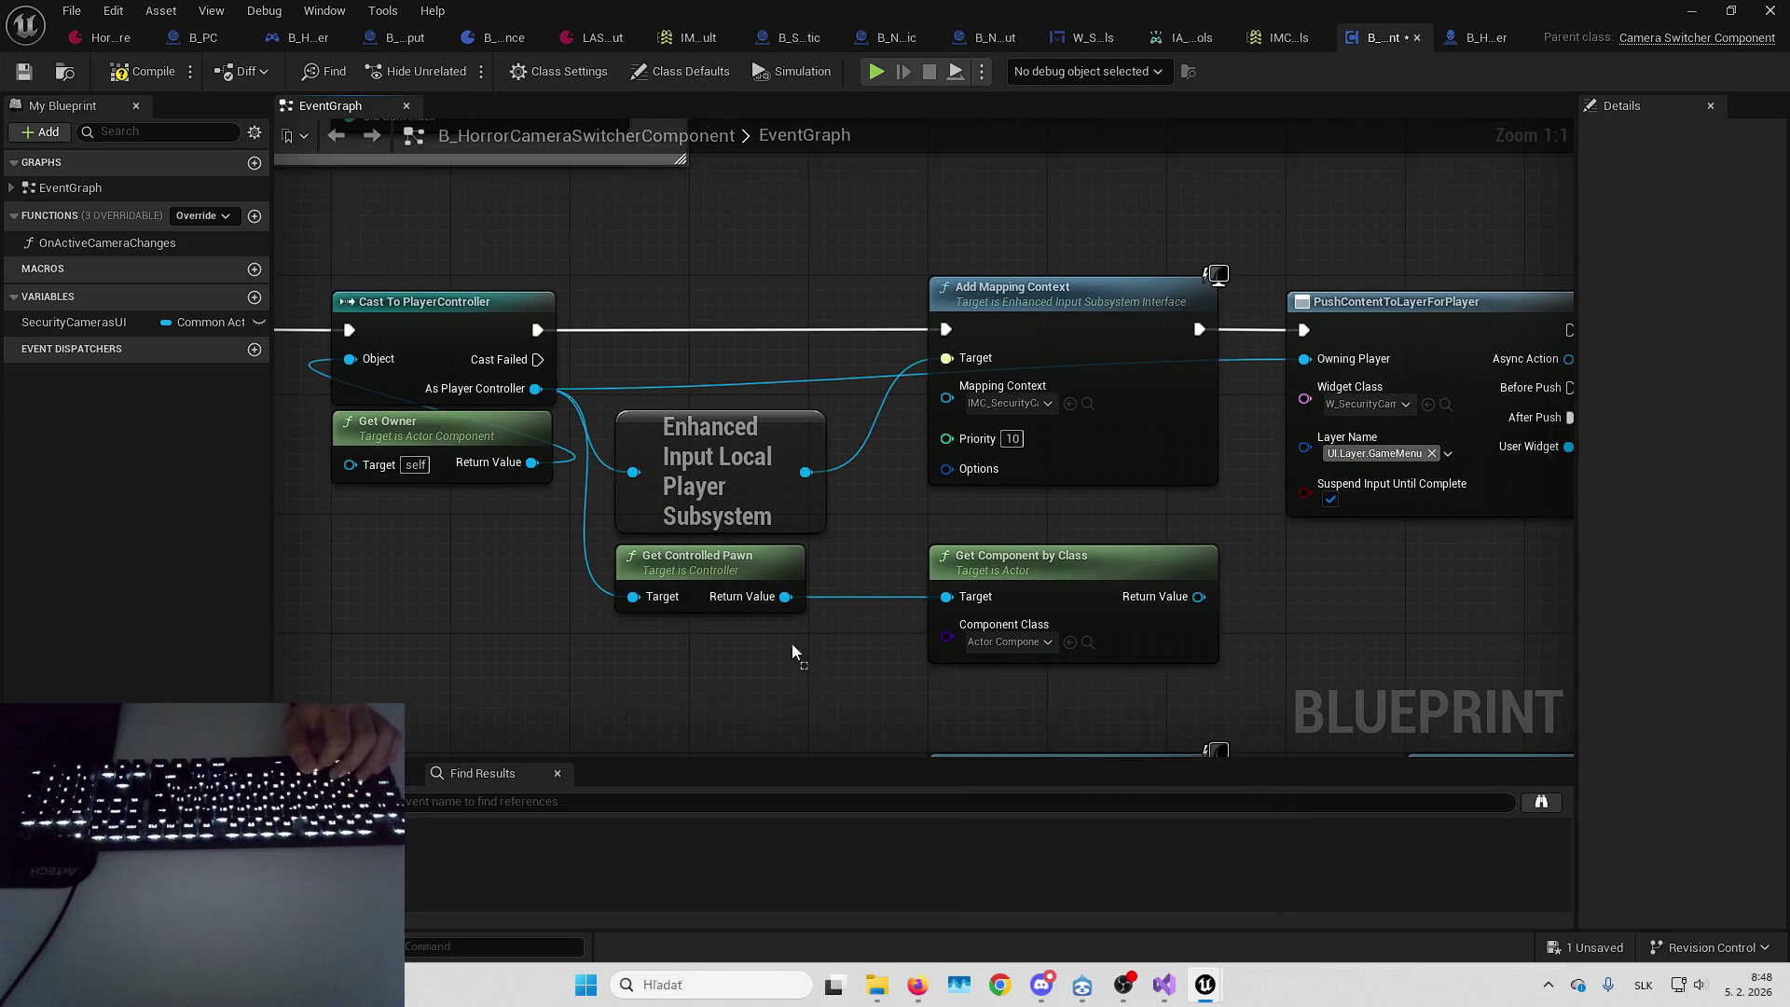
left_click_drag(891, 686, 863, 589)
left_click(854, 577)
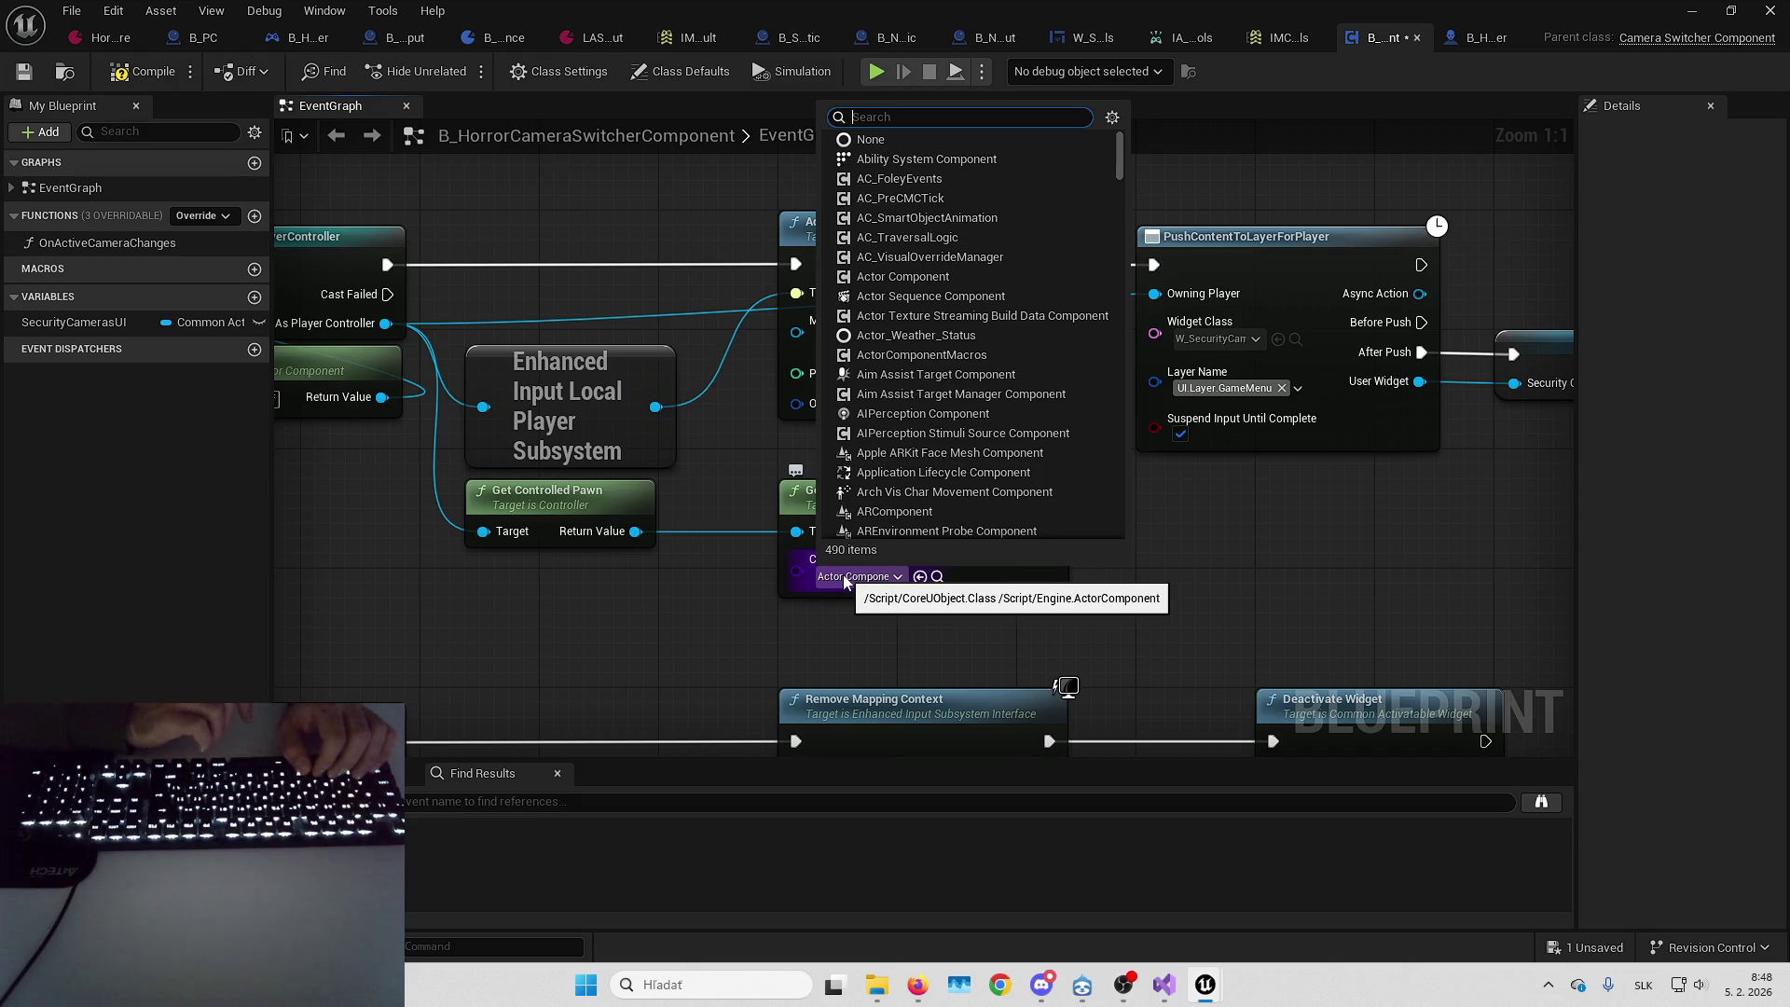
type("item w")
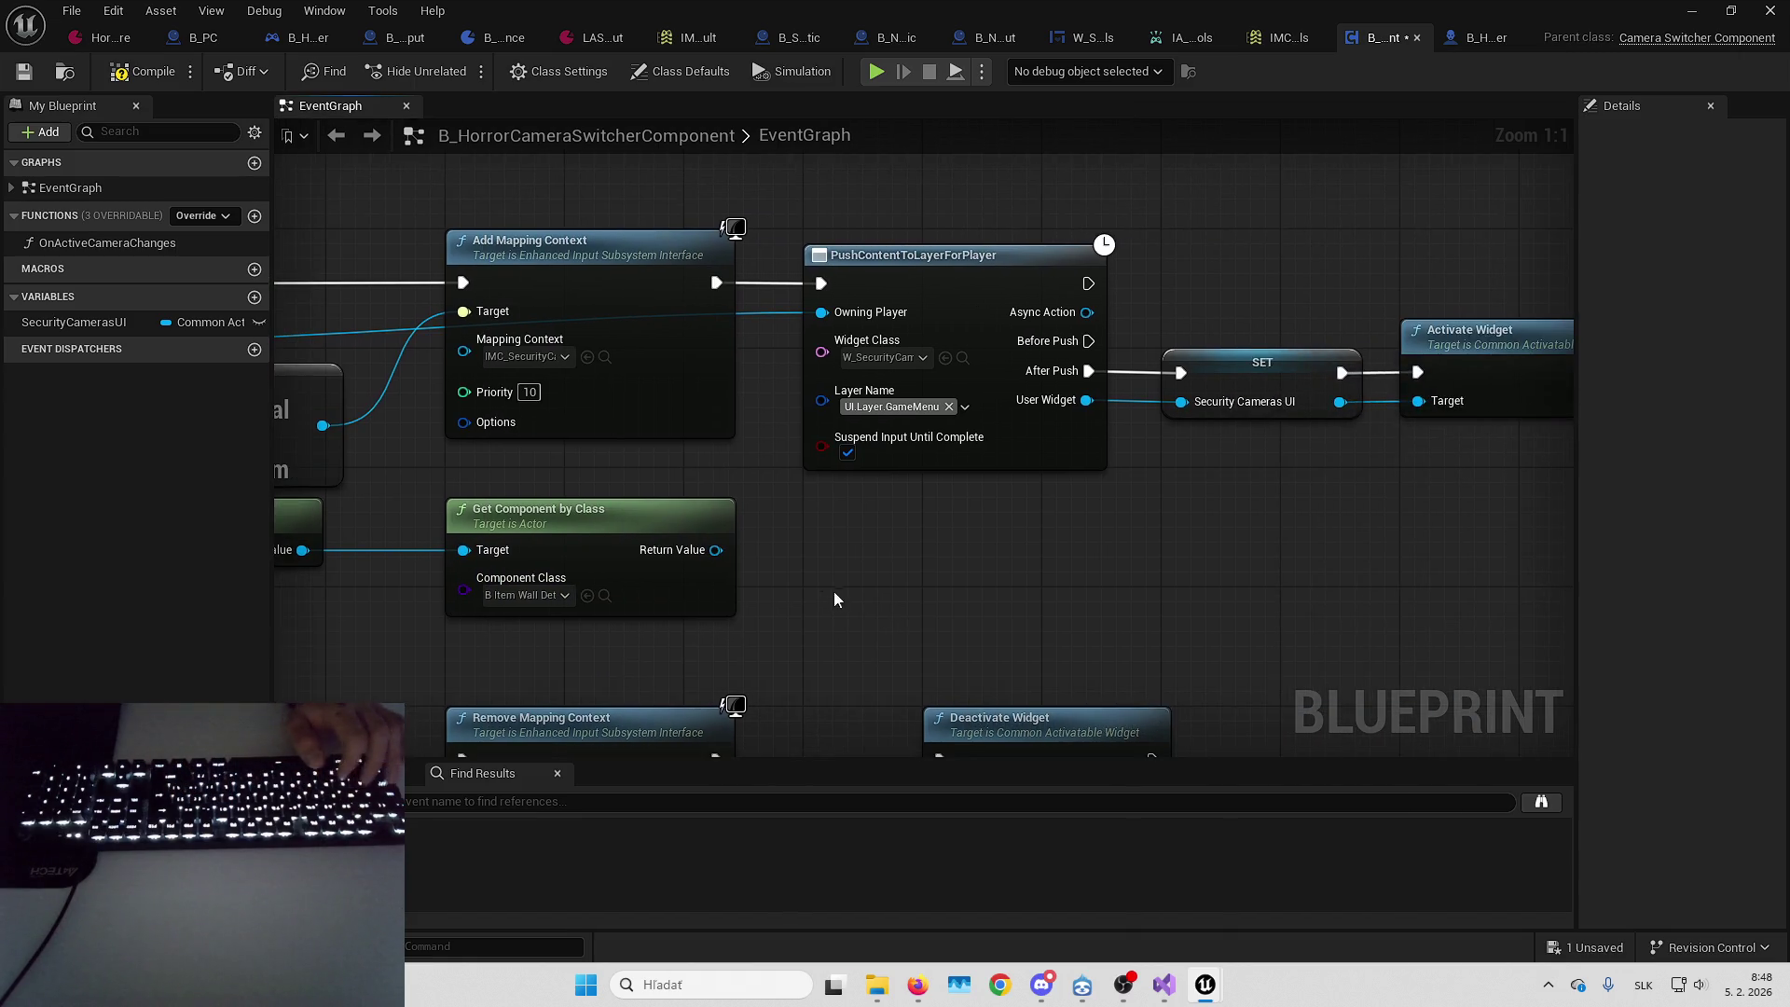
left_click_drag(718, 550, 817, 552)
Insert an unchecked Set Is Using Flashlight node between Add Mapping Context and PushContentToLayerForPlayer
type("set ")
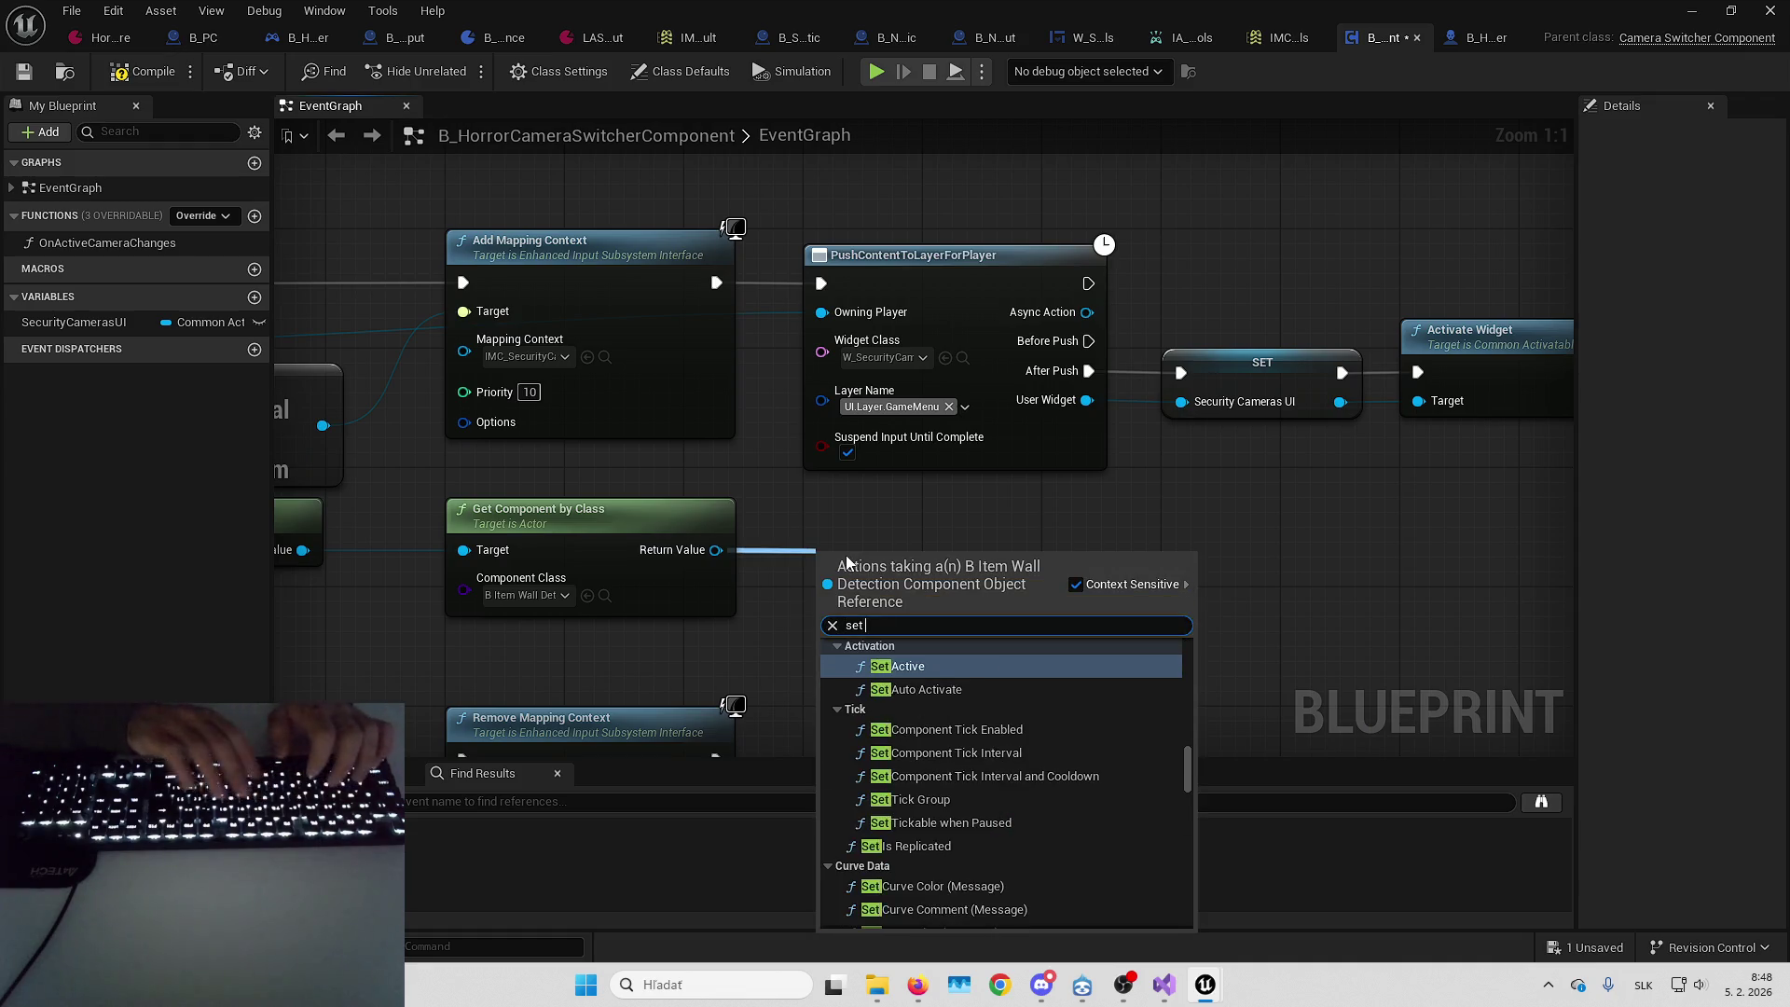
type("flas")
key("Return")
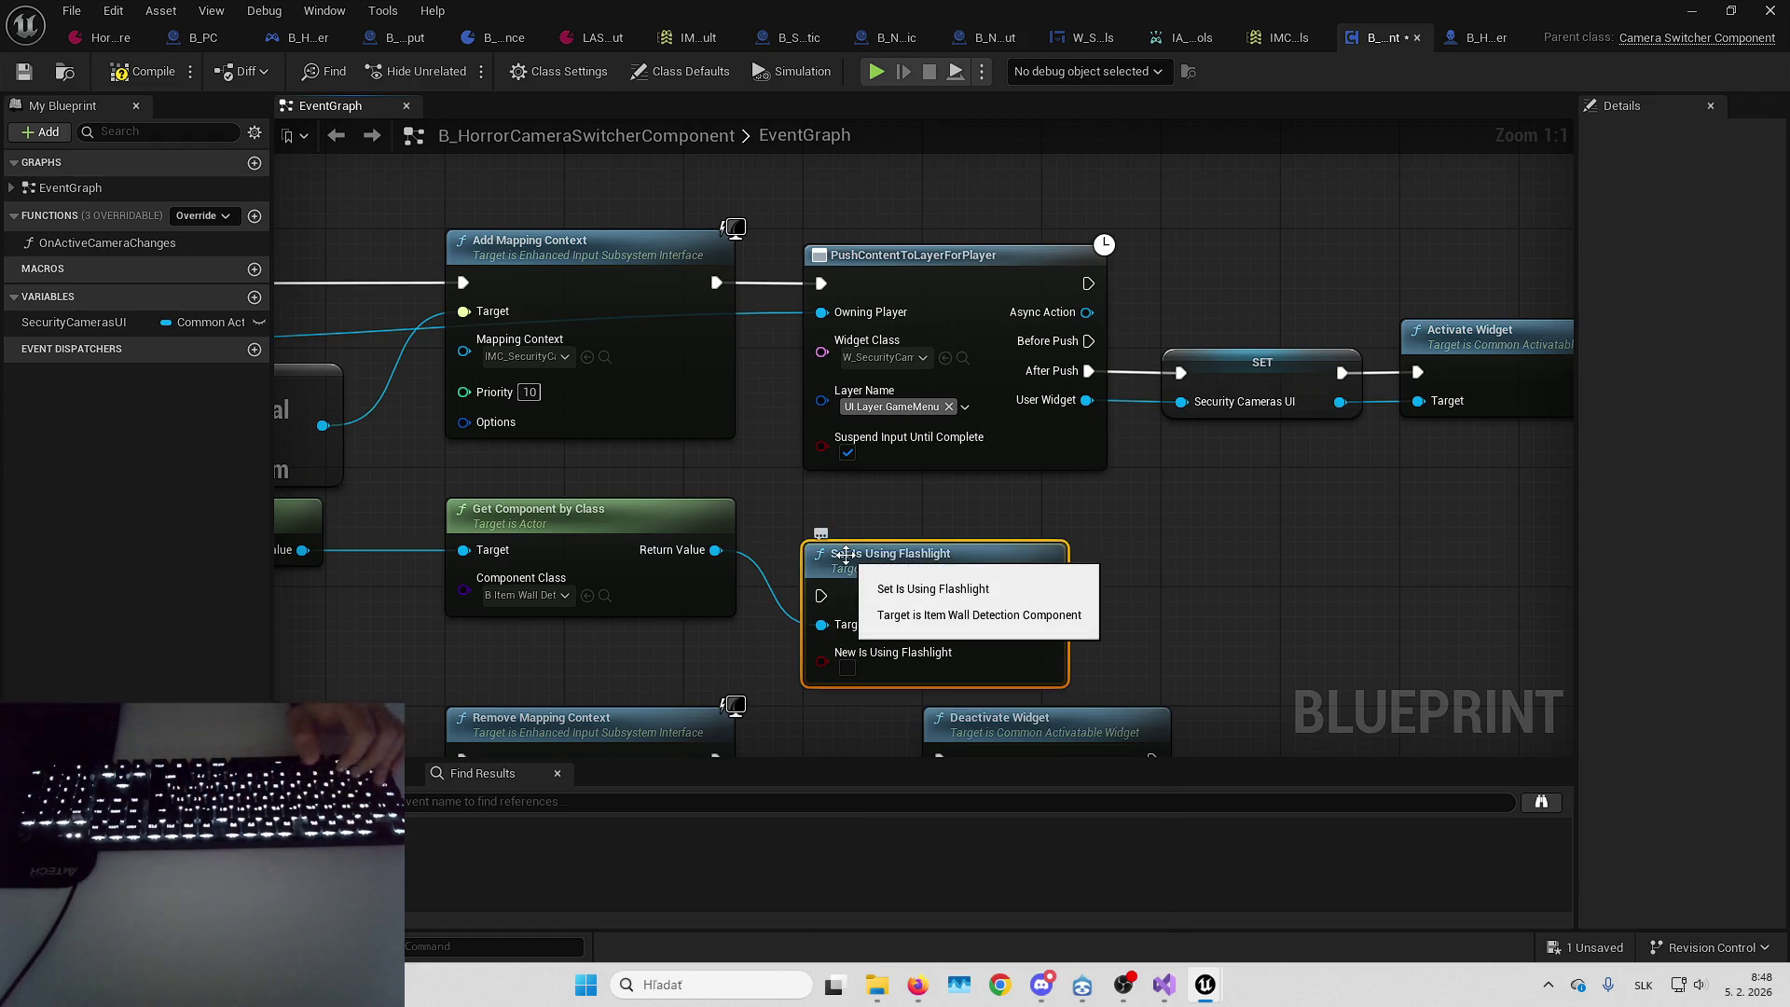
left_click_drag(863, 511, 1066, 500)
scroll(1065, 501, "down", 3)
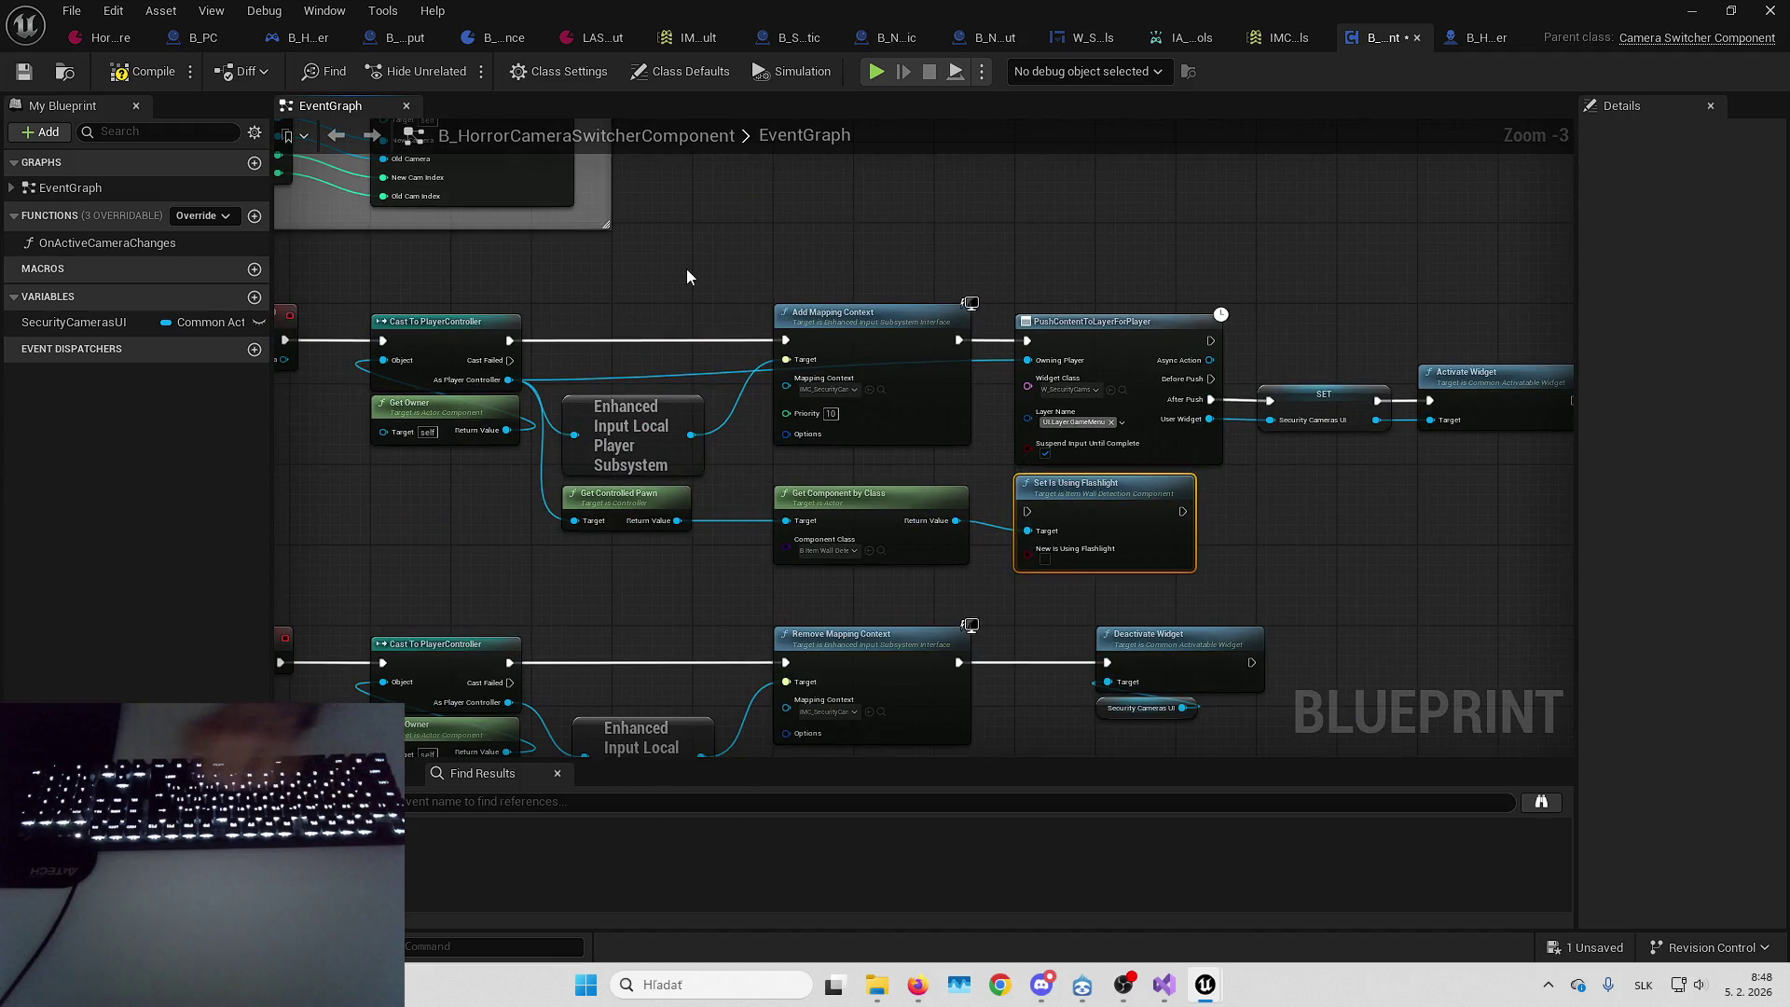
left_click_drag(809, 238, 791, 232)
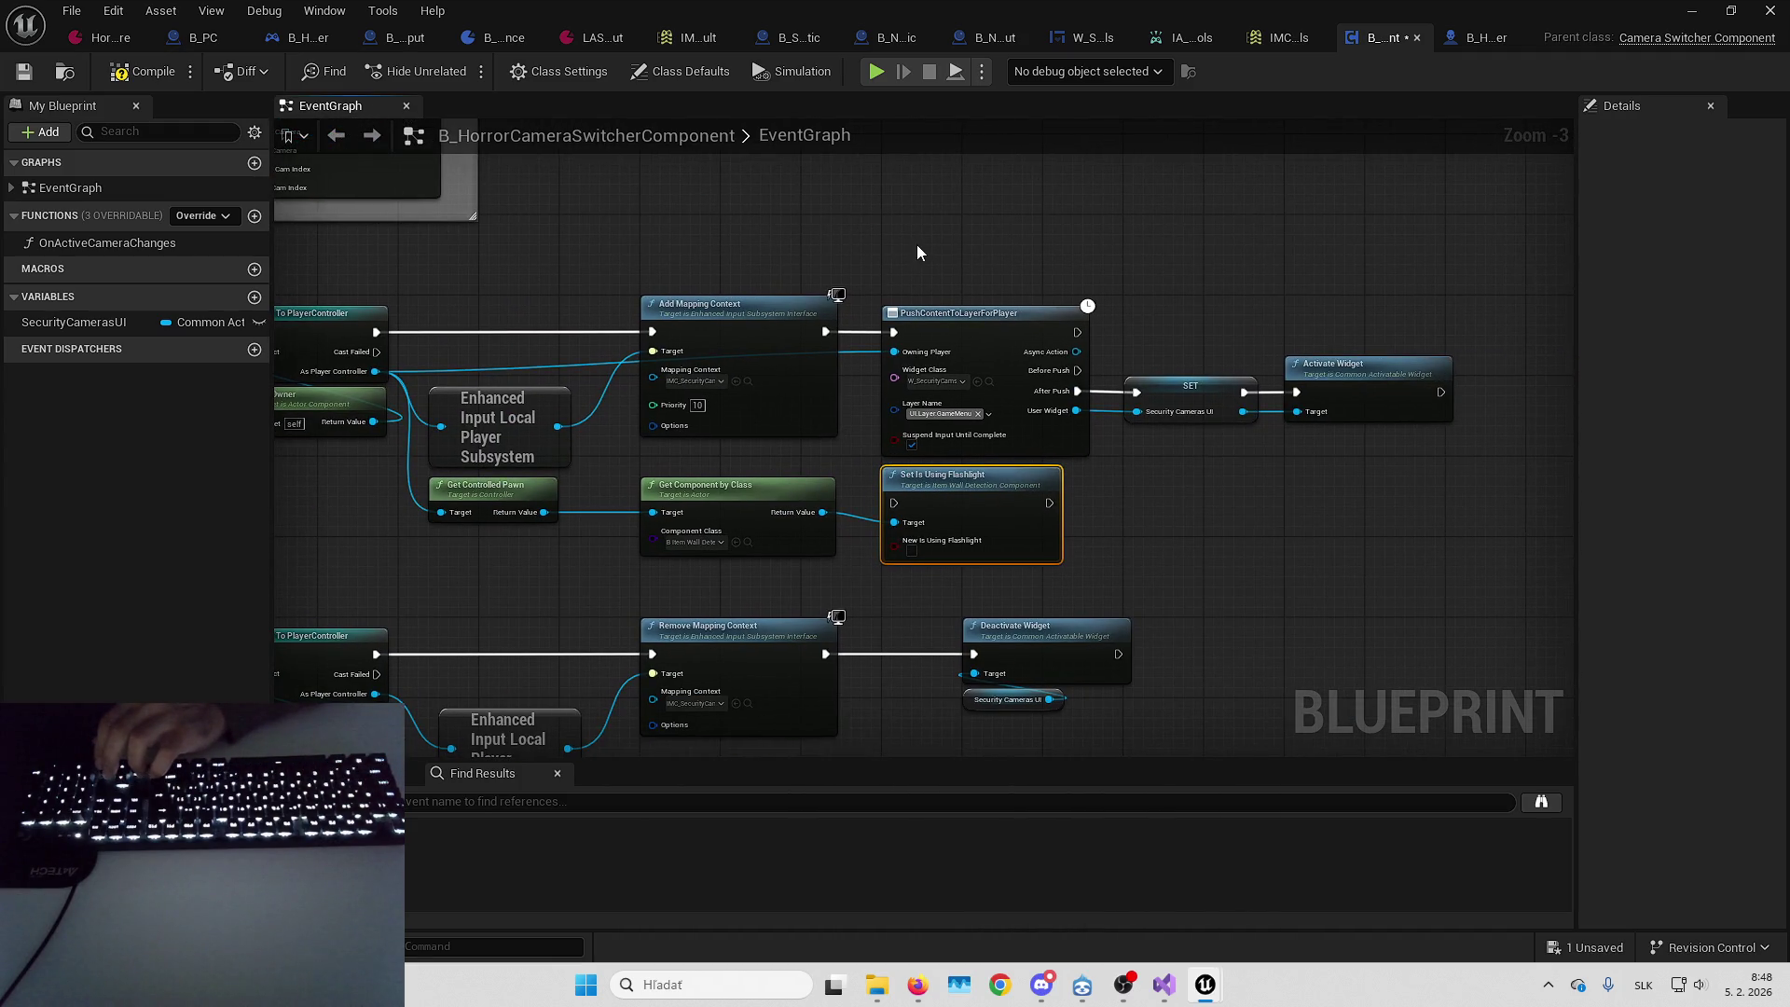
mouse_move(942, 267)
left_mouse_down()
mouse_move(1081, 235)
mouse_move(835, 214)
mouse_move(1261, 343)
left_mouse_up()
left_click_drag(959, 278, 1331, 278)
mouse_move(867, 415)
left_mouse_down()
mouse_move(871, 269)
mouse_move(811, 275)
left_mouse_up()
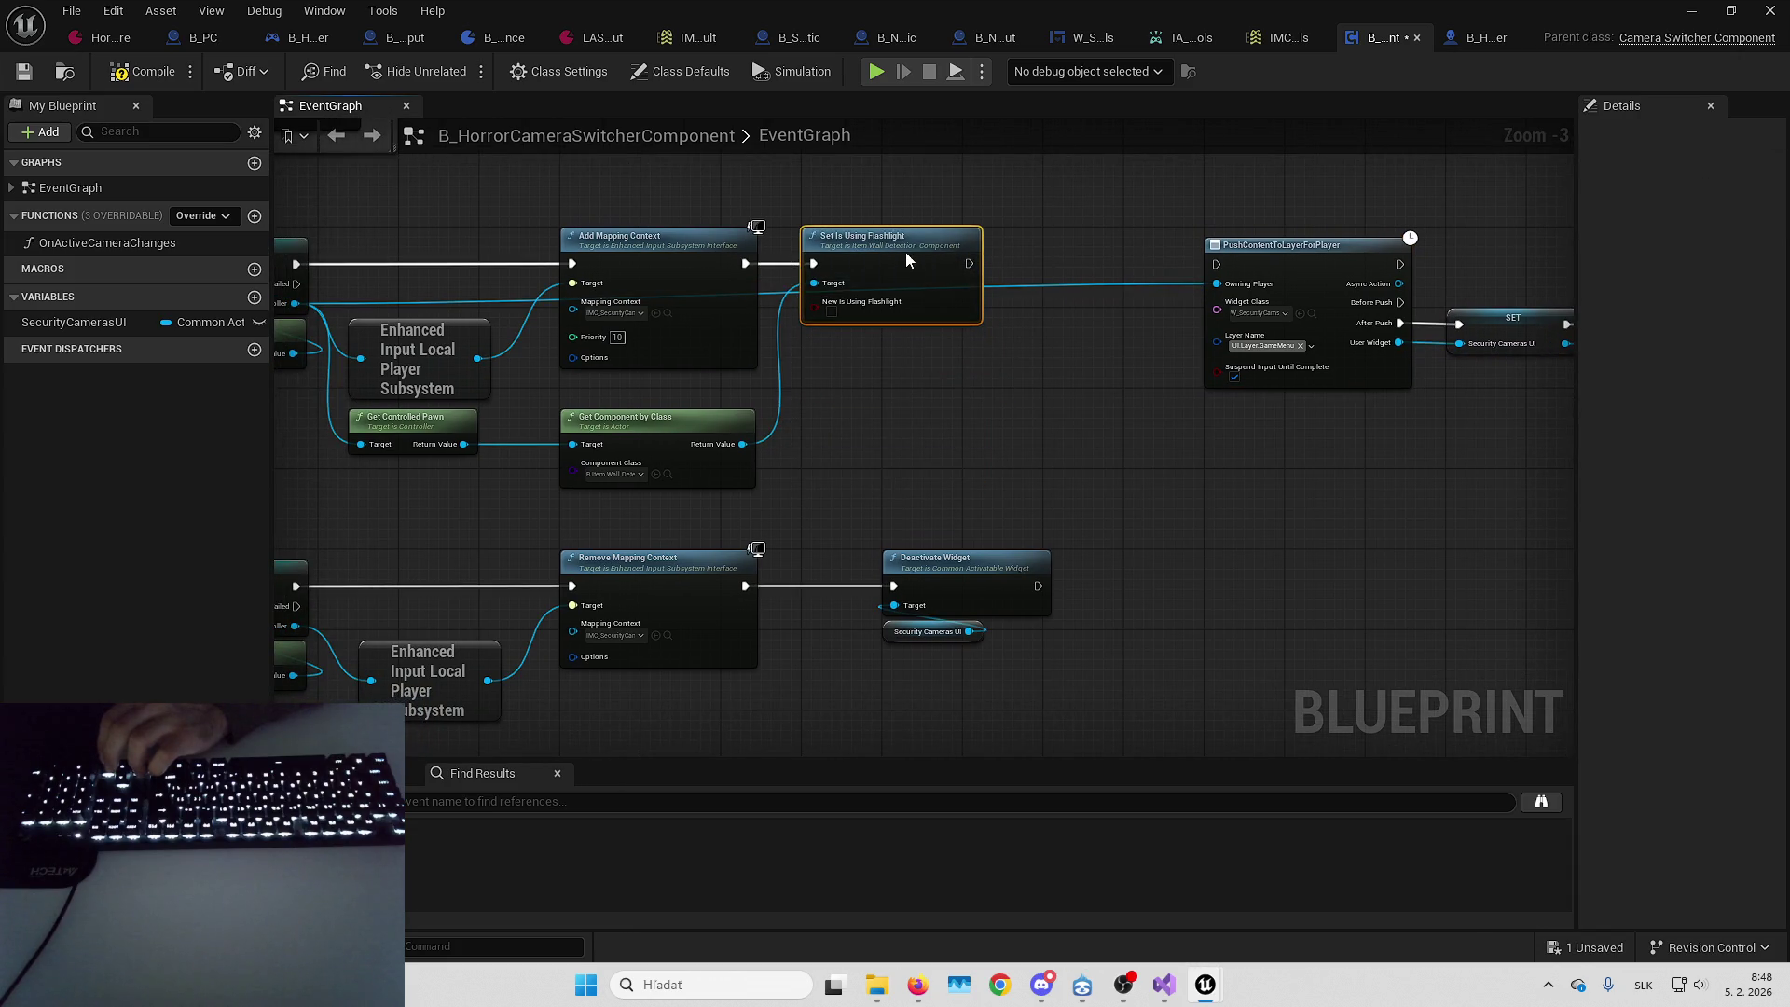
mouse_move(970, 264)
left_mouse_down()
mouse_move(1182, 296)
mouse_move(1217, 270)
left_mouse_up()
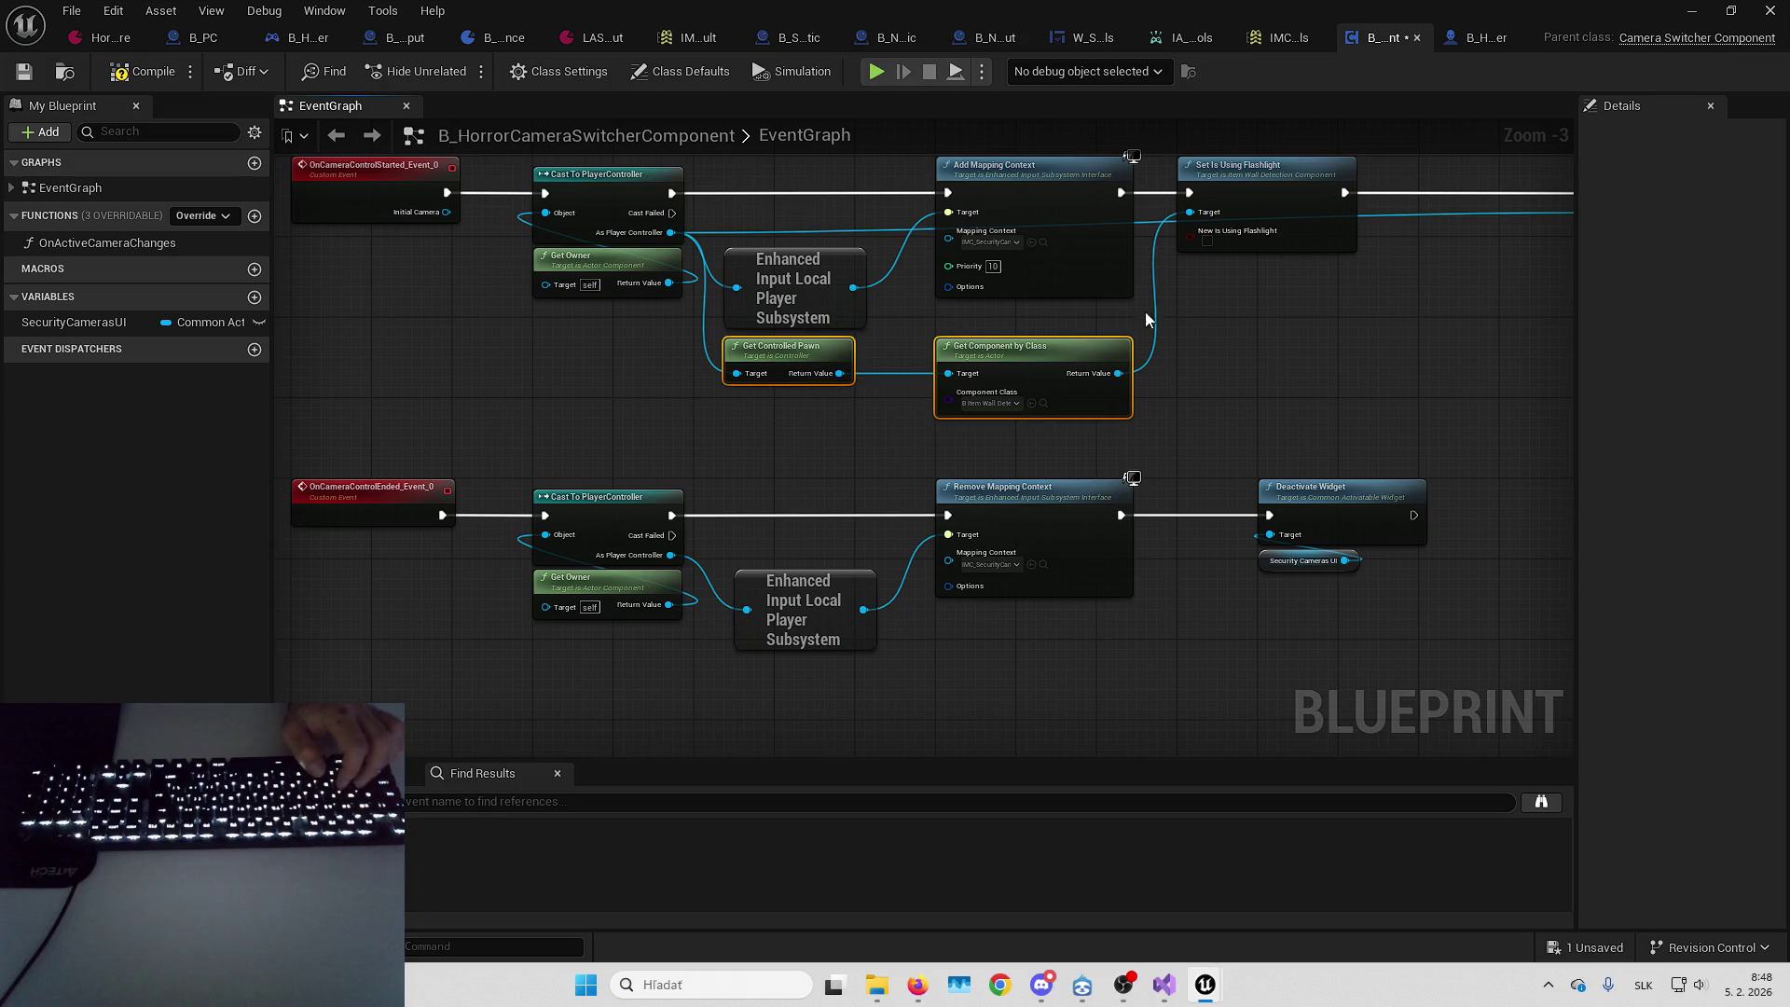
left_click(1122, 445)
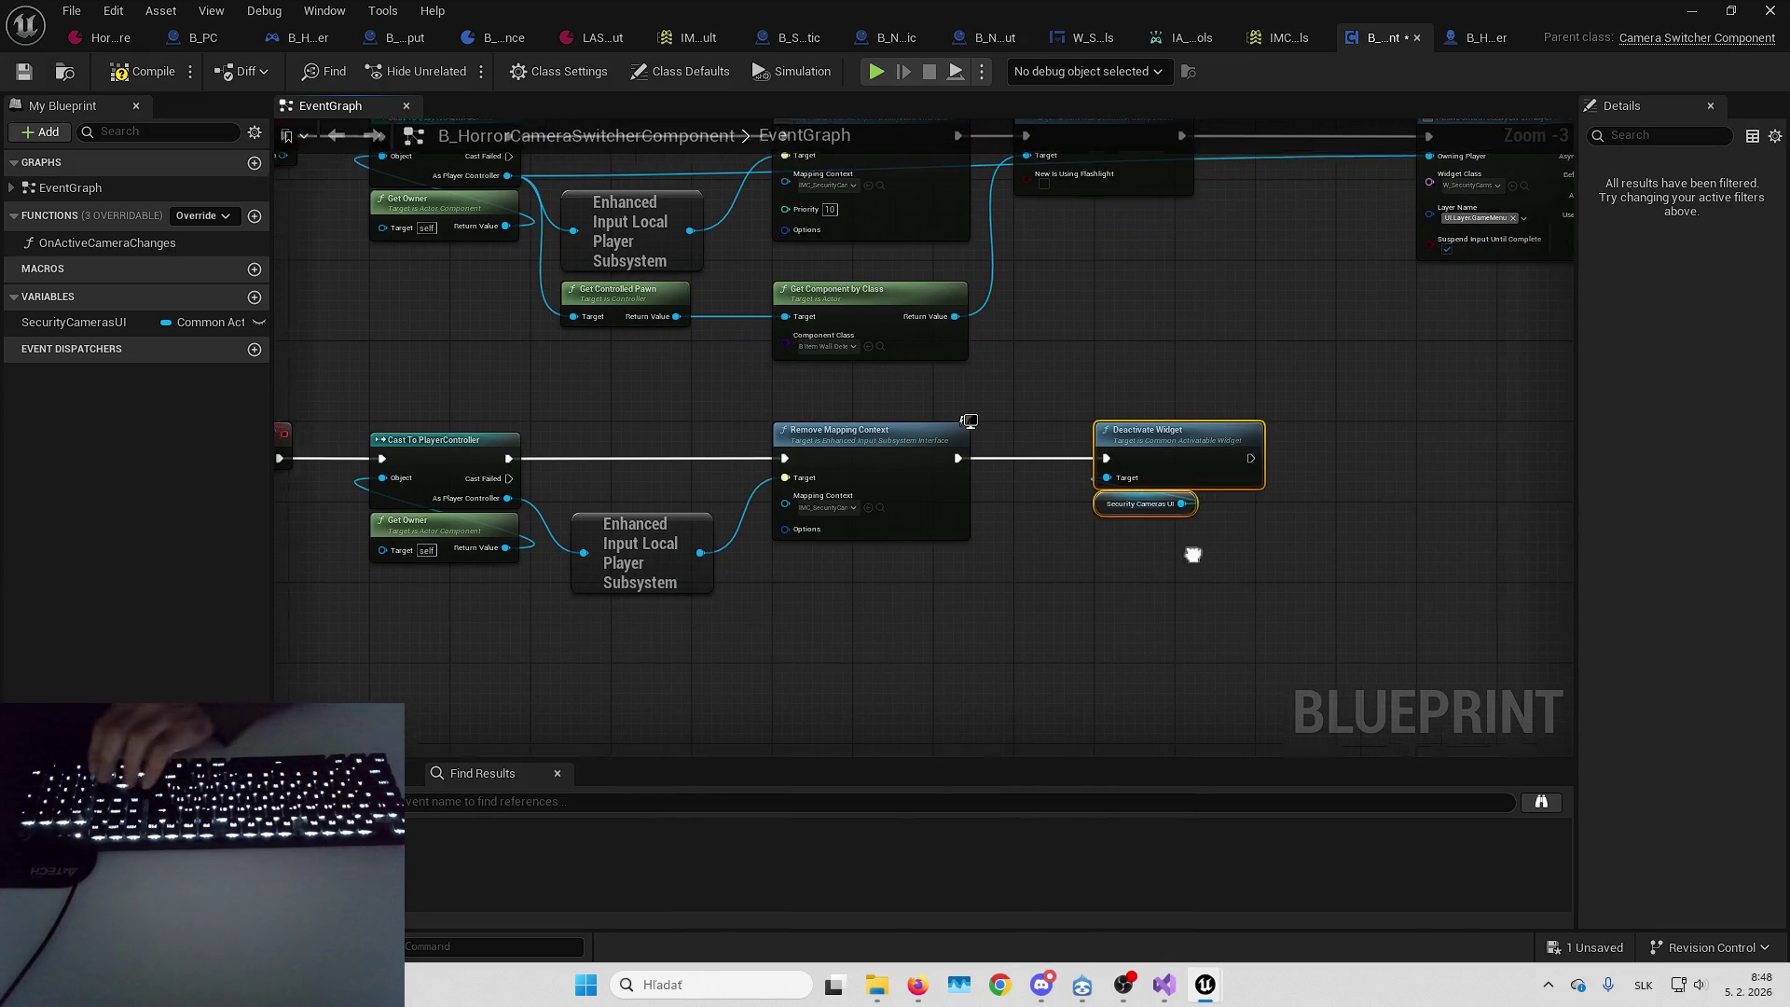
Paste the flashlight nodes between Remove Mapping Context and Deactivate Widget, then compile and save
mouse_move(1001, 451)
left_mouse_down()
mouse_move(1408, 451)
mouse_move(1393, 451)
left_mouse_up()
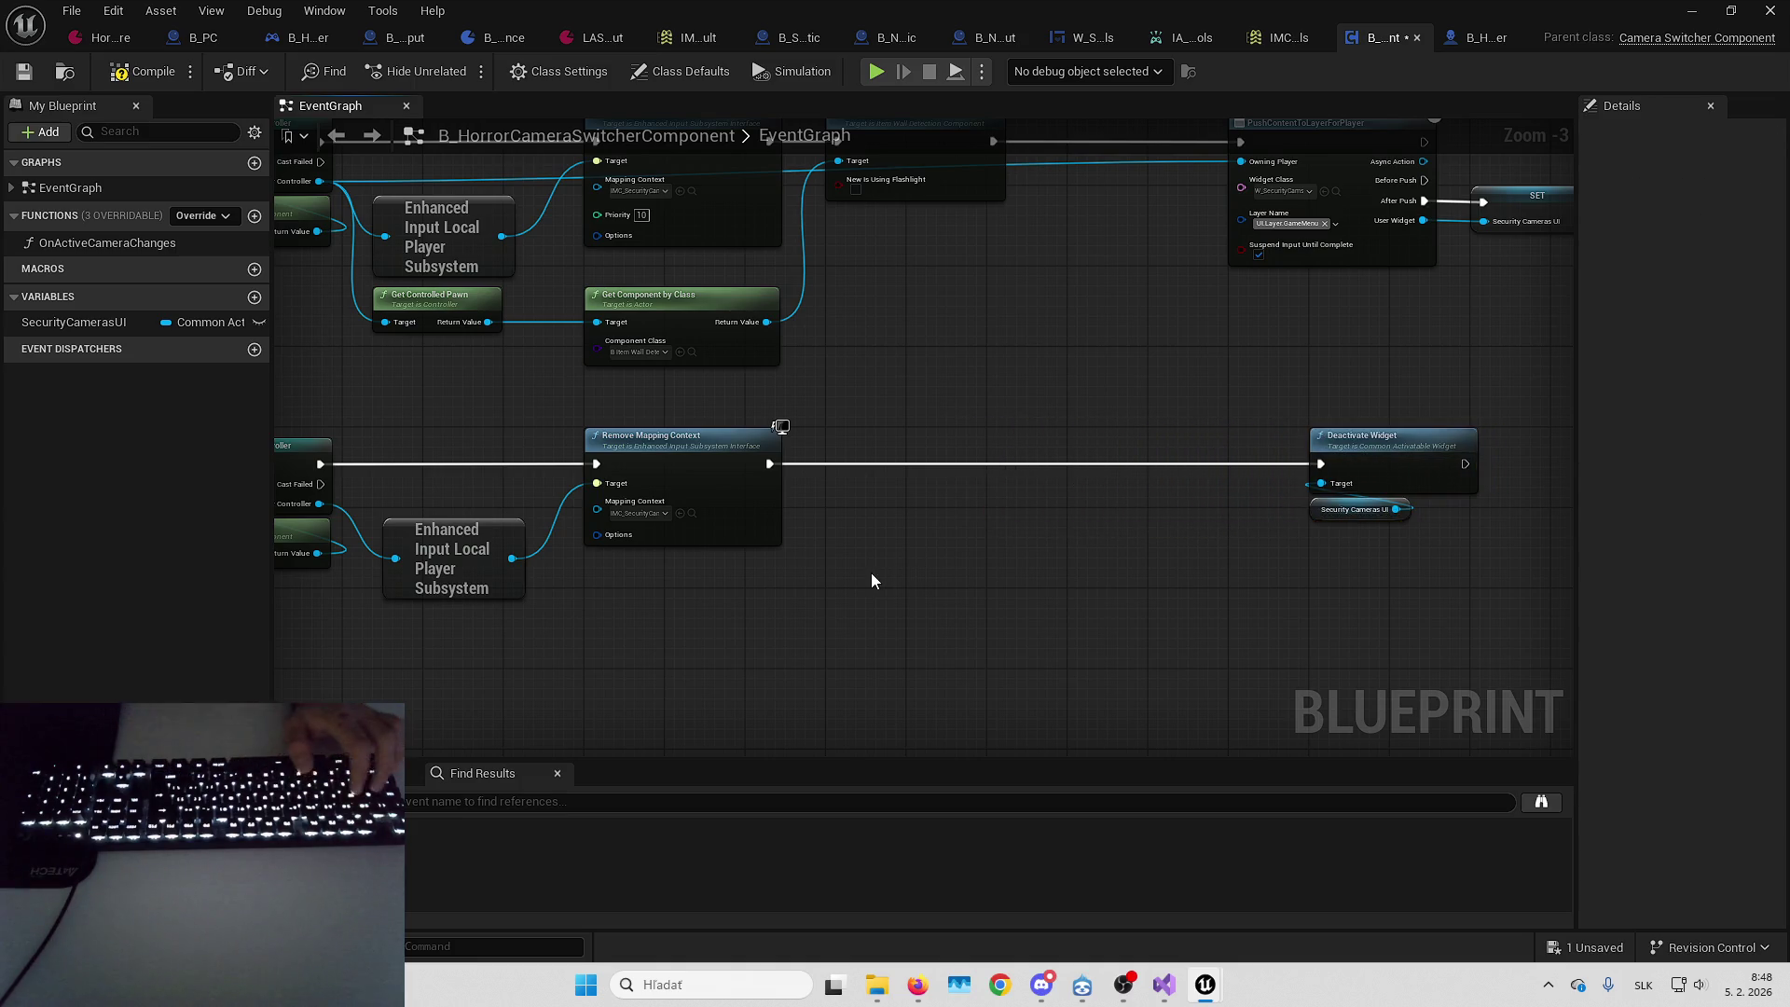
key("ctrl+v")
left_click_drag(1113, 484, 771, 464)
left_click_drag(1209, 472, 937, 451)
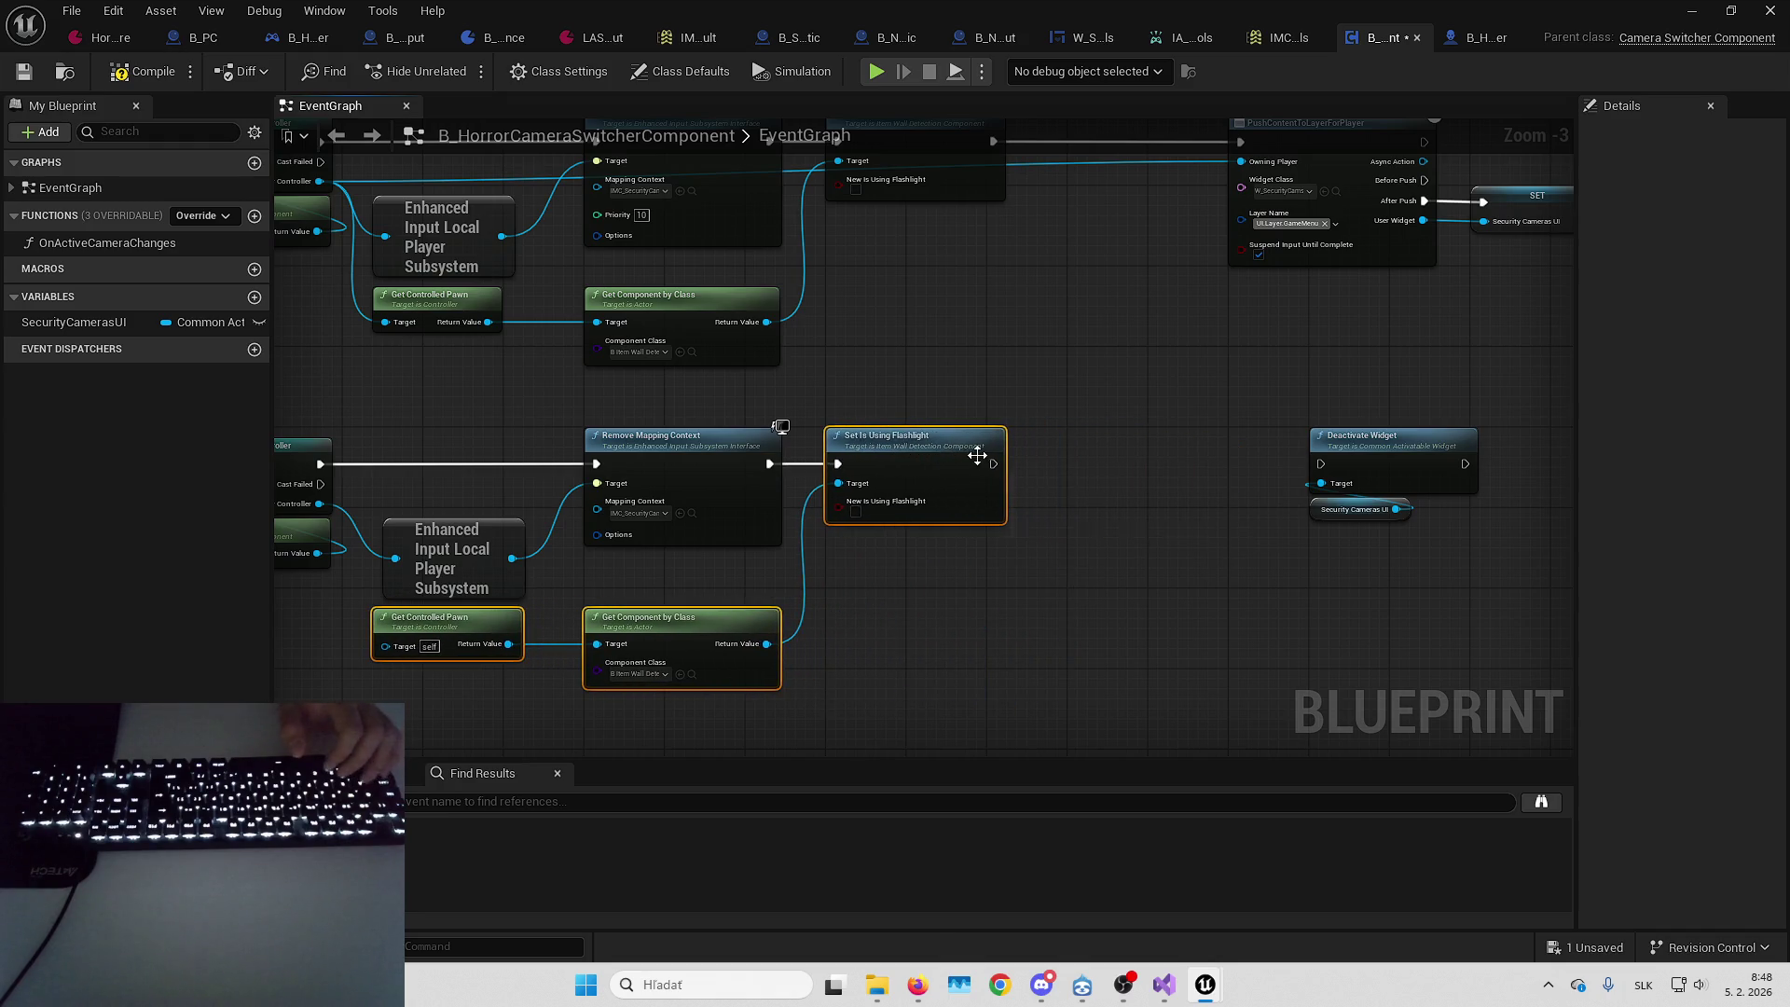
left_click_drag(1317, 464, 1317, 464)
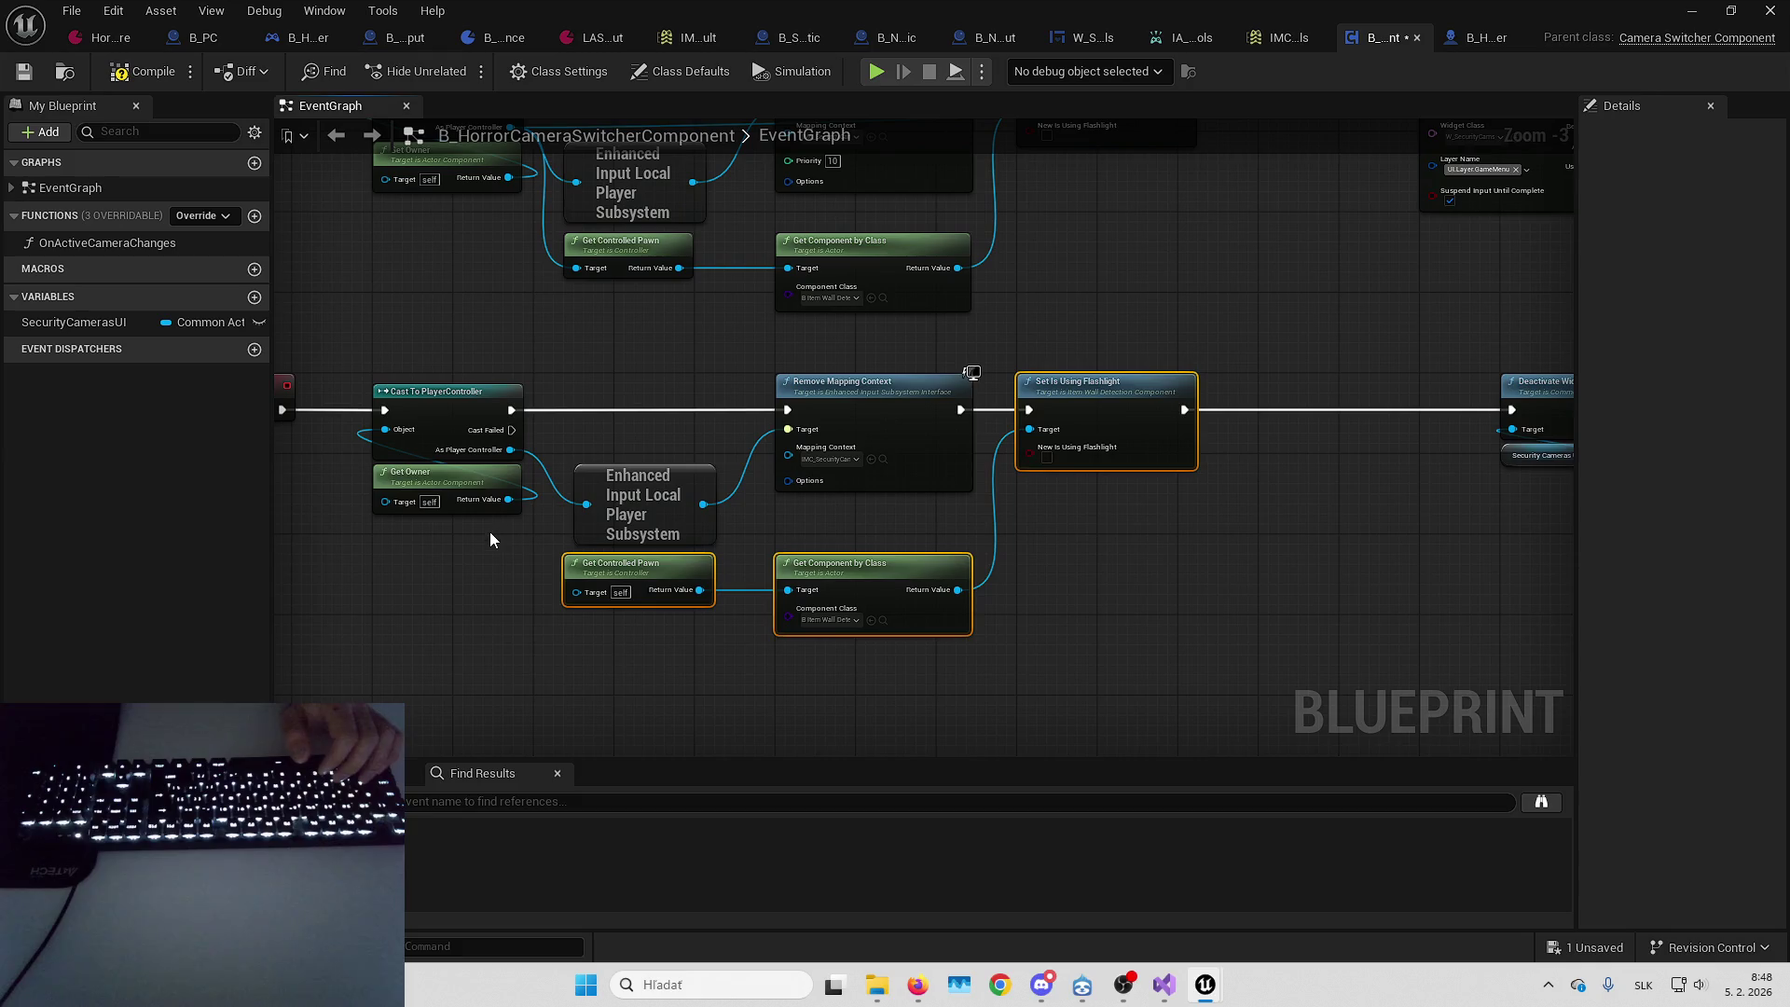
left_click_drag(509, 500, 582, 595)
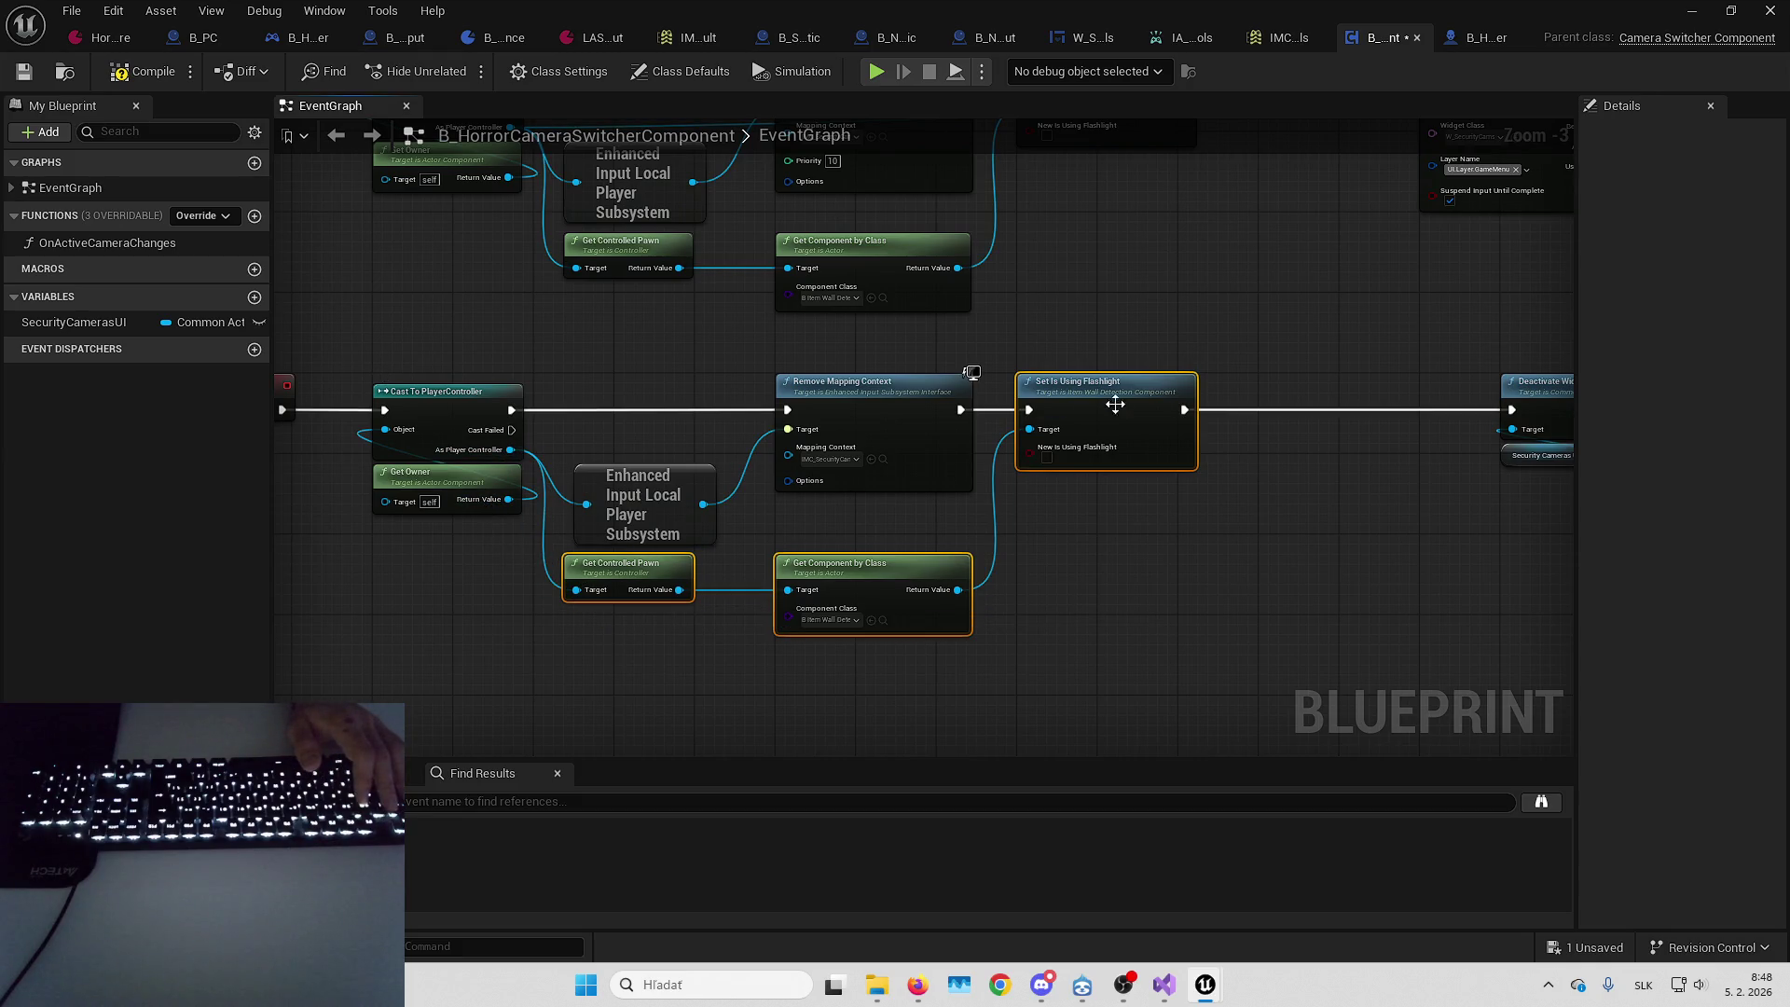
scroll(1084, 451, "up", 3)
left_click_drag(1392, 379, 1021, 380)
left_click(128, 73)
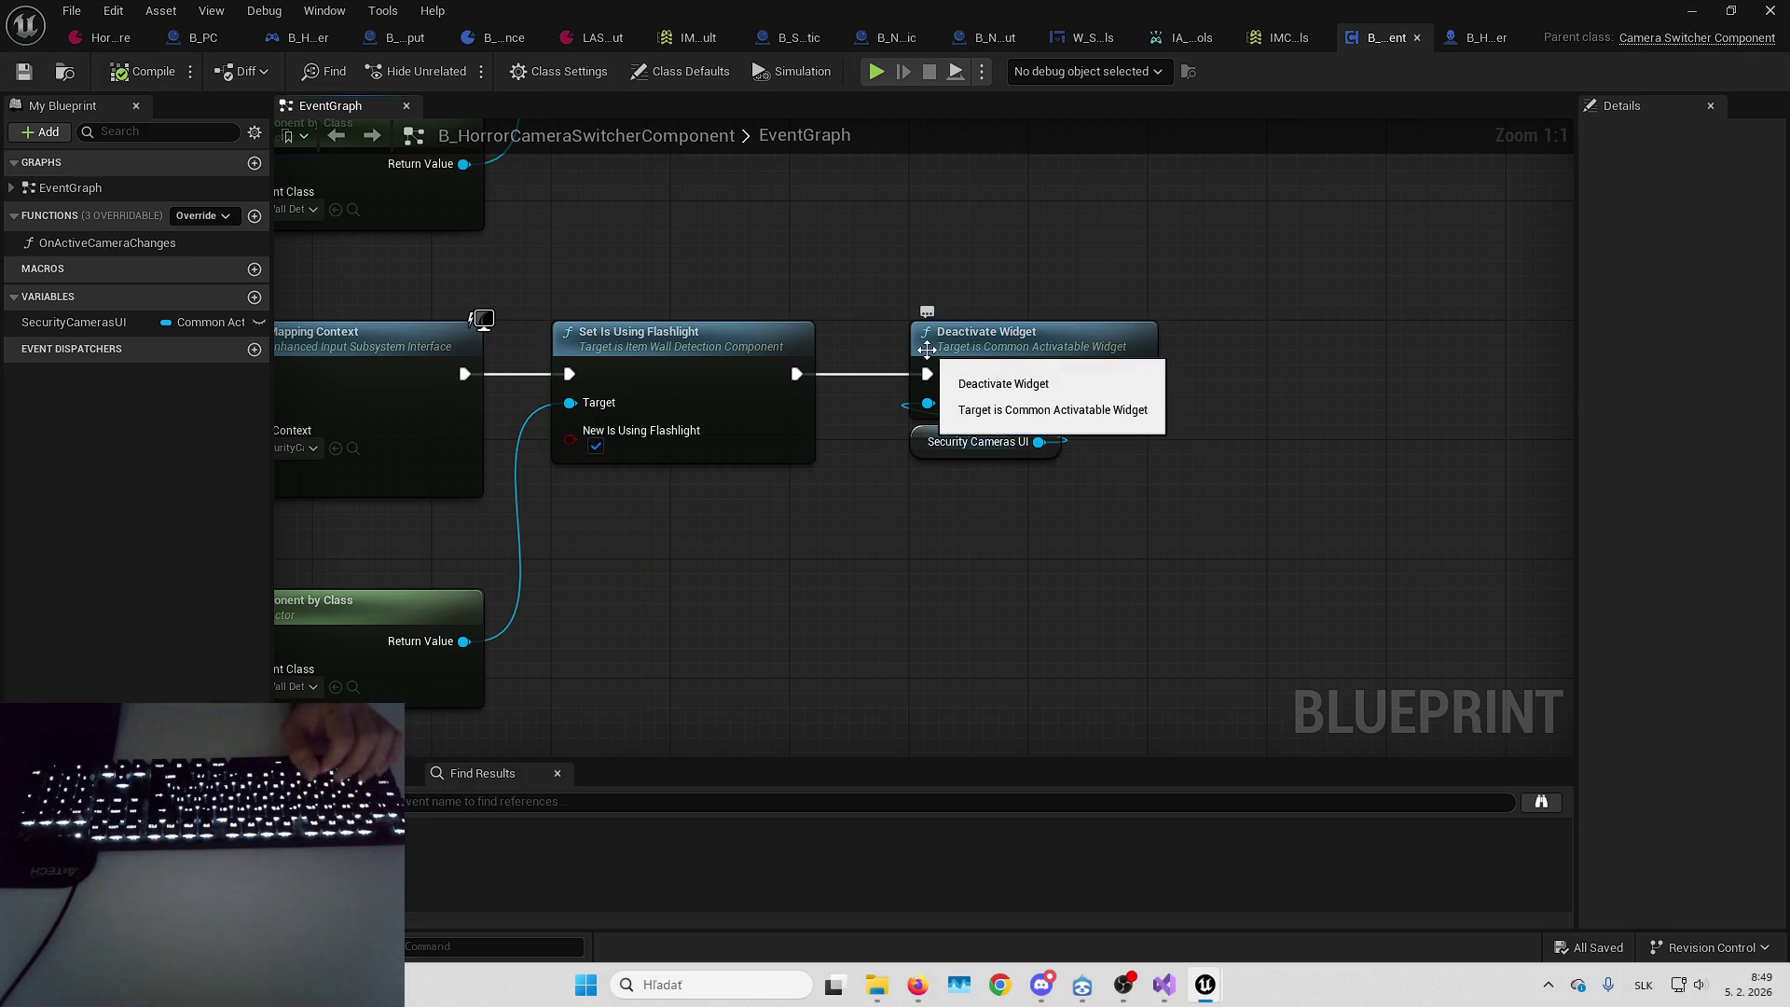
left_click(1692, 10)
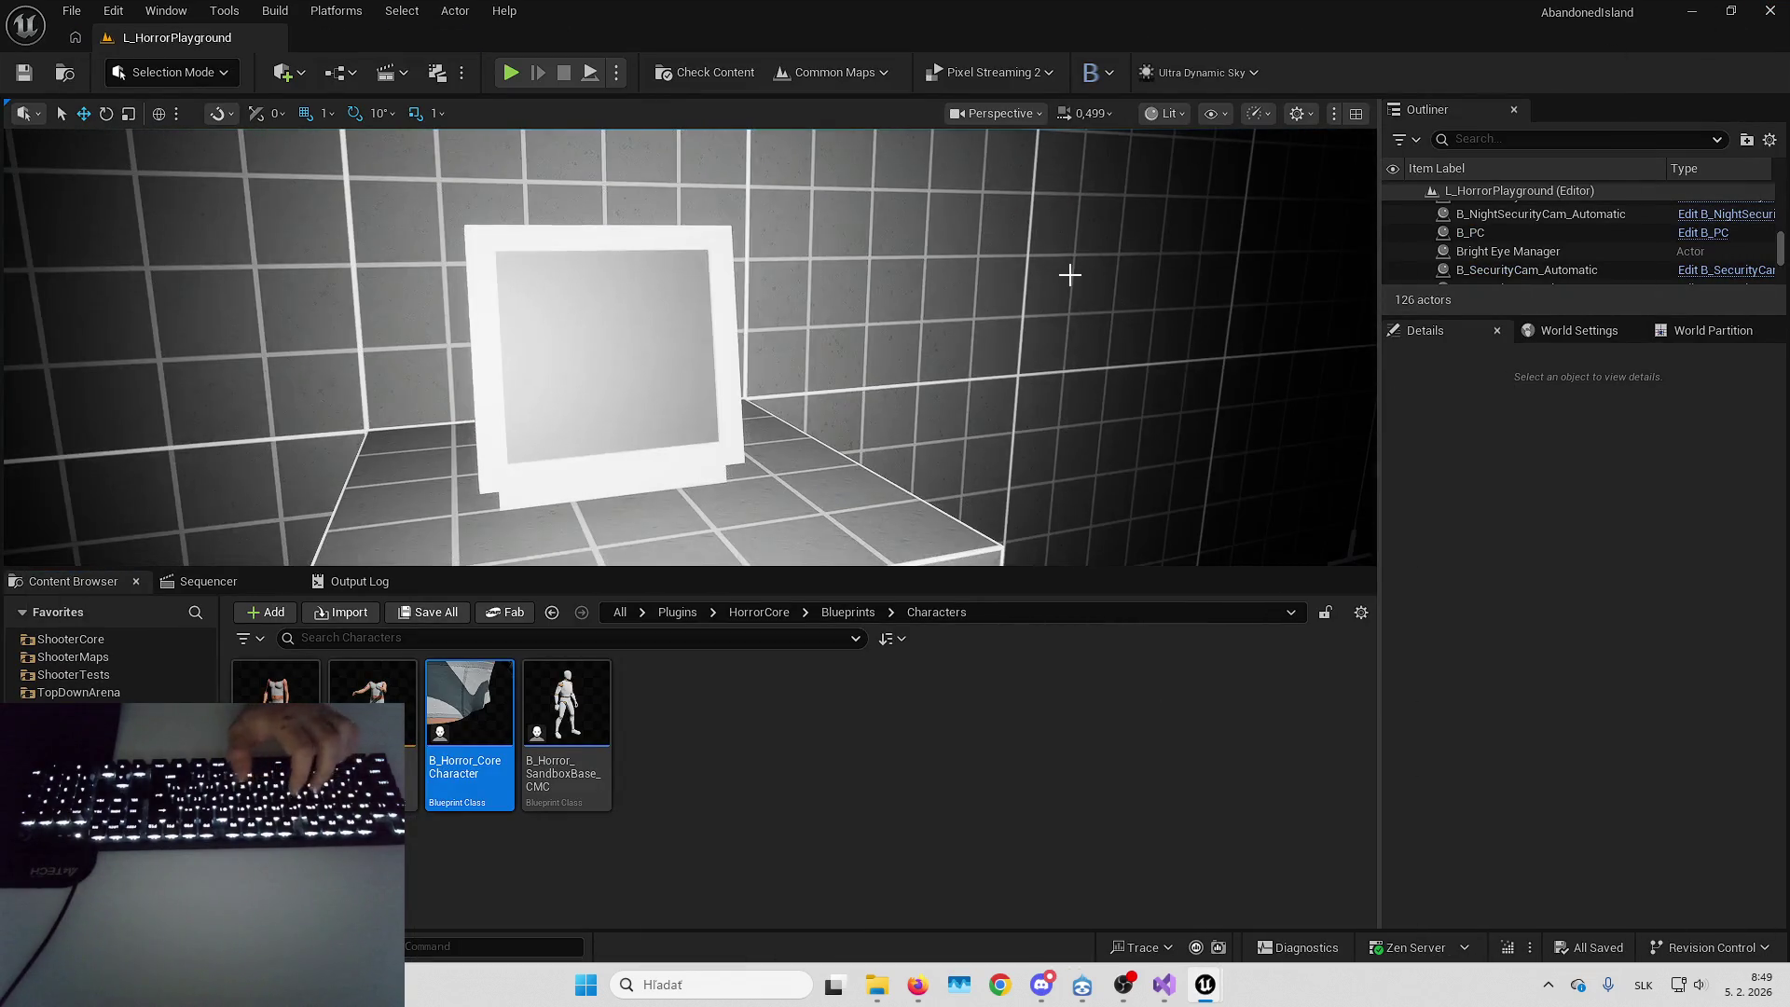
Play the level, view the security cameras and cycle through feeds 1, 2, 1 and 0
key("alt+p")
key("F11")
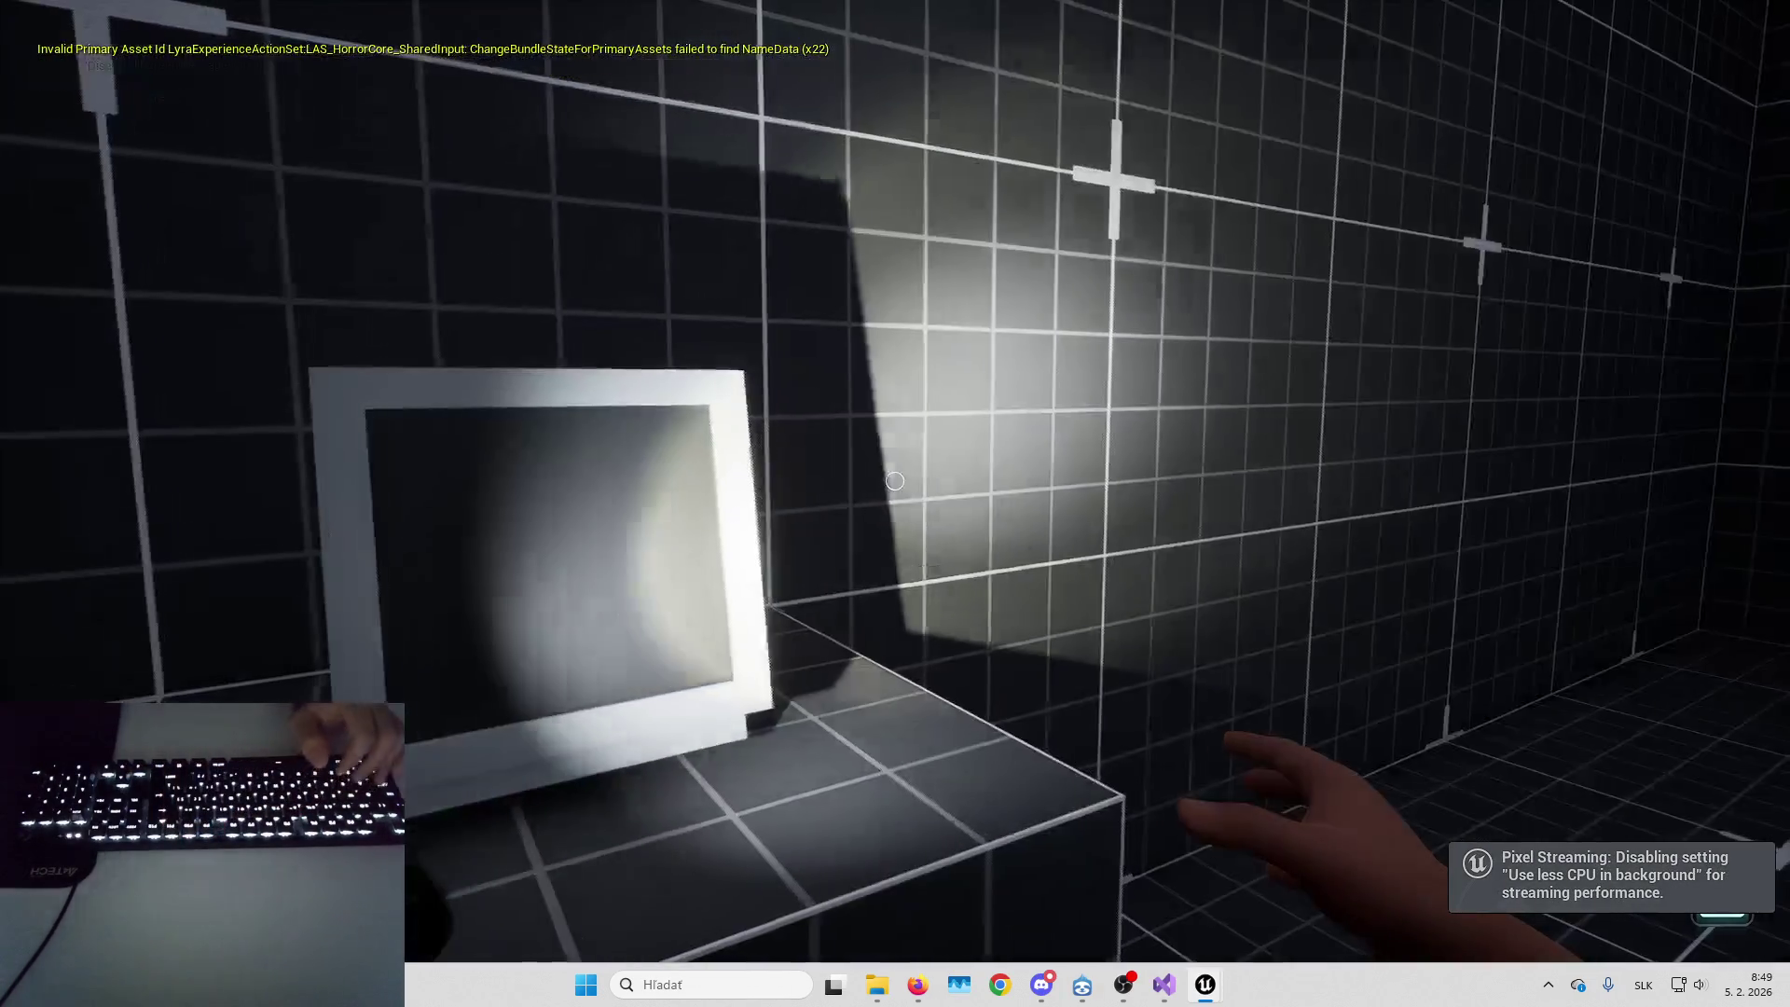
mouse_move(895, 481)
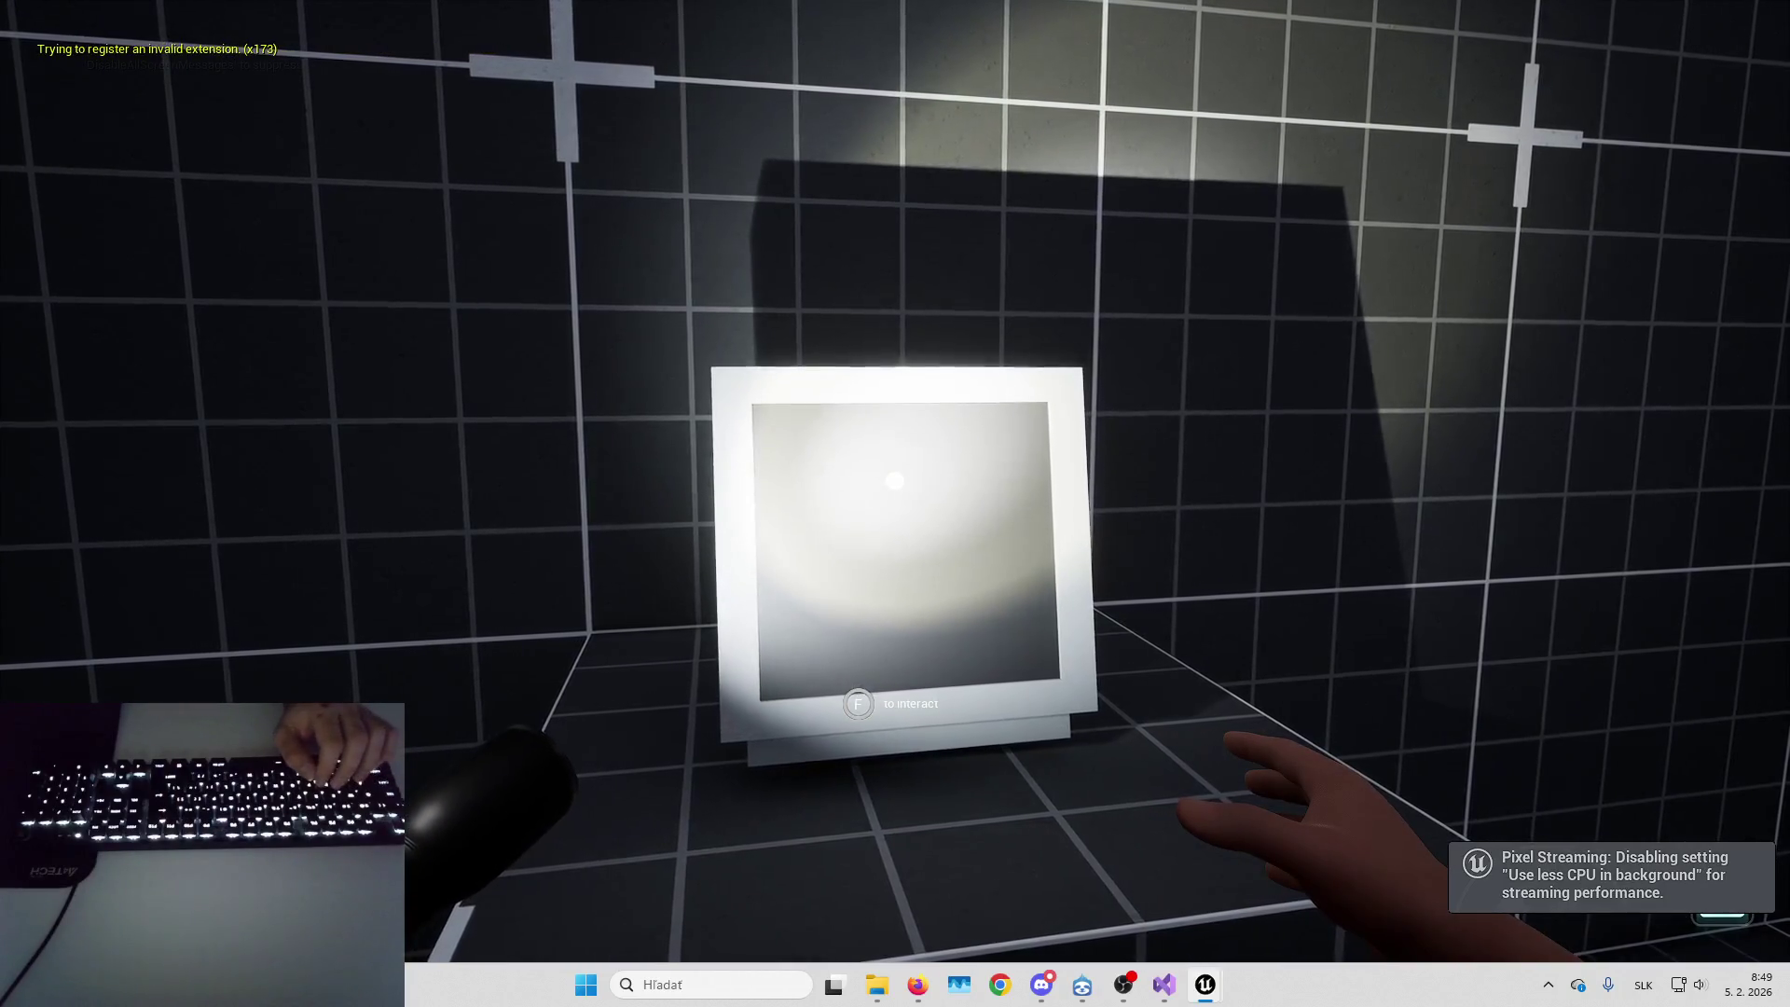
key("f")
key("1")
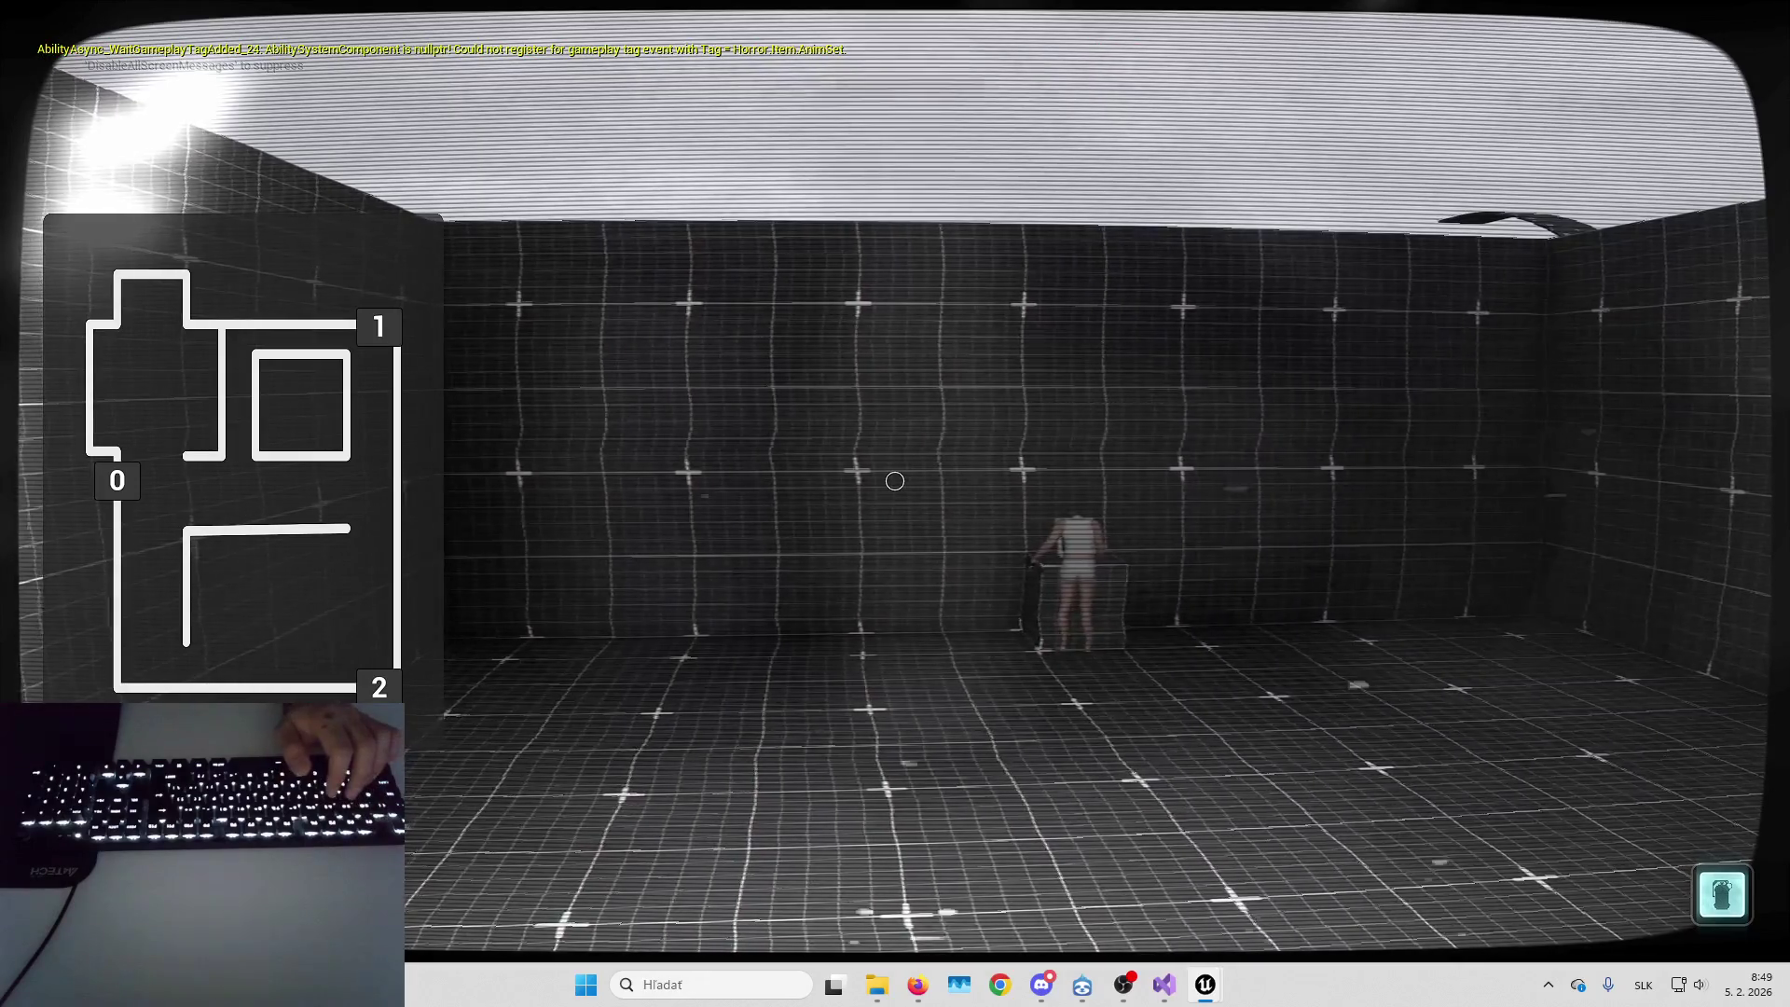
key("2")
key("1")
key("0")
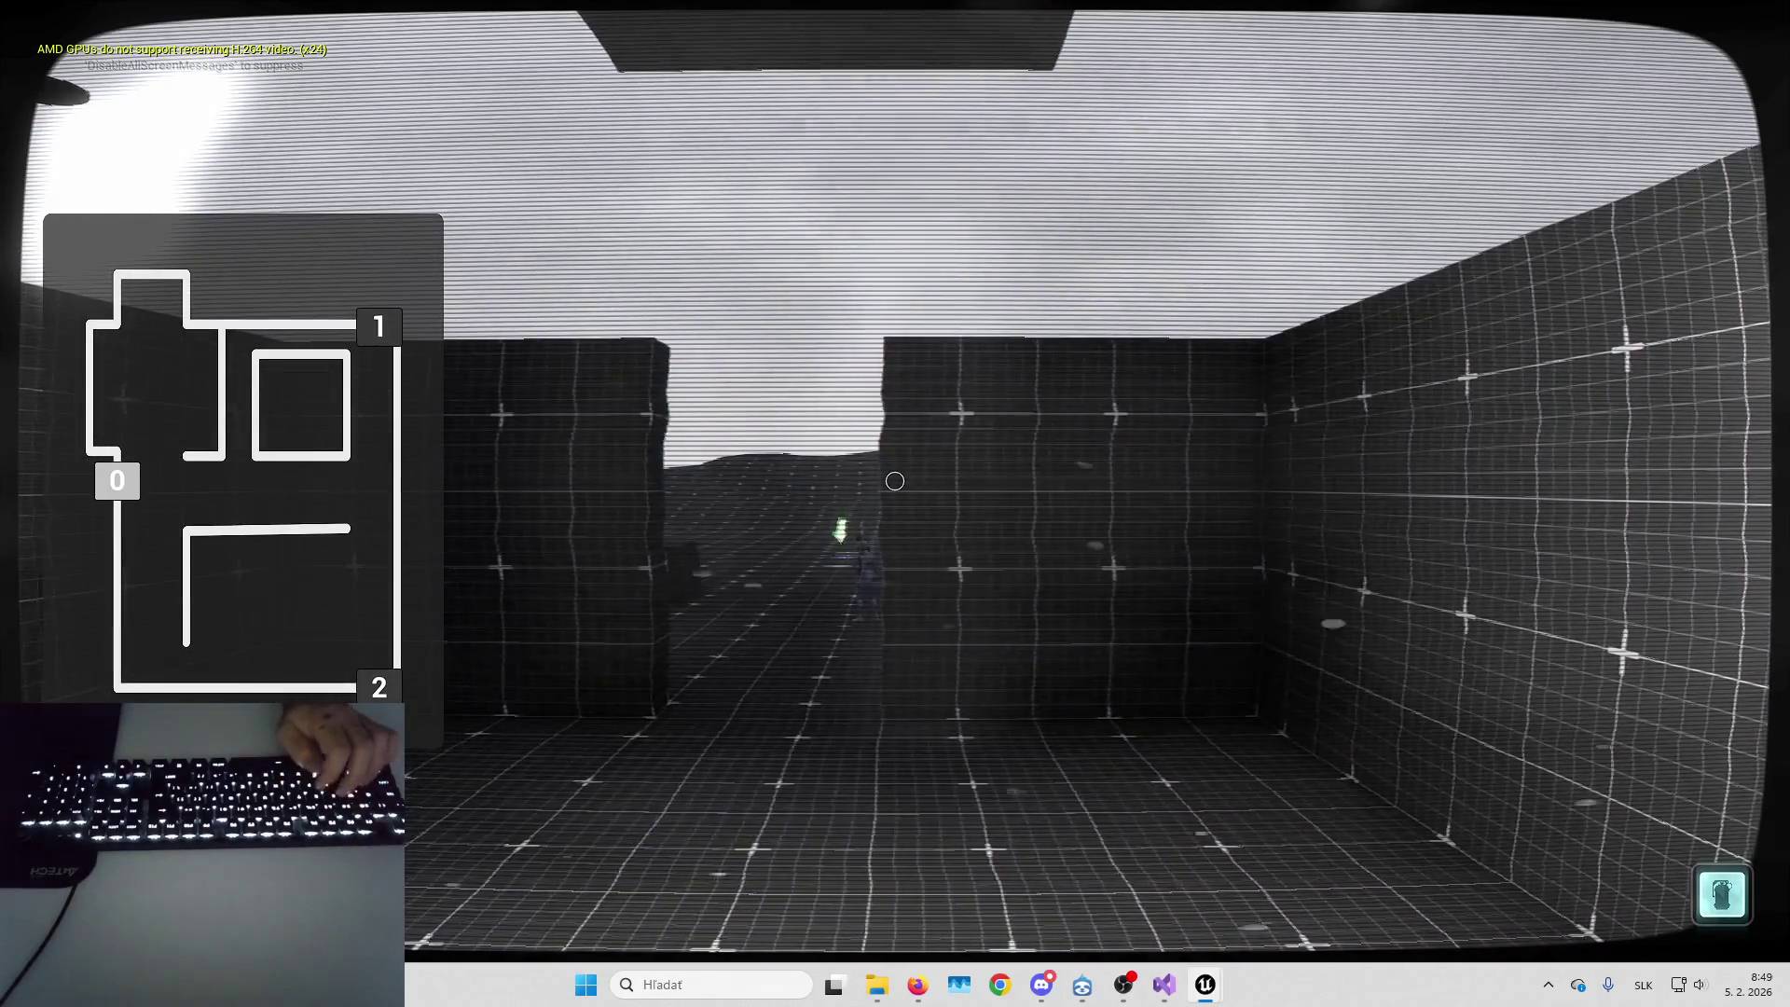
Enter and leave the camera monitor view repeatedly to check the flashlight, then stop play
key("Tab")
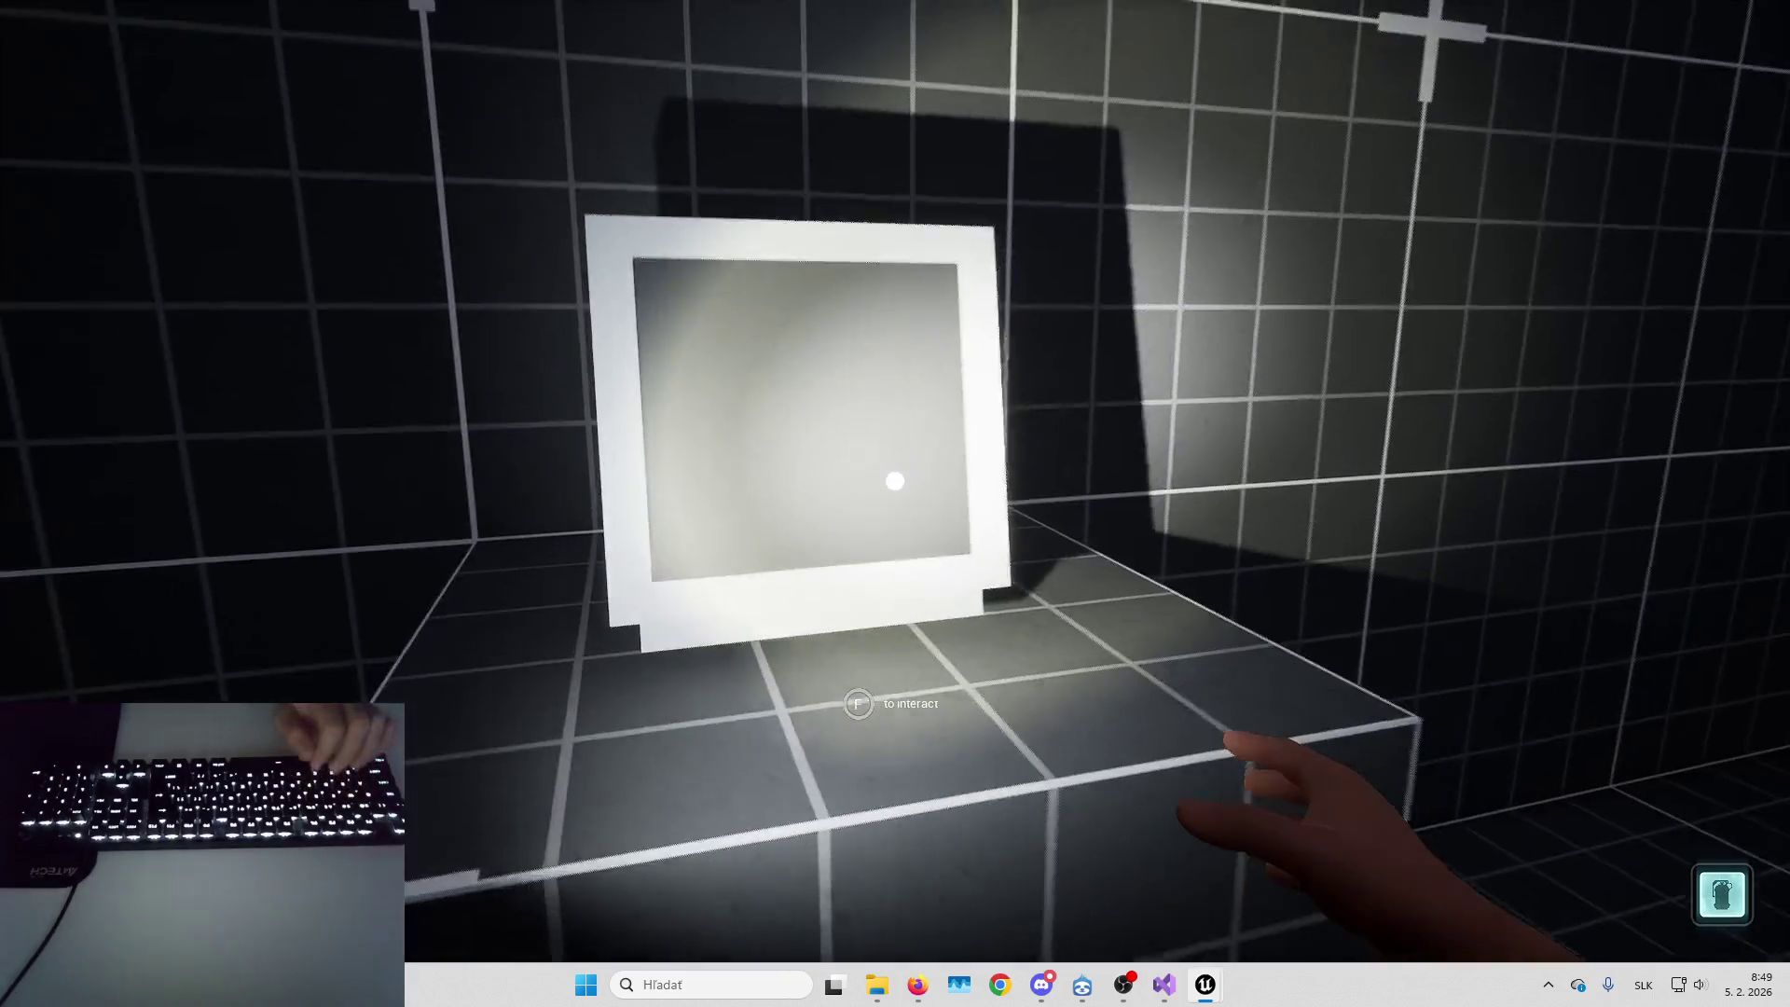
key("Tab")
key("Tab")
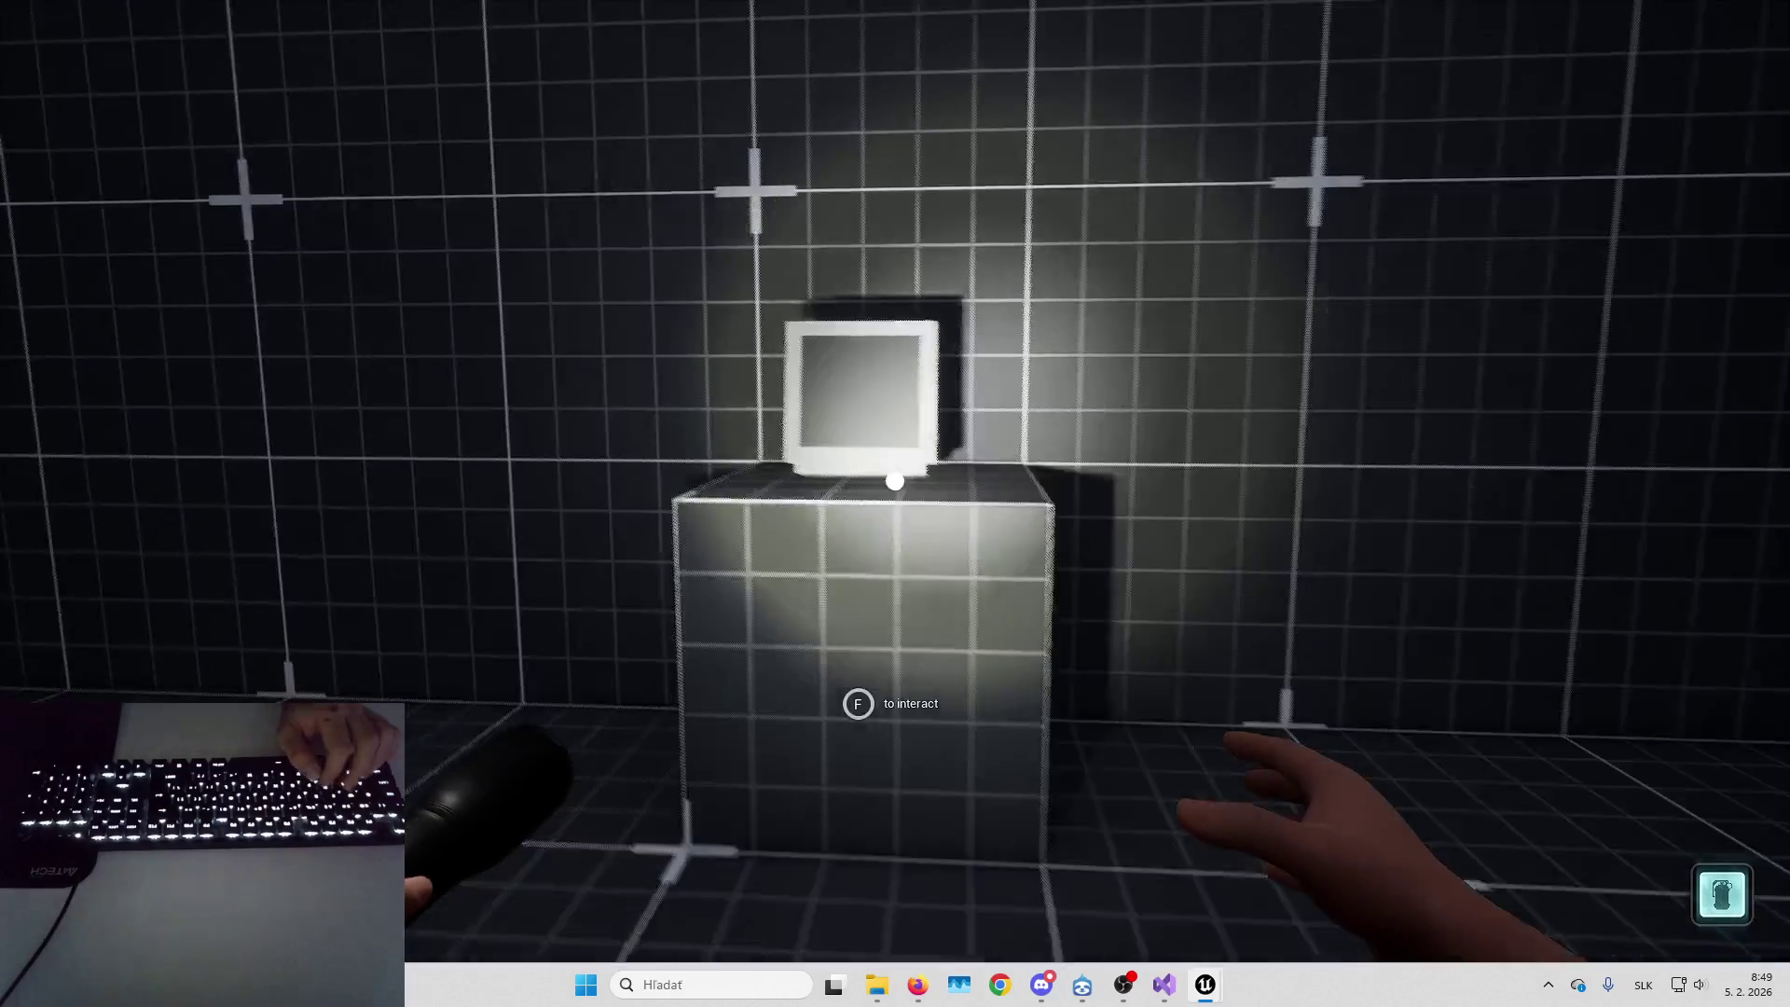
key("Tab")
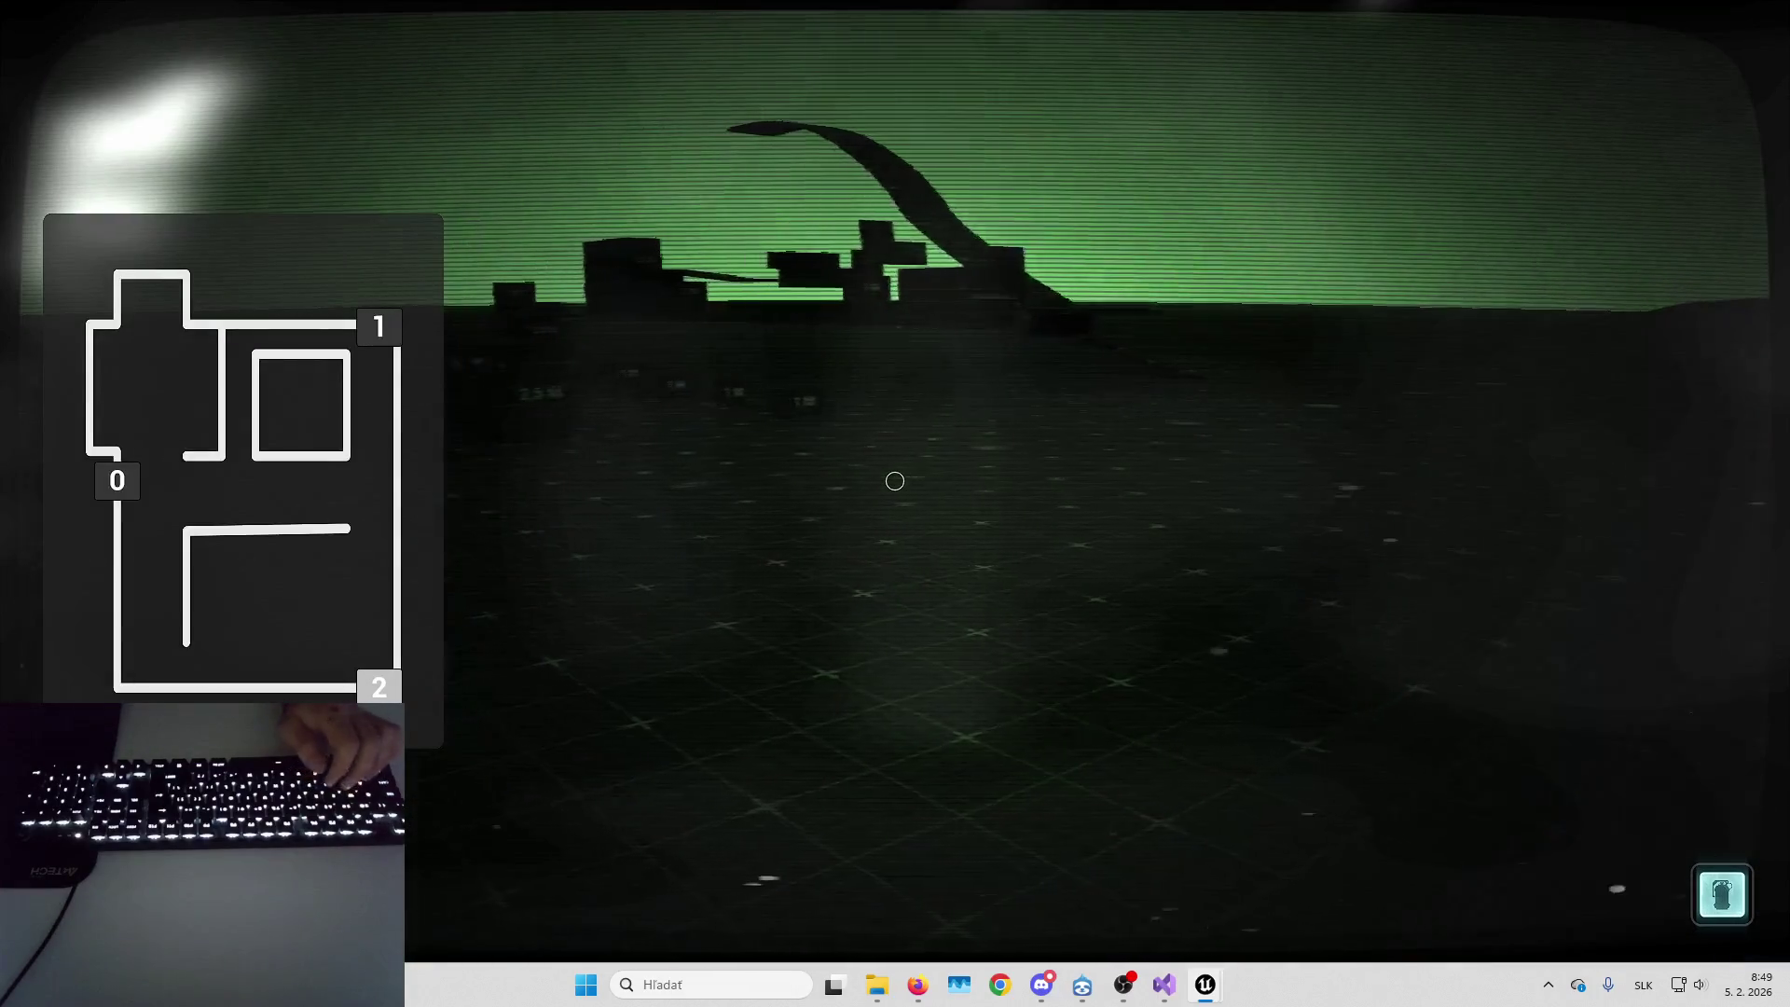
key("Tab")
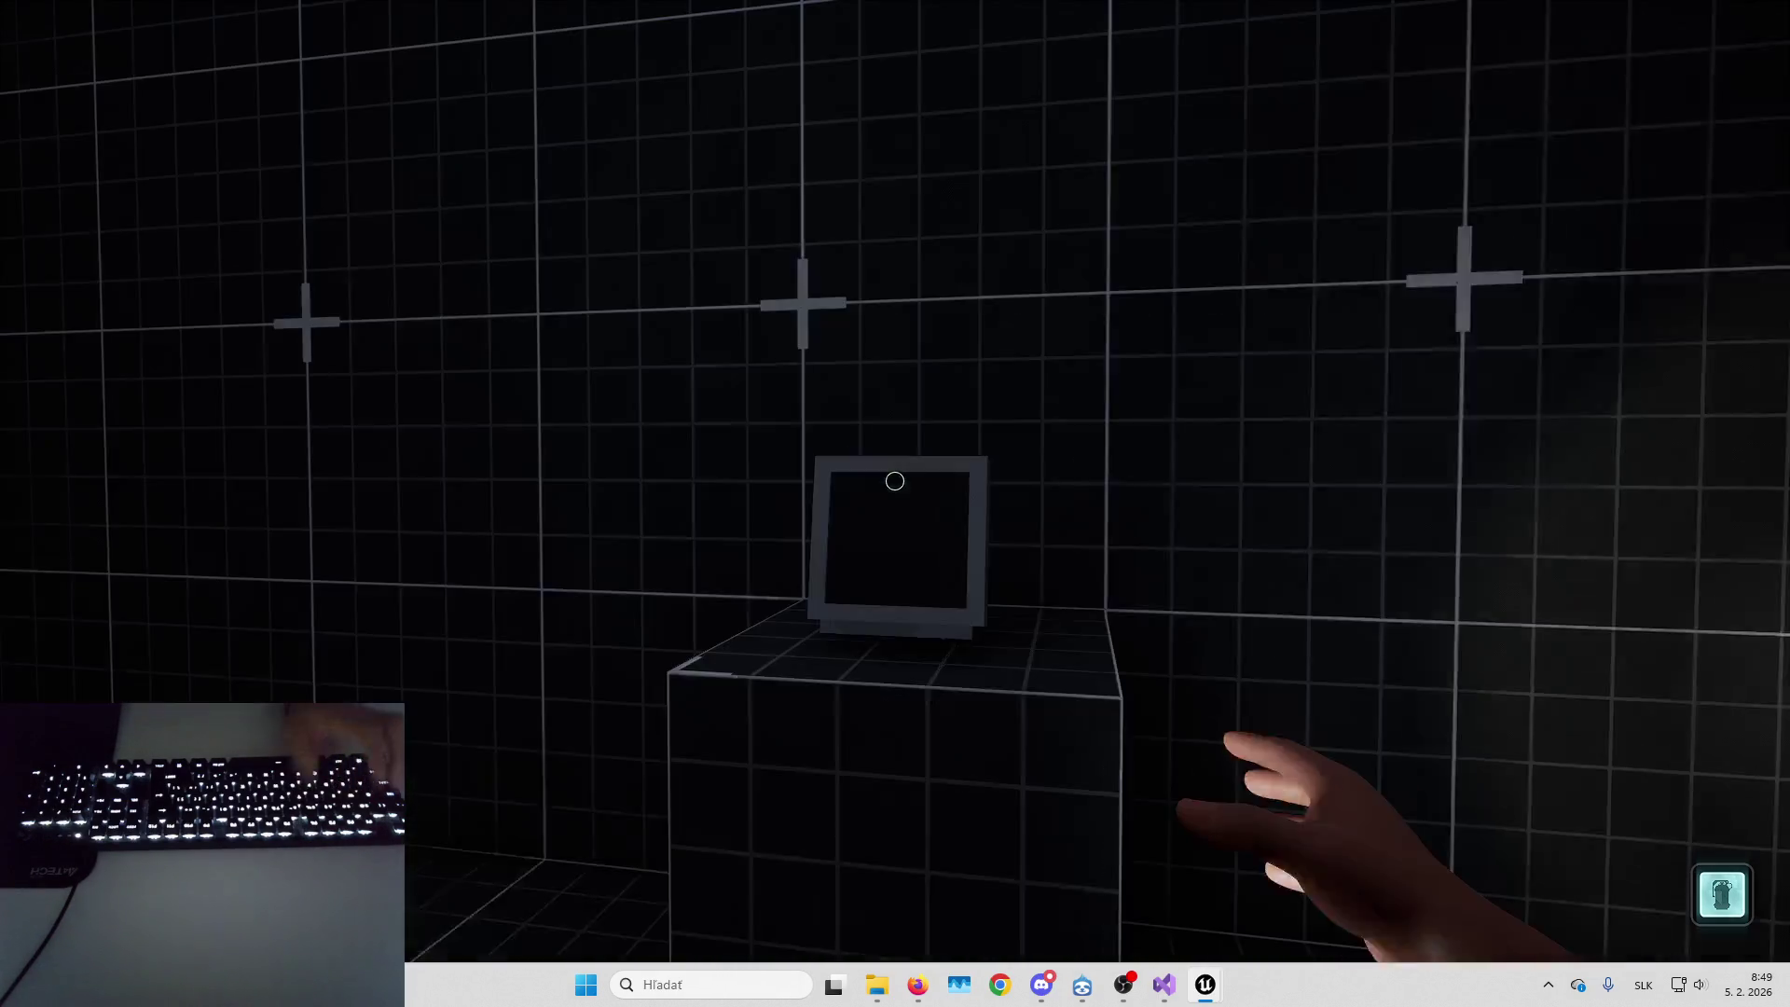
key("Tab")
key("Tab")
key("Tab")
key("Tab")
key("Tab")
key("Tab")
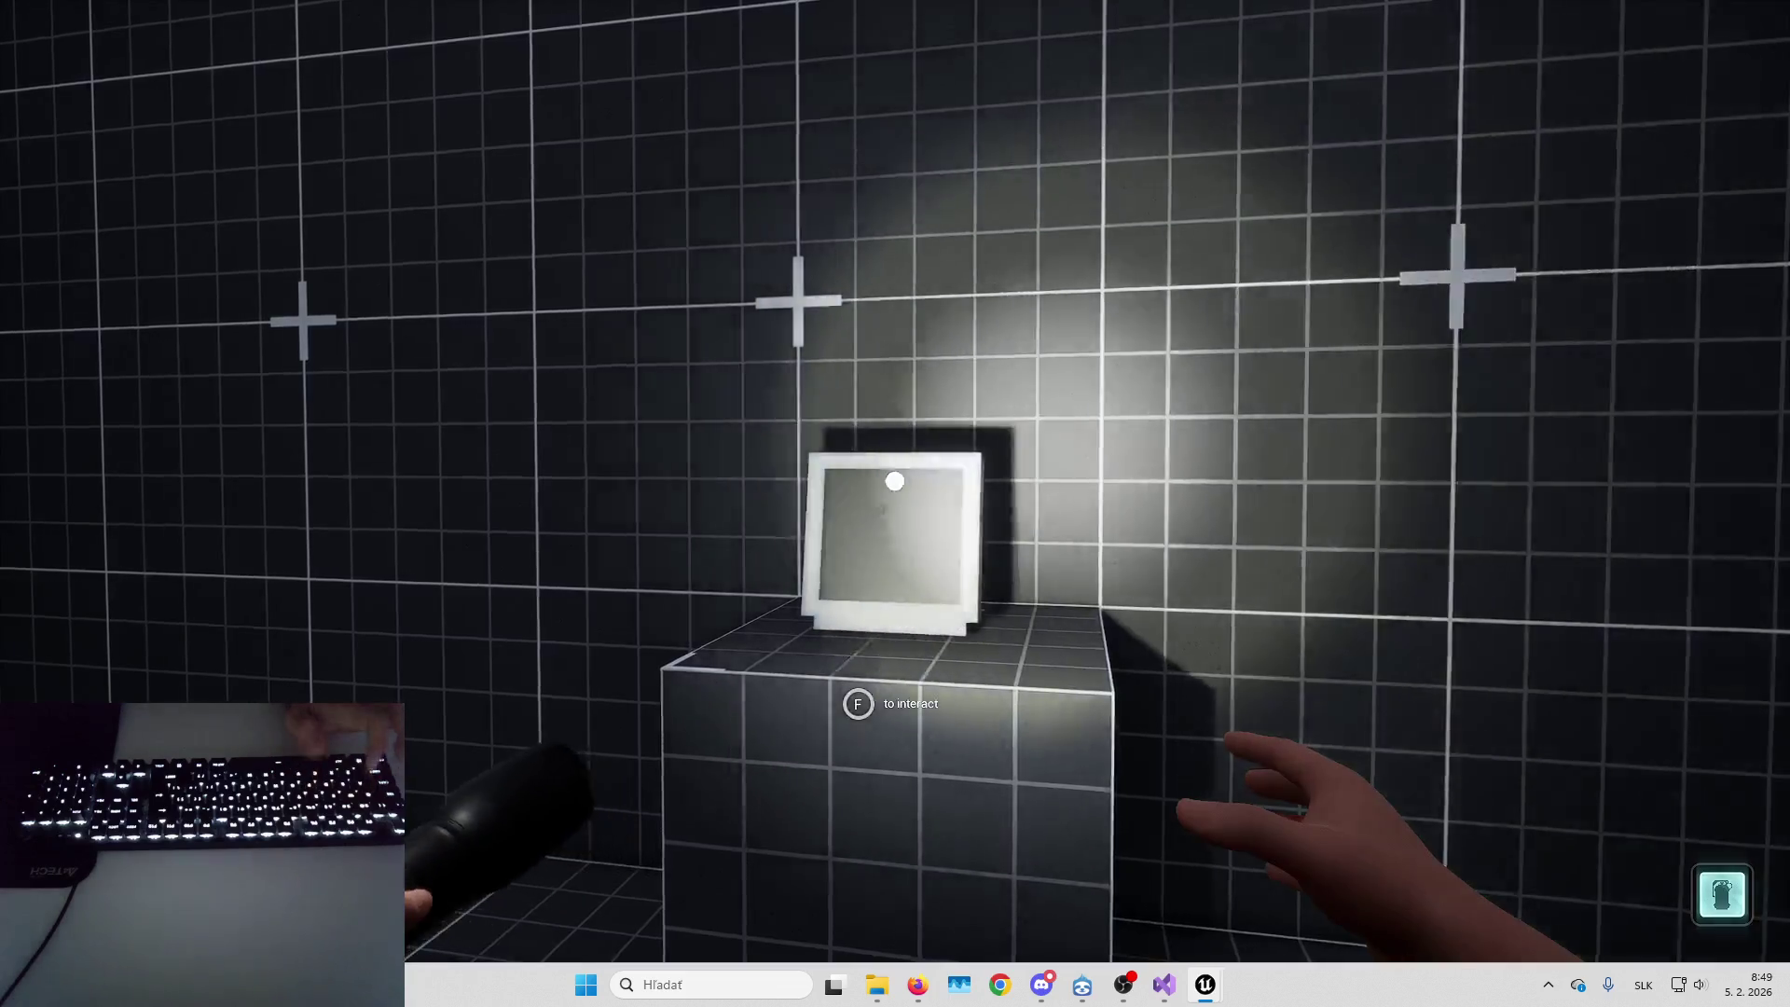
key("f")
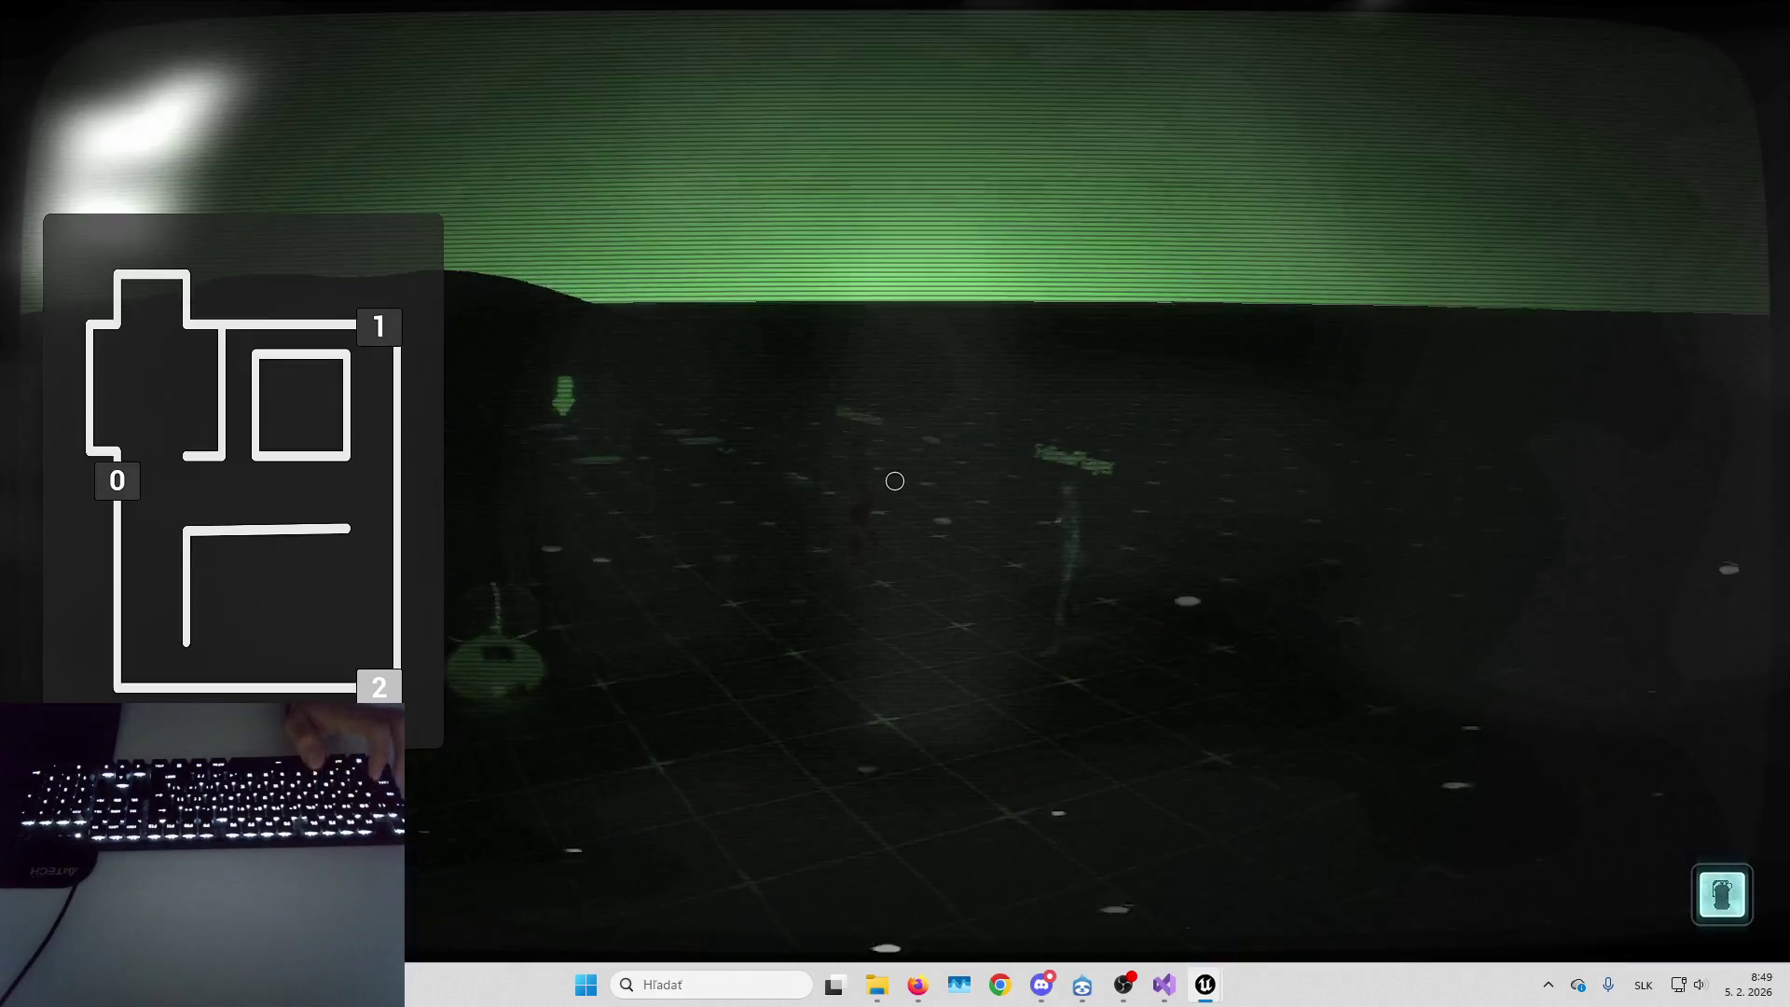
key("Tab")
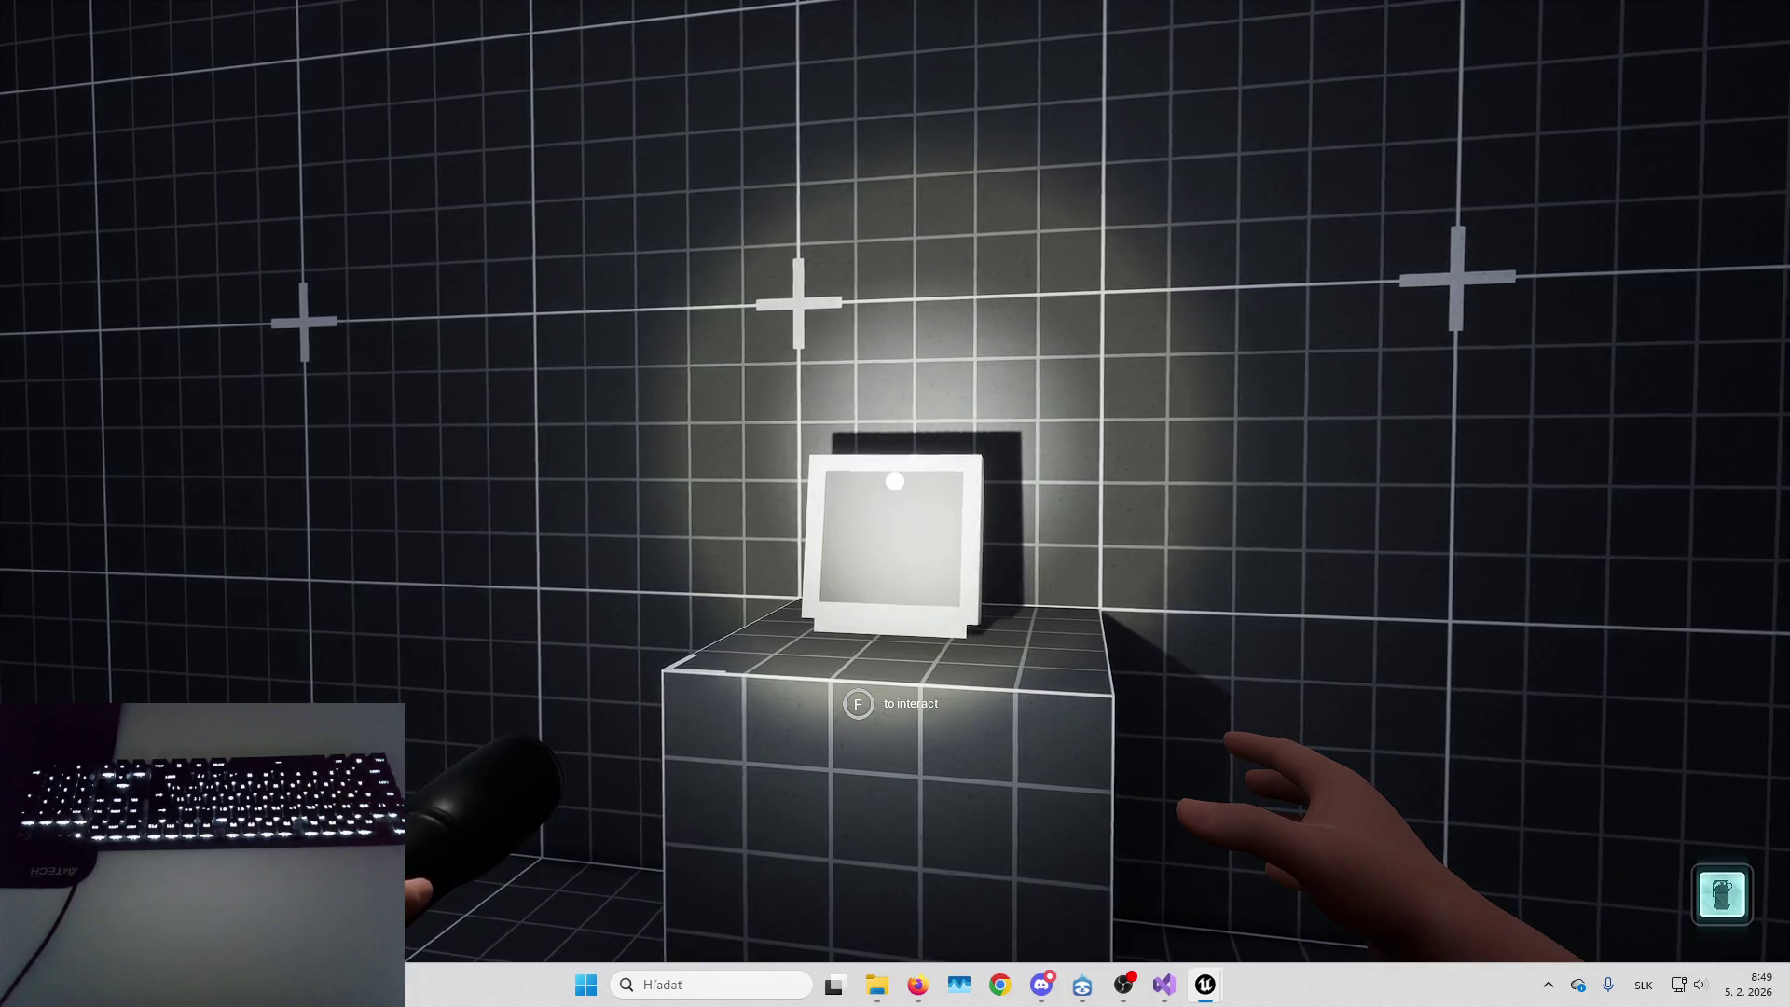
key("f")
key("Tab")
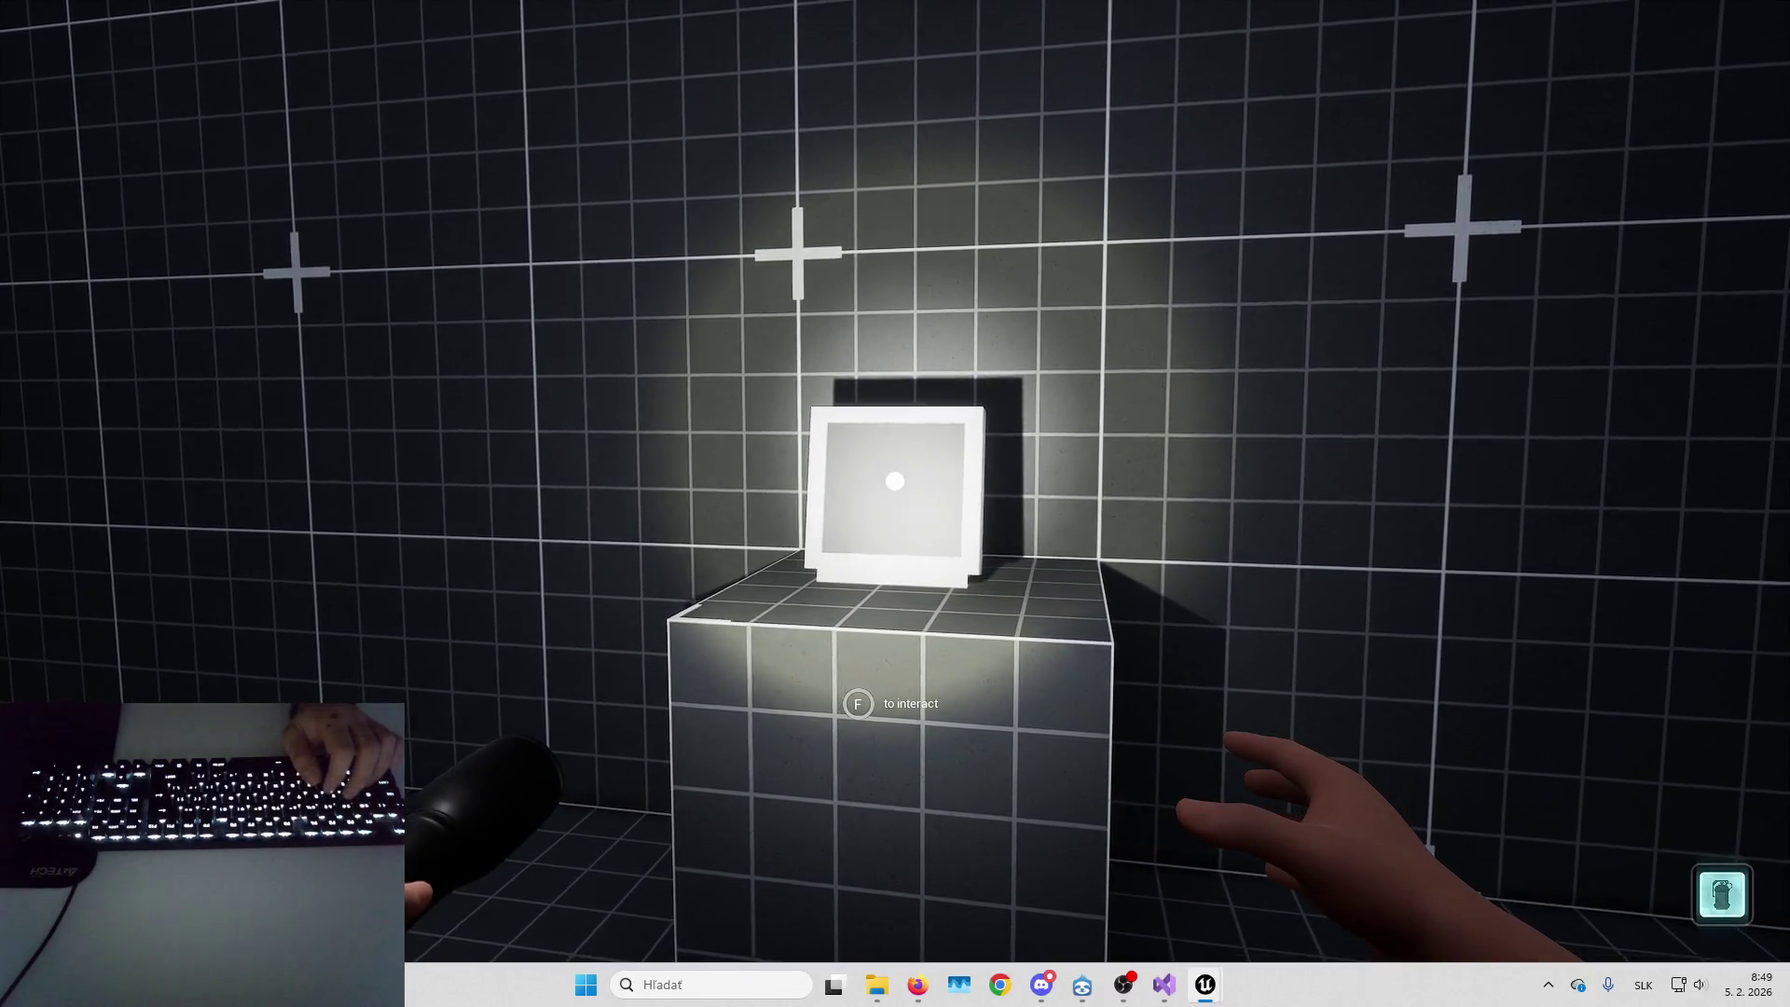
key("Escape")
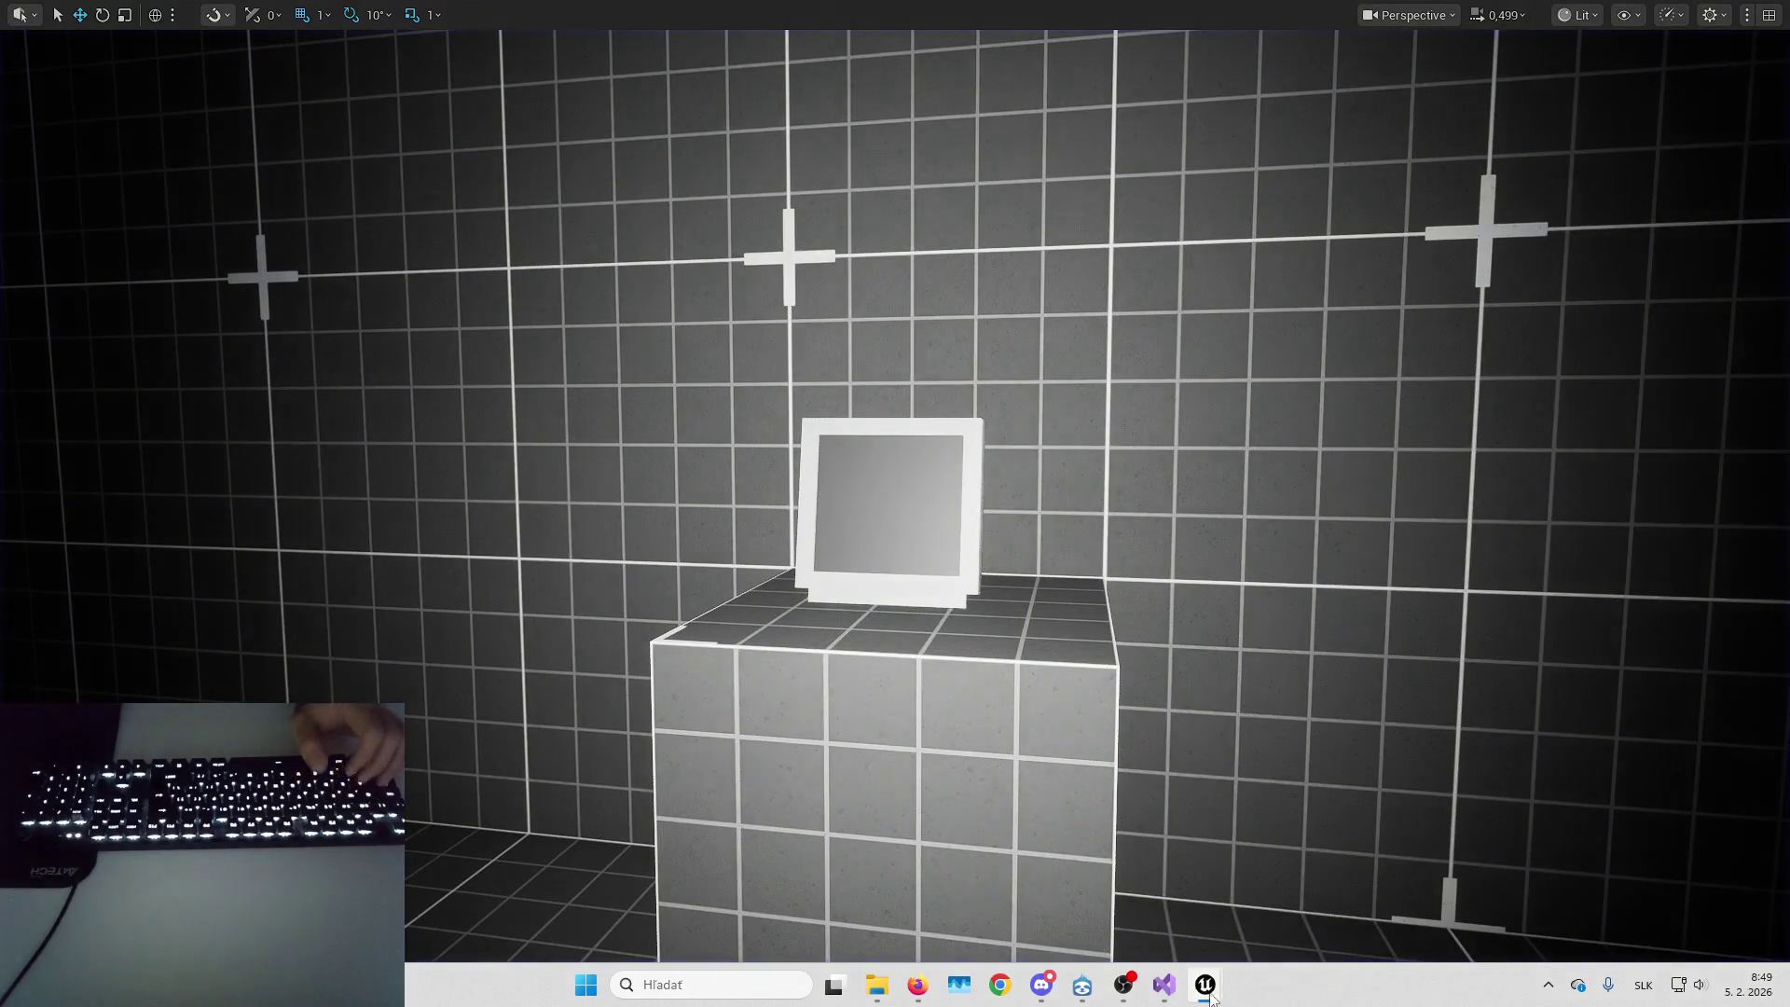
Show B_Horror_CoreCharacter, then play and eject into a free camera framing the flashlight hand
left_click(1254, 909)
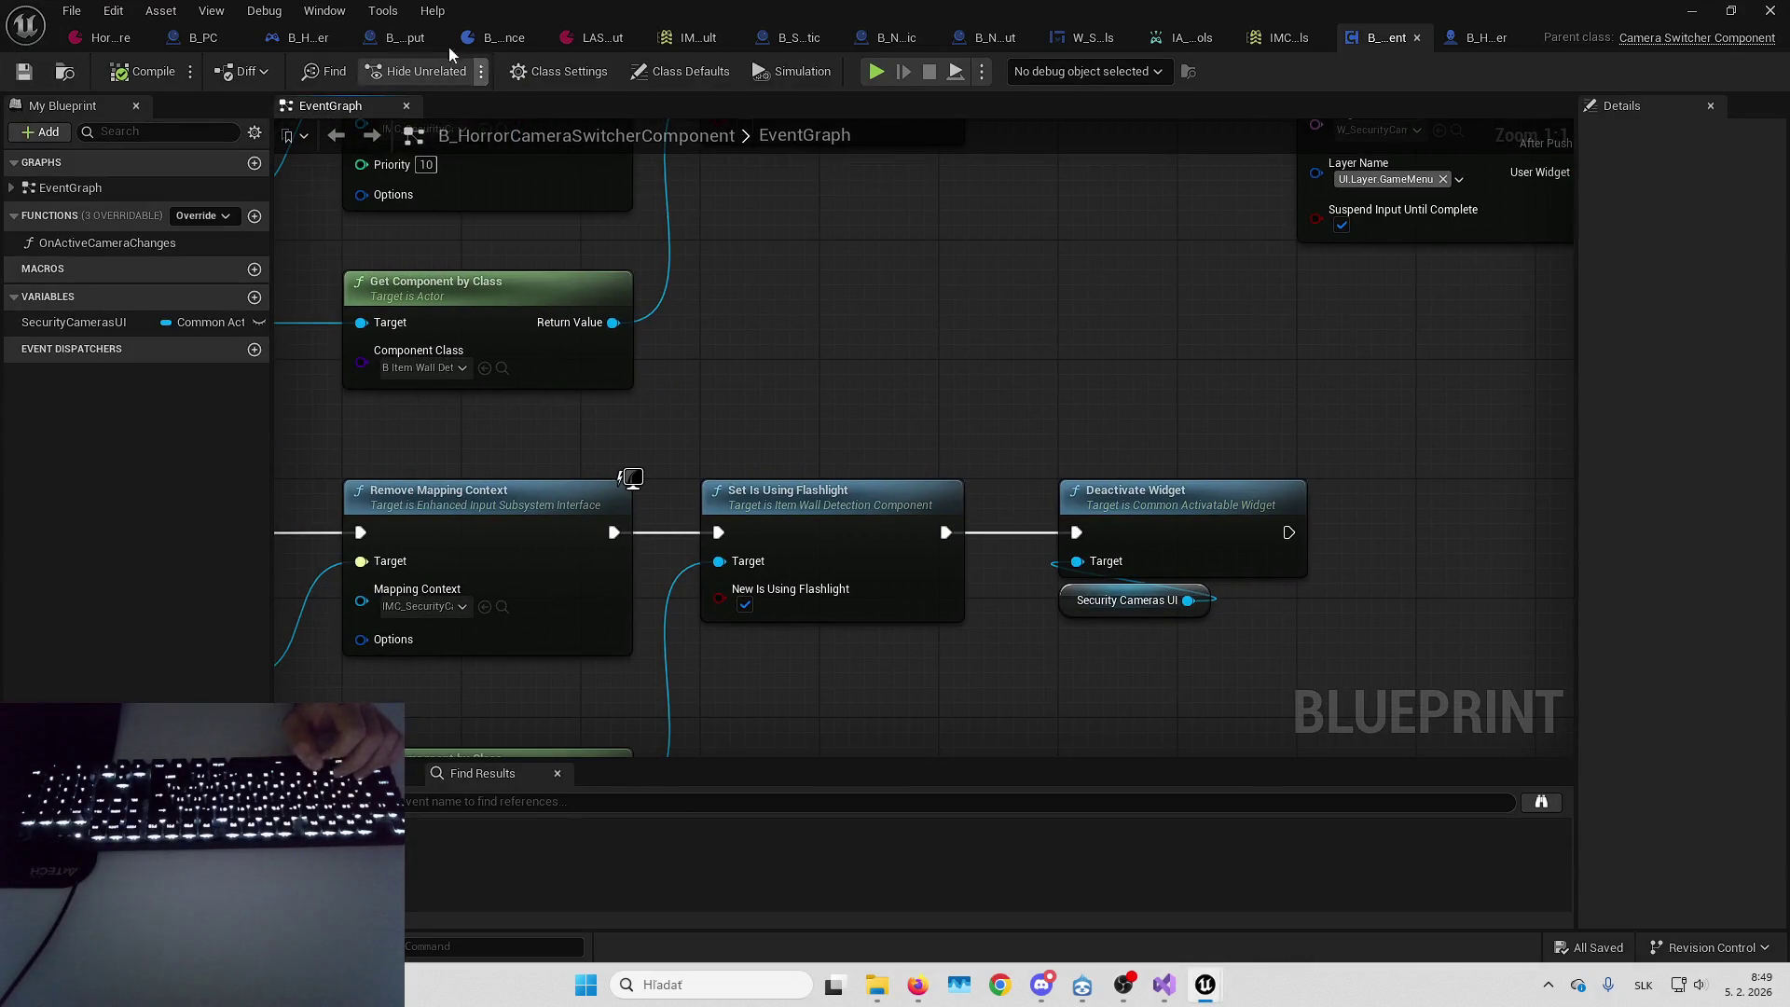
left_click(1505, 37)
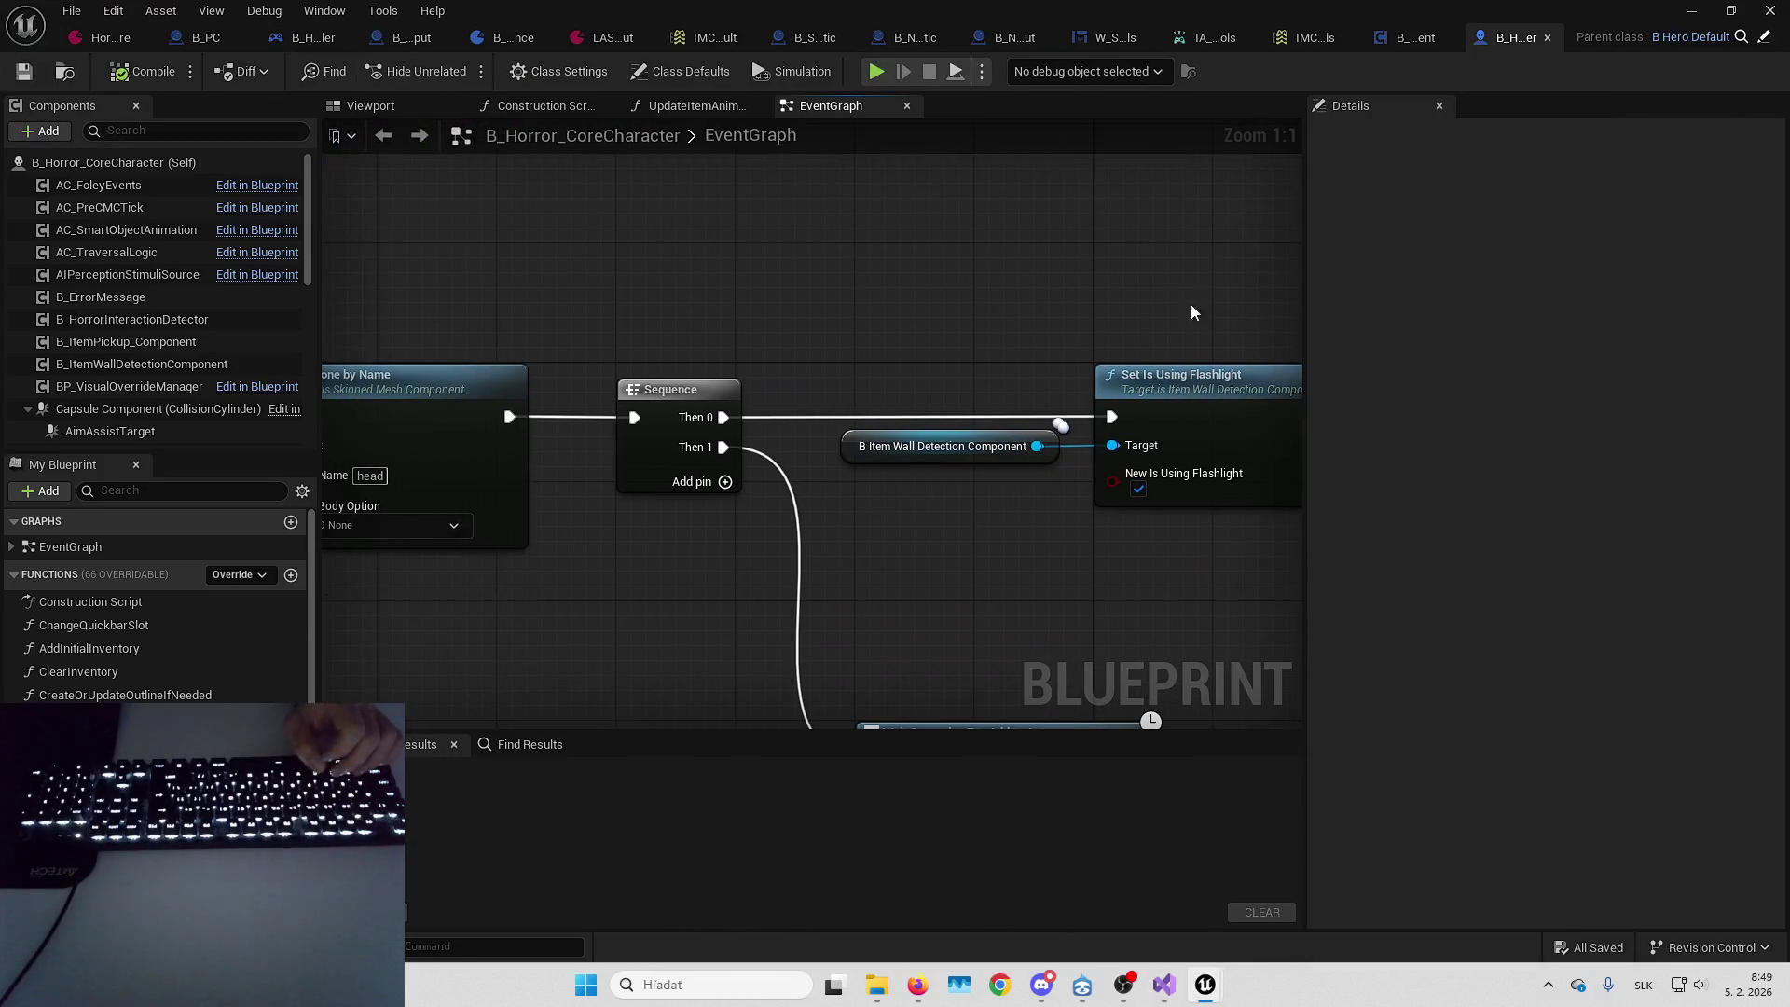
left_click(1695, 9)
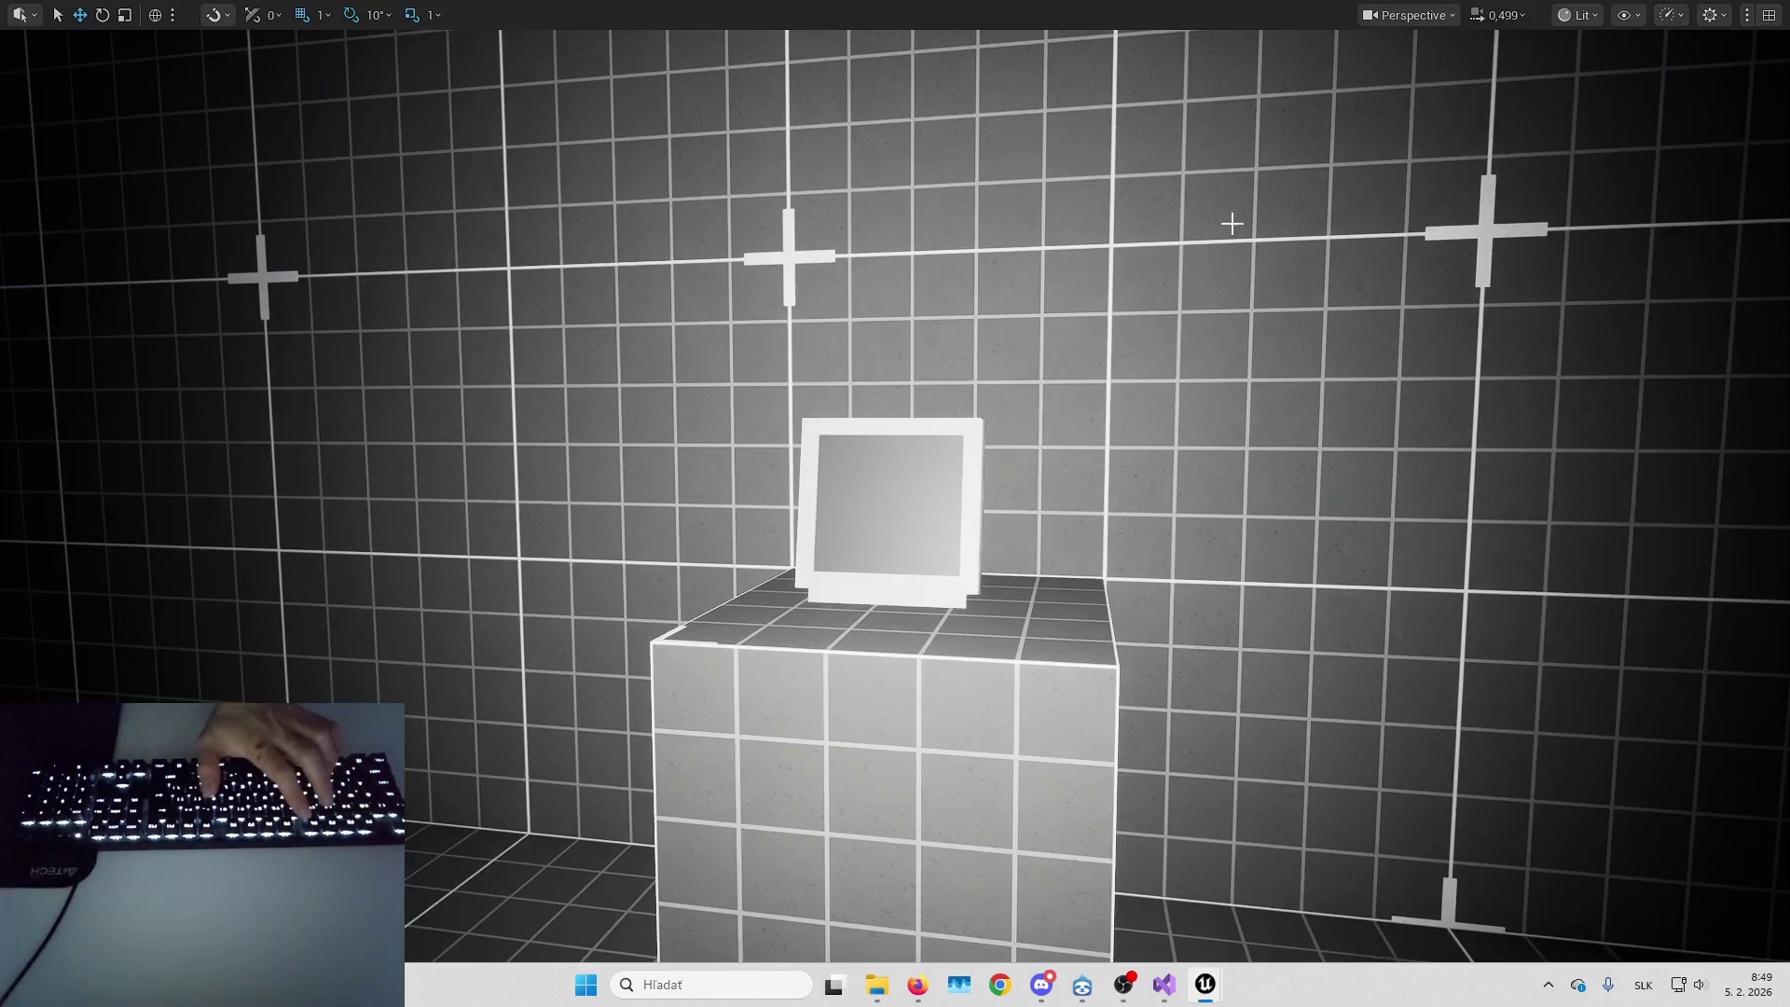
key("alt+p")
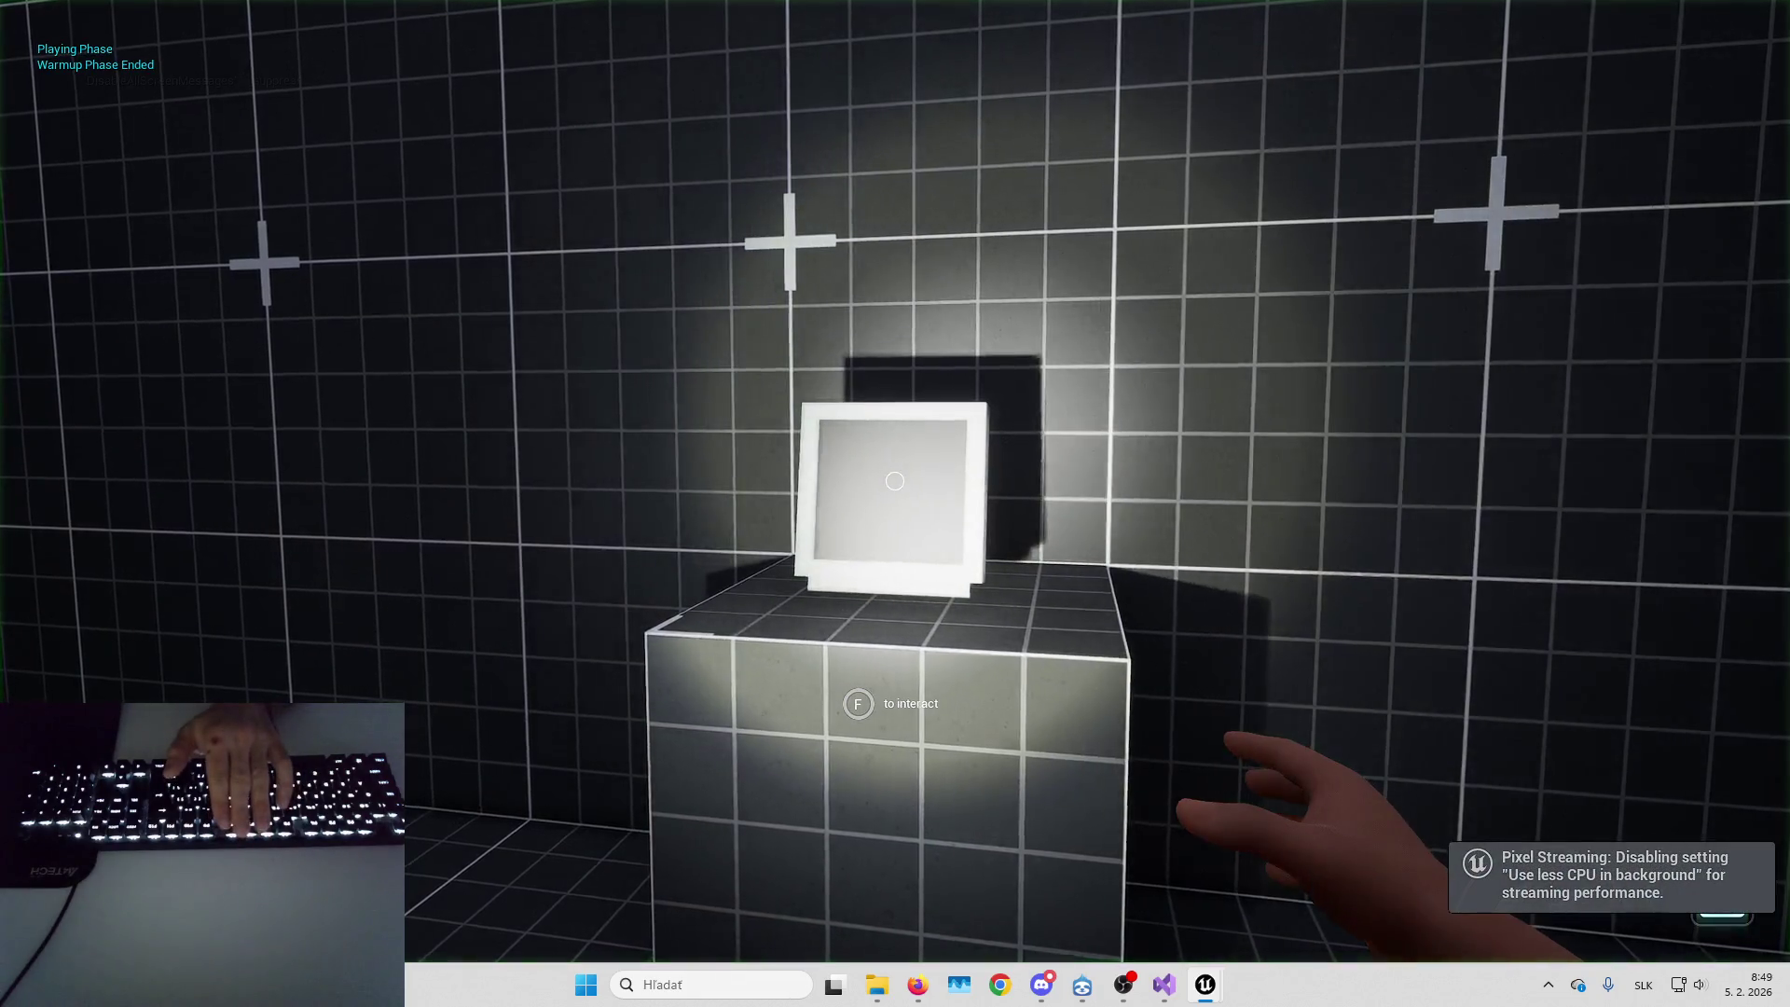
key("F8")
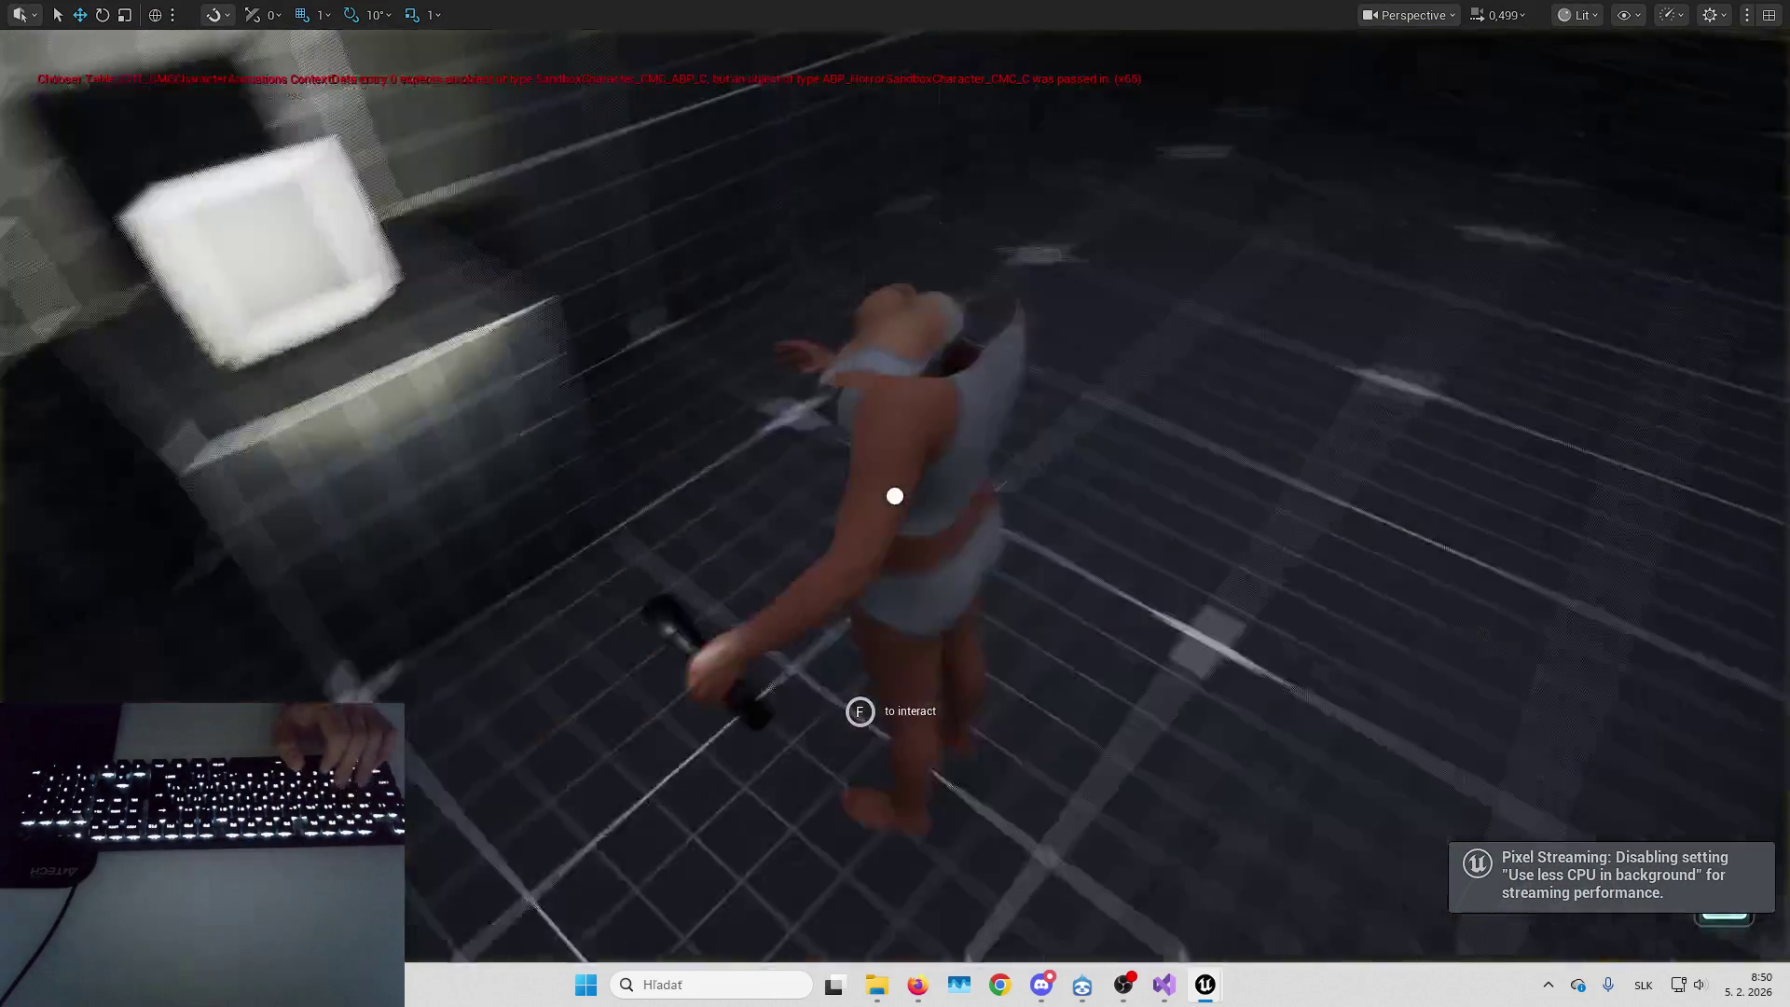
key("w")
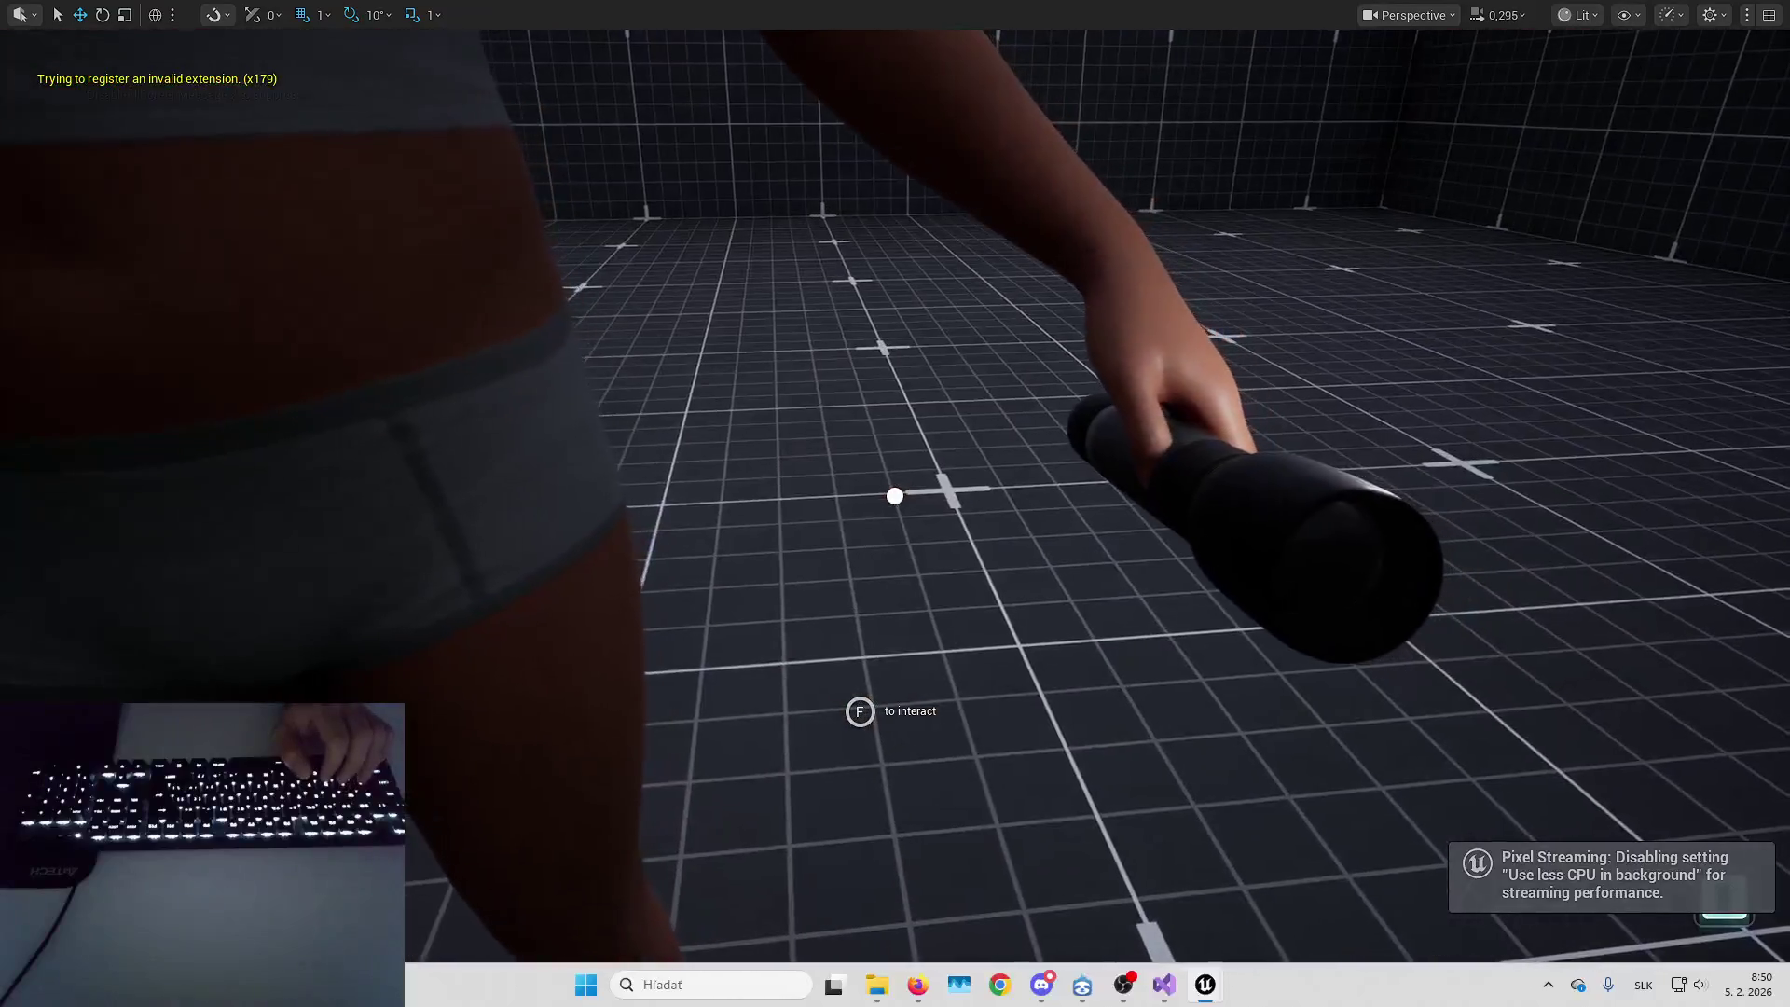
left_click_drag(1046, 337, 1046, 338)
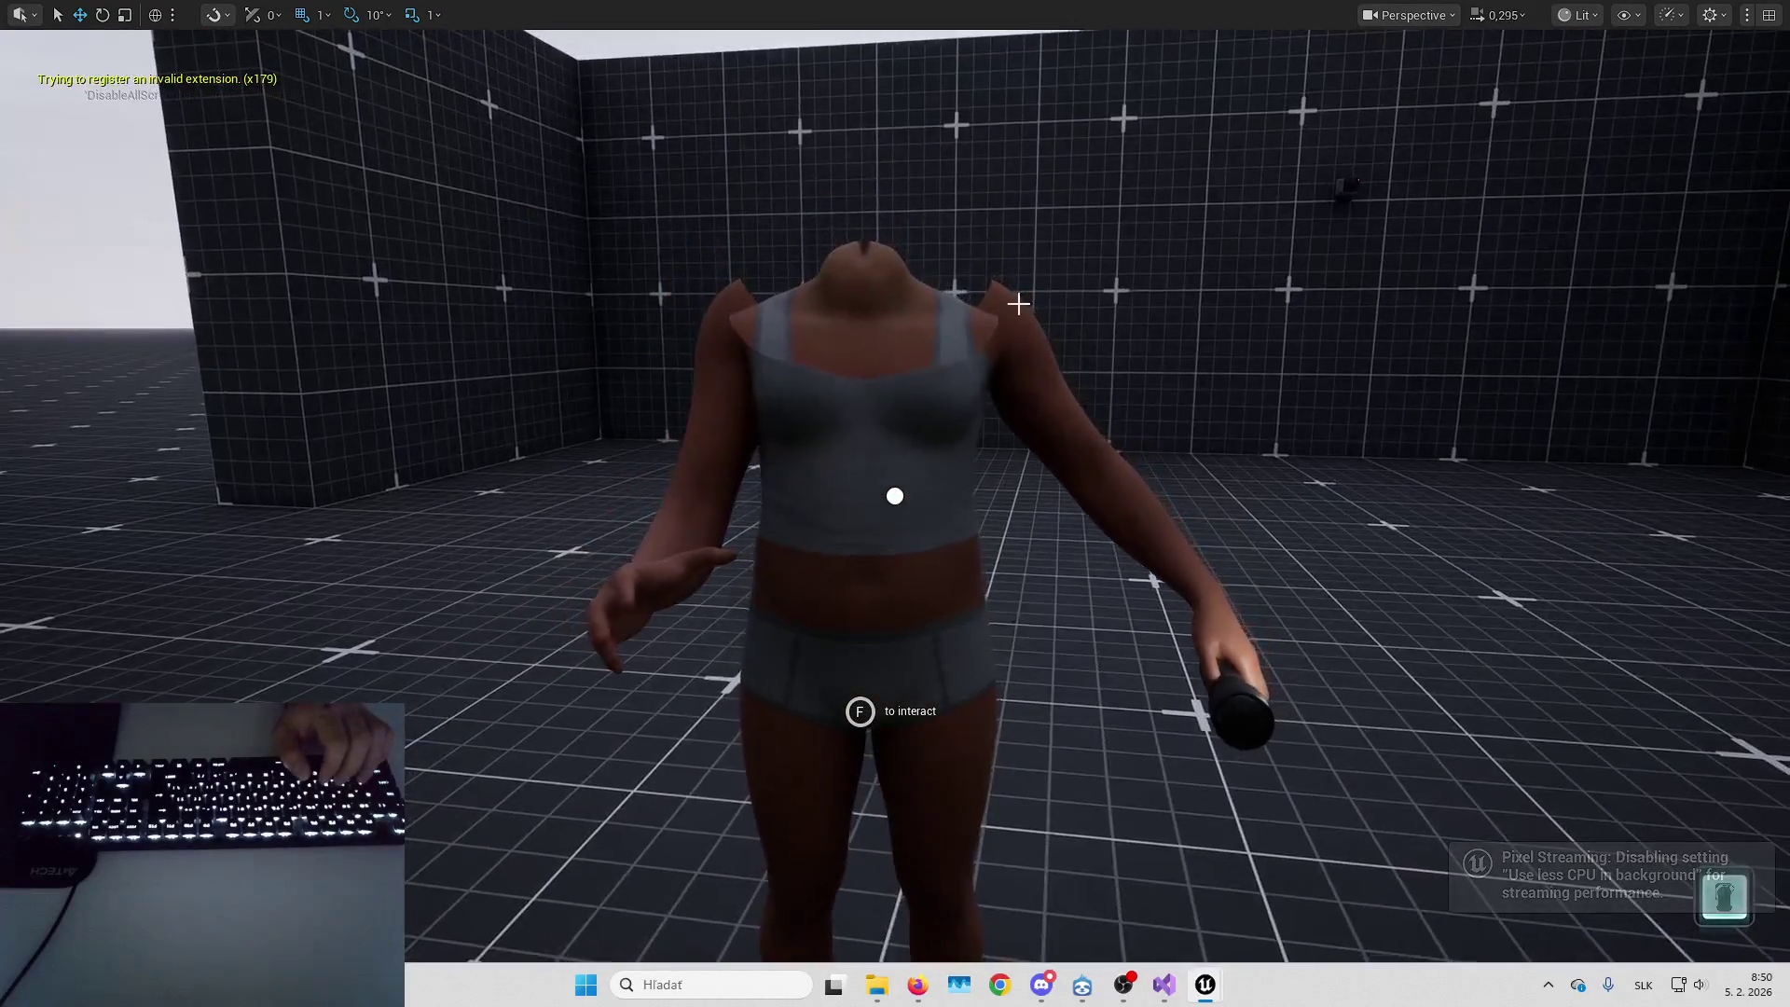
left_click_drag(1185, 589, 1185, 589)
left_click_drag(1024, 349, 1047, 465)
Move the camera back and forth to inspect the flashlight hand pose, then stop play
key("s")
key("w")
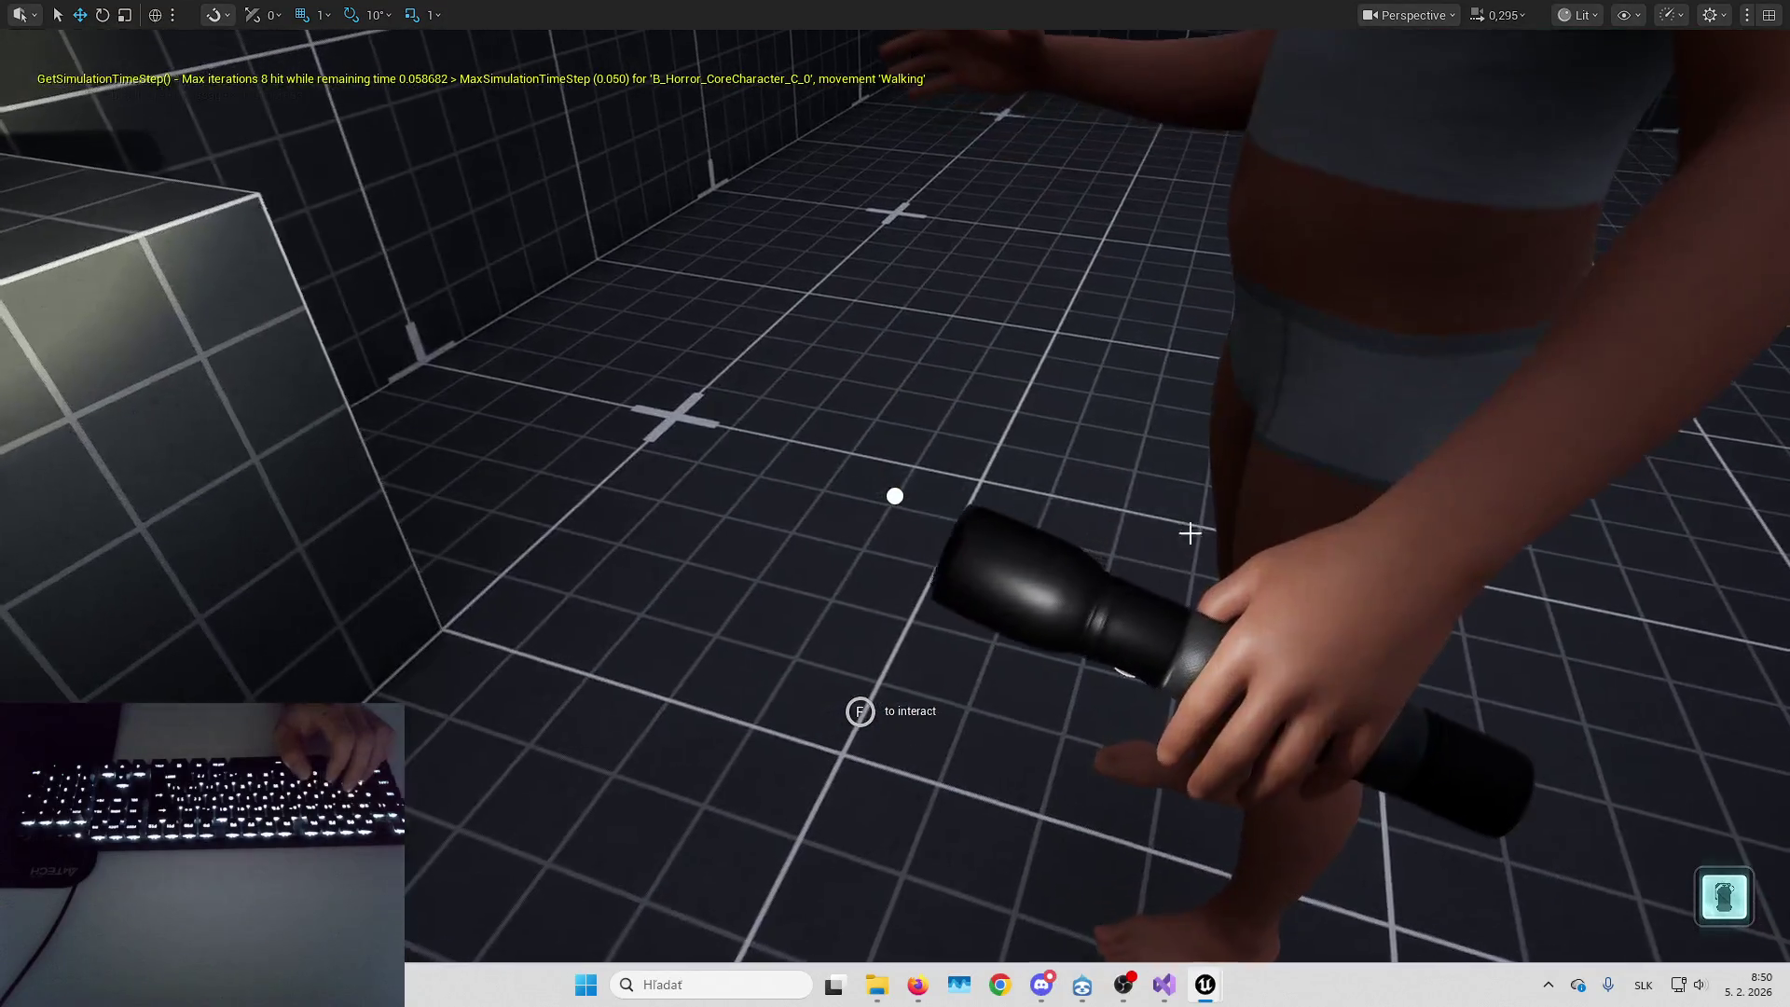
key("s")
key("w")
key("s")
key("w")
key("s")
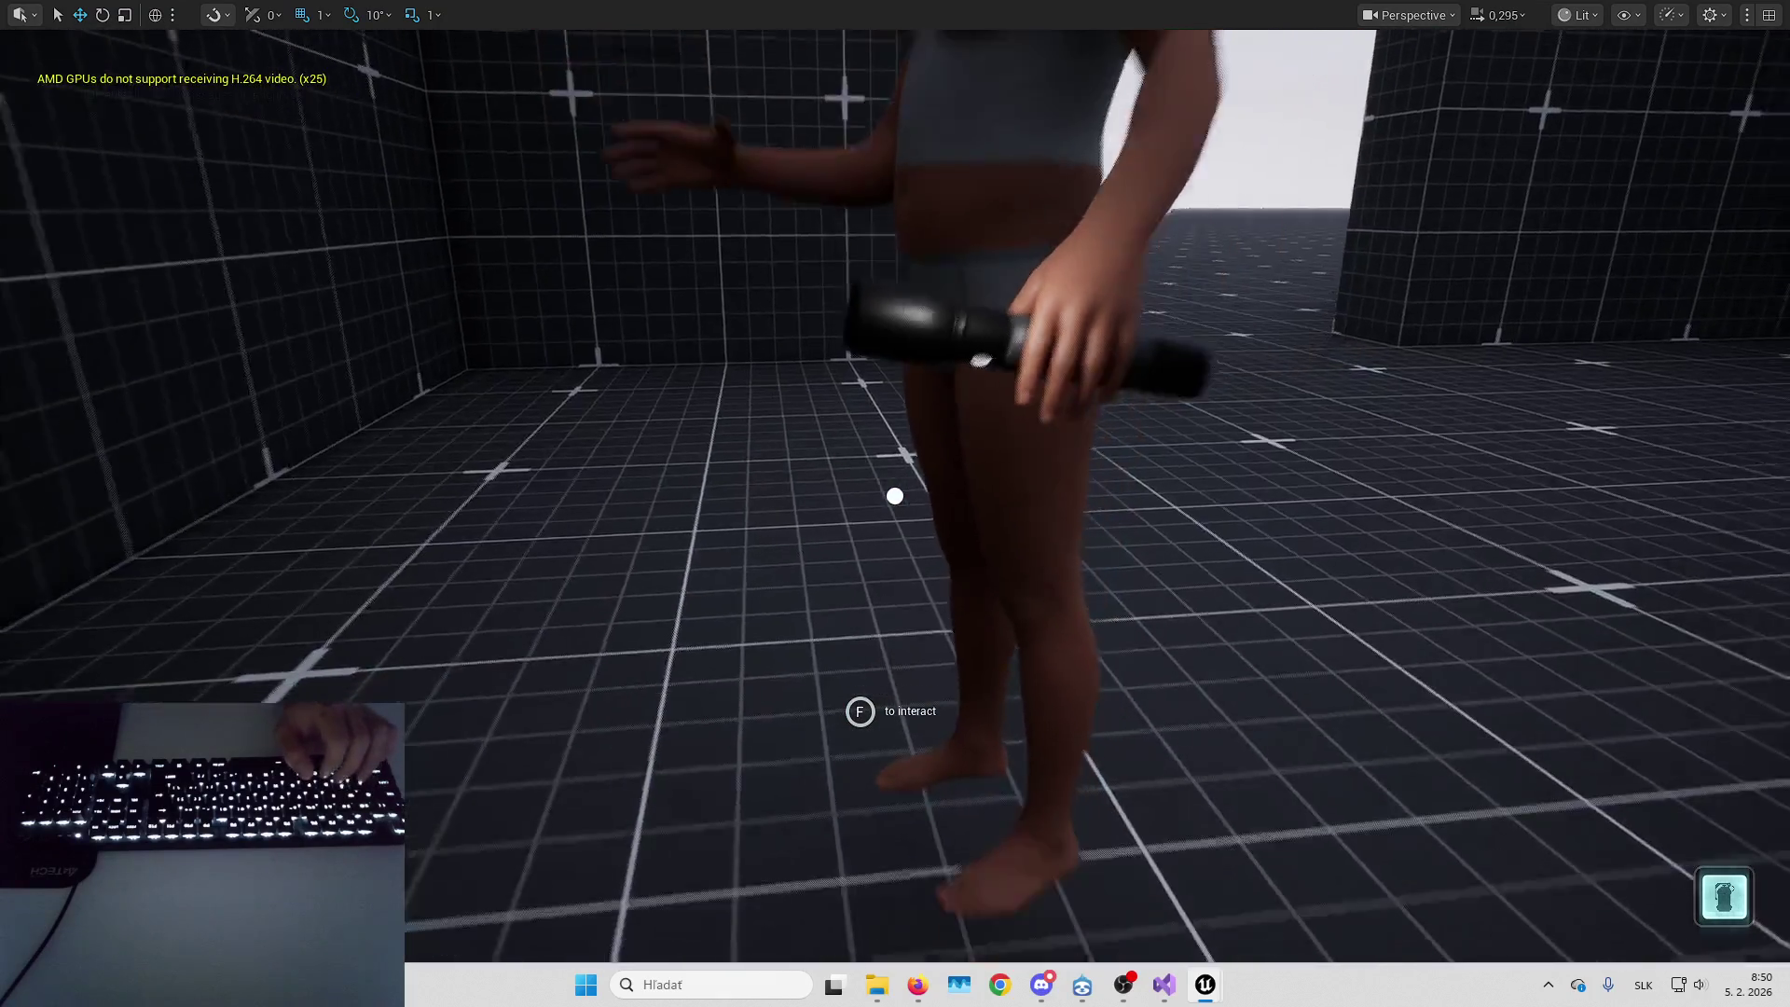
key("Escape")
Bring up the character Blueprint, then run and stop two more brief flashlight play tests
key("Left")
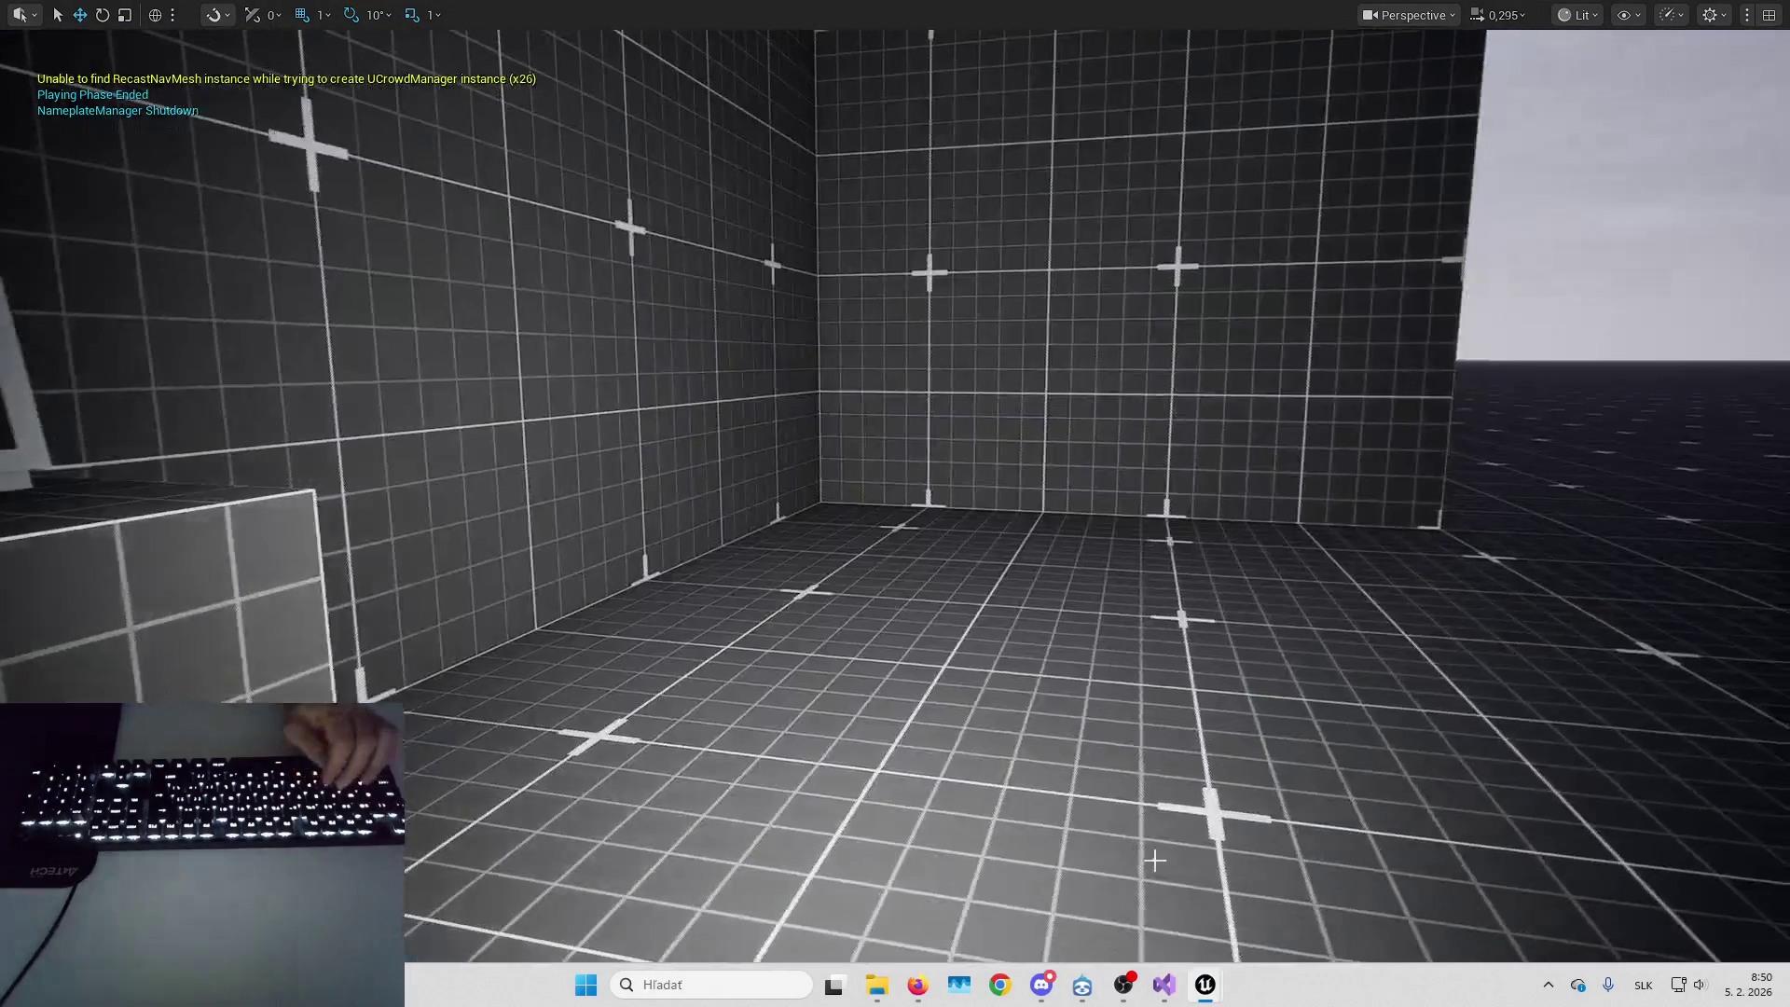
mouse_move(1225, 987)
left_click(1266, 921)
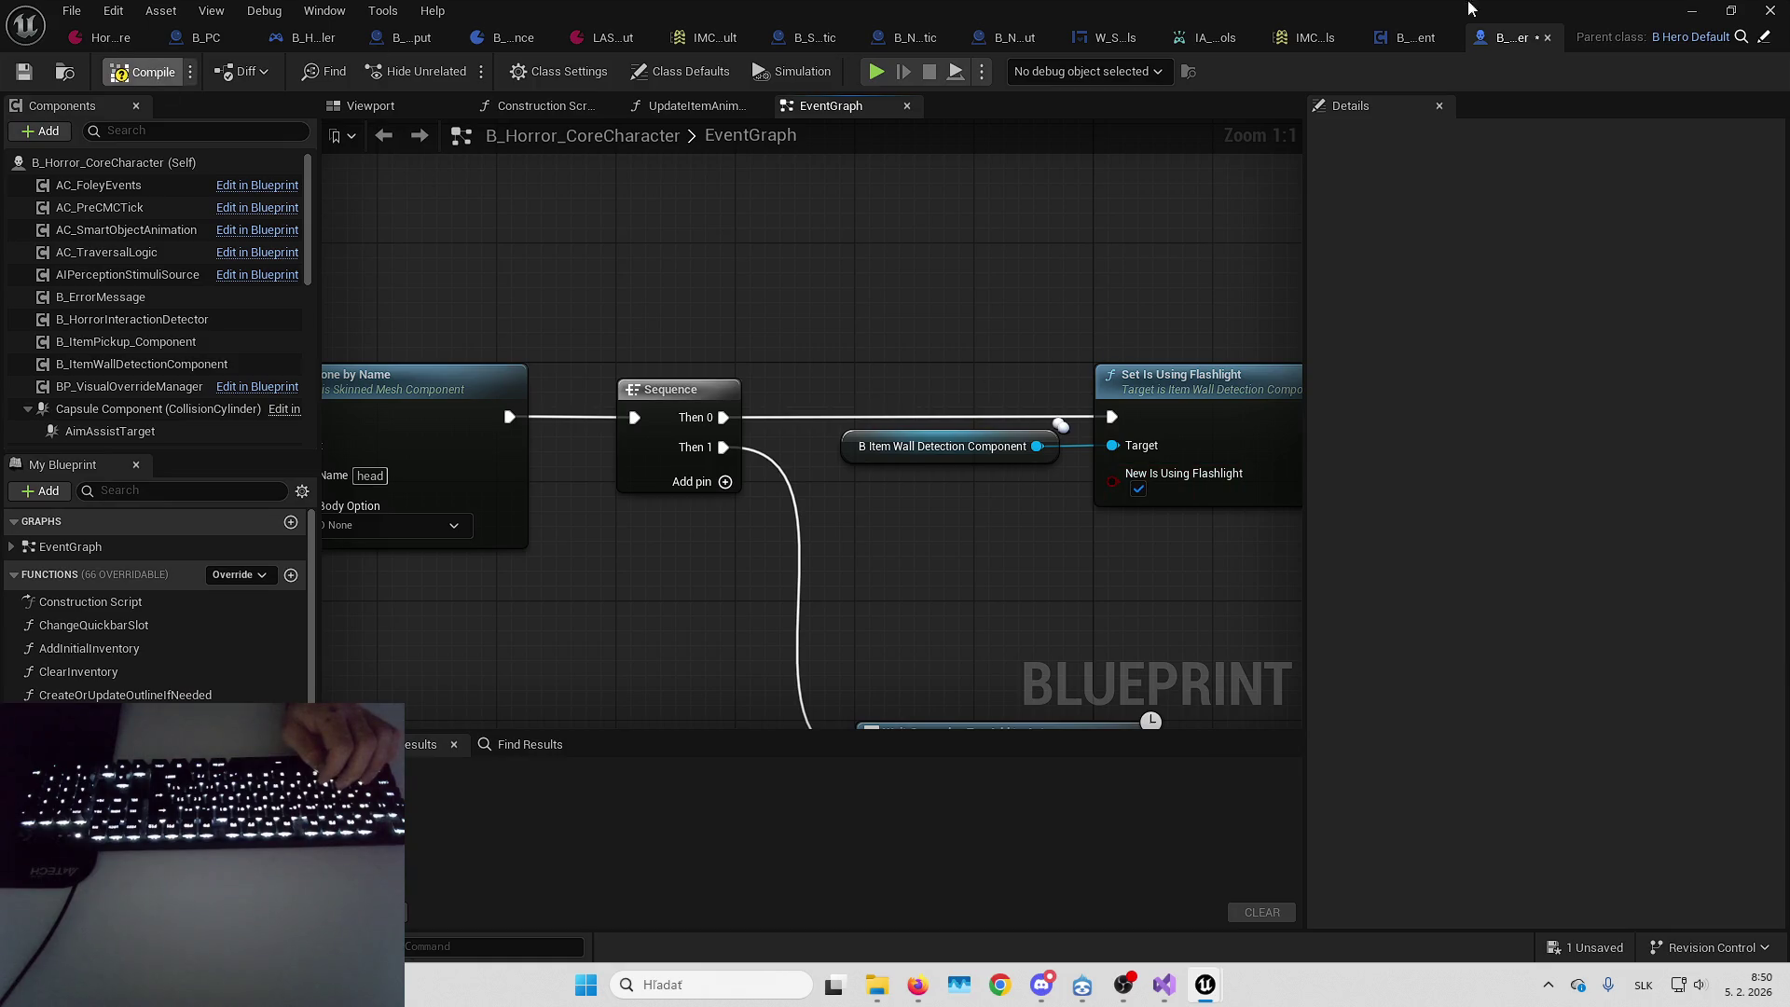
left_click(1686, 15)
key("alt+p")
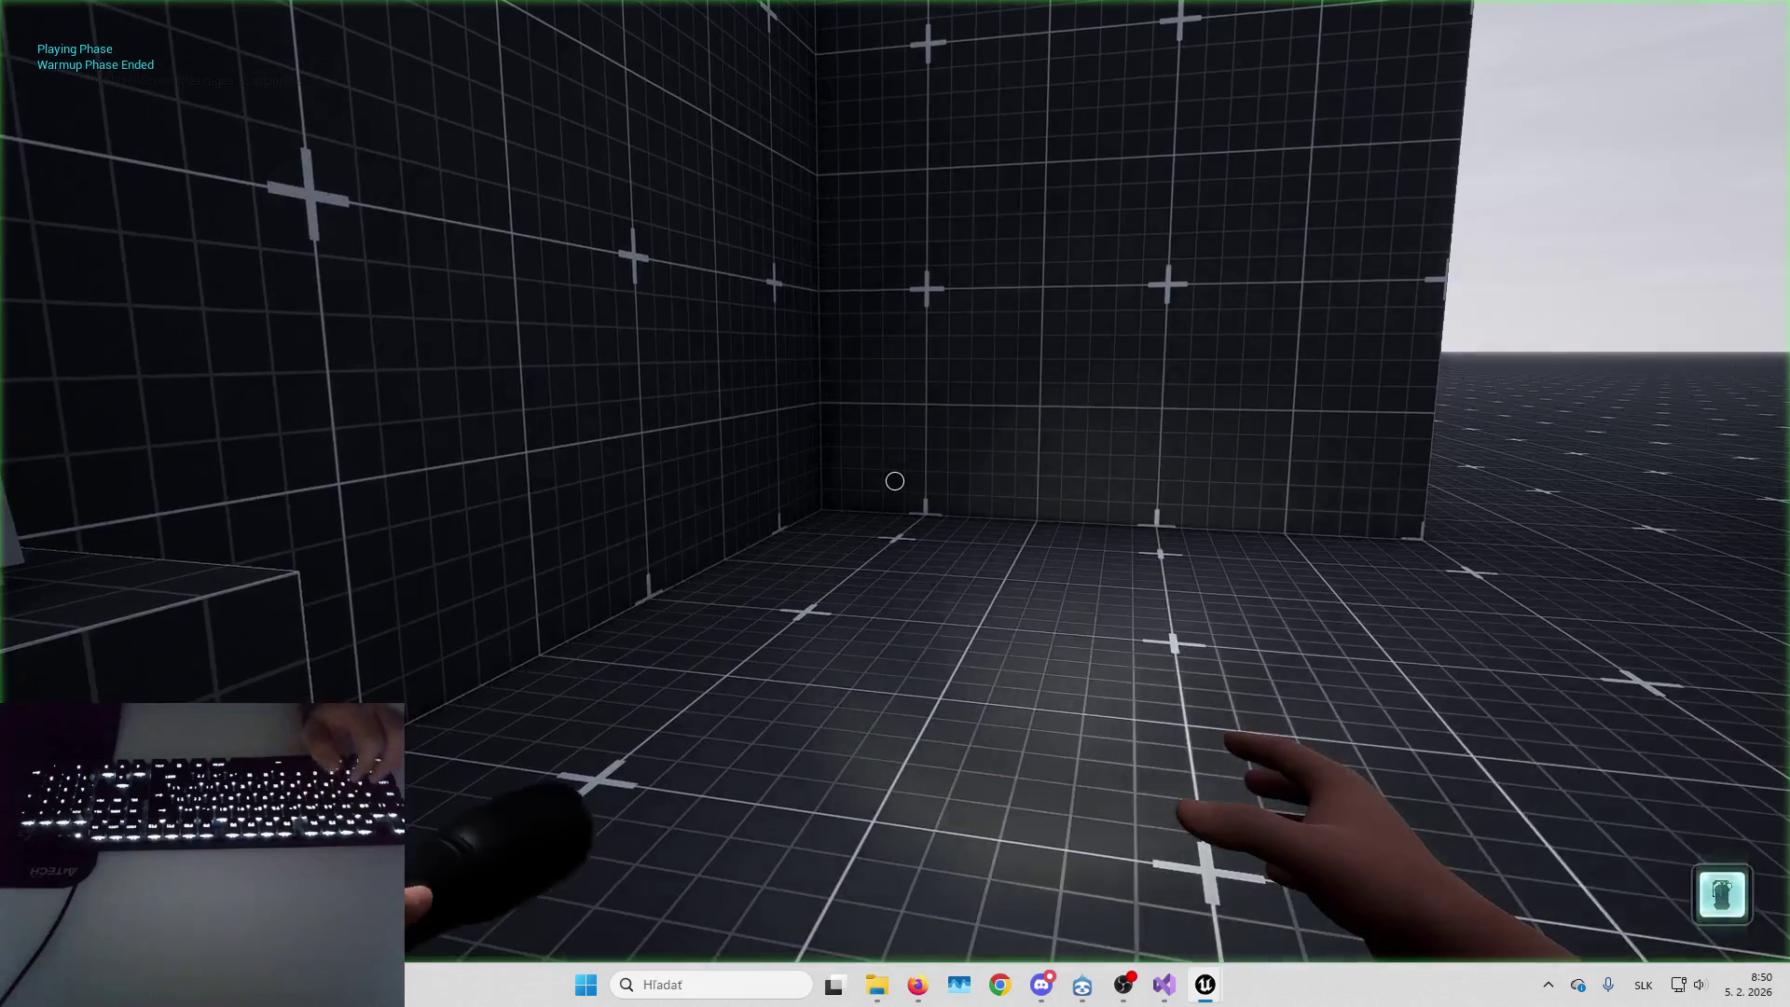
key("F8")
key("Escape")
key("alt+p")
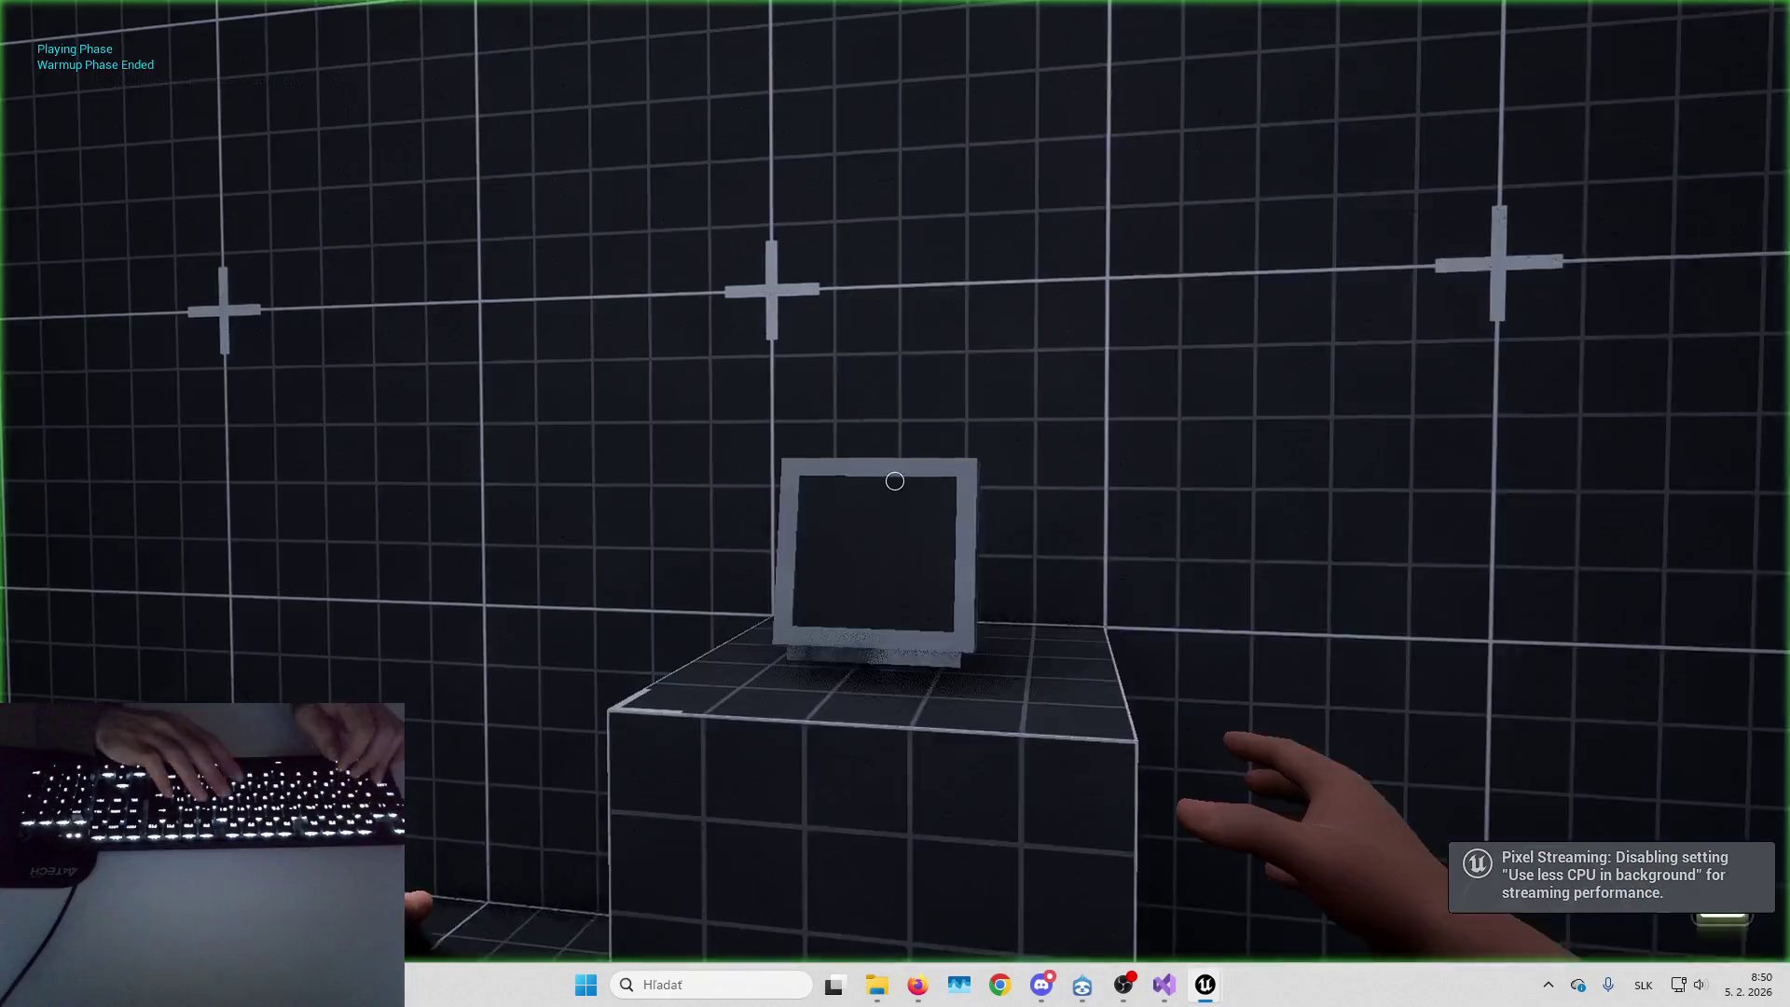
key("F8")
key("Escape")
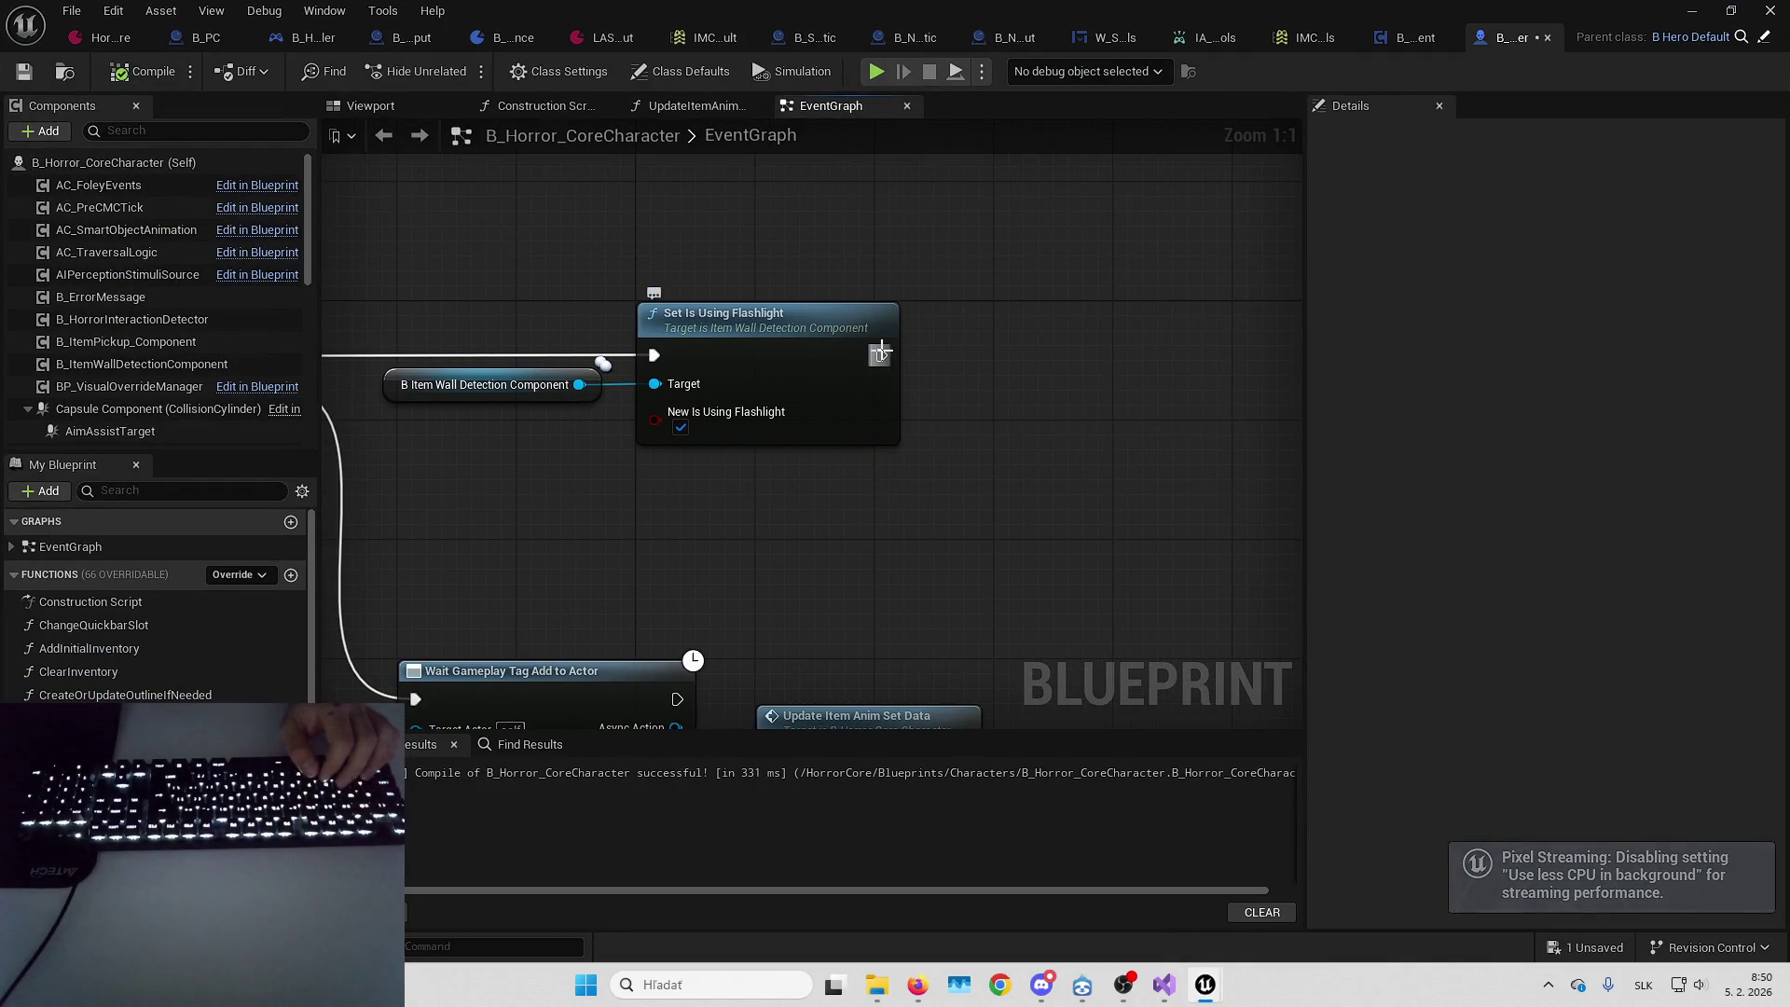
Add a Set Global Time Dilation node with 0.2 after Set Is Using Flashlight
left_click_drag(881, 352, 1084, 345)
type("set global")
key("Return")
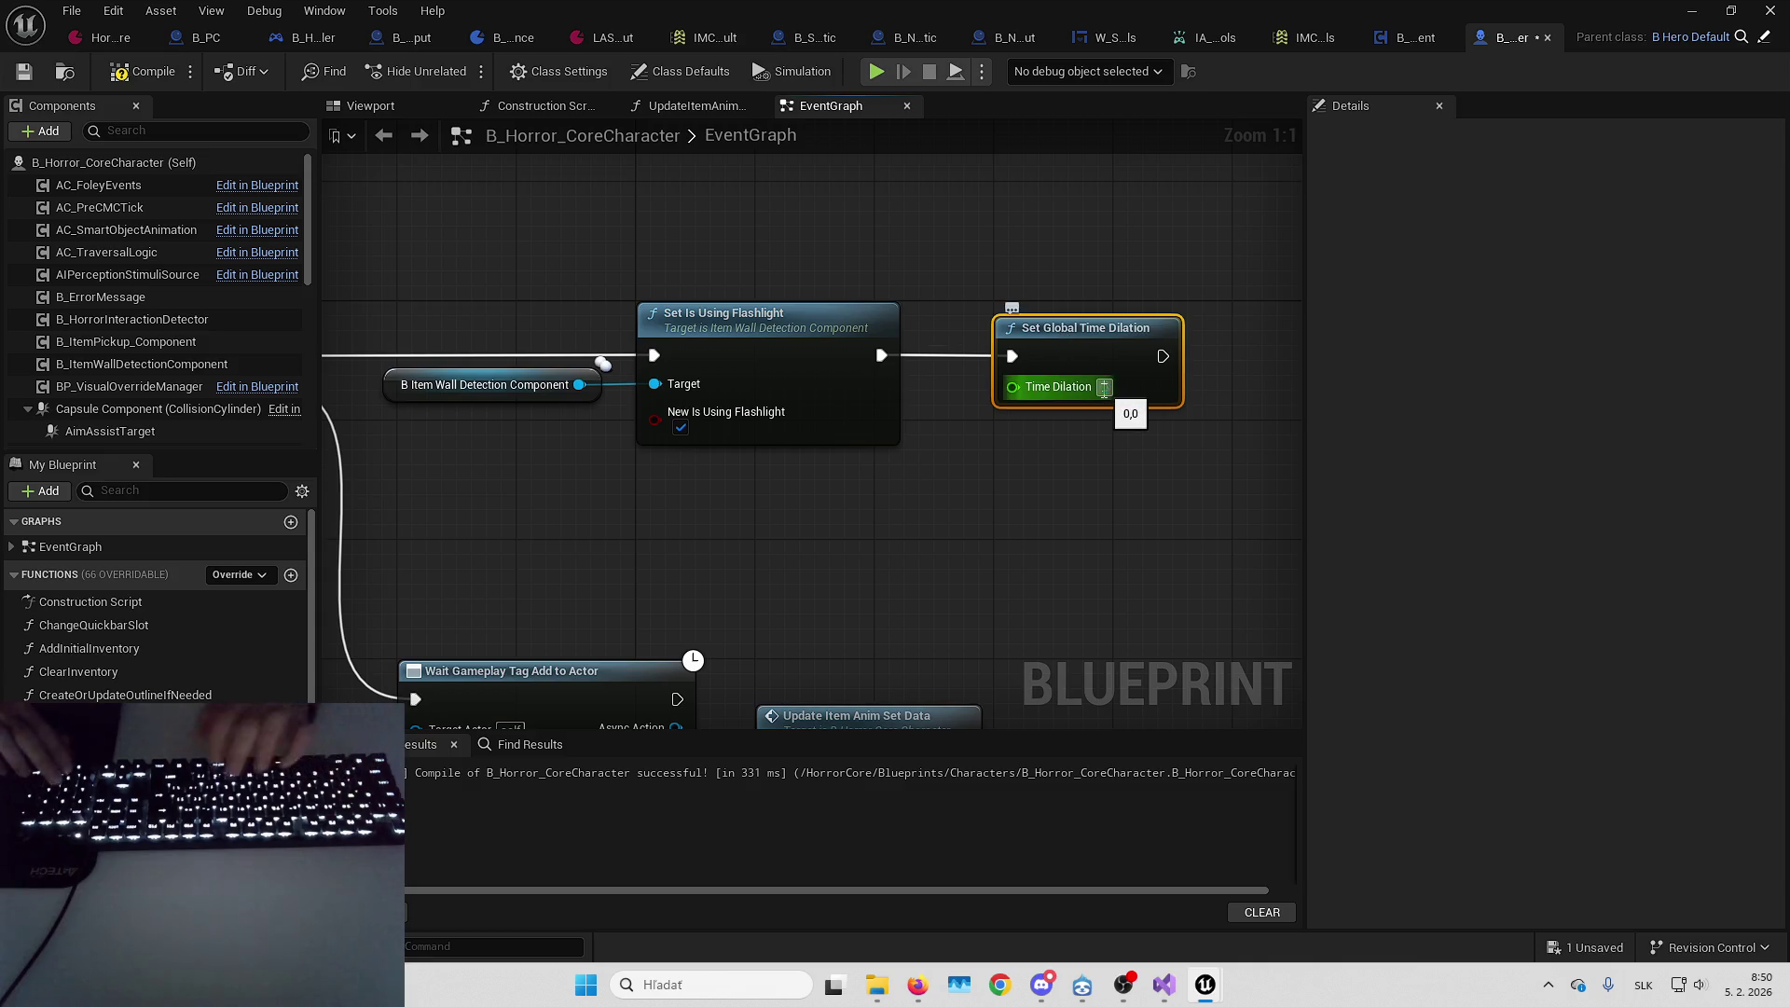
Play-test the level three times to check the slowed time dilation
left_click(1695, 9)
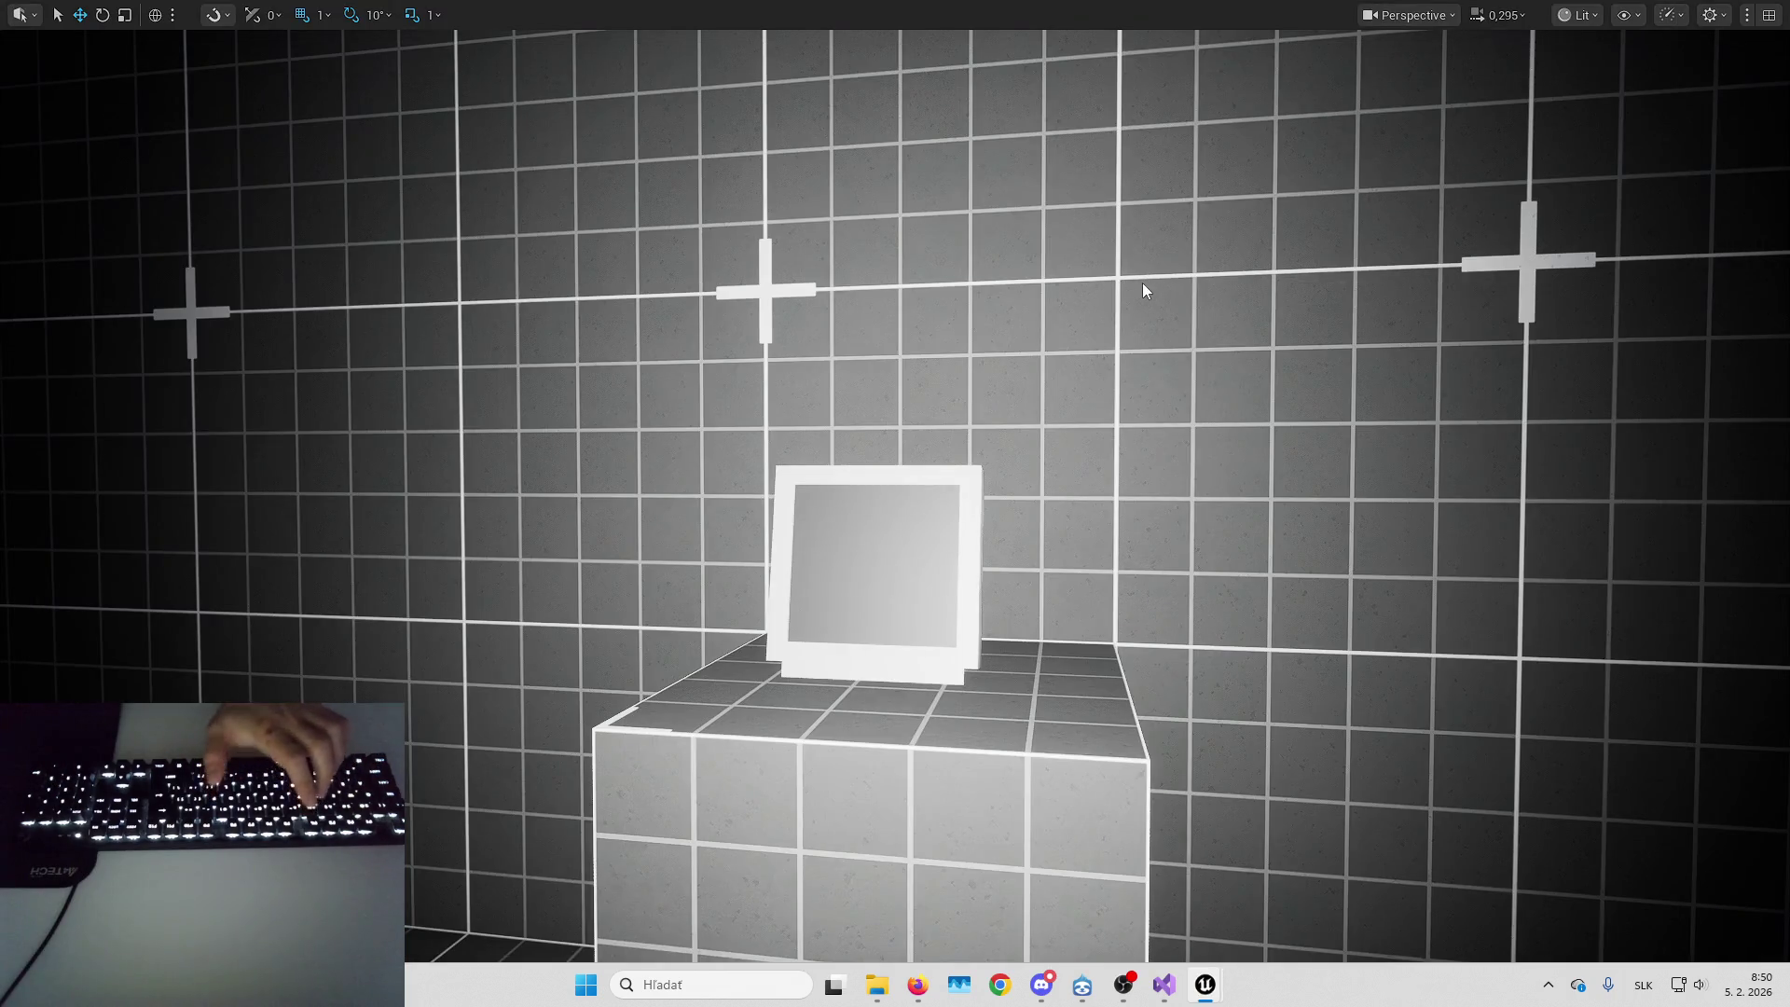
key("alt+p")
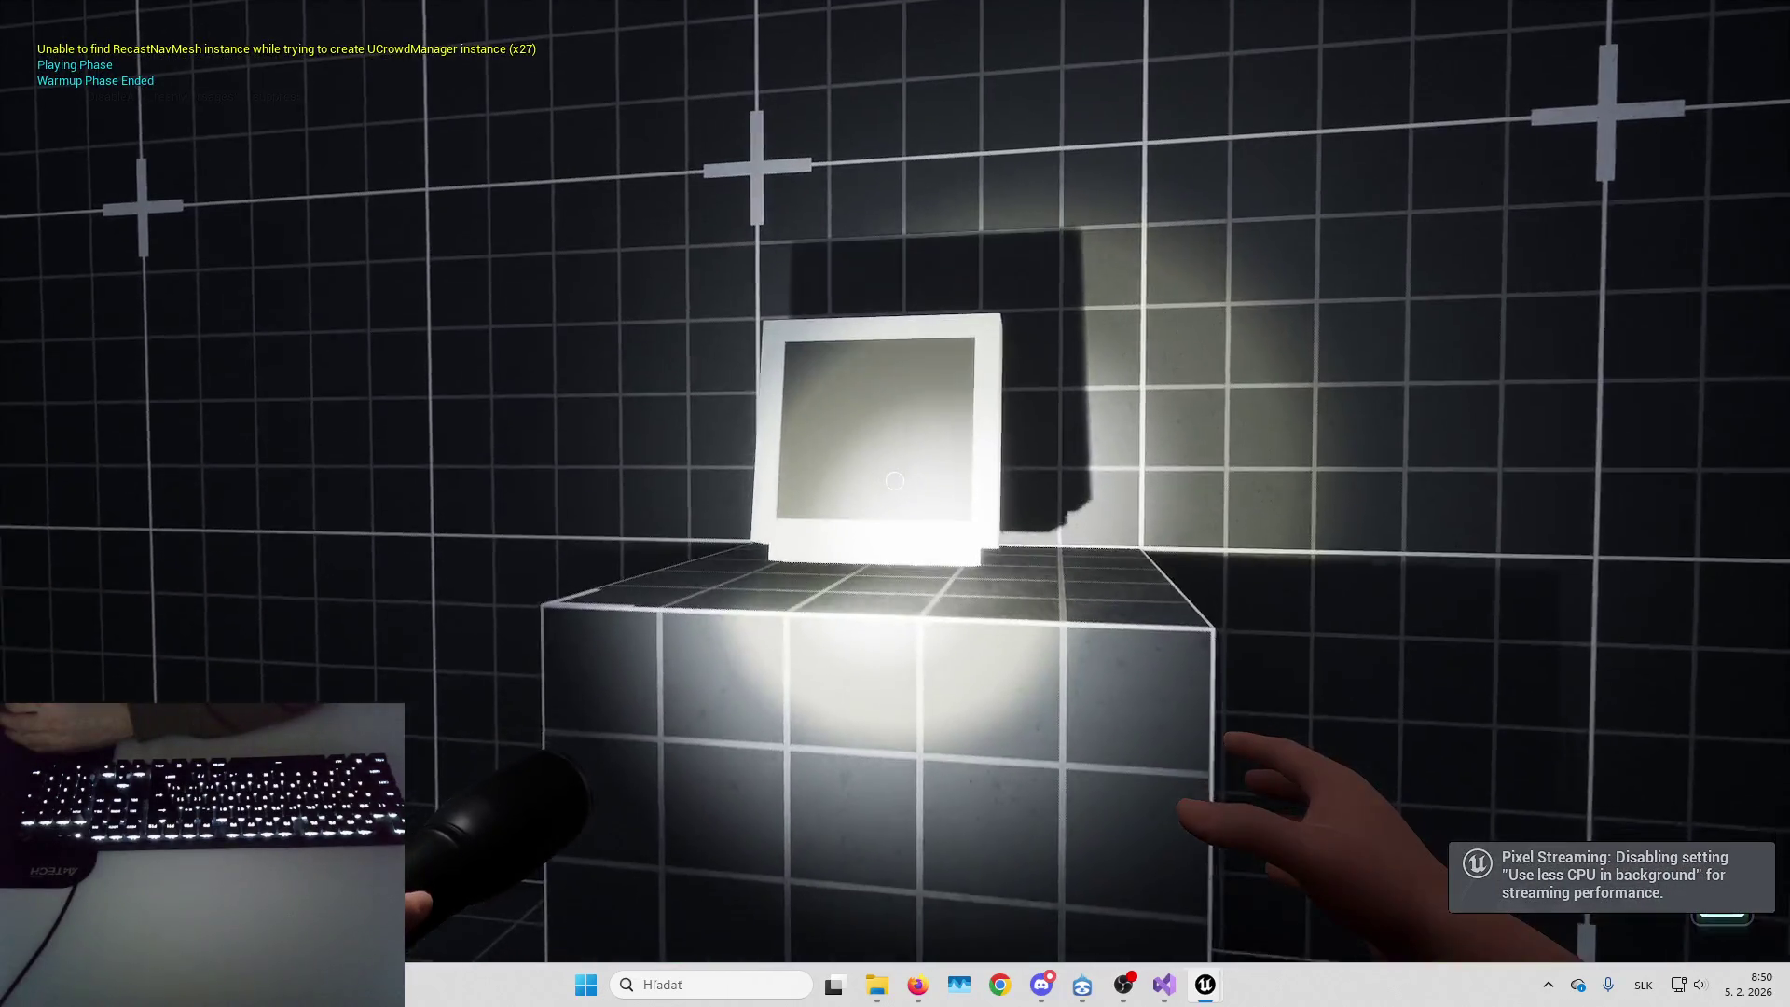
key("Escape")
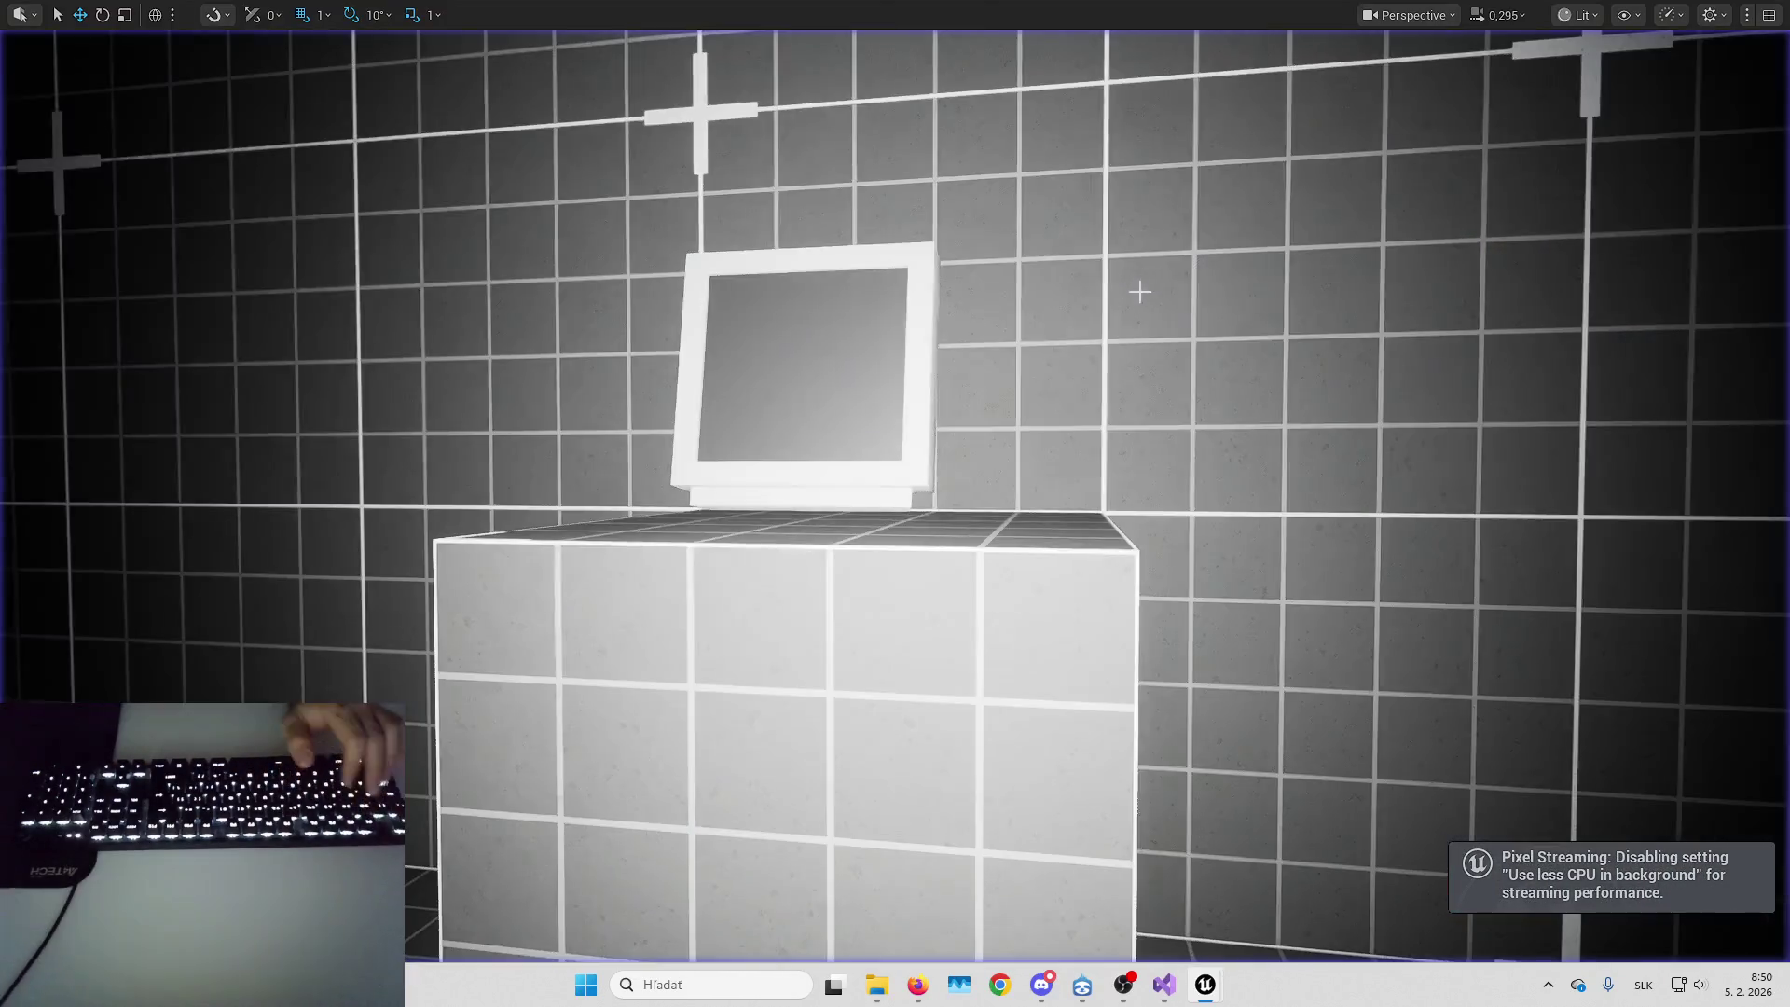
left_click_drag(1142, 284, 1184, 280)
key("alt+p")
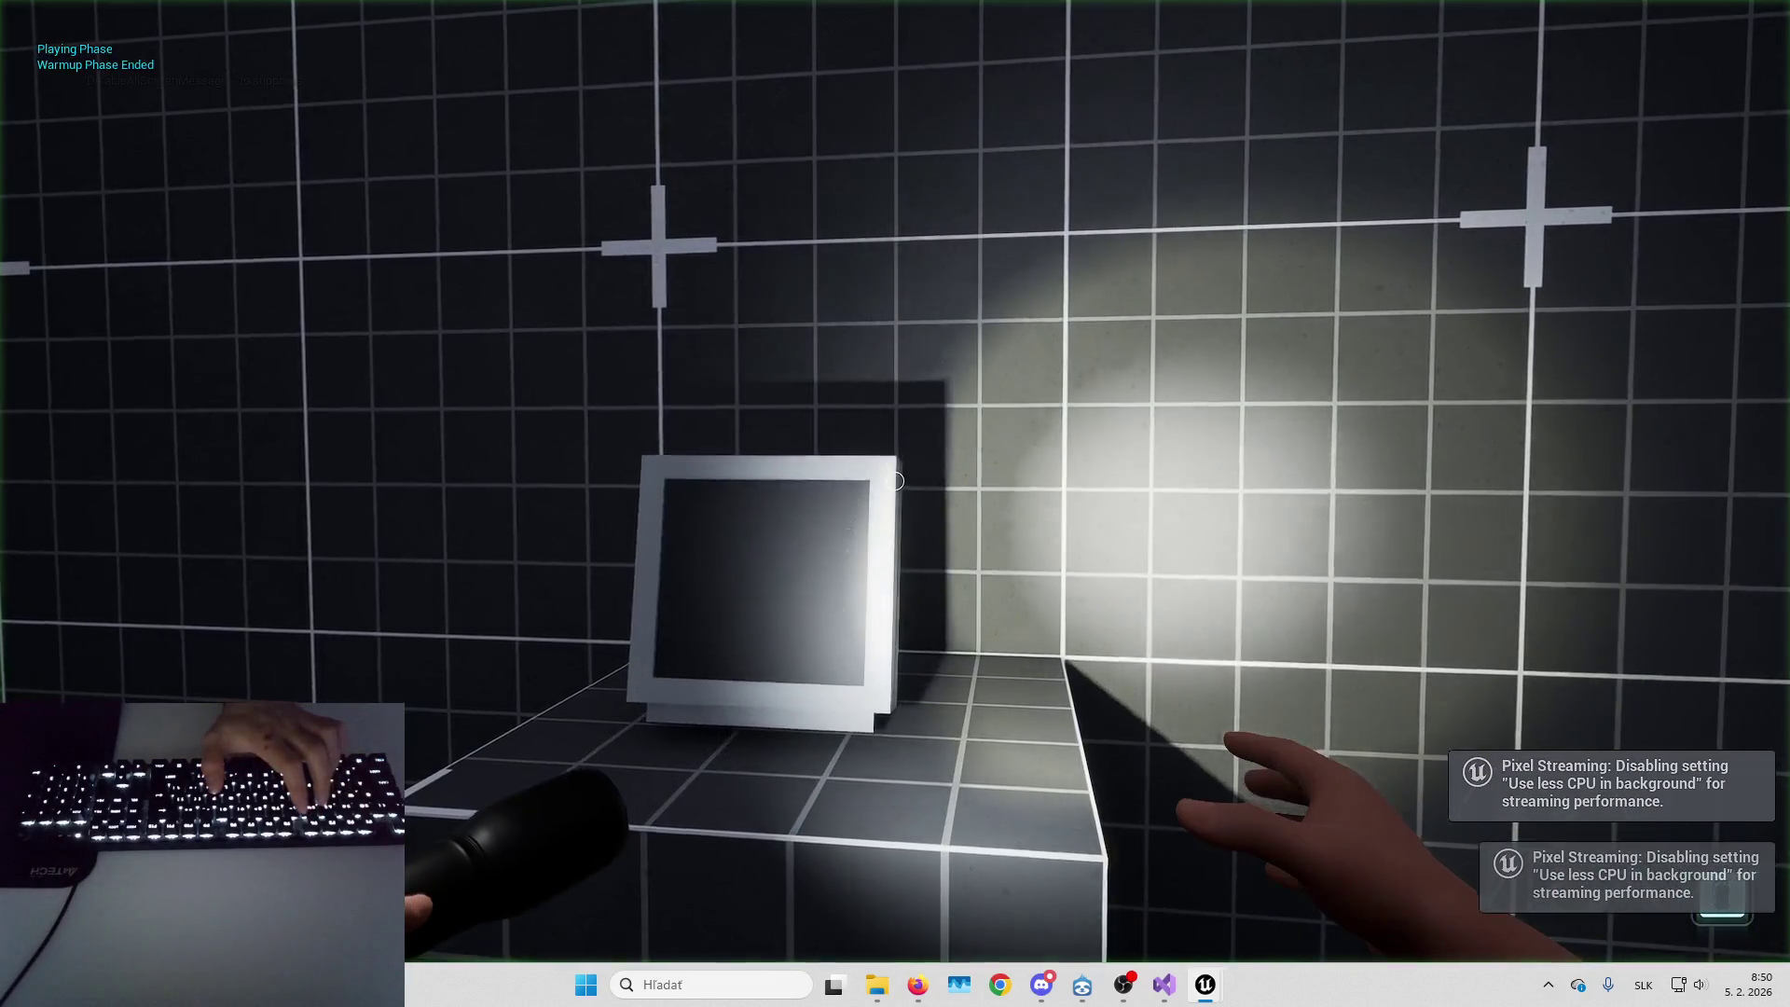
key("Escape")
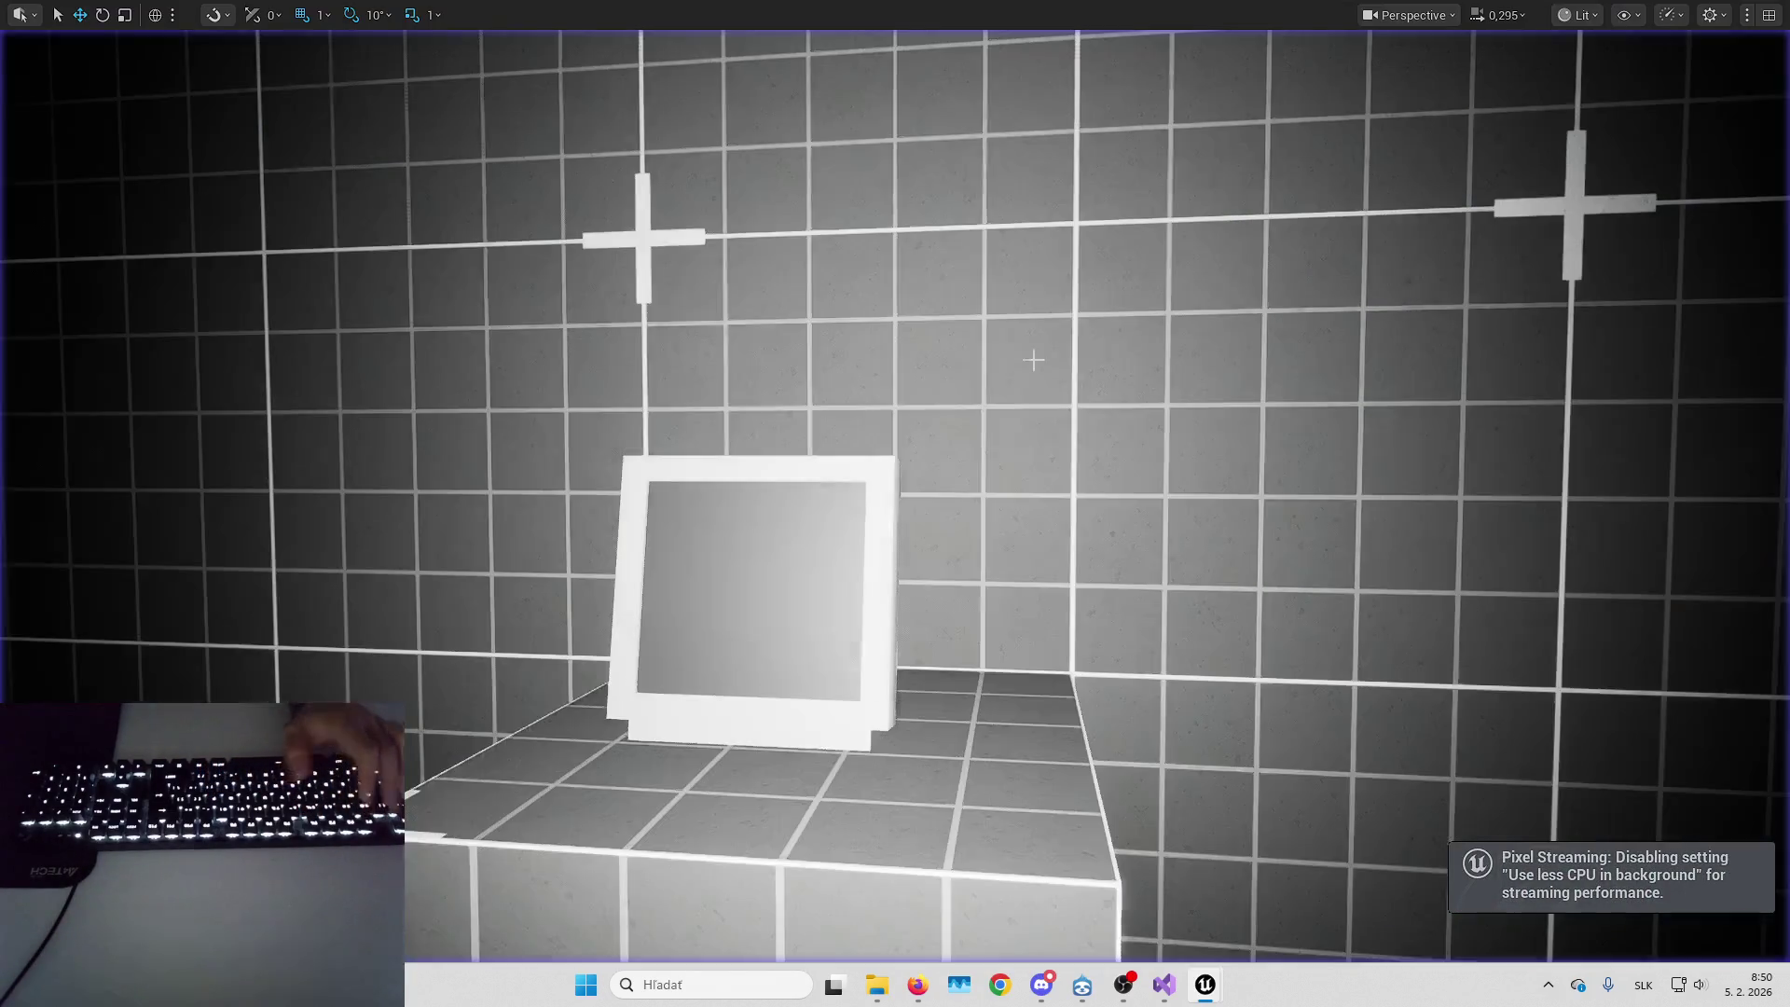
key("alt+p")
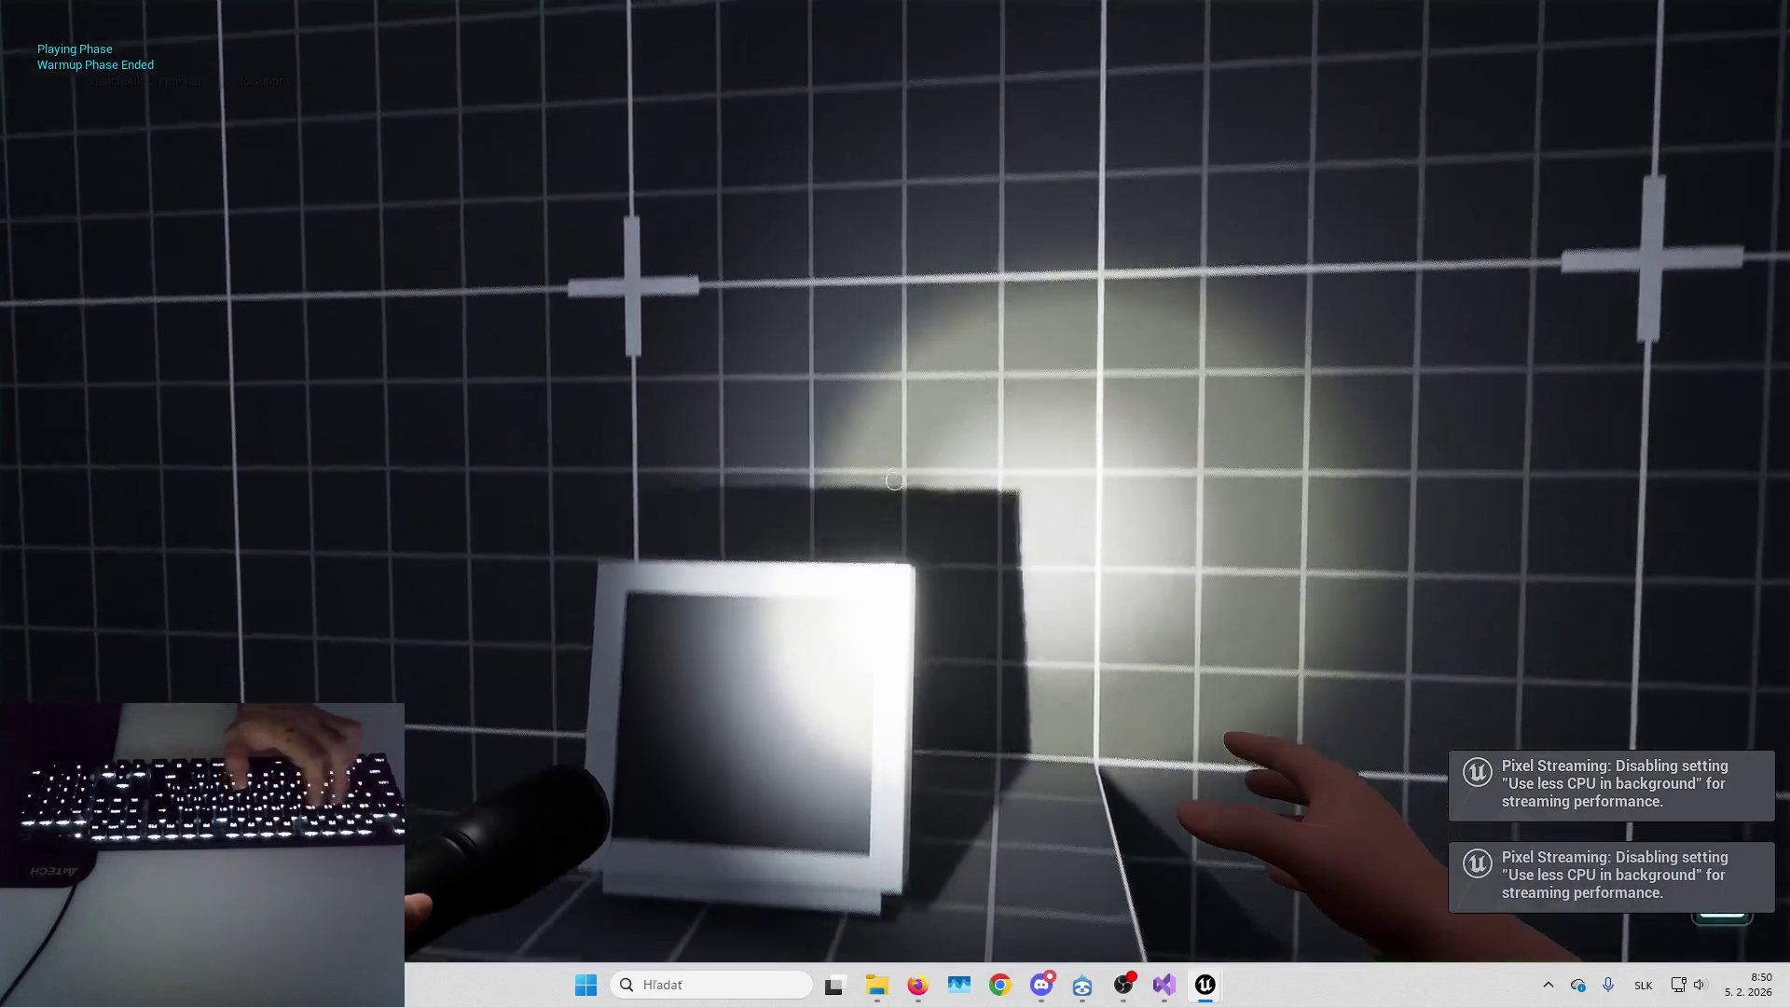
key("Escape")
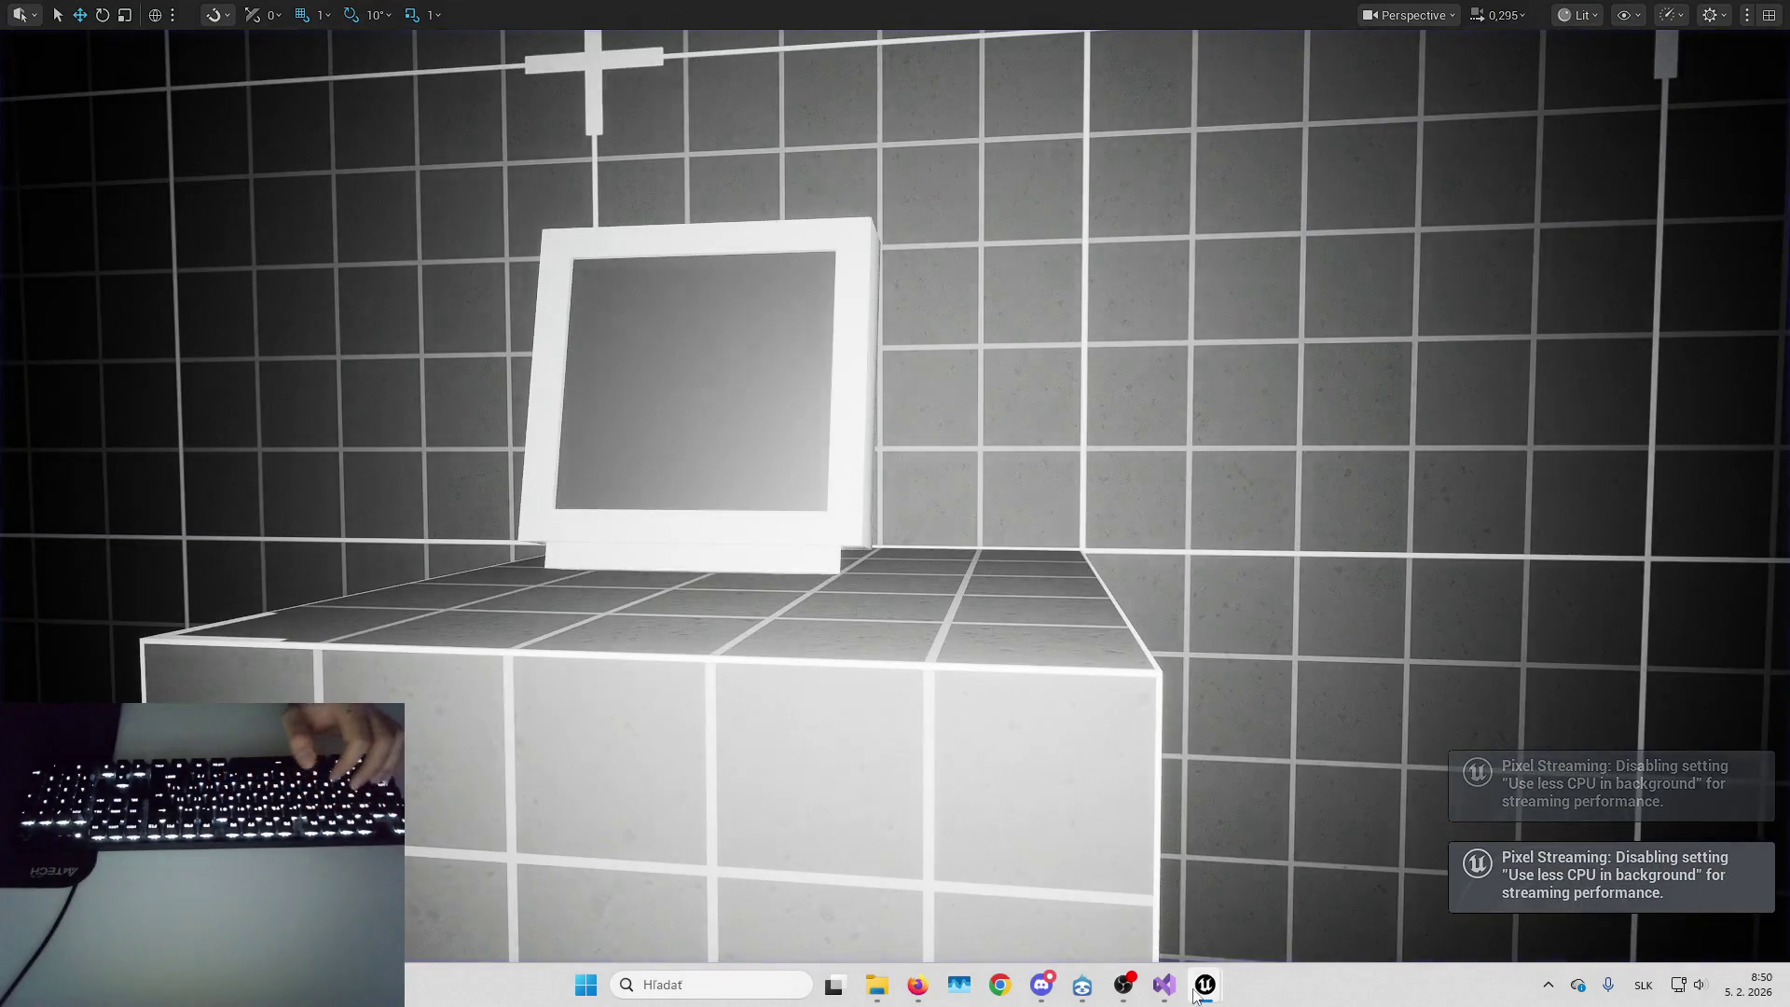
Delete the Set Global Time Dilation node from B_Horror_CoreCharacter's graph
mouse_move(1205, 985)
left_click(1301, 876)
left_click_drag(1156, 495, 1132, 516)
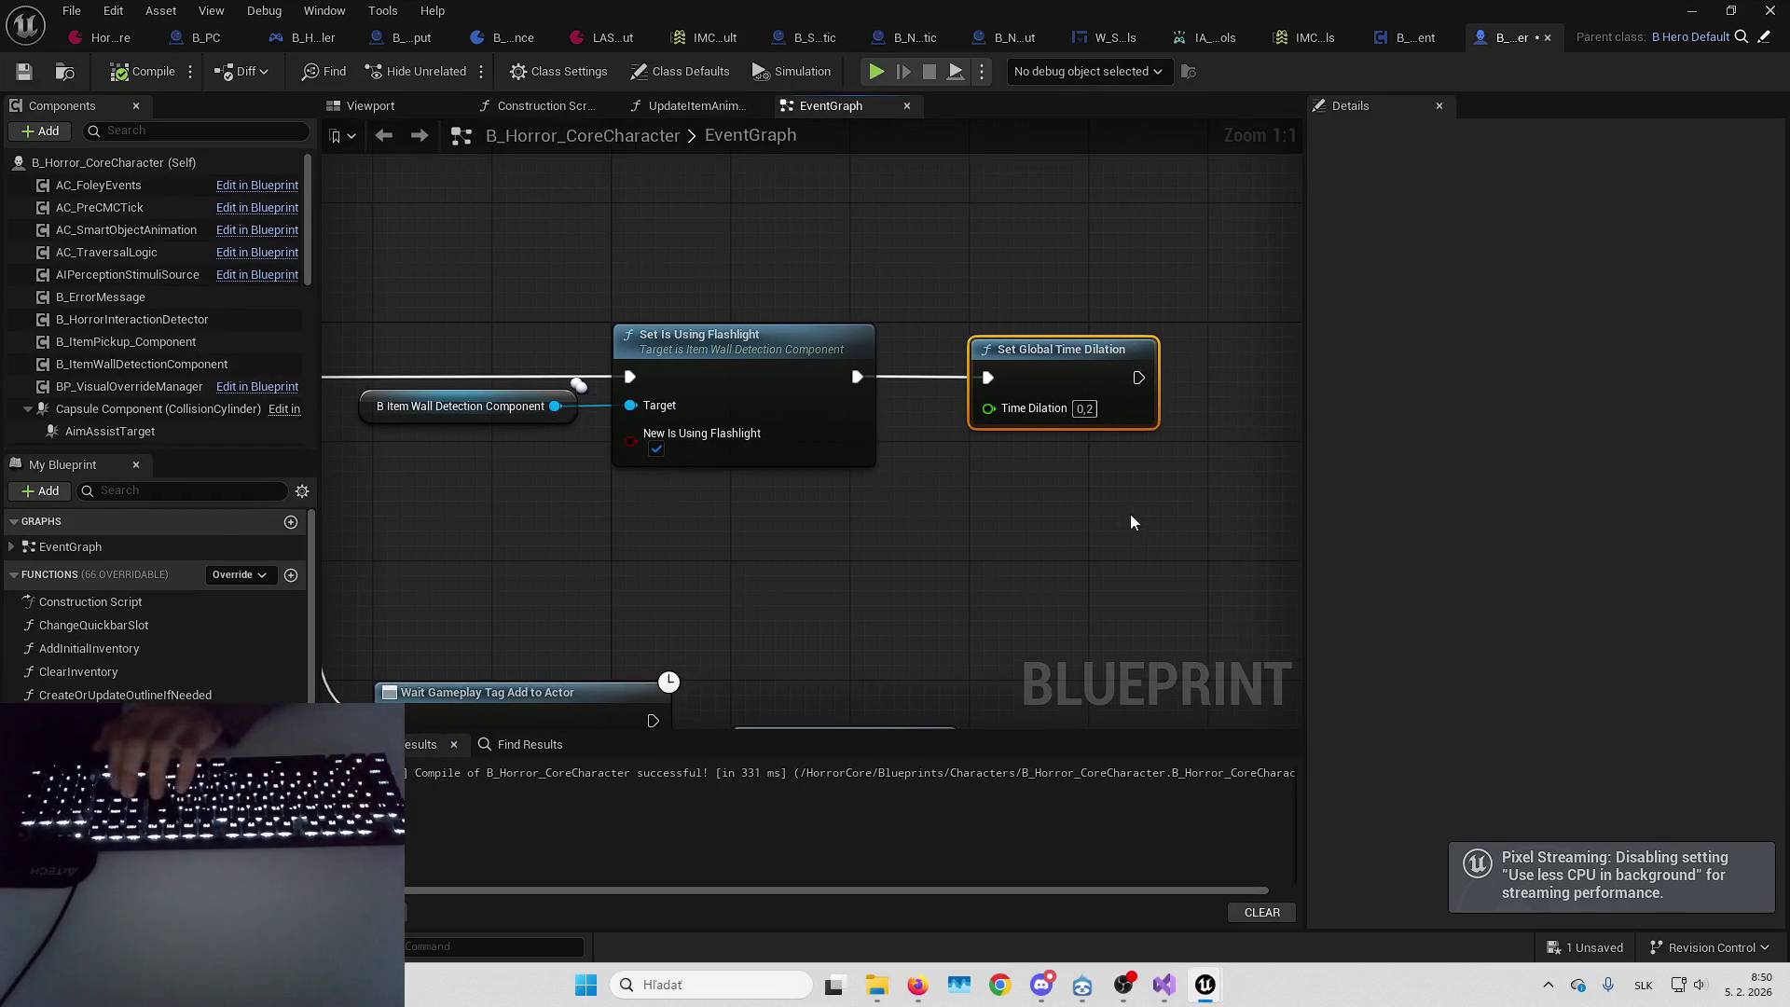
key("Delete")
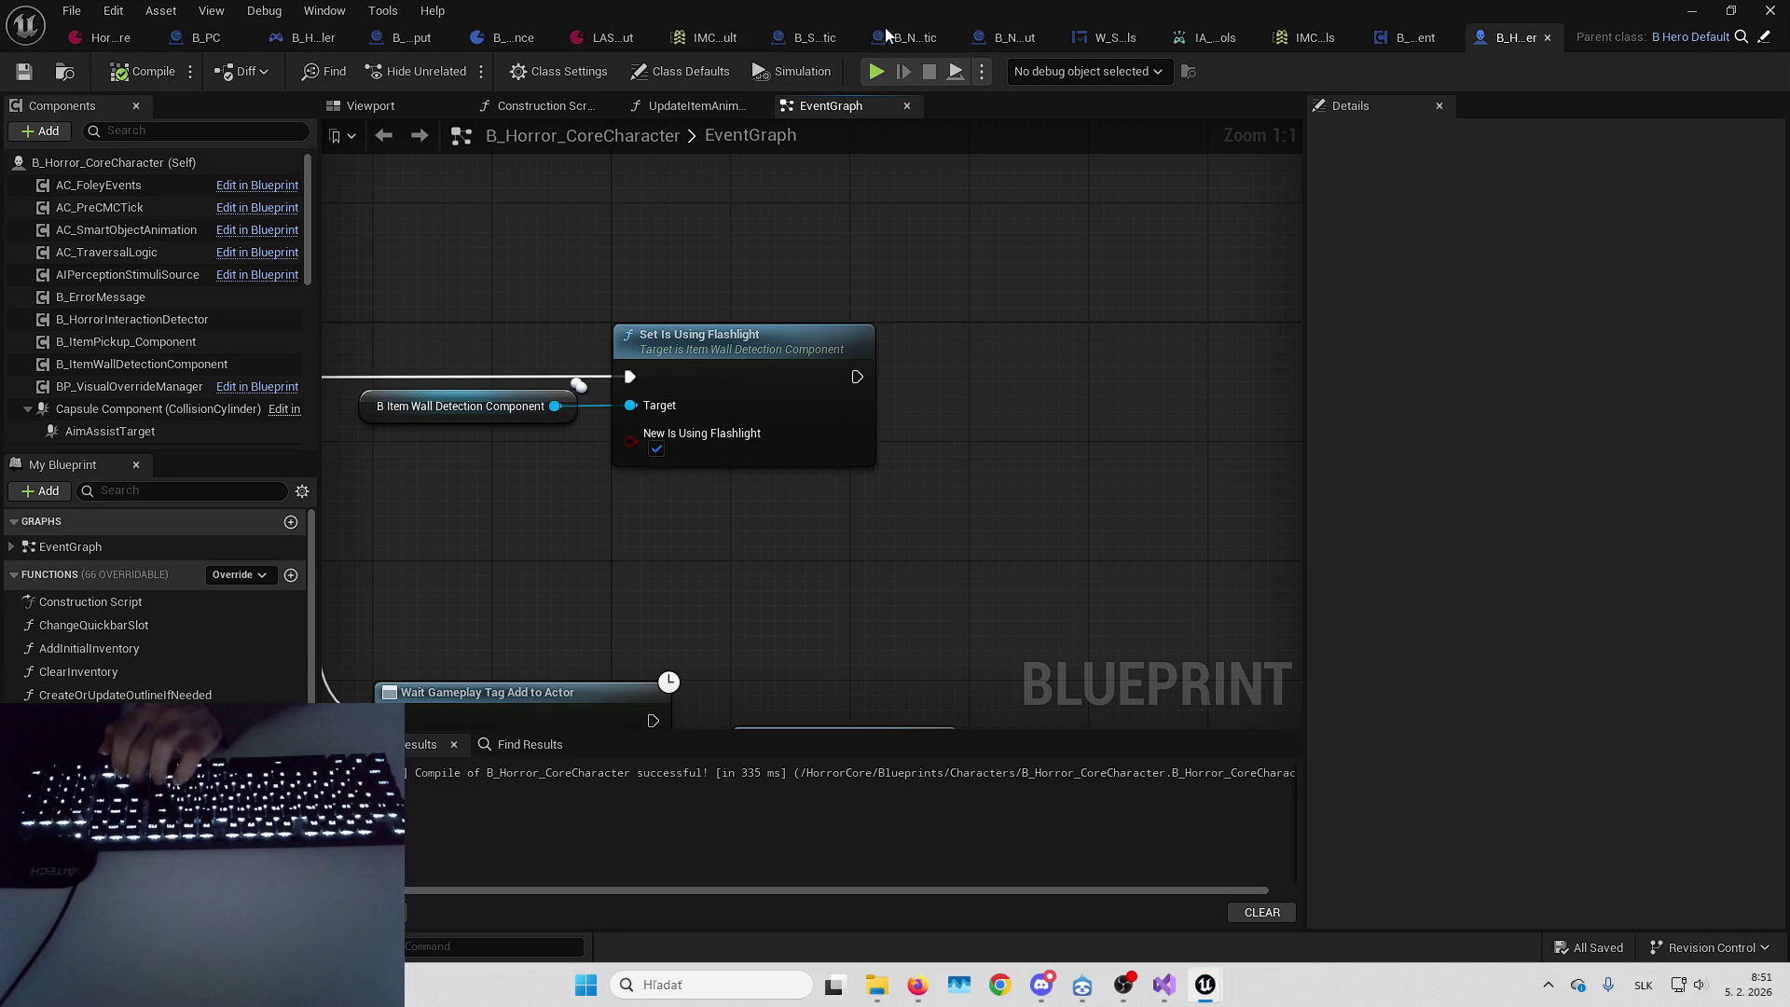
Find MH_Body's animation Blueprint and open ABP_MH_Placeholder from the Content Browser
scroll(159, 299, "down", 5)
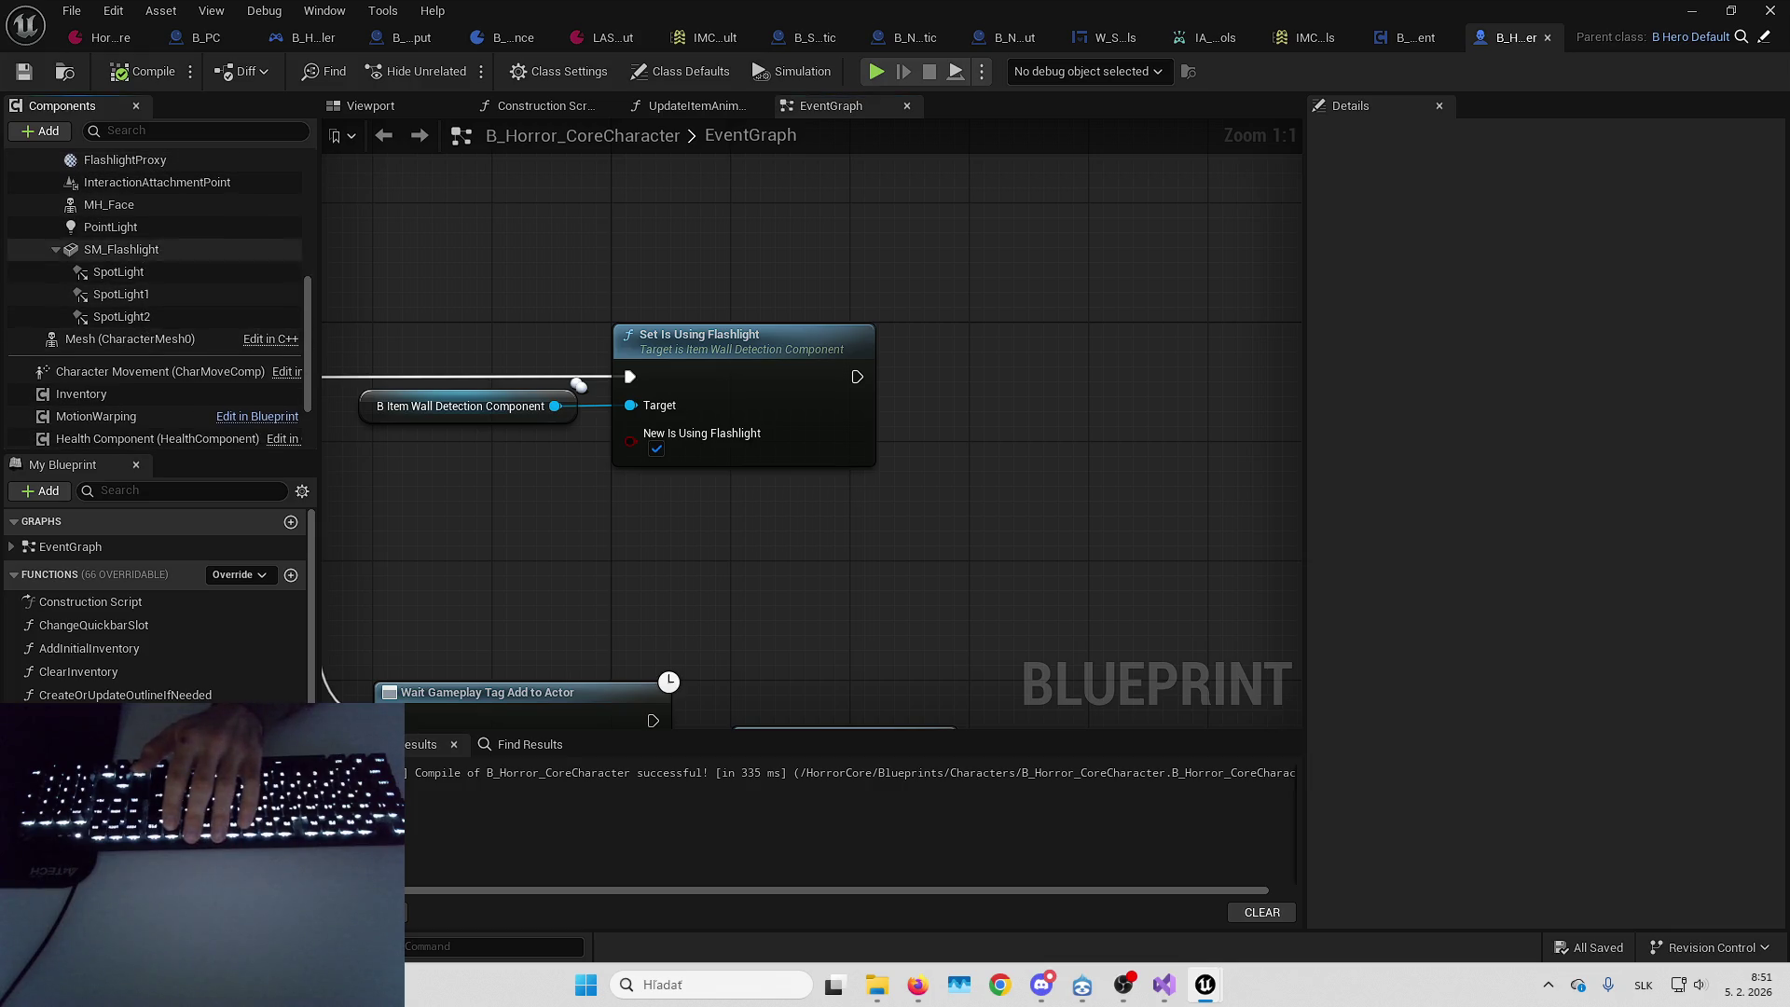
scroll(138, 272, "up", 5)
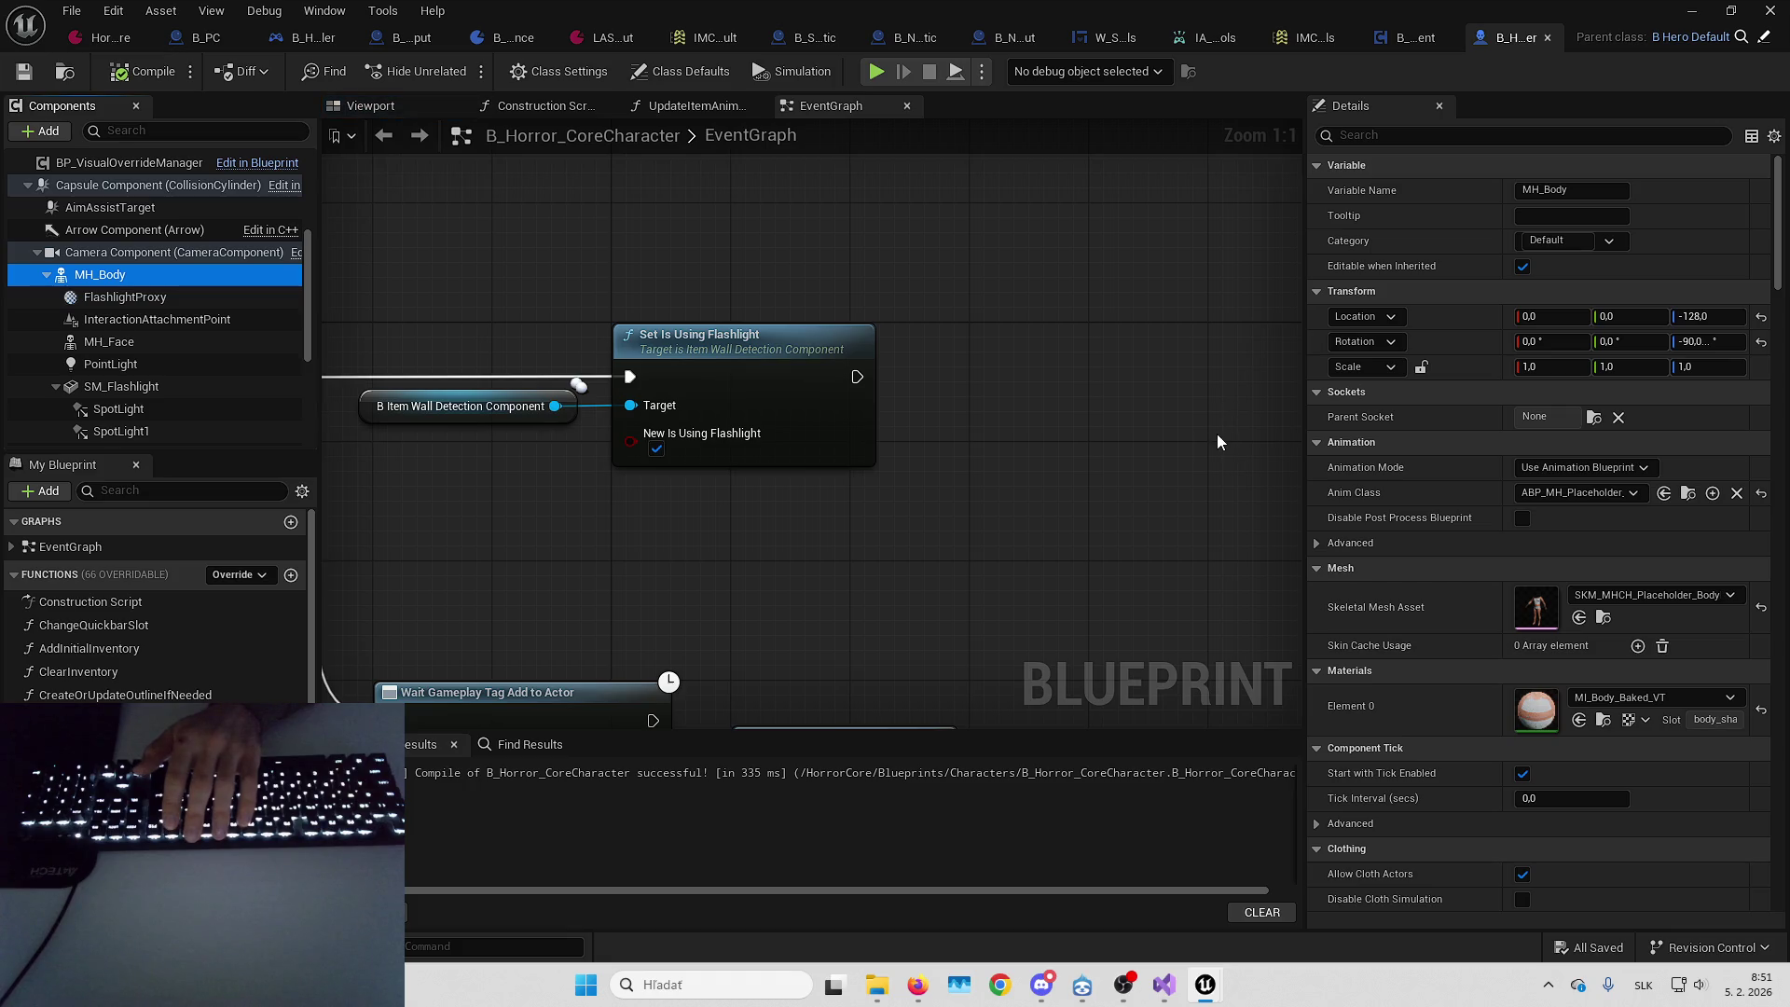
left_click(1691, 494)
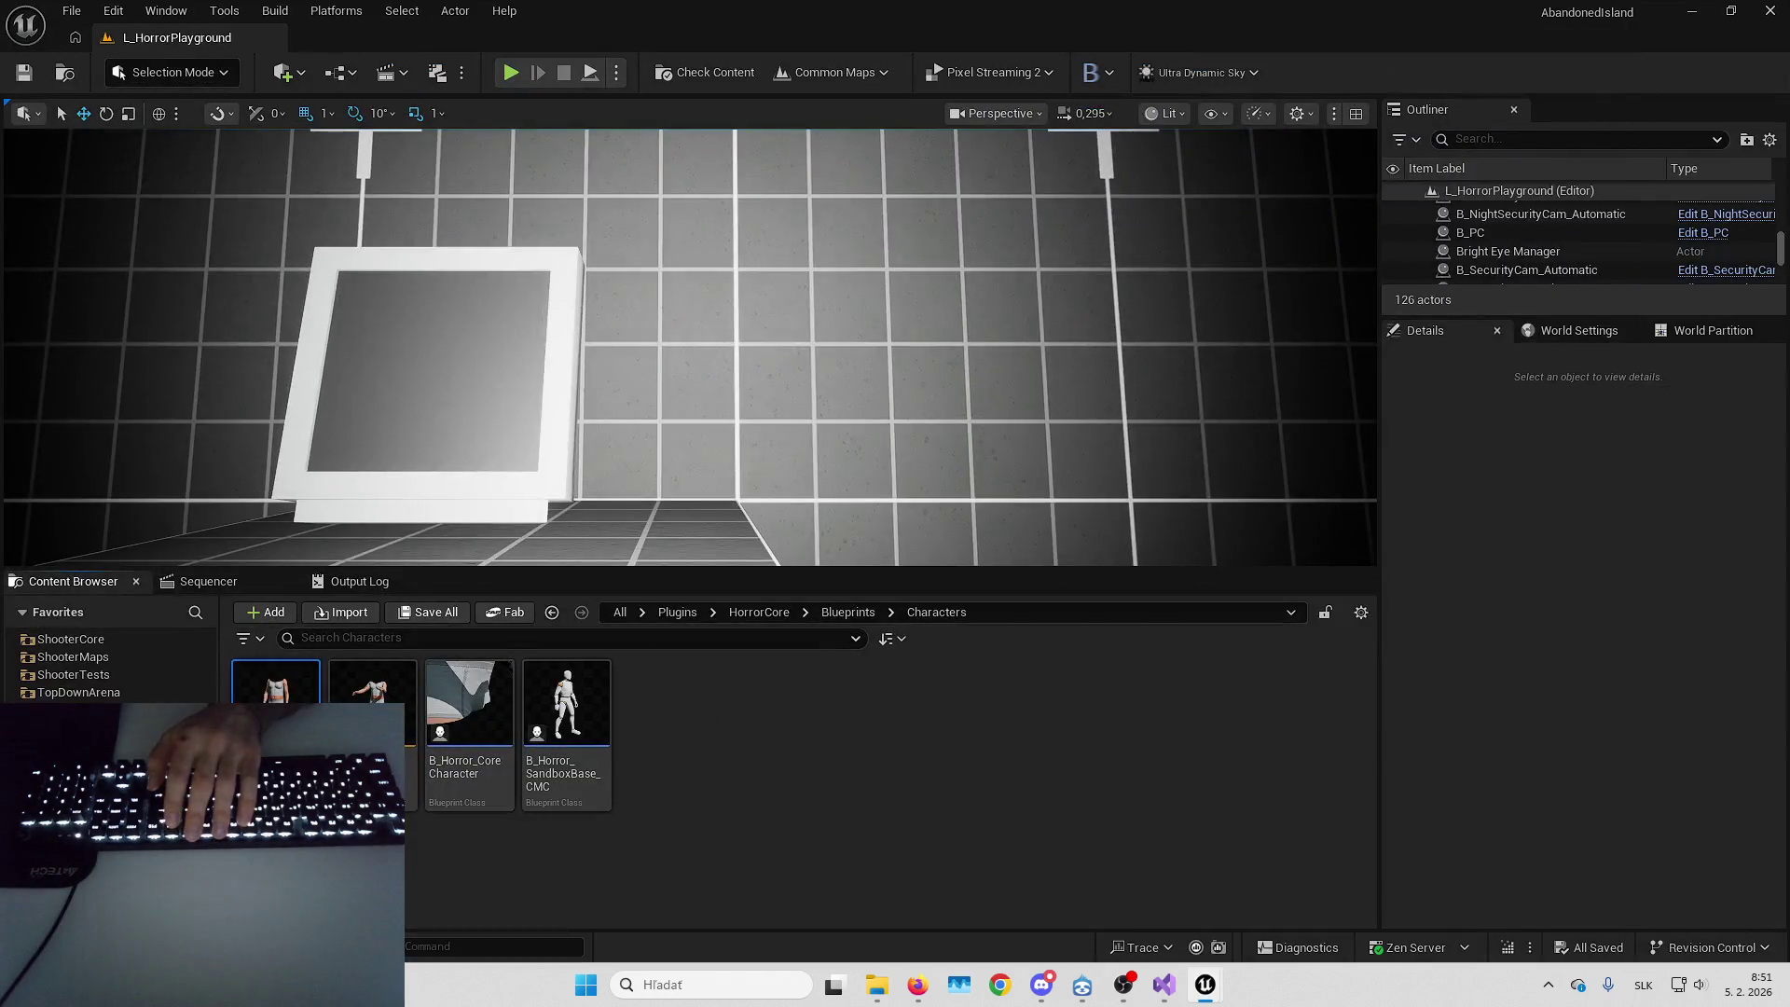
double_click(275, 695)
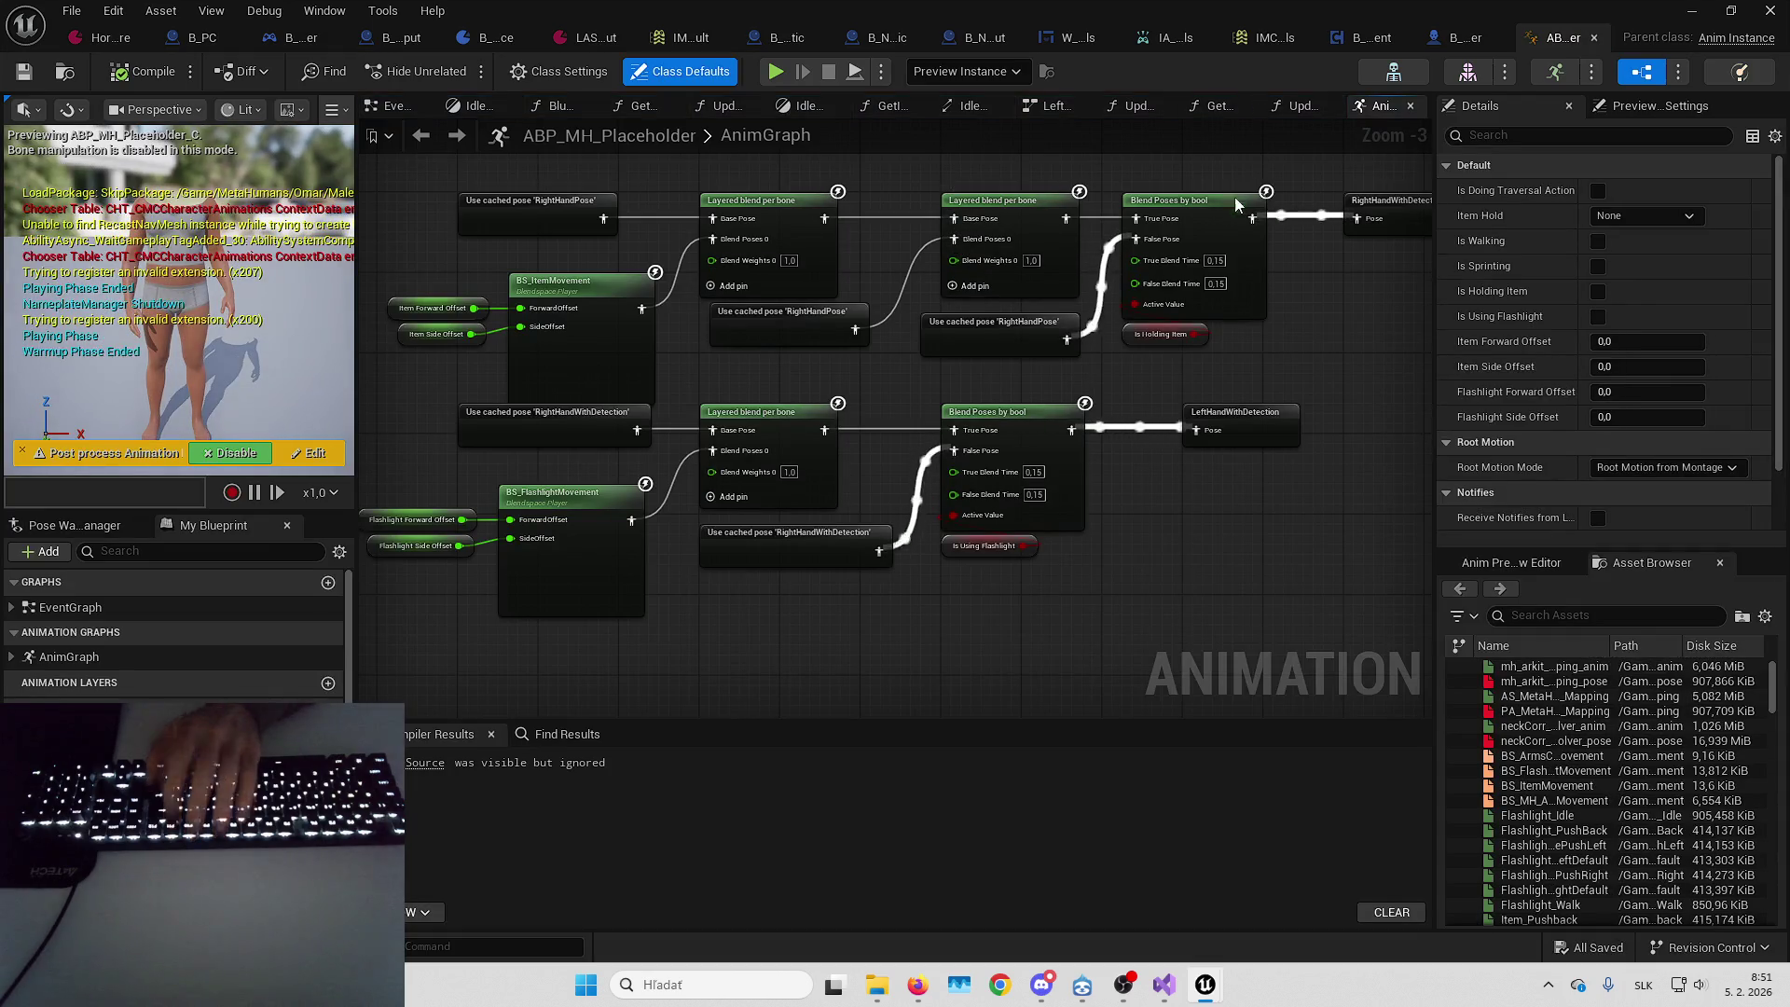
Inspect the RightHandWithDetection, ItemMovement and FlashlightMovement blend chains and Blend Poses by bool
scroll(692, 383, "down", 2)
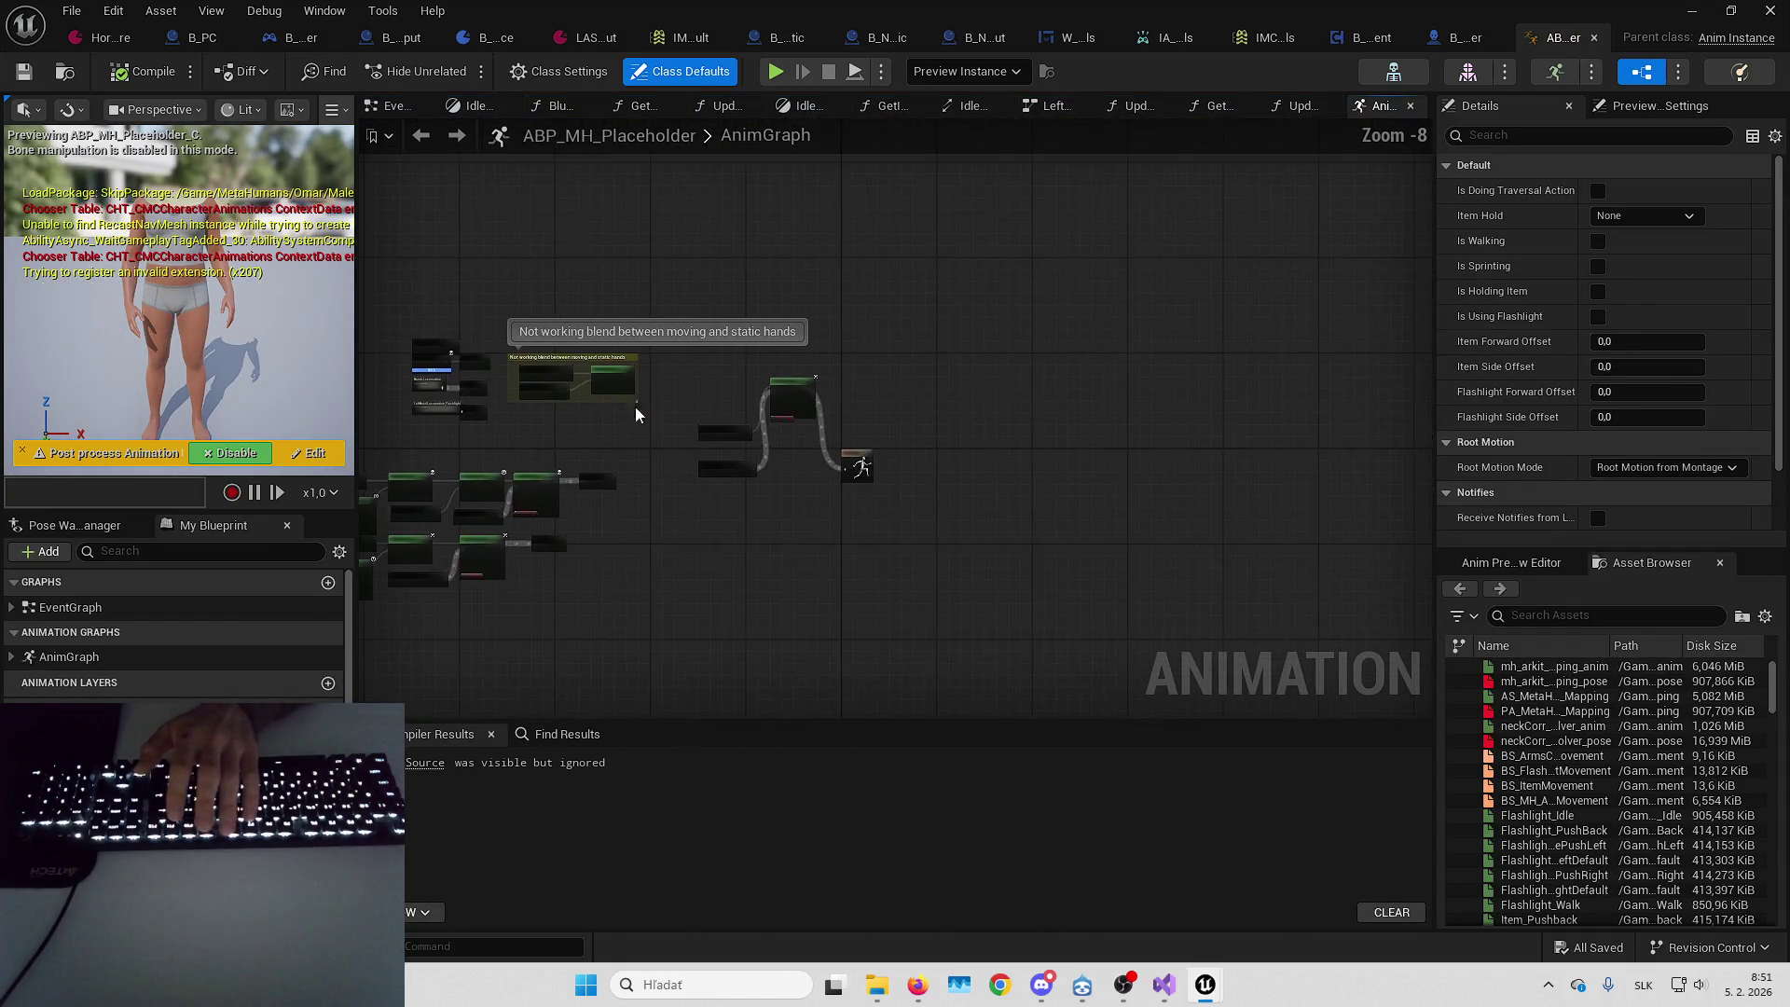
scroll(611, 421, "up", 3)
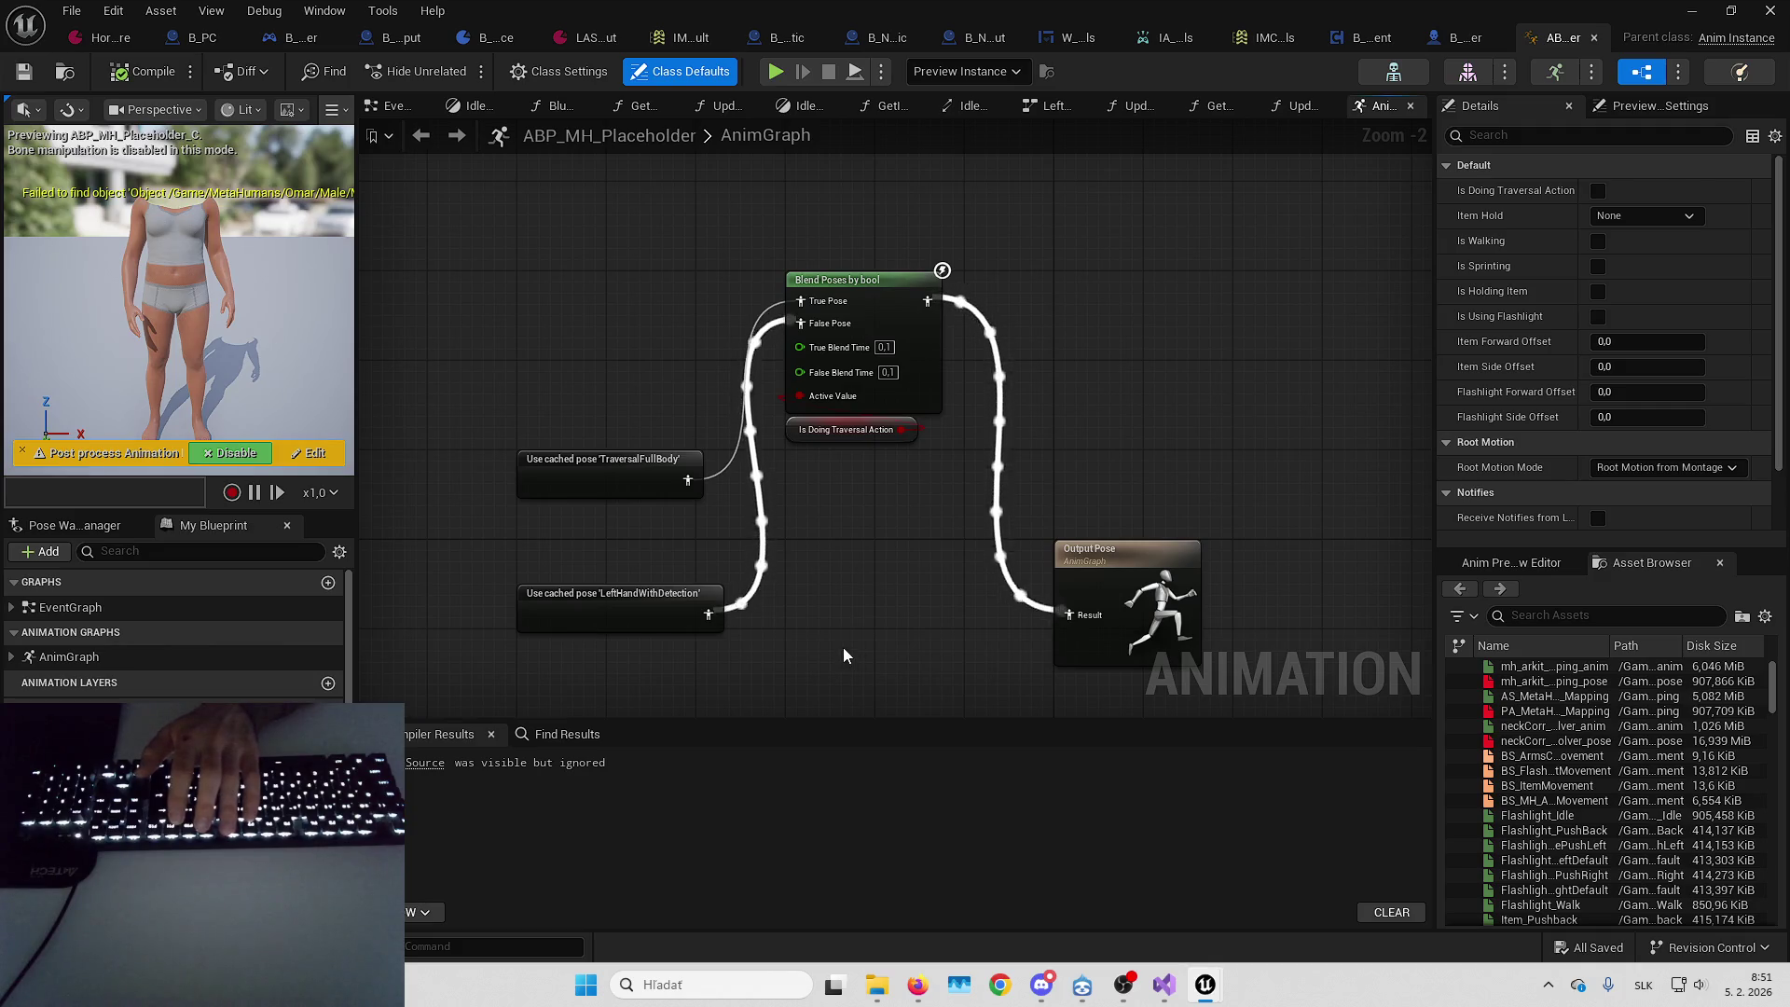
mouse_move(848, 426)
left_mouse_down()
mouse_move(1184, 339)
mouse_move(1143, 434)
mouse_move(1183, 326)
mouse_move(1244, 287)
mouse_move(1224, 470)
mouse_move(1067, 422)
mouse_move(1234, 276)
left_mouse_up()
scroll(1343, 253, "down", 2)
scroll(1235, 276, "up", 1)
left_click_drag(737, 392, 737, 312)
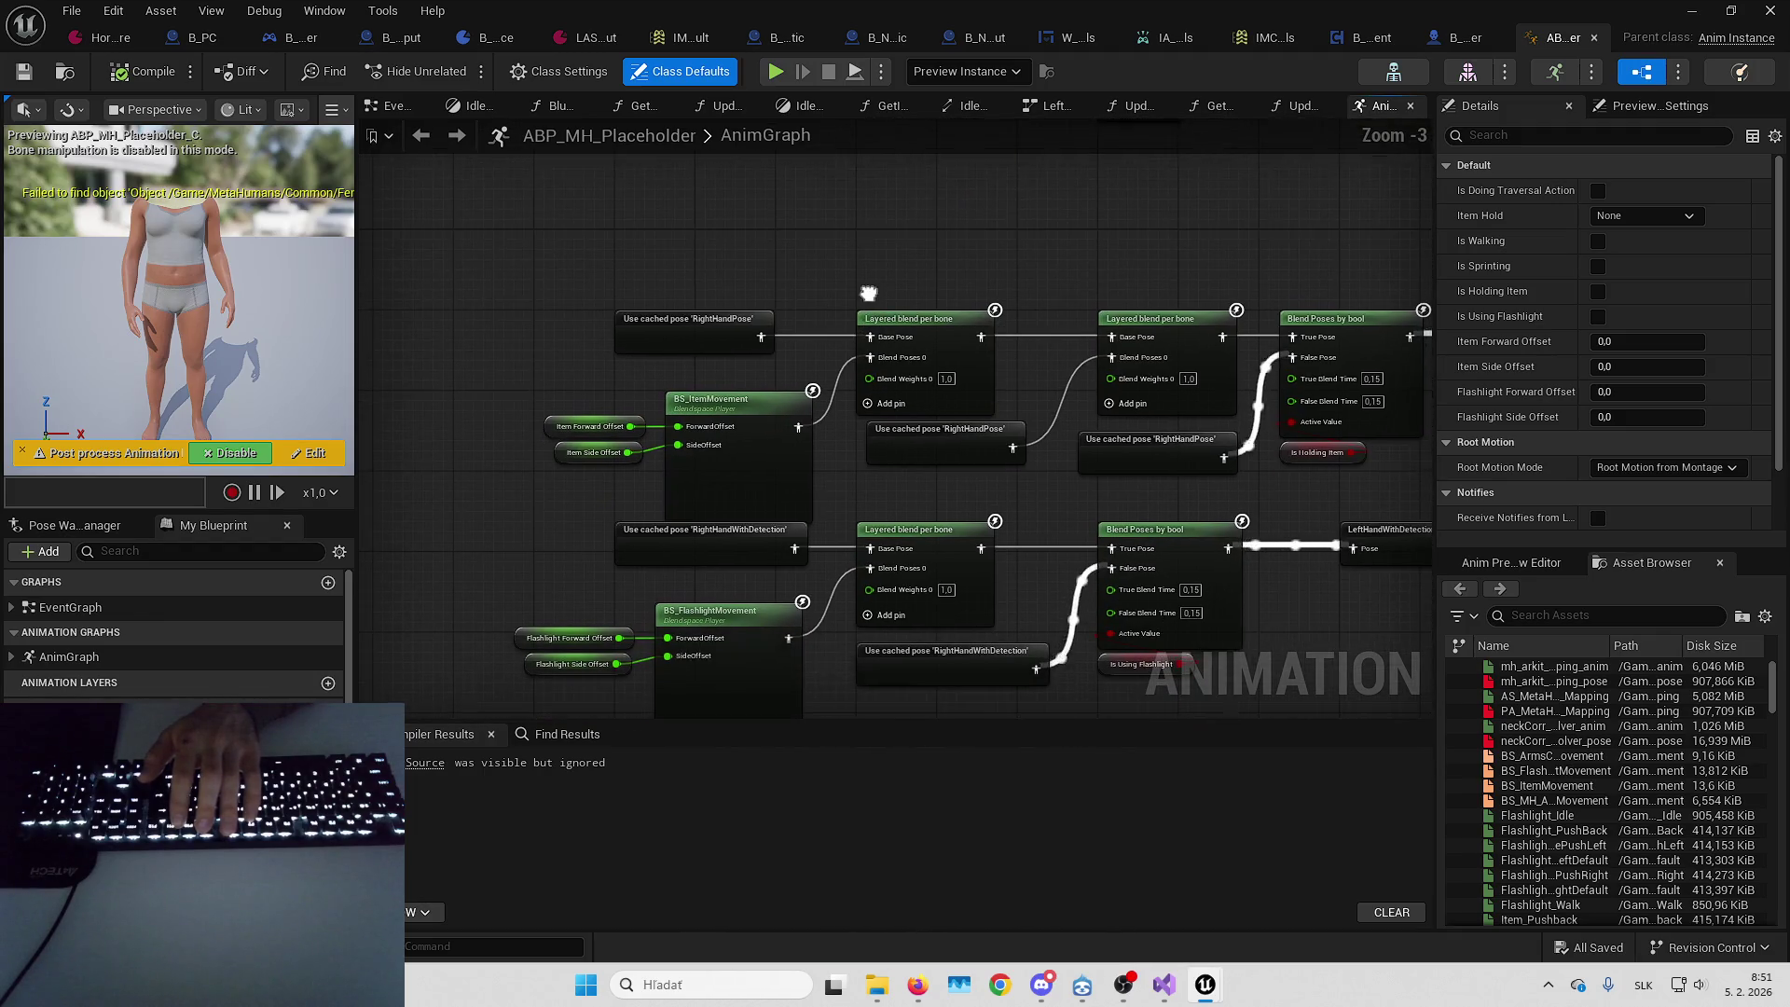
mouse_move(1025, 308)
left_mouse_down()
mouse_move(933, 173)
mouse_move(755, 167)
mouse_move(710, 427)
mouse_move(733, 457)
mouse_move(966, 442)
left_mouse_up()
Review the left-hand nodes, select TraversalFullBody, and inspect BS_ItemMovement and BS_FlashlightMovement
scroll(966, 442, "down", 1)
mouse_move(1087, 495)
left_mouse_down()
mouse_move(959, 427)
mouse_move(843, 277)
left_mouse_up()
scroll(843, 276, "up", 2)
left_click_drag(940, 306, 974, 272)
left_click_drag(1026, 361, 889, 311)
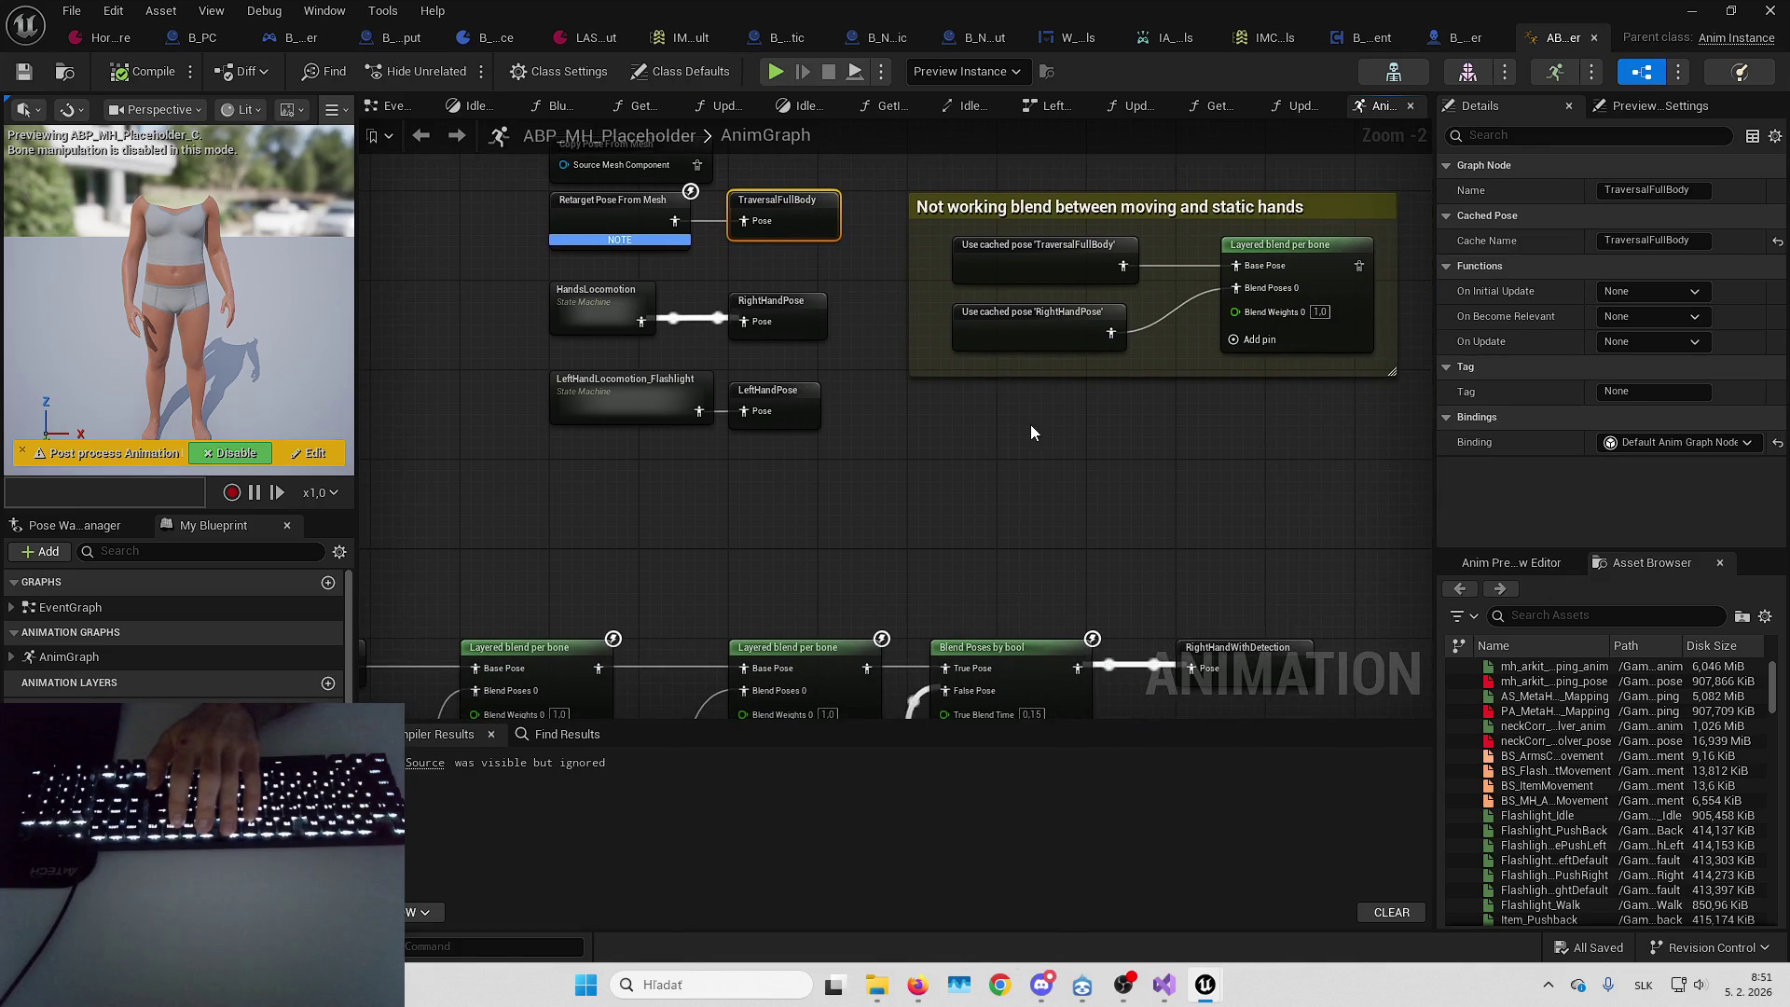
scroll(1031, 432, "down", 1)
left_click_drag(1031, 433, 958, 252)
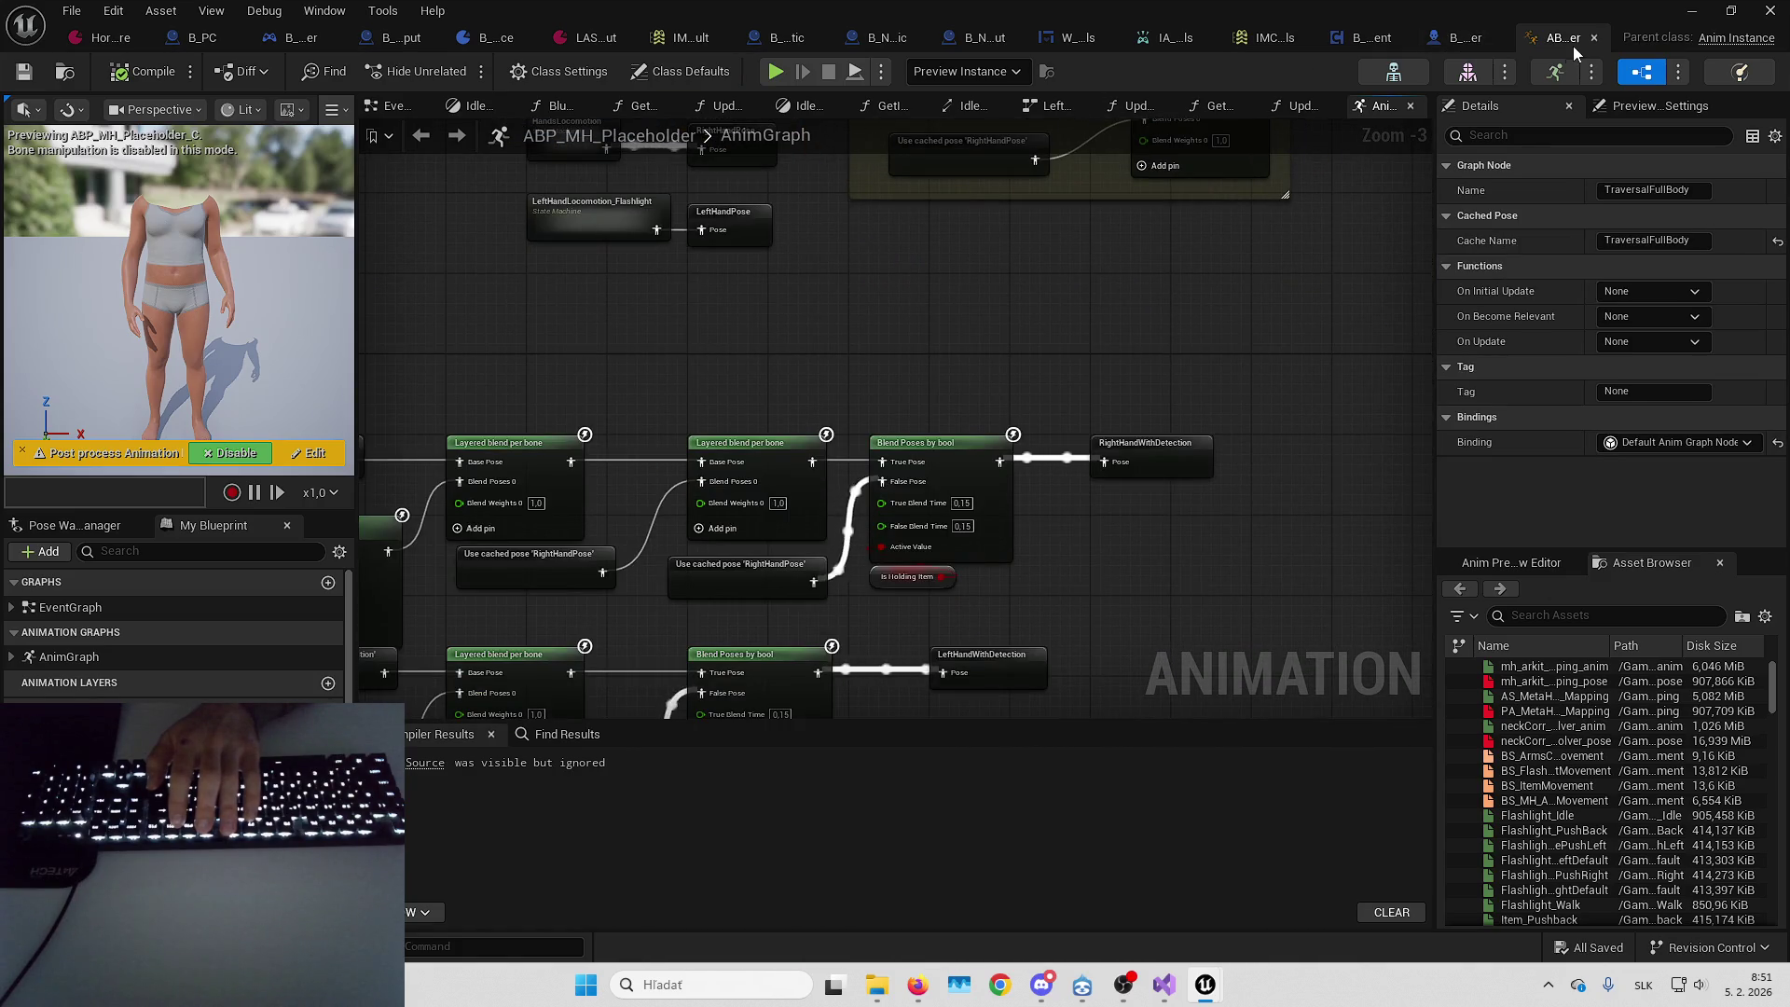
mouse_move(1083, 278)
left_mouse_down()
mouse_move(1139, 174)
mouse_move(1331, 118)
mouse_move(1415, 125)
left_mouse_up()
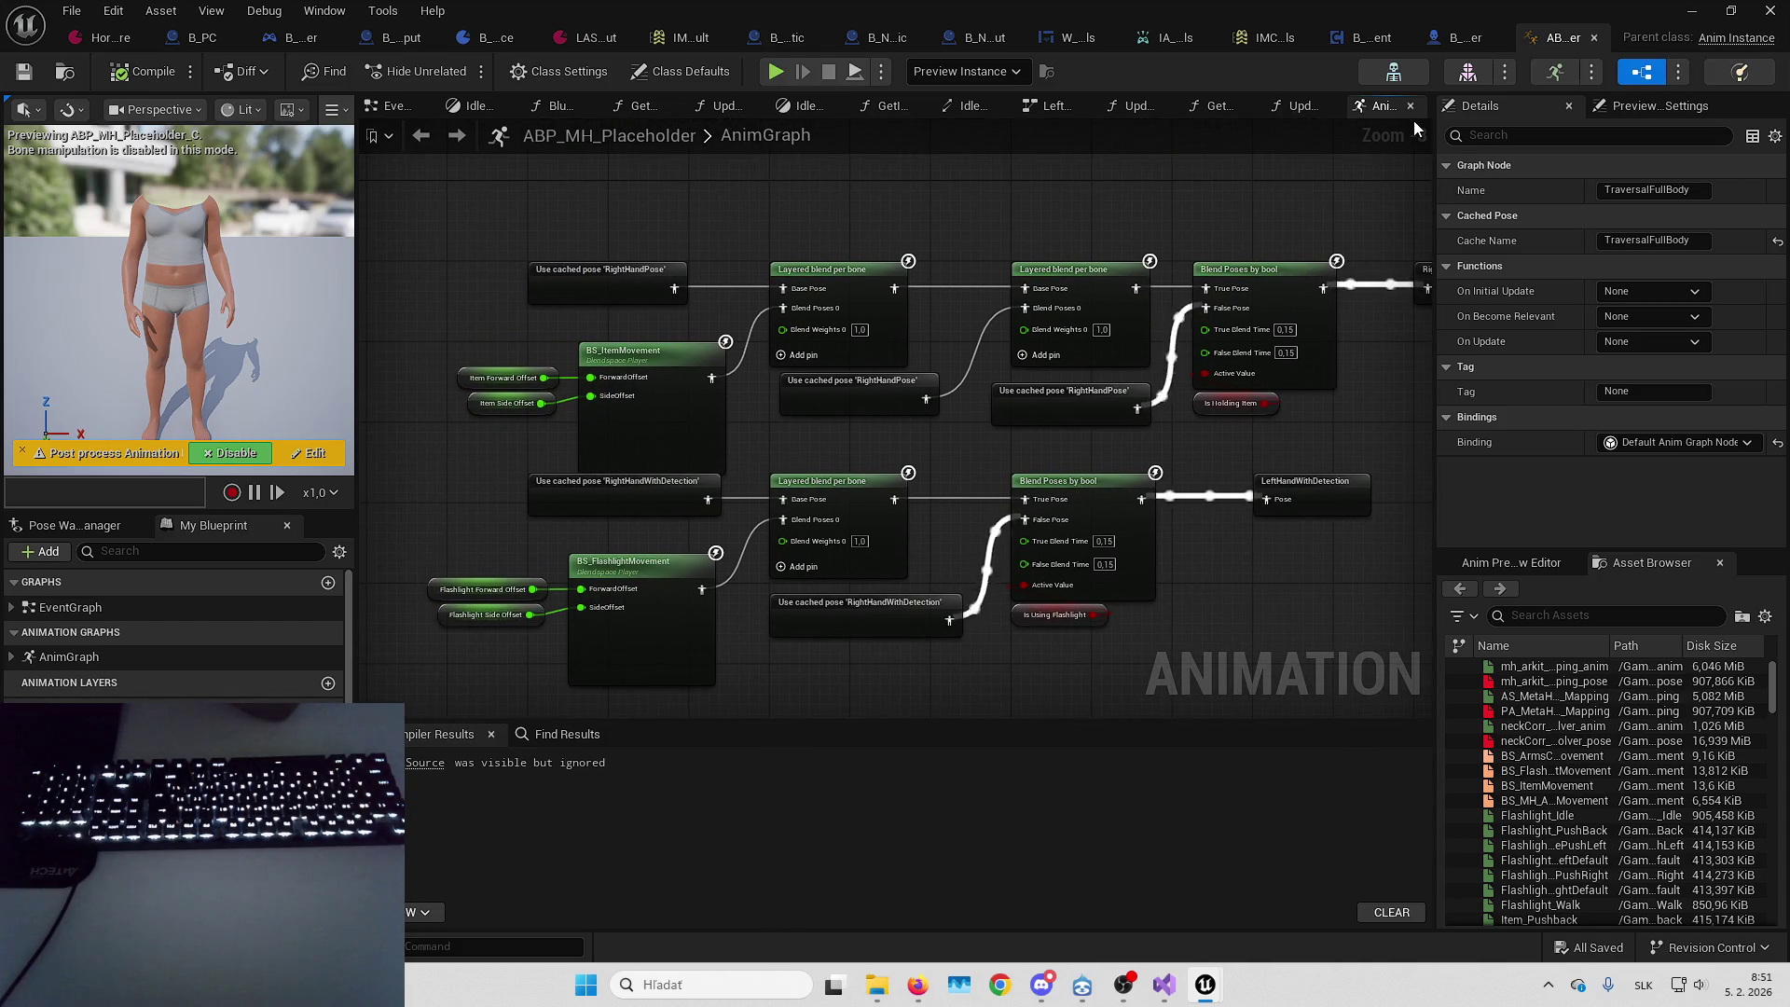
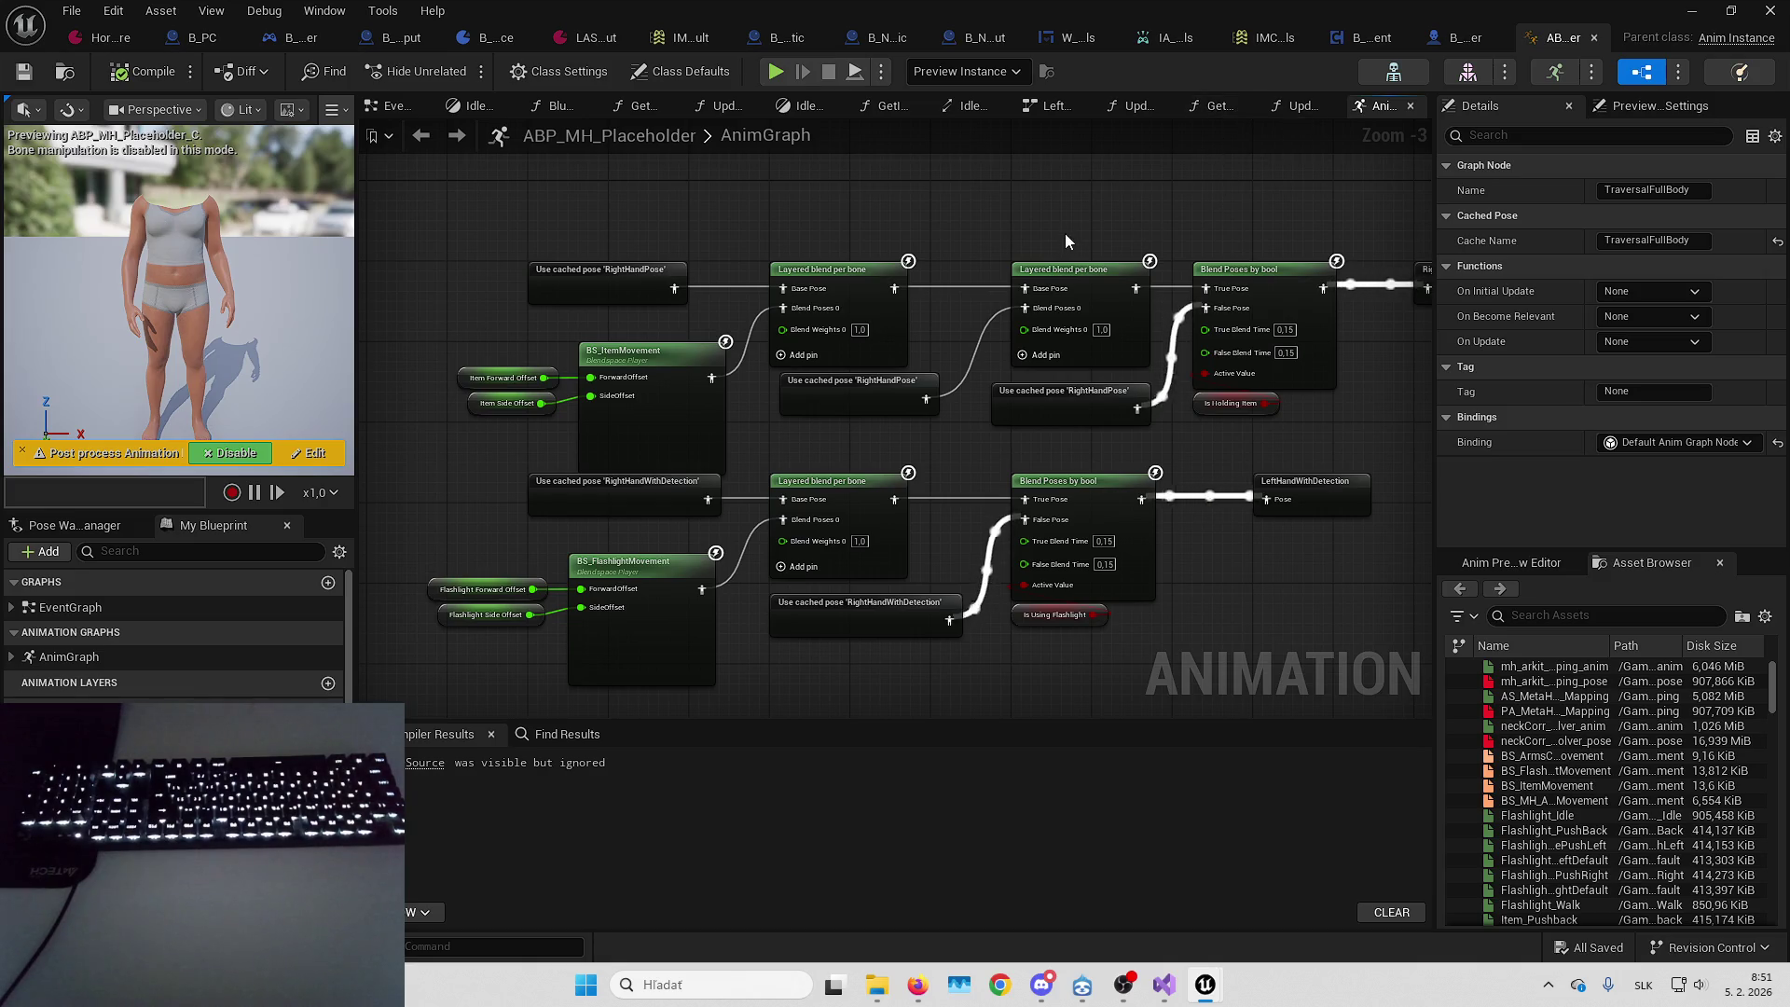
Compare the mannequin Mesh and MH_Body components in B_Horror_CoreCharacter's viewport, then show World Settings
left_click_drag(966, 207, 913, 217)
left_click(1443, 34)
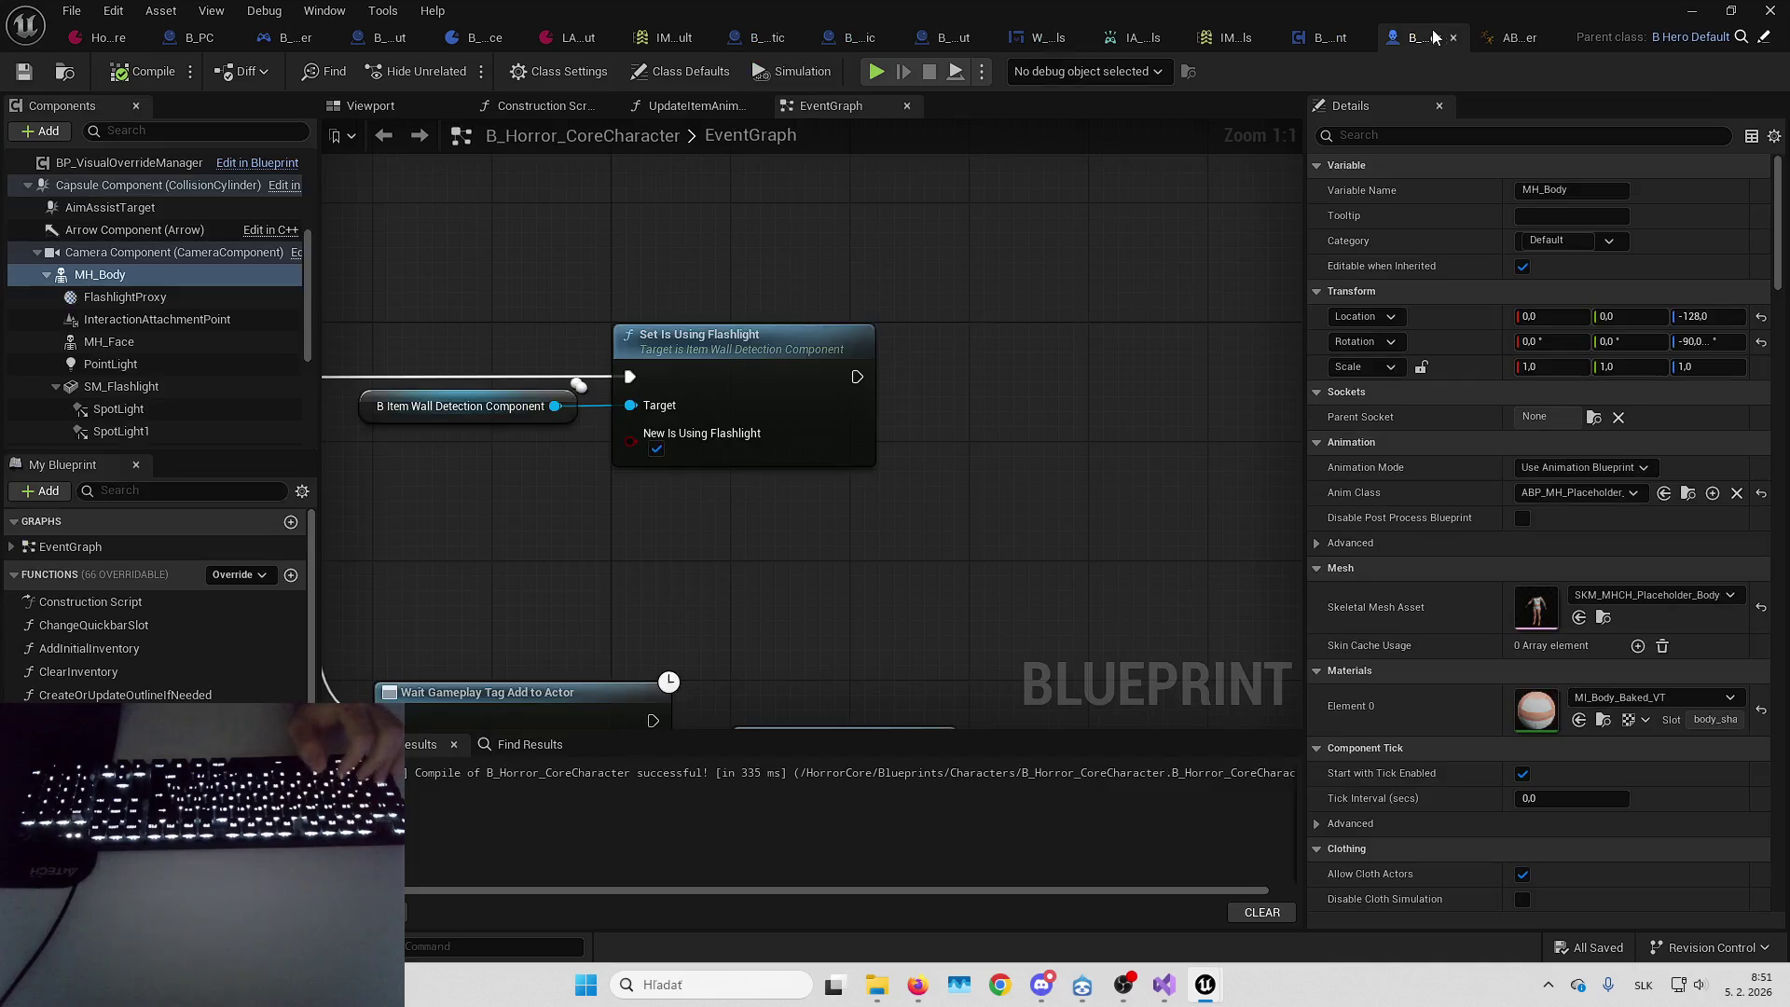
left_click(403, 107)
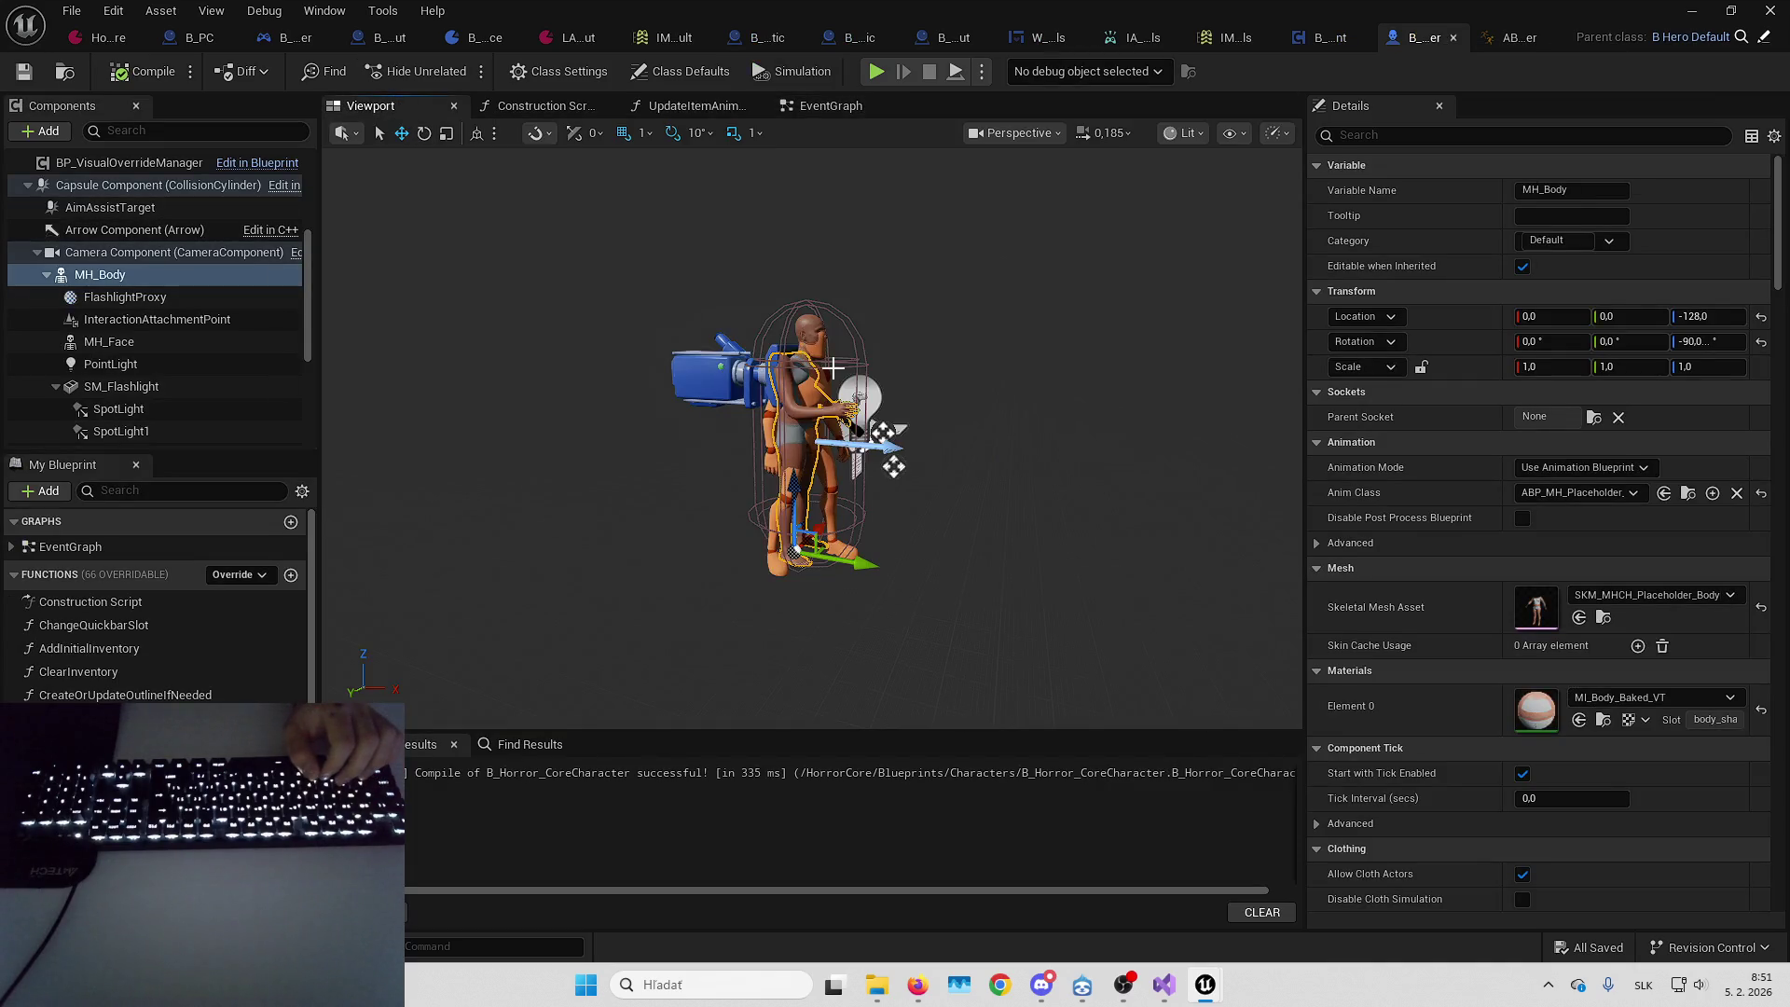
left_click(770, 410)
scroll(771, 410, "up", 3)
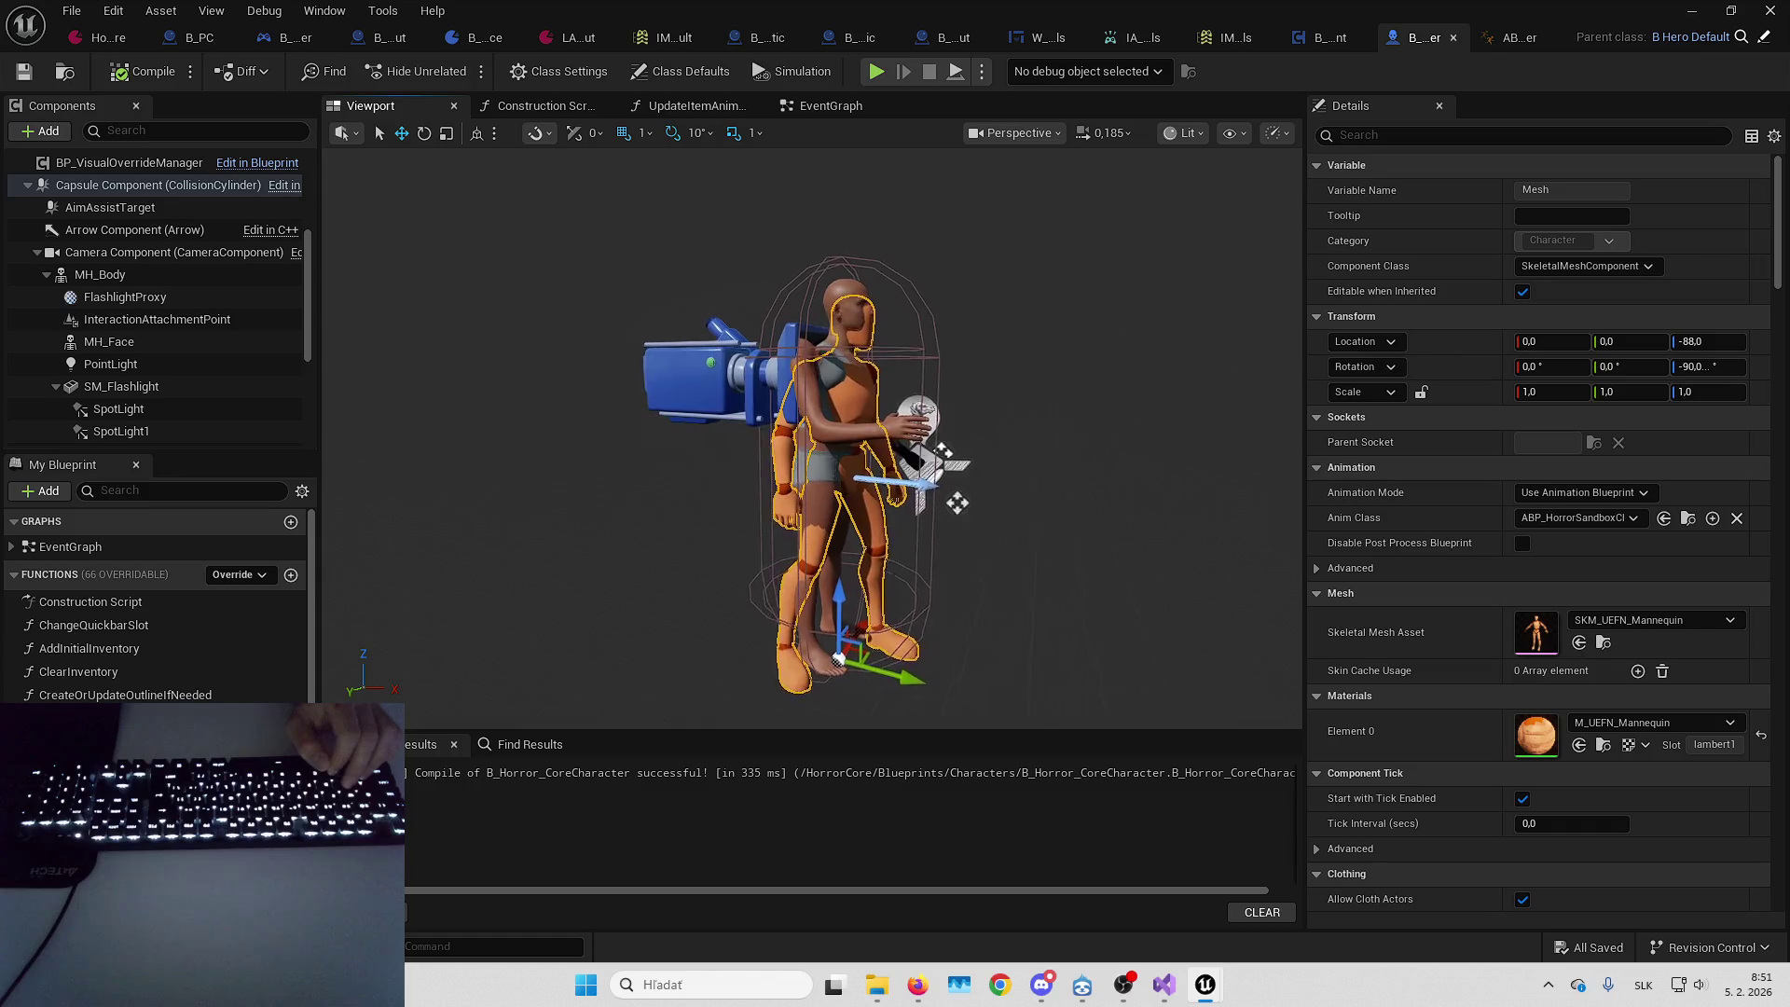
scroll(802, 448, "up", 2)
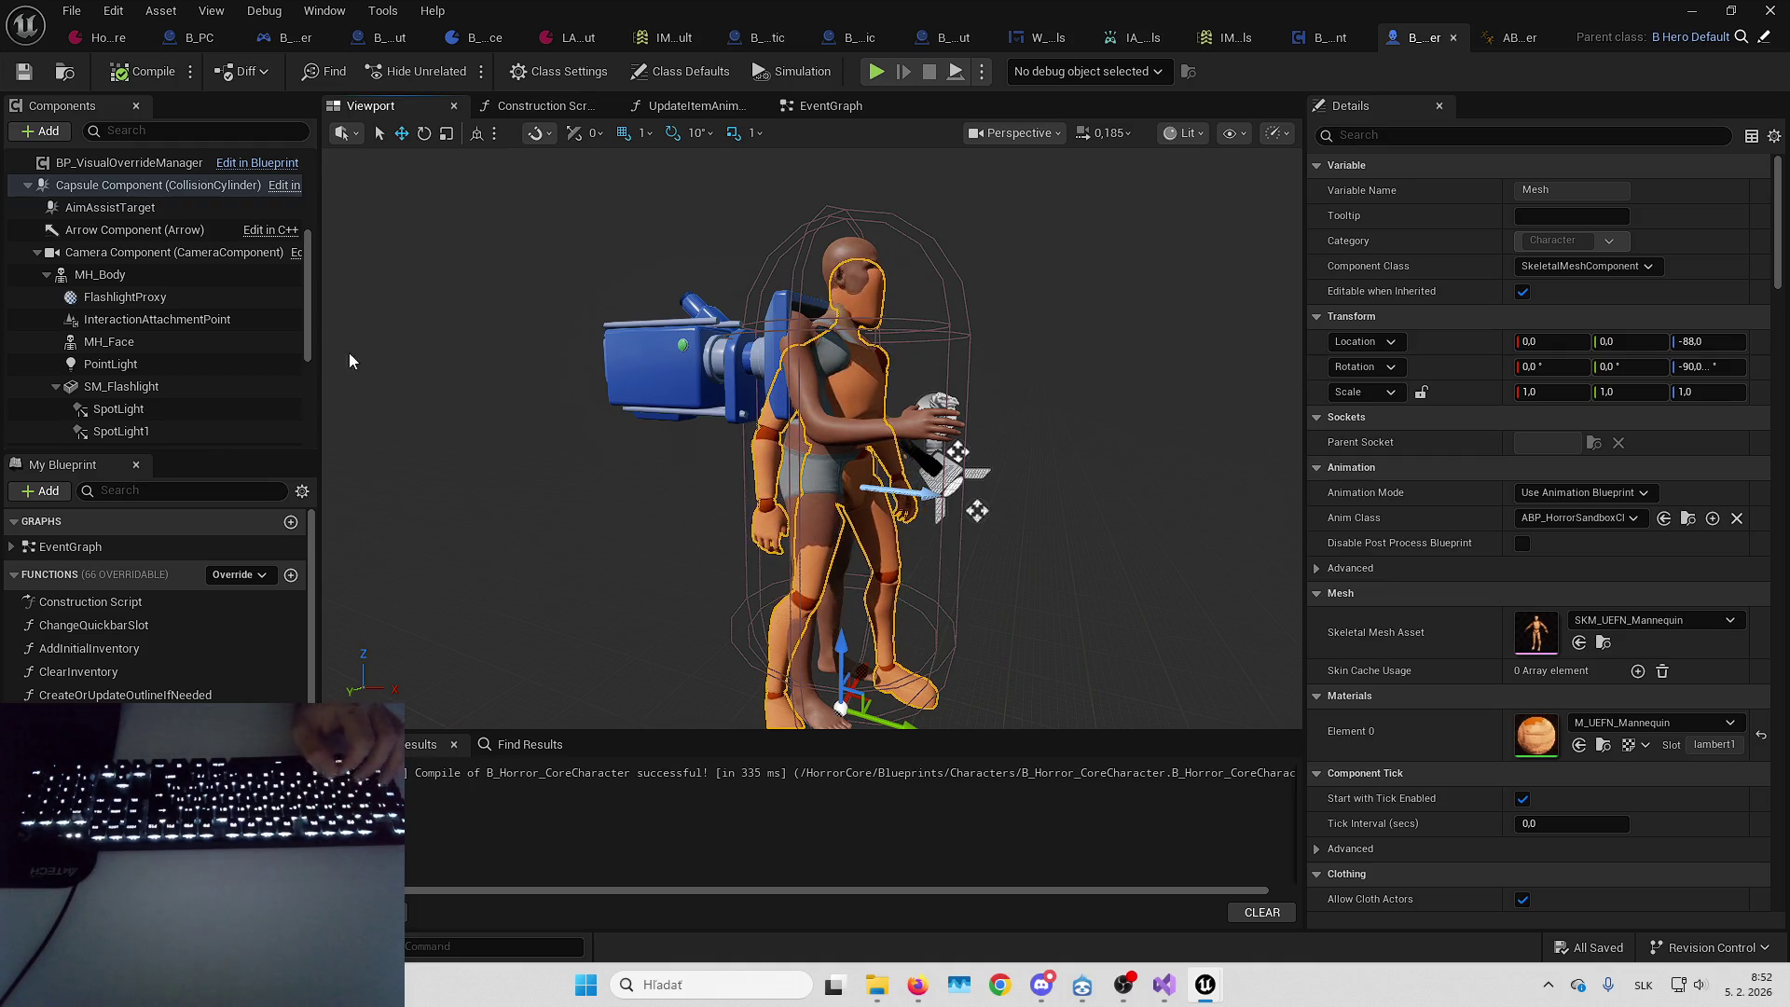
left_click(179, 278)
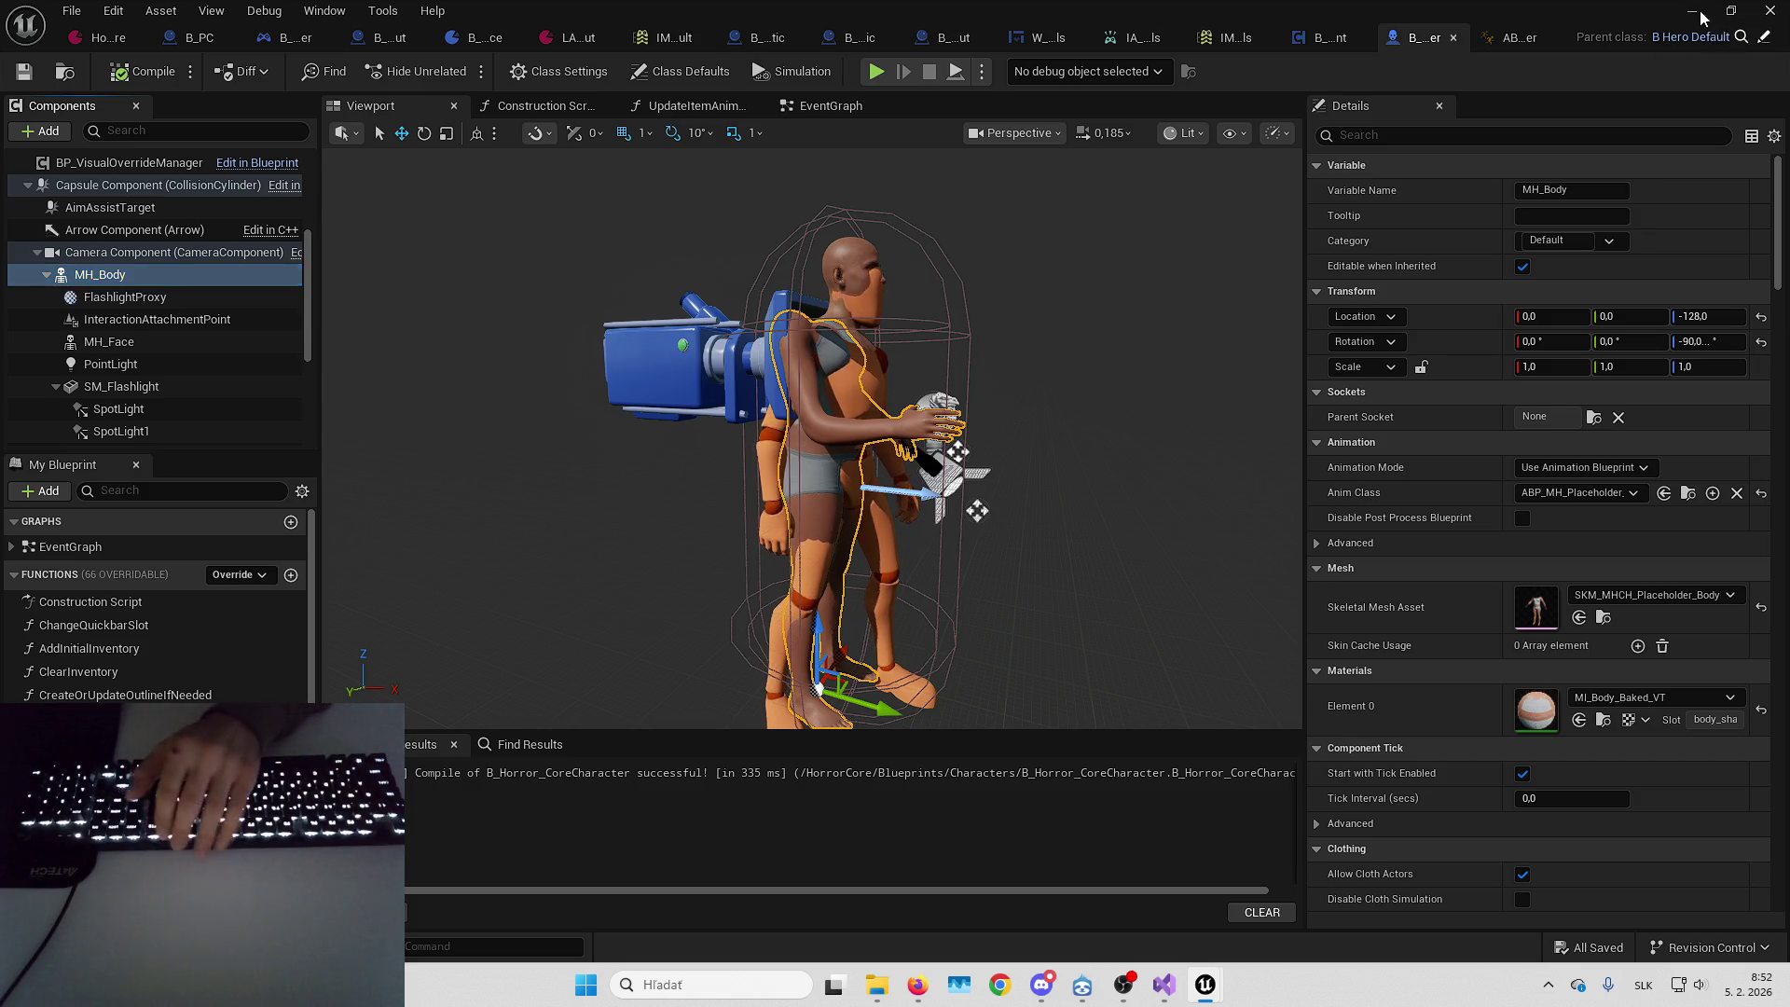
left_click(1693, 11)
left_click(1576, 333)
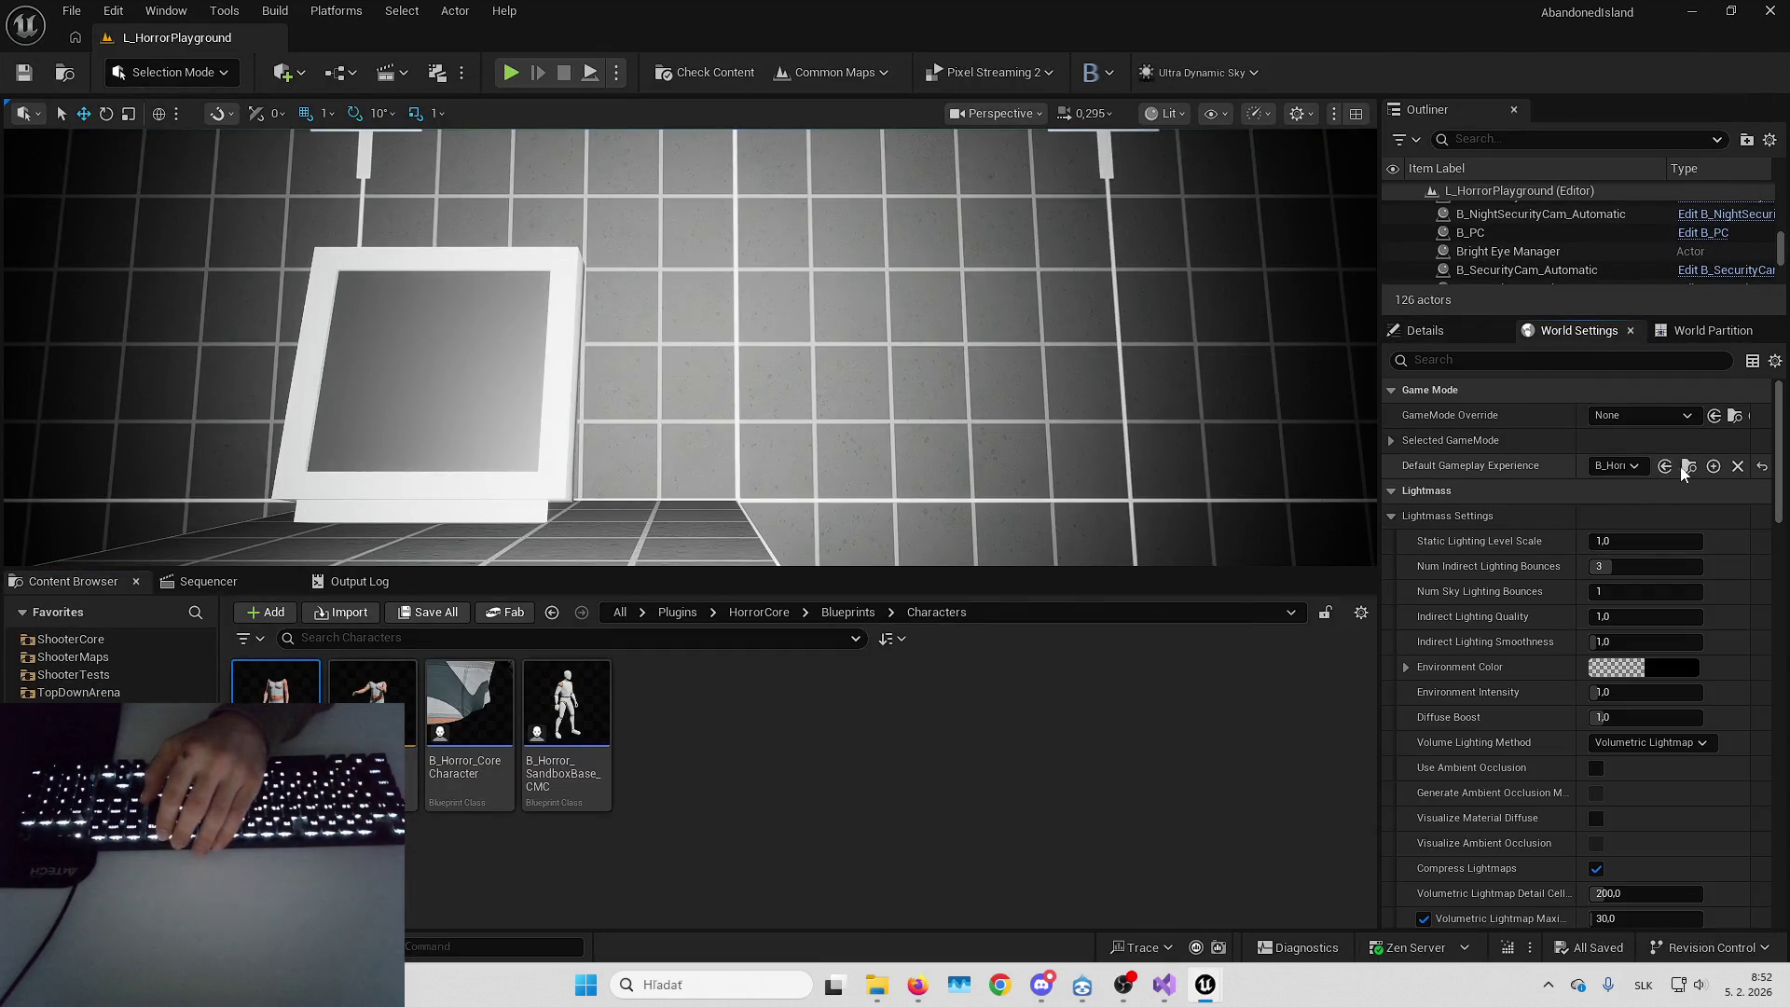
Check the HeroData_HorrorCore pawn data, then name and save the new CM_FirstPersonEmptySocket camera mode
left_click(1680, 467)
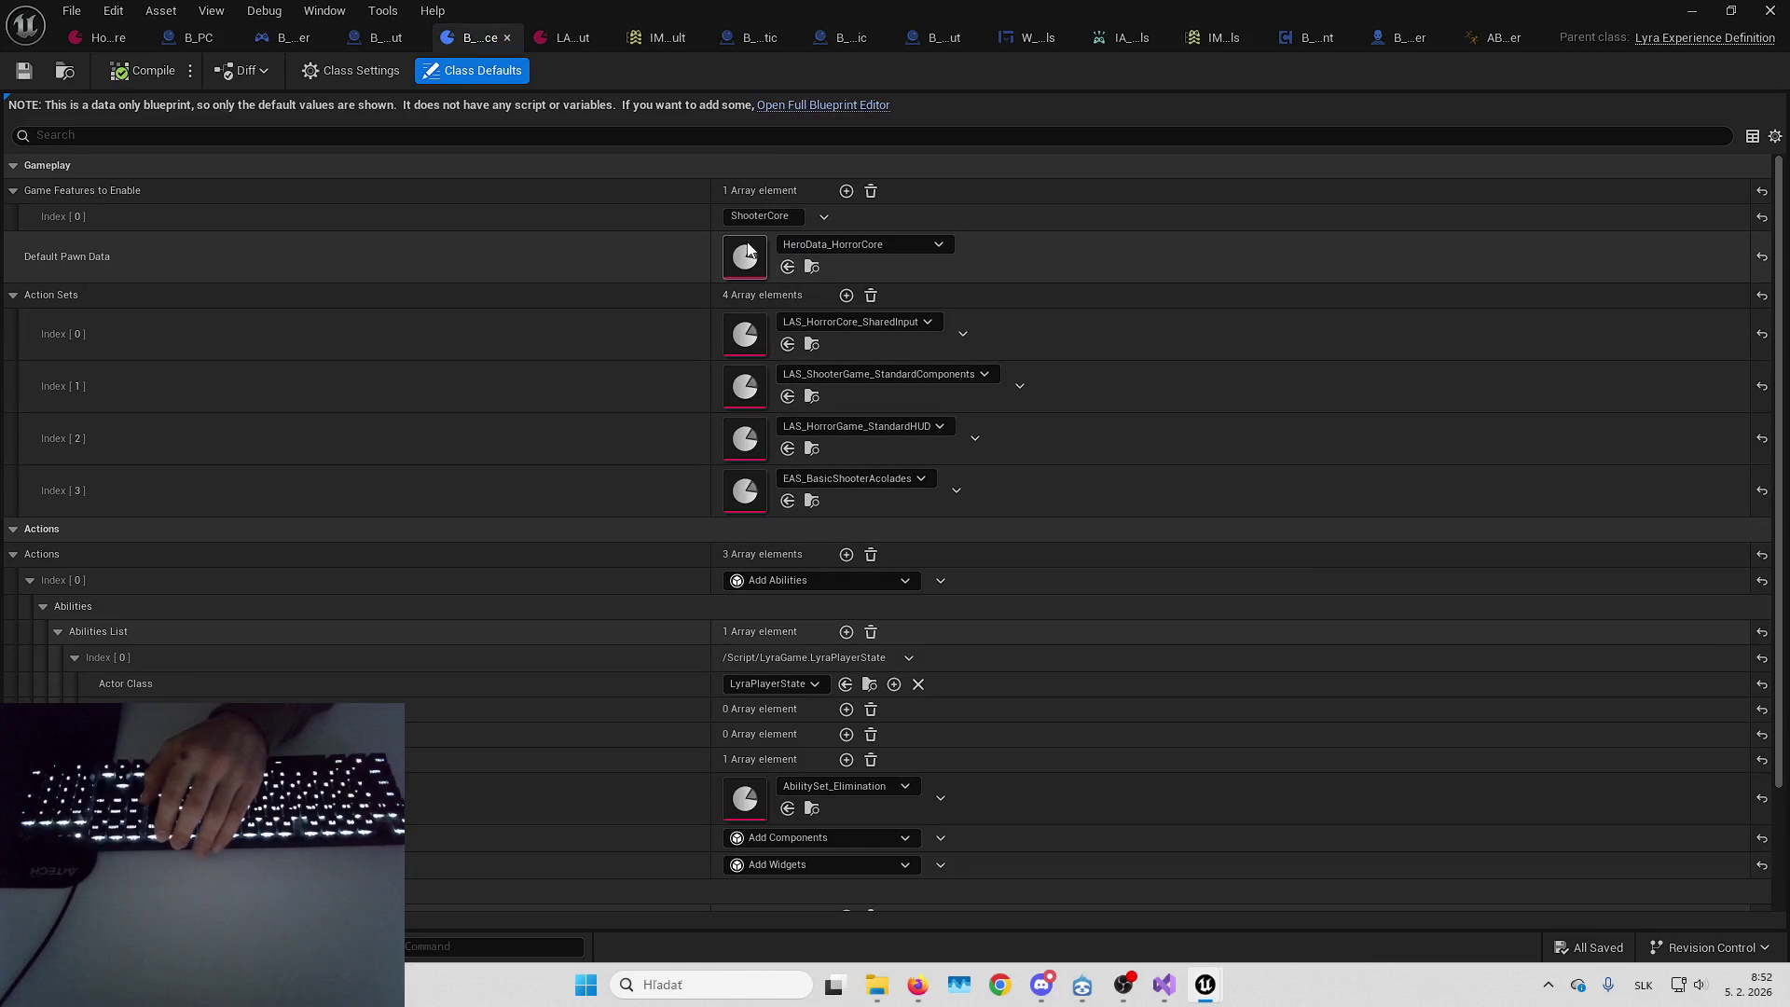
double_click(746, 253)
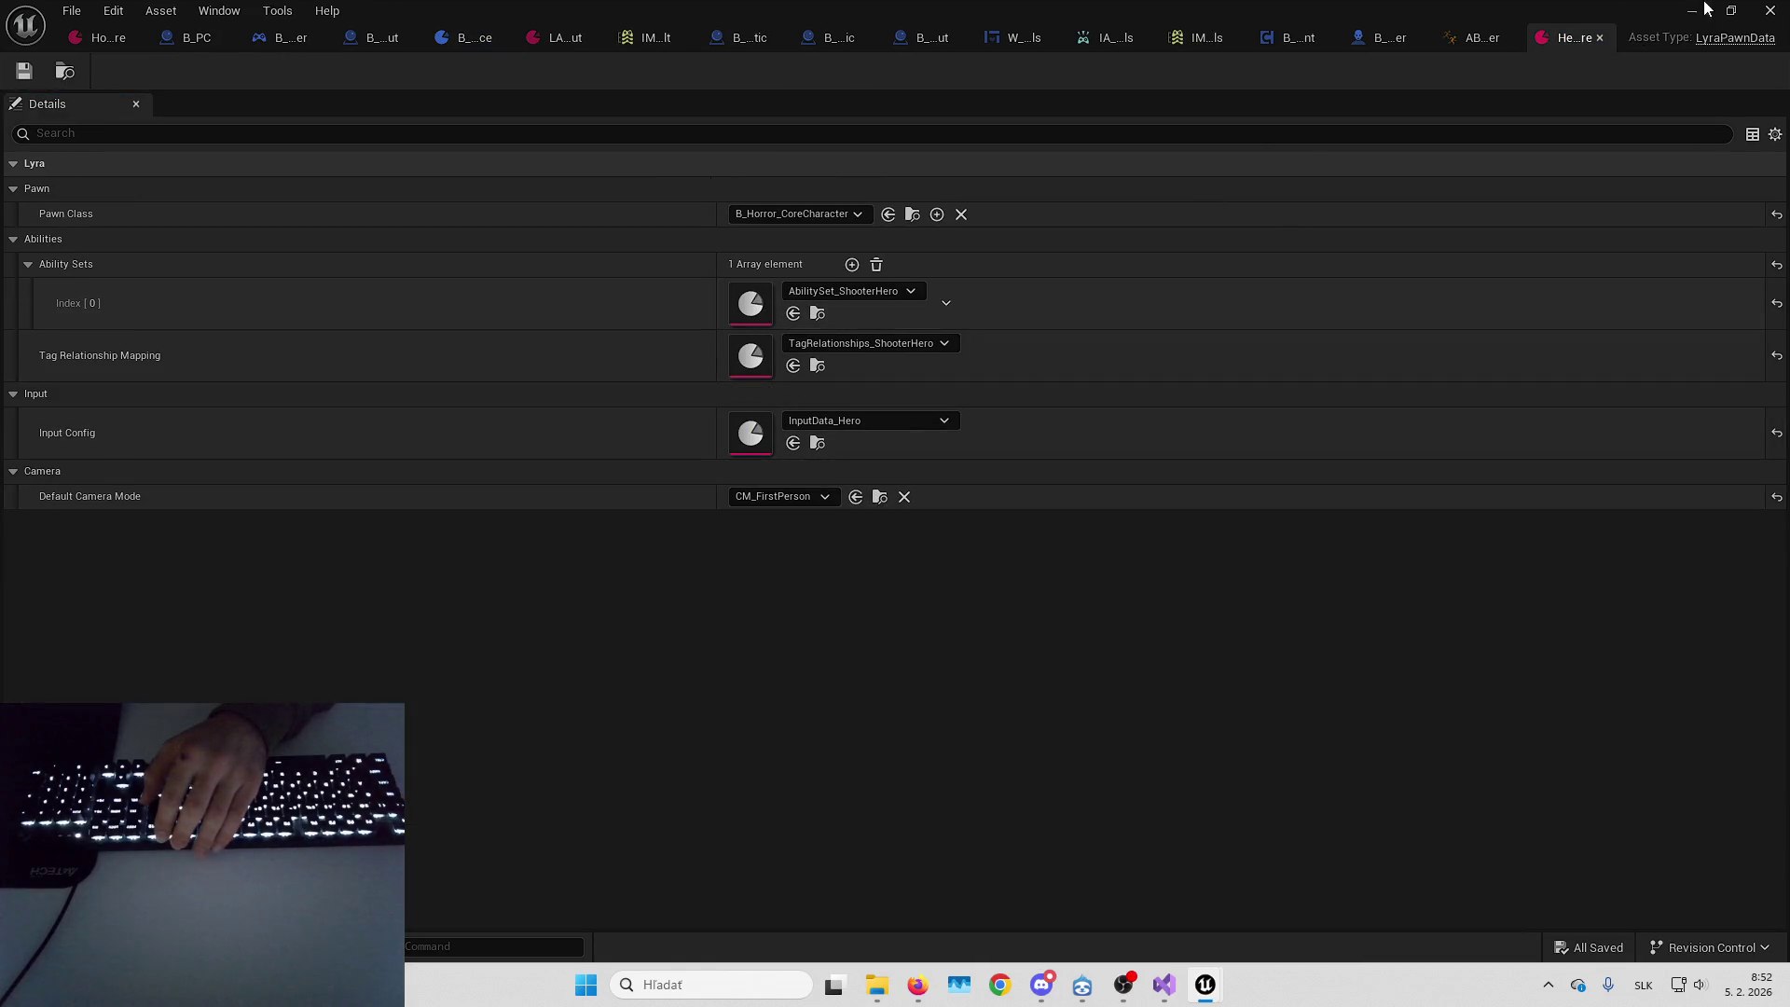
left_click(1706, 9)
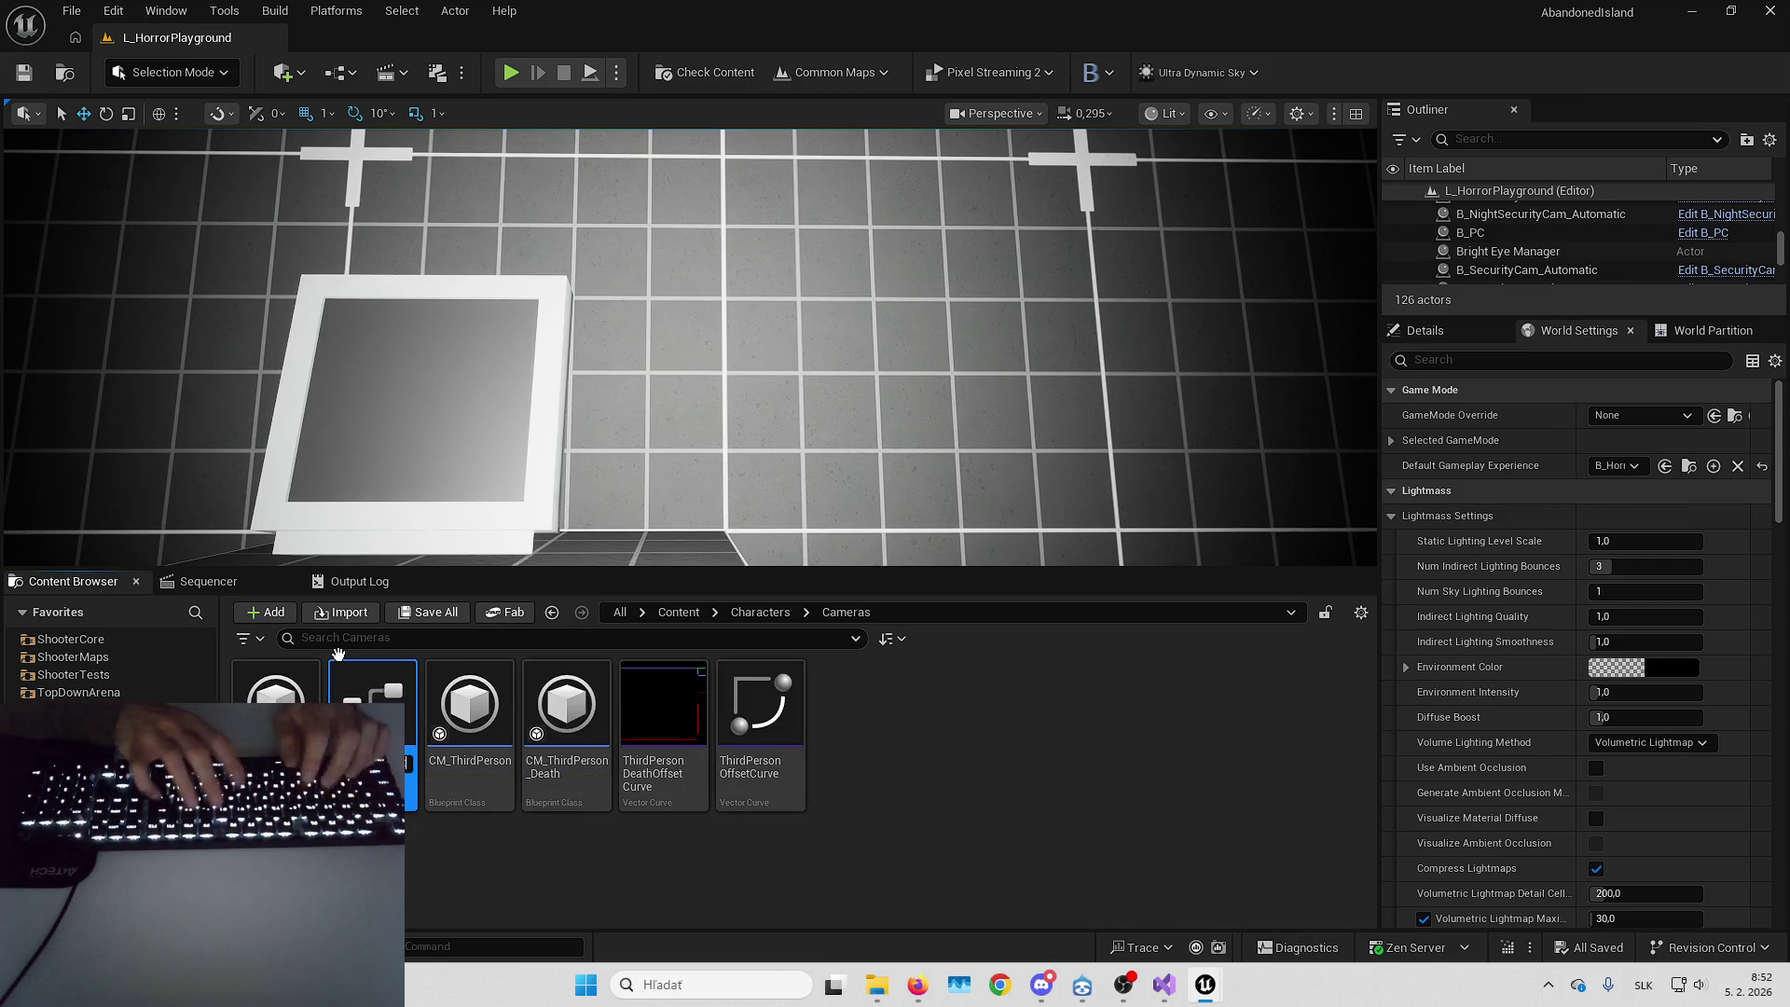
key("Return")
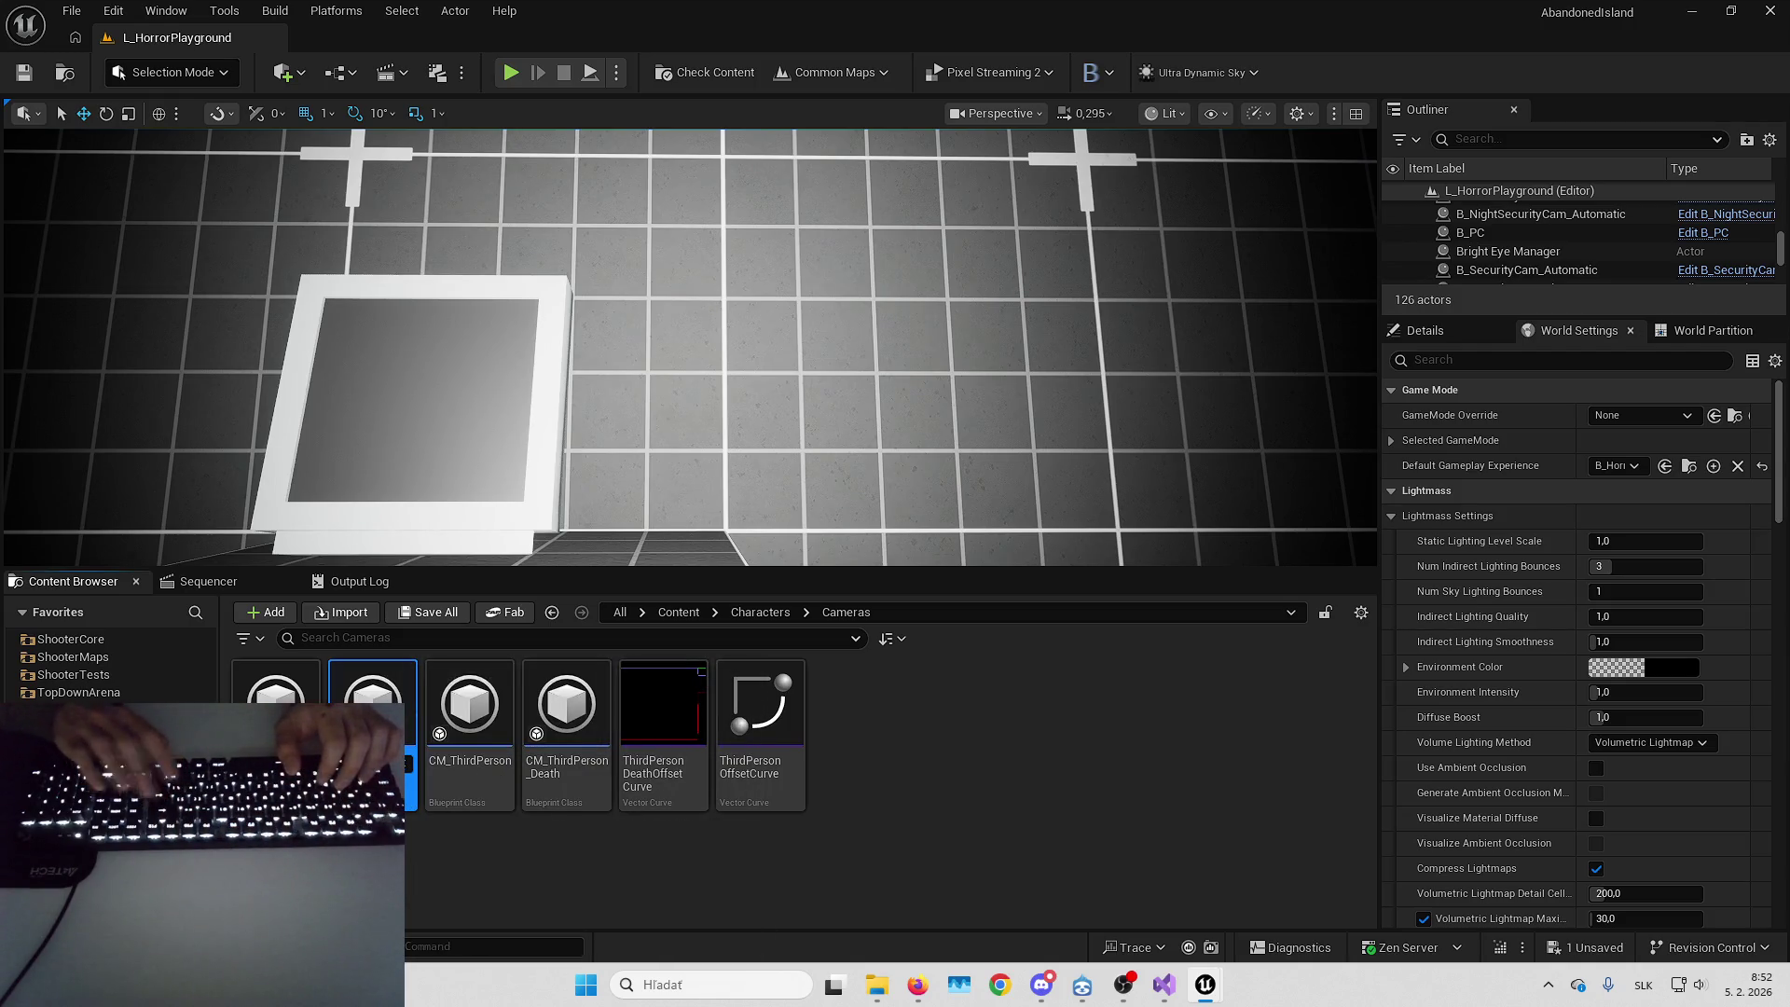
key("ctrl+s")
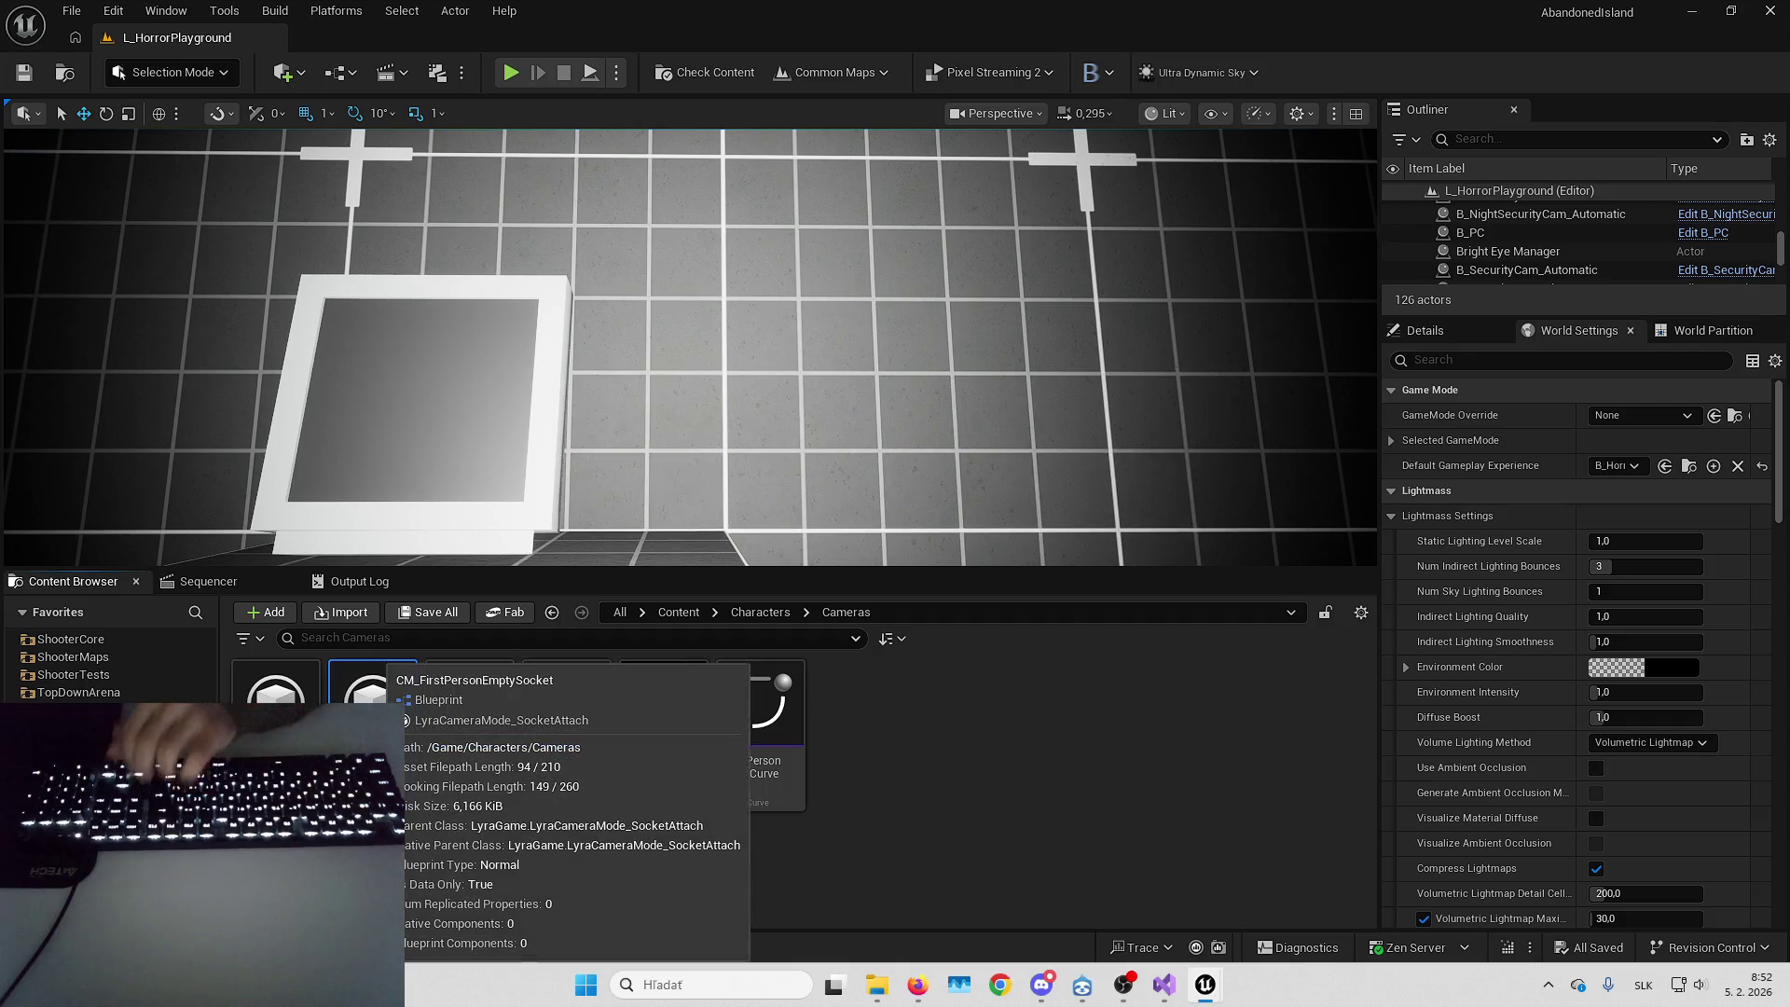
Clear CM_FirstPersonEmptySocket's head Socket Name to None, then compile and save it
double_click(371, 694)
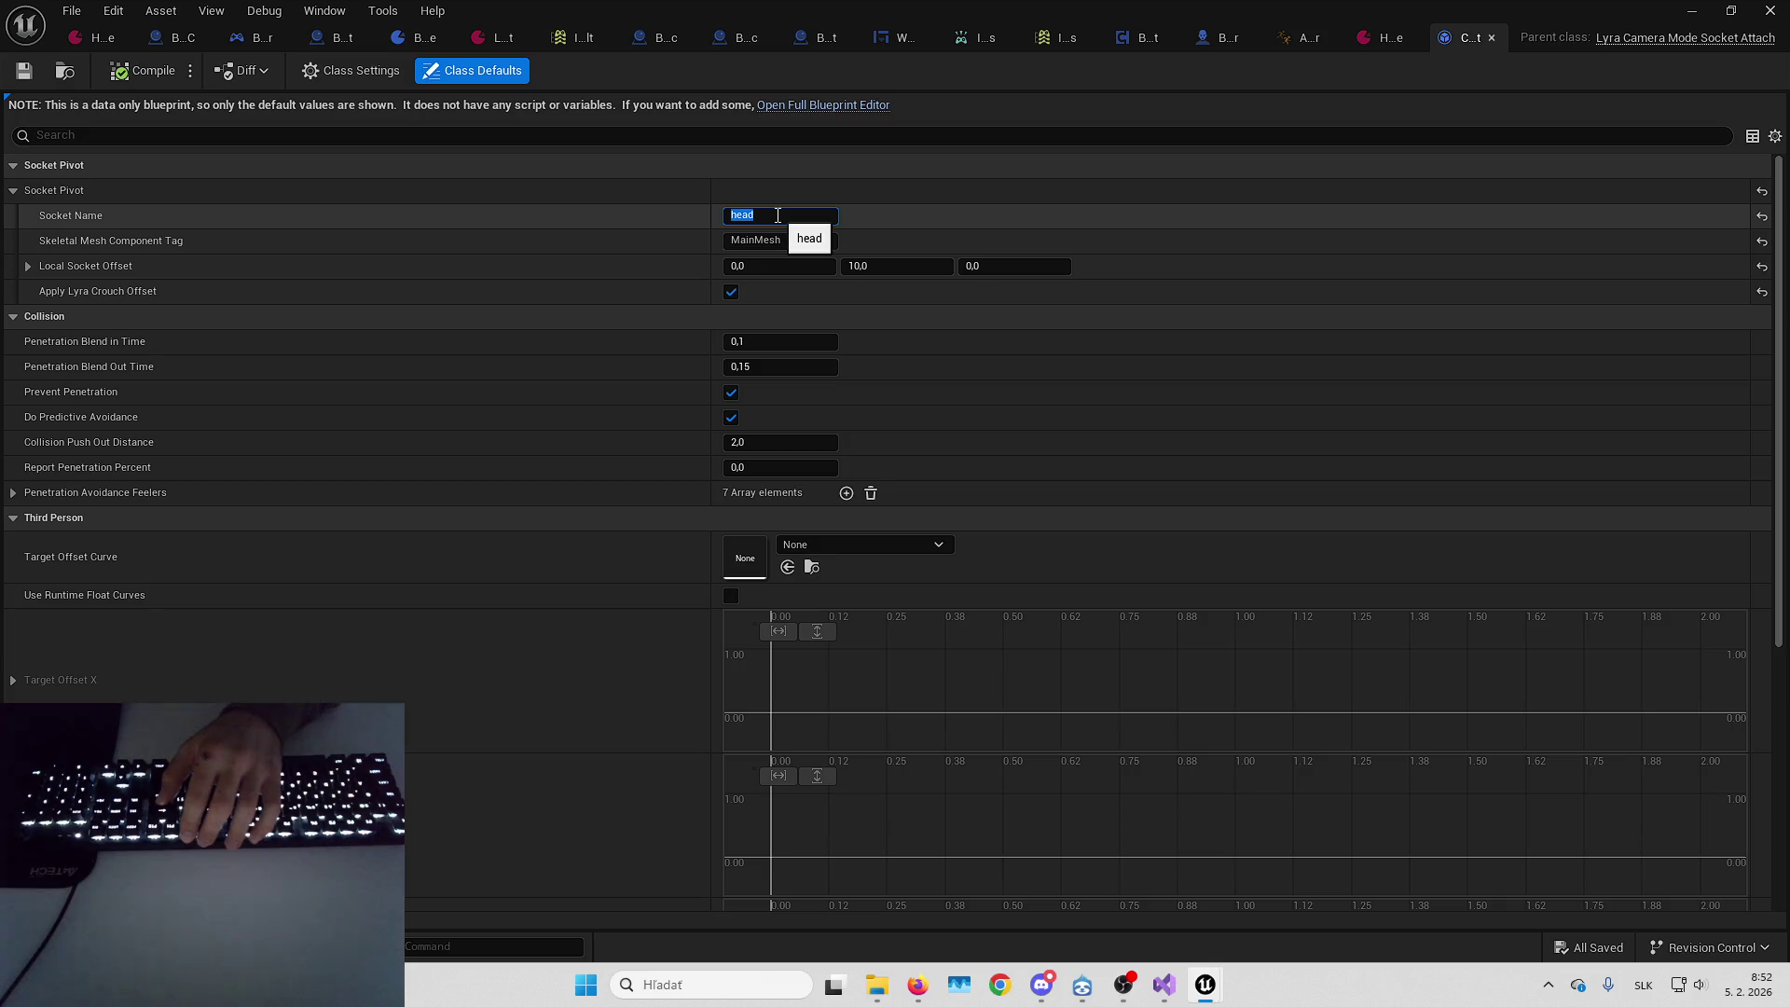
key("Return")
left_click(142, 72)
left_click(26, 71)
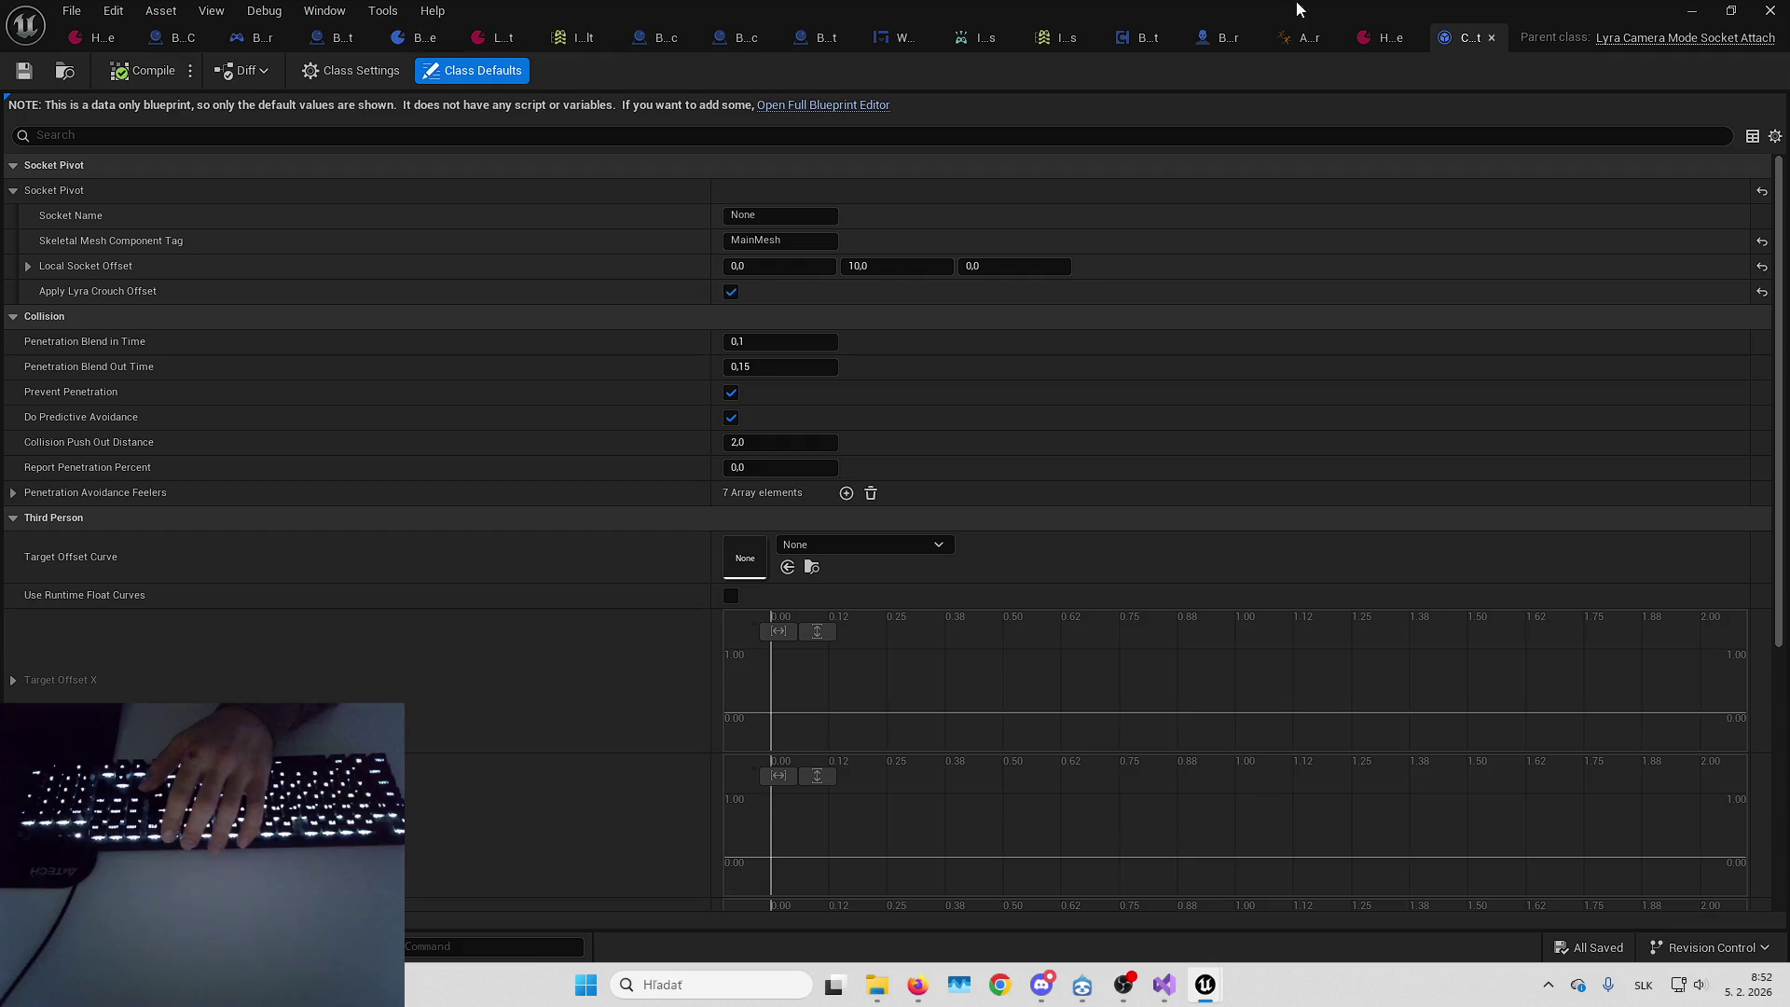
left_click(1378, 37)
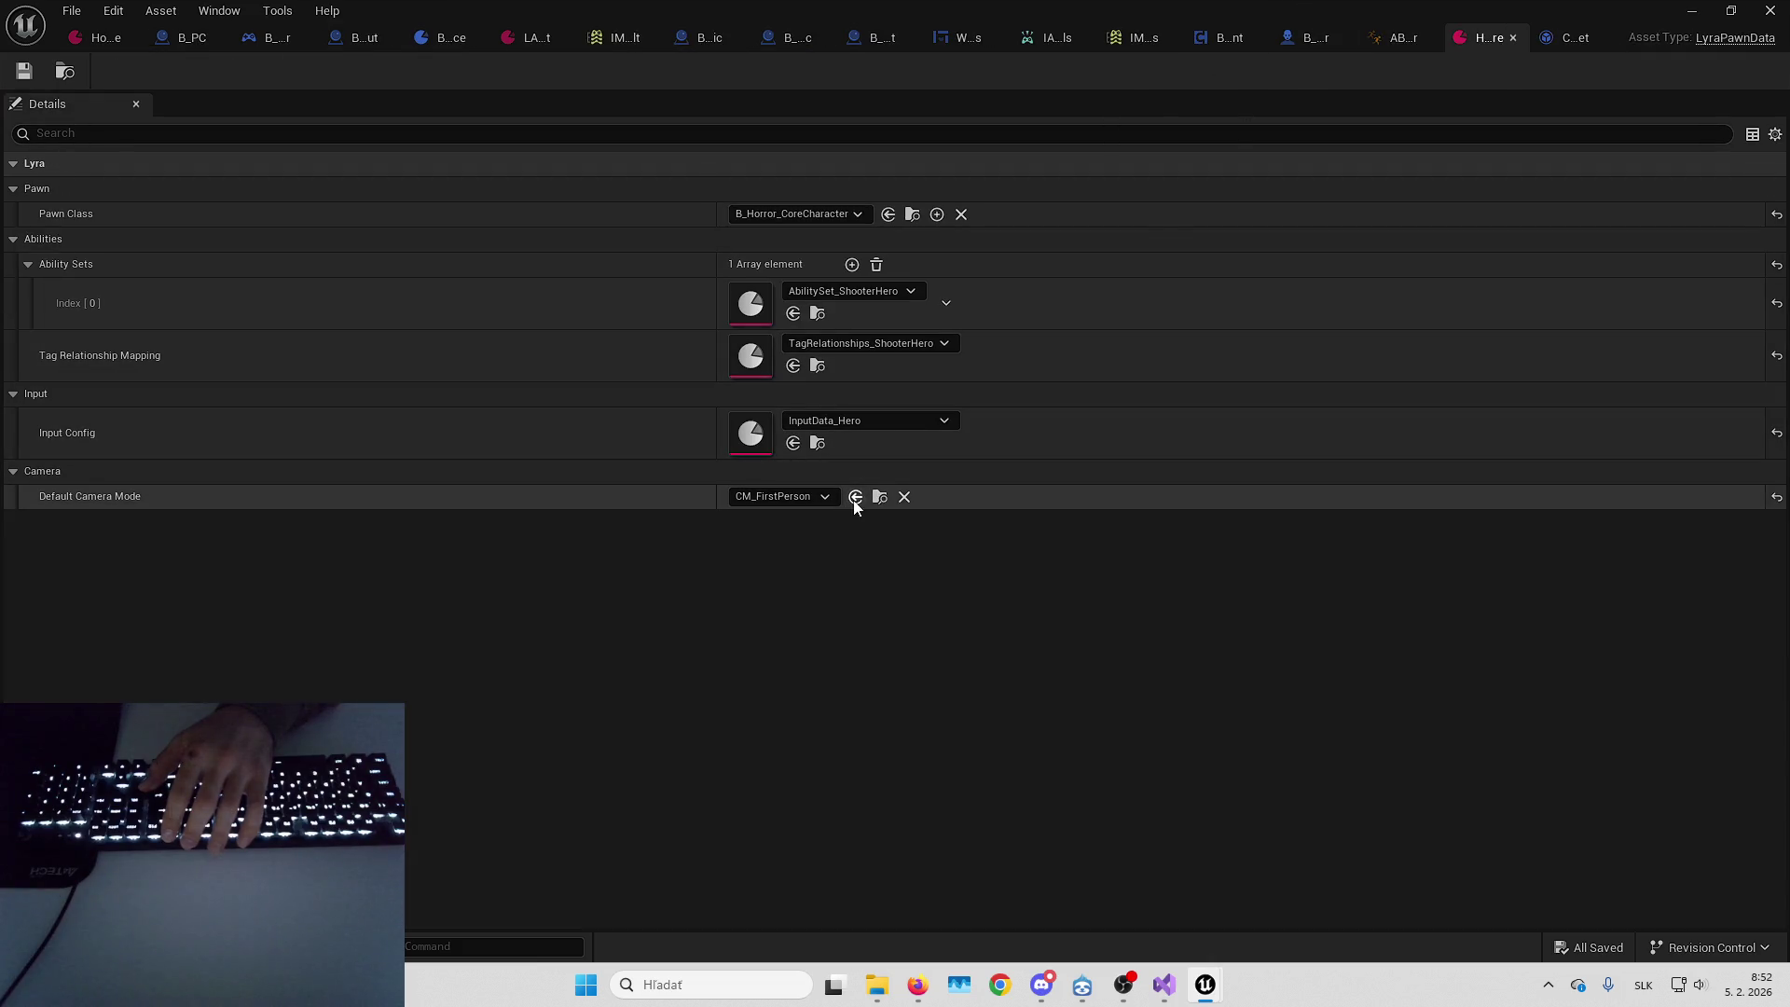
left_click(1706, 11)
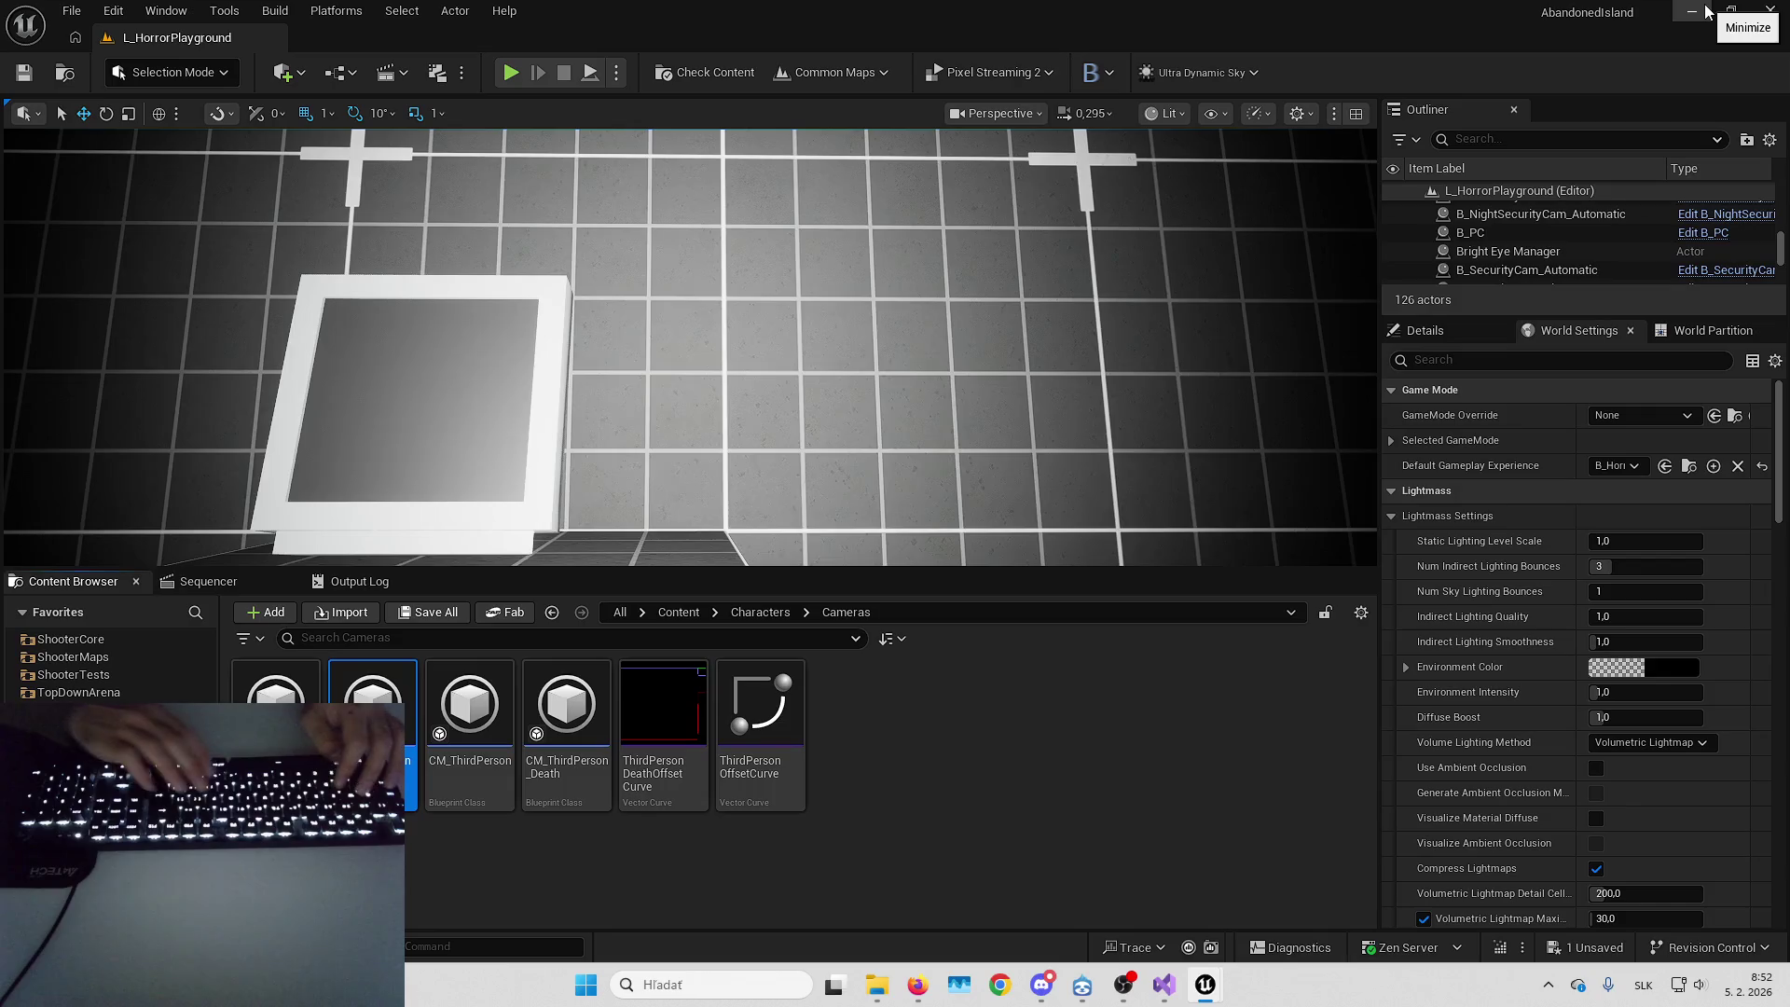
Play the level fullscreen, backing off the wall and walking to the pedestal box with the flashlight lit
key("alt+p")
key("F11")
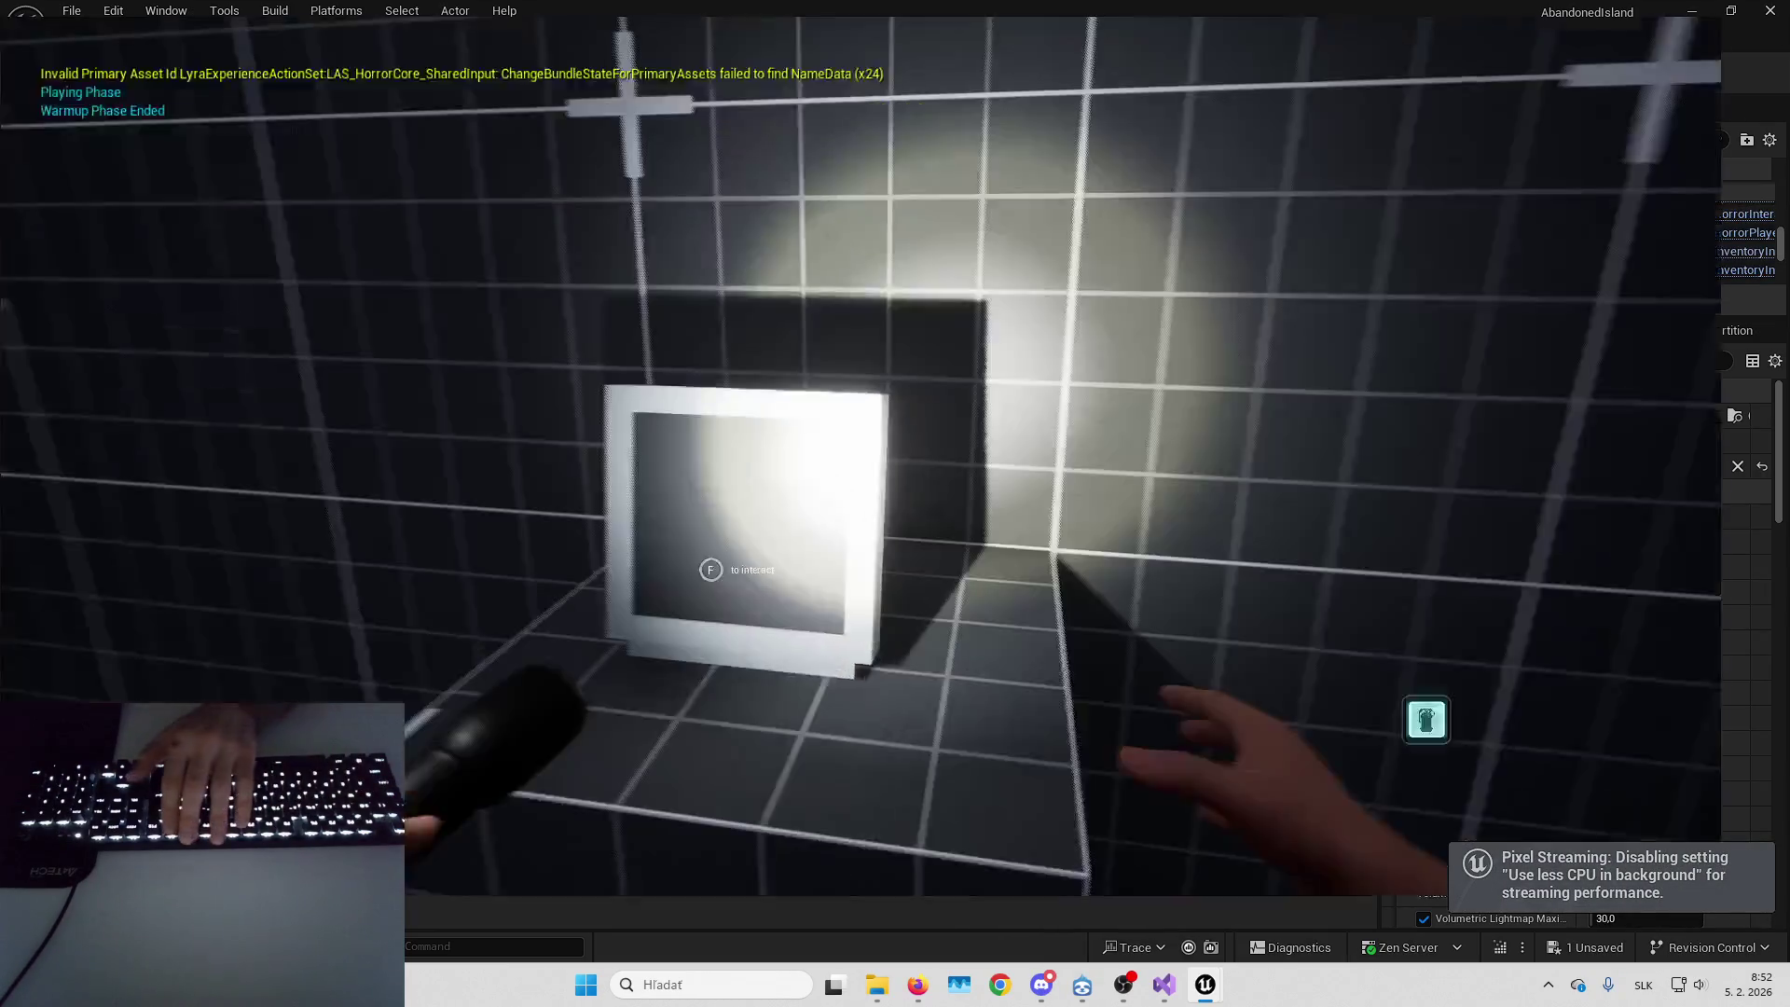
key("s")
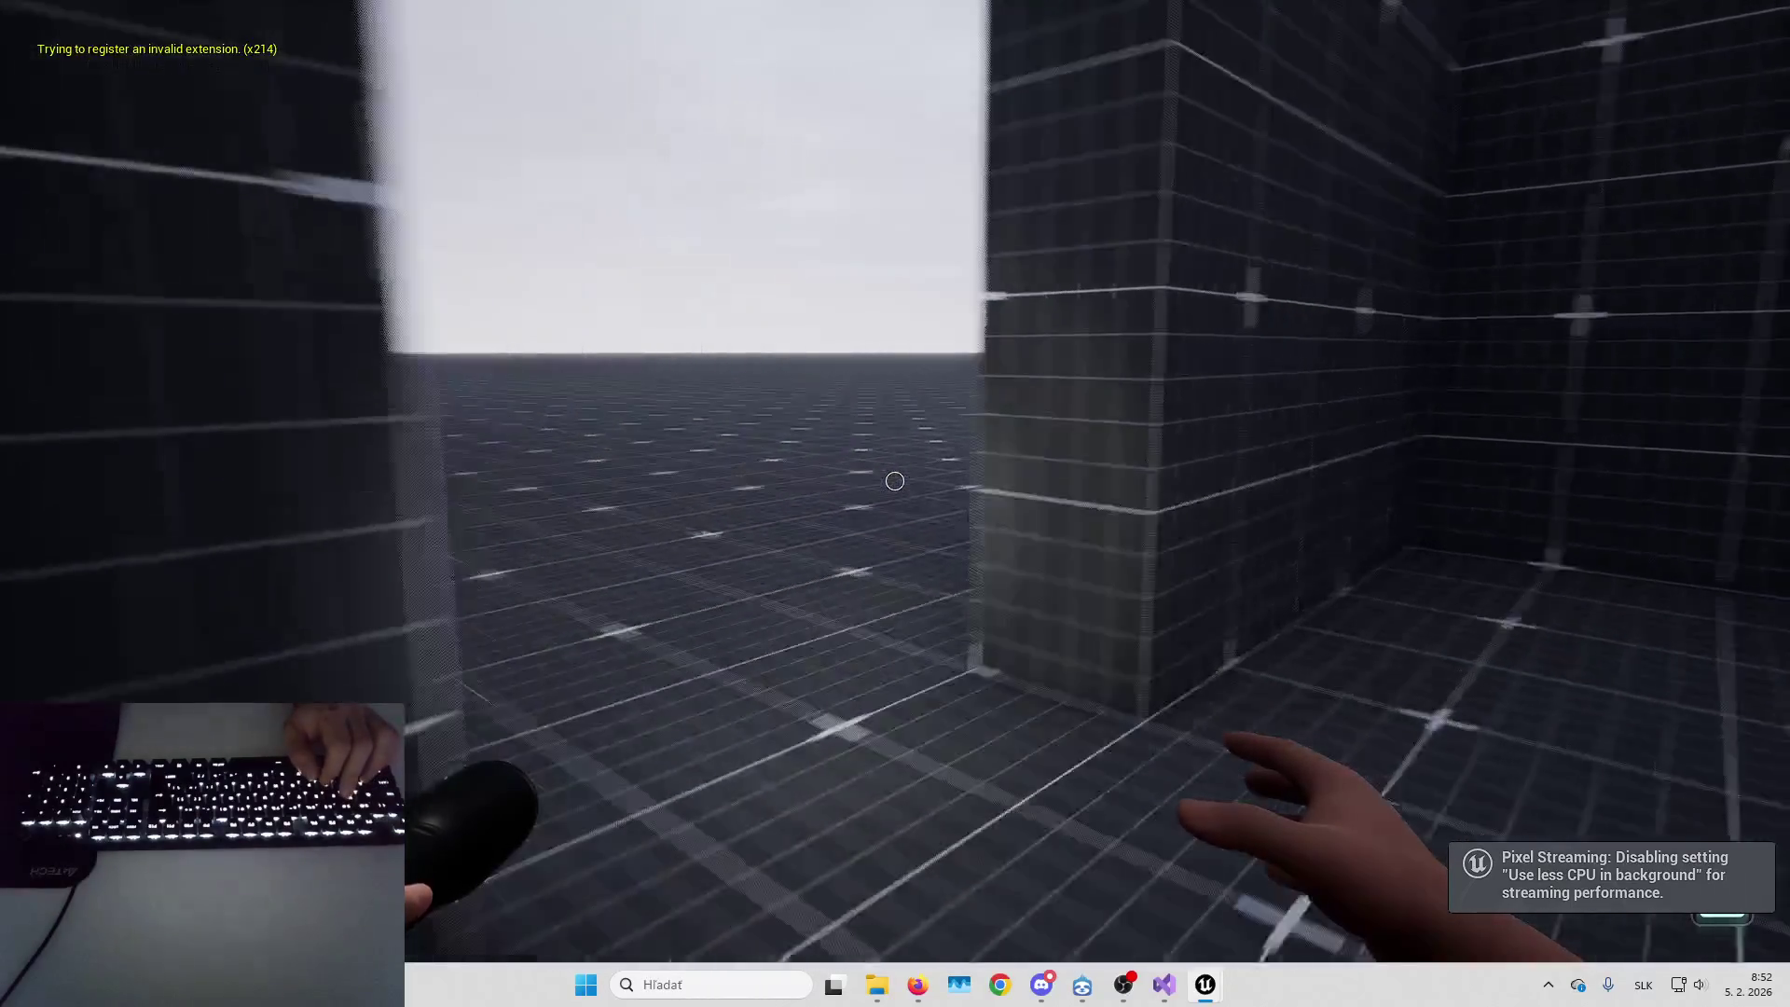
key("f")
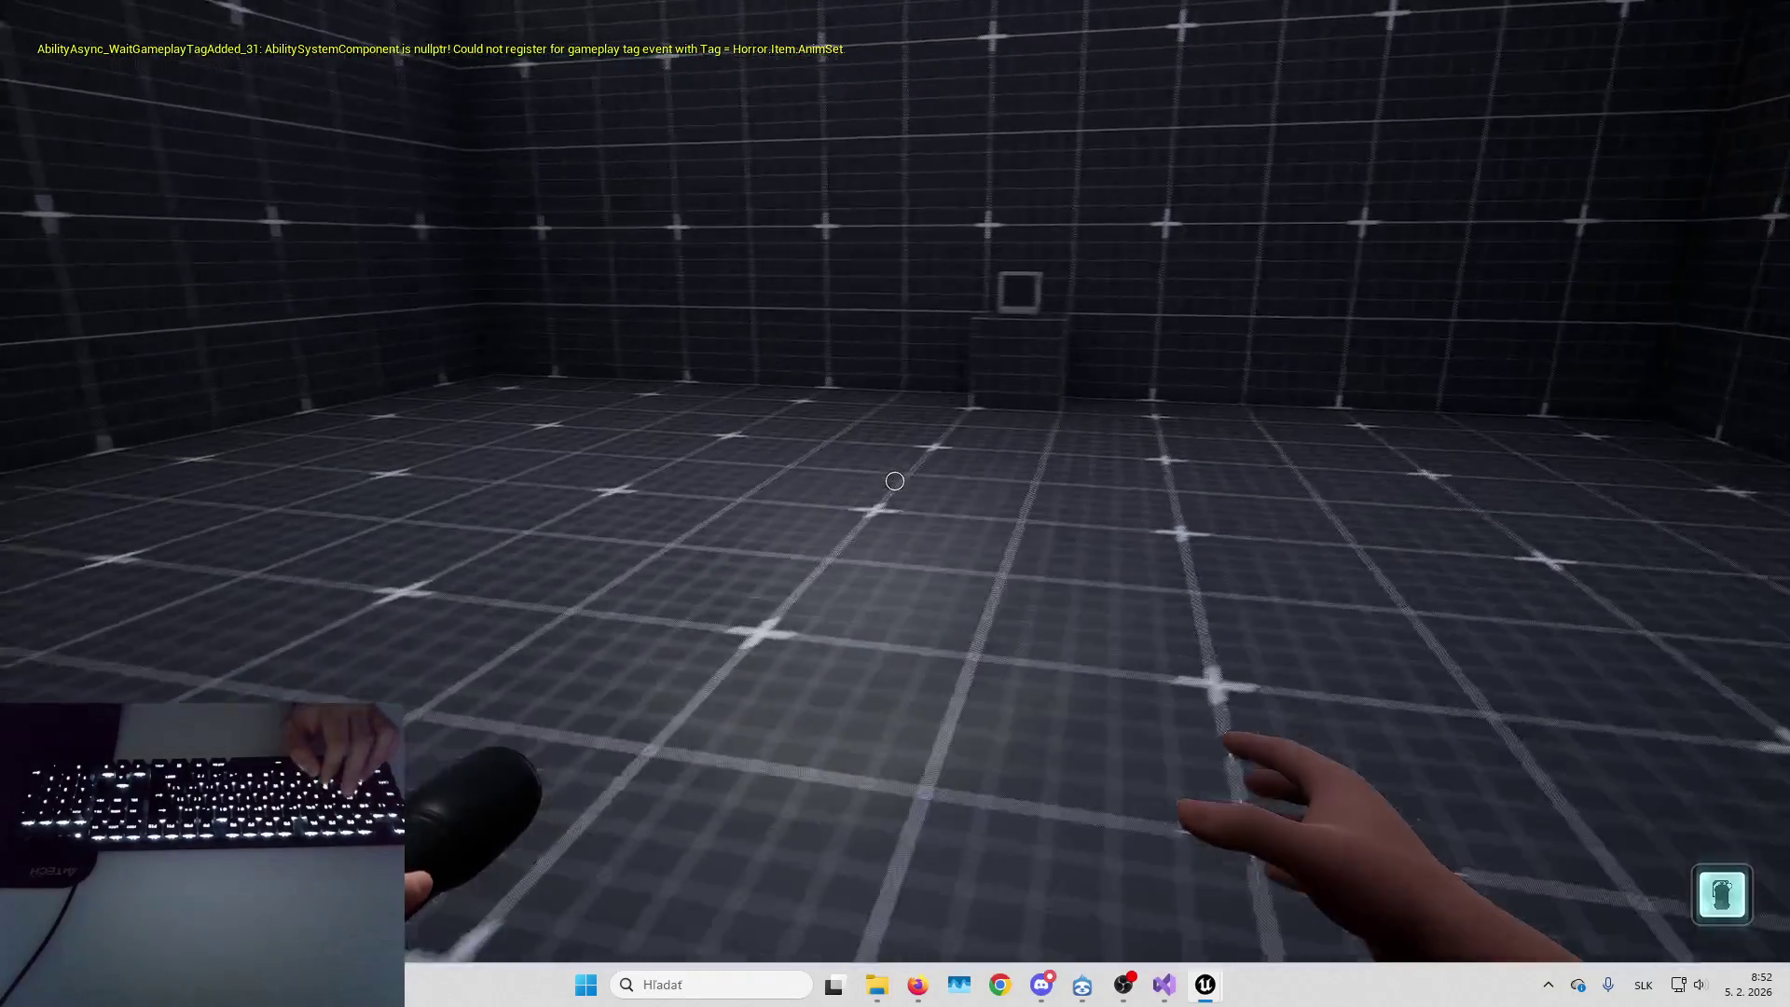
key("w")
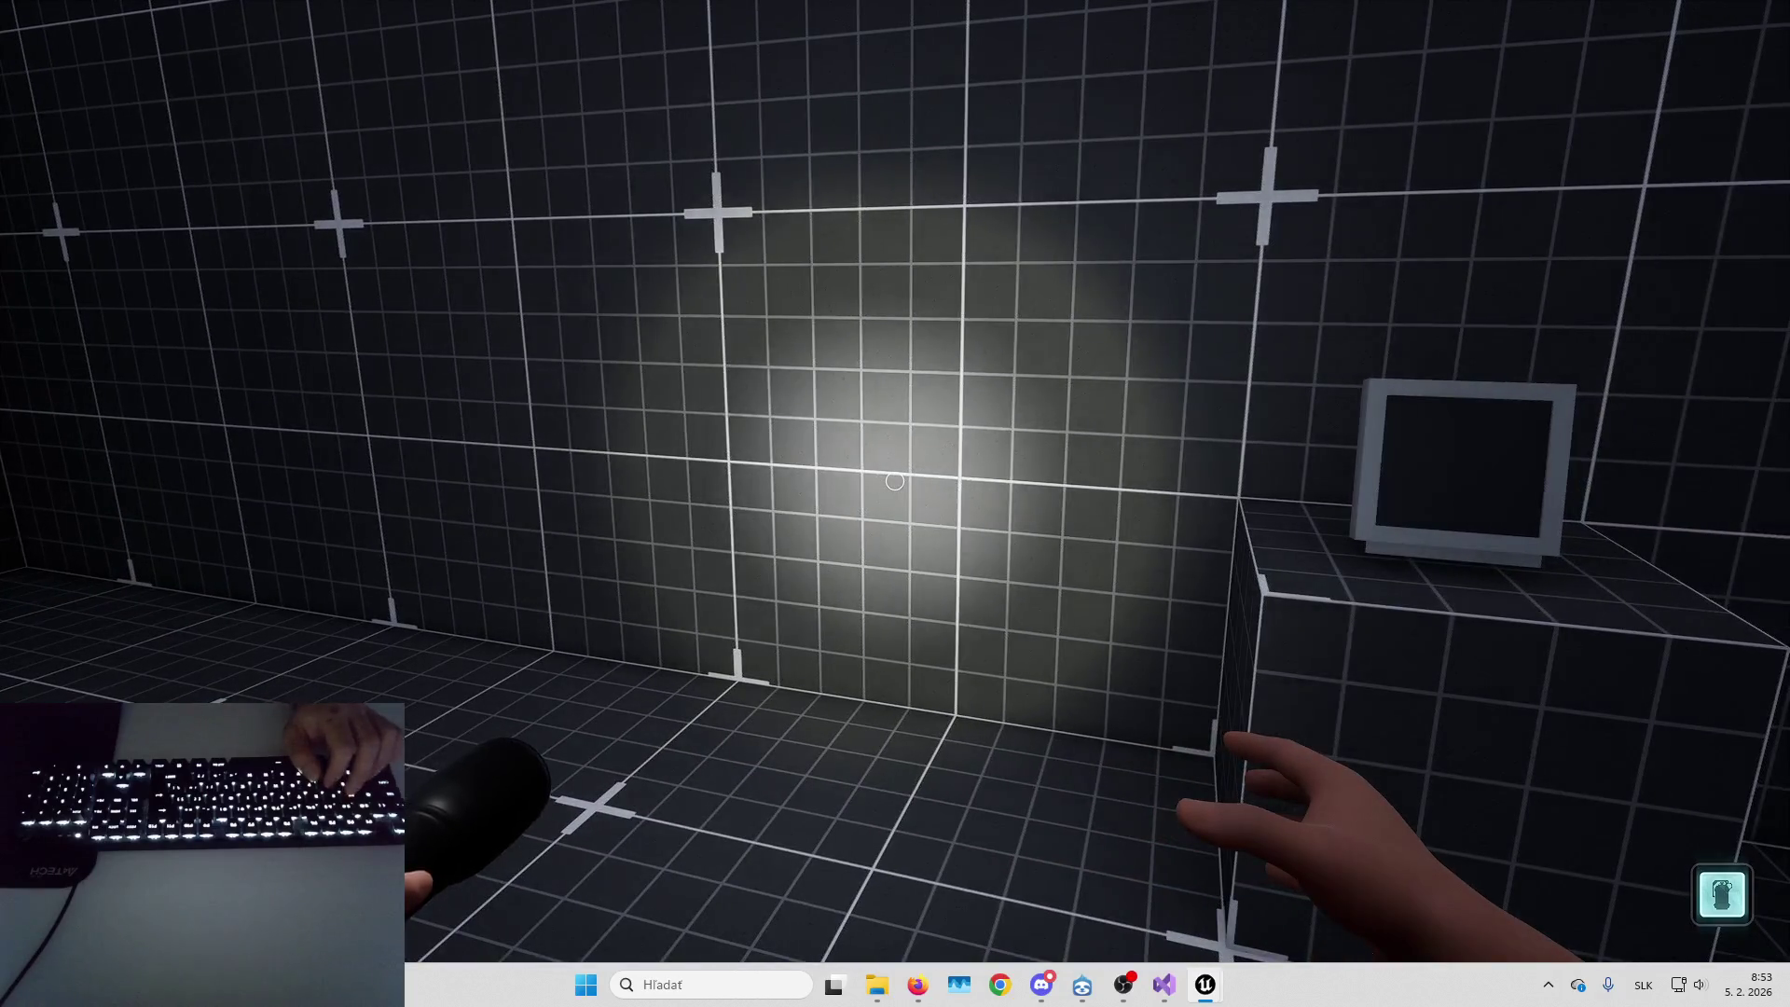
key("shift+F1")
Bring back the horror character blueprint and browse to the MetaHuman Body assets in the level editor
mouse_move(1206, 985)
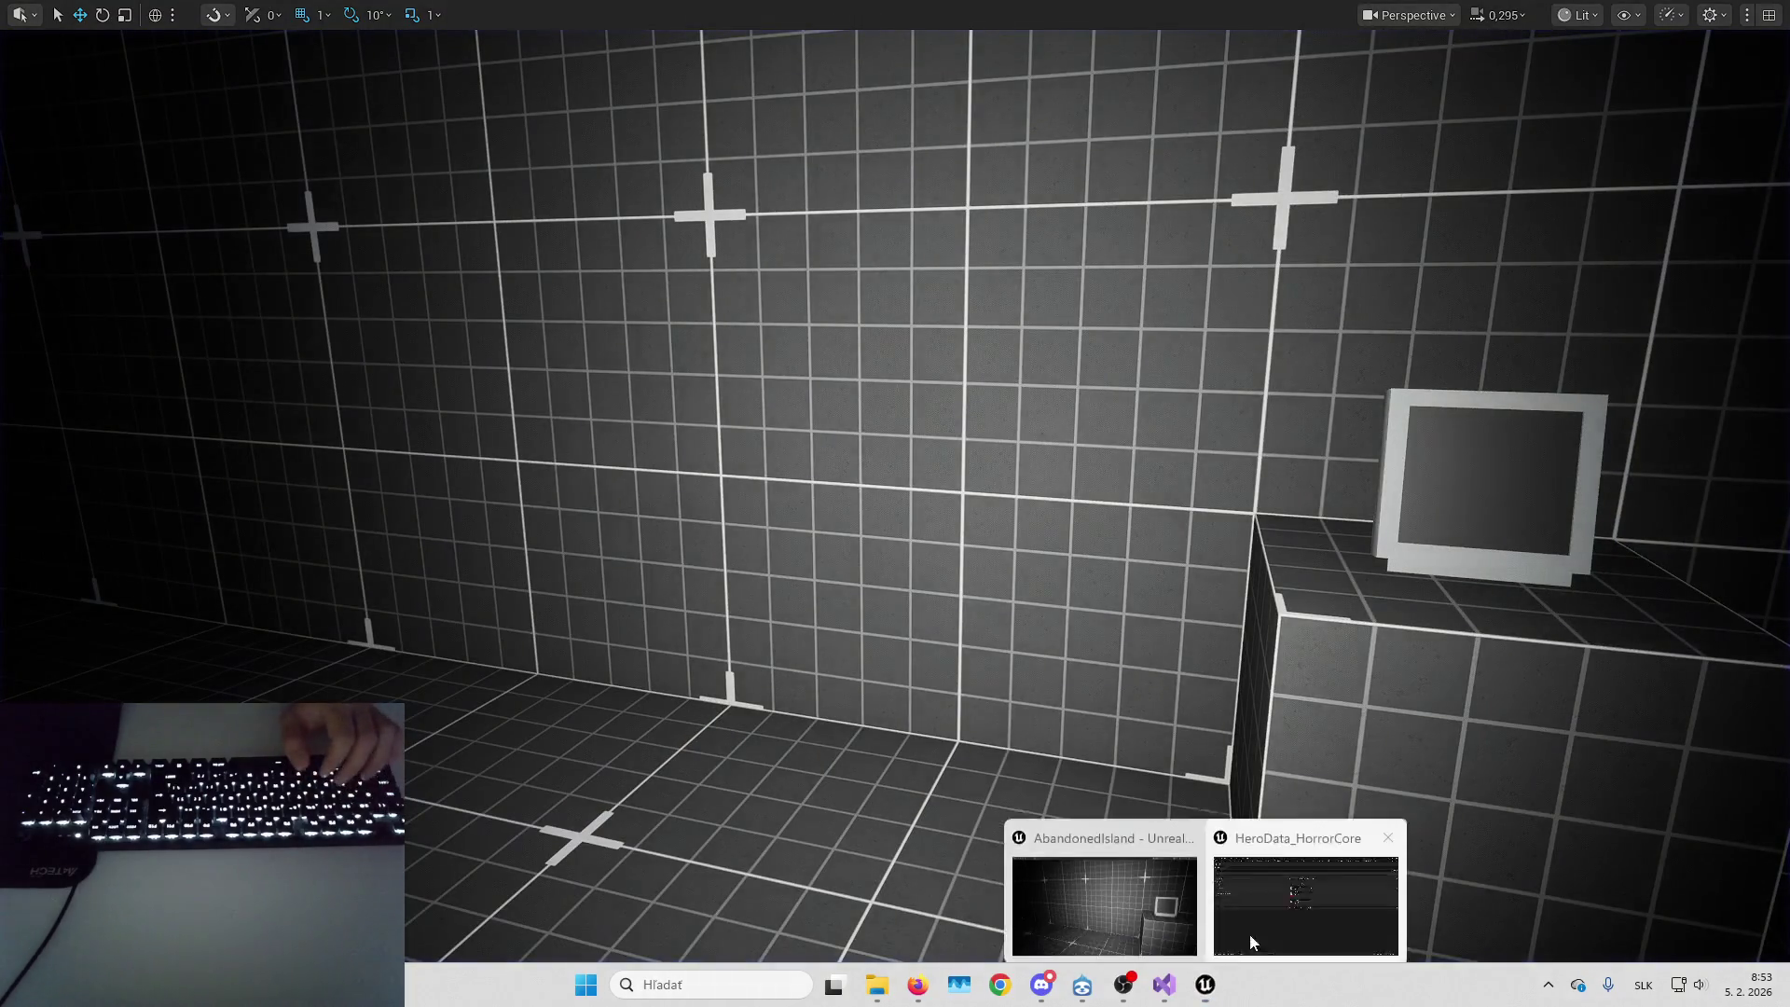
left_click(1270, 910)
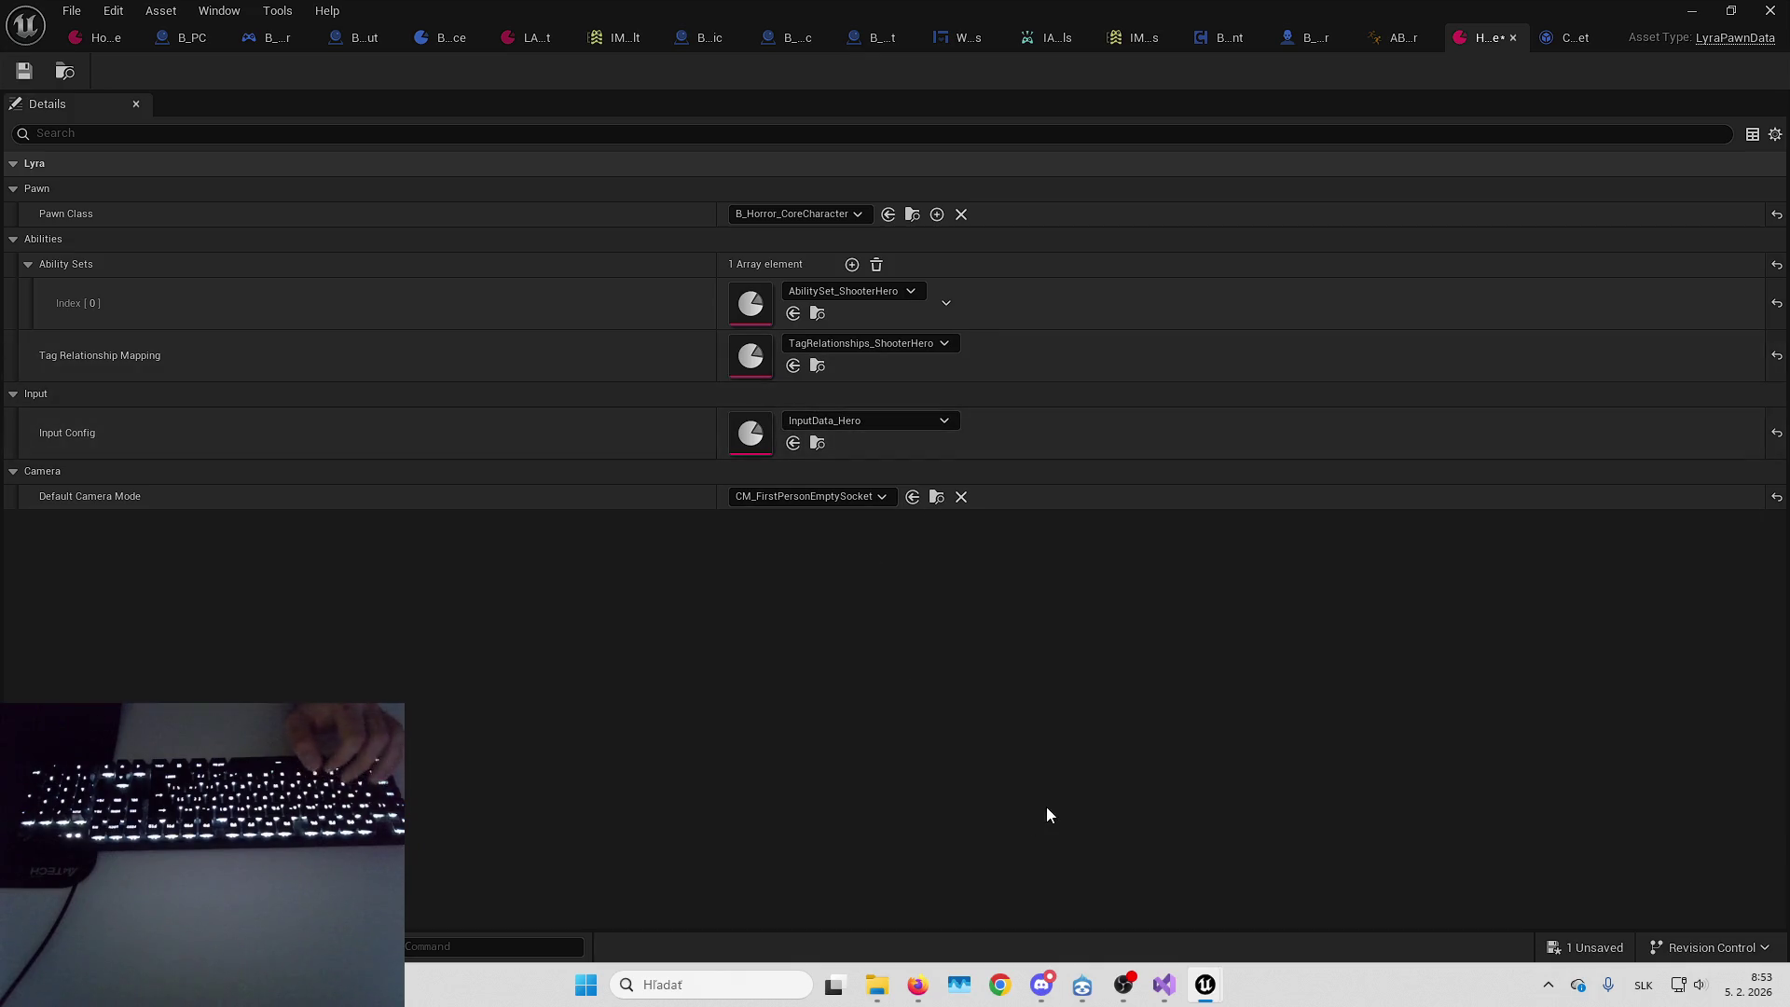
mouse_move(876, 984)
left_click(974, 881)
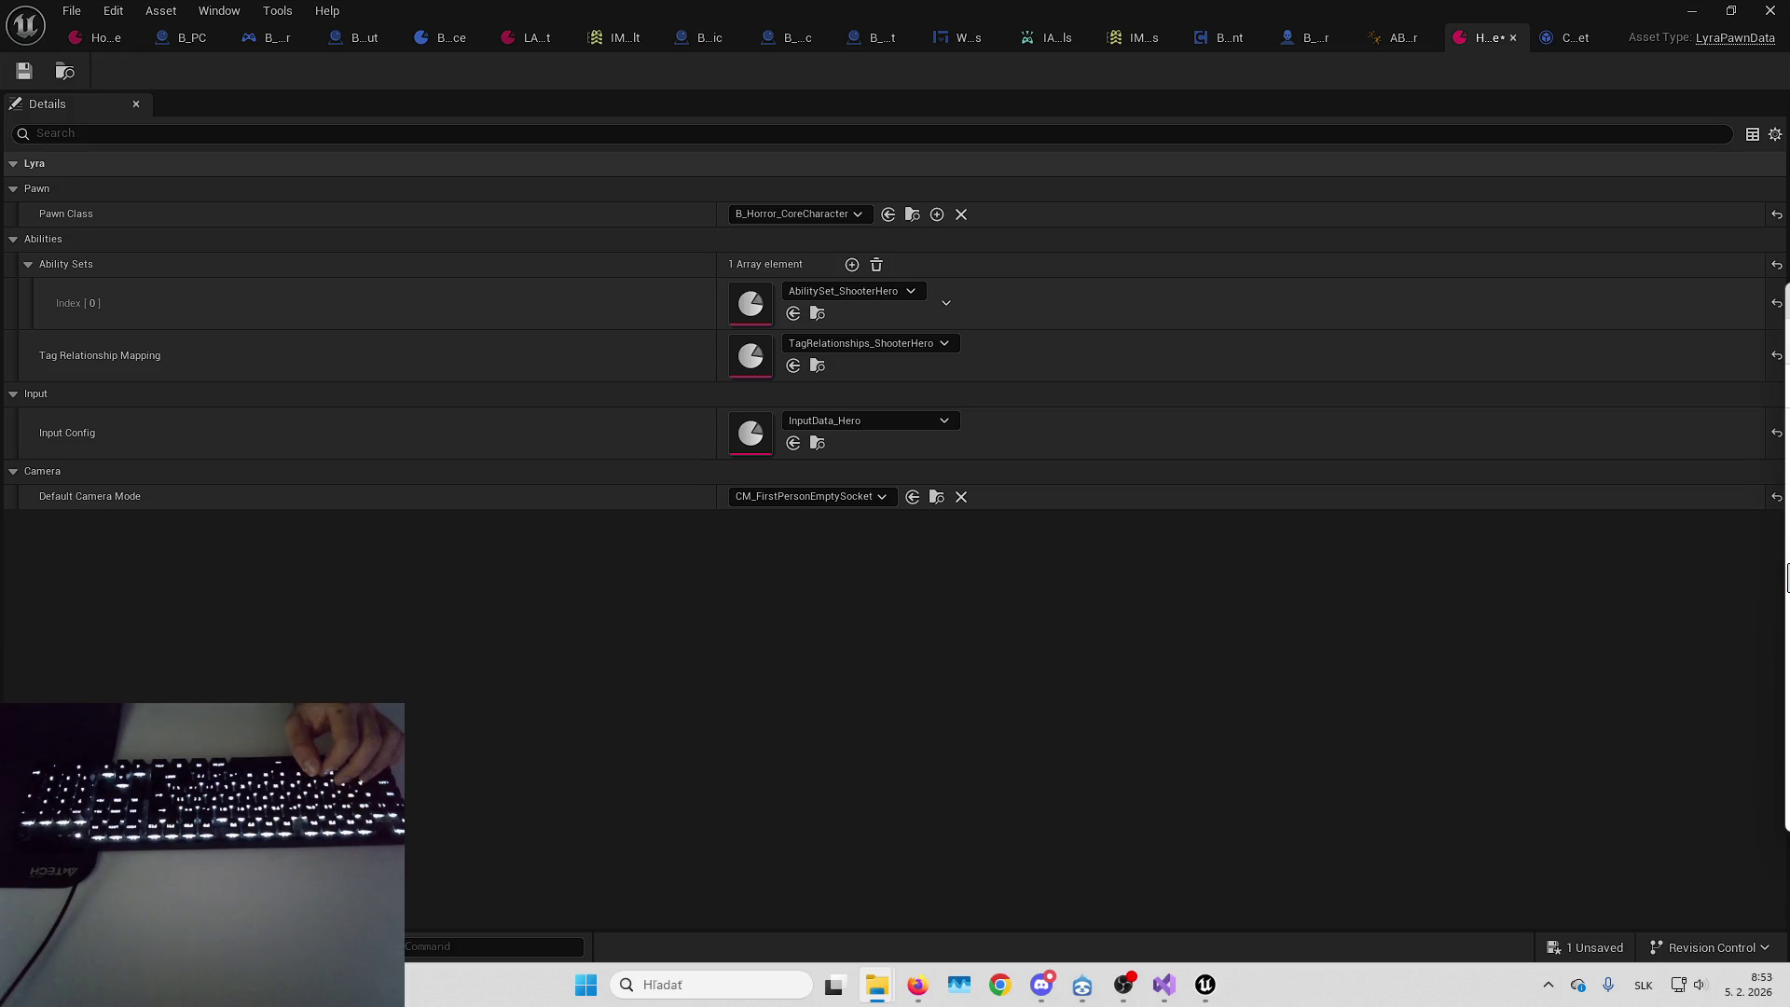
left_click(1685, 9)
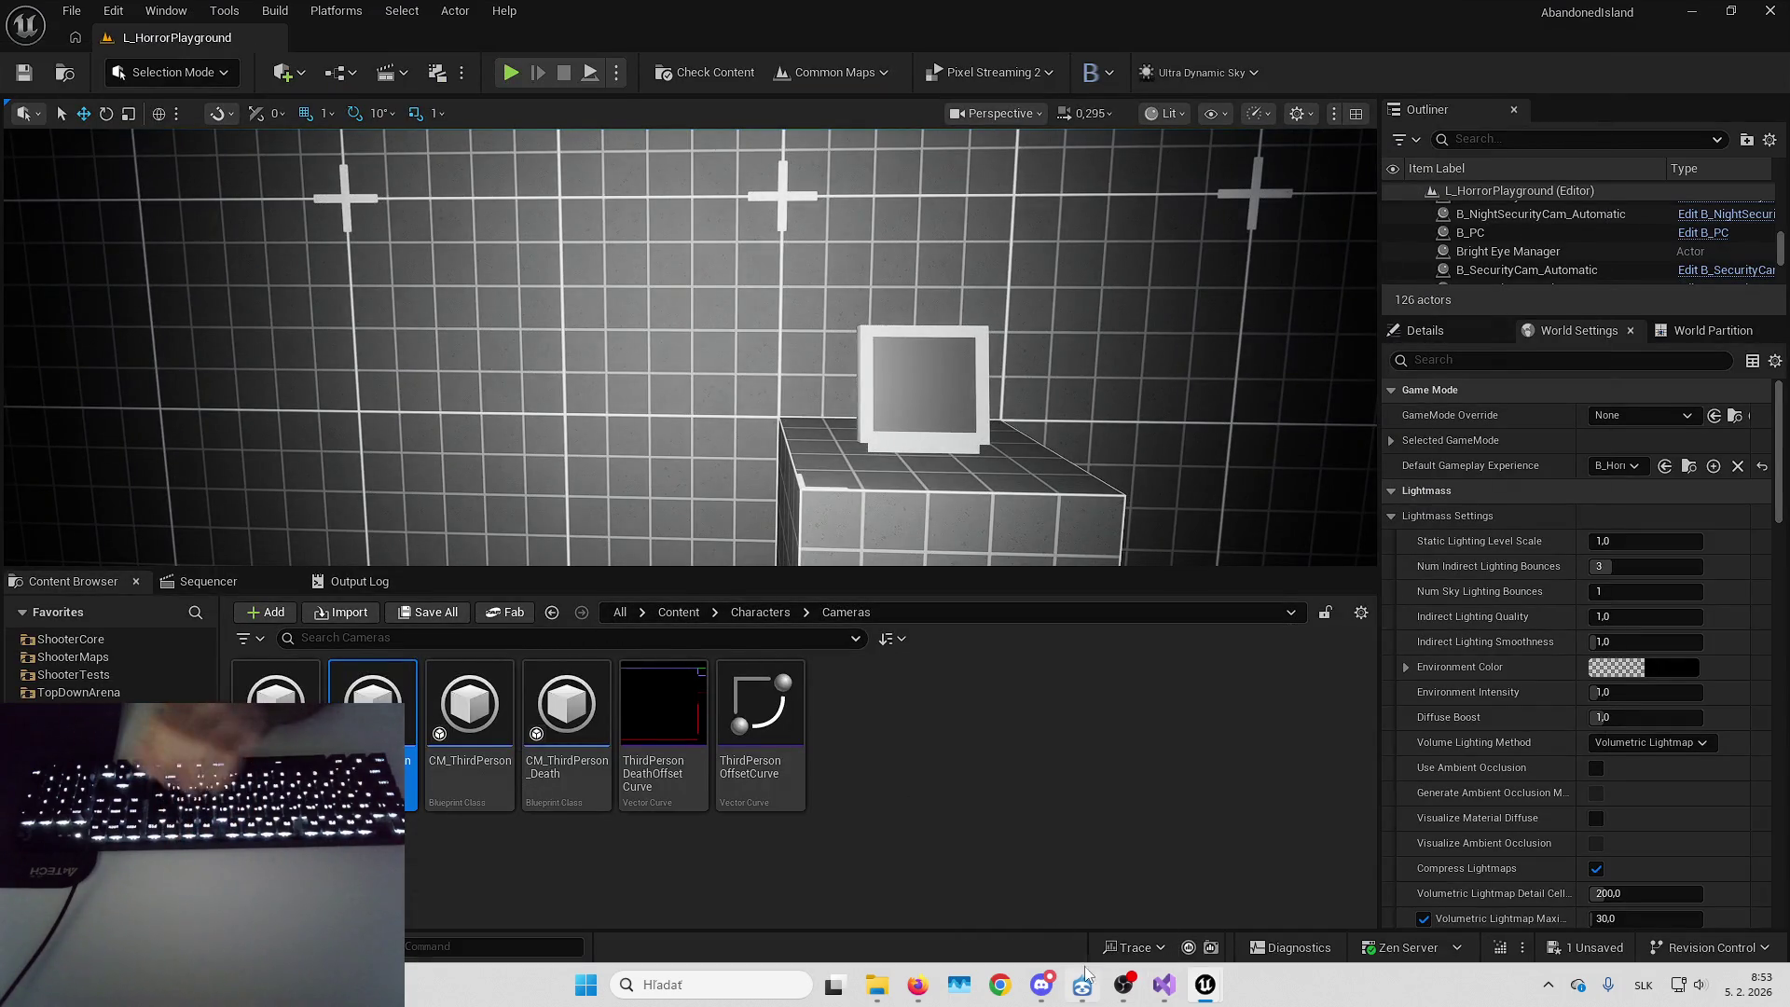
key("alt+Tab")
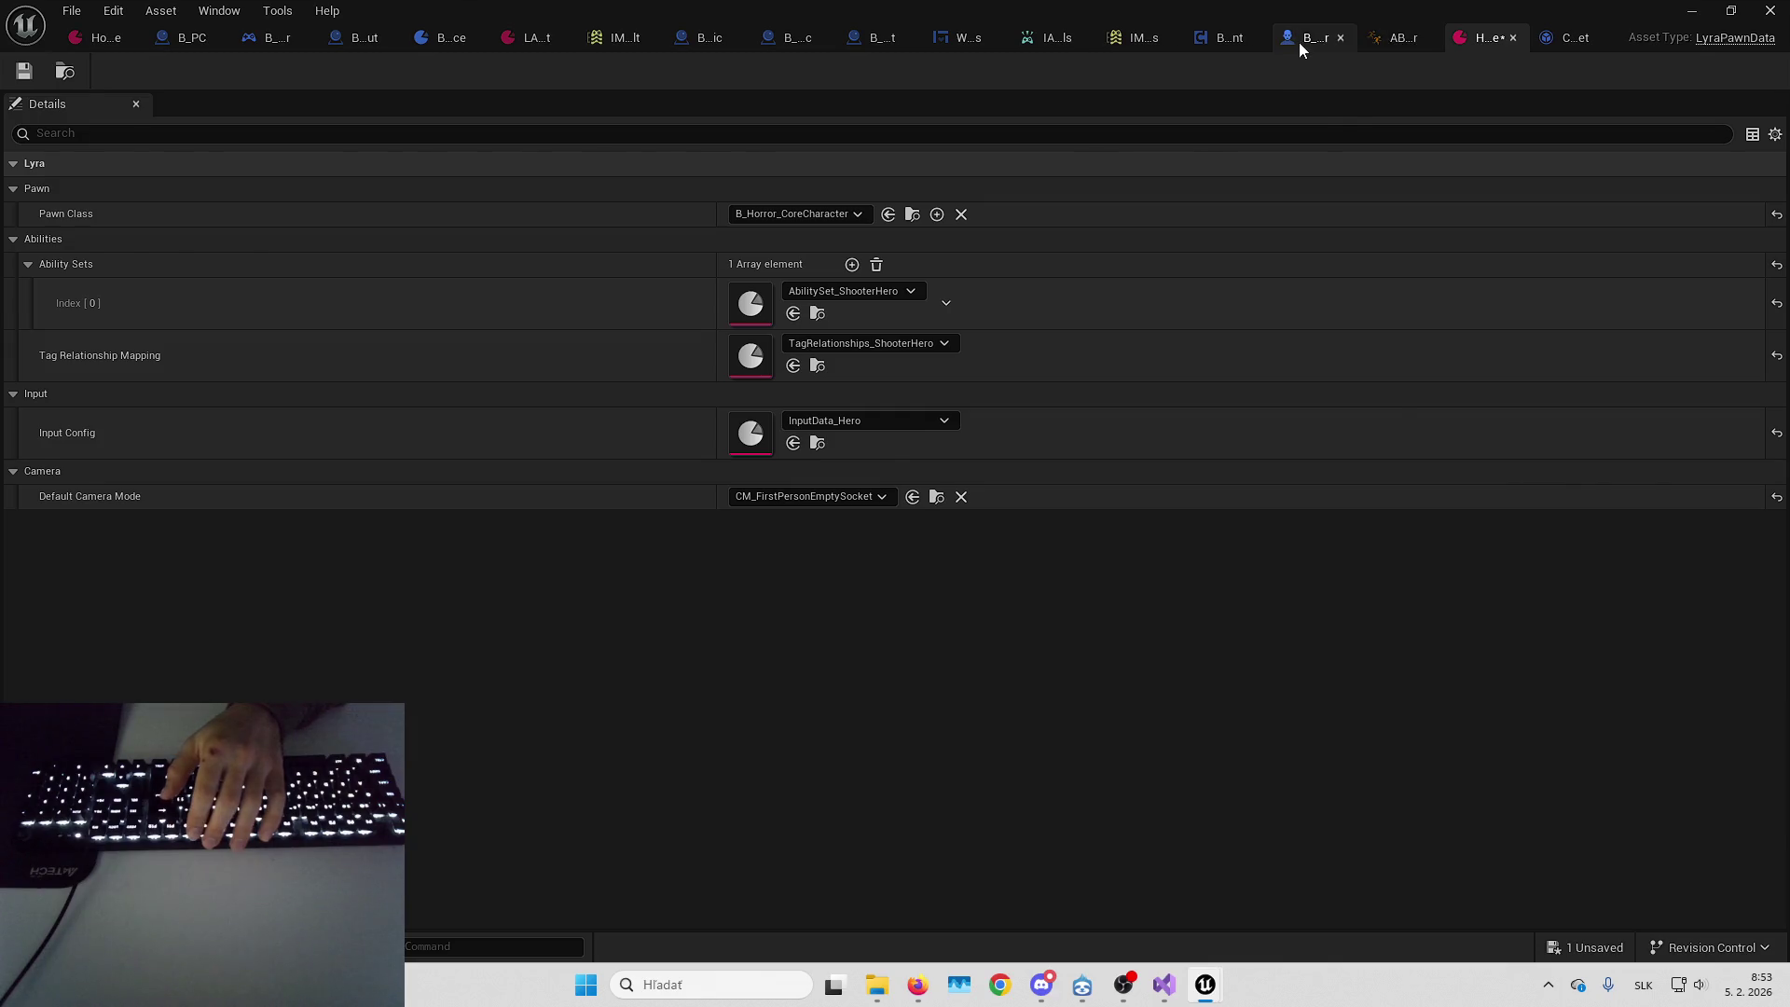
left_click(1300, 42)
left_click(1603, 618)
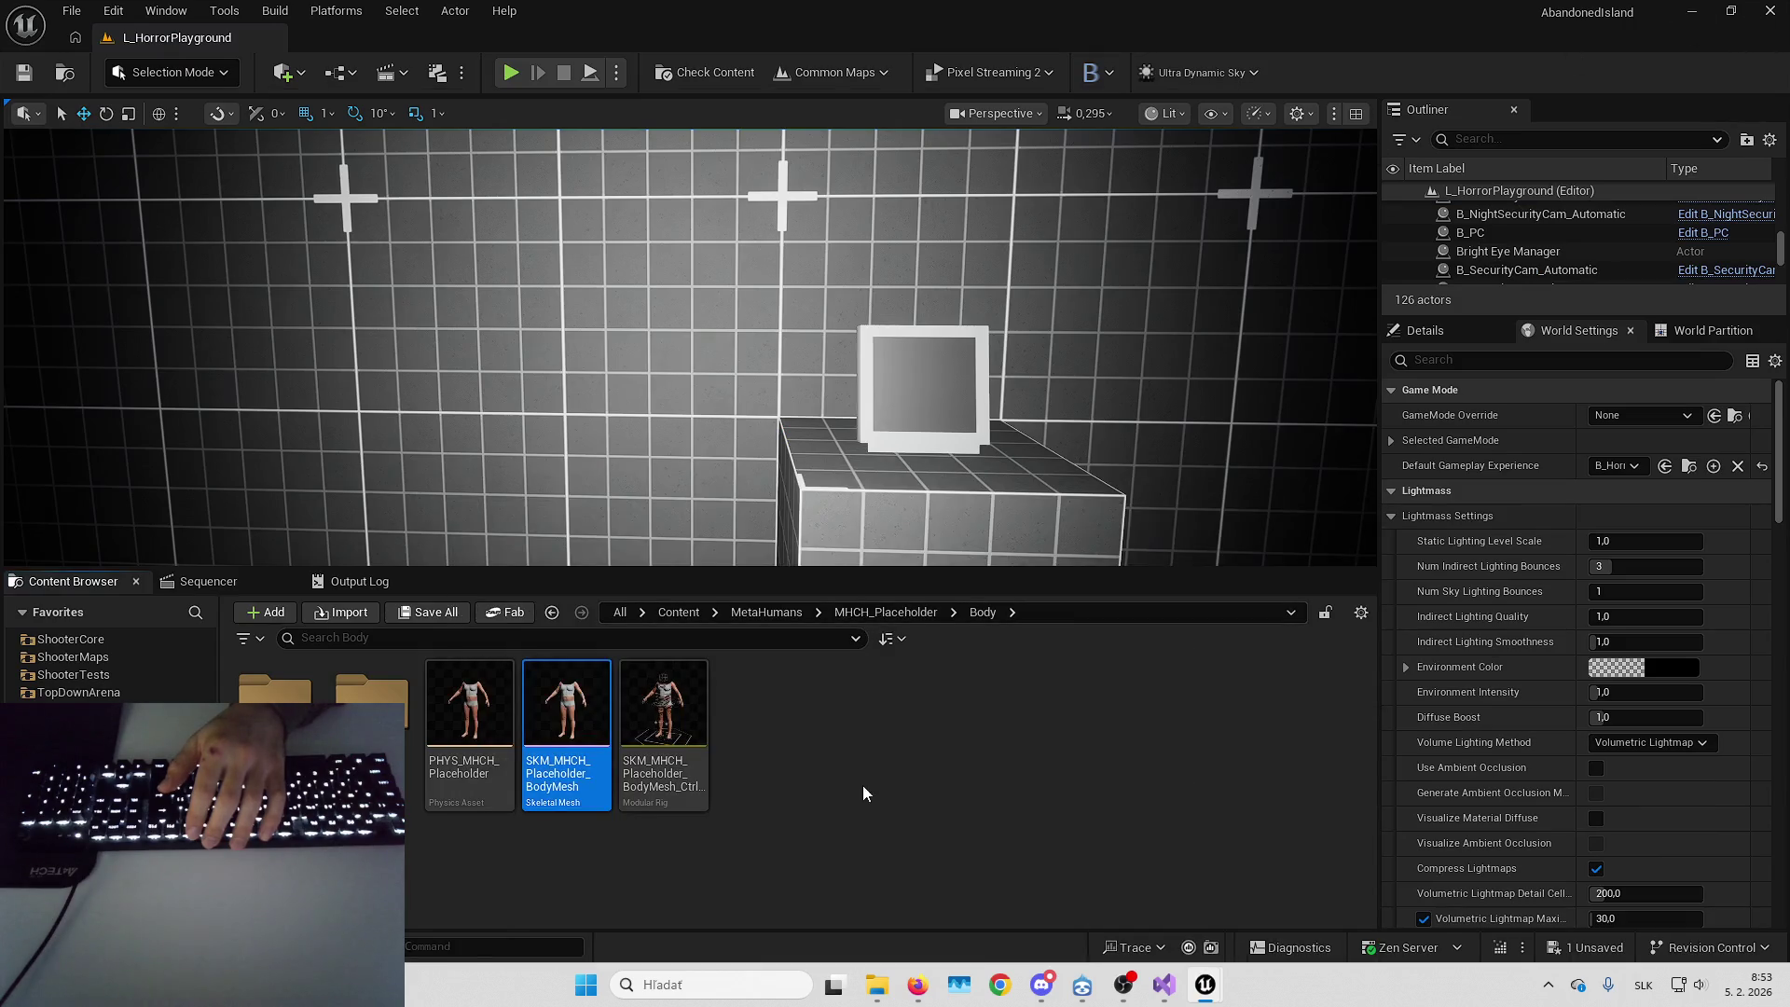
Create a HandsTextures folder inside the Body folder, then return to the character blueprint
right_click(863, 788)
left_click(923, 241)
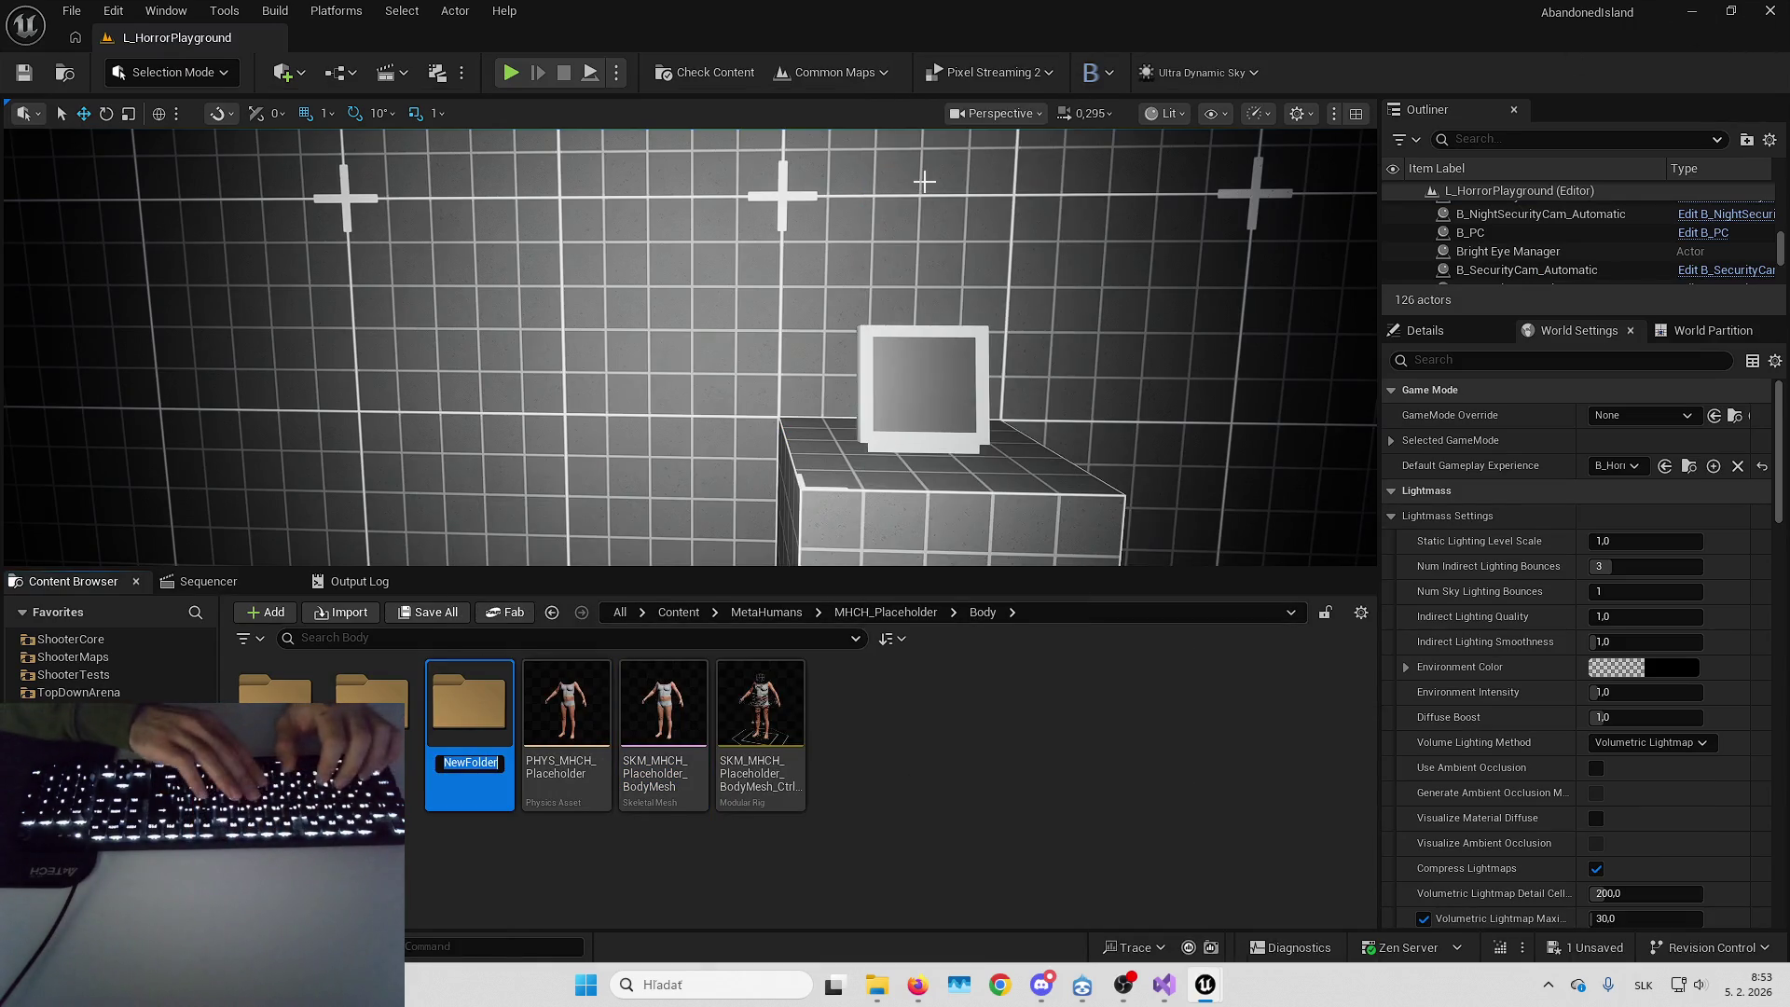
type("HandsTextures")
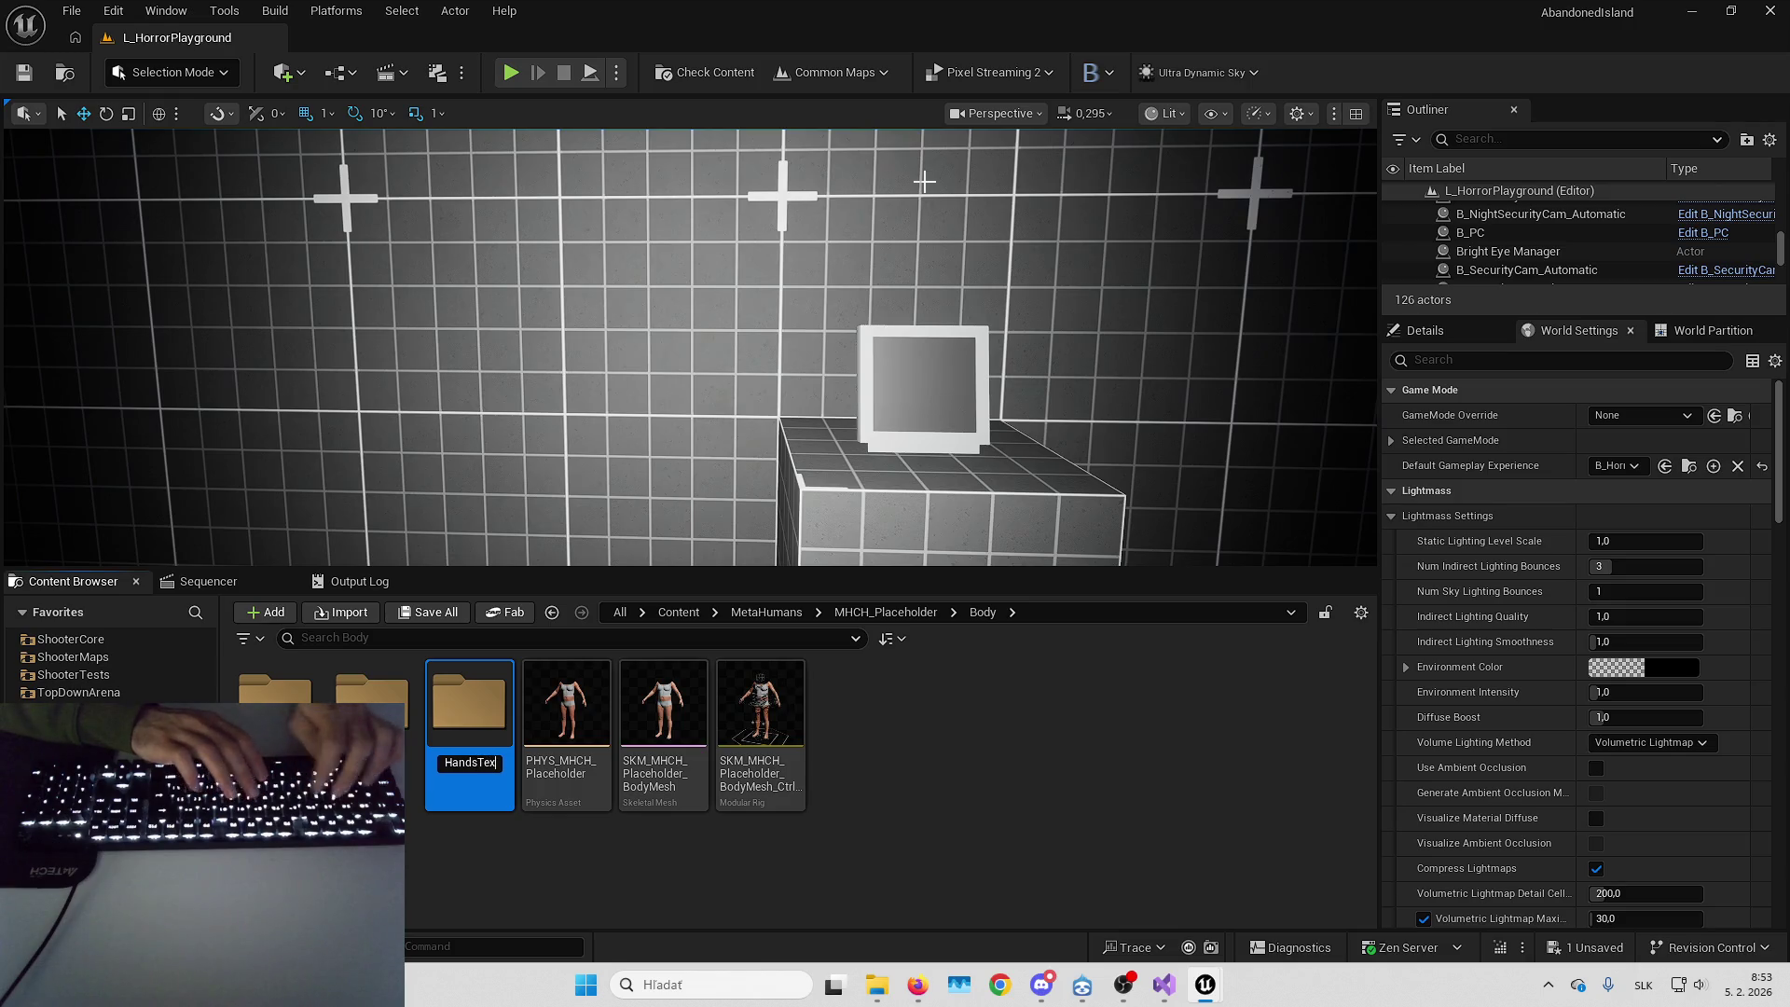
key("Return")
key("Return")
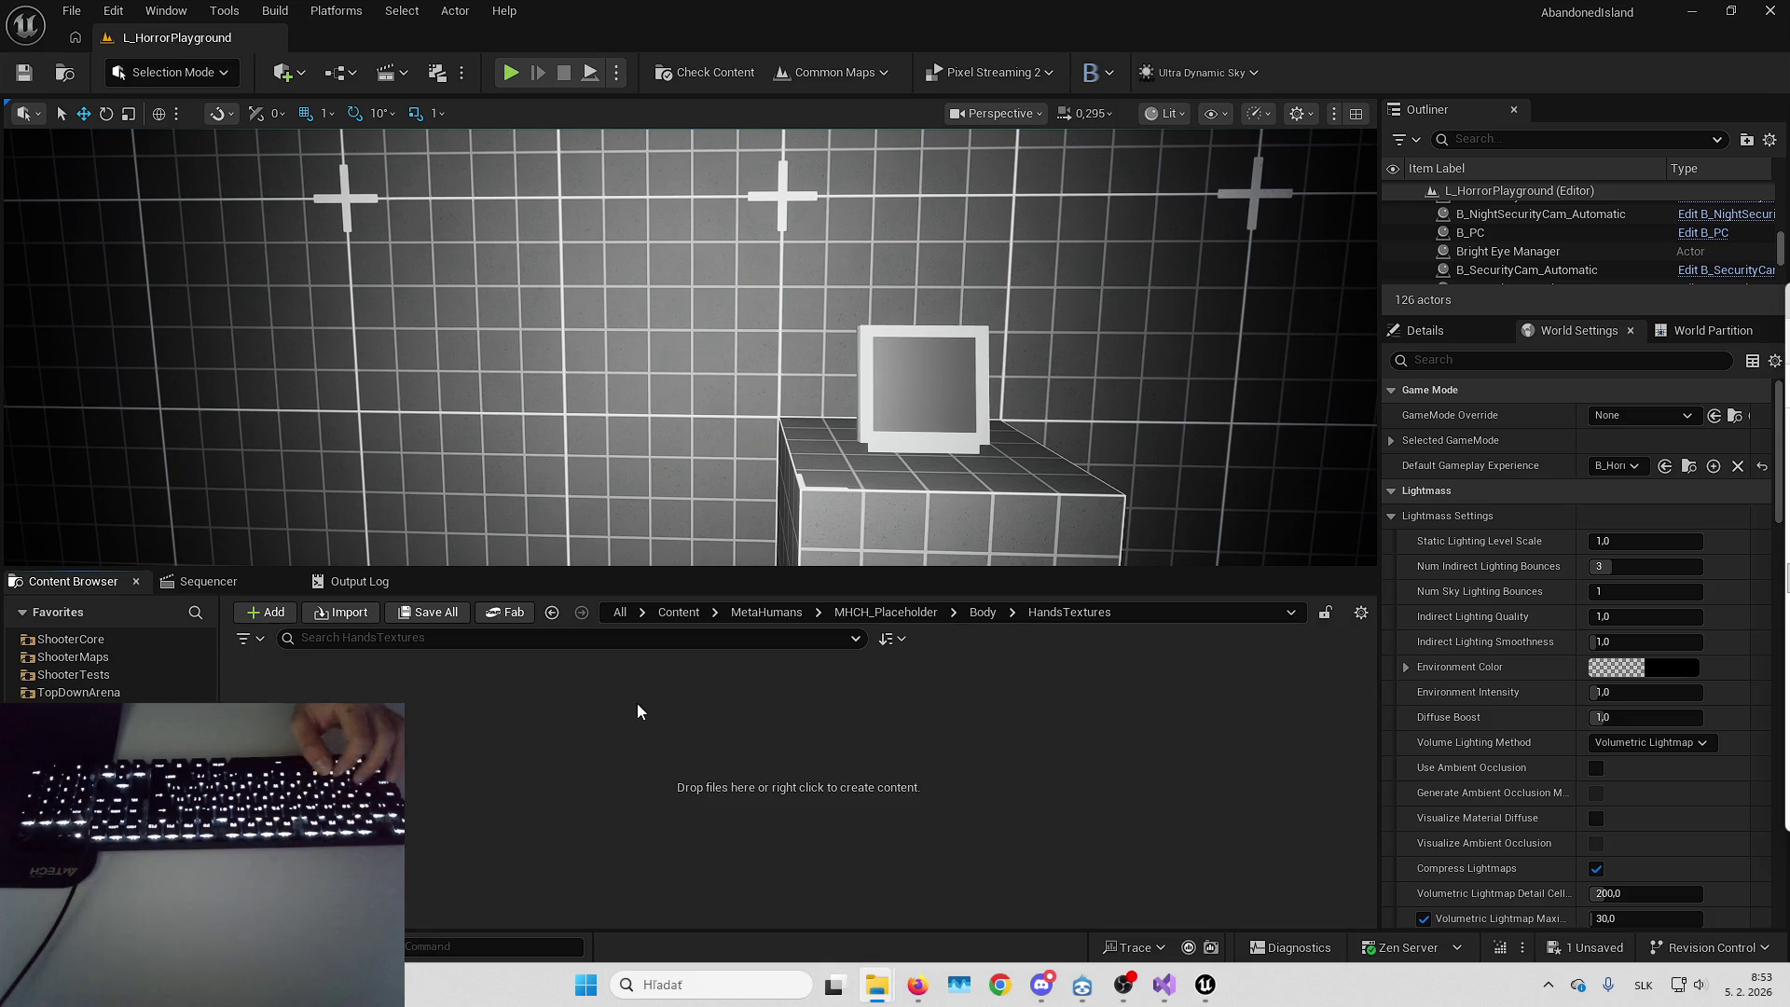
key("alt+Left")
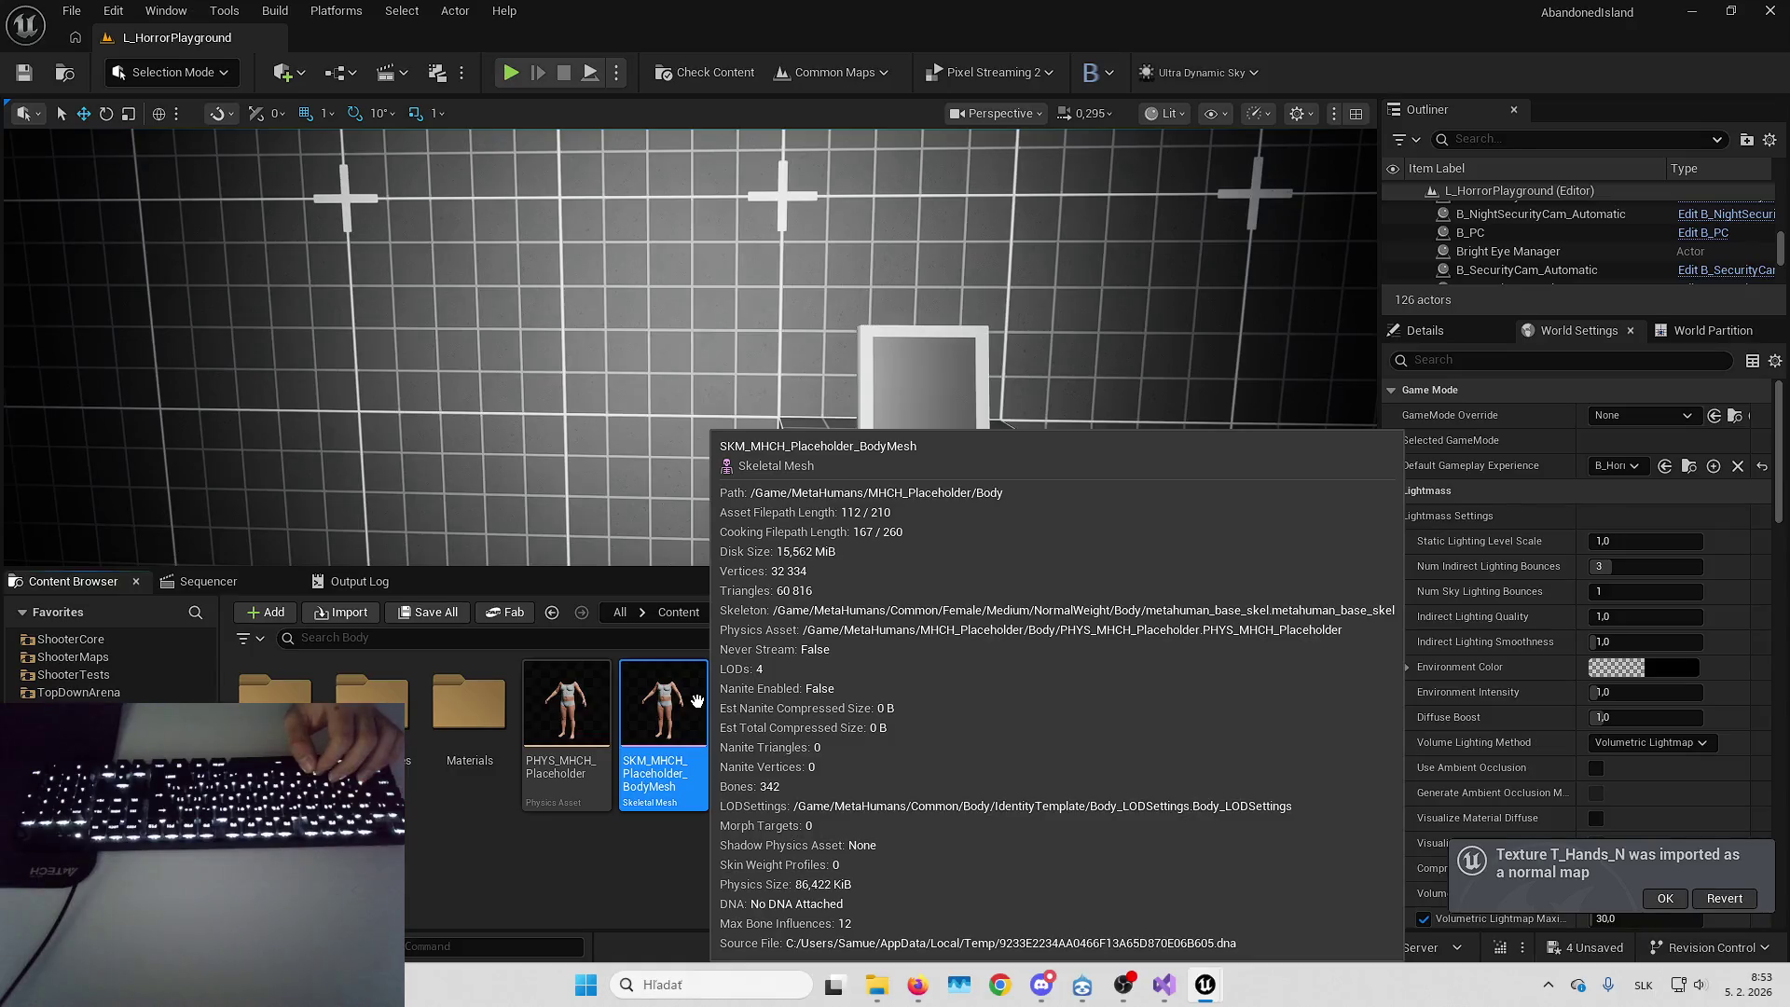
key("alt+Tab")
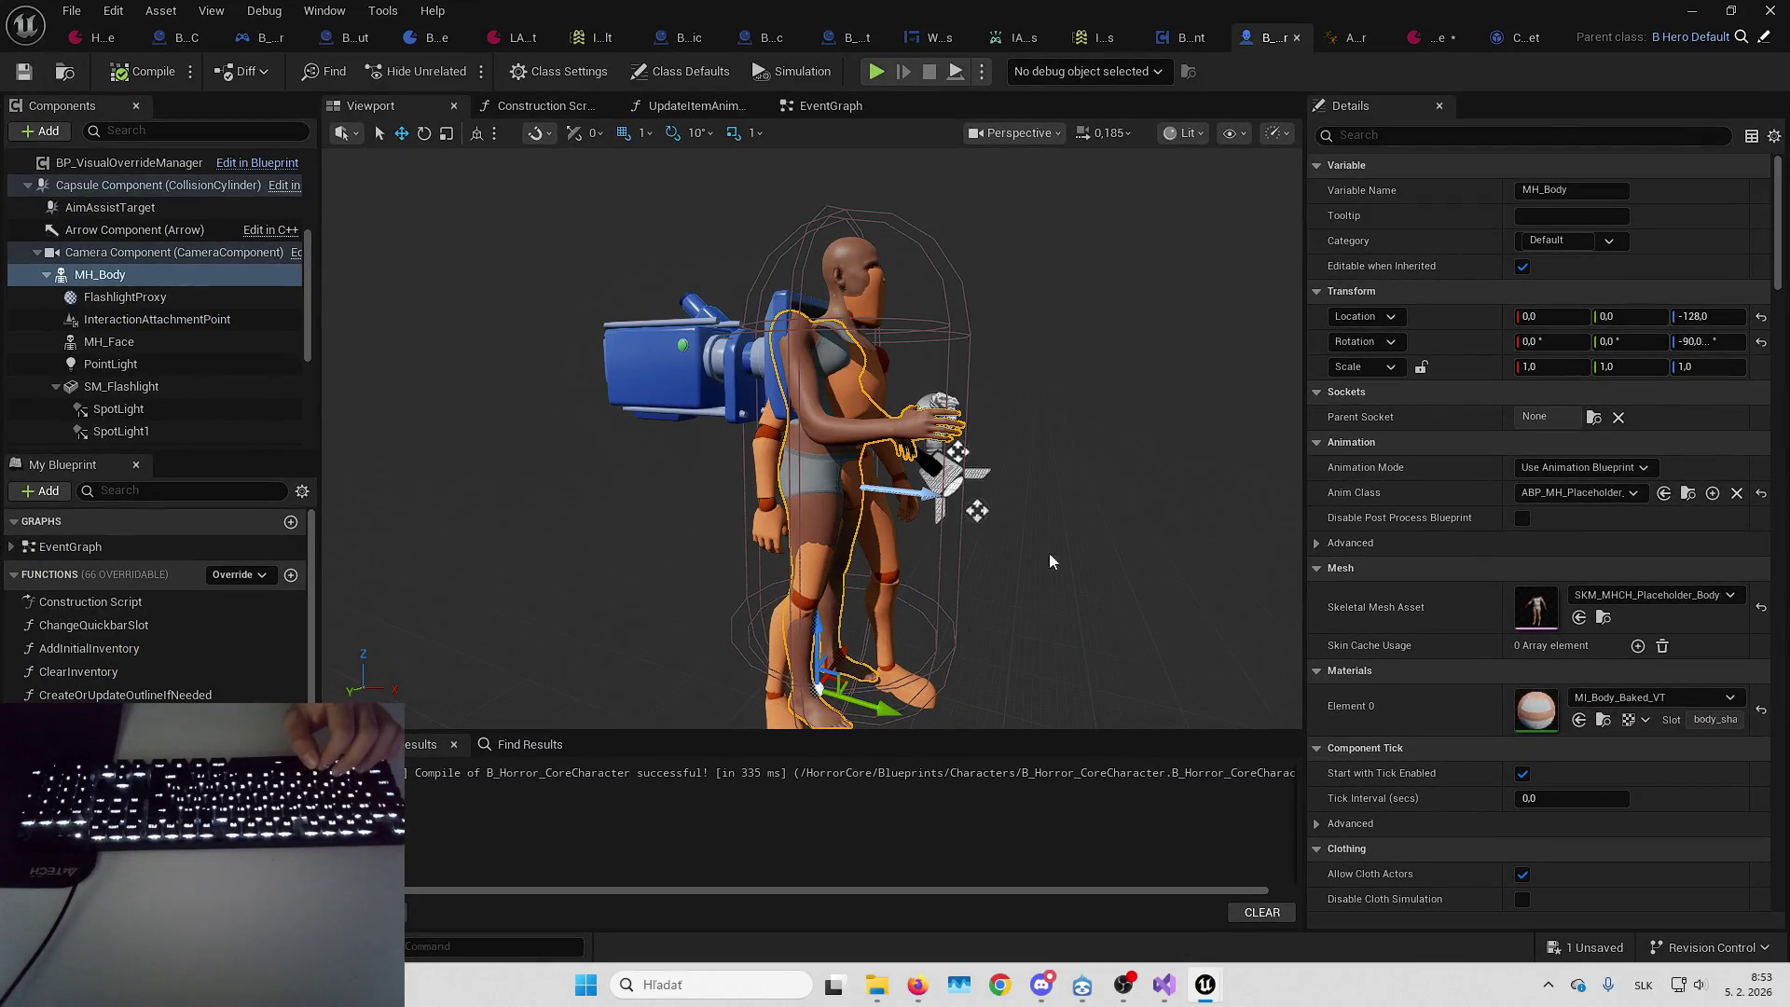
key("alt+Tab")
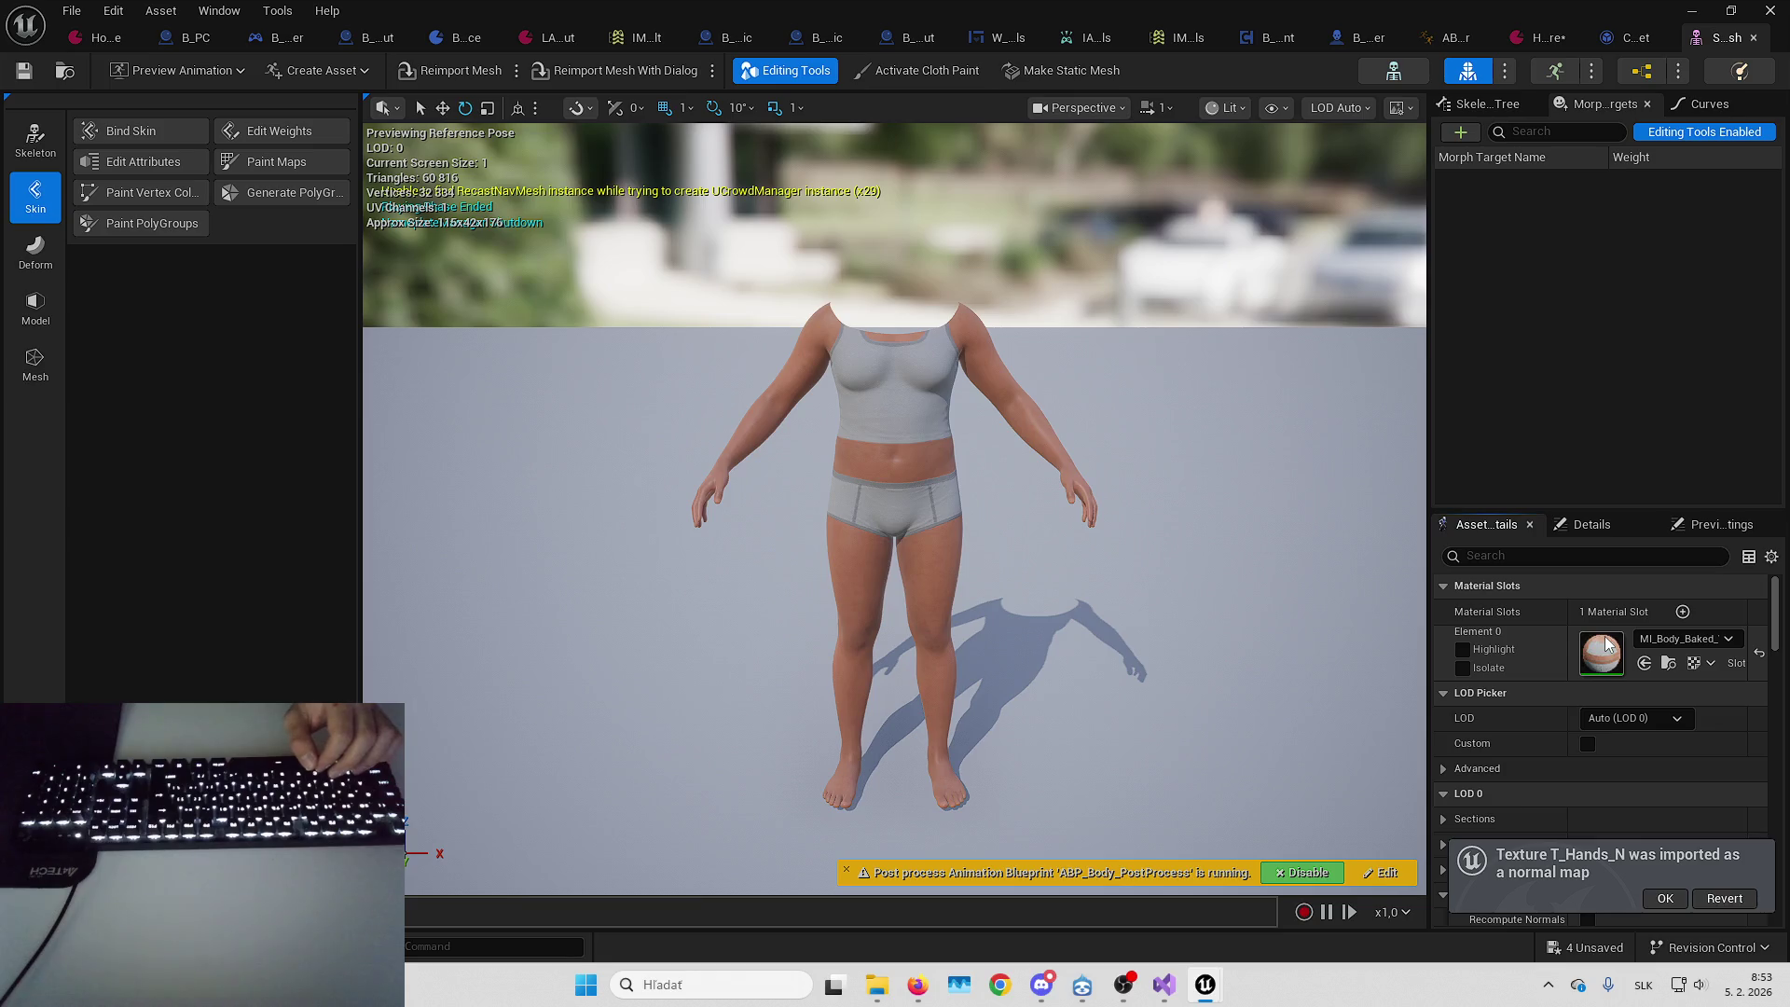
Open the body's baked material instance and expand every group from 000 - Features to 997 - Quality
double_click(1602, 653)
left_click(961, 418)
left_click(962, 394)
left_click(961, 369)
left_click(960, 343)
left_click(960, 318)
left_click(960, 292)
left_click(960, 267)
left_click(961, 242)
left_click(961, 217)
left_click(961, 193)
scroll(1281, 271, "down", 2)
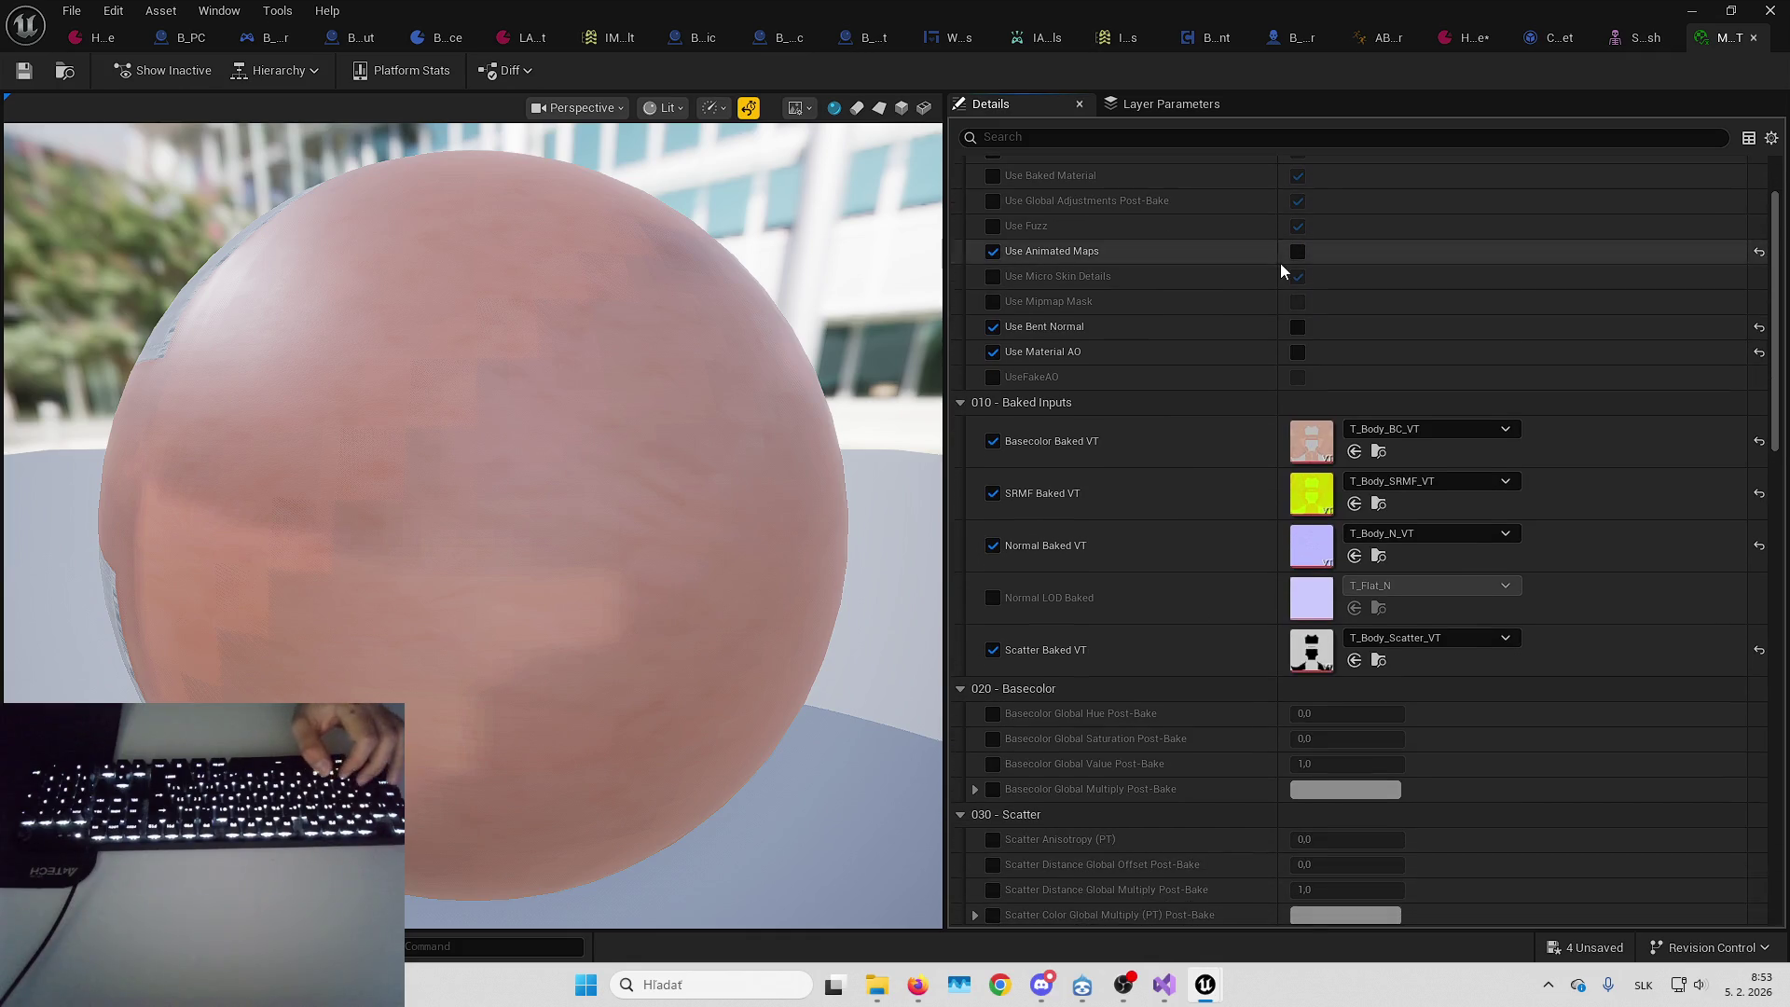
Float the material editor as its own window, enlarge it and move it up and right
mouse_move(1399, 37)
left_mouse_down()
mouse_move(1408, 163)
mouse_move(1352, 180)
left_mouse_up()
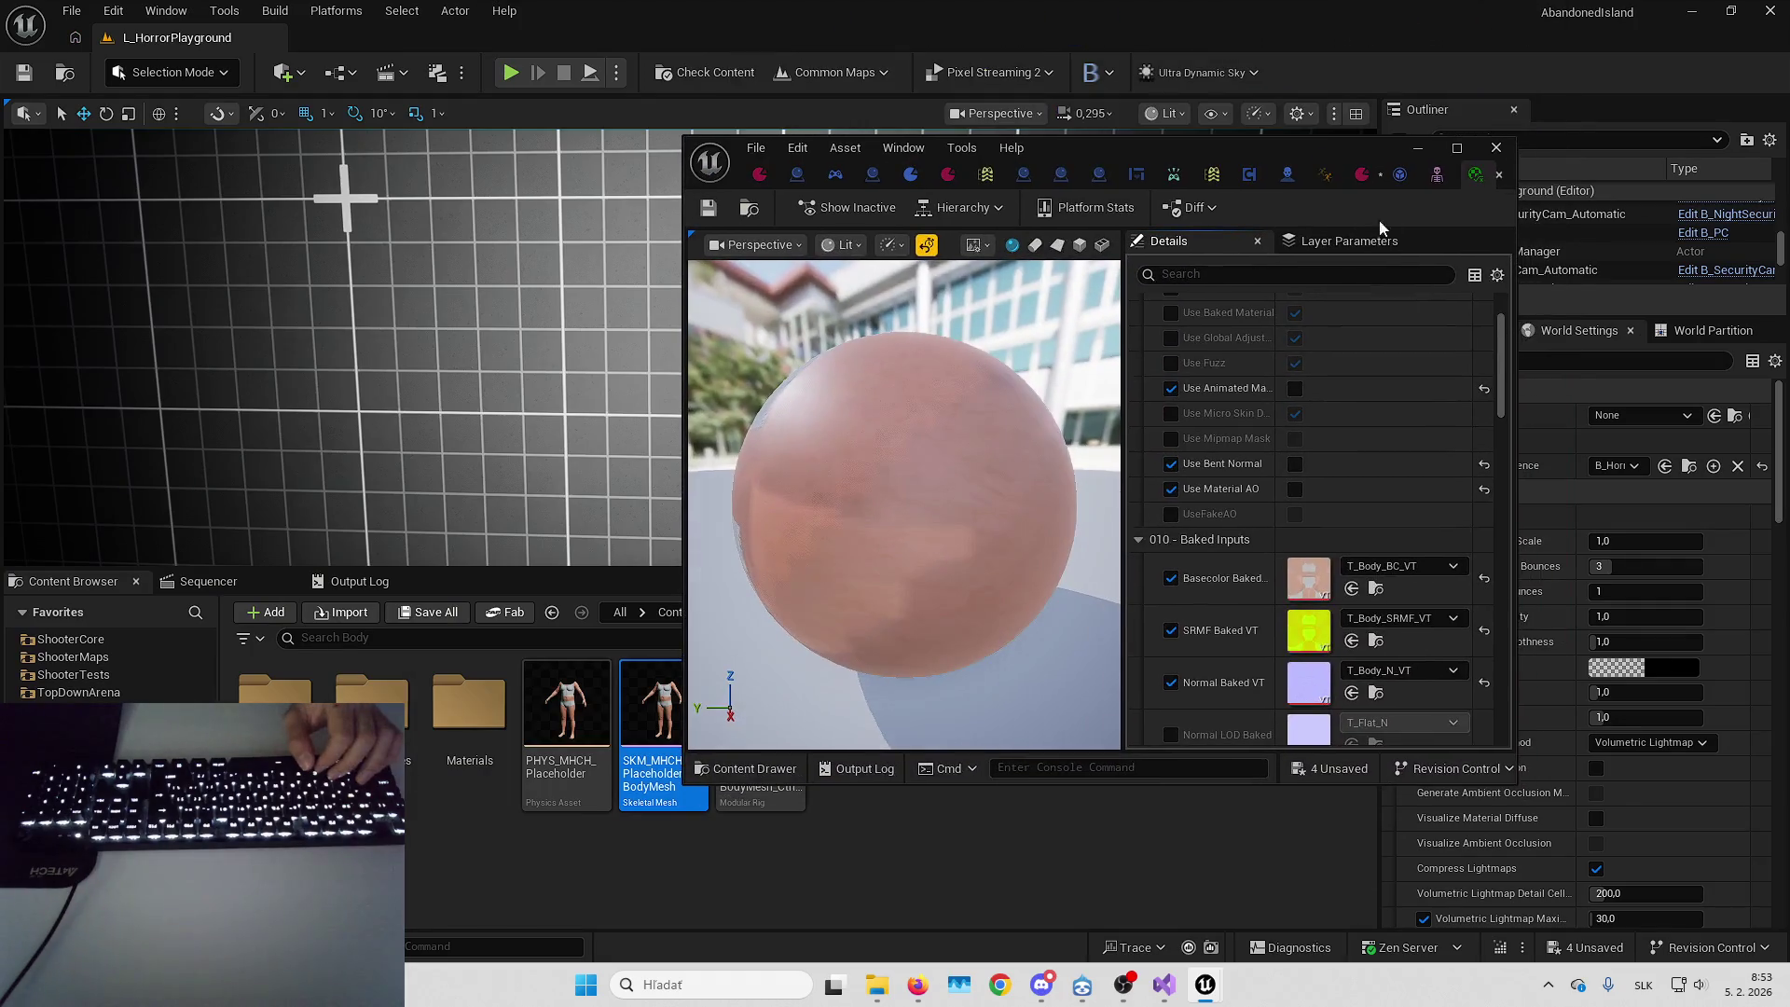
left_click_drag(1515, 776, 1760, 931)
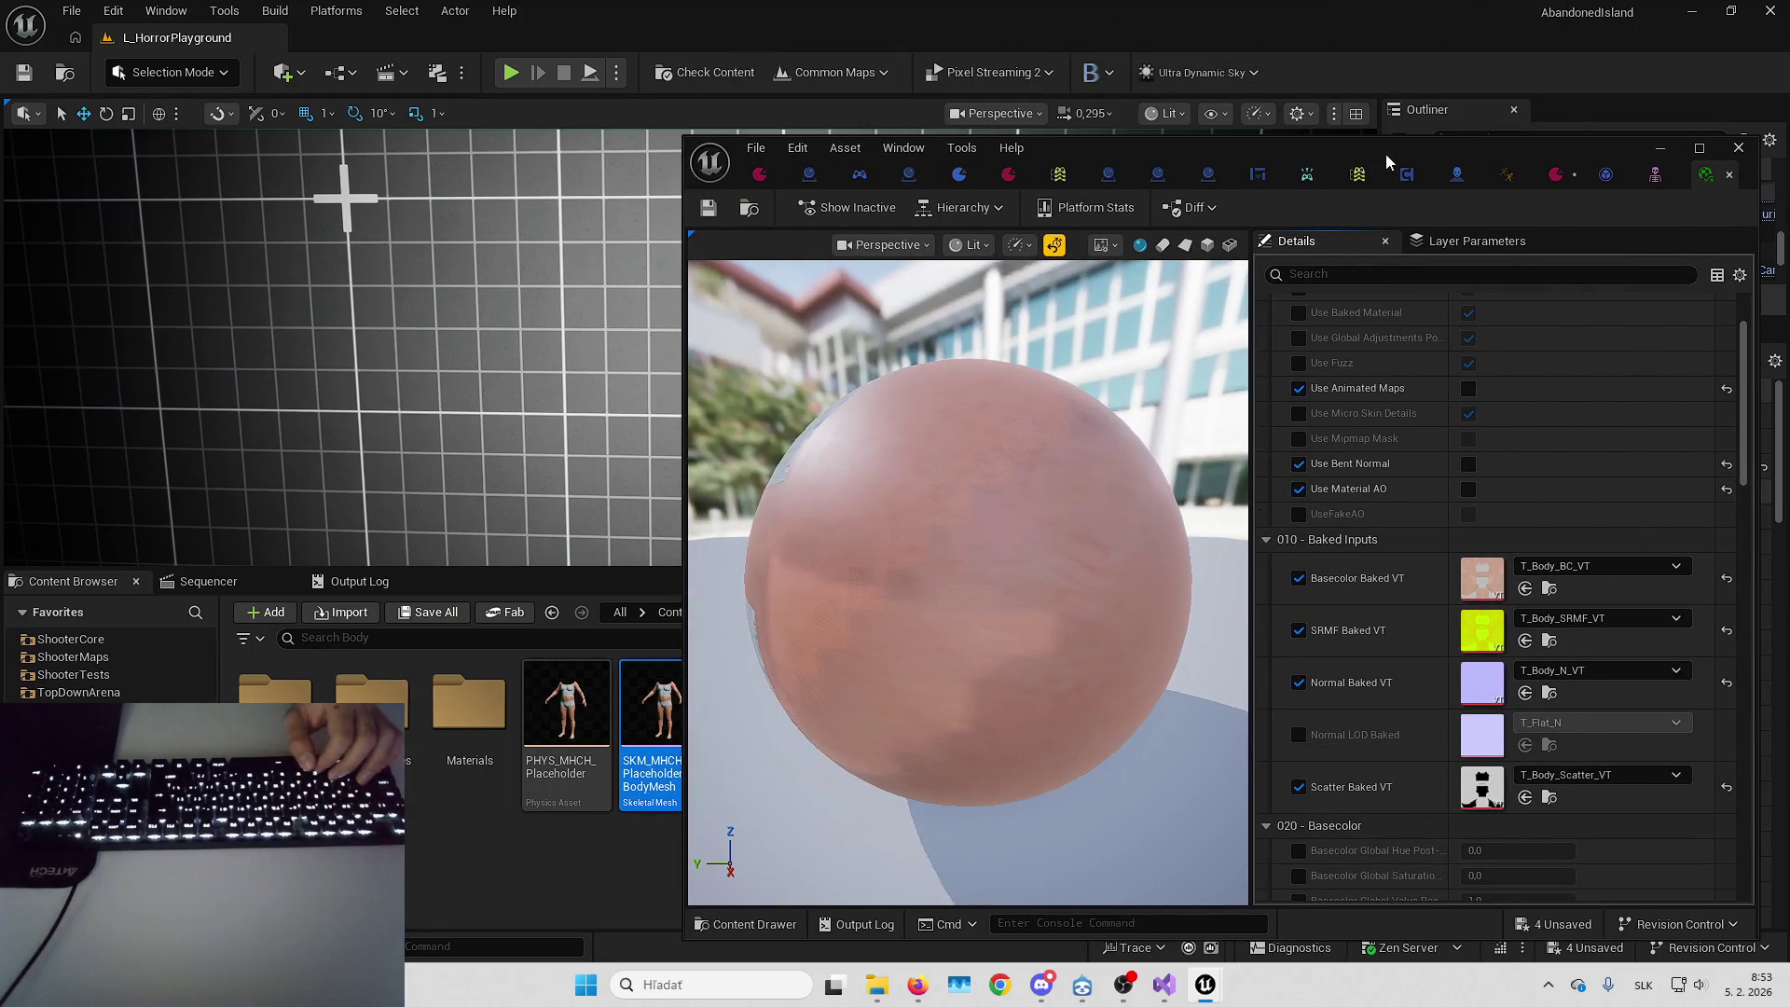
left_click_drag(1385, 151, 1406, 109)
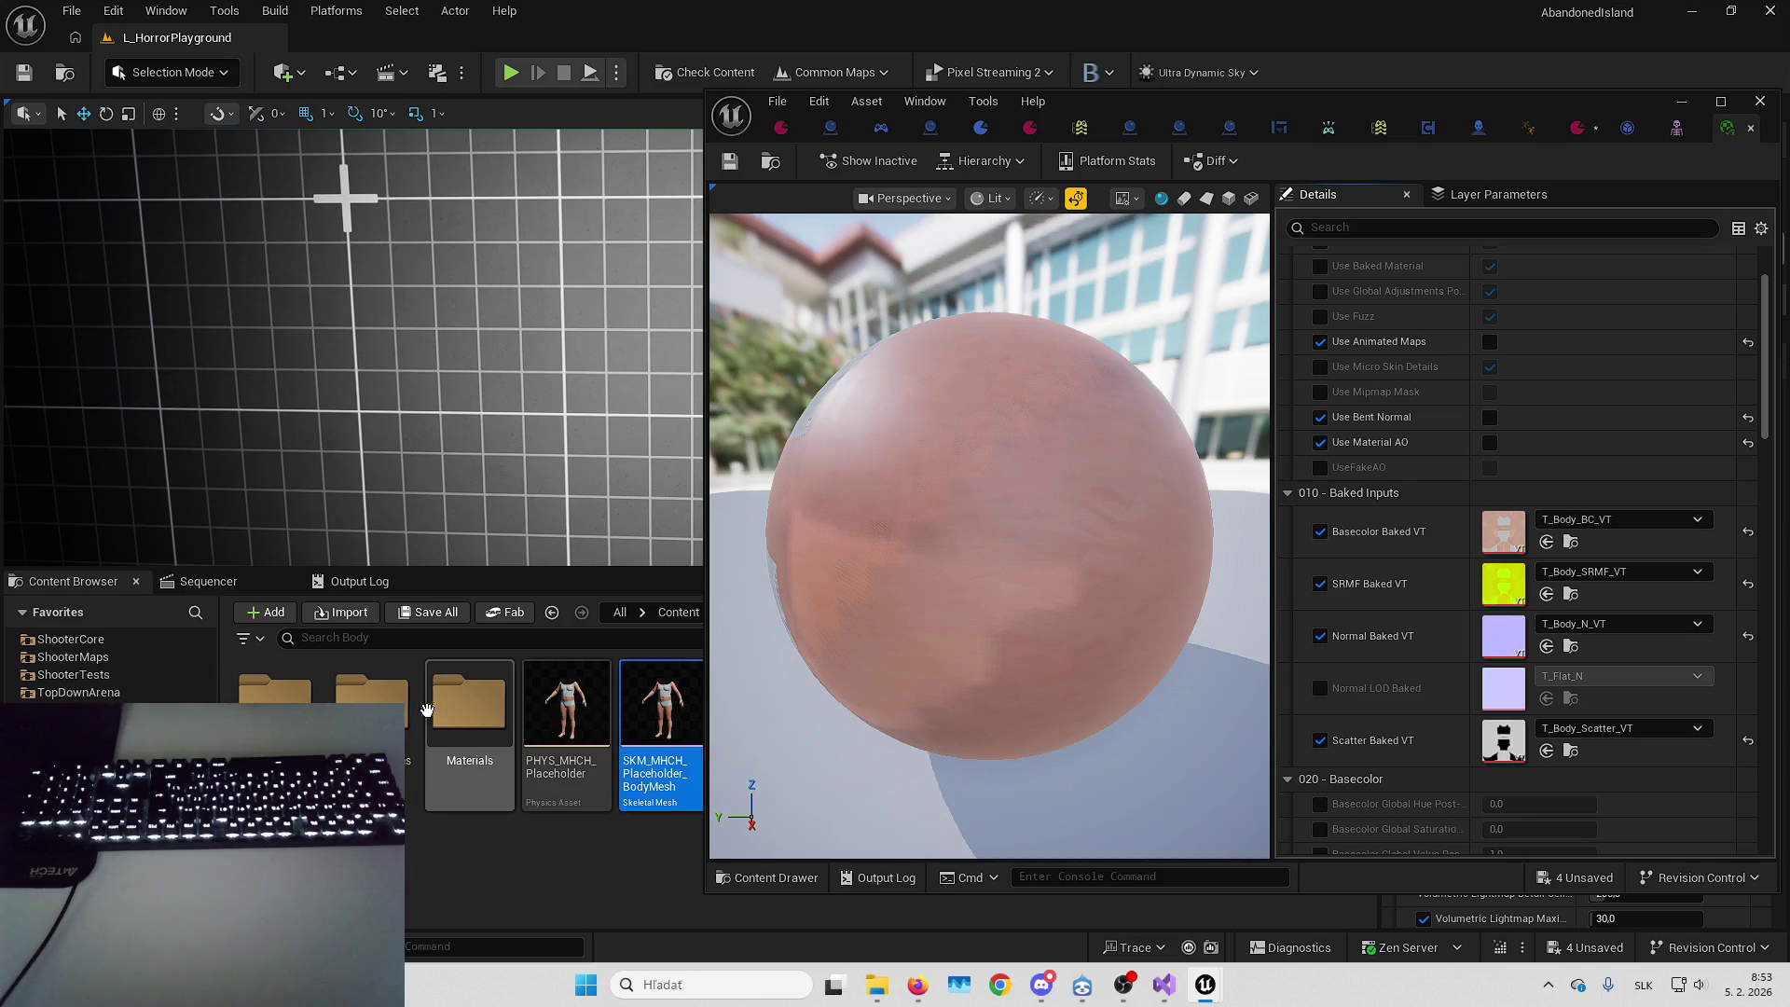
Open the HandsTextures folder and look through its textures, then switch to ABP_MH_Placeholder
double_click(429, 711)
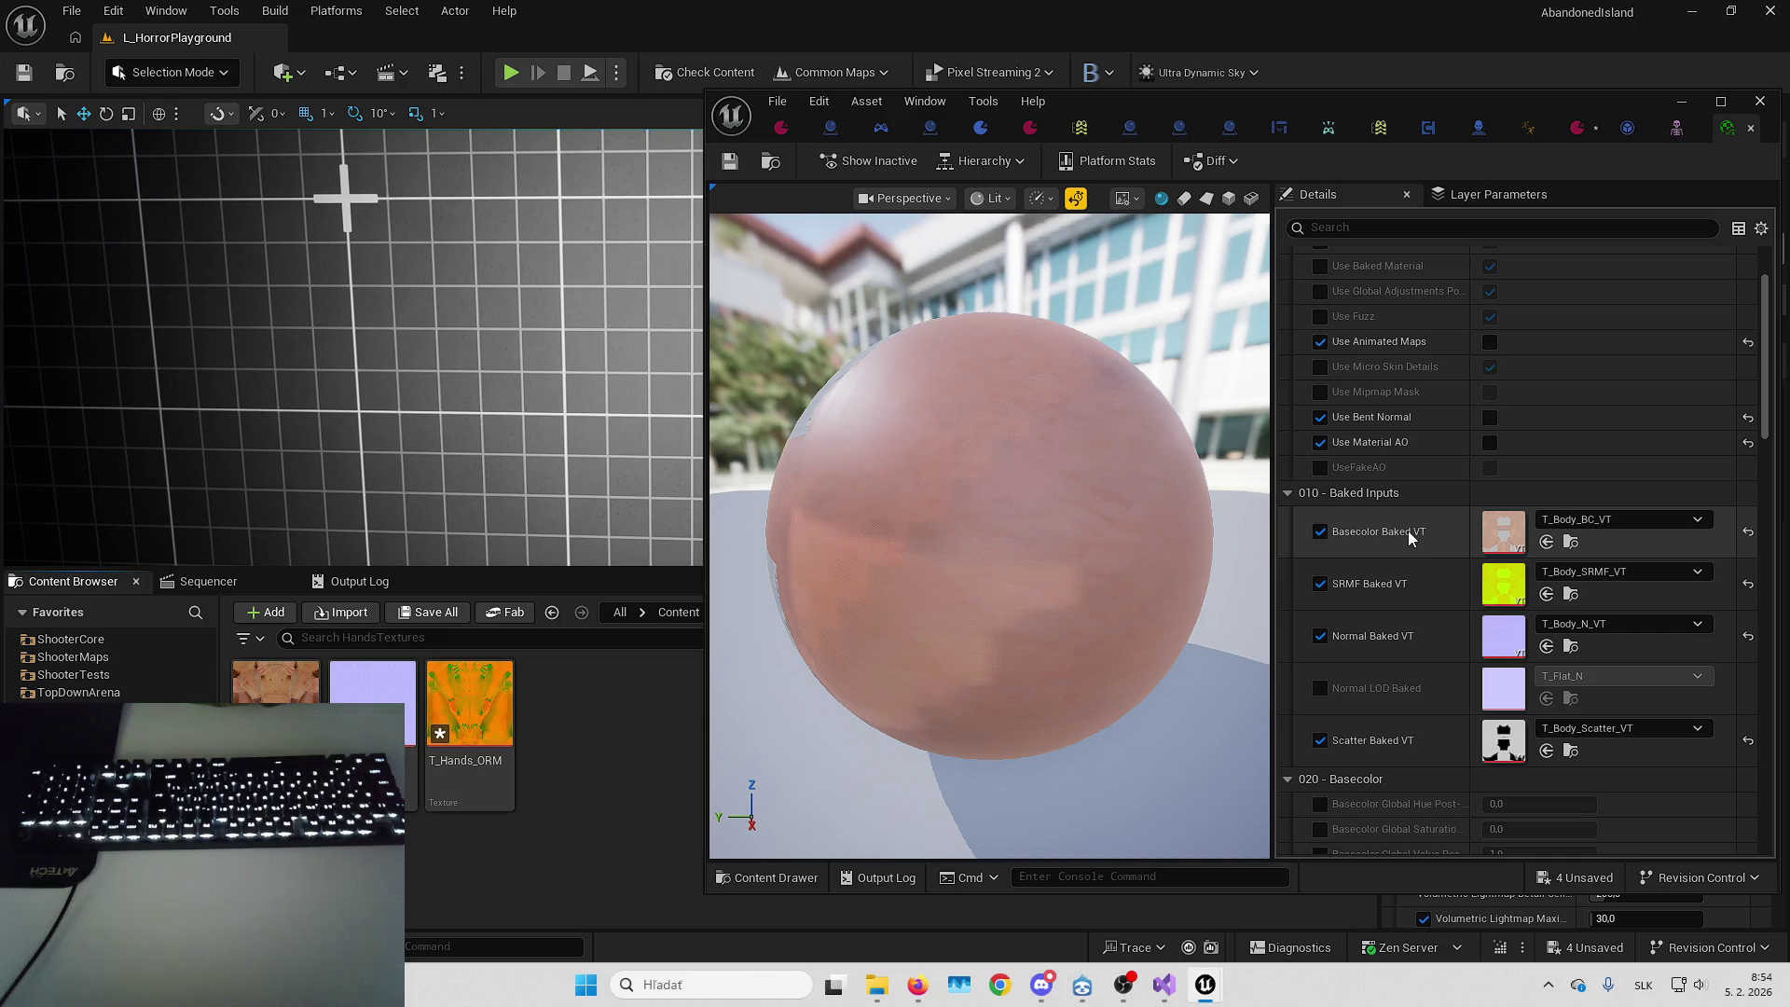
scroll(1417, 523, "down", 3)
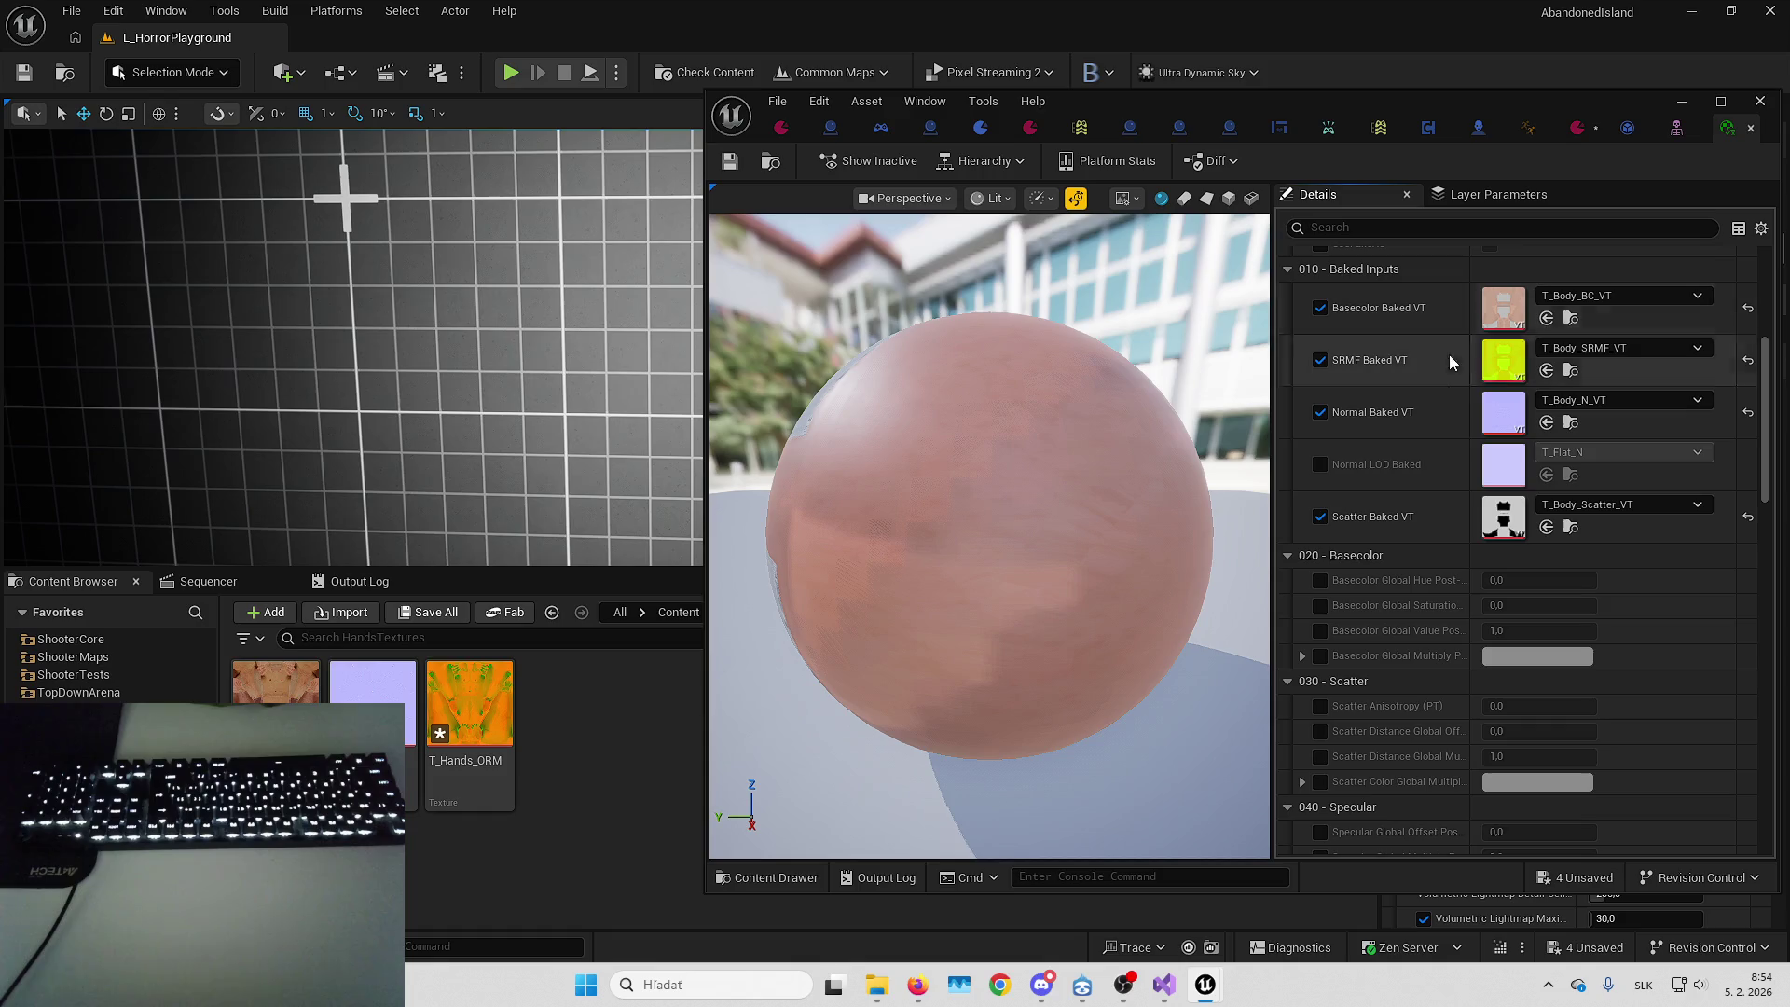
scroll(1441, 297, "down", 4)
scroll(1440, 301, "down", 10)
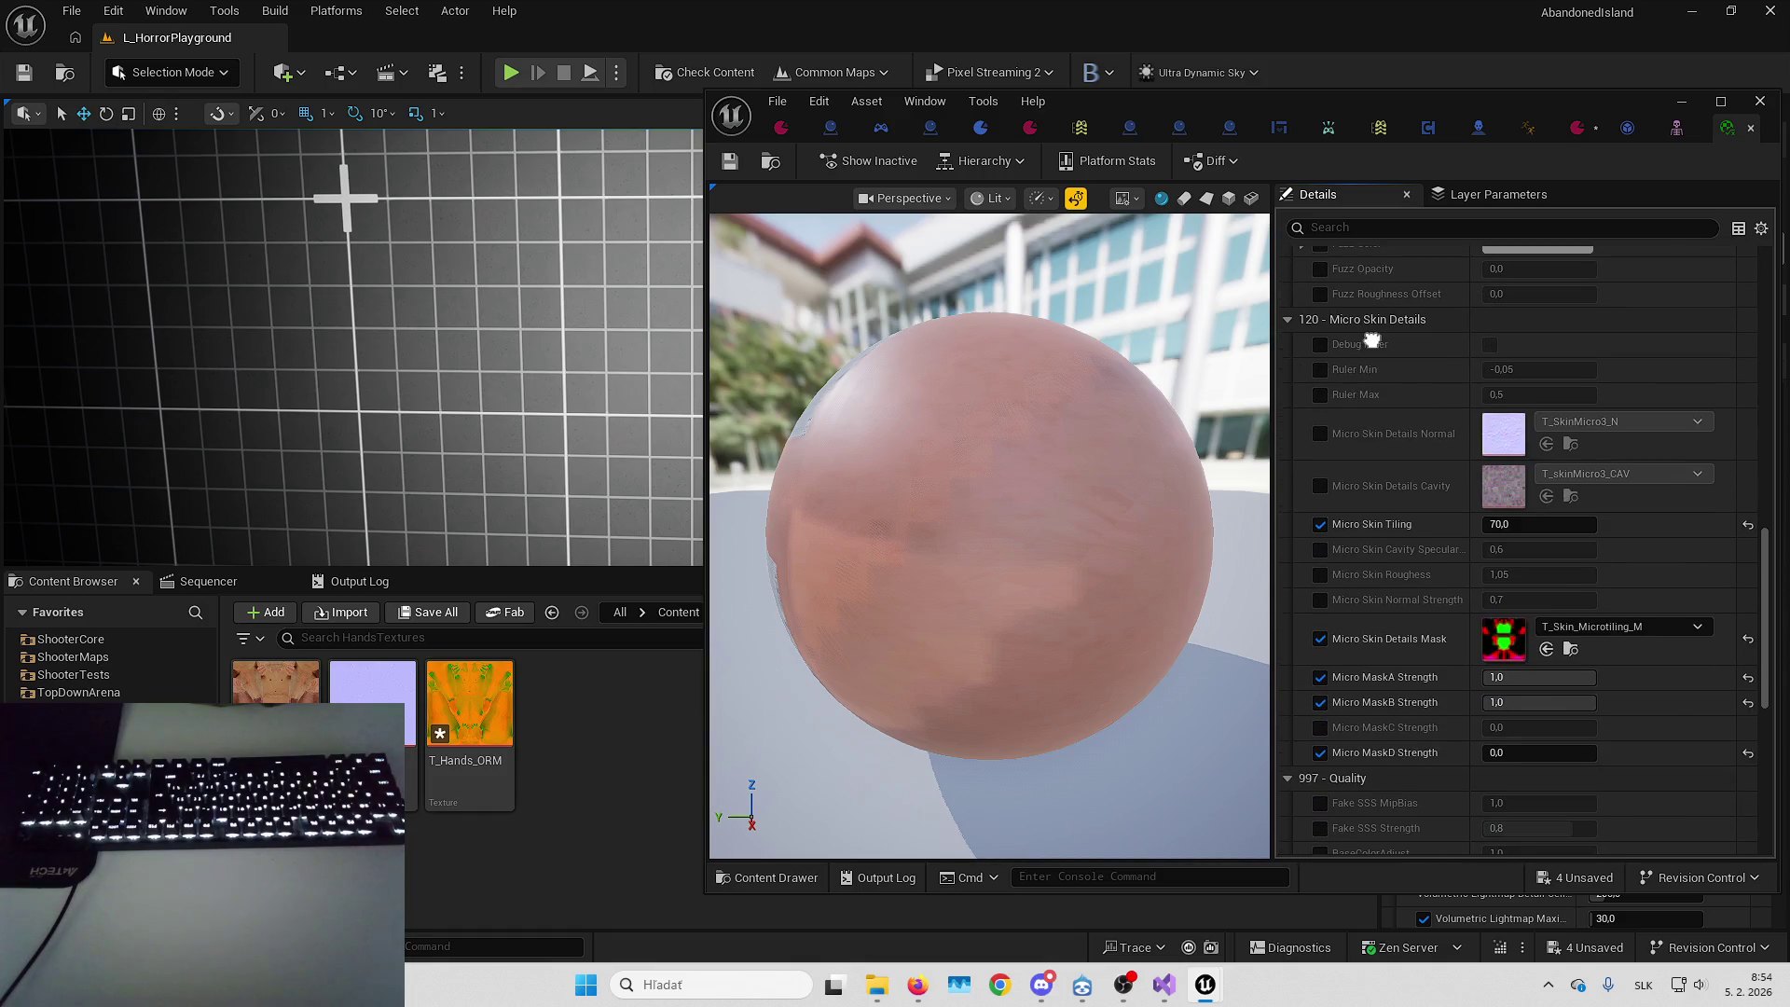
scroll(1448, 526, "down", 3)
scroll(1441, 466, "up", 5)
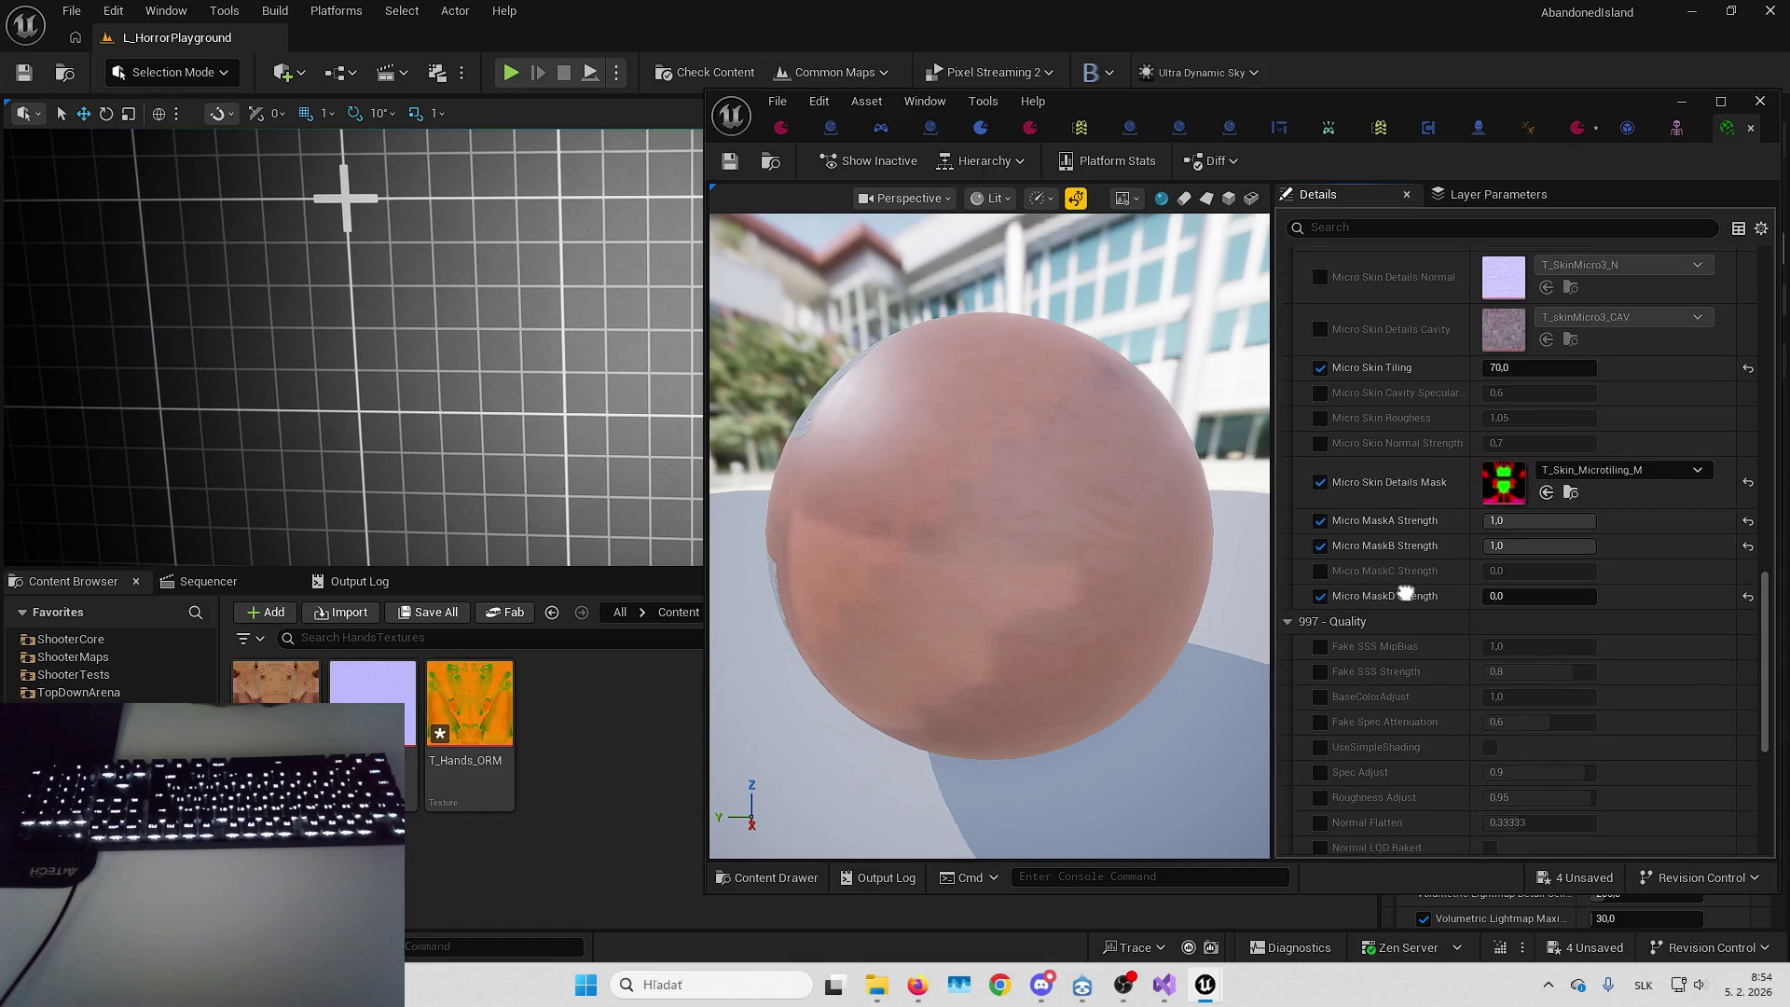
scroll(1436, 371, "up", 5)
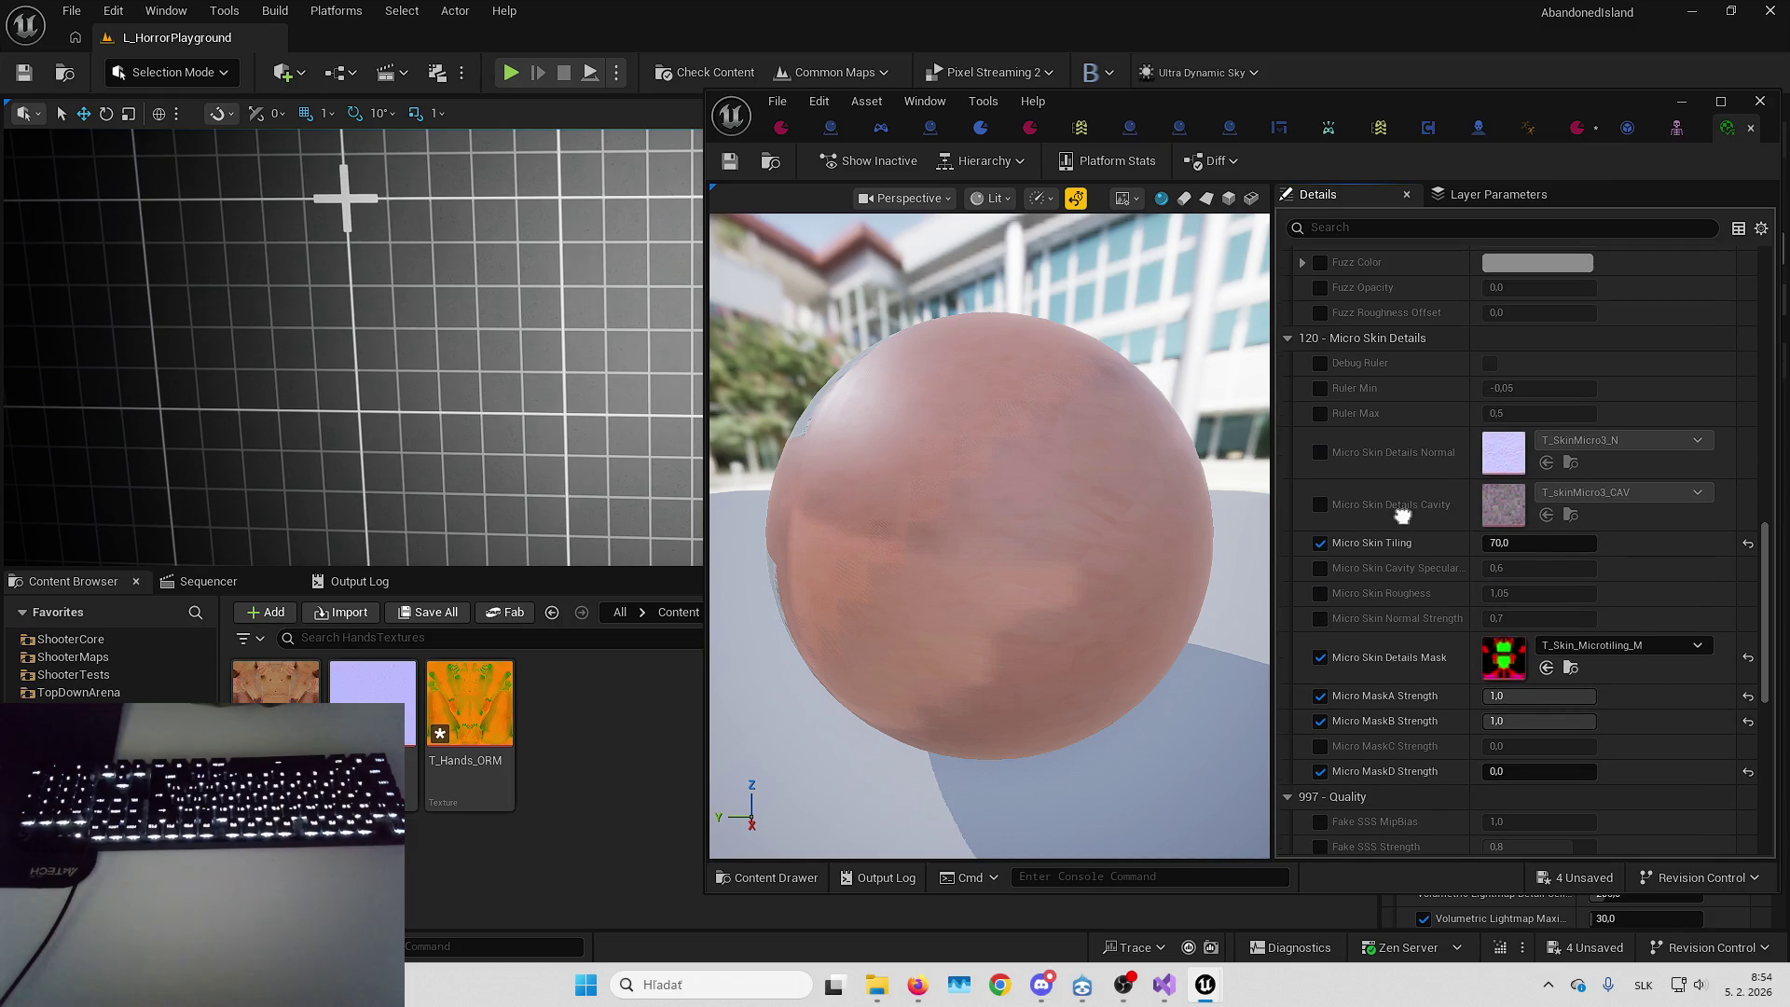
scroll(1395, 587, "up", 5)
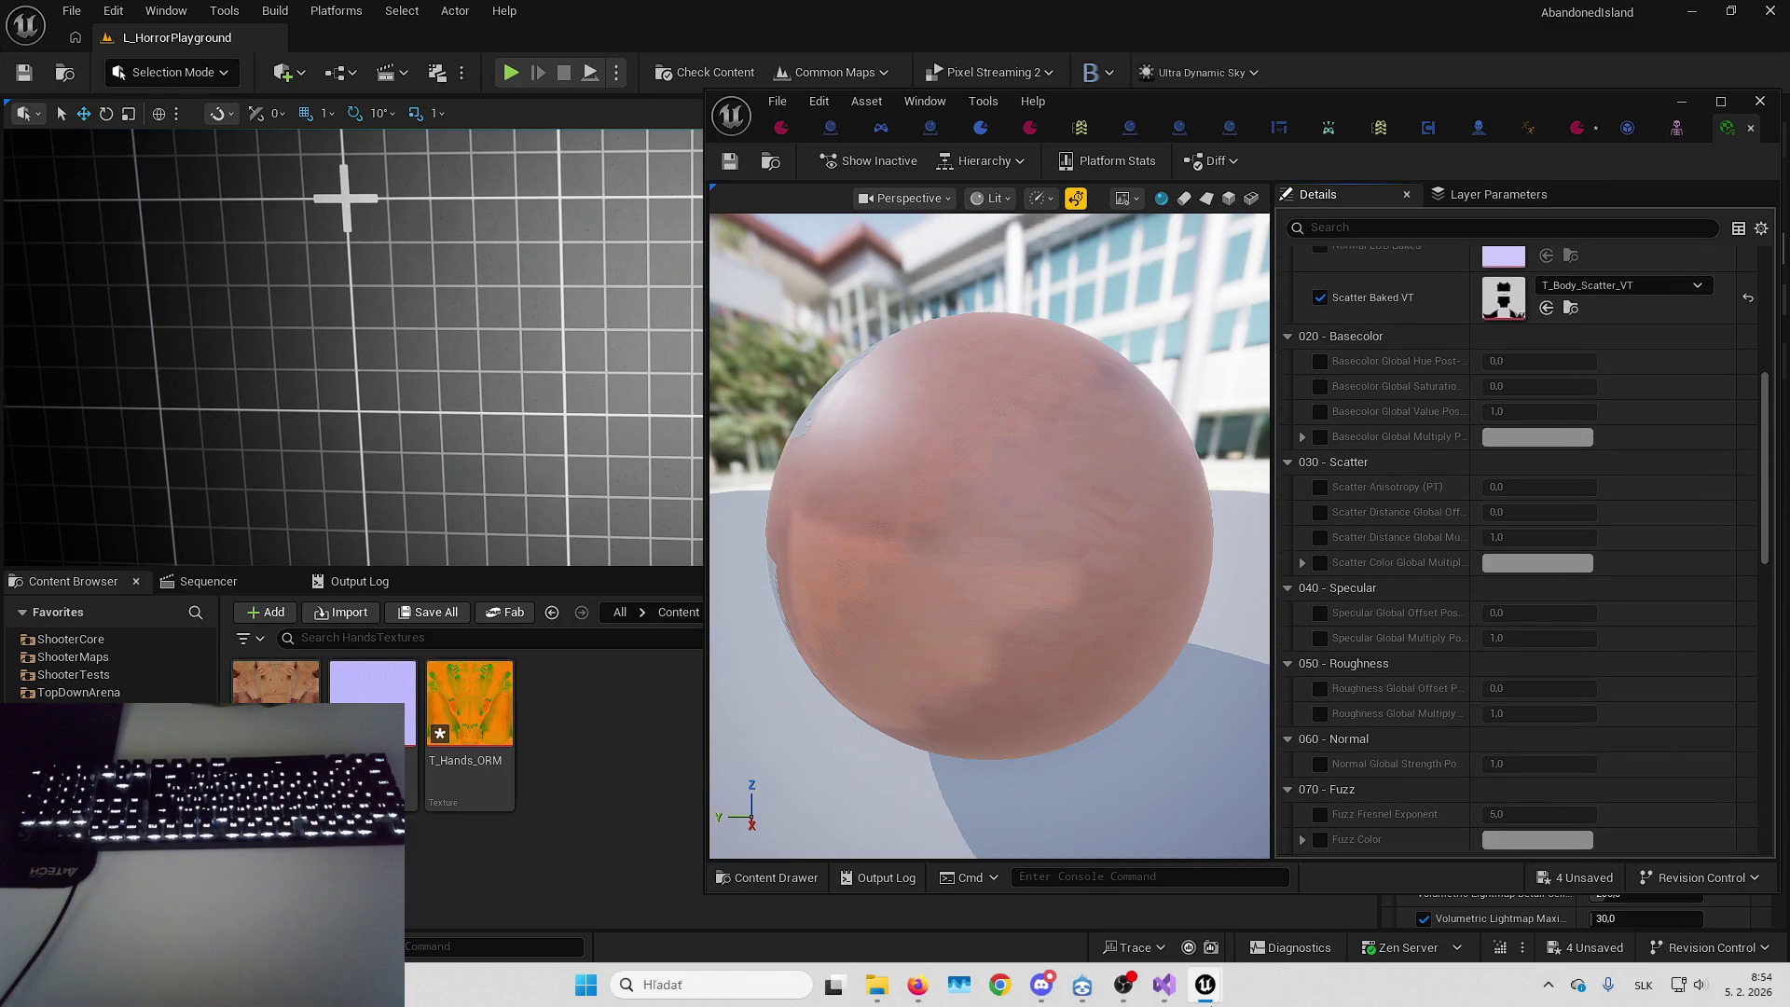
mouse_move(1208, 996)
scroll(1454, 467, "up", 7)
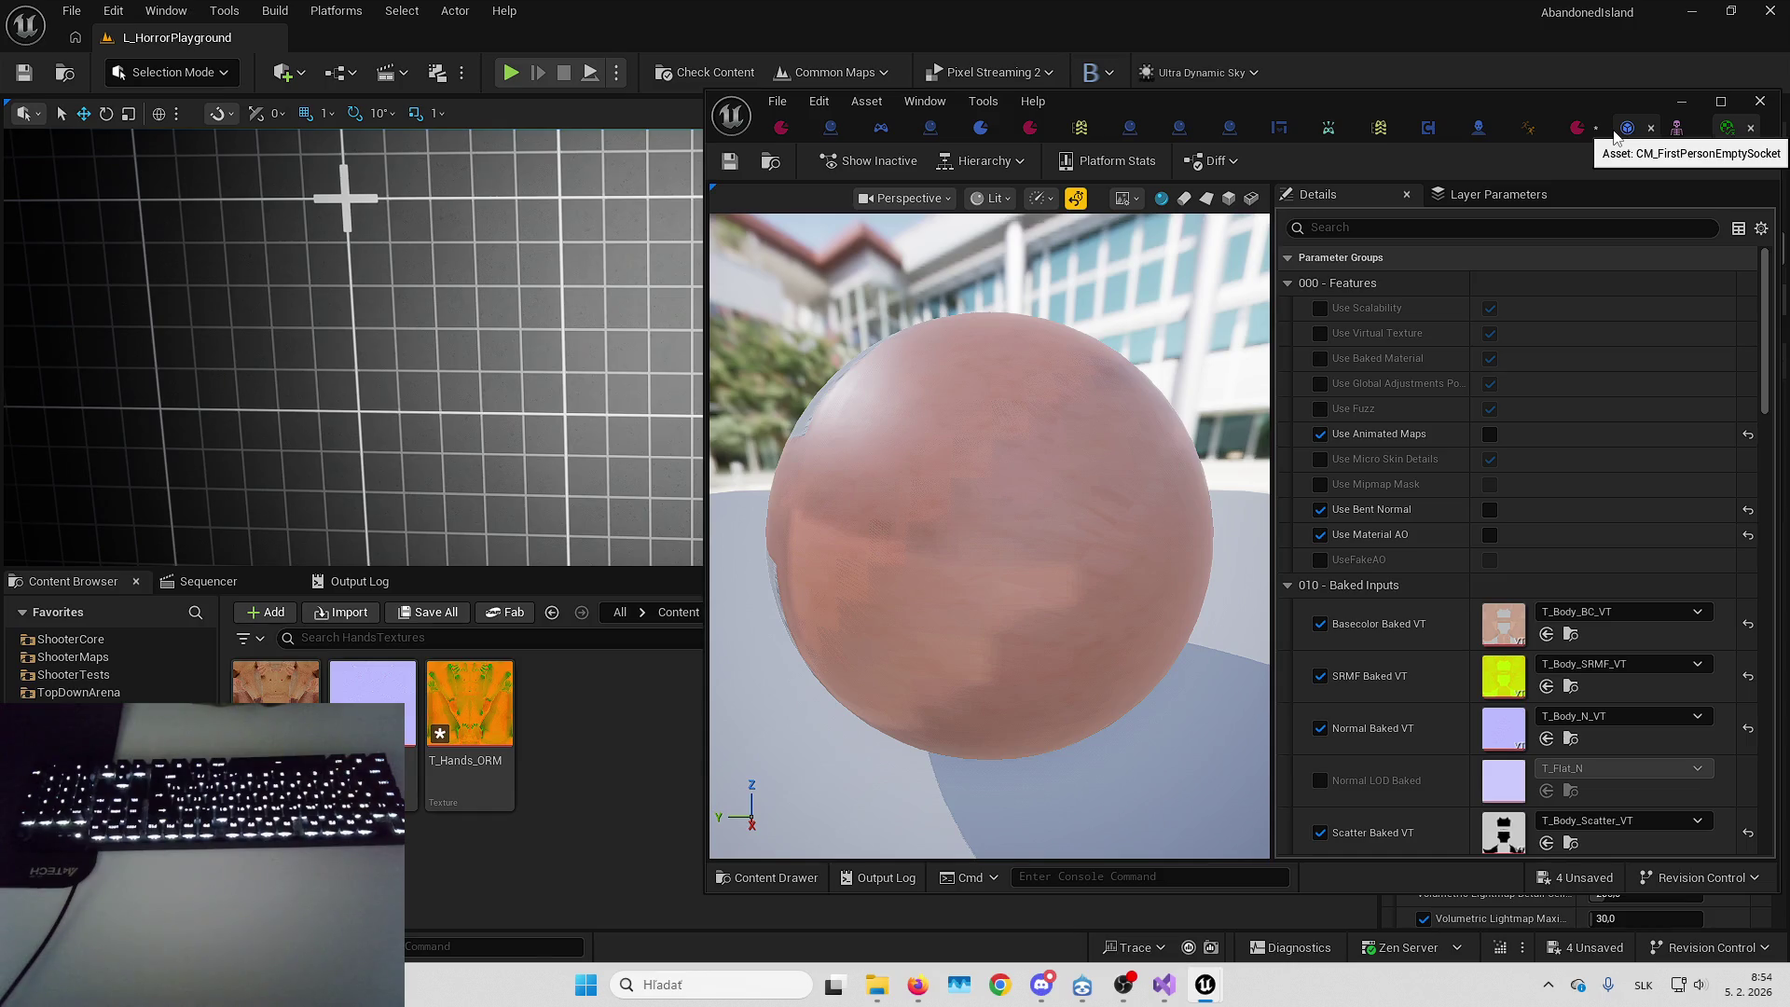
left_click(1530, 127)
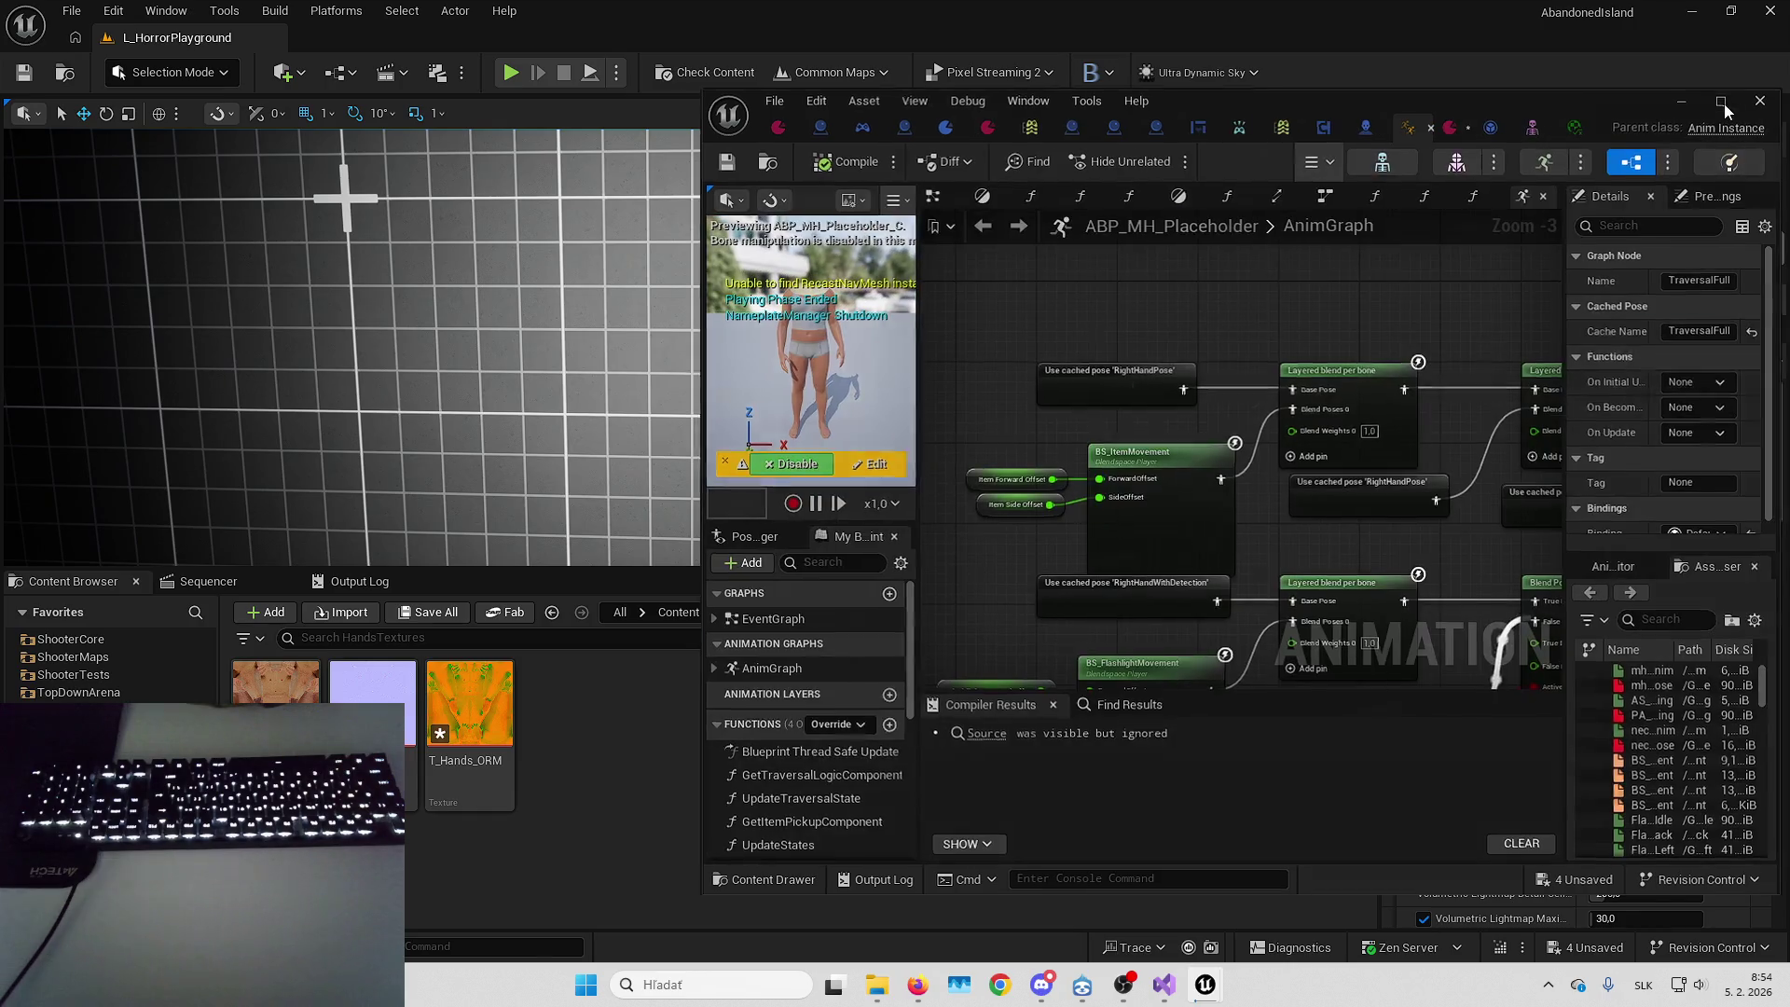
Open the LeftHandLocomotion_Flashlight state machine and inspect FlashlightIdle's Flashlight_Idle sequence player
scroll(863, 591, "down", 2)
scroll(737, 550, "up", 3)
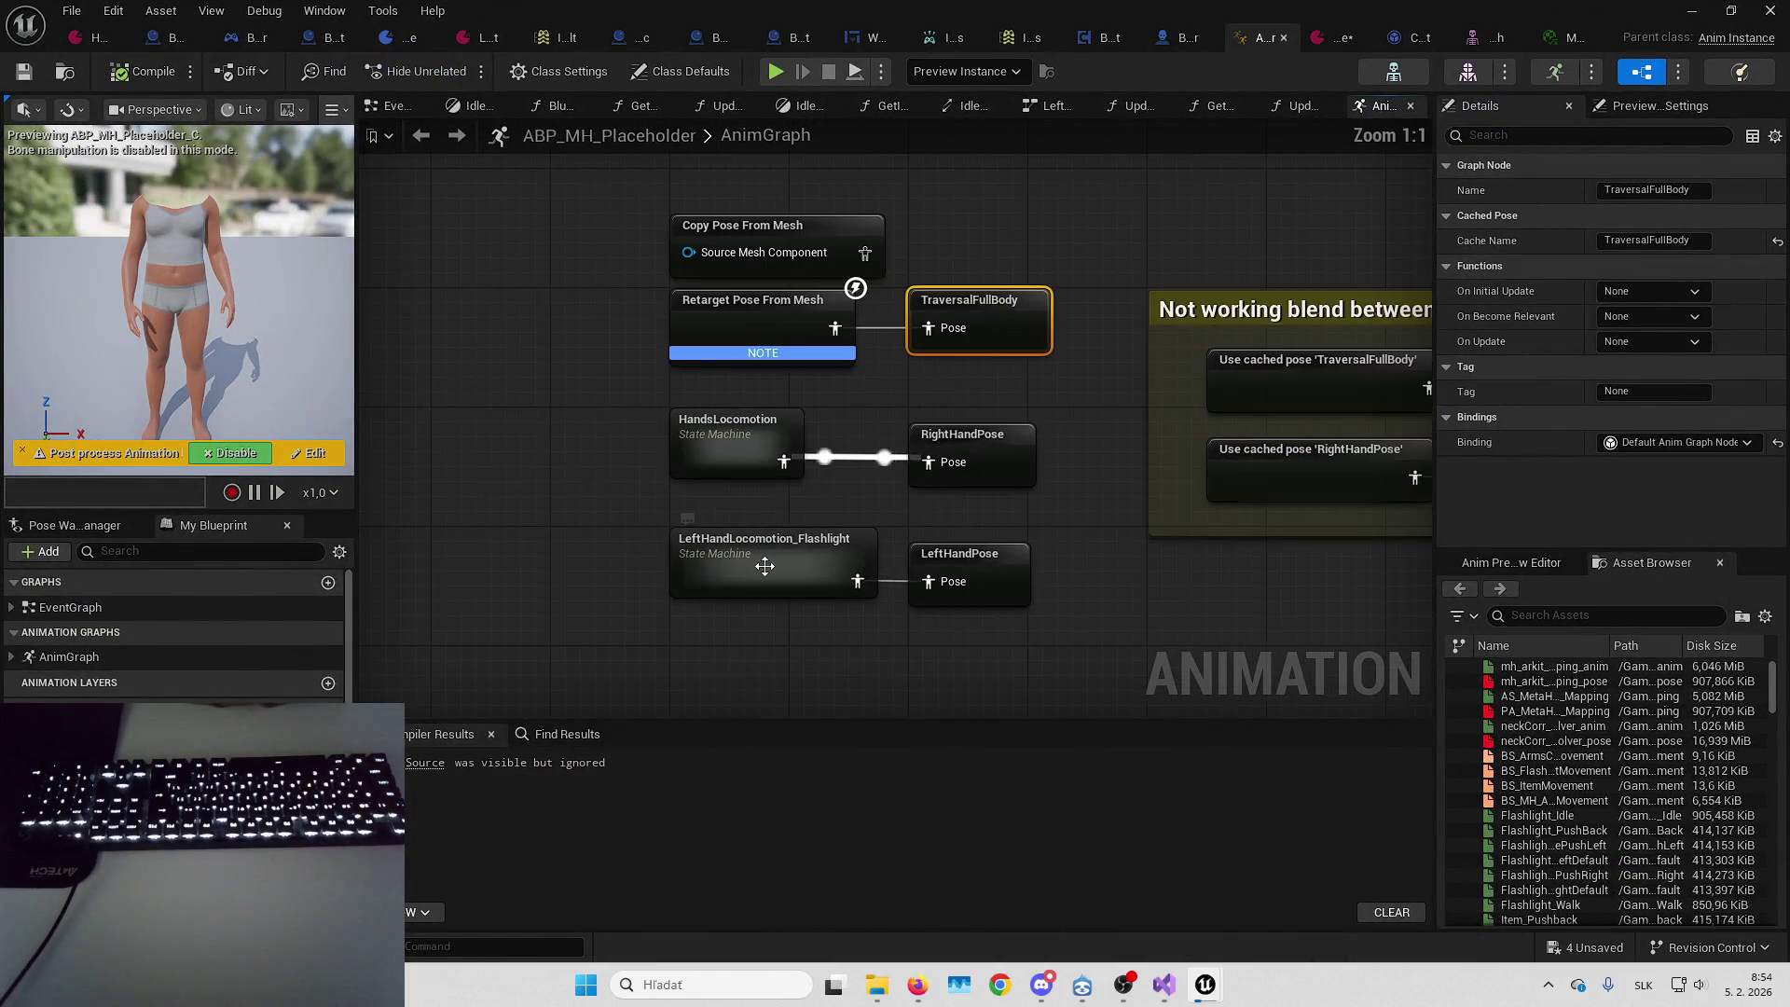
left_click_drag(764, 566, 765, 482)
left_click(764, 482)
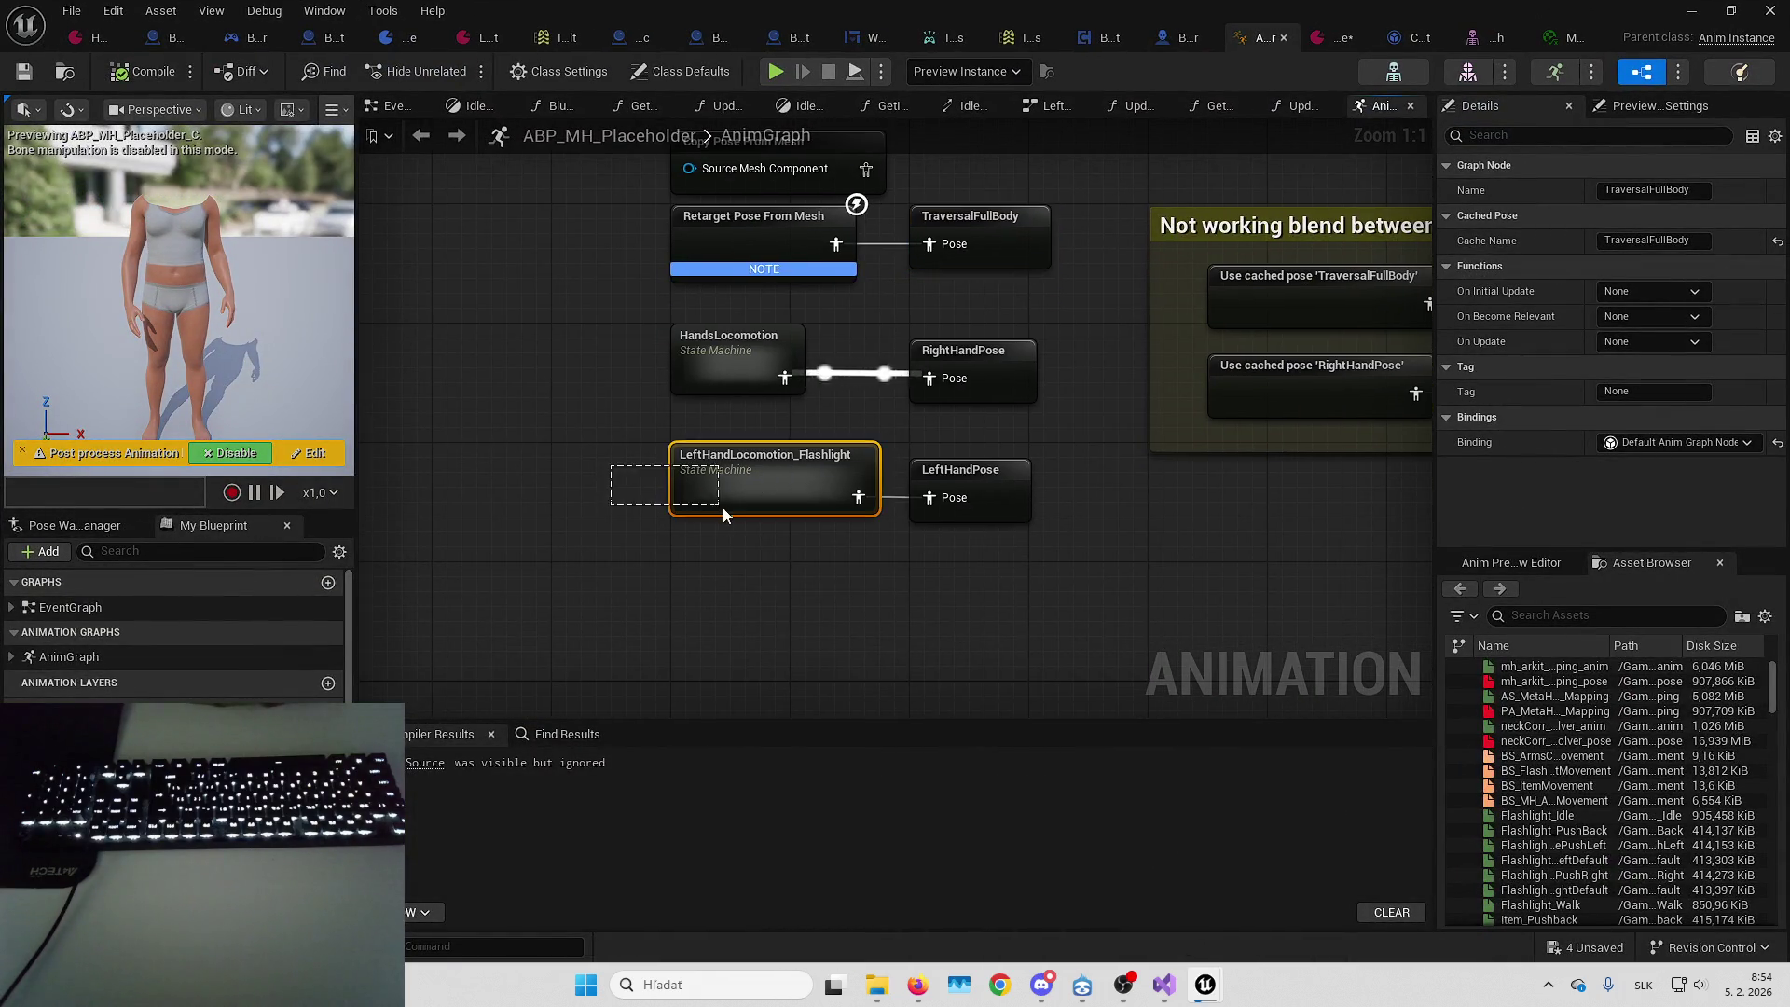
left_click(747, 583)
left_click(748, 452)
left_click(819, 559)
mouse_move(818, 559)
left_mouse_down()
mouse_move(795, 479)
mouse_move(819, 388)
mouse_move(828, 520)
mouse_move(830, 422)
left_mouse_up()
left_click(799, 371)
double_click(815, 404)
left_click(725, 413)
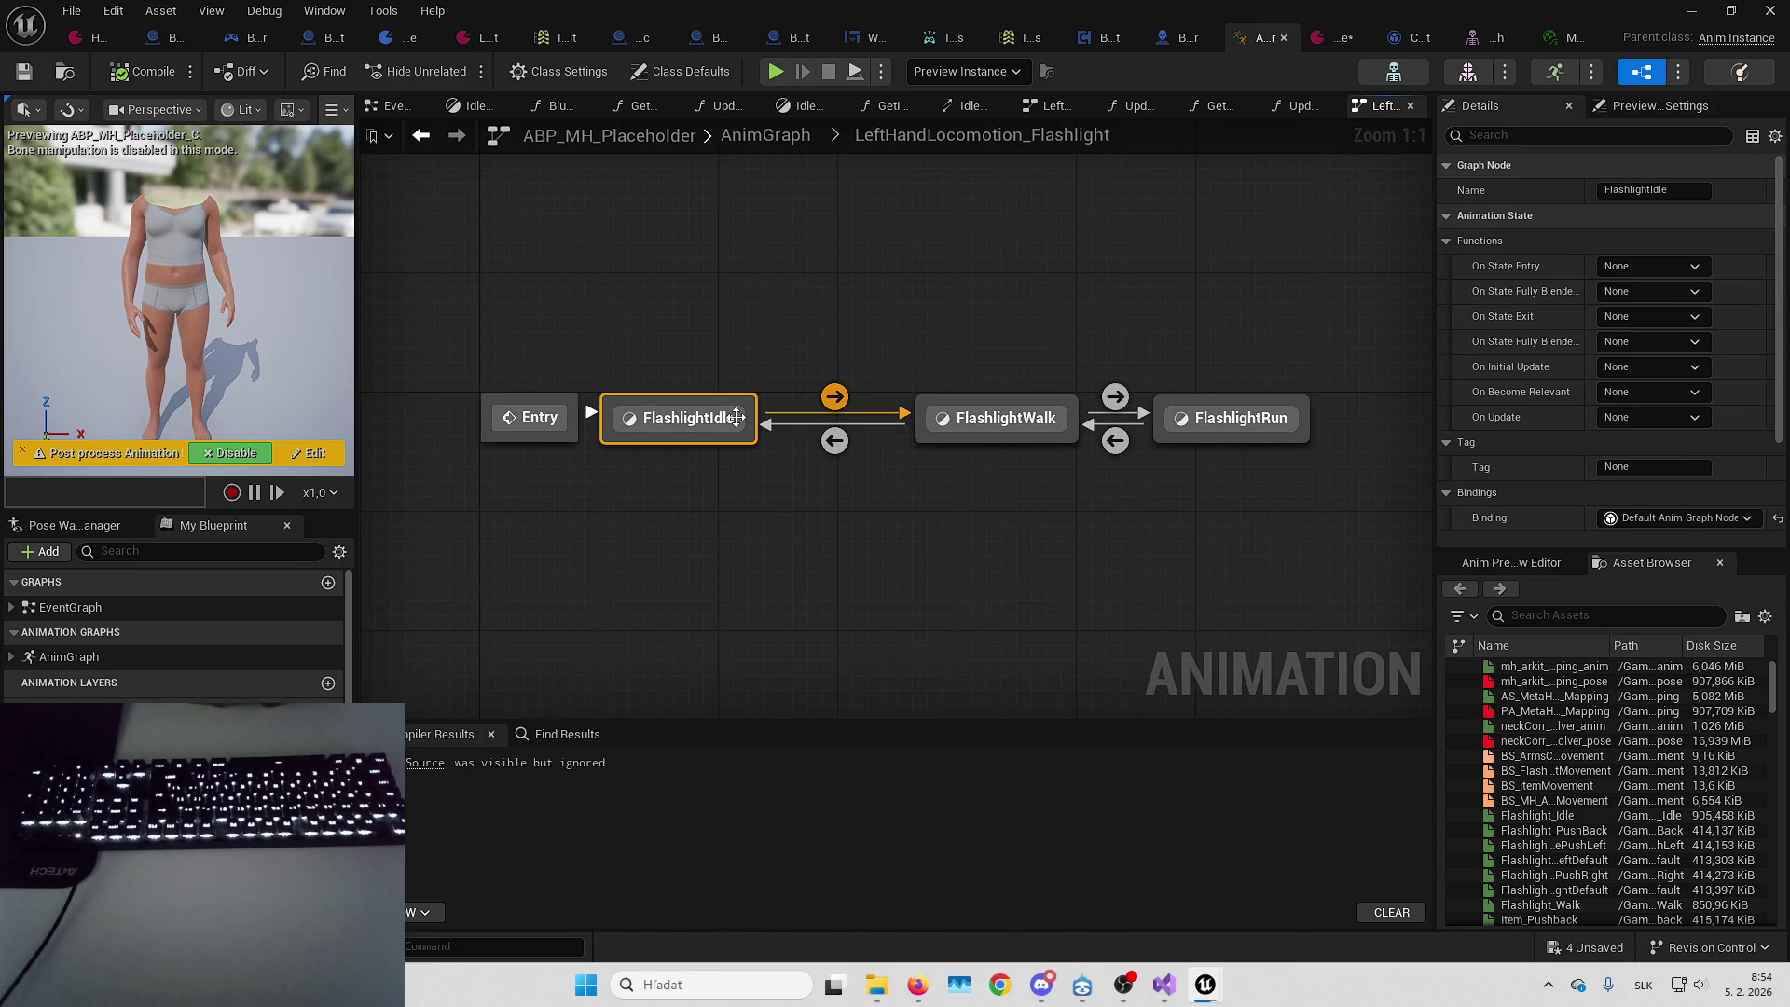
double_click(725, 413)
left_click(725, 411)
key("alt+Left")
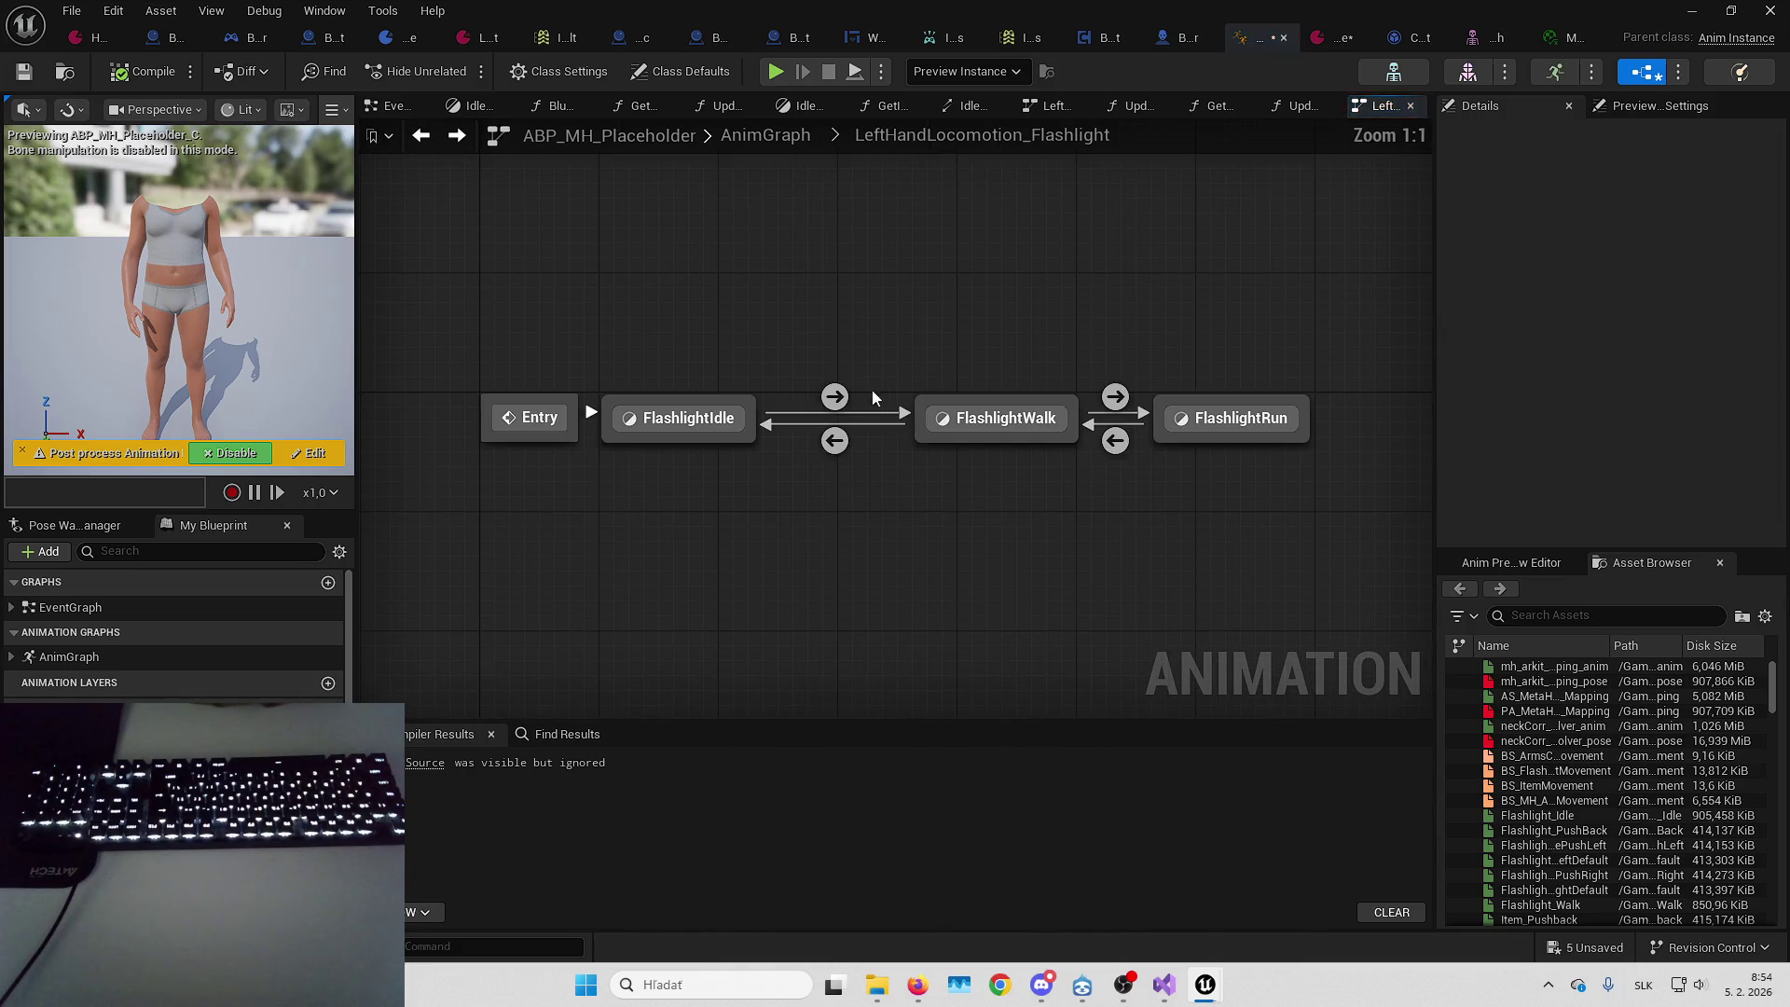
key("alt+Left")
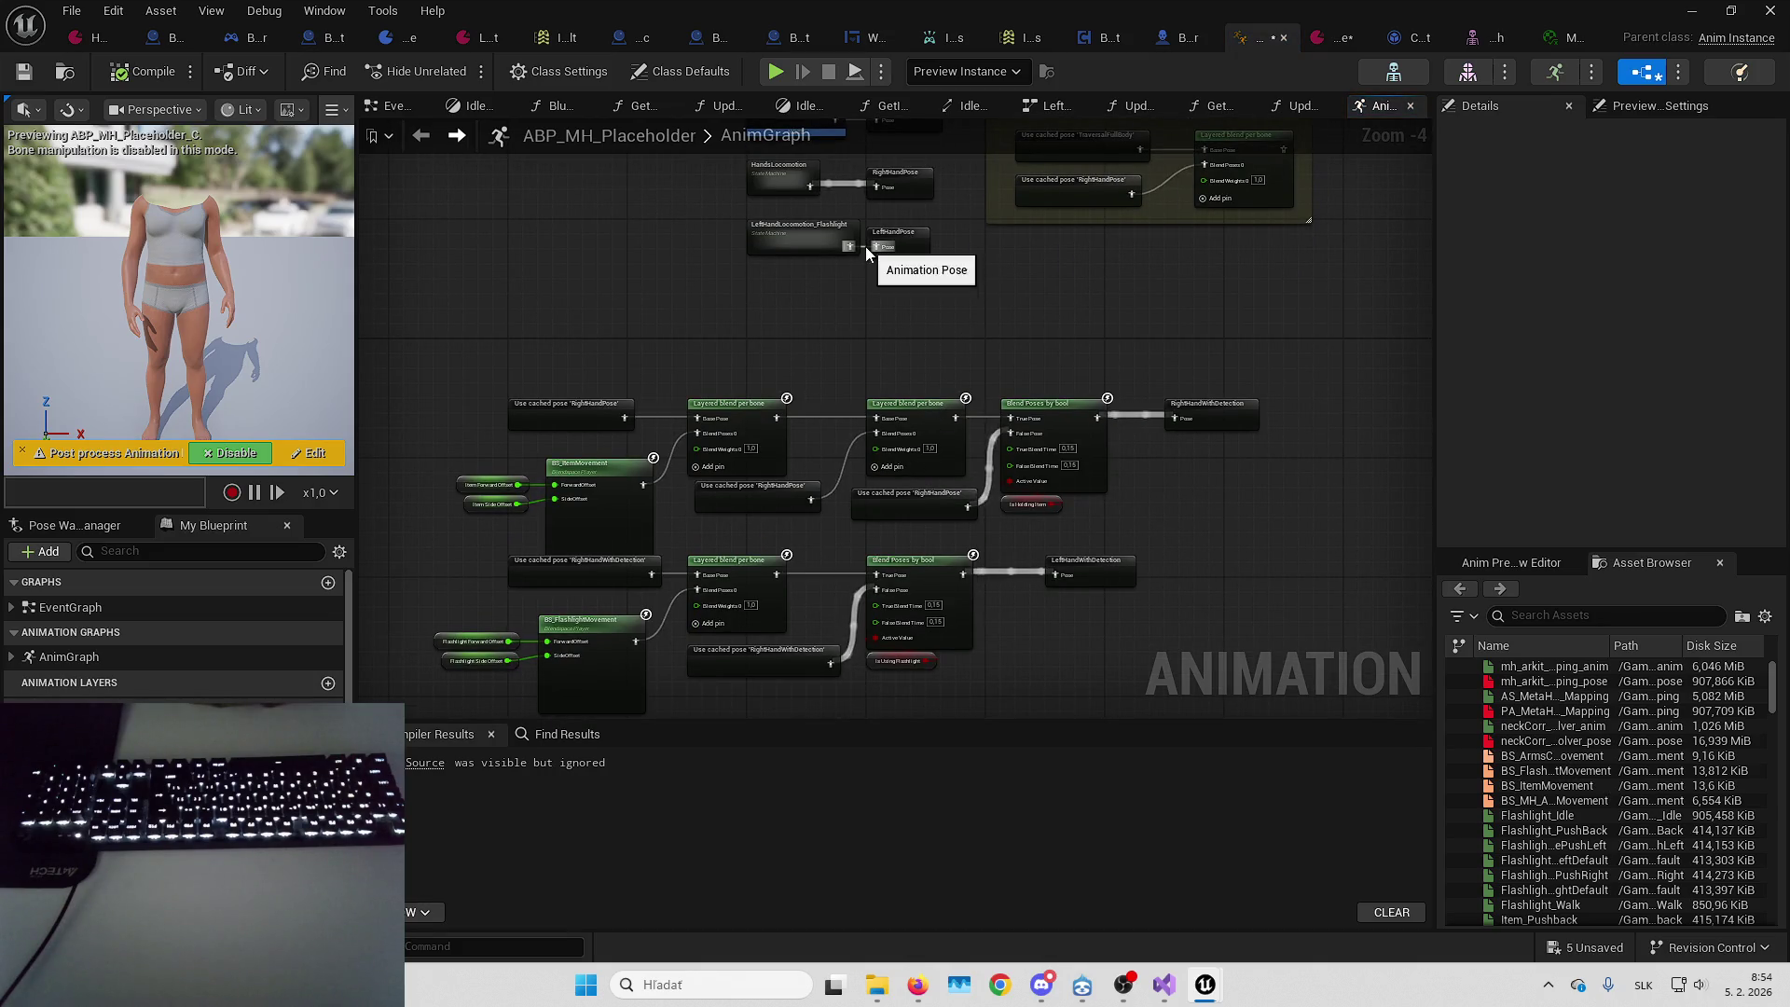
Find all references to the LeftHandPose cached pose and jump to its node
right_click(897, 231)
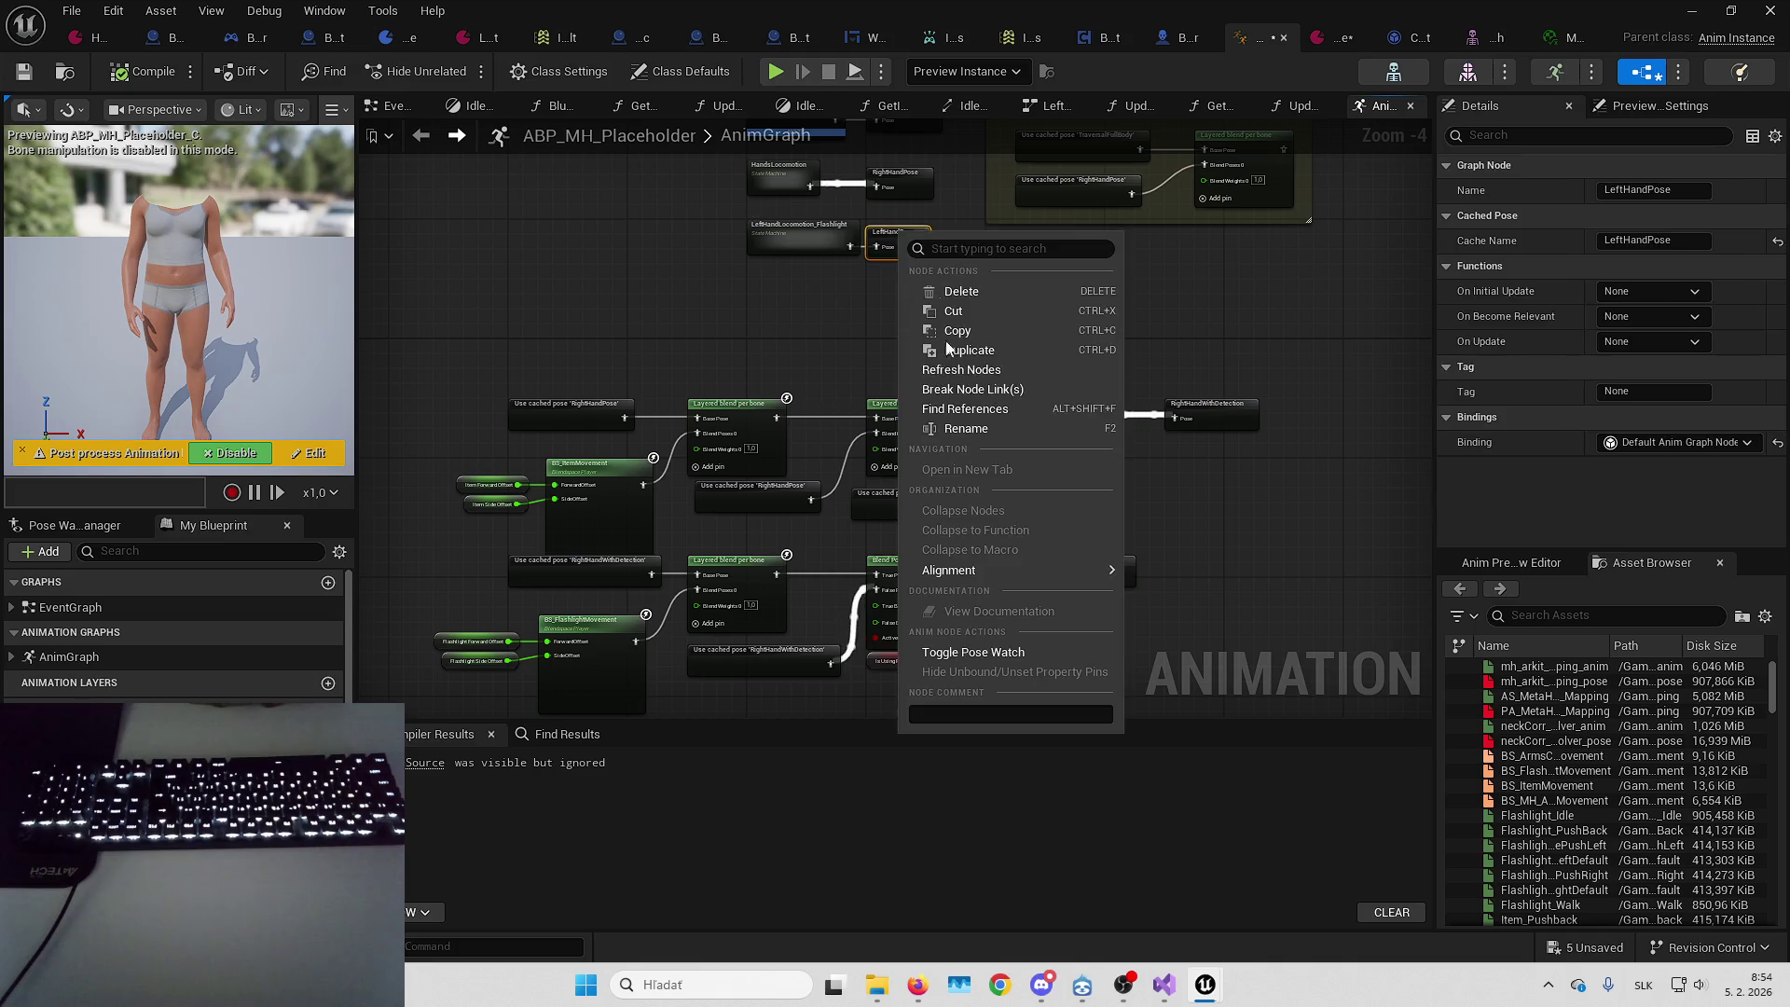
left_click(1016, 411)
double_click(602, 813)
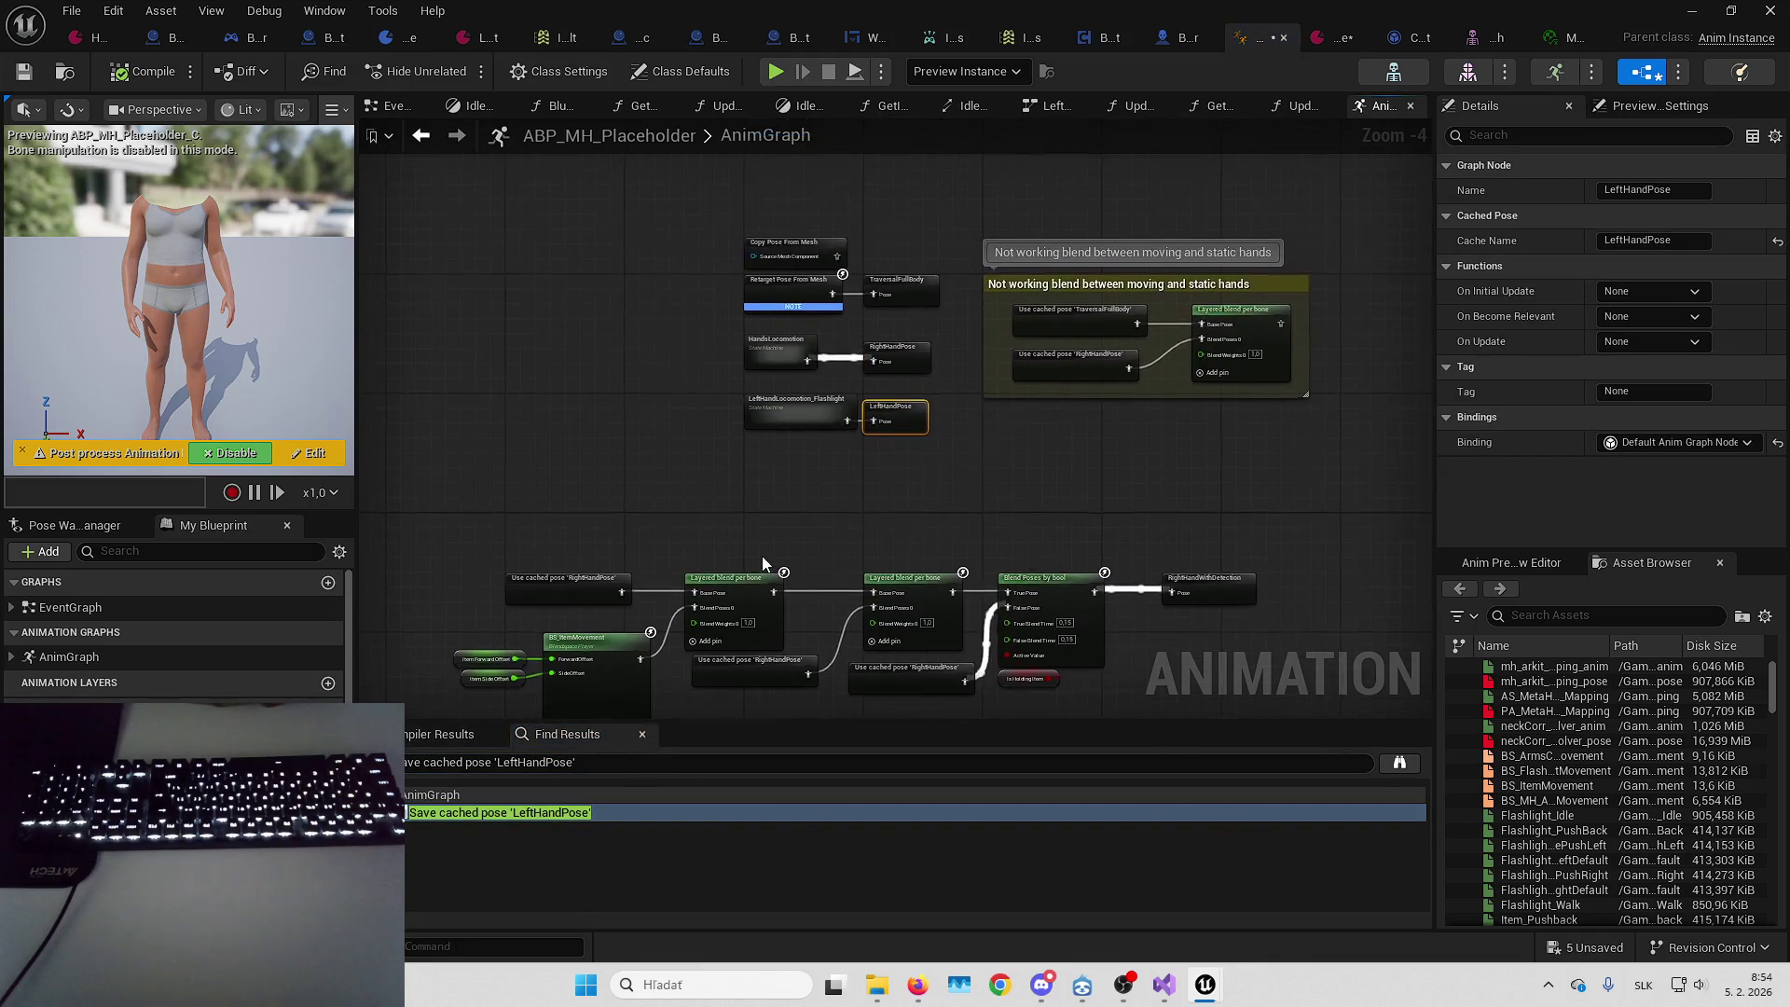
scroll(762, 555, "up", 4)
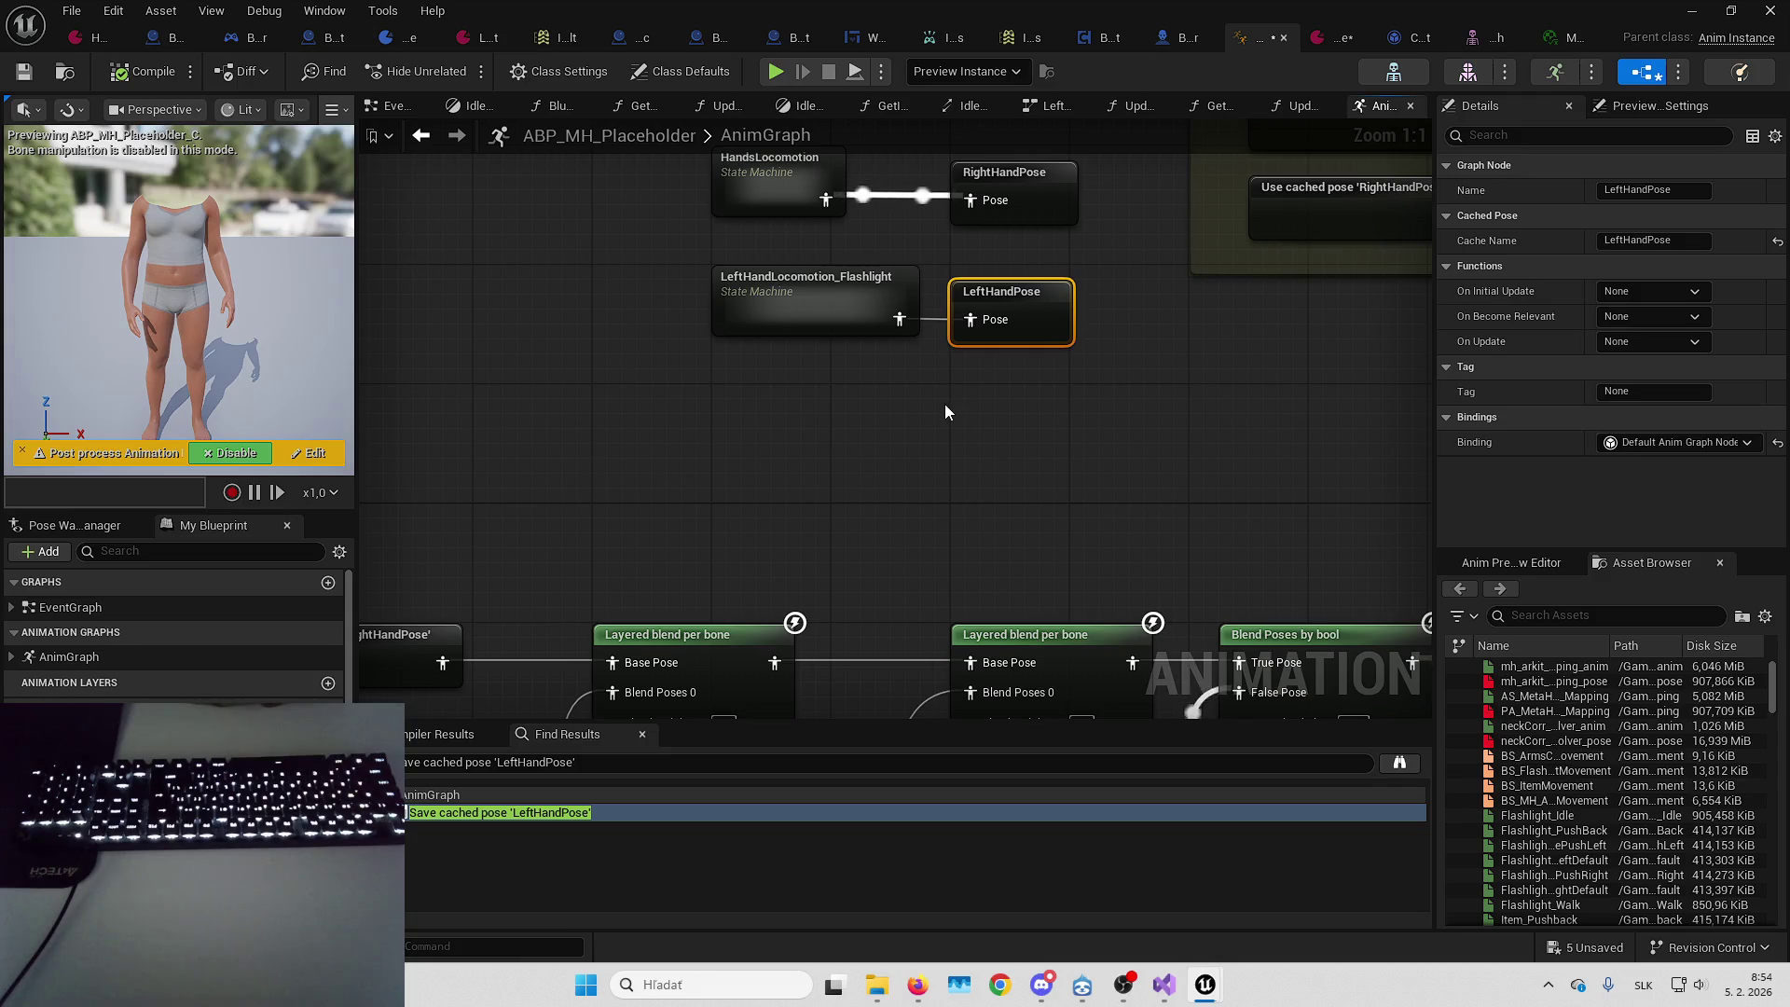
scroll(1178, 362, "down", 4)
Inspect the BS_FlashlightMovement blend space and its offset inputs around the LeftHandWithDetection flashlight blend
mouse_move(1244, 429)
left_mouse_down()
mouse_move(1206, 280)
mouse_move(752, 477)
mouse_move(919, 371)
mouse_move(1041, 261)
left_mouse_up()
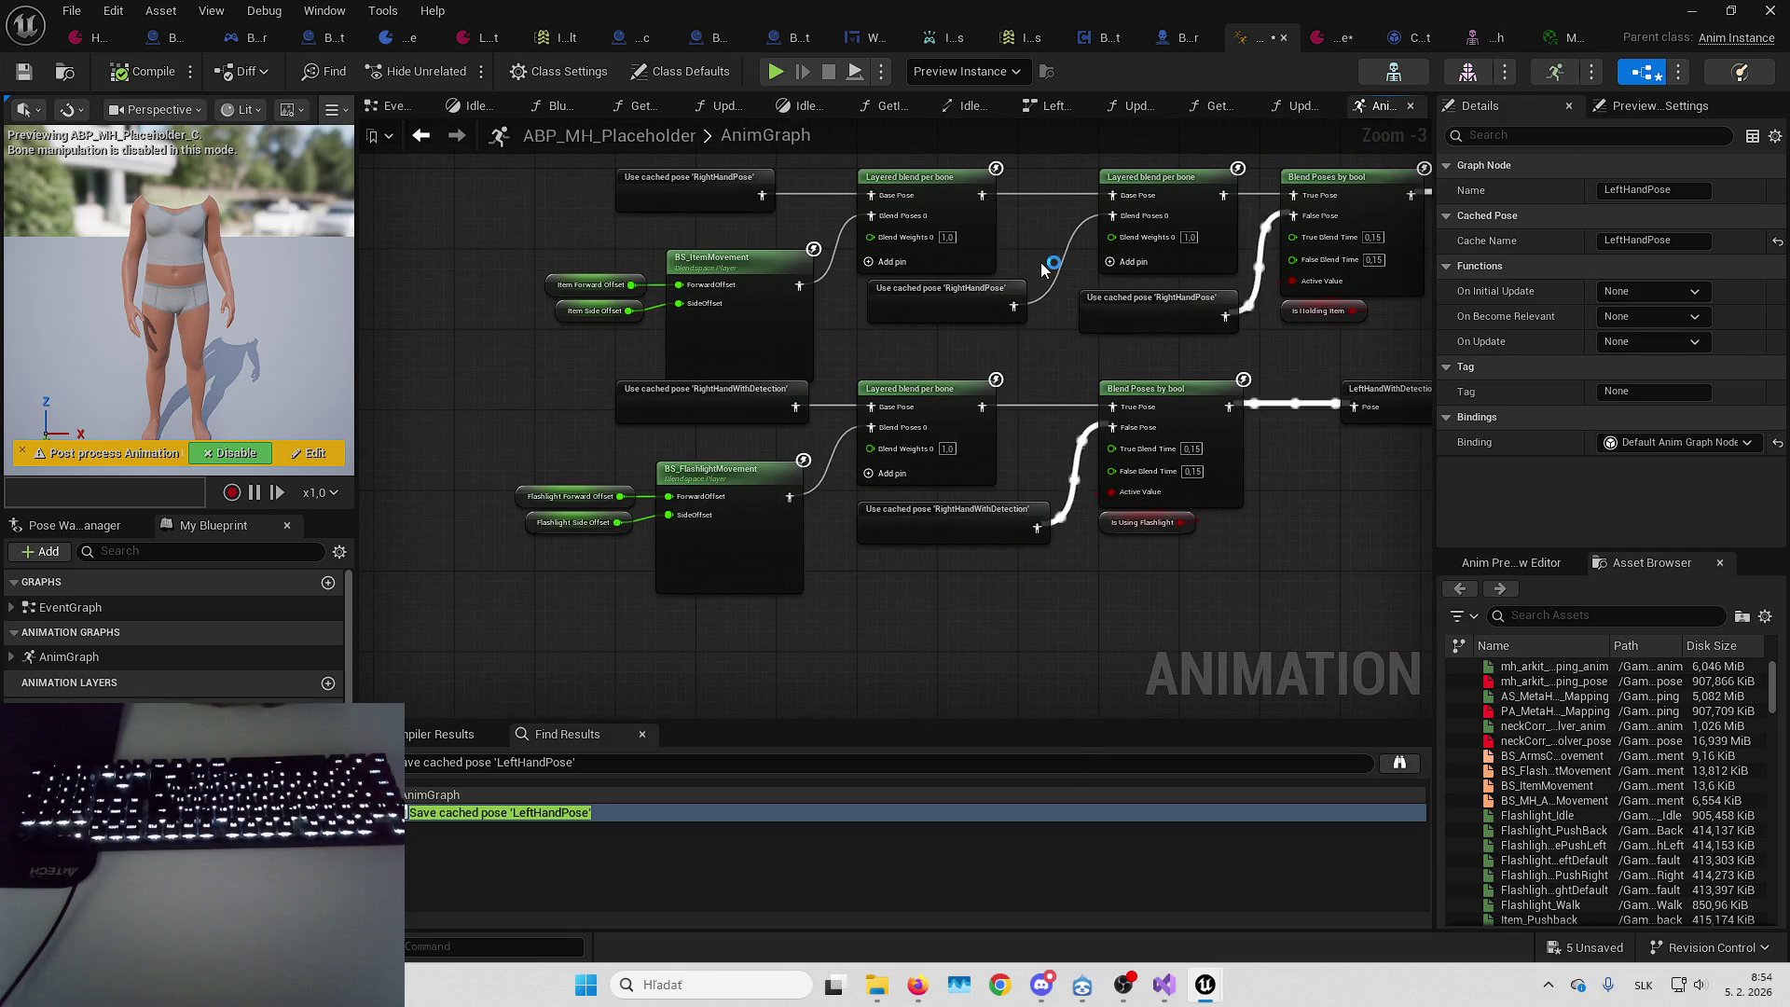
left_click_drag(590, 463, 758, 551)
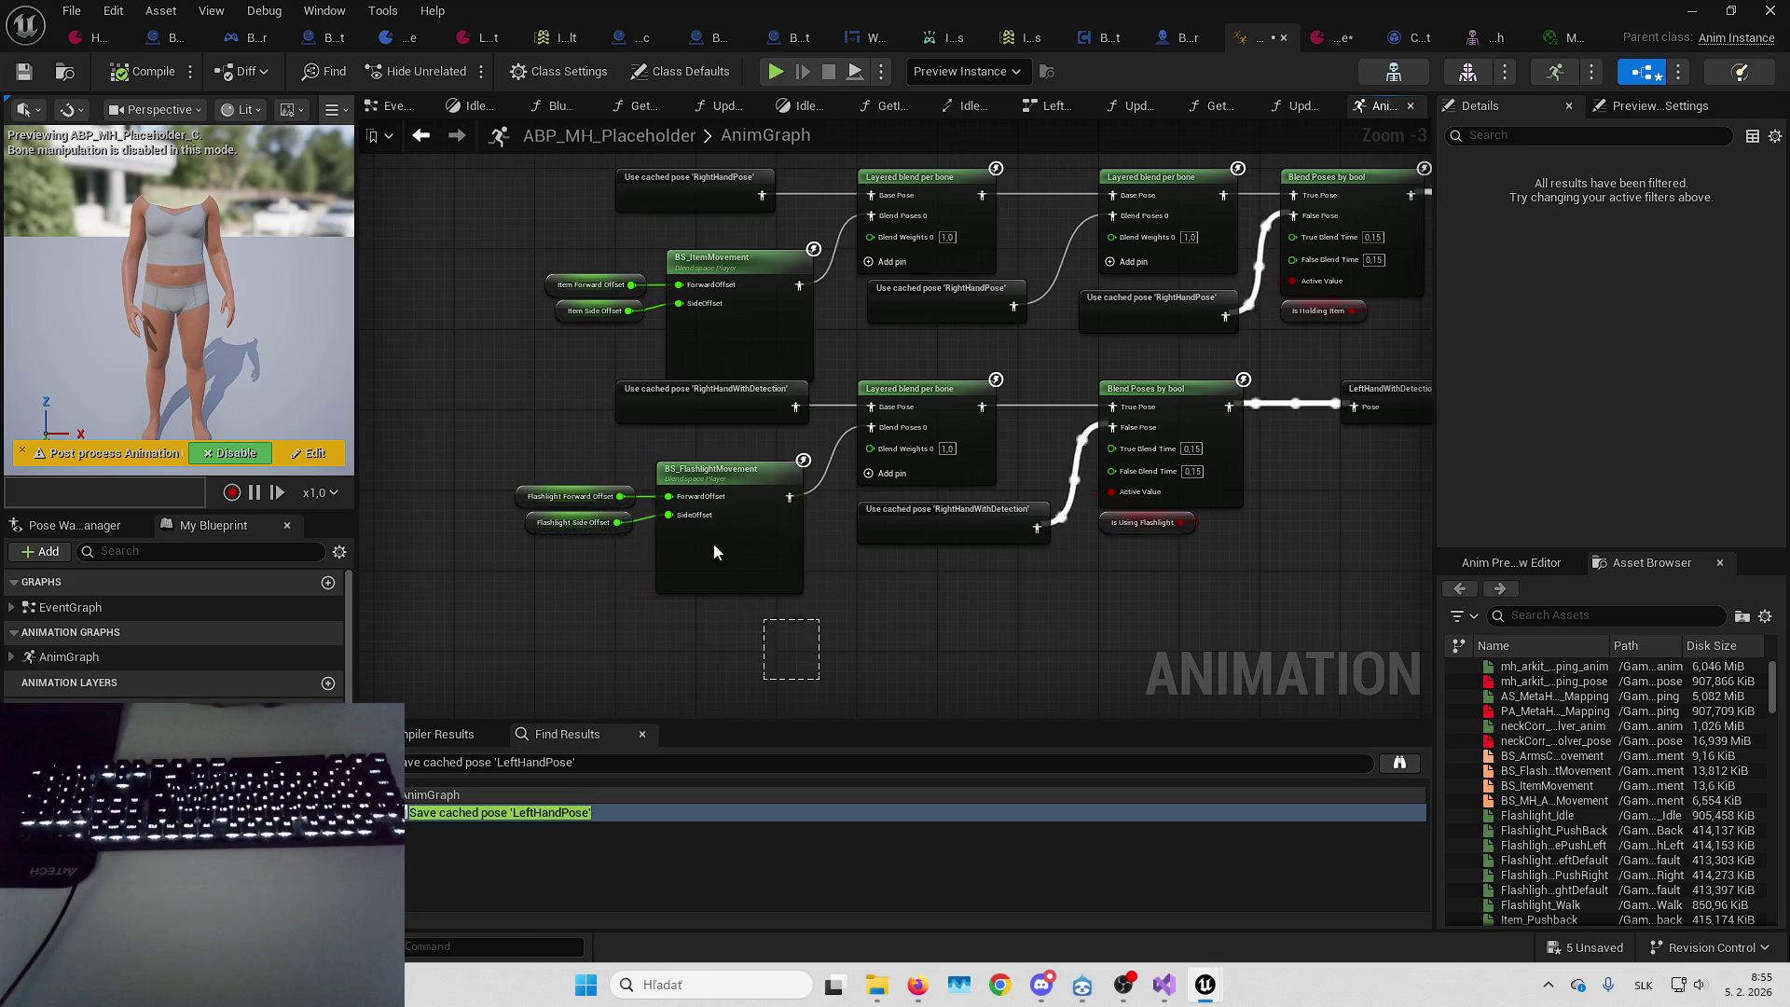
left_click_drag(831, 624, 767, 603)
scroll(948, 462, "up", 2)
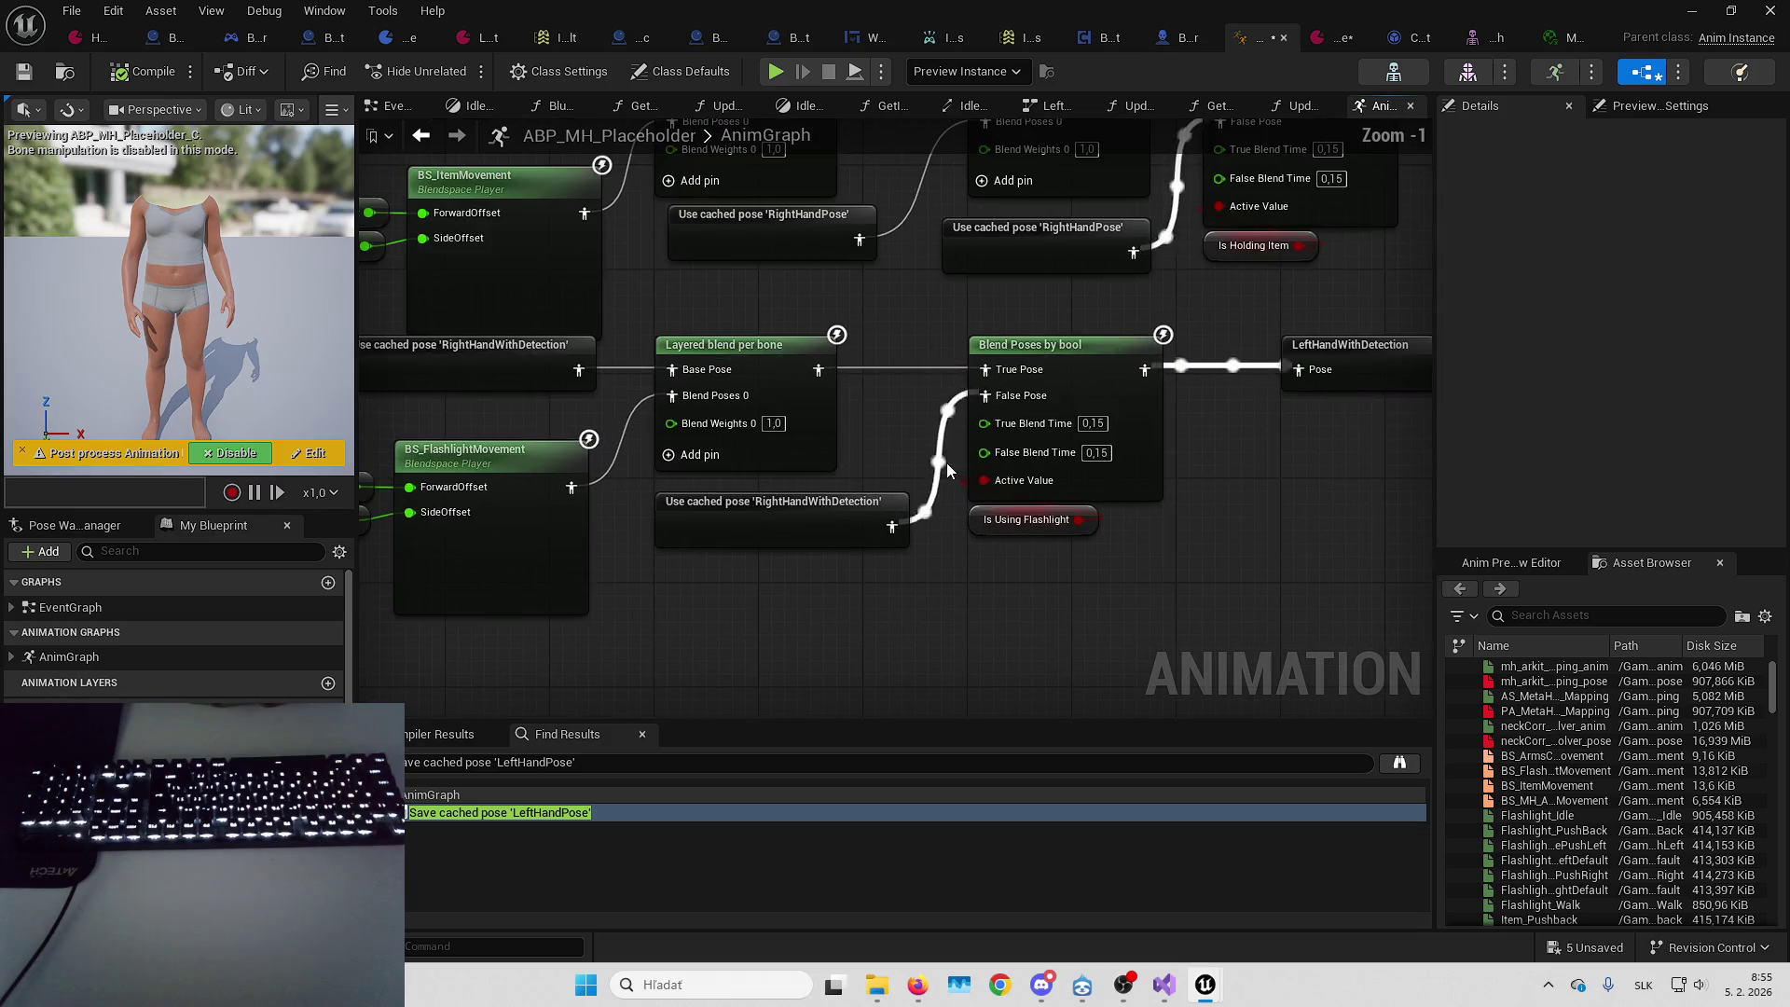
left_click_drag(974, 471, 988, 433)
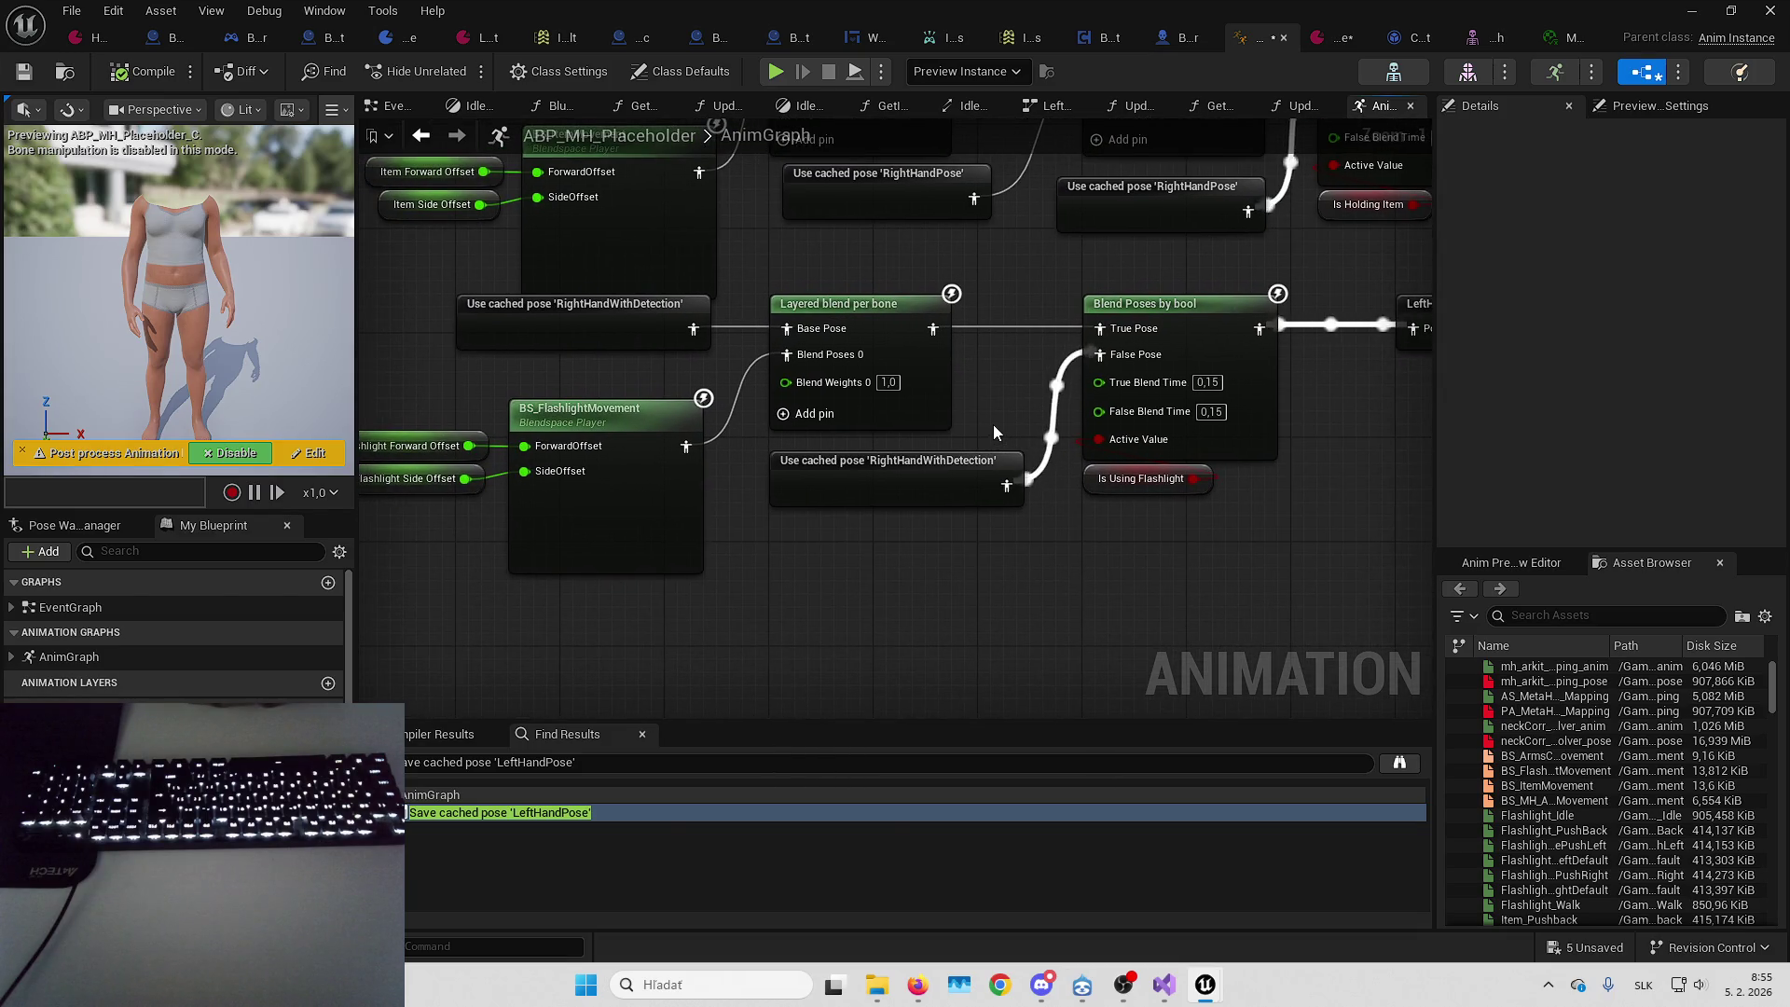
mouse_move(1100, 354)
left_mouse_down()
mouse_move(895, 379)
mouse_move(817, 364)
left_mouse_up()
left_click(707, 452)
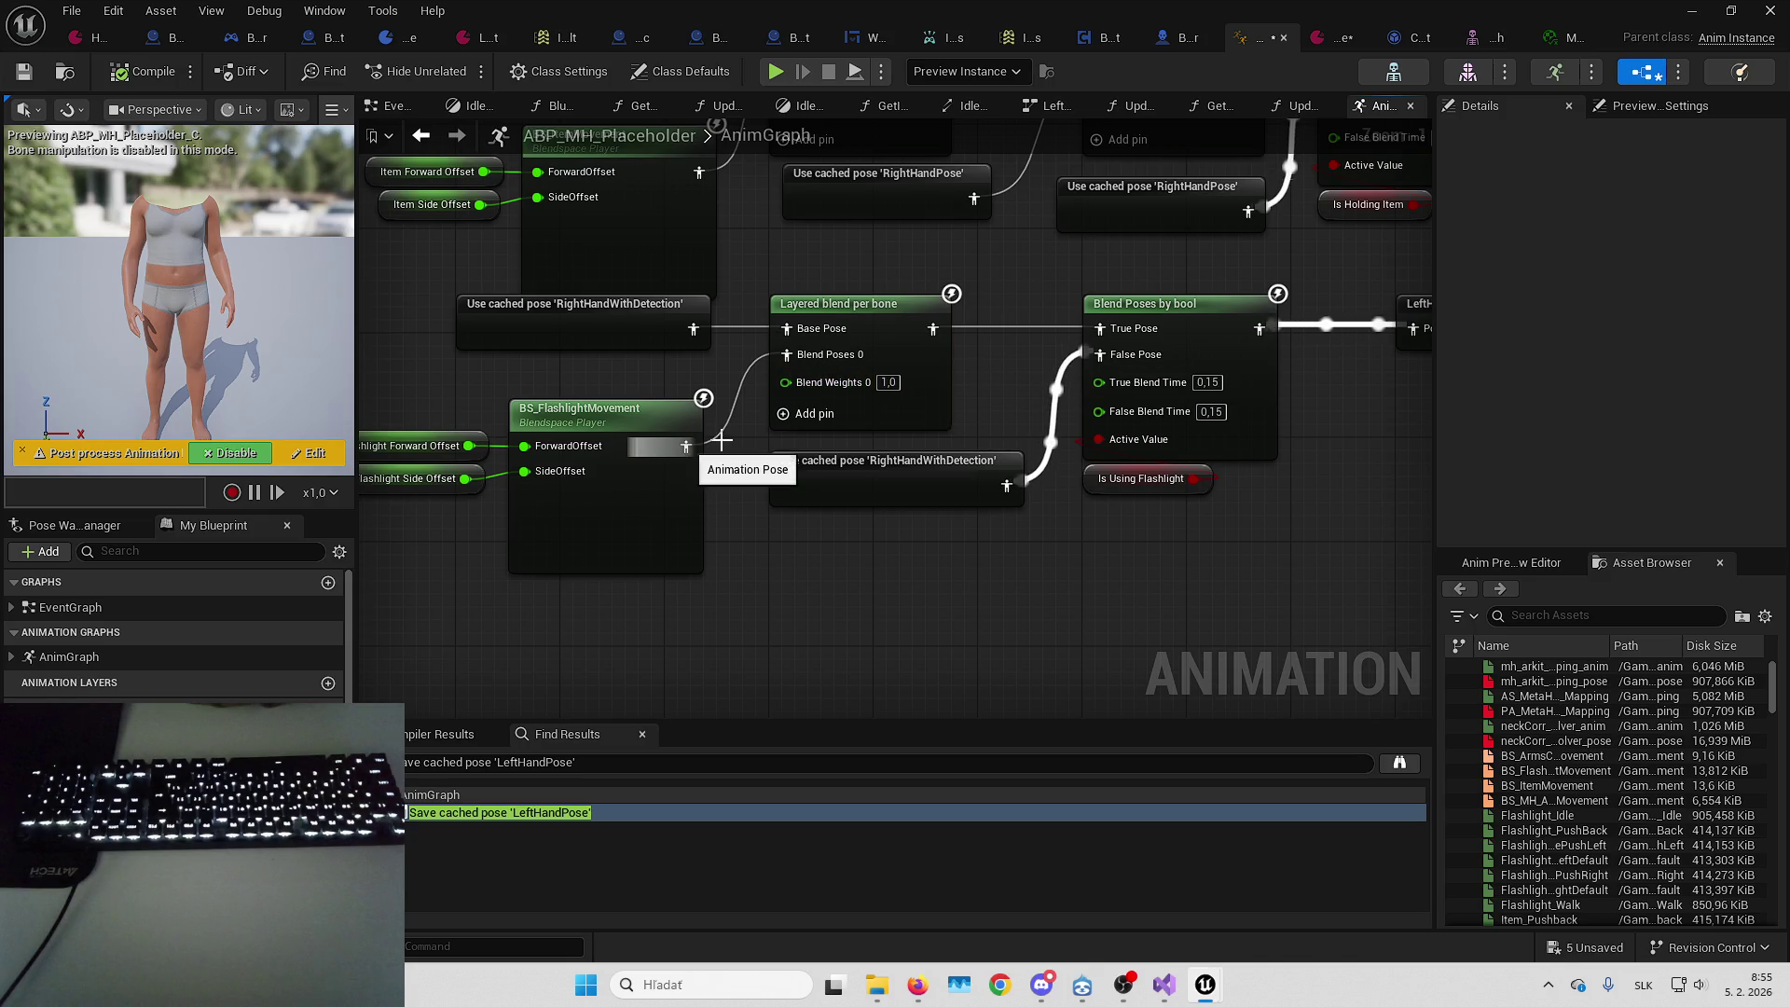
right_click(979, 426)
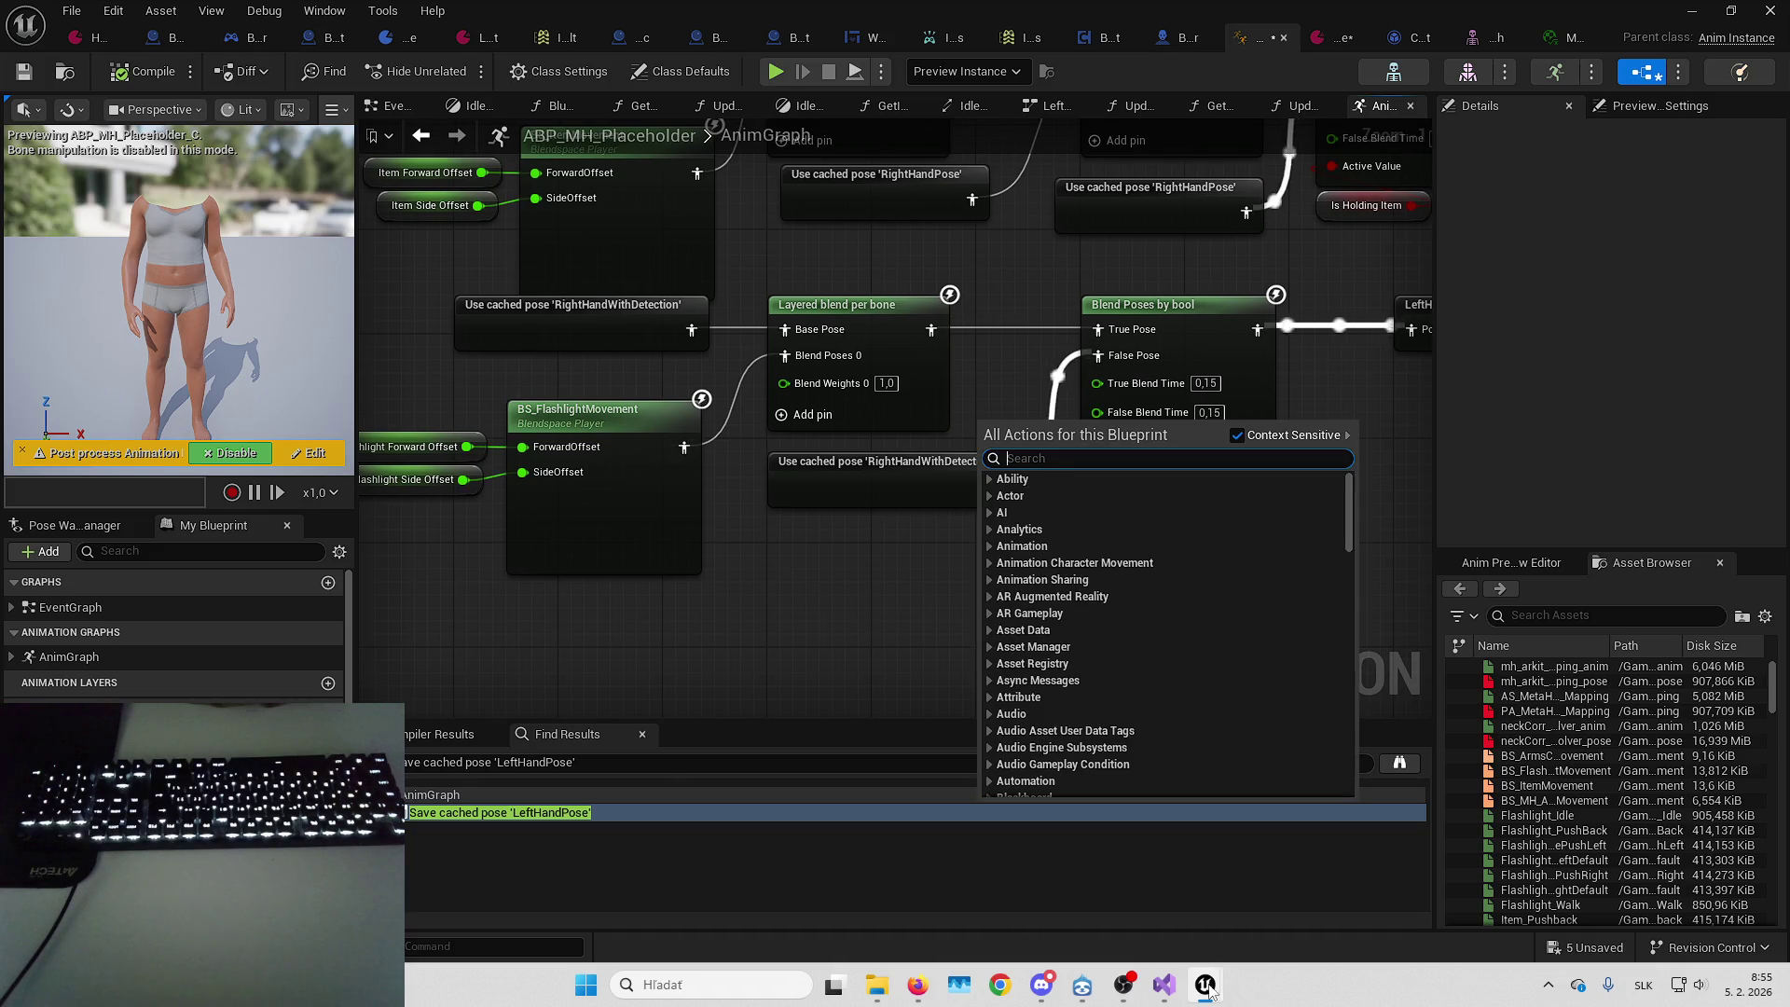
left_click(1205, 985)
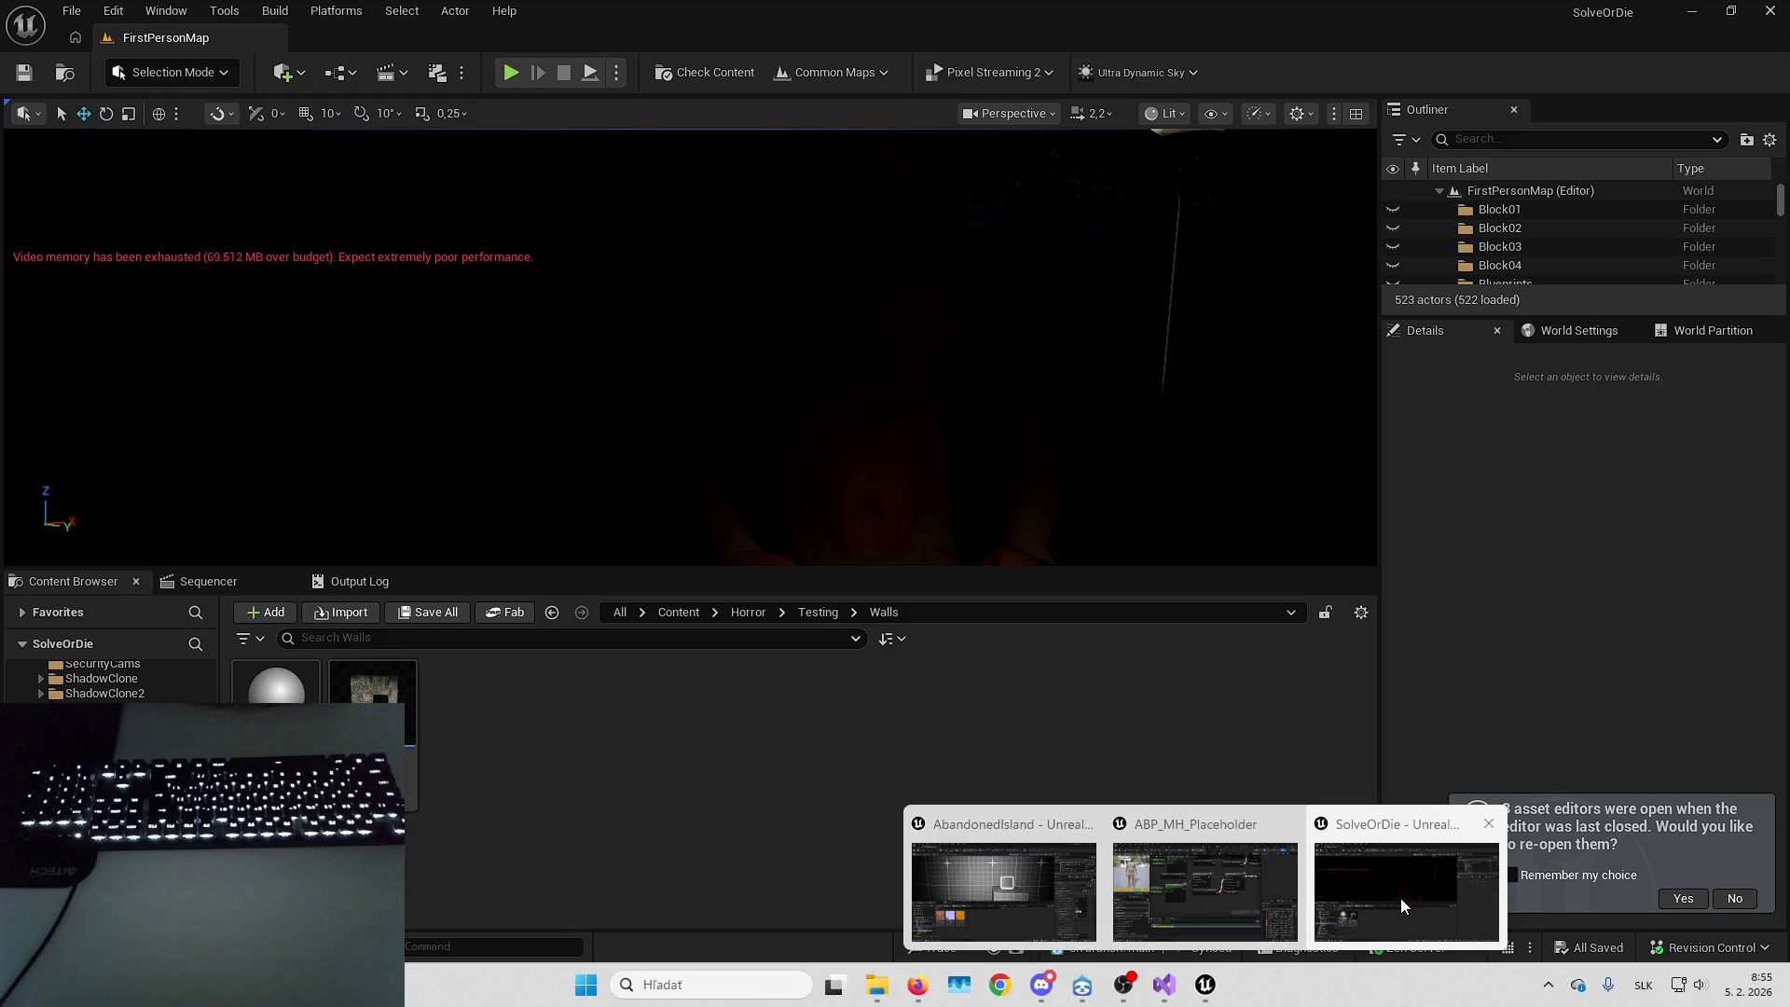
In the SolveOrDie project, browse Content/MetaHumans and its MH_Placeholder and Mine subfolders
left_click(1400, 898)
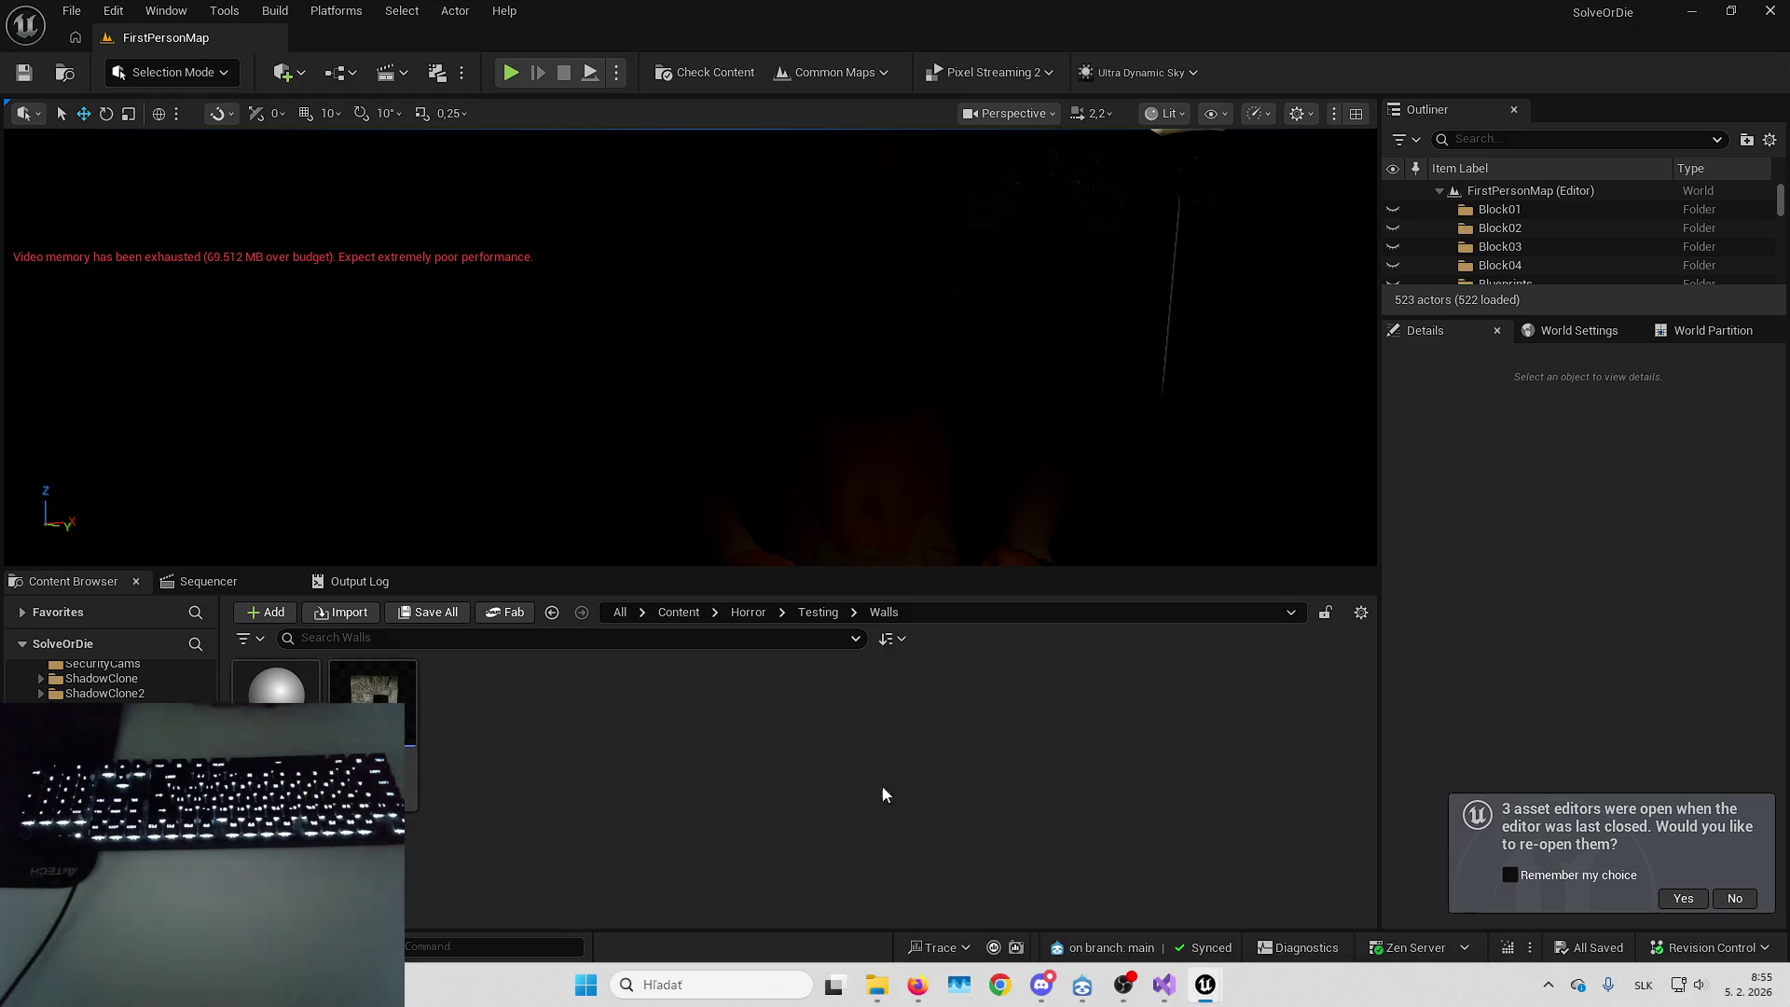
left_click(683, 621)
left_click(752, 716)
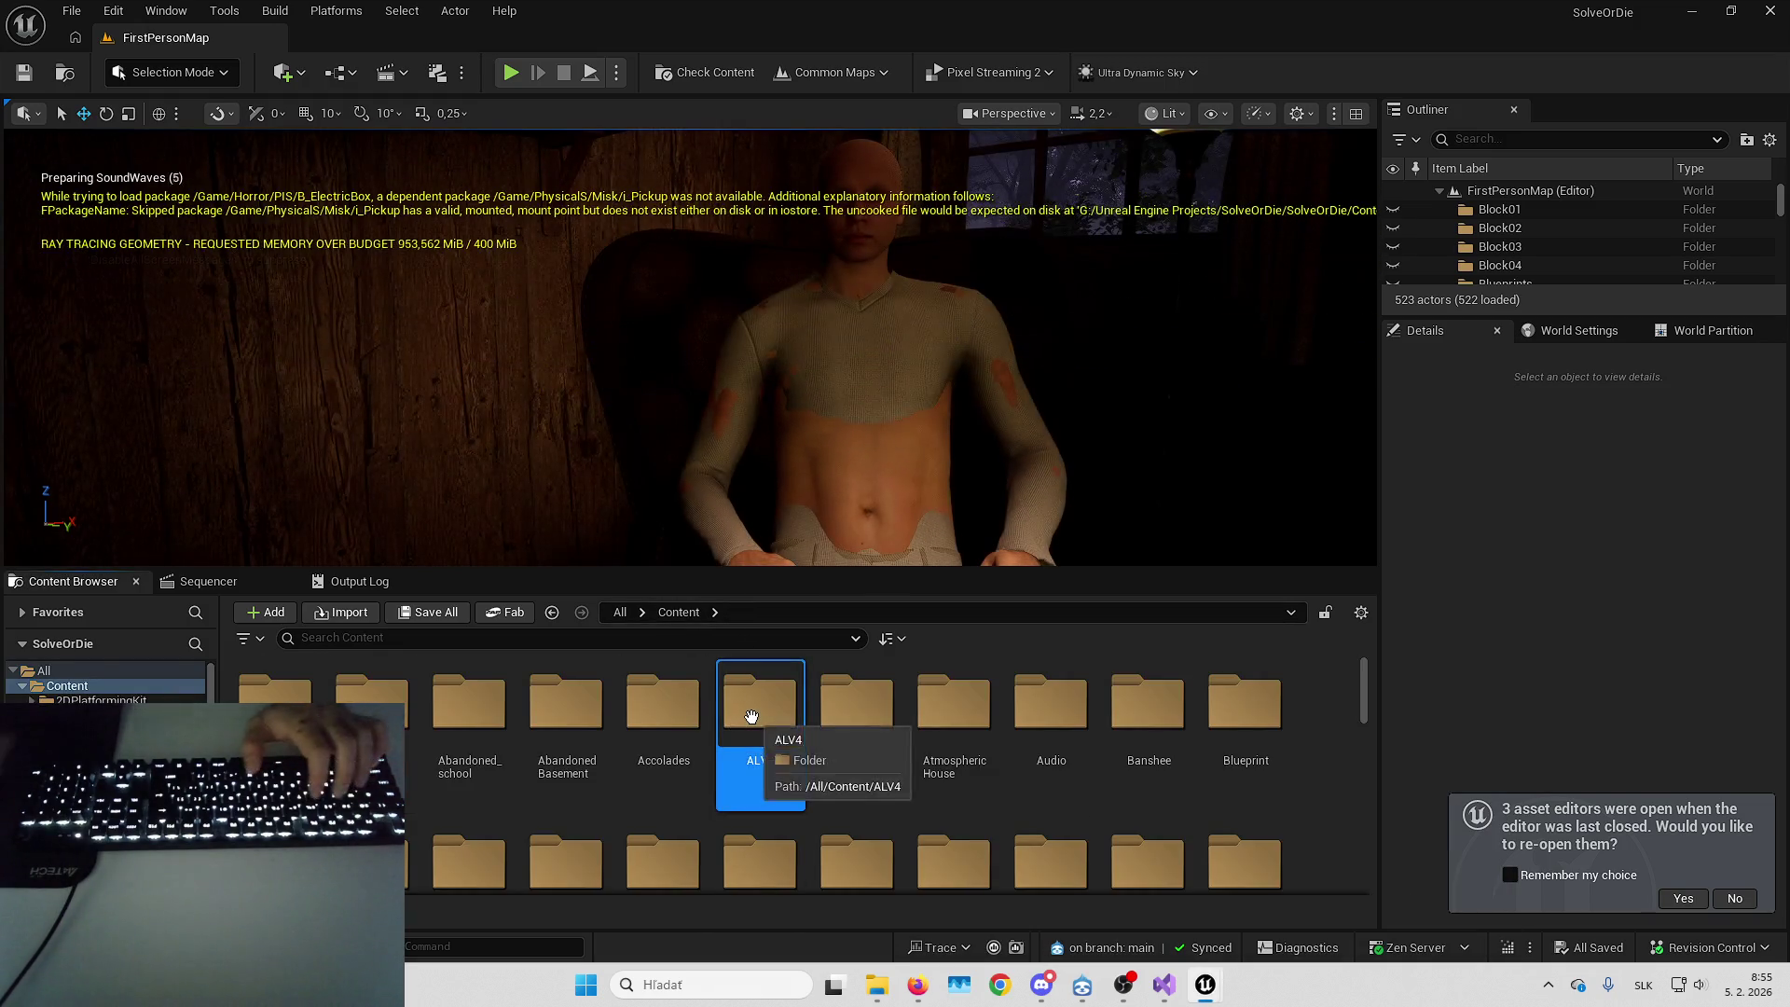
key("m")
key("Return")
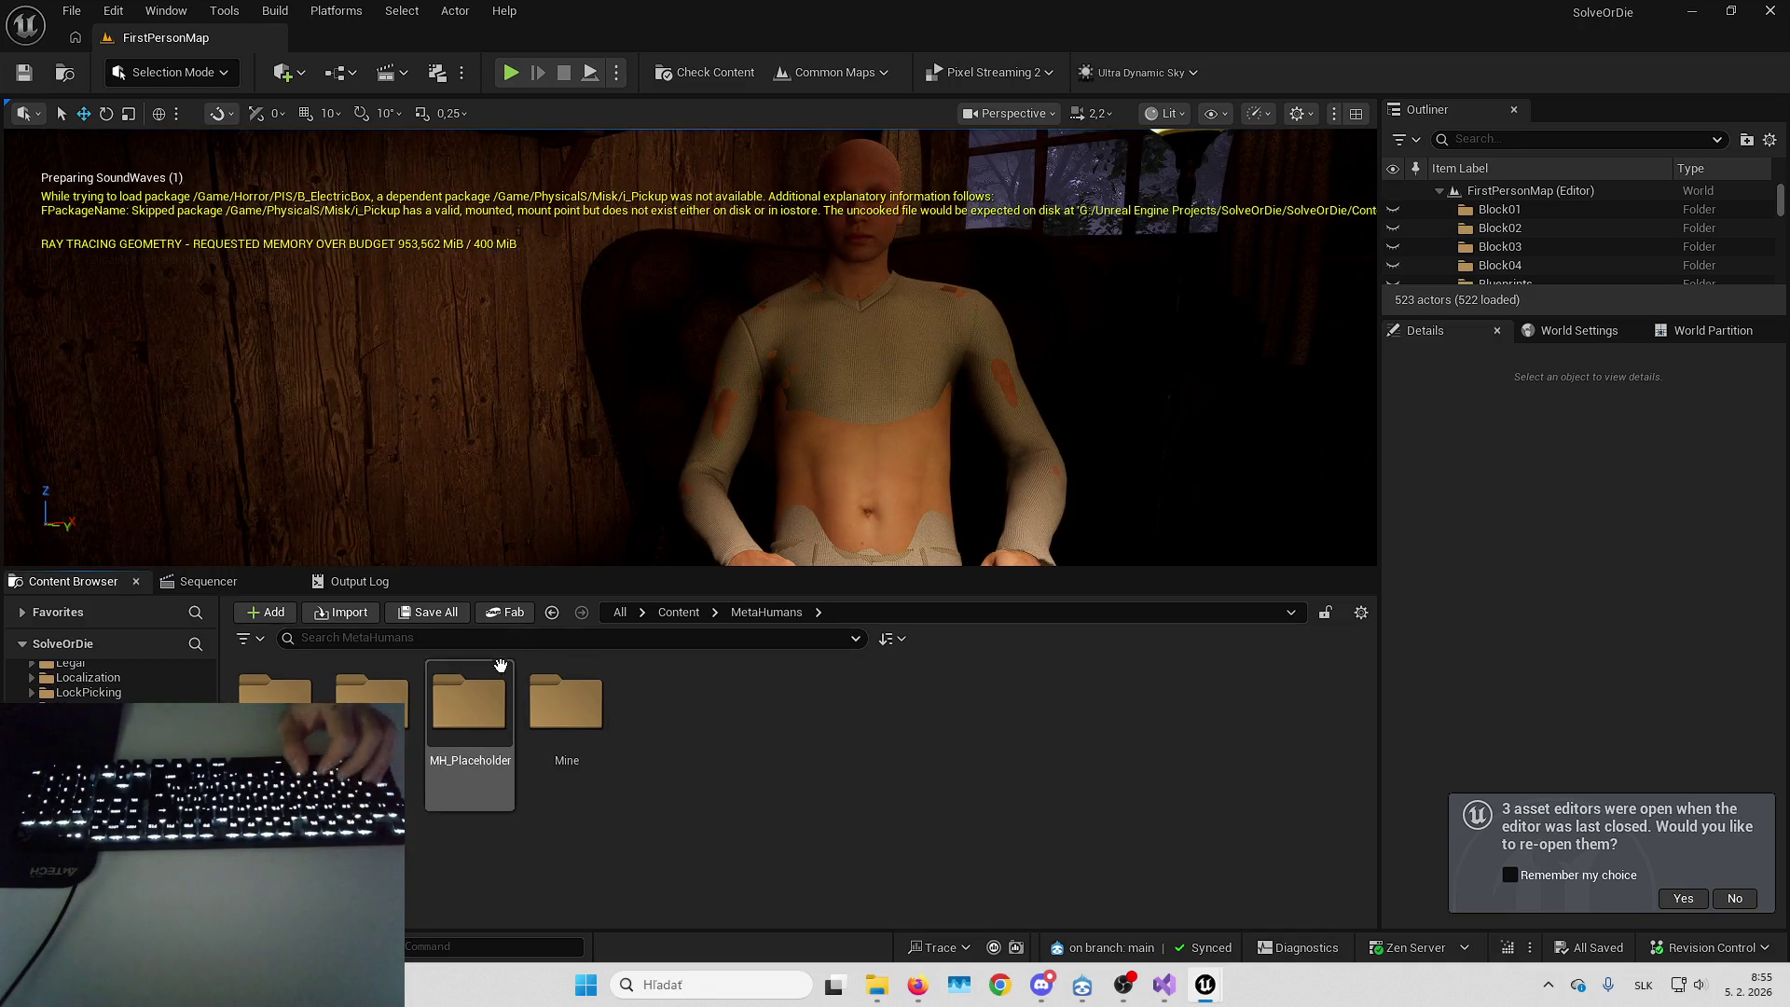
double_click(502, 663)
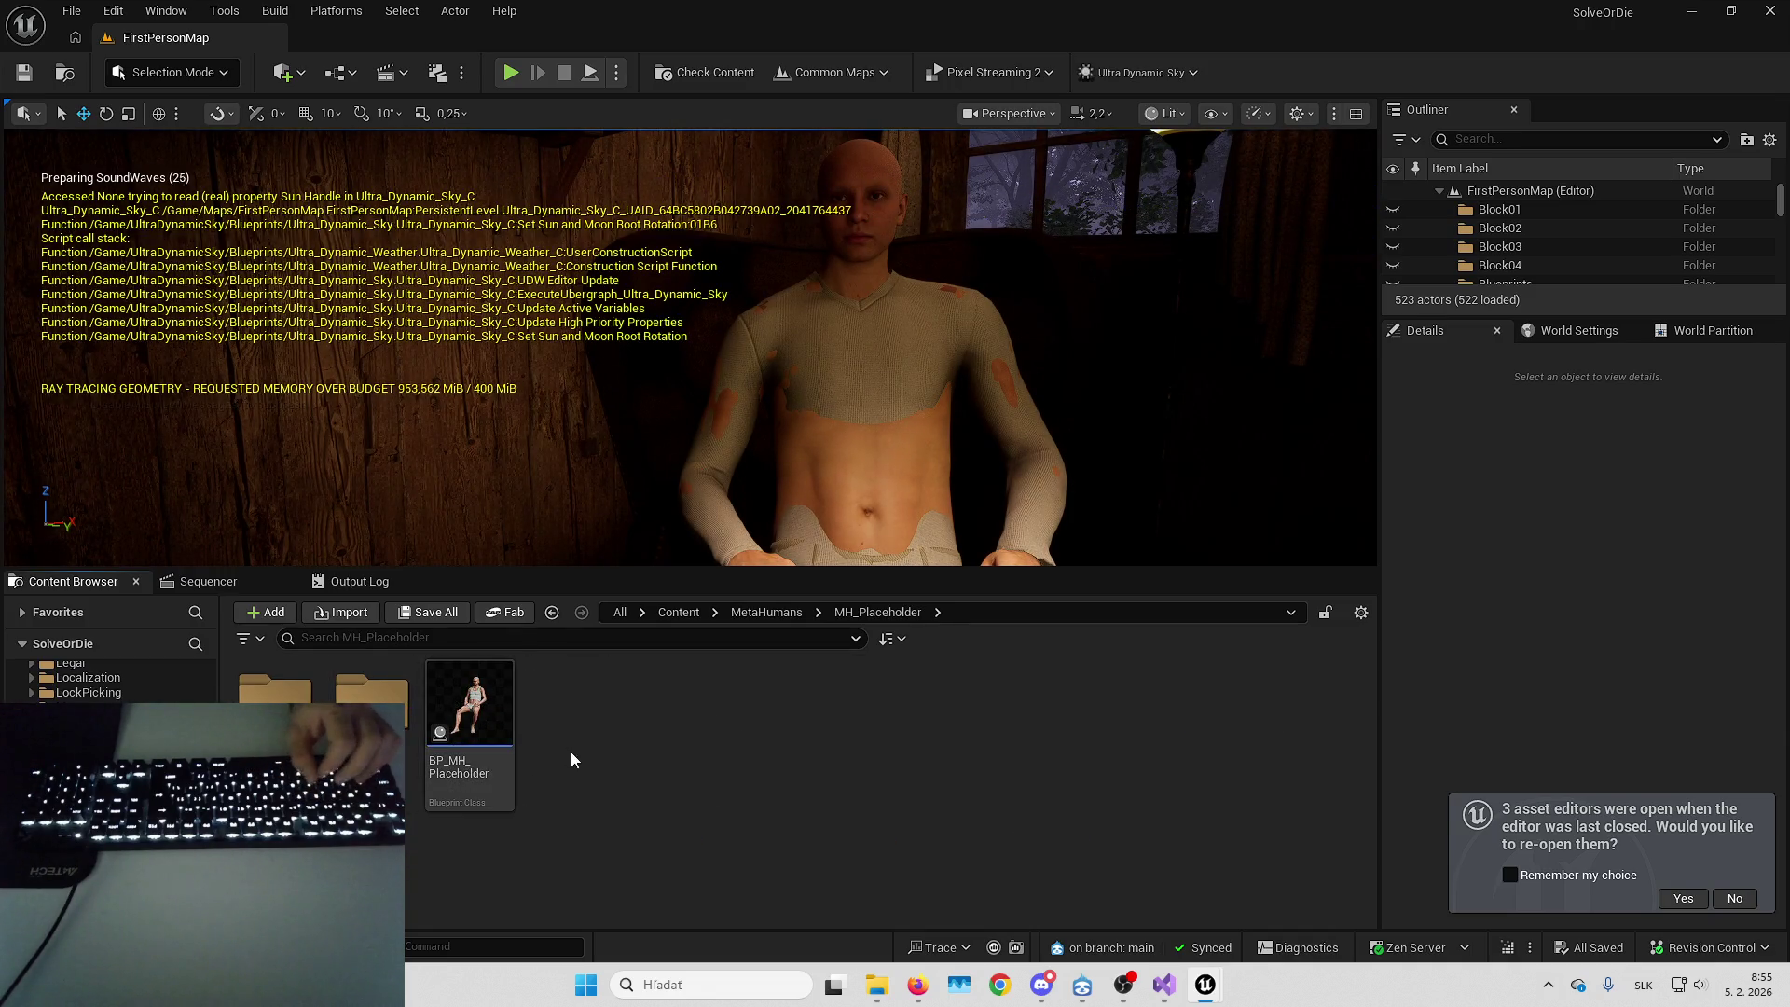
left_click(767, 611)
double_click(567, 752)
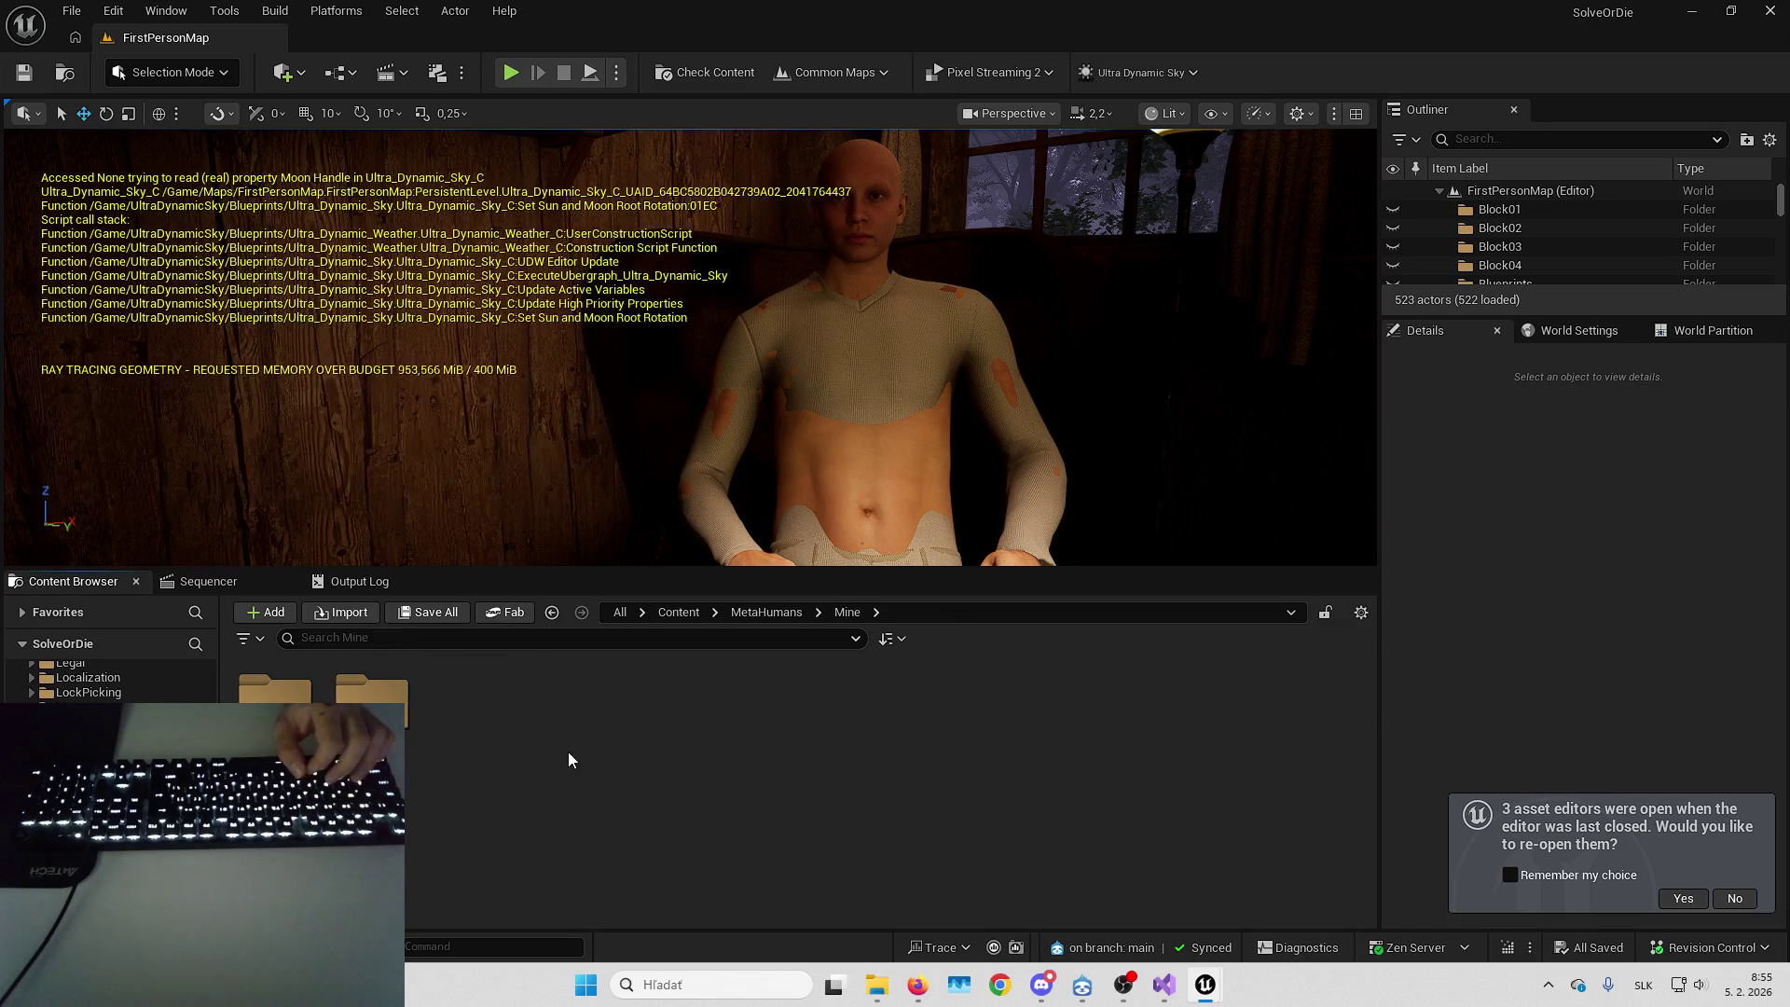
key("alt+Left")
Go into MH_Placeholder's Body folder and open SKM_MH_Placeholder_BodyMesh in its asset editor
double_click(372, 699)
key("alt+Left")
double_click(469, 704)
double_click(469, 704)
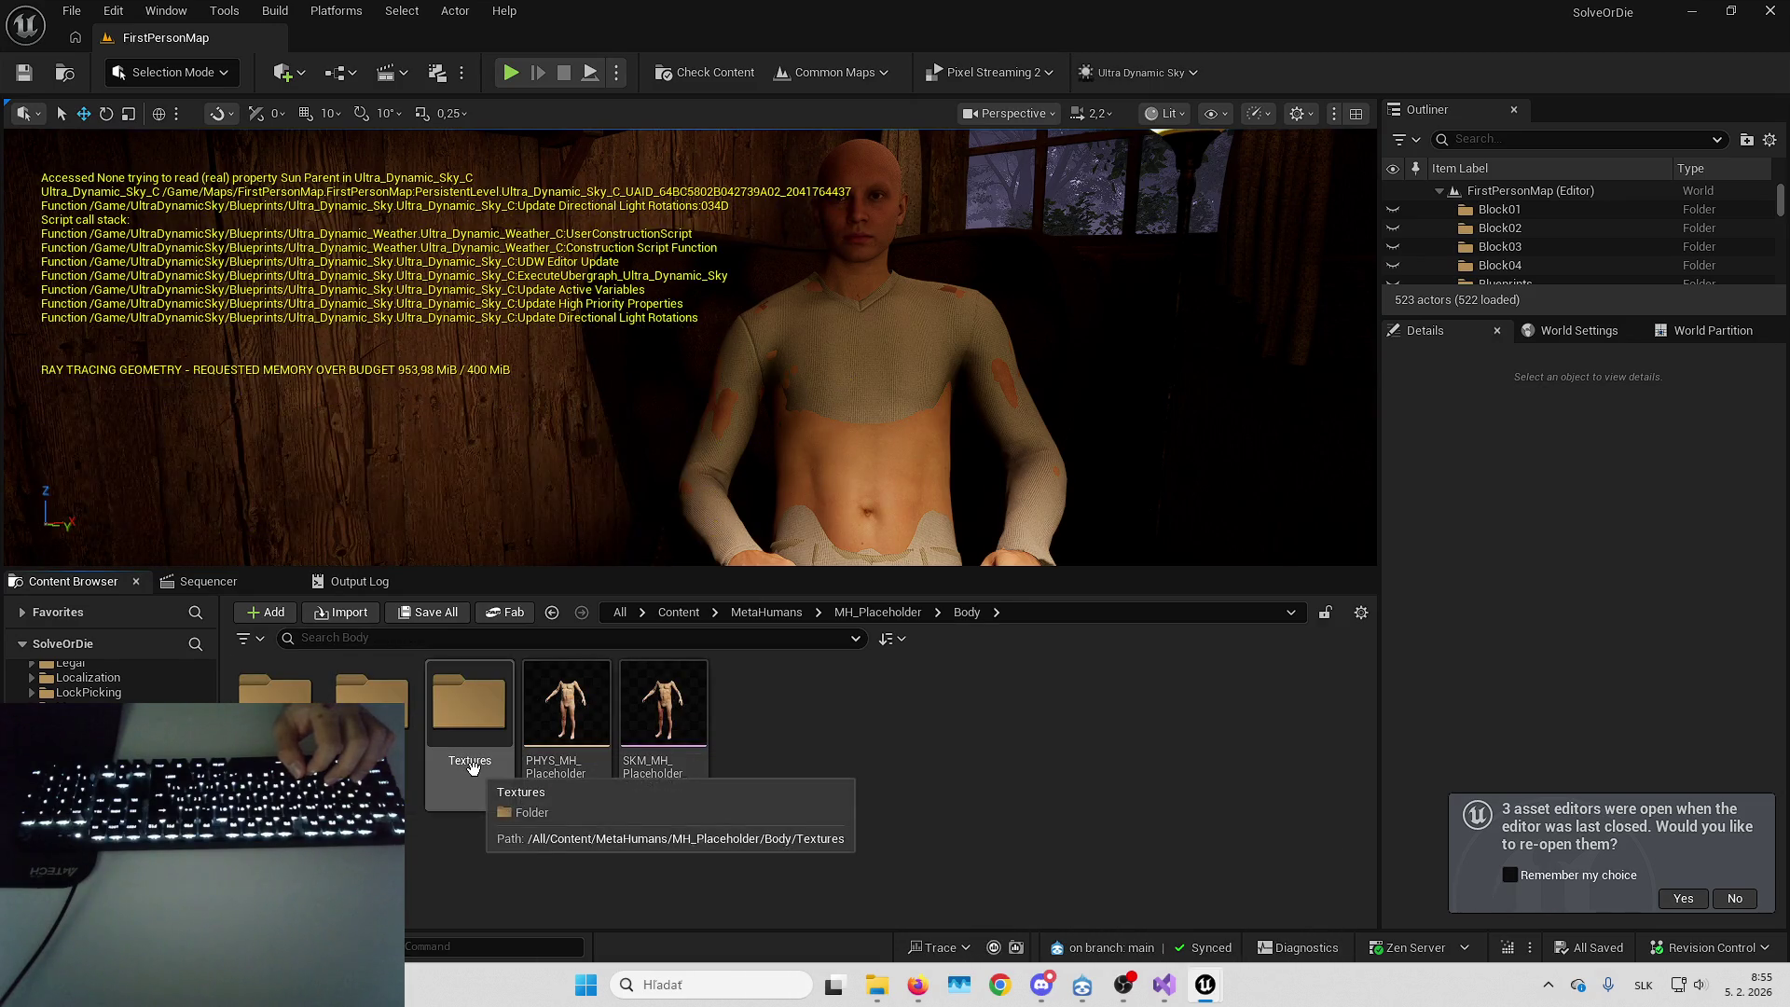
double_click(471, 737)
key("alt+Left")
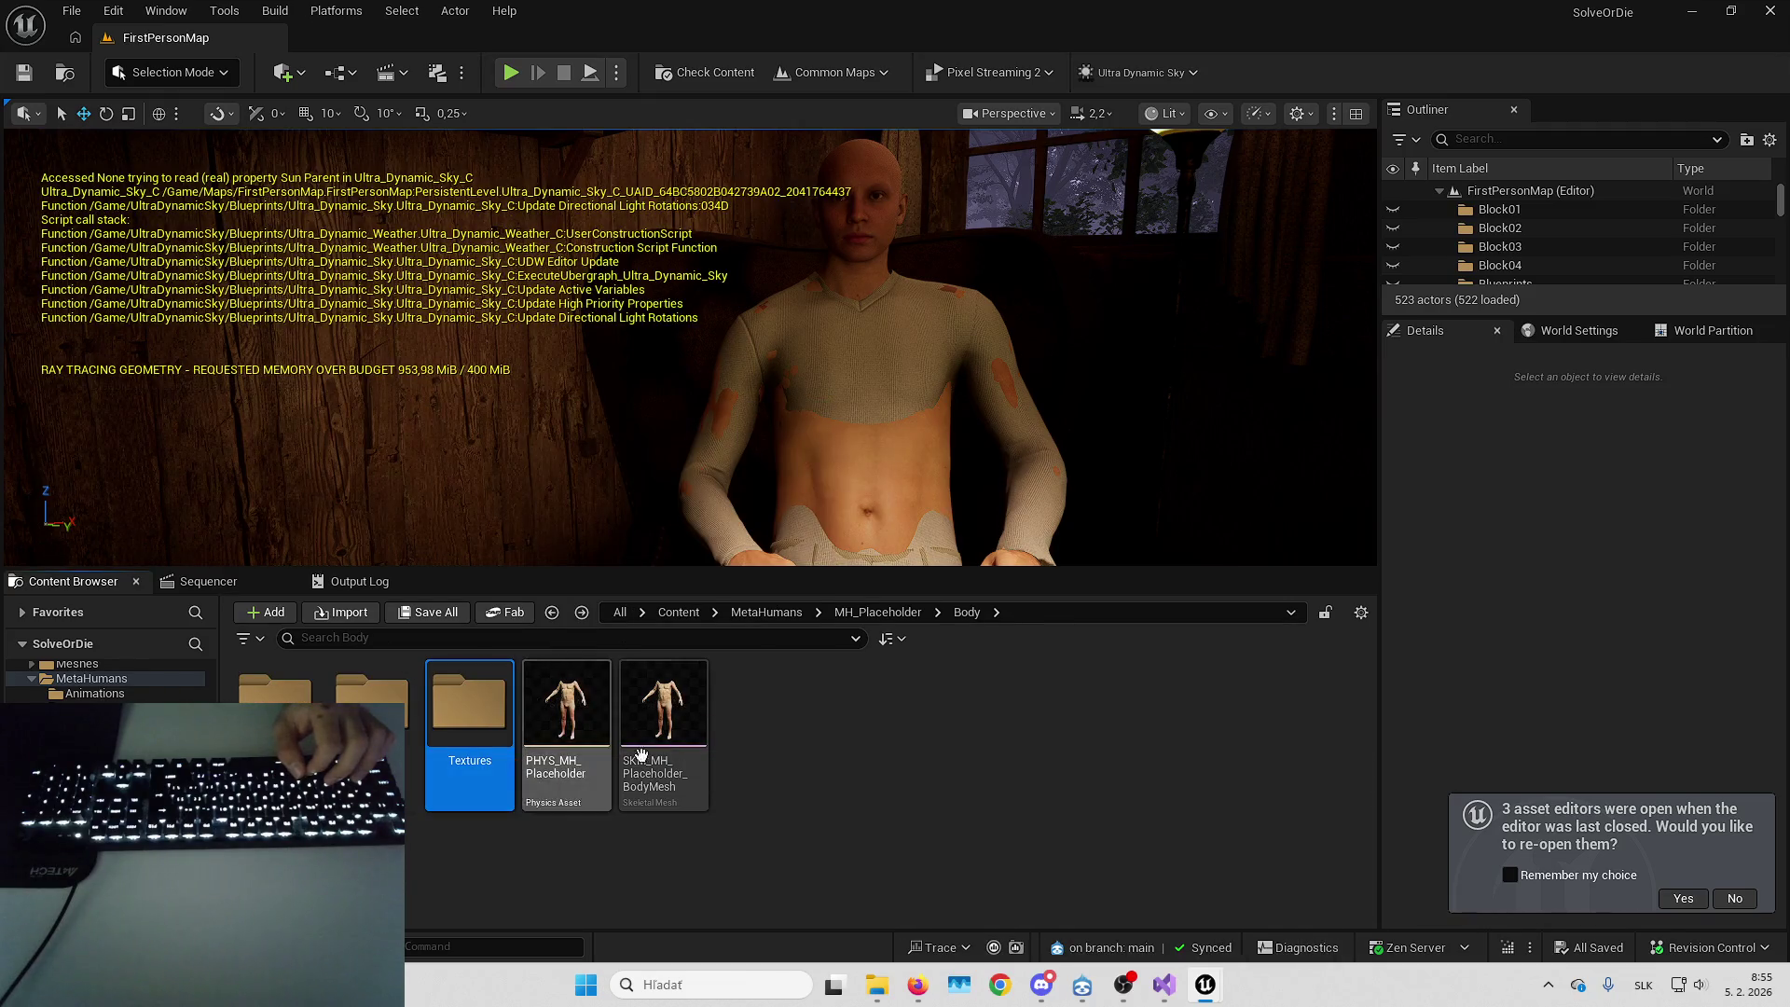
left_click(684, 757)
double_click(684, 758)
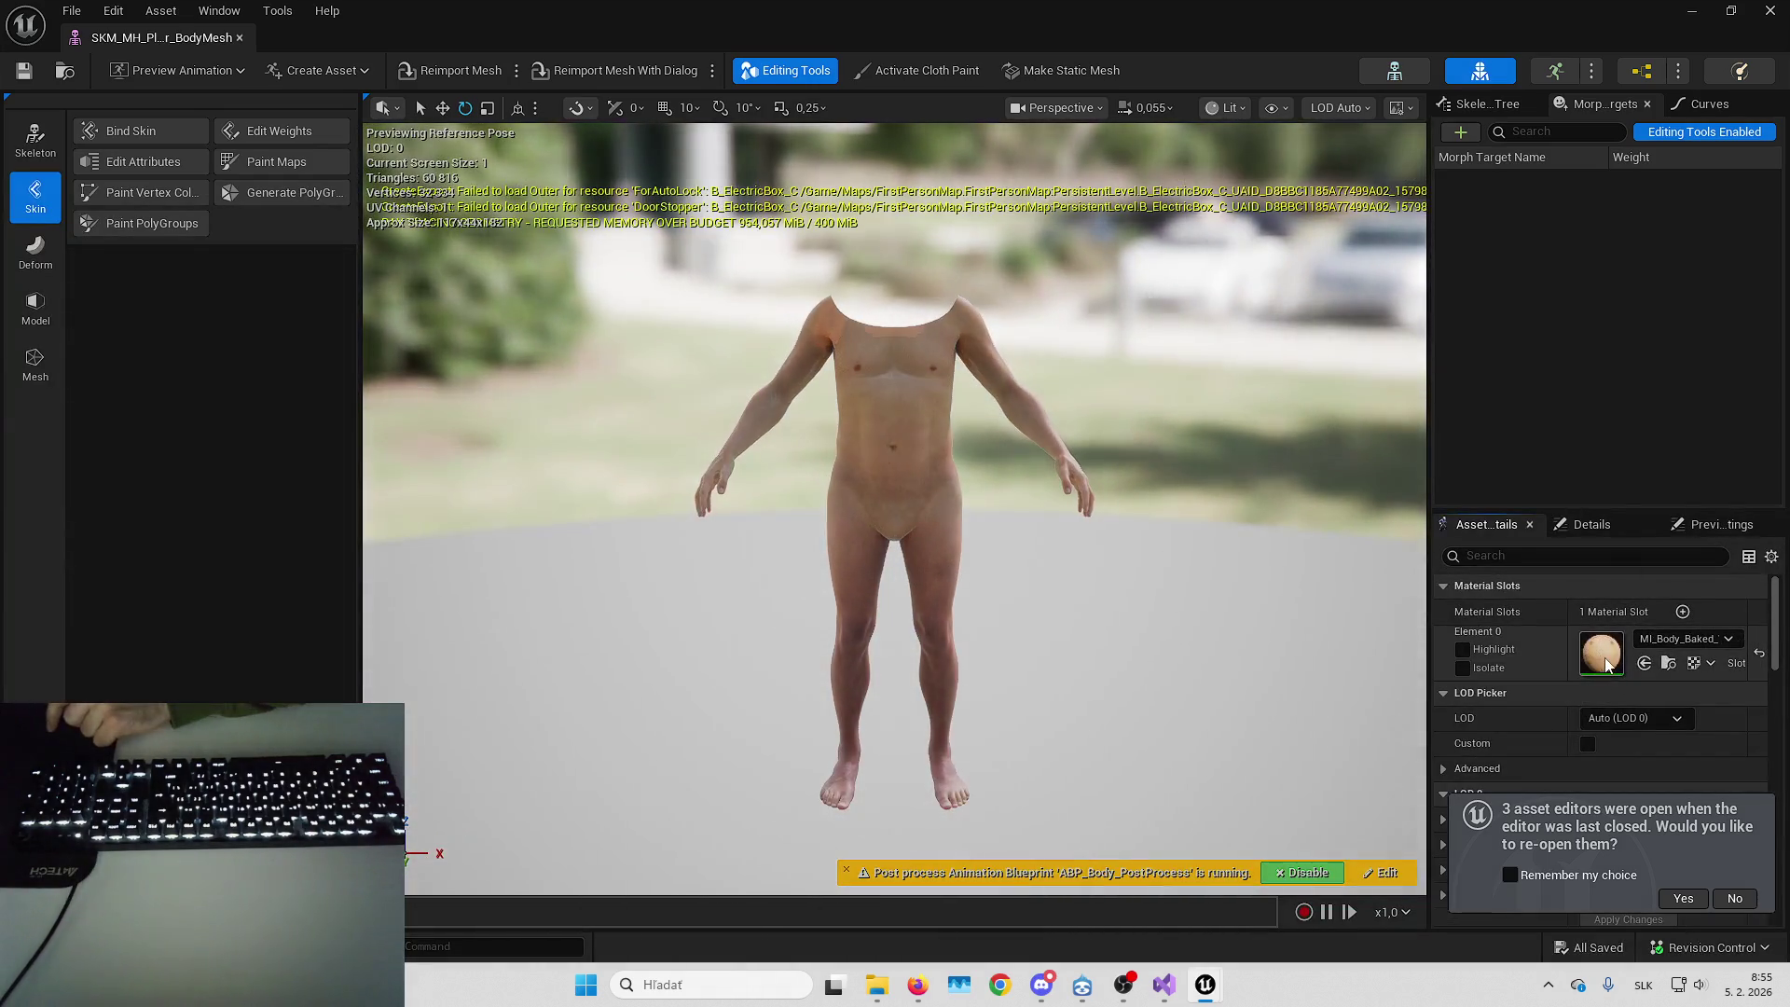
Open MI_Body_Baked_VT, expand all parameter groups to review its T_Hands baked inputs, then close it
double_click(1606, 664)
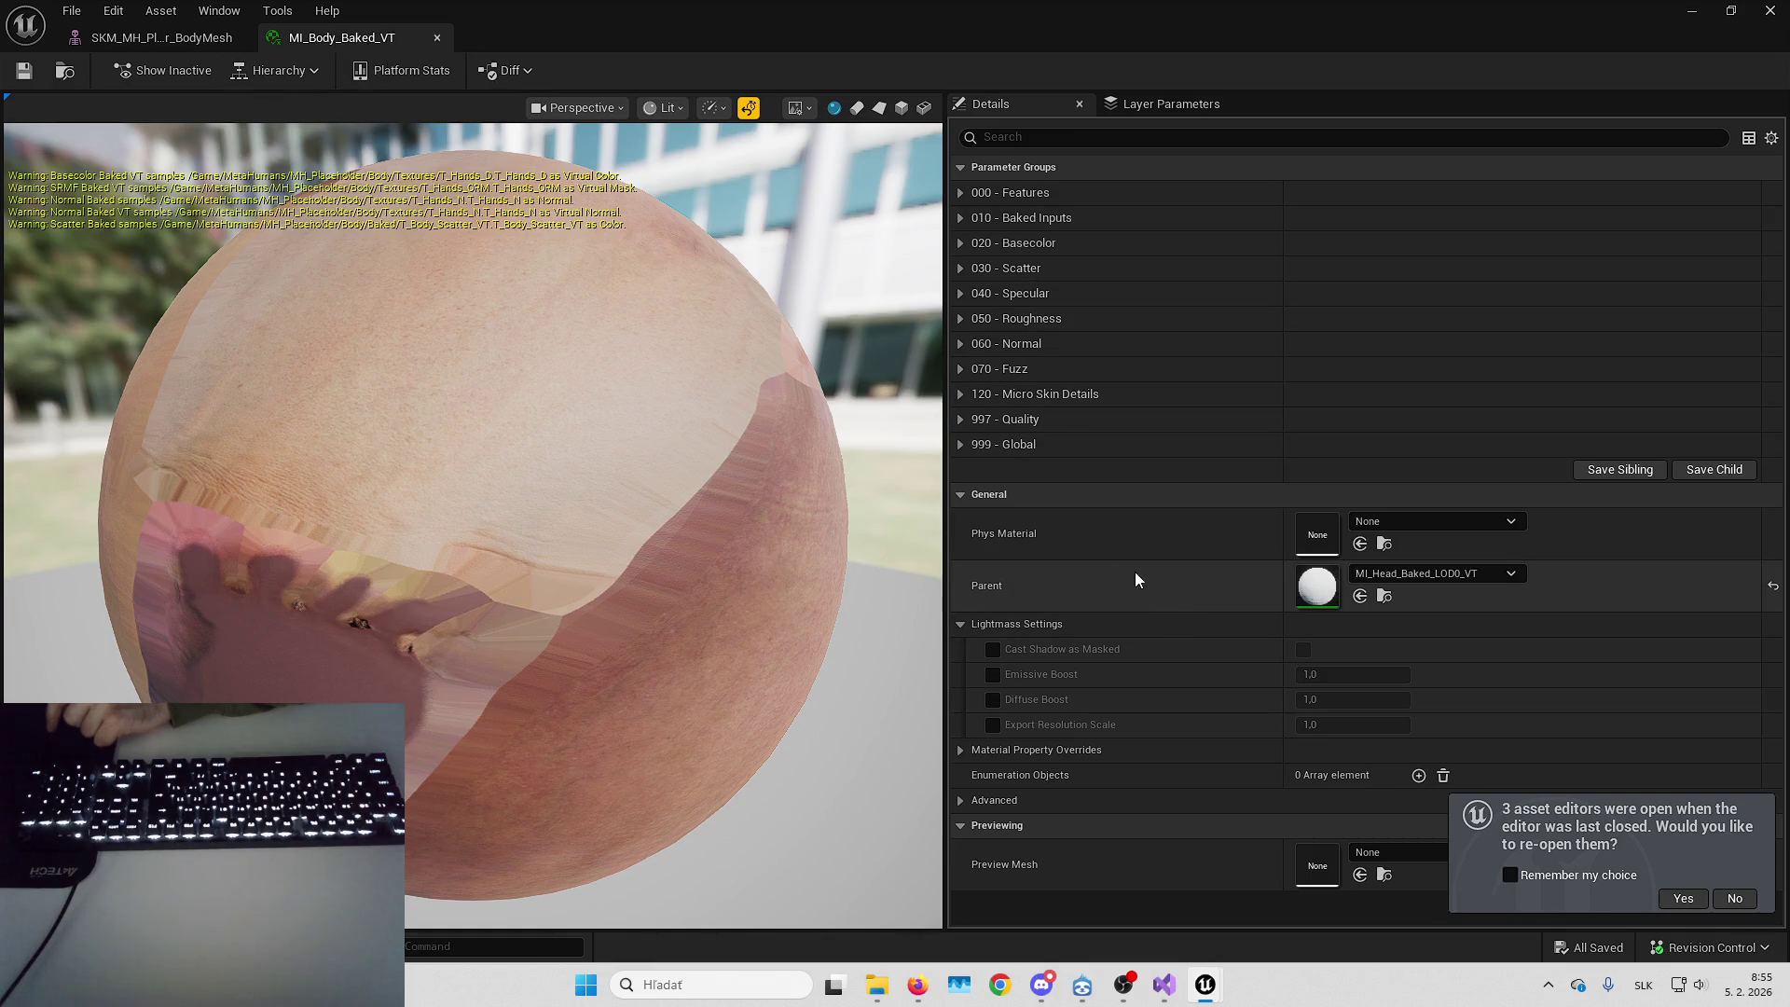
left_click(965, 190, "shift")
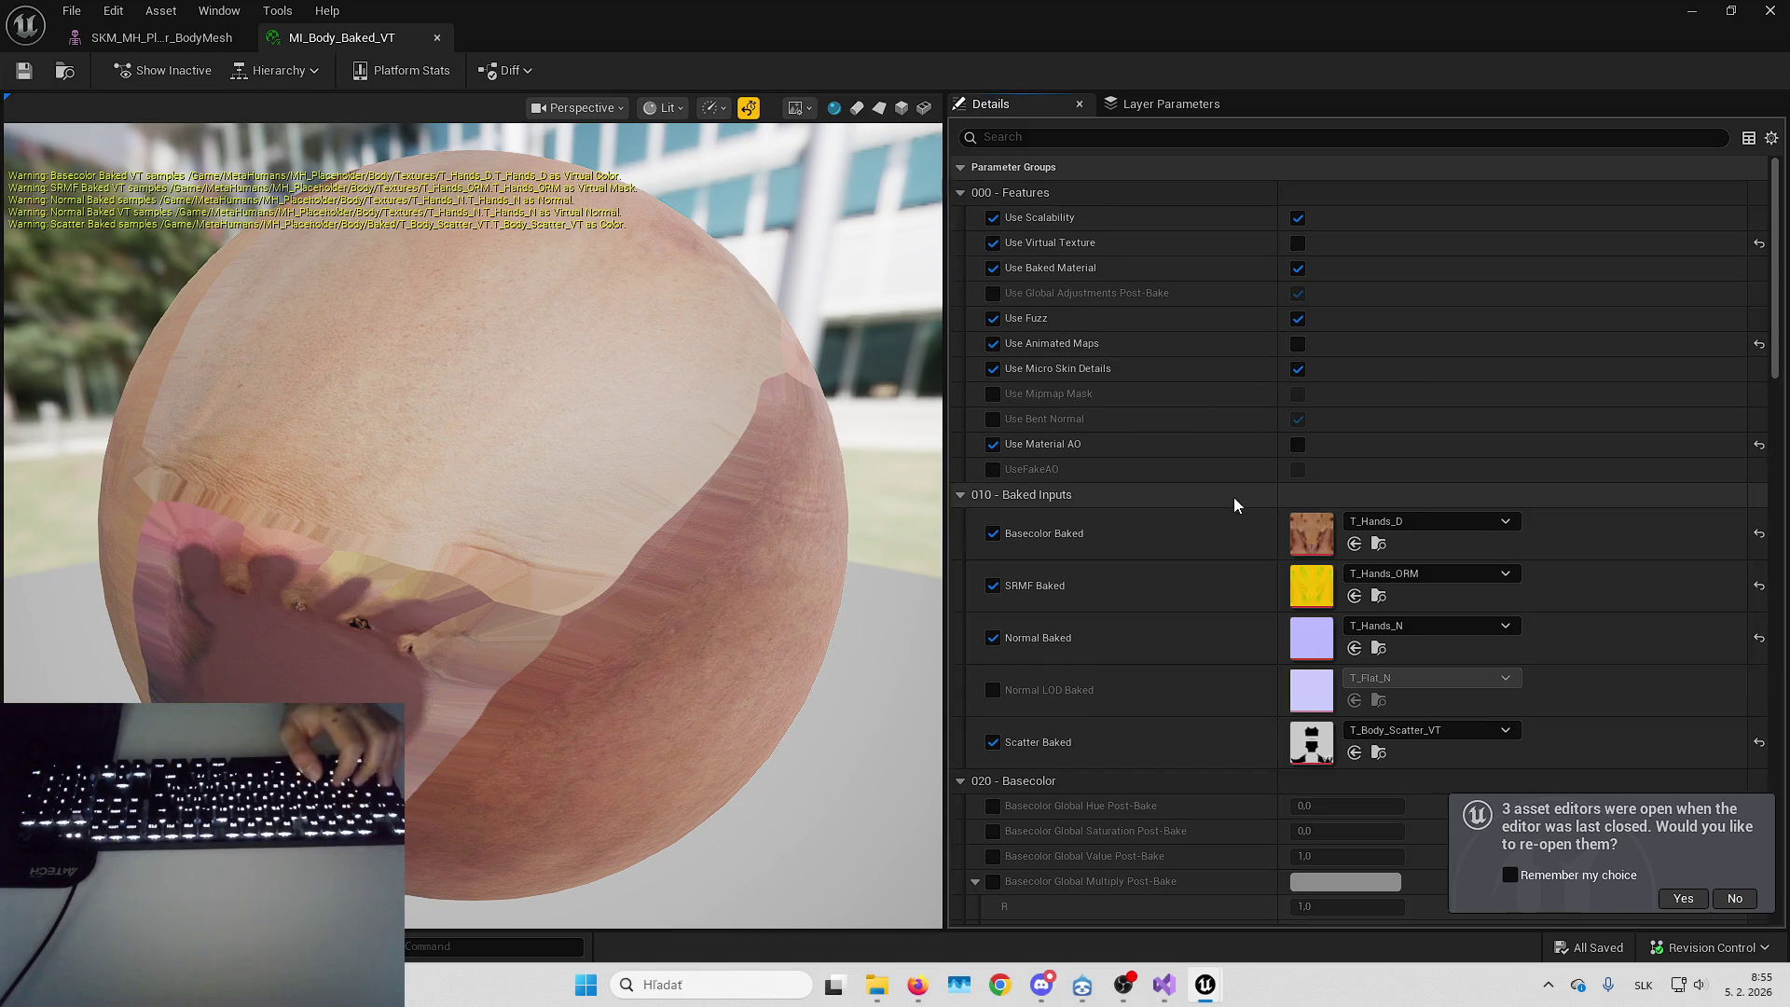
scroll(1179, 348, "down", 2)
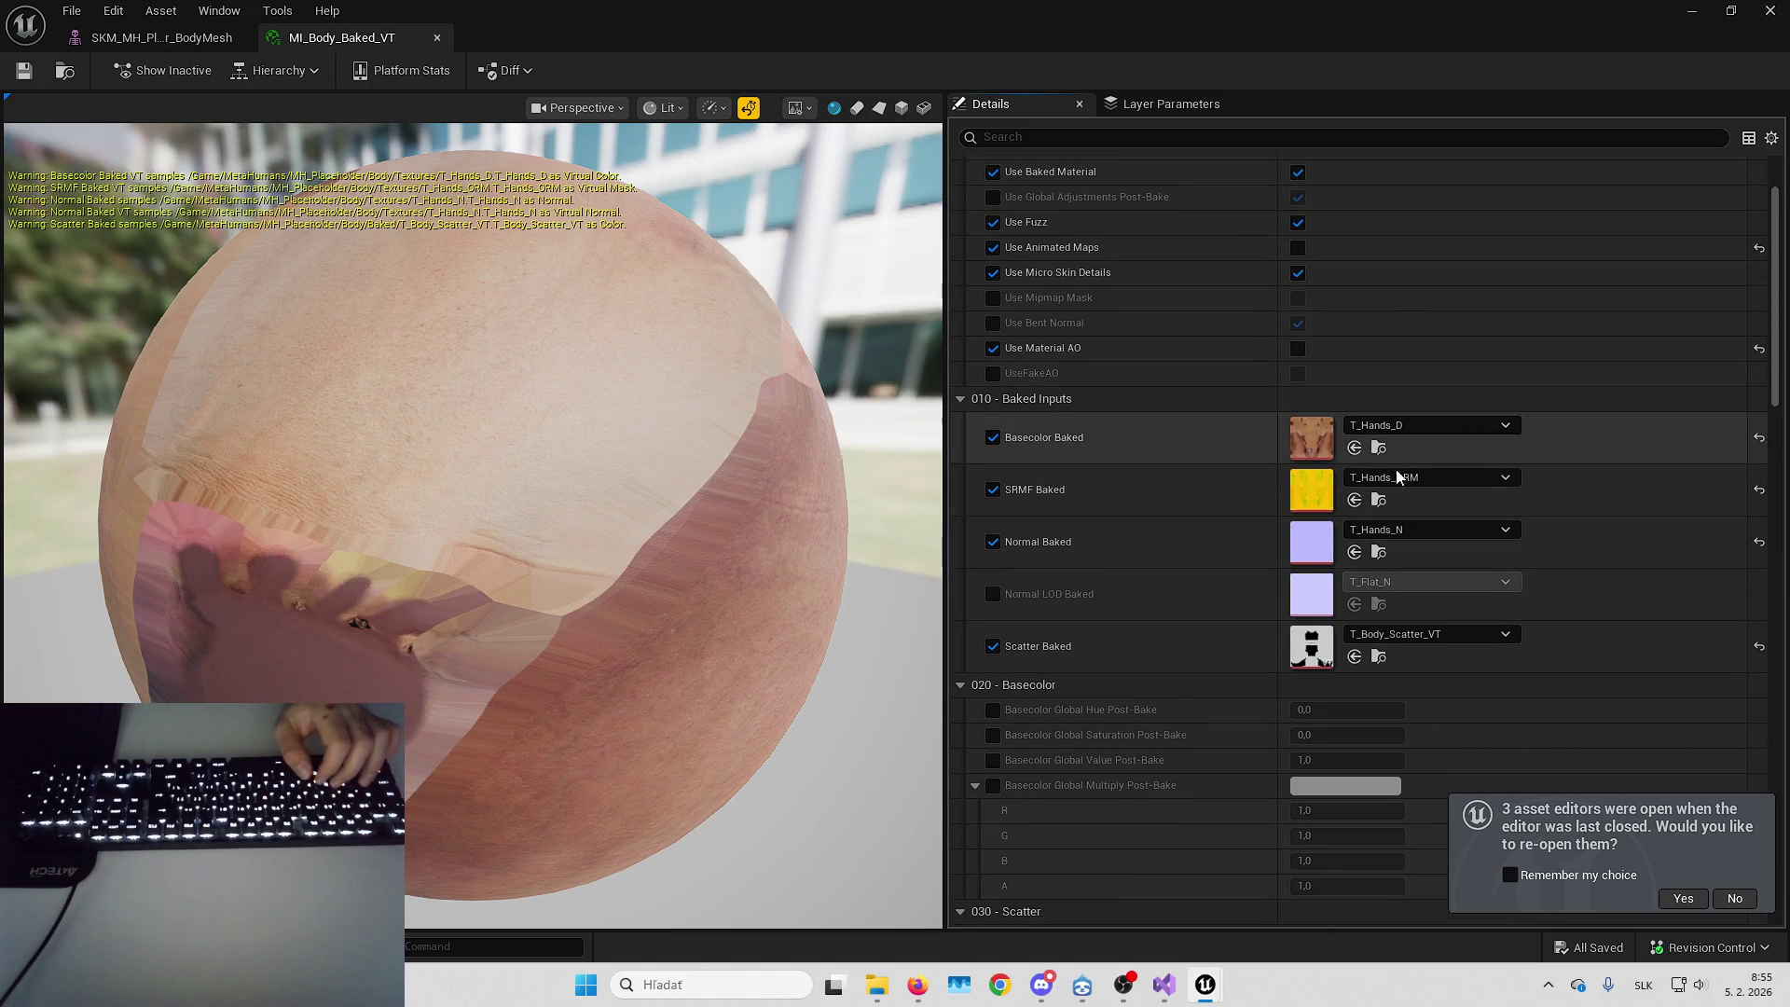
scroll(1370, 551, "down", 10)
scroll(1362, 541, "down", 20)
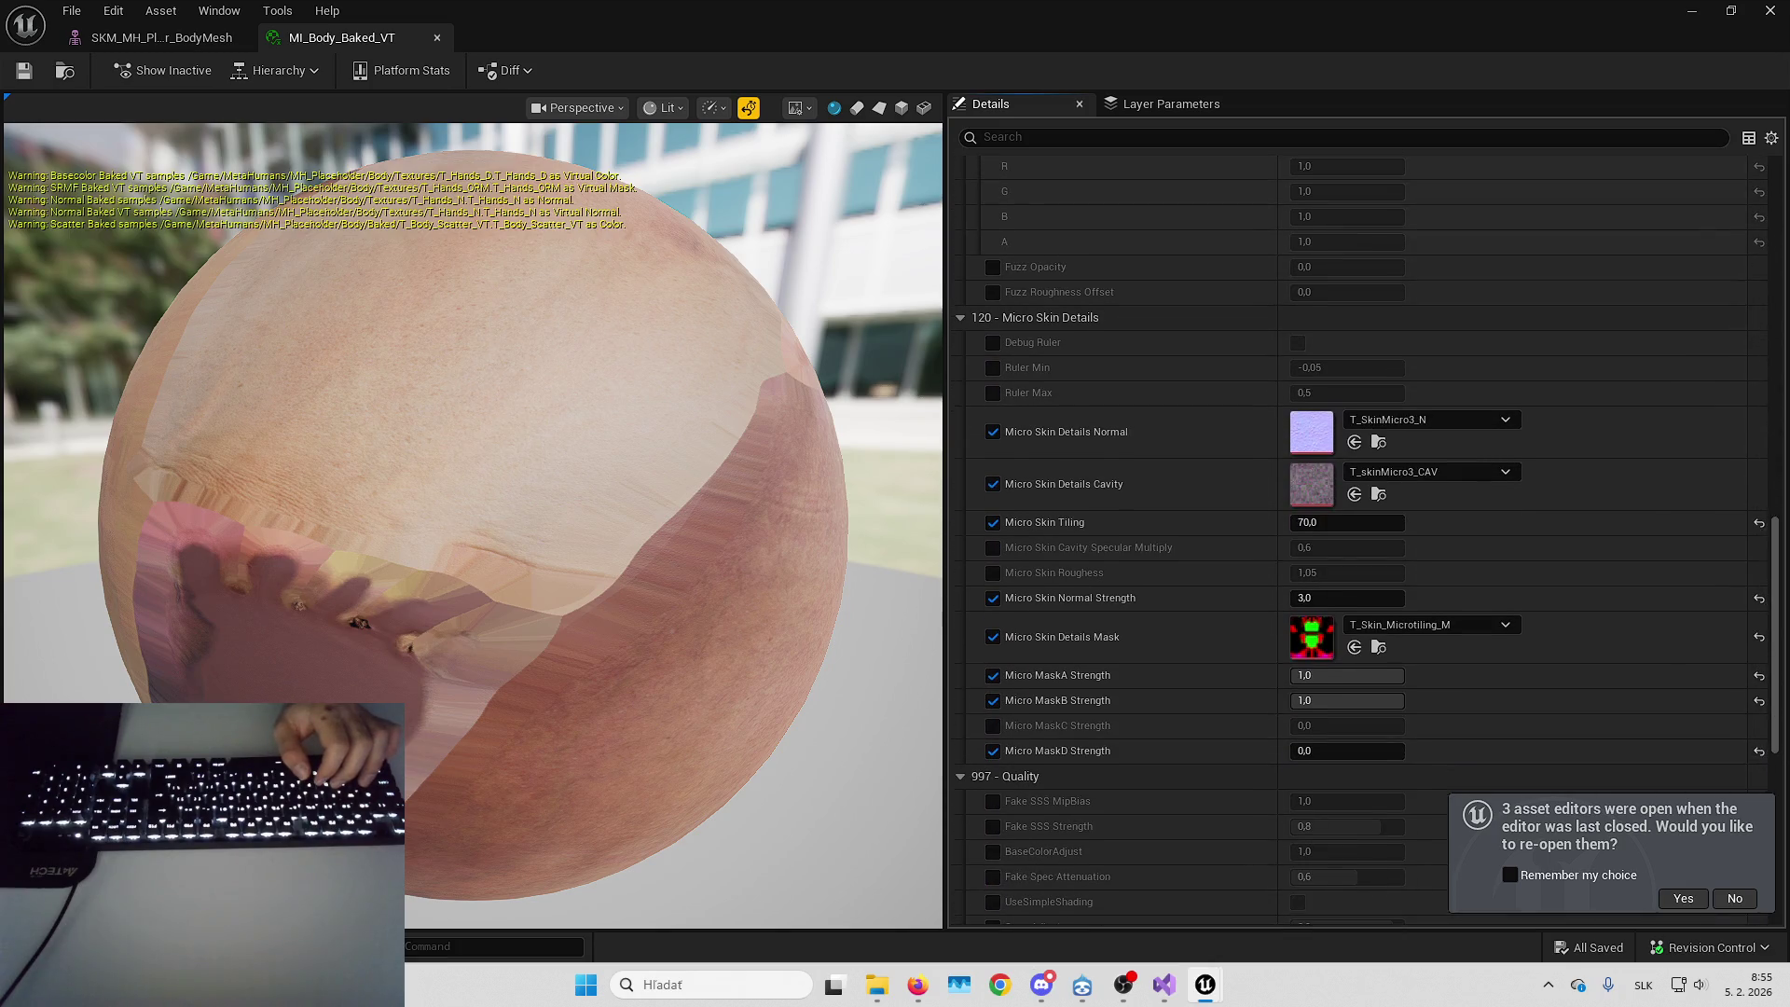
scroll(1362, 523, "up", 20)
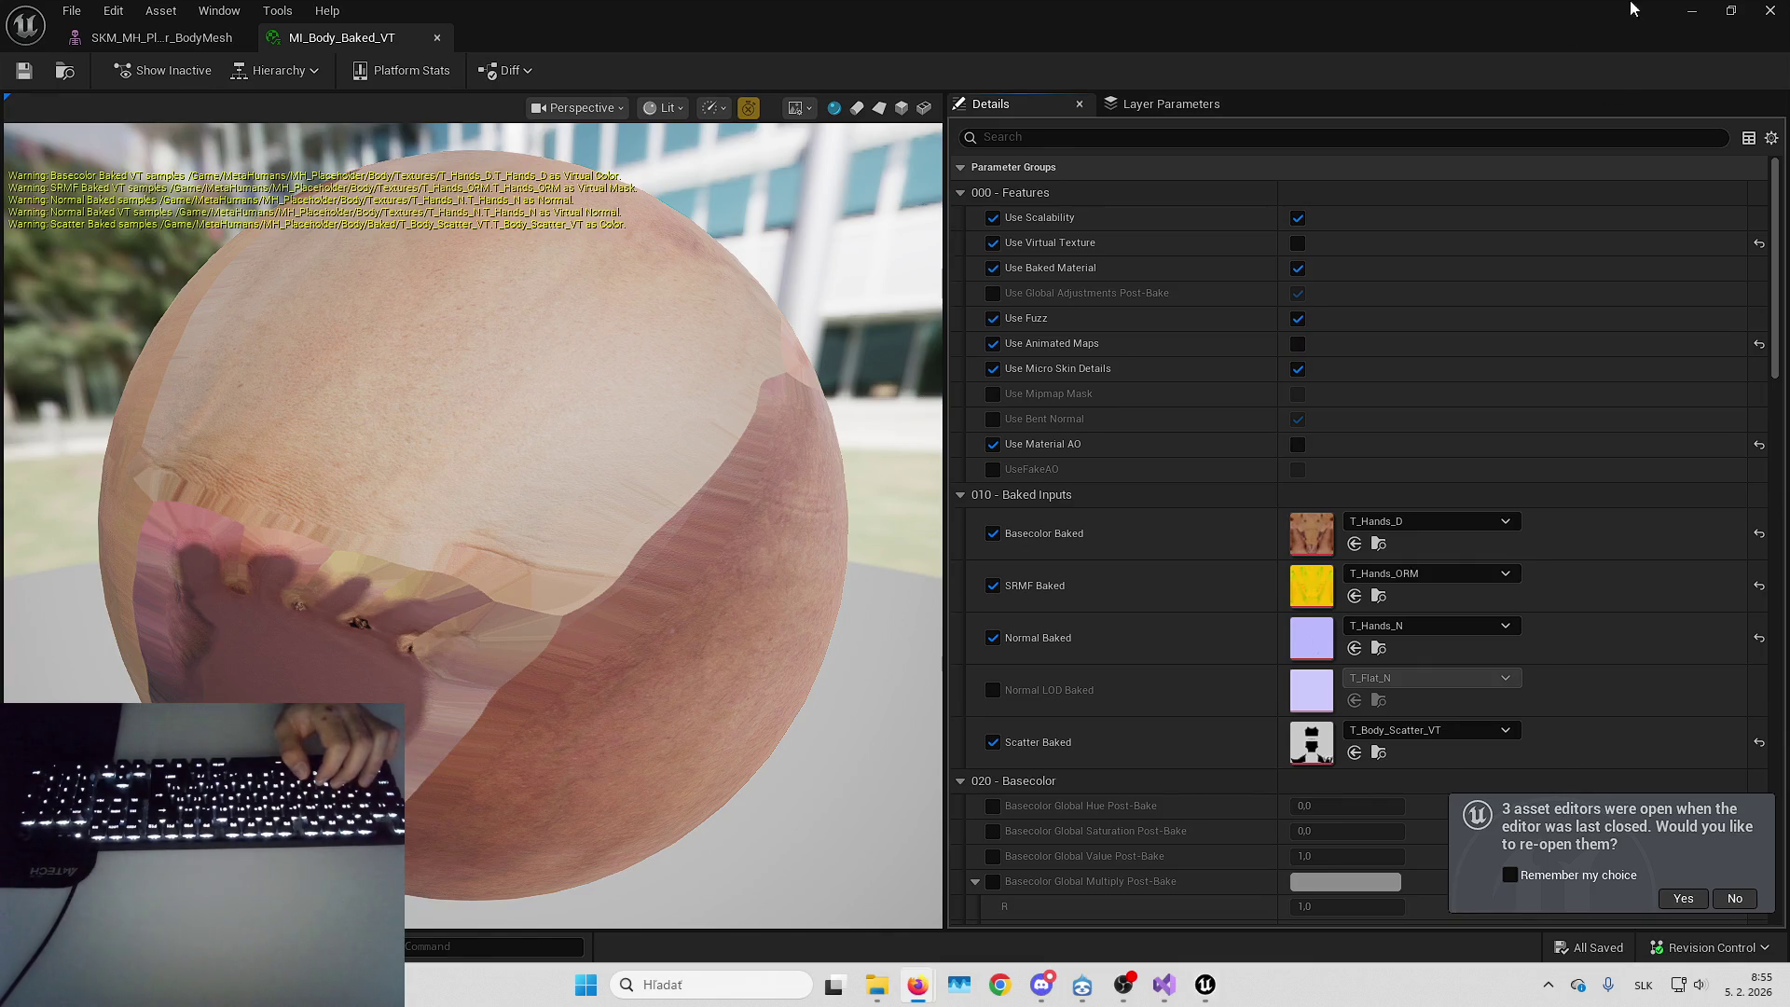
left_click(1770, 10)
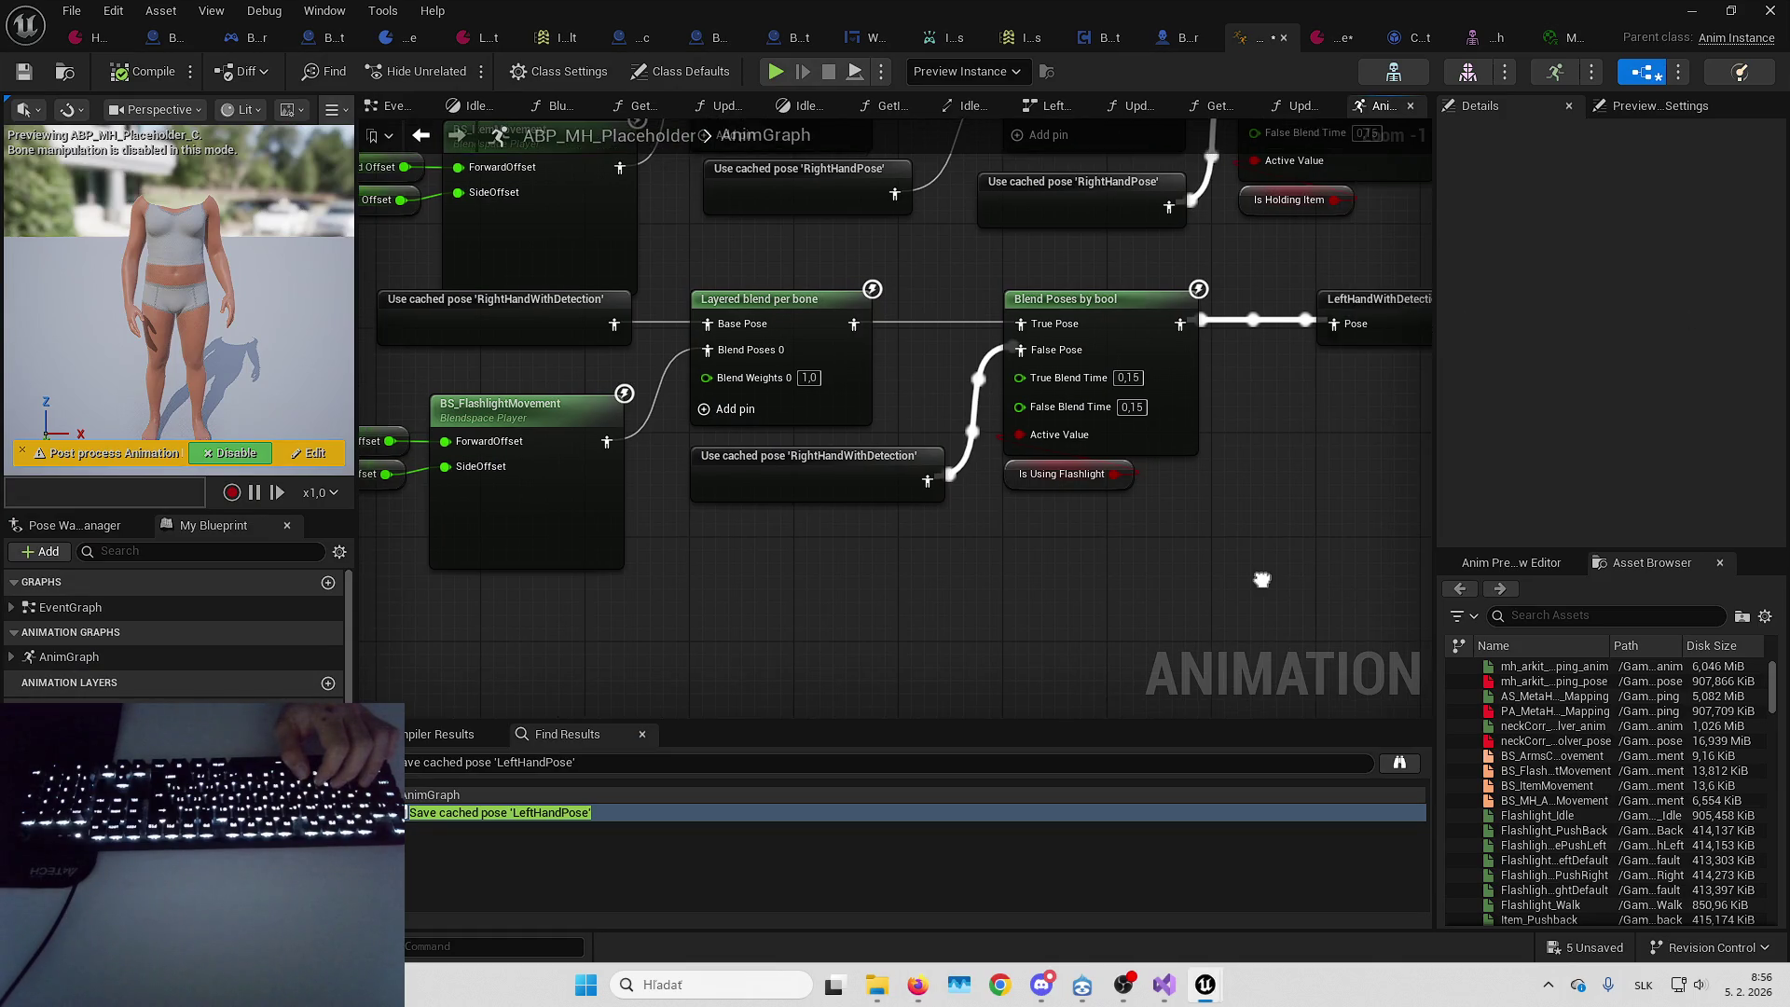
Set Basecolor, SRMF and Normal baked inputs to T_Hands_D, T_Hands_ORM and T_Hands_N, then save
mouse_move(1568, 42)
left_mouse_down()
mouse_move(1470, 41)
mouse_move(1669, 28)
mouse_move(1501, 185)
mouse_move(1284, 84)
left_mouse_up()
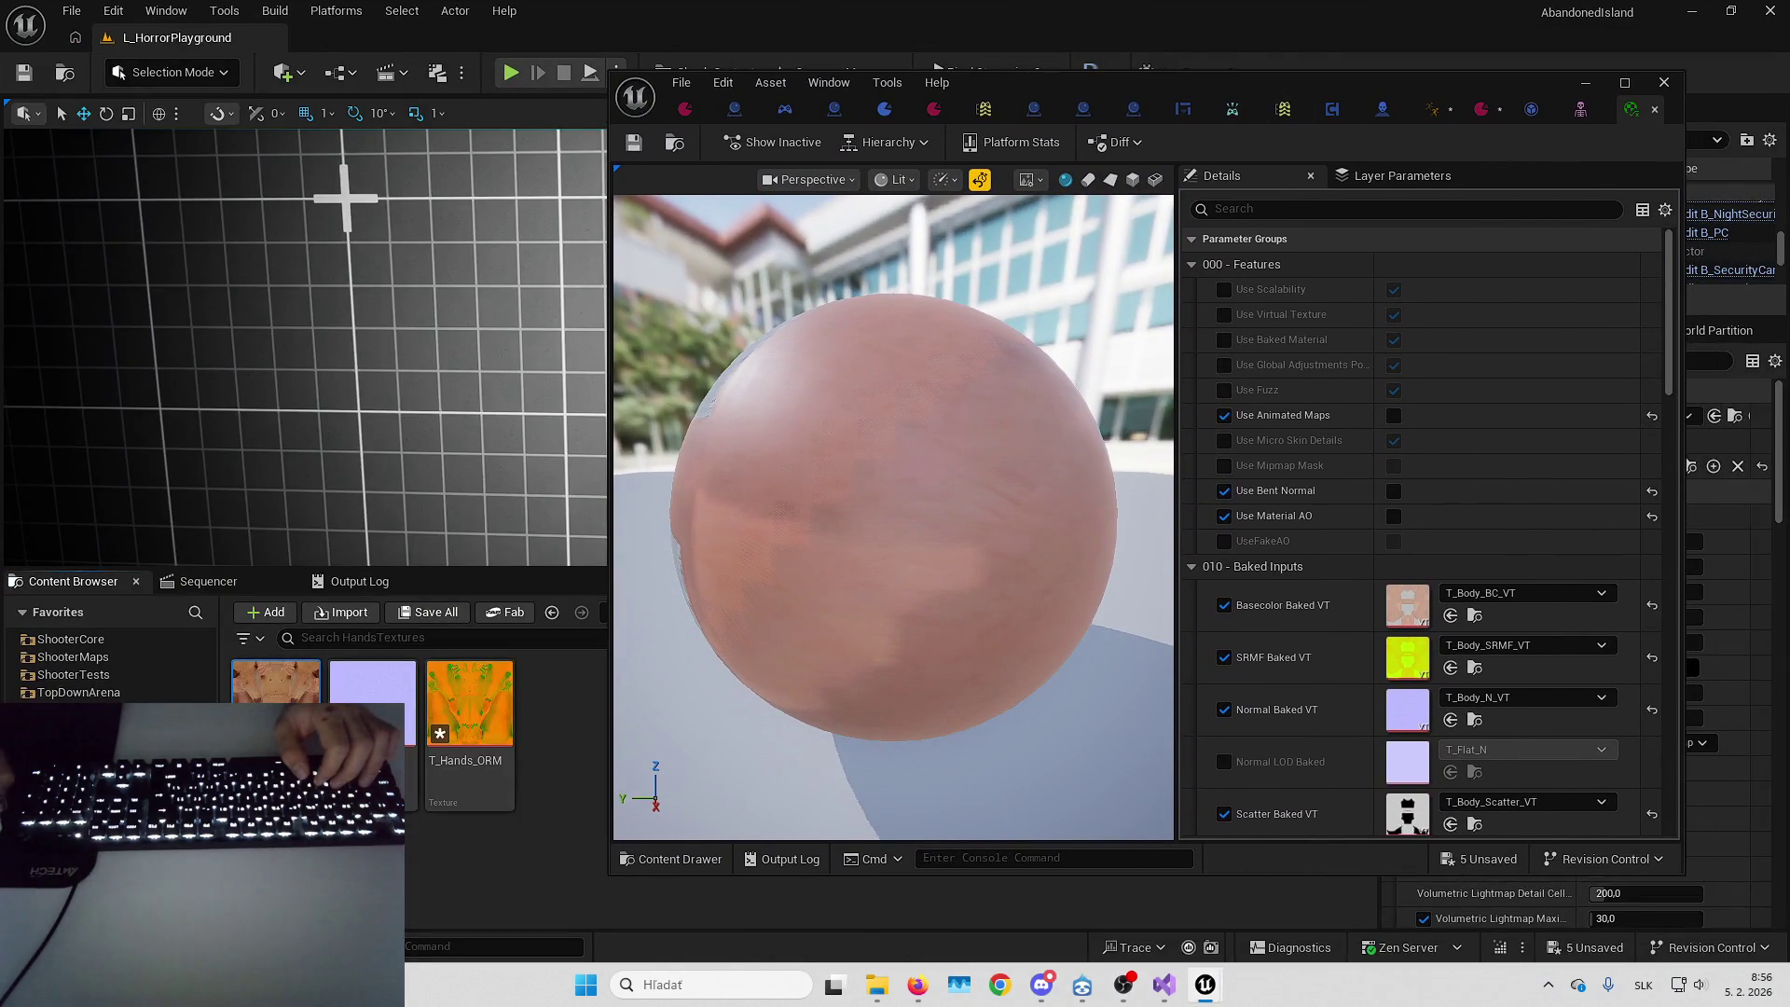
left_click(1452, 617)
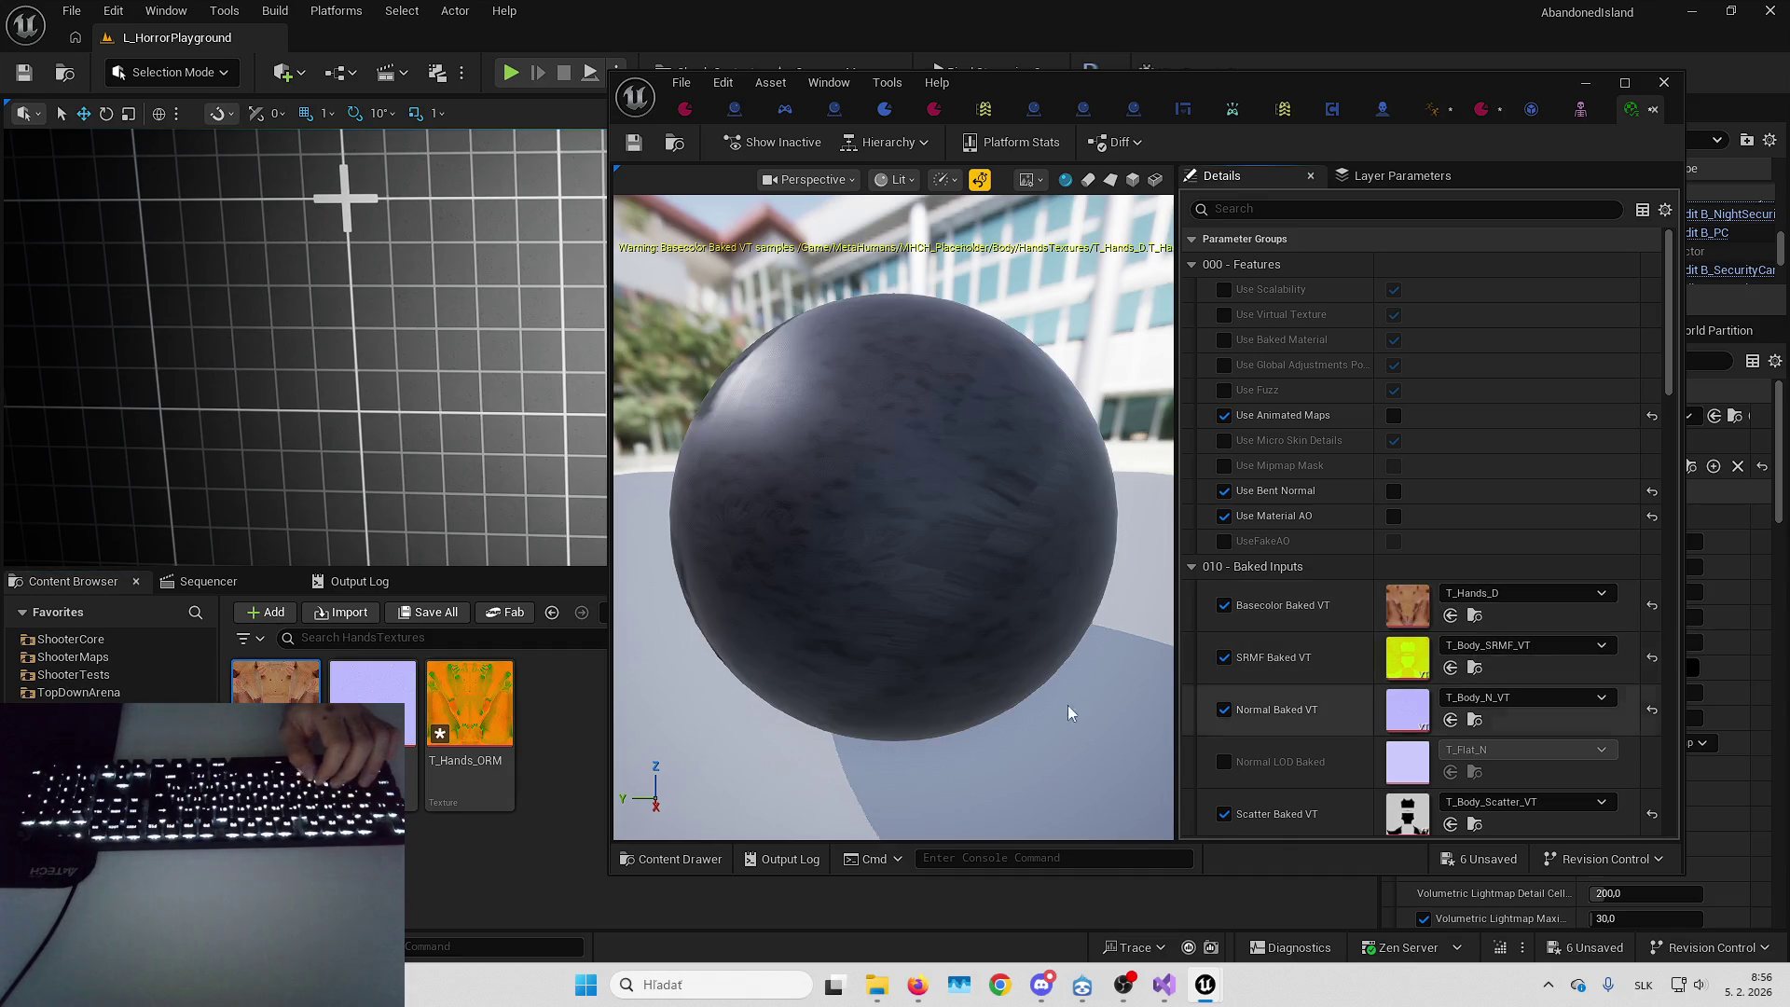
left_click(1451, 667)
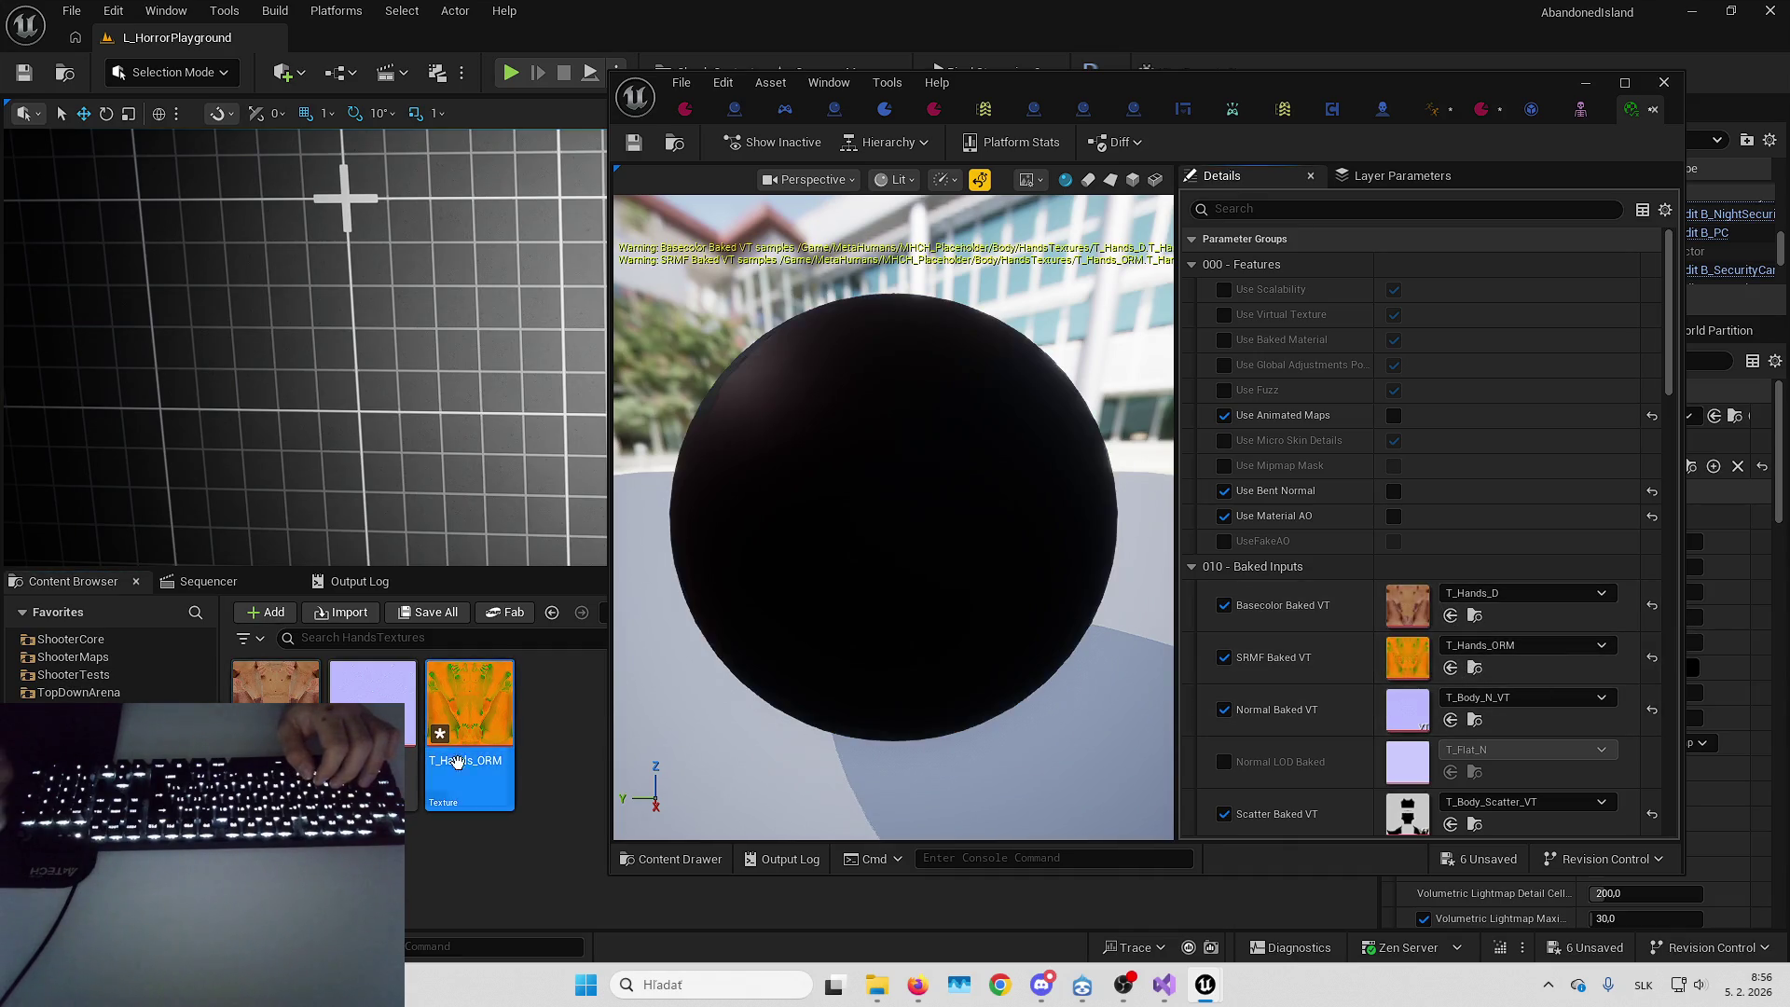
left_click(1451, 720)
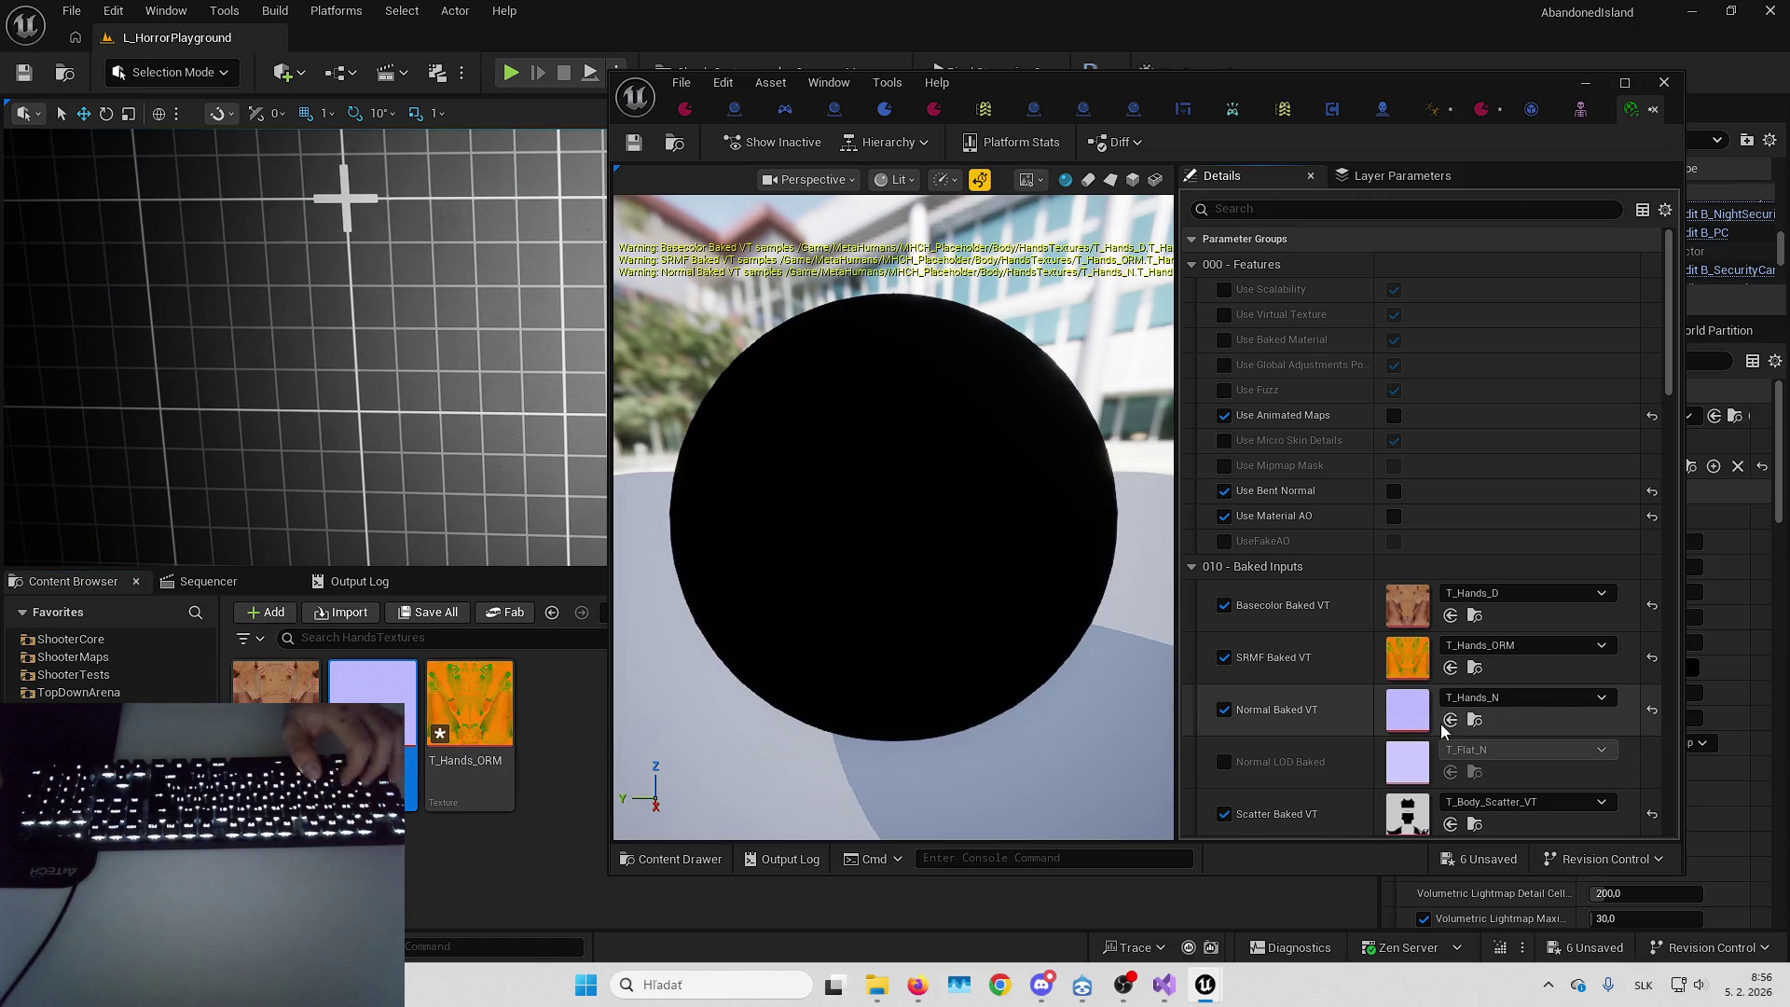
scroll(1380, 562, "down", 2)
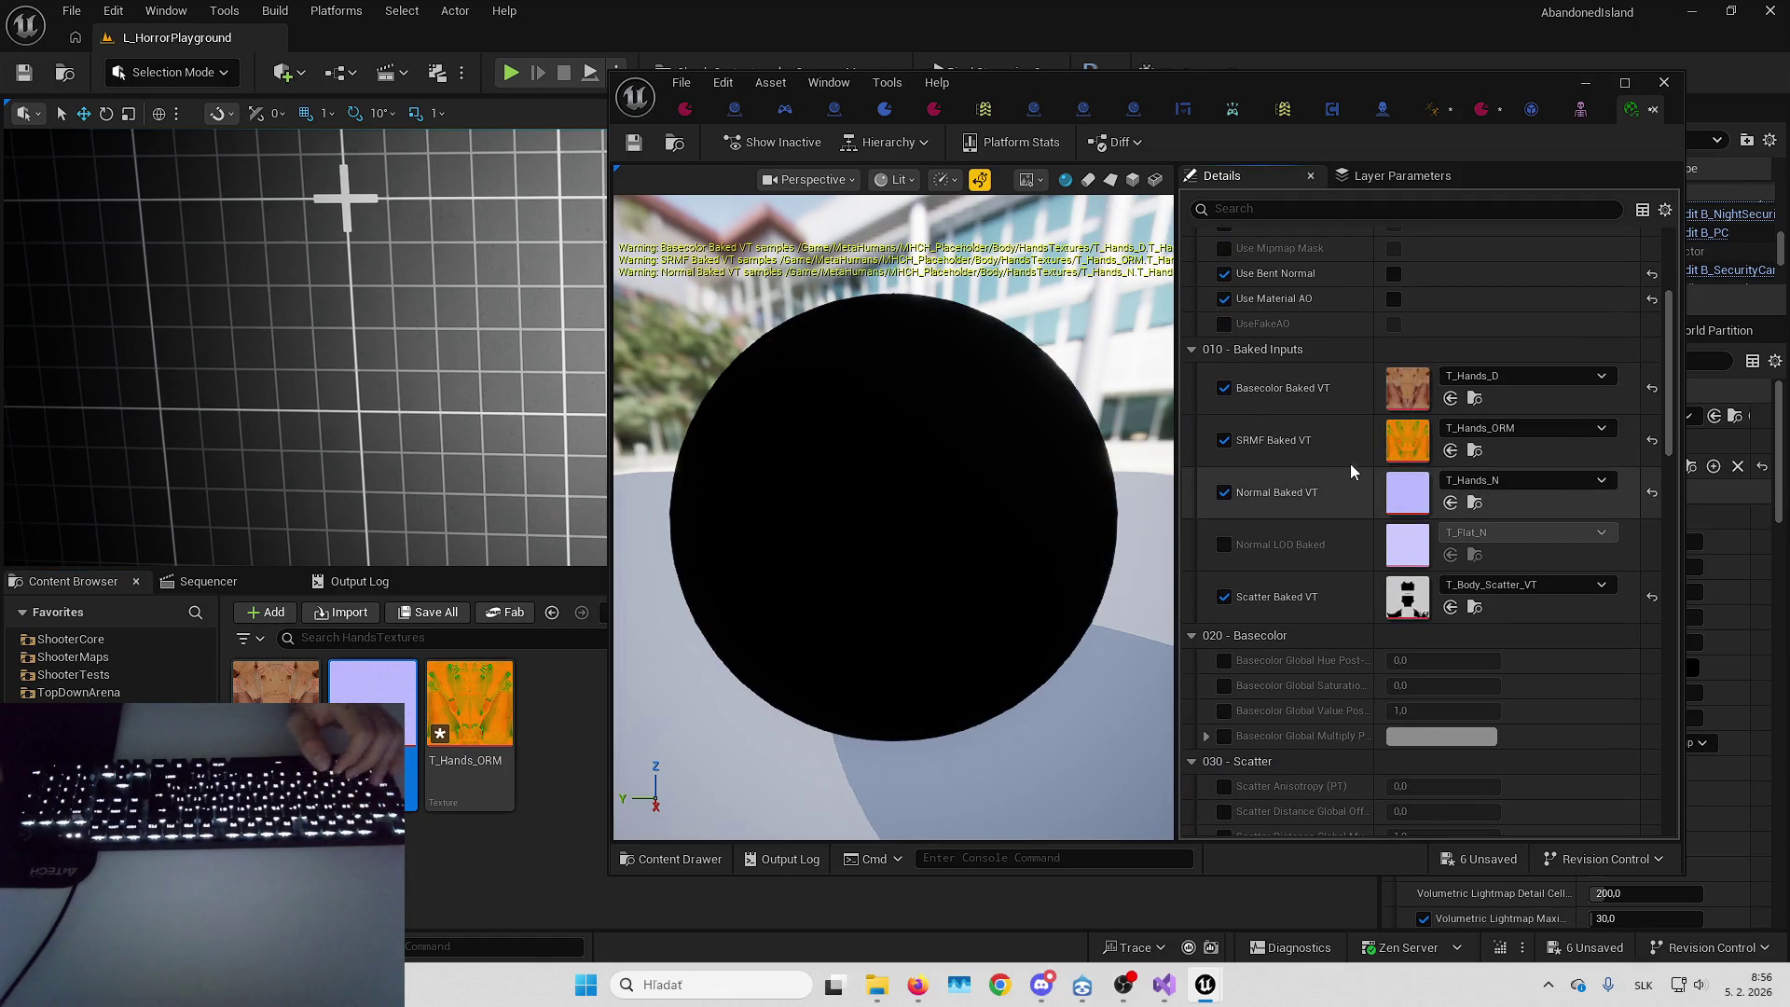
scroll(1346, 471, "down", 5)
scroll(1311, 371, "up", 4)
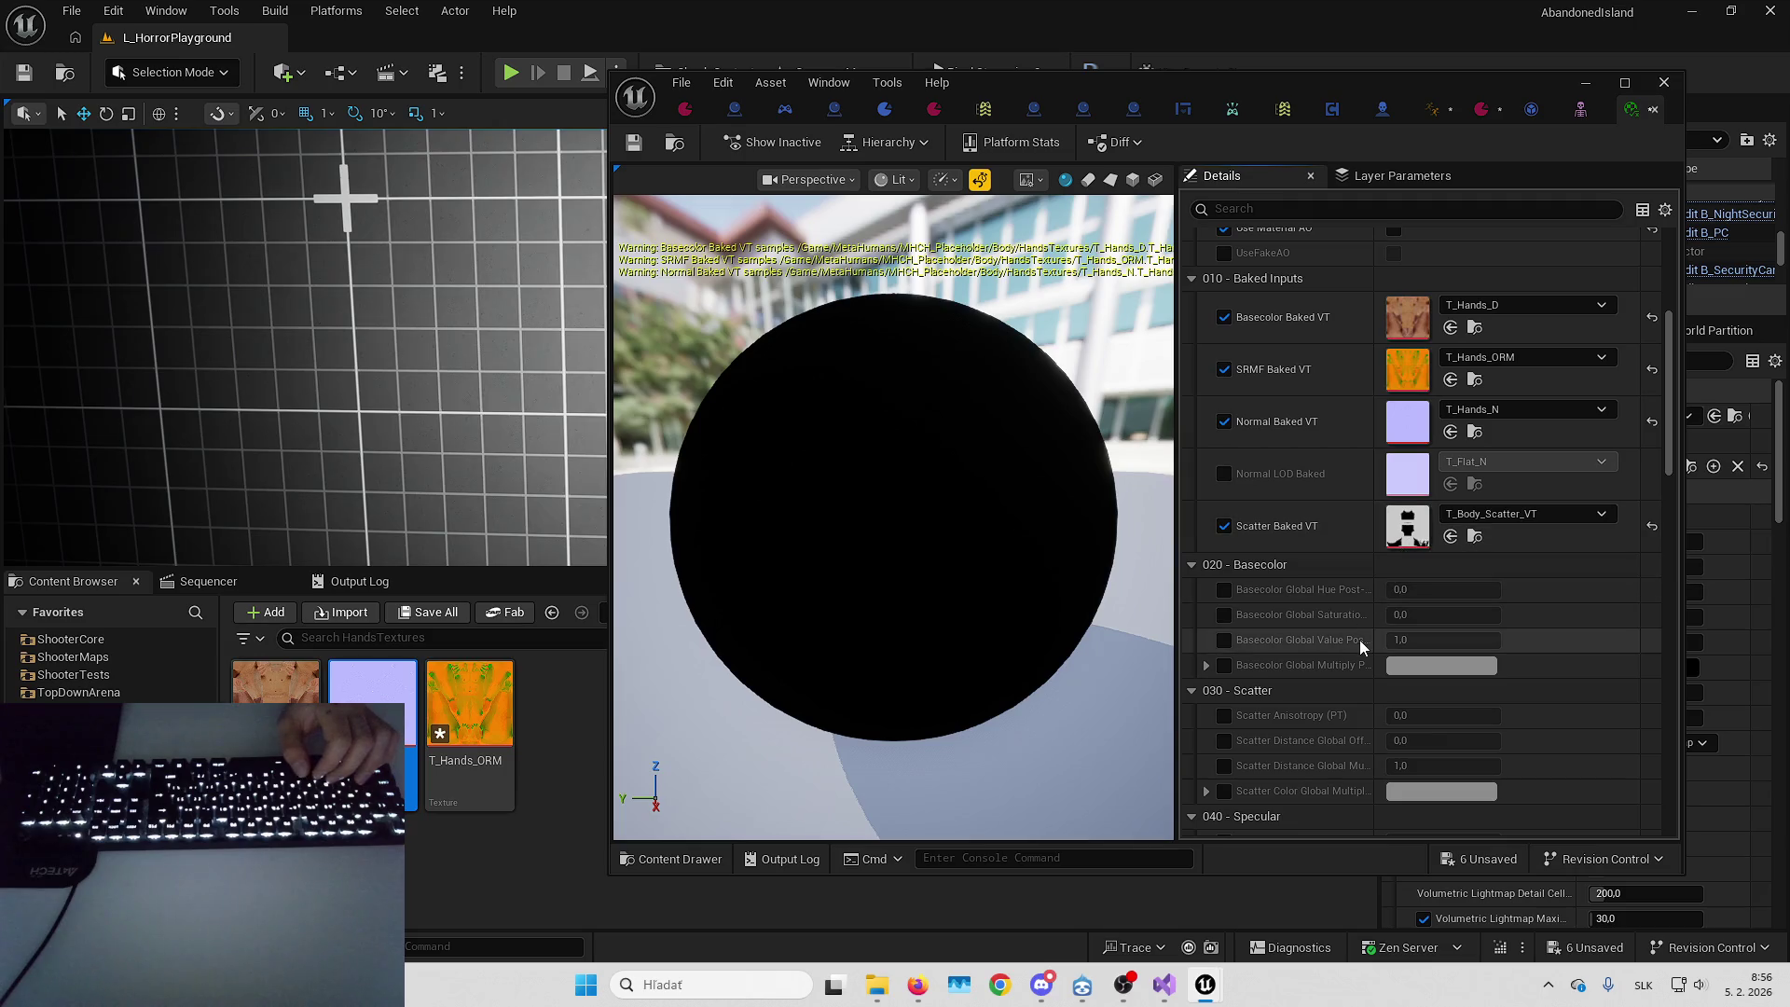
scroll(1343, 522, "down", 6)
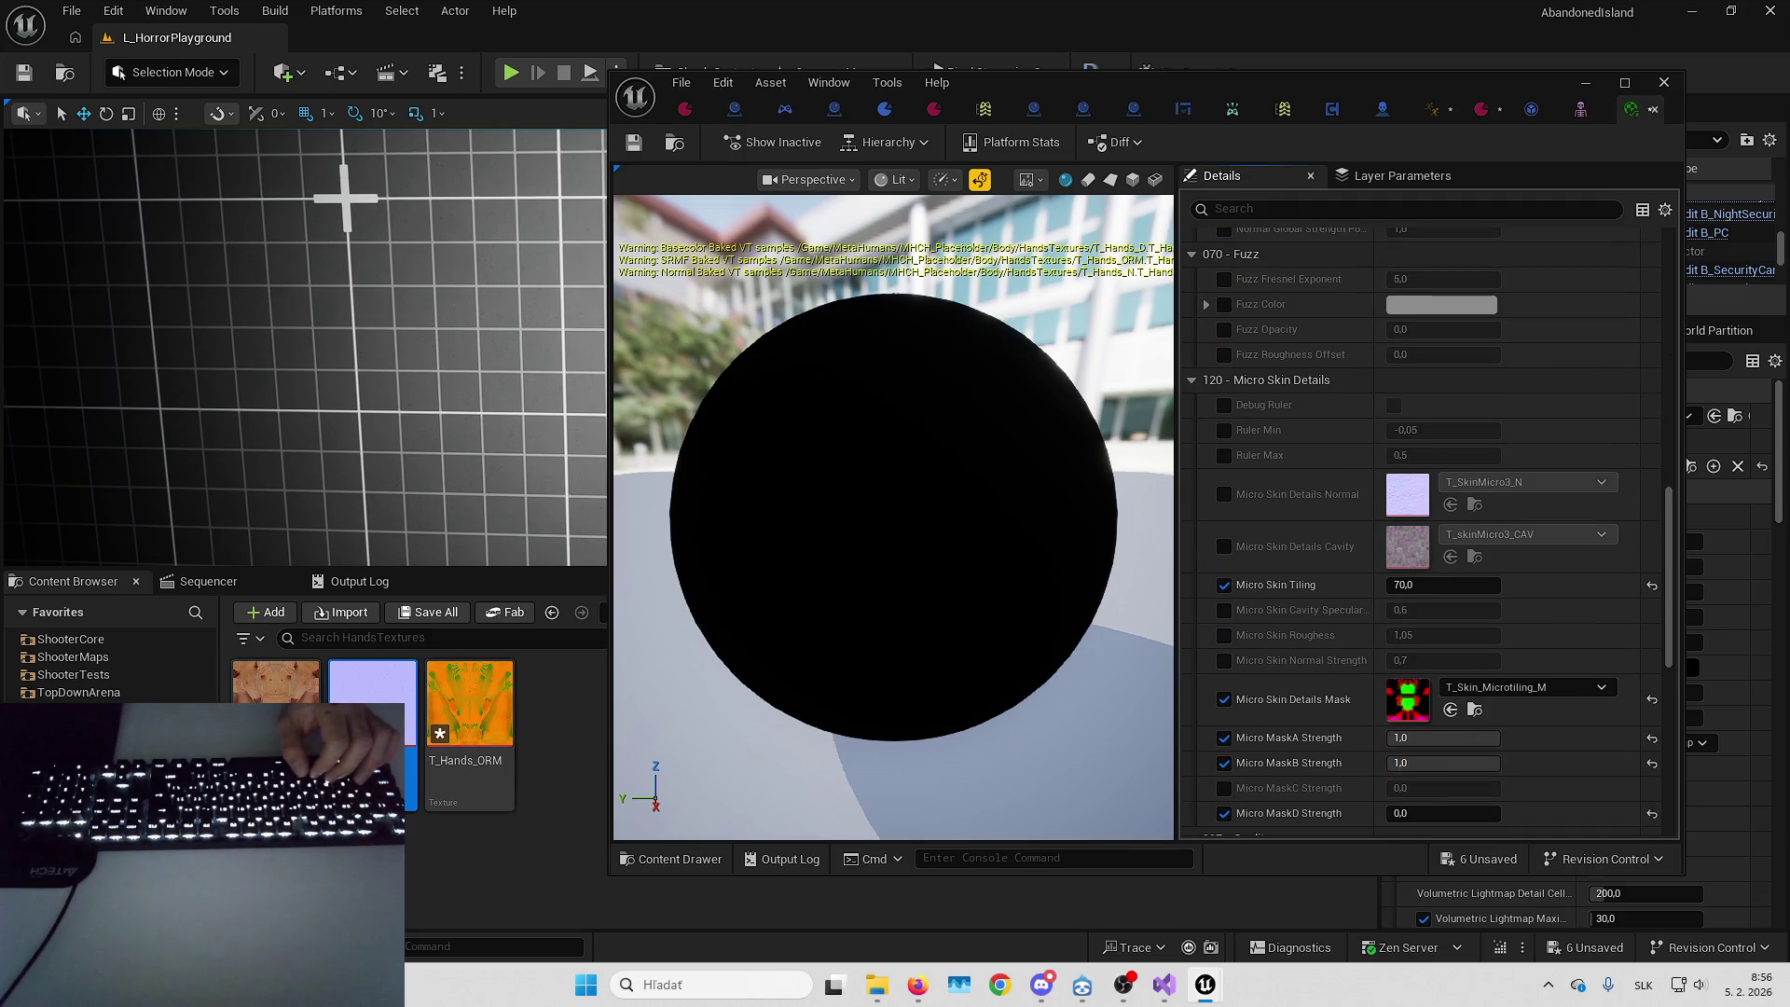
scroll(1348, 233, "up", 10)
left_click(634, 144)
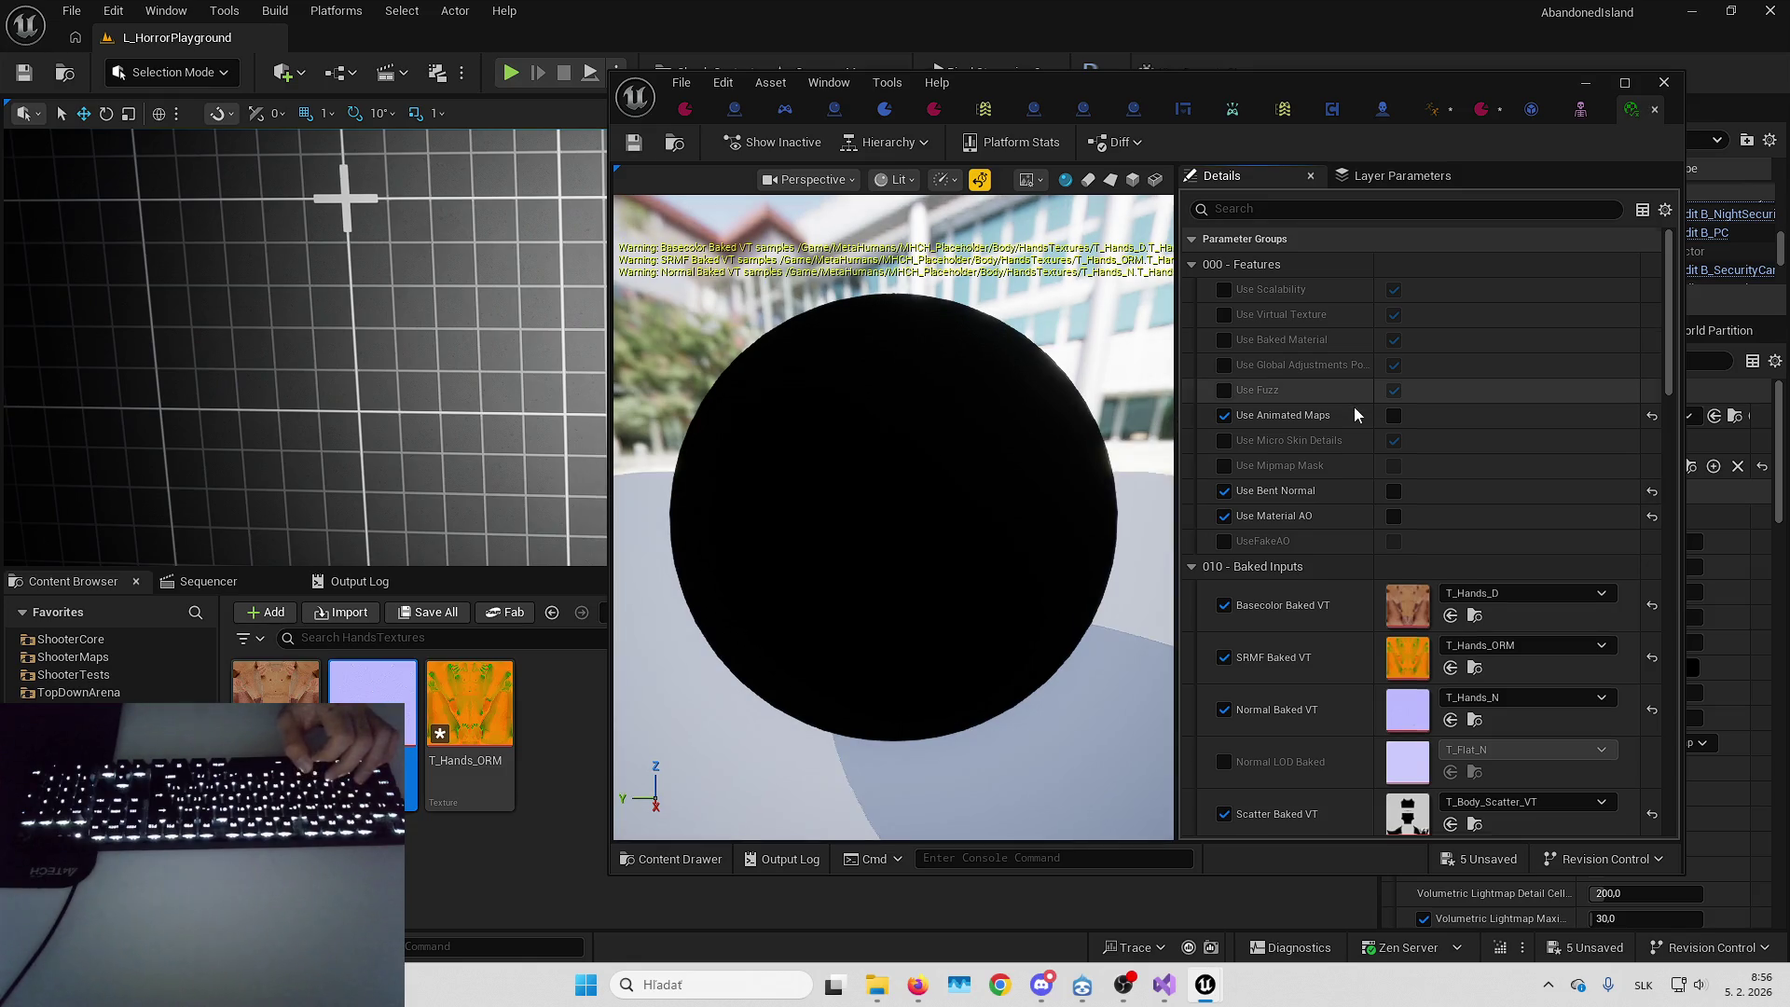
scroll(1354, 495, "down", 3)
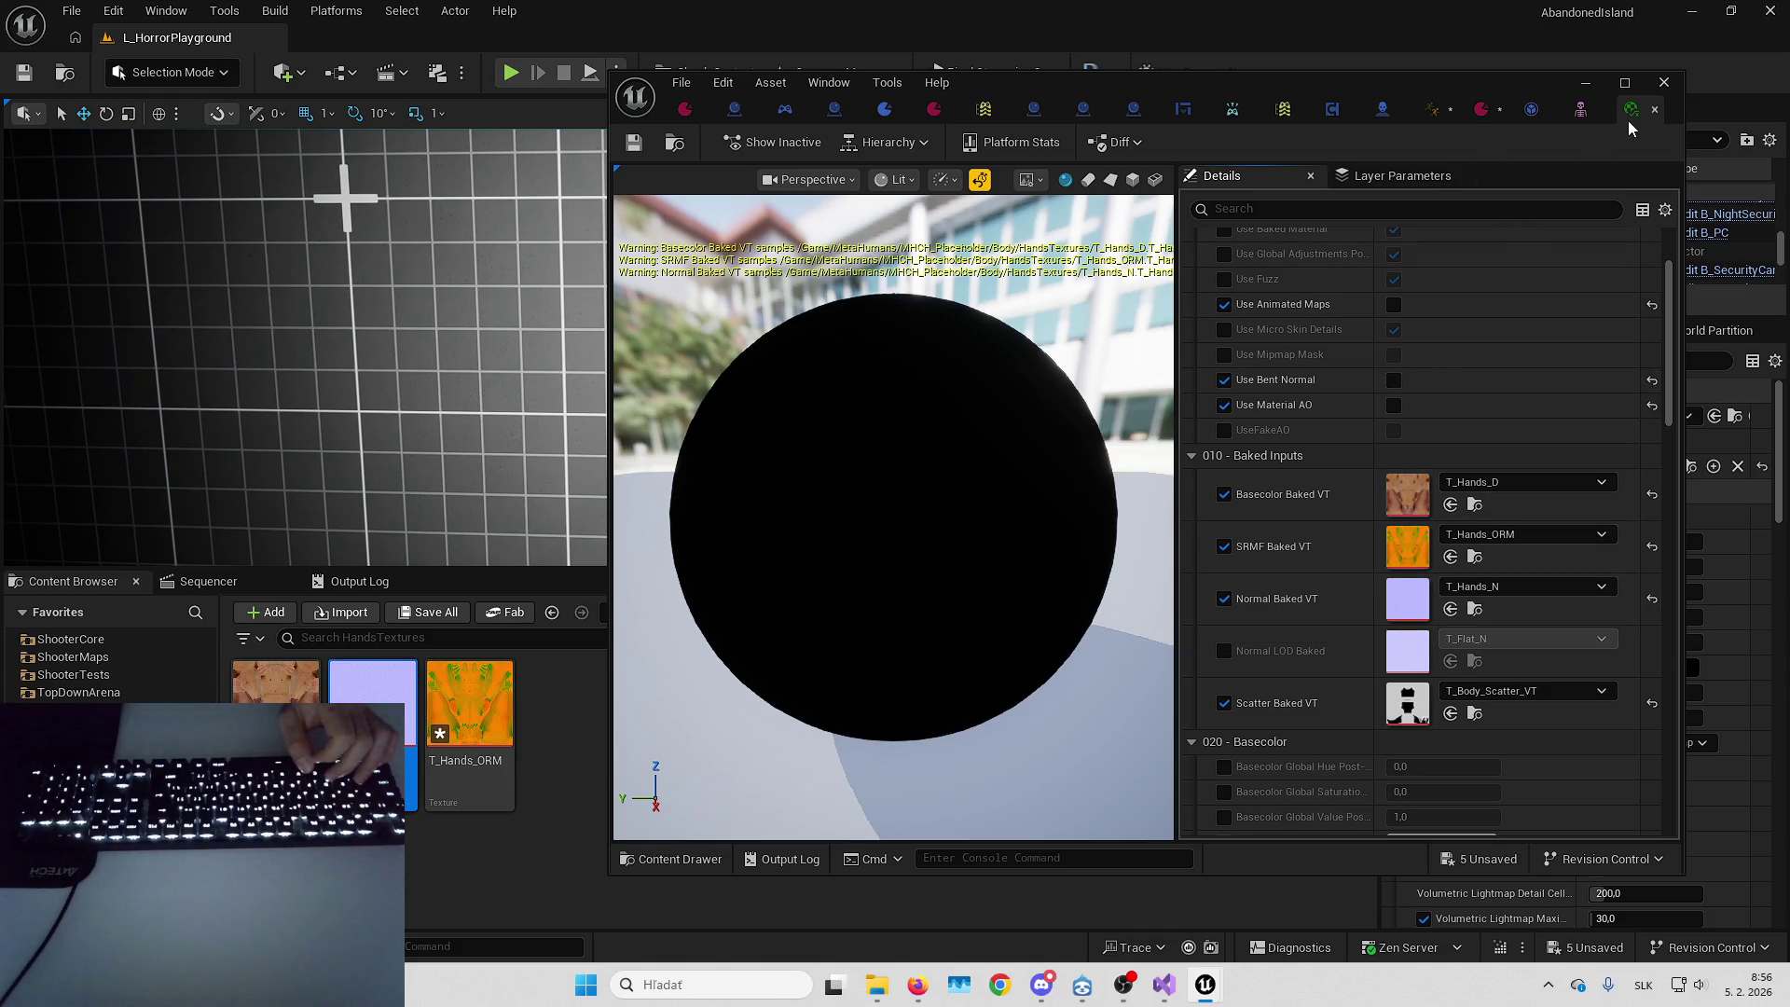
left_click(1587, 83)
Play the level fullscreen, walking toward the box and monitor with the flashlight, then stop
key("alt+p")
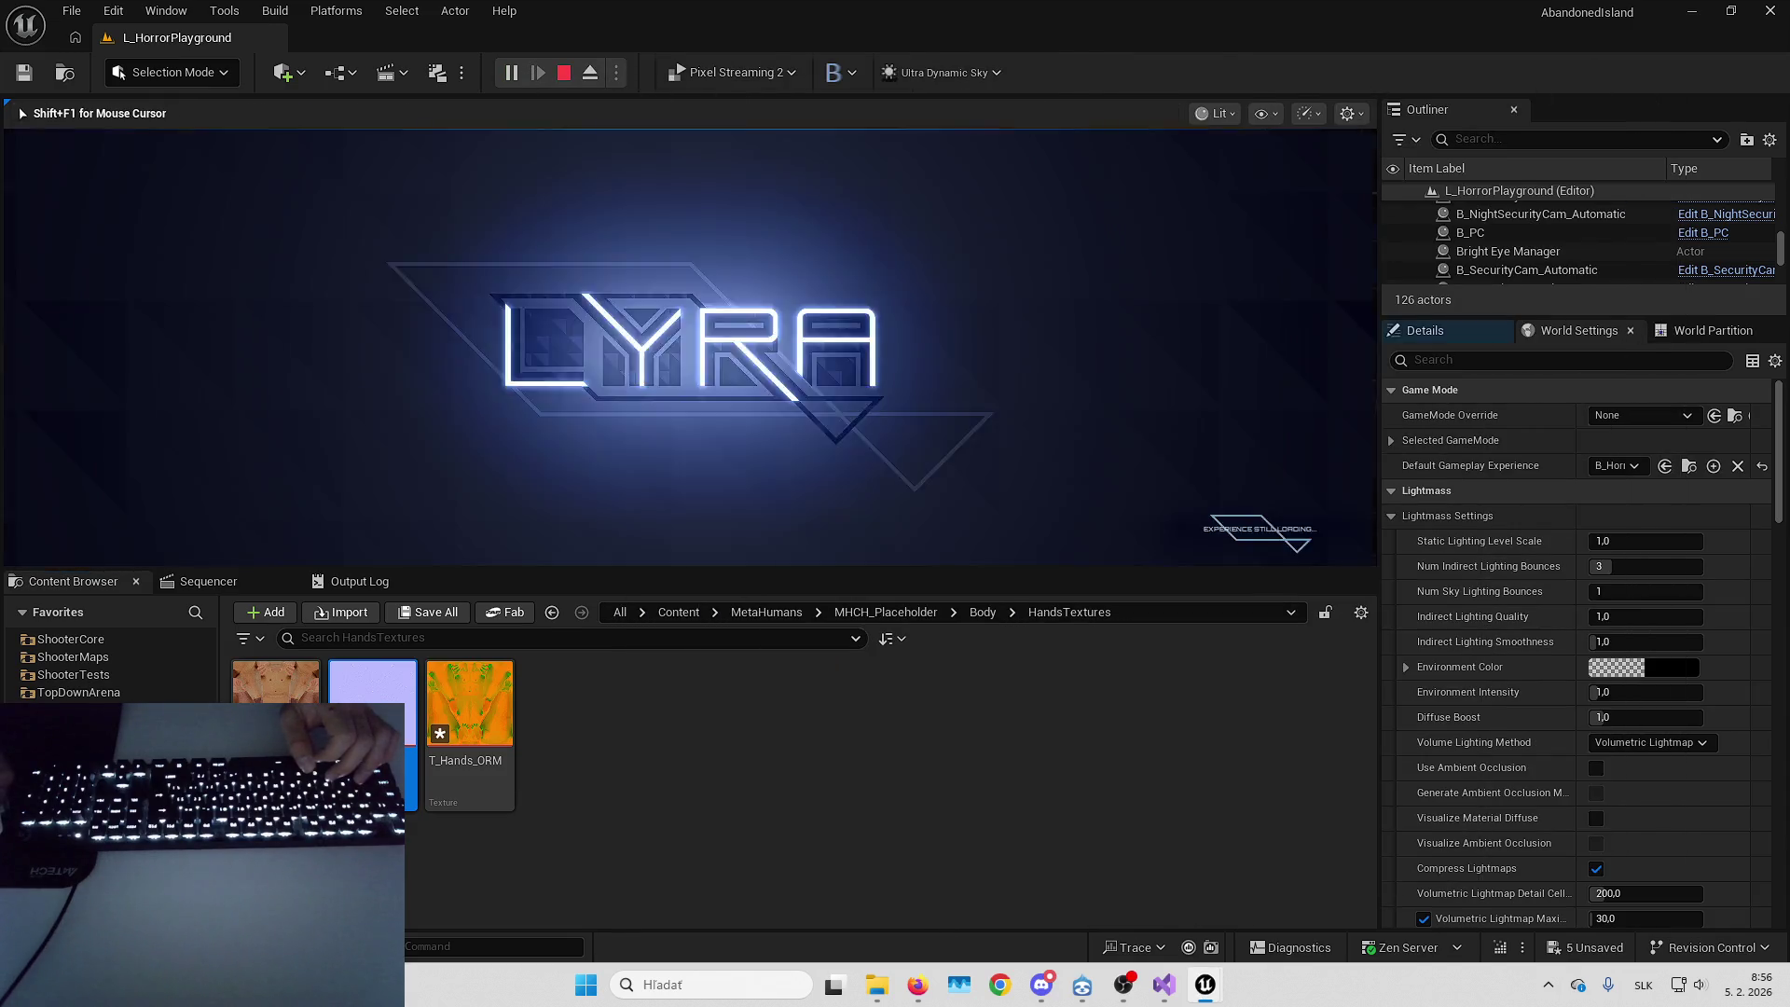
key("F11")
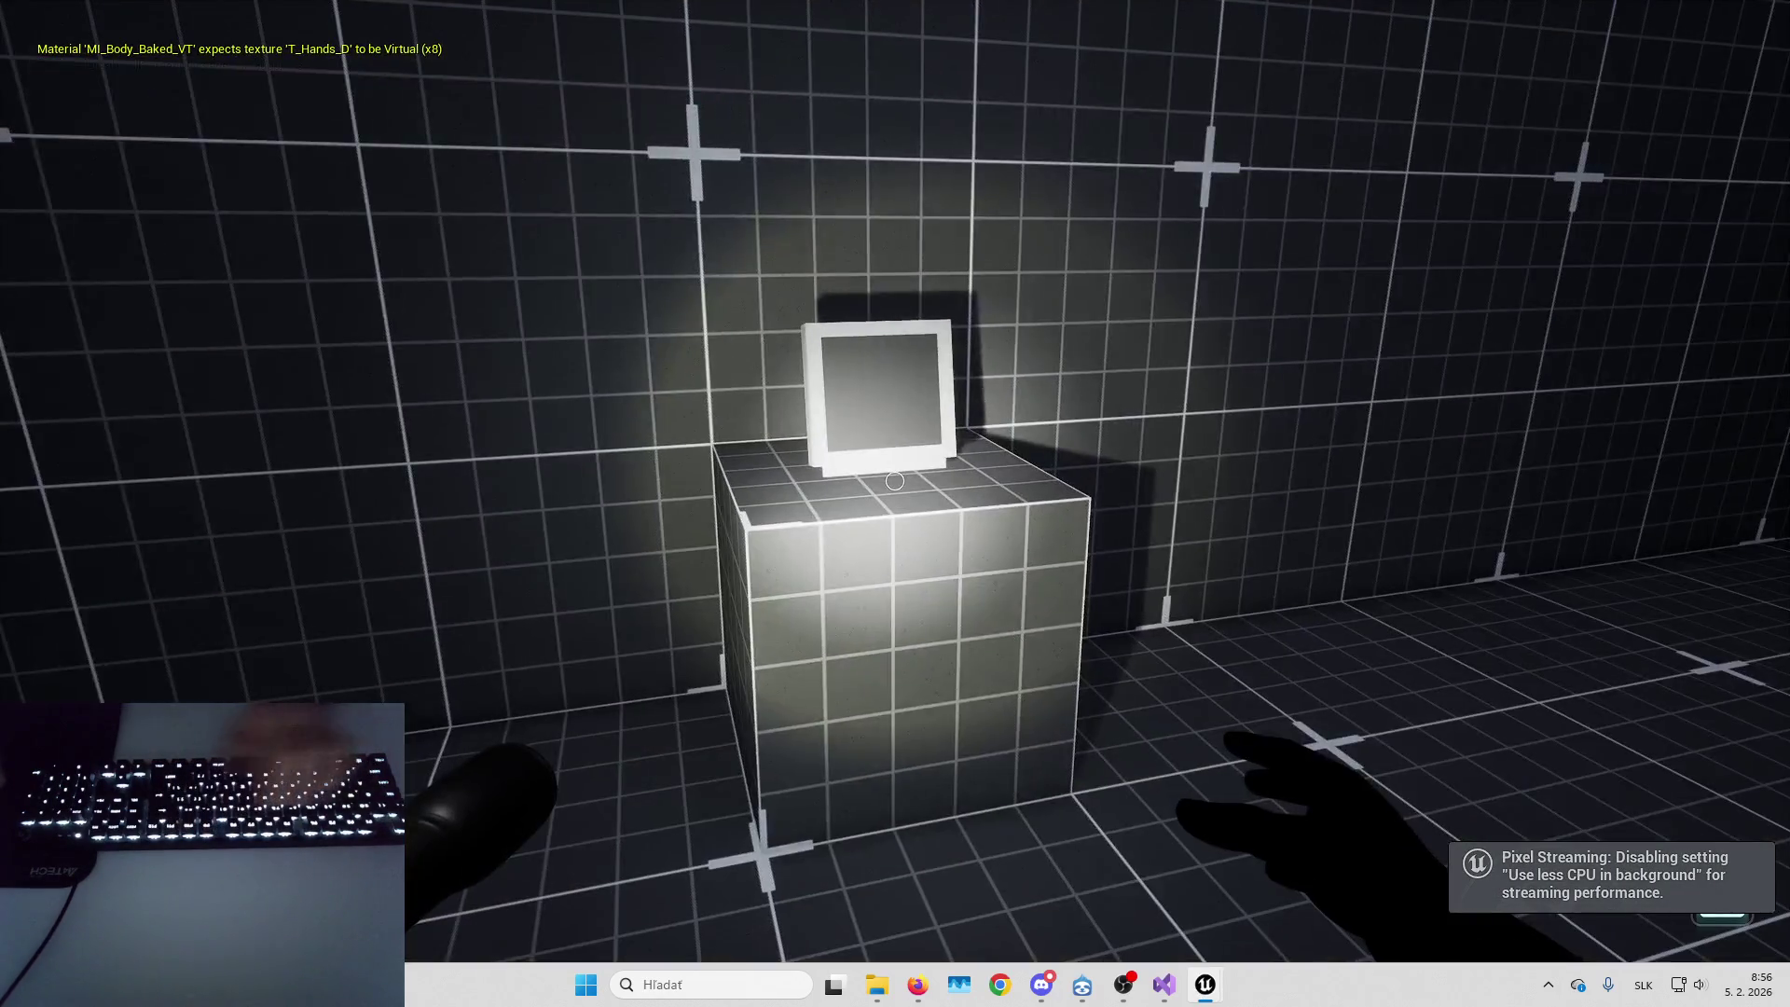
mouse_move(895, 481)
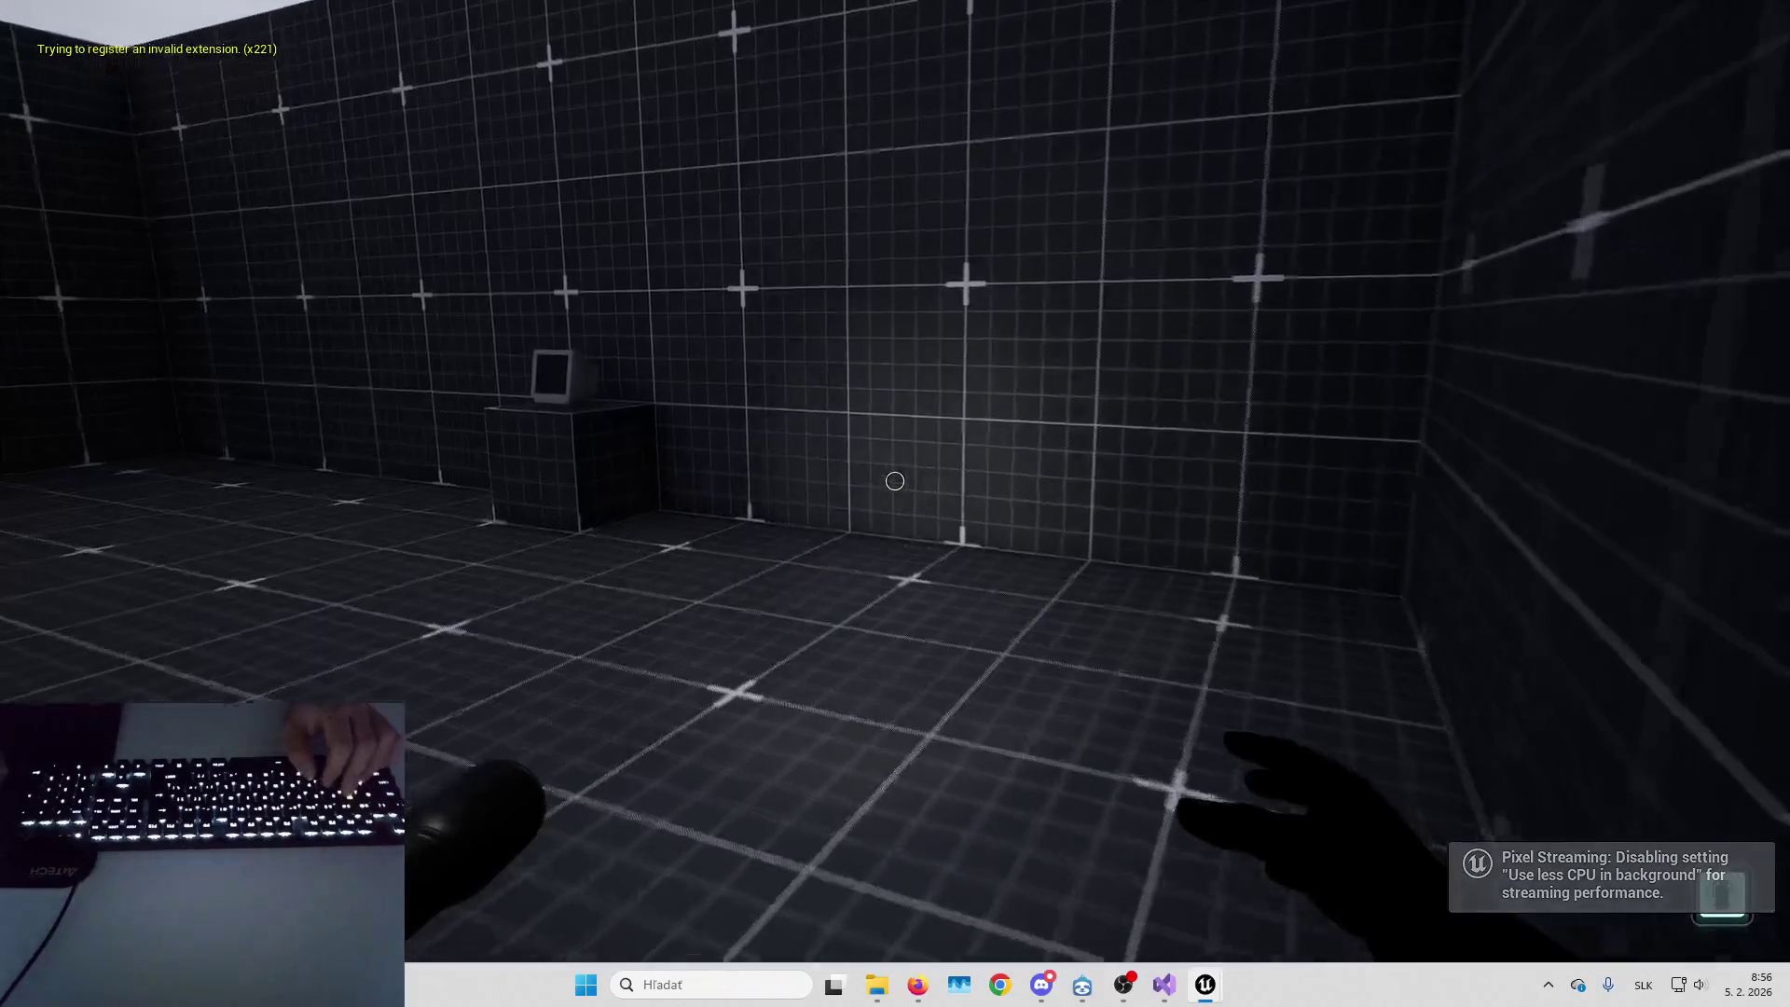
key("w")
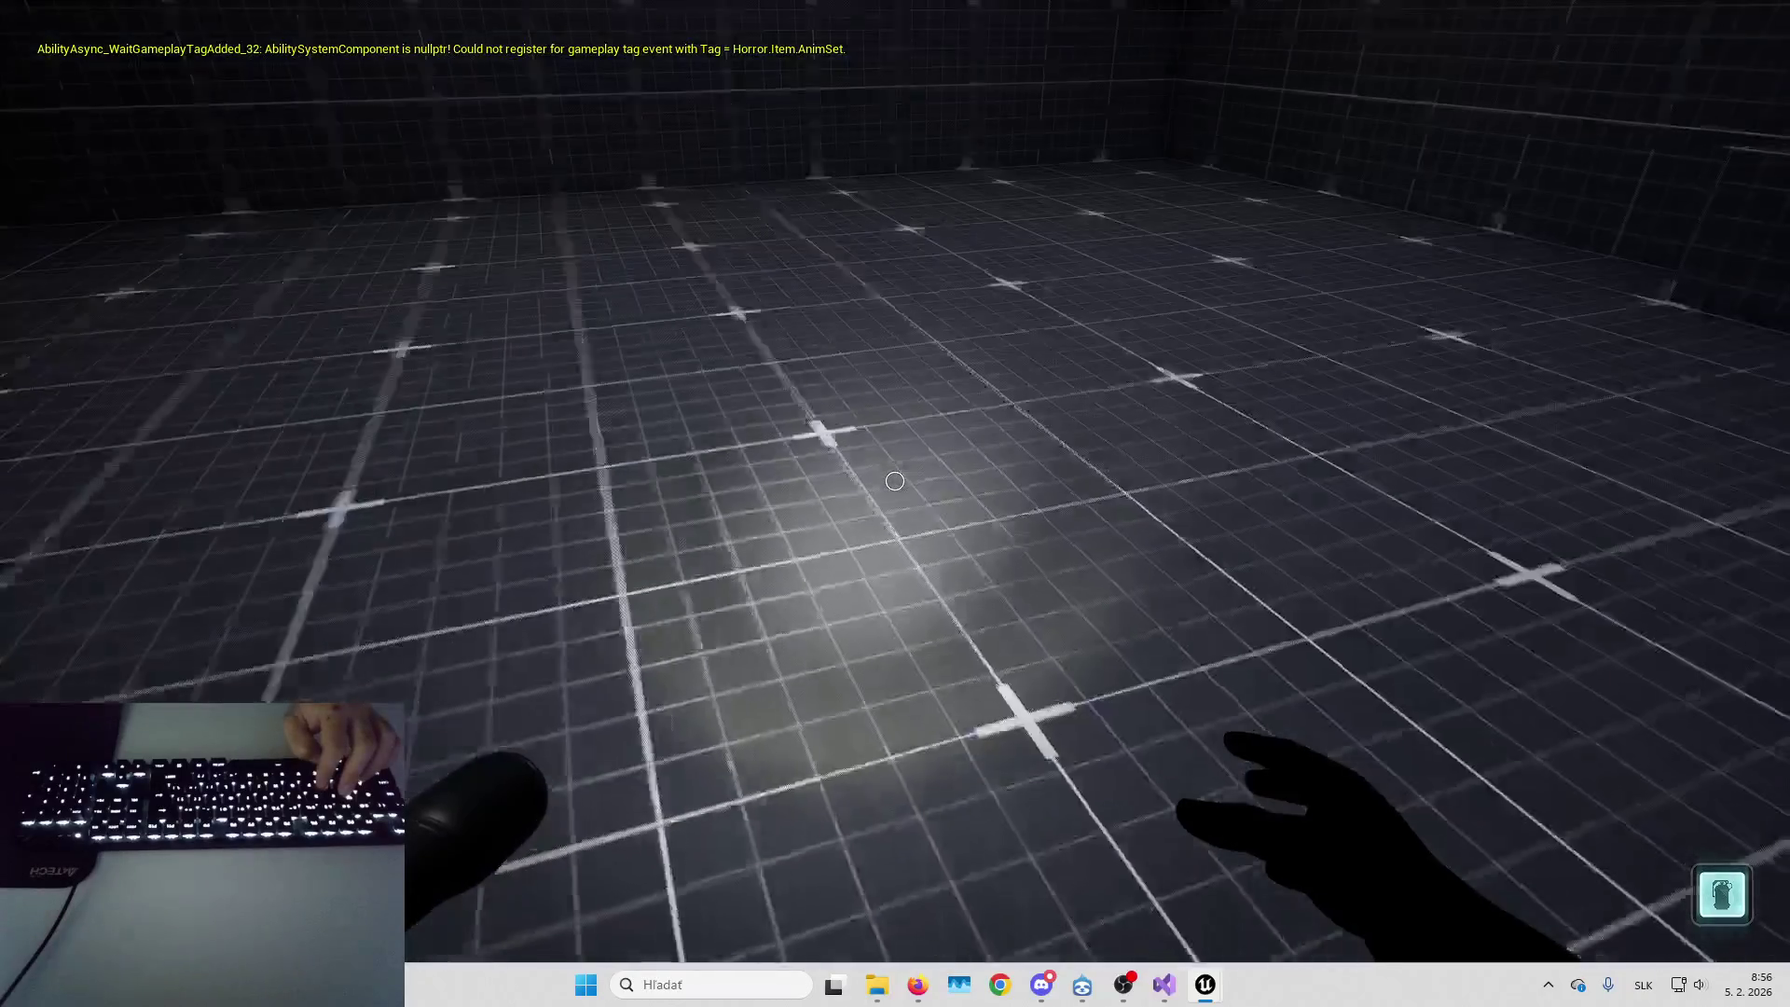
key("Escape")
Cycle through the material editor, File Explorer and Firefox windows
mouse_move(1206, 984)
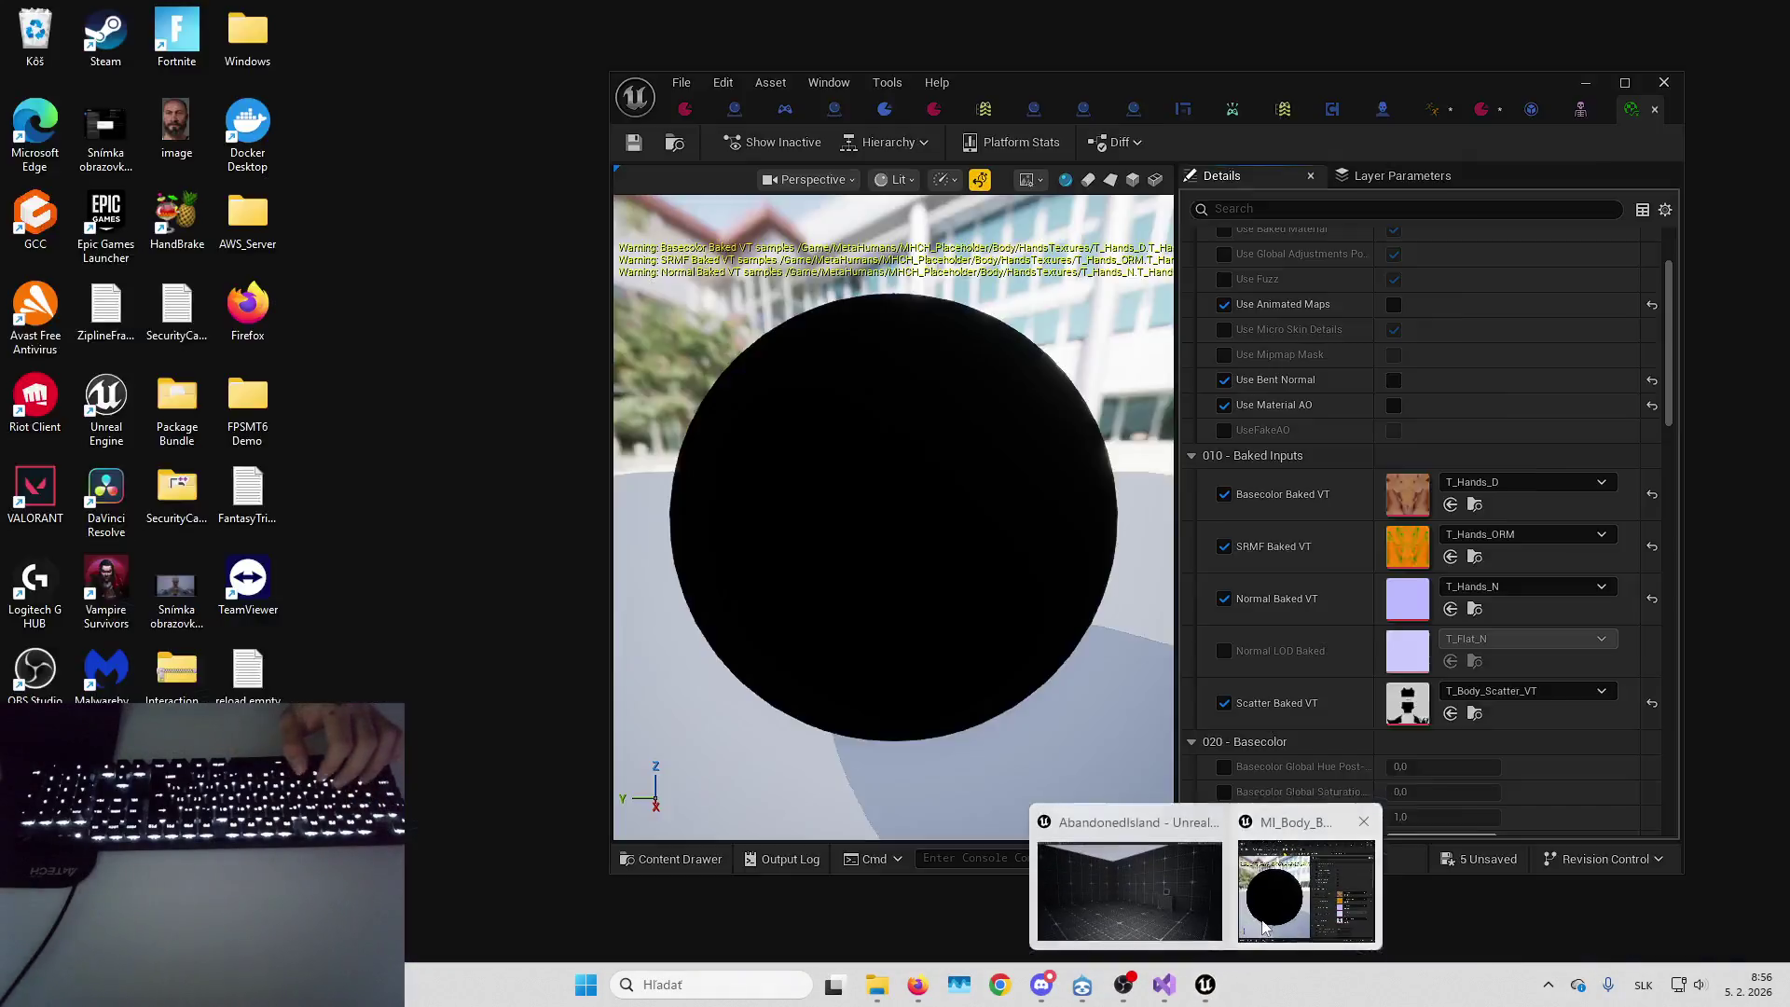
left_click(1264, 926)
mouse_move(883, 996)
left_click(902, 886)
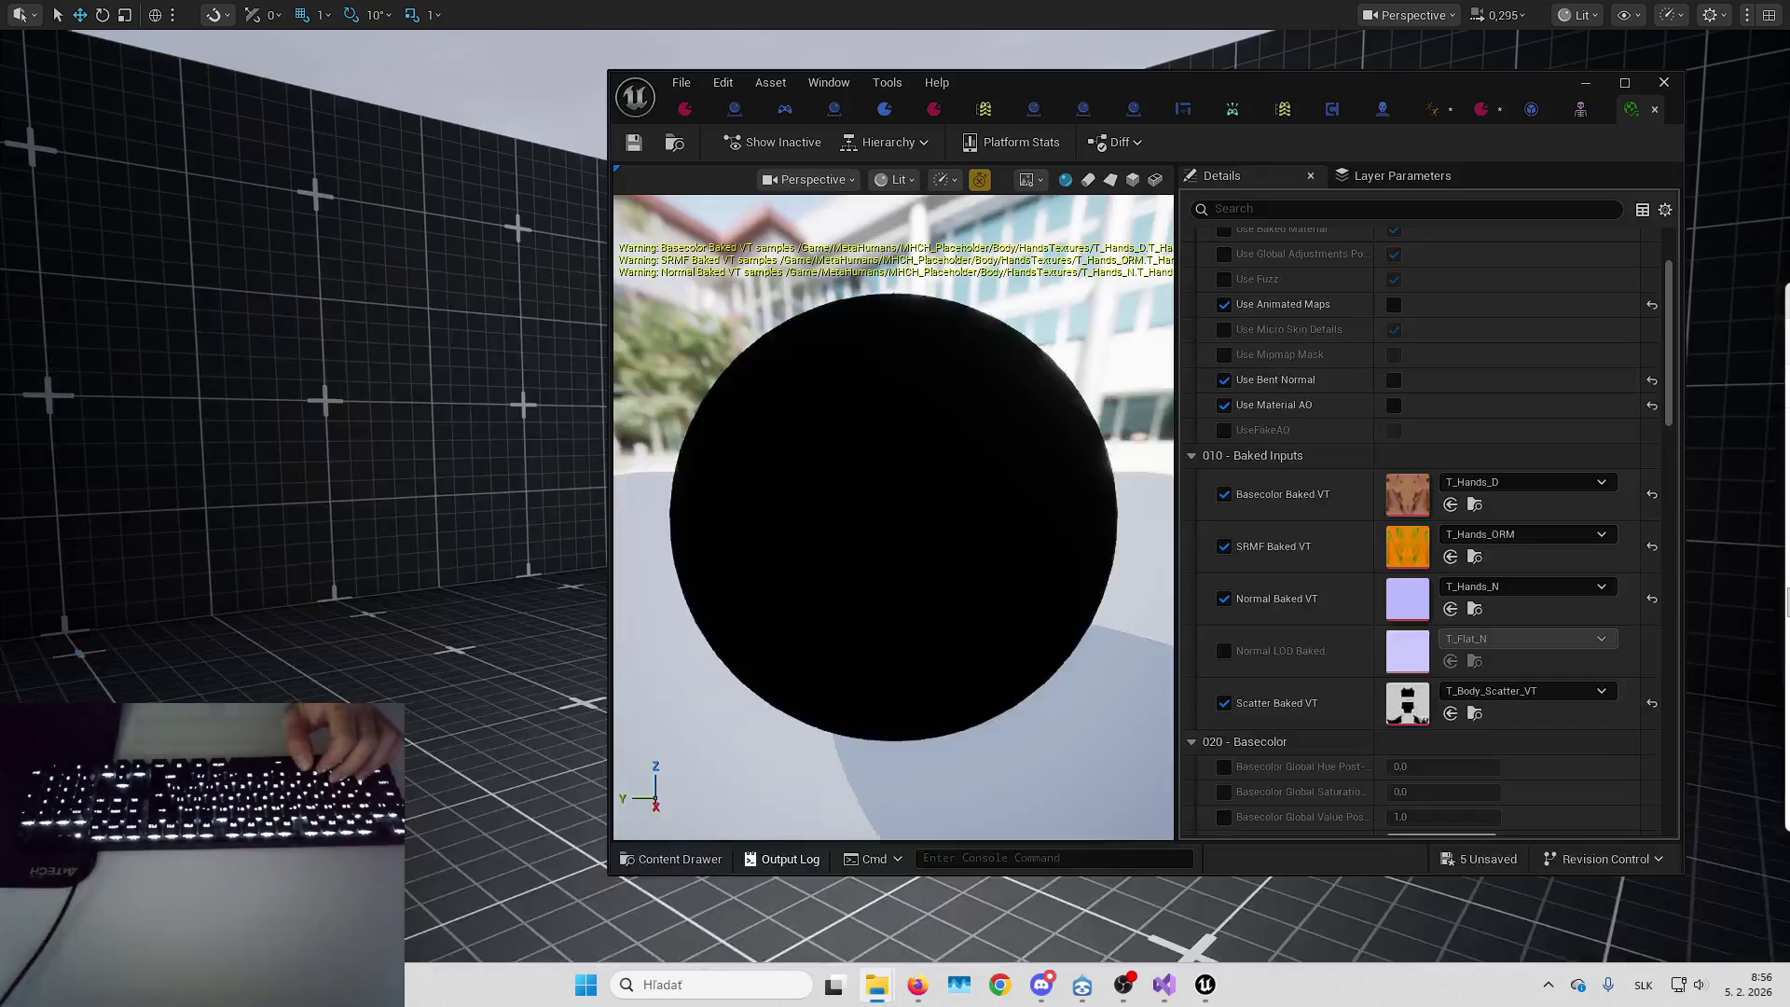
left_click(918, 985)
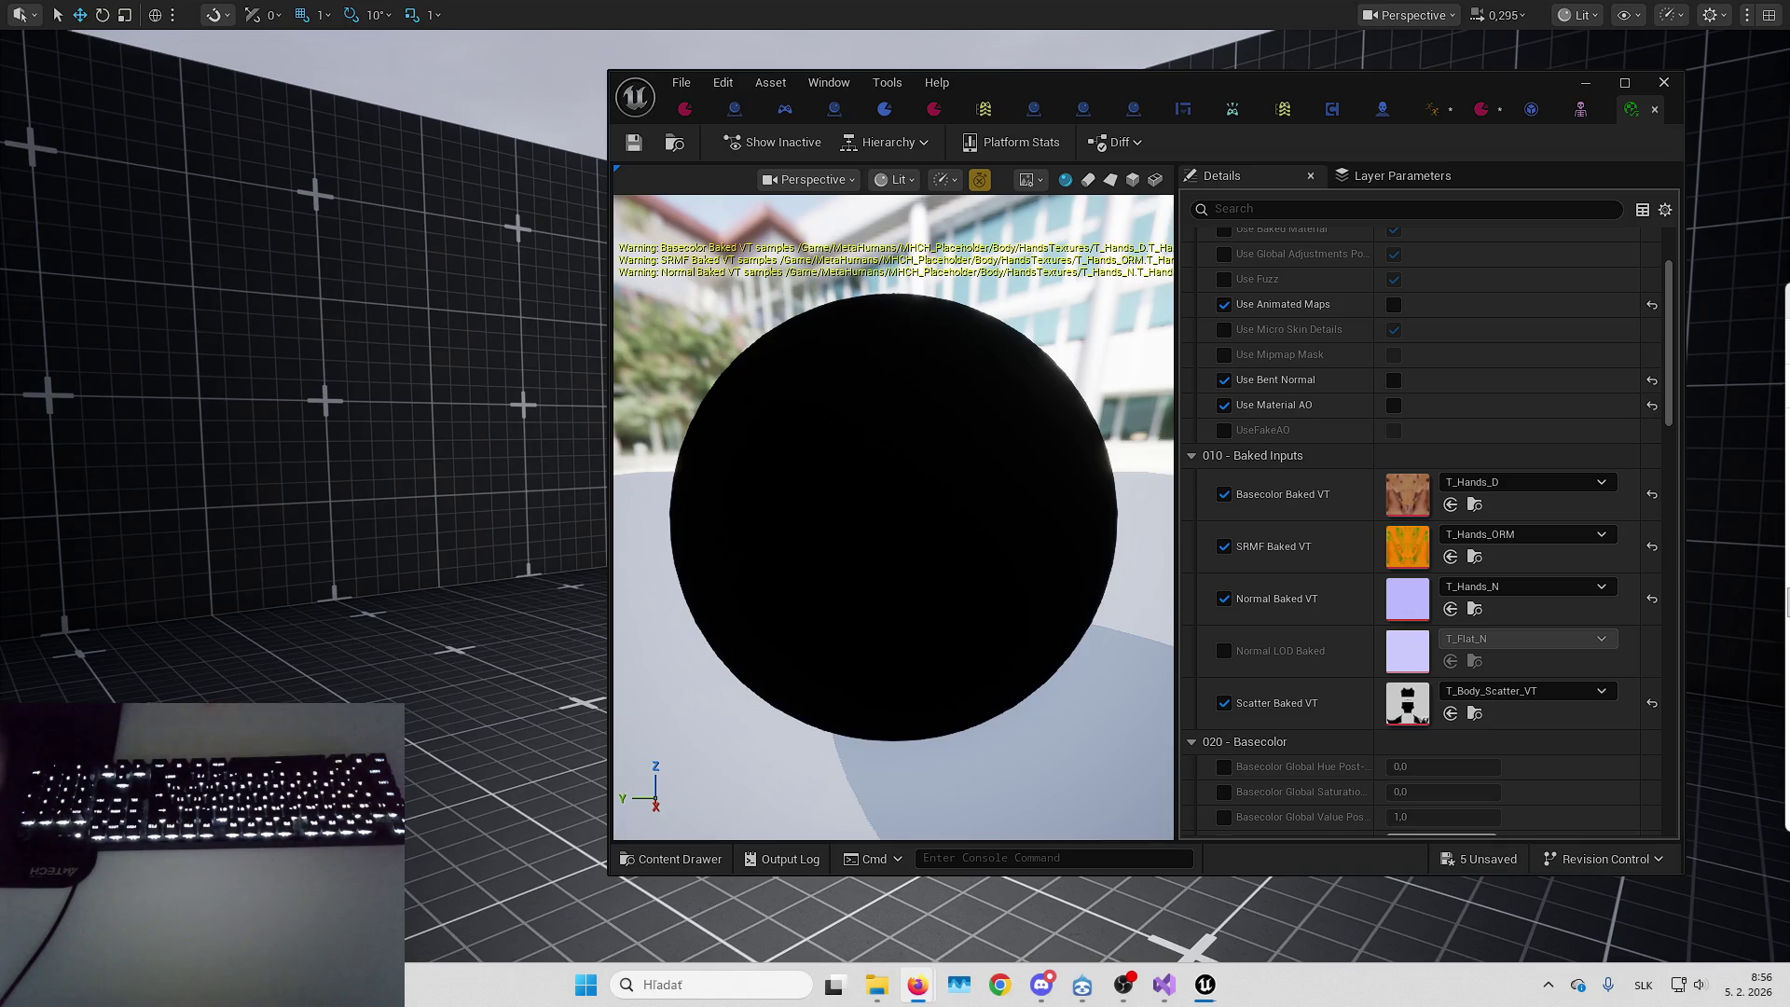
In the ABP_MH_Placeholder AnimGraph, locate the Is Using Flashlight and Blend Poses by bool nodes
left_click(1434, 114)
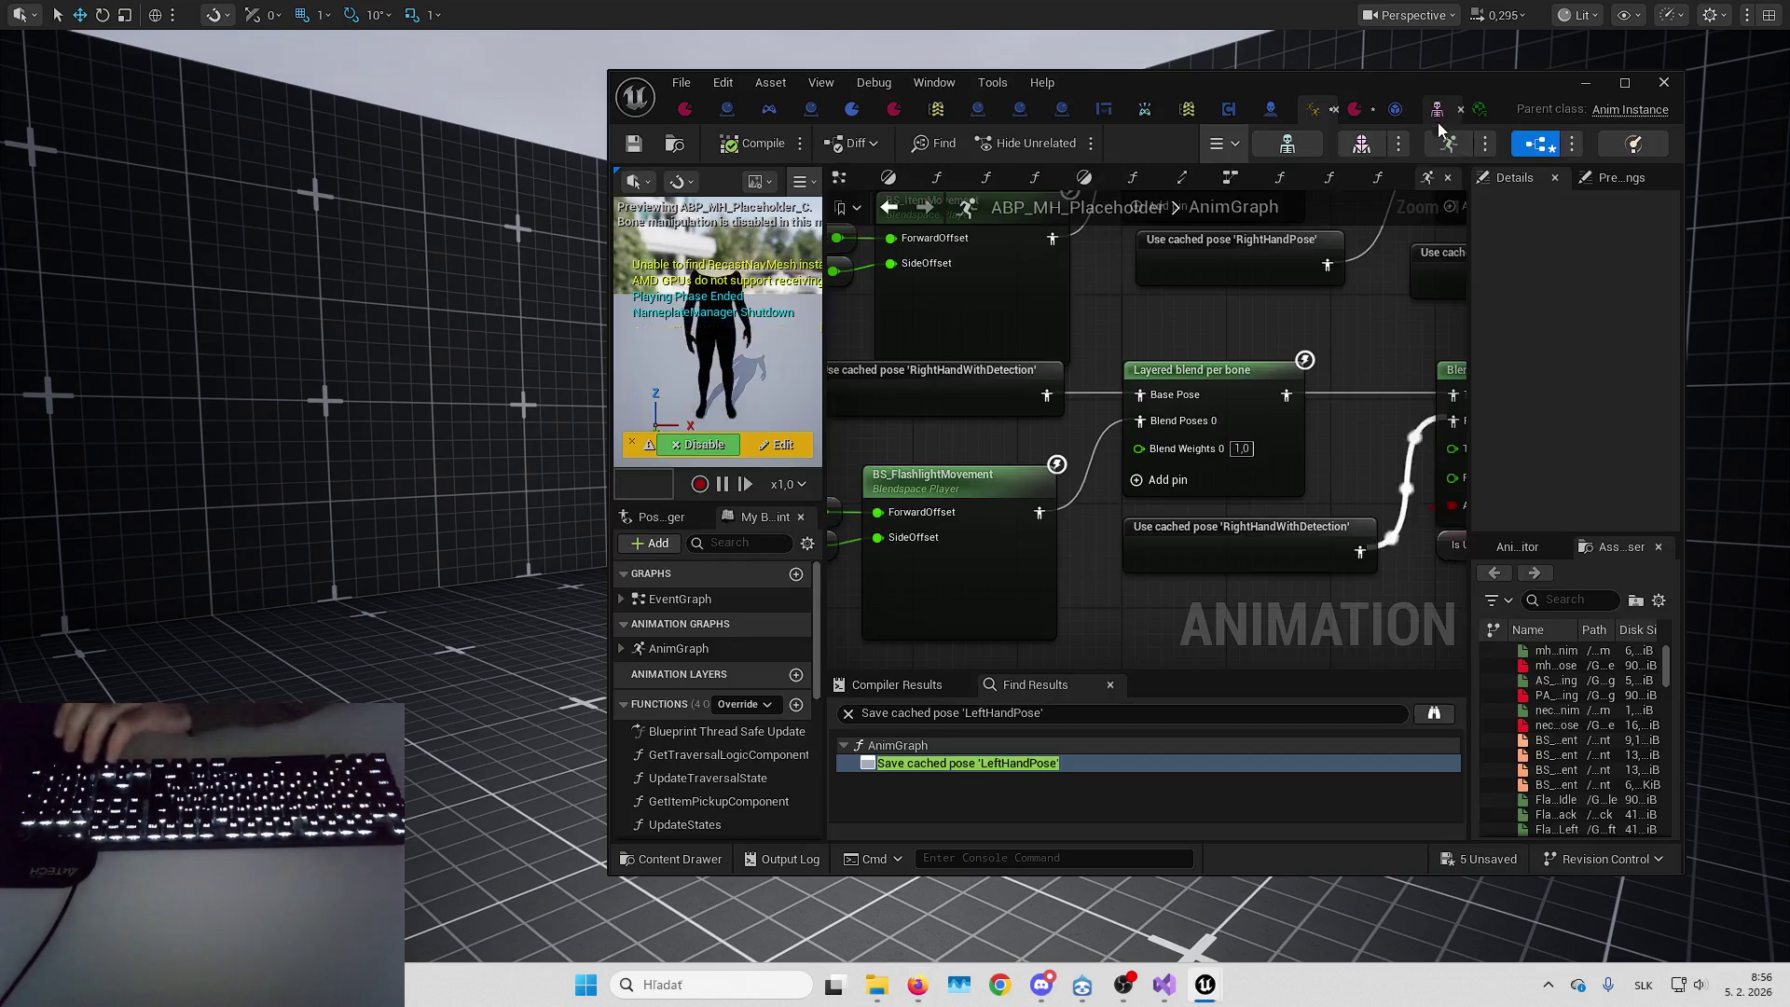
left_click_drag(1276, 548, 1335, 543)
left_click(1142, 483)
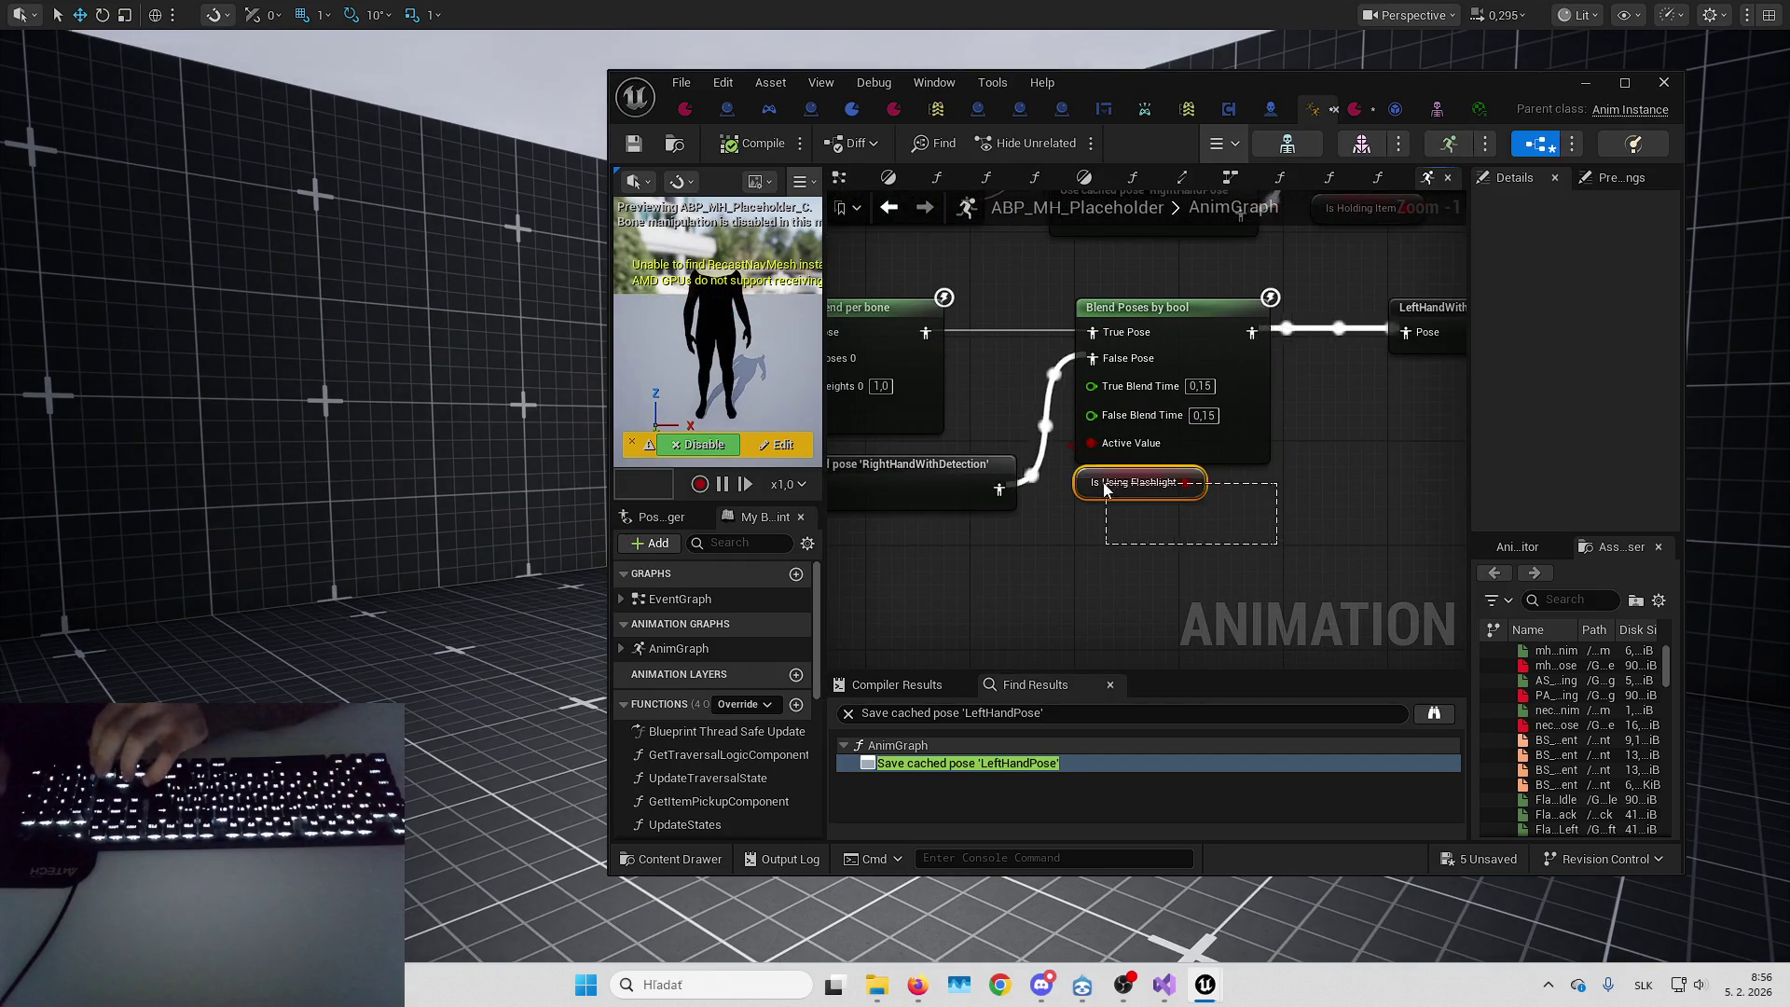
left_click(1373, 501)
left_click_drag(1042, 463, 1123, 485)
left_click(1368, 455)
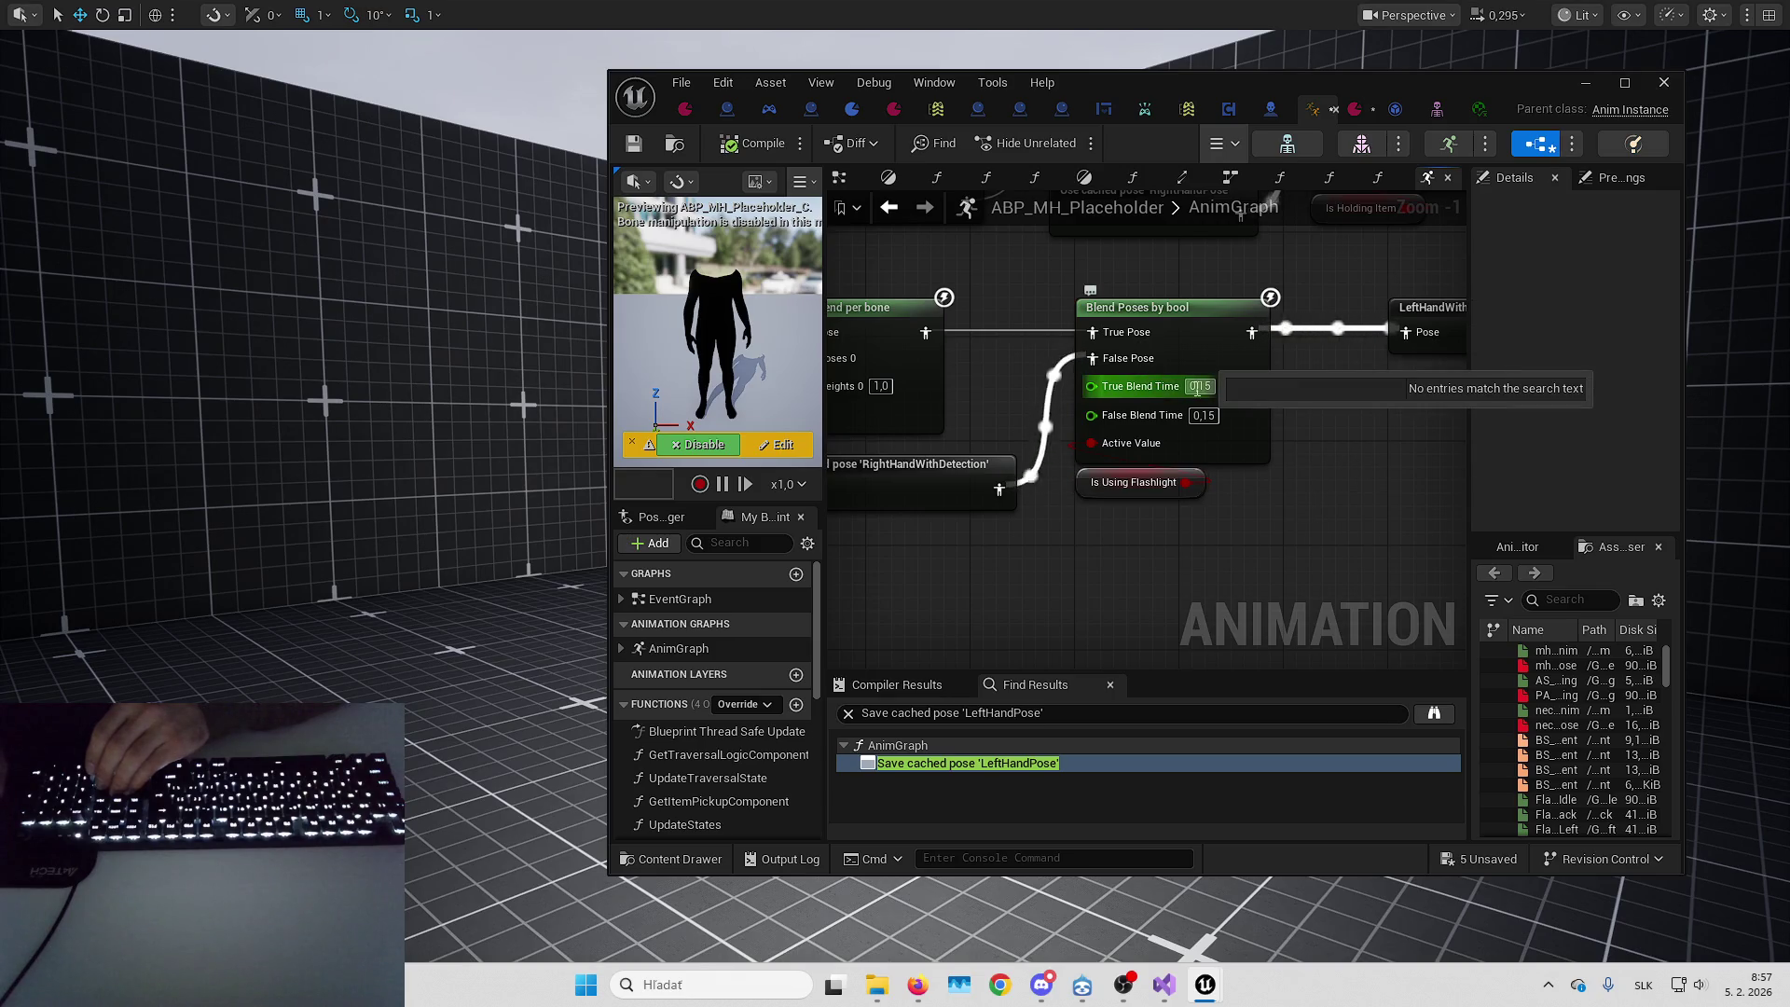
left_click(1212, 149)
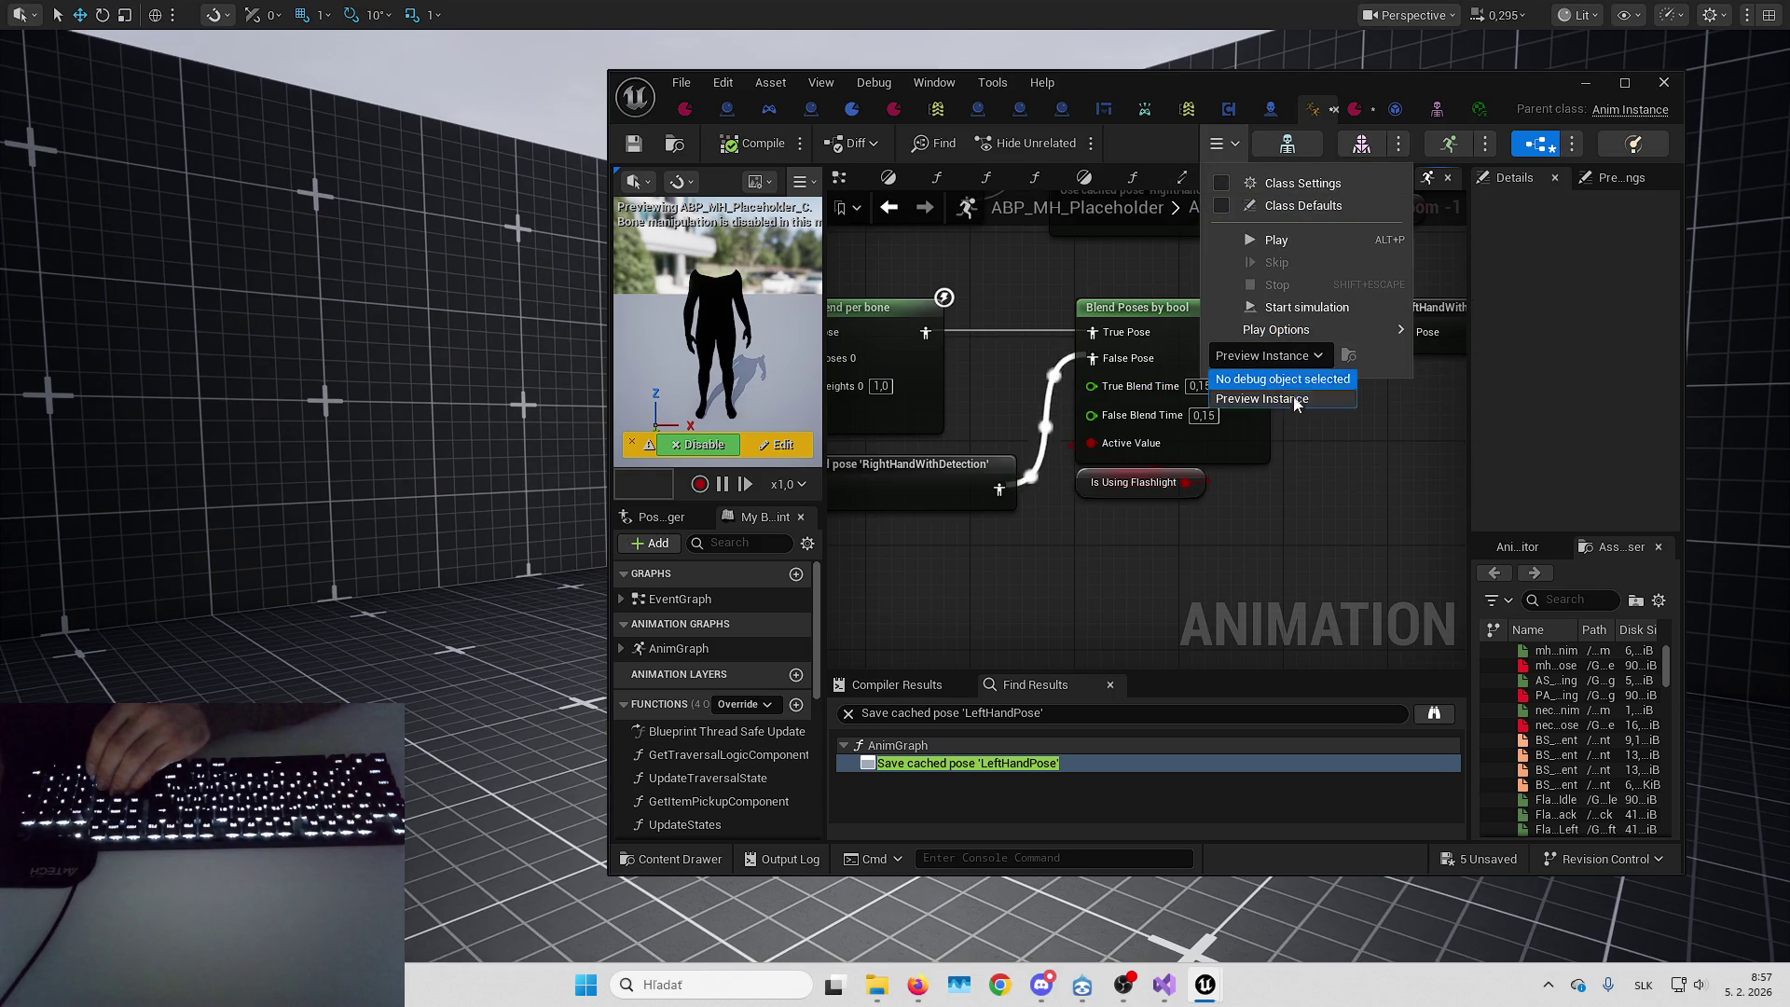
left_click(1384, 477)
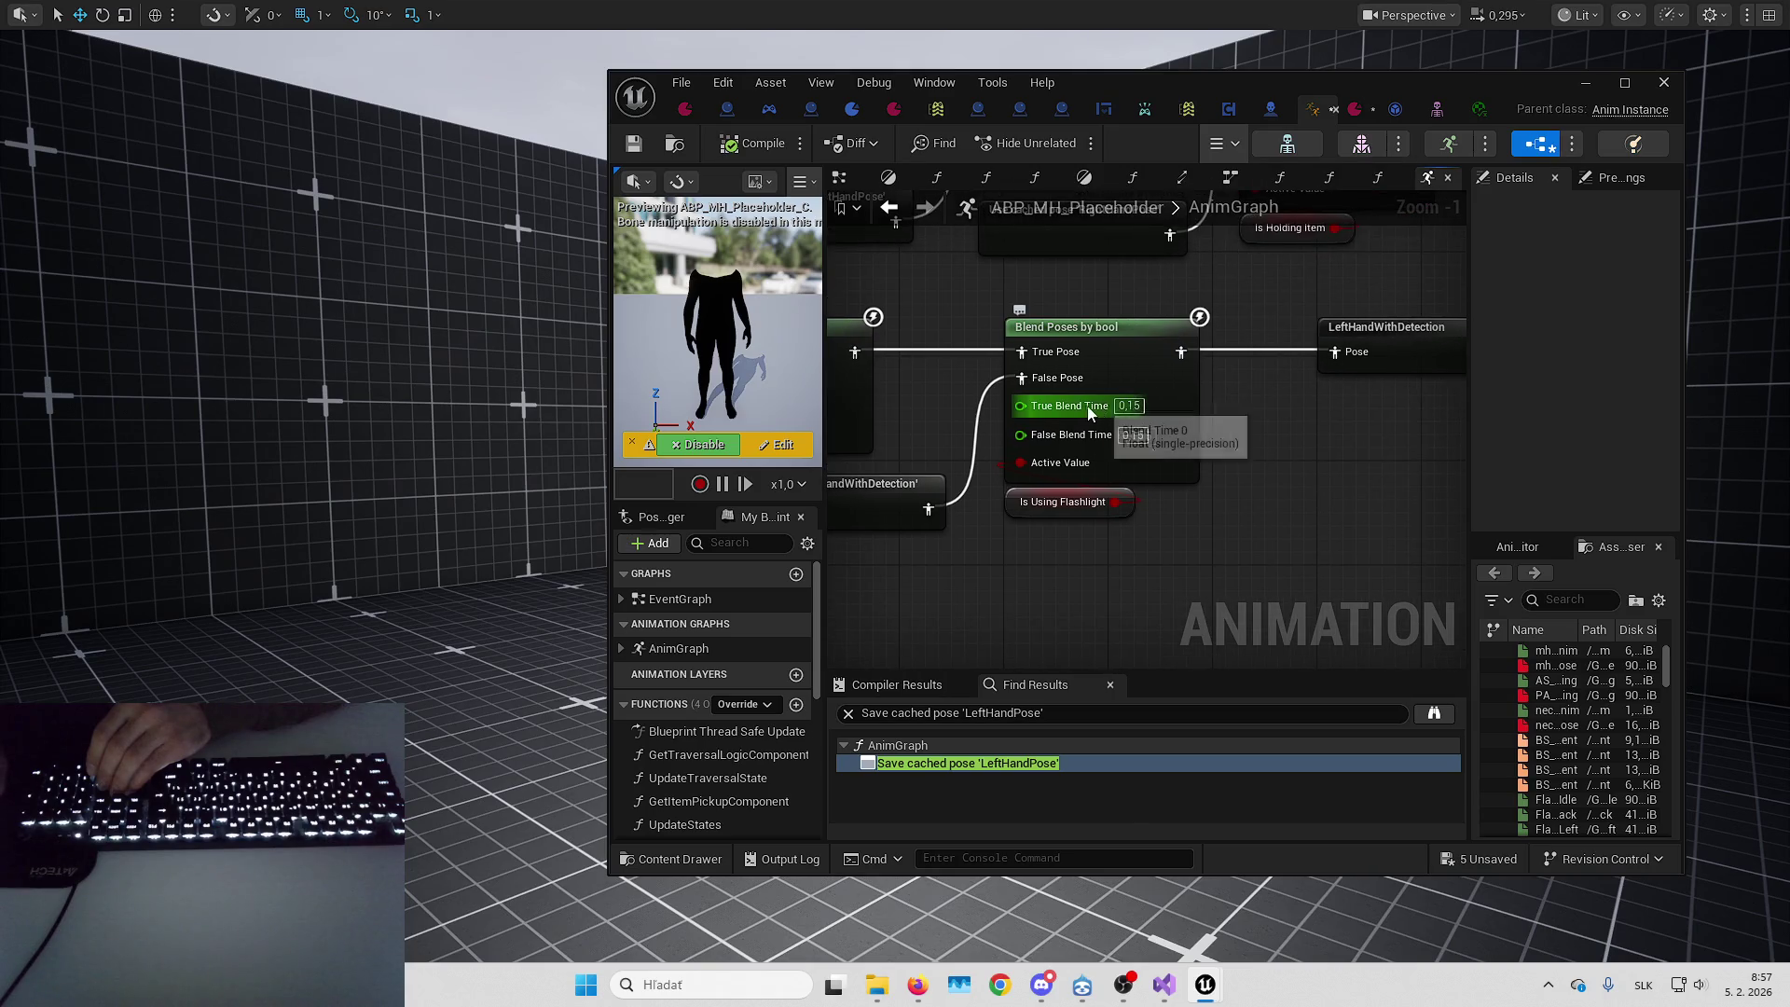
left_click_drag(1049, 415, 1217, 351)
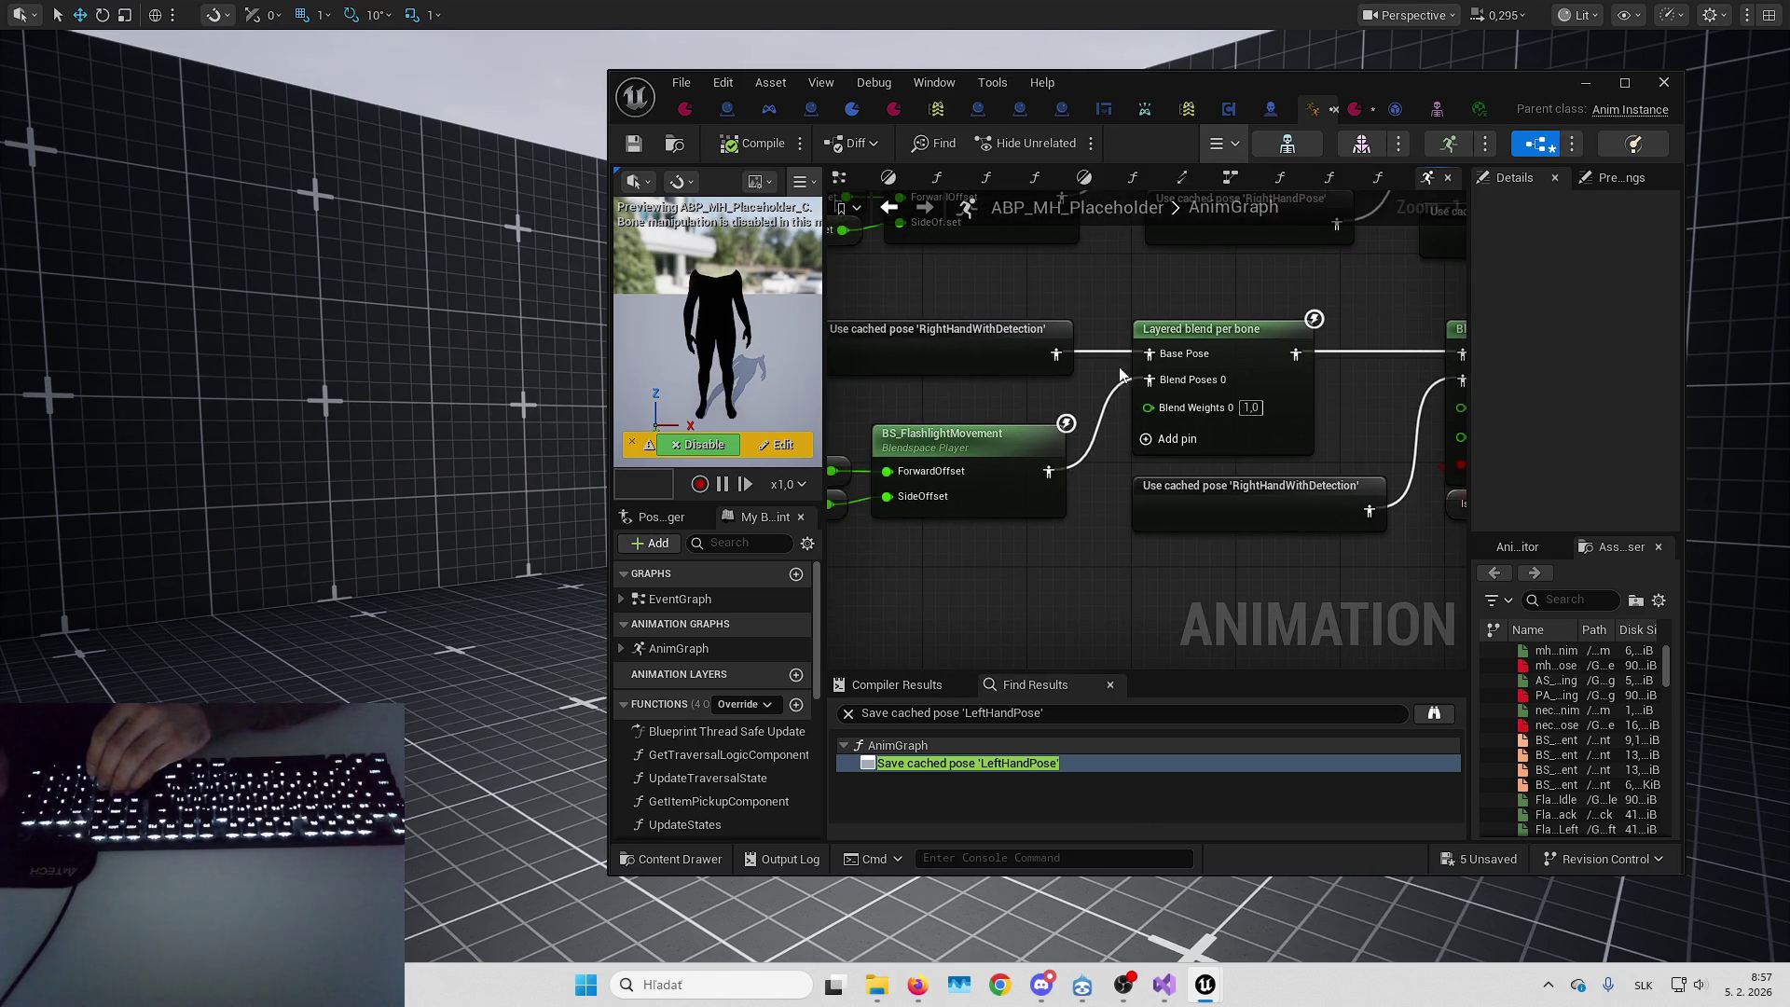
left_click_drag(1461, 466, 1240, 471)
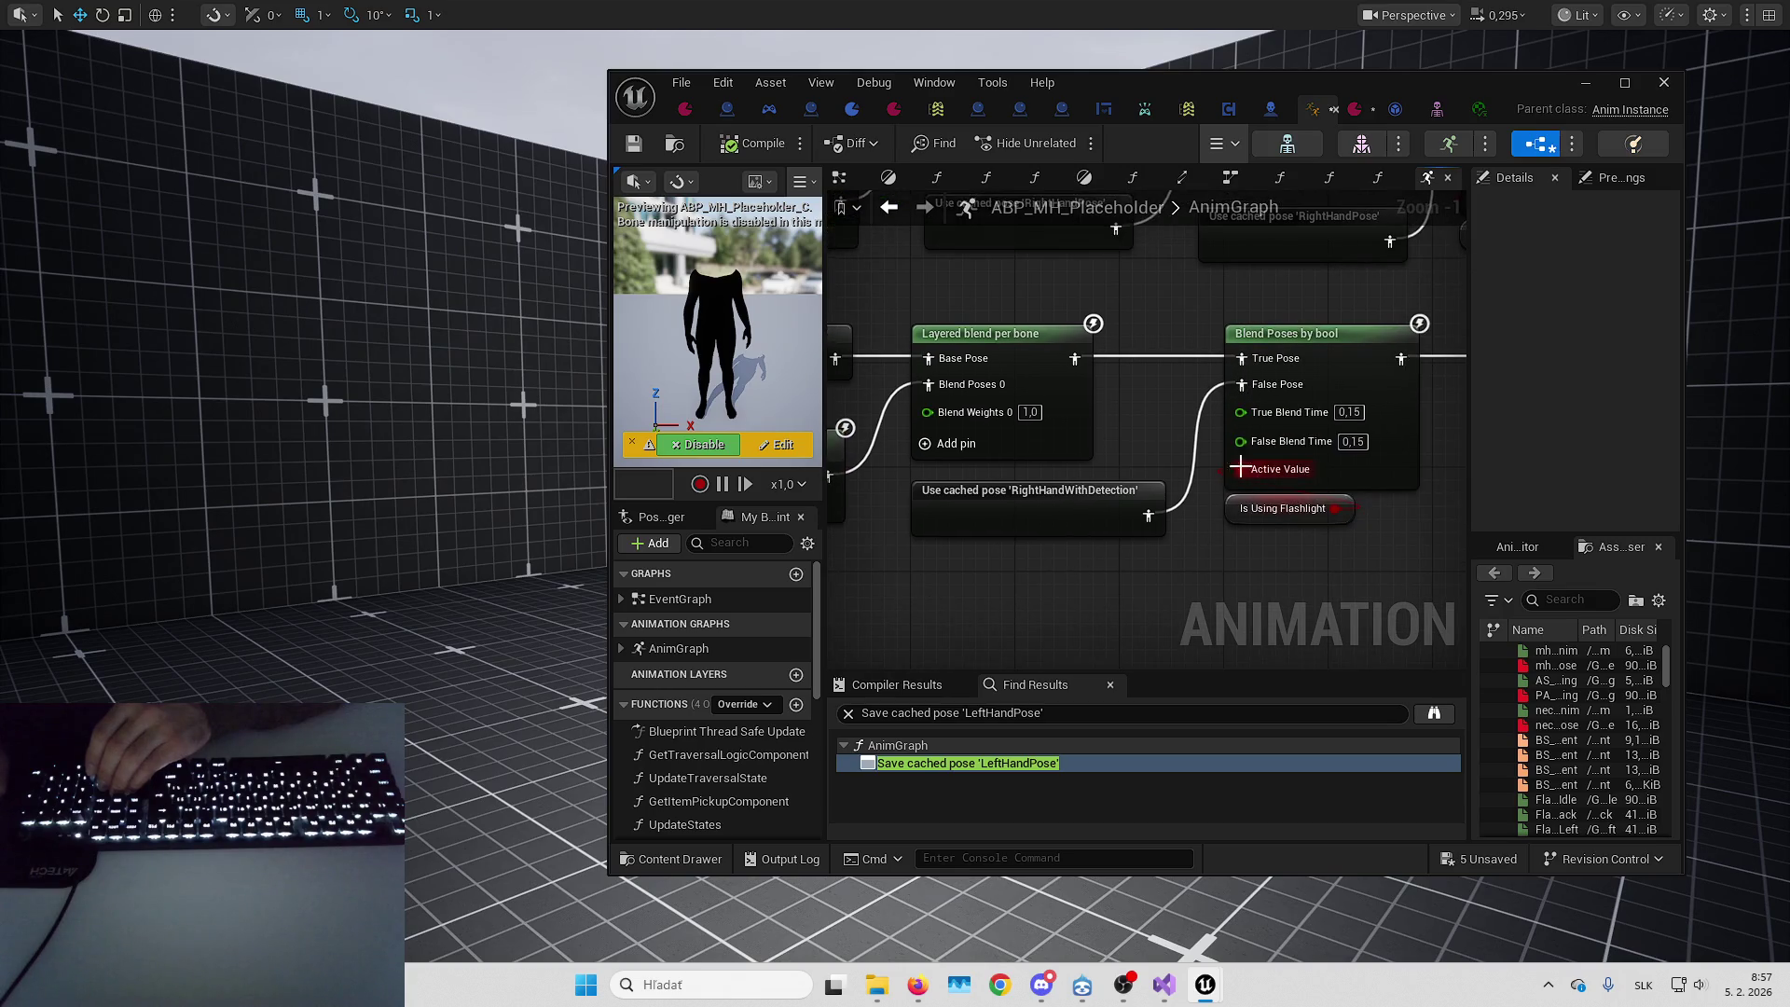
mouse_move(1128, 575)
left_mouse_down()
mouse_move(903, 599)
mouse_move(928, 599)
left_mouse_up()
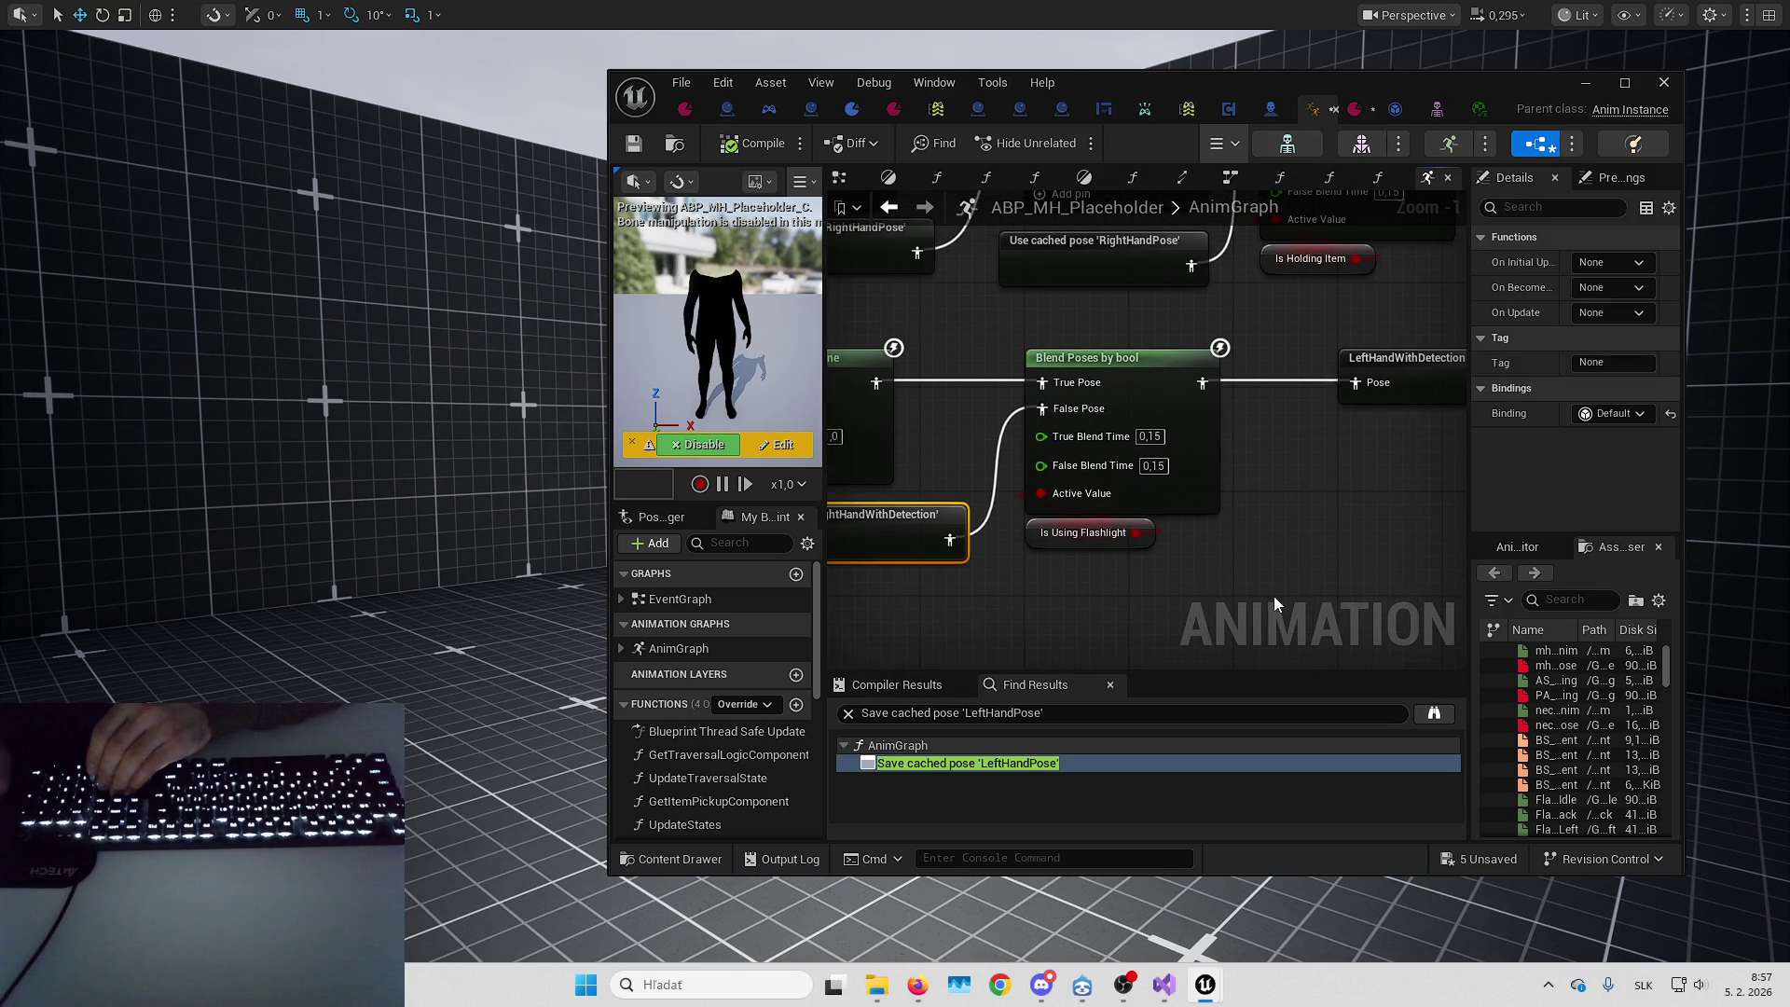
Change the Blend Poses by bool node's True Blend Time from 0.15 to 5
left_click(1150, 443)
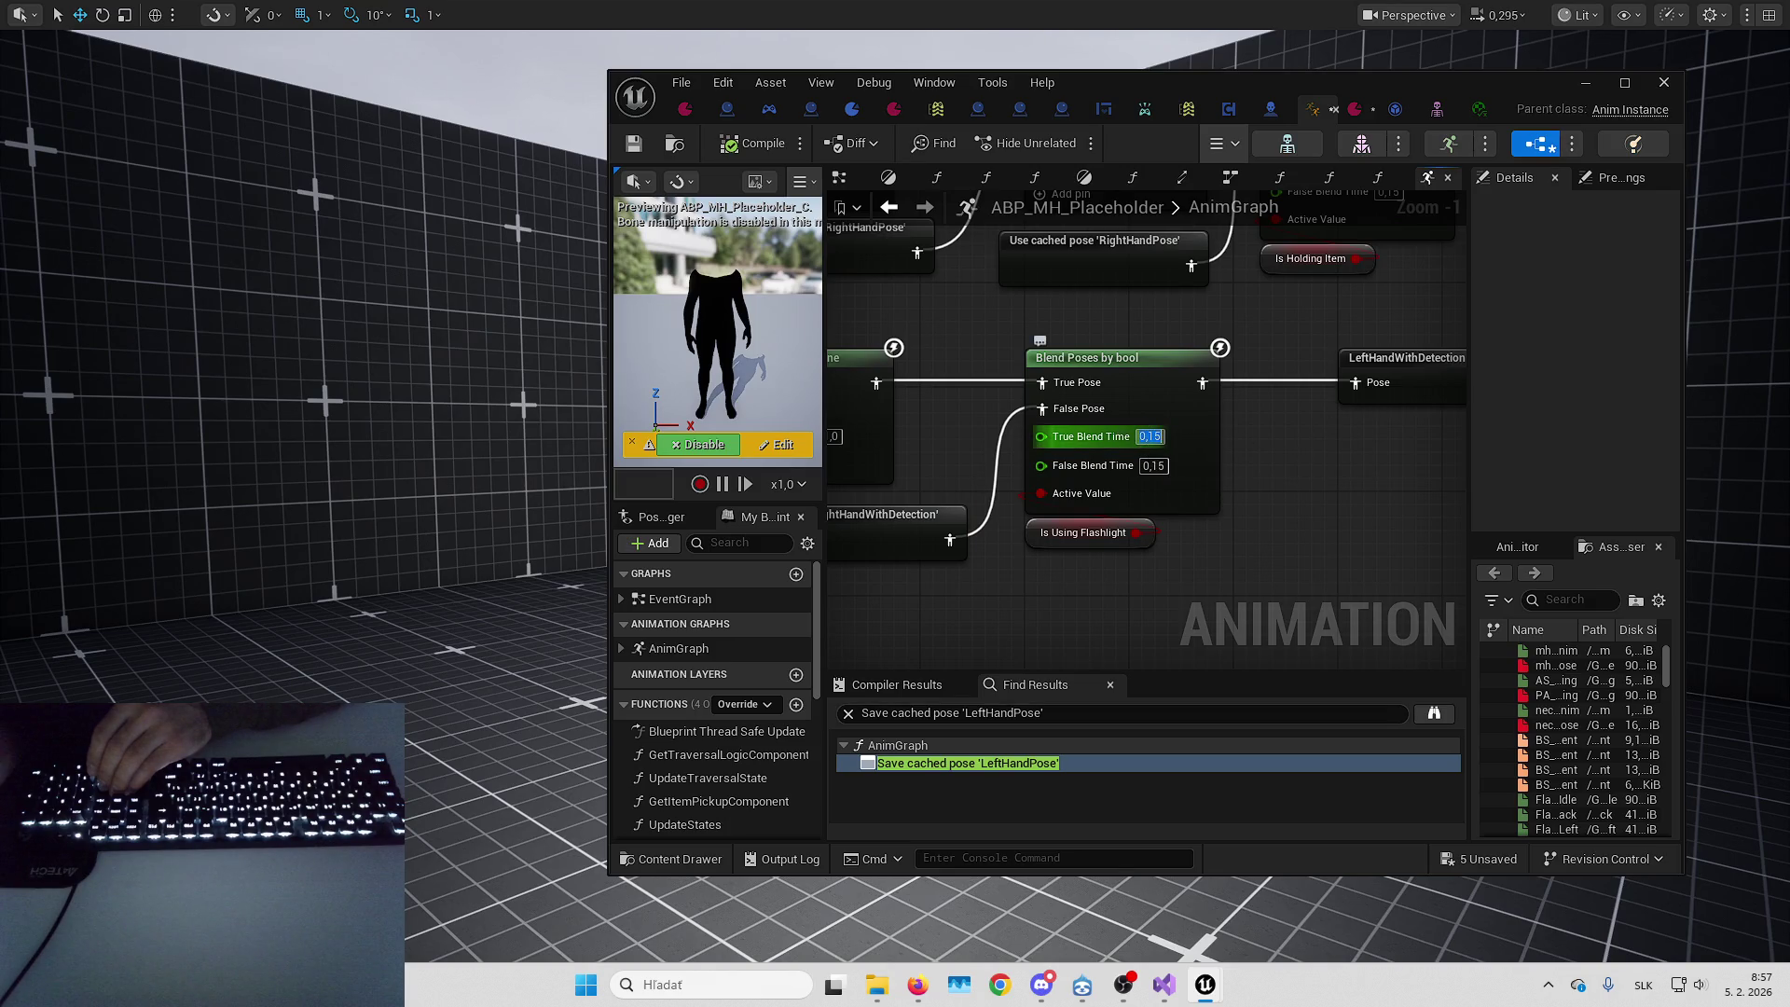
type("5")
key("Return")
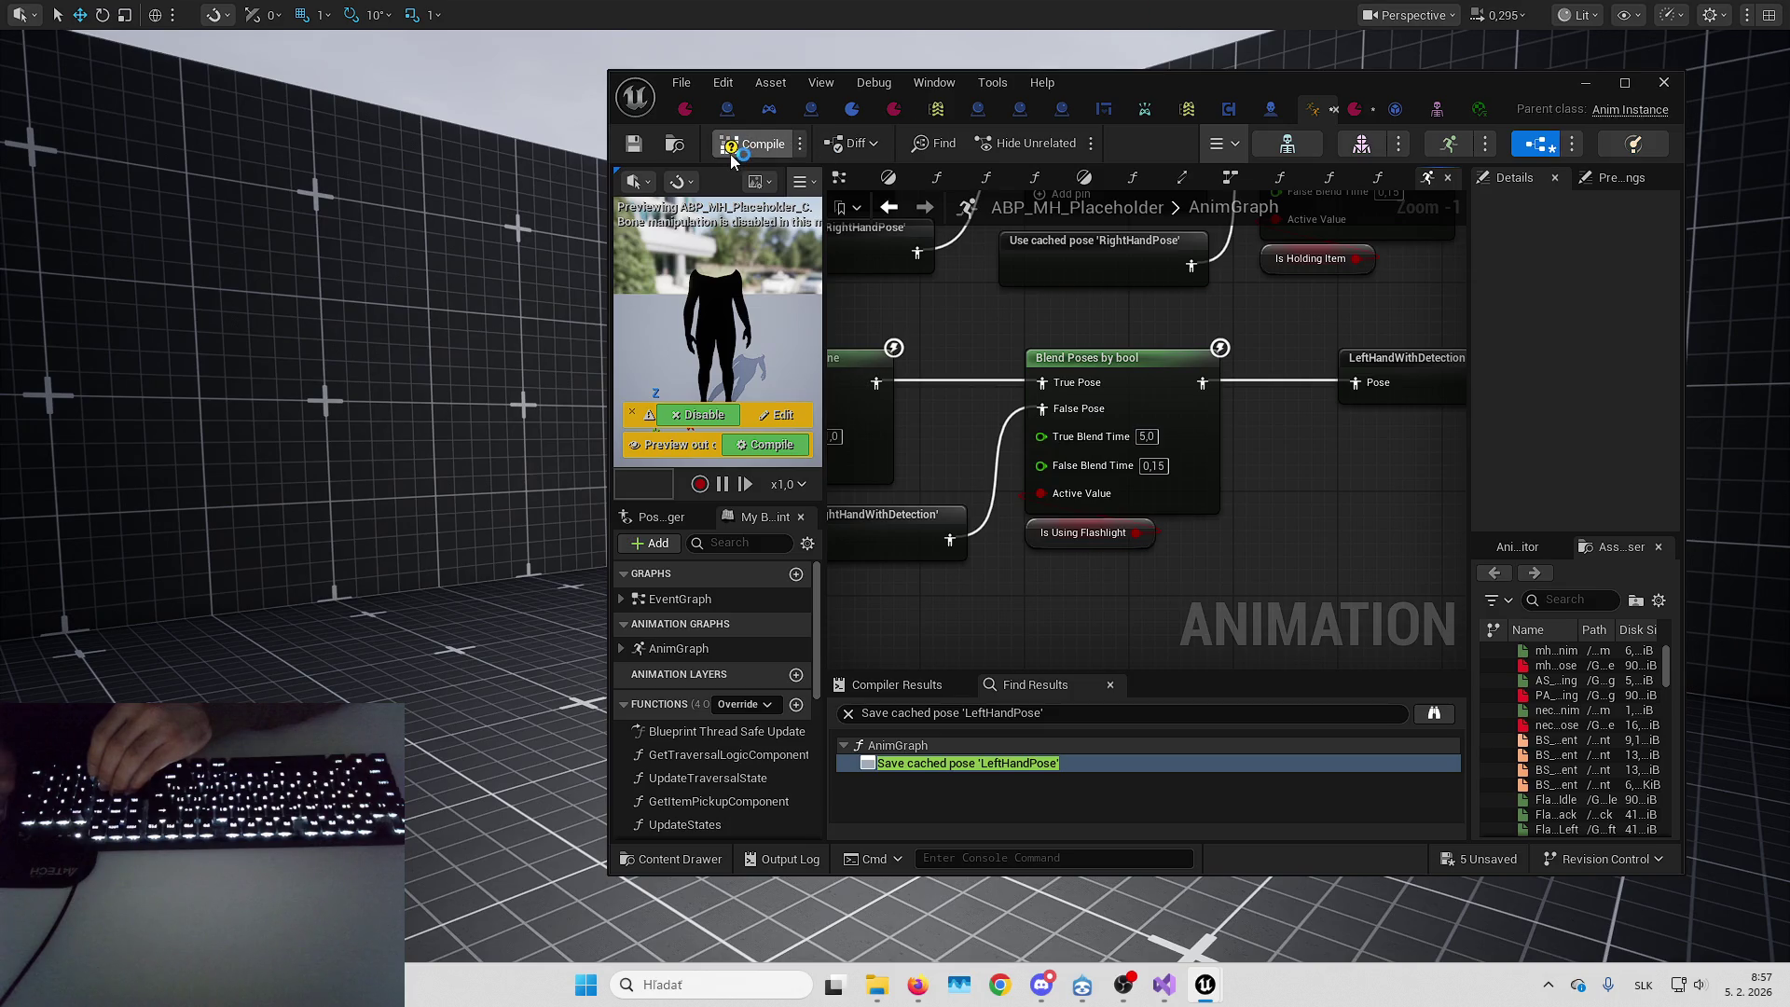
left_click(1604, 110)
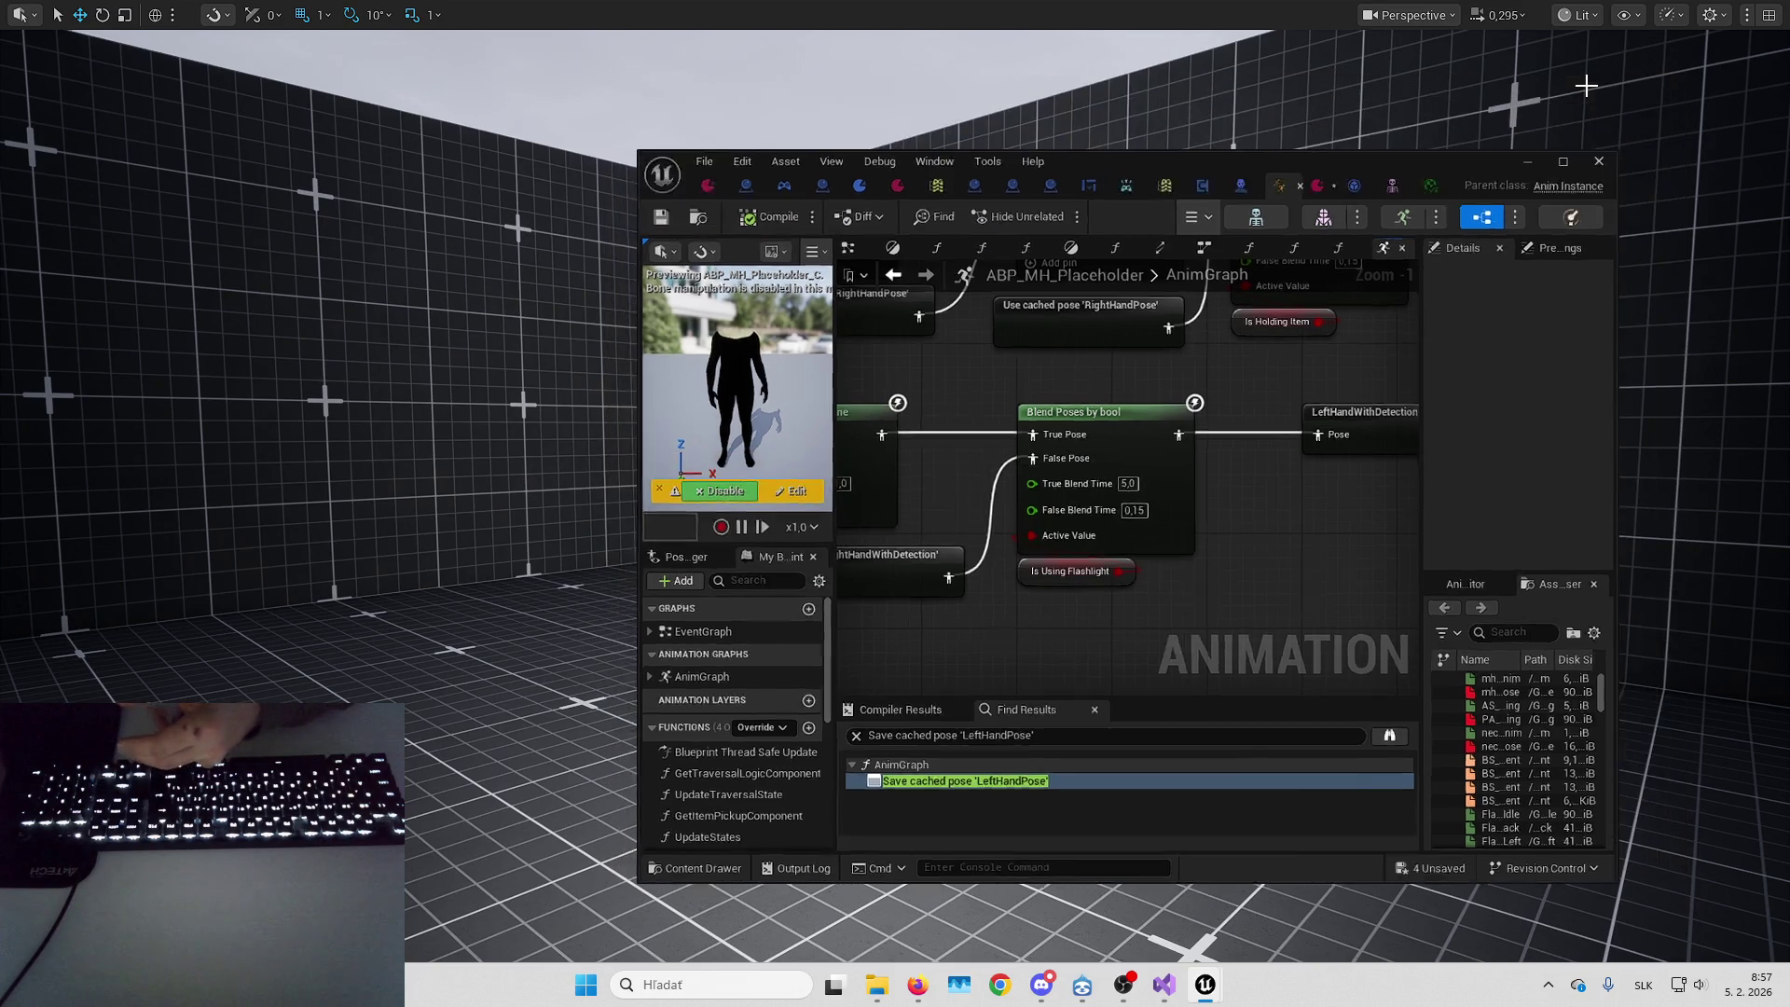
Save the four modified assets and run a quick first-person playtest
key("ctrl+shift+s")
key("Return")
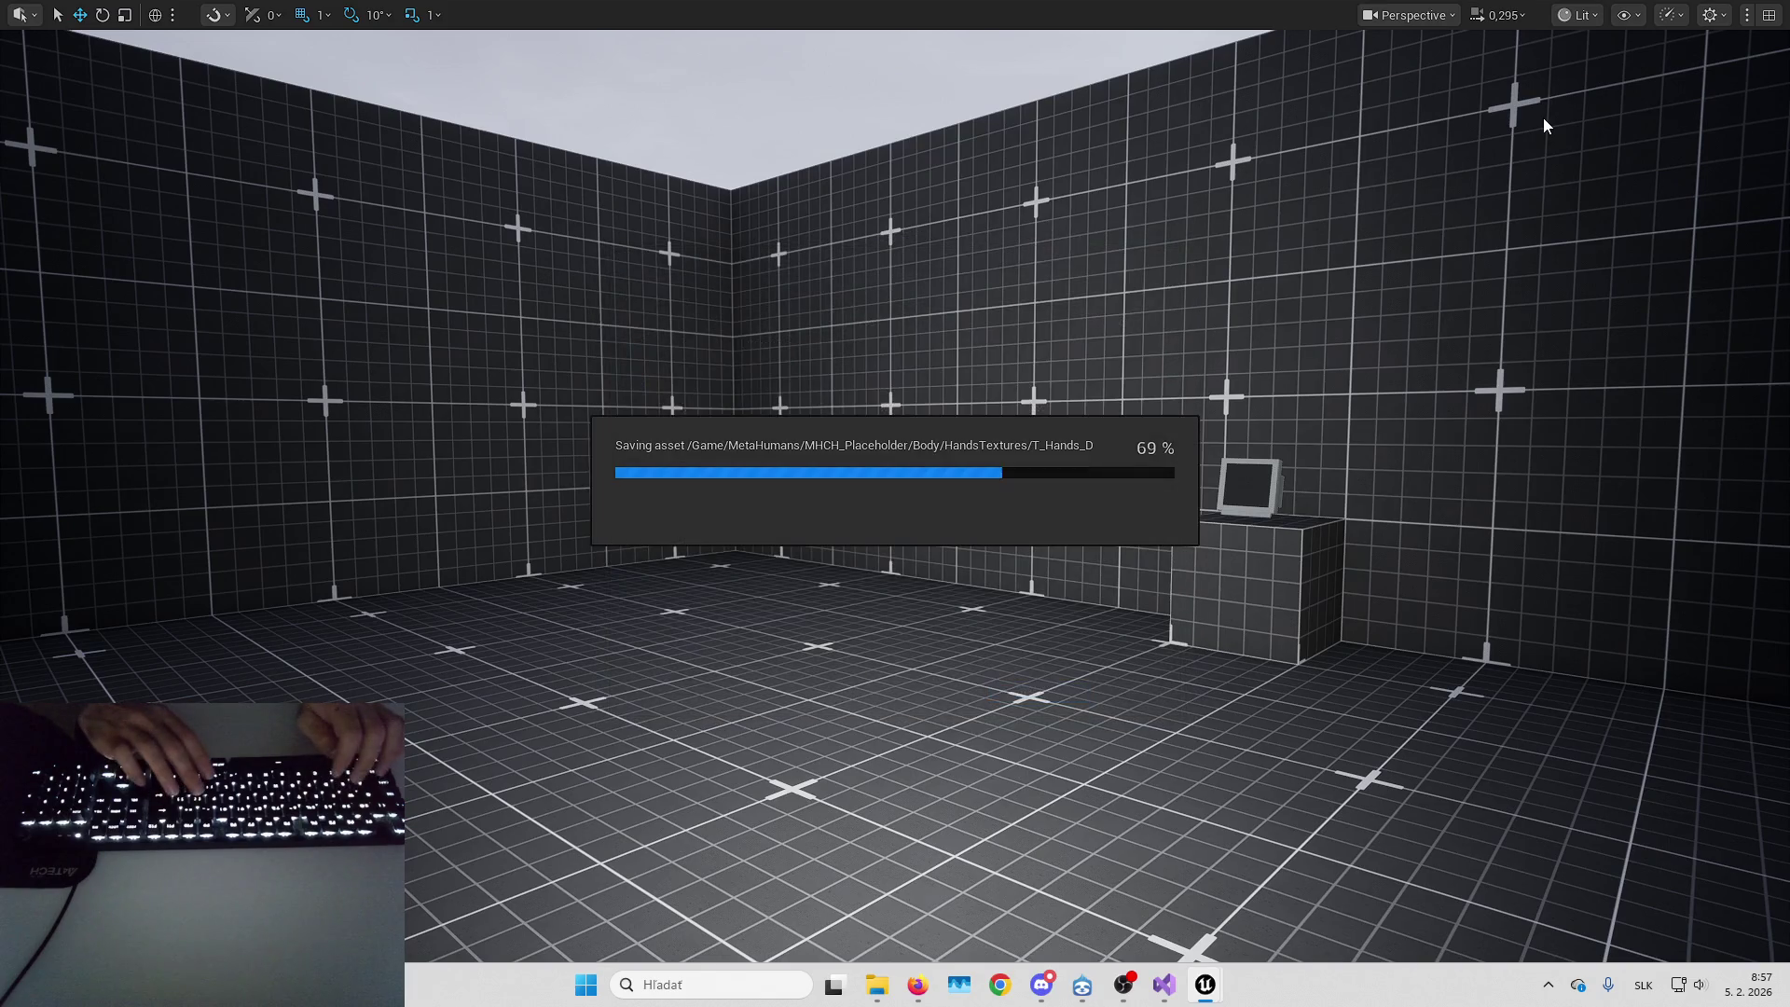
key("alt+p")
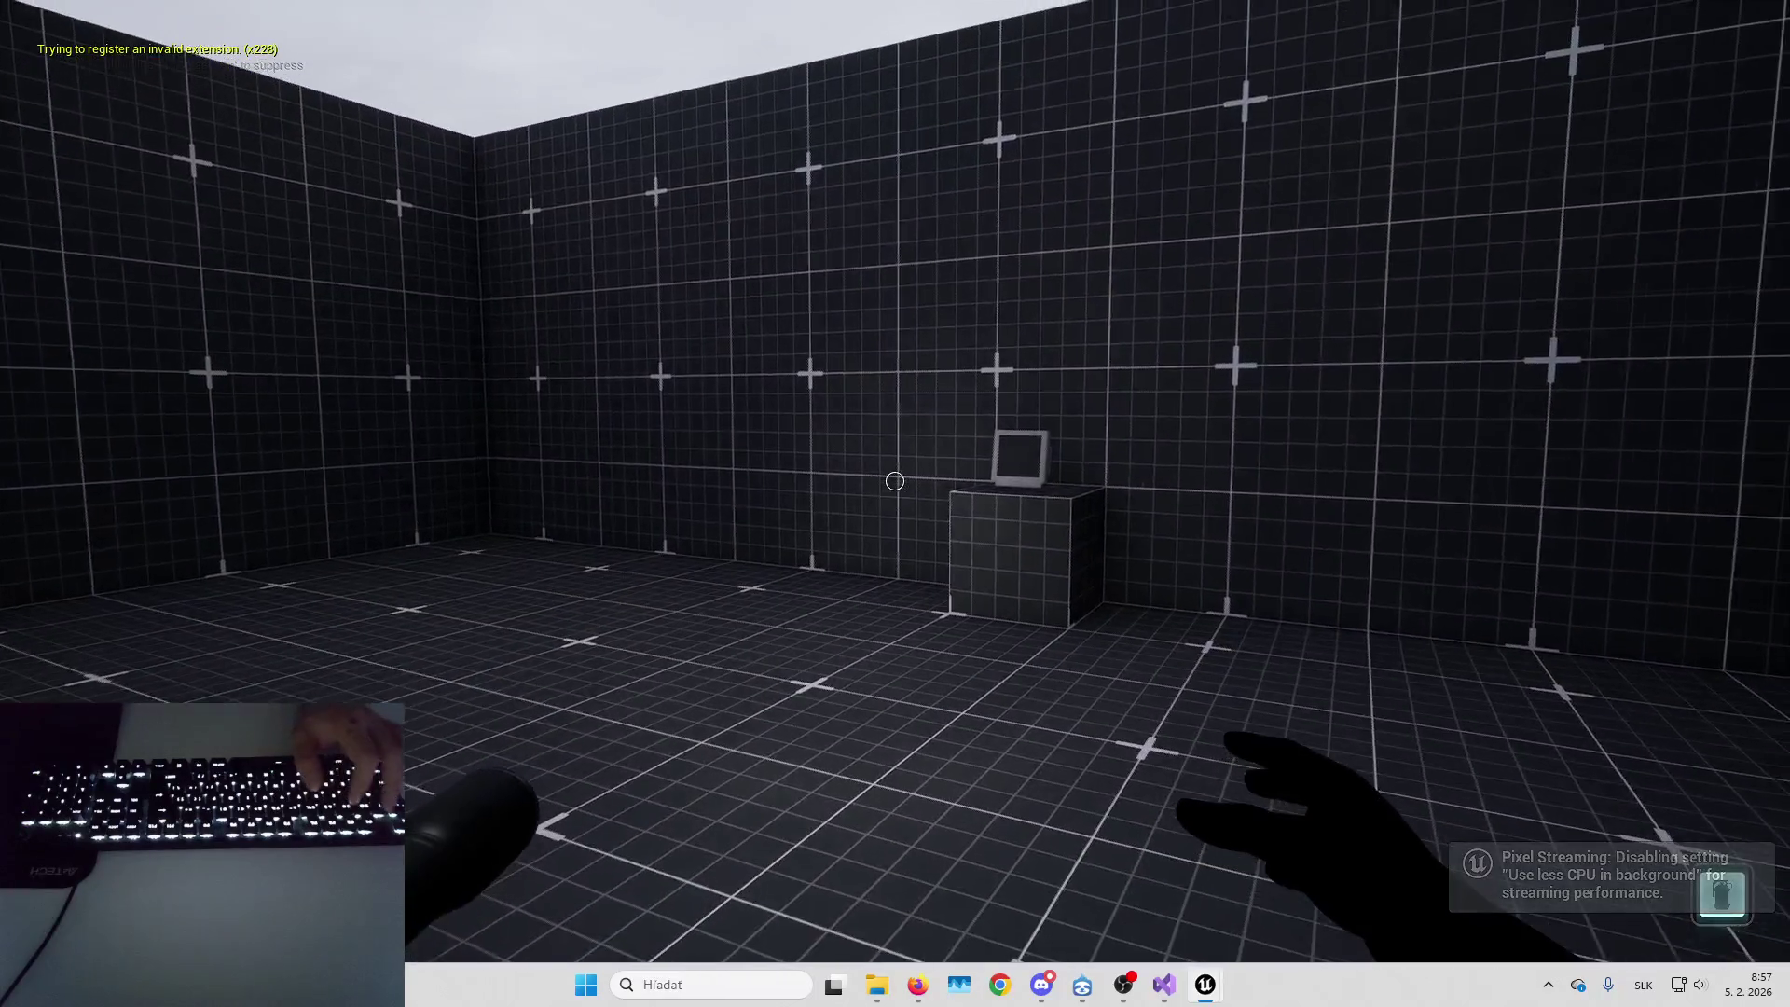
key("Escape")
Set the True Blend Time to 1.0 and compile the animation blueprint
mouse_move(1205, 979)
left_click(1202, 903)
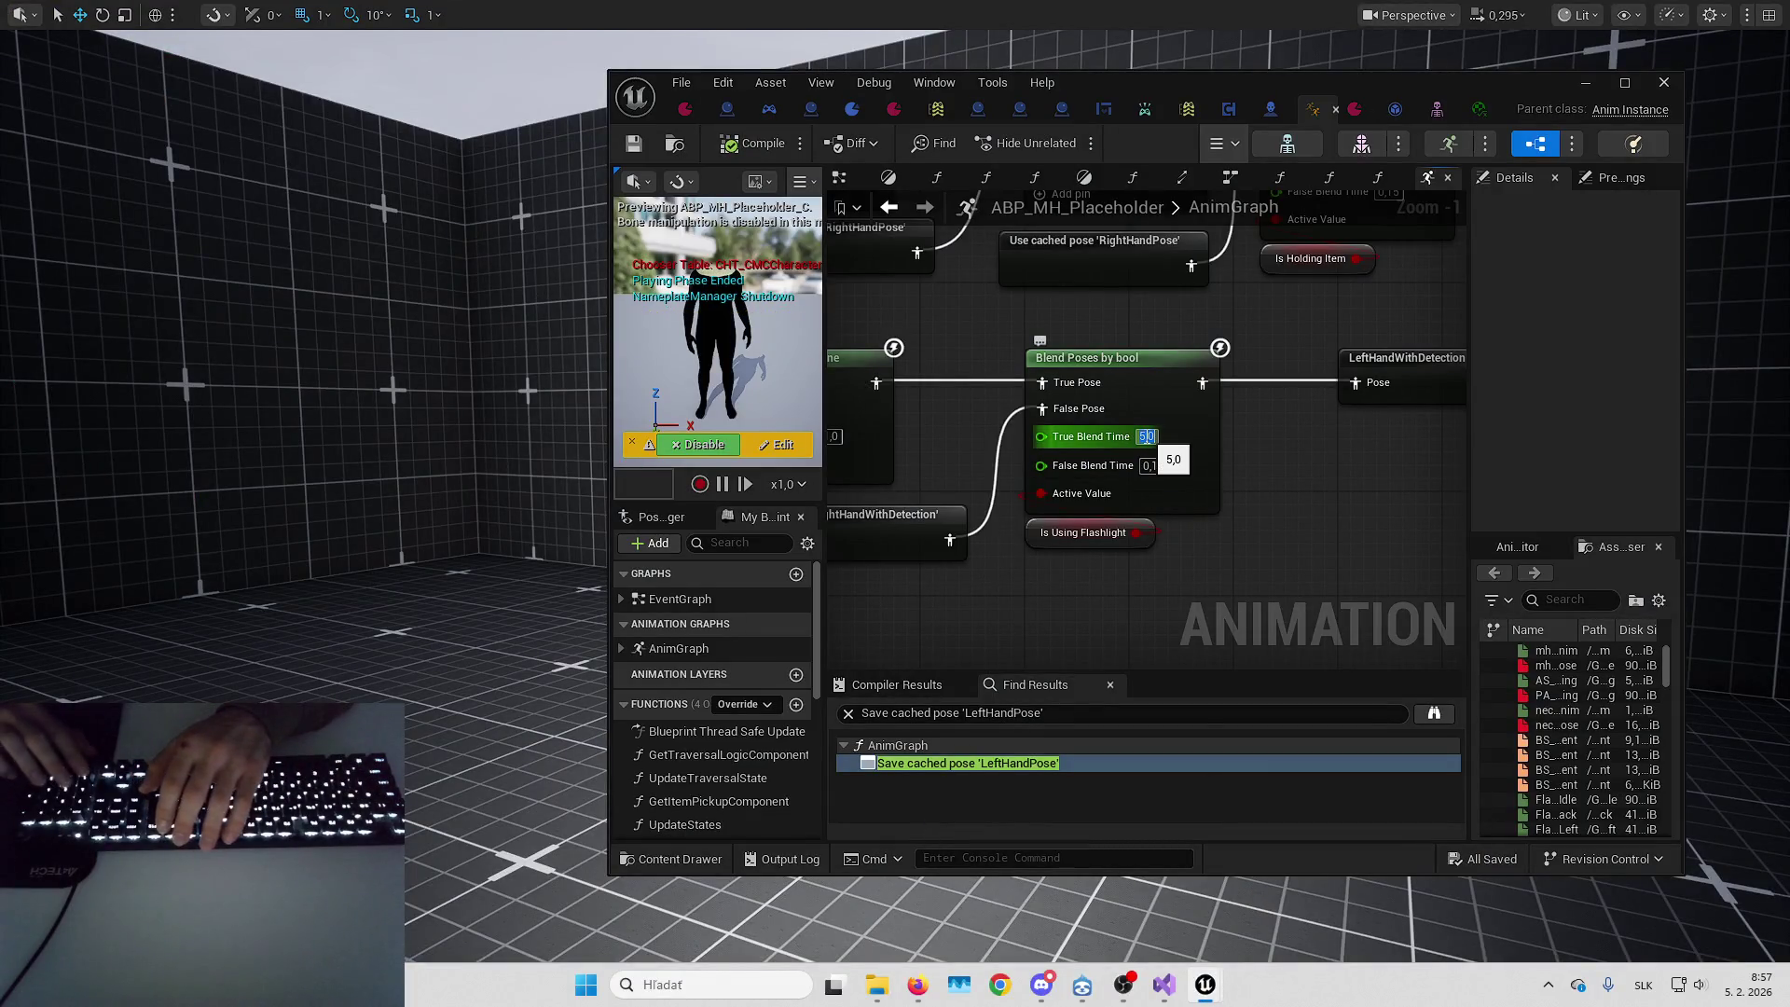
type("1")
key("Return")
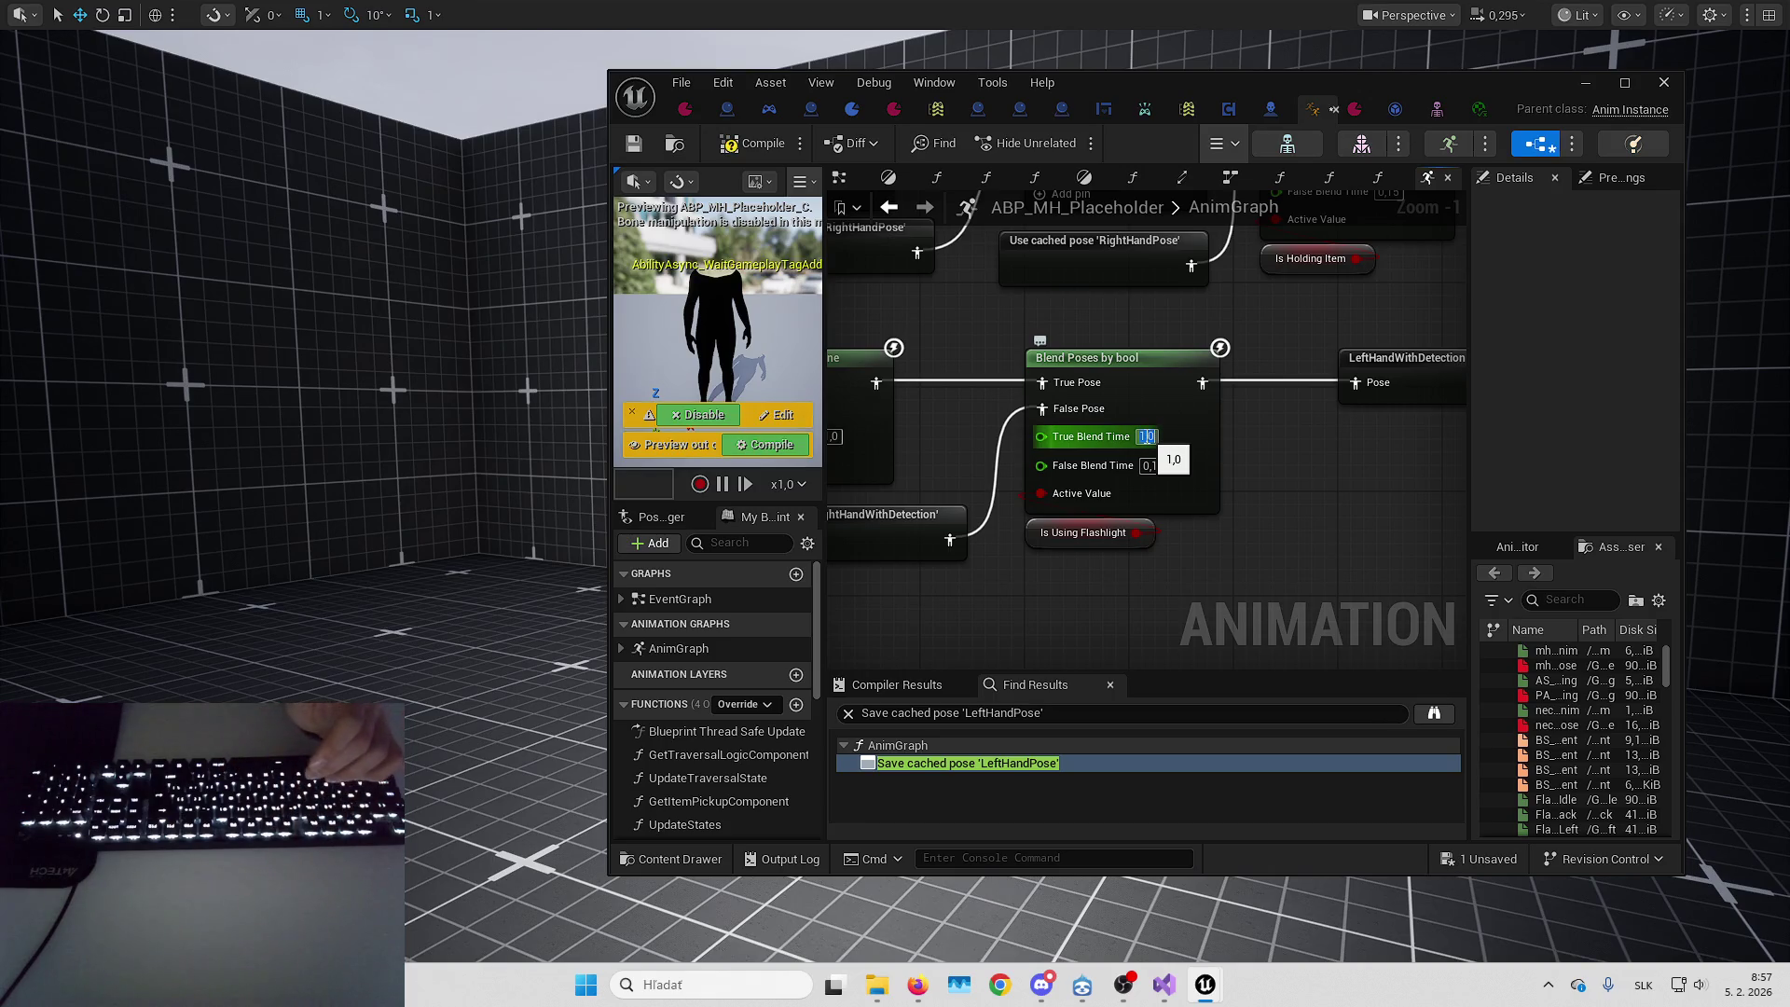
left_click(752, 149)
left_click(1585, 83)
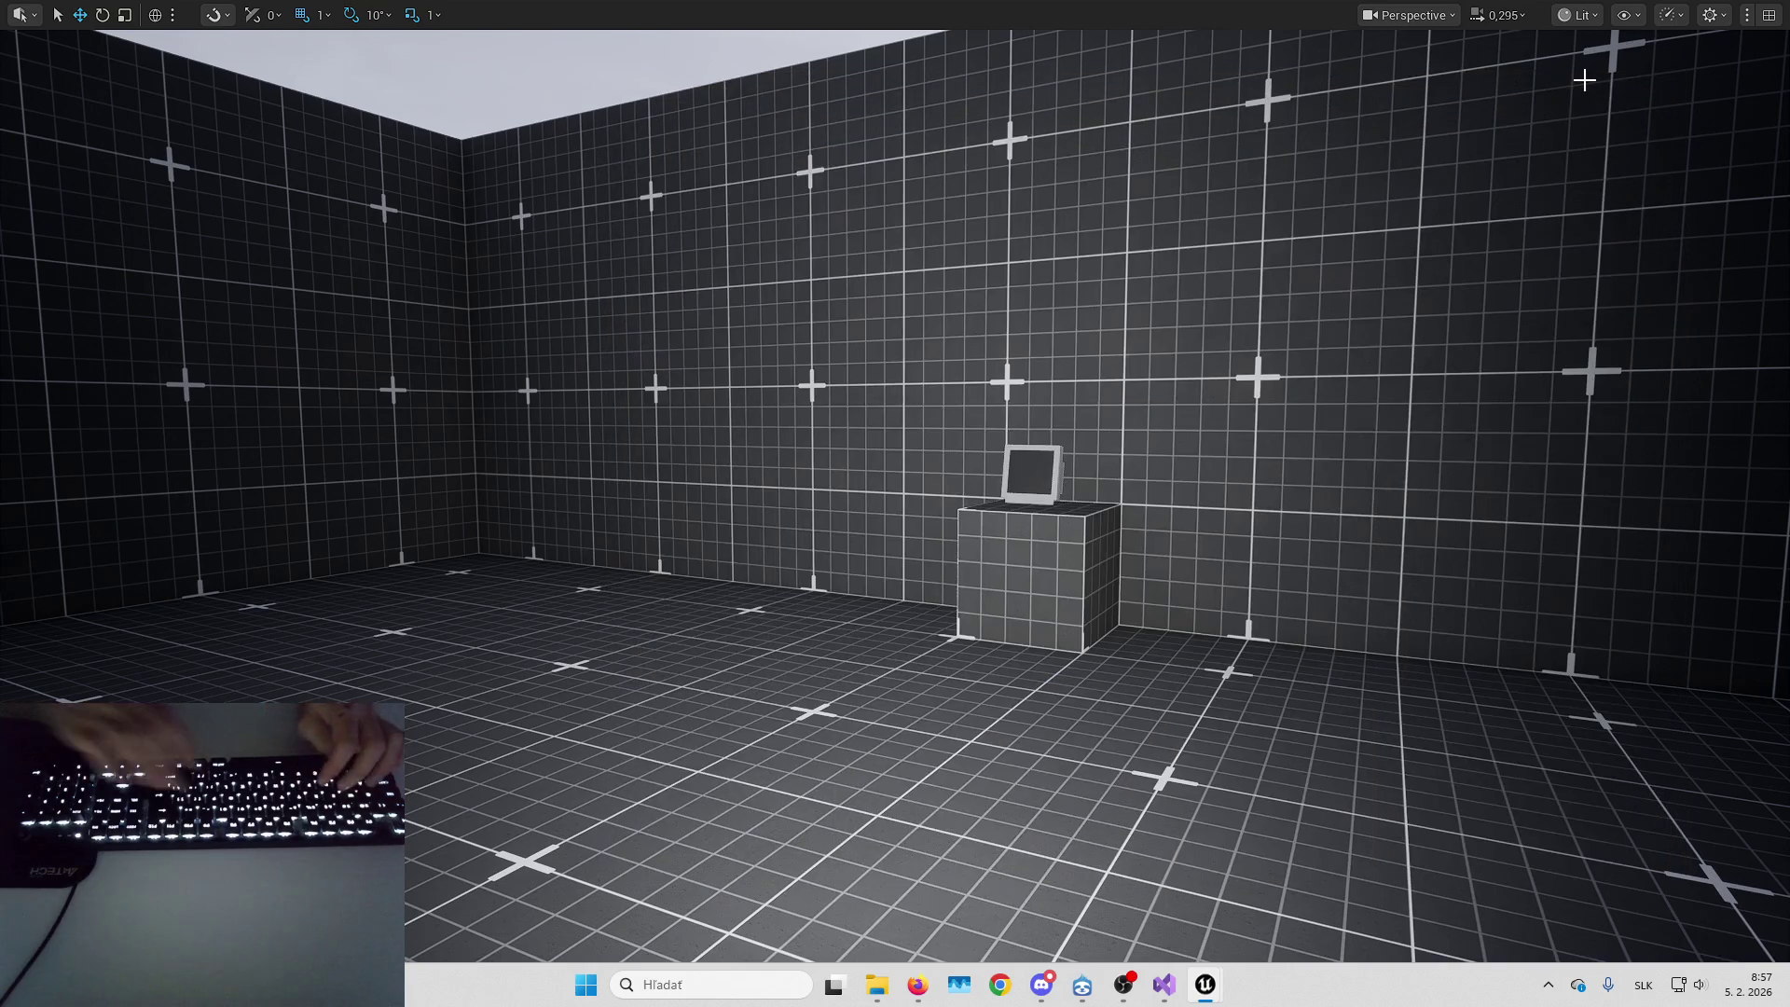
Playtest the level several more times to check the flashlight blend
key("alt+p")
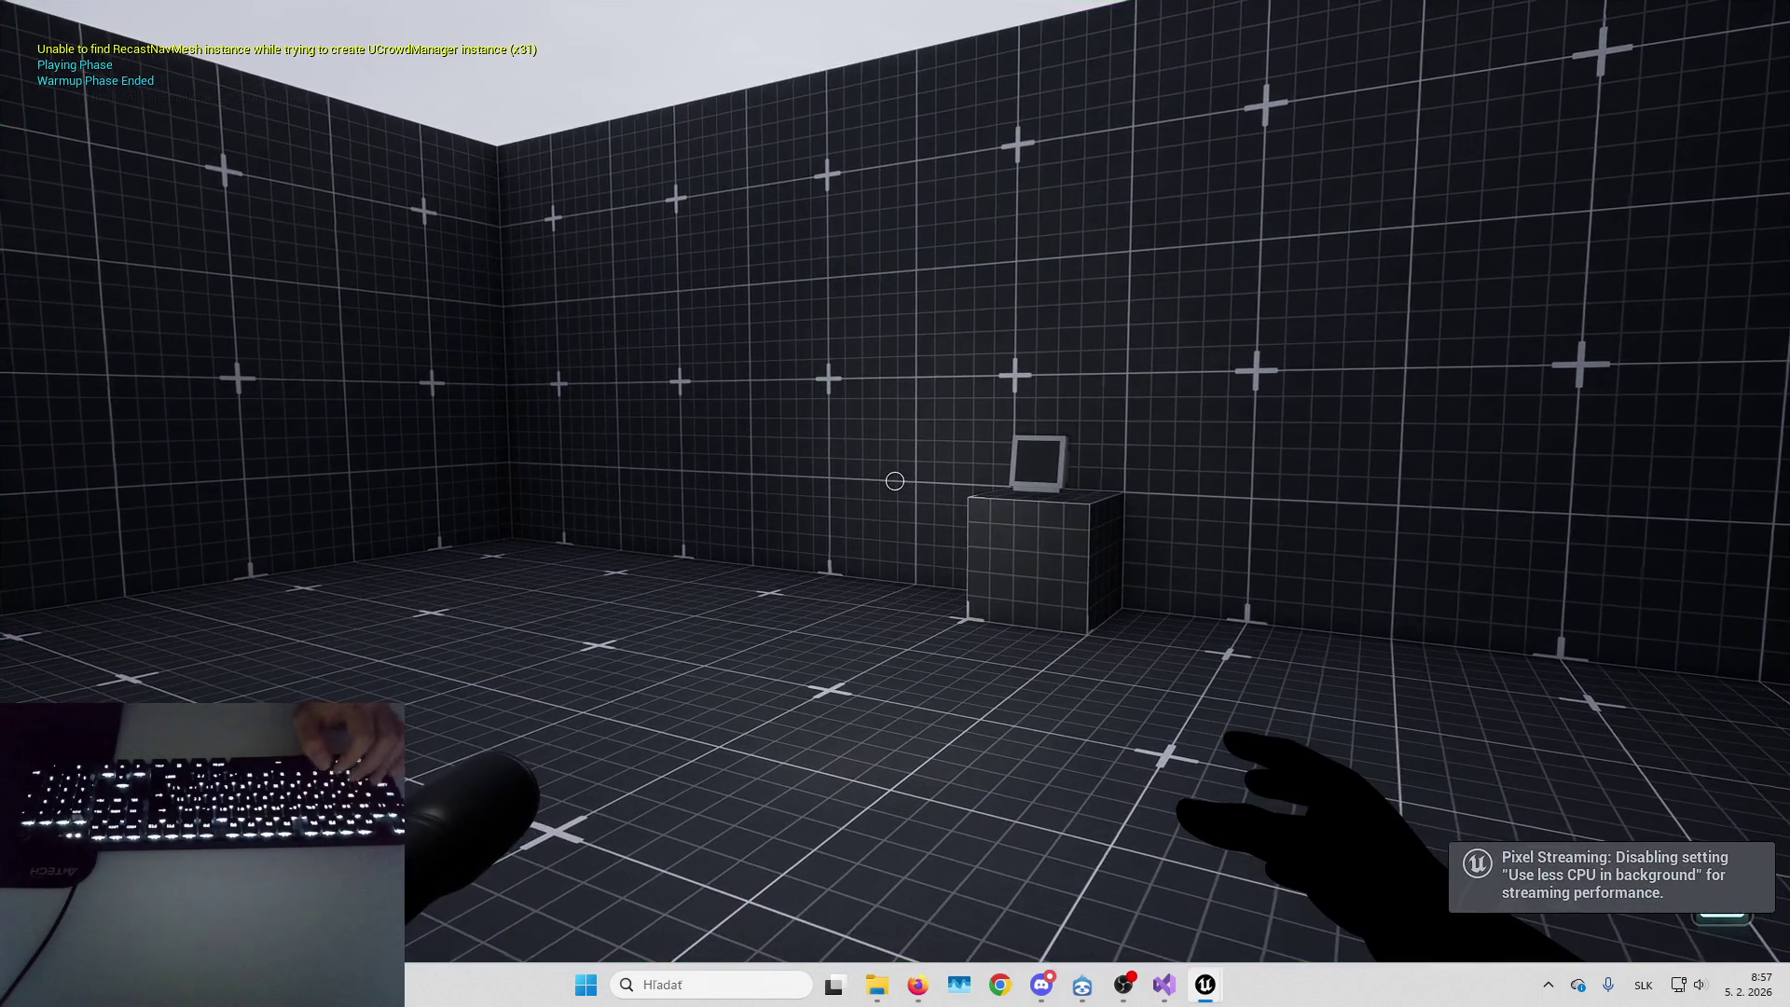
key("Escape")
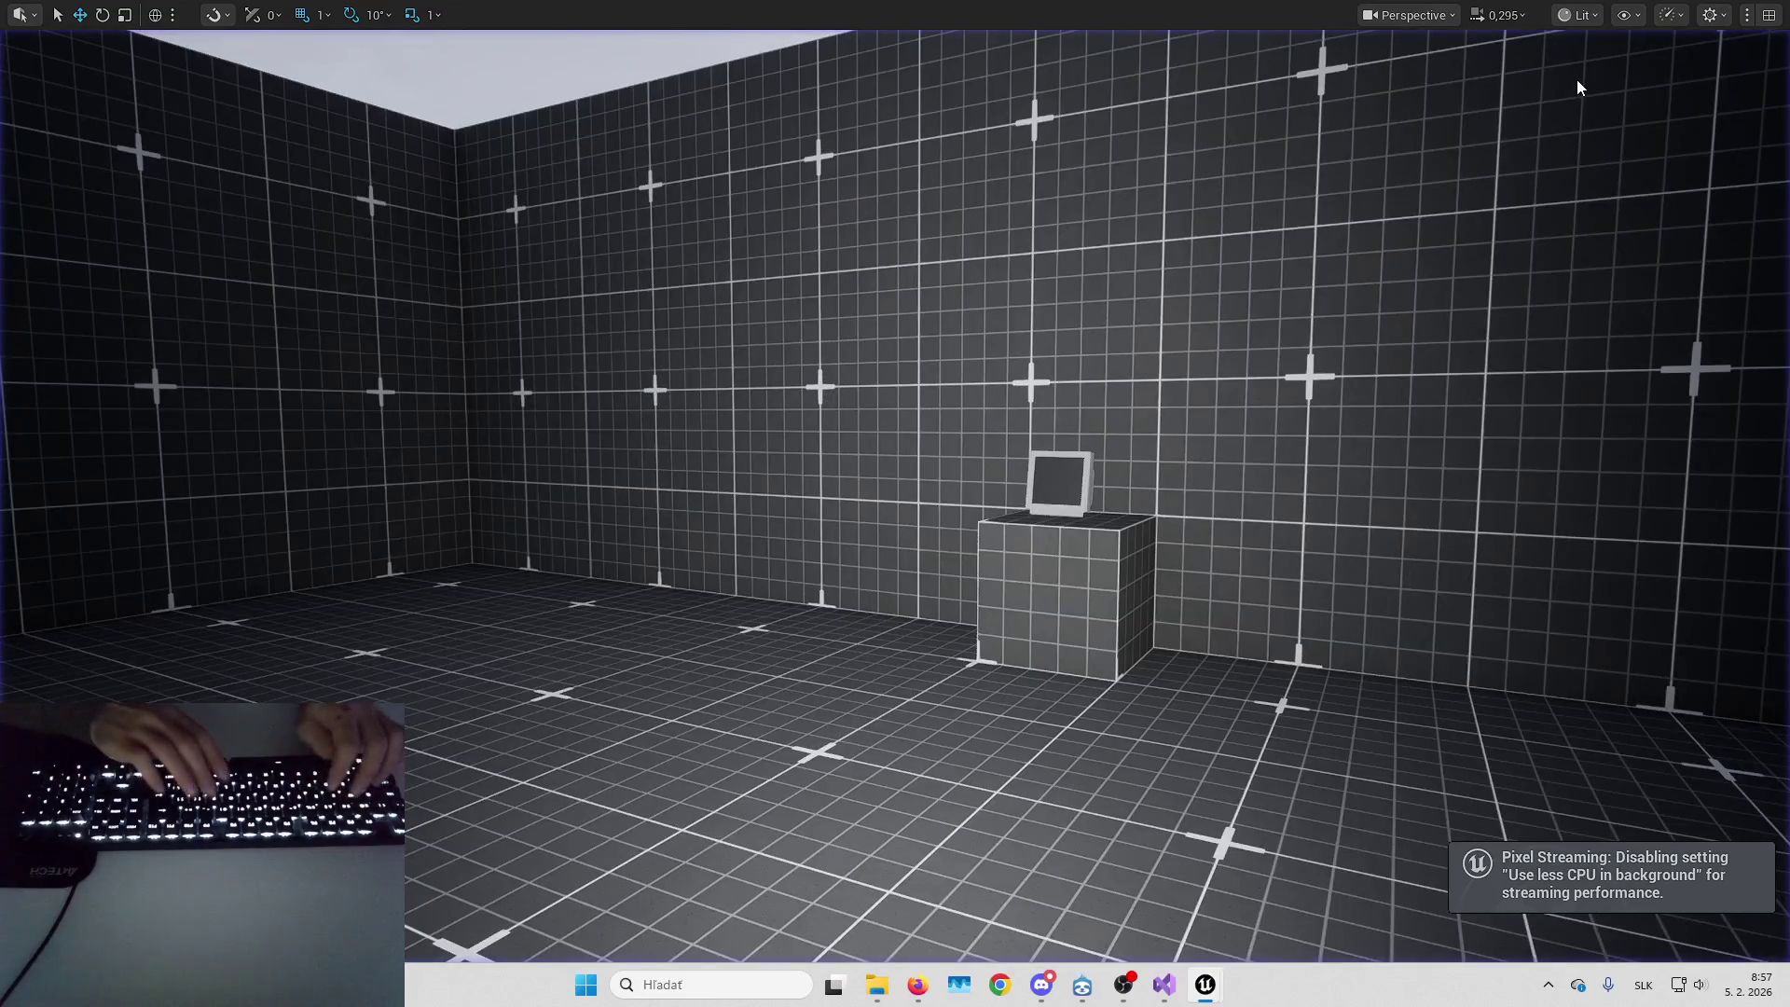
key("alt+p")
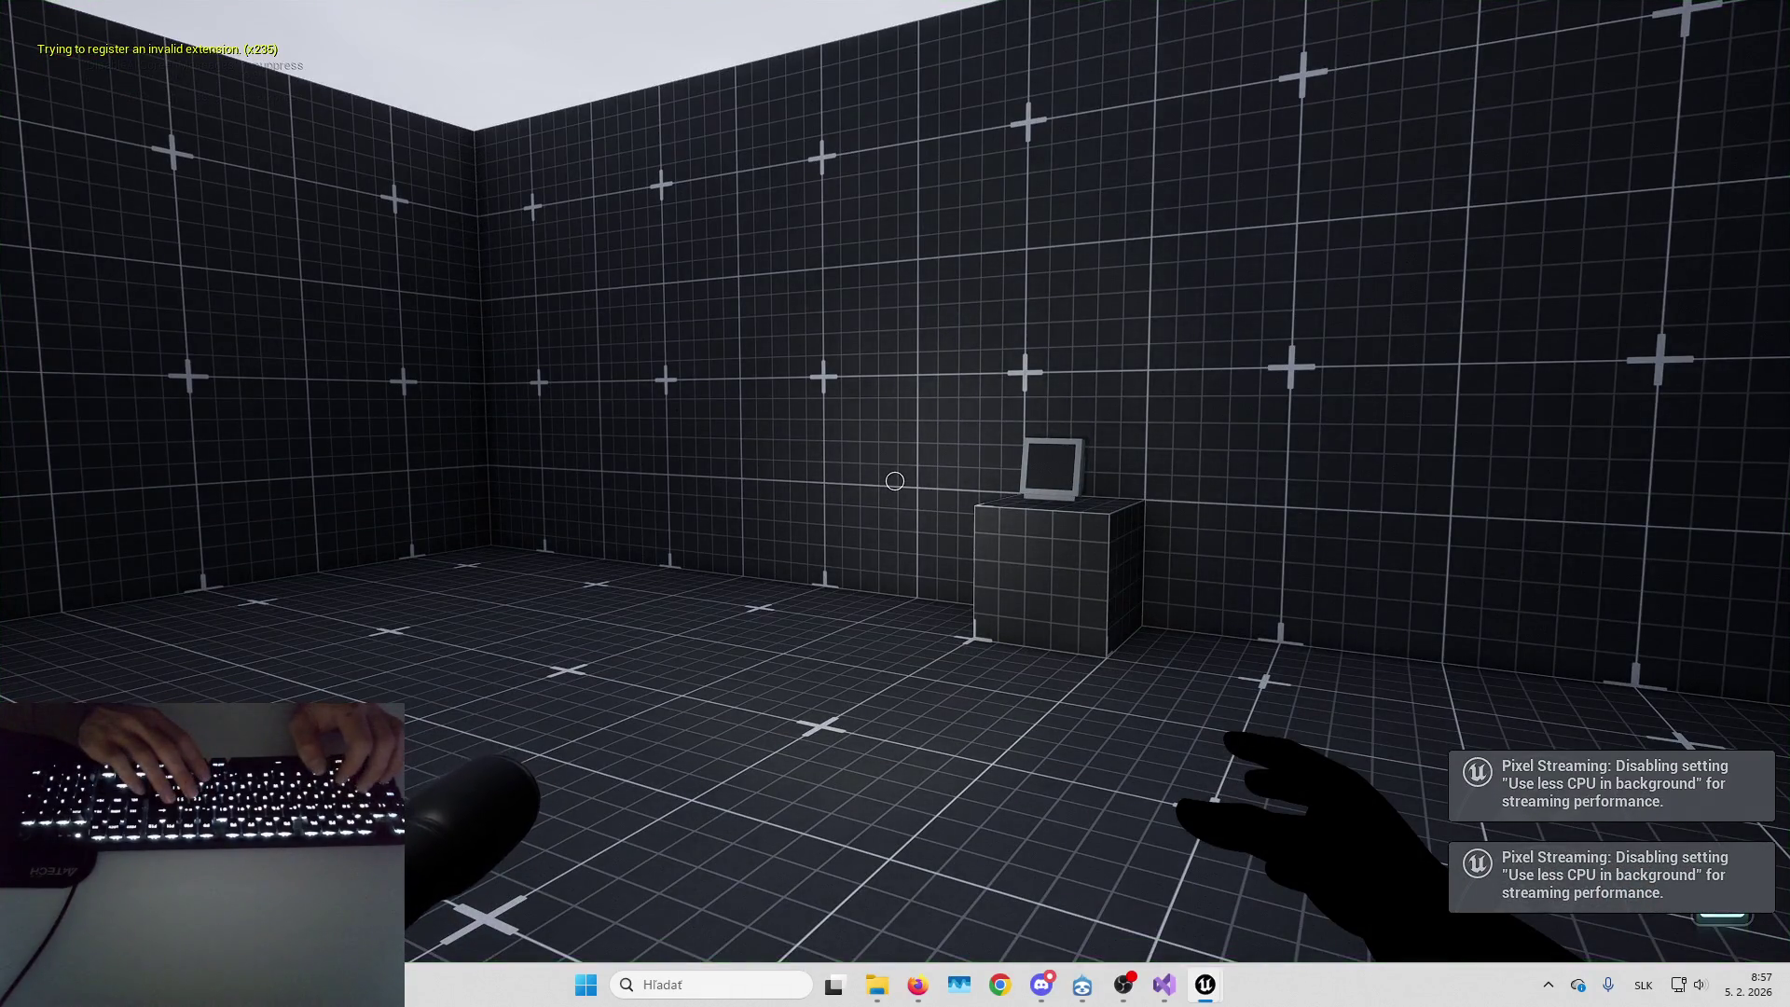
key("Escape")
mouse_move(1212, 975)
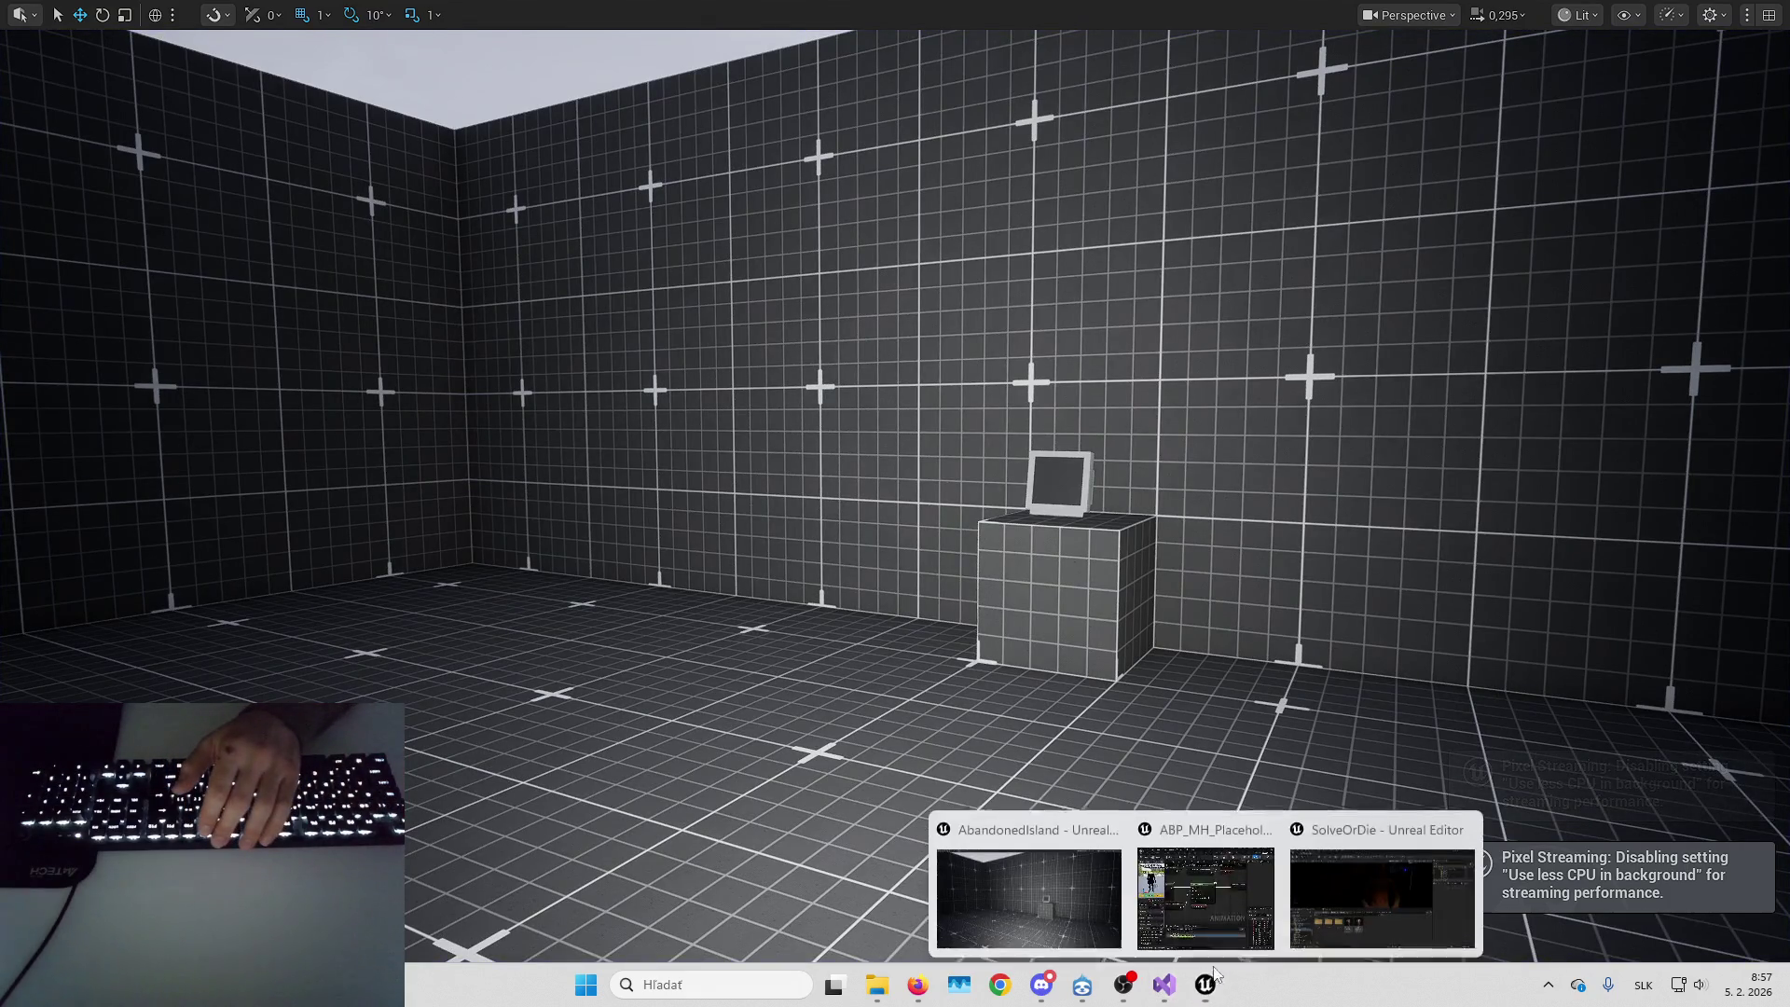
left_click(1383, 900)
key("alt+p")
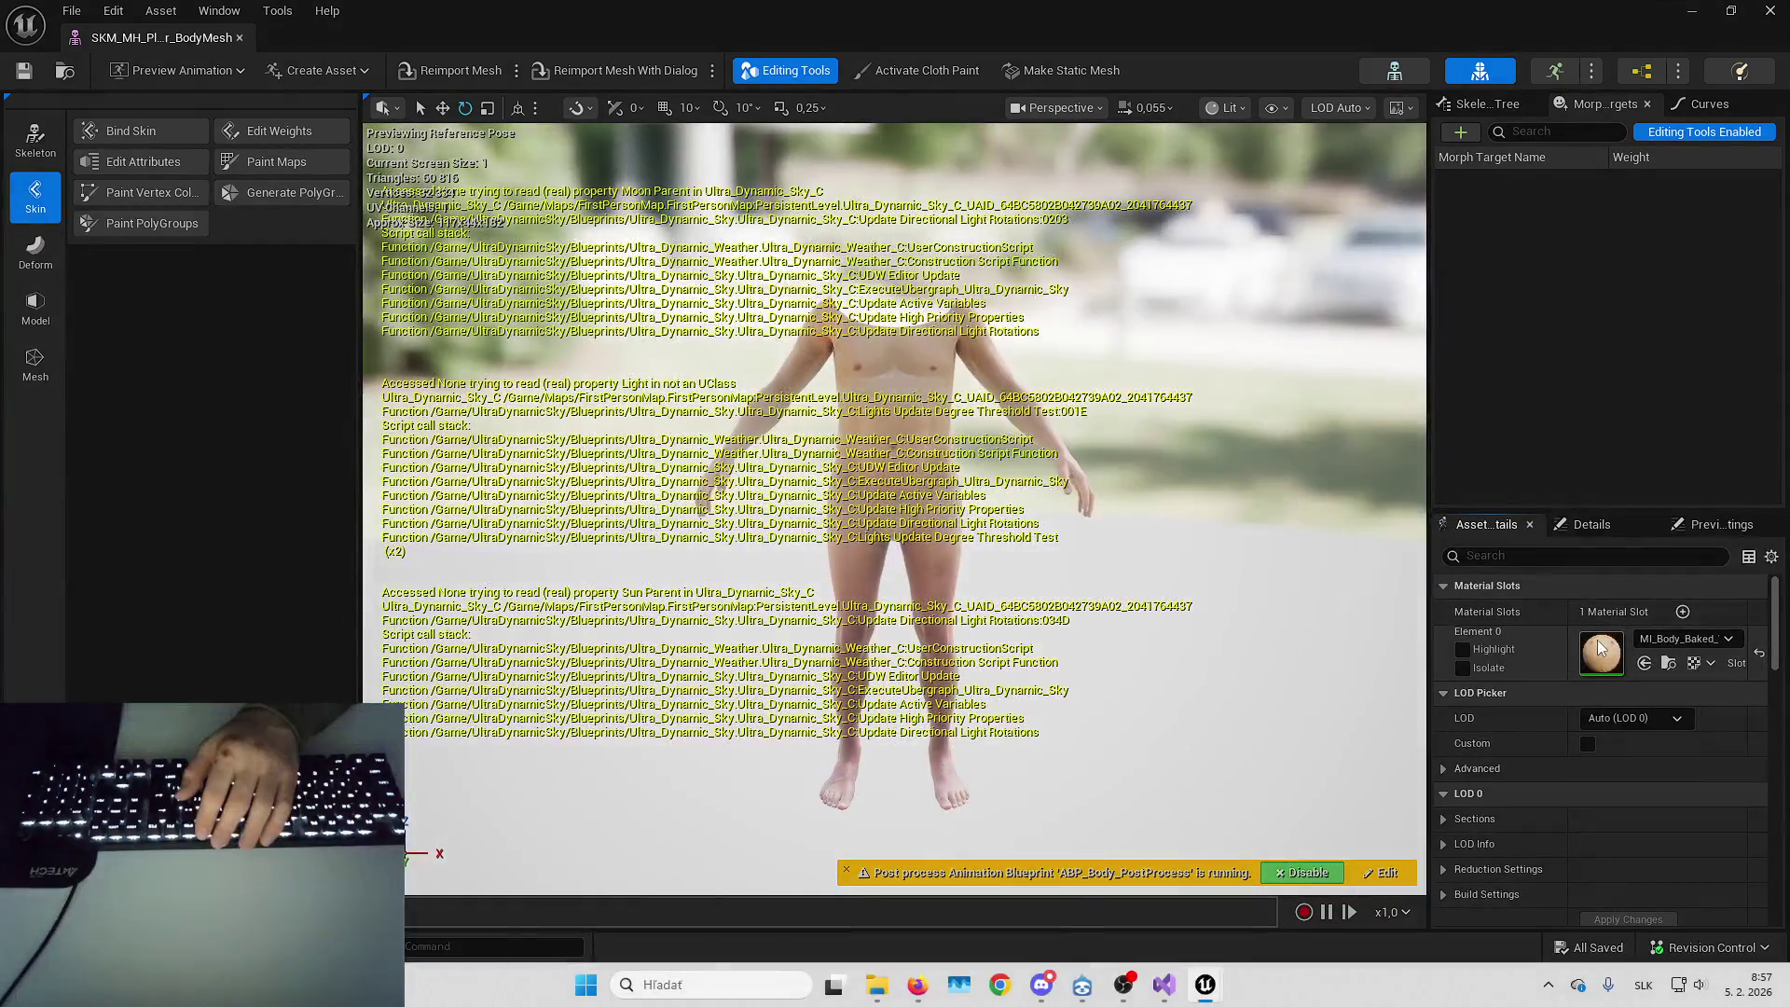
Open the MI_Body_Baked_VT body material instance in a maximized editor
double_click(1601, 650)
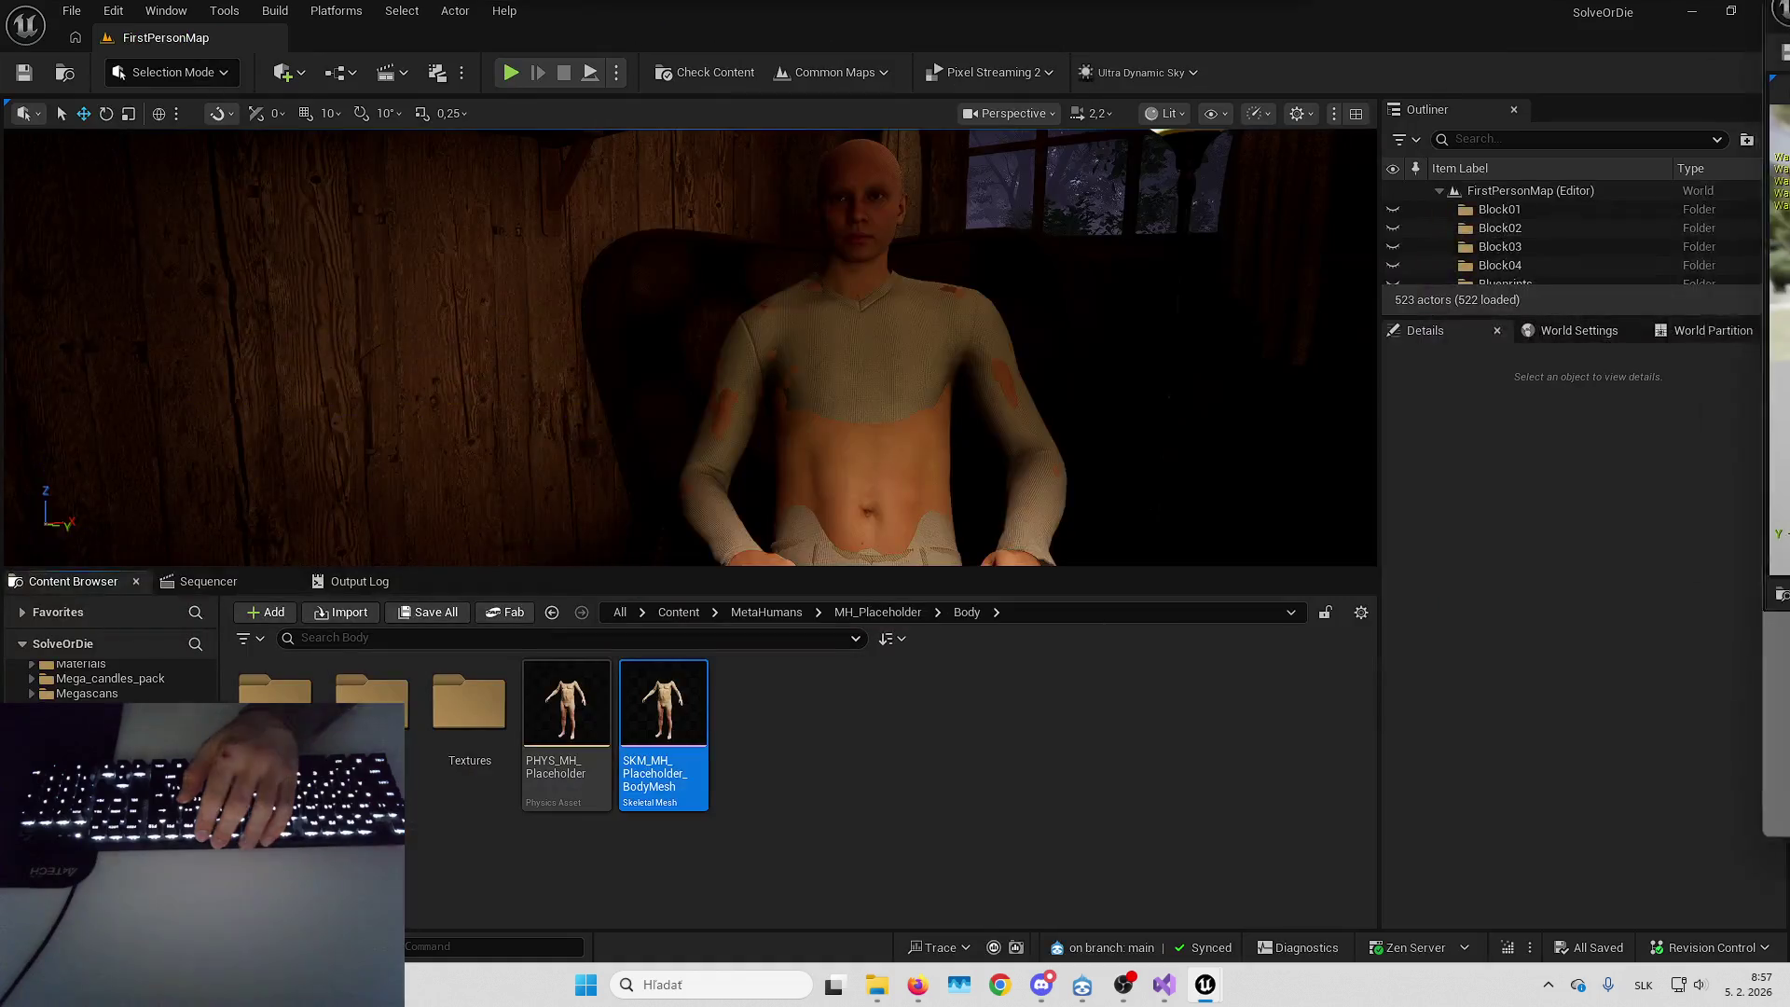
key("alt+Tab")
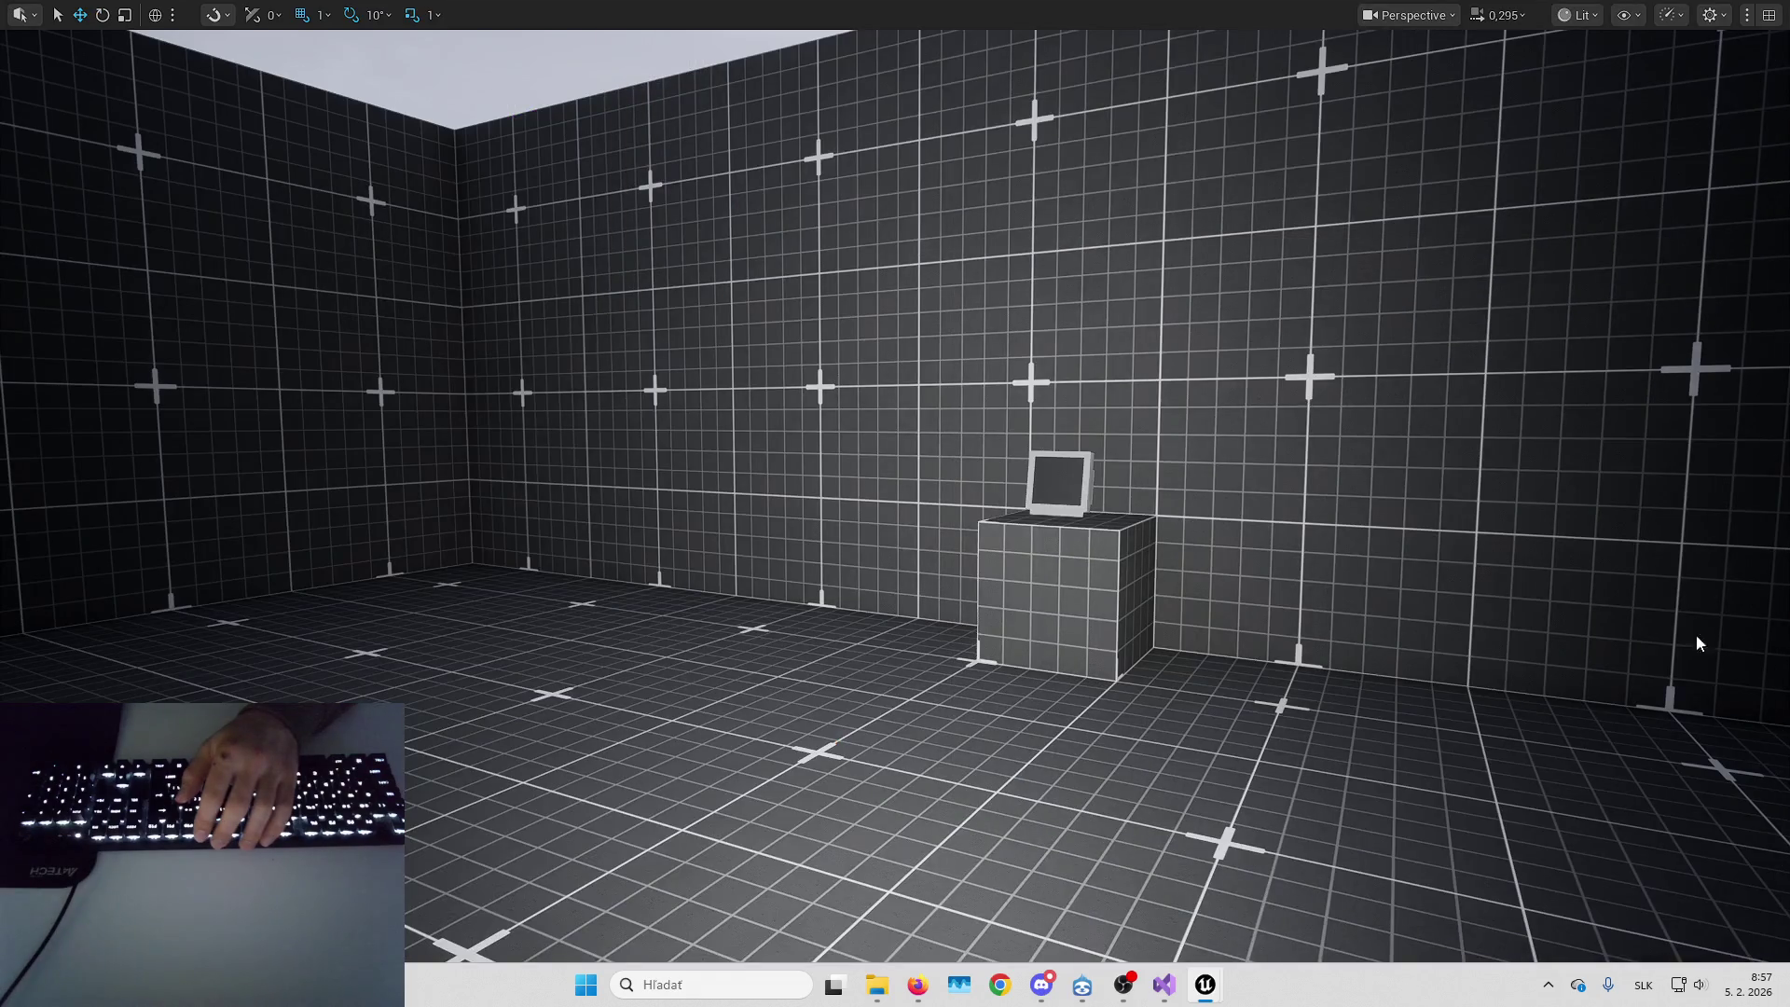
mouse_move(1204, 985)
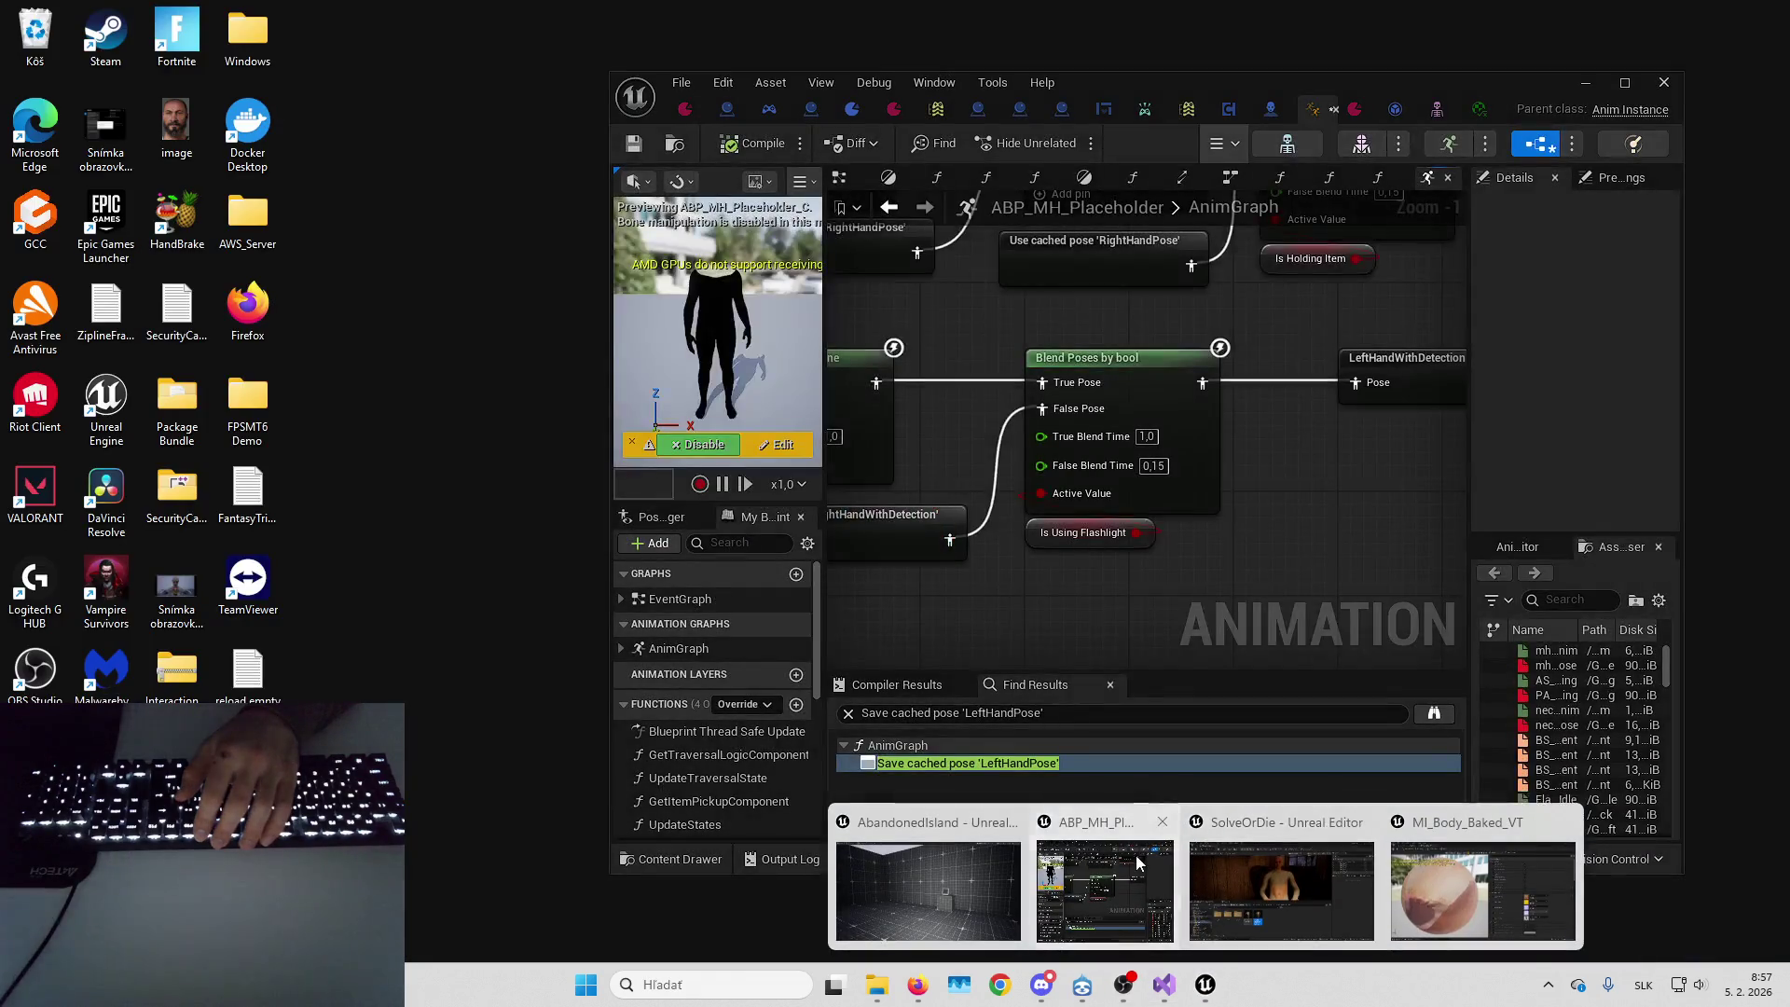
left_click(1106, 909)
left_click(1624, 82)
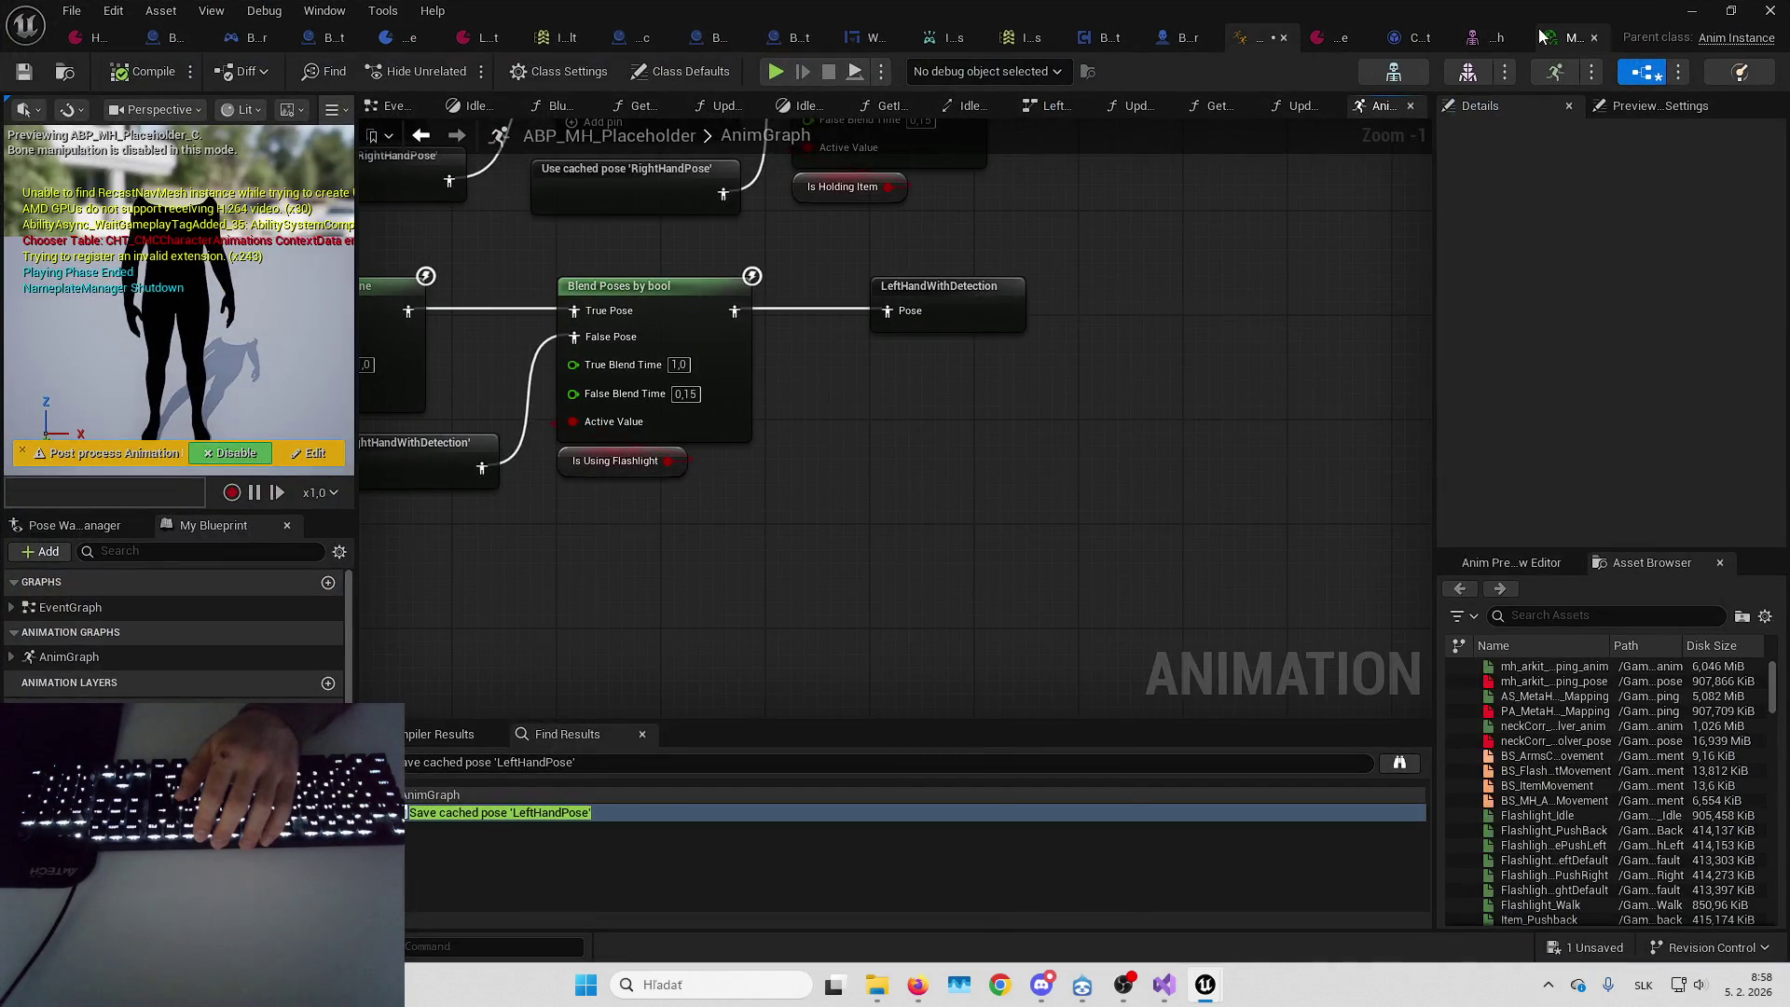
left_click(1725, 38)
Override Use Virtual Texture to off, reset Use Bent Normal, and enable Basecolor and SRMF Baked overrides
left_click(993, 218)
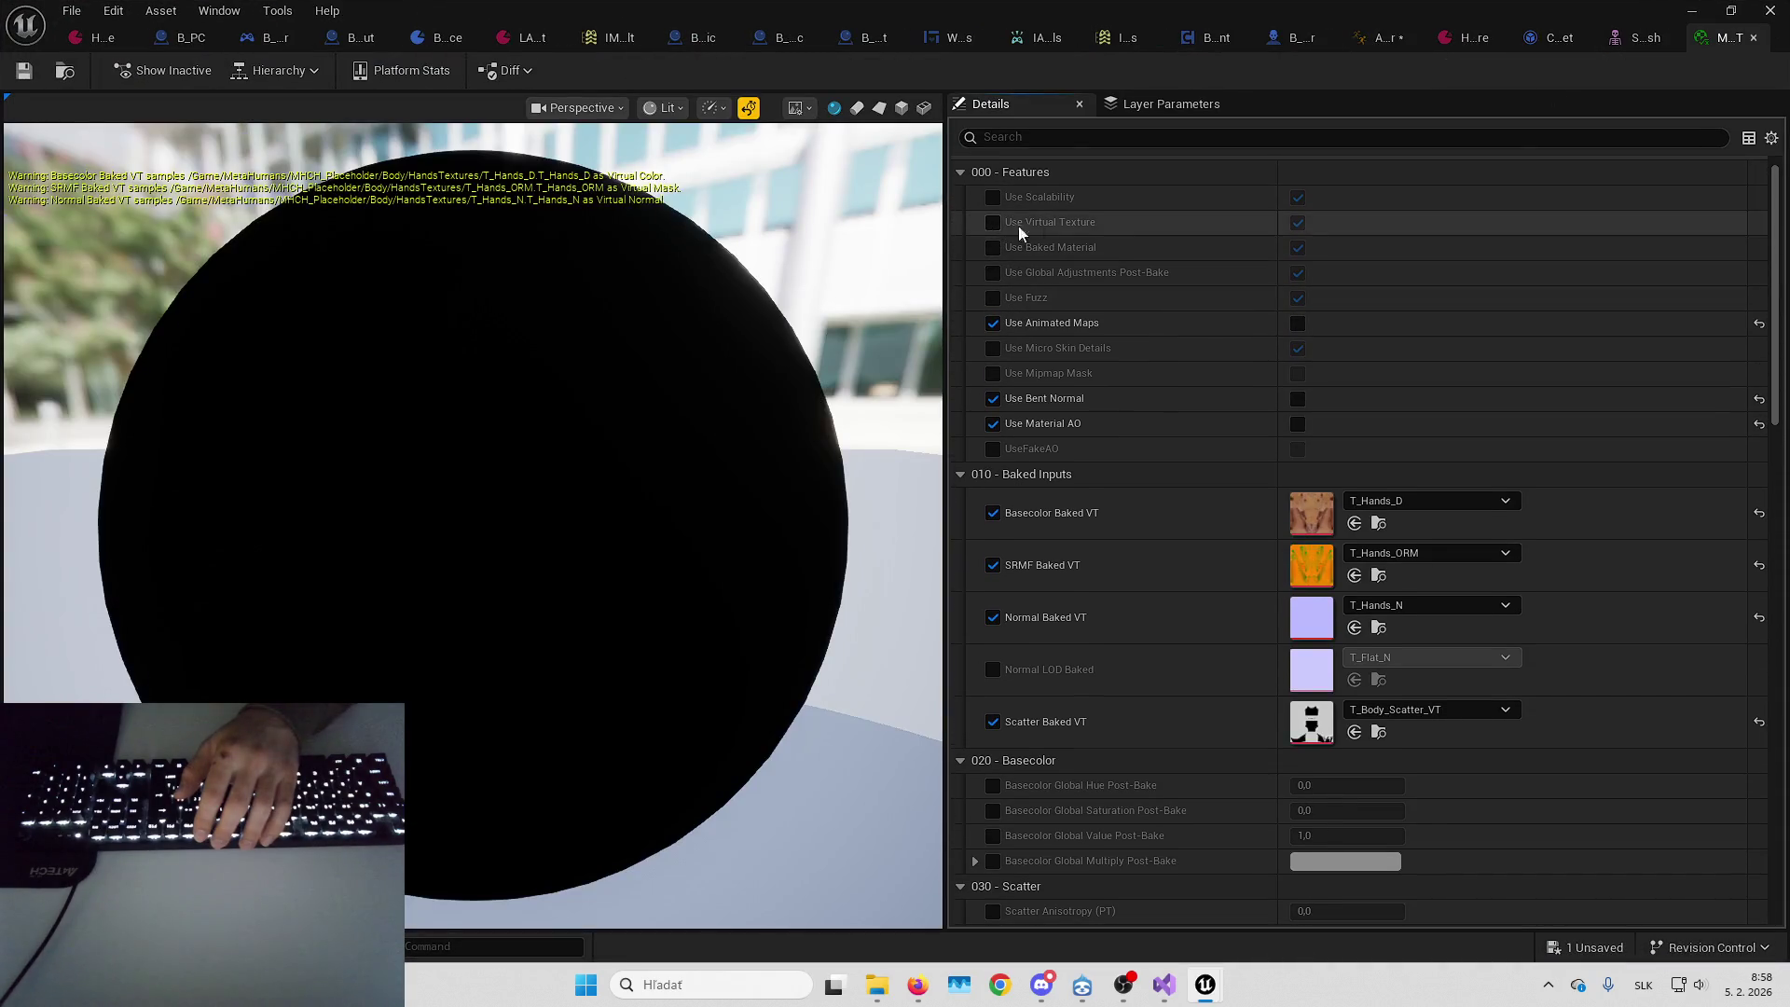
left_click(1298, 224)
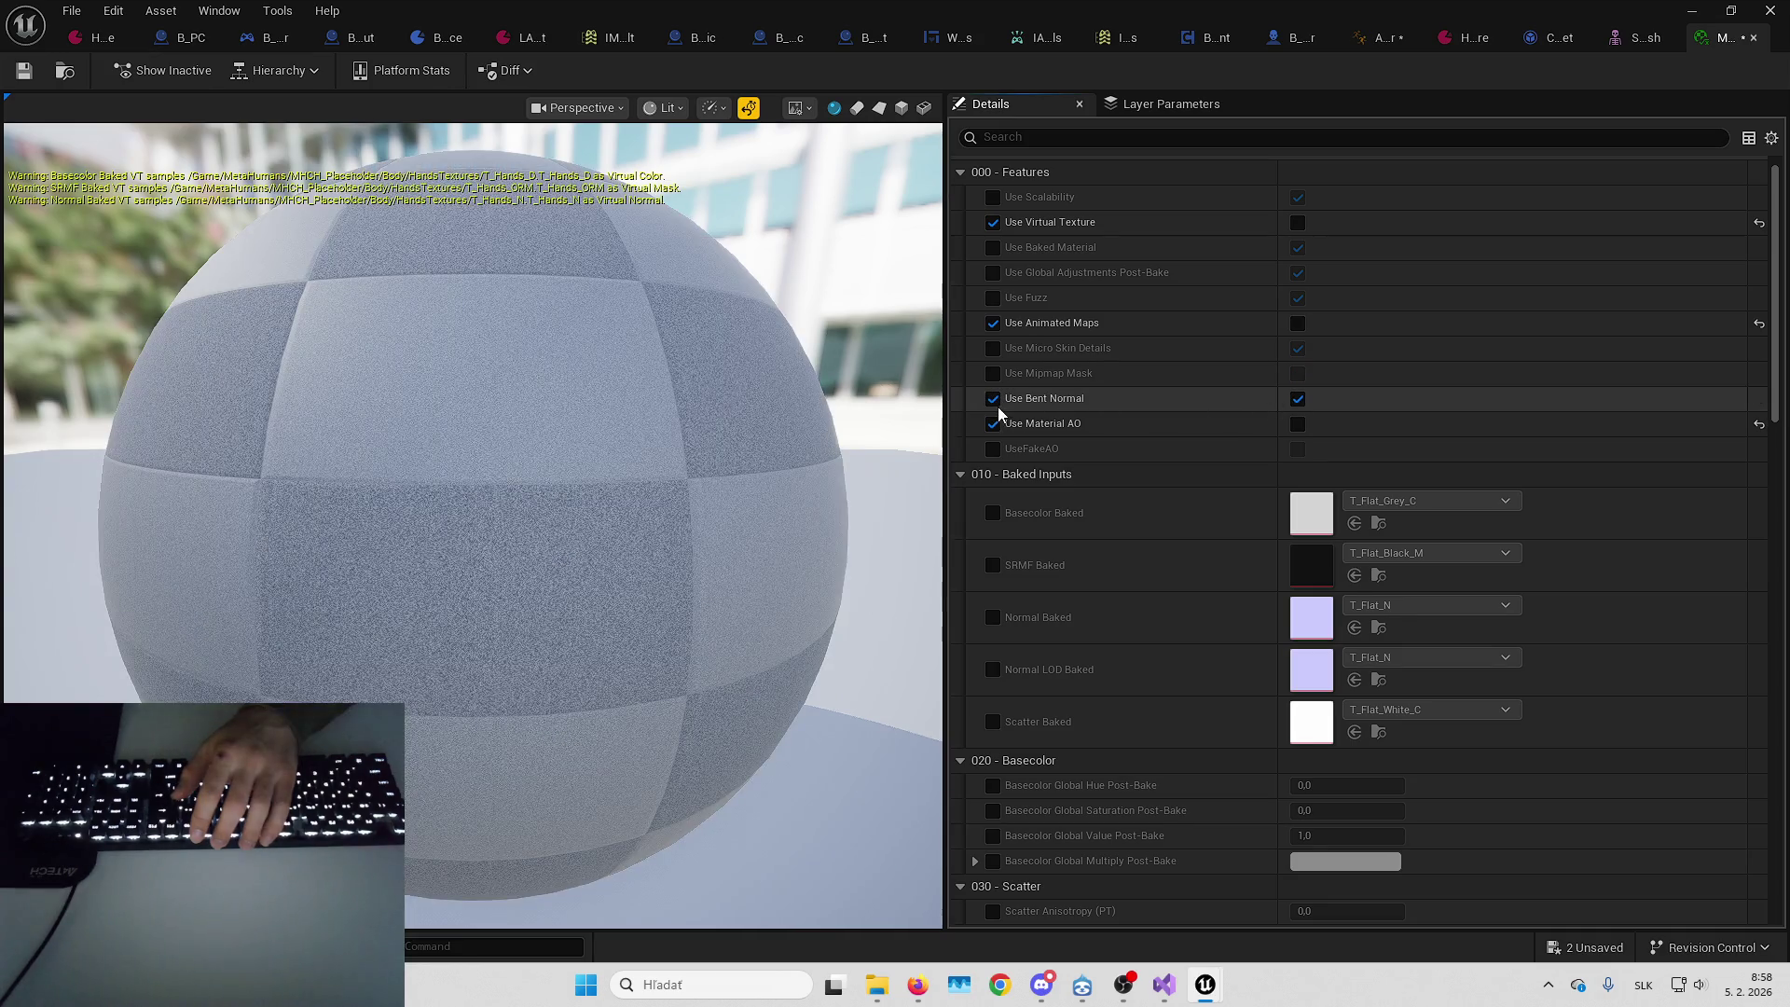
left_click(993, 400)
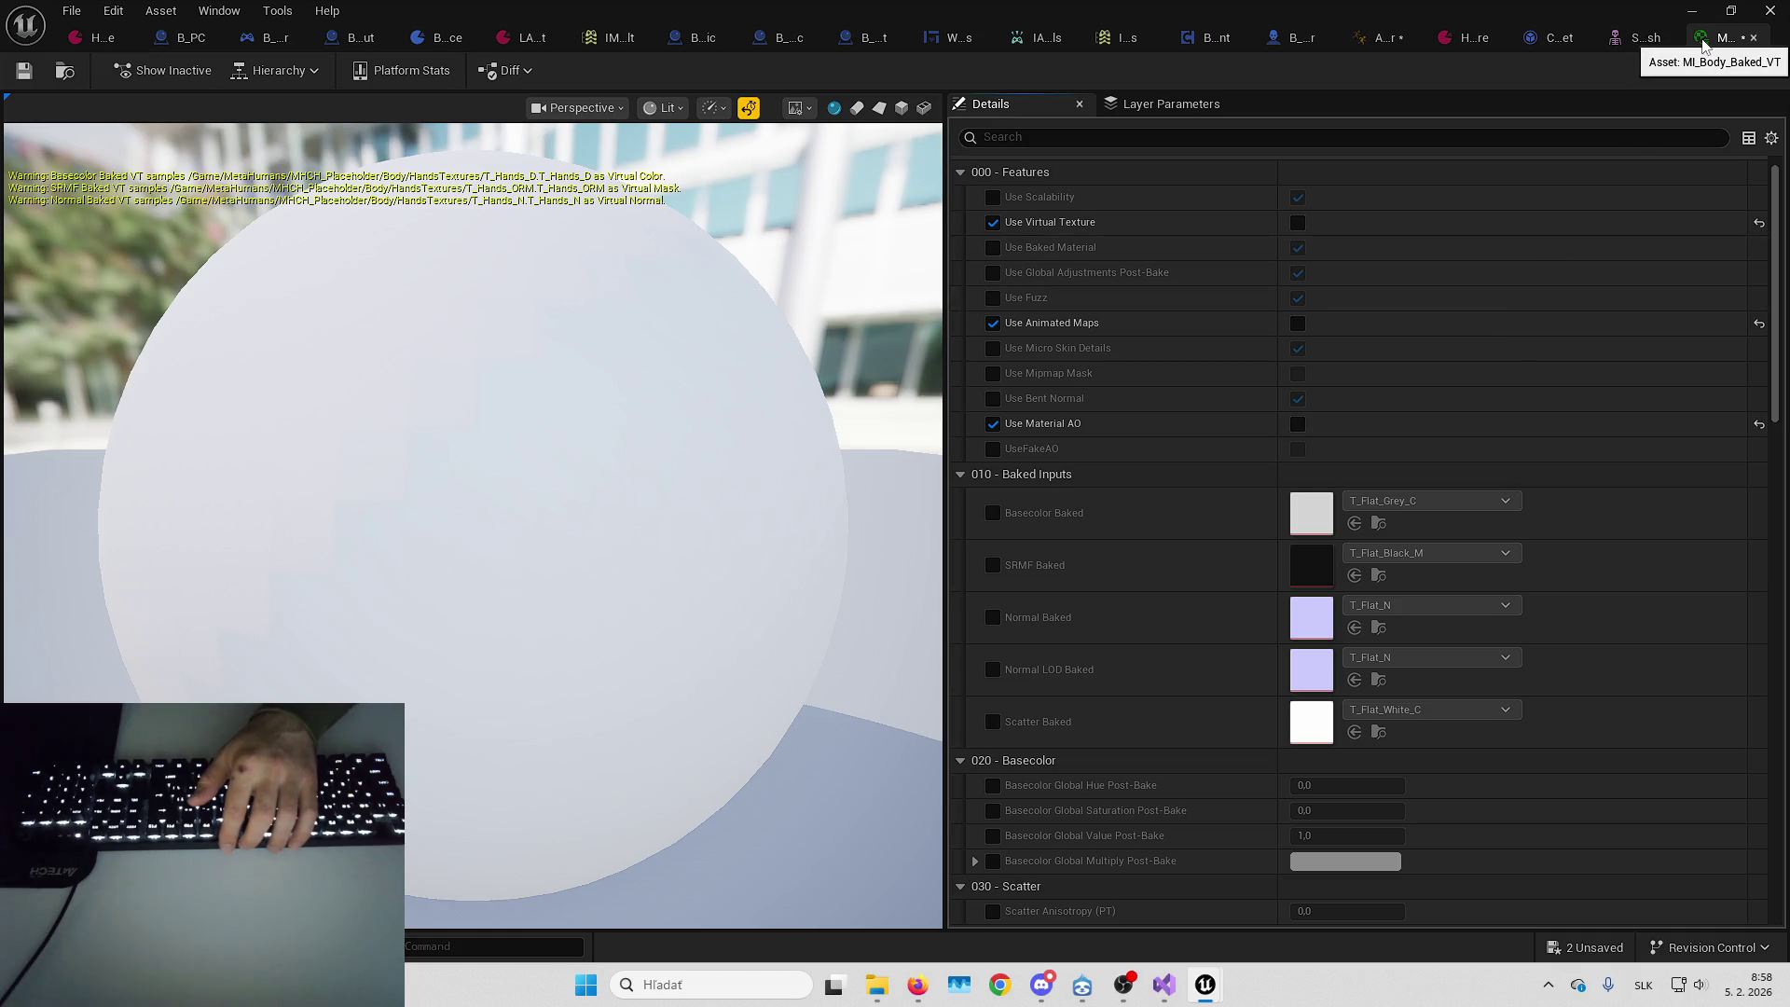
left_click(1630, 41)
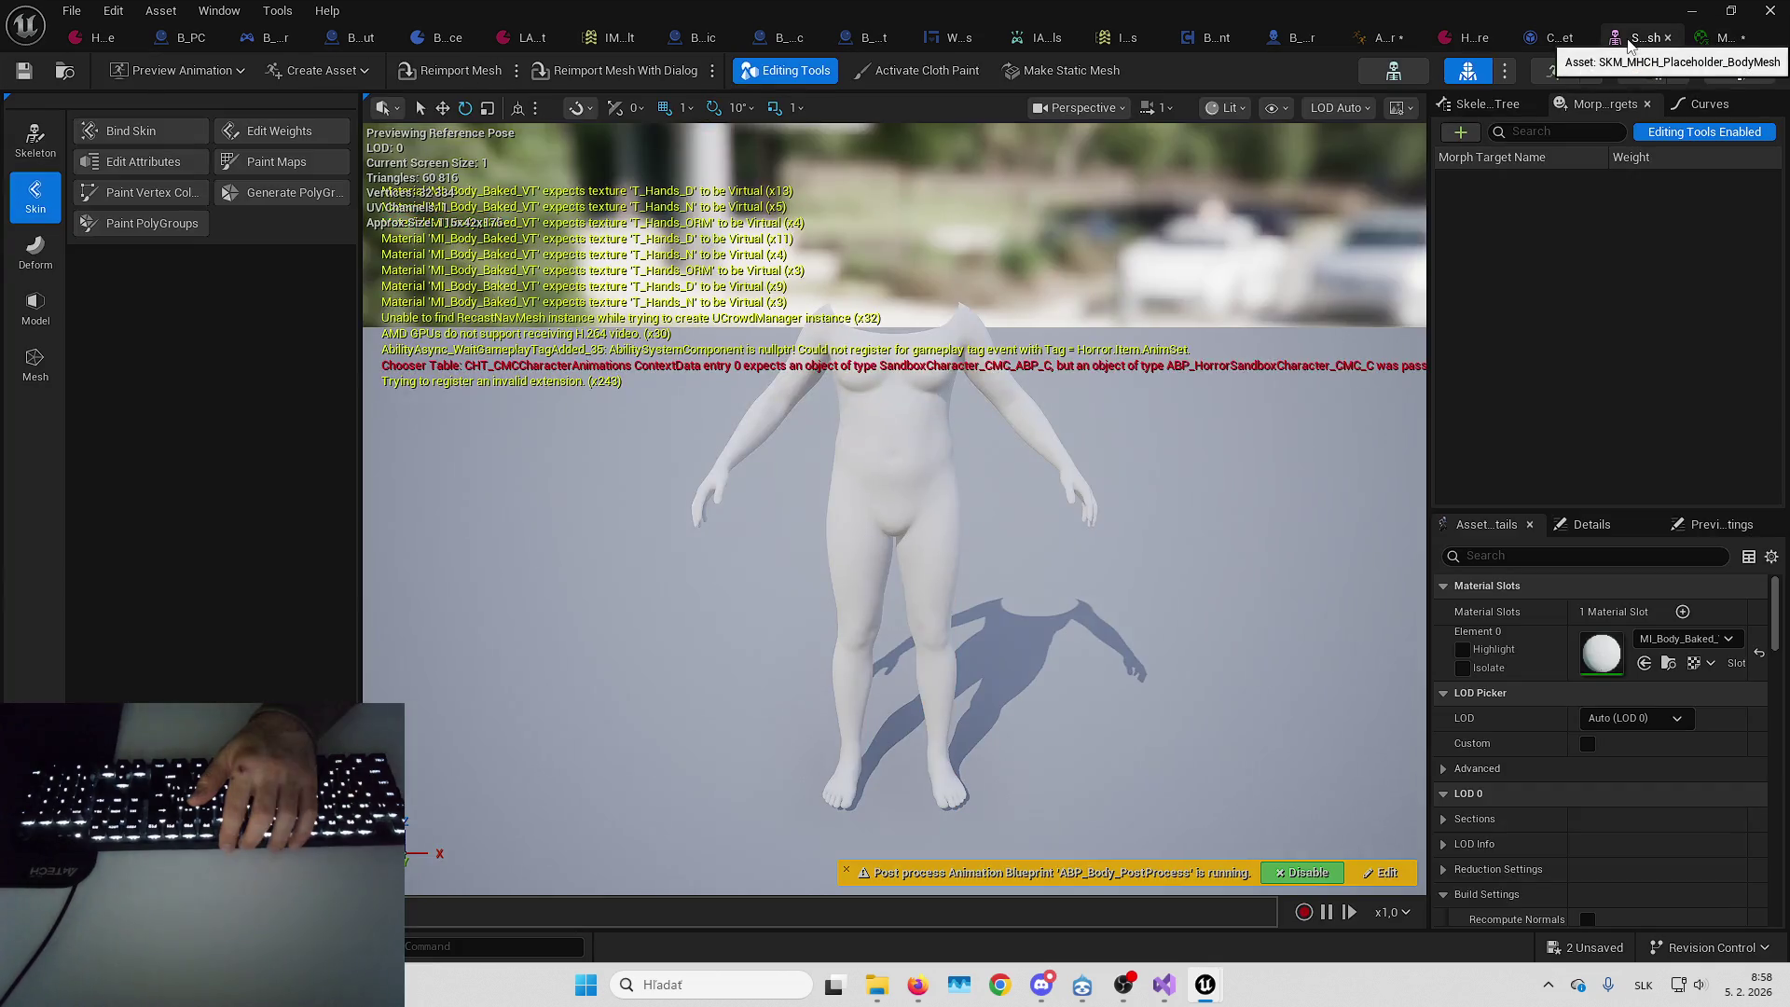
left_click(1719, 37)
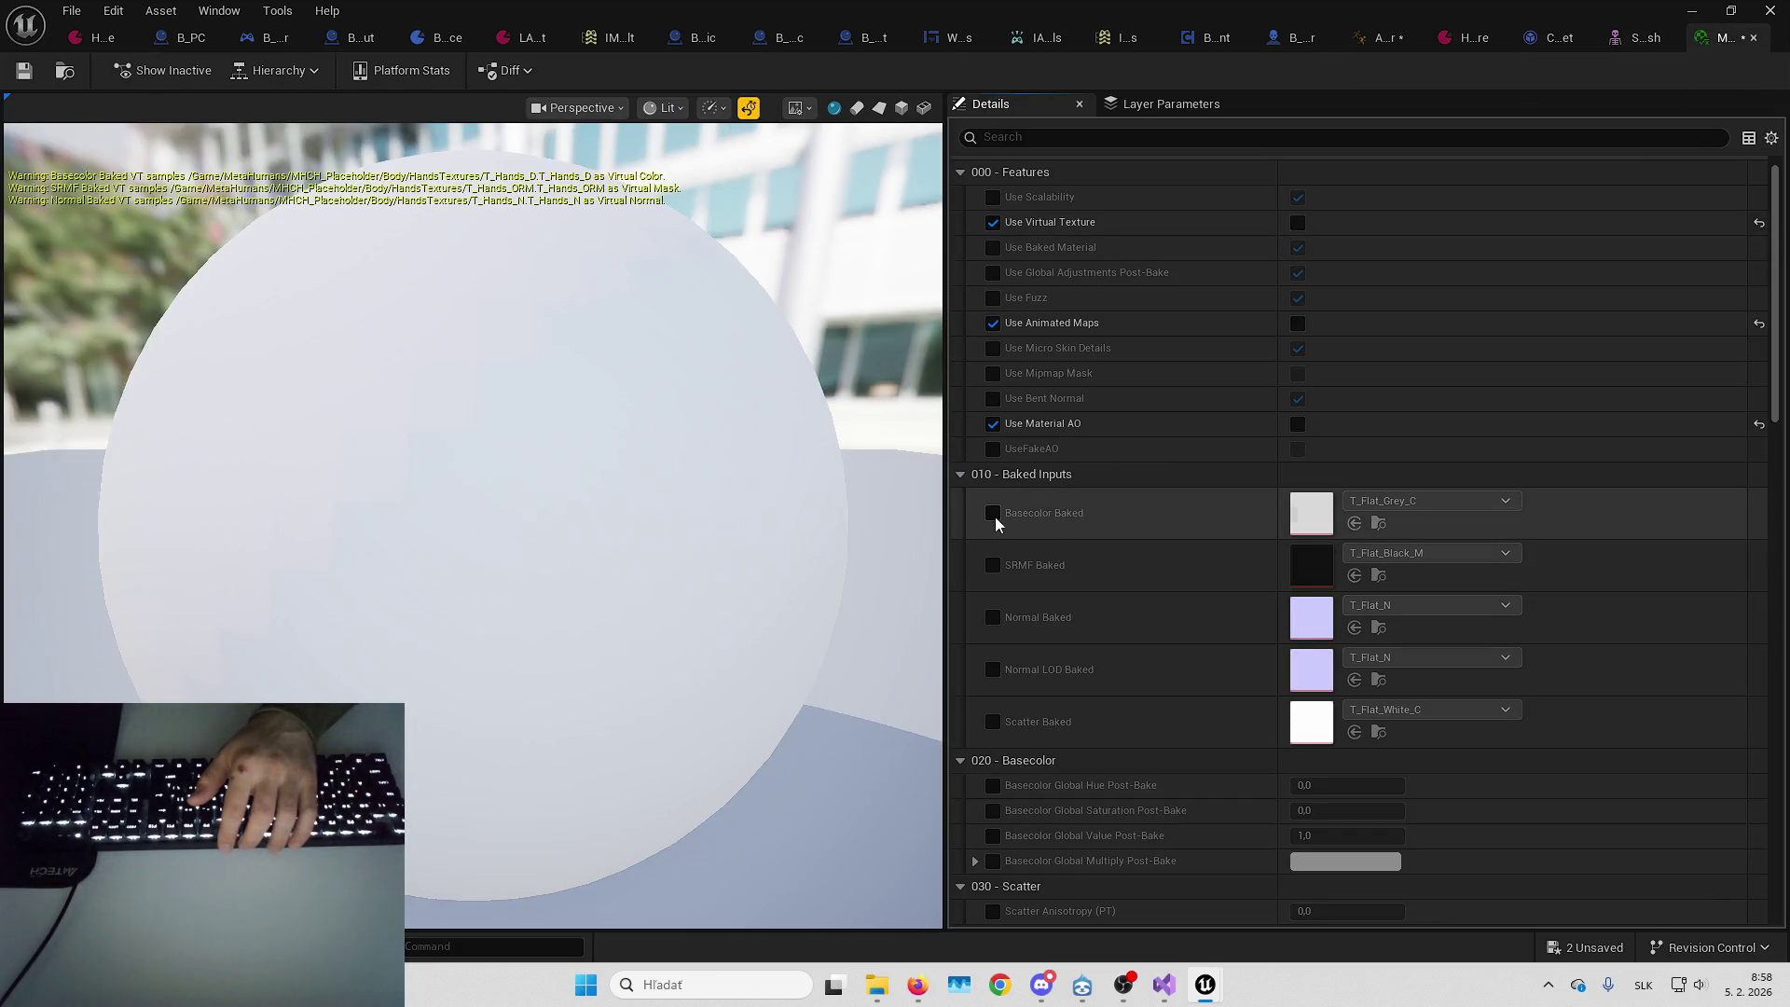
left_click(992, 566)
left_click(992, 617)
Assign T_Hands_D, T_Hands_ORM and T_Hands_N to the Basecolor, SRMF and Normal Baked inputs
mouse_move(1244, 11)
left_mouse_down()
mouse_move(1244, 172)
mouse_move(1348, 102)
left_mouse_up()
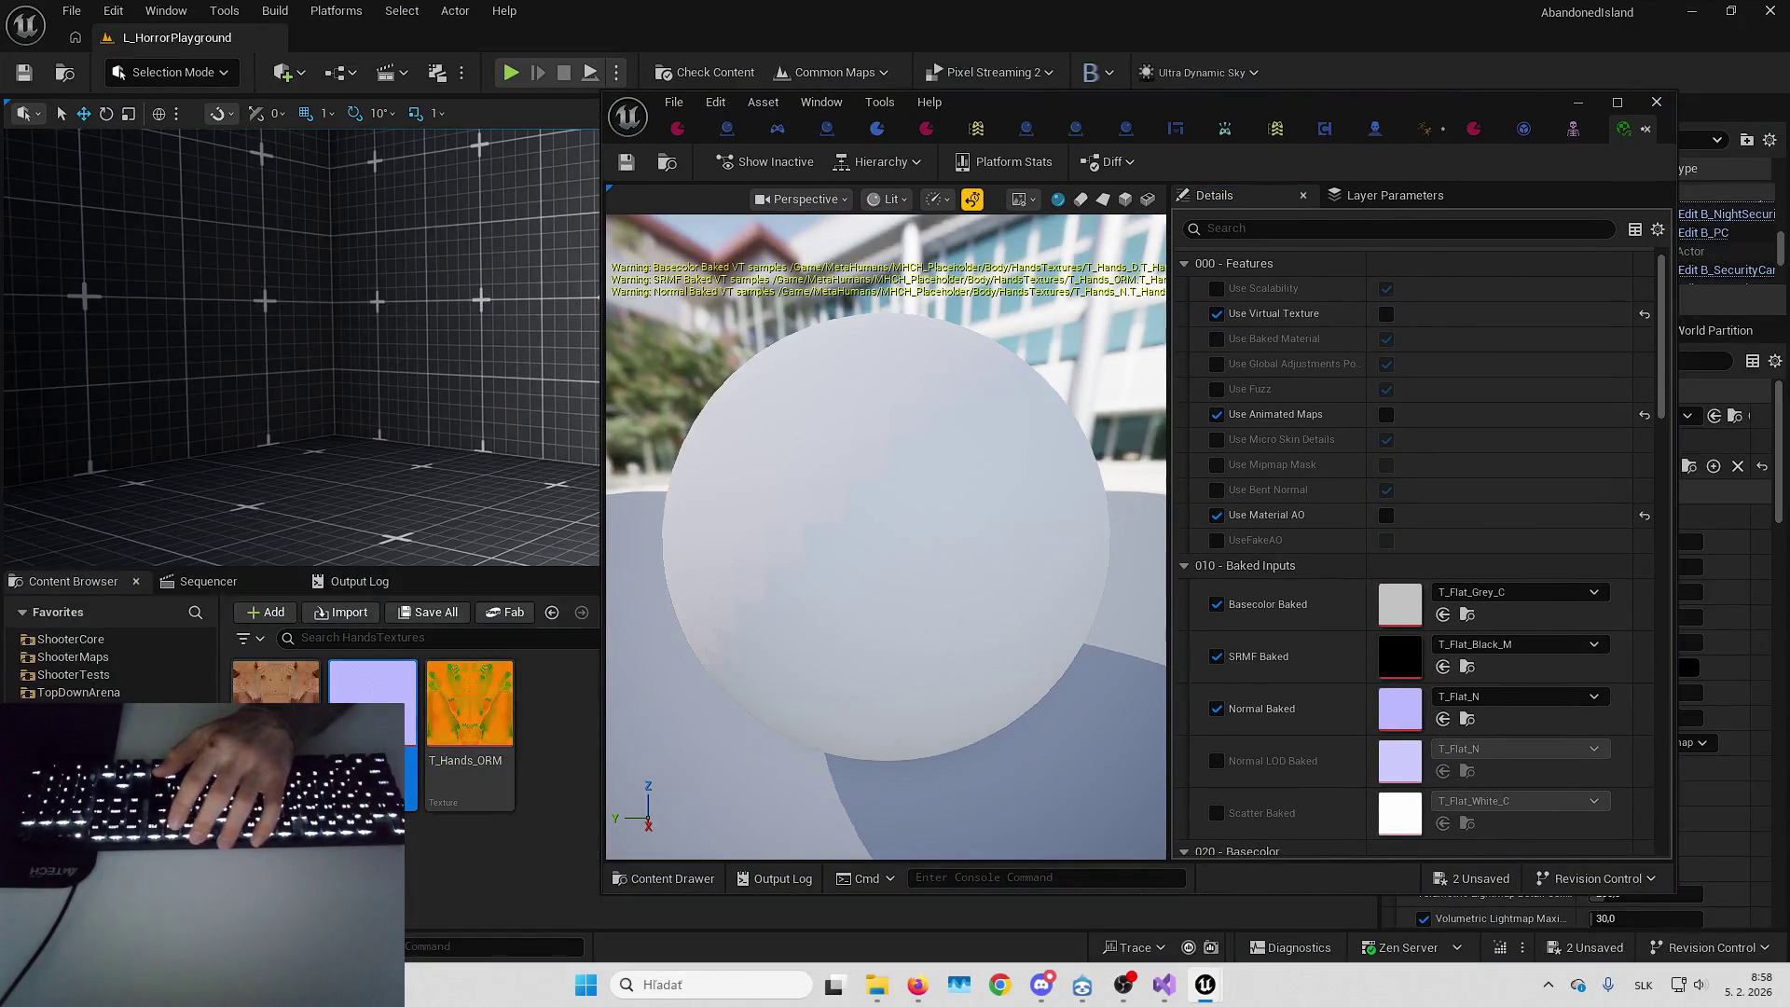
left_click_drag(615, 698, 1384, 603)
left_click_drag(466, 724, 1421, 653)
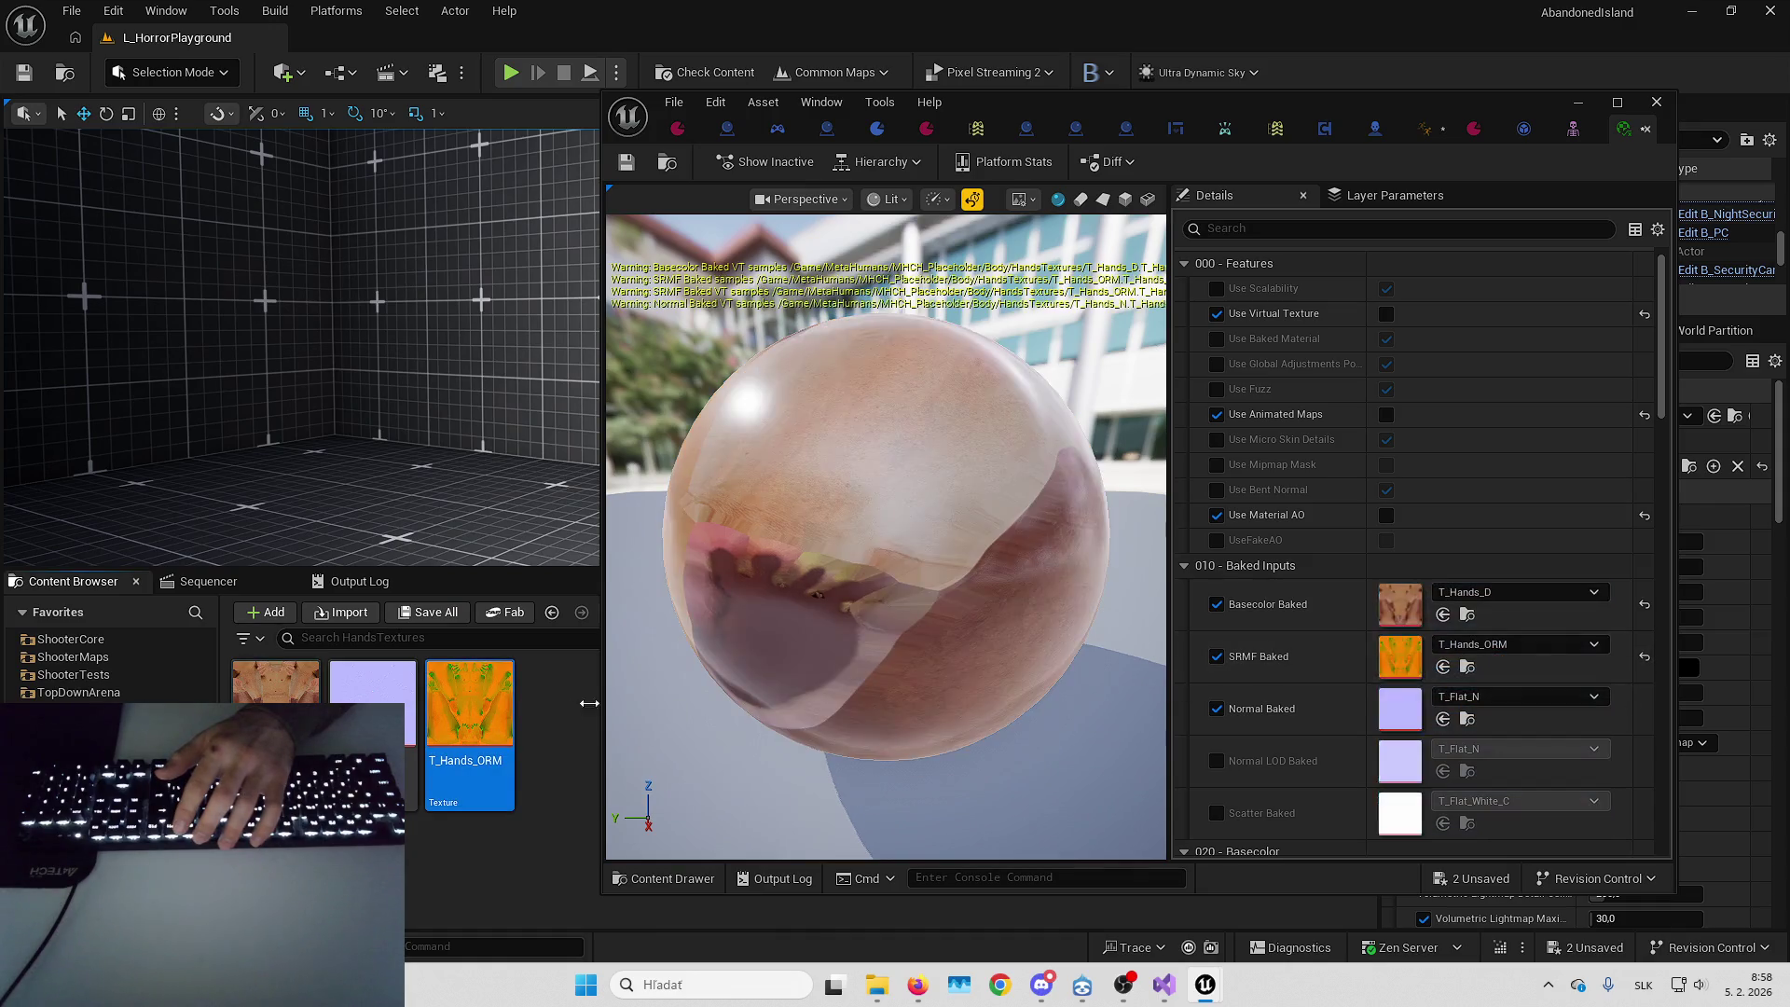
left_click_drag(374, 700, 1427, 713)
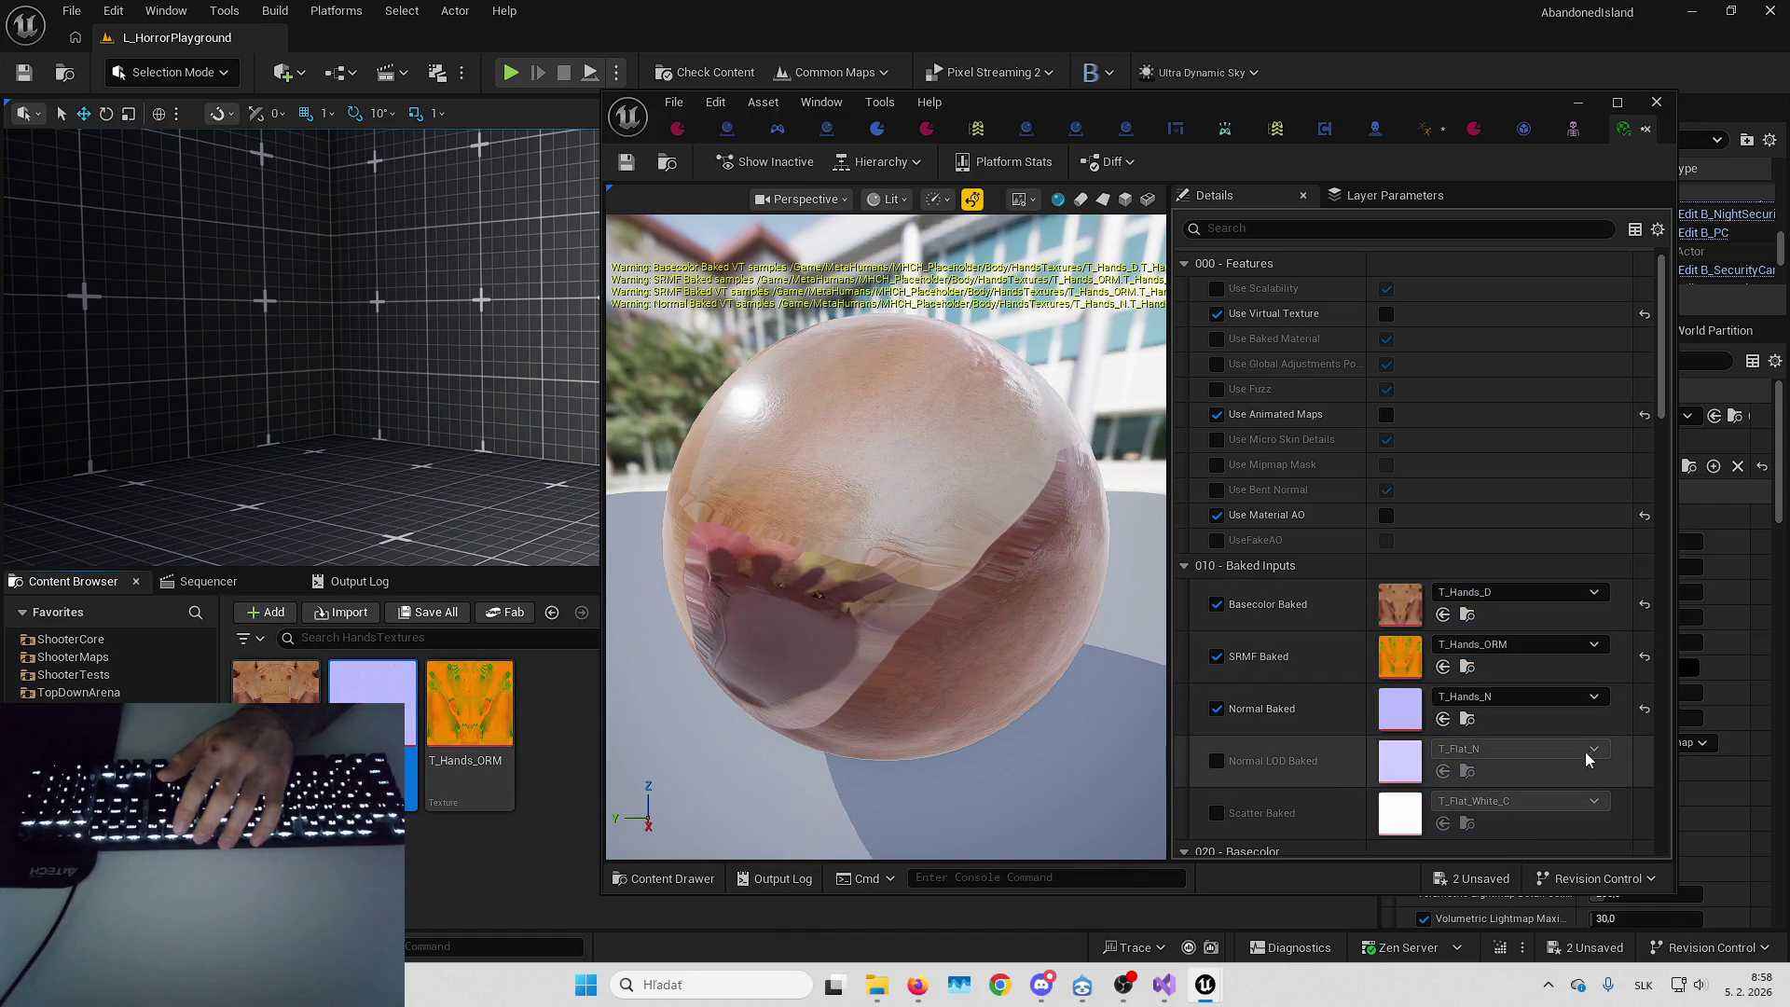
Set the Scatter Baked texture to T_Body_Scatter_VT
scroll(1200, 754, "down", 1)
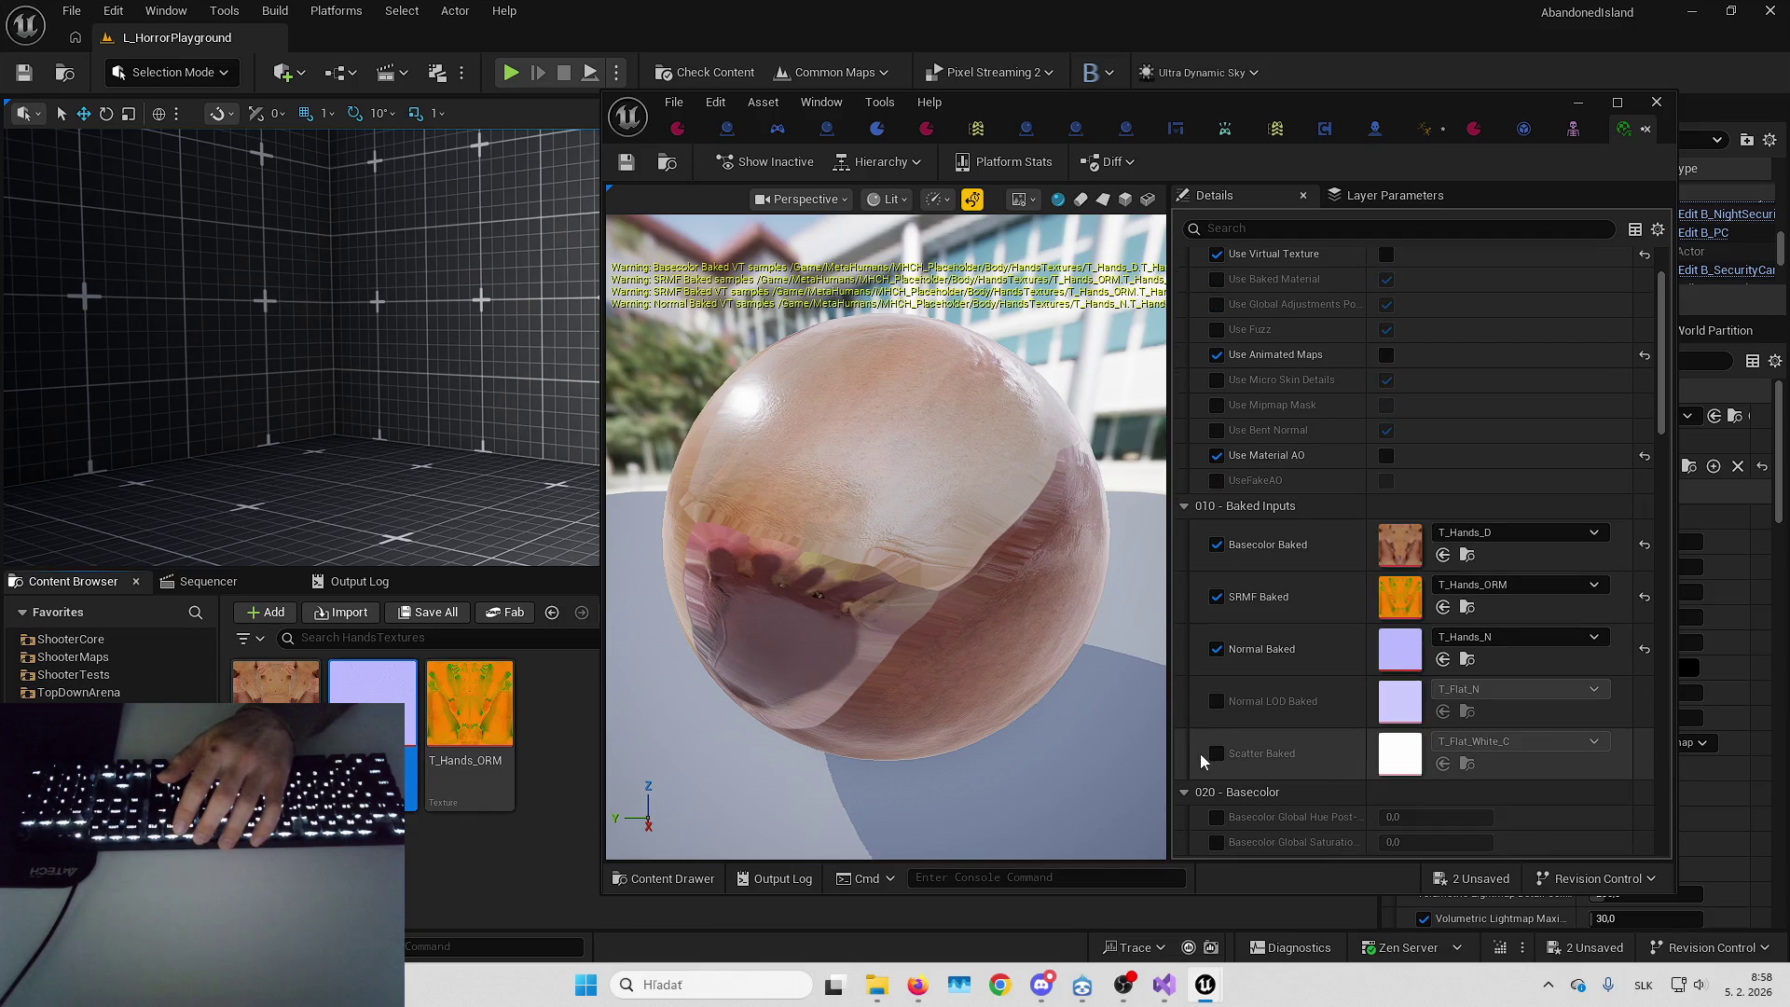
left_click(1492, 744)
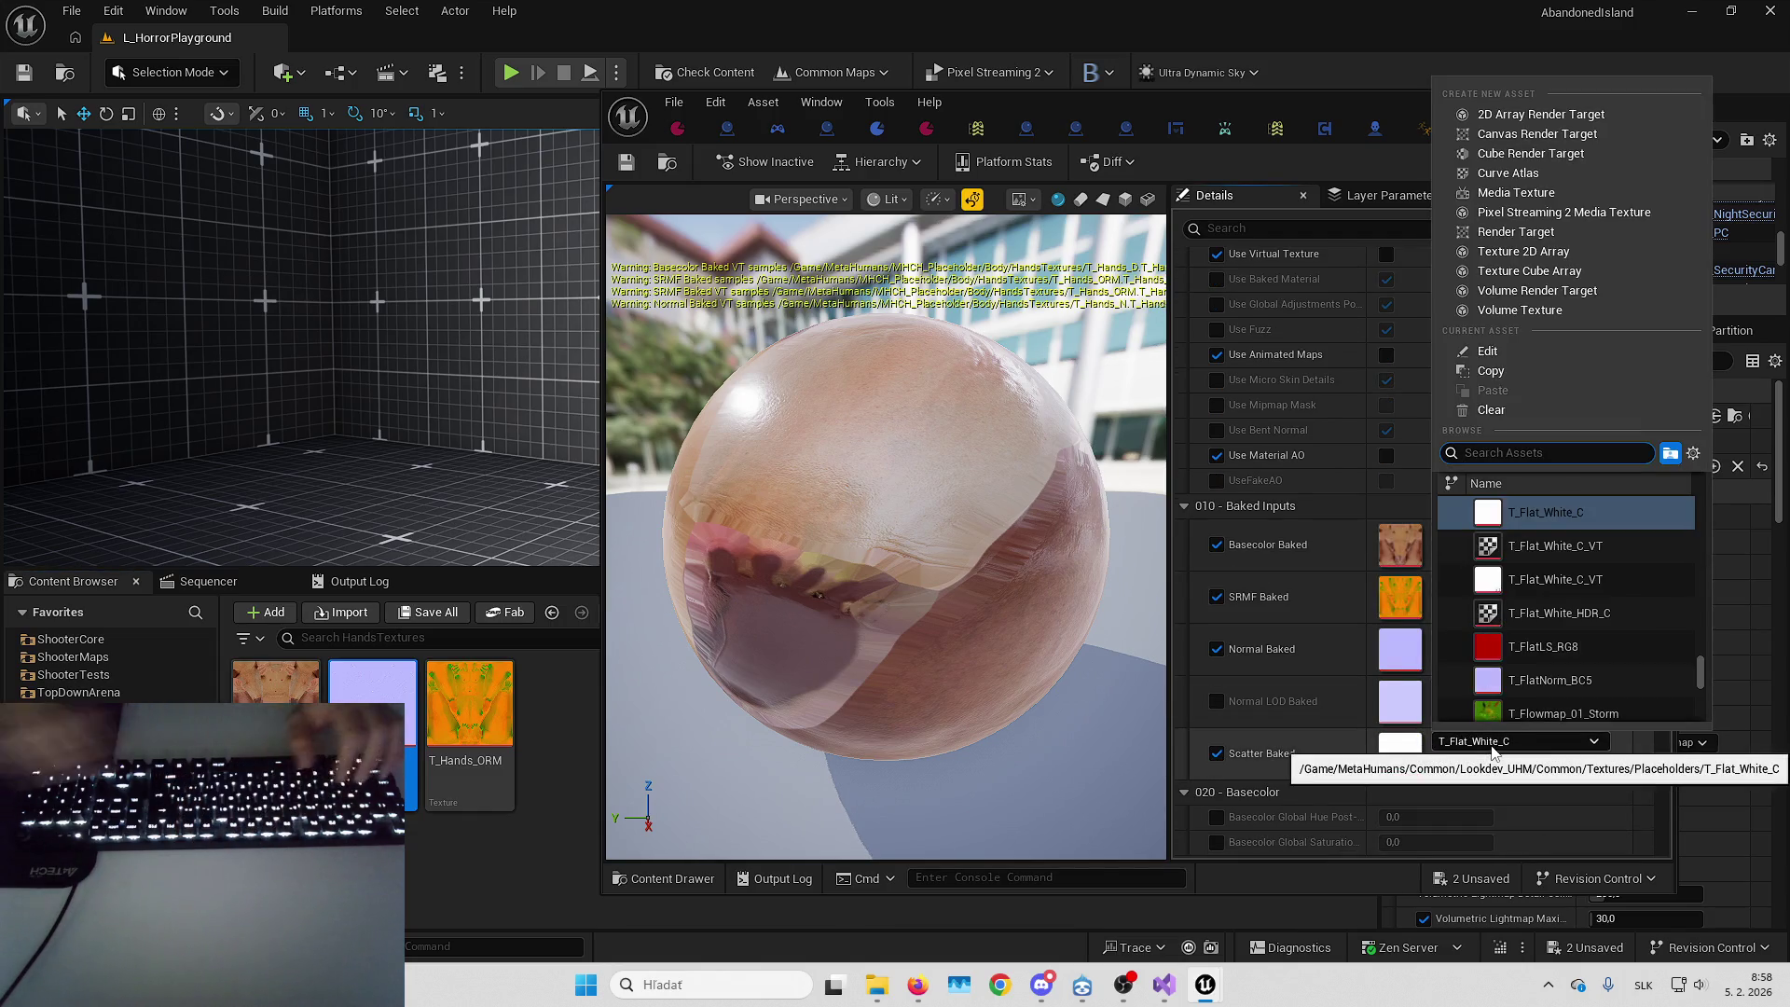
type("body scat")
type("ter")
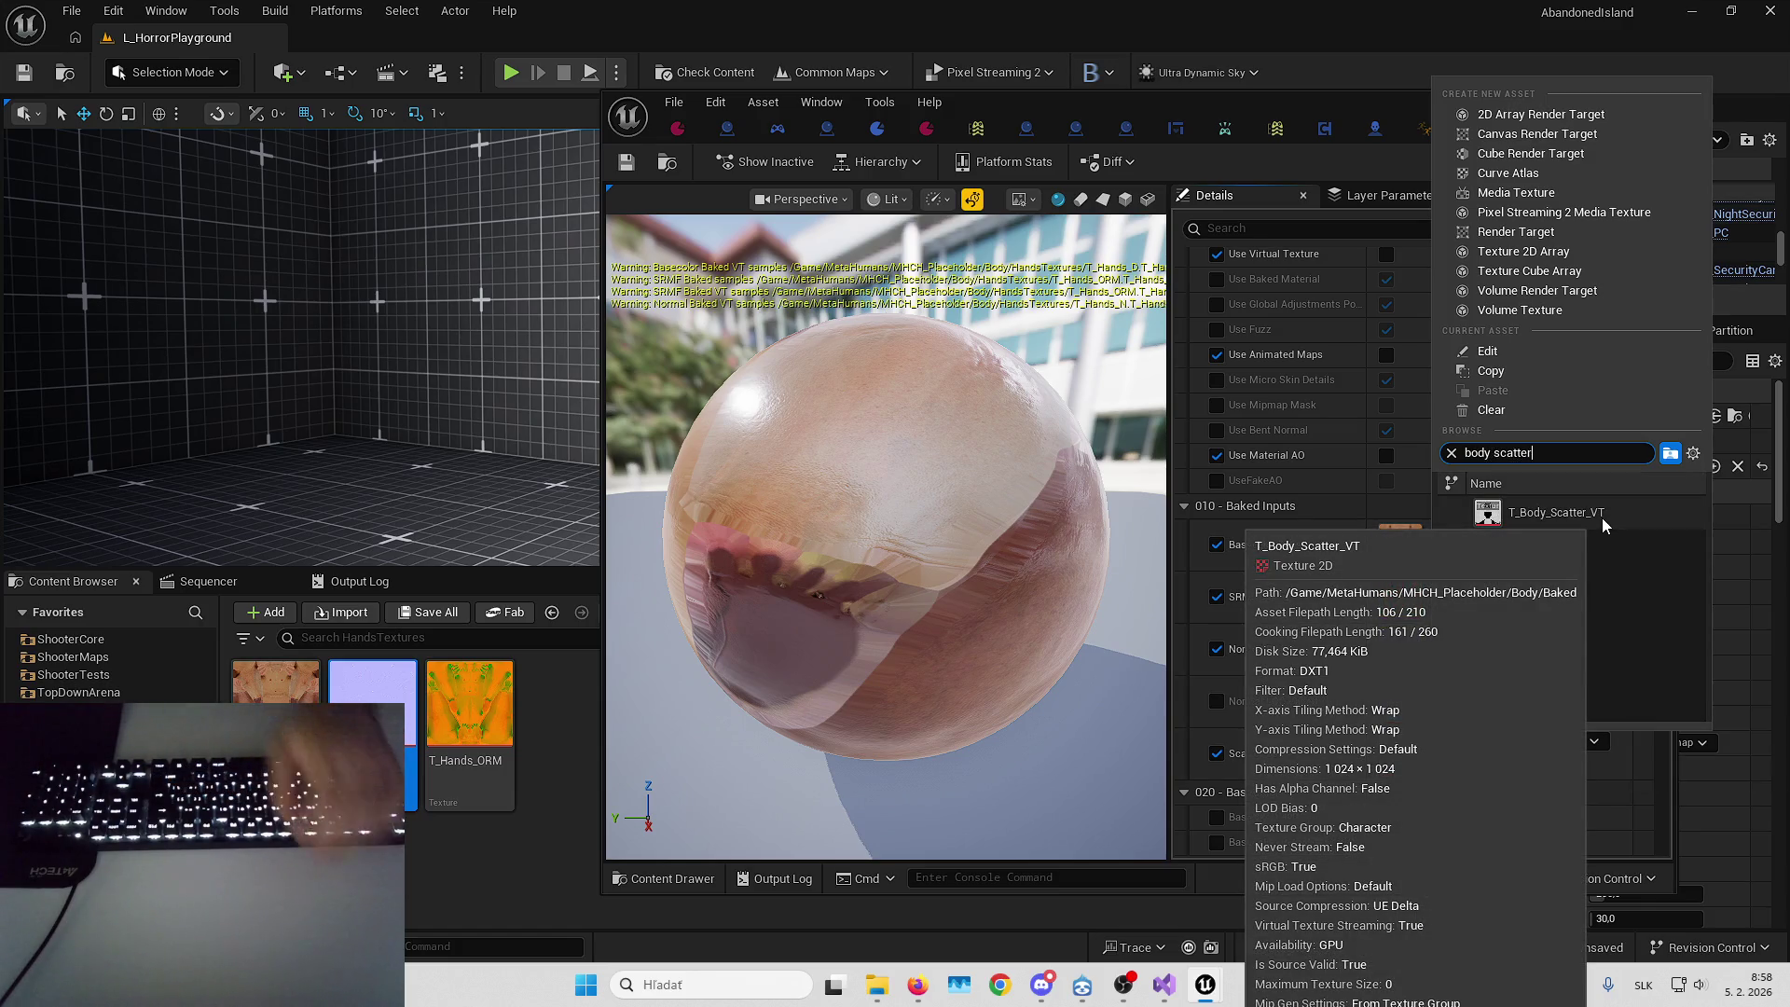
left_click(1601, 518)
Override Roughness Global Offset to 0,2 and Fuzz Fresnel Exponent to 1,0
scroll(1498, 763, "down", 5)
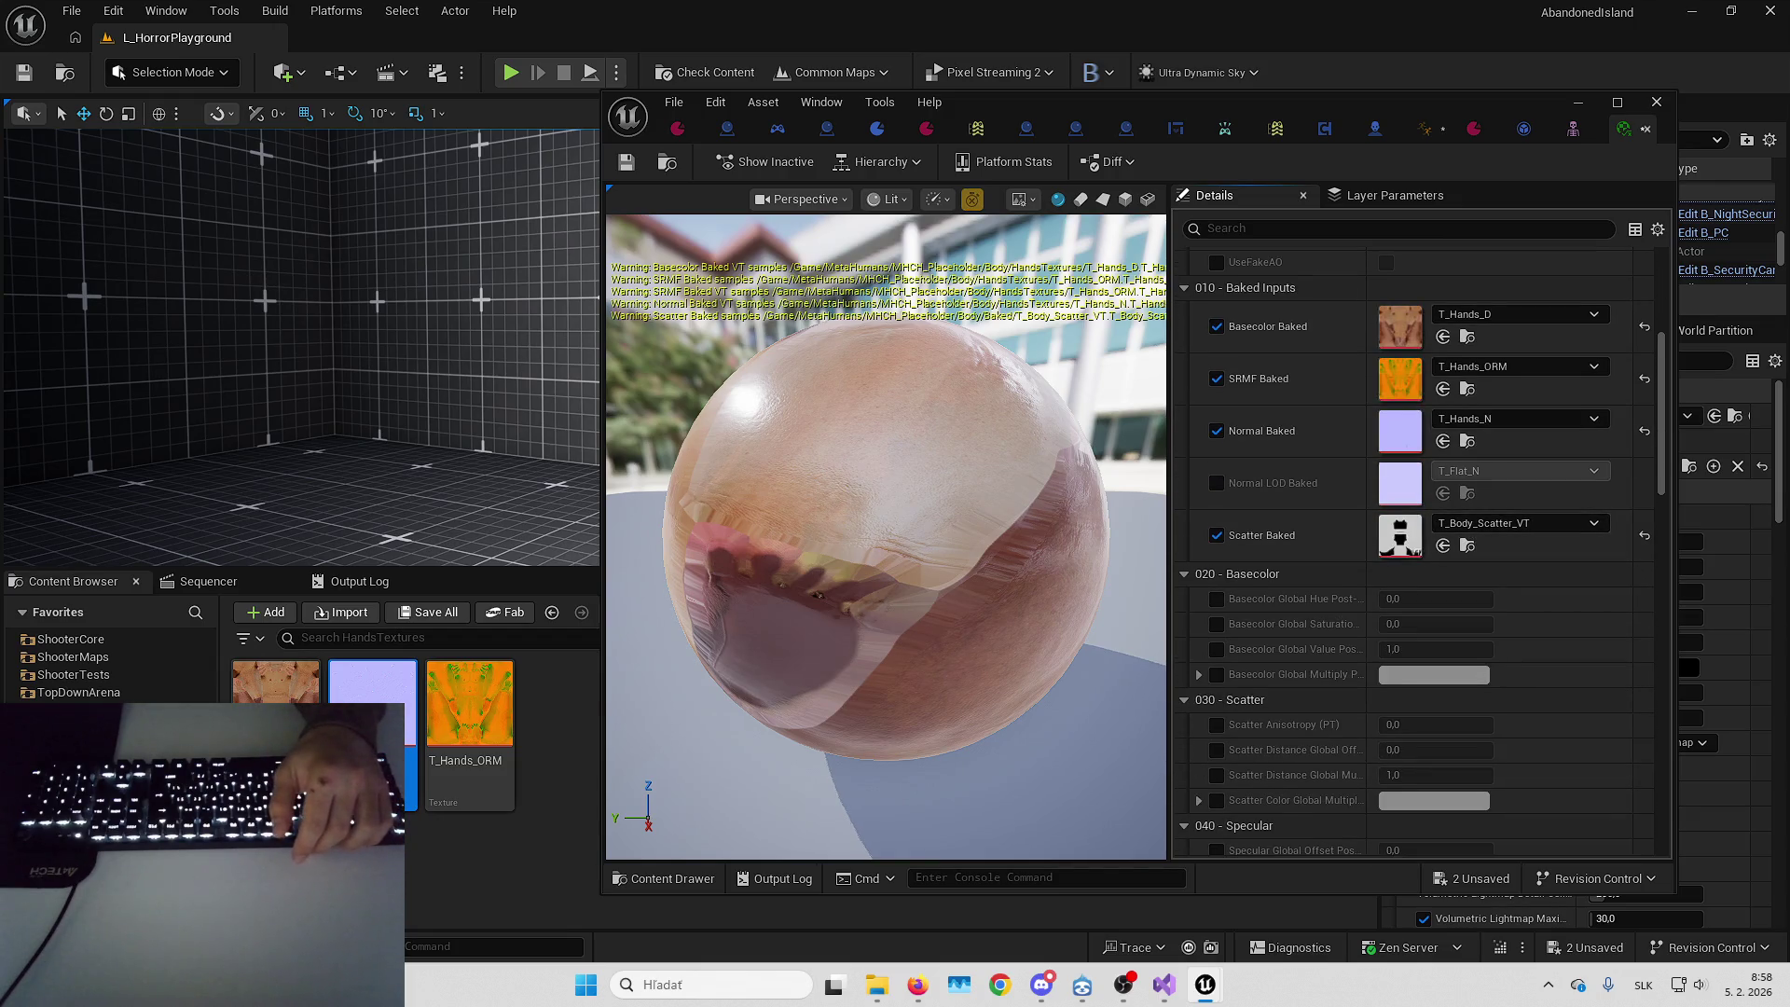
scroll(1501, 714, "down", 14)
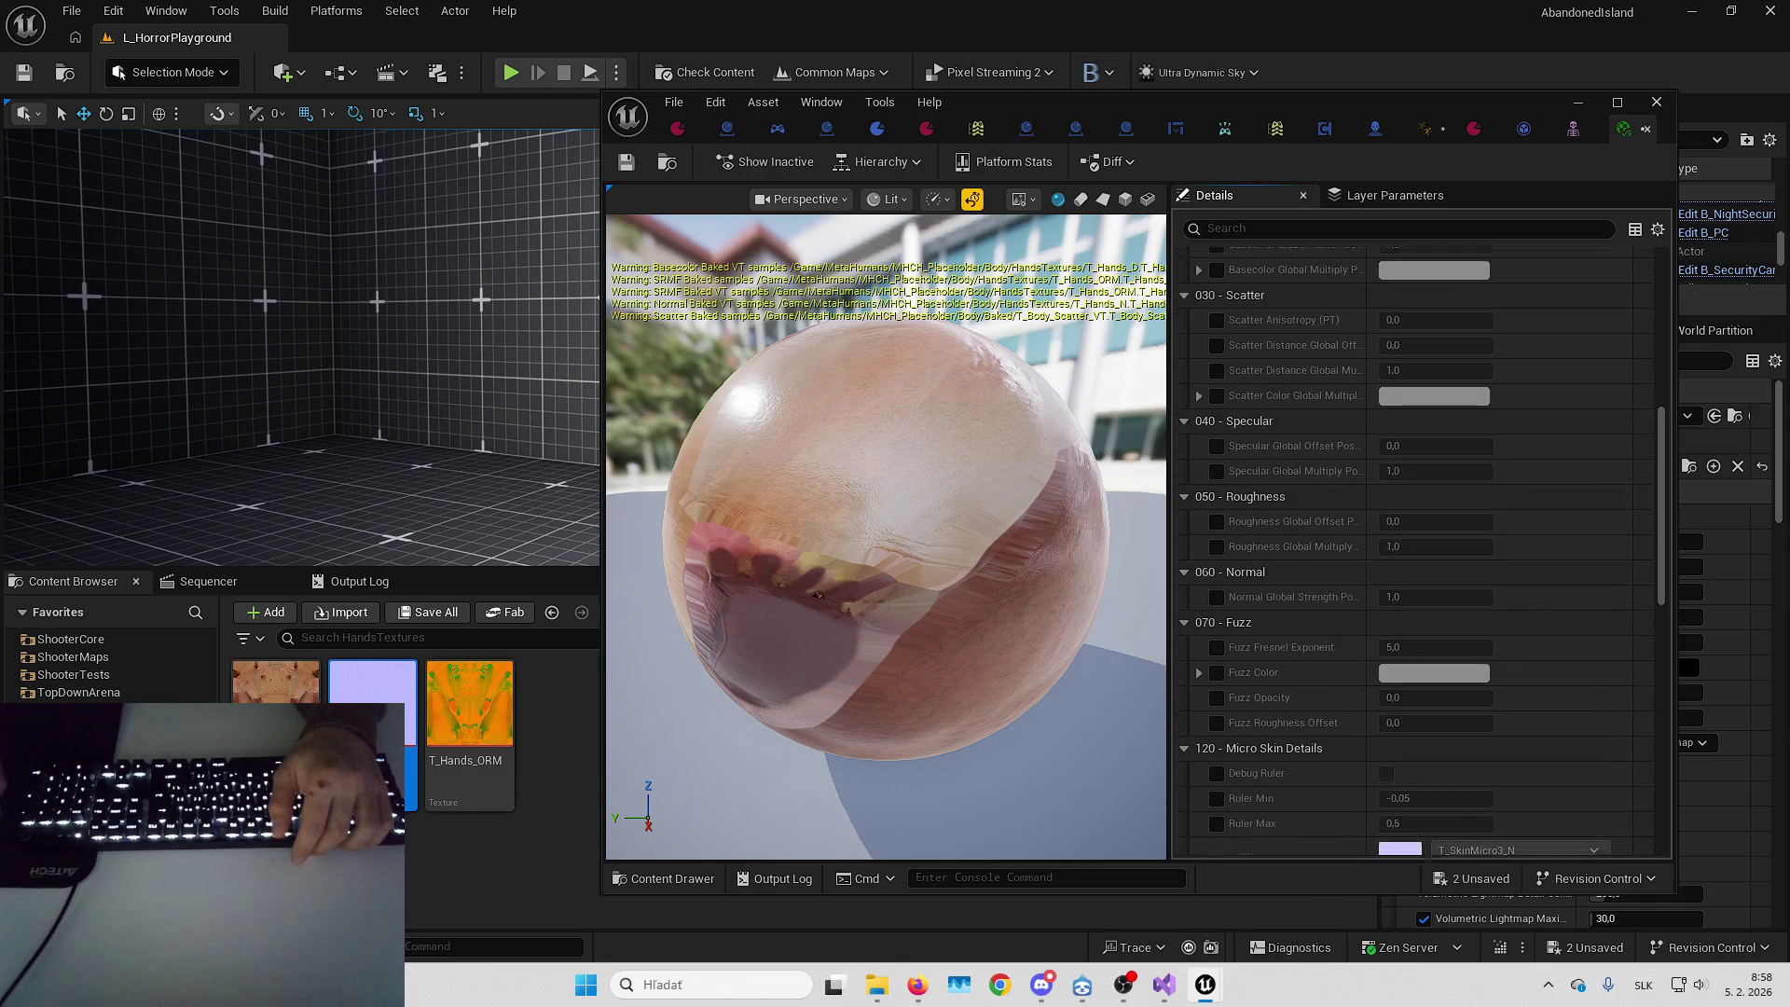
scroll(1308, 429, "up", 3)
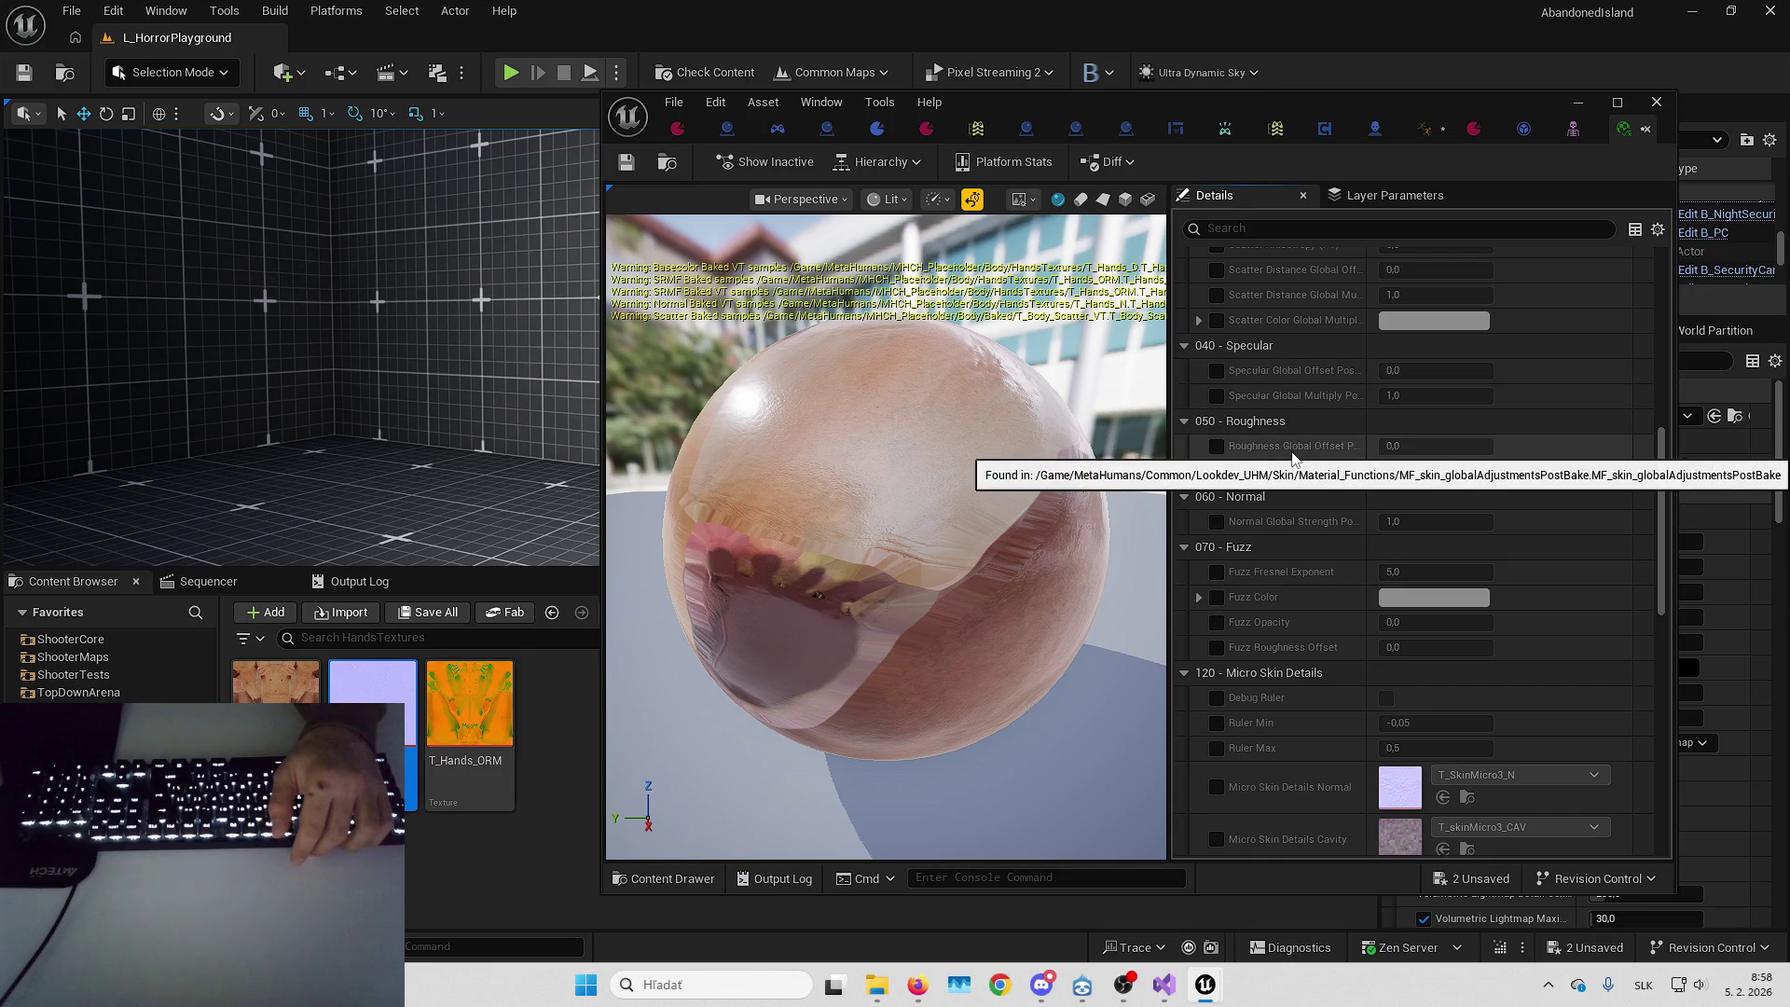
left_click_drag(1360, 444, 1392, 436)
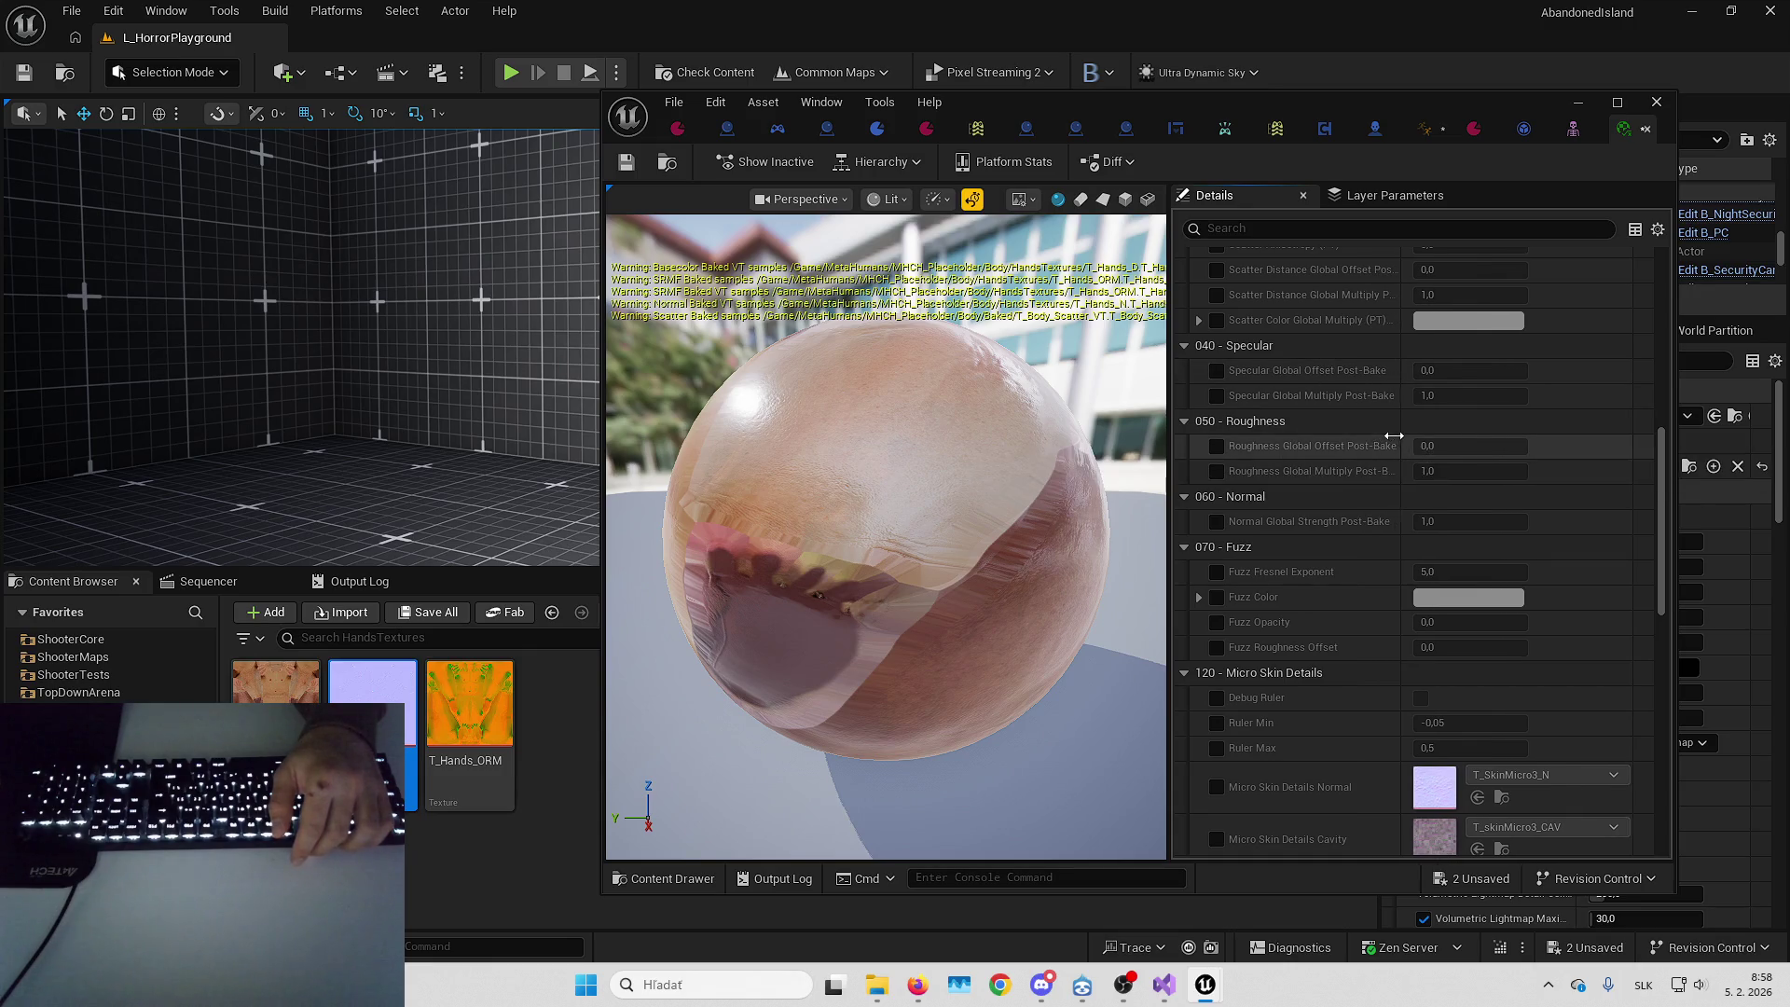
left_click(1216, 446)
left_click(1446, 445)
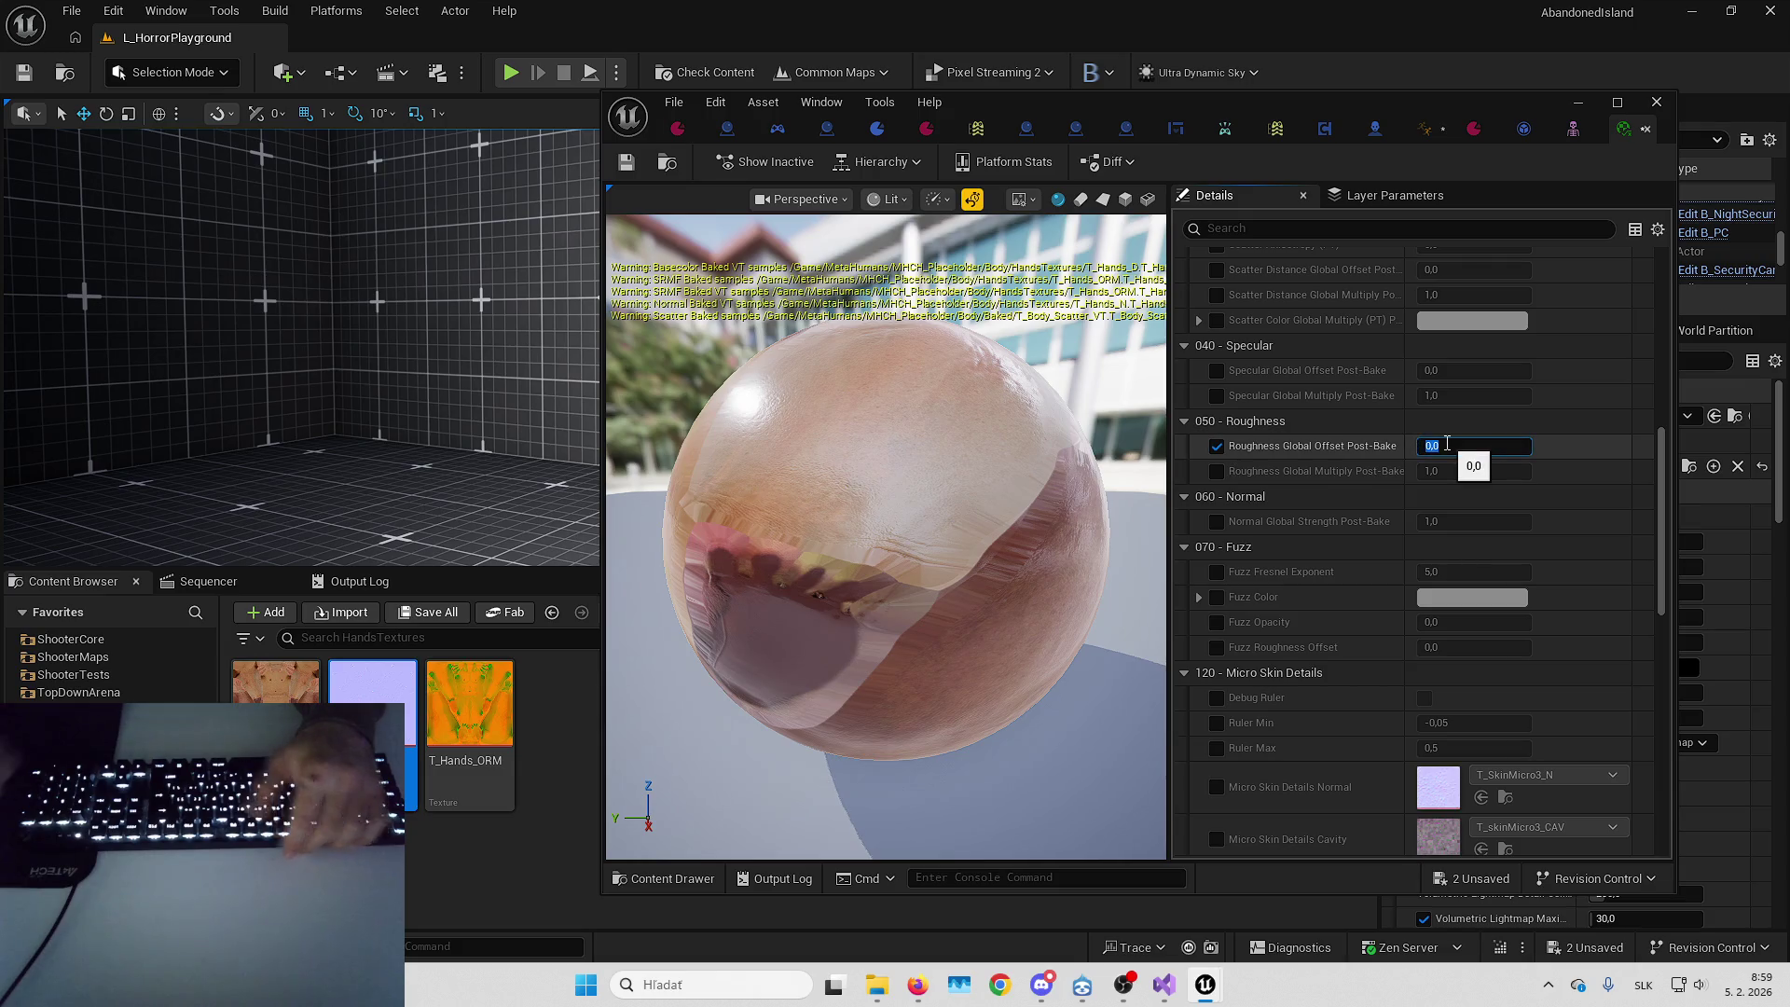
type("0,2")
key("Return")
scroll(1301, 454, "down", 2)
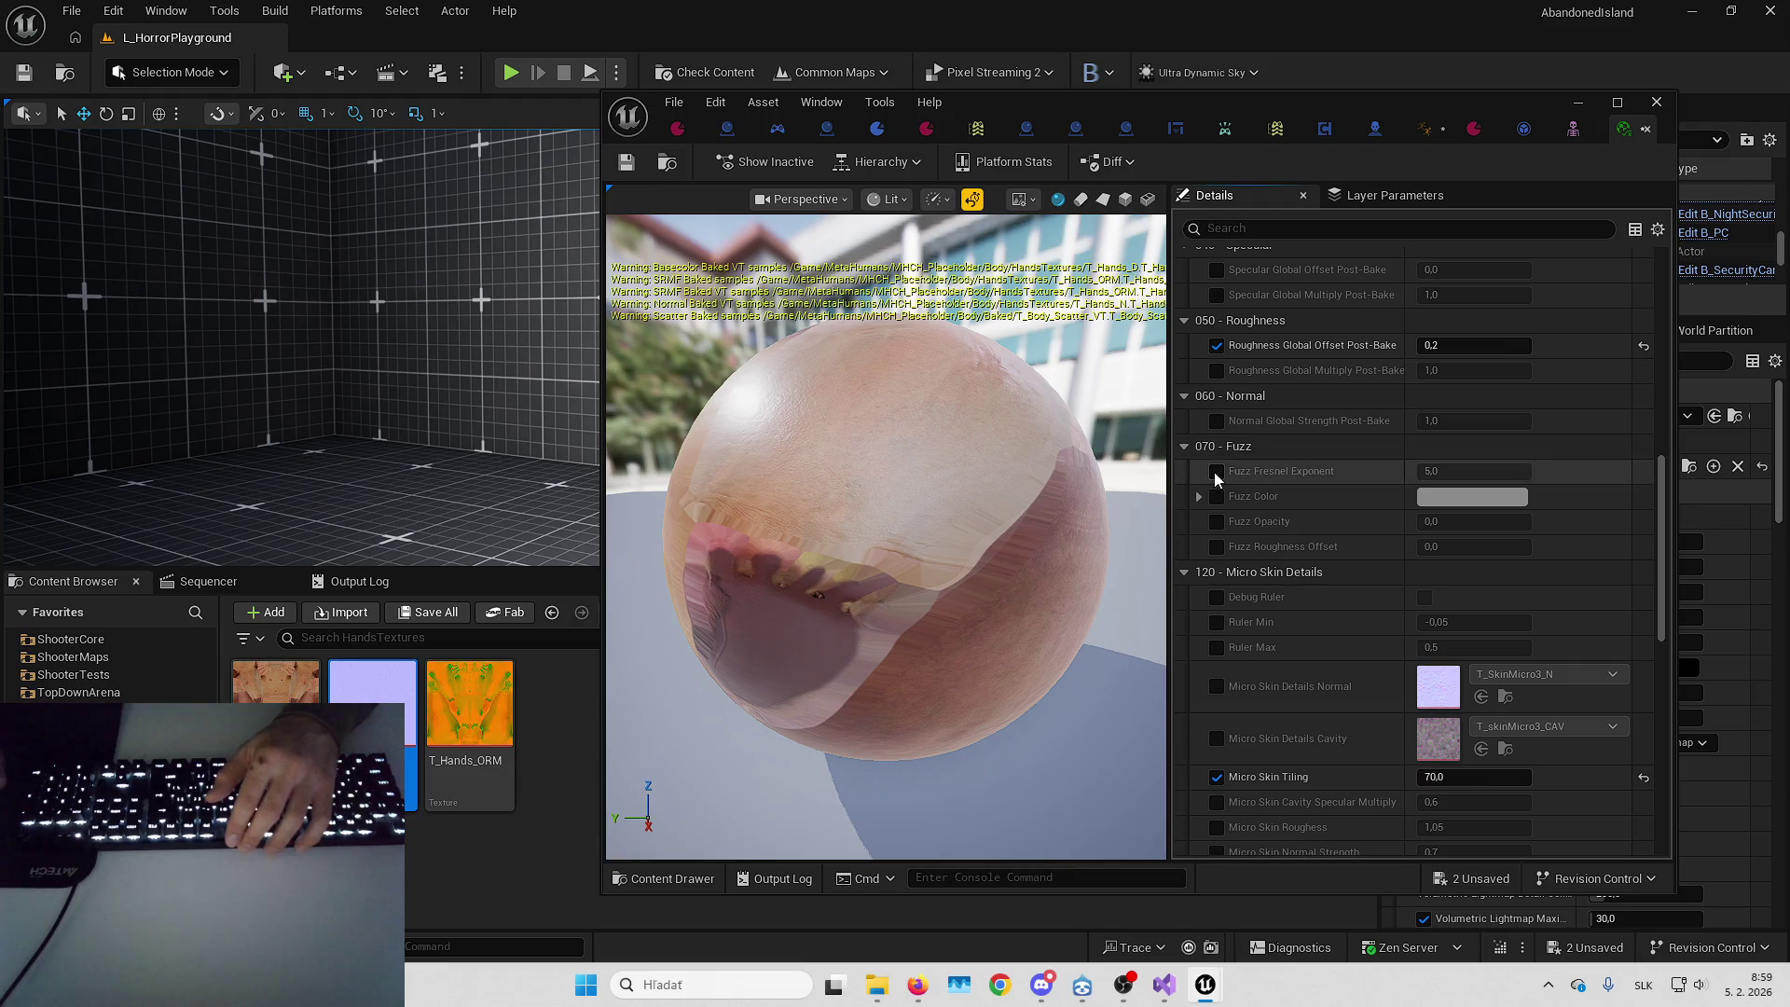
left_click(1216, 469)
left_click(1493, 473)
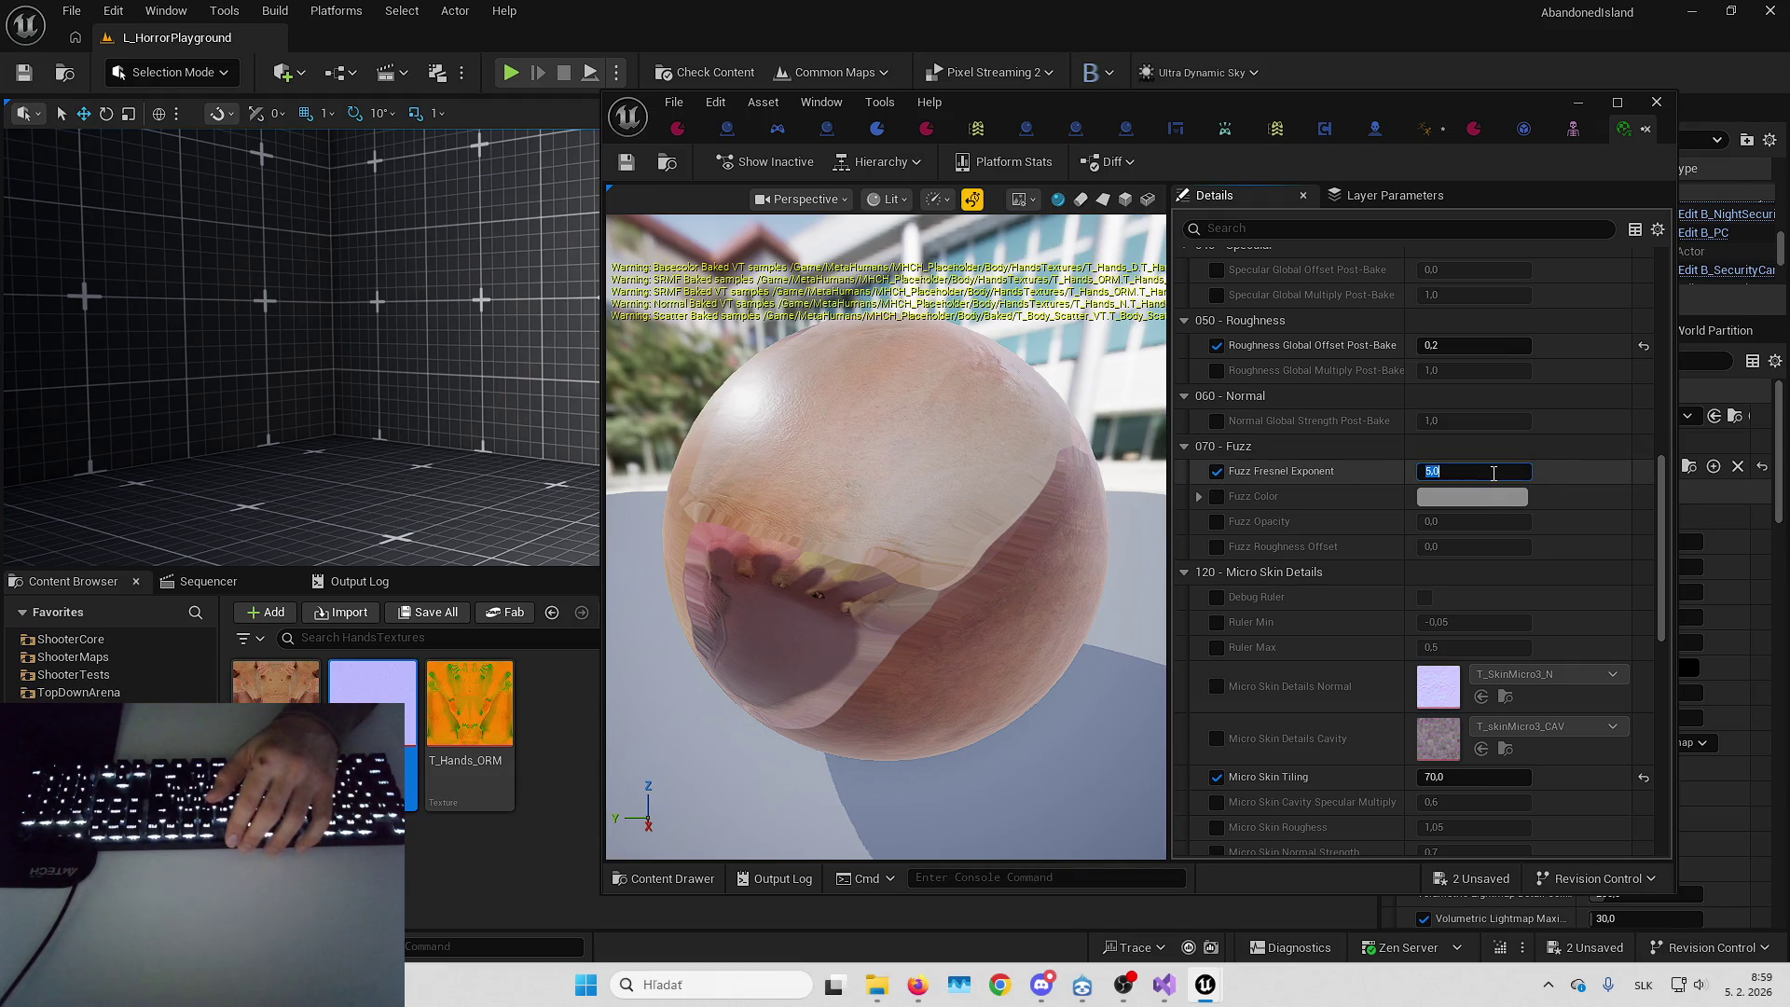
key("Return")
Review the remaining material parameters and save all modified material assets
scroll(1492, 473, "down", 4)
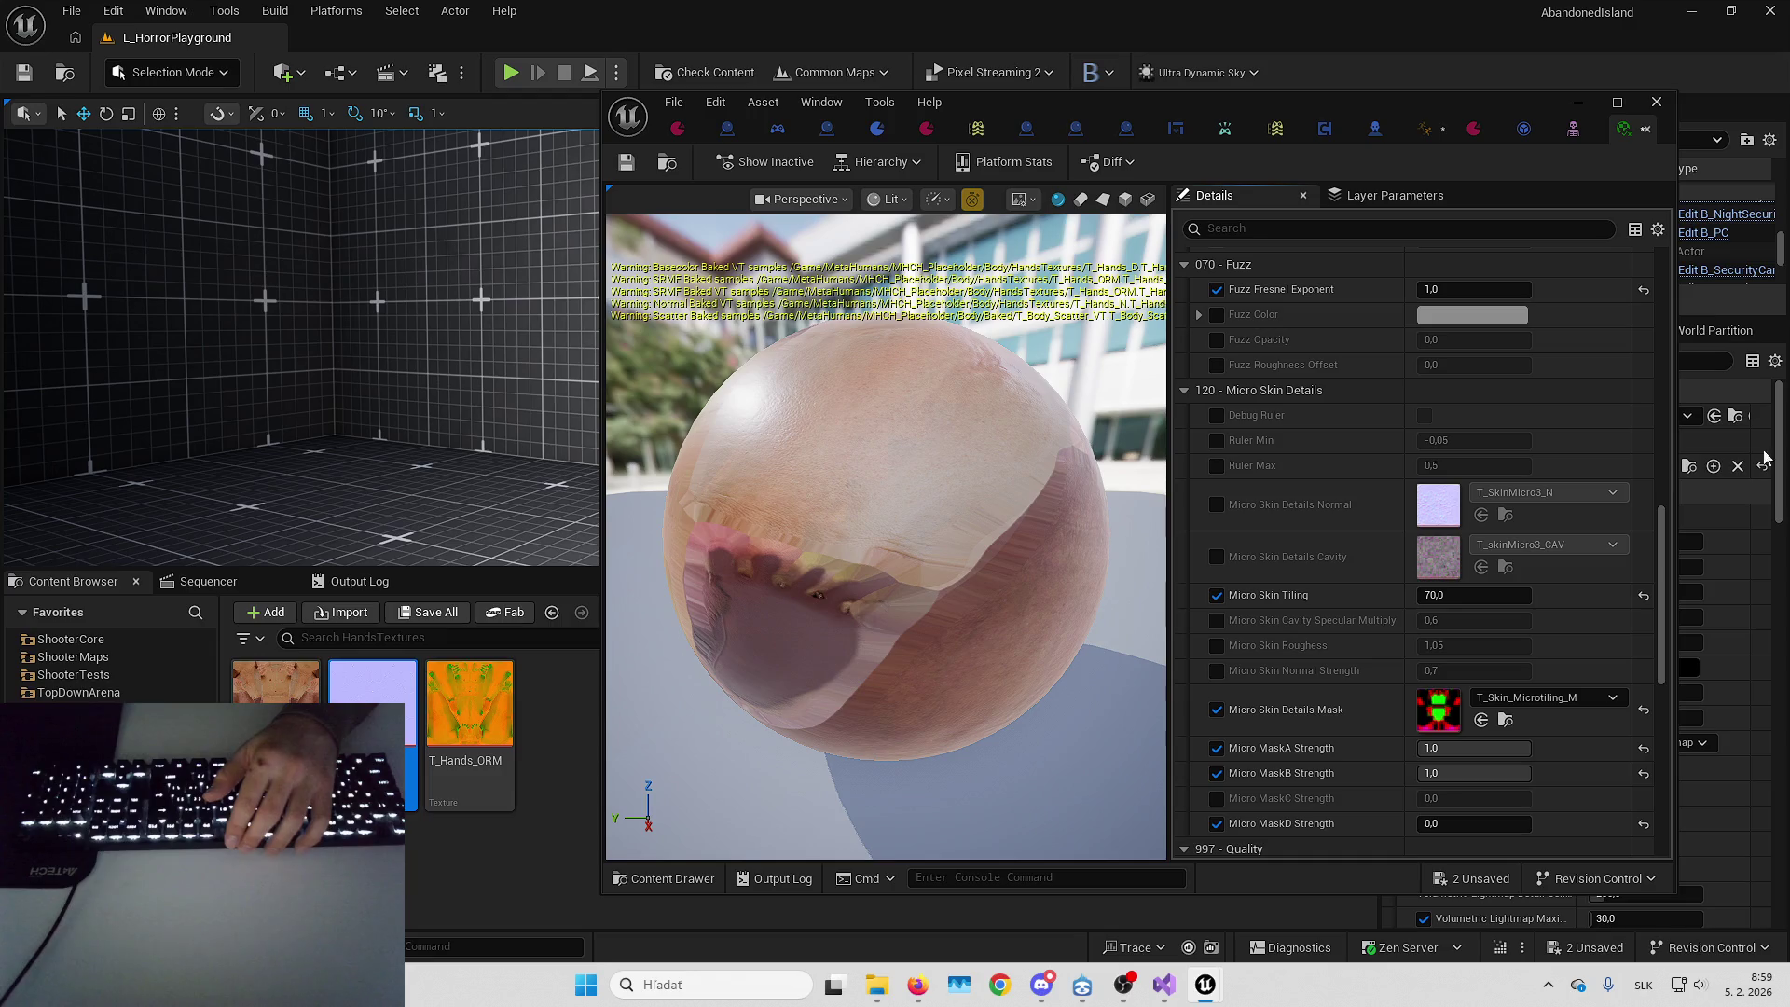
scroll(1294, 645, "down", 3)
scroll(1305, 559, "up", 2)
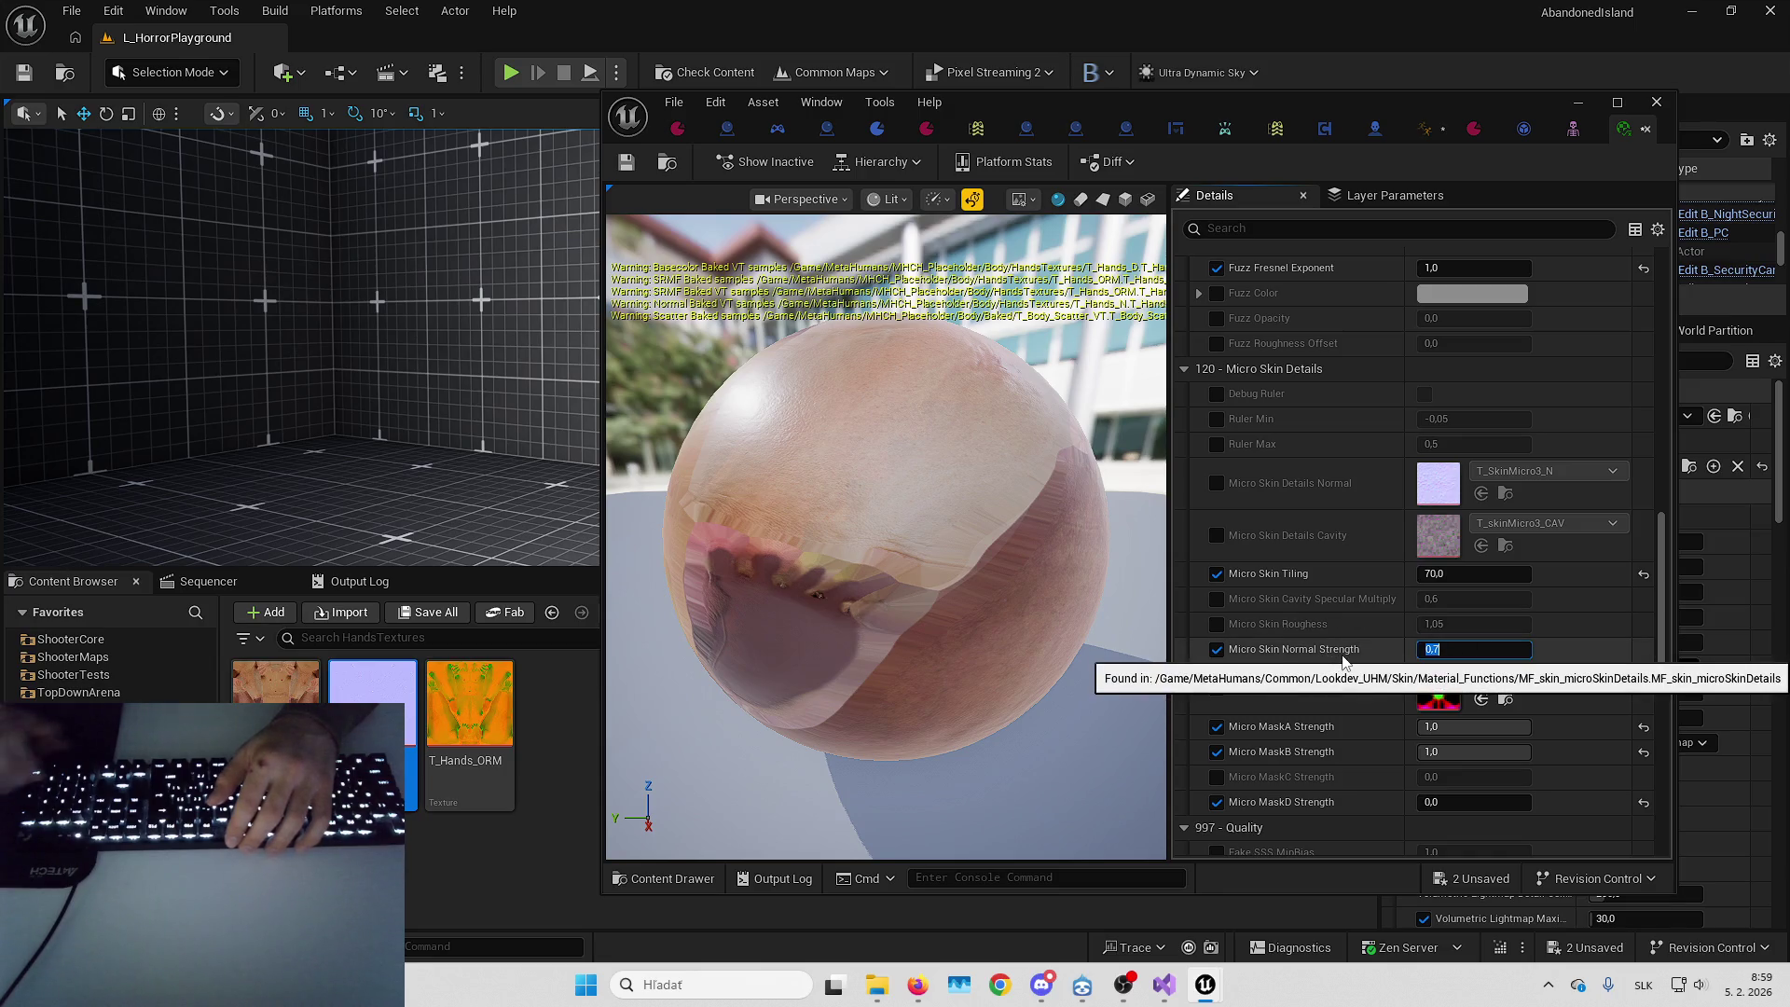
scroll(1368, 606, "down", 4)
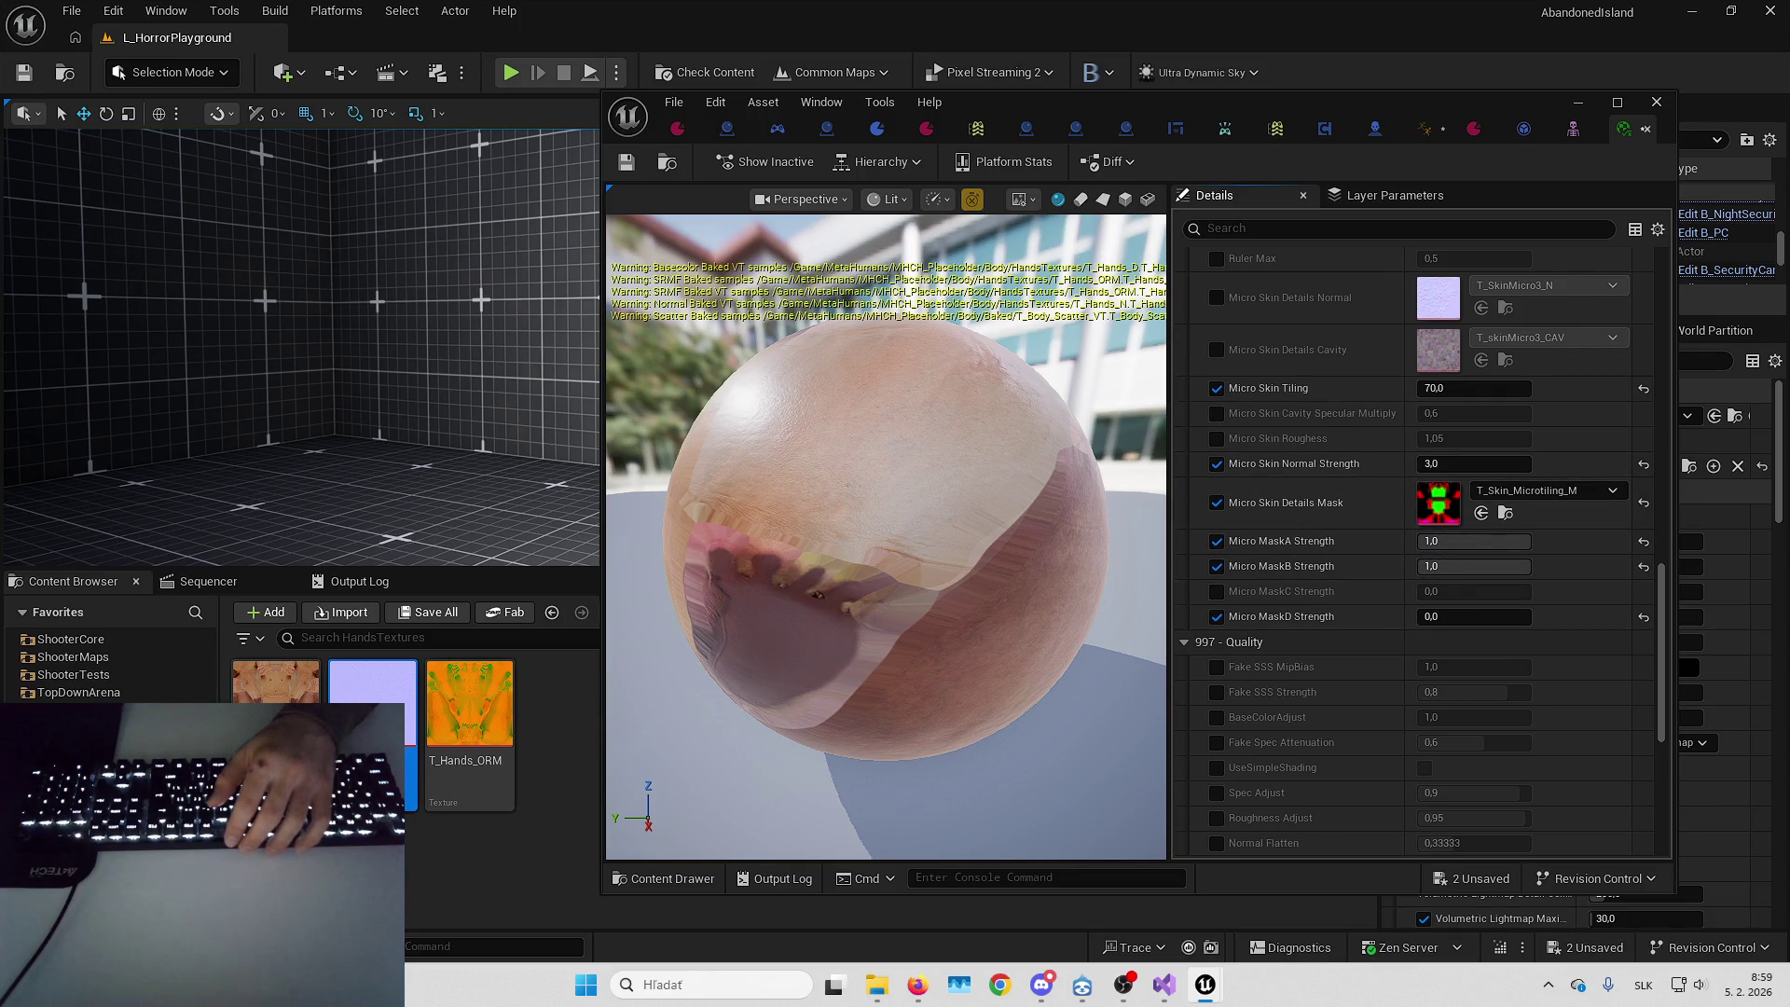
scroll(1402, 518, "up", 10)
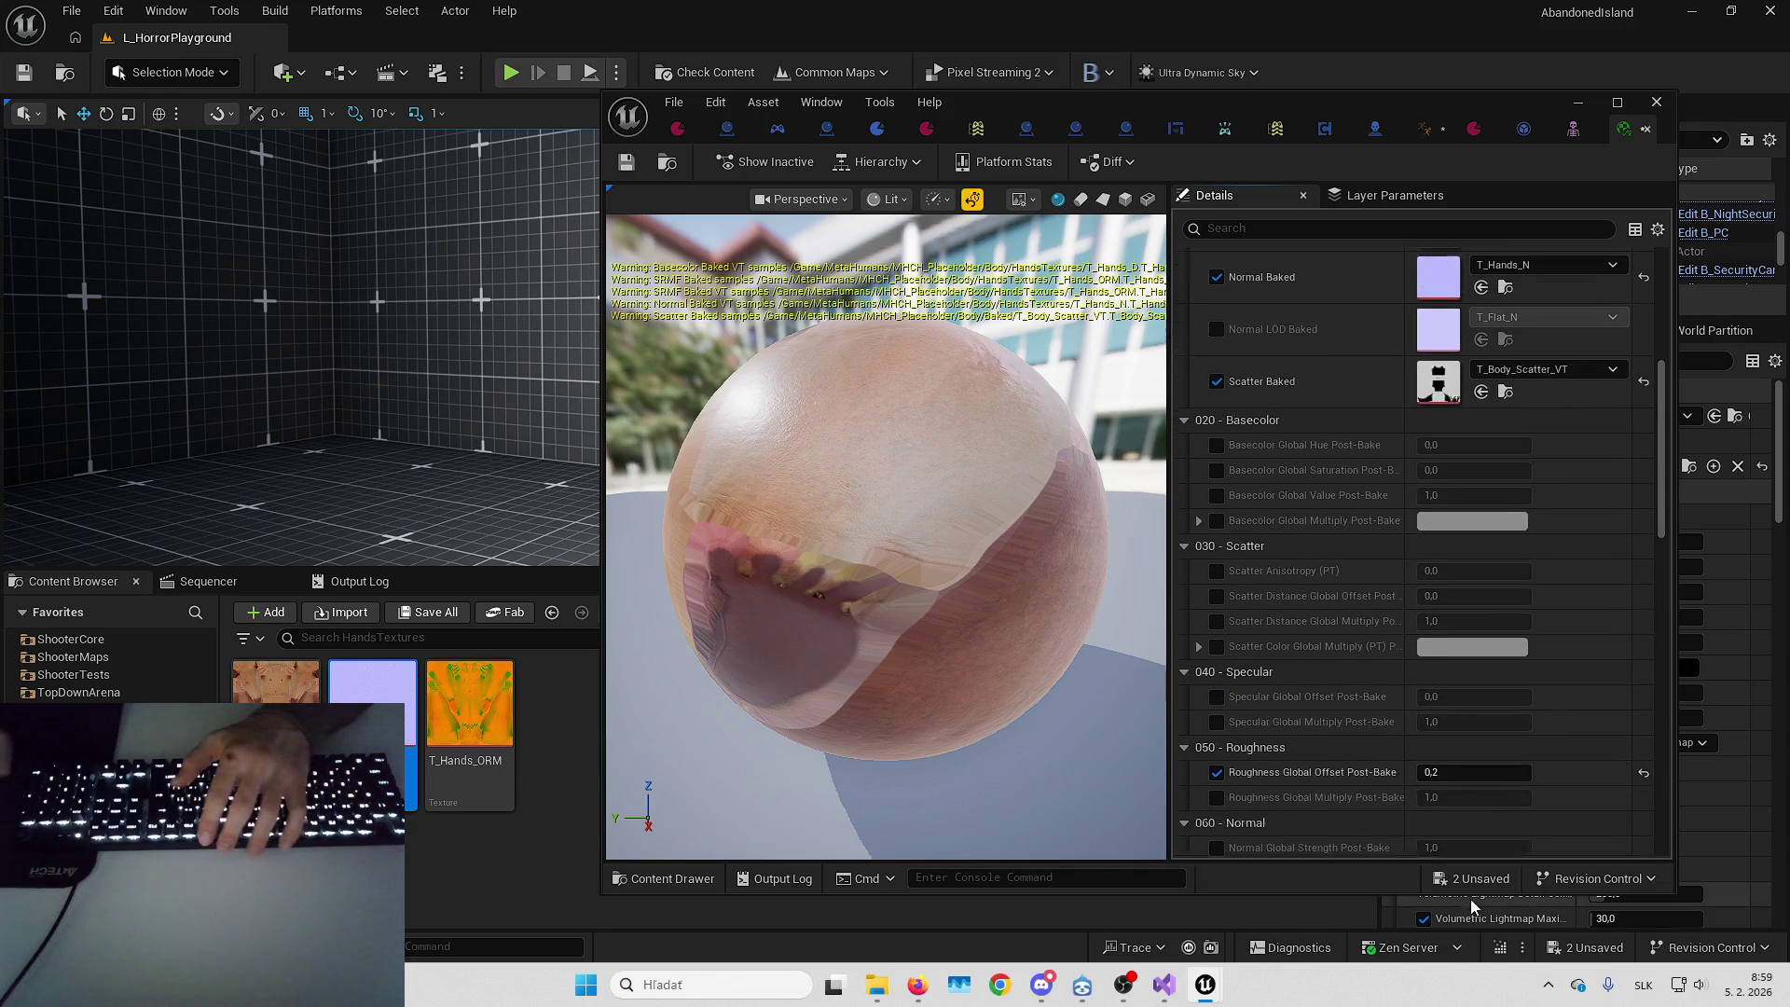
left_click(1473, 881)
key("Return")
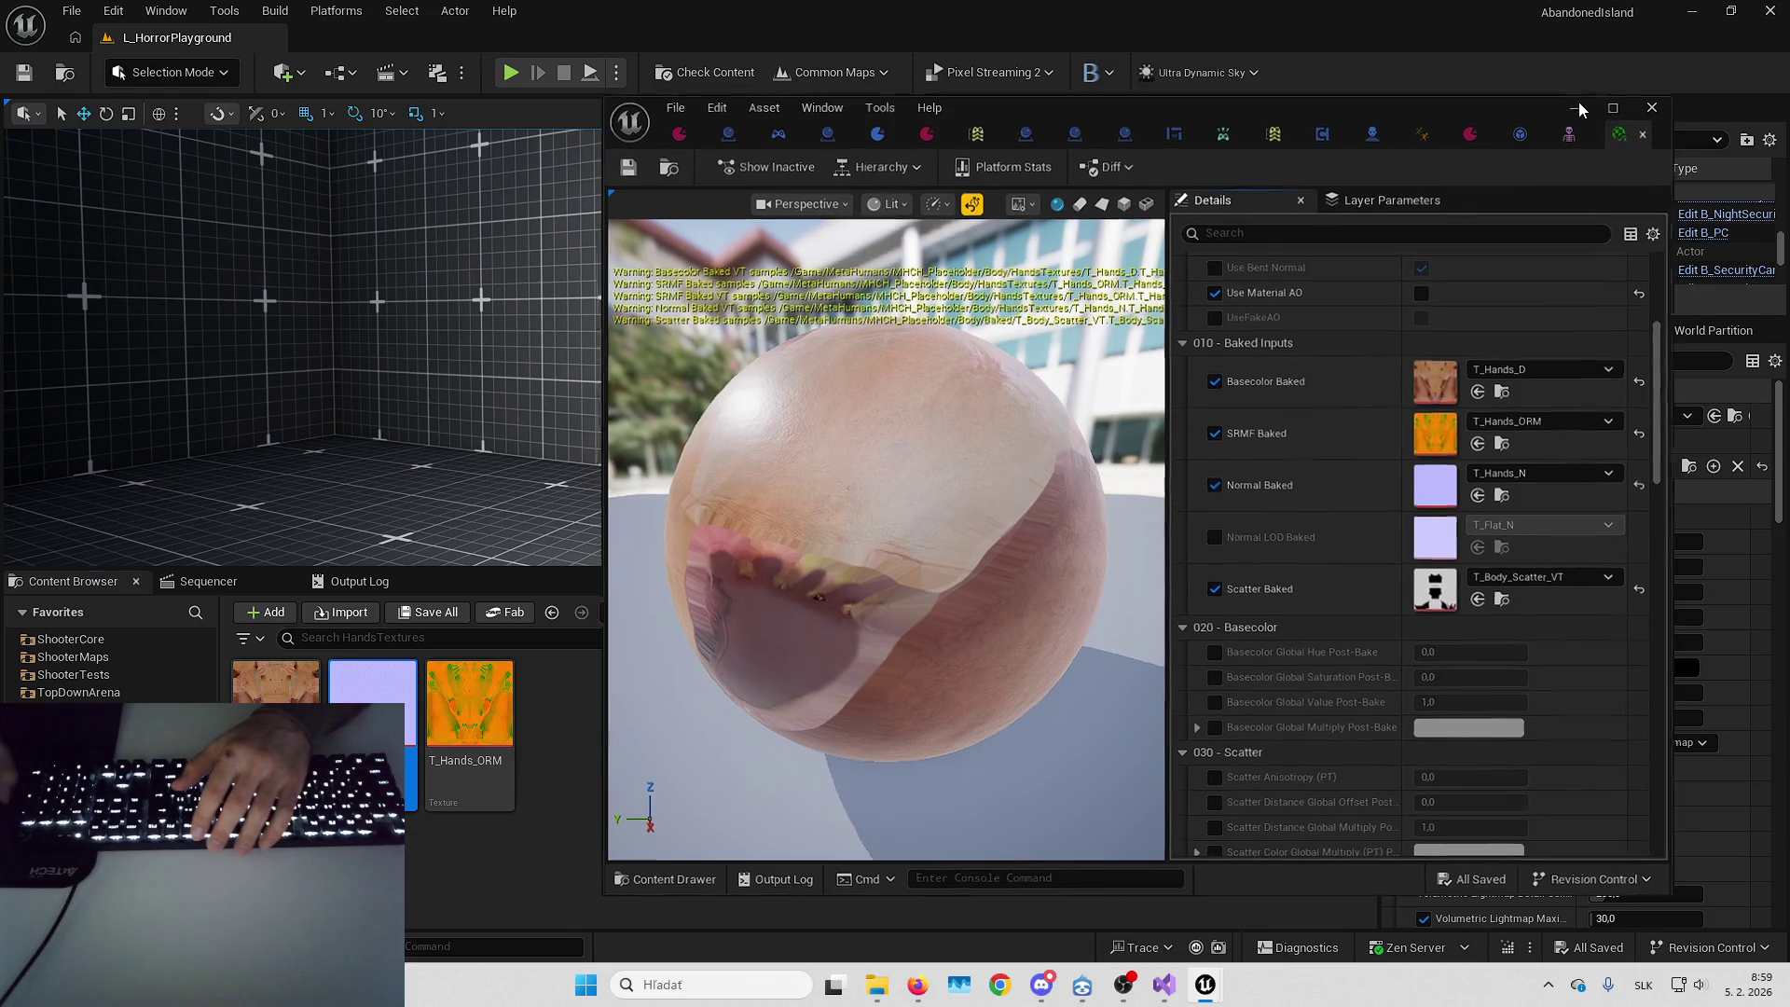
Start a fullscreen first-person play session and look around the room
left_click(1580, 107)
key("F11")
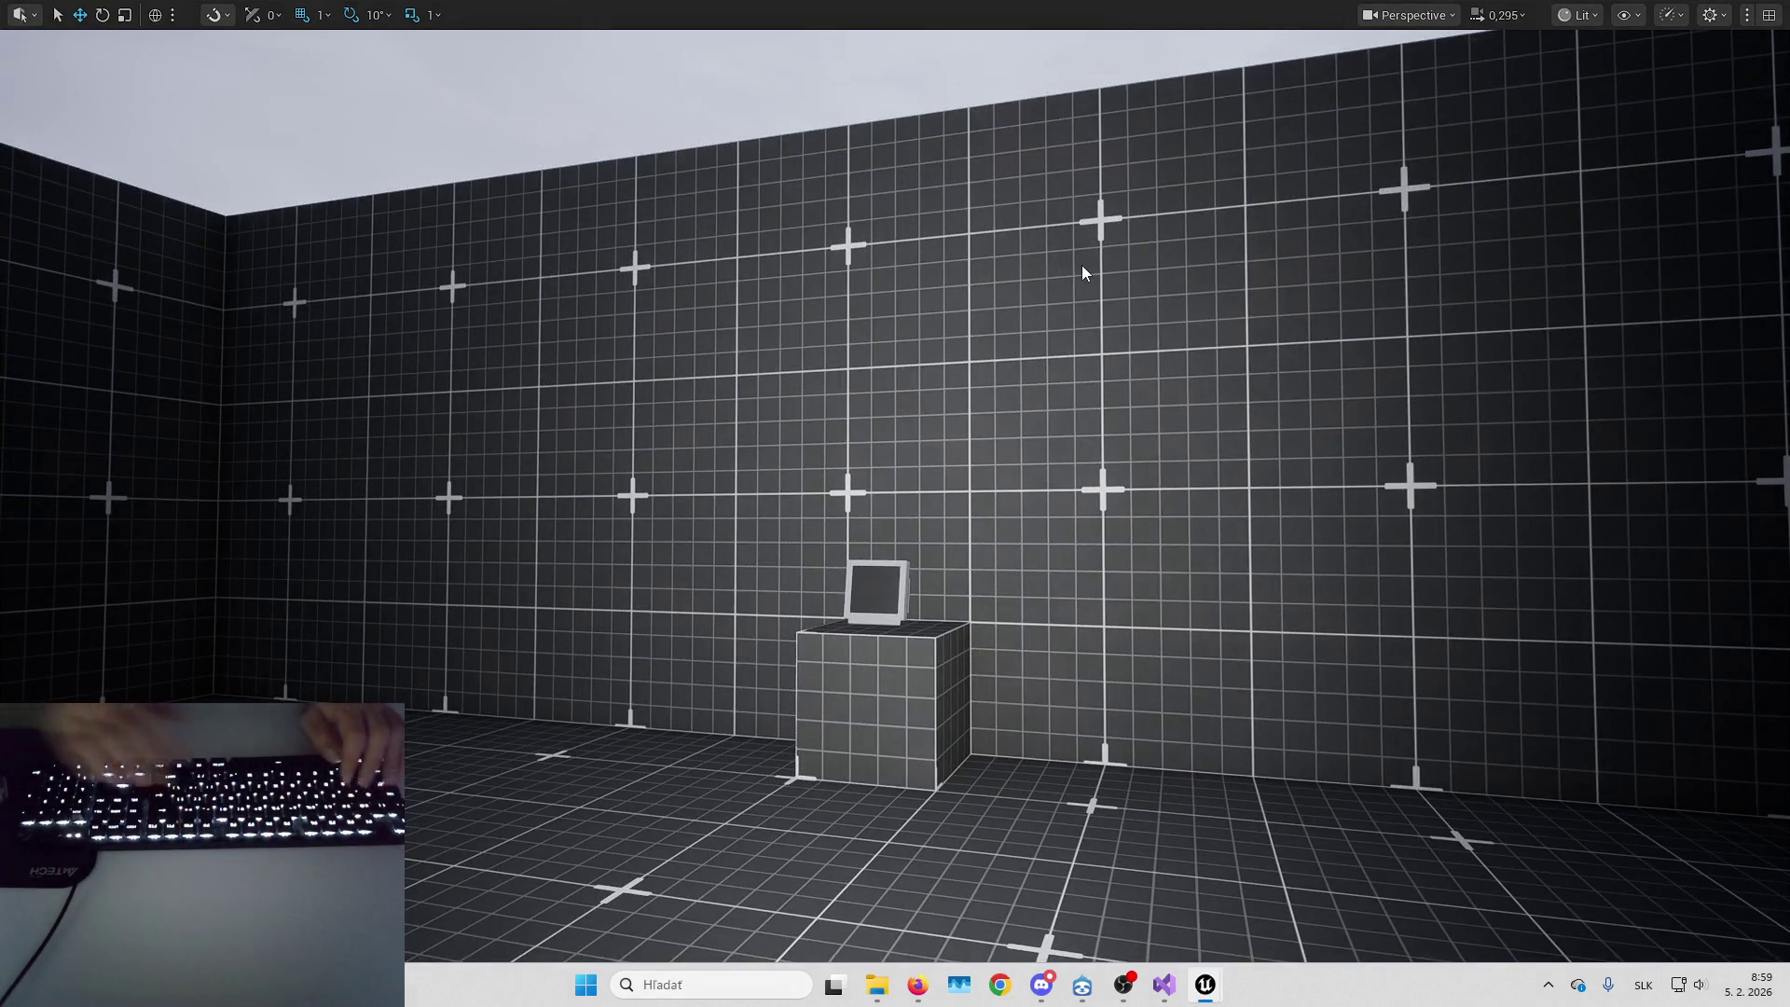
key("alt+p")
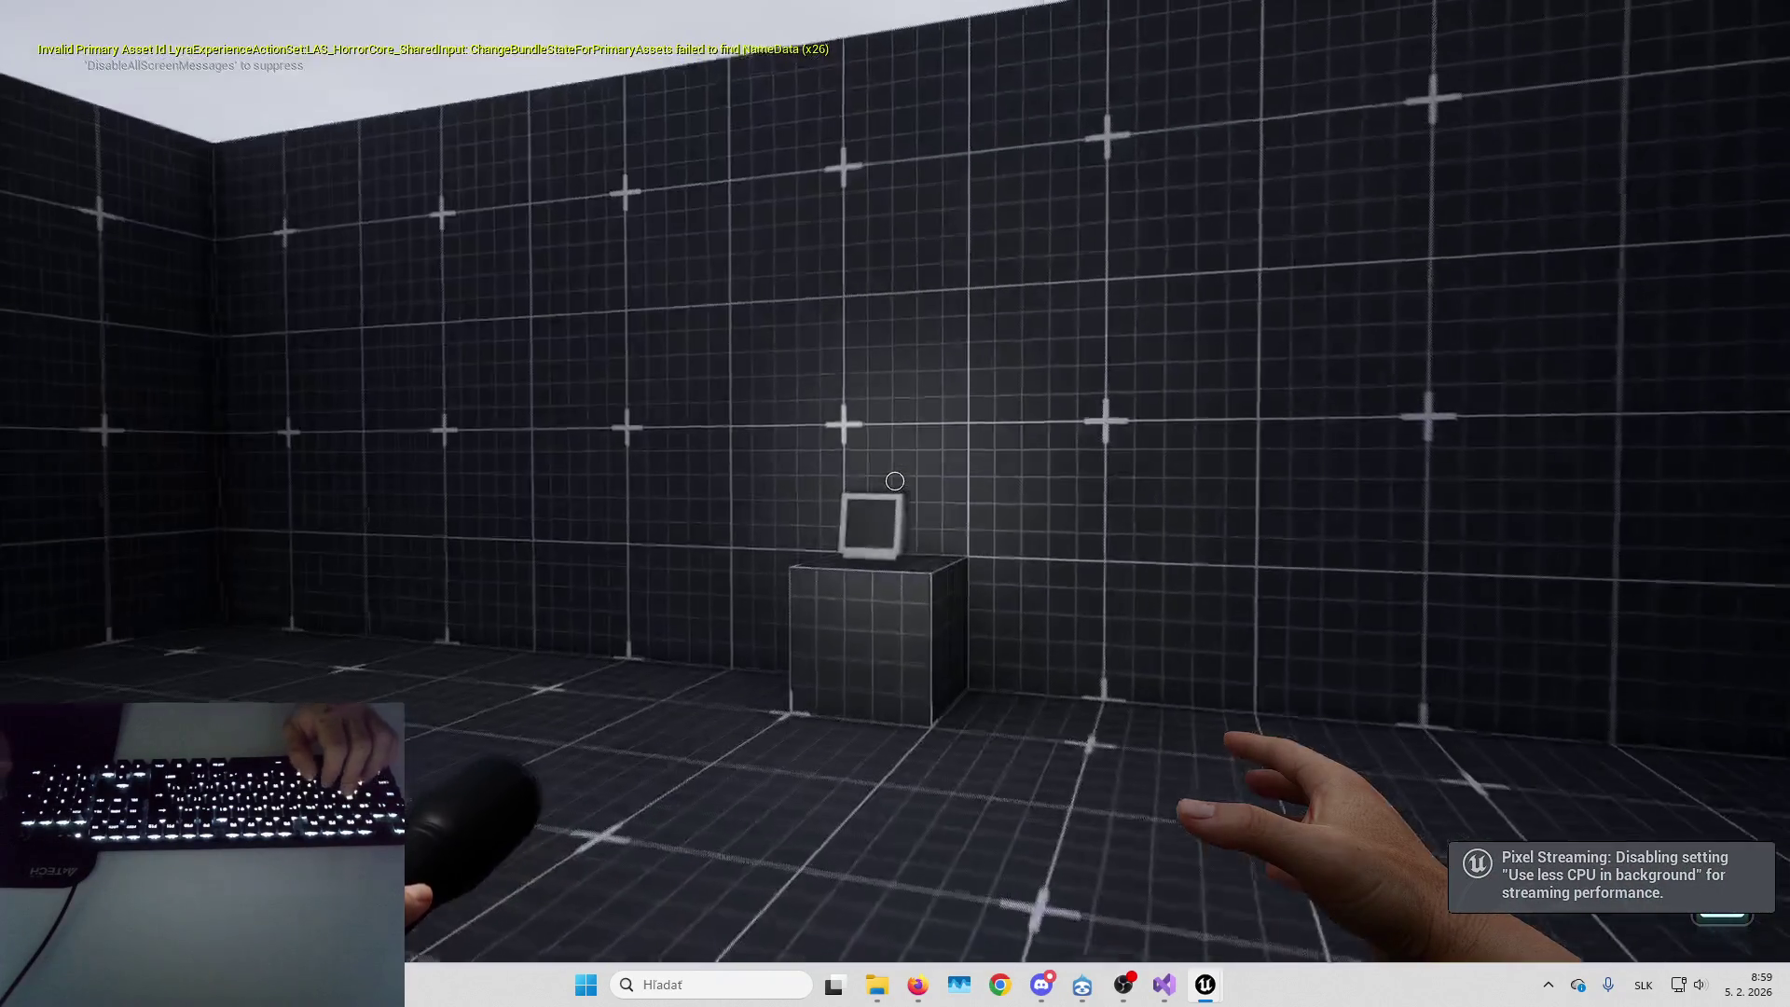
key("s")
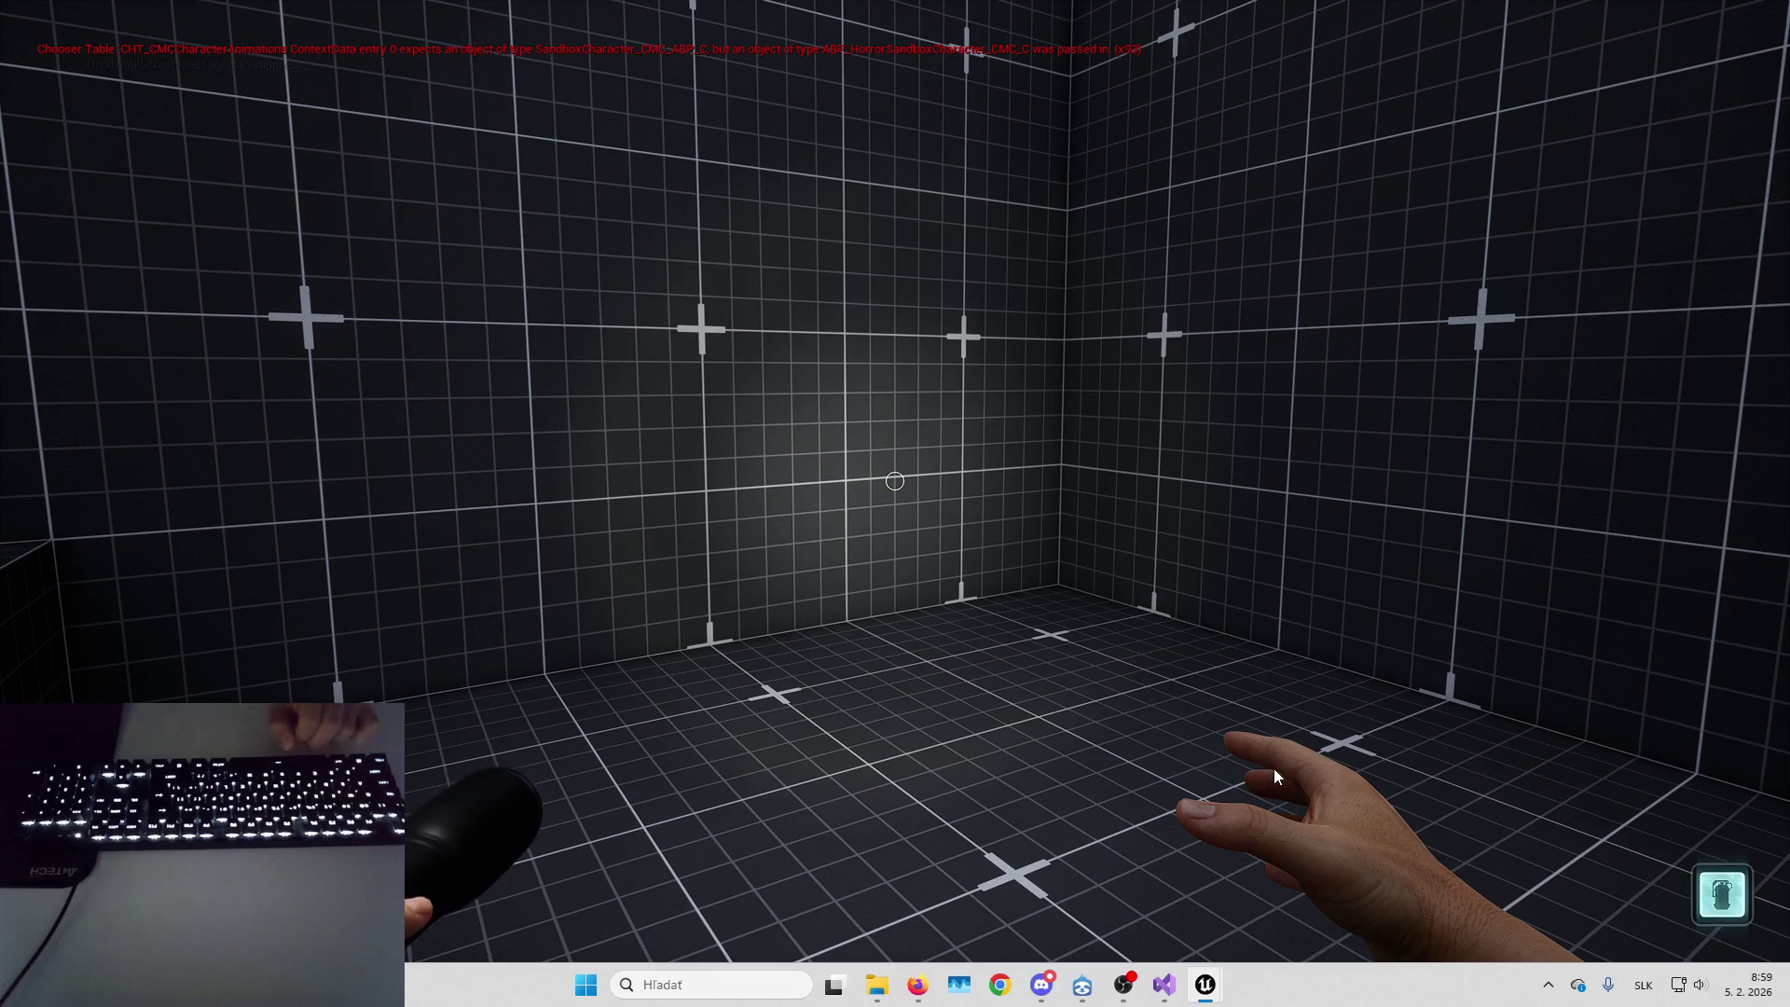
Eject to a free camera and fly in close to the character's hand and flashlight
key("F8")
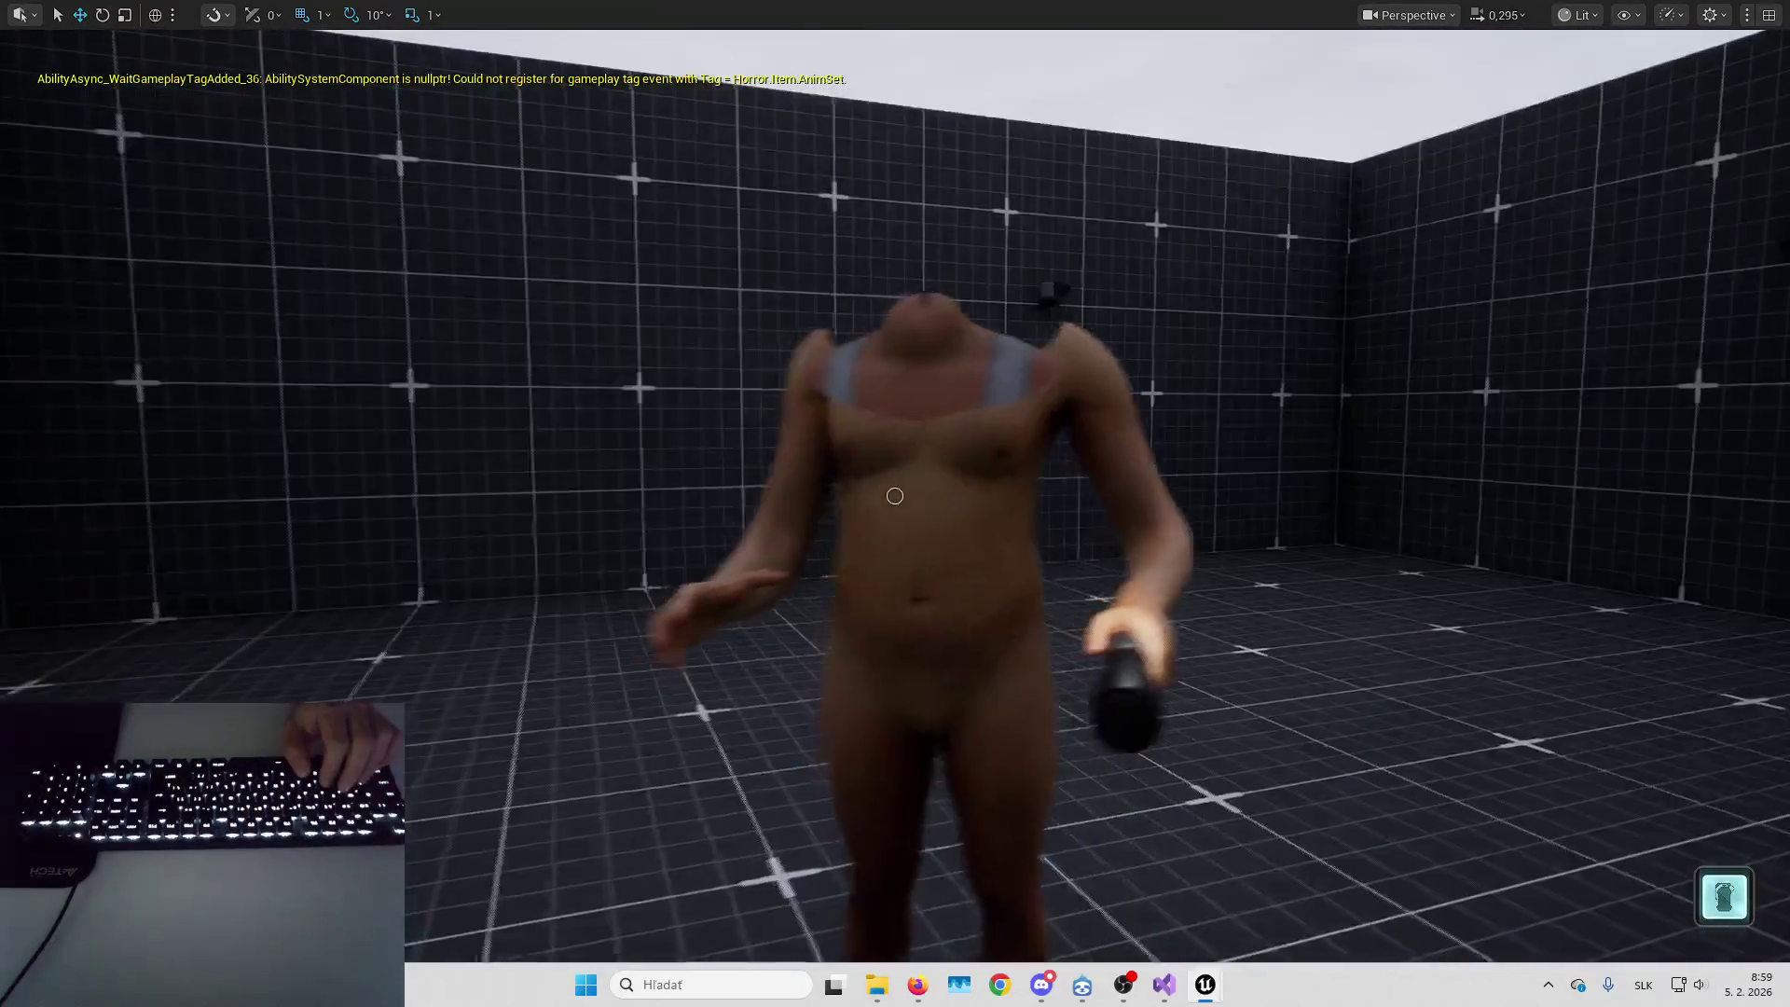
scroll(895, 496, "down", 3)
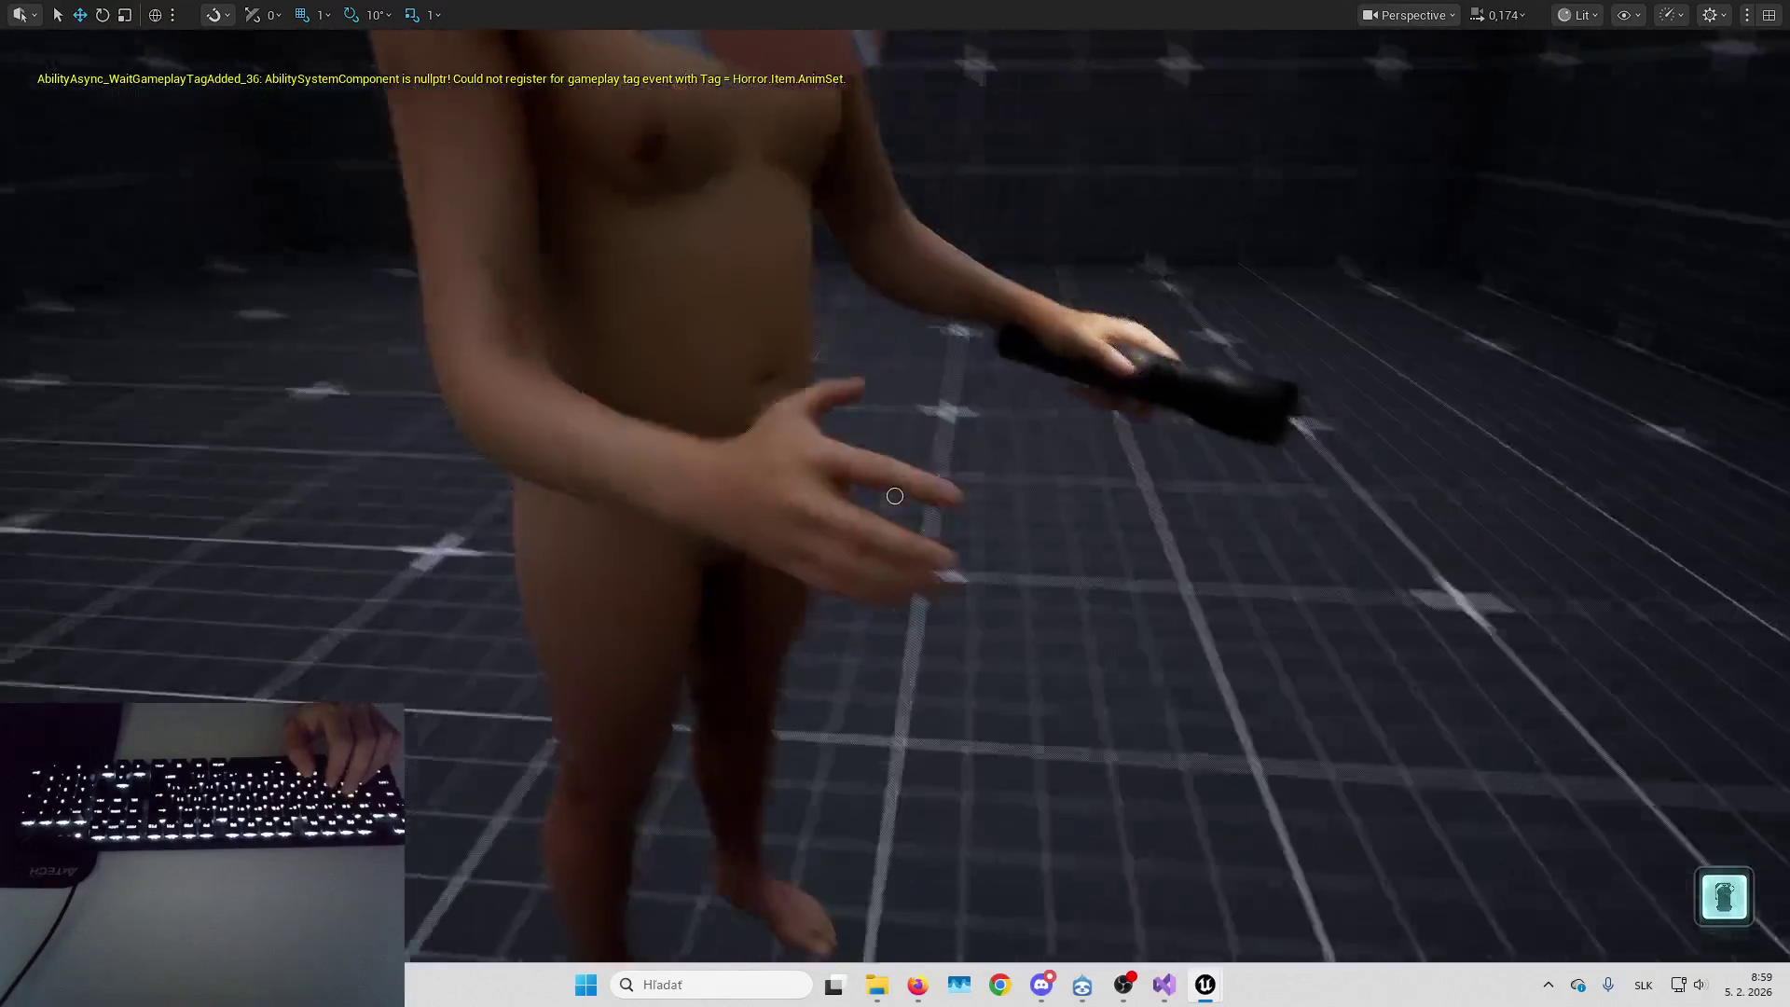
scroll(896, 496, "down", 2)
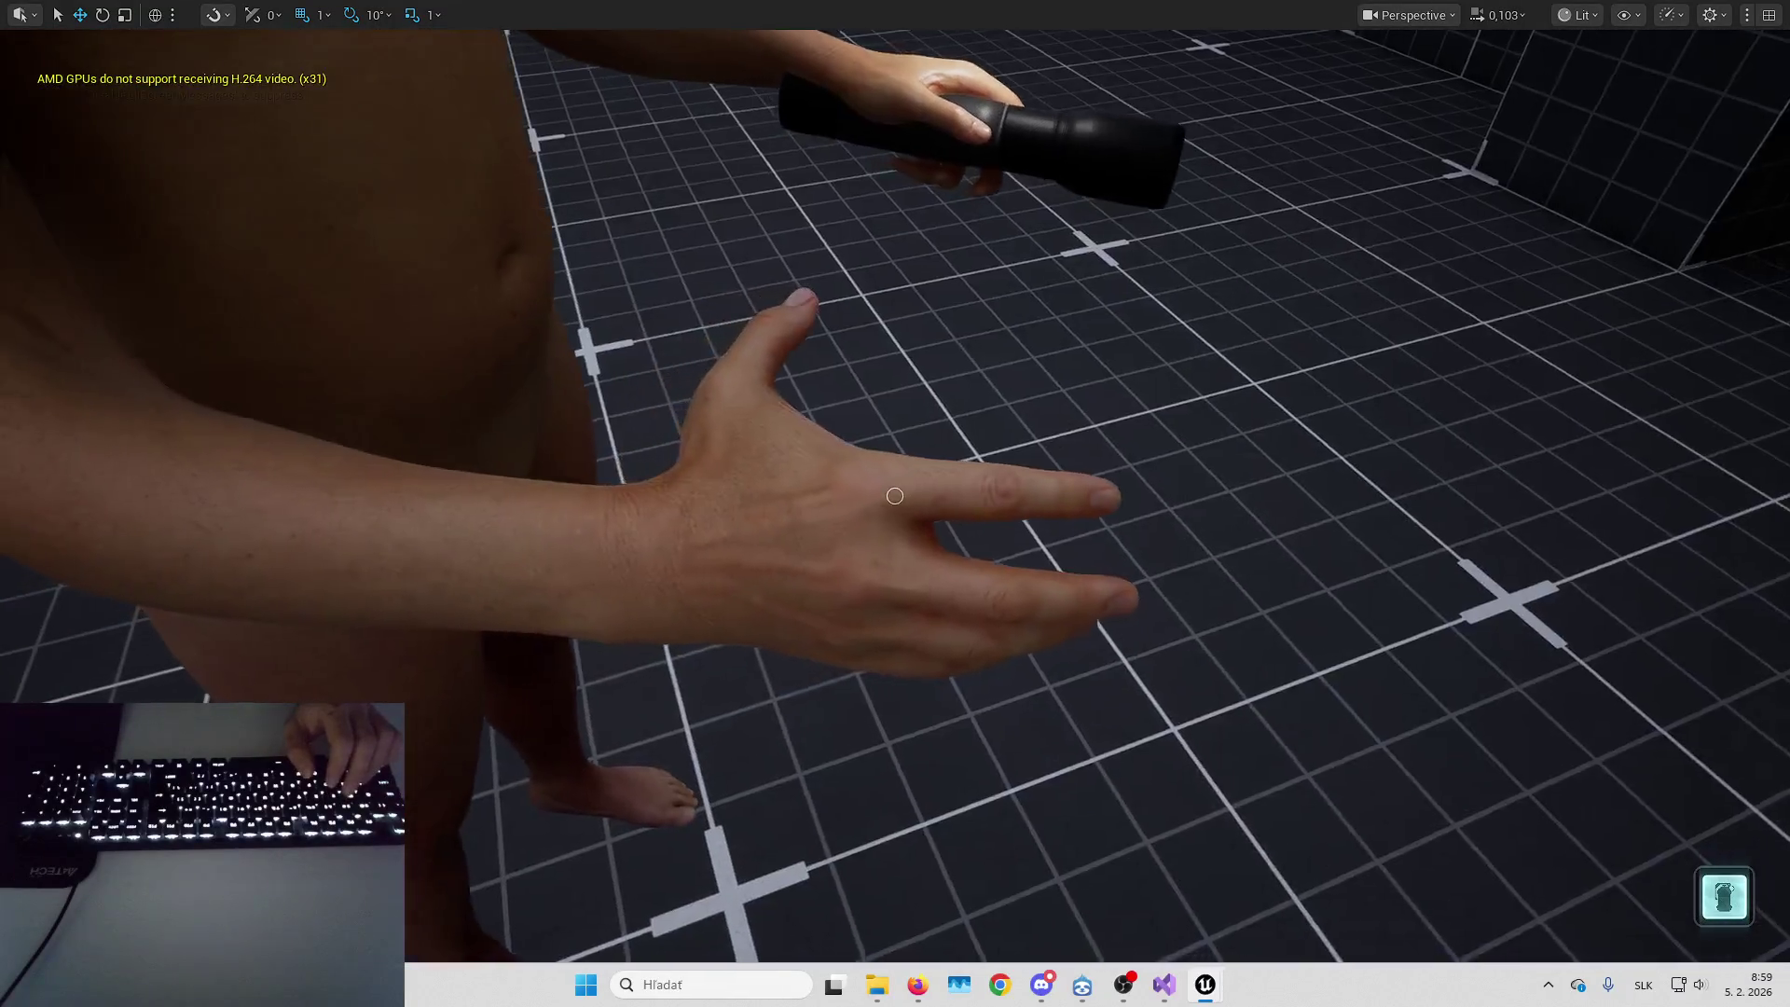
scroll(895, 496, "down", 2)
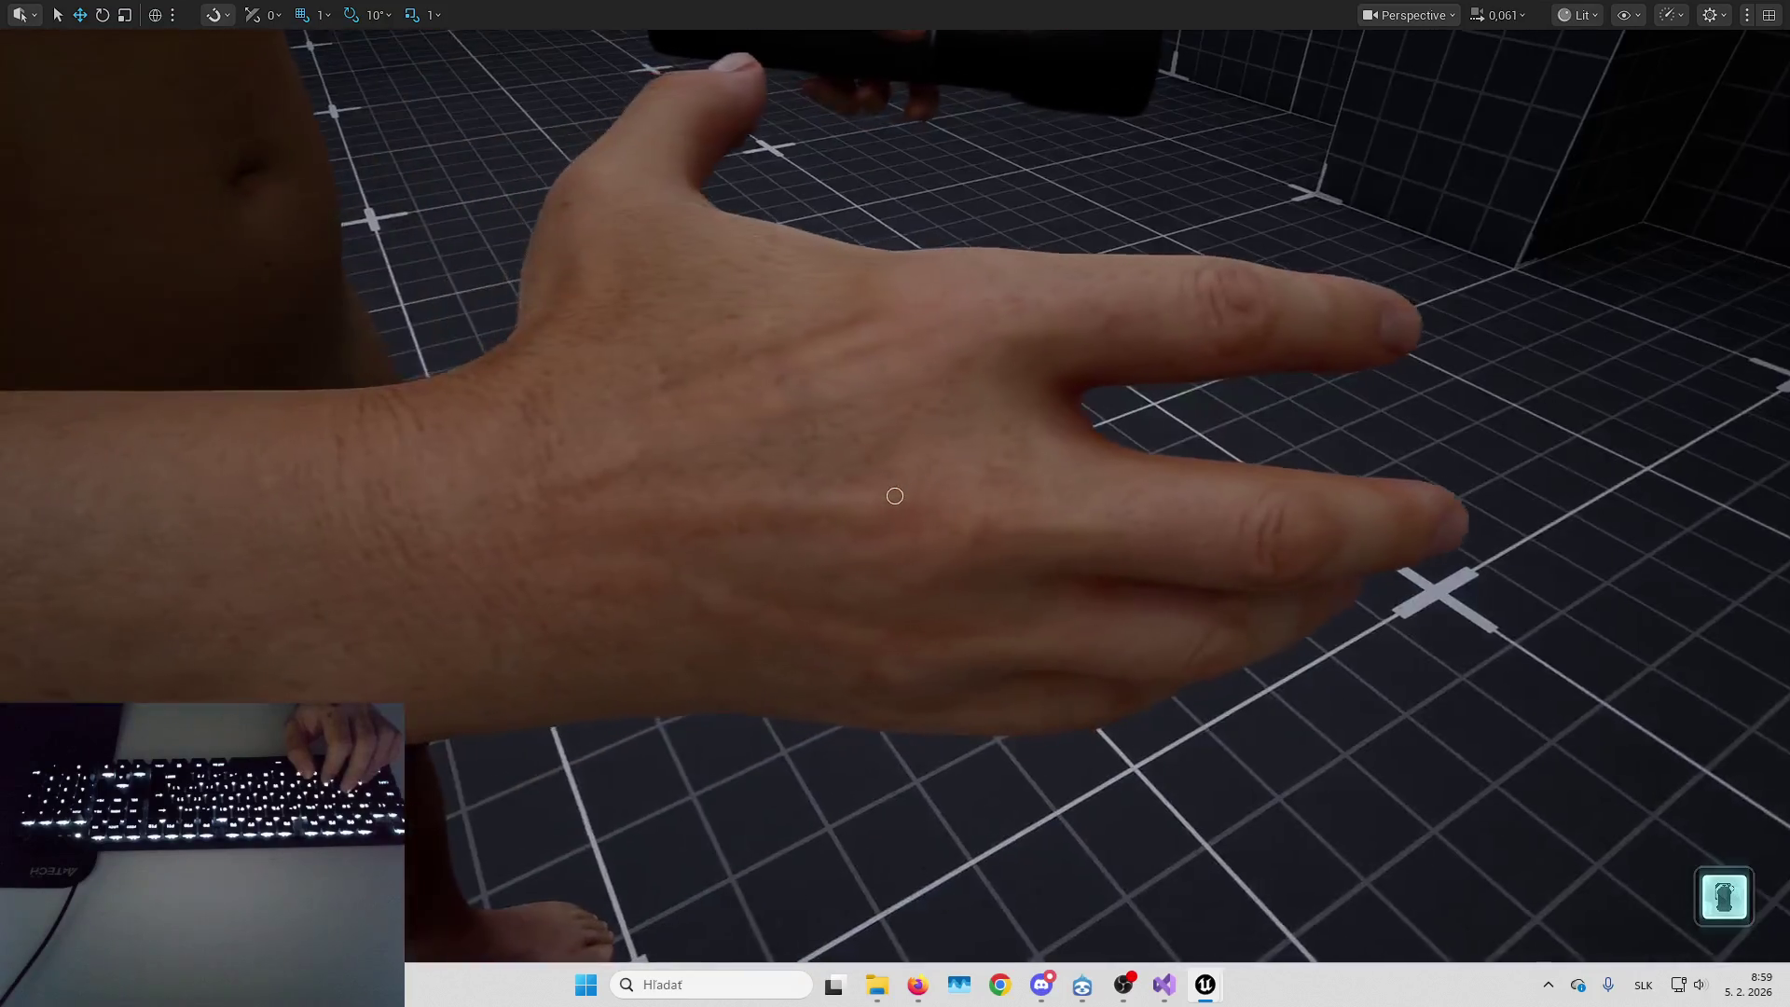
key("s")
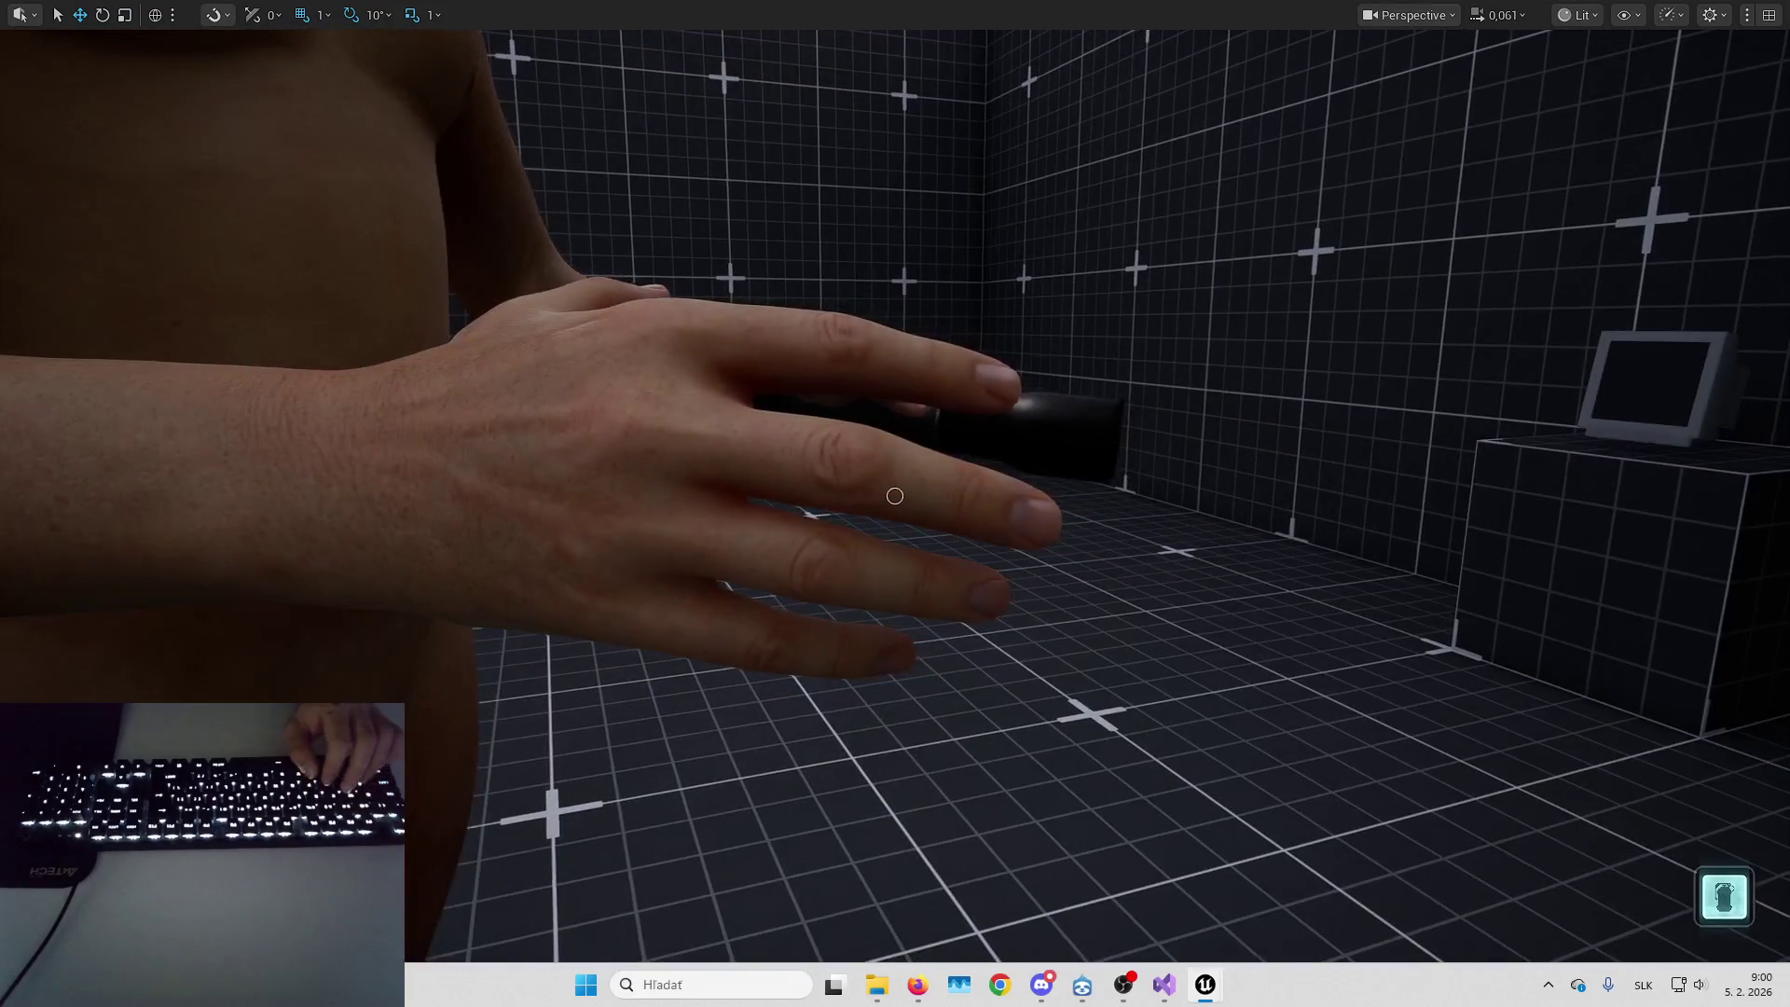
key("s")
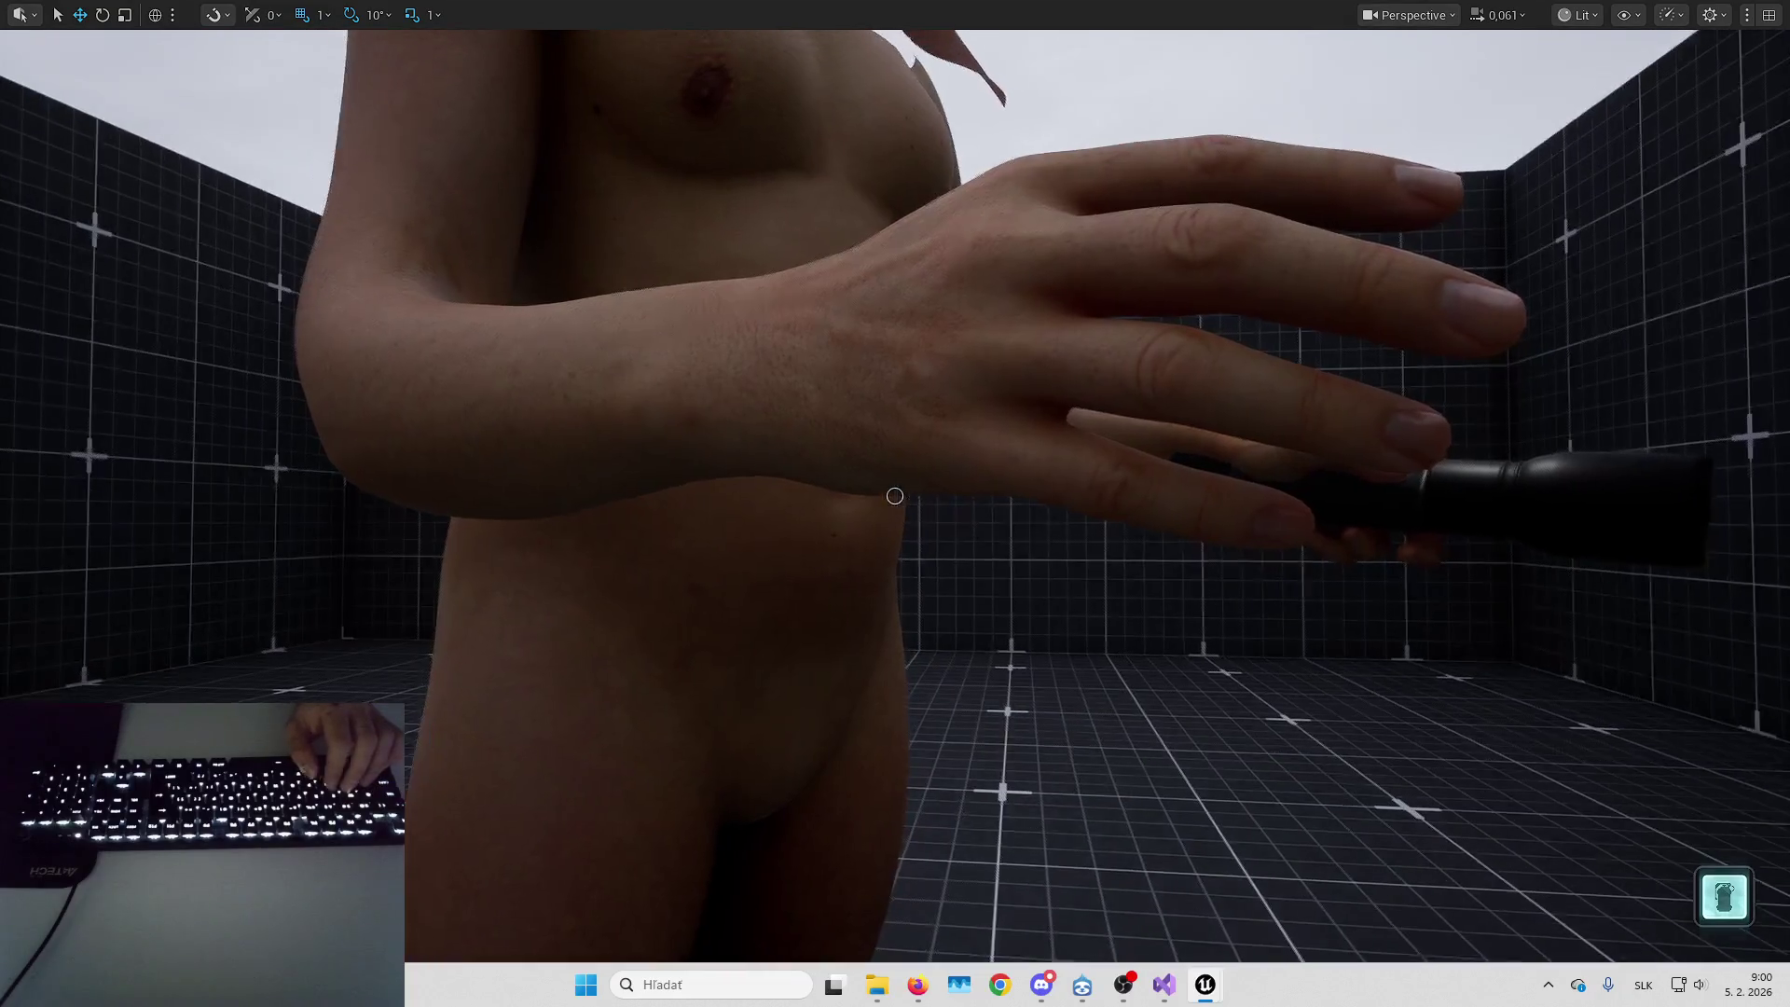
key("s")
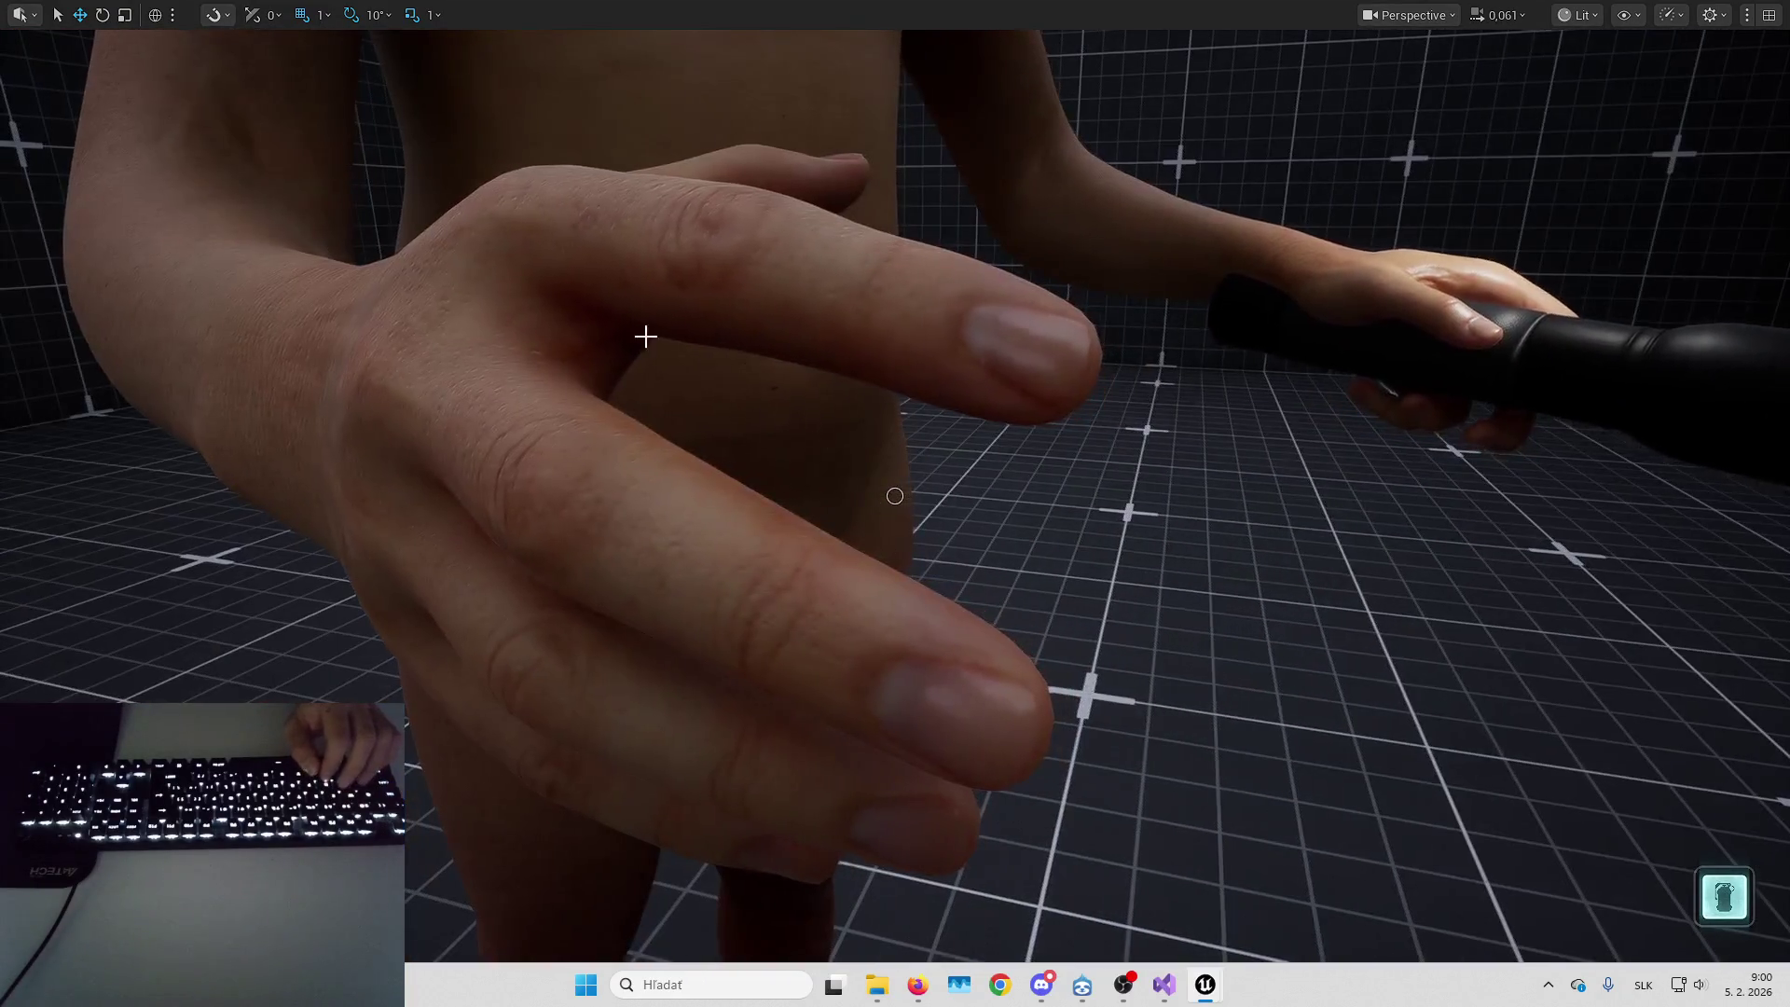
key("w")
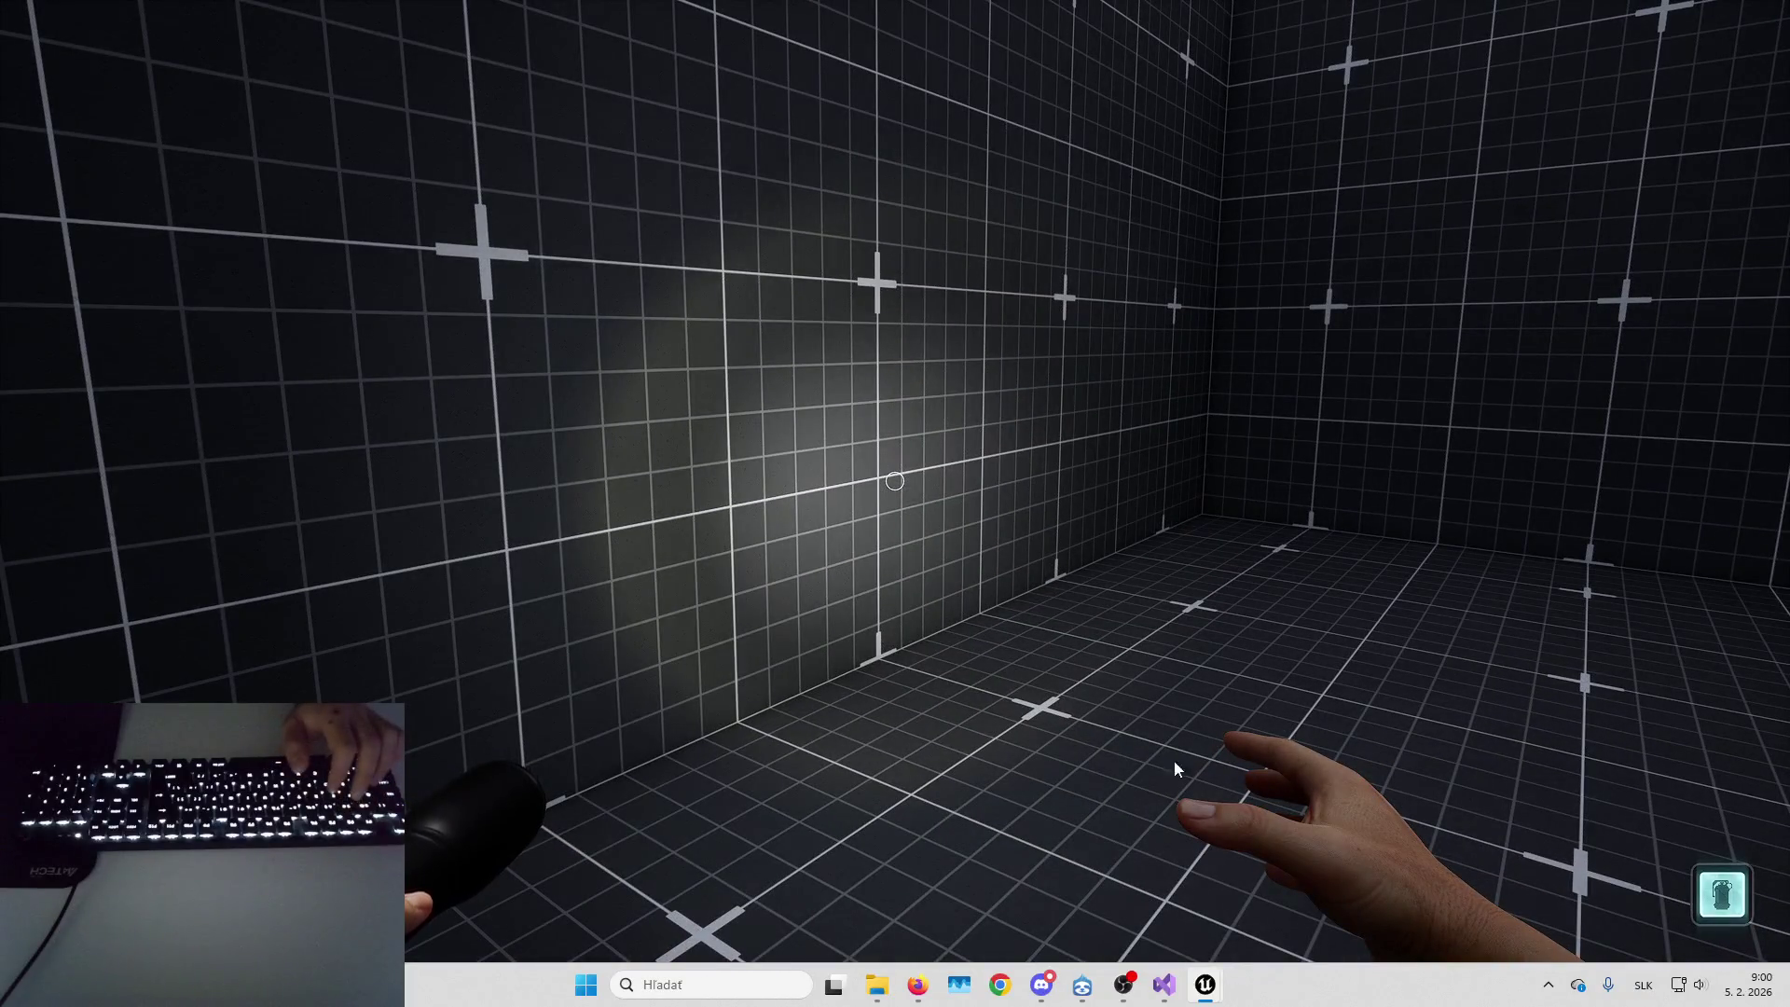
Open ABP_MH_Placeholder with the spawned character as the debug target
mouse_move(1212, 995)
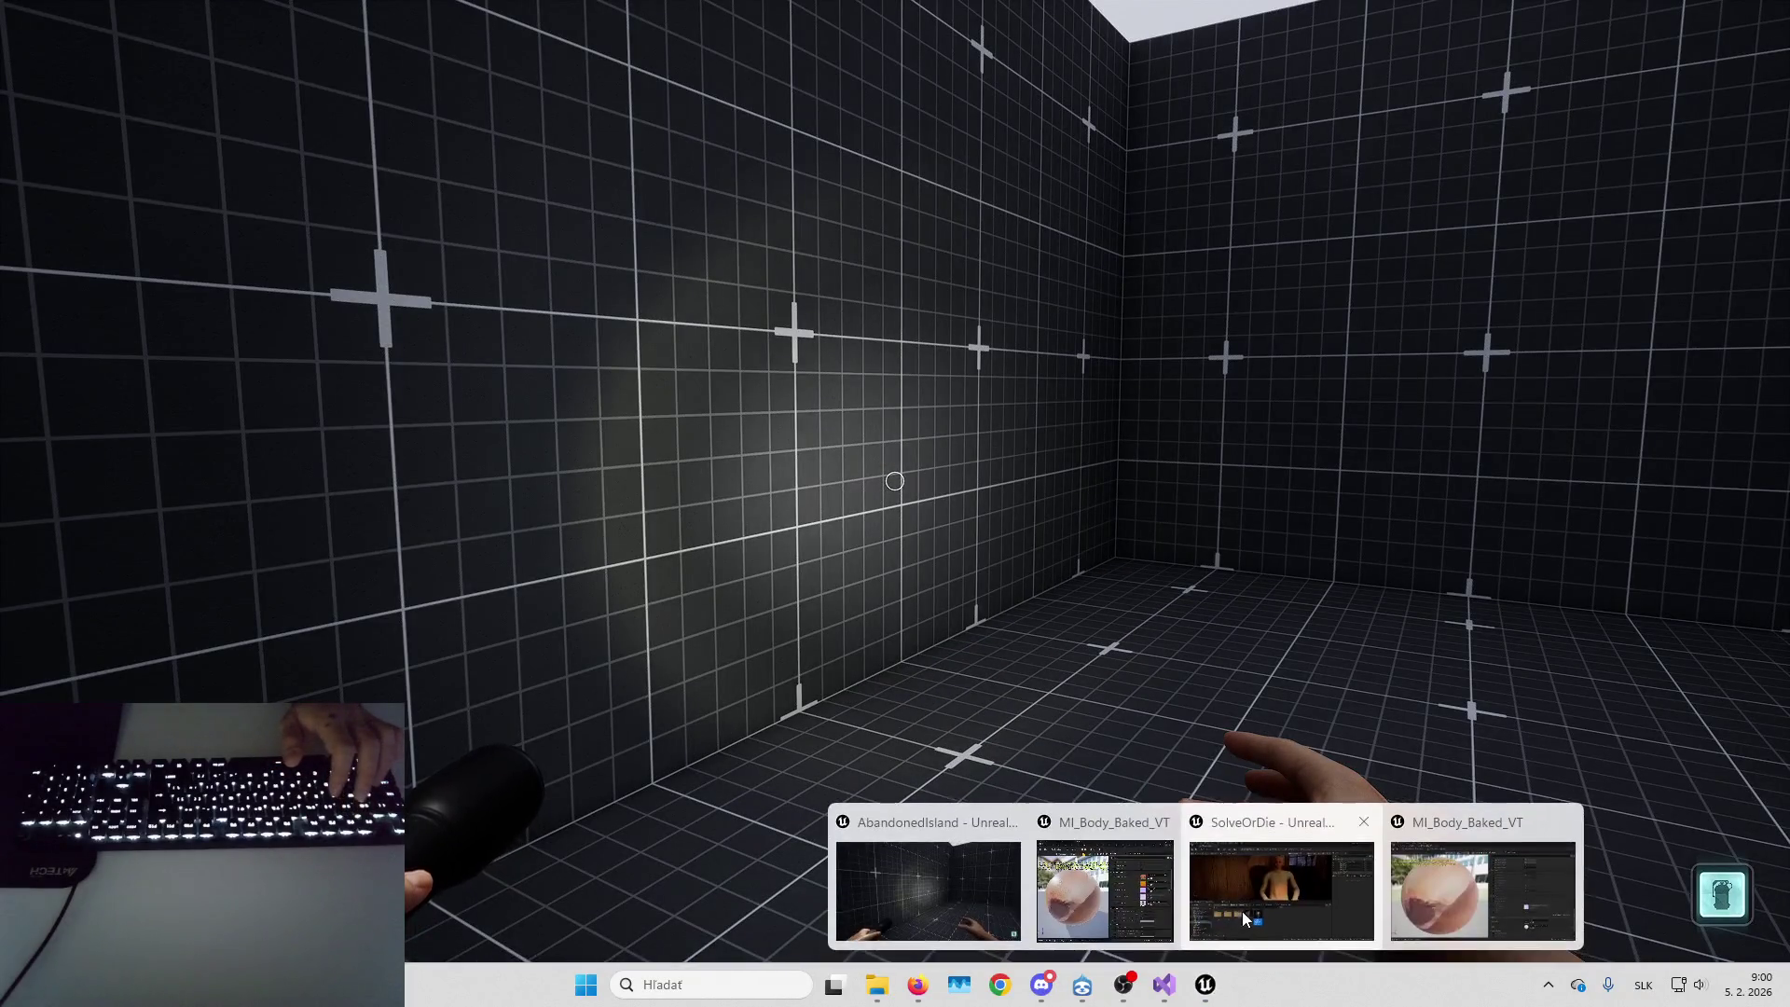
left_click(1108, 874)
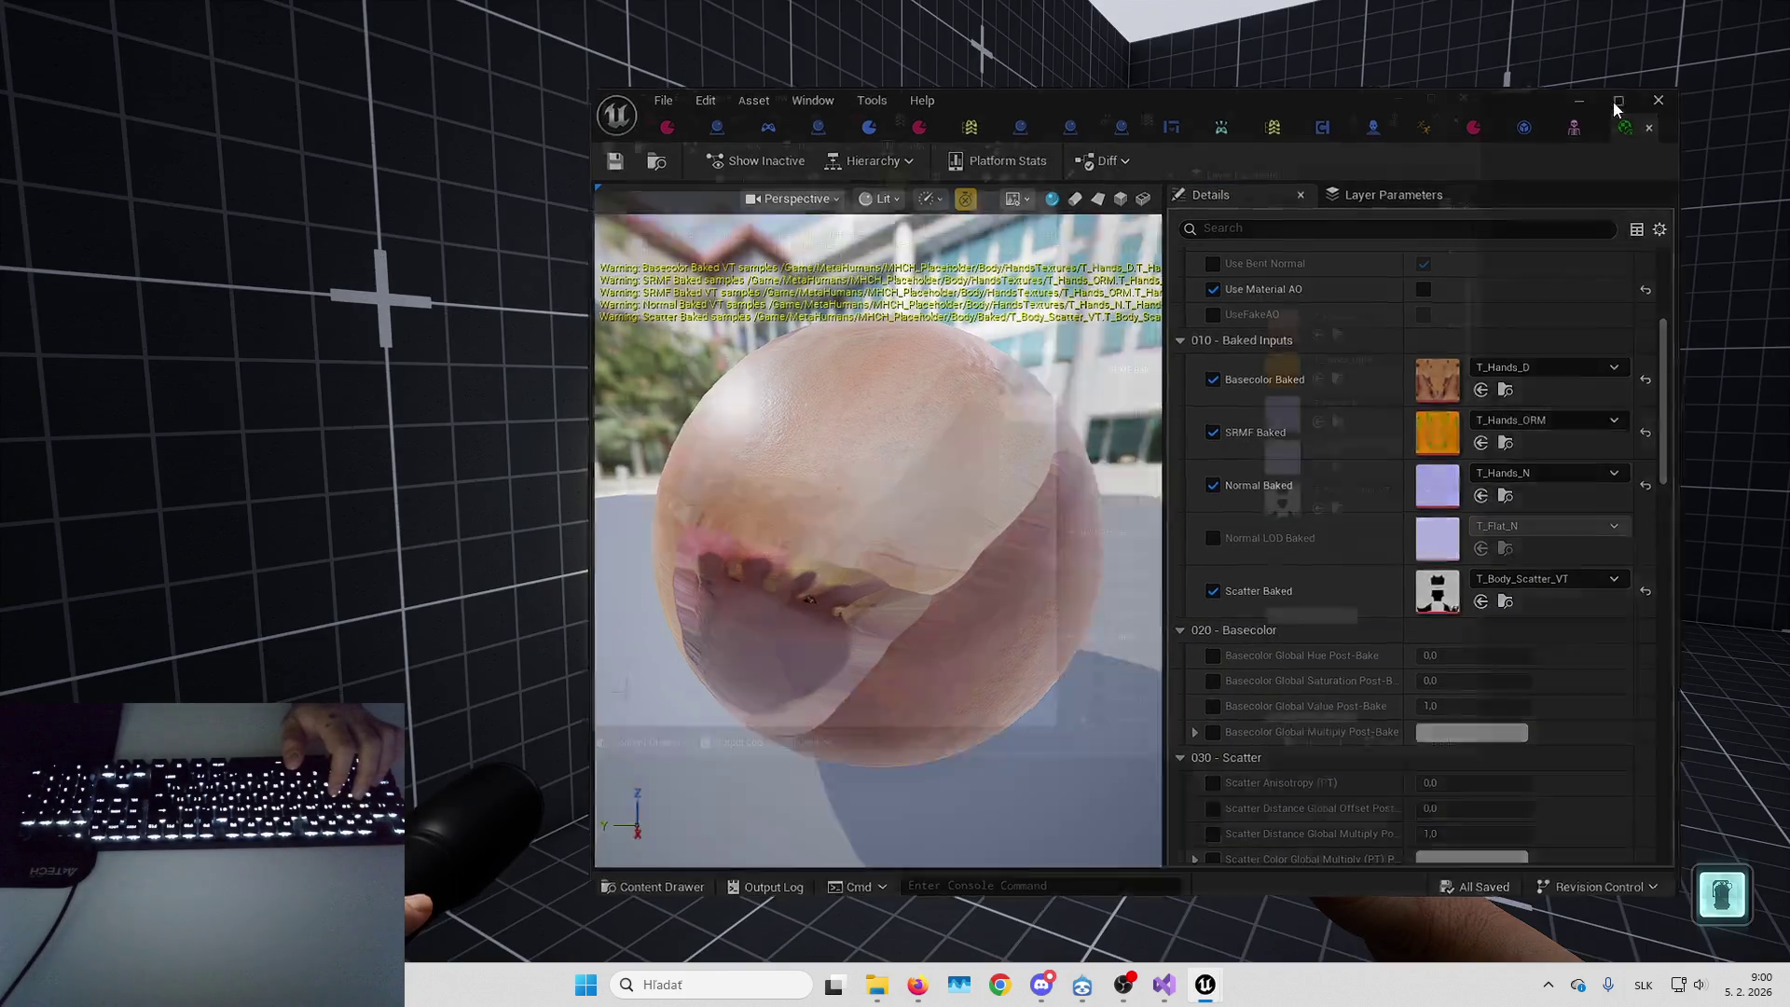
left_click(1618, 102)
left_click(1261, 38)
left_click(988, 71)
left_click(1026, 134)
scroll(1243, 439, "down", 1)
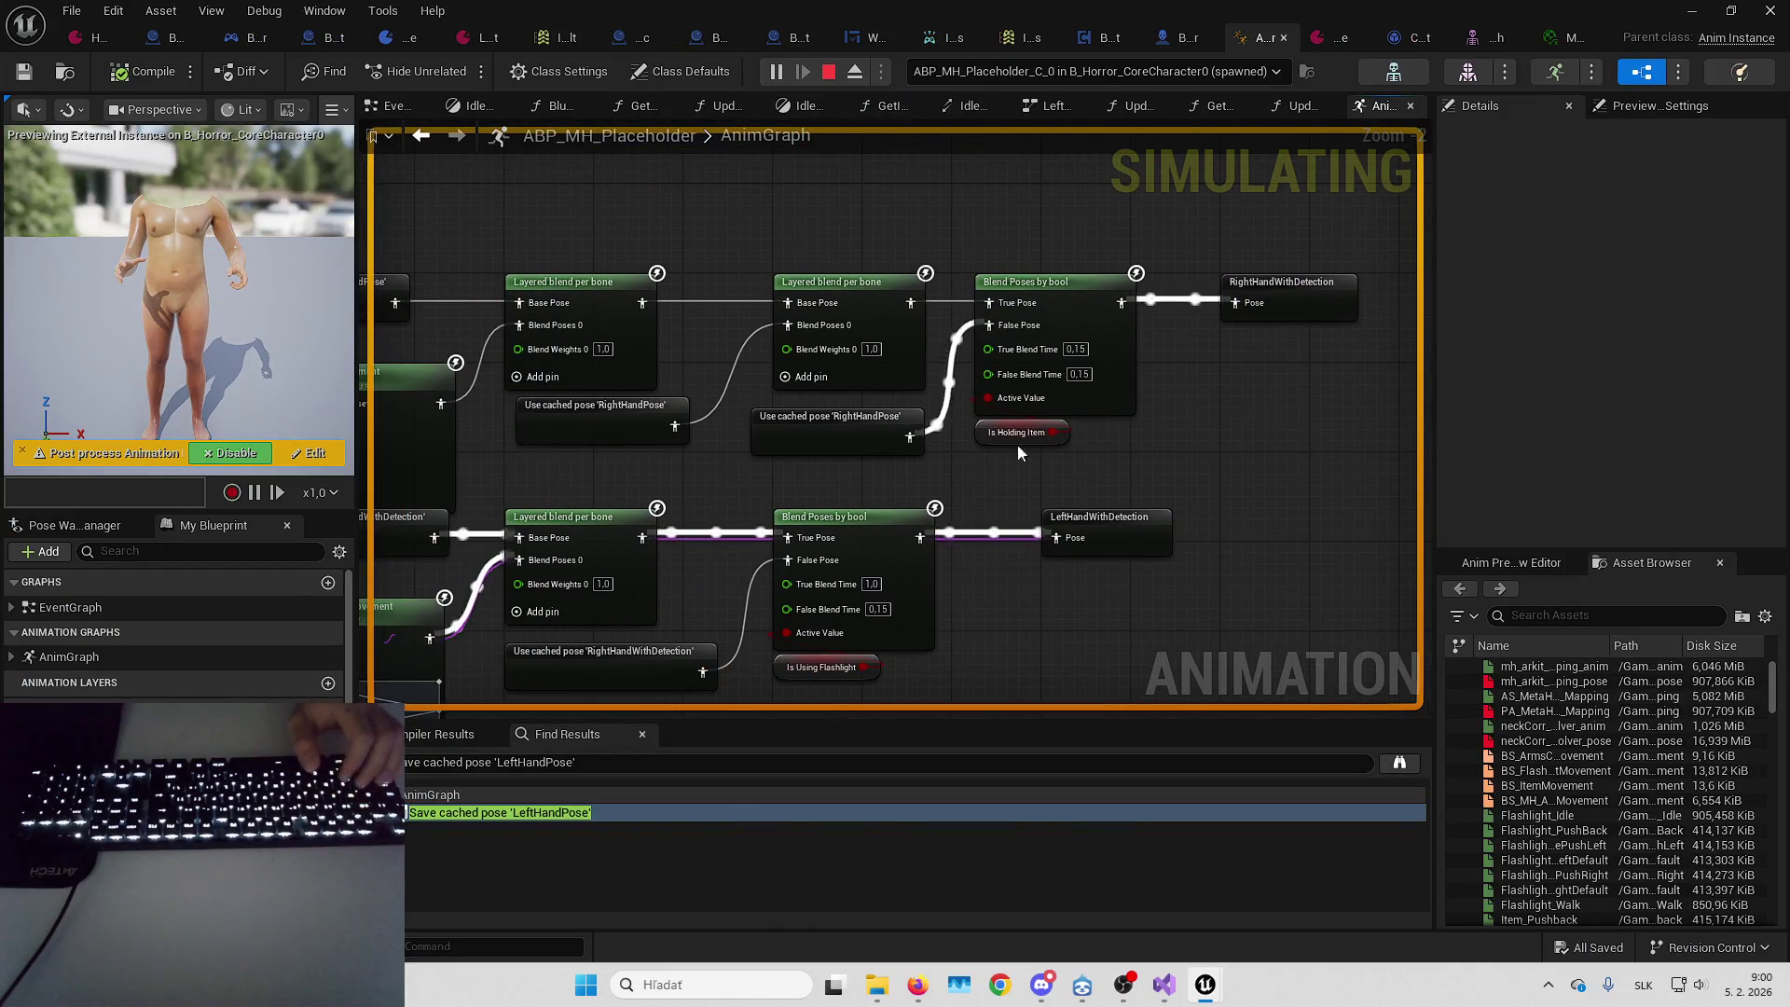
Open the HandsLocomotion Idle state and inspect its MH_BasePose node
double_click(893, 429)
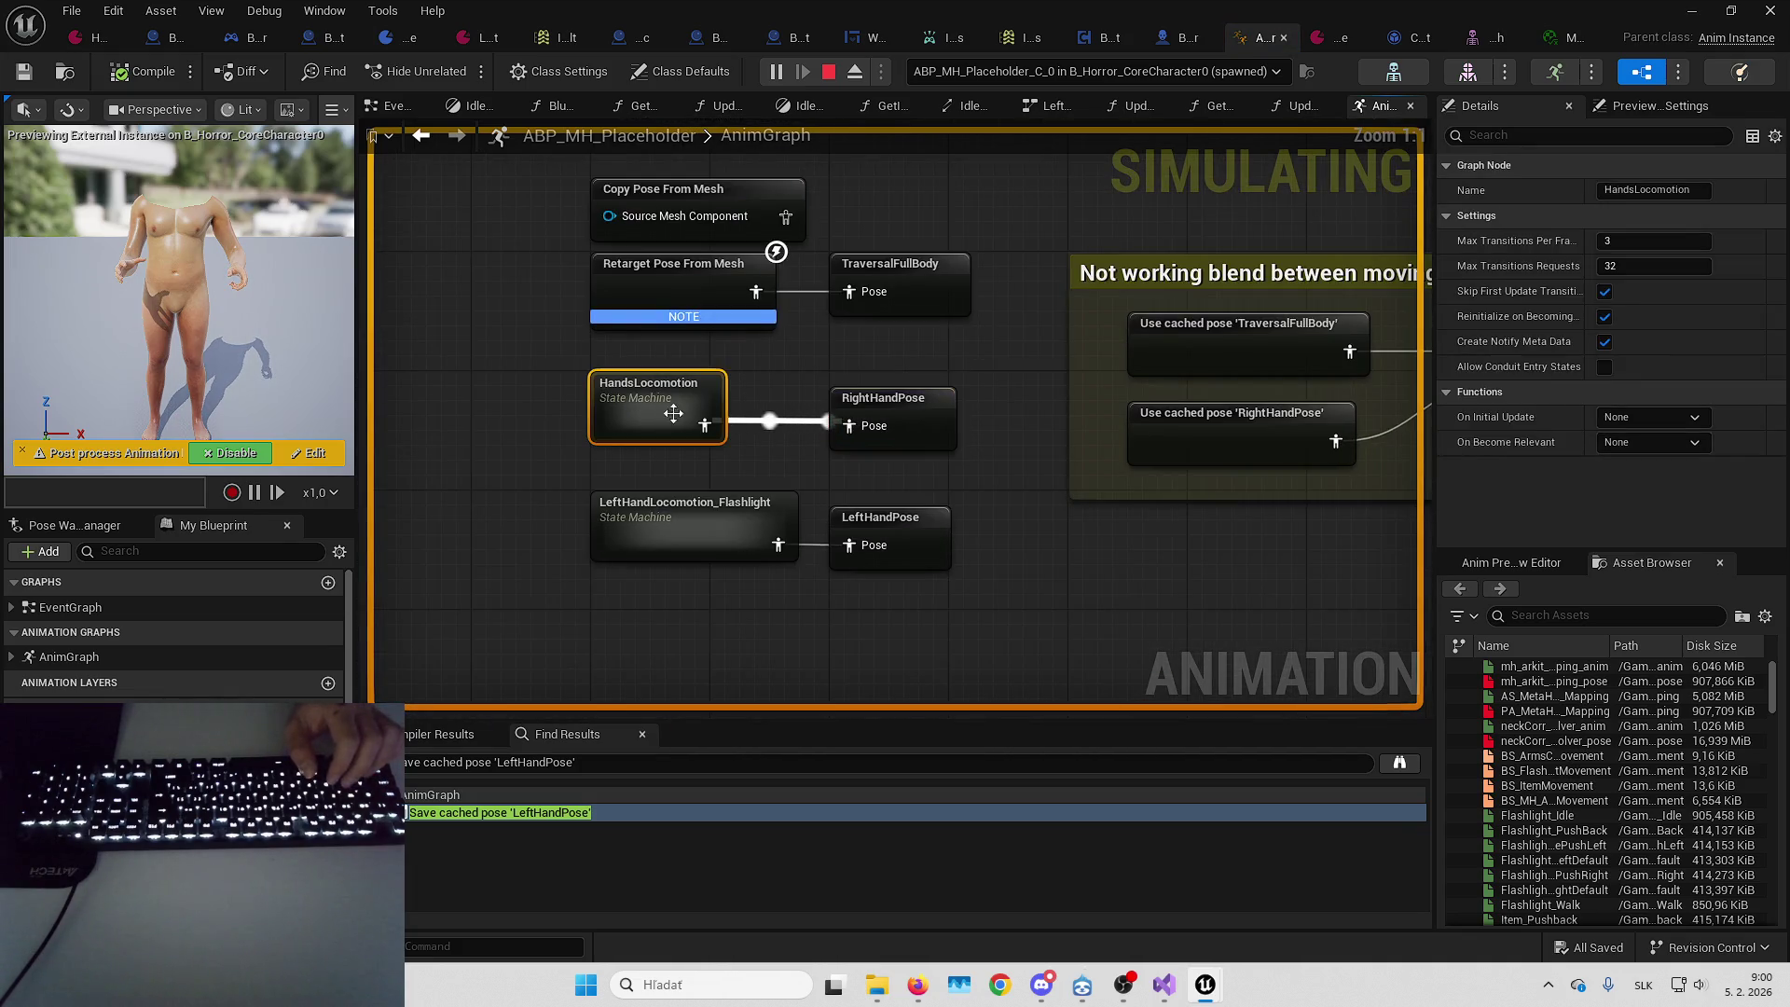
double_click(710, 425)
double_click(860, 522)
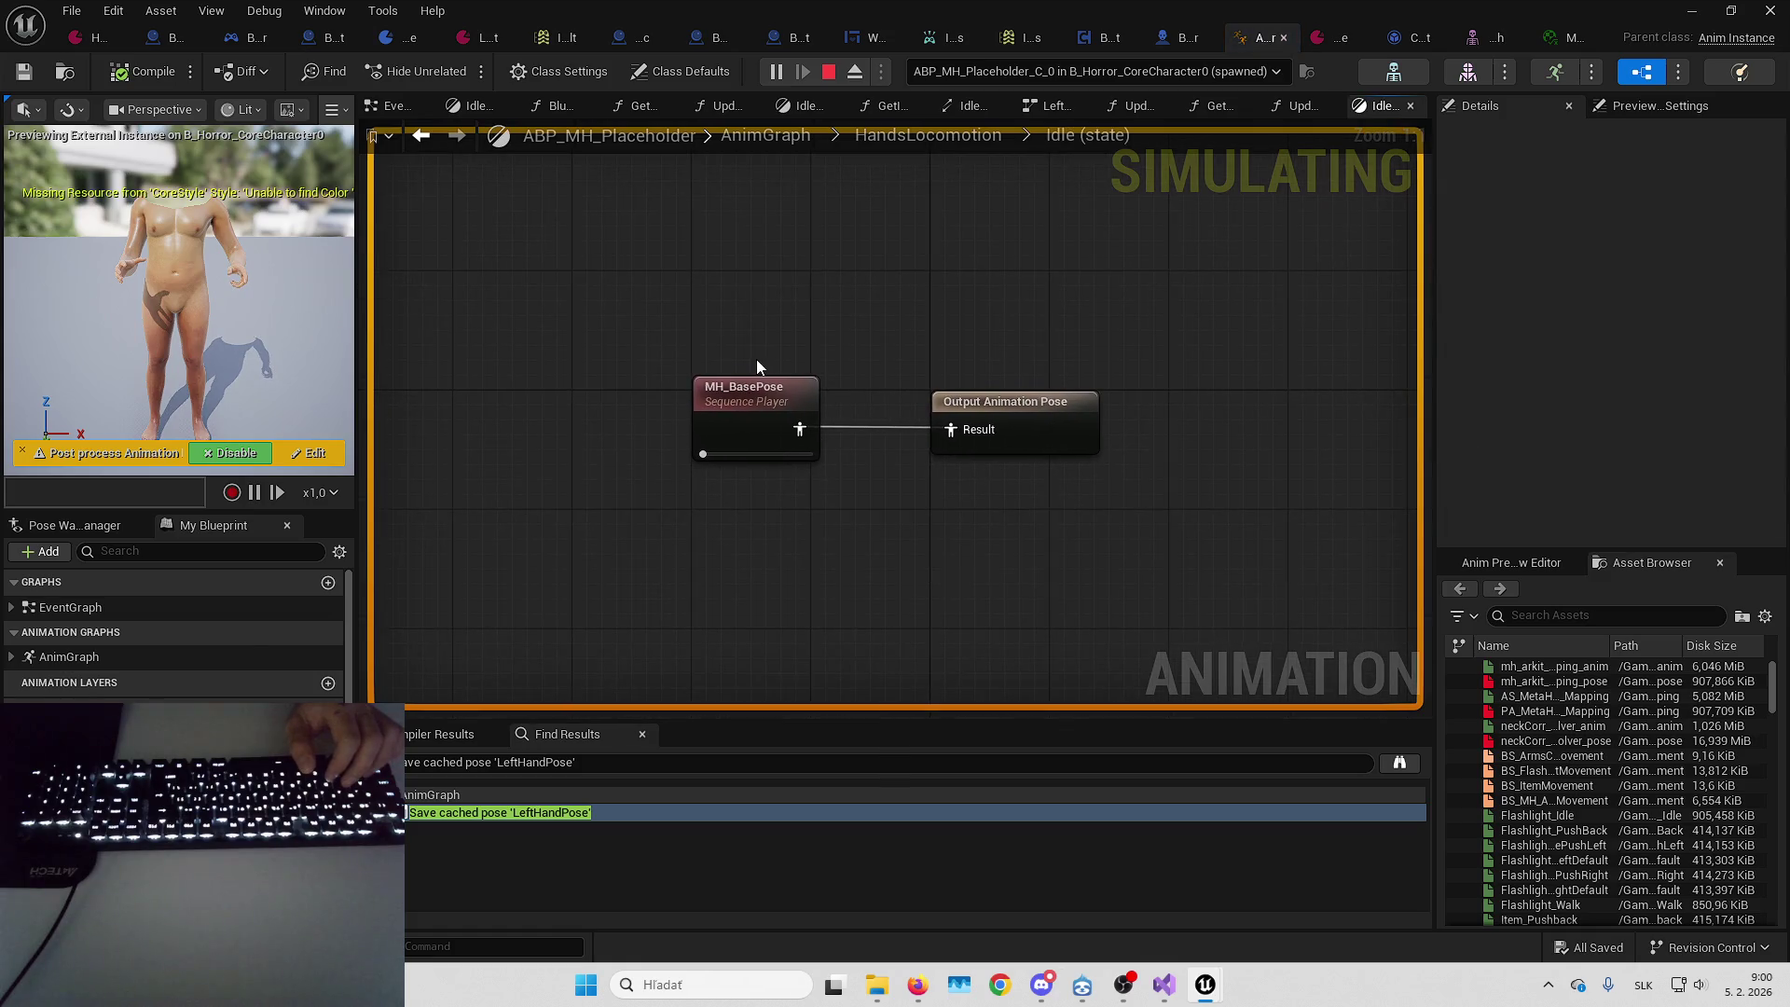
left_click(764, 382)
left_click(911, 331)
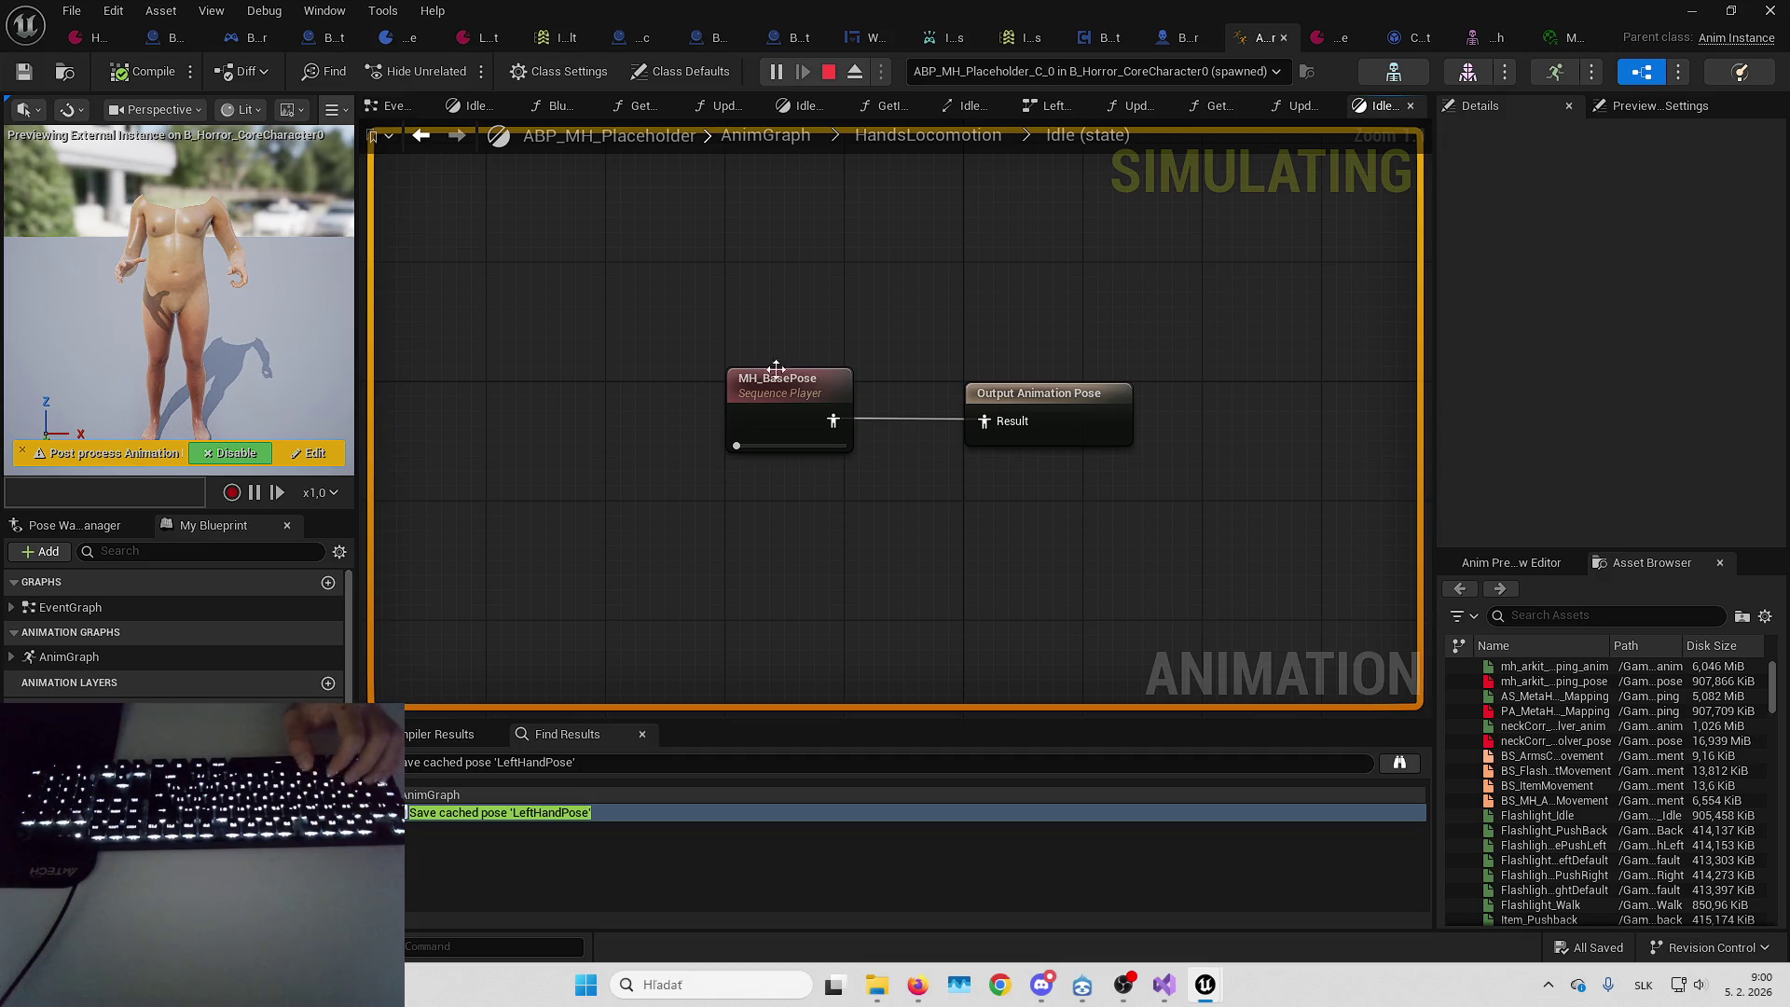
Inspect the HoldingTest state and Idle to HoldingTest rule, then stop simulation and view UpdateStates
key("alt+Left")
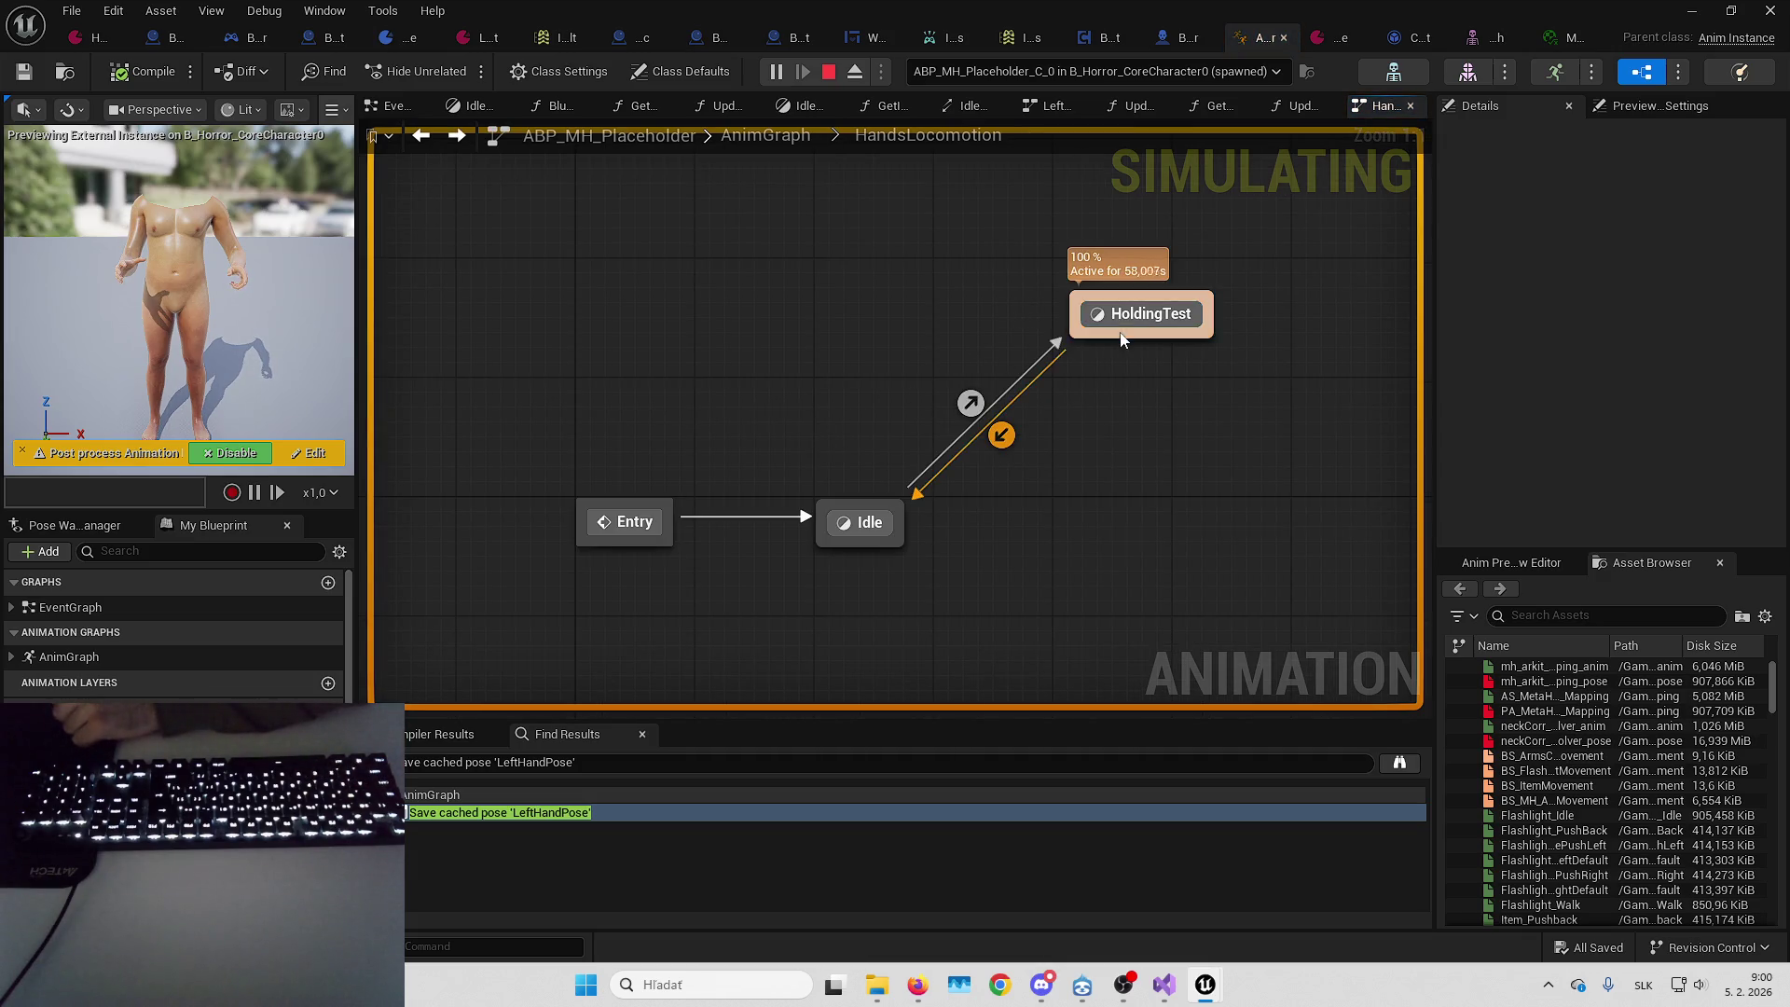
double_click(1123, 329)
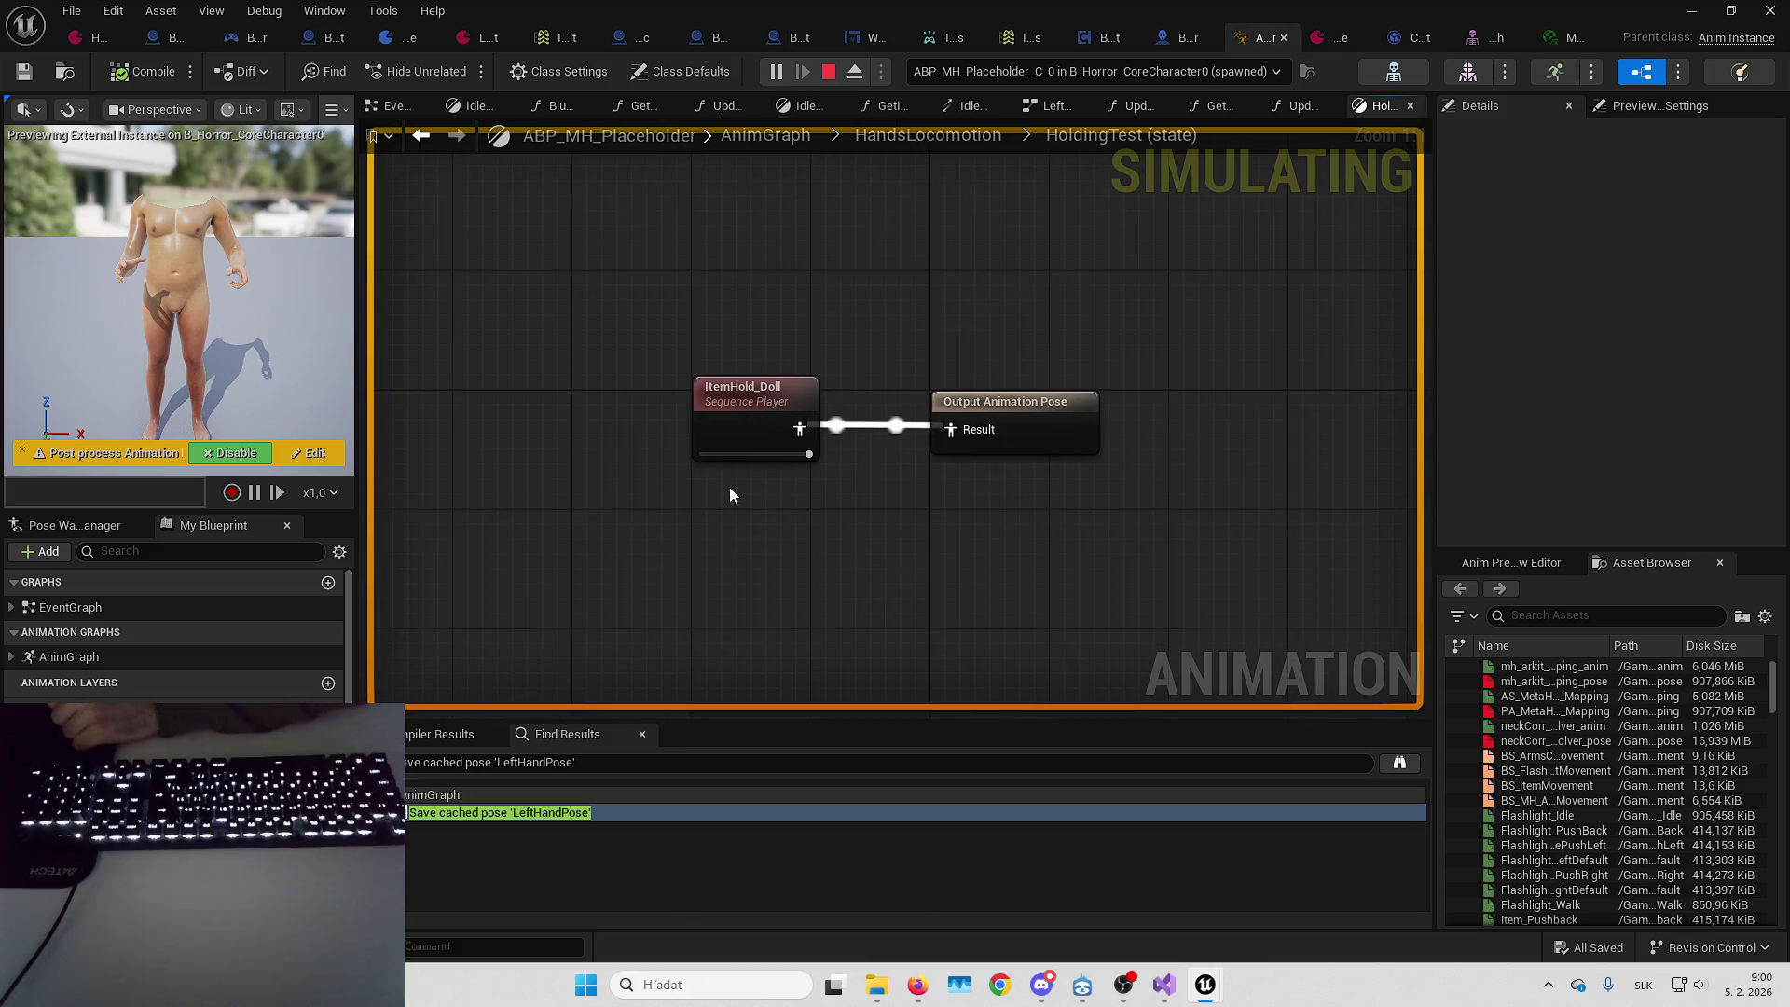
left_click(756, 433)
key("alt+Left")
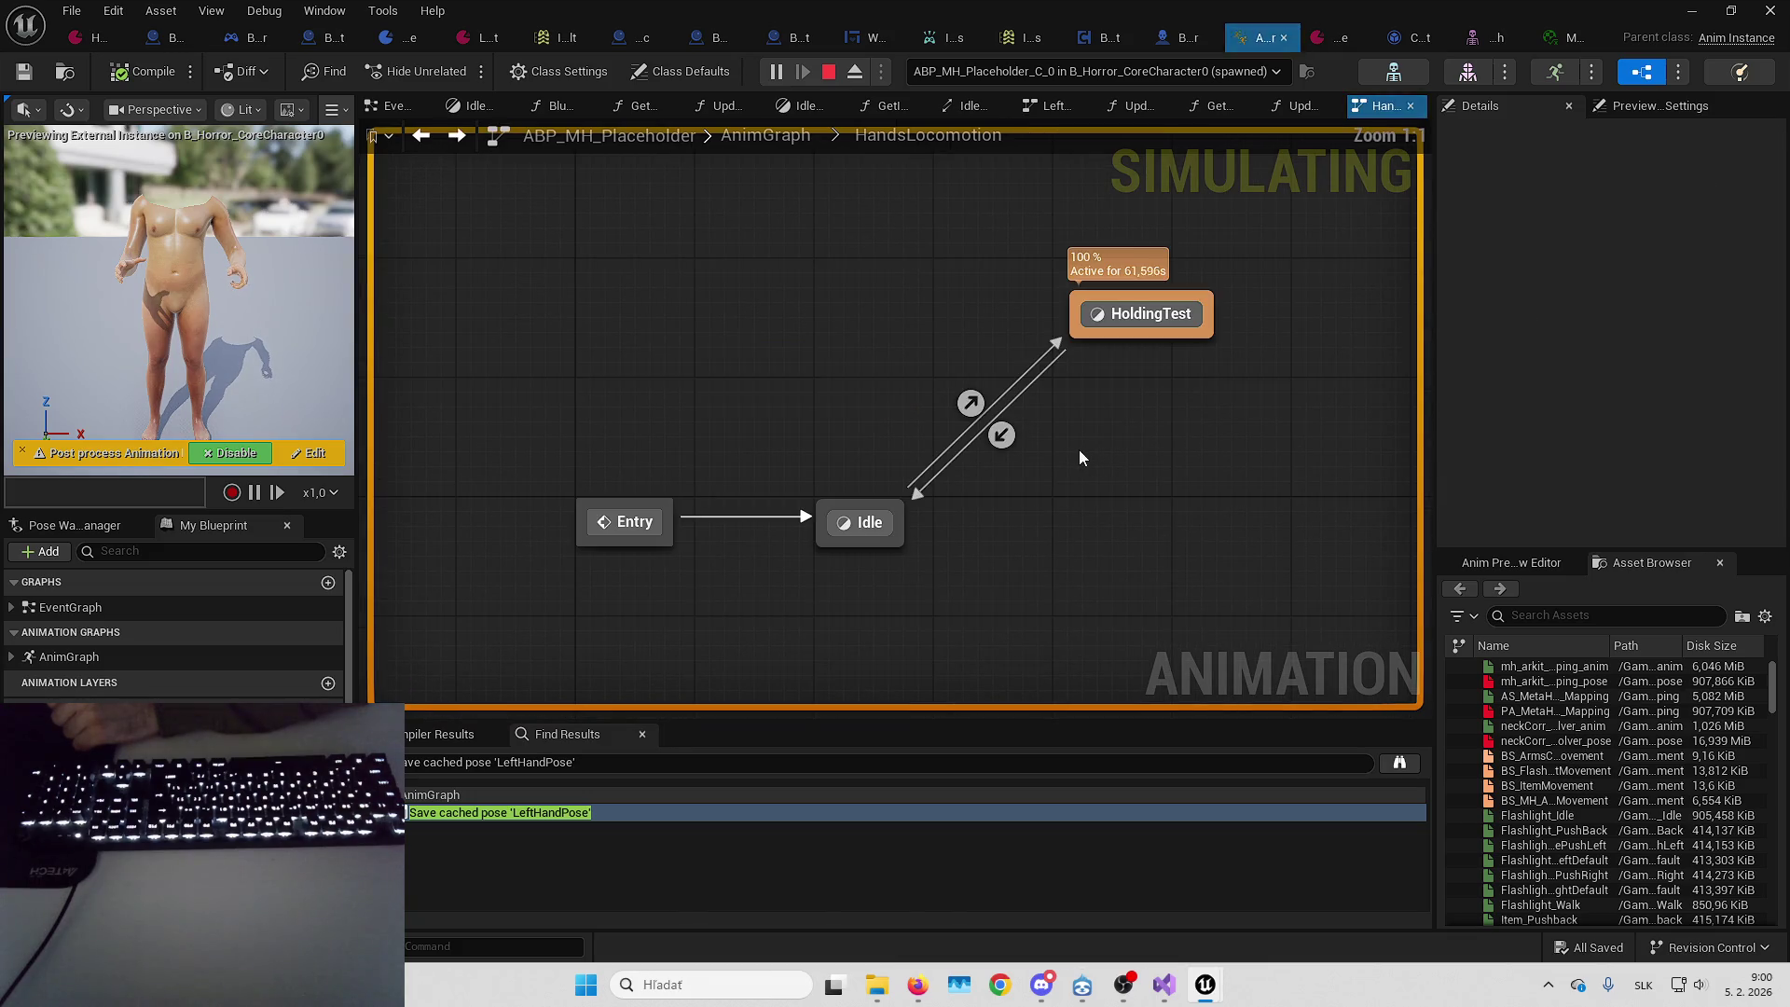
double_click(971, 403)
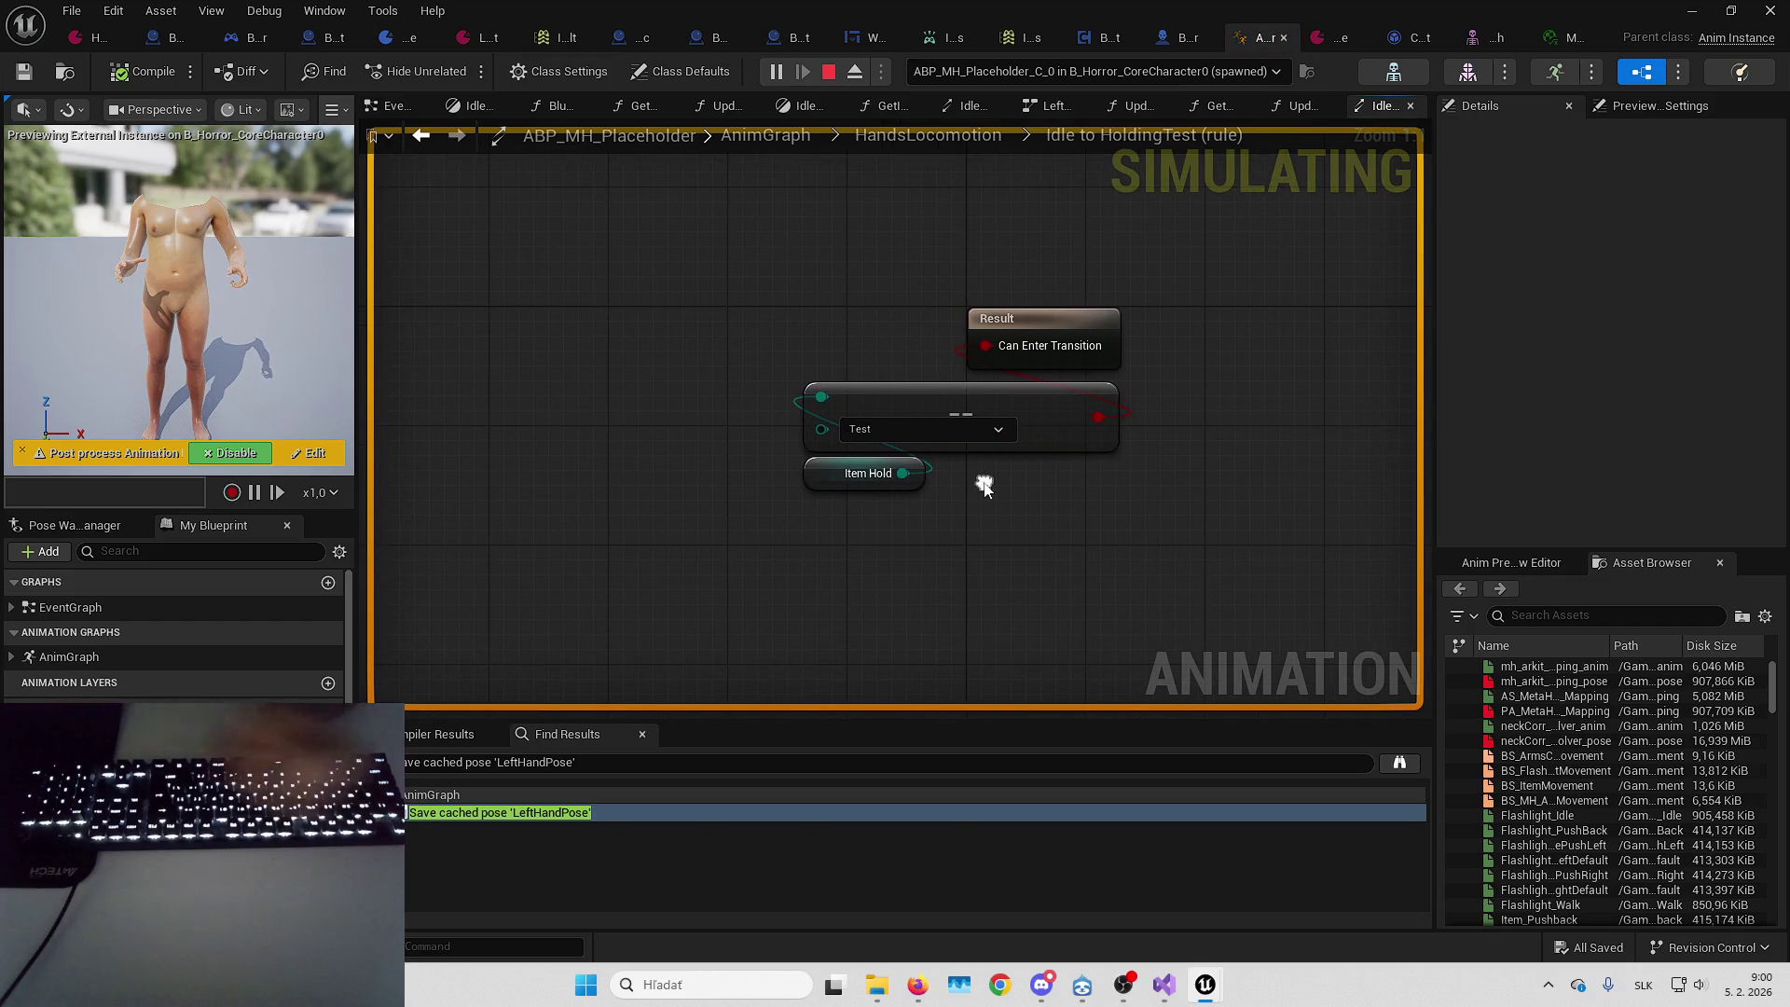
left_click_drag(886, 449, 952, 430)
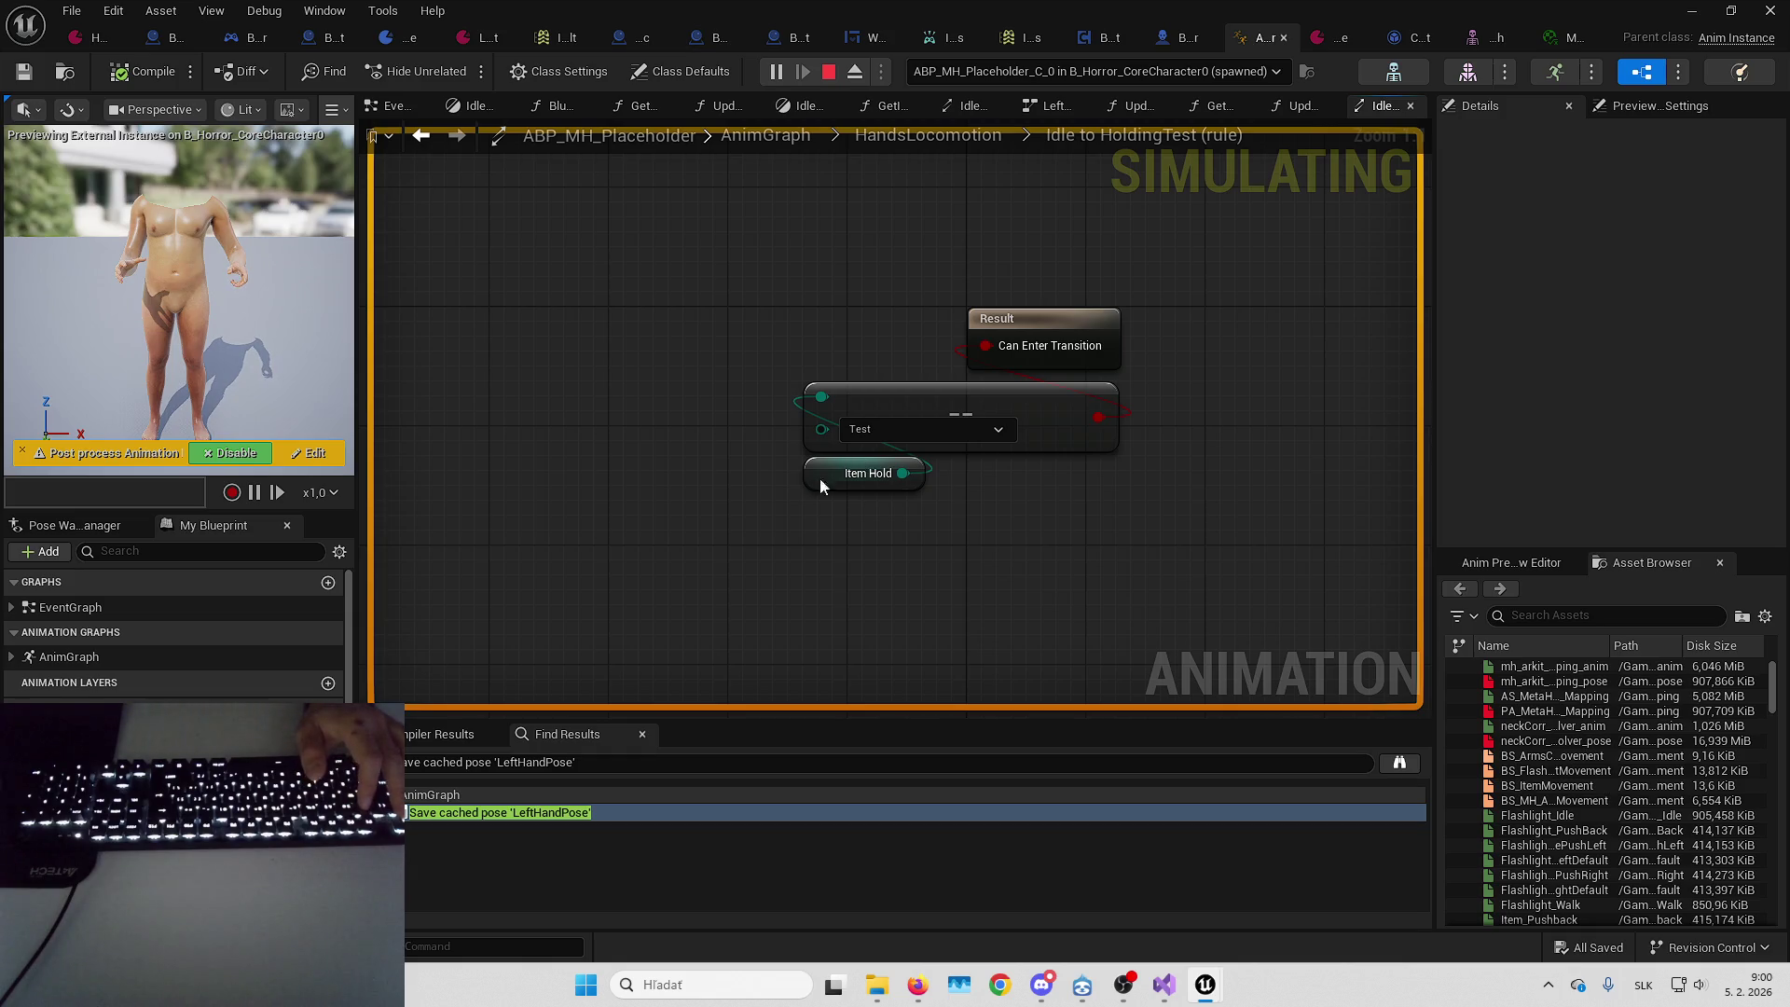
key("Escape")
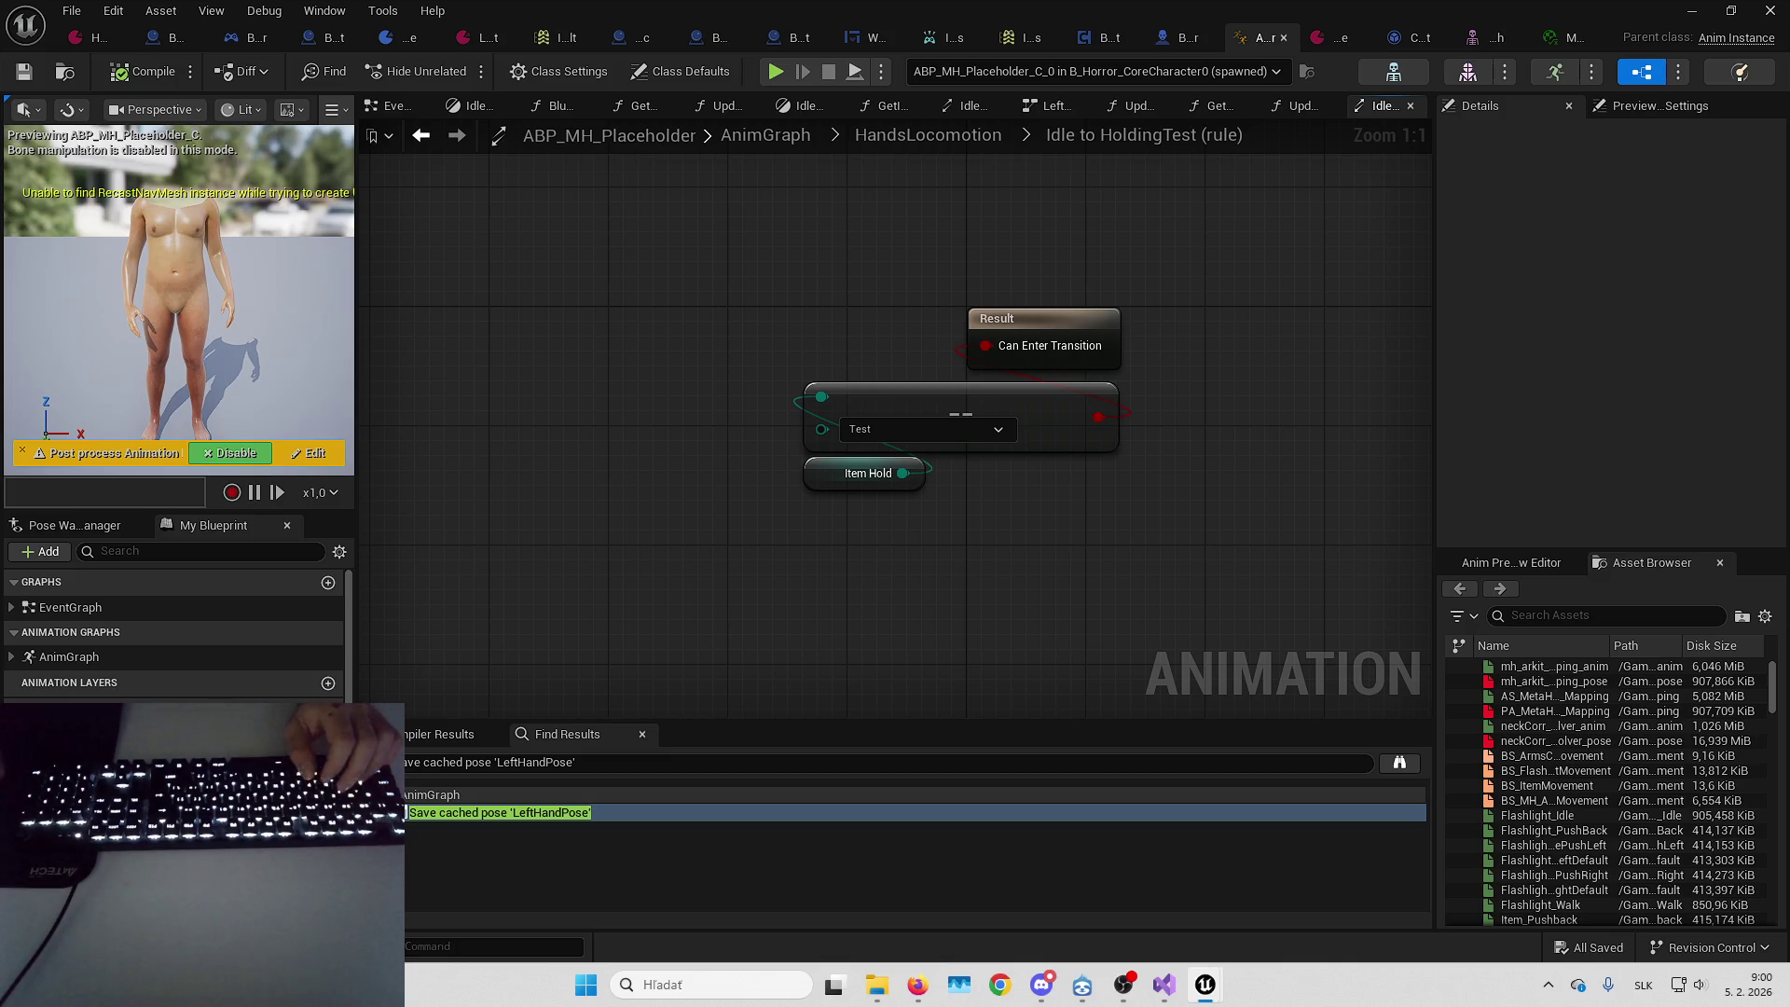
left_click(1298, 105)
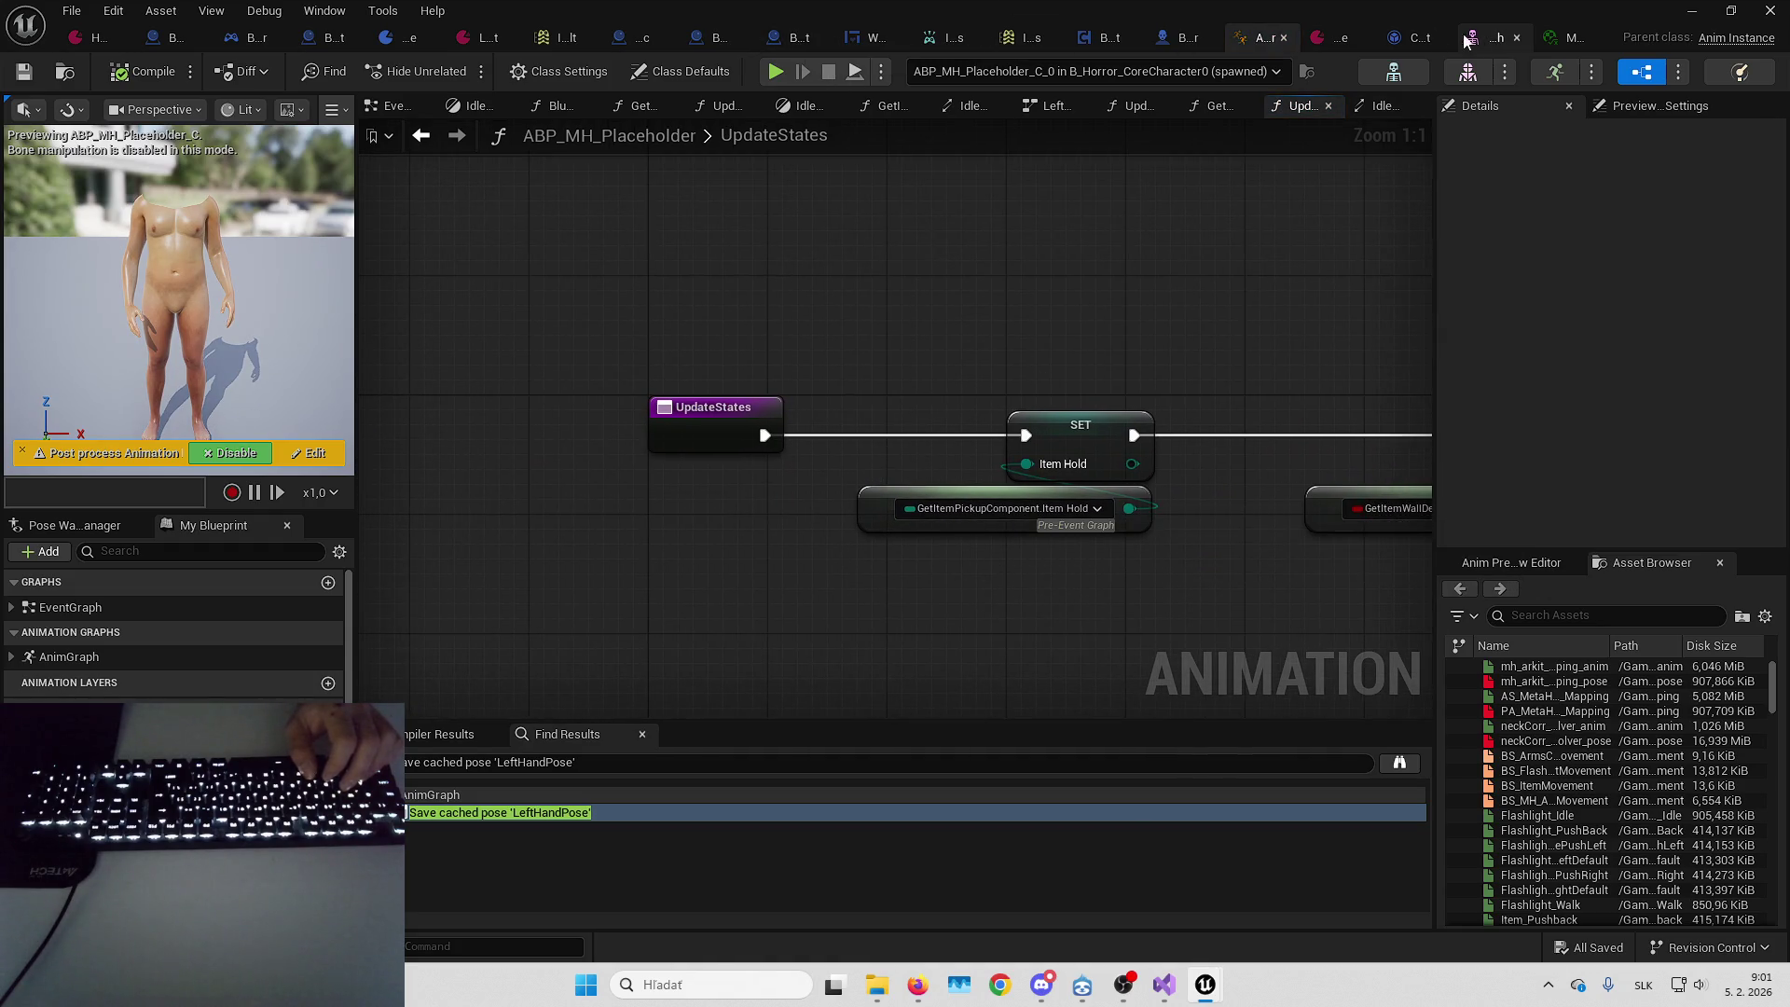
Edit B_ItemPickup_Component from B_Horror_CoreCharacter and check its ItemHold variable default of None
left_click(1192, 37)
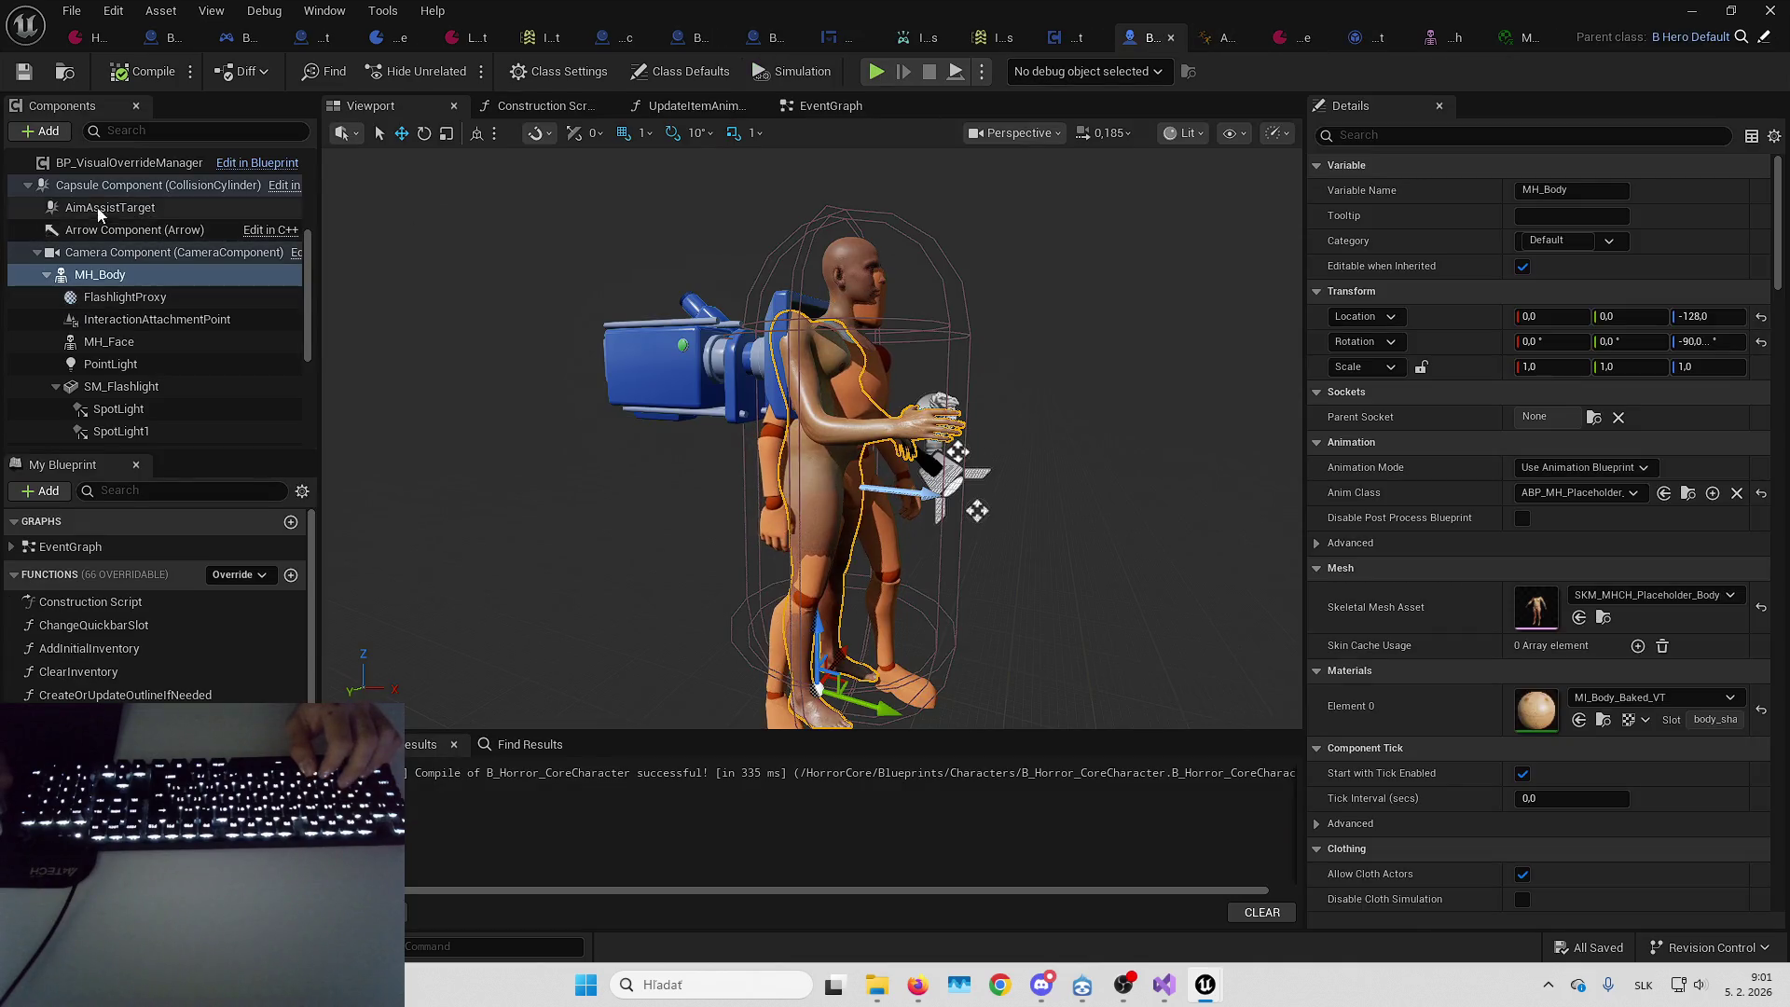
scroll(99, 214, "down", 5)
scroll(120, 302, "up", 8)
scroll(110, 307, "up", 4)
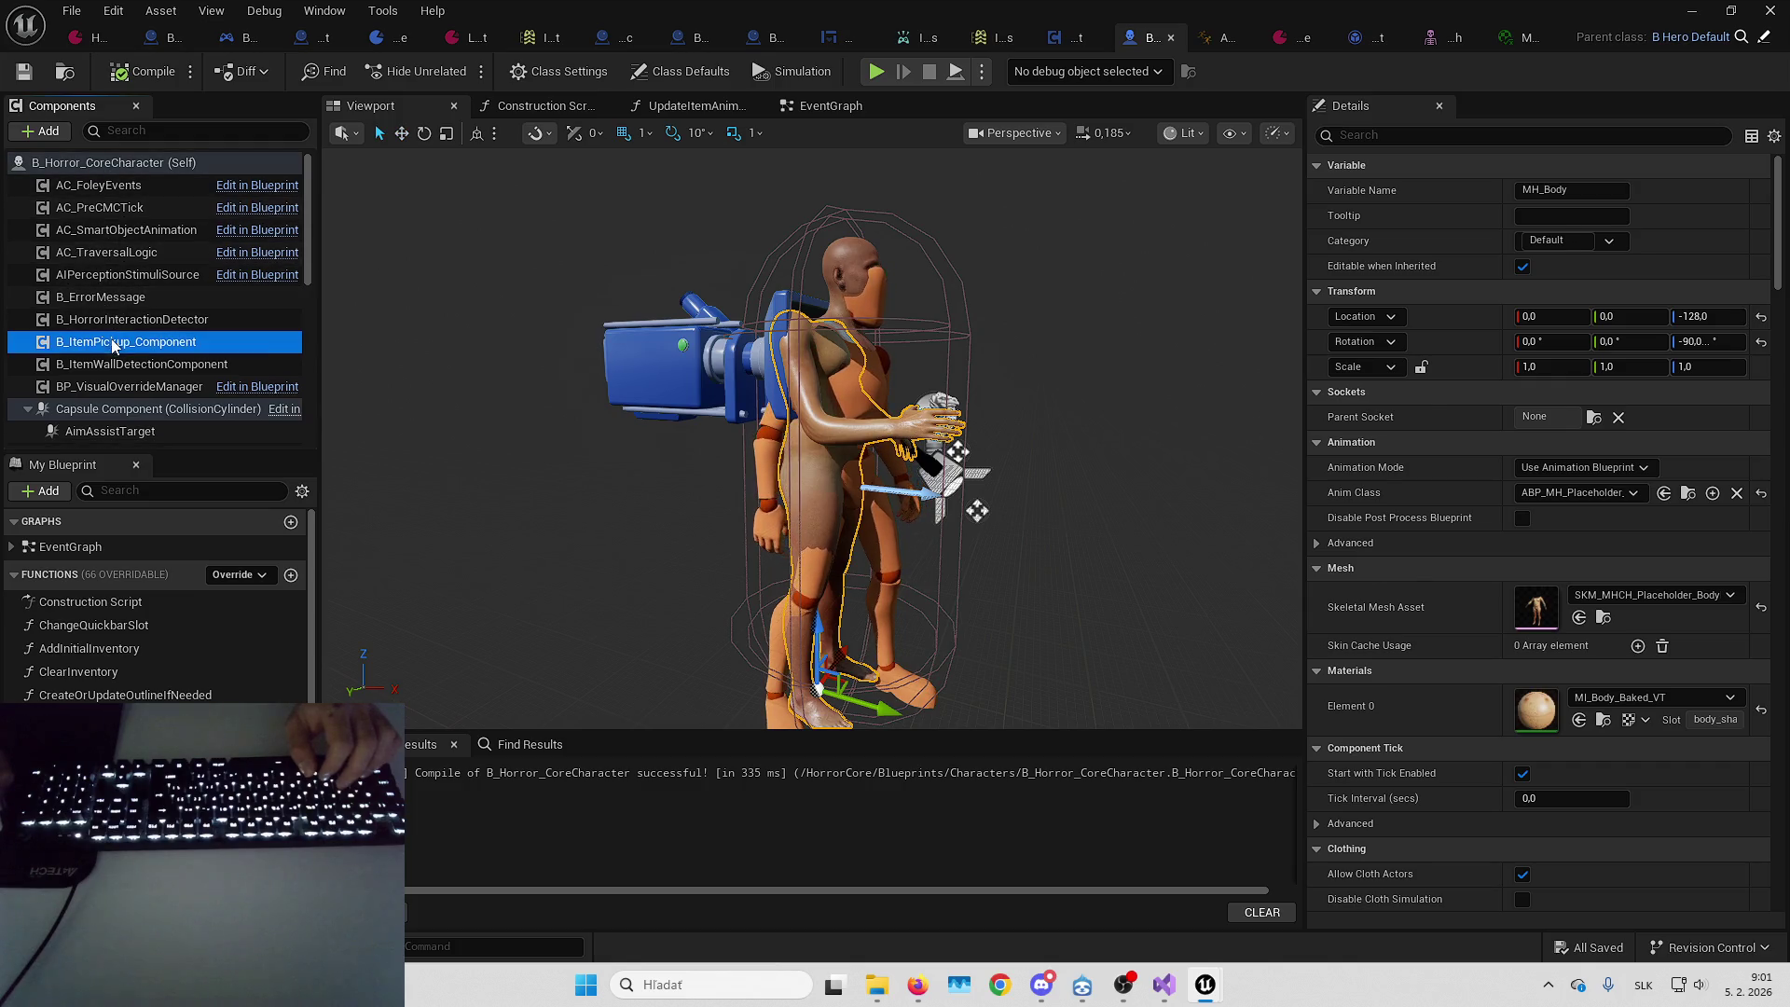
left_click(112, 343)
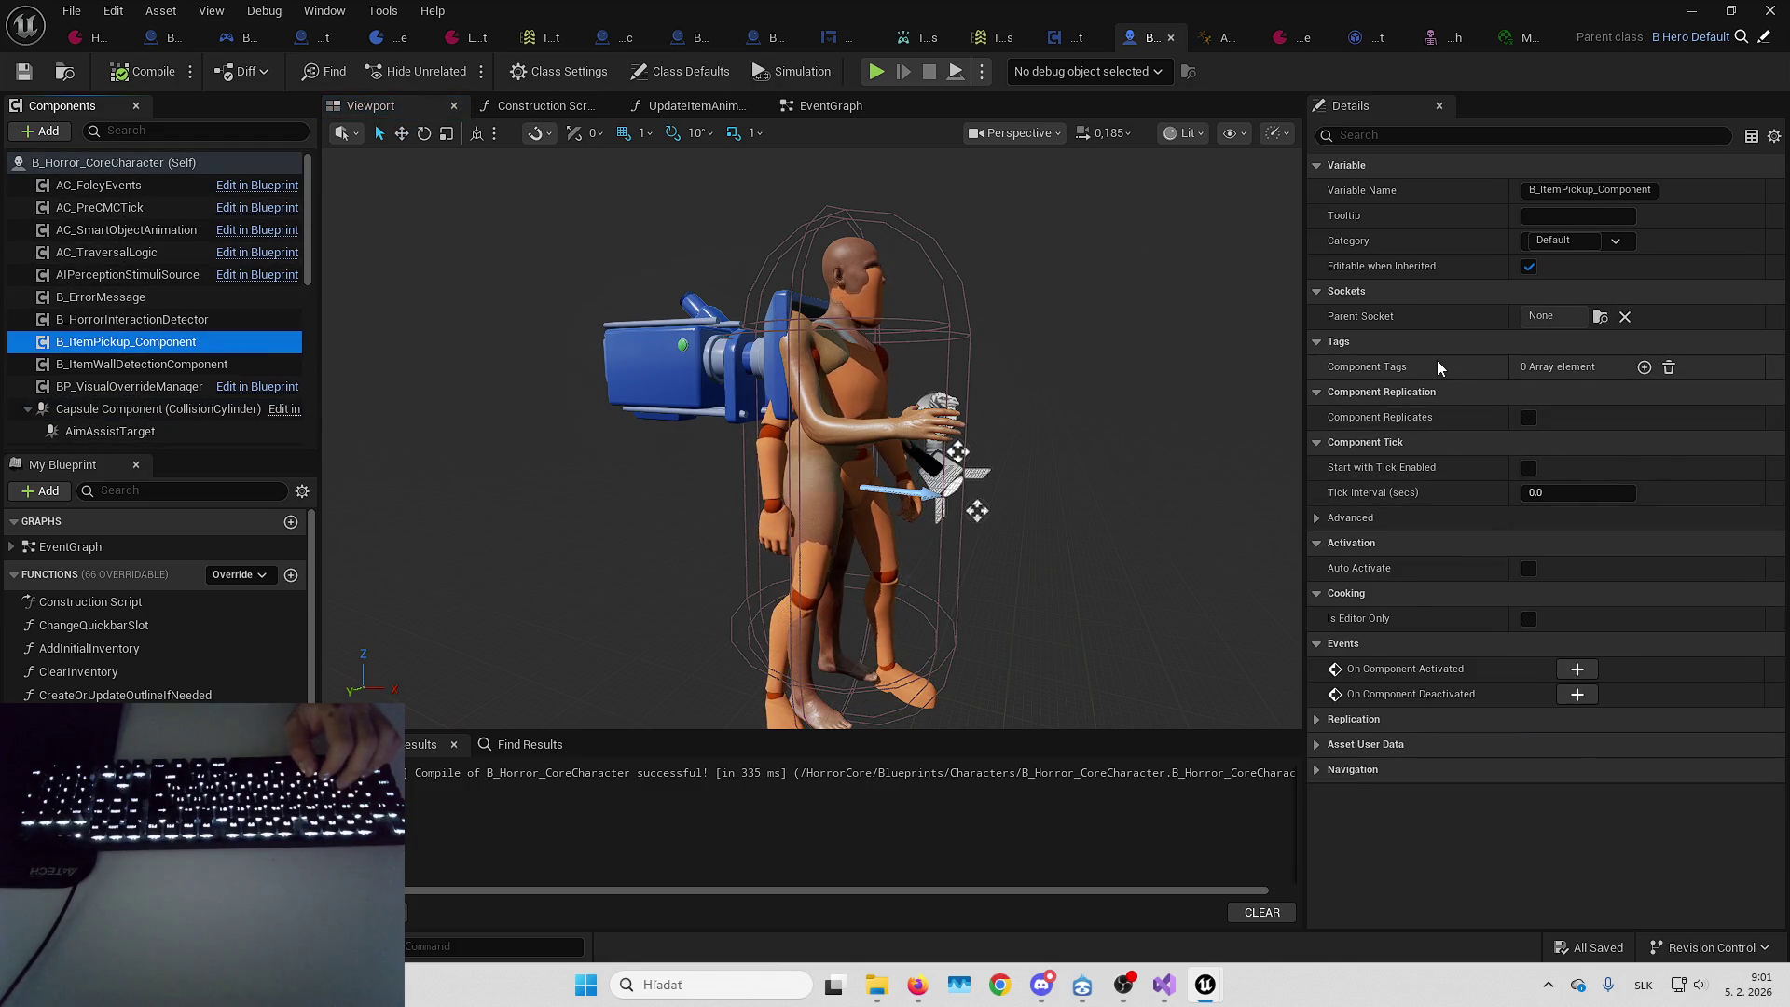
right_click(161, 347)
left_click(319, 612)
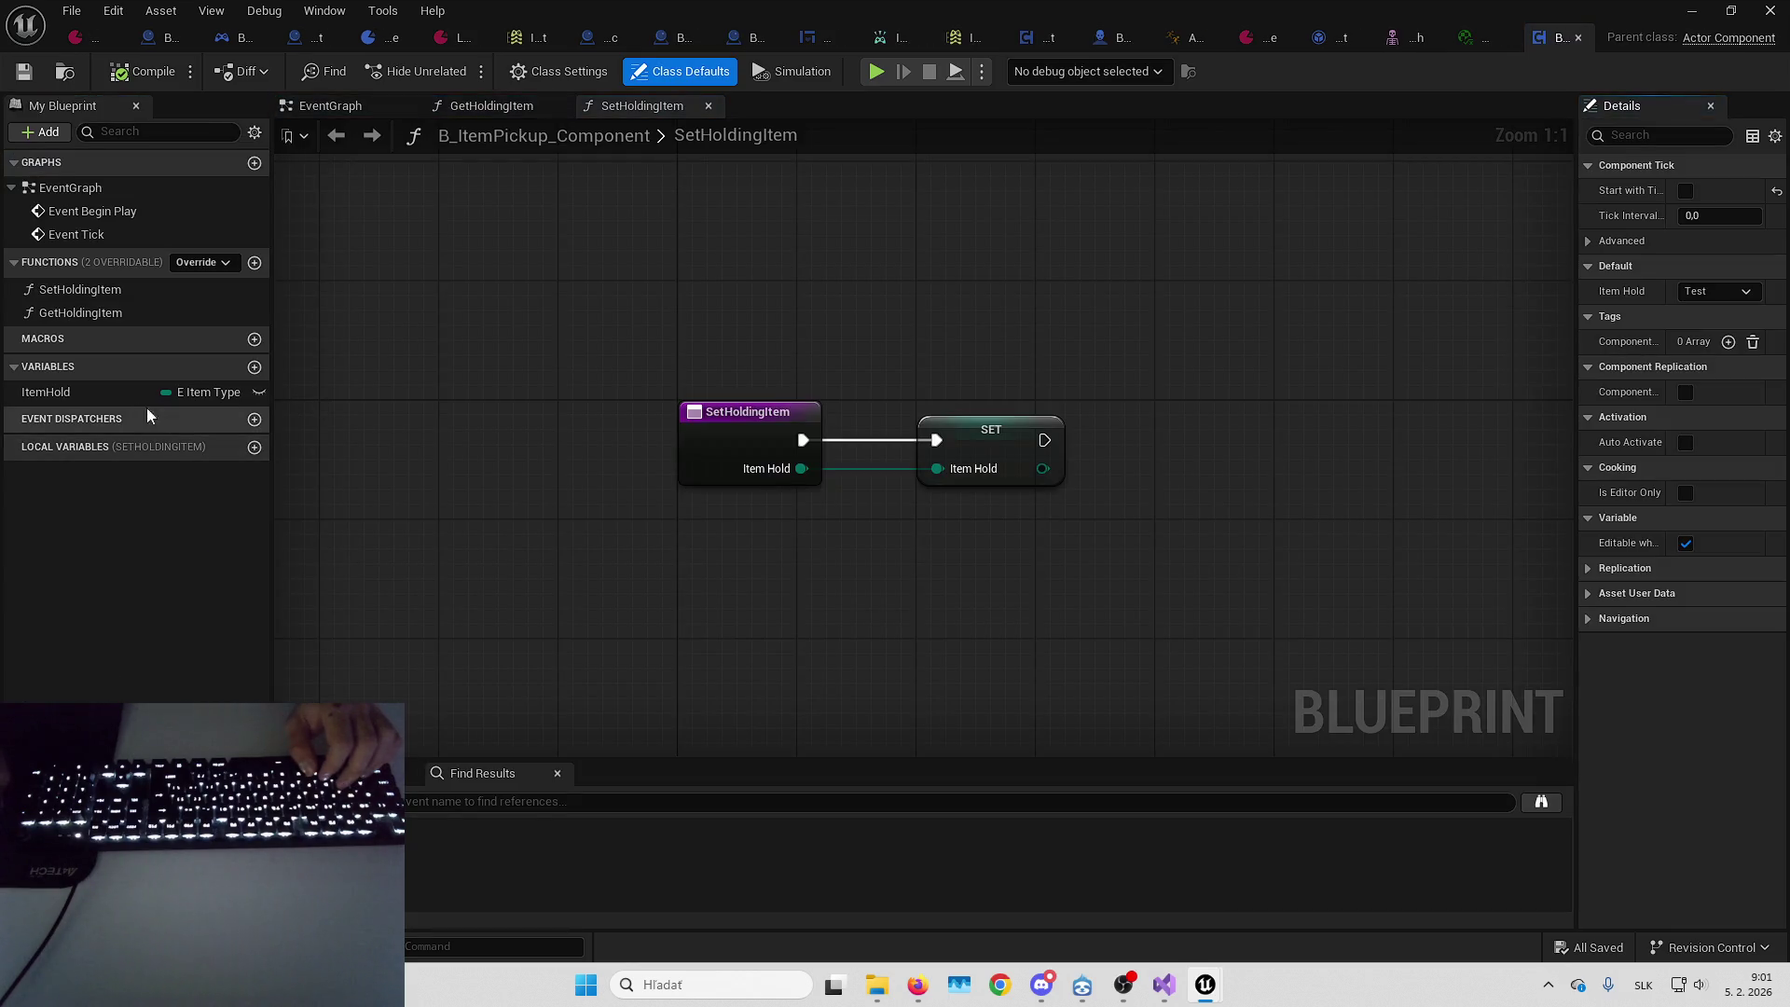
left_click(153, 392)
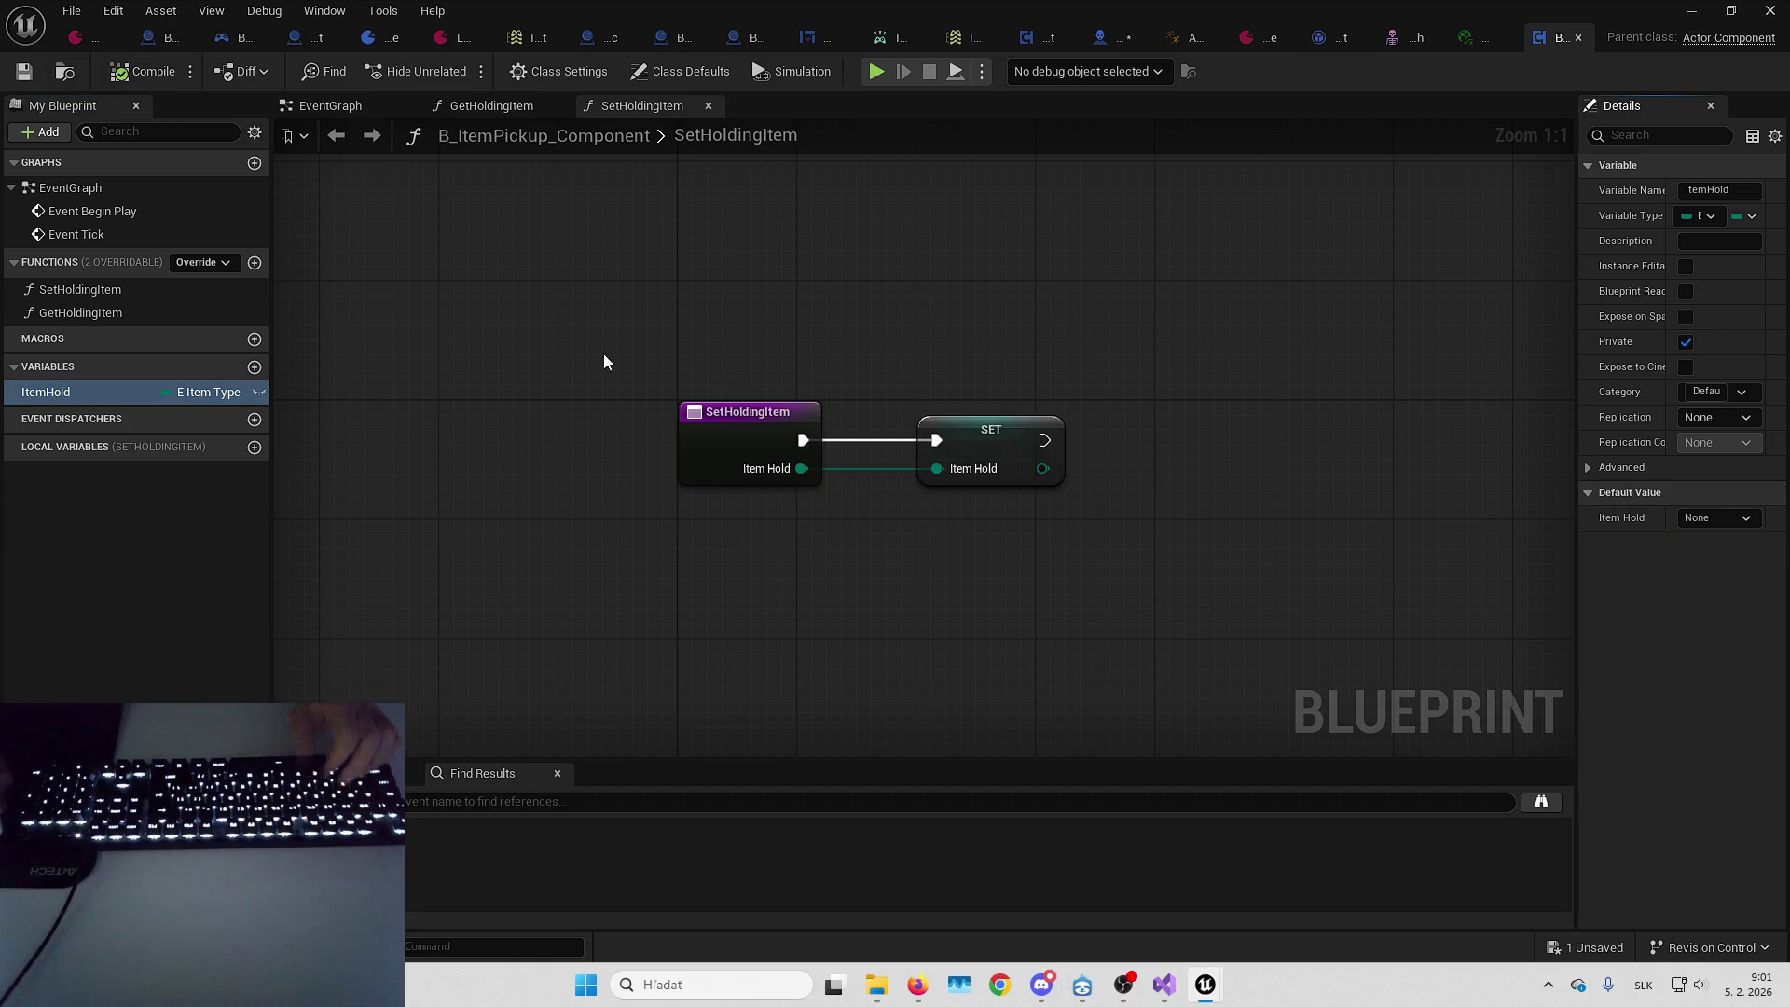
key("alt+Tab")
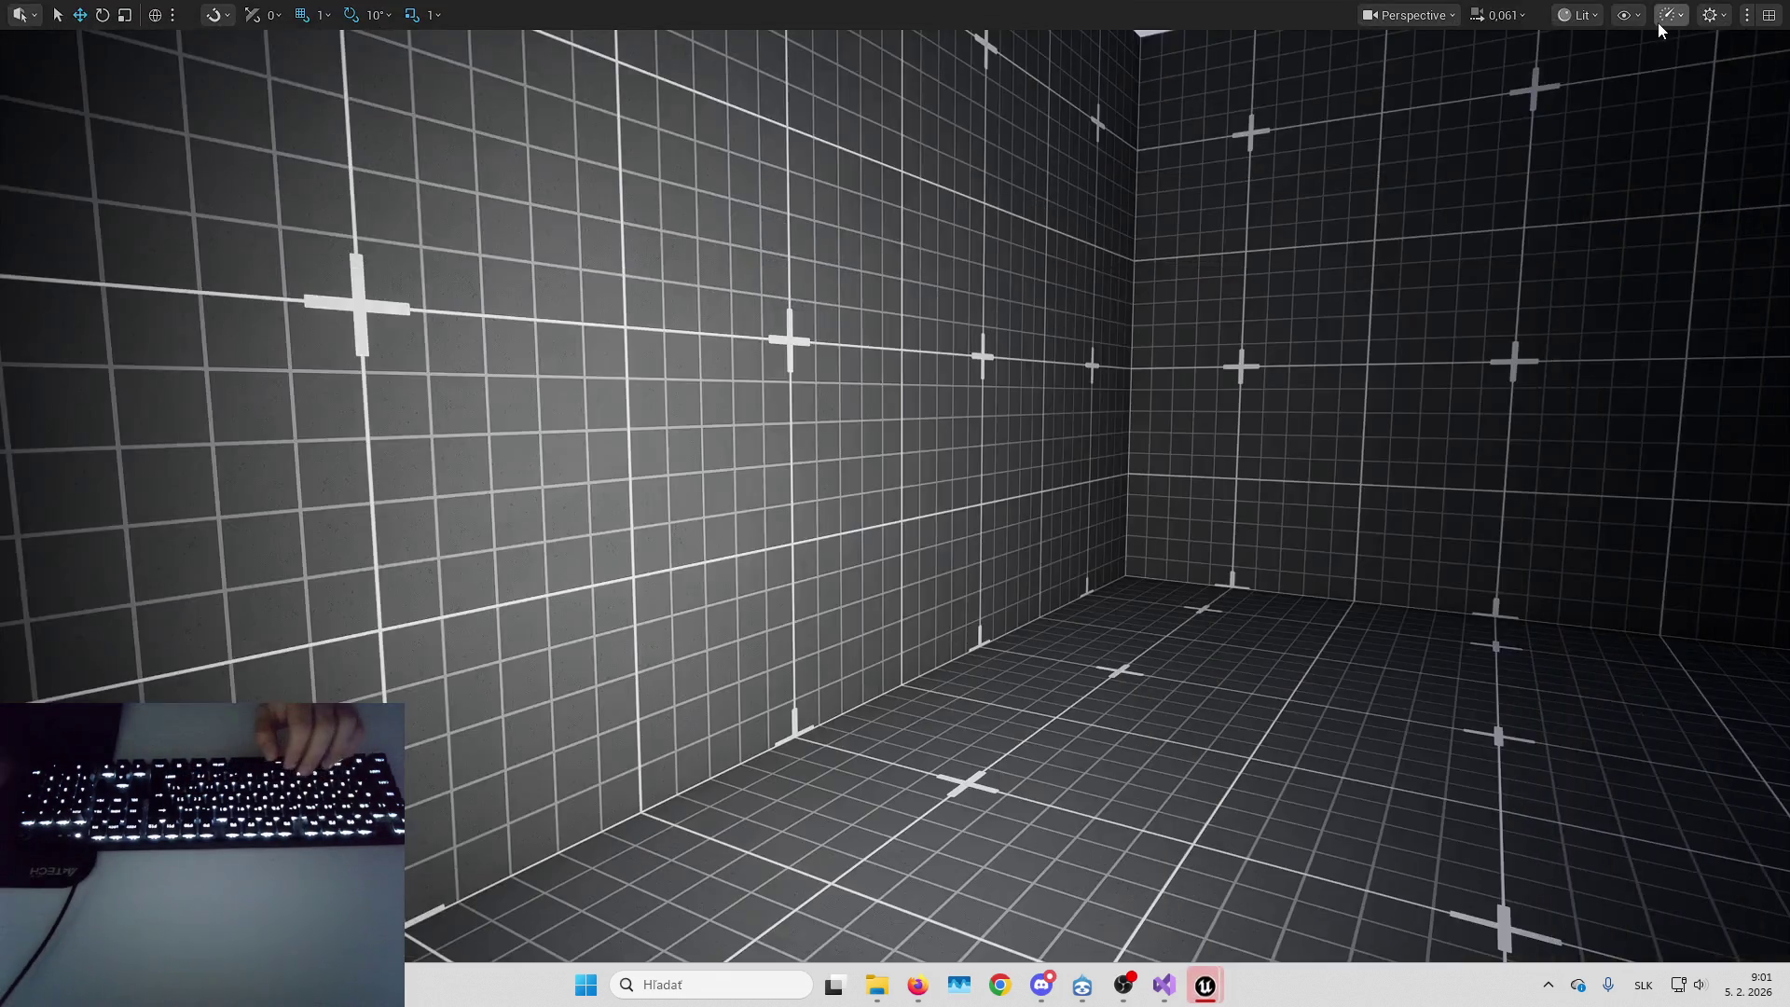
key("alt+p")
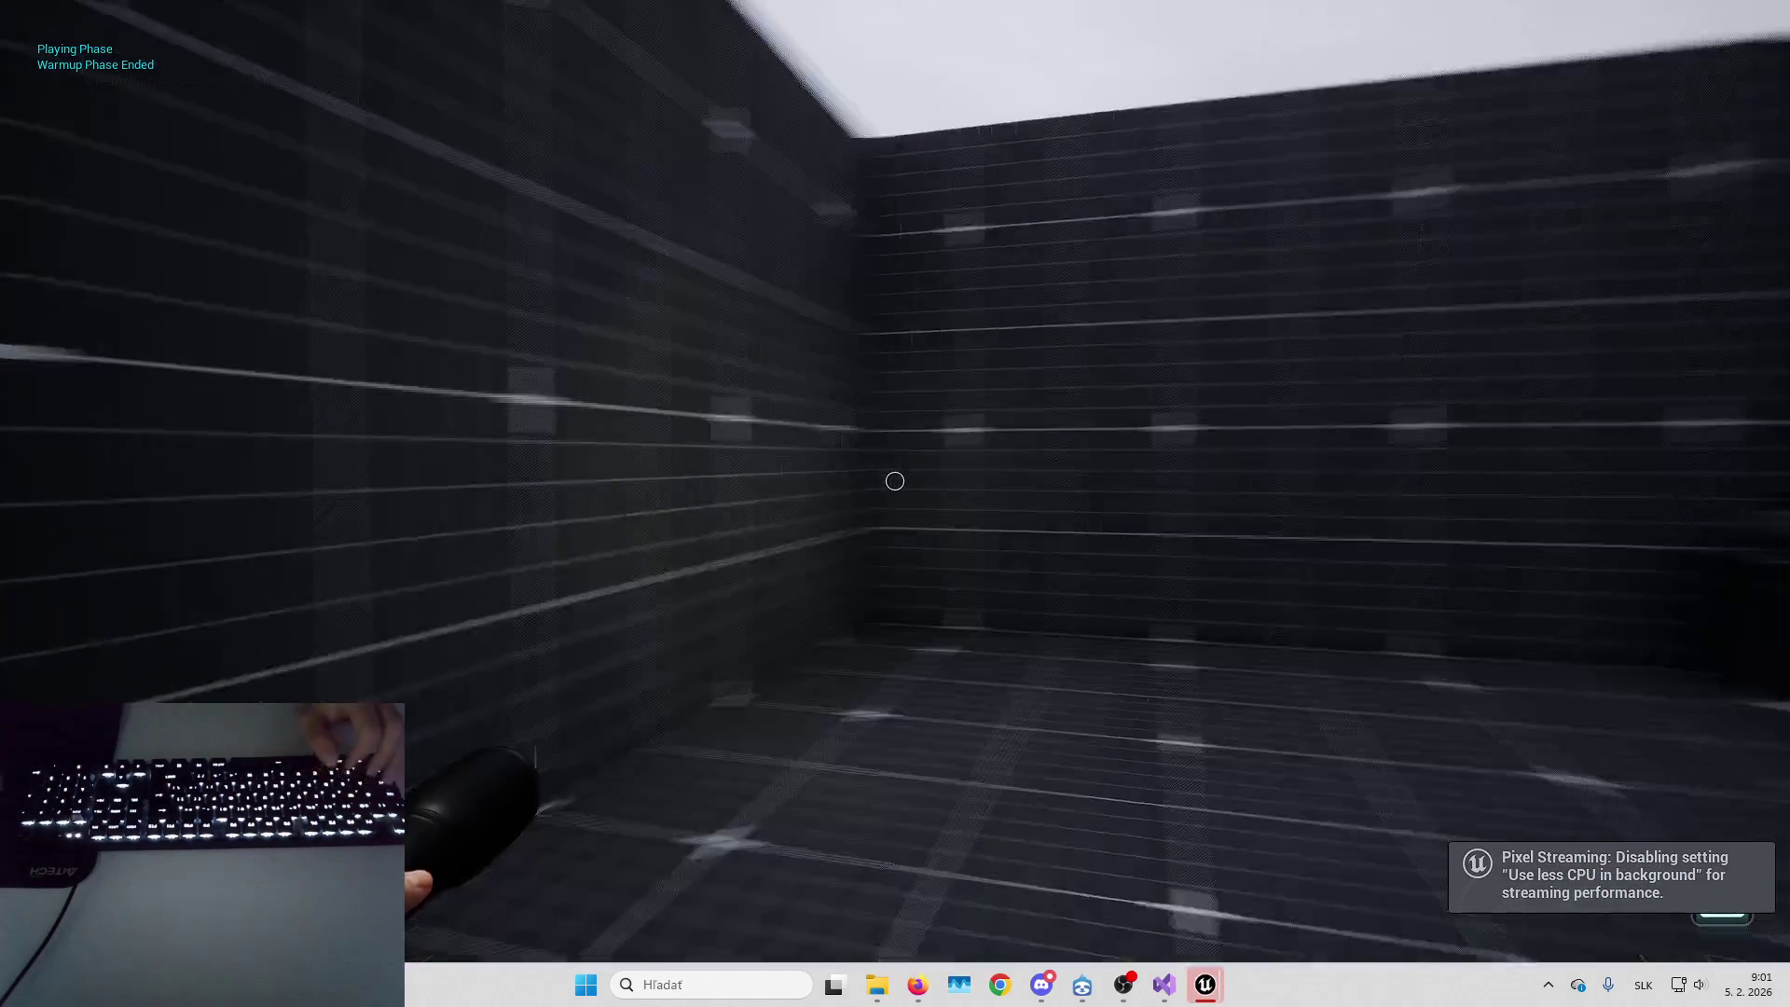
key("w")
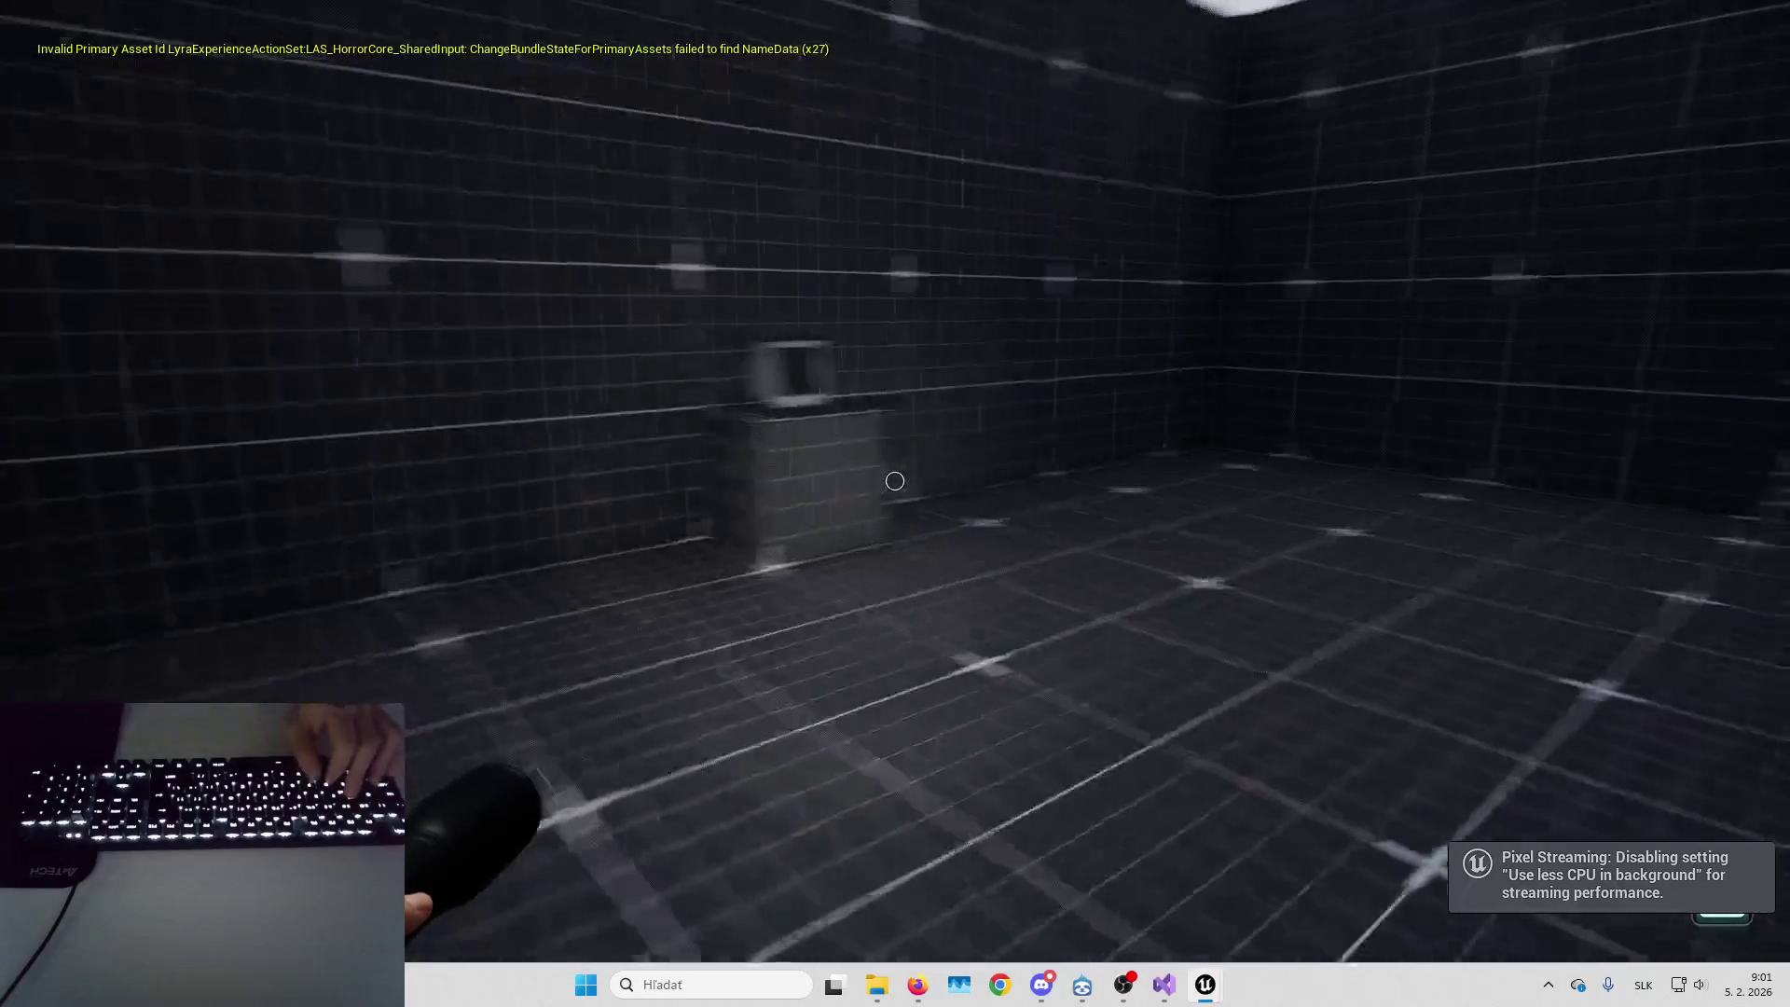
key("d")
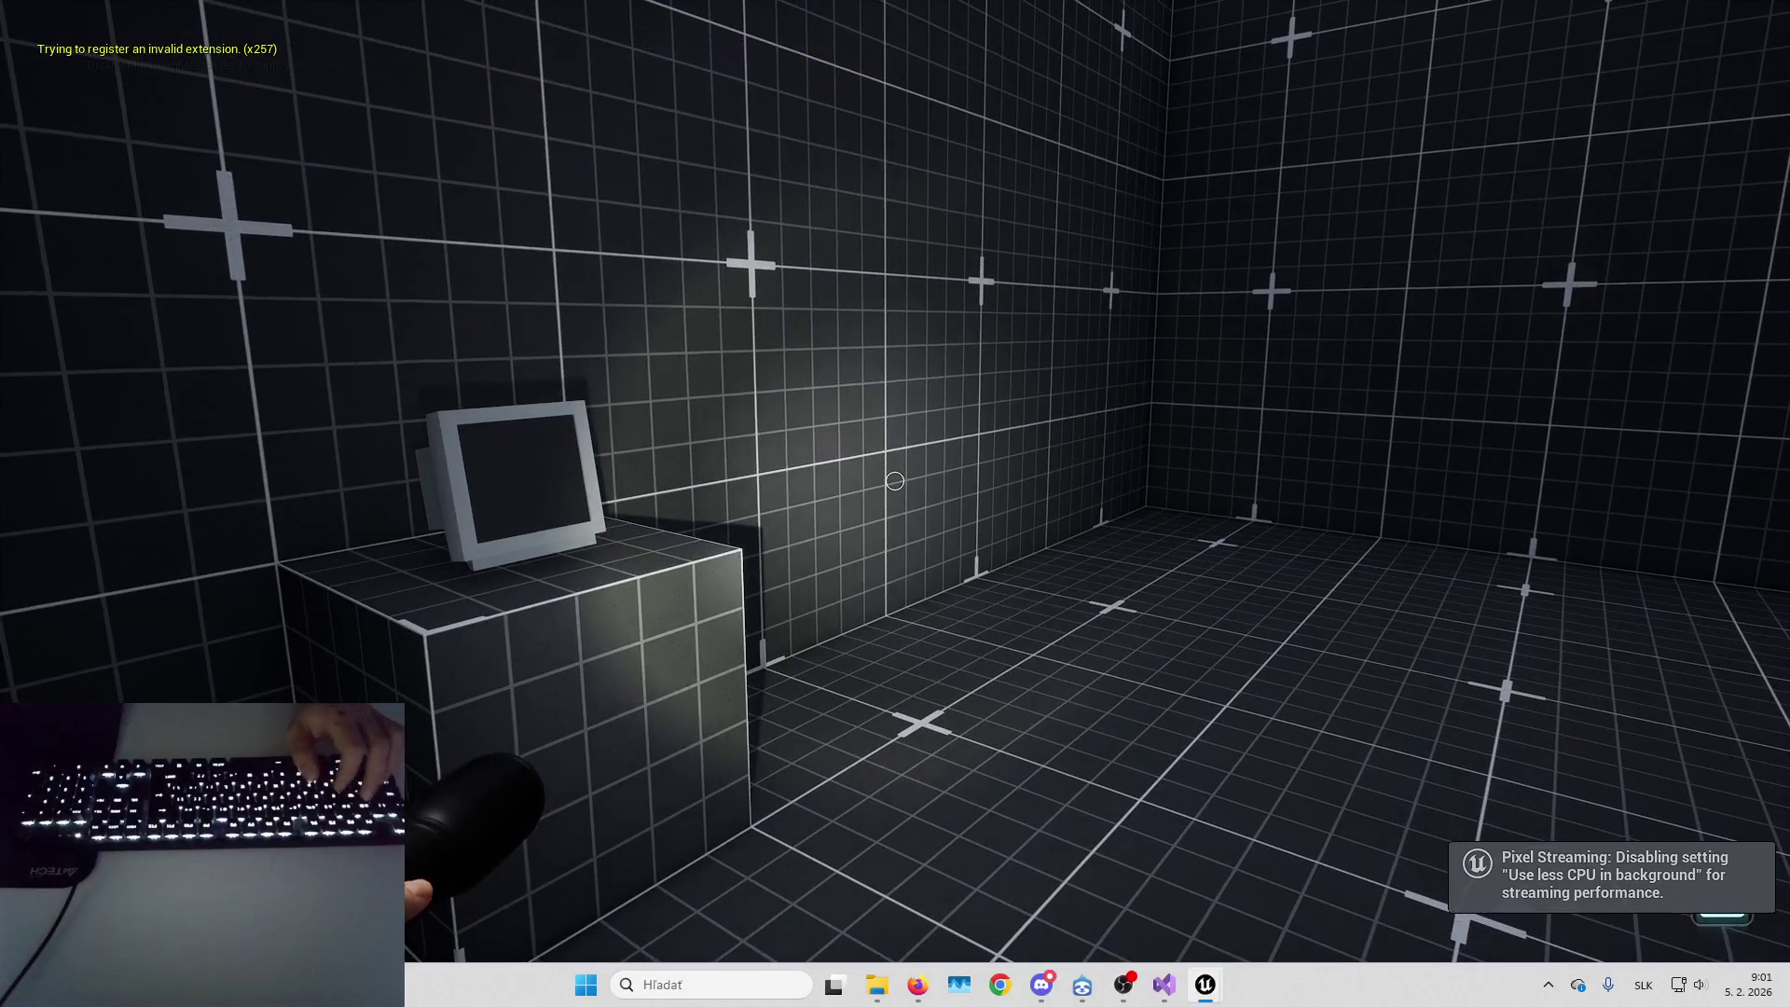
key("Escape")
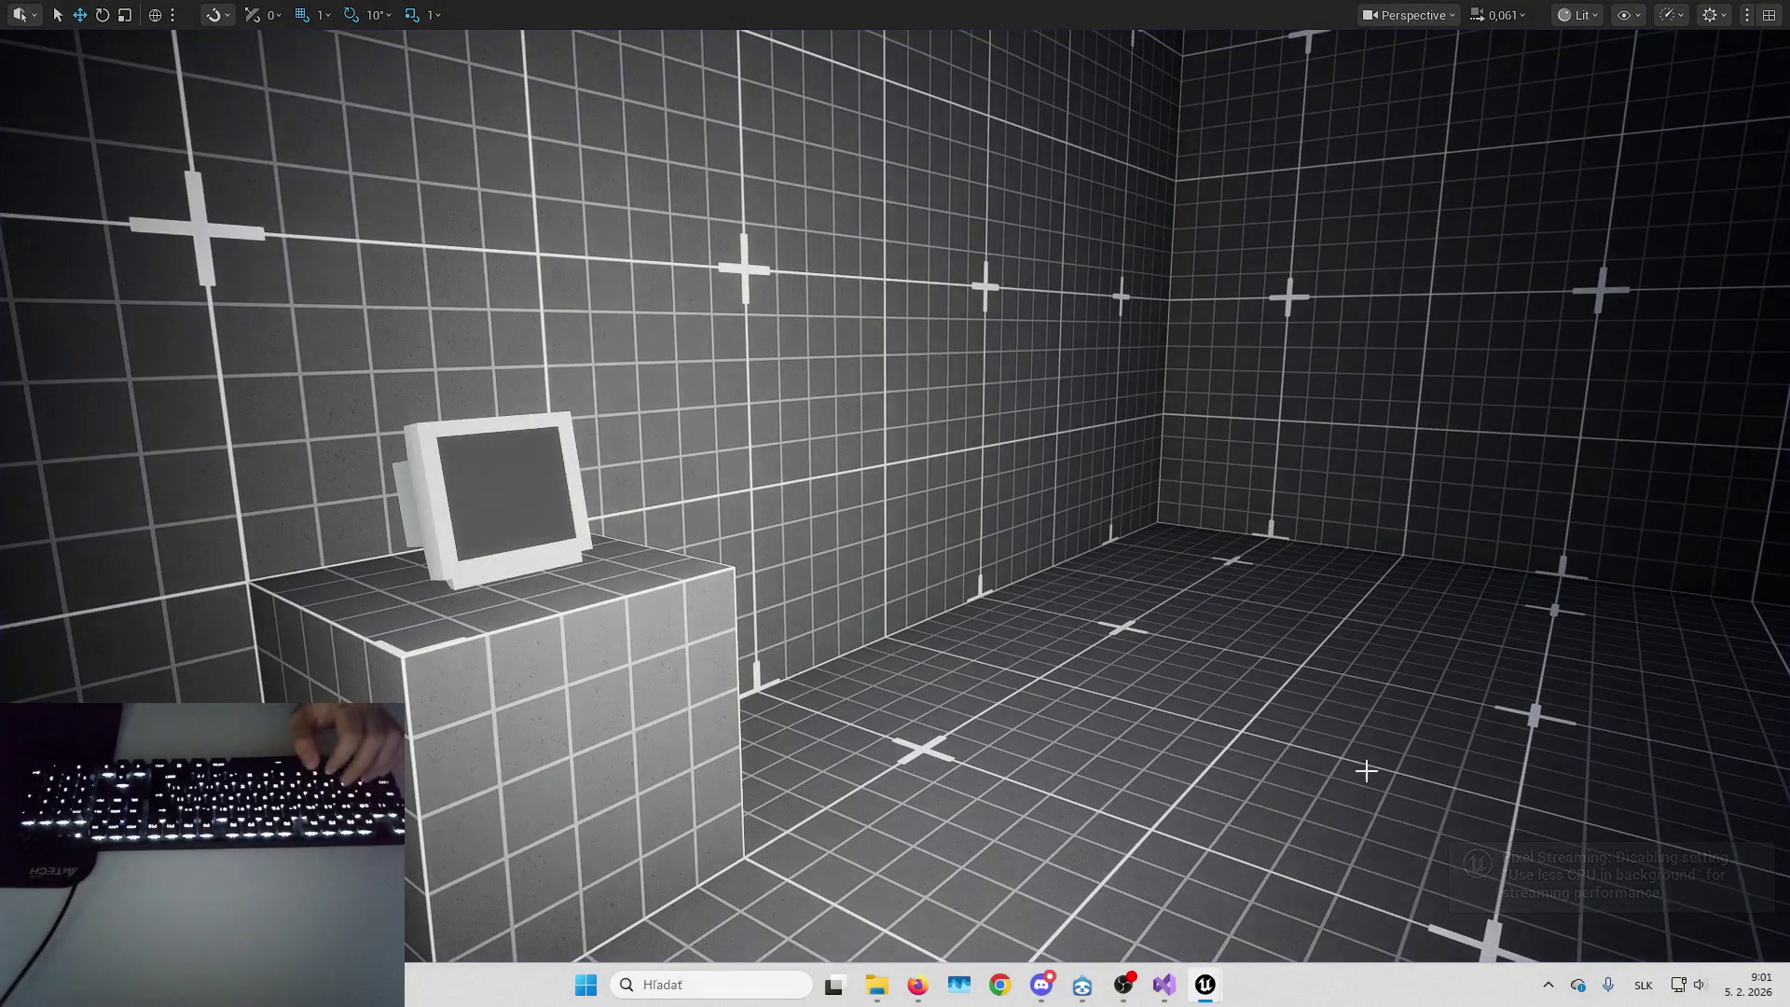
mouse_move(1212, 986)
left_click(1145, 882)
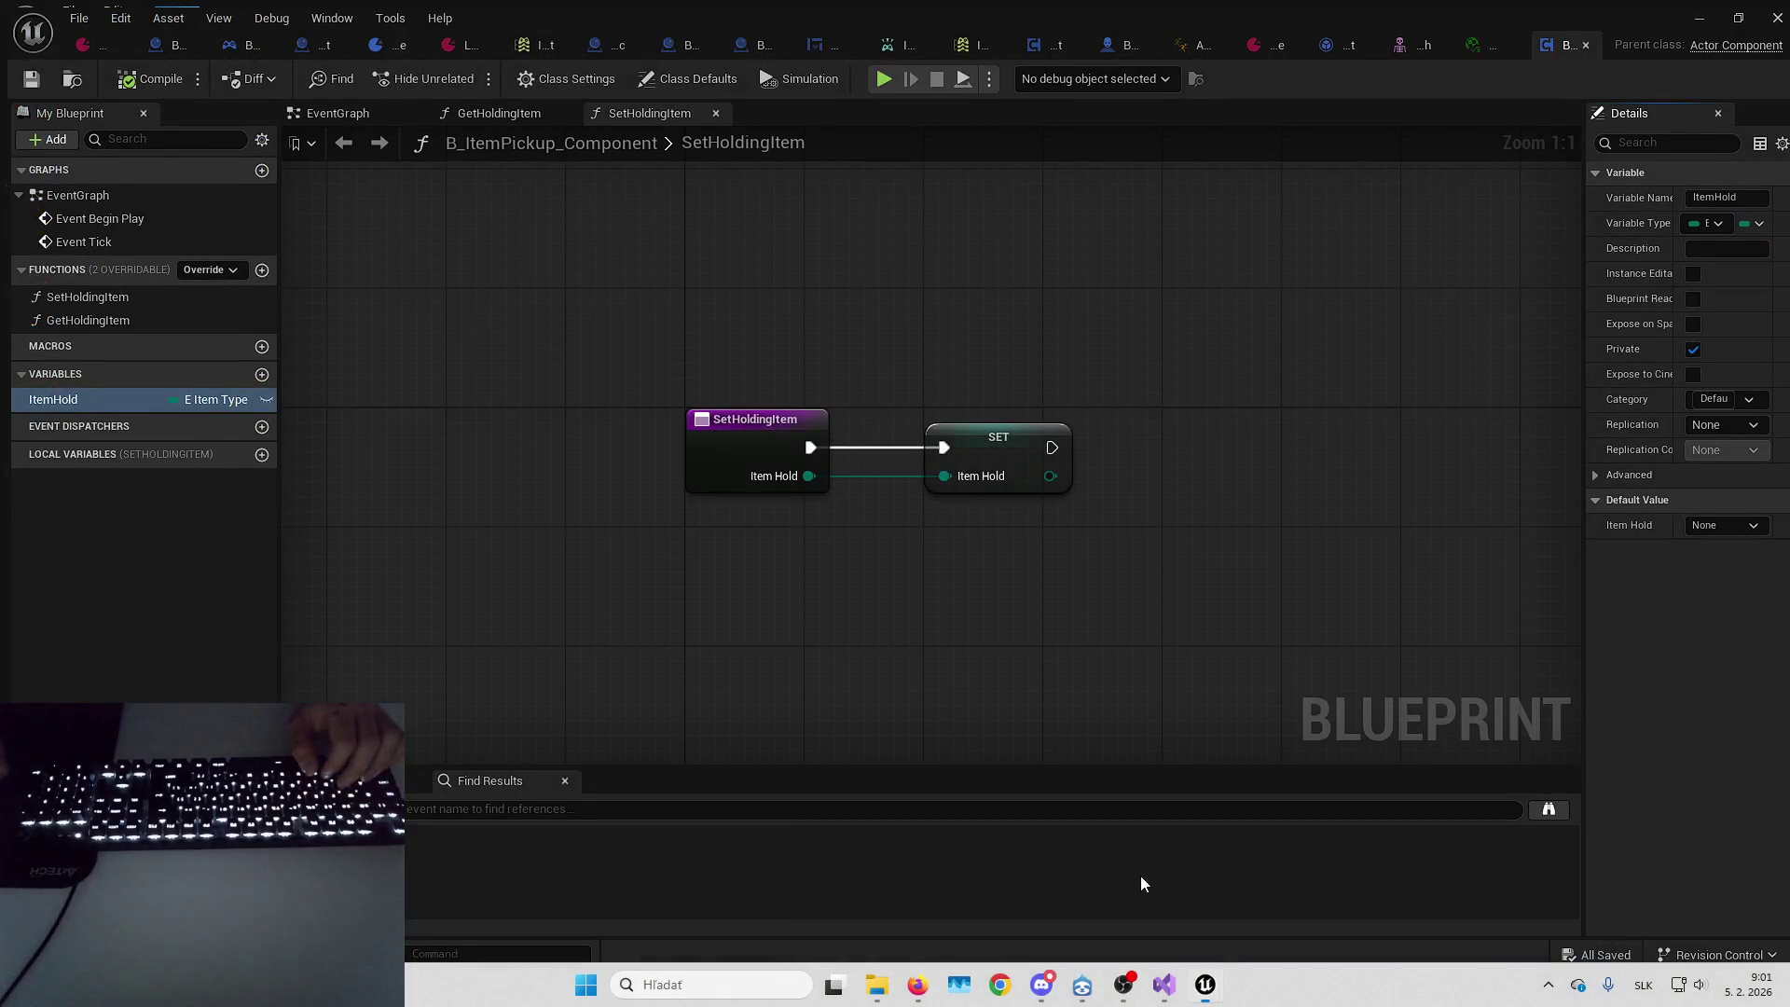
Enable Use Runtime Float Curves in the CM_FirstPersonEmptySocket camera mode
left_click(1323, 37)
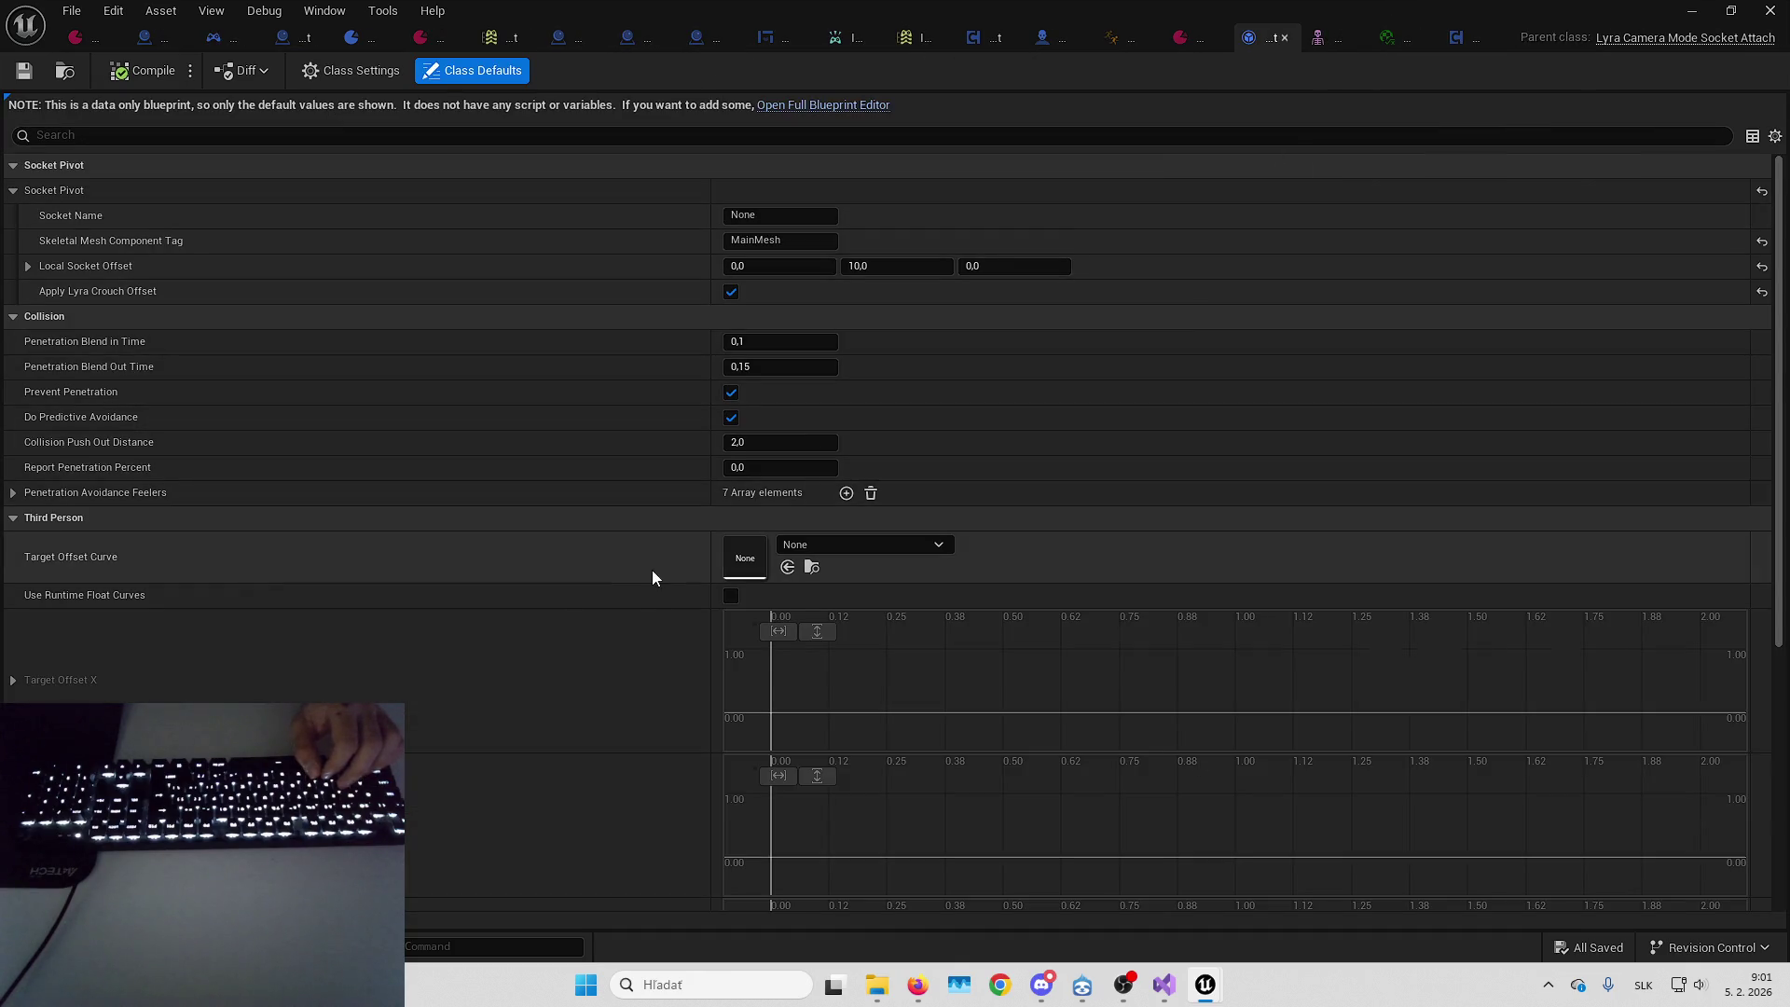
scroll(653, 560, "down", 1)
left_click(731, 550)
scroll(592, 492, "down", 2)
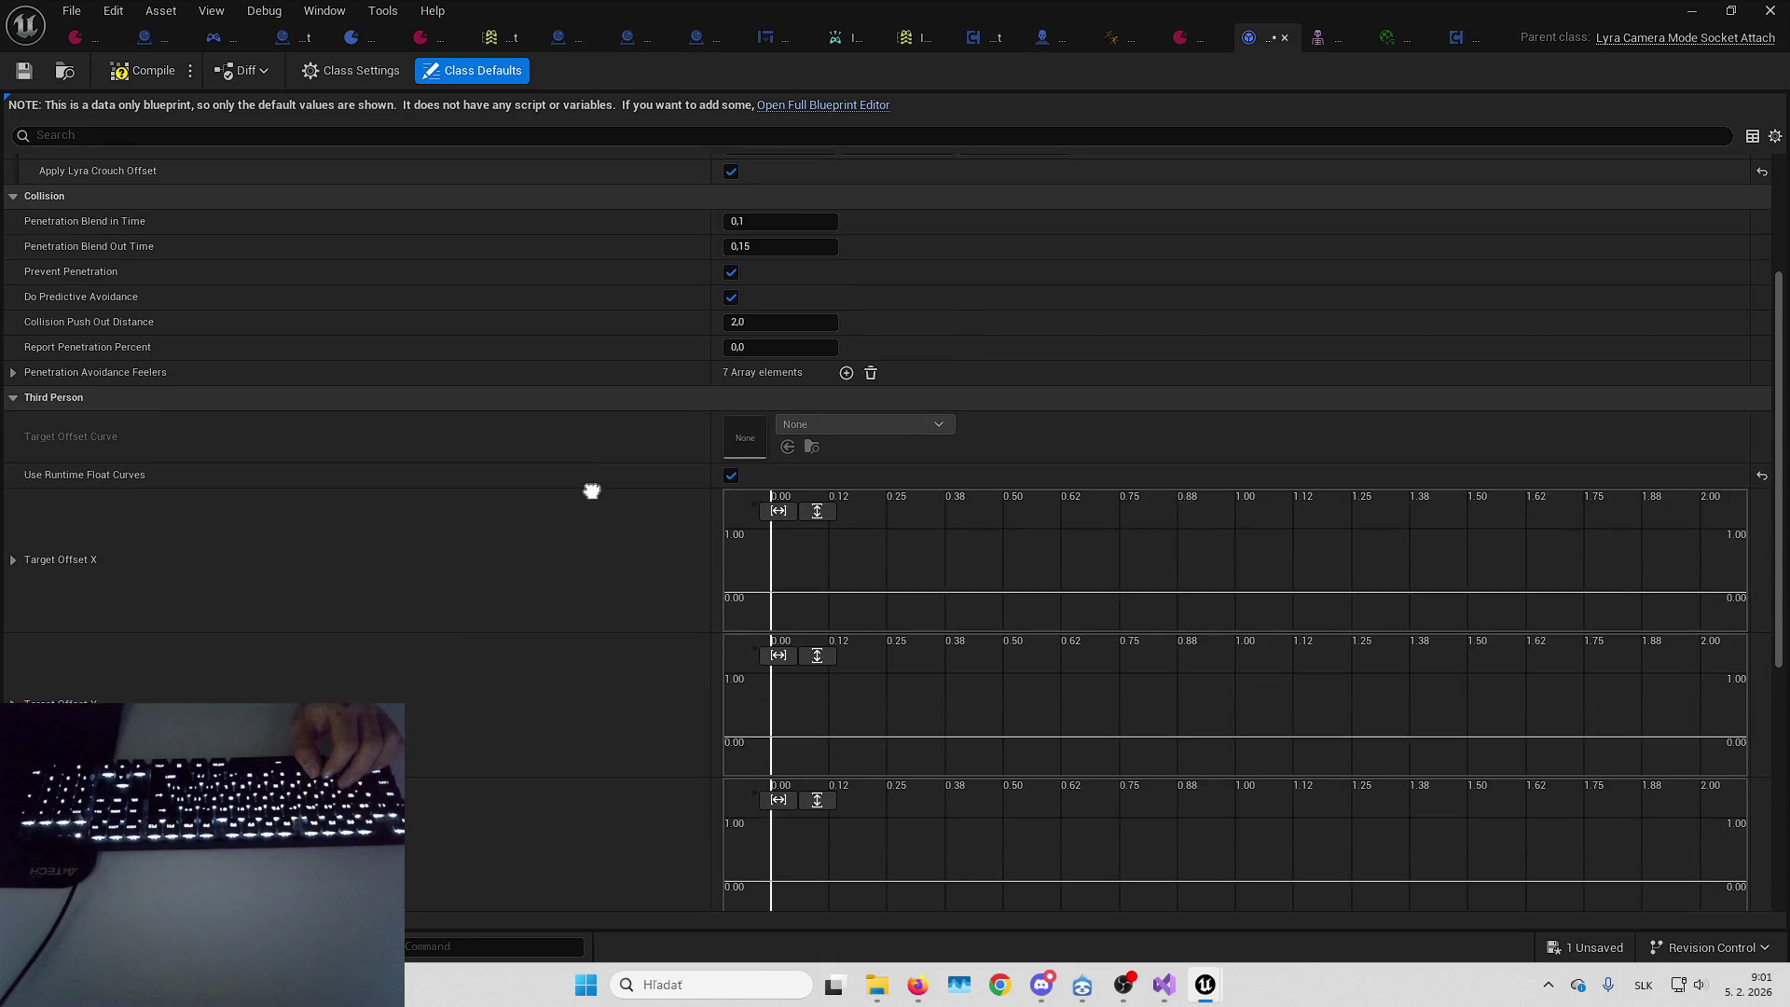
left_click(731, 474)
left_click(731, 474)
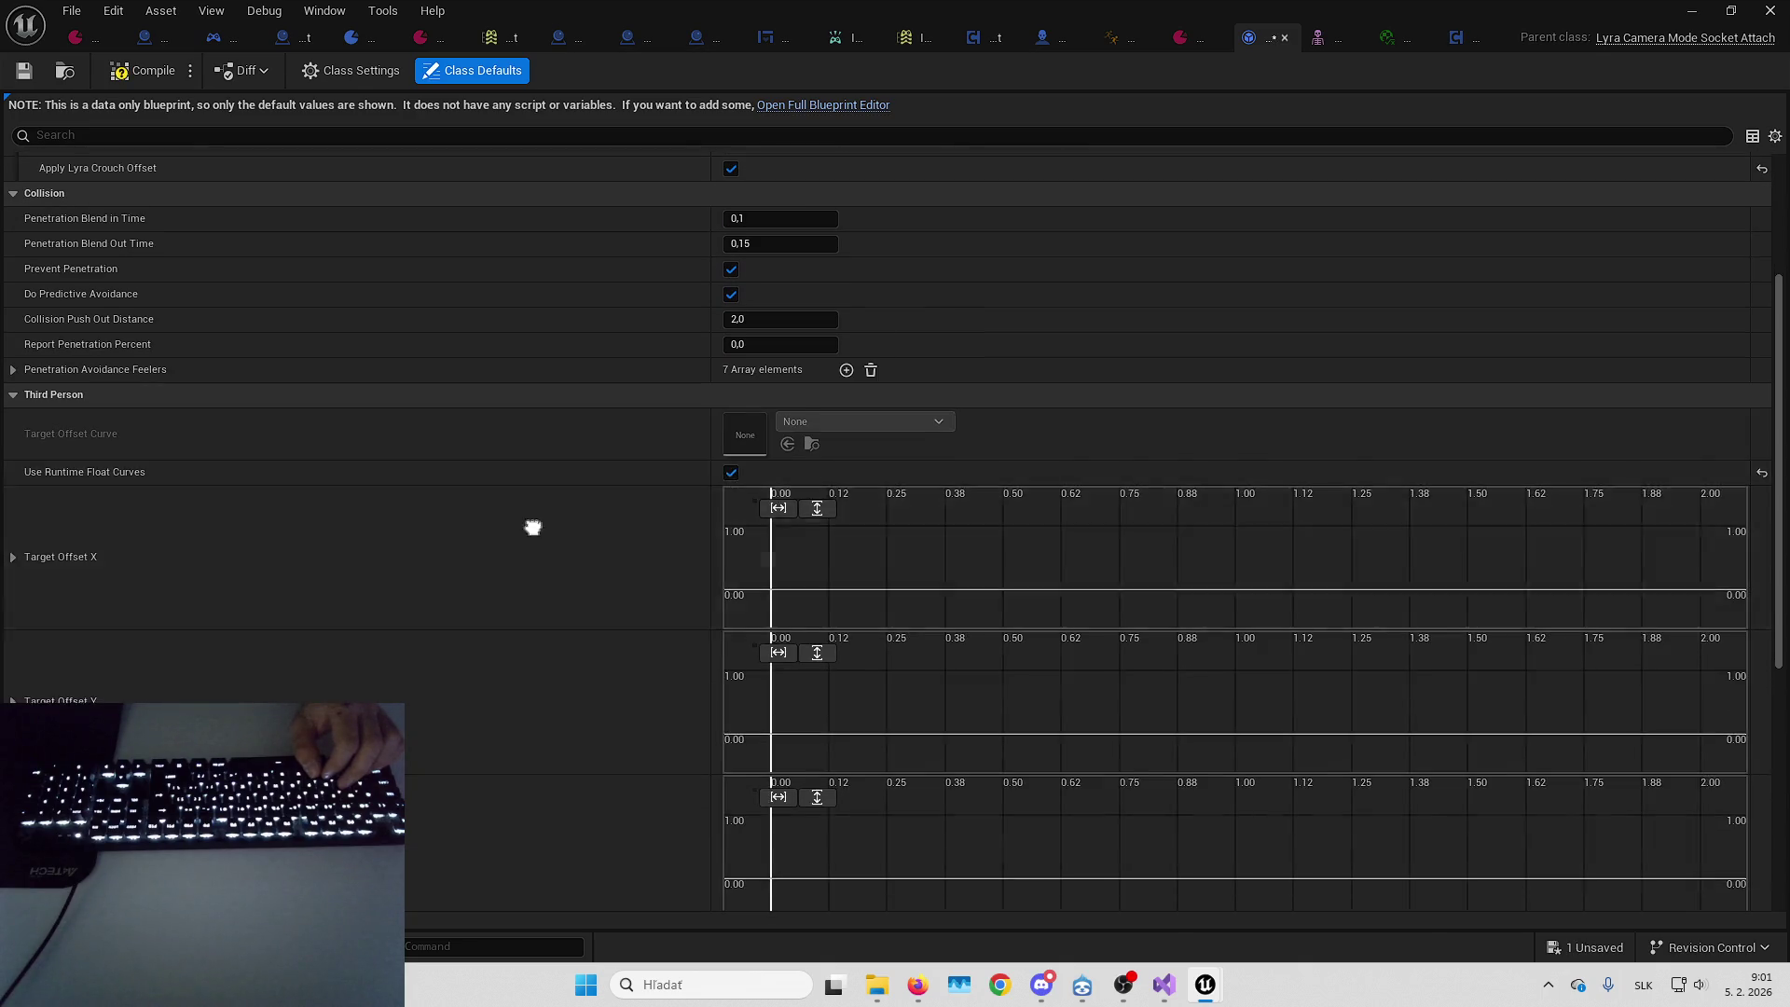
scroll(737, 494, "down", 2)
Add a Target Offset Z key at time 0 with value -10 and compile
double_click(837, 591)
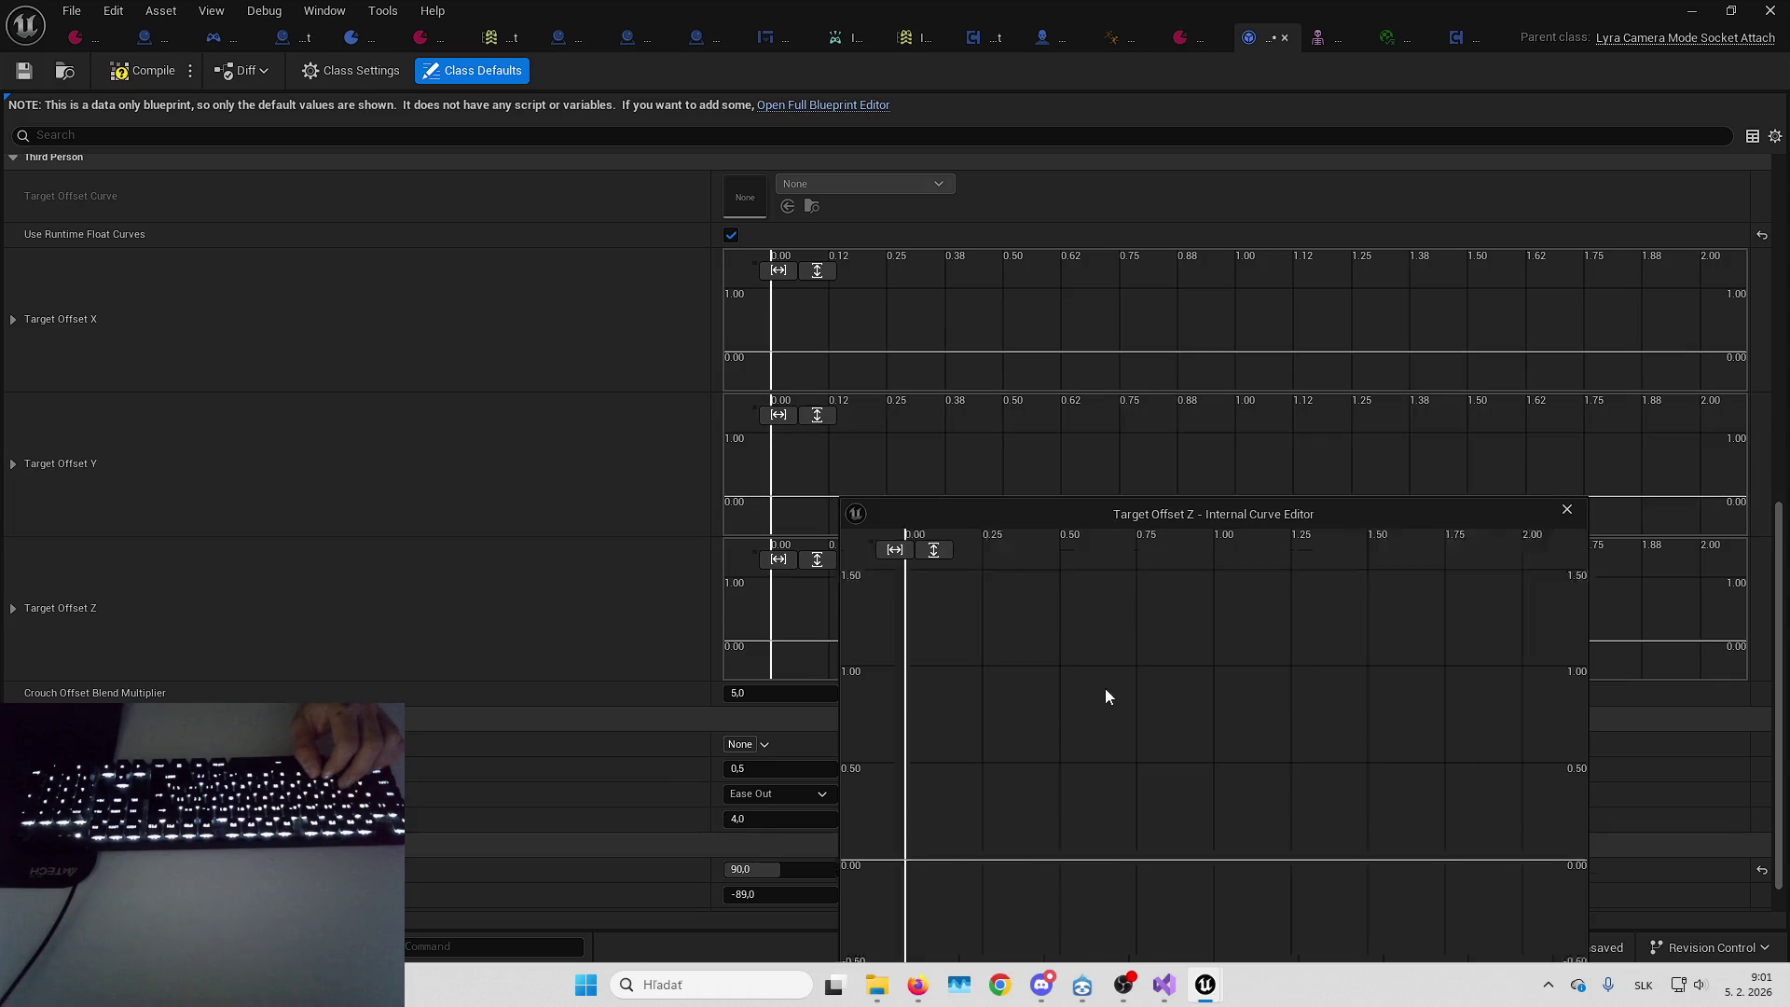
right_click(1024, 738)
left_click(1045, 774)
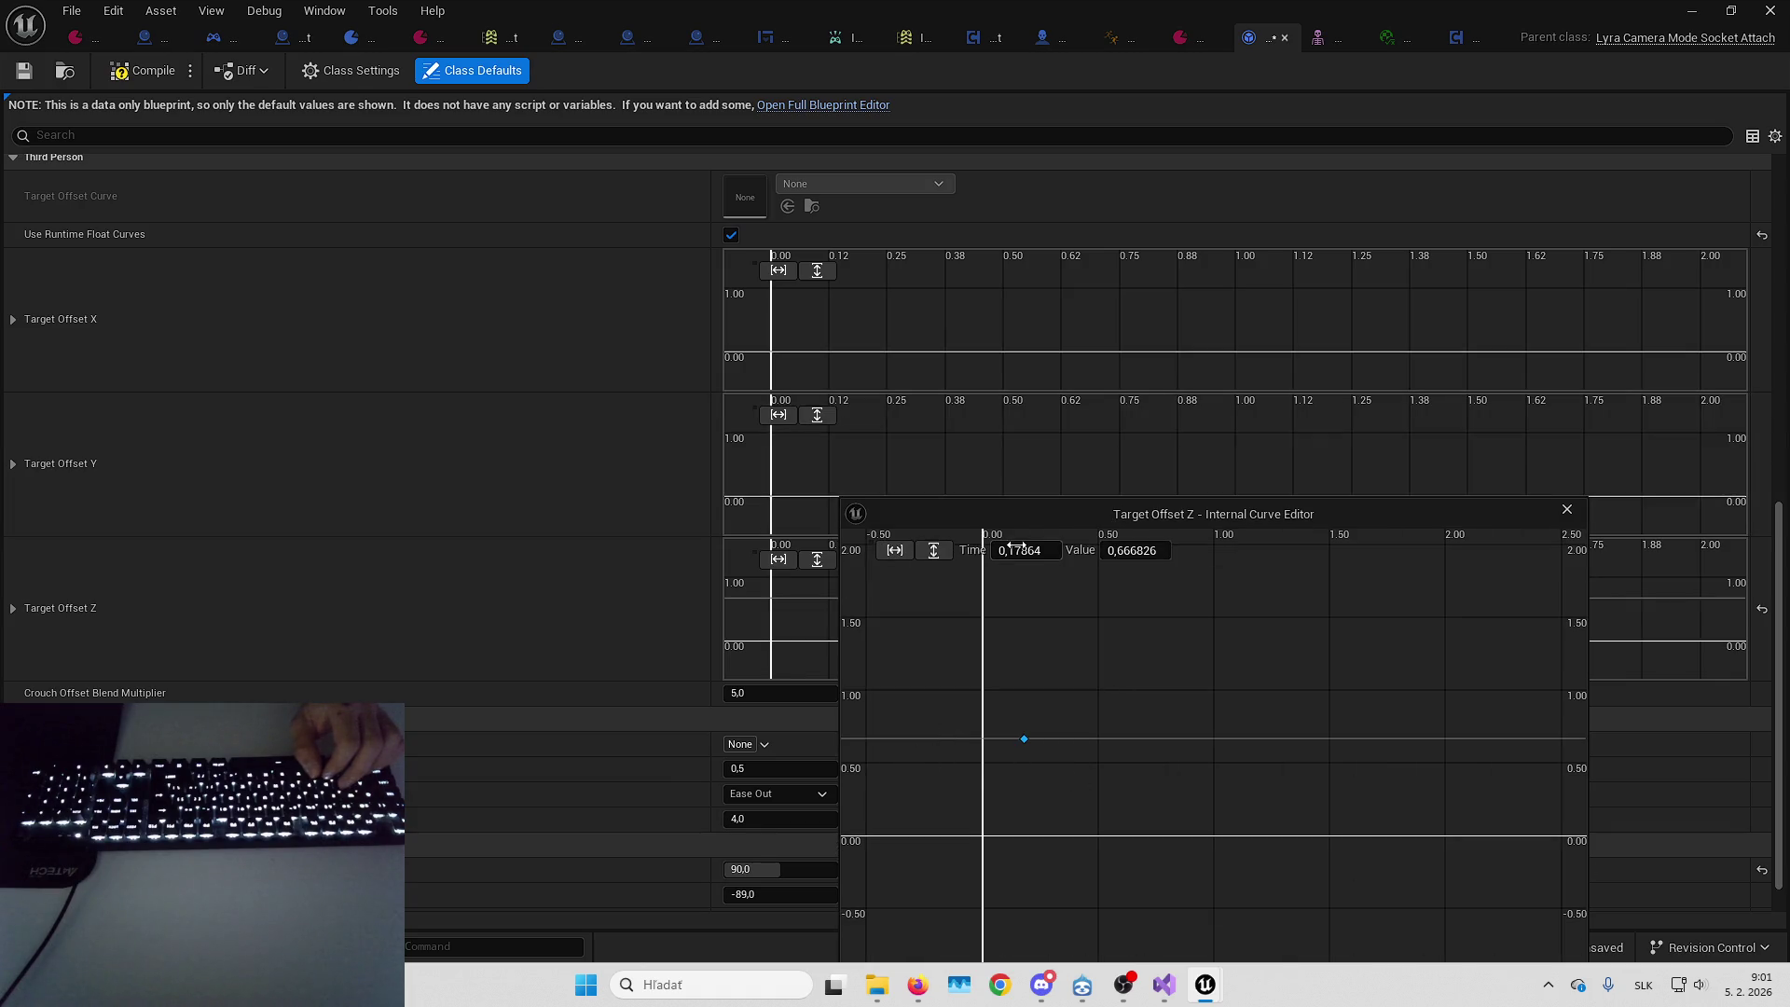
type("0")
key("Tab")
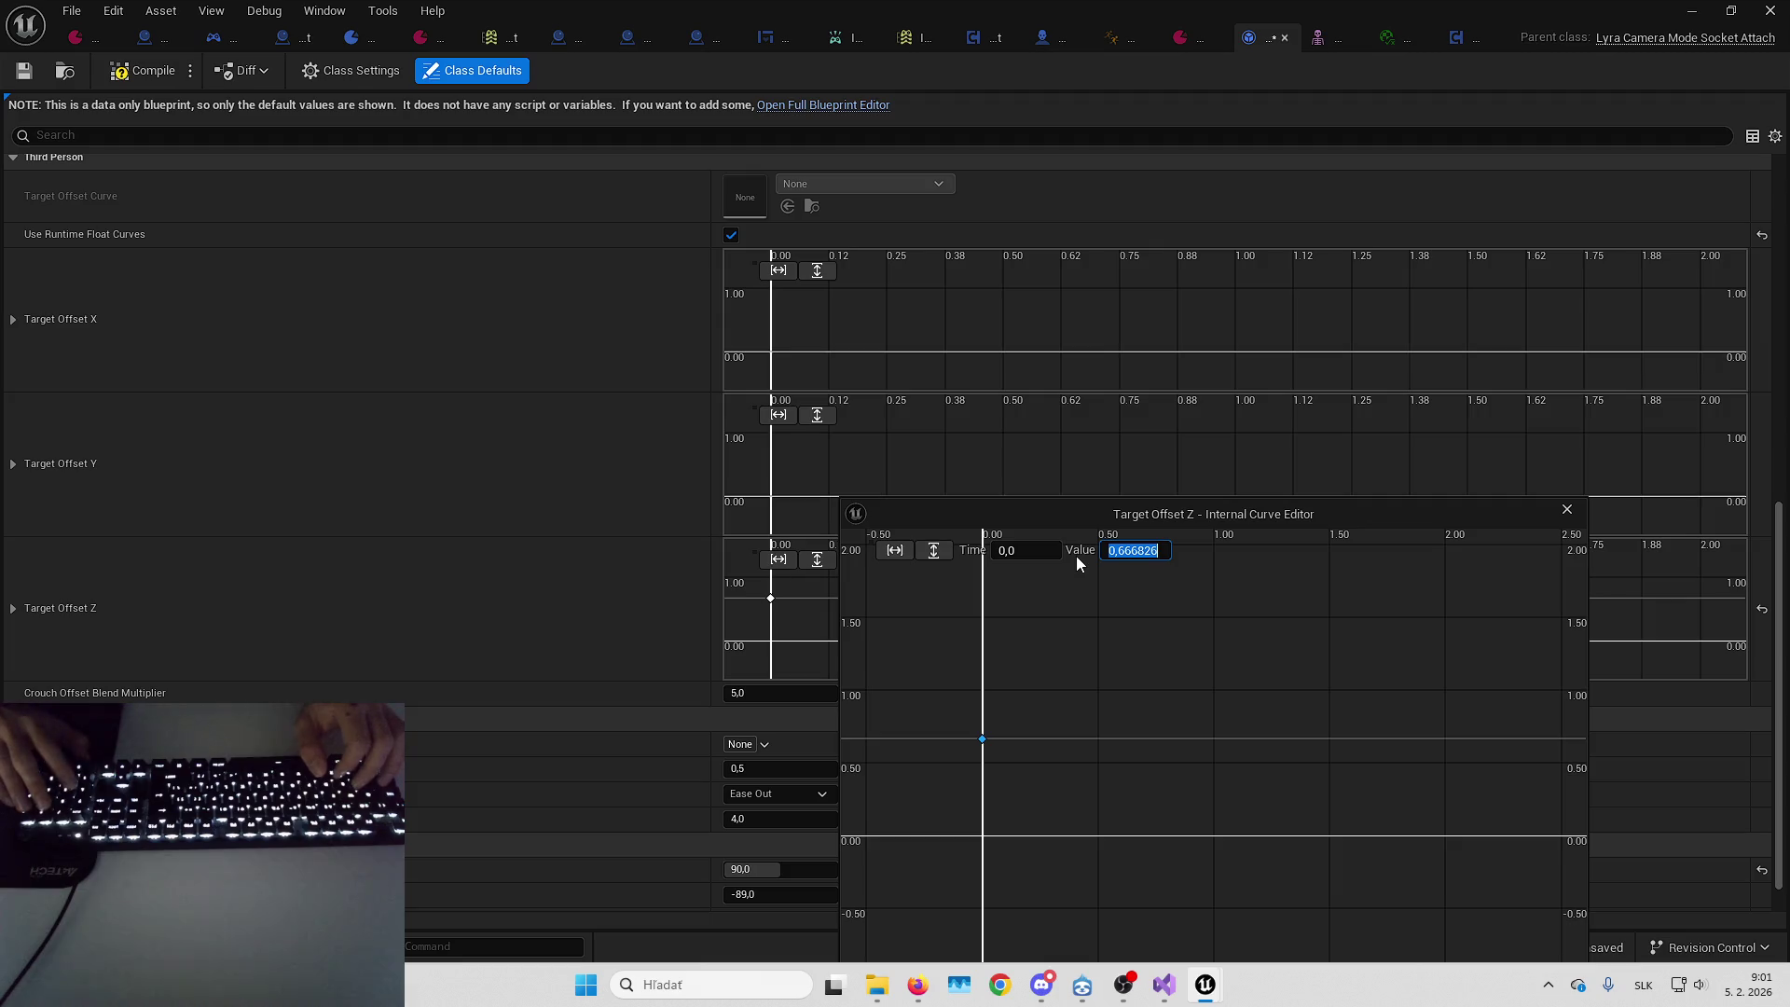
type("-10")
key("Return")
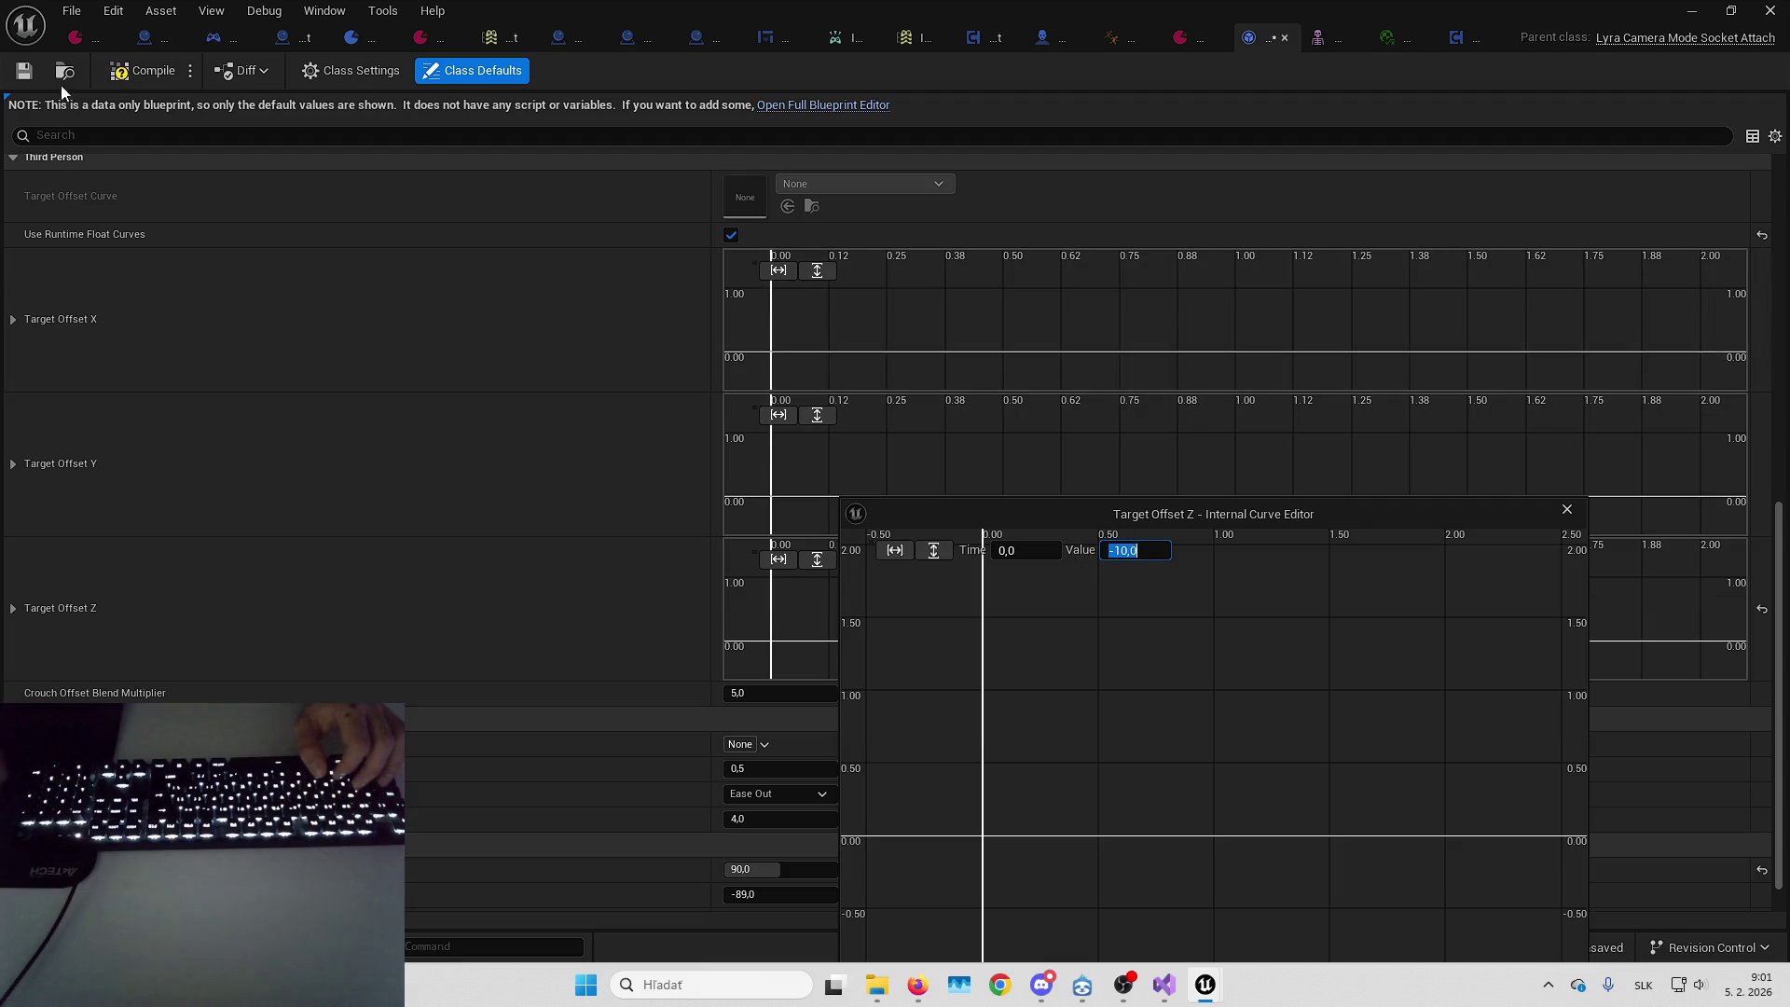
left_click(1566, 509)
left_click(131, 70)
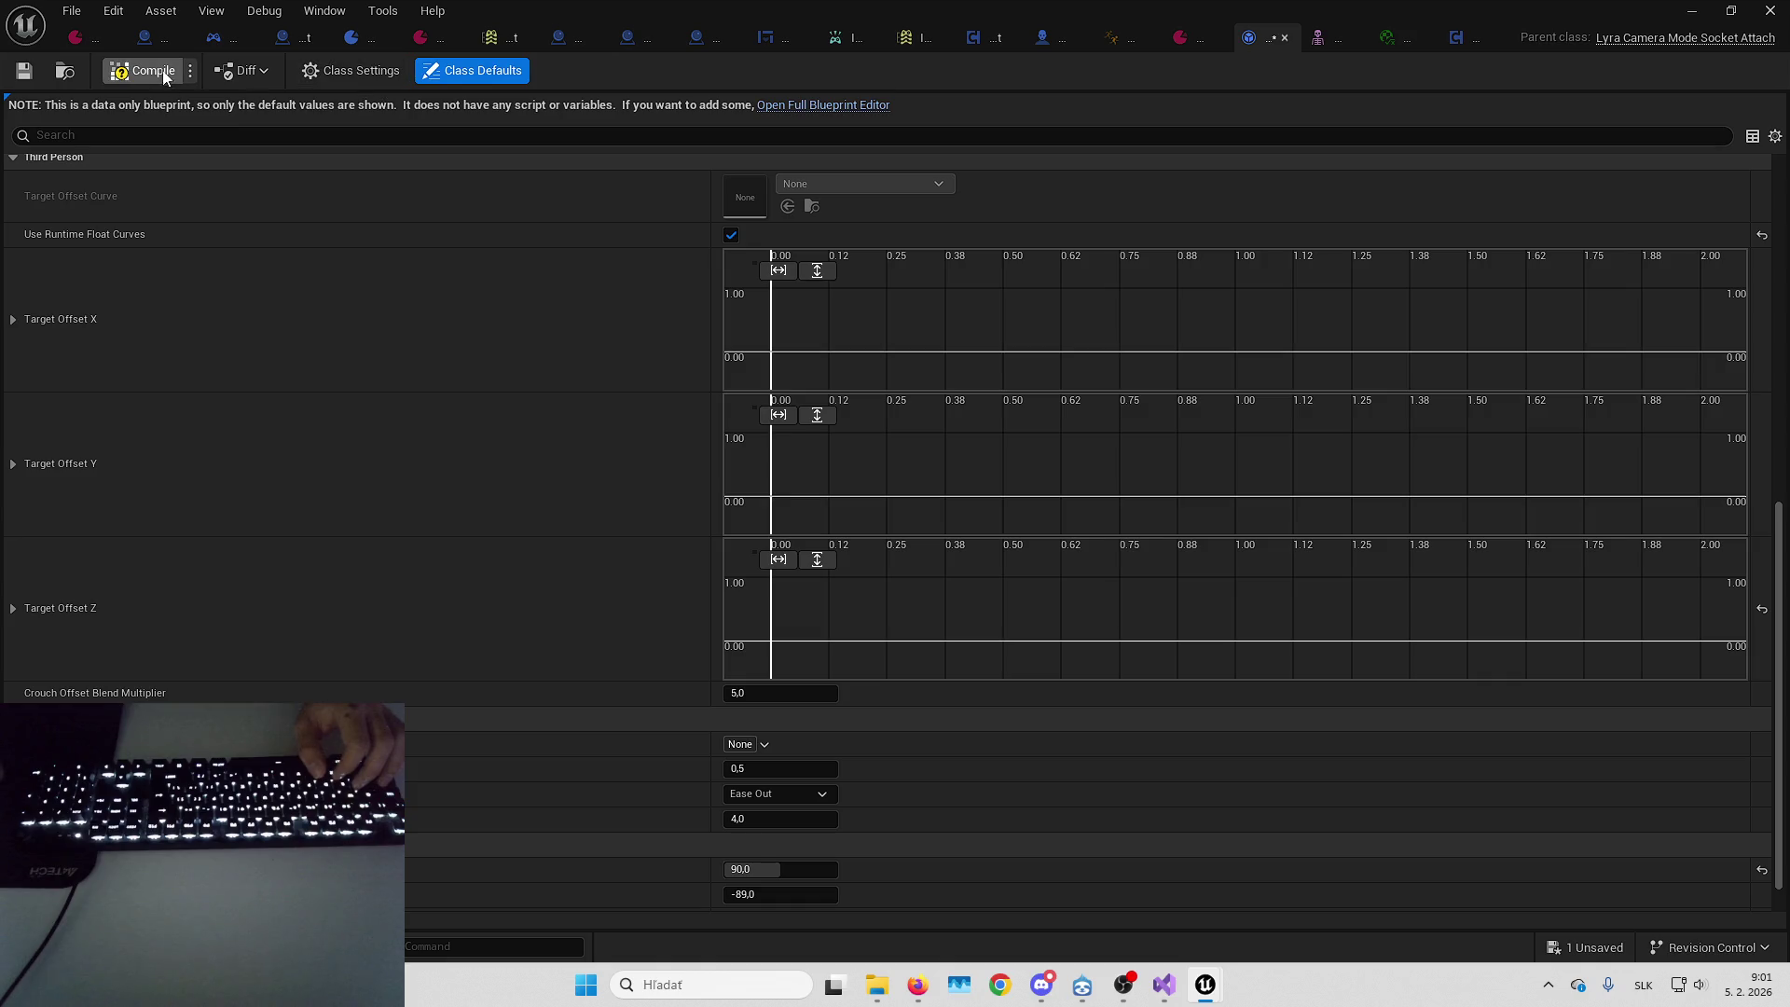
left_click(1692, 10)
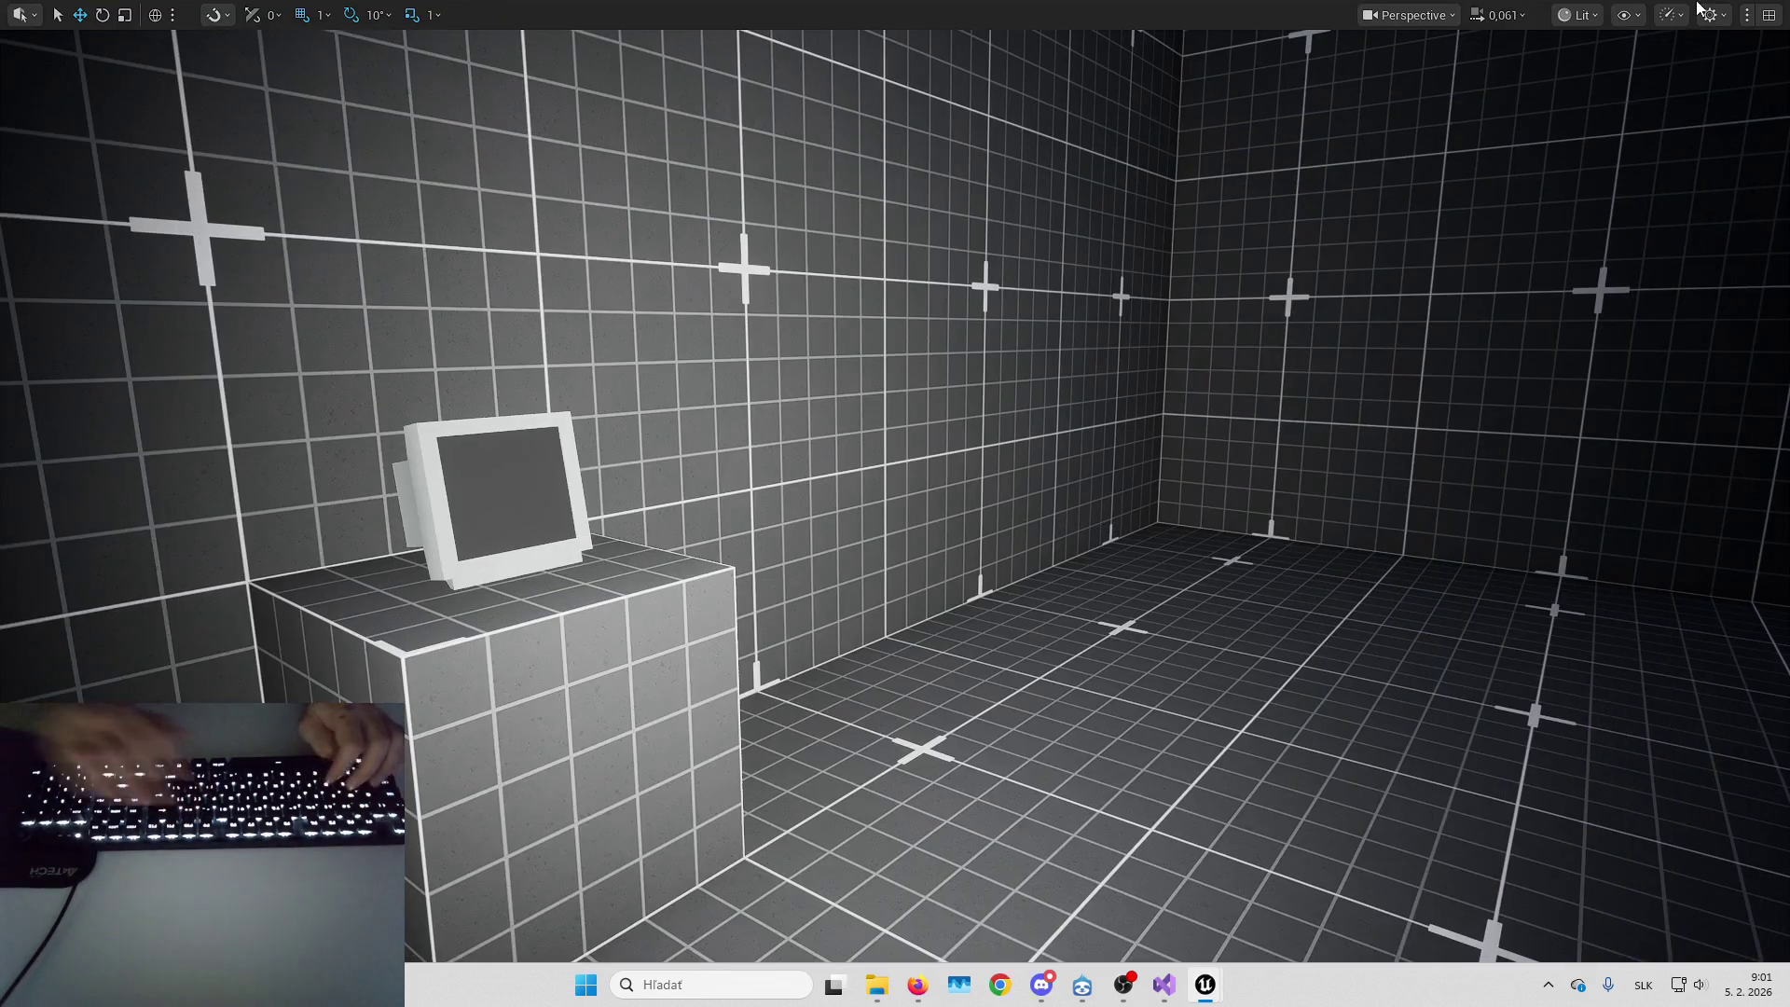
Change the Target Offset Z curve key from -10 to -100 and playtest the lowered camera
key("alt+p")
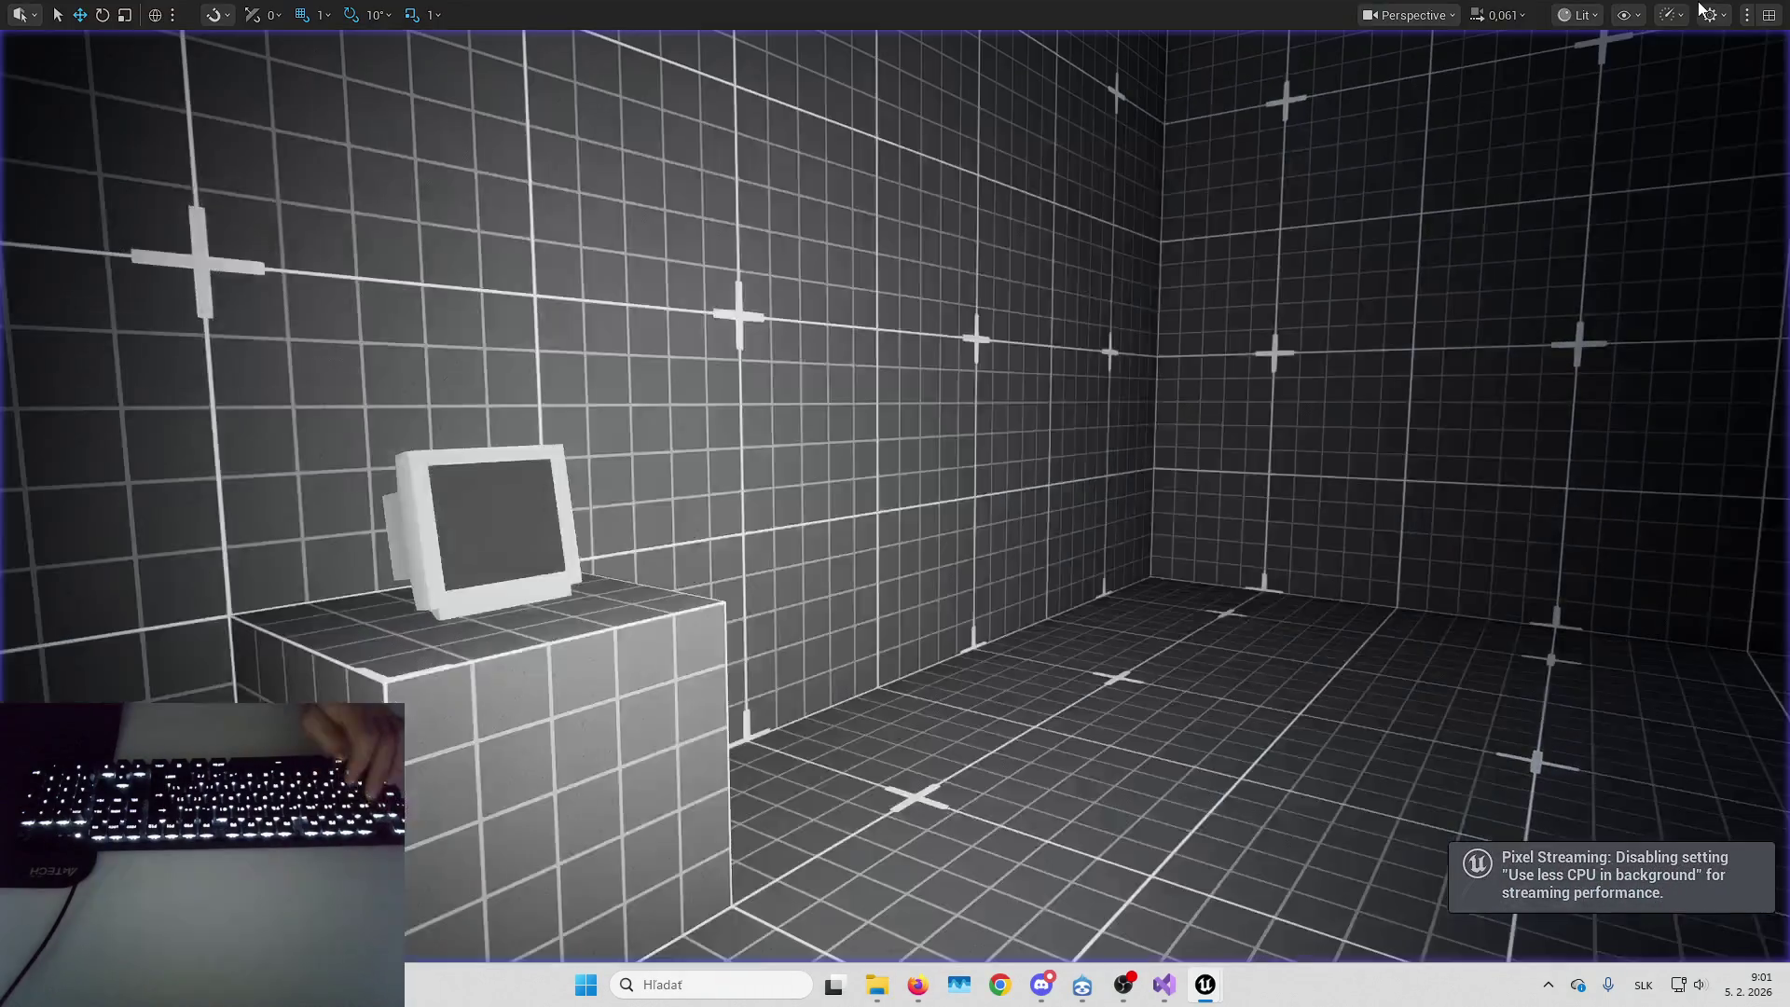
key("Escape")
double_click(1048, 592)
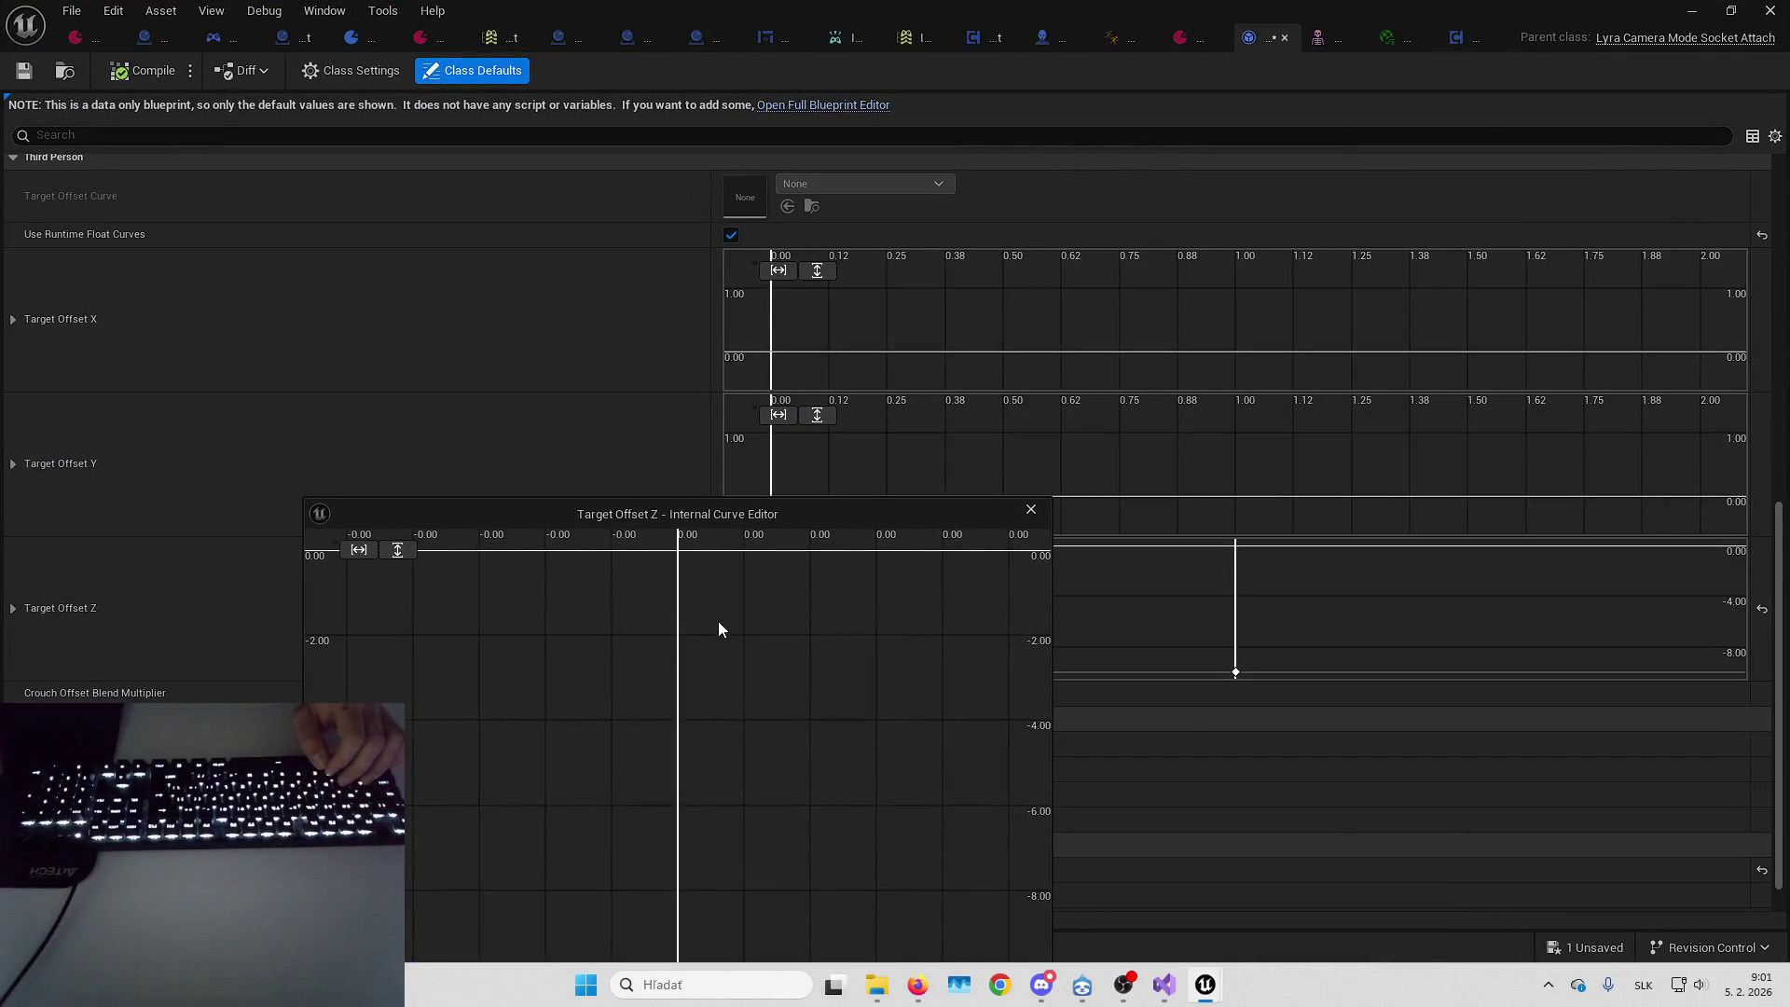
left_click(678, 854)
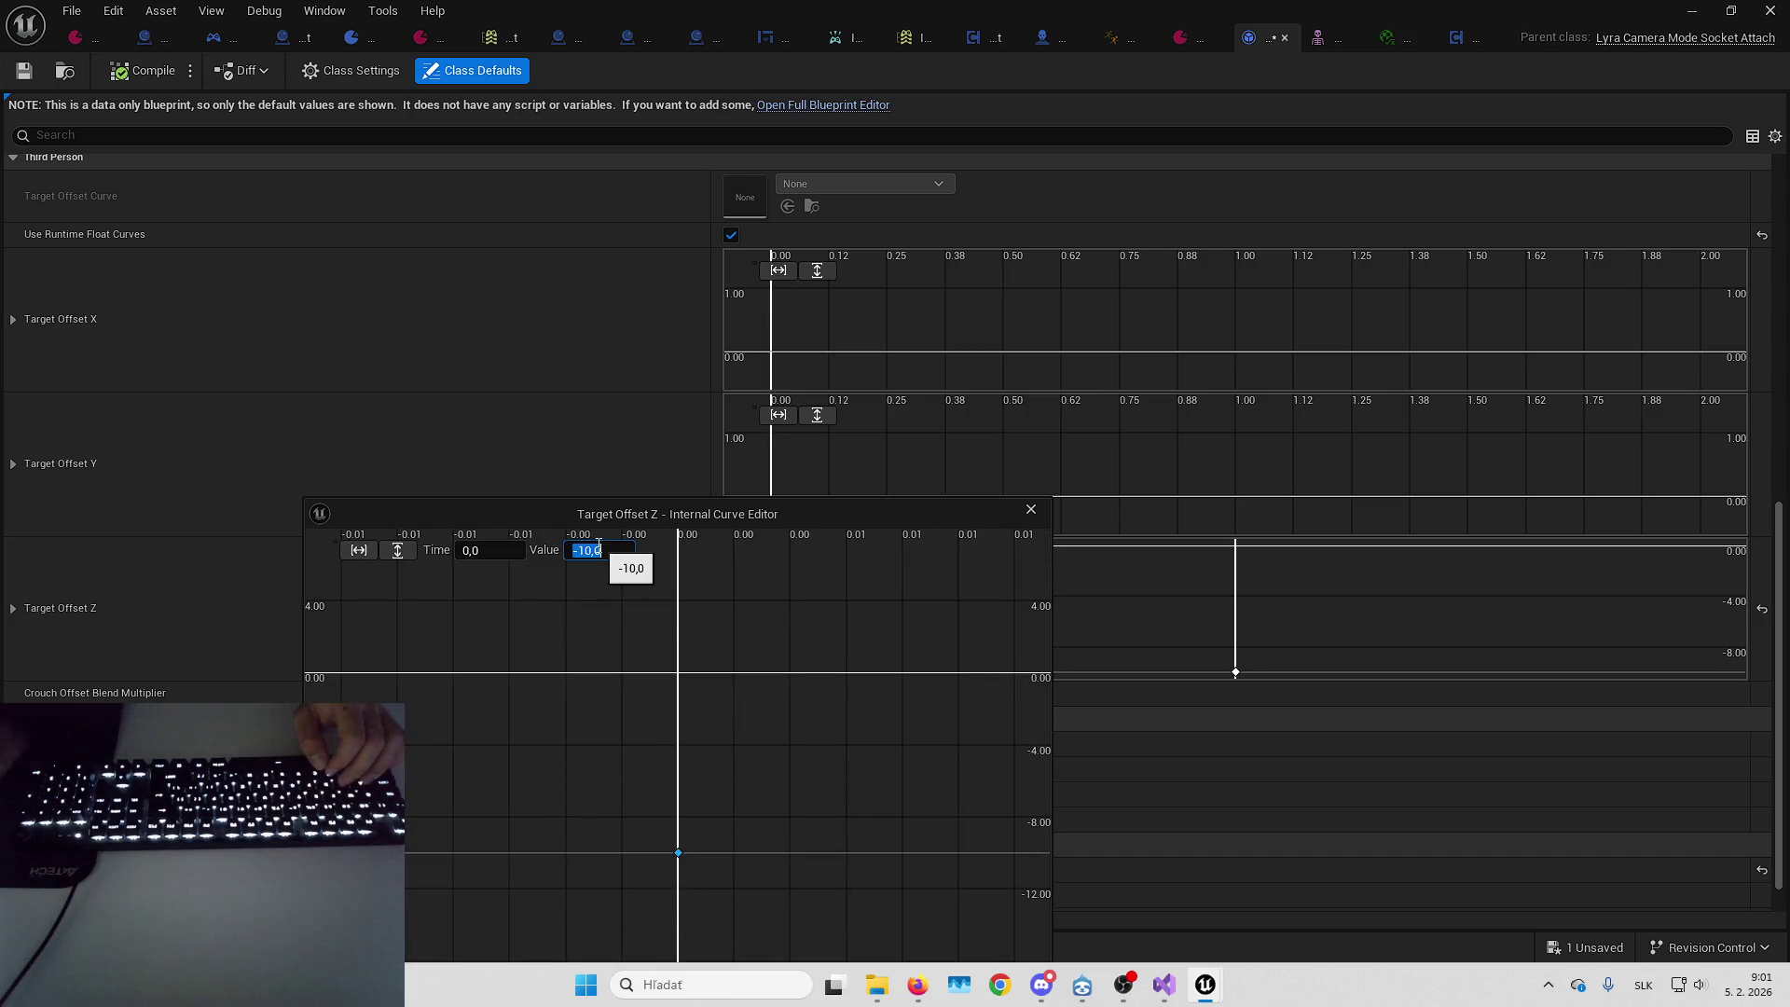
type("-1")
key("Return")
key("alt+p")
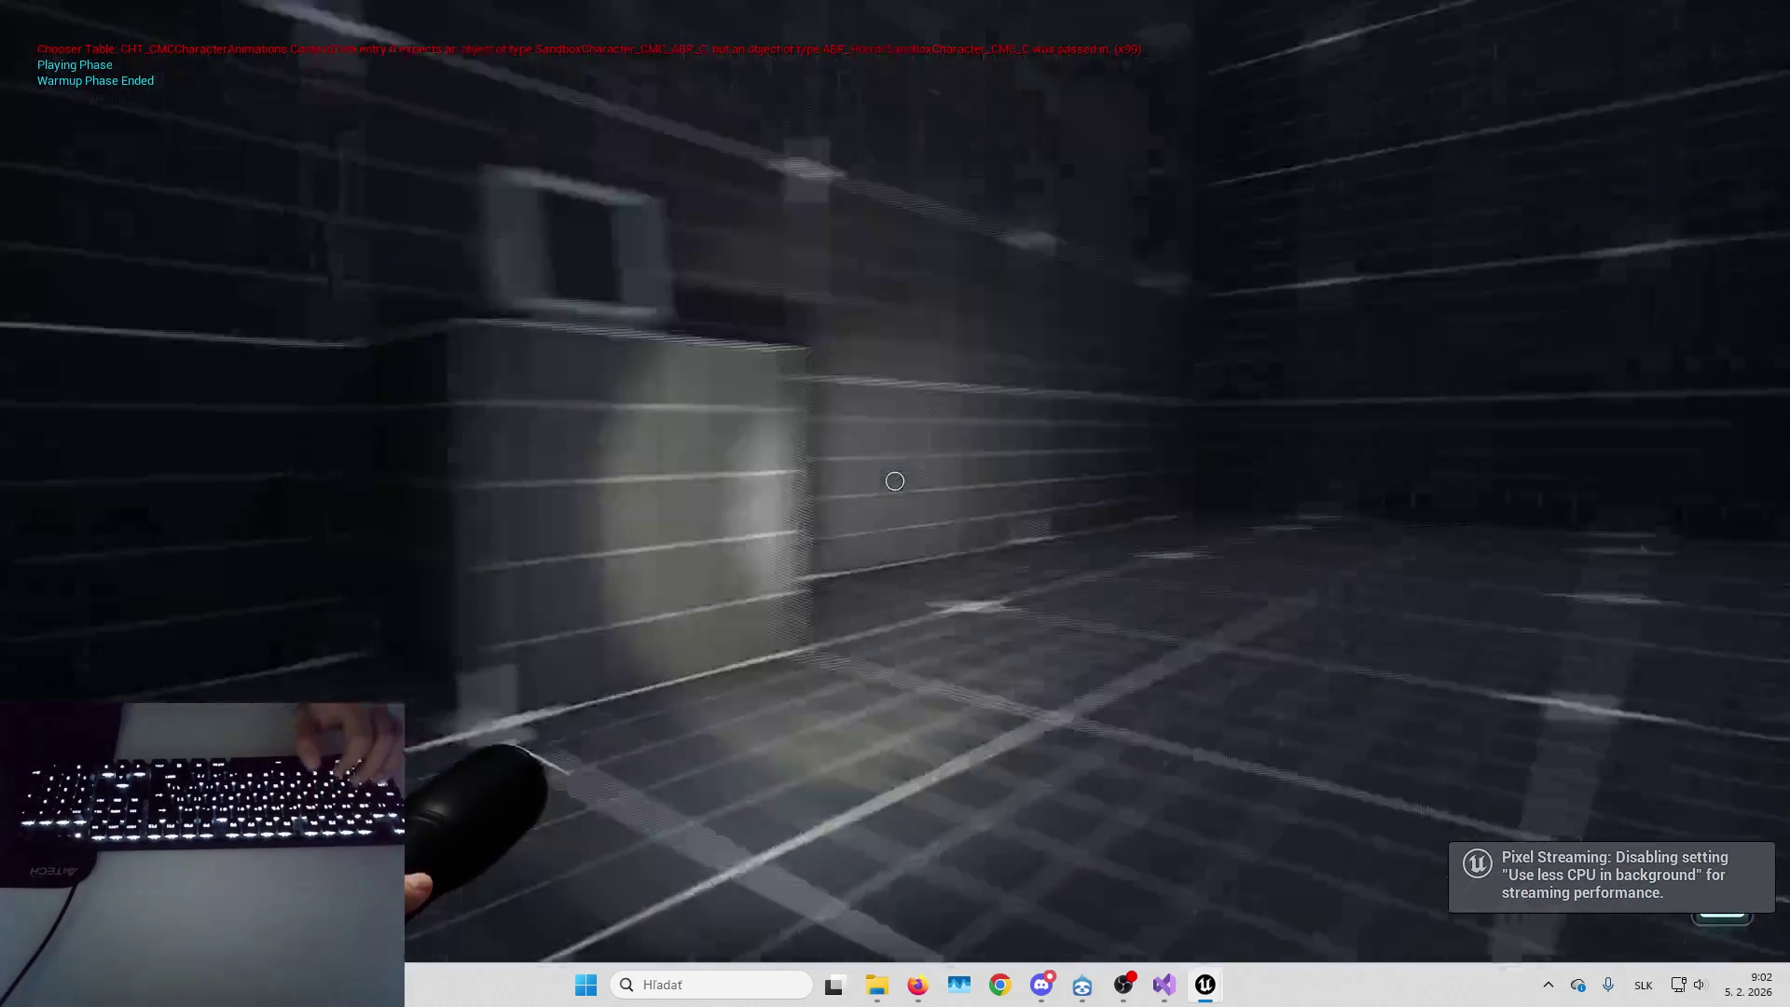
key("Escape")
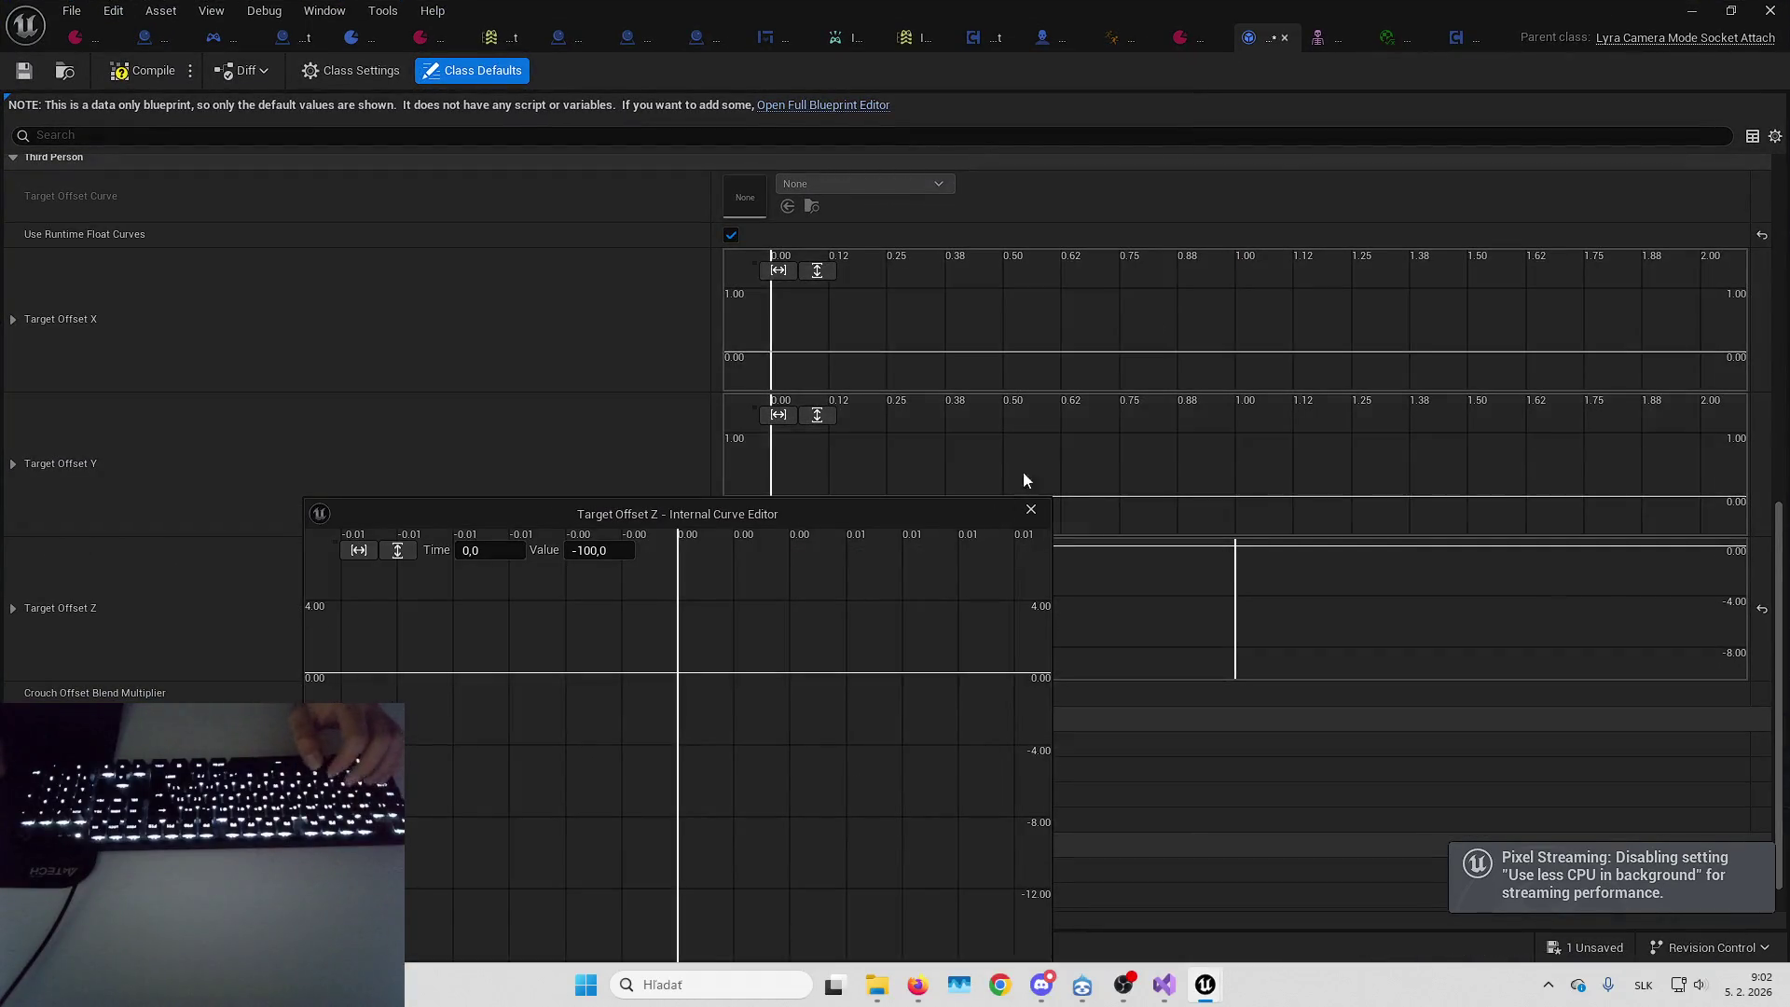
key("alt+p")
key("alt+p")
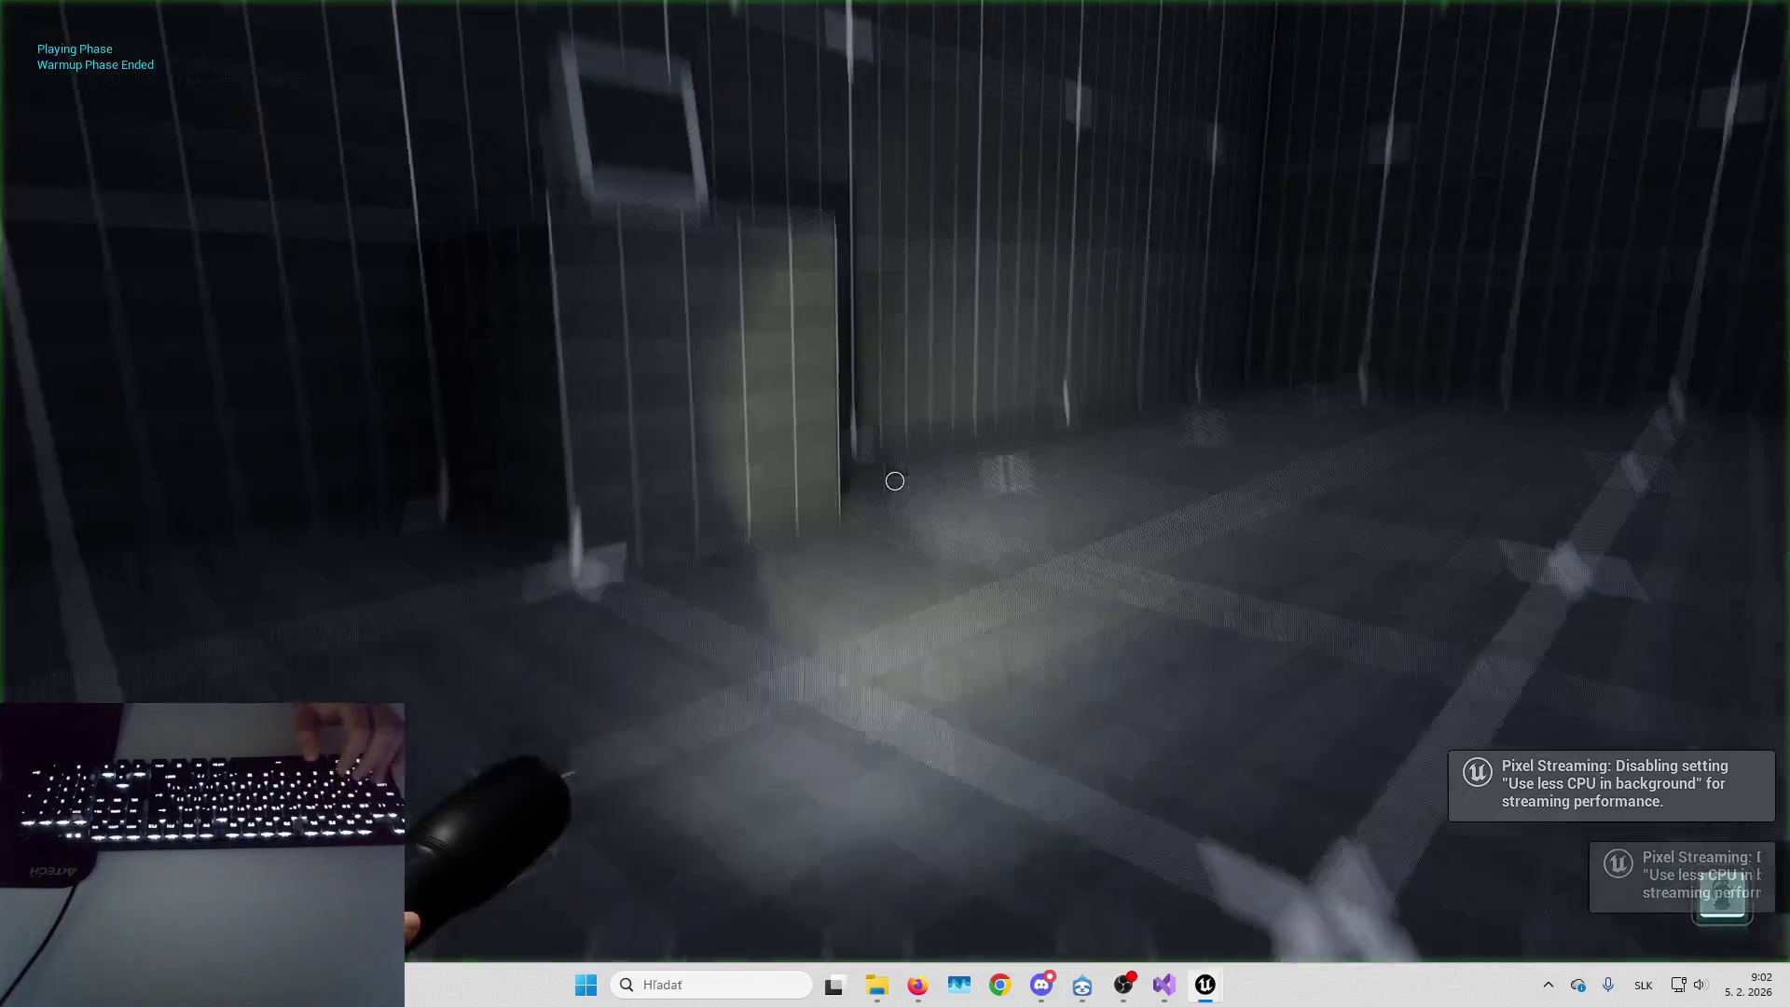
key("Escape")
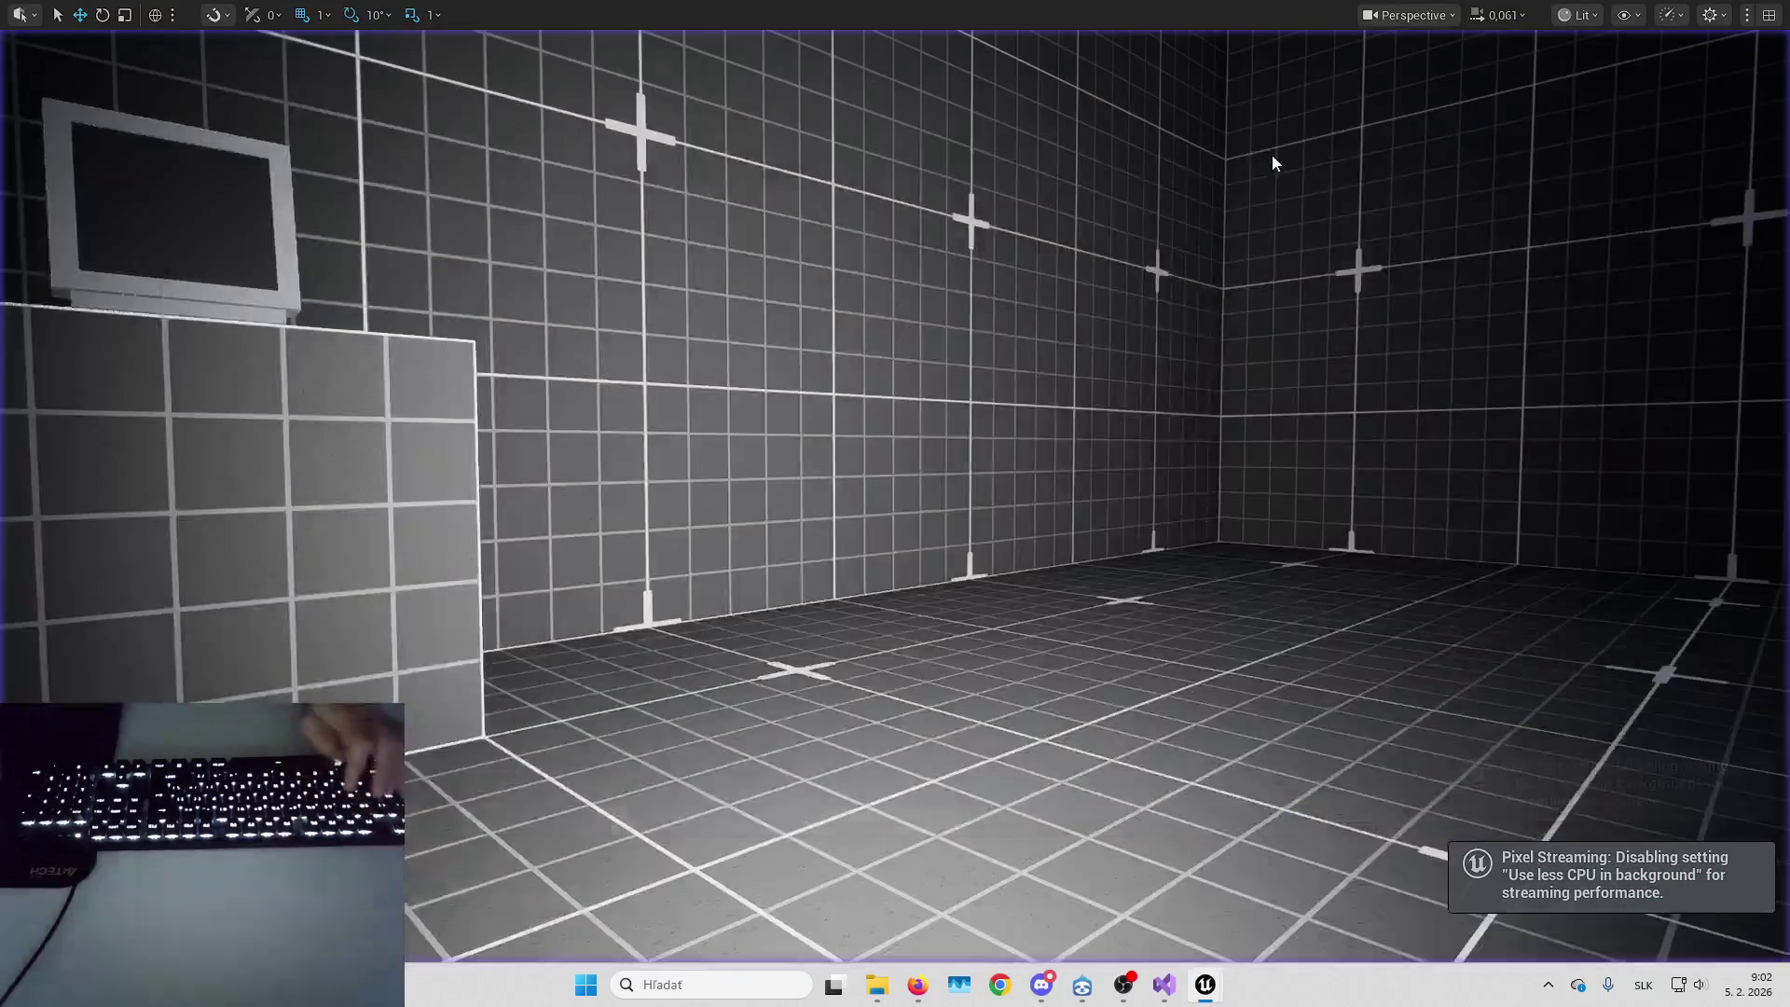
Reset the Target Offset Z curve, disable Use Runtime Float Curves, and close the camera mode blueprint
left_click(1033, 511)
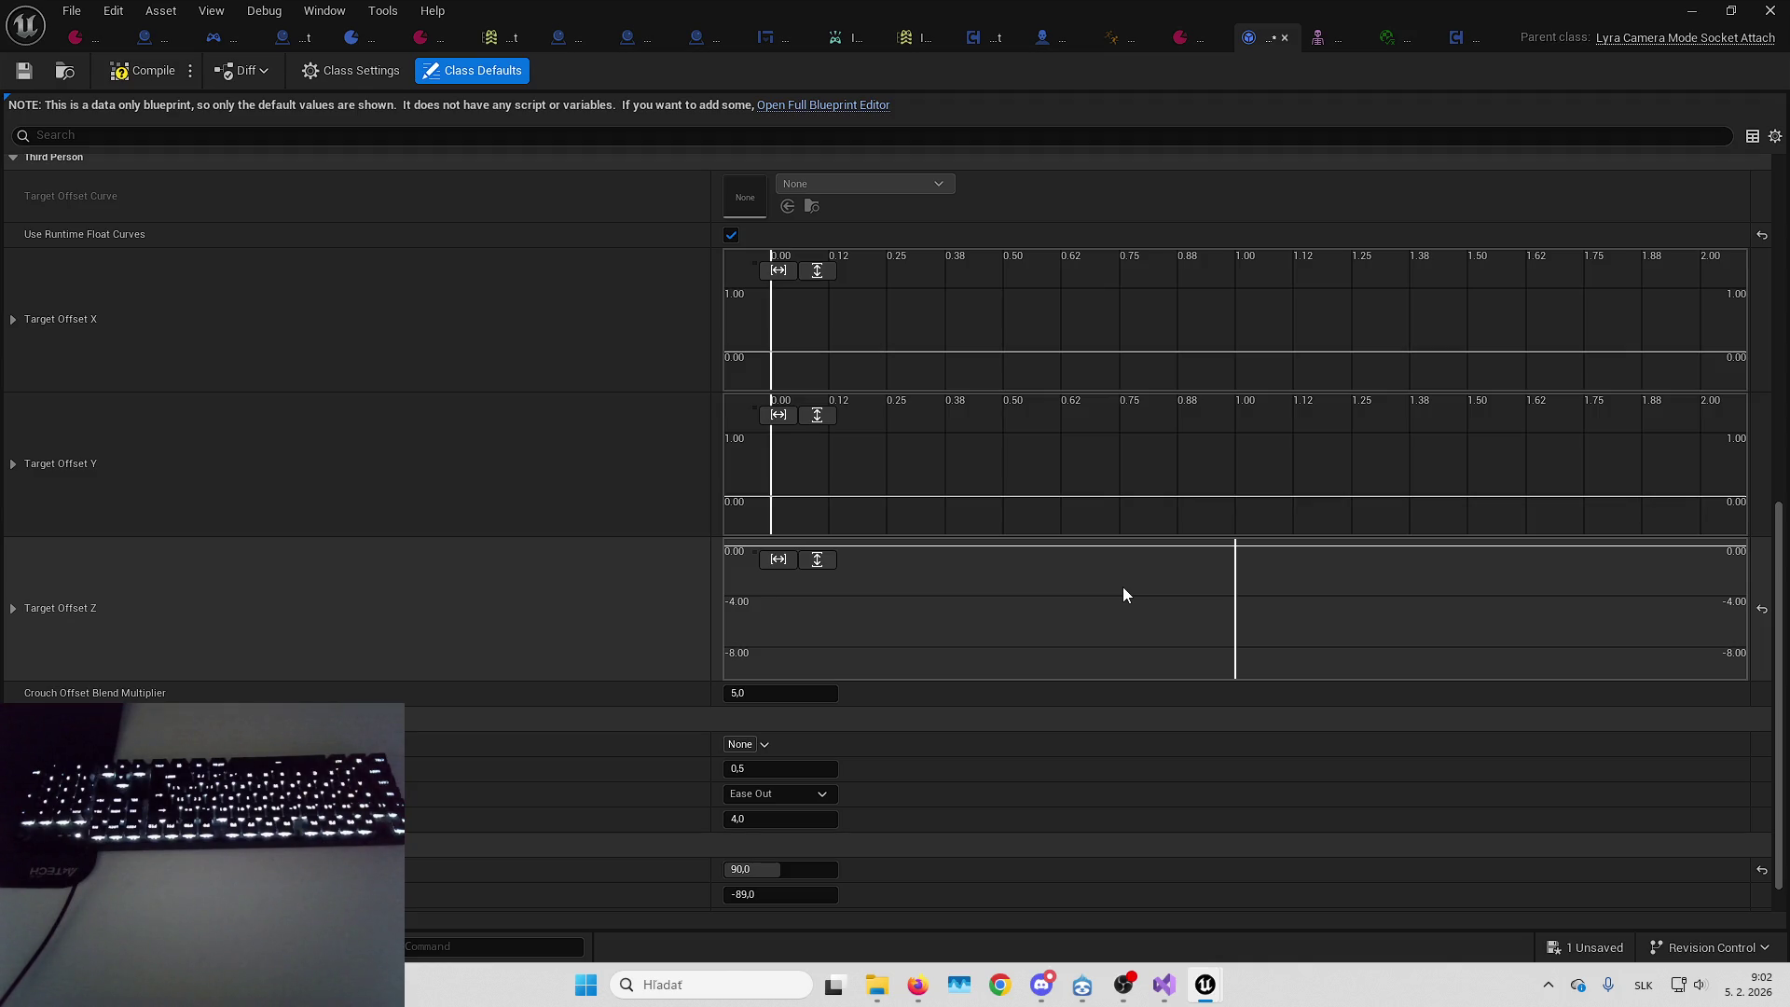
key("f")
left_click(1762, 608)
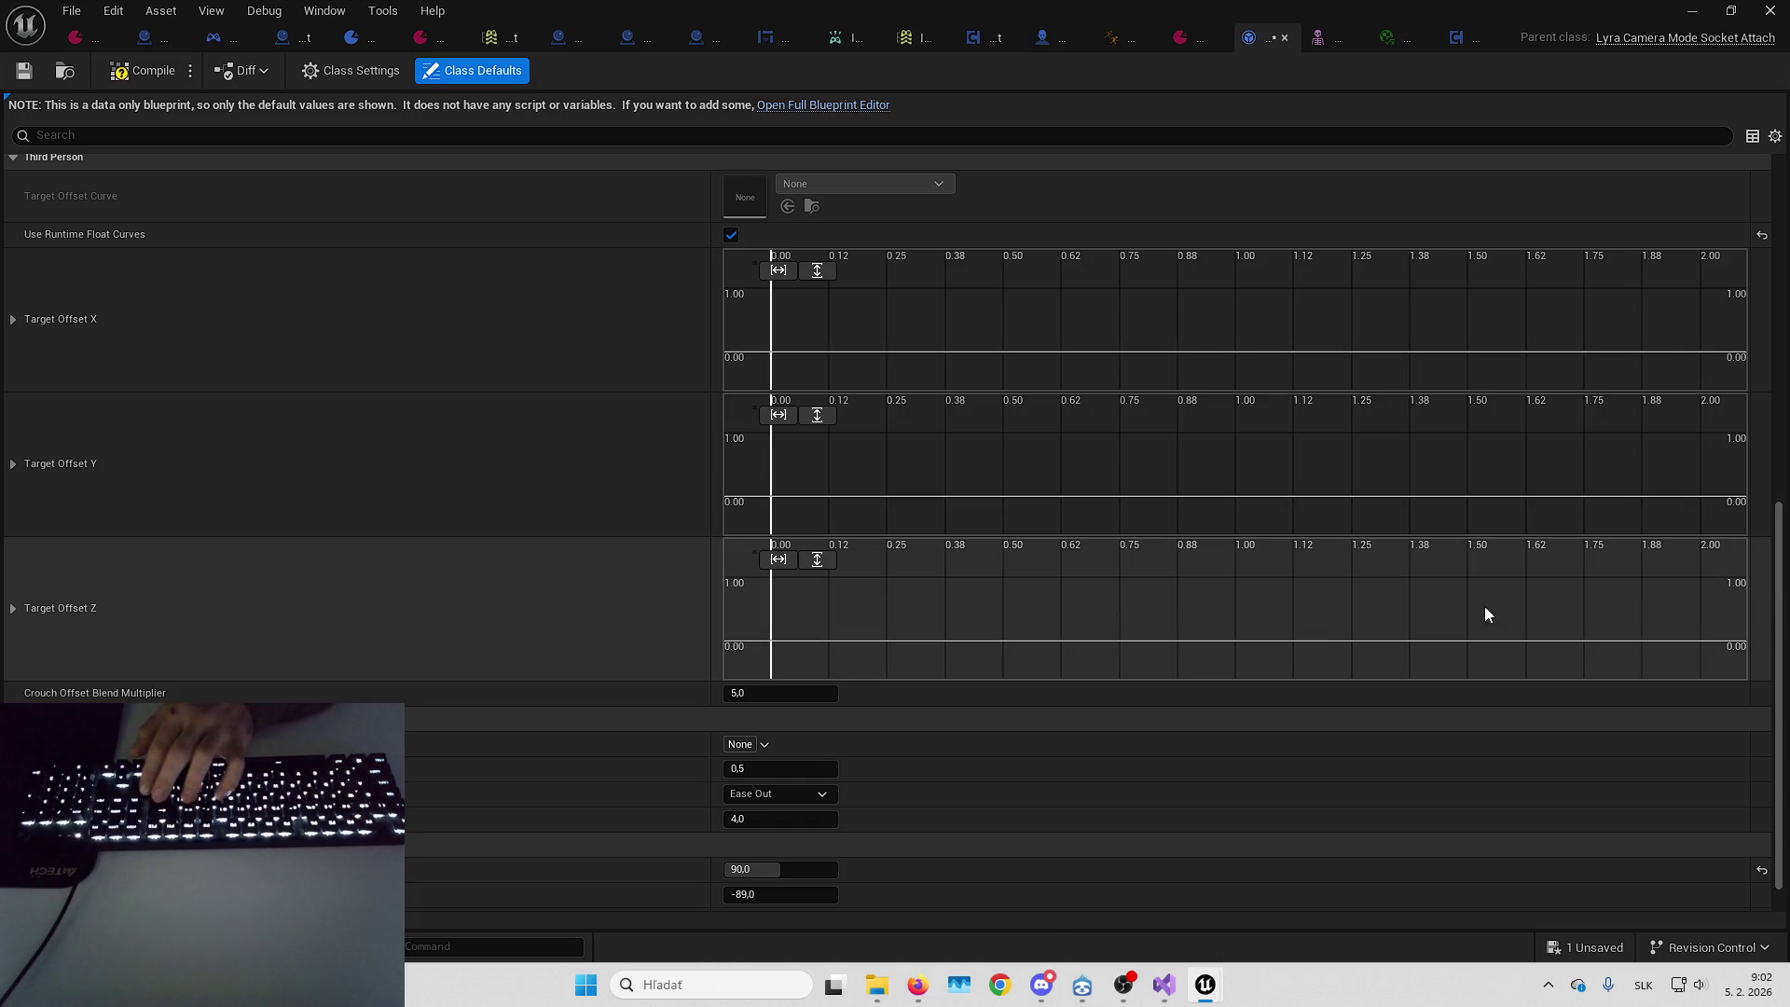
left_click(731, 234)
scroll(645, 427, "up", 5)
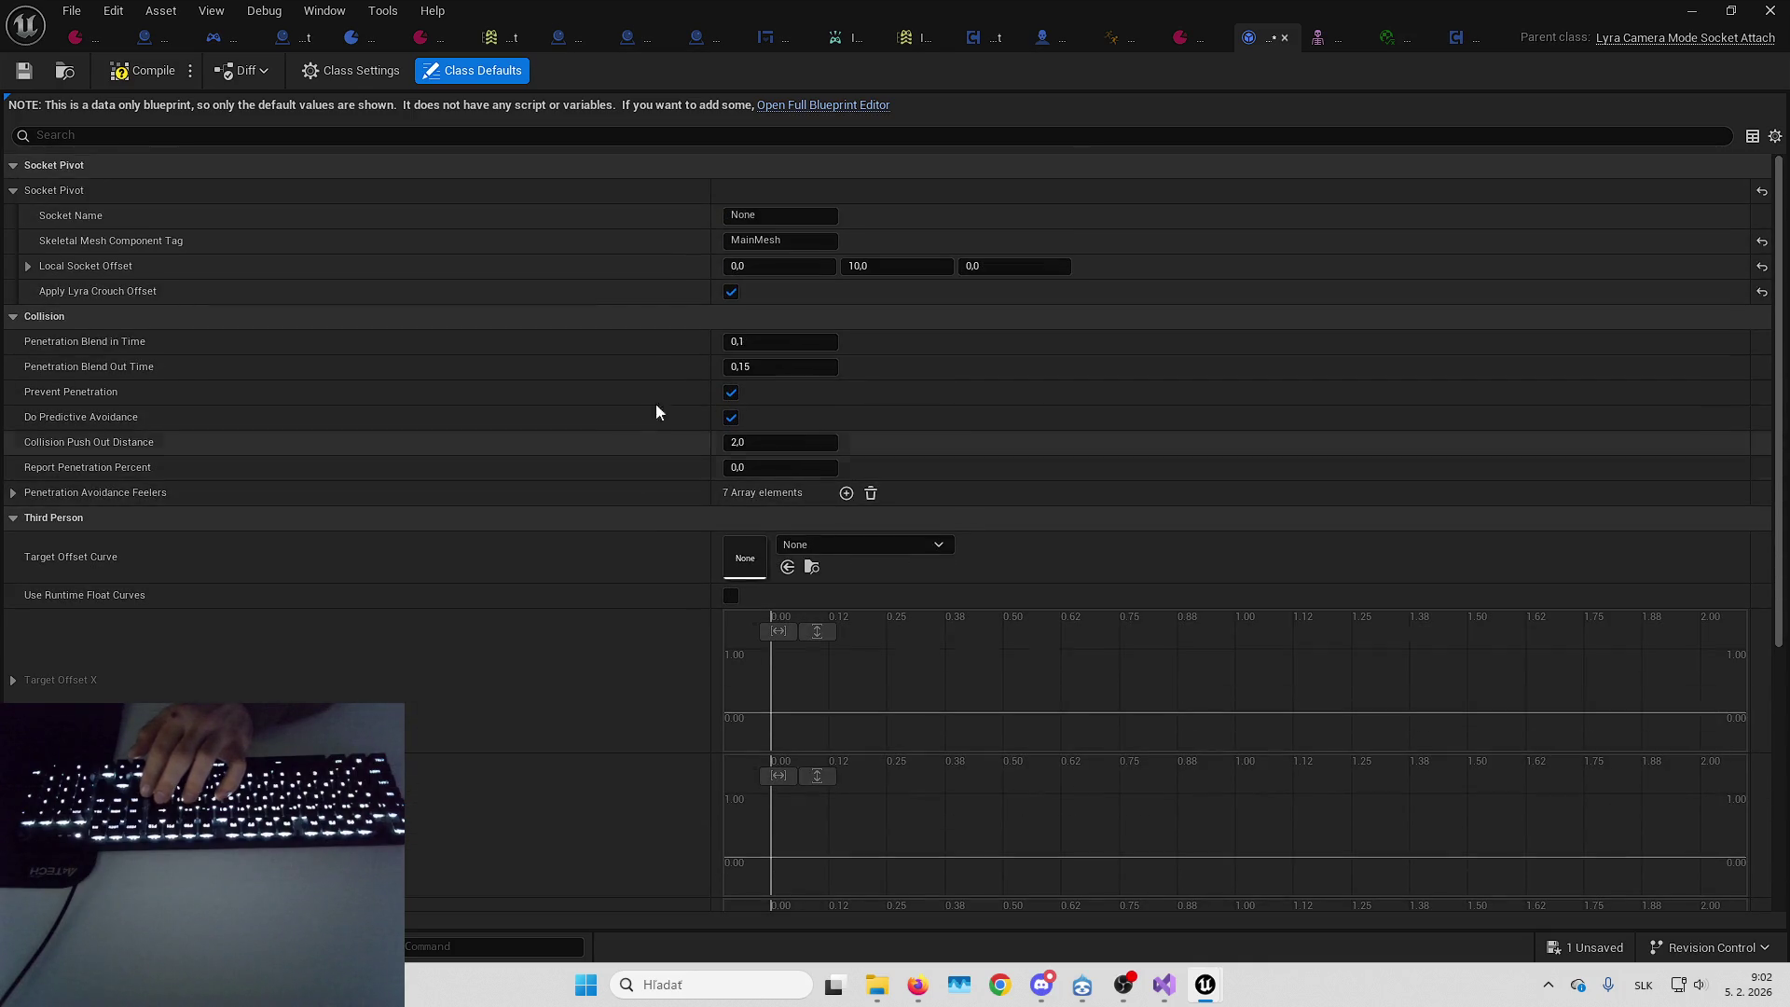
left_click(1285, 38)
left_click(1692, 10)
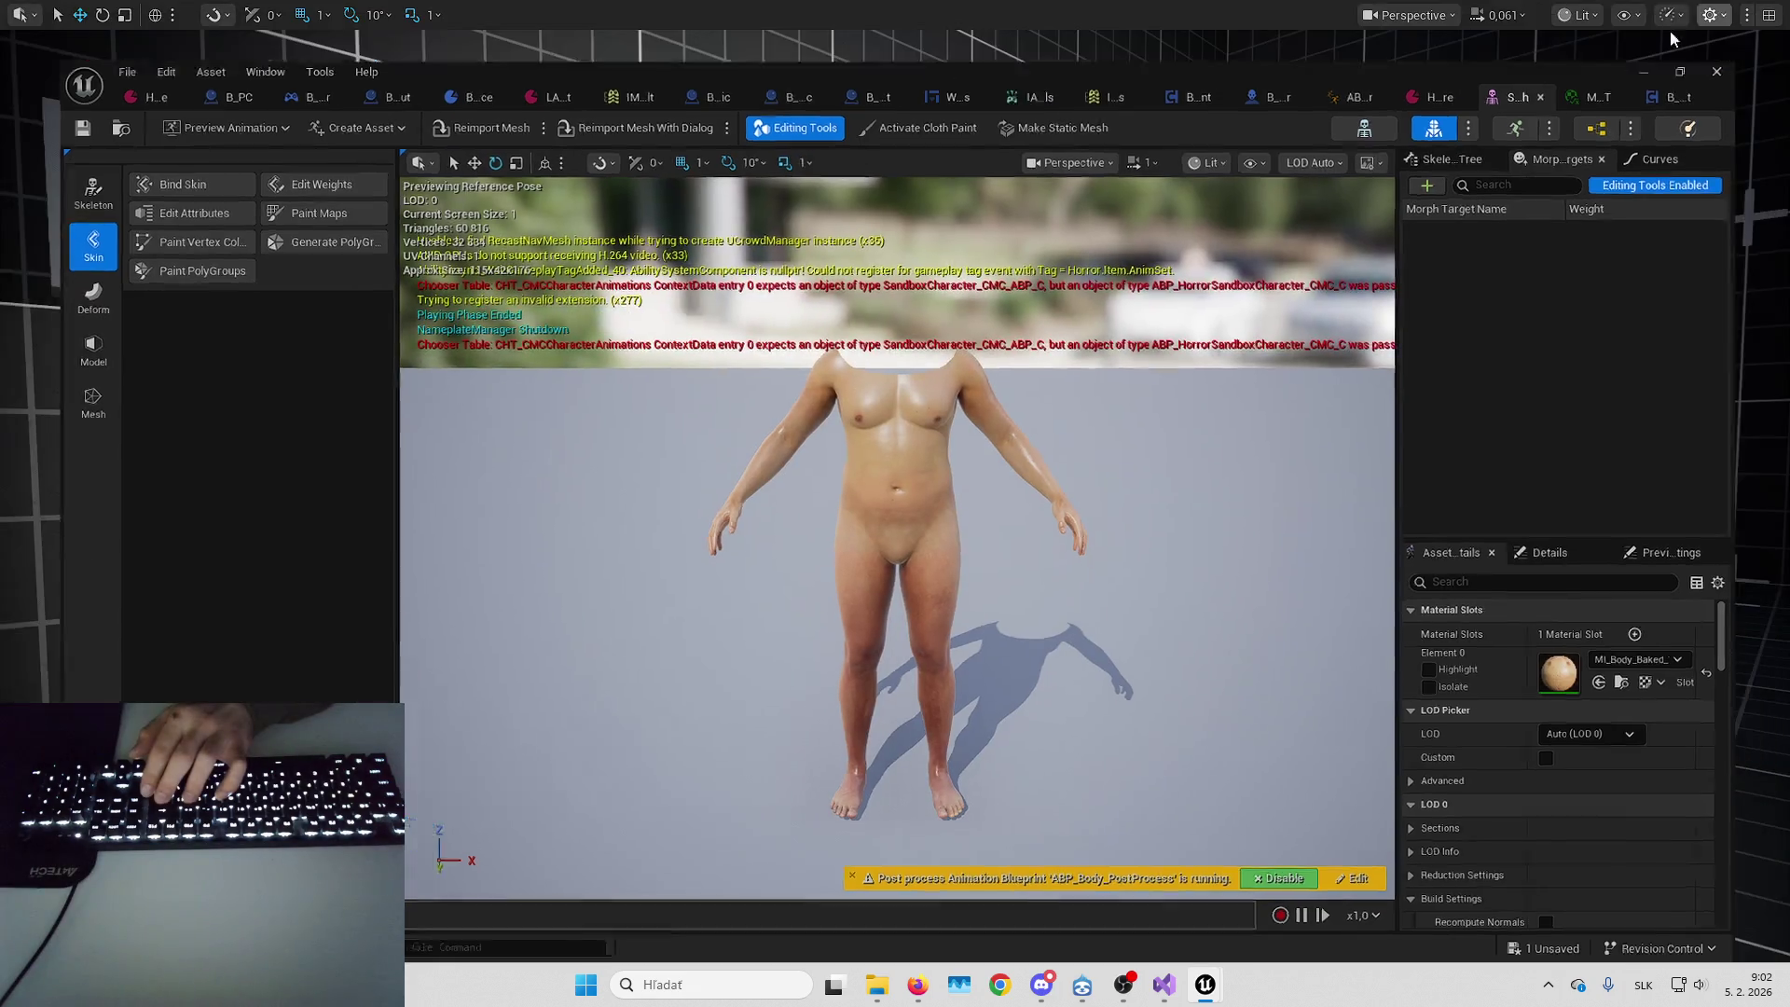
key("ctrl+d")
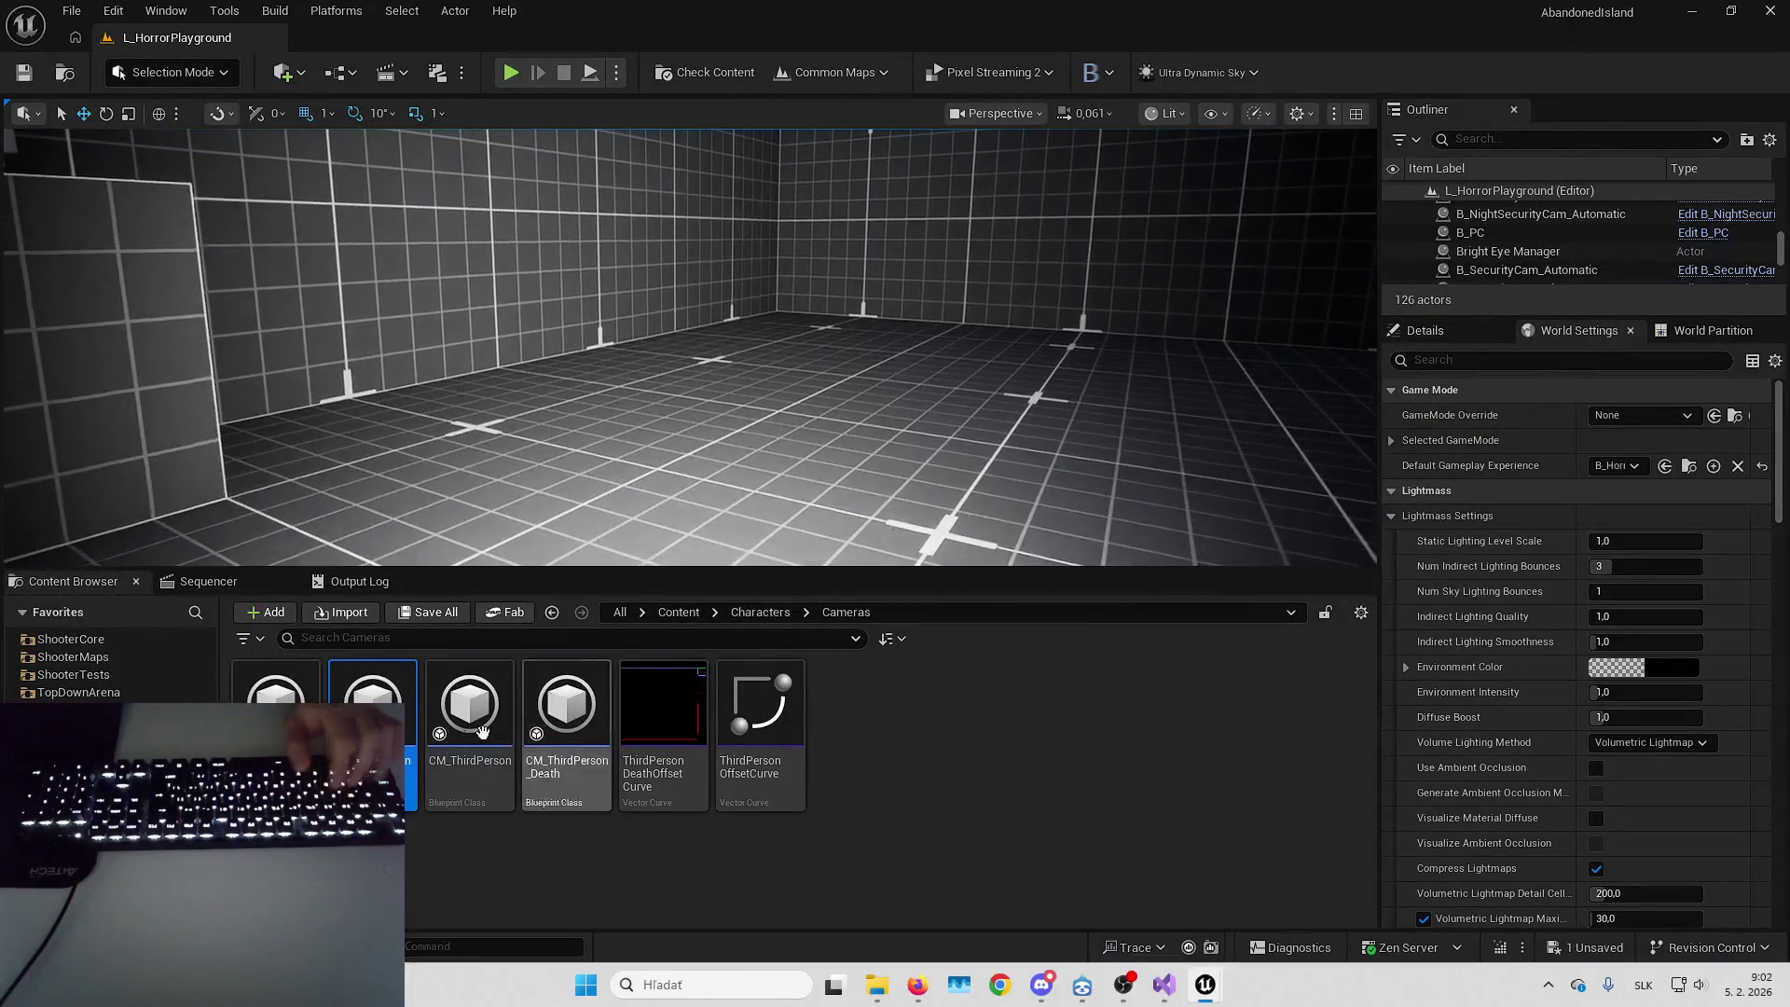
Name the CM_ThirdPerson copy CM_FirstPersonNoAttach and make it HeroData_HorrorCore's Default Camera Mode
type("CM")
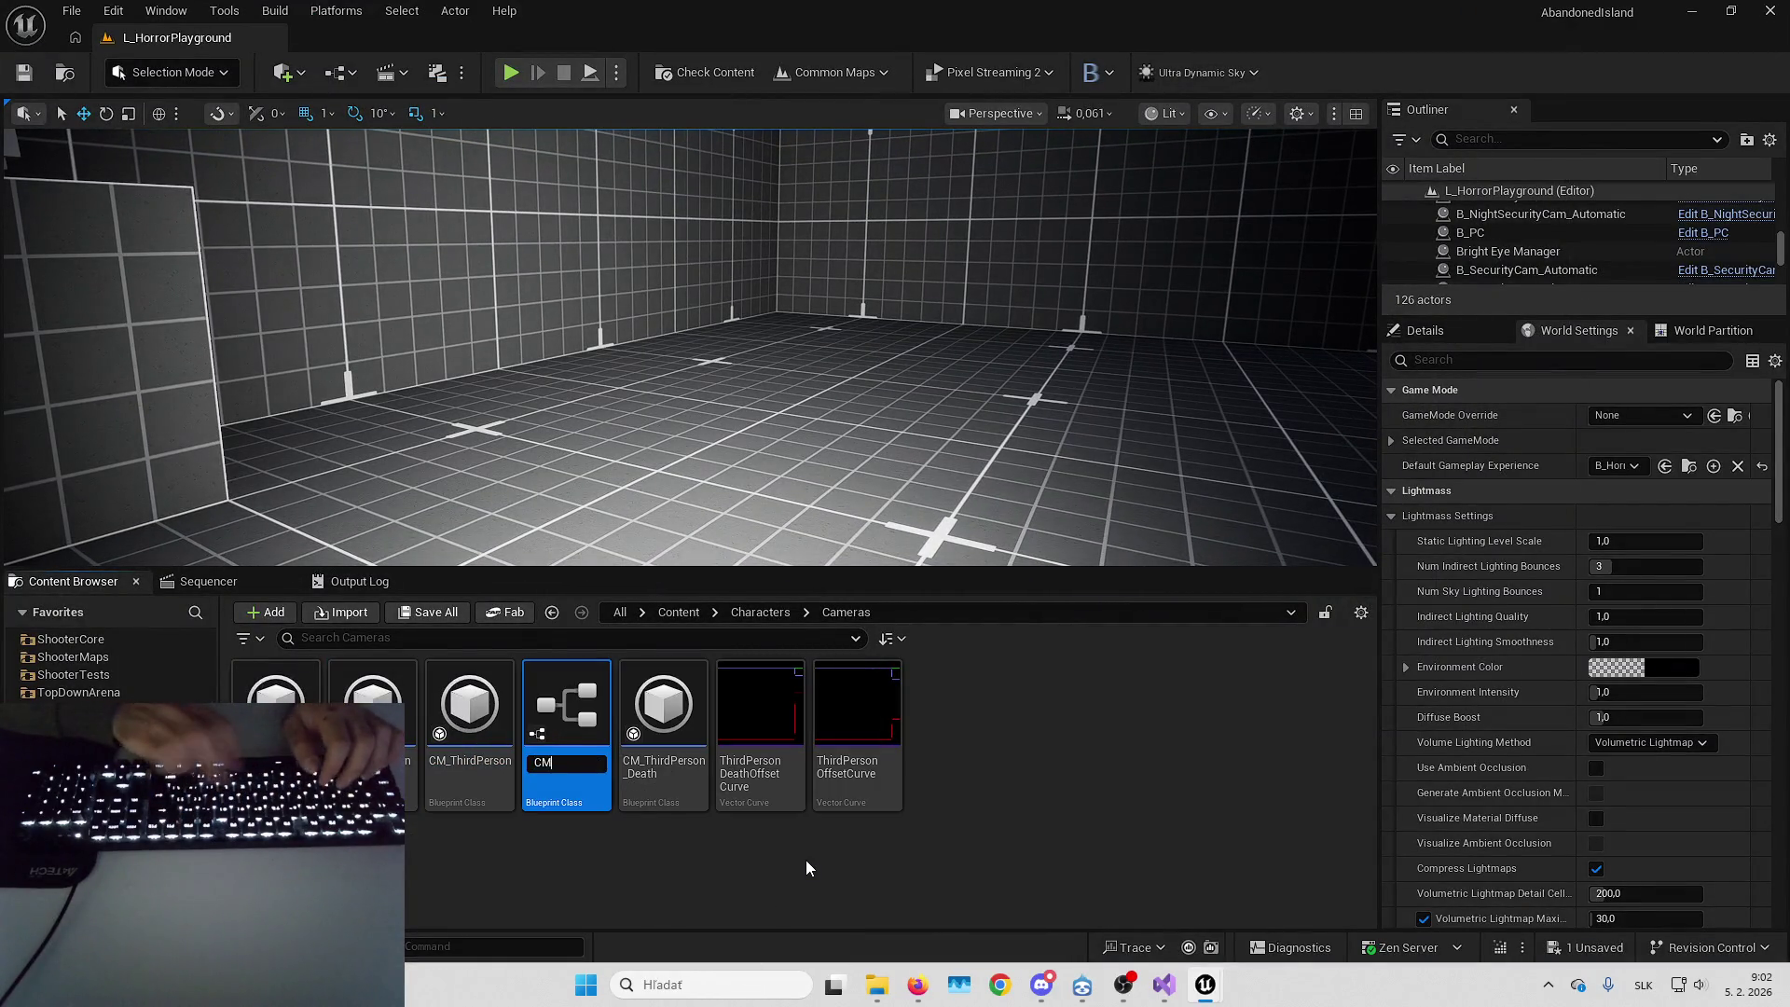
type("_FirstPerson")
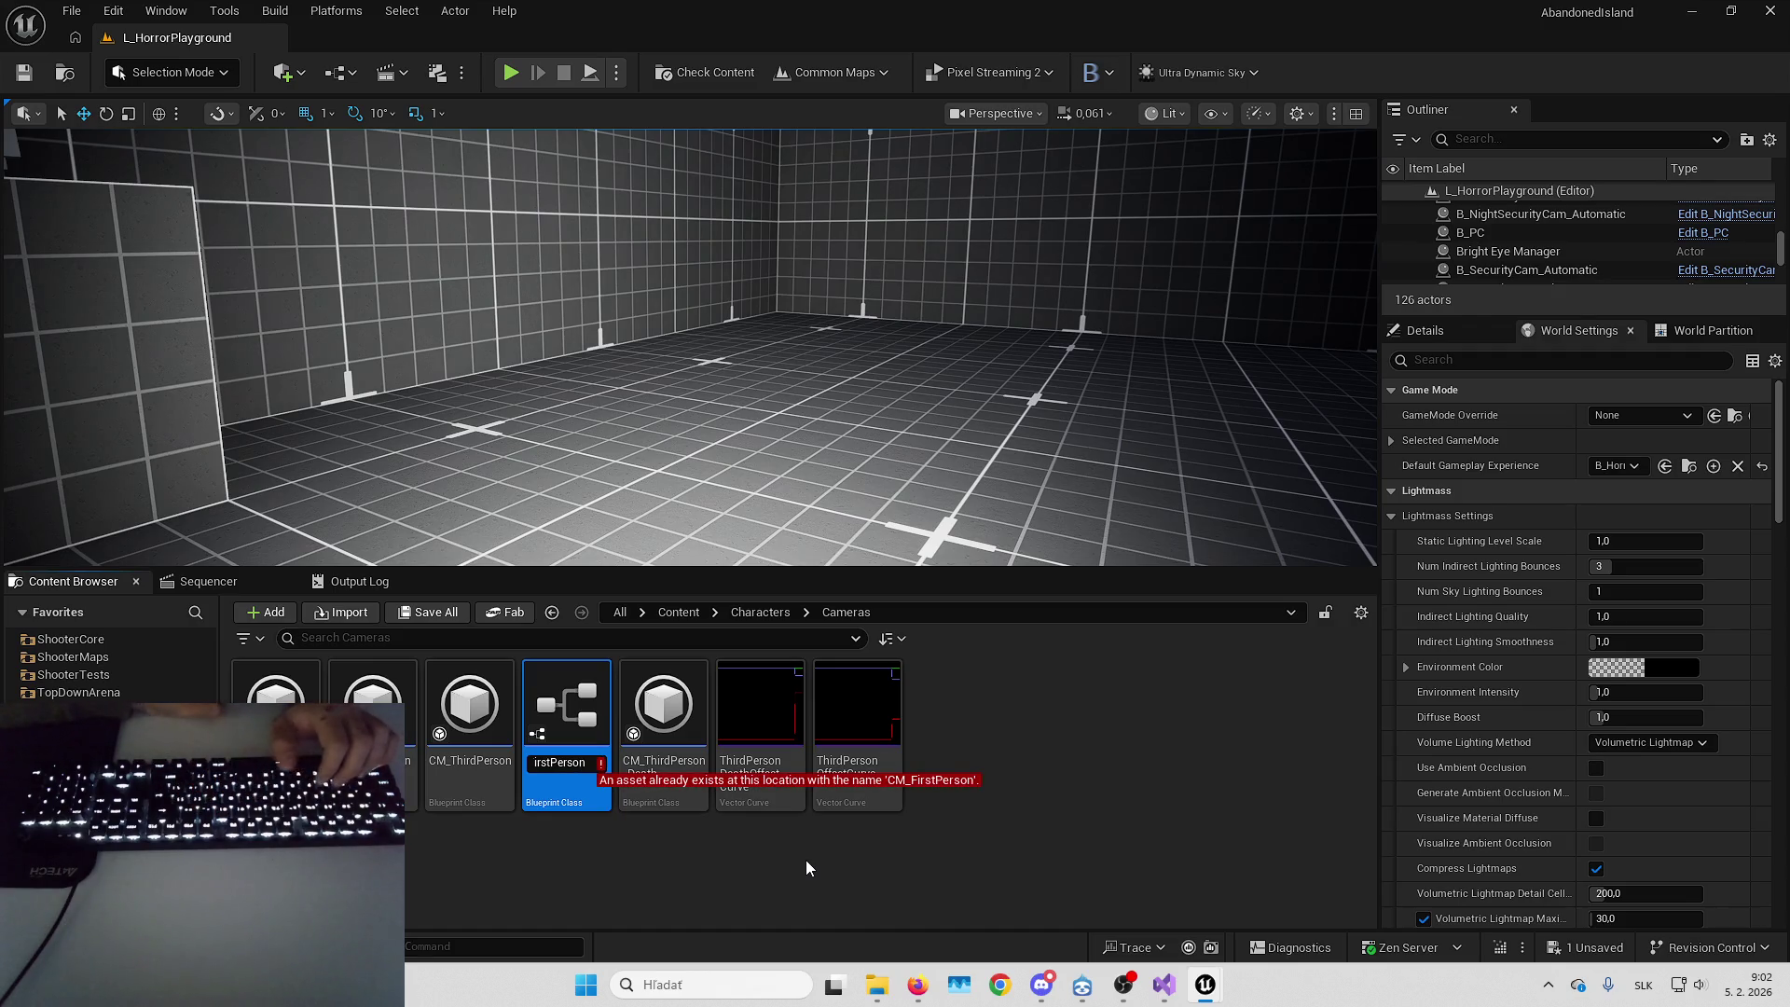
type("No")
key("Return")
key("Return")
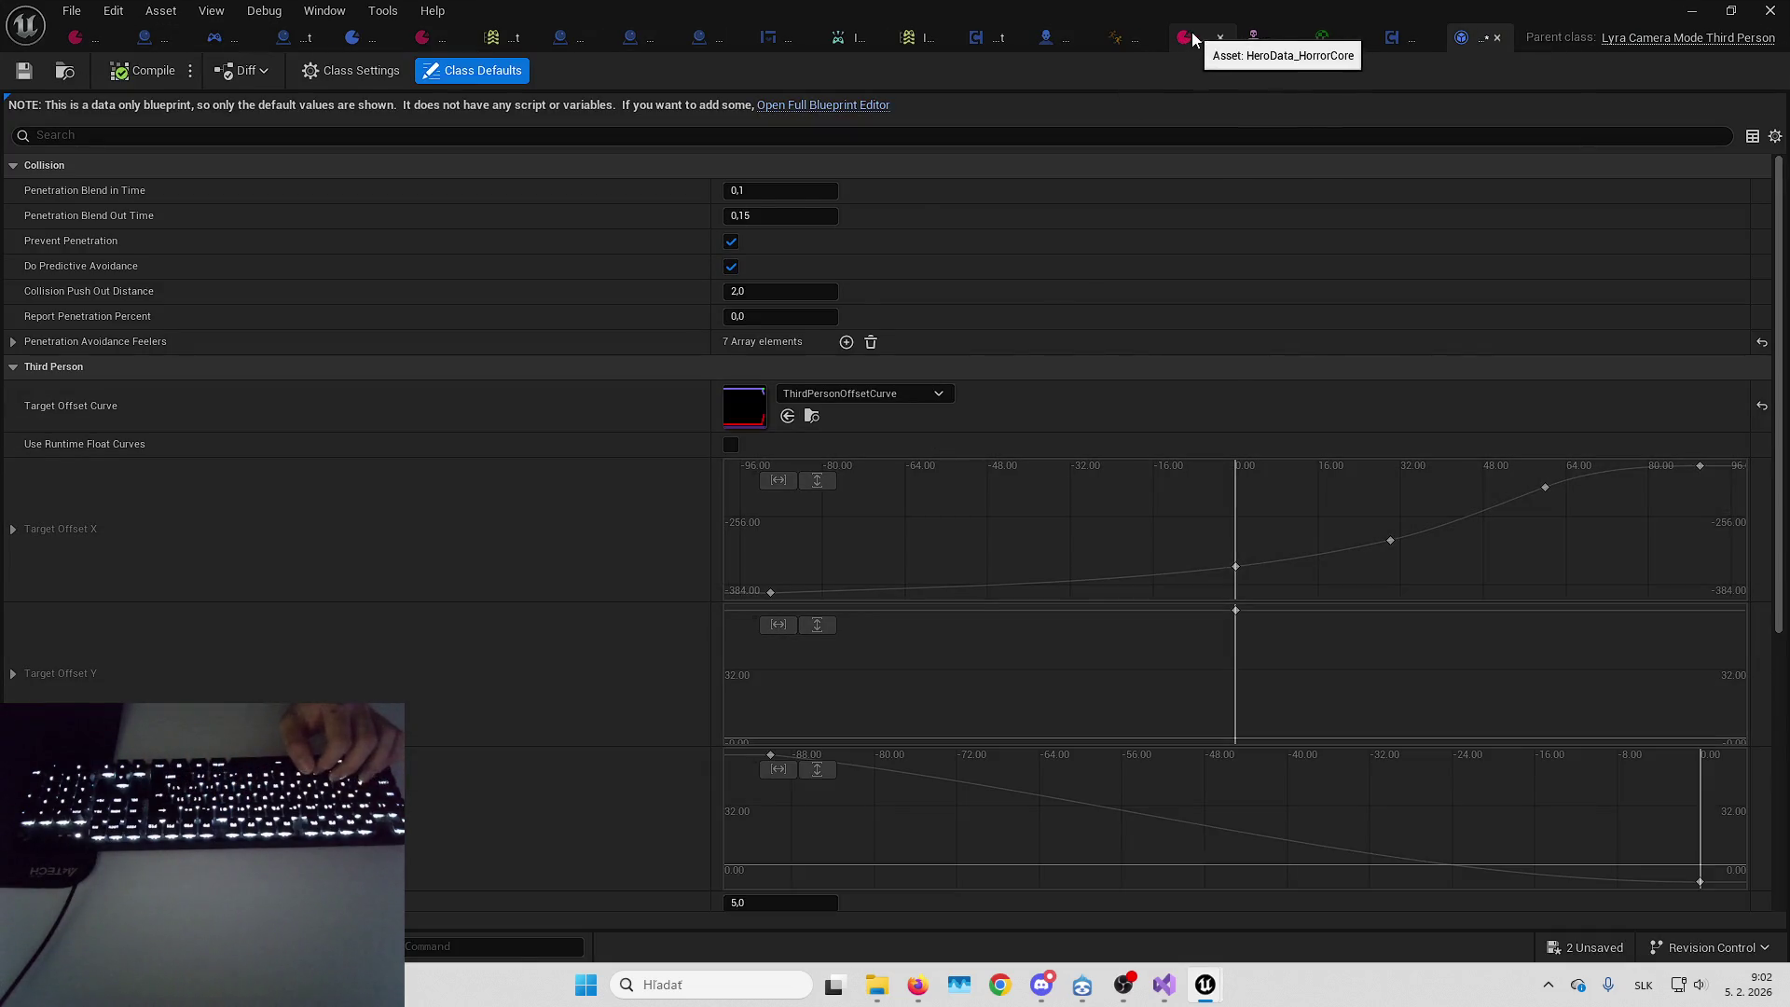
left_click(1194, 38)
left_click(893, 496)
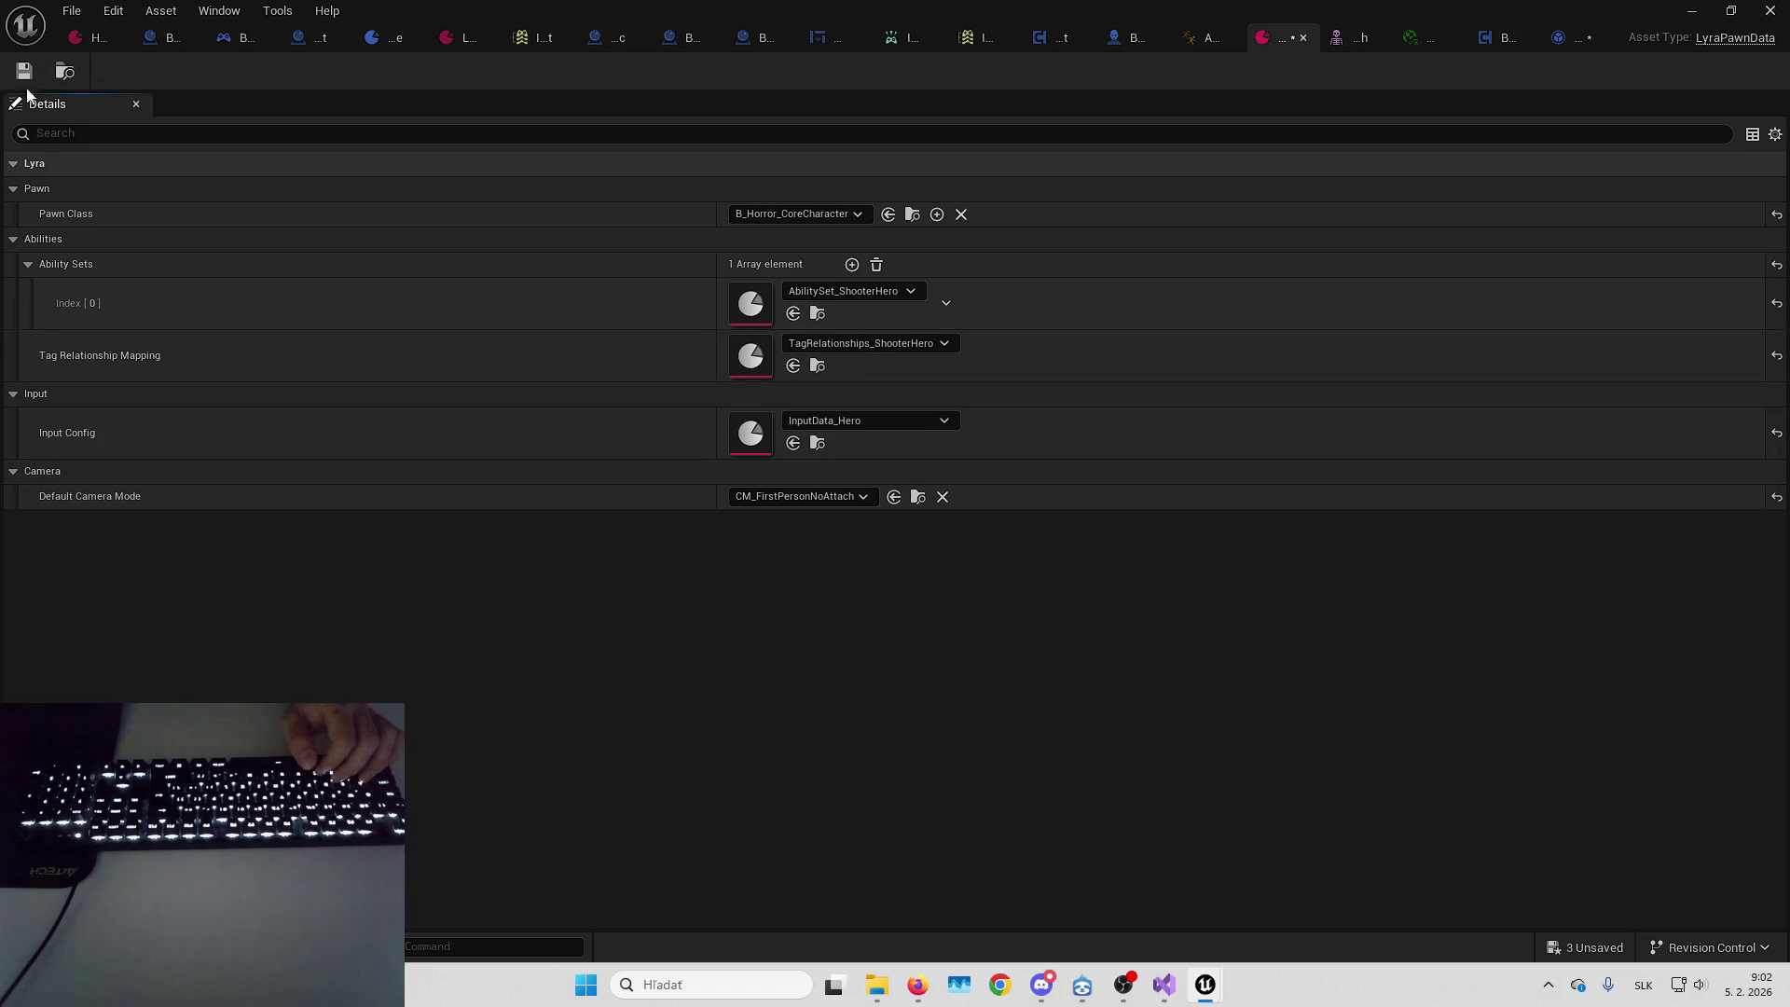
key("alt+Tab")
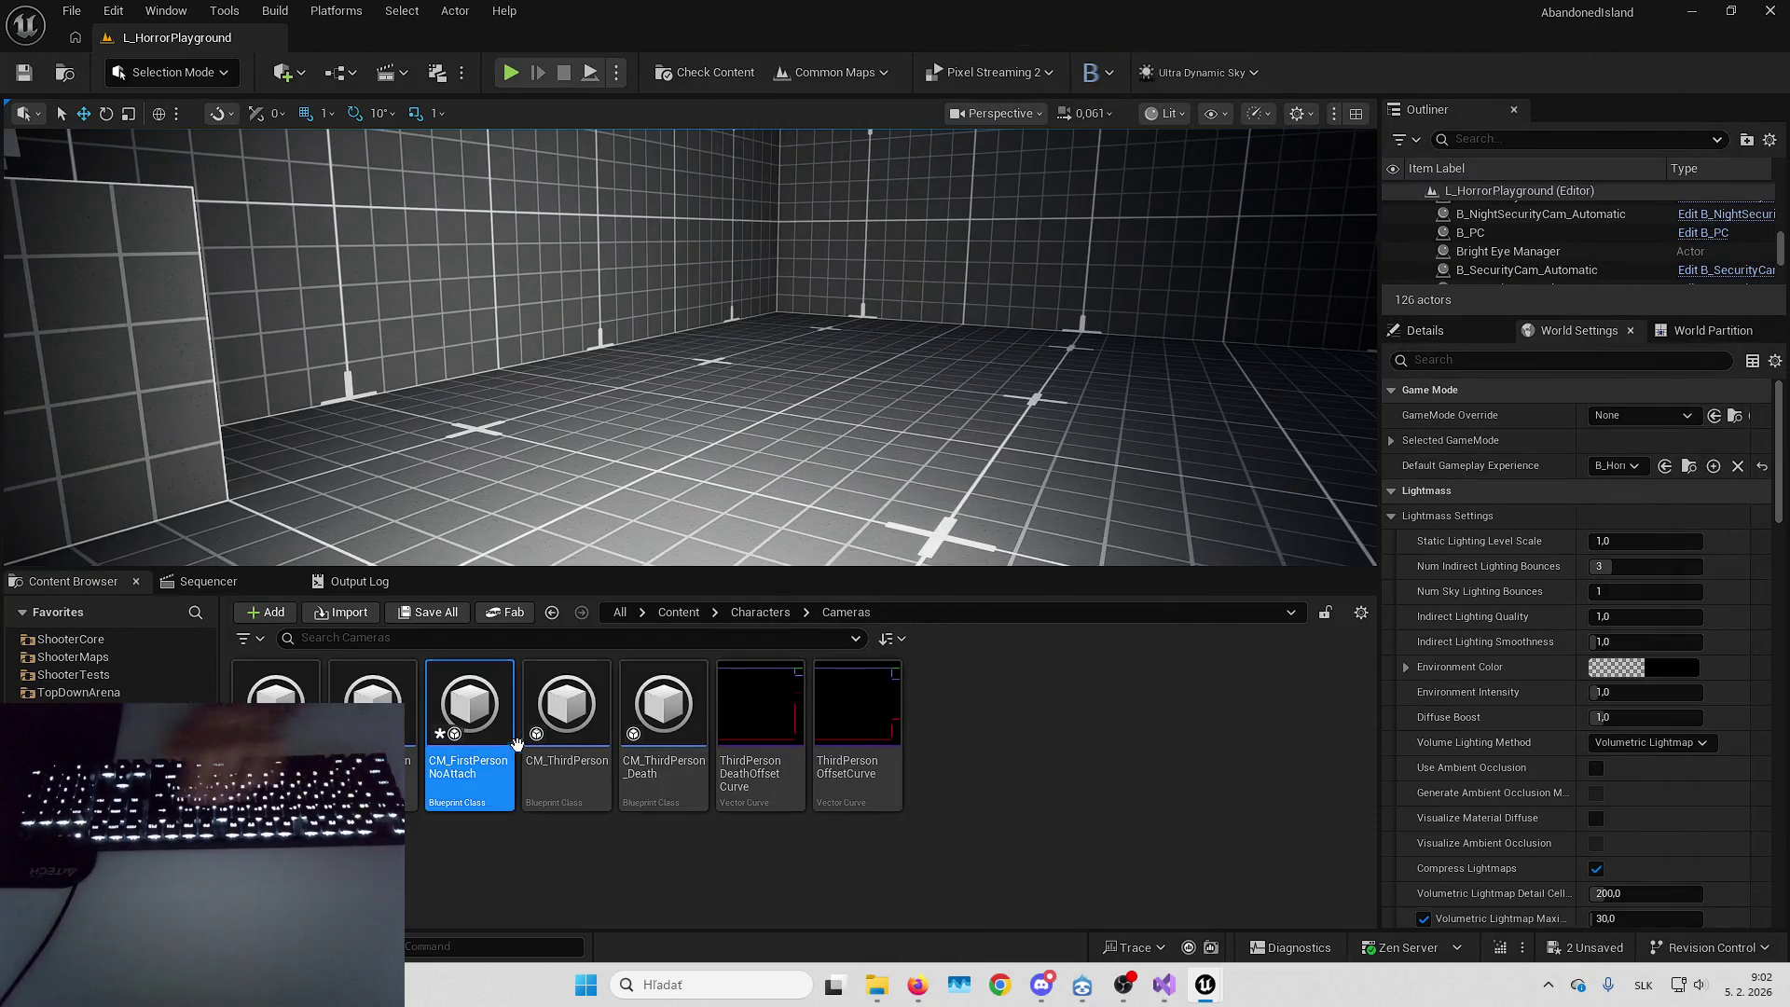
key("Delete")
left_click(824, 790)
key("alt+Tab")
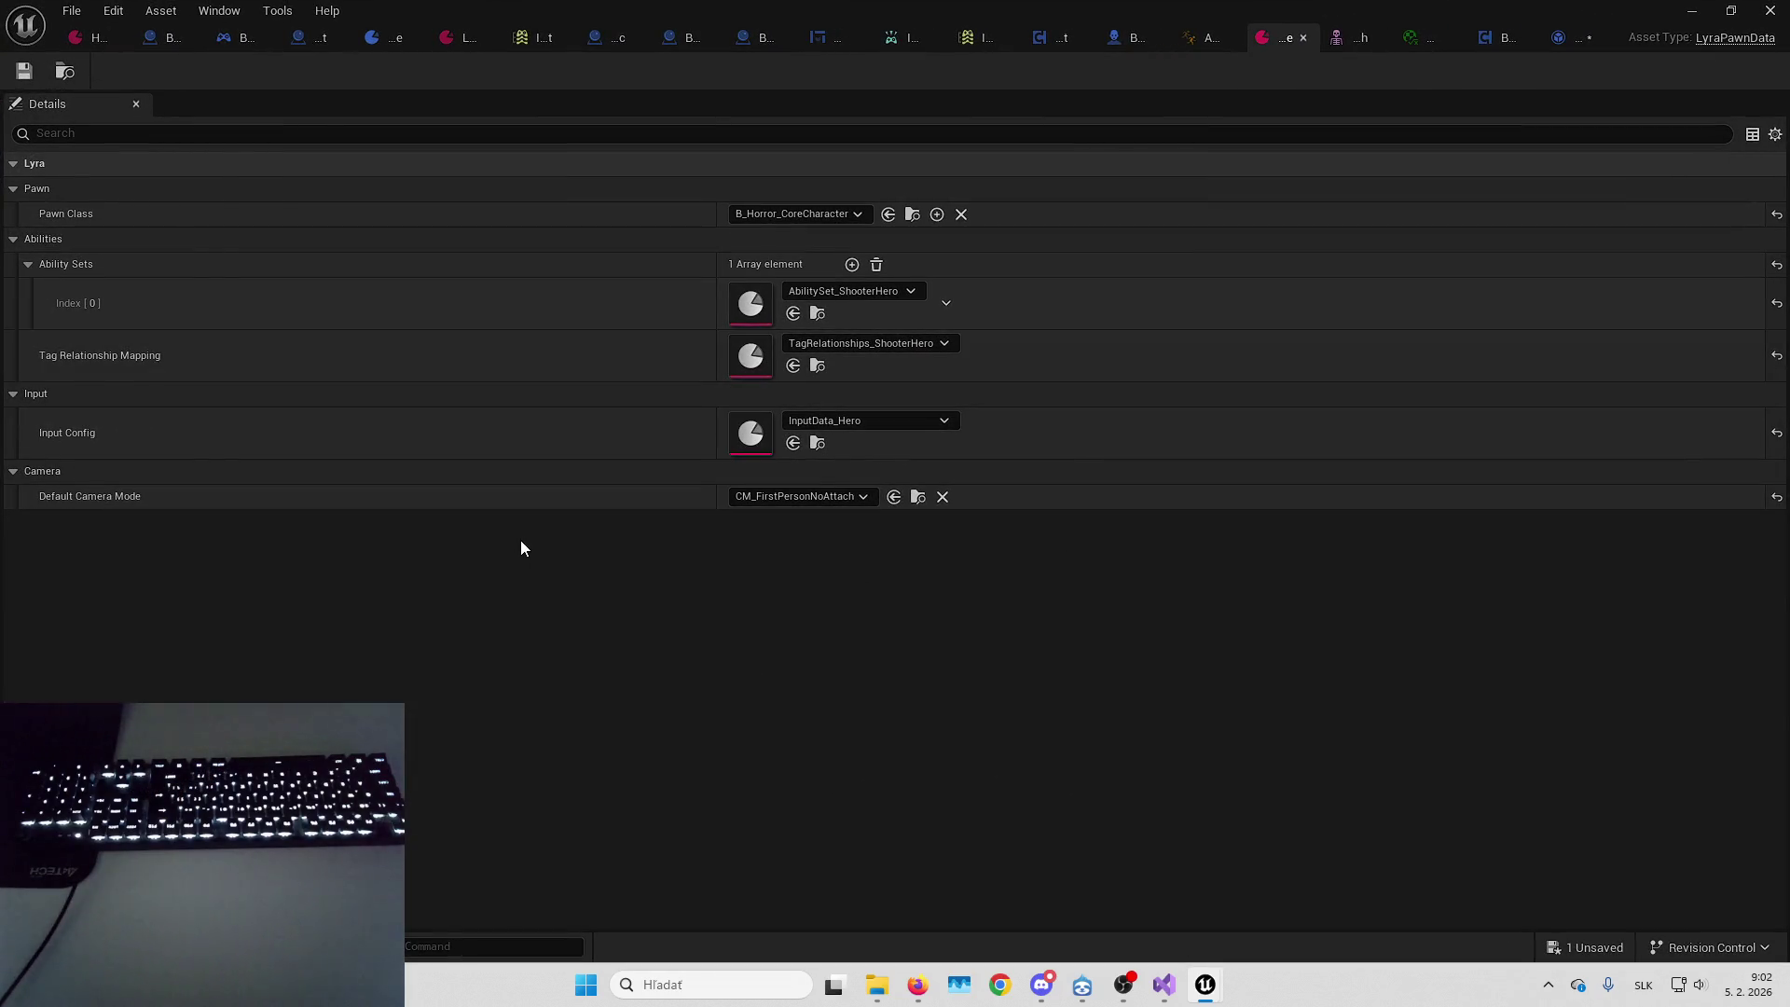
left_click(1562, 37)
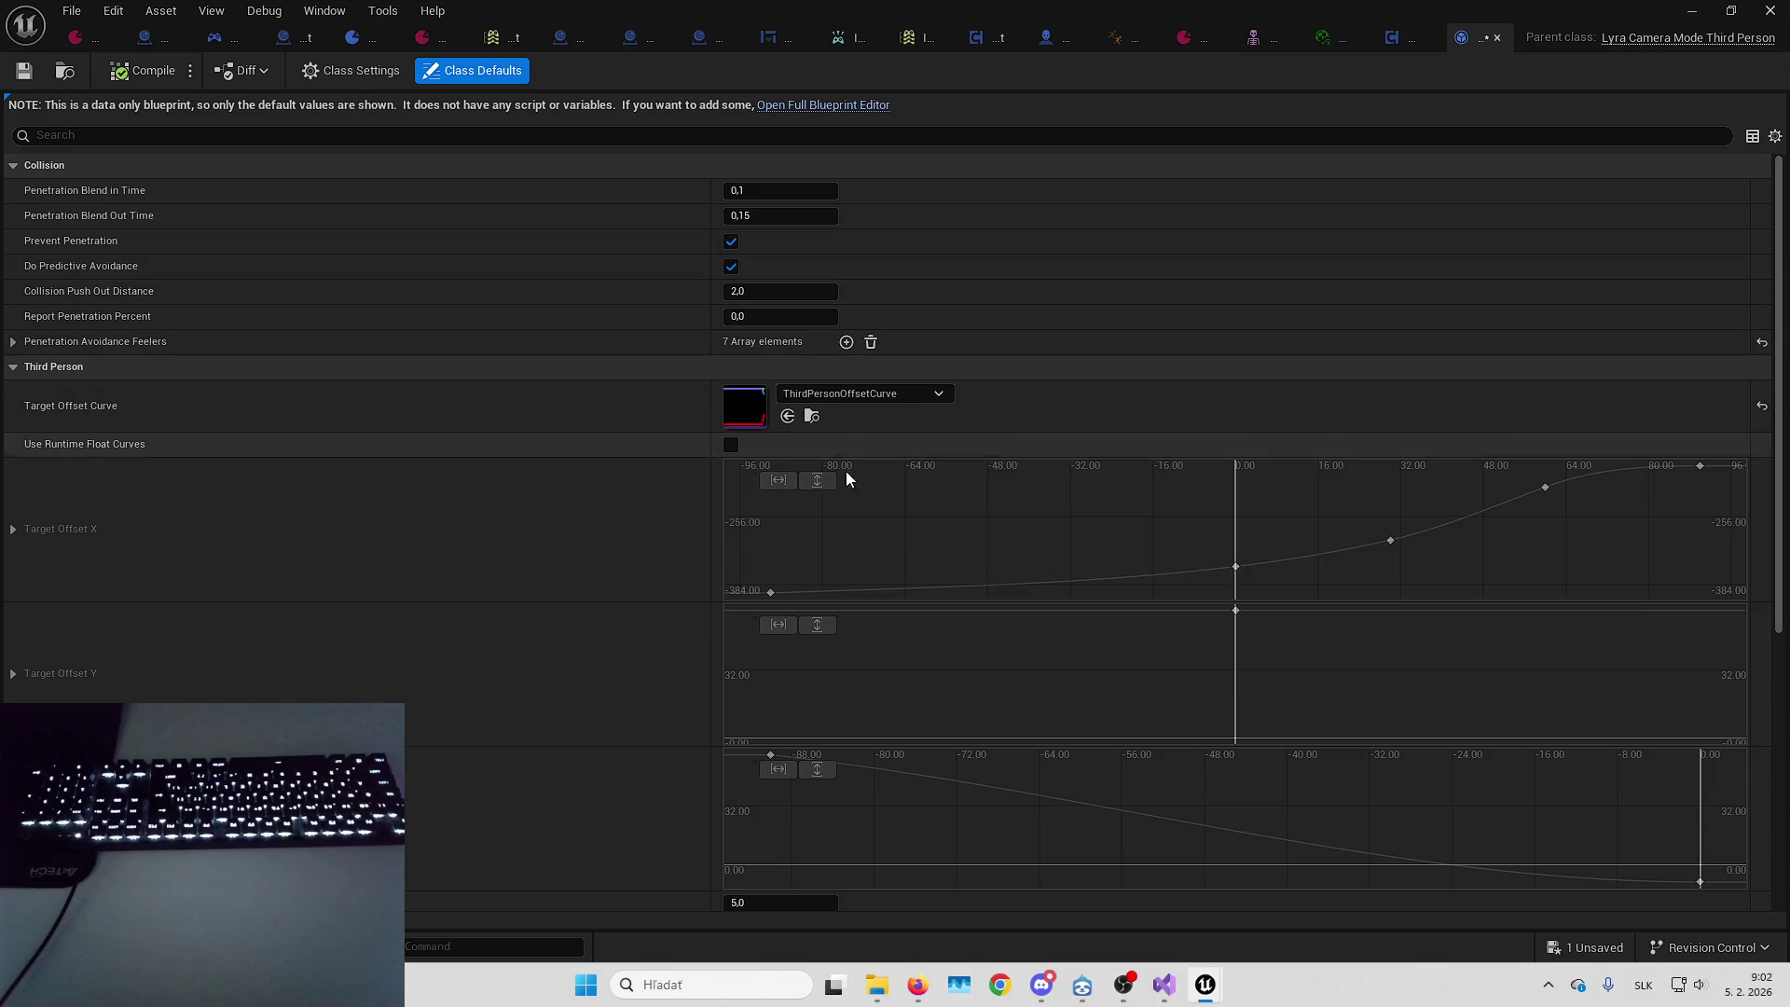
Enable Use Runtime Float Curves and delete all keys from the Target Offset X and Y curves
left_click(731, 446)
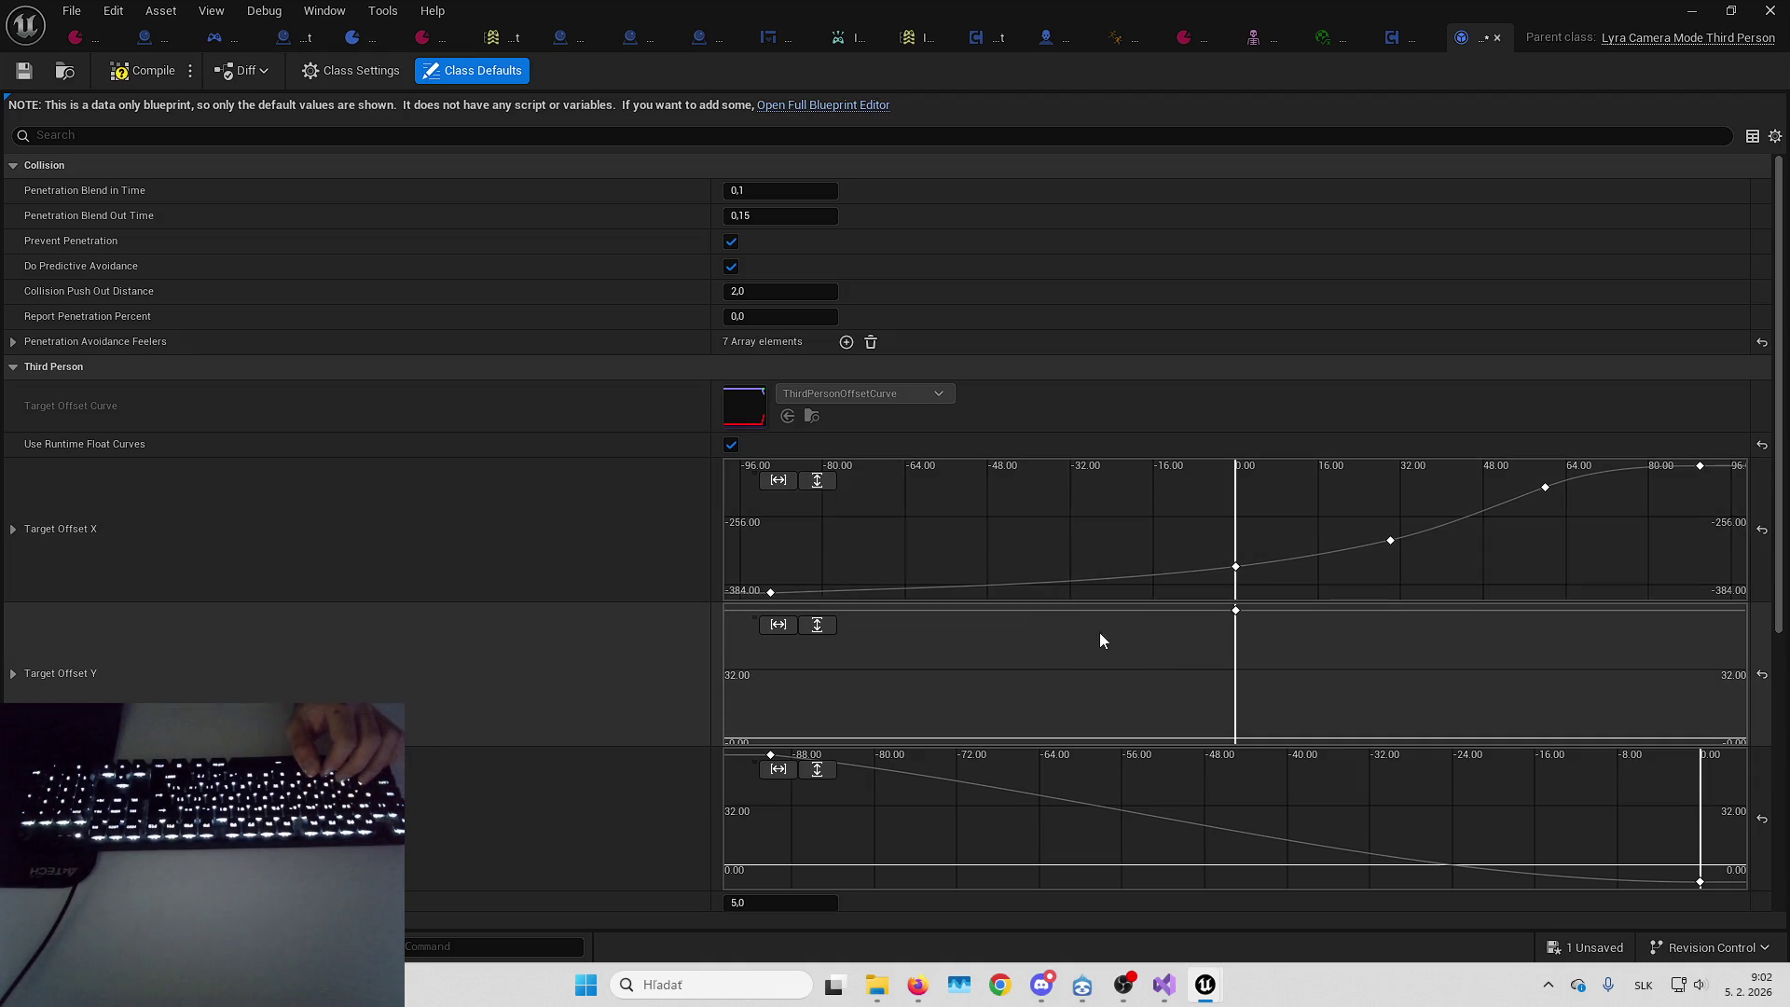
double_click(1082, 527)
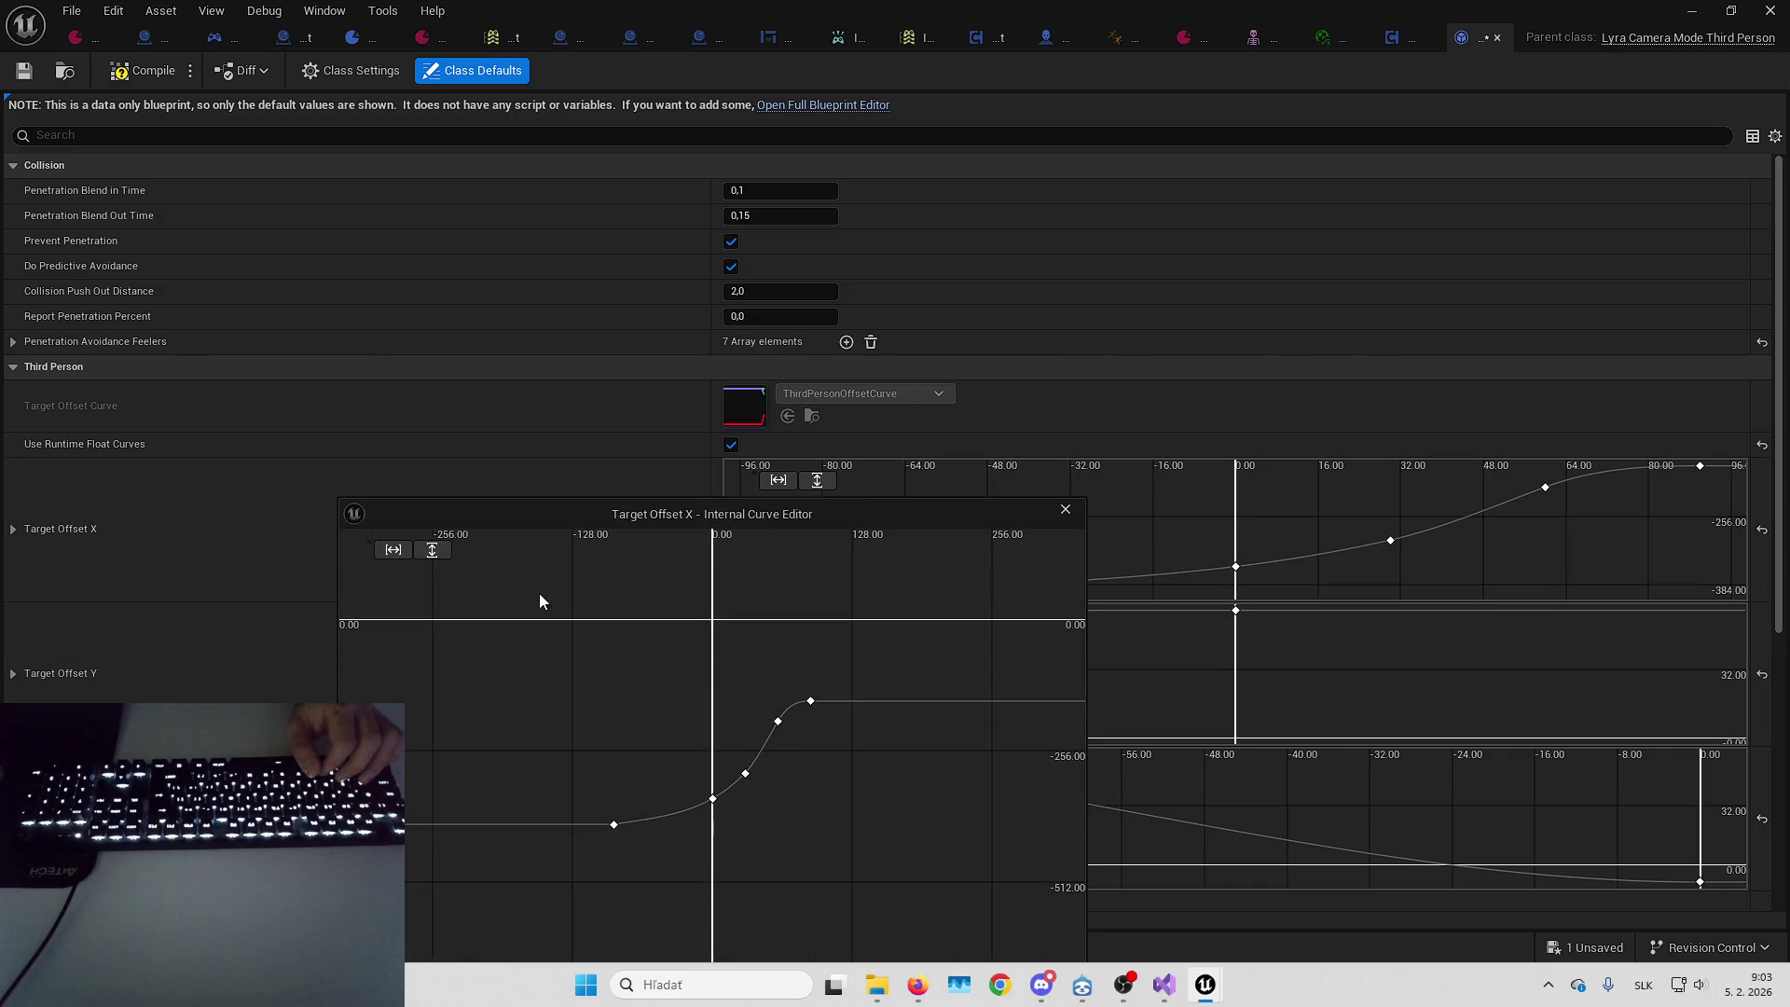
left_click_drag(546, 595, 886, 798)
key("Delete")
left_click(1065, 510)
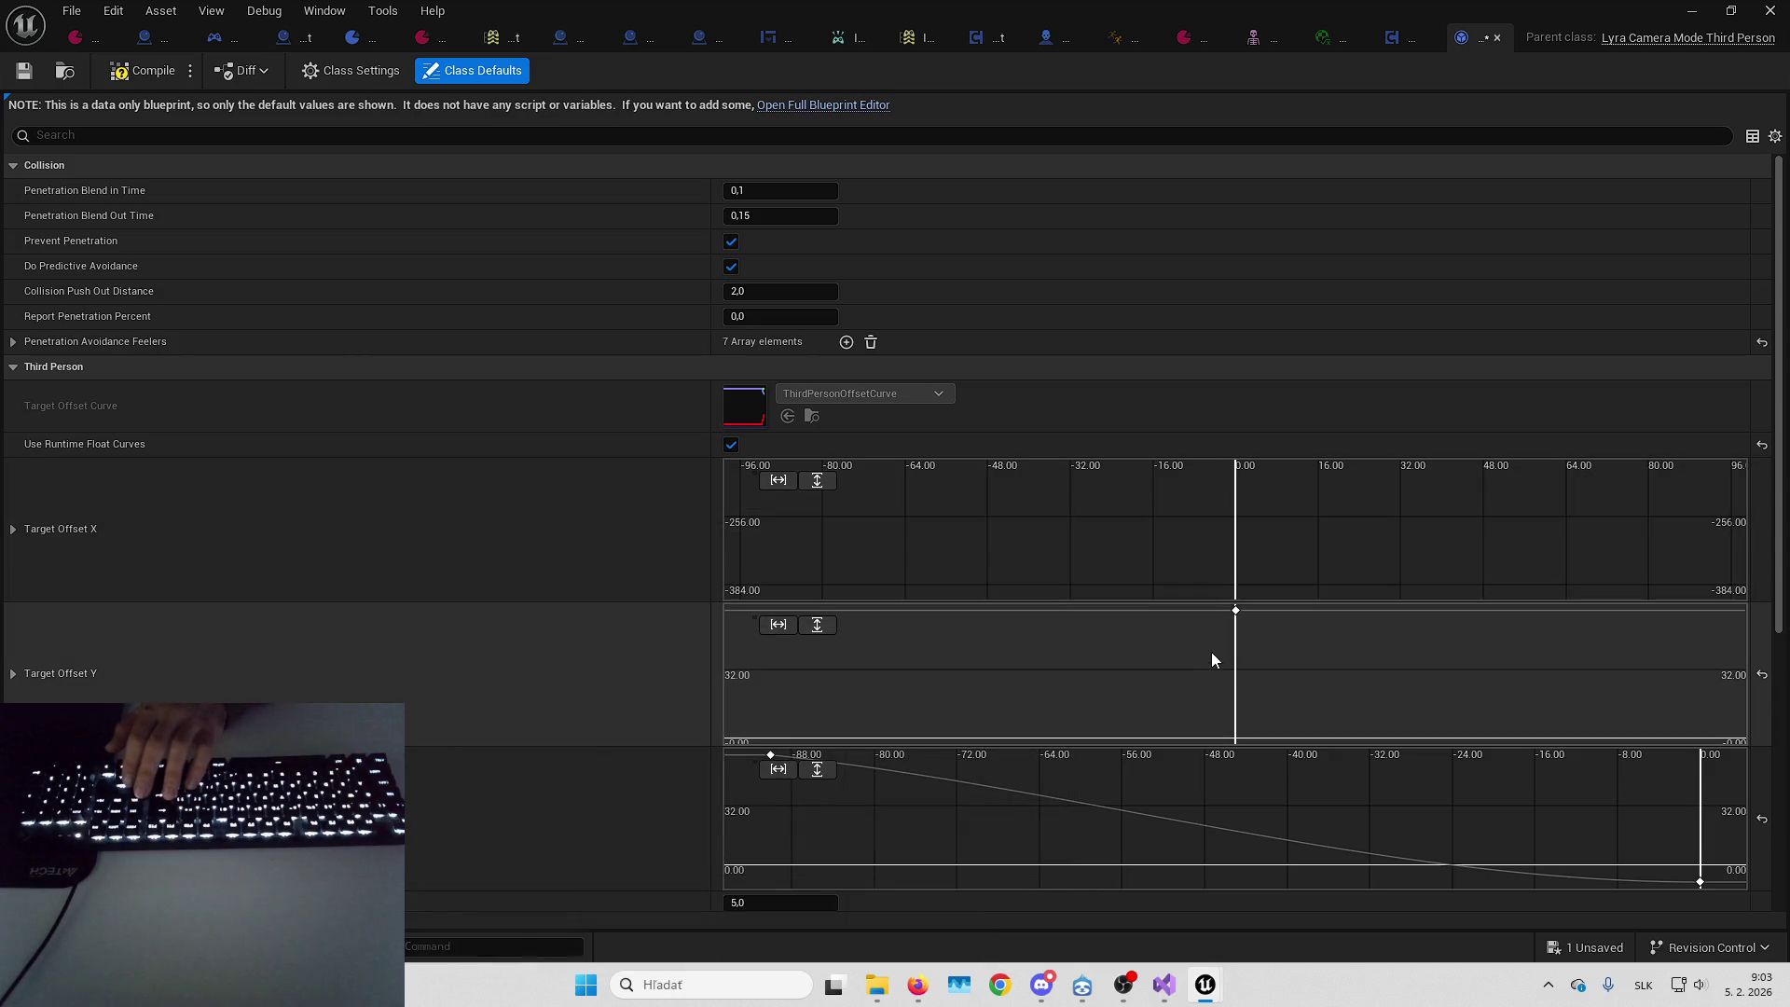
double_click(1212, 651)
key("Delete")
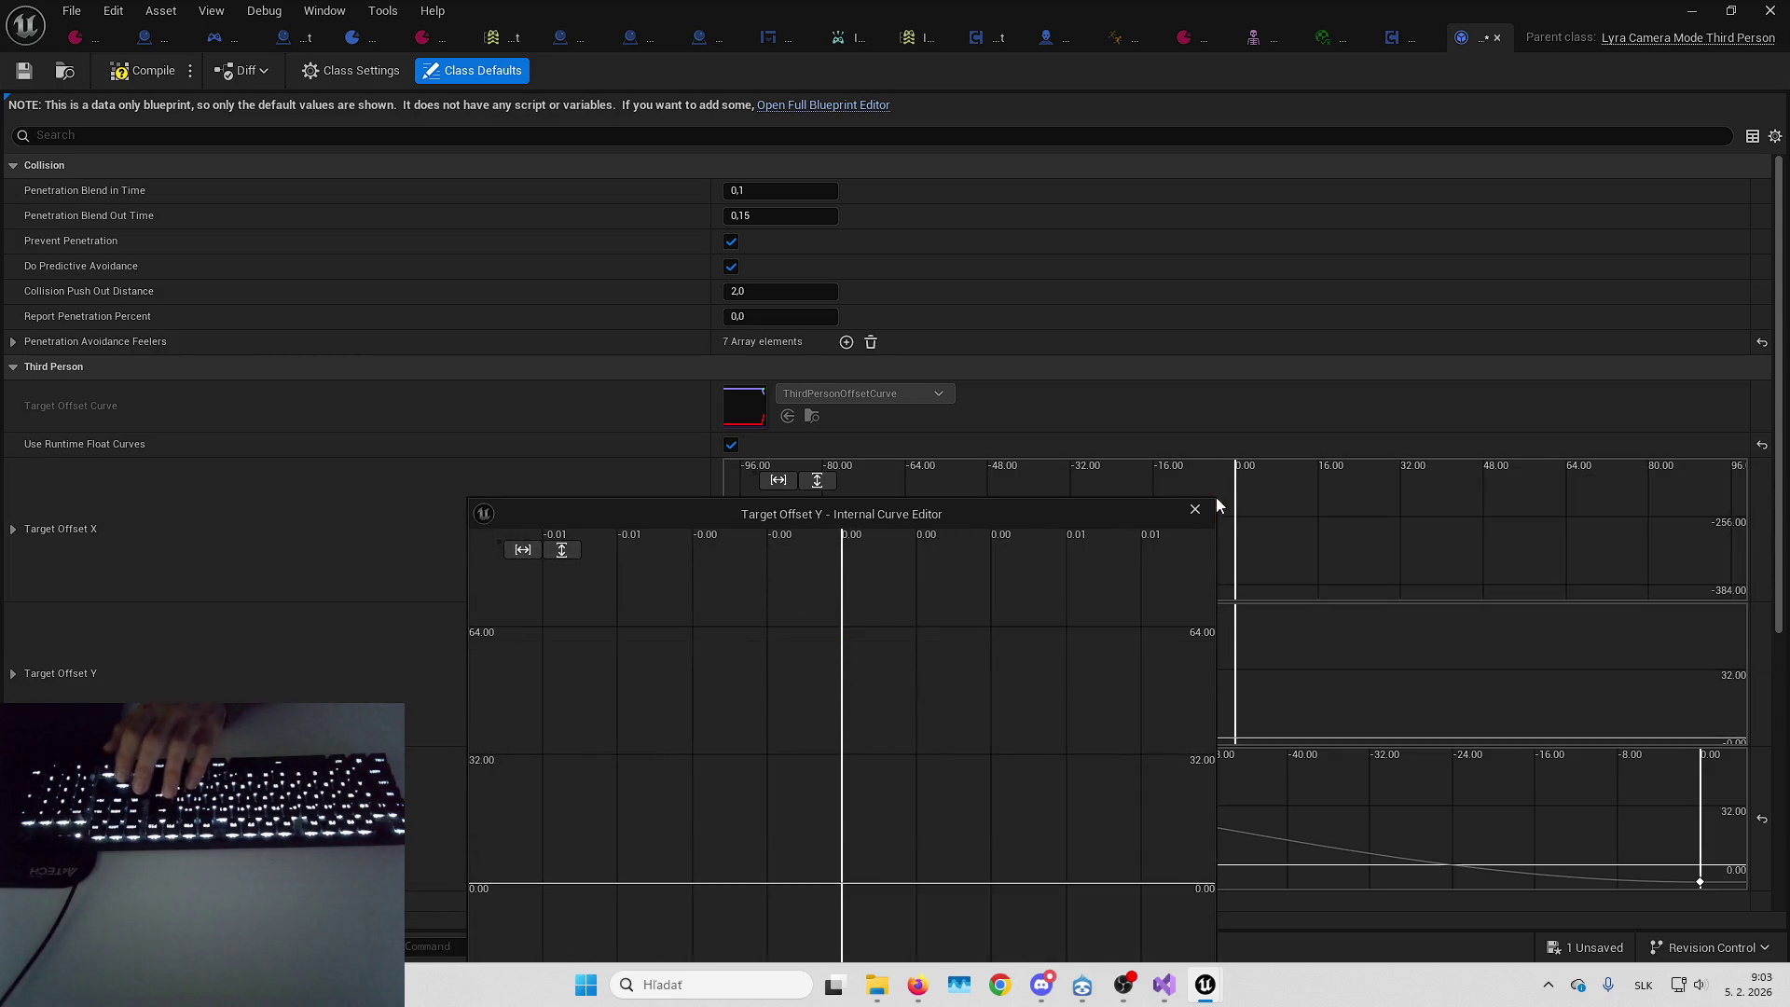
left_click(1195, 510)
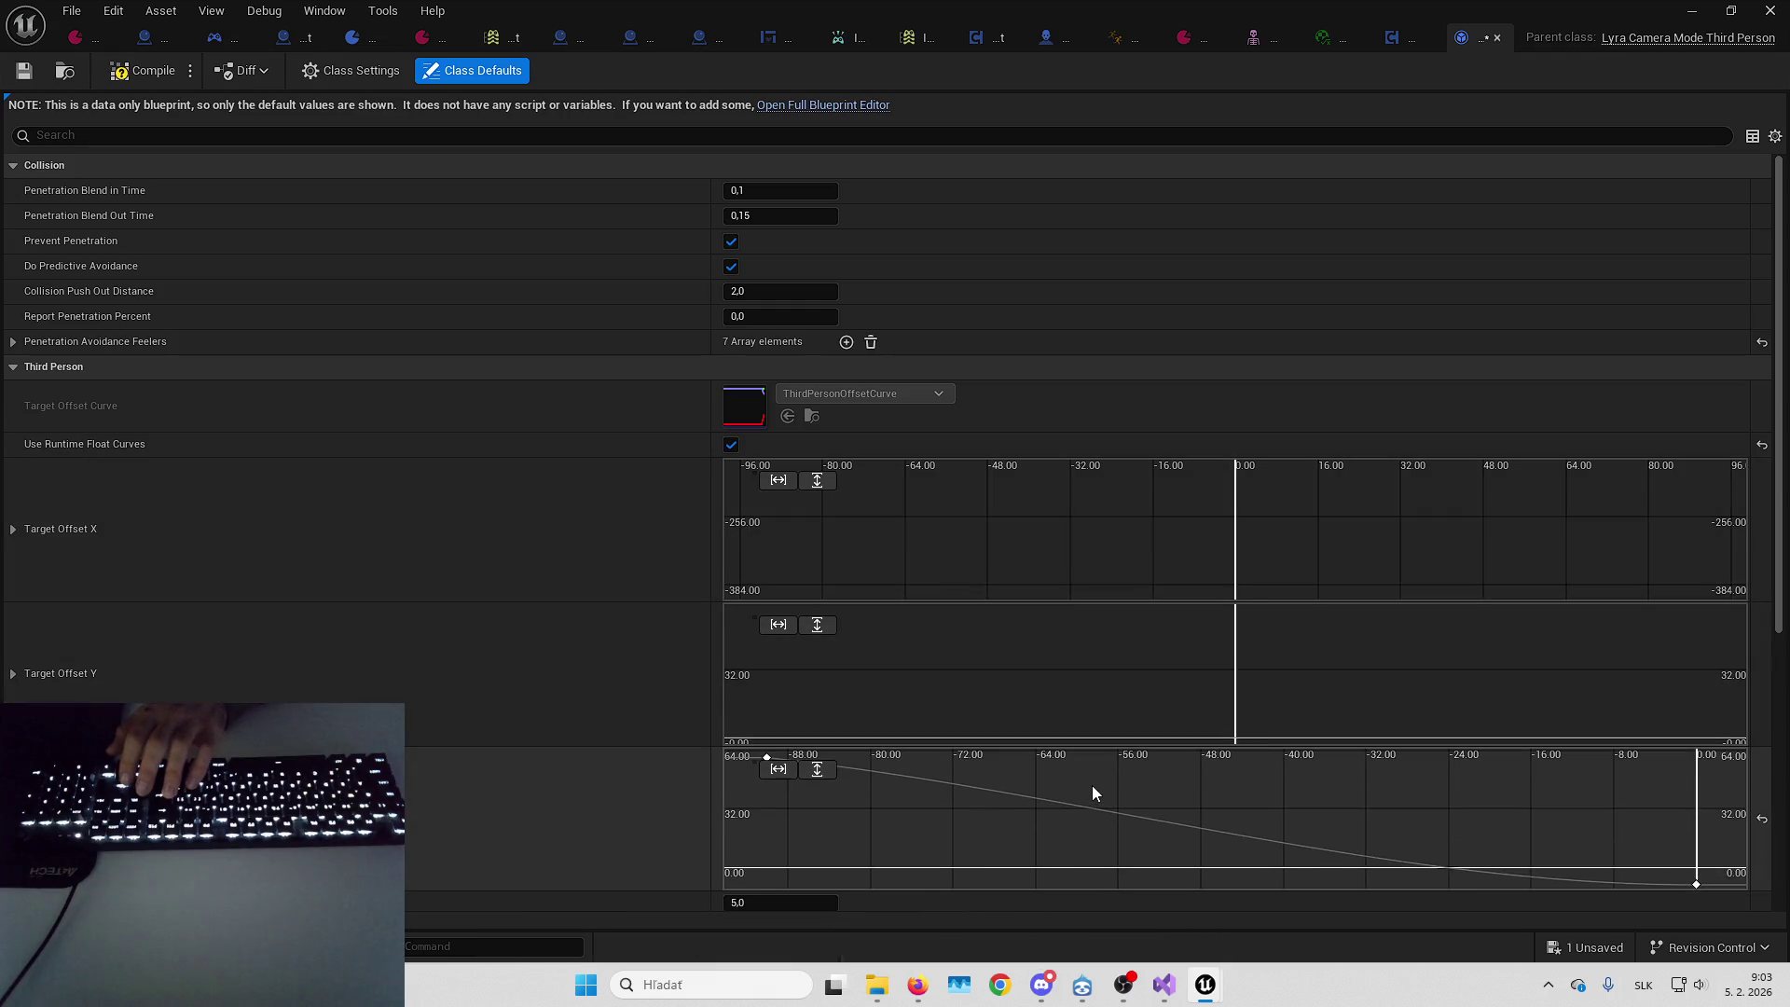
Inspect the Target Offset Z curve key, compile the camera mode, and start a playtest
double_click(1093, 785)
left_click(913, 882)
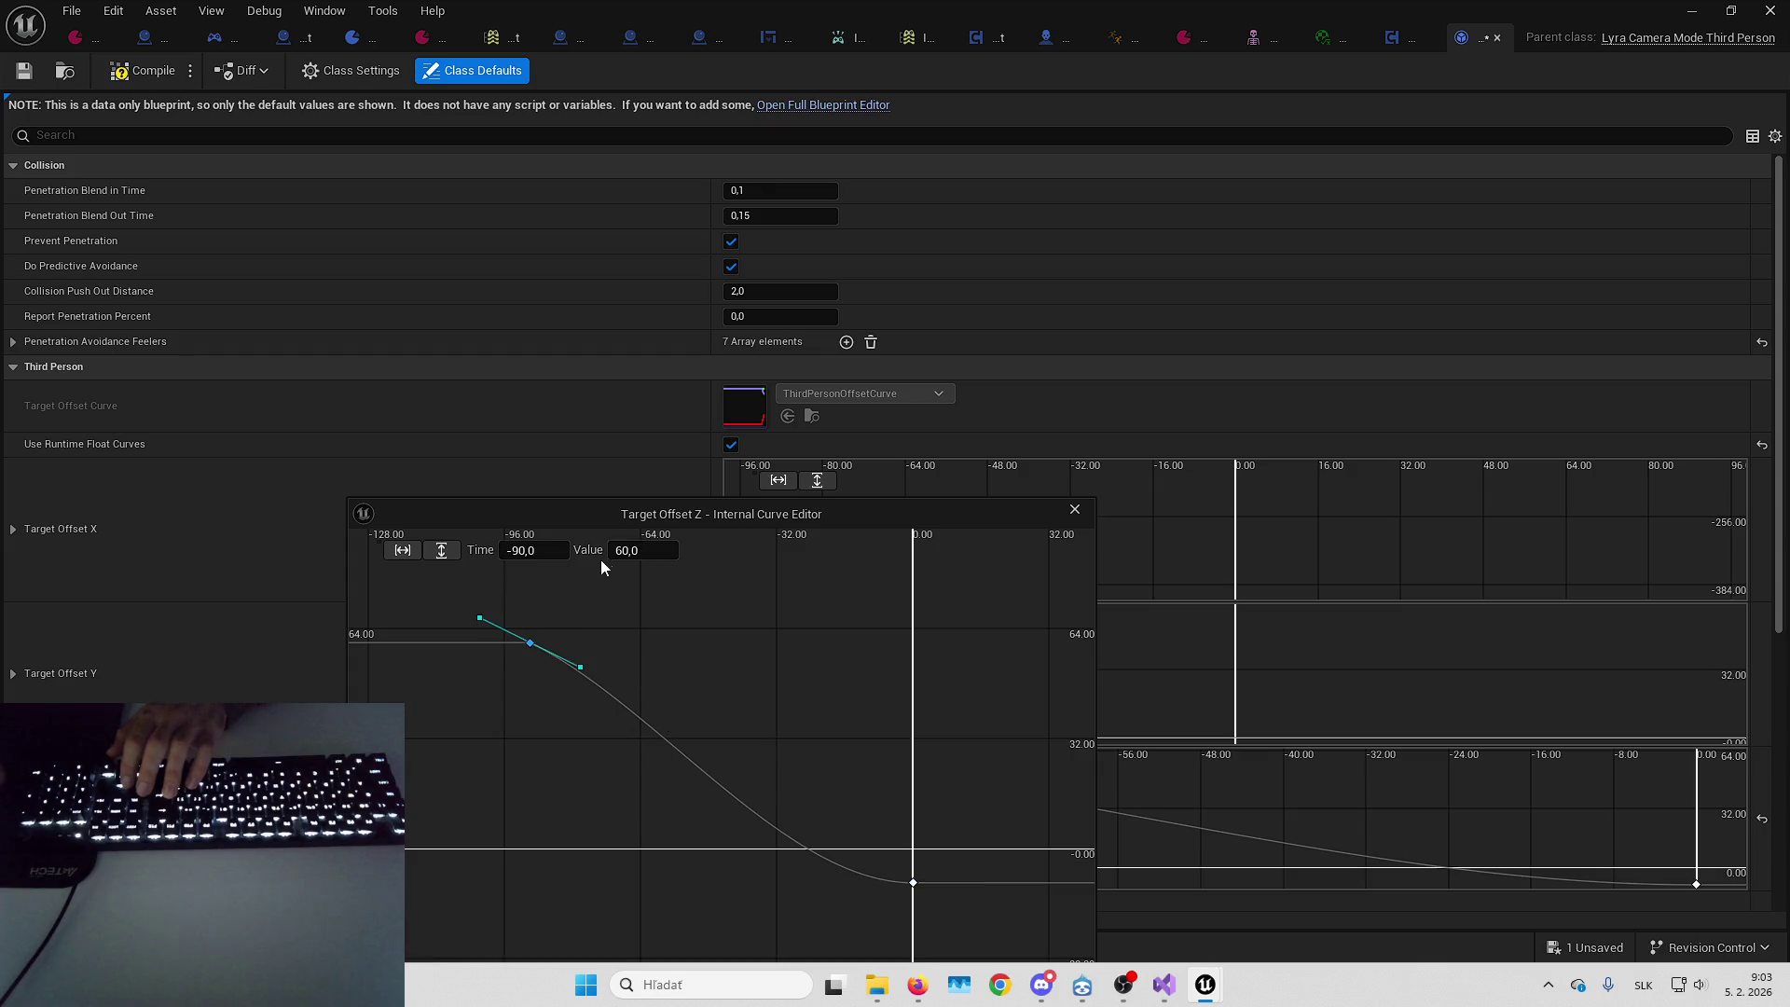
left_click(1074, 509)
left_click(141, 71)
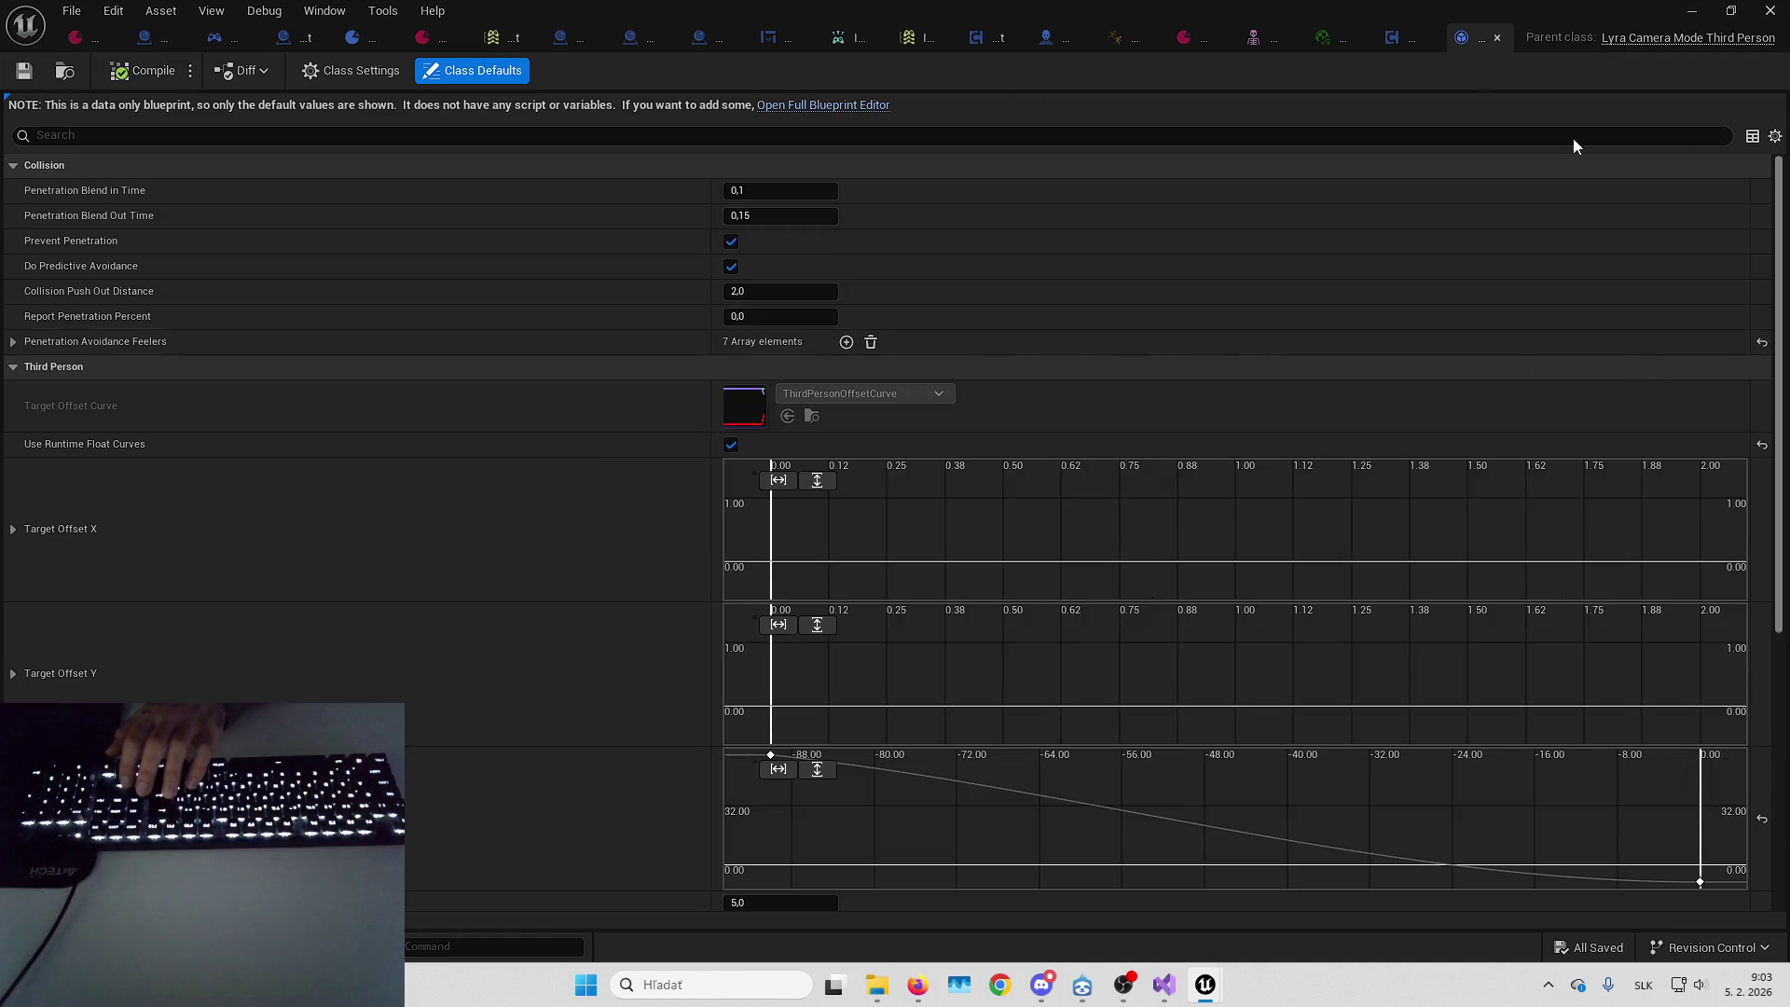
left_click(1691, 10)
key("alt+p")
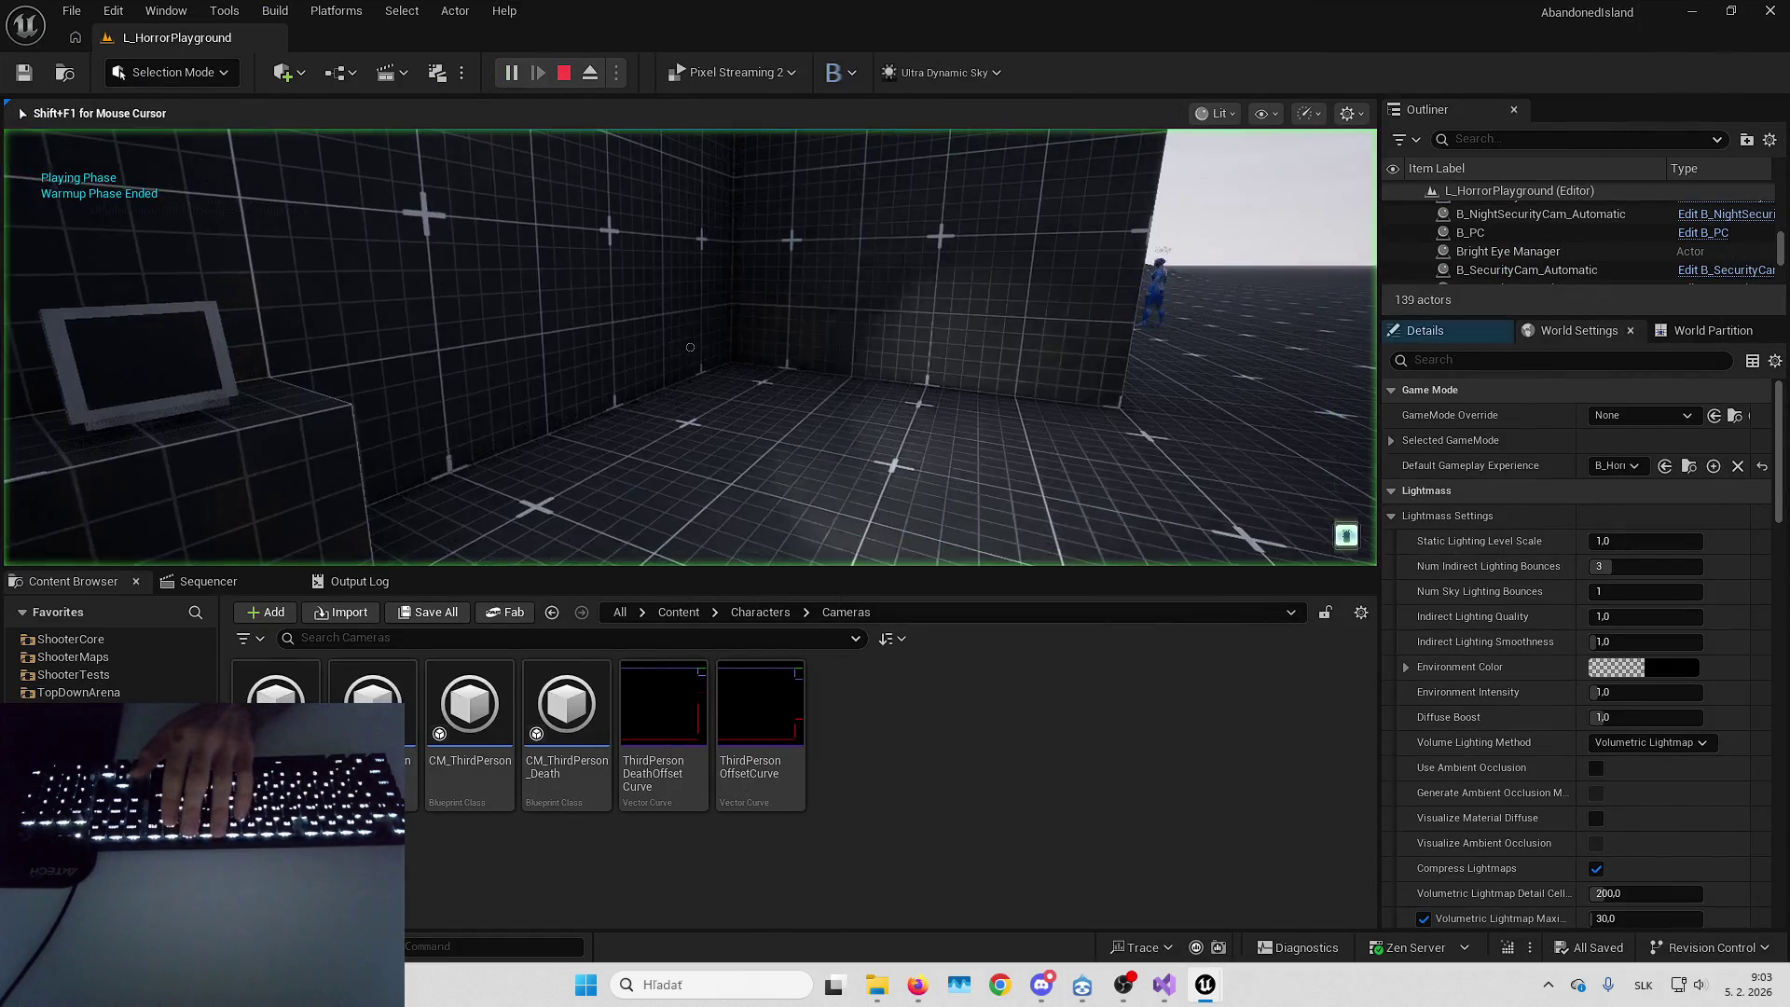
Playtest in fullscreen, walking forward toward the characters, then stop
key("F11")
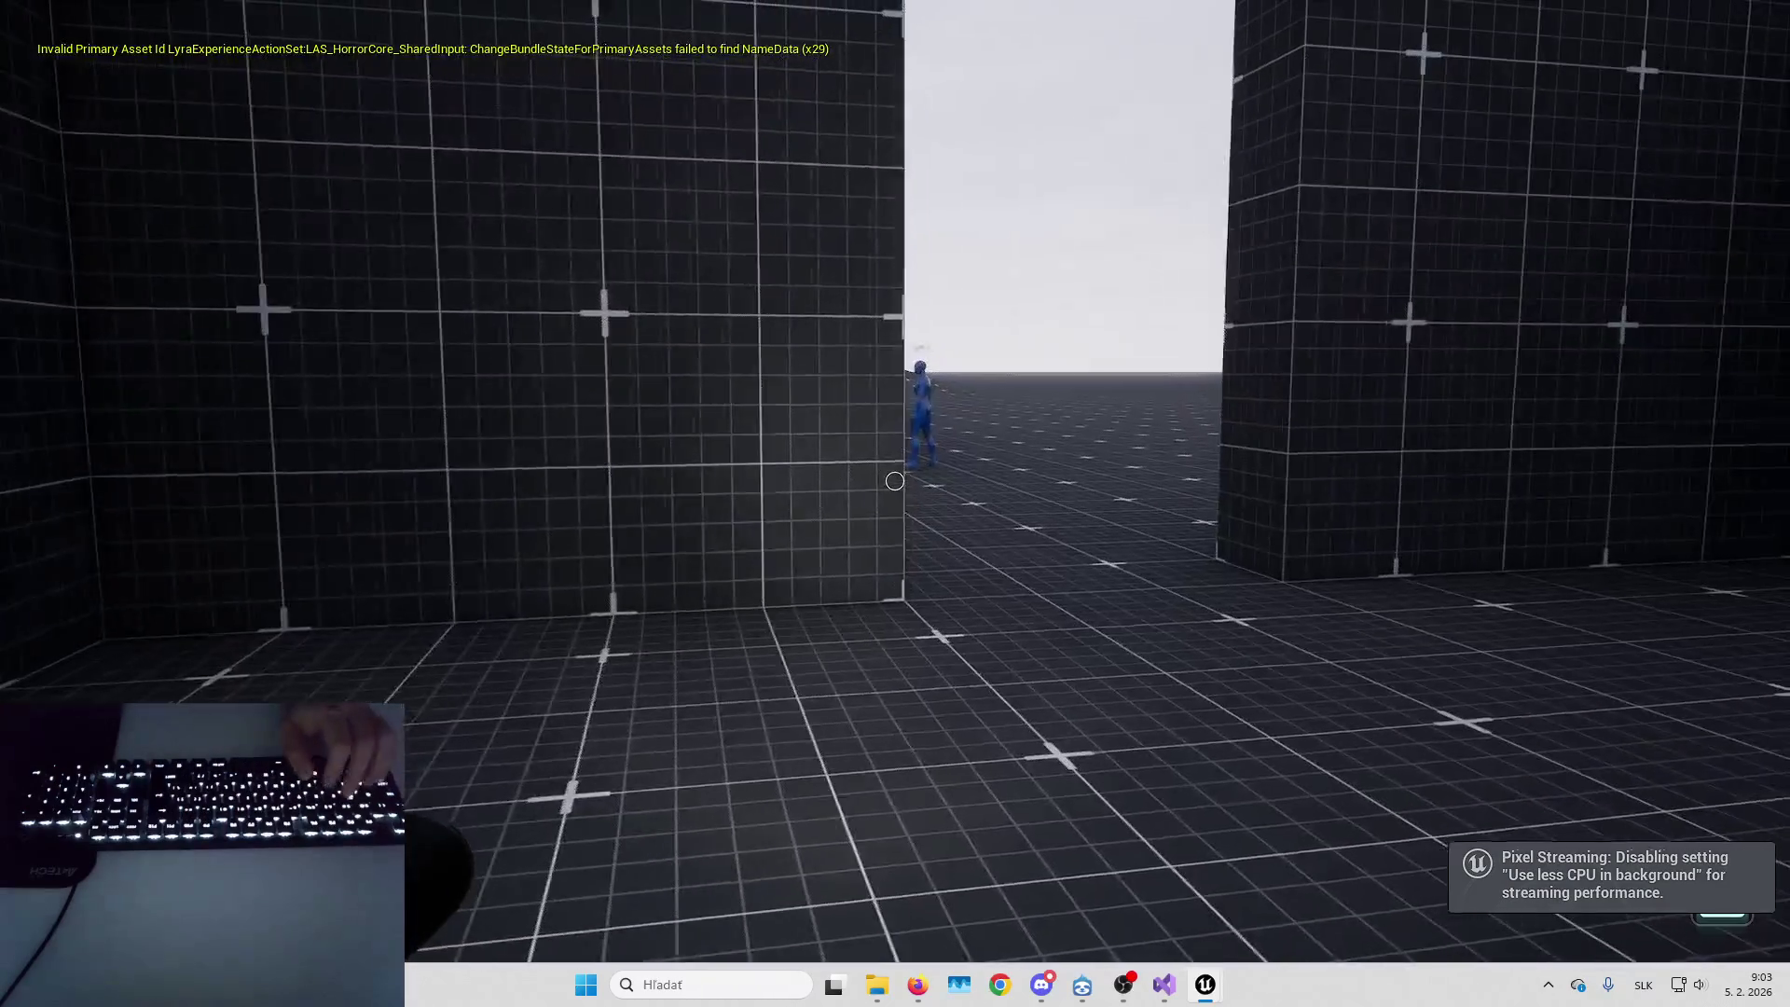
key("w")
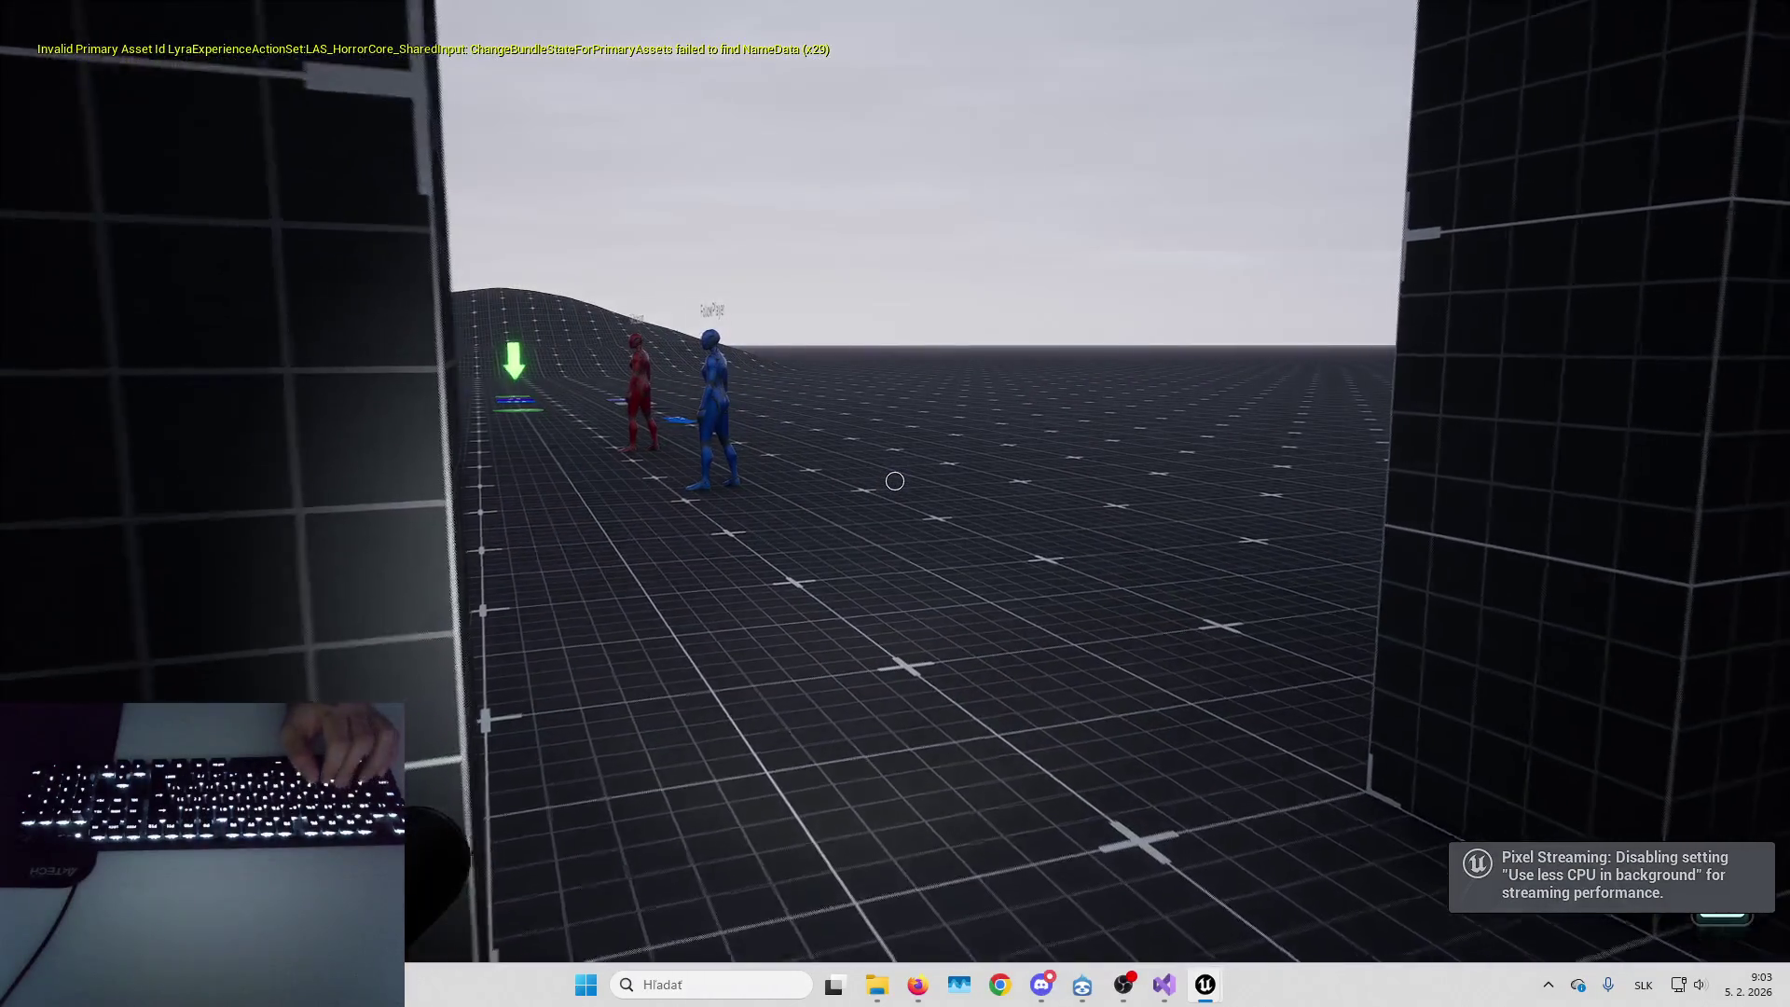
key("Escape")
key("F11")
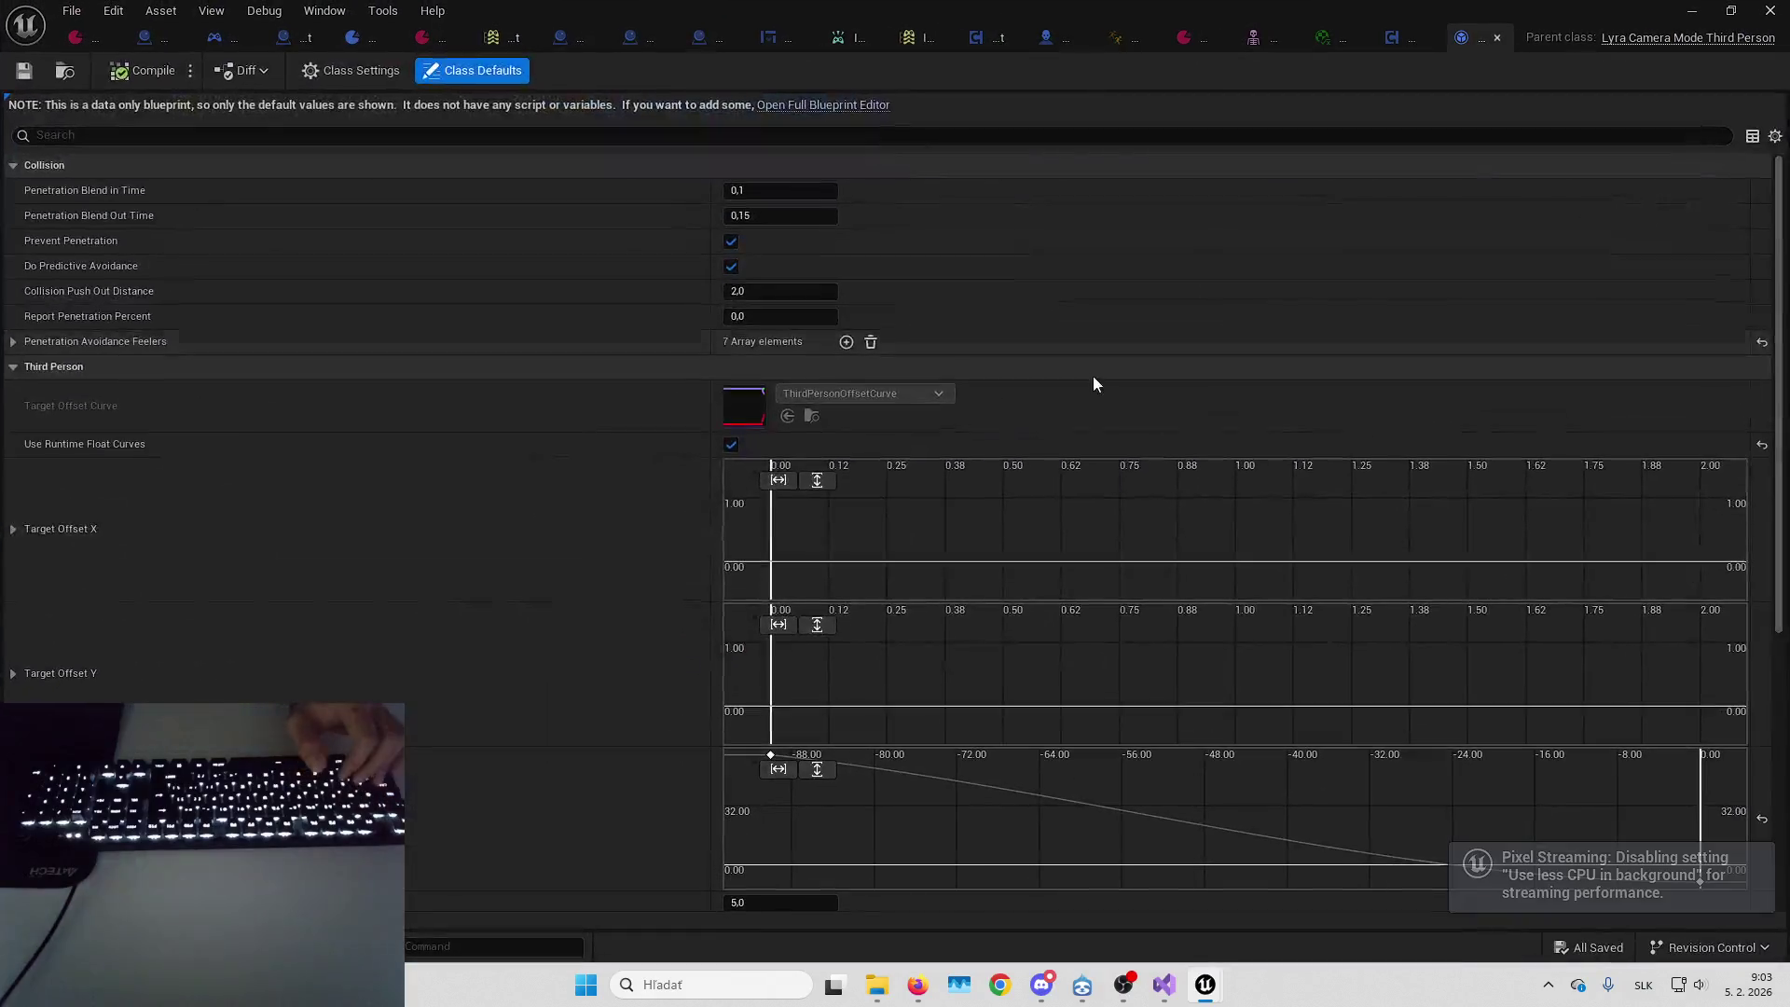
Delete the Target Offset Z curve keys, recompile the camera mode, and playtest again
scroll(1224, 781, "down", 5)
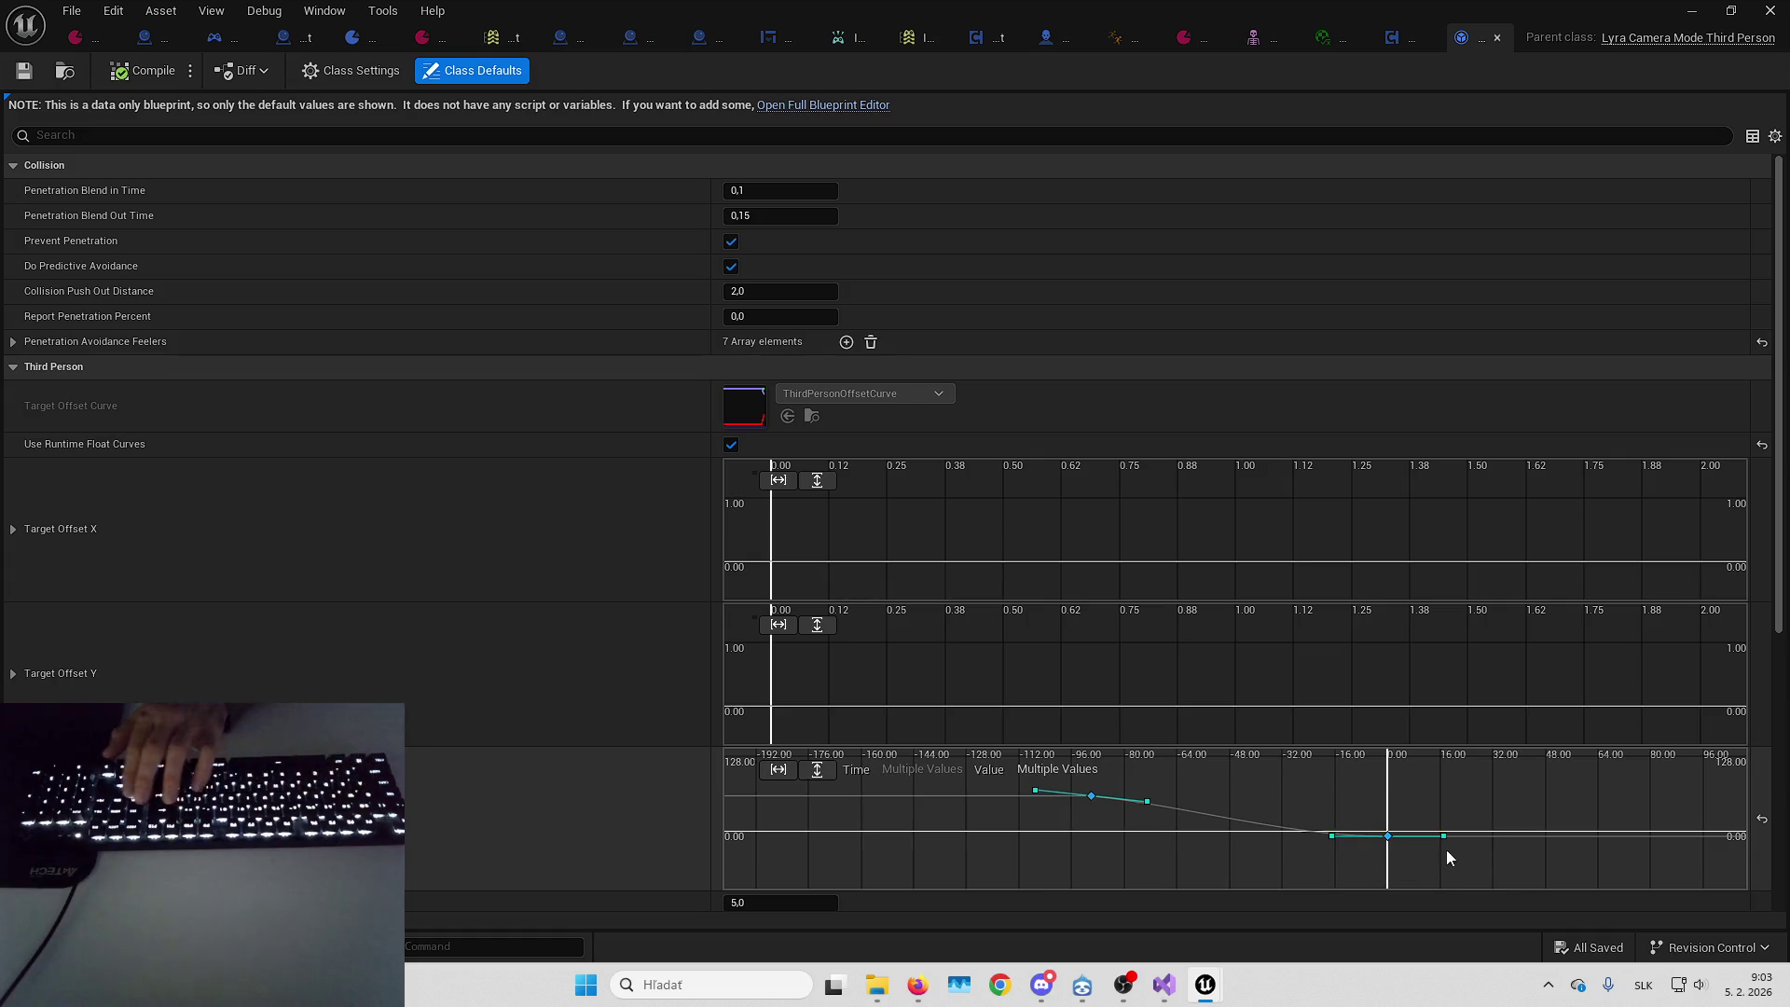
key("Delete")
left_click(128, 73)
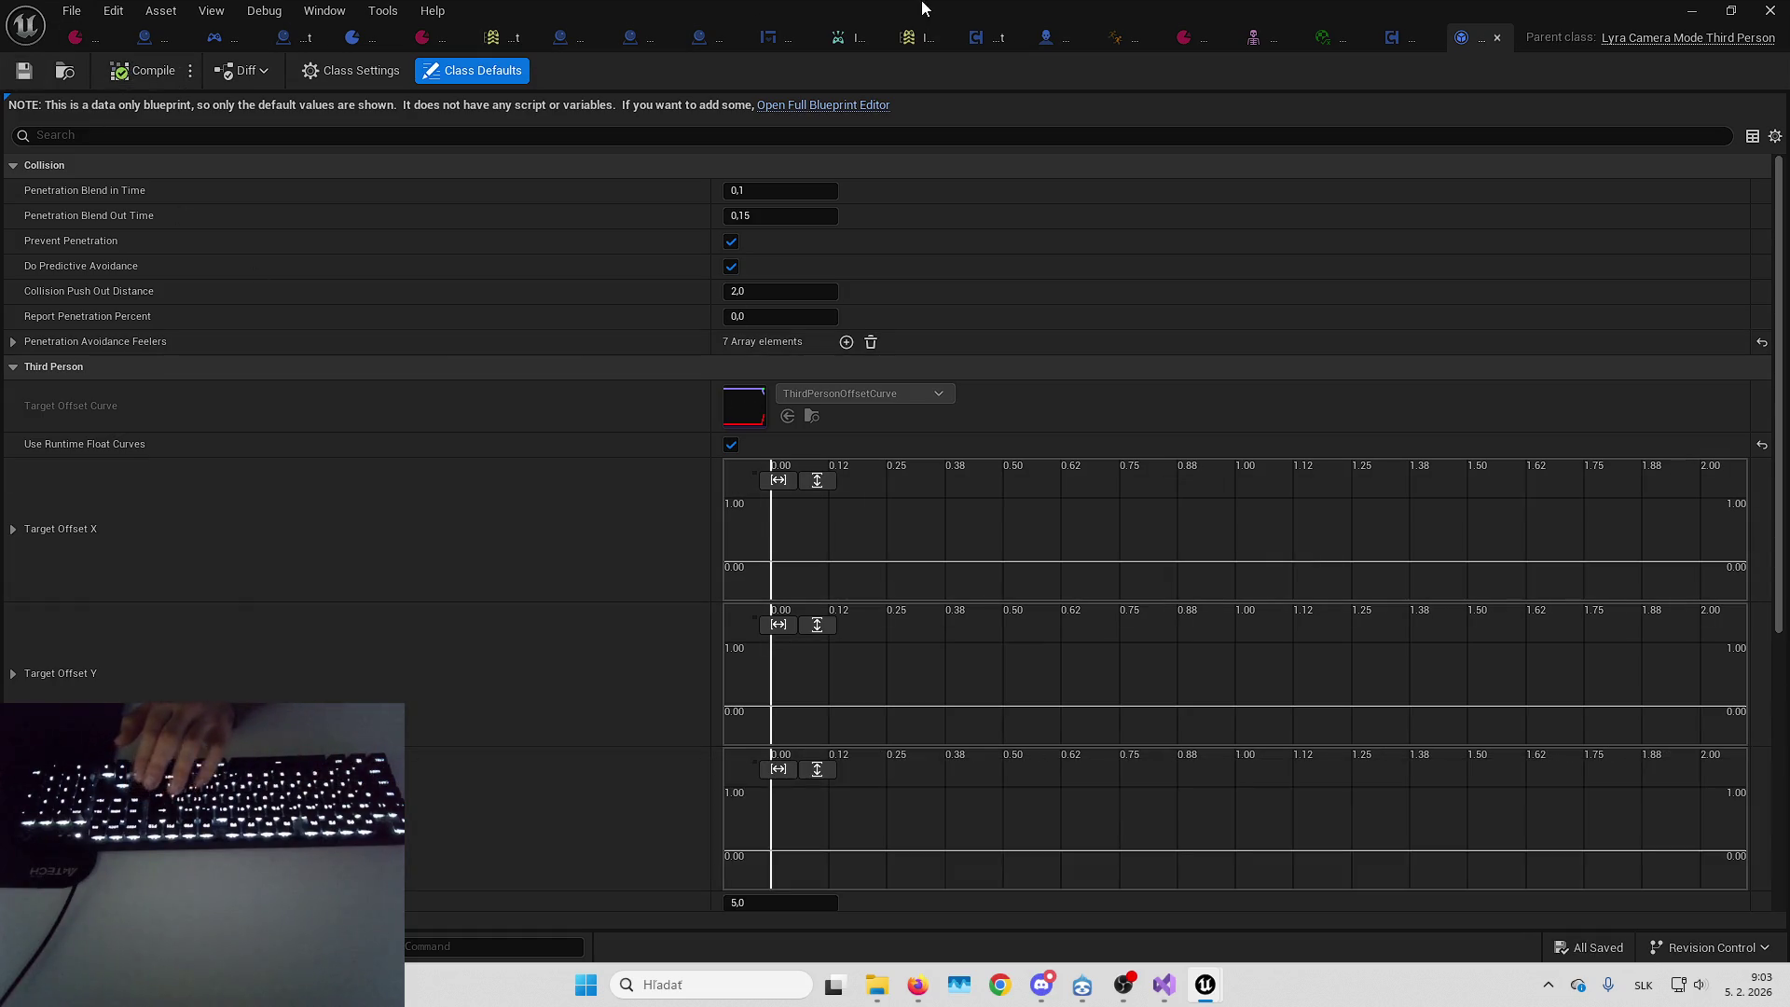
key("alt+p")
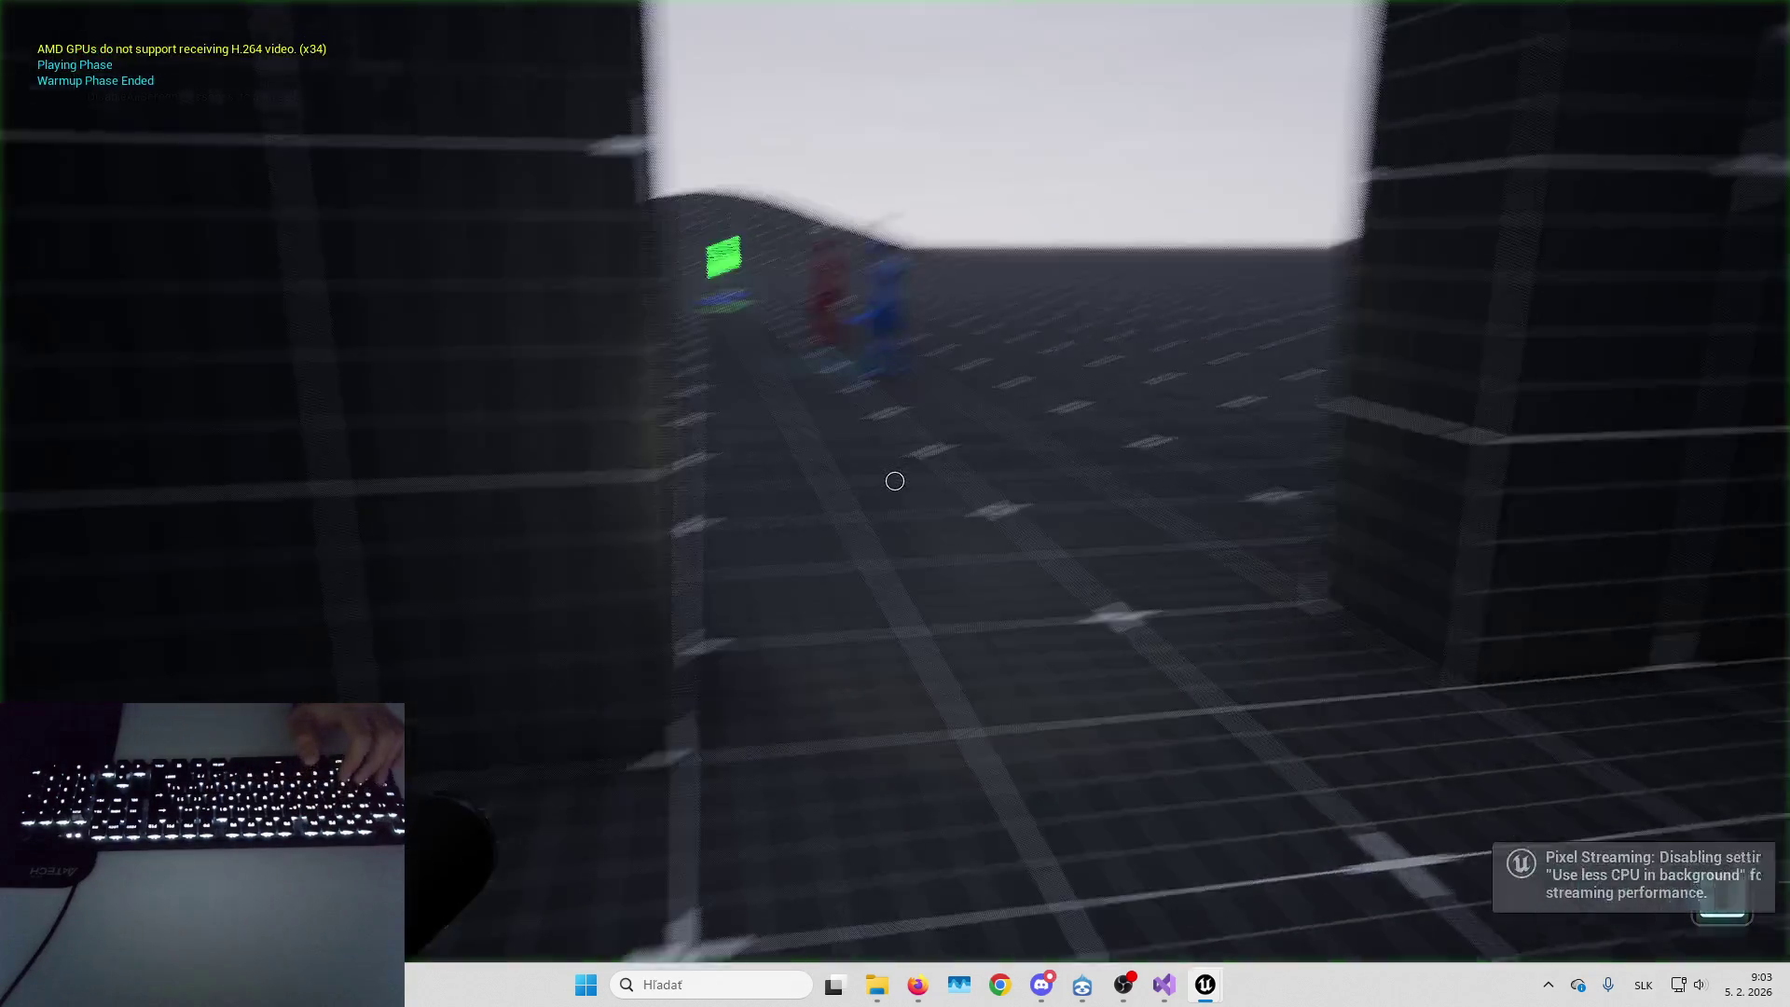
key("Escape")
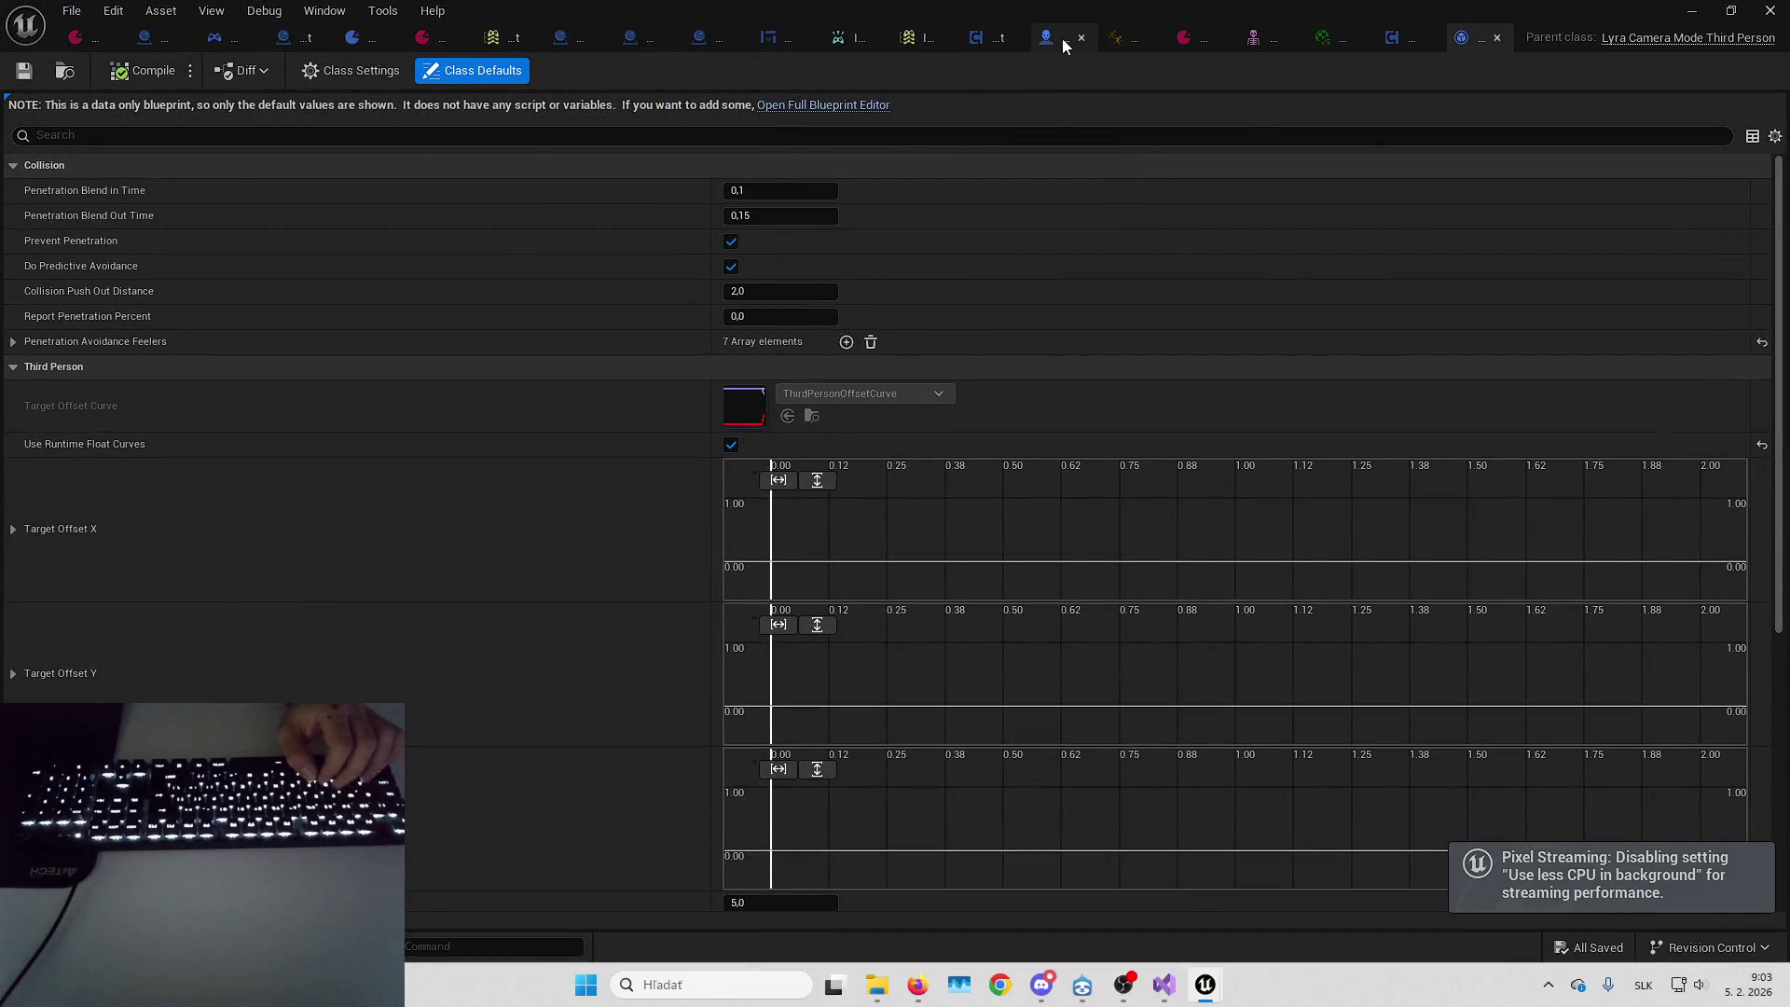
left_click(1058, 43)
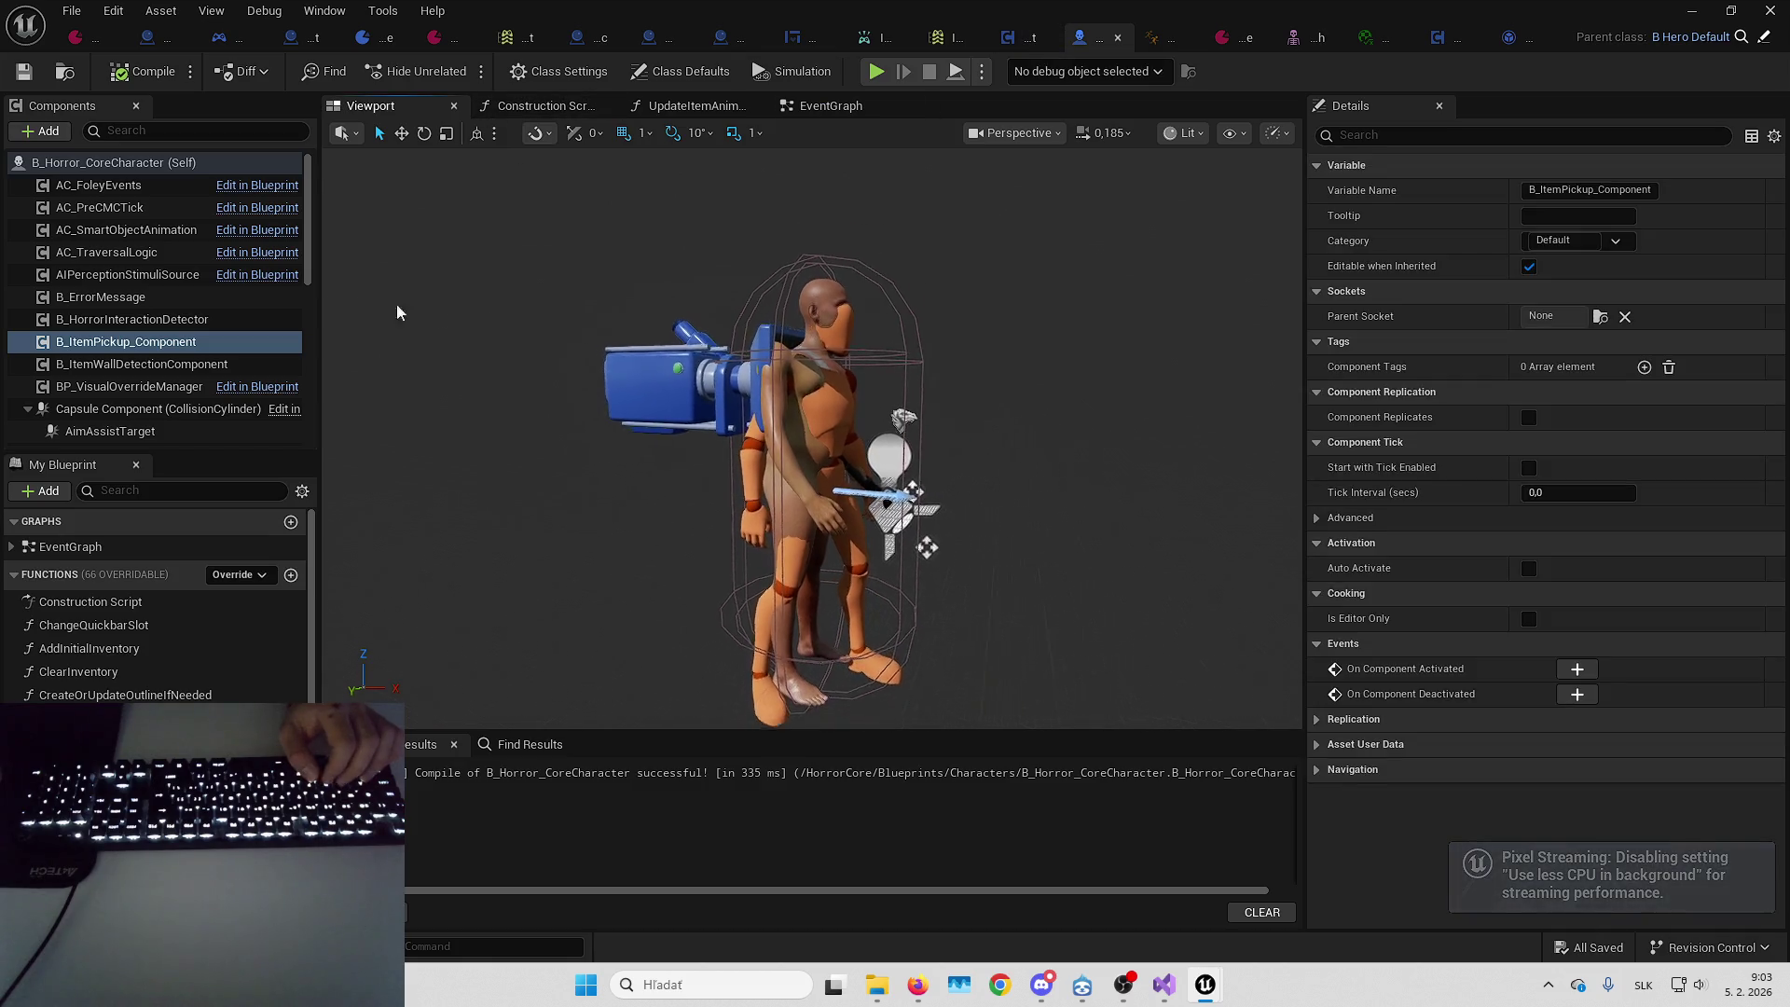
Lower MH_Body to Location Z -120, playtest, then adjust it to -123 and playtest again
left_click(770, 391)
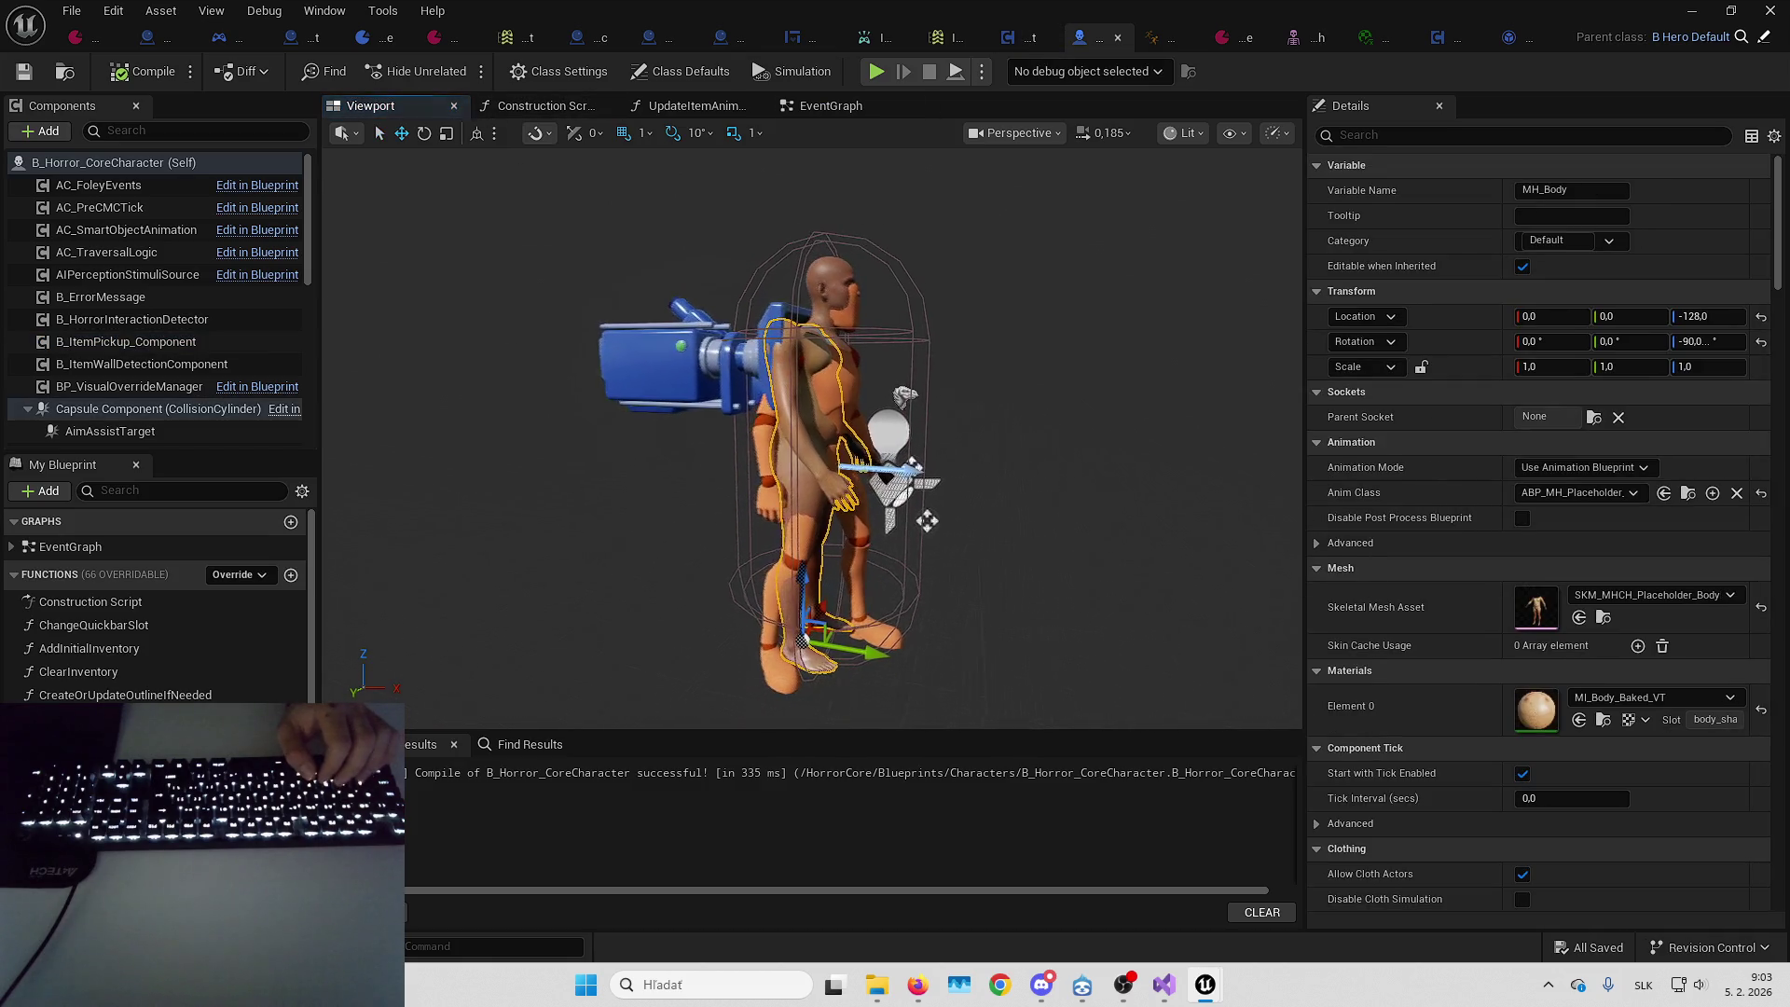
scroll(215, 328, "down", 5)
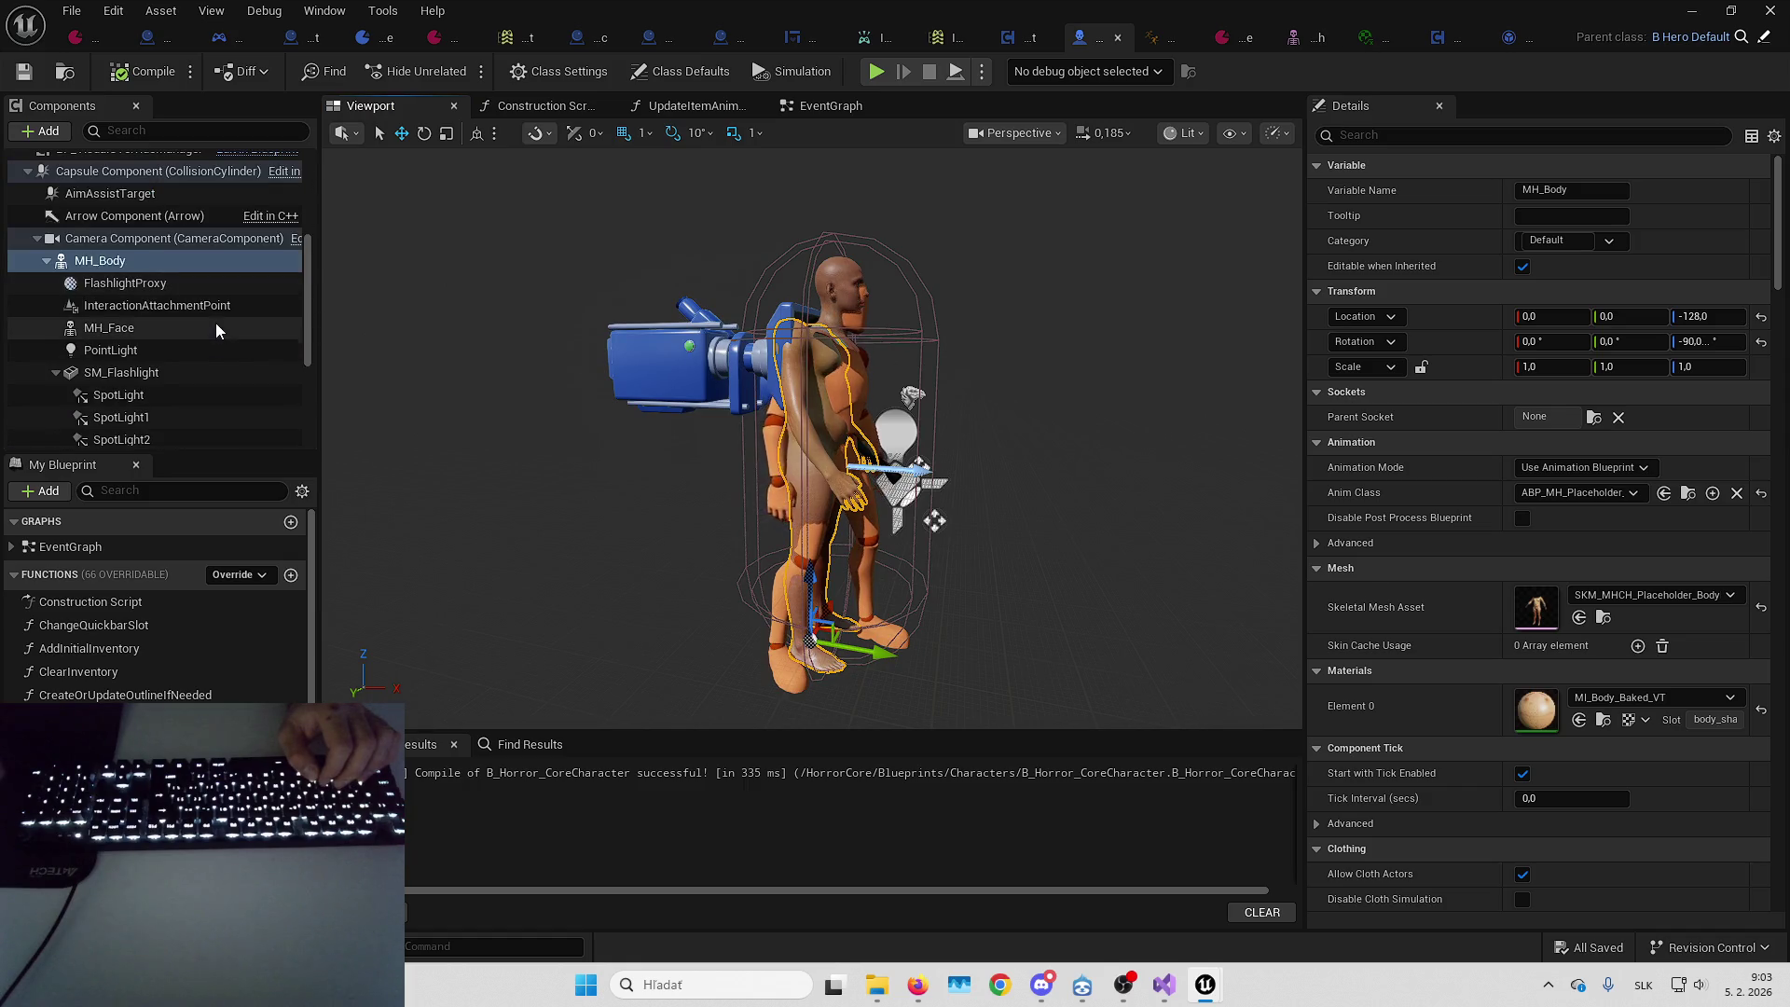
key("f")
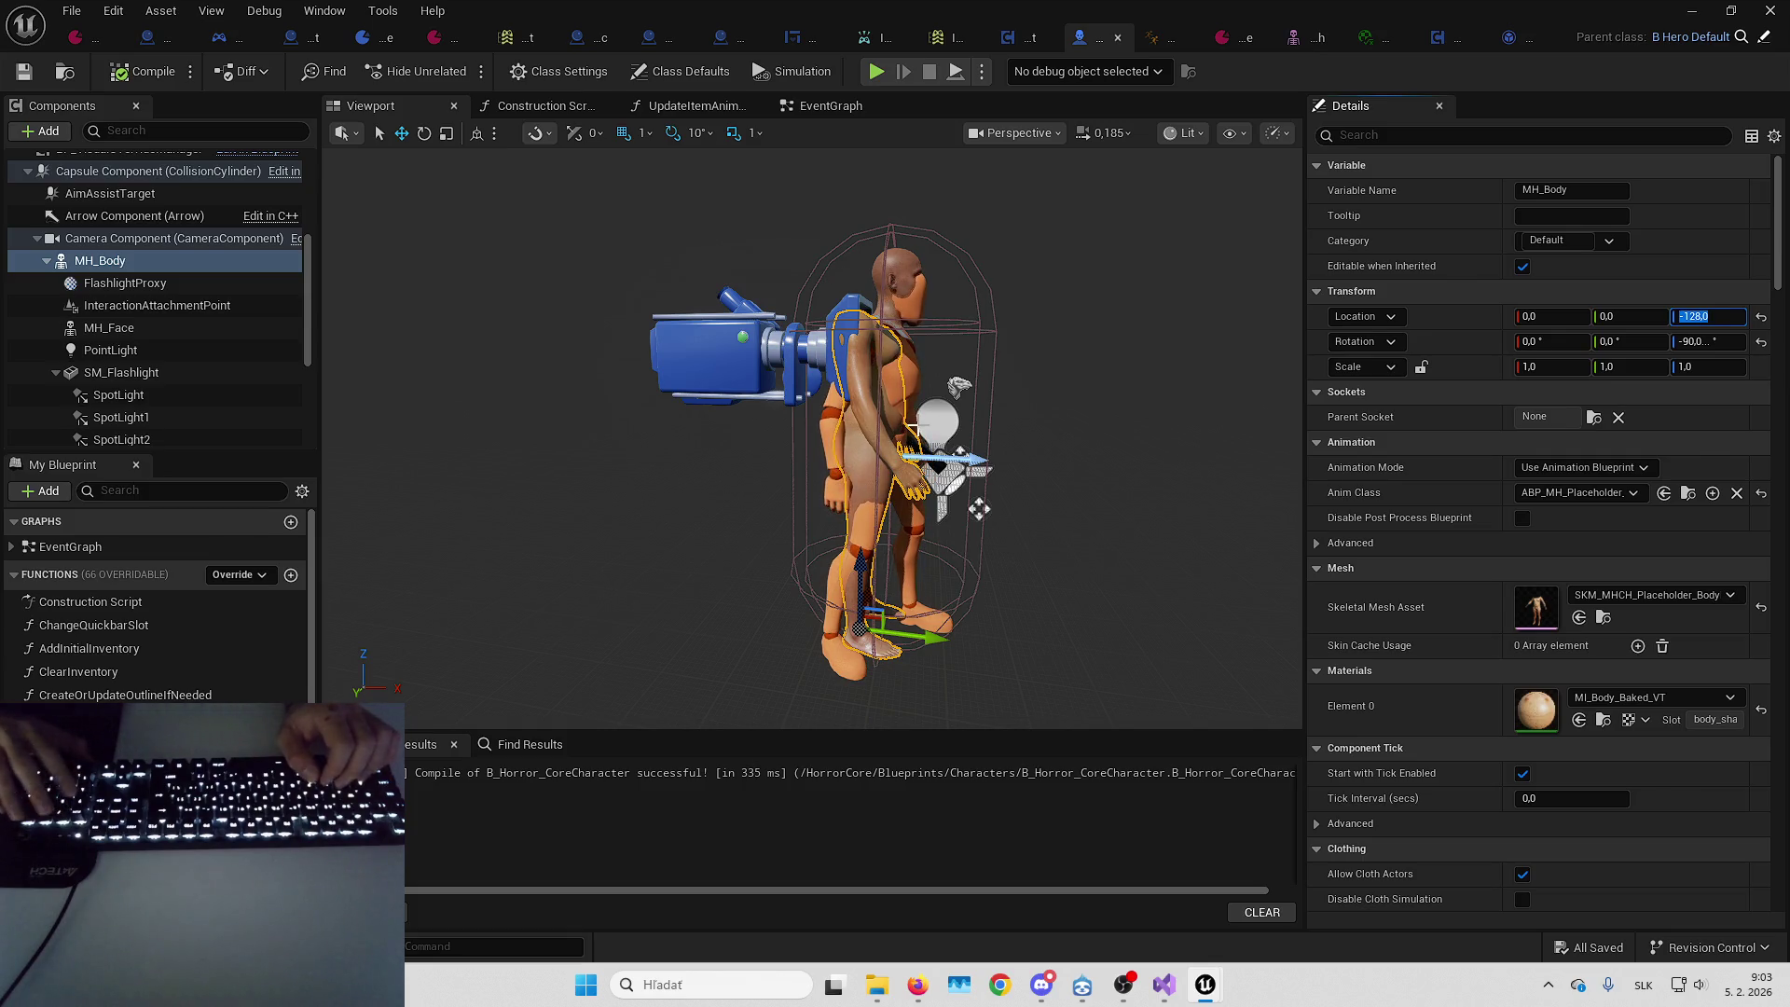
type("-120")
key("Return")
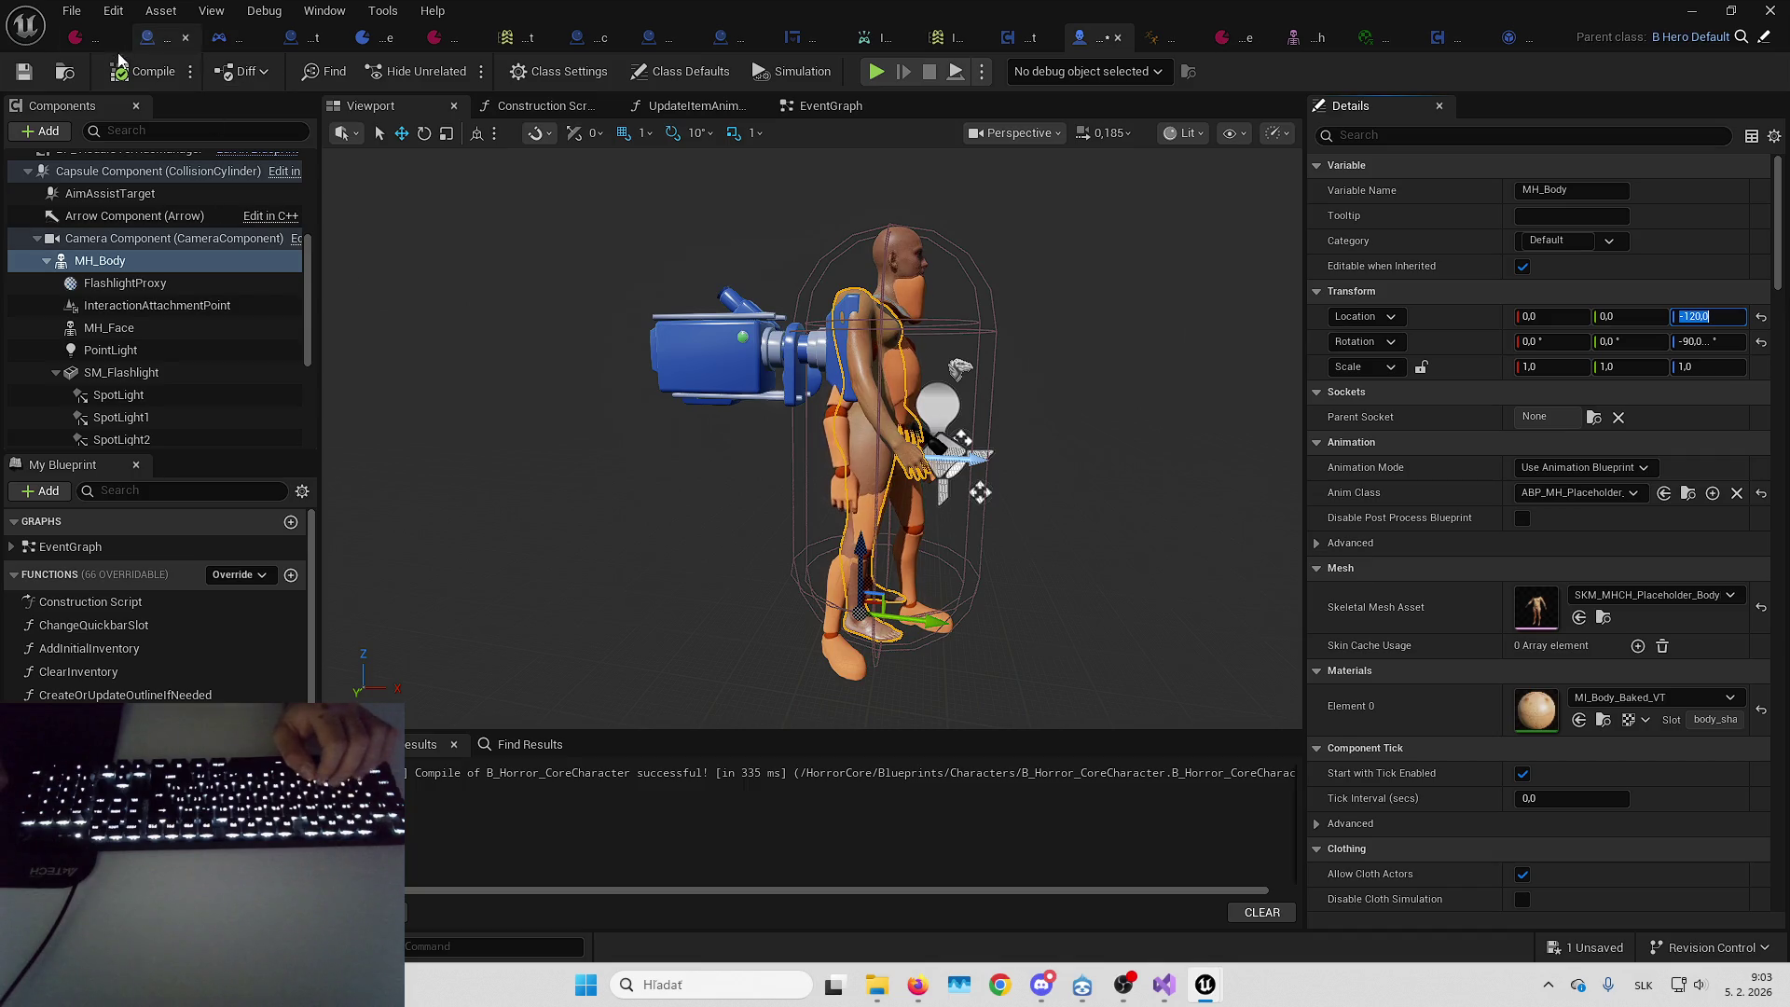
key("alt+p")
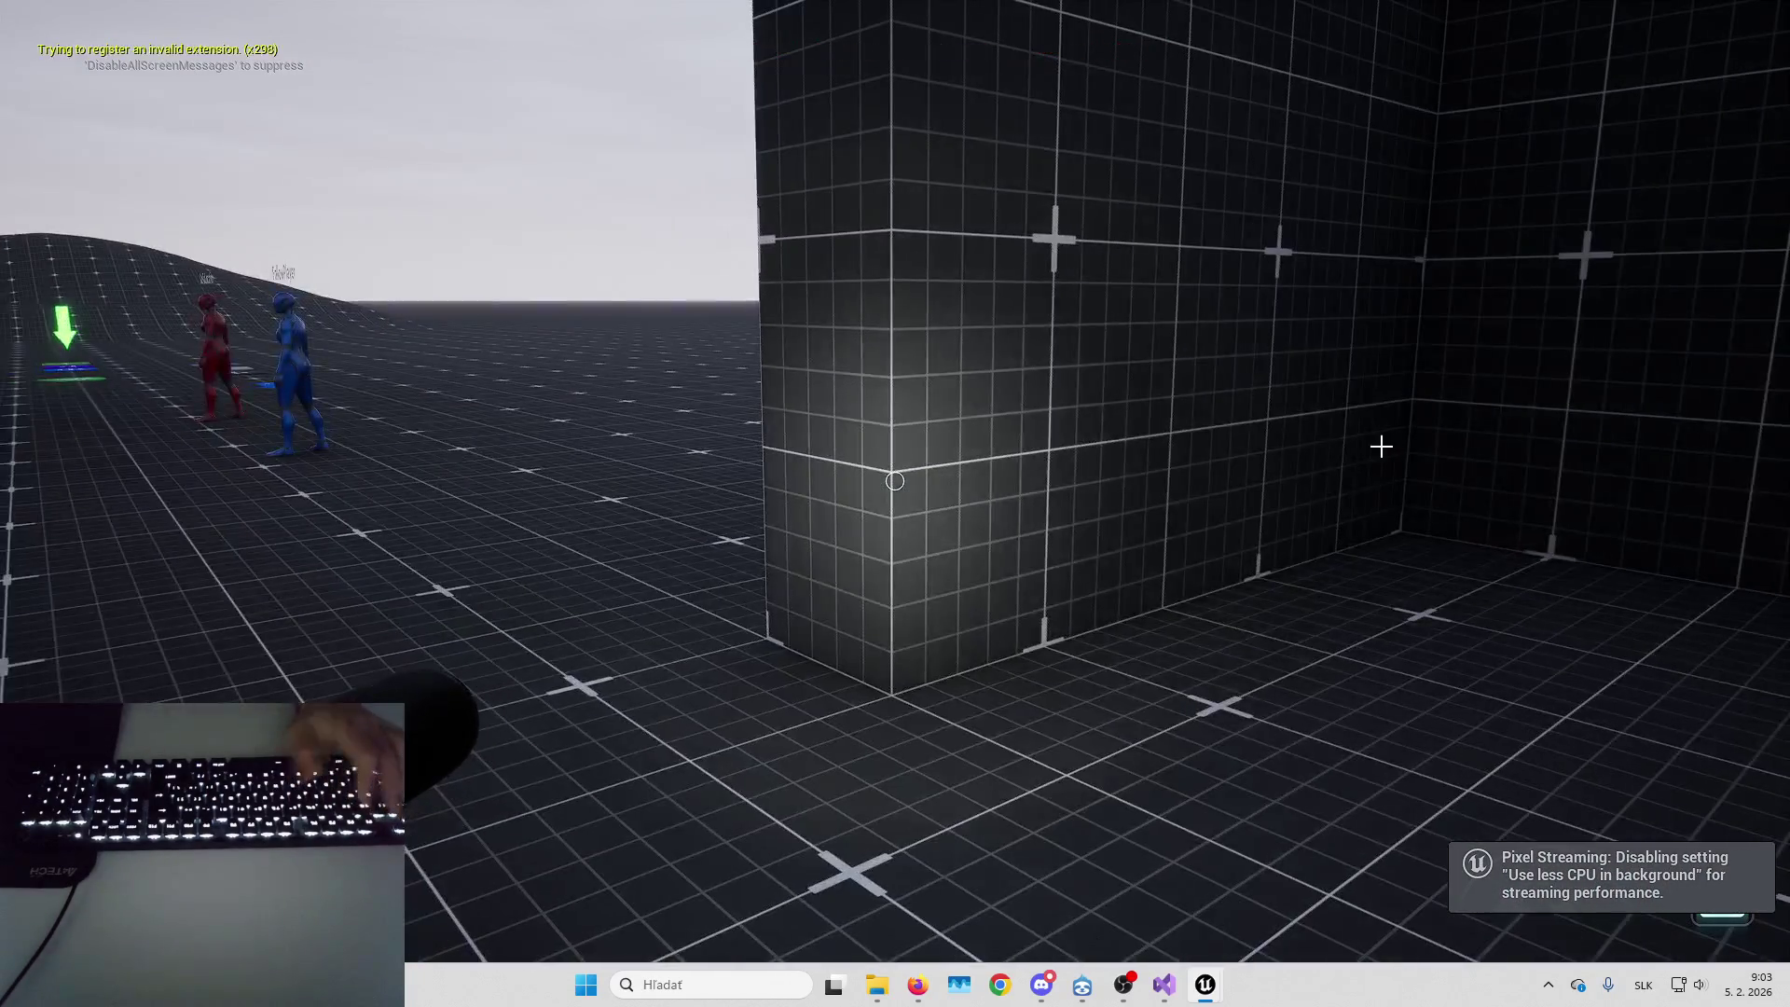
key("Escape")
type("-12")
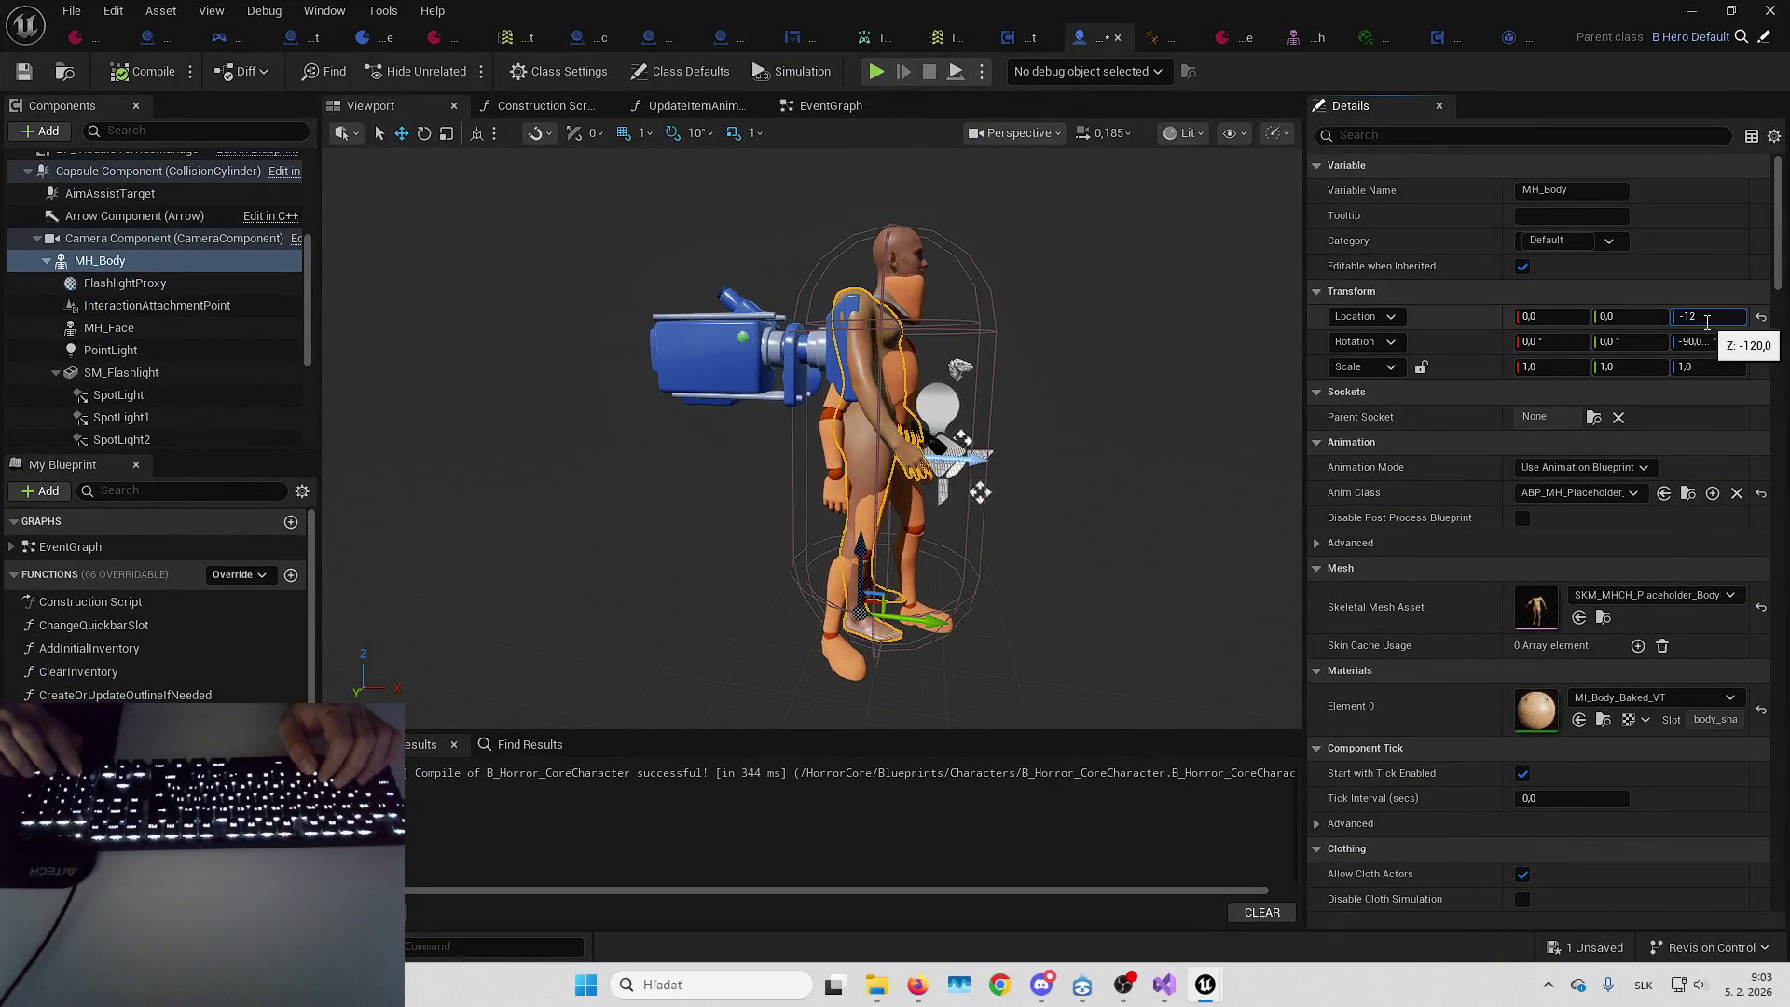
type("3")
key("Return")
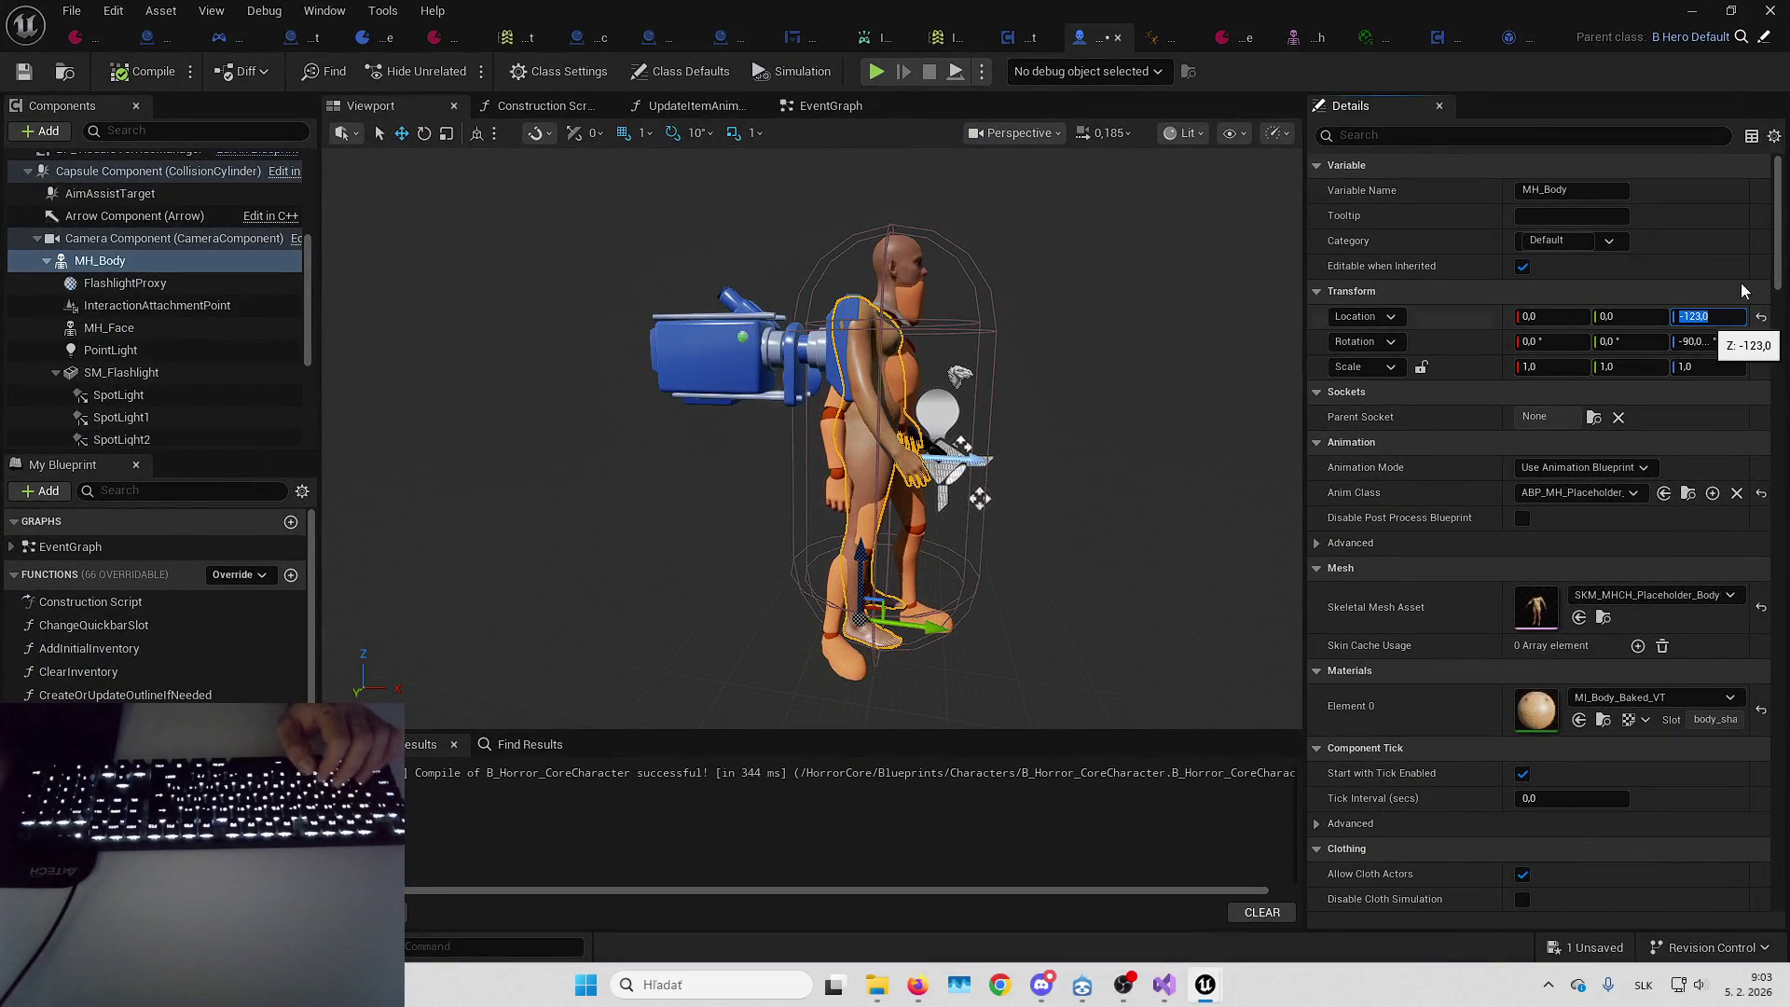
key("alt+p")
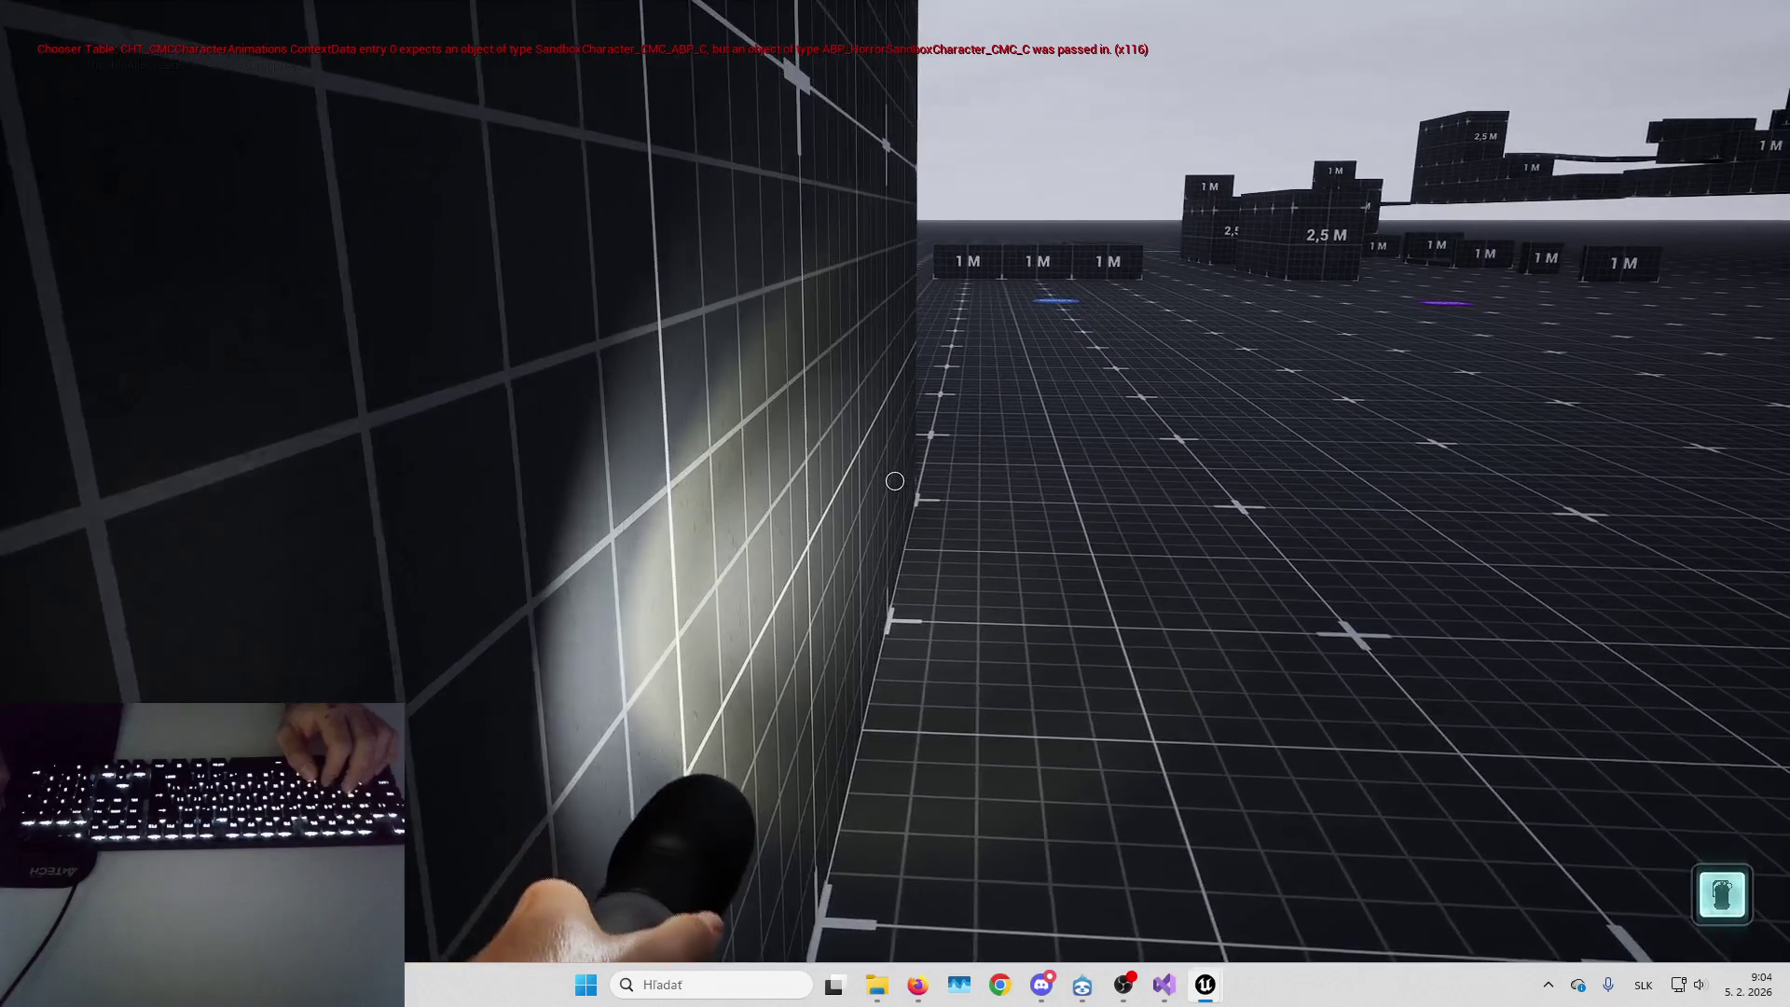
key("1")
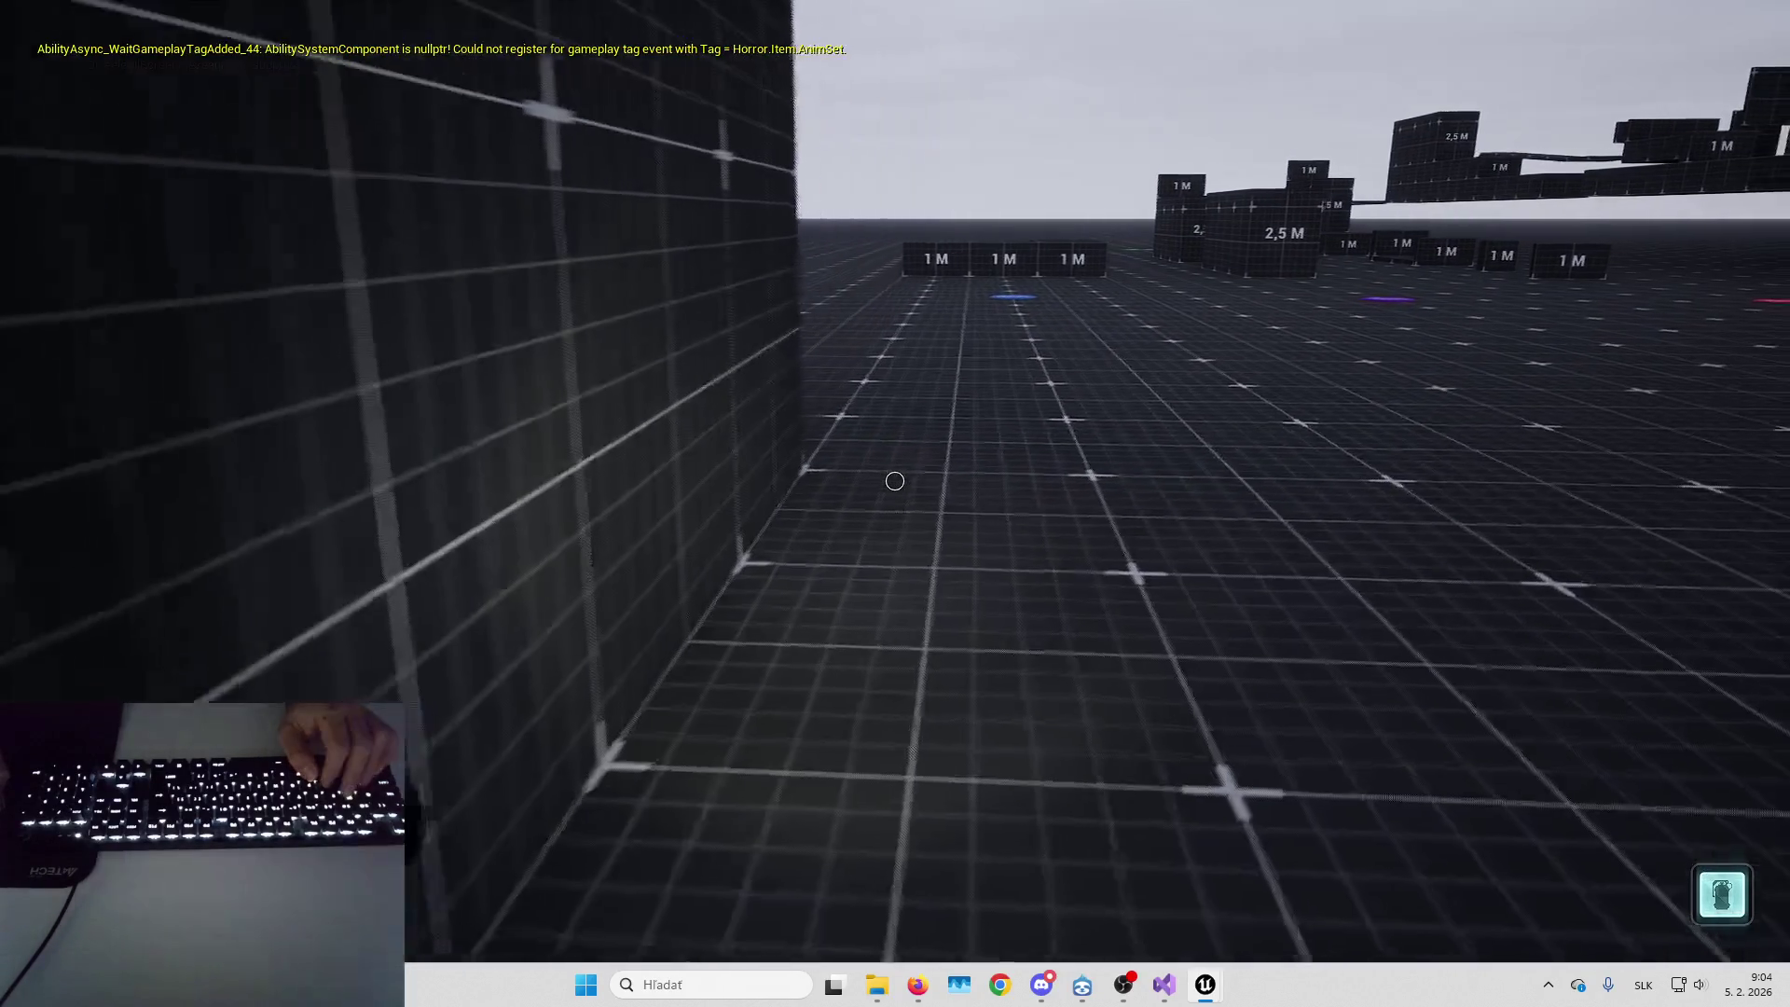
key("1")
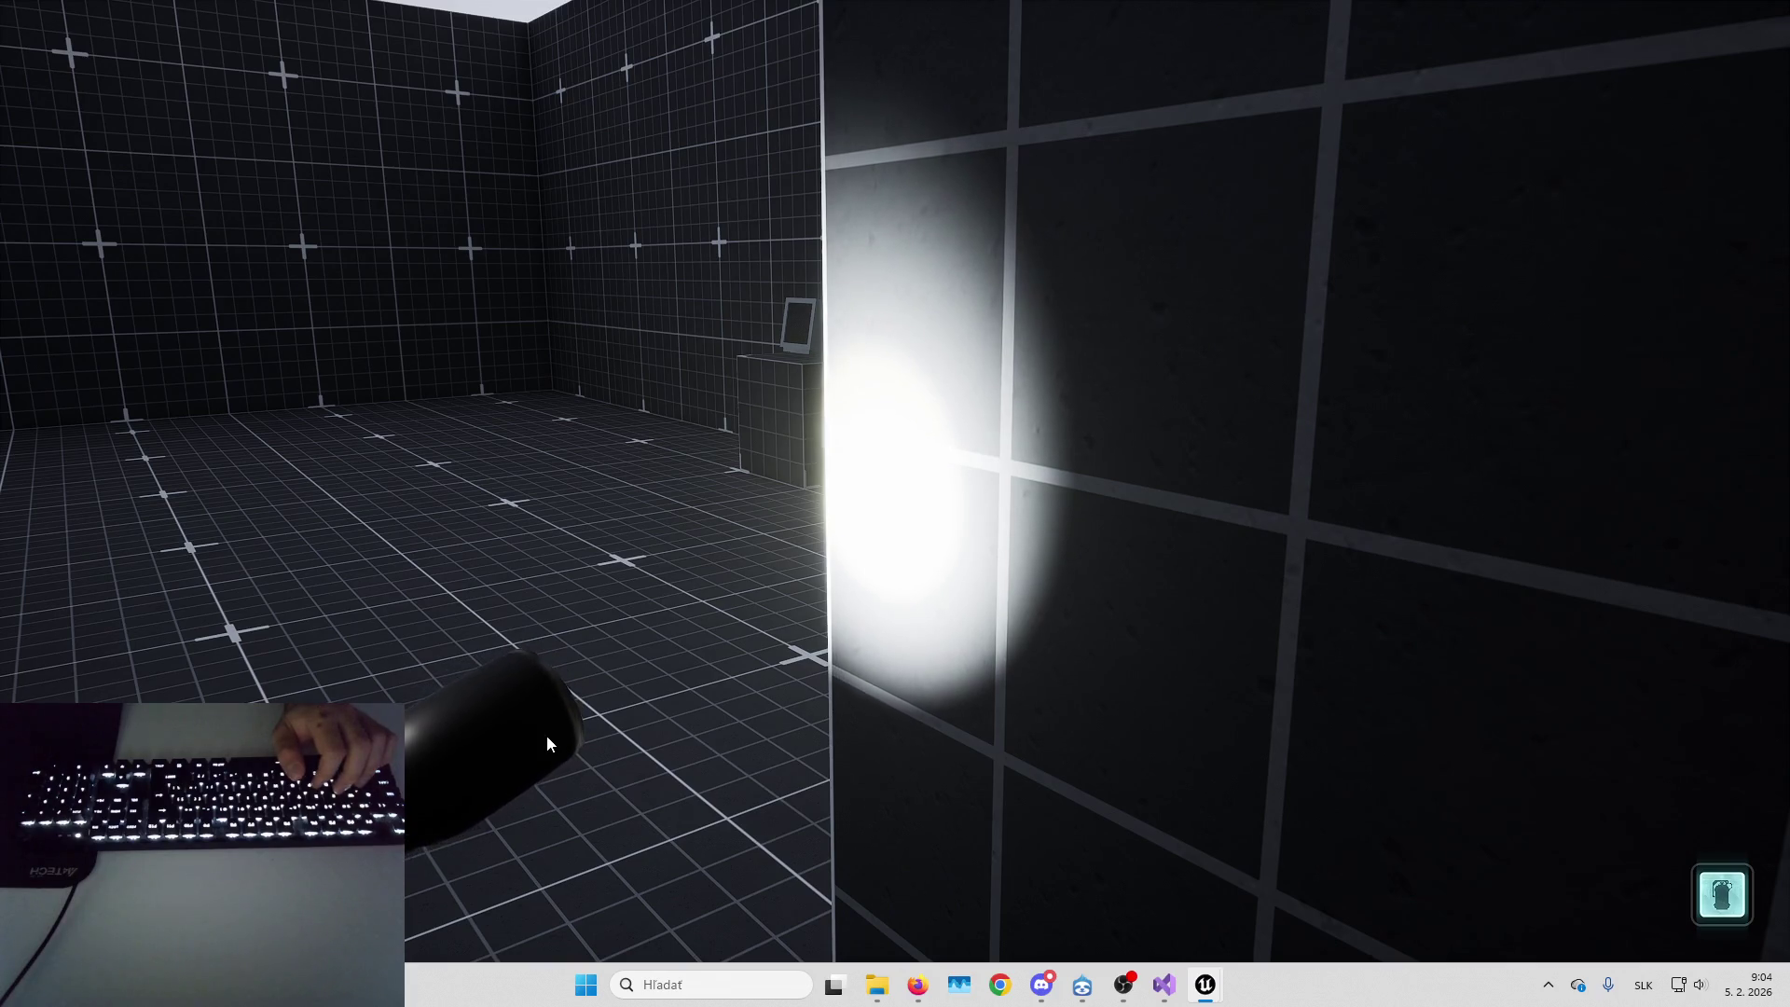
left_click(781, 545)
key("s")
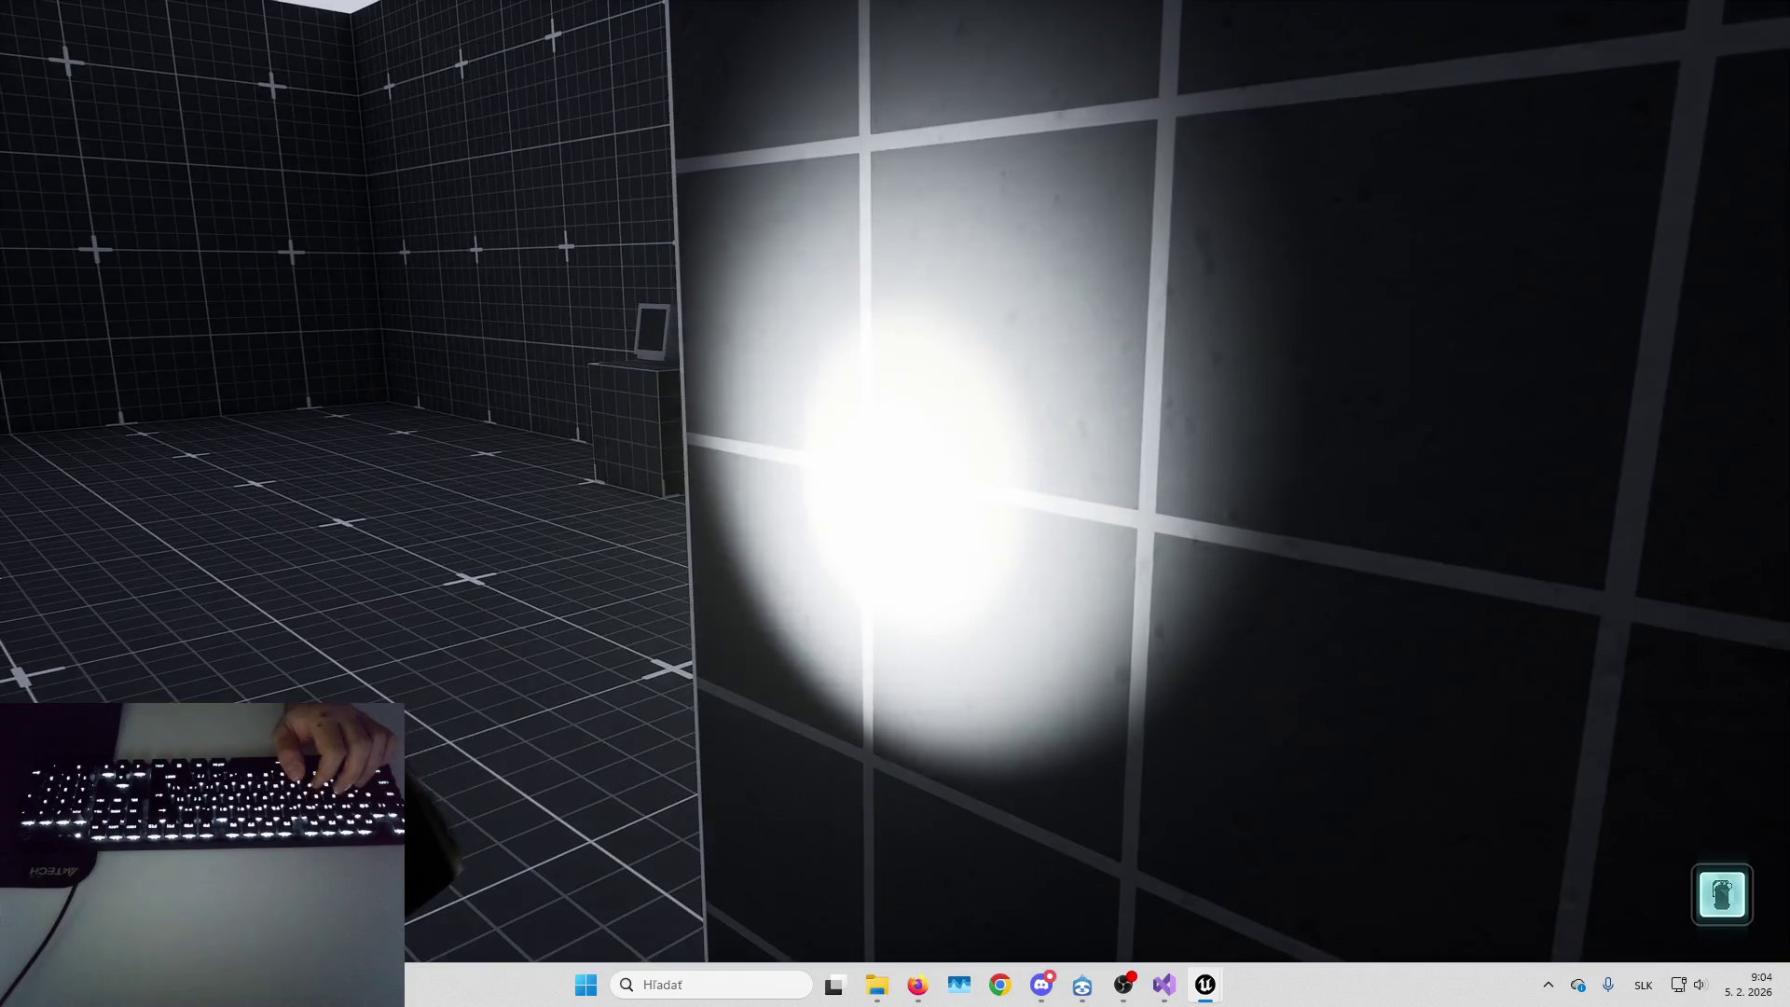
left_click(930, 471)
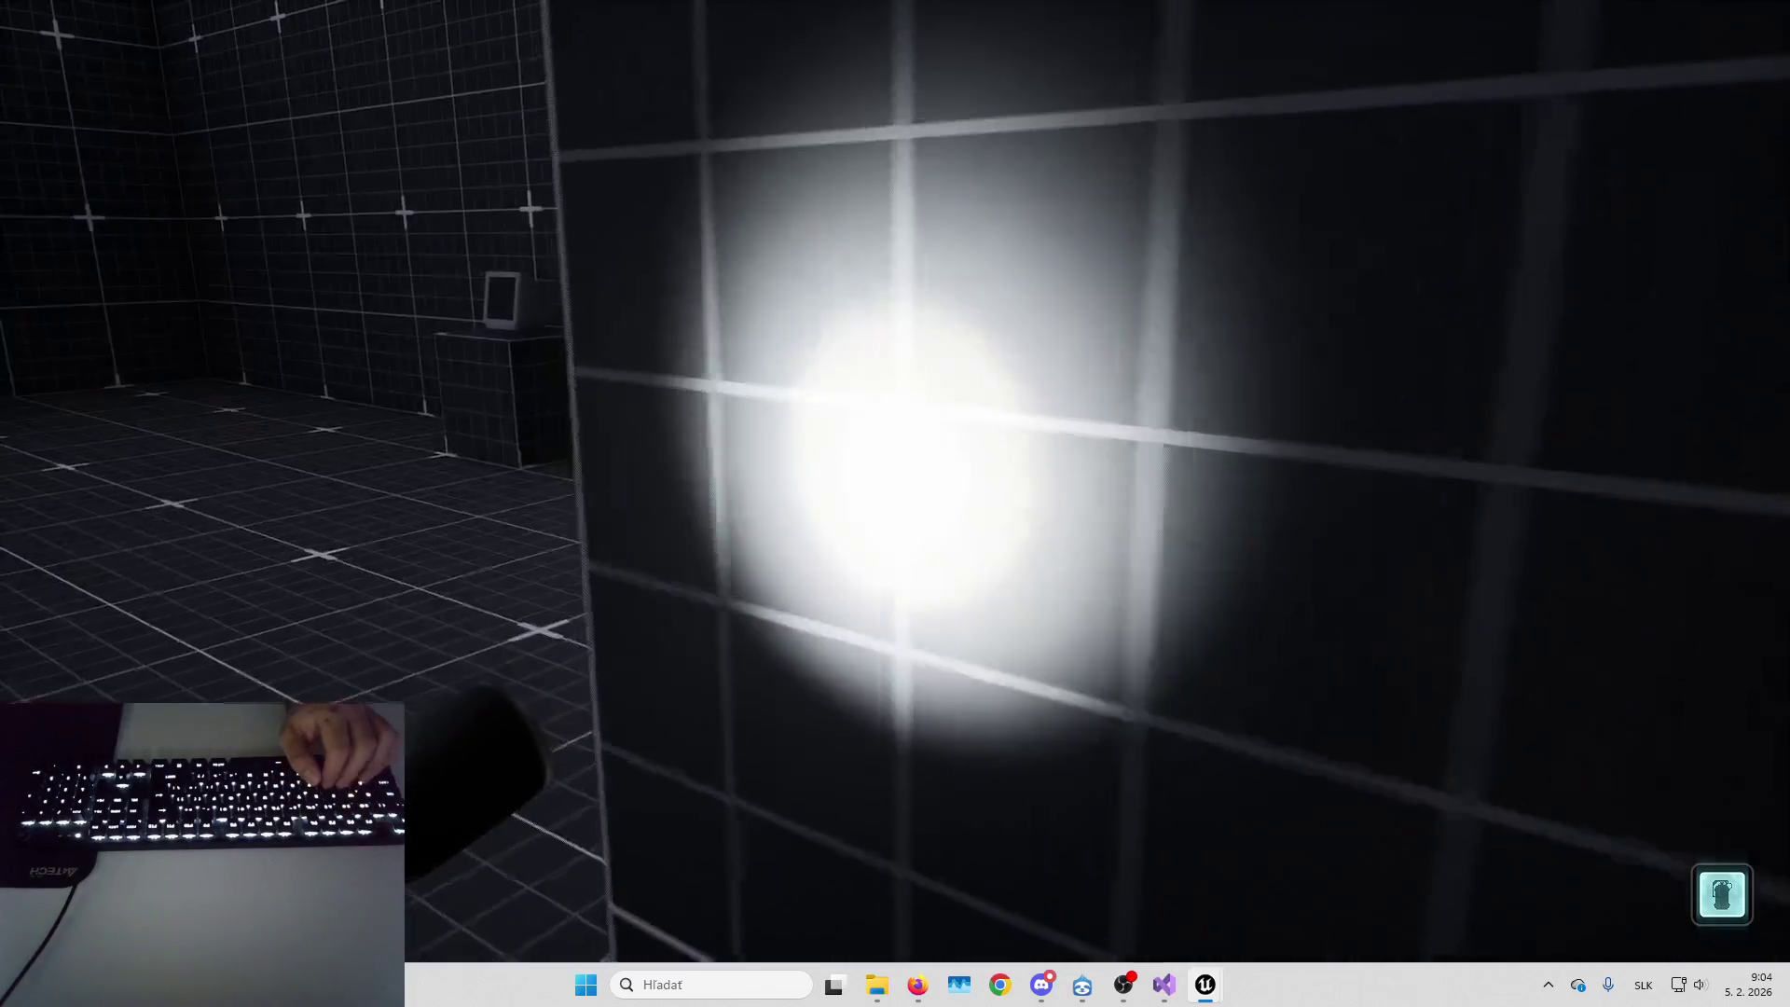
key("s")
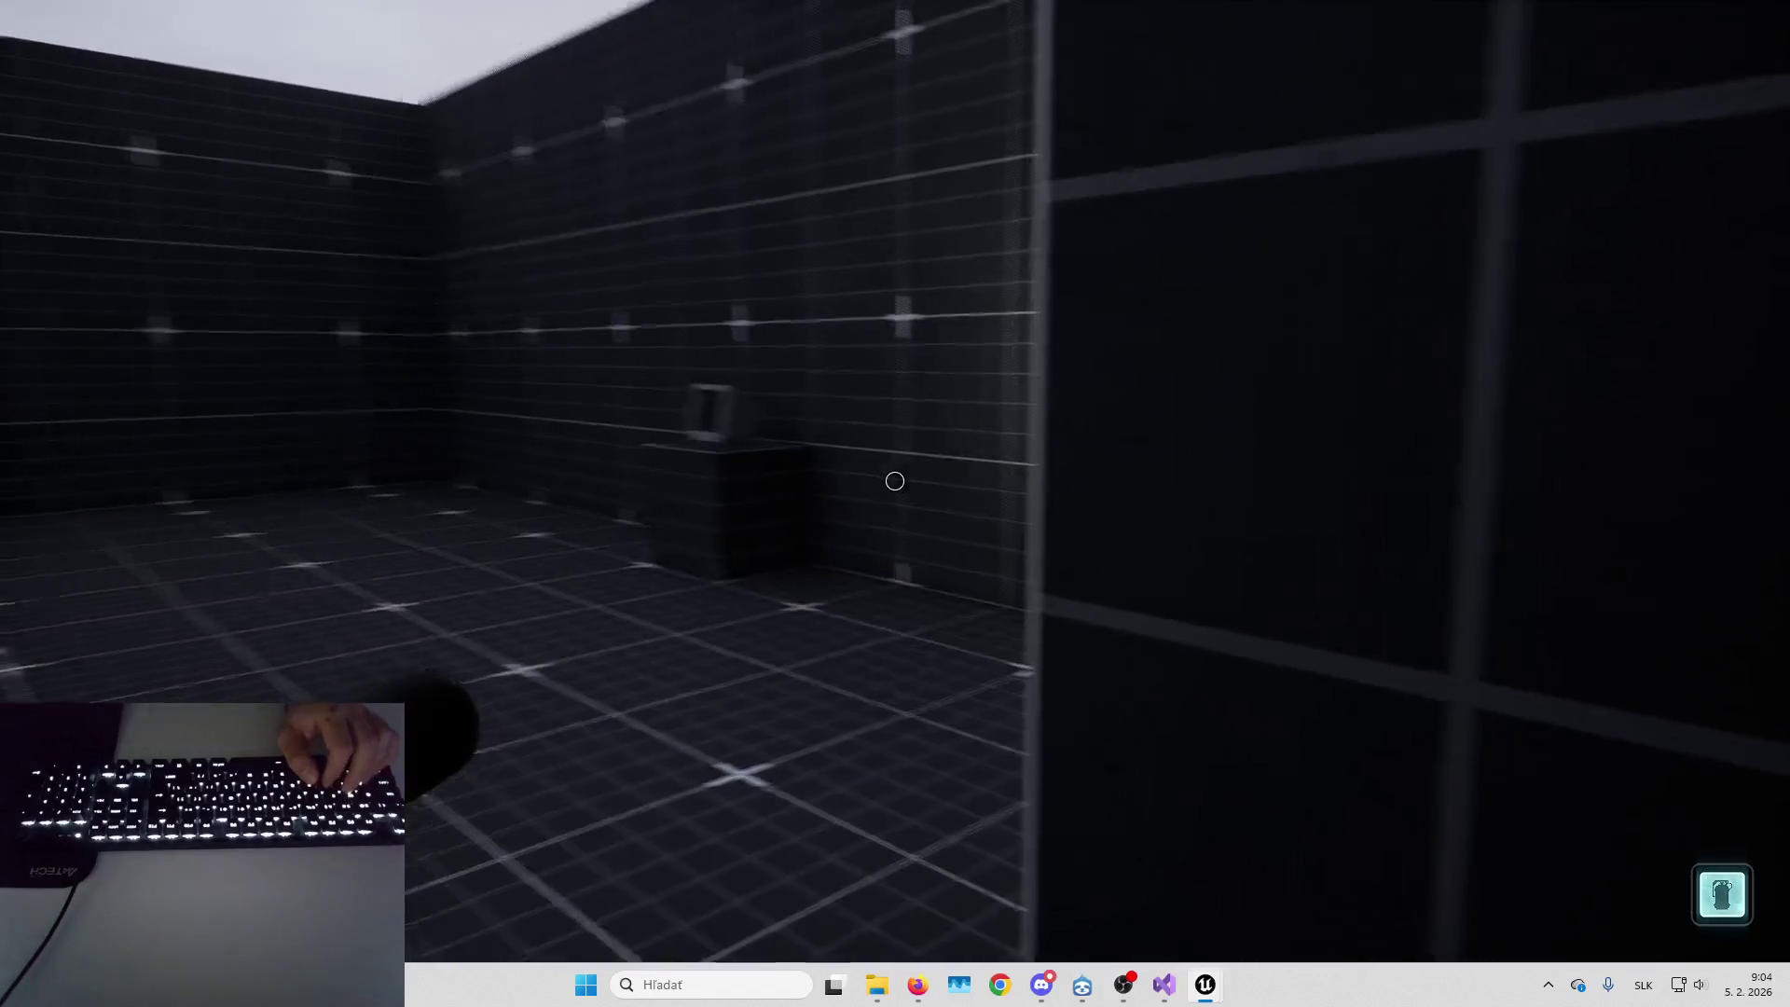
left_click(895, 481)
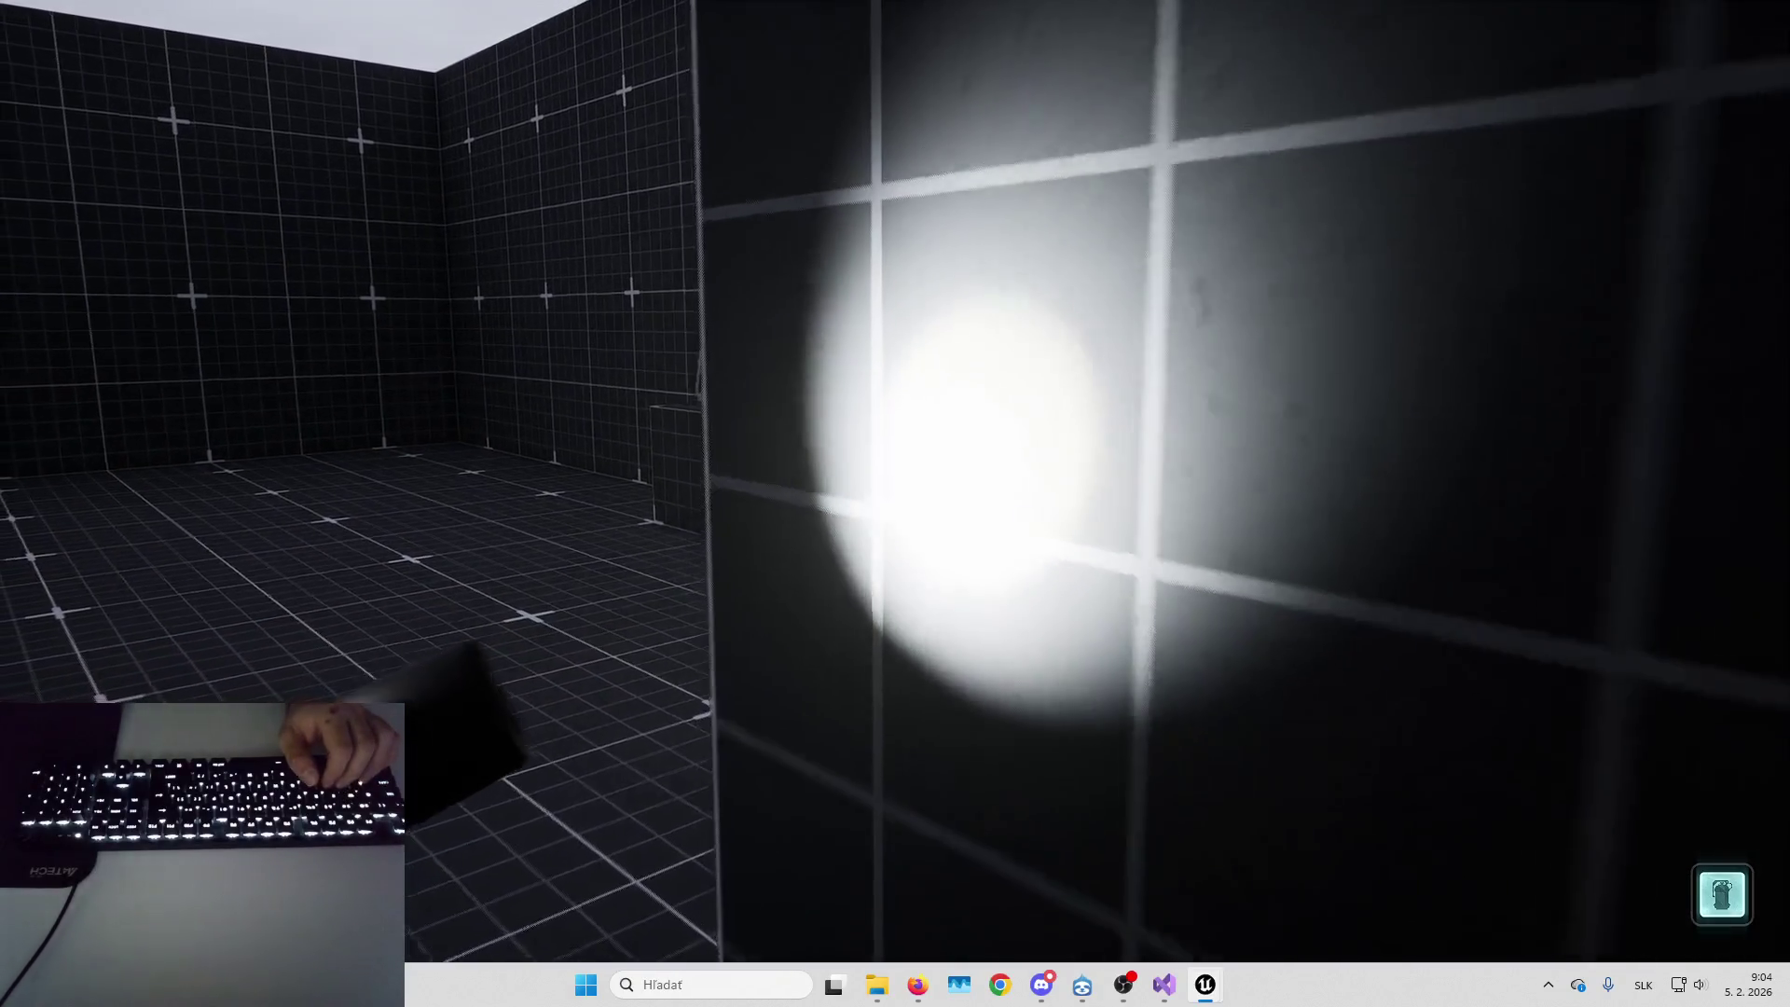
key("s")
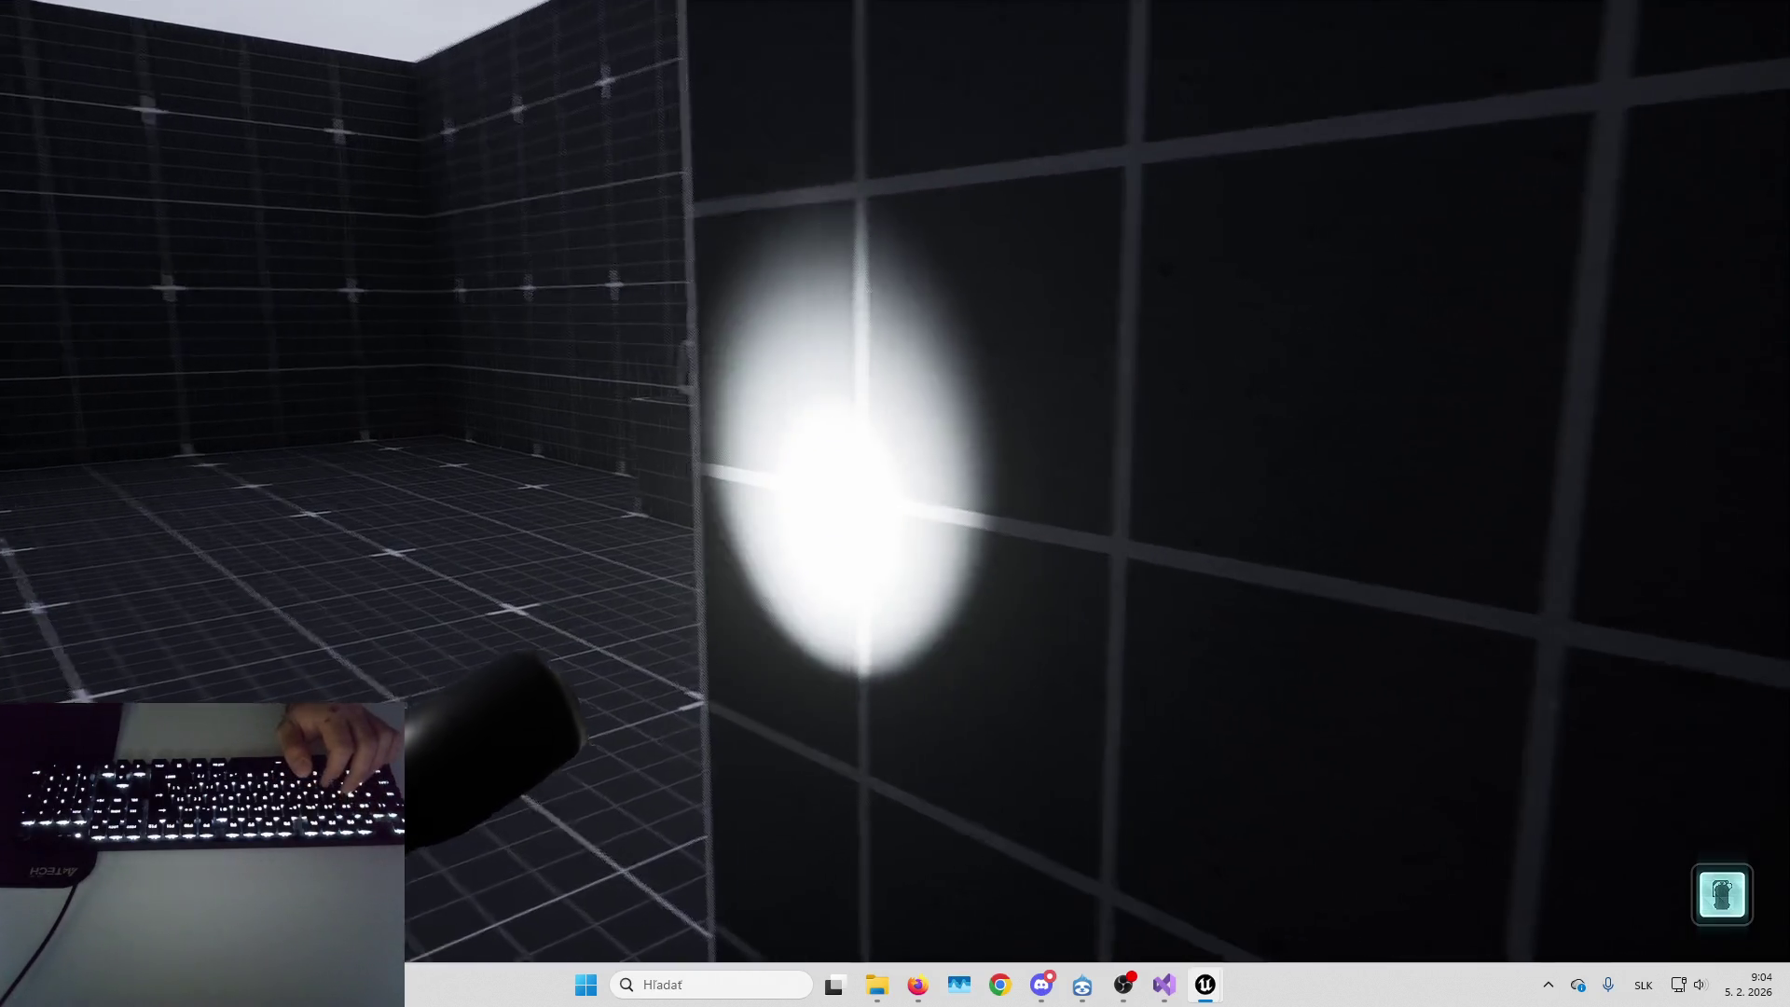
key("w")
key("w")
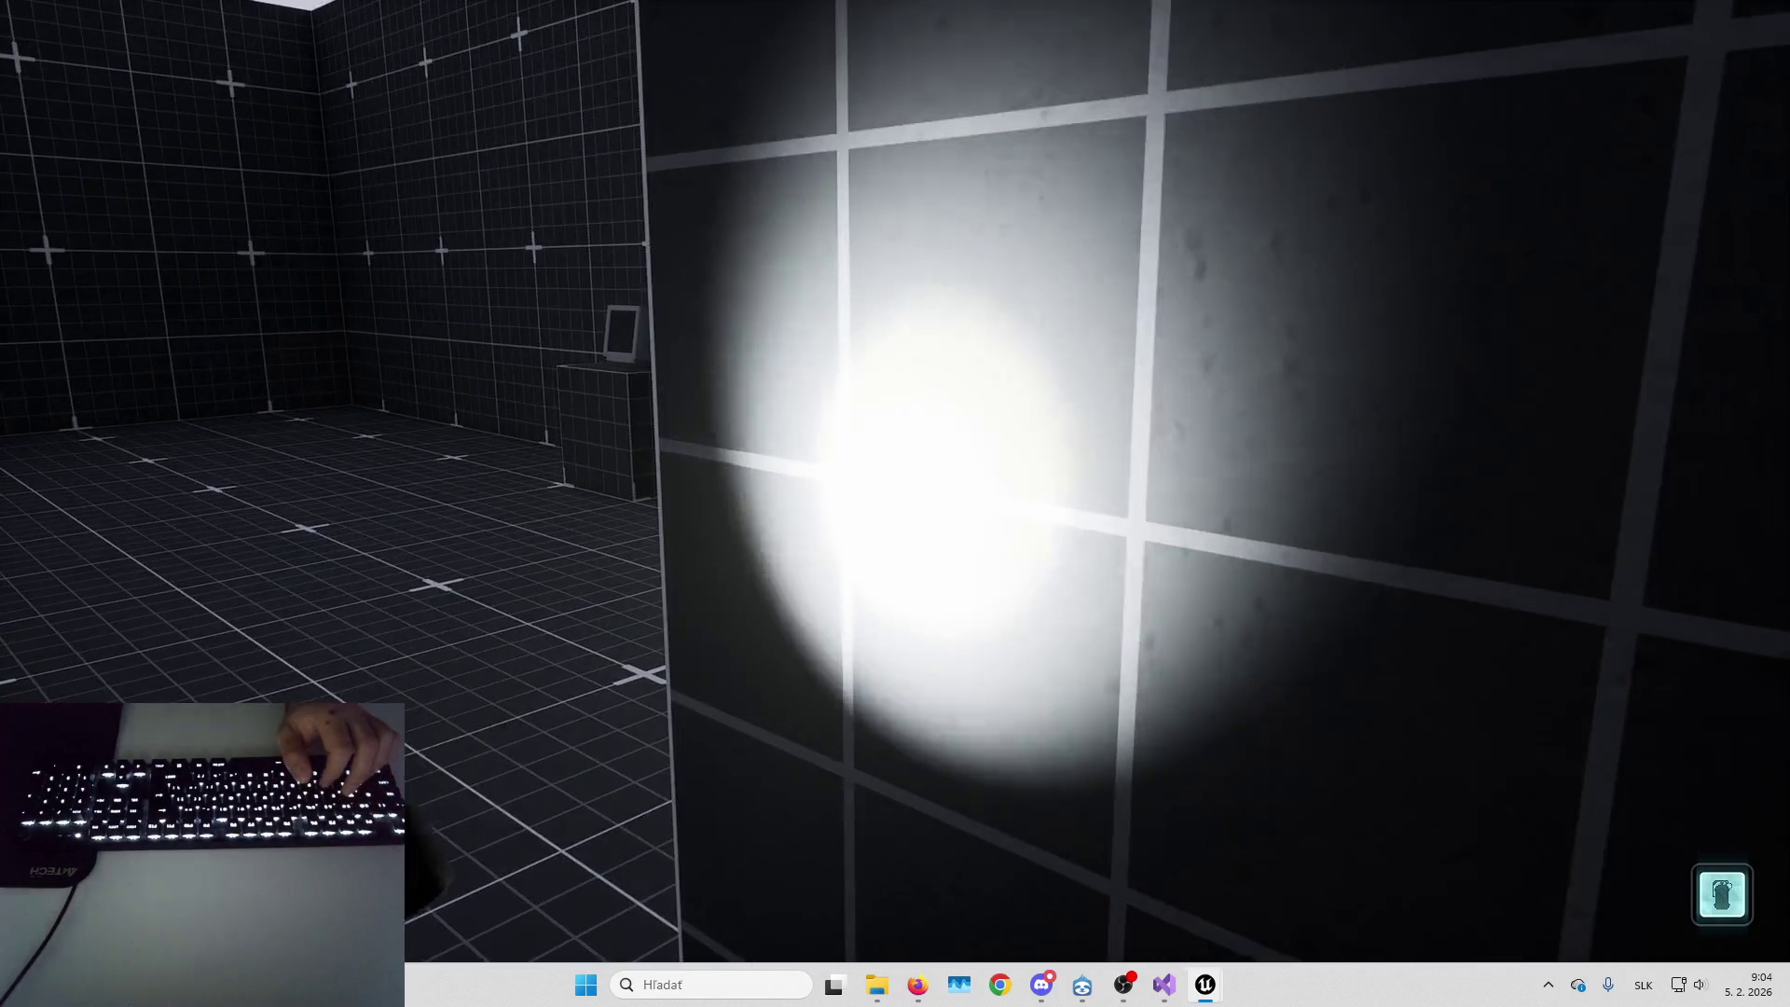
key("s")
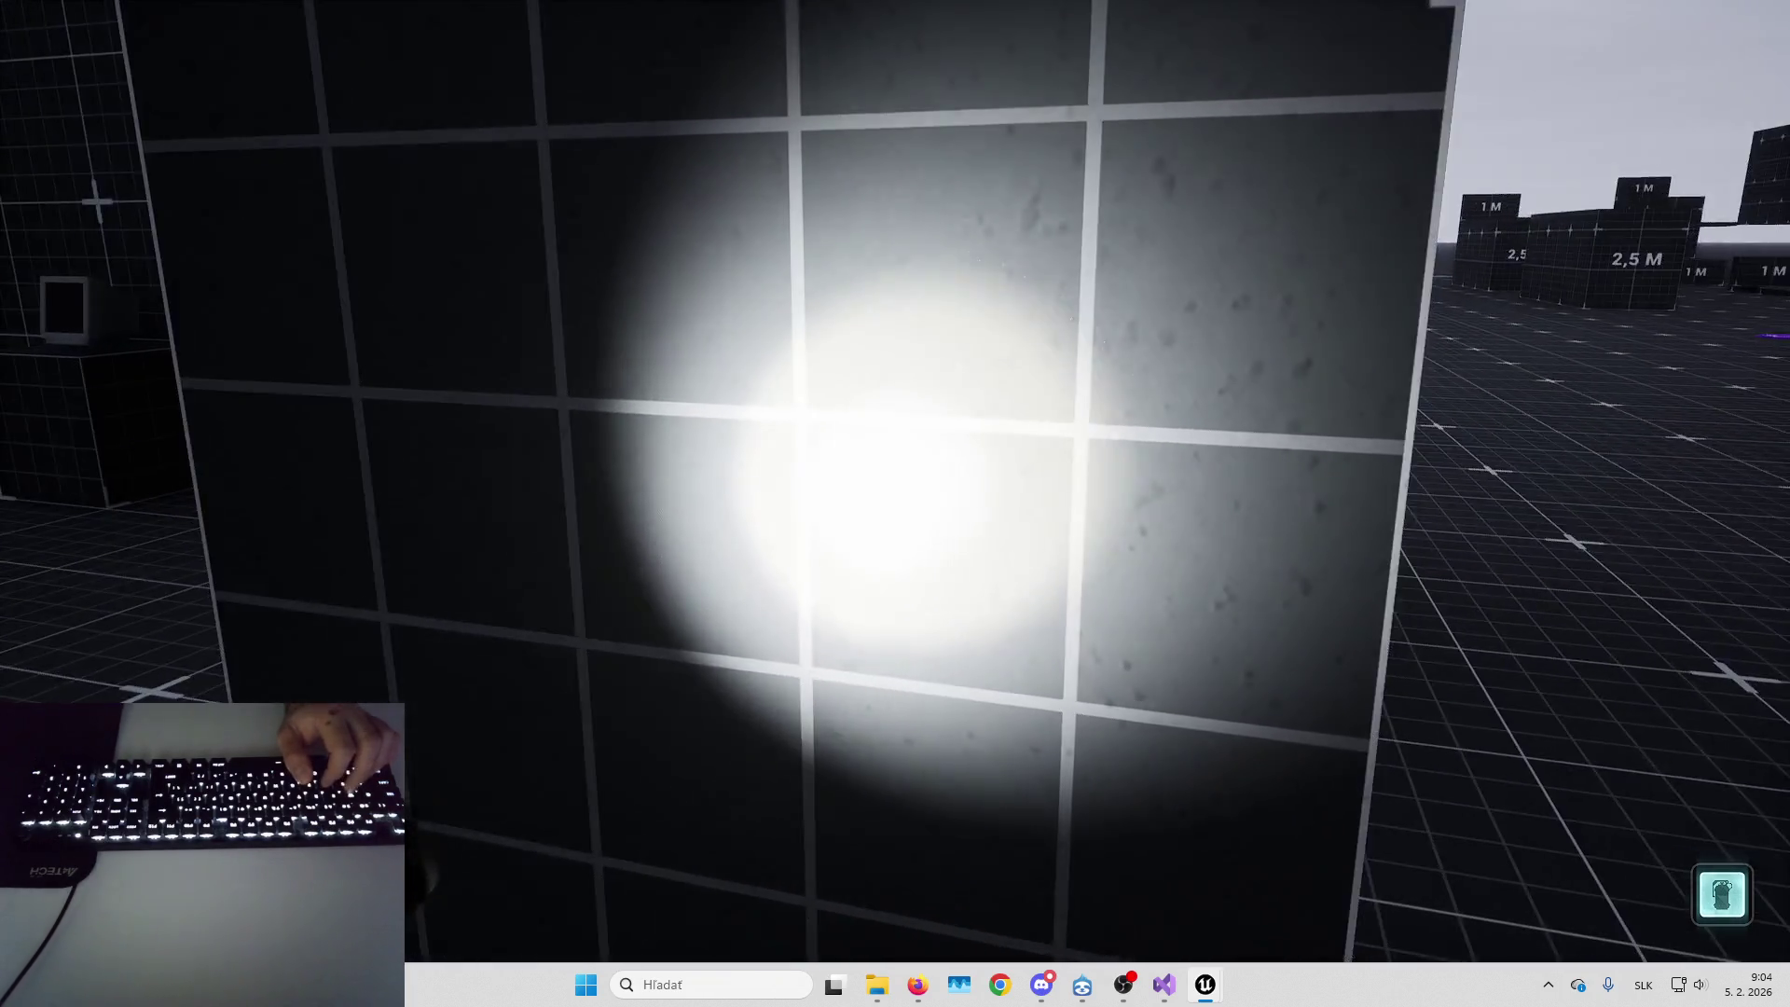
mouse_move(894, 480)
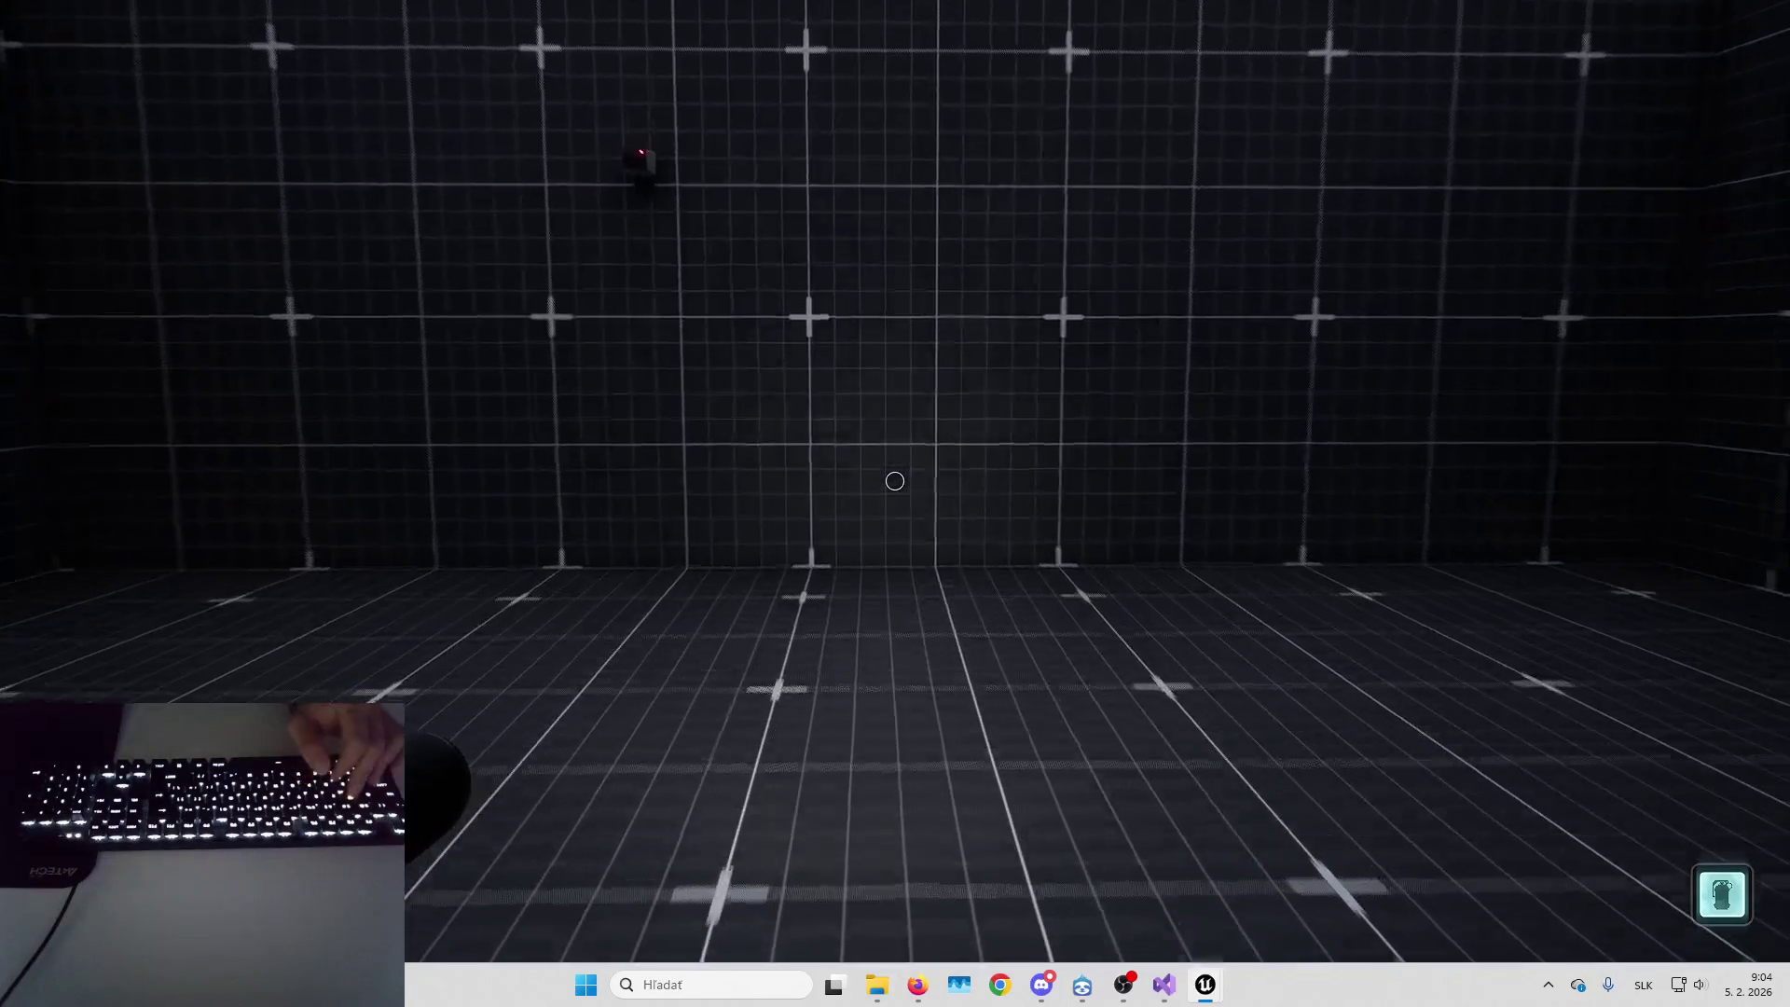
key("w")
key("w")
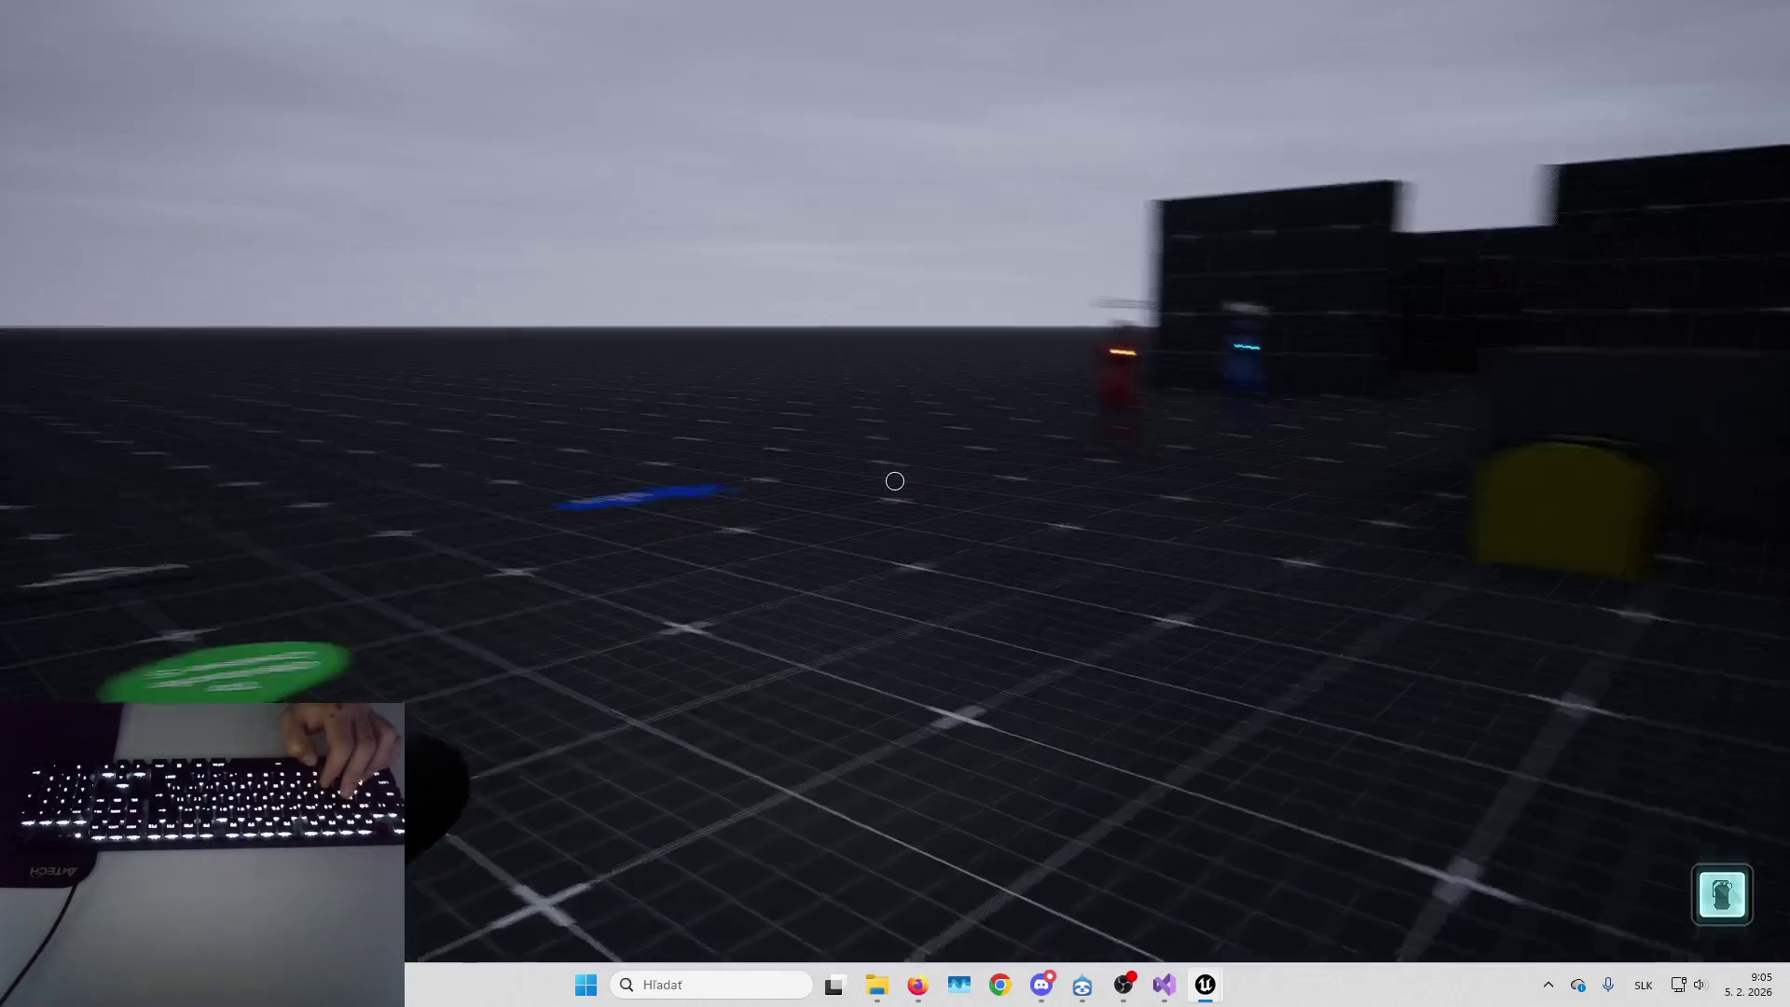
key("w")
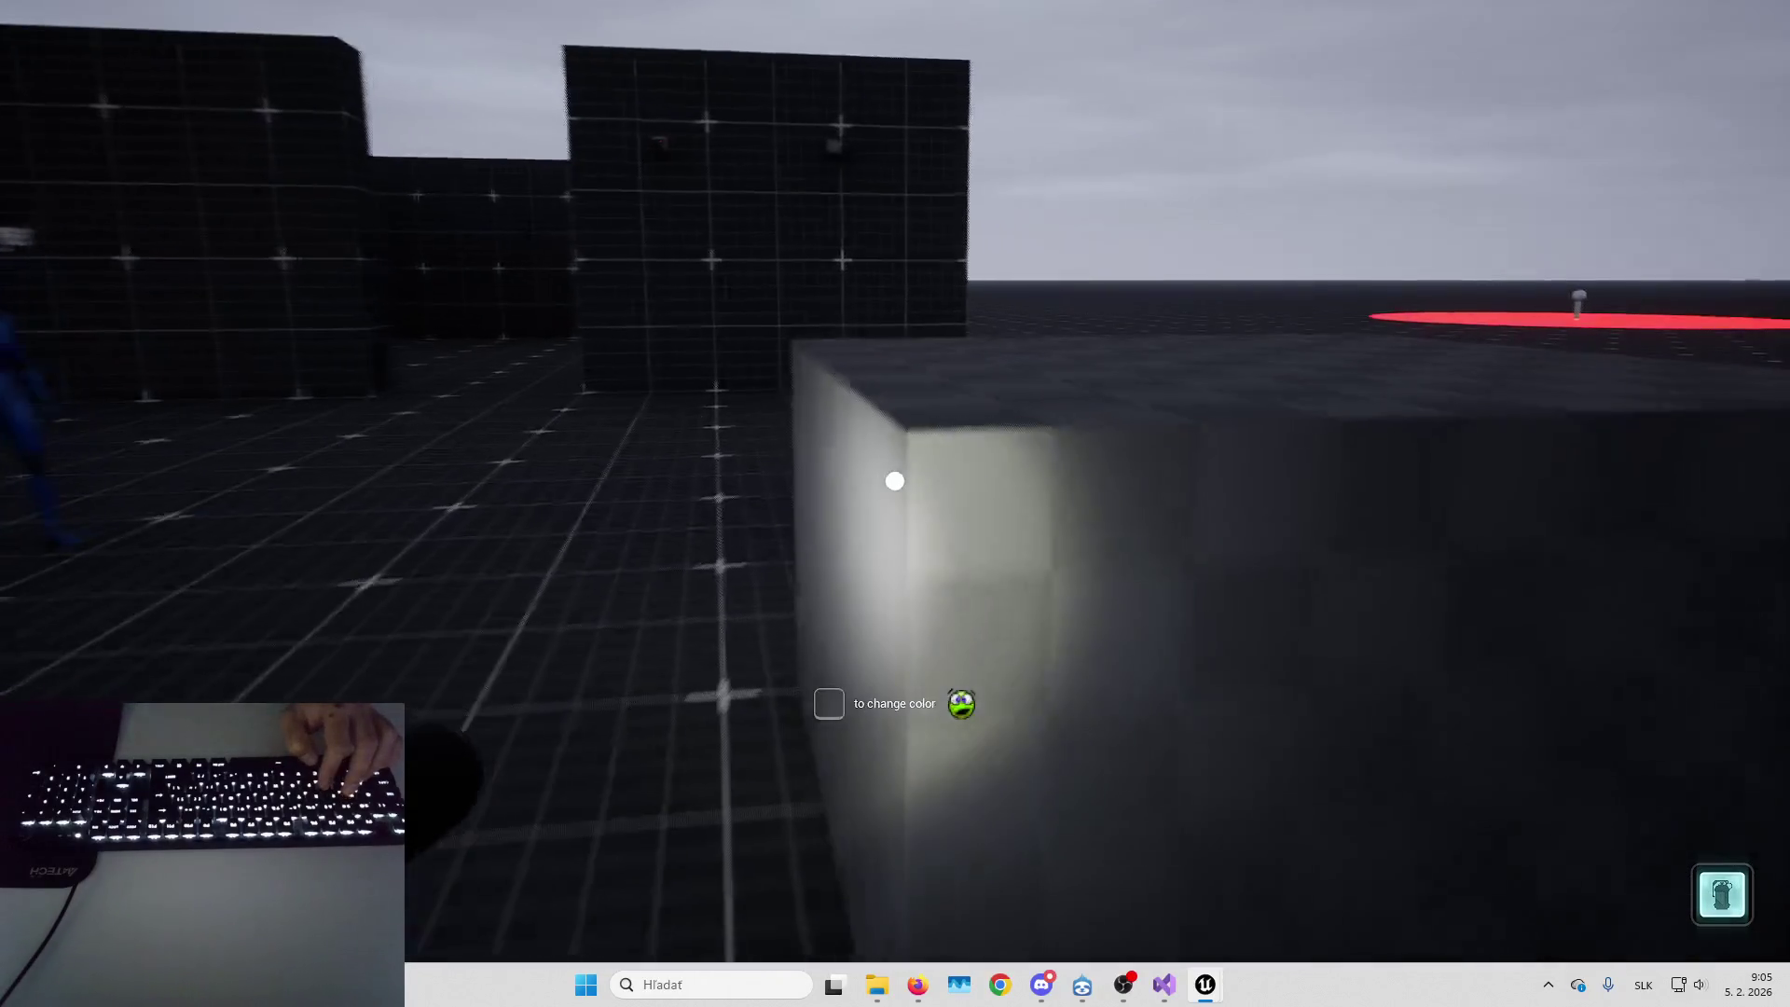
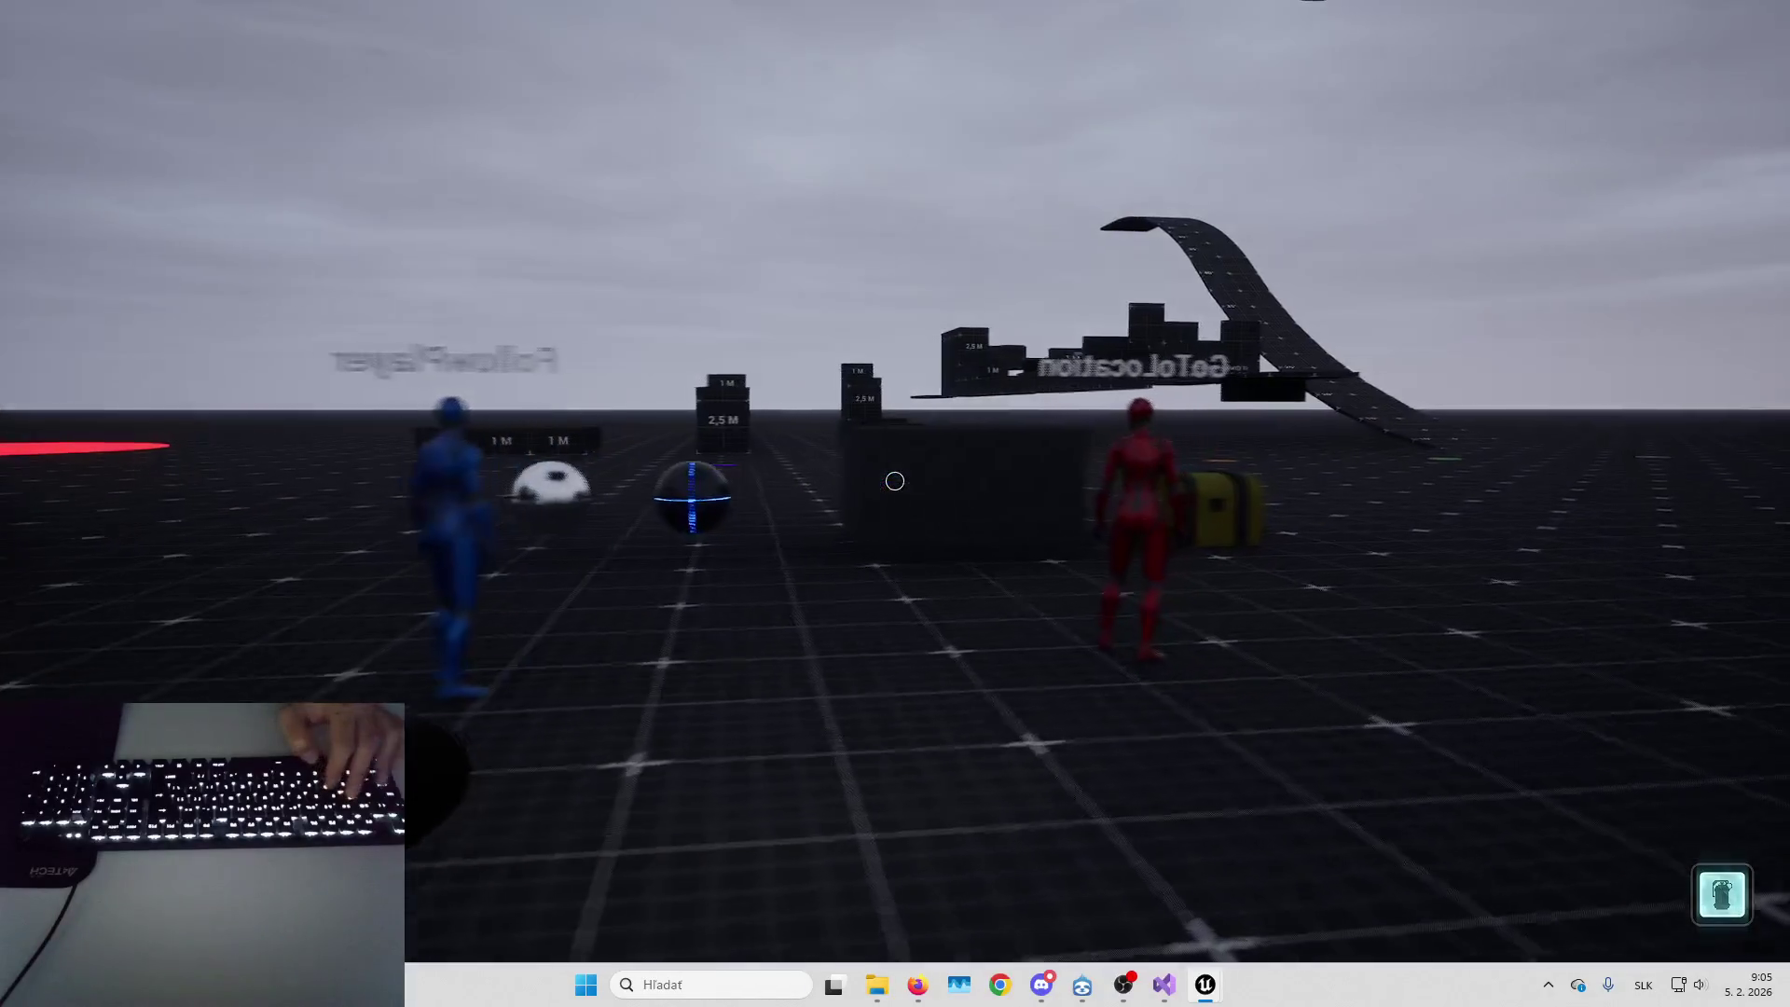
Walk the flashlight character around the 1 M and 2,5 M blocks in Play-in-Editor
key("w")
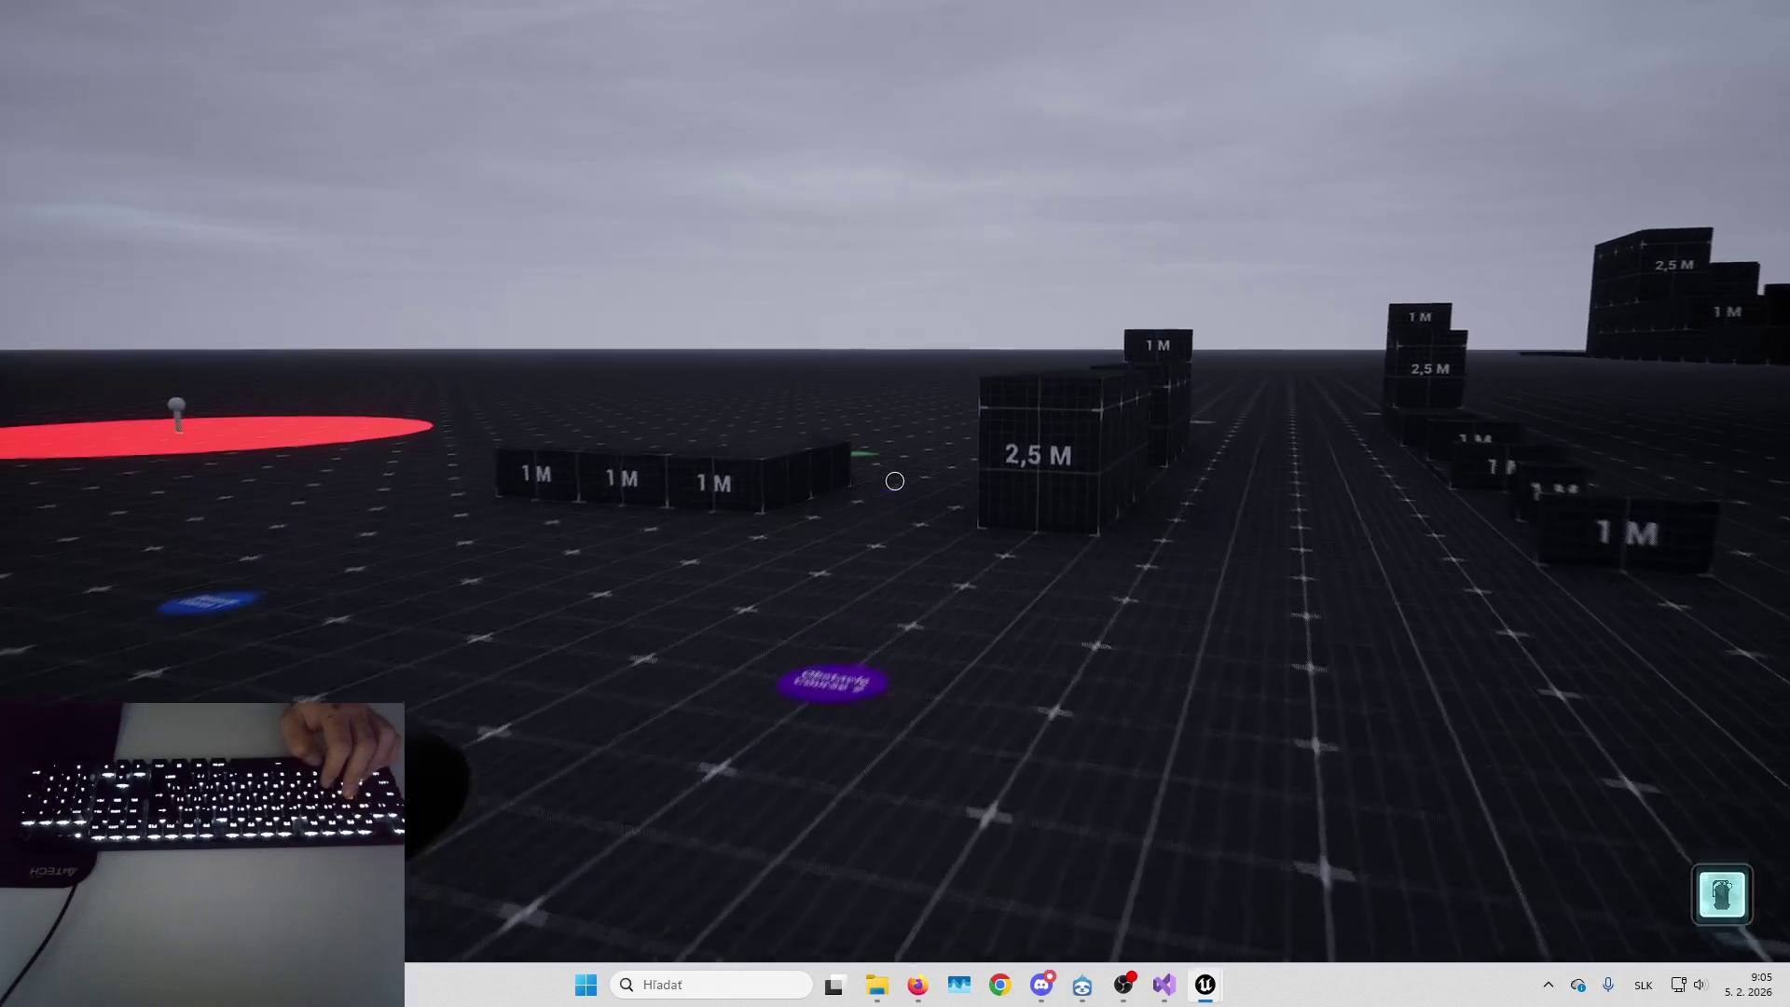
key("w")
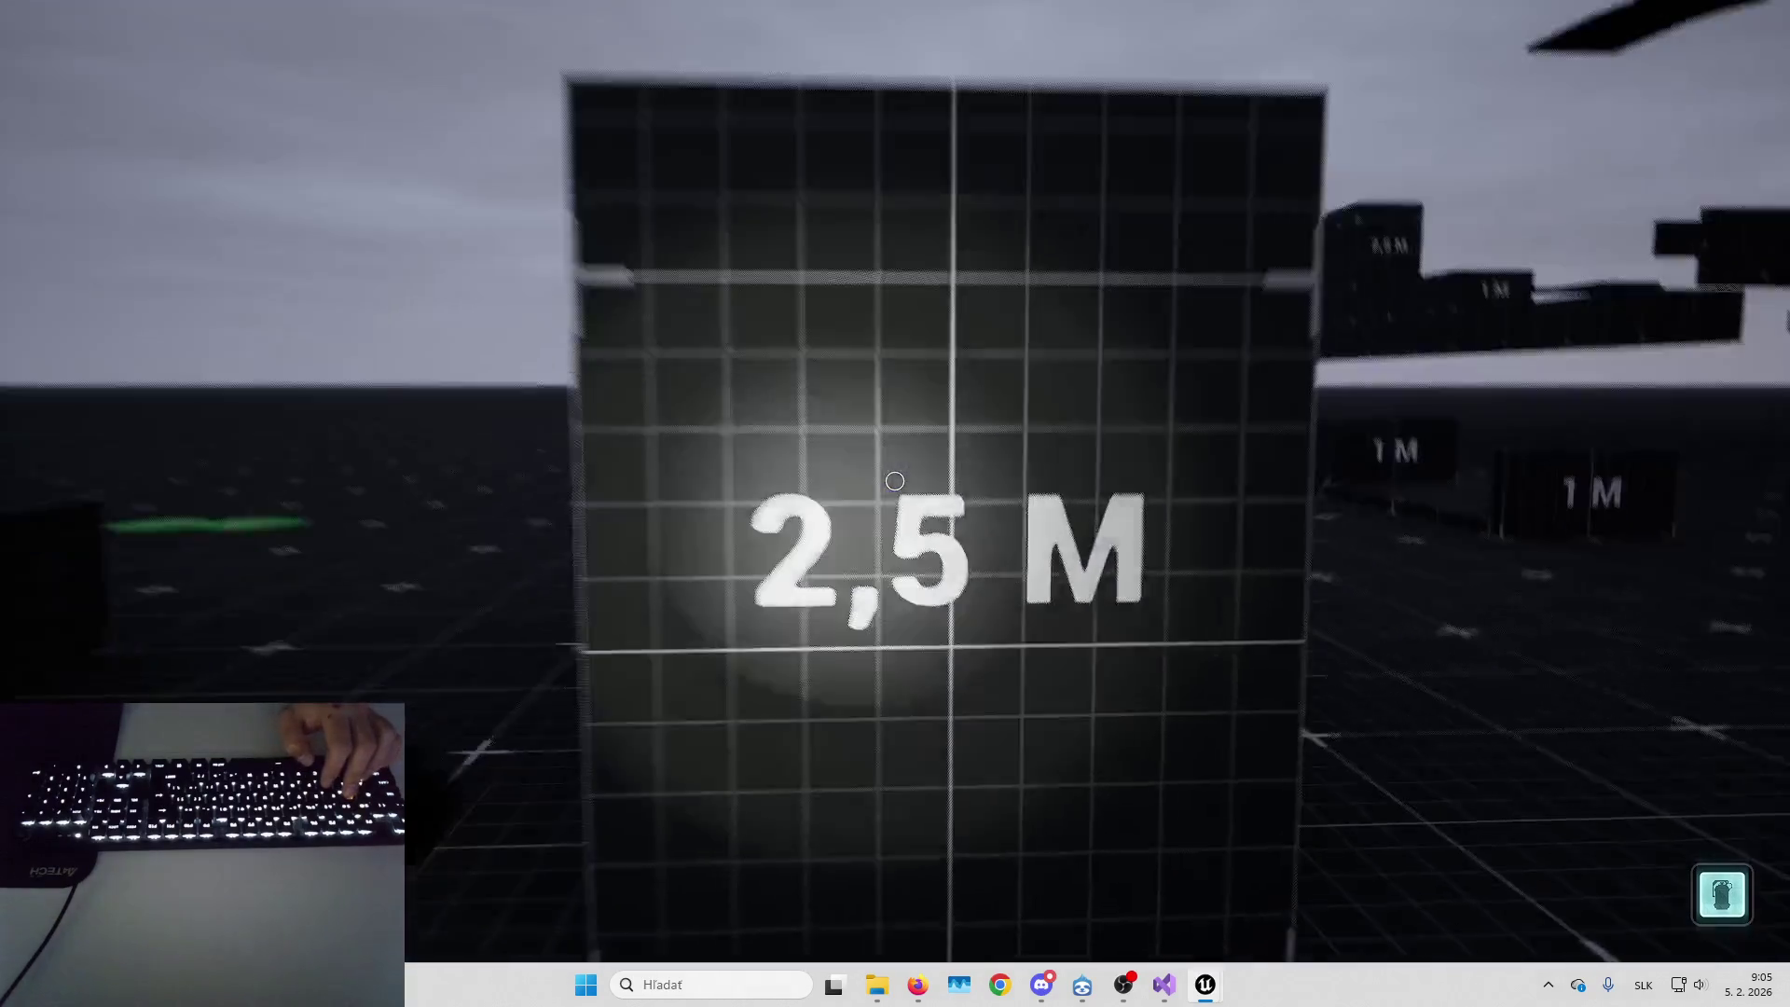
key("w")
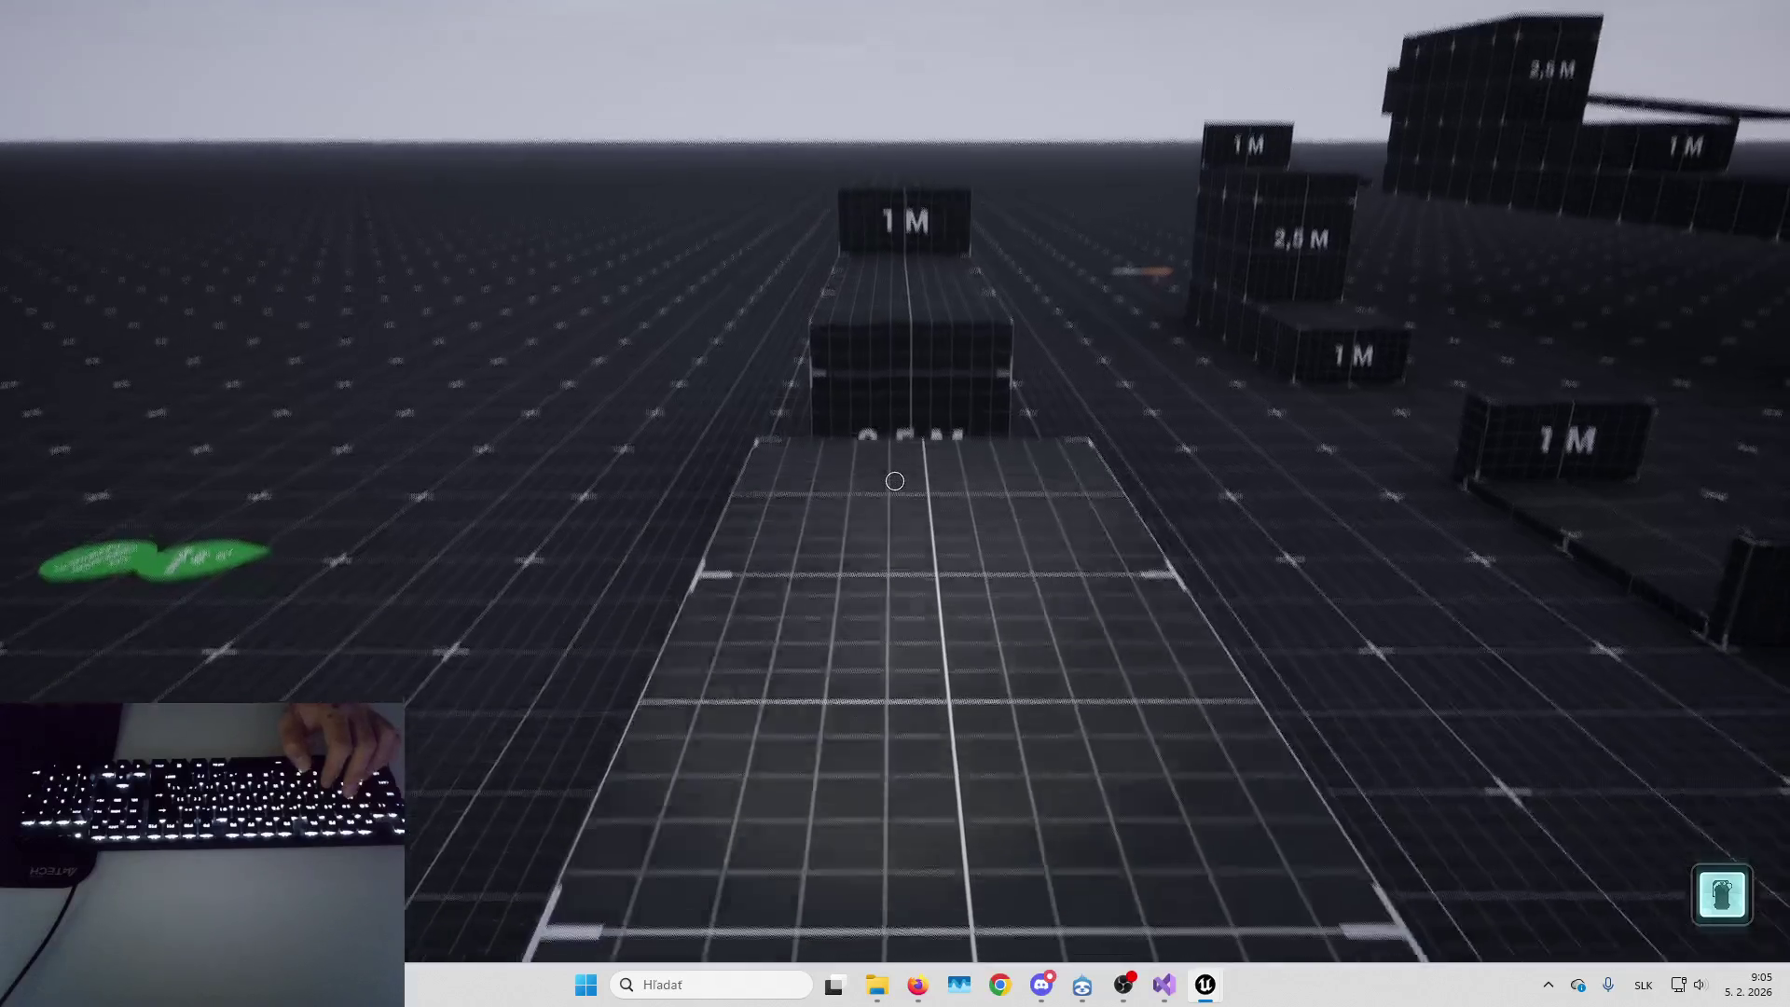
key("w")
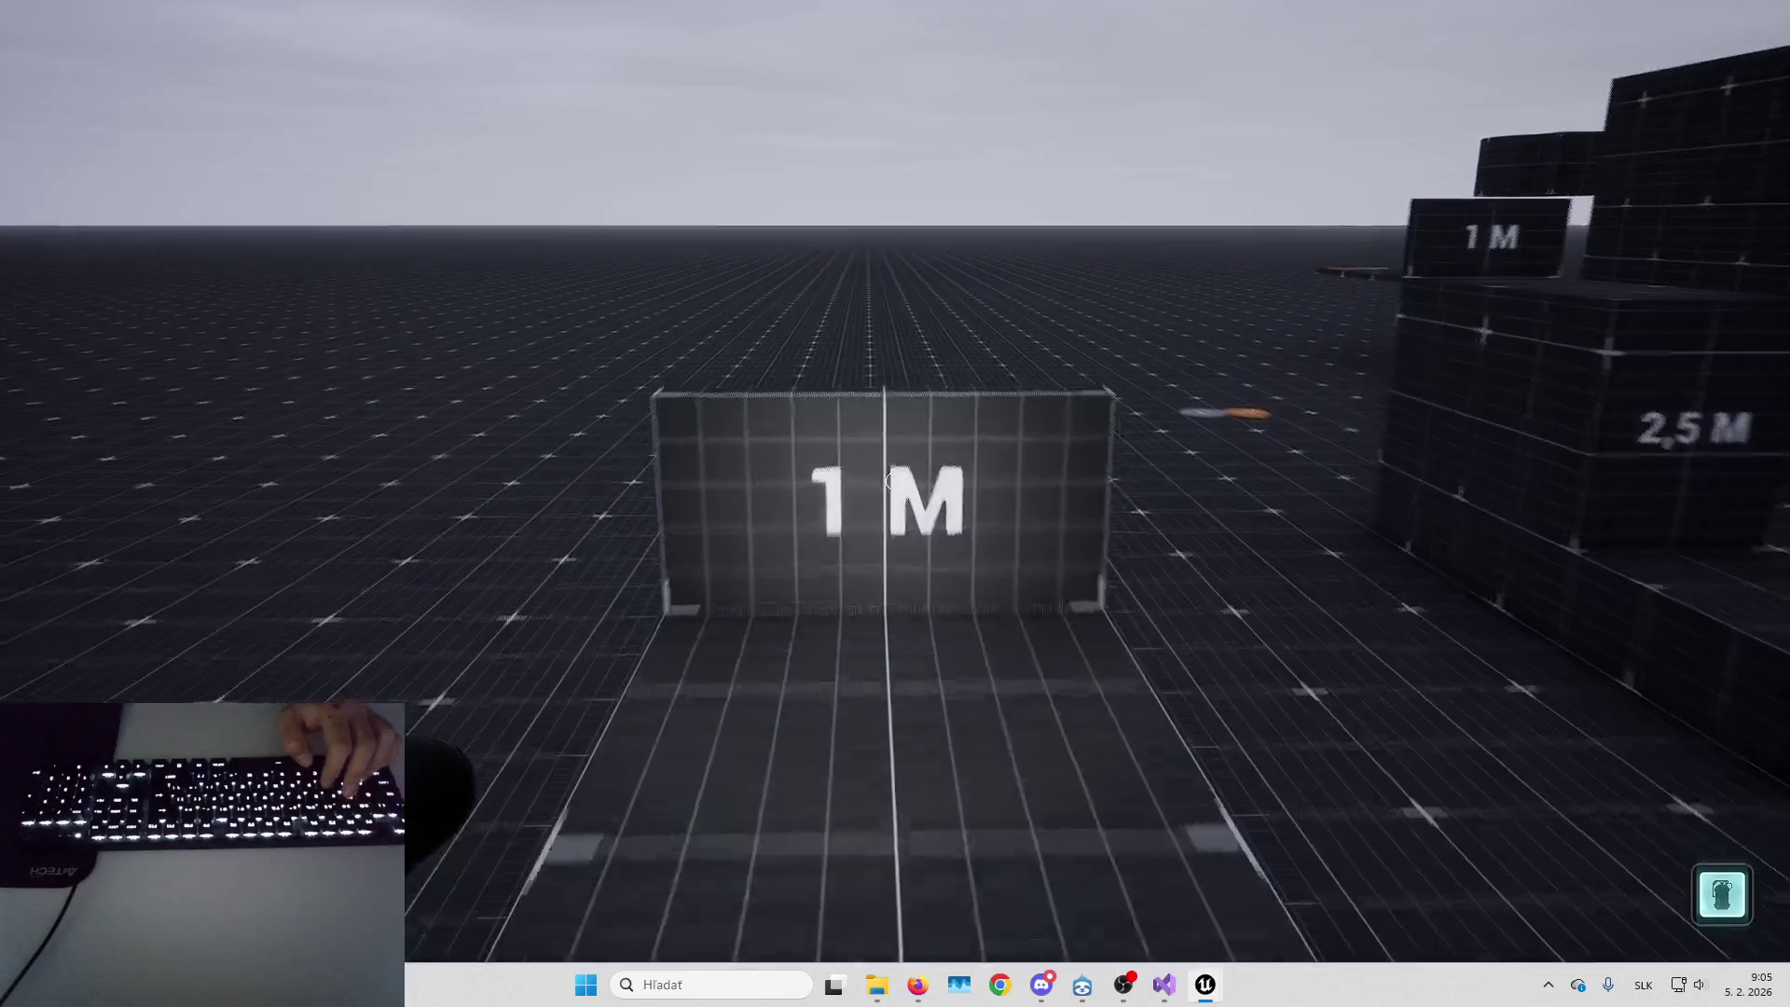
key("w")
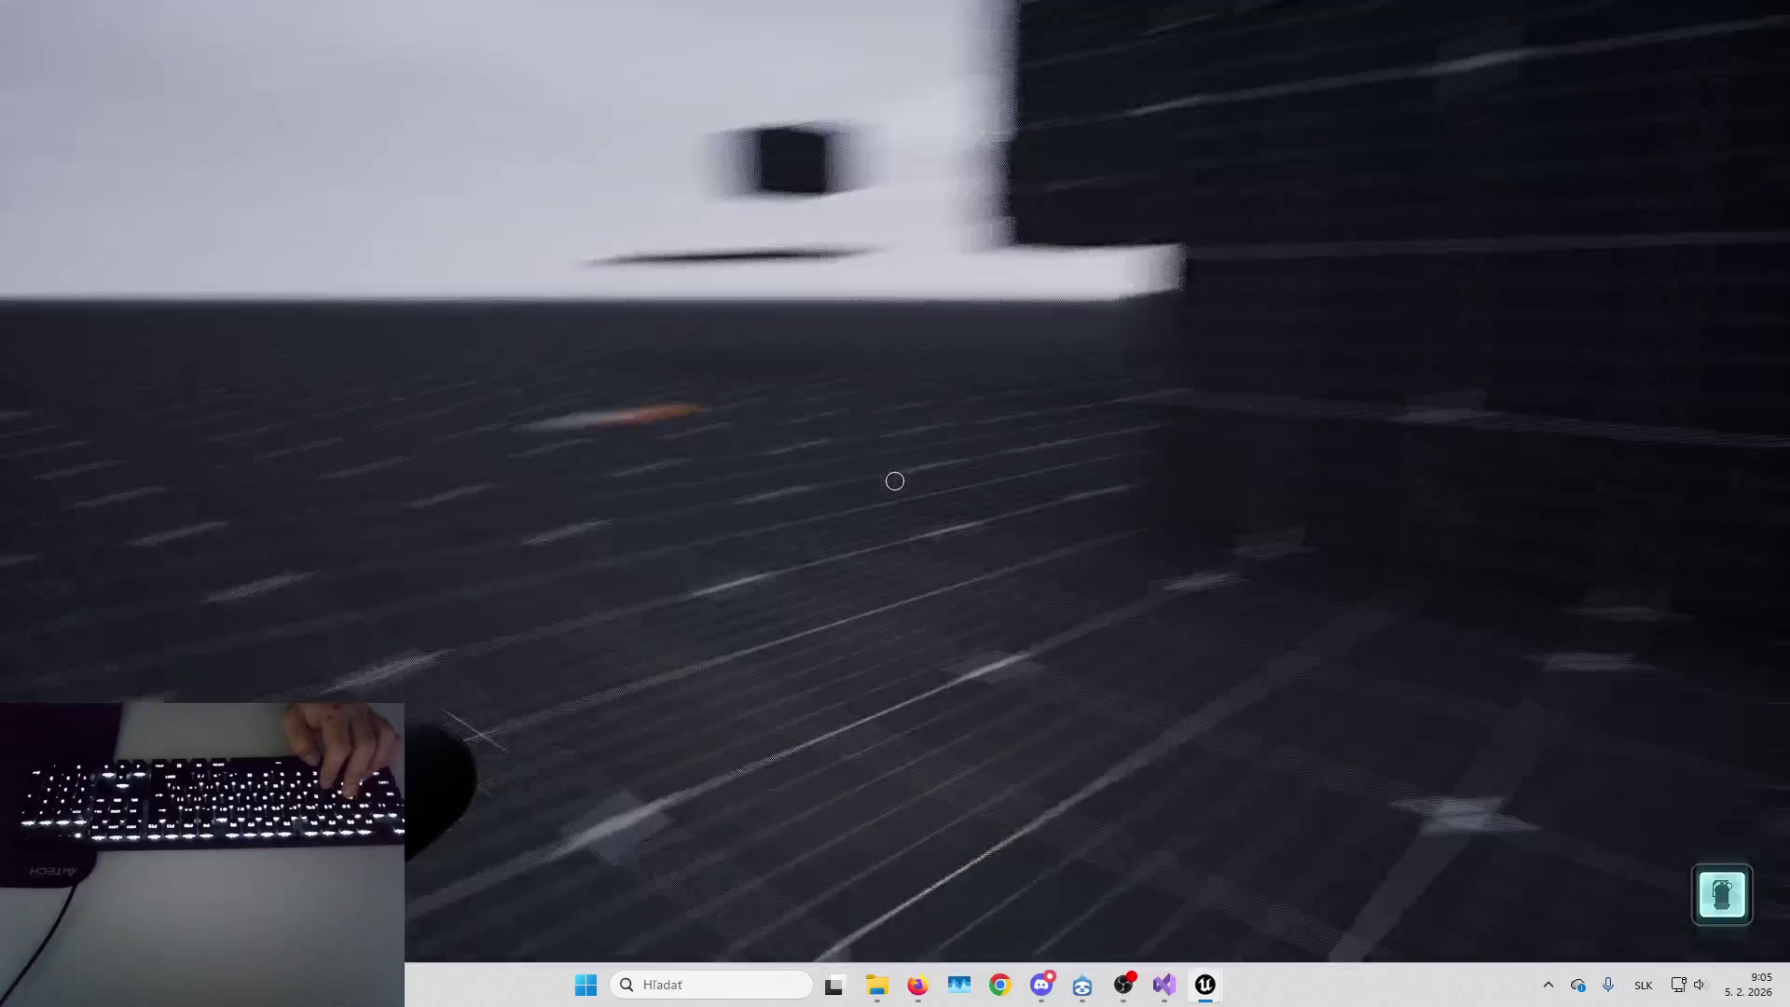
key("w")
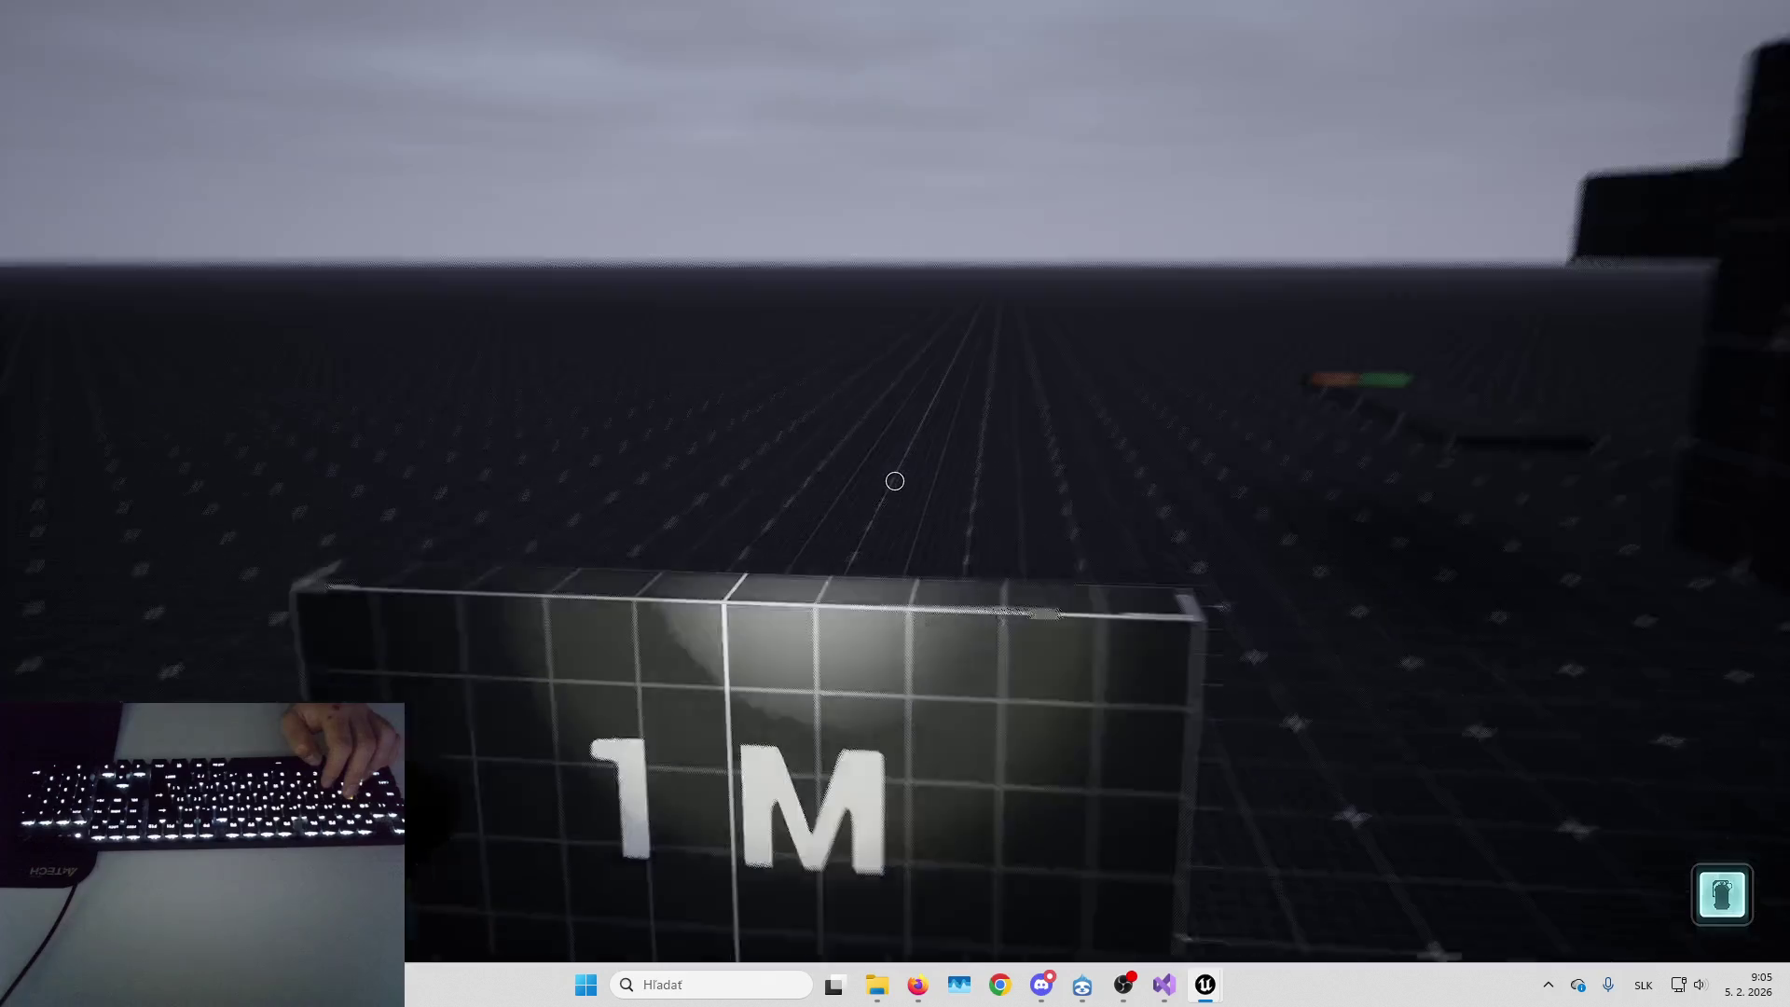
key("w")
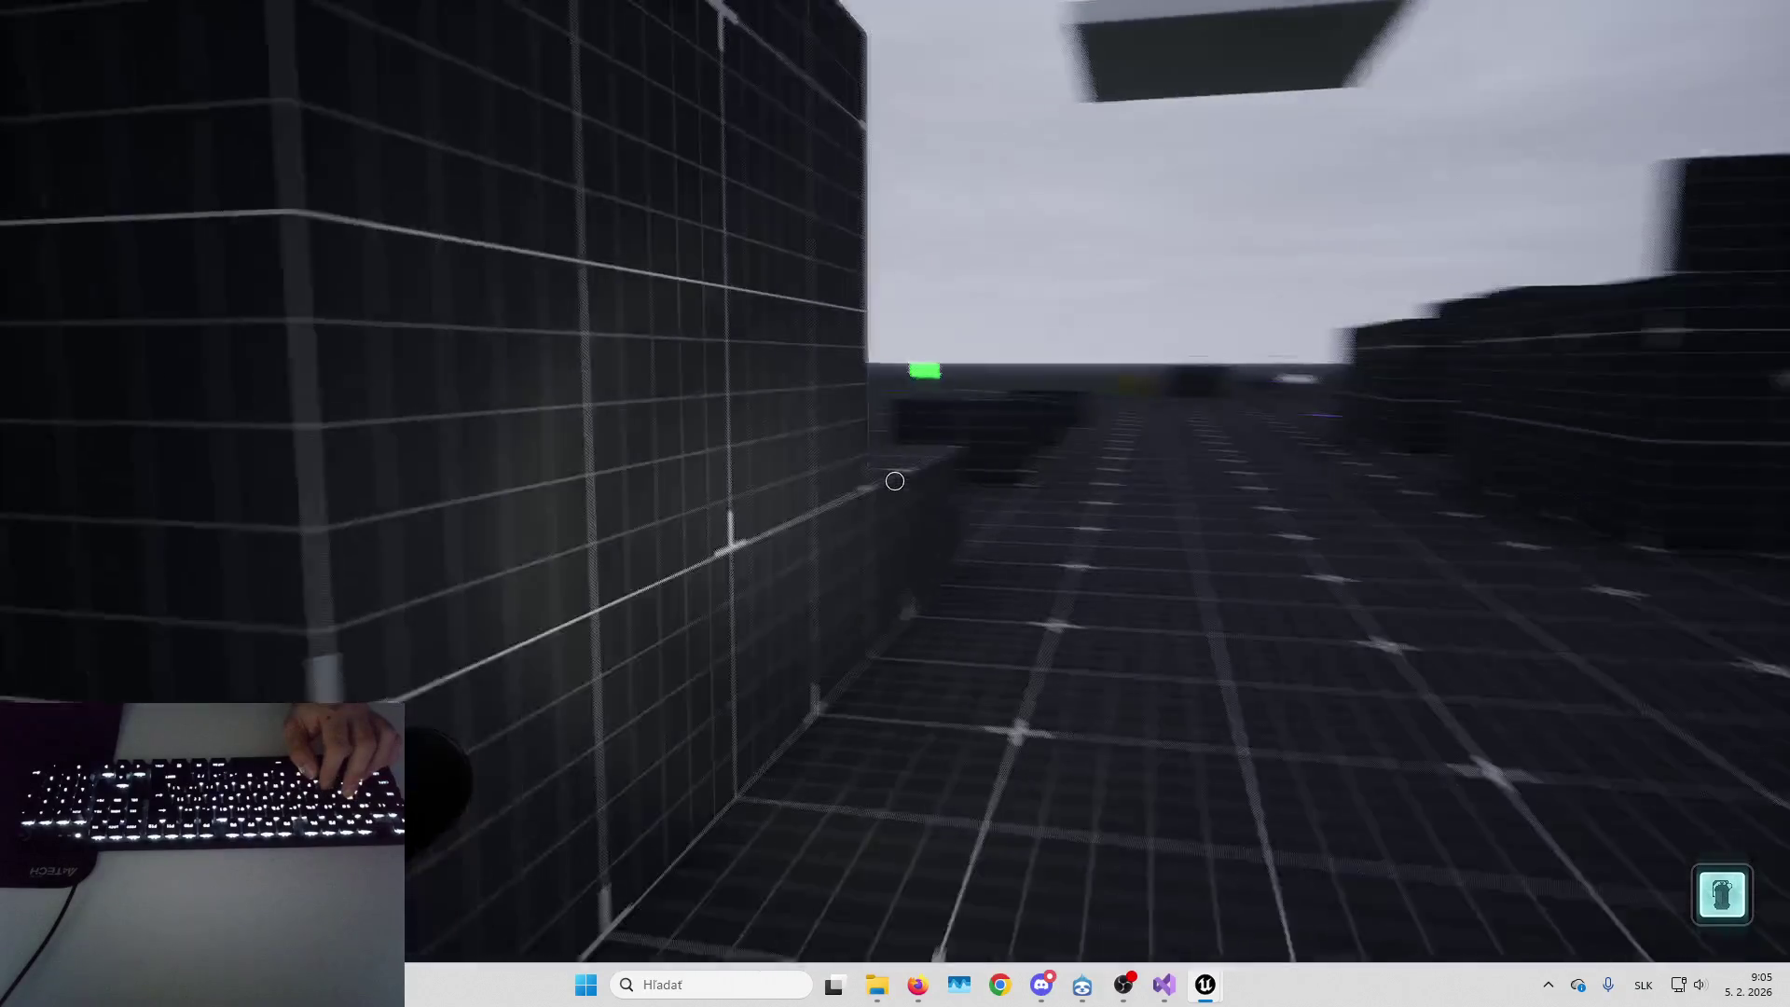
key("w")
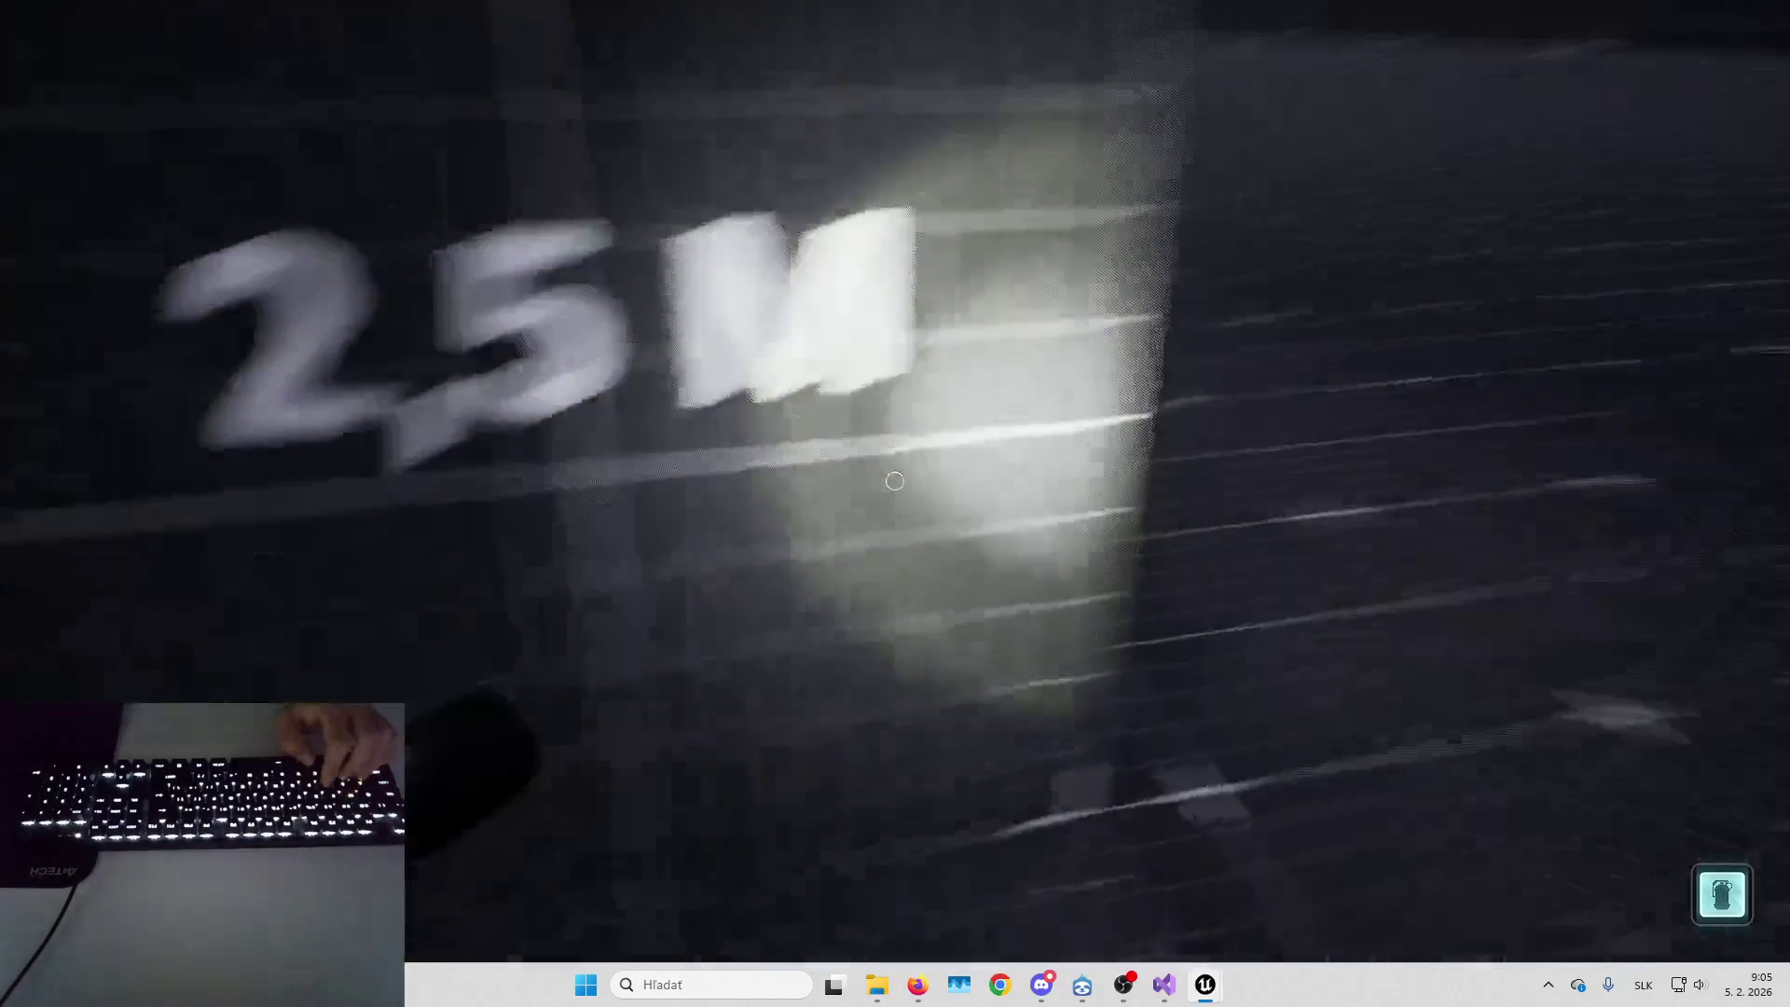
key("w")
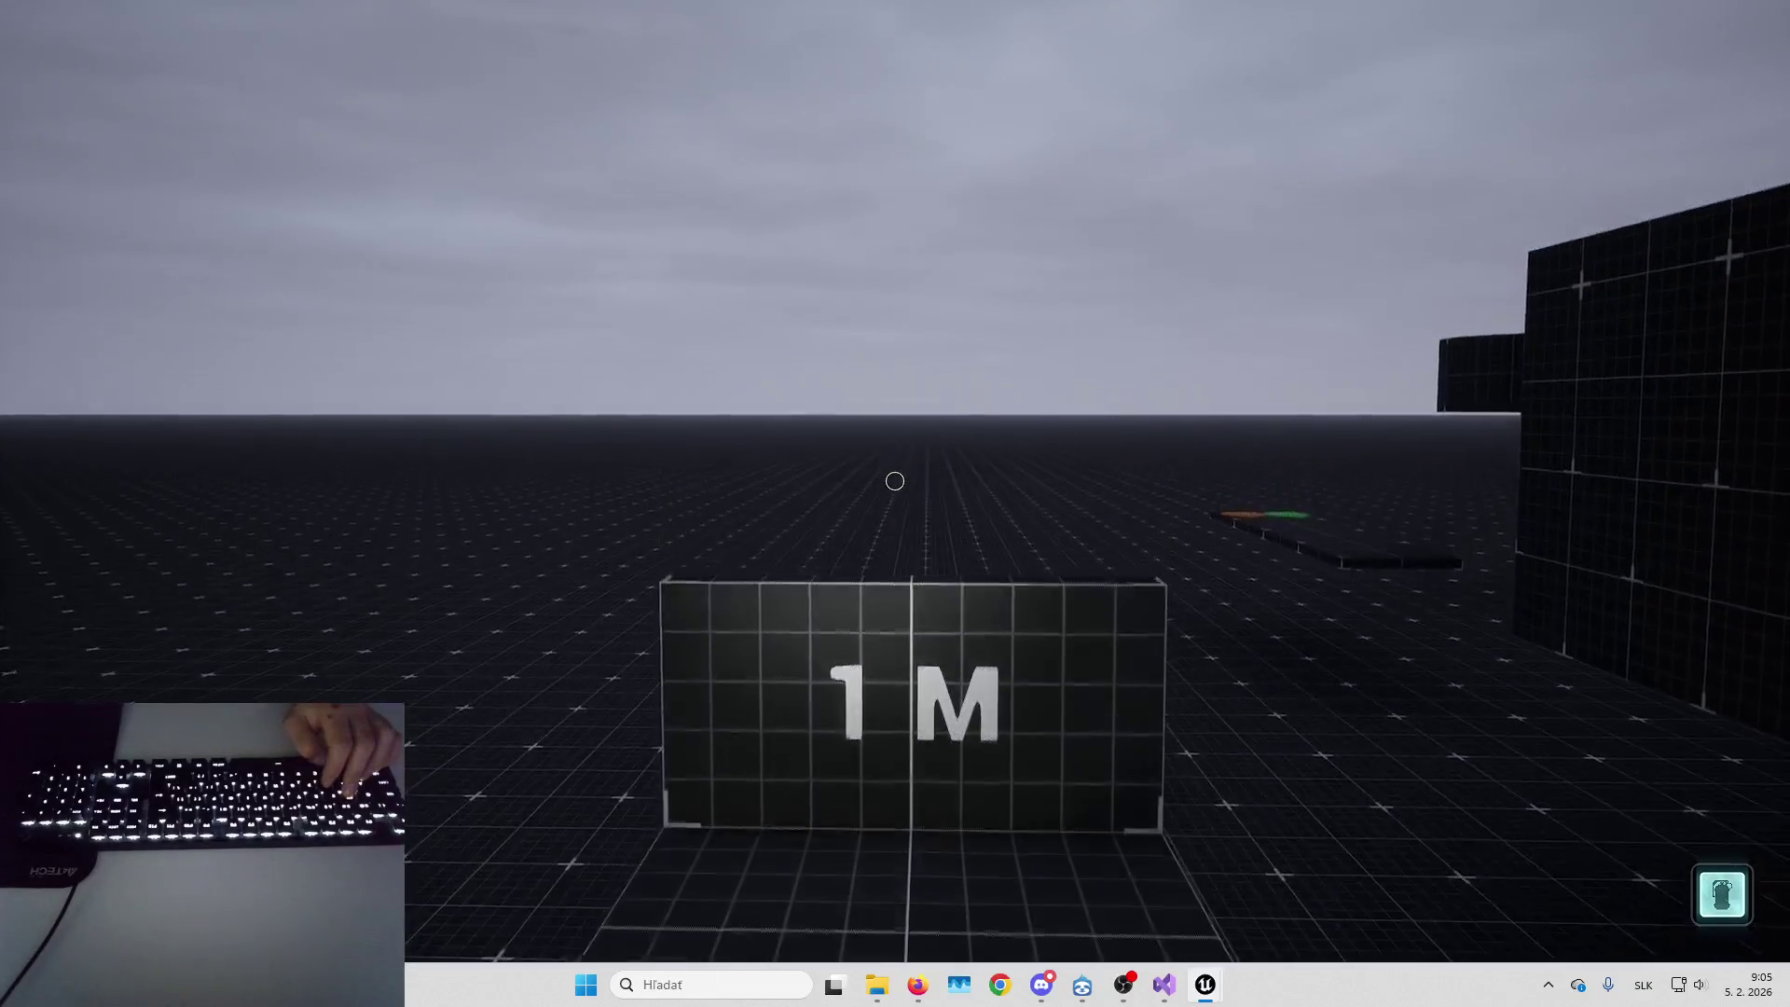
key("w")
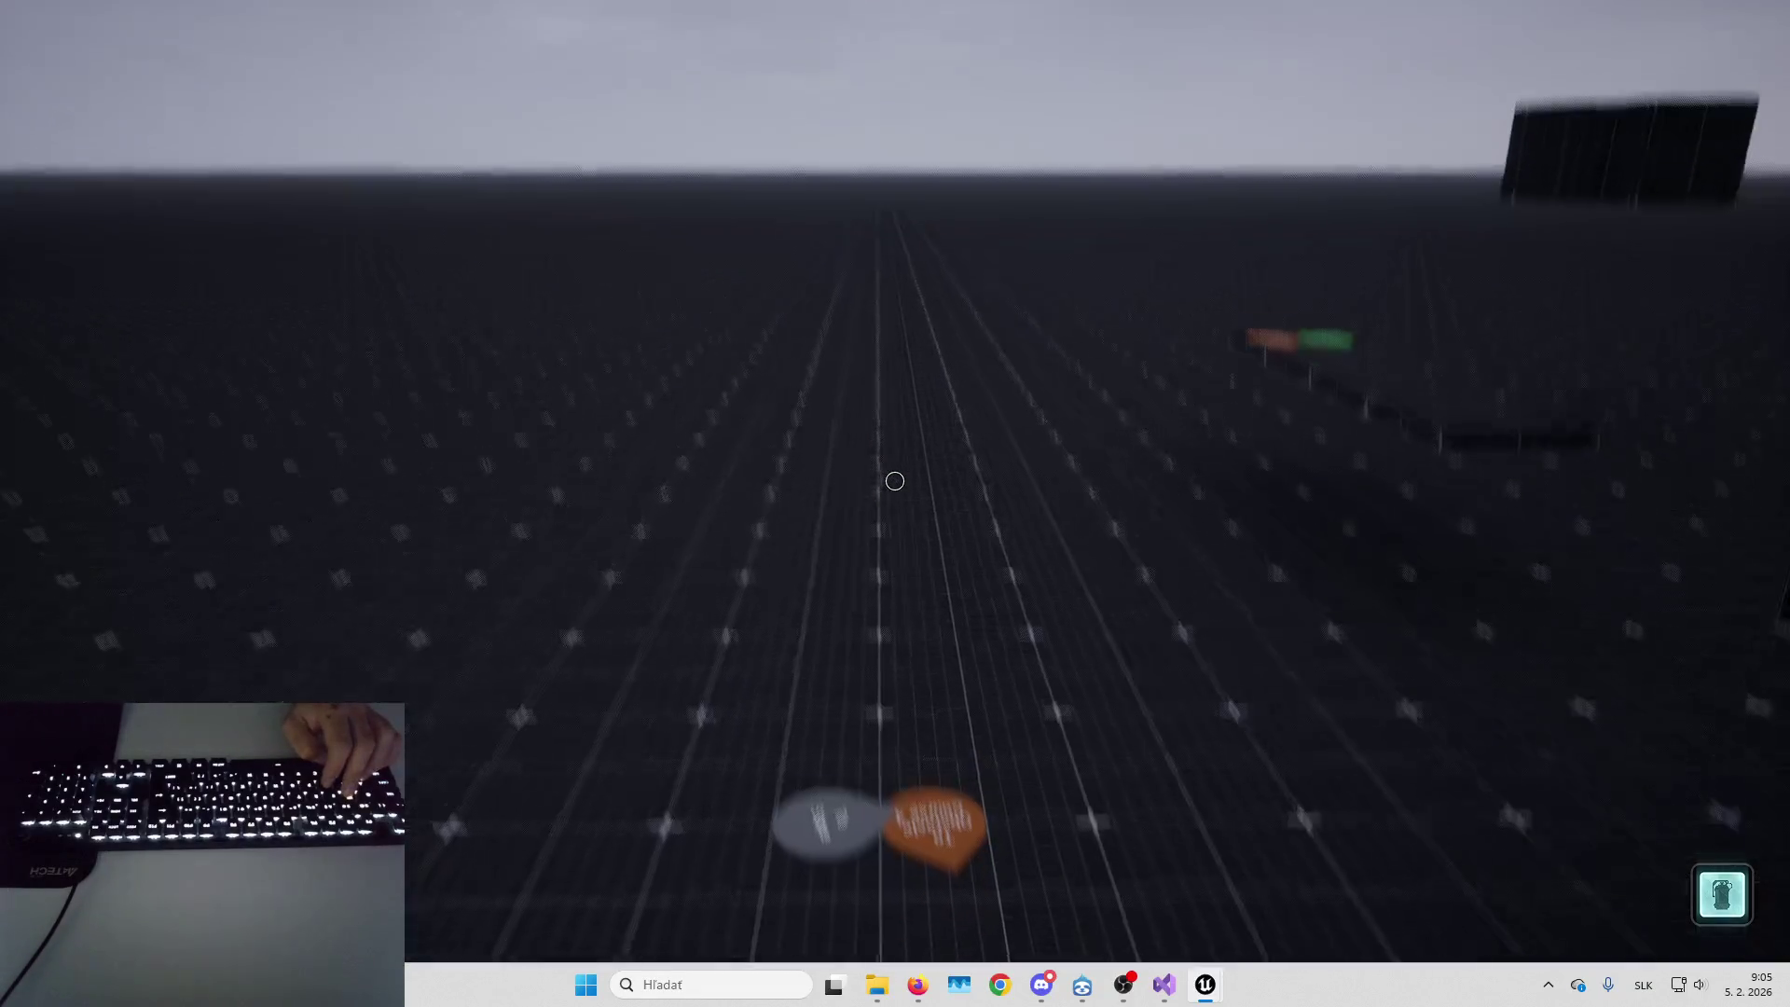
key("w")
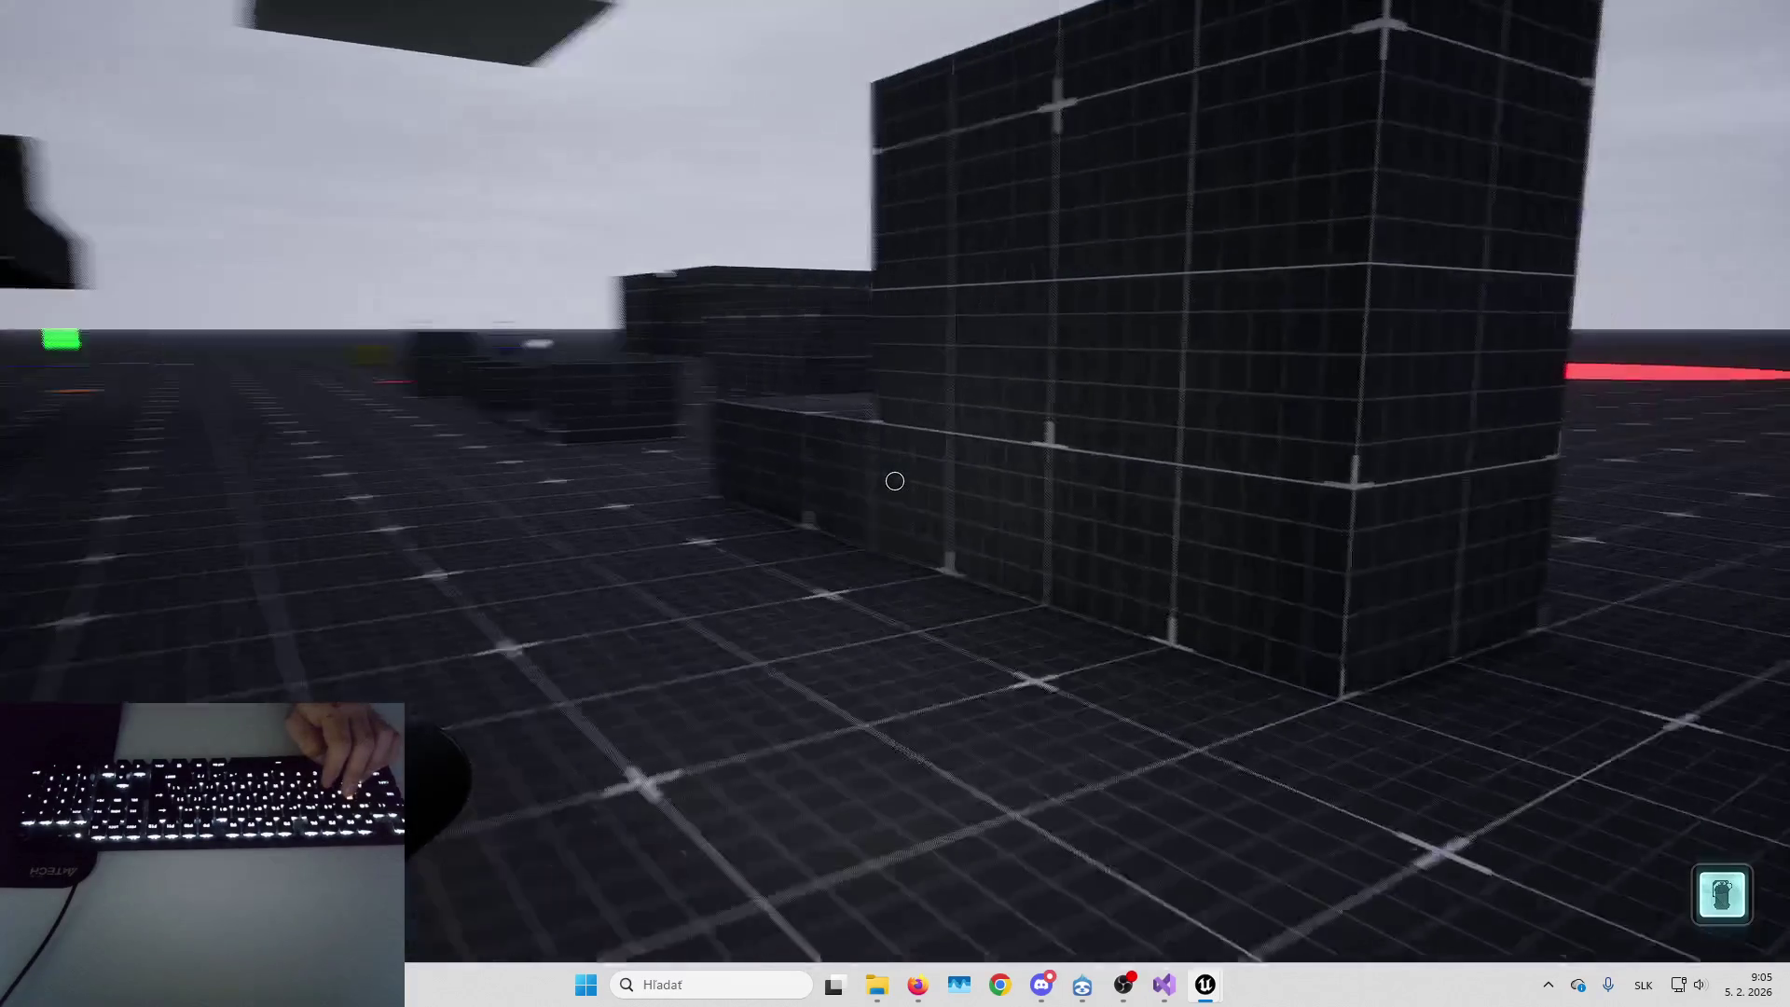
key("w")
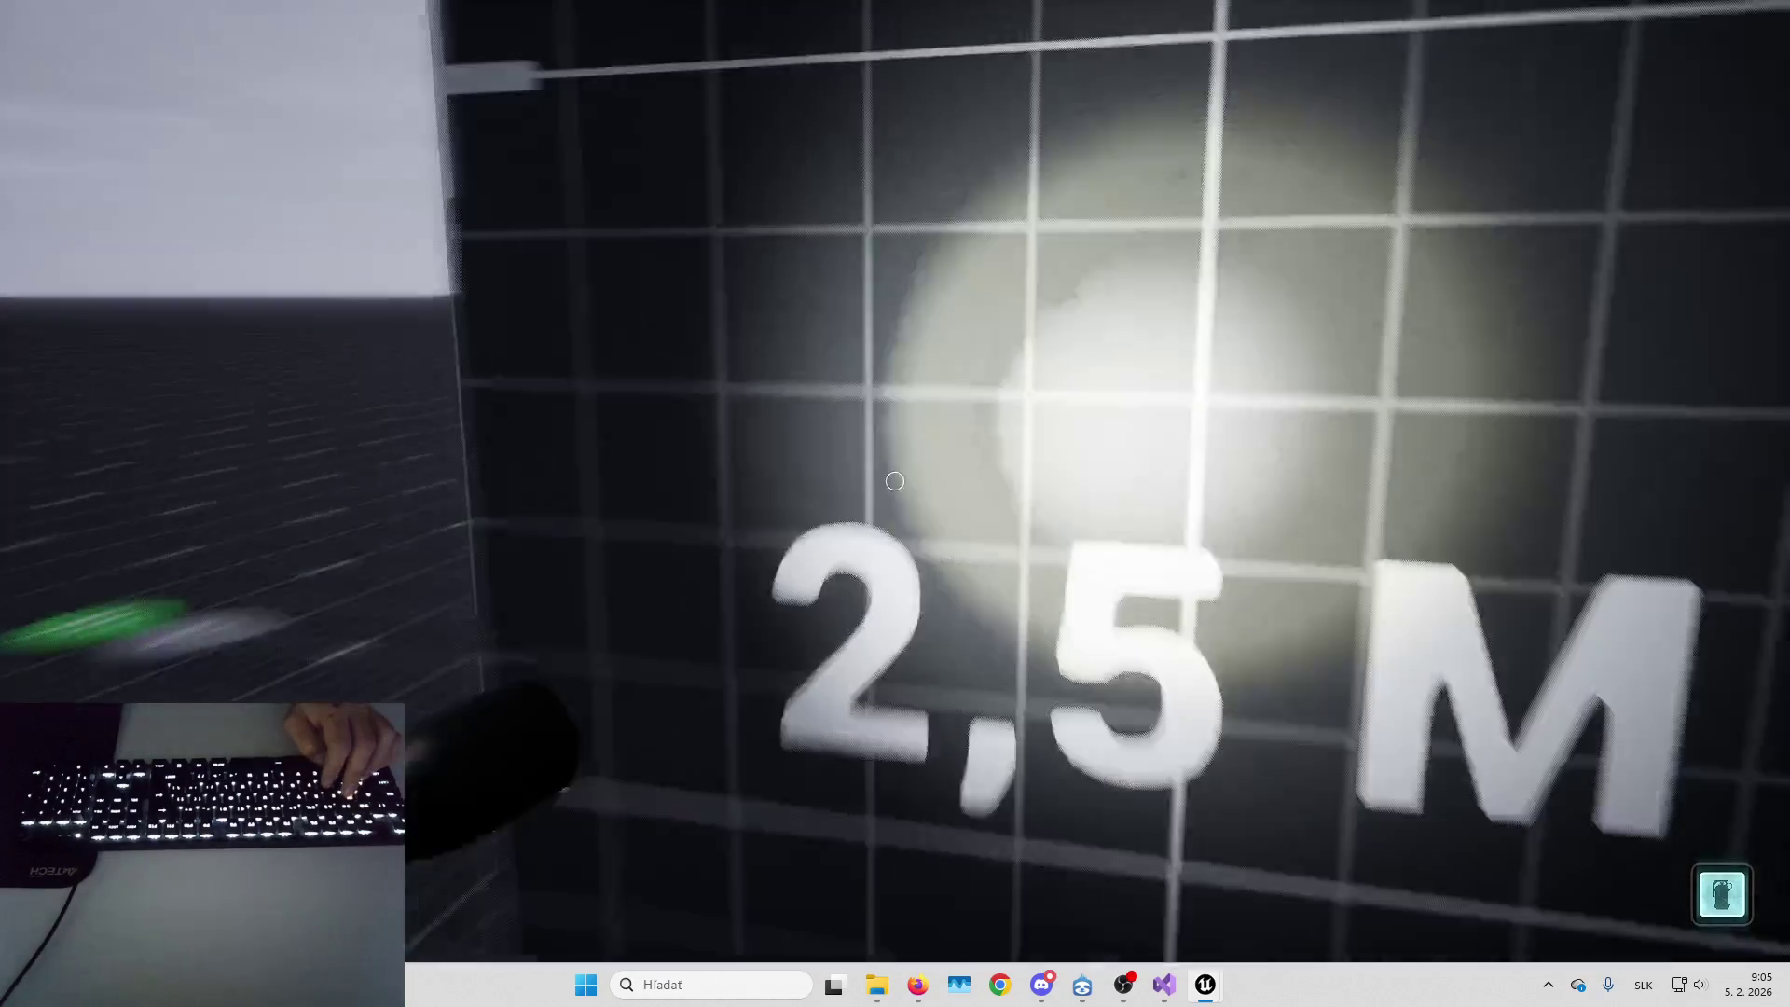
key("w")
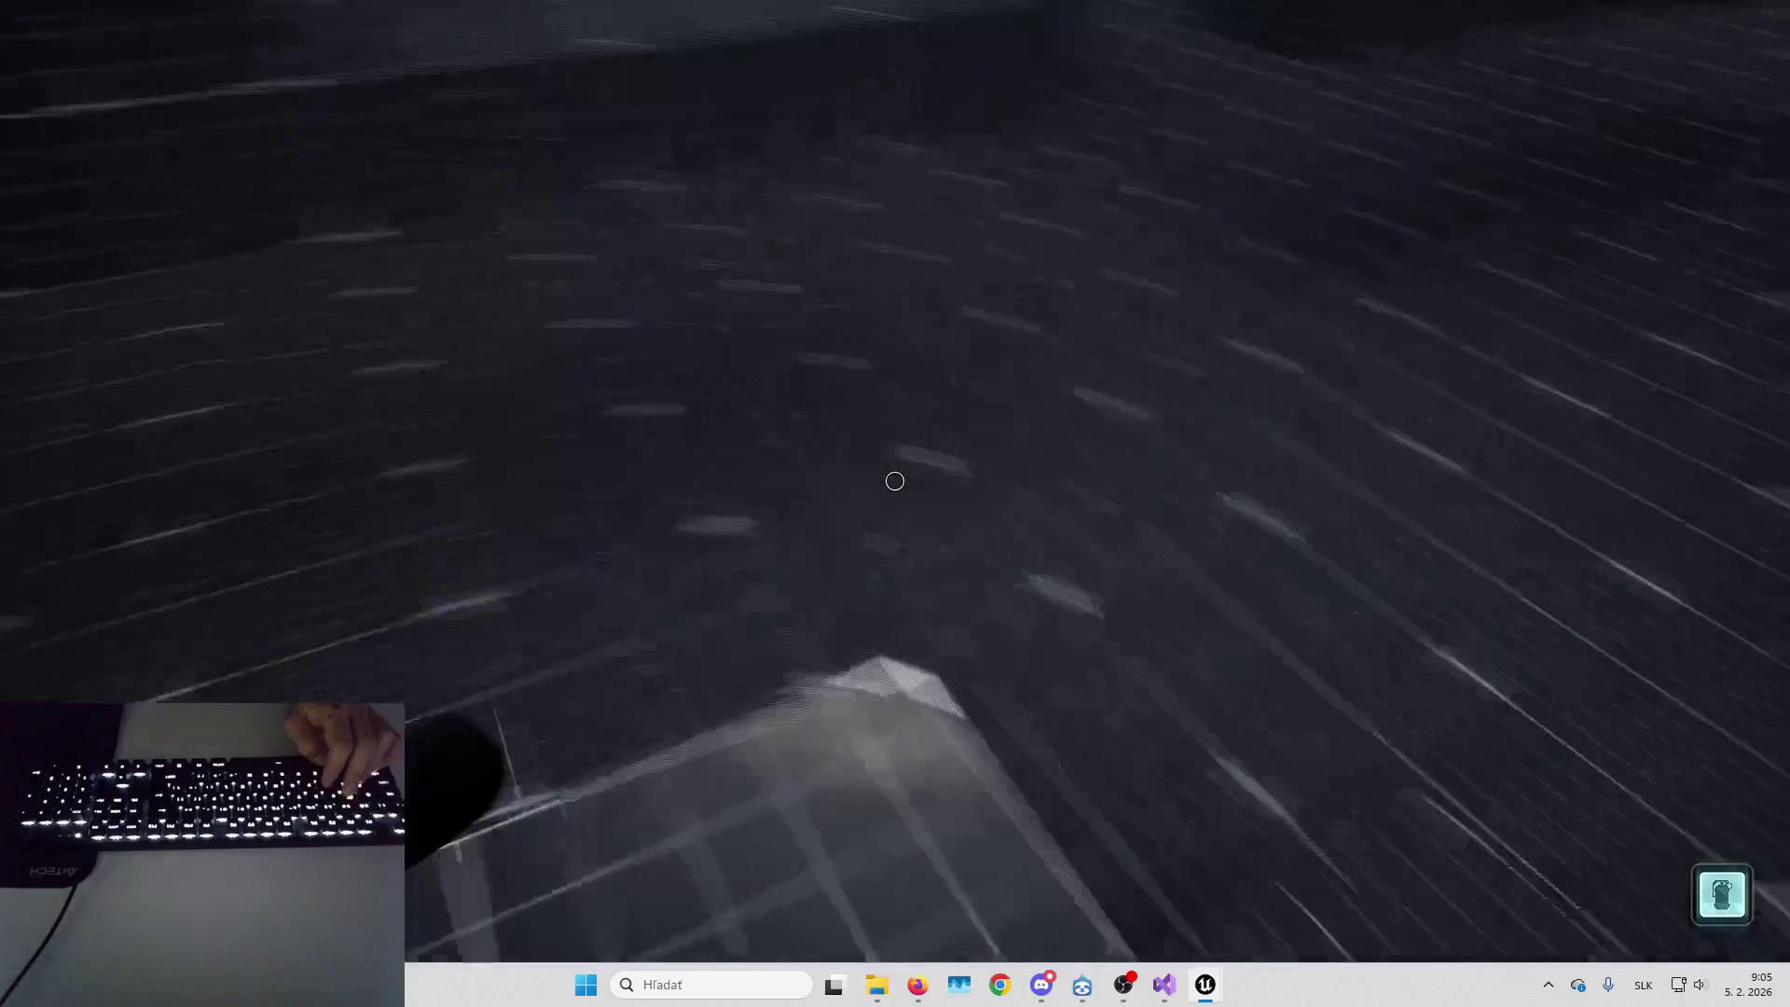
key("w")
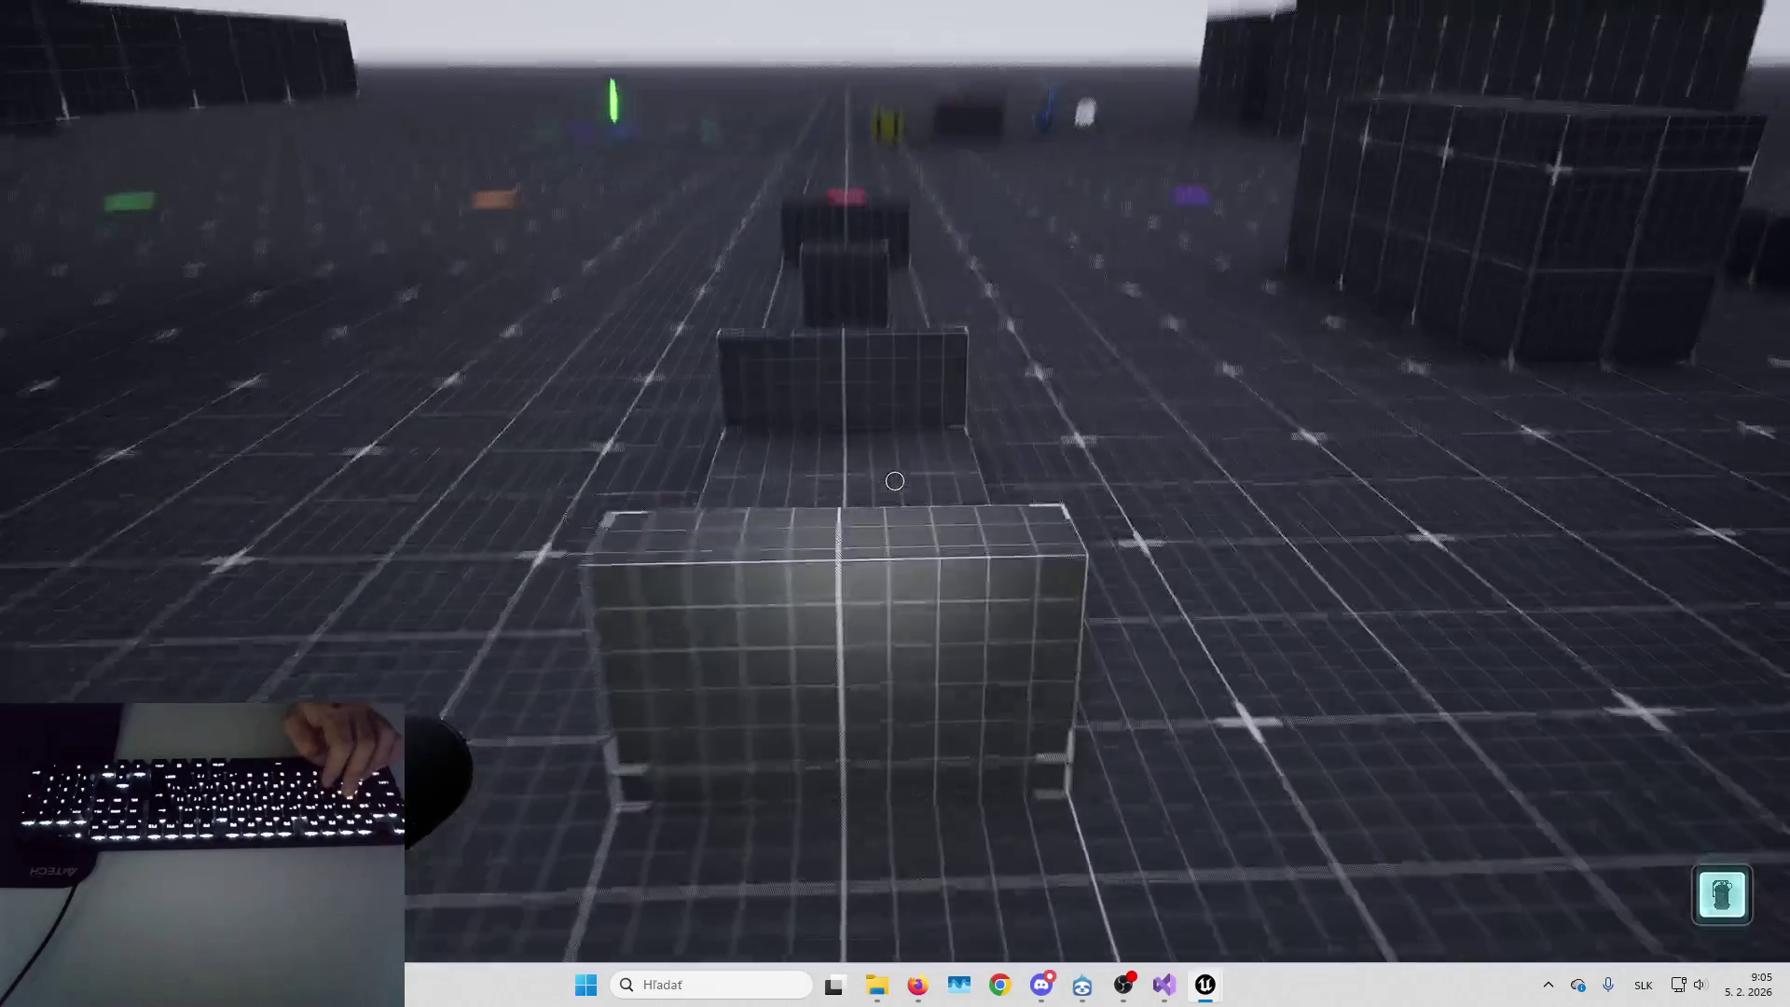
key("w")
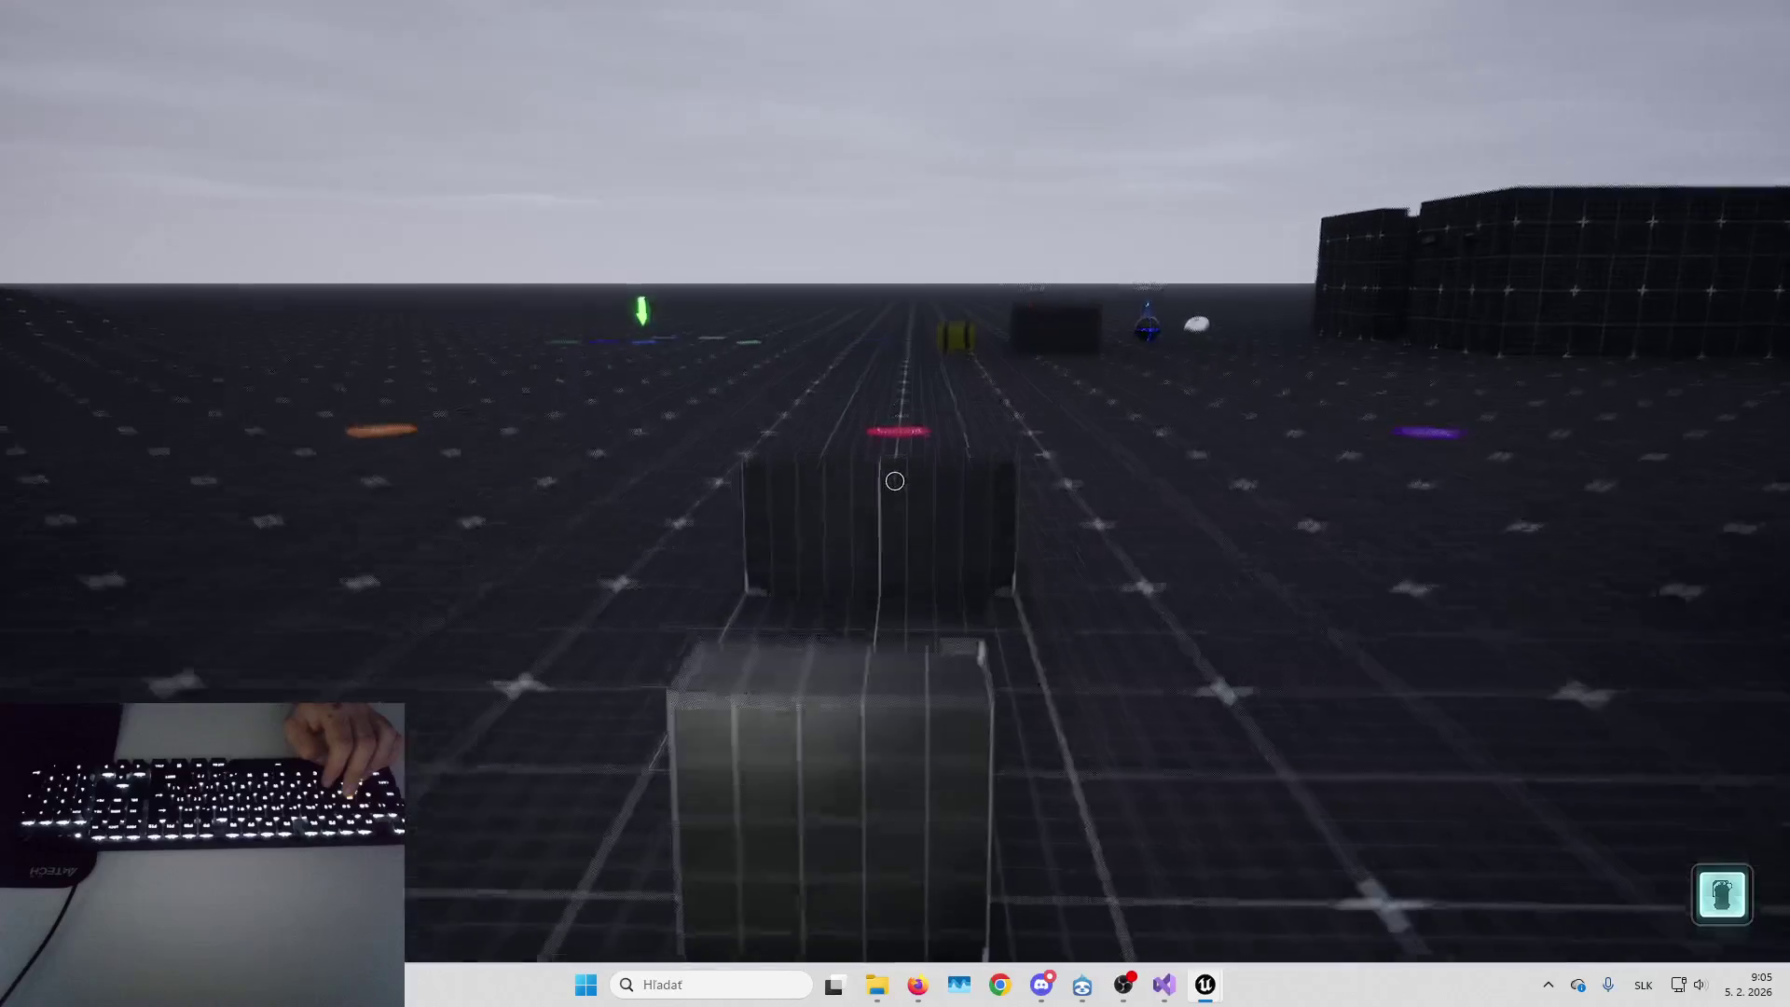
key("w")
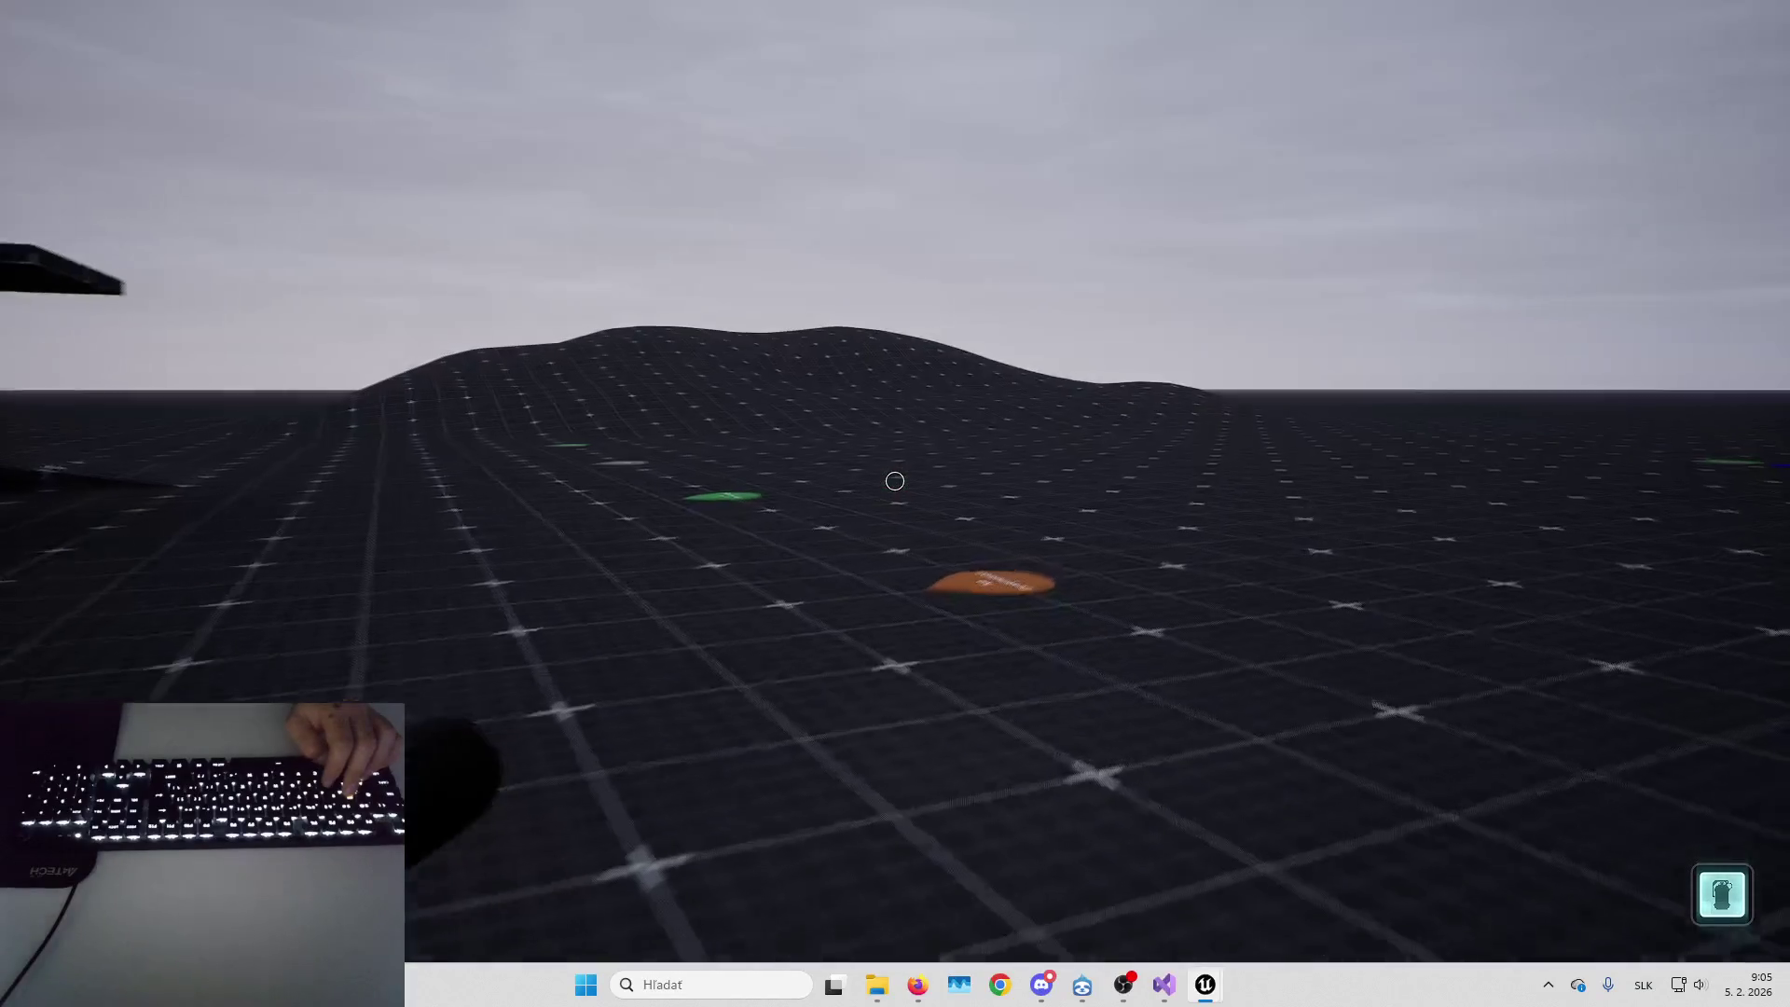
End the play session, dismiss the Message Log and restore the full editor layout
key("w")
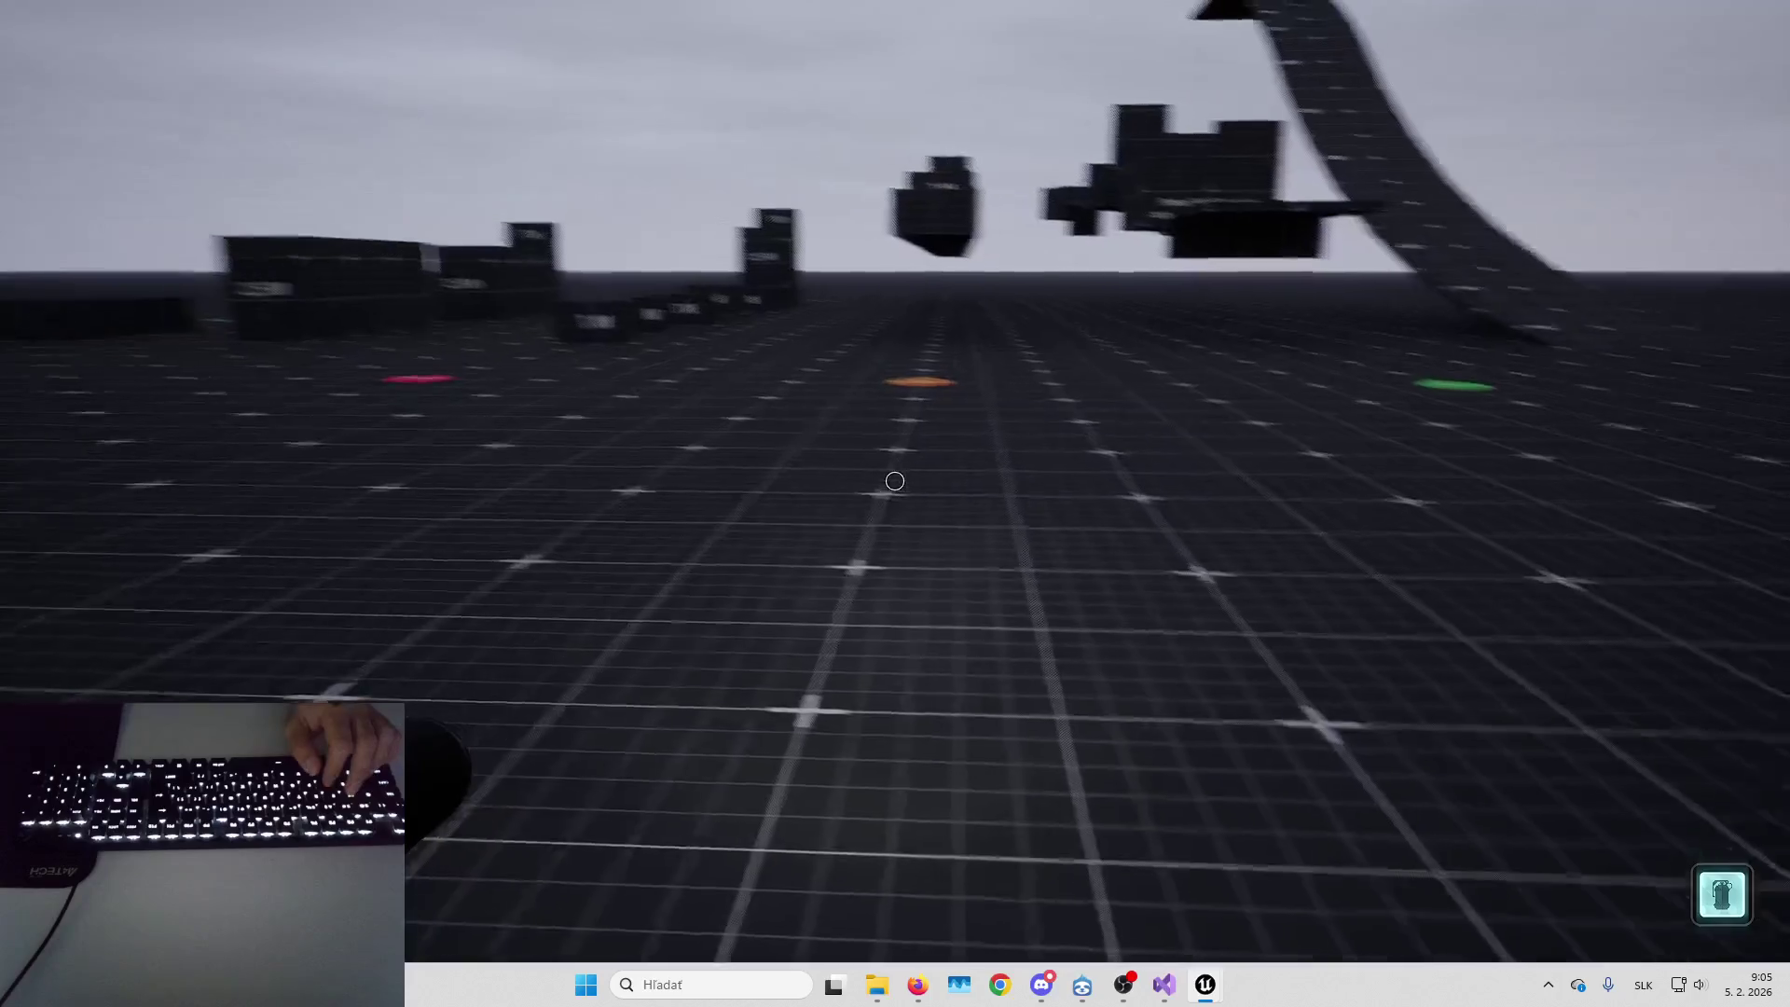
key("Escape")
key("alt+Tab")
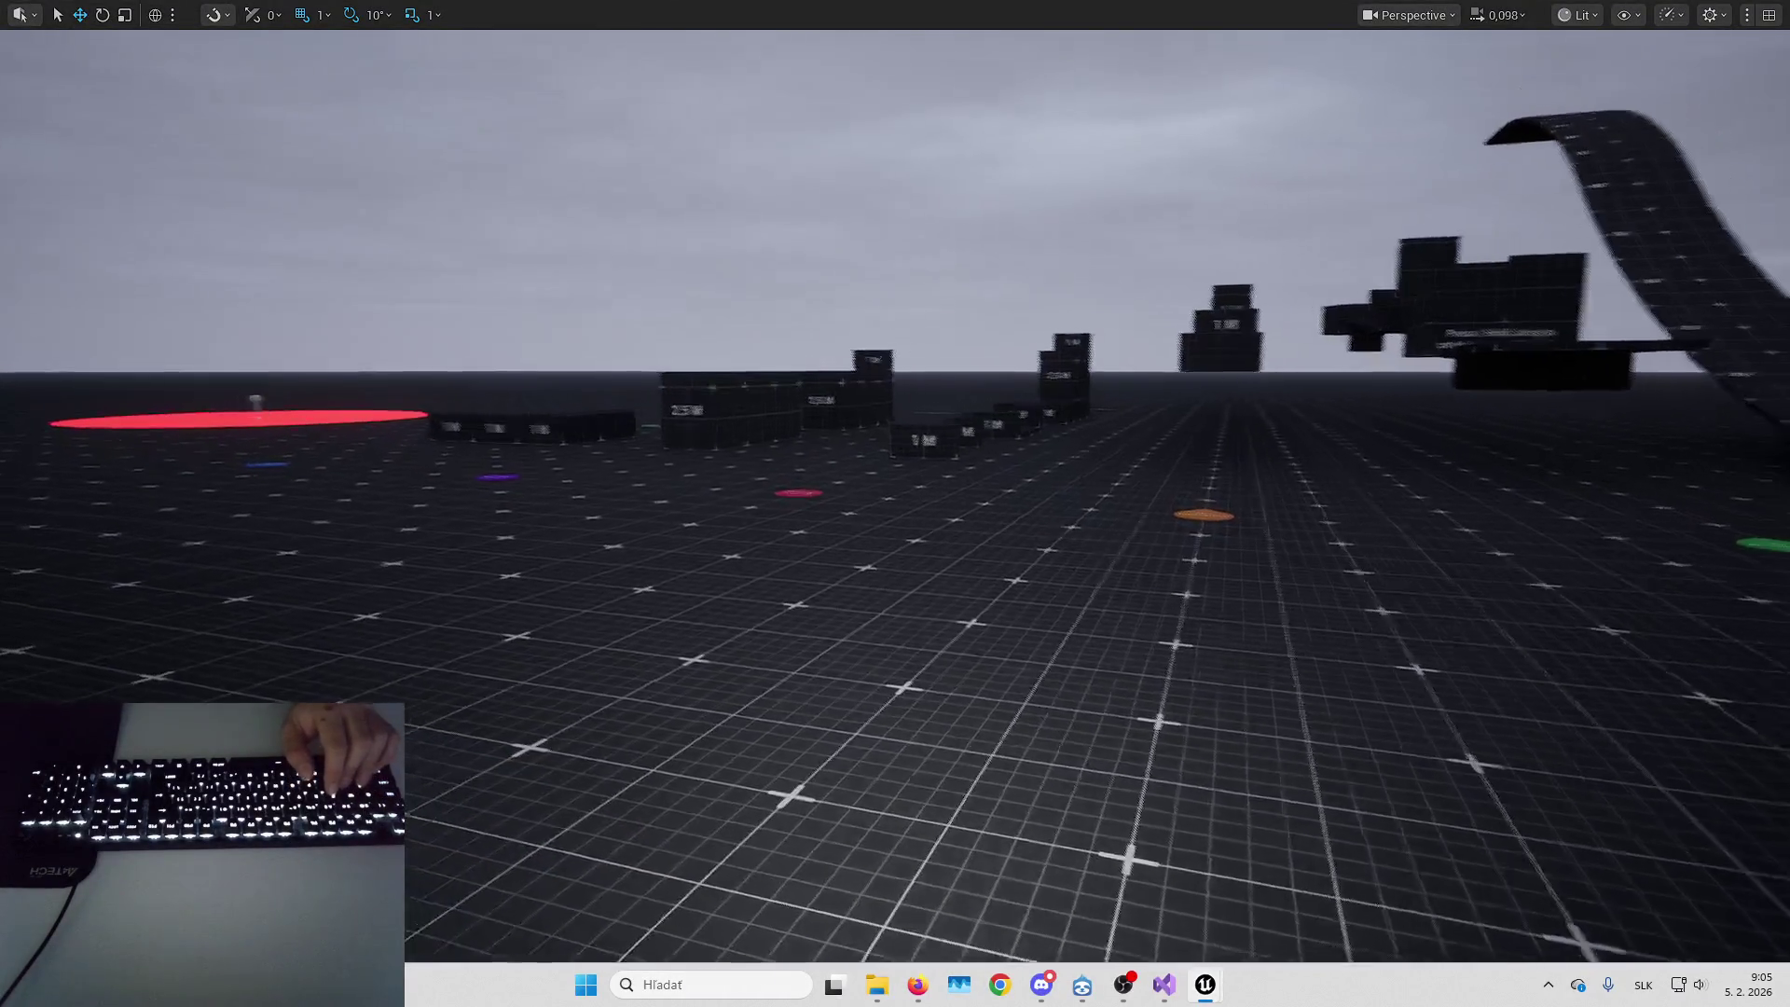
key("F11")
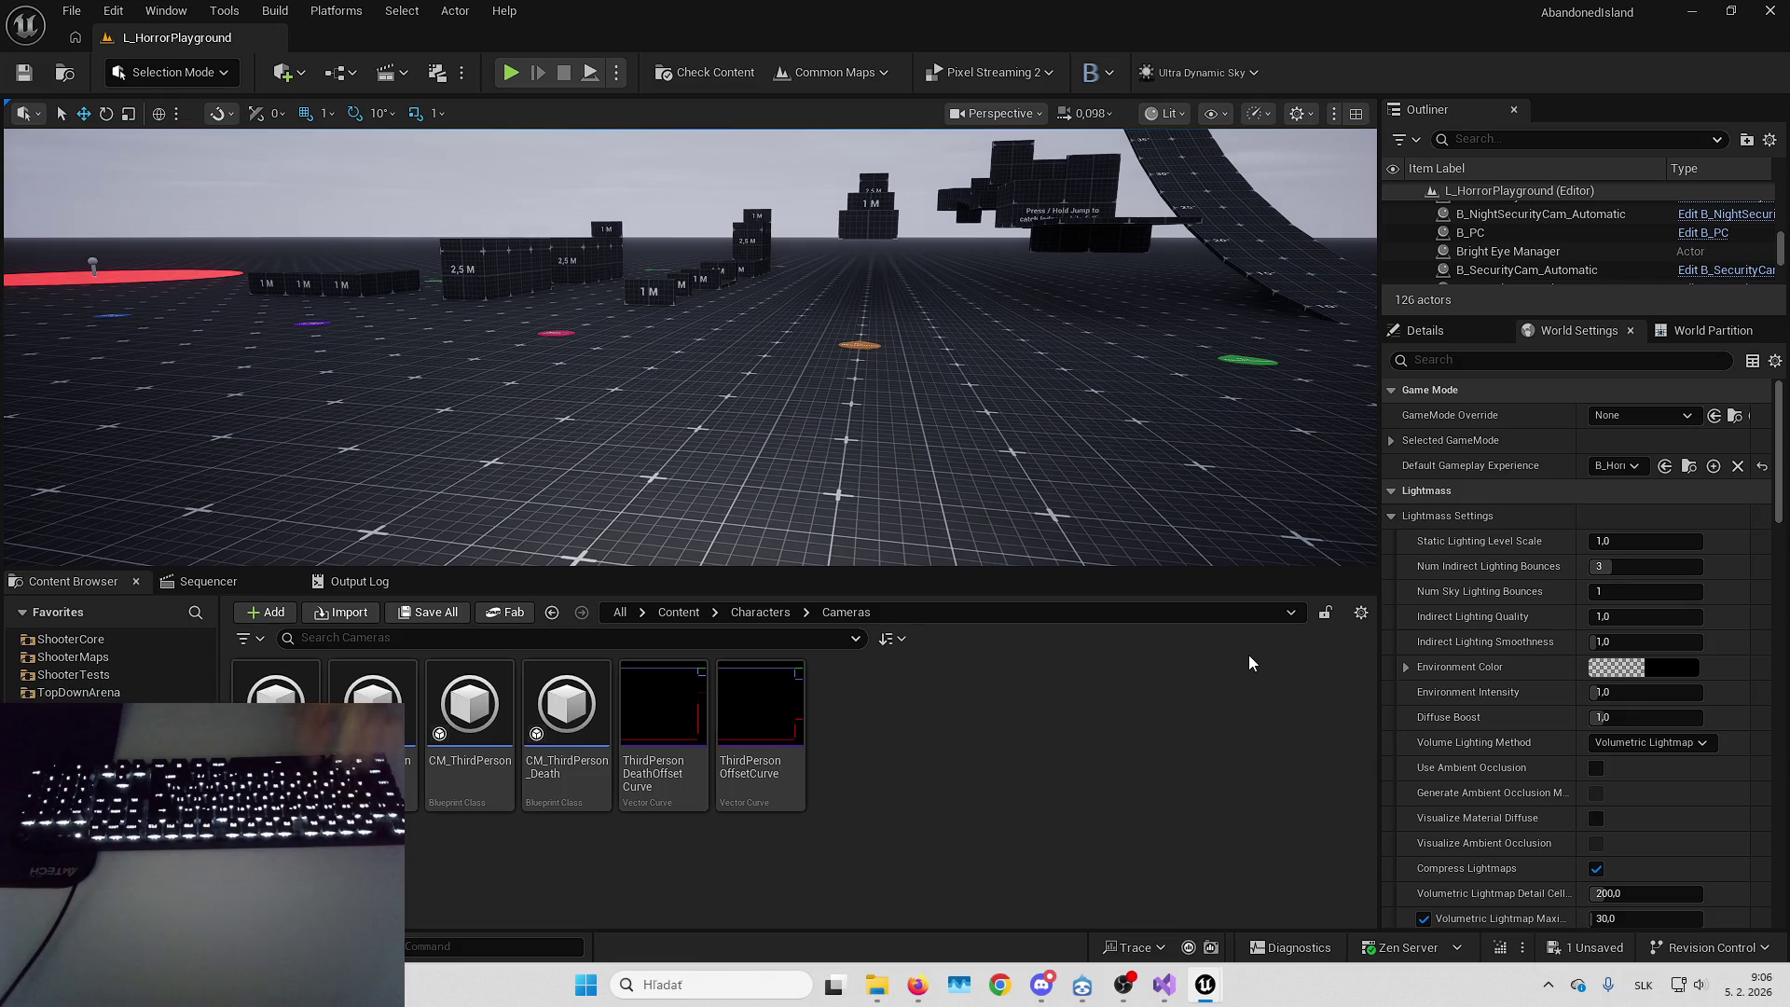
Open B_Horror_CoreCharacter and step up through B_Hero_Default to parent B_Horror_SandboxBase_CMC
mouse_move(1208, 991)
left_click(1167, 876)
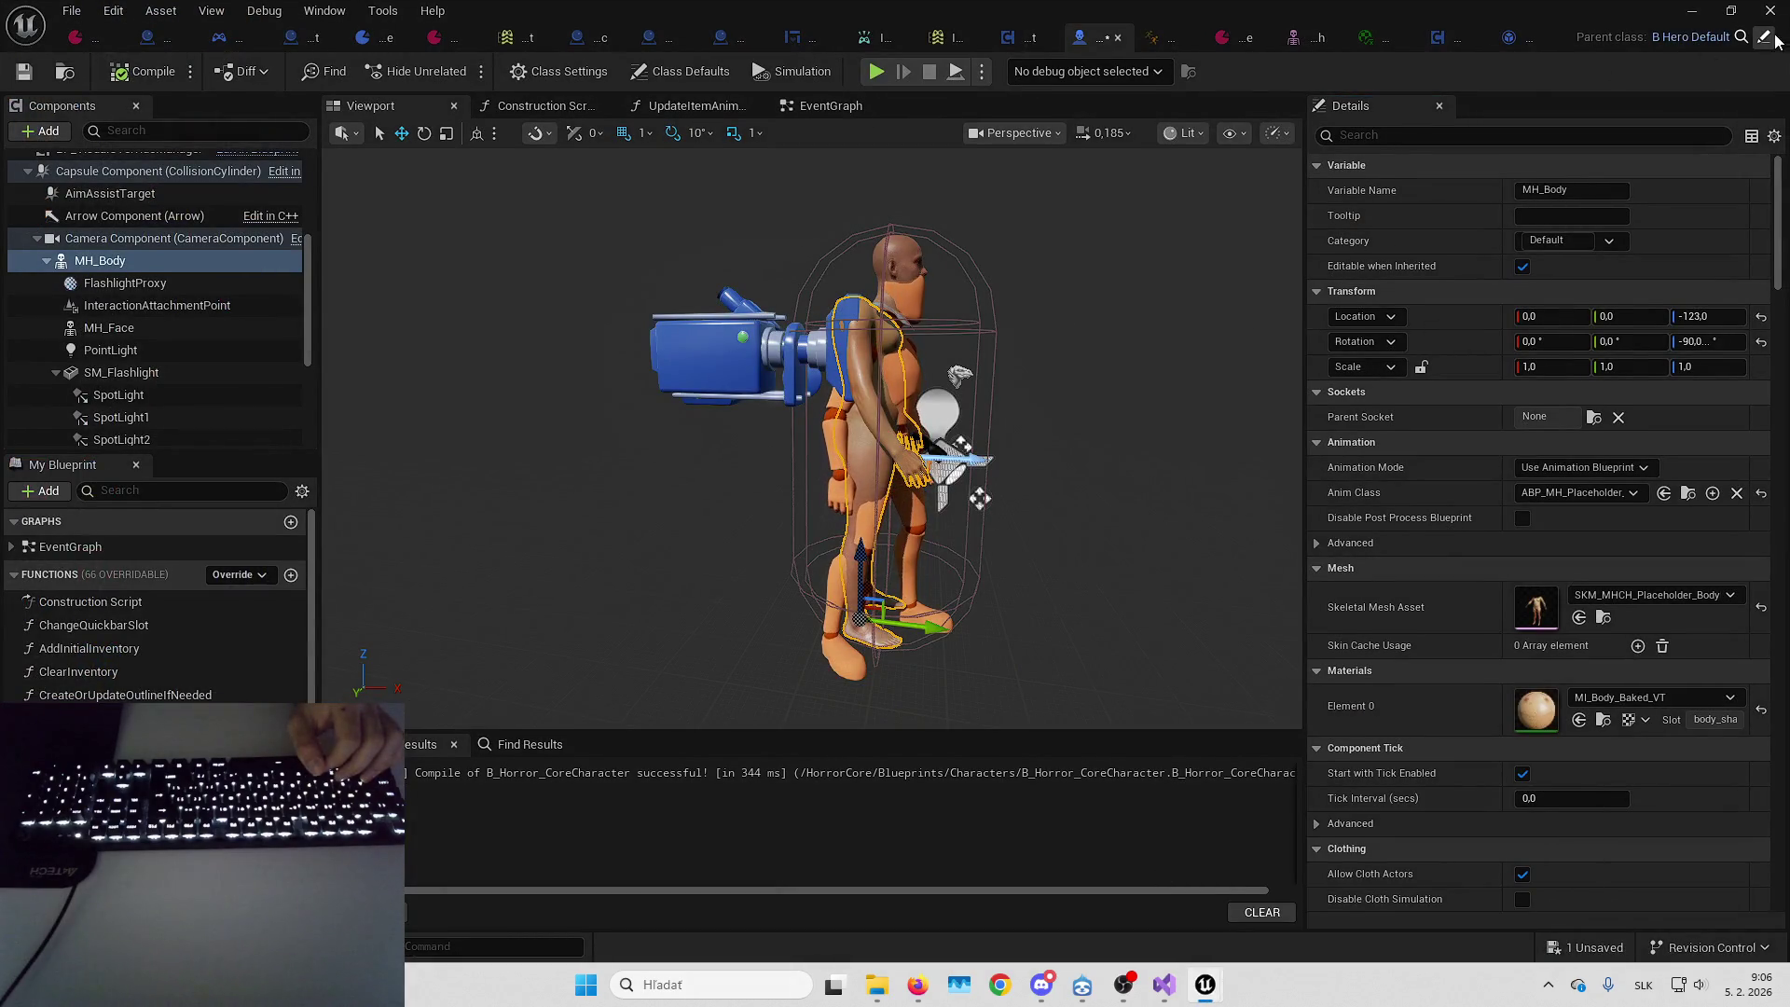
left_click(1766, 39)
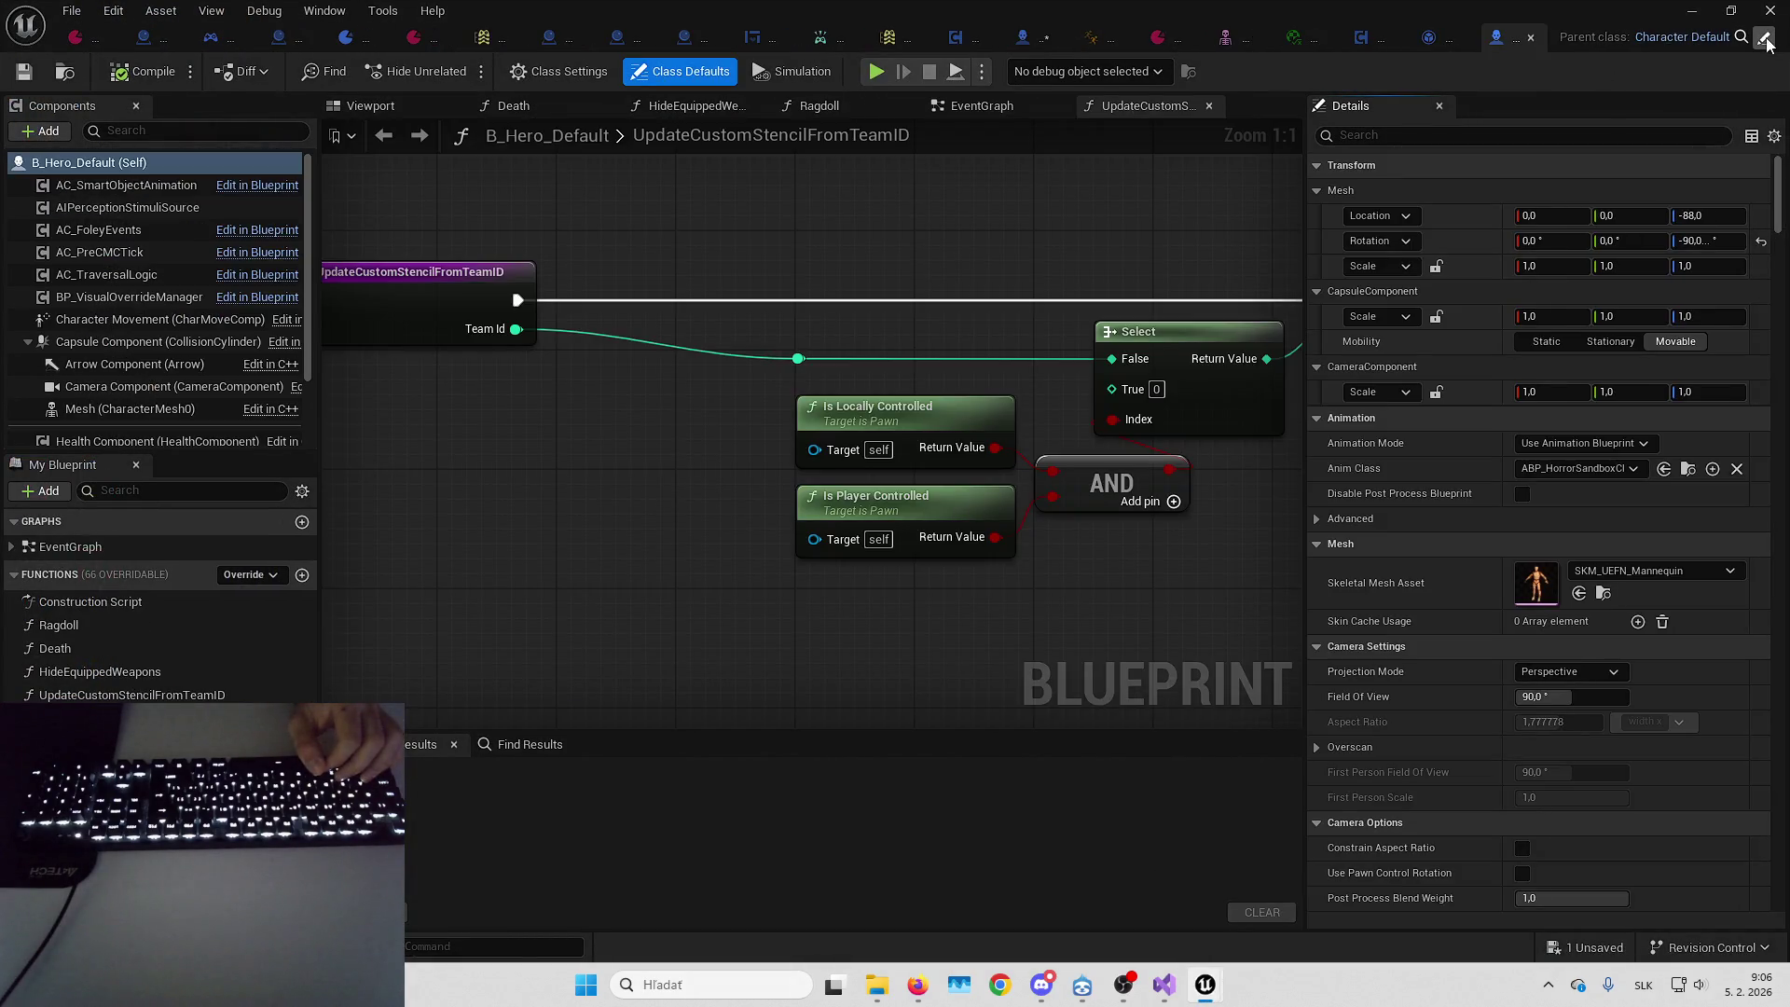
left_click(1766, 39)
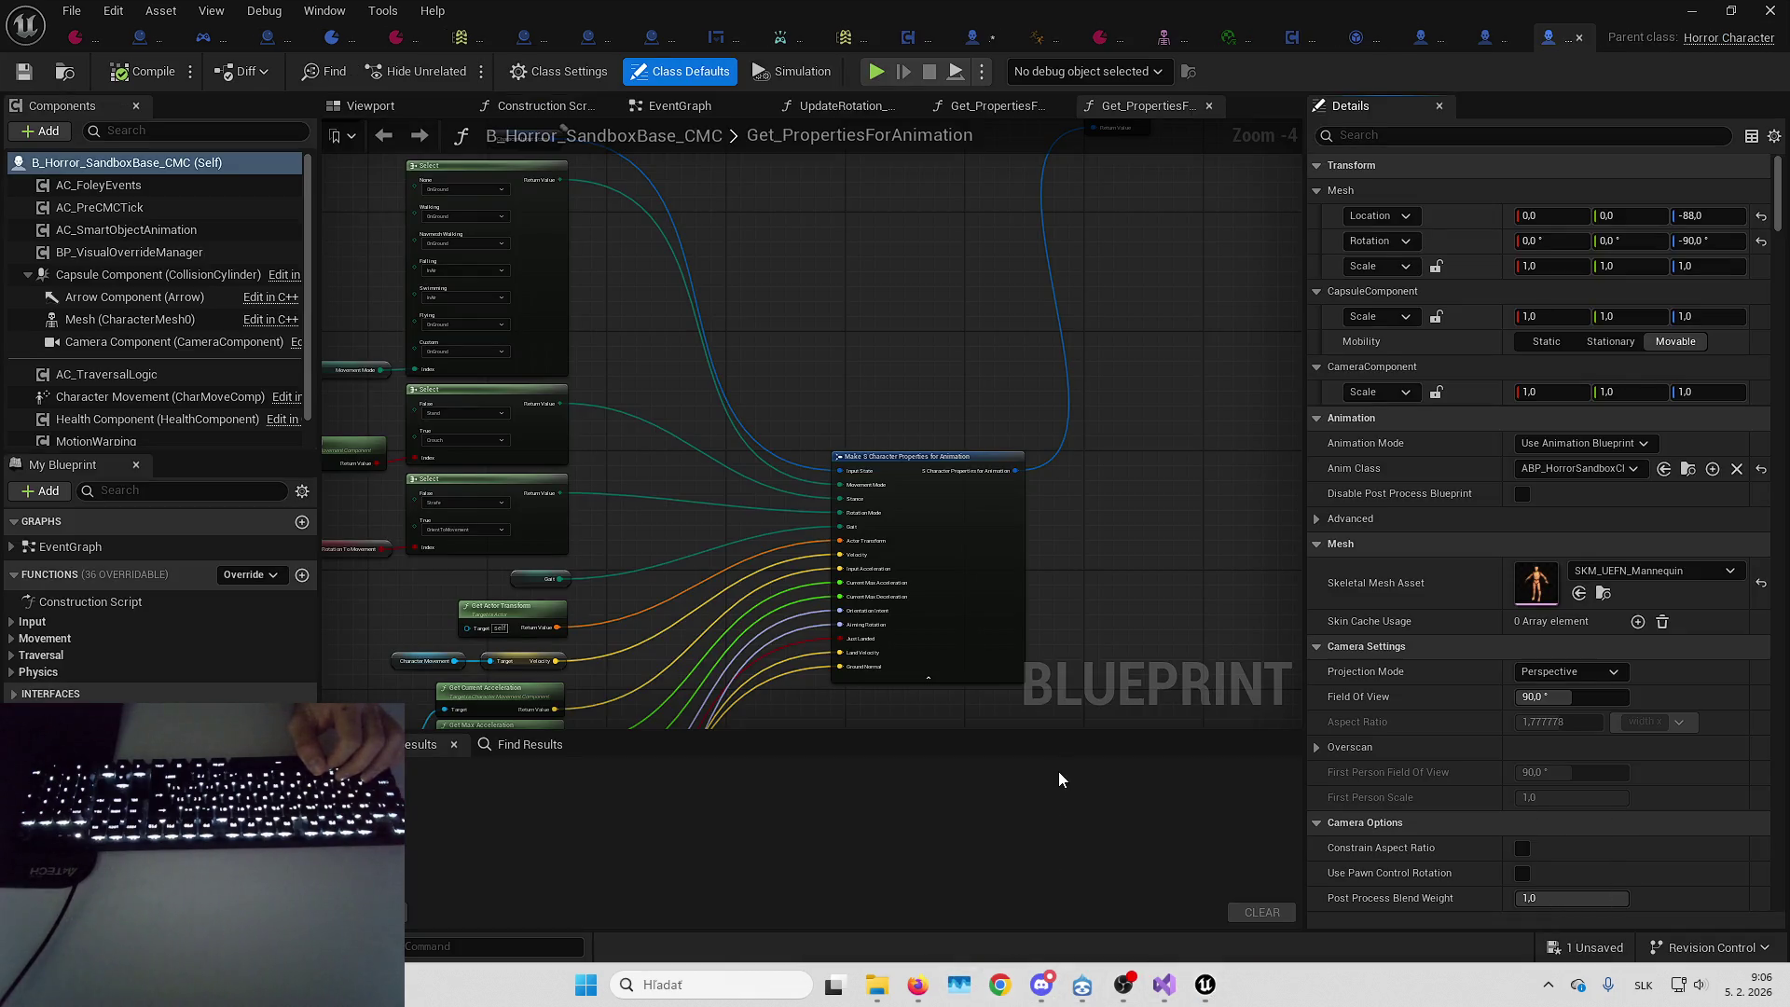
Close Task Manager and show the parent Blueprint's EventGraph
key("ctrl+shift+Escape")
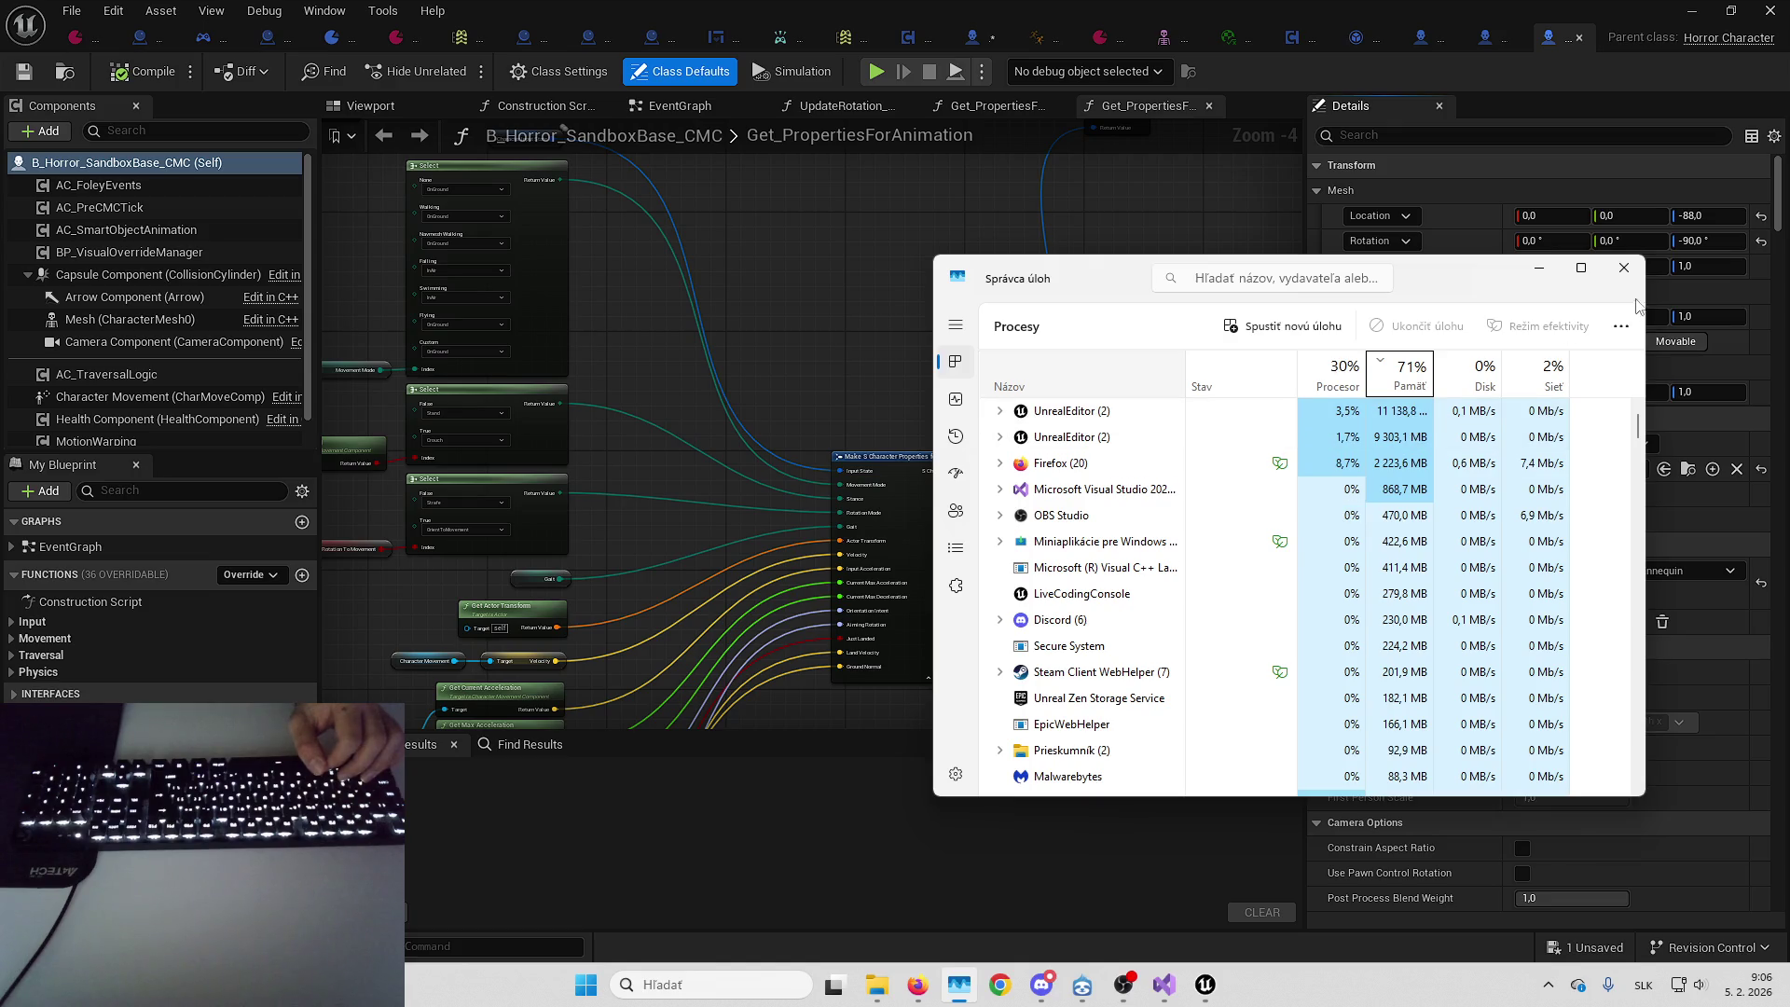
left_click(1624, 268)
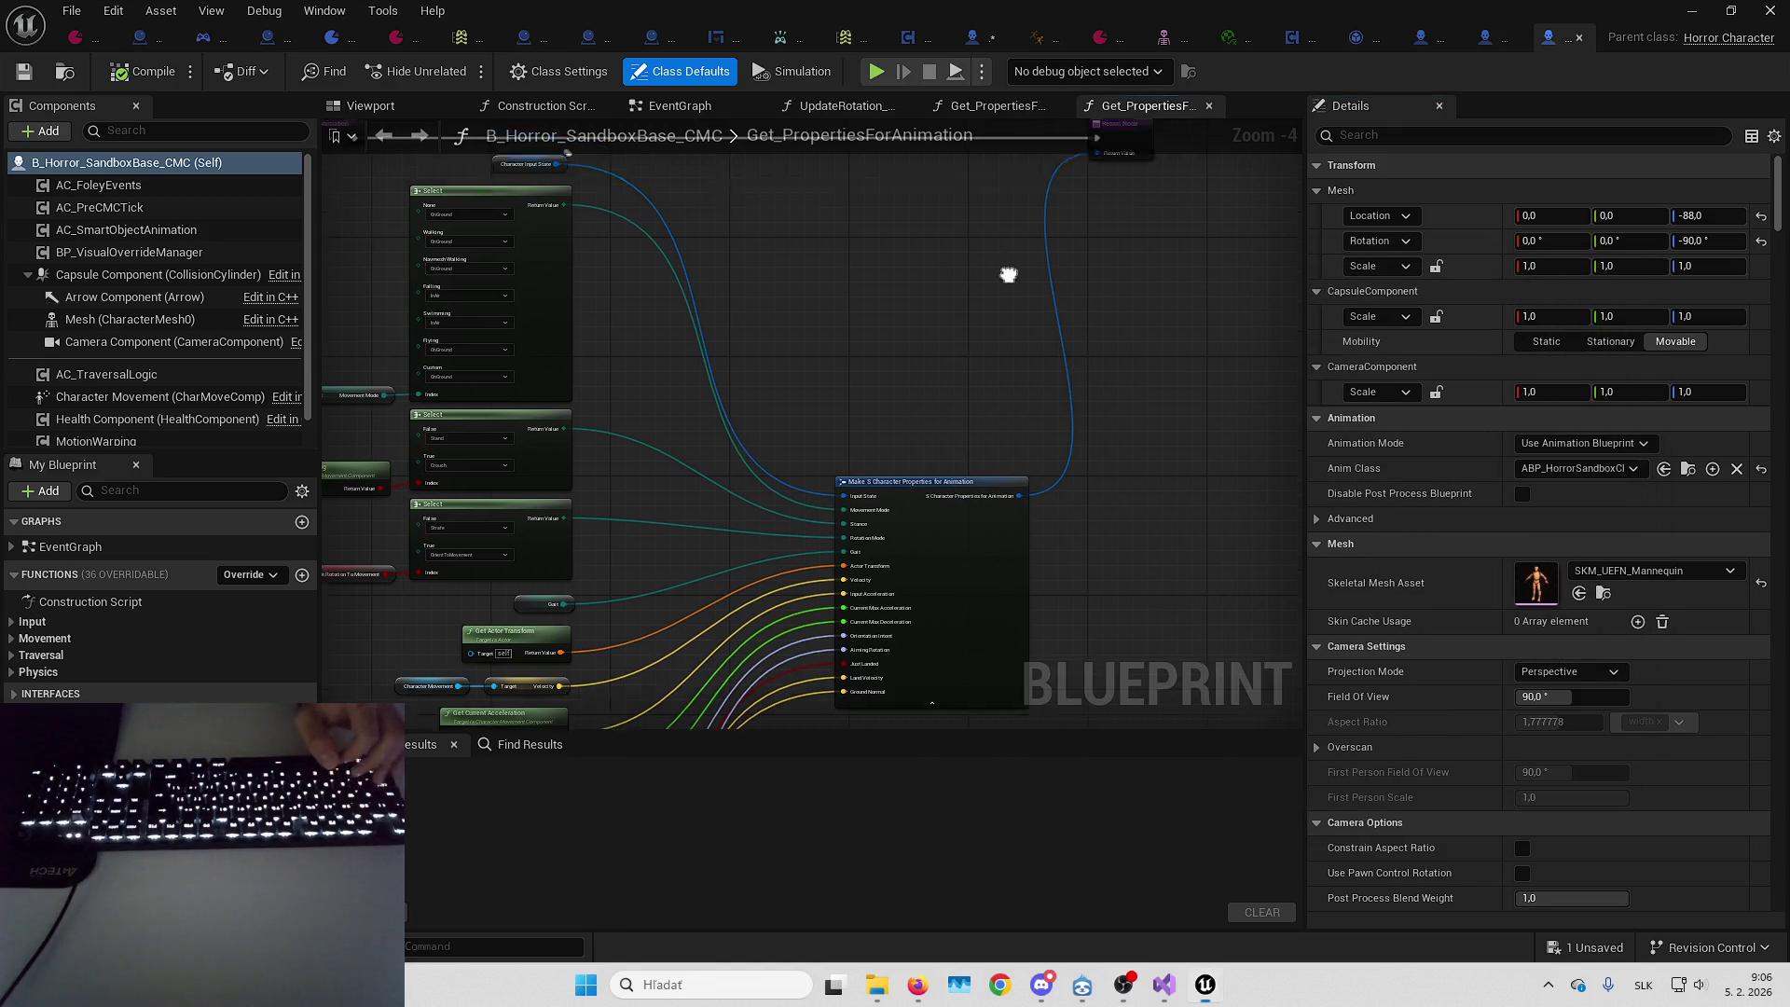
left_click(724, 103)
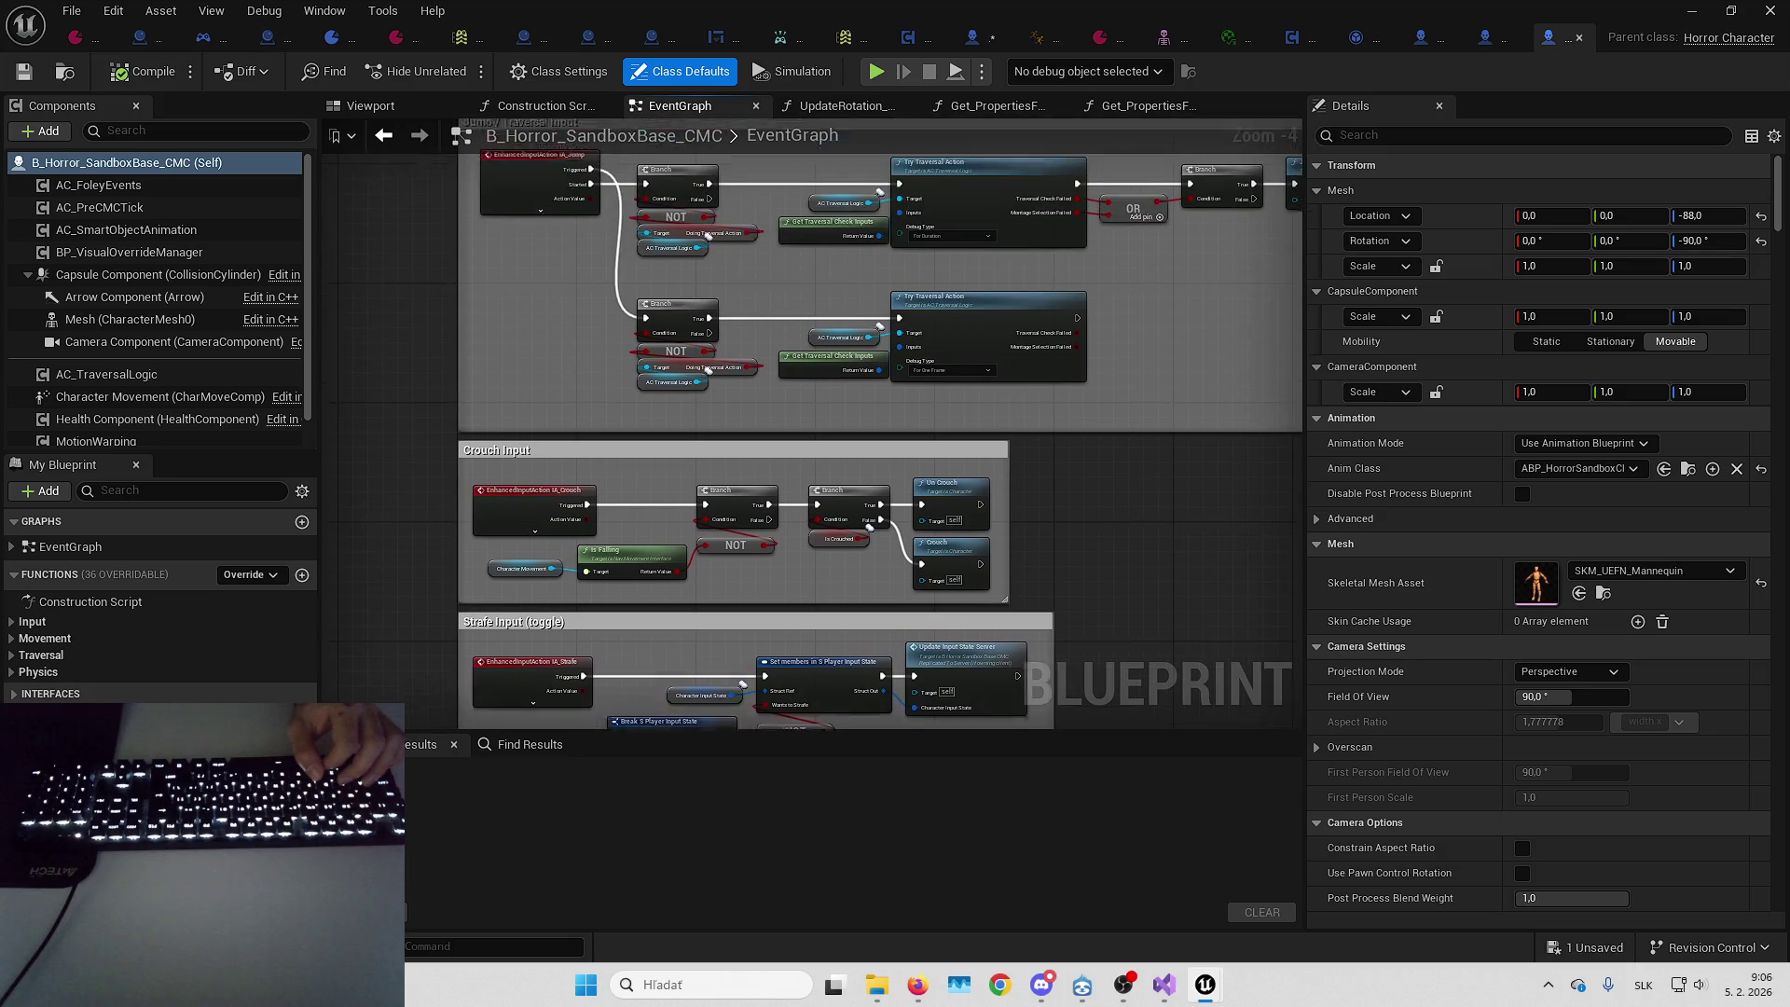
Inspect the NOT nodes and the Branch feeding Jump, then return to L_HorrorPlayground
scroll(803, 276, "up", 2)
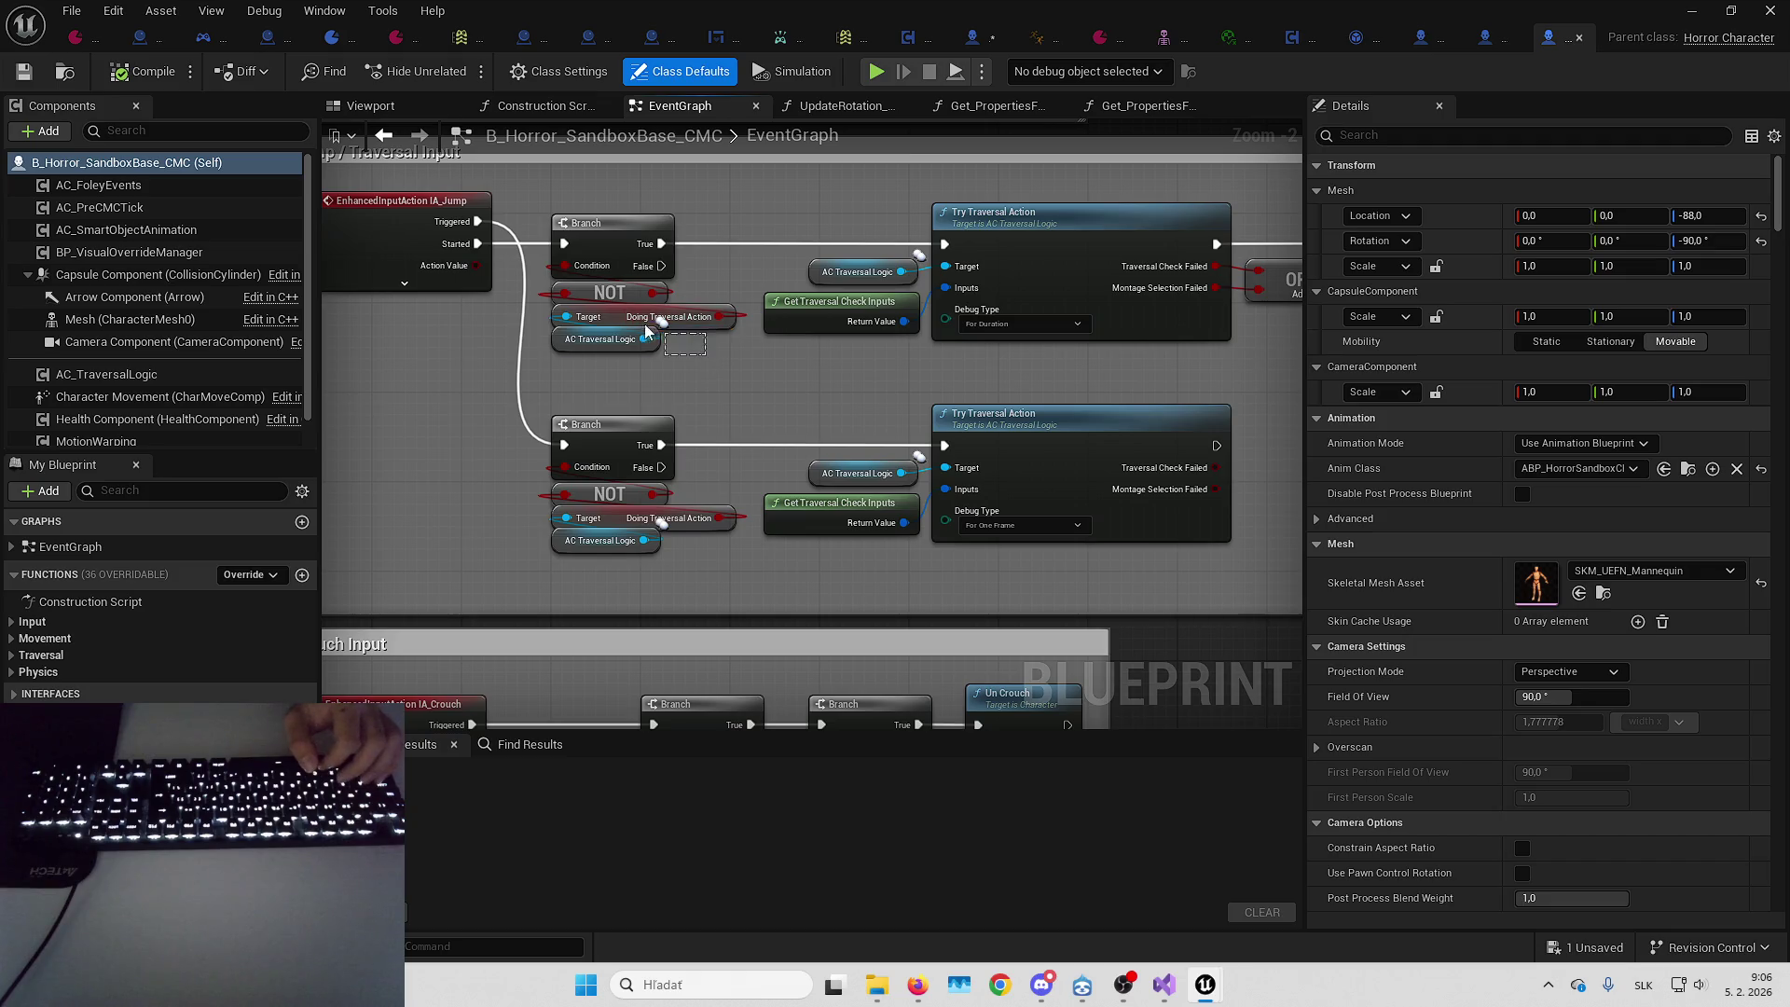
left_click_drag(650, 326, 647, 321)
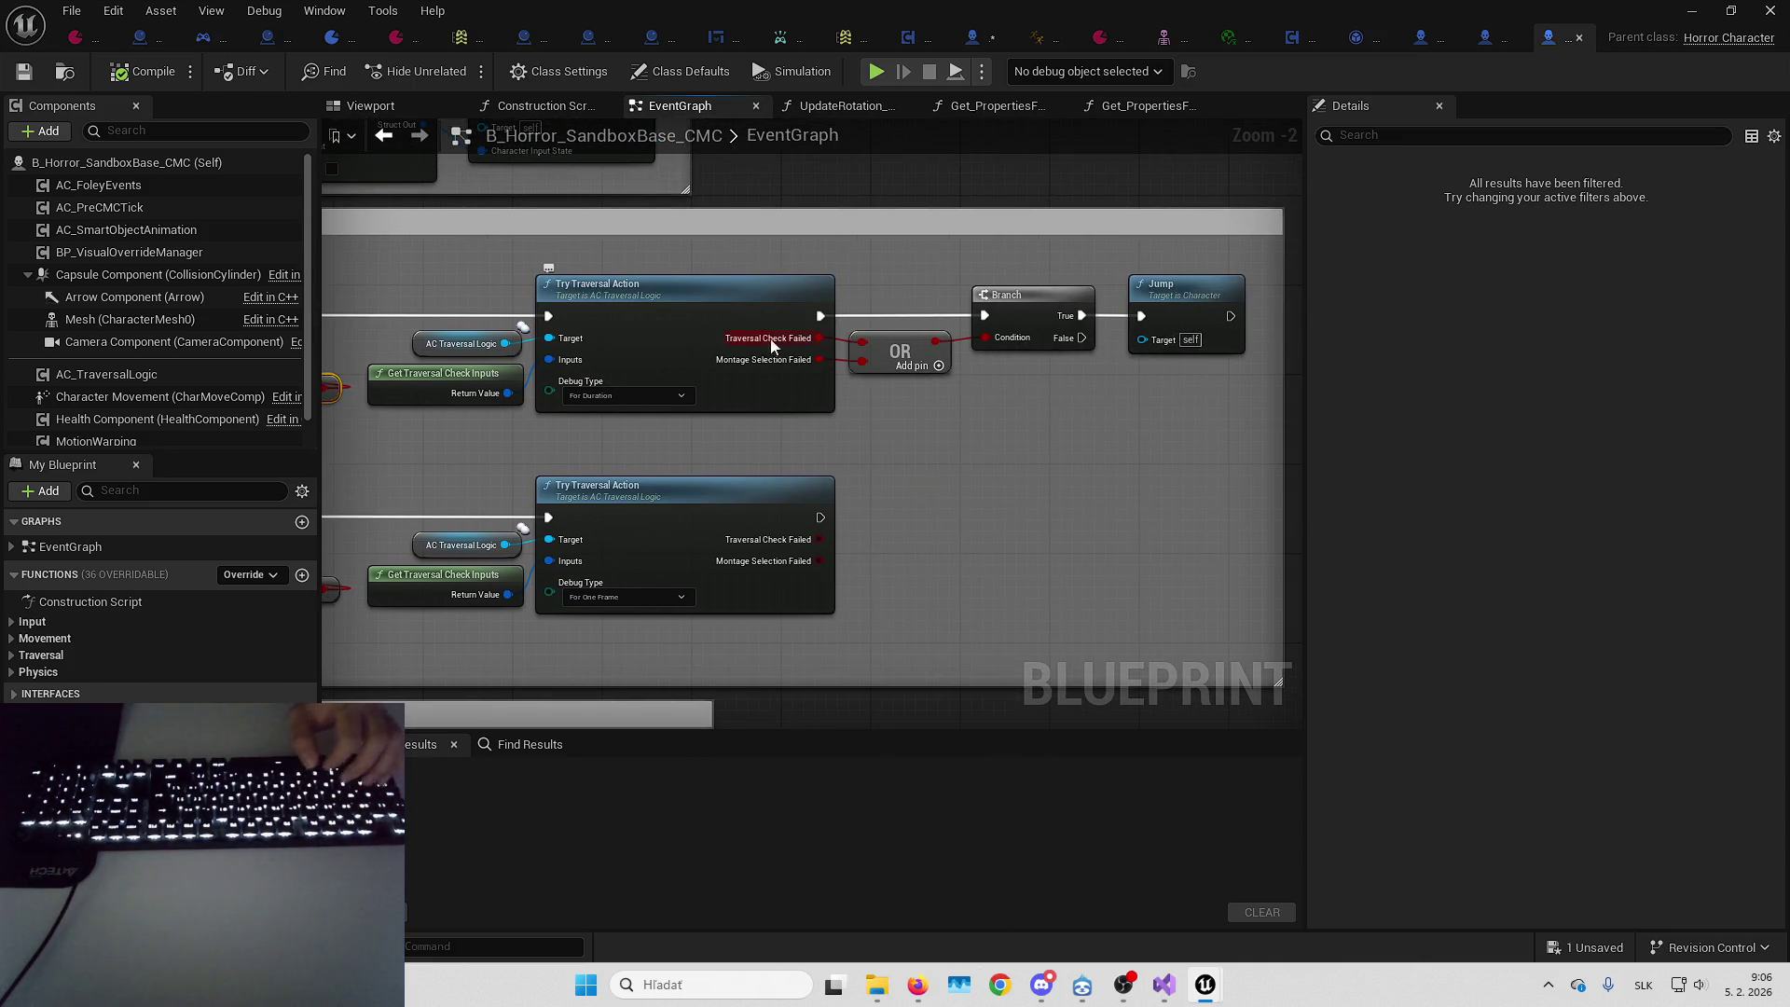
left_click(1042, 339)
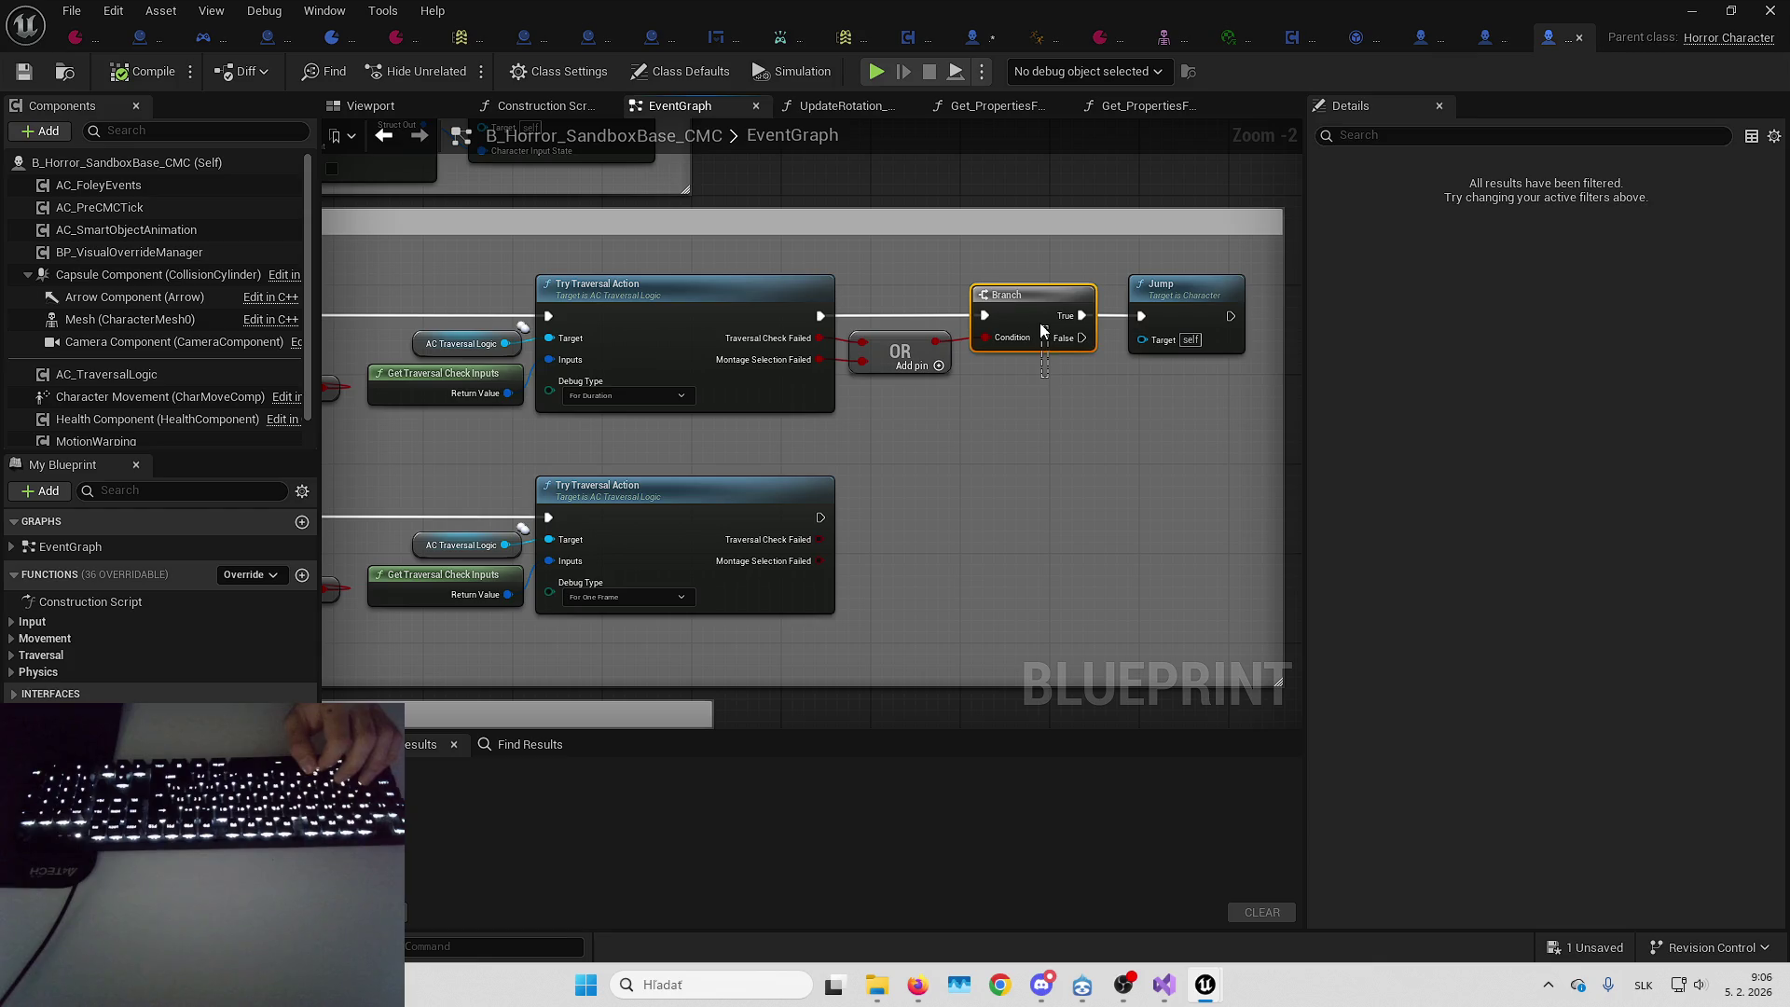
mouse_move(1106, 423)
left_mouse_down()
mouse_move(1049, 430)
mouse_move(1571, 379)
left_mouse_up()
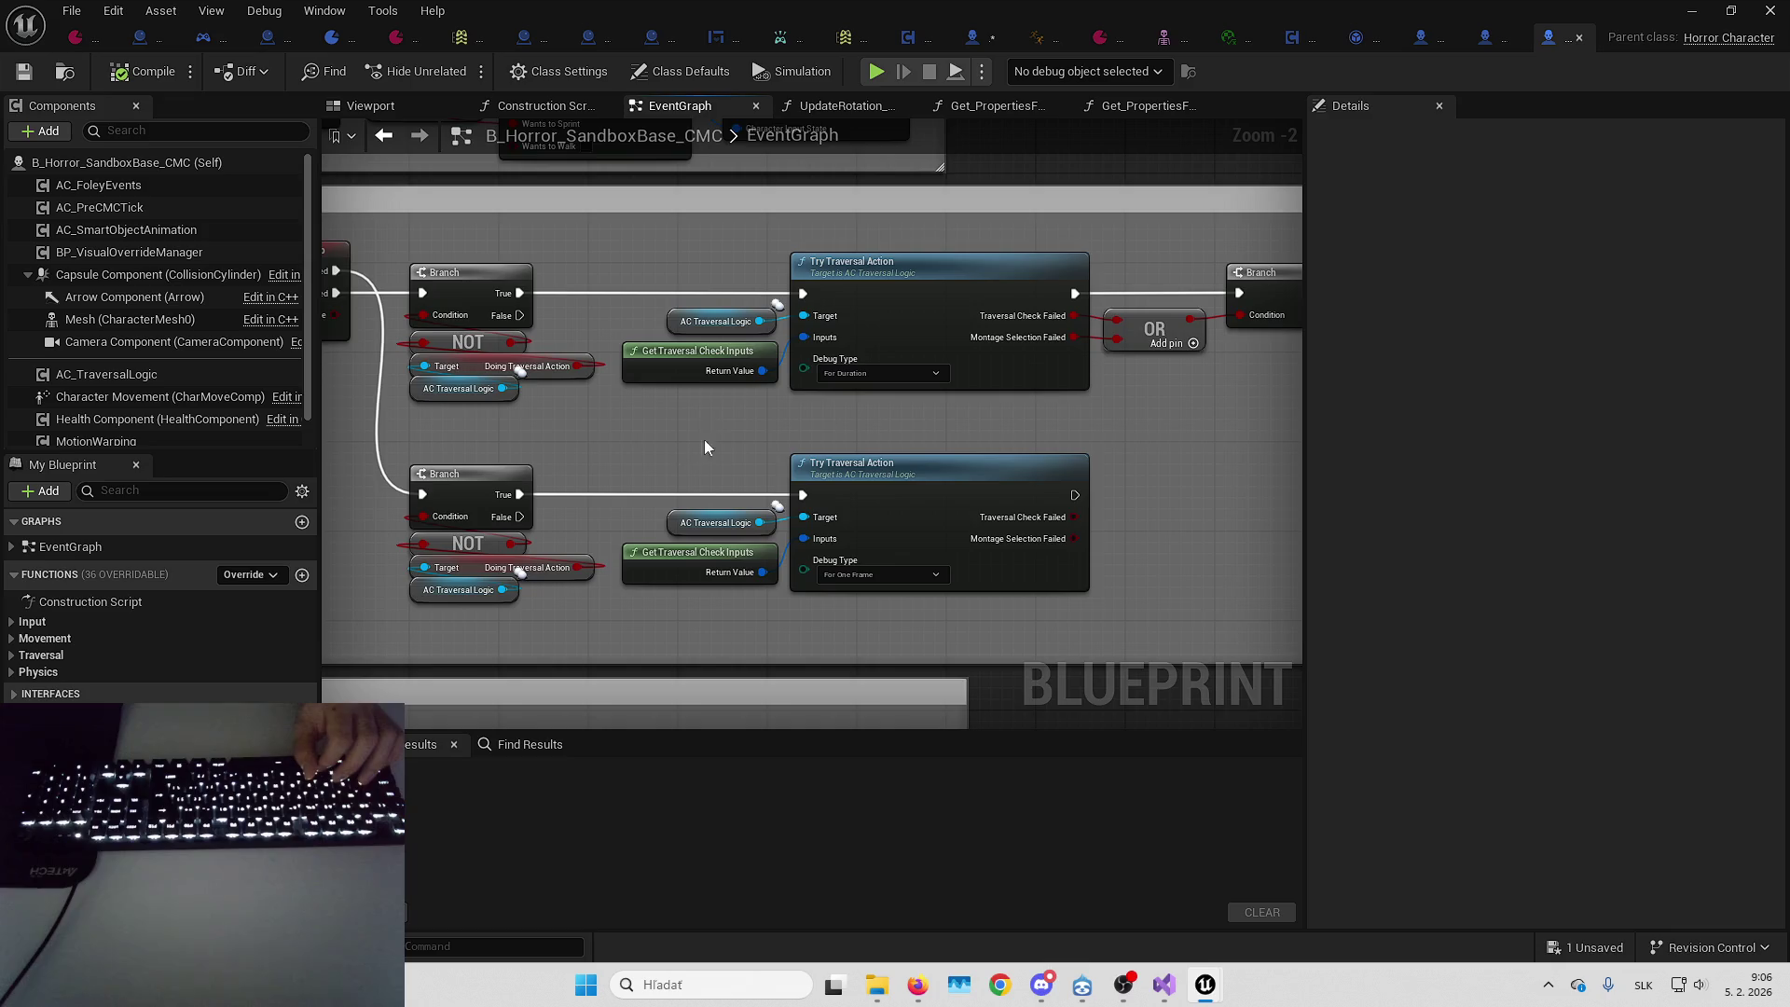
key("alt+Tab")
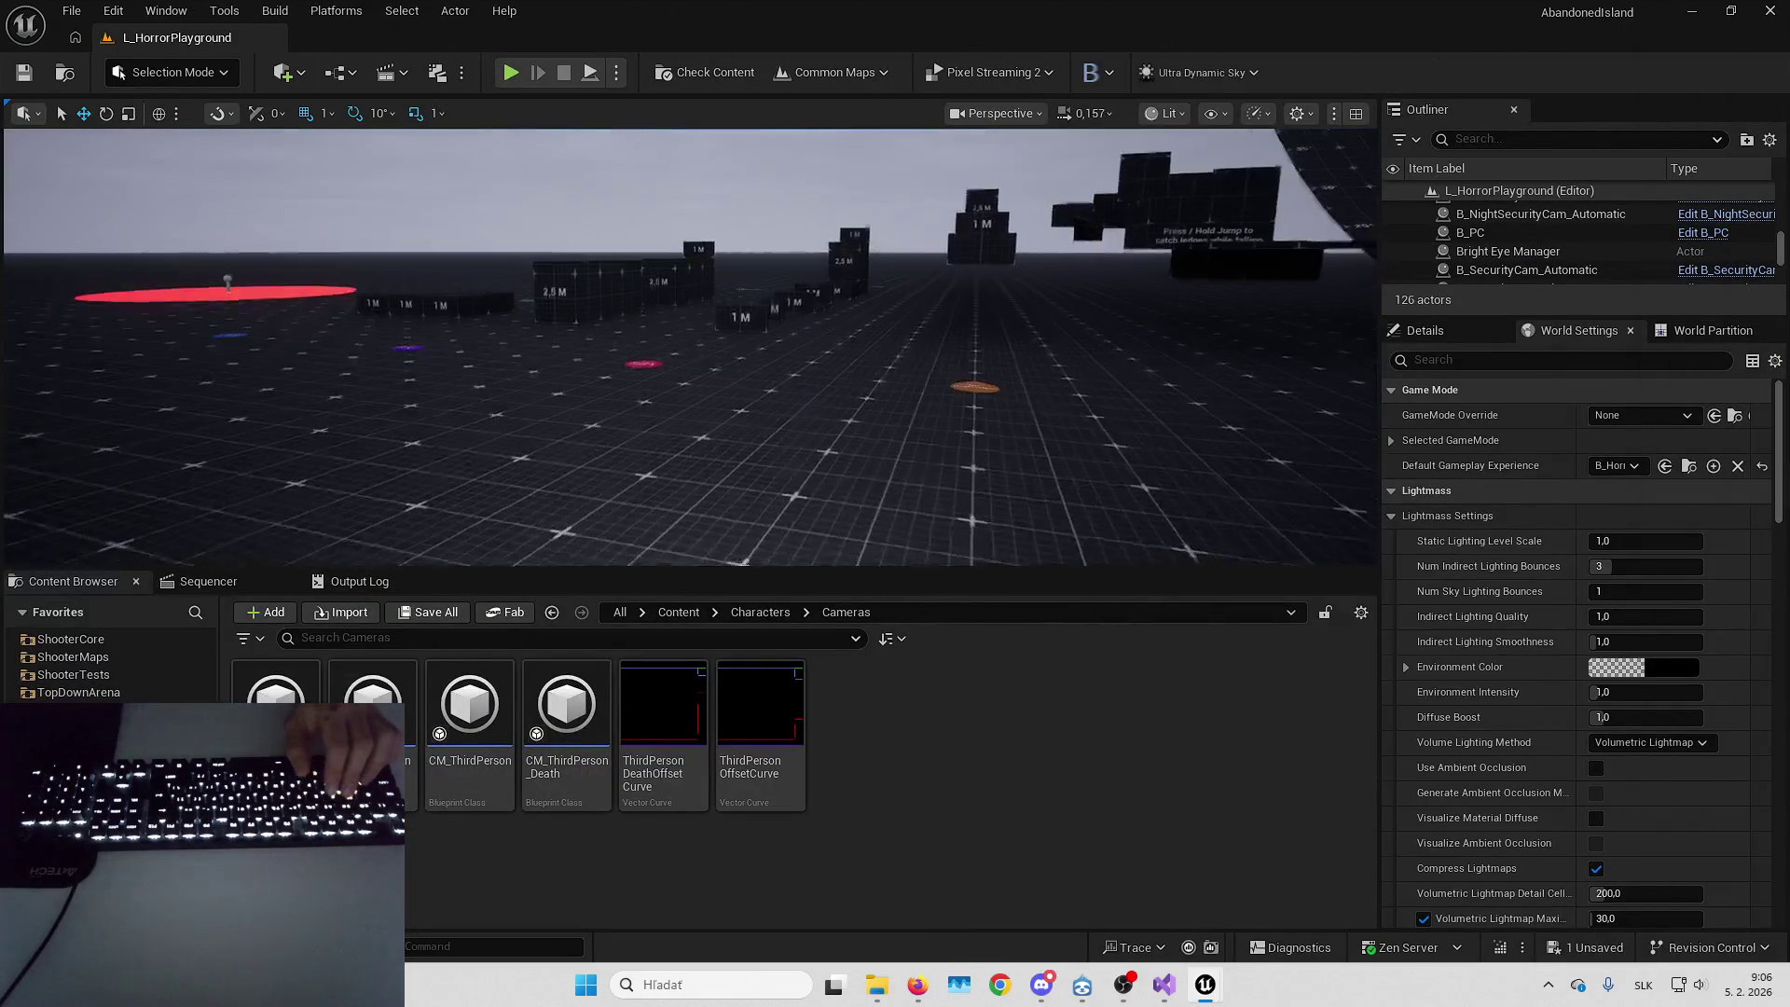
left_click(617, 72)
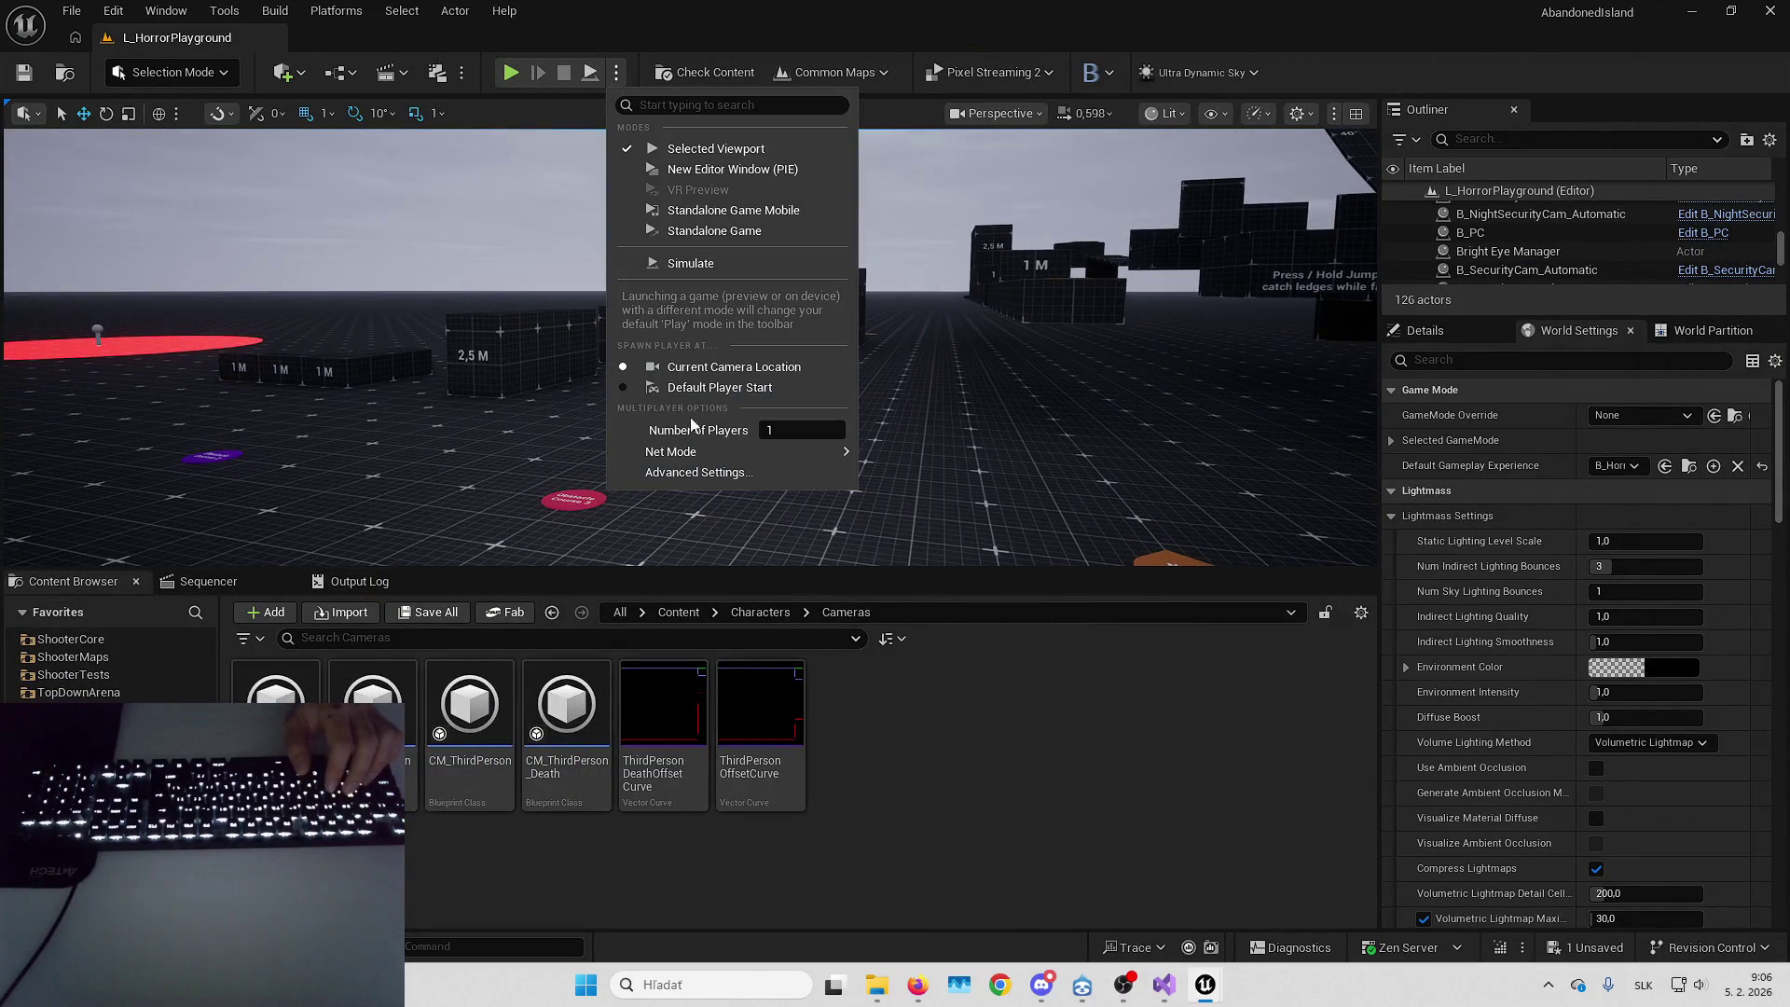
Start Play-in-Editor and walk toward the 2.5 M block, toggling mouse control with Shift+F1
key("Escape")
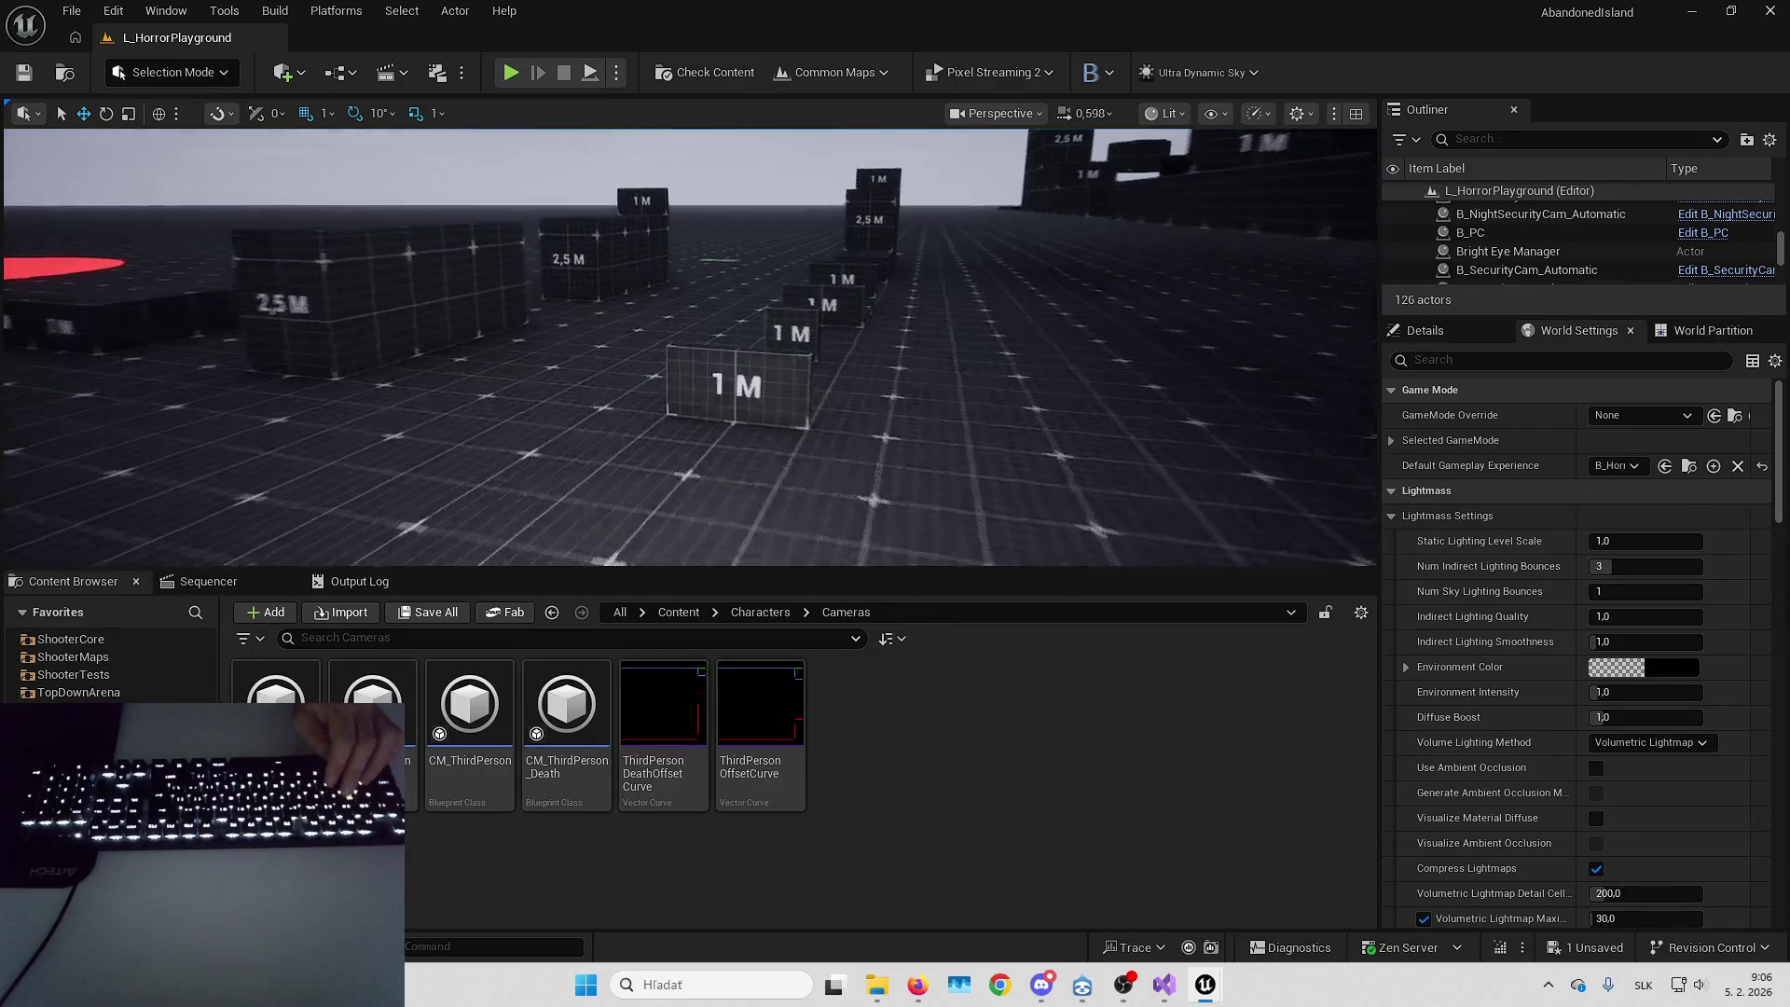
key("alt+p")
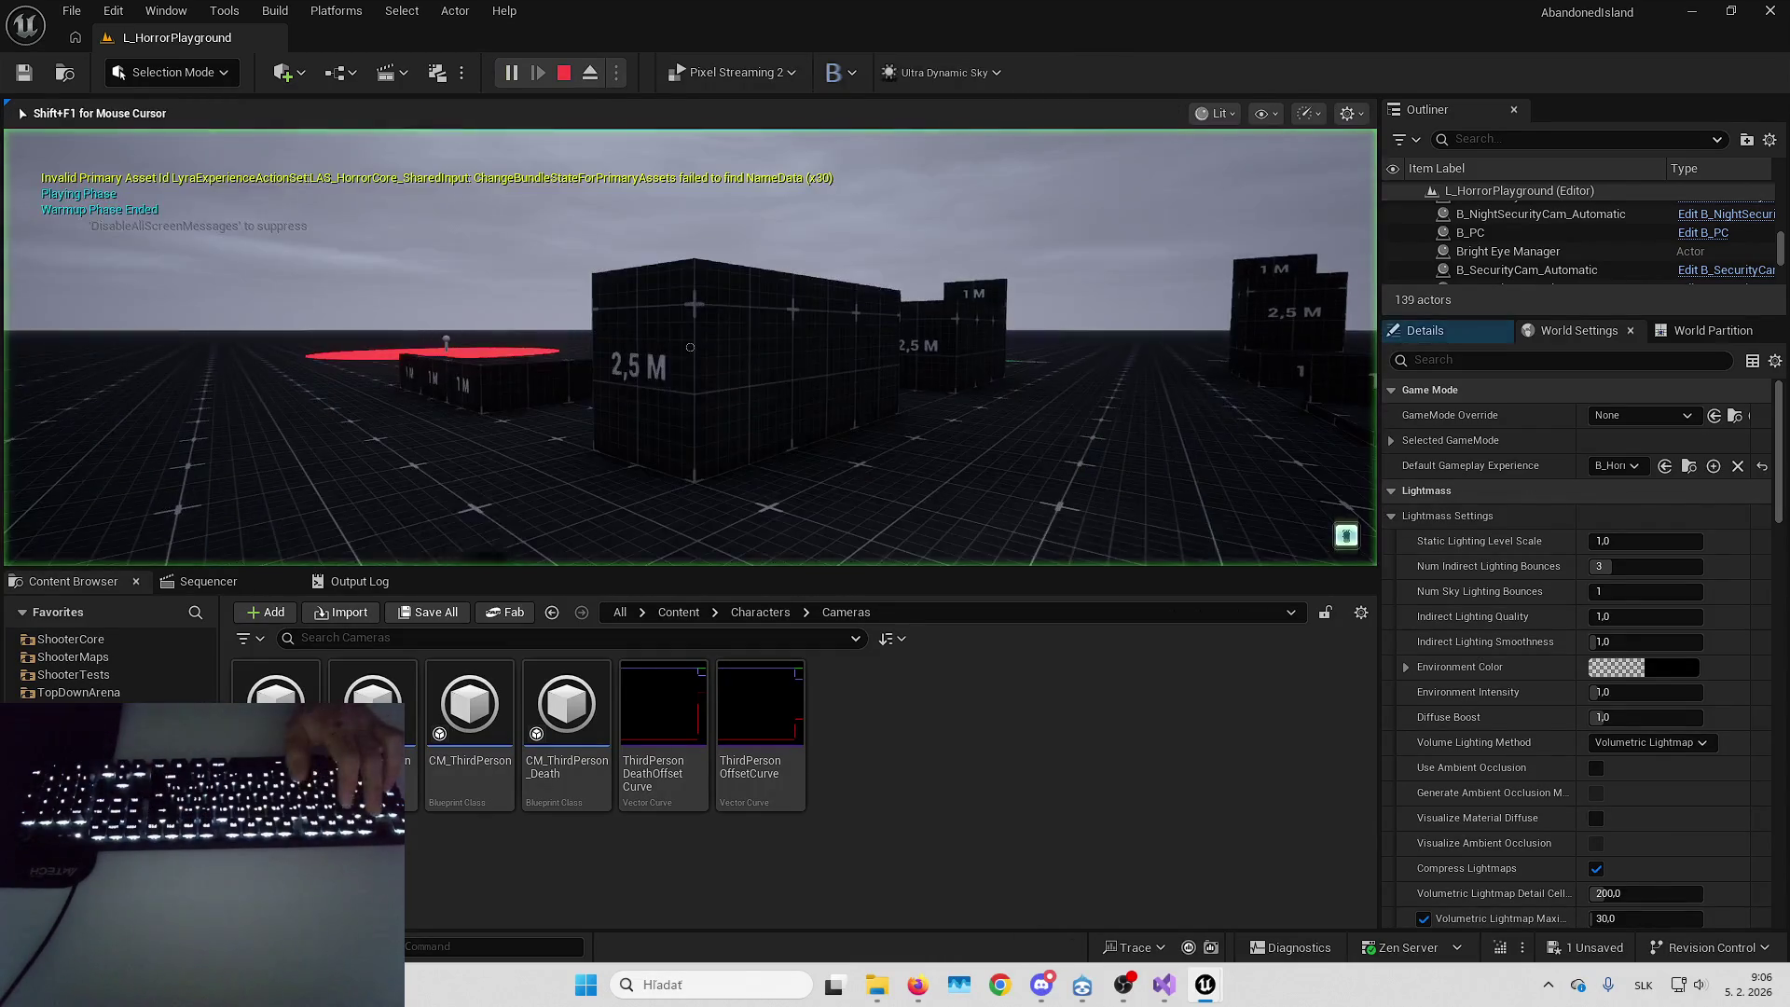
key("w")
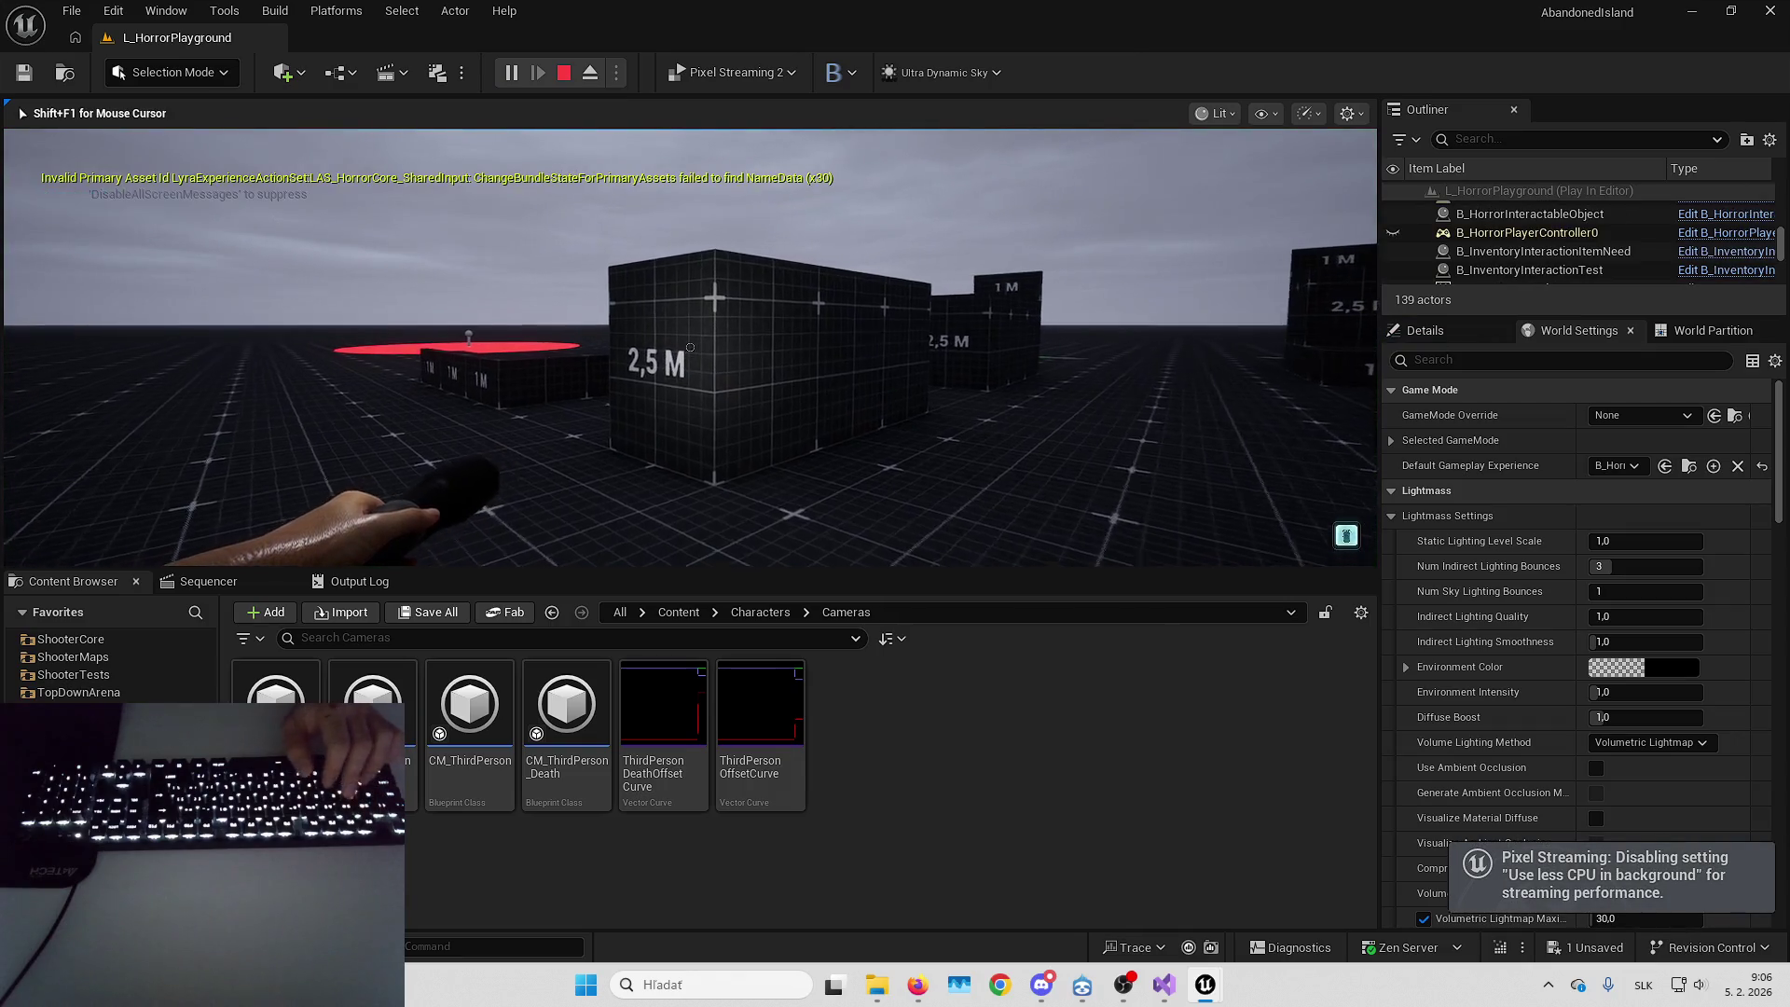
key("s")
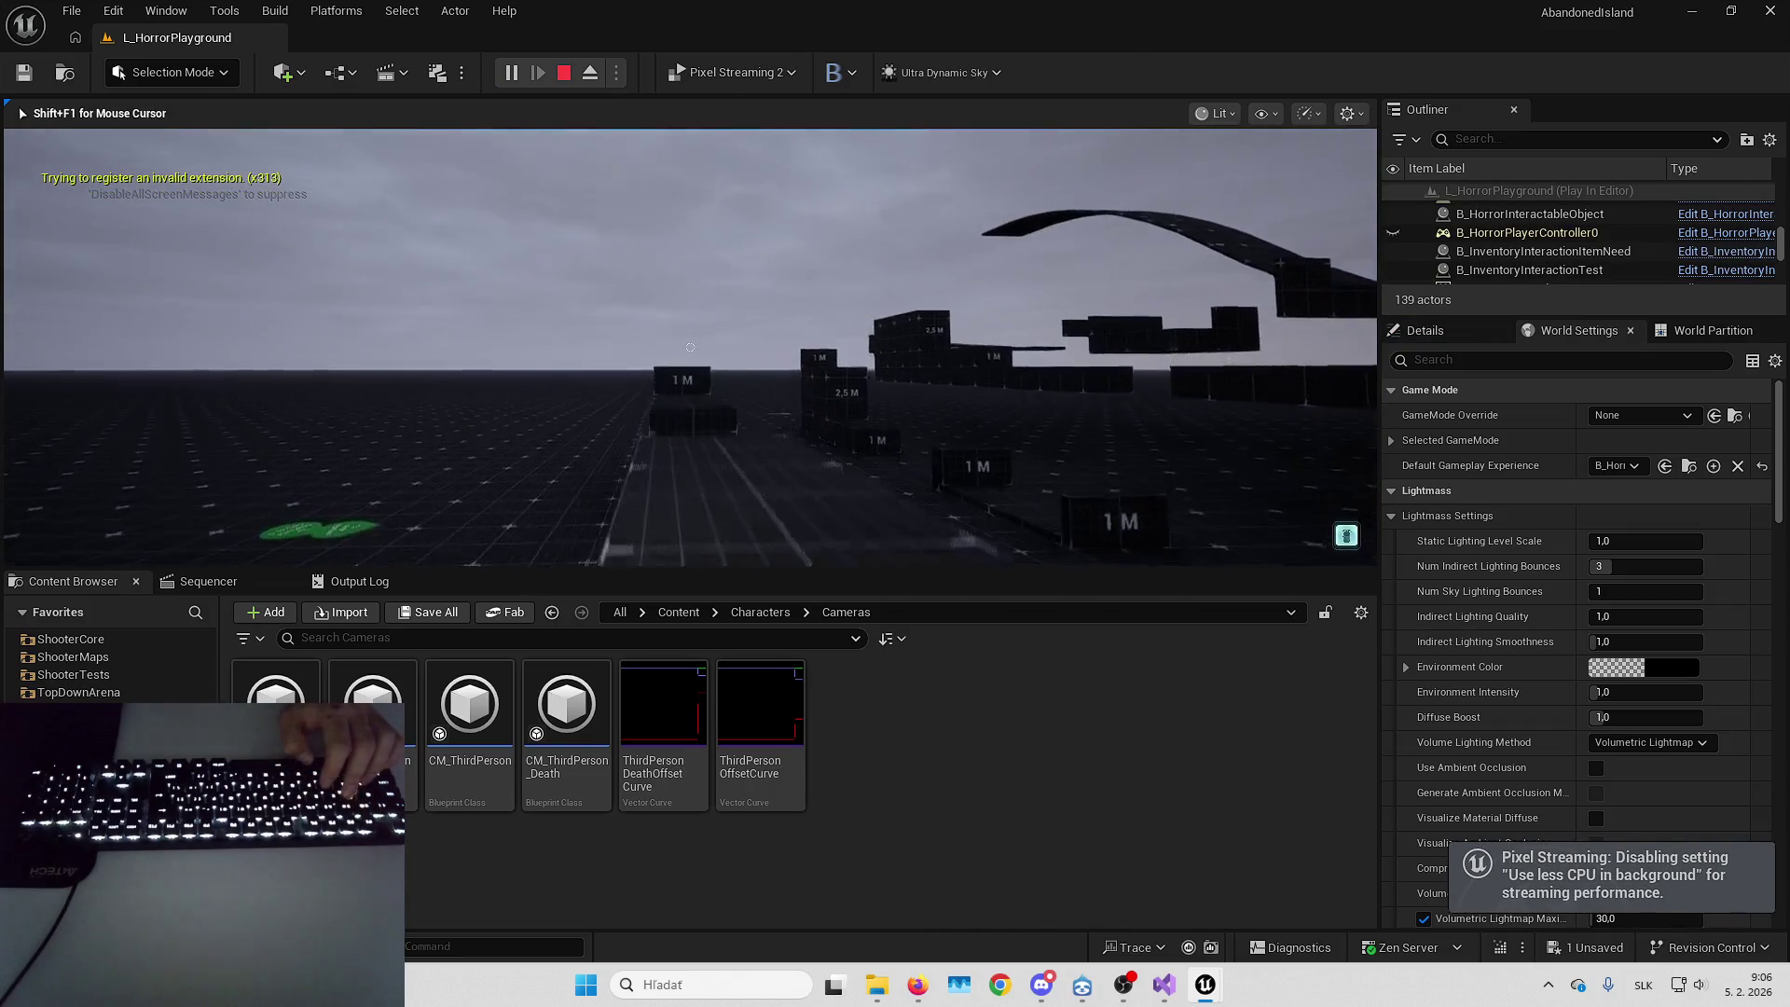
key("shift+F1")
left_click(1205, 415)
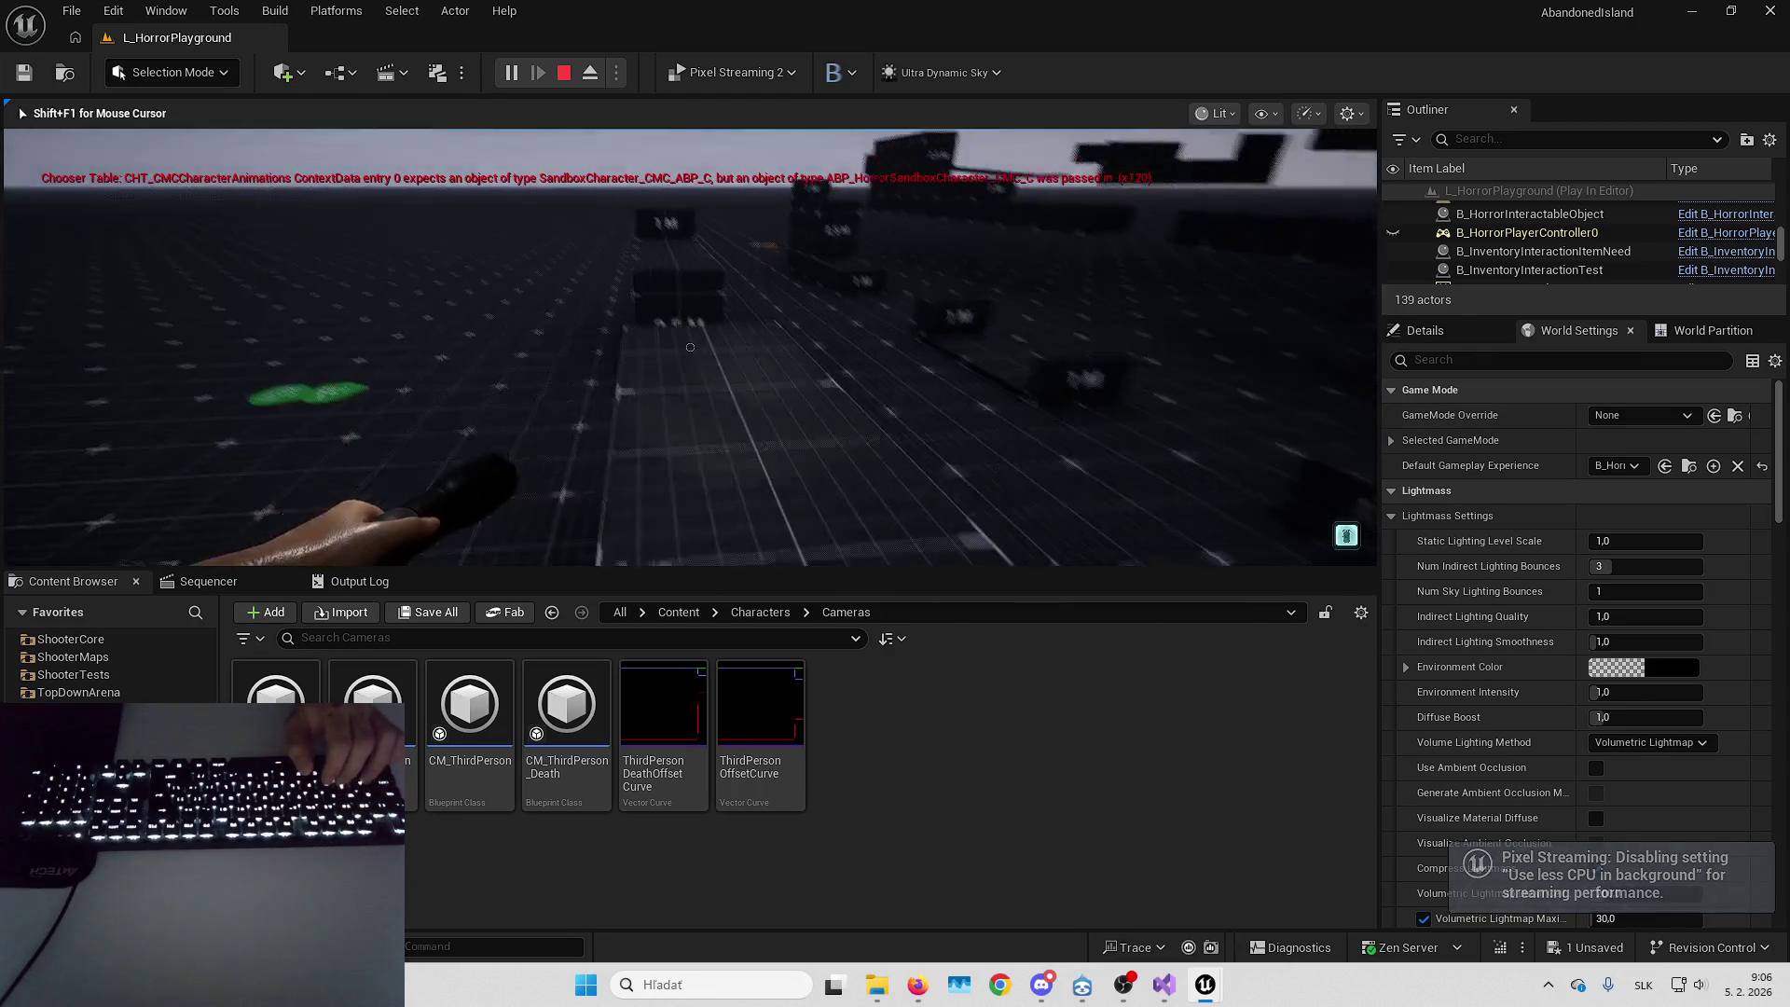
Walk into and past the 2.5 M and 1 M blocks, then jump to trigger traversal
key("w")
key("s")
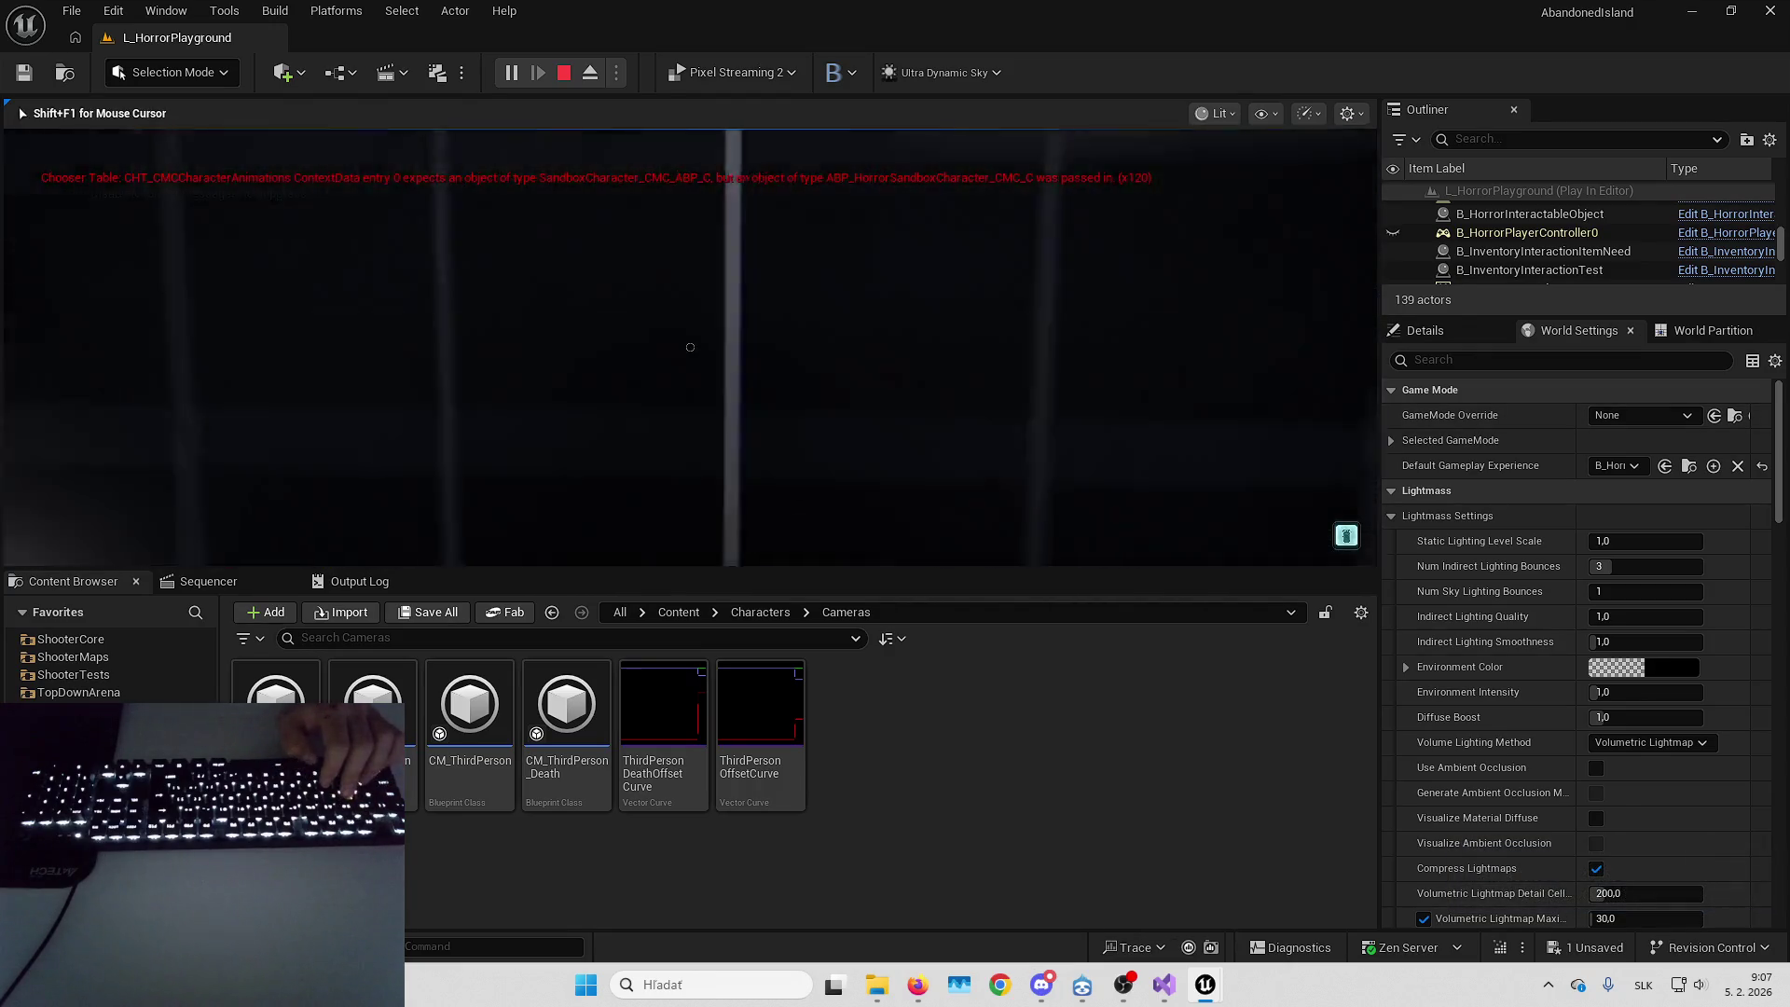
key("w")
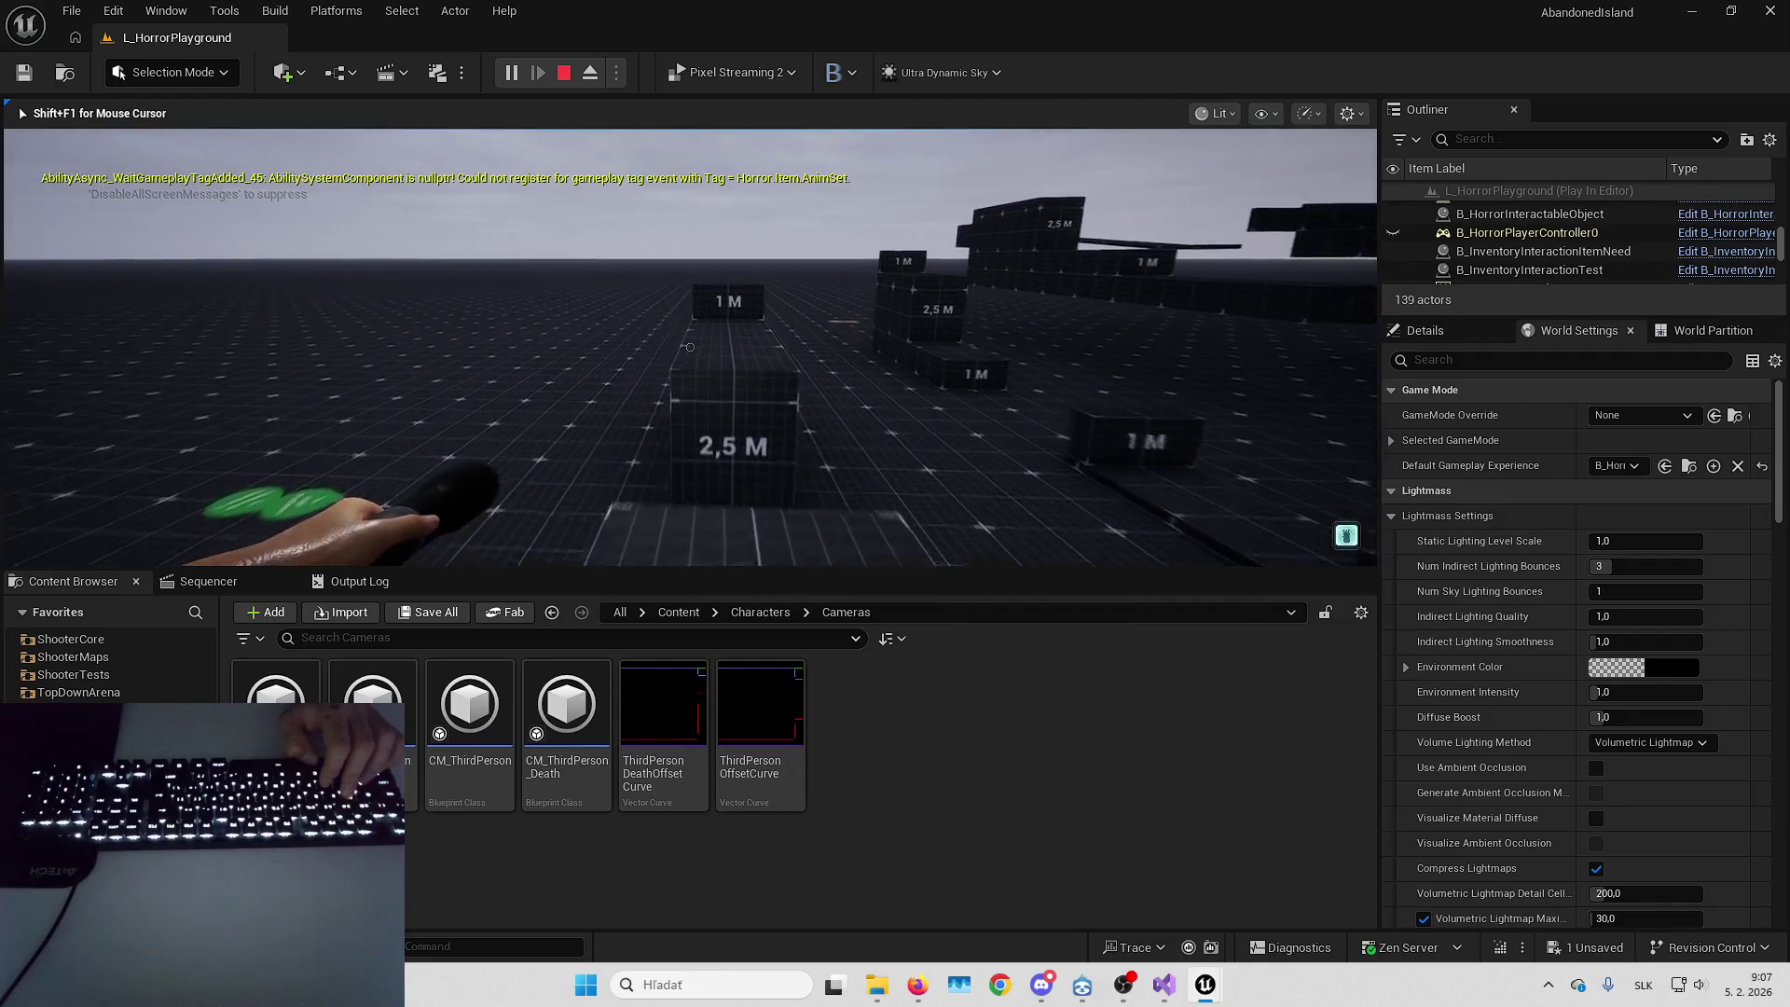
key("w")
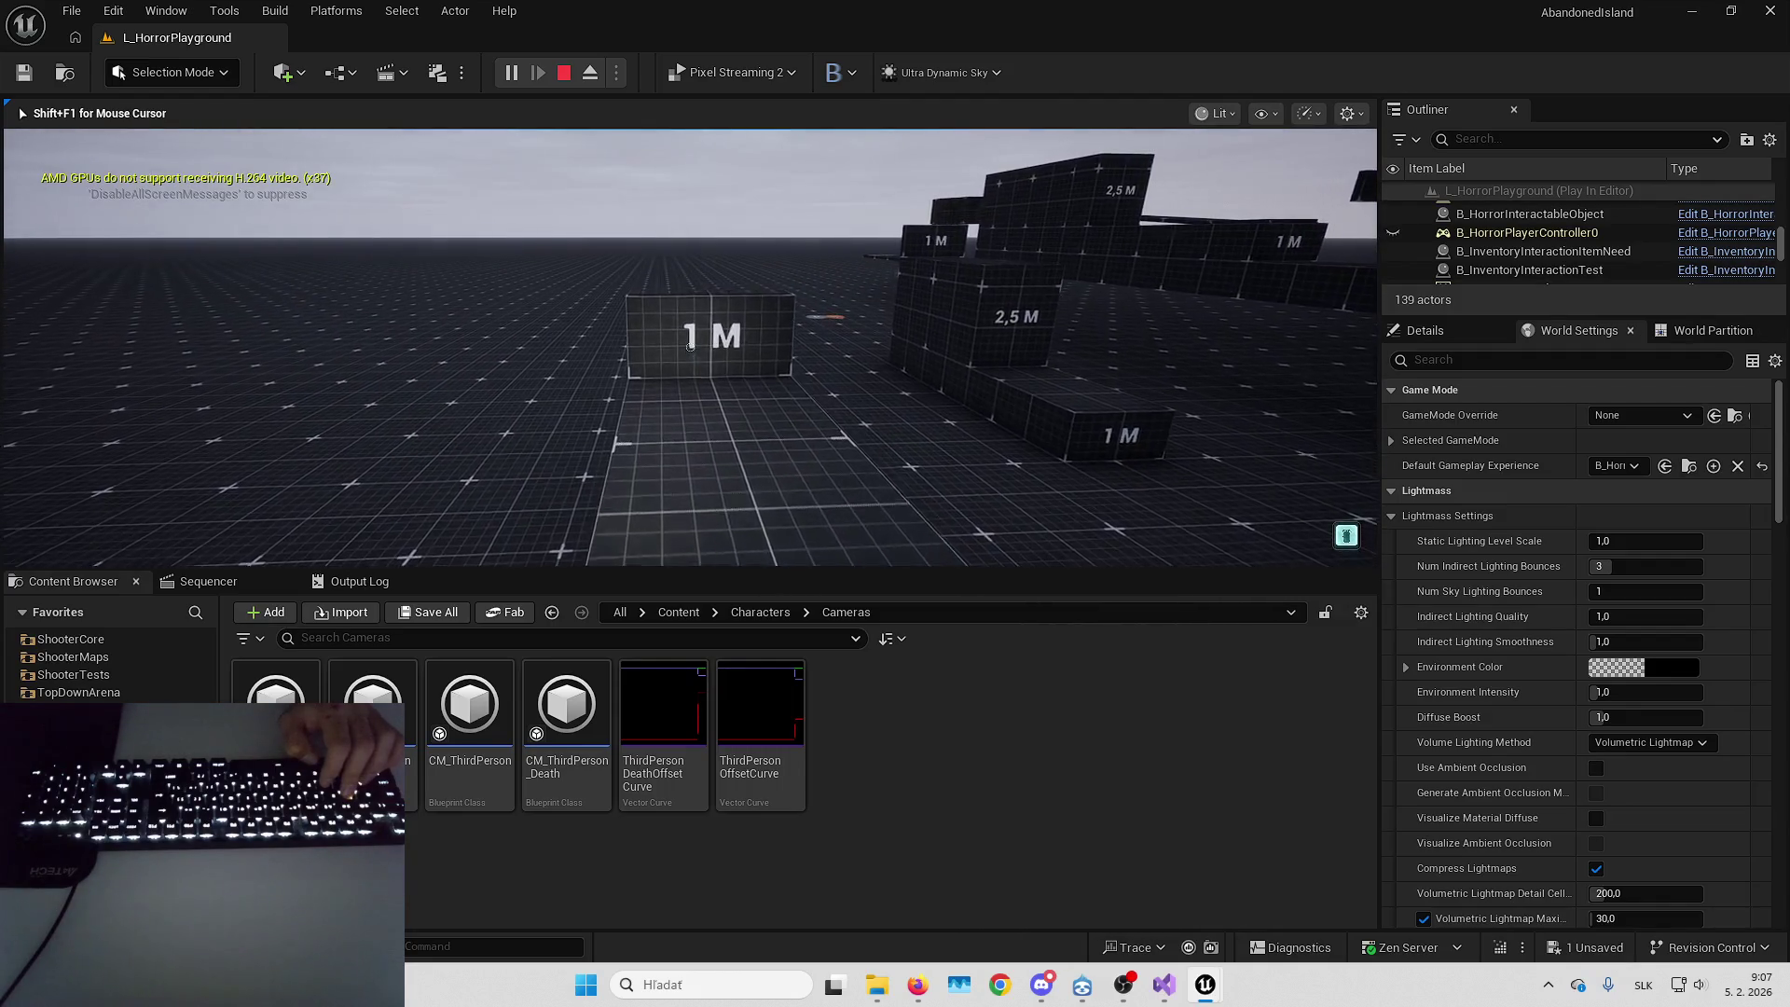
key("space")
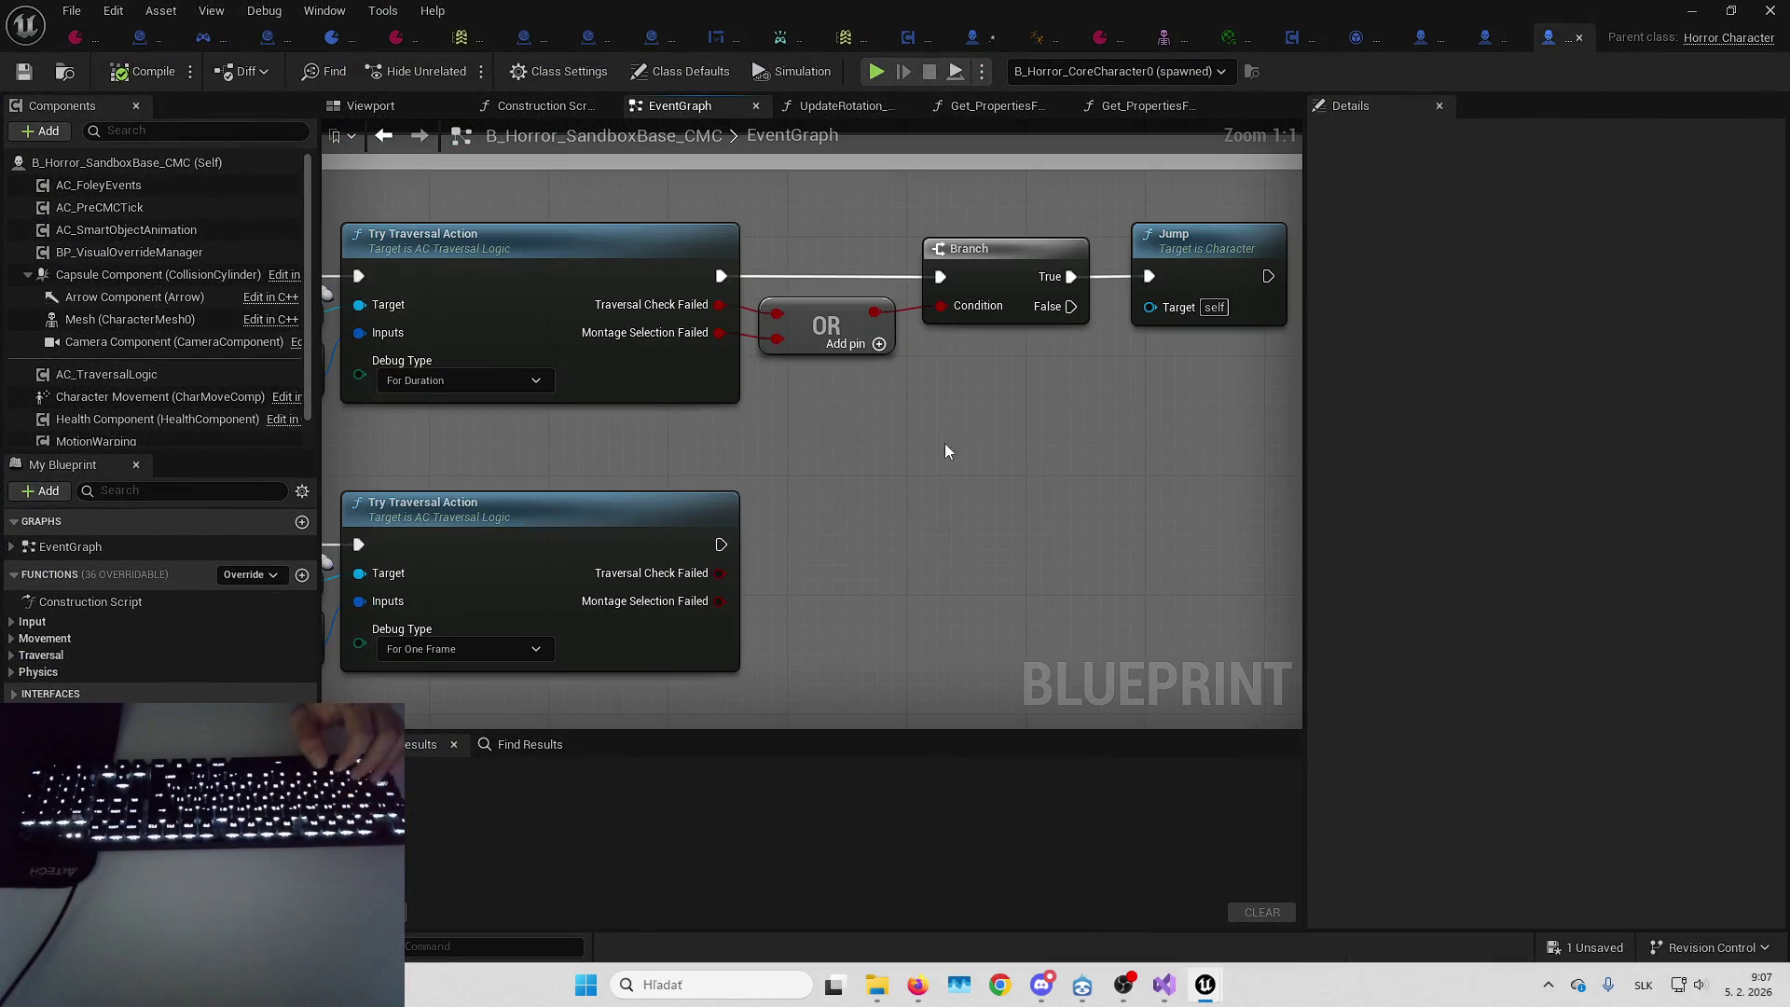
Paste a copy of the OR and Branch nodes and wire the failure outputs into the new OR
key("ctrl+v")
left_click_drag(783, 585, 712, 591)
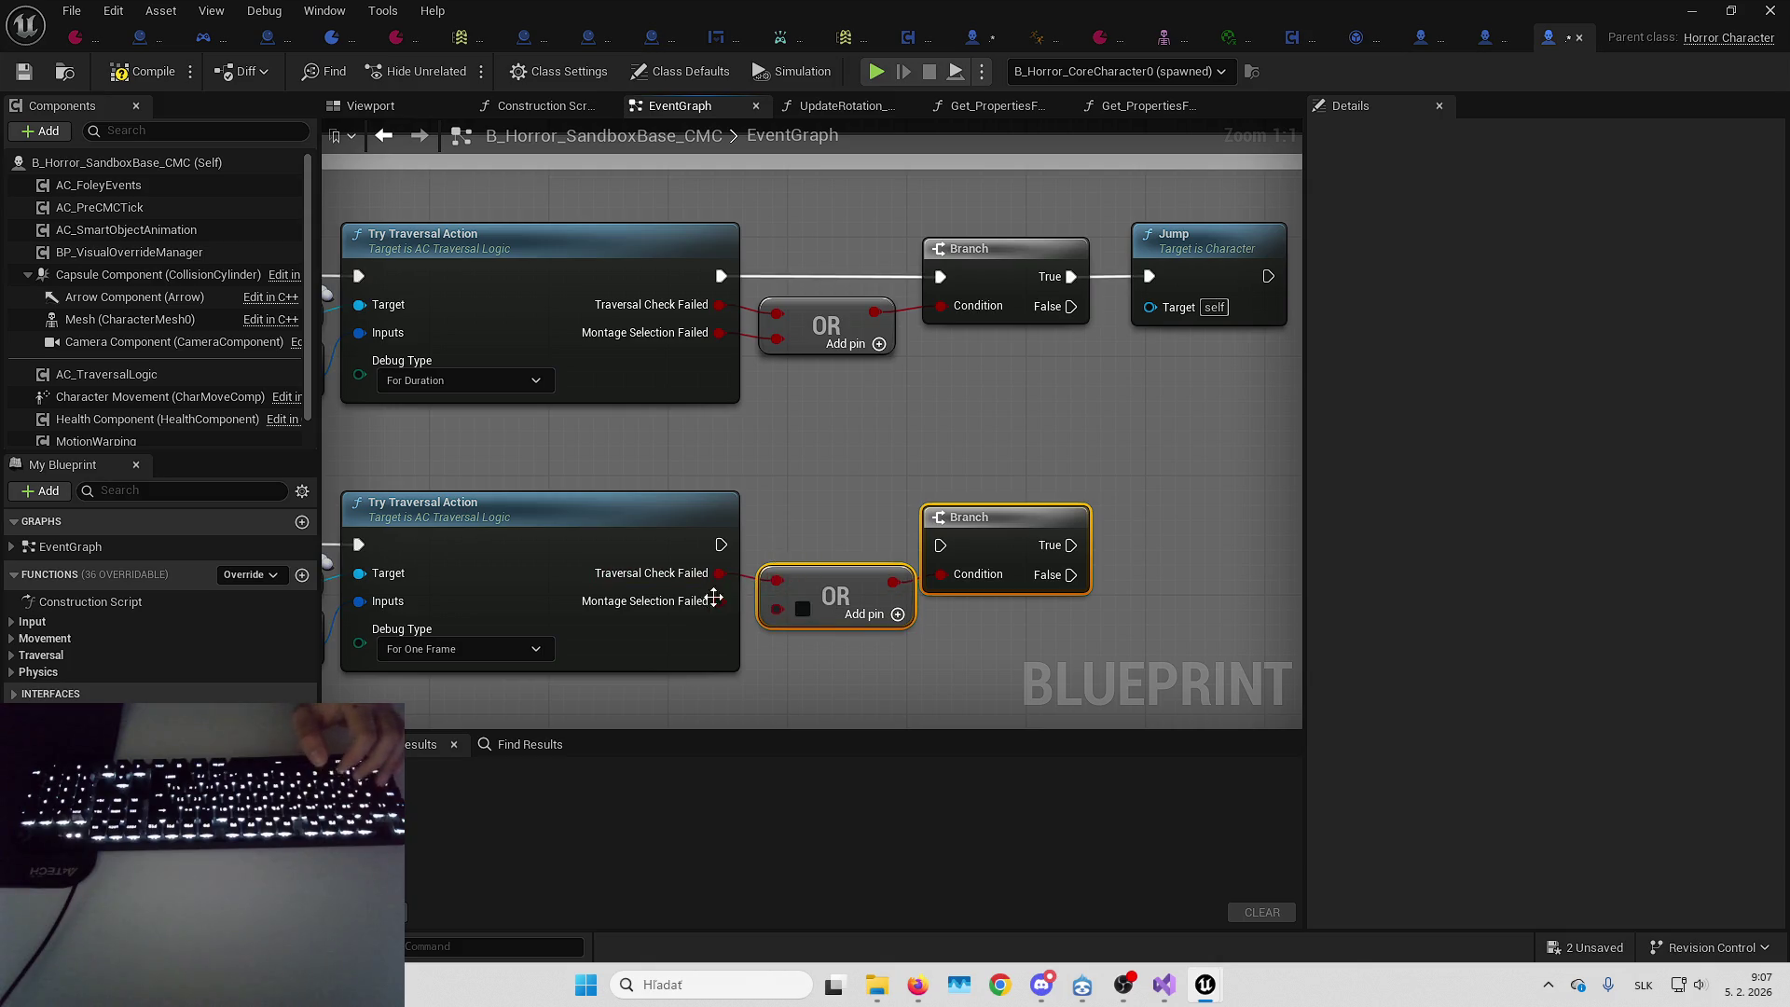
left_click(1077, 455)
left_click_drag(1001, 400, 828, 410)
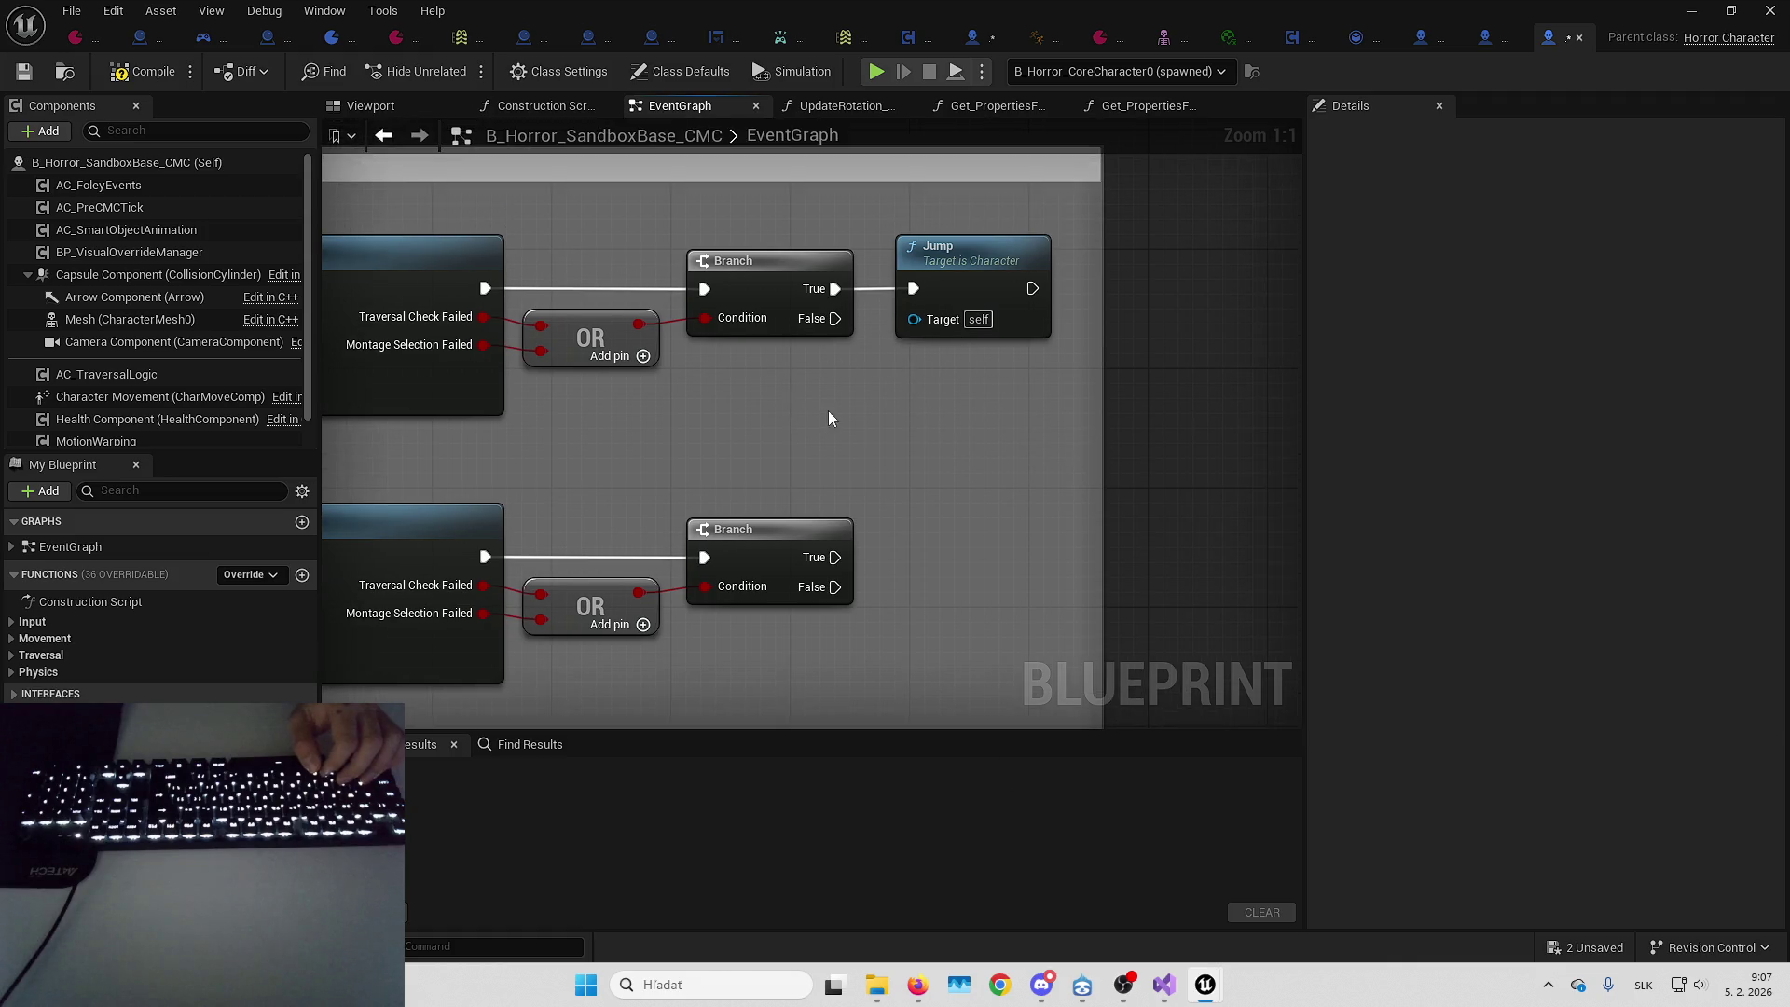
scroll(120, 361, "down", 1)
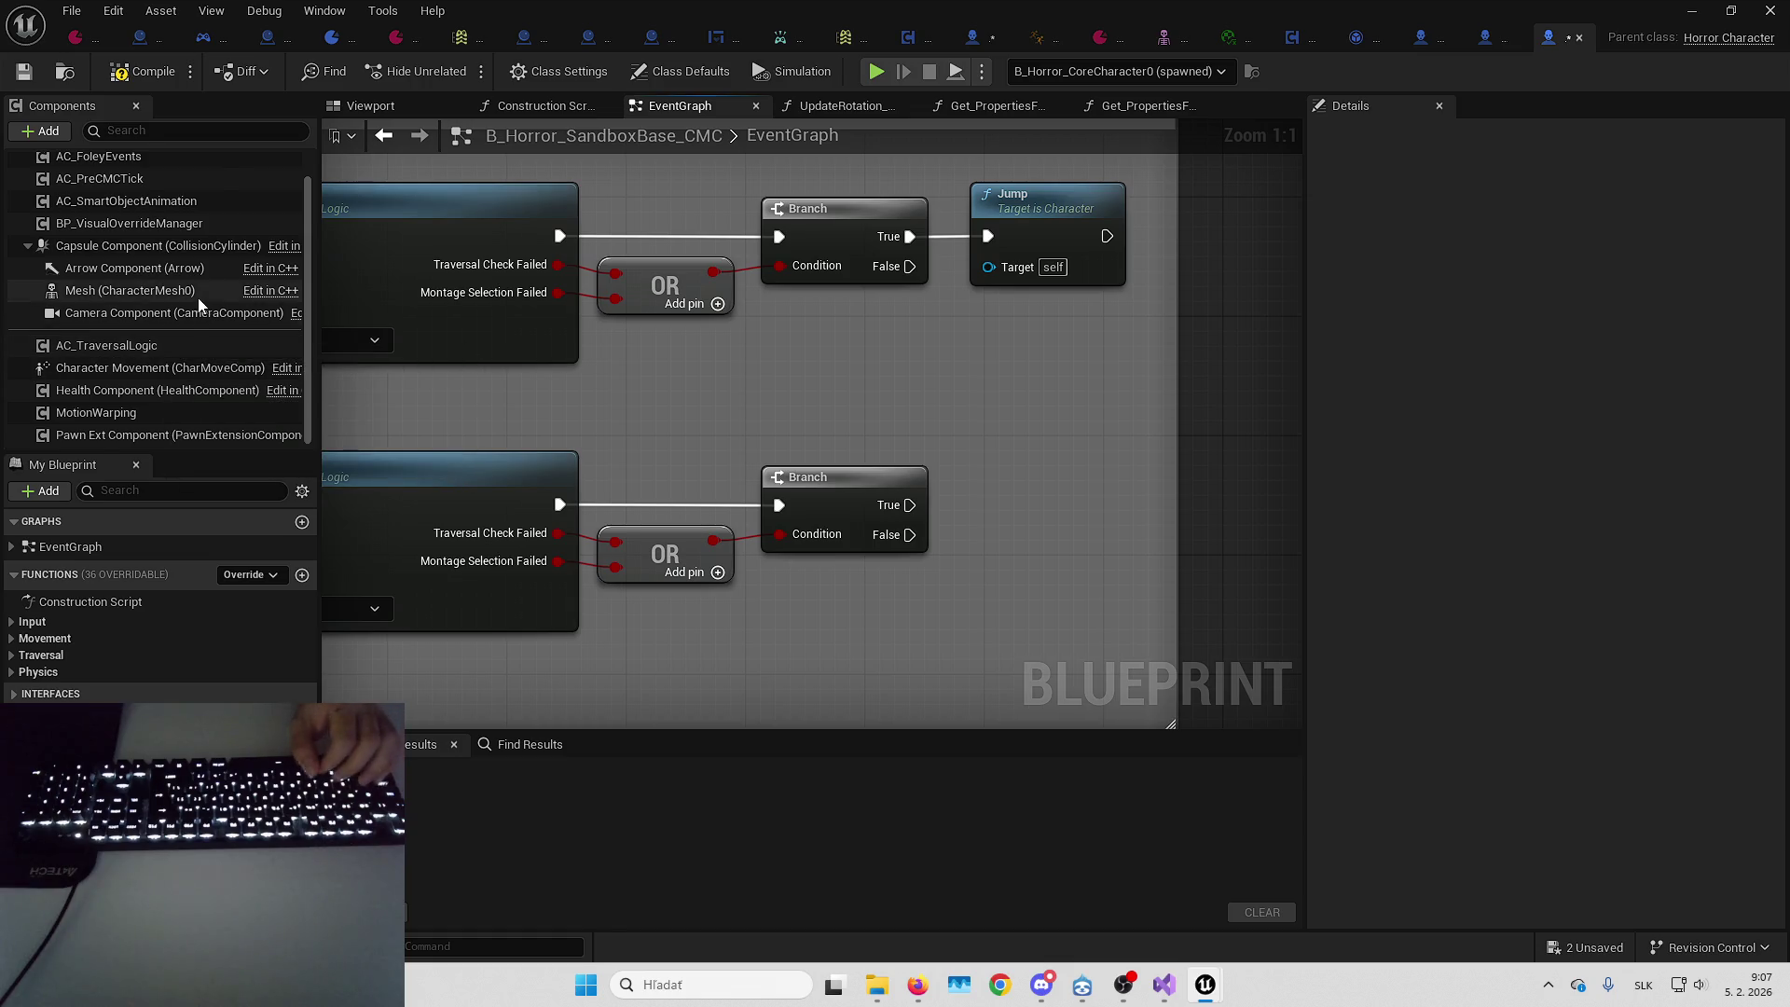
scroll(191, 308, "up", 1)
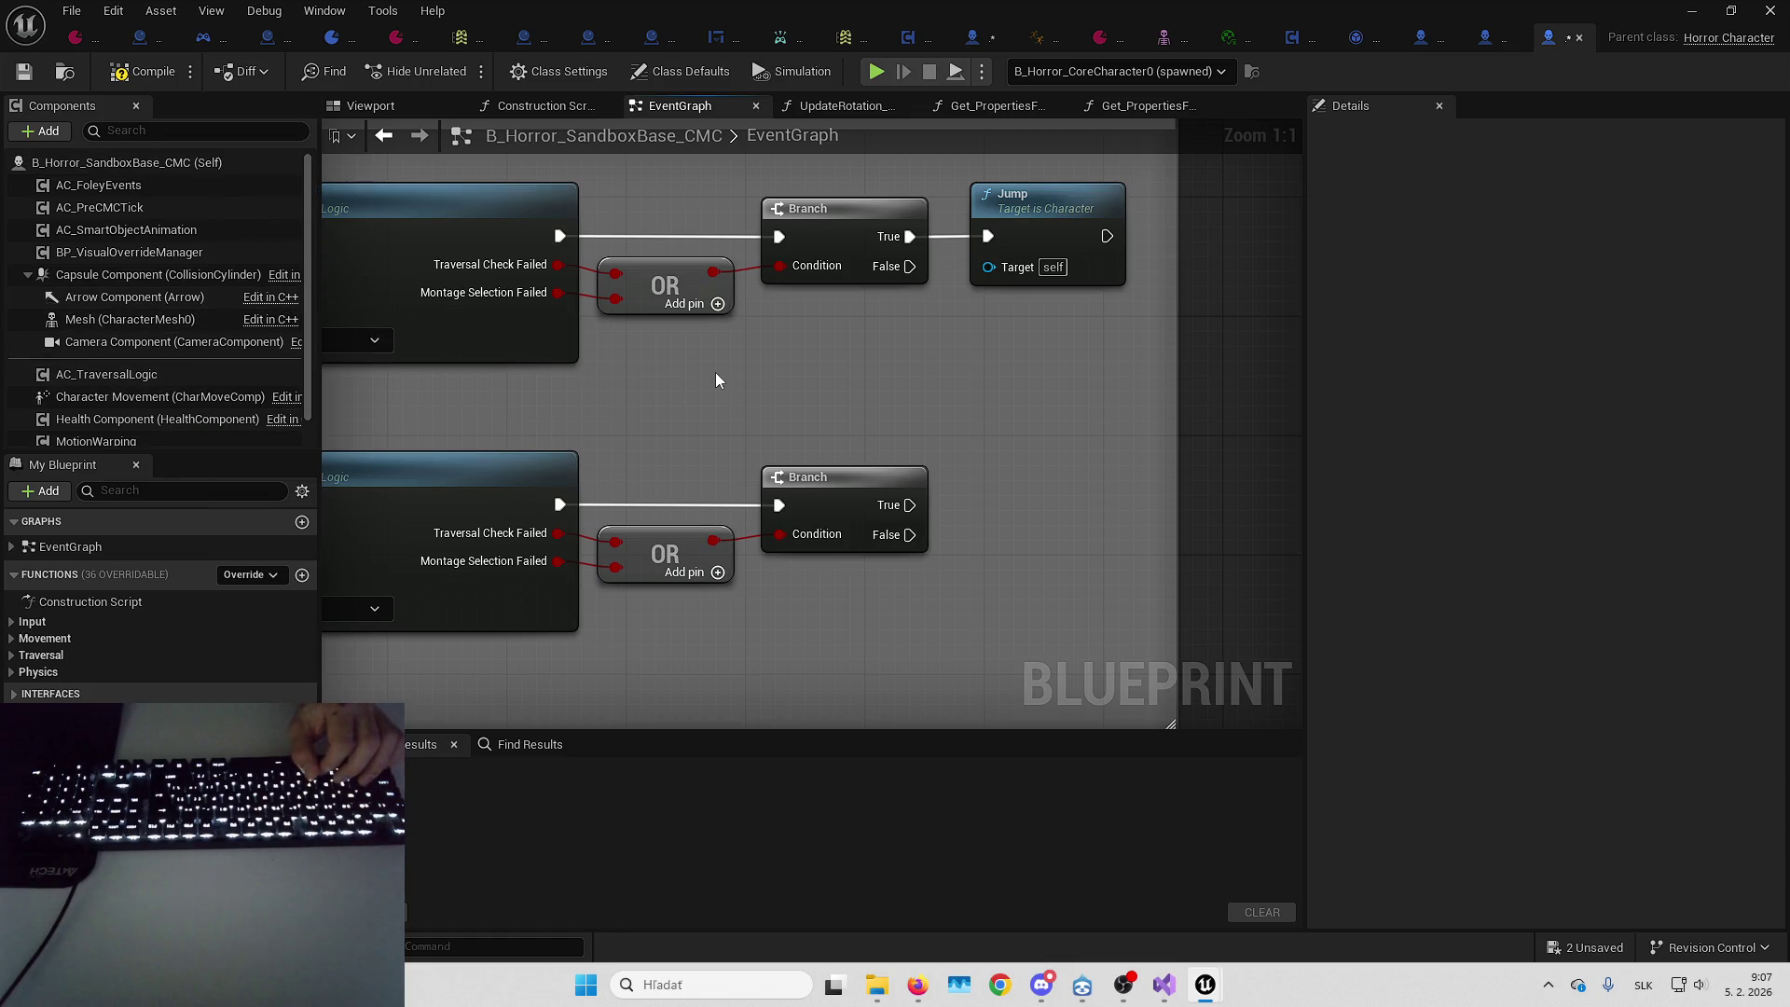
Reposition the graph and cancel the dangling wire from the lower Branch False output
left_click_drag(866, 393, 791, 425)
right_click(791, 424)
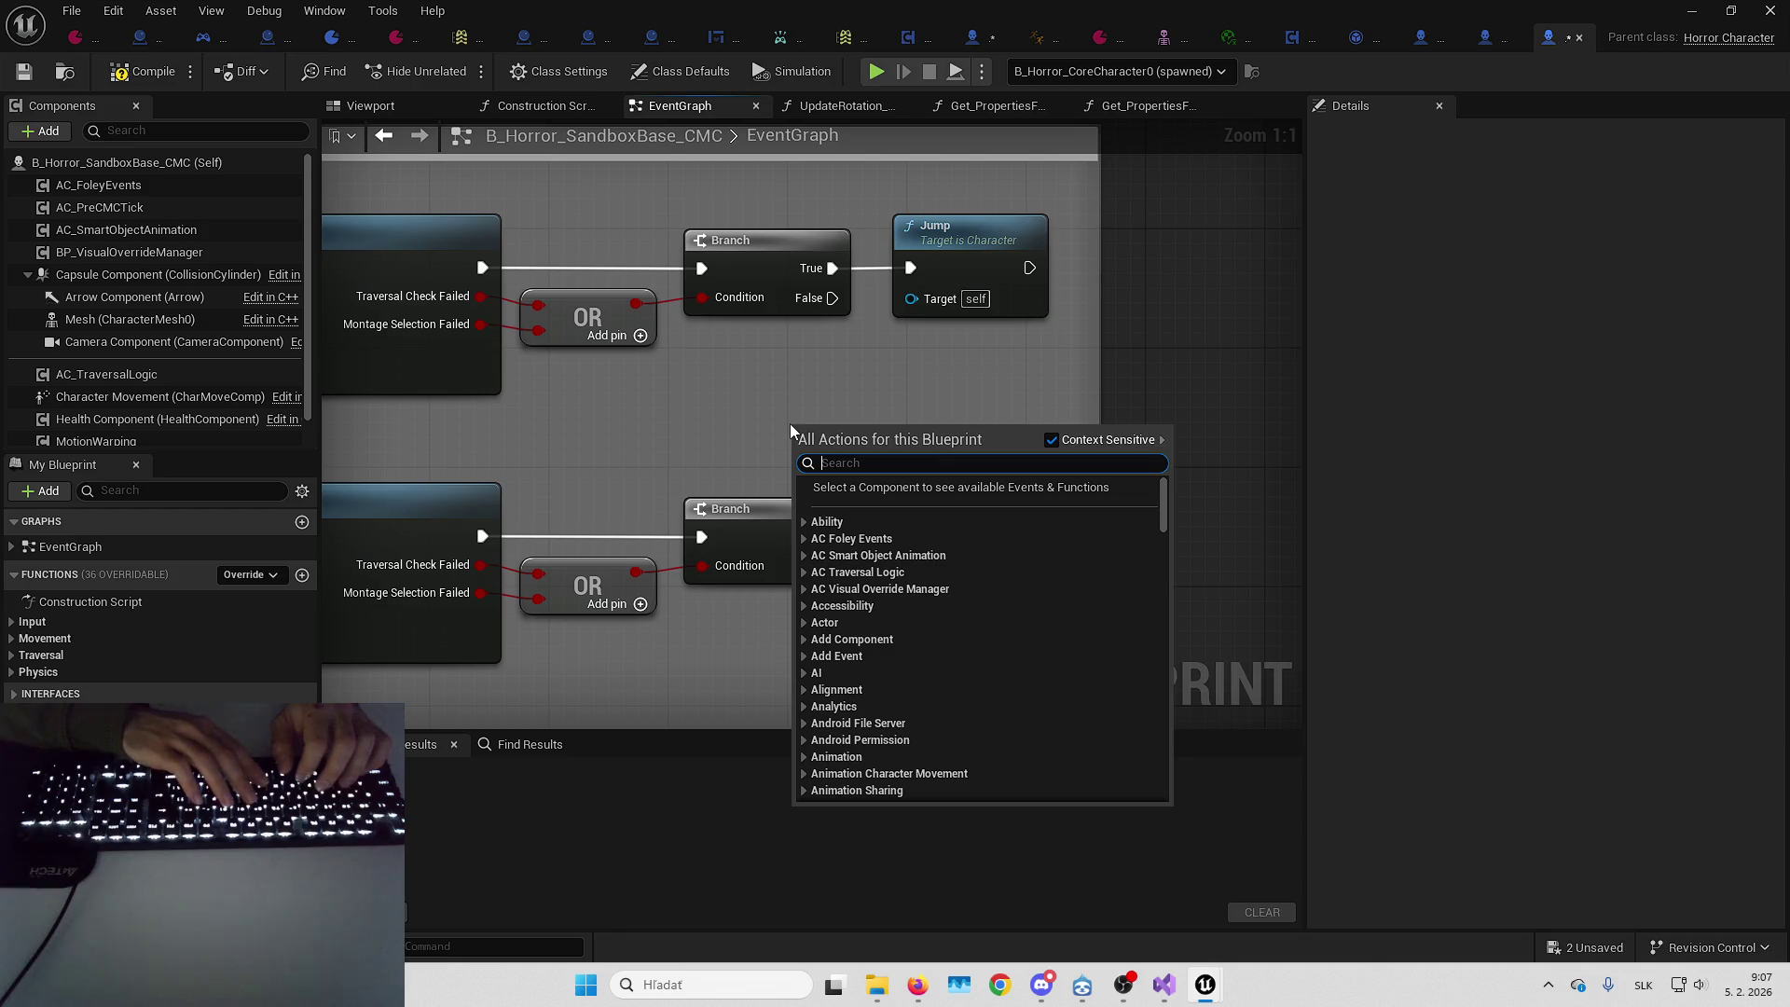
left_click(797, 417)
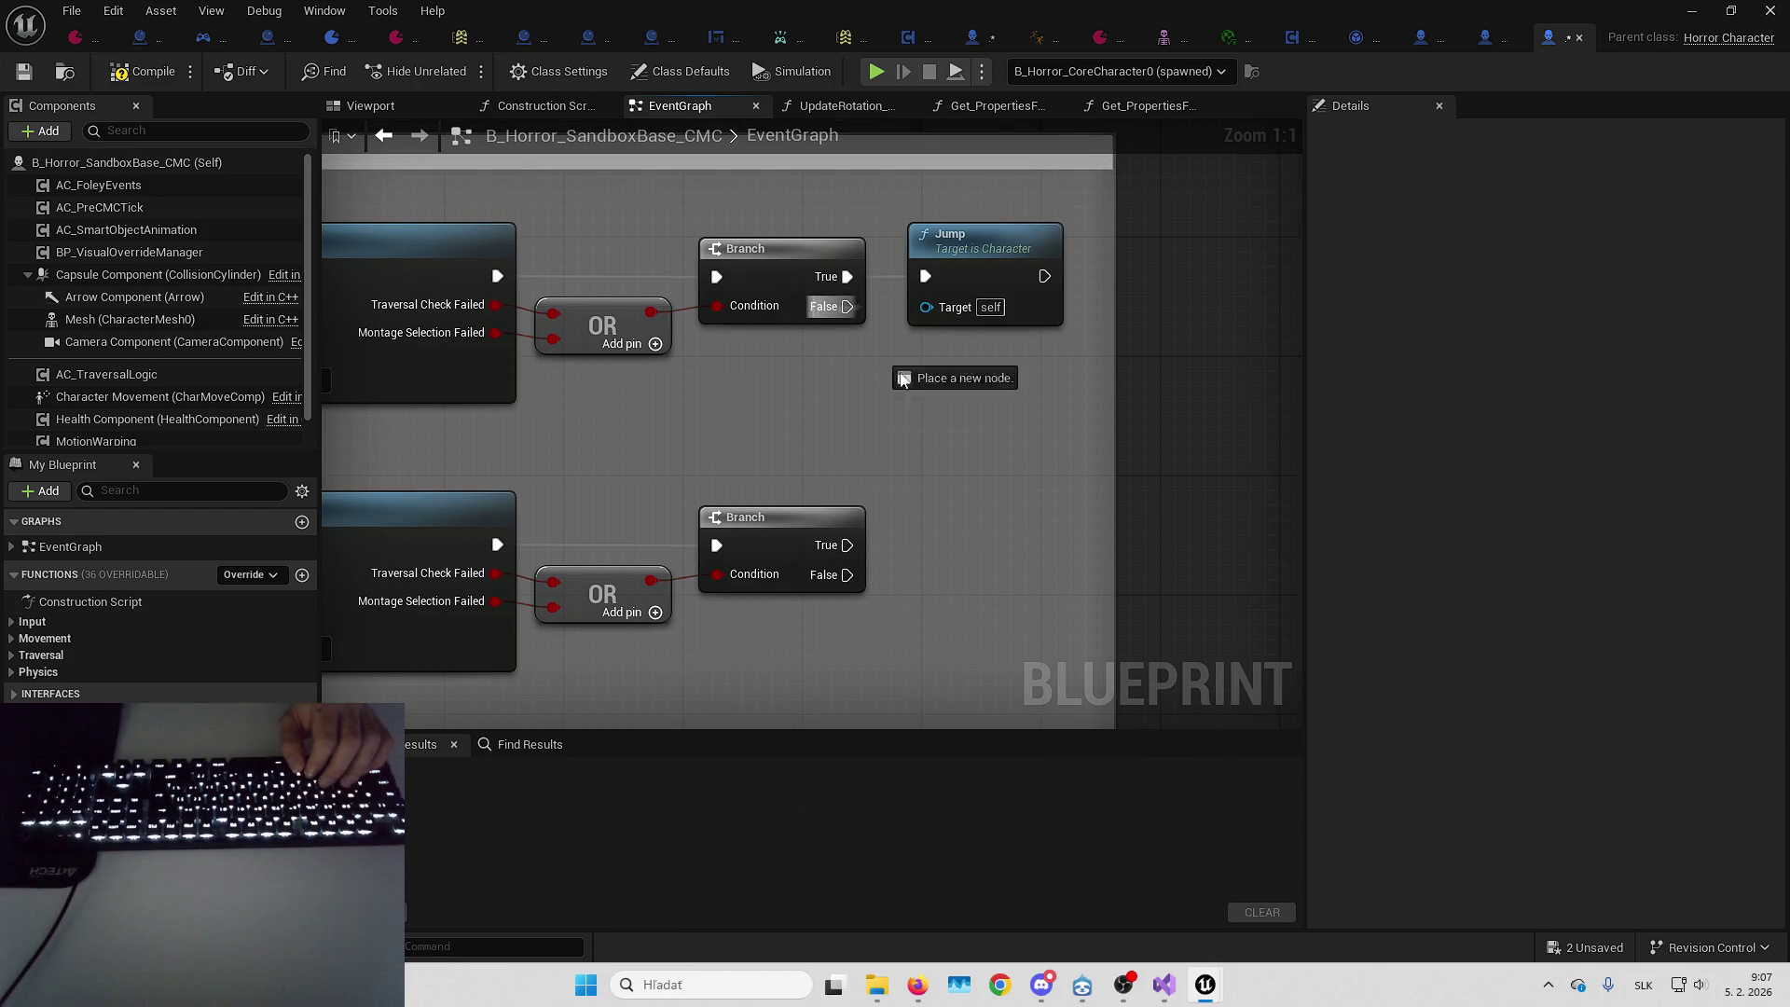
mouse_move(842, 306)
left_mouse_down()
mouse_move(909, 399)
mouse_move(856, 308)
left_mouse_up()
key("Escape")
key("Escape")
left_click_drag(900, 408, 799, 379)
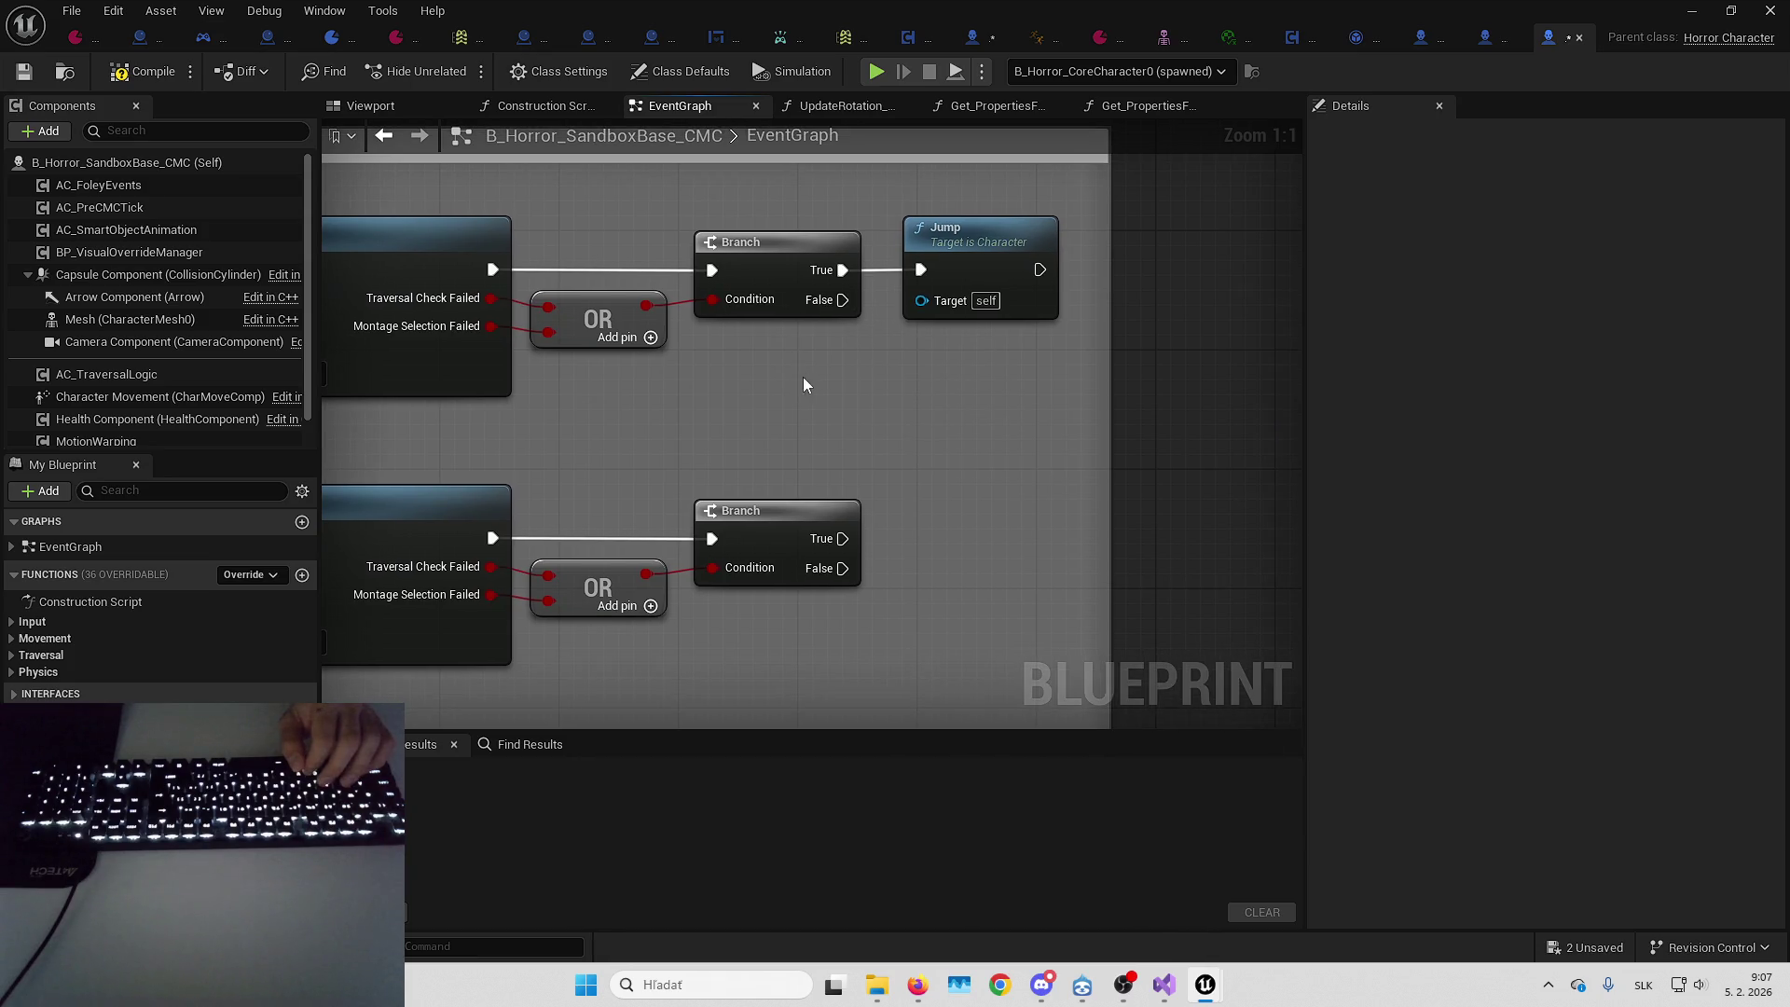
scroll(811, 385, "down", 4)
right_click(882, 373)
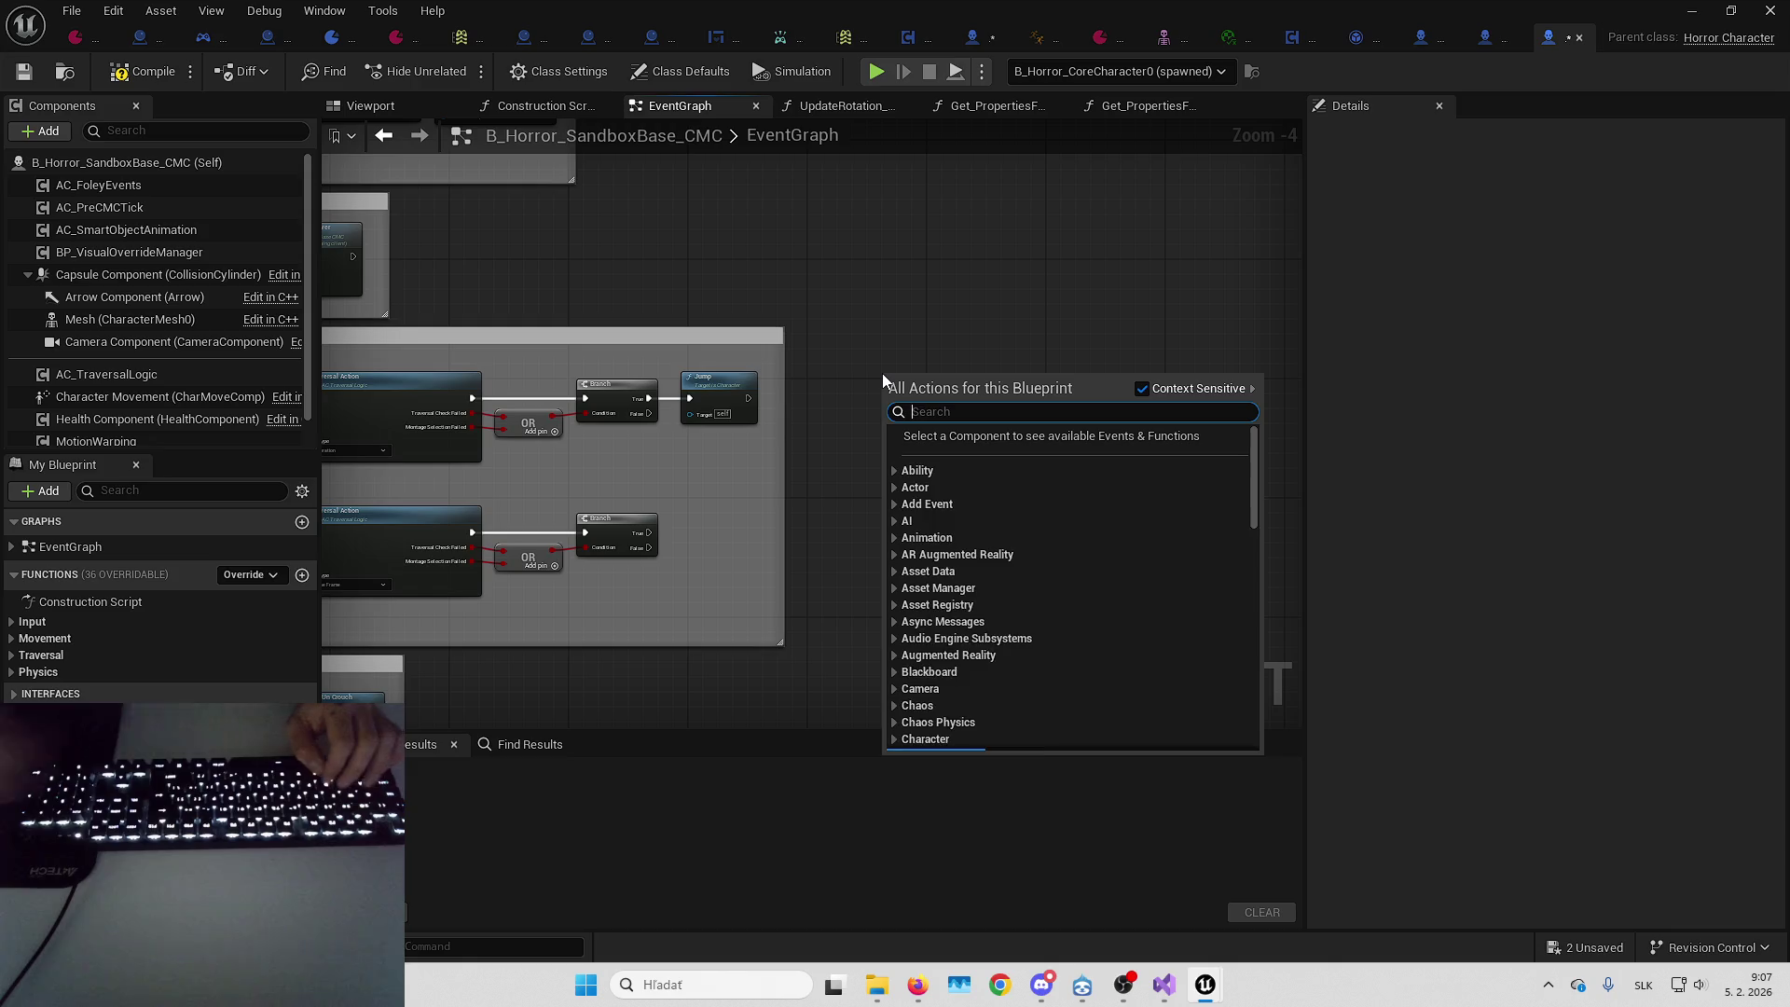
Add a custom event named OnStartTraversal
key("Escape")
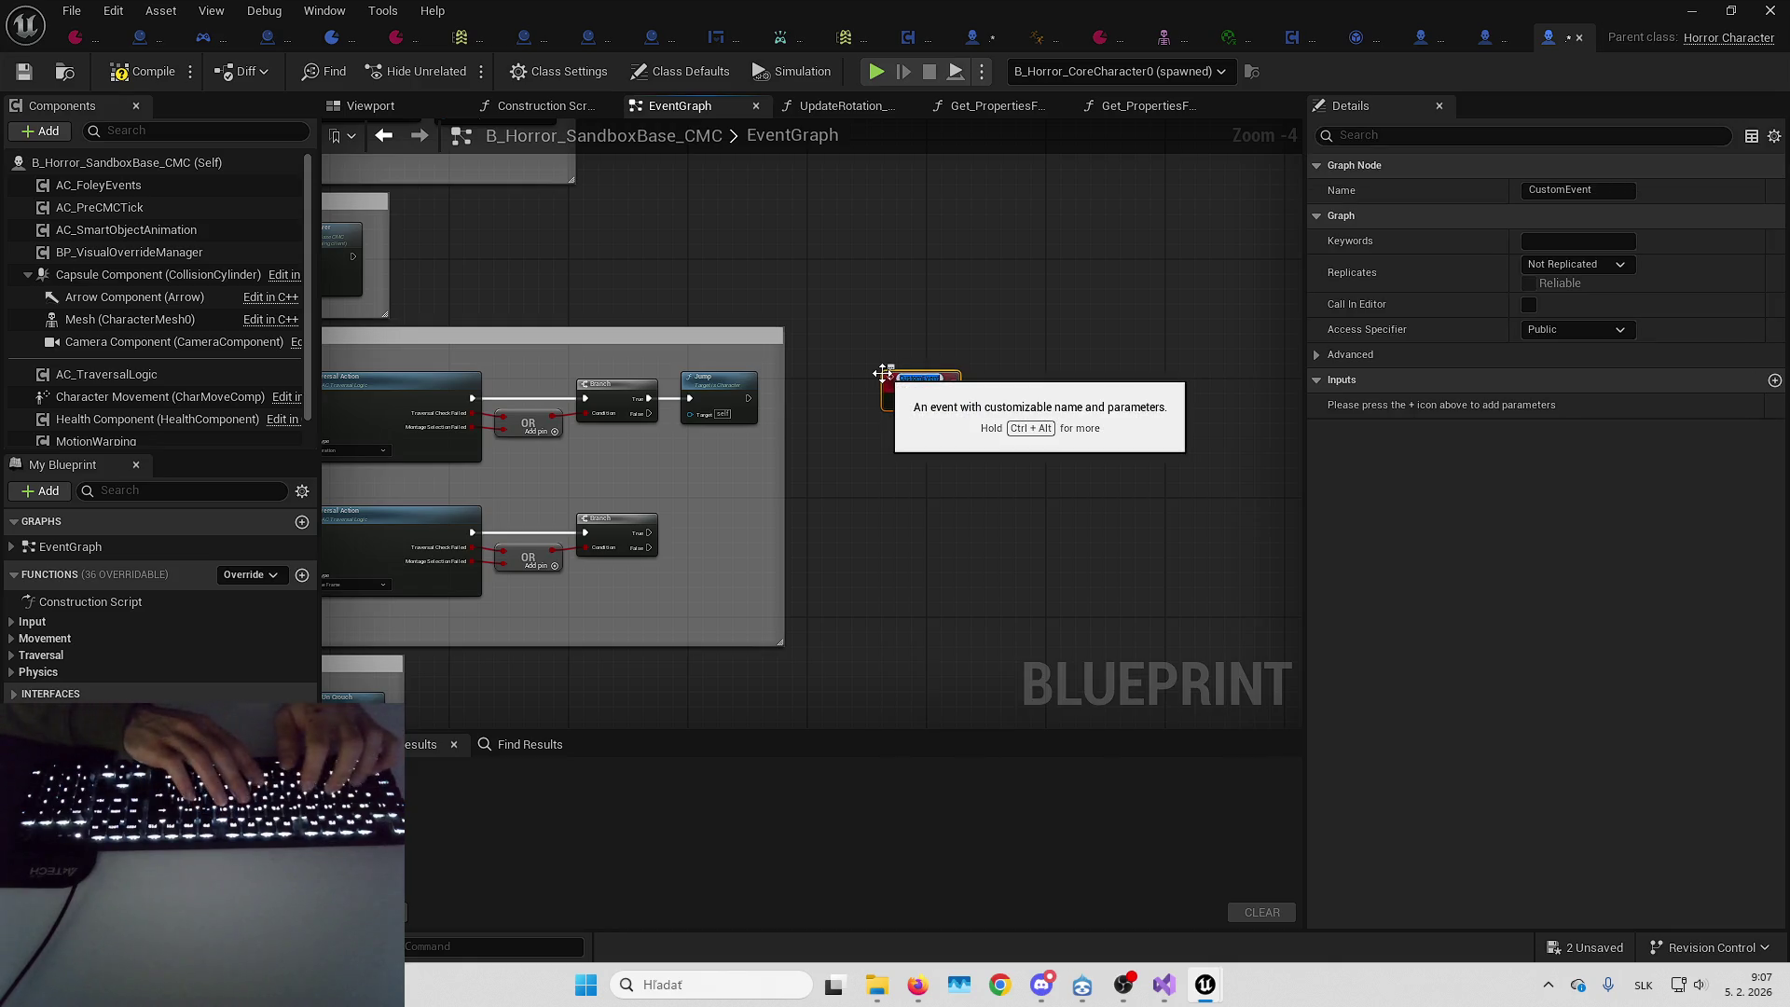
type("OnStart")
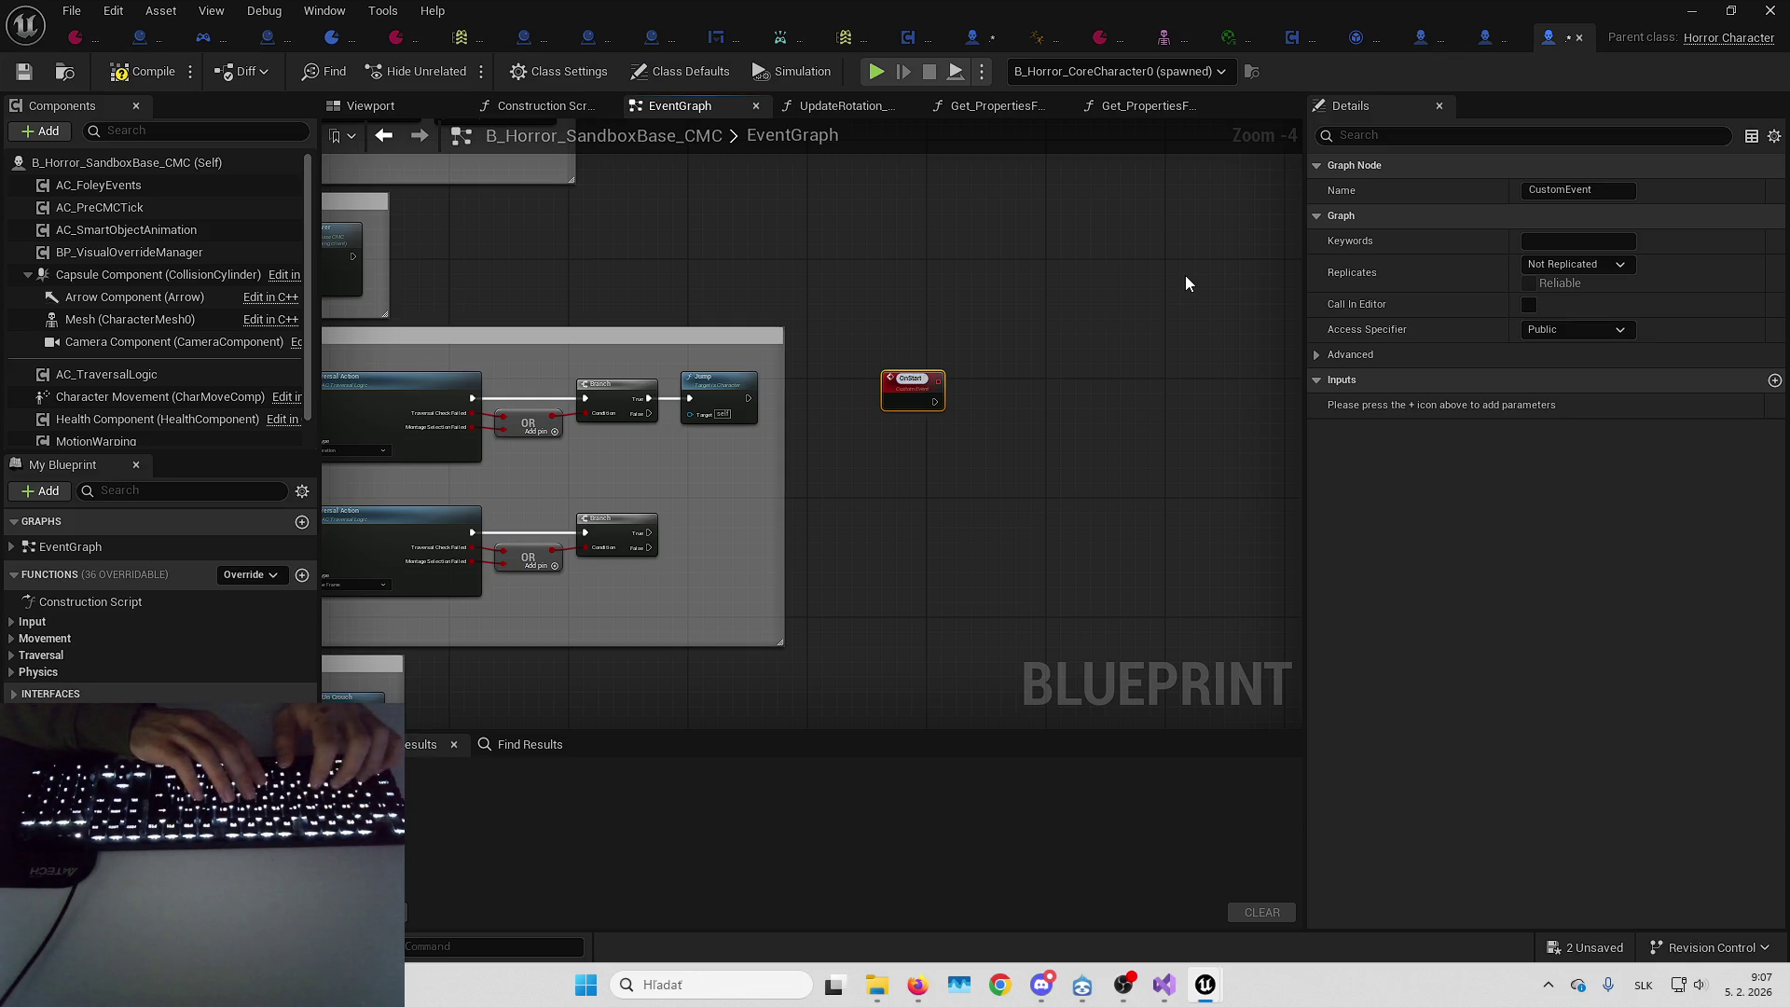
type("Traversal")
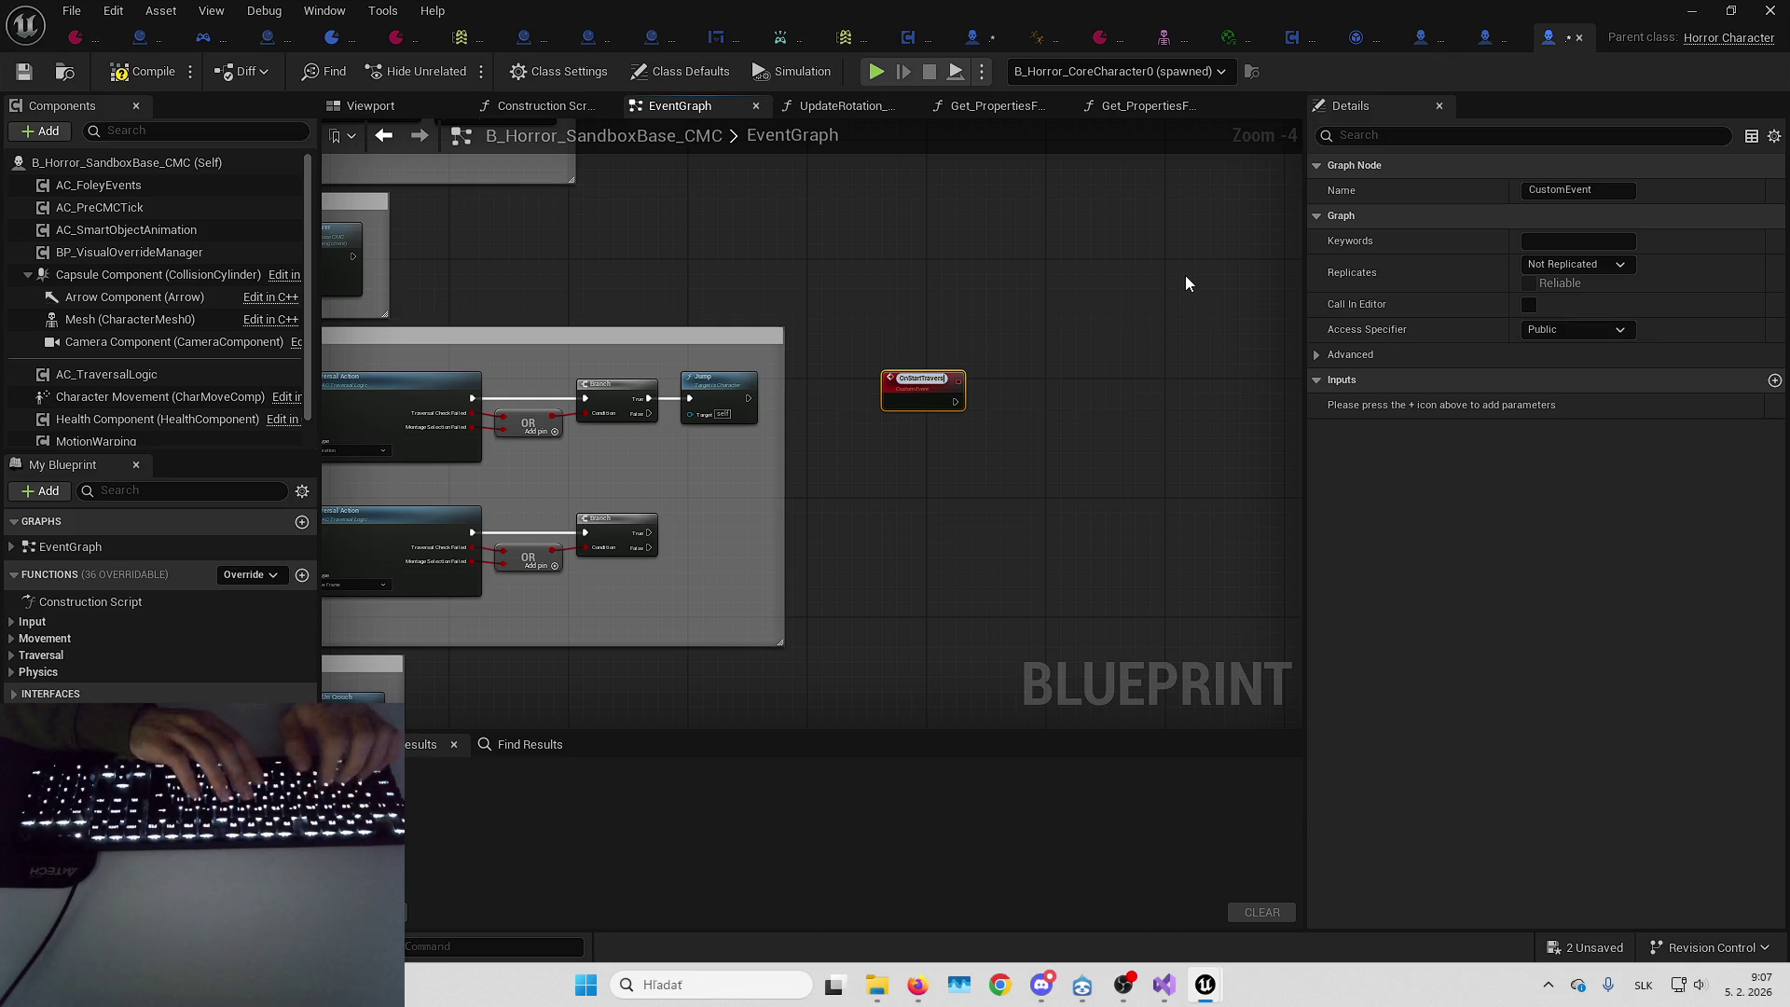
key("Return")
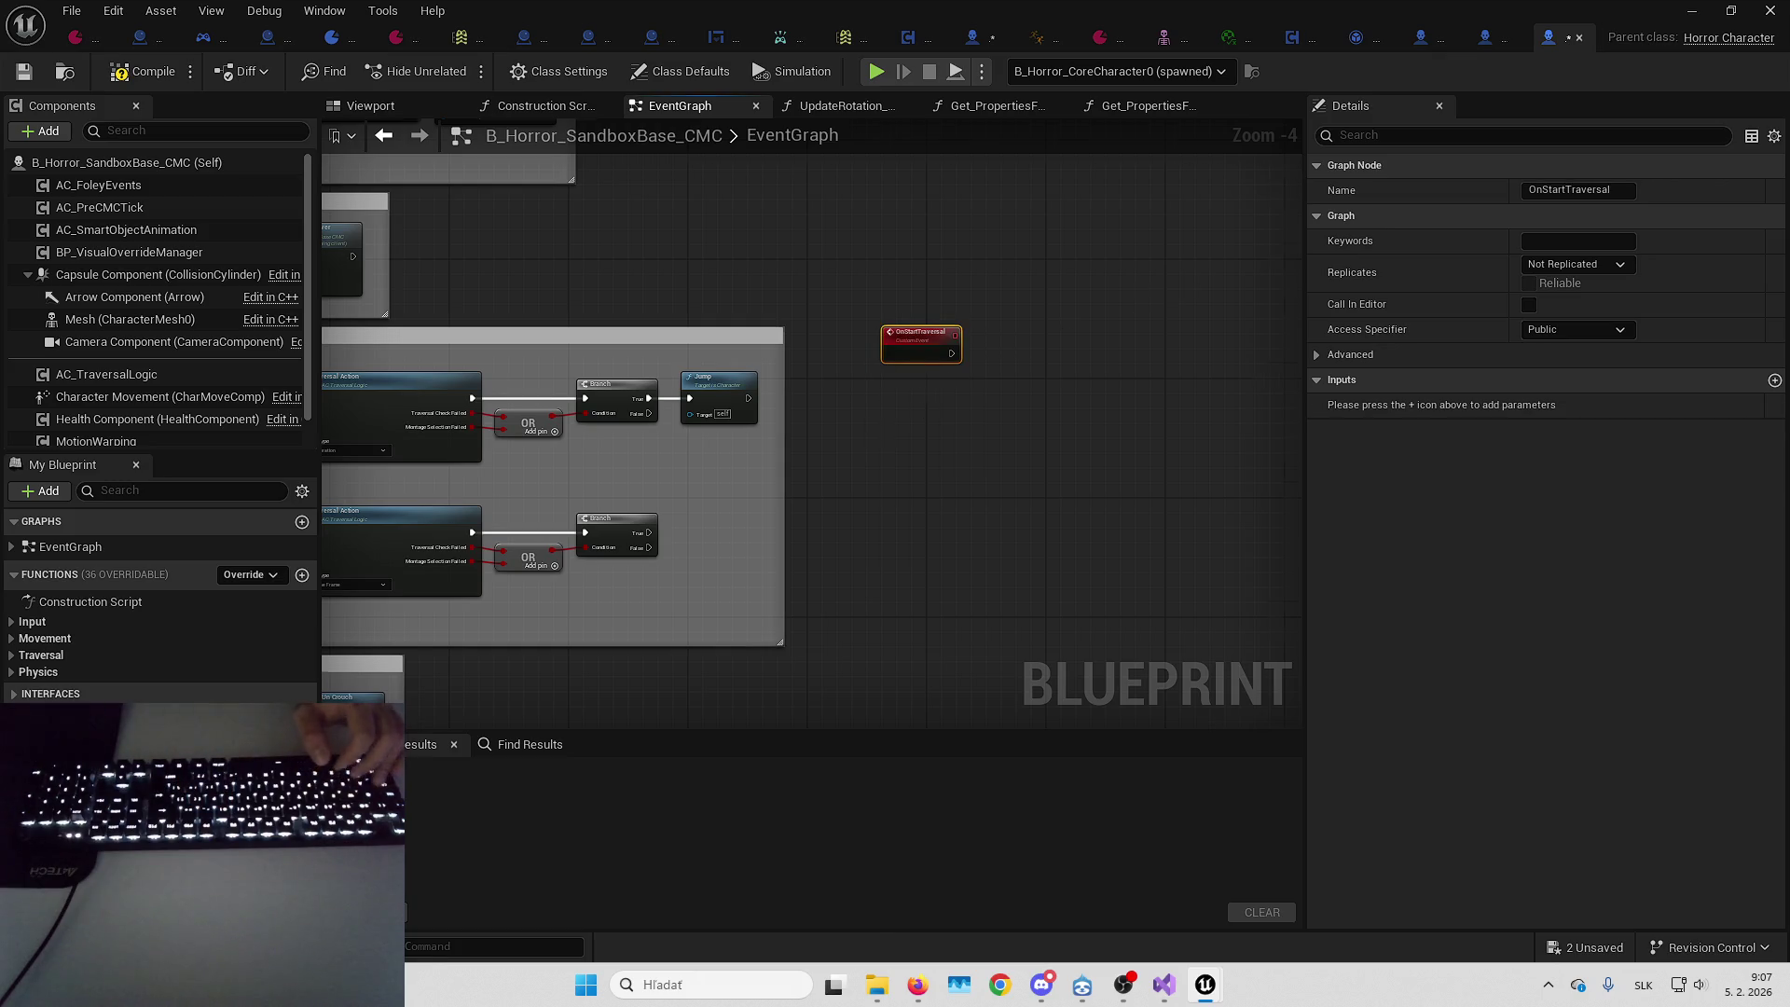
scroll(728, 391, "up", 3)
Call On Start Traversal from both the upper and lower Branch False outputs
left_click_drag(821, 411, 817, 401)
type("onstart")
key("Return")
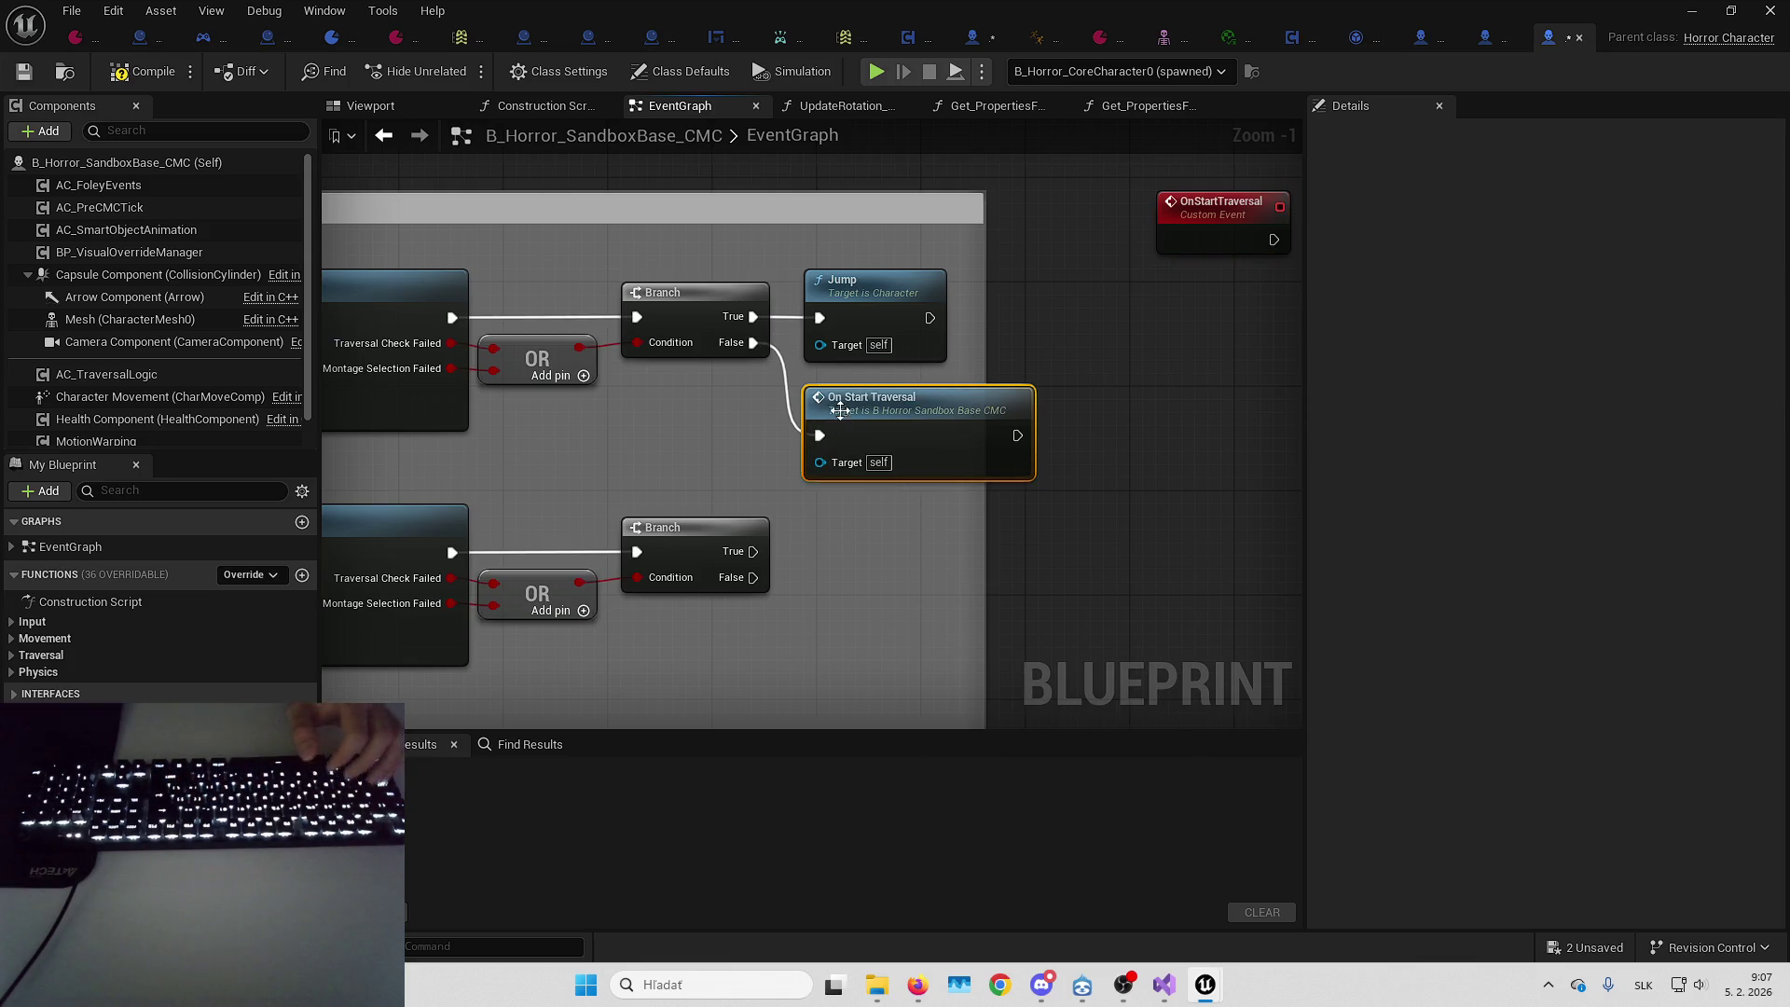
key("ctrl+c")
key("ctrl+v")
left_click_drag(845, 475, 833, 465)
left_click_drag(906, 448, 867, 473)
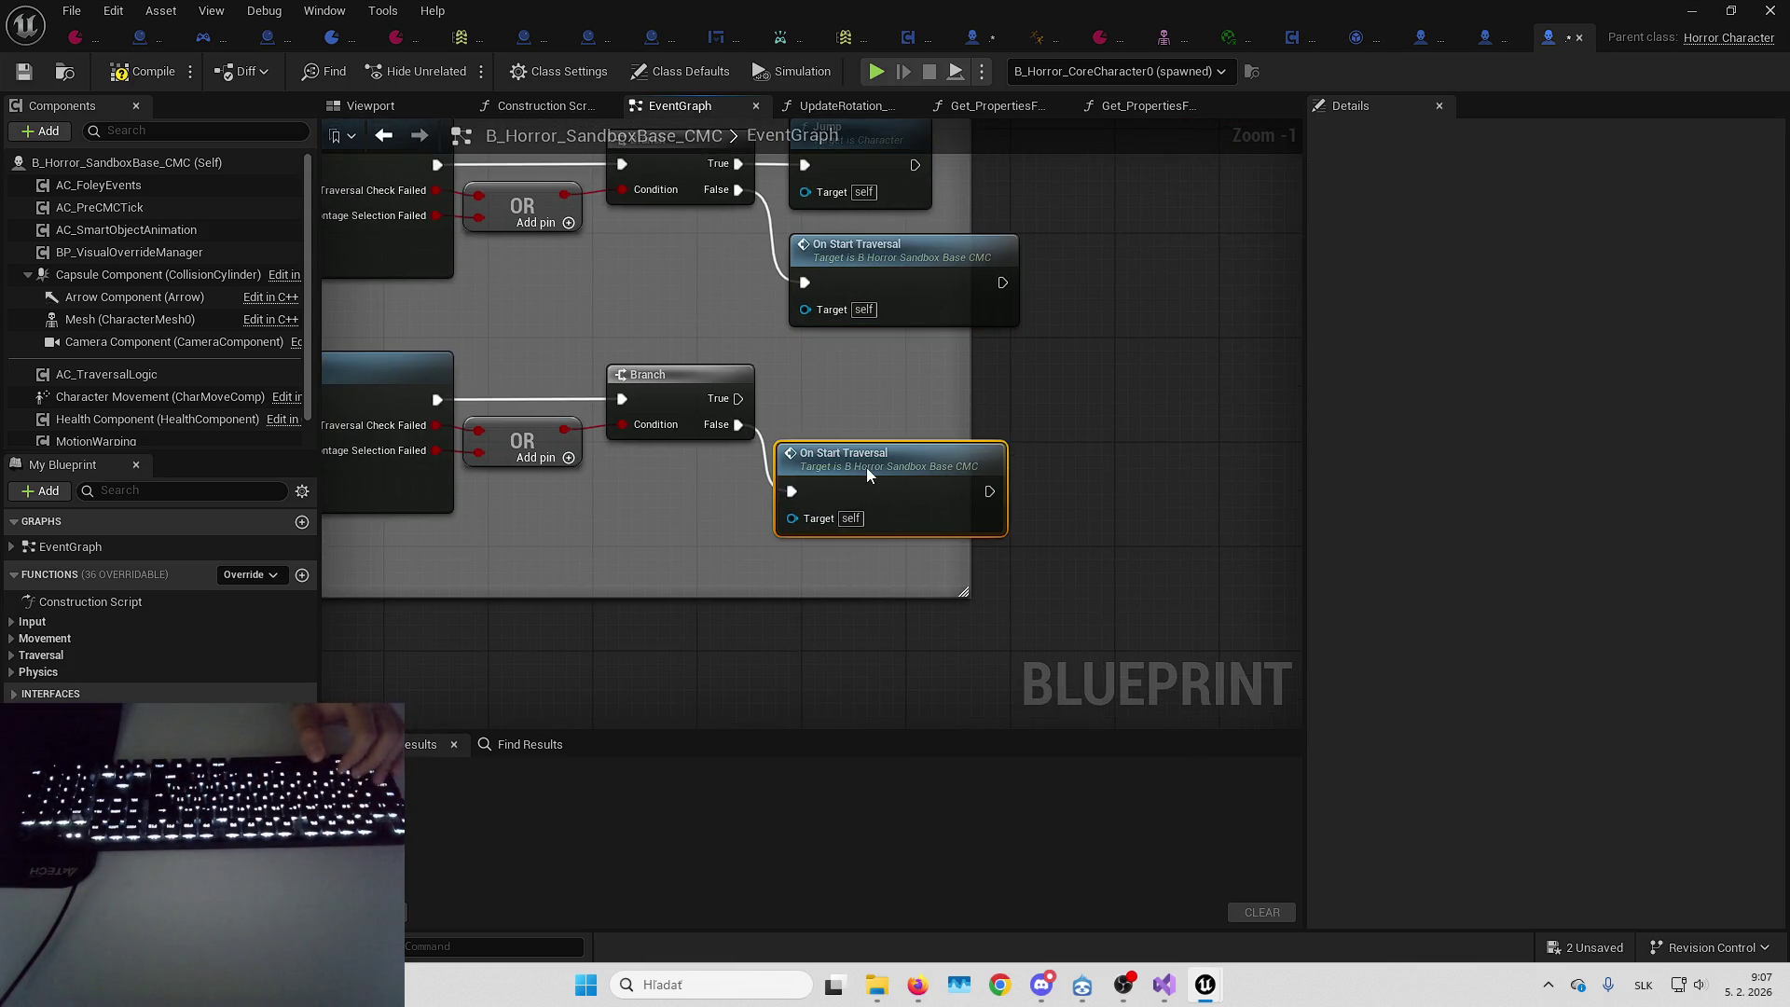
Move the OnStartTraversal event node lower right and compile the Blueprint
double_click(876, 464)
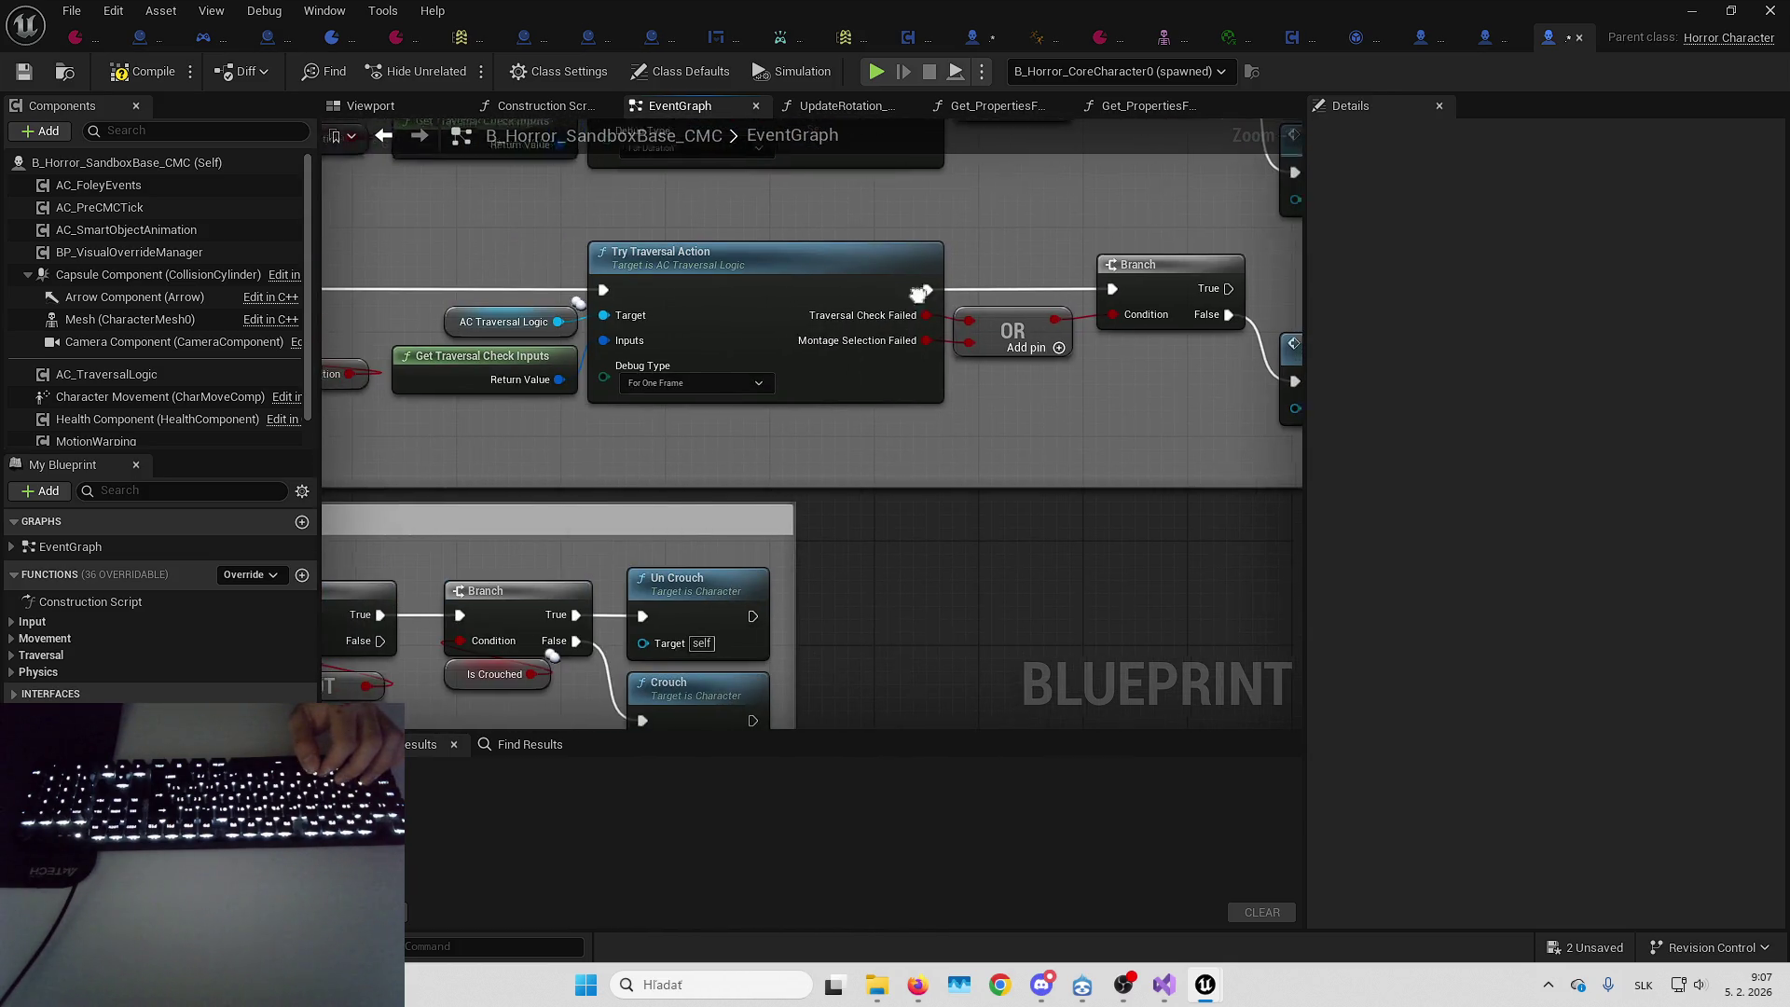
left_click_drag(969, 454, 1069, 541)
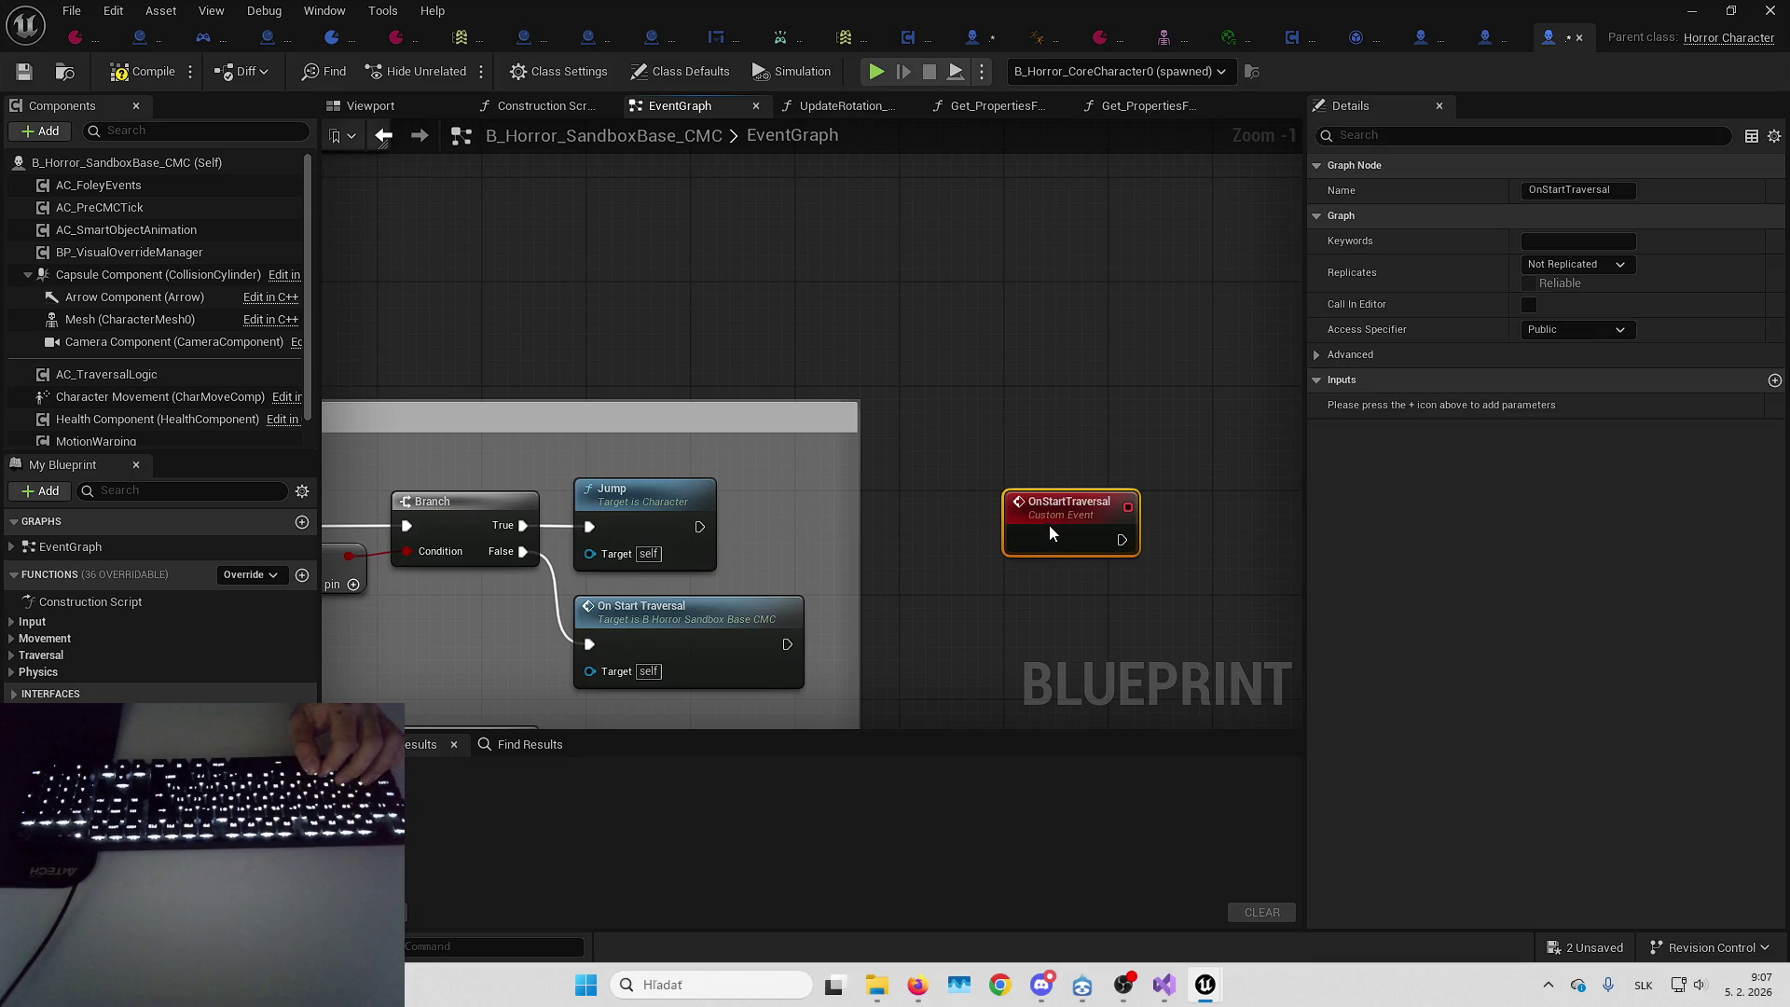
key("F7")
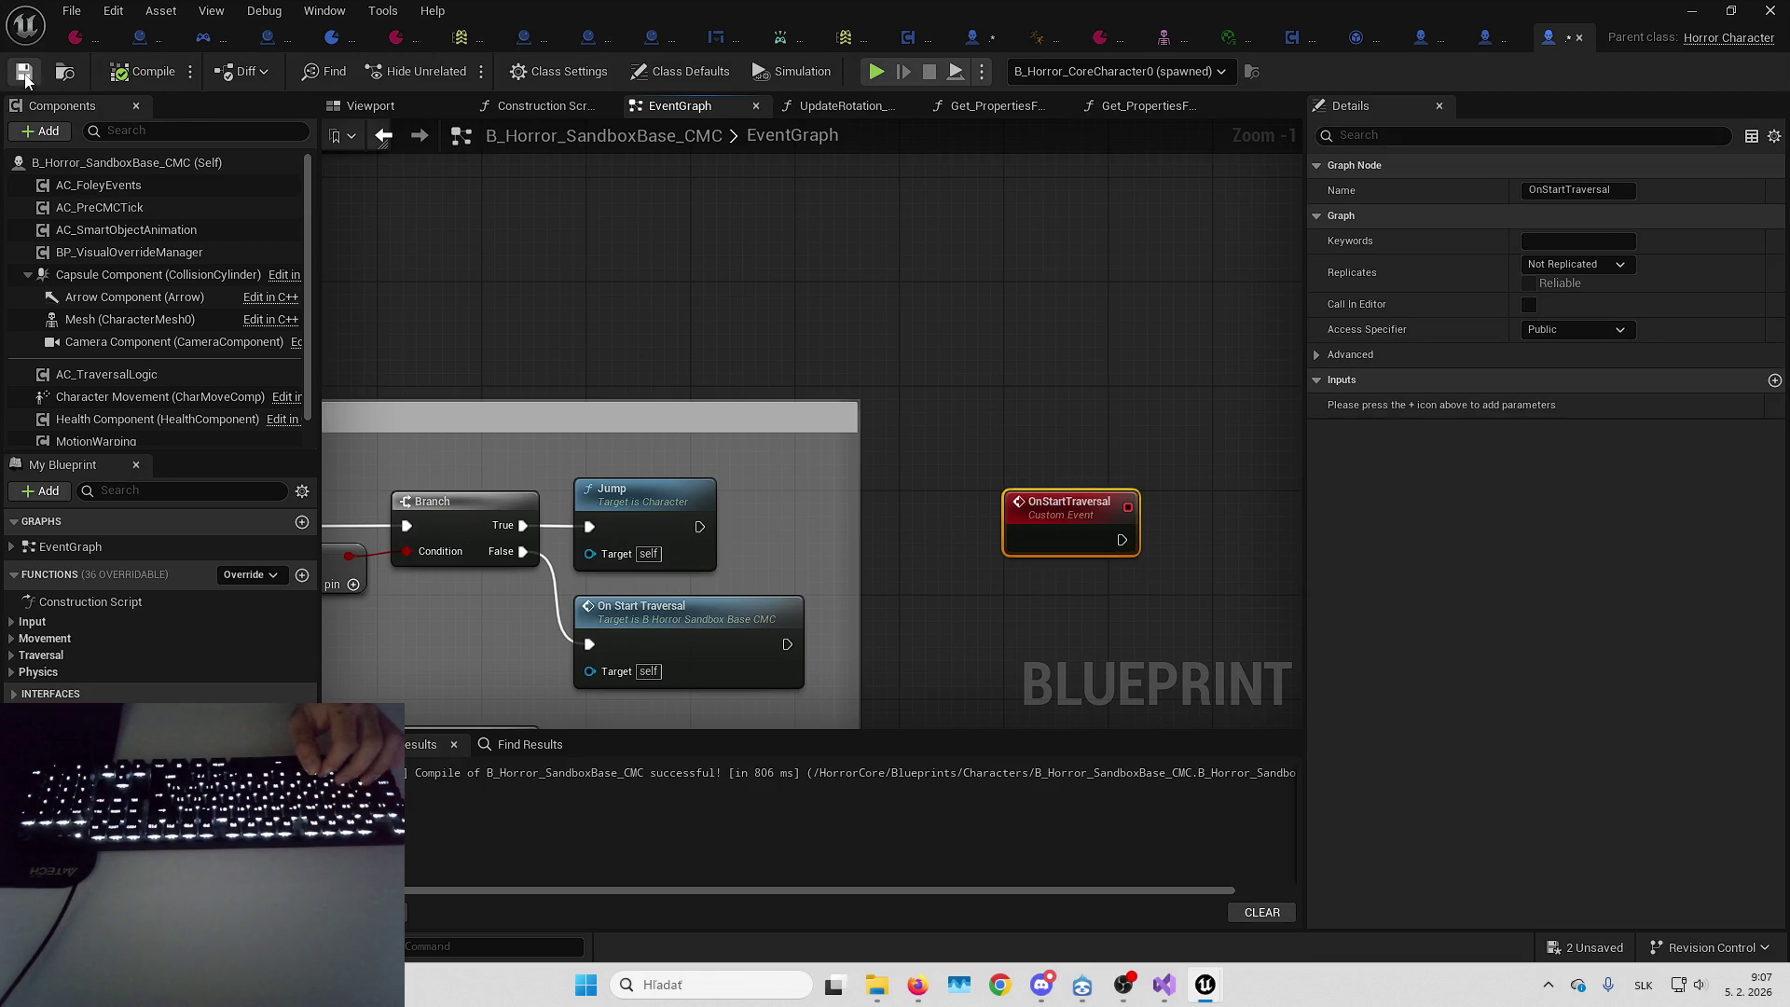
left_click(979, 36)
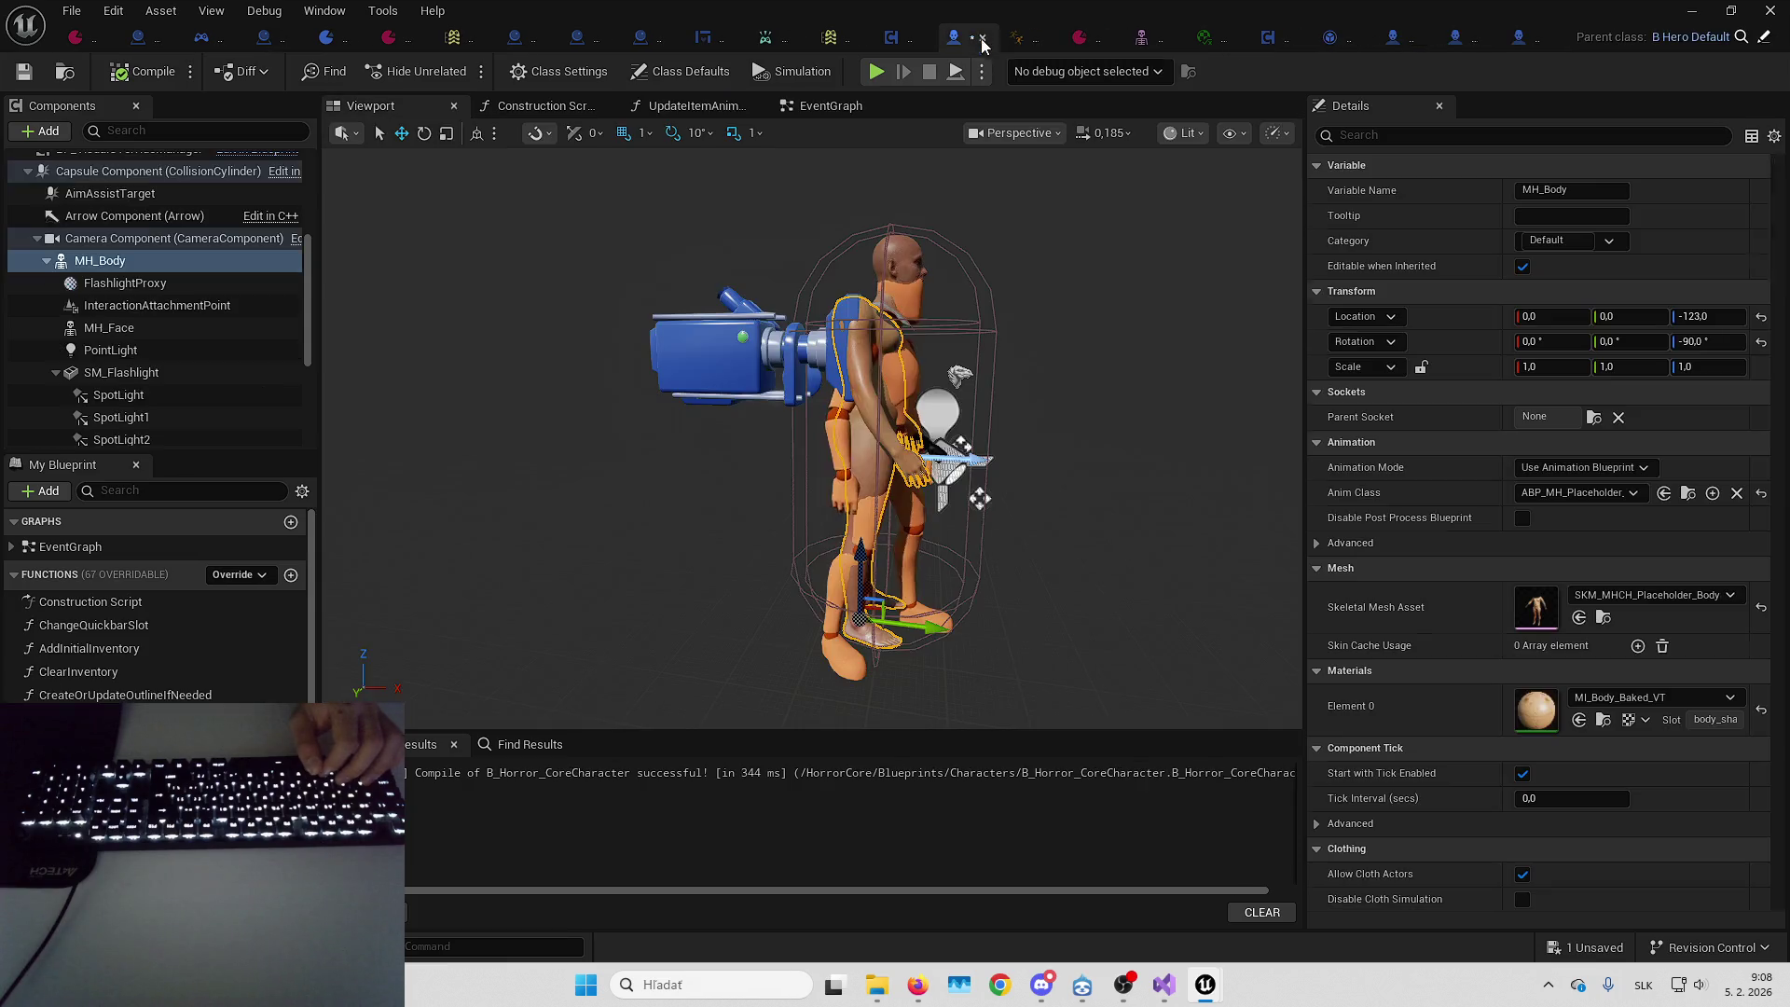
Add an OnStartTraversal override event to B_Horror_CoreCharacter's event graph
left_click(830, 106)
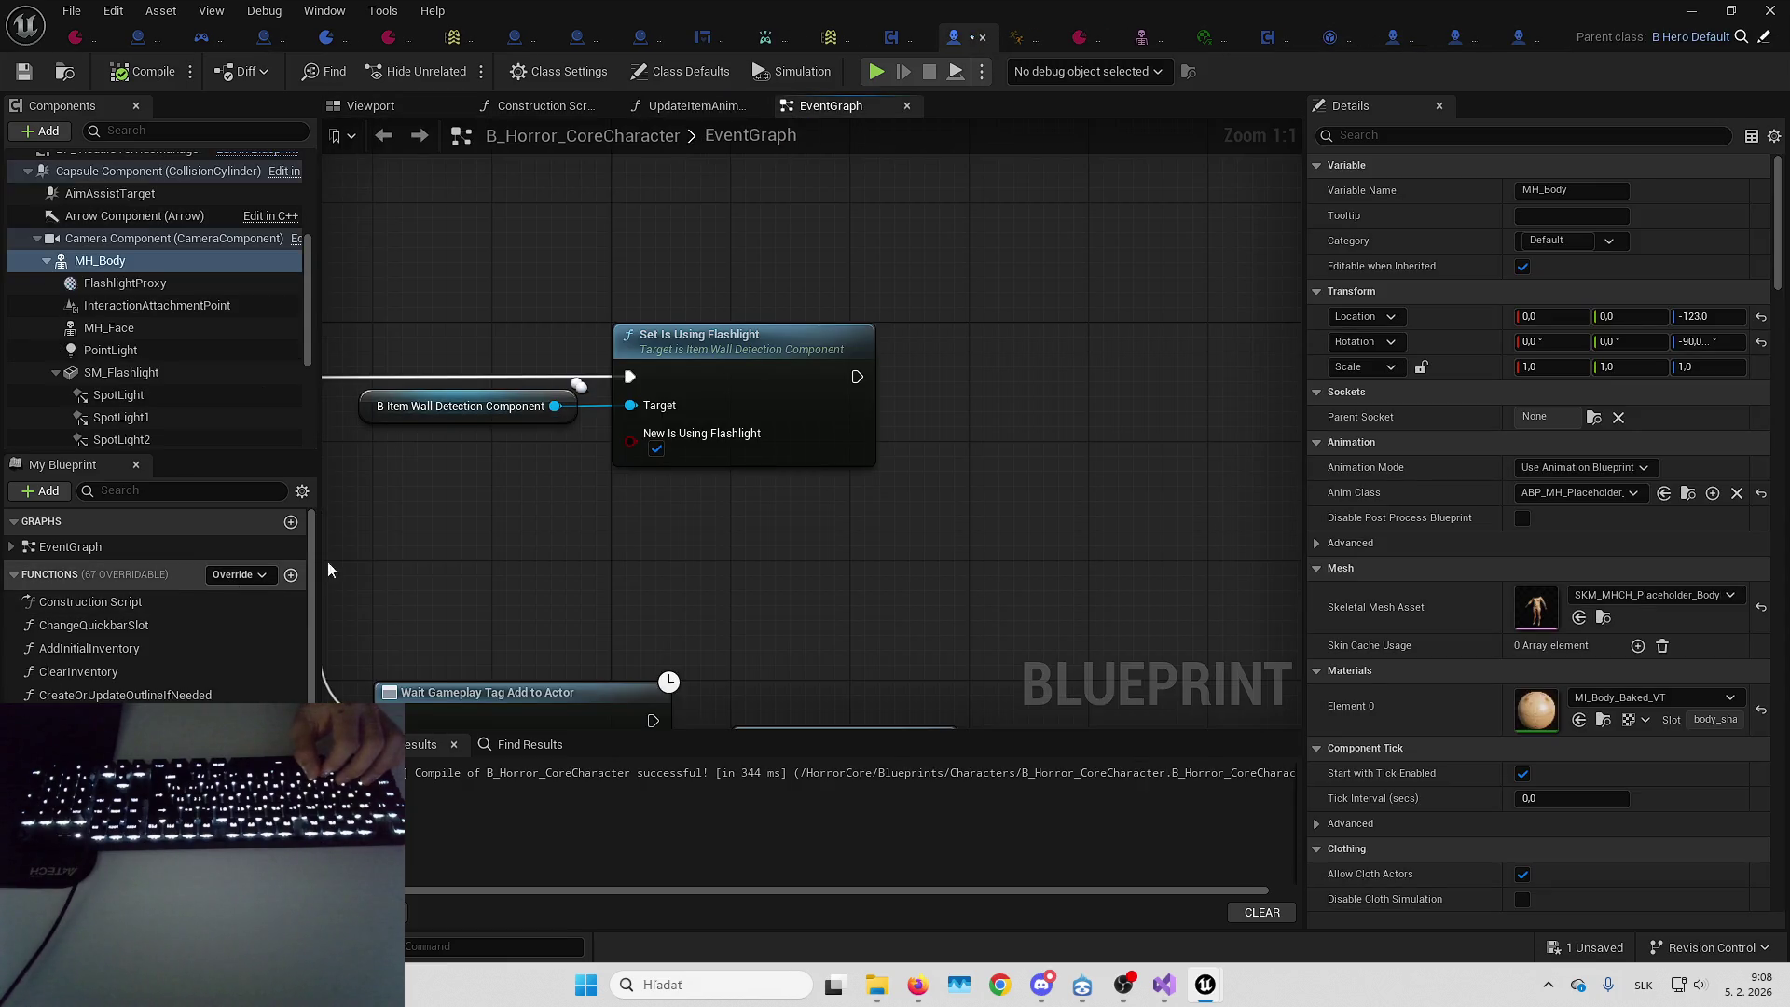
scroll(947, 318, "down", 5)
left_click(238, 574)
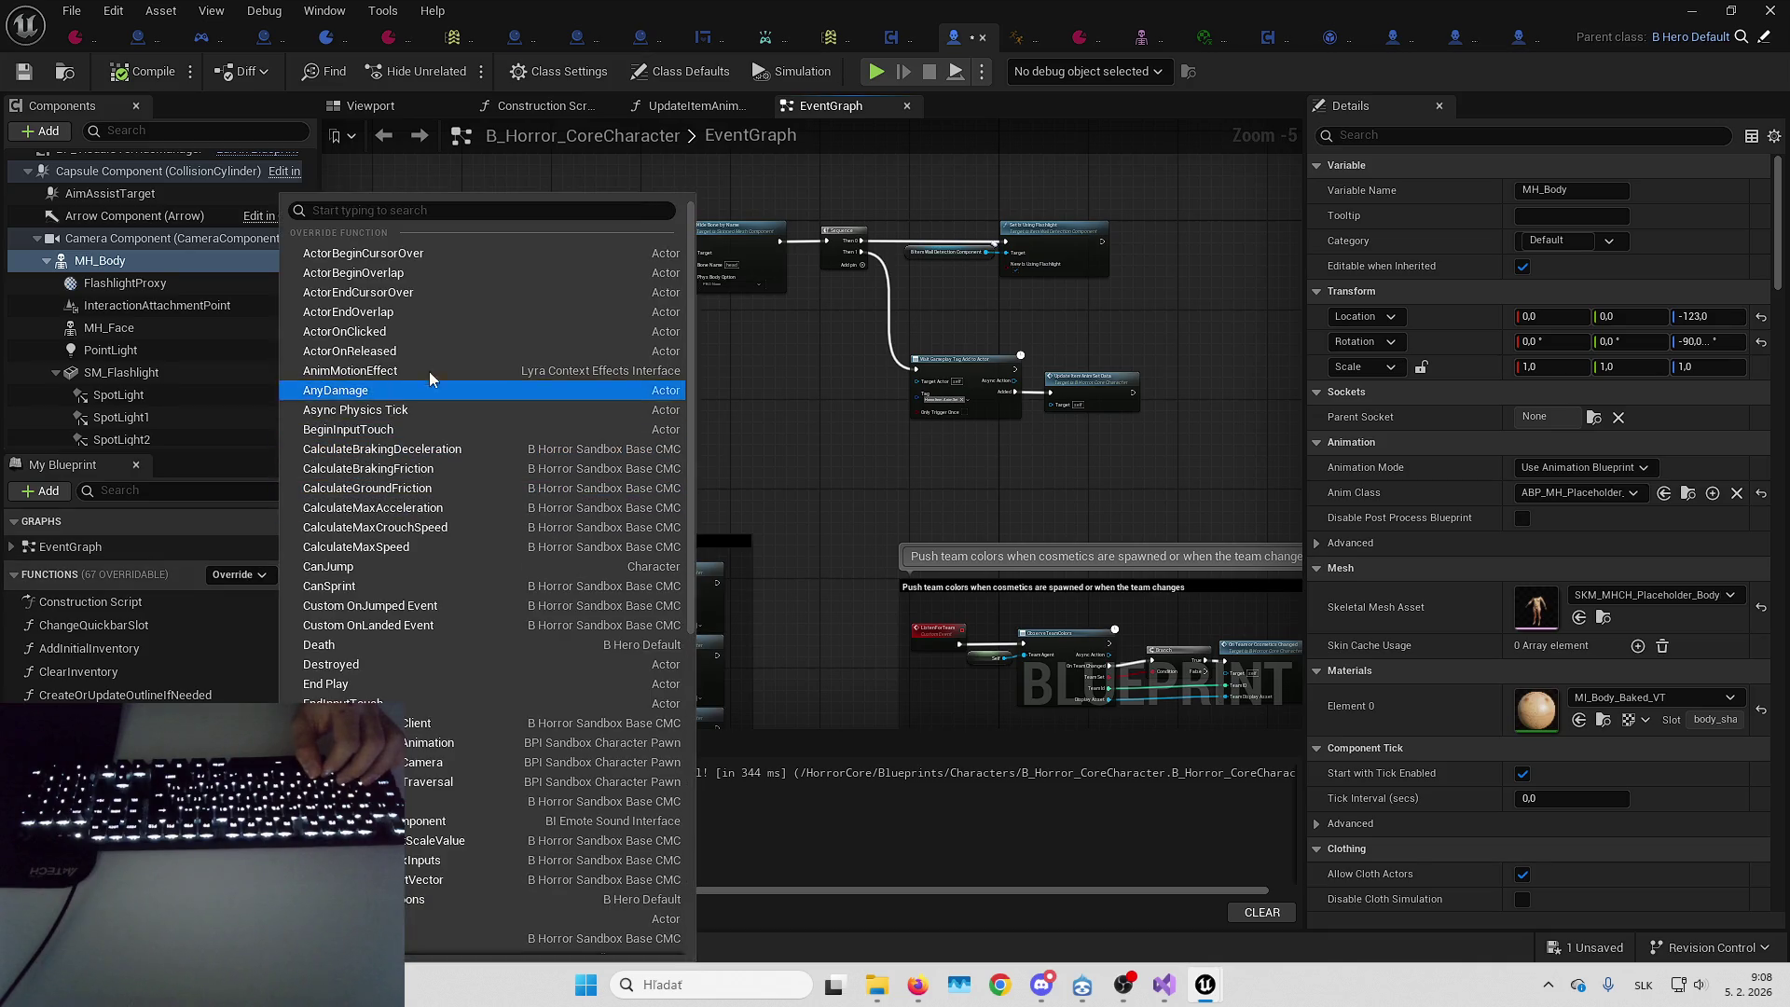
type("onsta")
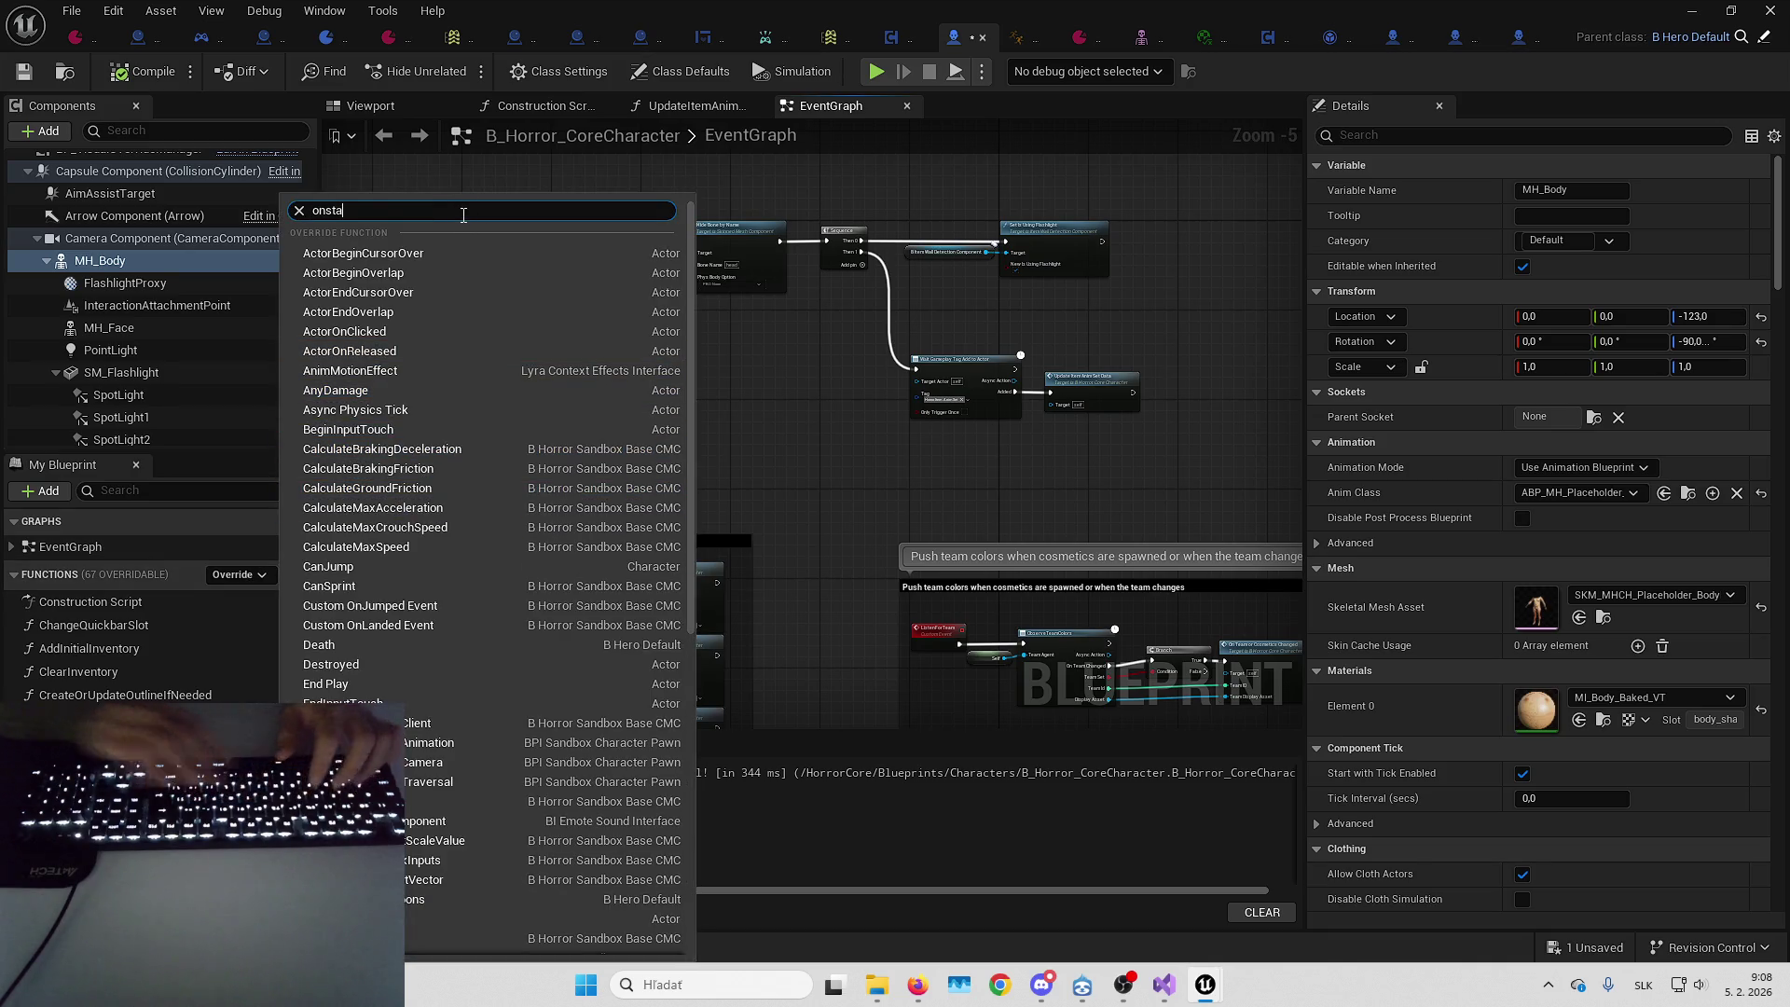
left_click(308, 644)
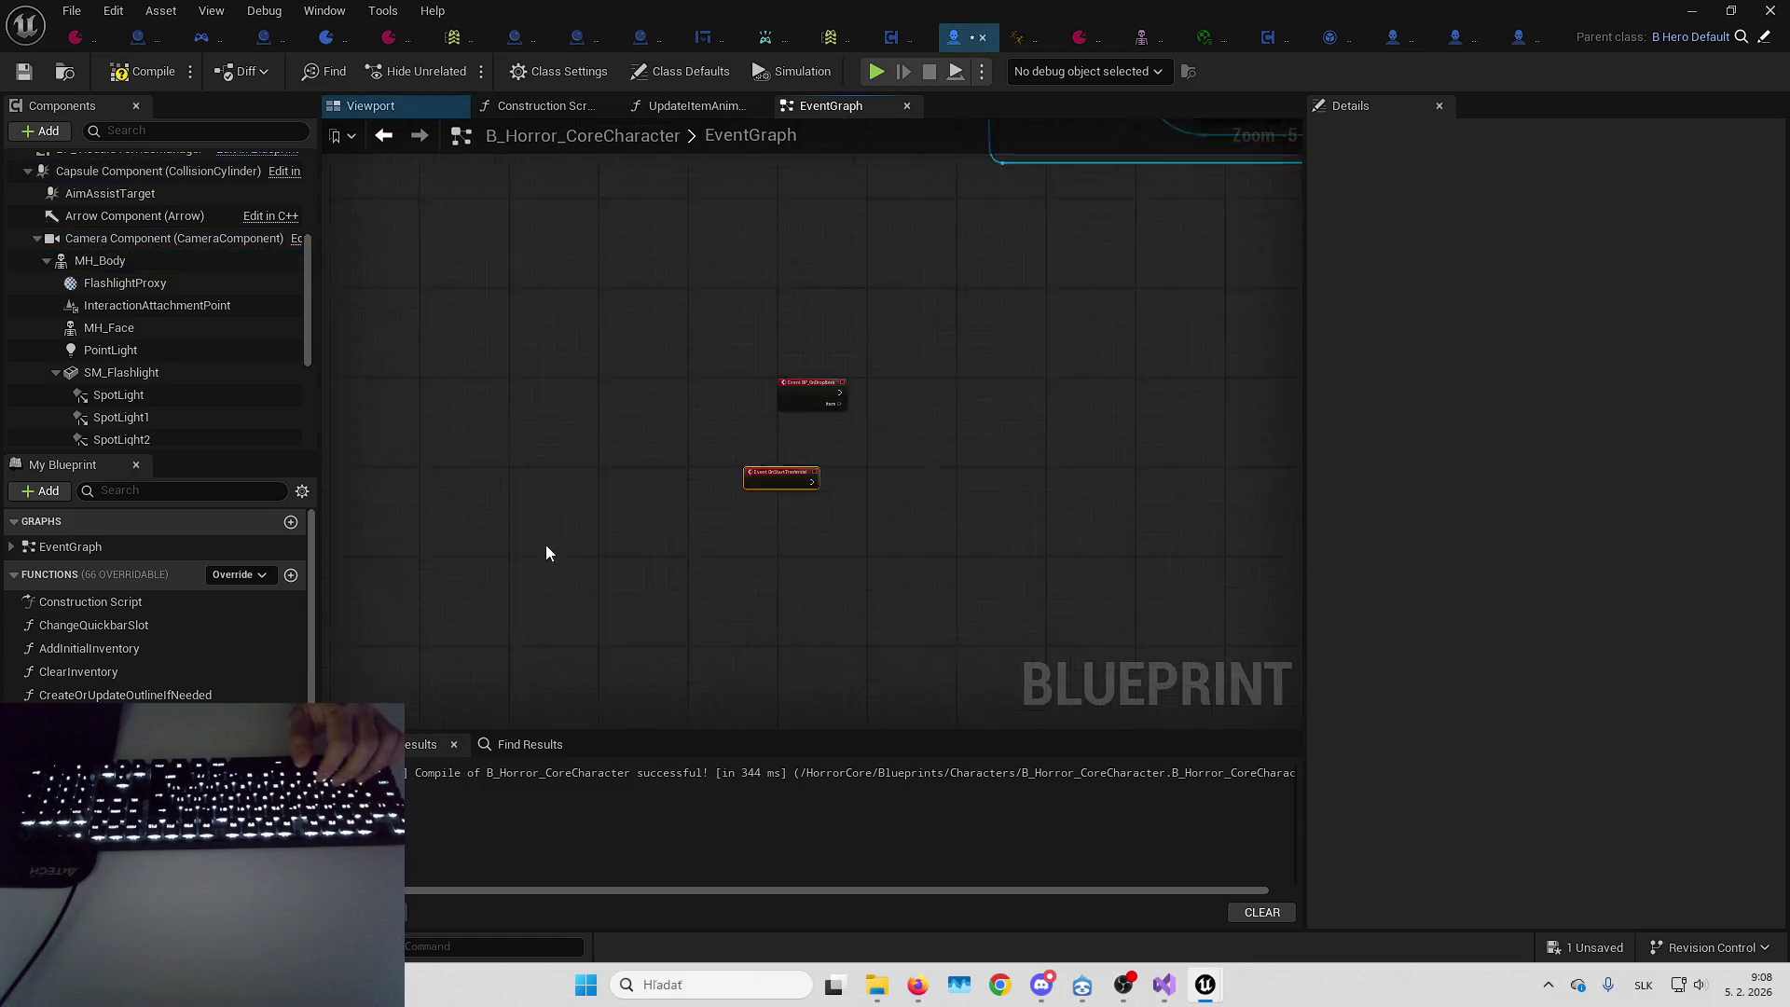
scroll(629, 412, "up", 2)
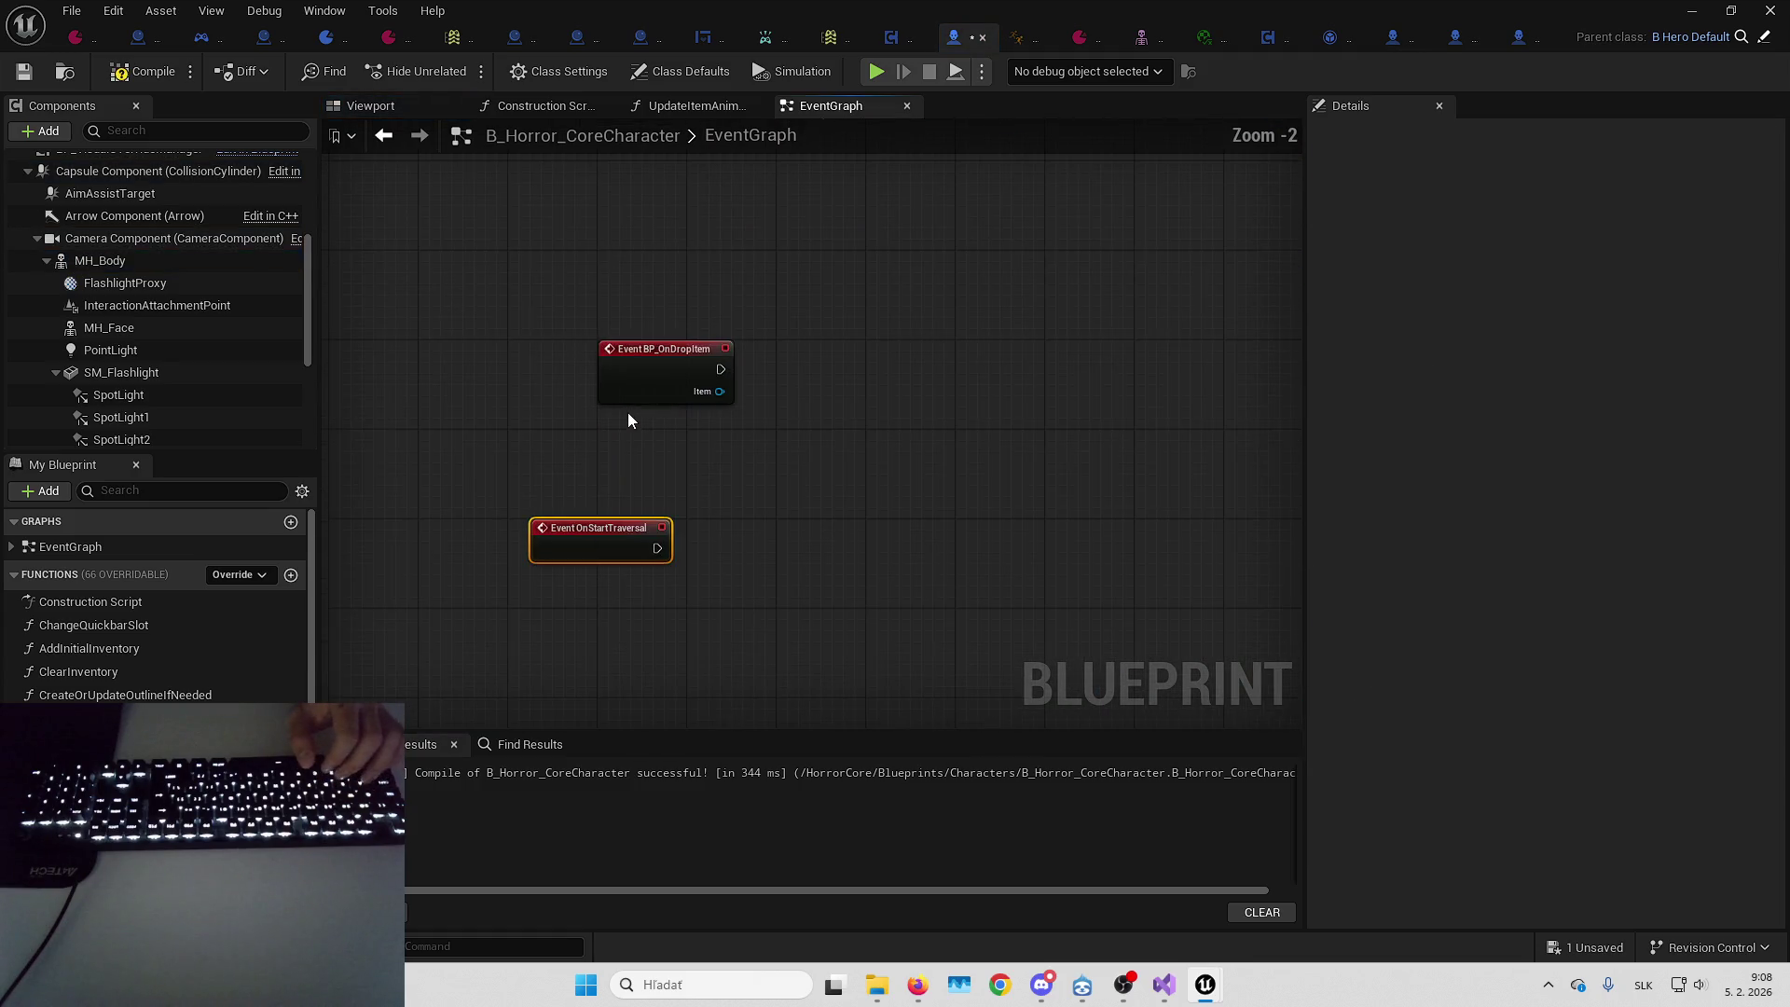
scroll(613, 457, "down", 5)
scroll(643, 353, "up", 3)
mouse_move(699, 371)
left_mouse_down()
mouse_move(579, 504)
mouse_move(582, 489)
mouse_move(596, 616)
left_mouse_up()
scroll(944, 295, "up", 5)
mouse_move(945, 296)
left_mouse_down()
mouse_move(728, 544)
mouse_move(680, 300)
mouse_move(600, 540)
mouse_move(710, 309)
mouse_move(691, 453)
left_mouse_up()
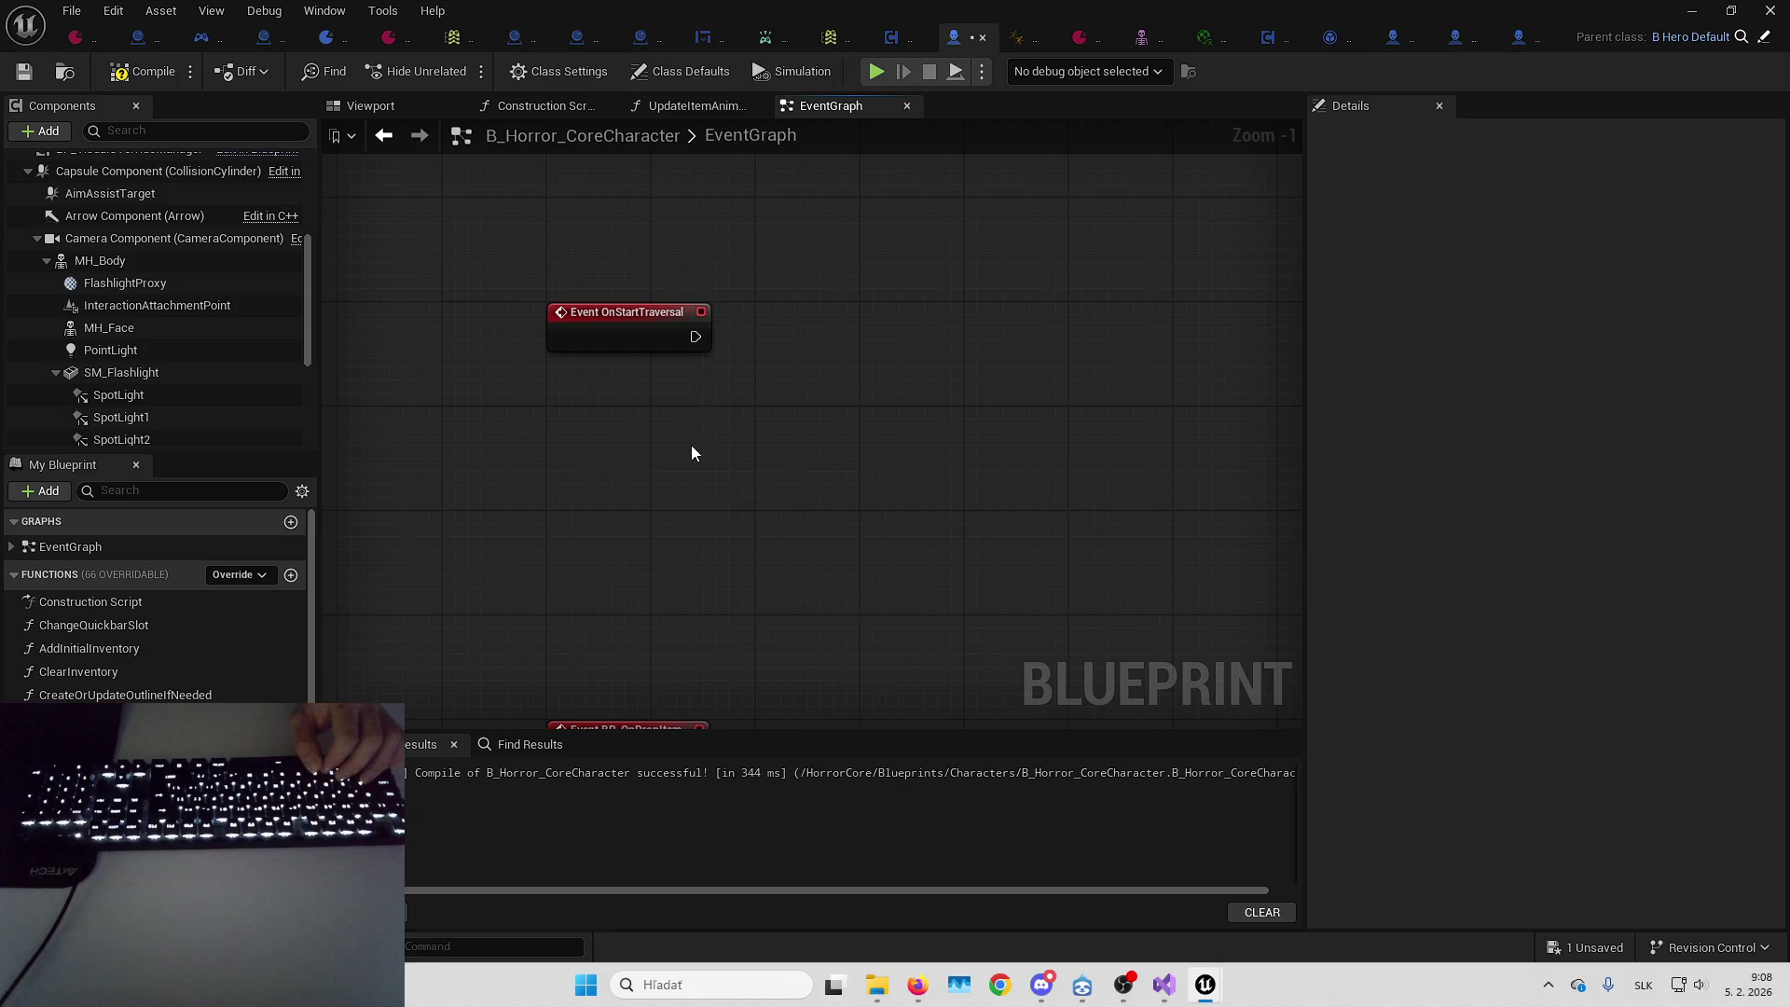
scroll(135, 244, "up", 3)
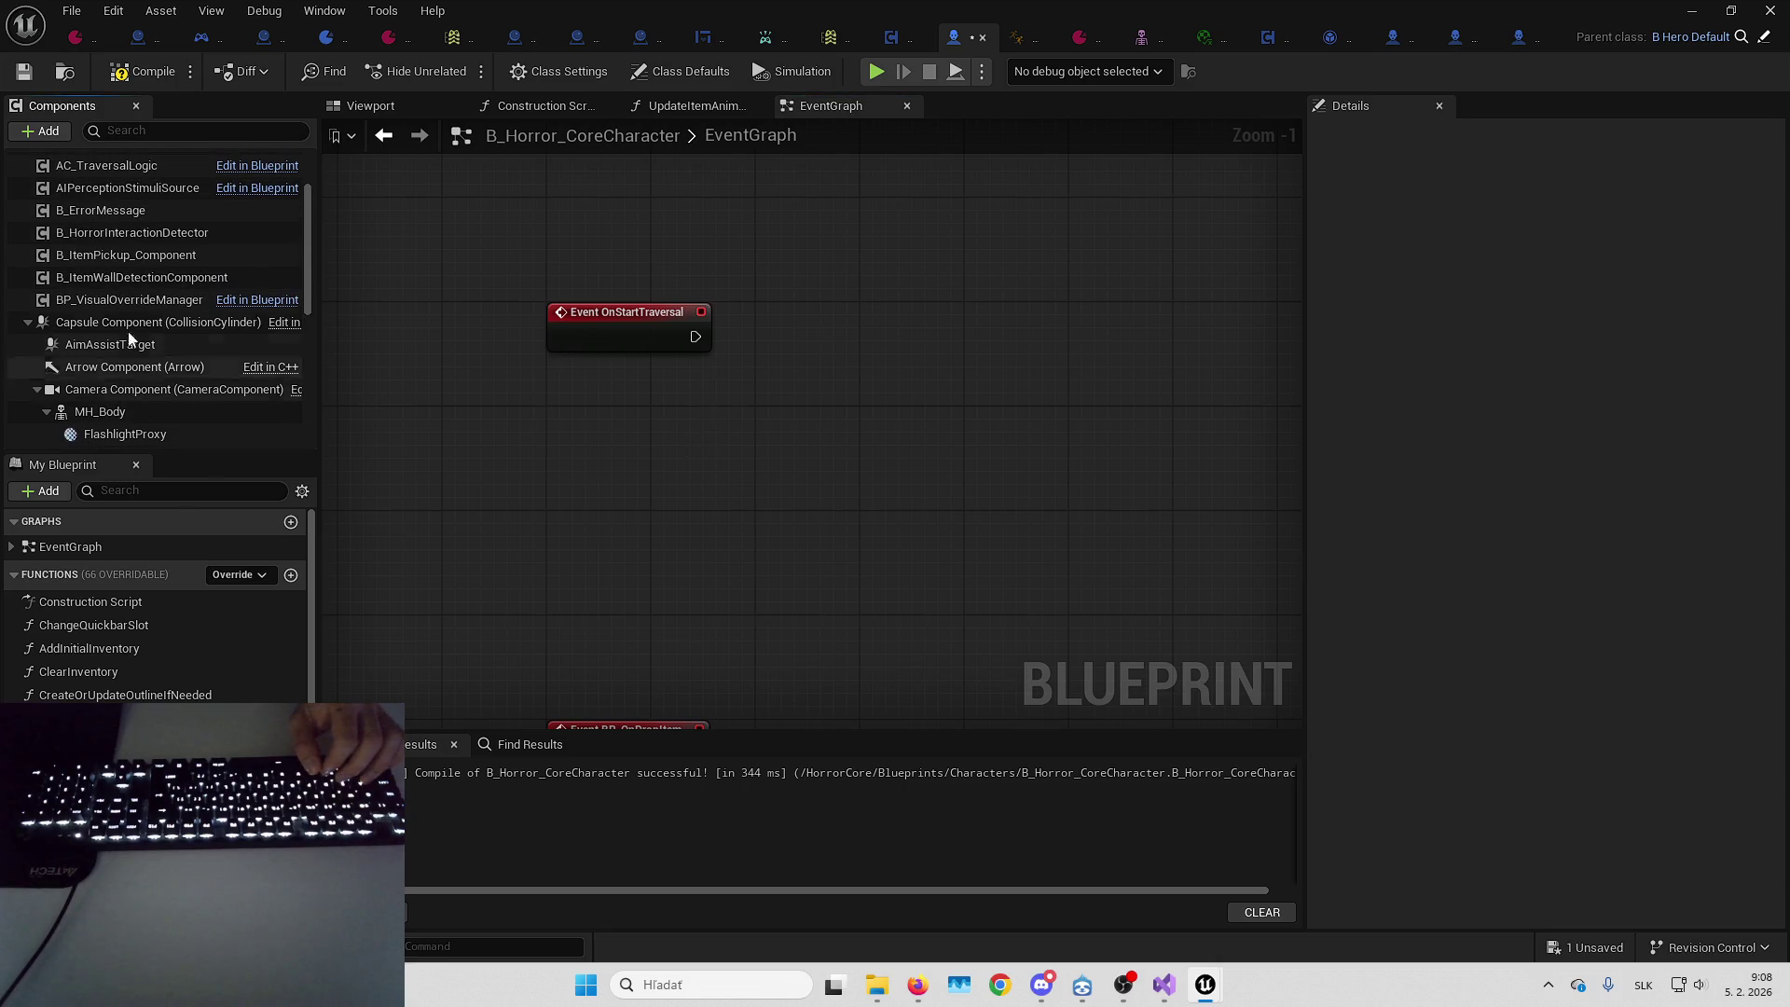
Wire OnStartTraversal to the wall-detection component's Set Is Using Flashlight, then edit AC_TraversalLogic
left_click_drag(141, 270, 537, 469)
mouse_move(800, 411)
left_mouse_down()
mouse_move(774, 282)
mouse_move(698, 339)
left_mouse_up()
type("setflash")
key("Return")
left_click_drag(877, 300, 1085, 300)
left_click(576, 494)
mouse_move(576, 494)
left_mouse_down()
mouse_move(784, 454)
mouse_move(844, 403)
mouse_move(840, 362)
left_mouse_up()
left_click_drag(945, 271, 741, 320)
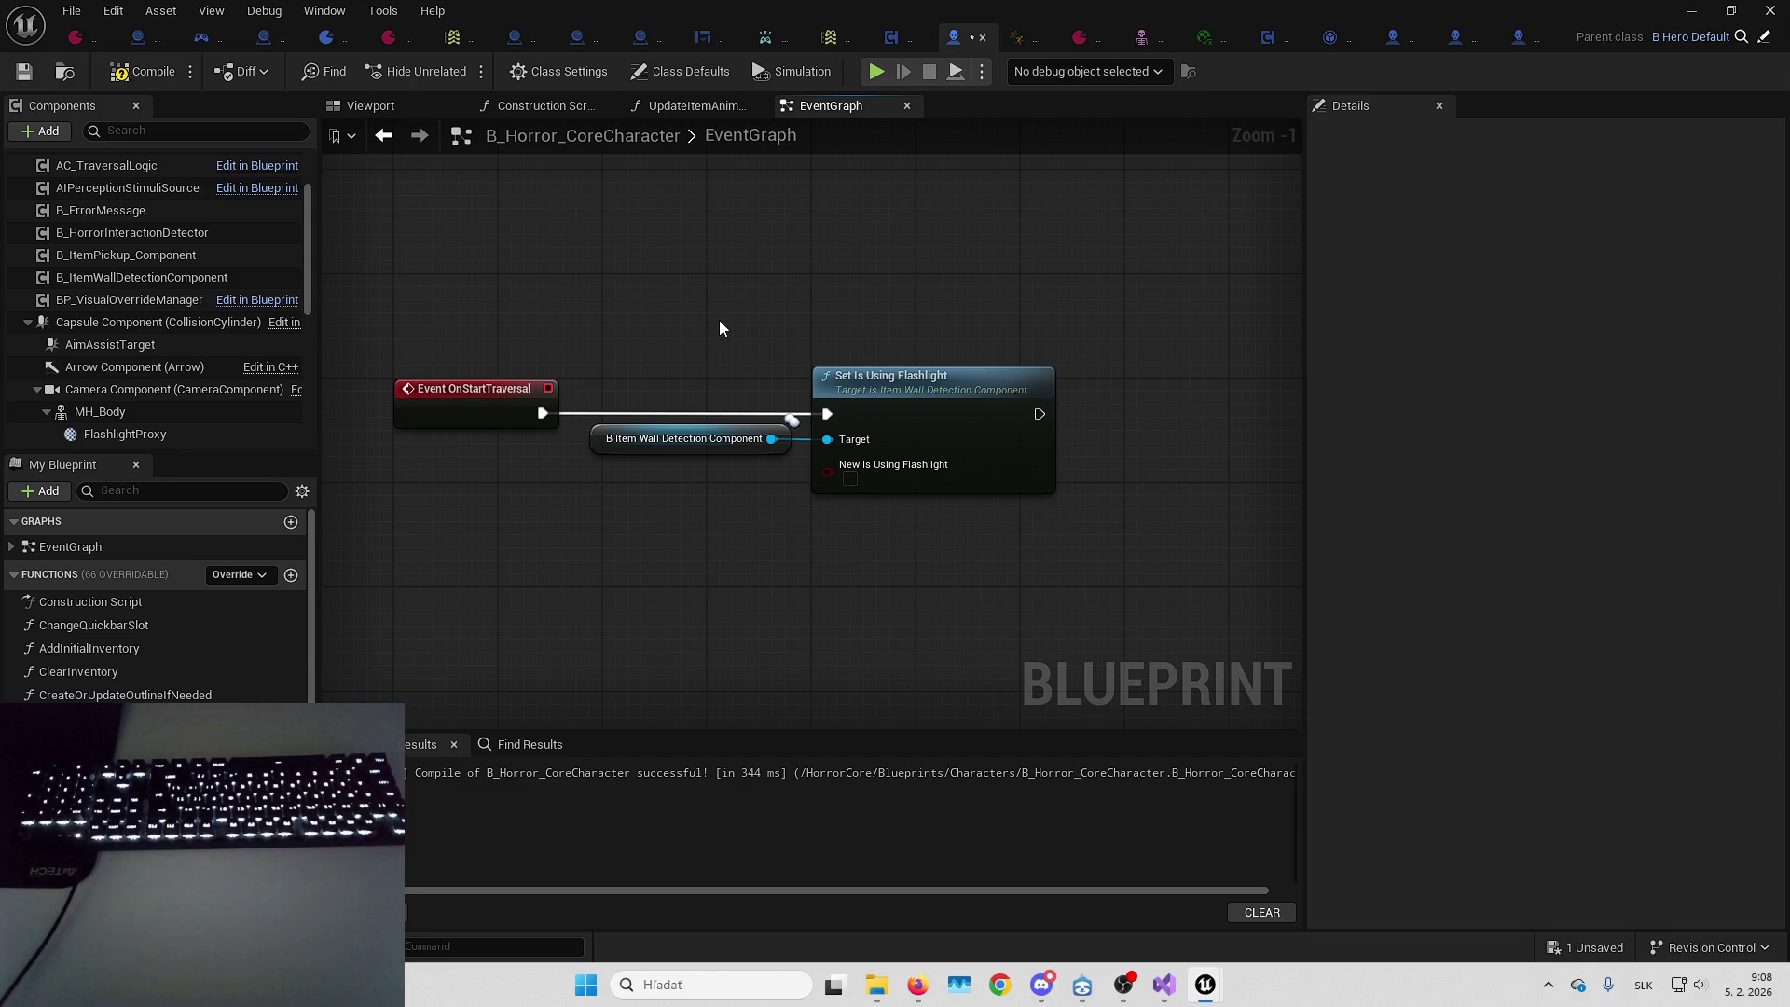
right_click(126, 166)
left_click(235, 436)
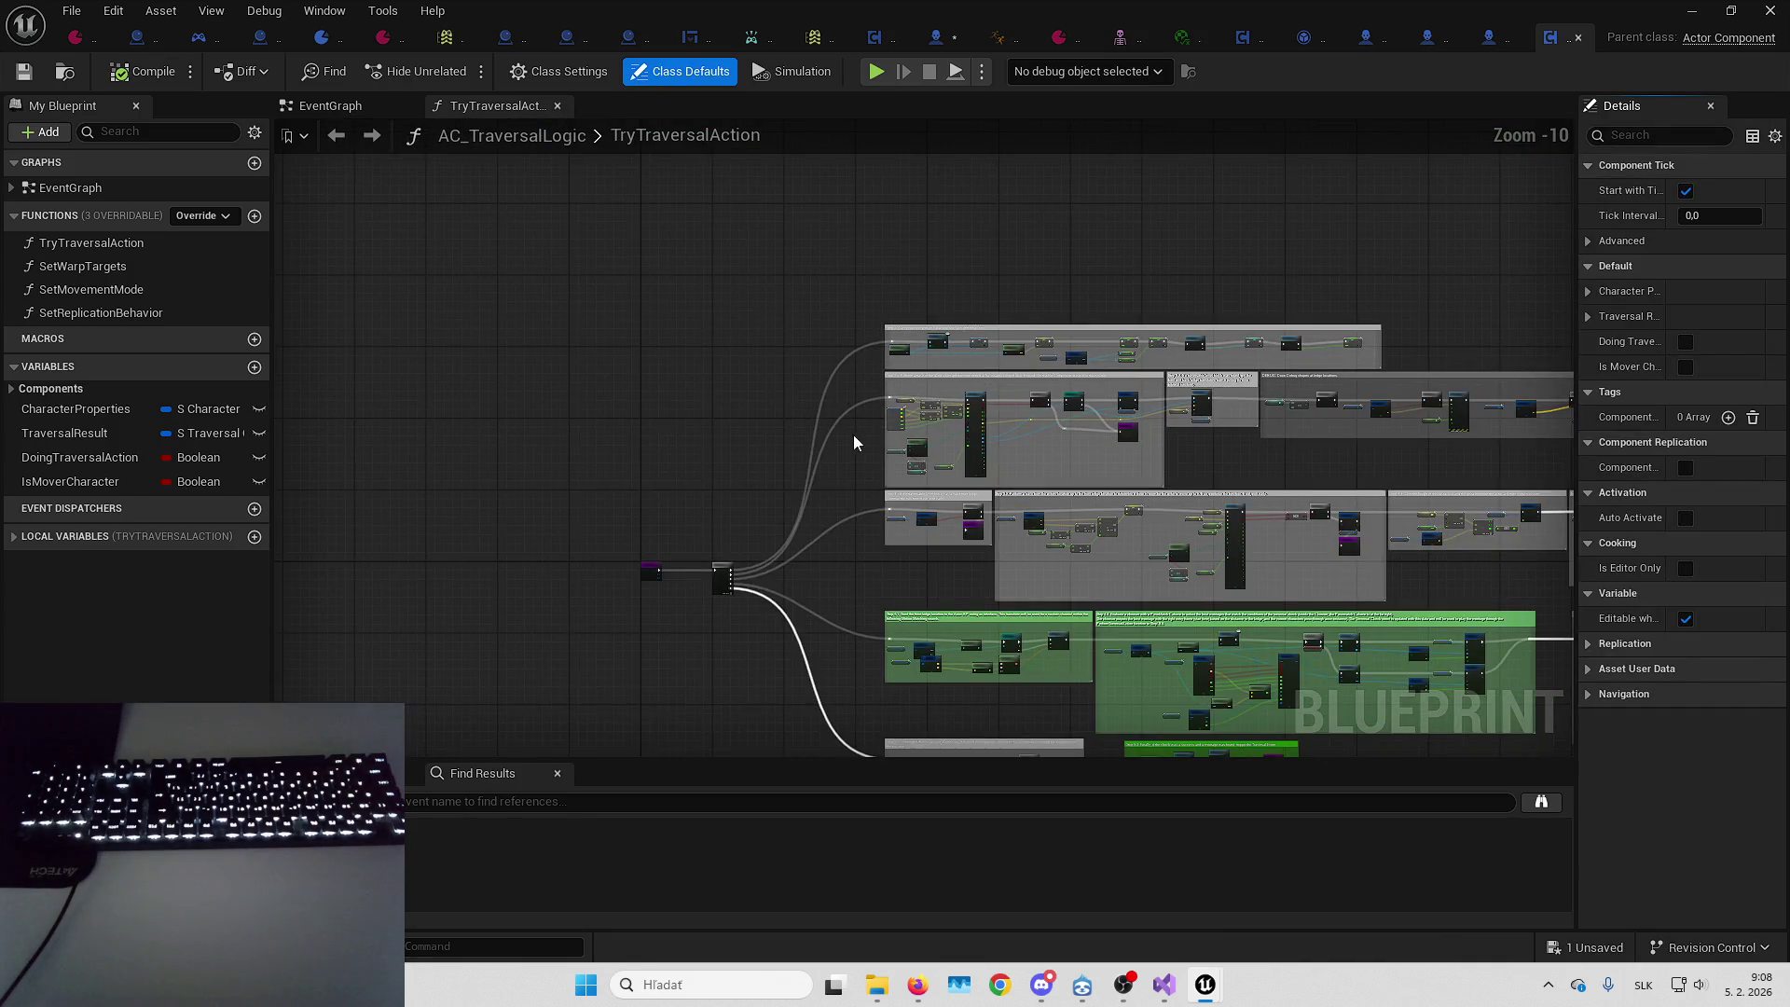
Open AC_TraversalLogic's EventGraph and inspect the Is Mover Character and Set Replication Behavior nodes
scroll(858, 434, "up", 7)
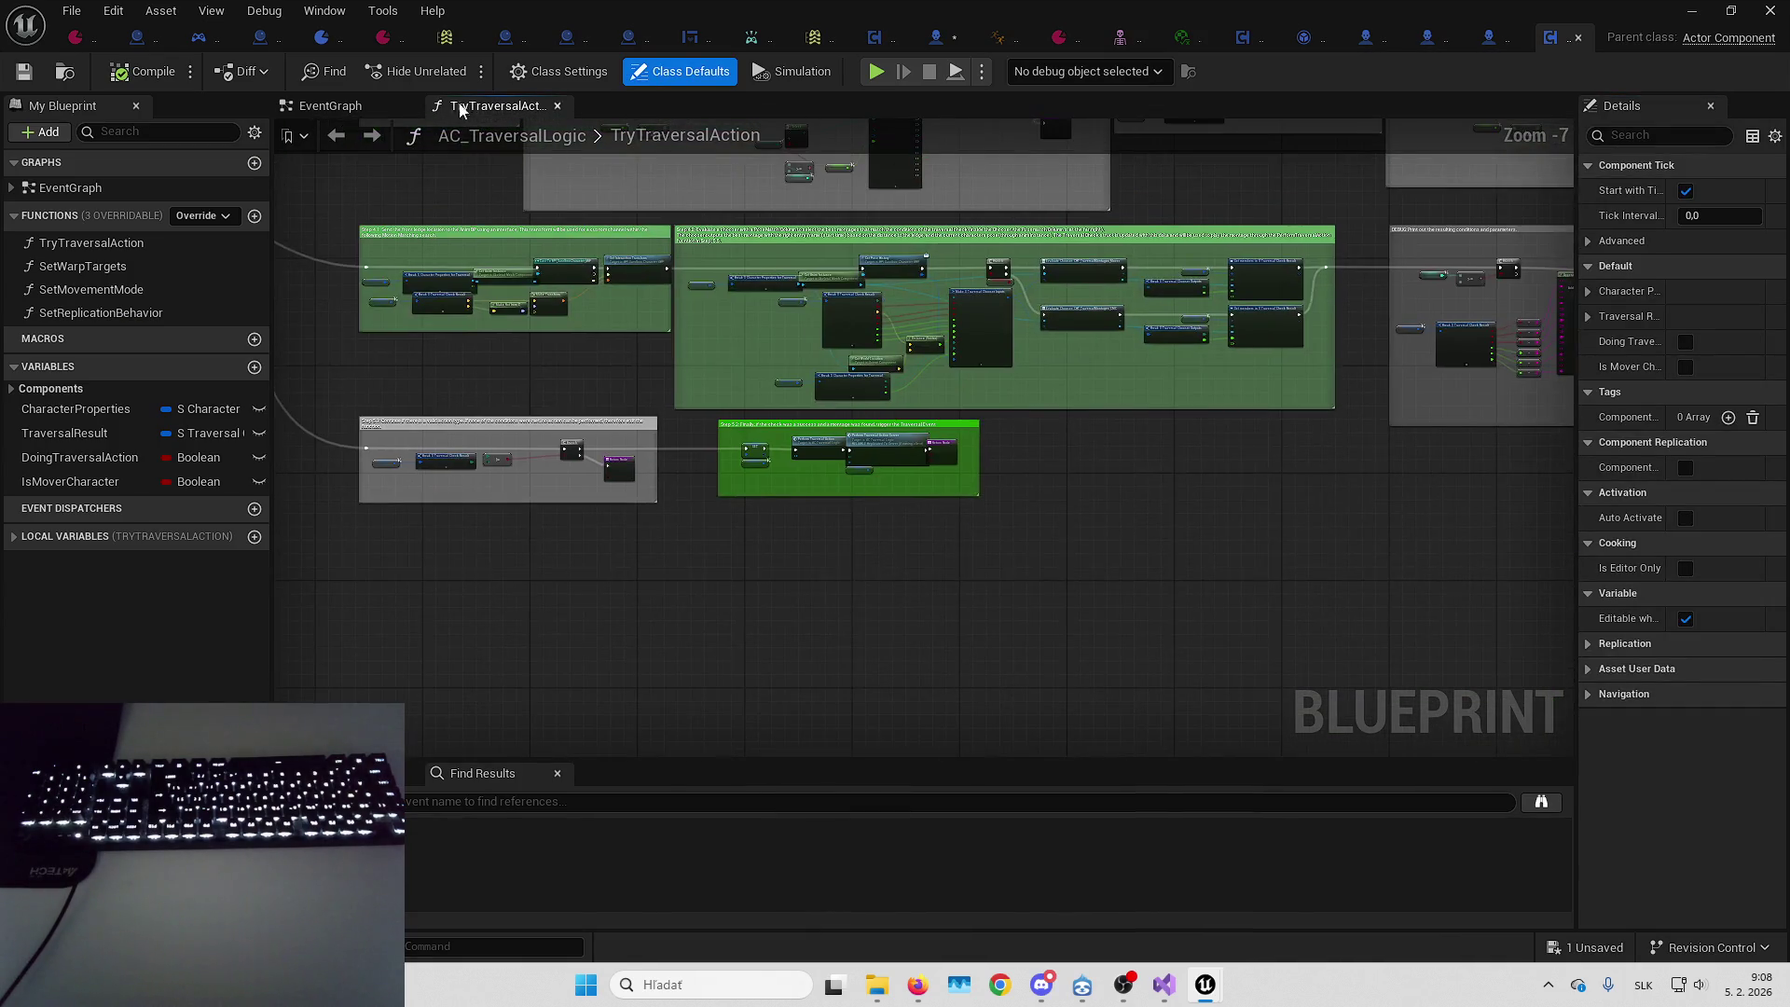
left_click(326, 108)
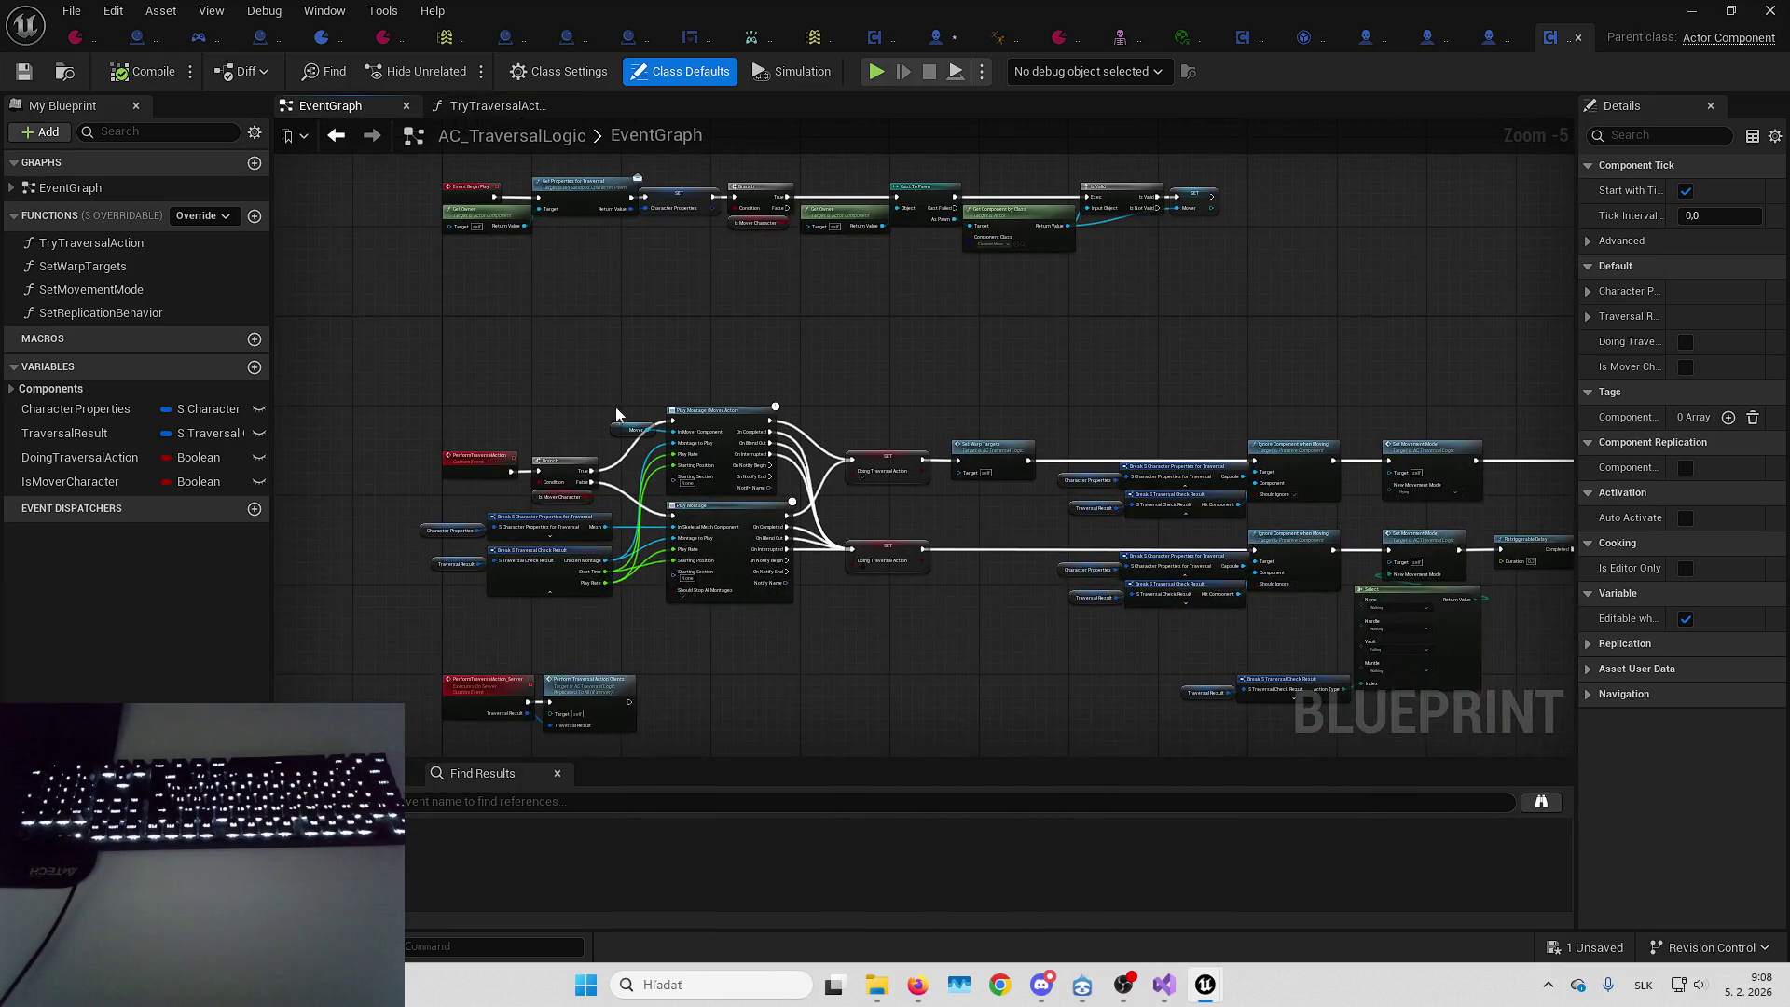
left_click(463, 483)
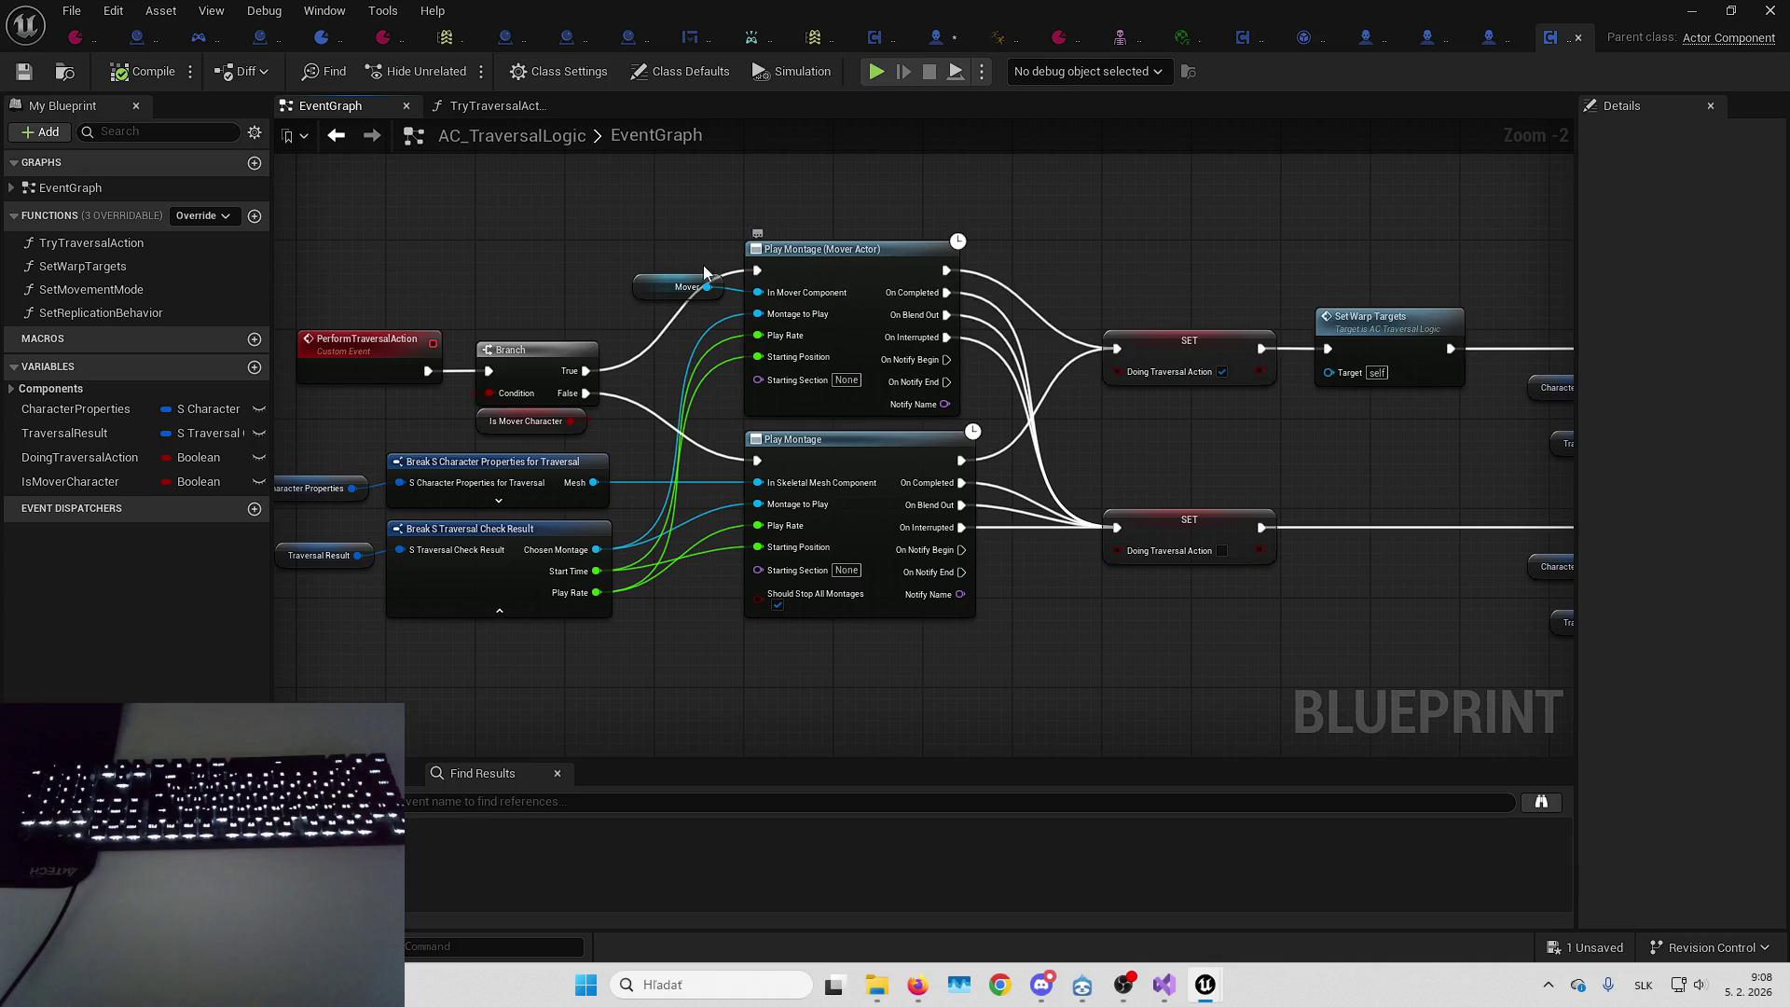
left_click_drag(650, 354, 765, 345)
left_click(643, 373)
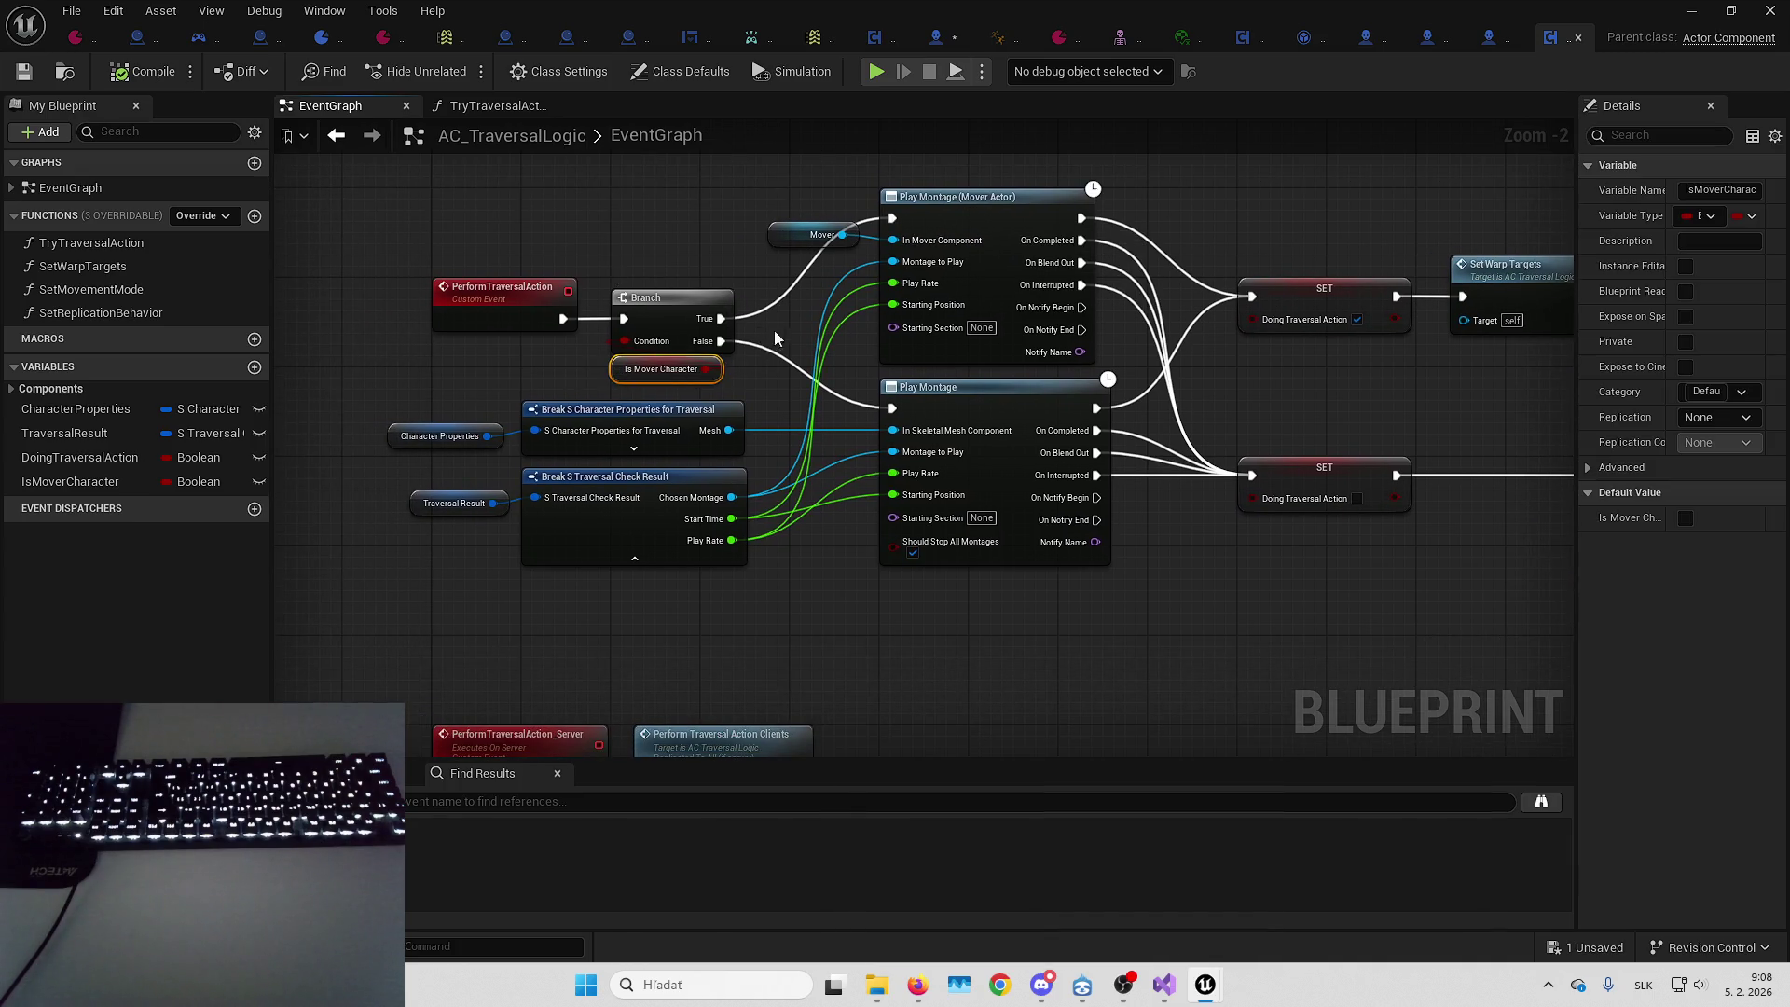
left_click_drag(872, 416, 695, 413)
mouse_move(1204, 469)
left_mouse_down()
mouse_move(1028, 597)
mouse_move(912, 469)
mouse_move(1089, 561)
mouse_move(979, 599)
mouse_move(788, 383)
mouse_move(1268, 523)
mouse_move(1263, 567)
mouse_move(1088, 381)
mouse_move(1256, 507)
mouse_move(1215, 457)
left_mouse_up()
left_click(1216, 457)
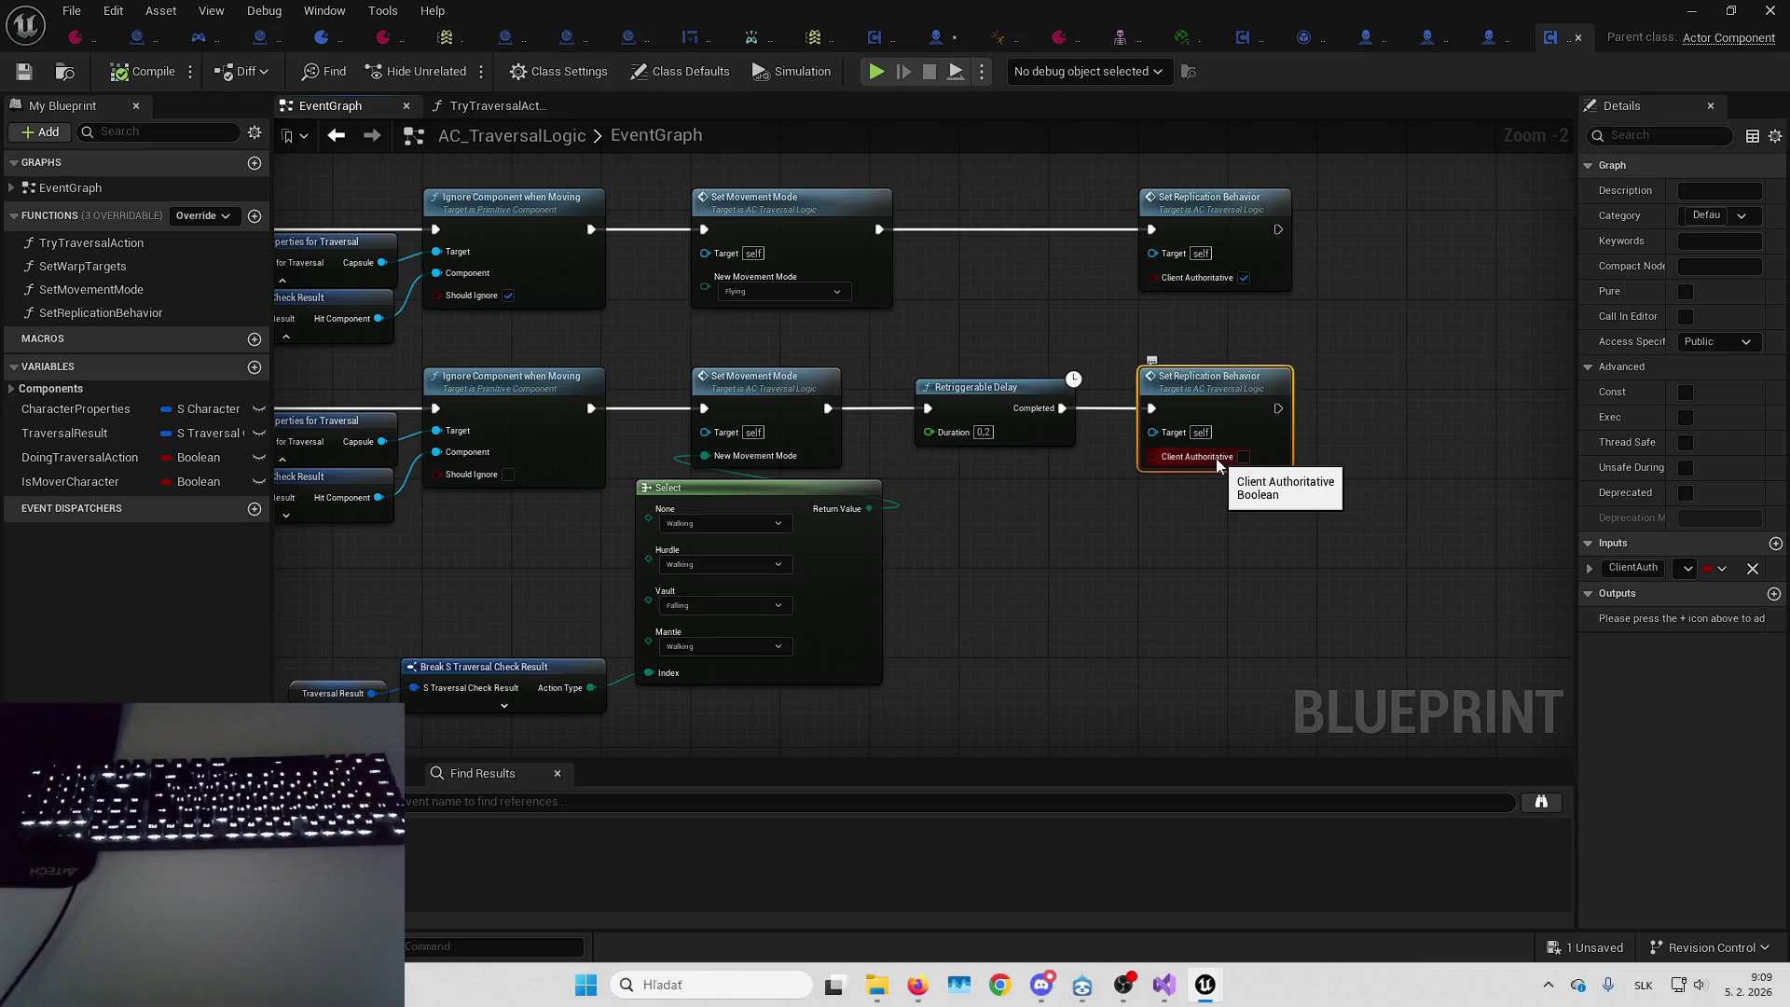
left_click(1160, 509)
Review PerformTraversalAction's Play Montage, SET and Branch nodes, selecting the SET and warp-target nodes
scroll(1397, 390, "down", 6)
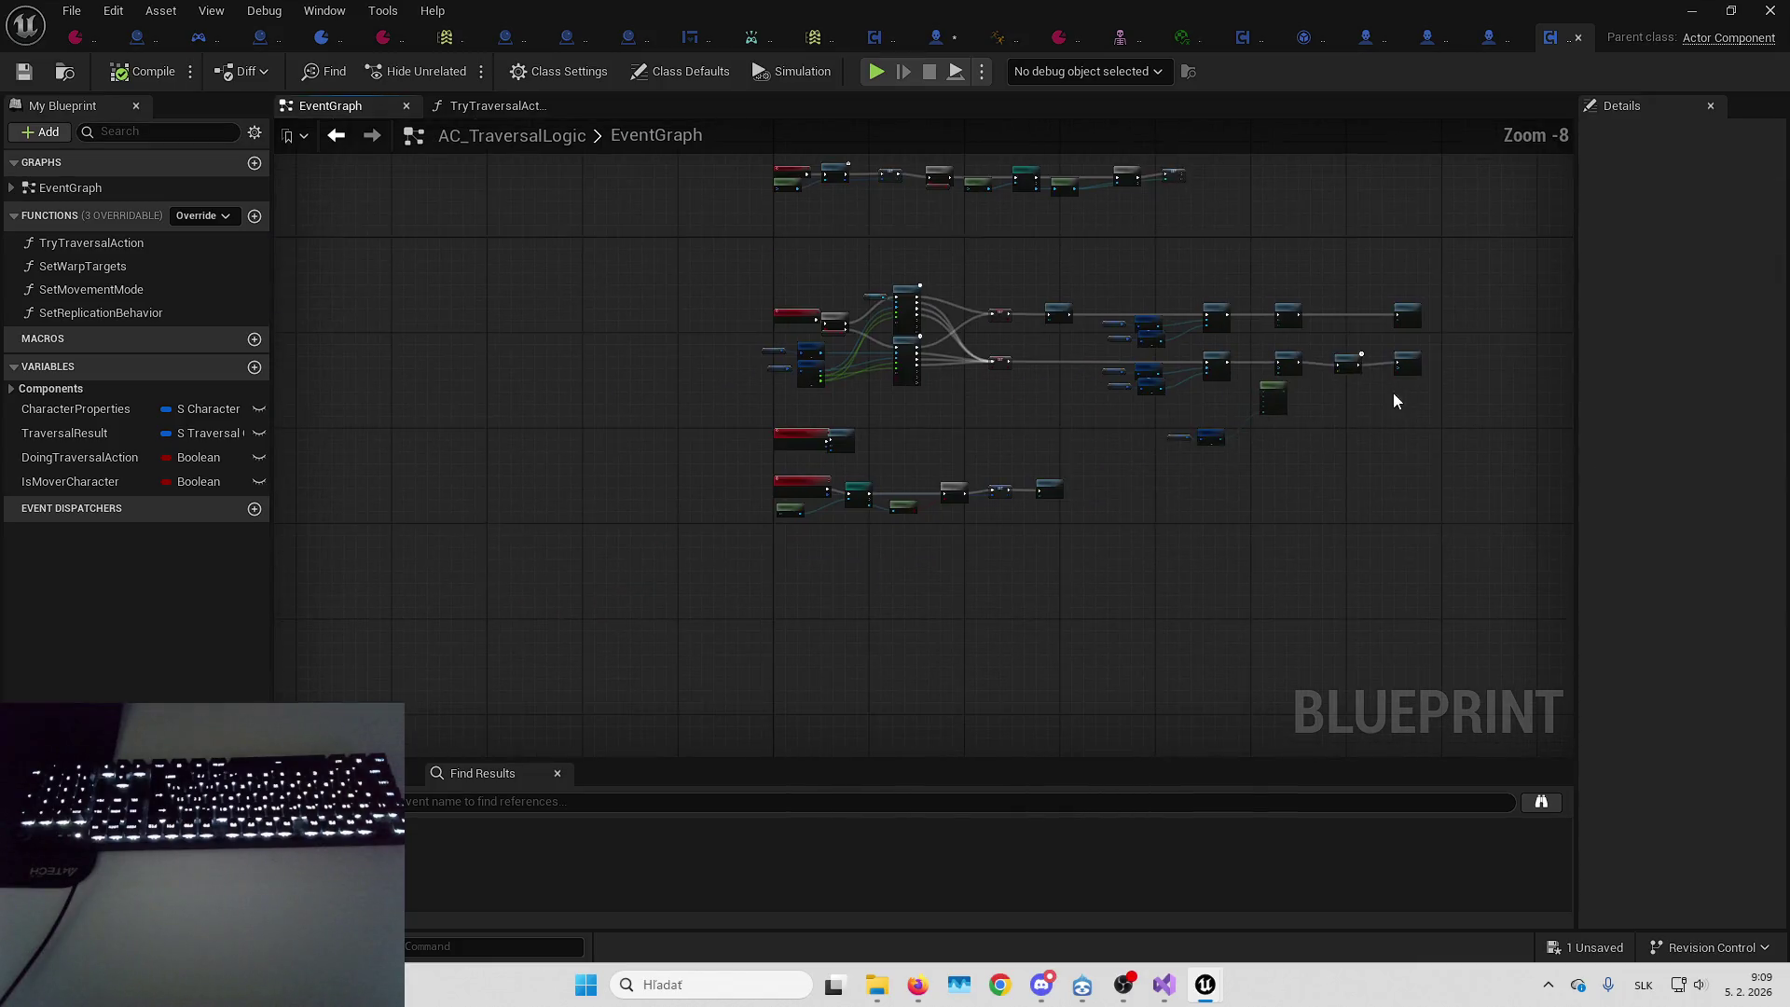
scroll(932, 485, "up", 5)
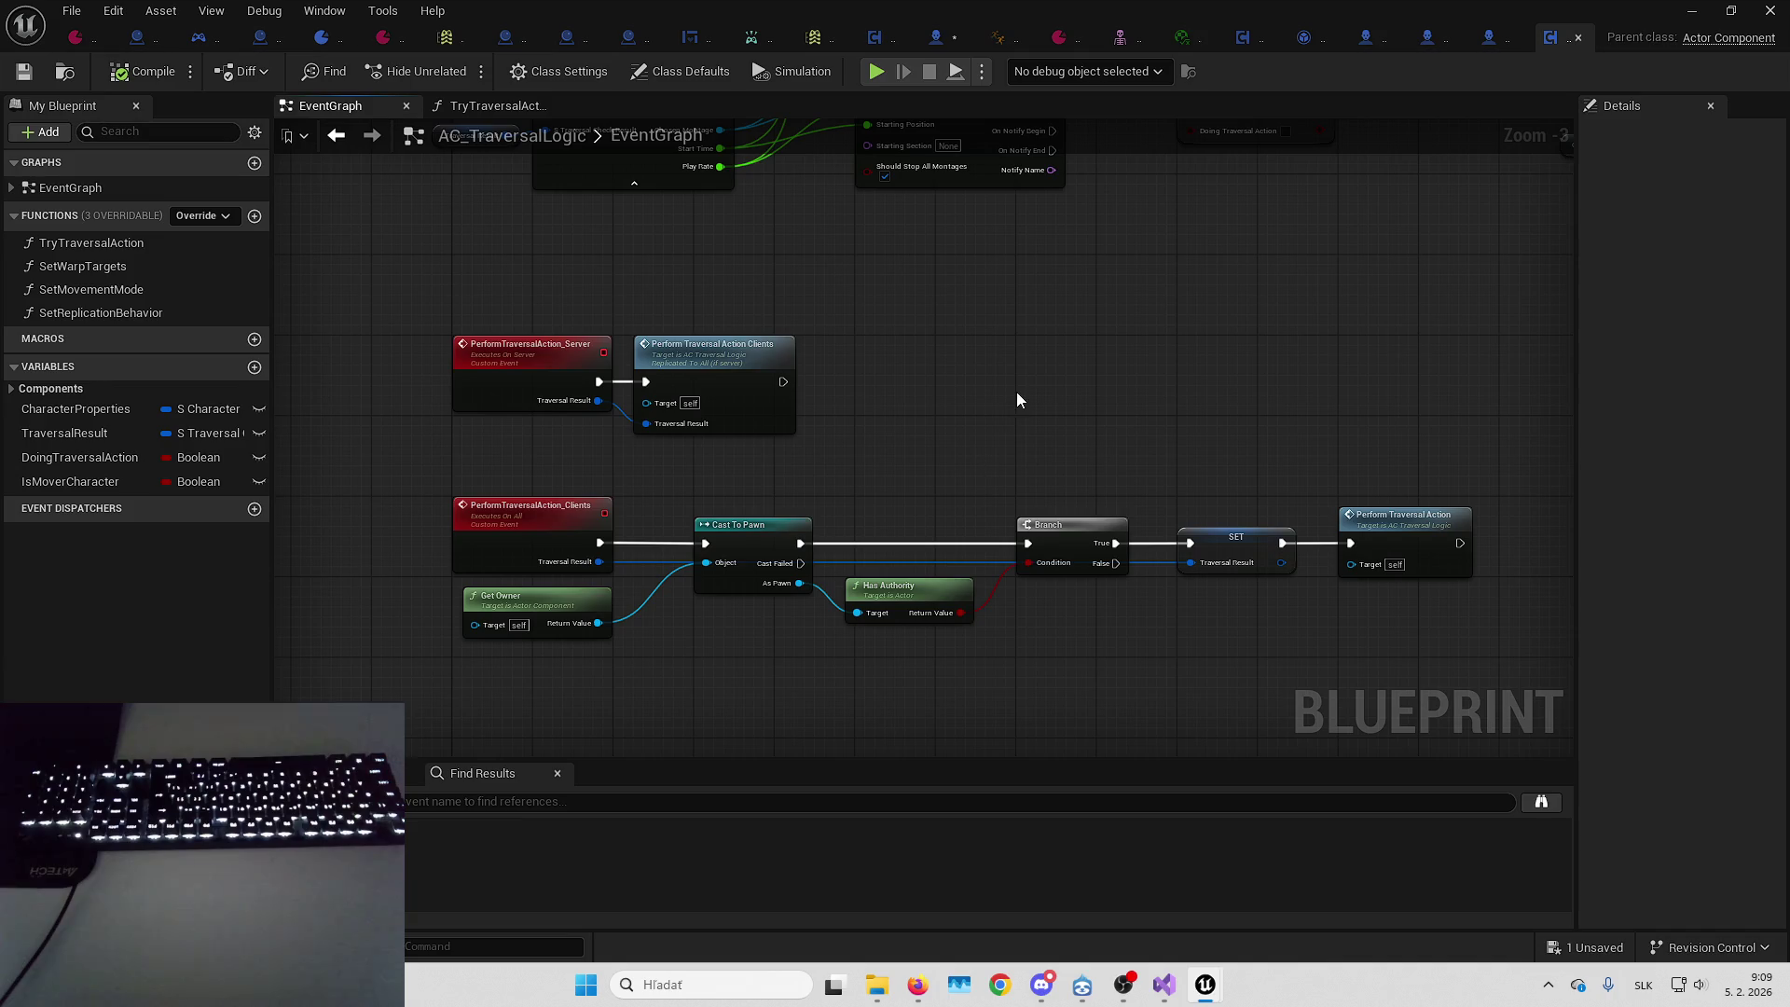
left_click_drag(1016, 390, 988, 627)
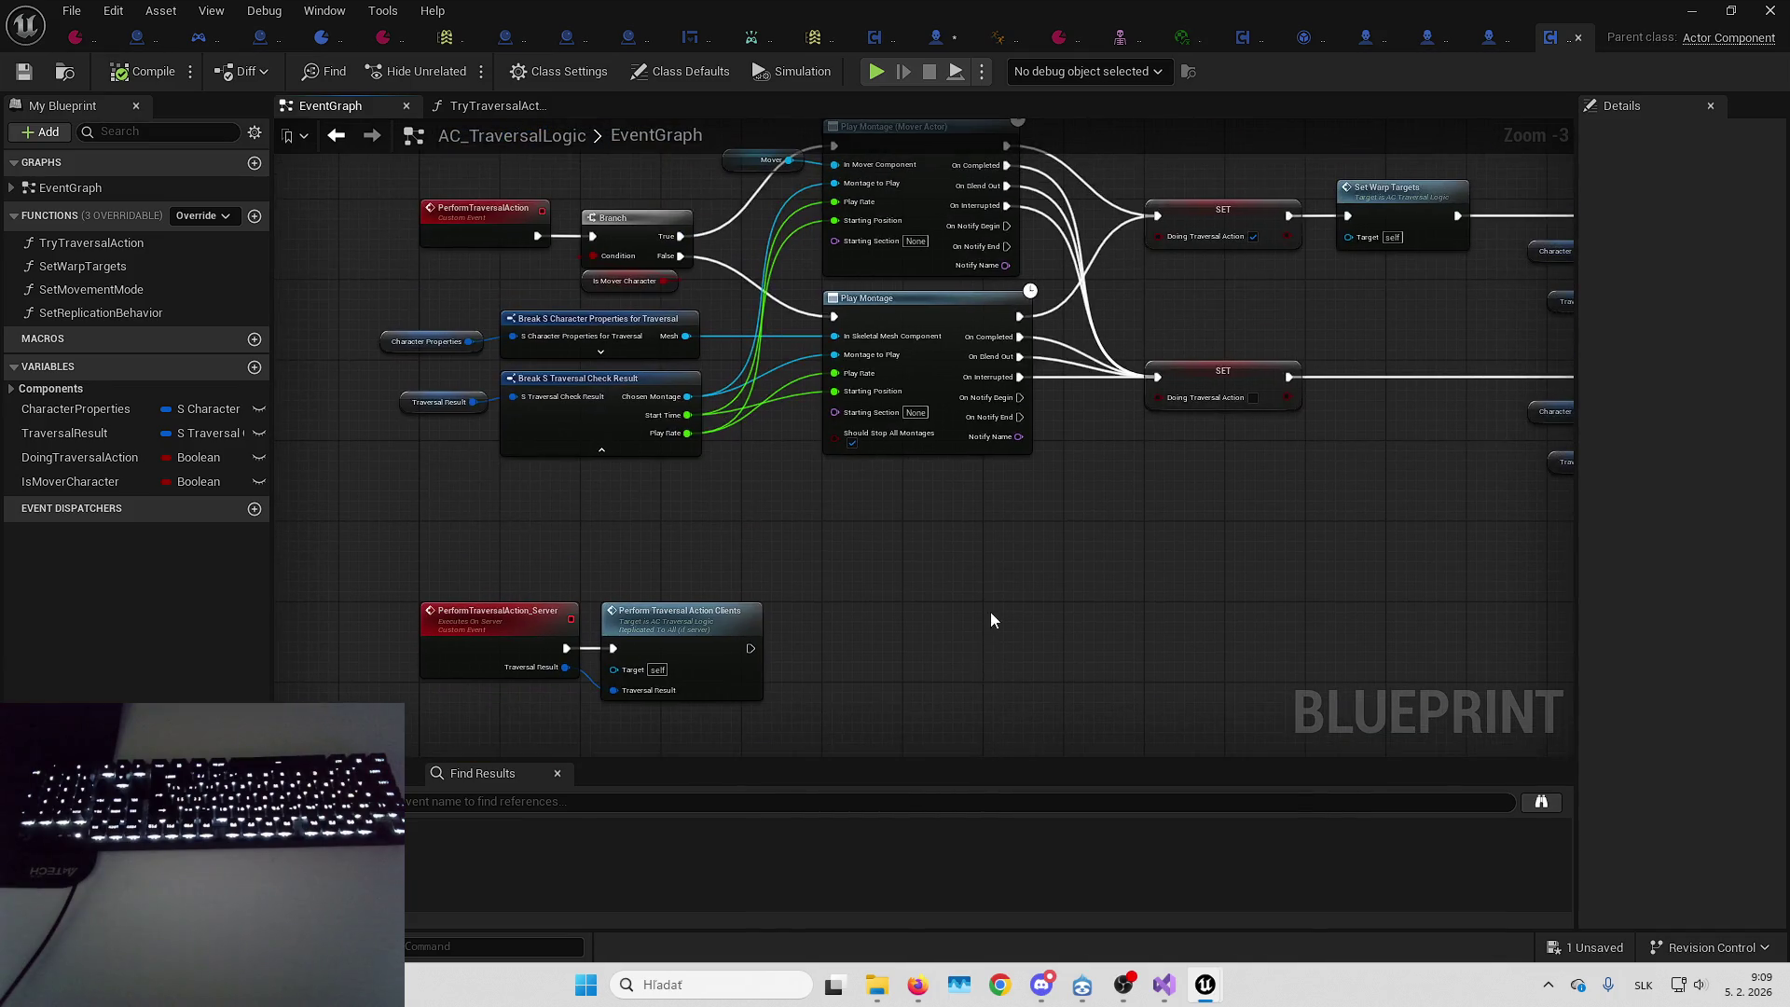
mouse_move(1043, 532)
left_mouse_down()
mouse_move(997, 590)
mouse_move(1028, 507)
mouse_move(1316, 521)
mouse_move(1047, 493)
left_mouse_up()
mouse_move(785, 483)
left_mouse_down()
mouse_move(1039, 507)
mouse_move(945, 502)
left_mouse_up()
mouse_move(728, 446)
left_mouse_down()
mouse_move(895, 434)
mouse_move(848, 493)
mouse_move(847, 560)
mouse_move(1095, 559)
left_mouse_up()
left_click(821, 377)
left_click(822, 442)
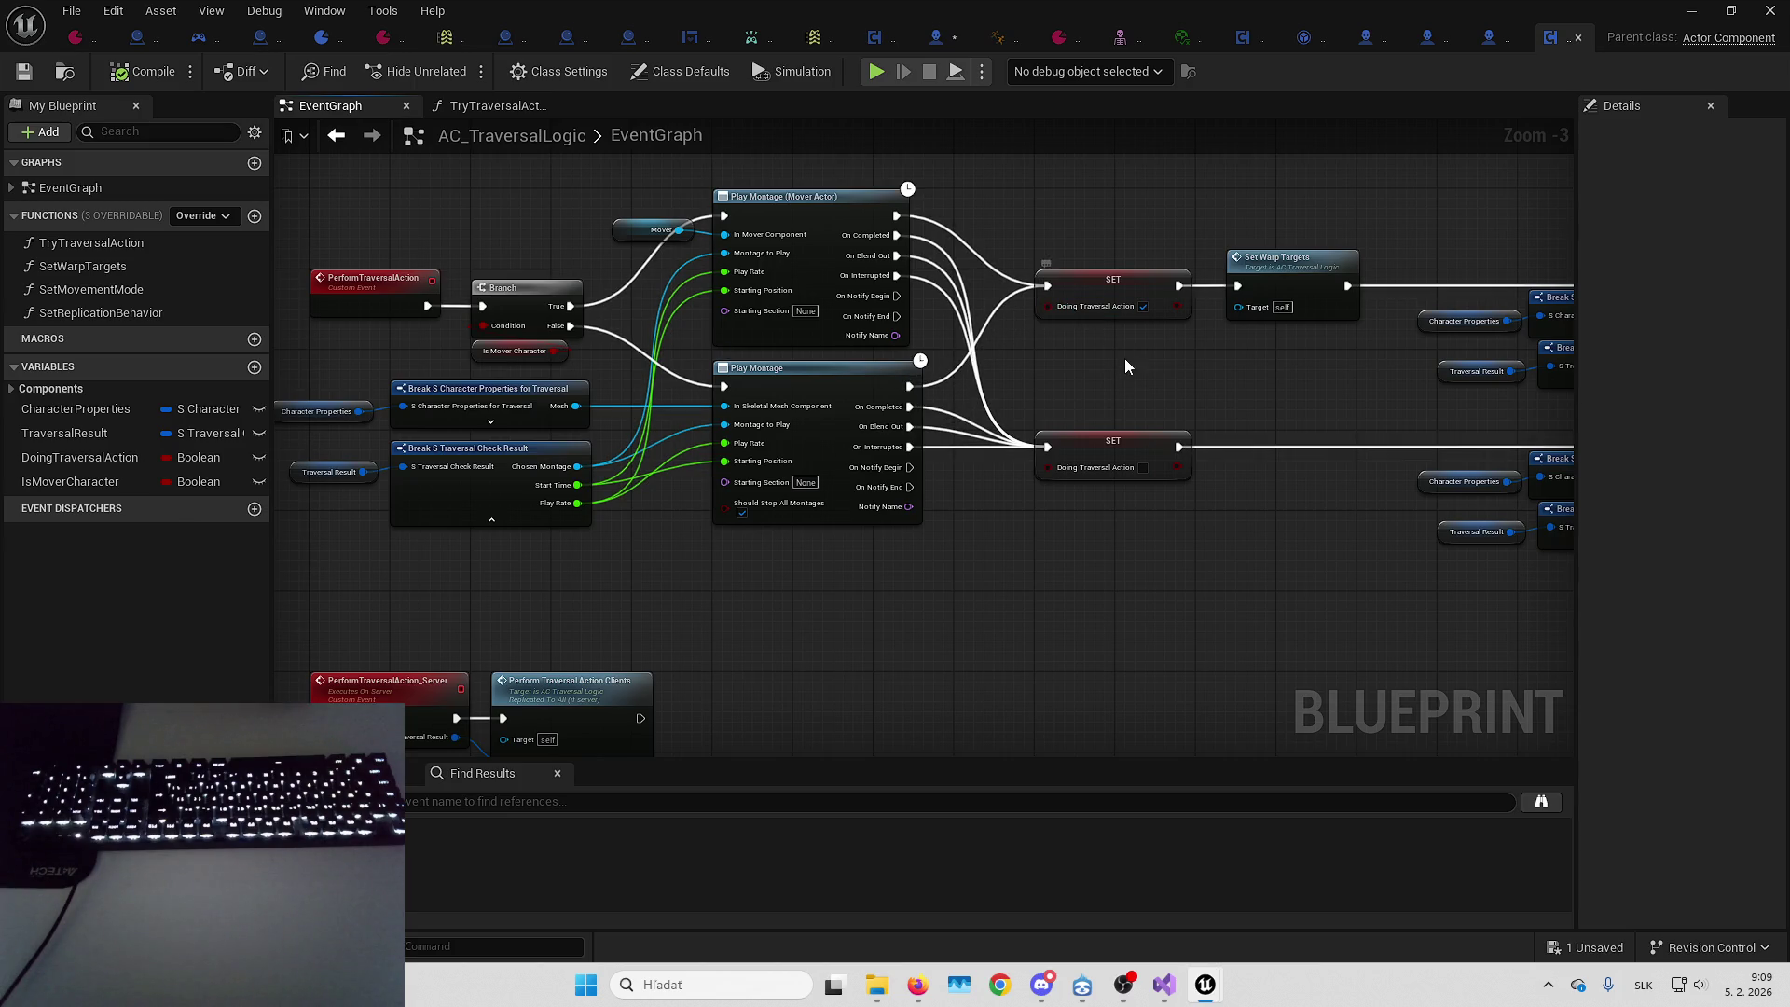
mouse_move(1131, 356)
left_mouse_down()
mouse_move(979, 401)
mouse_move(682, 400)
left_mouse_up()
Select and survey the Break, Ignore Component and Set Movement Mode nodes along the top row
left_click_drag(713, 227, 1339, 431)
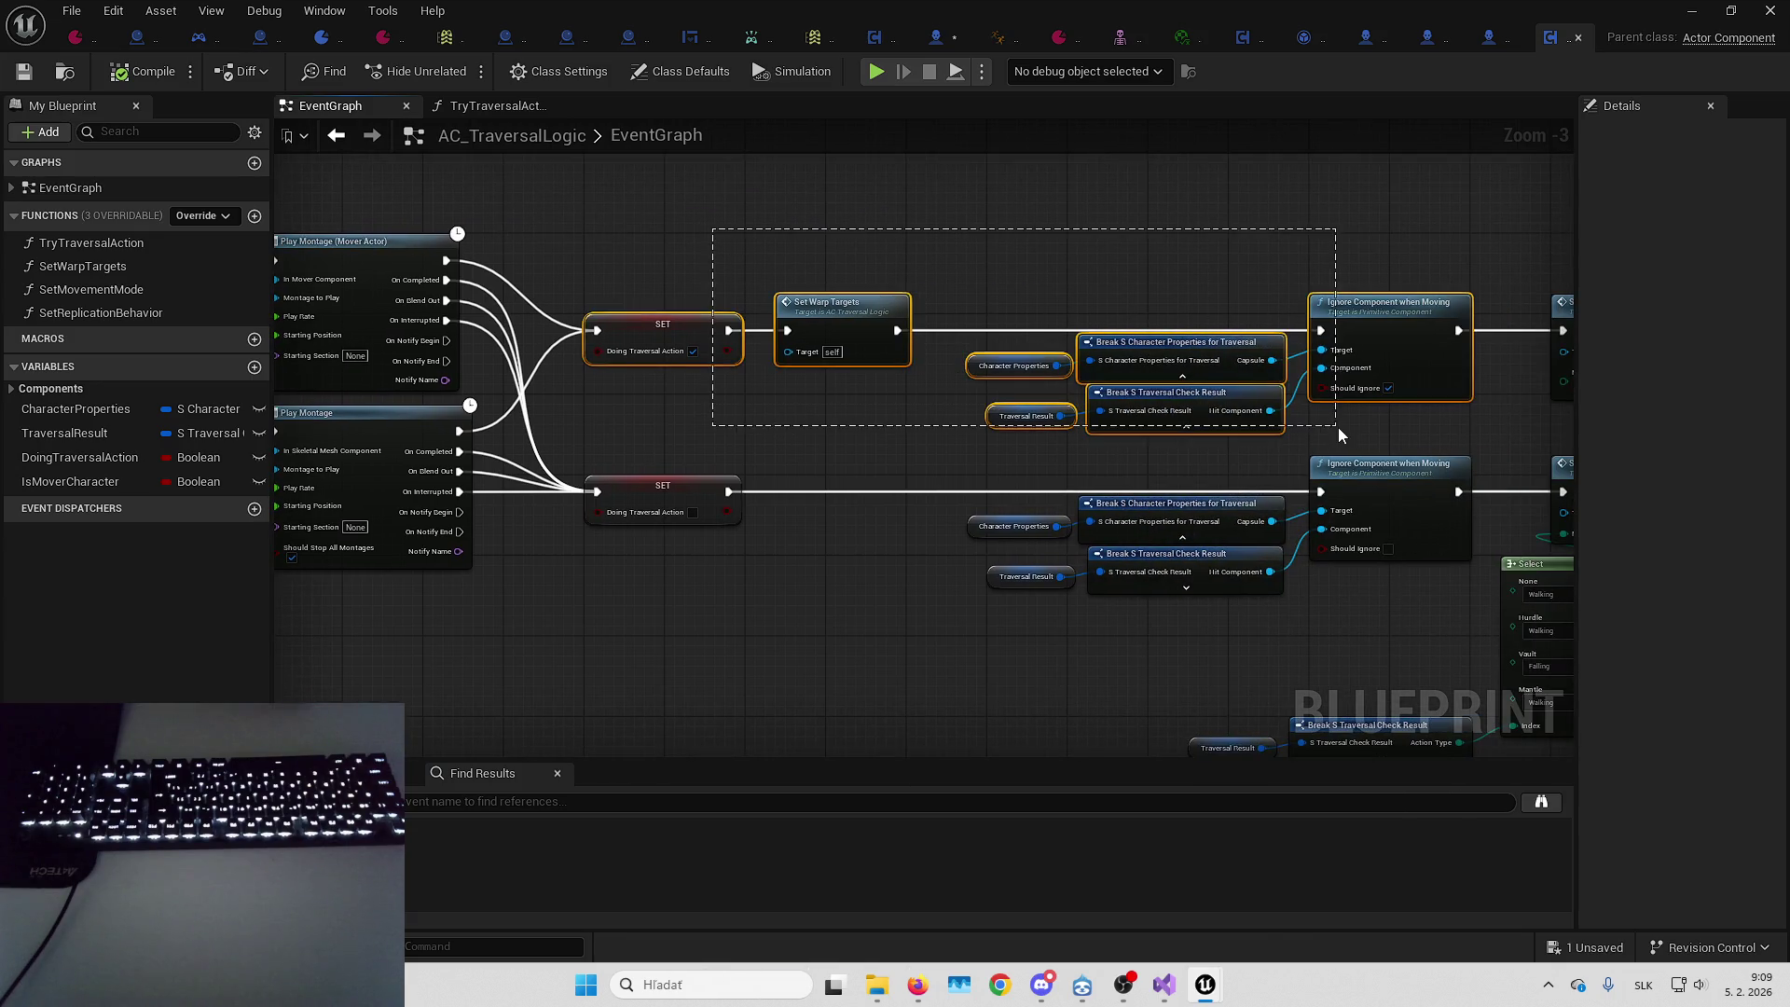
mouse_move(1266, 245)
left_mouse_down()
mouse_move(965, 243)
mouse_move(1435, 349)
mouse_move(1132, 248)
mouse_move(1144, 293)
left_mouse_up()
left_click_drag(518, 409, 1055, 368)
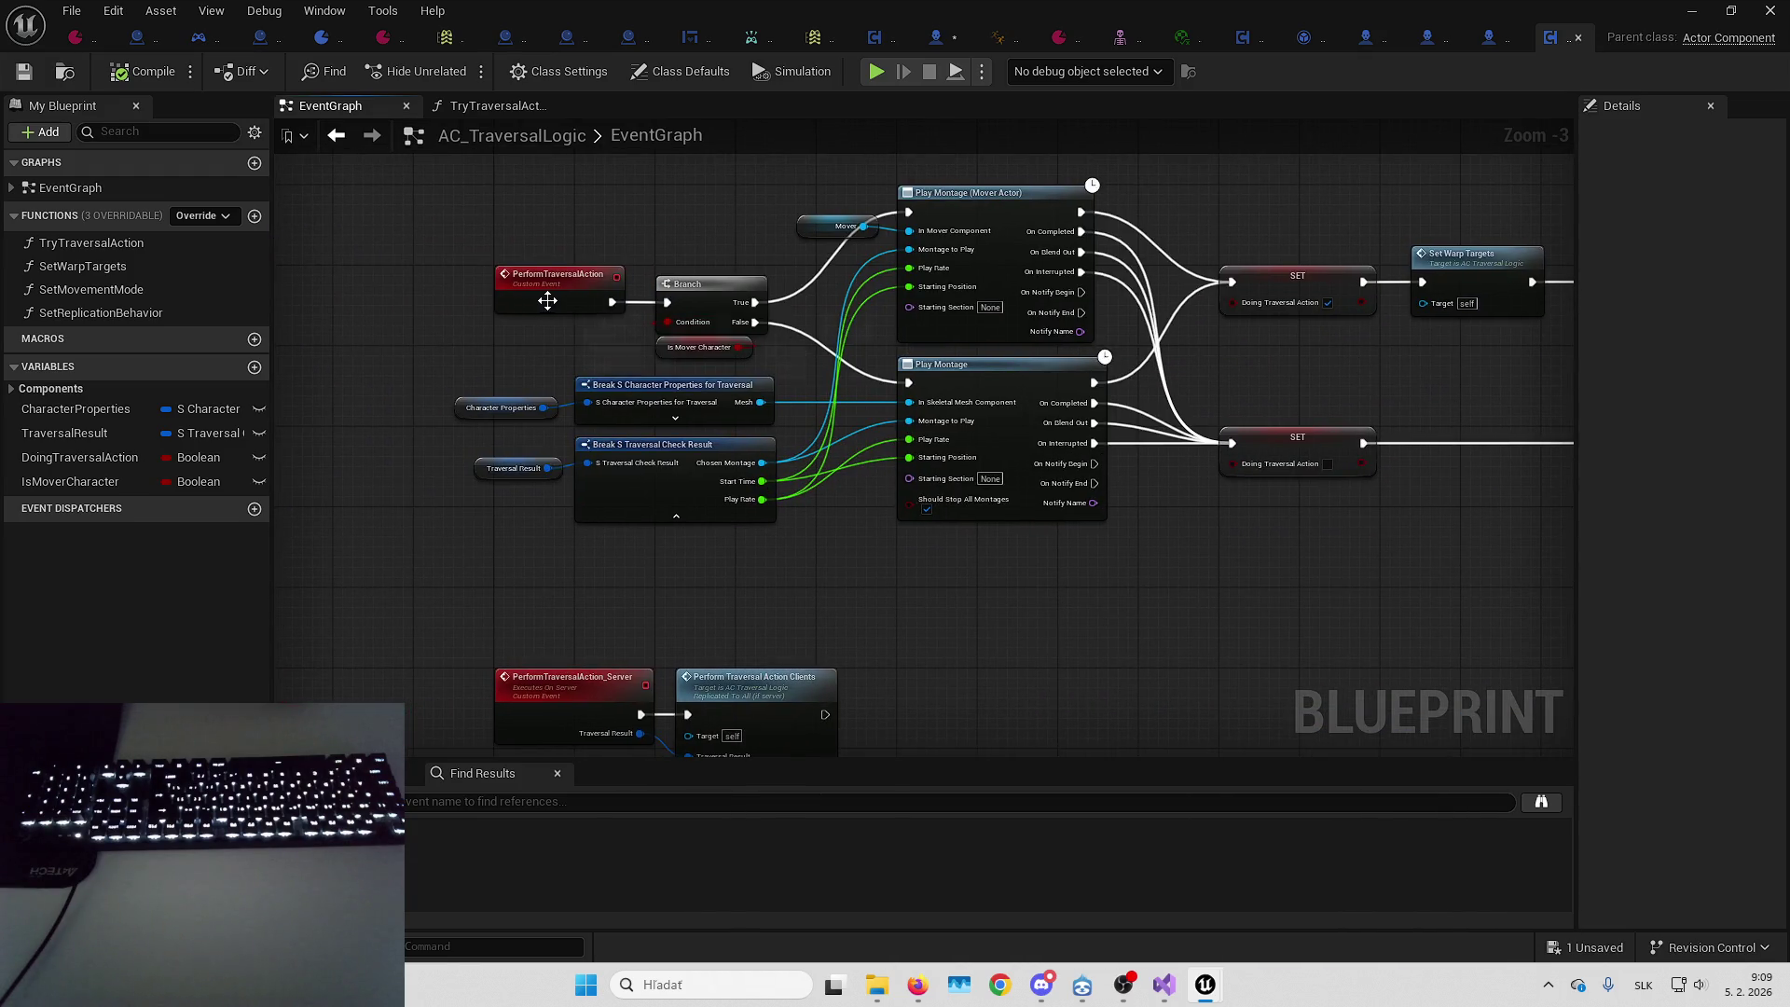
left_click_drag(1295, 355, 982, 369)
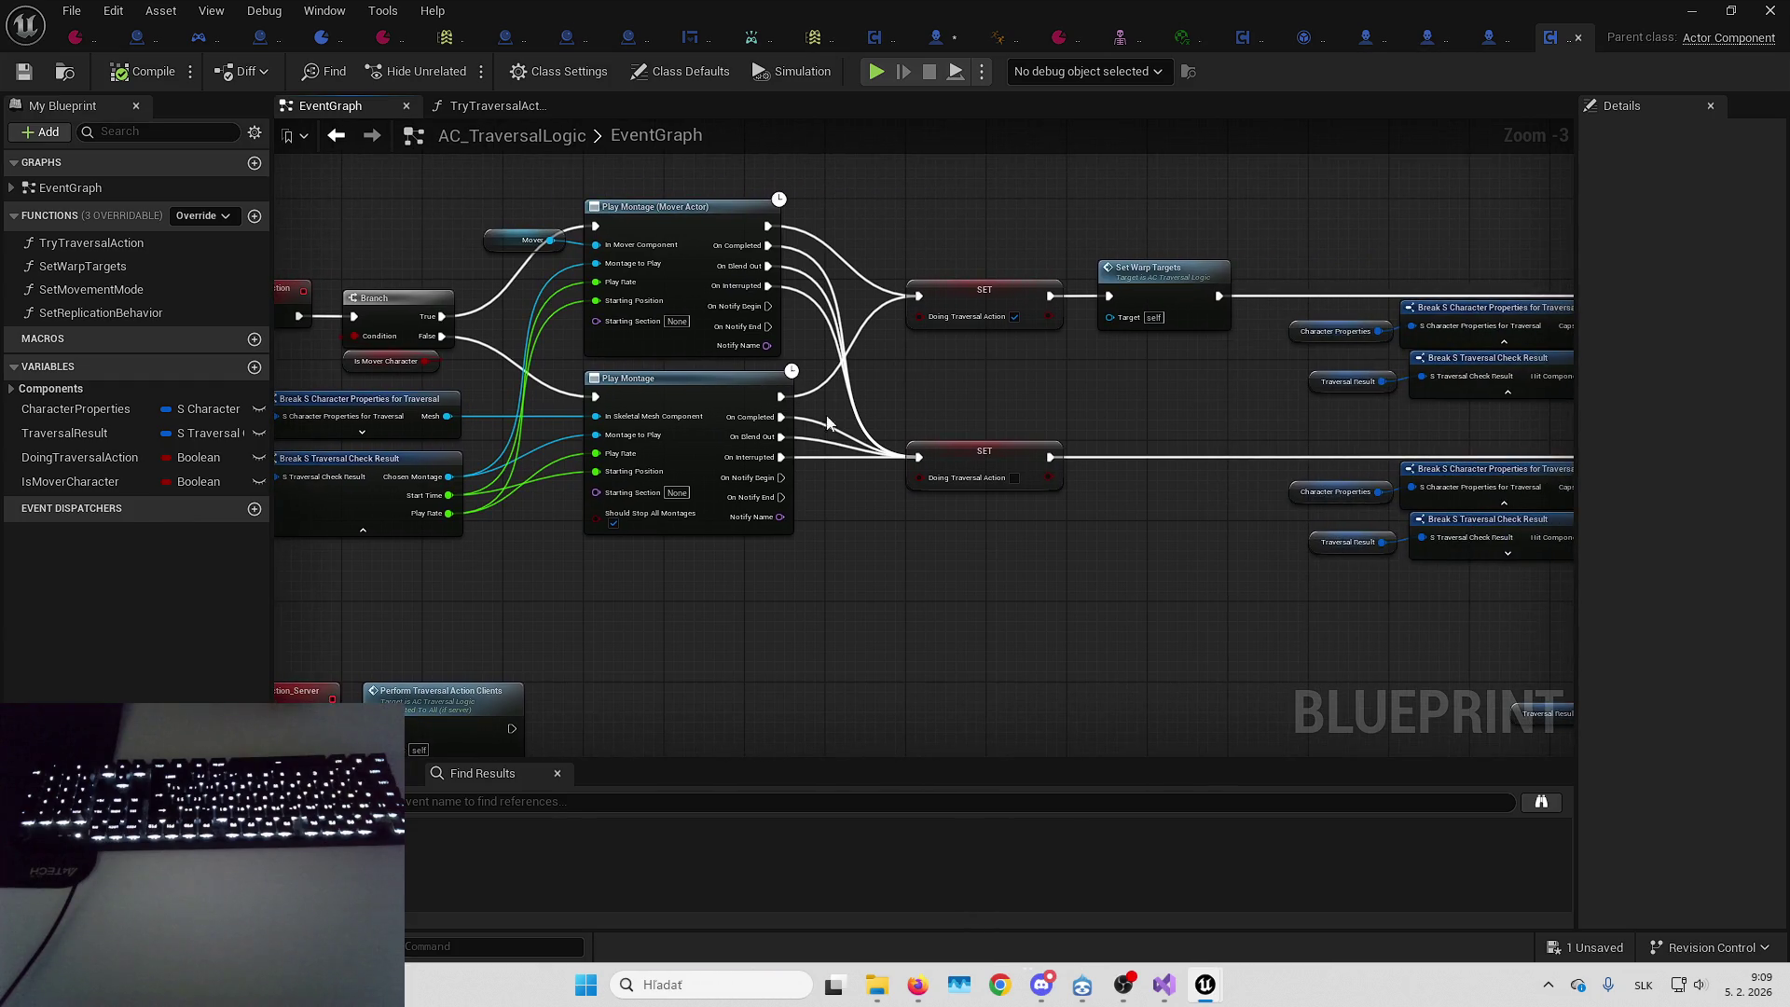
left_click_drag(1191, 401, 406, 428)
mouse_move(528, 274)
left_mouse_down()
mouse_move(1004, 435)
mouse_move(1072, 440)
left_mouse_up()
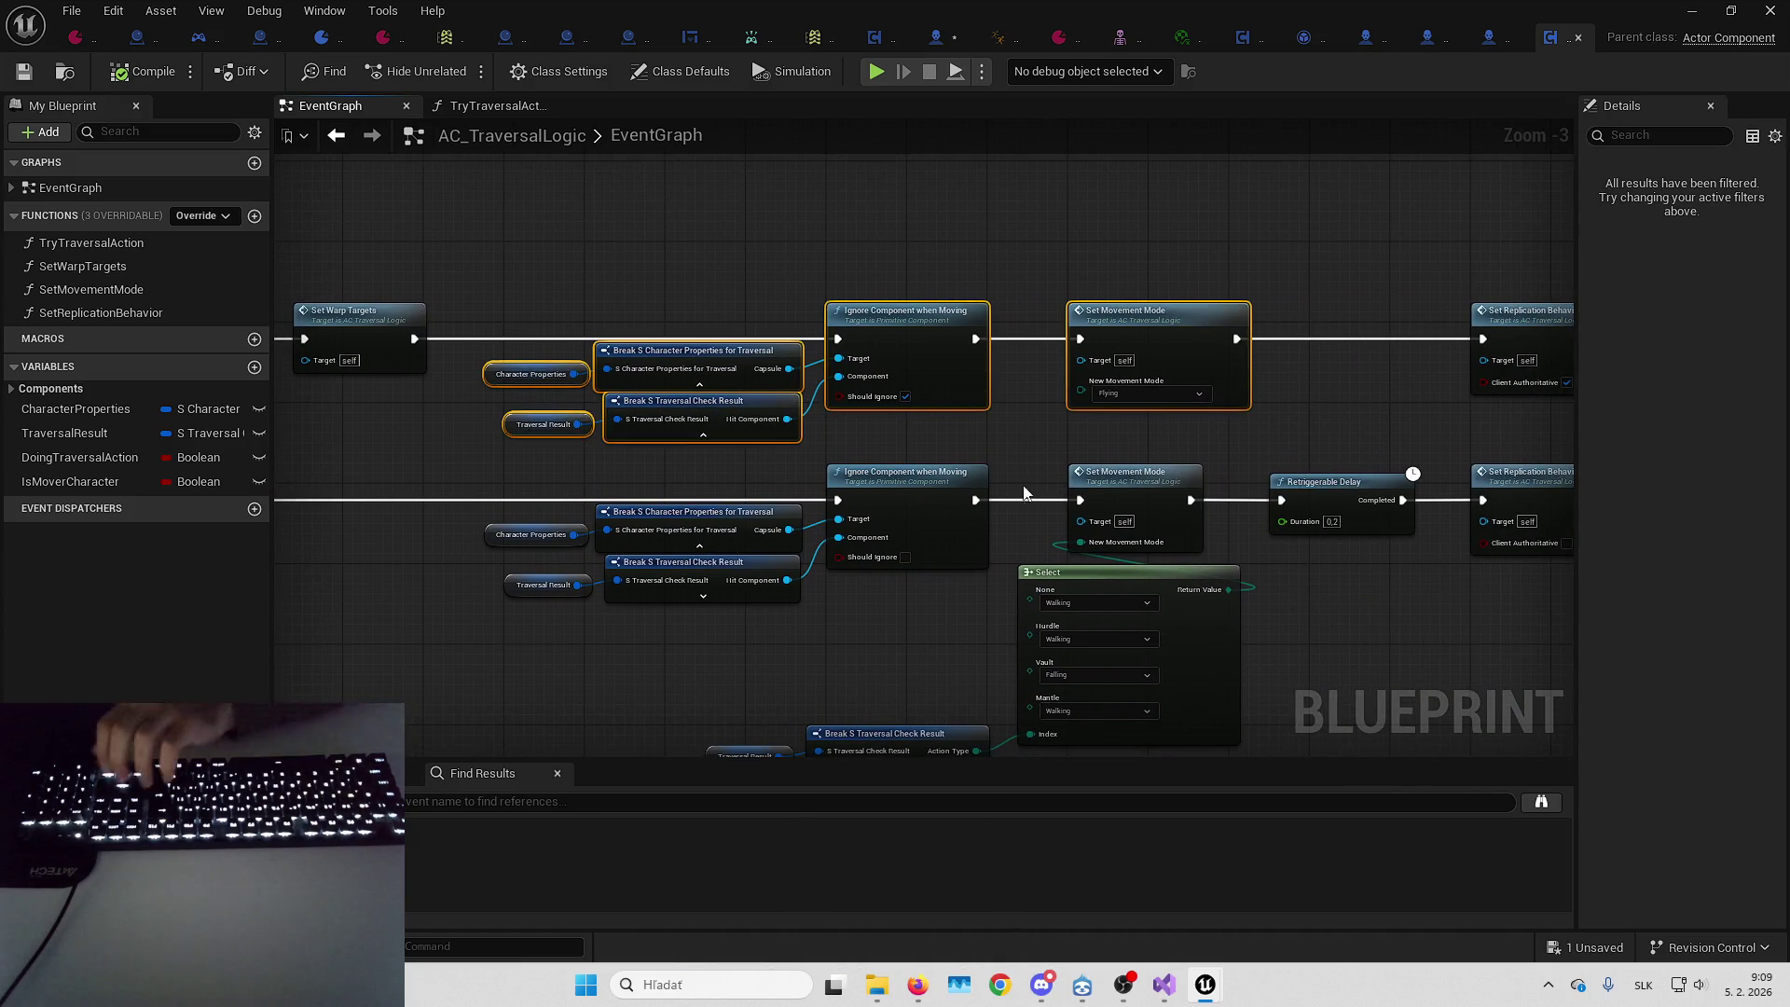
left_click_drag(1176, 339, 992, 340)
left_click_drag(1082, 291, 815, 292)
left_click_drag(1099, 322, 641, 327)
Move the Set Replication Behavior and Retriggerable Delay nodes left, then add an event dispatcher
left_click(815, 372)
left_click_drag(815, 372, 1033, 373)
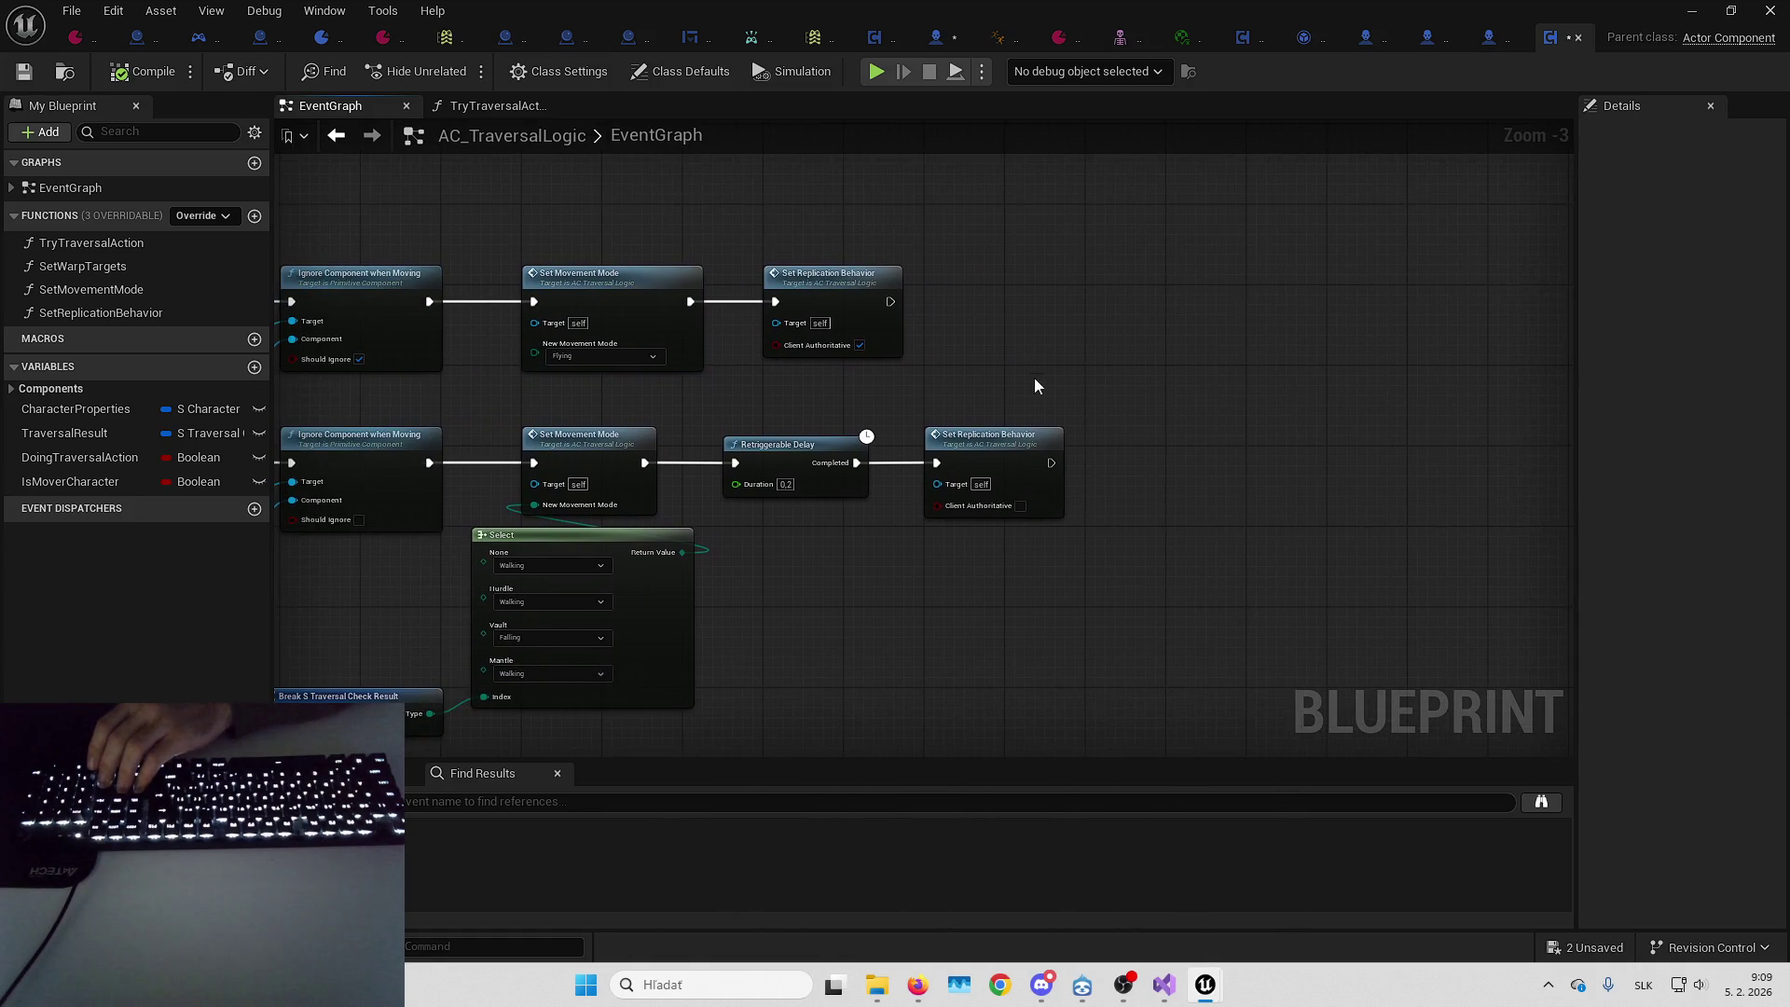
left_click_drag(780, 500, 740, 500)
left_click_drag(969, 434, 909, 438)
left_click(1077, 483)
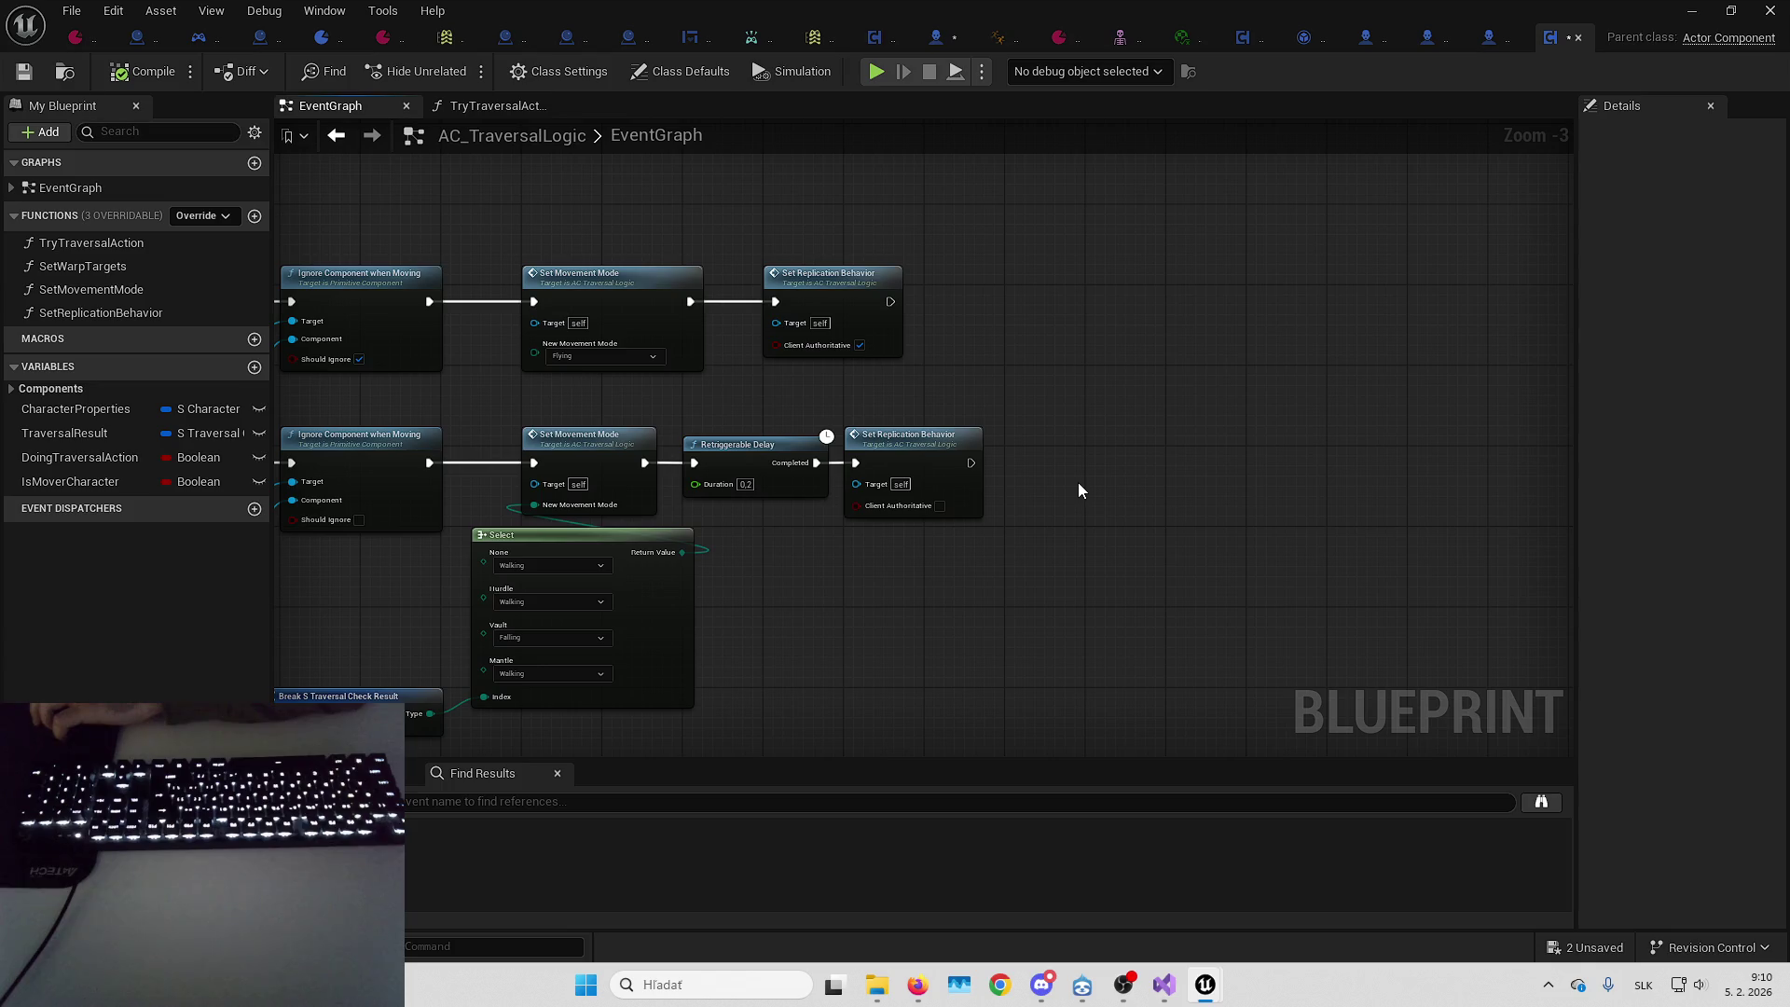
left_click(255, 508)
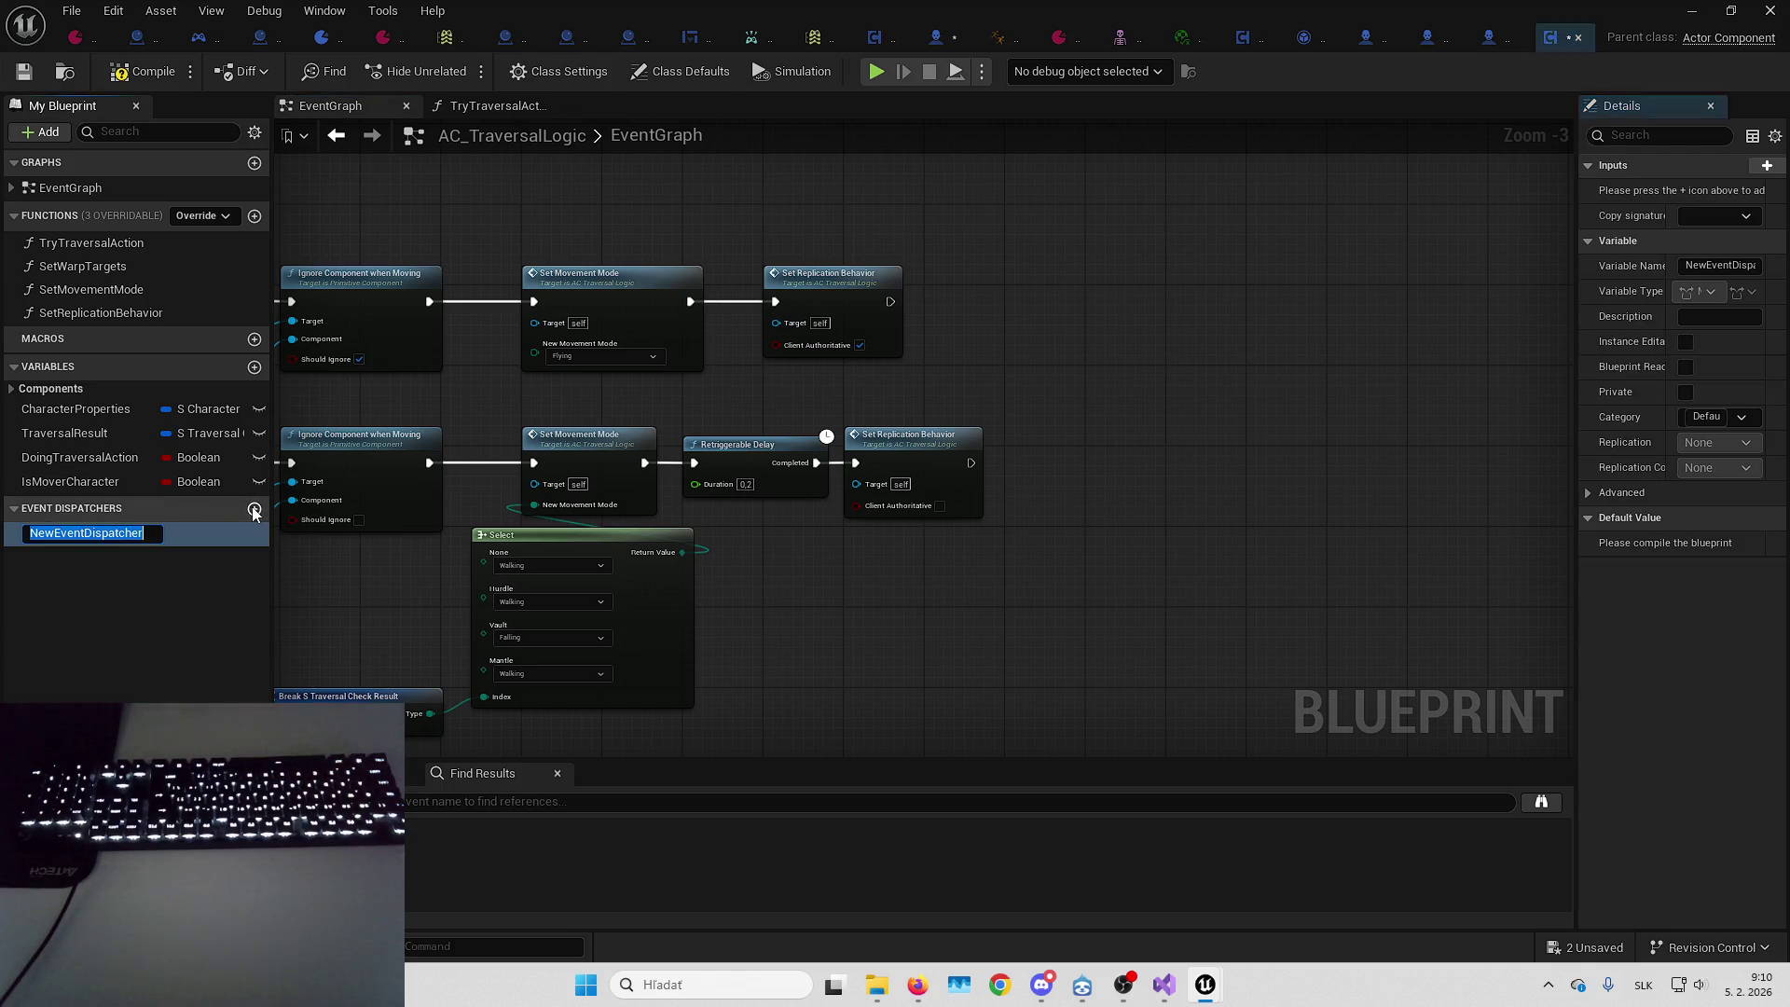
Name the event dispatcher OnTraversalChanged and compile the blueprint
type("OnTraversal")
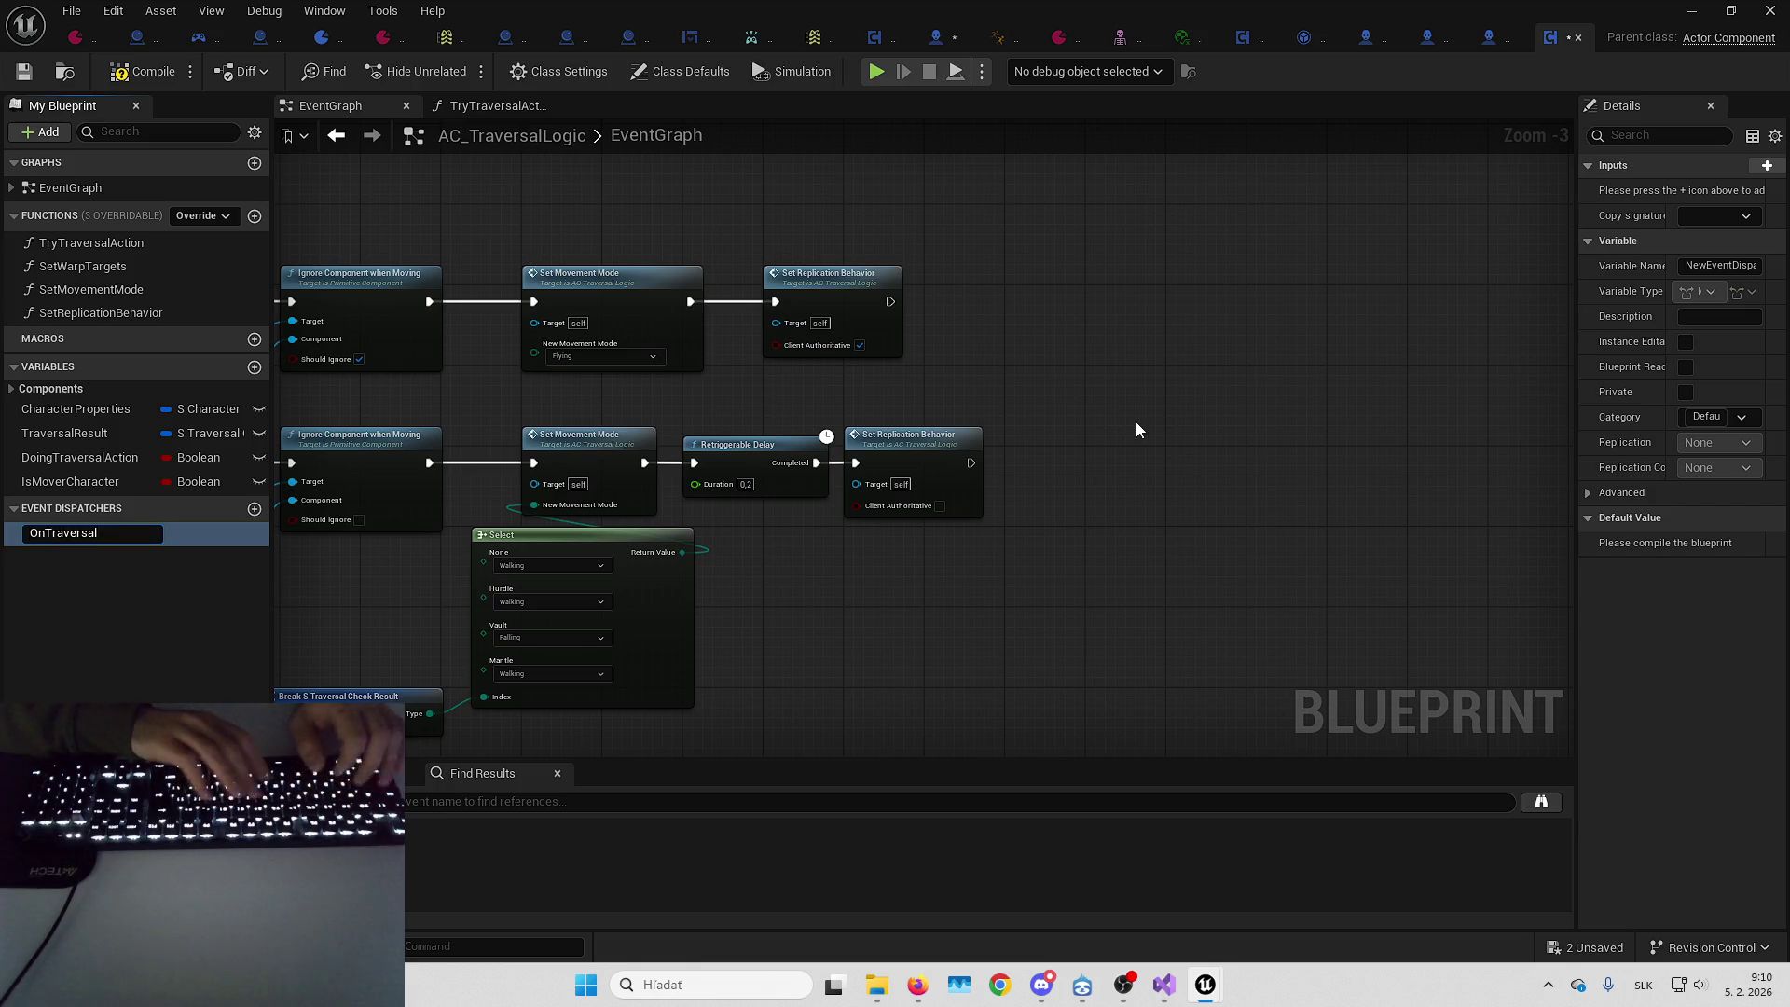
type("Changed")
key("Return")
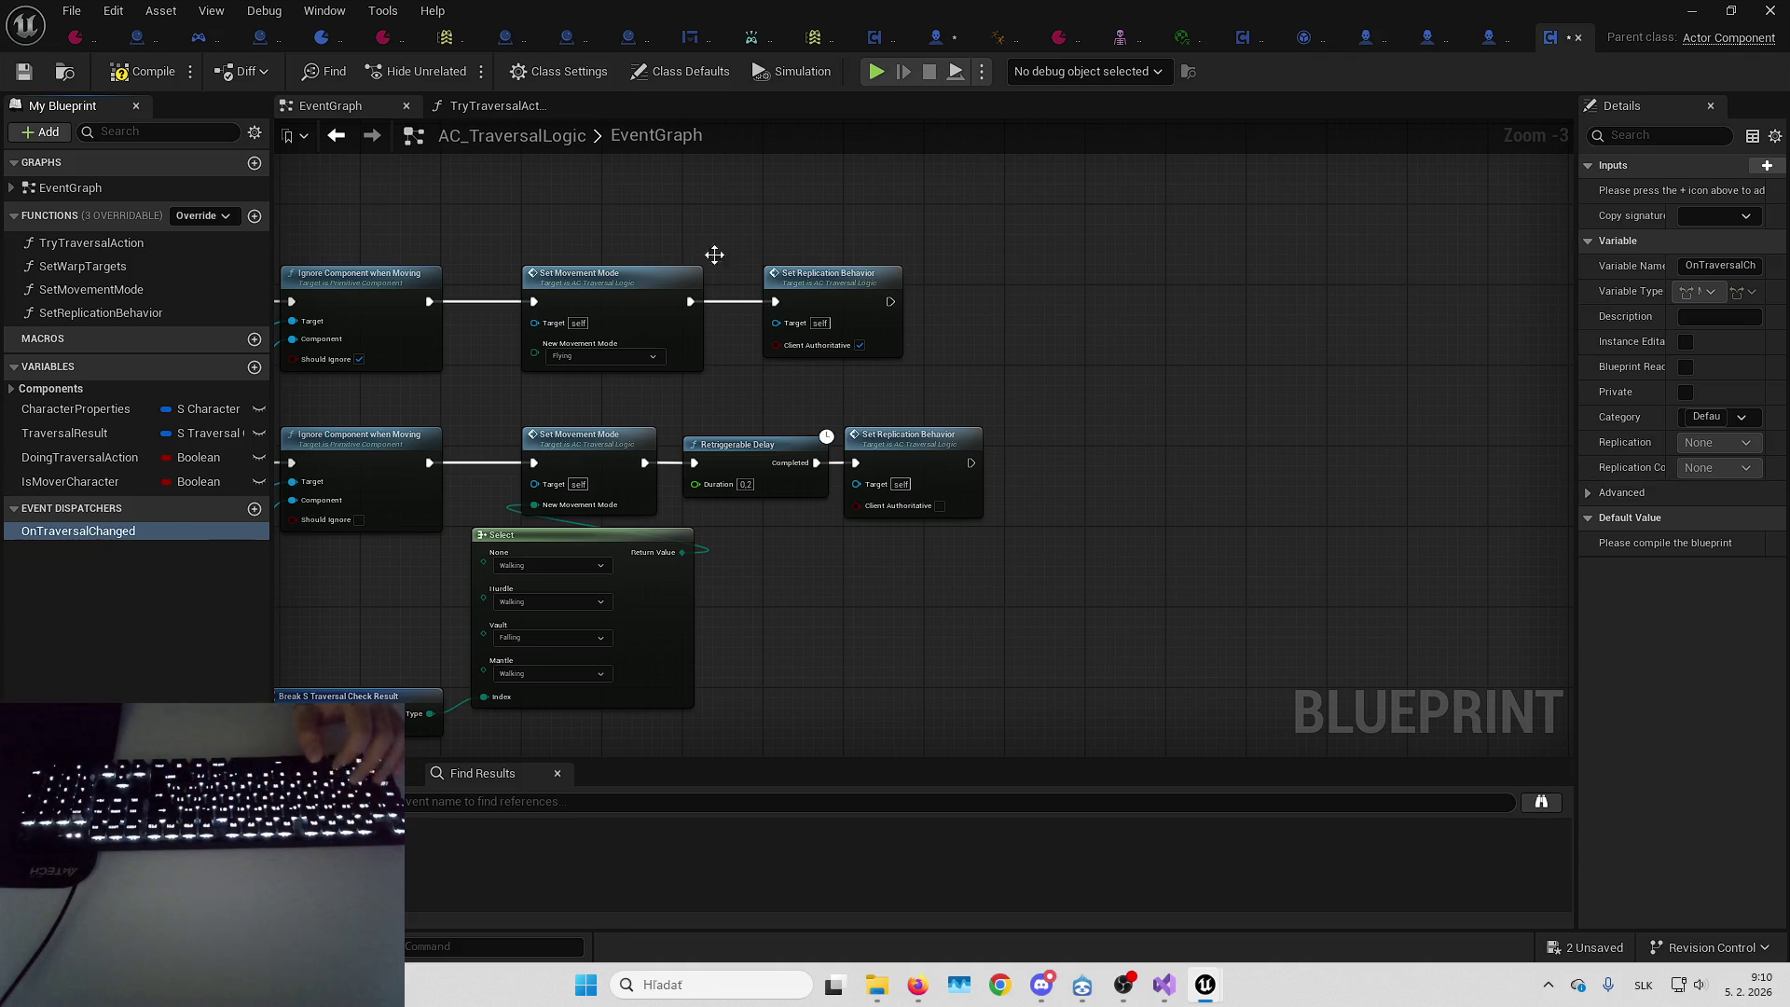
key("F7")
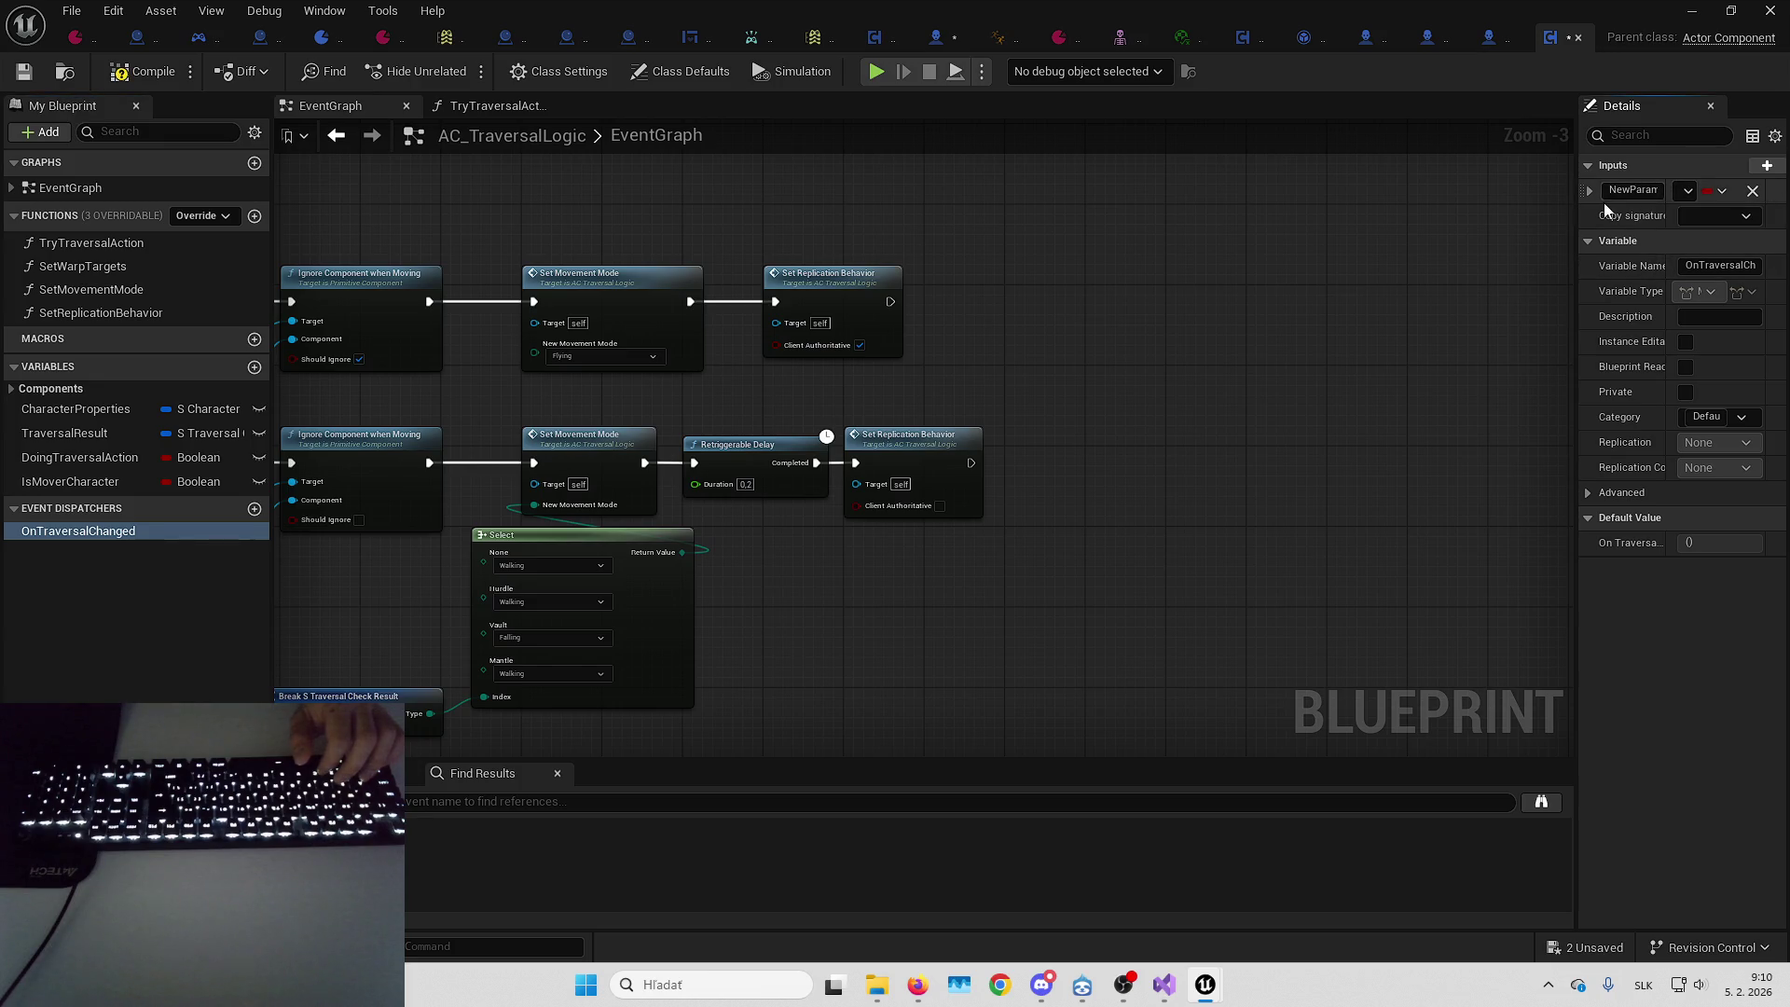
Rename the dispatcher's Boolean input to bStarted?
left_click_drag(1574, 211, 1431, 211)
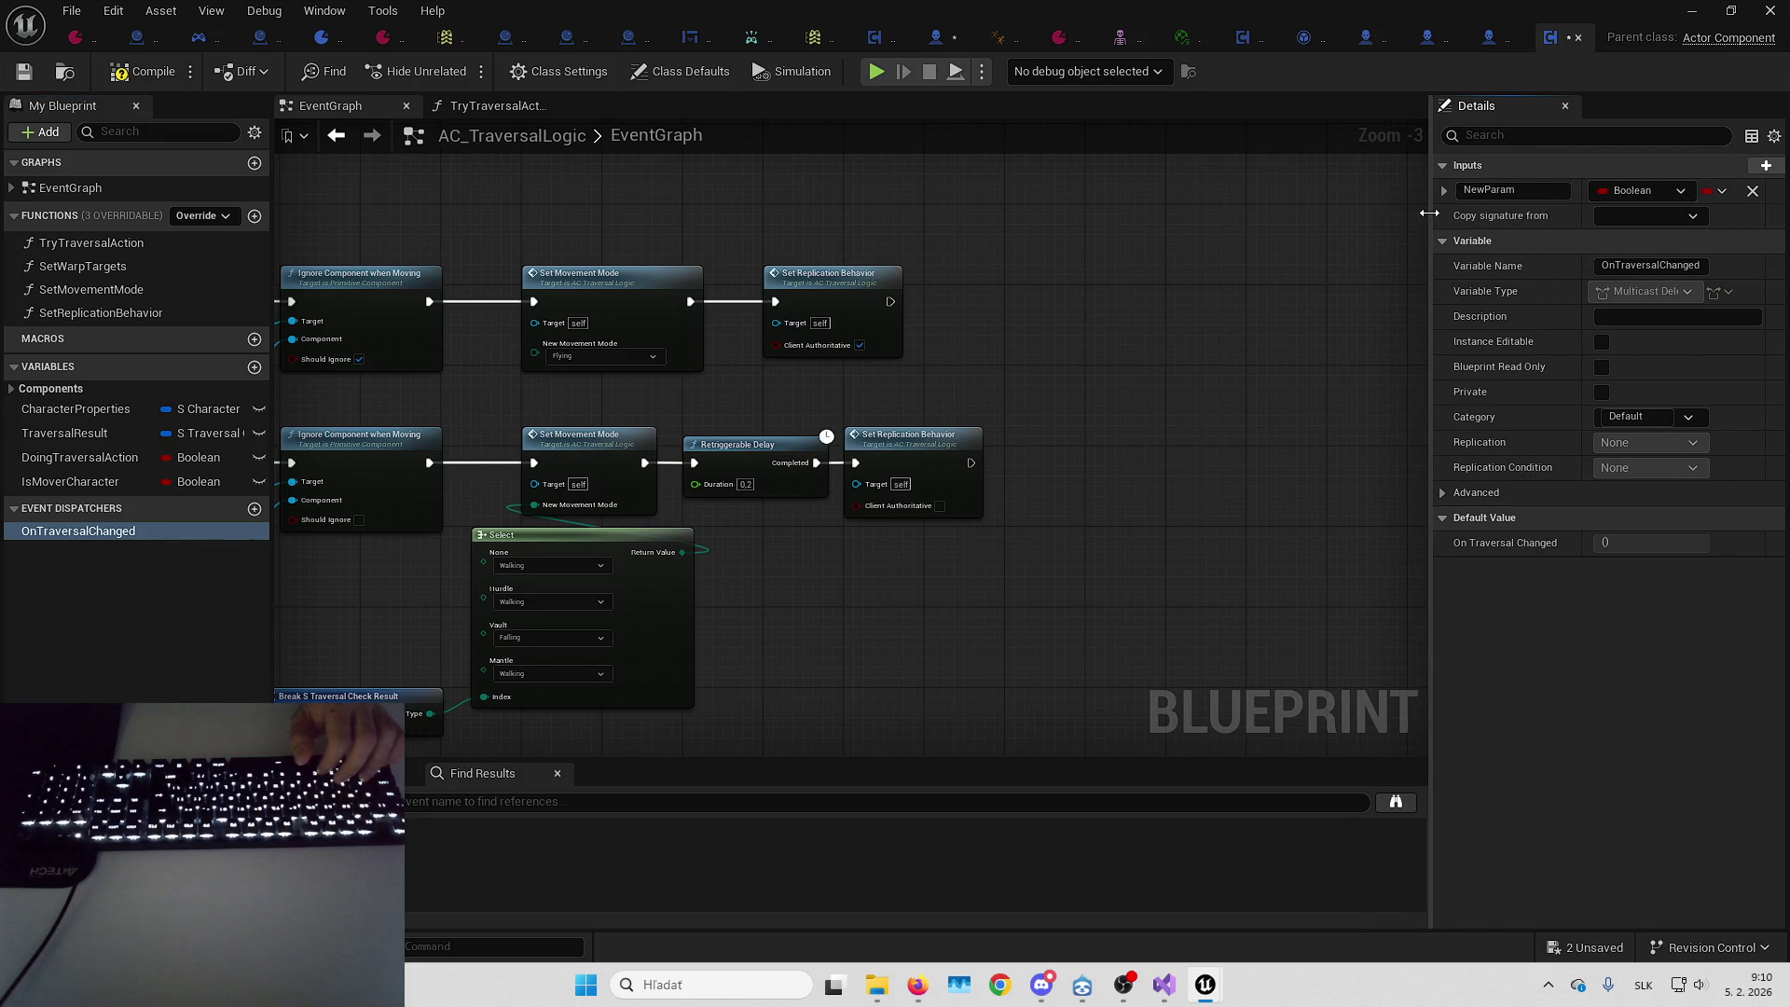
left_click(1515, 190)
type("Started?")
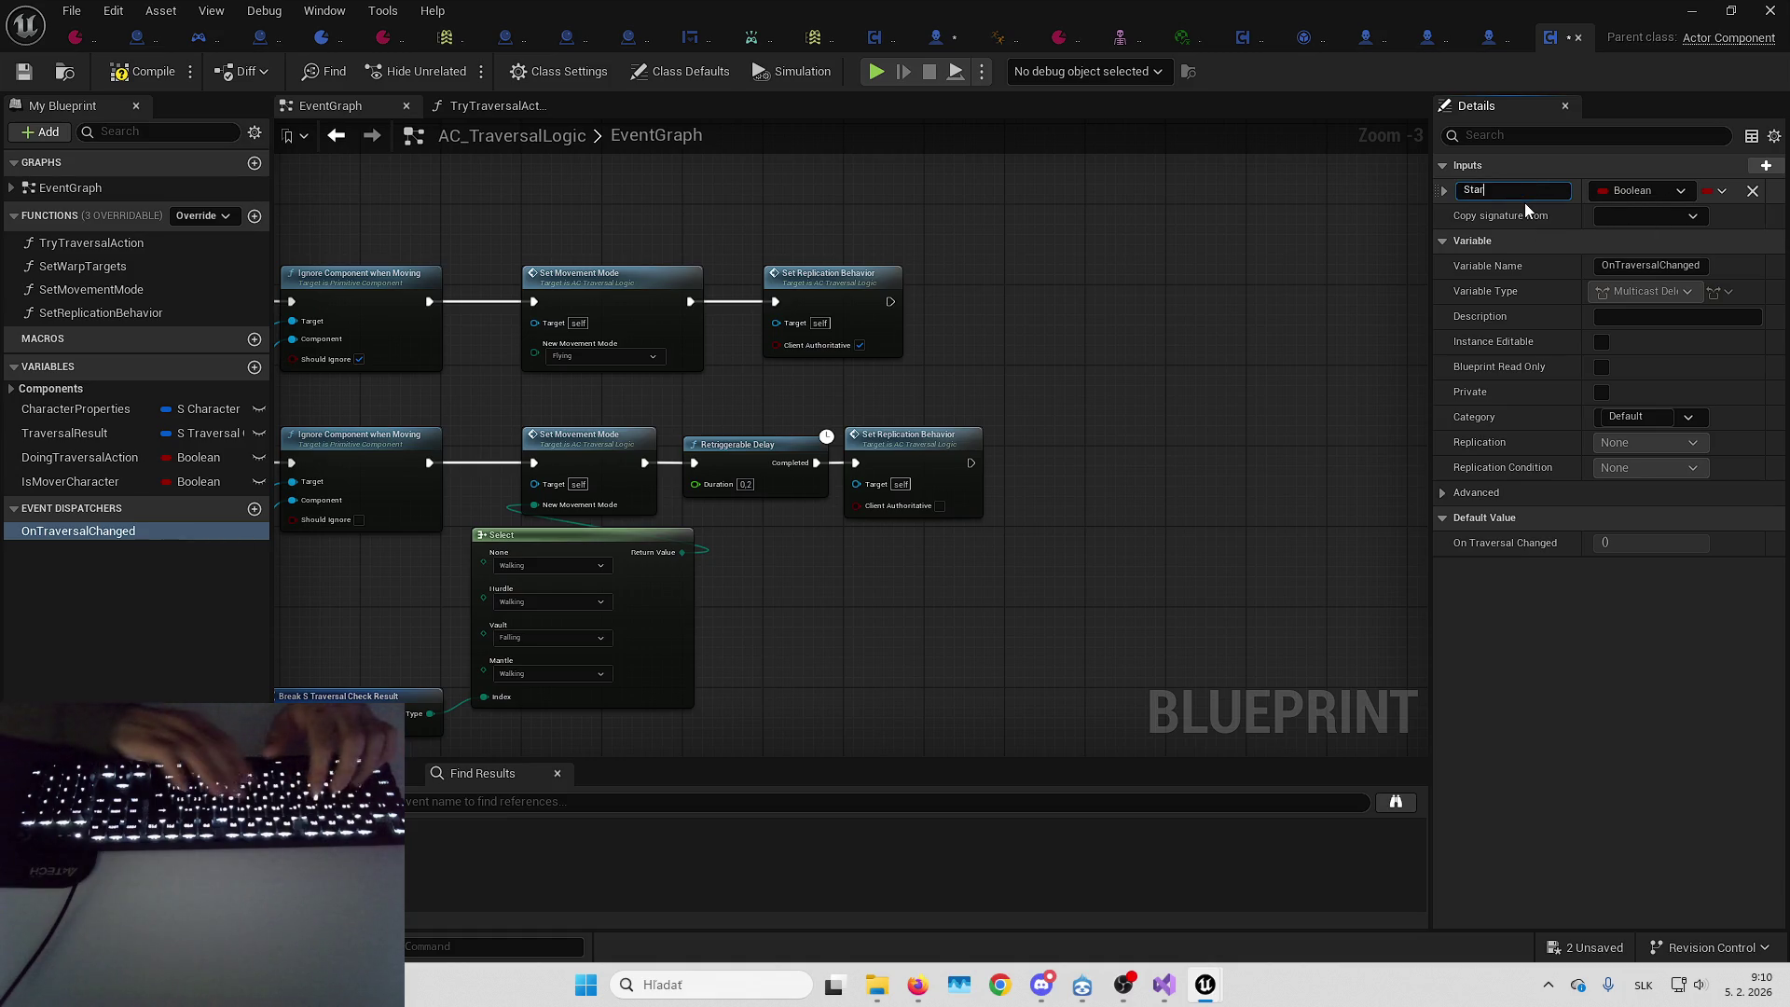
key("Home")
type("b")
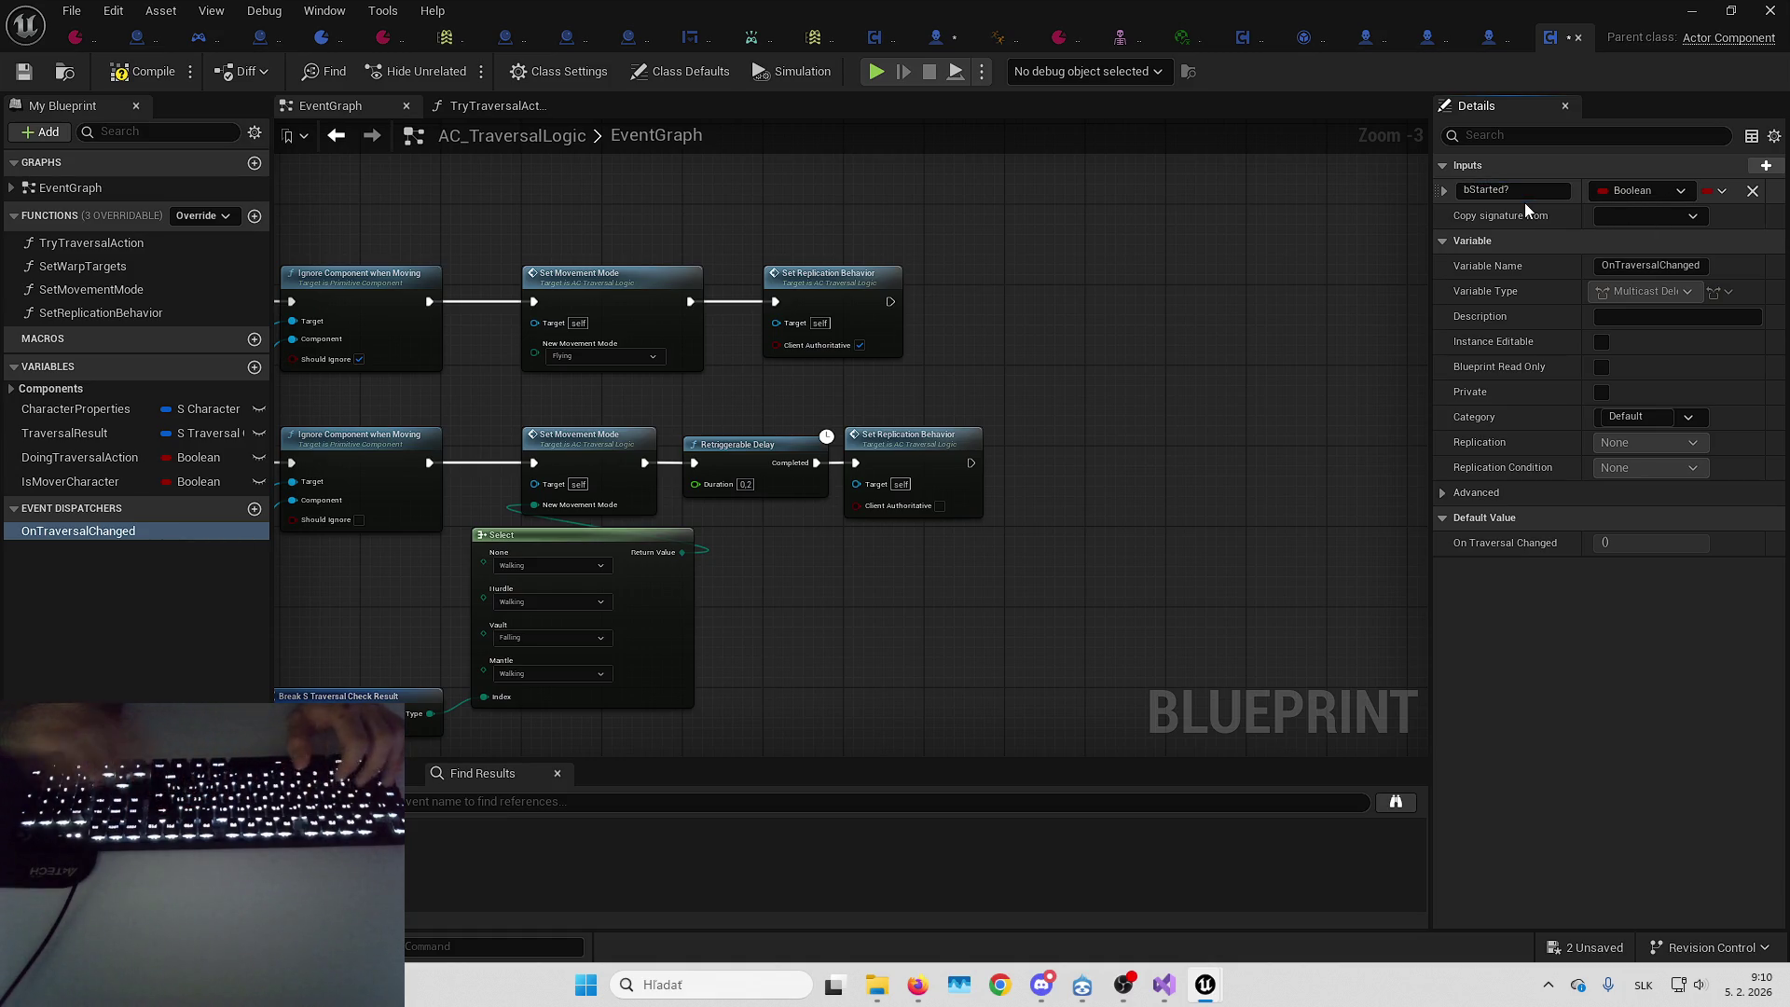
key("Return")
Call OnTraversalChanged after the upper Set Replication Behavior node and add a Doing Traversal Action getter
mouse_move(130, 550)
left_mouse_down()
mouse_move(1042, 276)
mouse_move(886, 308)
left_mouse_up()
left_click(1063, 324)
left_click_drag(1088, 295, 1069, 306)
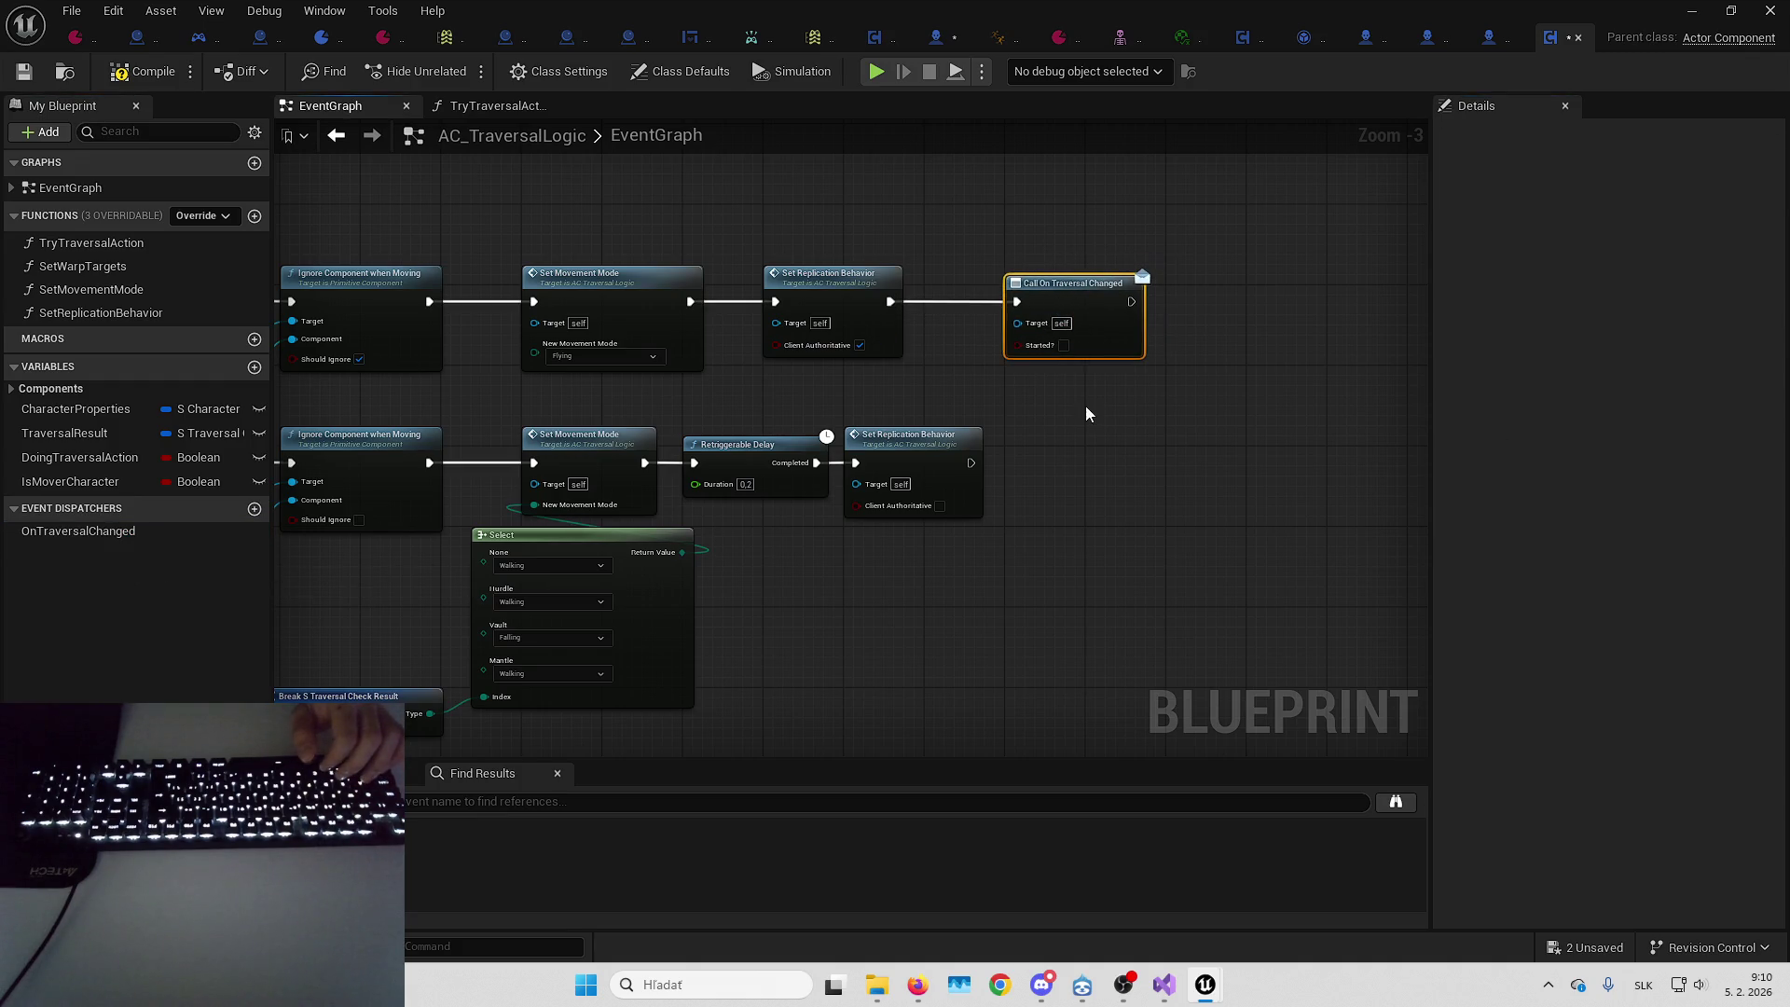
mouse_move(1094, 371)
left_mouse_down()
mouse_move(1151, 344)
mouse_move(1079, 297)
left_mouse_up()
left_click_drag(675, 321, 575, 360)
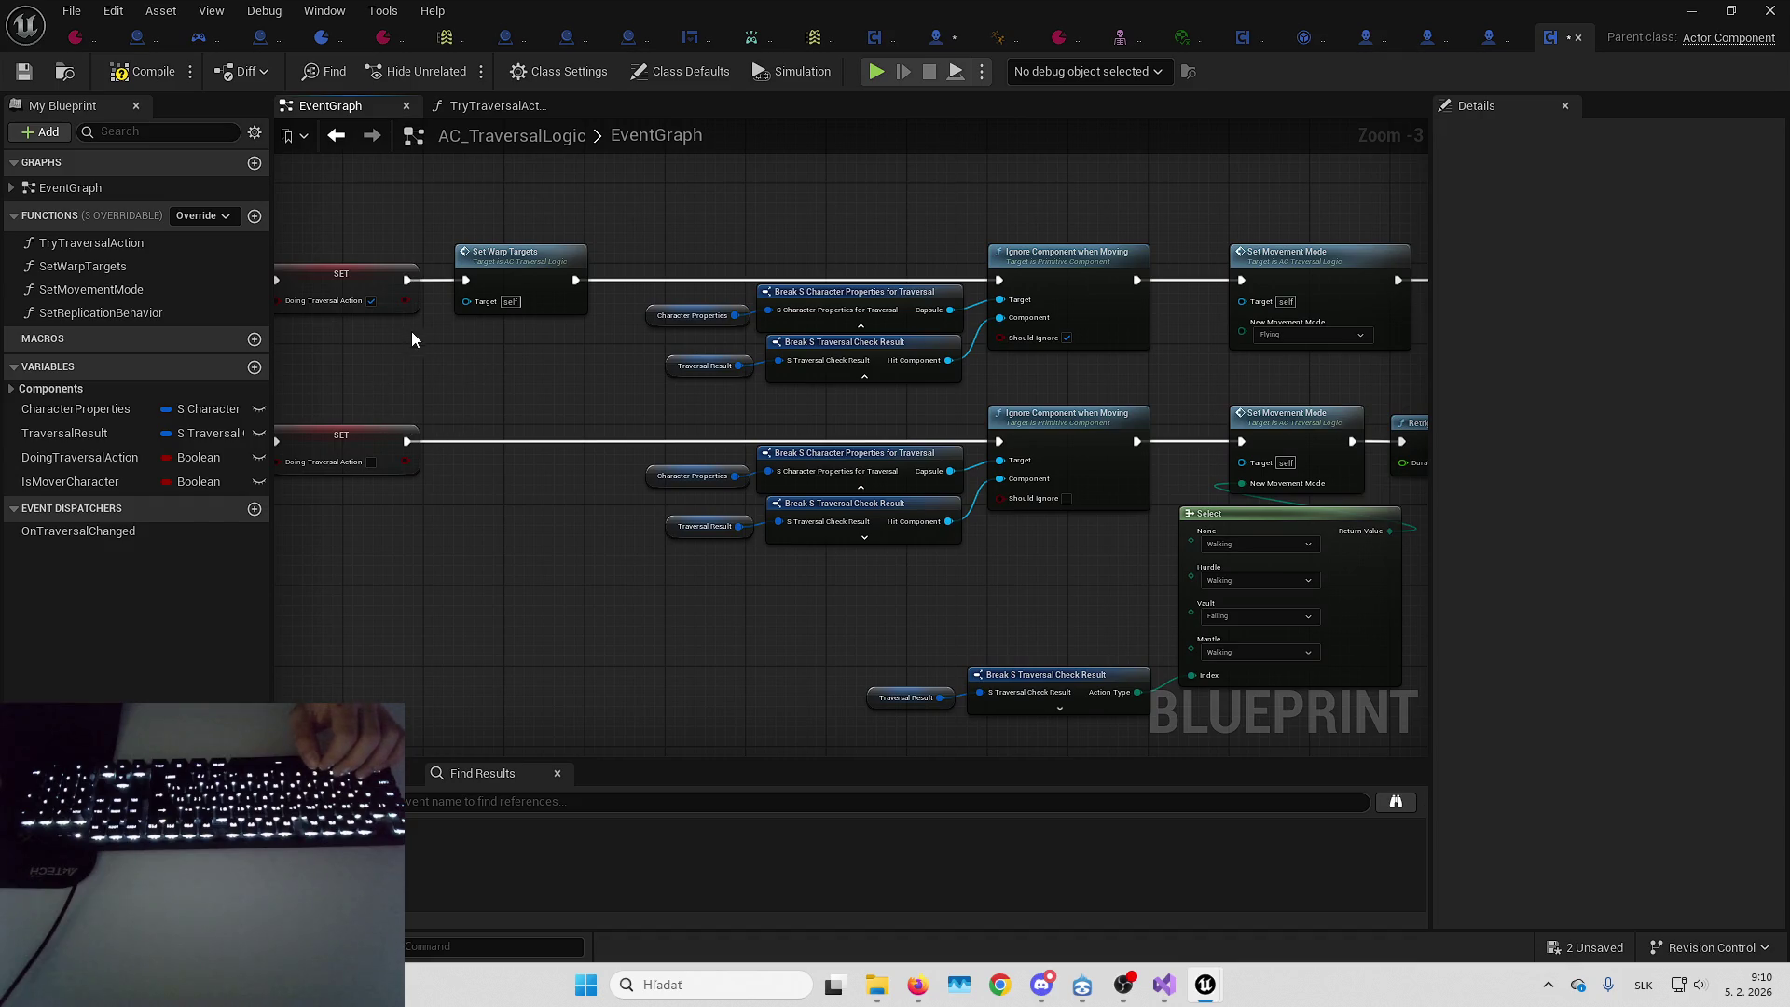
mouse_move(494, 365)
left_mouse_down()
mouse_move(112, 434)
mouse_move(979, 378)
mouse_move(970, 363)
left_mouse_up()
Feed Doing Traversal Action into the call's Started? input, compile, and switch to B_Horror_CoreCharacter
left_click(1169, 380)
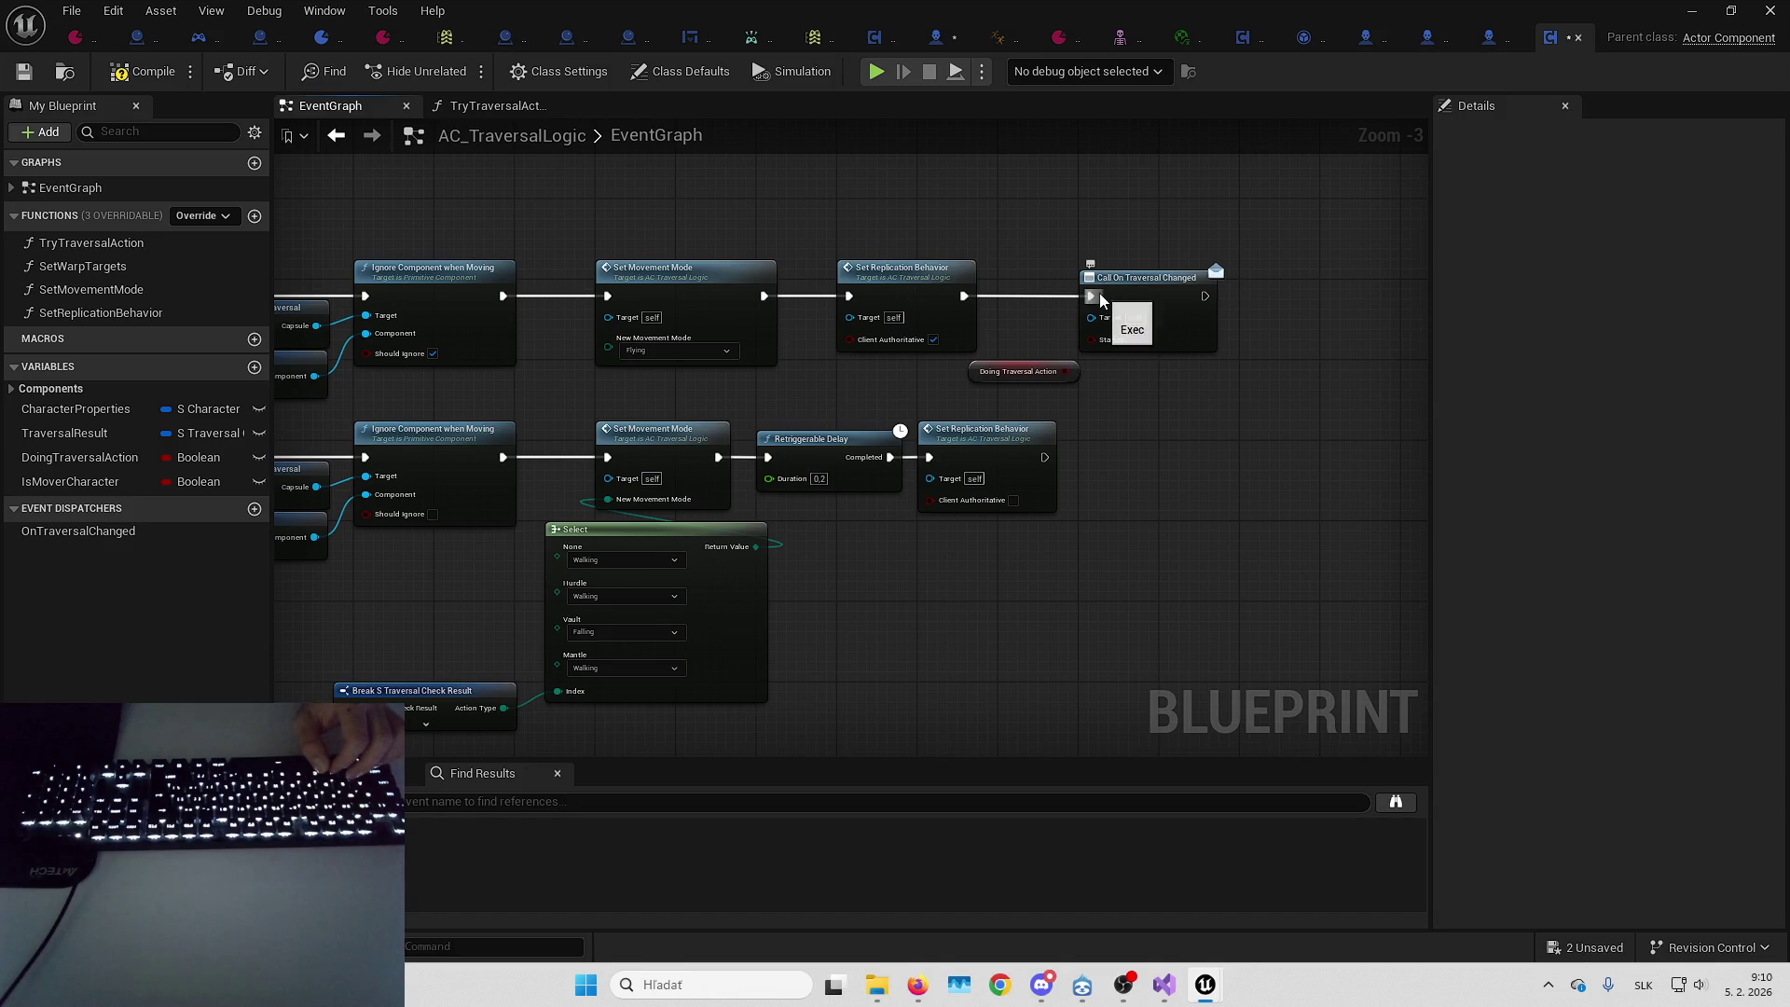
mouse_move(1044, 461)
left_mouse_down()
mouse_move(1090, 296)
mouse_move(1040, 372)
mouse_move(1065, 371)
mouse_move(1091, 446)
mouse_move(1212, 445)
left_mouse_up()
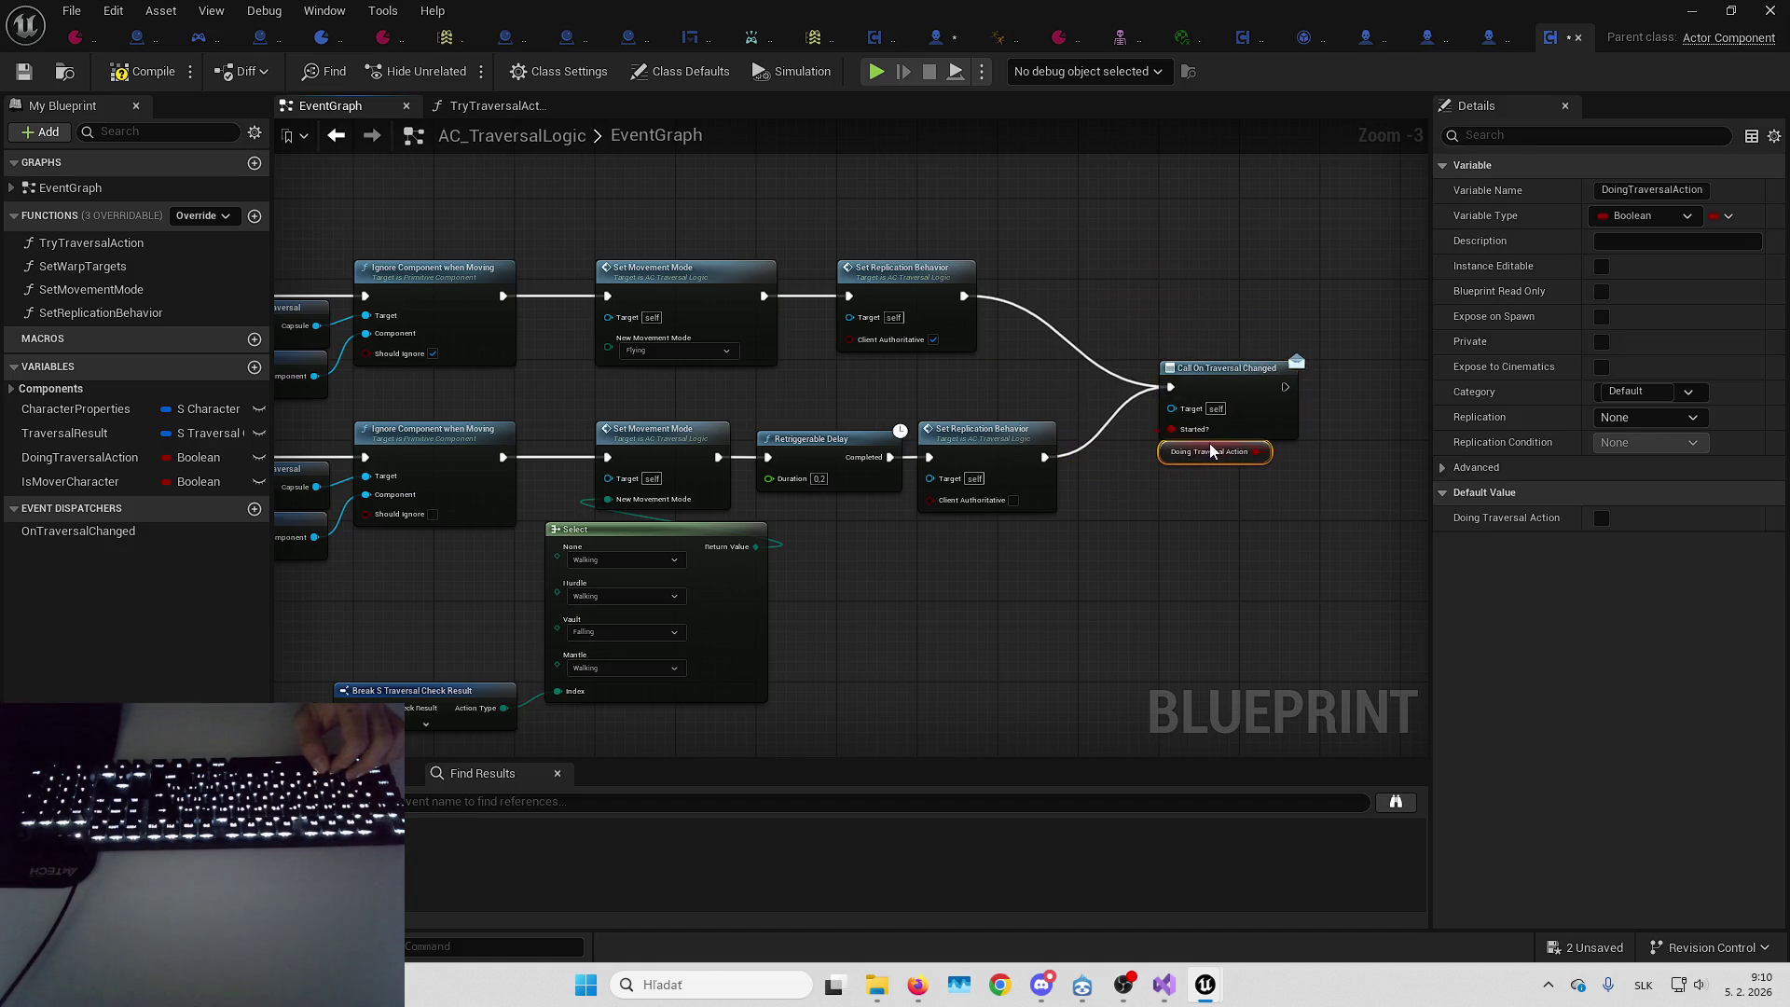
left_click(1126, 471)
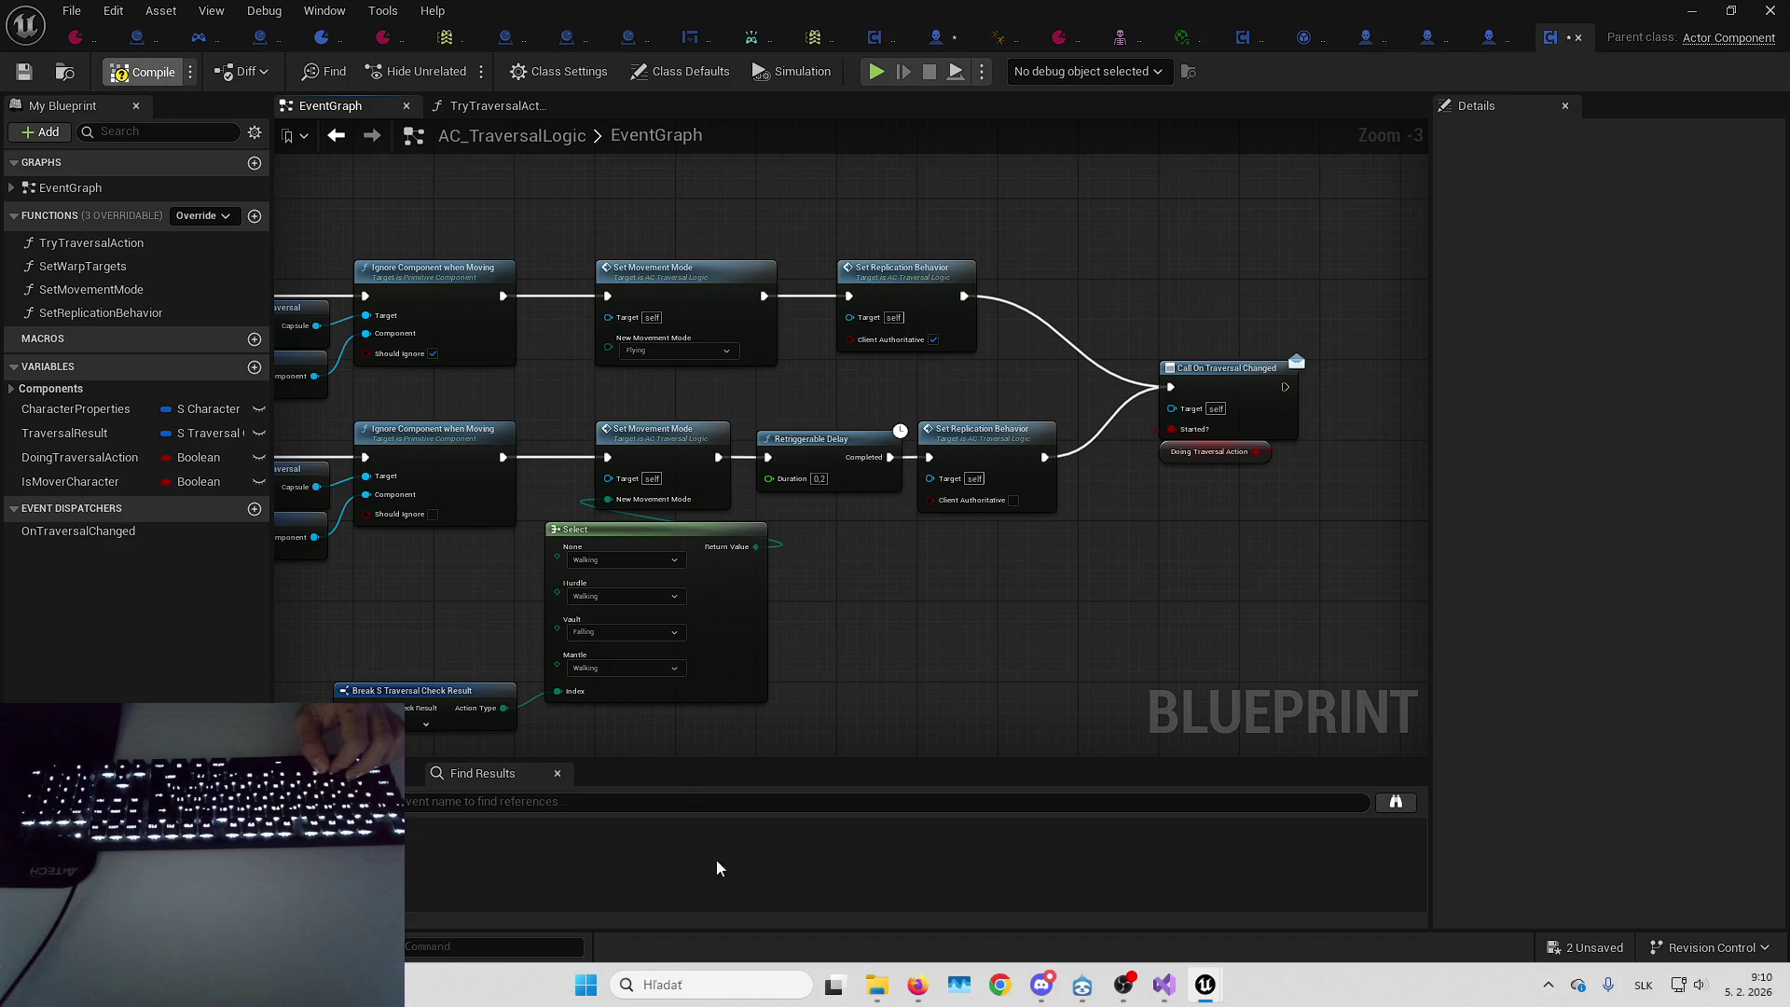
left_click(917, 984)
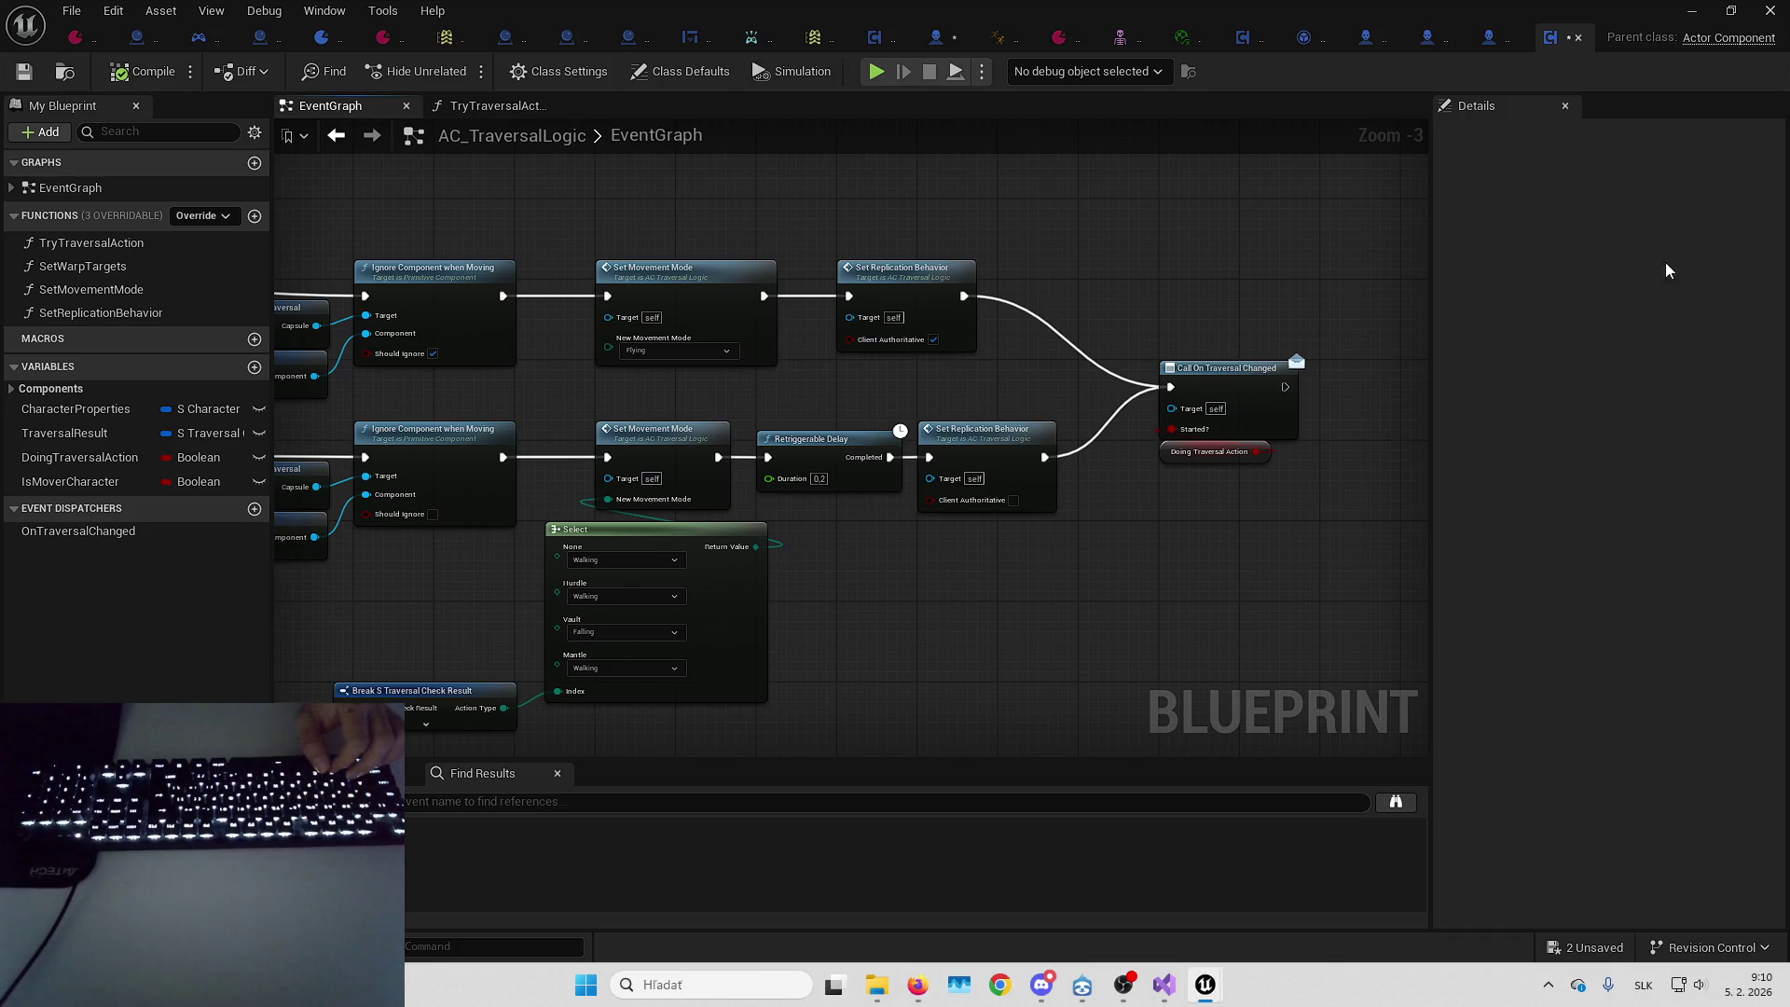
left_click(1222, 388)
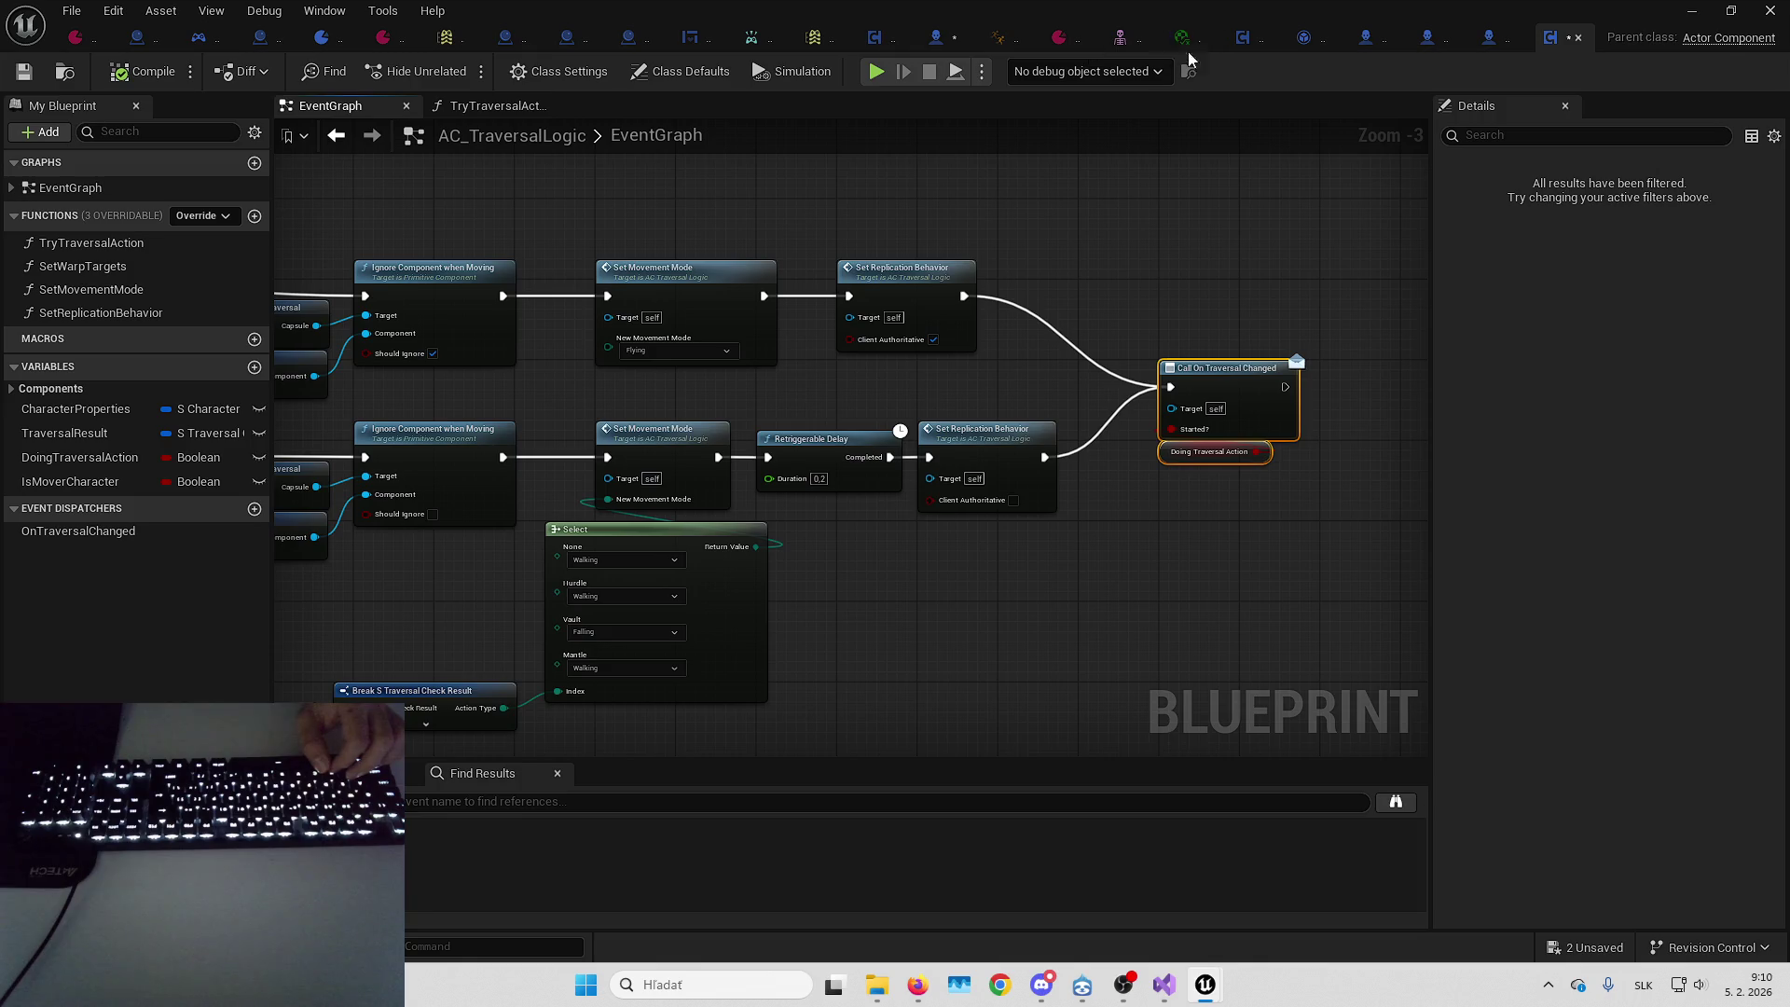
left_click(940, 37)
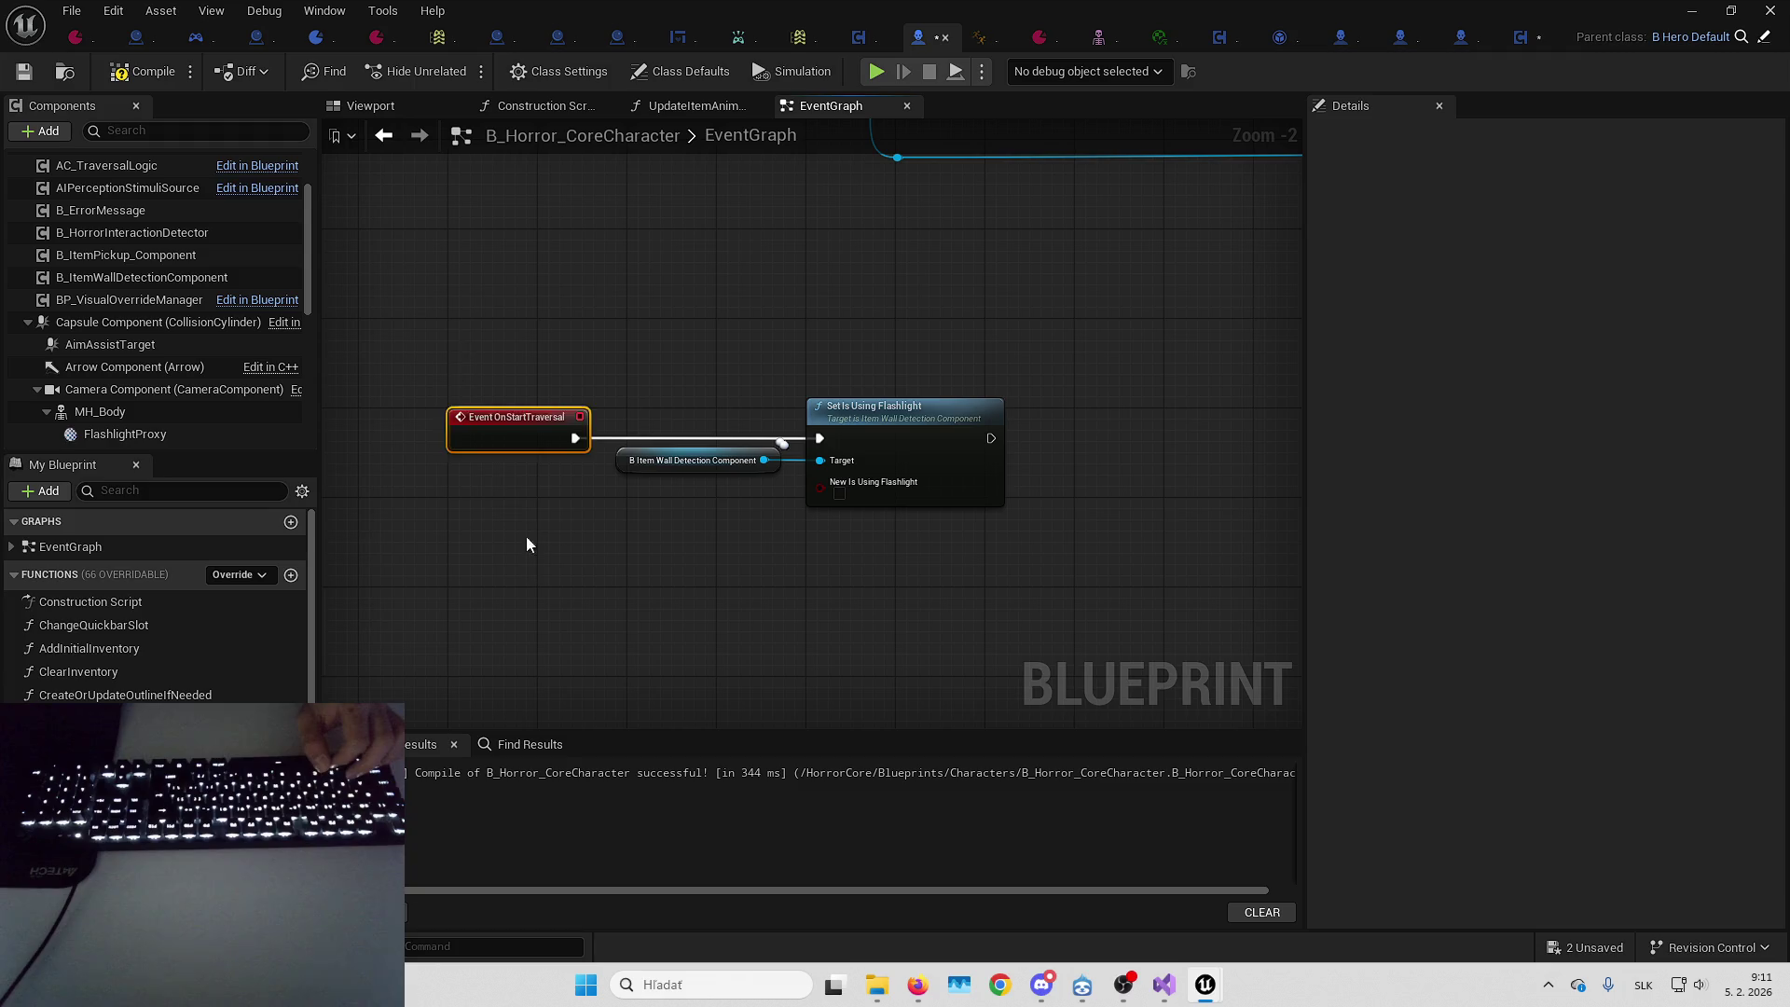
Delete OnStartTraversal and its calls in B_Horror_SandboxBase_CMC, and OnStartTraversal_1 in B_Horror_CoreCharacter
left_click(1462, 37)
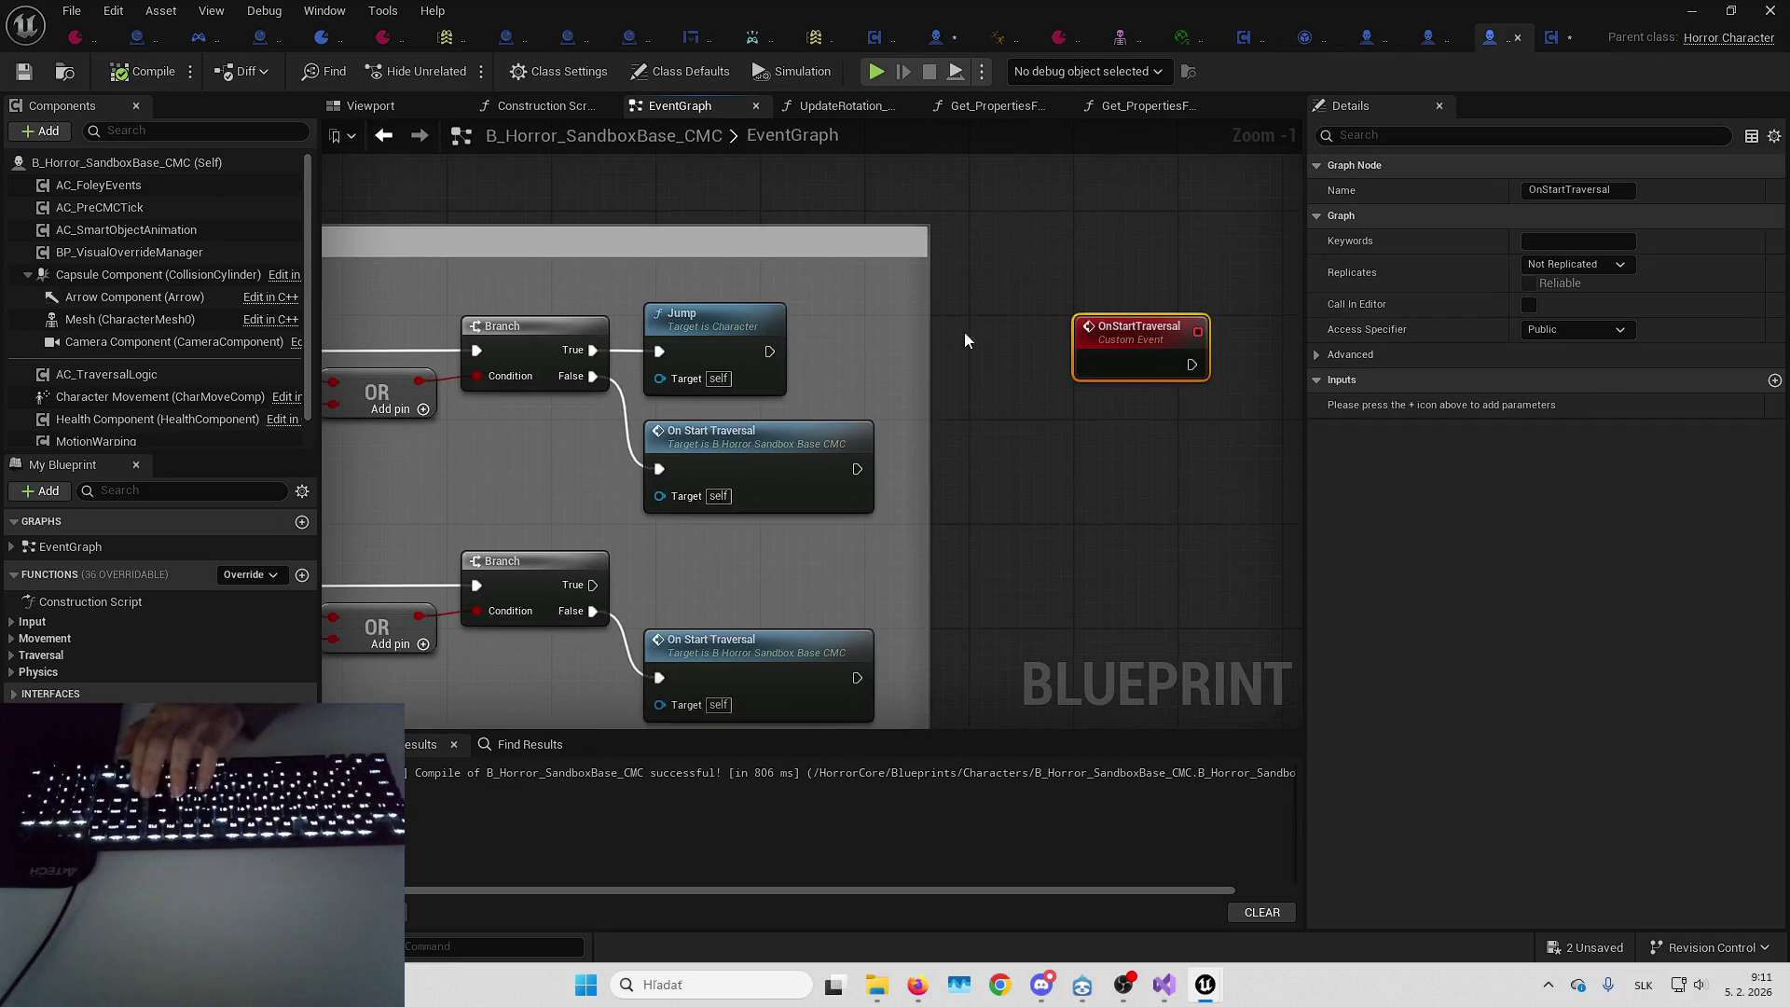
key("Delete")
left_click_drag(511, 319, 852, 532)
key("Delete")
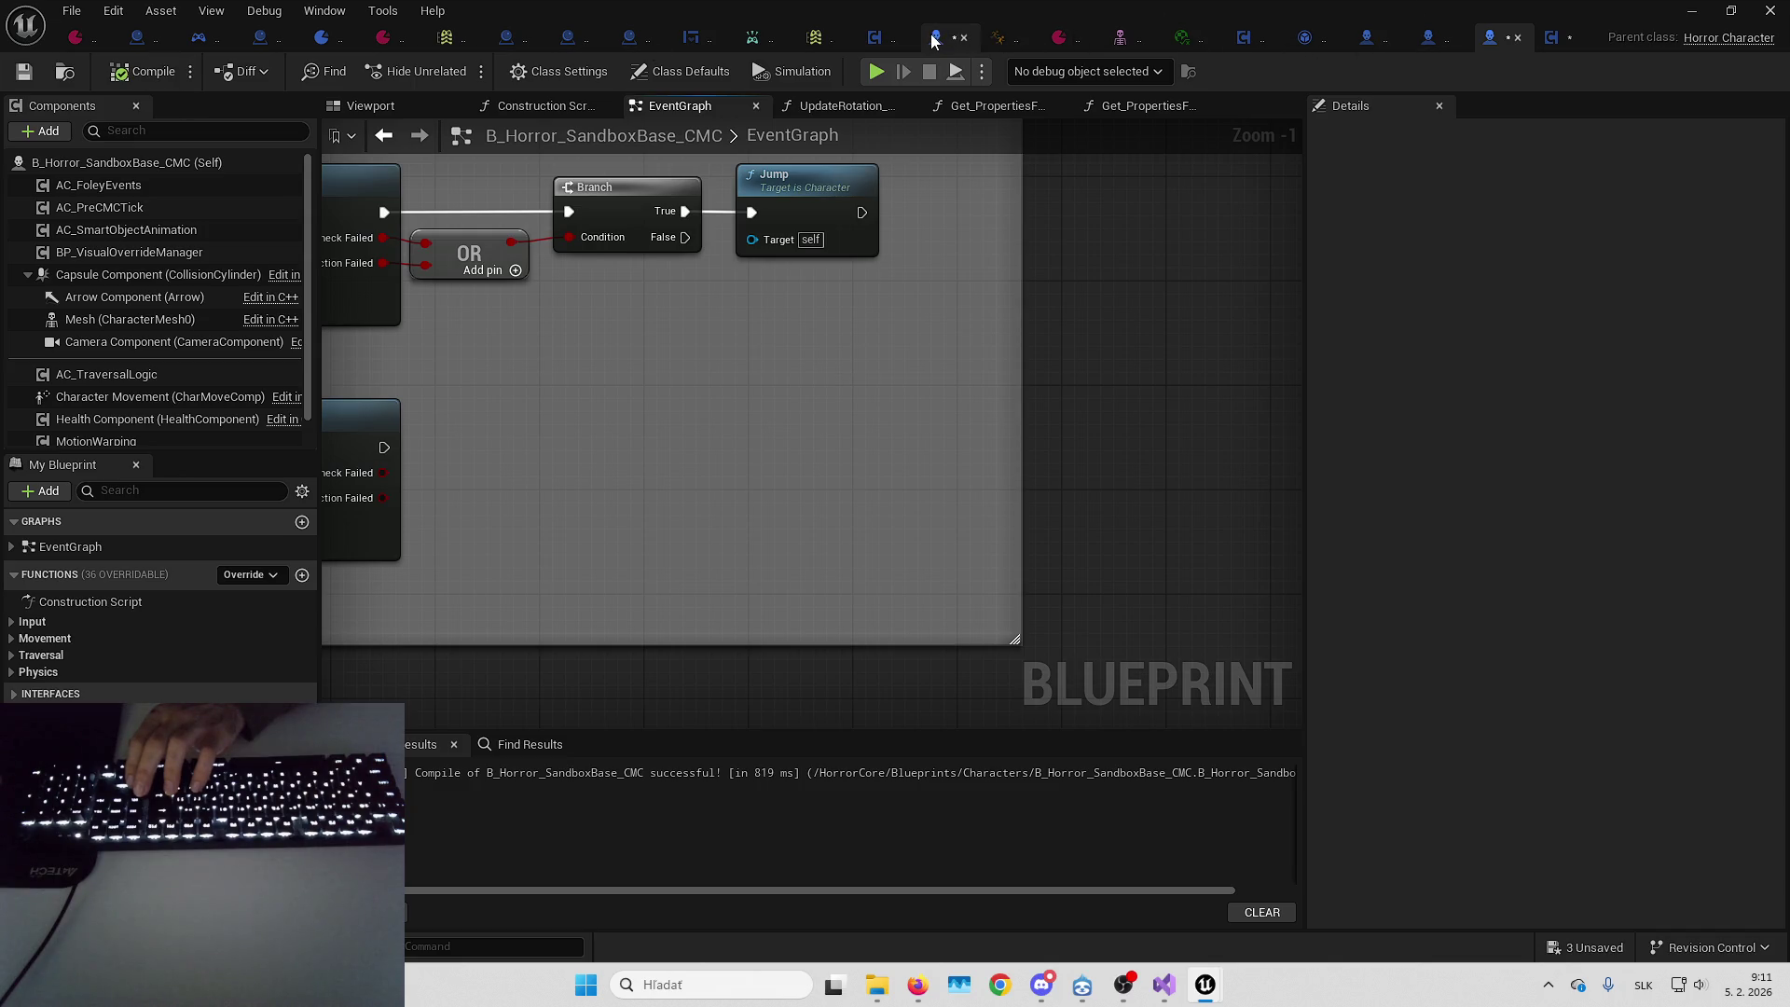
left_click(936, 37)
mouse_move(691, 289)
left_mouse_down()
mouse_move(770, 446)
mouse_move(964, 612)
left_mouse_up()
key("Delete")
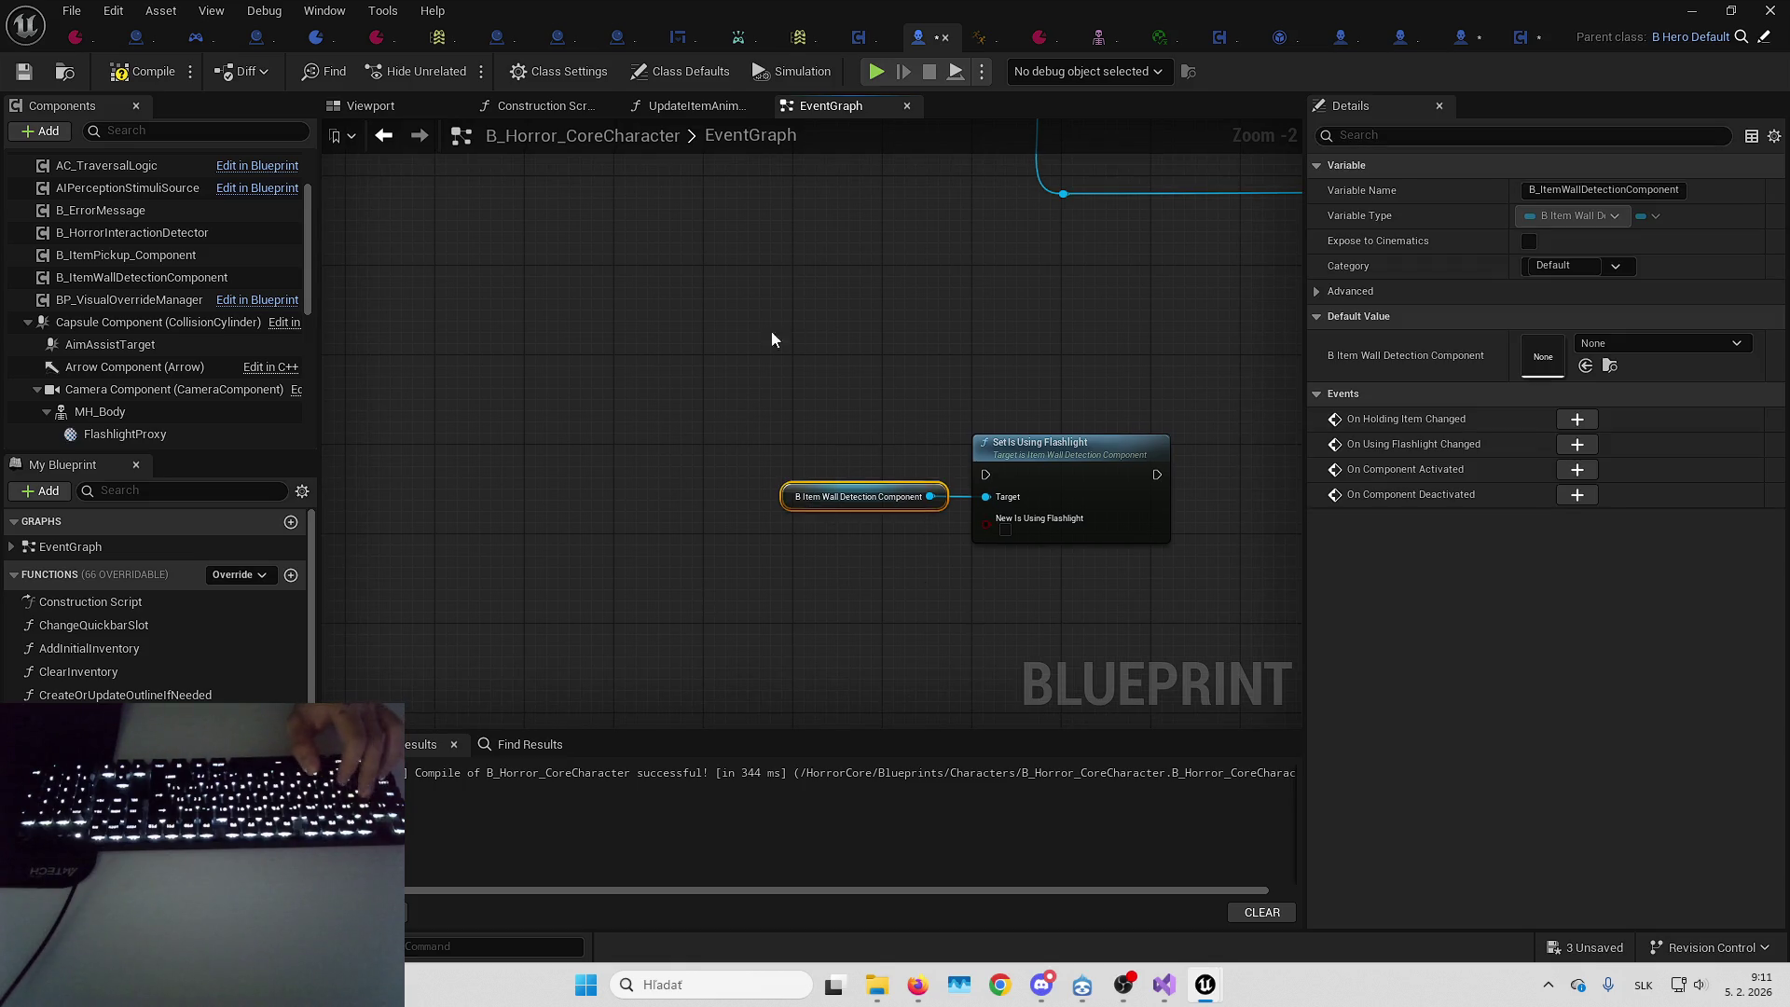
left_click(848, 354)
Add an AC_TraversalLogic getter near the Set Is Using Flashlight nodes
scroll(147, 296, "up", 3)
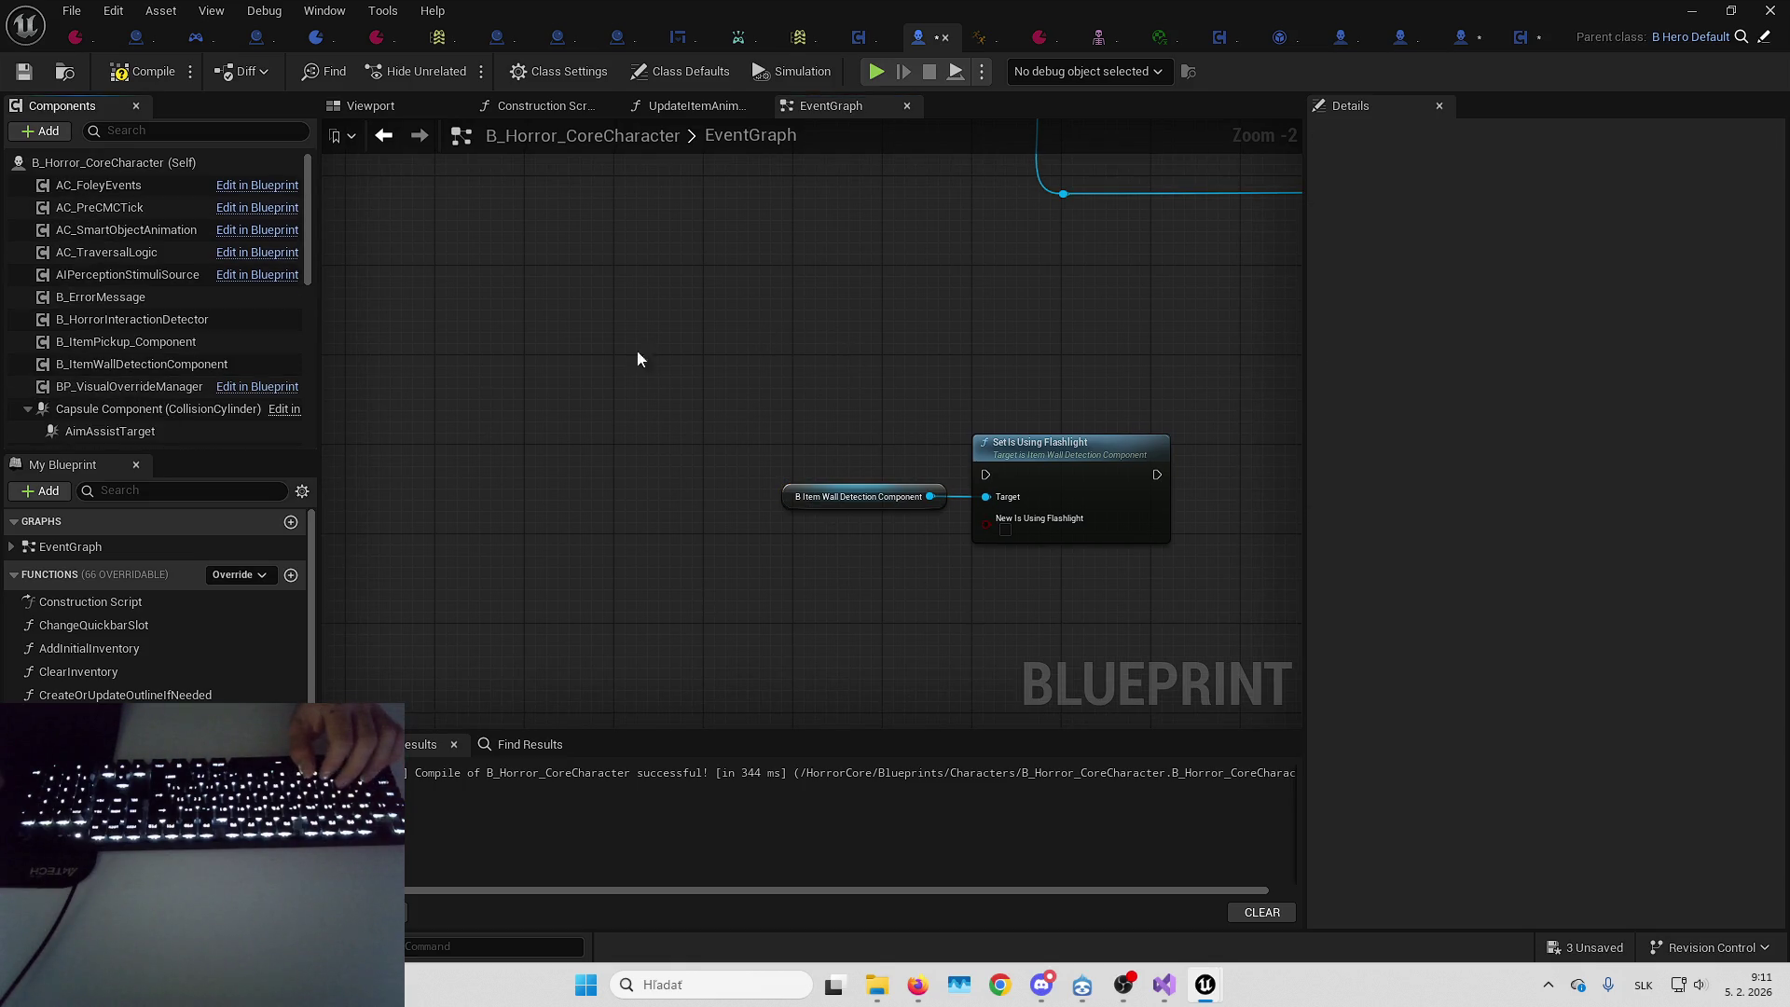
left_click_drag(557, 366, 1032, 557)
scroll(675, 573, "down", 5)
left_click(675, 573)
scroll(675, 572, "up", 4)
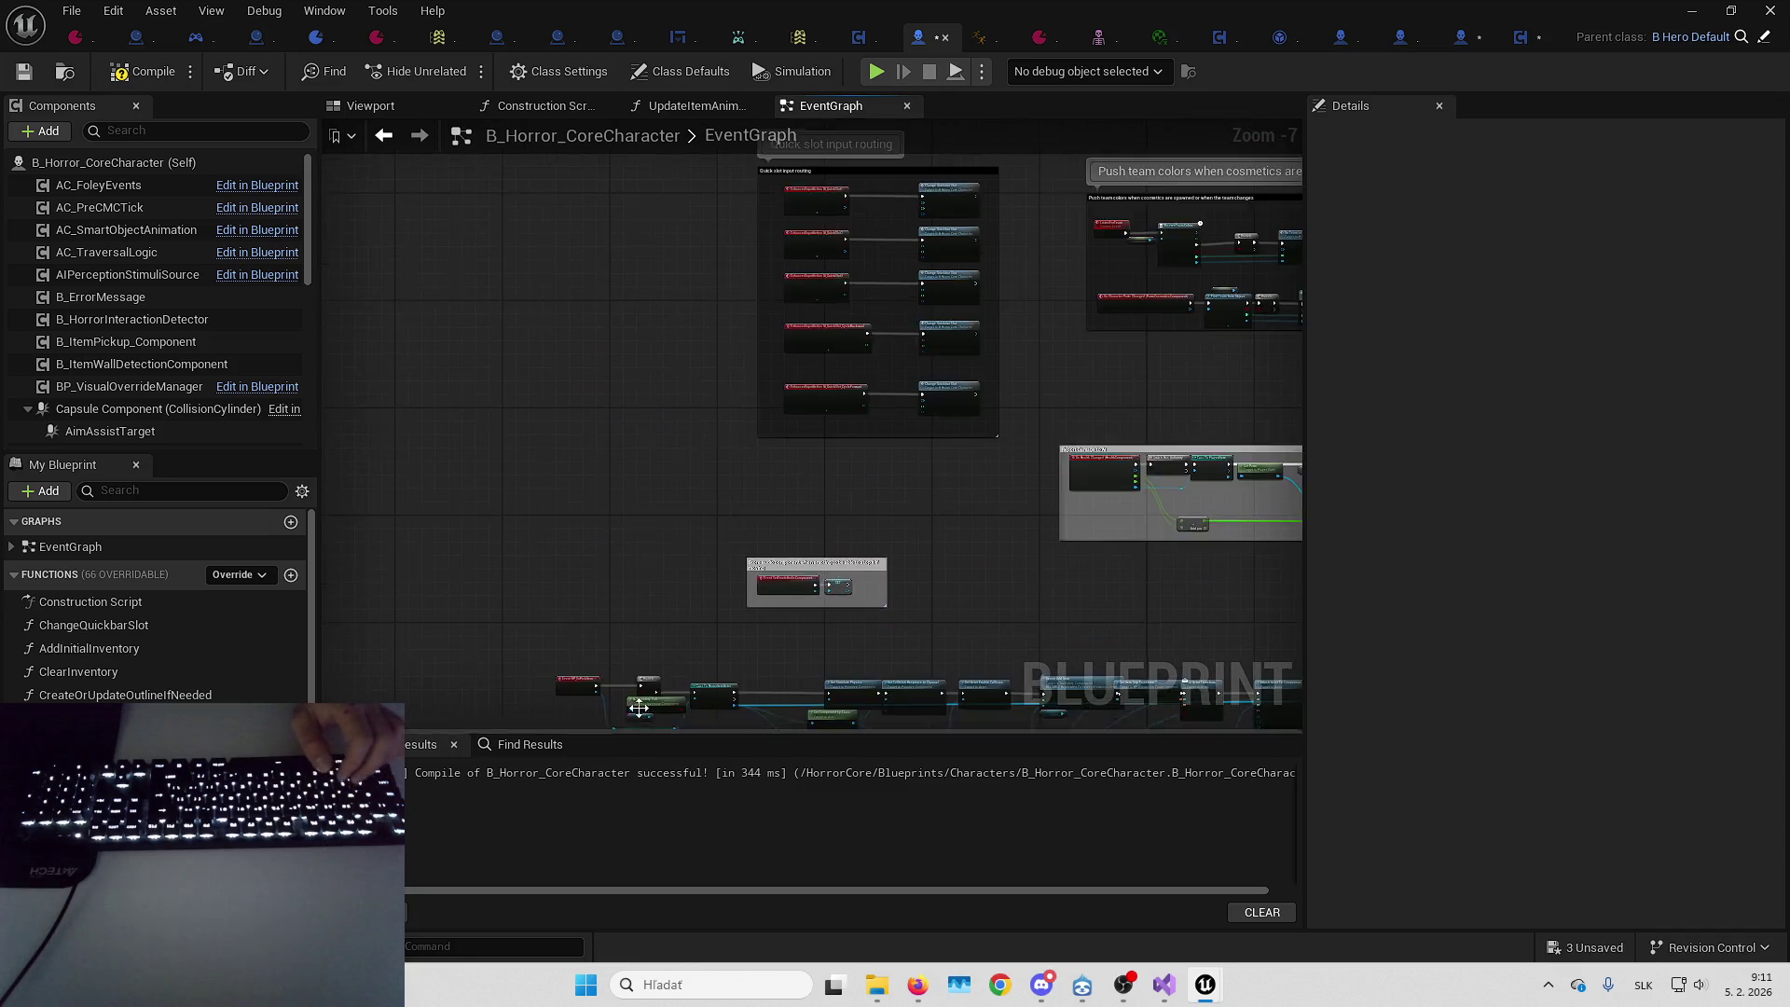
mouse_move(802, 456)
left_mouse_down()
mouse_move(639, 256)
mouse_move(507, 362)
left_mouse_up()
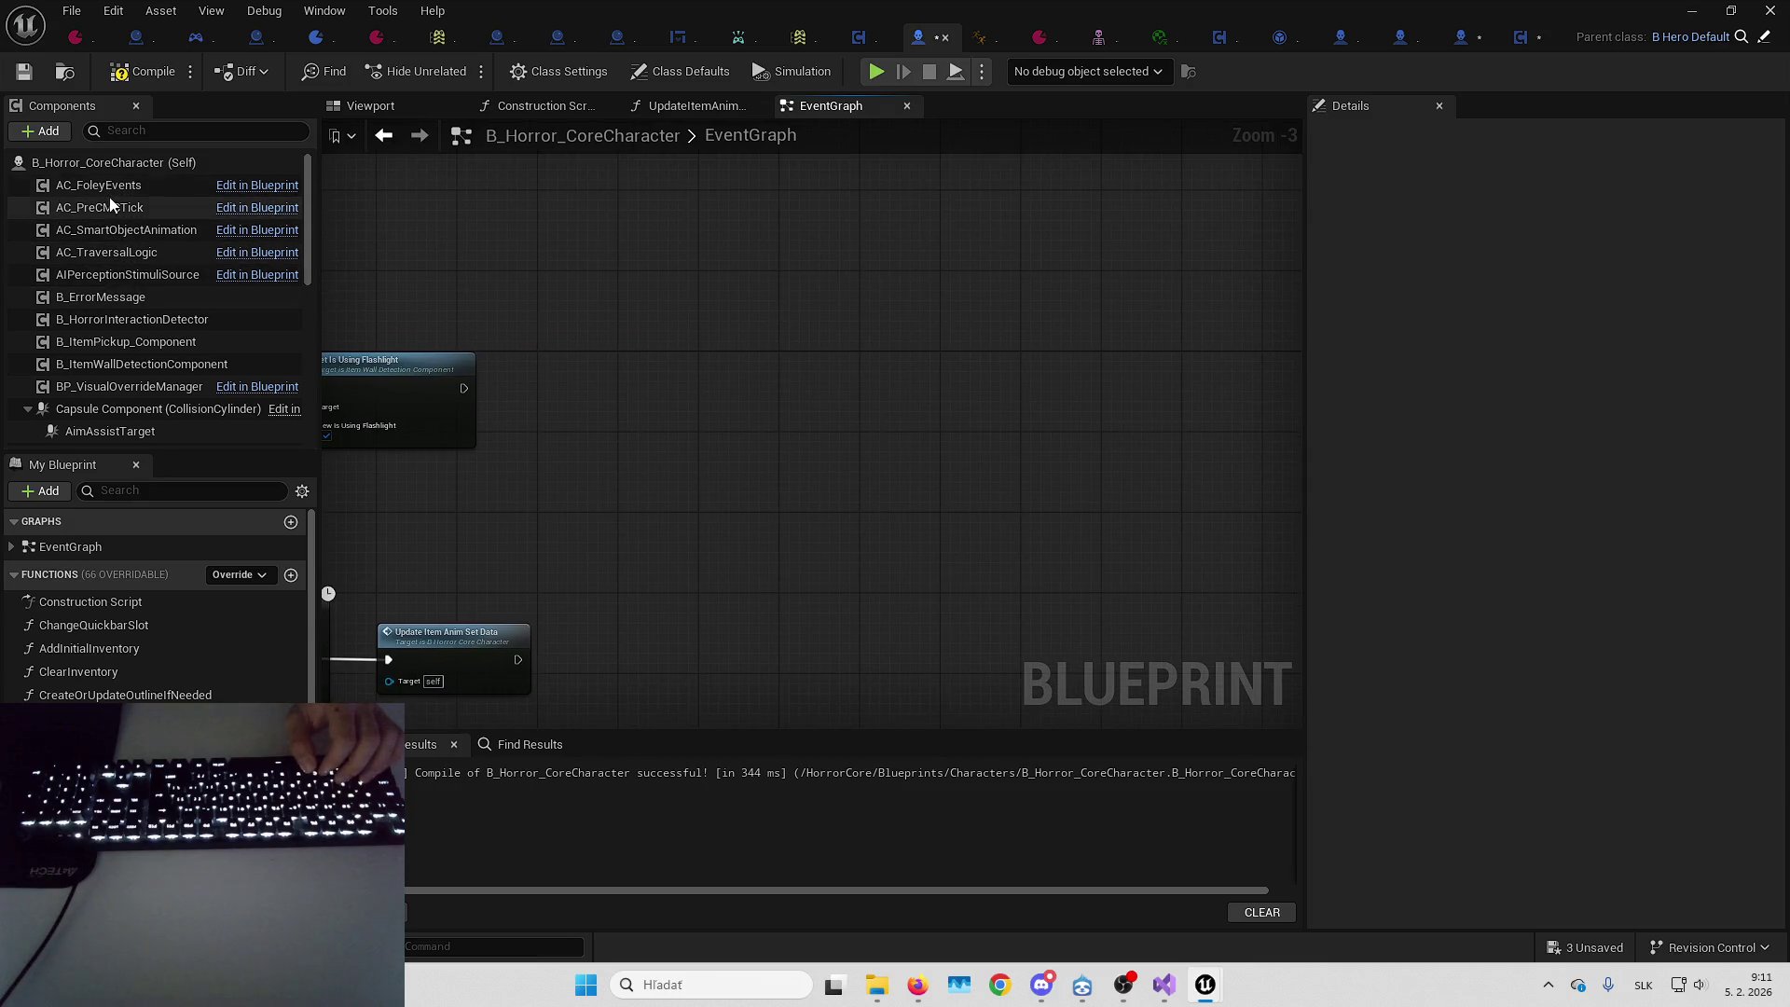
mouse_move(119, 250)
left_mouse_down()
mouse_move(551, 454)
mouse_move(653, 464)
left_mouse_up()
scroll(623, 451, "up", 3)
Add an Assign On Traversal Changed bind after Set Is Using Flashlight, with its OnTraversalChanged_Event
type("assign")
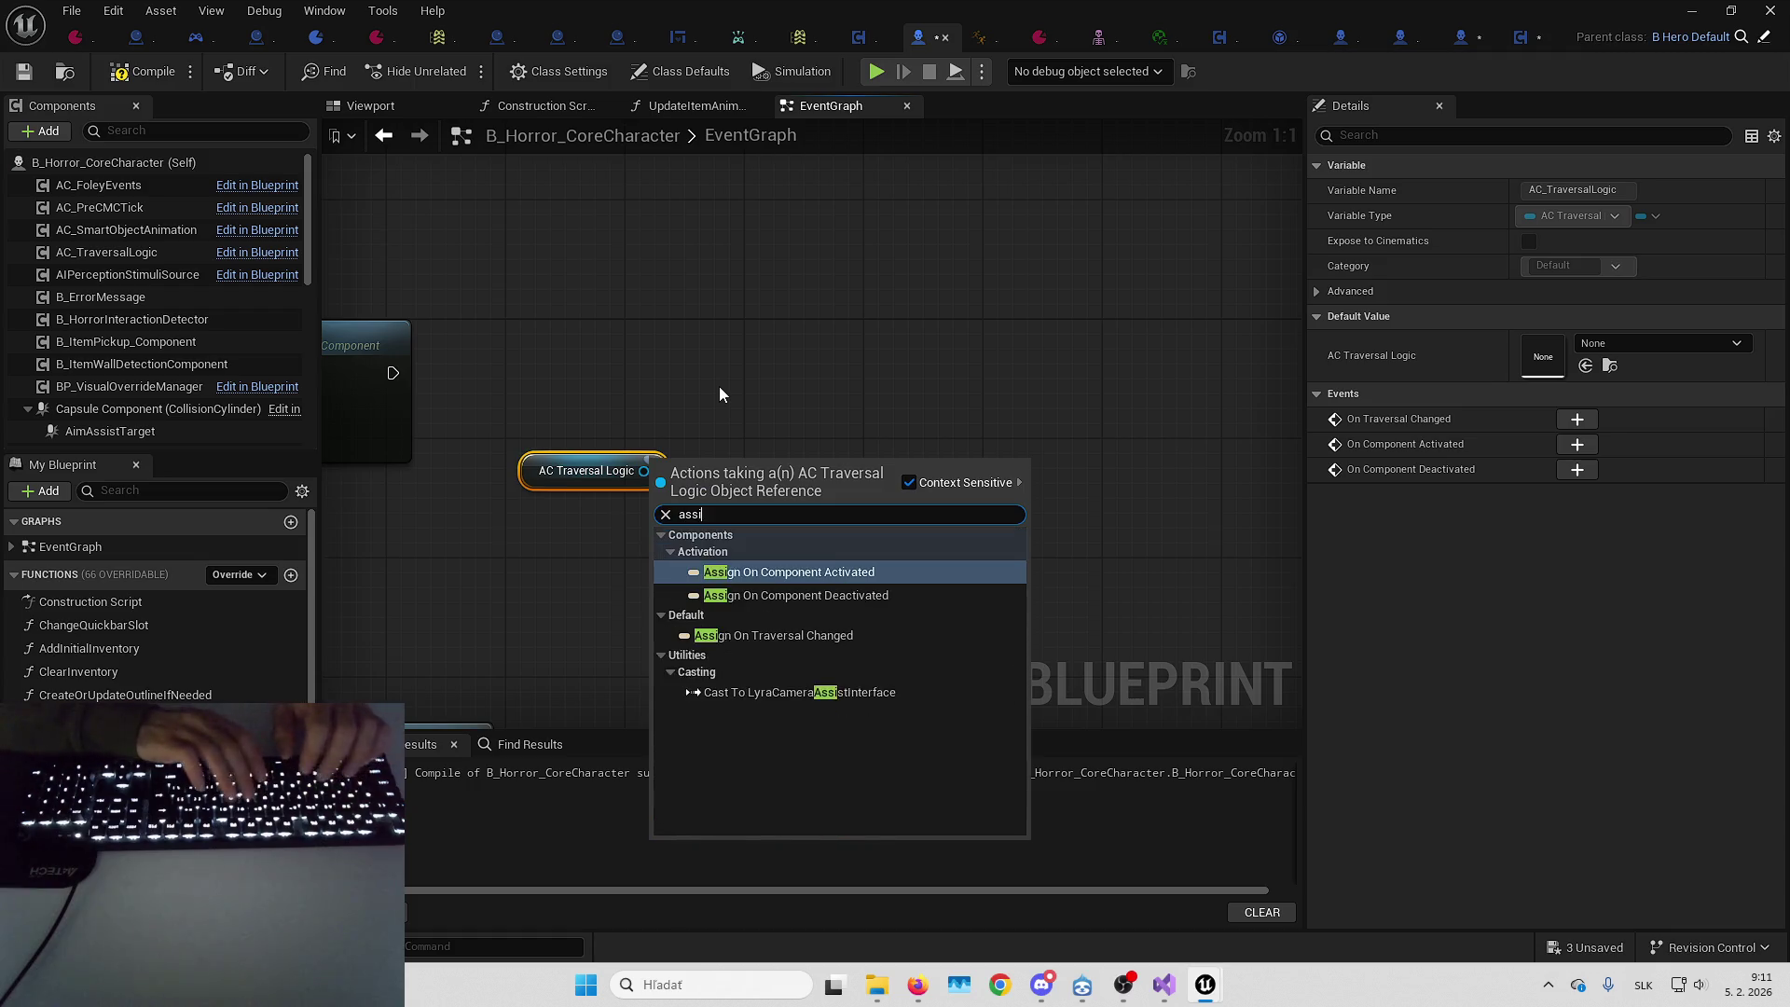
key("Down")
key("Down")
key("Return")
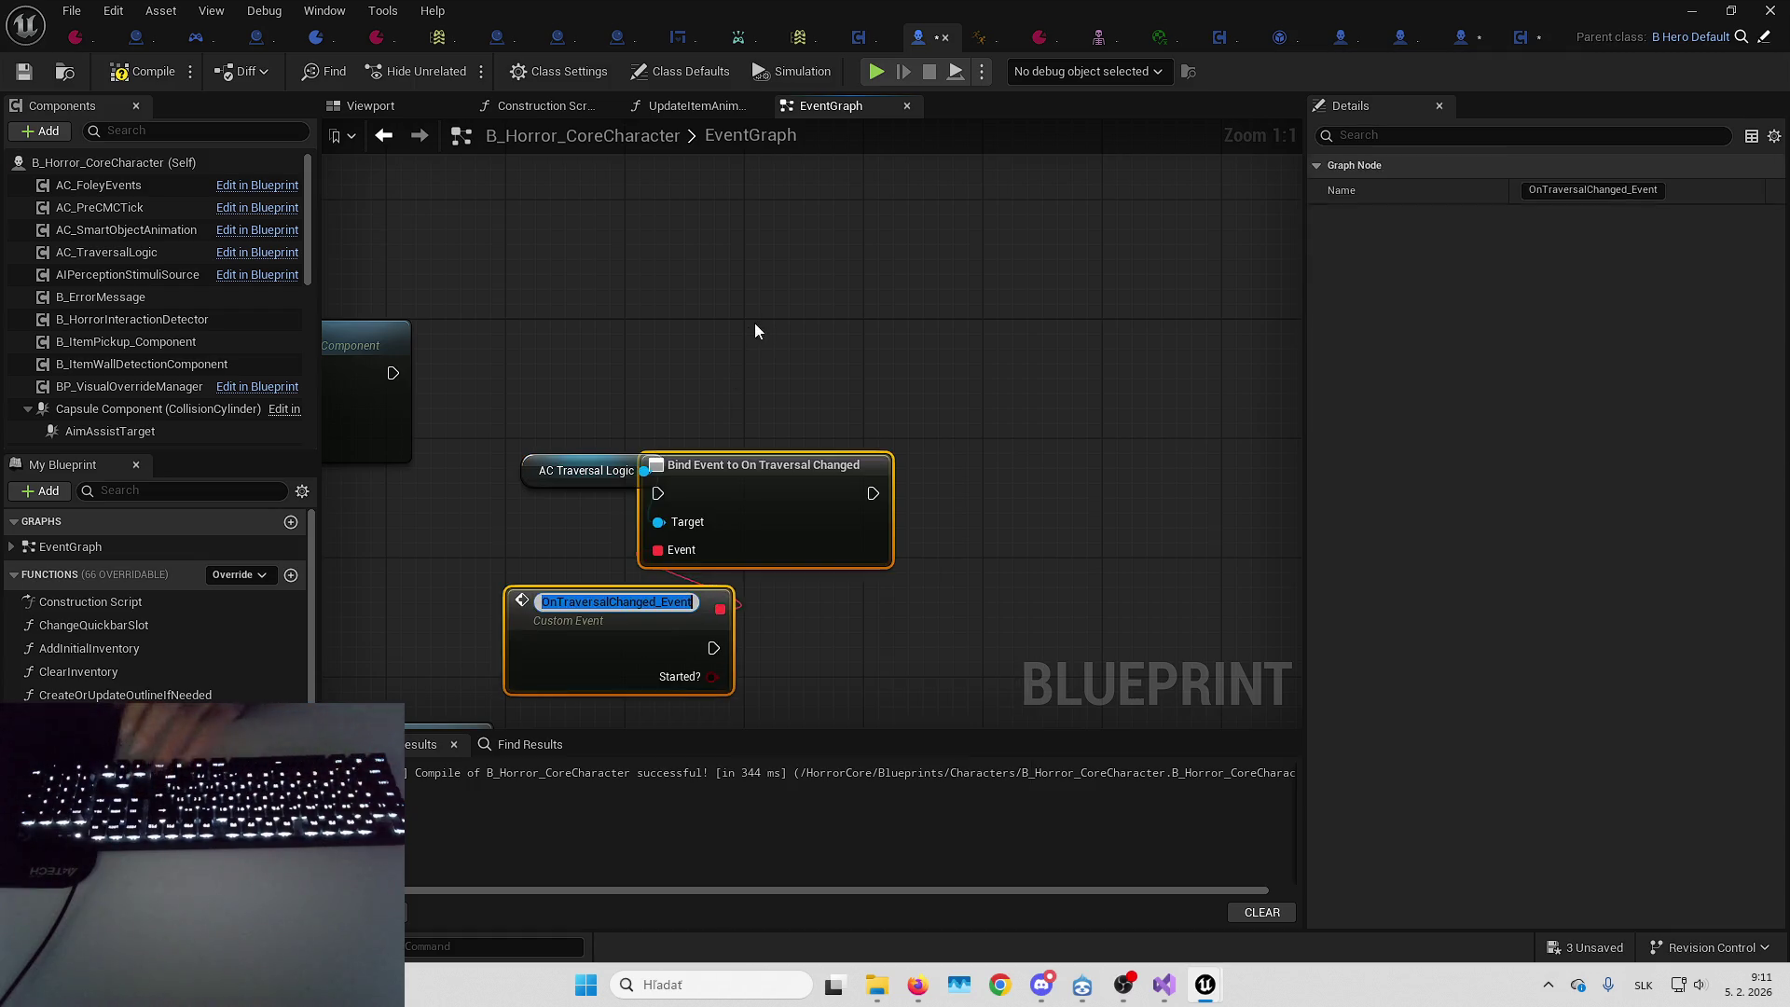
mouse_move(913, 434)
left_mouse_down()
mouse_move(970, 344)
mouse_move(584, 342)
left_mouse_up()
mouse_move(998, 388)
left_mouse_down()
mouse_move(1046, 359)
mouse_move(1027, 333)
left_mouse_up()
left_click_drag(746, 433, 841, 368)
left_click(854, 277)
mouse_move(891, 528)
left_mouse_down()
mouse_move(993, 514)
mouse_move(1026, 529)
left_mouse_up()
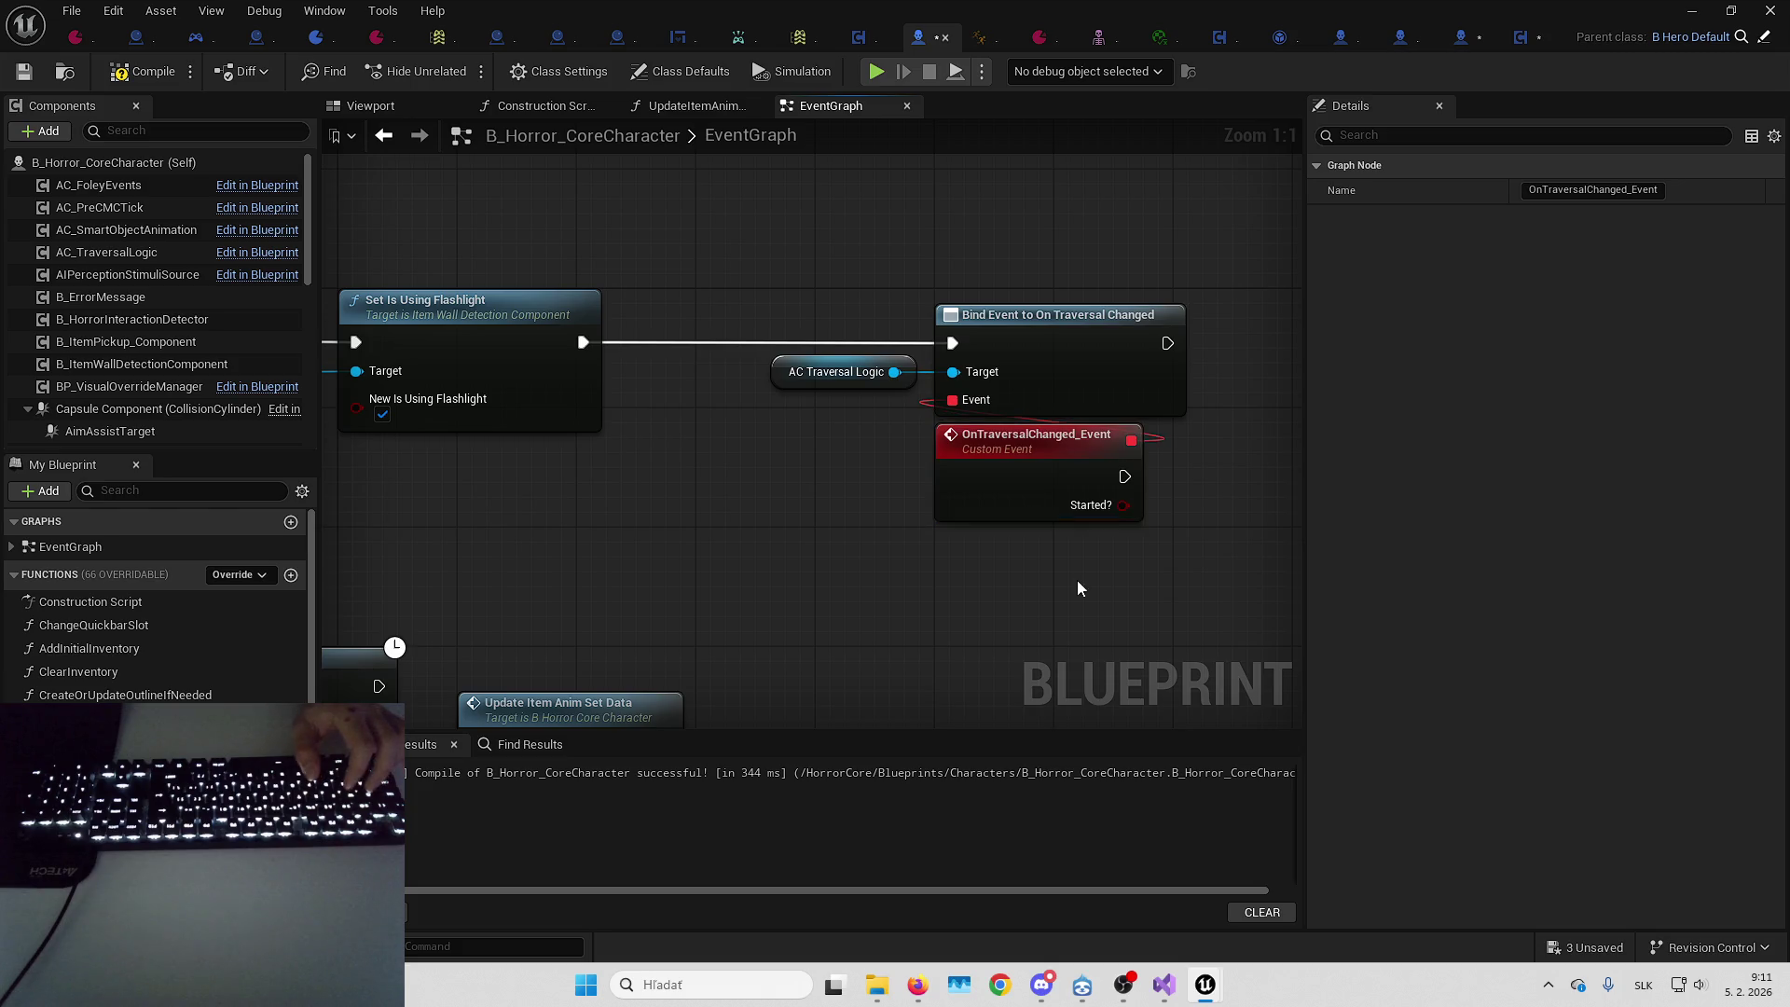
Have OnTraversalChanged_Event set Is Using Flashlight from Started?, routed through a reroute point
key("ctrl+v")
mouse_move(622, 337)
left_mouse_down()
mouse_move(662, 384)
mouse_move(891, 449)
mouse_move(913, 485)
mouse_move(1009, 365)
left_mouse_up()
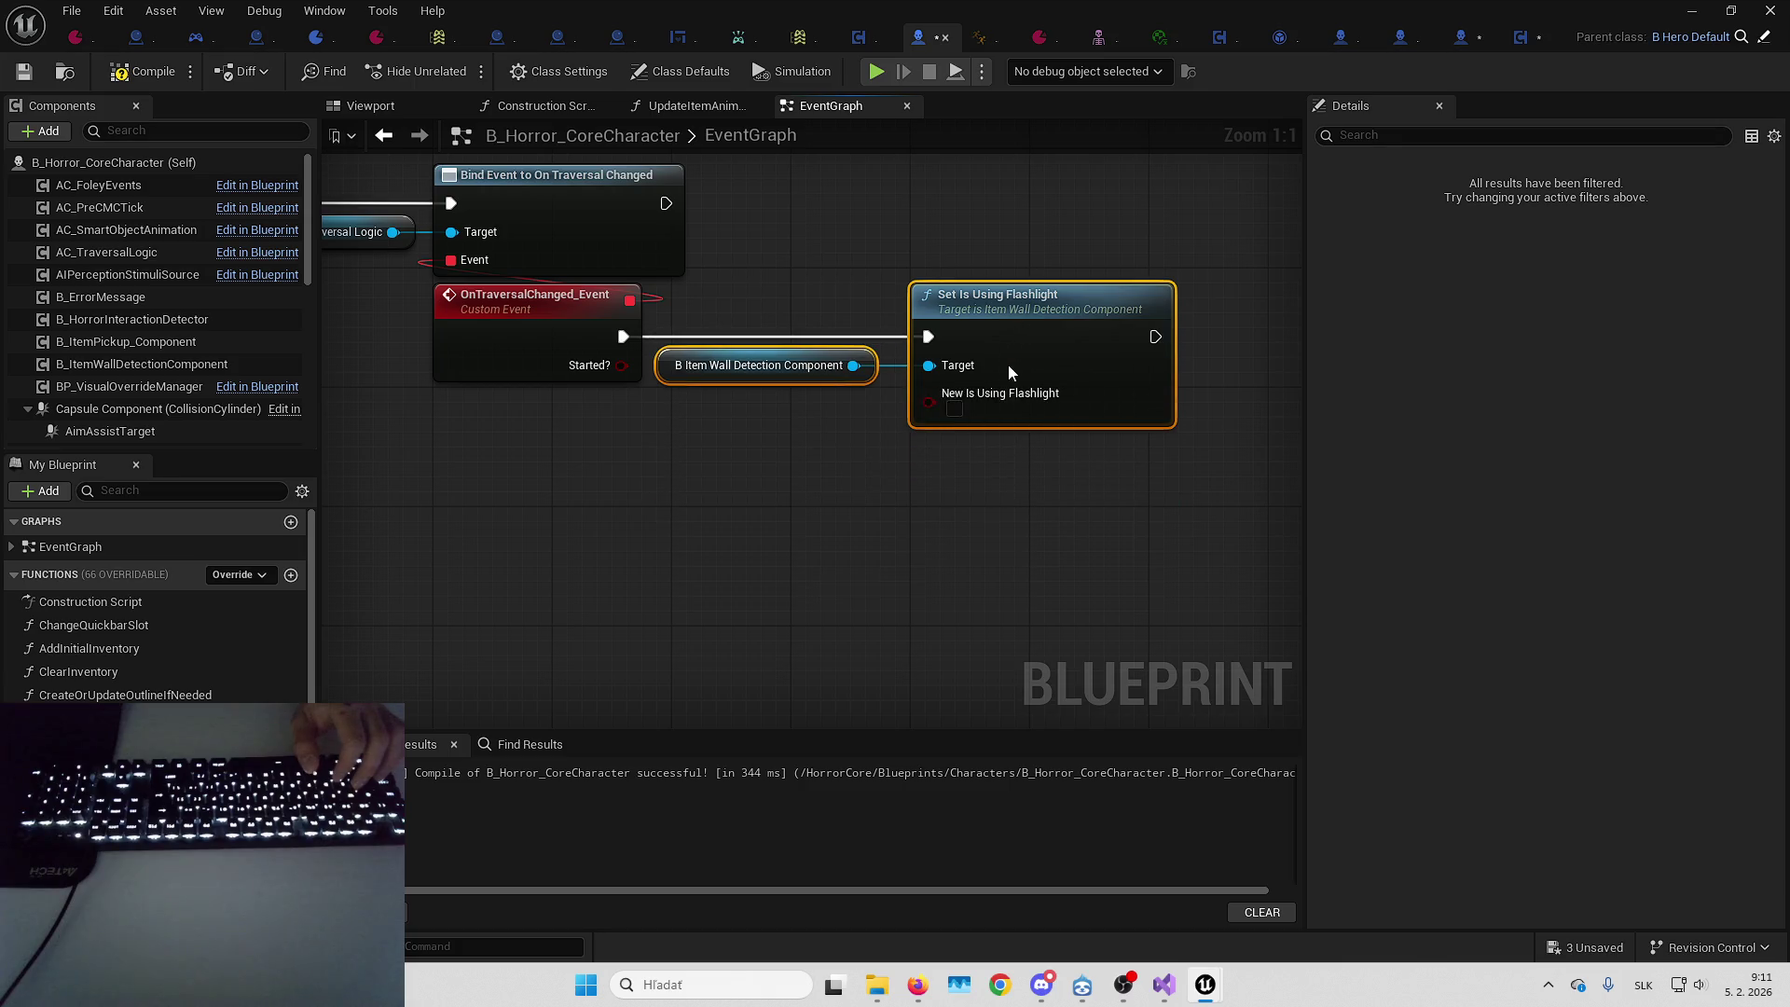
left_click(835, 498)
mouse_move(622, 365)
left_mouse_down()
mouse_move(953, 410)
mouse_move(929, 392)
left_mouse_up()
double_click(664, 371)
mouse_move(663, 367)
left_mouse_down()
mouse_move(914, 404)
mouse_move(675, 393)
left_mouse_up()
left_click(756, 498)
Compile and save B_Horror_CoreCharacter, then start play-testing with Alt+P
left_click(140, 70)
left_click(24, 71)
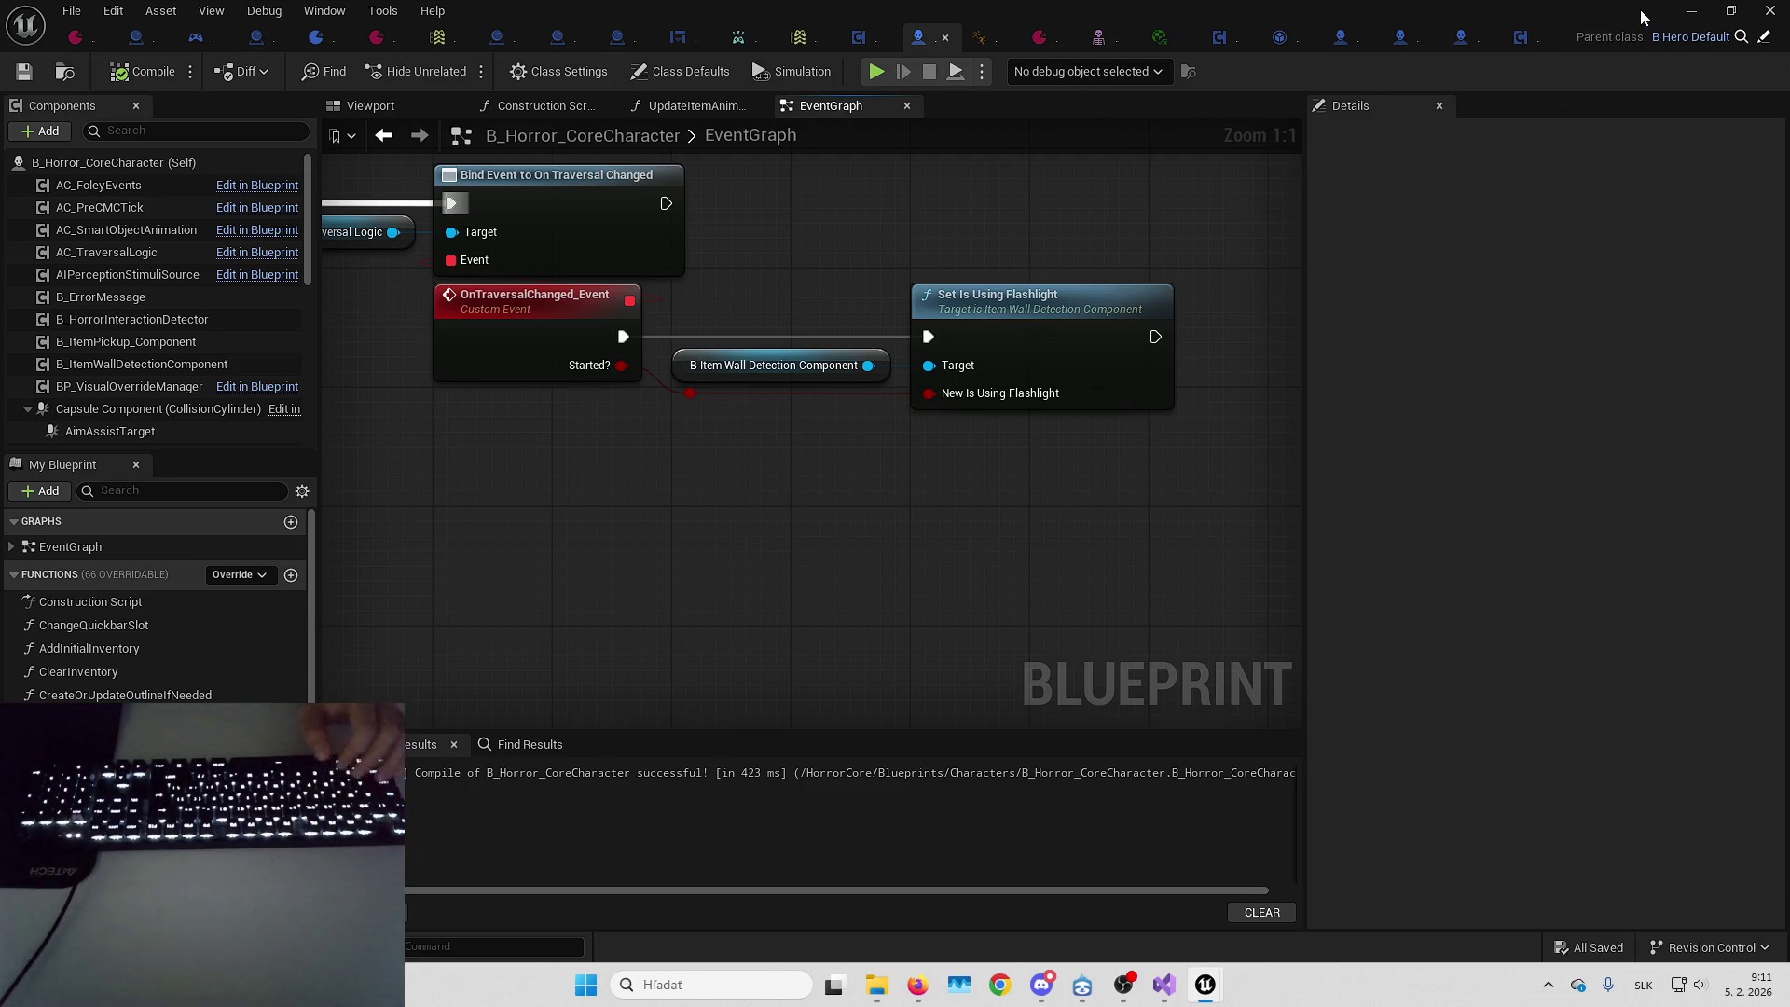
key("alt+p")
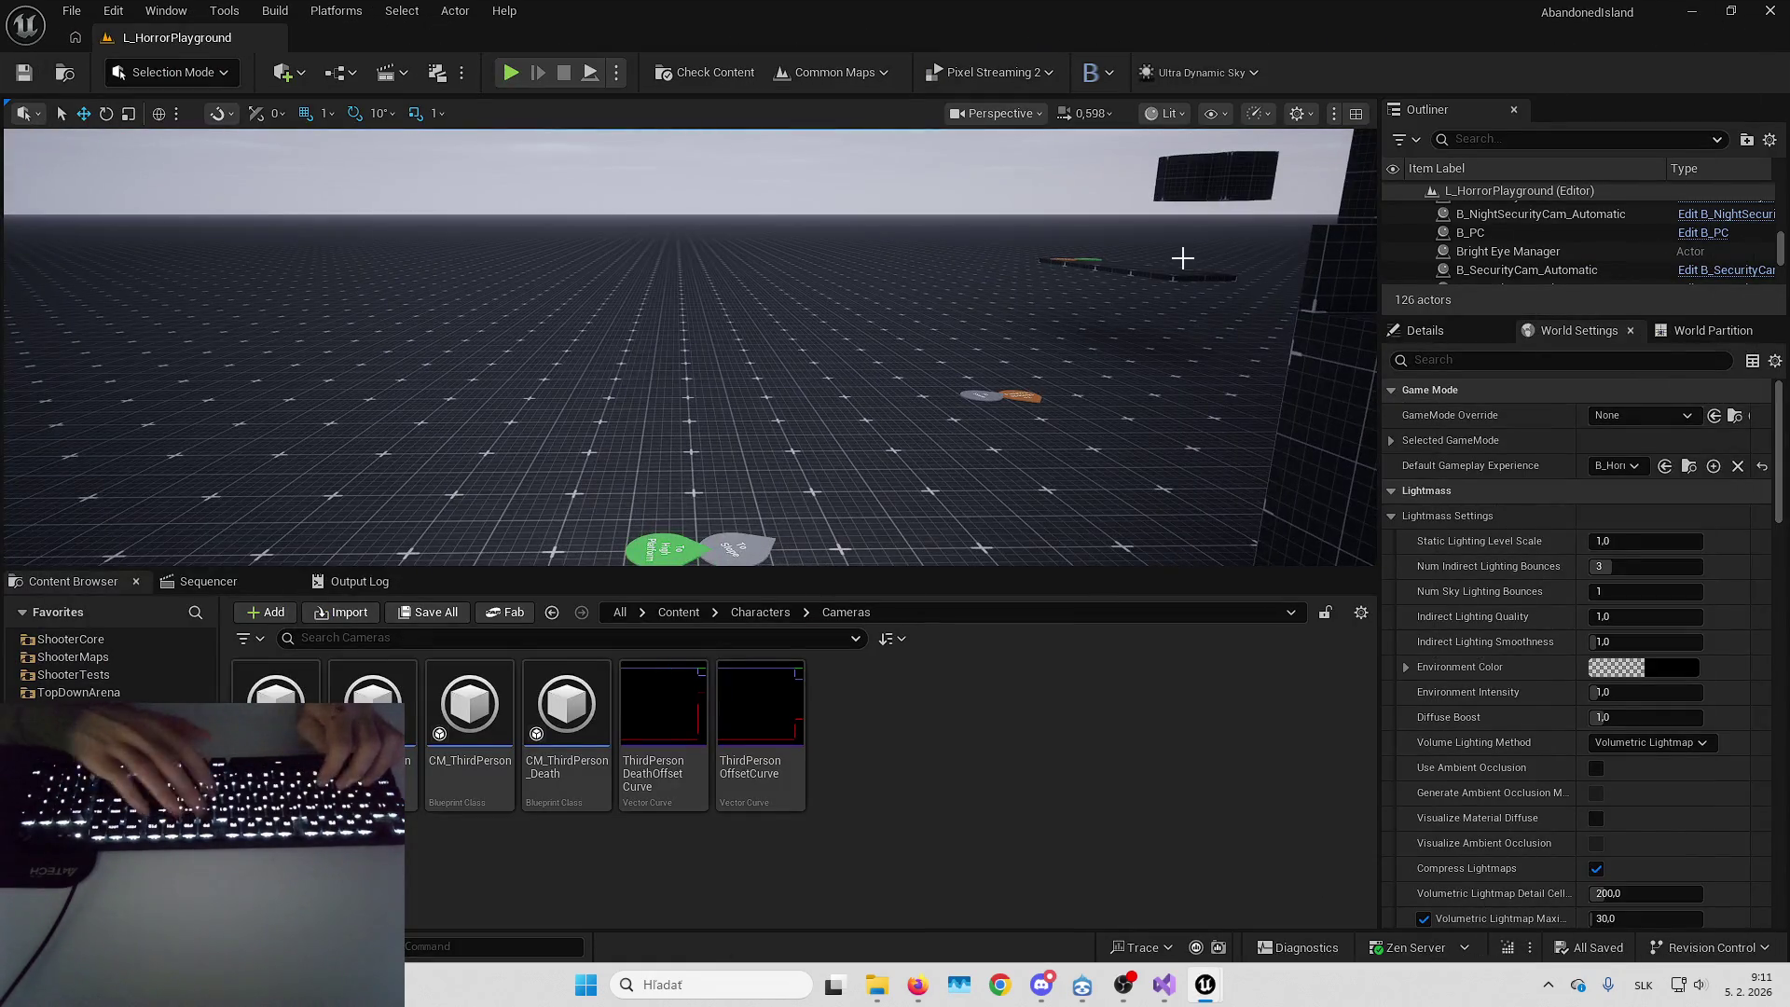
Play-test fullscreen, walking the character up to the 2.5 M and 1 M walls, then stop
key("F11")
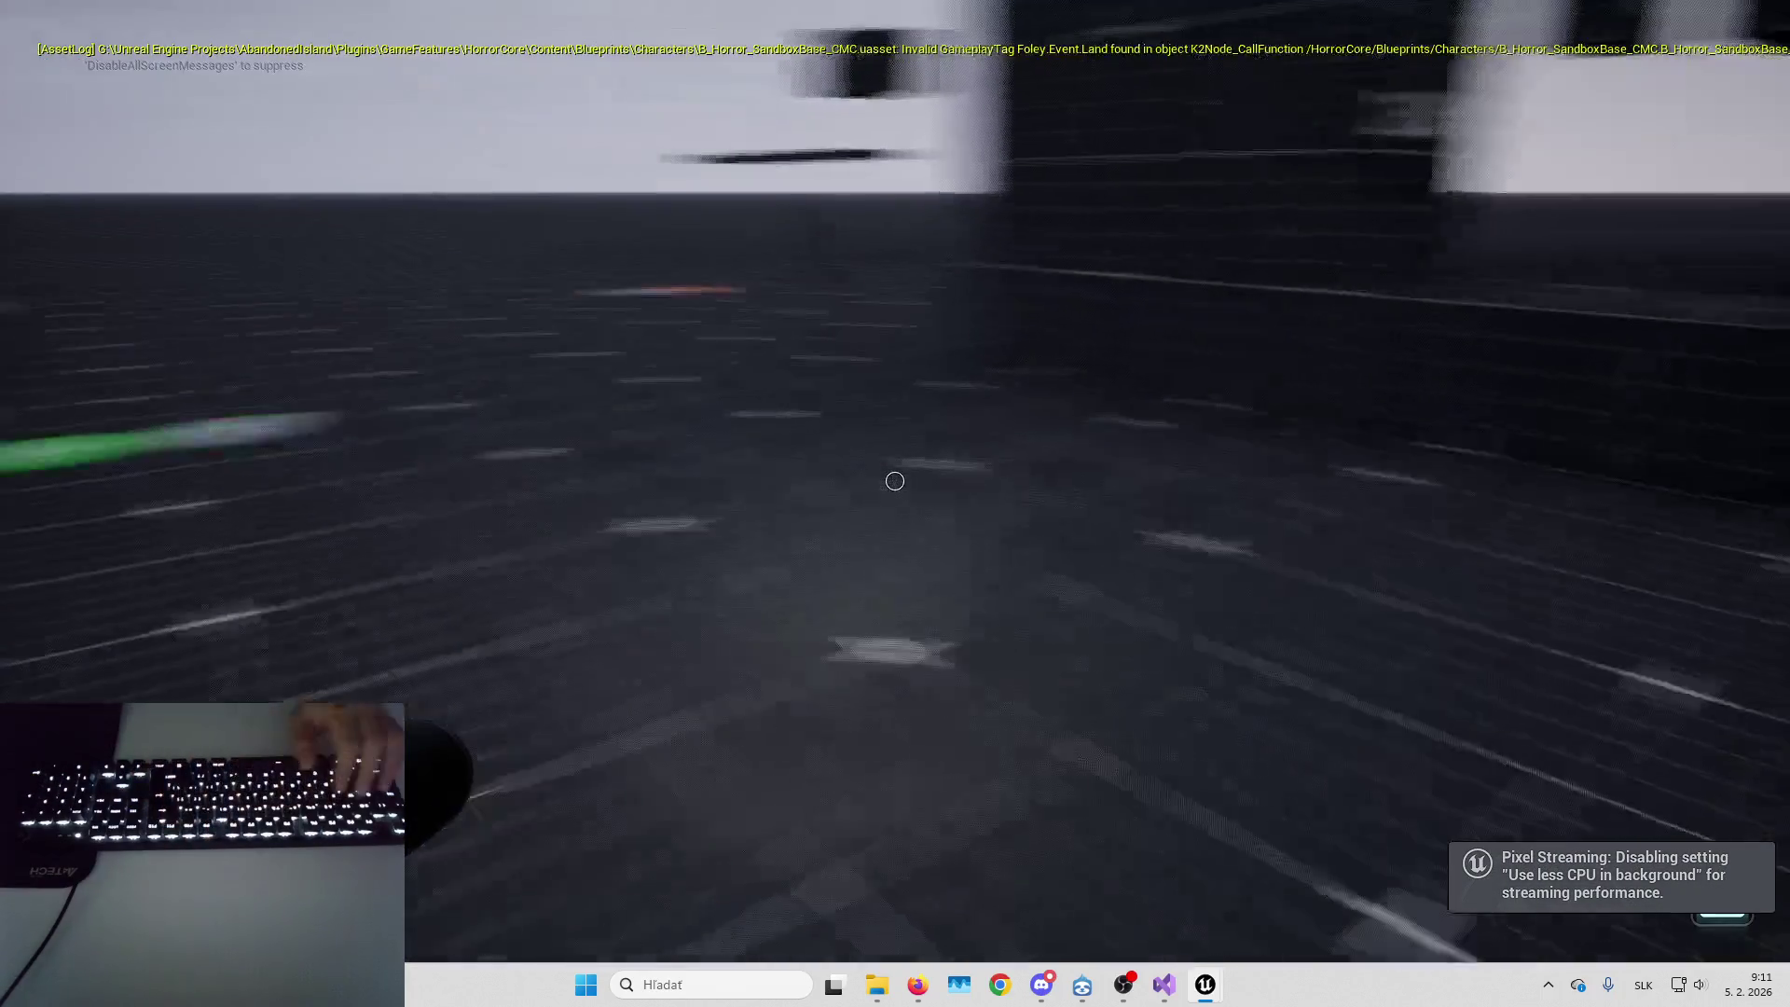
key("alt+Tab")
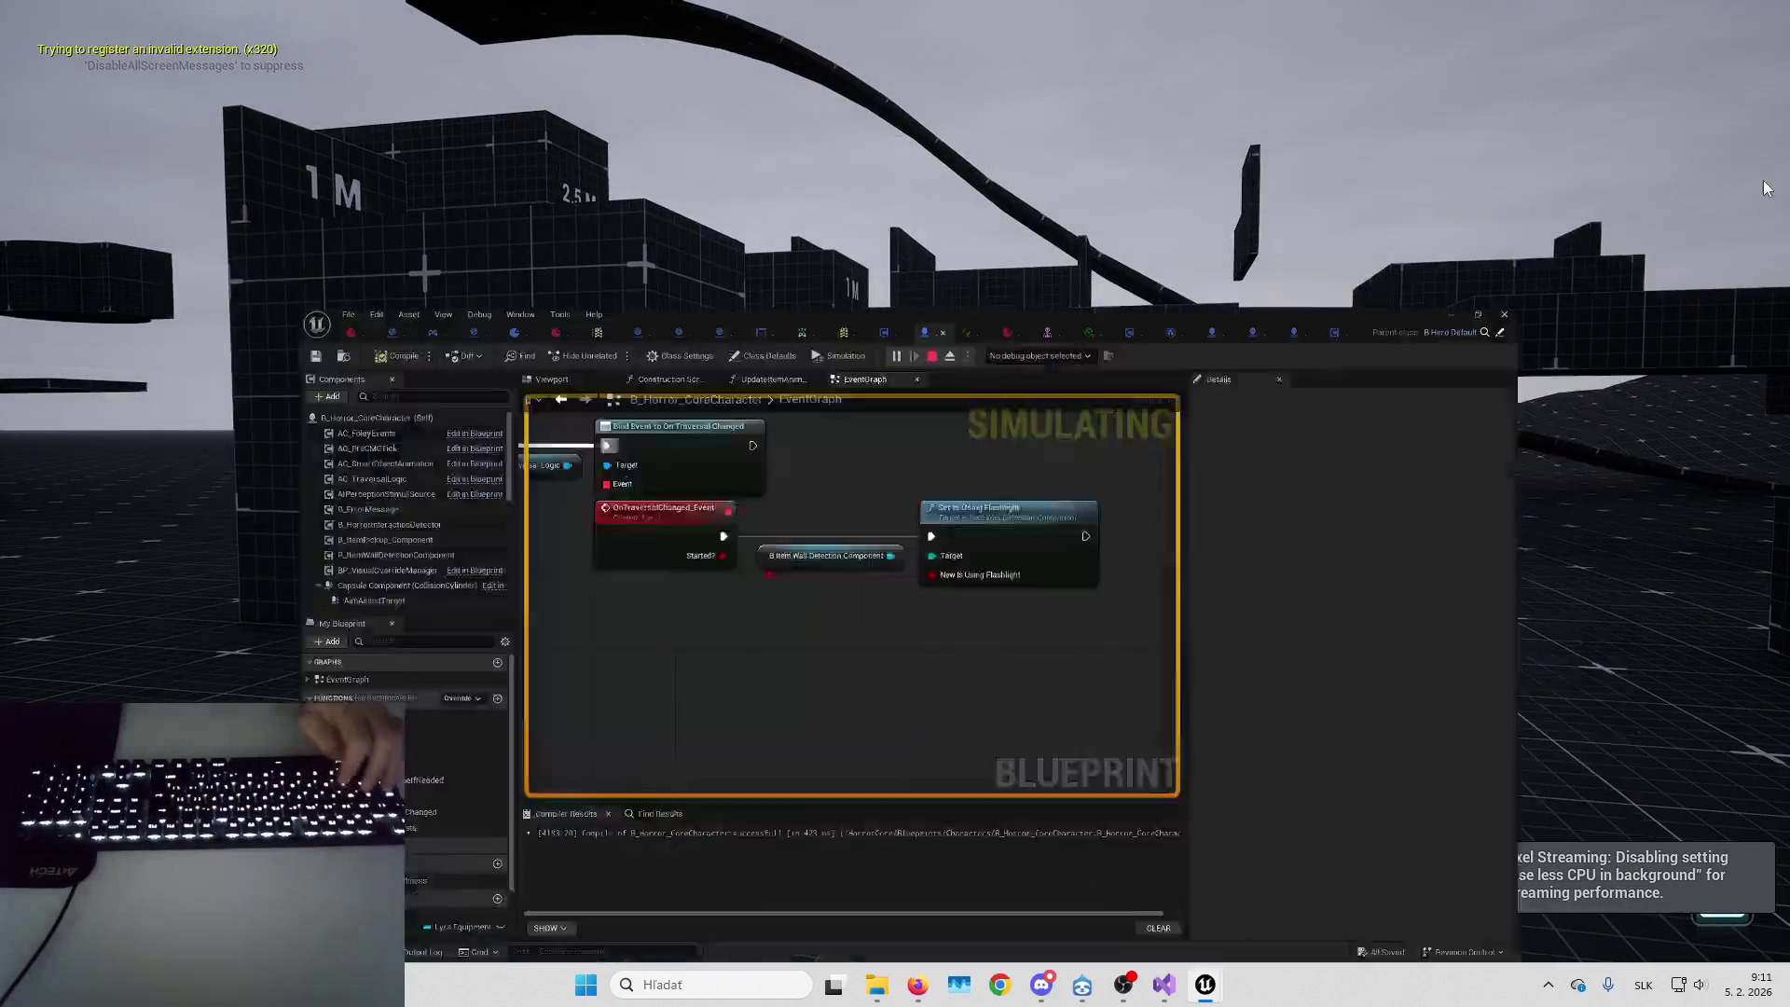
key("alt+Tab")
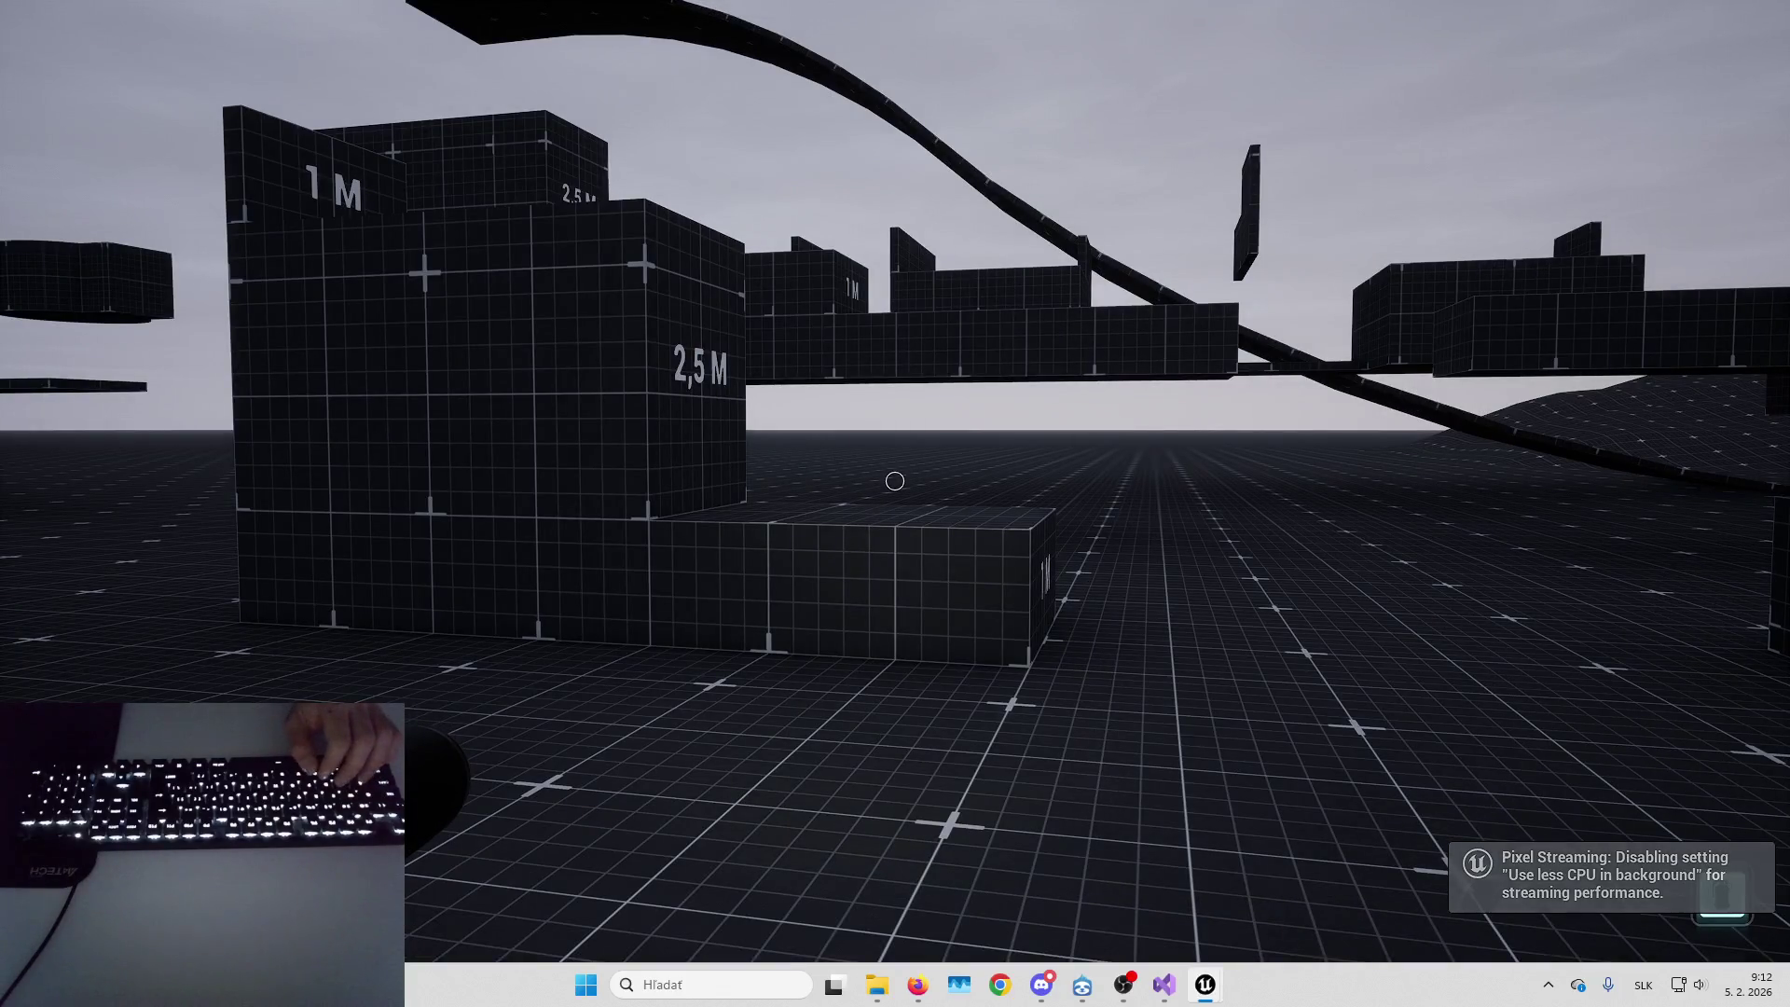
key("w")
key("w")
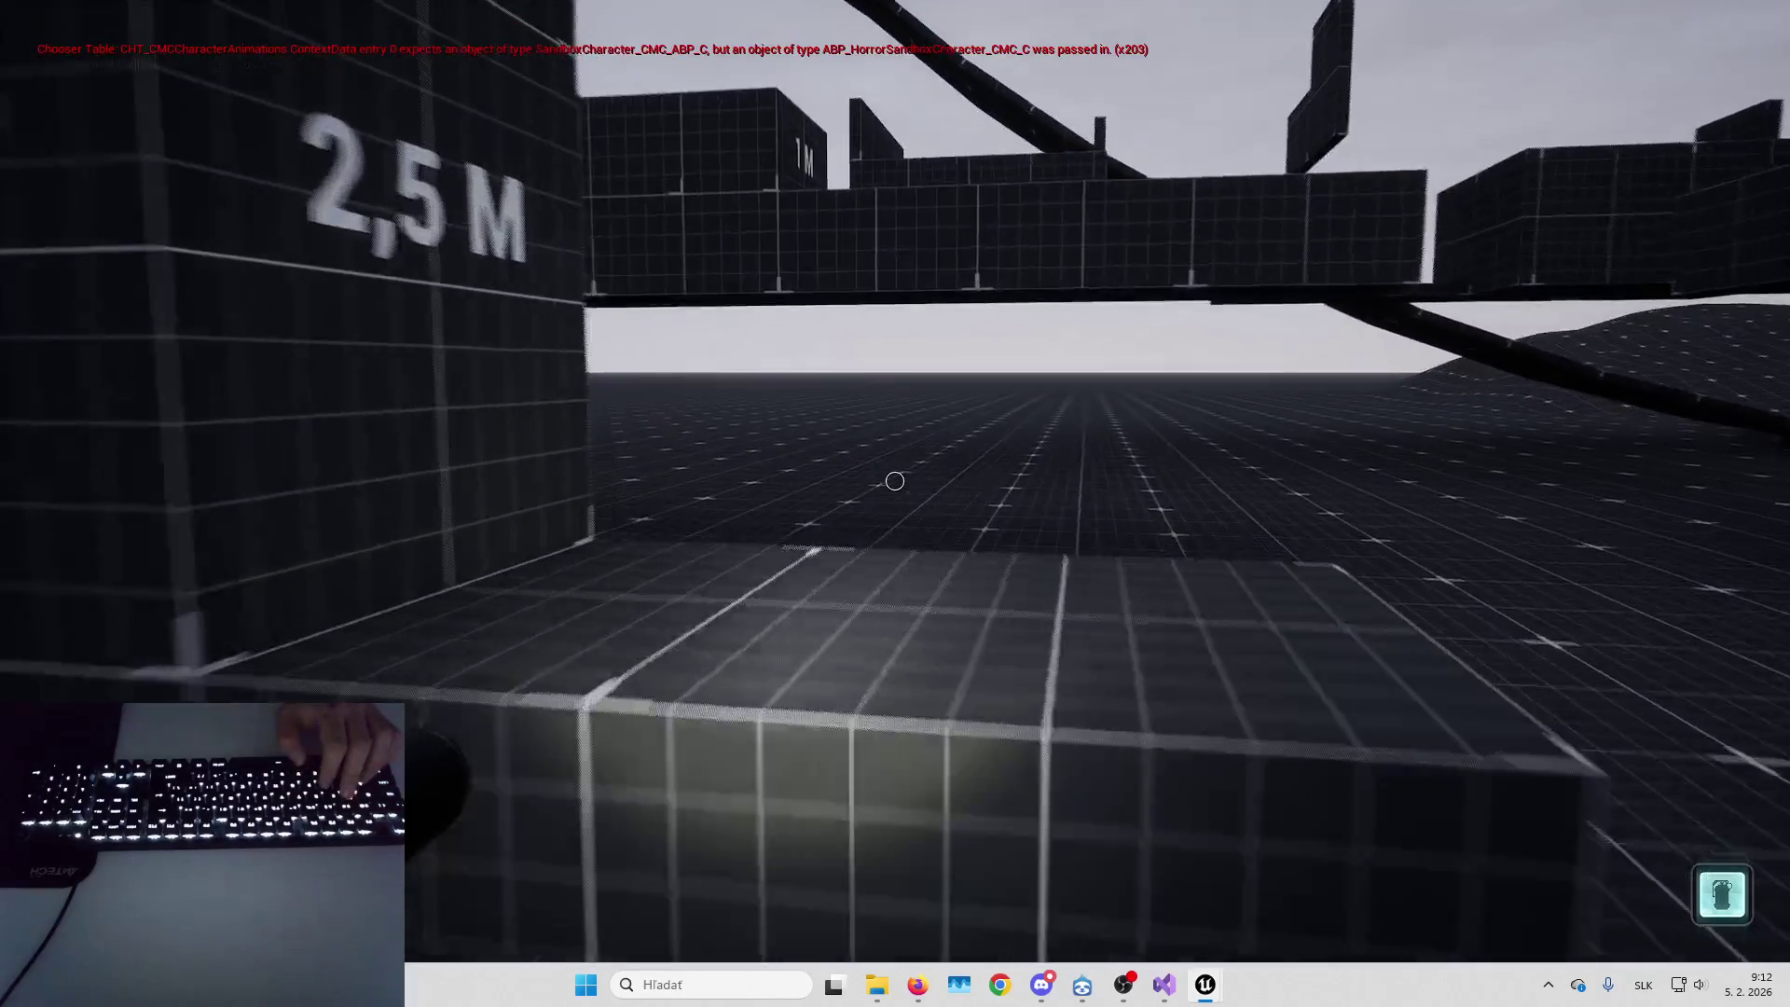
key("w")
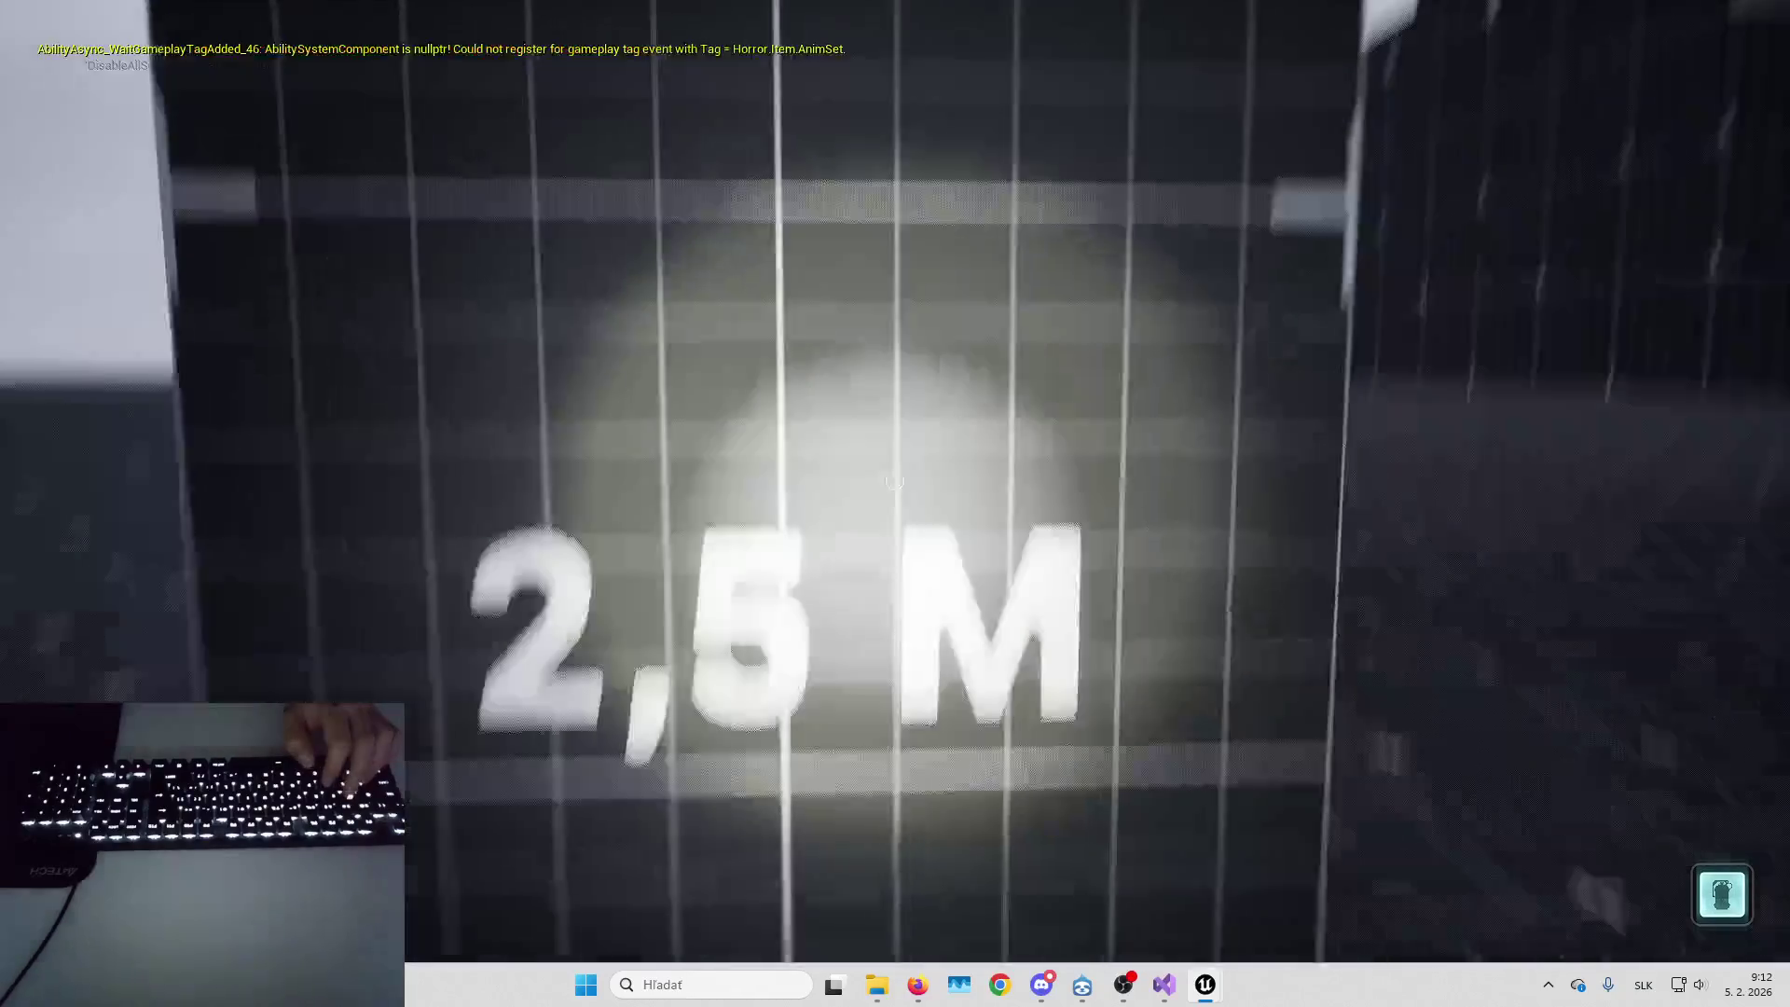
key("w")
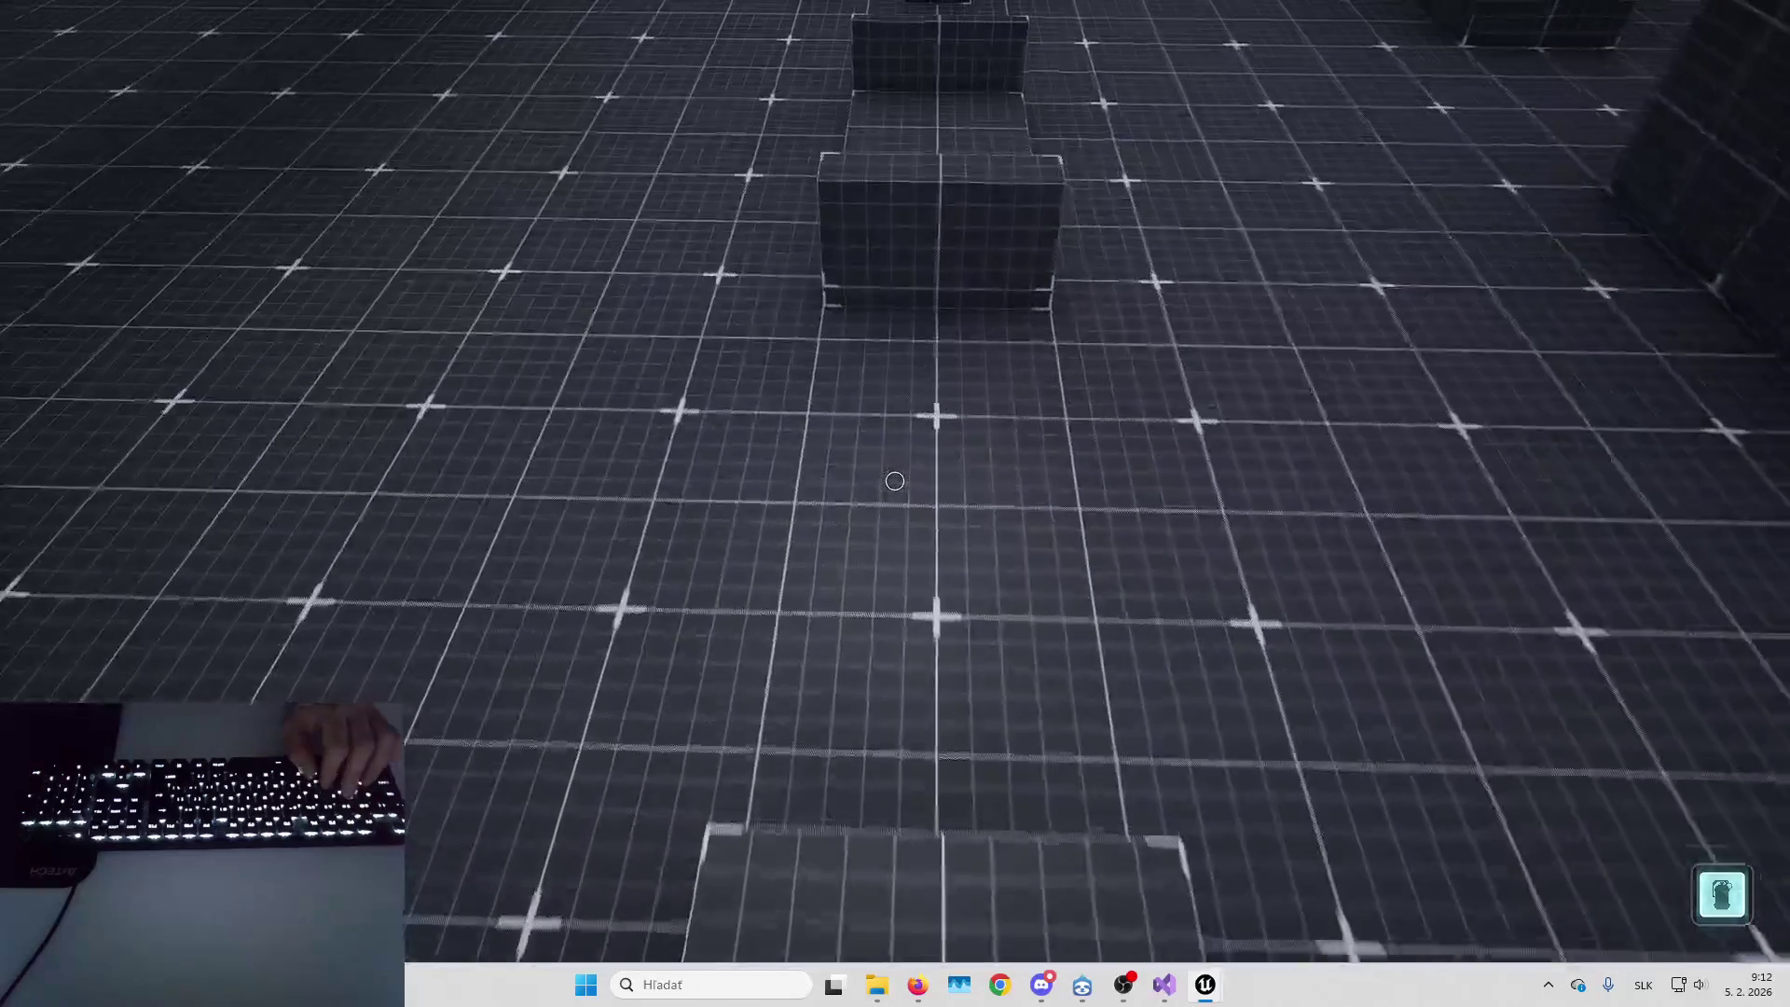
key("w")
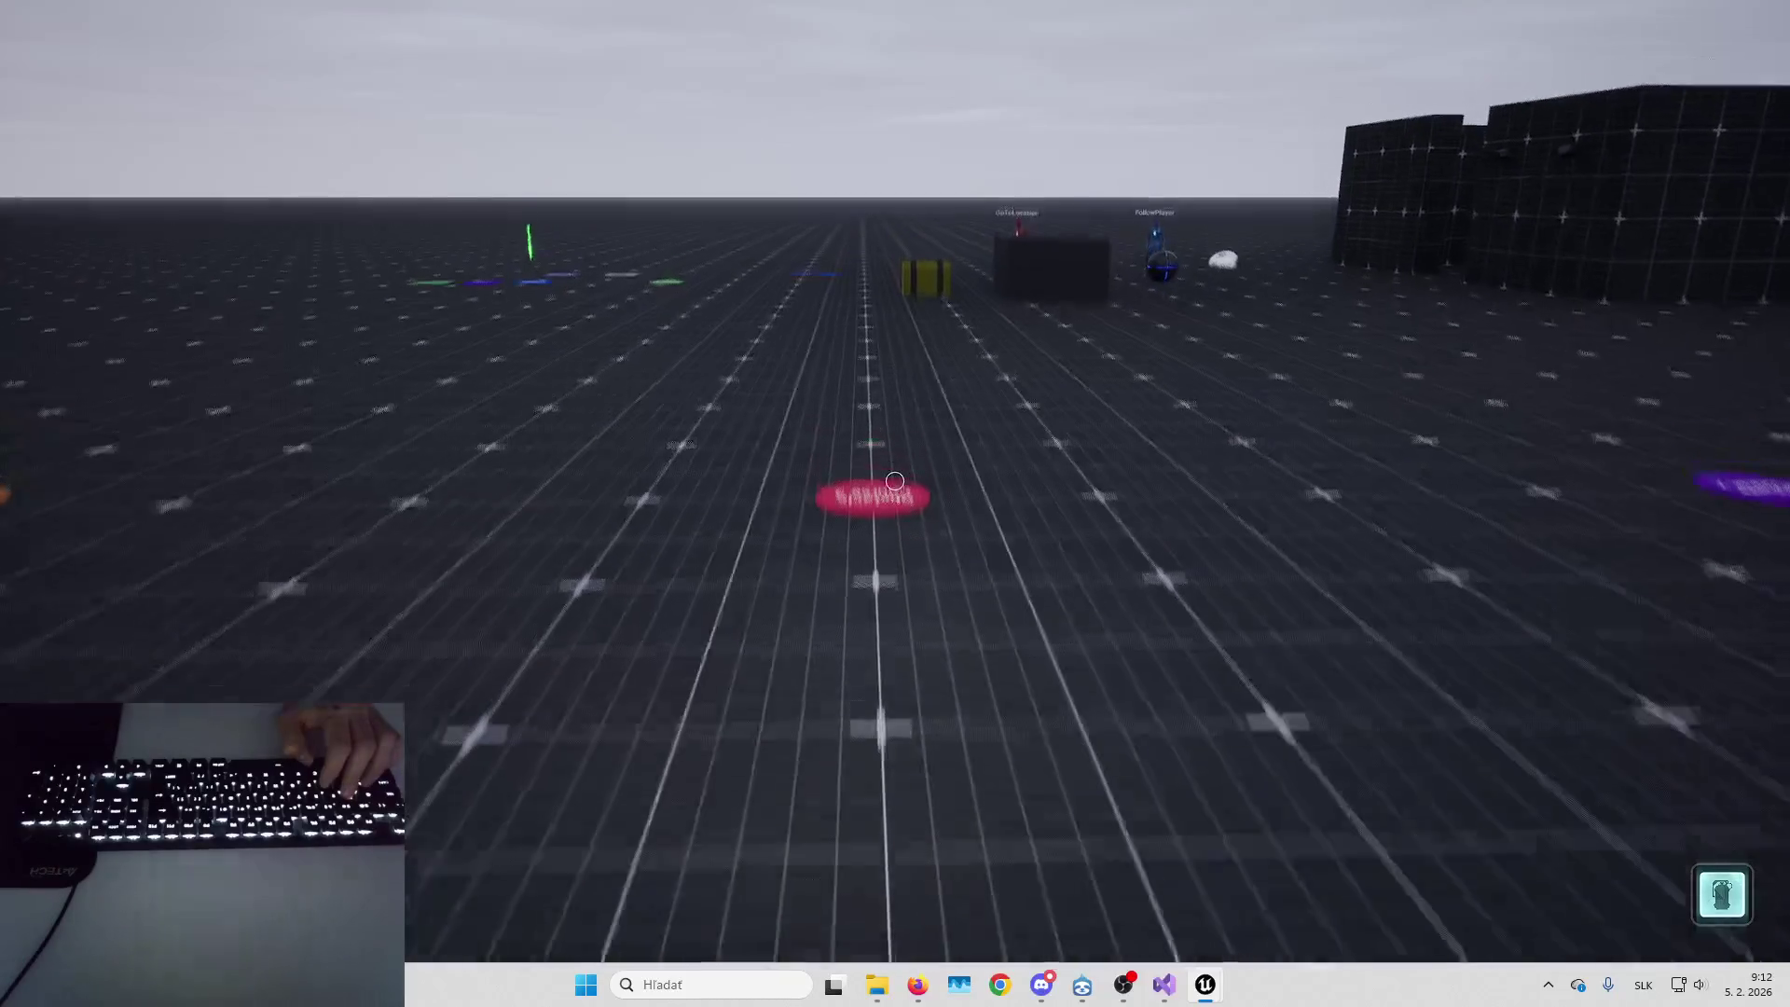
key("Escape")
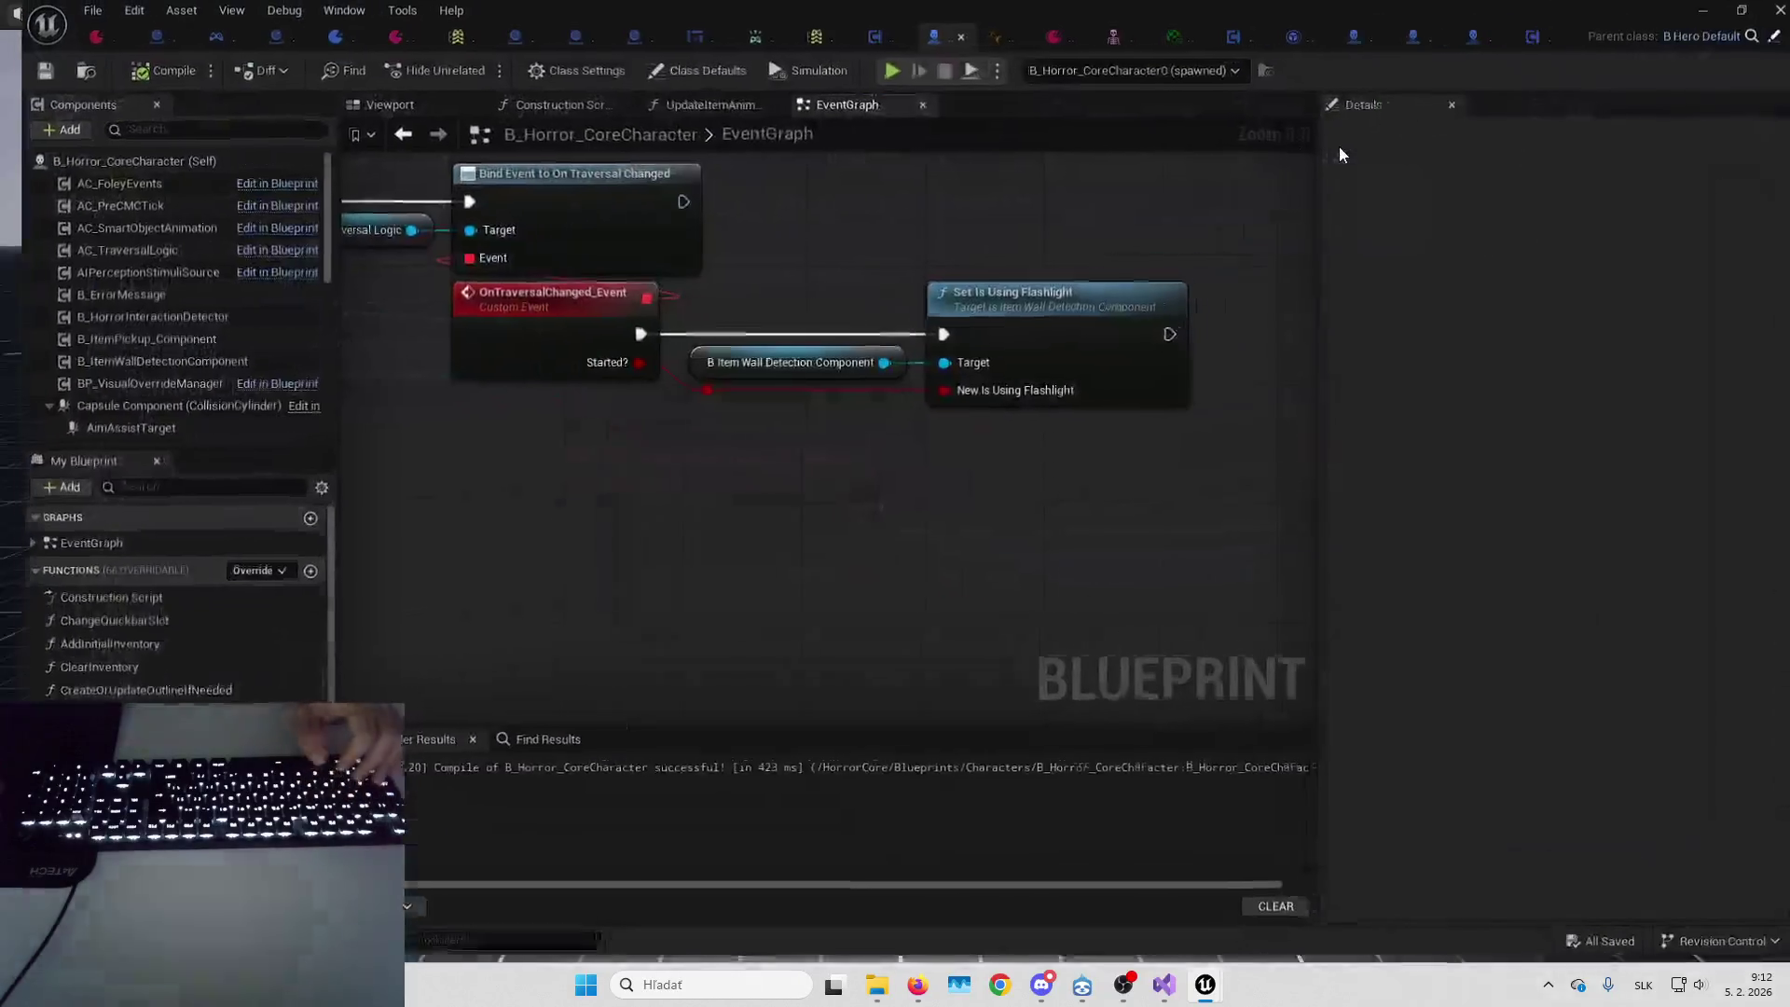
After Set Is Using Flashlight, print 'Traversal started: ' appended with Started? converted to text
mouse_move(916, 327)
left_mouse_down()
mouse_move(1048, 301)
mouse_move(1076, 314)
mouse_move(1035, 310)
mouse_move(1167, 316)
mouse_move(1011, 446)
mouse_move(945, 455)
left_mouse_up()
type("print string")
key("Return")
type("append")
key("Return")
type("Traversal star")
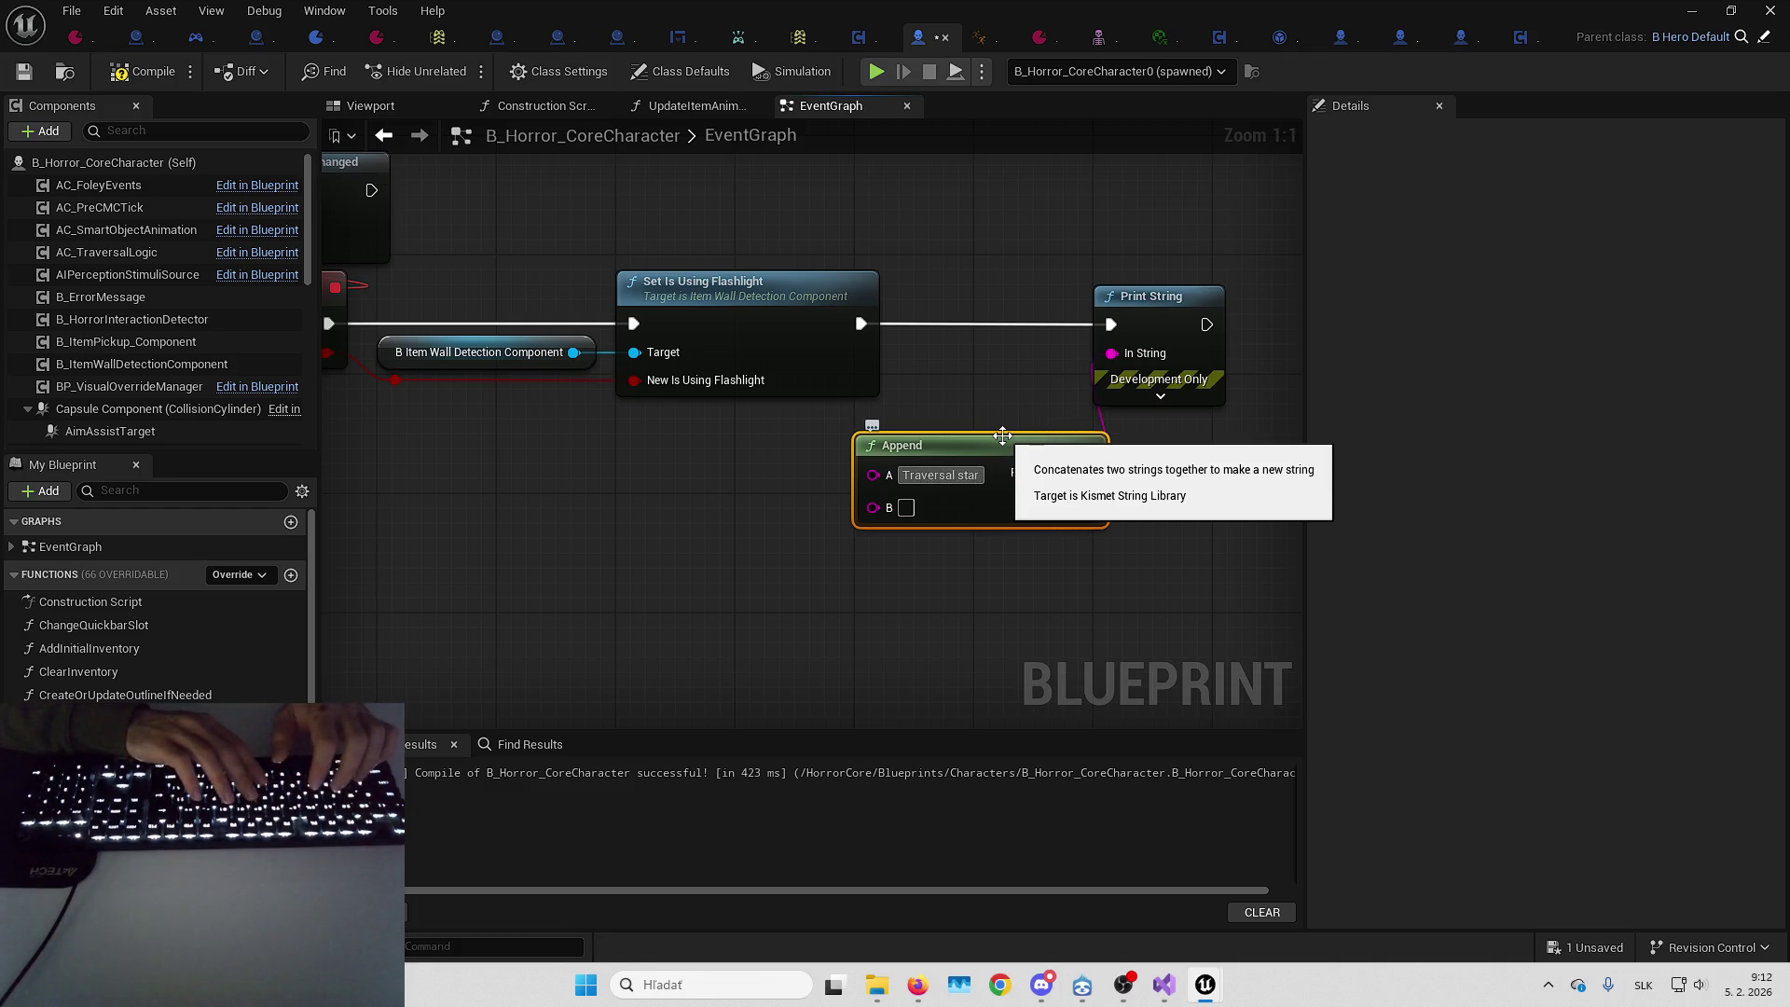
type("ted:")
key("Return")
mouse_move(395, 379)
left_mouse_down()
mouse_move(466, 415)
mouse_move(873, 505)
left_mouse_up()
left_click_drag(695, 418, 720, 495)
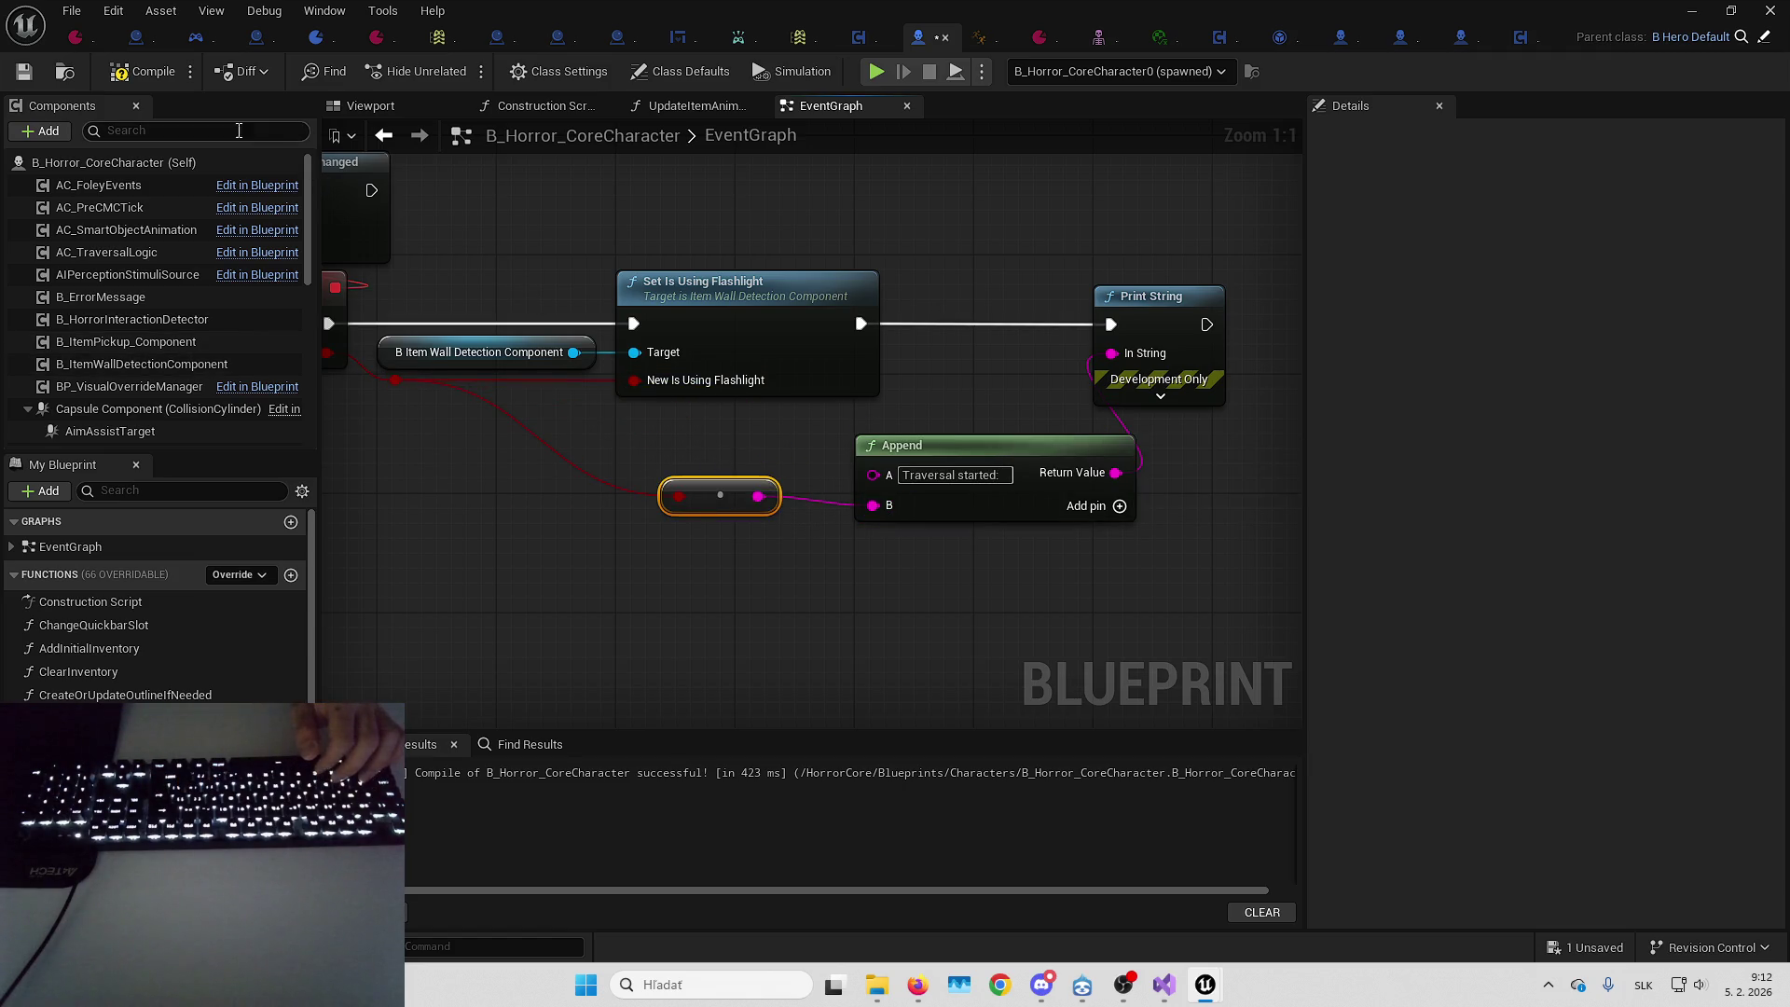
Delete the Doing Traversal Action getter in AC_TraversalLogic
left_click(1524, 38)
left_click(1205, 456)
mouse_move(1204, 456)
left_mouse_down()
mouse_move(1123, 509)
mouse_move(1789, 481)
mouse_move(1056, 561)
left_mouse_up()
key("Delete")
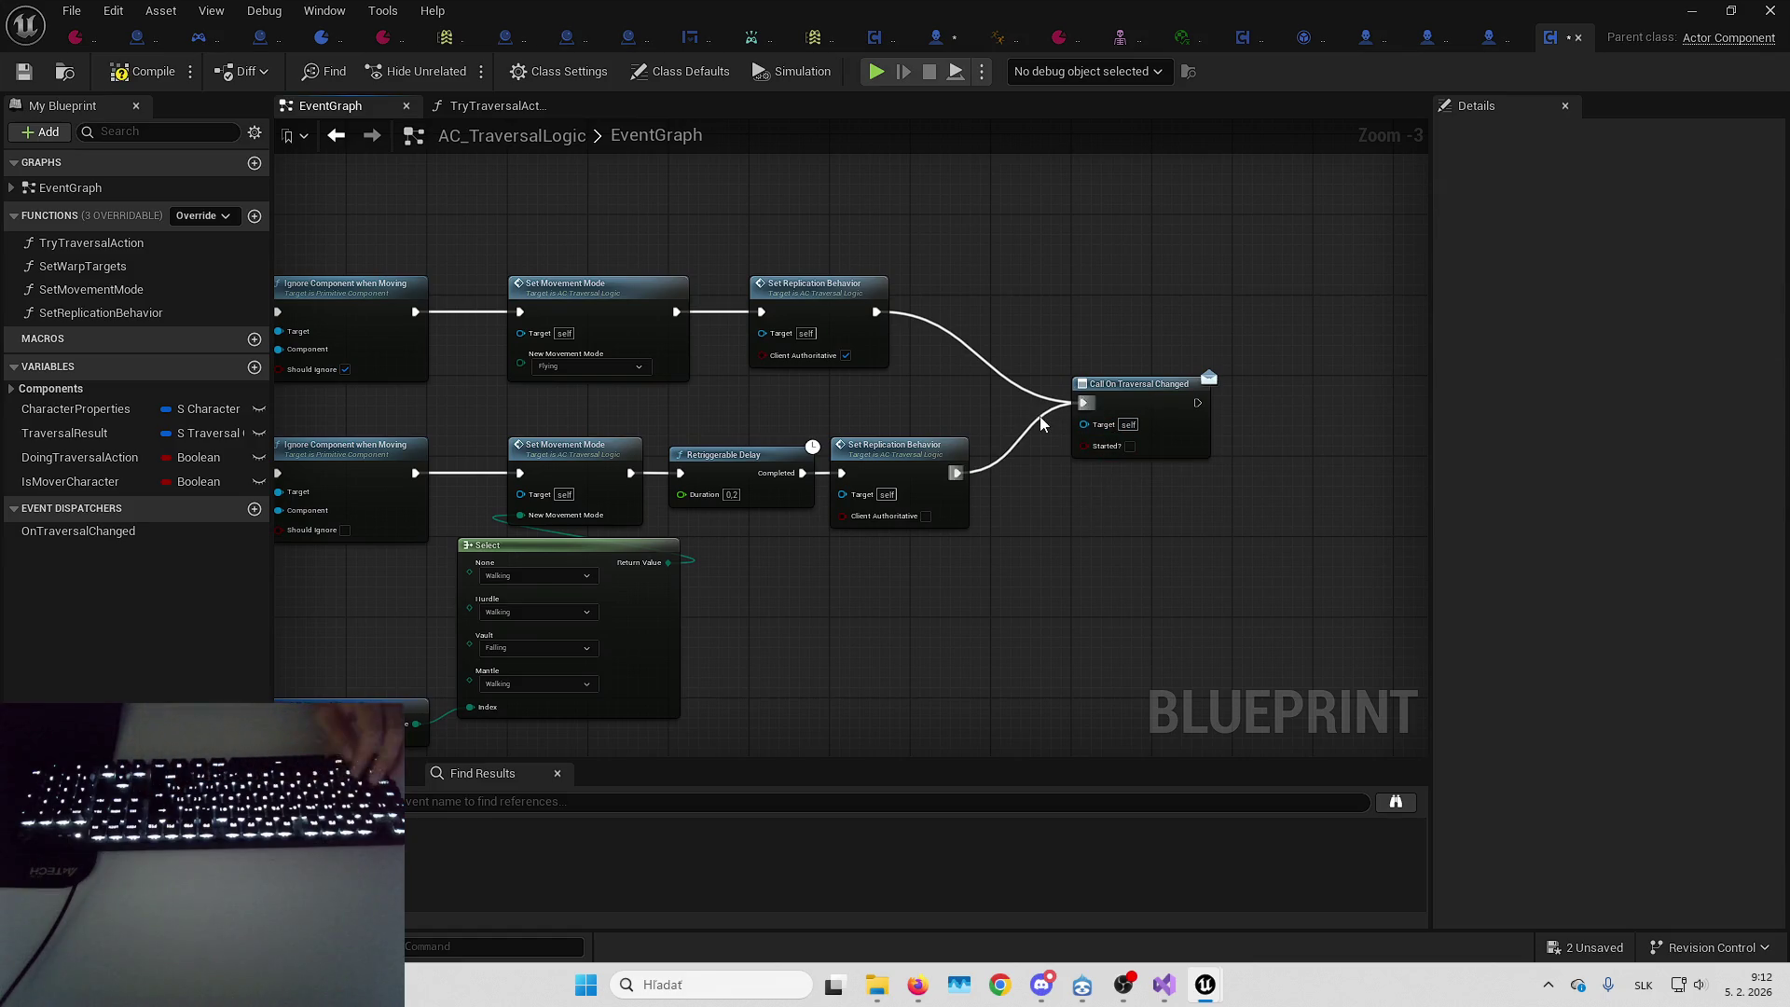
Tick Started? on the upper traversal-changed call and copy it beside the lower Set Replication Behavior
mouse_move(1163, 399)
left_mouse_down()
mouse_move(1151, 312)
mouse_move(1083, 307)
left_mouse_up()
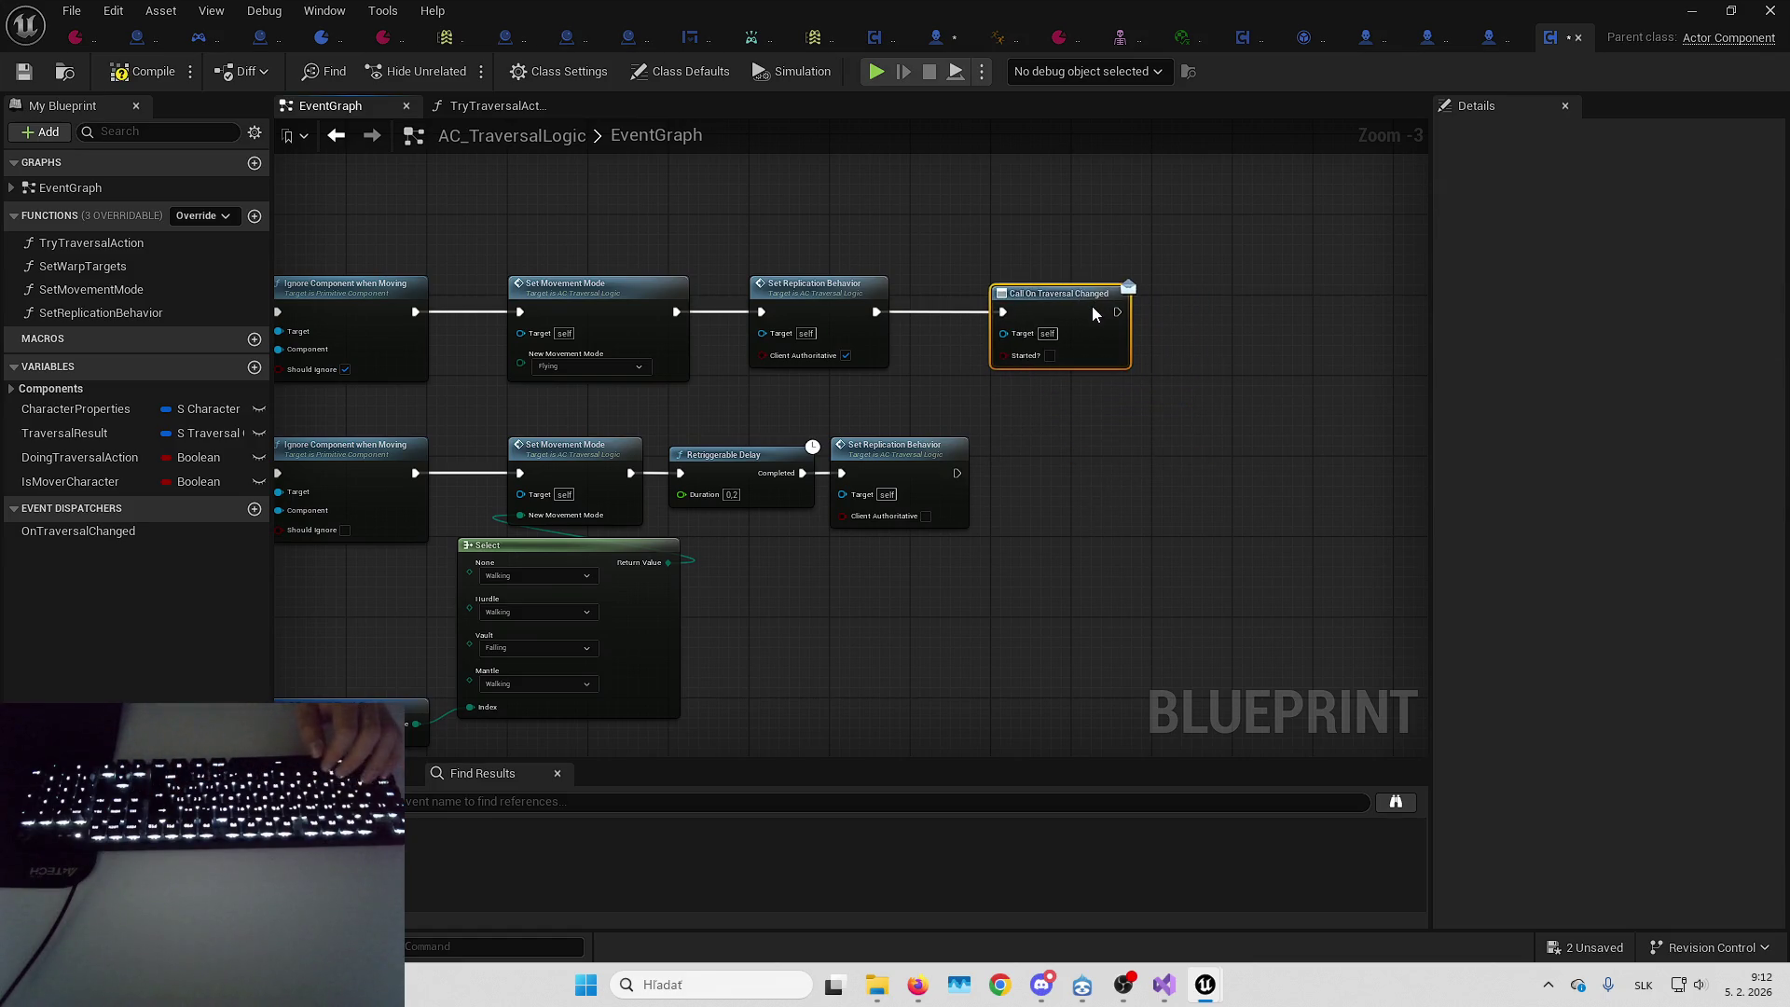
left_click(1050, 356)
left_click(1032, 304)
key("ctrl+c")
key("ctrl+v")
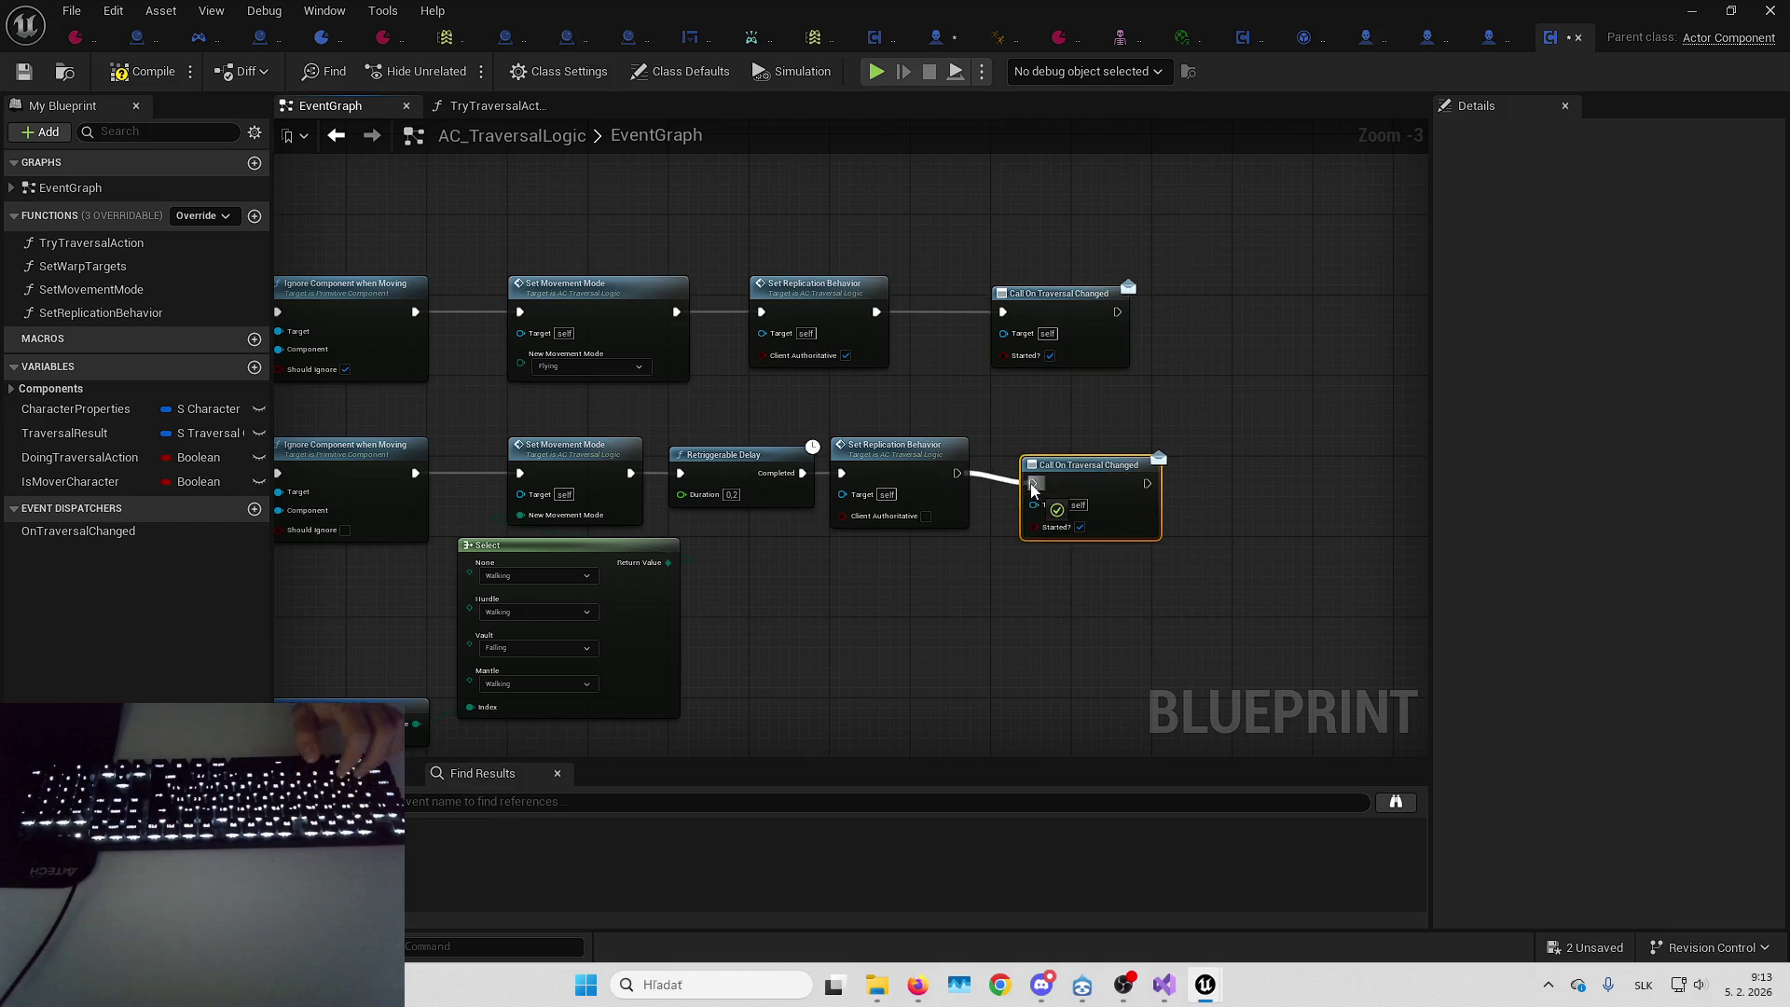
left_click_drag(1086, 483, 1065, 472)
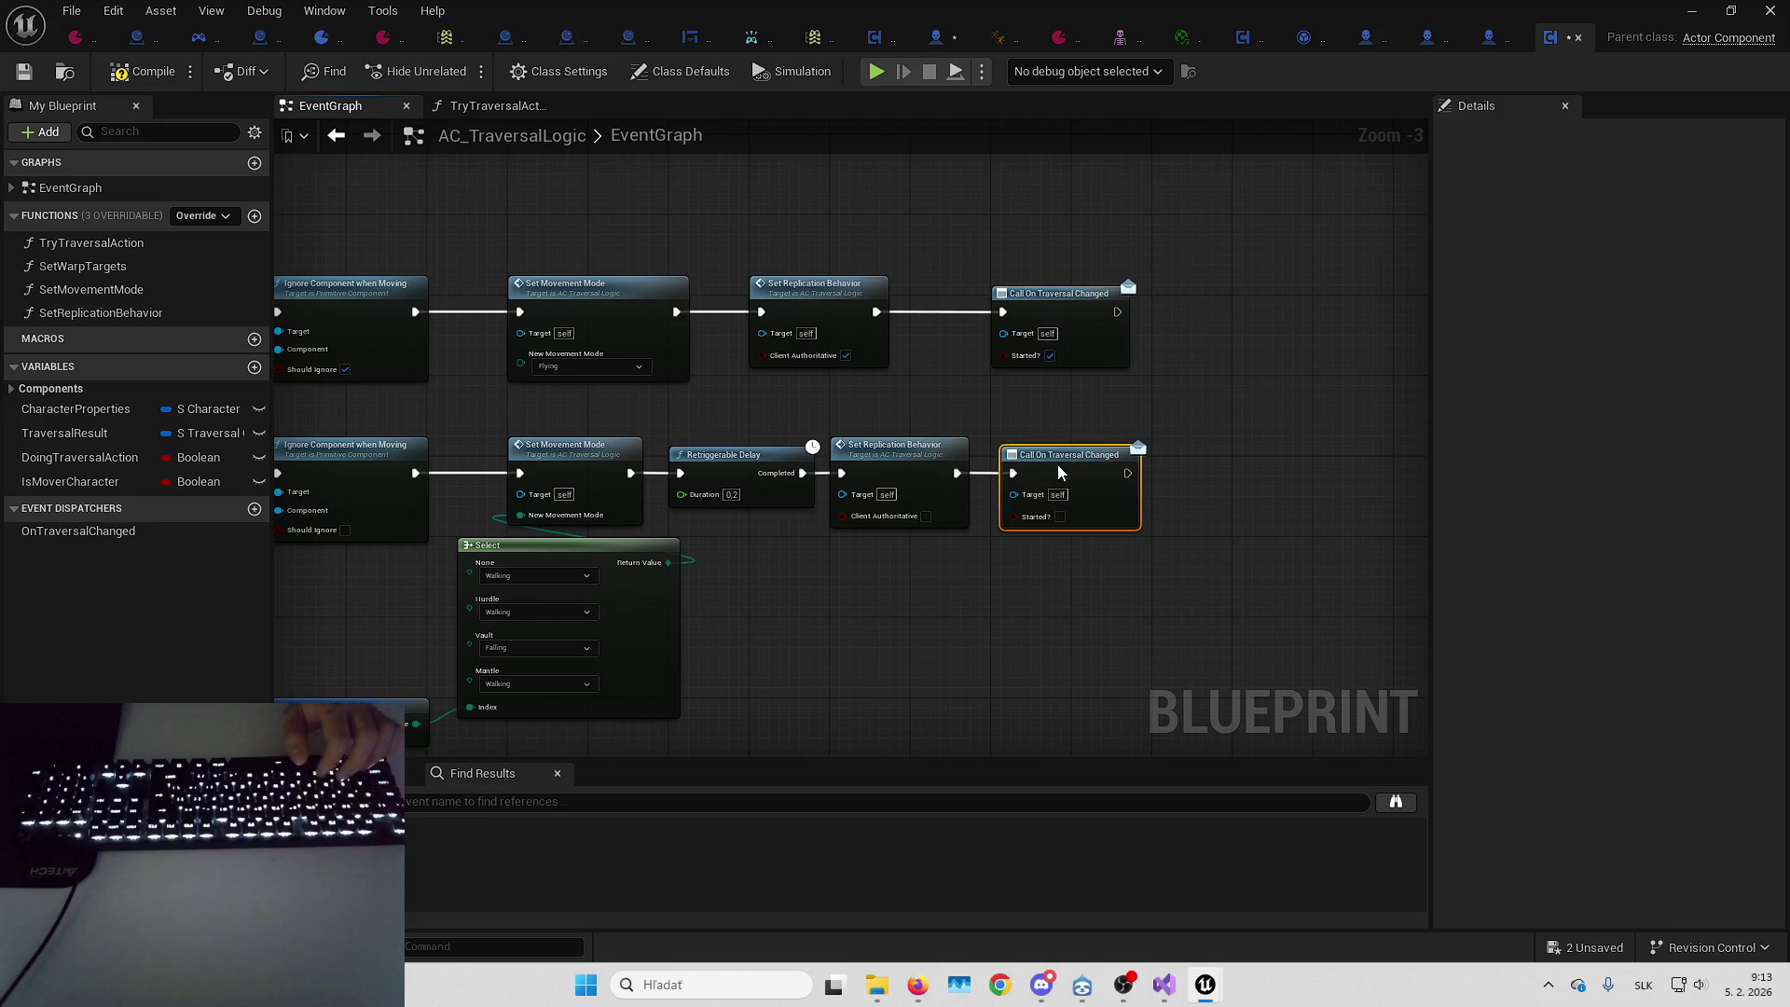
Place a Call On Traversal Changed node on the SET node's exec wire, then save all assets
mouse_move(892, 379)
left_mouse_down()
mouse_move(1080, 355)
mouse_move(1067, 367)
mouse_move(1119, 439)
mouse_move(1310, 440)
mouse_move(1109, 380)
left_mouse_up()
left_click(994, 396)
scroll(1127, 392, "down", 1)
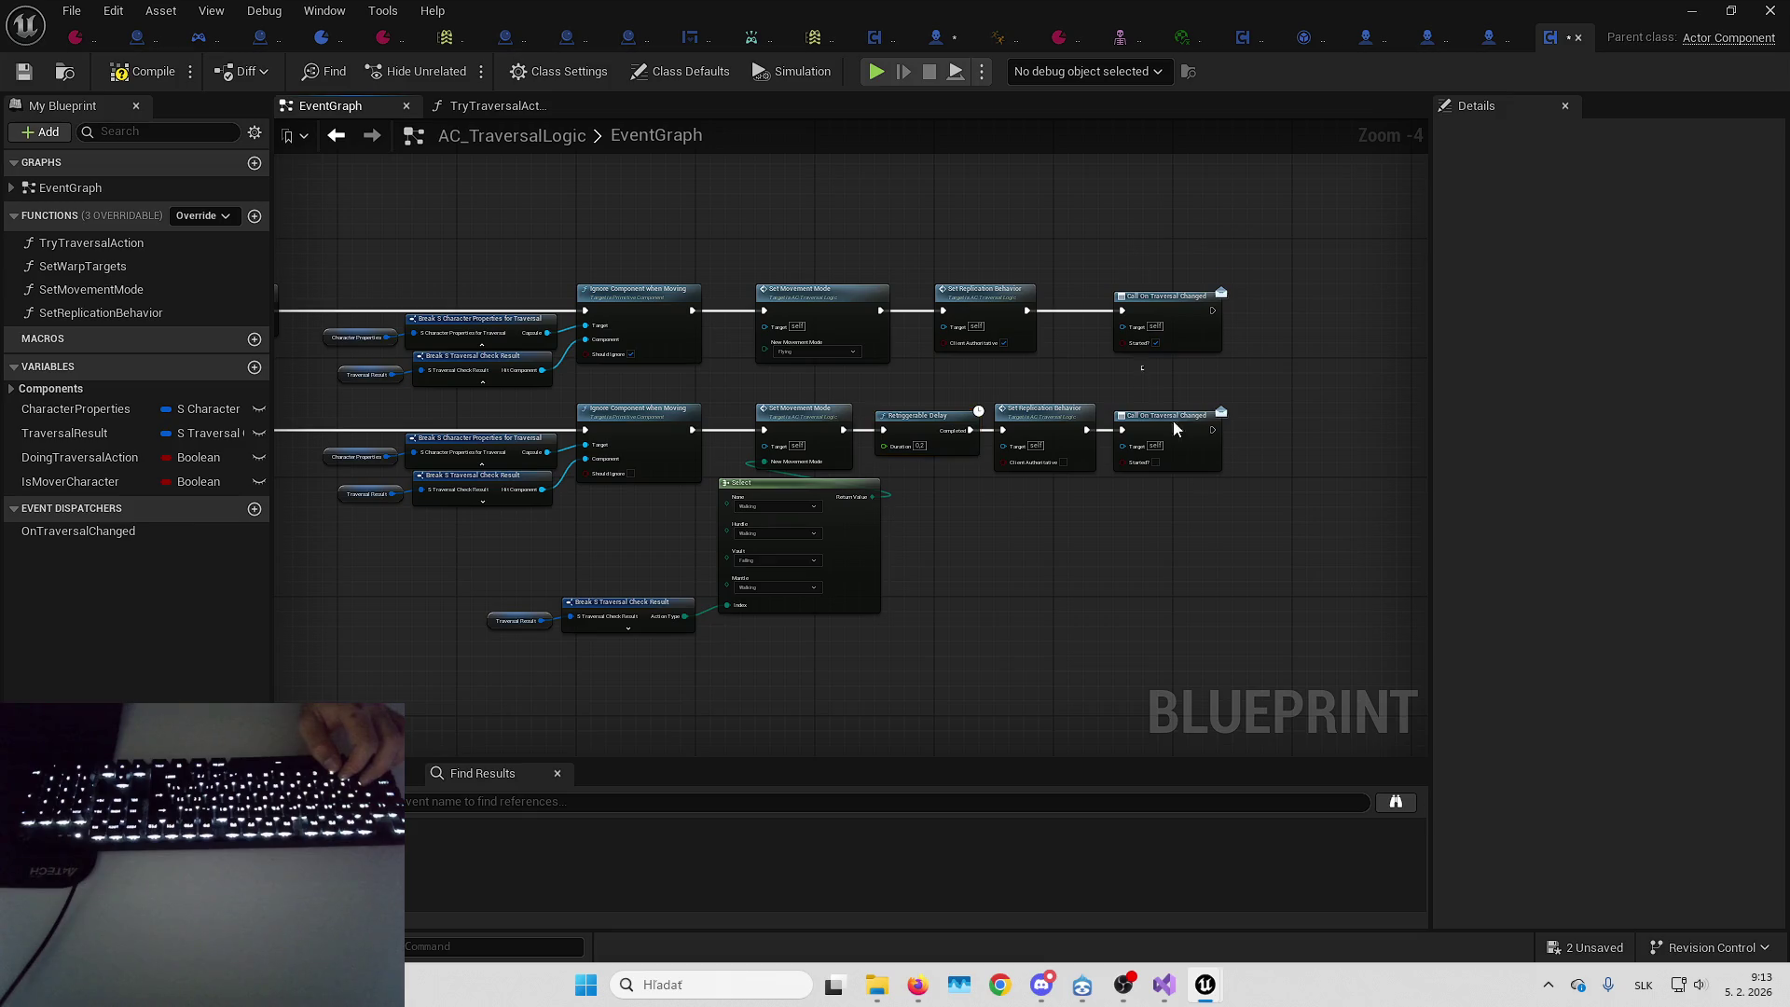
mouse_move(524, 357)
left_mouse_down()
mouse_move(820, 408)
mouse_move(865, 358)
mouse_move(819, 358)
left_mouse_up()
scroll(818, 396, "up", 4)
key("ctrl+v")
mouse_move(948, 382)
left_mouse_down()
mouse_move(681, 389)
mouse_move(1284, 385)
left_mouse_up()
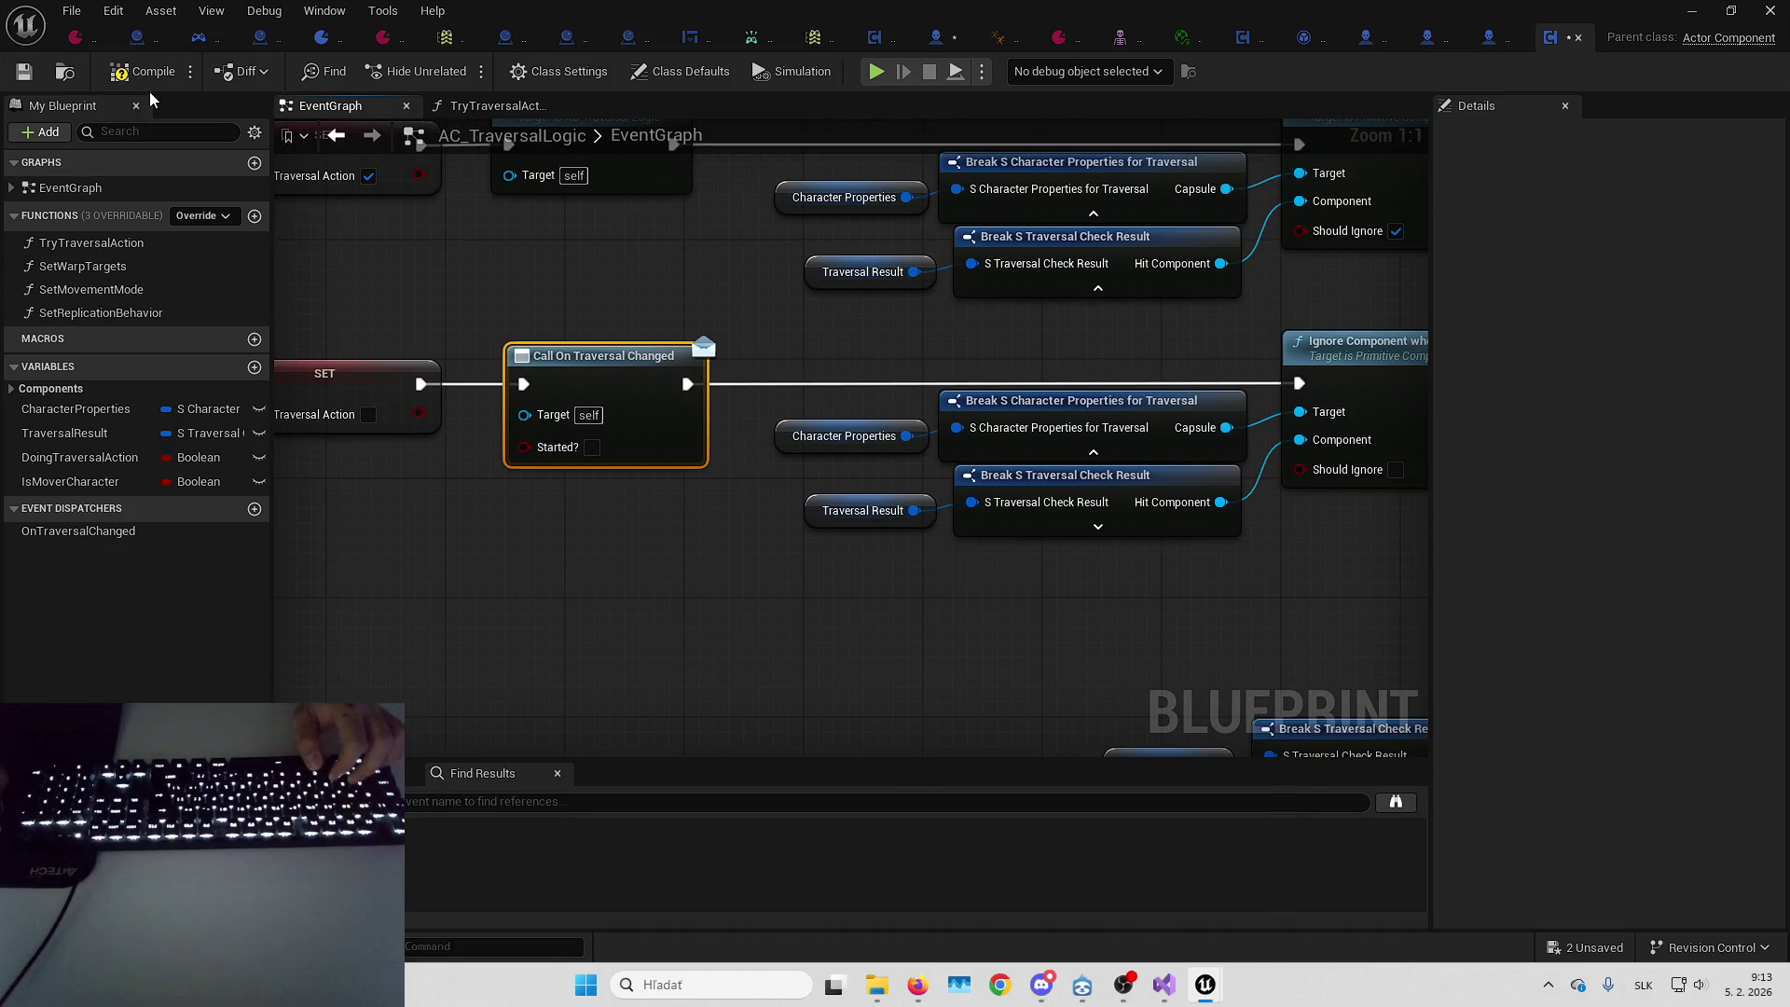
left_click(1587, 944)
key("Return")
Play-test by running and vaulting at the box wall and 2,5 M block, then stop
left_click(1695, 11)
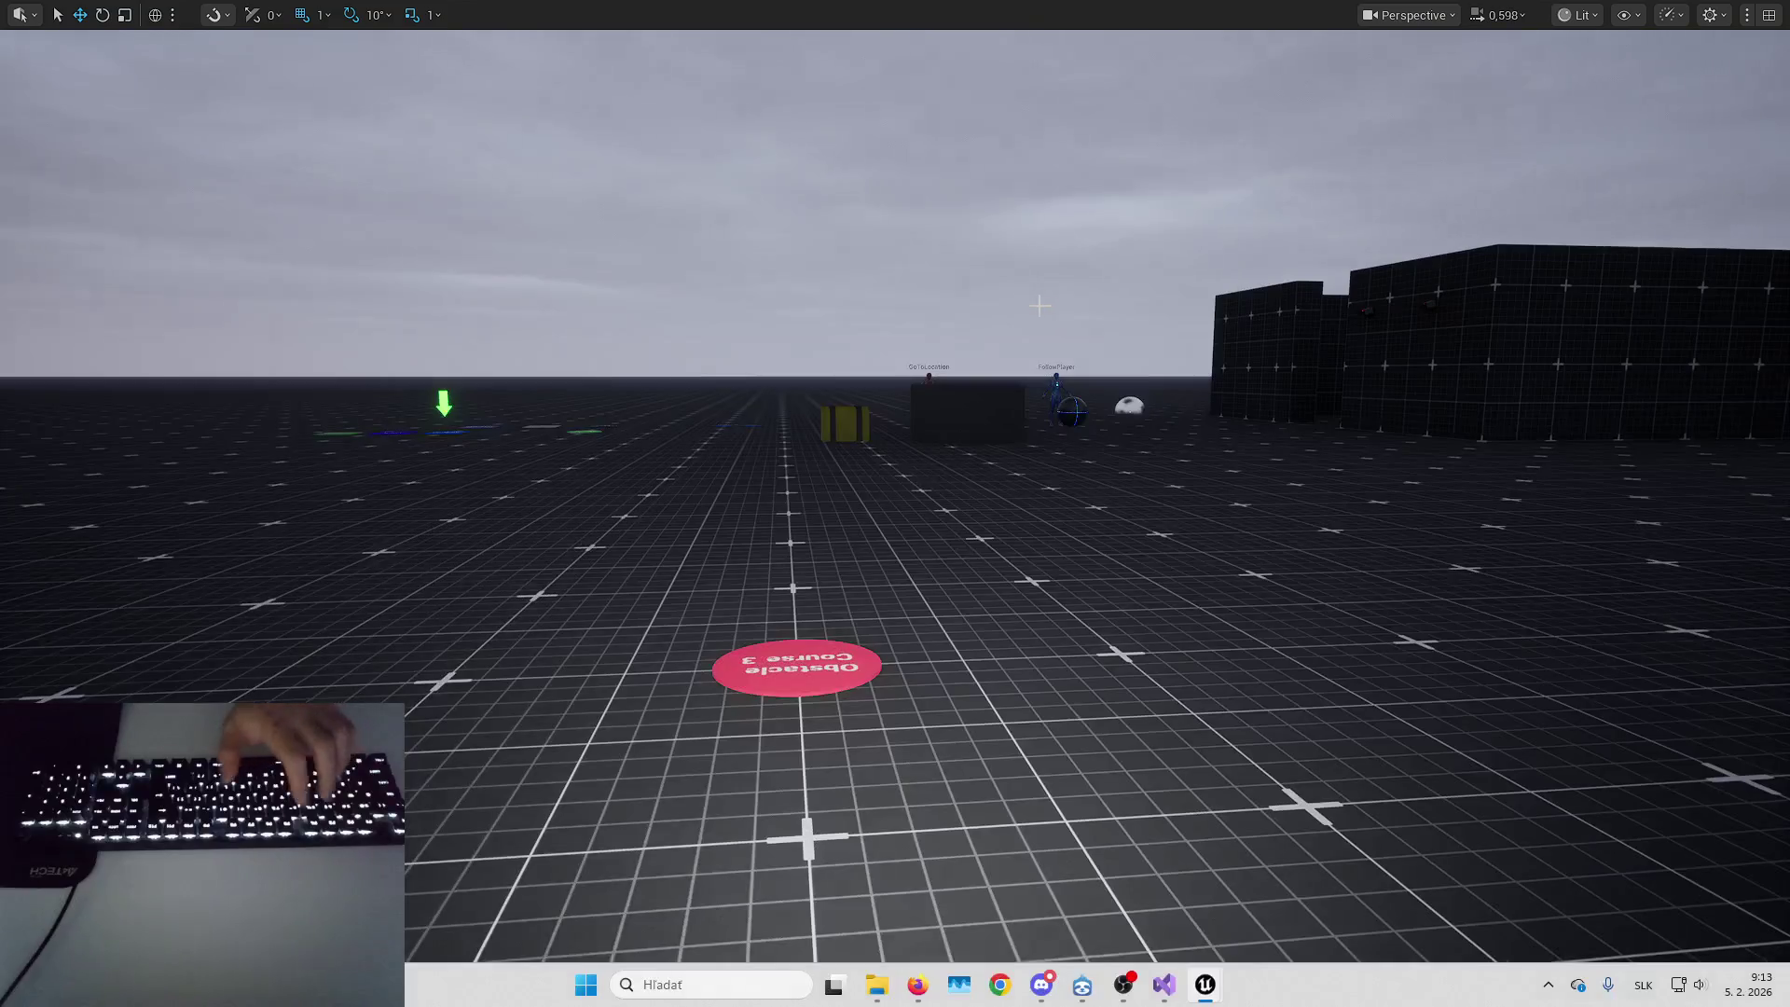
key("alt+p")
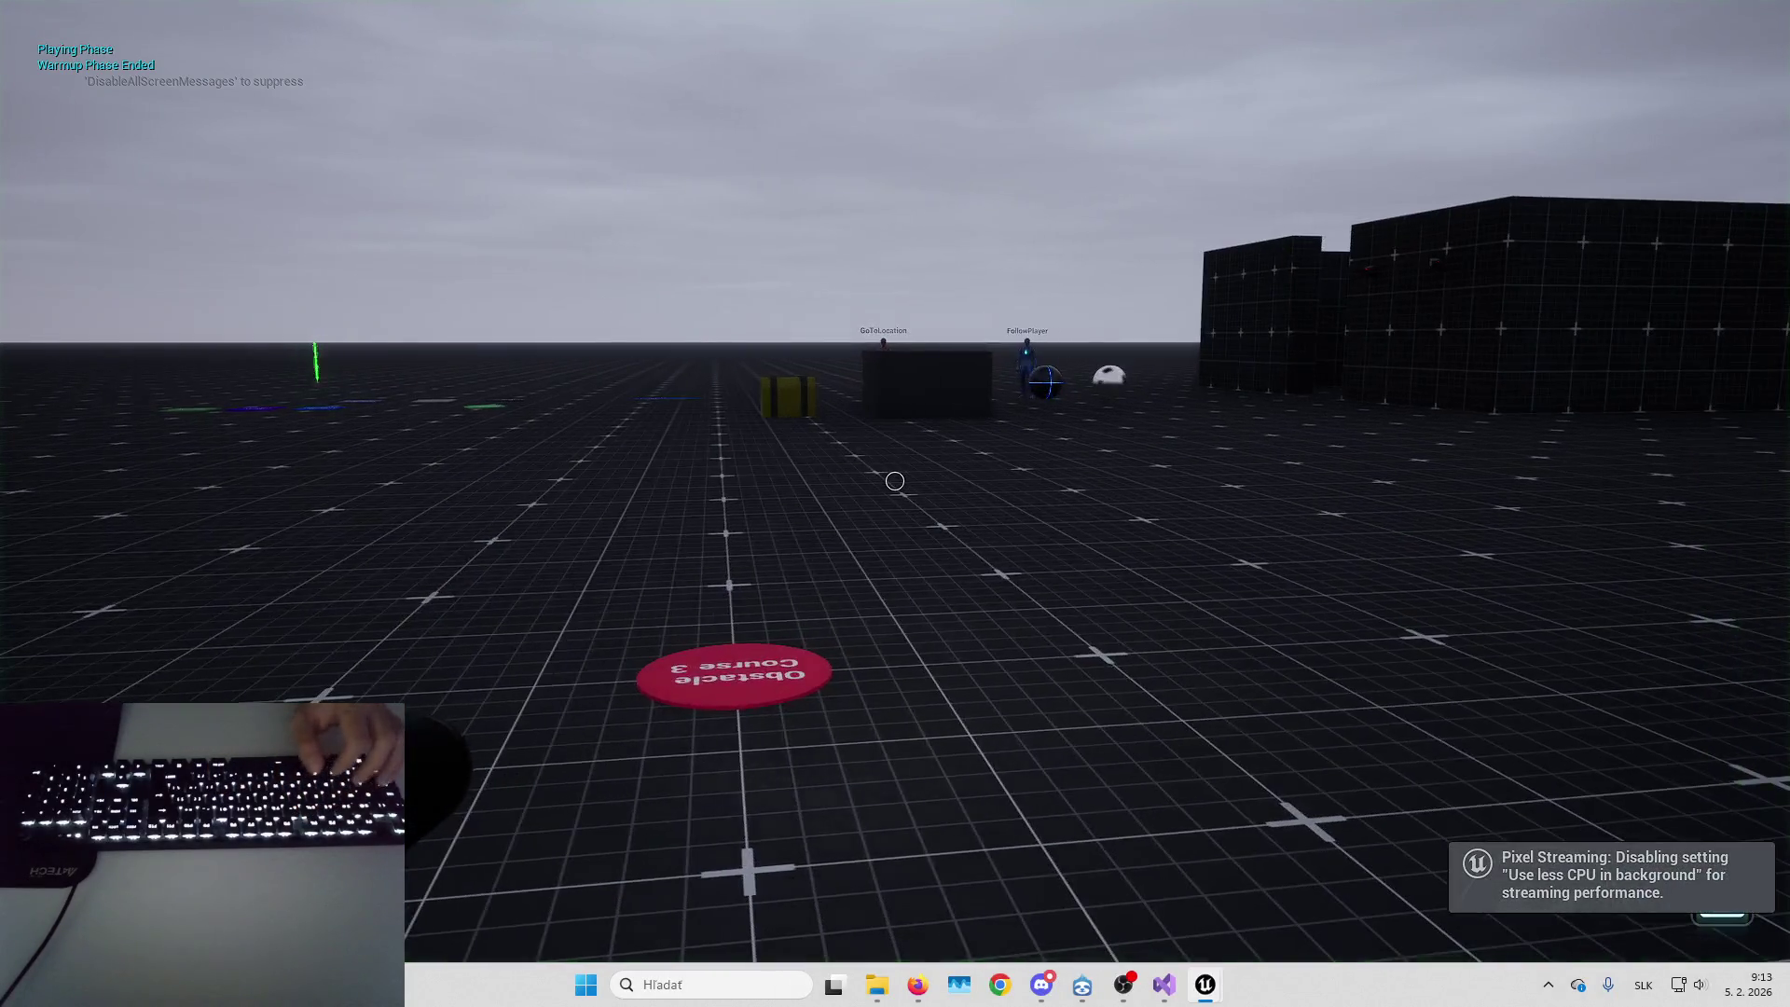
key("w")
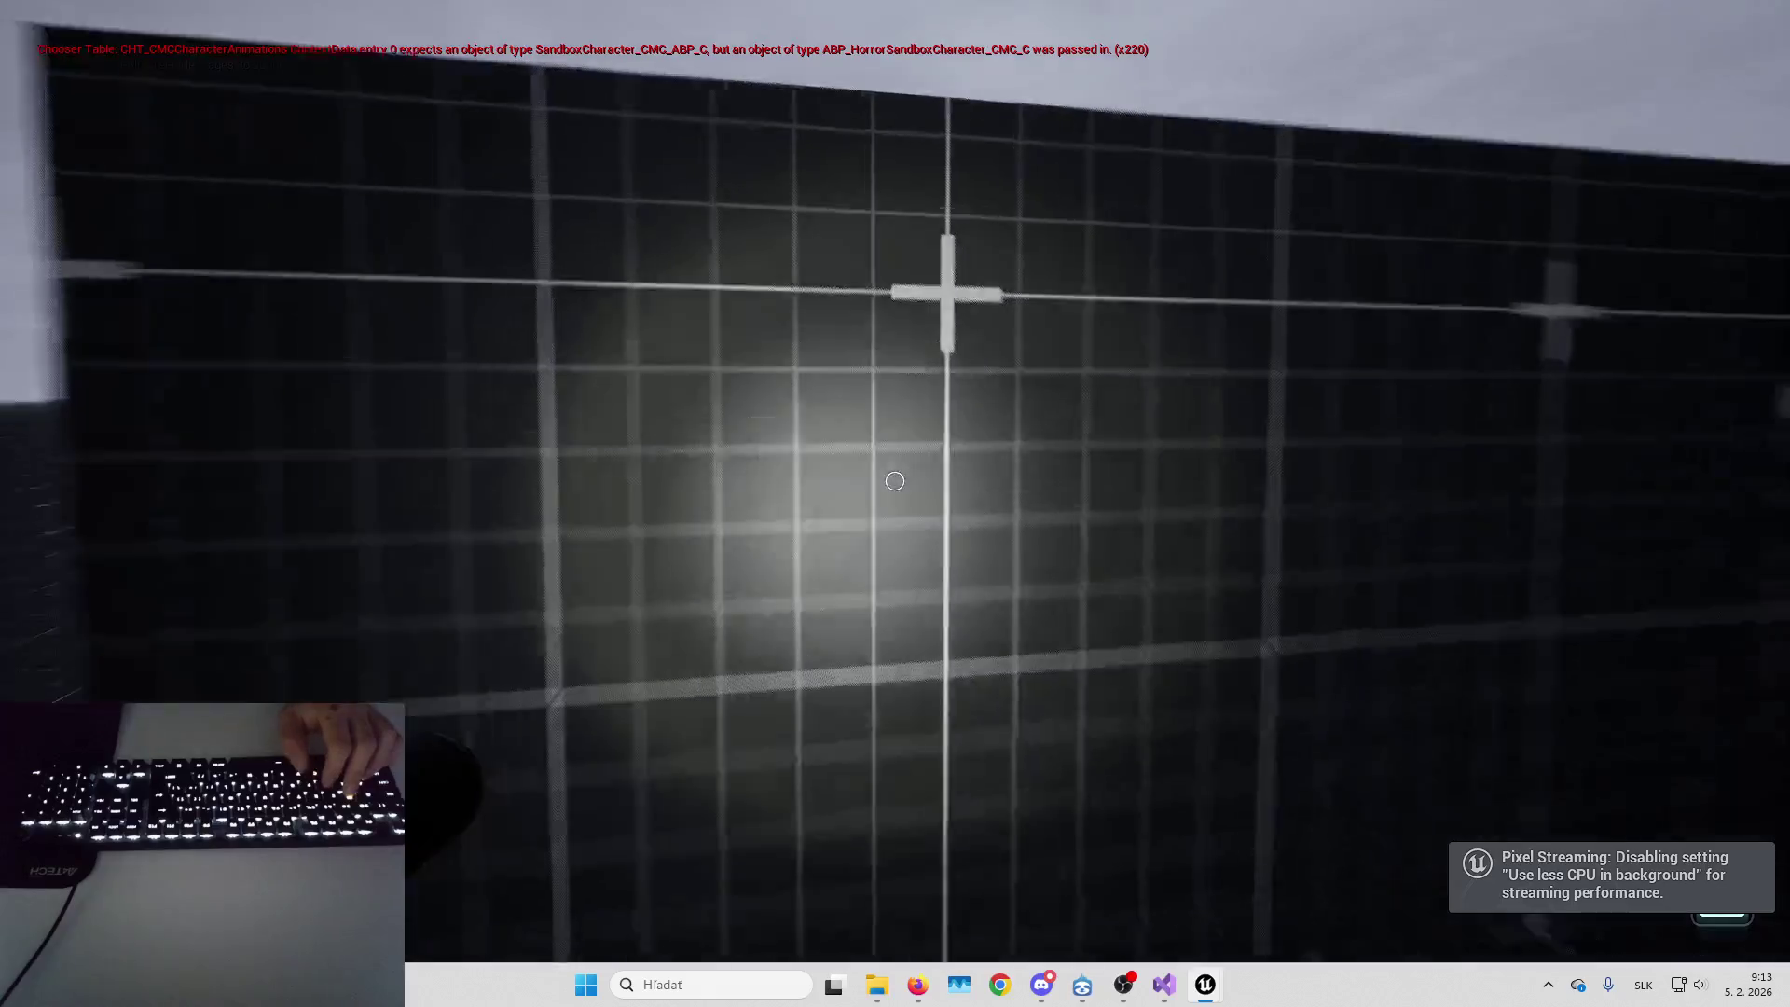
key("space")
key("w")
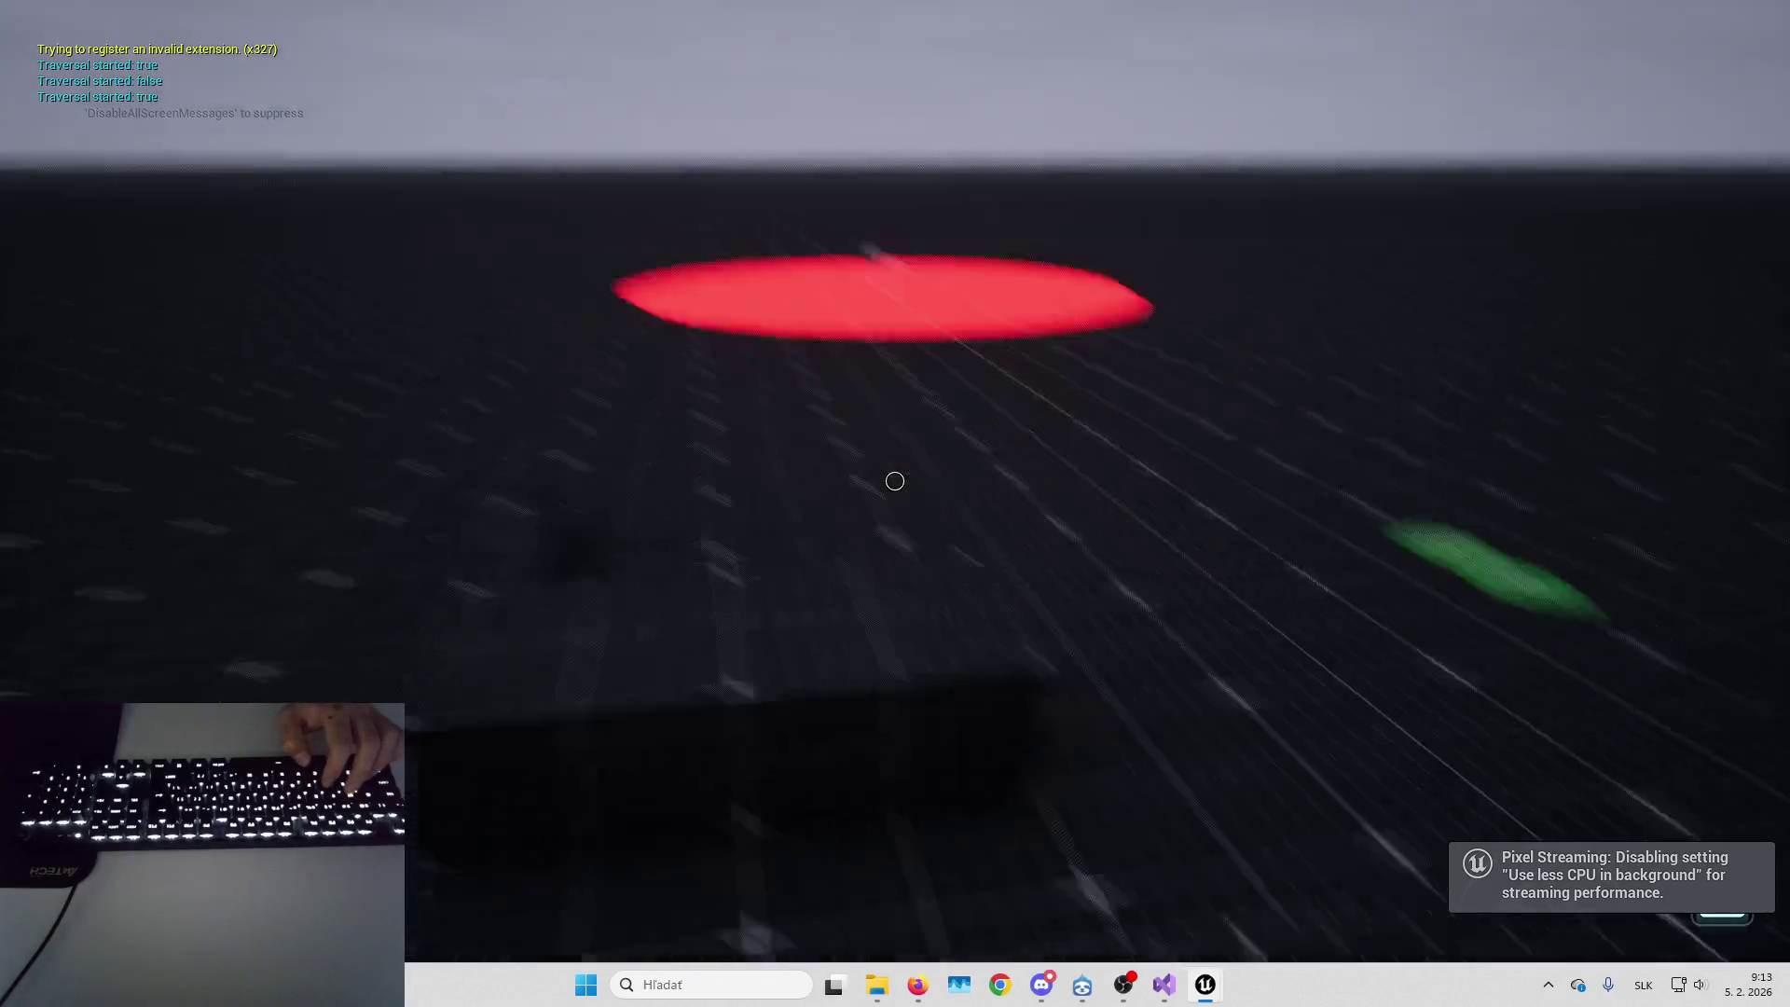
key("w")
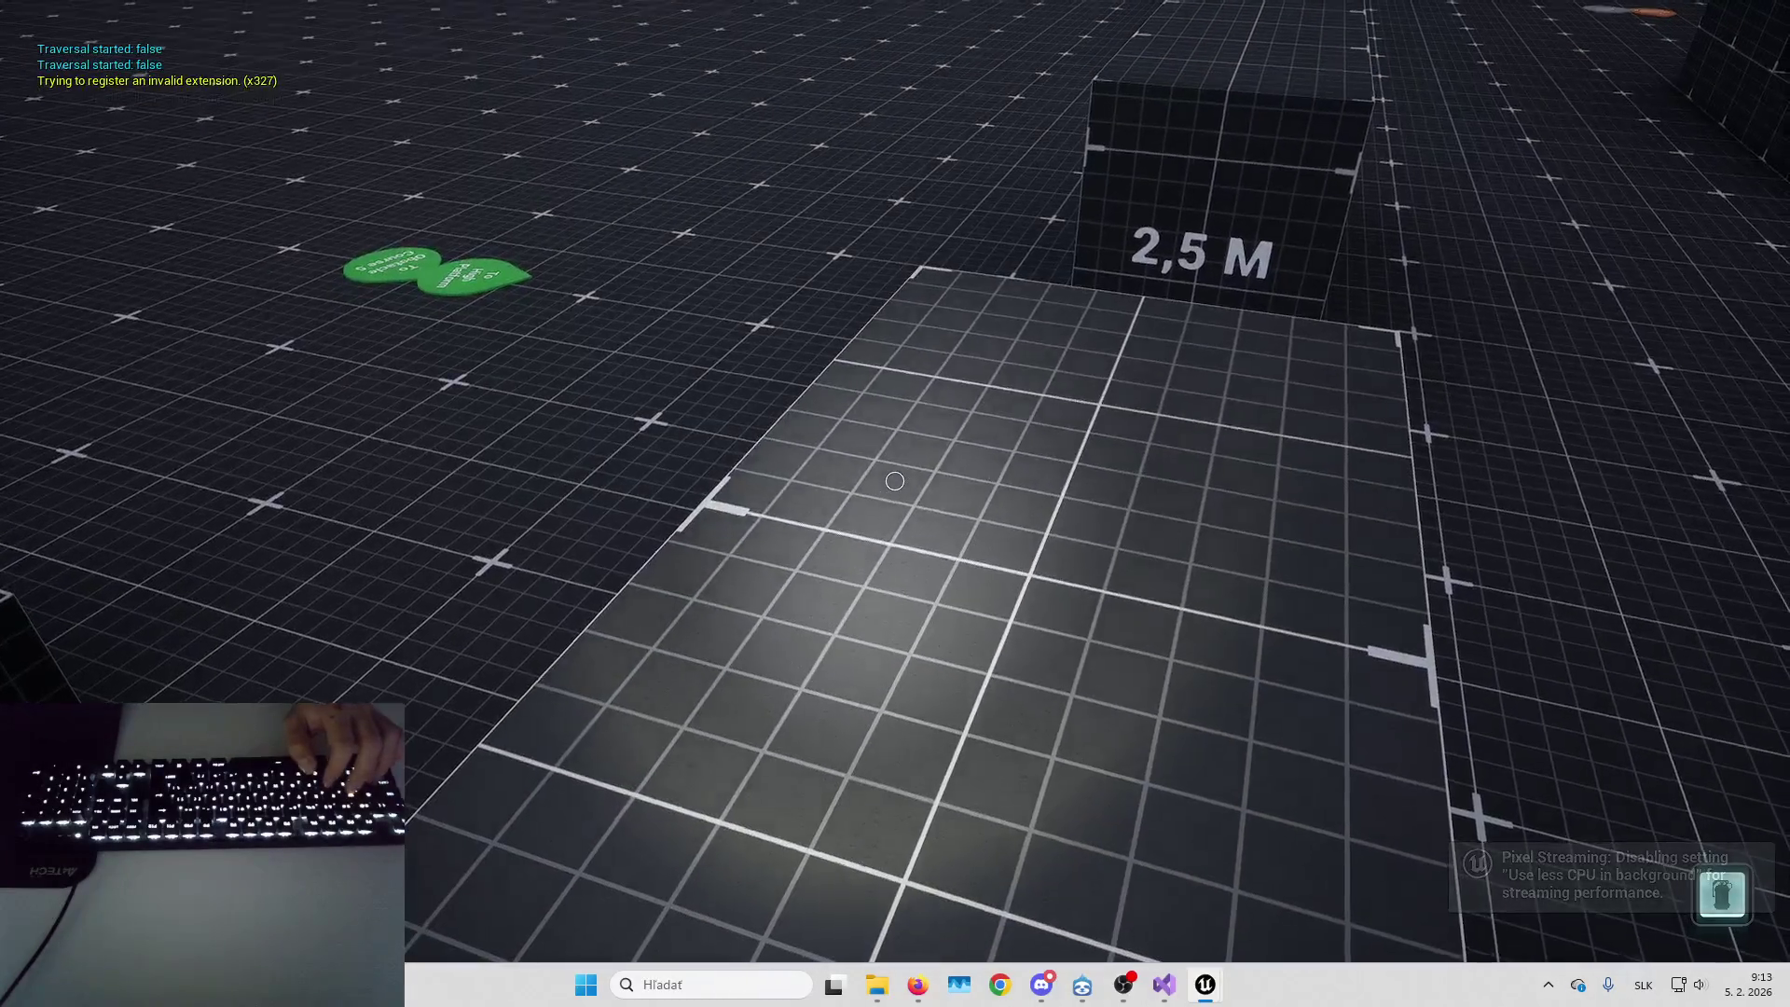
key("Escape")
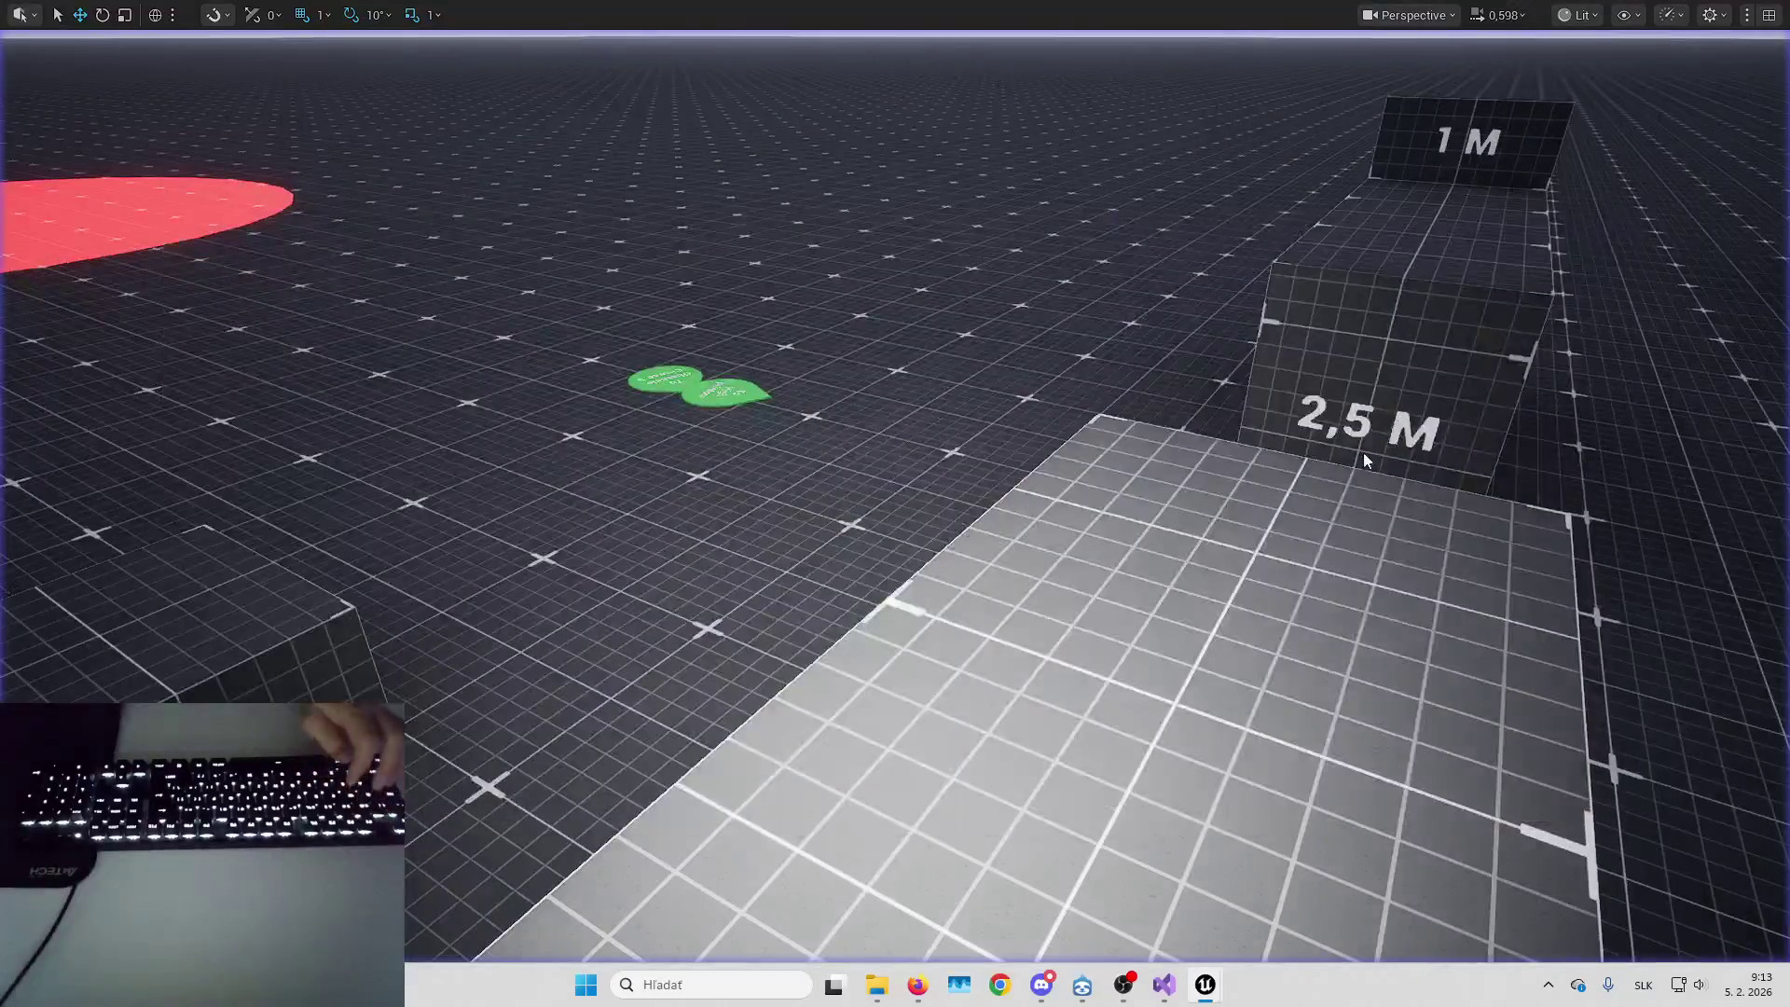
left_click(1500, 43)
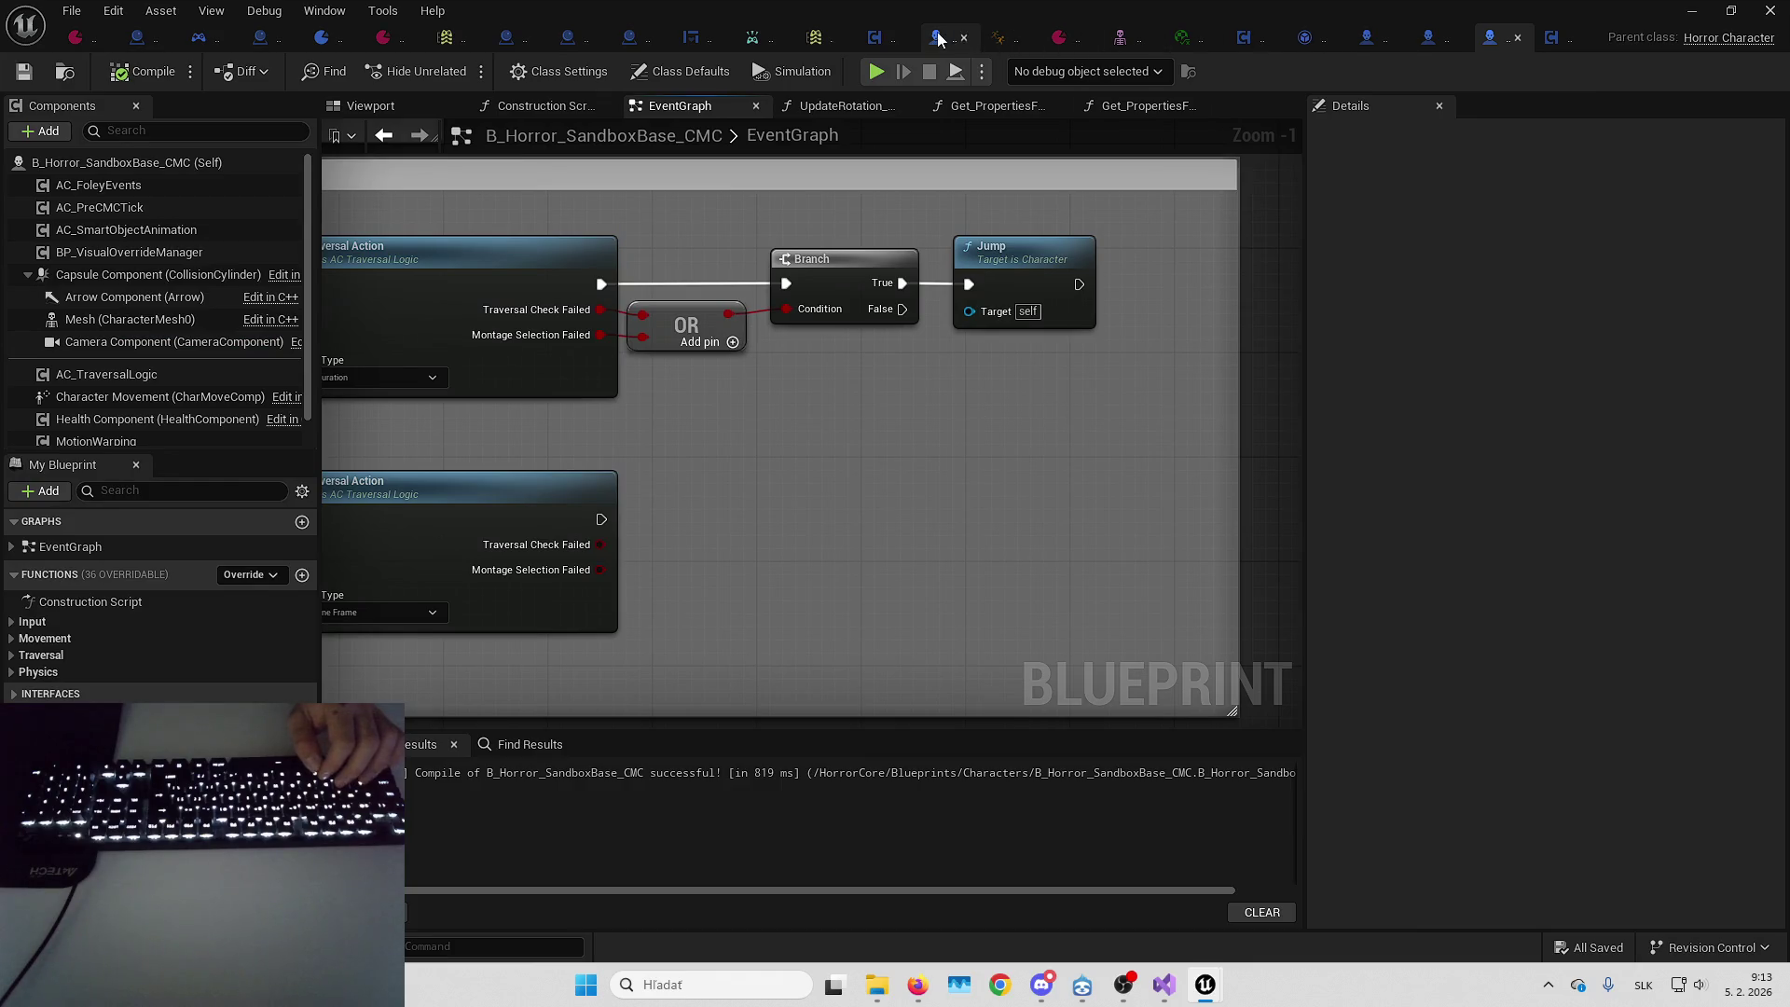
Insert a NOT node between Started? and New Is Using Flashlight in B_Horror_CoreCharacter
left_click(938, 37)
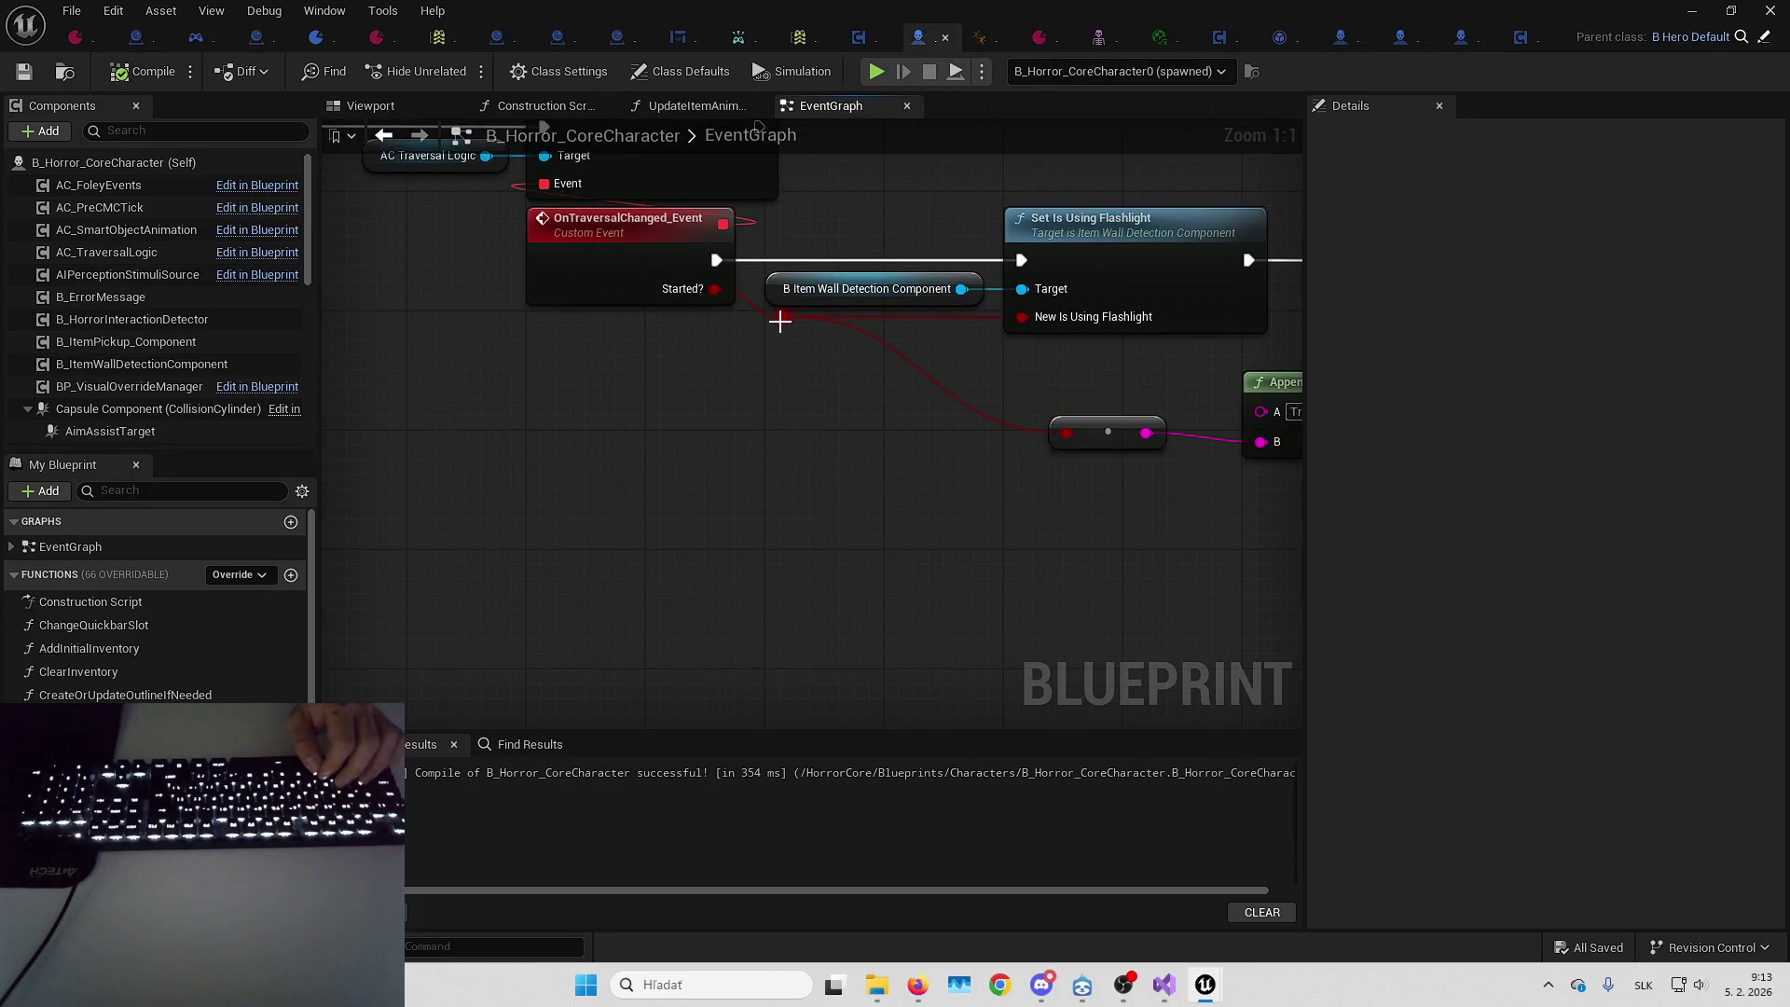
left_click_drag(781, 320, 813, 373)
type("not")
key("Return")
left_click_drag(960, 388, 1007, 345)
left_click_drag(879, 382, 893, 338)
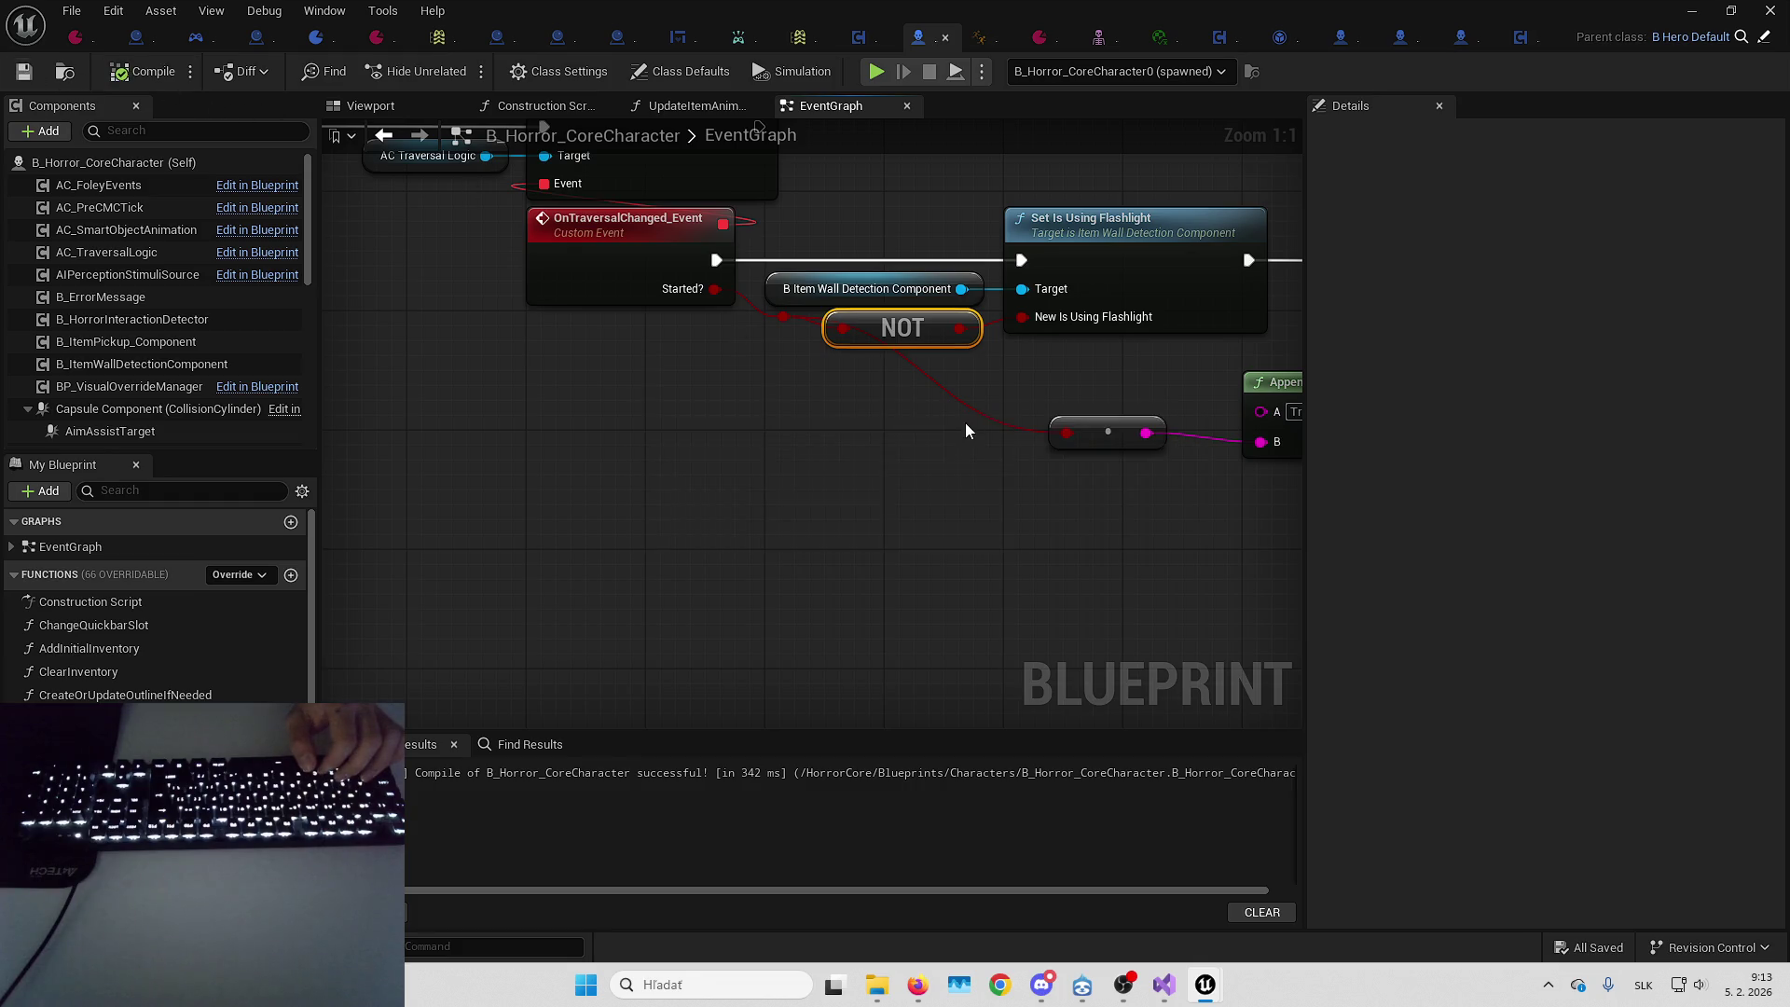
left_click(1695, 10)
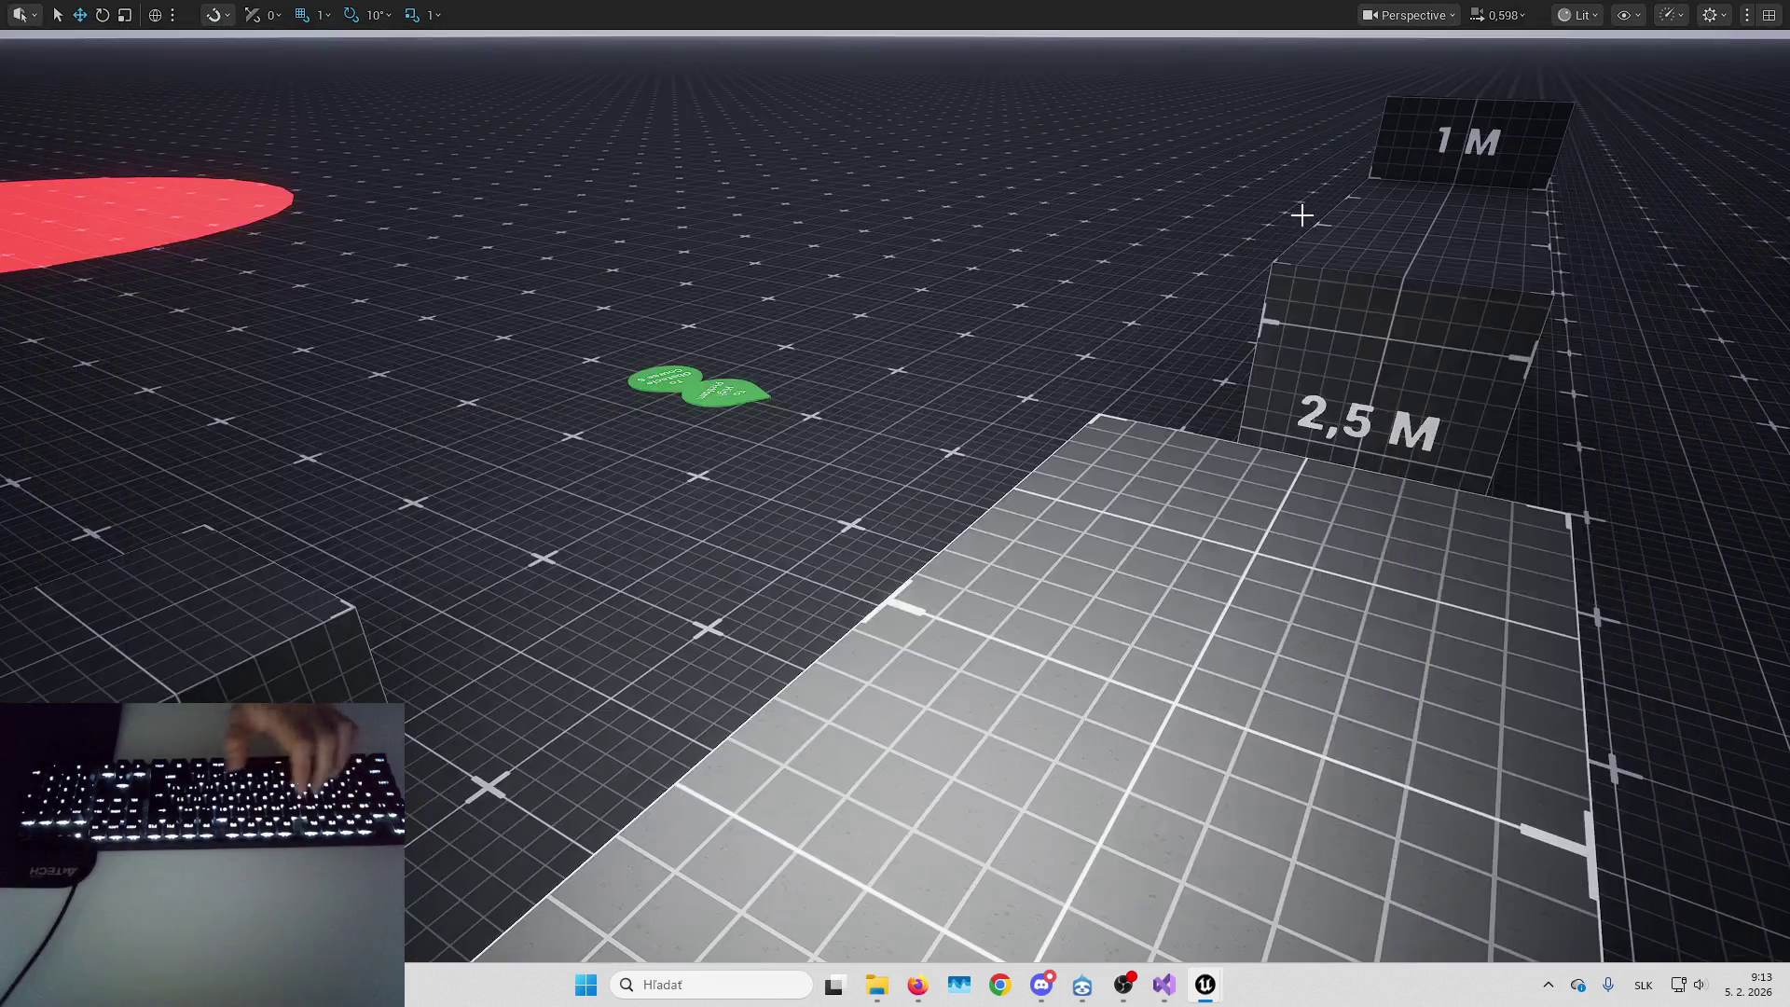
Play-test by vaulting the 2,5 M and 1 M blocks and climbing the grid wall and stacked blocks
key("alt+p")
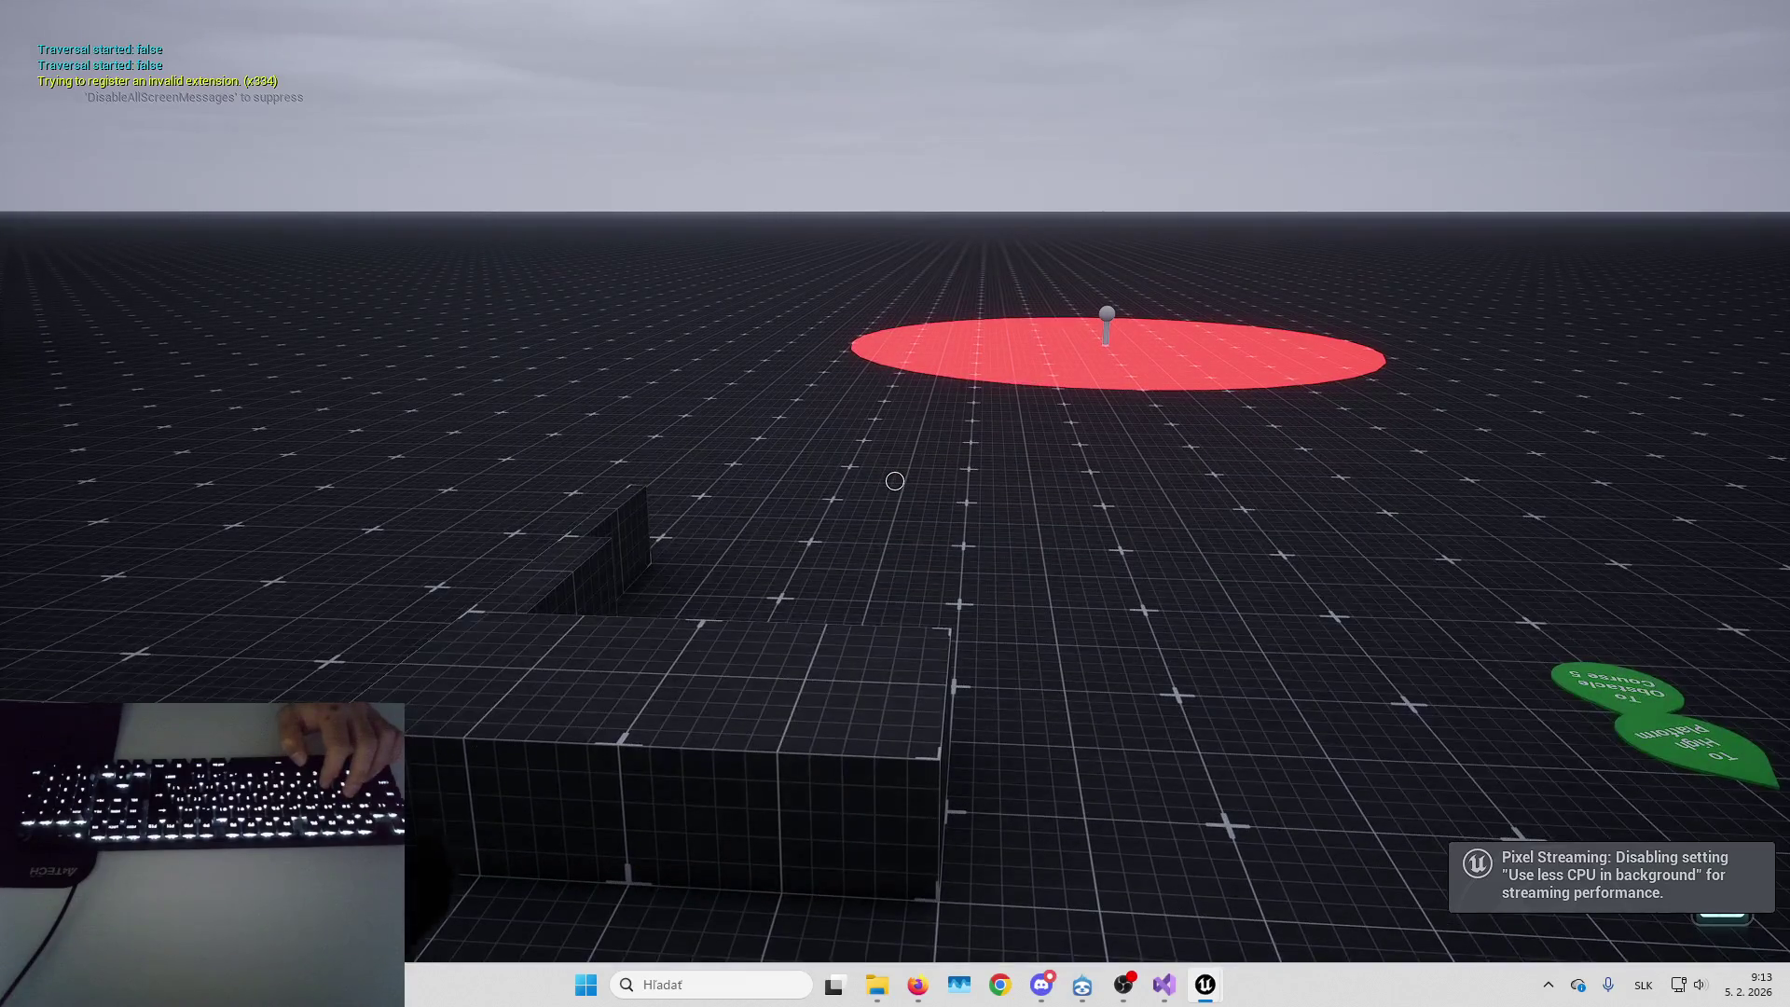
key("w")
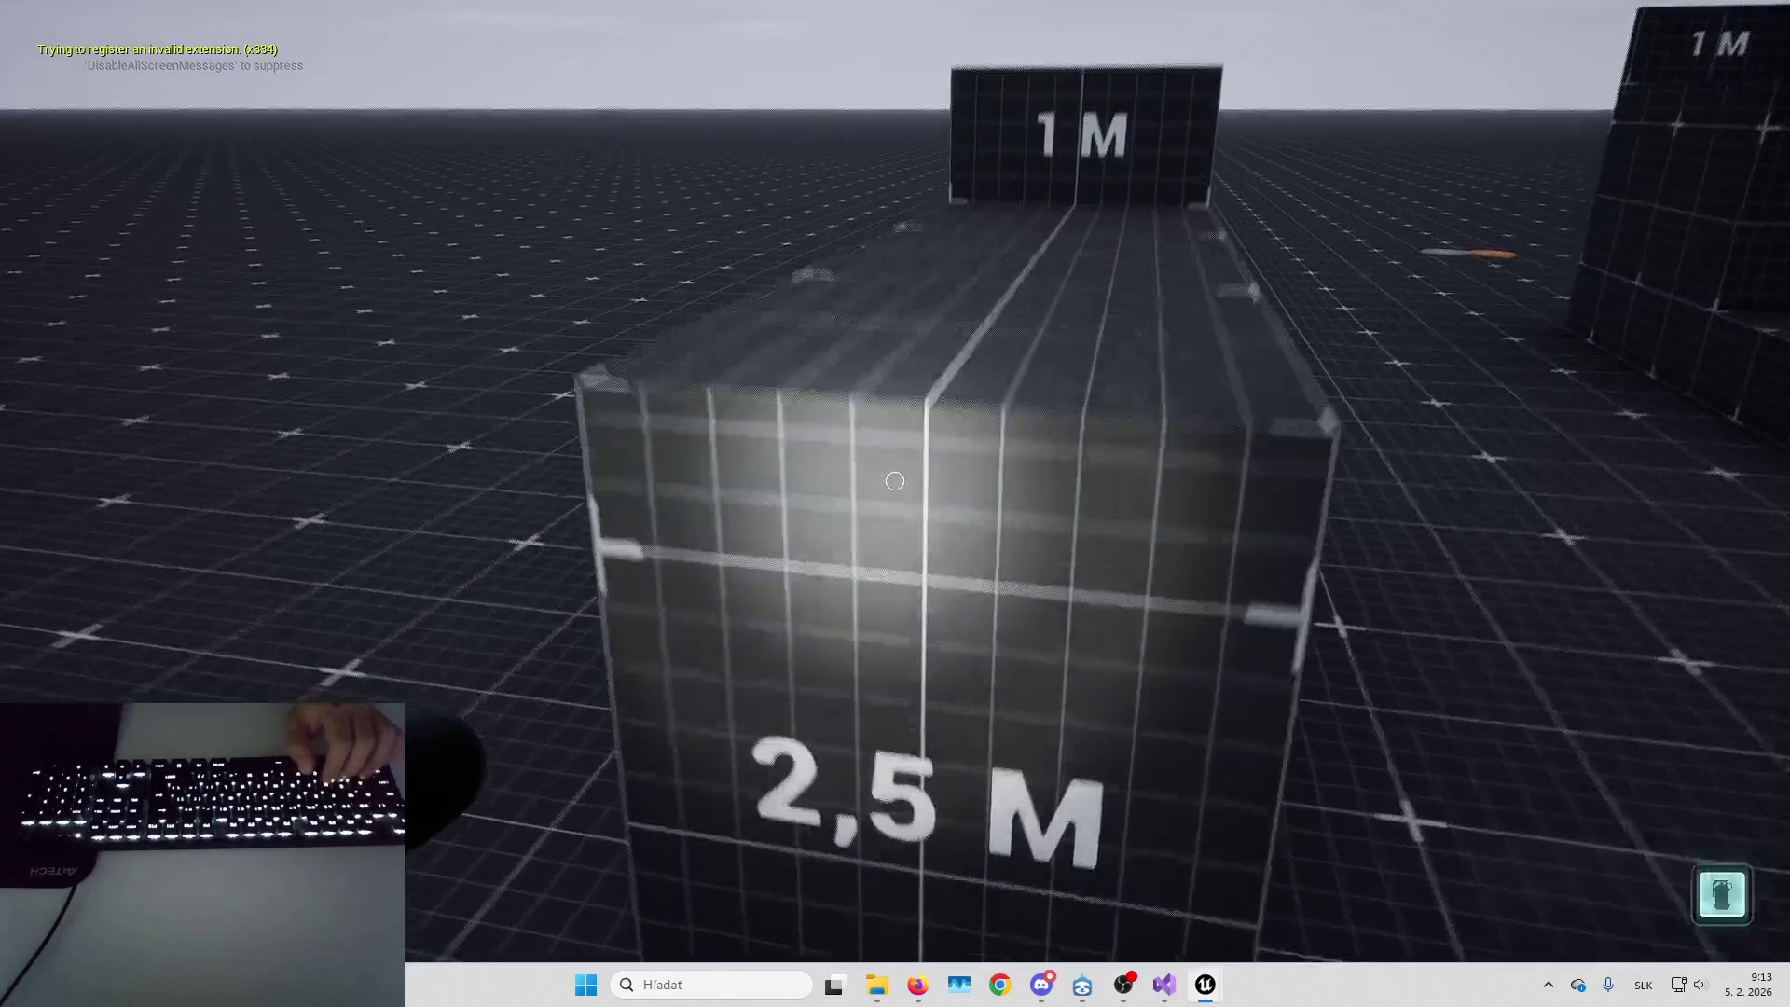
key("space")
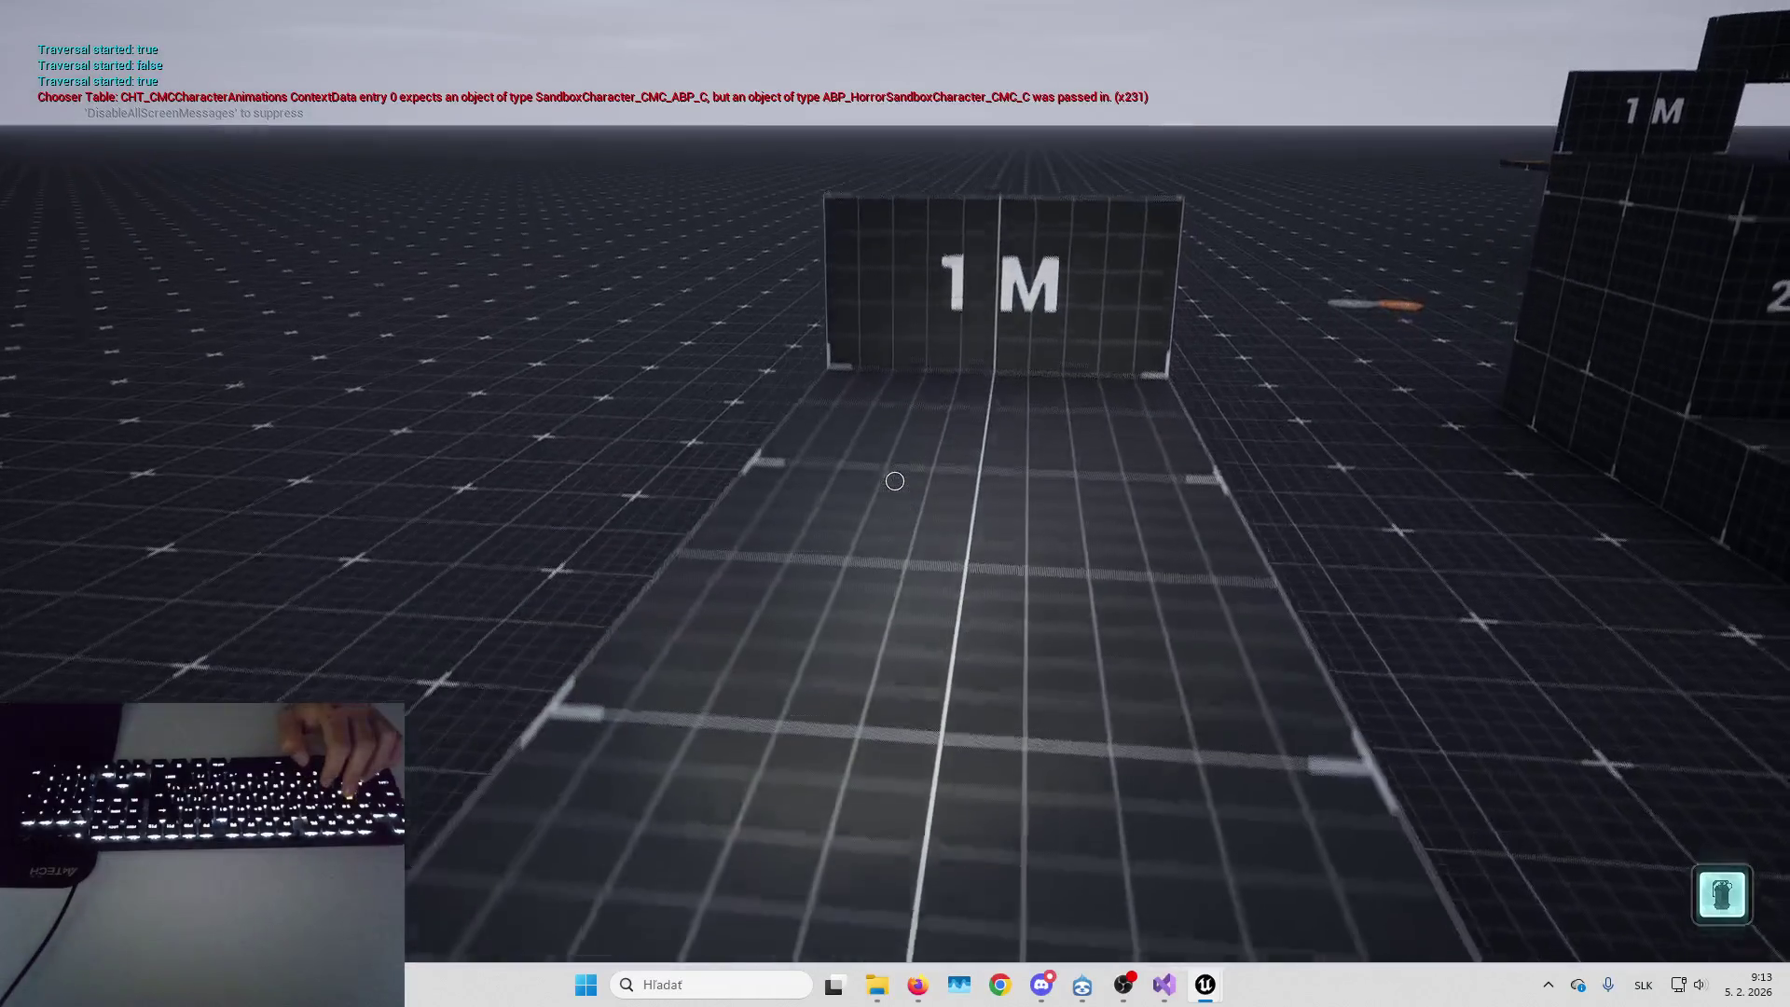
key("w")
key("space")
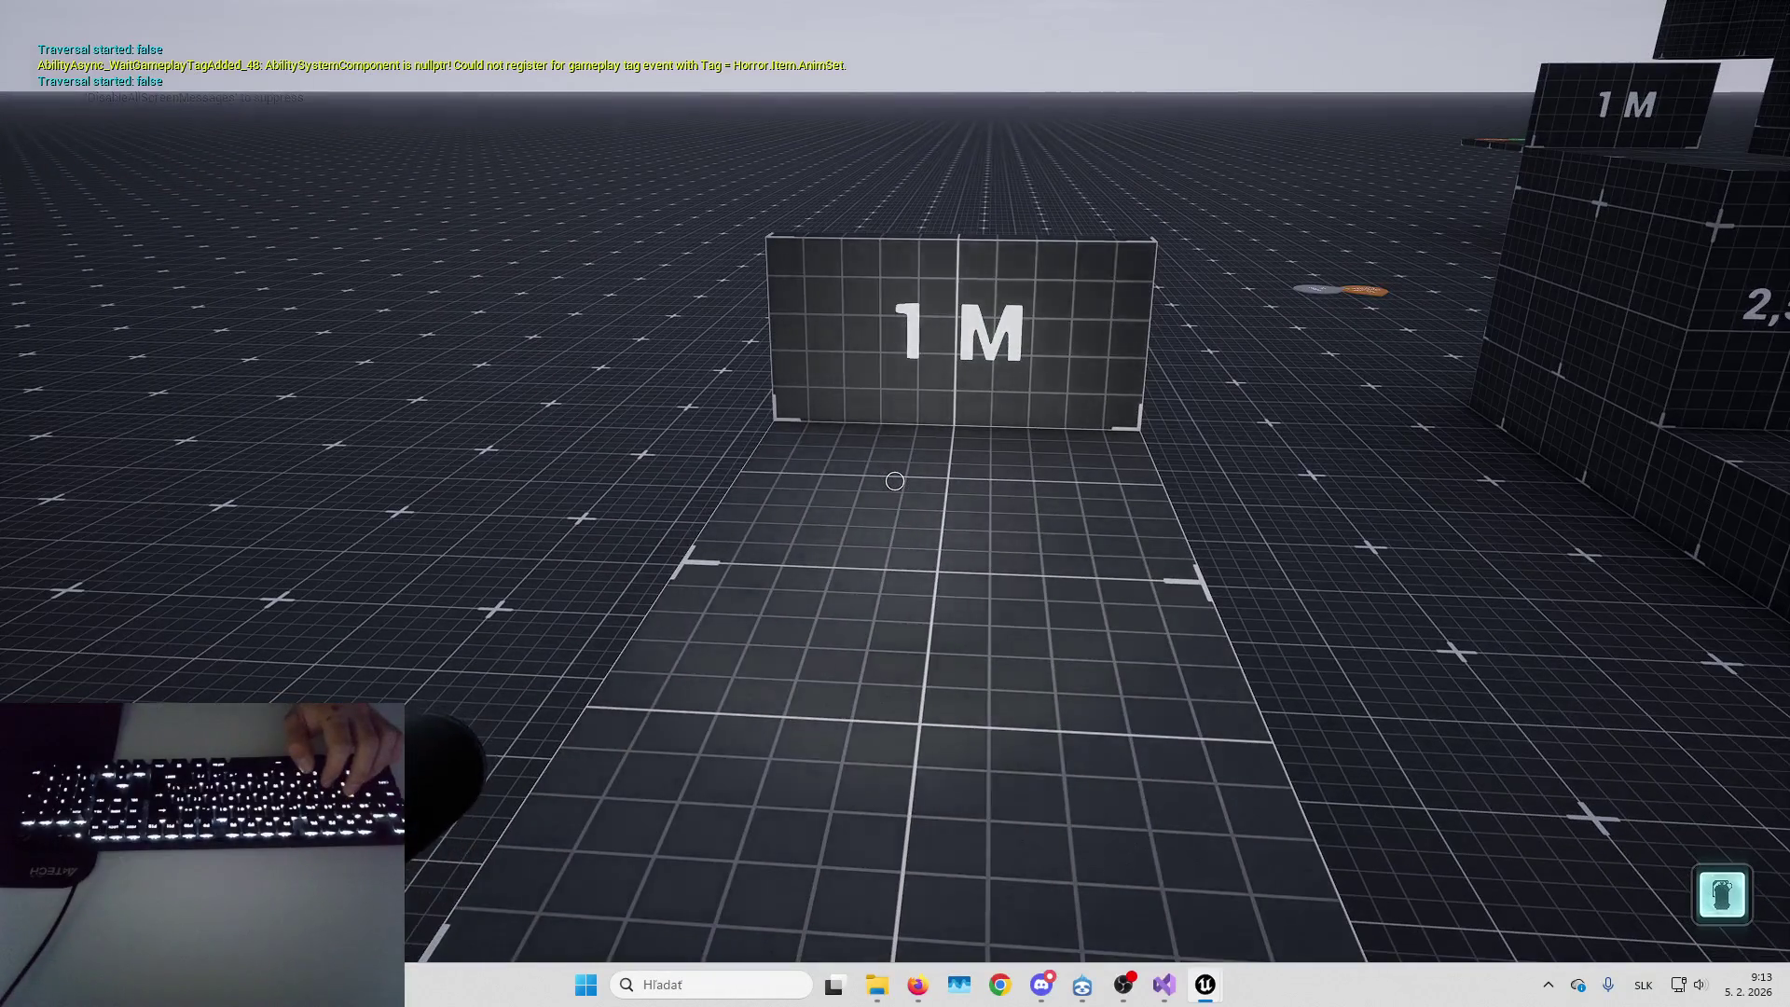
key("space")
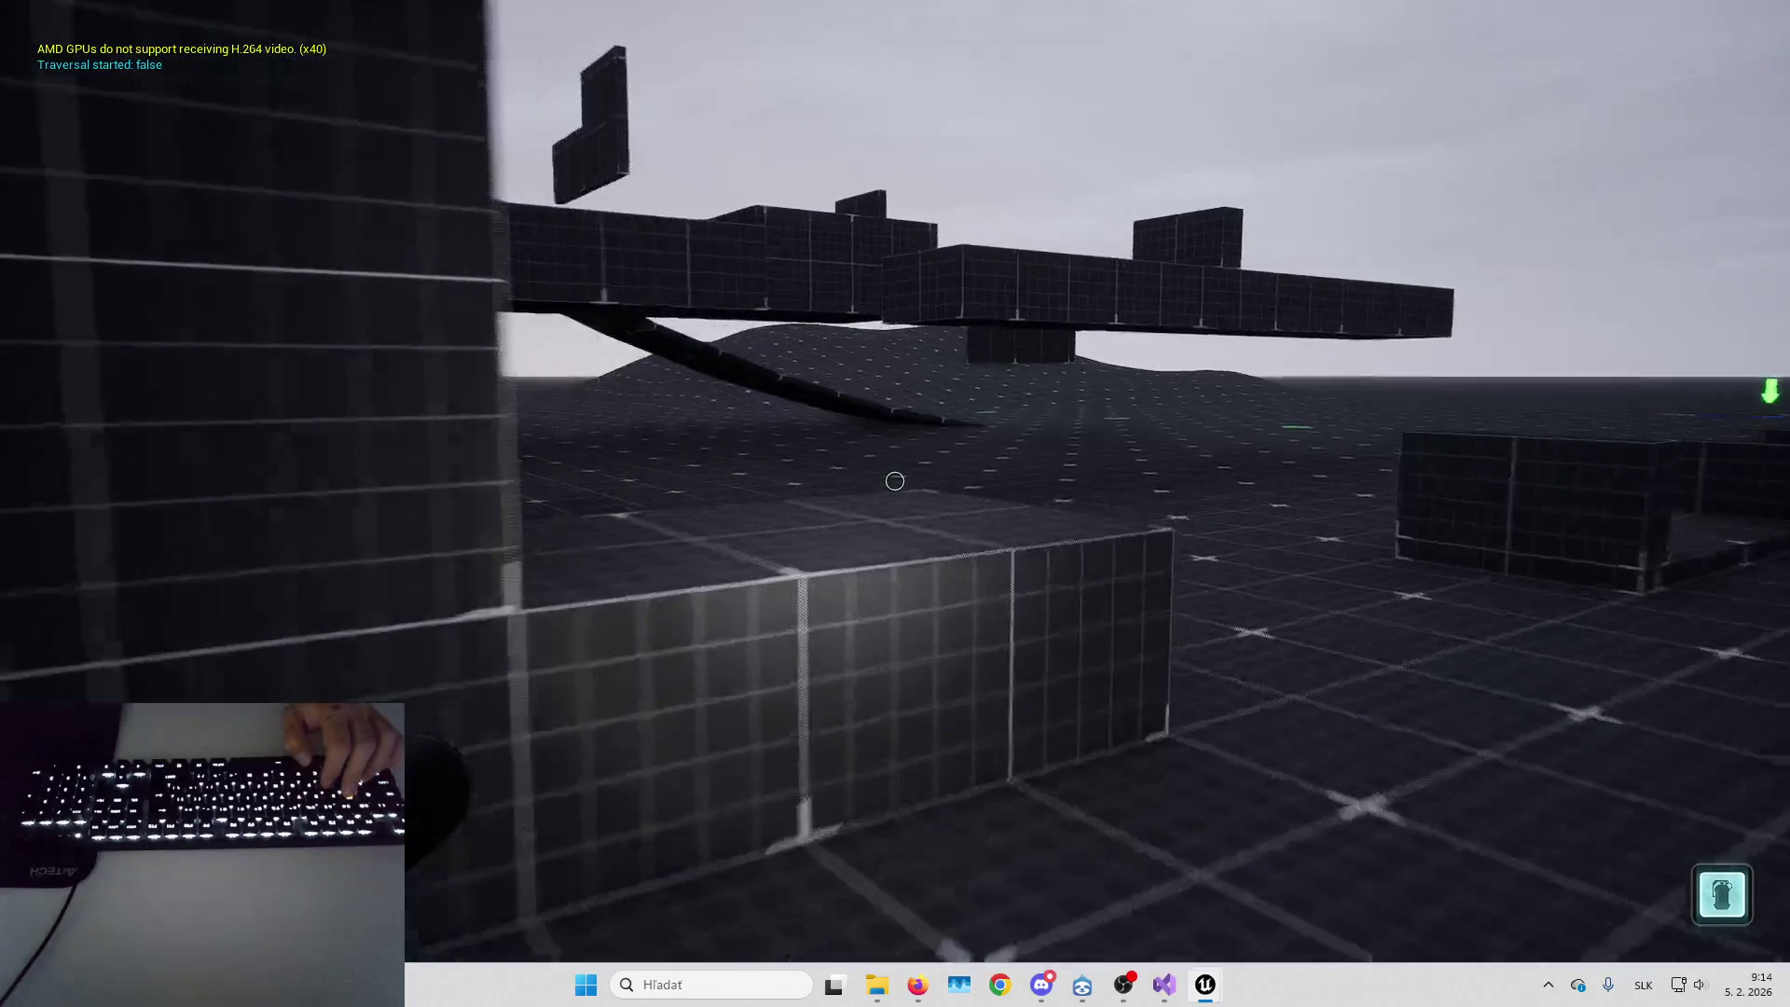
key("space")
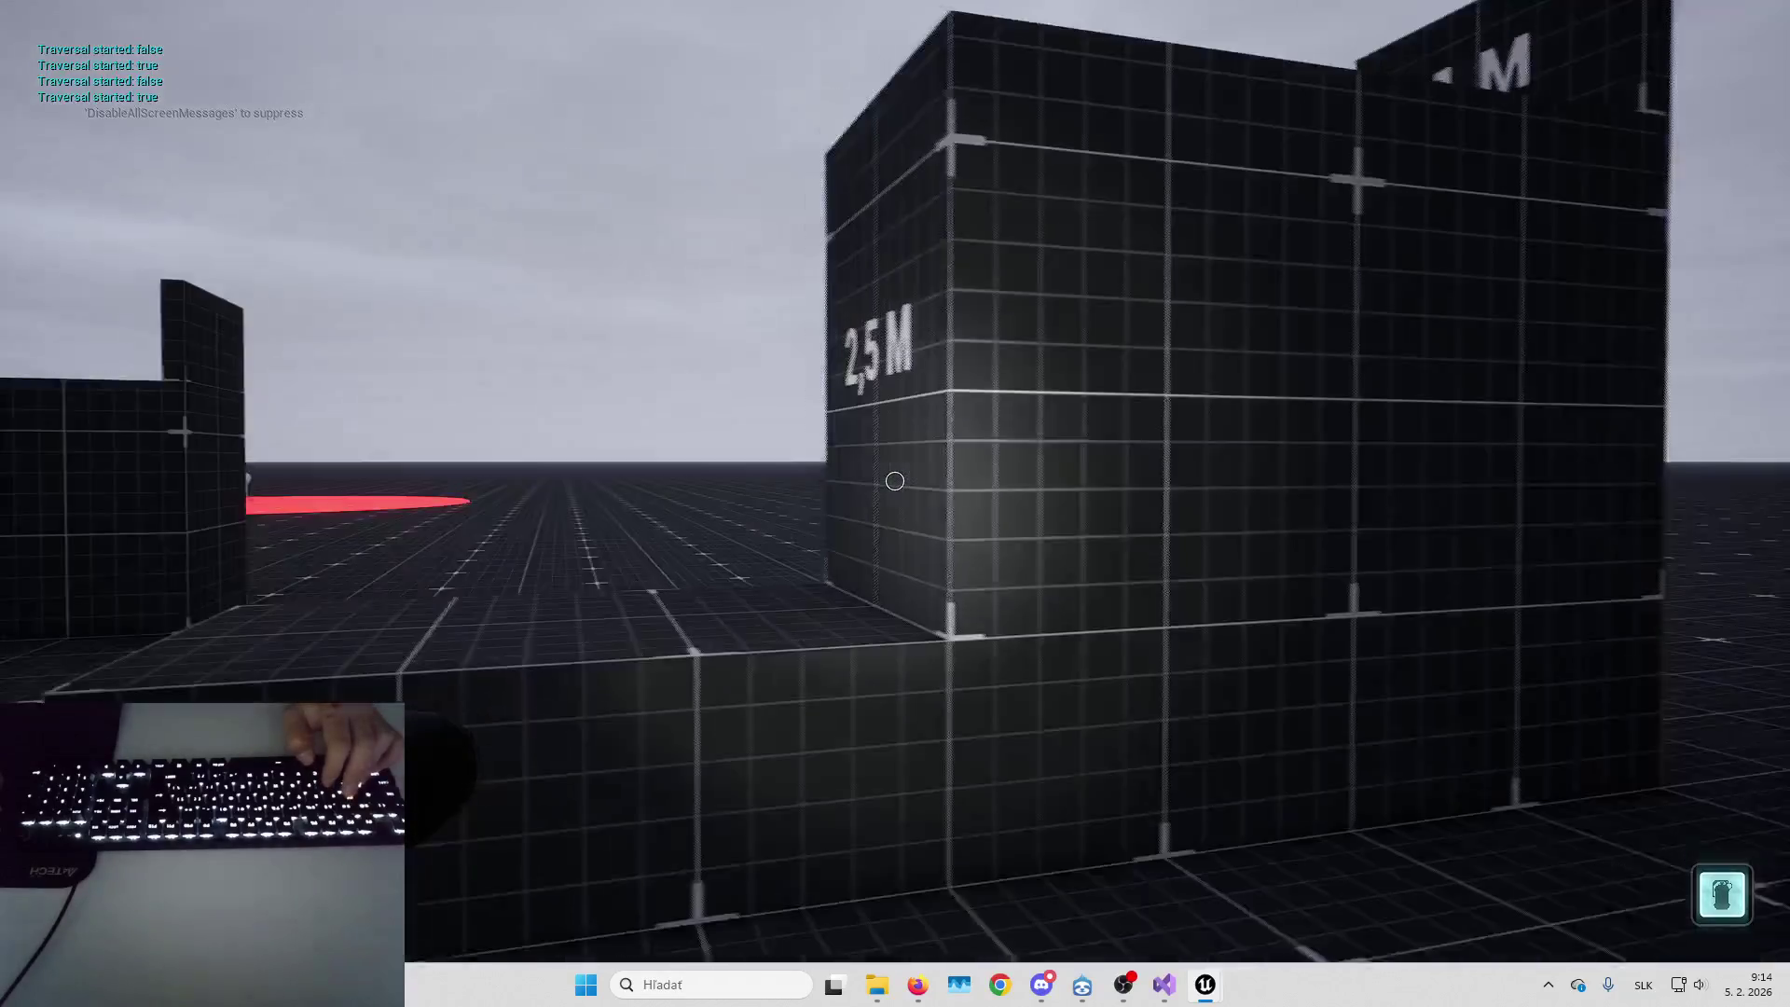
key("space")
key("space")
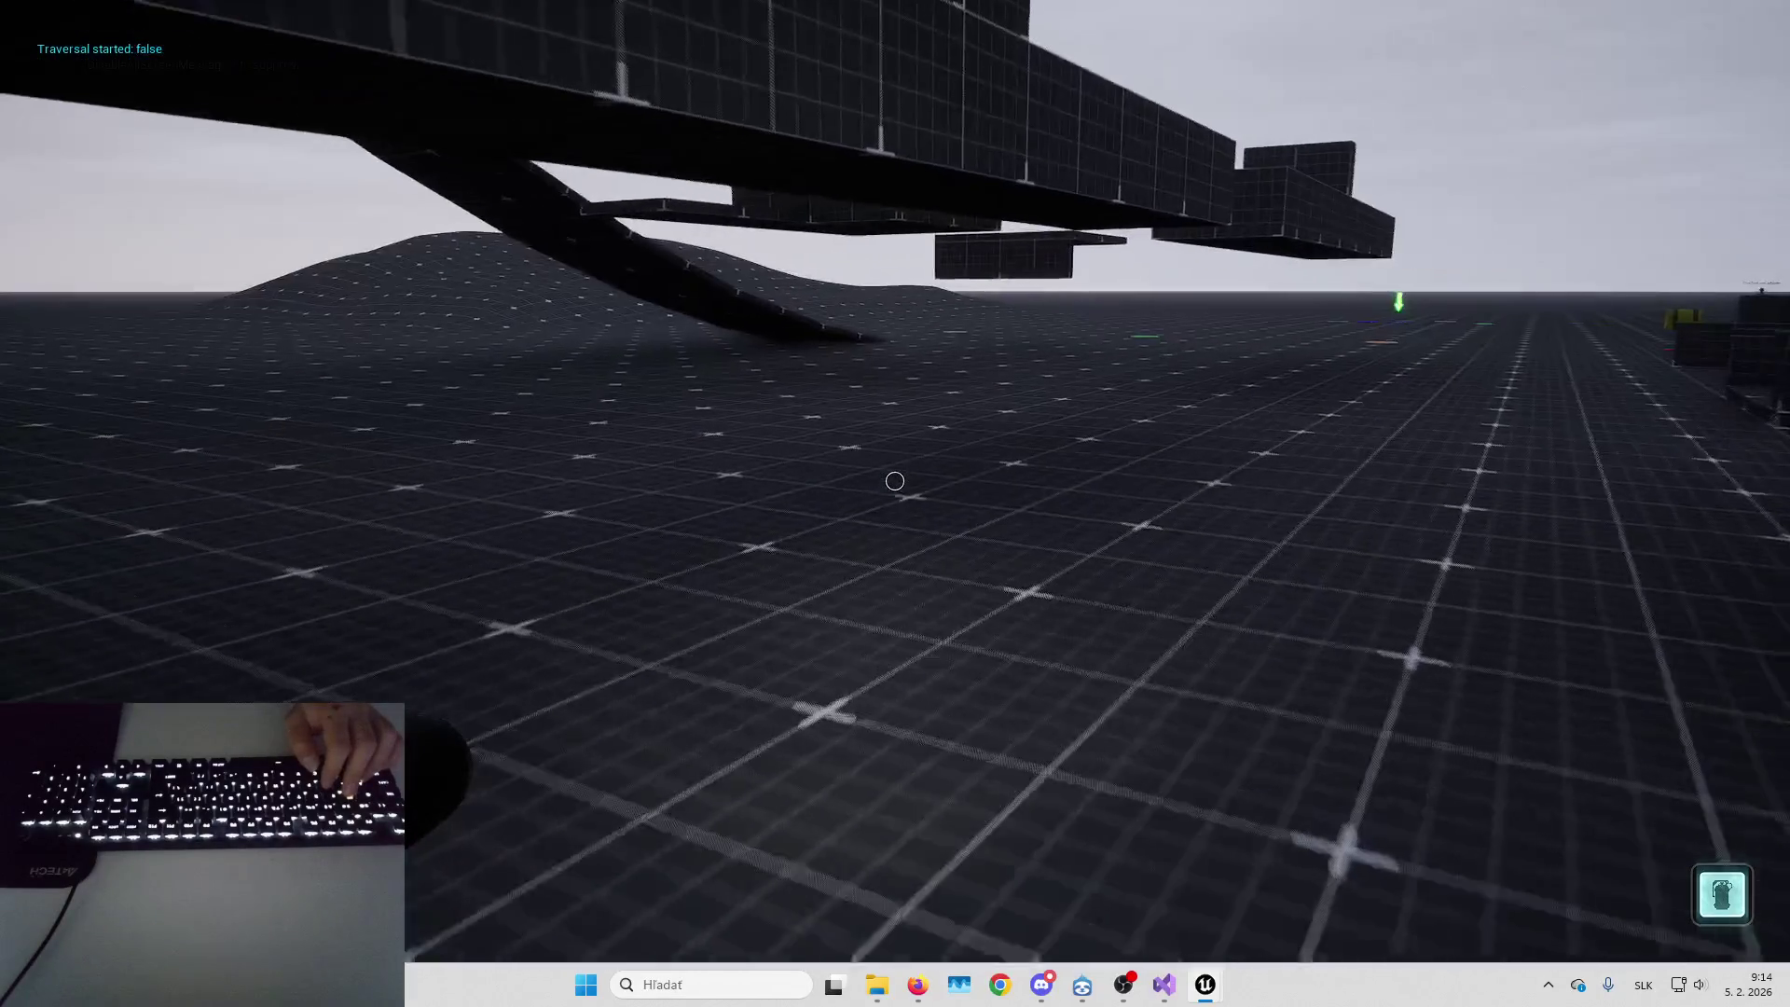
key("space")
key("space")
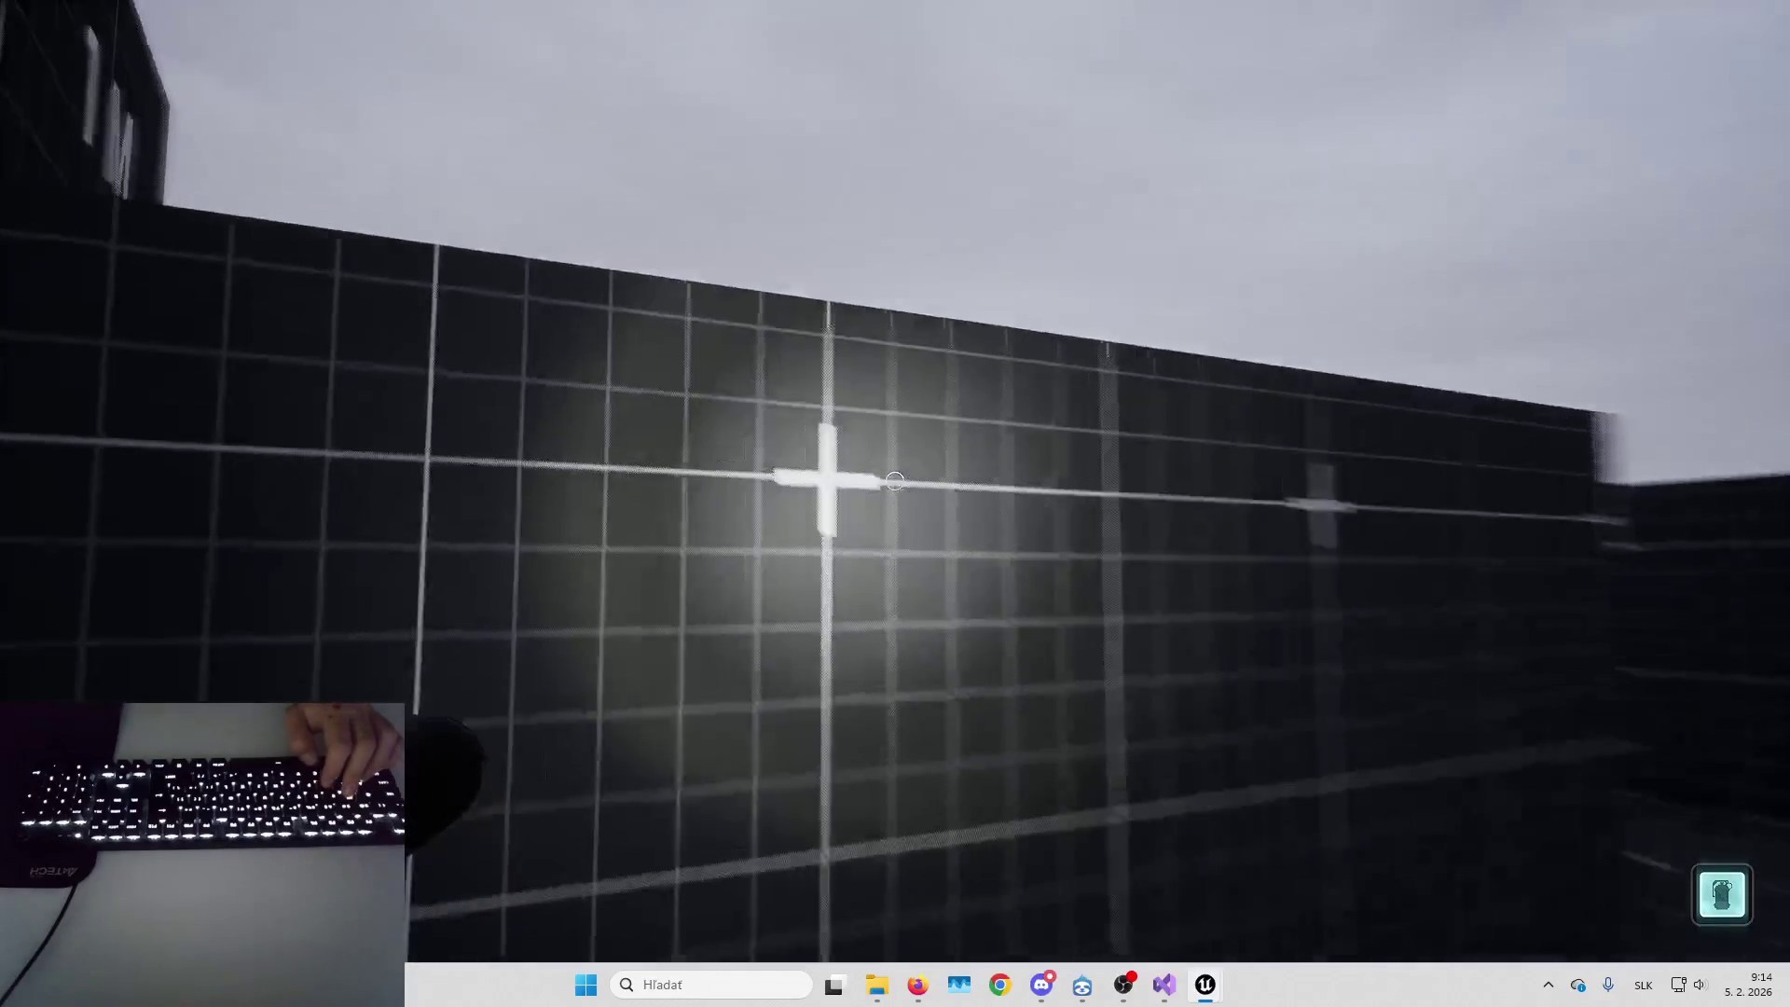
key("space")
key("space")
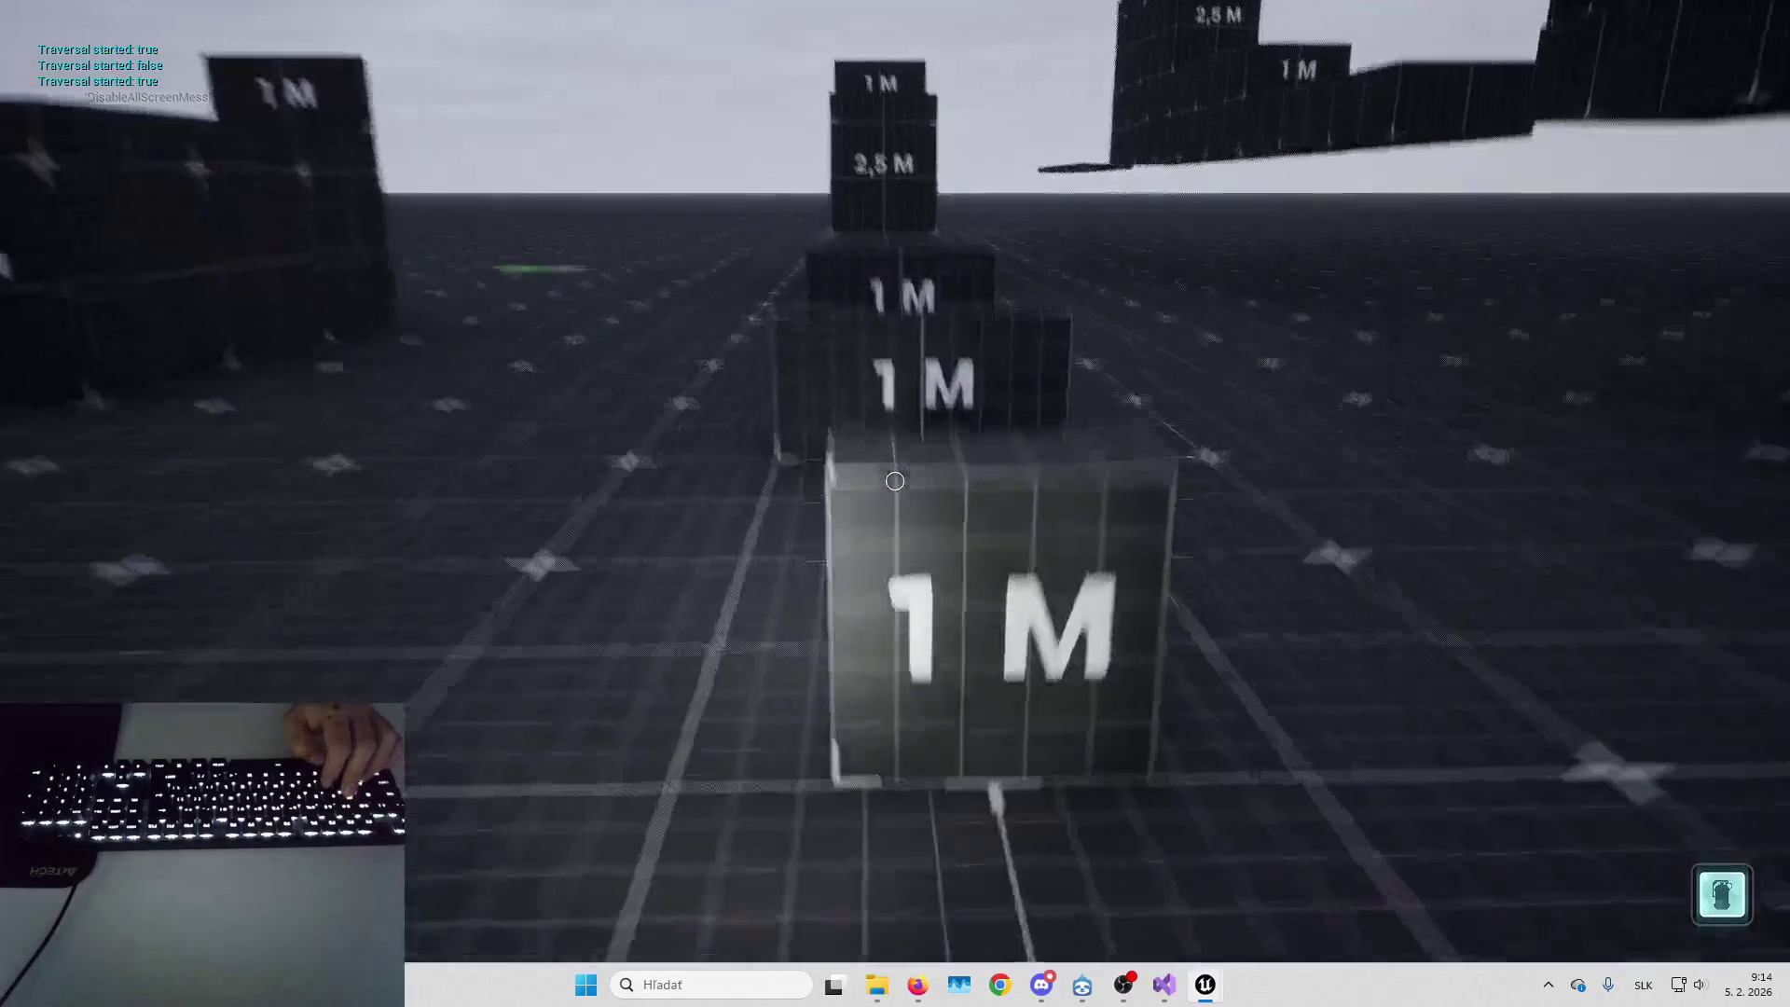
key("space")
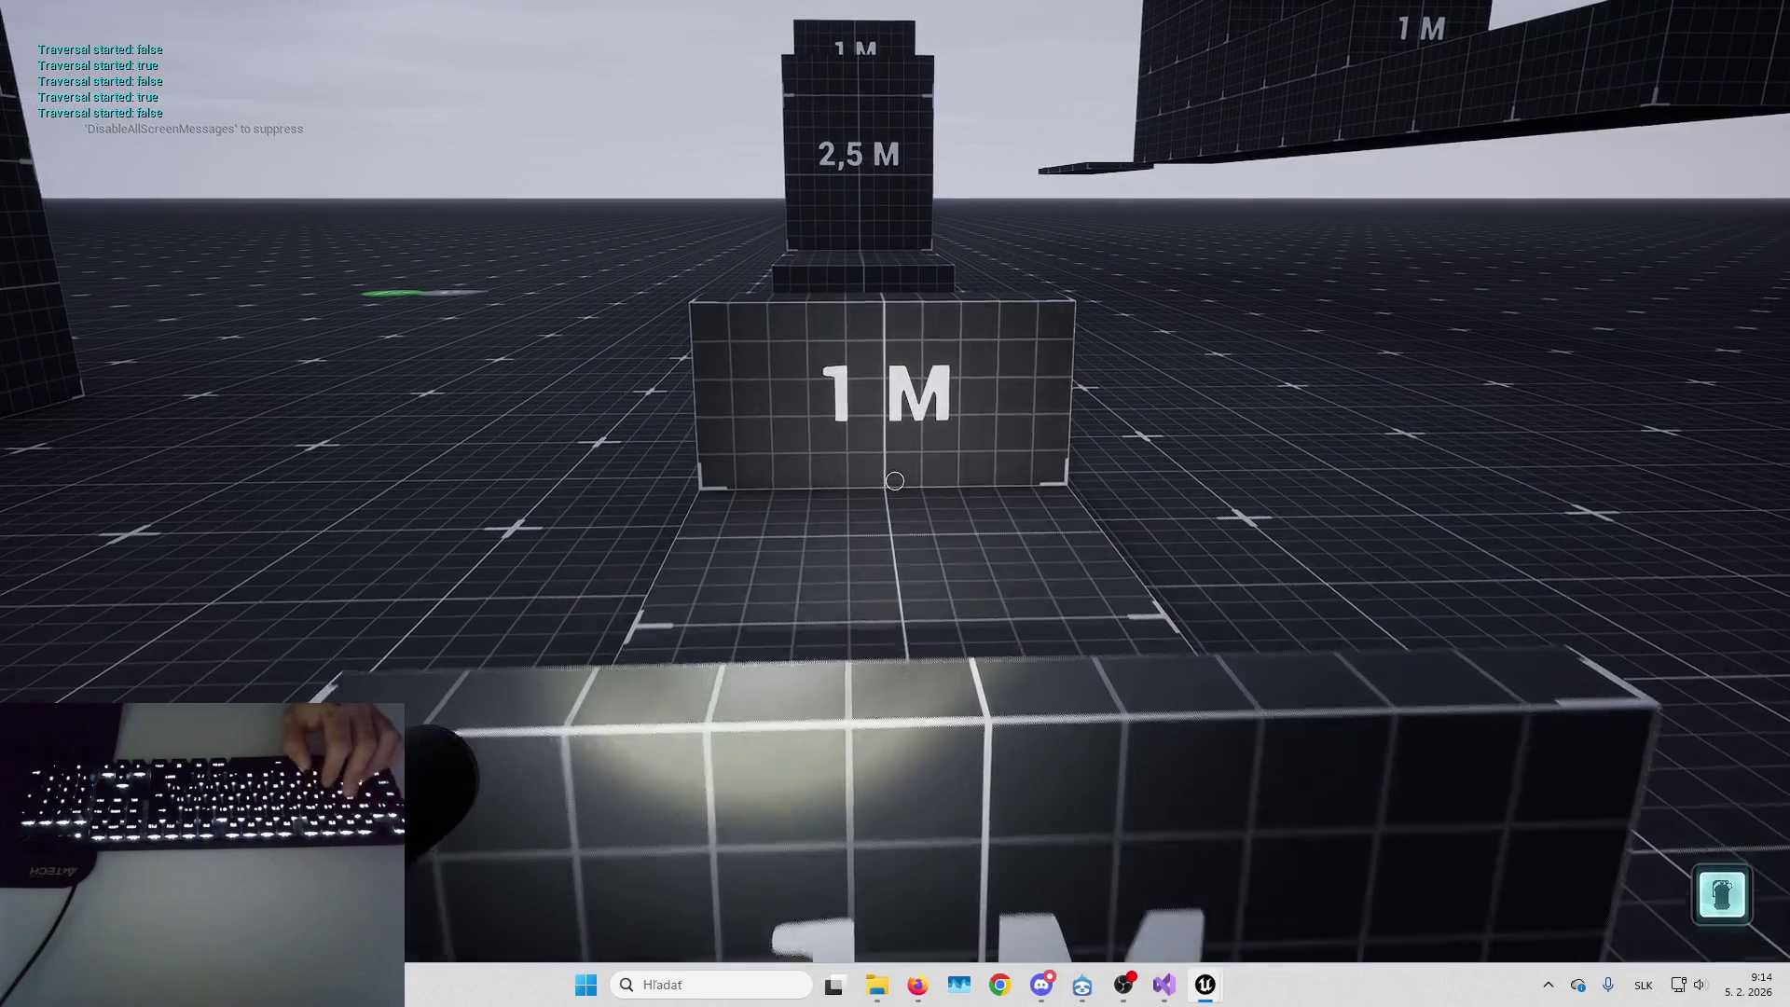
key("space")
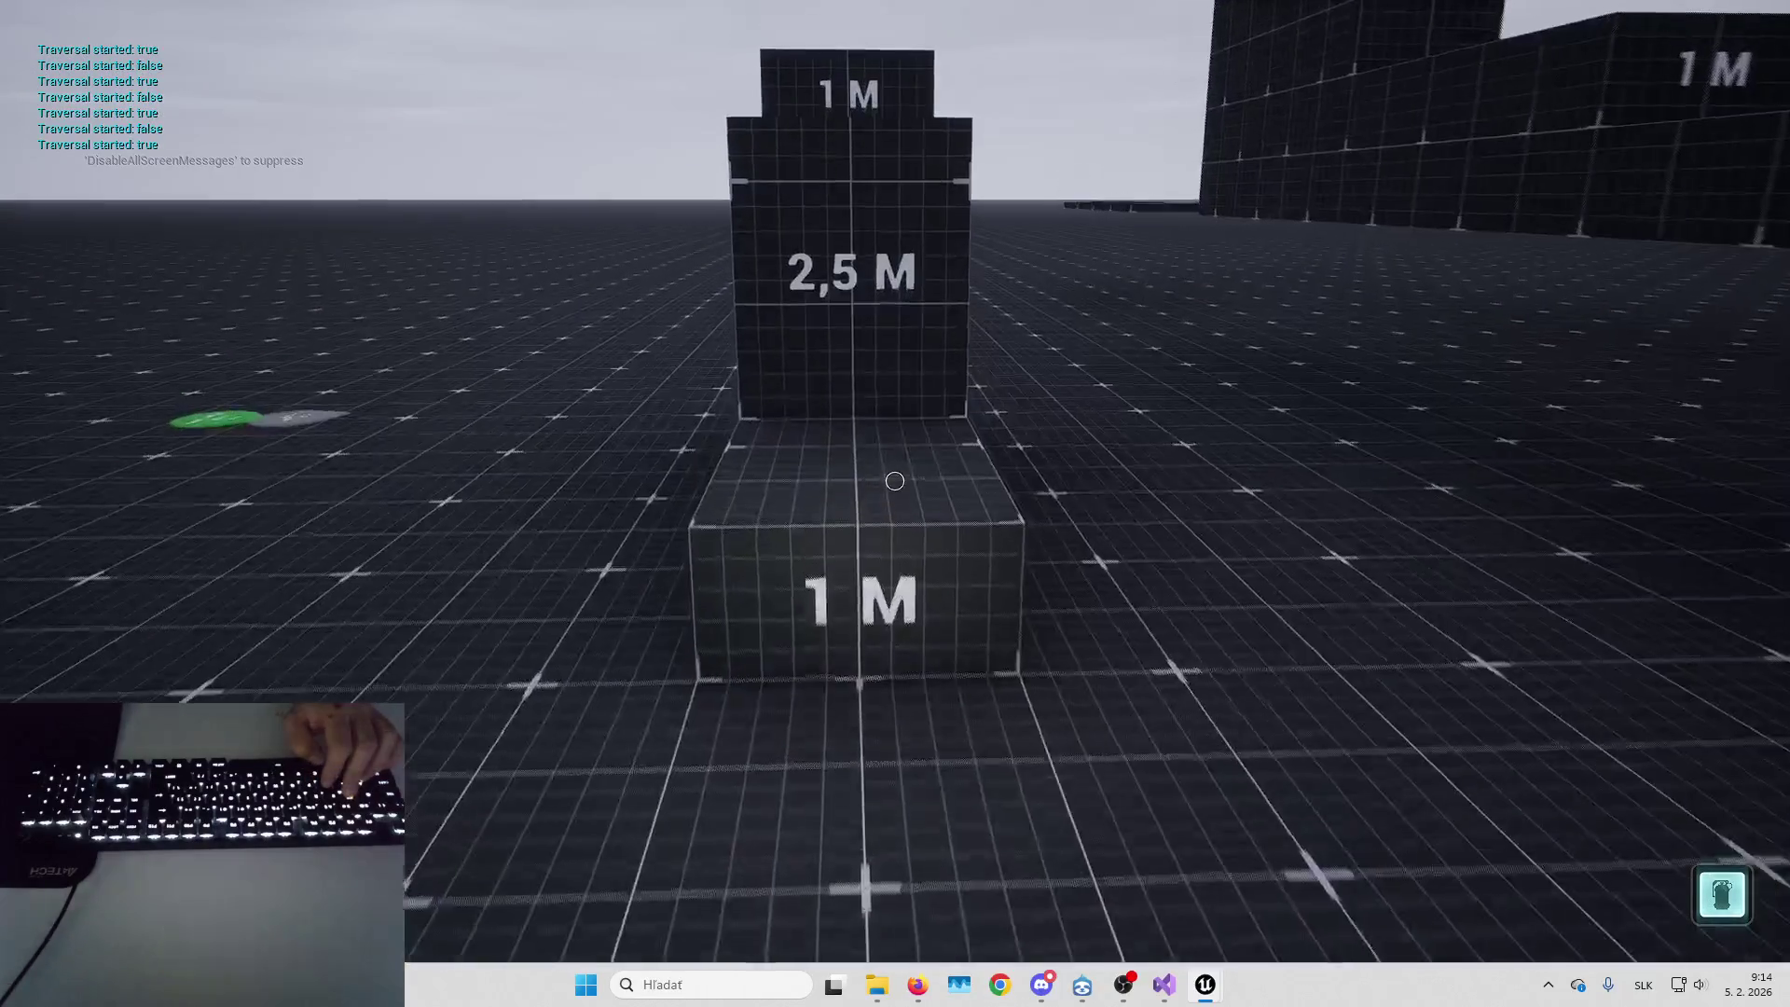
key("space")
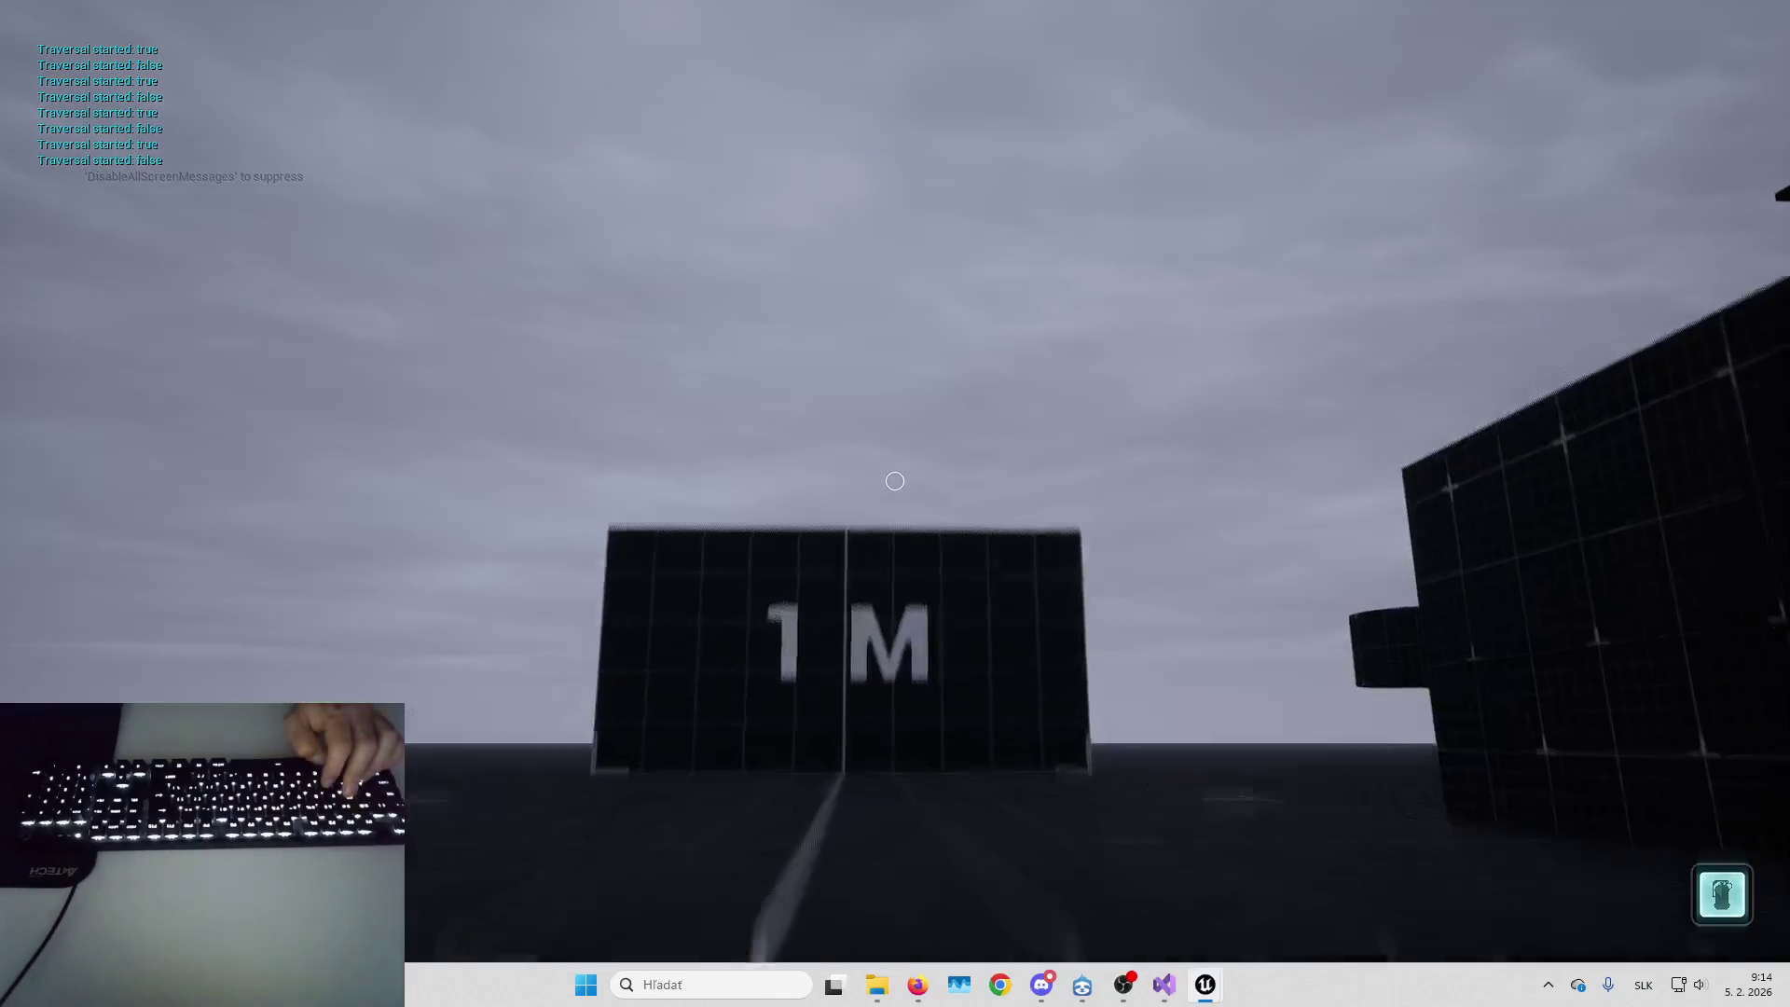
key("space")
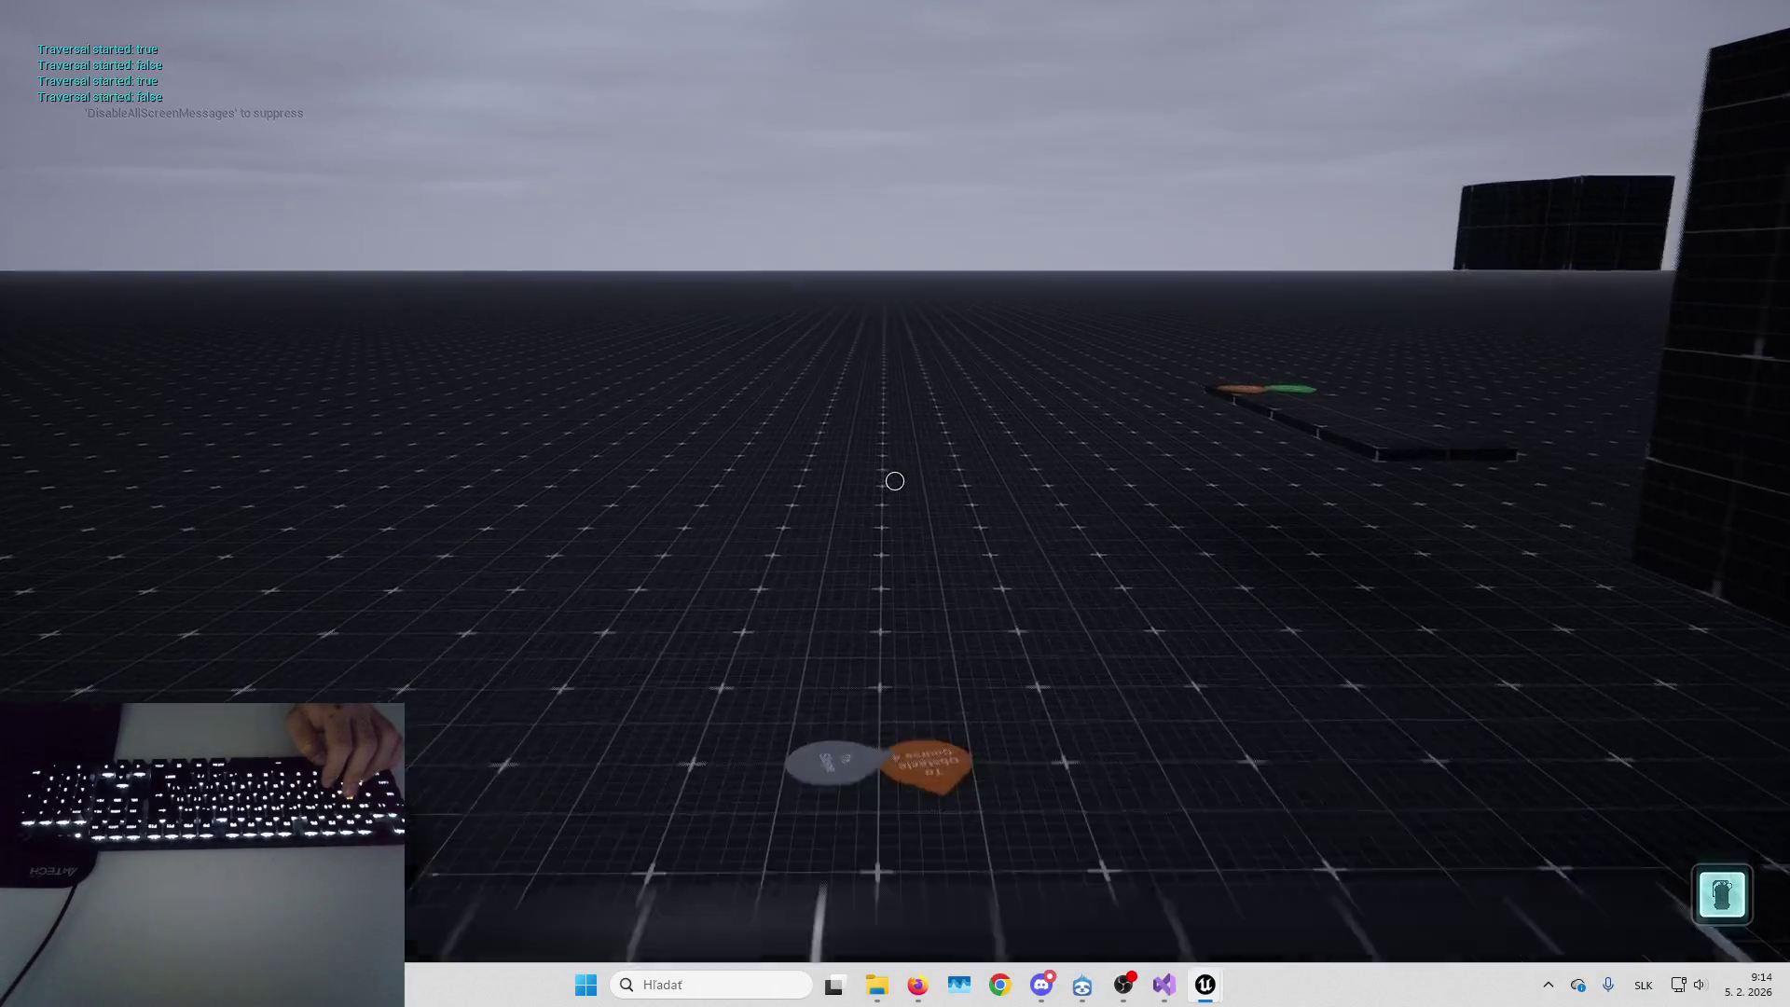
key("space")
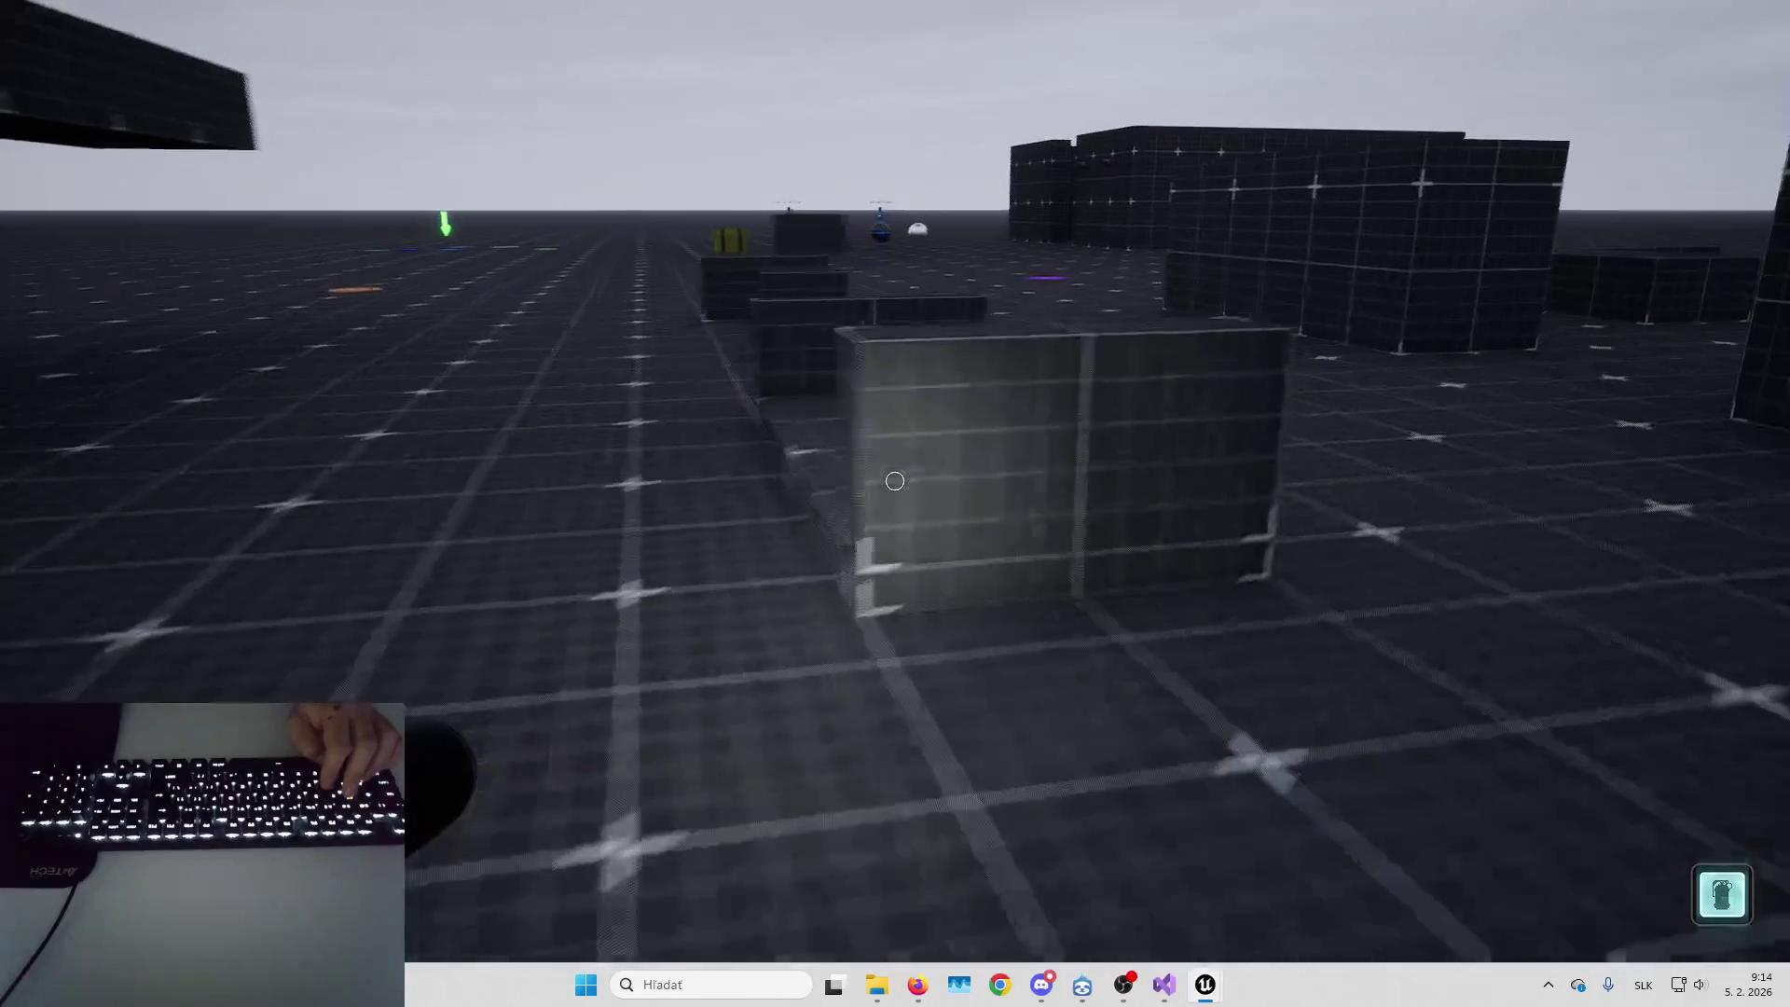
key("space")
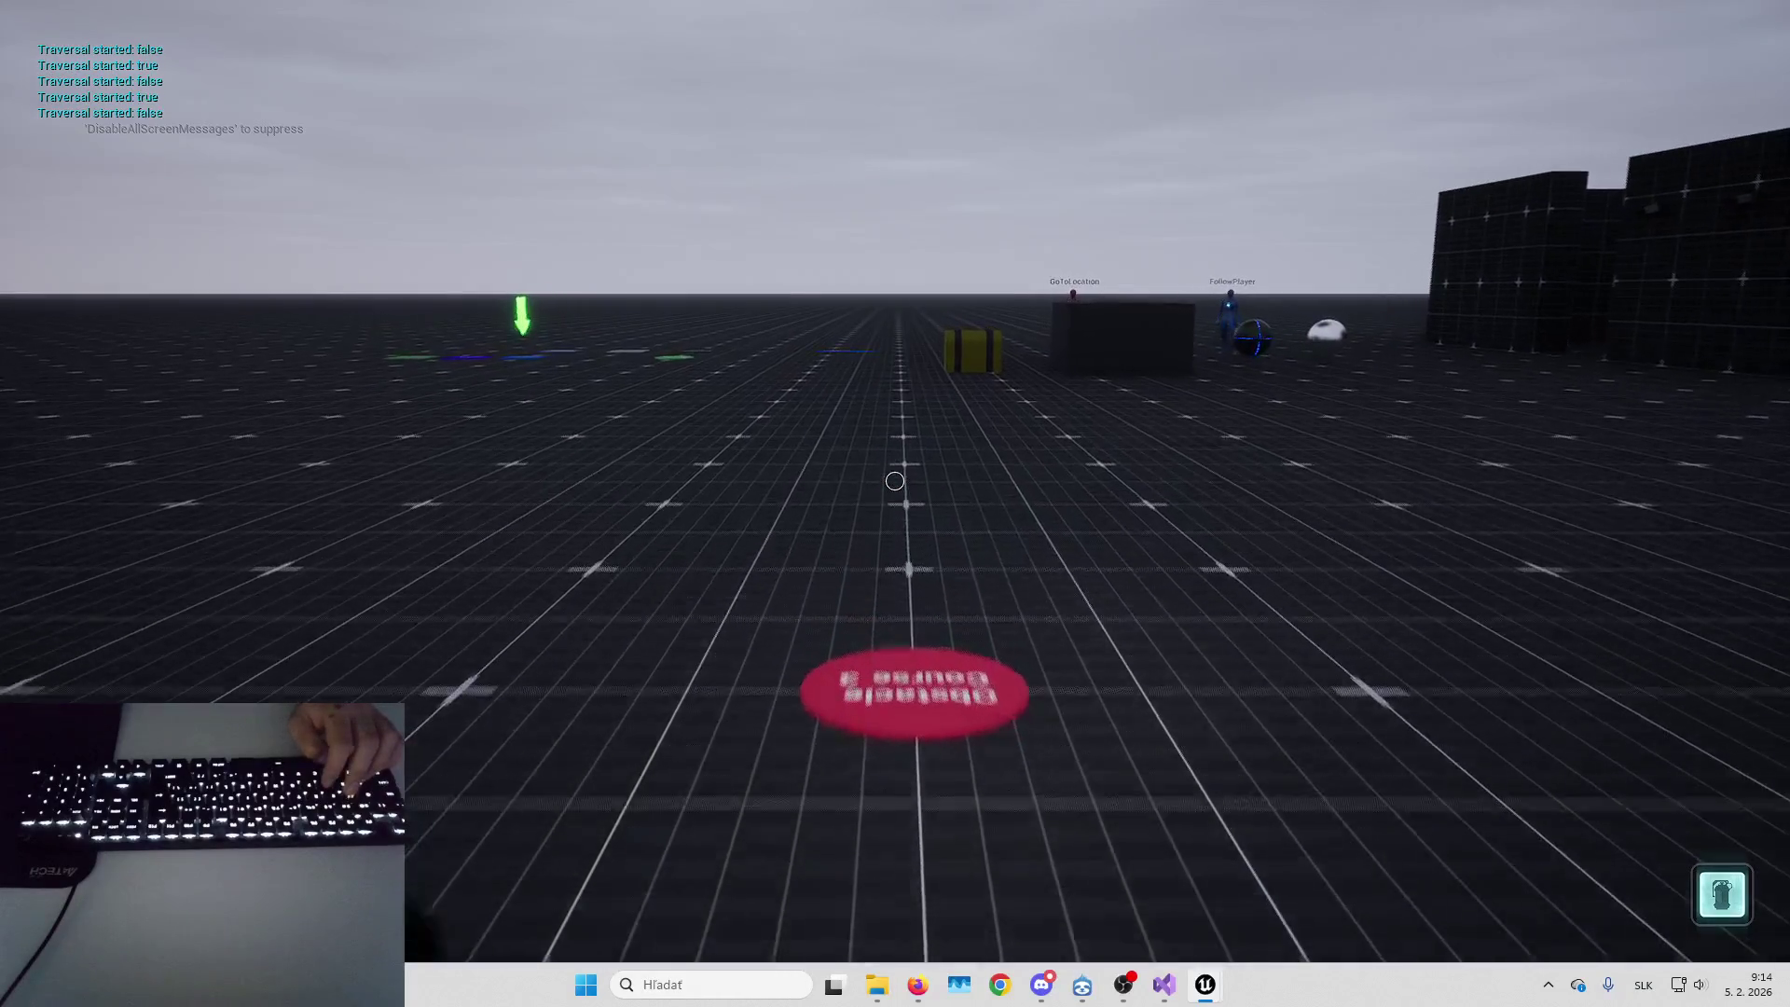
Turn around, climb onto the 2,5 M block, then stop the play session
key("Left")
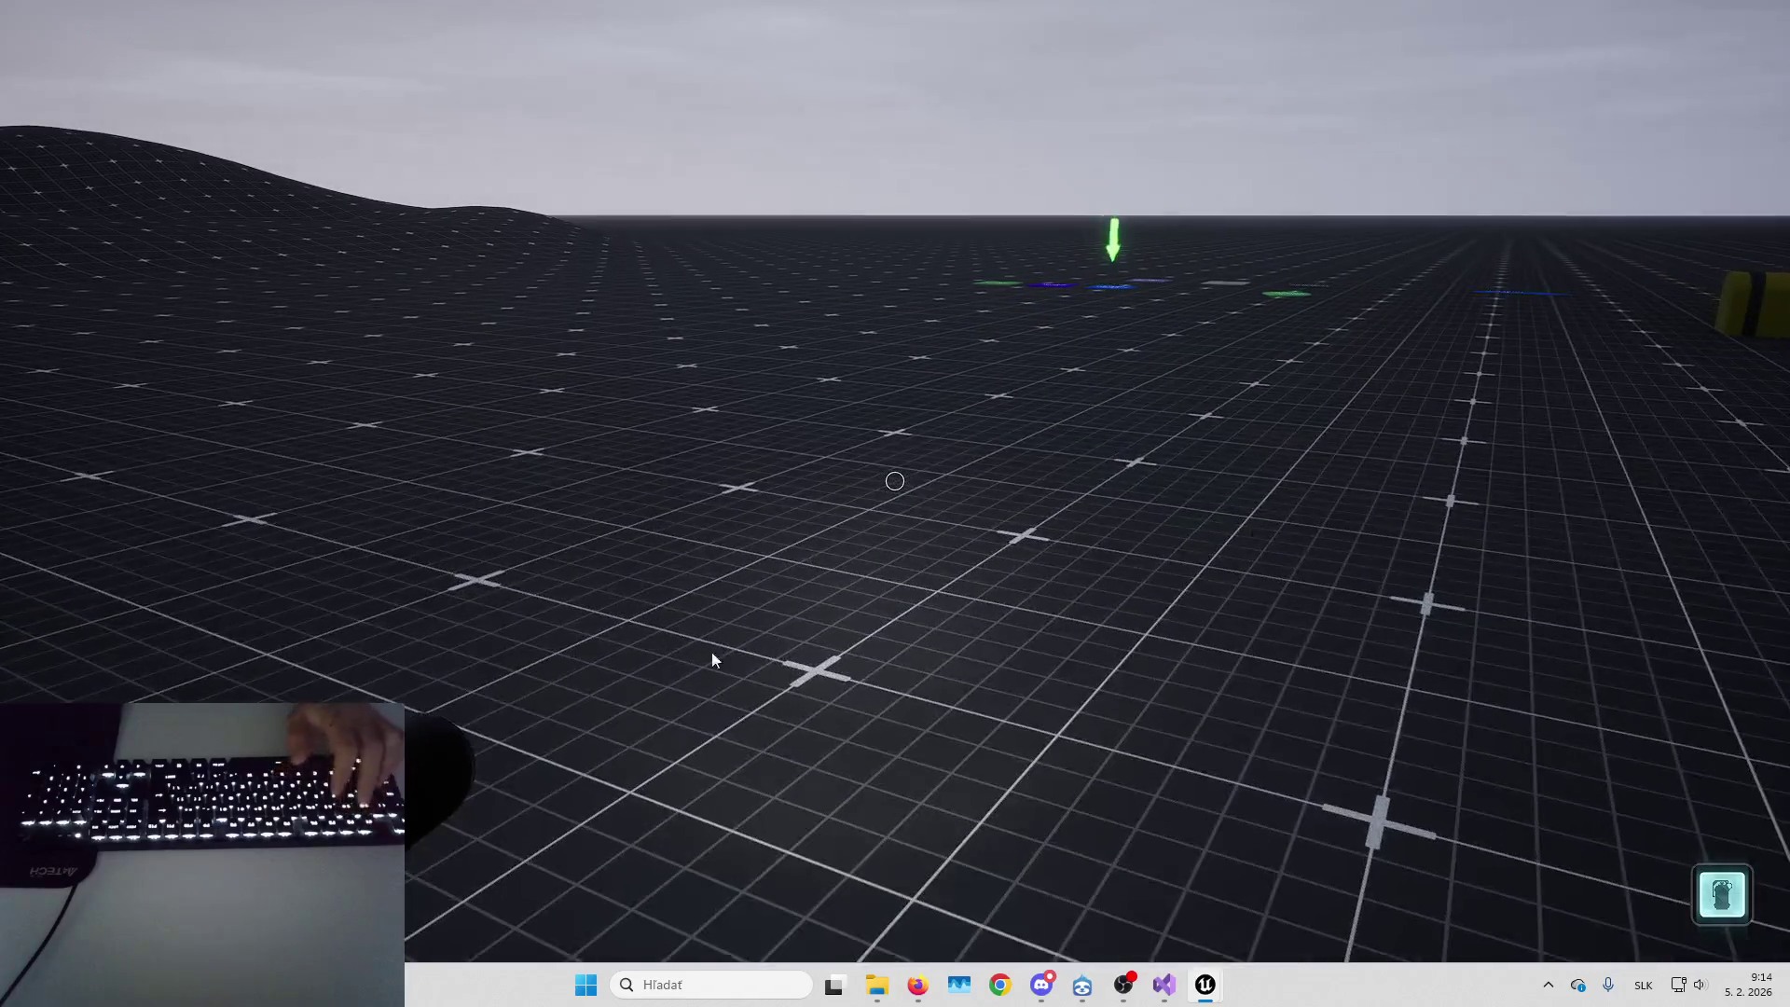
key("Left")
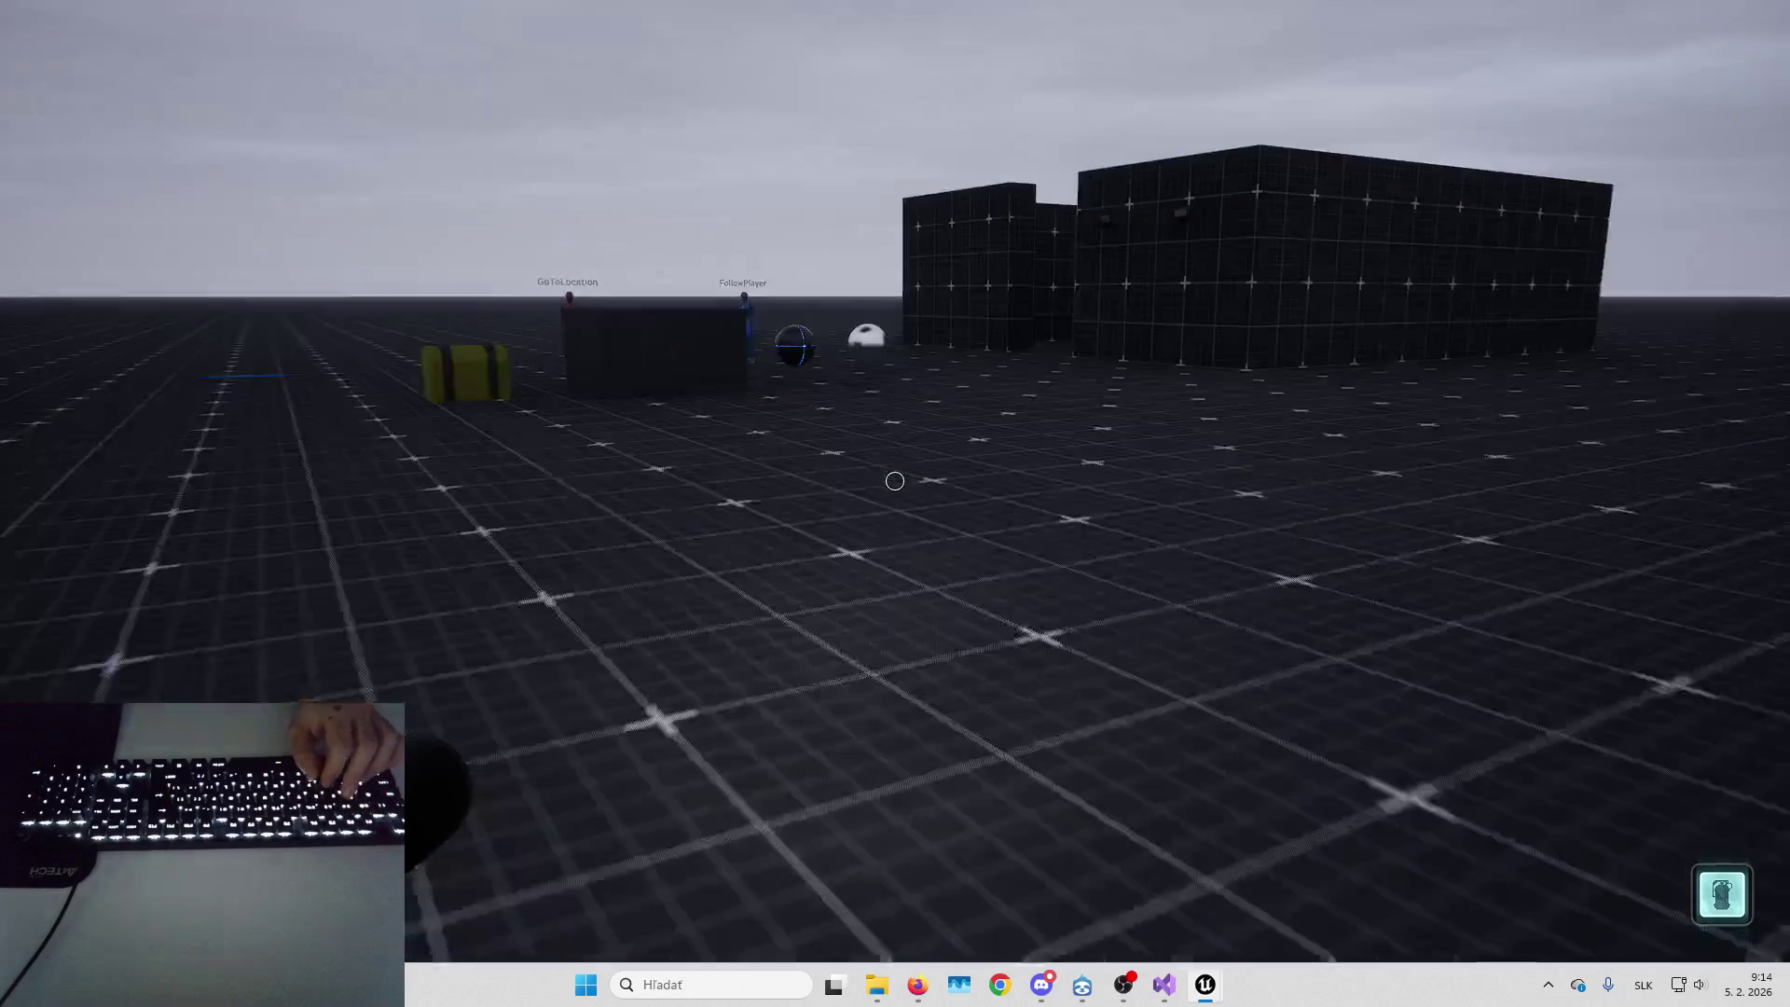
key("Right")
key("w")
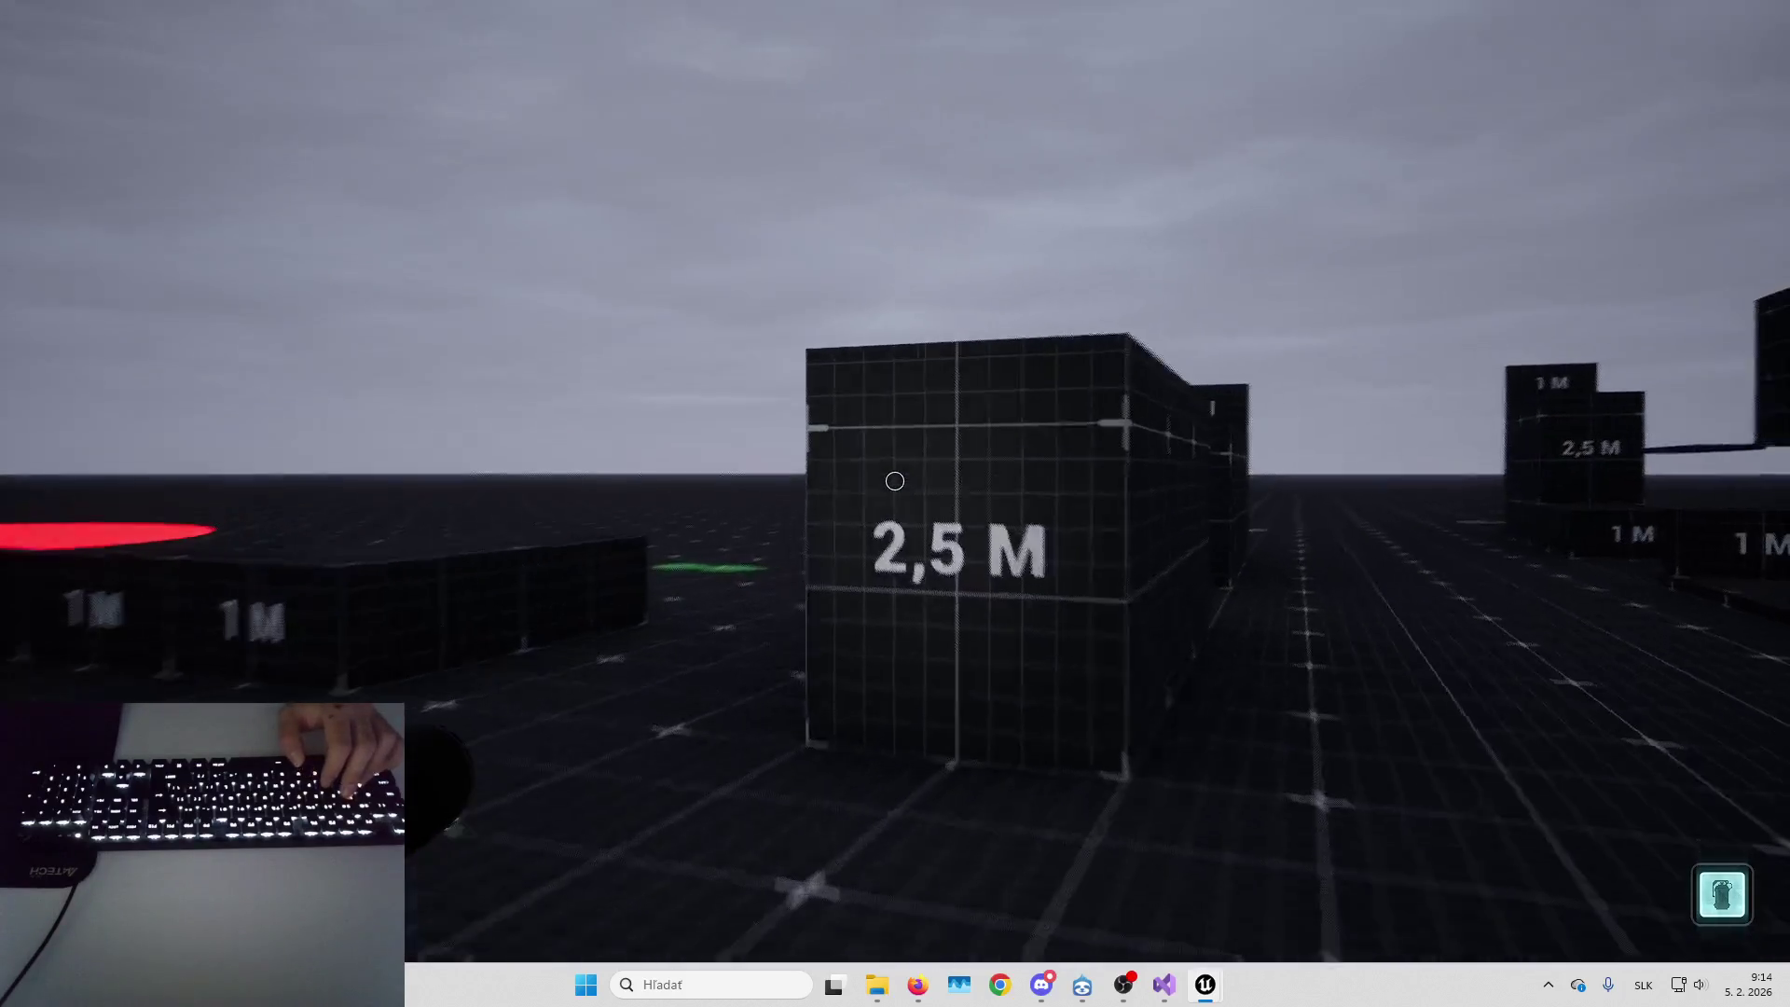
key("space")
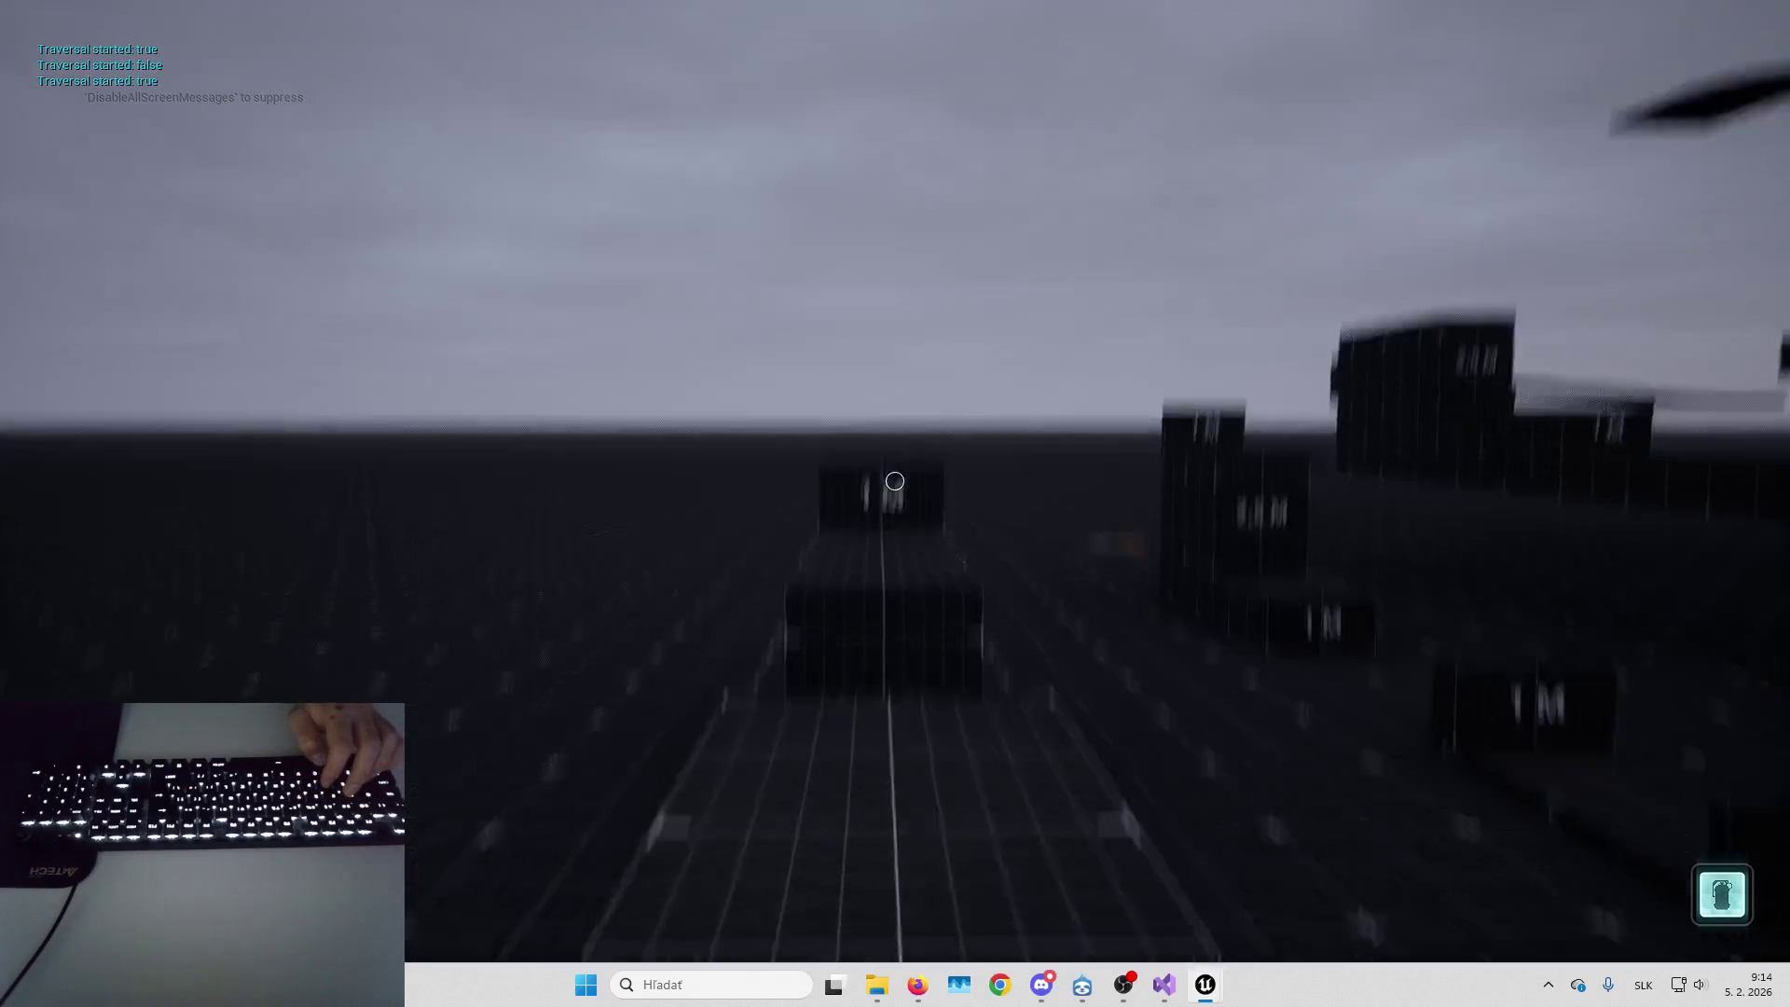
key("Escape")
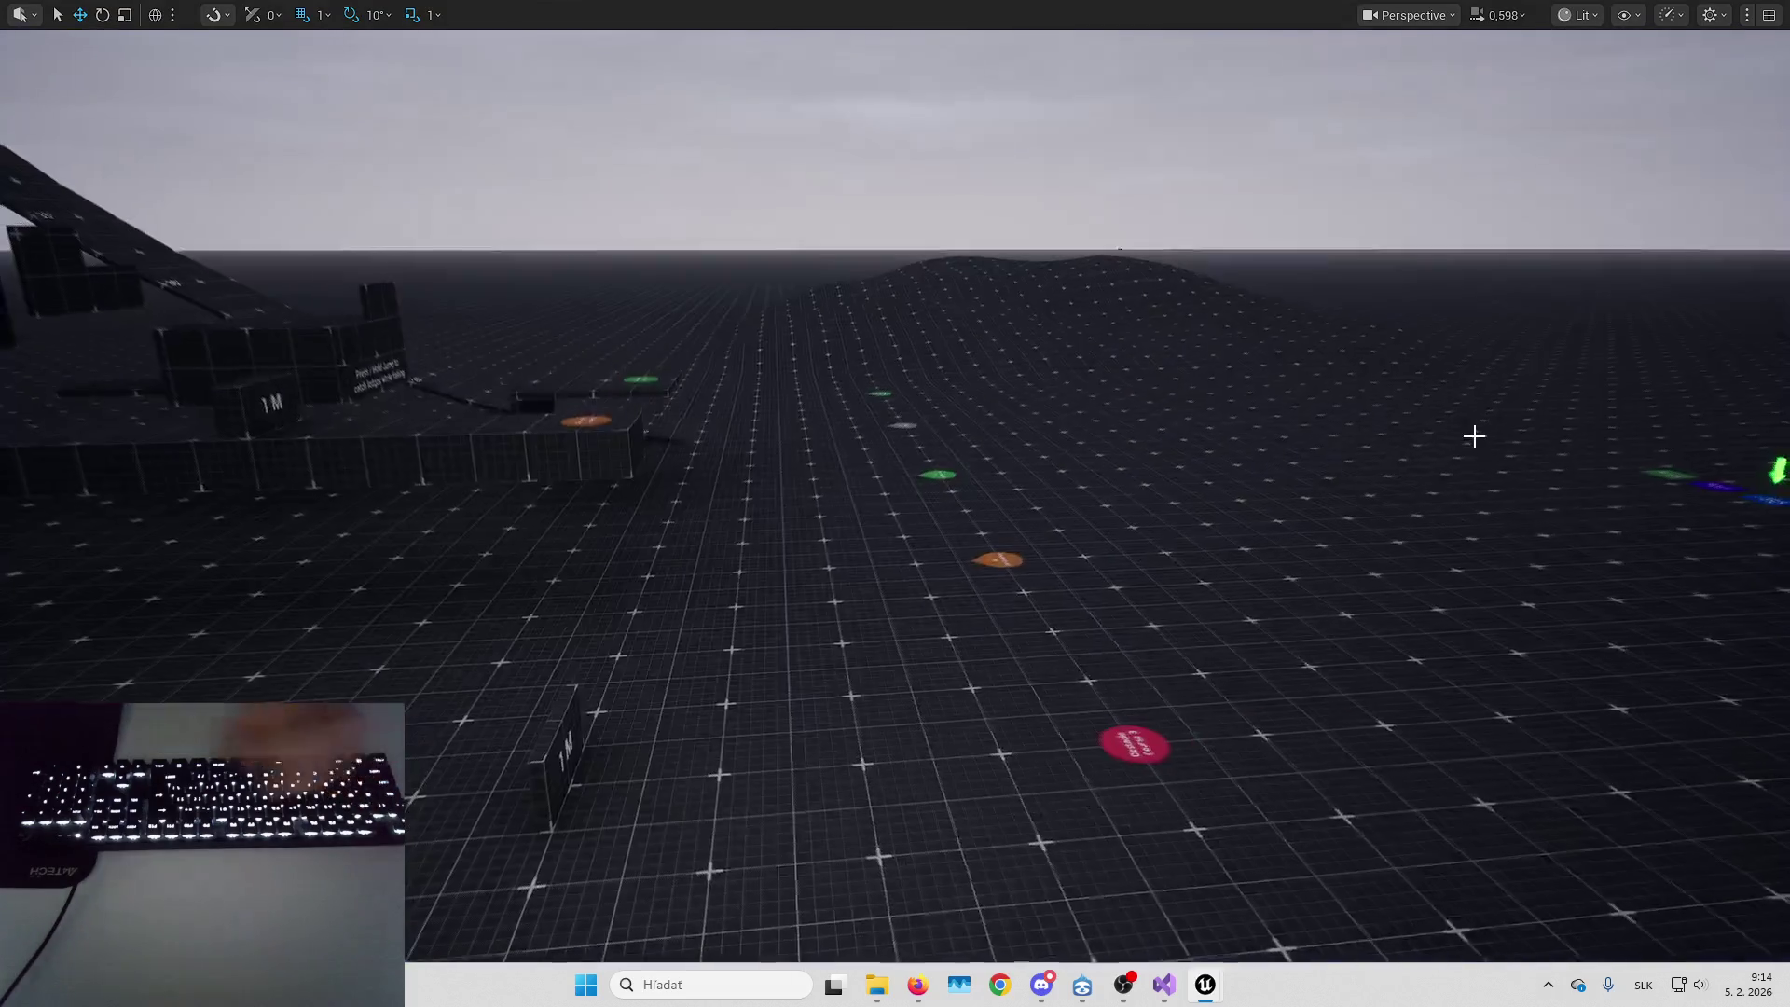
scroll(1208, 383, "up", 2)
Filter the Outliner for 'ultra' and select the Ultra_Dynamic_Sky actor
key("w")
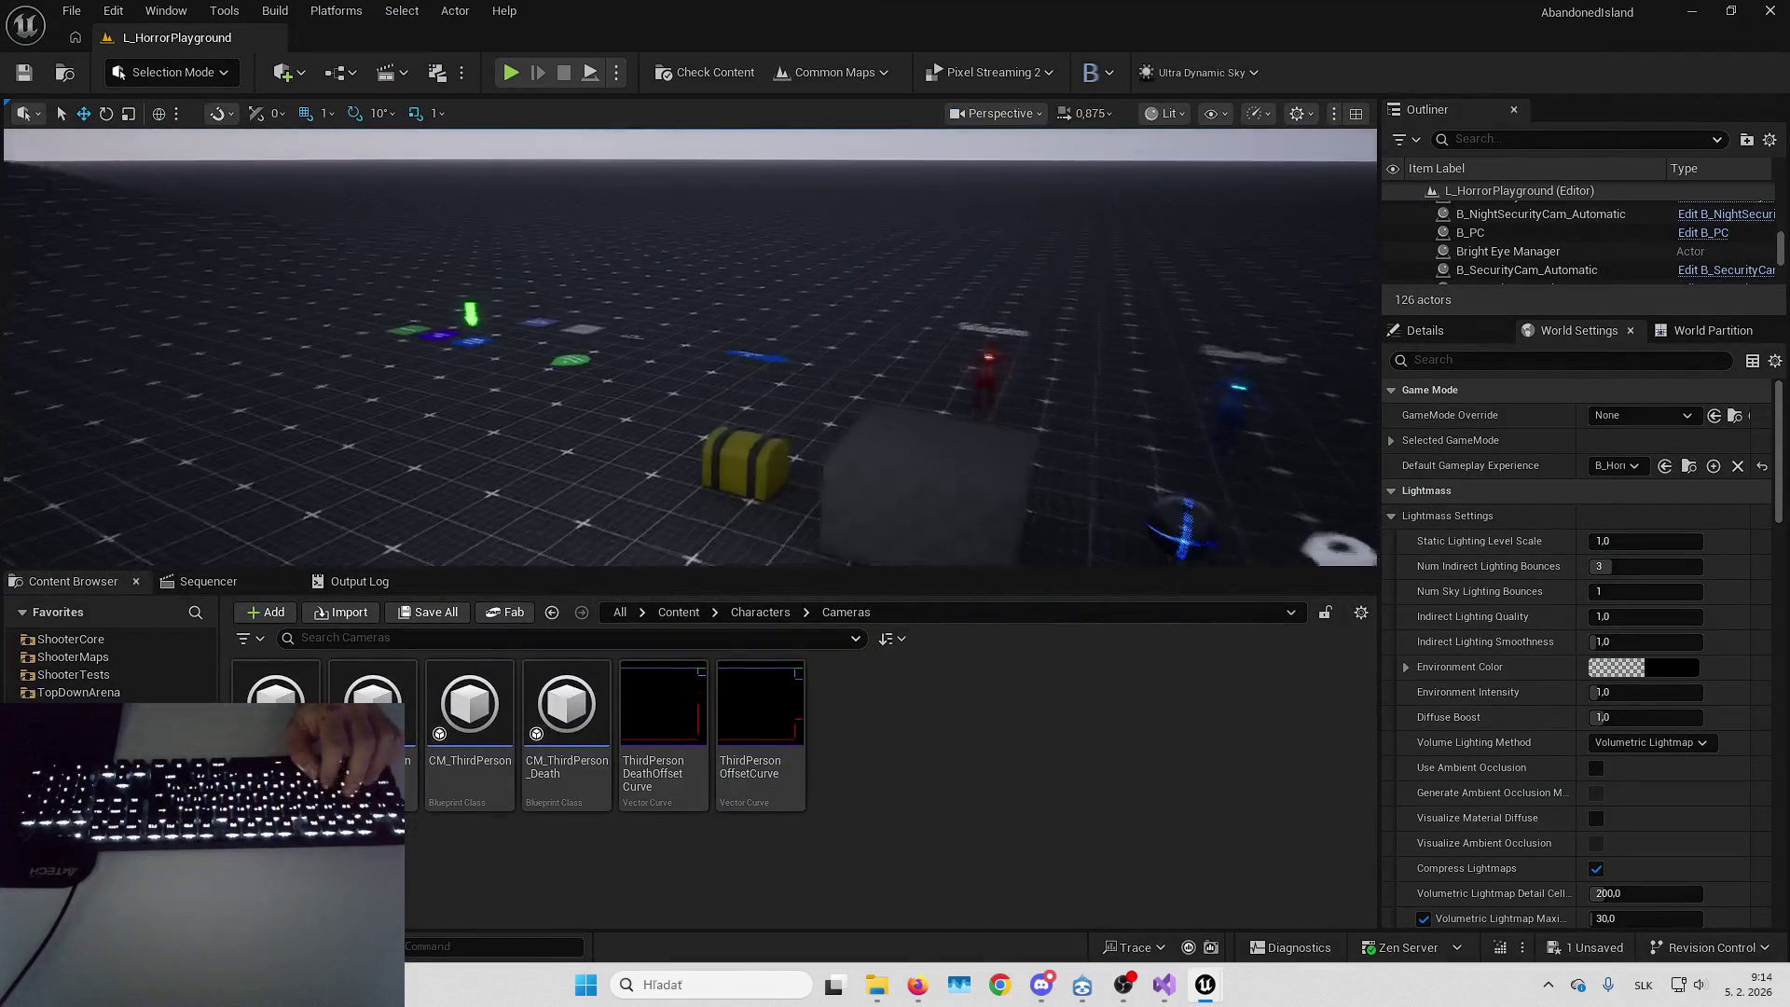
key("w")
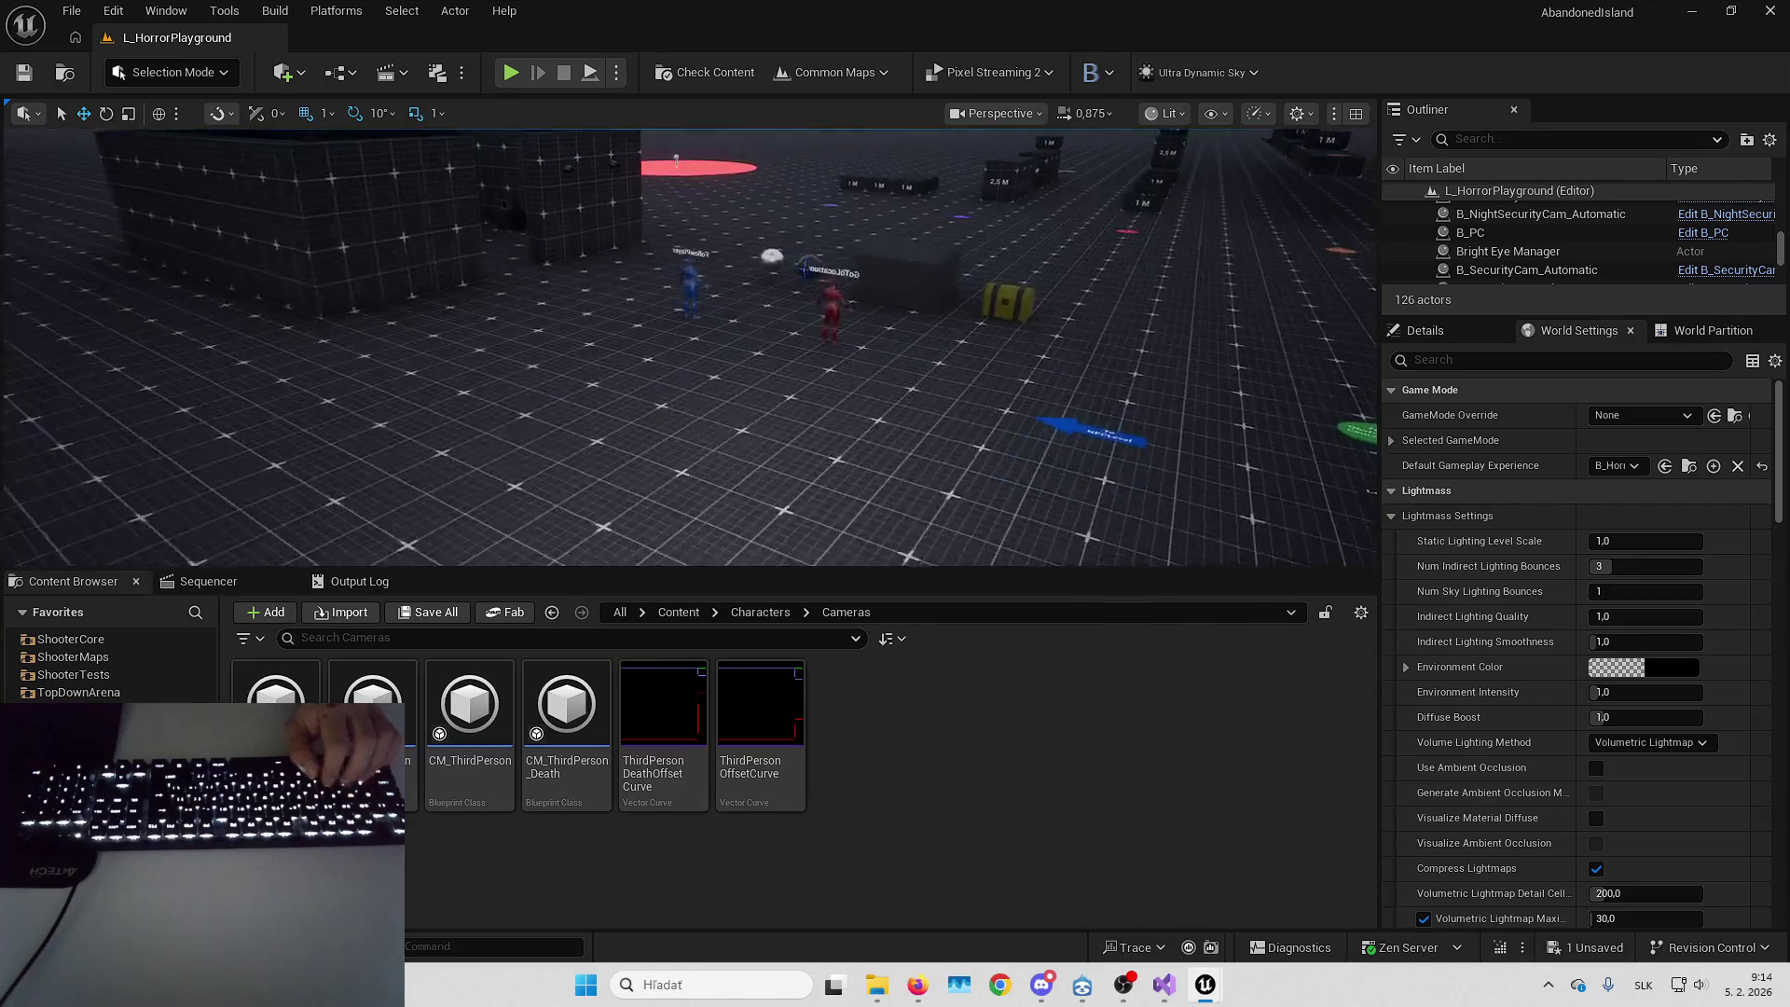
key("w")
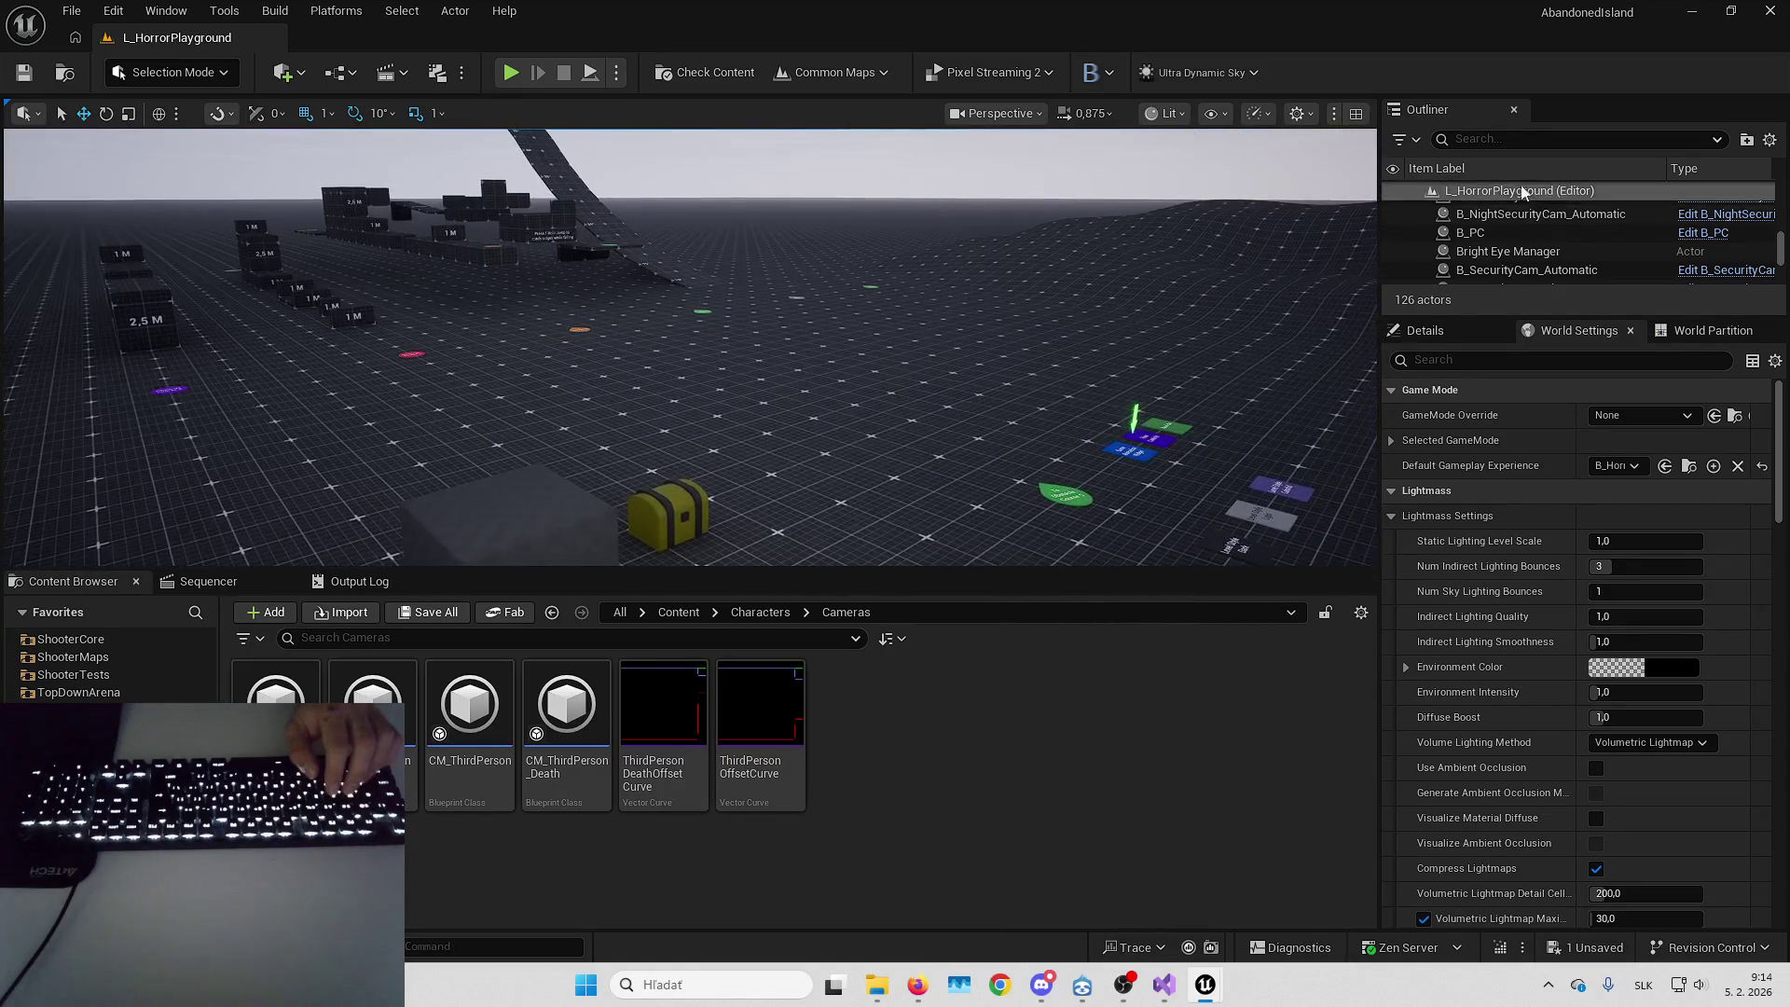
type("ultra")
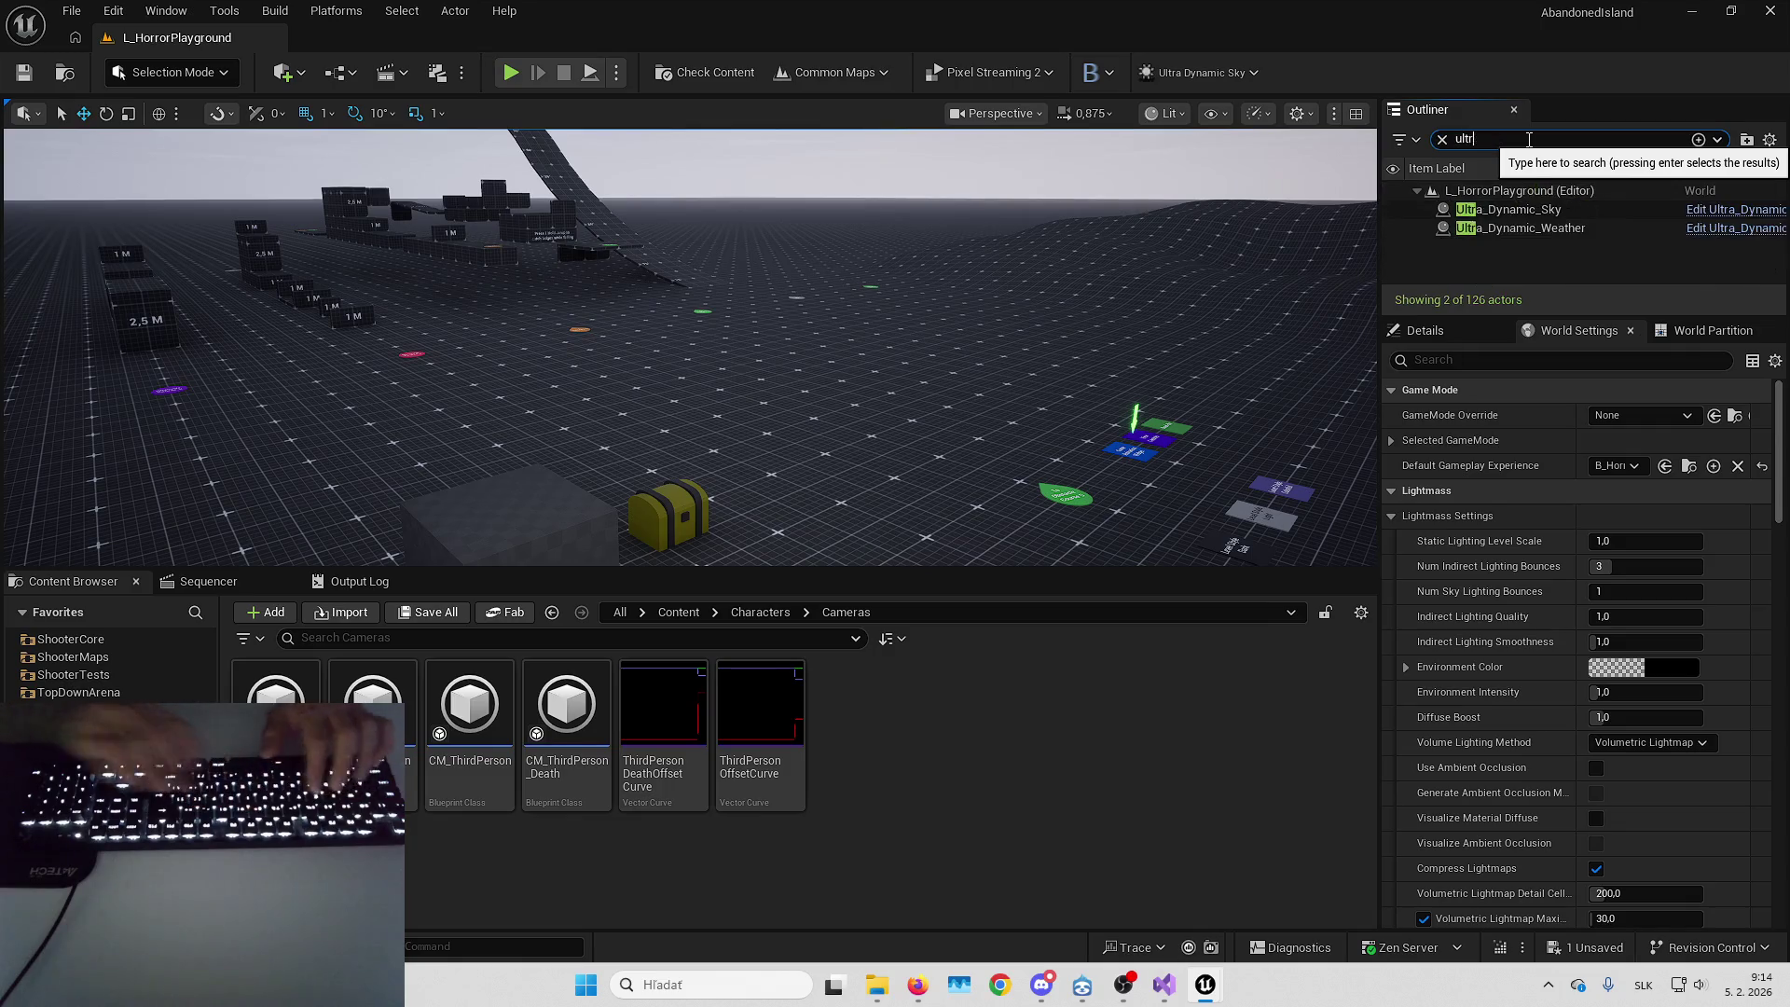
left_click_drag(1170, 303, 1141, 308)
left_click(1537, 229)
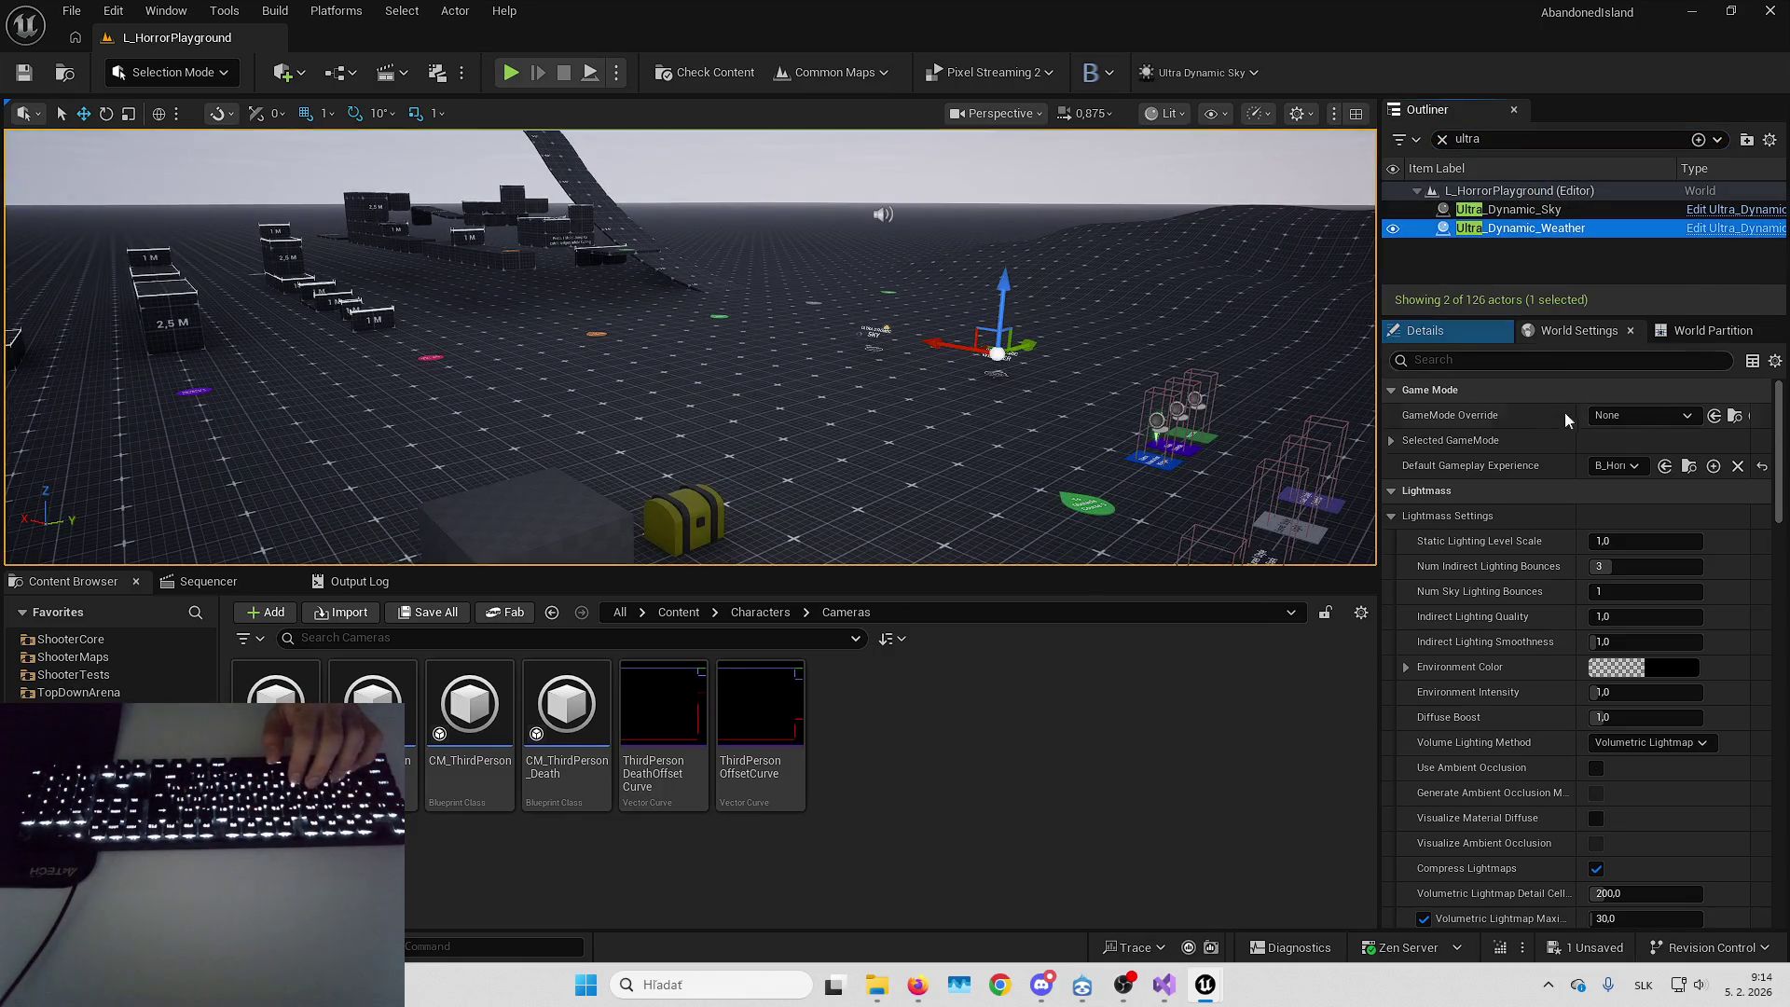
left_click(1511, 207)
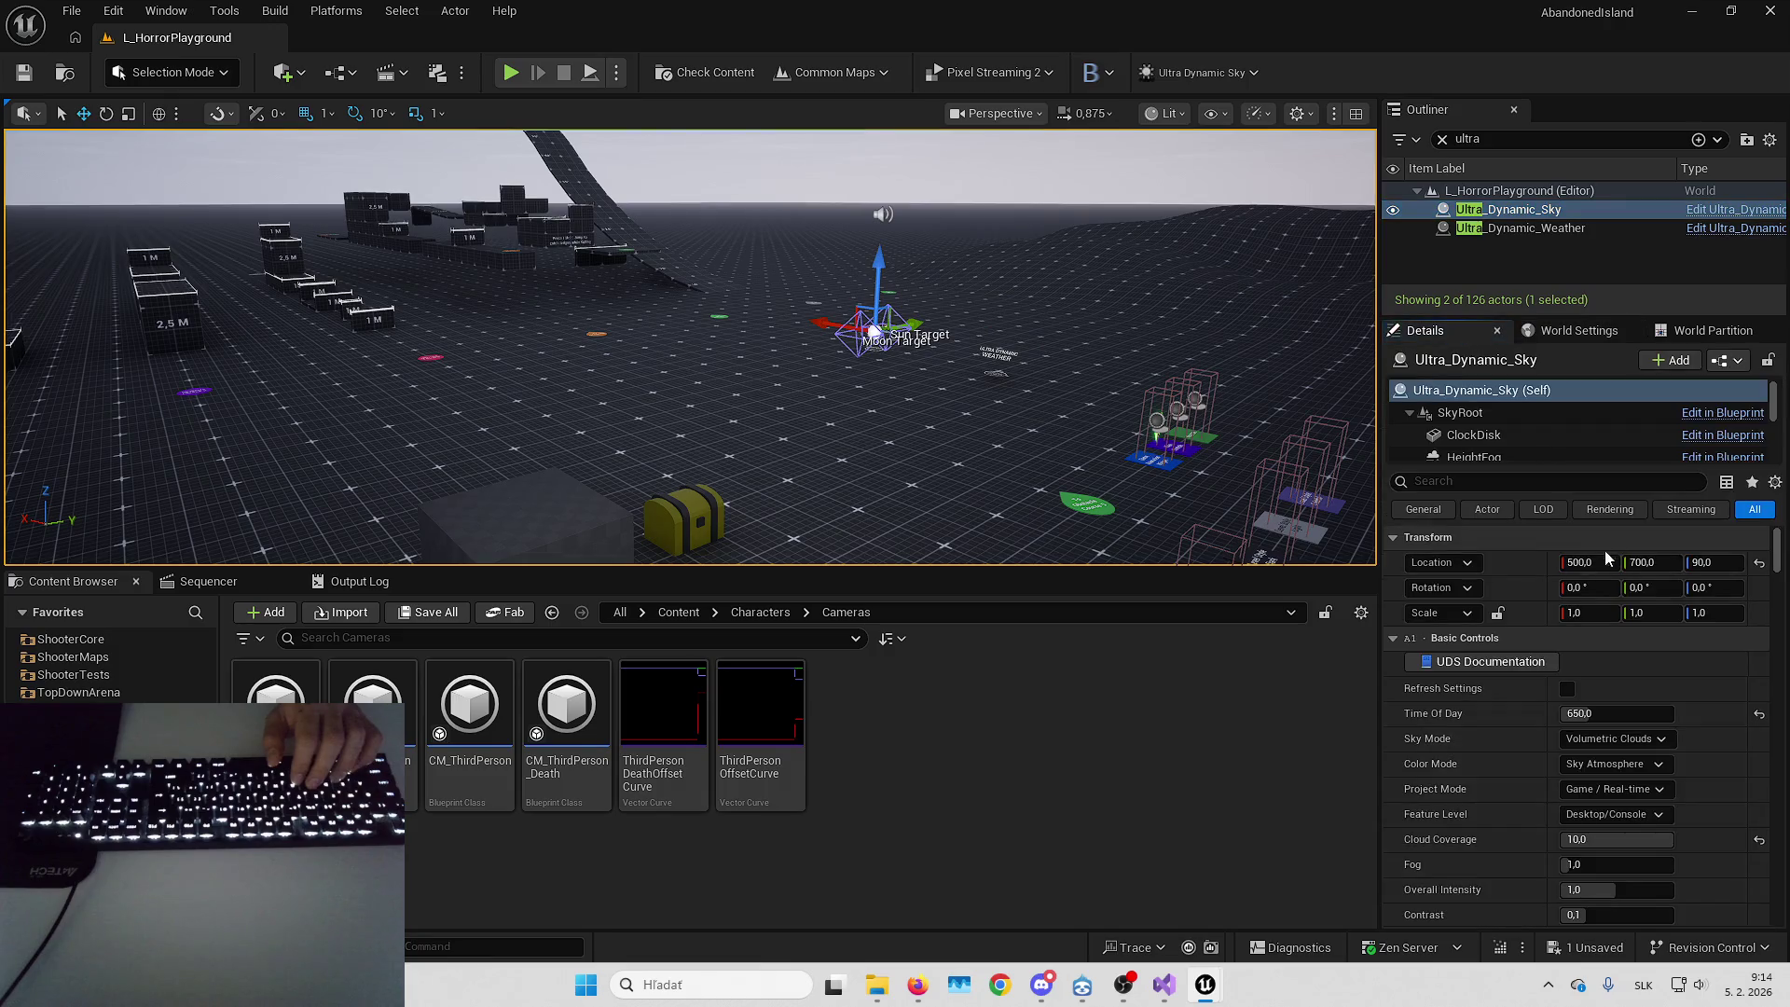
type("100")
Set Time Of Day to 100 to make the level night, then start a play session
key("Return")
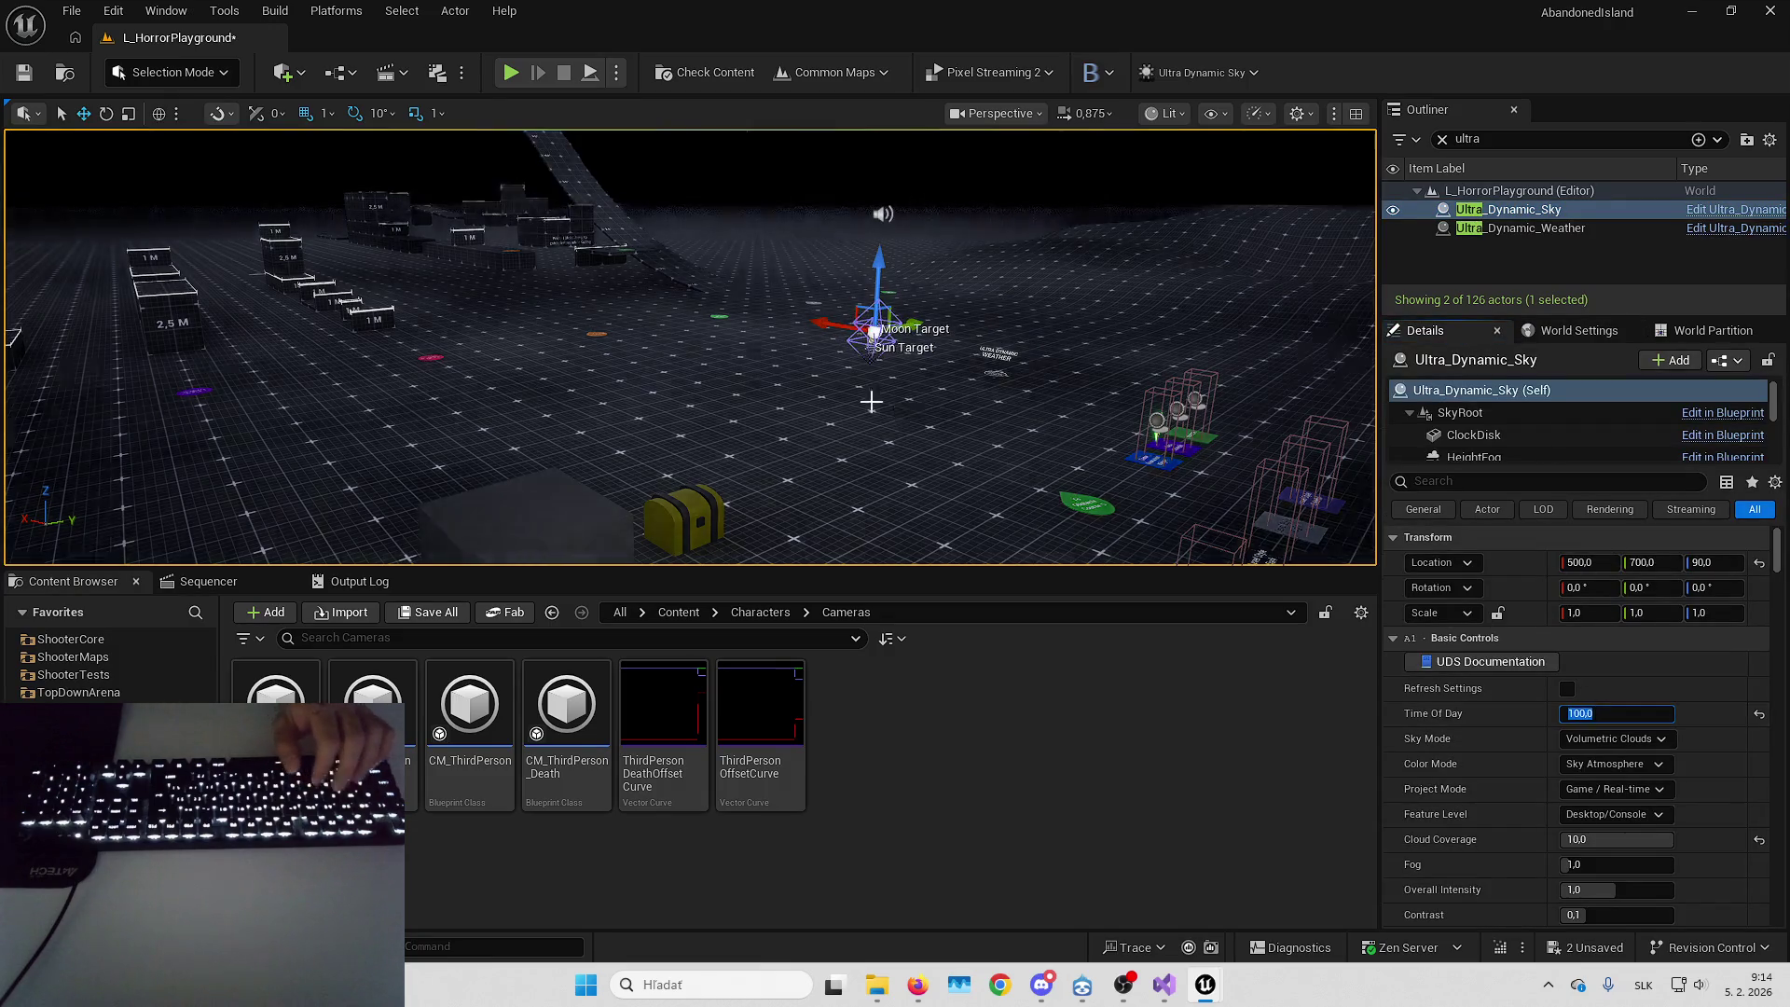
left_click(843, 400)
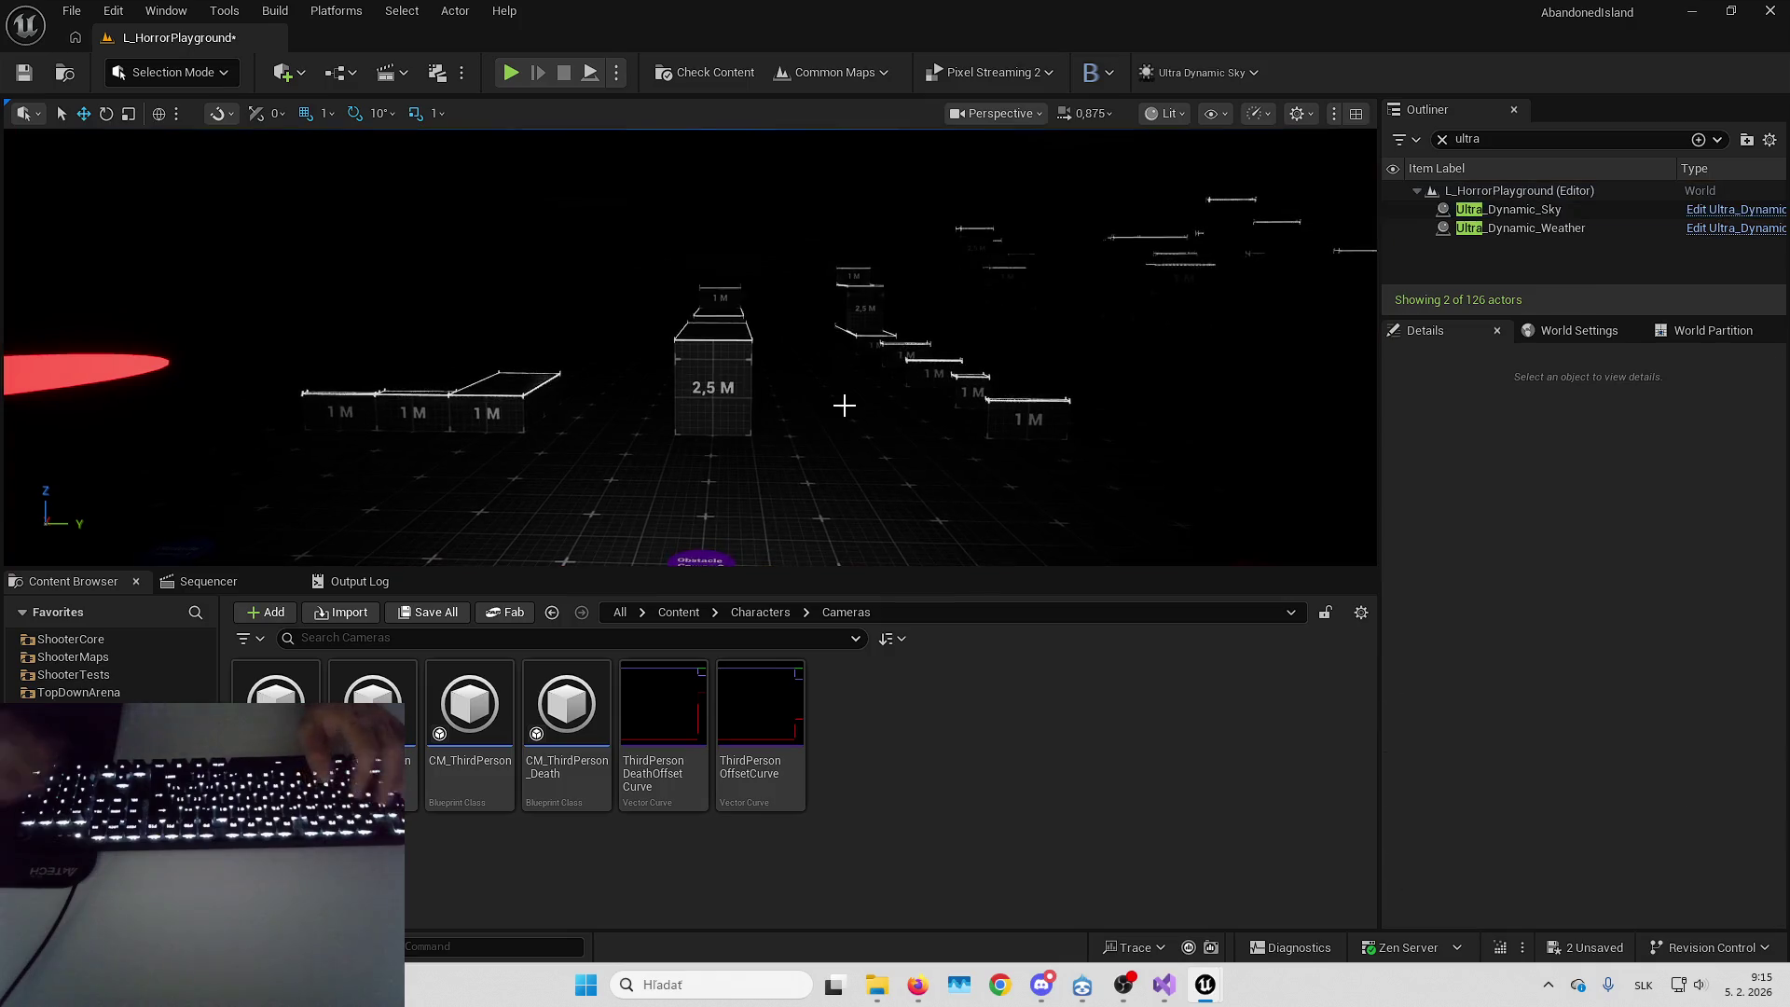
key("alt+p")
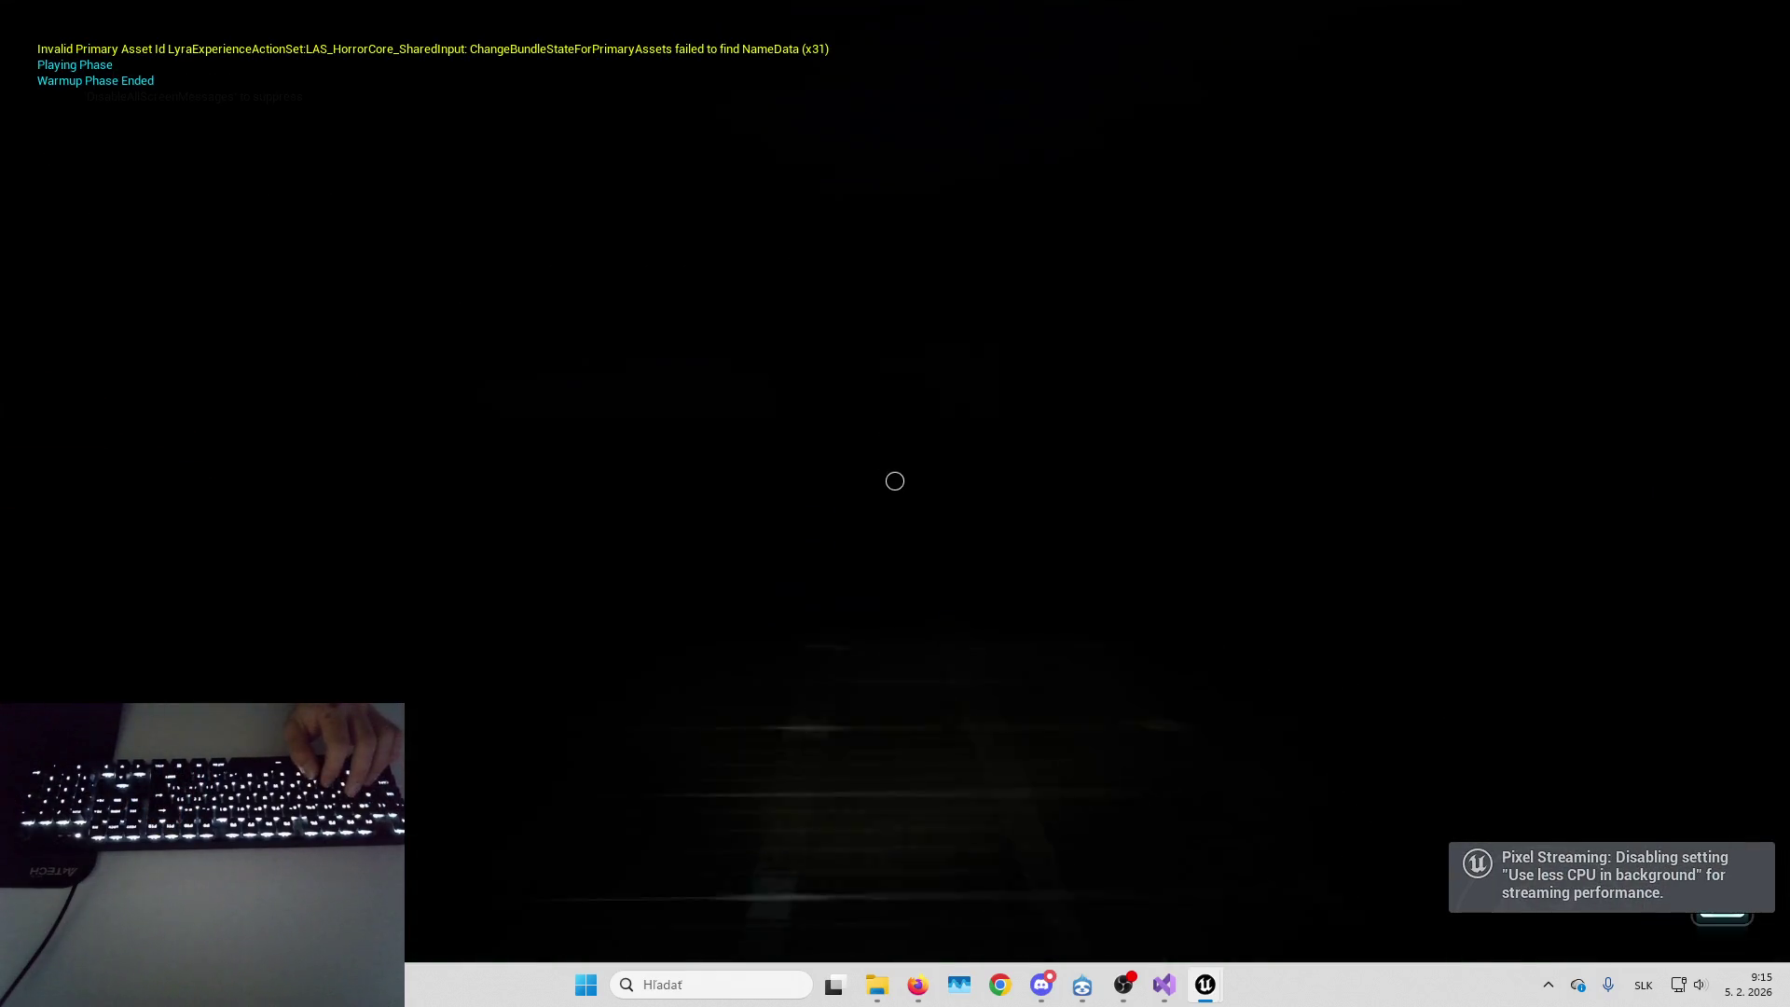
Walk through the dark level, vault the 2,5 M wall by flashlight, then stop the test
key("w")
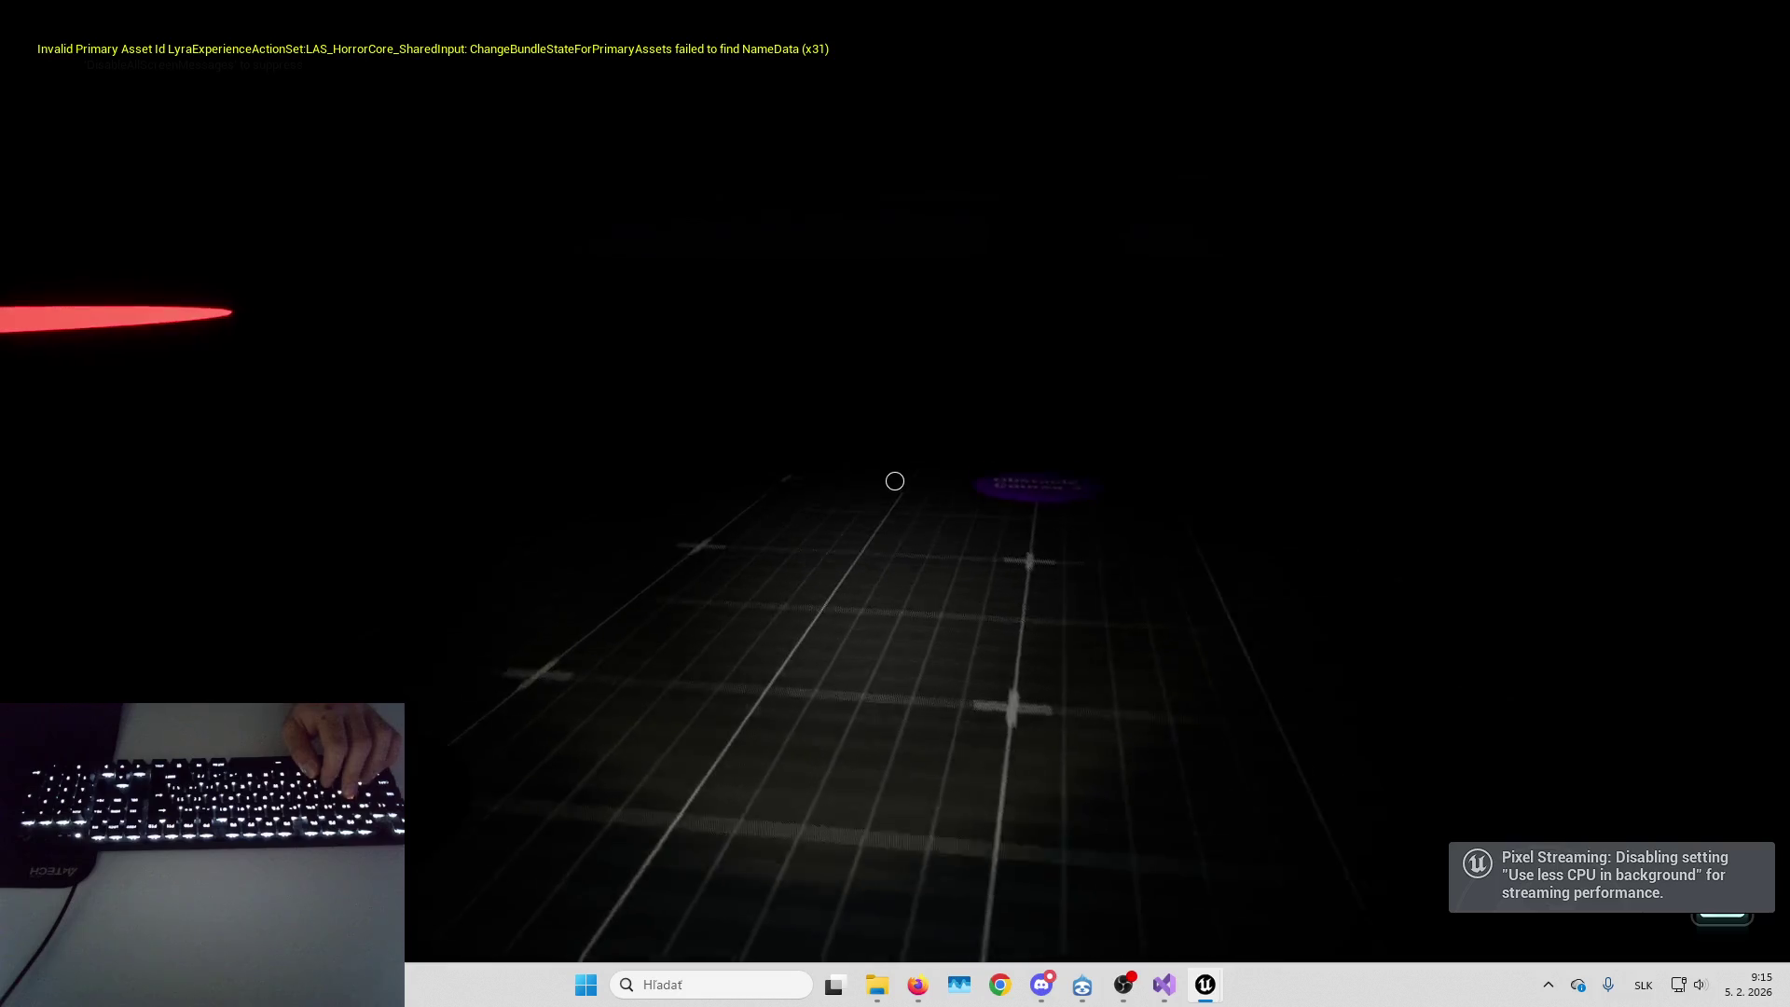
key("space")
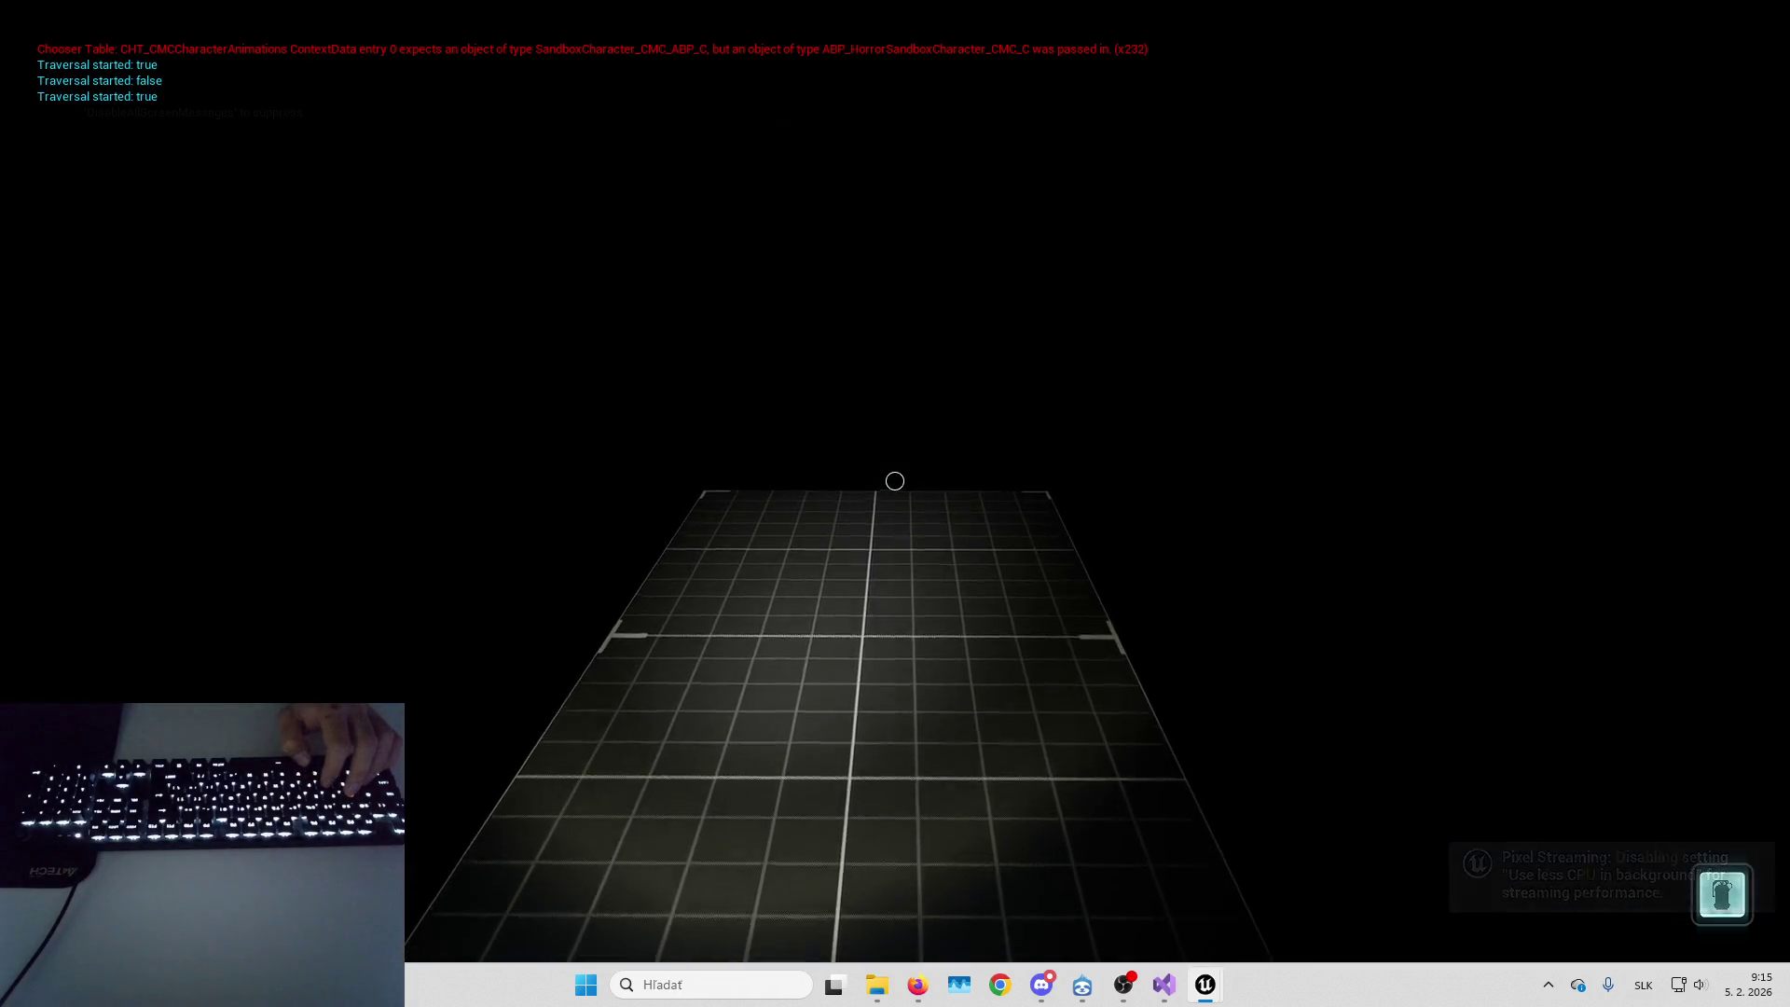
key("space")
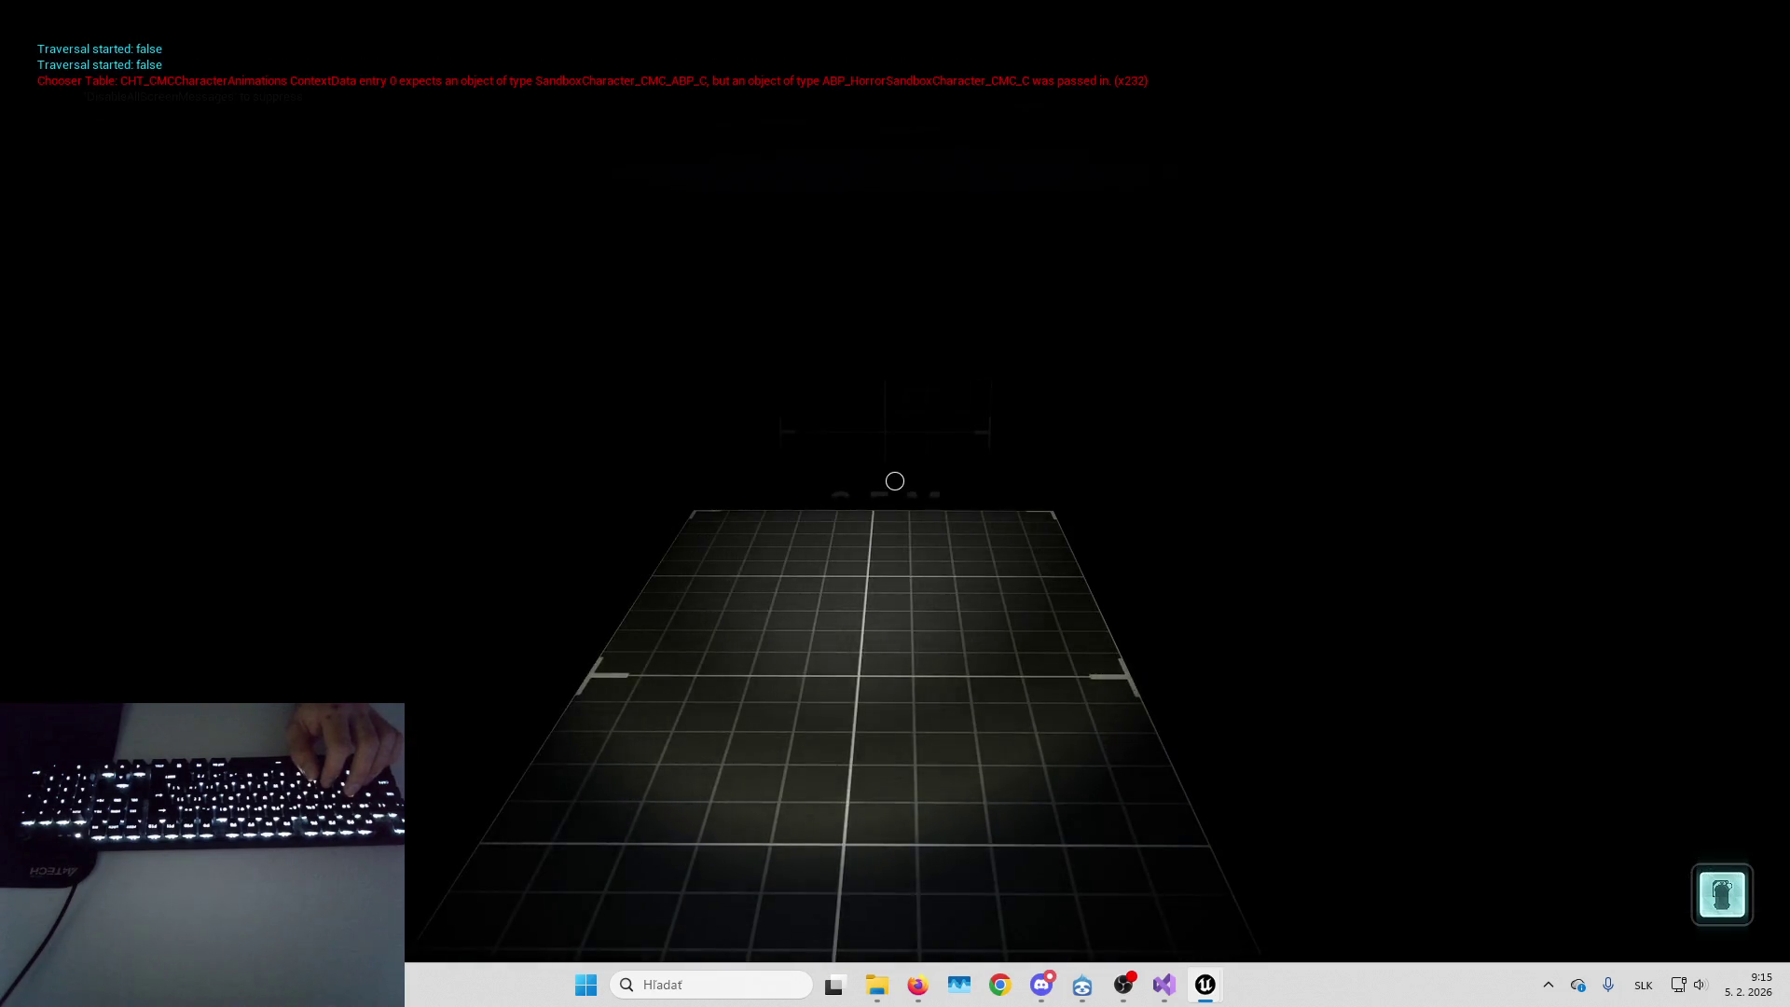
key("w")
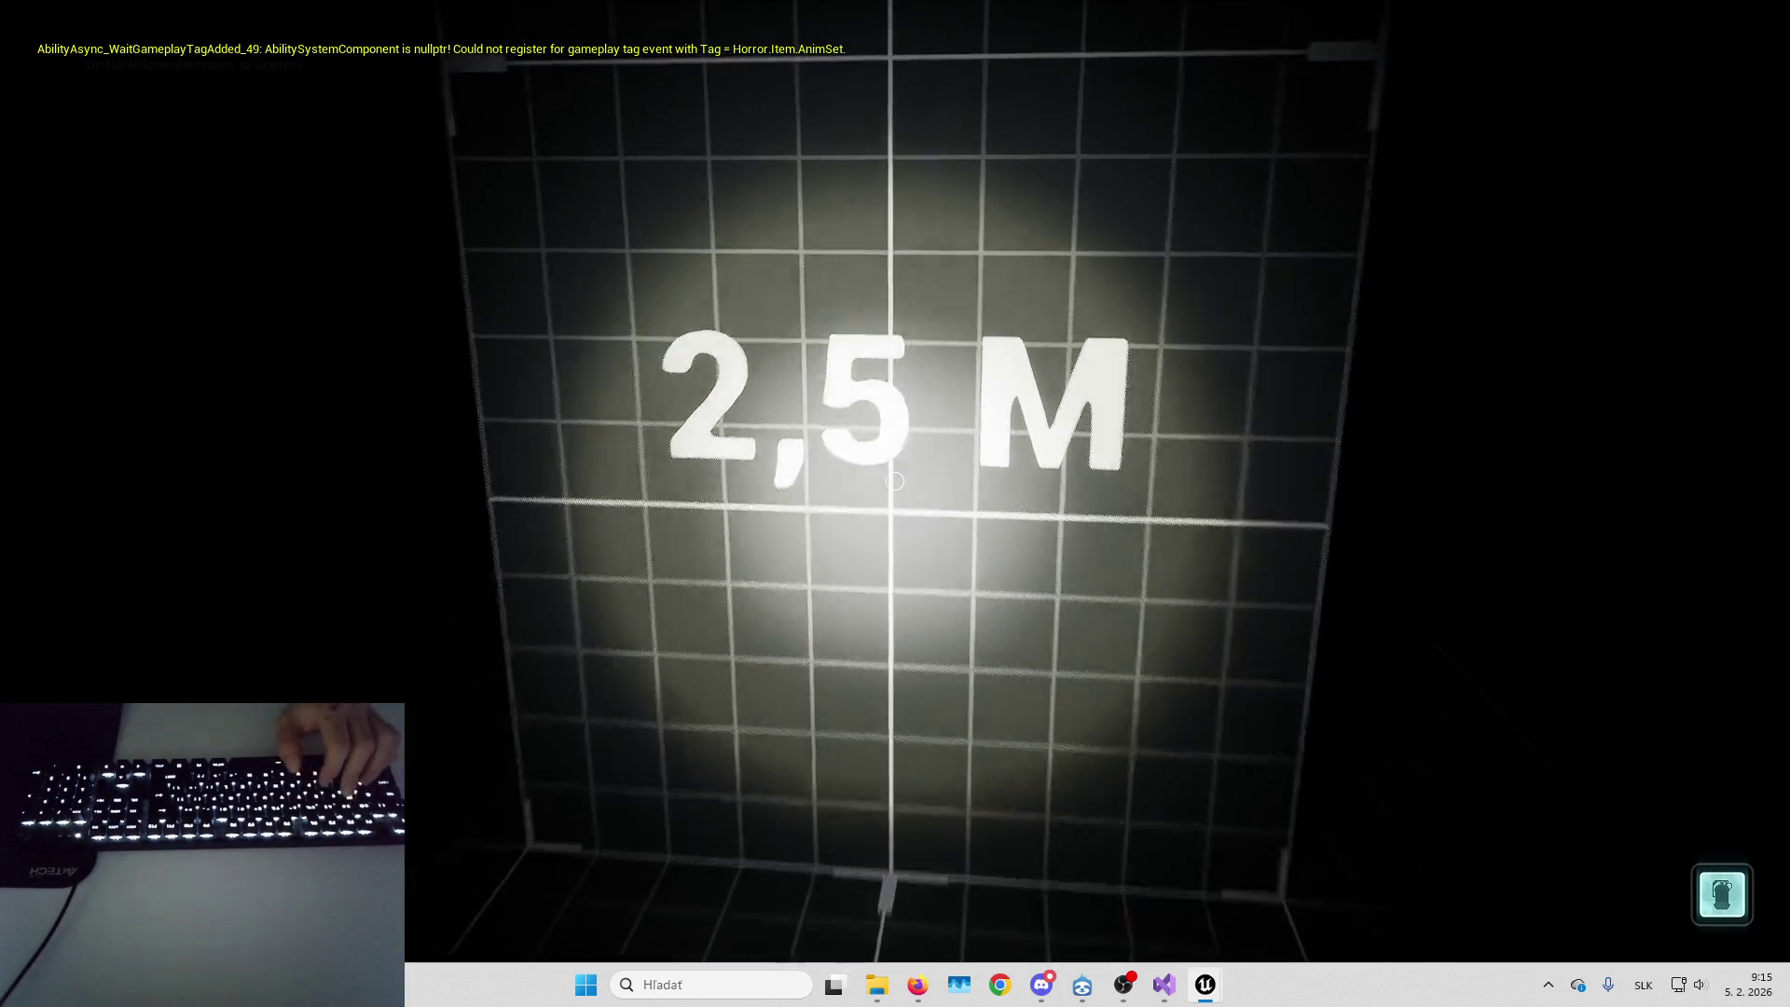
key("space")
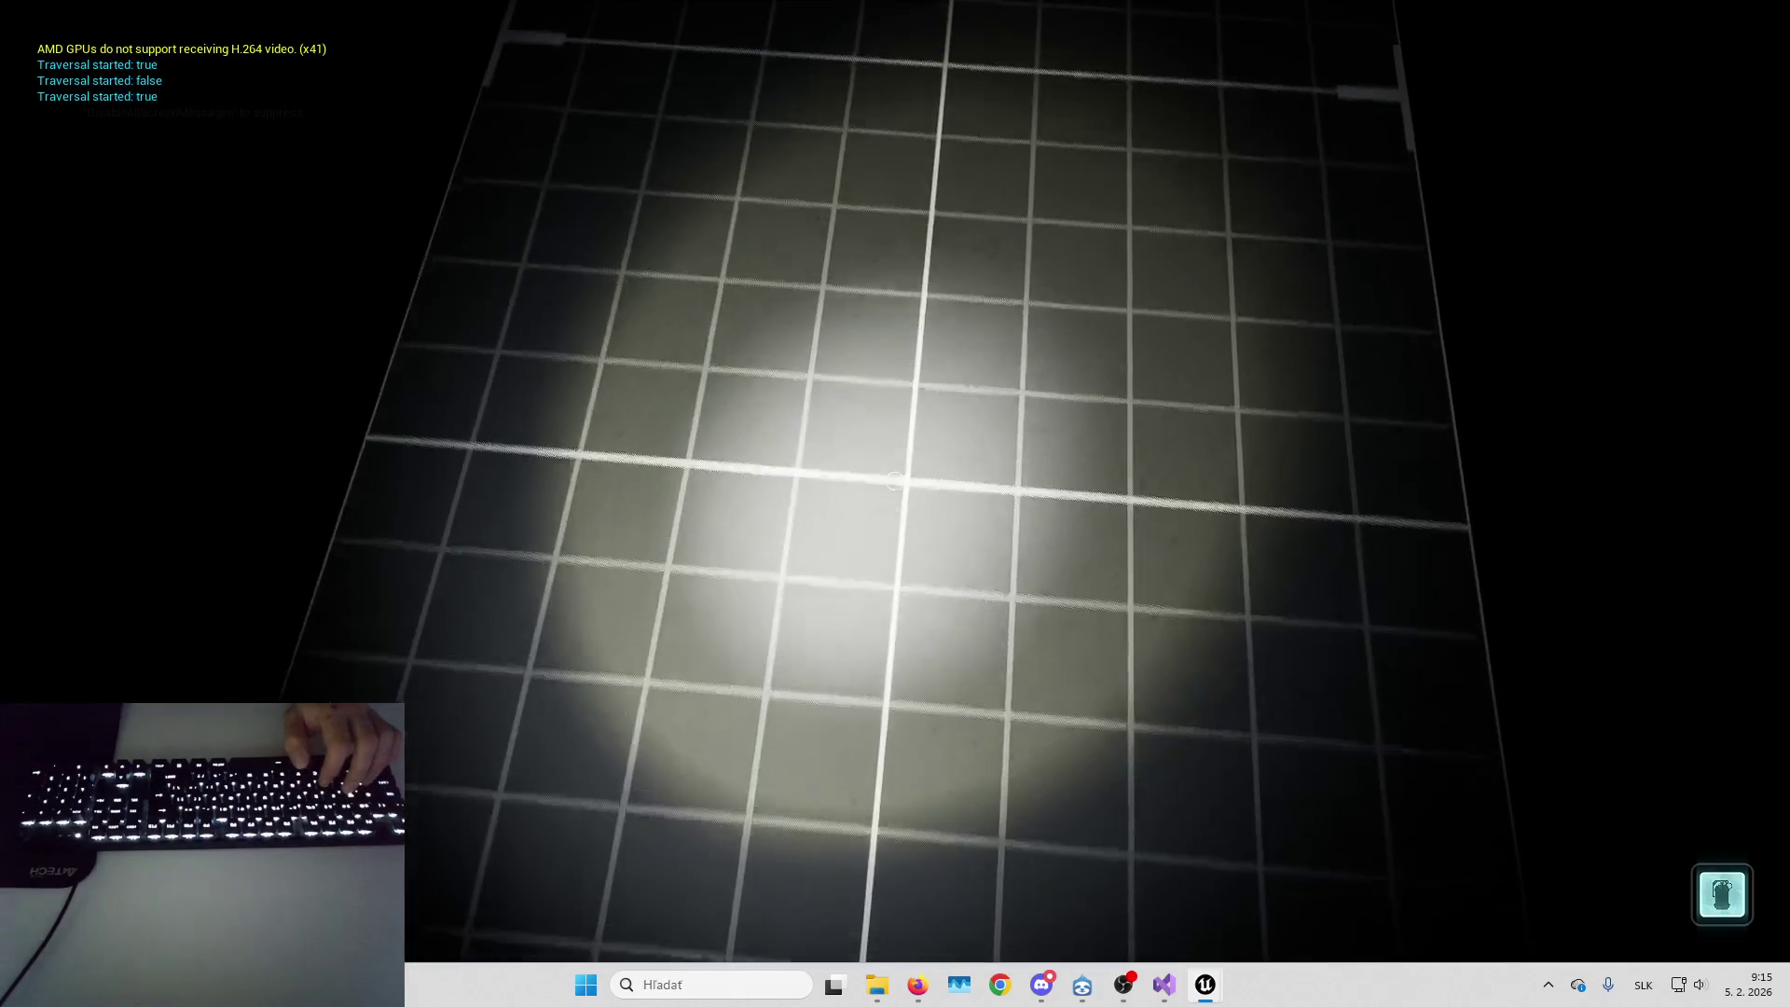
key("space")
key("space")
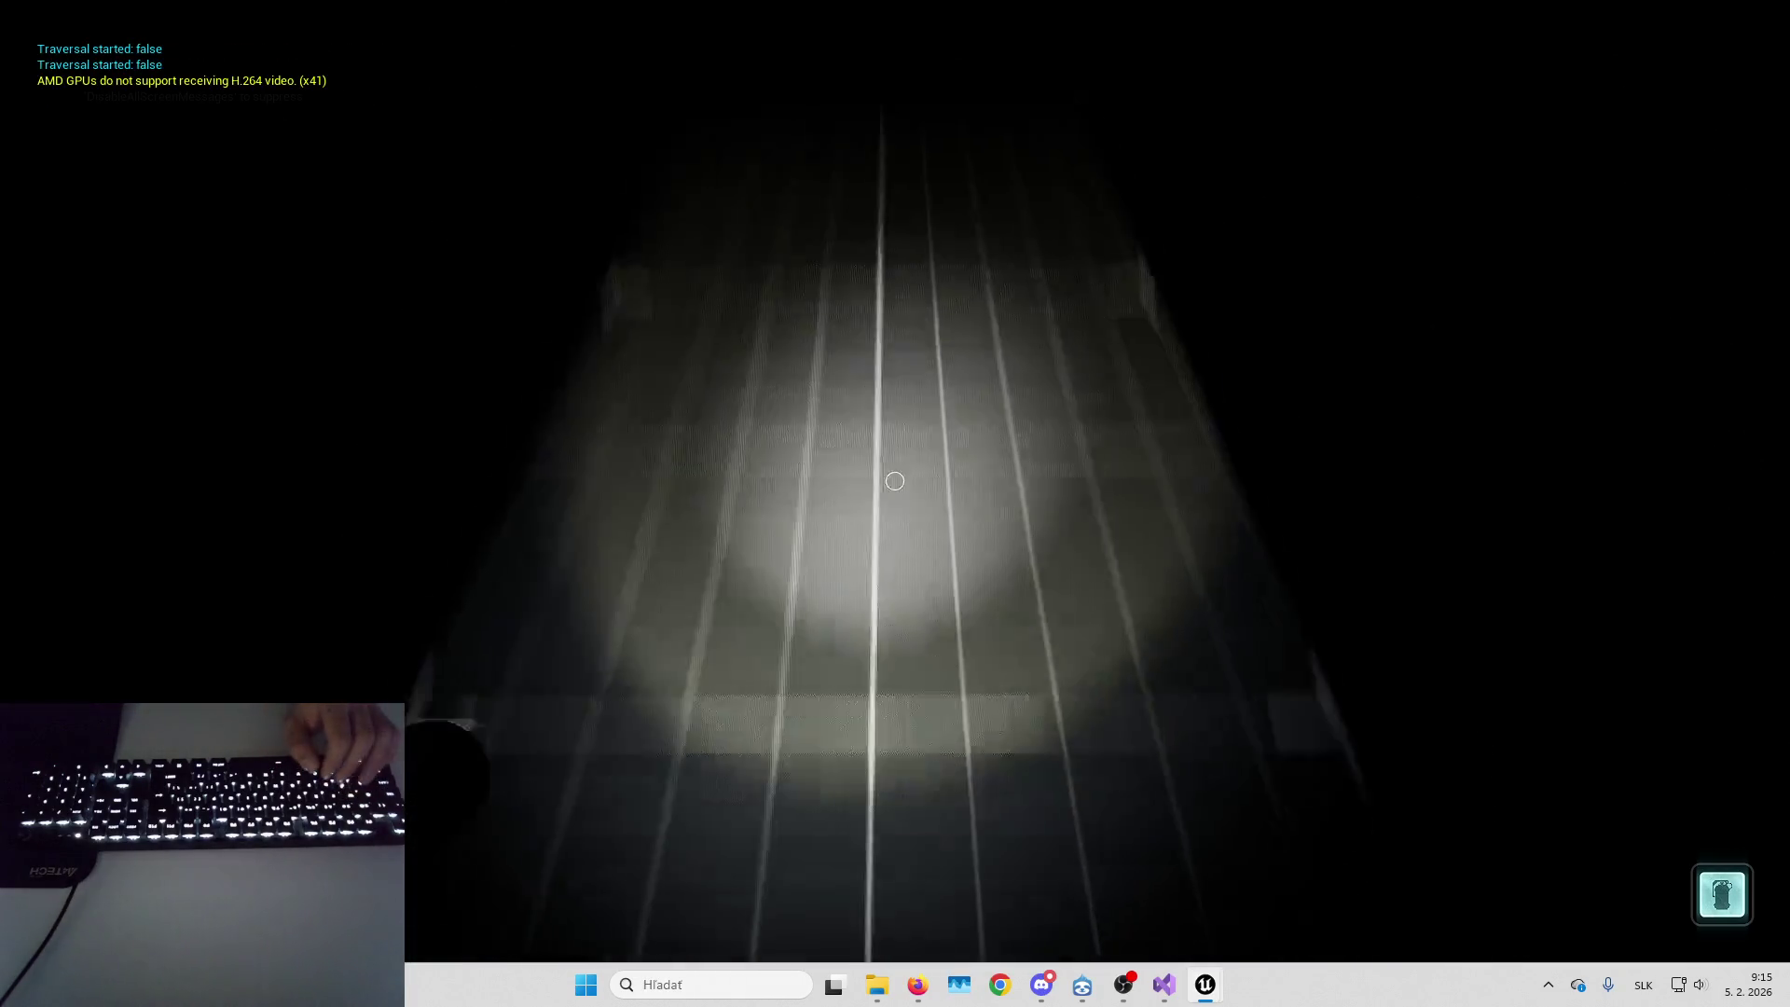
key("space")
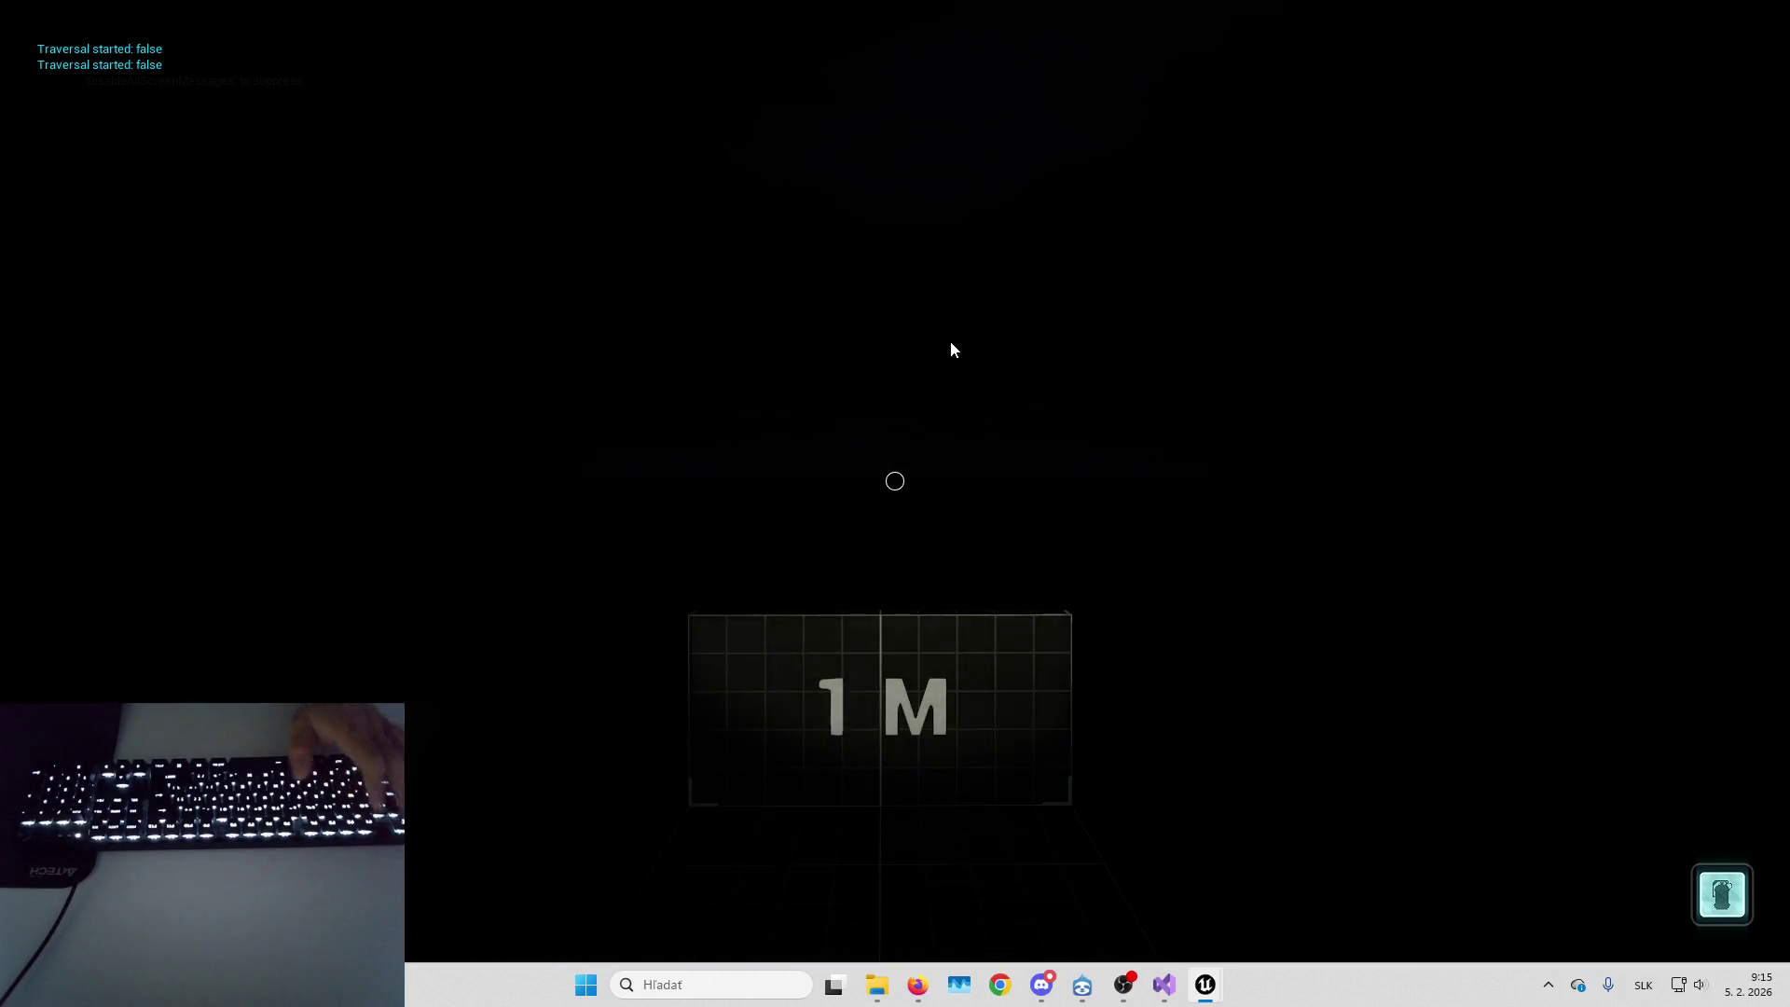
key("Escape")
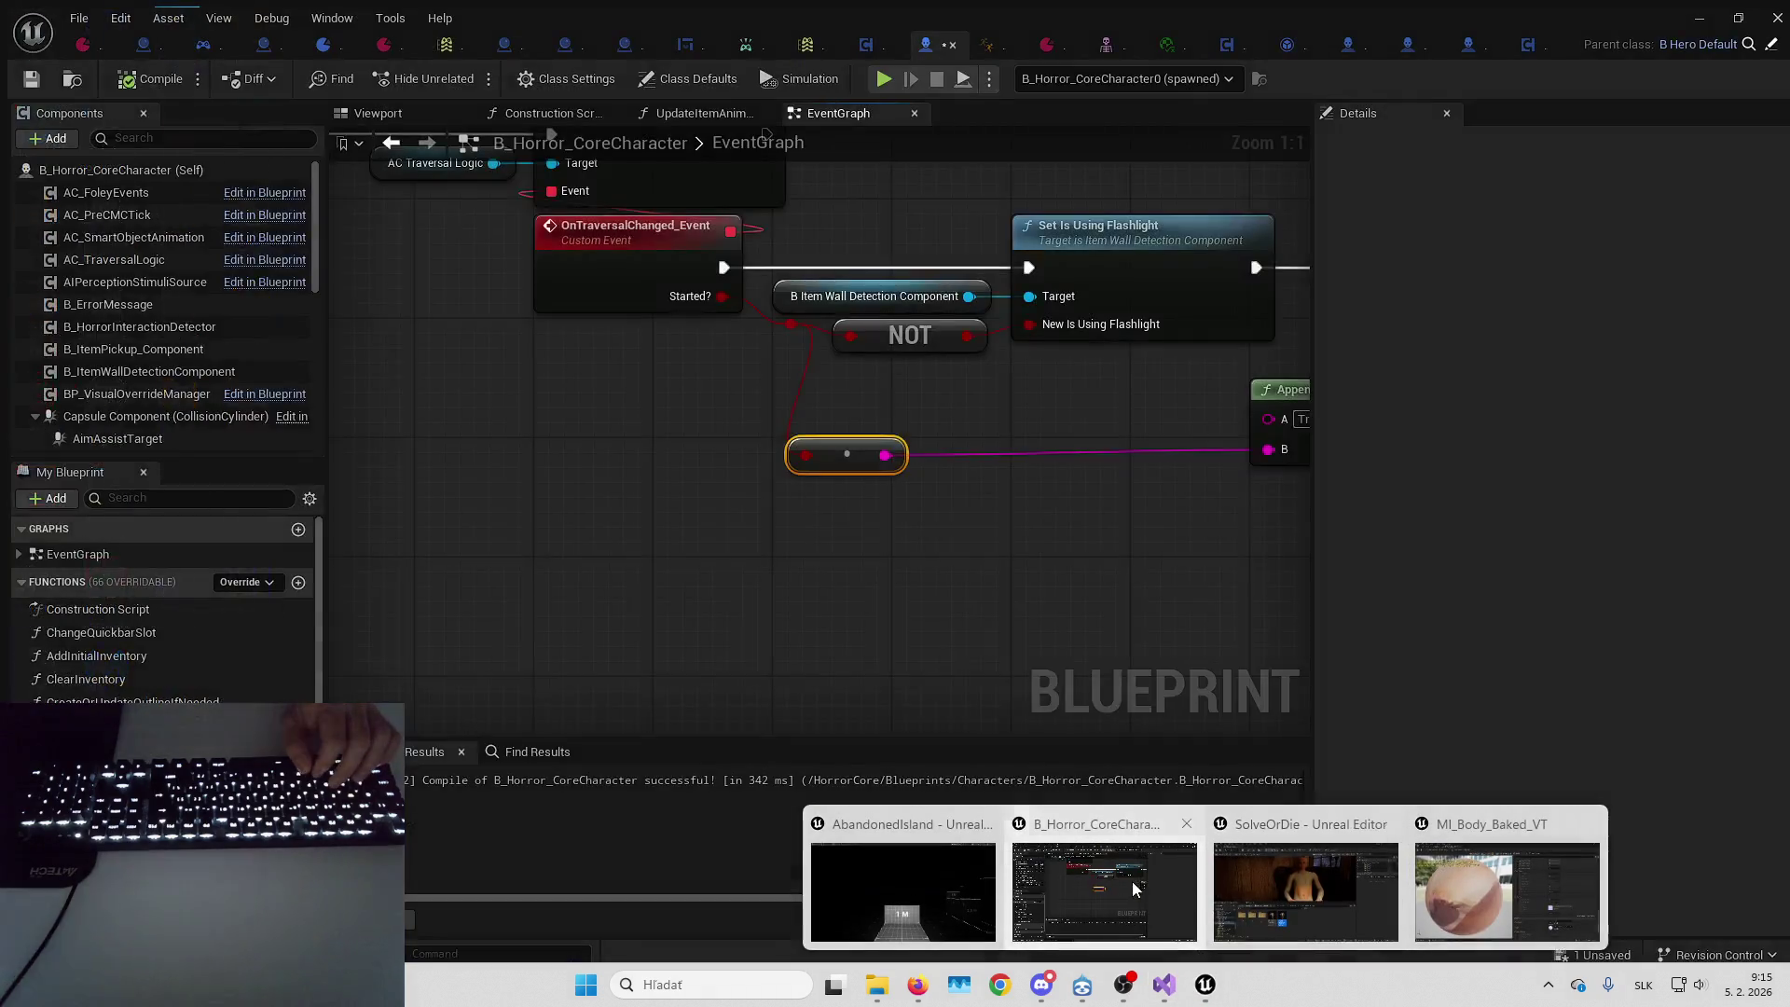
Select B_Horror_CoreCharacter's Capsule Component and check the sandbox base character's capsule size
left_click(1132, 881)
left_click(371, 105)
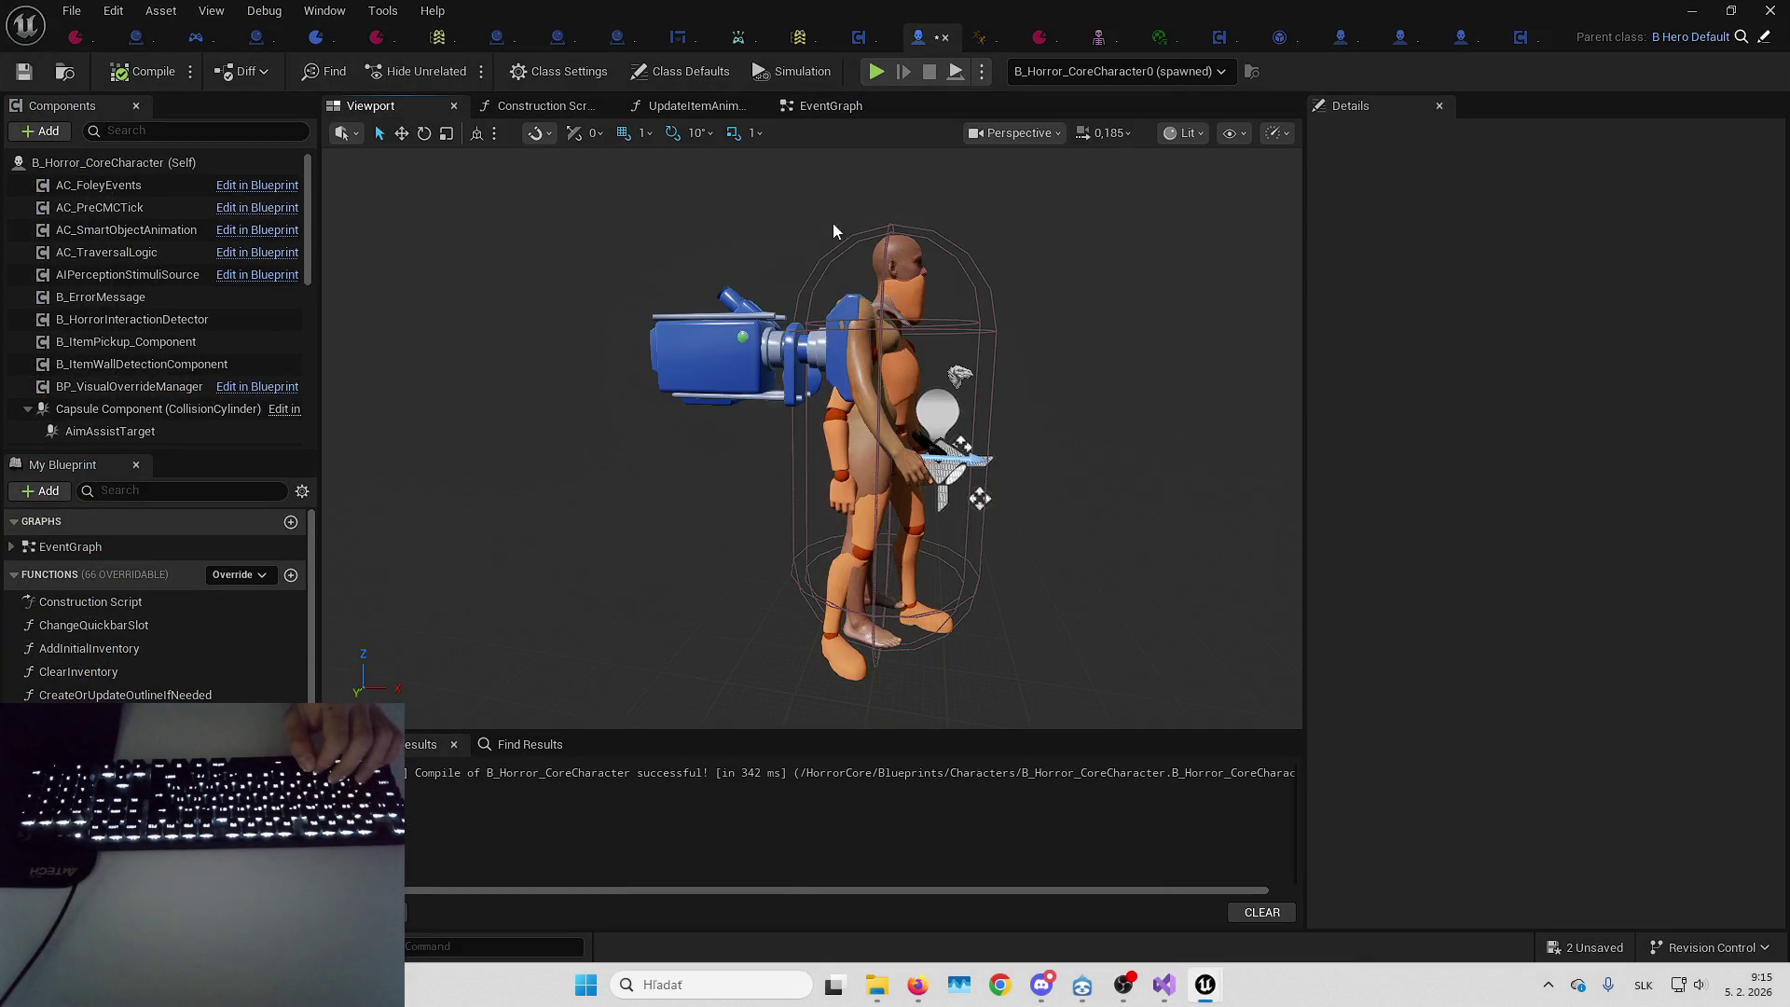
left_click(131, 430)
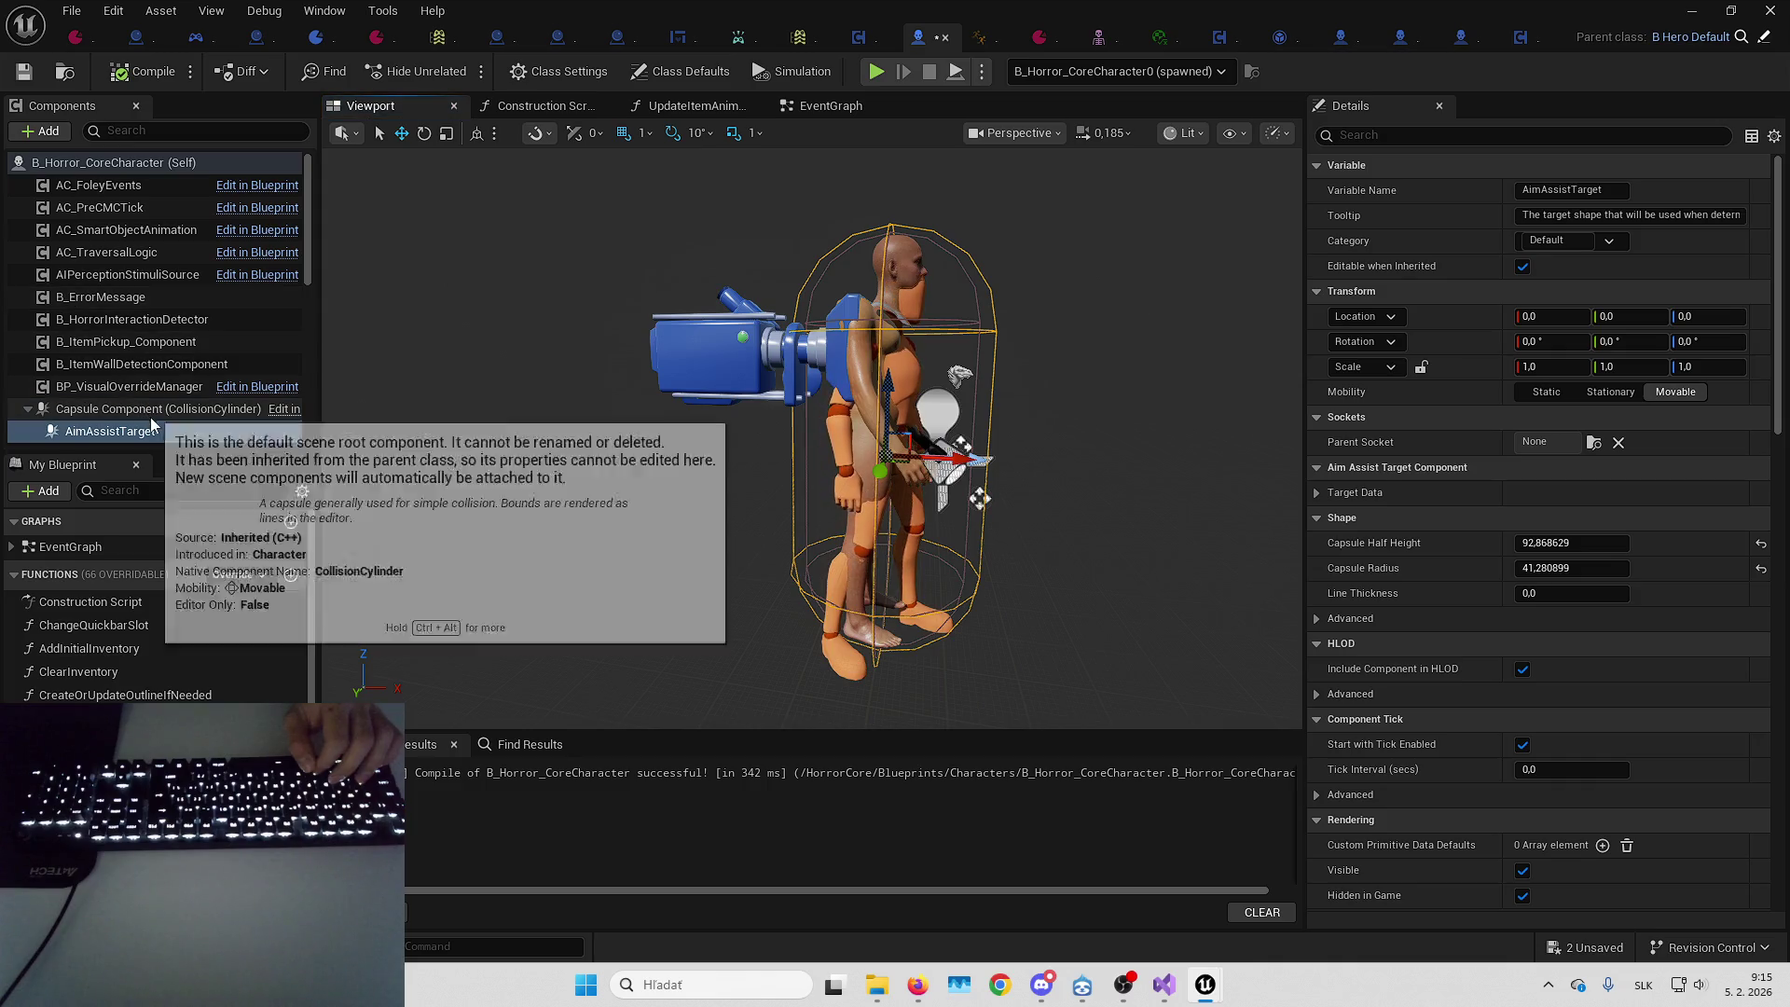
key("Delete")
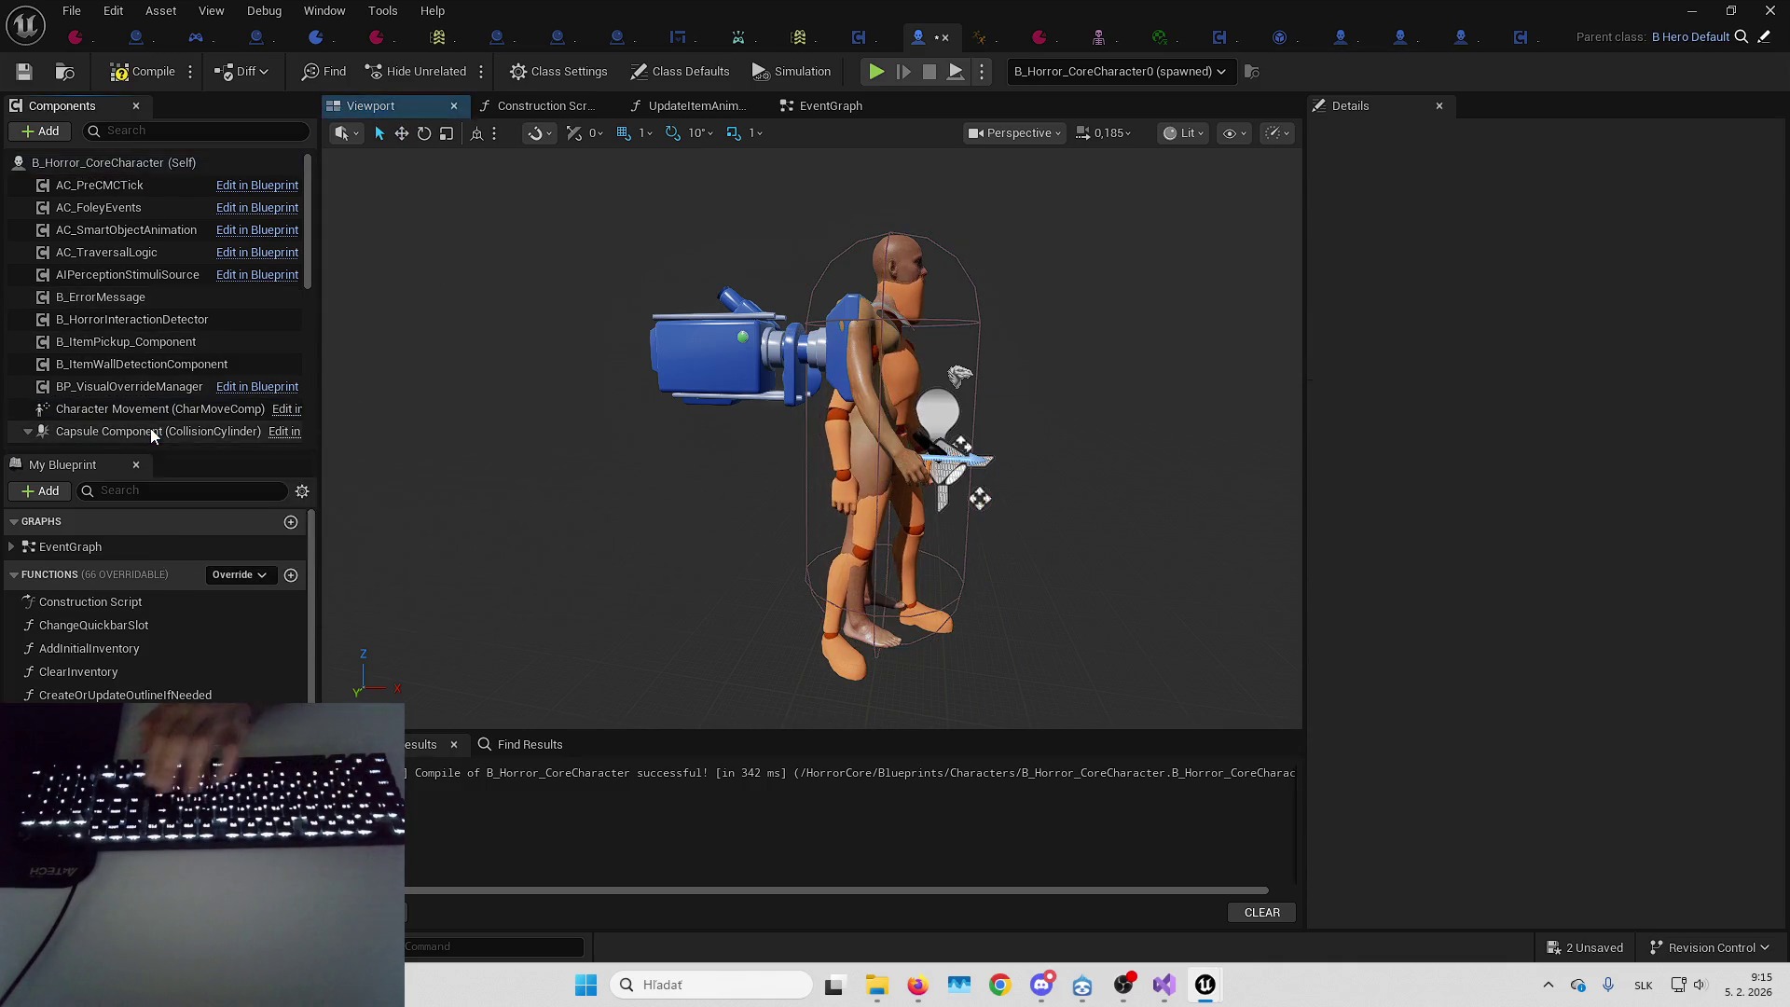
left_click(147, 429)
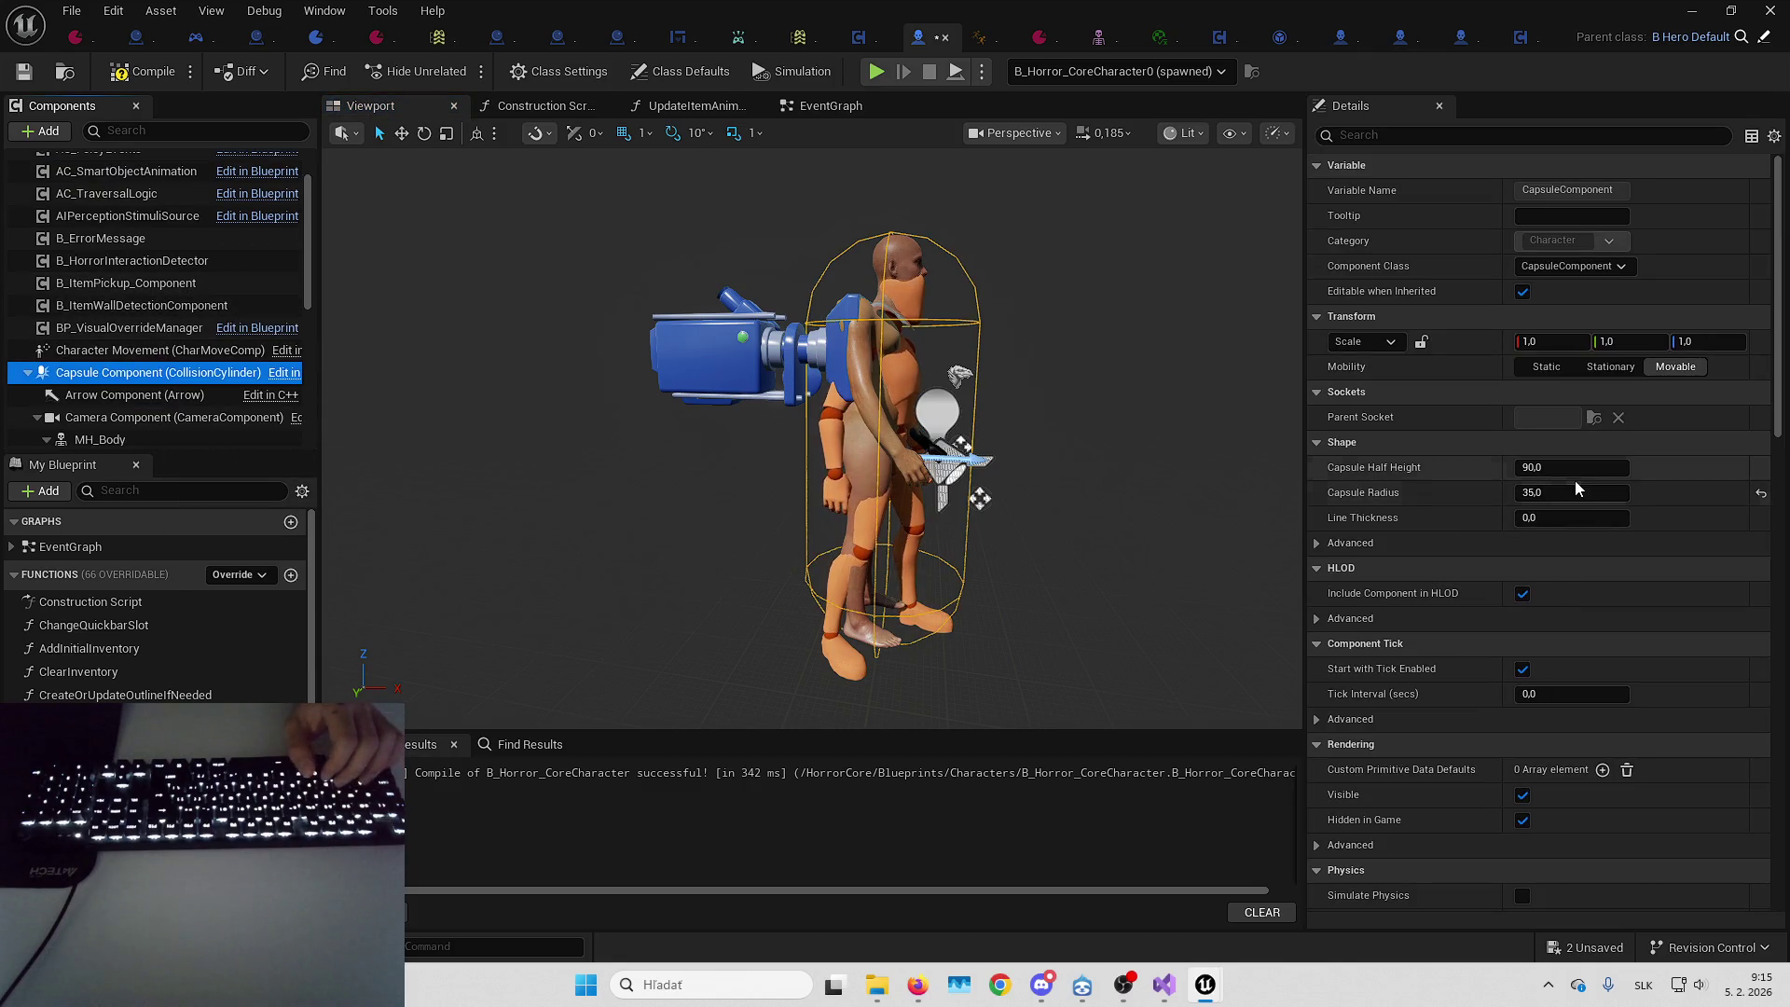
left_click(1461, 39)
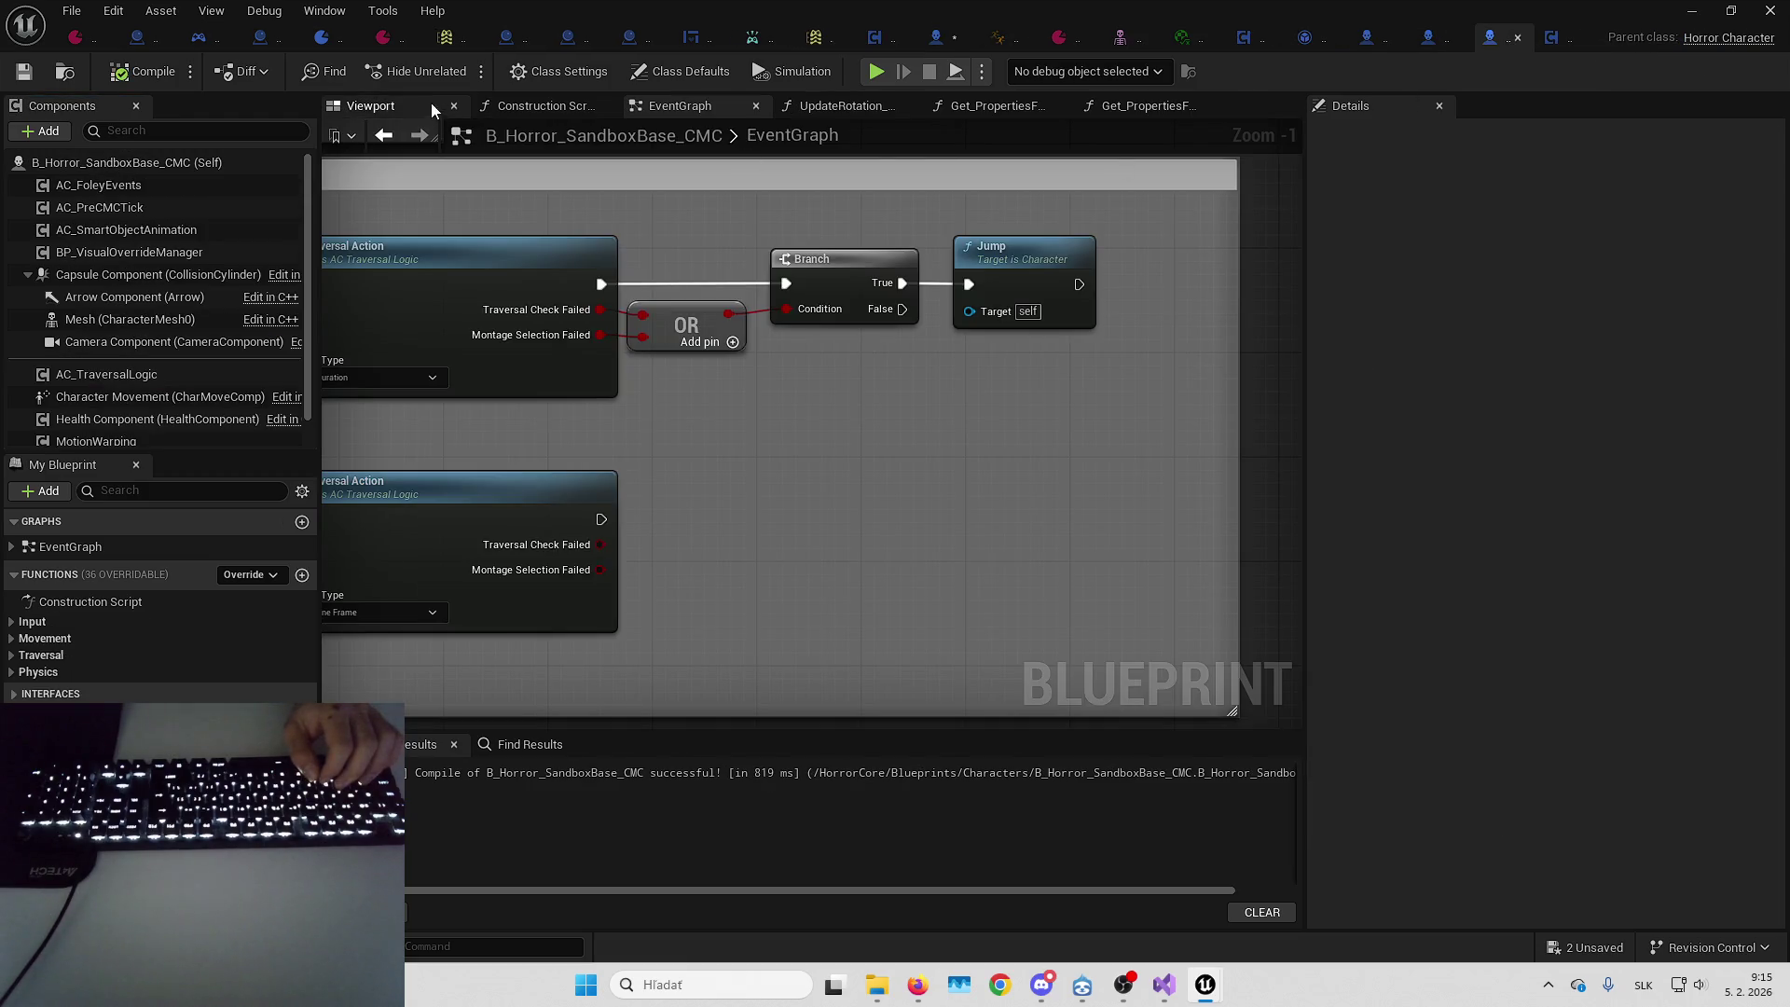
left_click(378, 107)
left_click(171, 276)
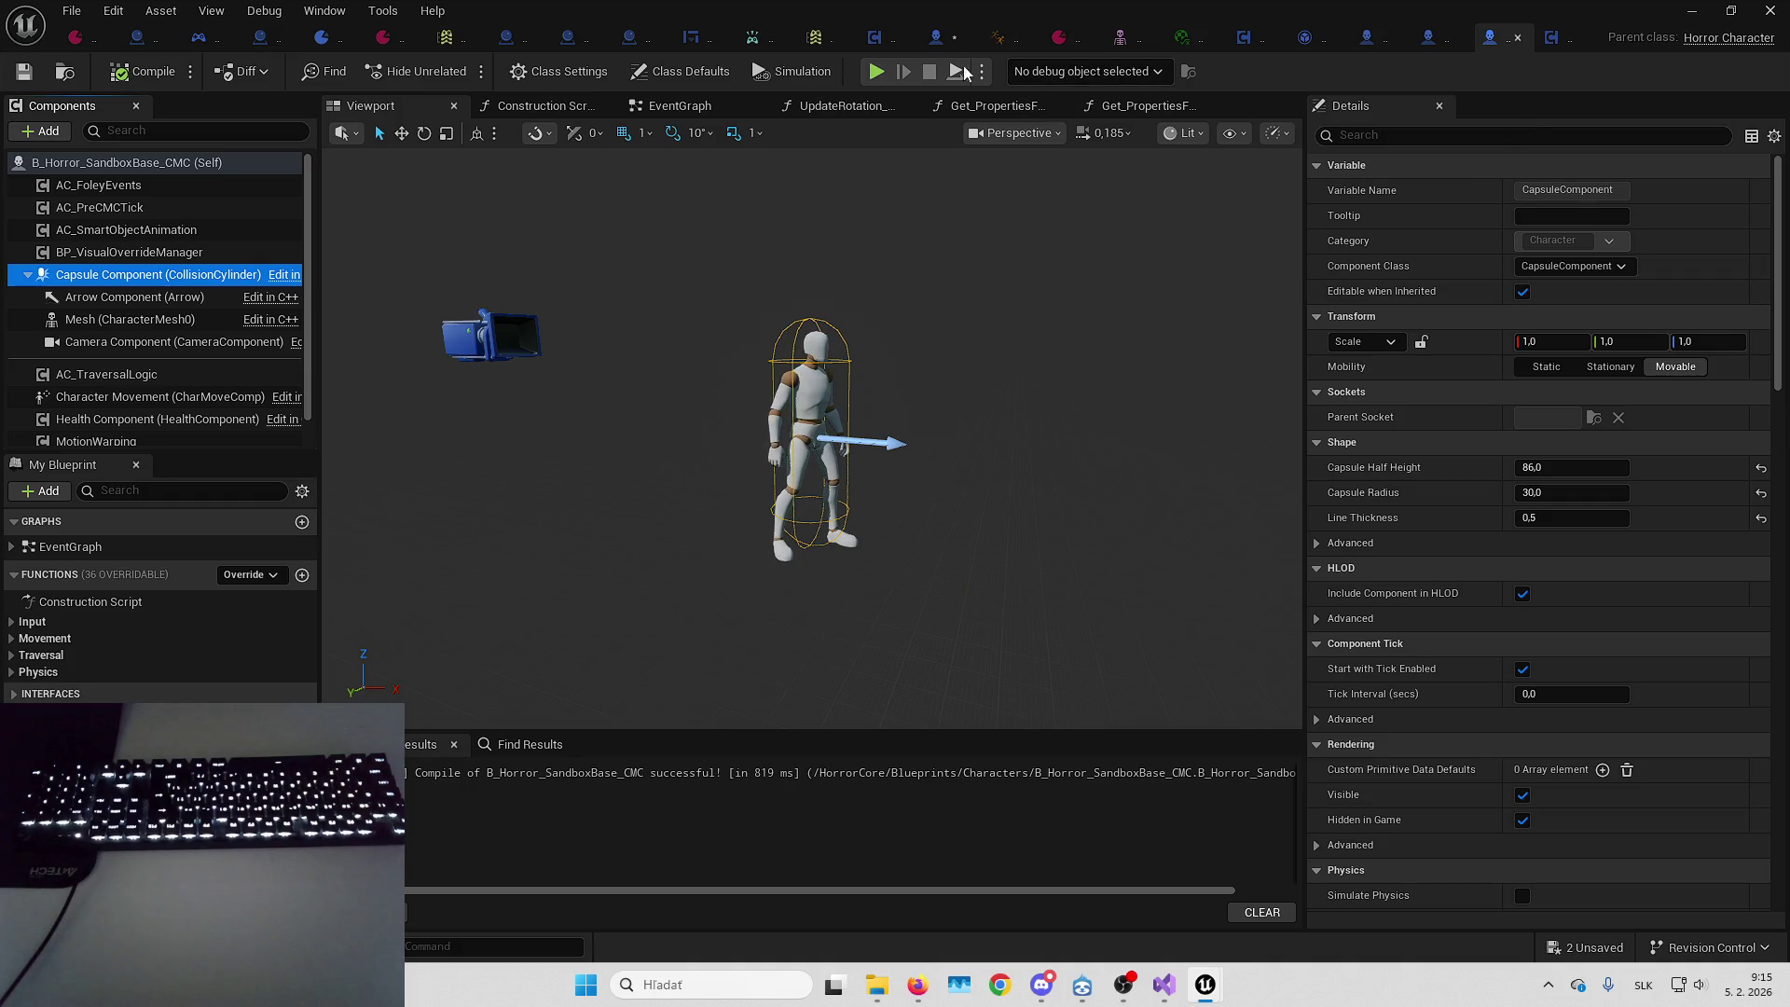
Set the capsule half height to 86 and radius to 30, then minimize the blueprint editor
left_click(942, 42)
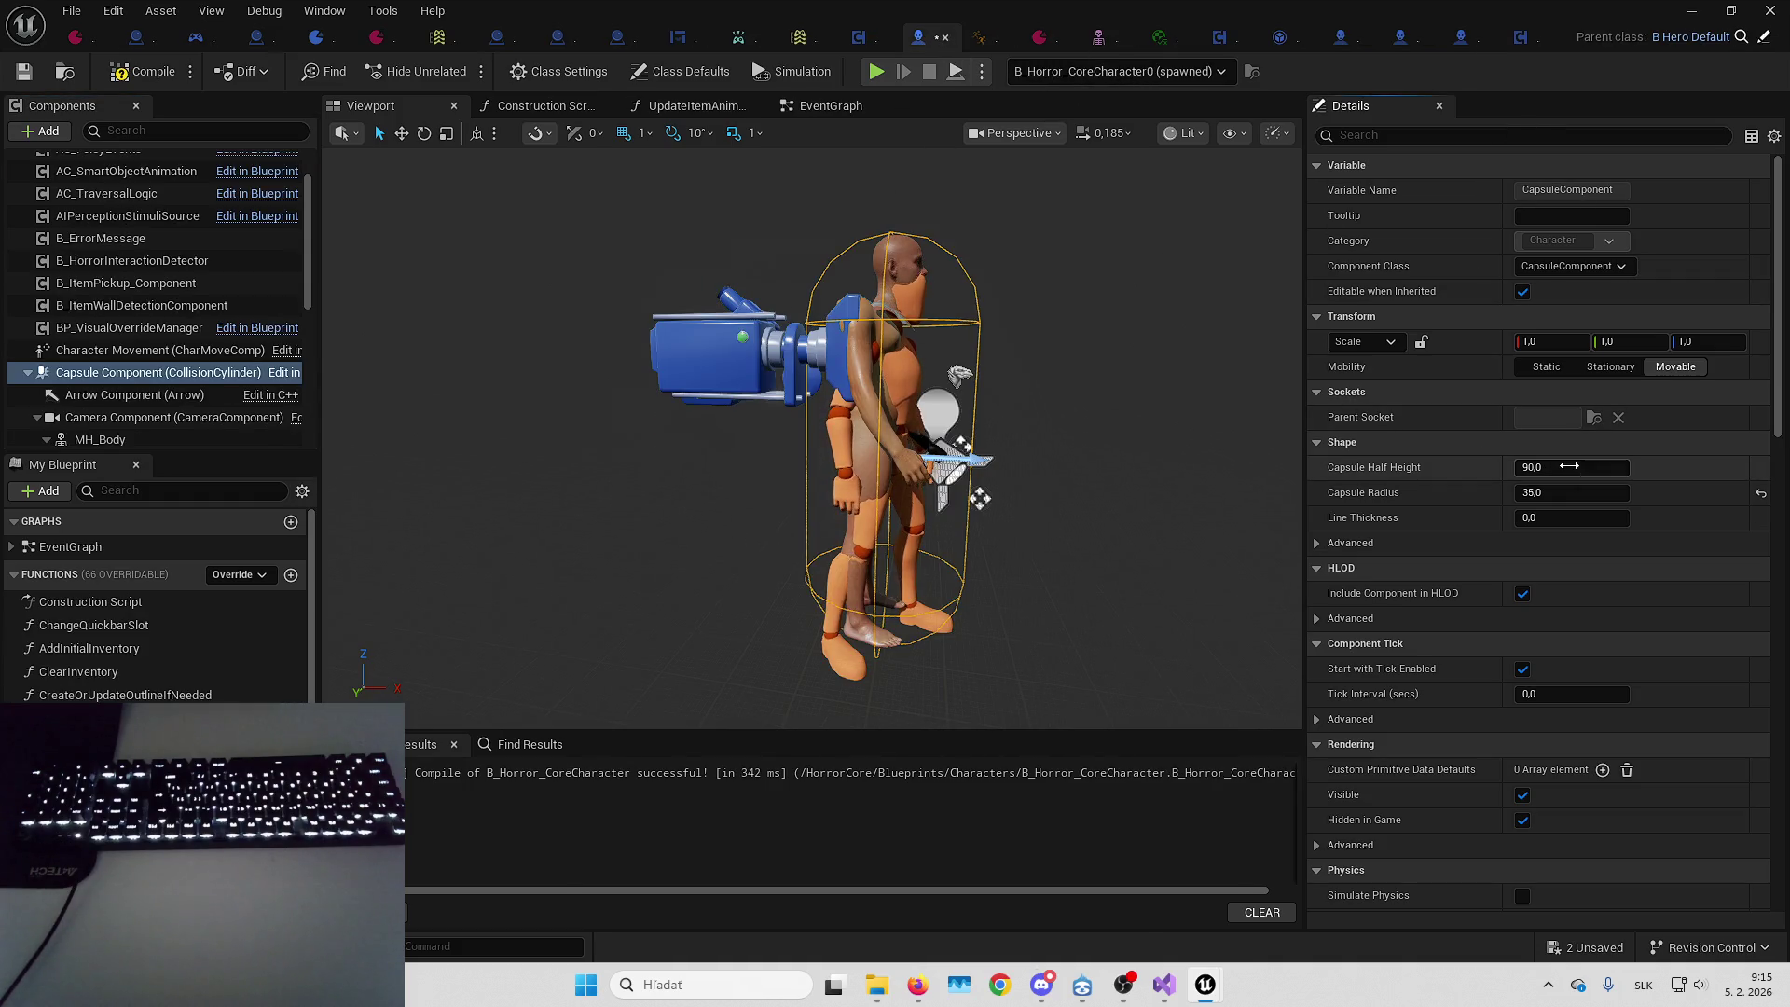
type("86")
key("Tab")
key("Return")
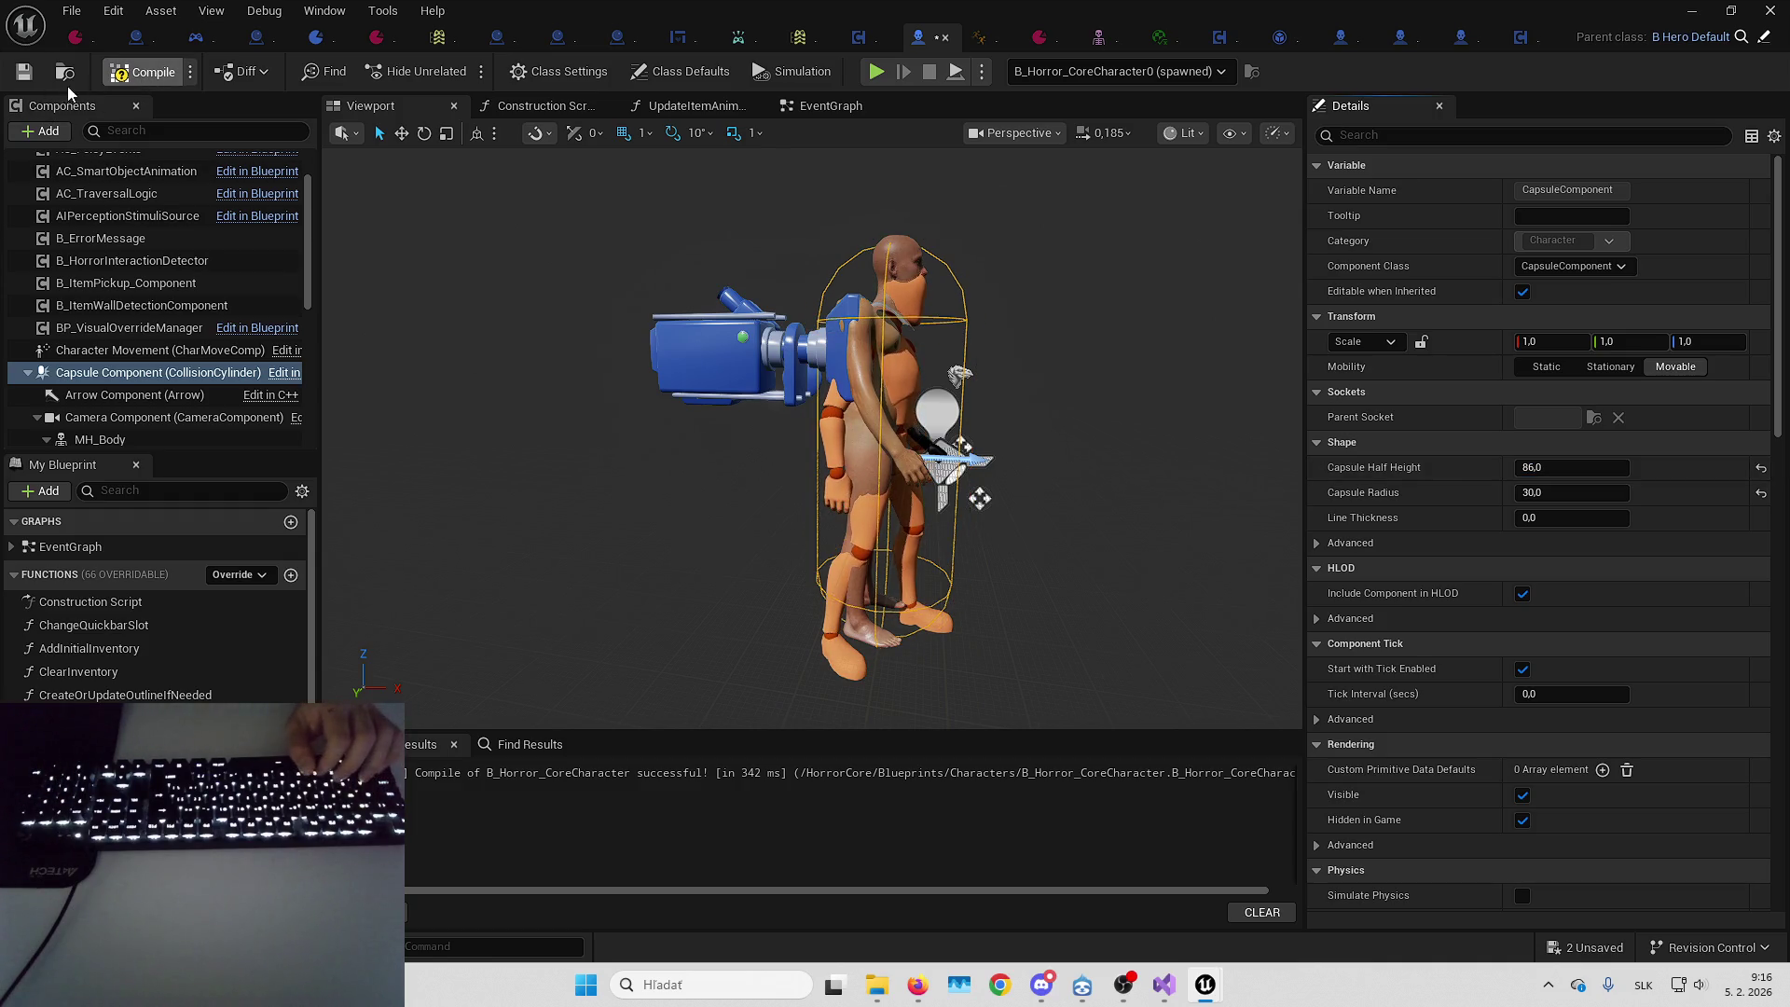
left_click(1678, 10)
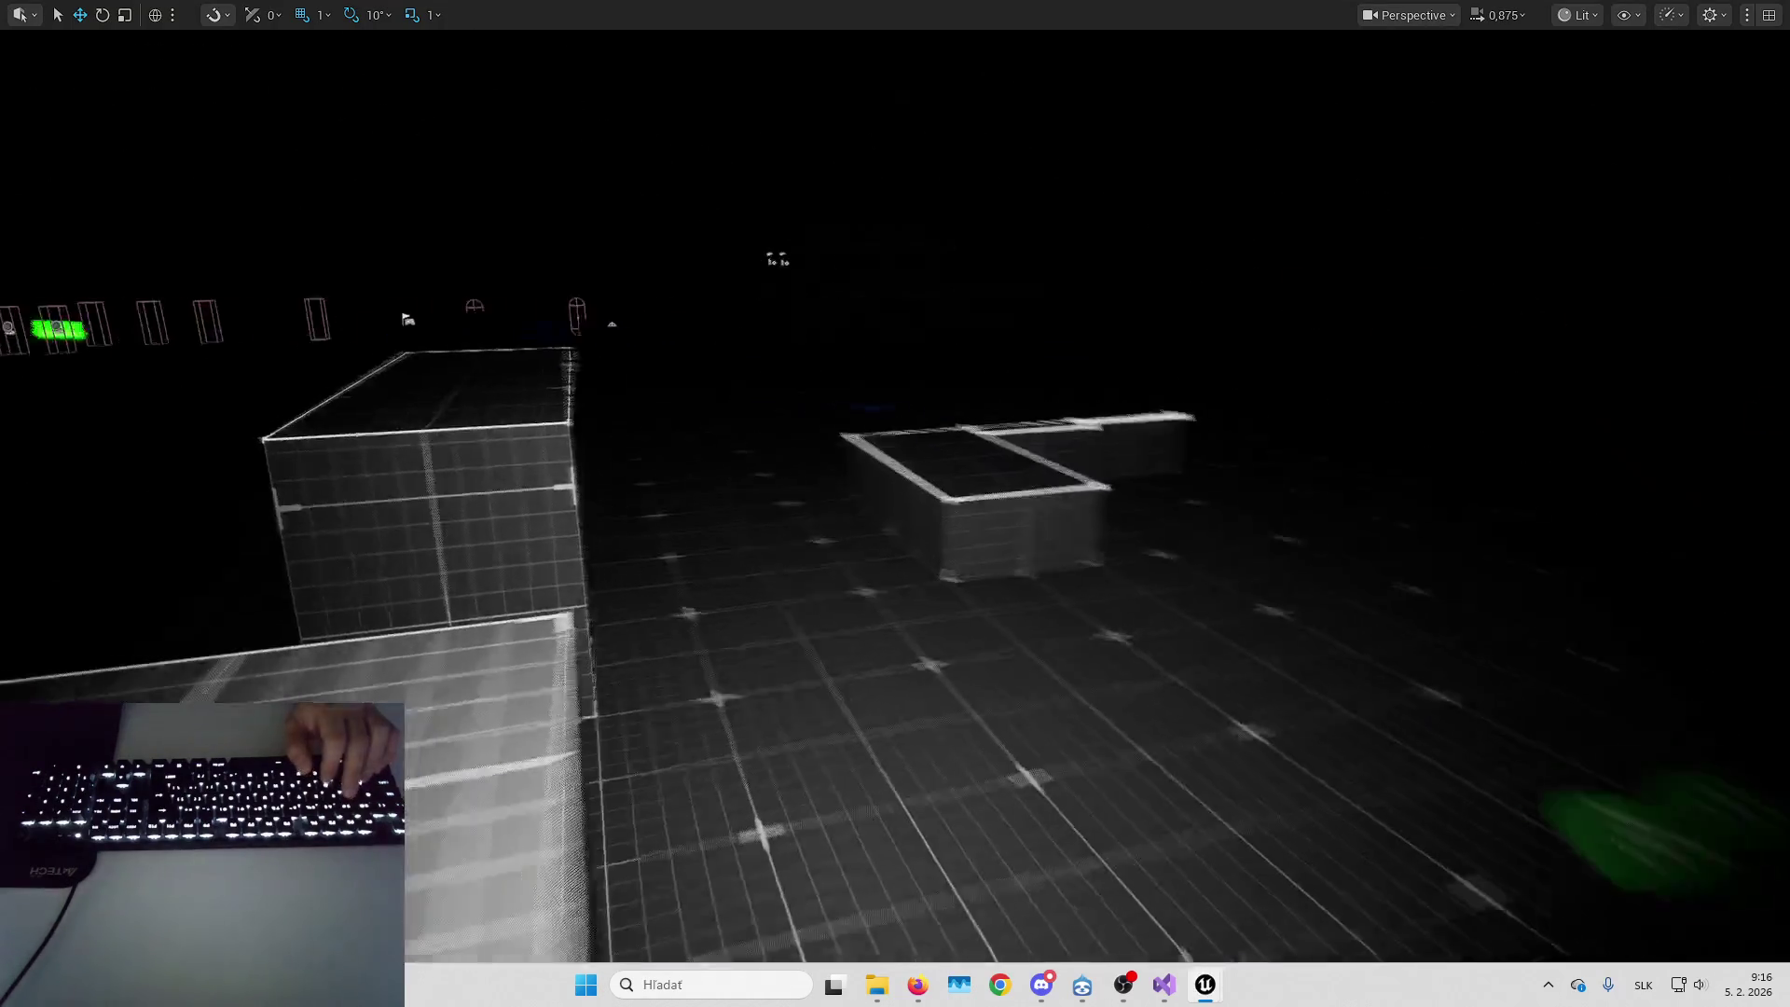
Start a play-test, climb the 2,5 M wall and vault the 1 M wall
key("d")
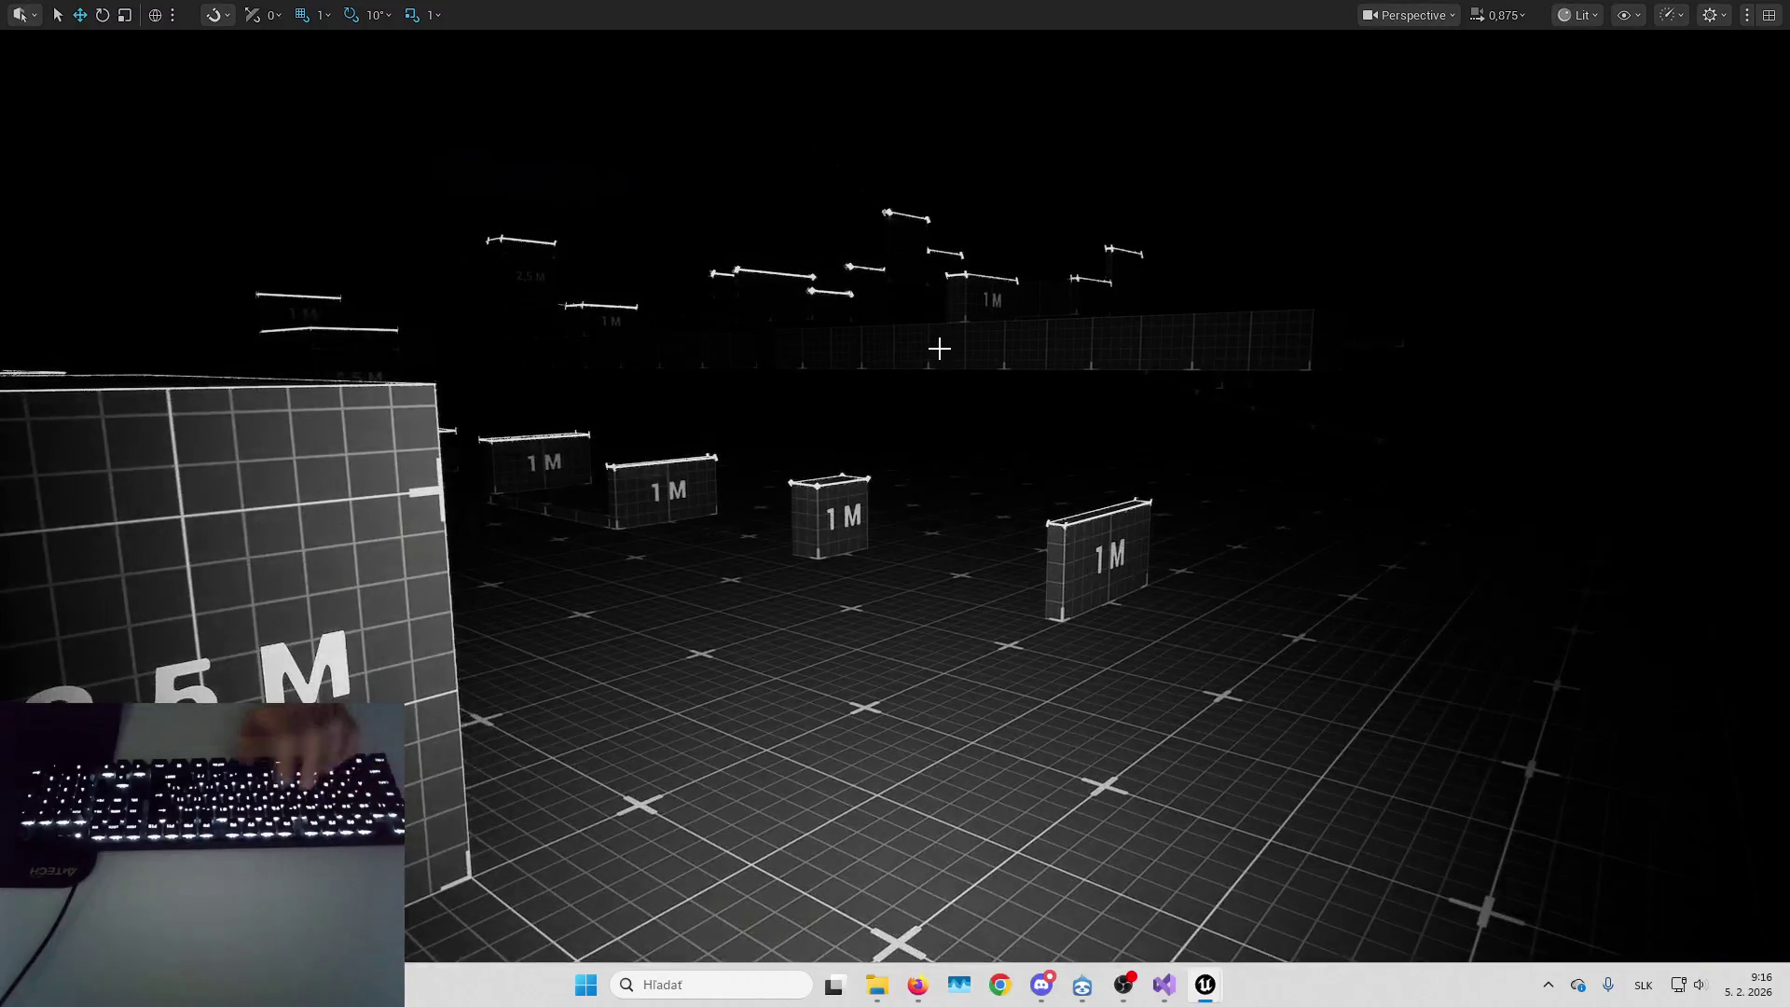
key("alt+p")
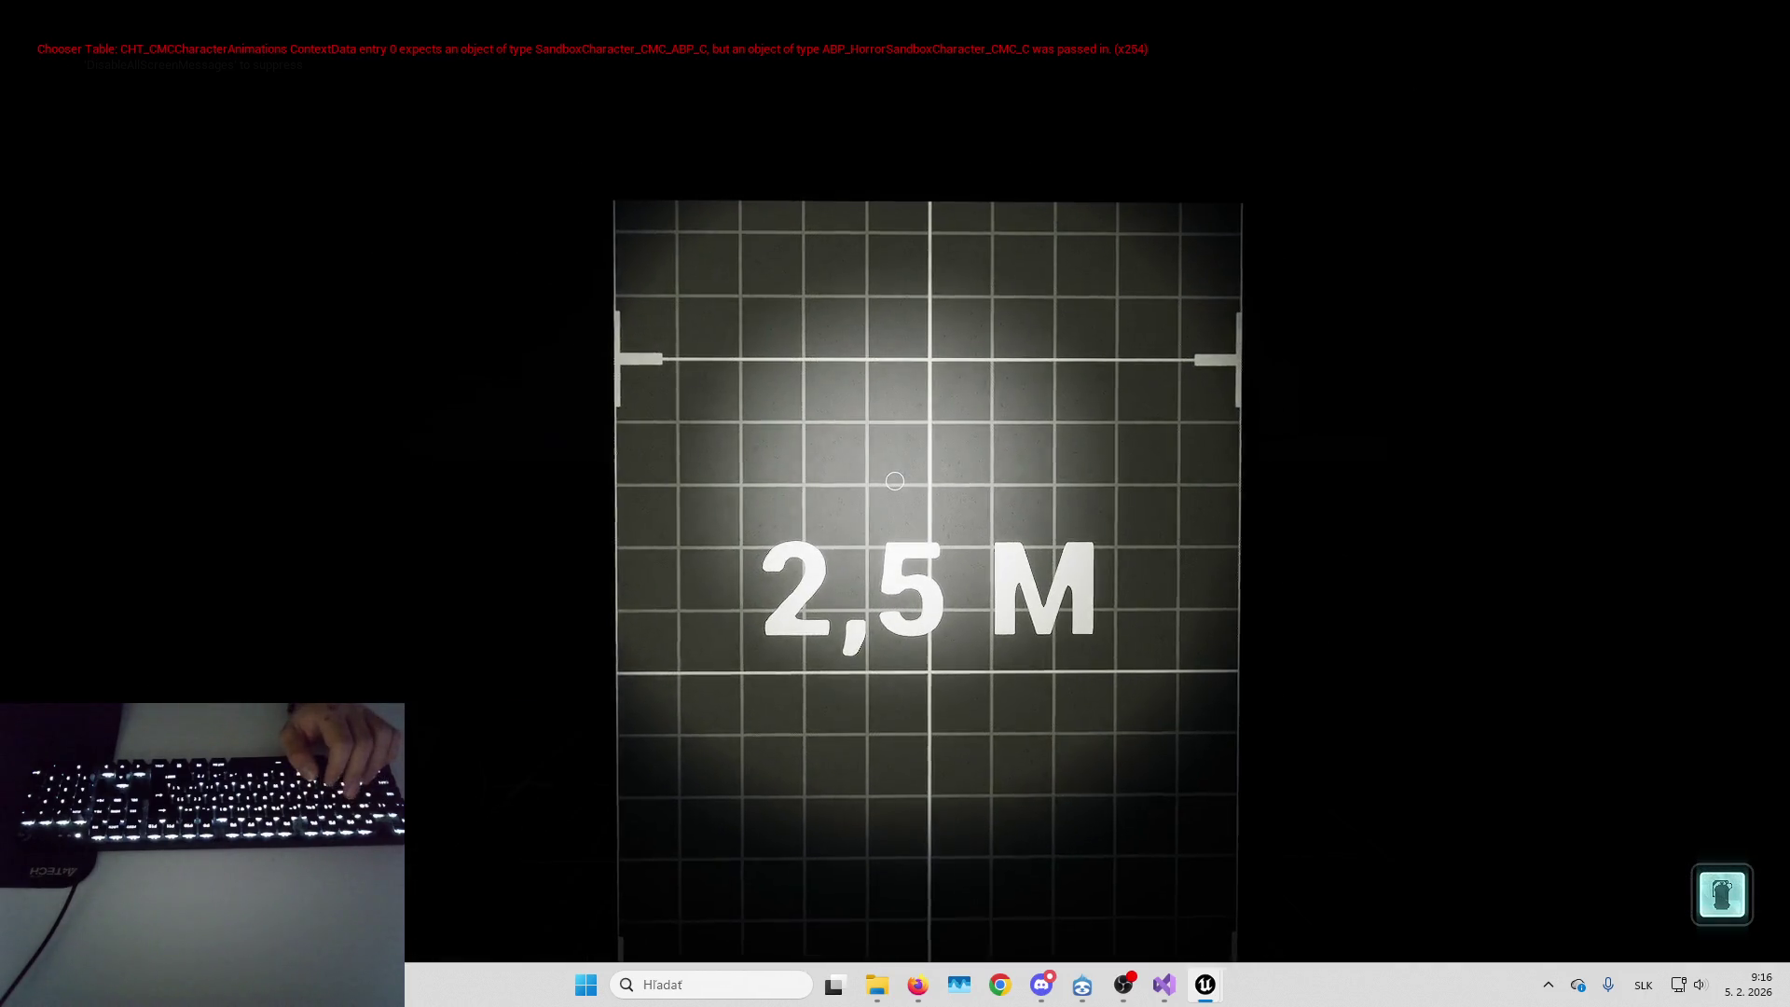
key("space")
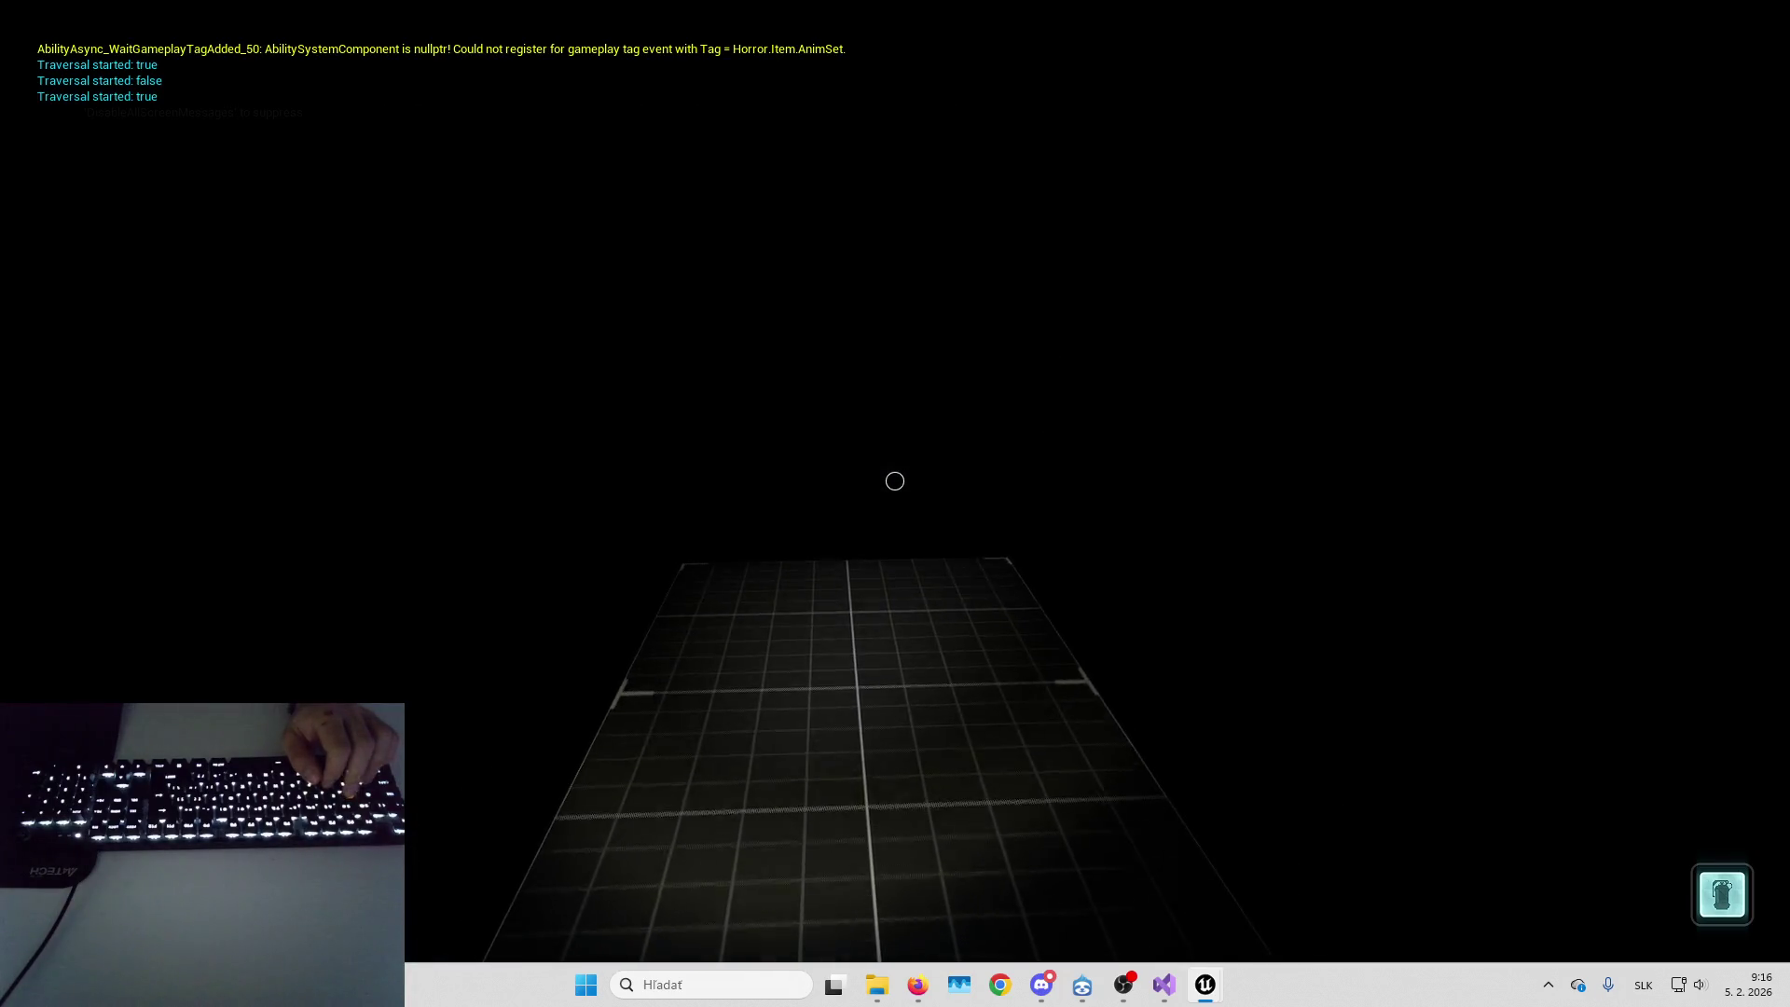
key("space")
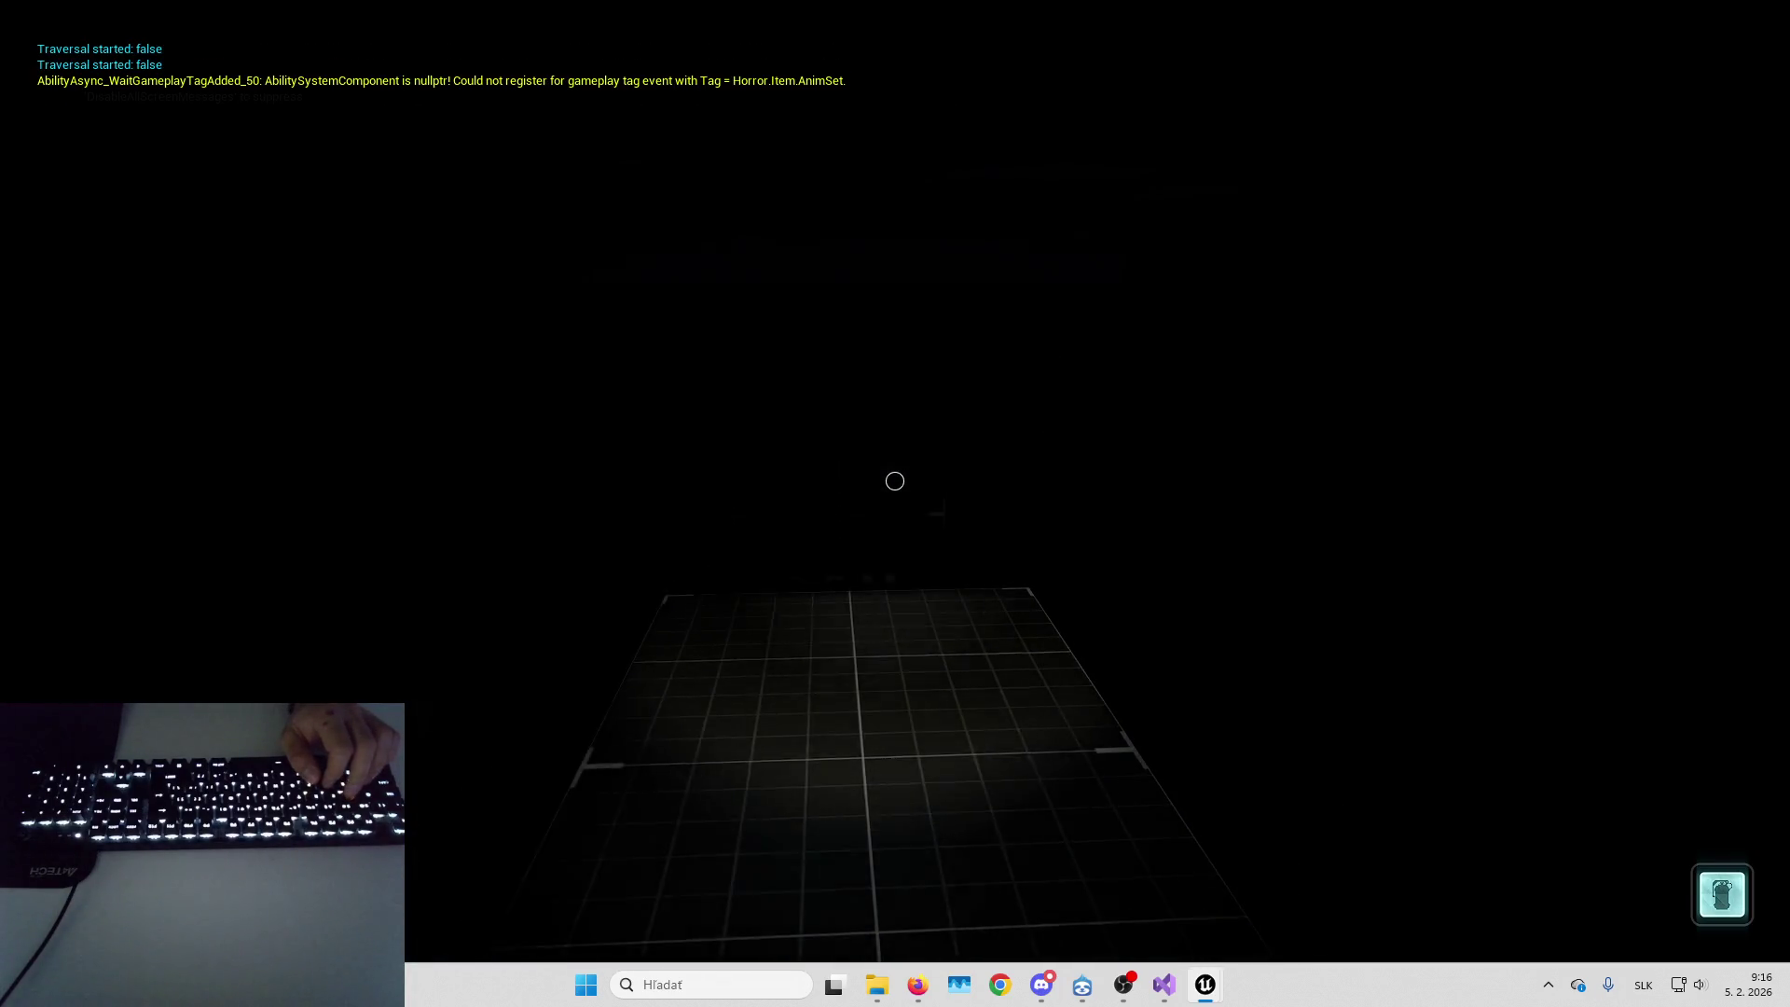
key("space")
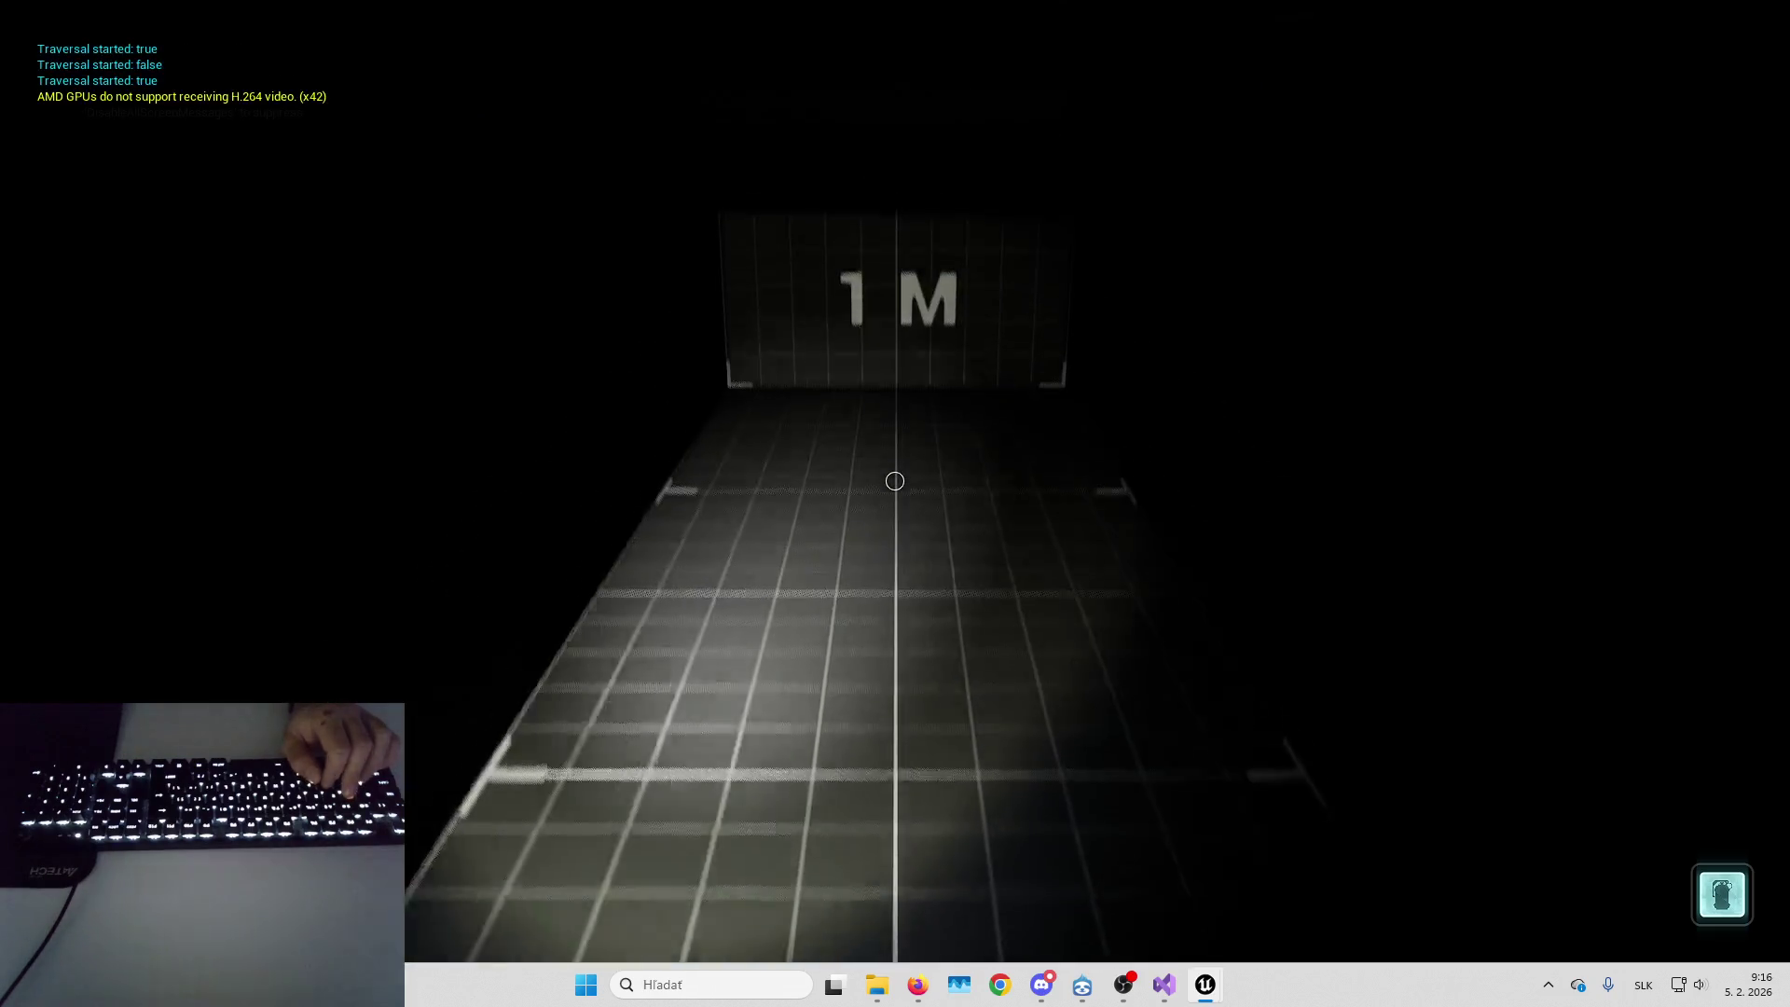
key("space")
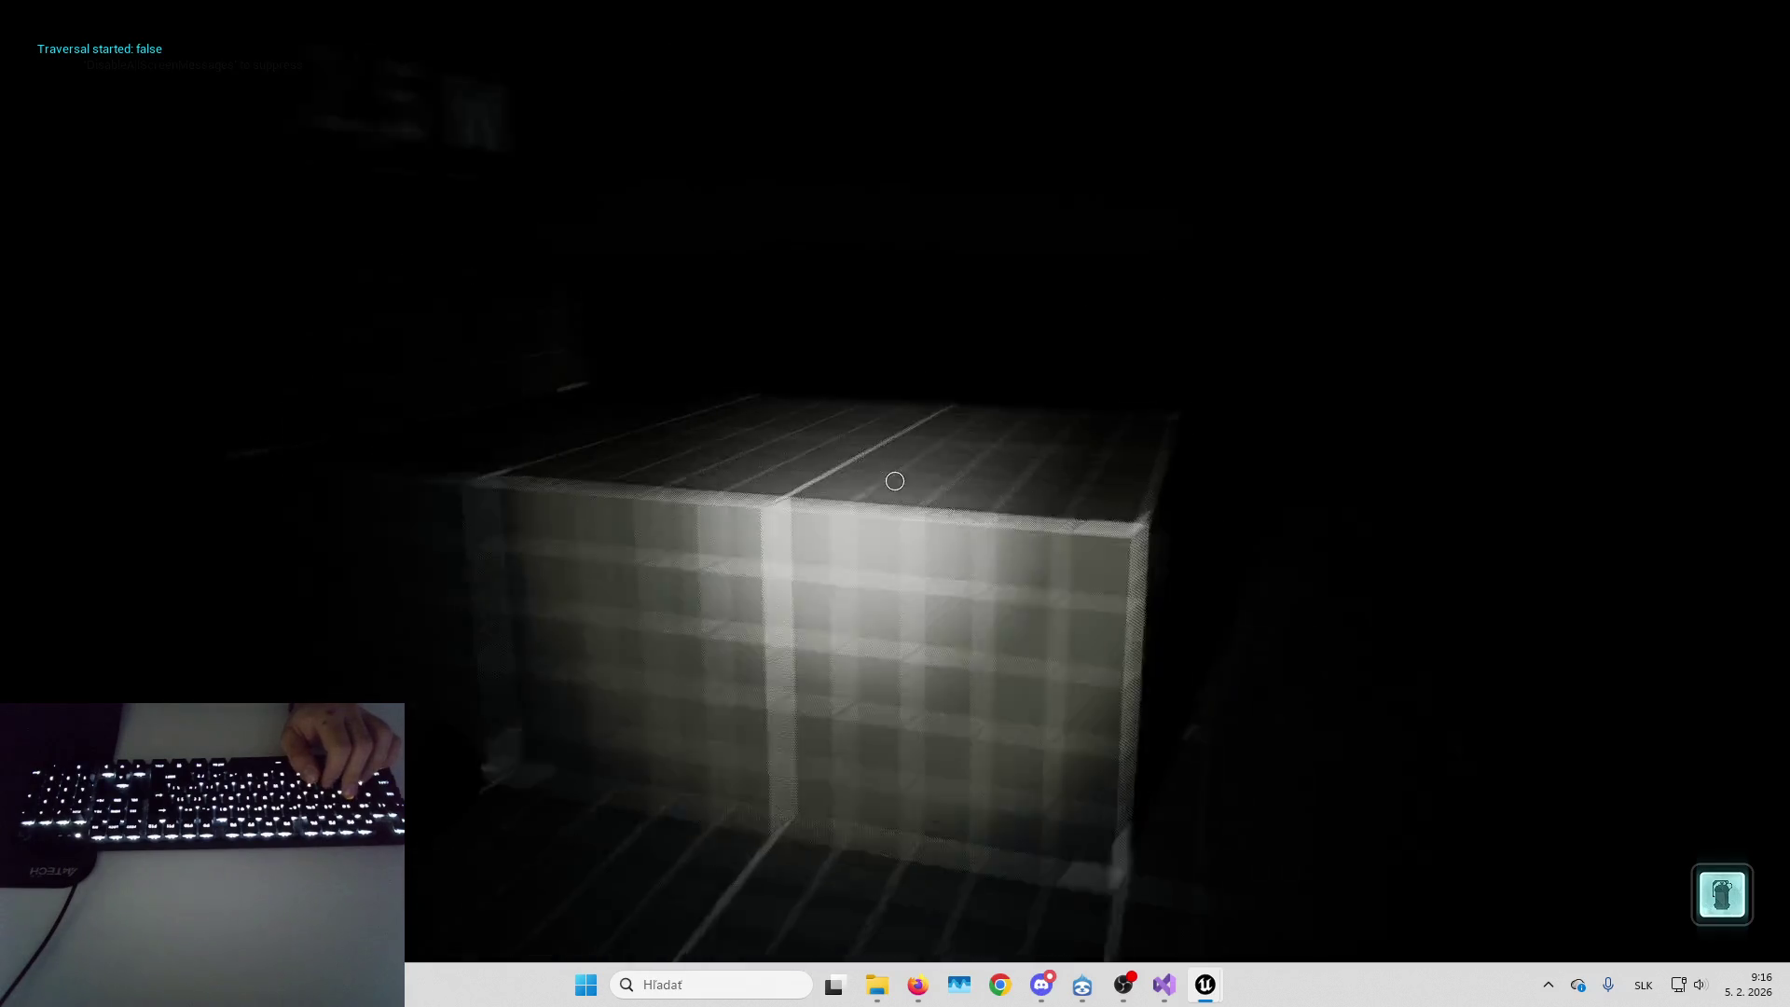
key("space")
key("space")
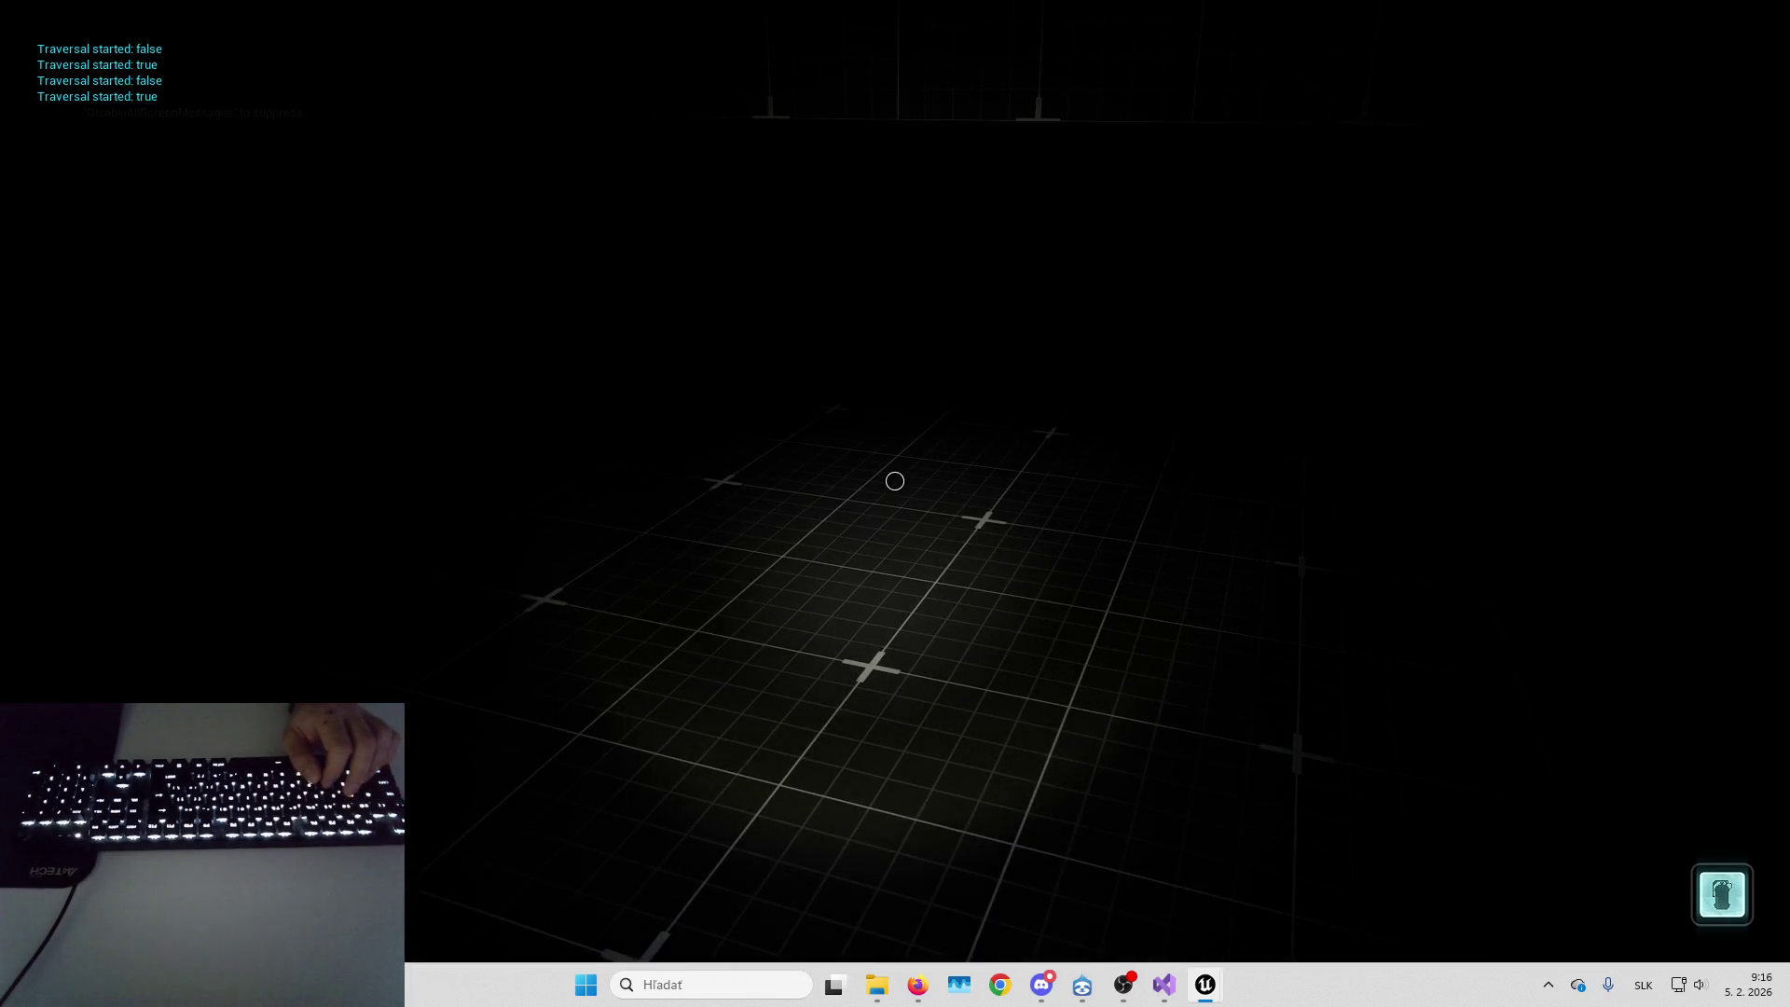
key("space")
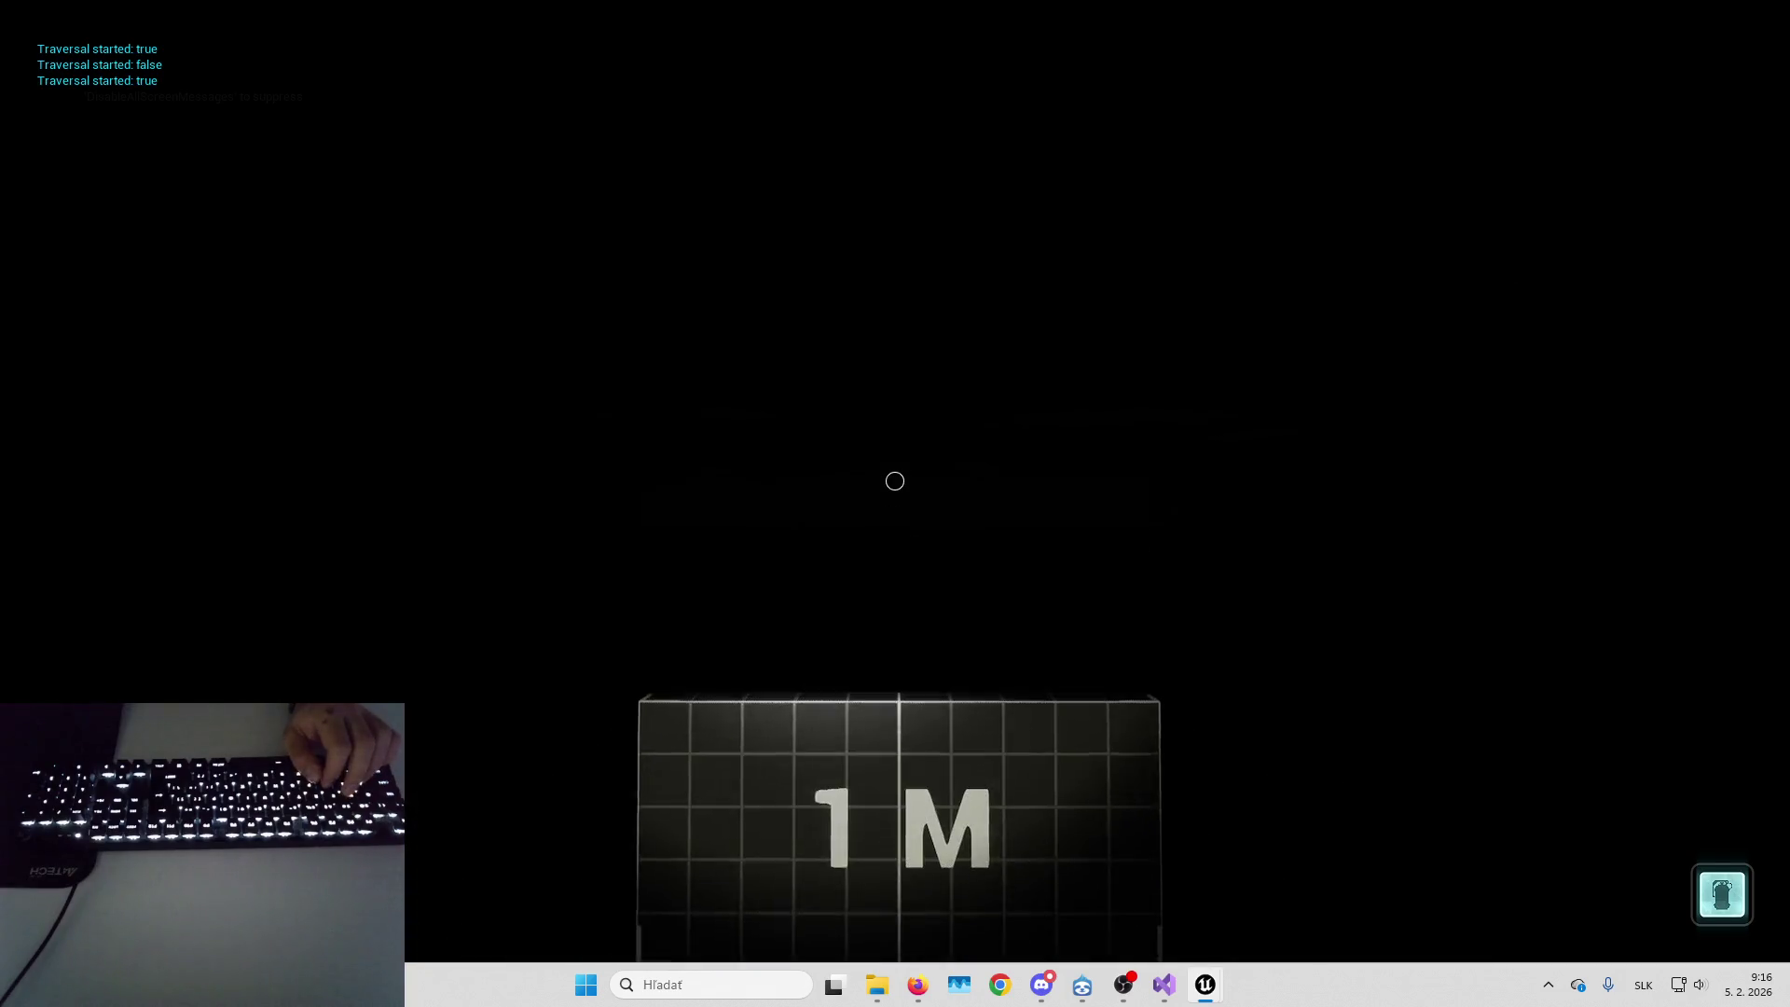
key("space")
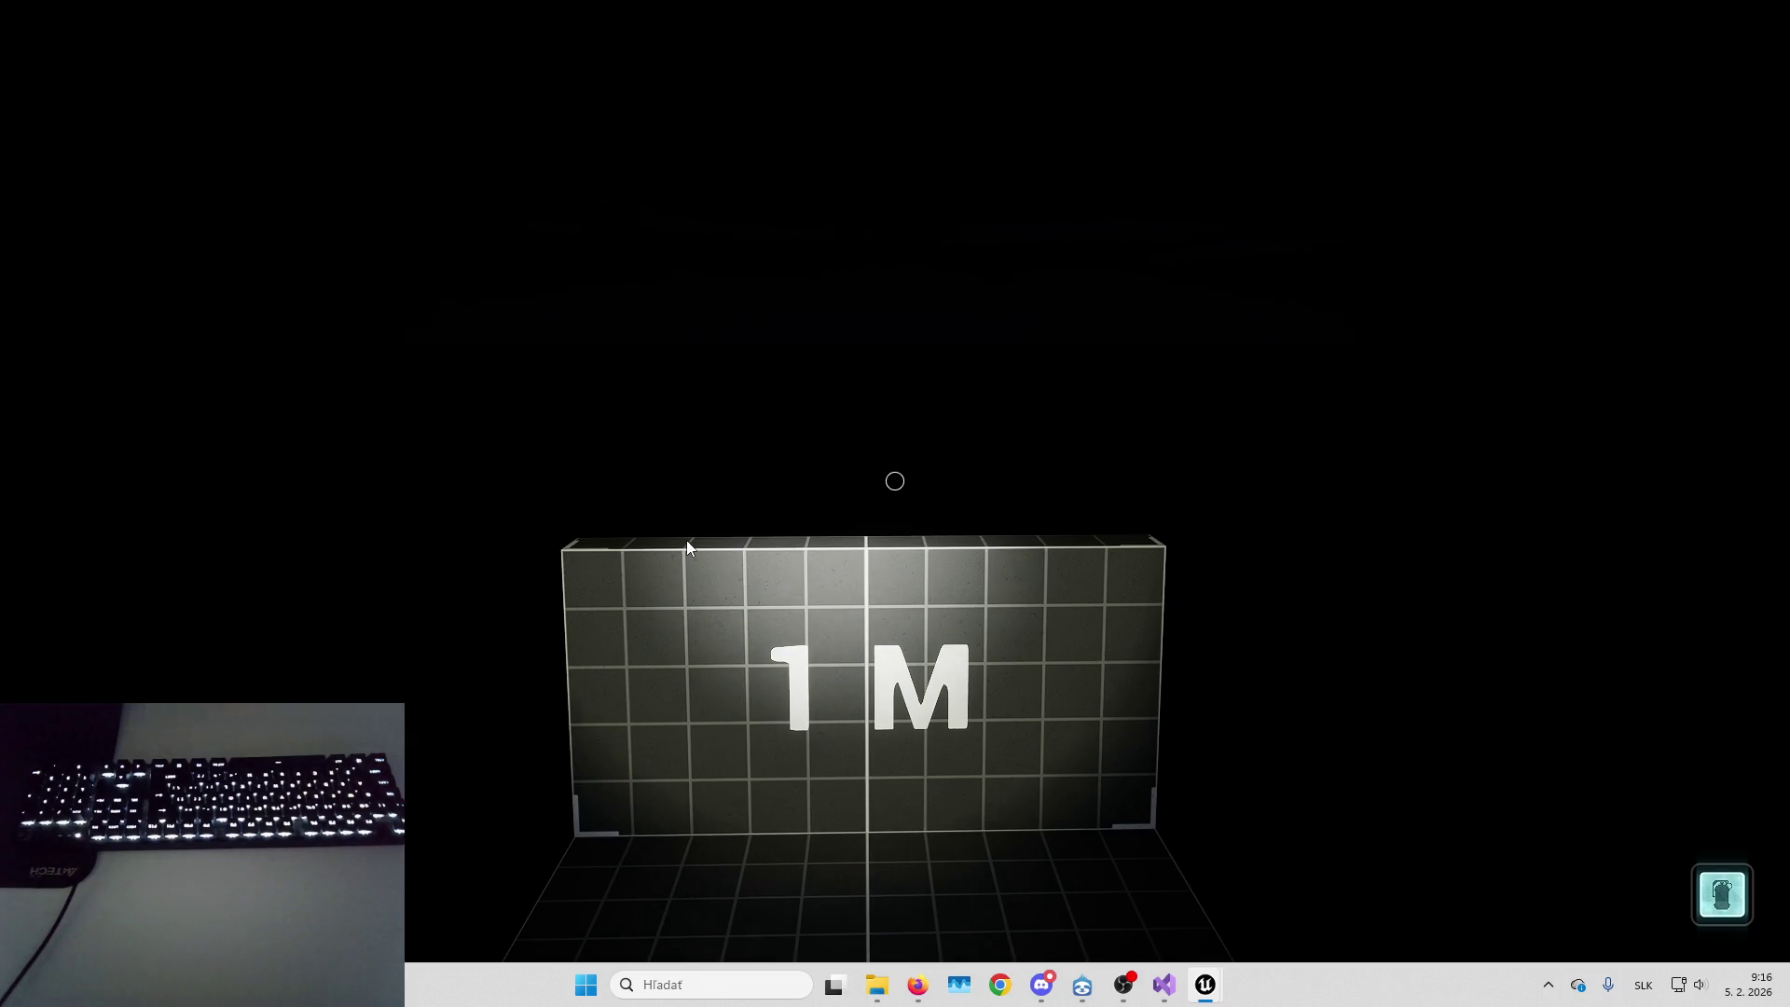
Look around, make repeated runs at the 1 M block, and vault the lit wall
left_click(686, 547)
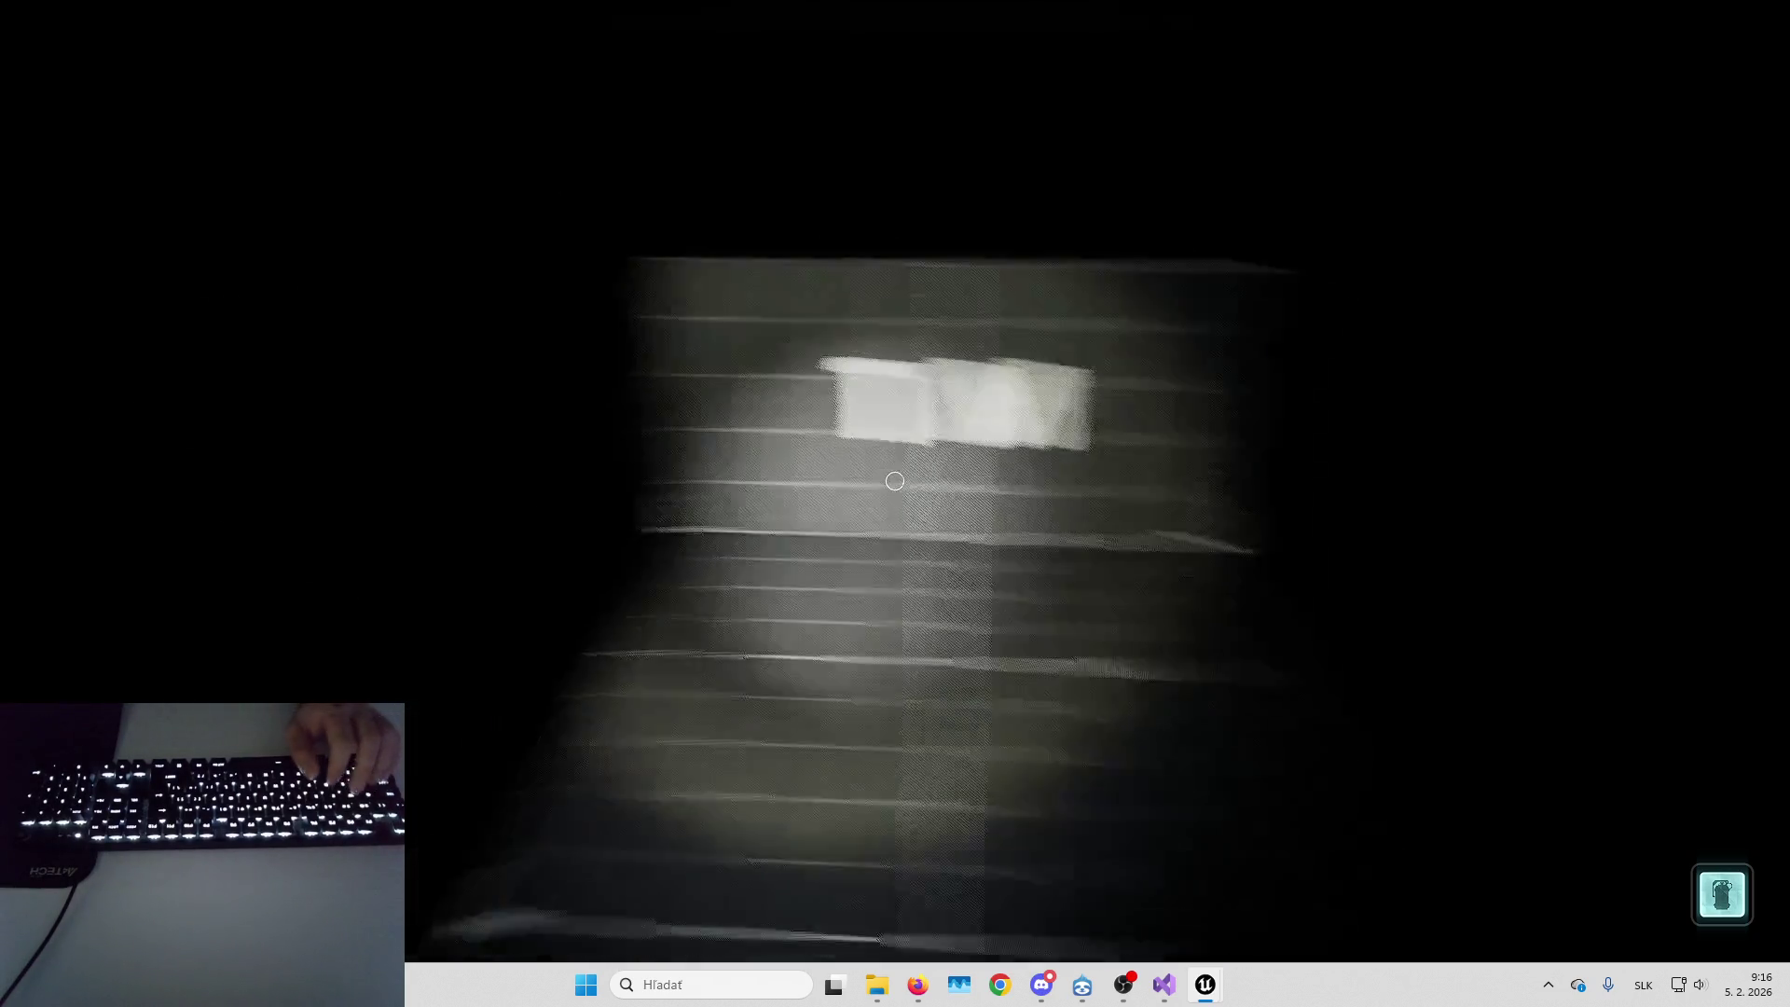
left_click(895, 480)
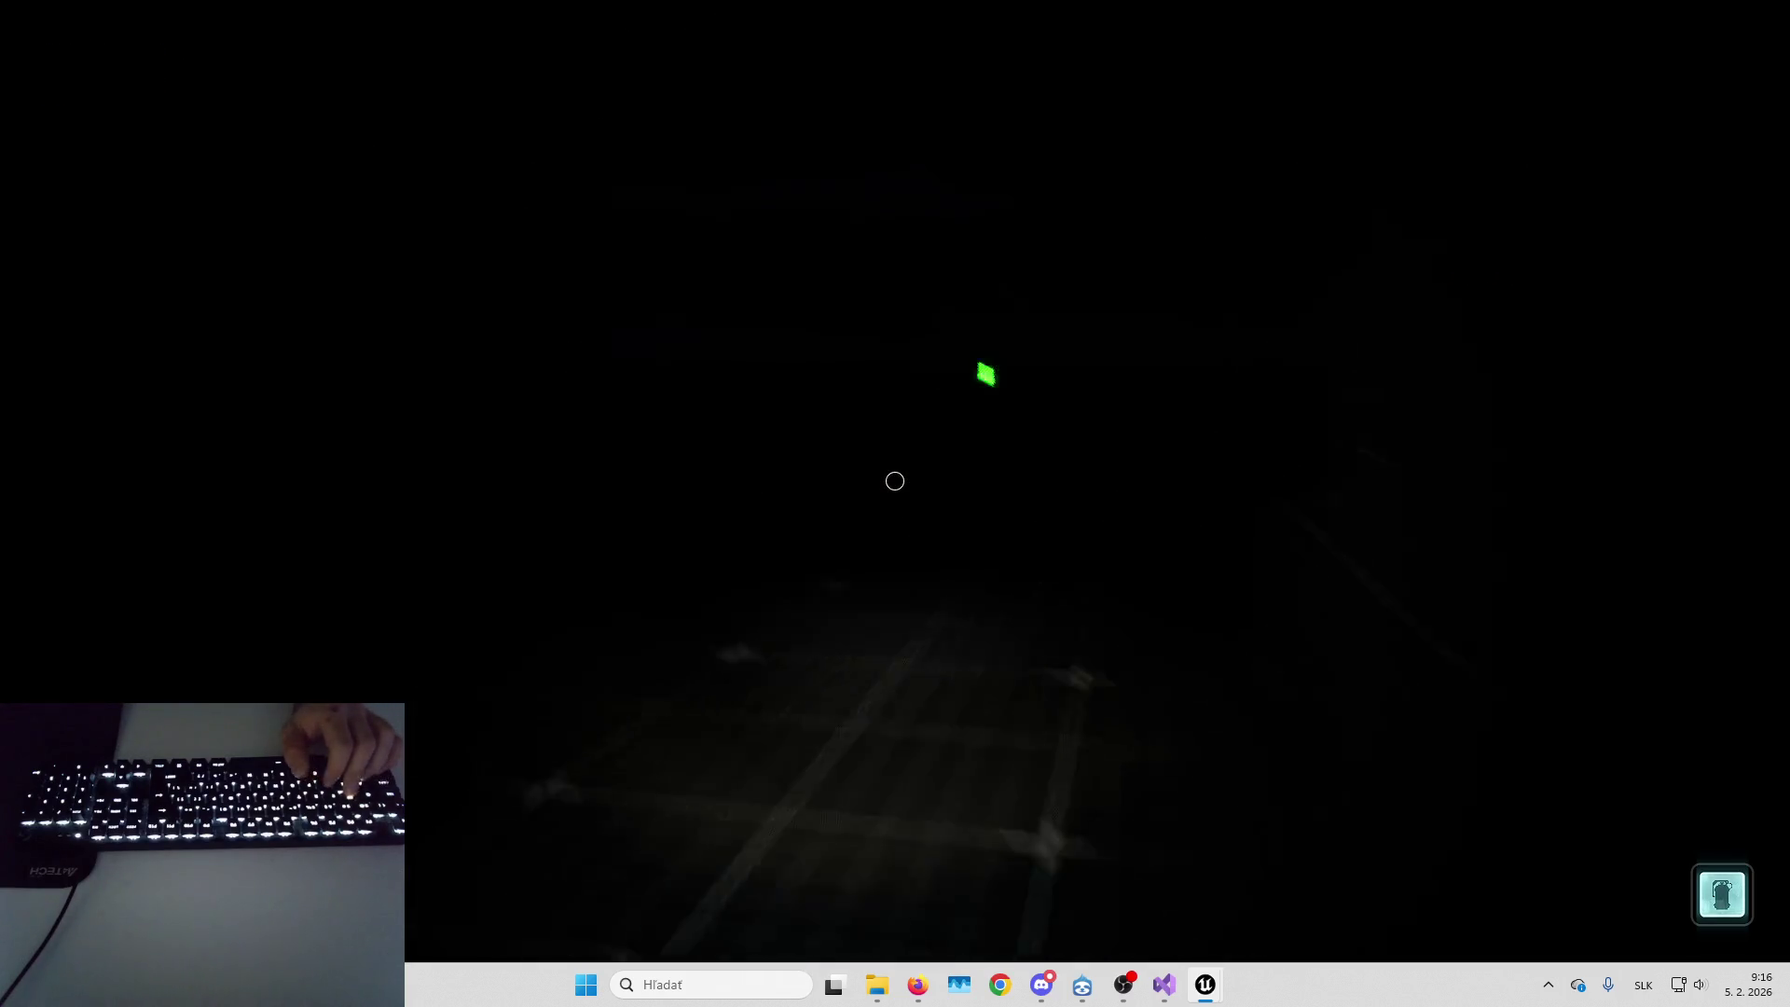
key("space")
key("space")
key("space")
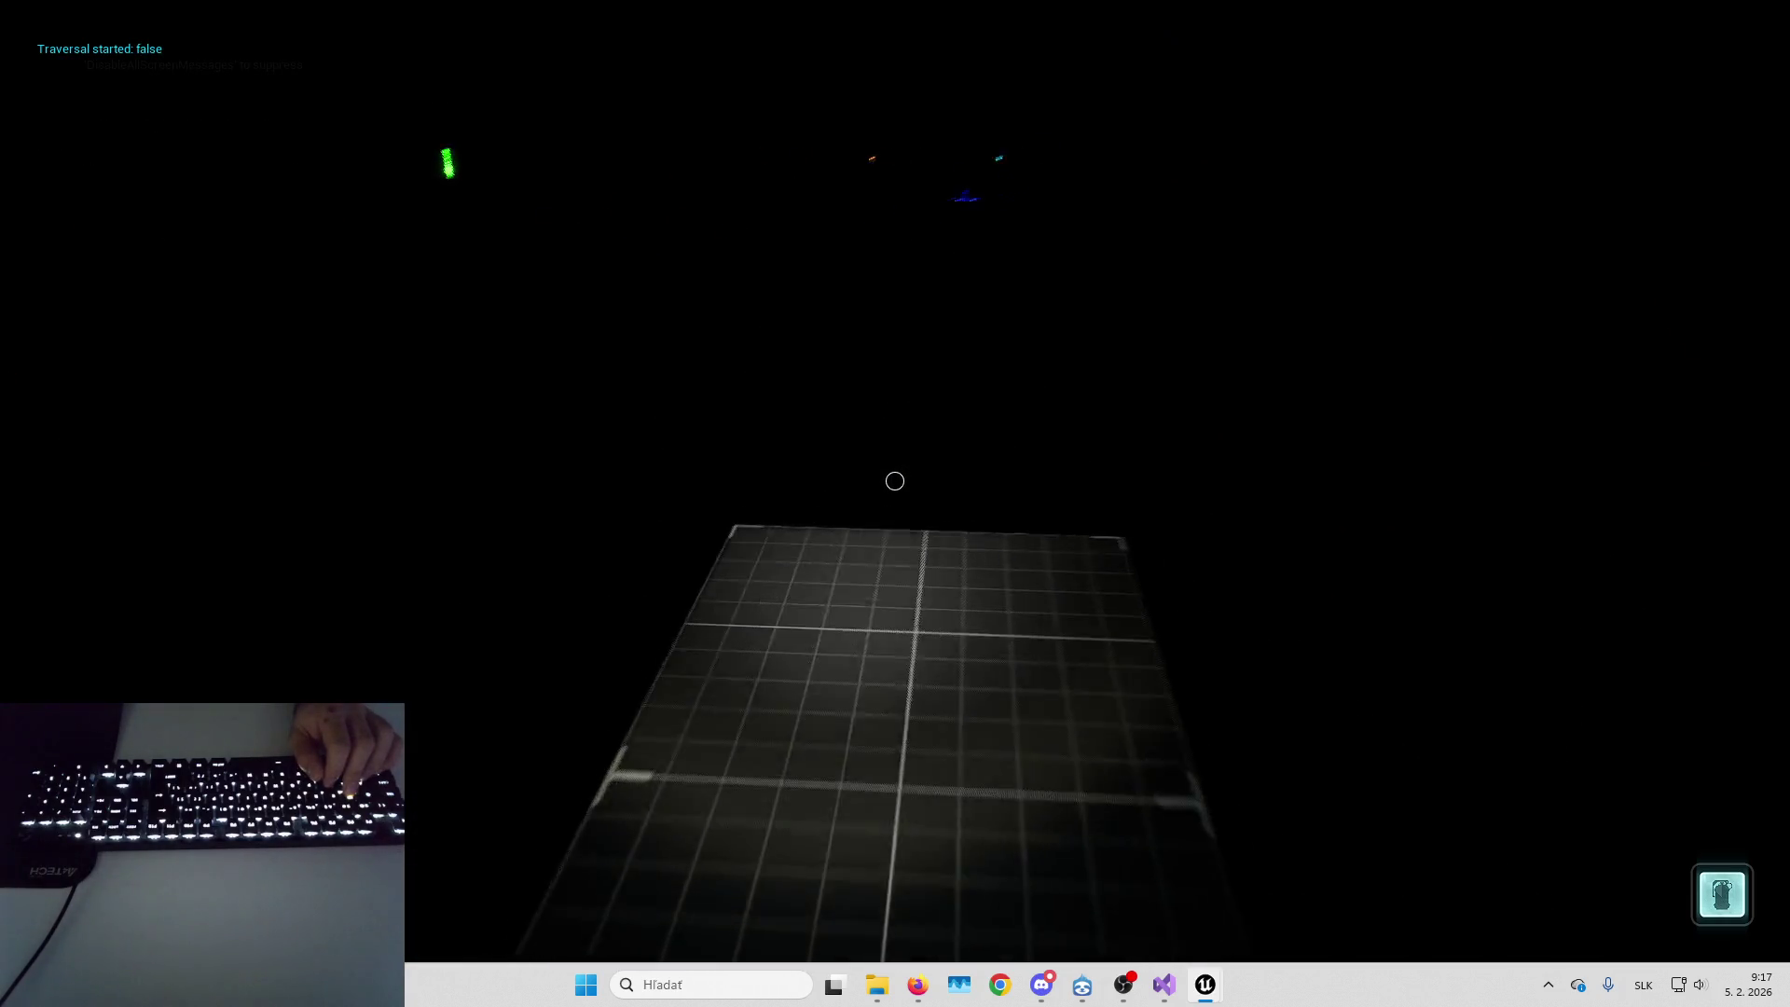
key("space")
key("space")
key("space")
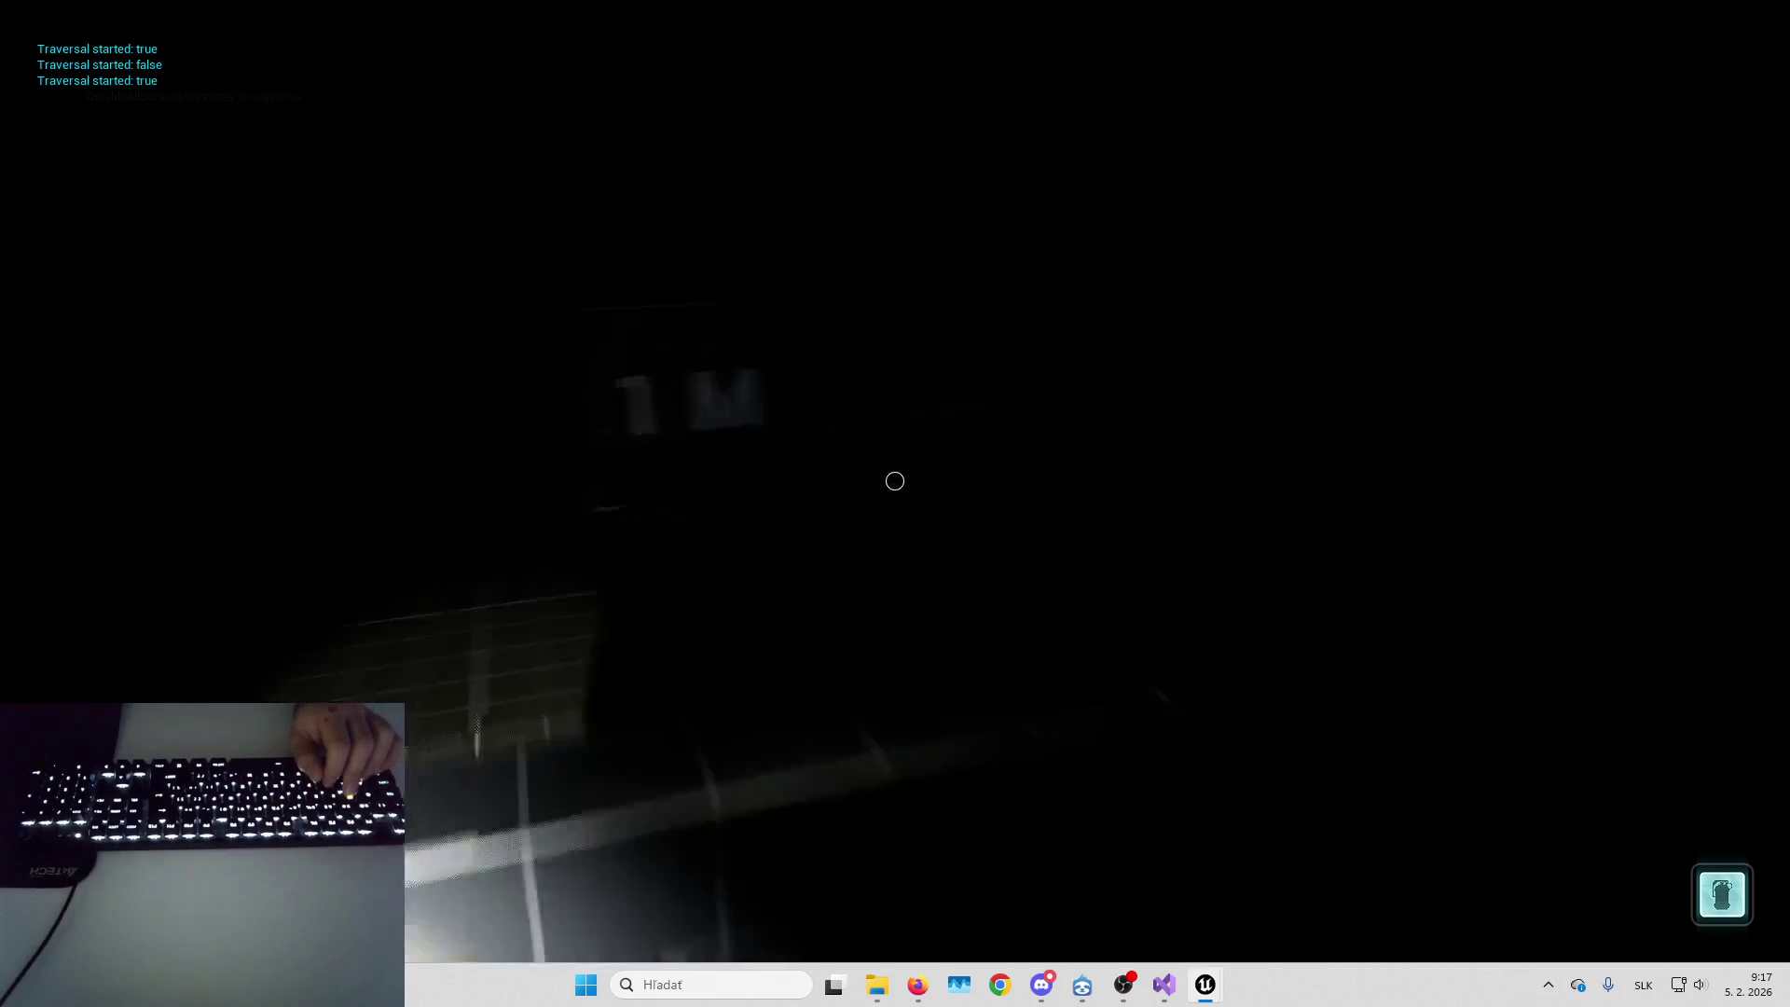
key("space")
key("space")
key("space")
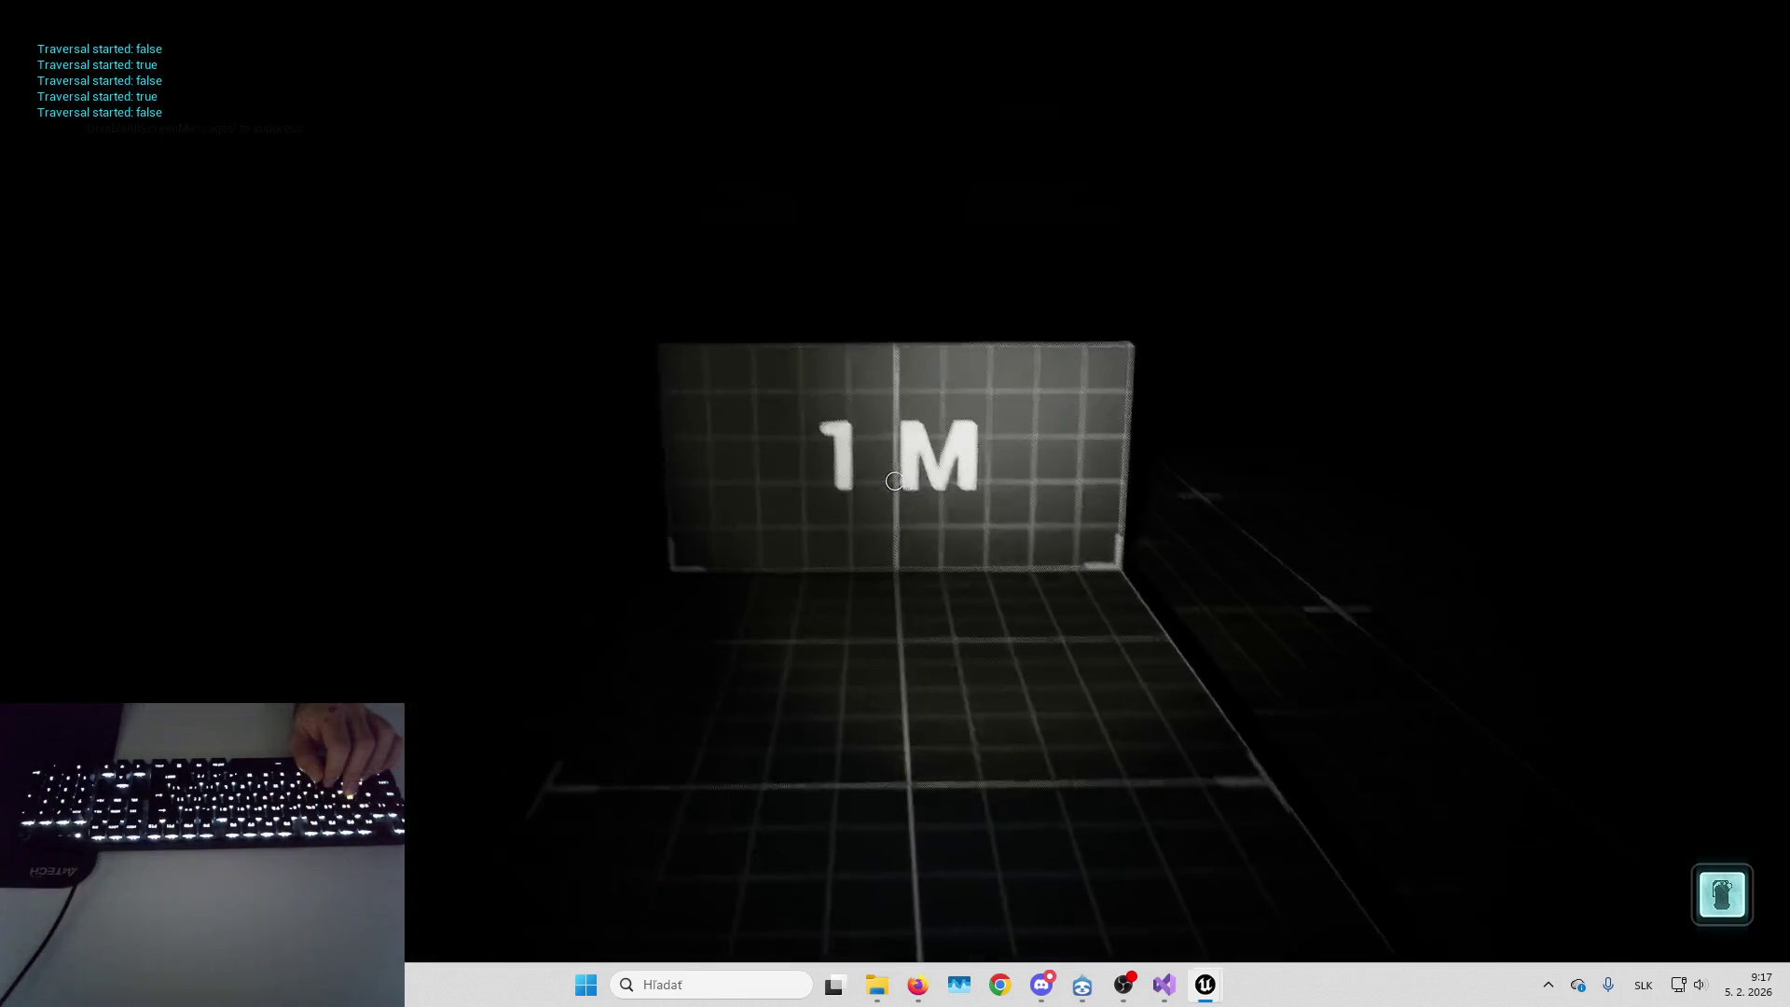
key("Down")
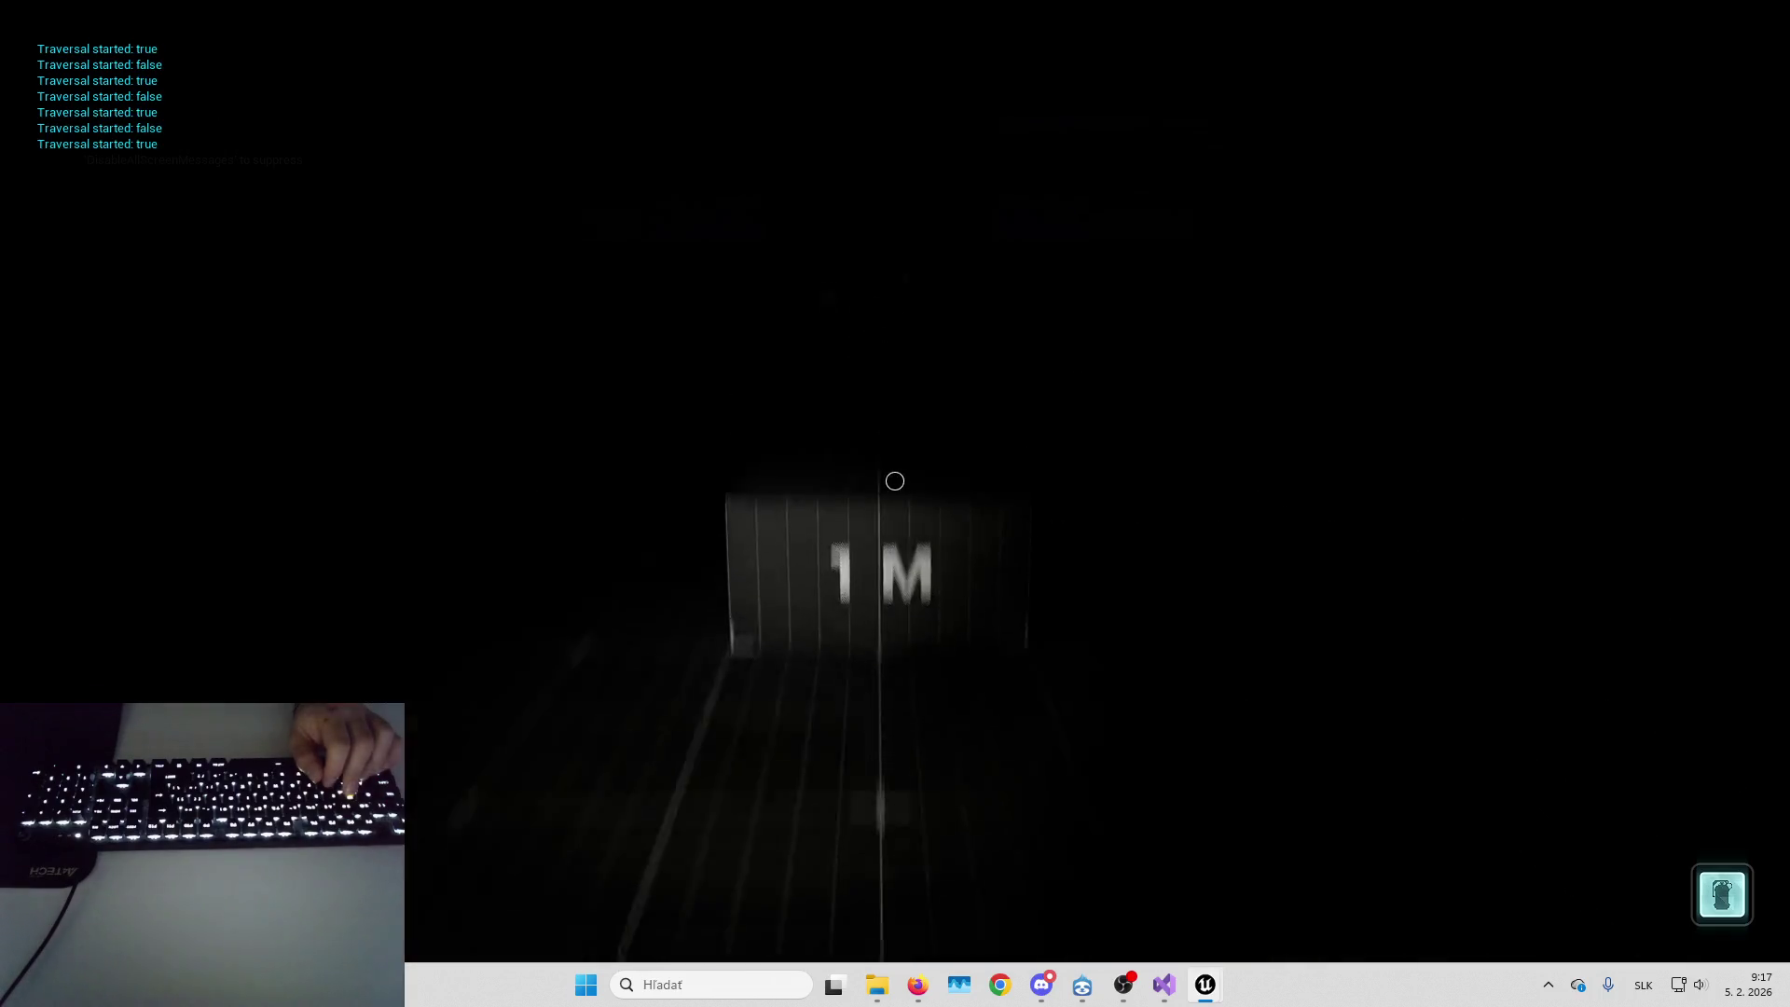
key("Up")
key("space")
key("space")
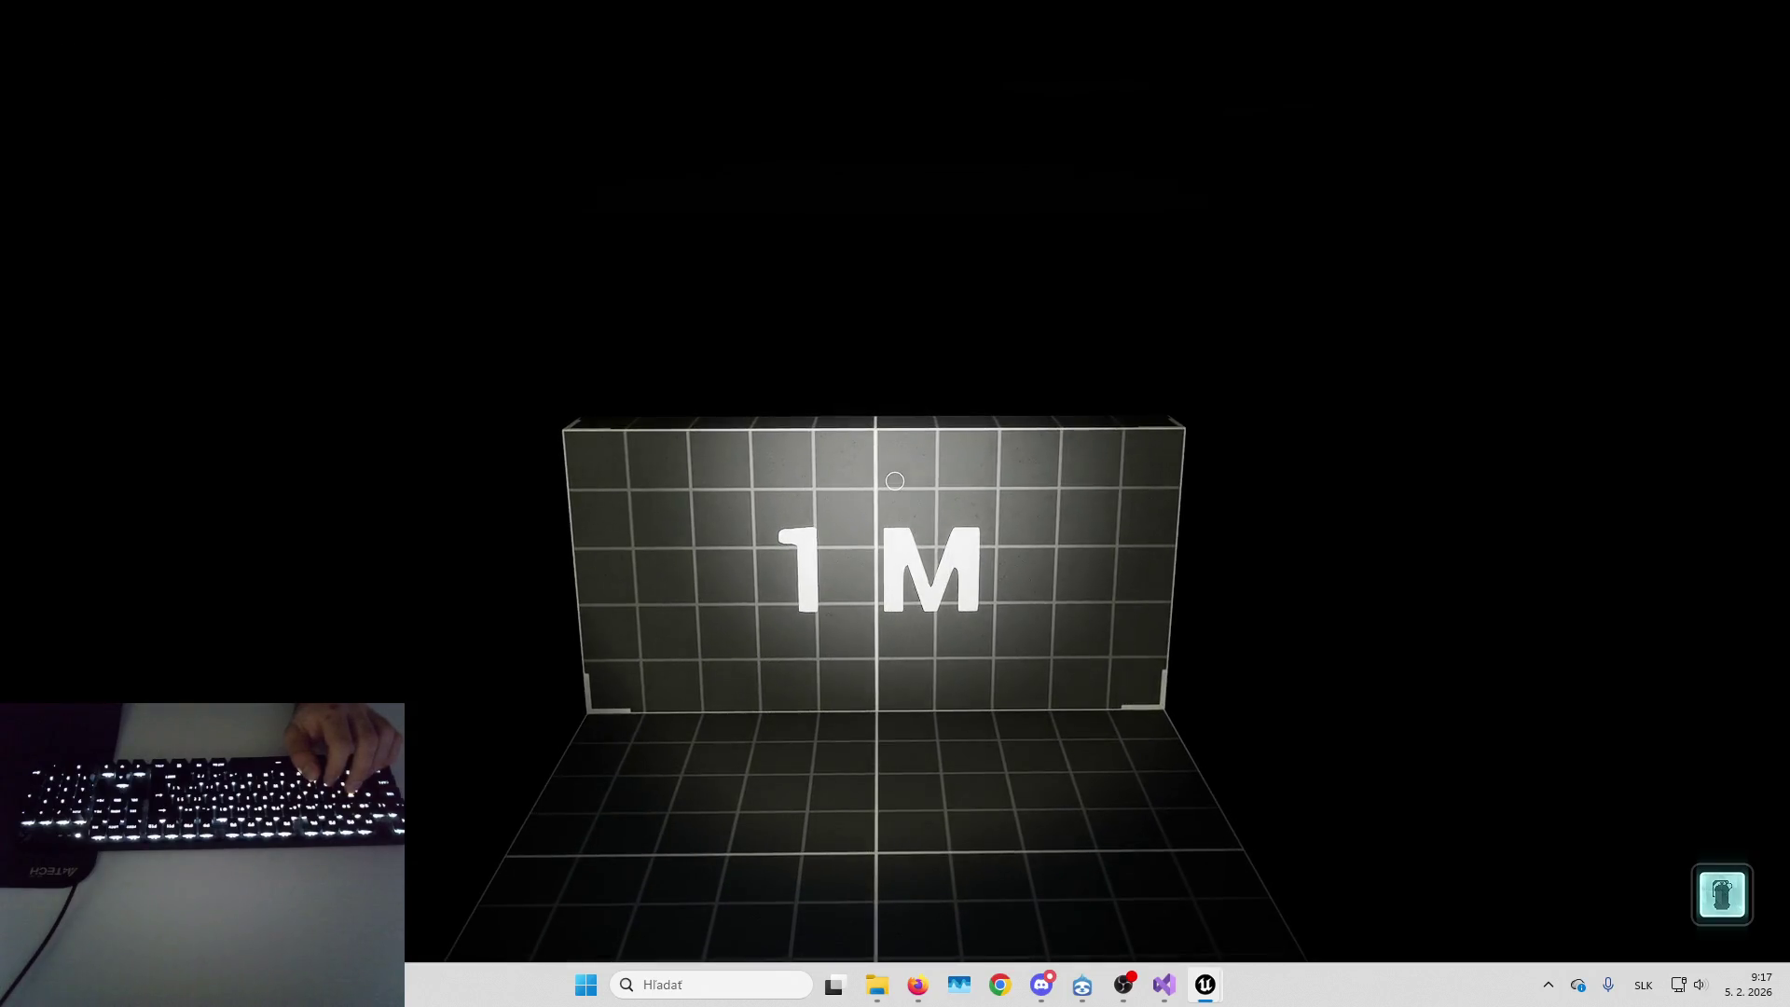
key("space")
key("space")
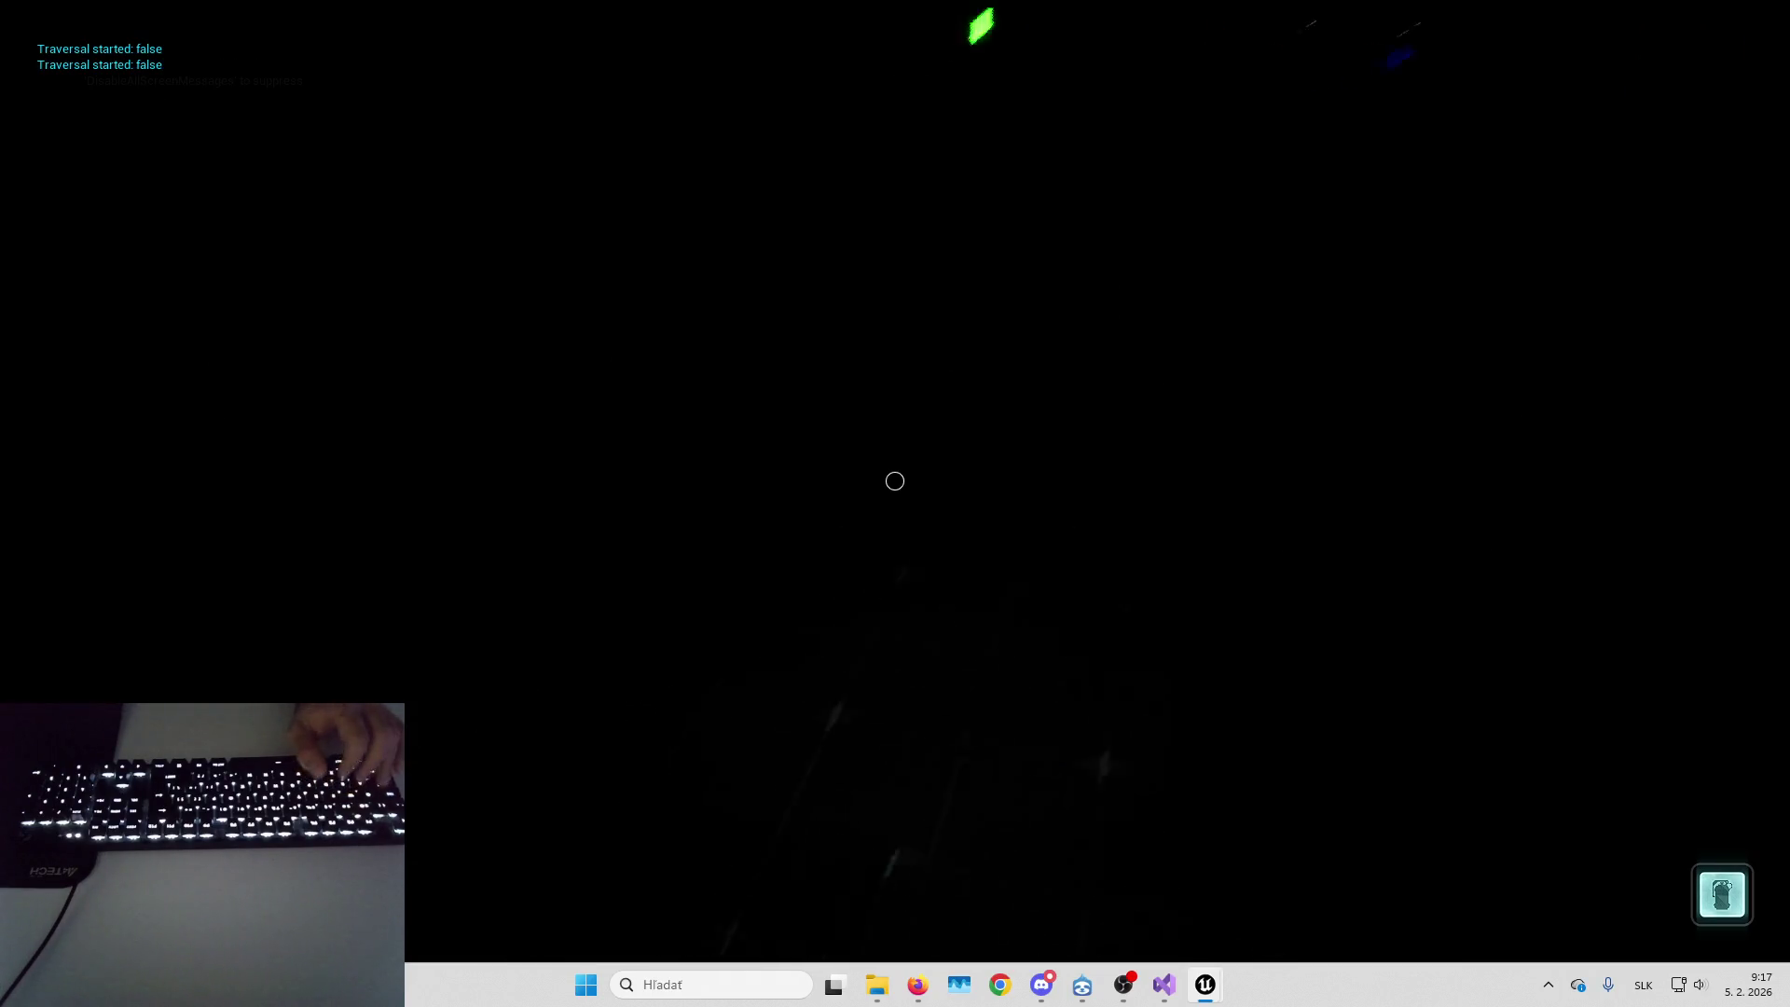
key("space")
key("space")
key("space")
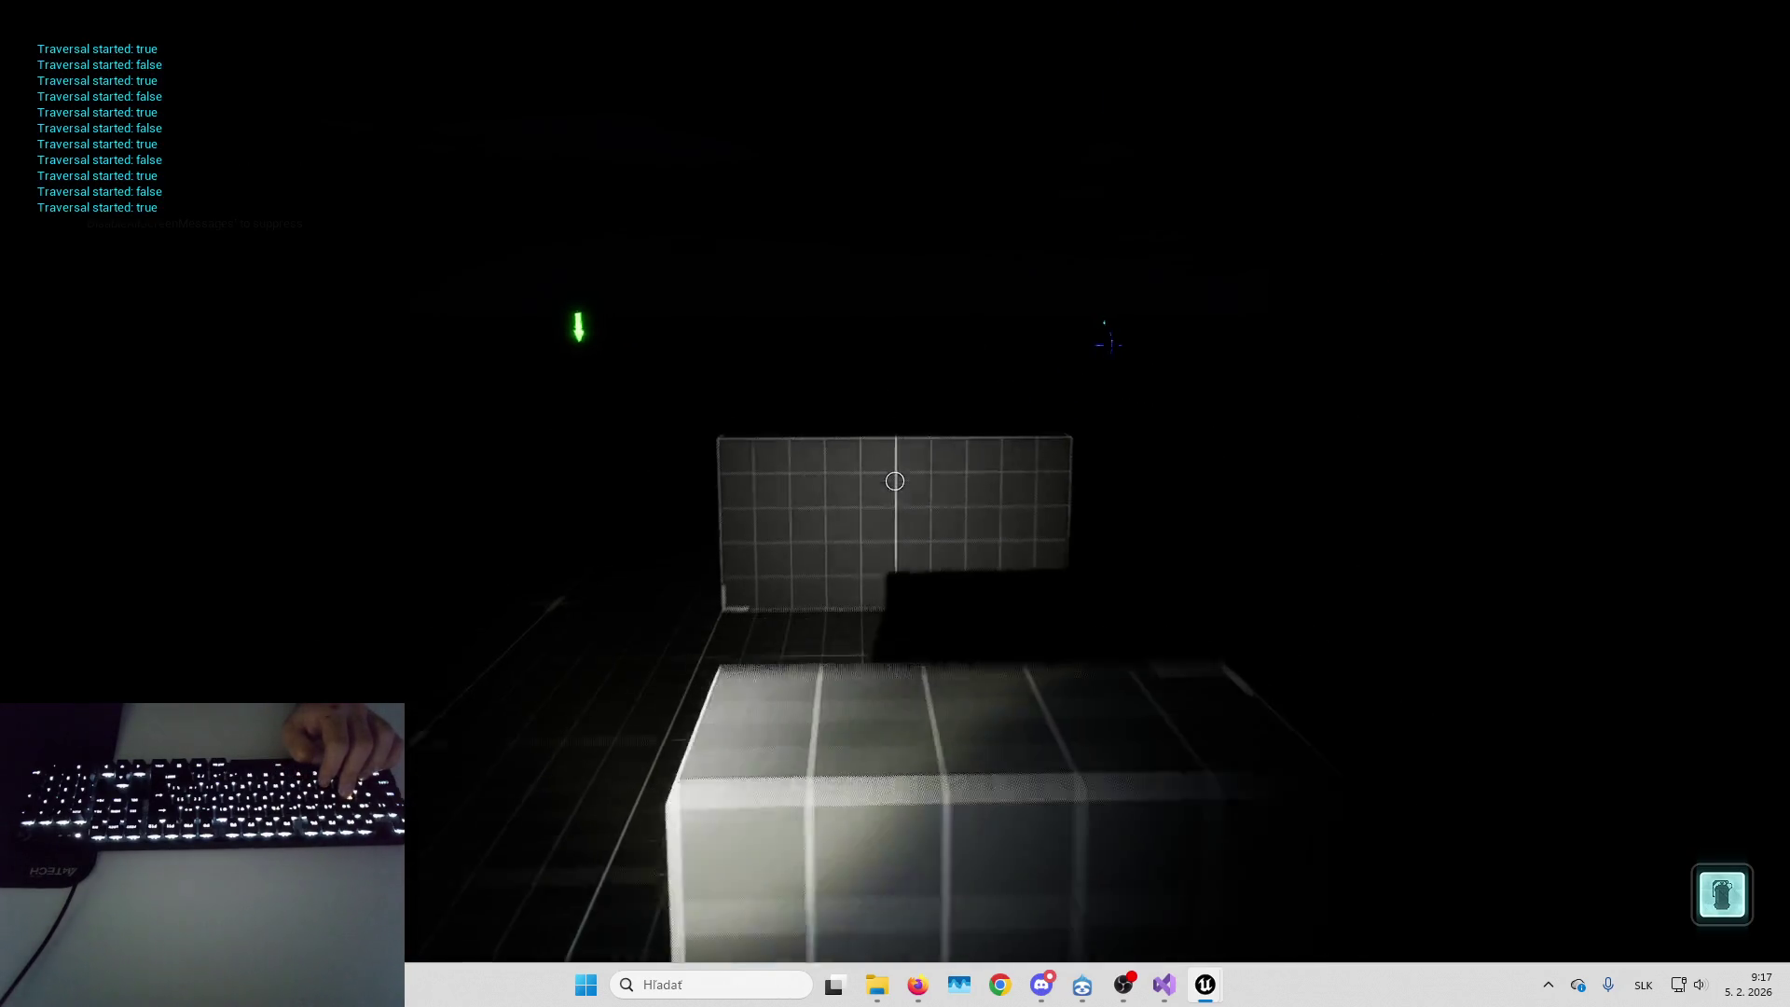
key("space")
key("space")
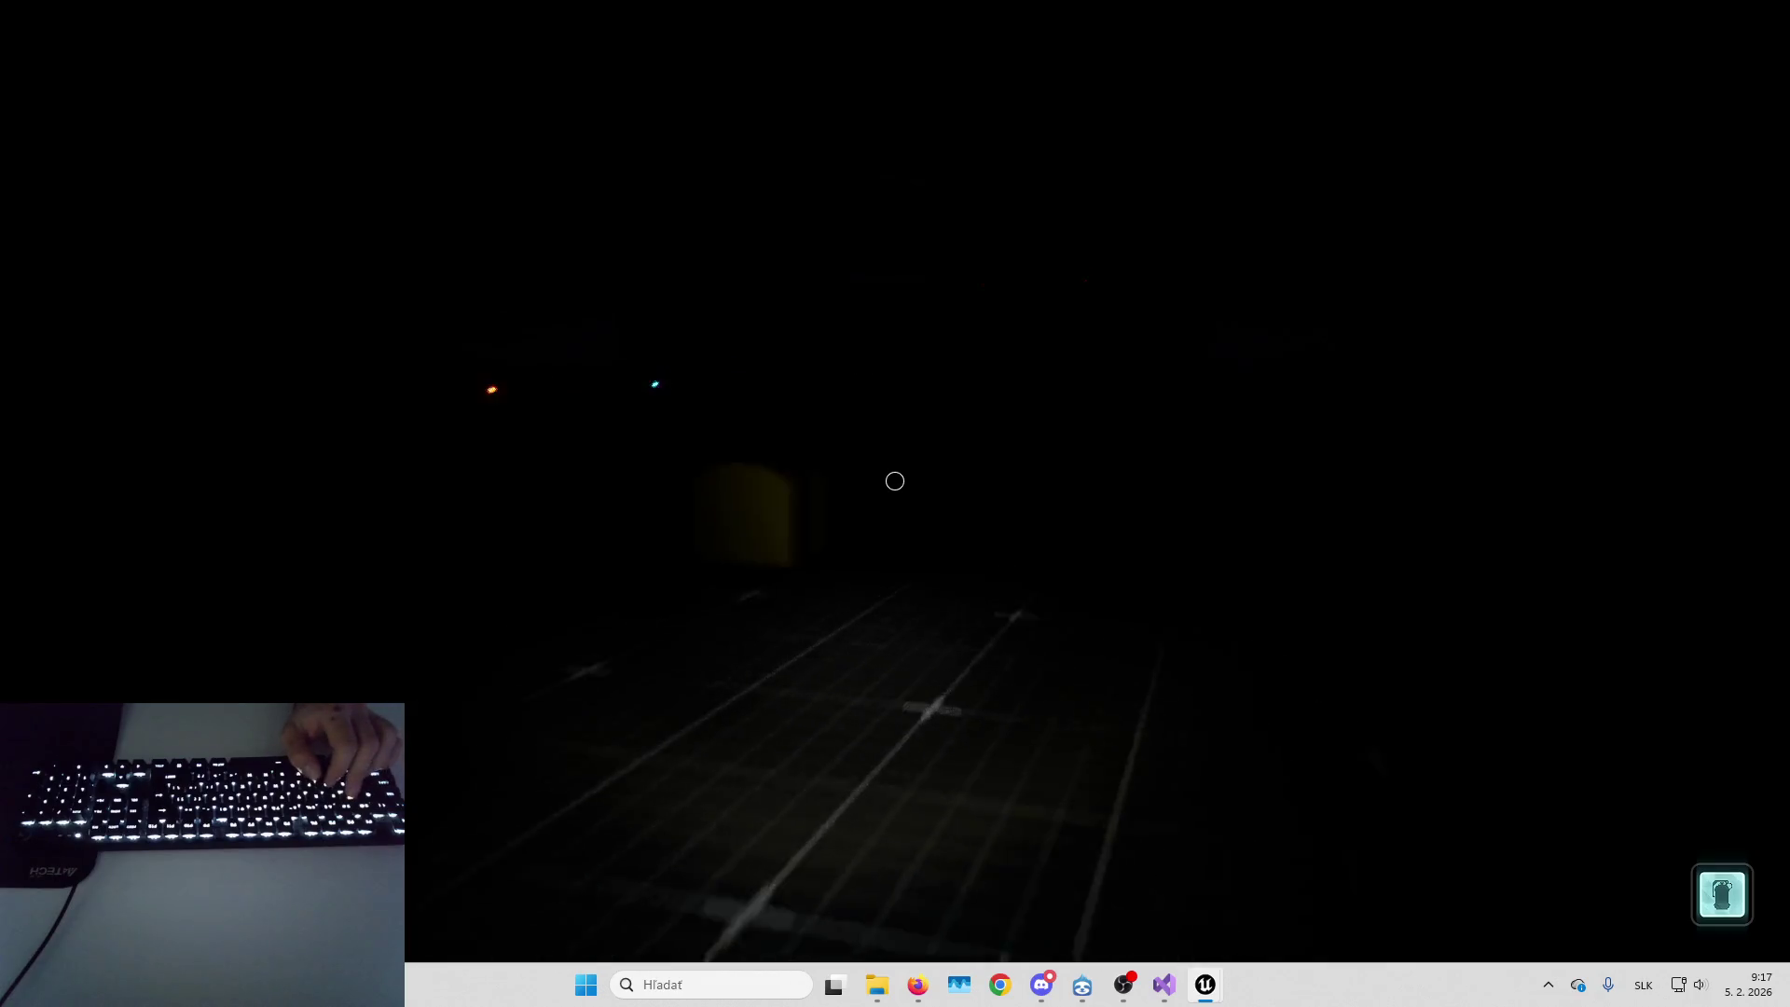
Hold F at the yellow chest, press F at the glowing sphere, then stop the session
key("w")
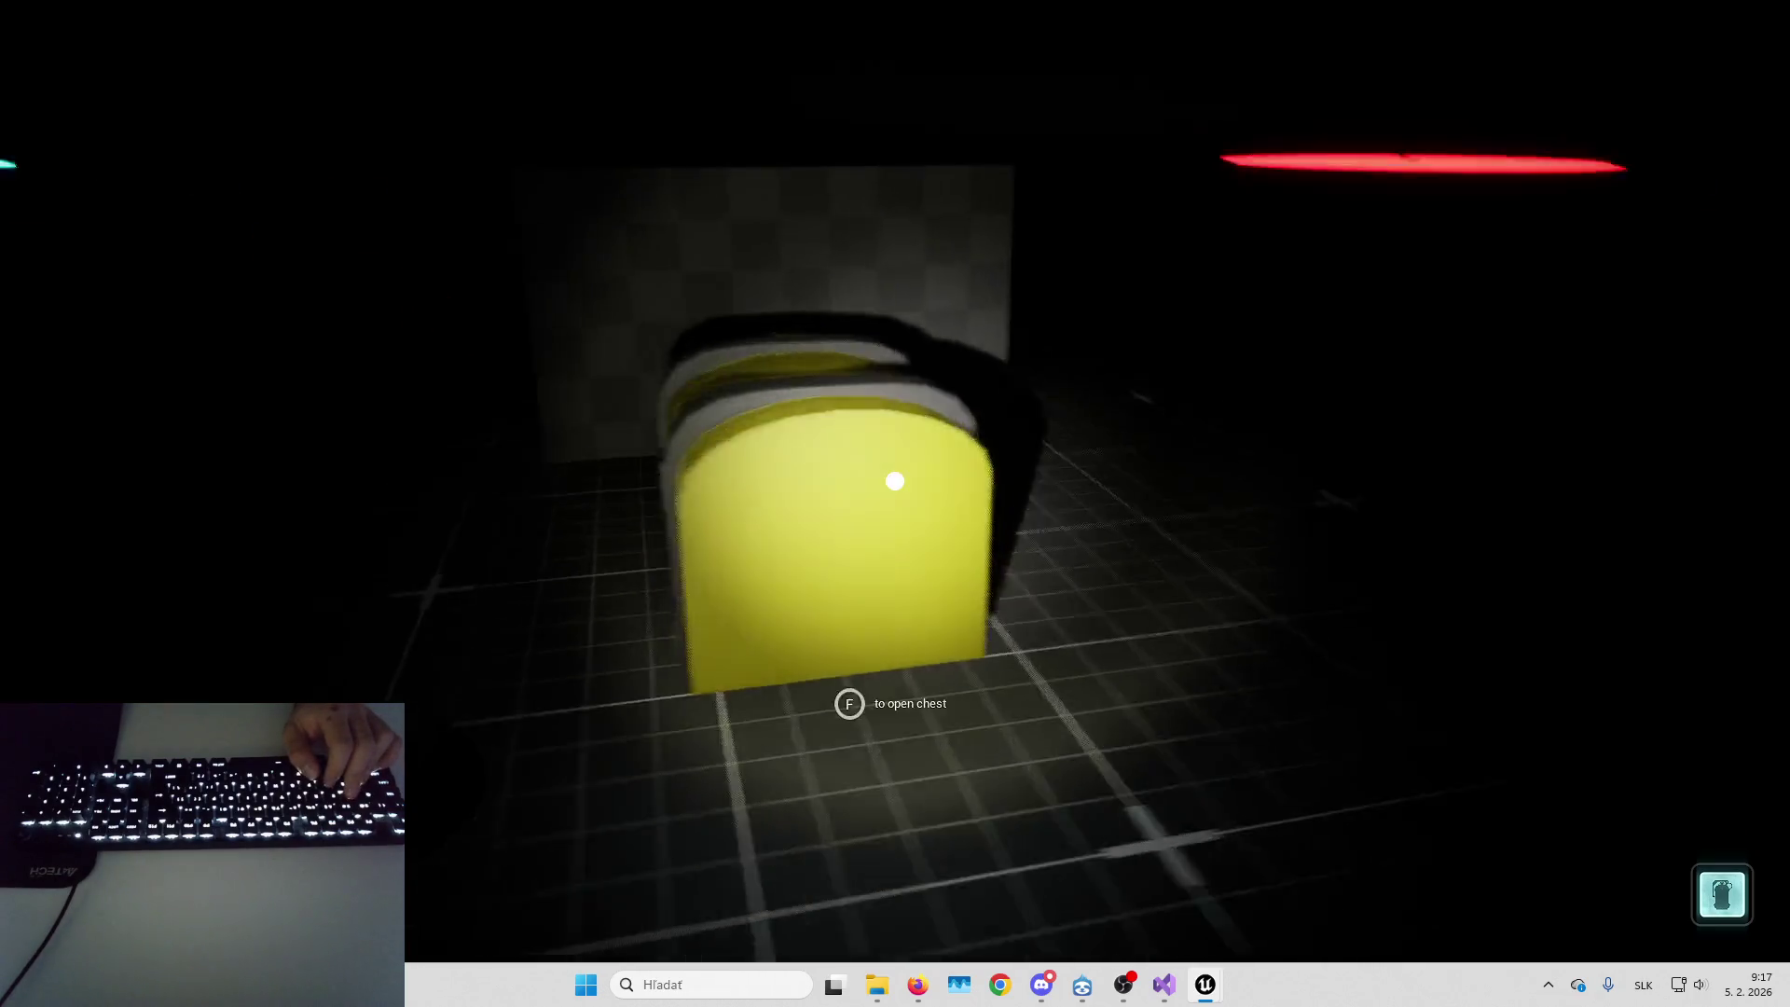
key("f")
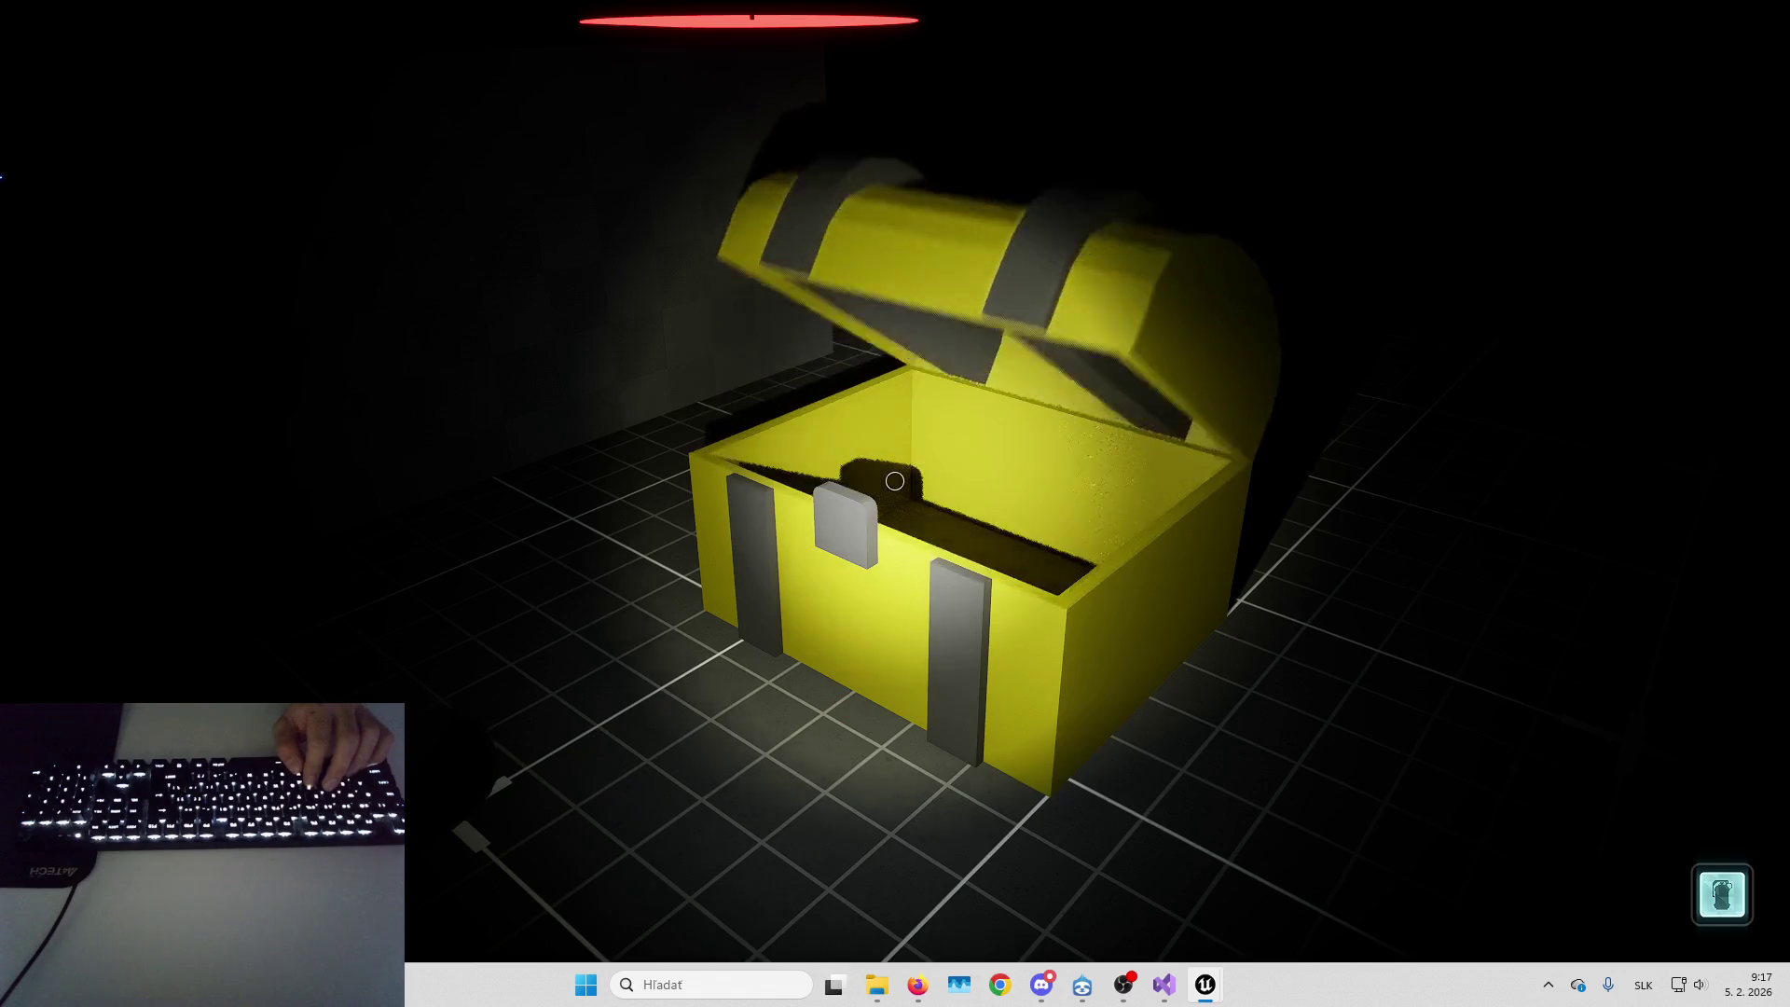
key("w")
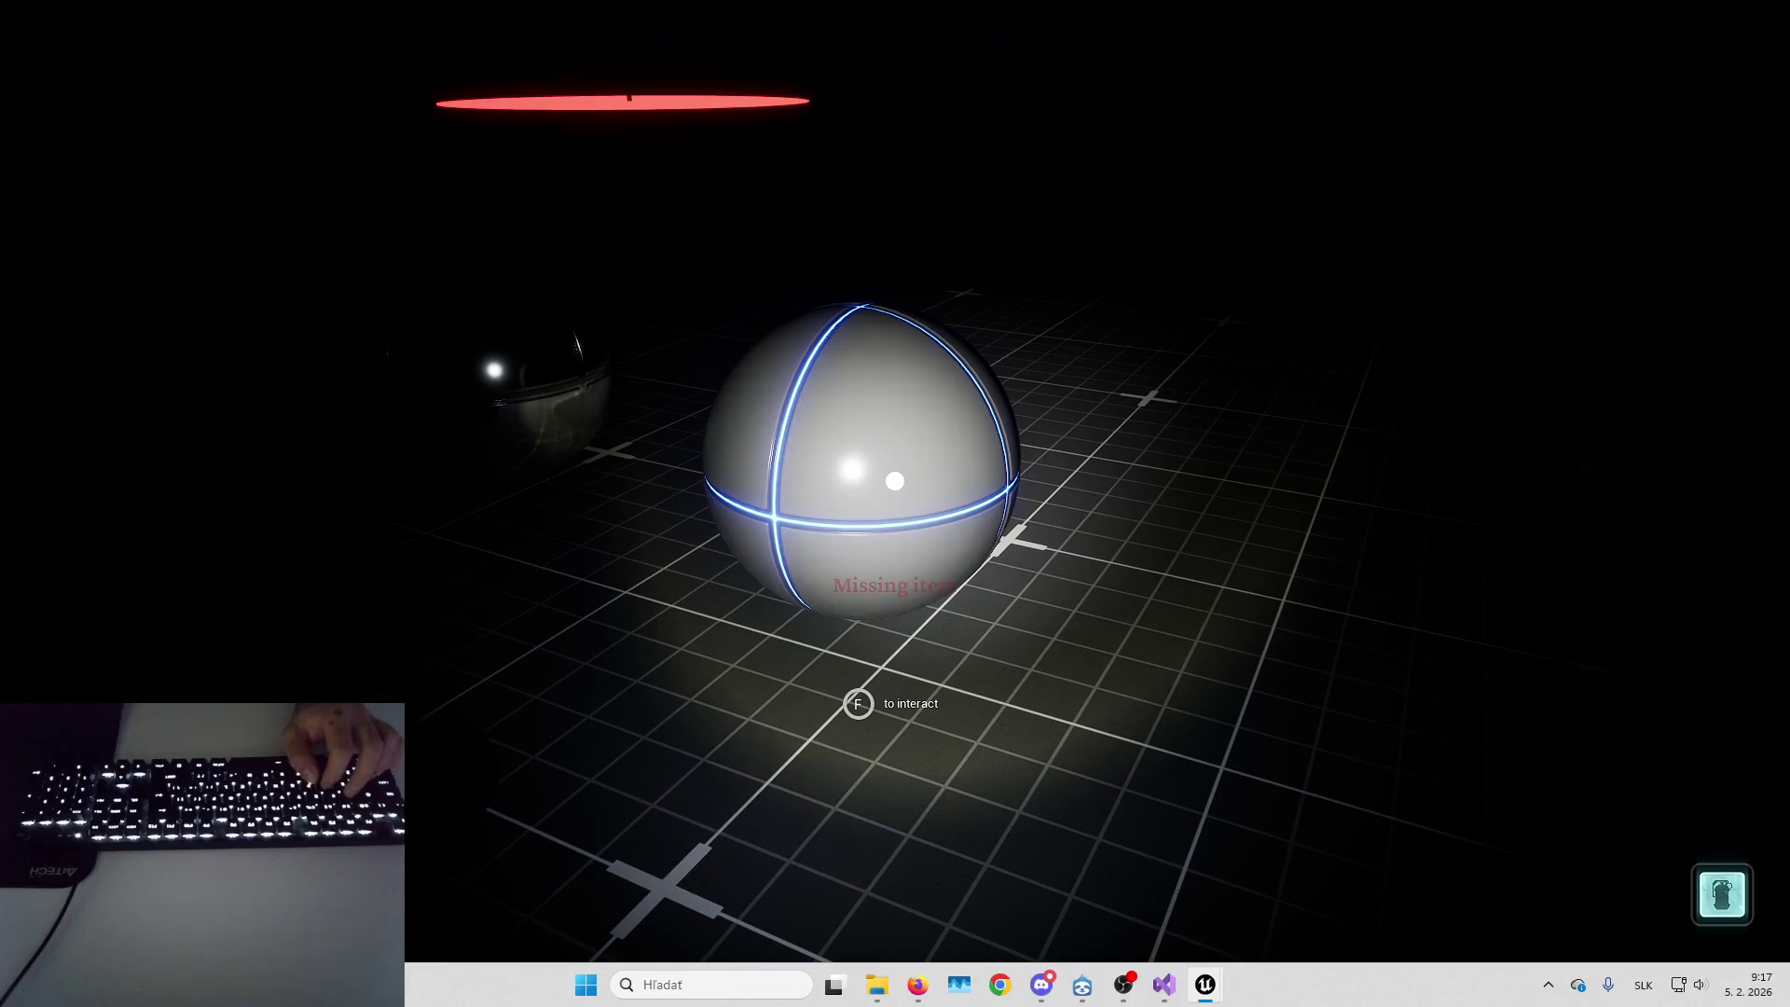
key("f")
key("w")
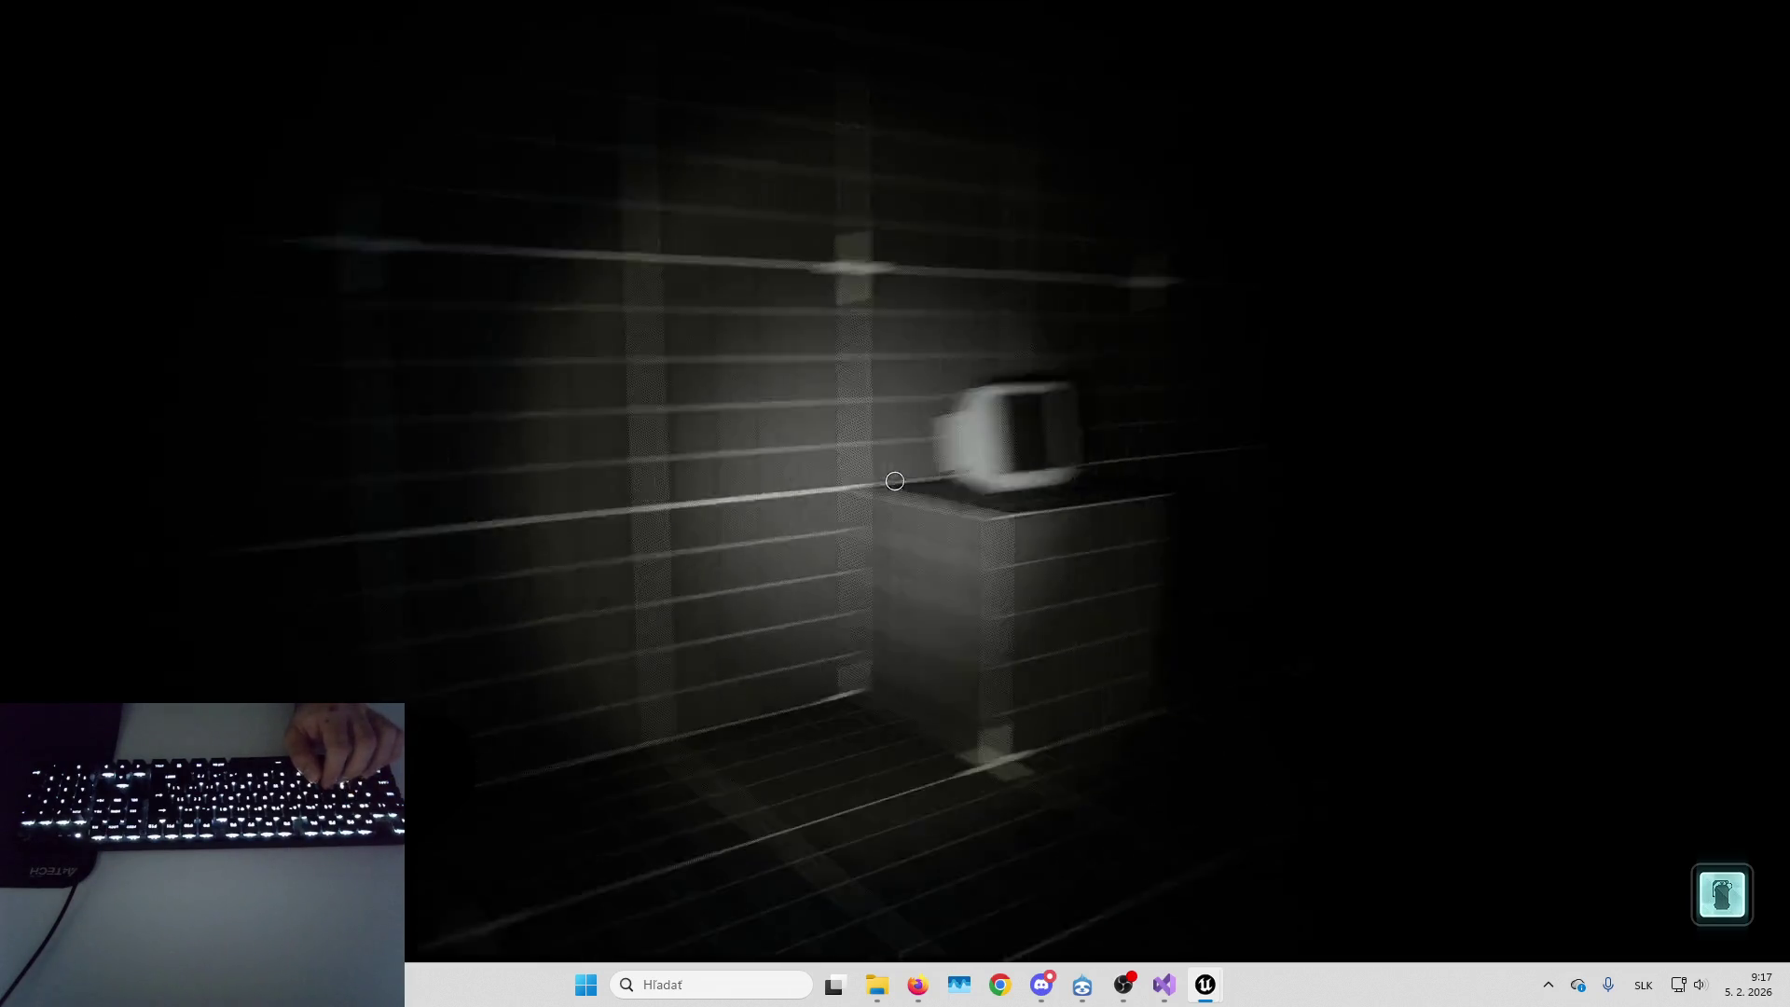
key("Escape")
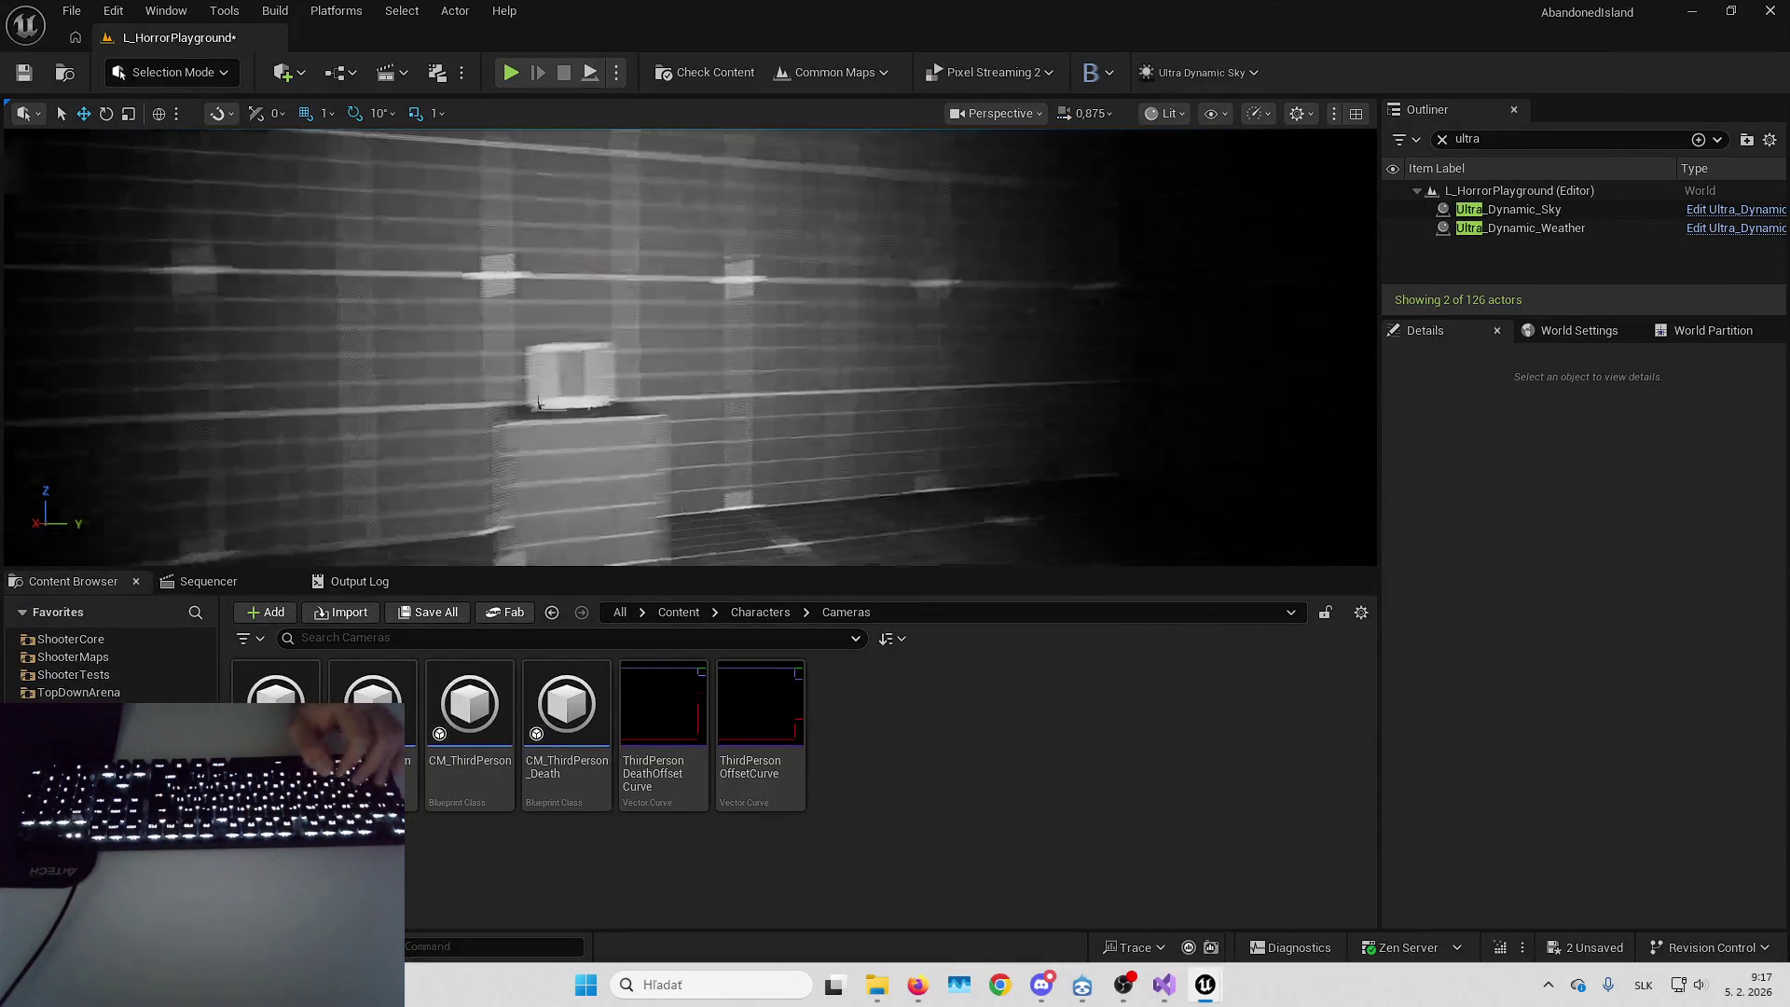
Clear the Outliner filter to list all 126 actors and enlarge the Outliner
left_click(1442, 139)
key("Up")
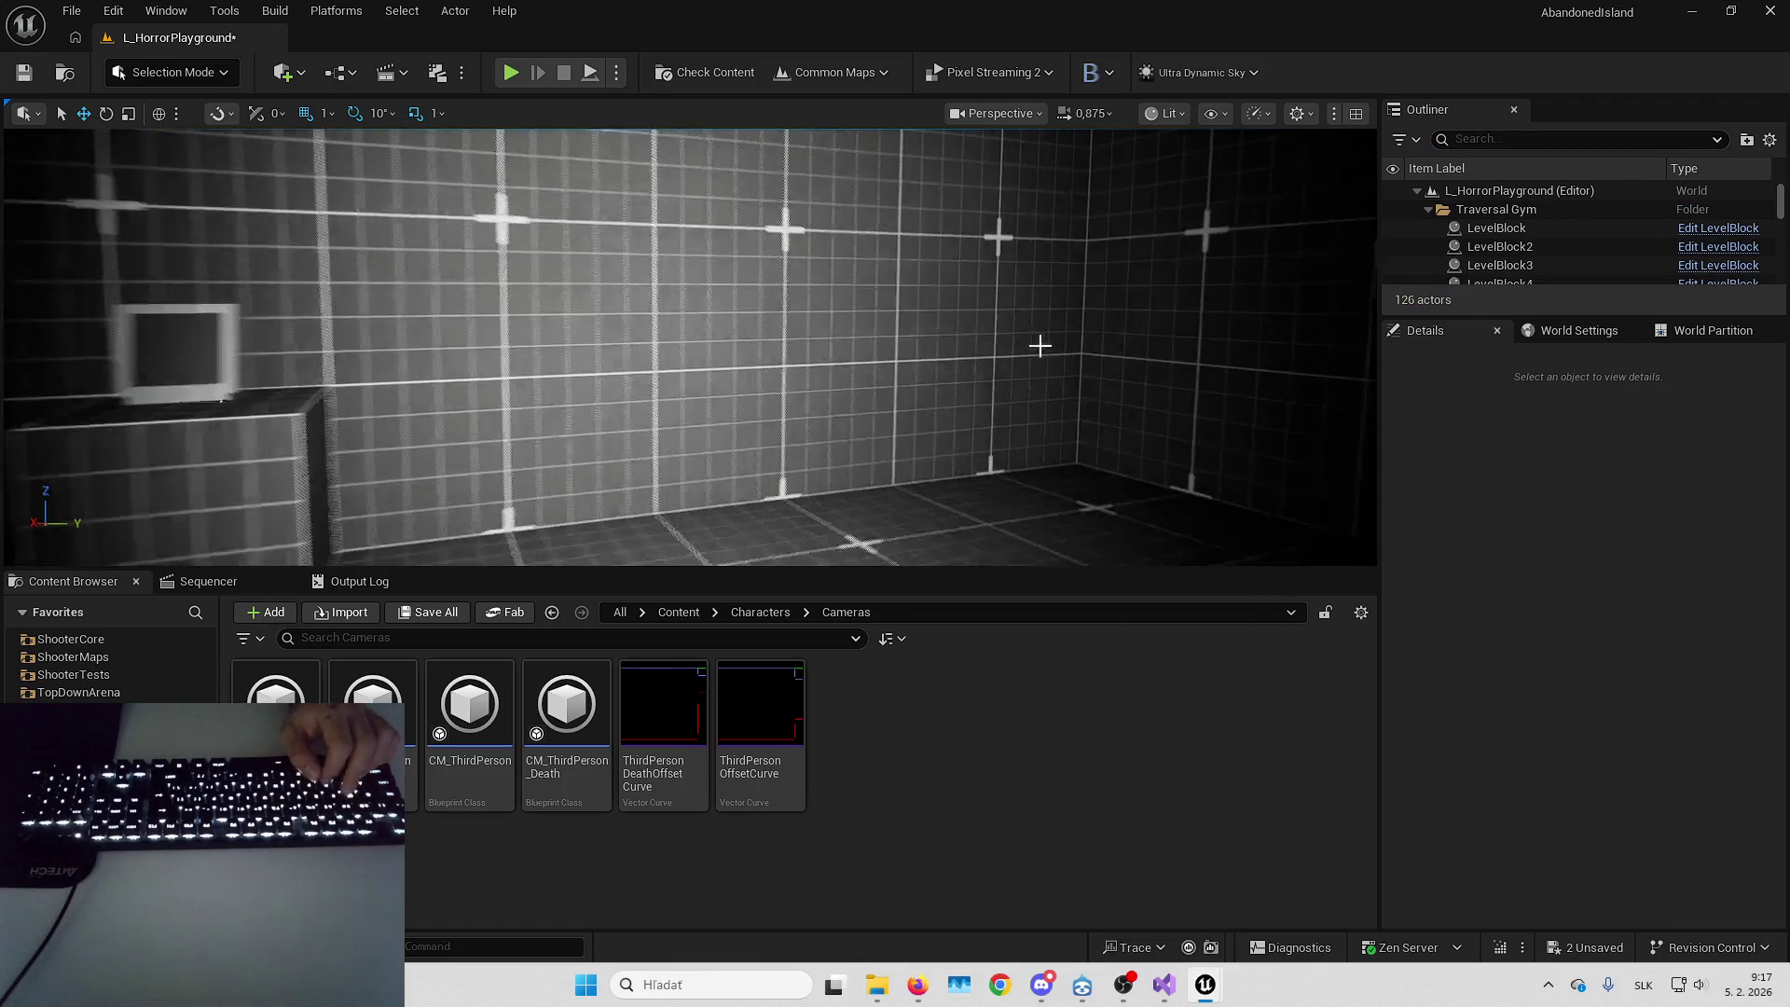
left_click_drag(1557, 318, 1556, 410)
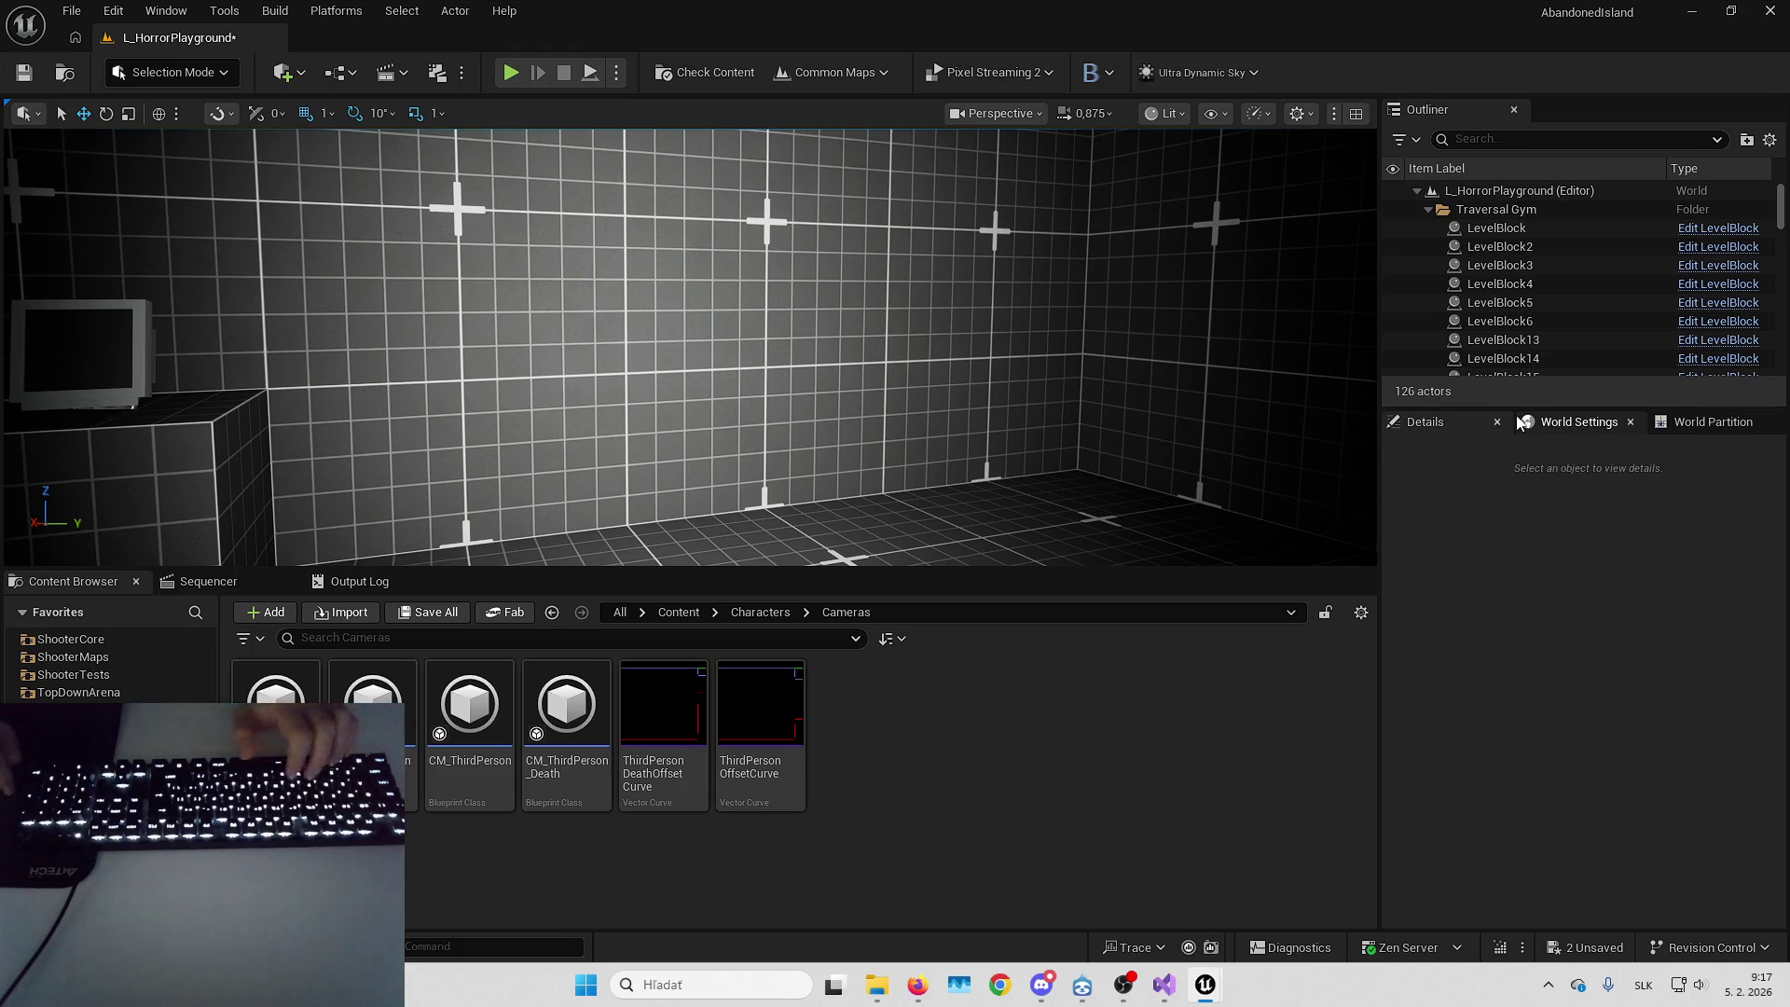
Run a play session in the grid room, then bring the character Blueprint forward
key("alt+p")
key("F11")
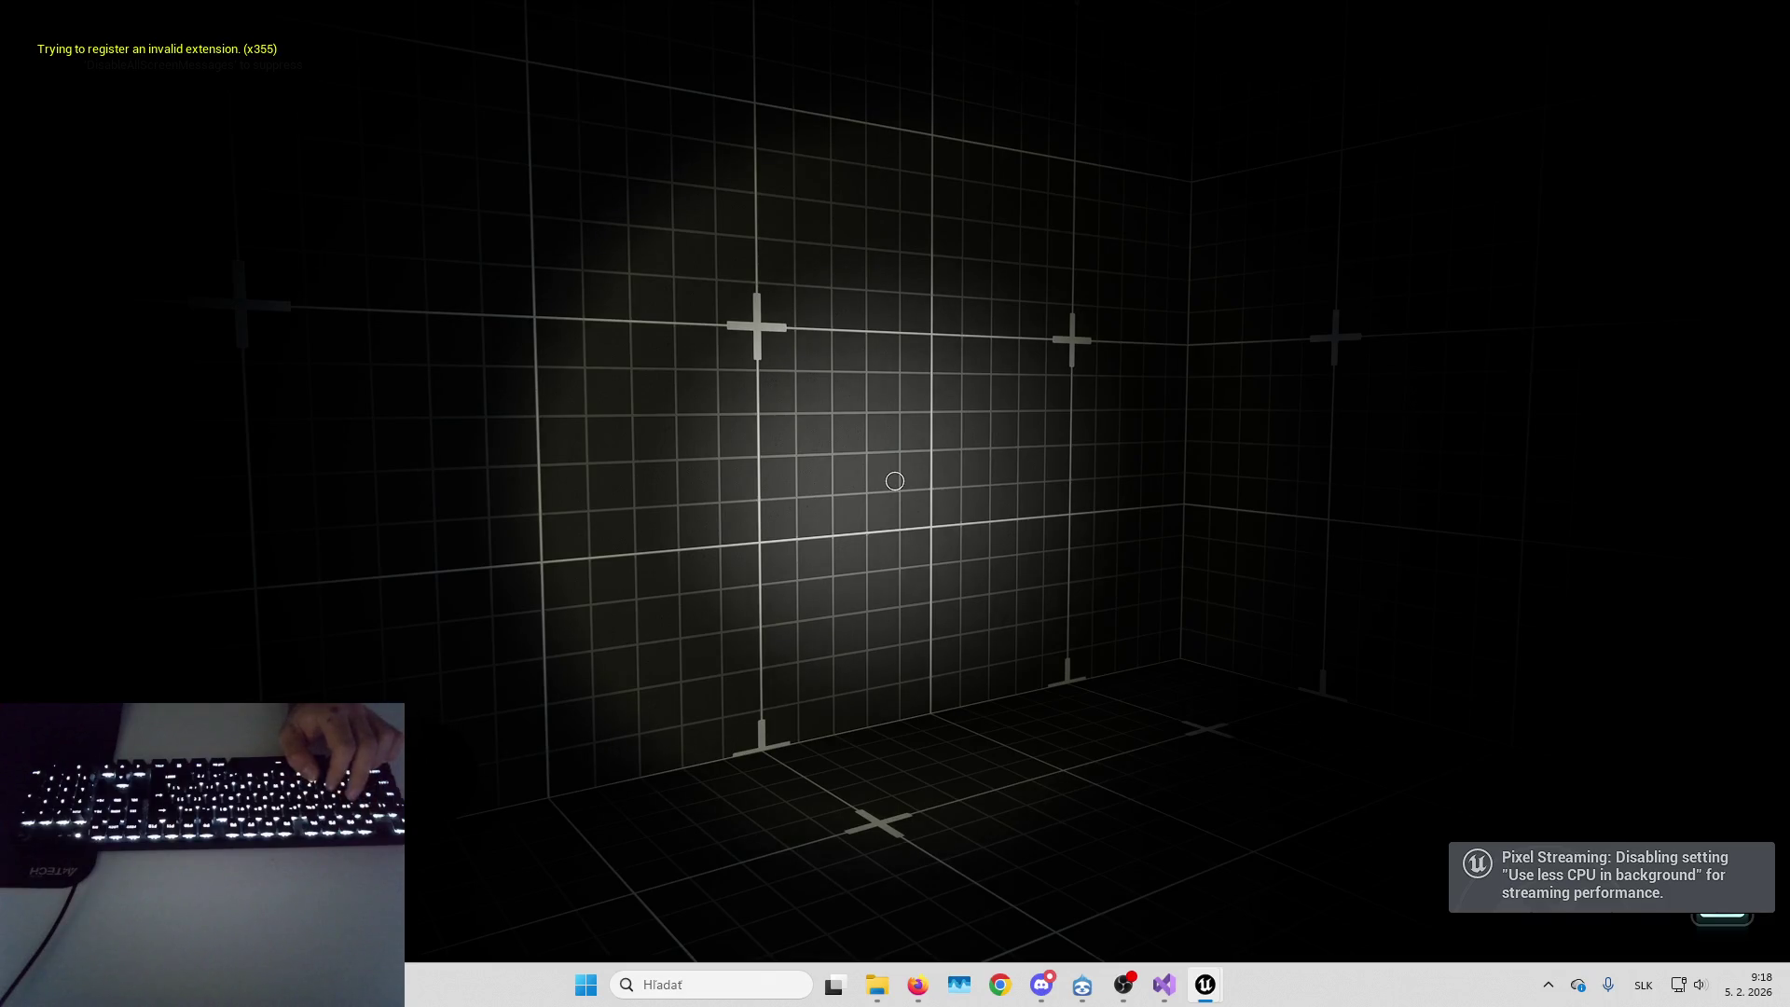
left_click(903, 451)
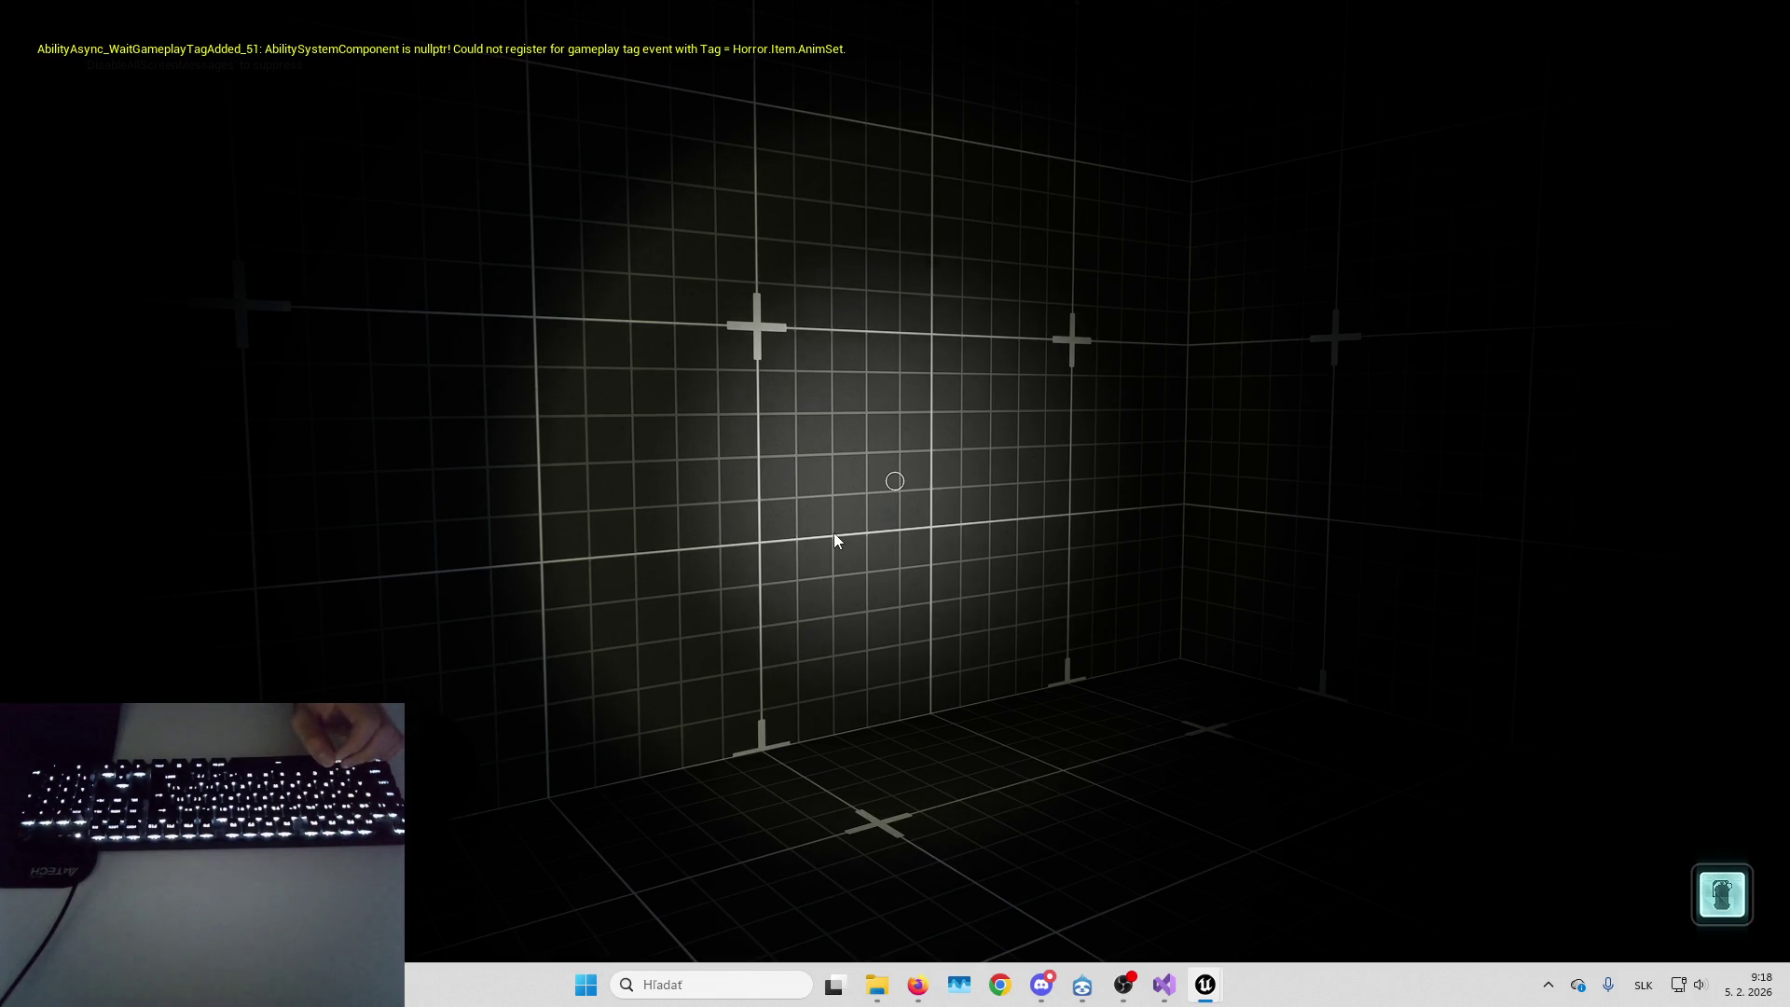
left_click(688, 671)
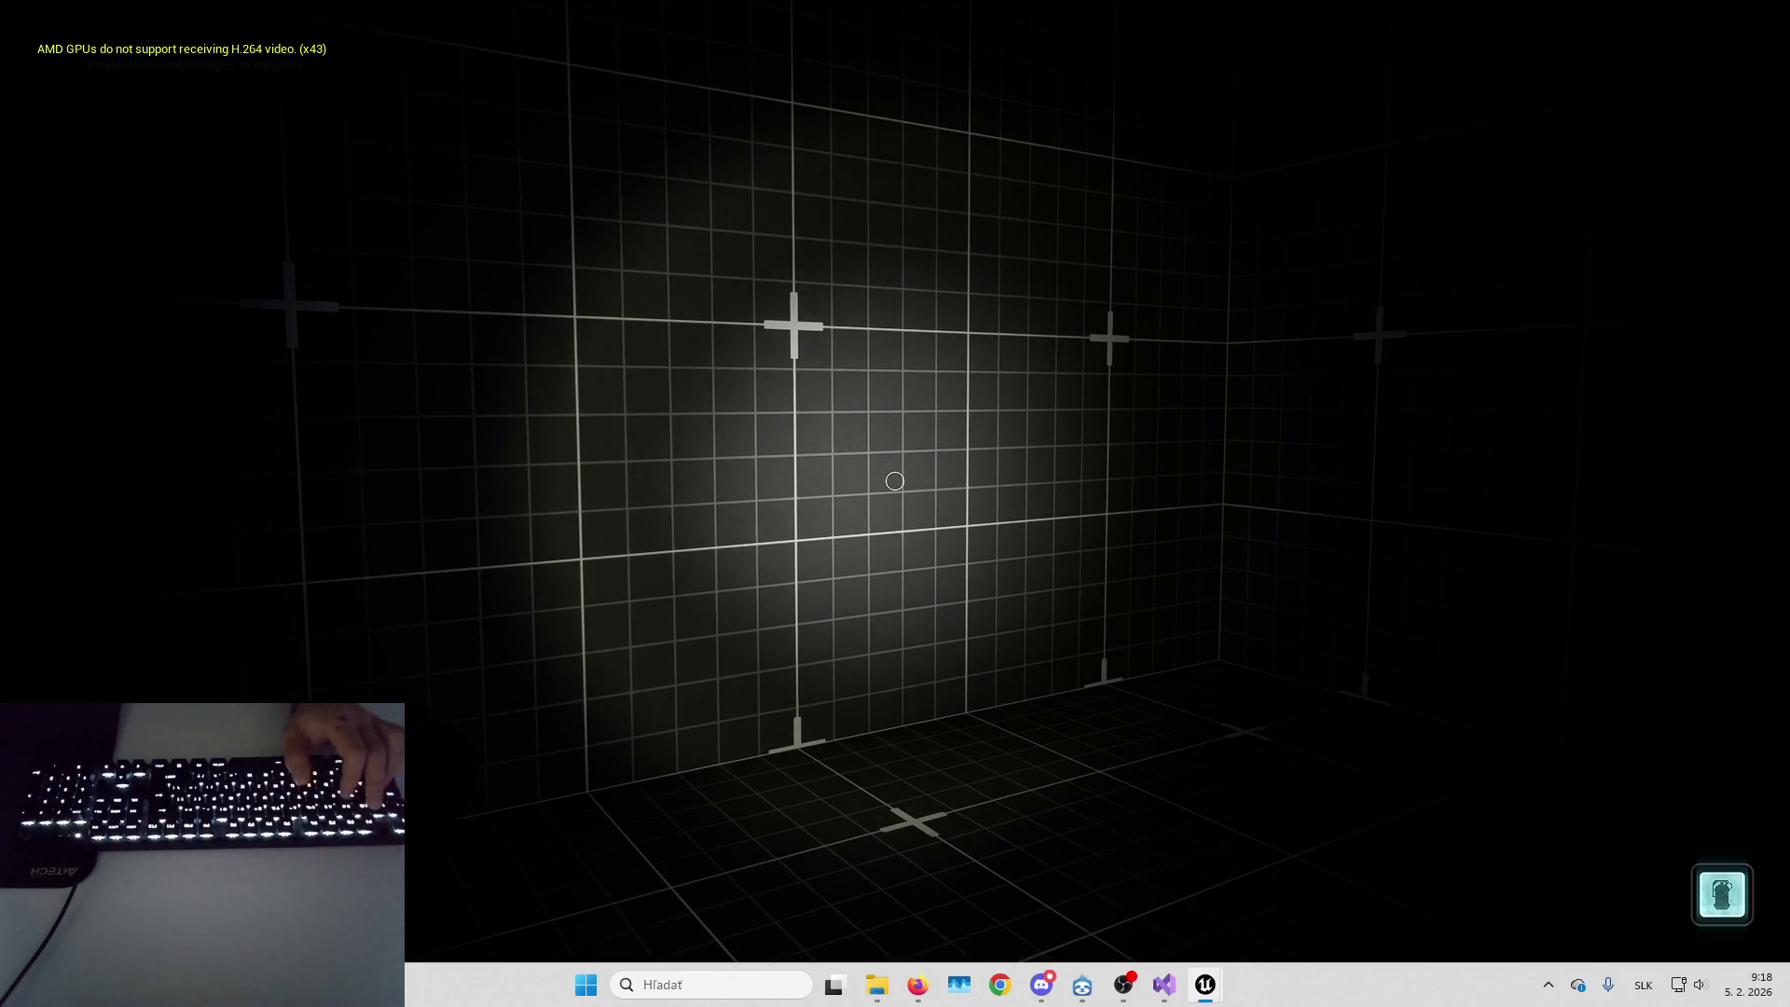
mouse_move(1212, 986)
left_click(1177, 903)
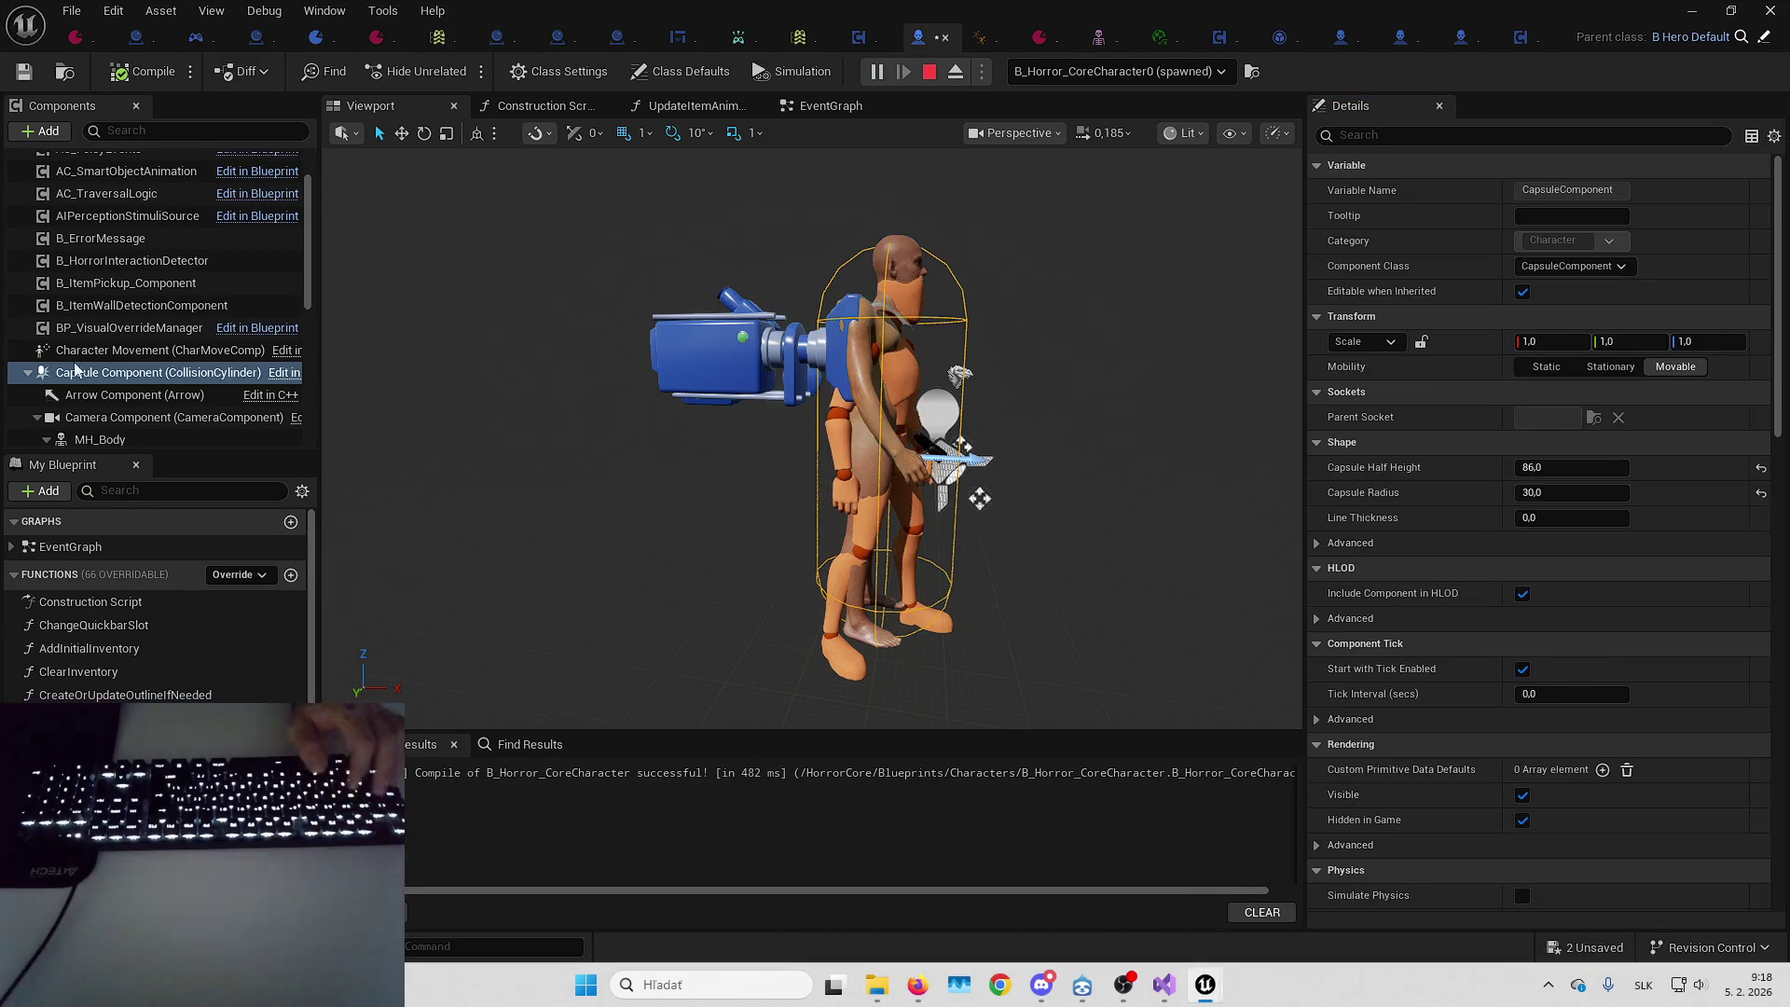
Change B_ItemWallDetectionComponent's Rotation Speed from 5,0 to 1,0 and return to the level editor
left_click(122, 308)
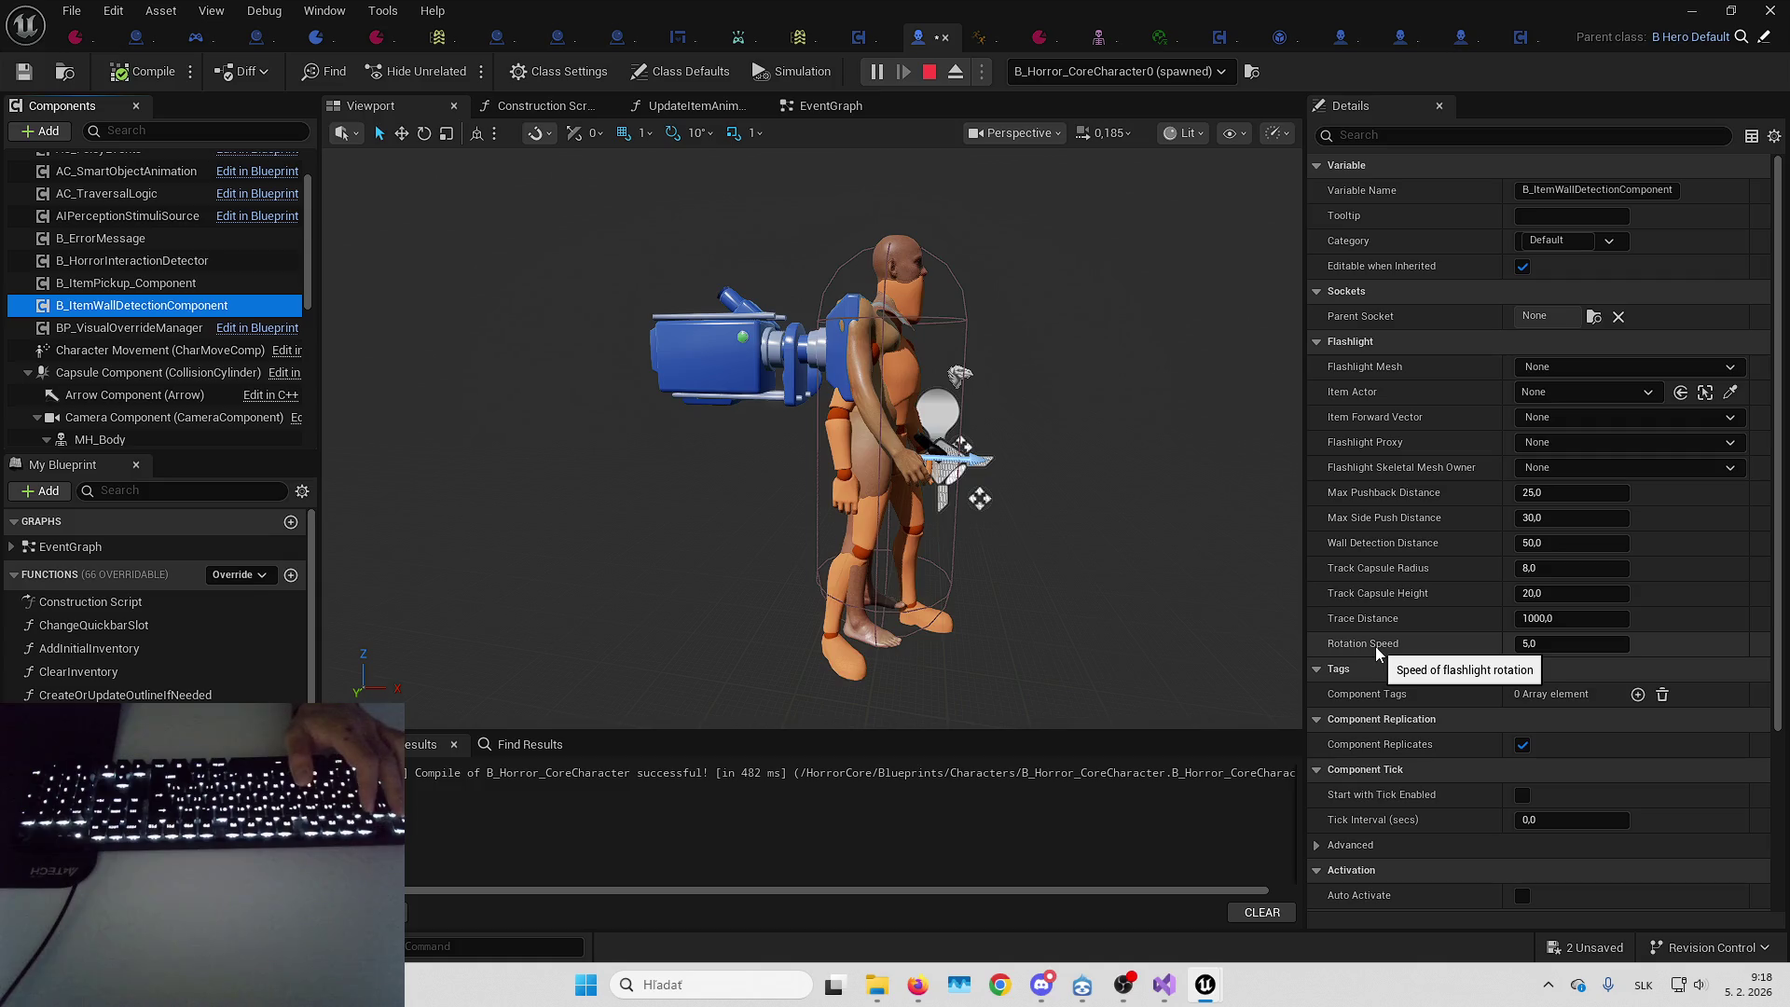
scroll(1374, 647, "down", 2)
left_click(1549, 568)
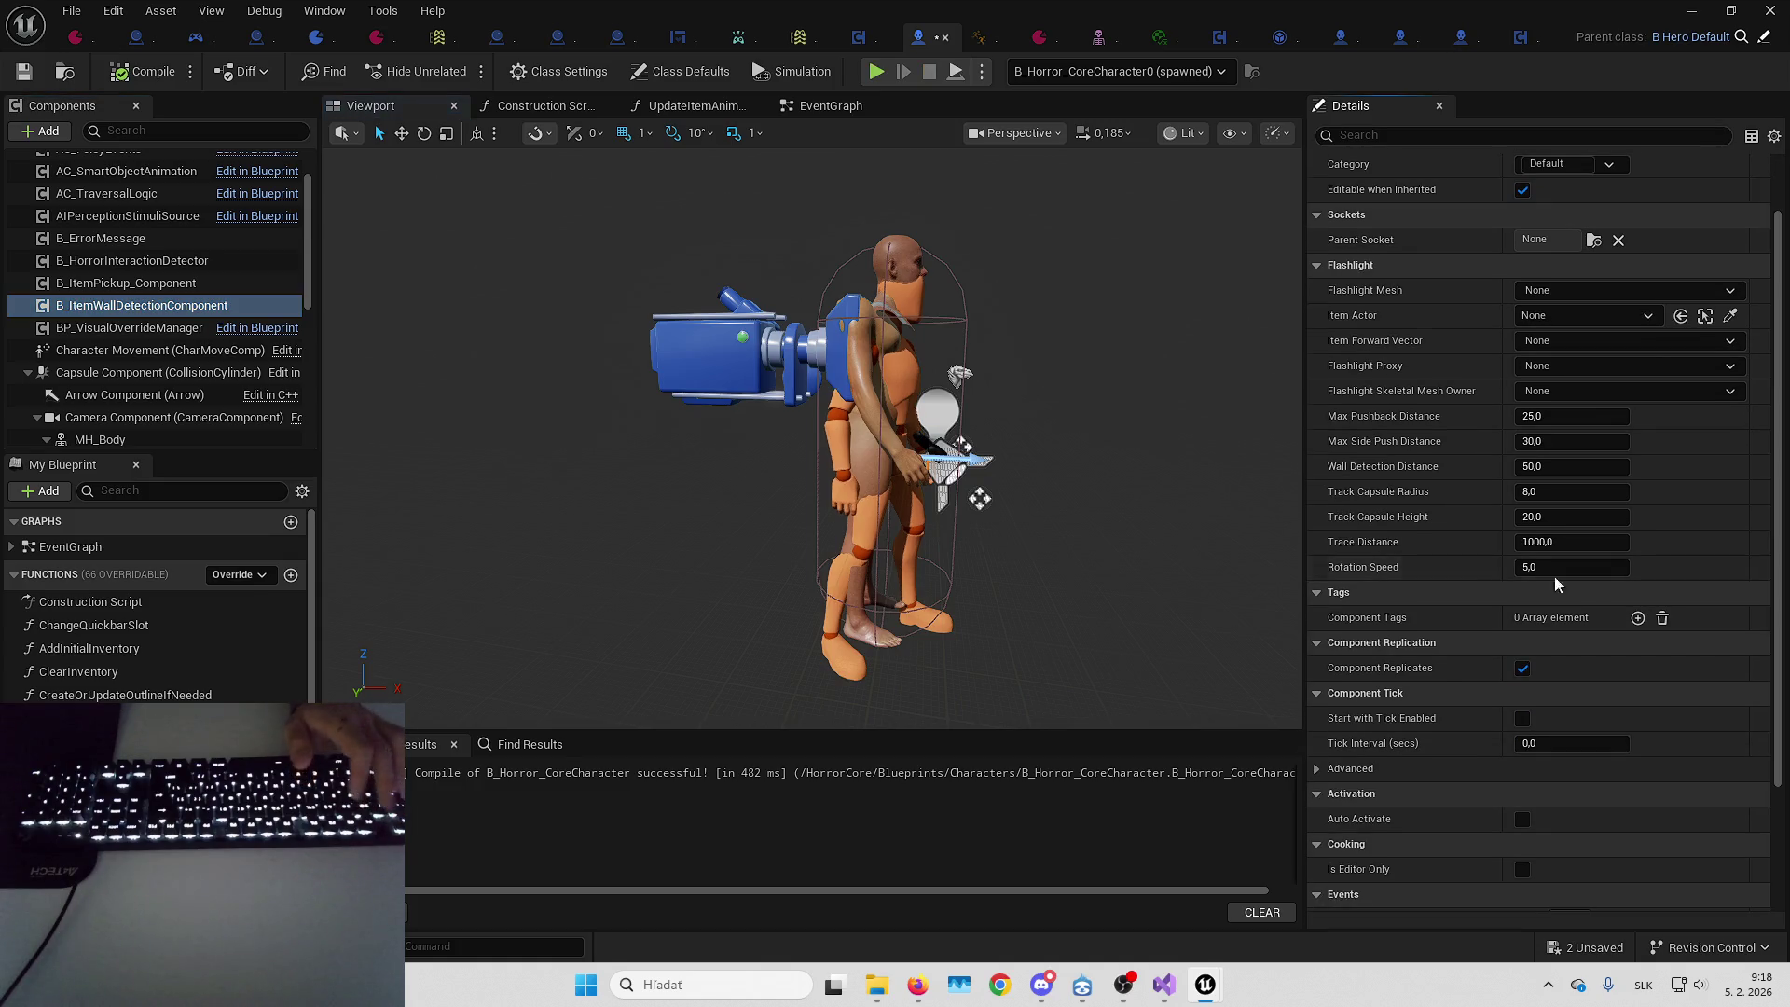
type("1")
key("Return")
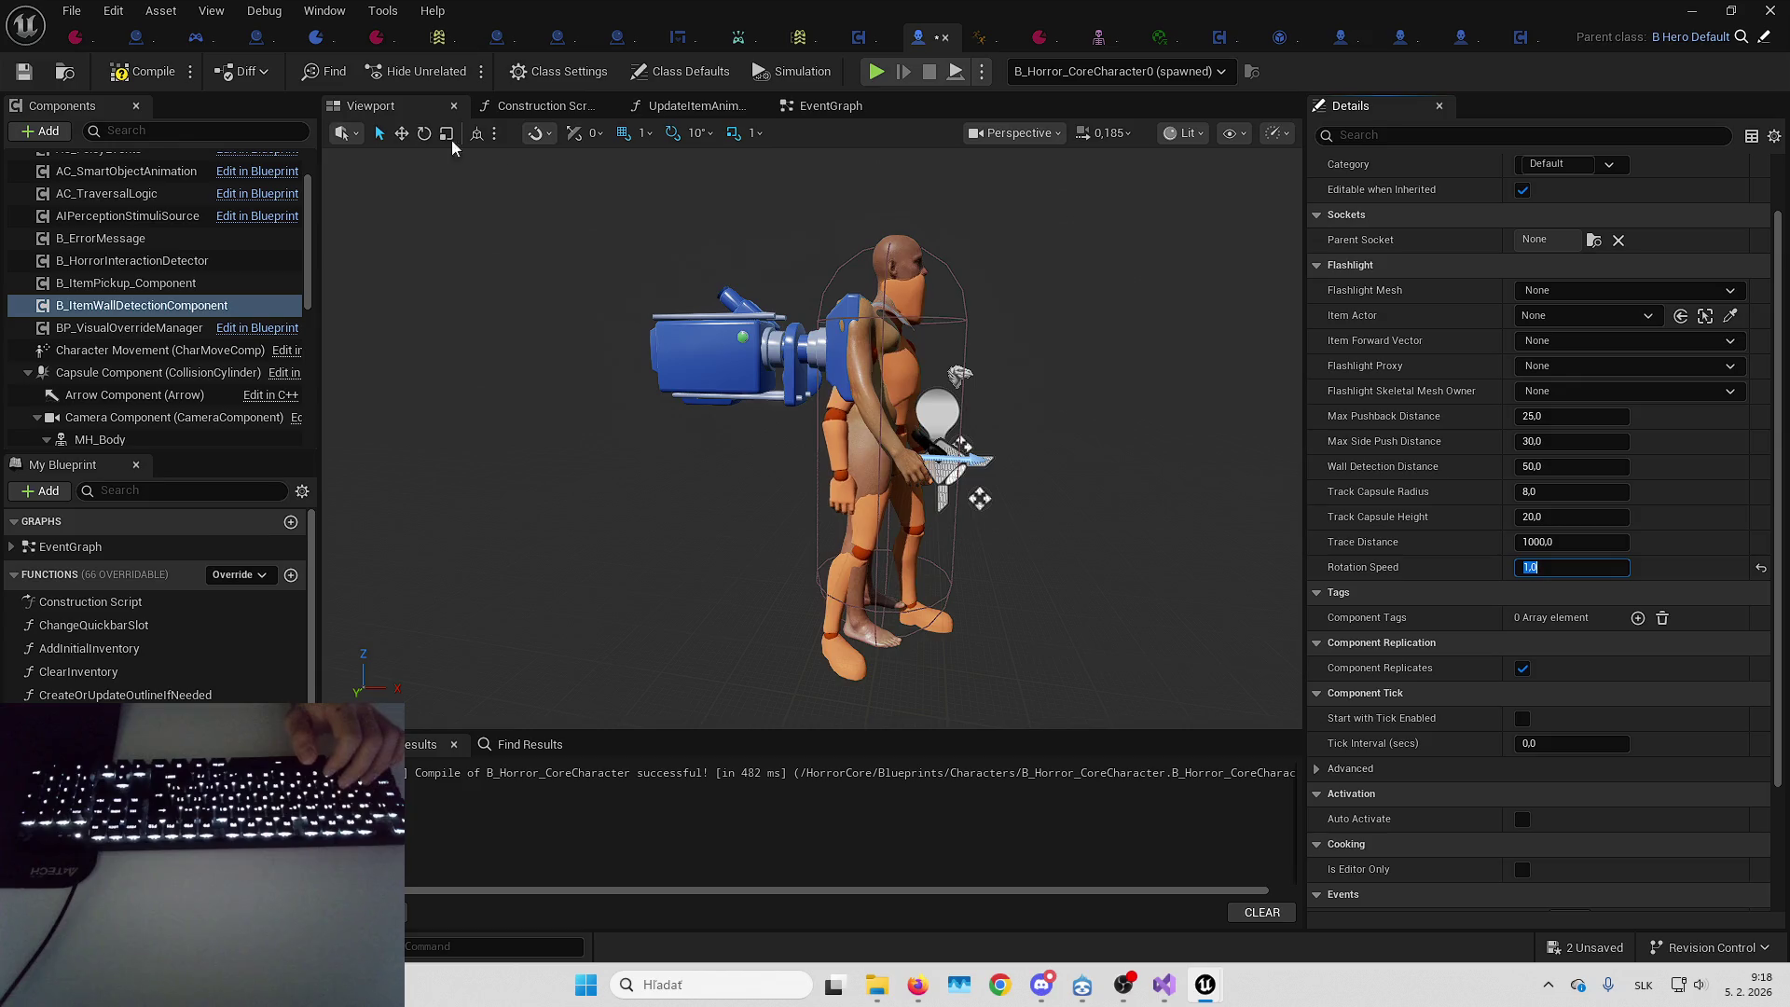
left_click(1712, 9)
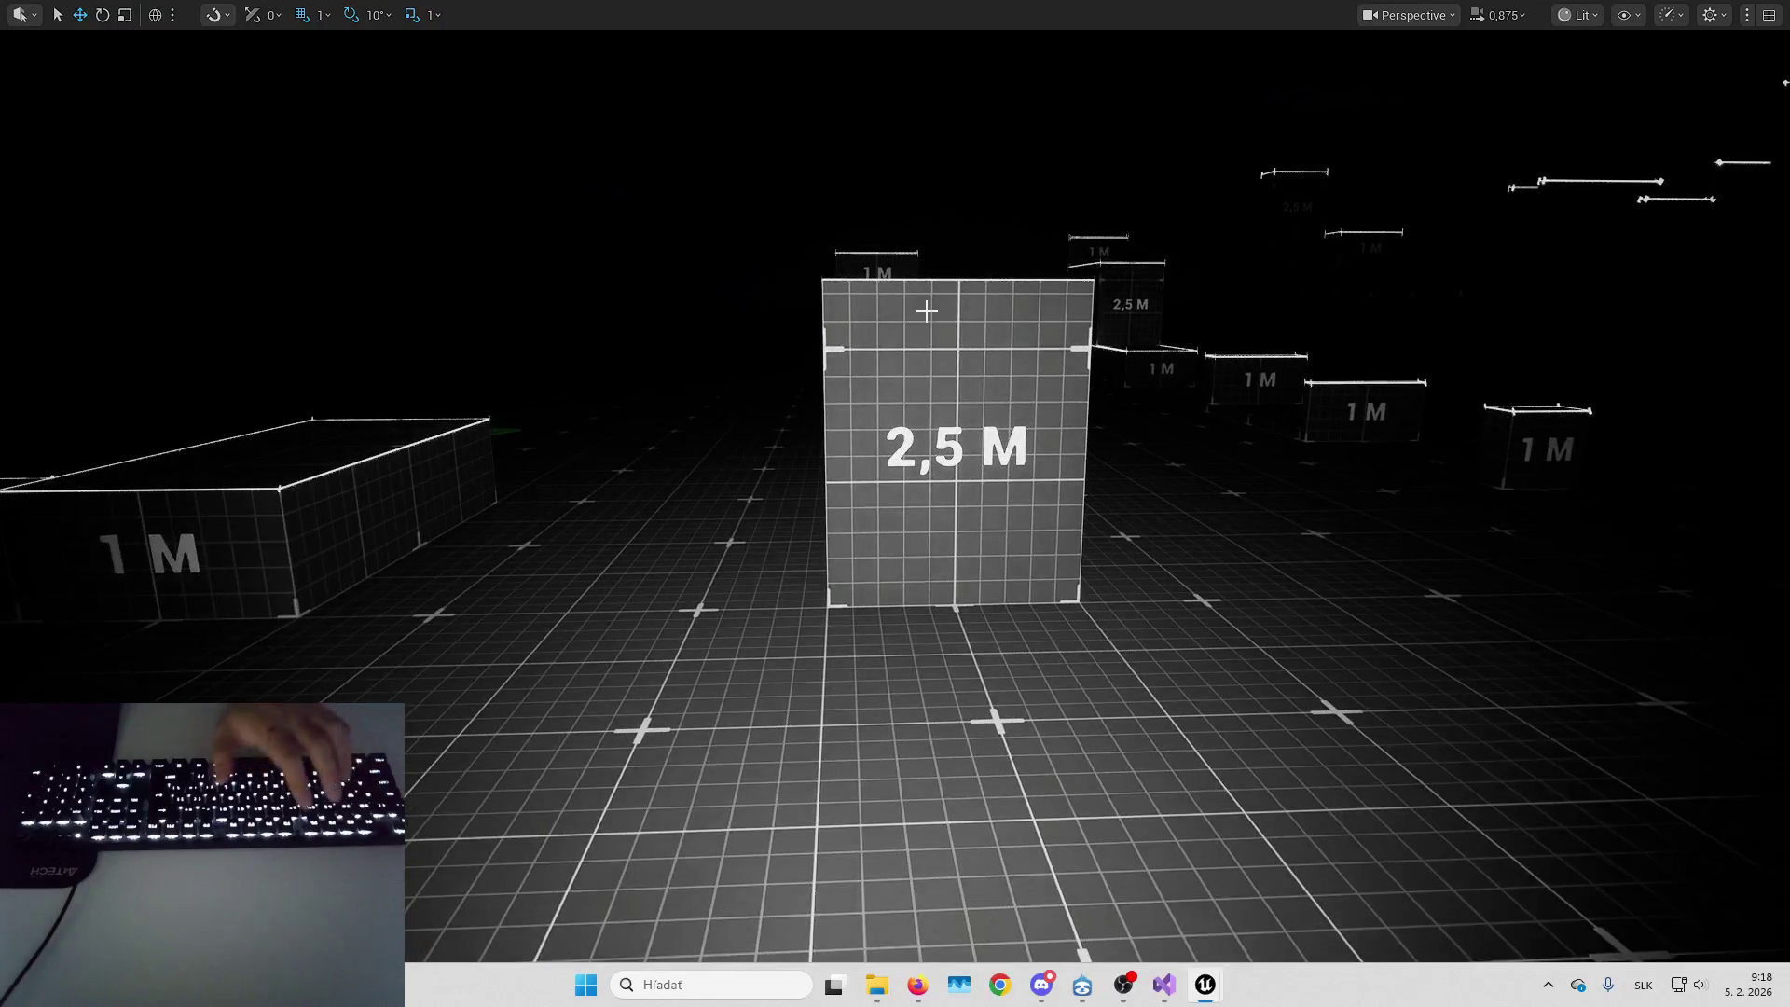
Play-test climbing onto the 2,5 M block and over the 1 M wall
key("alt+p")
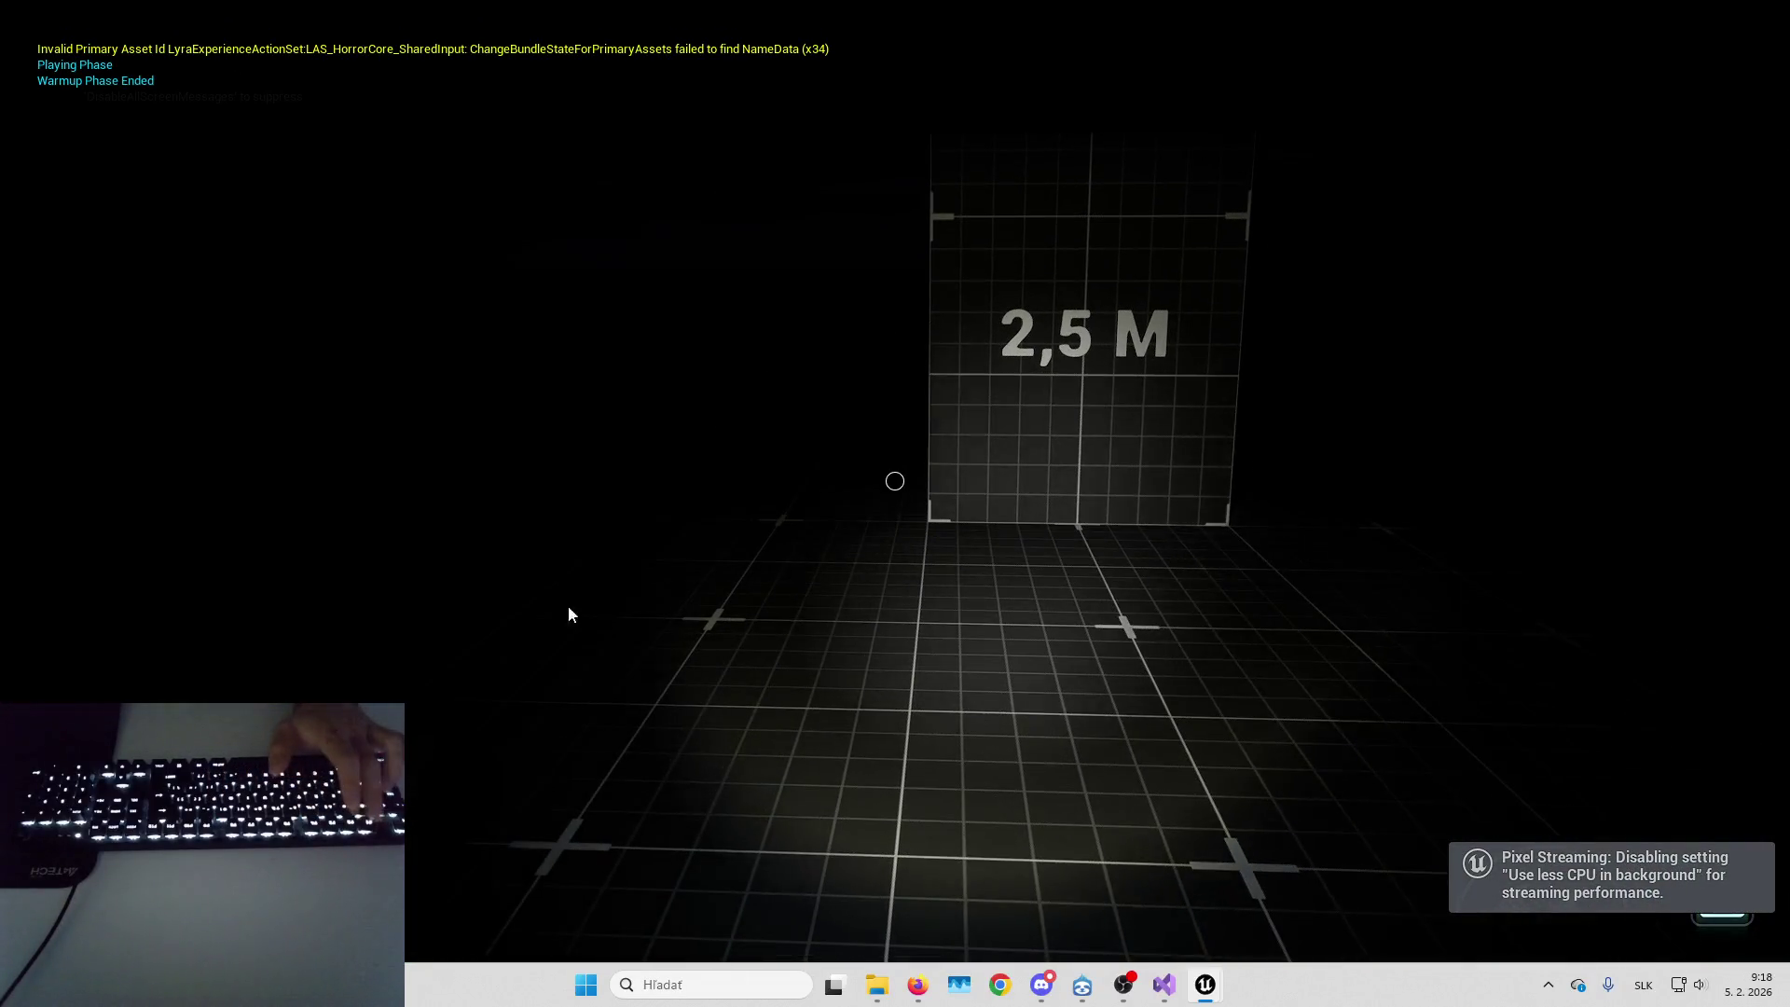
left_click(995, 533)
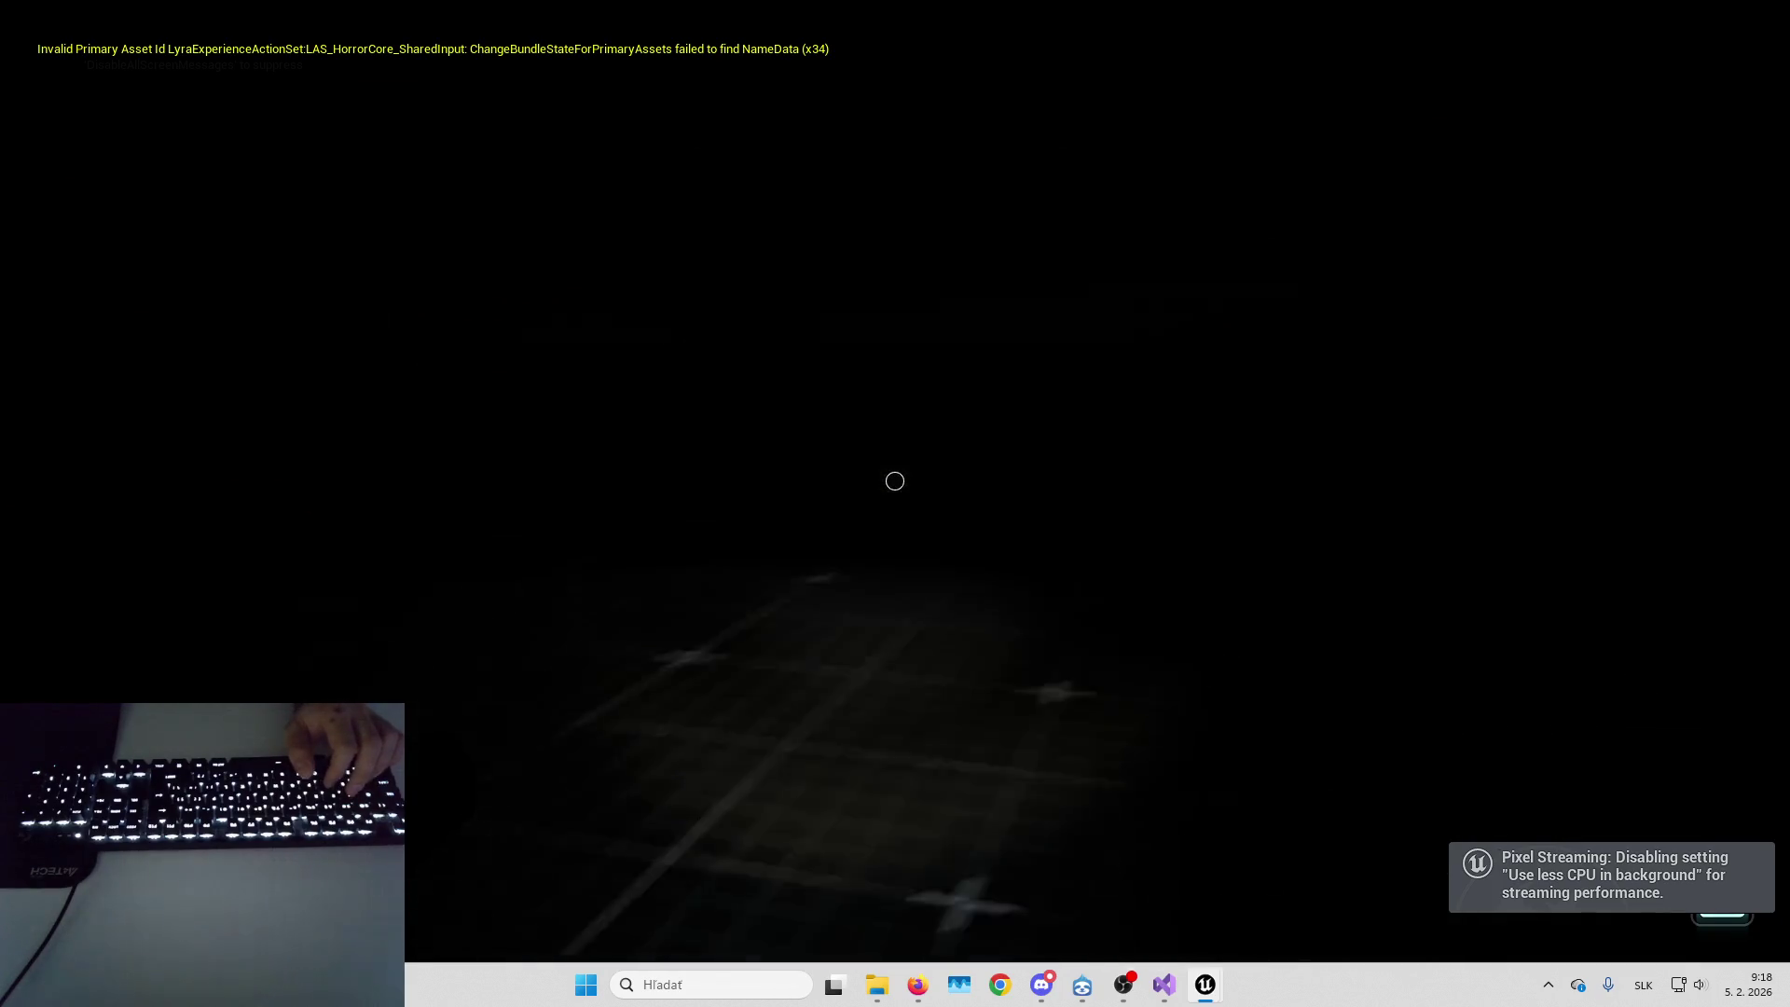
key("Up")
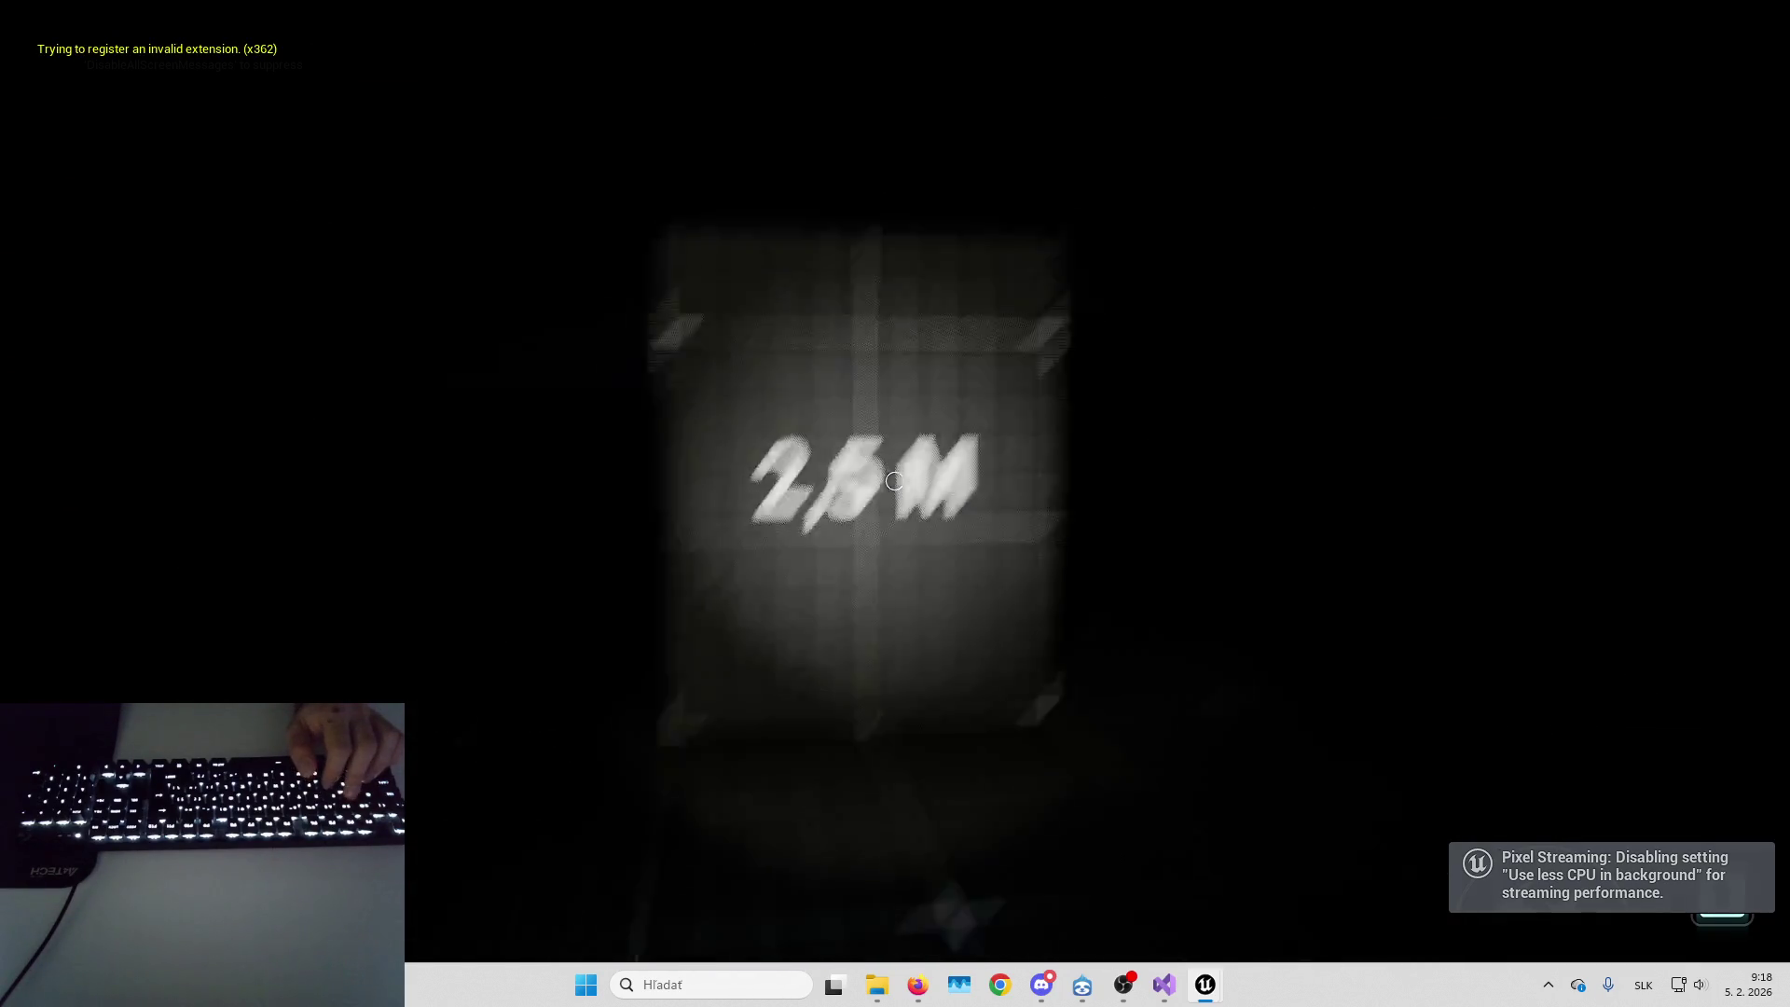
key("space")
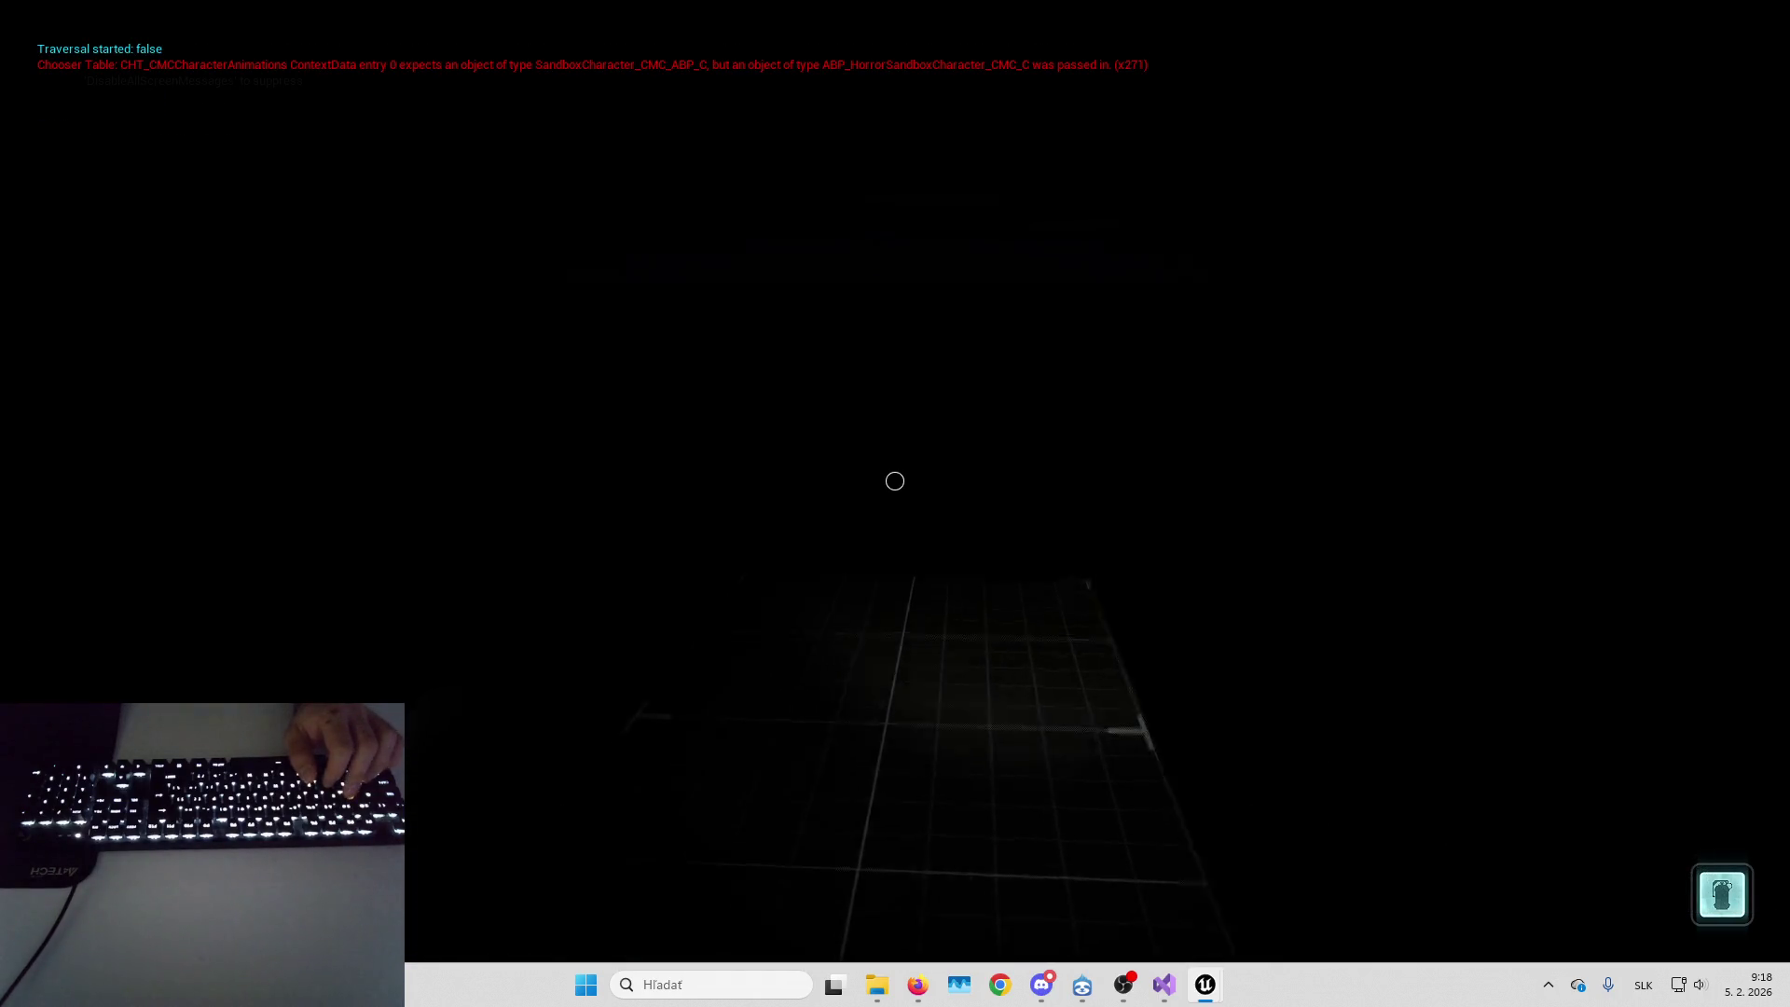
key("Up")
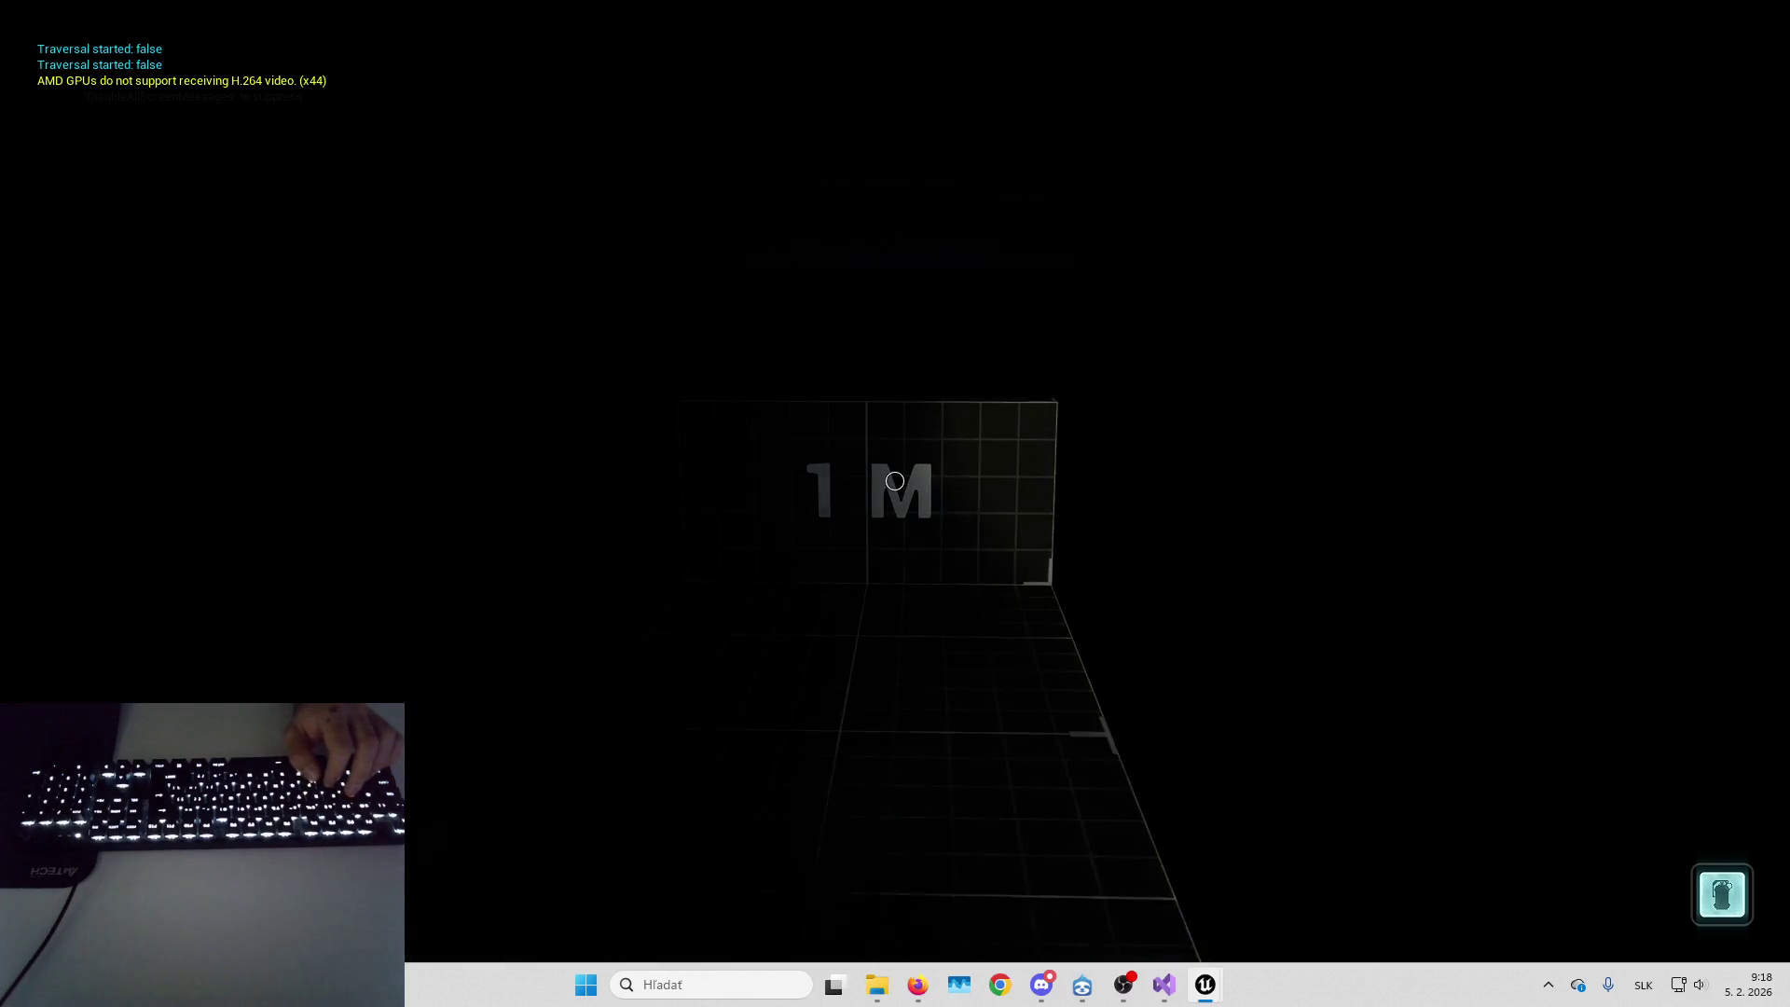
key("Up")
key("space")
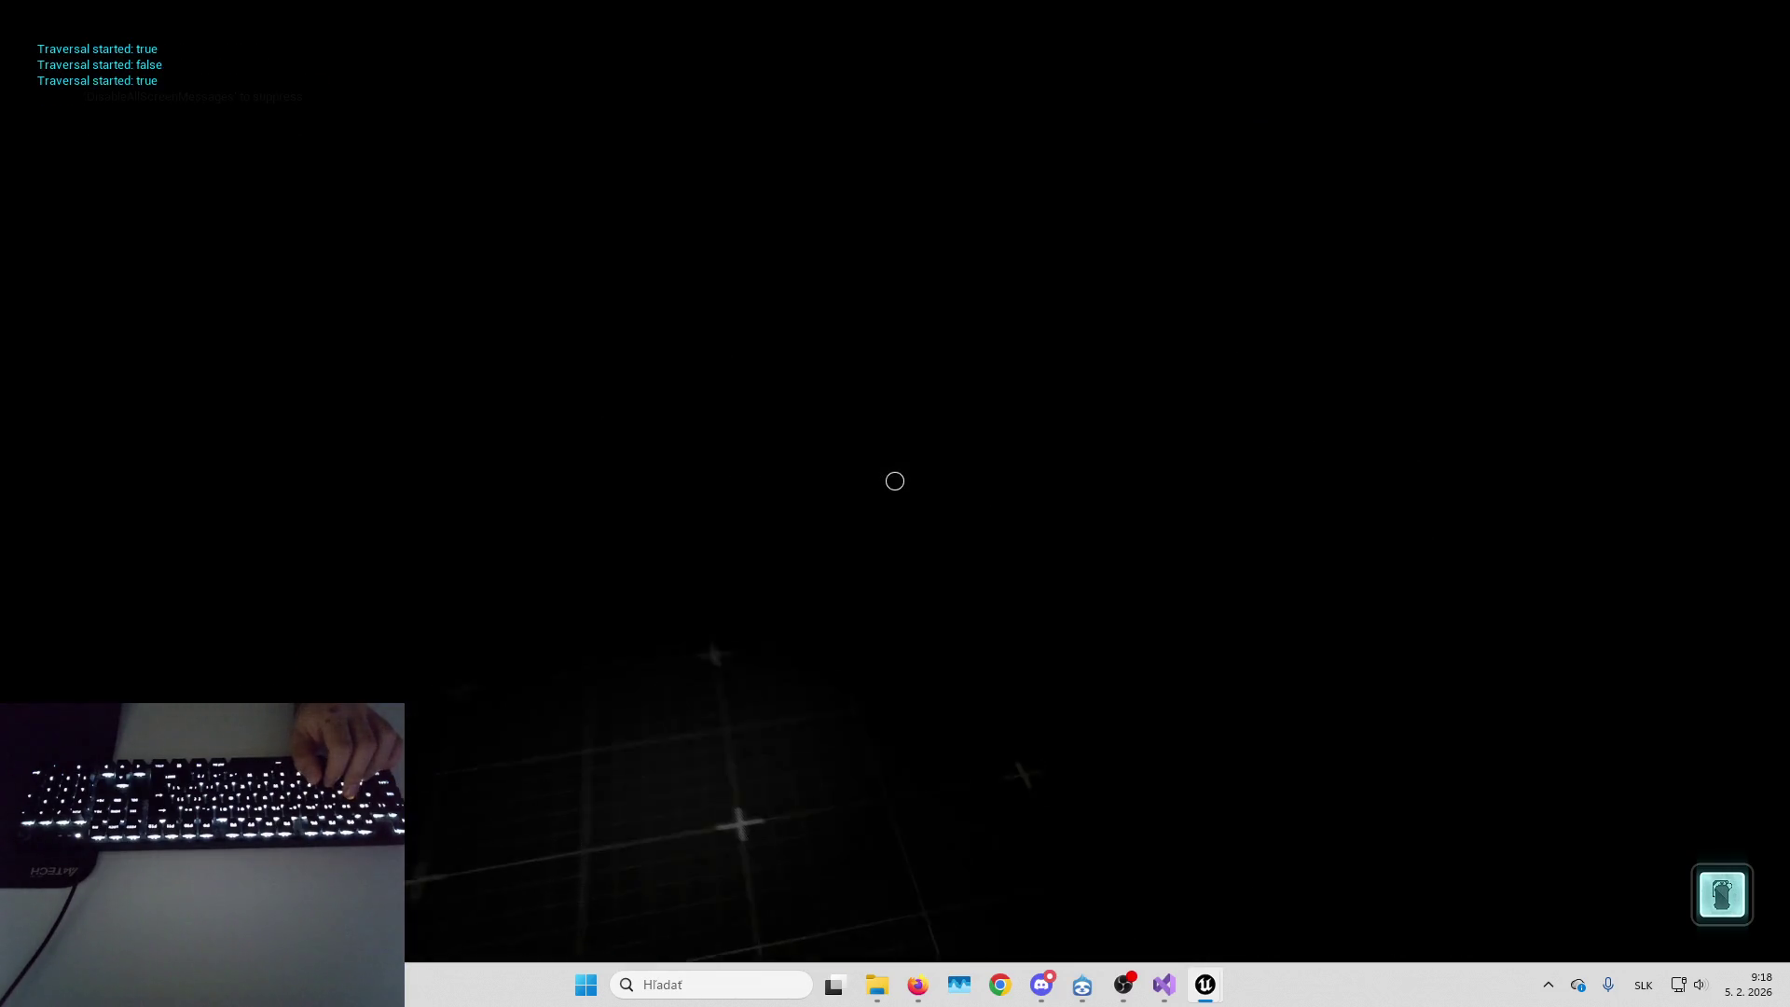
key("space")
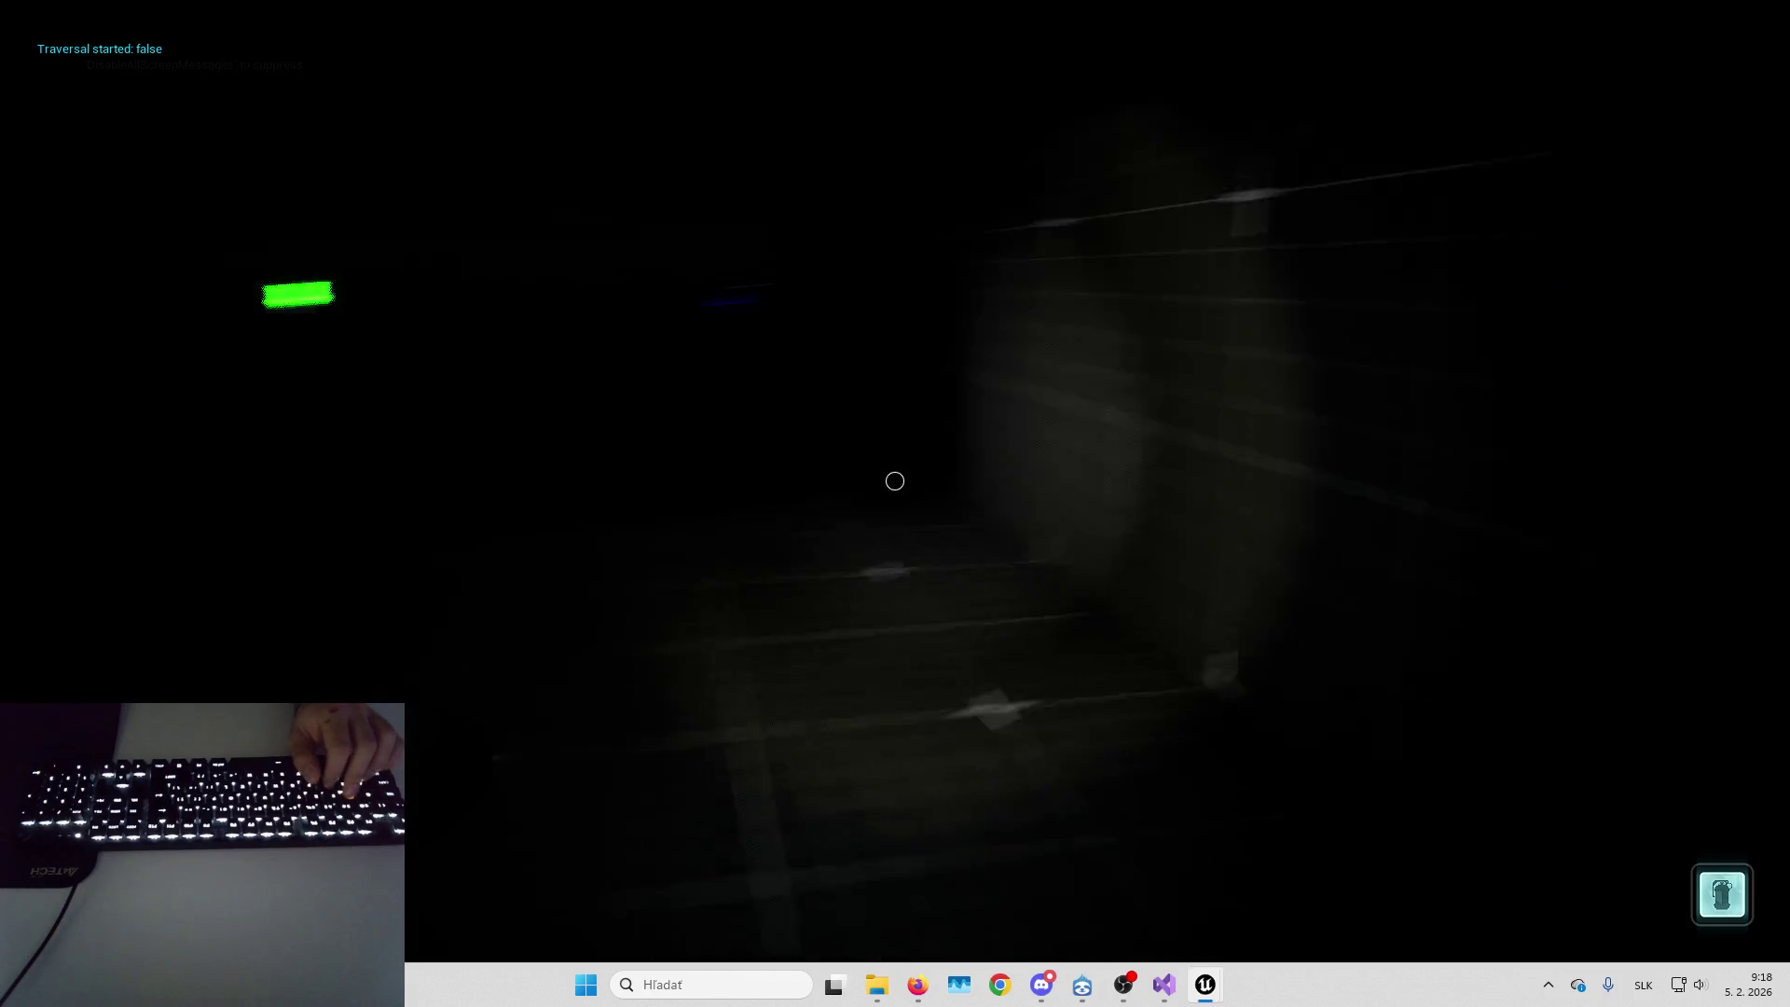
End the play-test and show ABP_MH_Placeholder's UpdateStates graph in the blueprint window
key("Escape")
left_click(1198, 885)
left_click(974, 40)
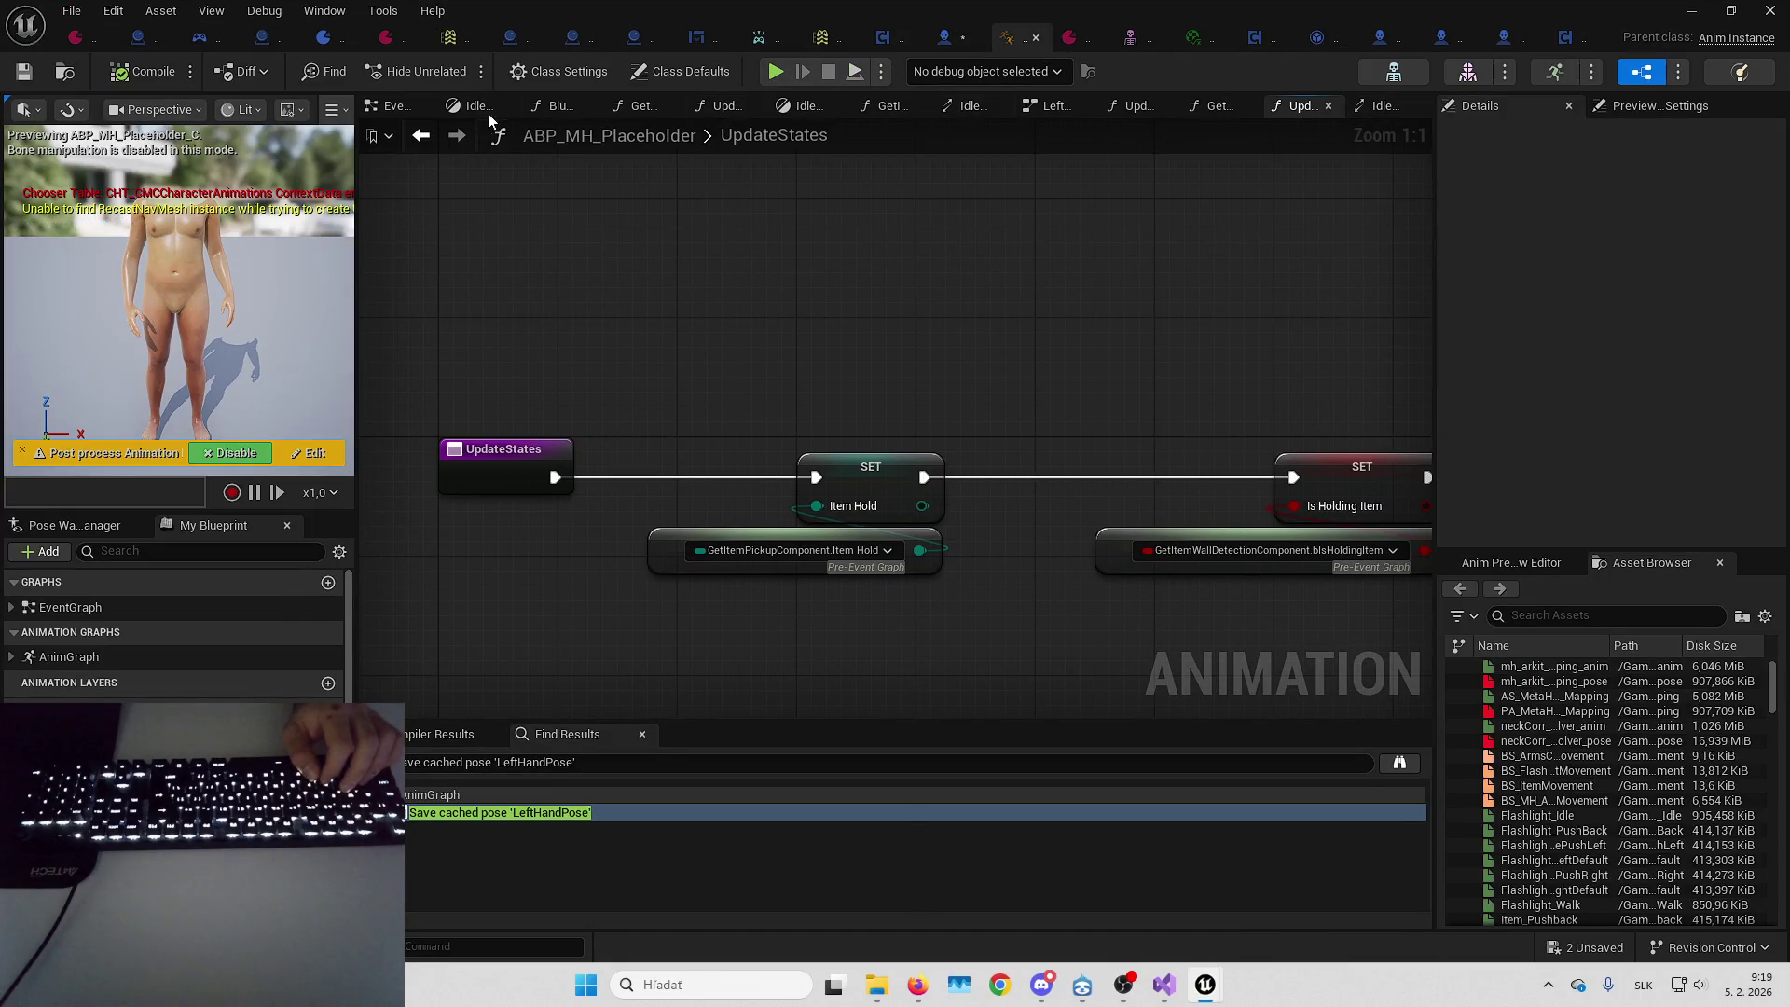
Wire the LeftHandWithDetection cached pose directly into the AnimGraph's Output Pose, then minimize the window
double_click(181, 653)
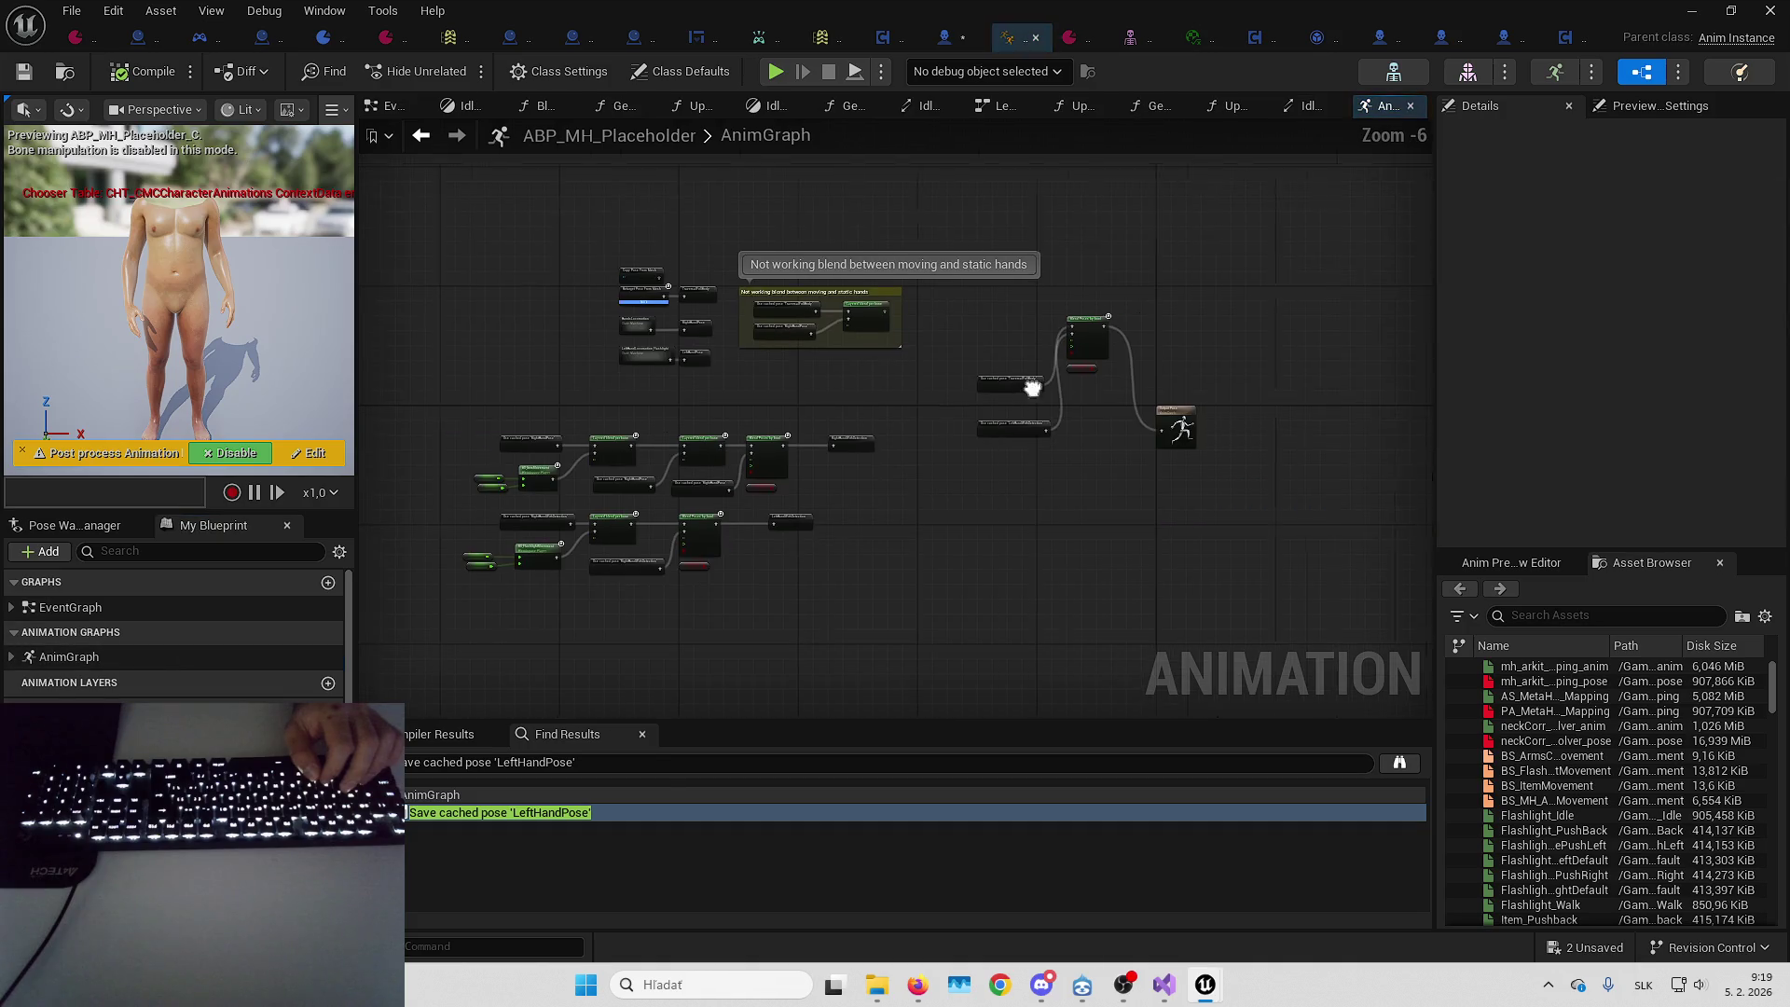
left_click_drag(1003, 564, 953, 319)
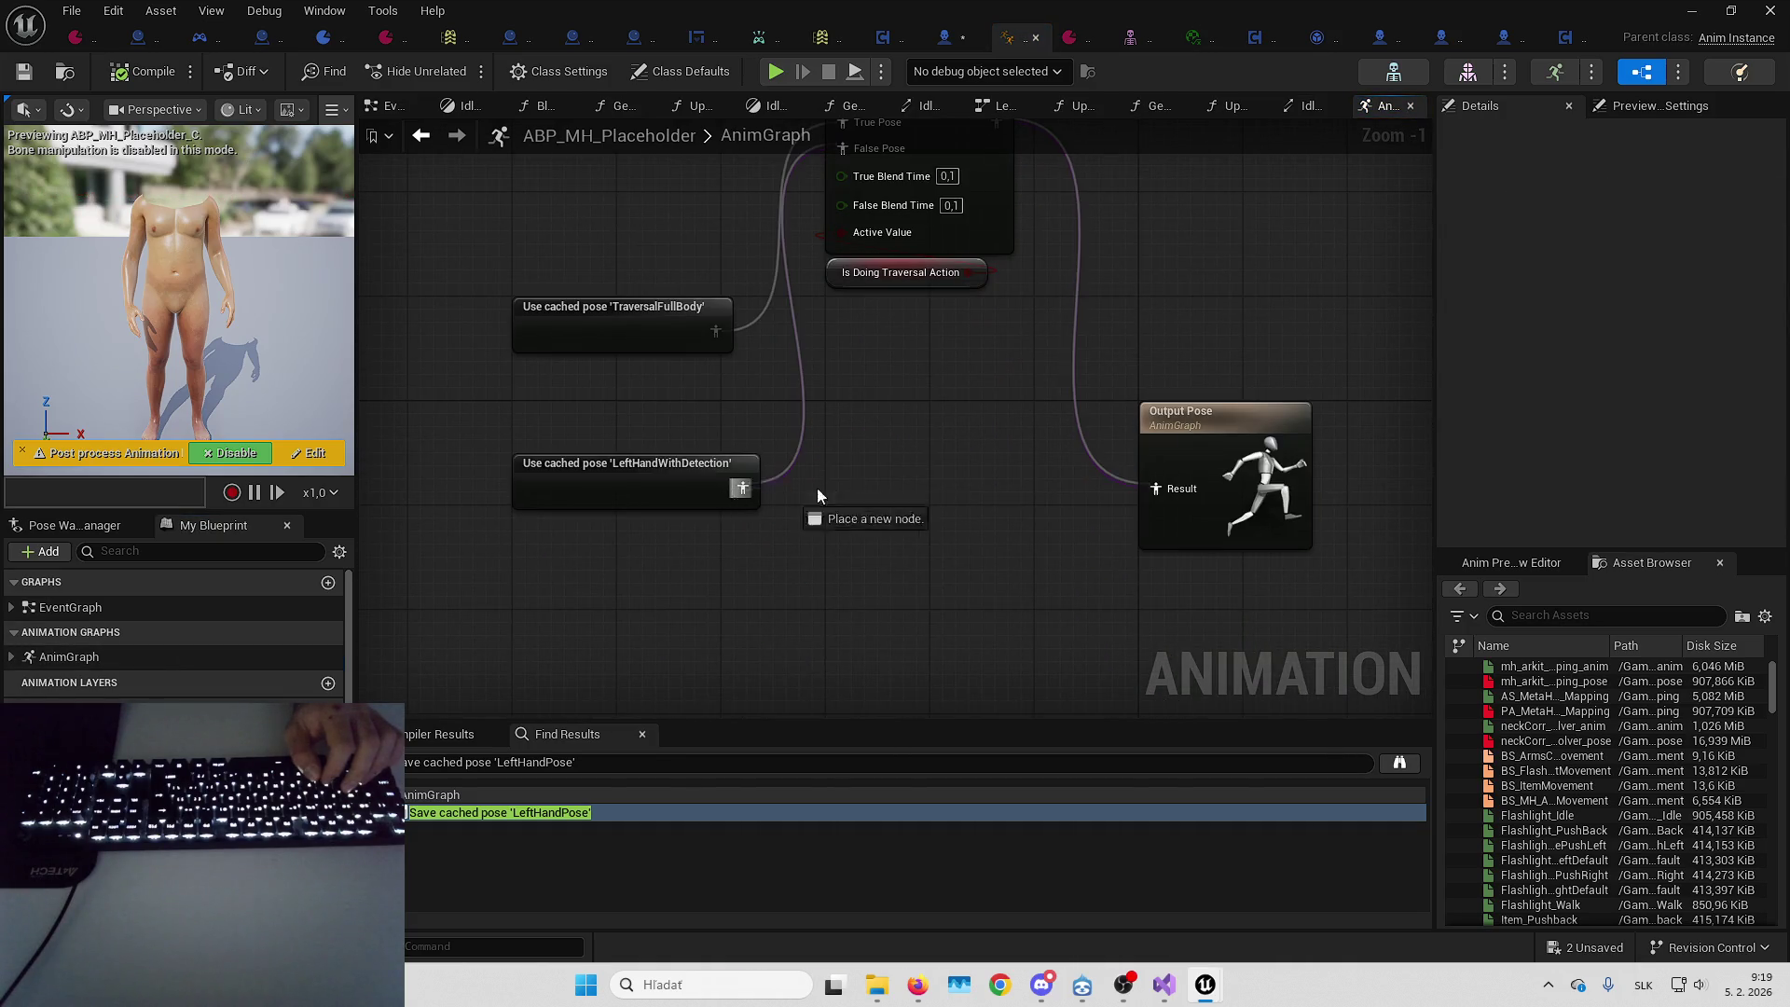
left_click_drag(1162, 489, 1161, 488)
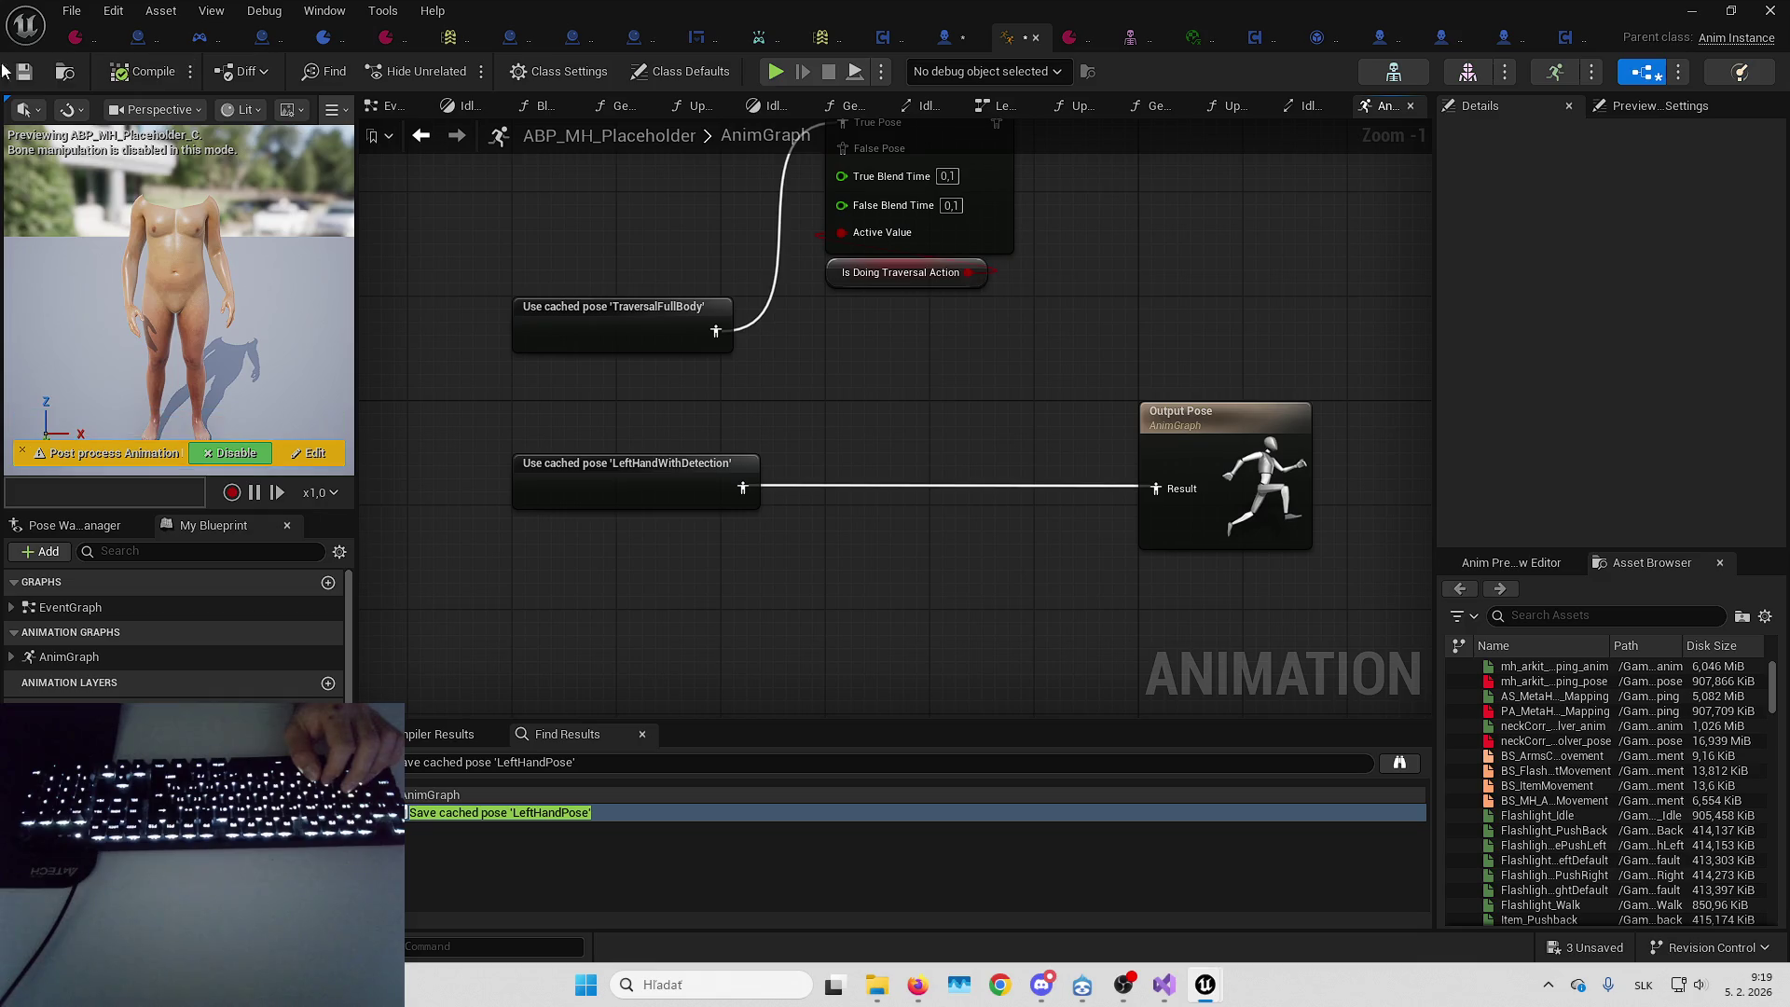
left_click(1691, 10)
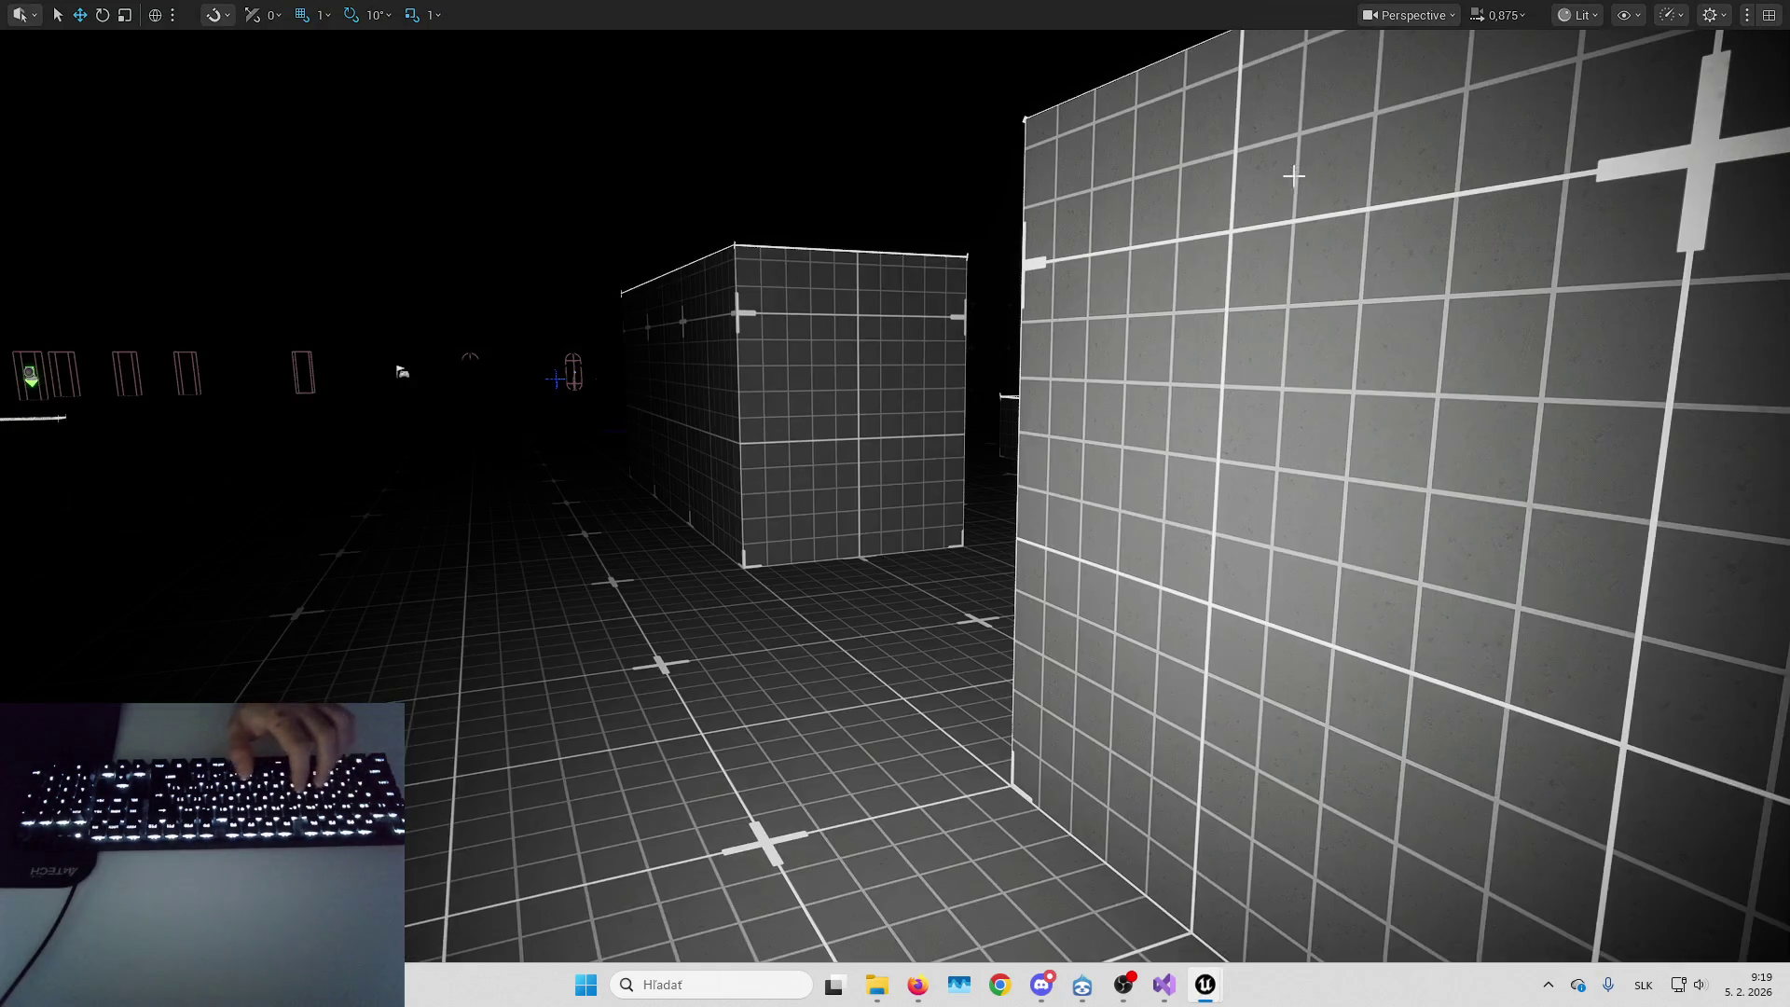
Start a play-test, cross the lit grid floor and vault the 1 M wall
key("alt+p")
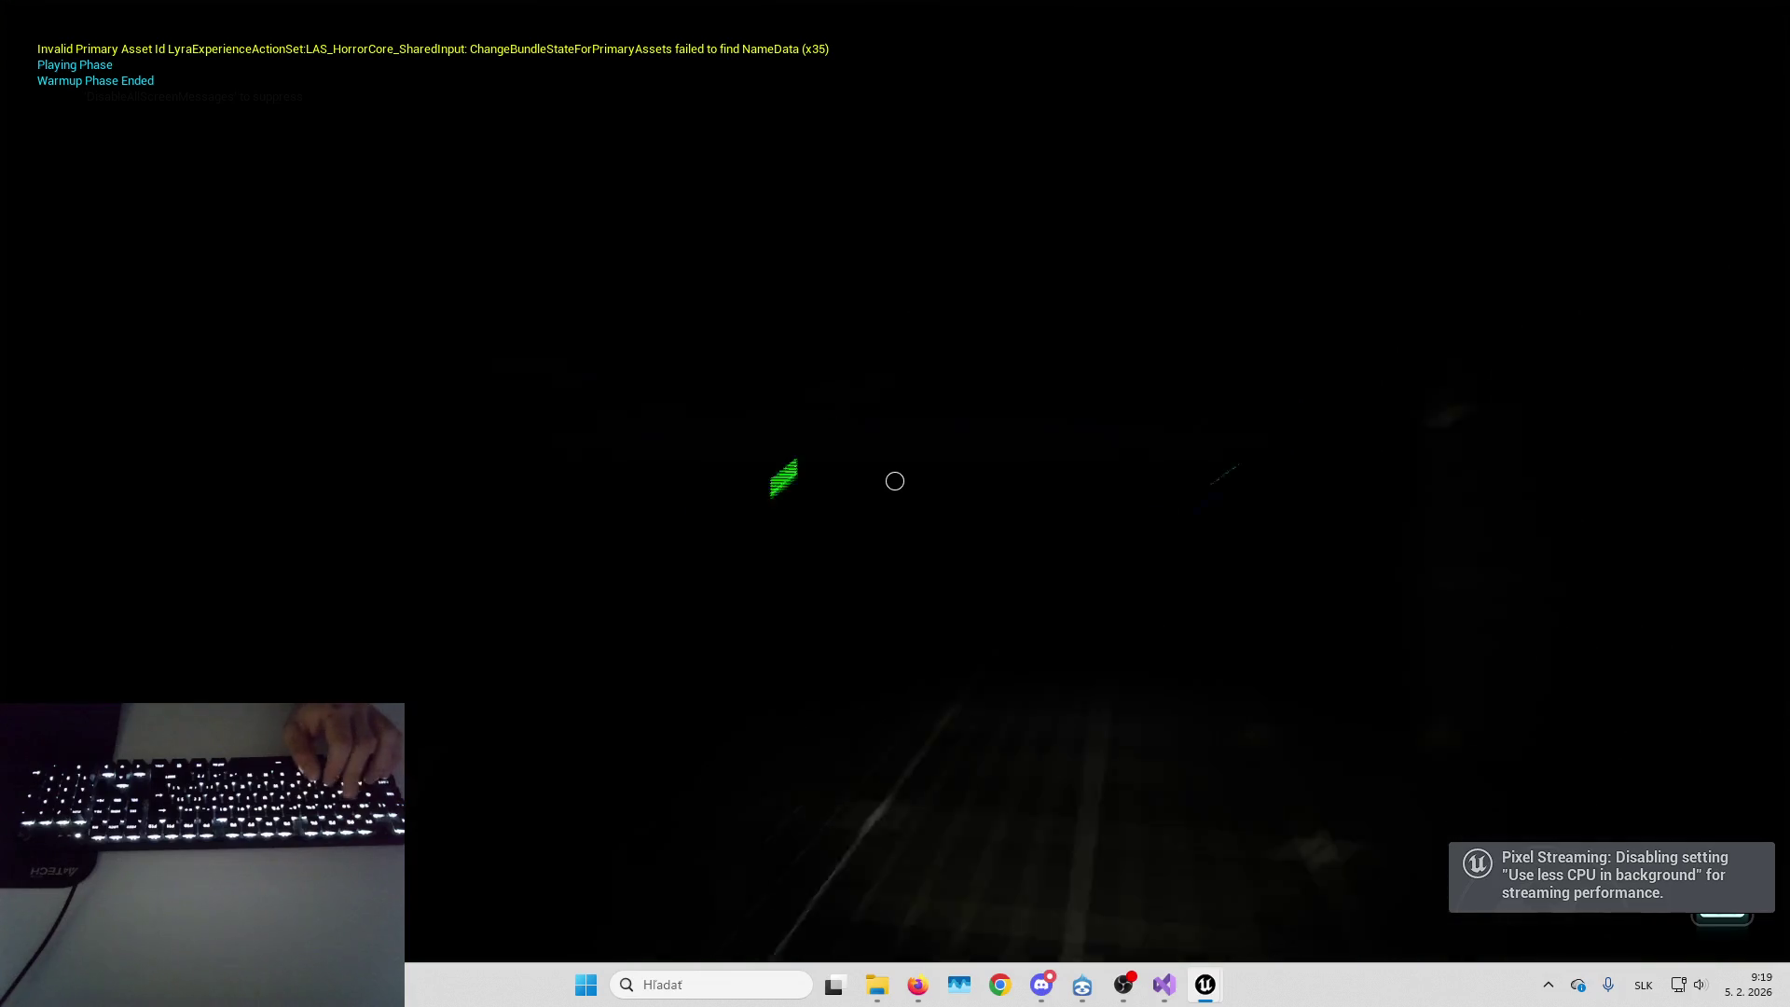
key("w")
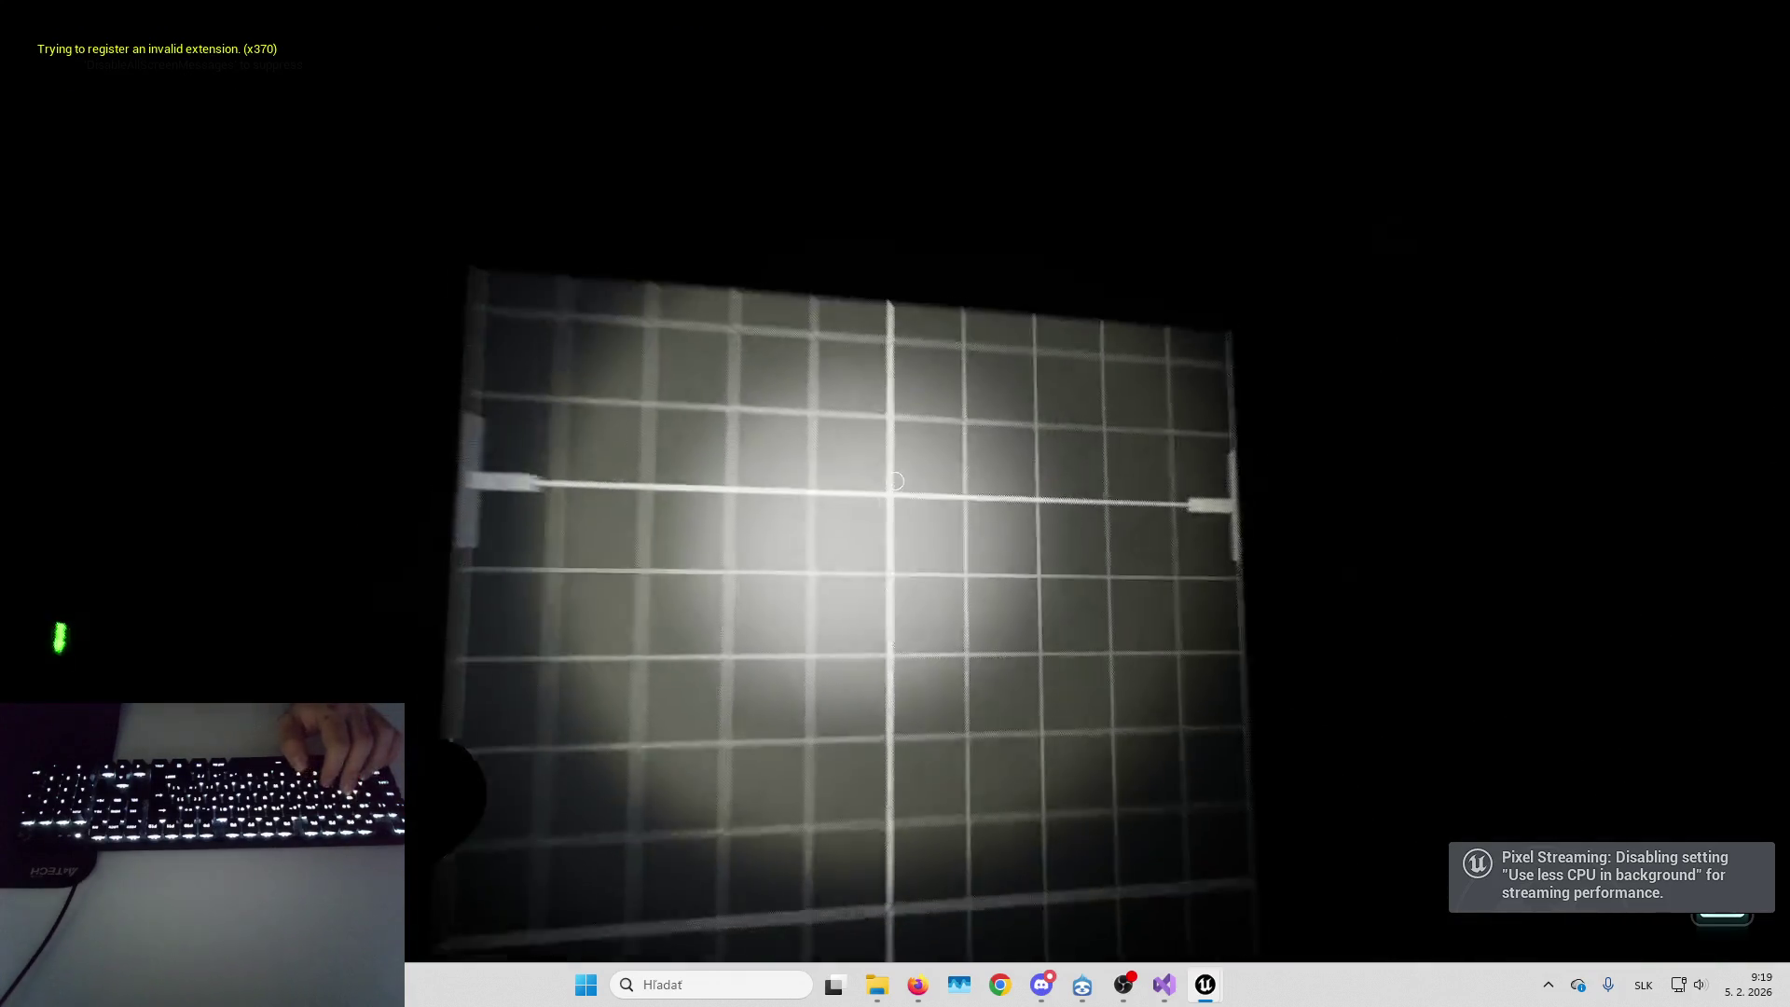
key("w")
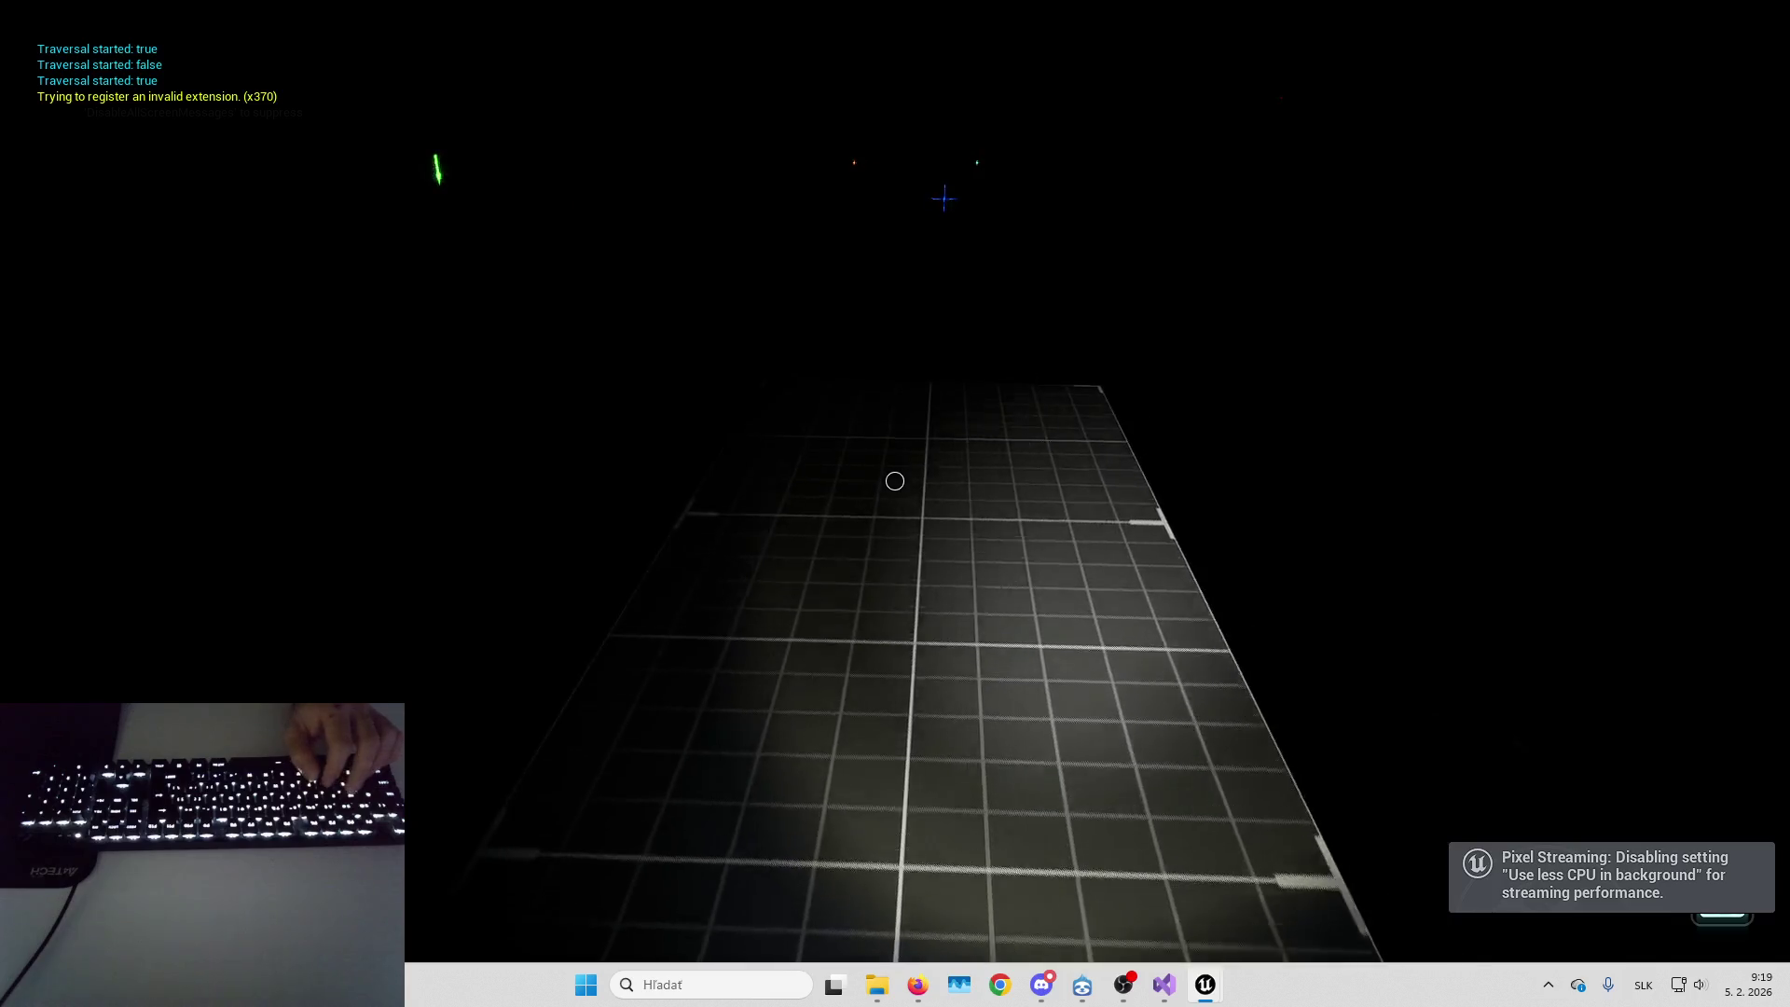
key("space")
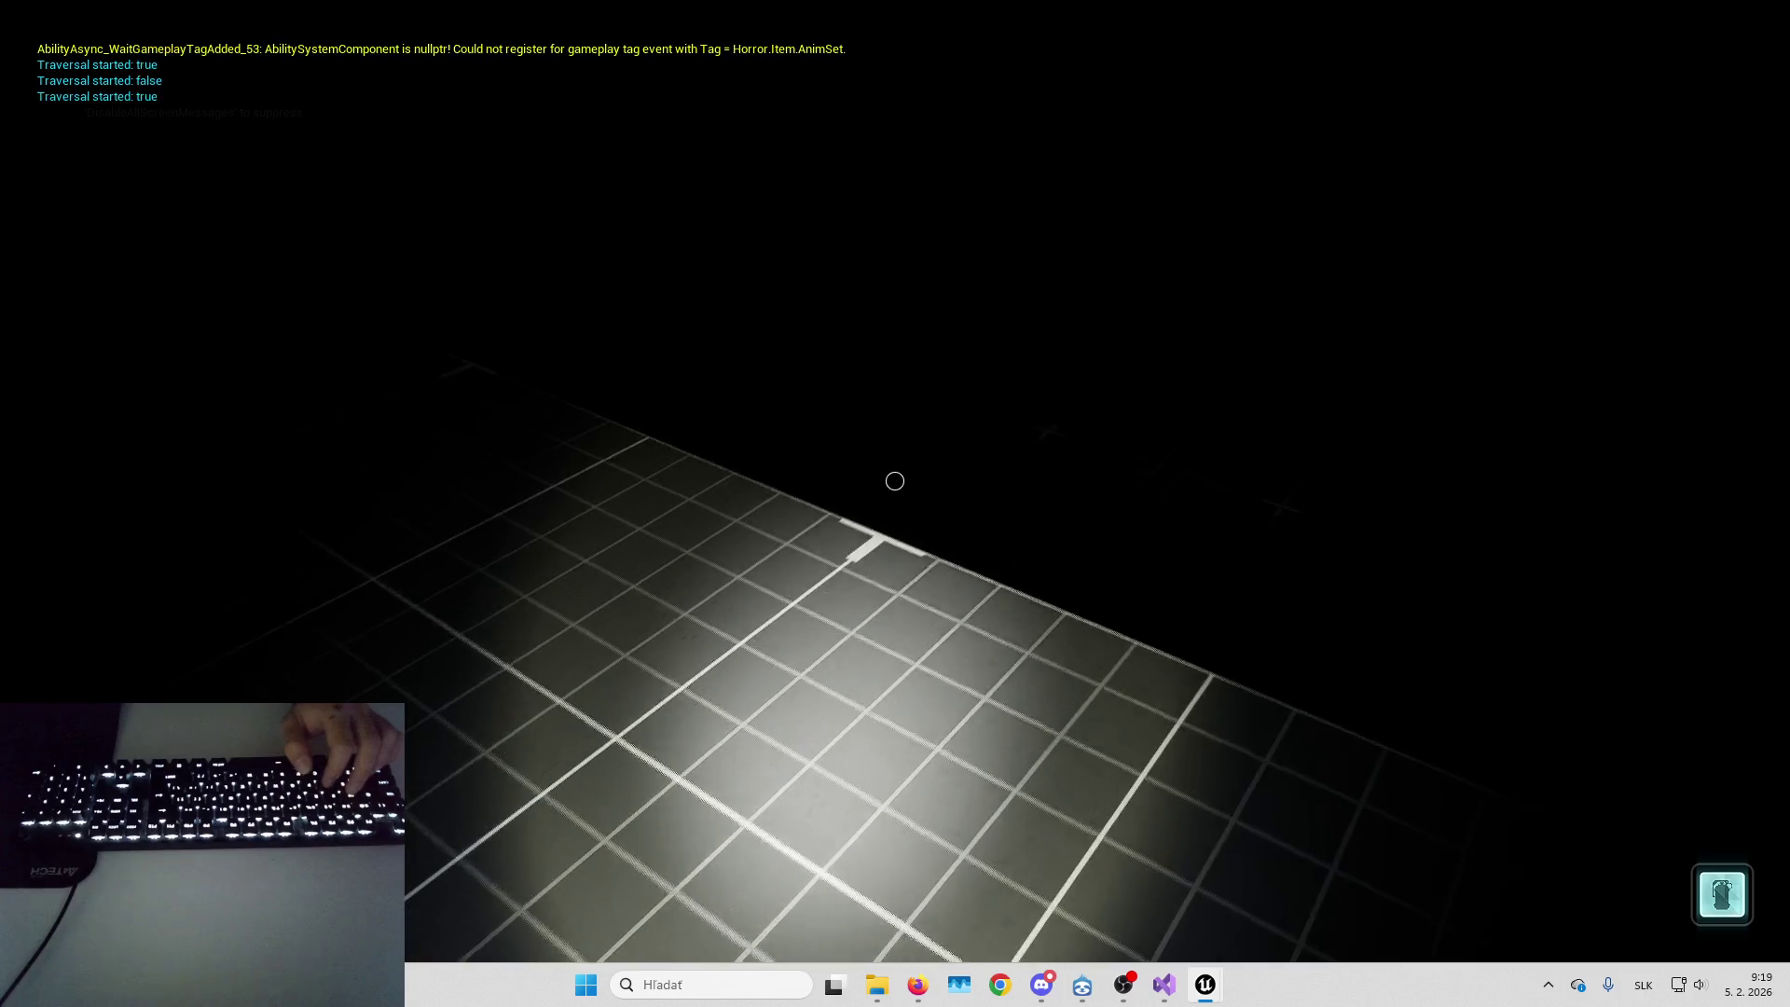
key("space")
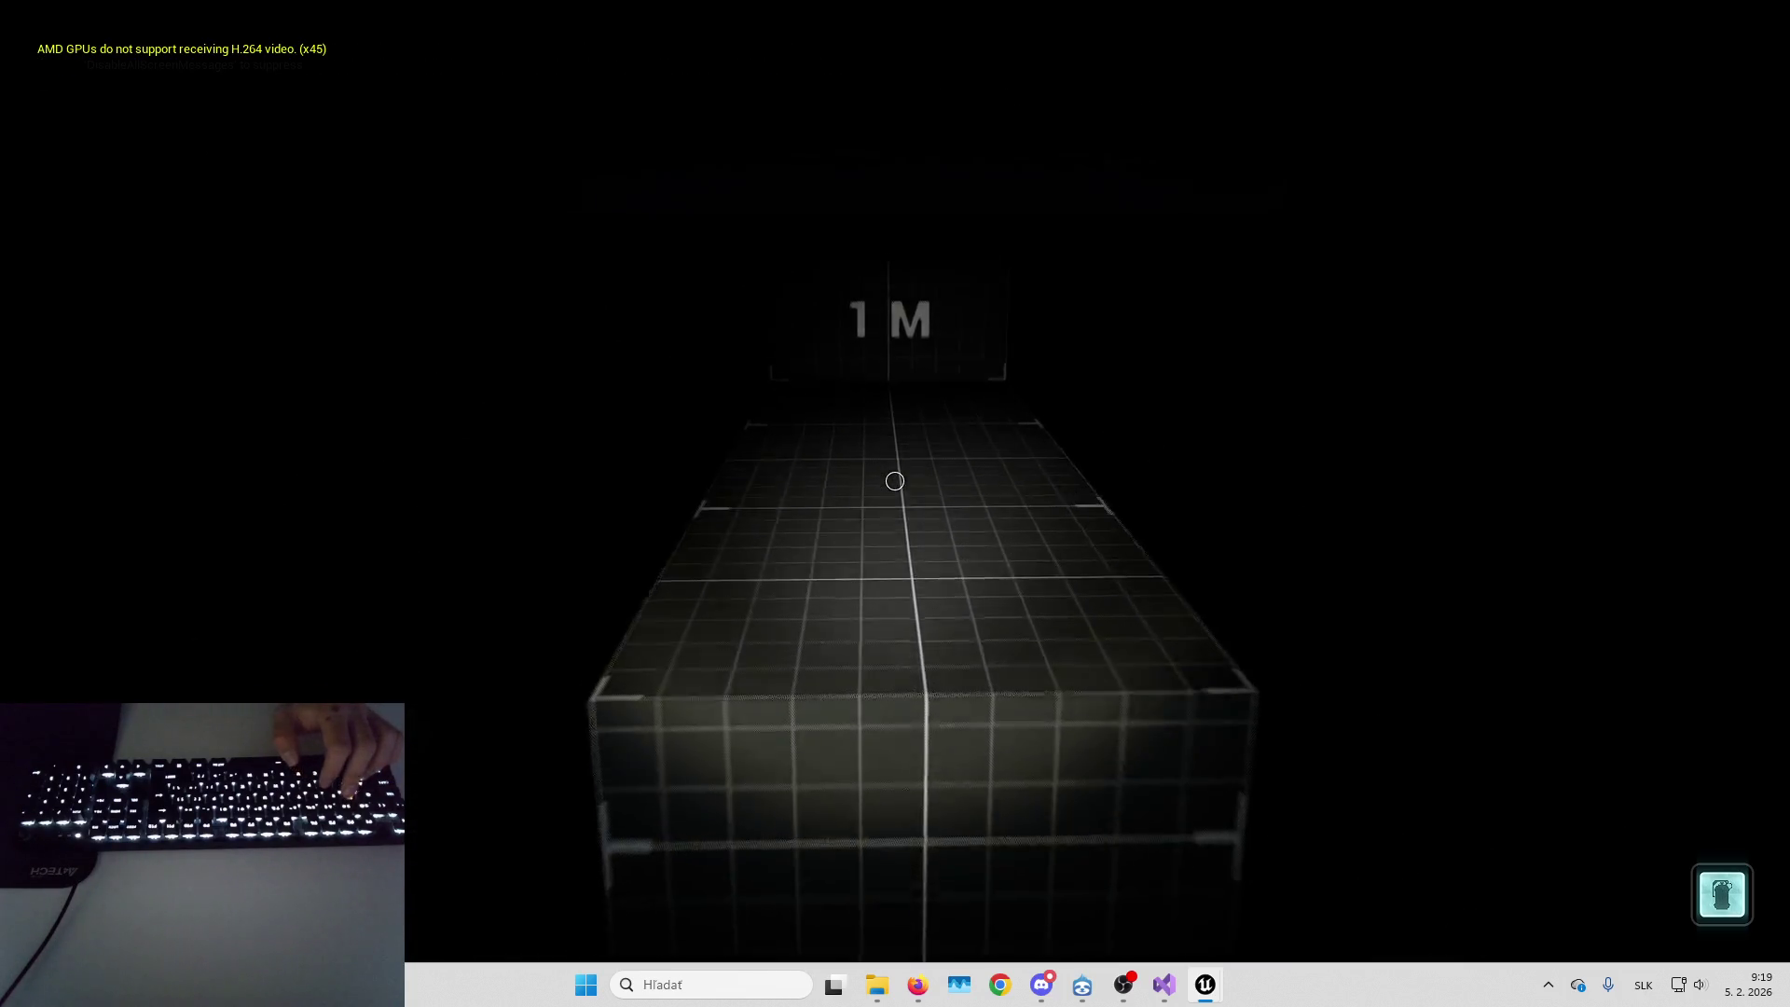
key("space")
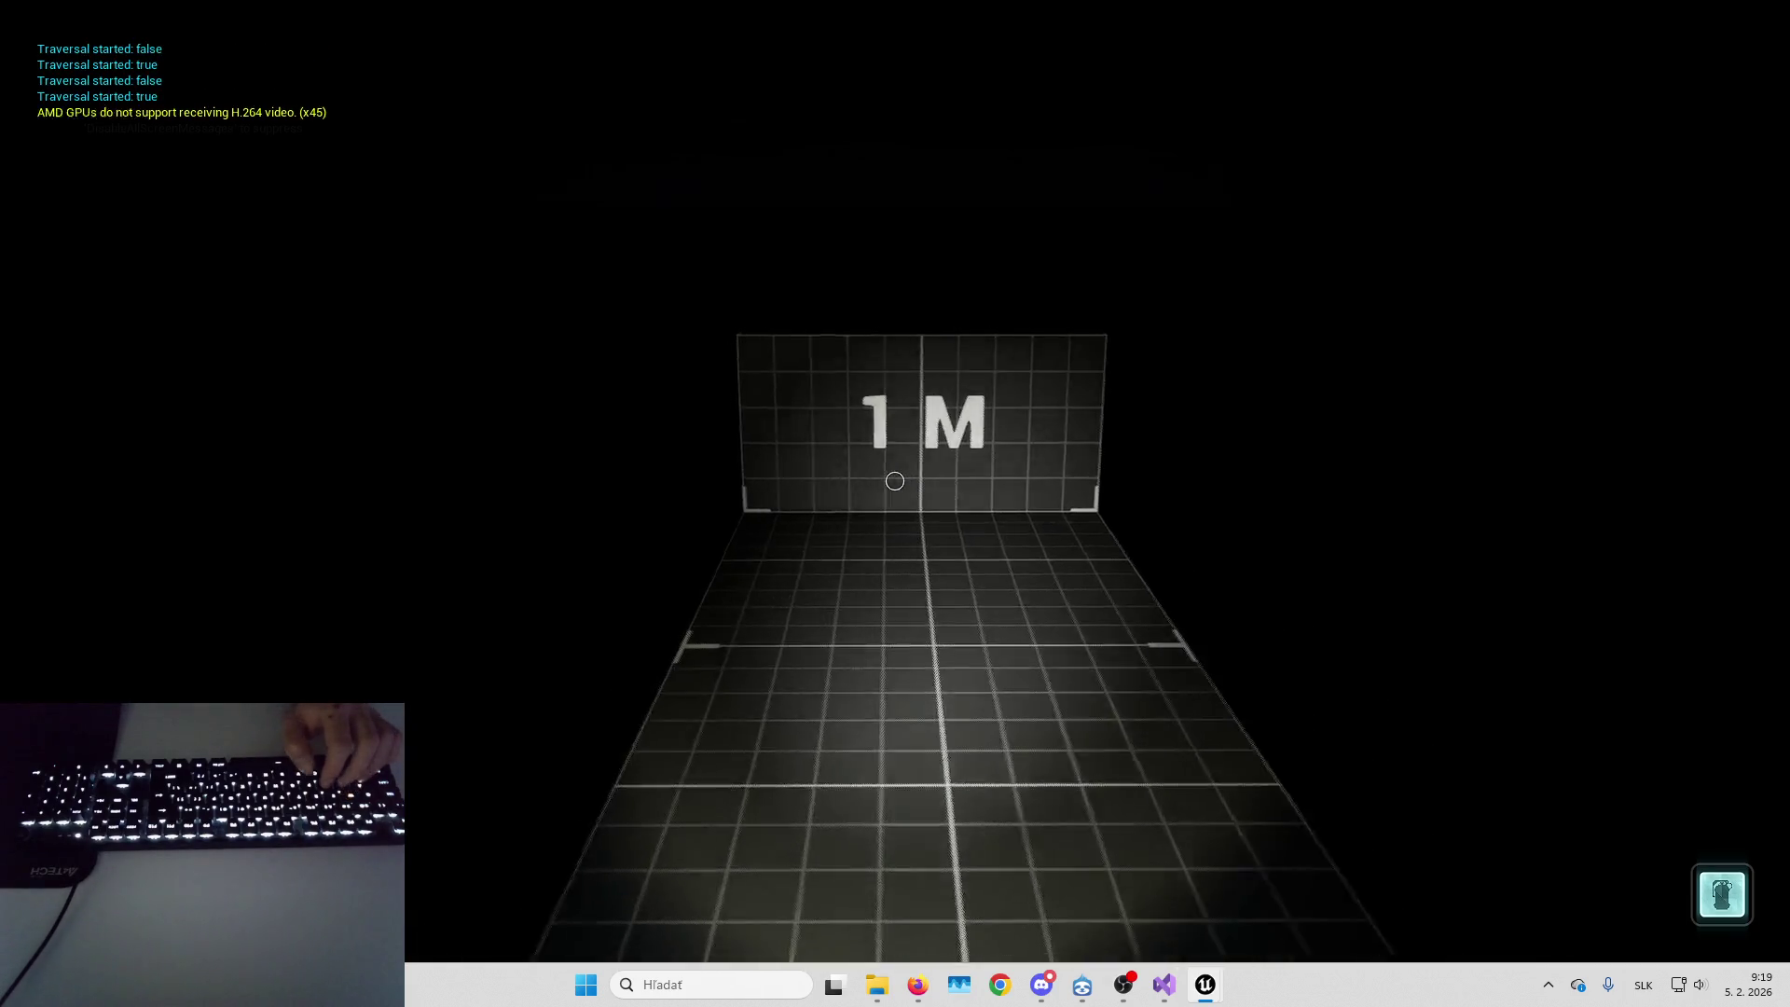
key("space")
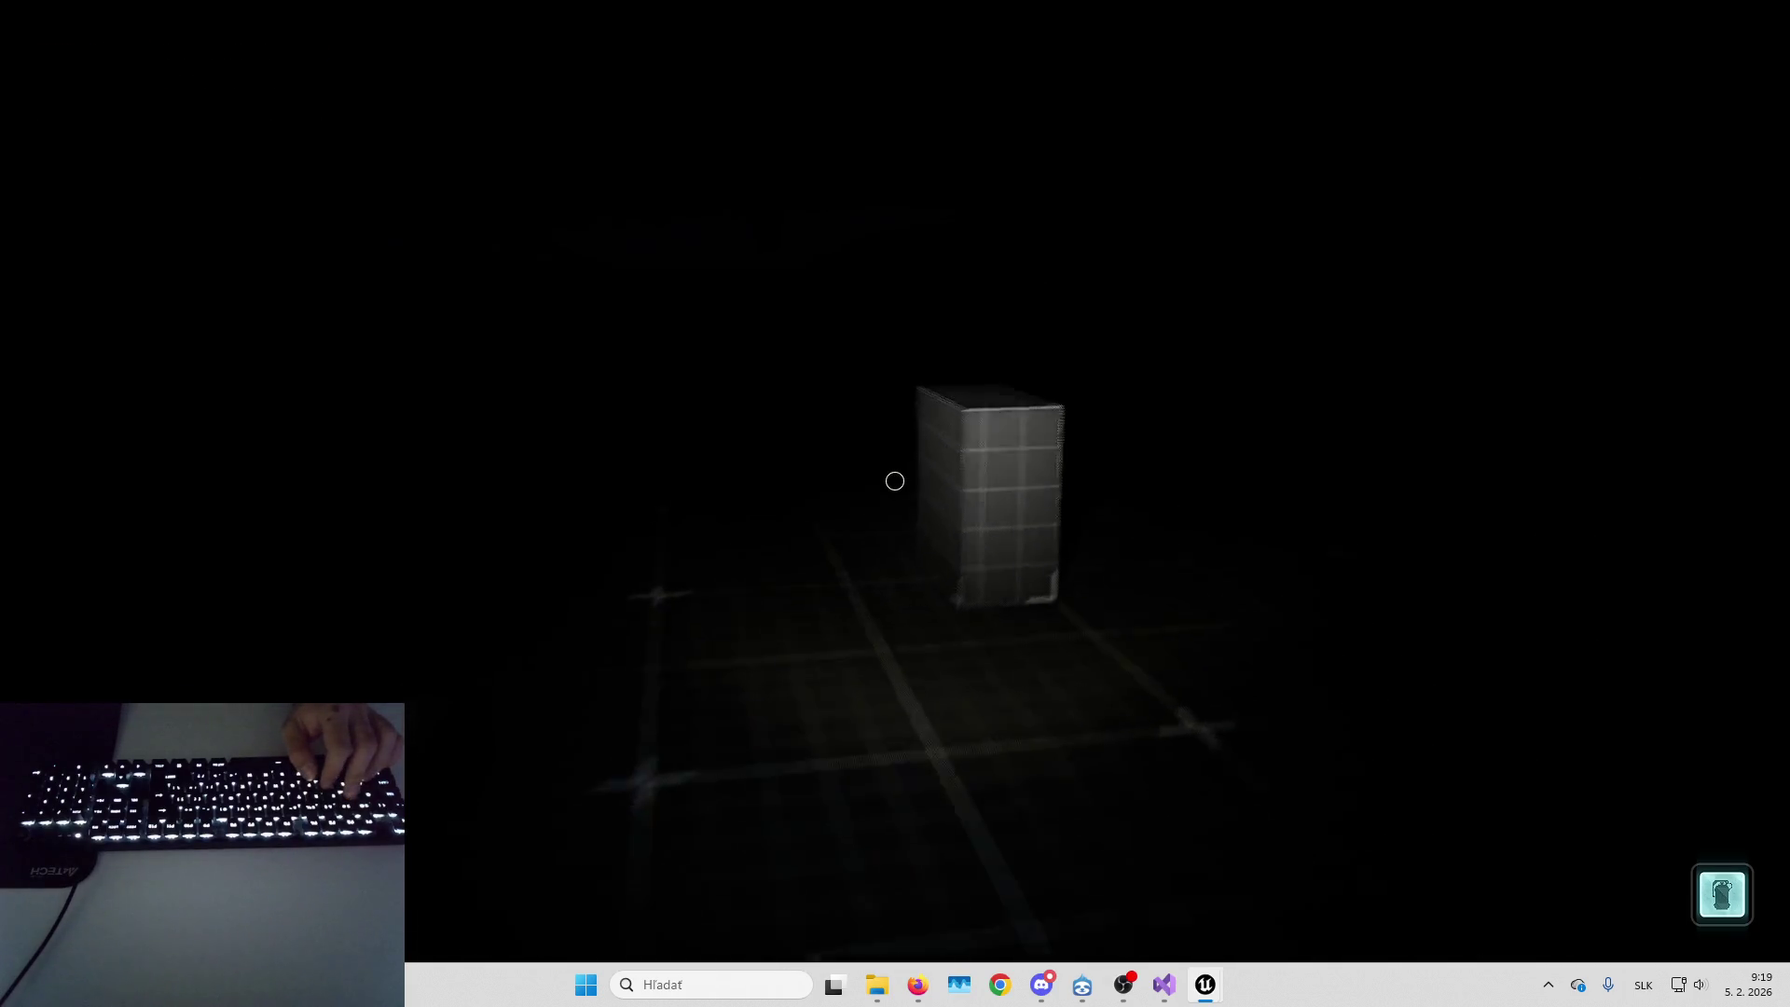
Climb onto the 1 M box repeatedly, retry a traversal at the wall, then stop
key("space")
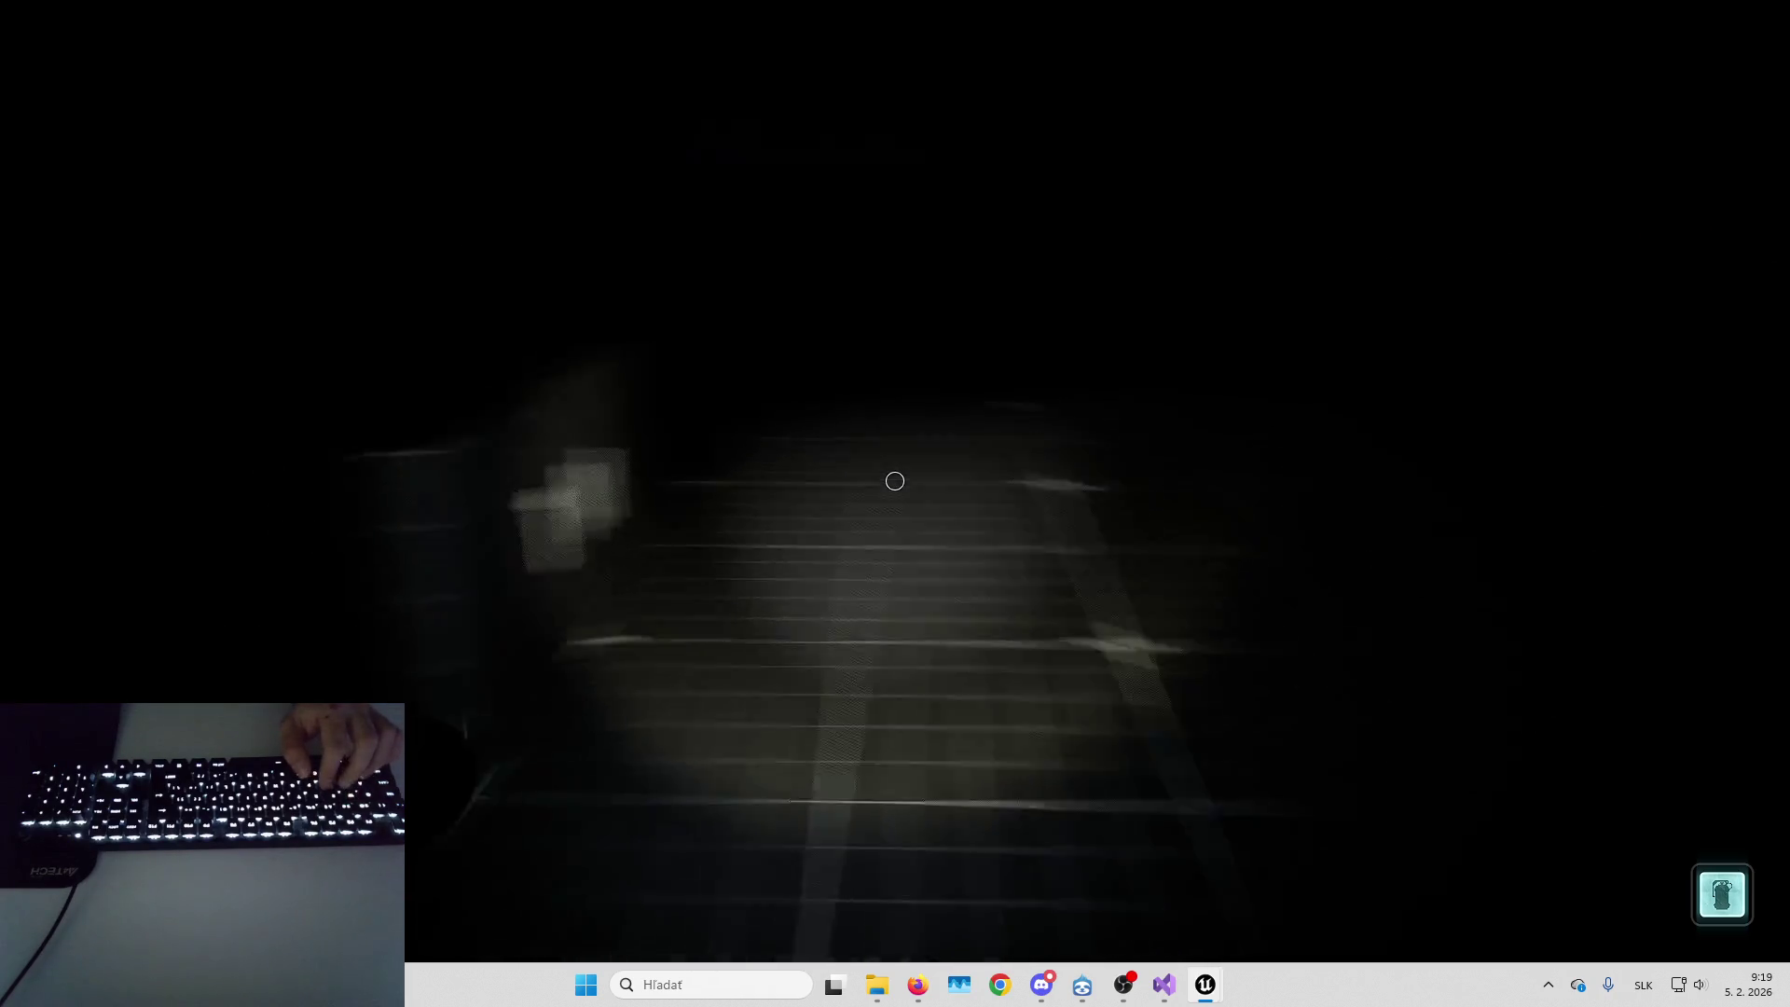
key("space")
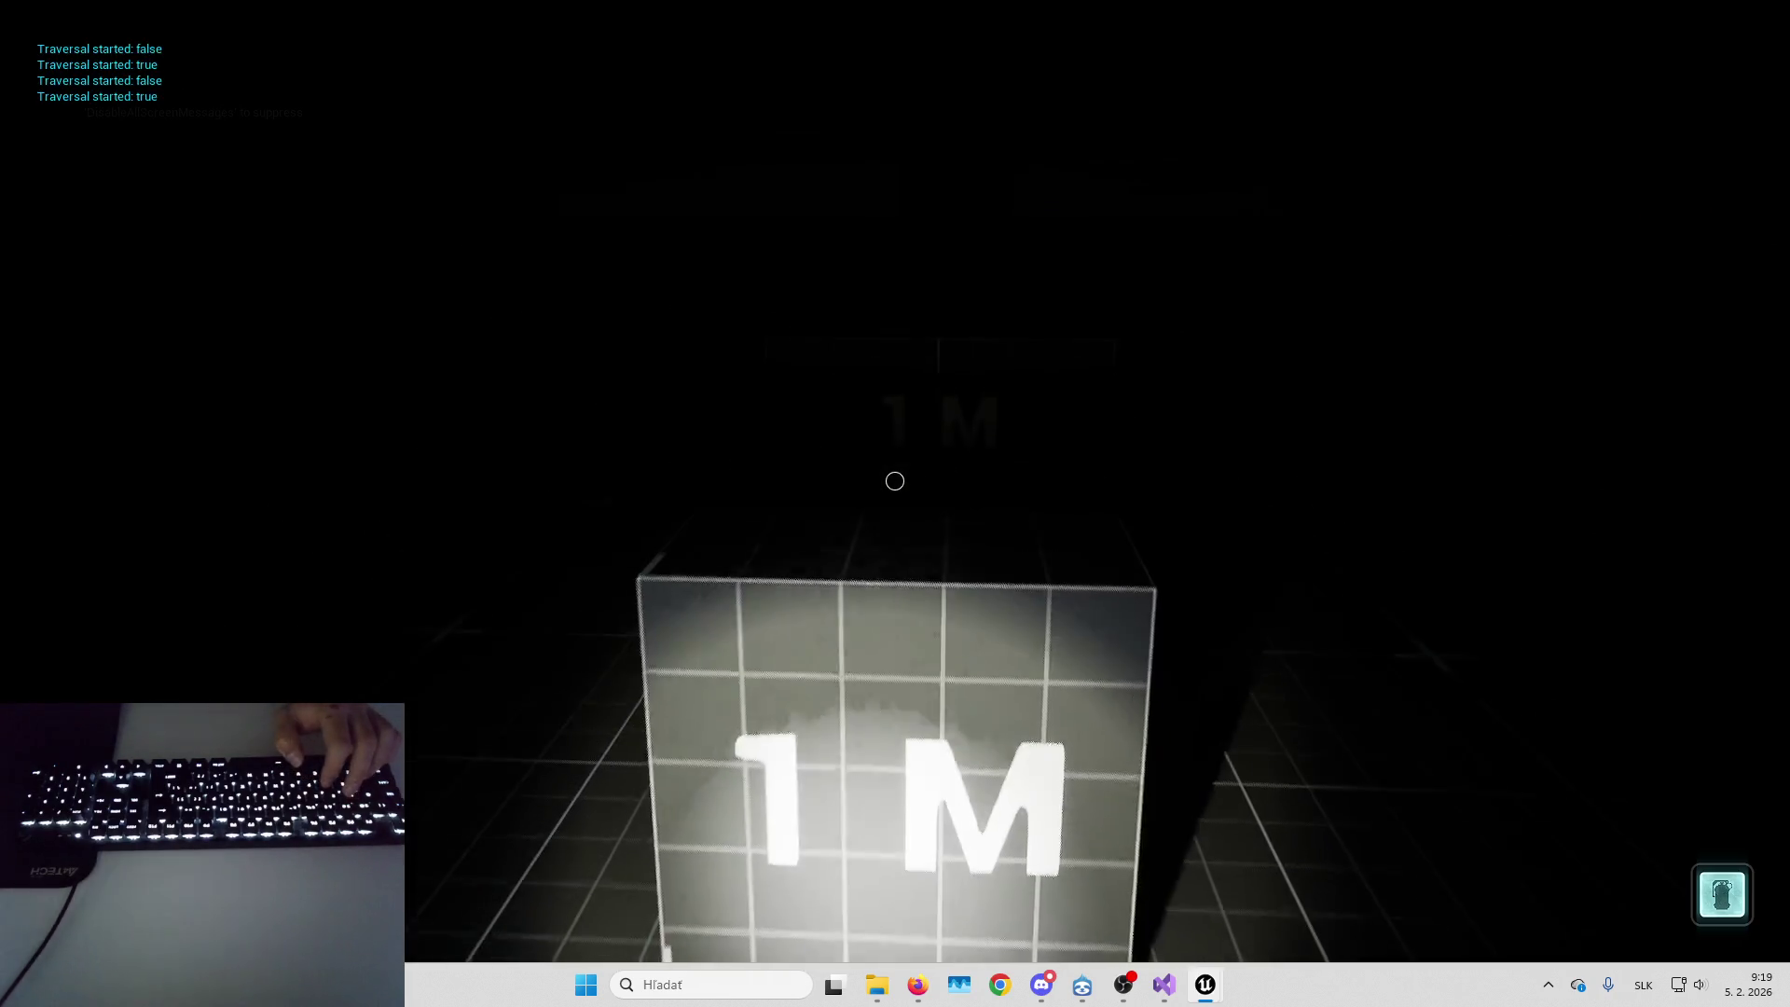
key("space")
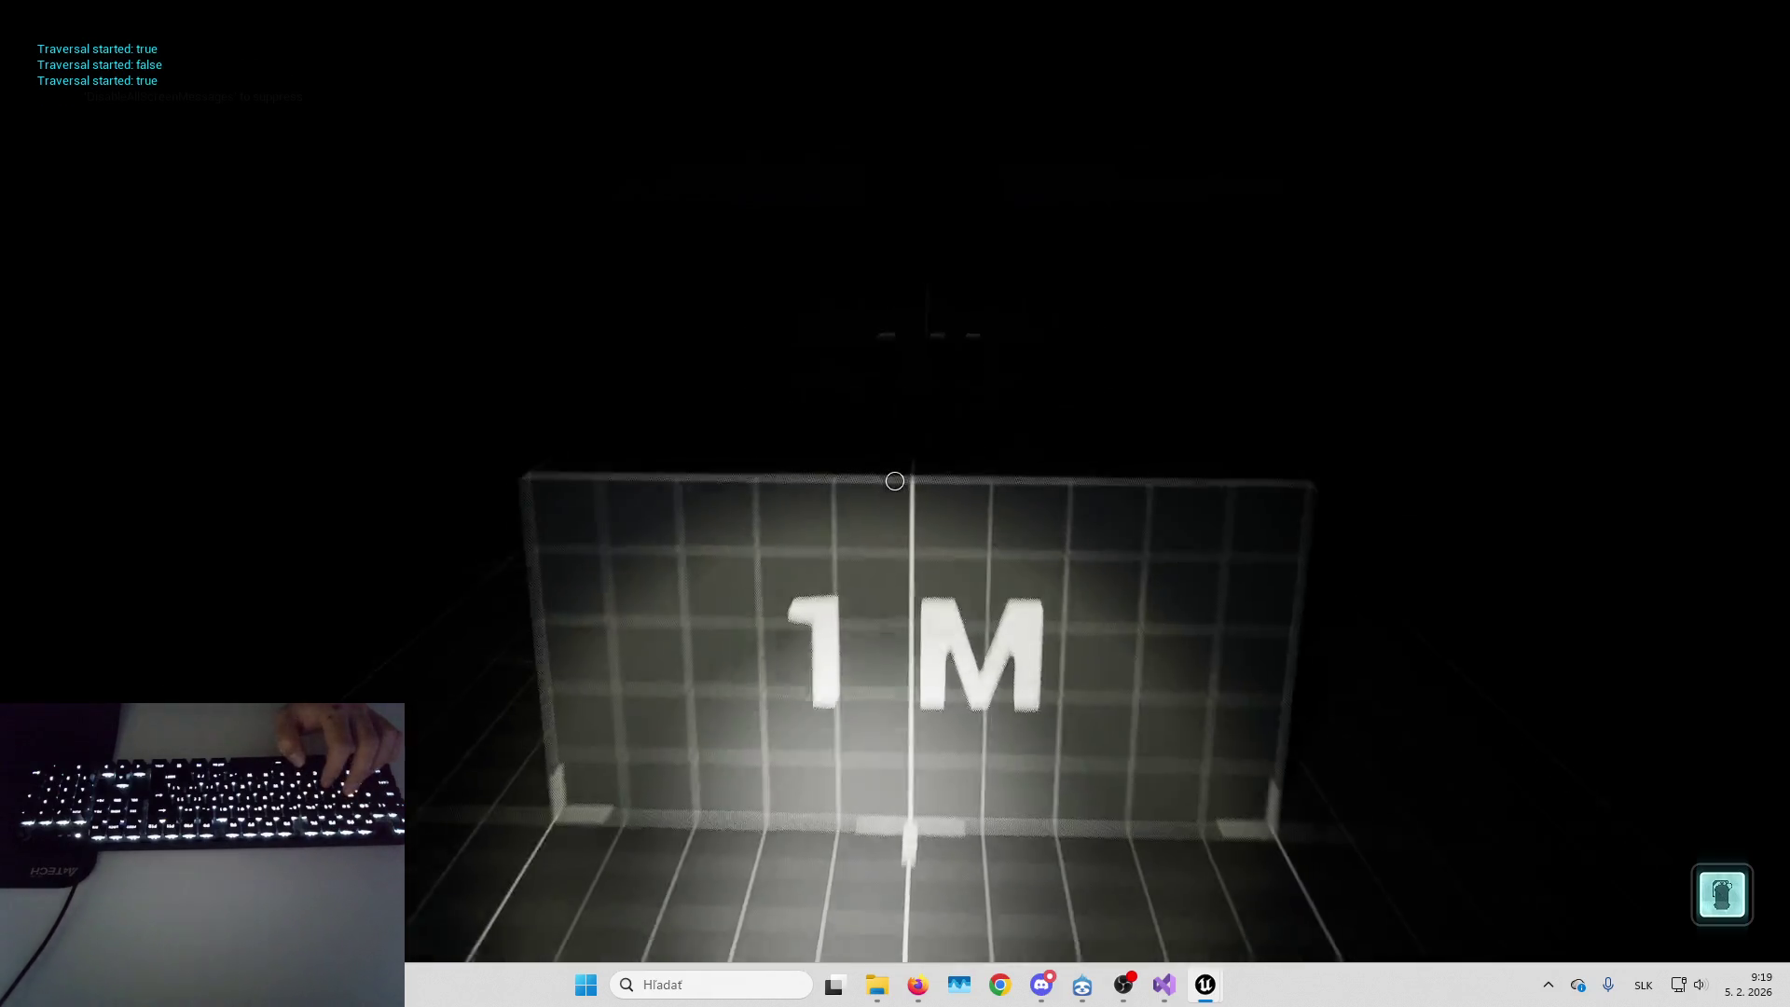
key("space")
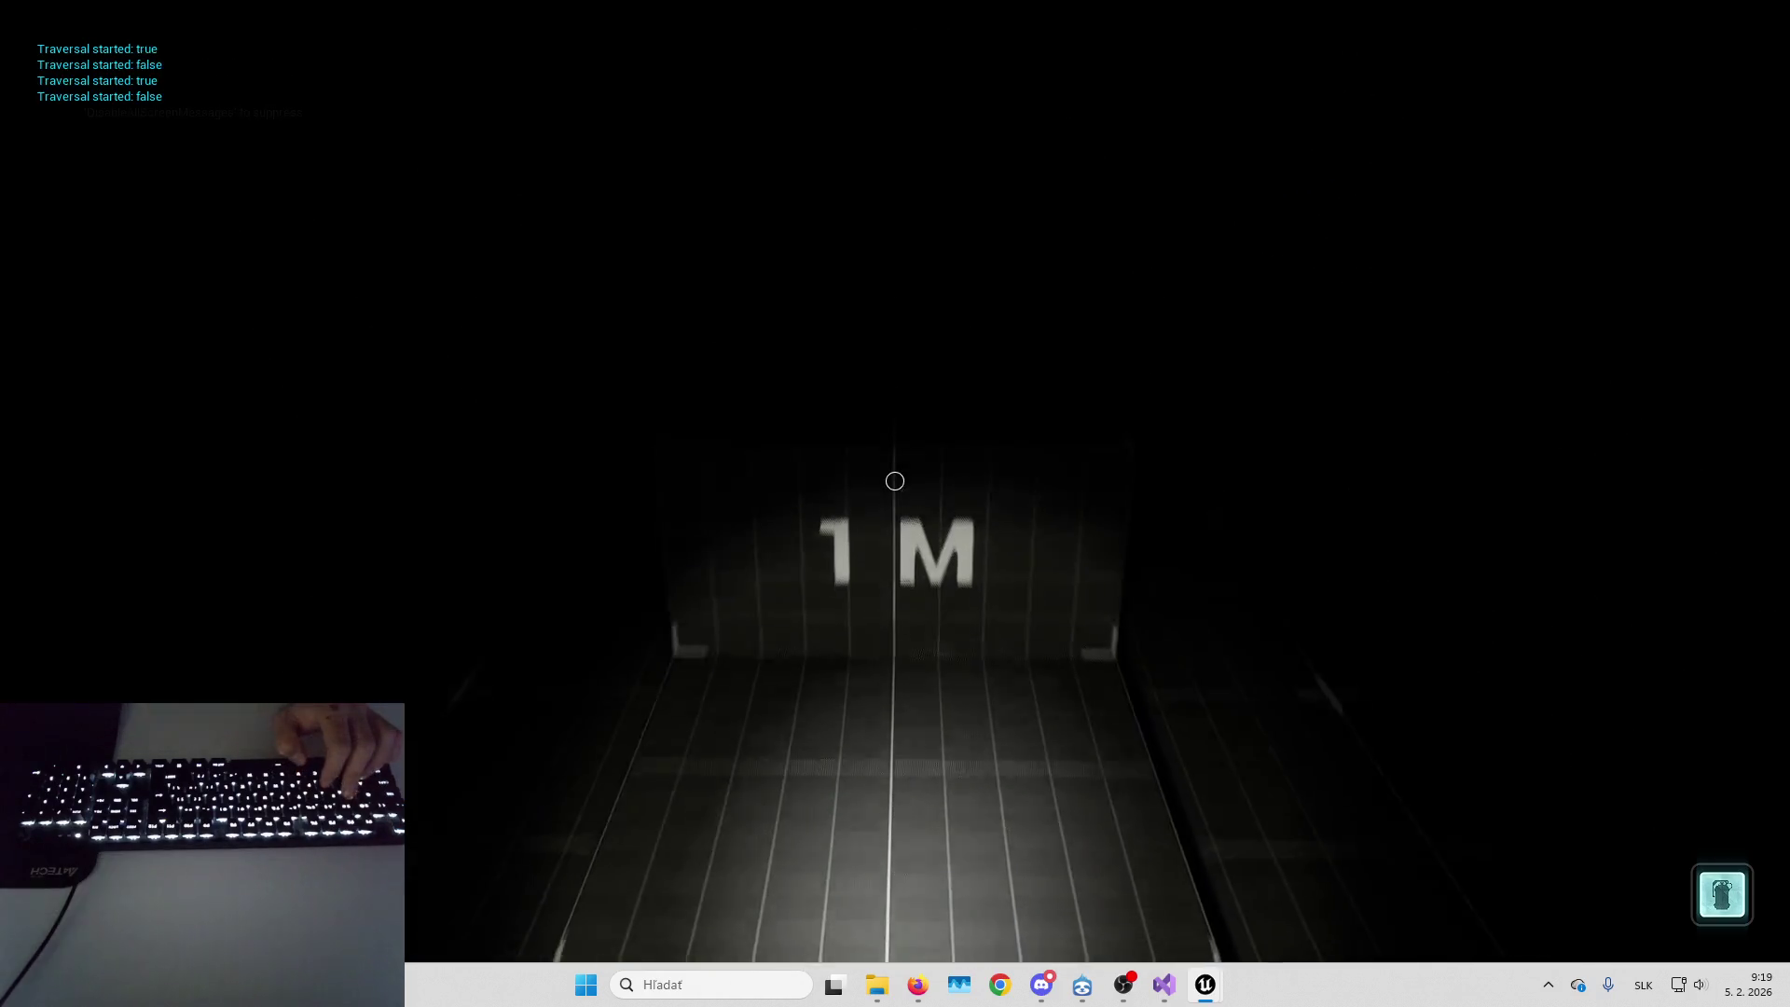
key("space")
key("space")
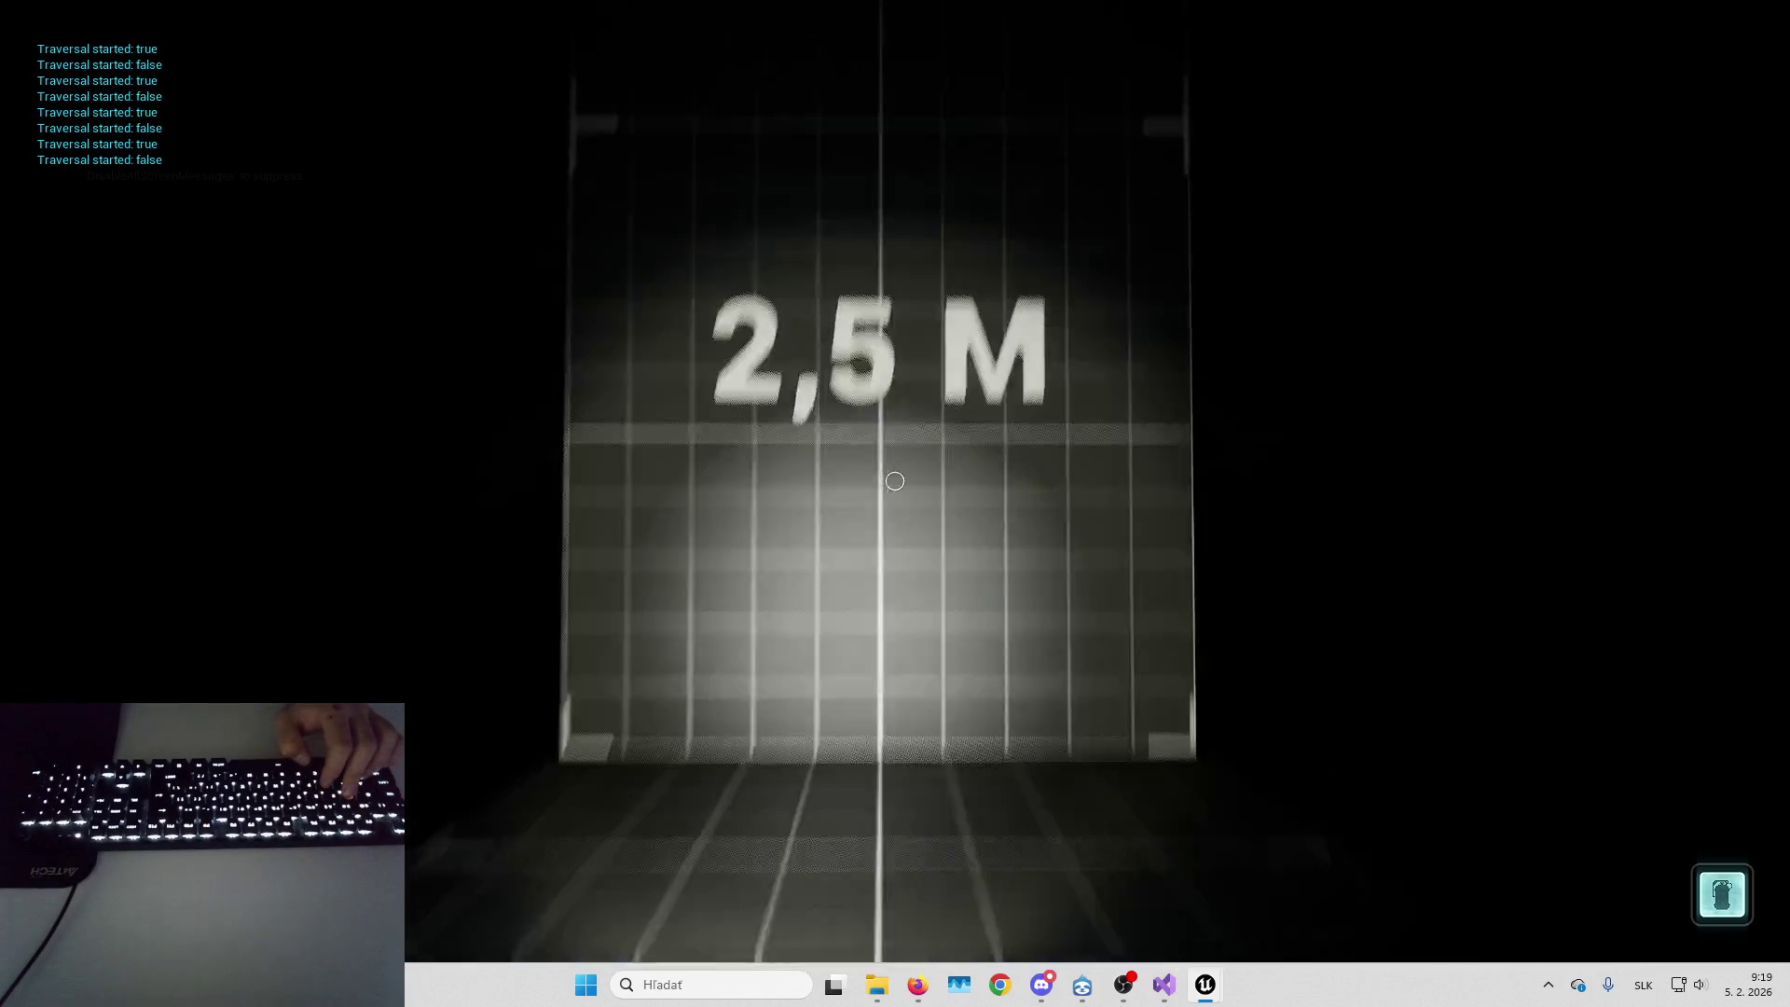
key("s")
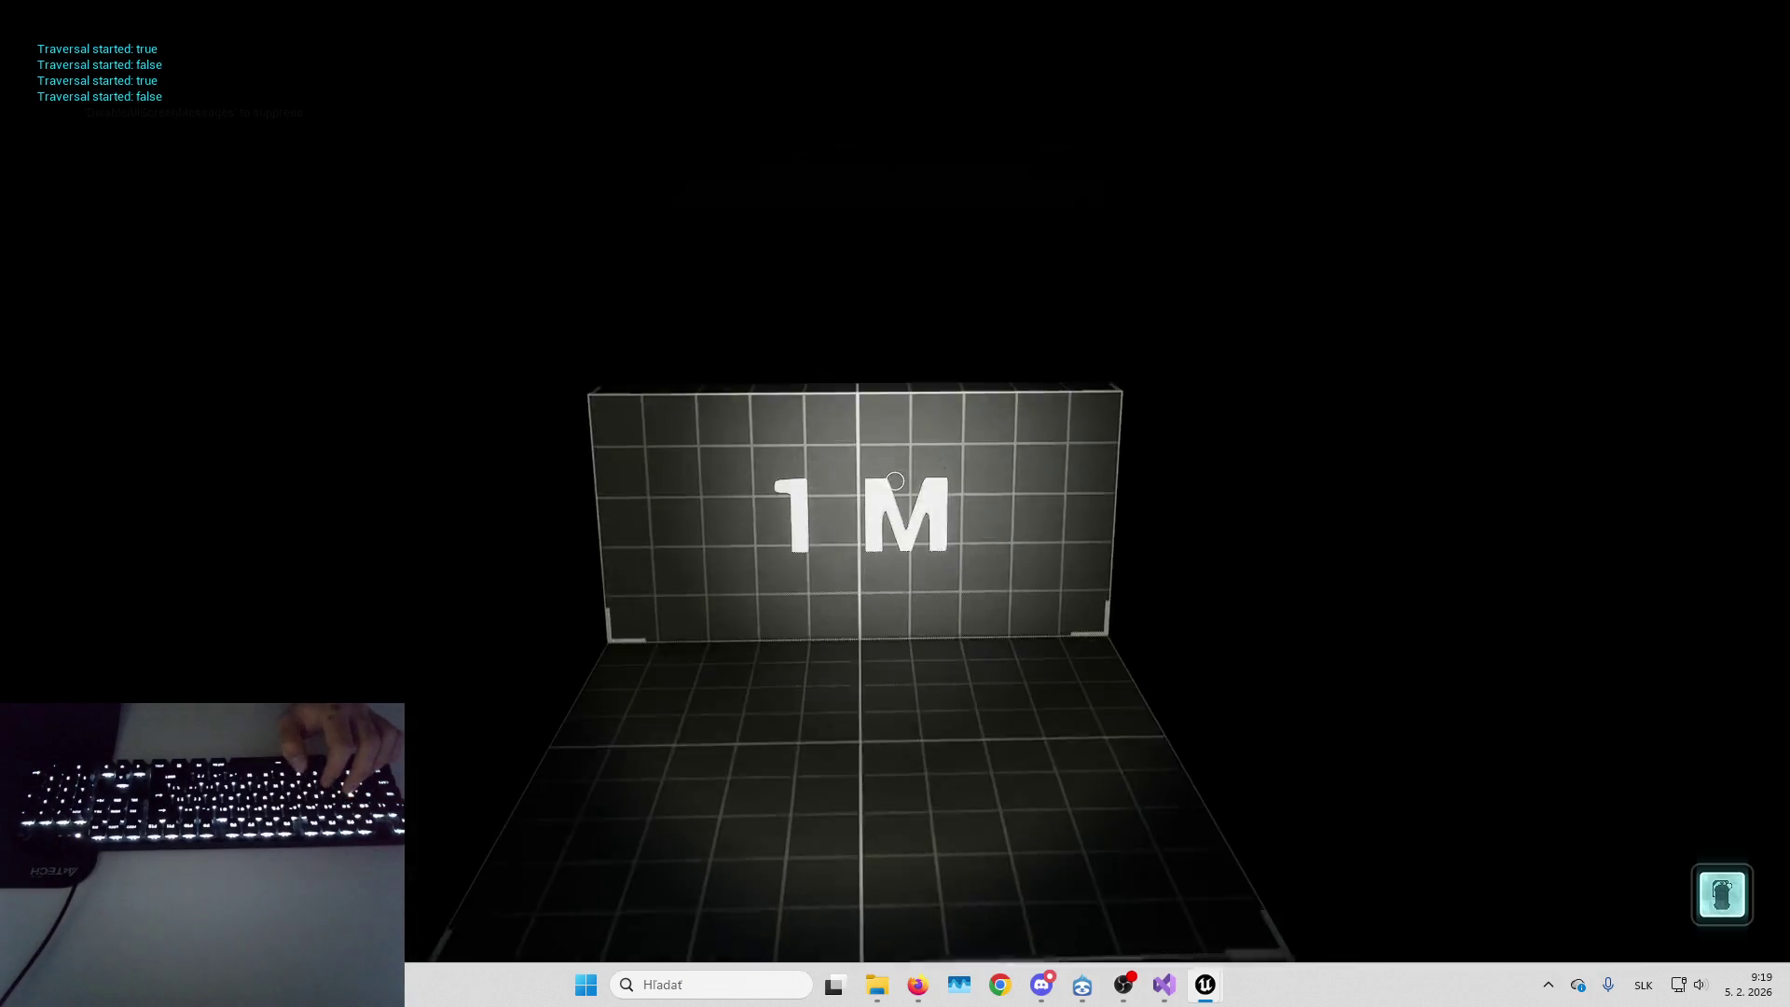
key("space")
key("space")
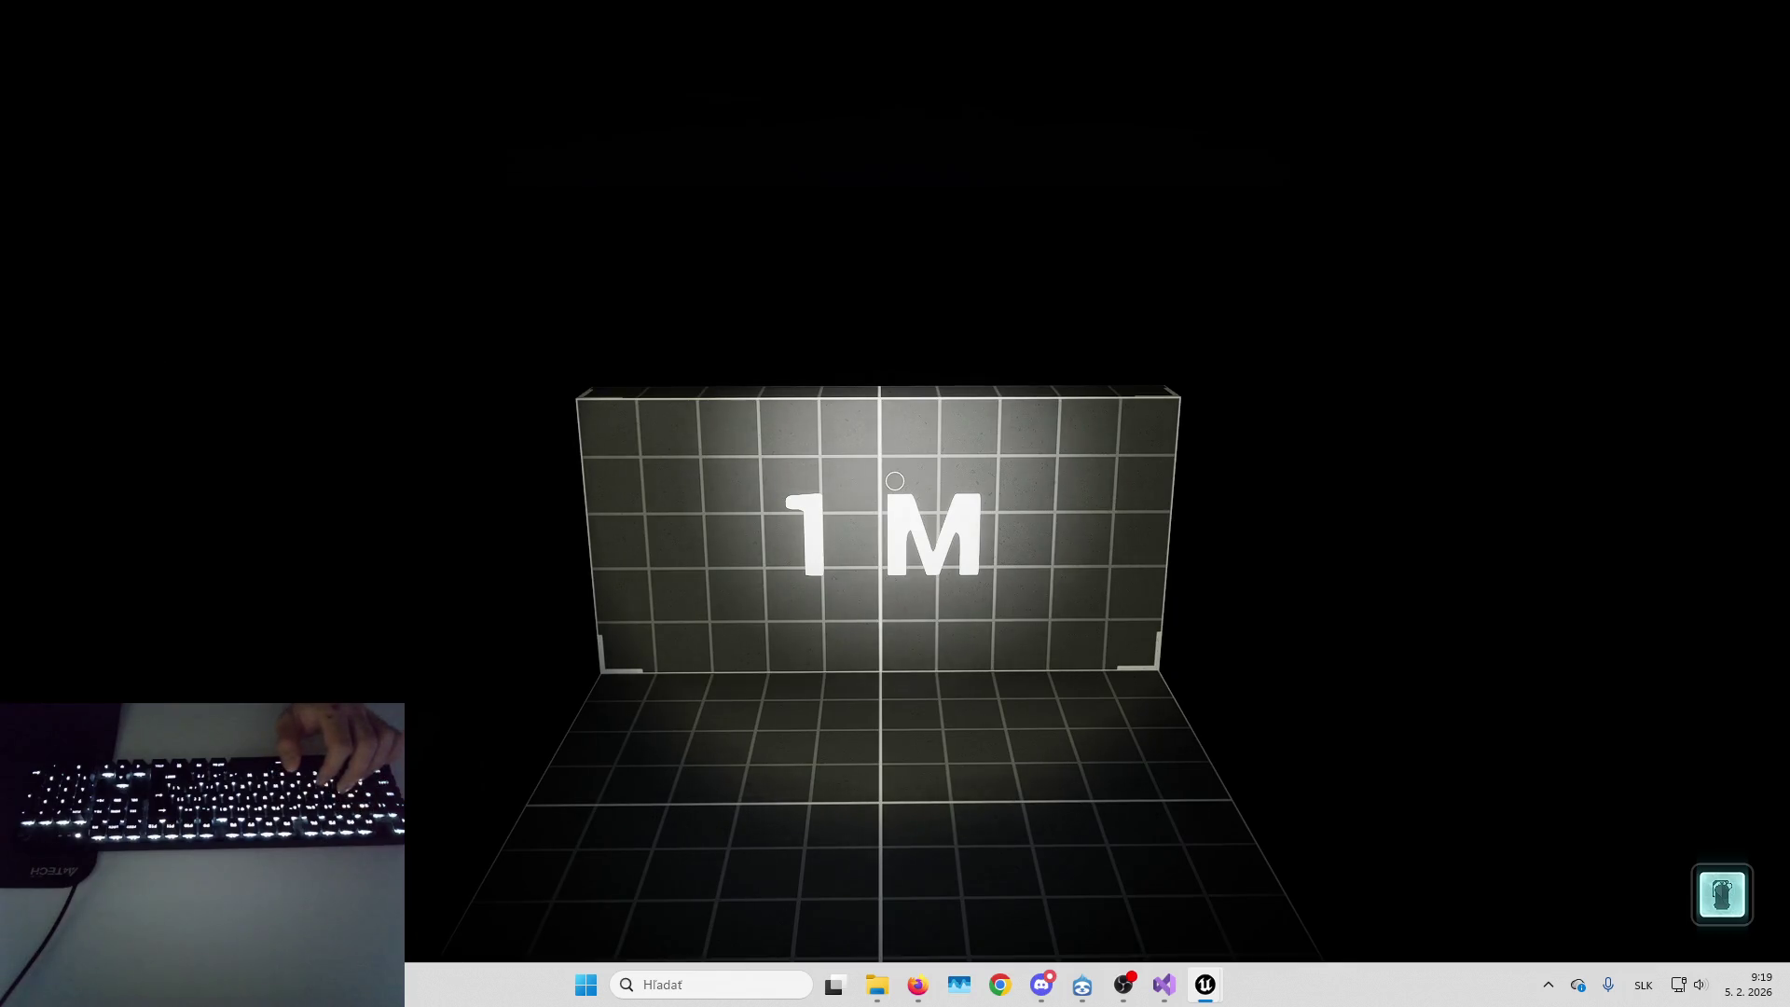
key("Escape")
Switch from the animation blueprint to B_Horror_CoreCharacter, then minimize it to reach the level
mouse_move(1206, 979)
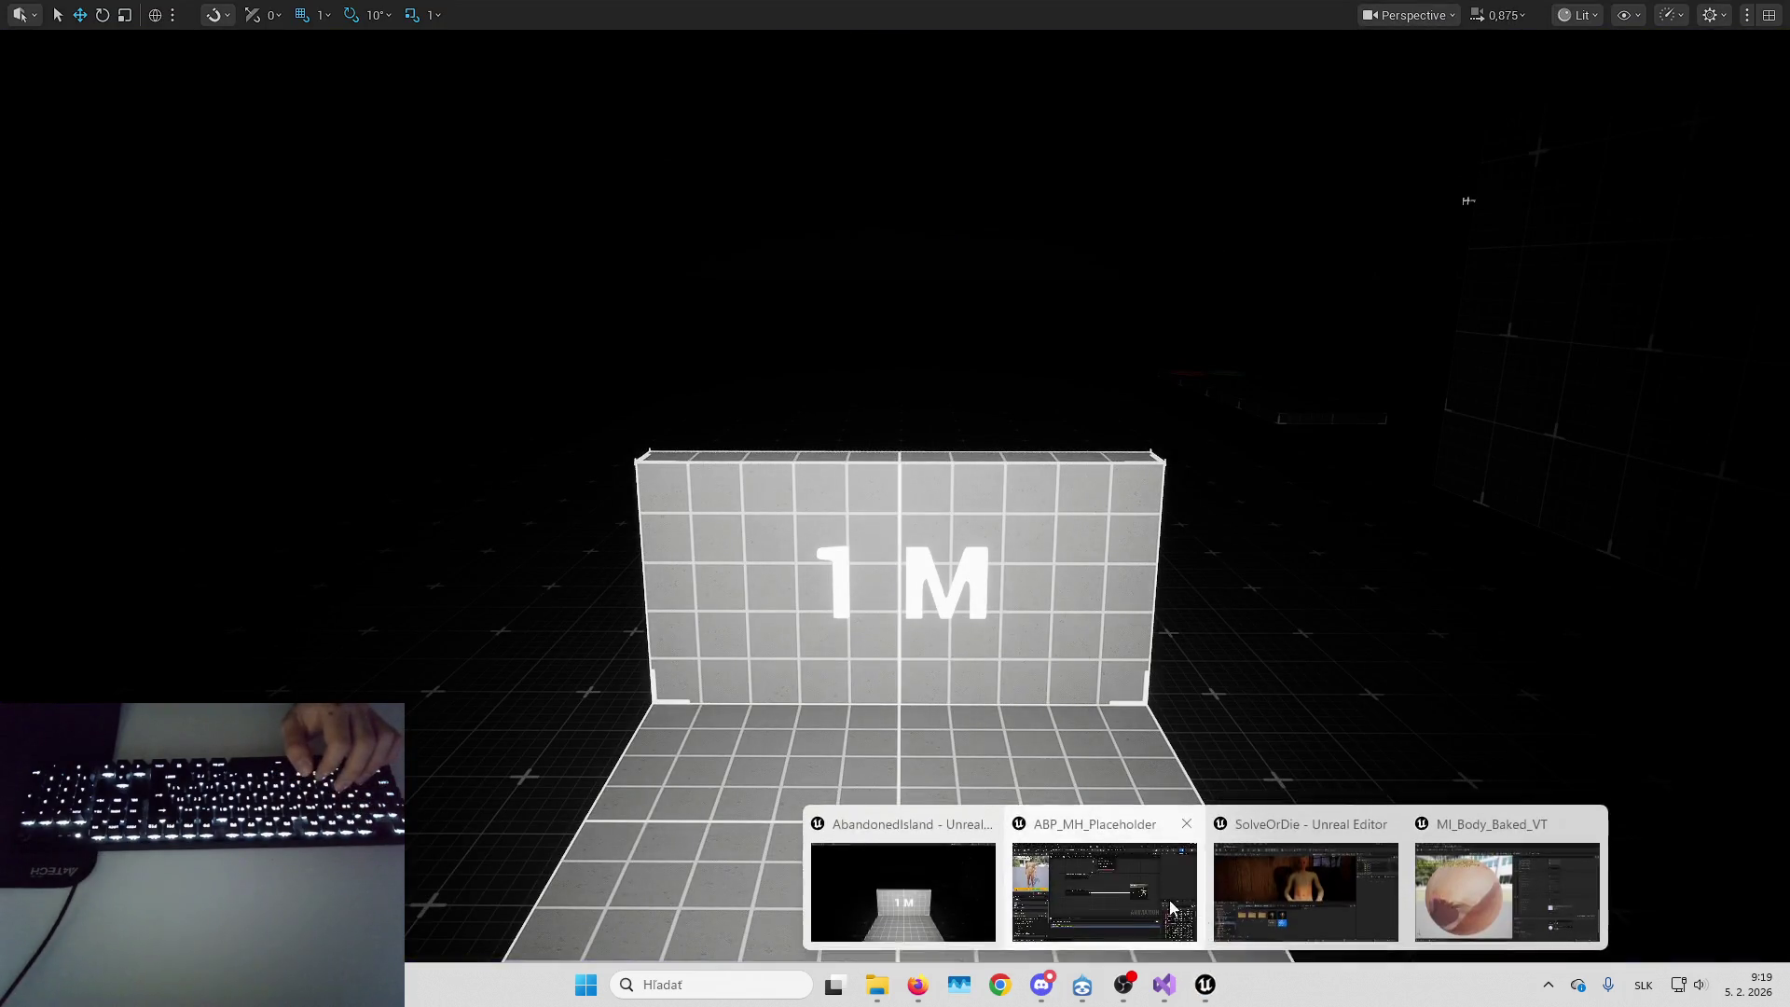
left_click(1103, 881)
left_click(950, 38)
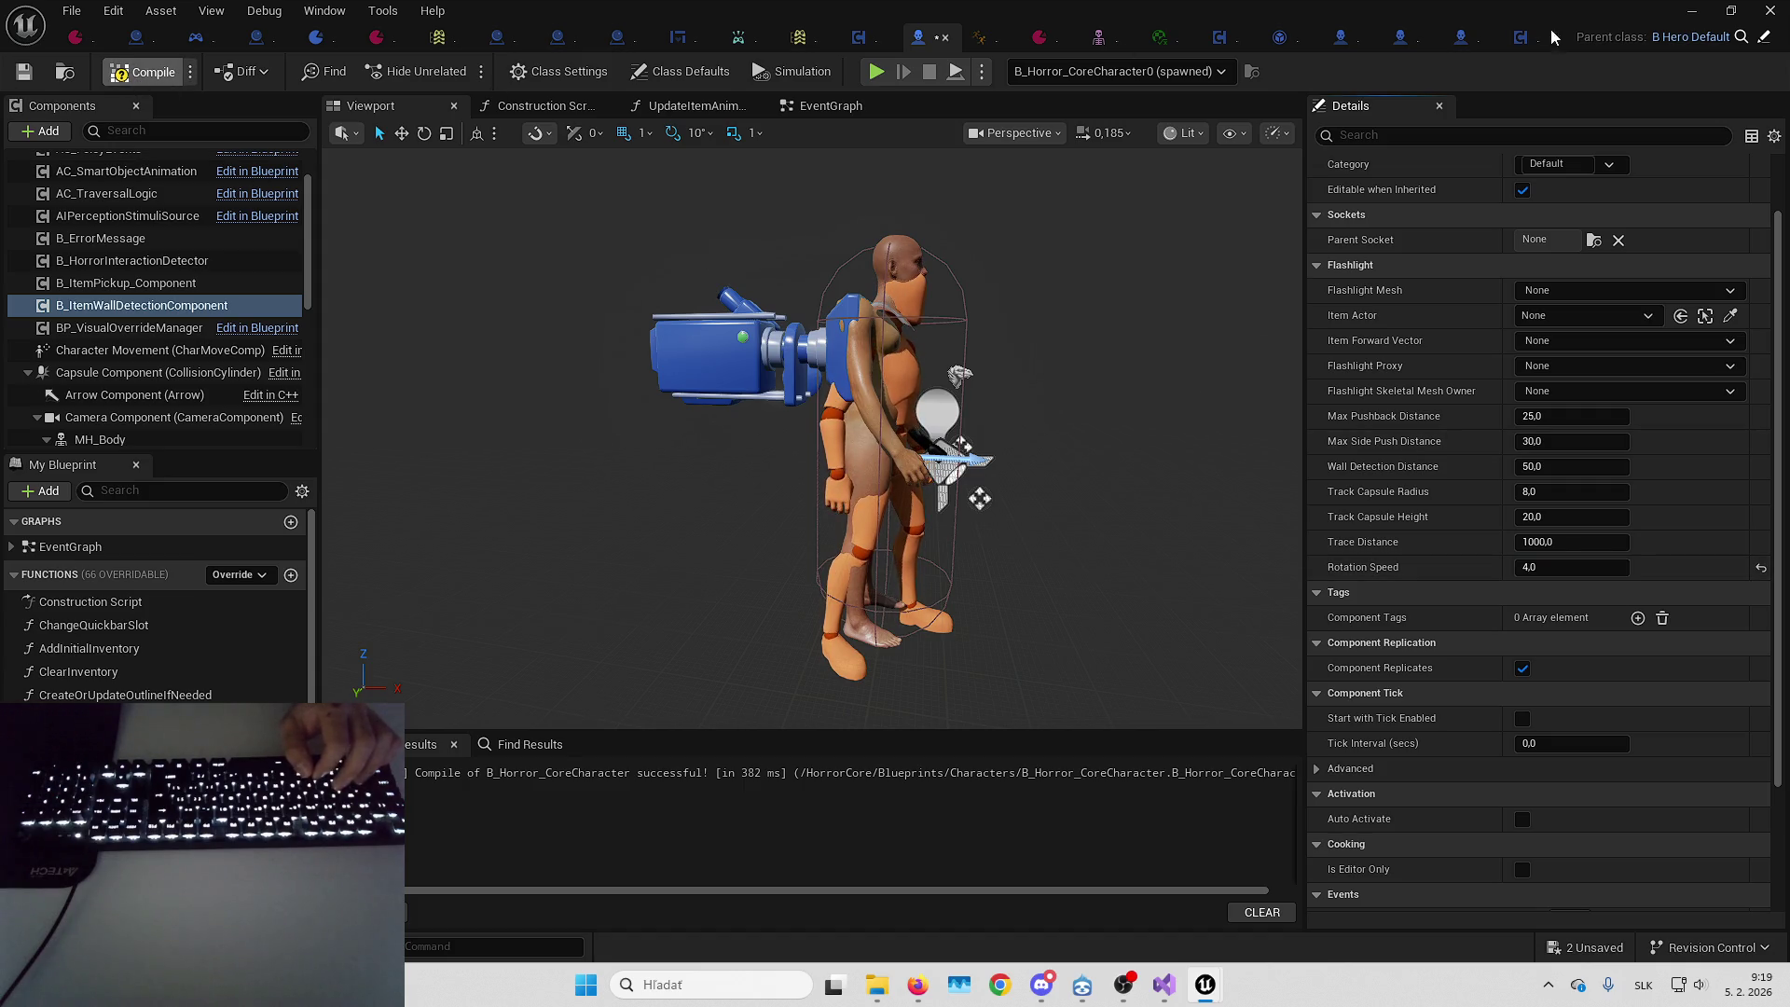
left_click(1685, 11)
Start a play session in the dark level and climb over the grid wall
key("alt+p")
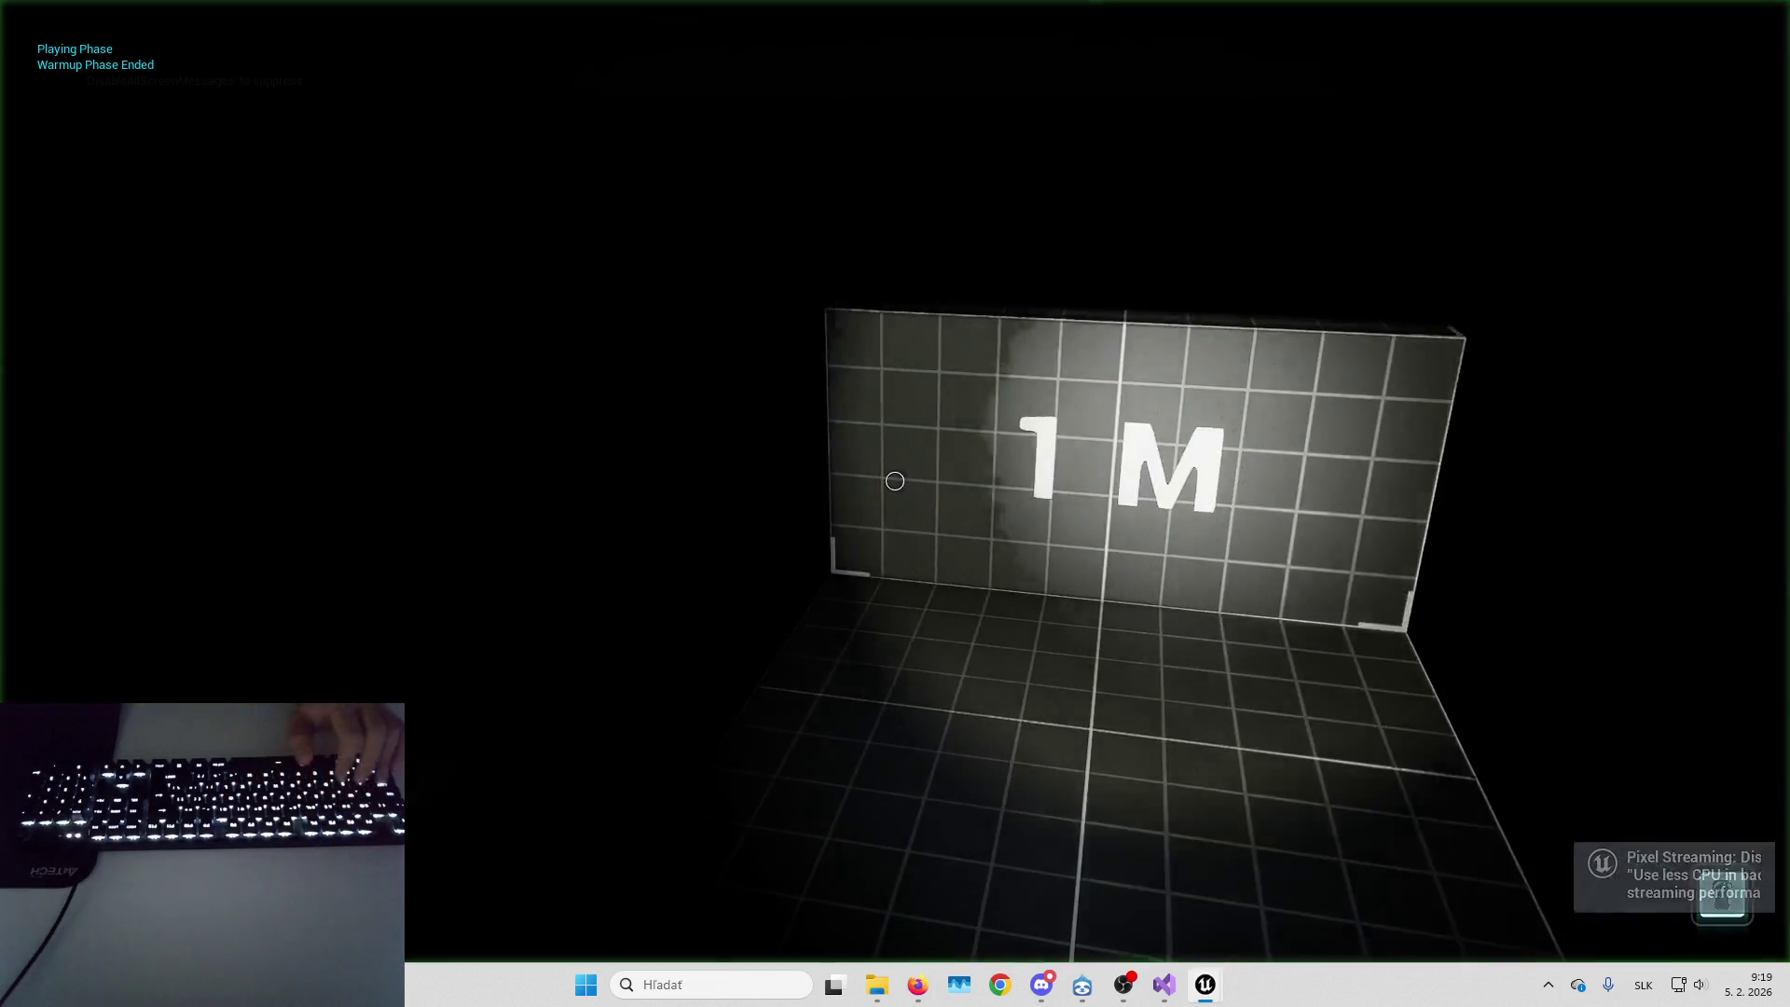
key("space")
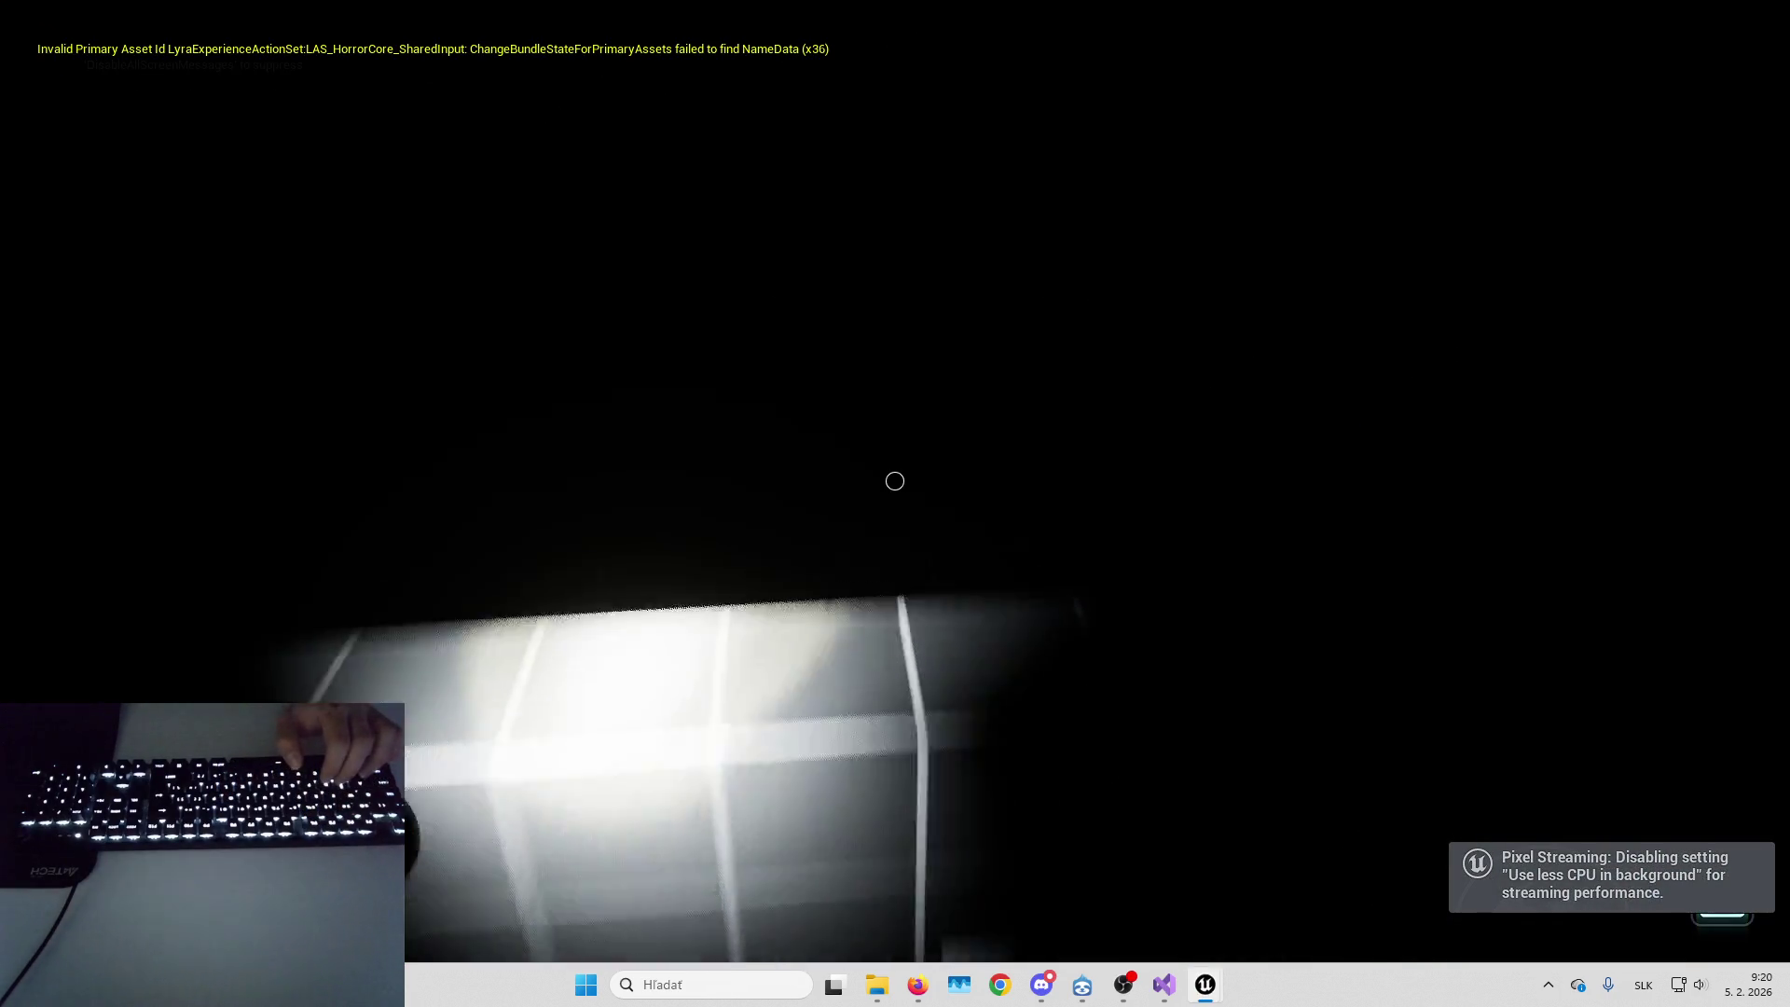
key("space")
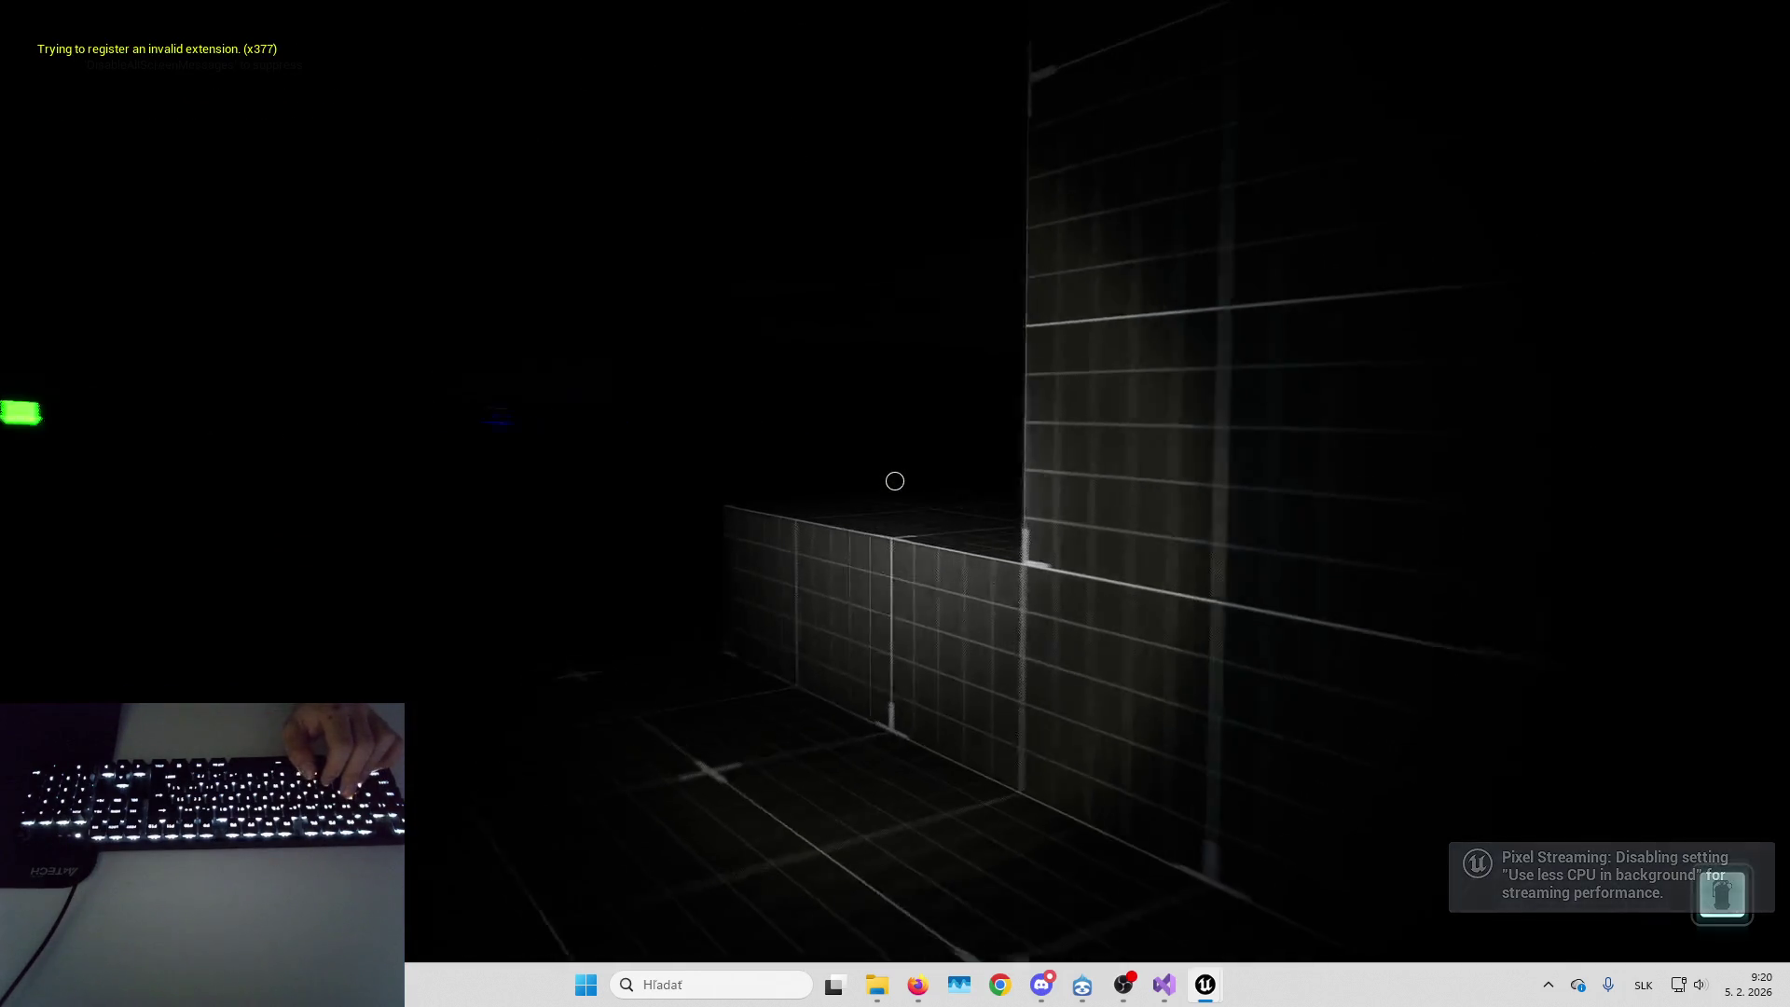
key("space")
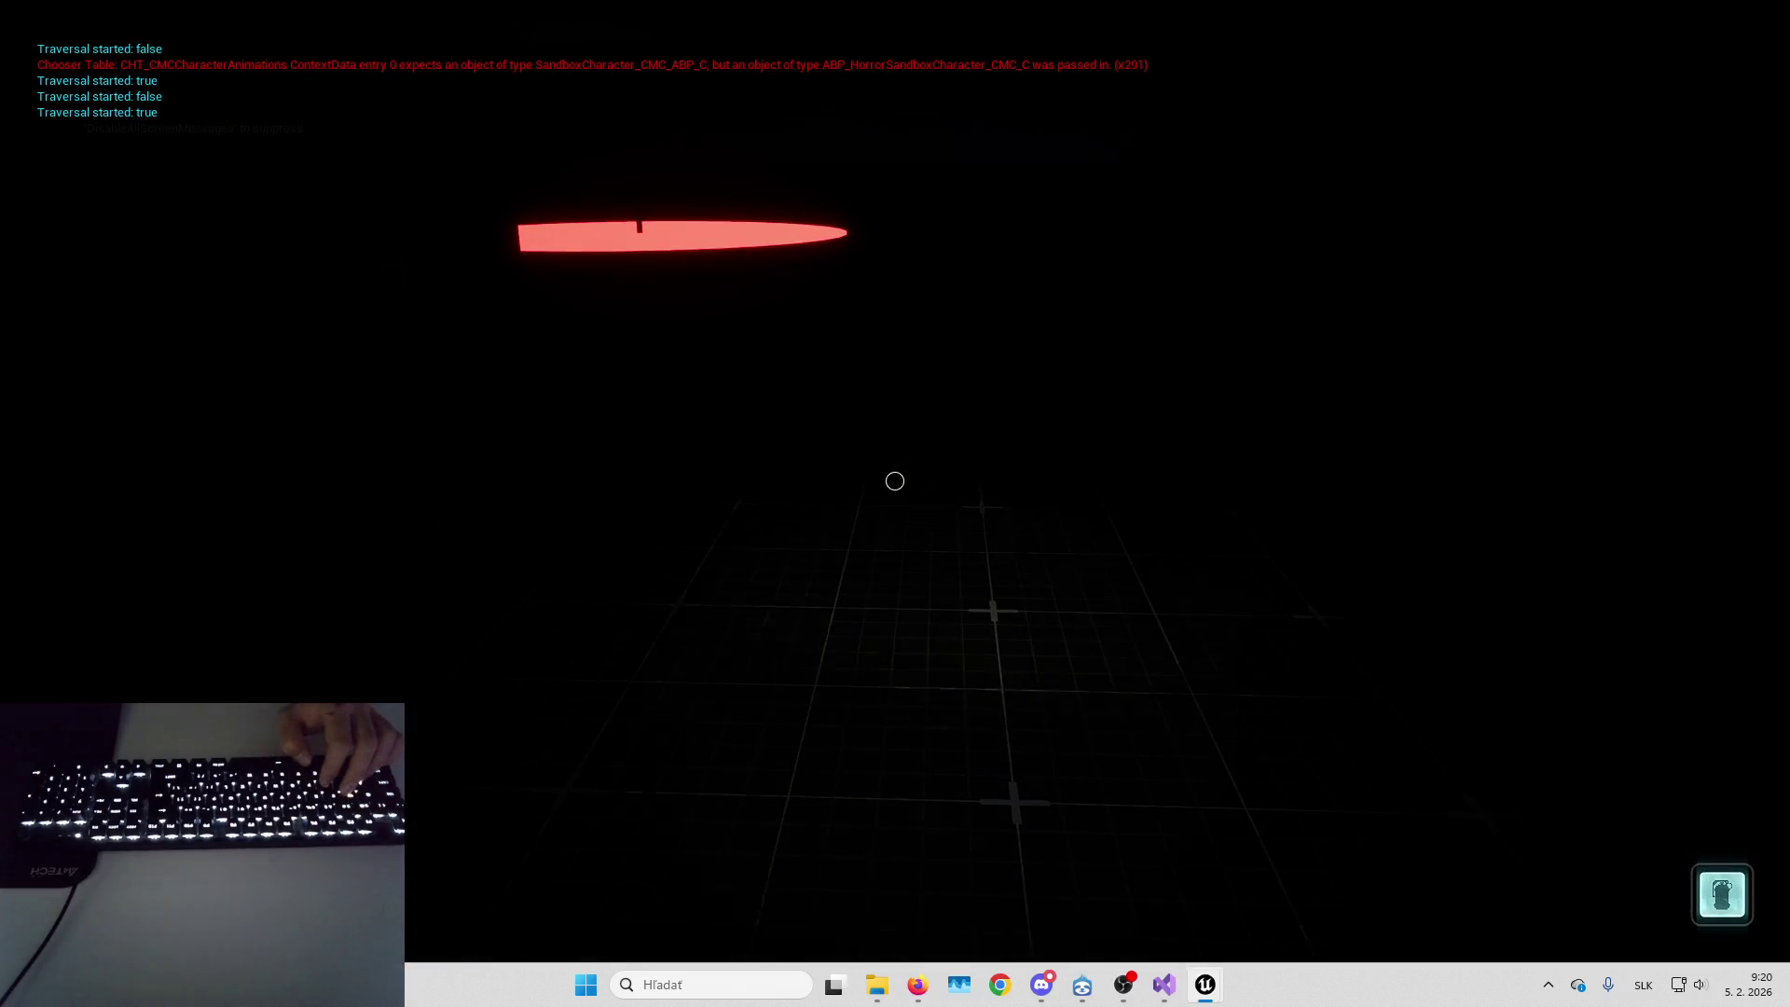
key("shift+F1")
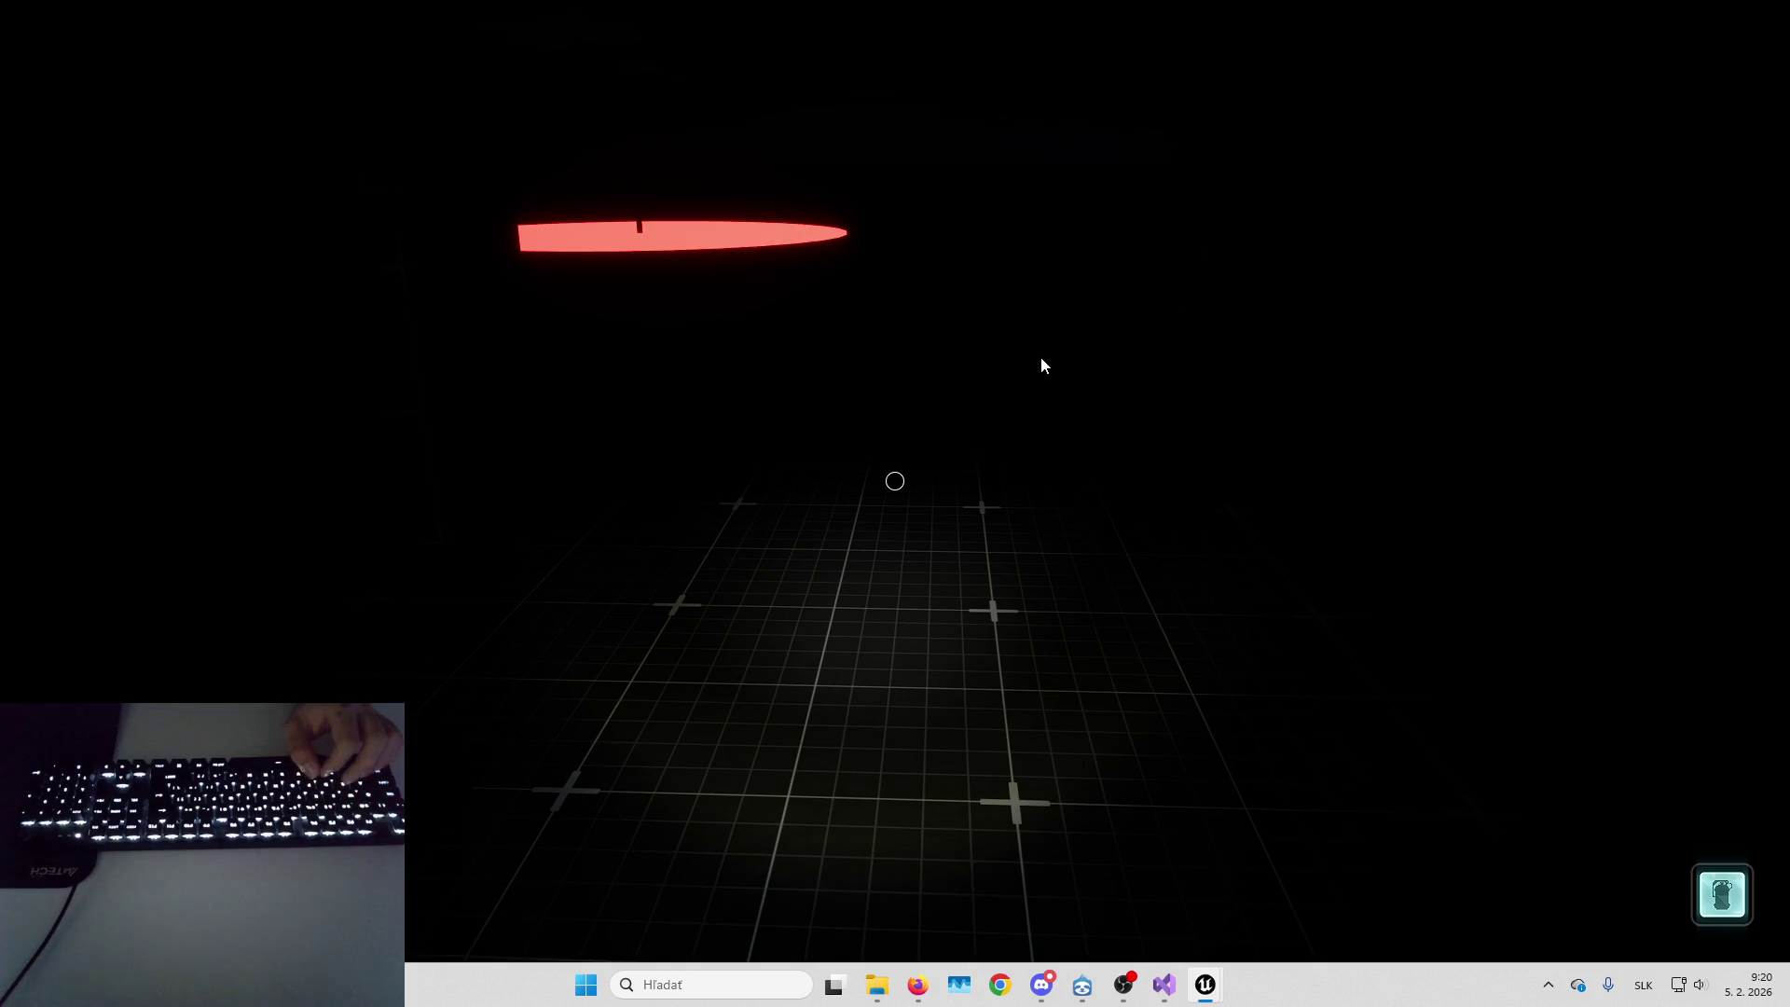
Vault the lit walls toward the Obstacle Course 3 marker, then stop play
left_click(910, 472)
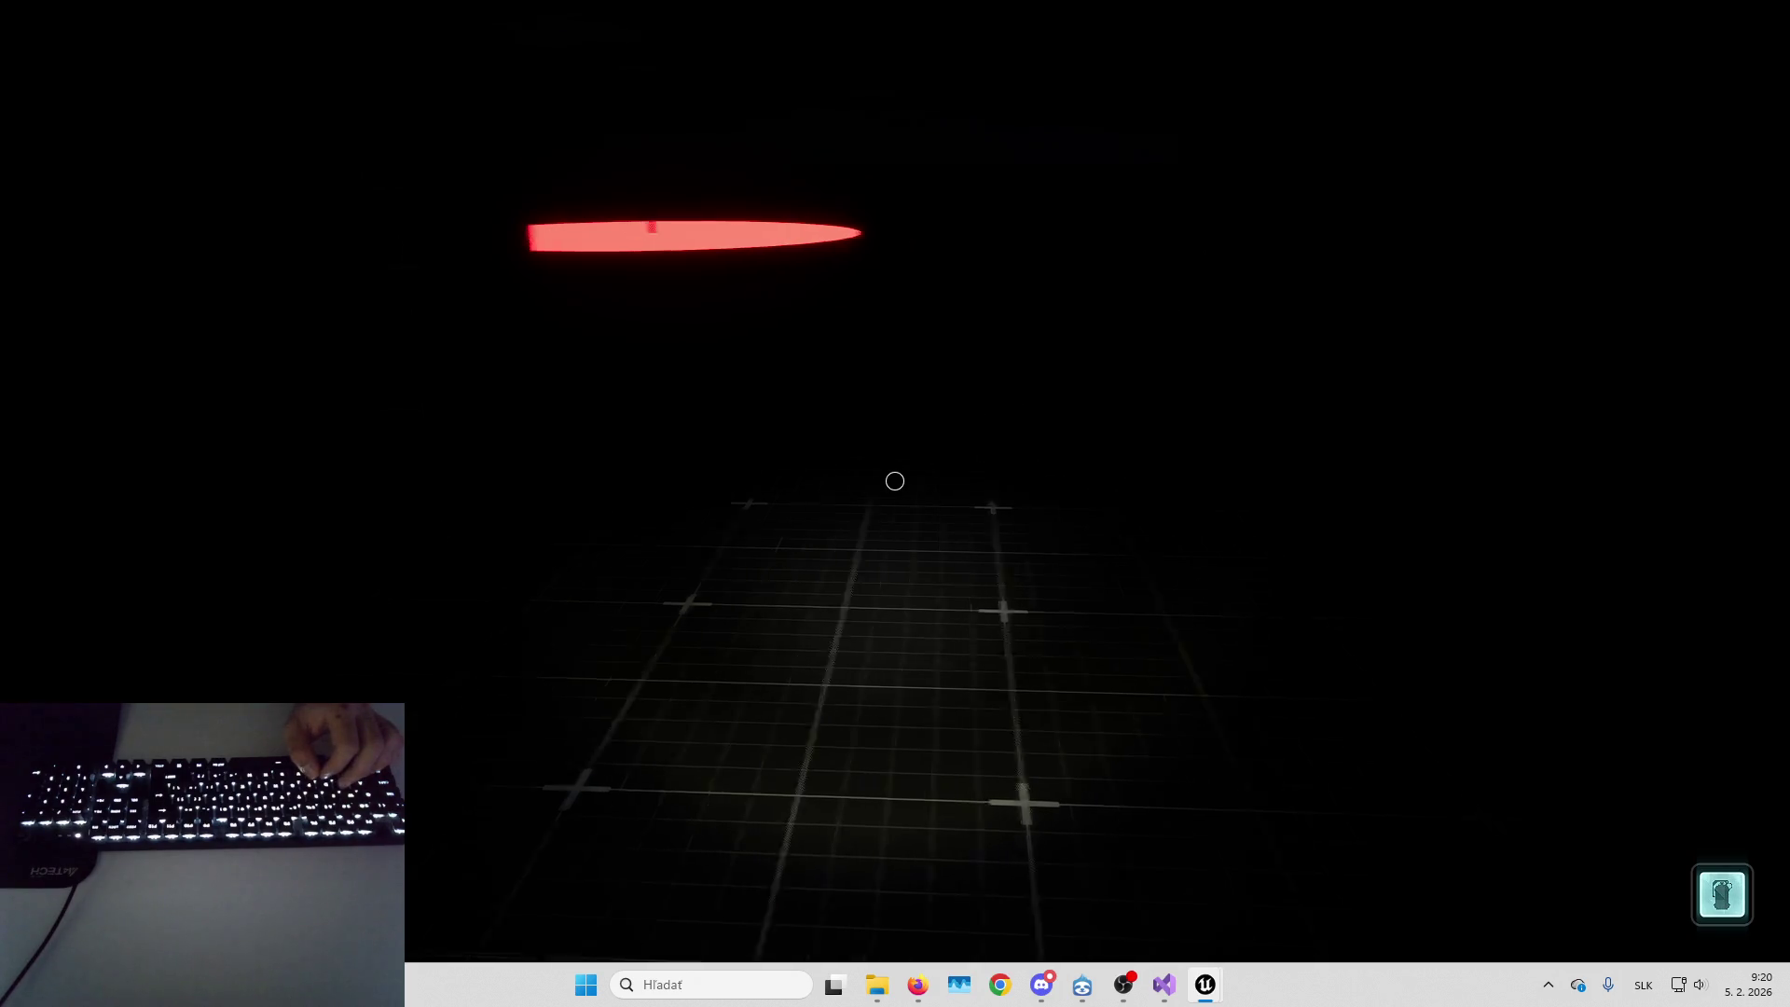
key("space")
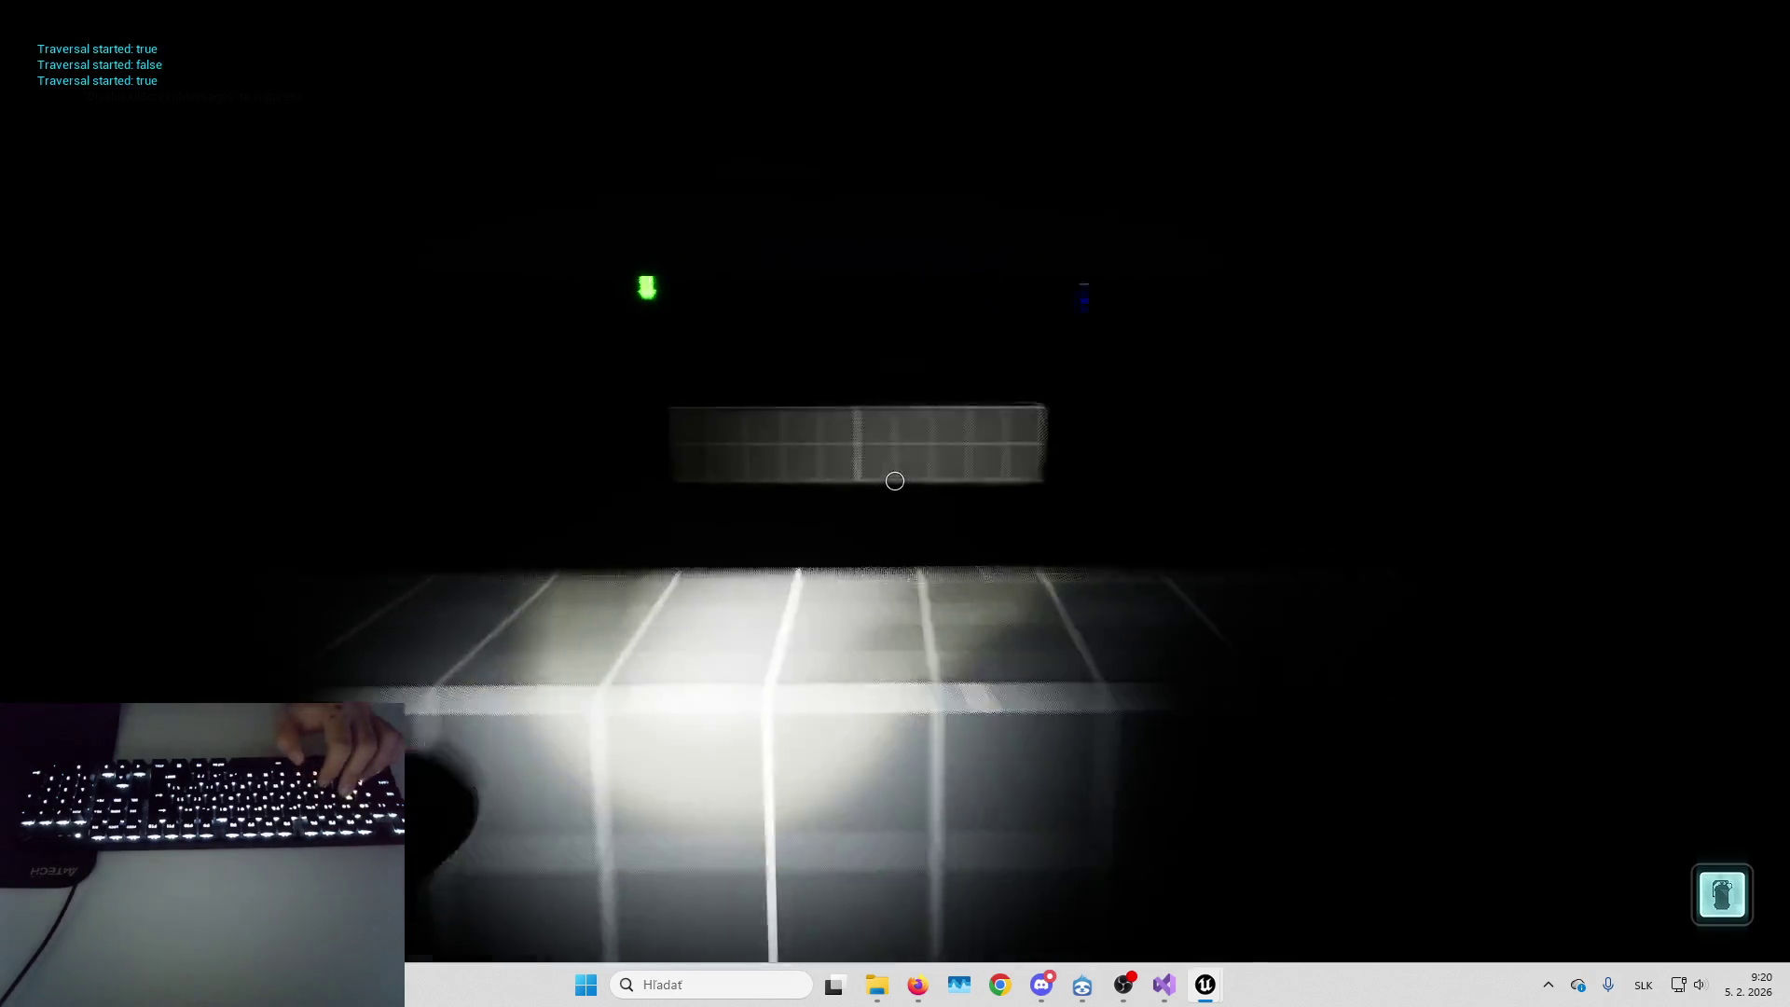
key("space")
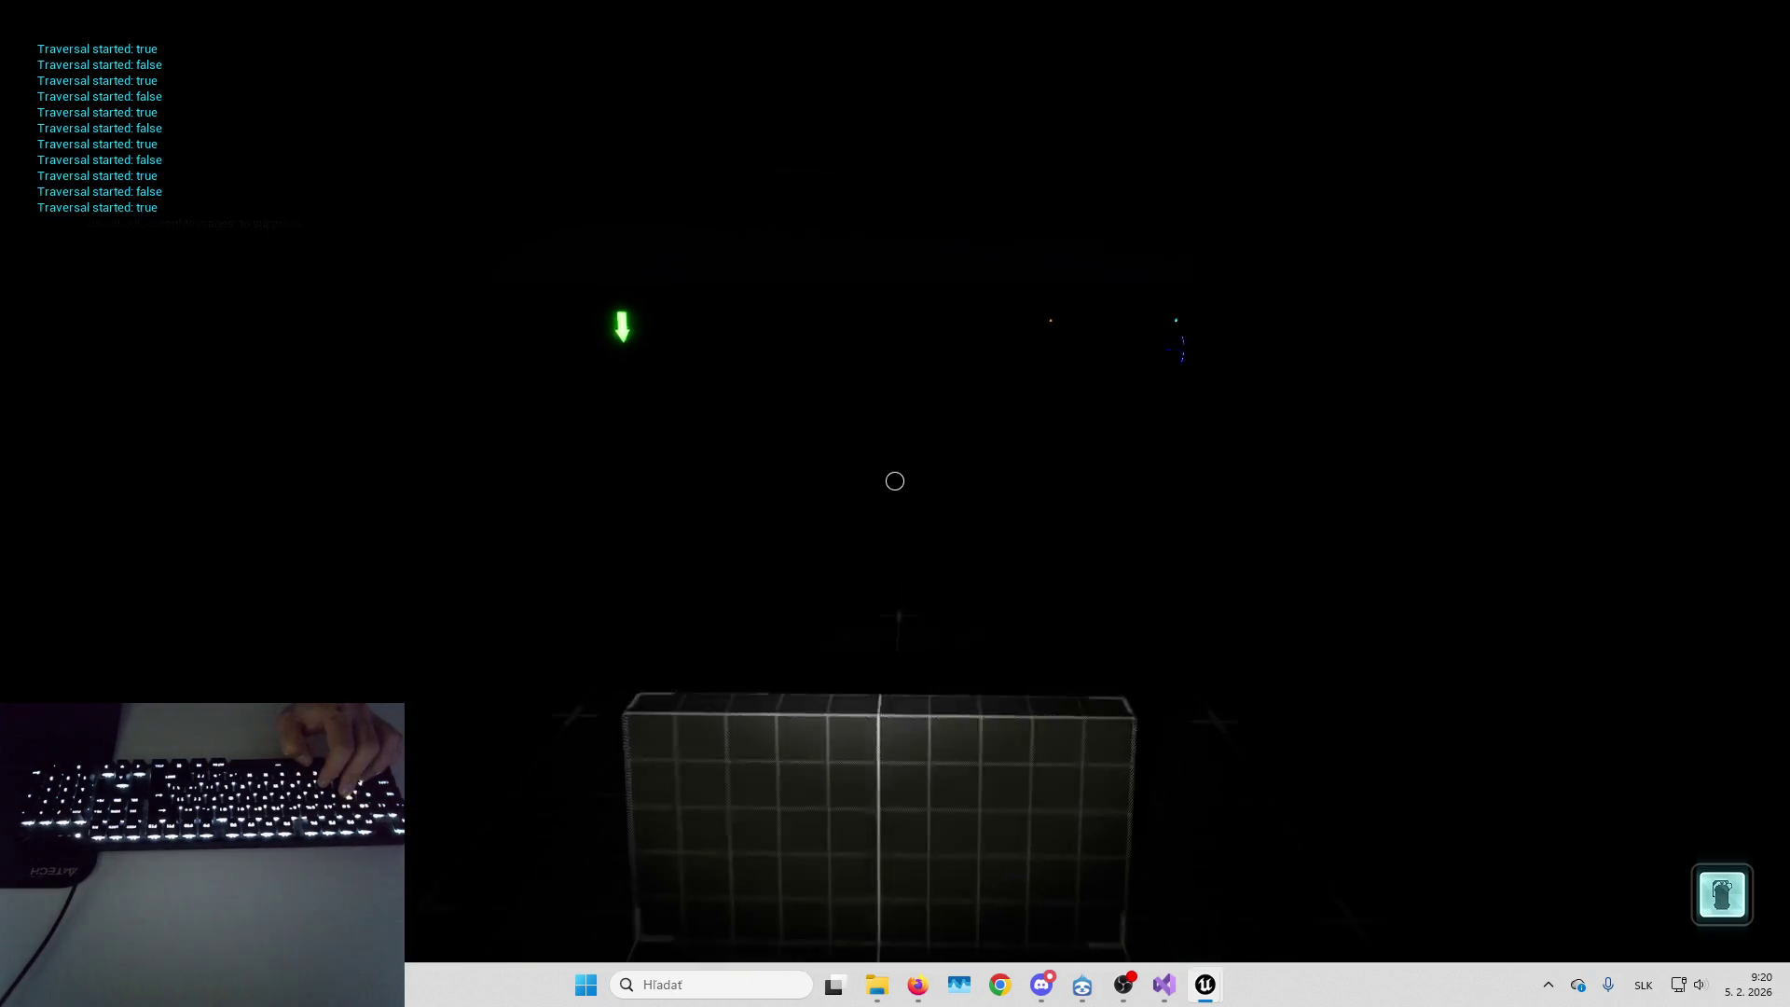
key("w")
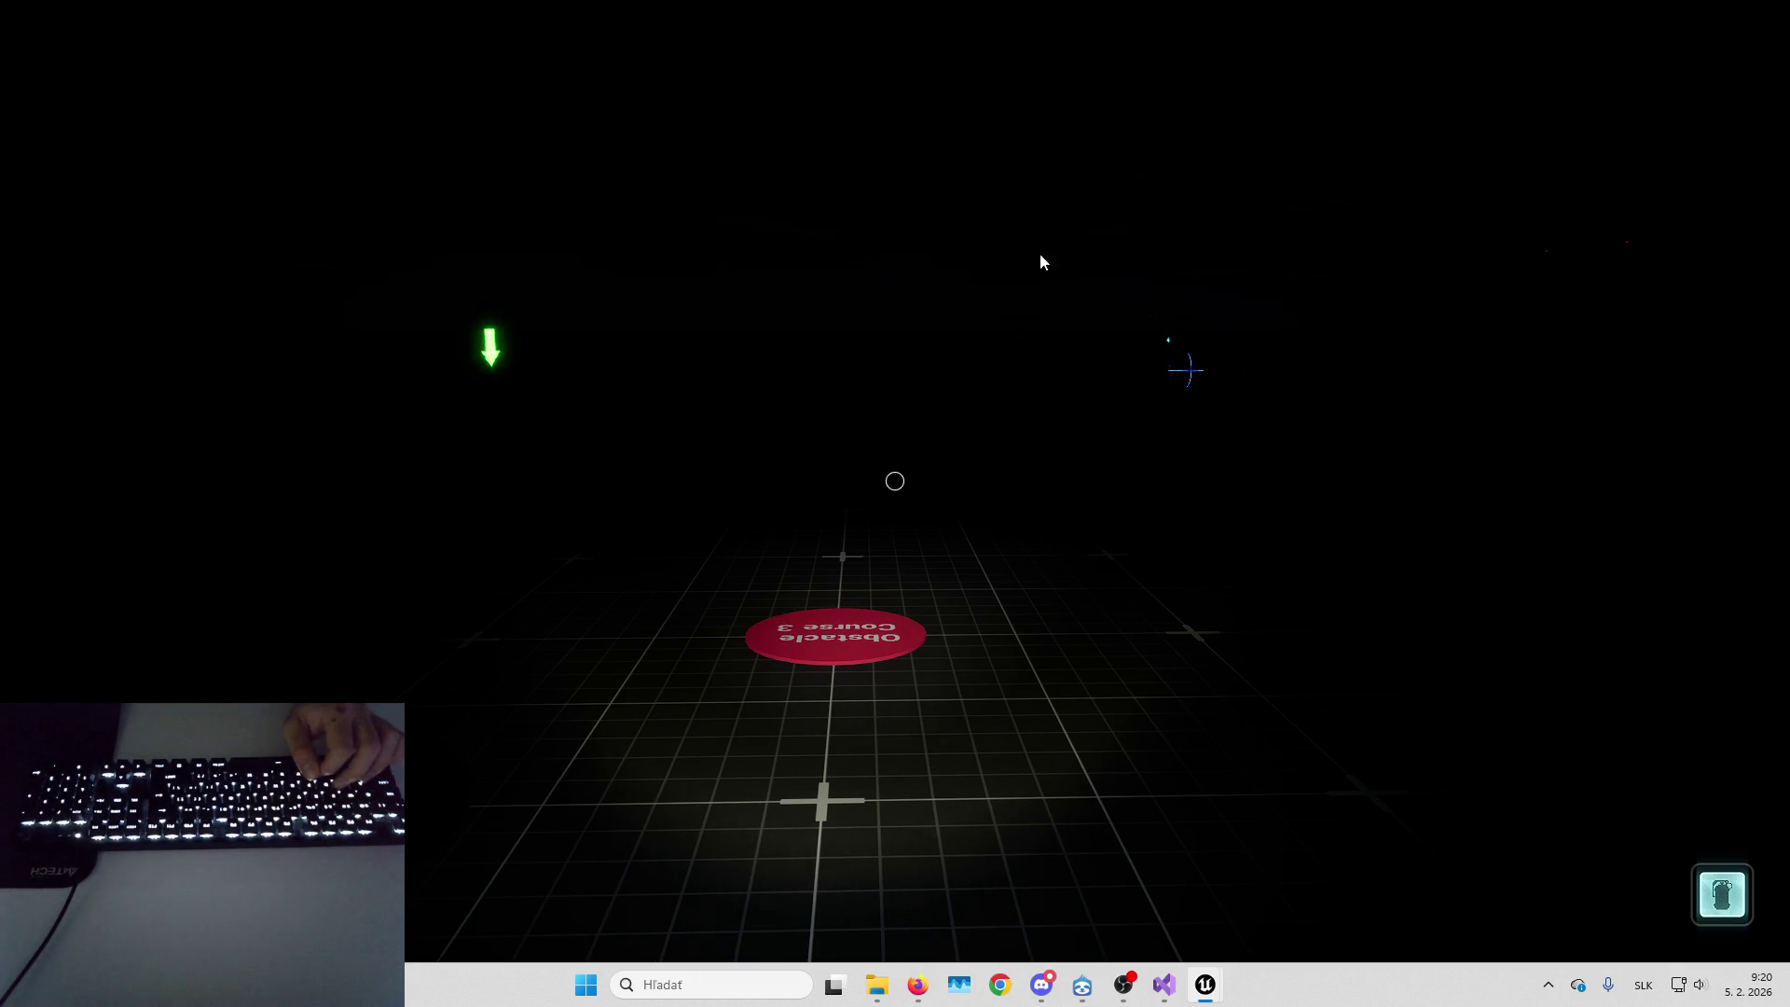
left_click(890, 534)
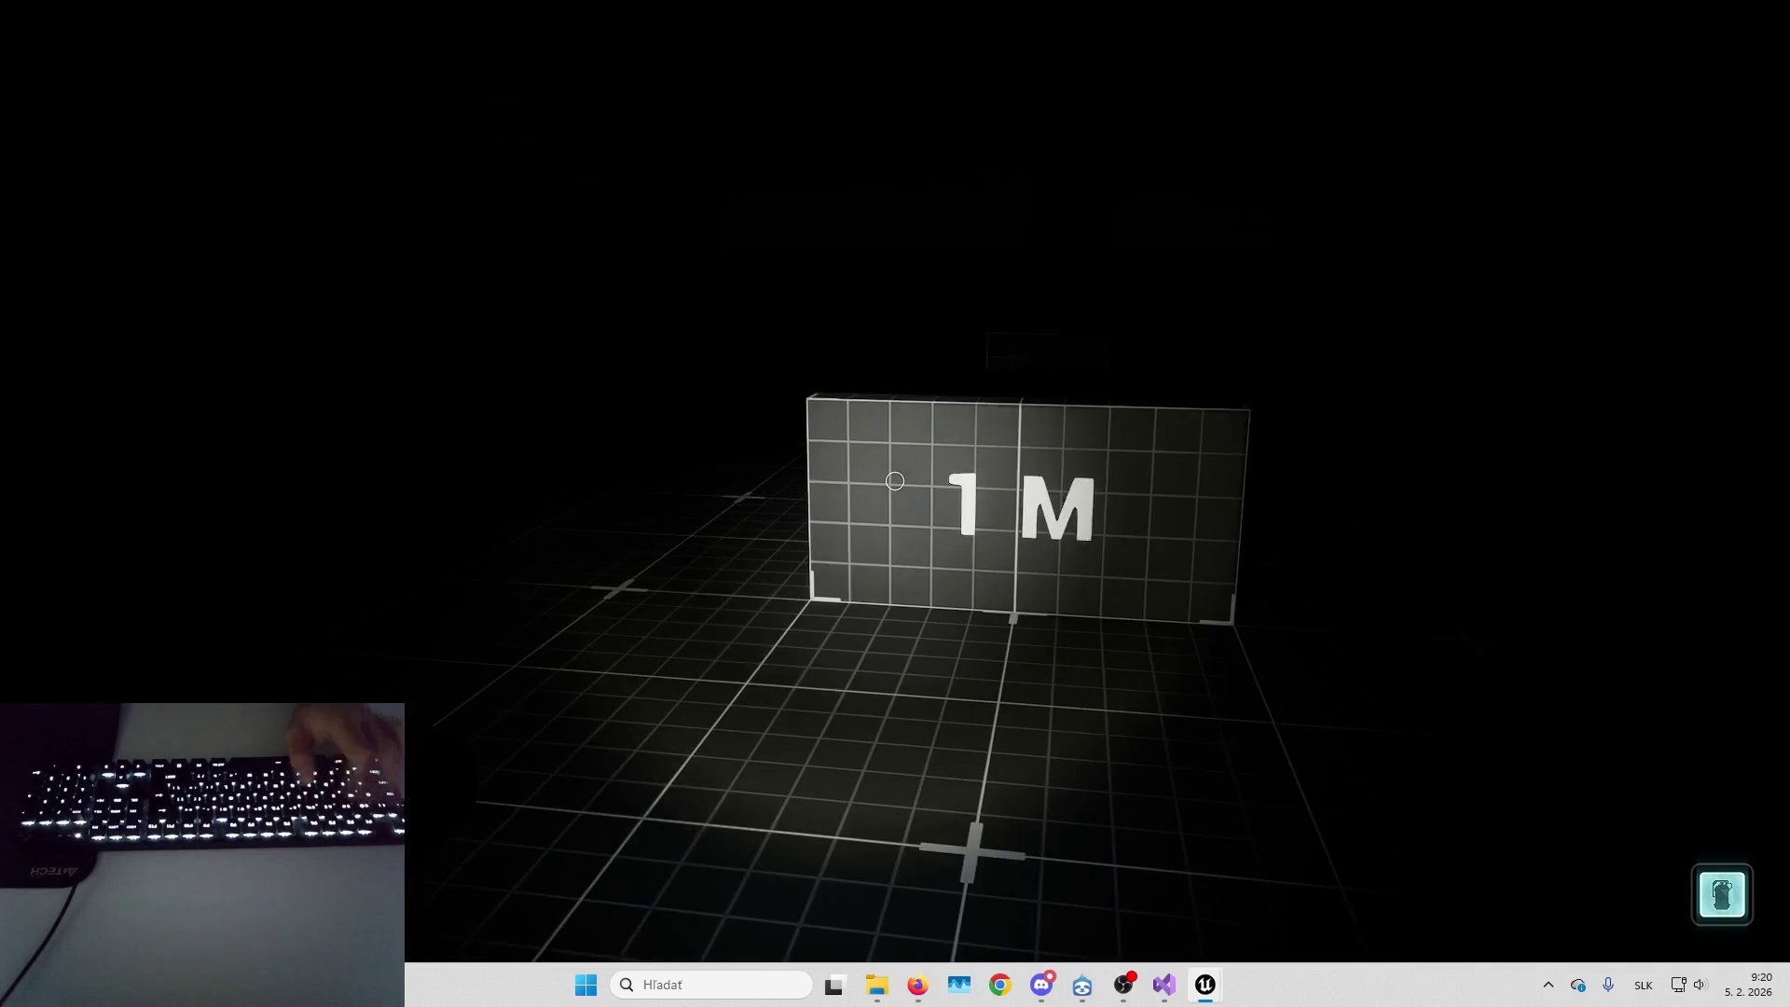
key("Escape")
Set B_ItemWallDetectionComponent's Rotation Speed to 40,0 and launch a new play session
mouse_move(1205, 984)
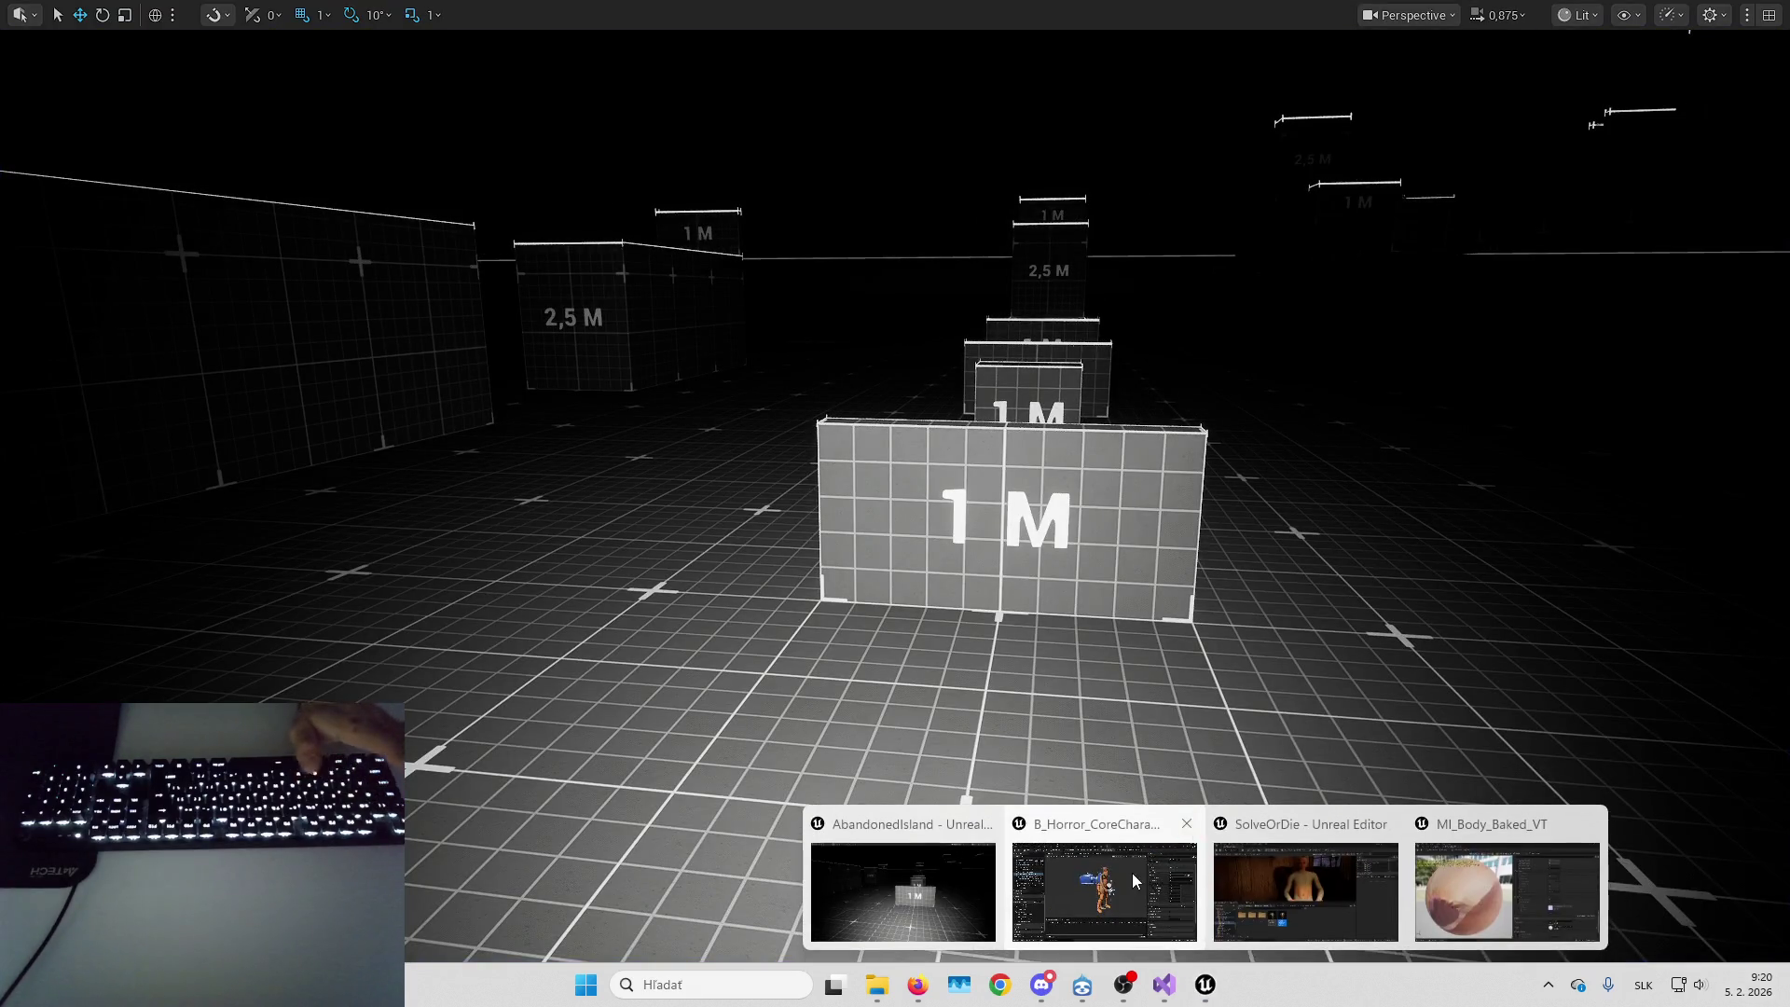
left_click(1104, 876)
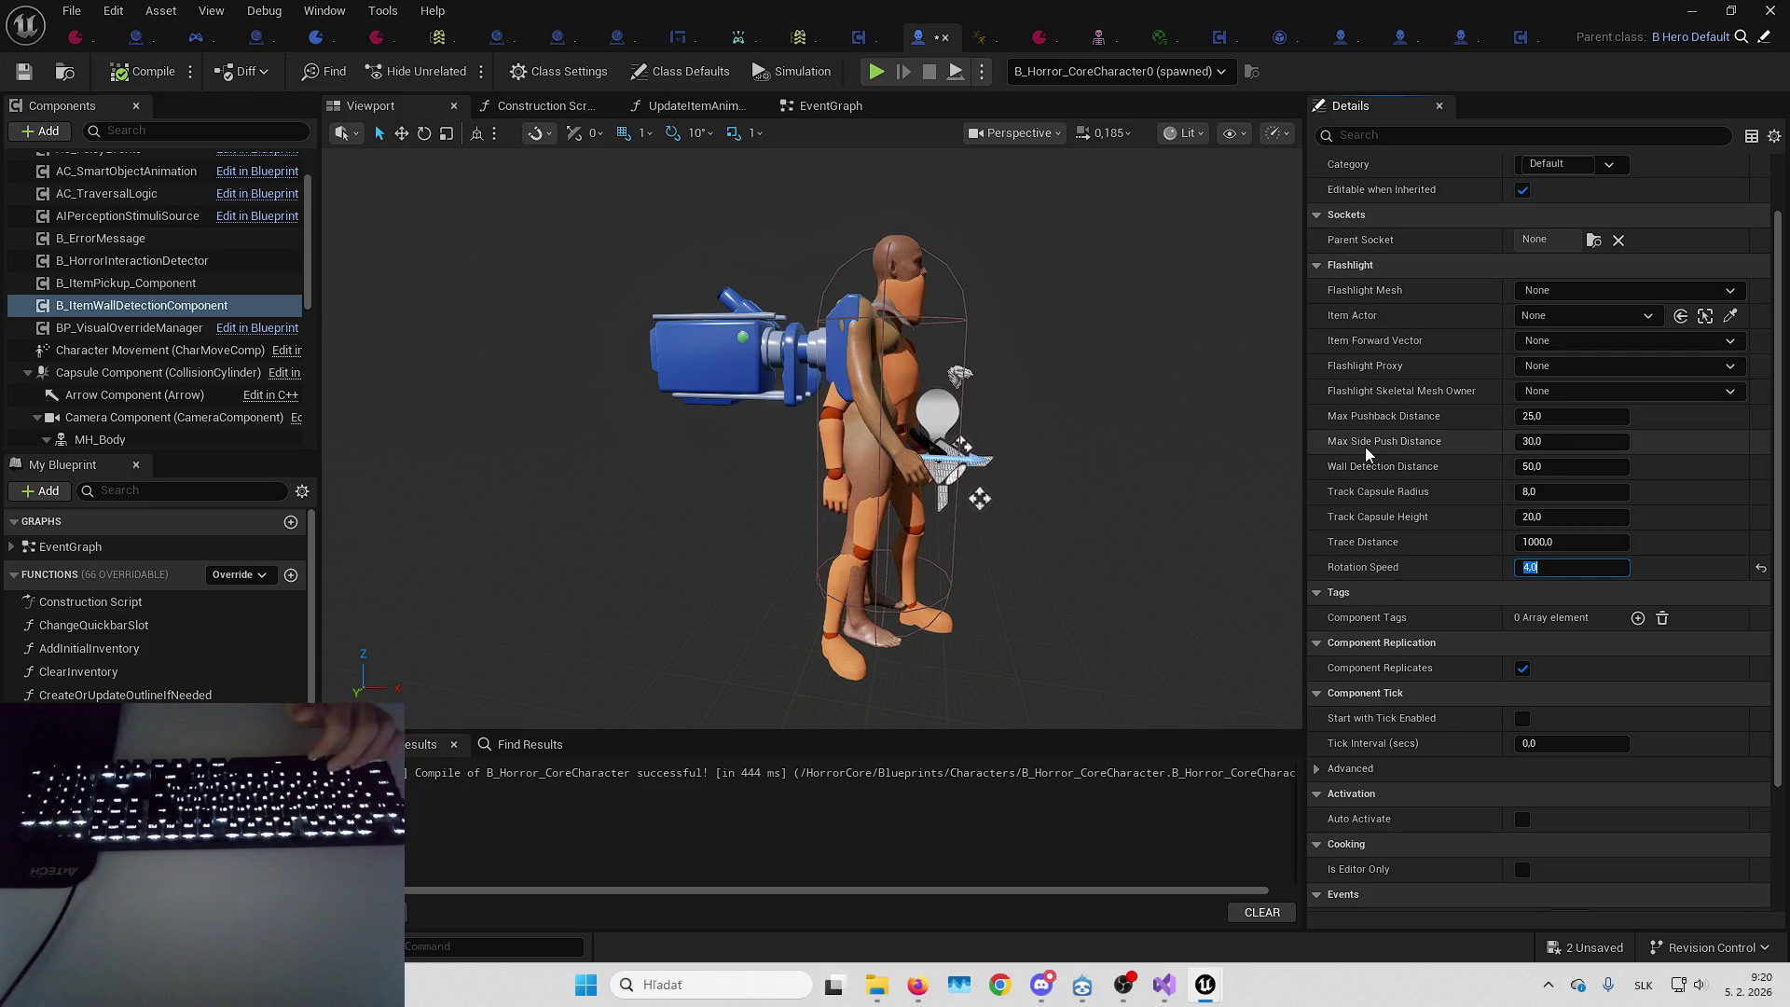
type("30")
key("Return")
type("0")
key("Return")
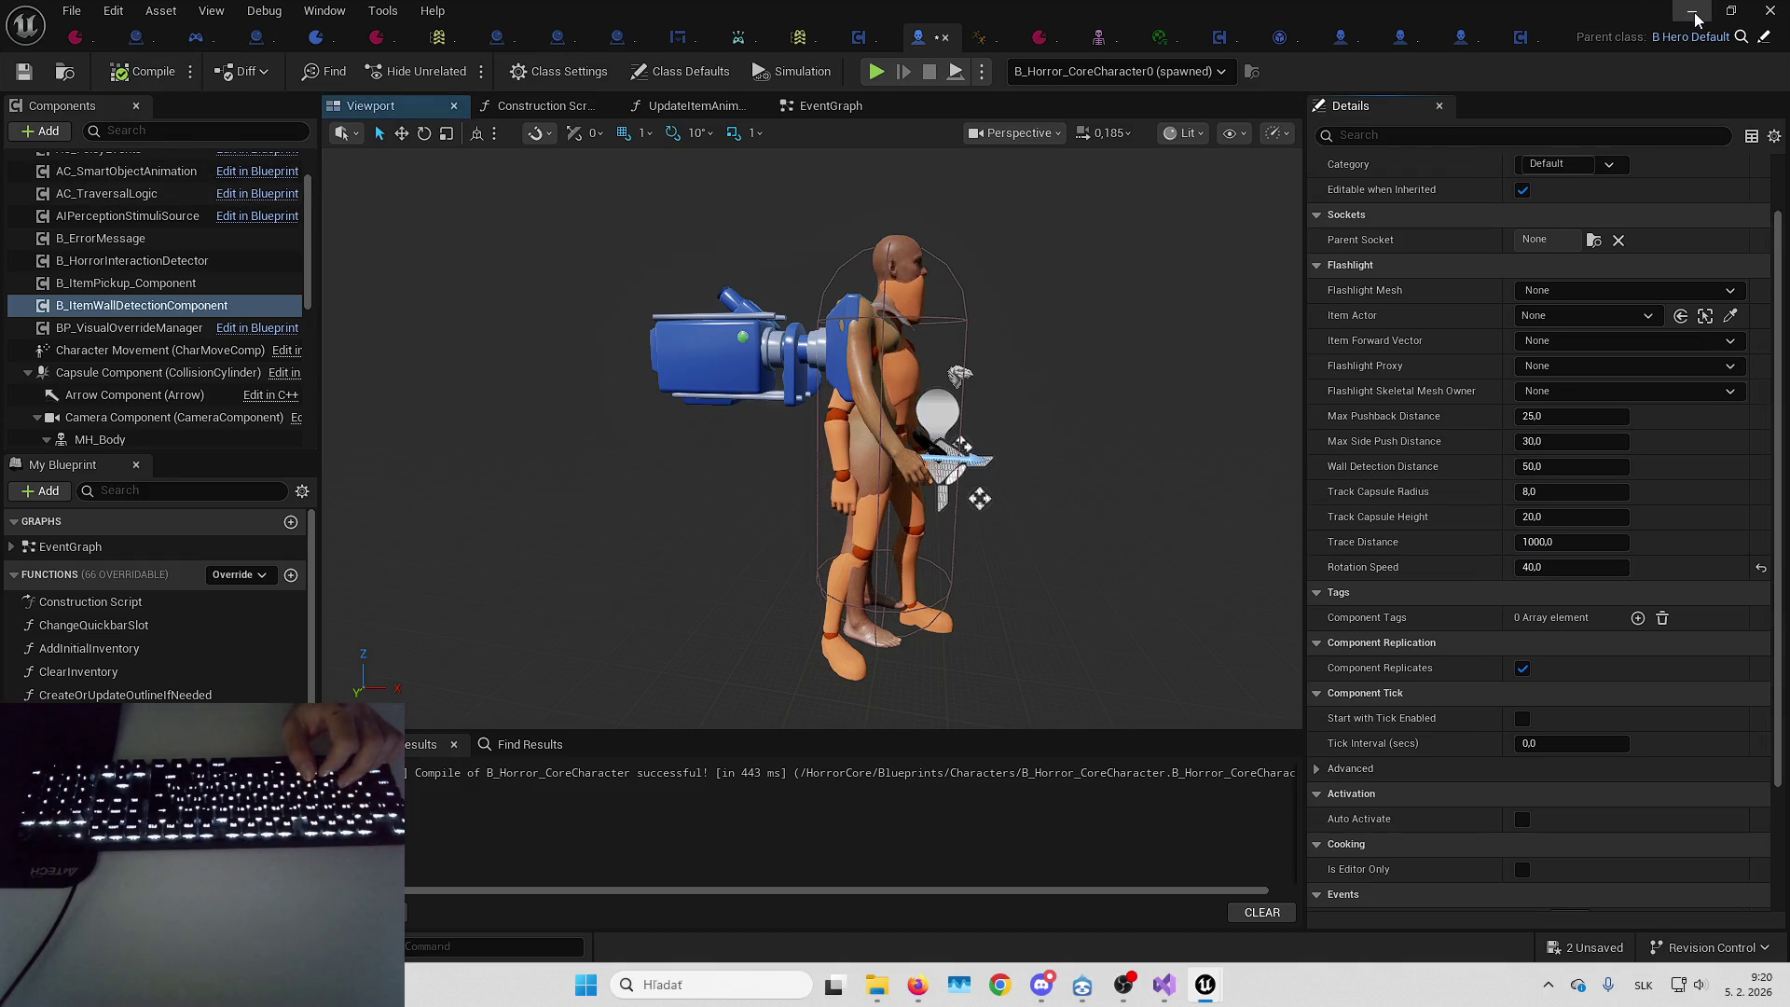
left_click(1695, 19)
key("alt+p")
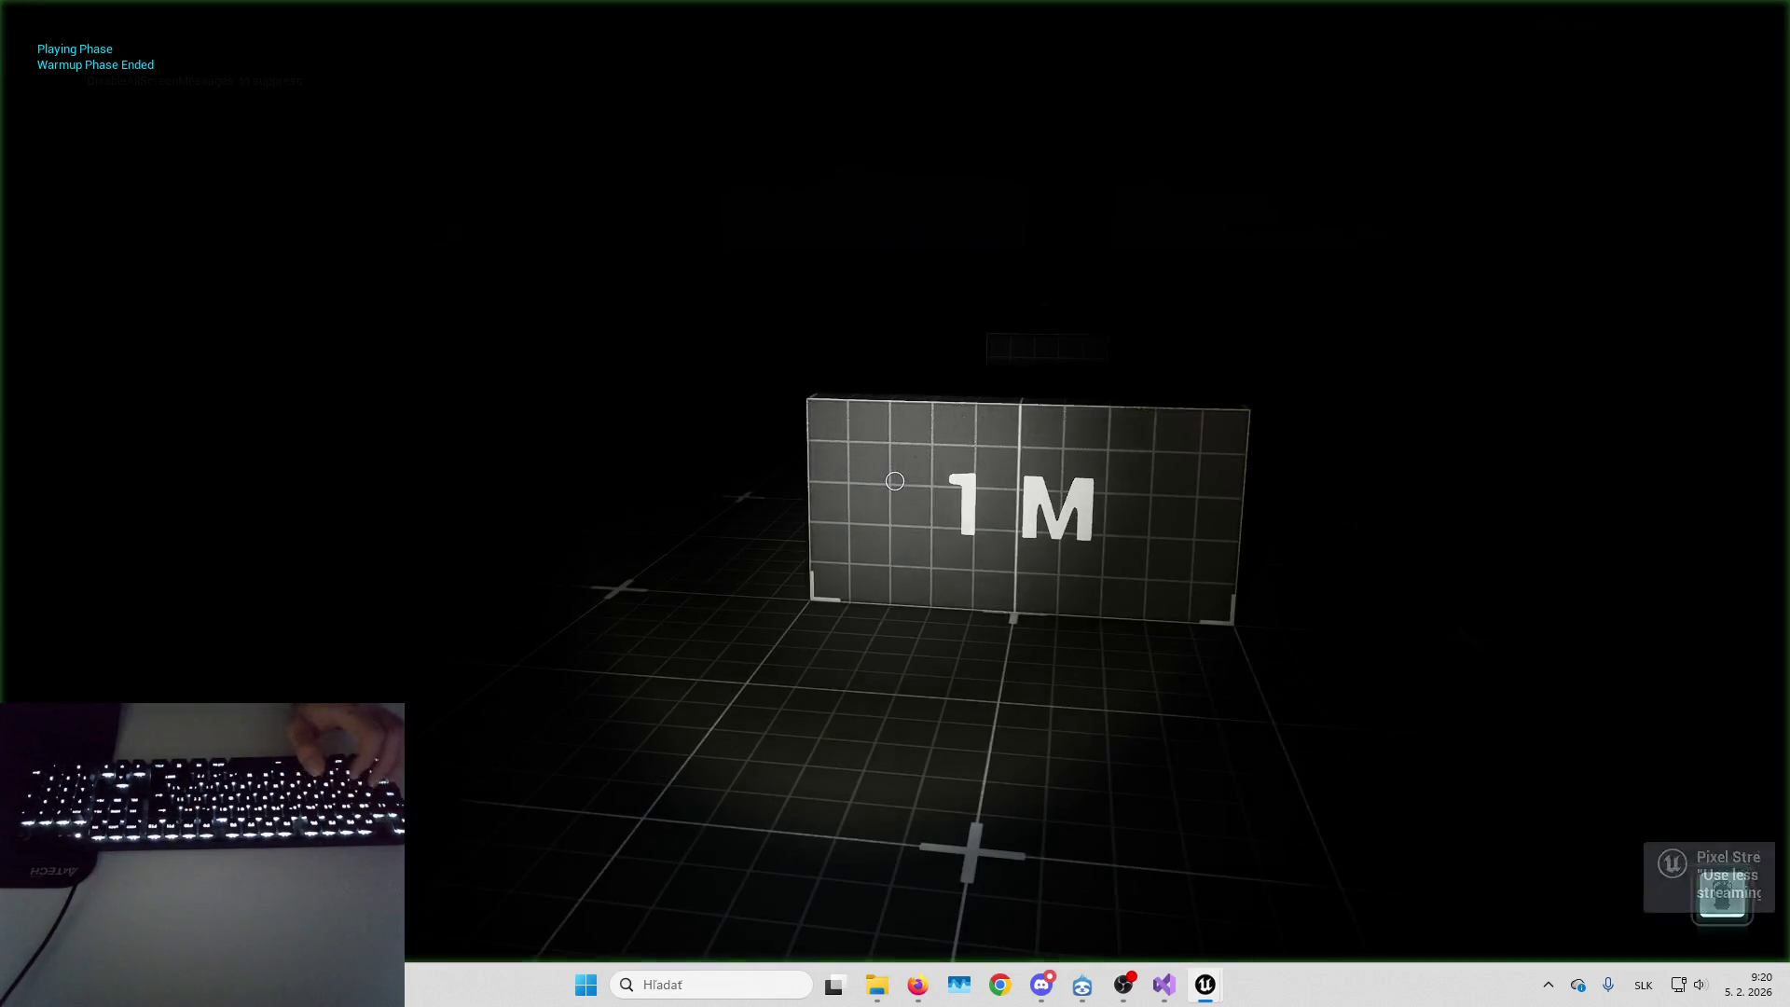
Traverse the 1 M block toward the 2,5 M wall with the faster rotation
key("w")
key("space")
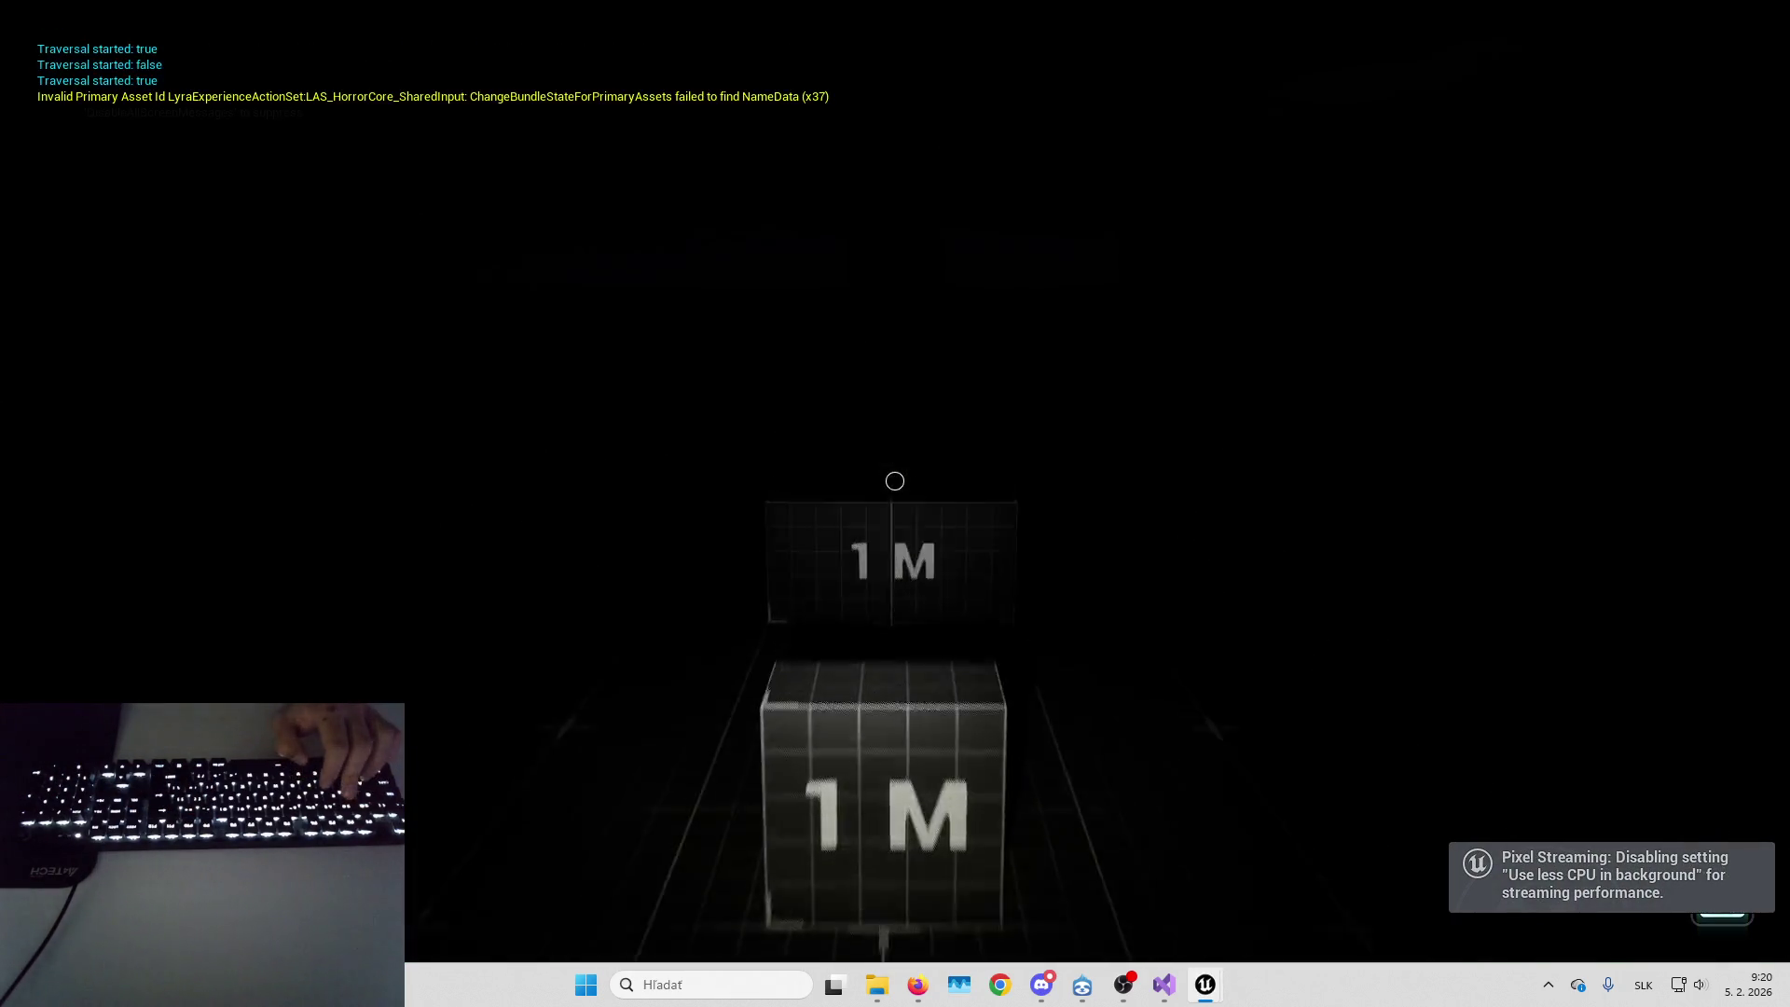
key("s")
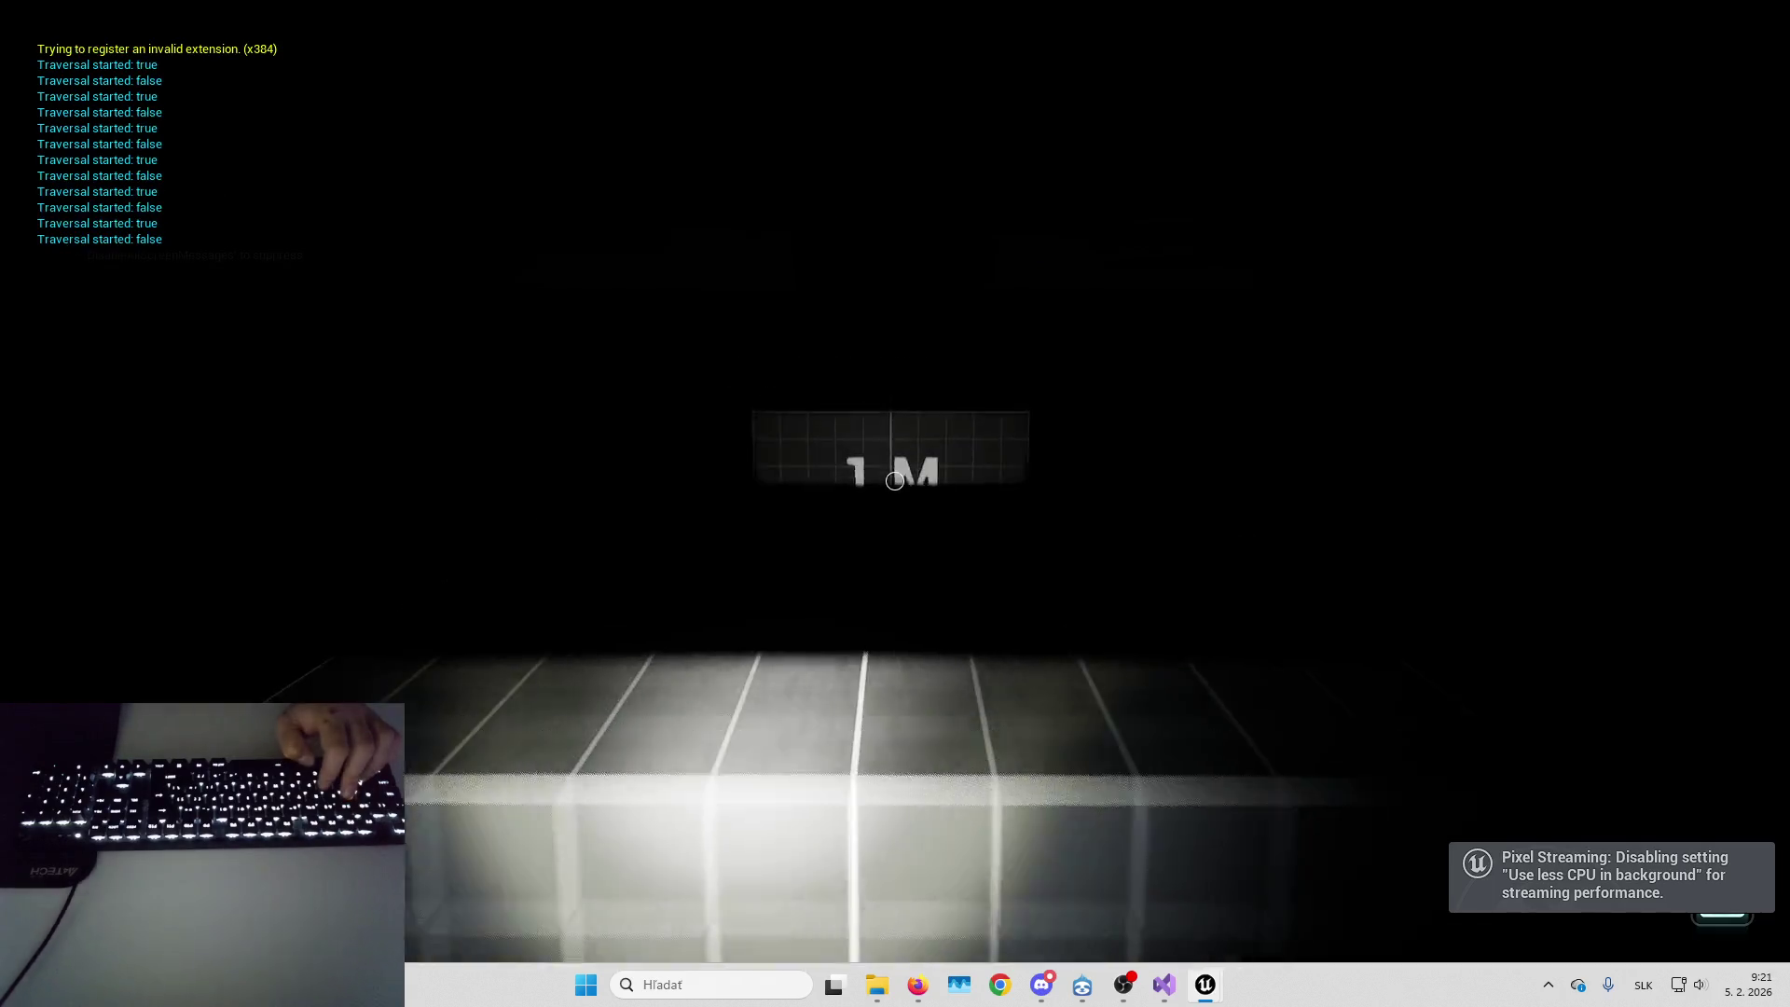
key("w")
key("space")
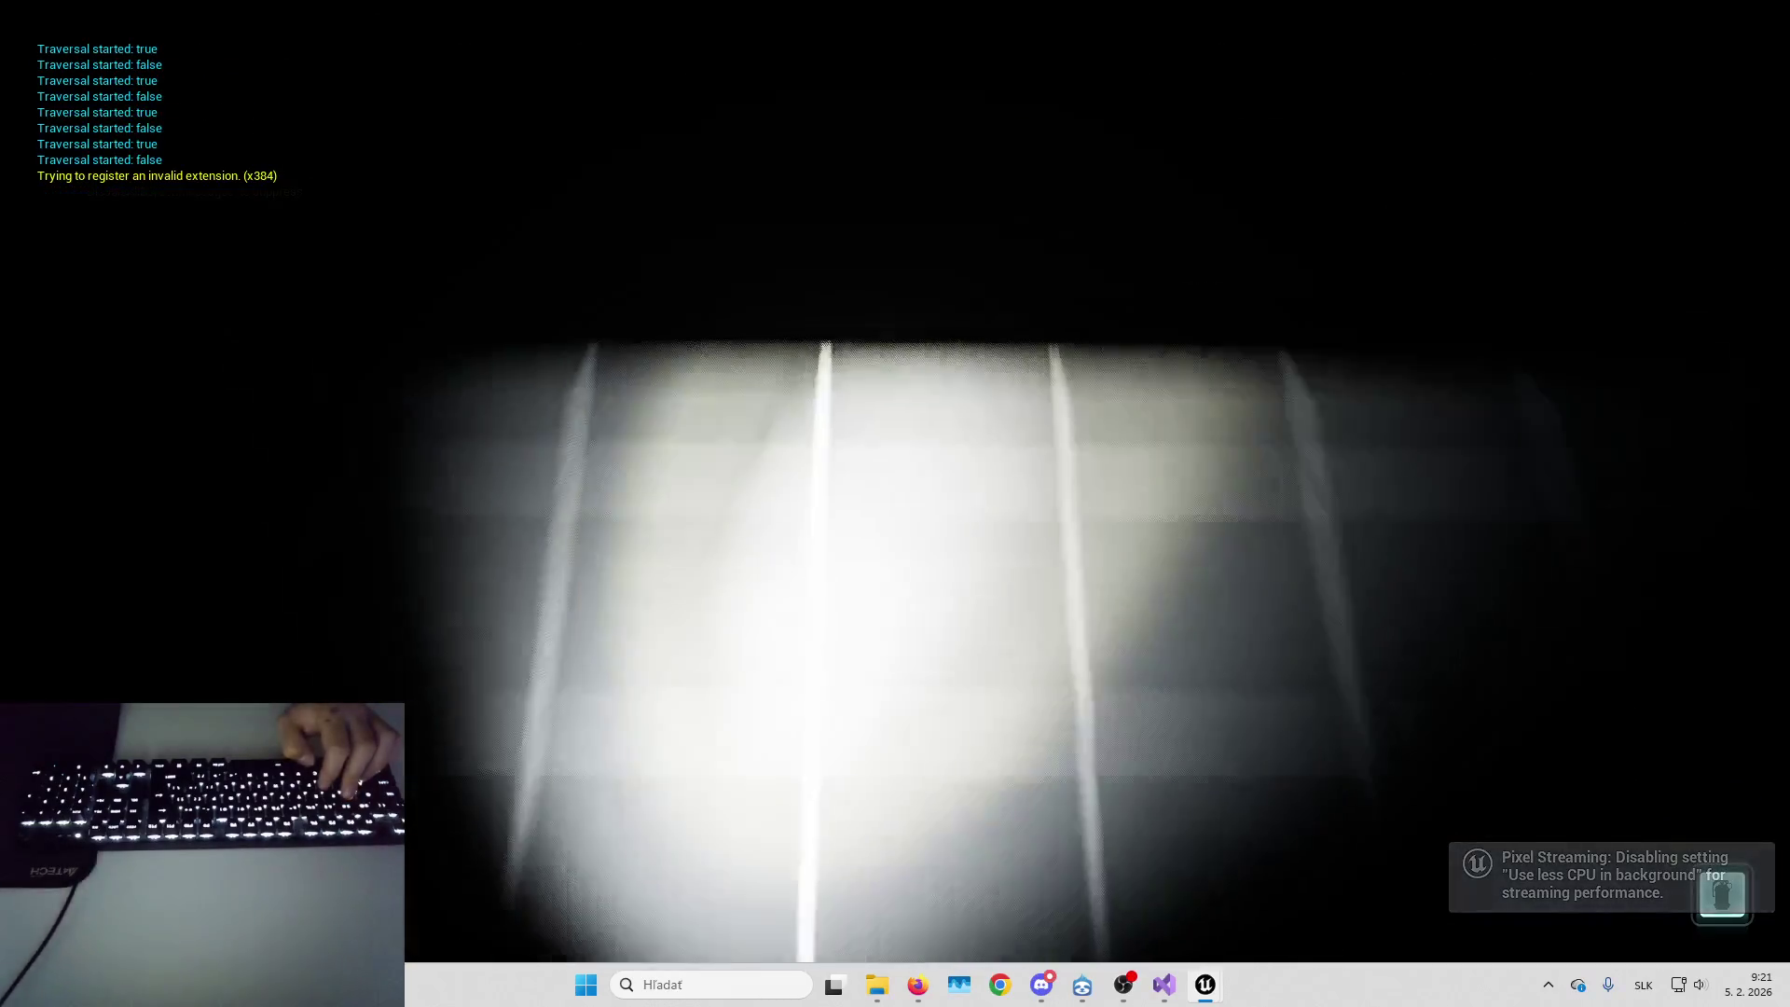
key("w")
Retry traversal at the panel, climb onto the lit 1 M block, then stop play
key("space")
key("space")
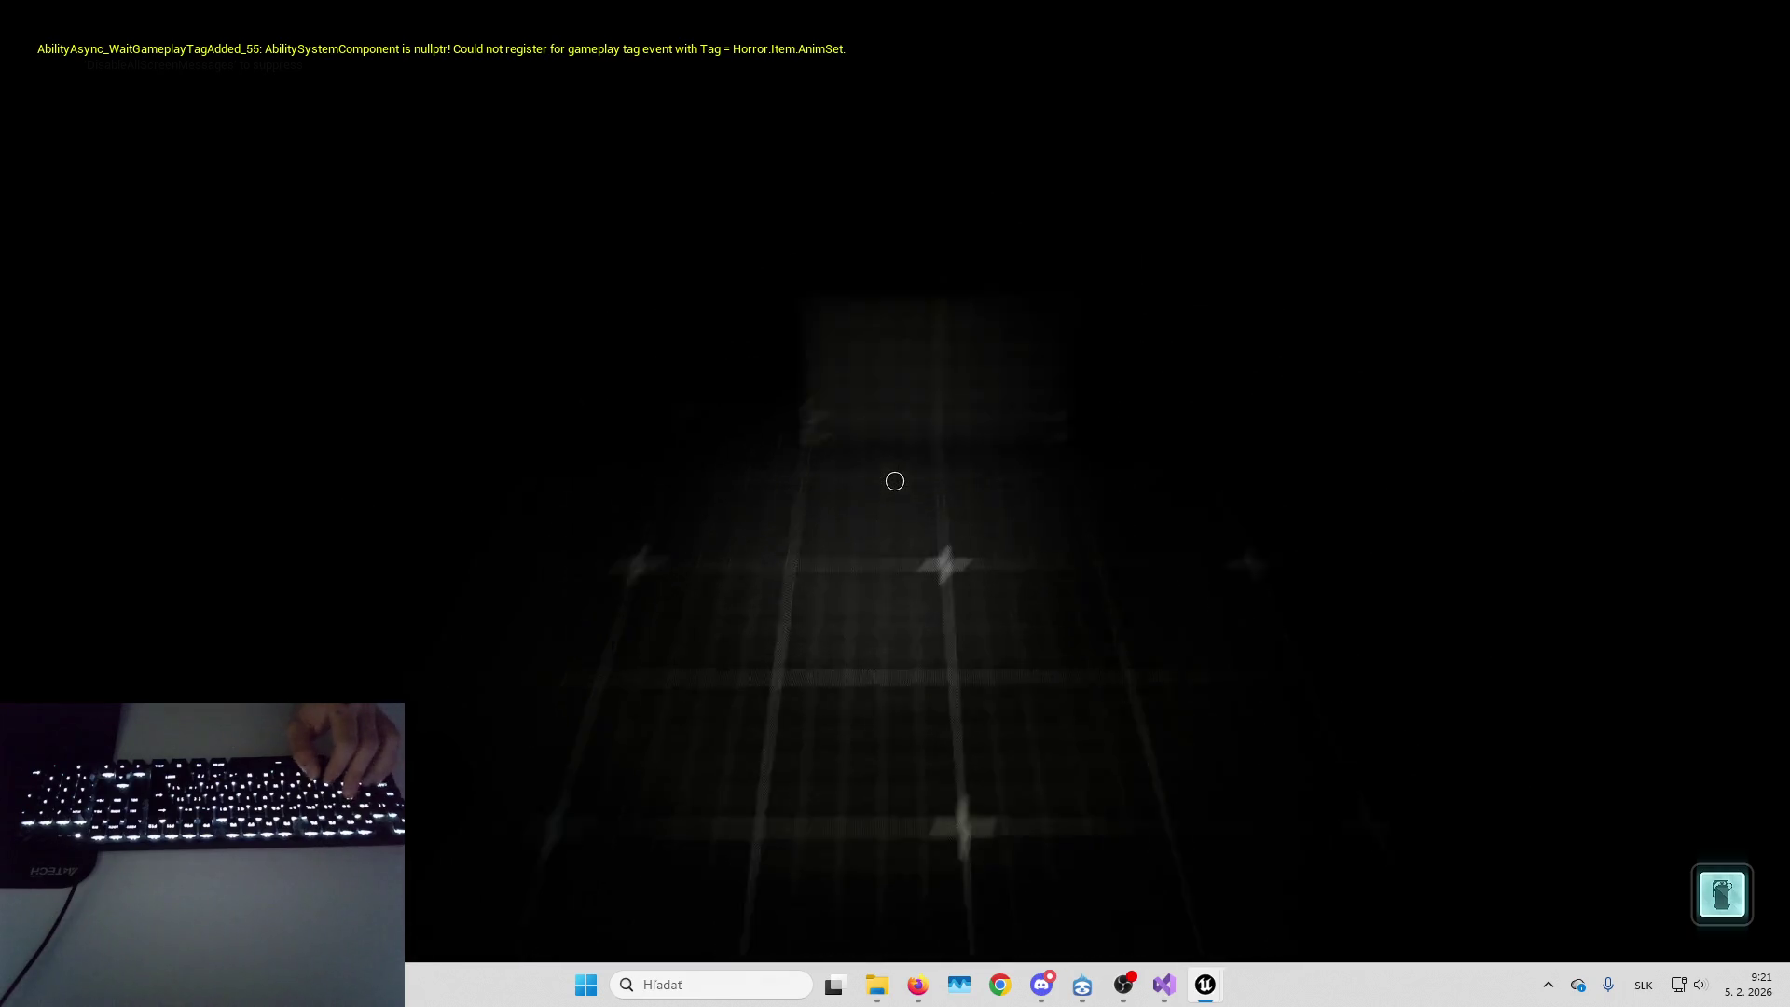
key("space")
key("space")
key("space")
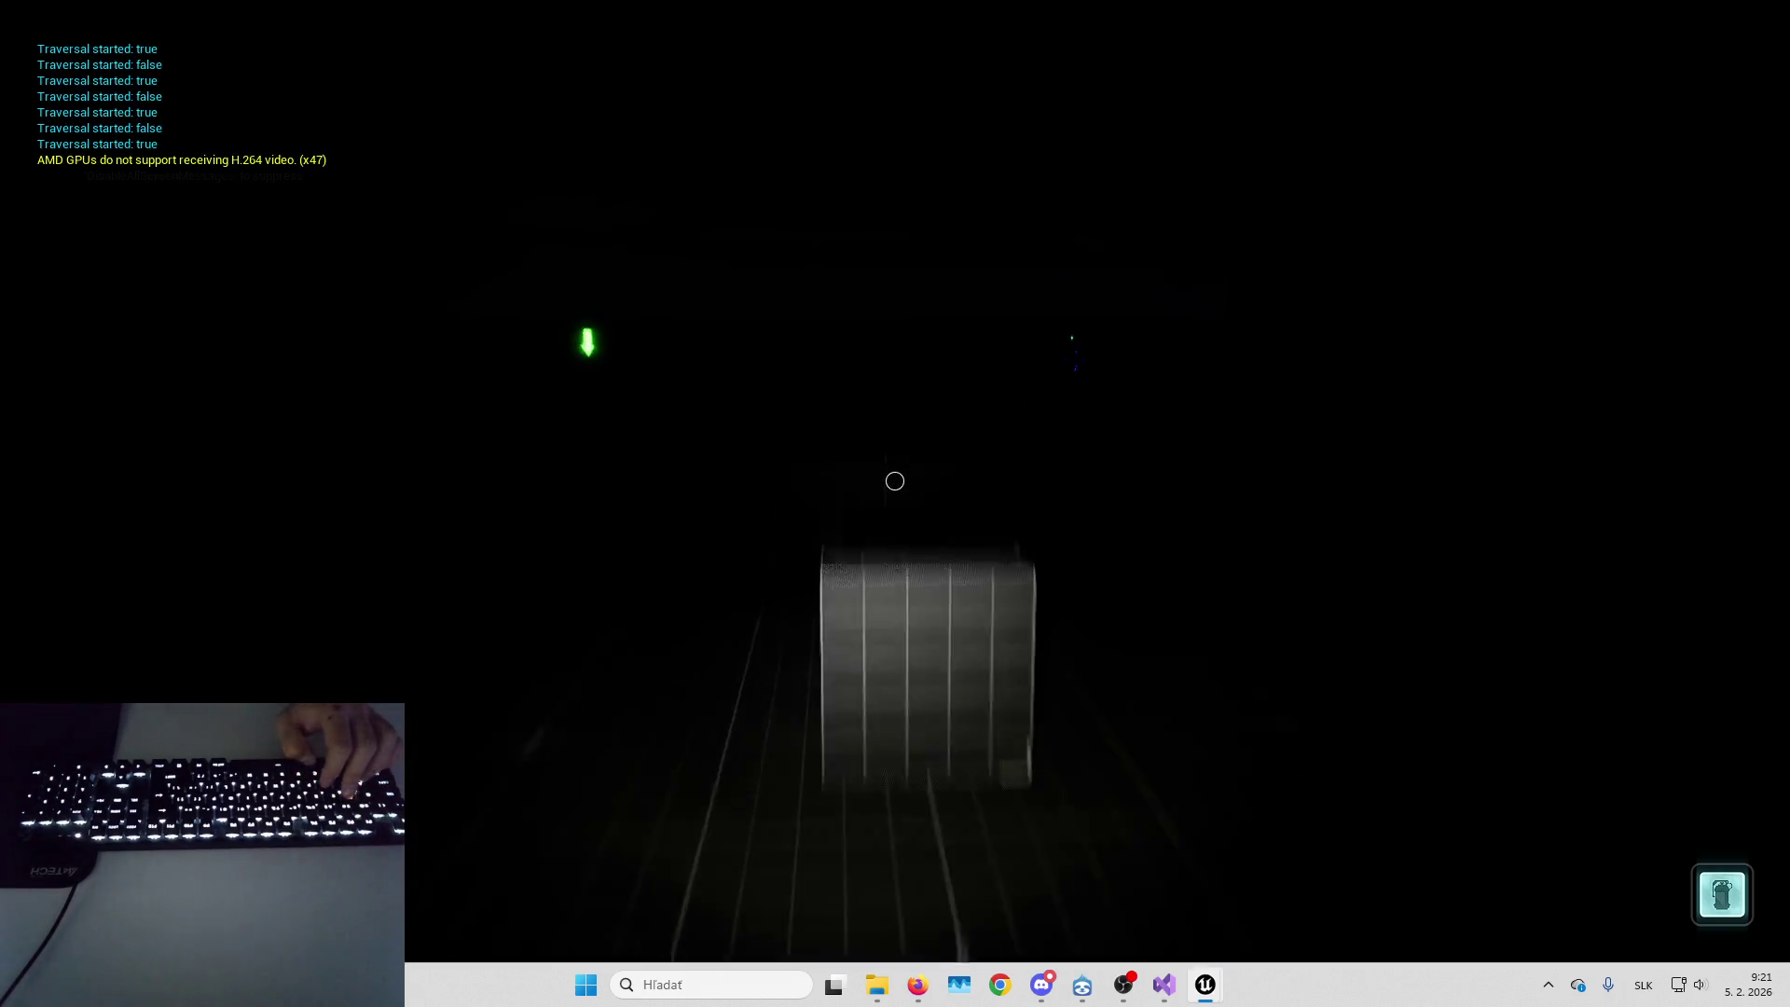
key("space")
key("space")
key("space")
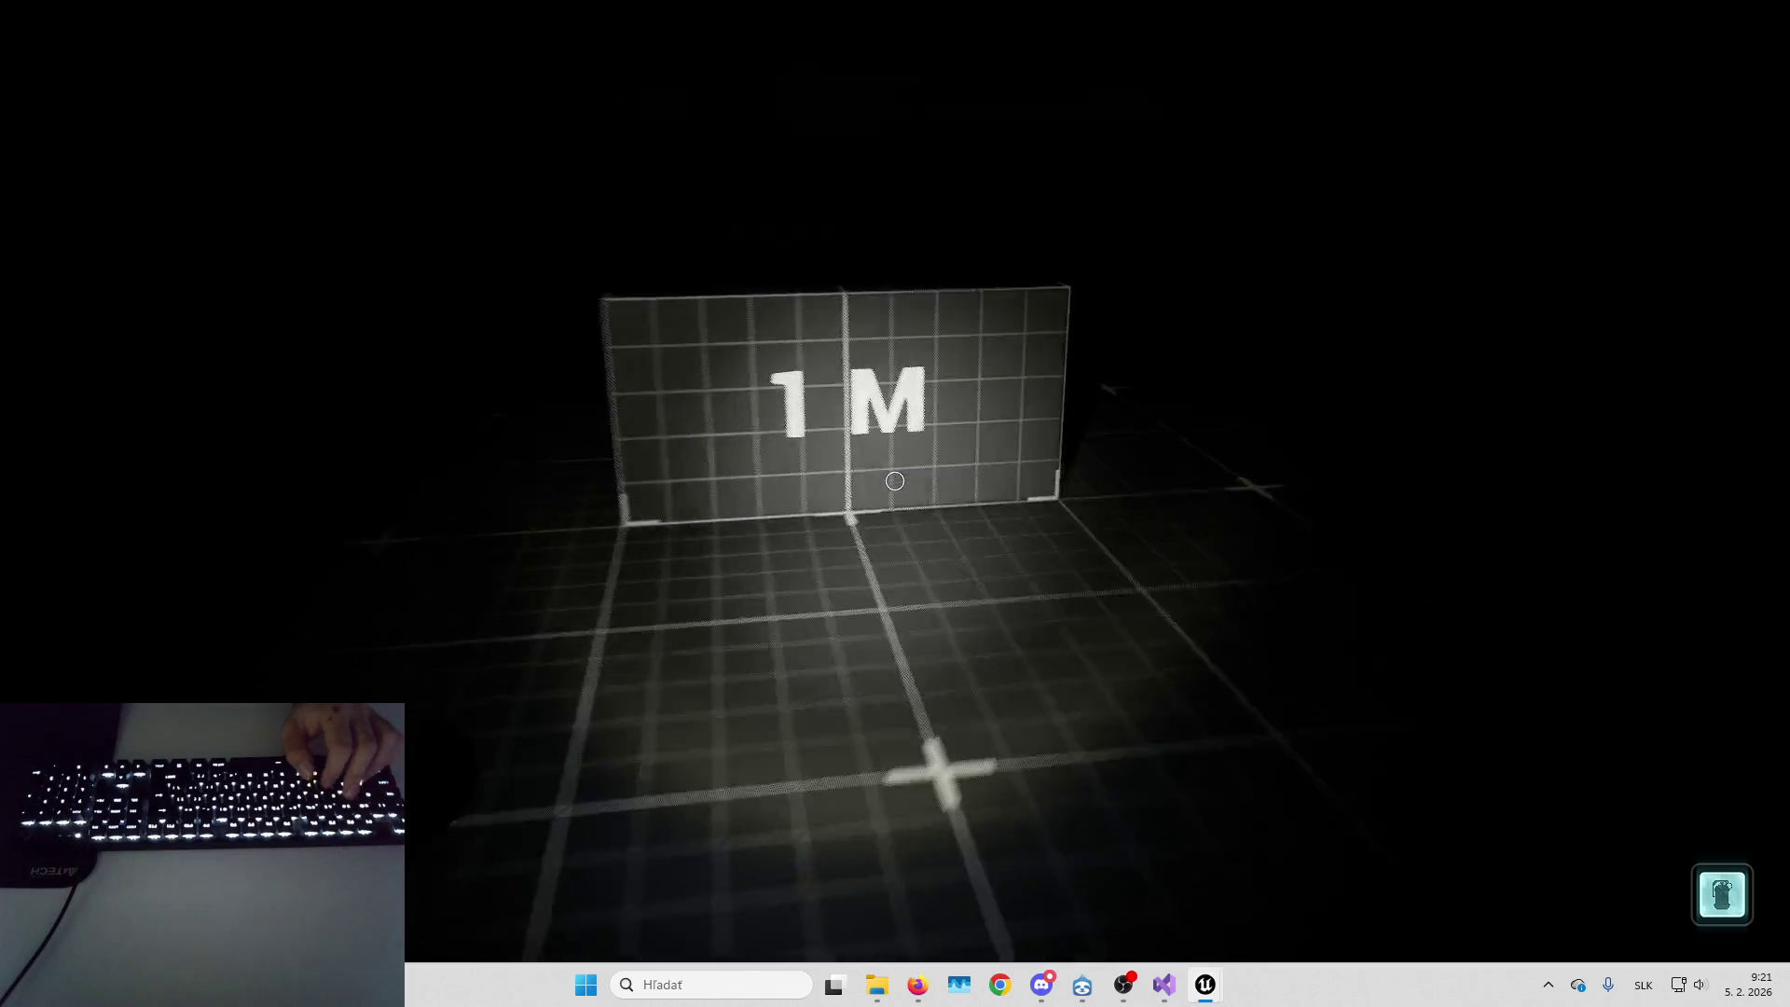
key("space")
key("space")
key("space")
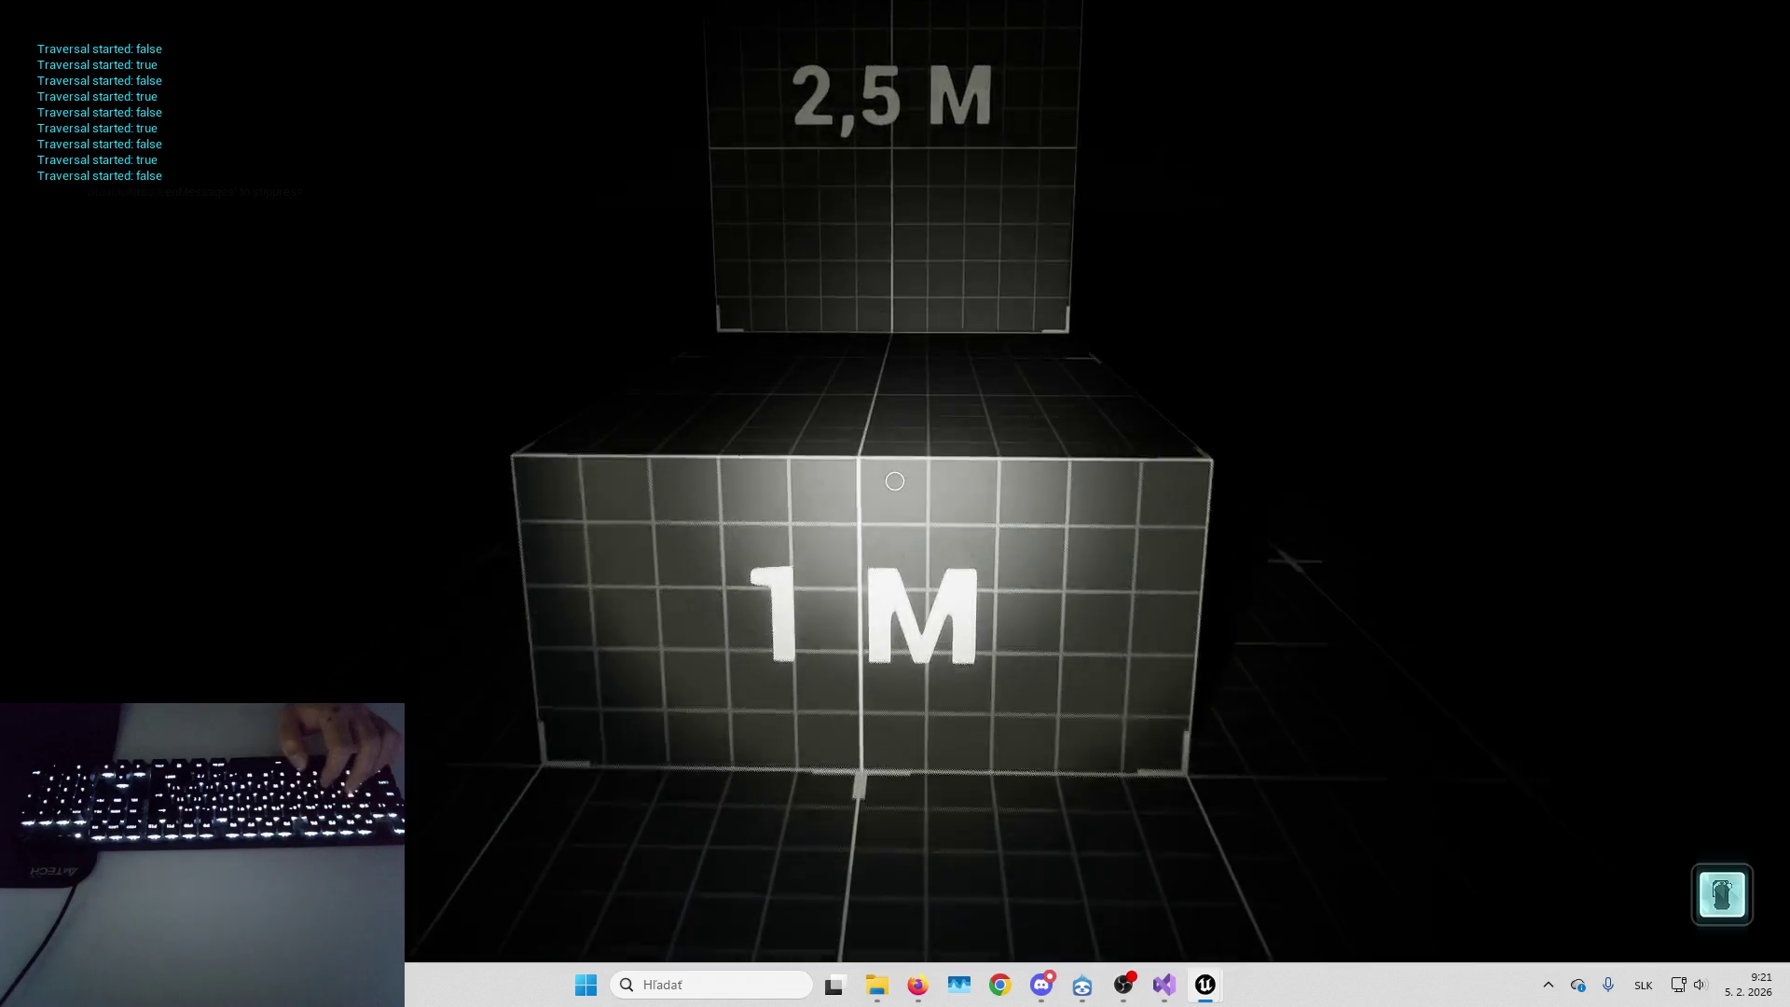
key("Escape")
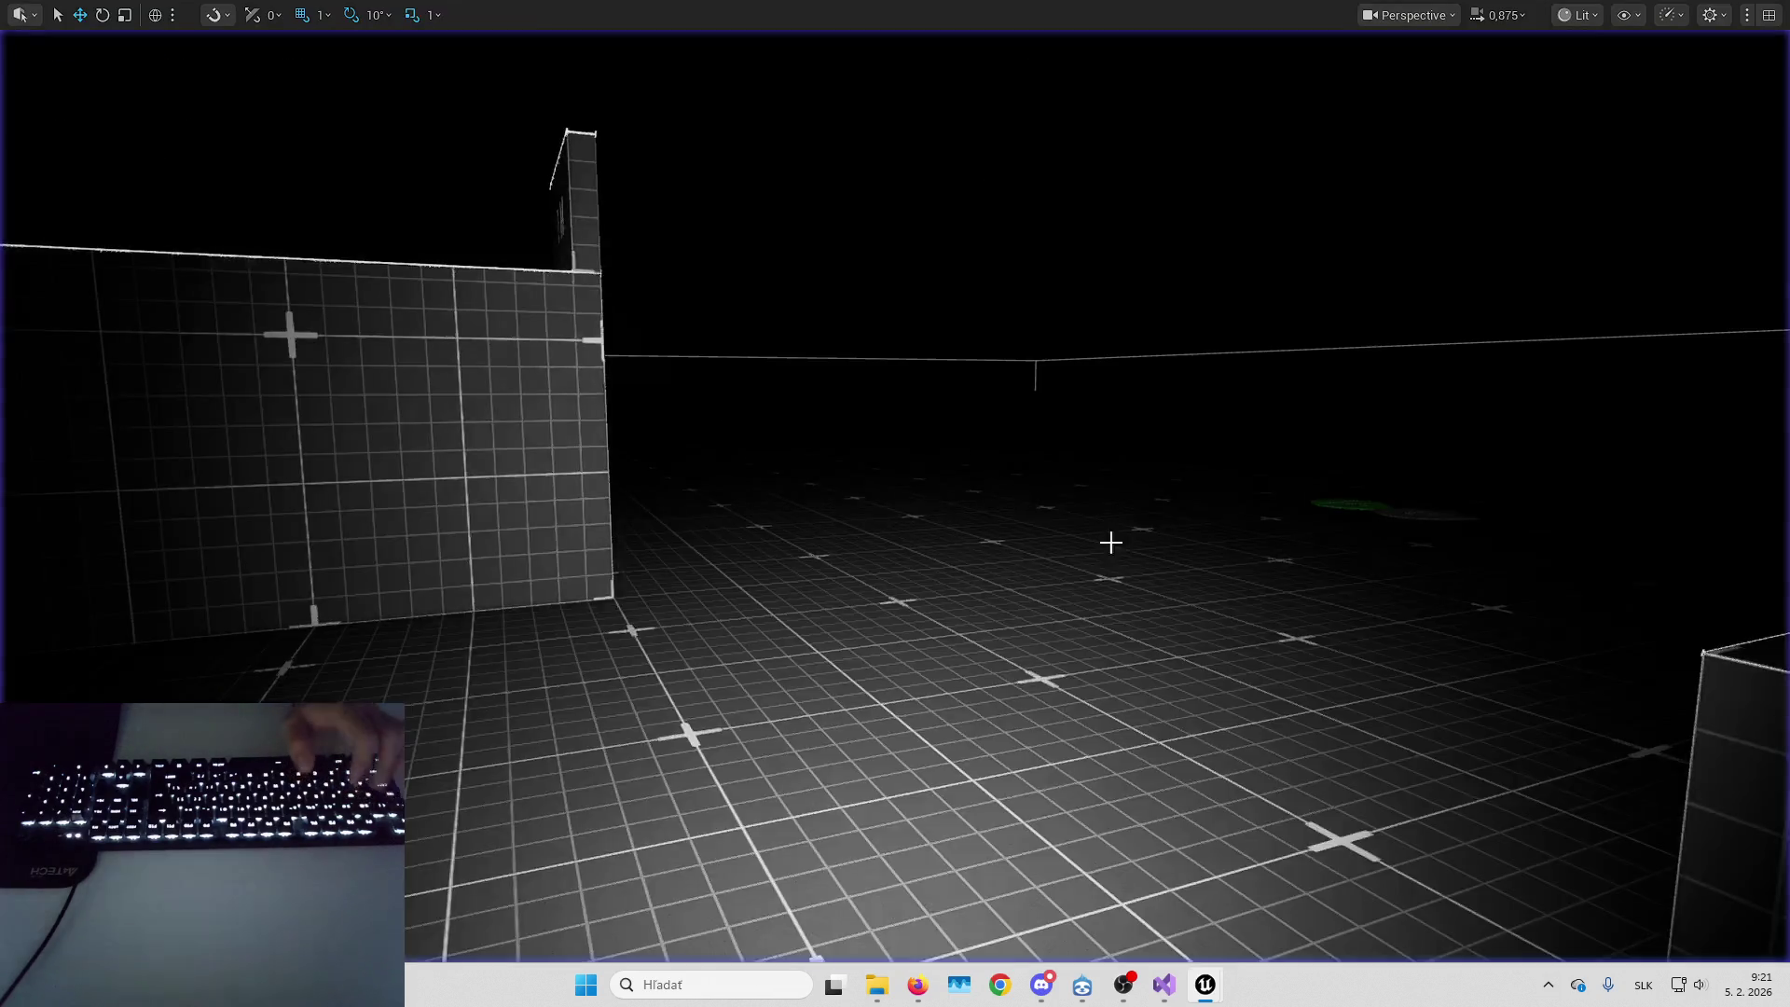
Set HeroData_HorrorCore's Default Camera Mode to CM_ThirdPerson via the World Settings experience
key("F11")
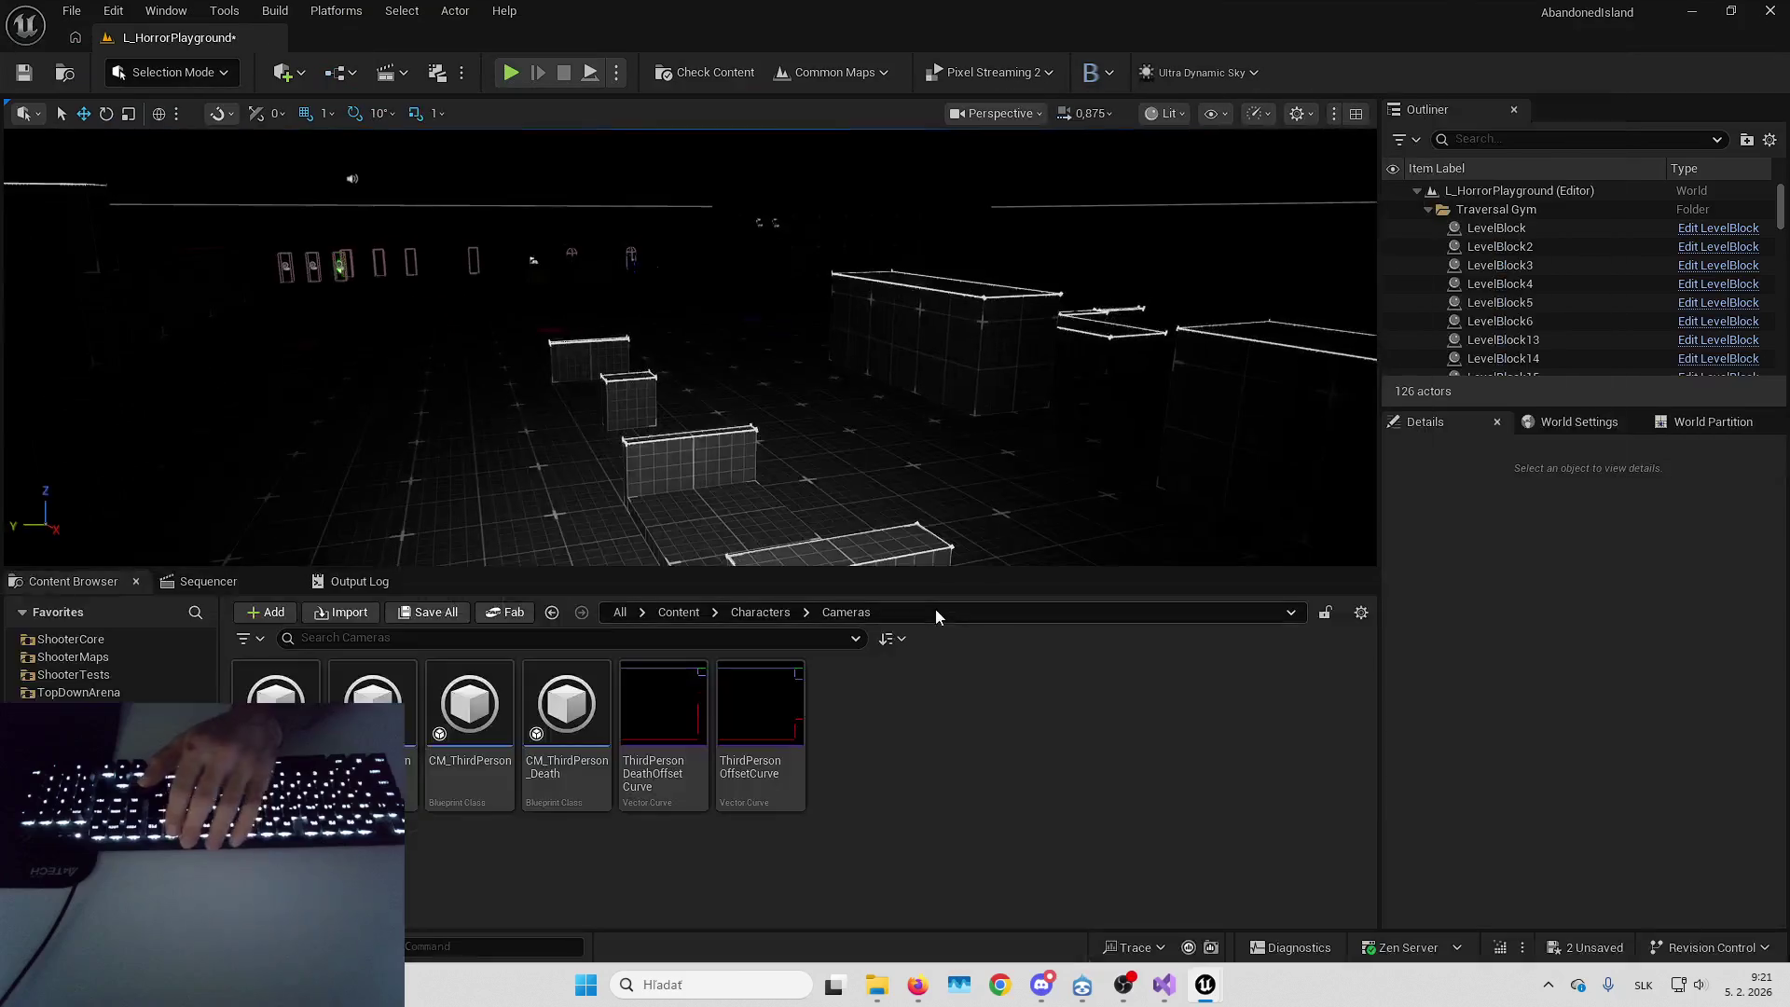
left_click(1547, 428)
left_click(1676, 560)
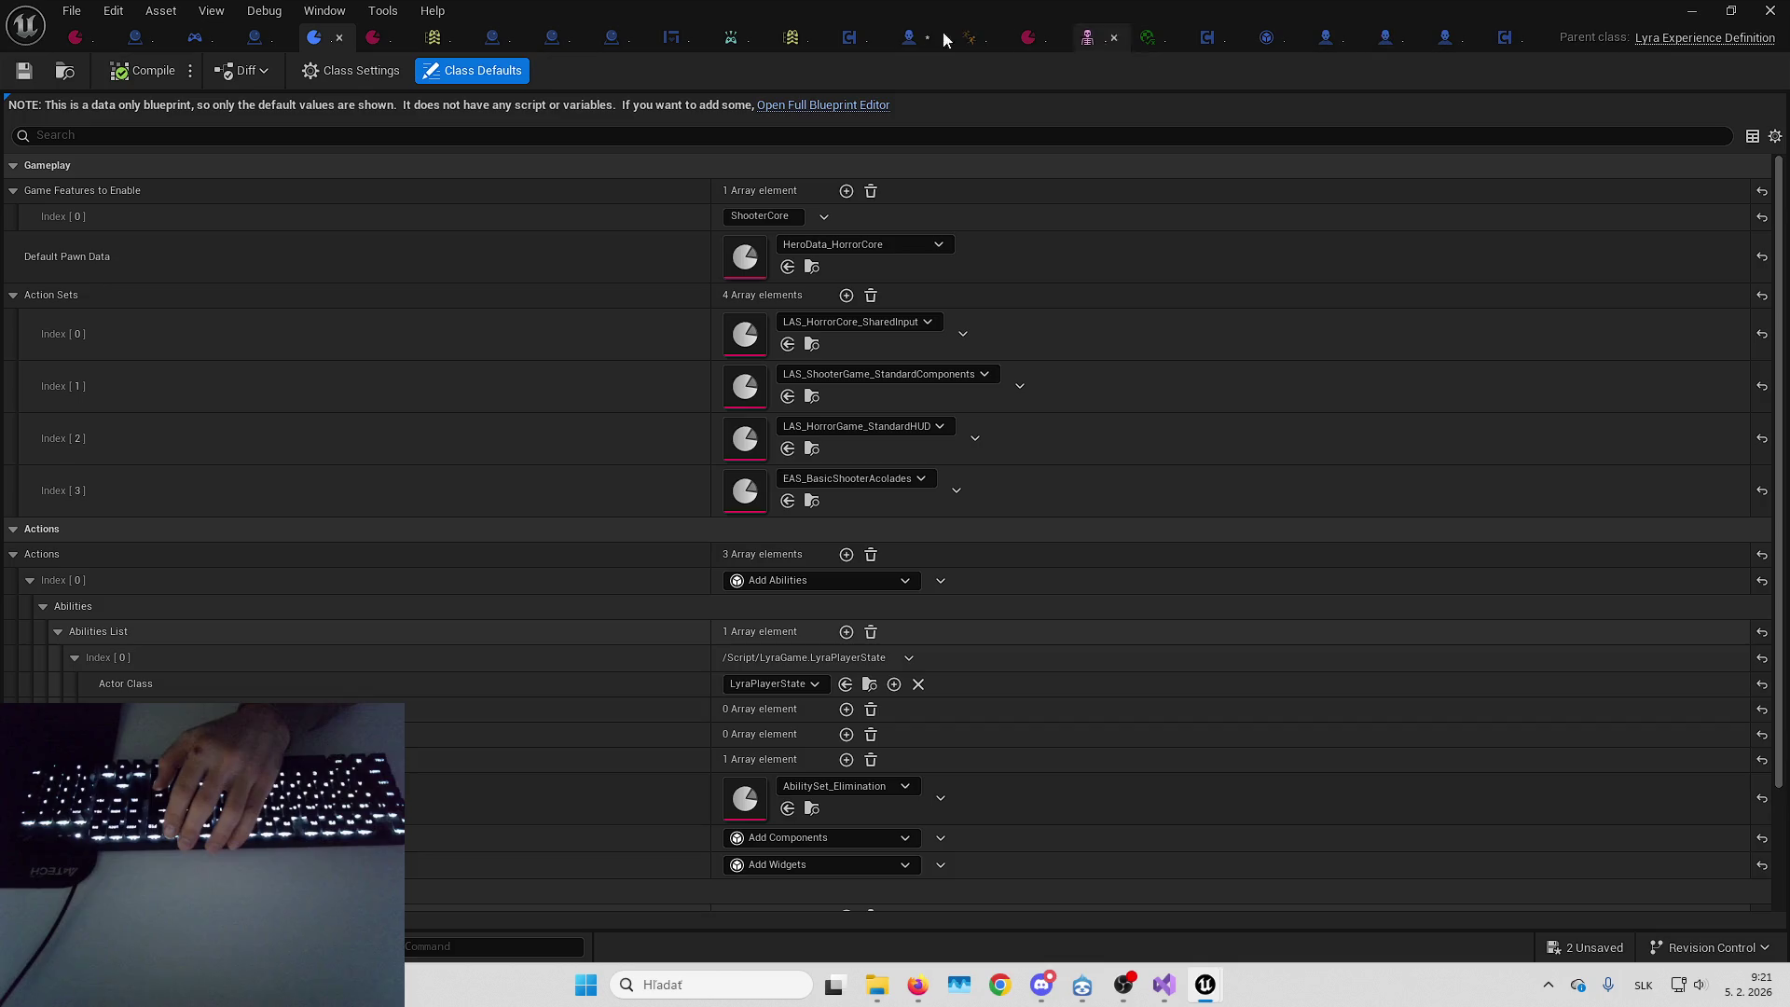
double_click(755, 259)
left_click(837, 498)
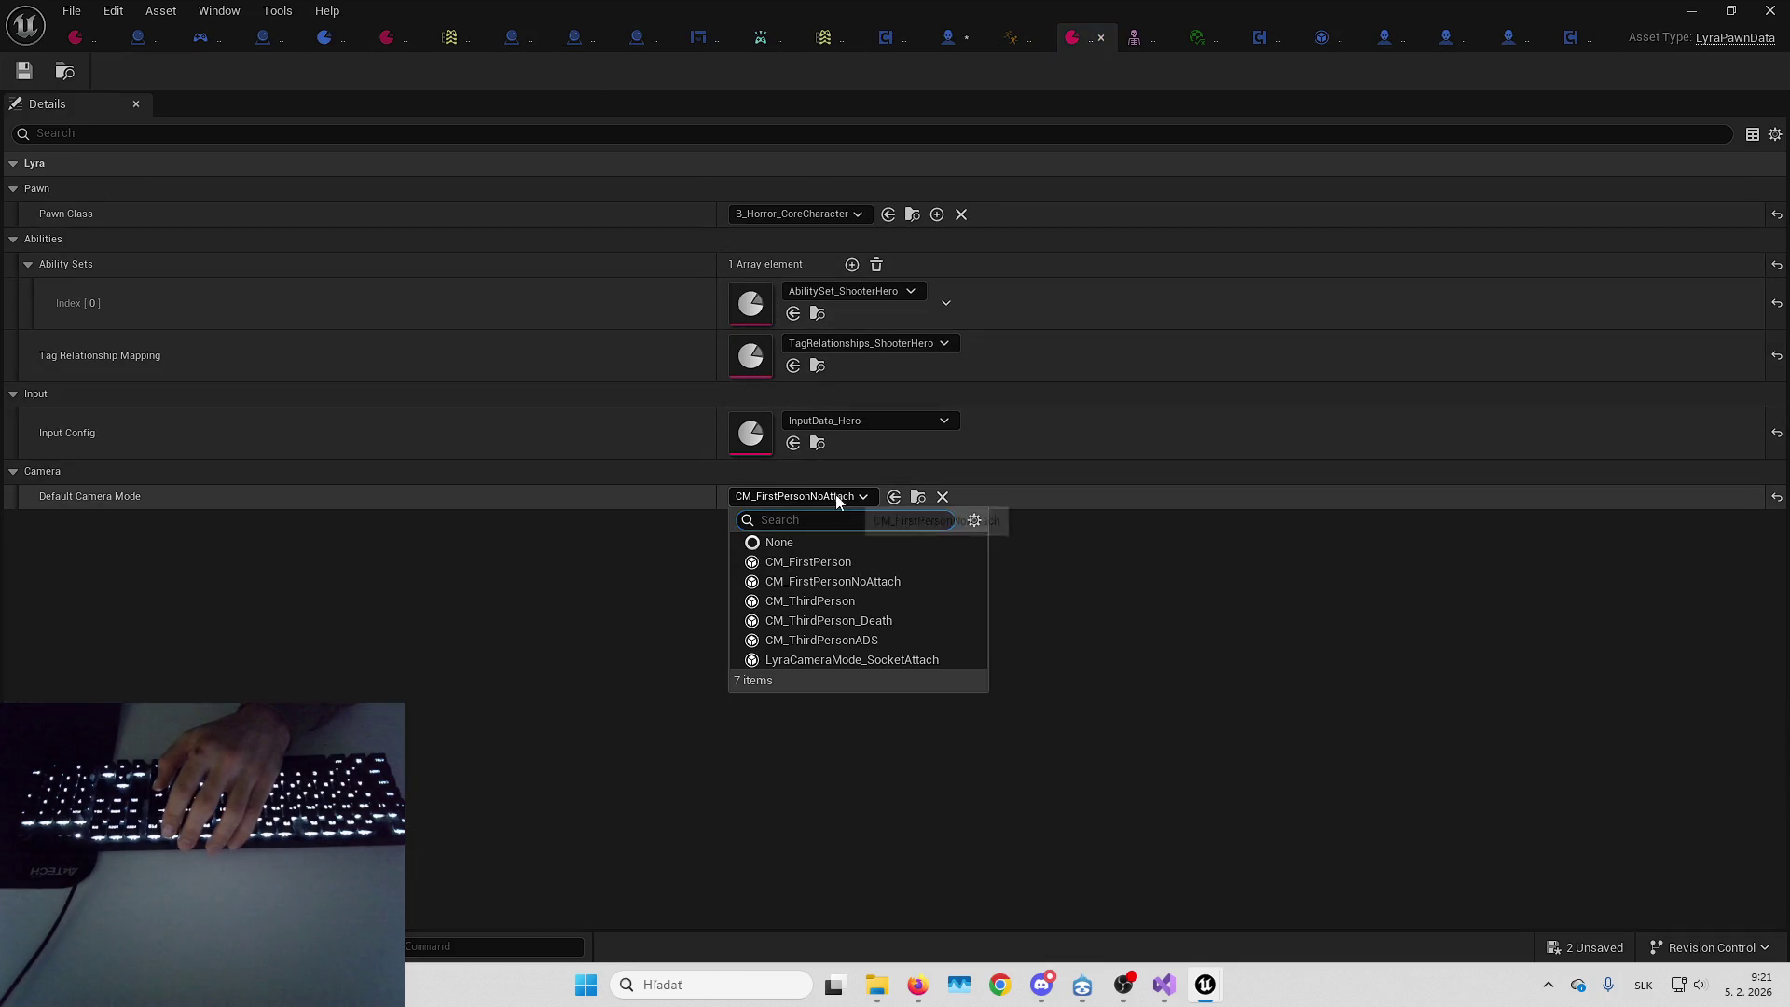
left_click(817, 601)
Save all assets and start a full-screen play session of the level
key("ctrl+shift+s")
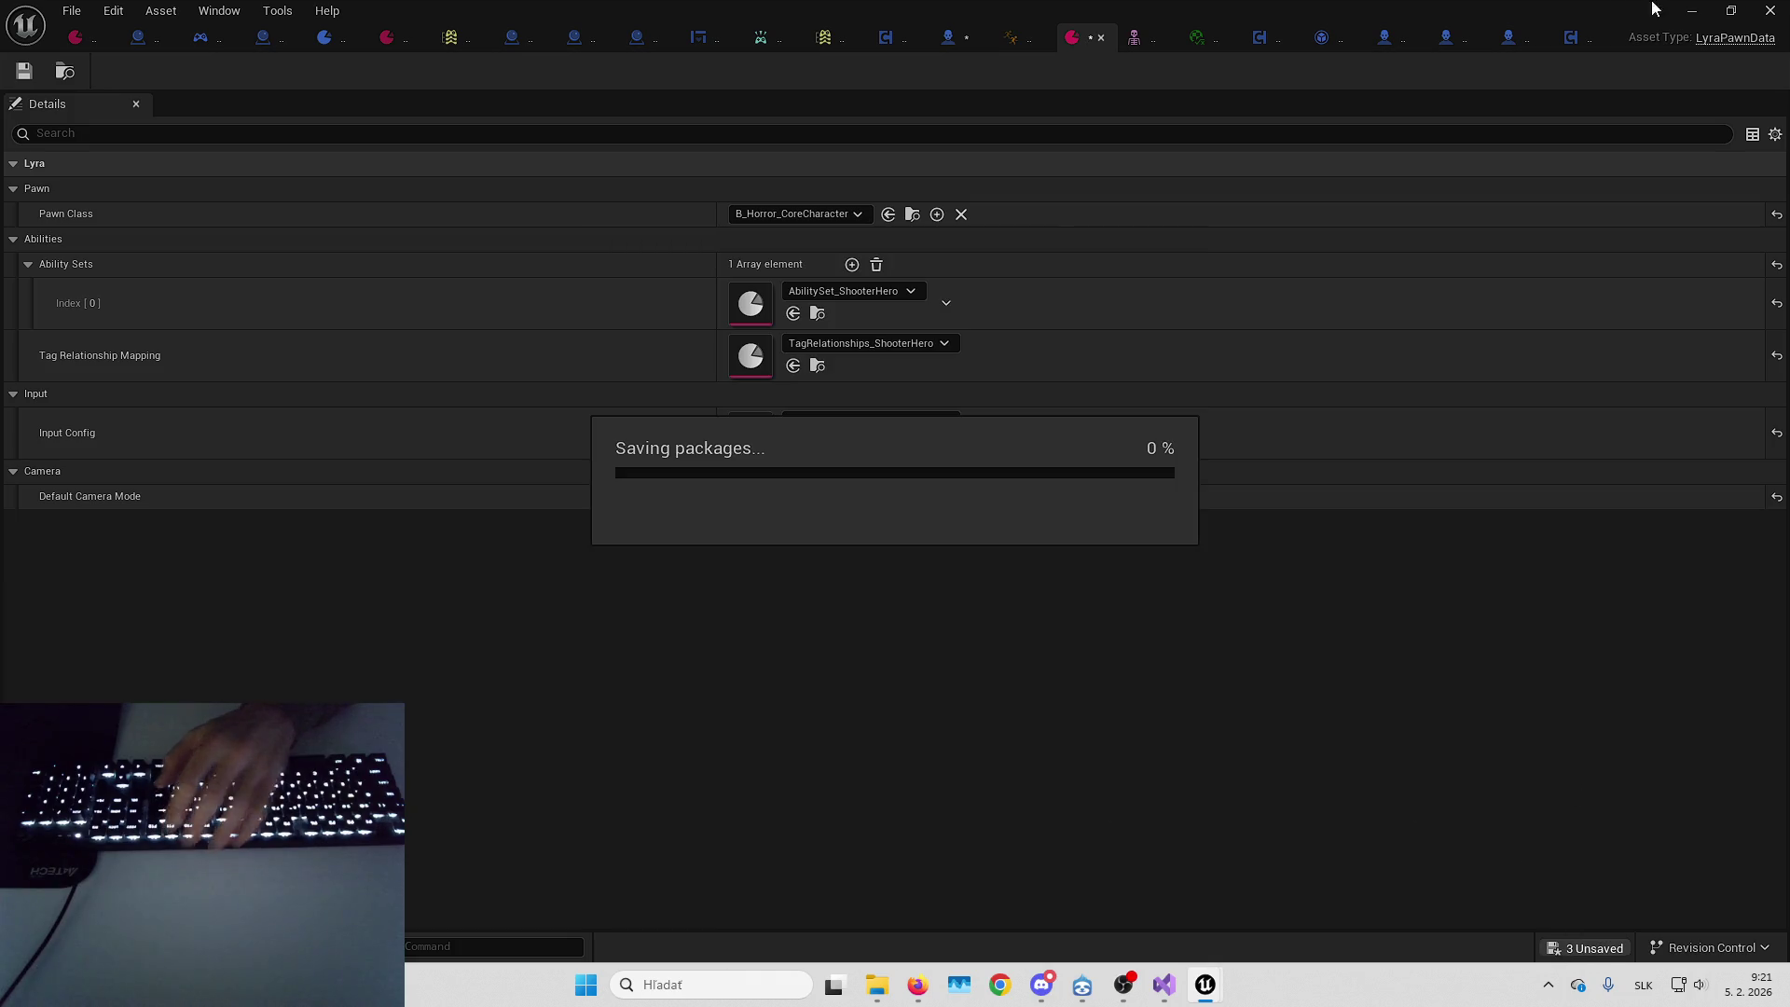
left_click(1686, 11)
key("alt+p")
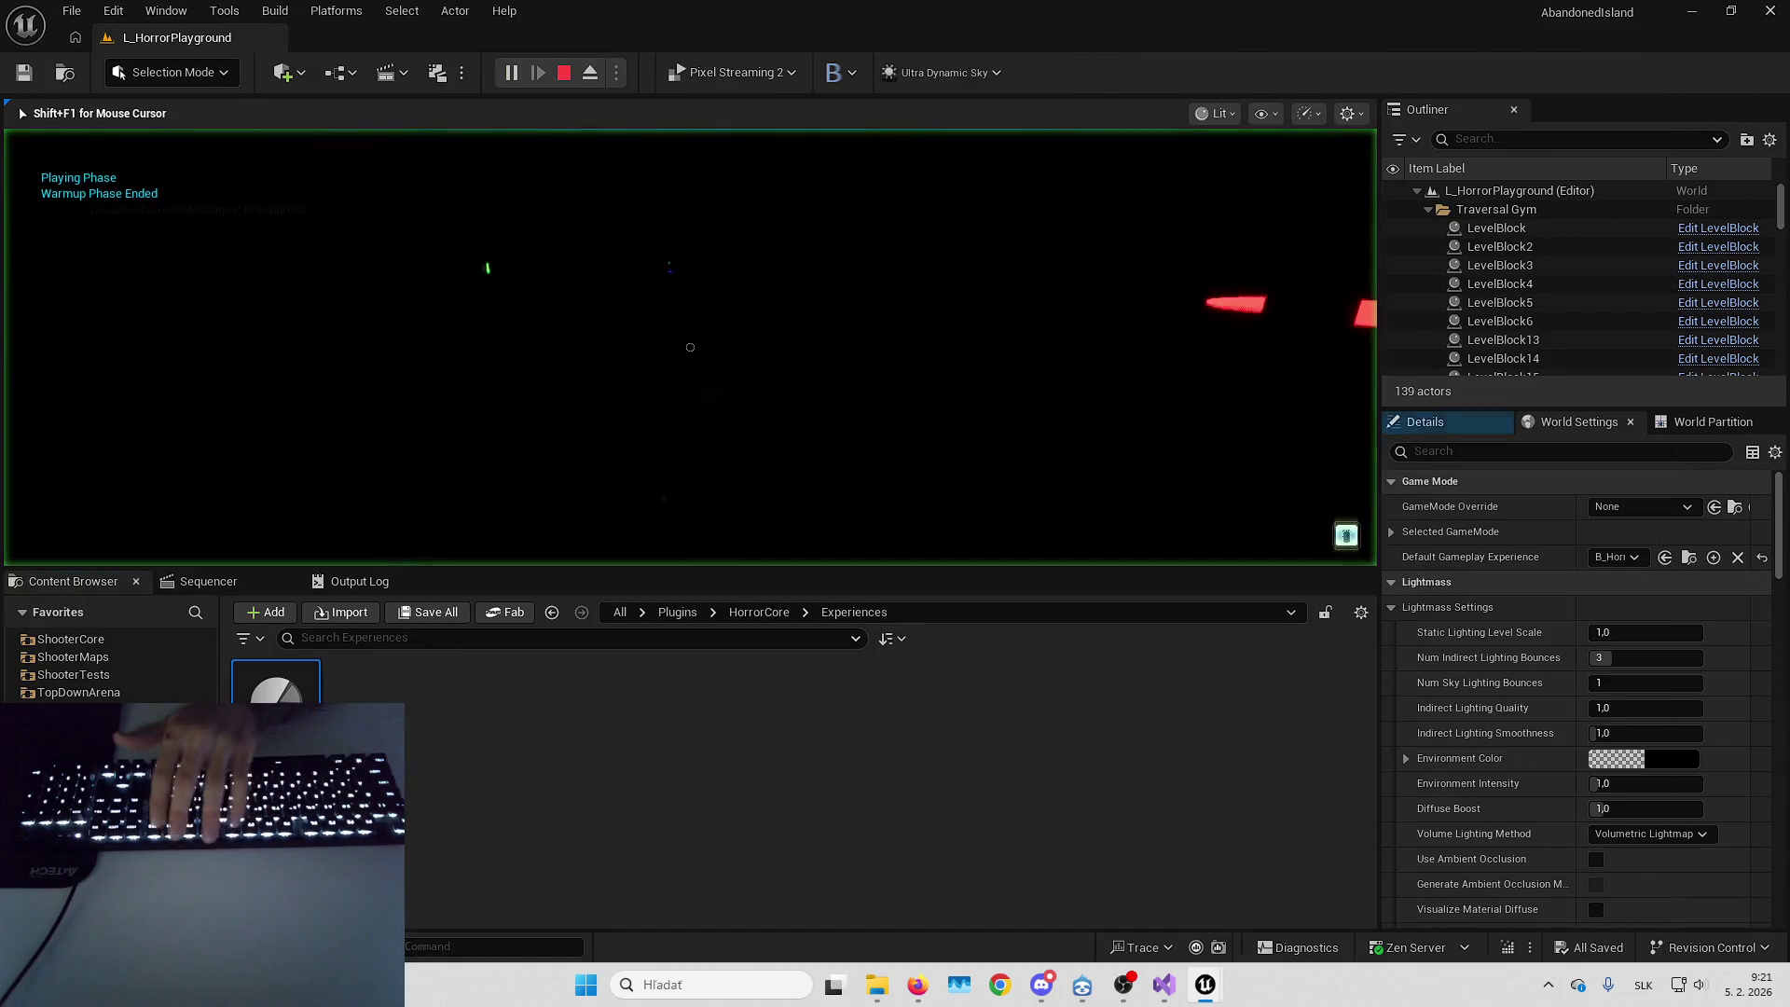
key("F11")
Walk past the large grid box toward a cube, then bring up the window switcher
key("w")
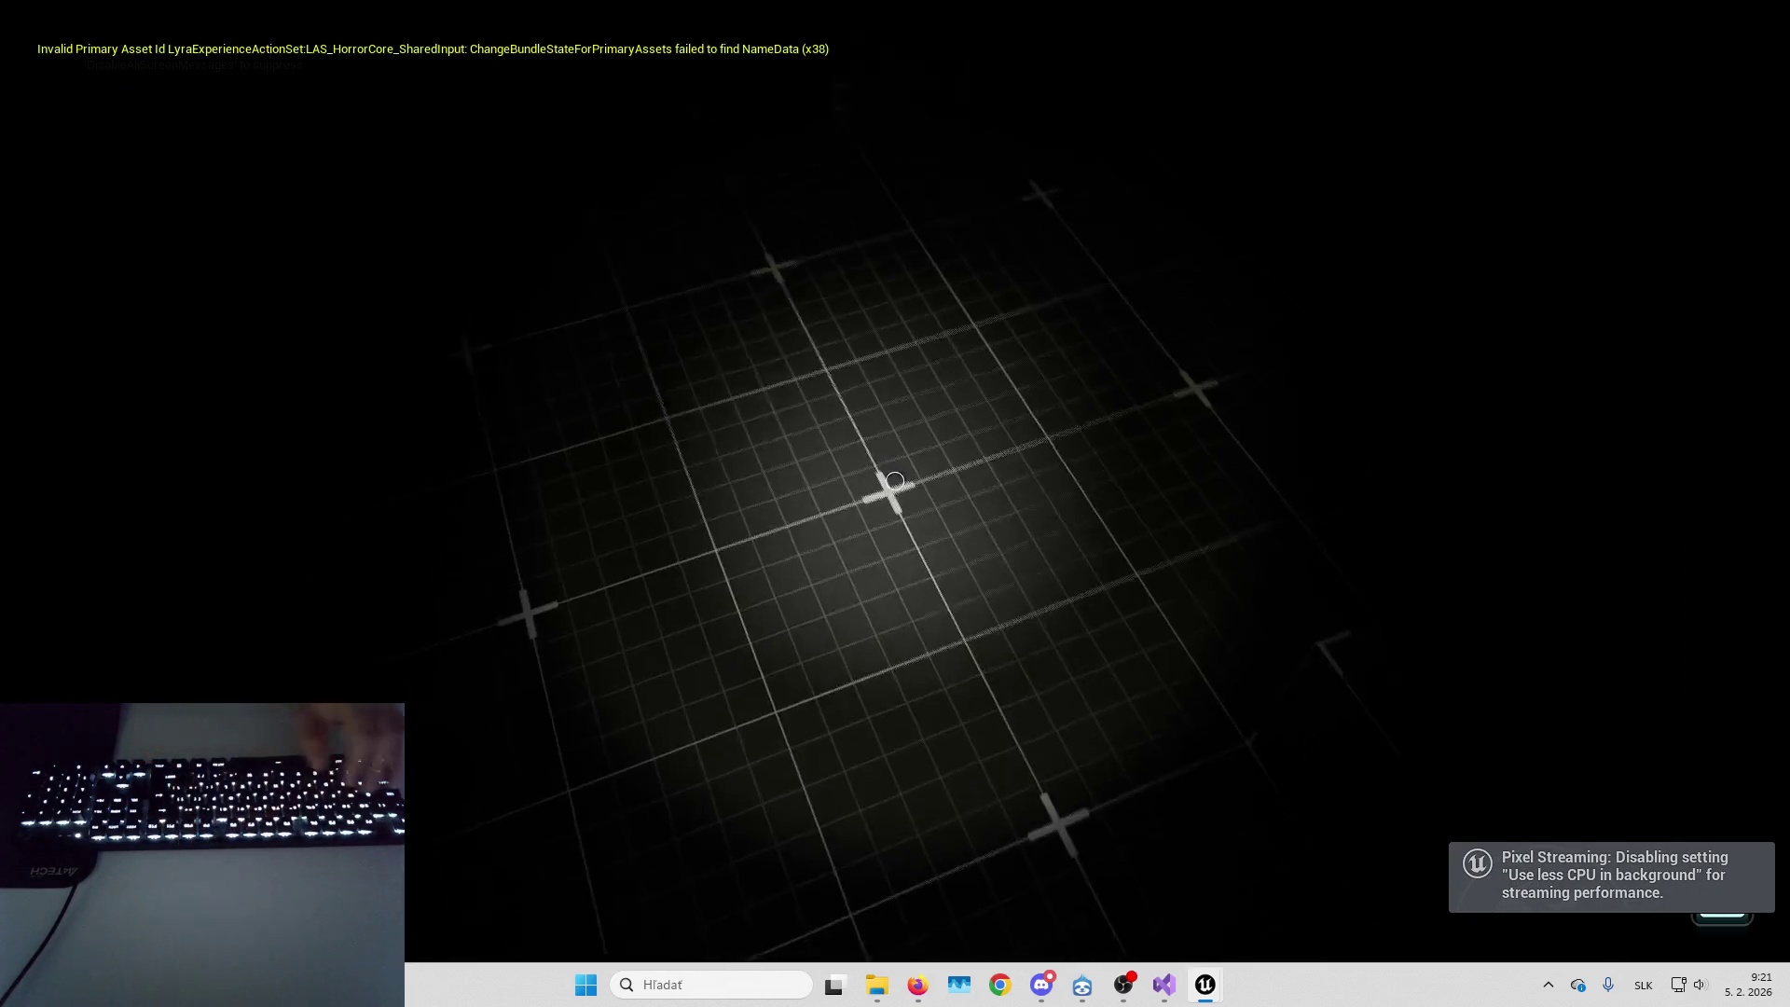
key("w")
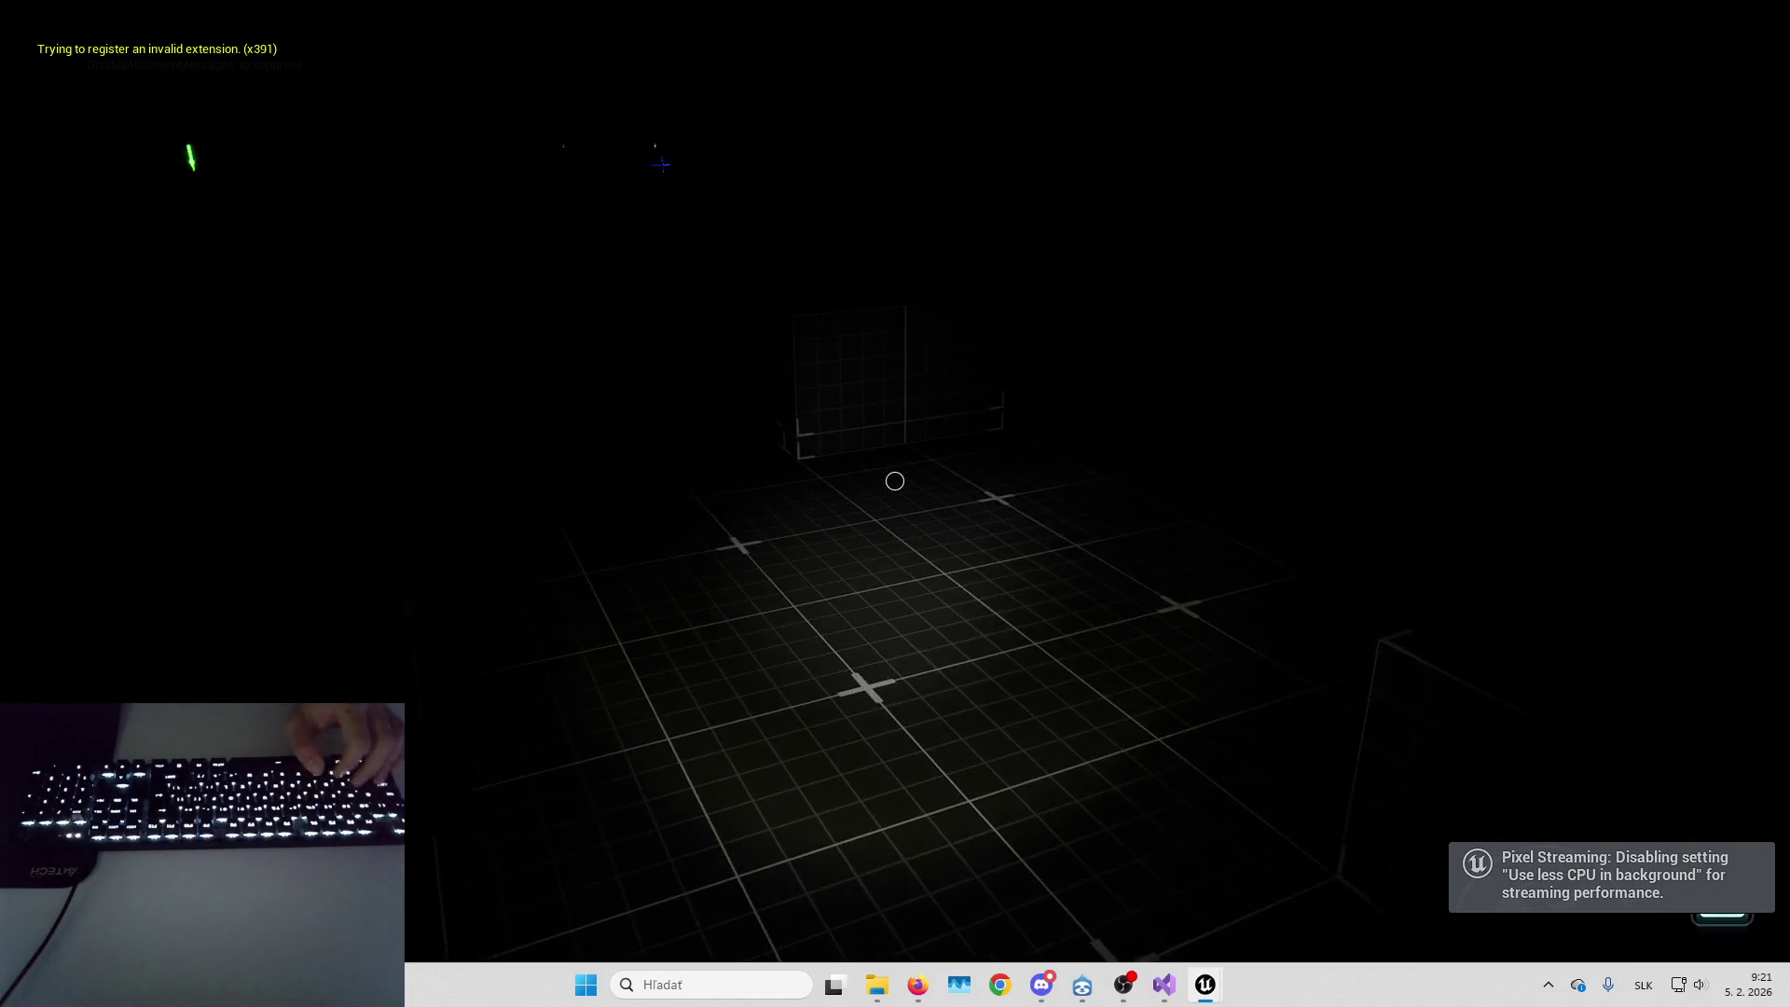
key("space")
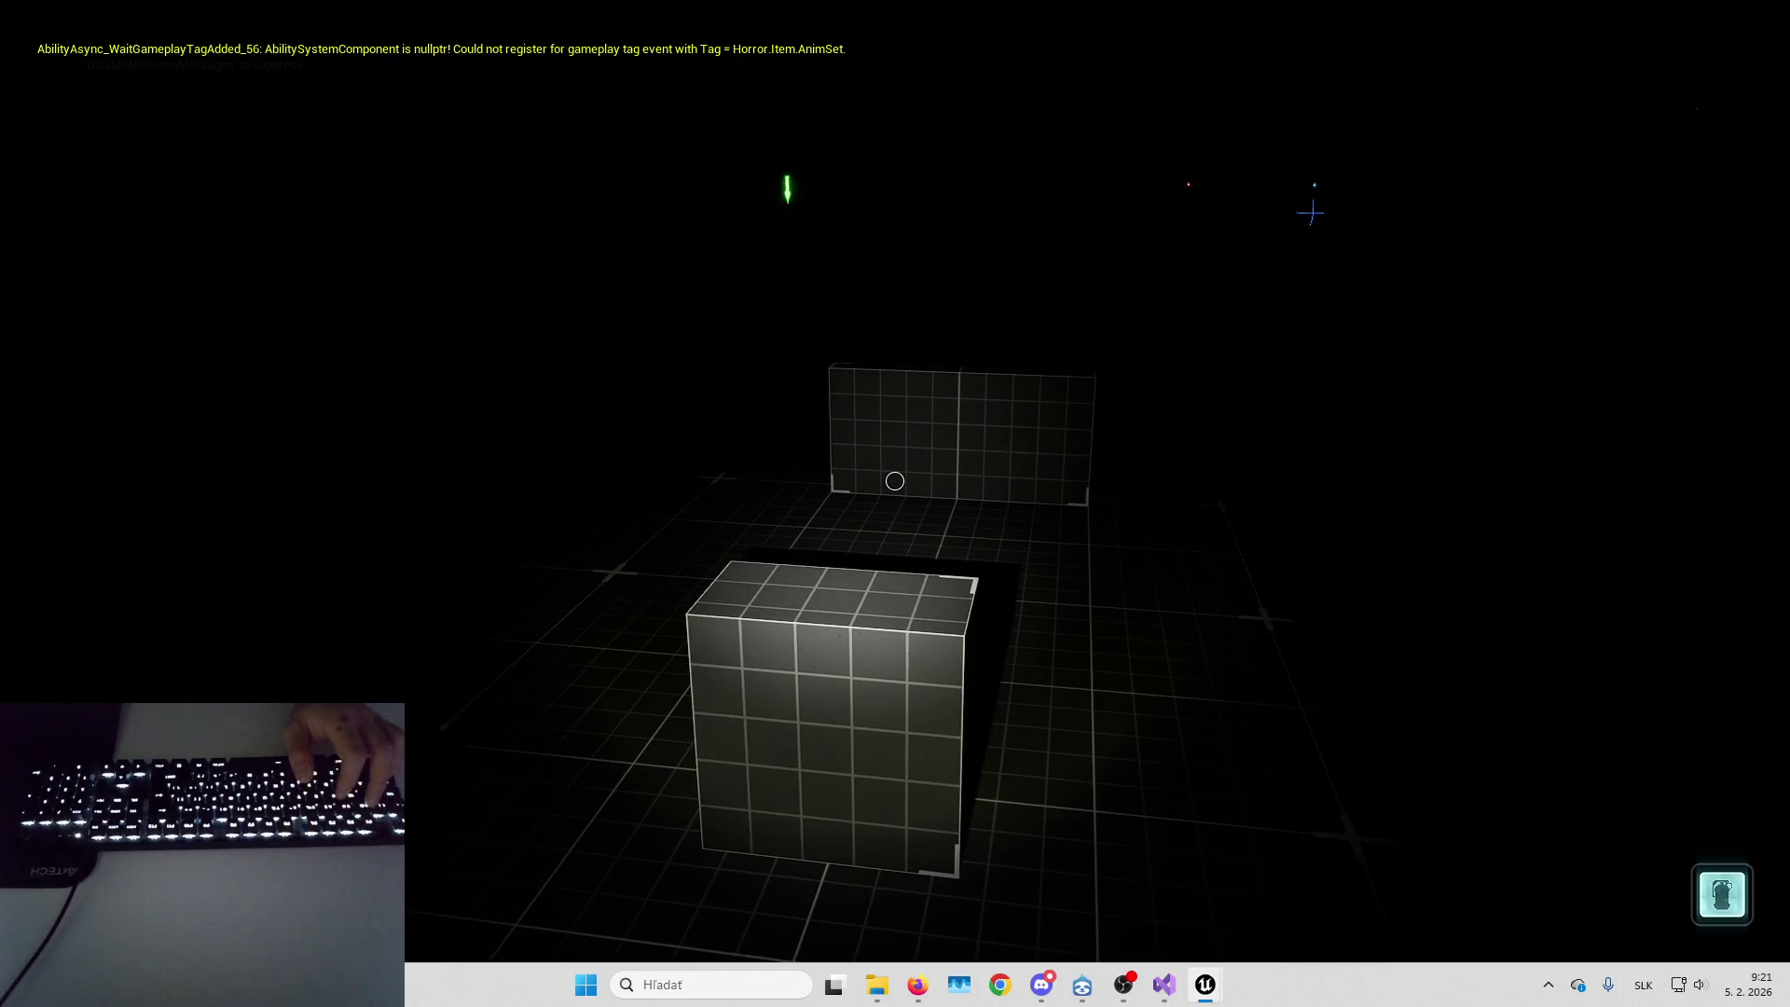
key("alt+Tab")
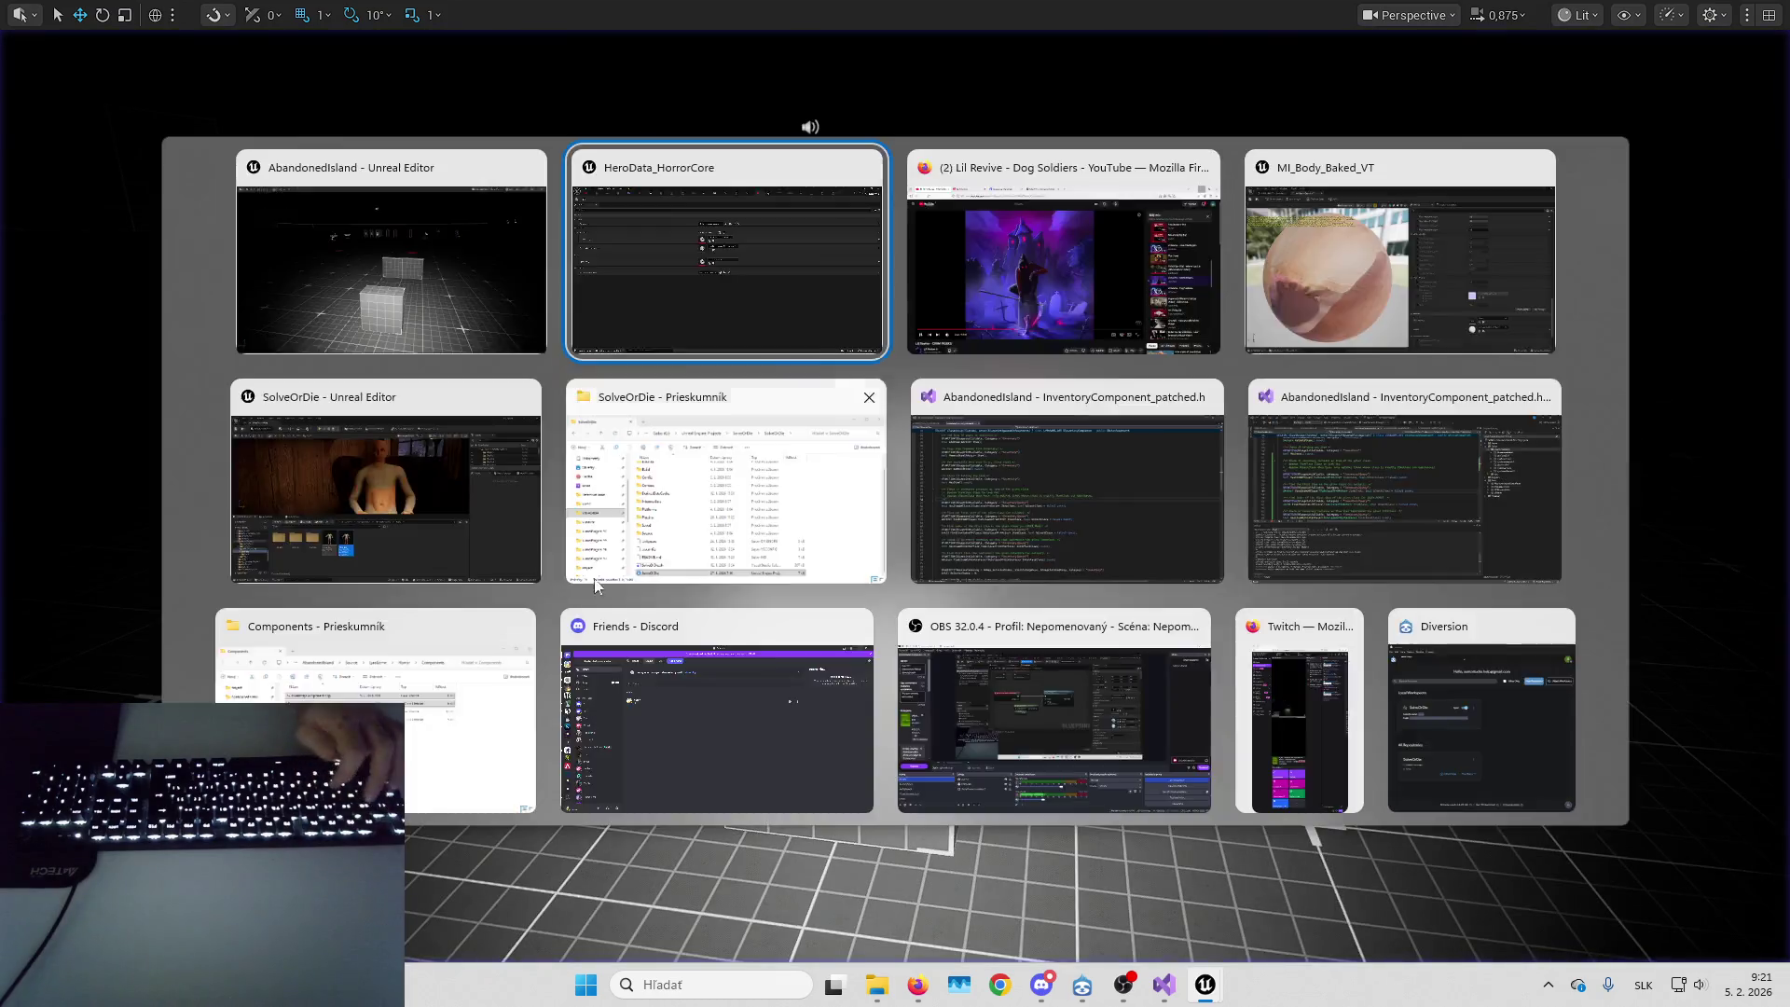